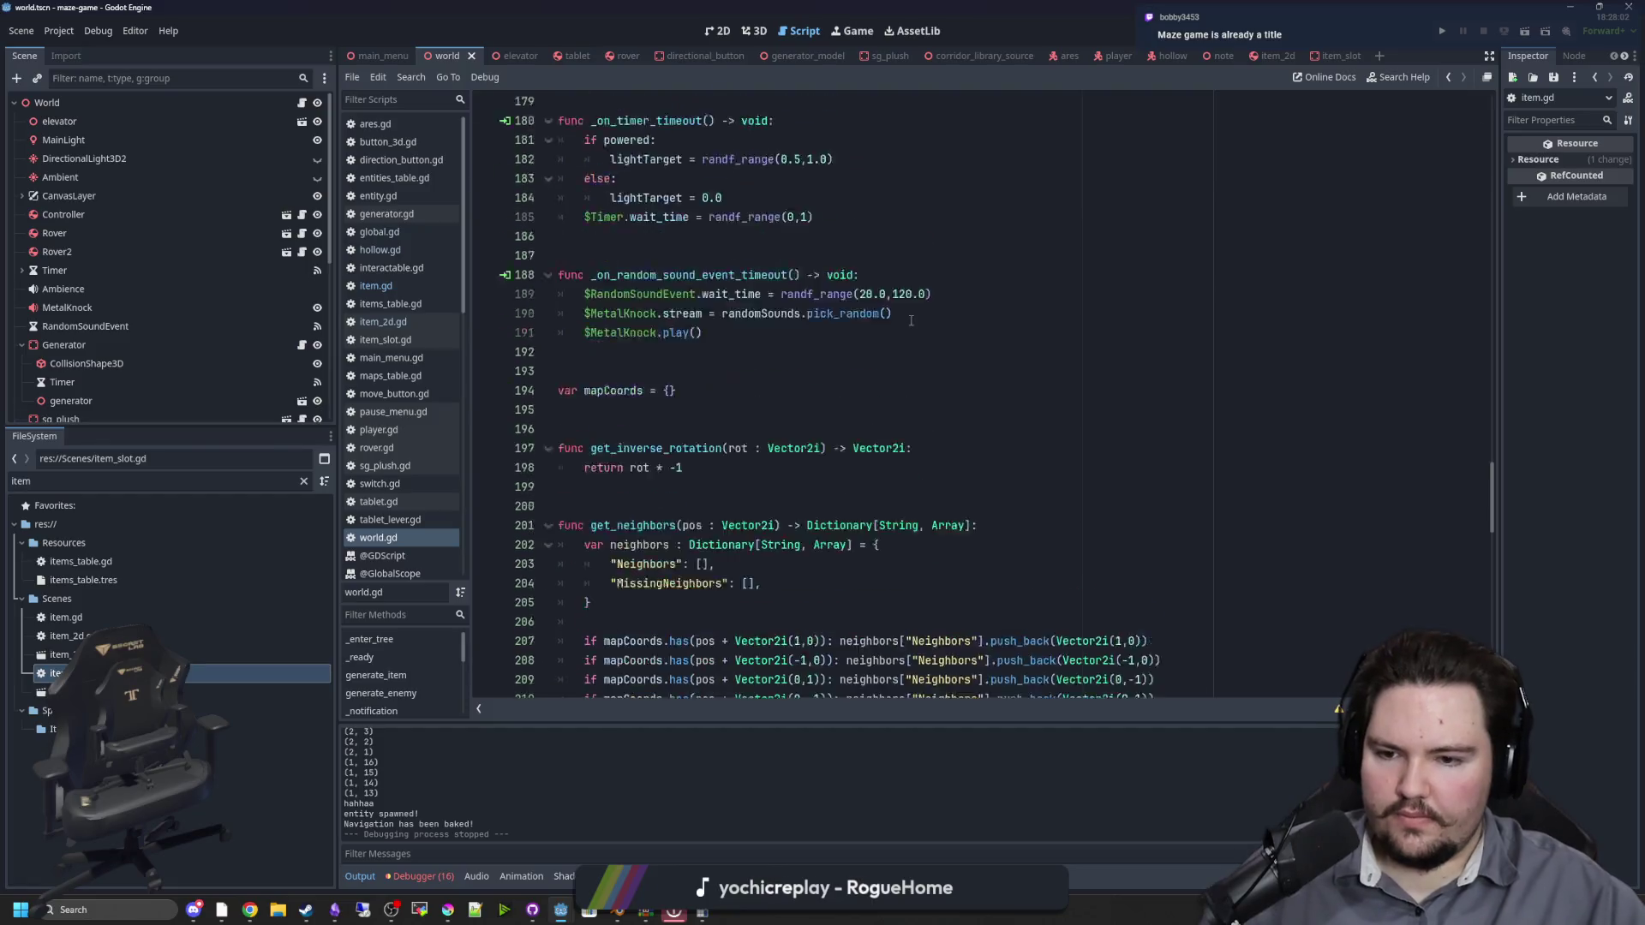
pyautogui.scroll(-12, 837, 417)
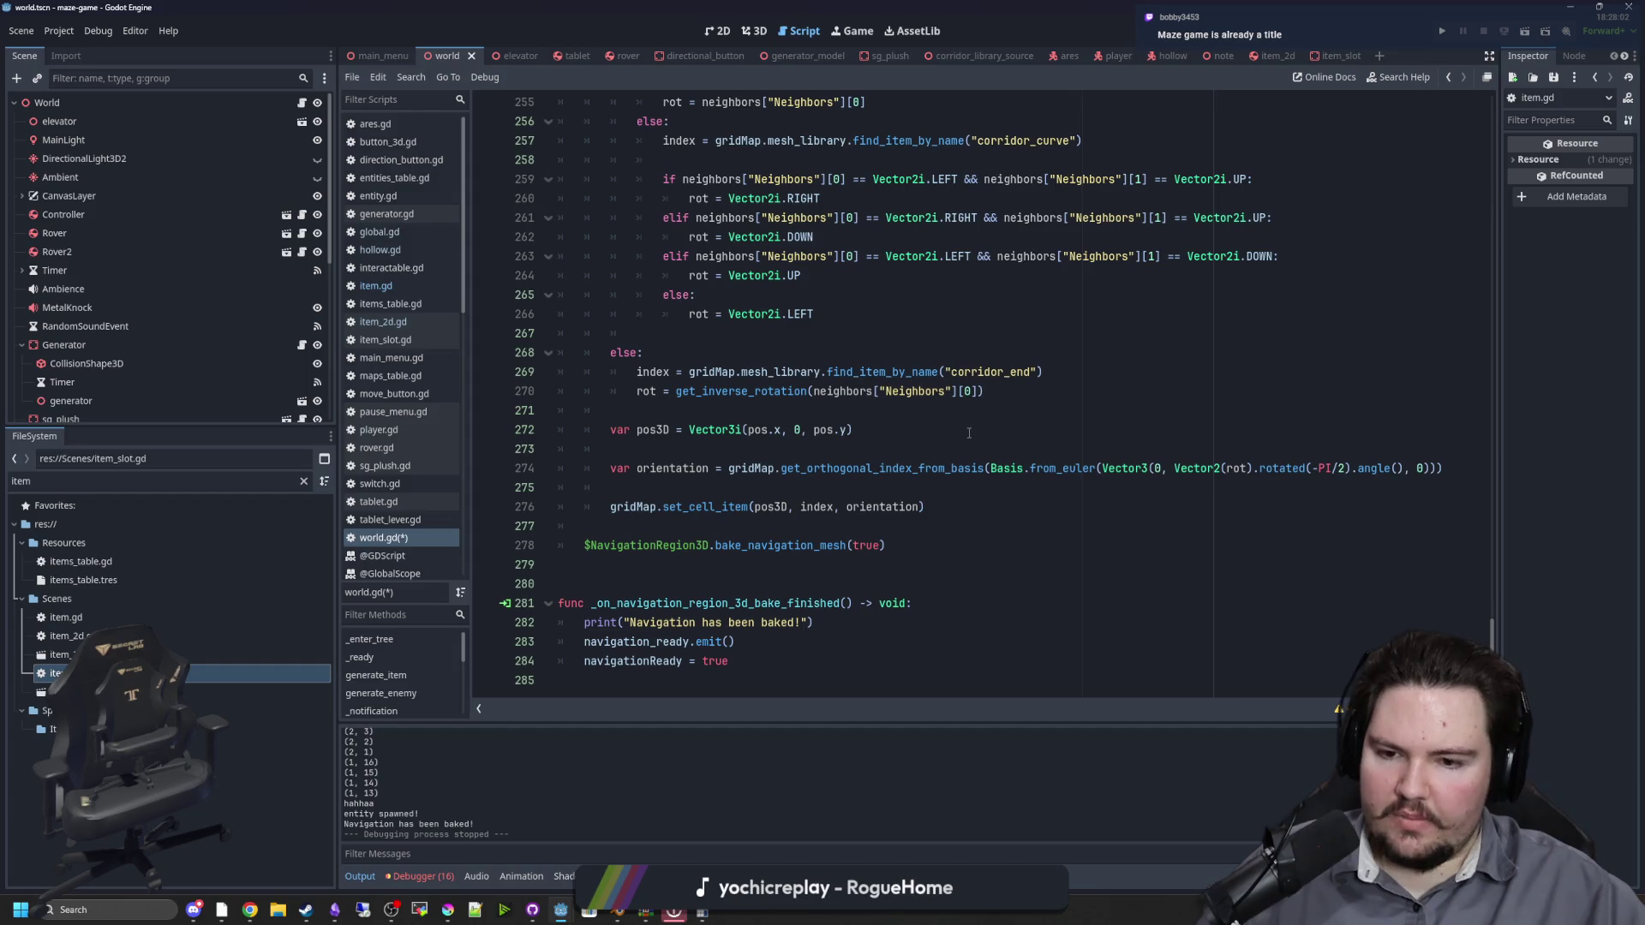
# Step: Review the item-generation and process code in world.gd and save the script
pyautogui.scroll(18, 801, 449)
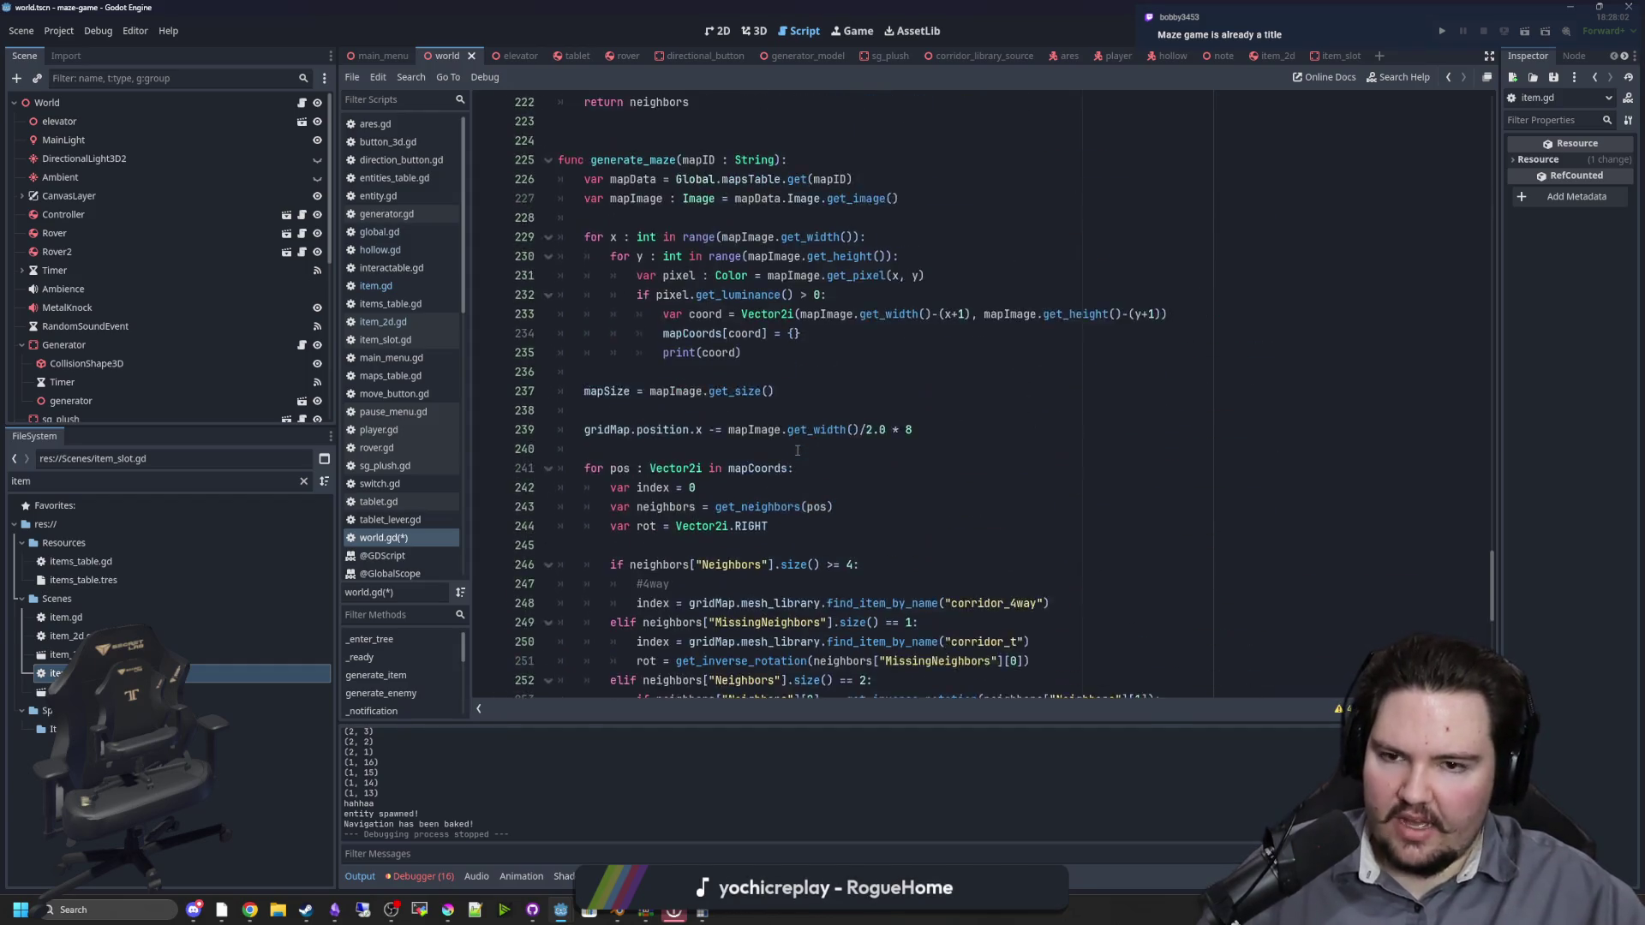
pyautogui.scroll(15, 797, 450)
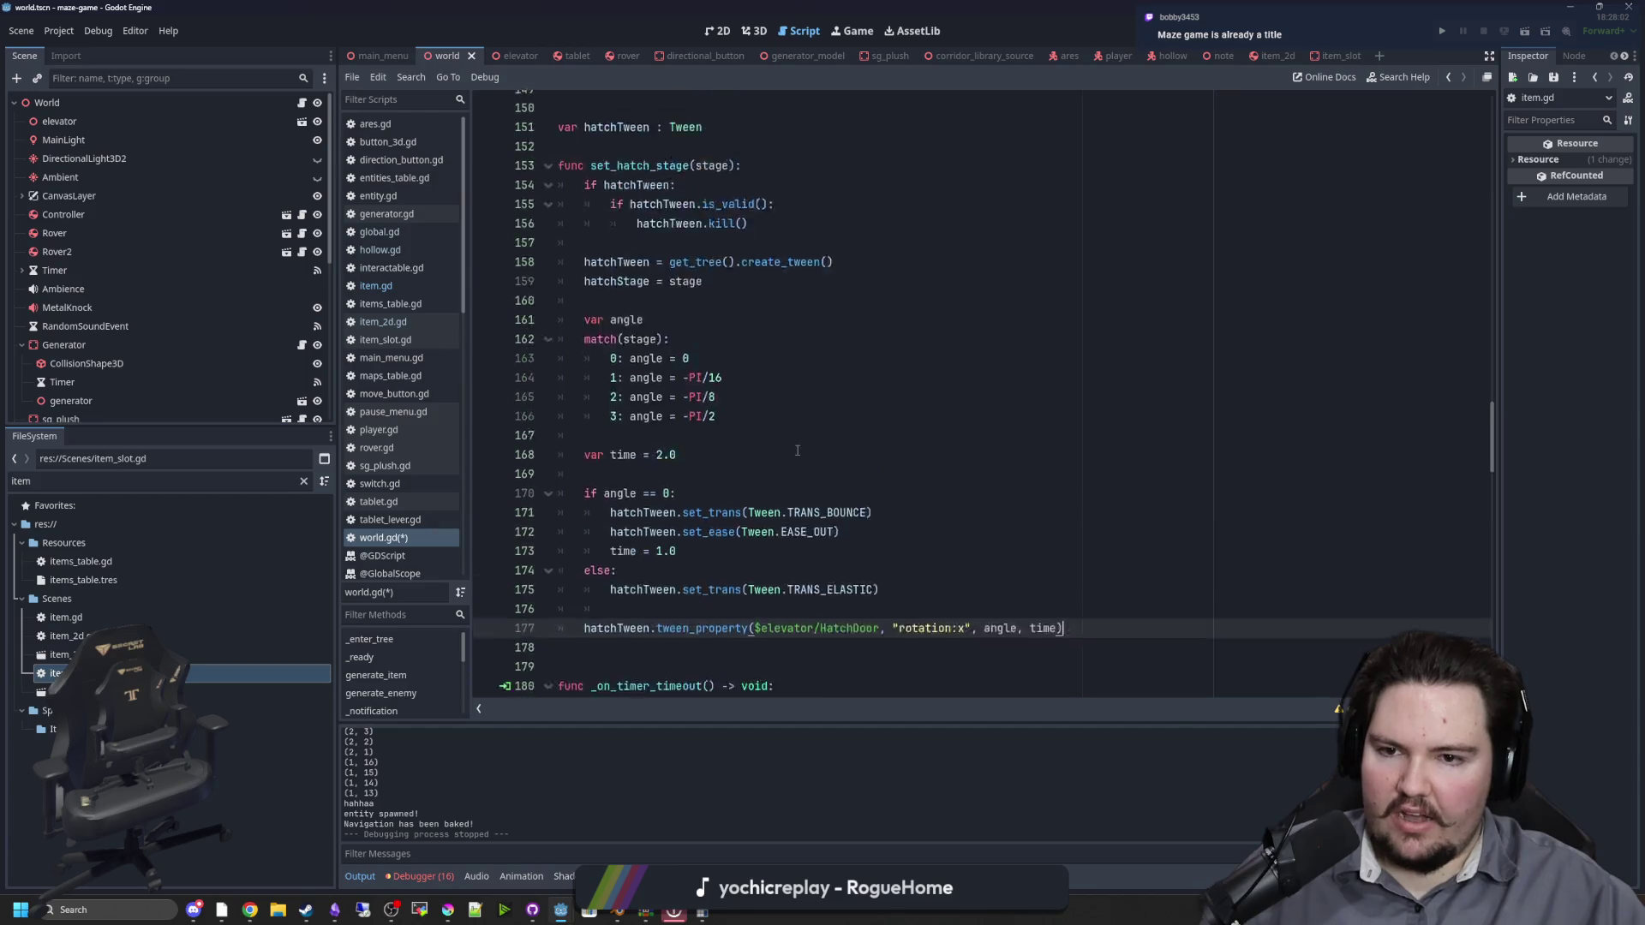
pyautogui.click(638, 280)
pyautogui.scroll(5, 638, 280)
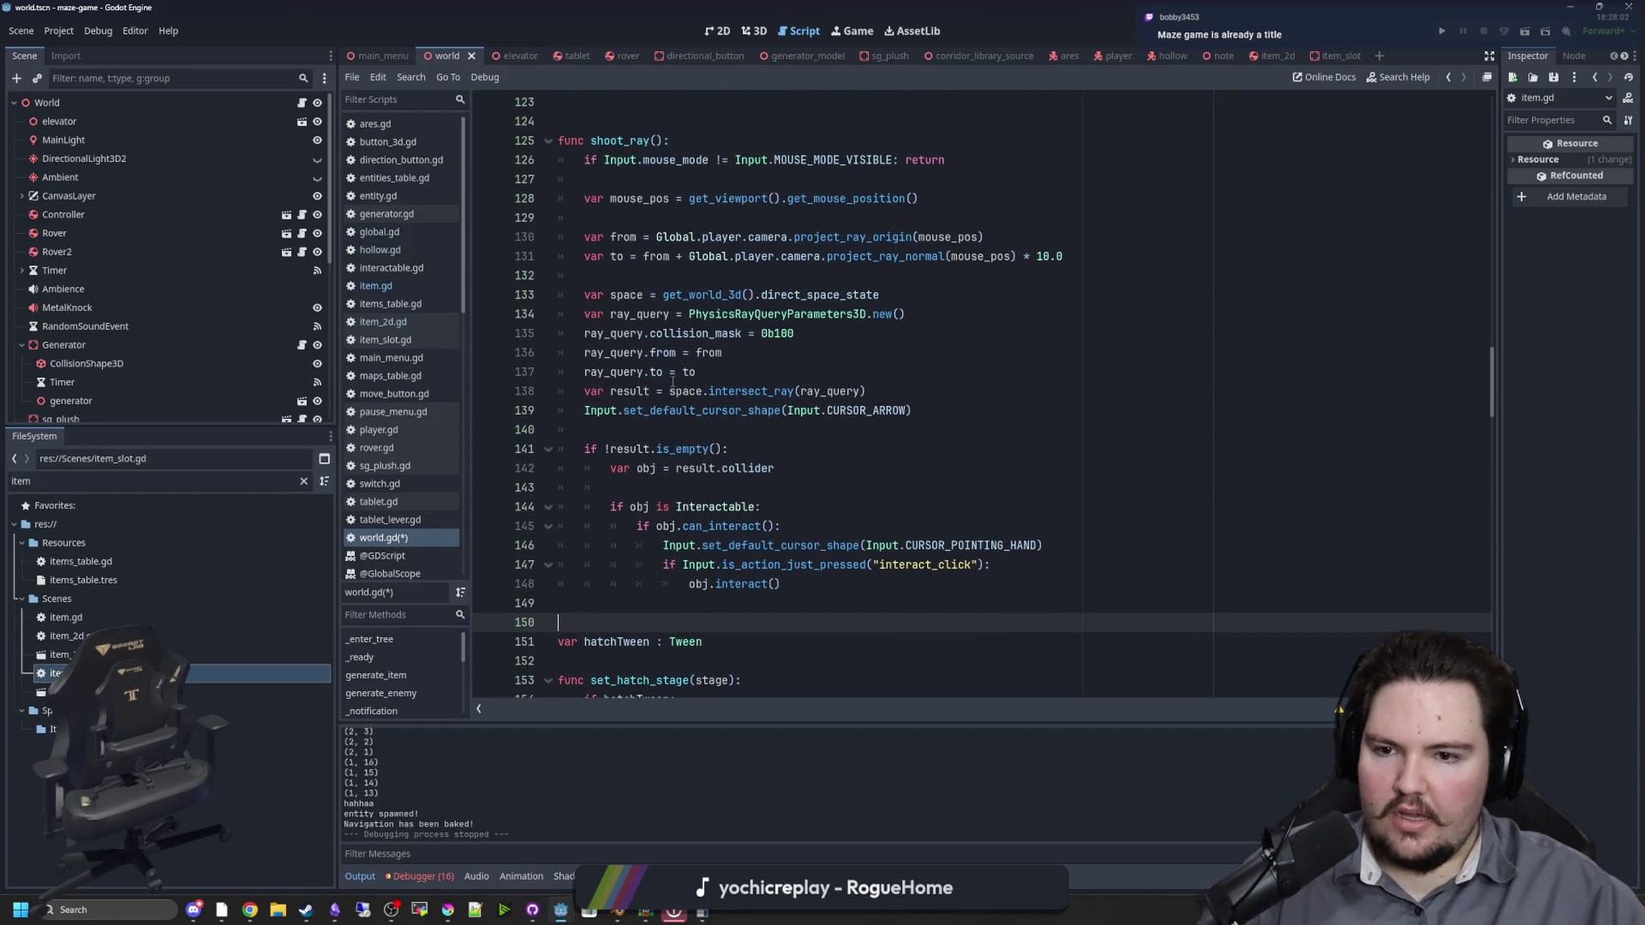
pyautogui.click(682, 423)
pyautogui.scroll(9, 677, 429)
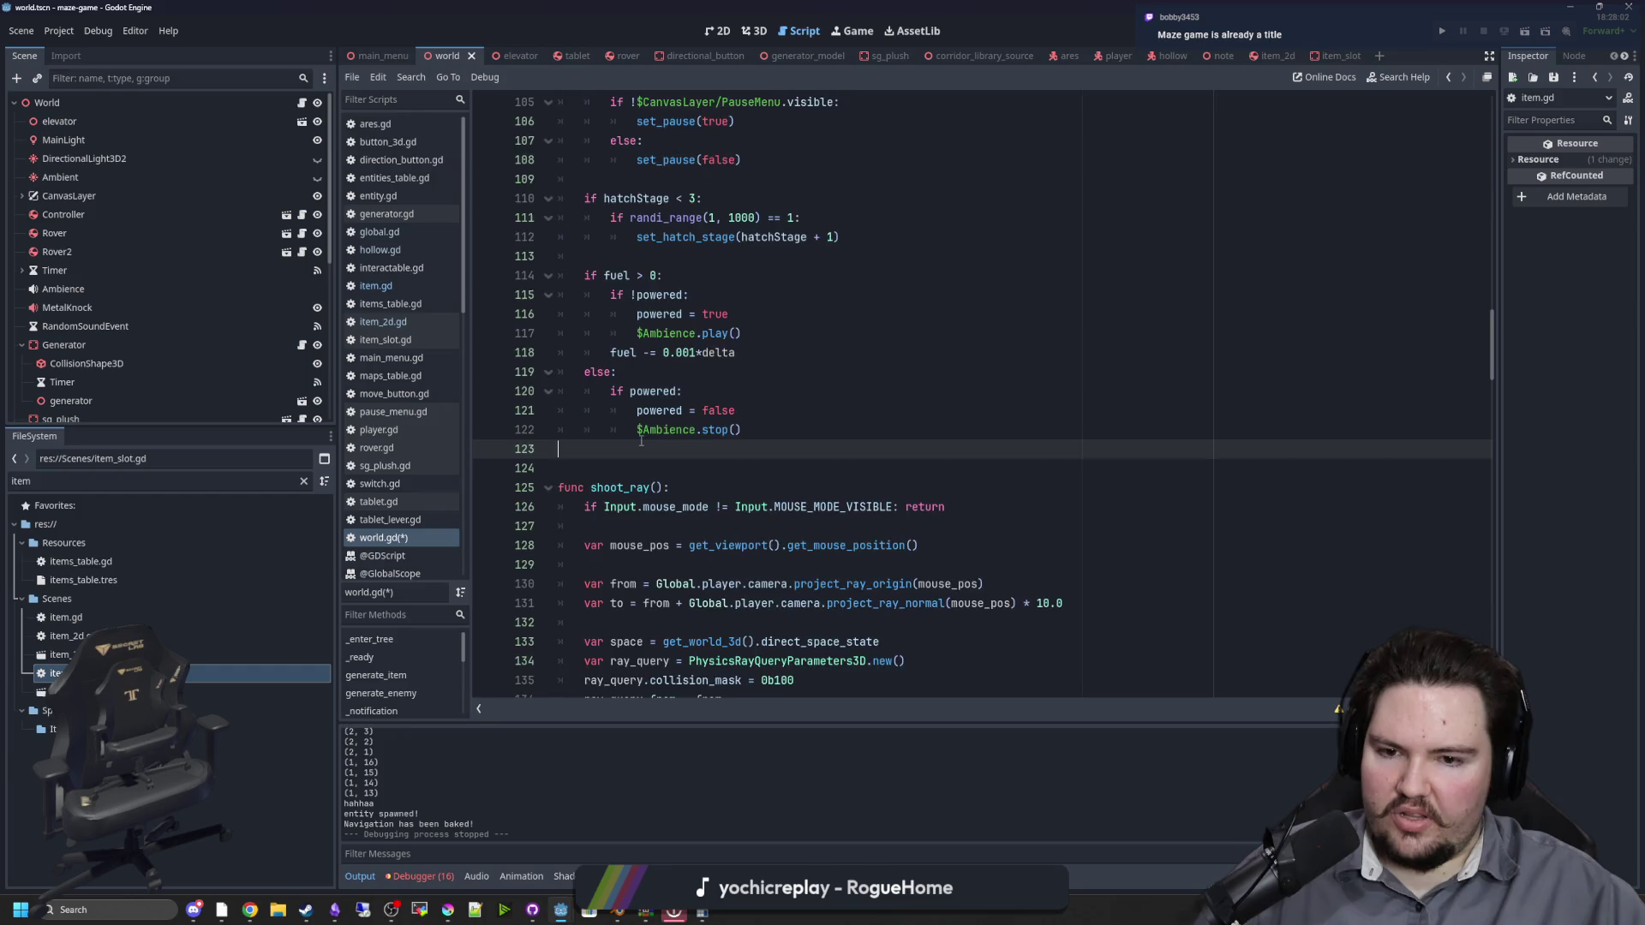
pyautogui.hotkey('ctrl', 's')
# Step: Inspect the earlier maze and hatch setup lines in world.gd, including the Global.world assignment
pyautogui.scroll(7, 639, 429)
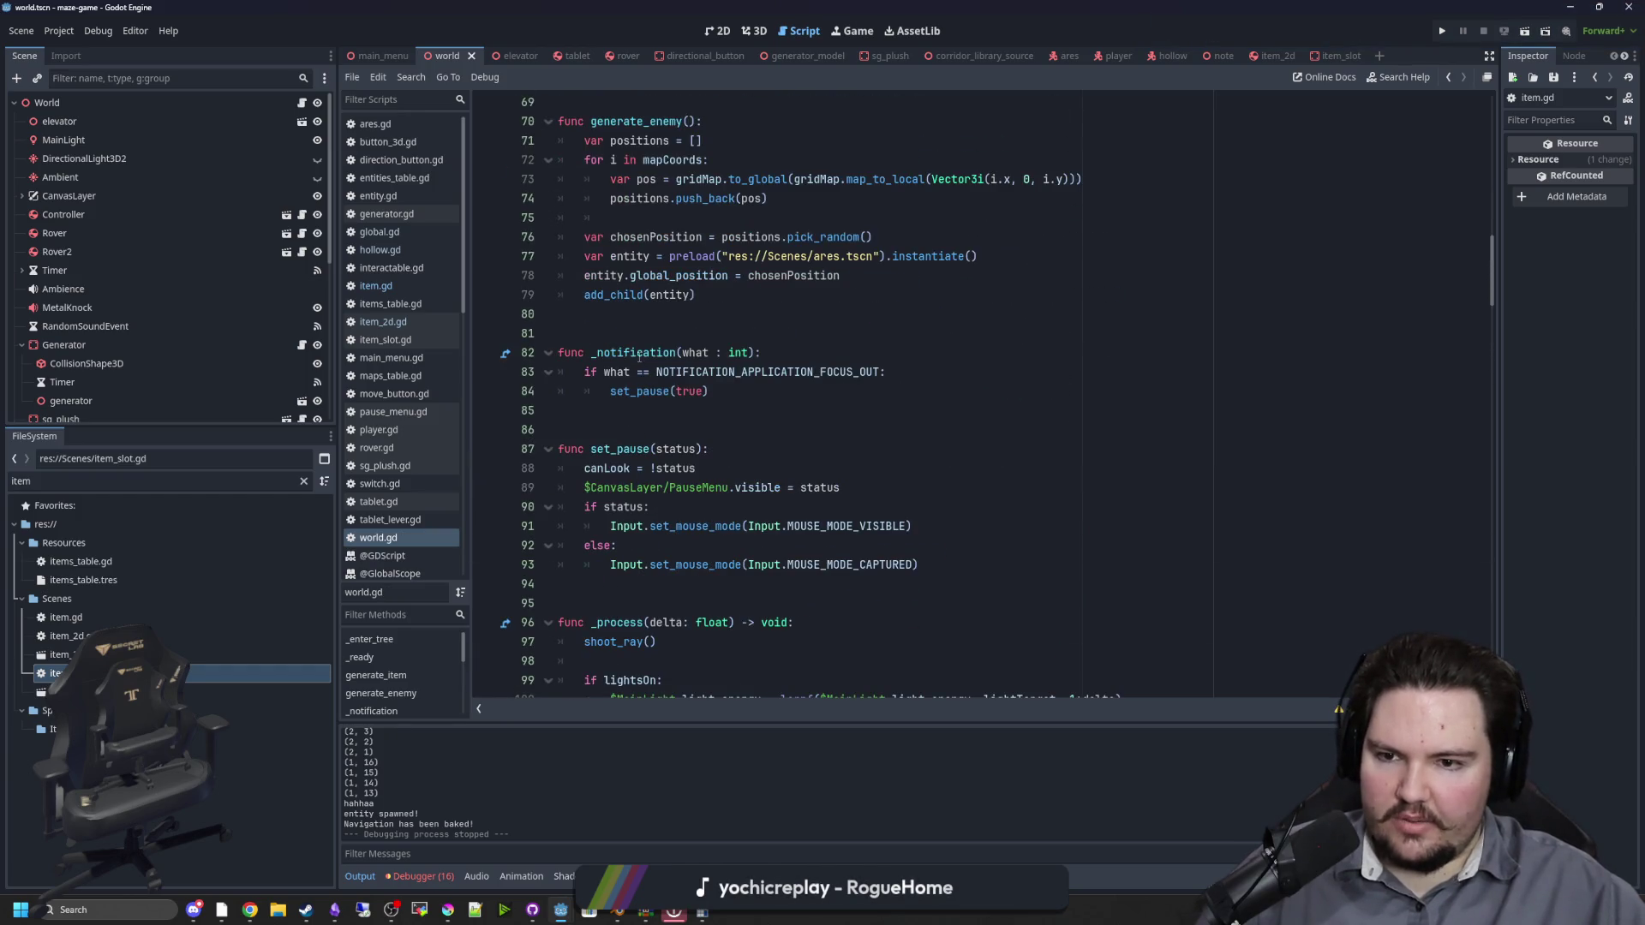
pyautogui.click(625, 329)
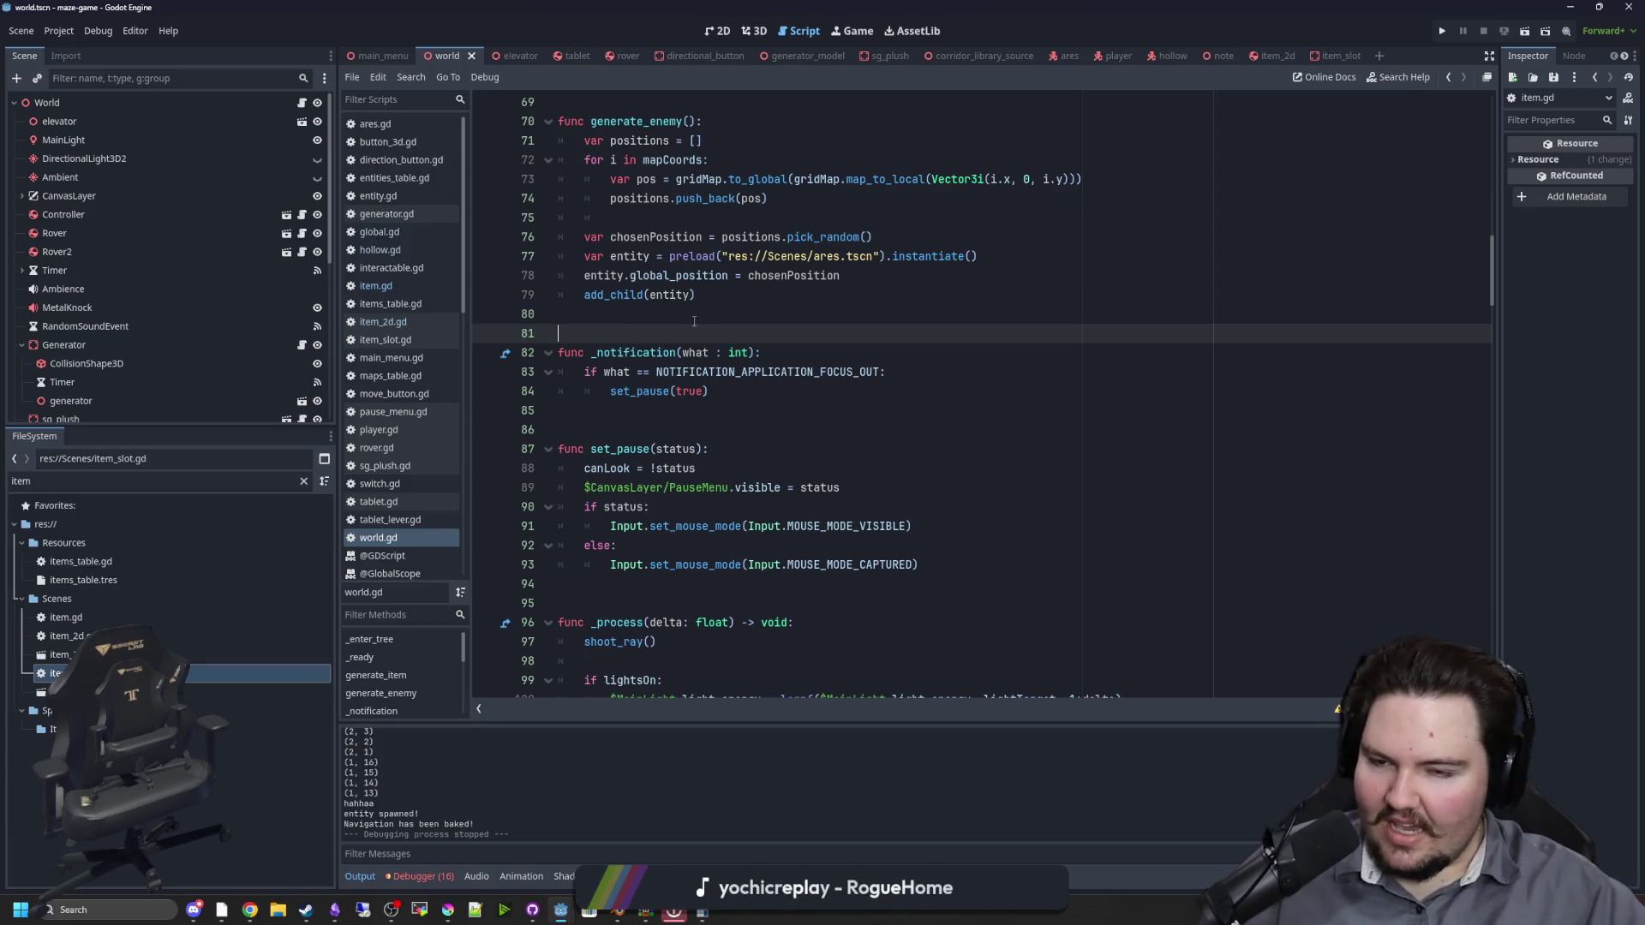
pyautogui.scroll(12, 699, 314)
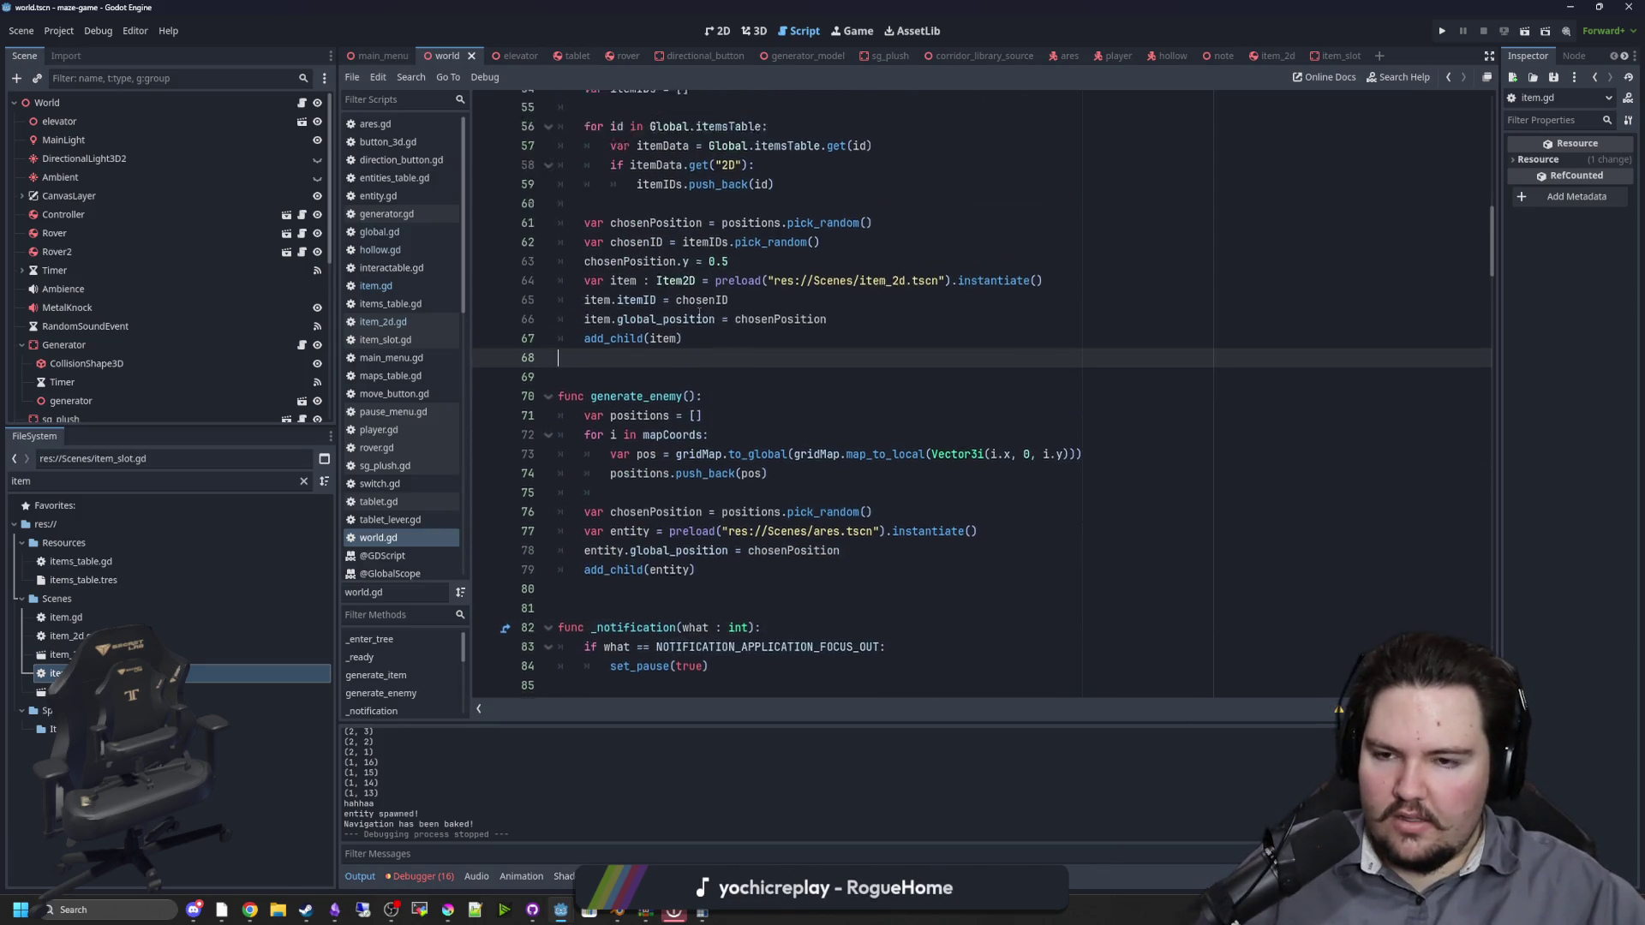
pyautogui.scroll(4, 603, 367)
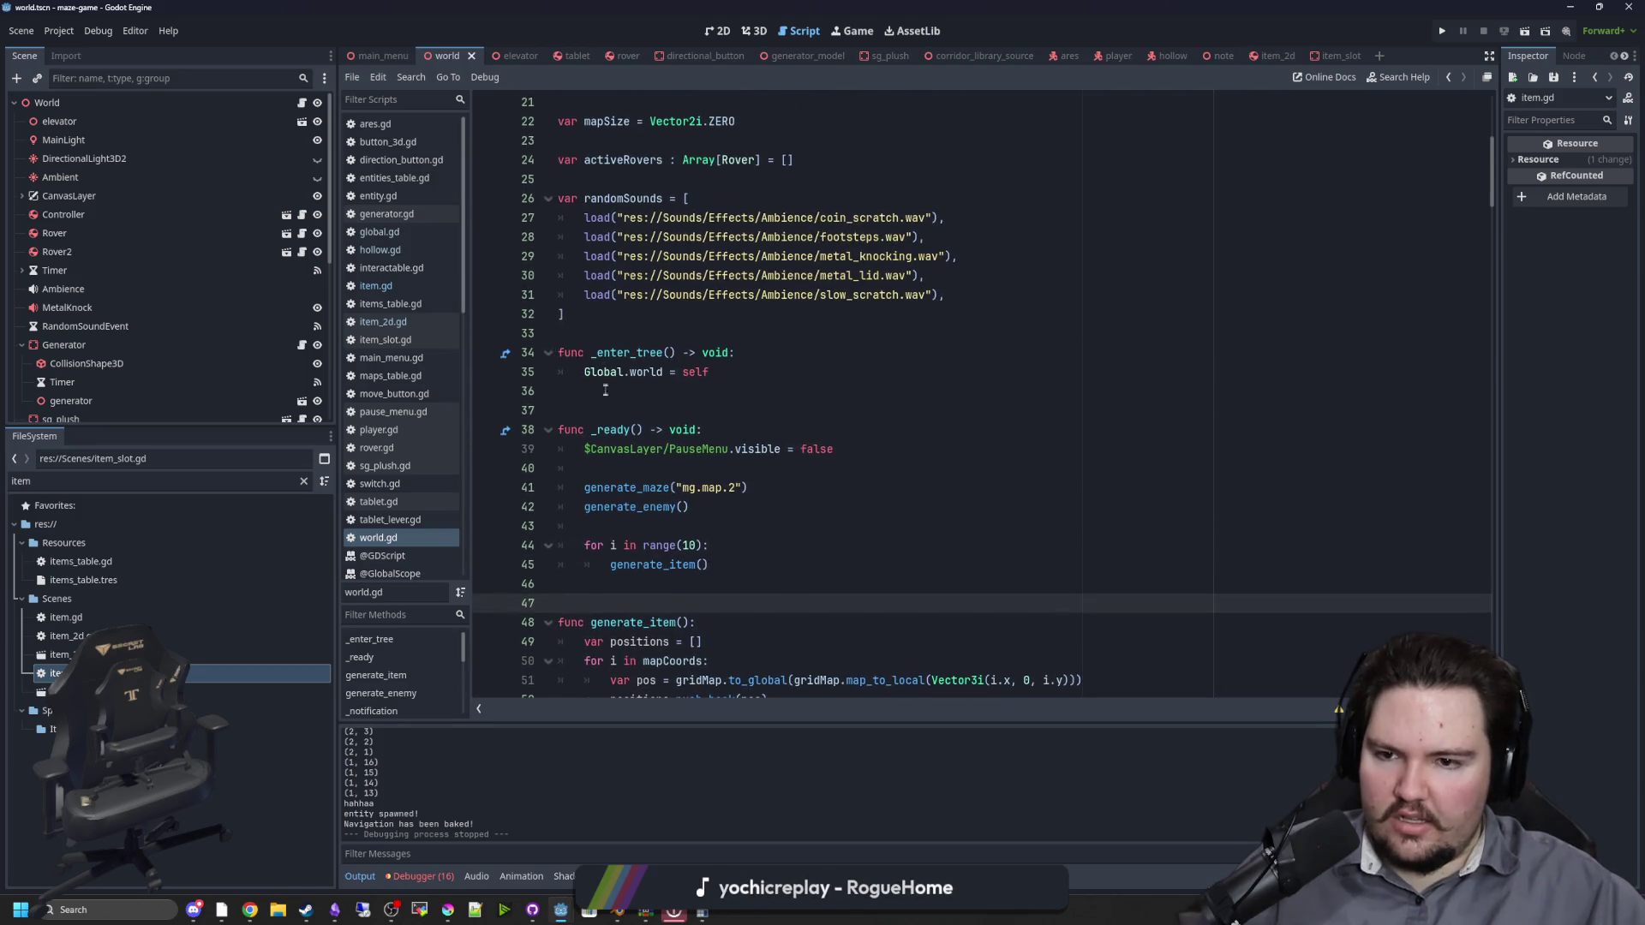
pyautogui.click(624, 387)
pyautogui.press('Up')
pyautogui.press('Up')
pyautogui.press('Up')
pyautogui.click(623, 377)
pyautogui.click(616, 391)
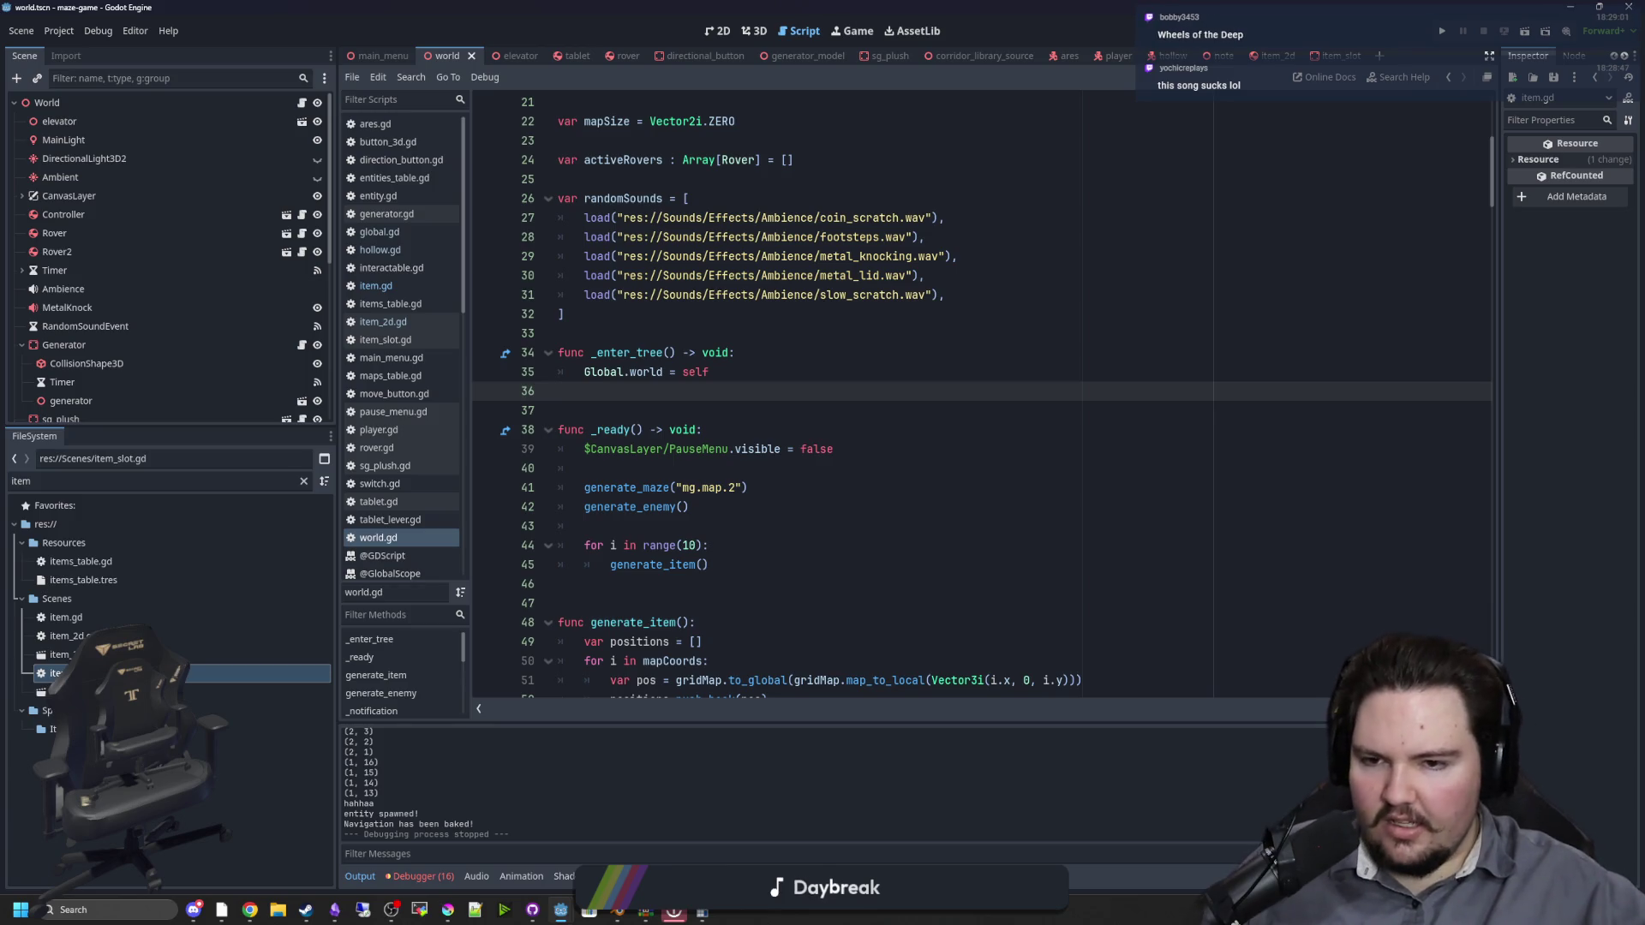
pyautogui.click(603, 410)
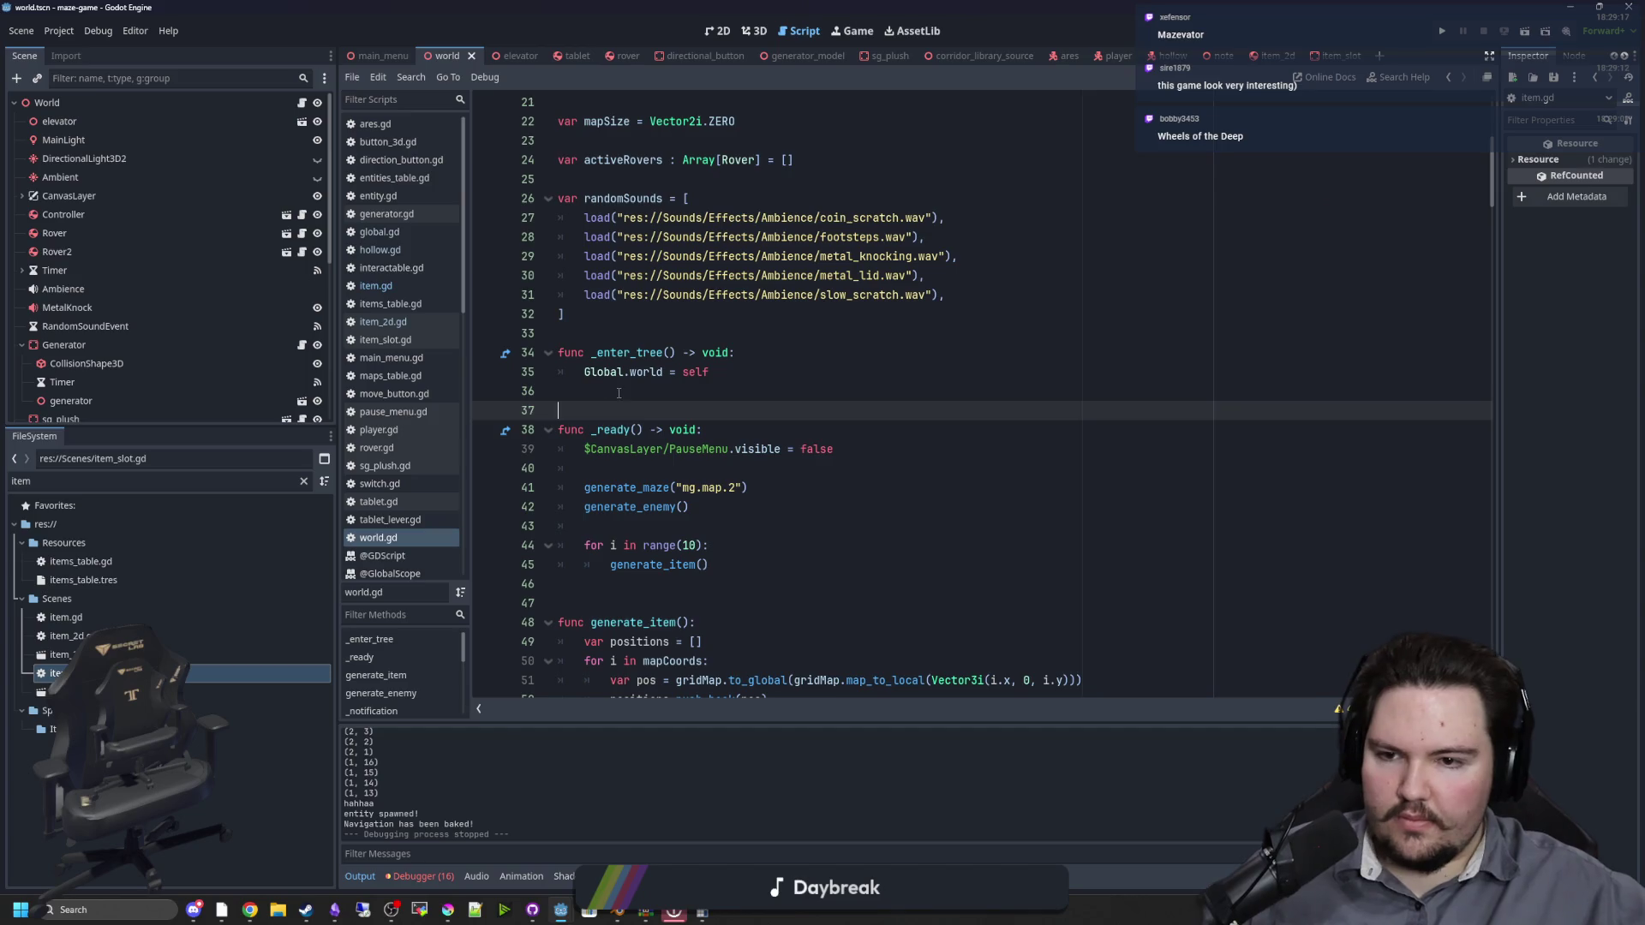
pyautogui.click(618, 393)
pyautogui.scroll(6, 677, 343)
pyautogui.scroll(-5, 738, 291)
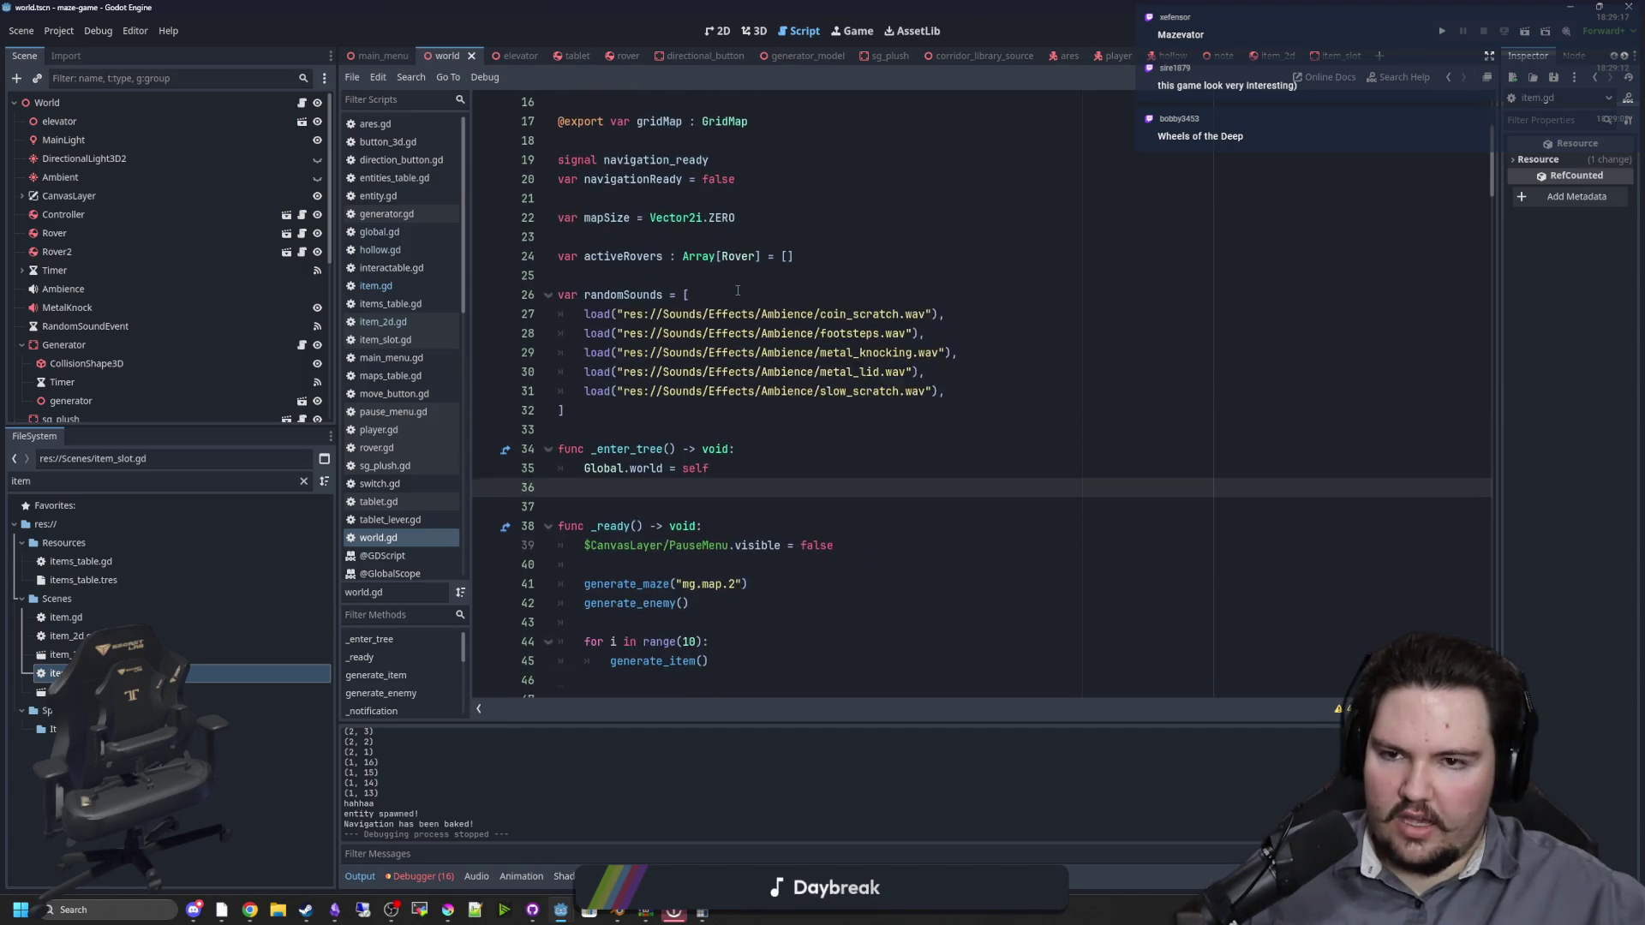
pyautogui.scroll(-8, 738, 290)
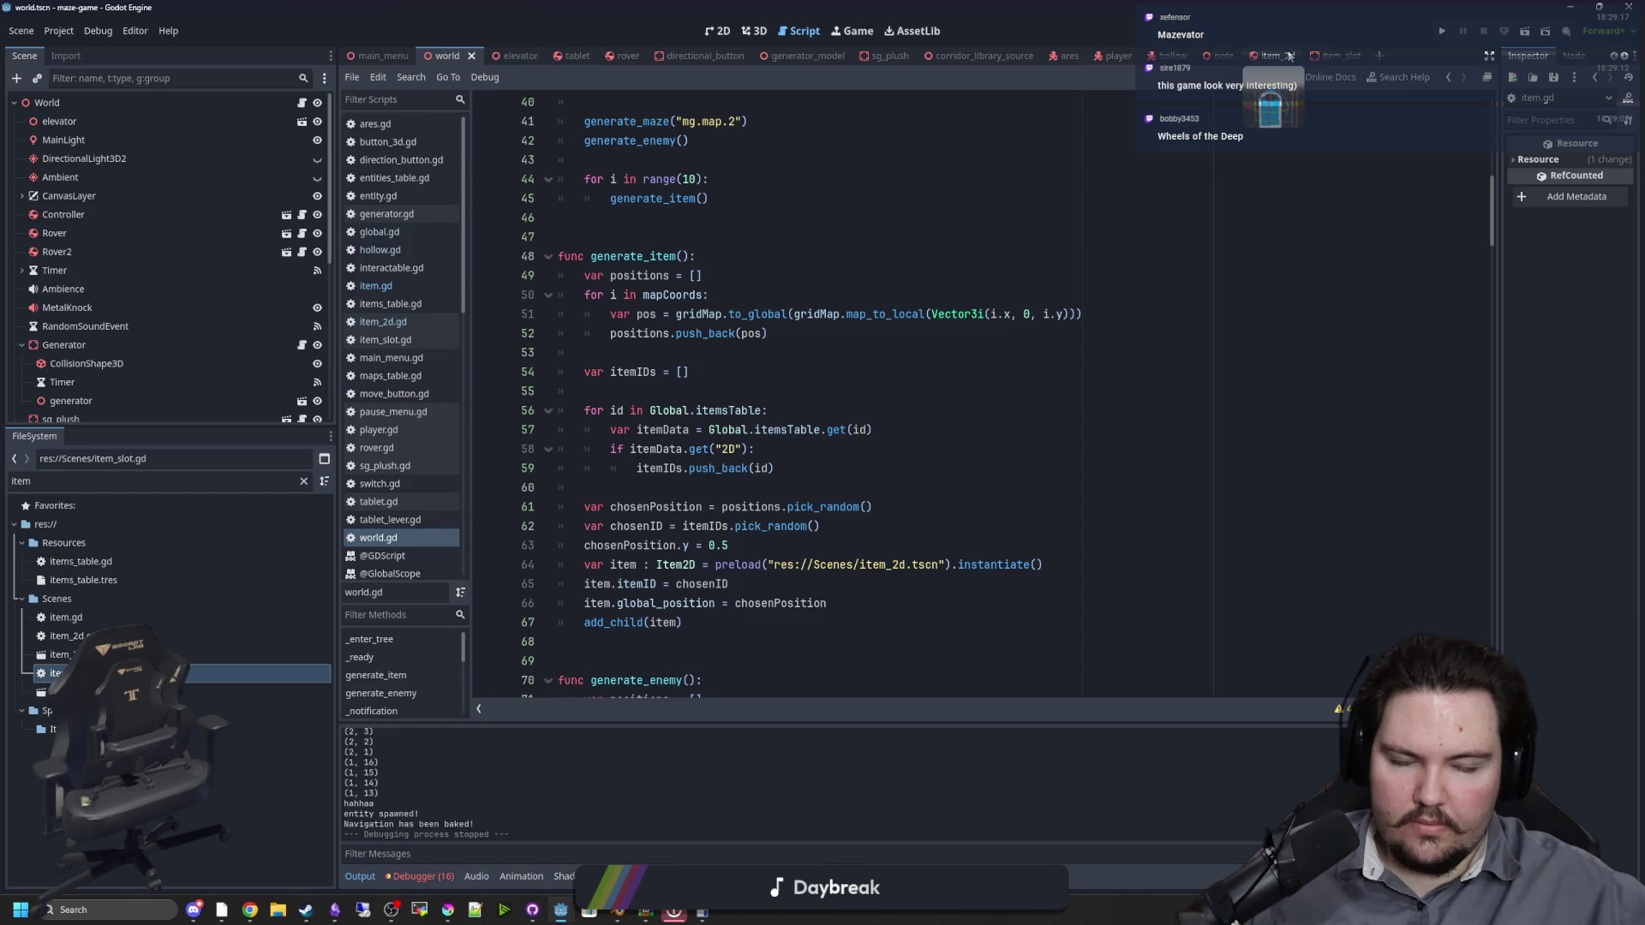
# Step: Check item_slot's interact code on lines 15–17 and save the item slot scene
pyautogui.click(1318, 55)
pyautogui.click(796, 372)
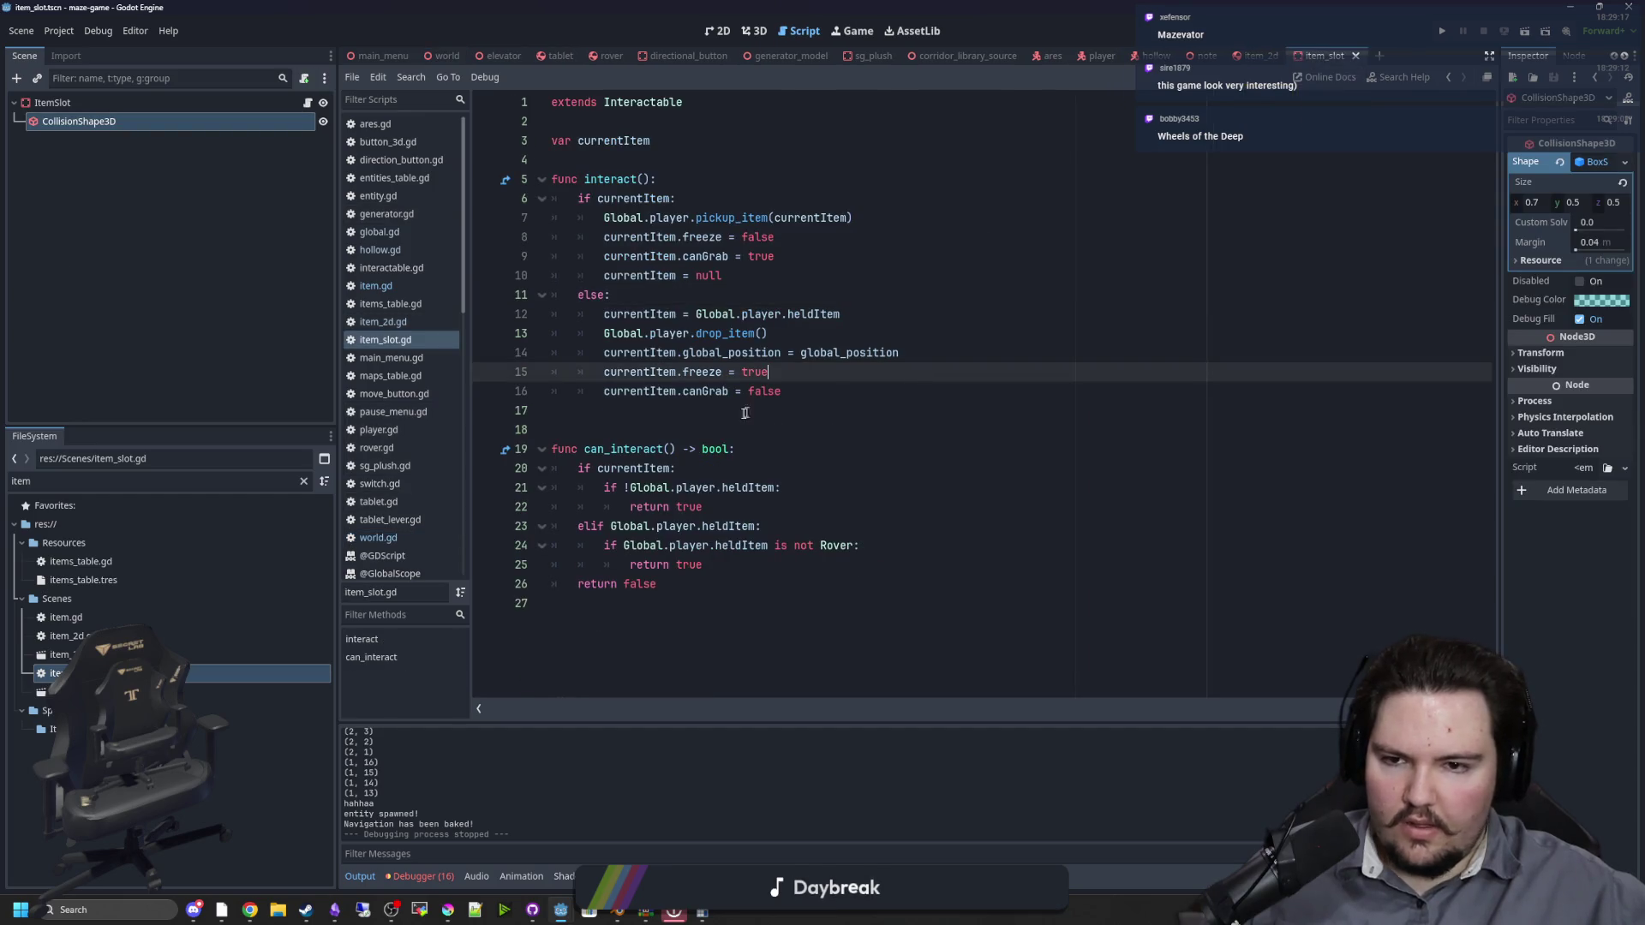
pyautogui.click(734, 412)
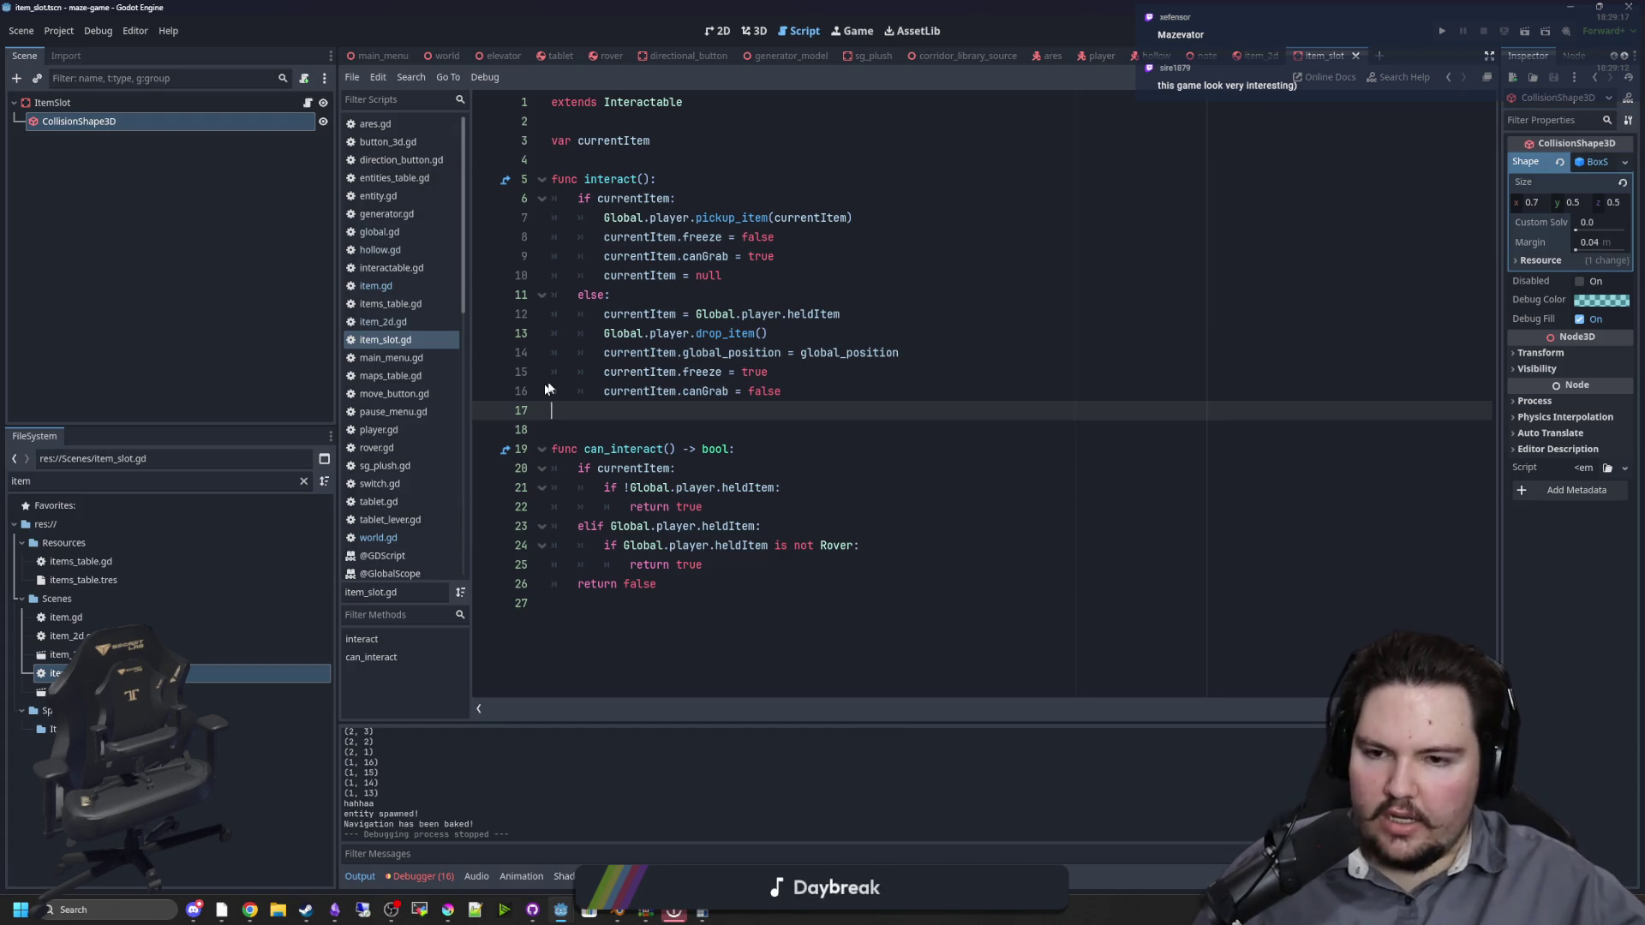
pyautogui.moveTo(625, 396)
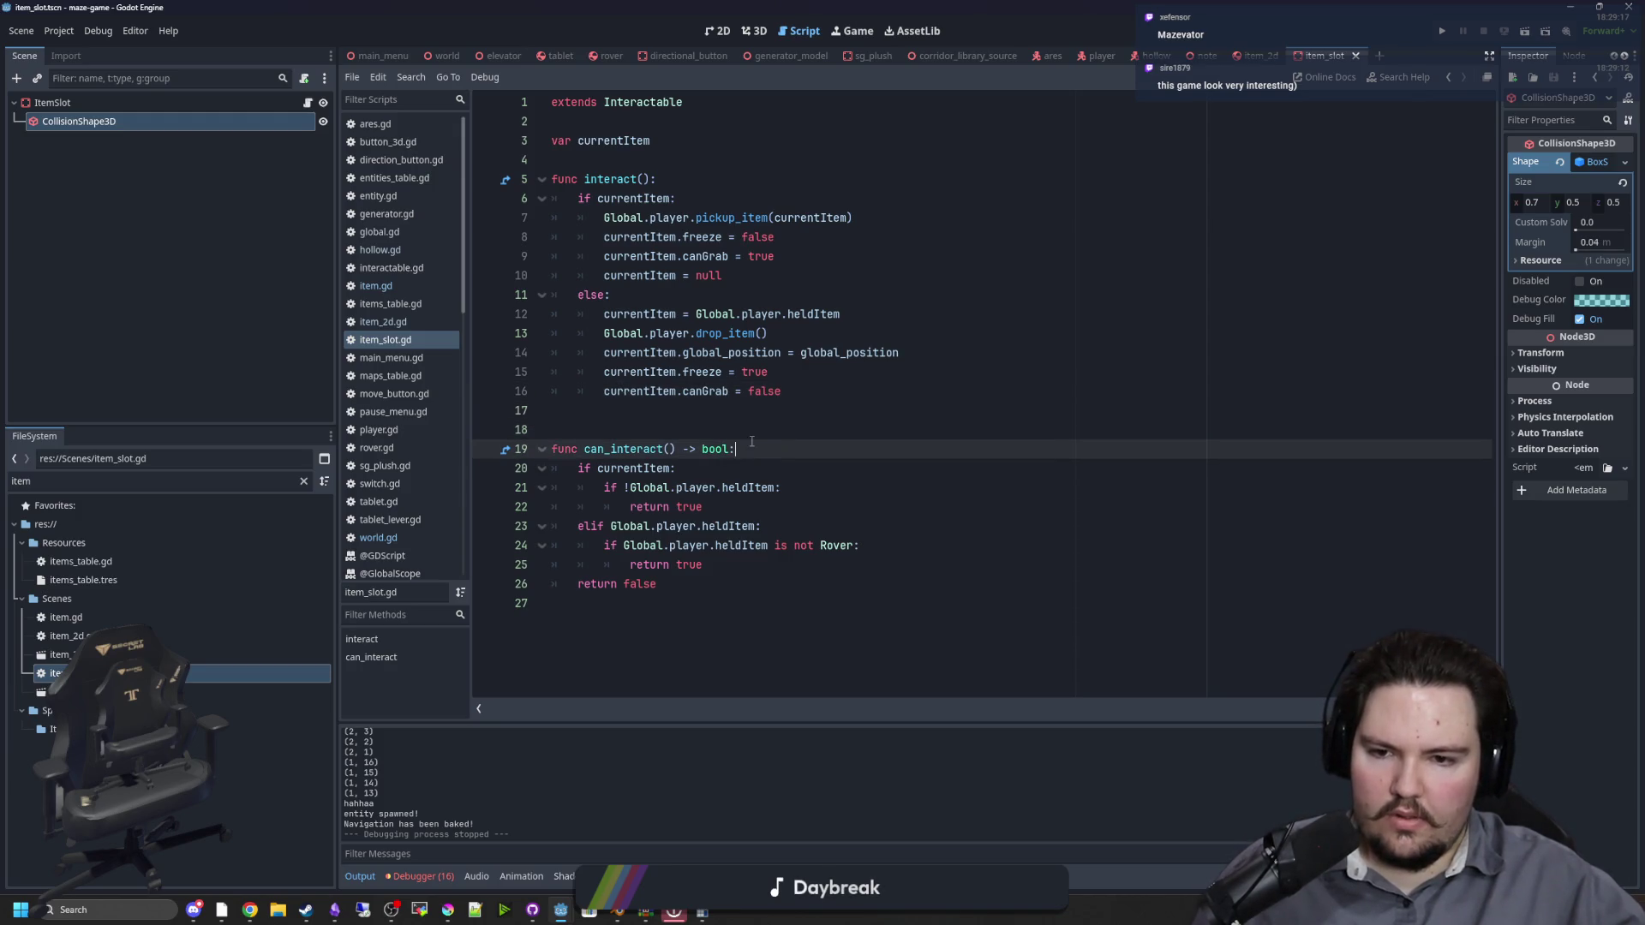
pyautogui.click(809, 387)
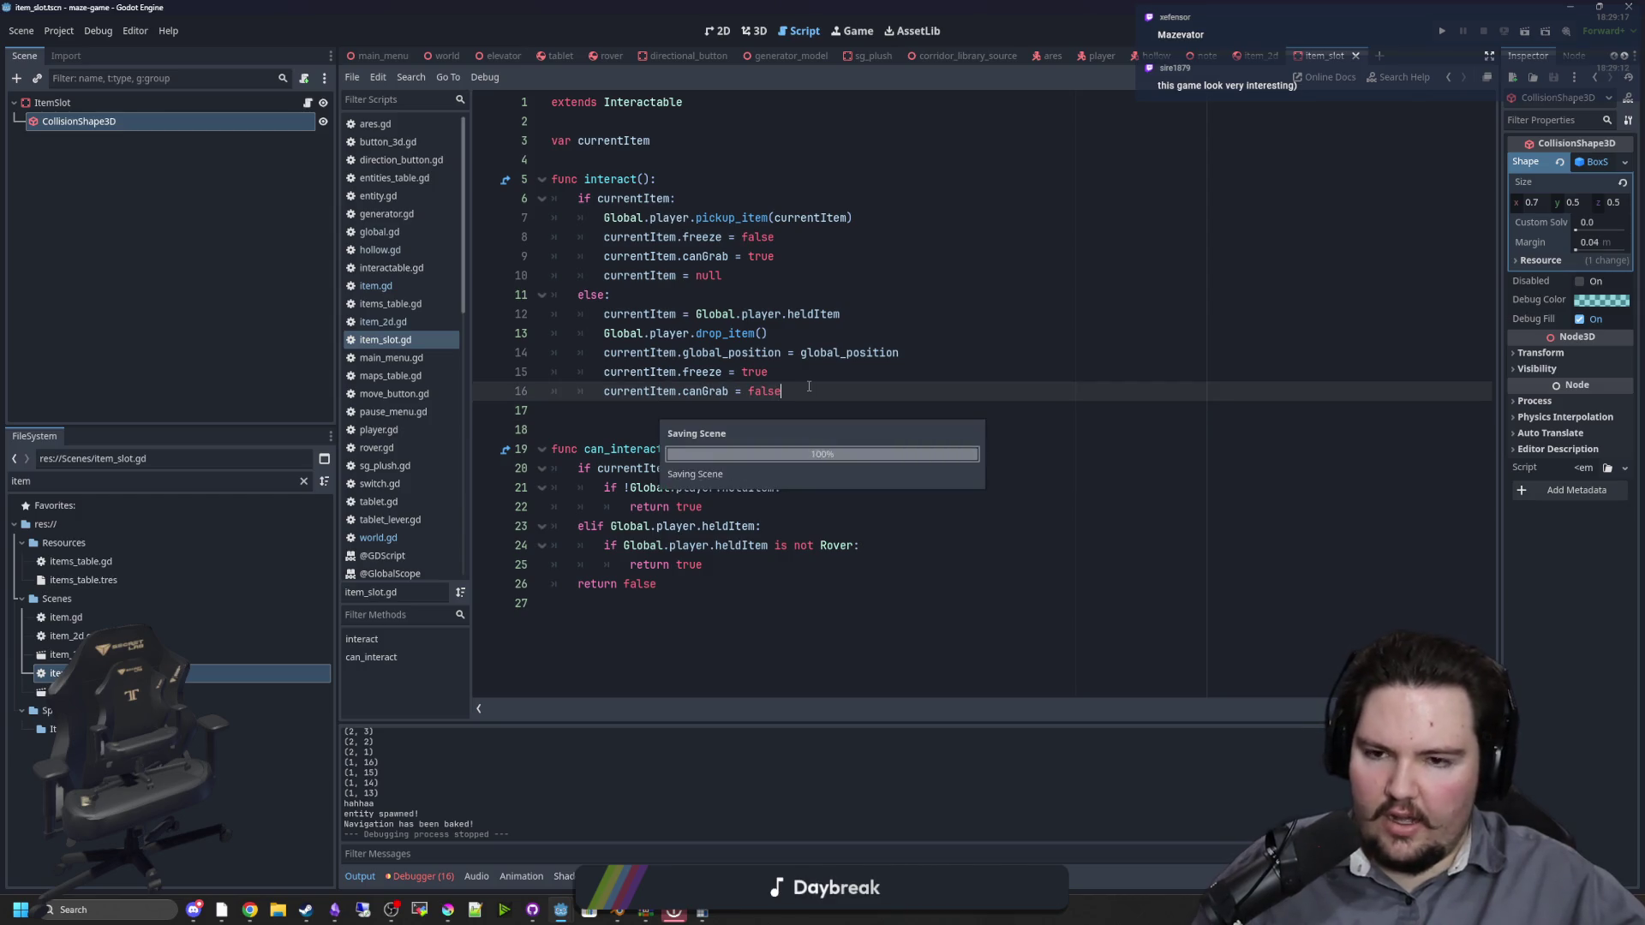
pyautogui.click(633, 412)
pyautogui.hotkey('ctrl', 's')
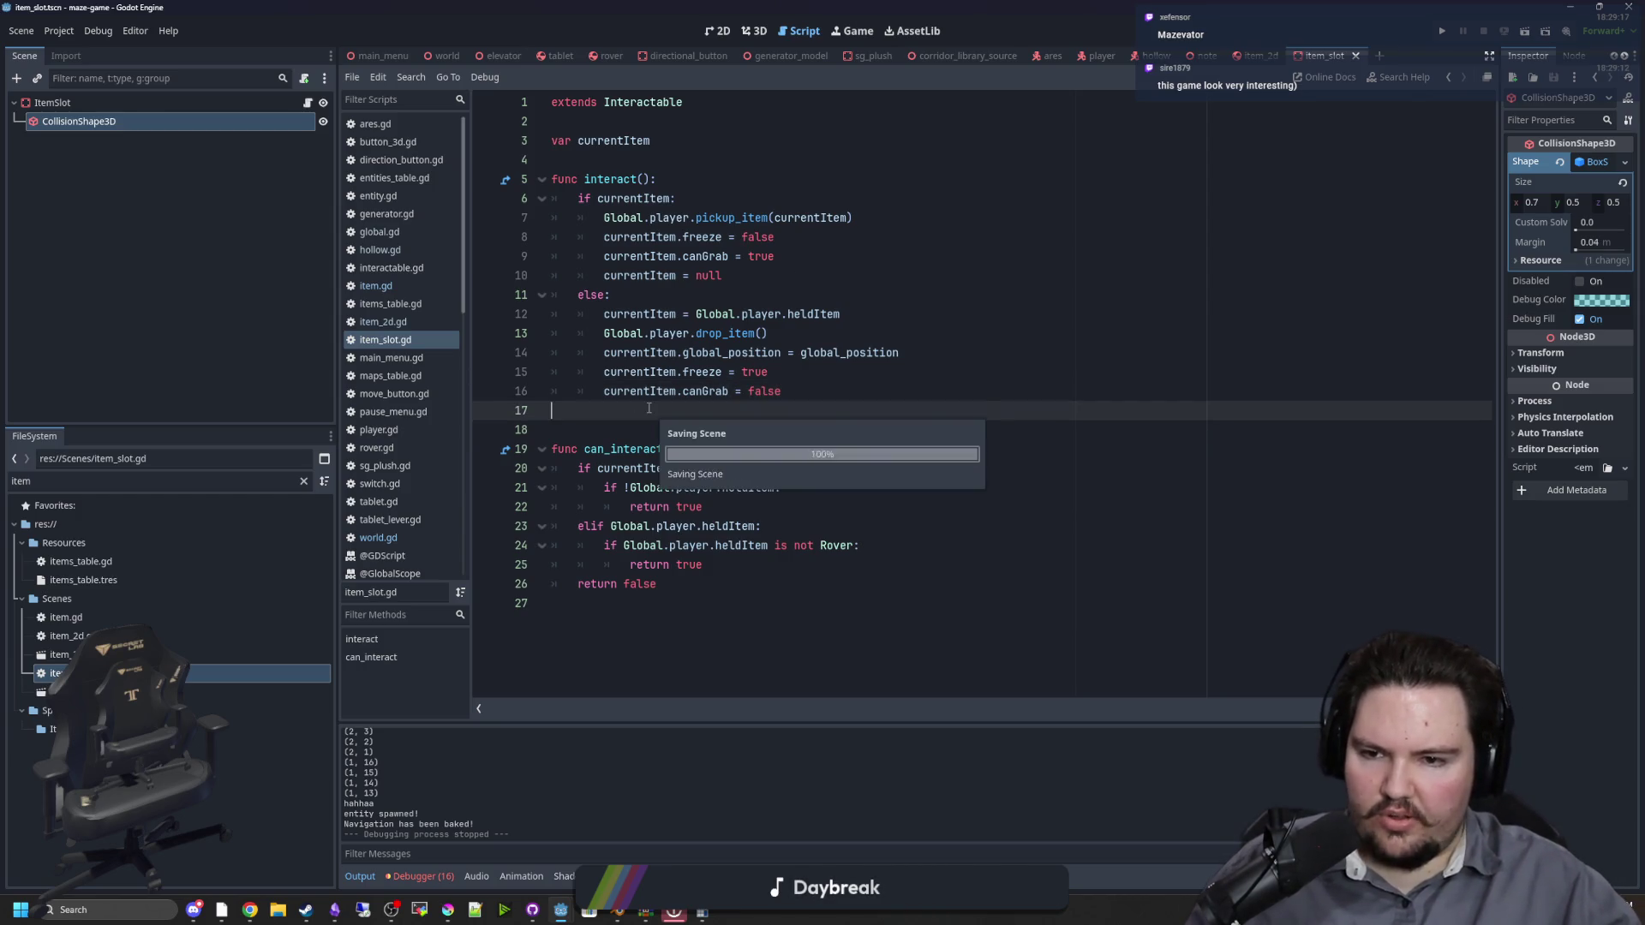
# Step: Save the item slot scene again and switch to the item_2d script
pyautogui.click(619, 163)
pyautogui.hotkey('ctrl', 's')
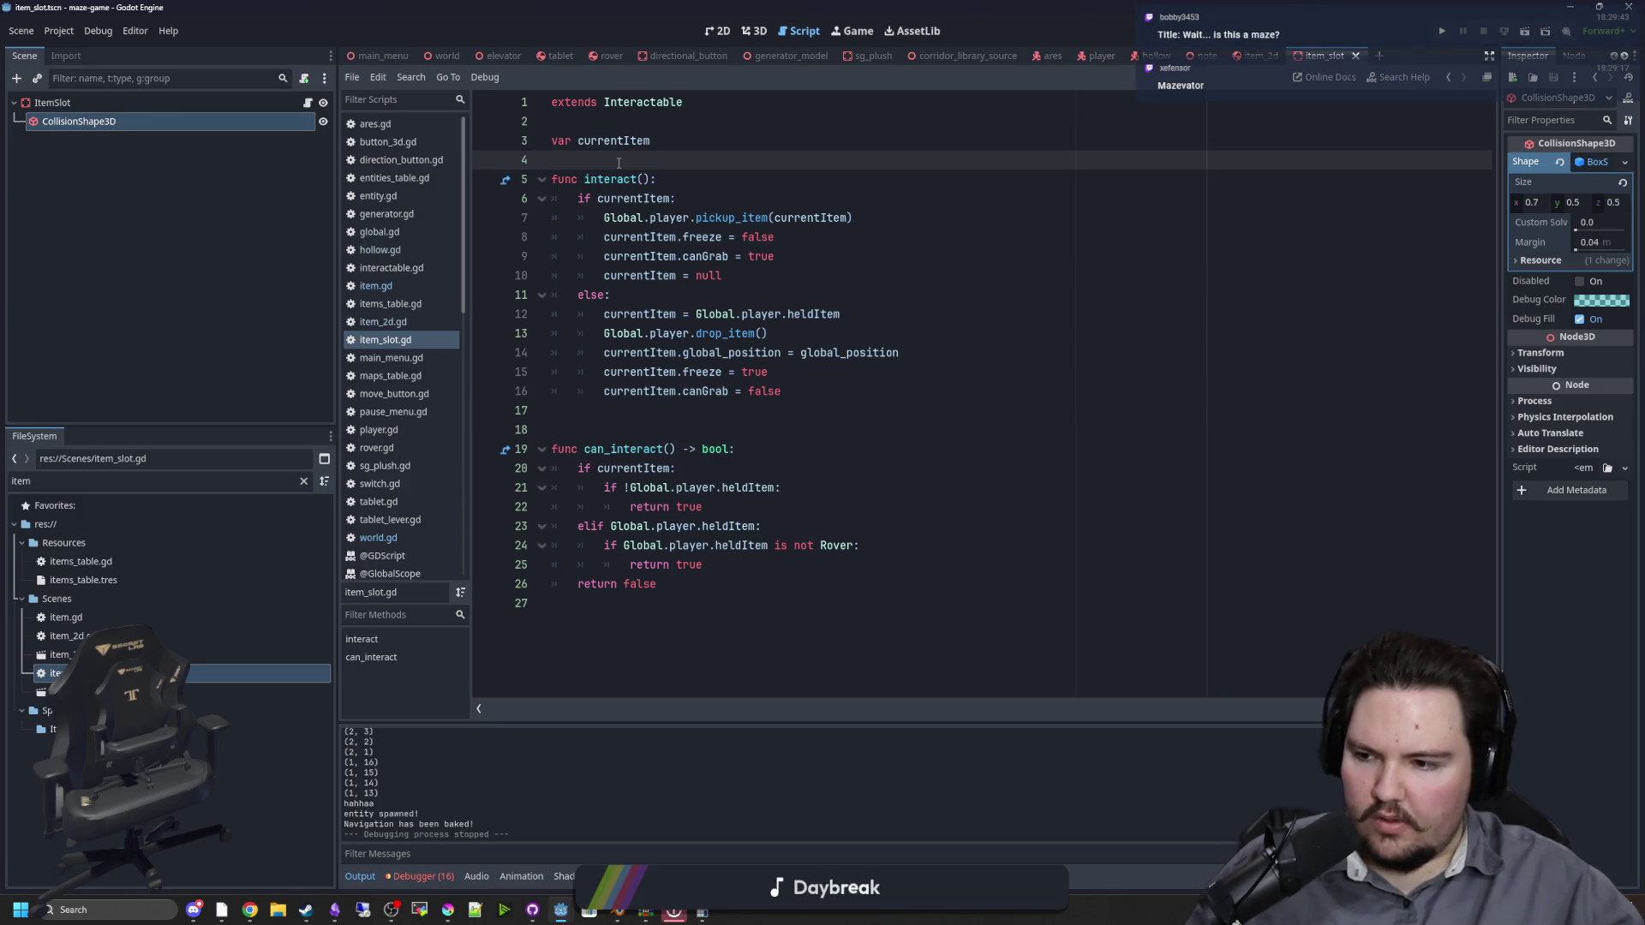
pyautogui.click(1260, 56)
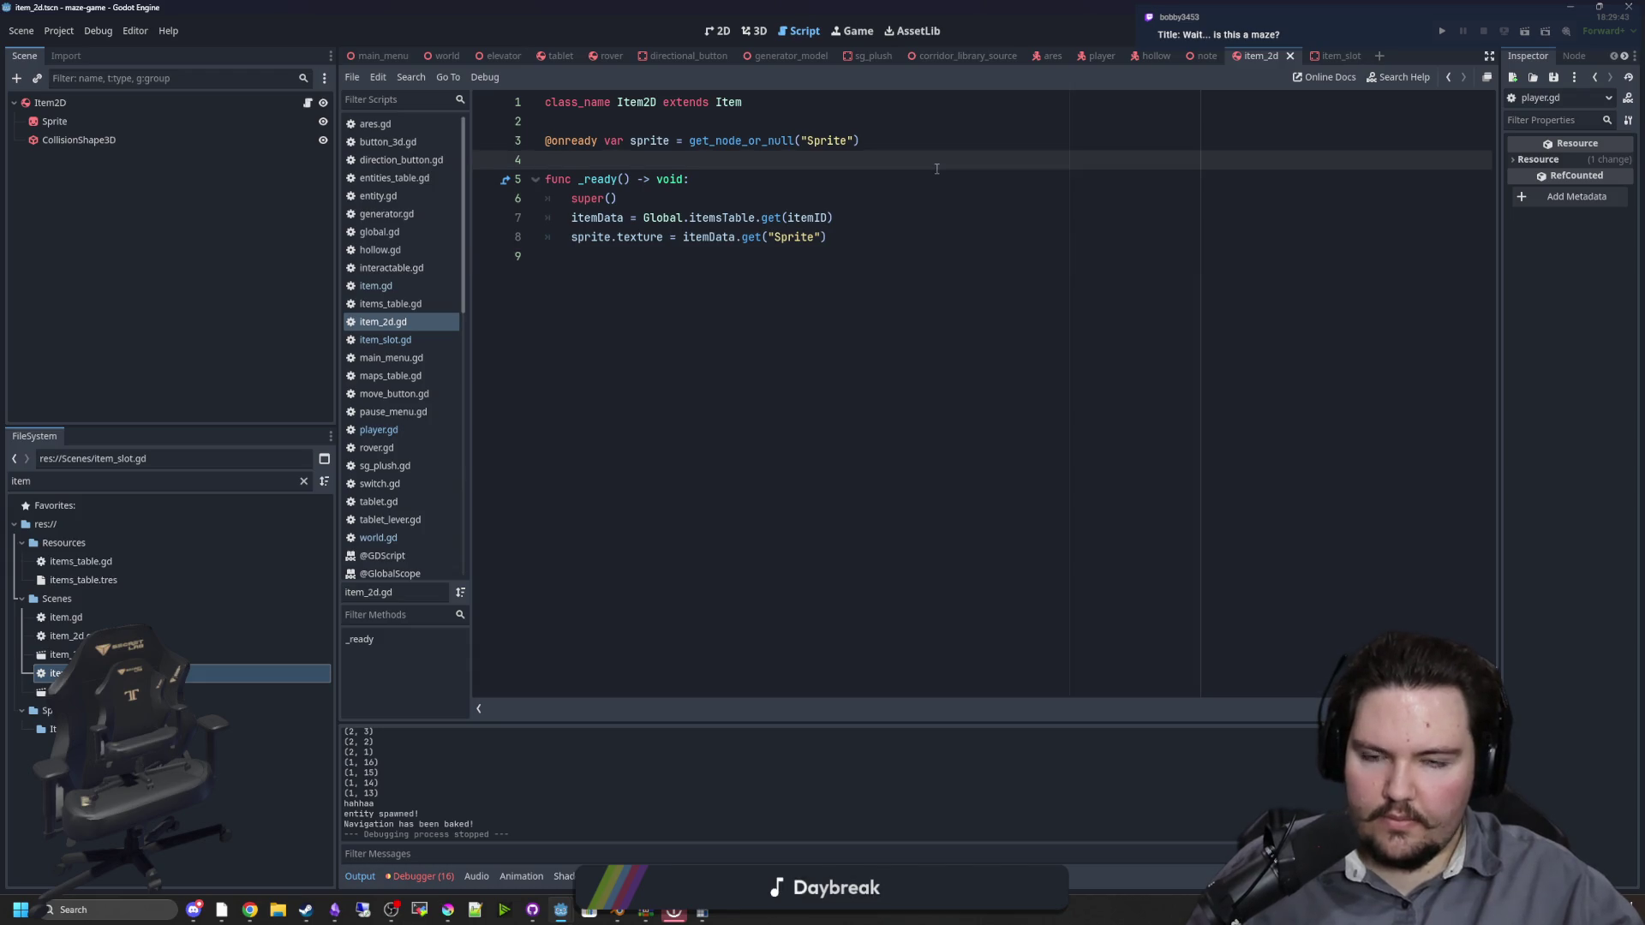
# Step: Browse the item_2d, note and hollow scenes, previewing the Hollow sprite animation
pyautogui.click(765, 33)
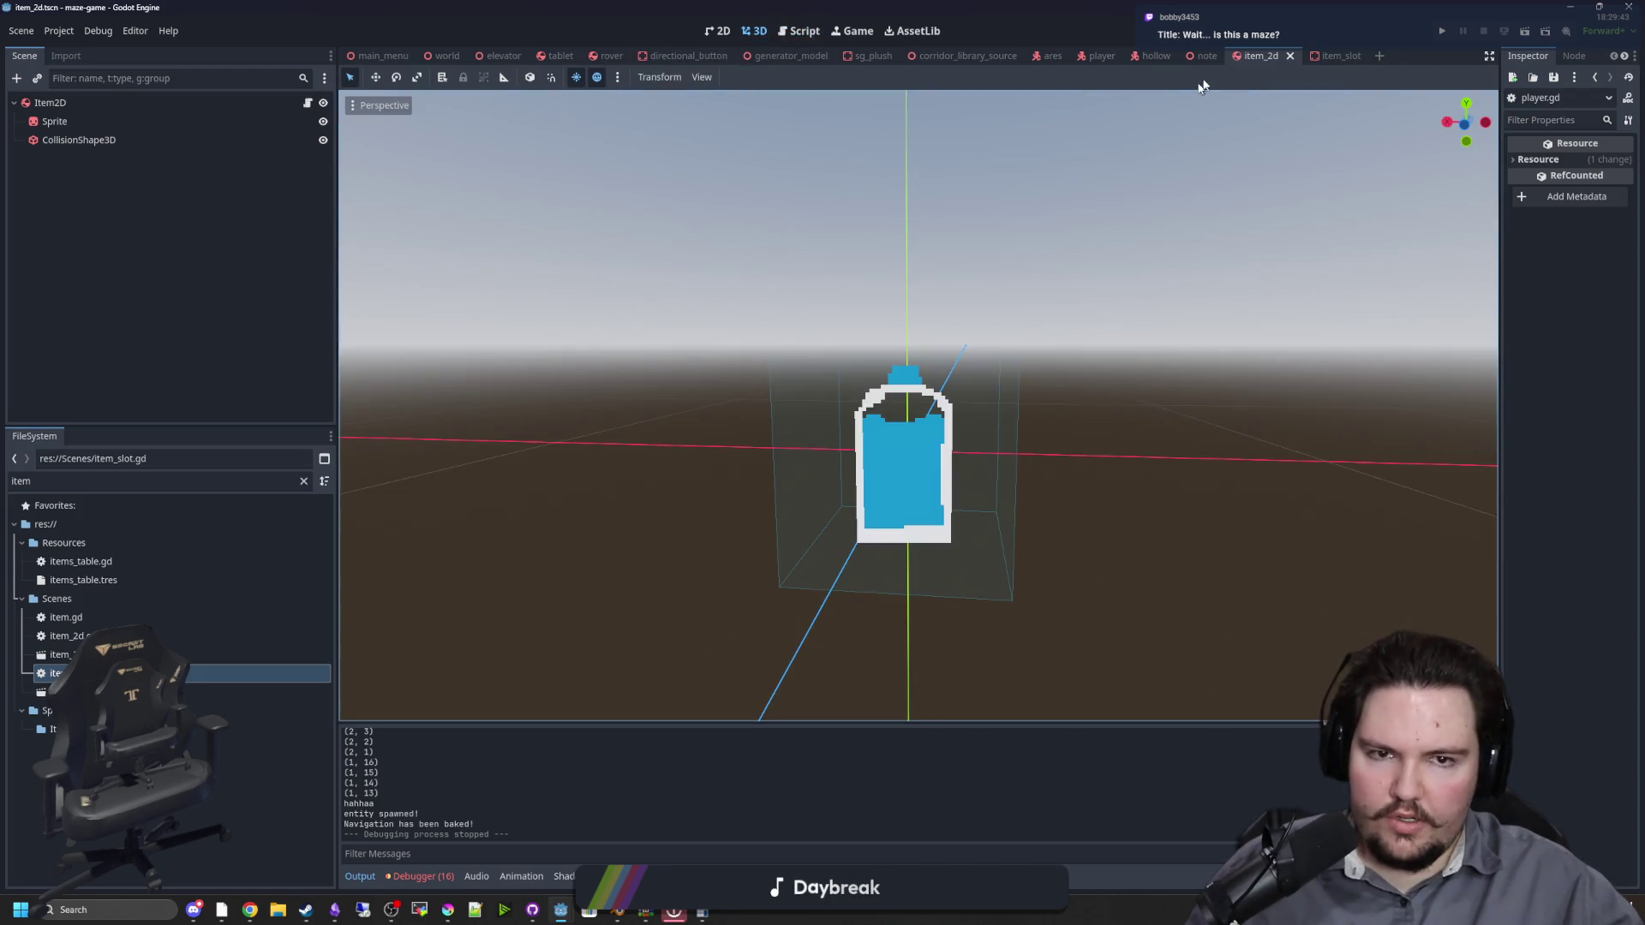
pyautogui.click(1210, 57)
pyautogui.click(1152, 57)
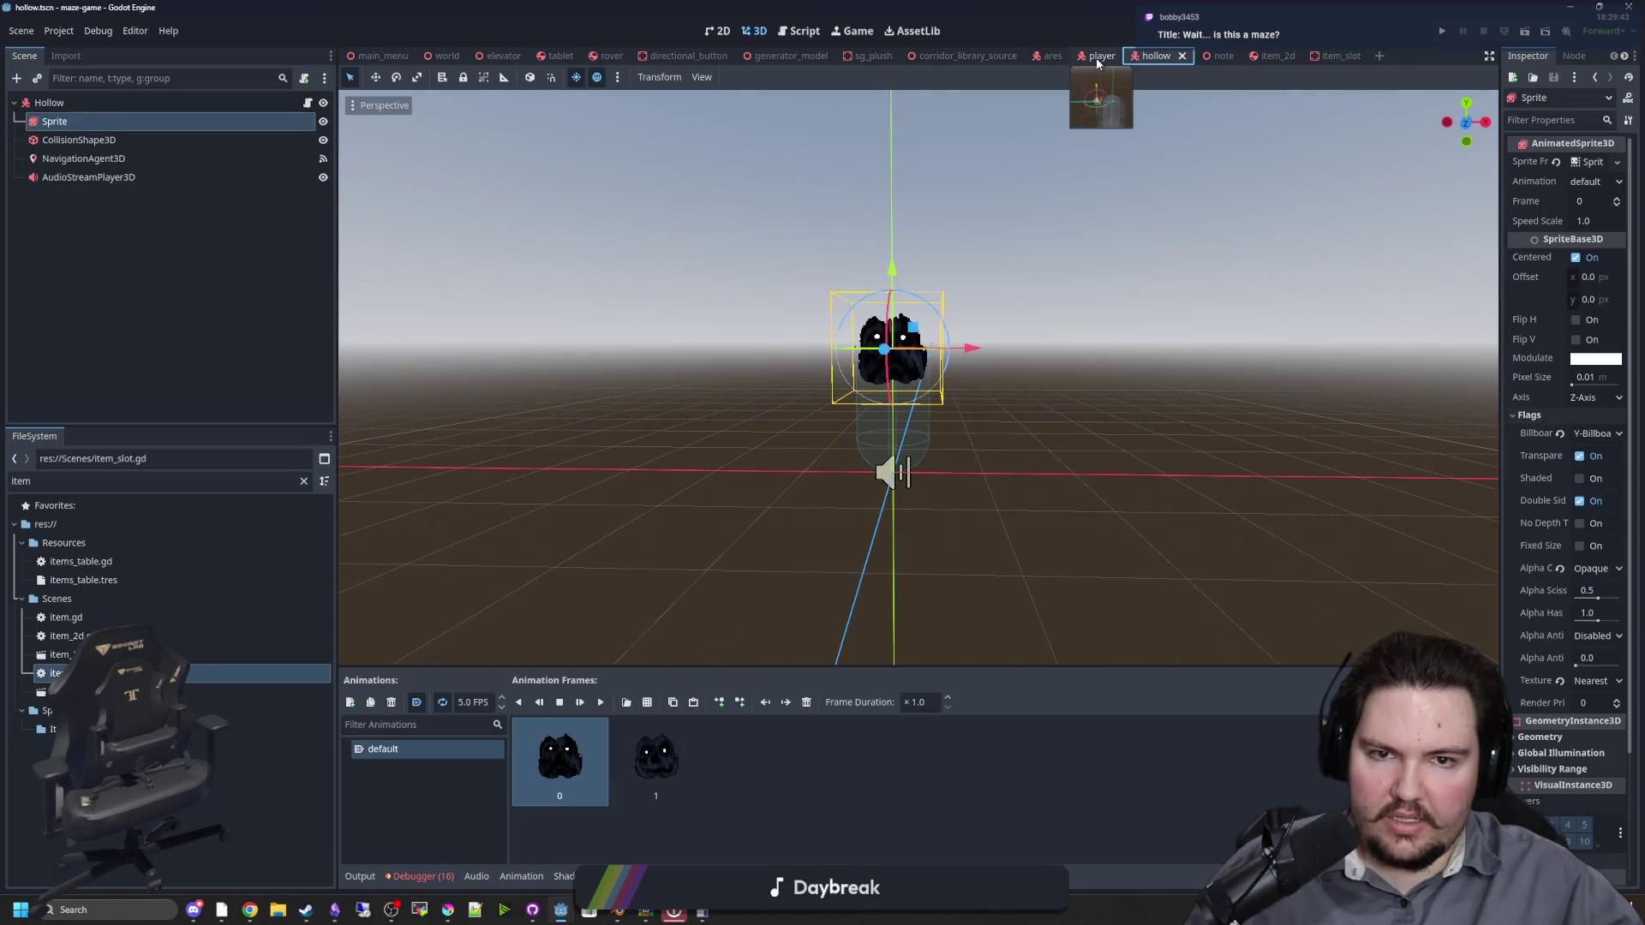
pyautogui.scroll(10, 1056, 250)
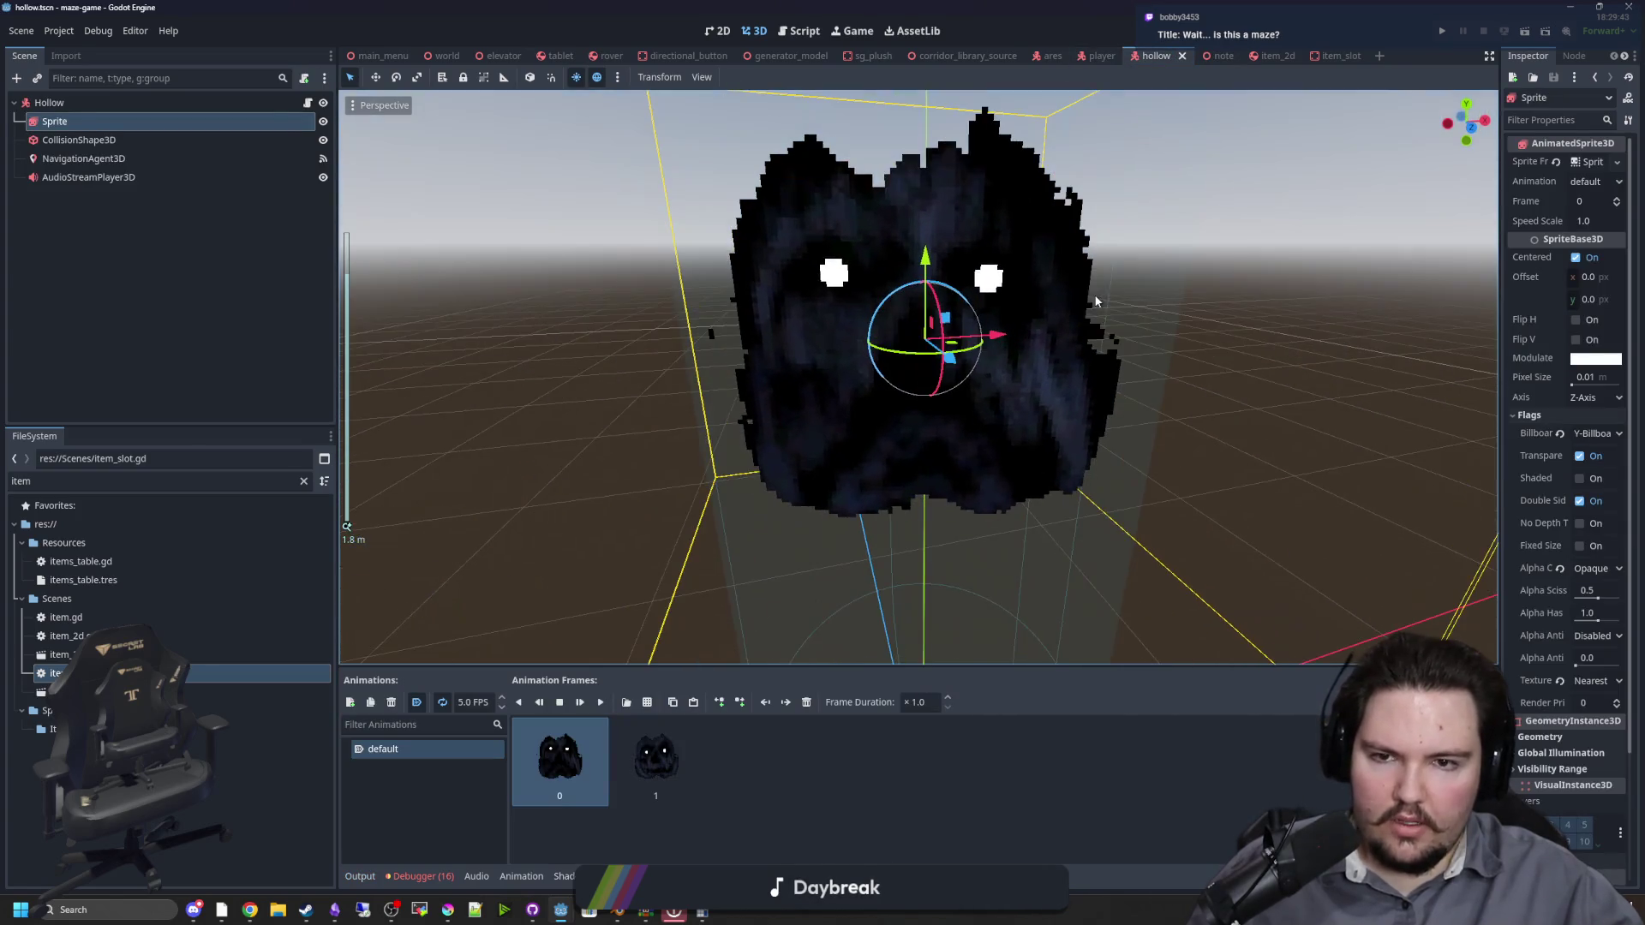
pyautogui.click(600, 702)
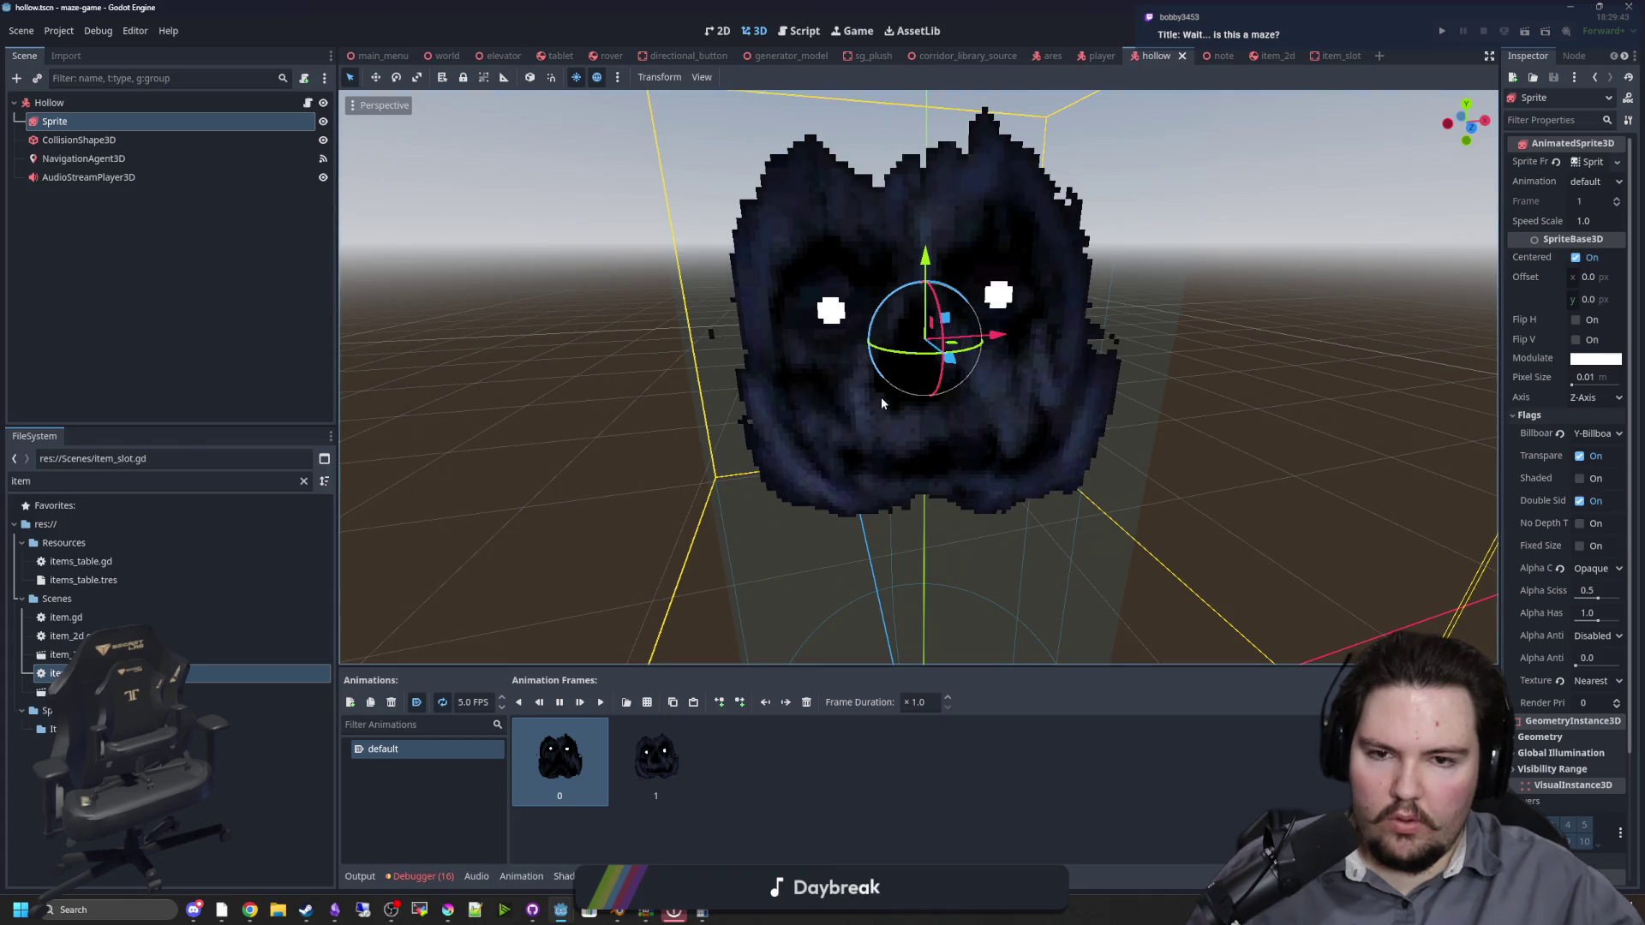
pyautogui.click(559, 702)
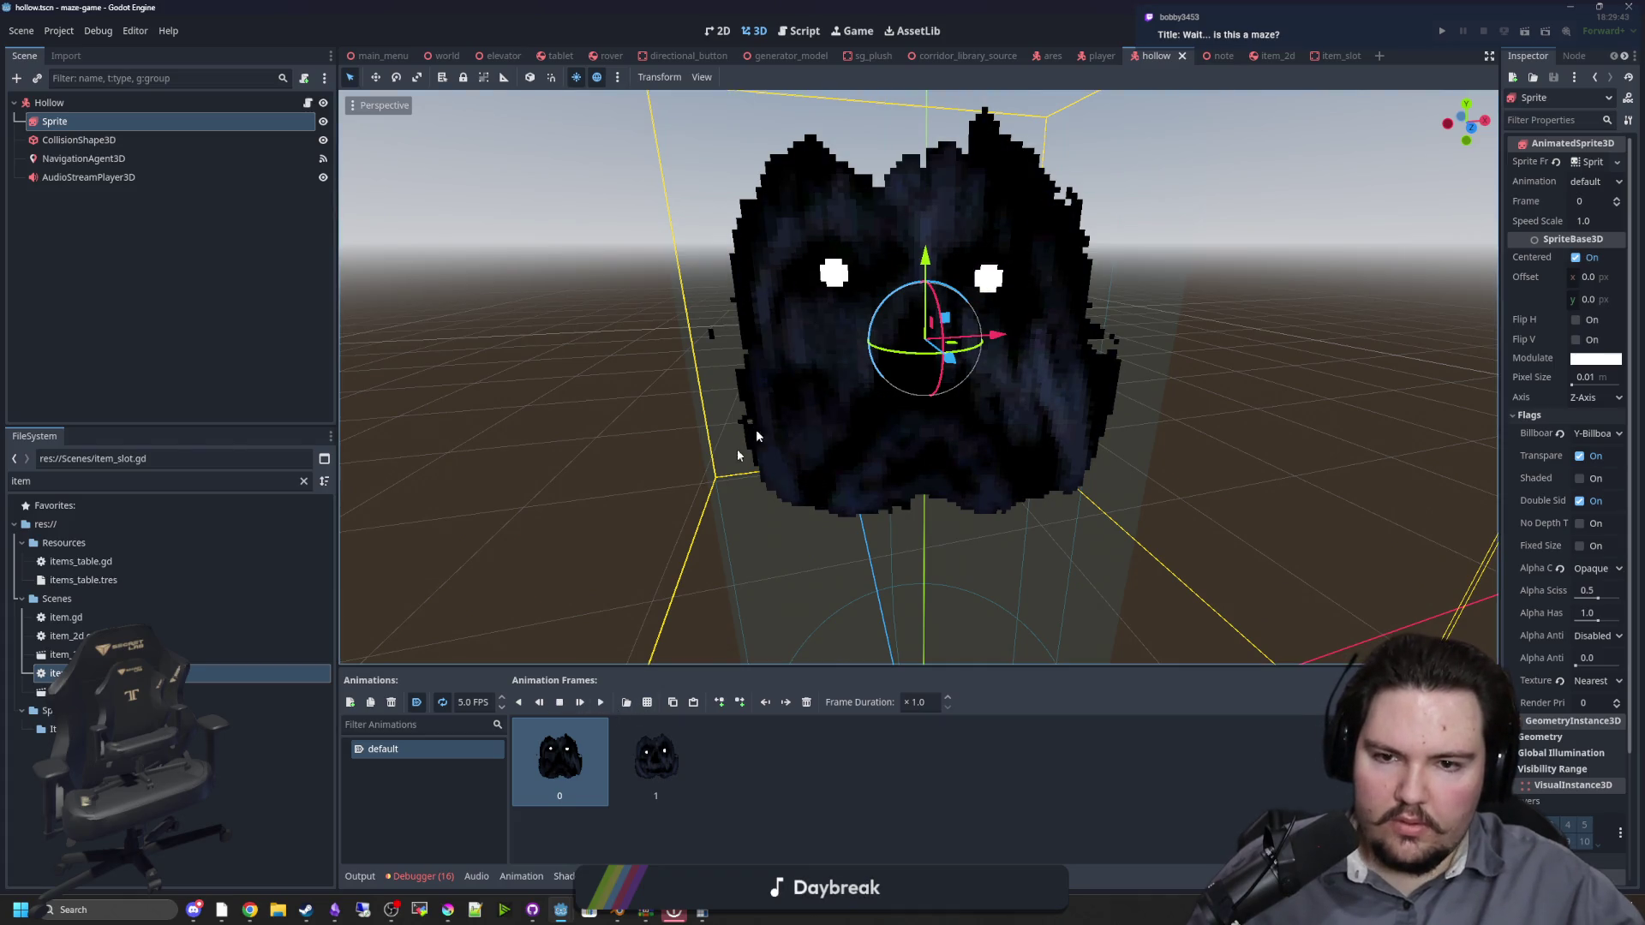
# Step: Flip through the player, ares, corridor_library_source, sg_plush, generator_model, rover and directional_button scenes
pyautogui.click(1100, 56)
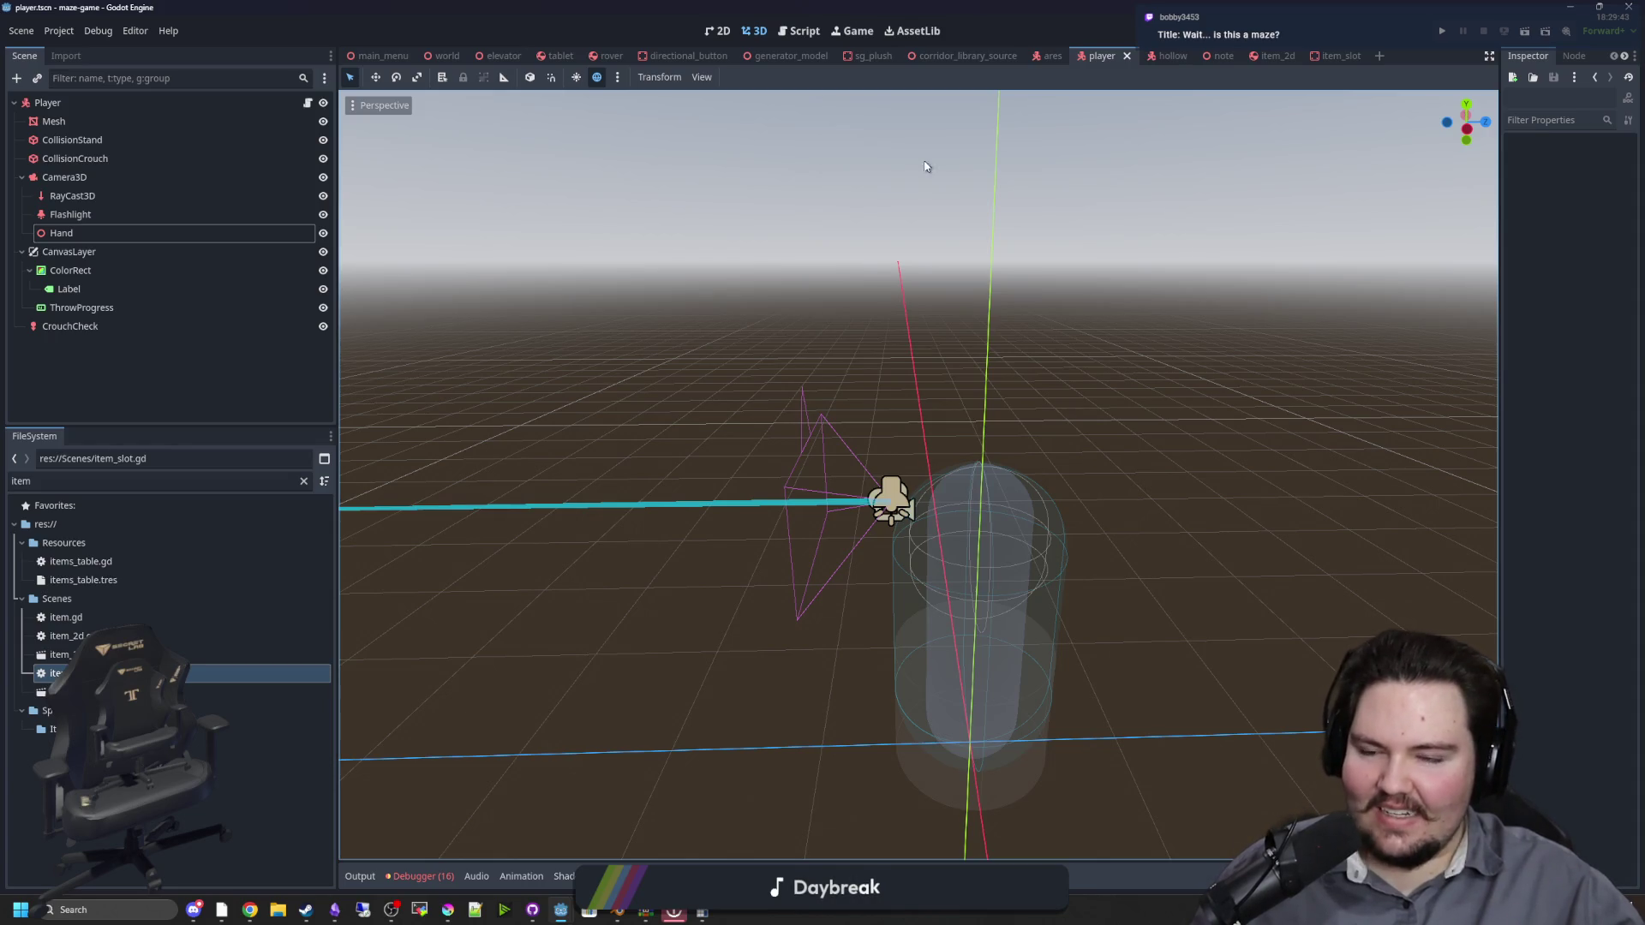
pyautogui.click(1052, 56)
pyautogui.click(1344, 338)
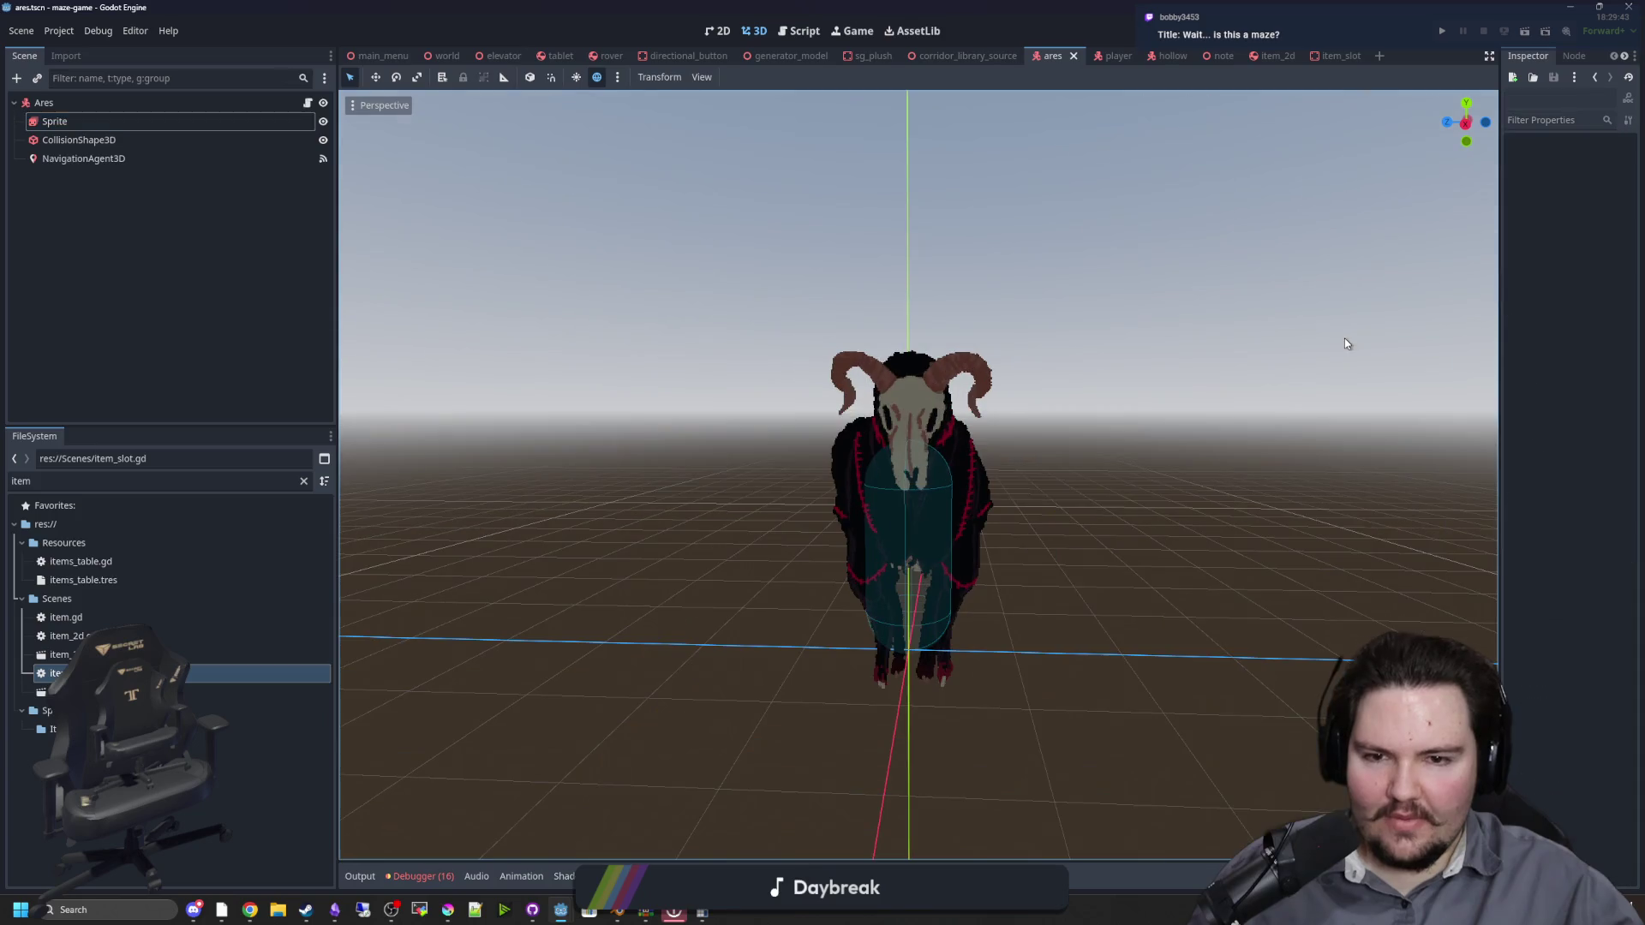
pyautogui.scroll(-4, 951, 266)
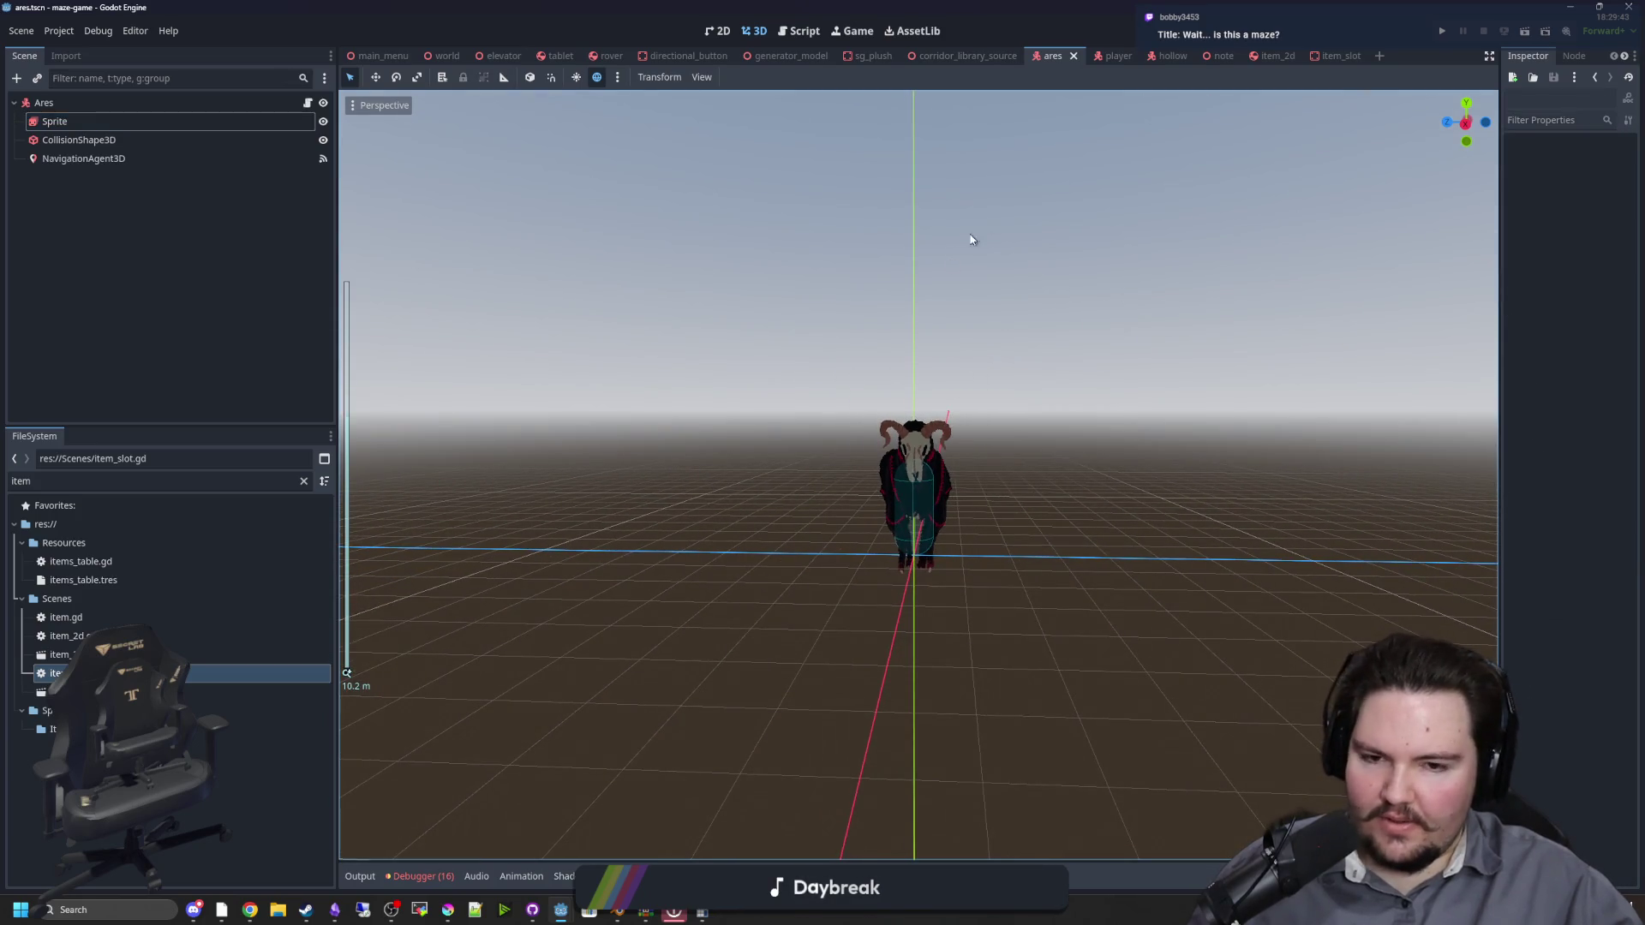
pyautogui.click(952, 56)
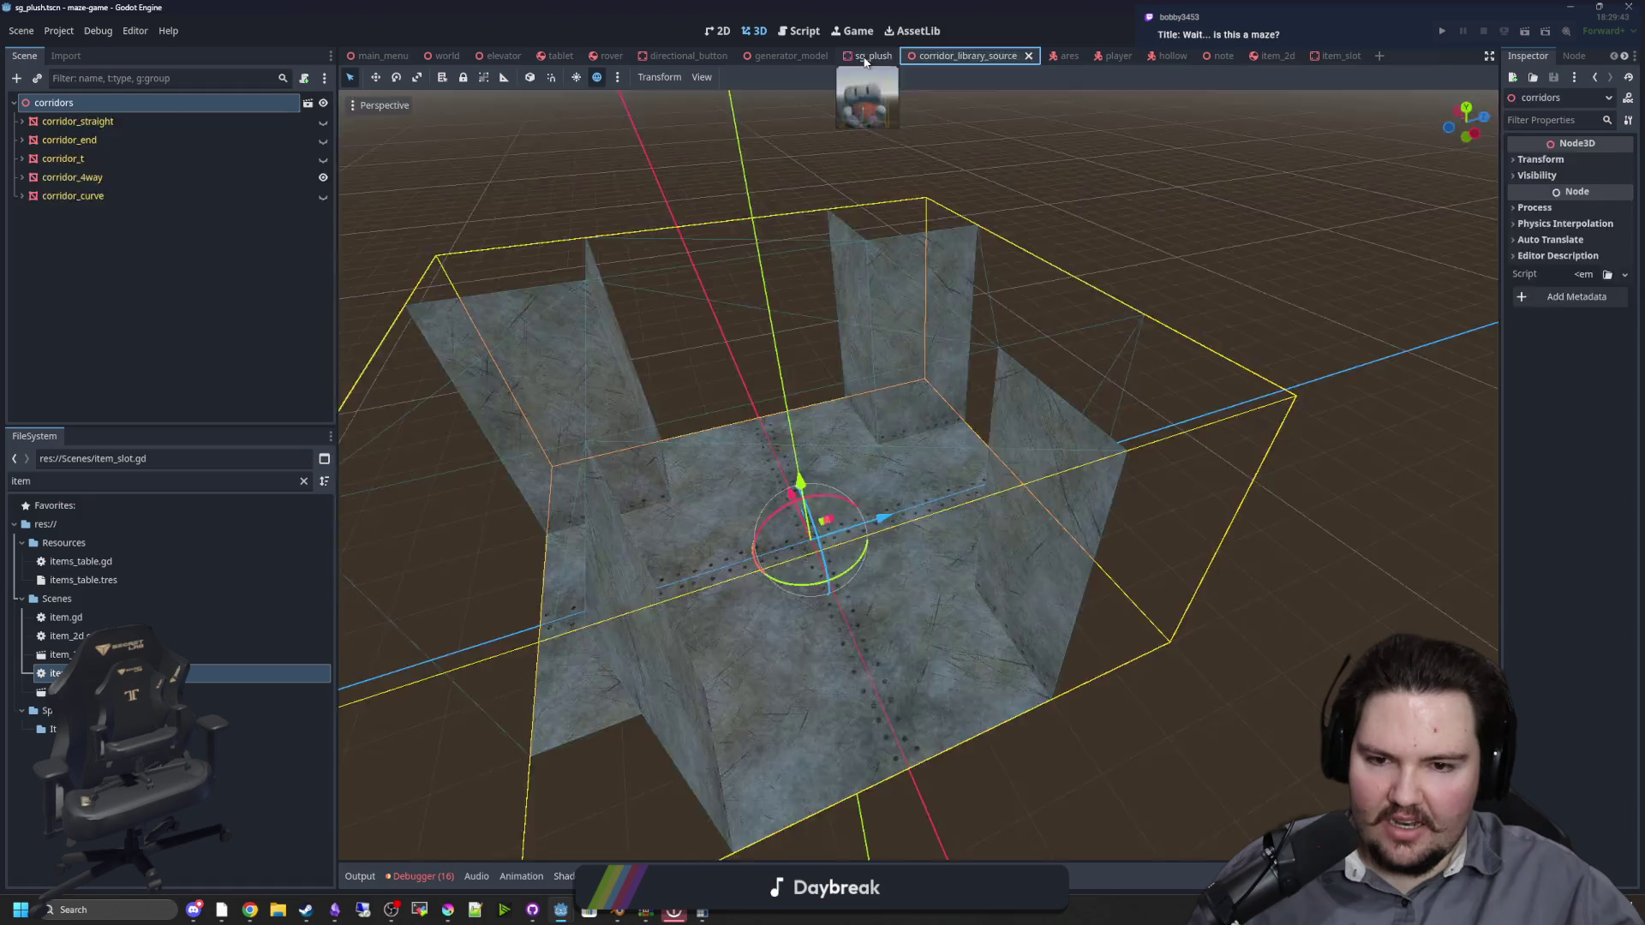
pyautogui.click(865, 57)
pyautogui.click(758, 57)
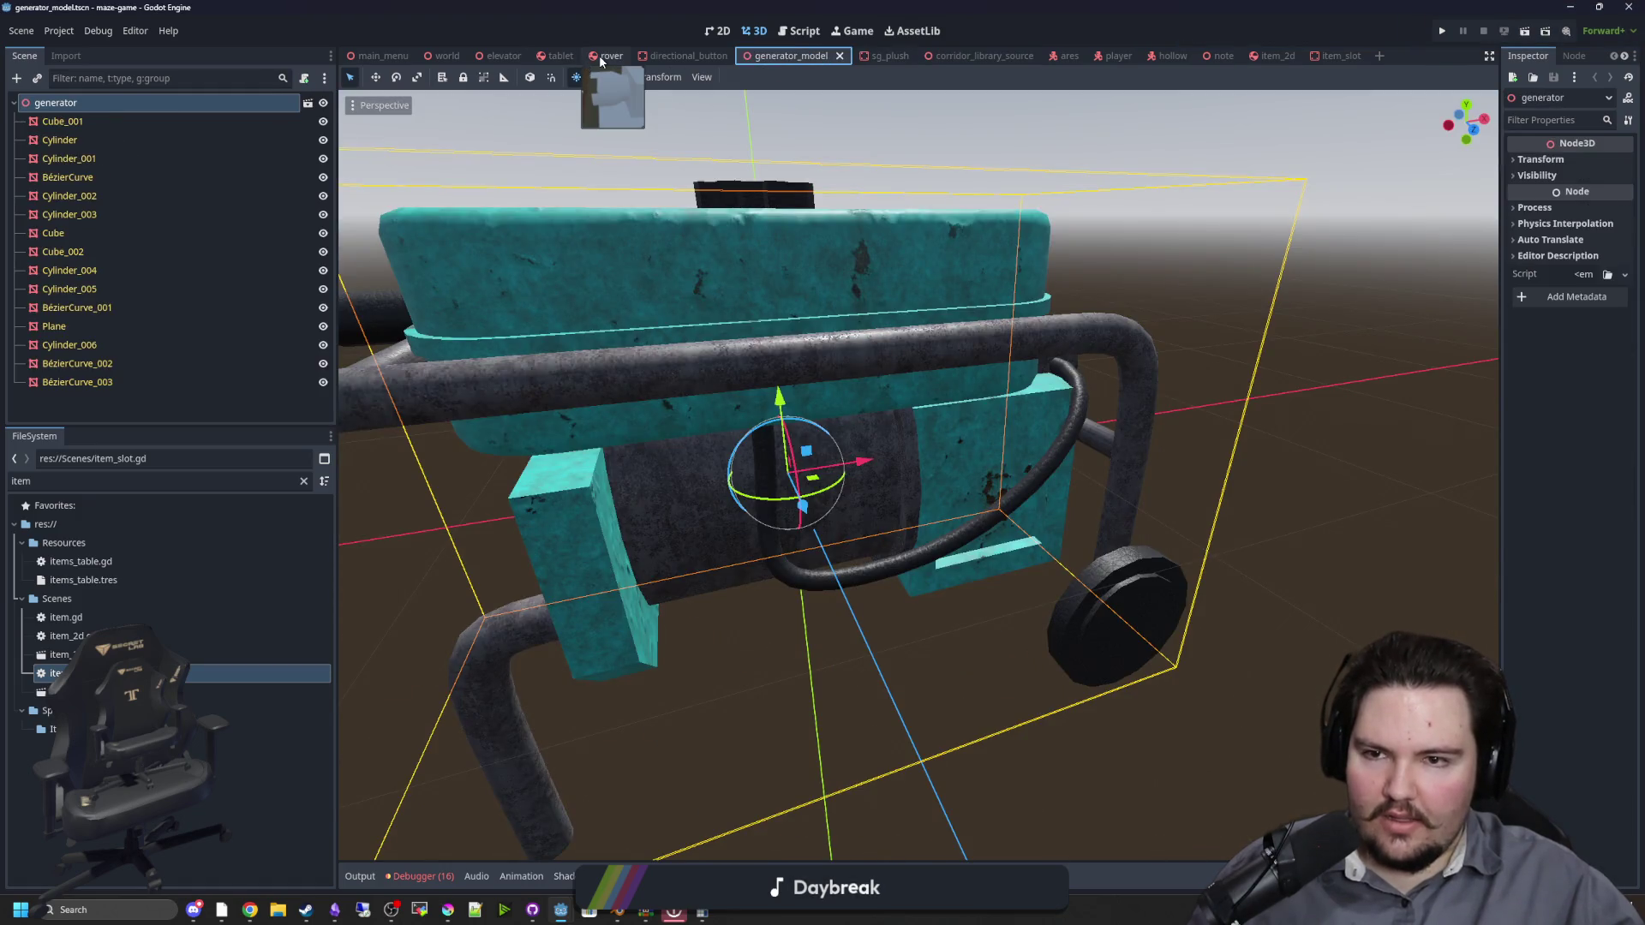
pyautogui.click(605, 57)
pyautogui.click(685, 57)
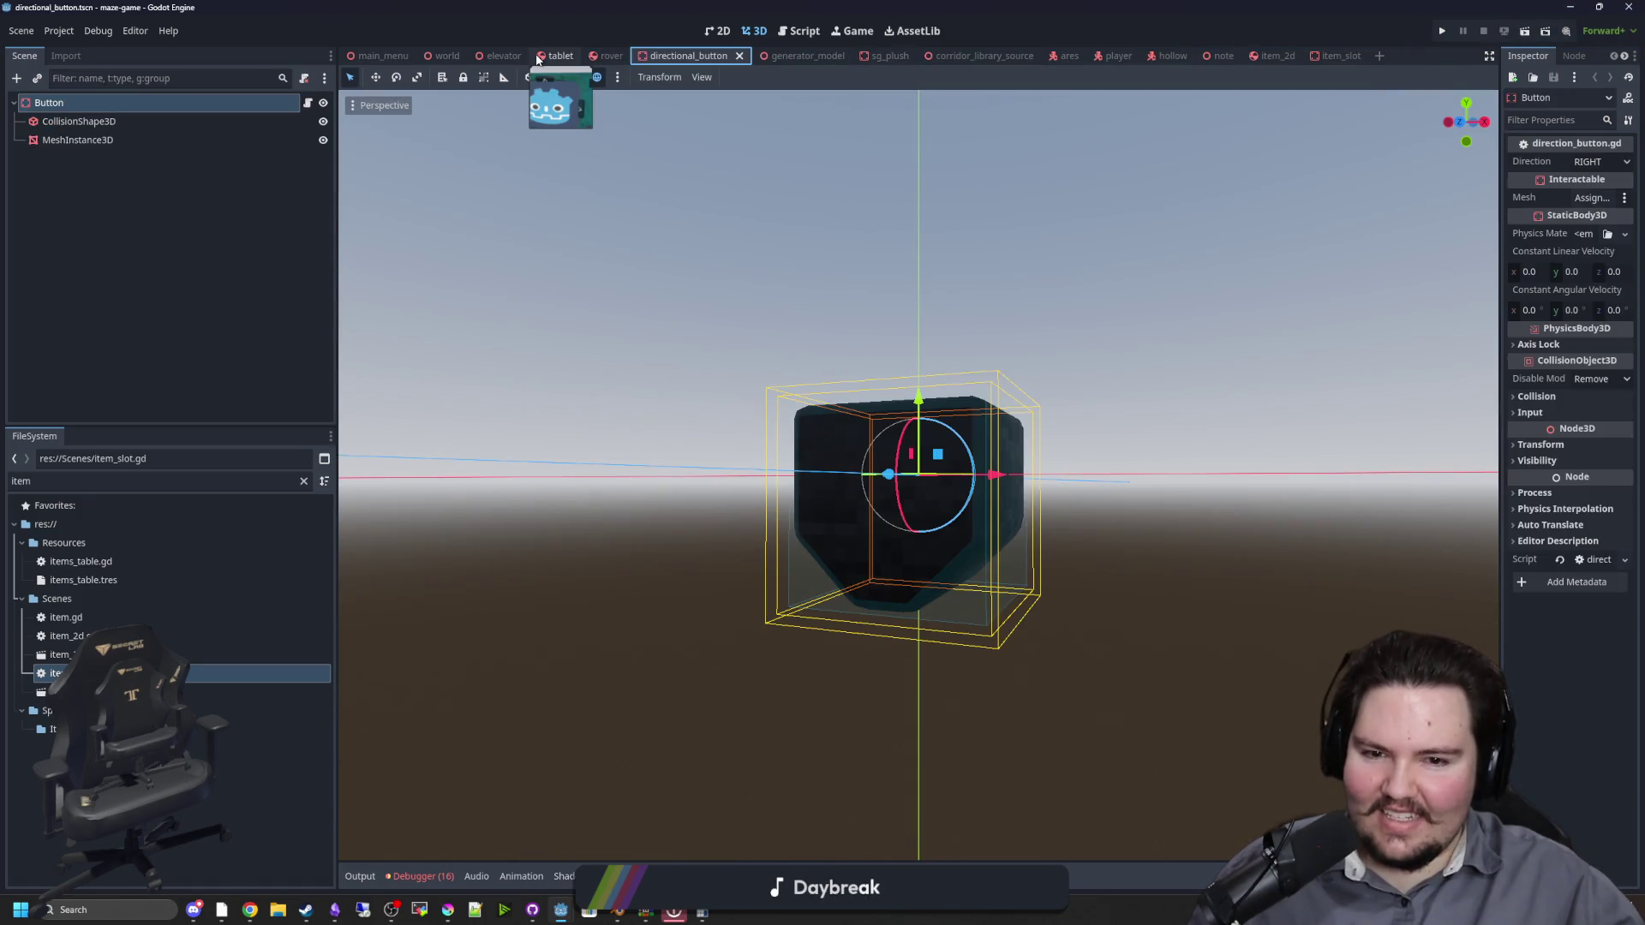
# Step: Bring up the tablet scene, orbit around it, and clear the 'item' FileSystem filter
pyautogui.click(557, 56)
pyautogui.click(779, 225)
pyautogui.scroll(-3, 779, 240)
pyautogui.moveTo(779, 257)
pyautogui.mouseDown()
pyautogui.moveTo(954, 265)
pyautogui.moveTo(895, 262)
pyautogui.moveTo(911, 361)
pyautogui.moveTo(968, 369)
pyautogui.moveTo(1062, 444)
pyautogui.moveTo(908, 467)
pyautogui.moveTo(769, 402)
pyautogui.mouseUp()
pyautogui.scroll(3, 911, 362)
pyautogui.scroll(3, 1063, 444)
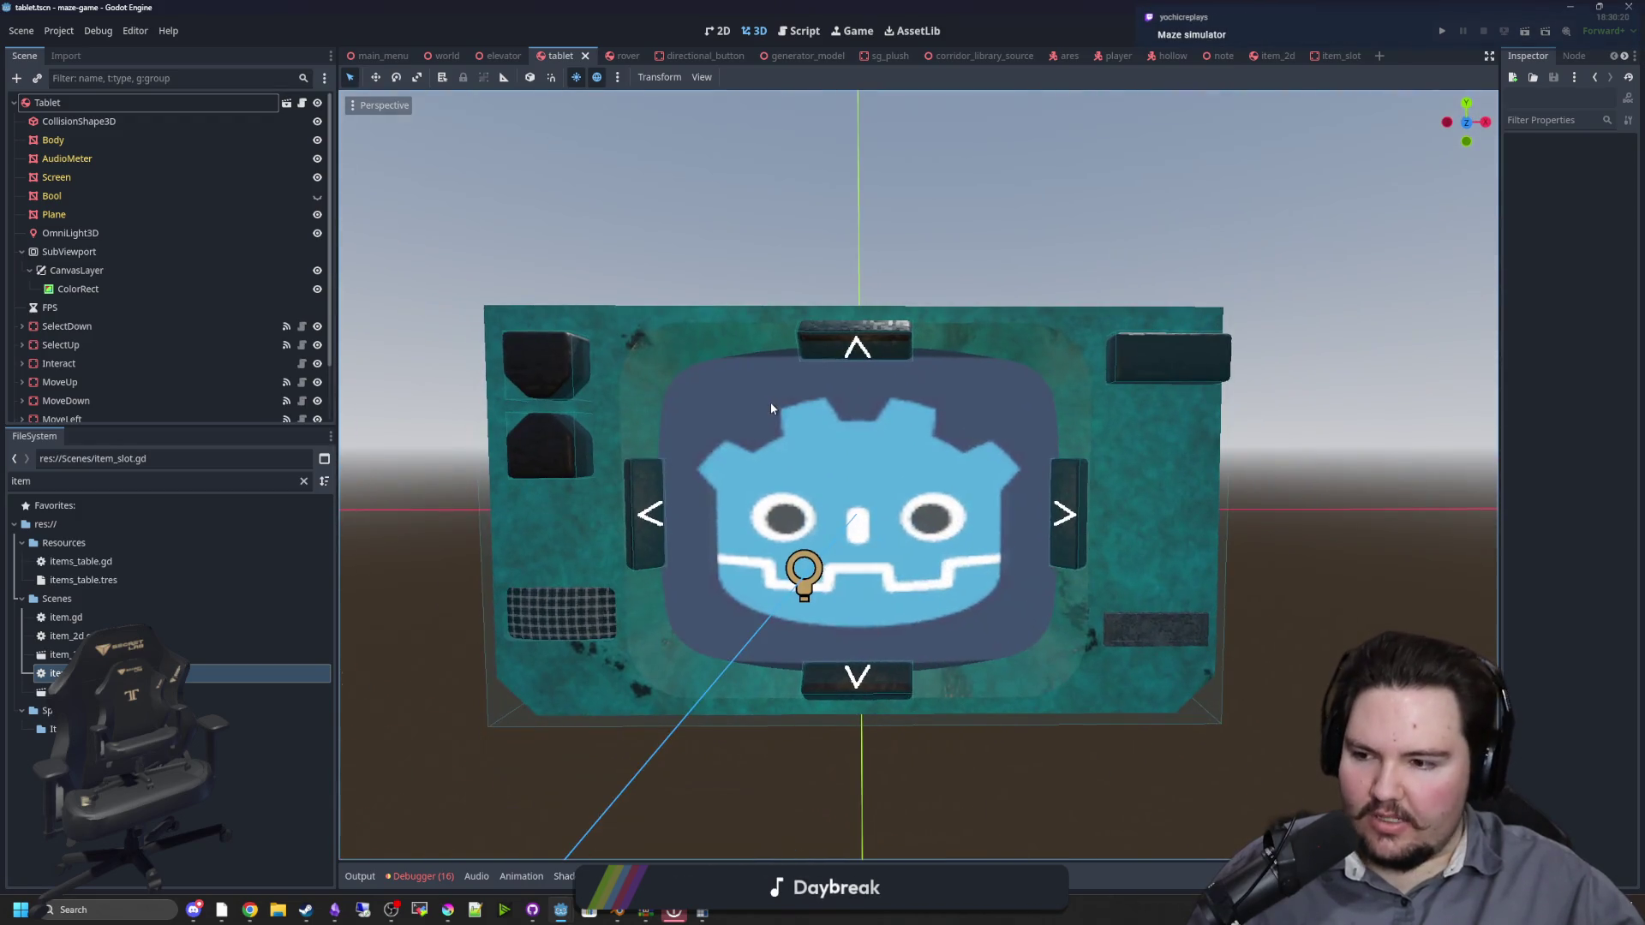
pyautogui.scroll(-2, 733, 405)
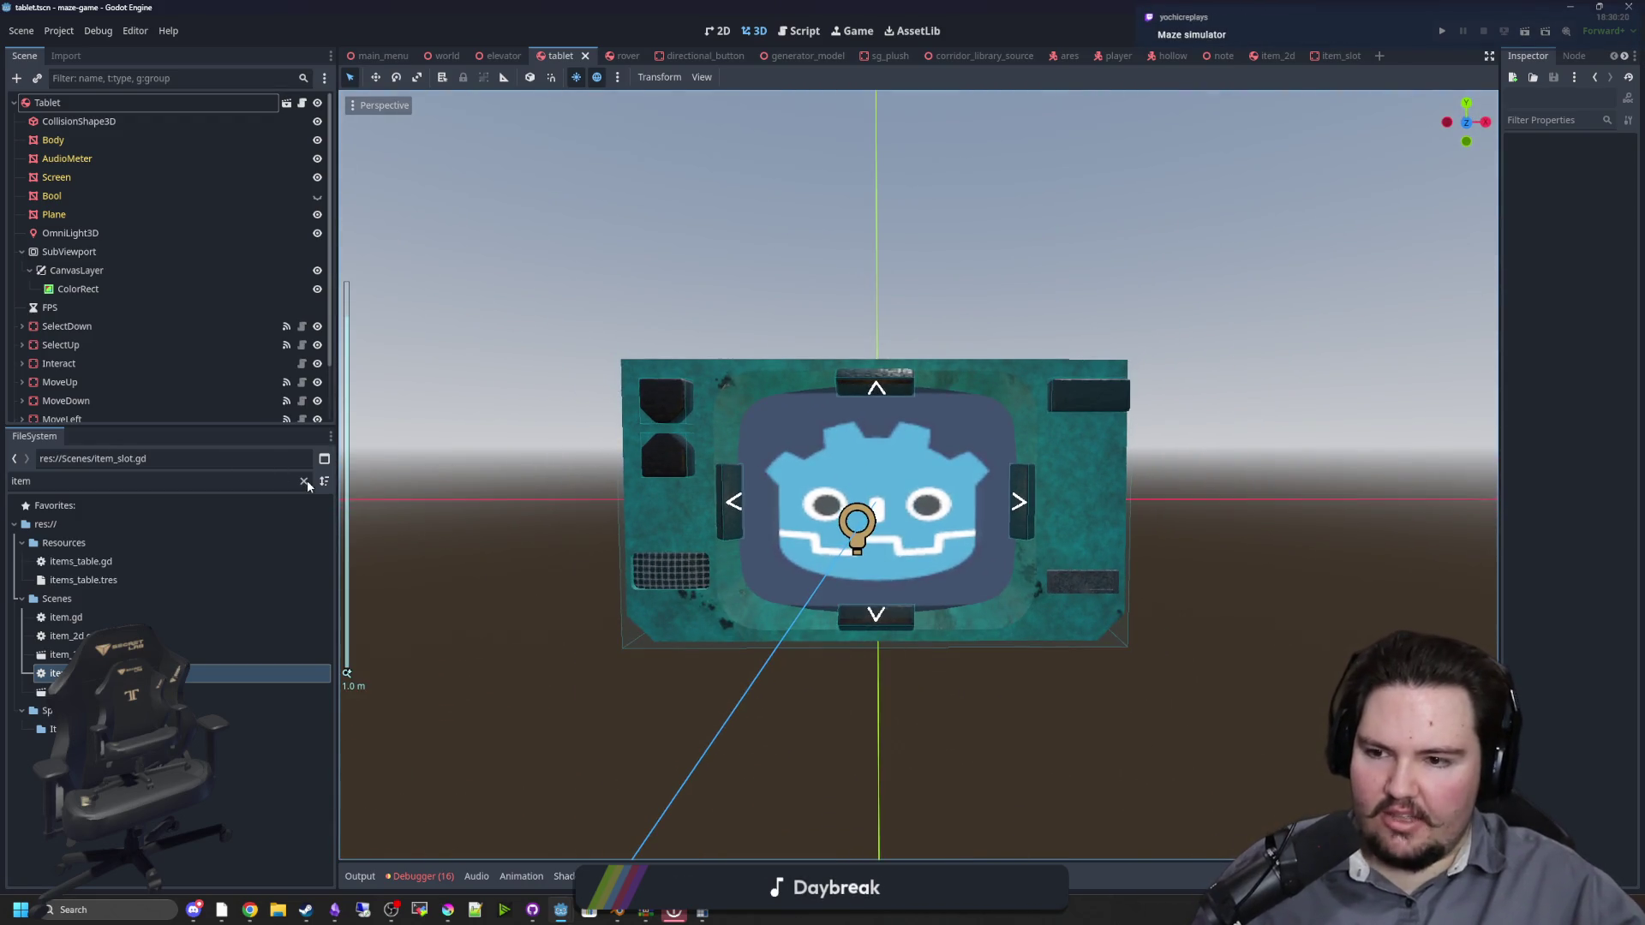
pyautogui.click(304, 480)
# Step: Look at the FileSystem sort options, then inspect the pipe_metal and blue_paint materials
pyautogui.click(319, 490)
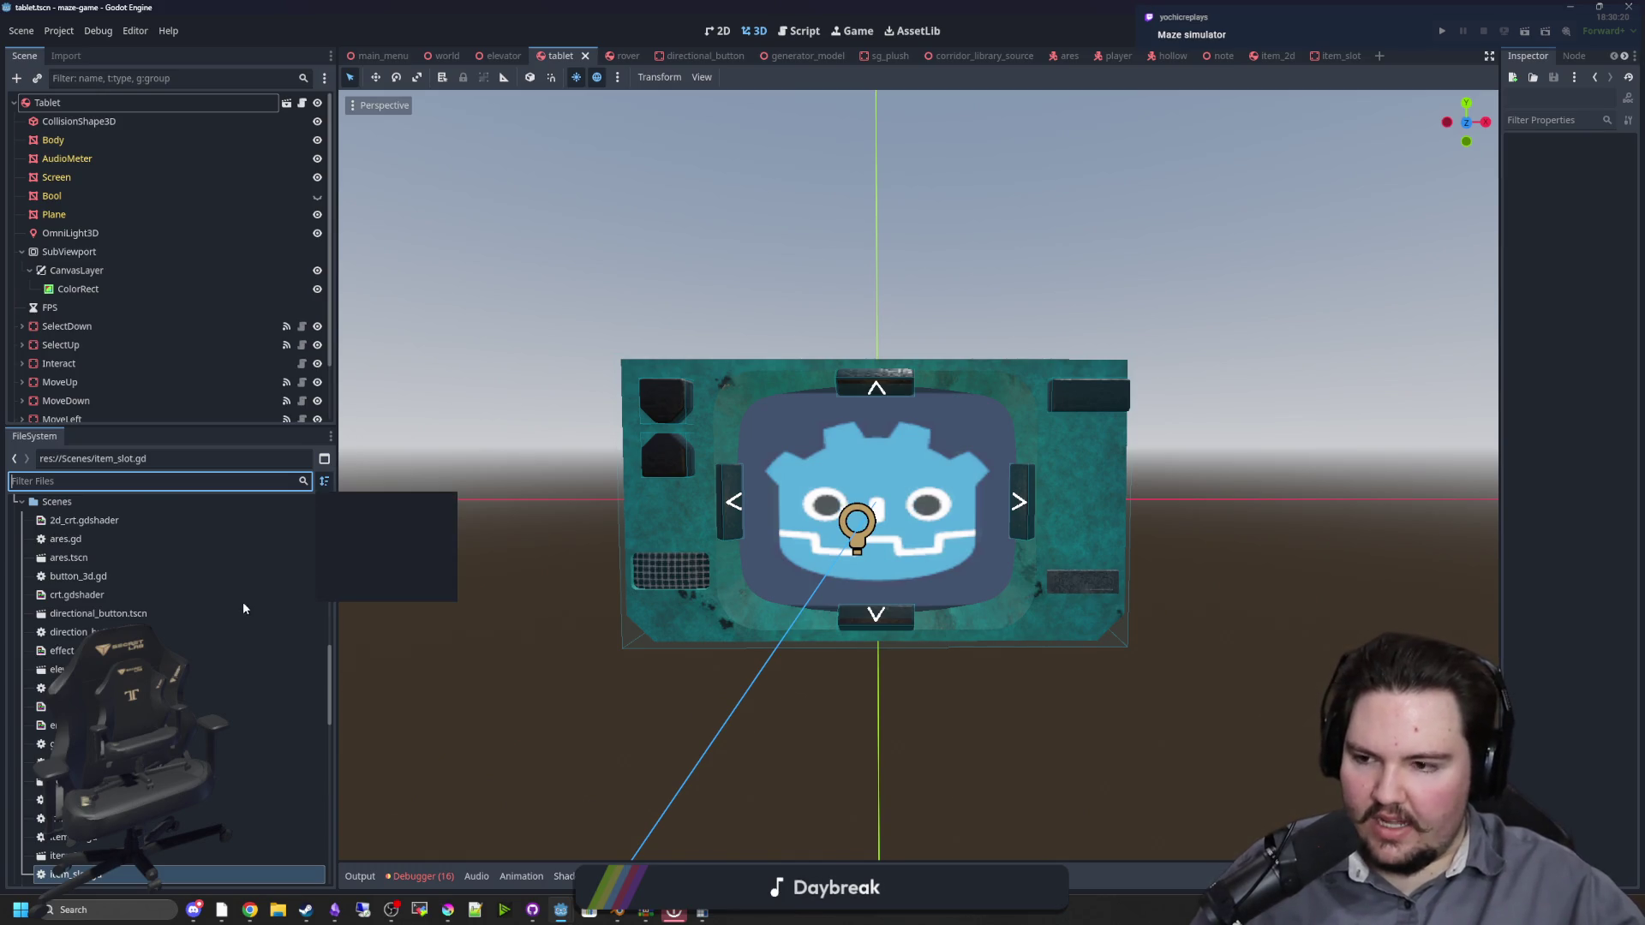
pyautogui.click(173, 545)
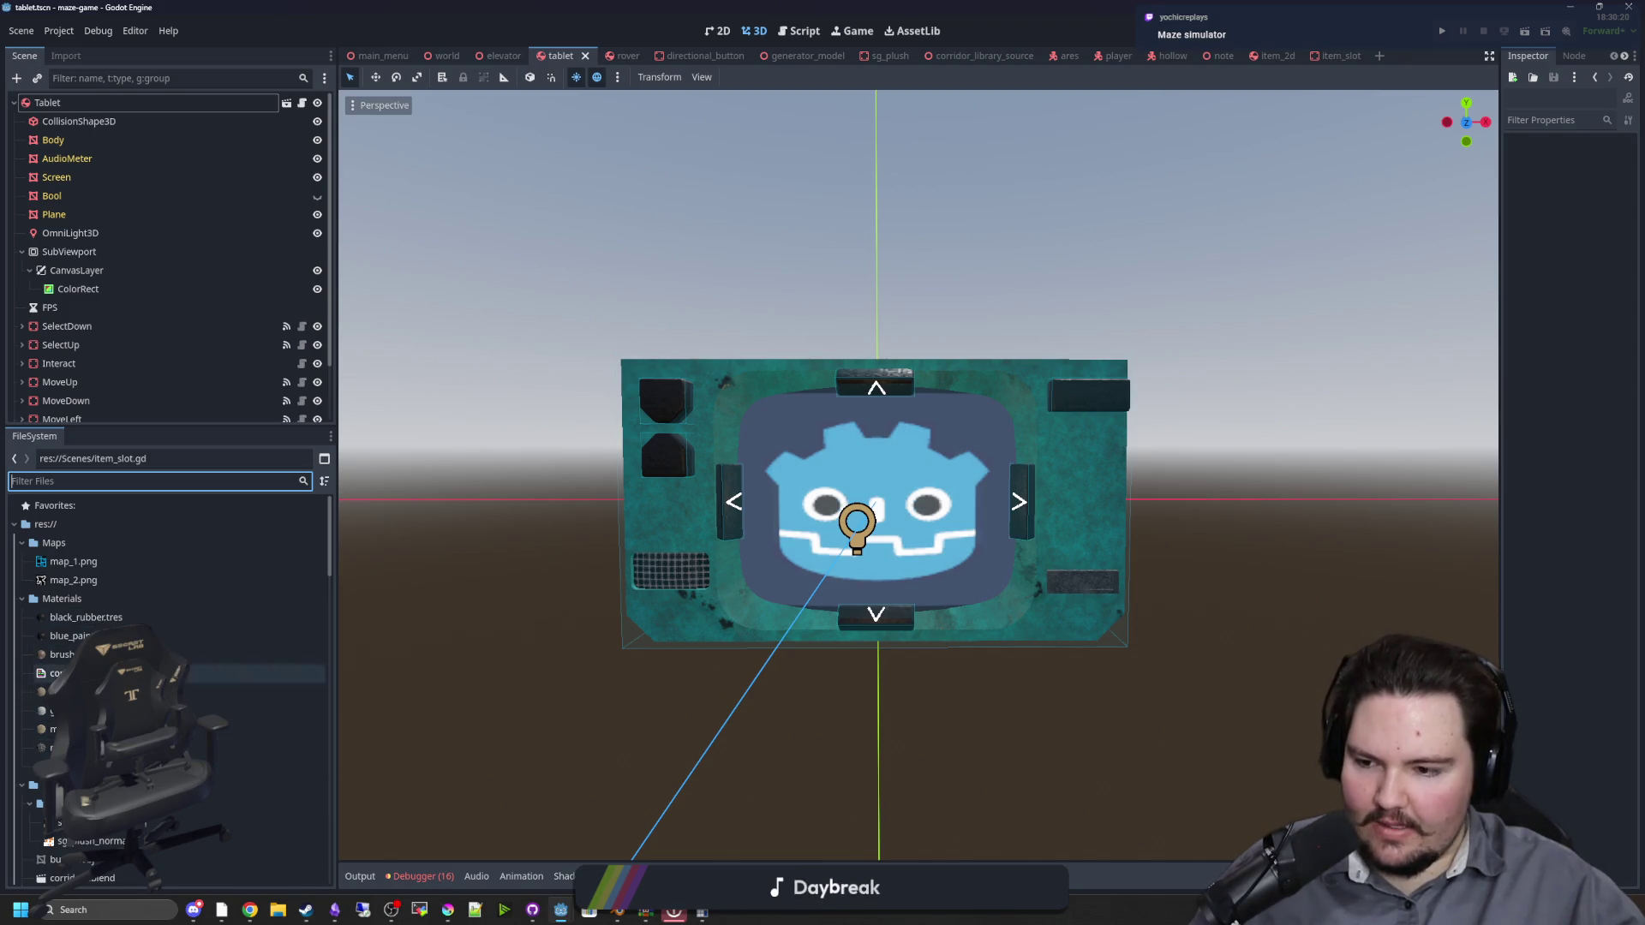
pyautogui.click(257, 767)
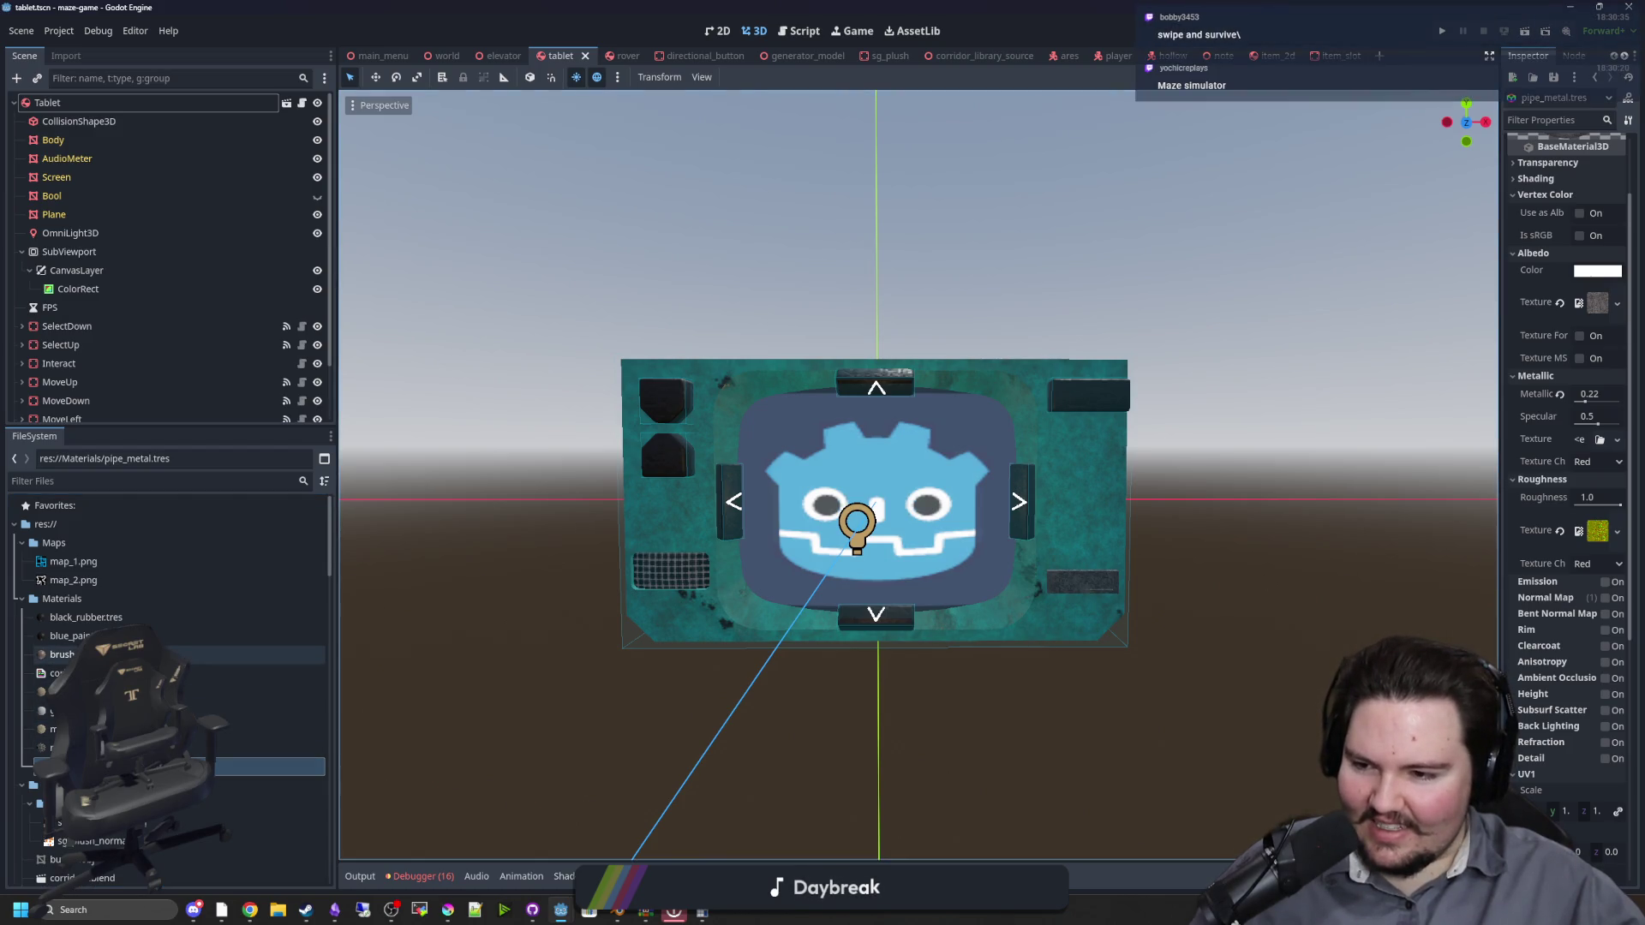
pyautogui.click(214, 636)
# Step: Set the blue_paint material's Sampling filter from Linear Mipmap to Nearest
pyautogui.moveTo(1501, 326); pyautogui.dragTo(1298, 326)
pyautogui.scroll(-3, 1378, 550)
pyautogui.scroll(-3, 1343, 614)
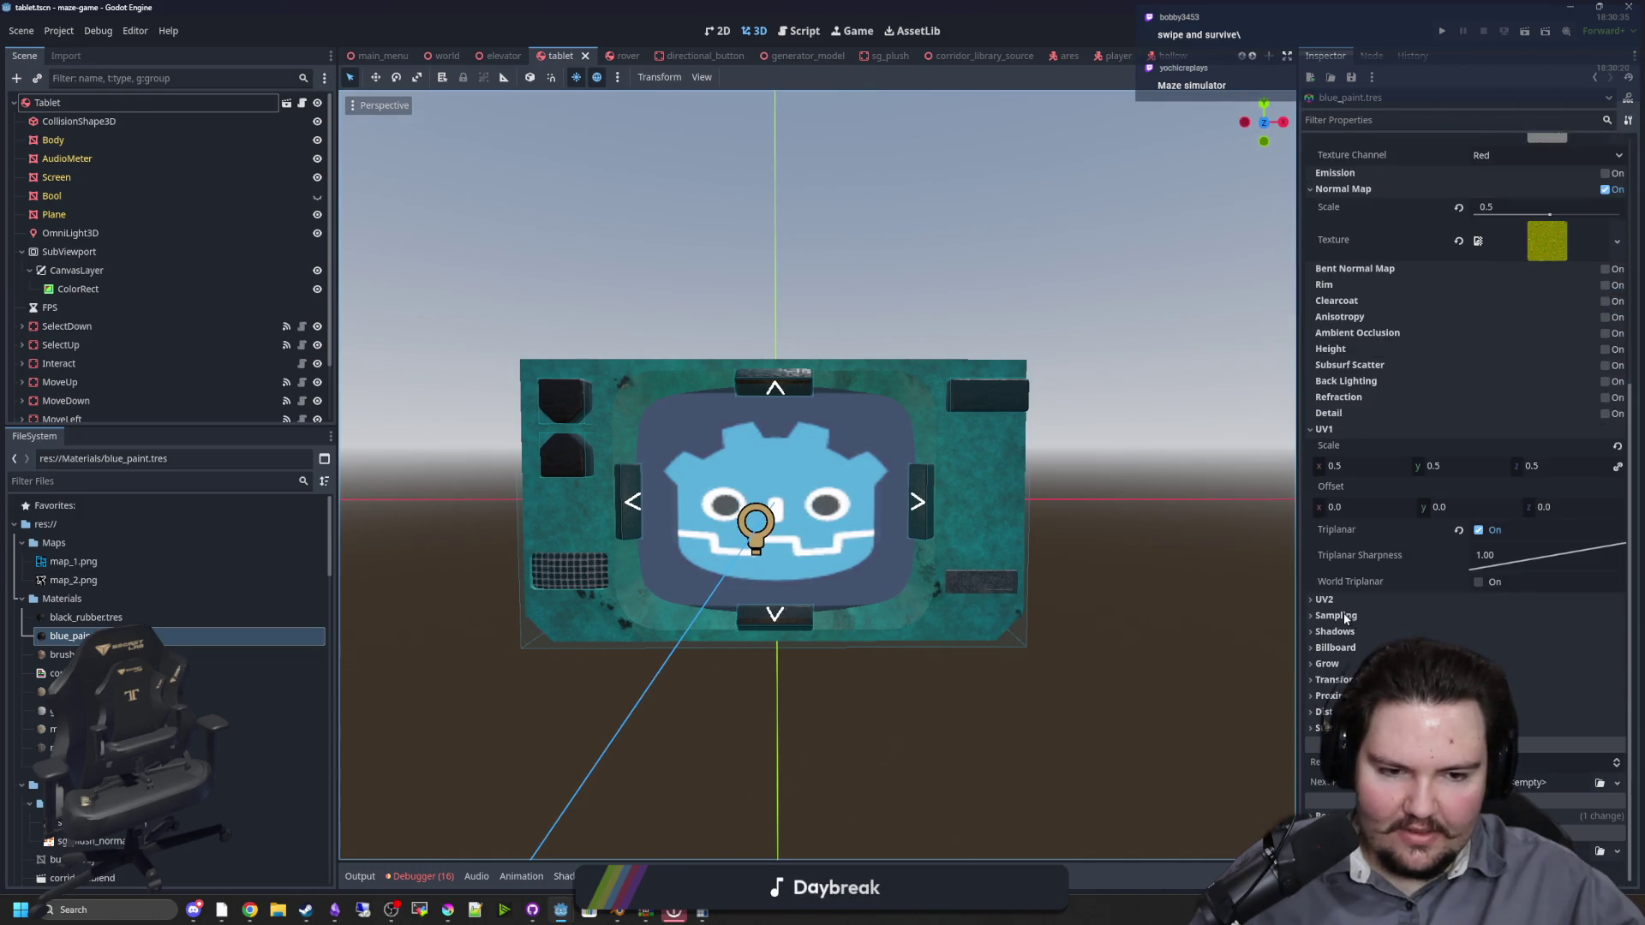
pyautogui.click(1336, 615)
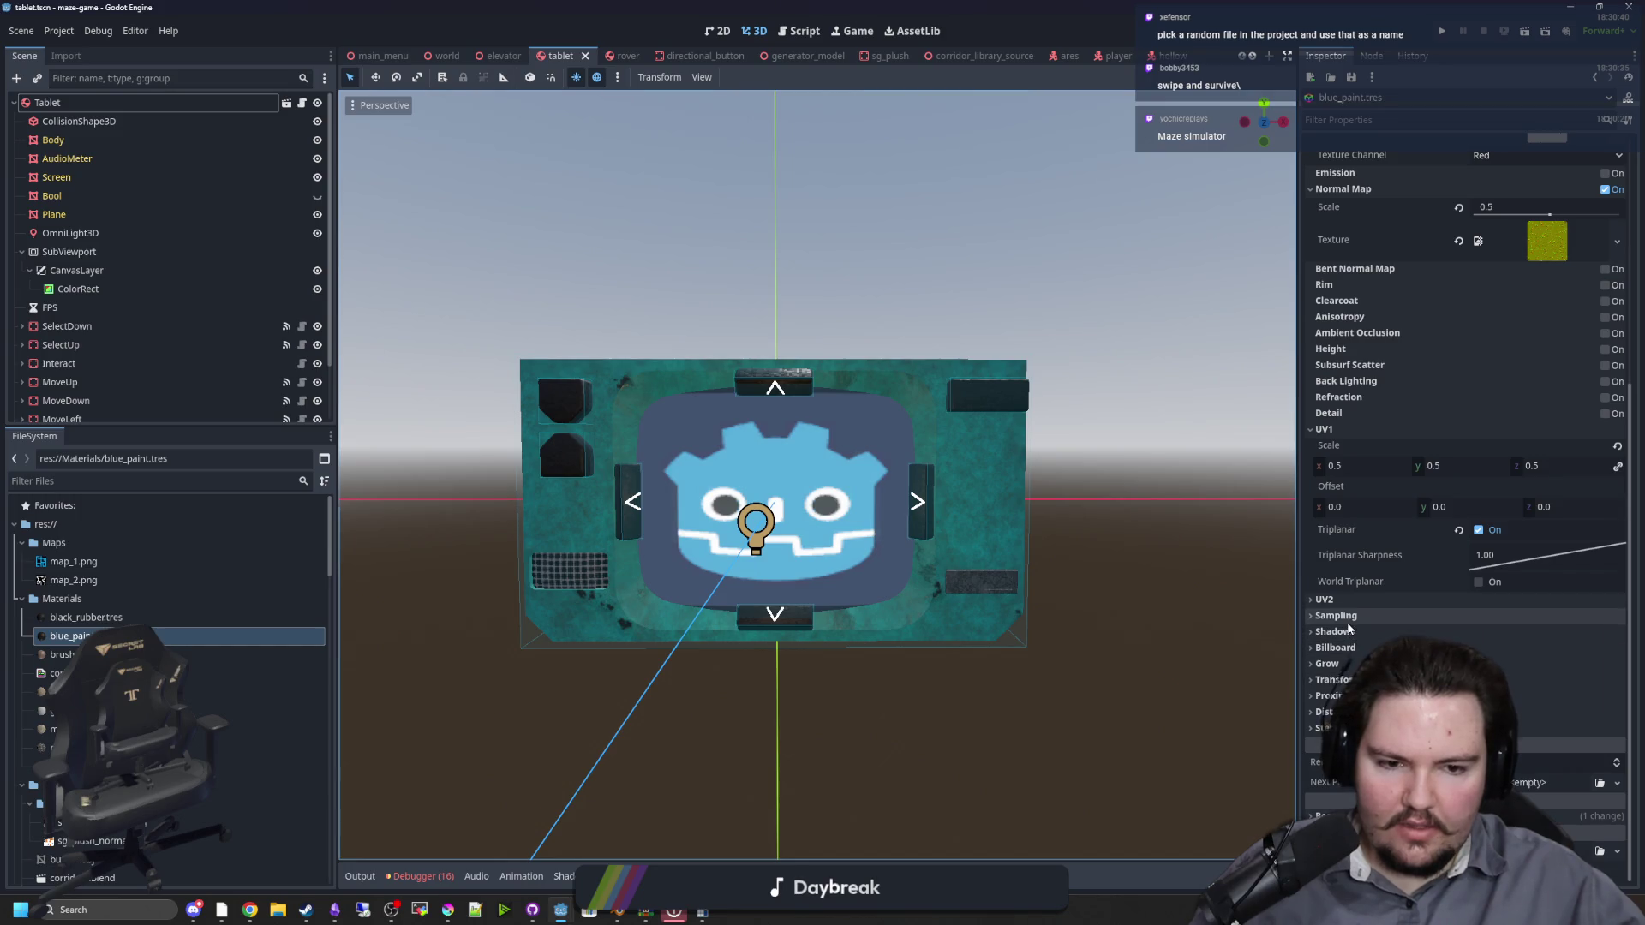
pyautogui.click(1544, 634)
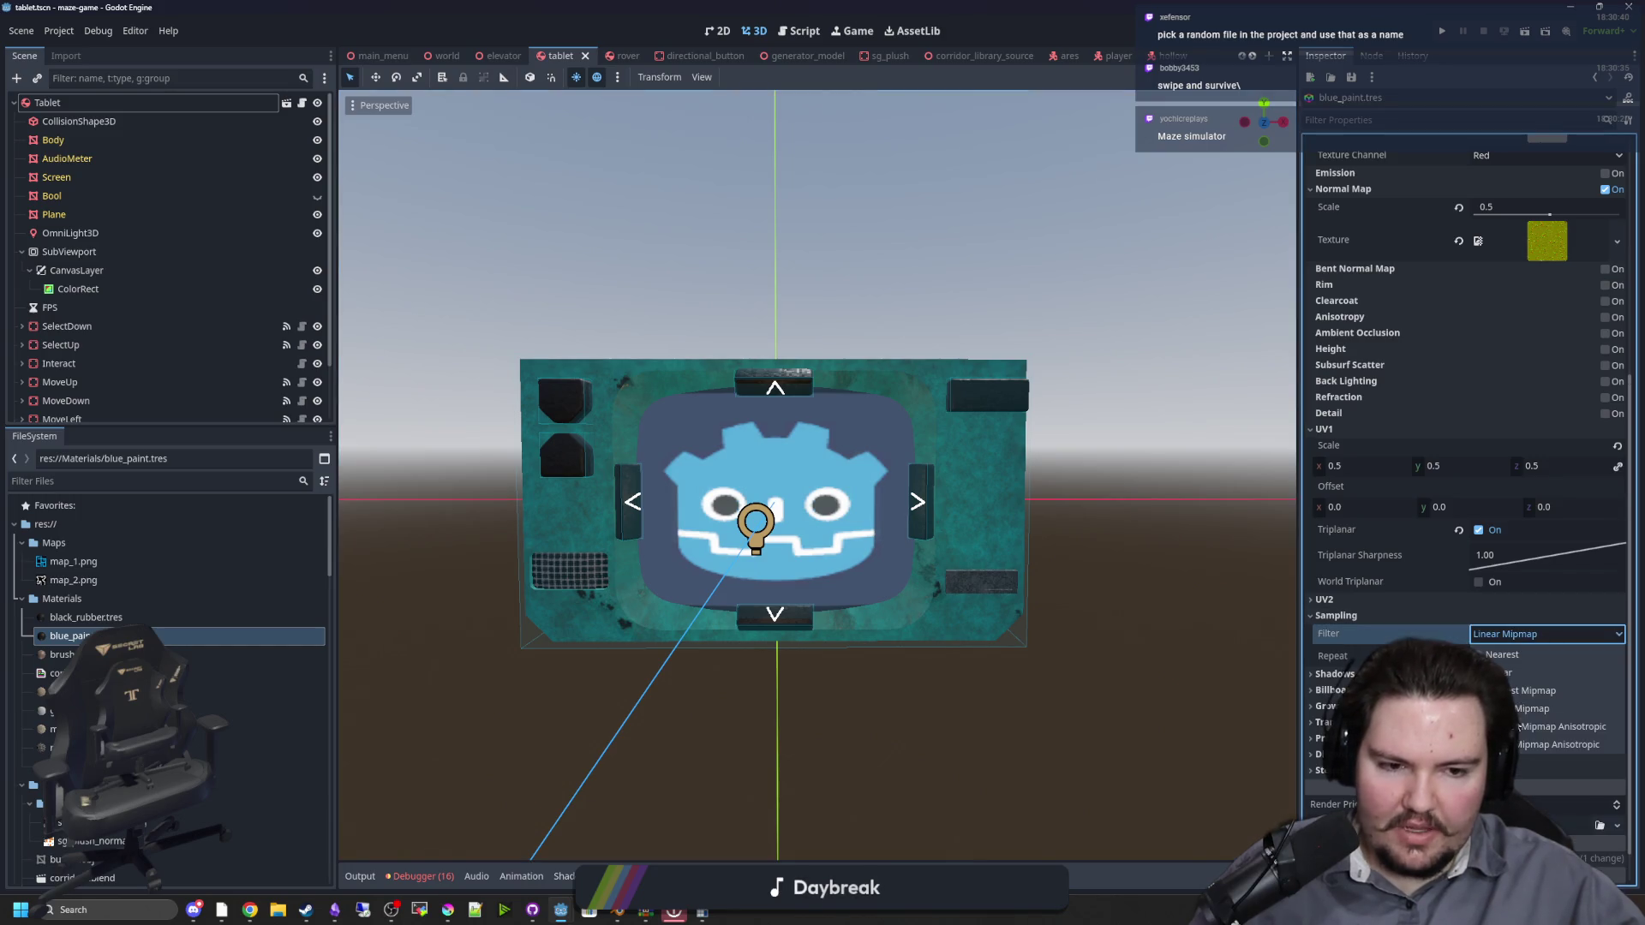
pyautogui.click(1513, 653)
# Step: Examine the pixelated tablet edge up close and preview the blue_paint albedo texture
pyautogui.scroll(3, 919, 582)
pyautogui.moveTo(918, 582)
pyautogui.mouseDown()
pyautogui.moveTo(806, 475)
pyautogui.moveTo(731, 504)
pyautogui.moveTo(744, 528)
pyautogui.moveTo(608, 392)
pyautogui.moveTo(713, 454)
pyautogui.moveTo(817, 433)
pyautogui.moveTo(788, 568)
pyautogui.moveTo(792, 488)
pyautogui.moveTo(851, 564)
pyautogui.moveTo(1105, 631)
pyautogui.moveTo(1206, 480)
pyautogui.mouseUp()
pyautogui.scroll(5, 1560, 296)
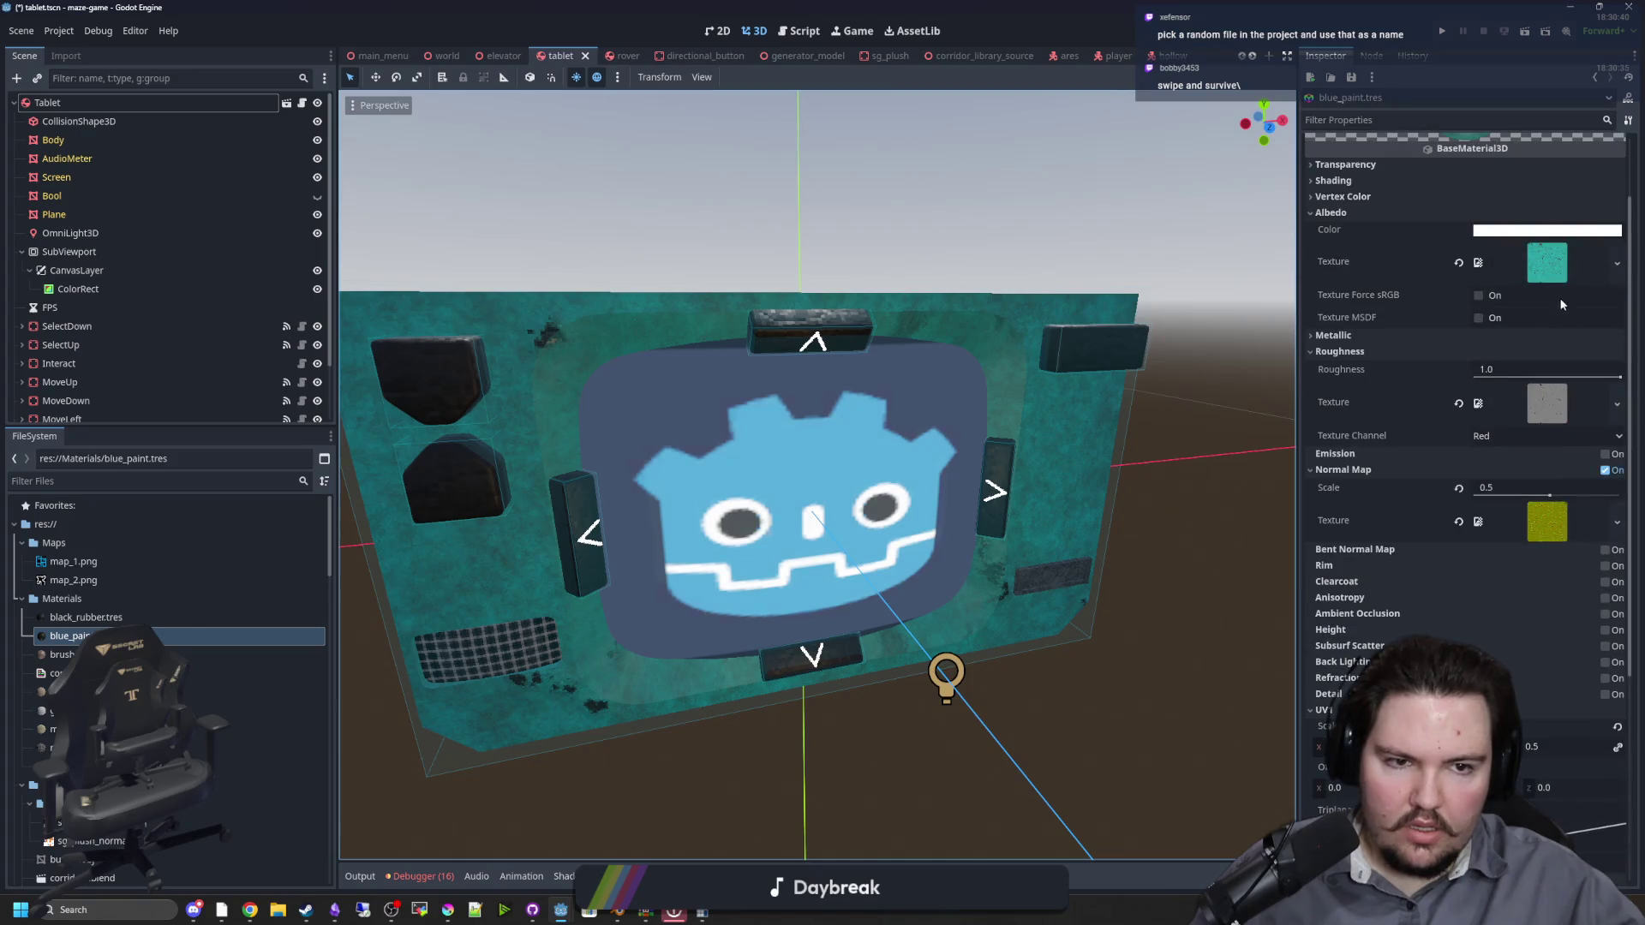
pyautogui.click(1505, 275)
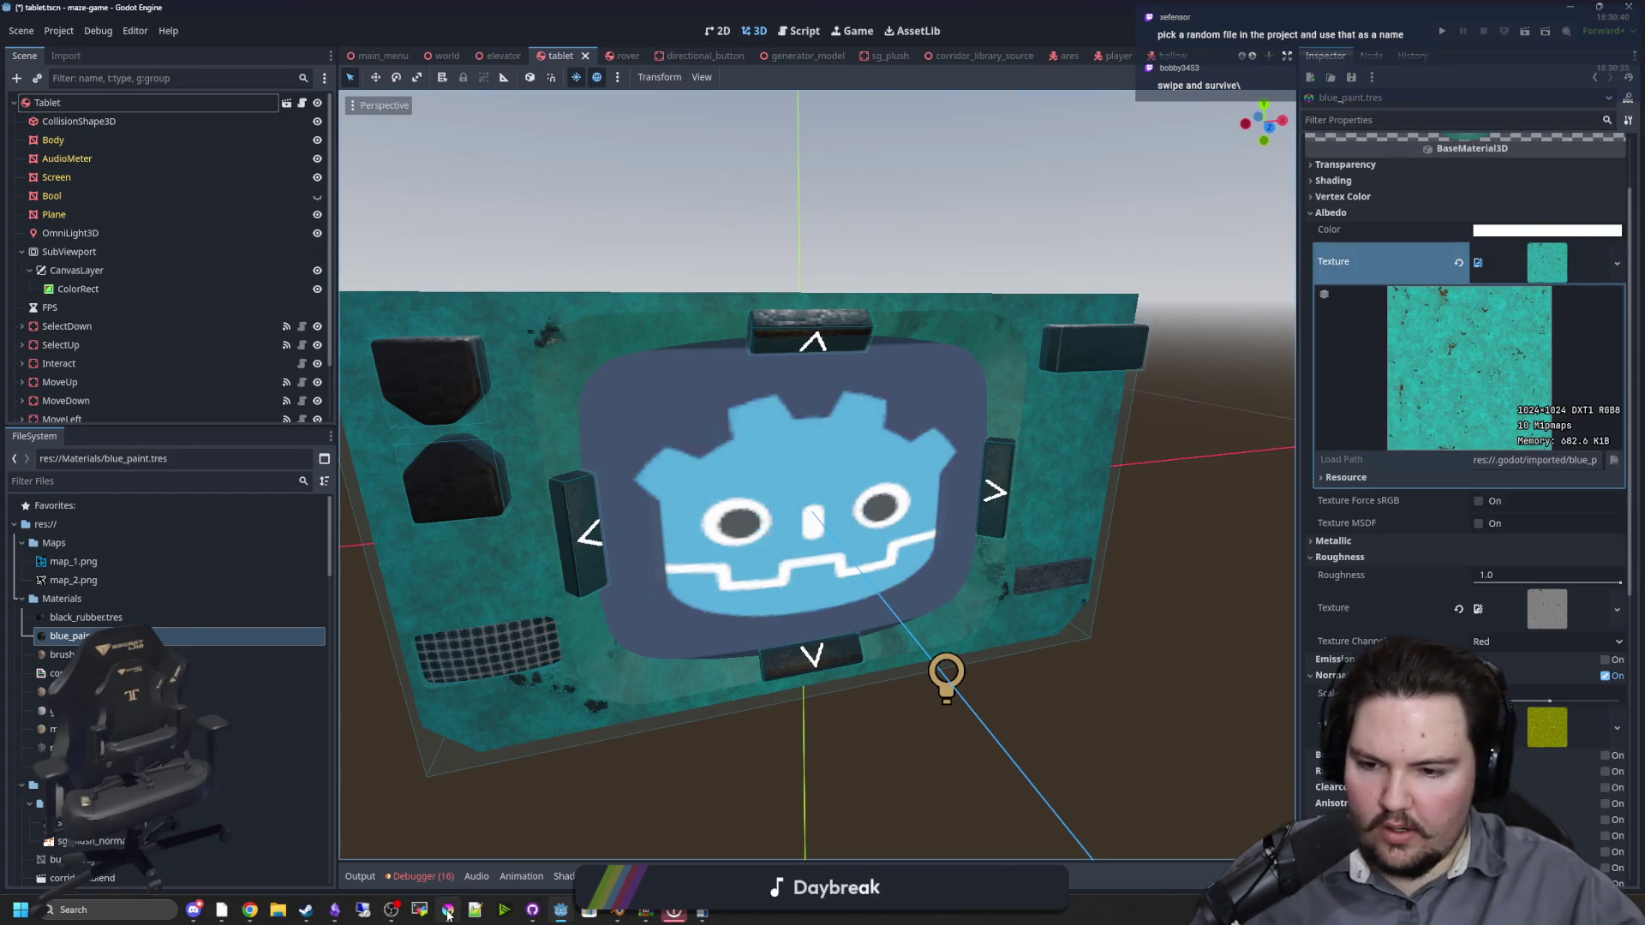
pyautogui.hotkey('alt', 'Tab')
# Step: Load the blue_paint diffuse, normal and bump PNGs from the maze-game Textures folder into Krita
pyautogui.click(247, 257)
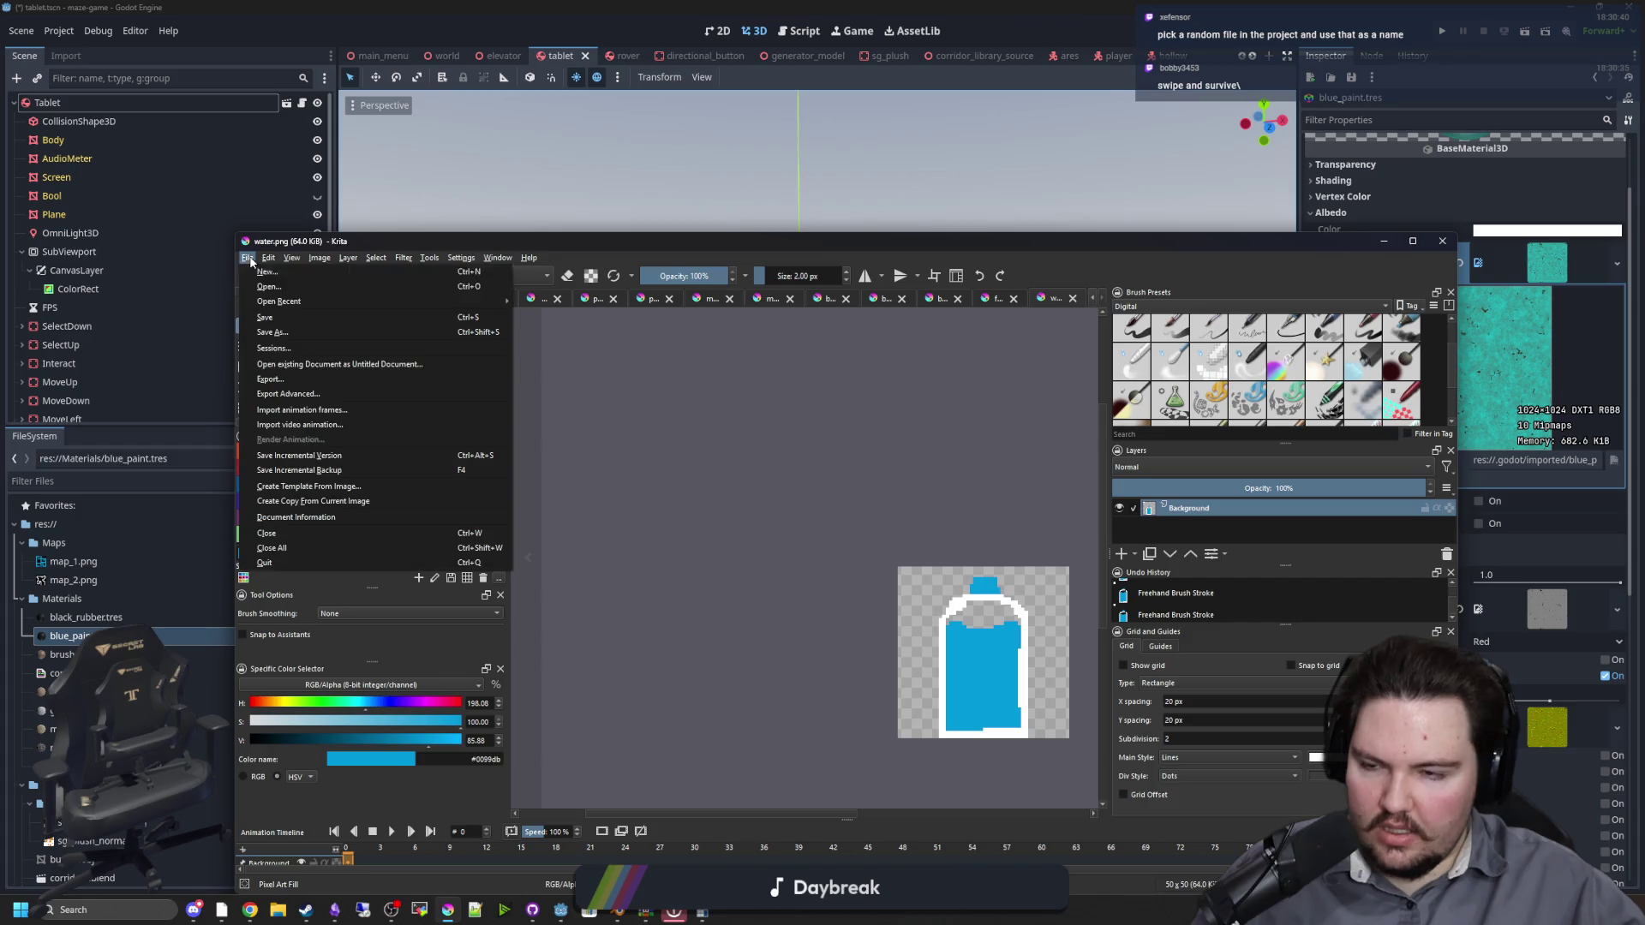
pyautogui.press('Escape')
pyautogui.hotkey('ctrl', 'o')
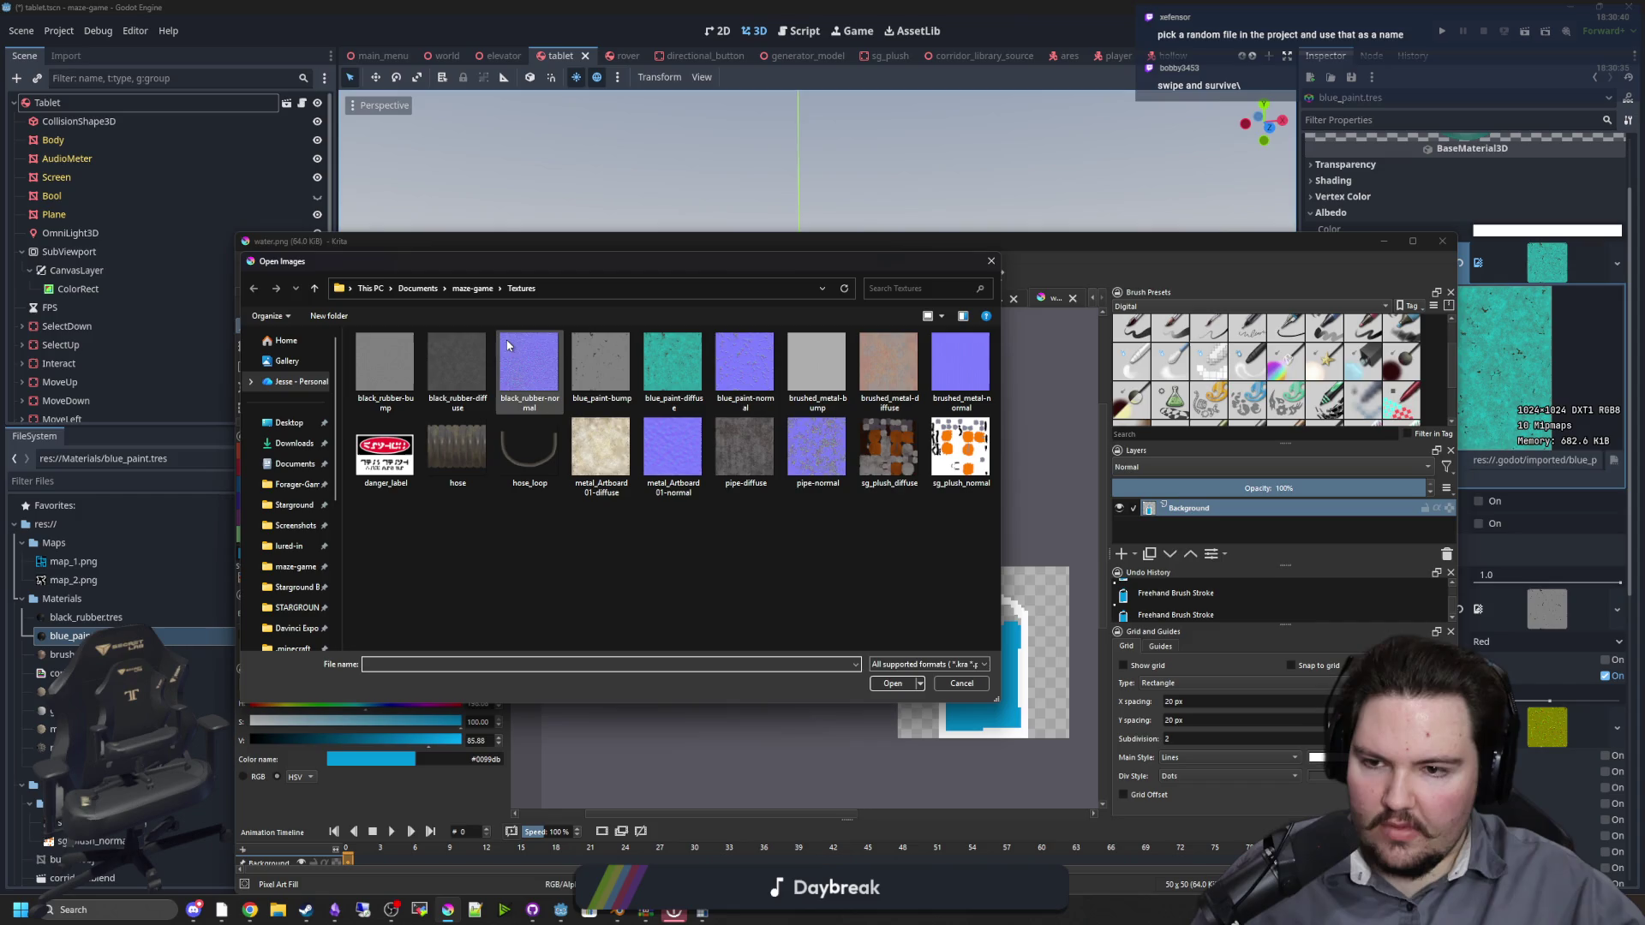
pyautogui.click(649, 353)
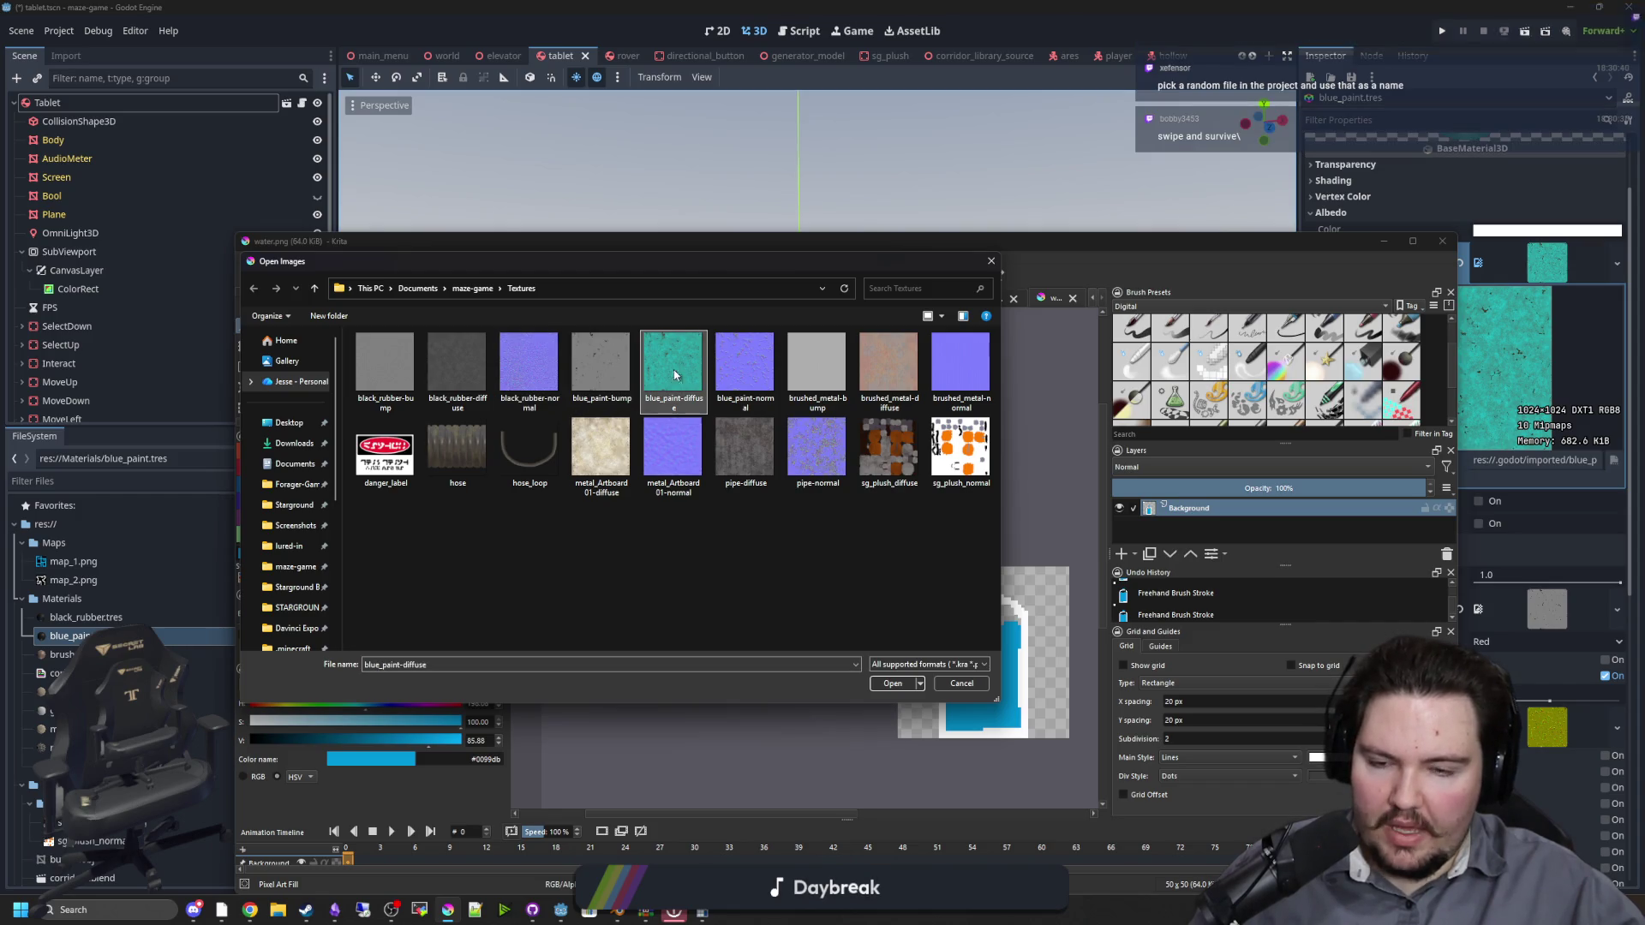
pyautogui.keyDown('ctrl'); pyautogui.click(722, 387); pyautogui.keyUp('ctrl')
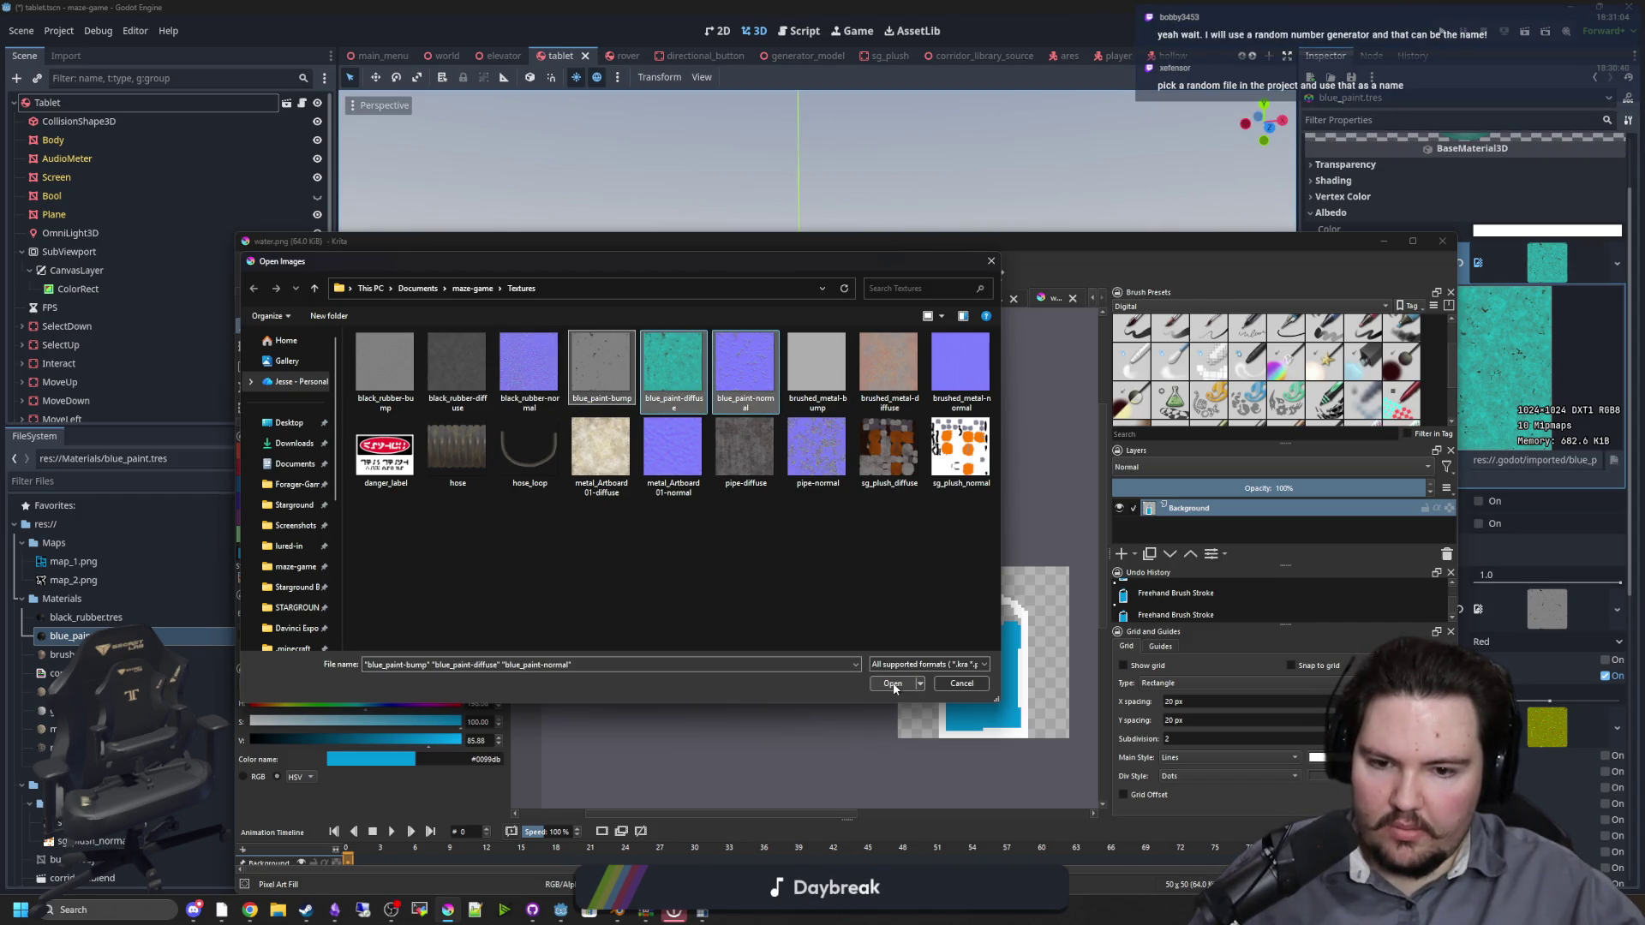
pyautogui.click(893, 687)
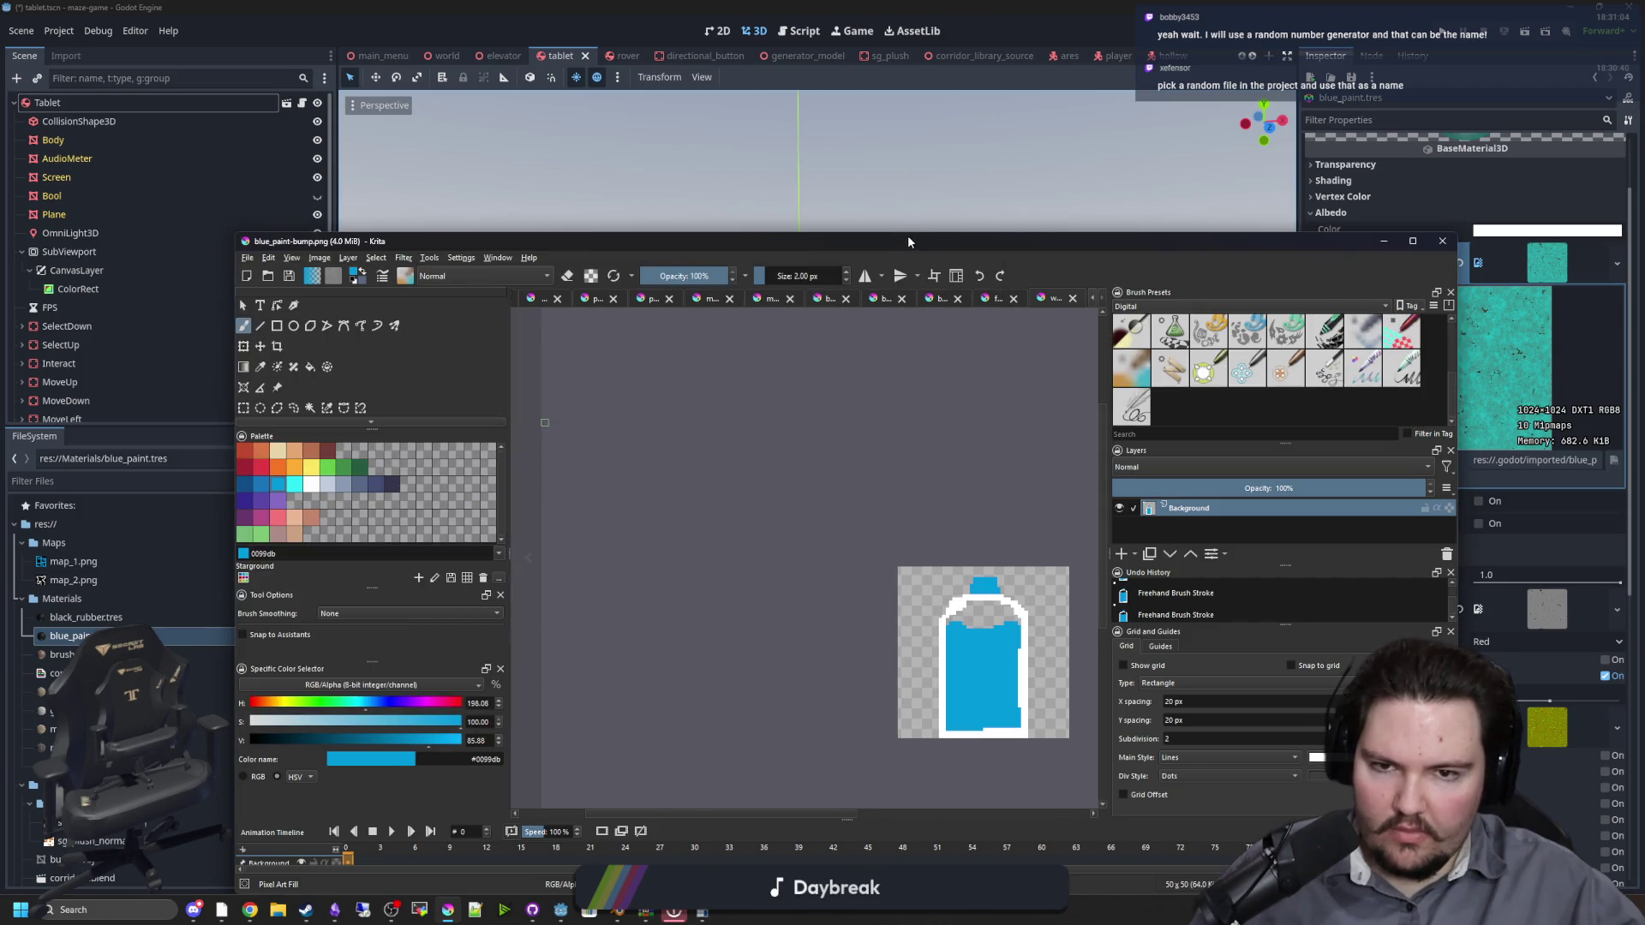
# Step: Scale blue_paint-normal.png down to 256 px, save it as PNG, and close it
pyautogui.moveTo(907, 235); pyautogui.dragTo(825, 6)
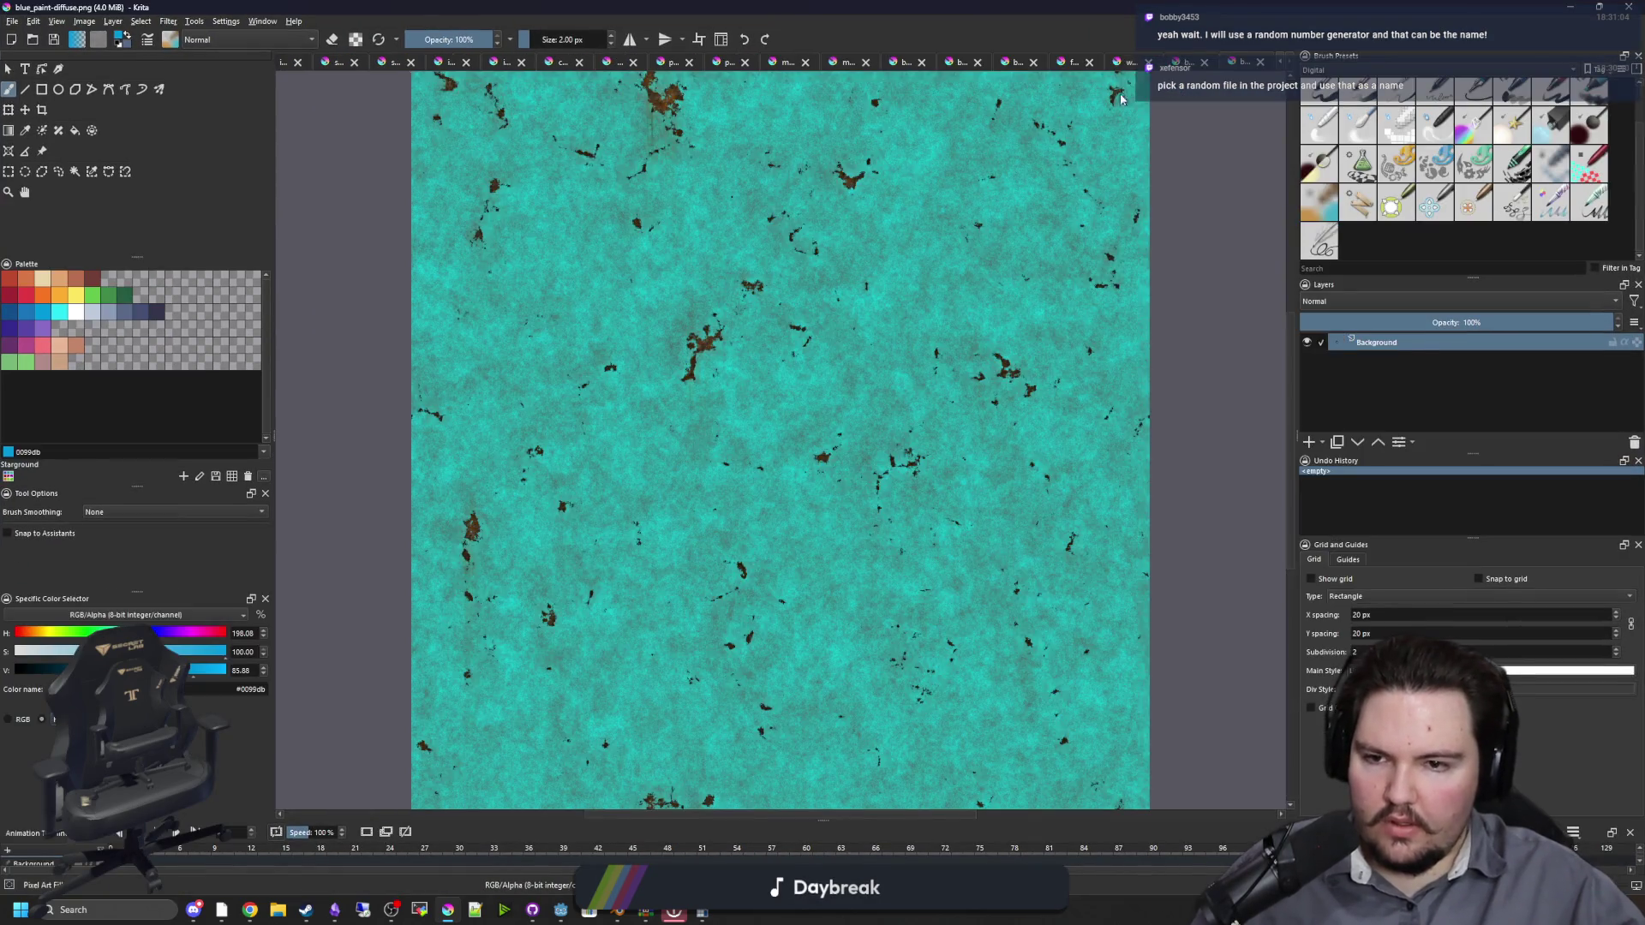
pyautogui.click(85, 21)
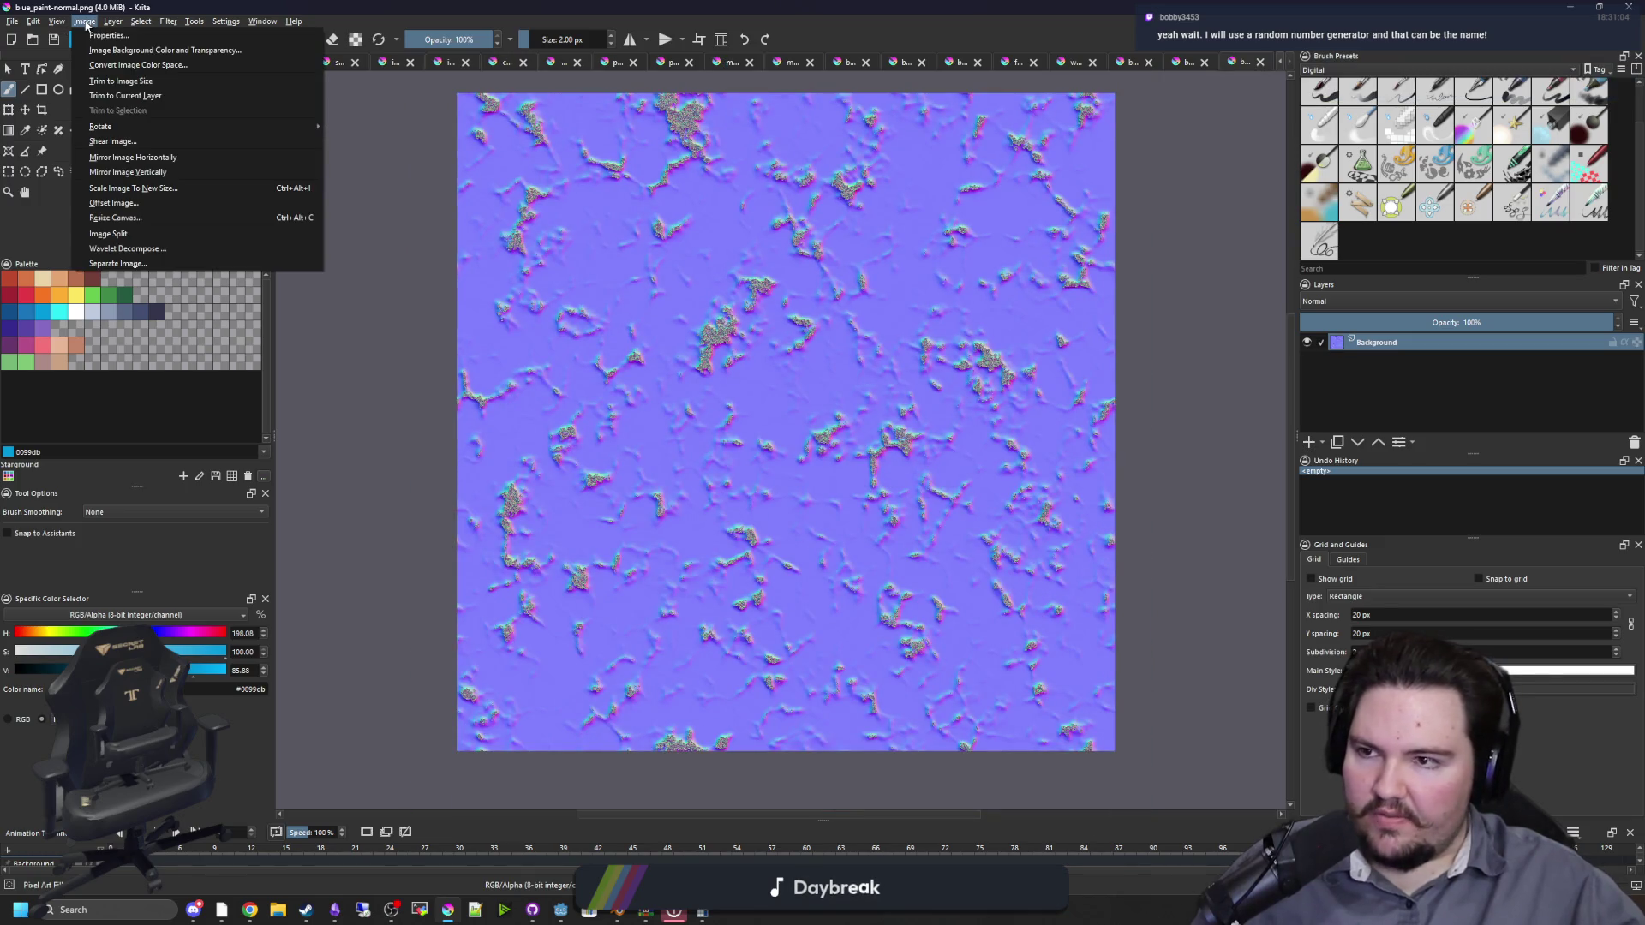
pyautogui.click(146, 190)
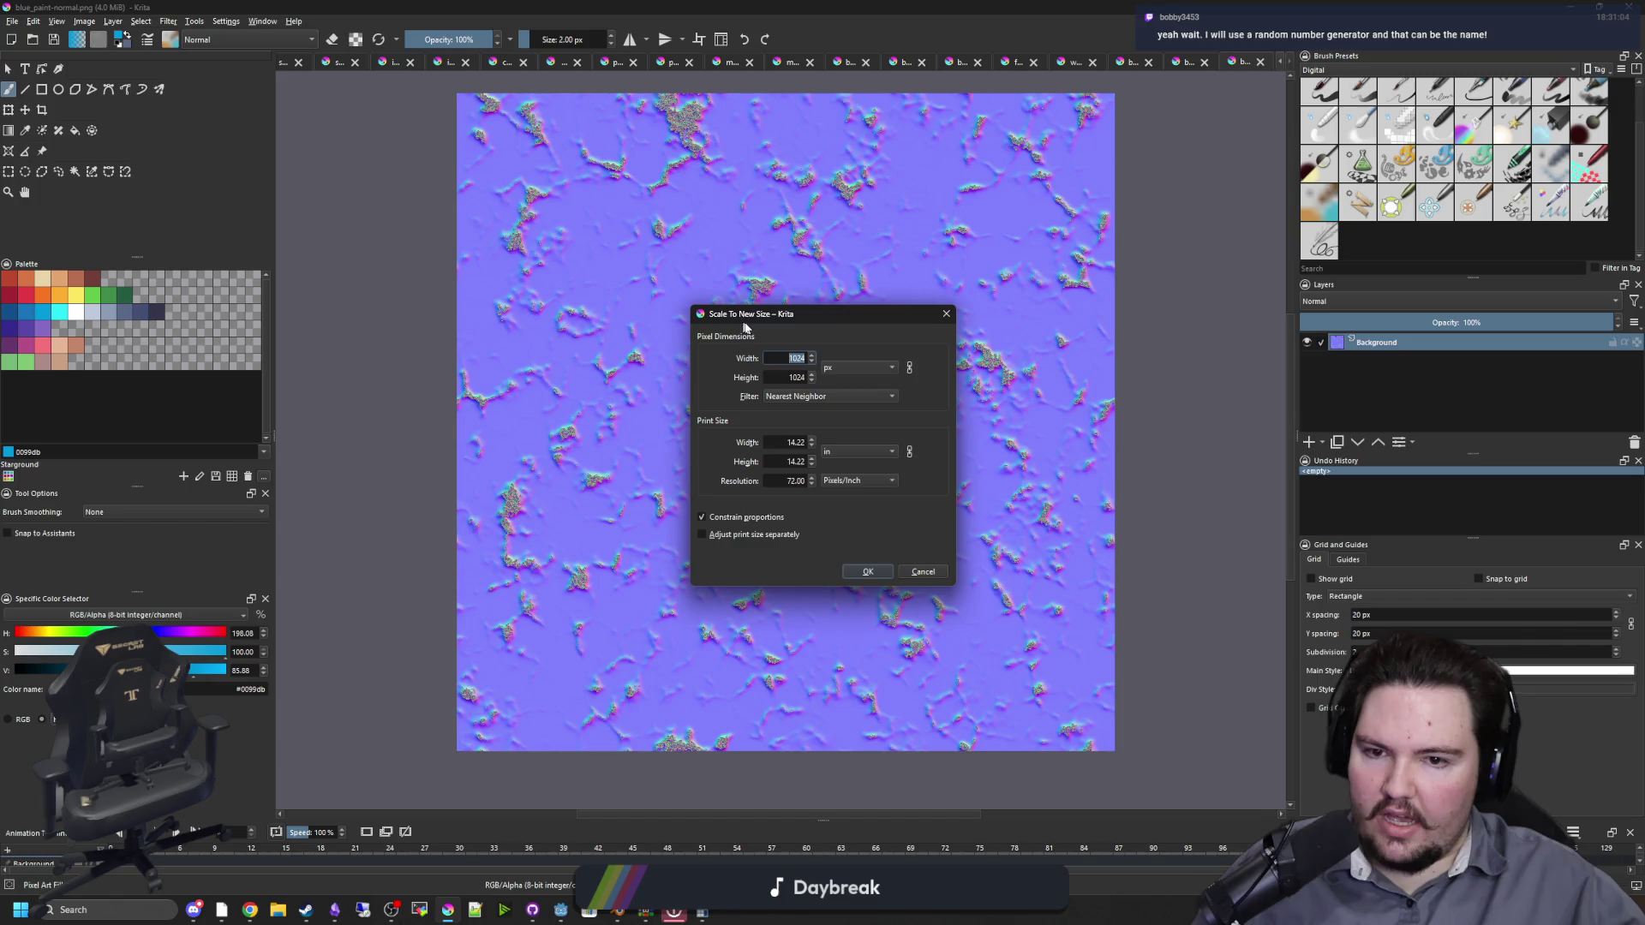
pyautogui.click(868, 571)
pyautogui.scroll(7, 807, 409)
pyautogui.hotkey('ctrl', 's')
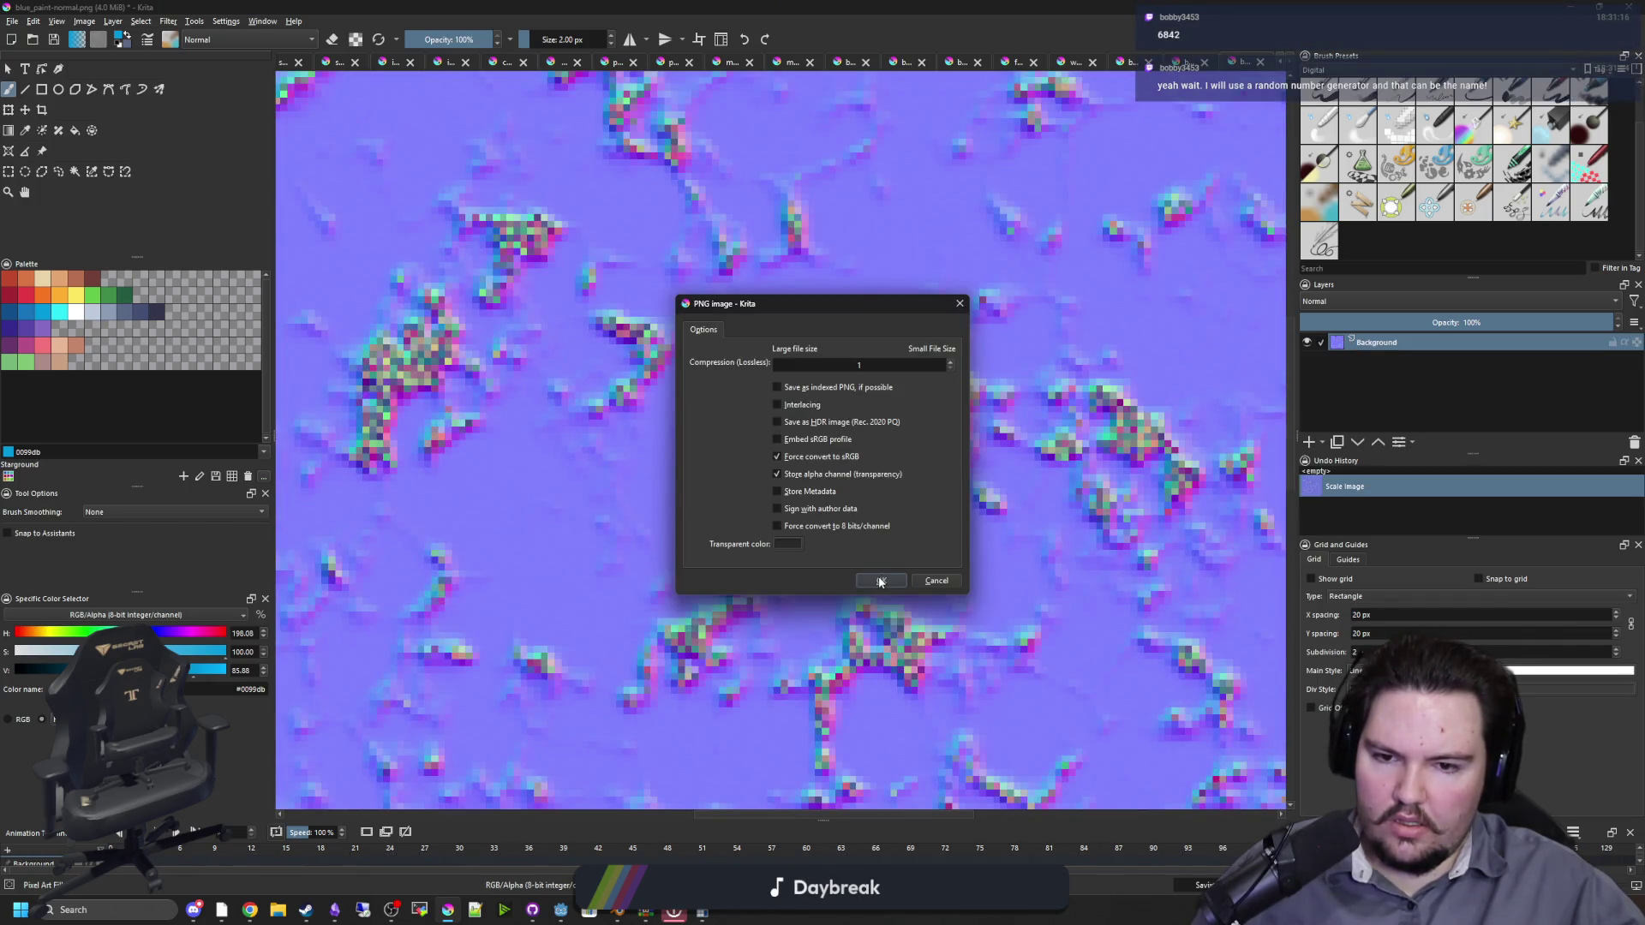
pyautogui.click(881, 581)
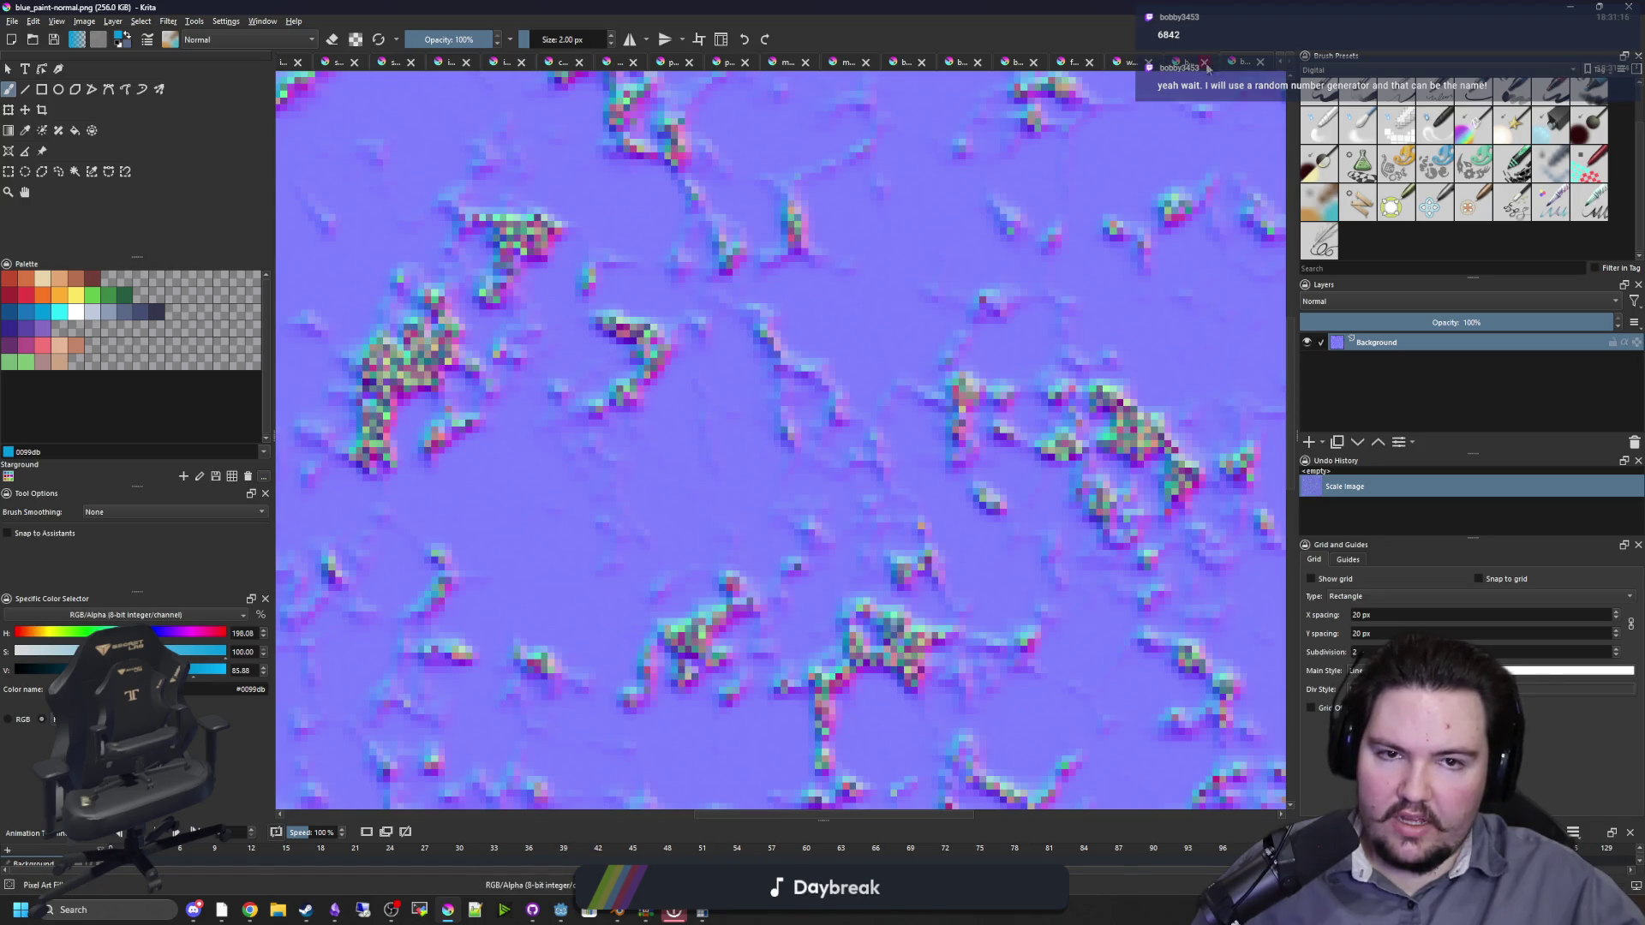
pyautogui.click(1205, 62)
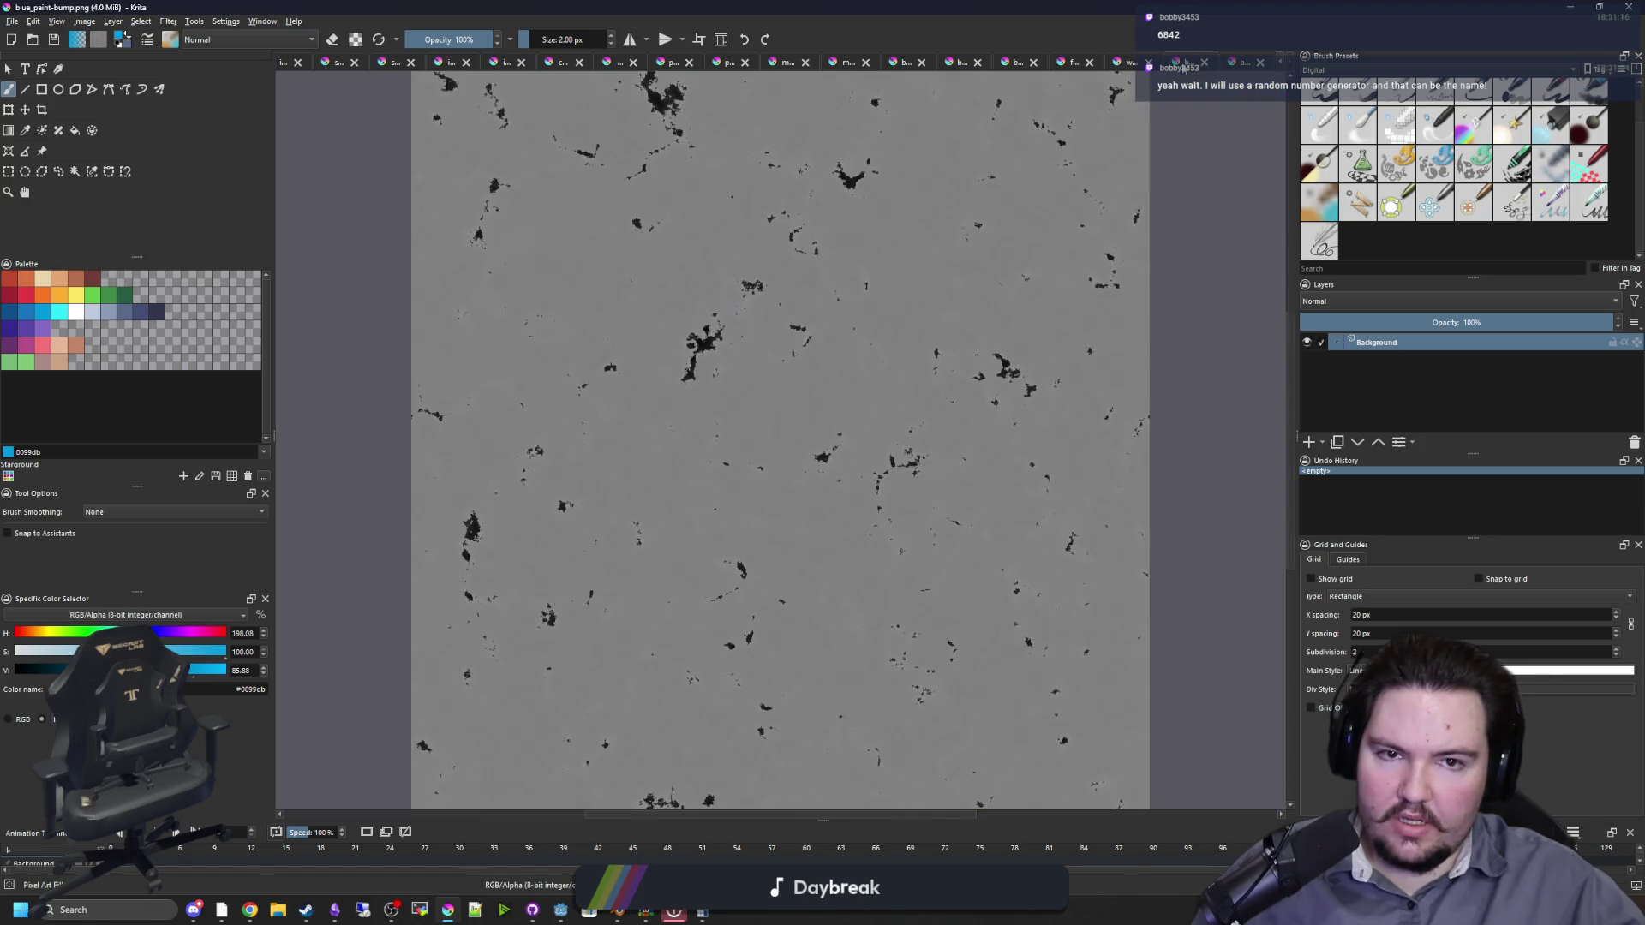
# Step: Scale blue_paint-bump.png to 256 px width and save it as PNG
pyautogui.click(78, 23)
pyautogui.click(112, 189)
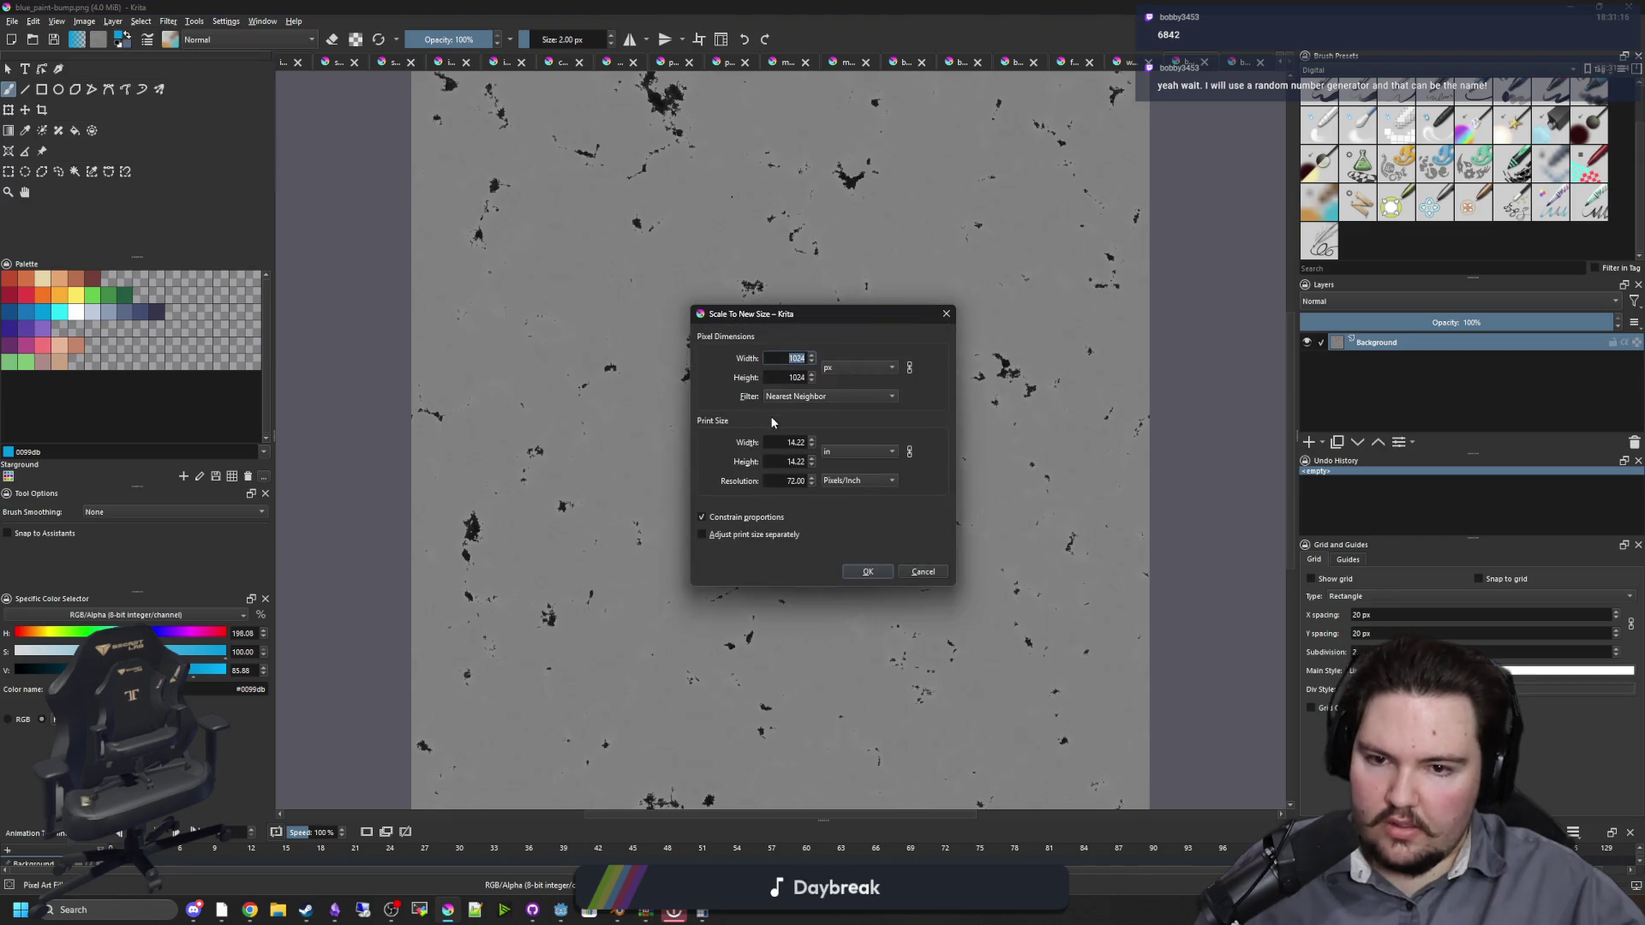
pyautogui.write('256')
pyautogui.click(868, 573)
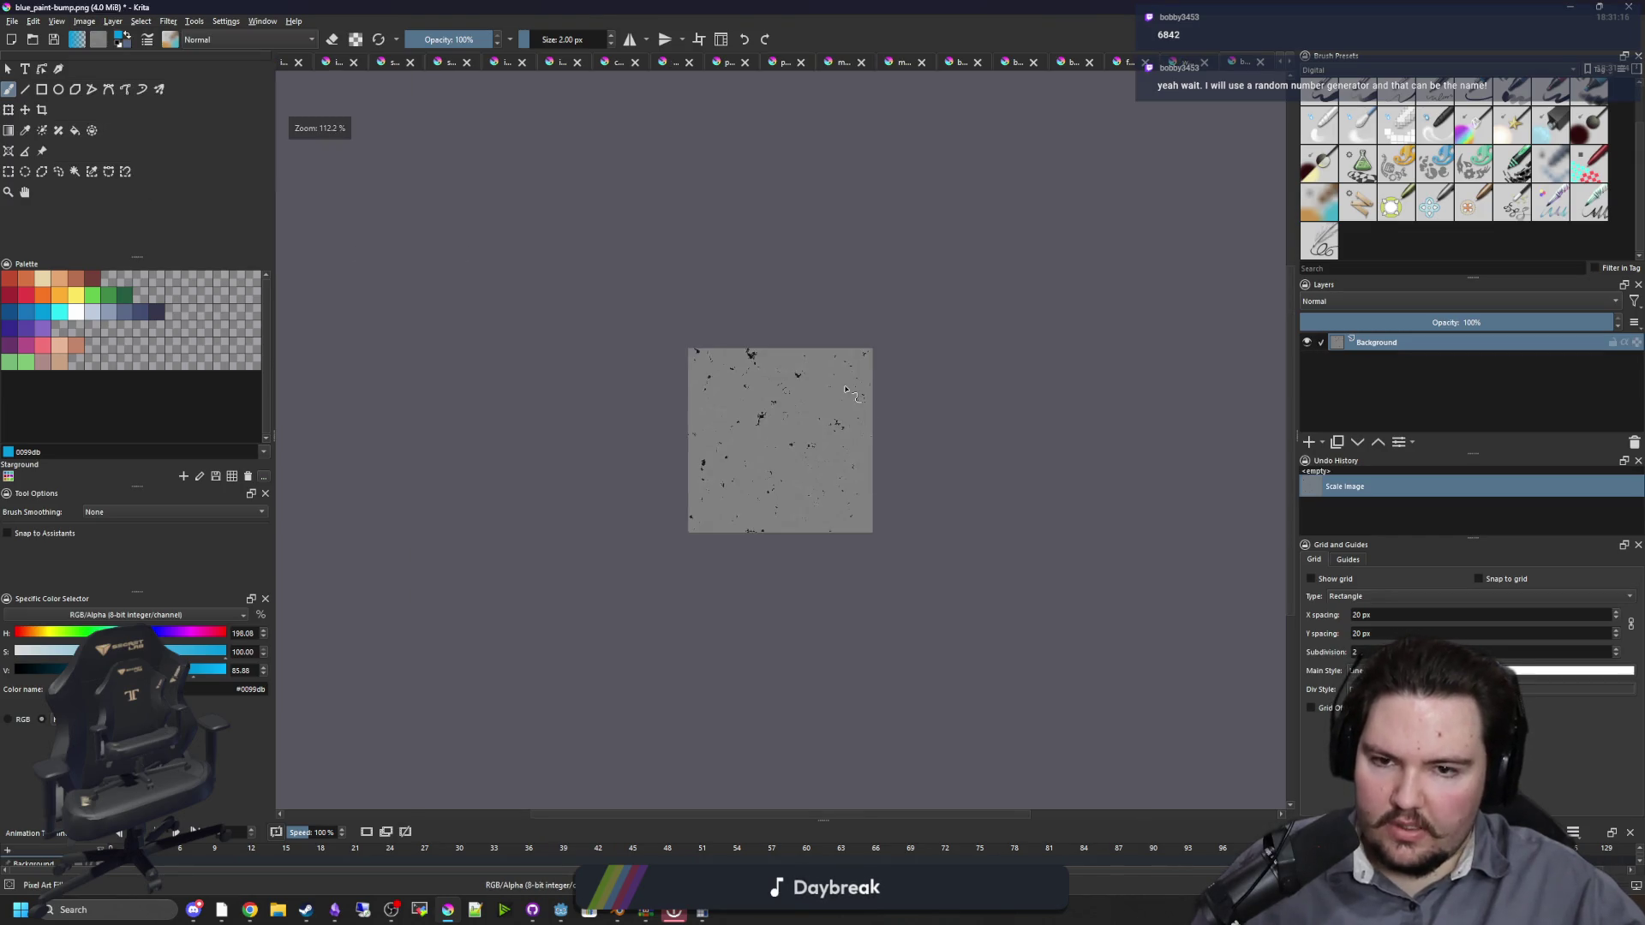
pyautogui.hotkey('ctrl', 's')
pyautogui.click(881, 582)
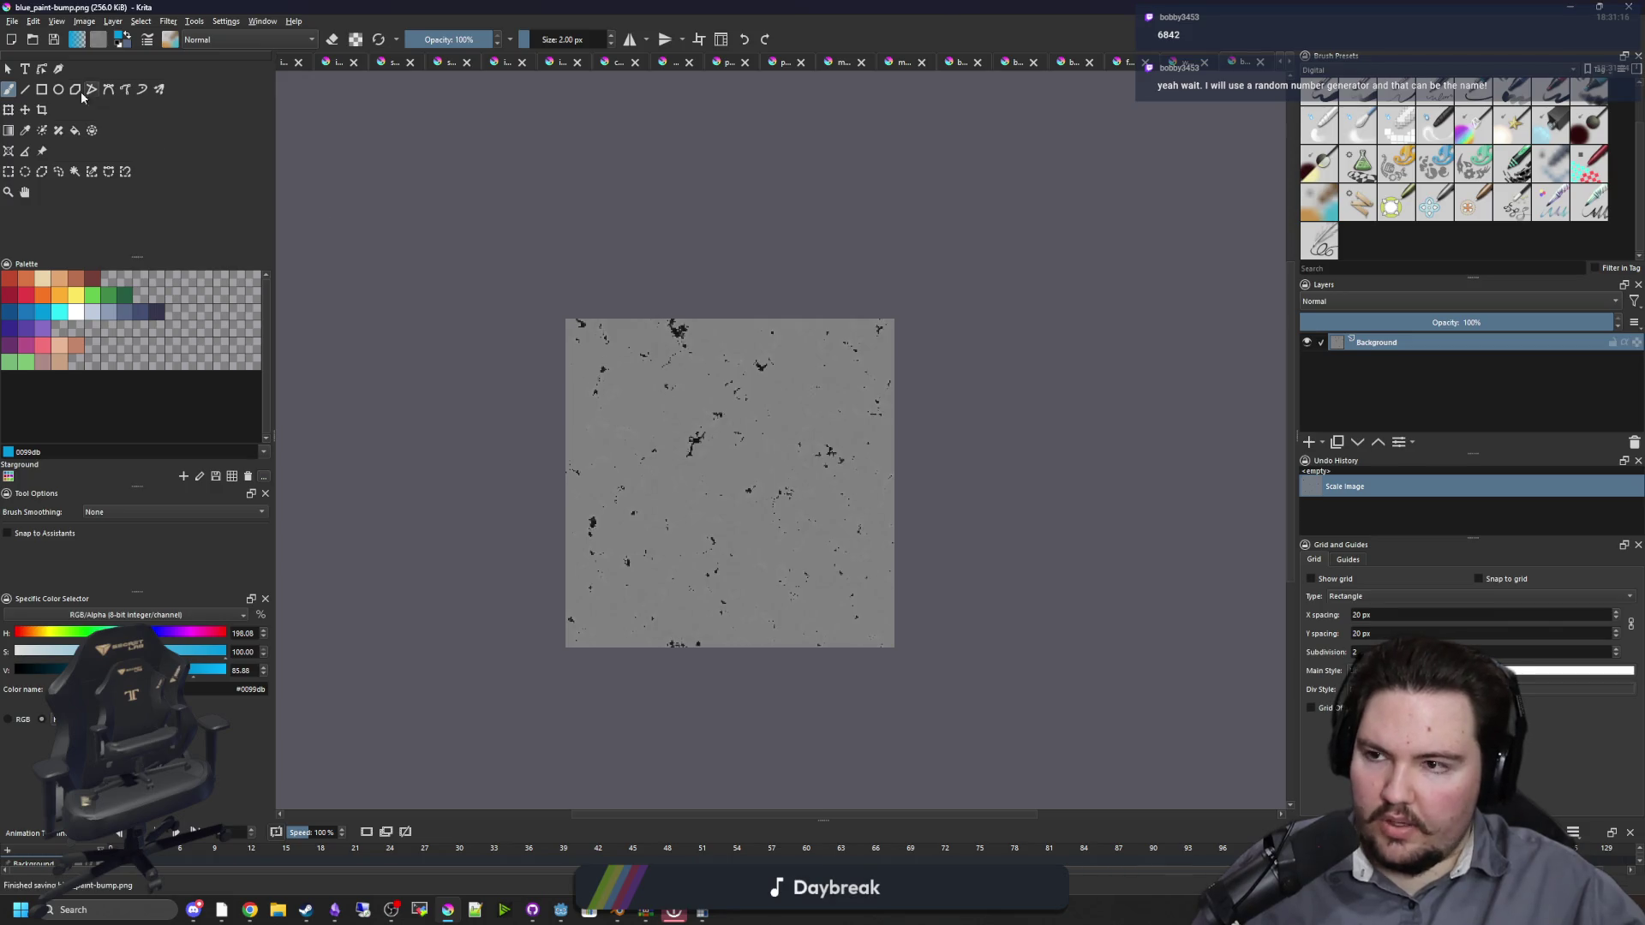
pyautogui.click(12, 21)
pyautogui.click(32, 50)
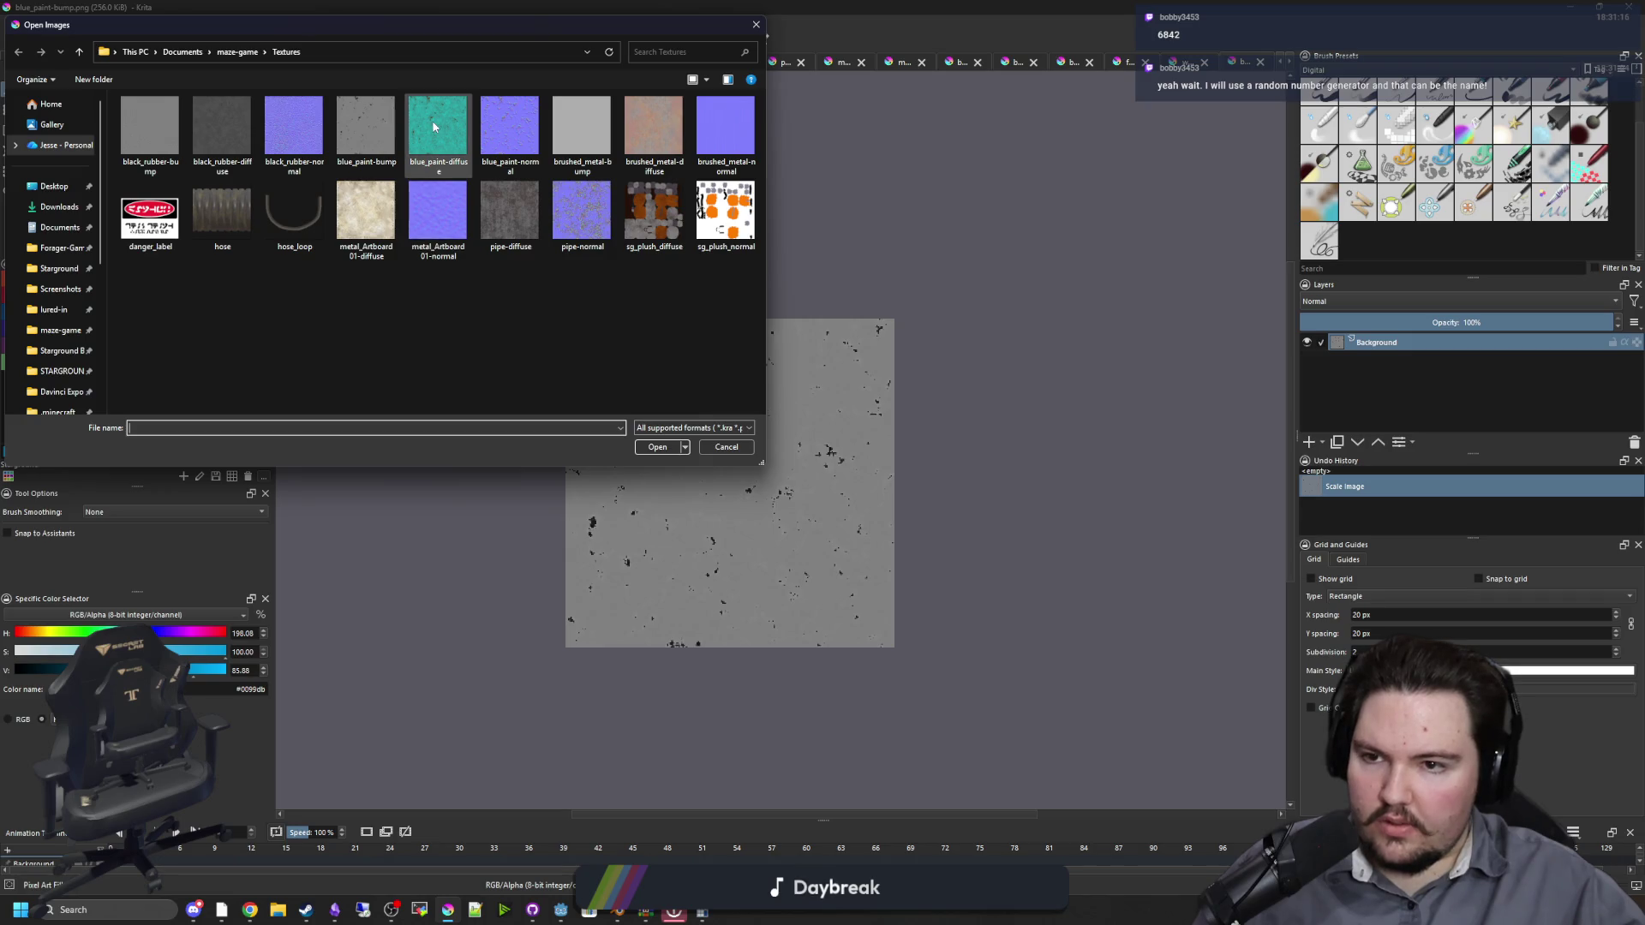
# Step: Resize blue_paint-diffuse.png to 256×256 with Nearest Neighbor filtering and save the PNG
pyautogui.doubleClick(433, 126)
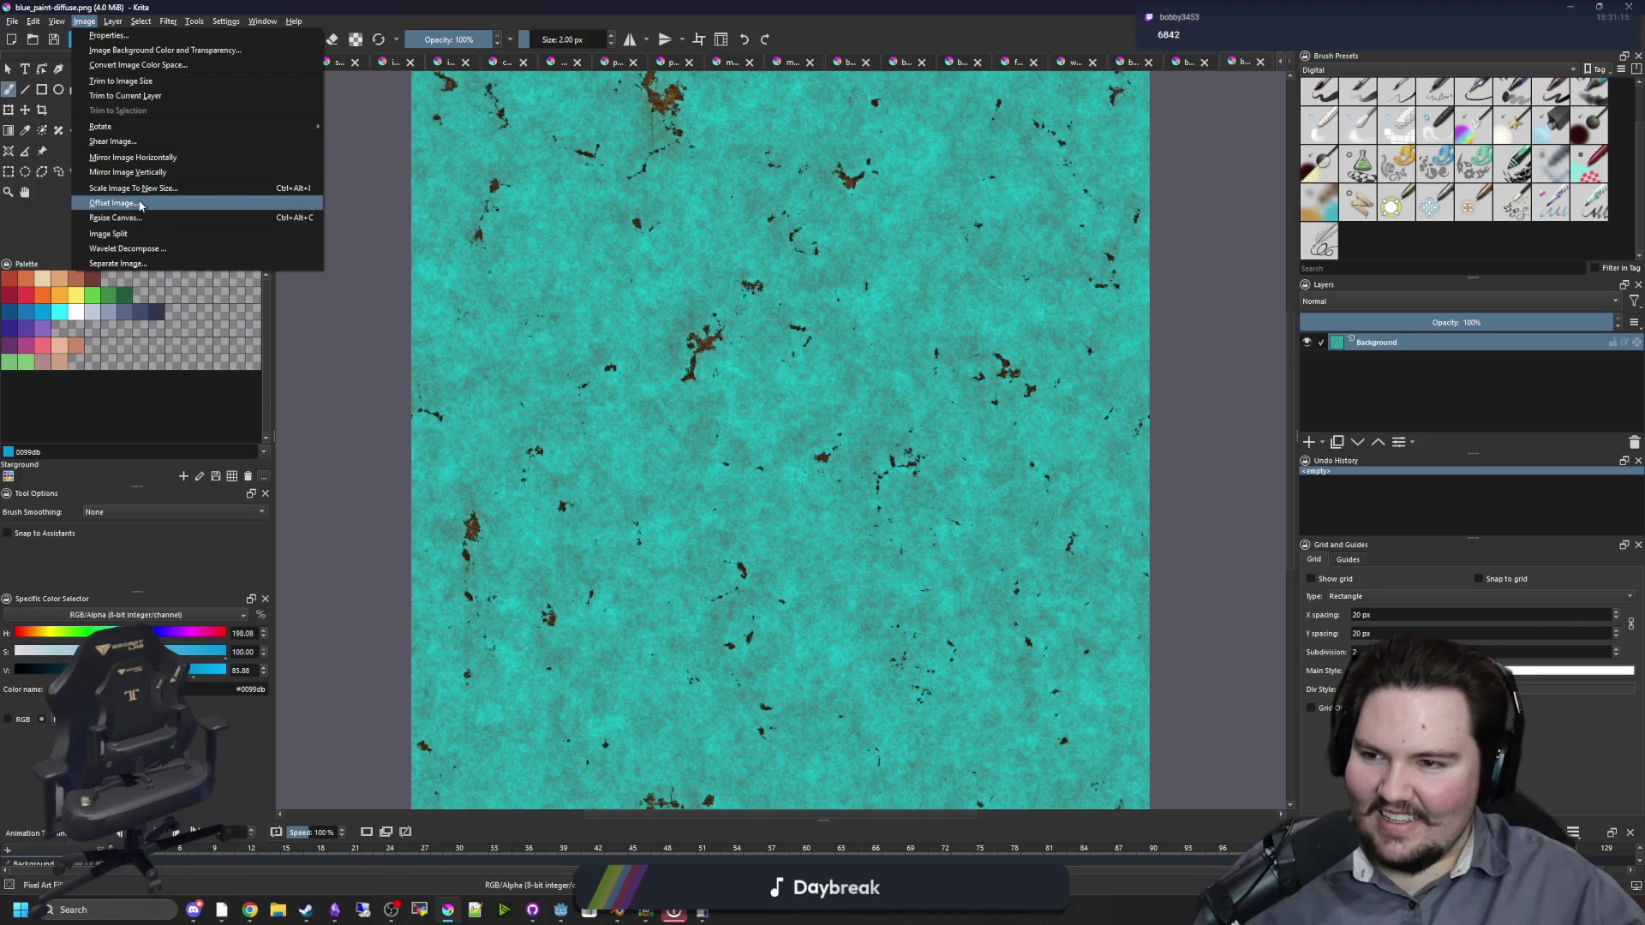
pyautogui.click(132, 188)
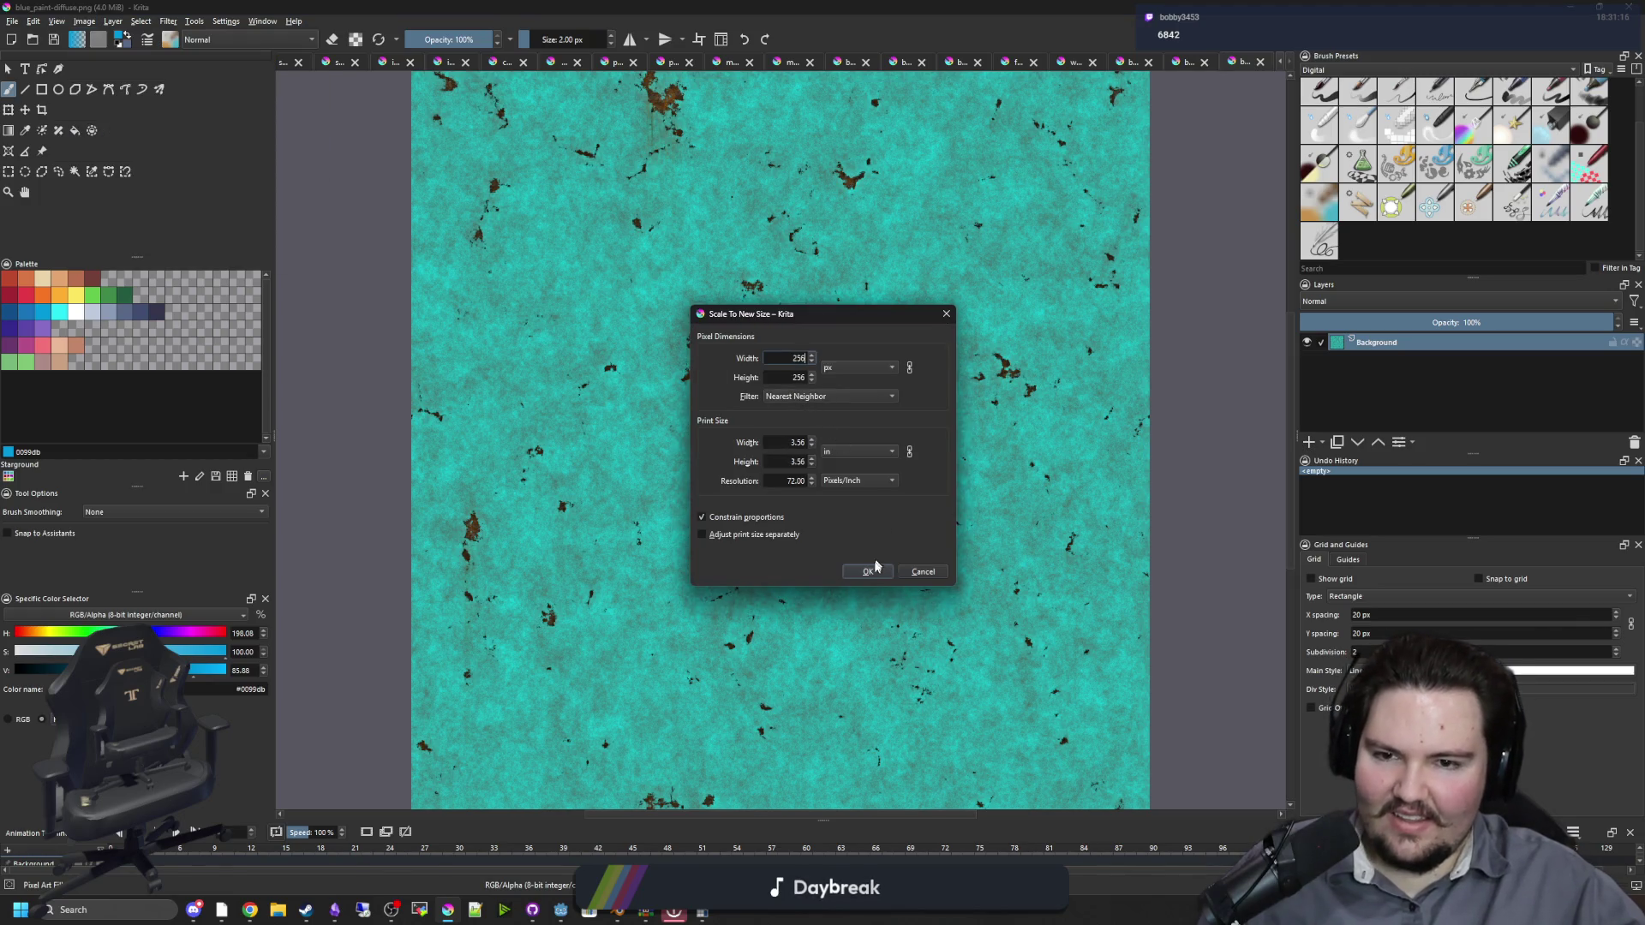
pyautogui.click(868, 572)
pyautogui.scroll(7, 881, 484)
pyautogui.hotkey('ctrl', 's')
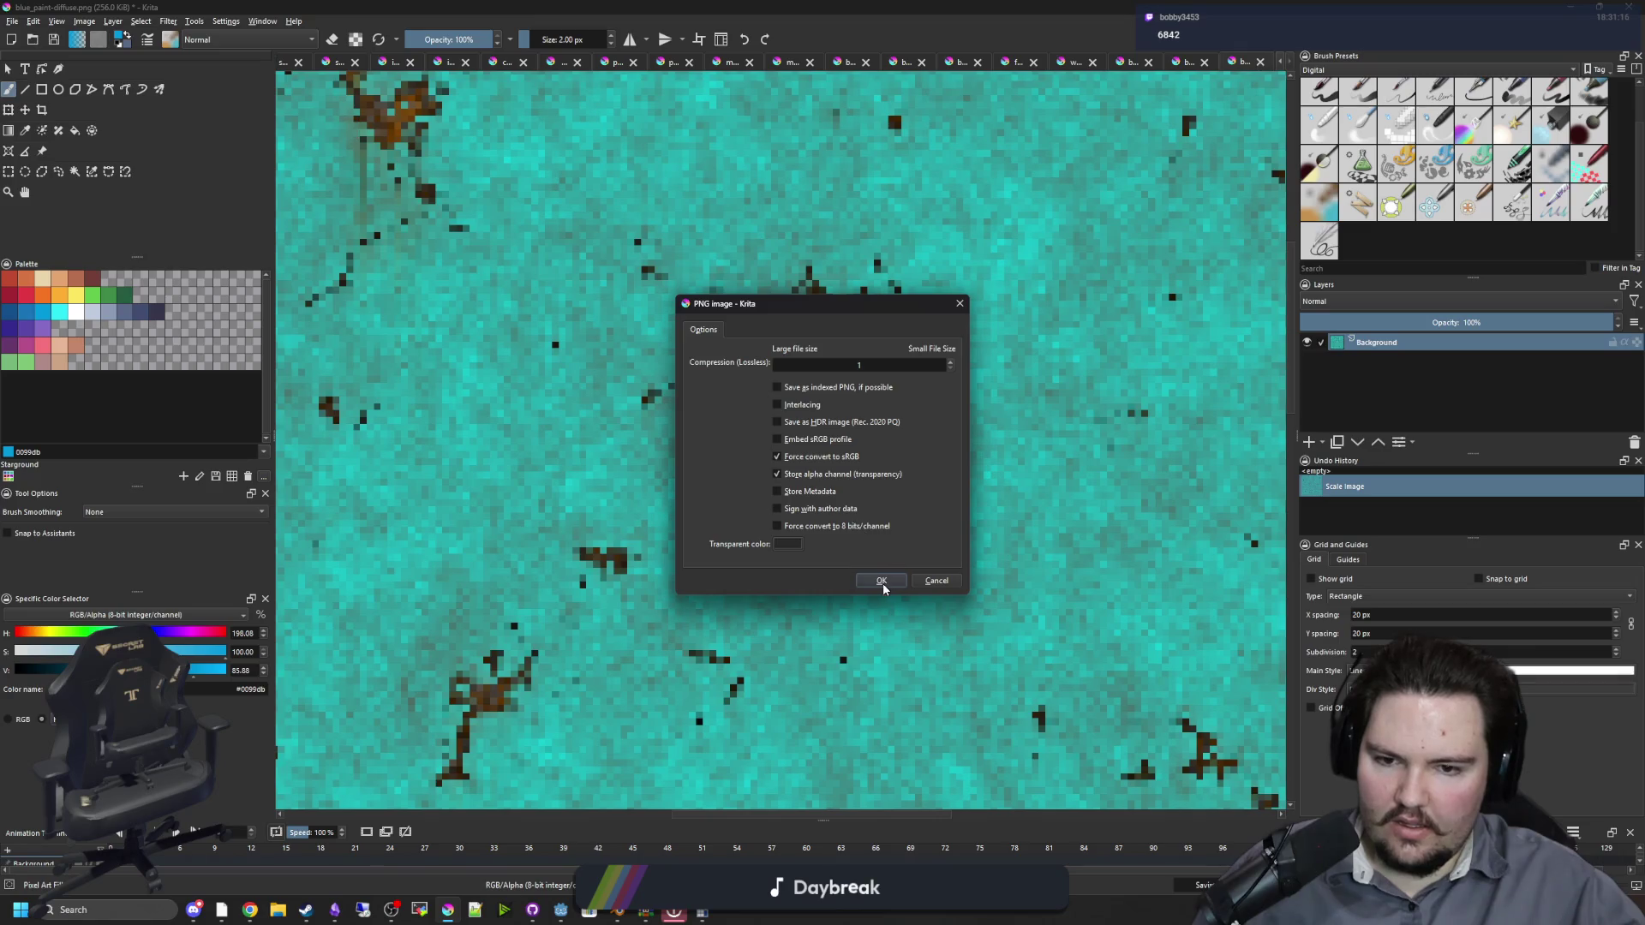
pyautogui.click(882, 582)
pyautogui.scroll(-5, 739, 482)
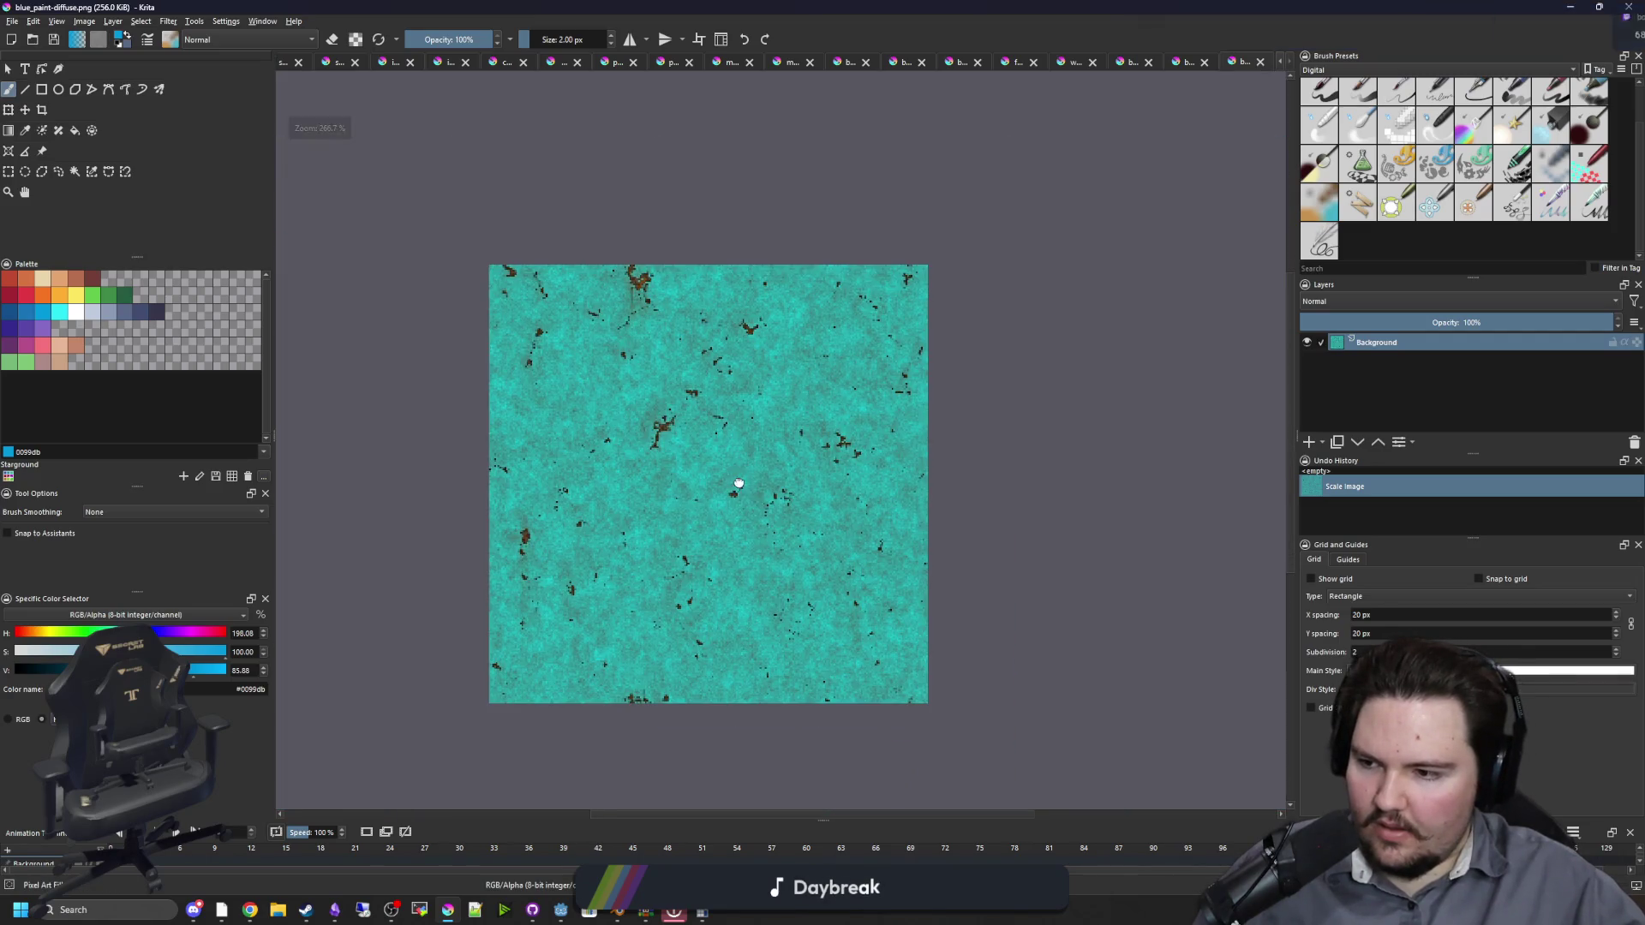
pyautogui.scroll(1, 734, 569)
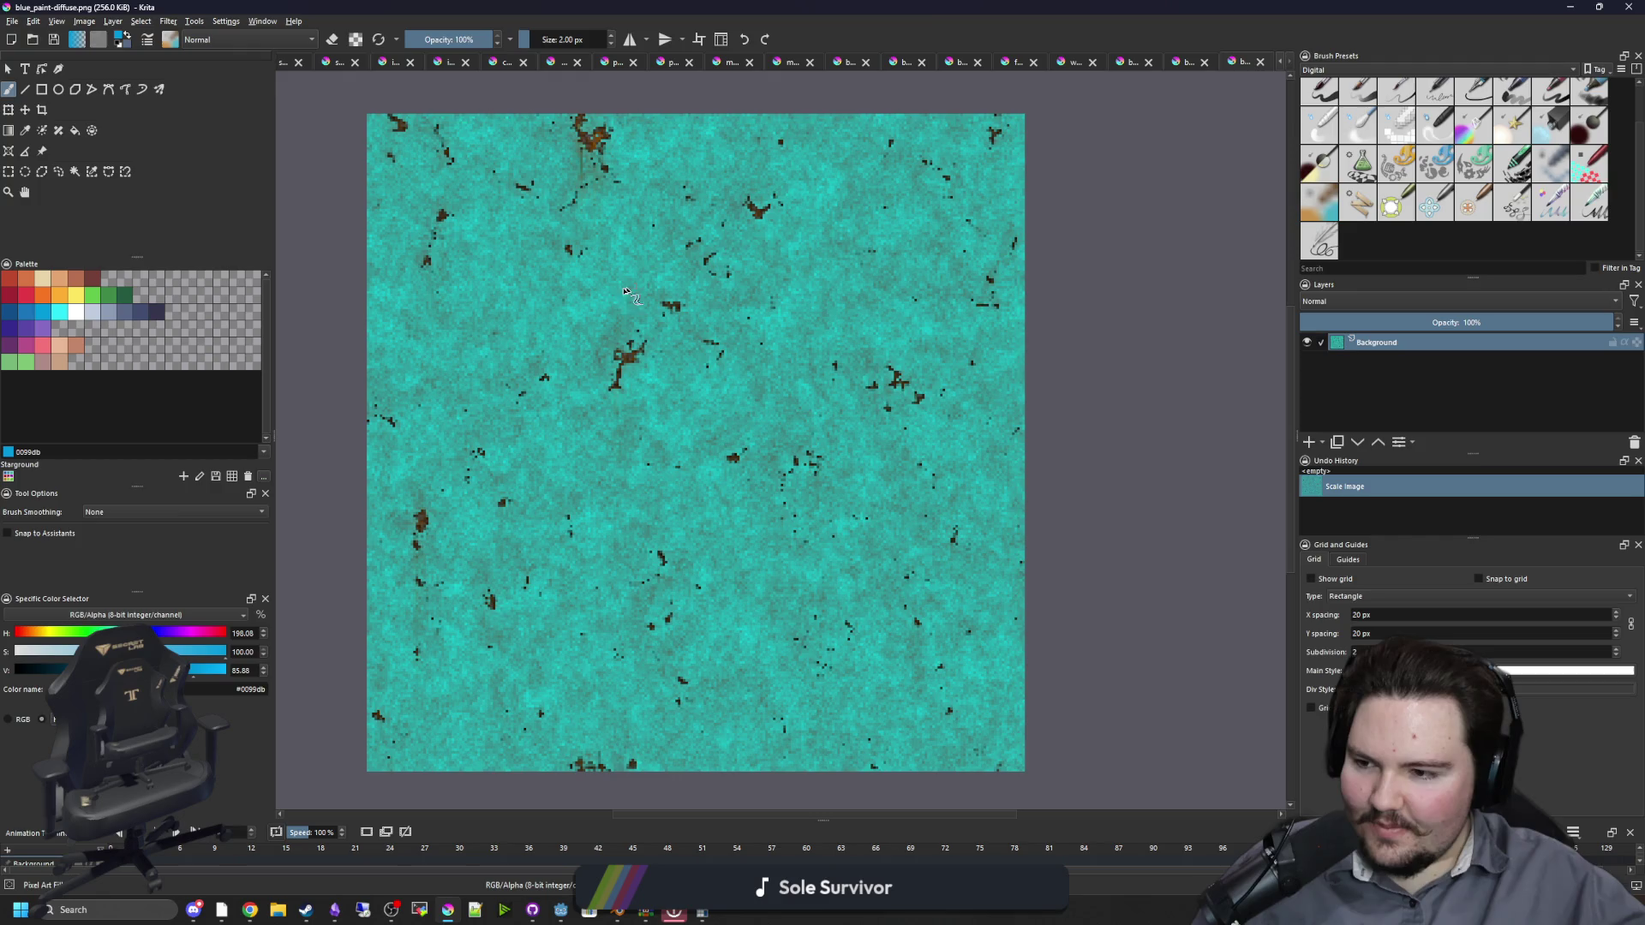
# Step: Zoom in on the tablet to check the reimported 256 px blue_paint texture renders pixelated
pyautogui.hotkey('alt', 'Tab')
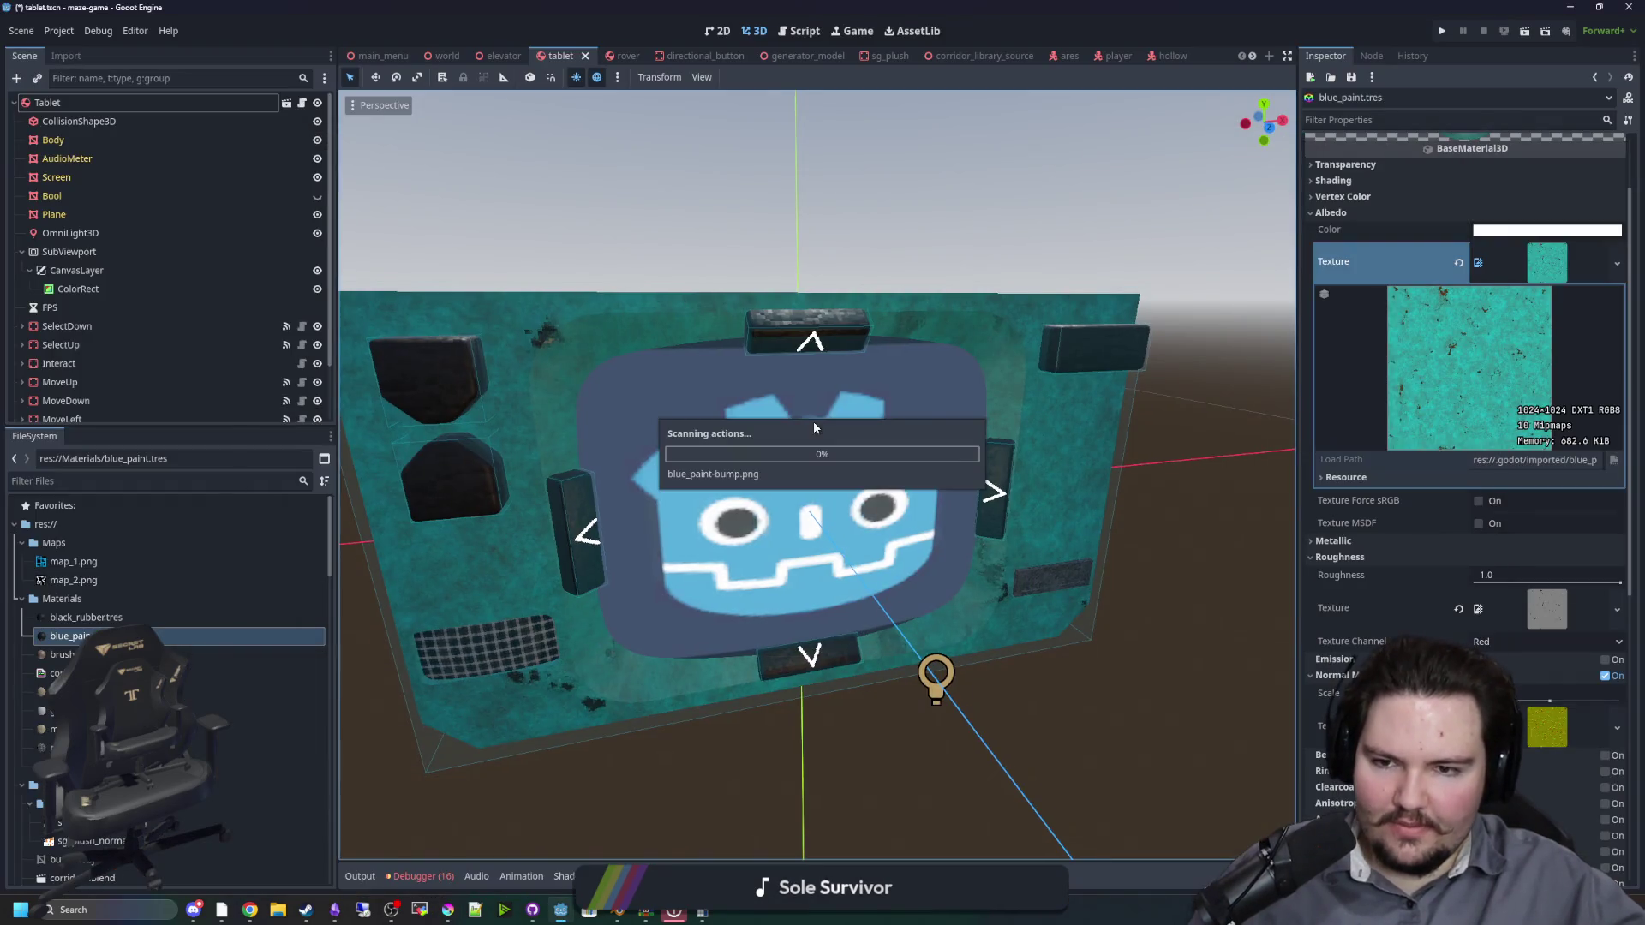
pyautogui.moveTo(1026, 511)
pyautogui.mouseDown()
pyautogui.moveTo(1016, 470)
pyautogui.moveTo(1046, 545)
pyautogui.moveTo(982, 558)
pyautogui.moveTo(606, 416)
pyautogui.moveTo(845, 680)
pyautogui.mouseUp()
pyautogui.scroll(10, 809, 516)
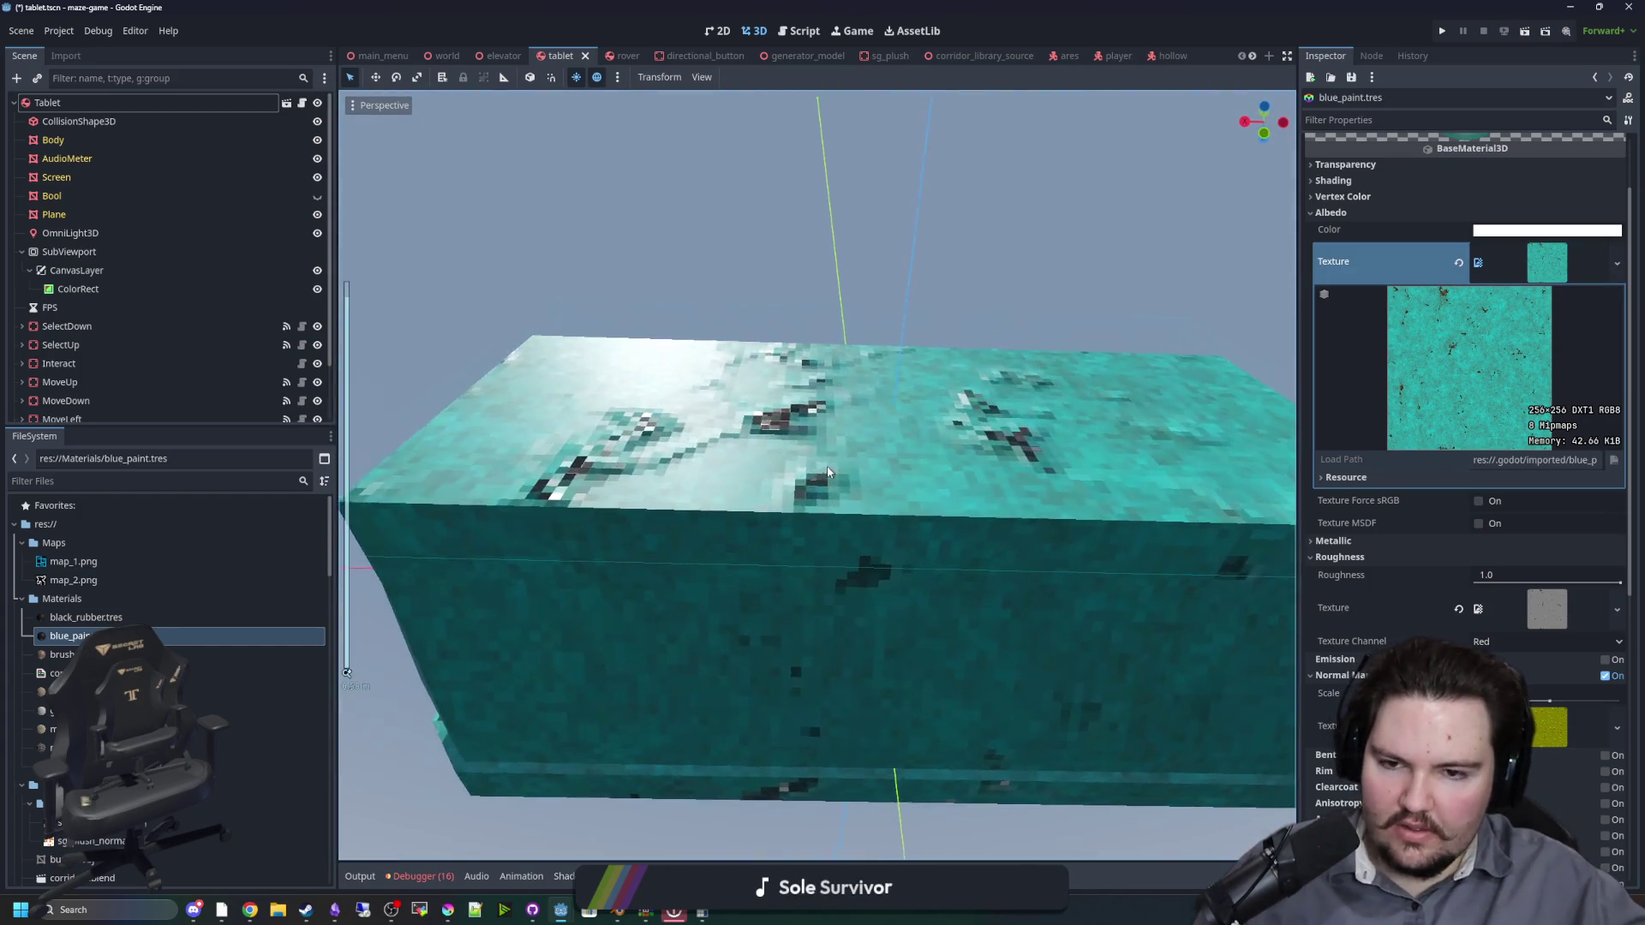
pyautogui.moveTo(809, 516)
pyautogui.mouseDown()
pyautogui.moveTo(793, 503)
pyautogui.moveTo(771, 551)
pyautogui.moveTo(812, 543)
pyautogui.moveTo(846, 492)
pyautogui.mouseUp()
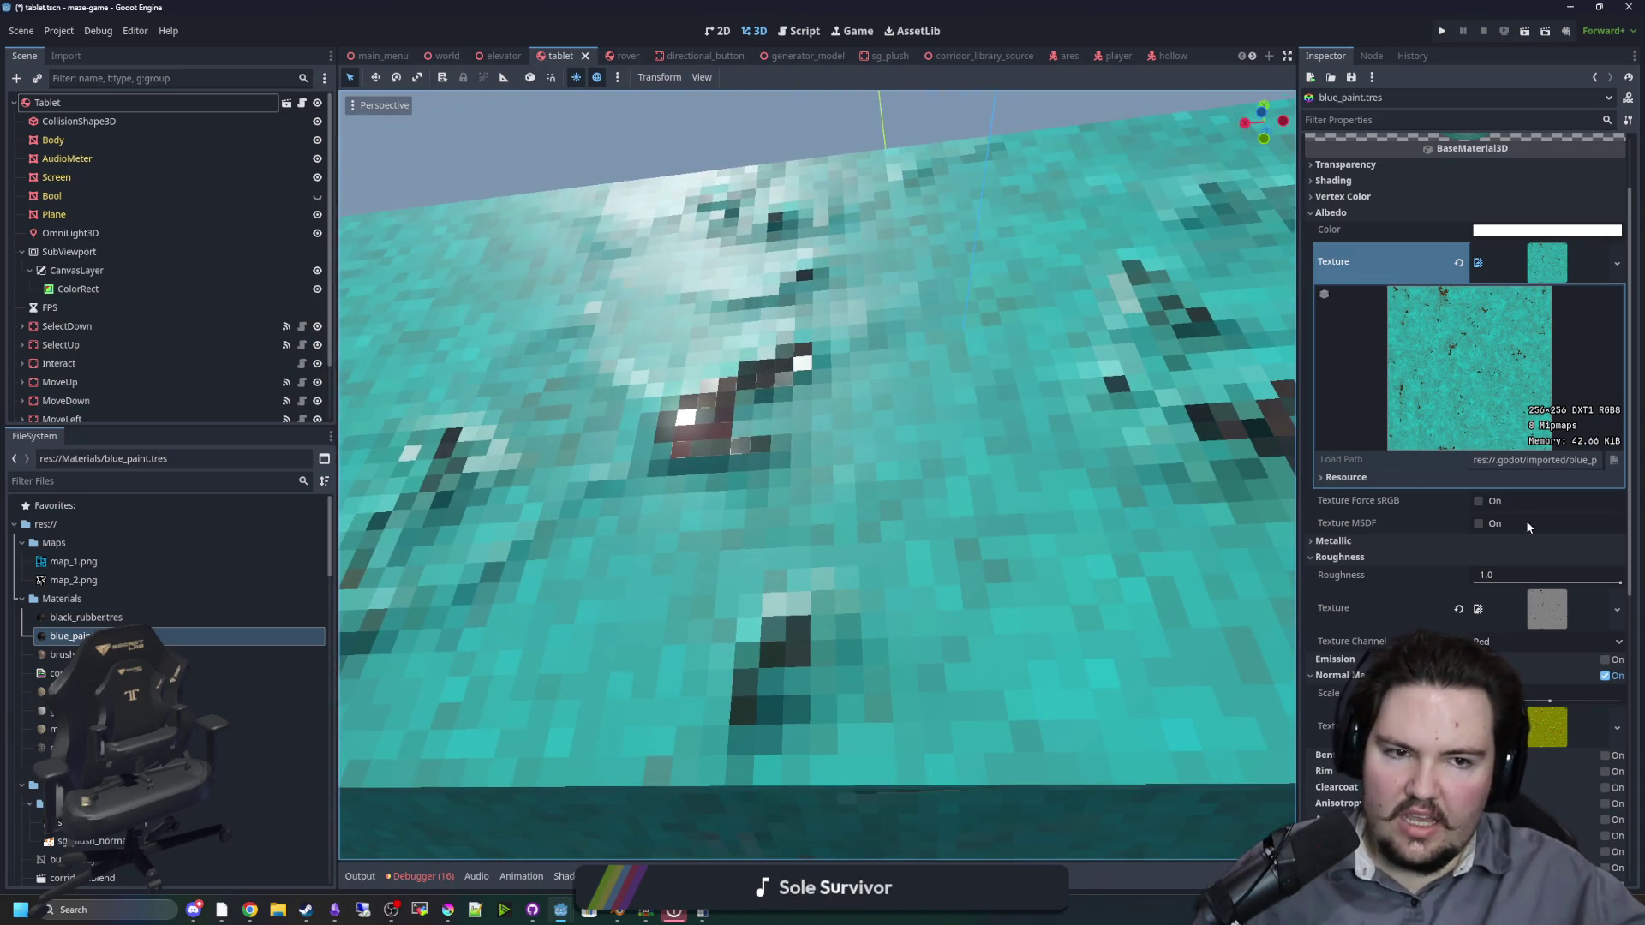
pyautogui.scroll(3, 1528, 527)
# Step: Swap the albedo preview for the roughness texture preview, then bring Krita back maximized
pyautogui.click(1546, 353)
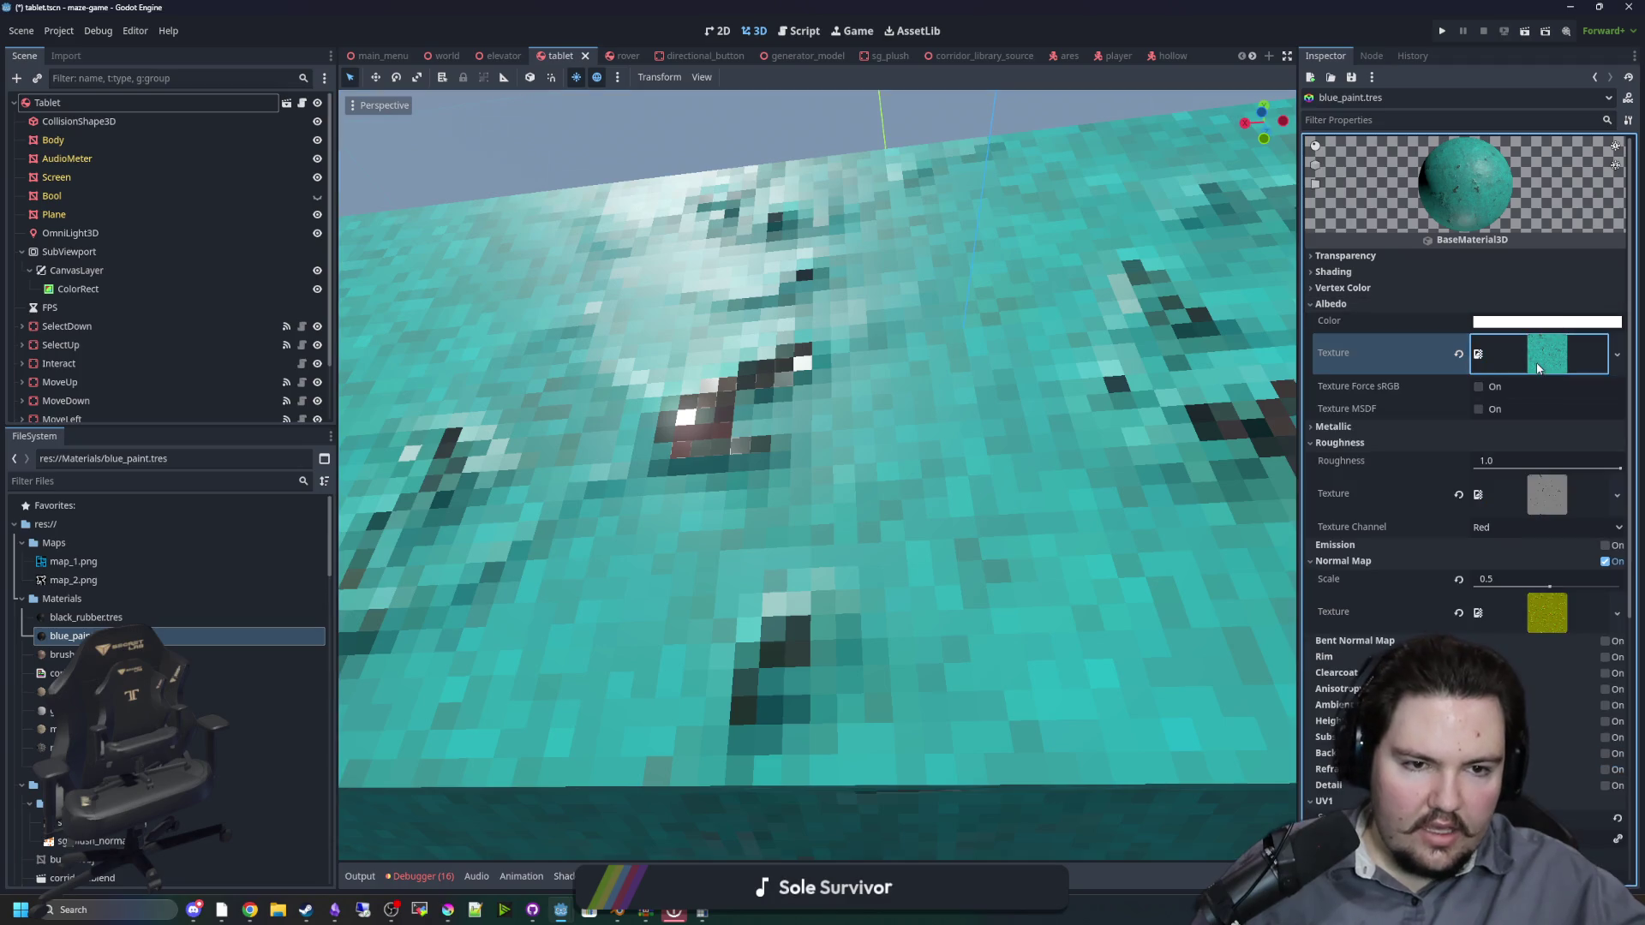
pyautogui.click(1530, 493)
pyautogui.scroll(-5, 710, 614)
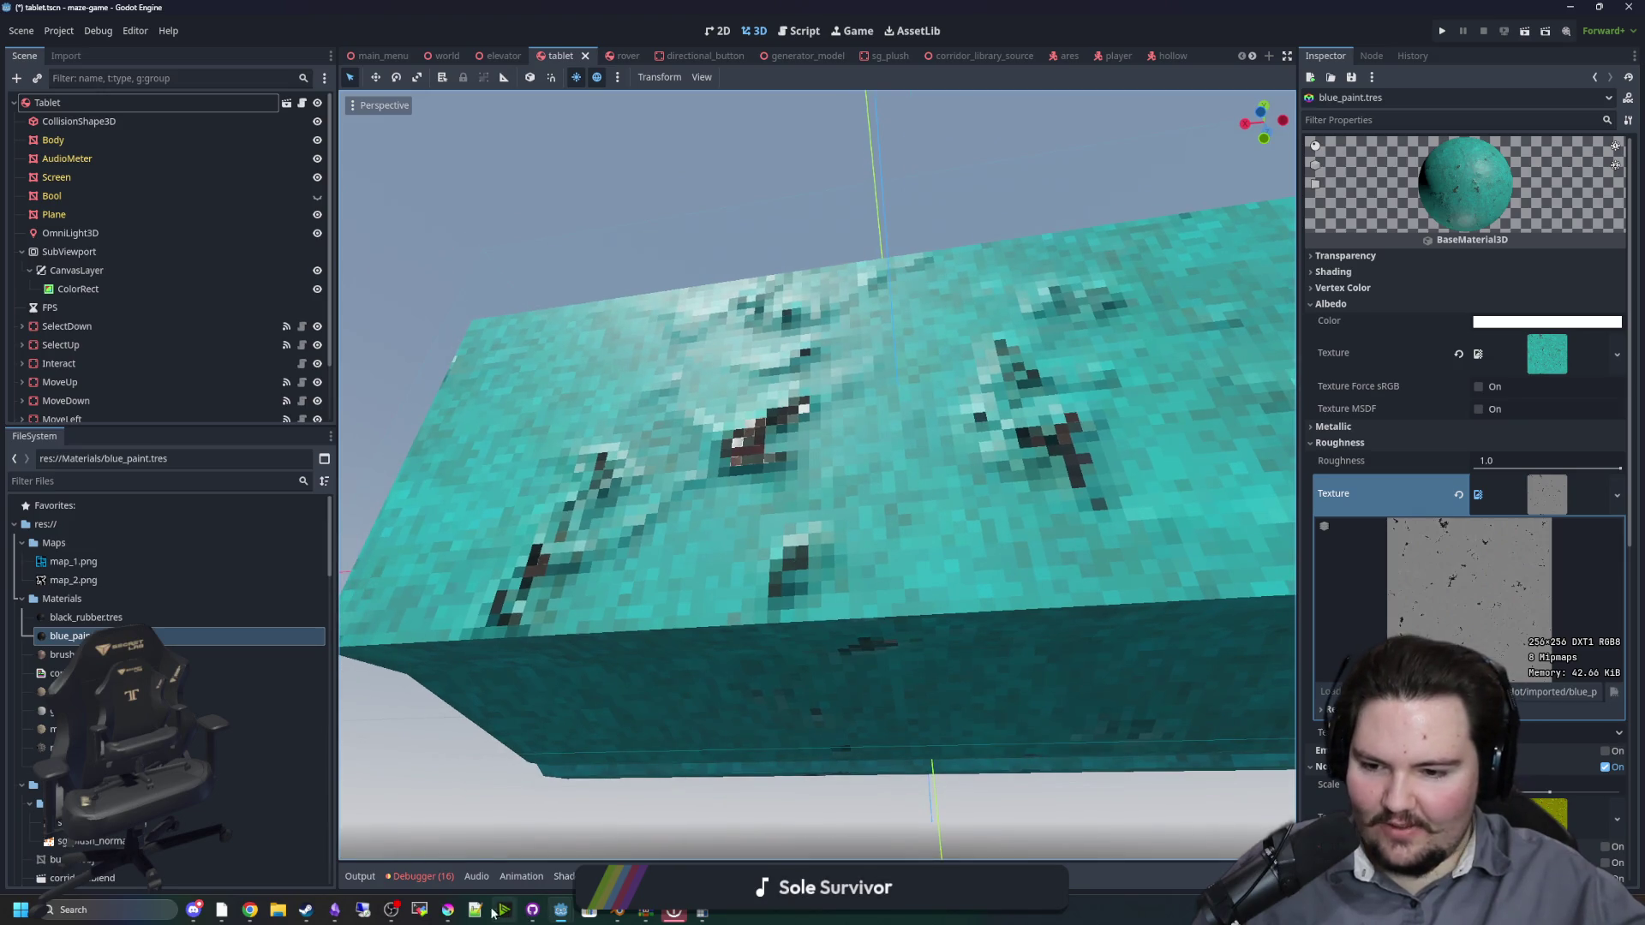
pyautogui.click(460, 913)
pyautogui.doubleClick(718, 673)
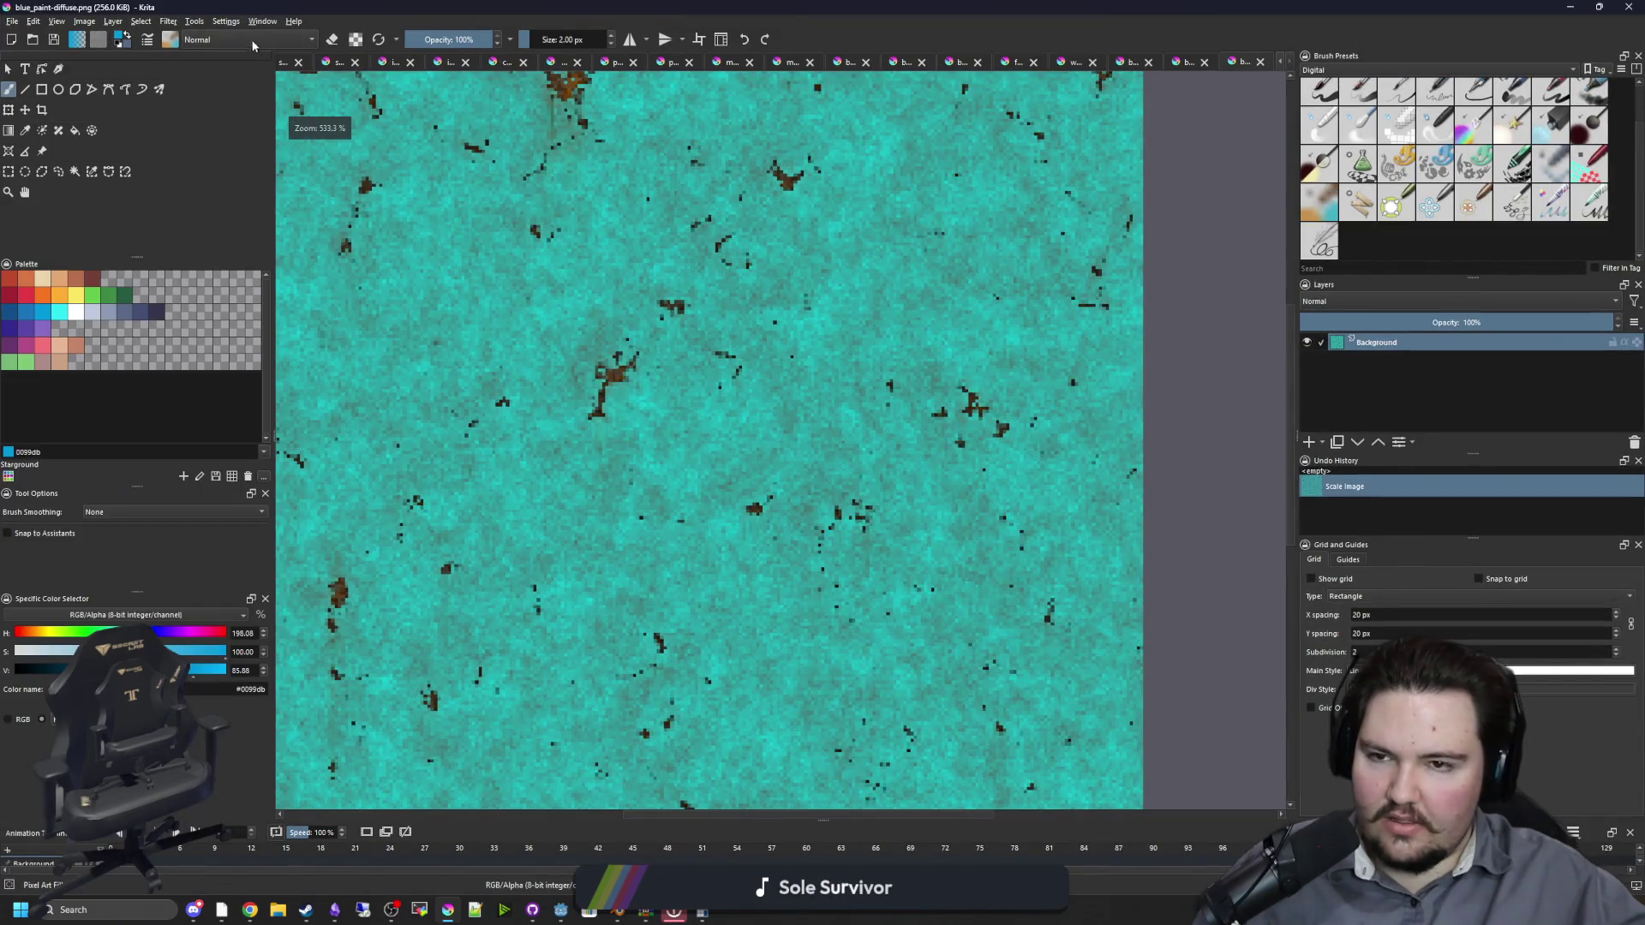
# Step: Test Filter > Adjust > Invert on the diffuse texture, then undo it
pyautogui.click(228, 22)
pyautogui.click(229, 24)
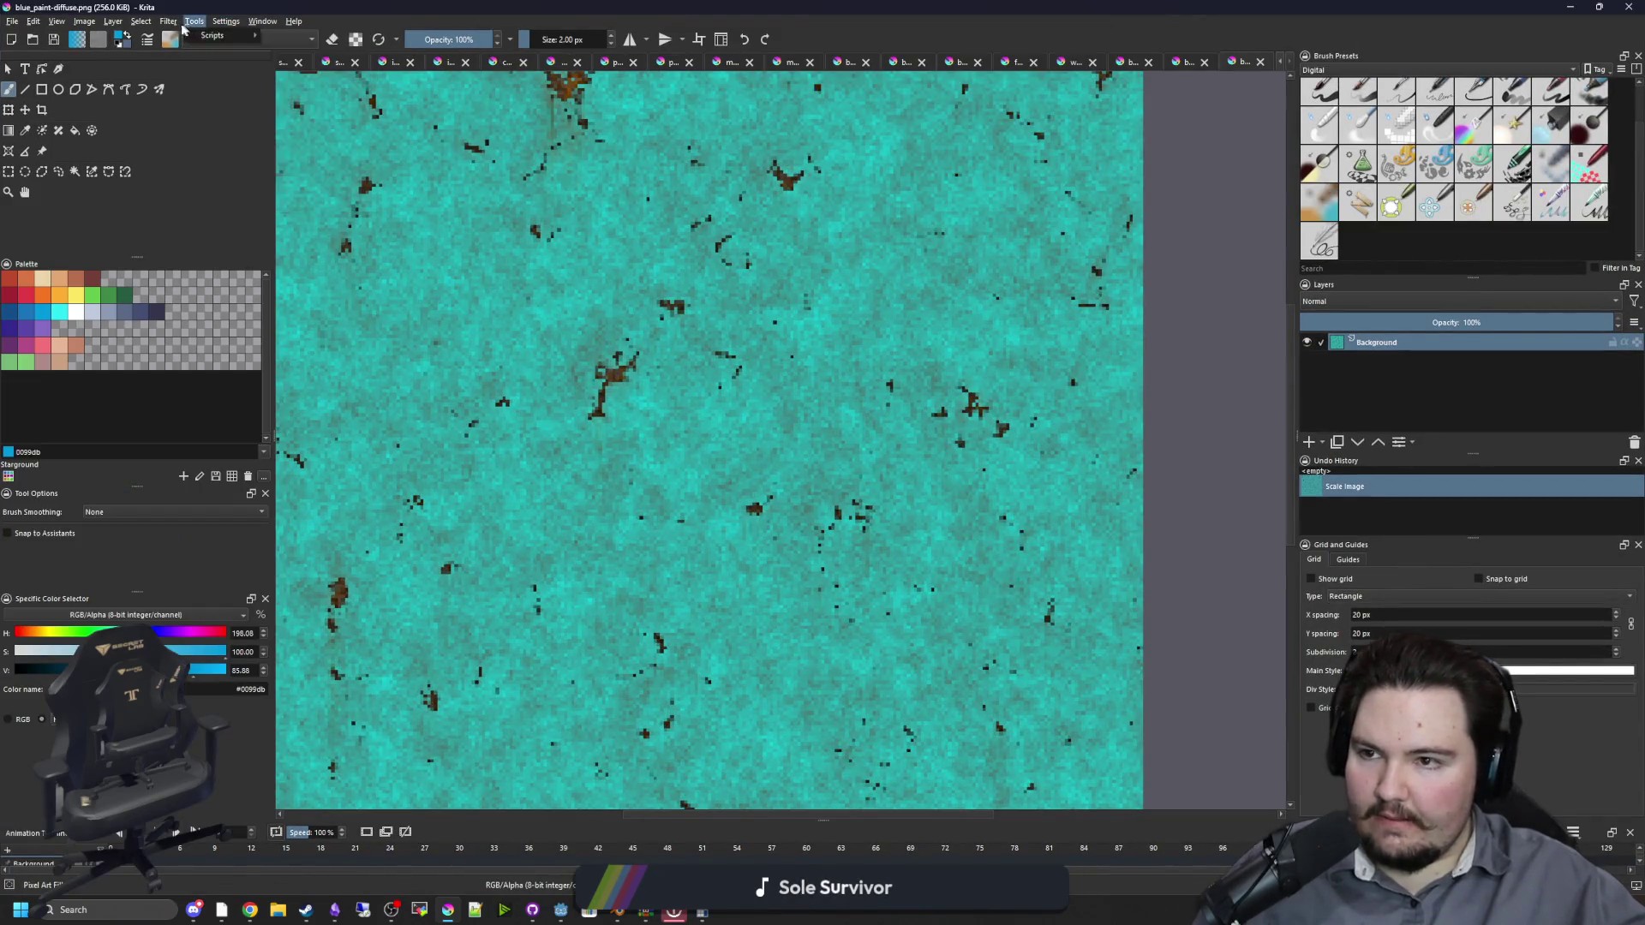
pyautogui.click(168, 22)
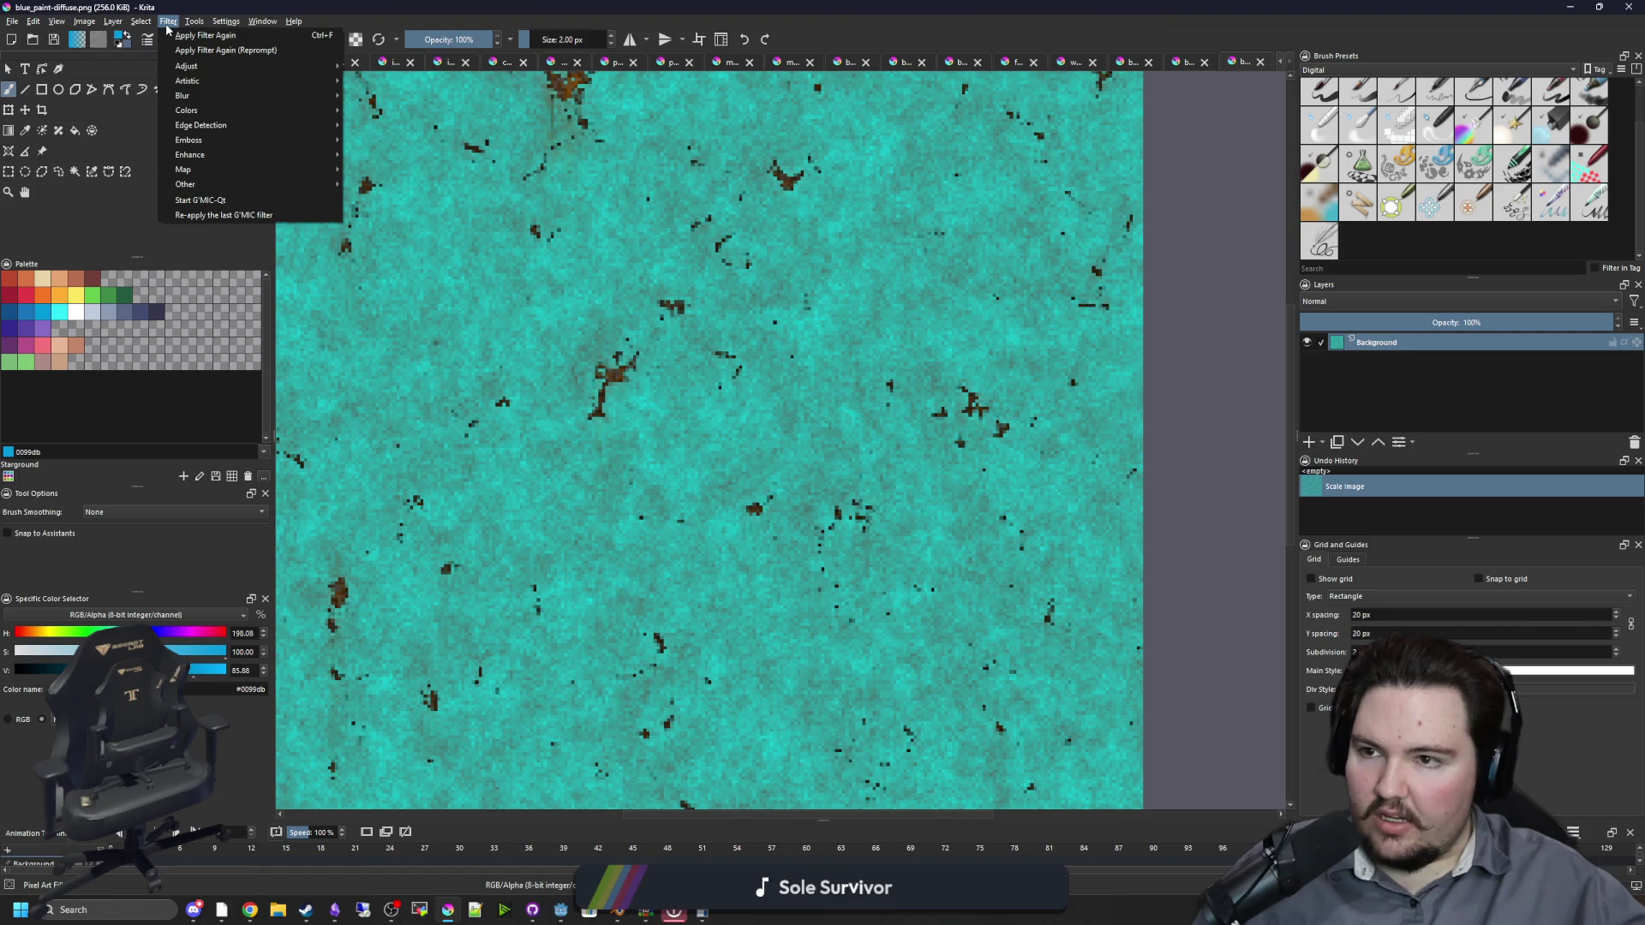
pyautogui.moveTo(197, 65)
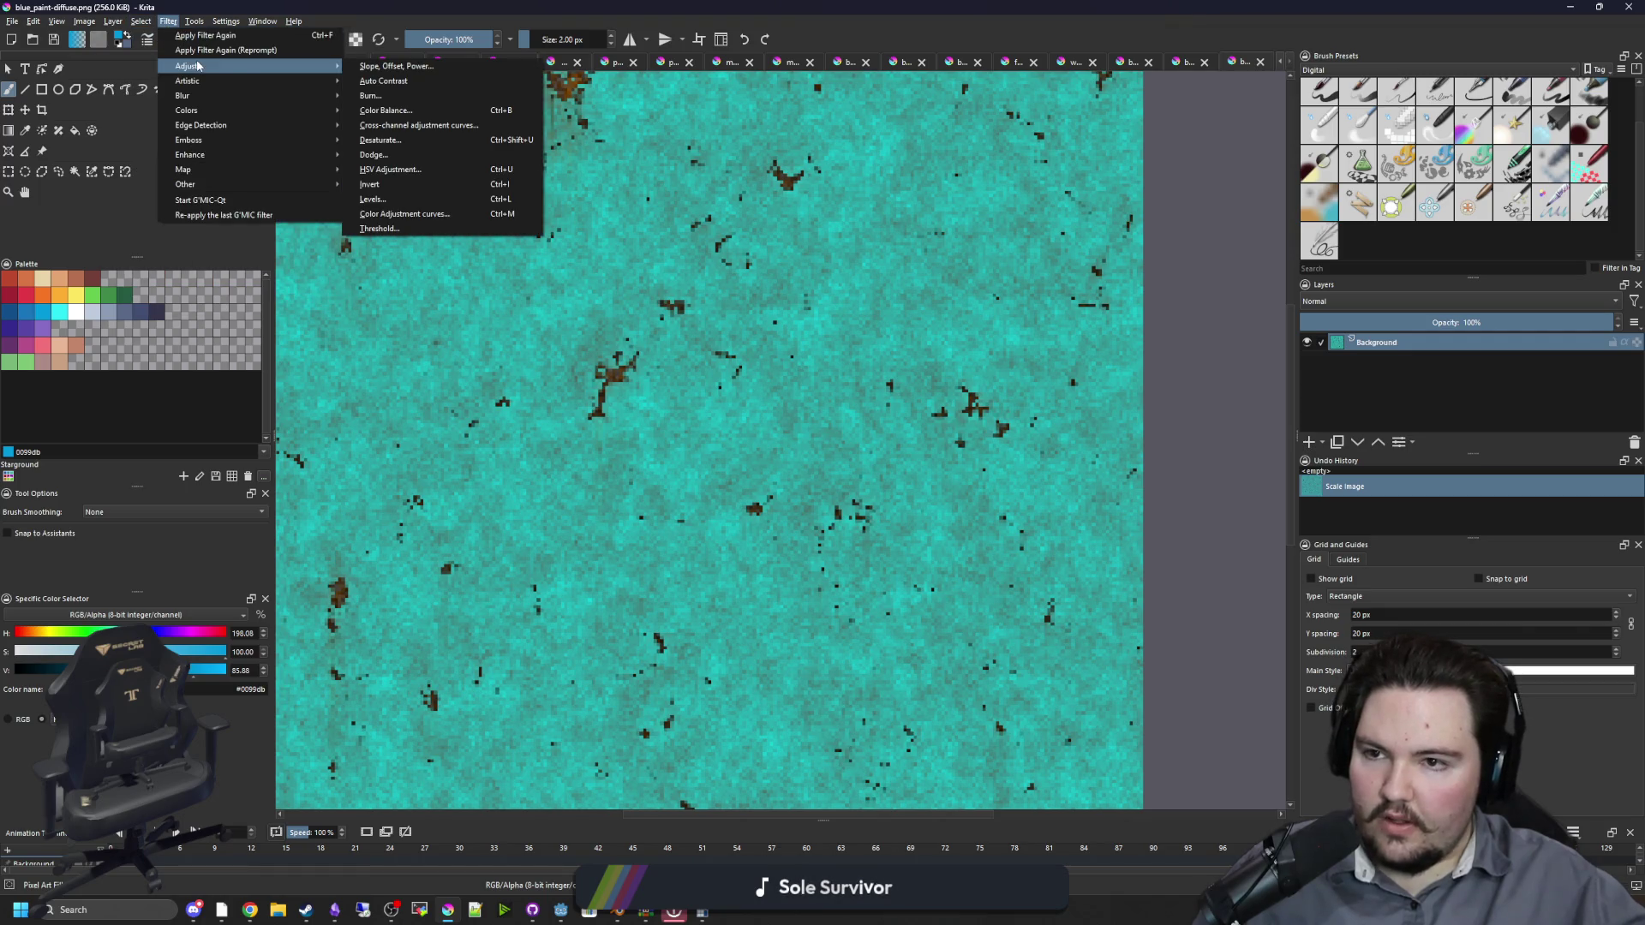
pyautogui.click(370, 184)
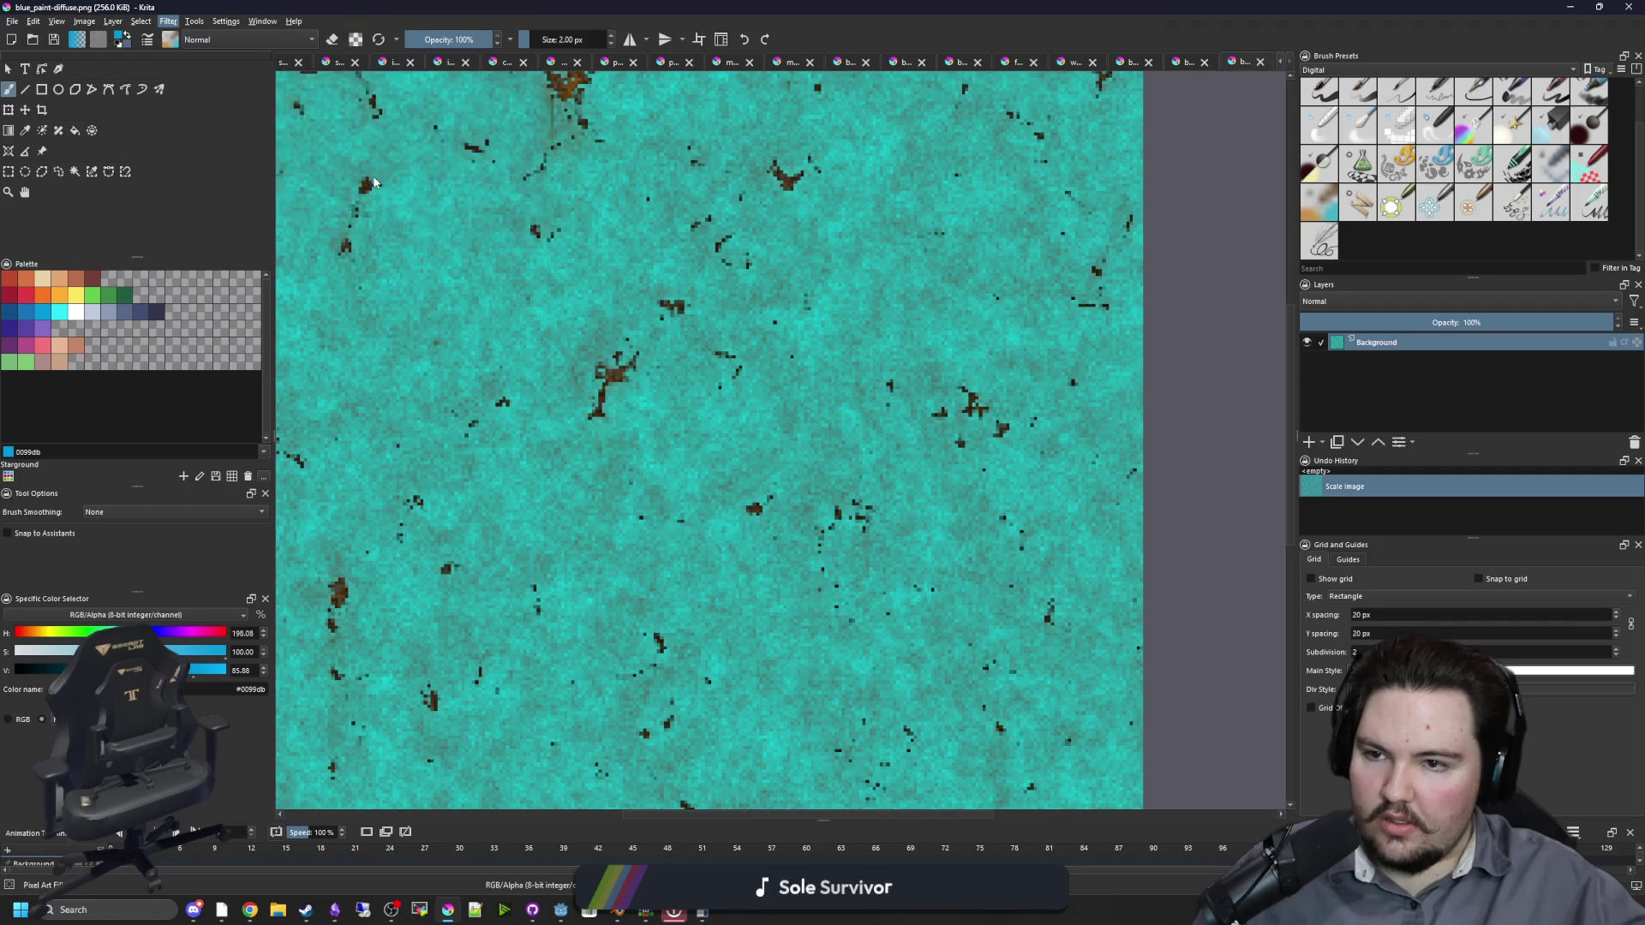
pyautogui.scroll(-1, 726, 404)
pyautogui.hotkey('ctrl', 'z')
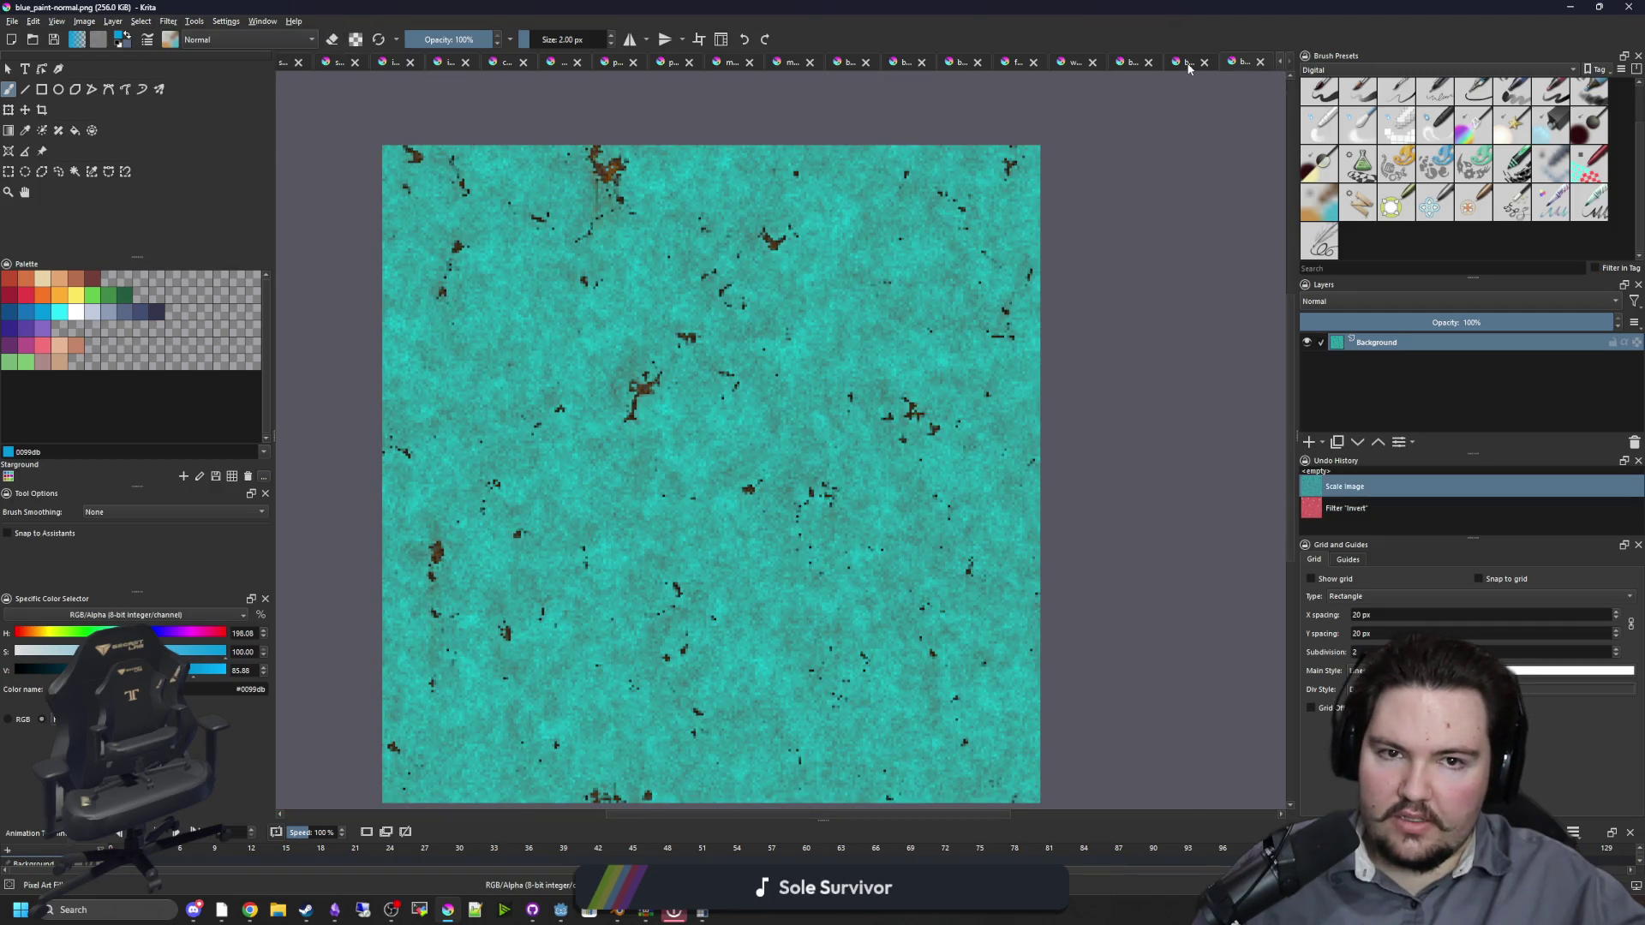
# Step: Invert the blue_paint bump map, save the PNG, and return to Godot
pyautogui.click(1167, 65)
pyautogui.scroll(5, 718, 438)
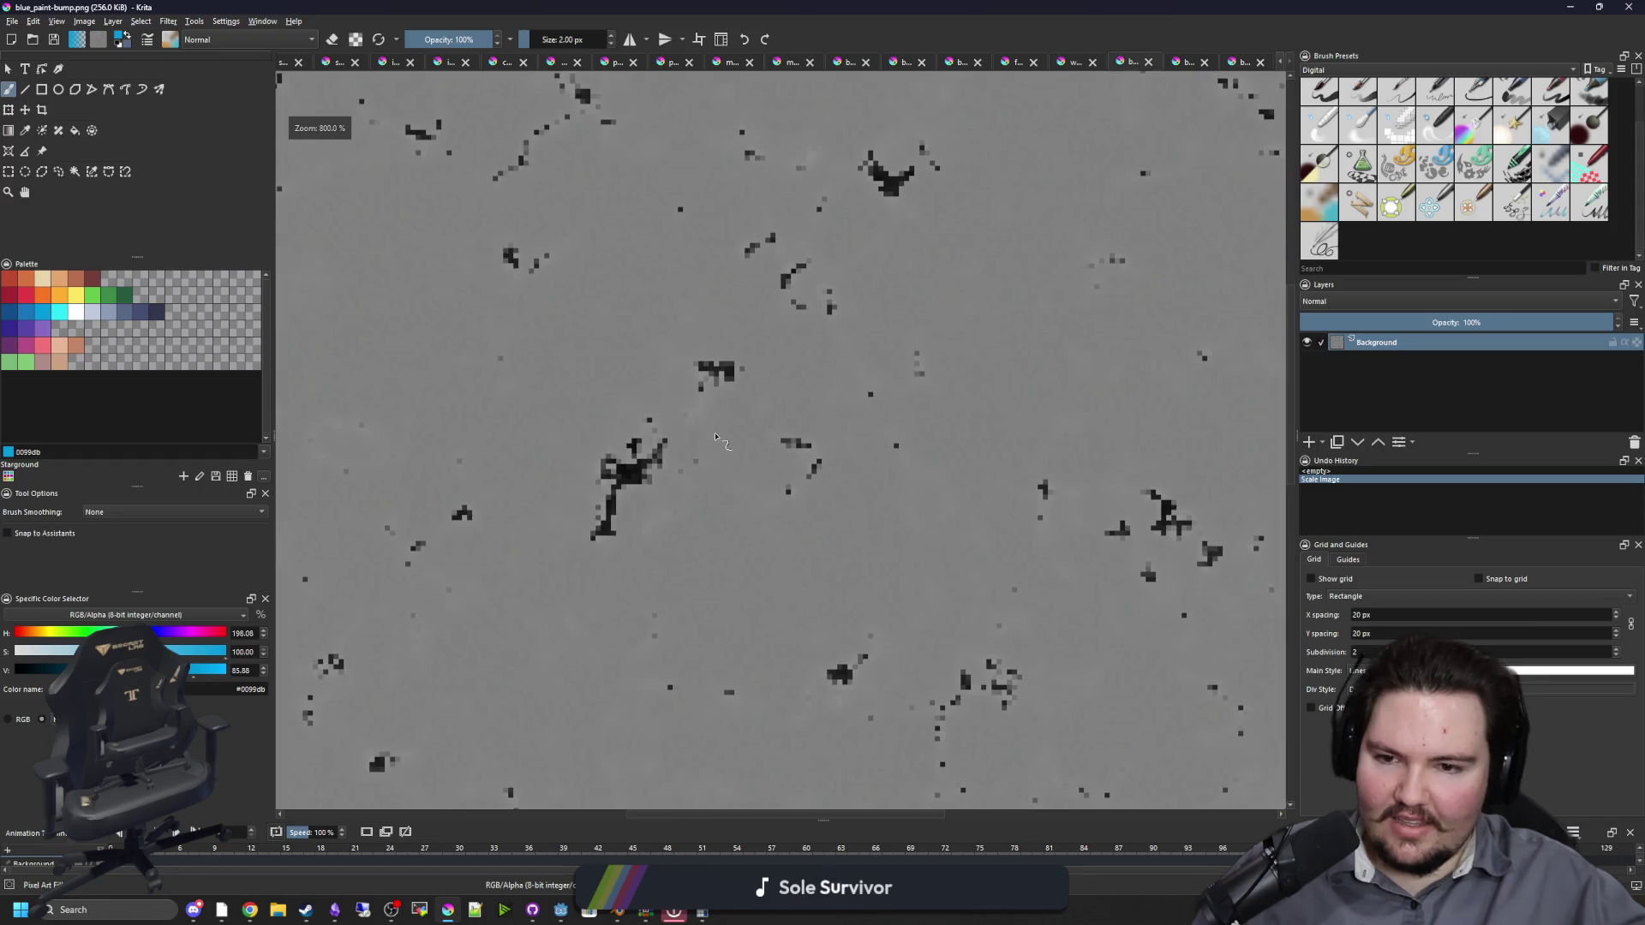
pyautogui.click(166, 21)
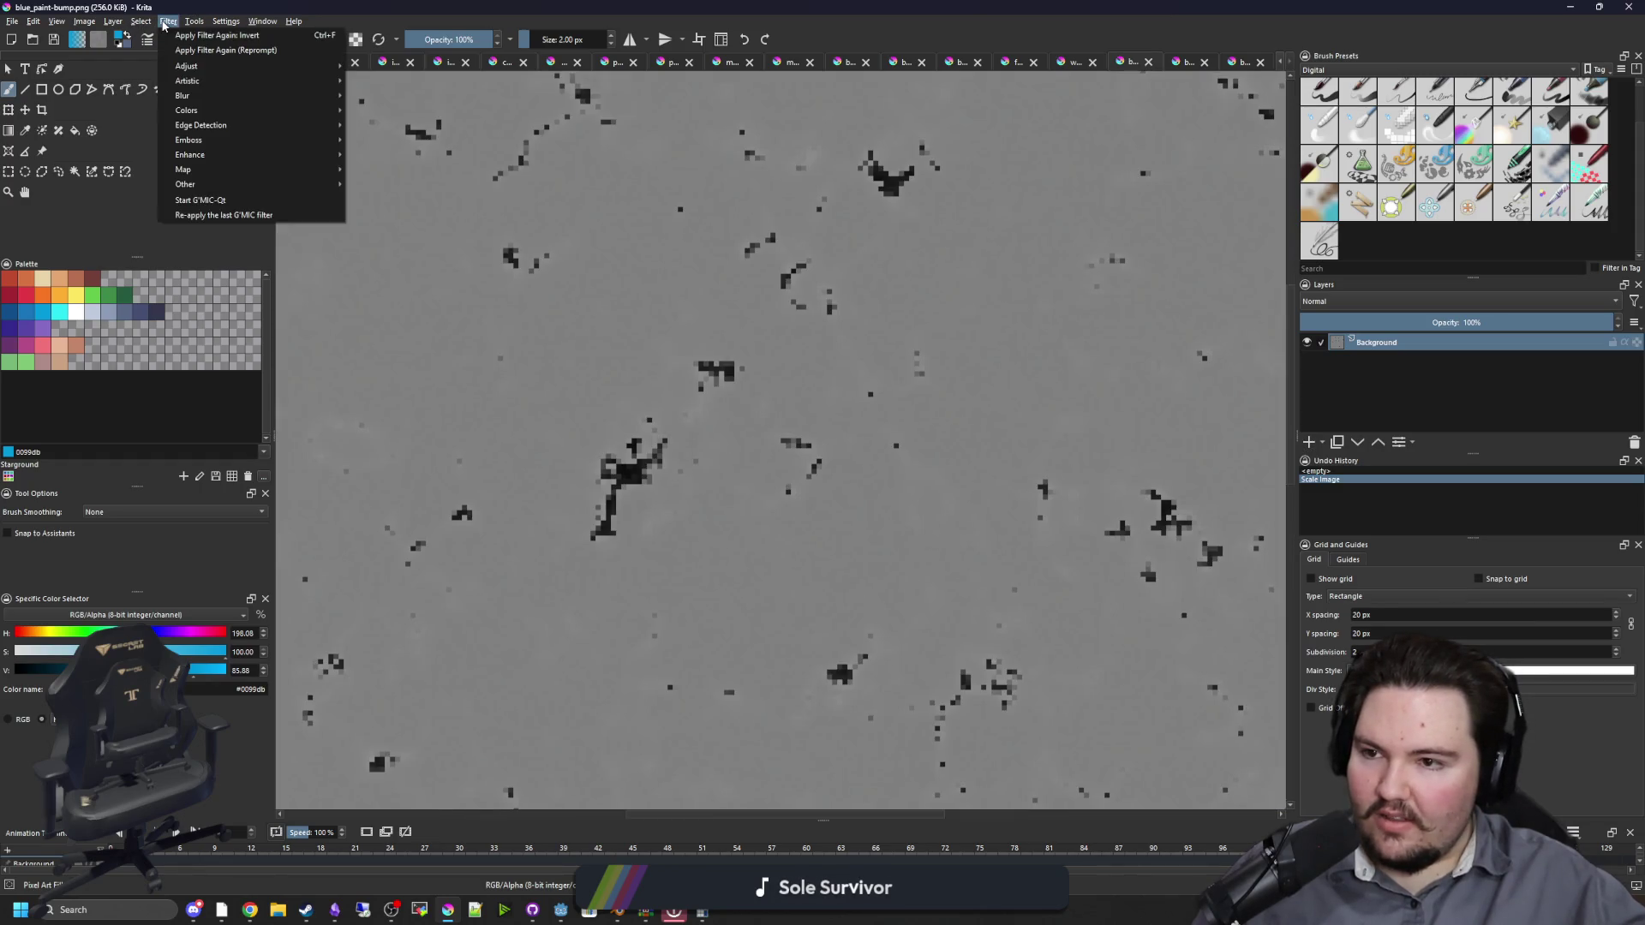
pyautogui.moveTo(197, 66)
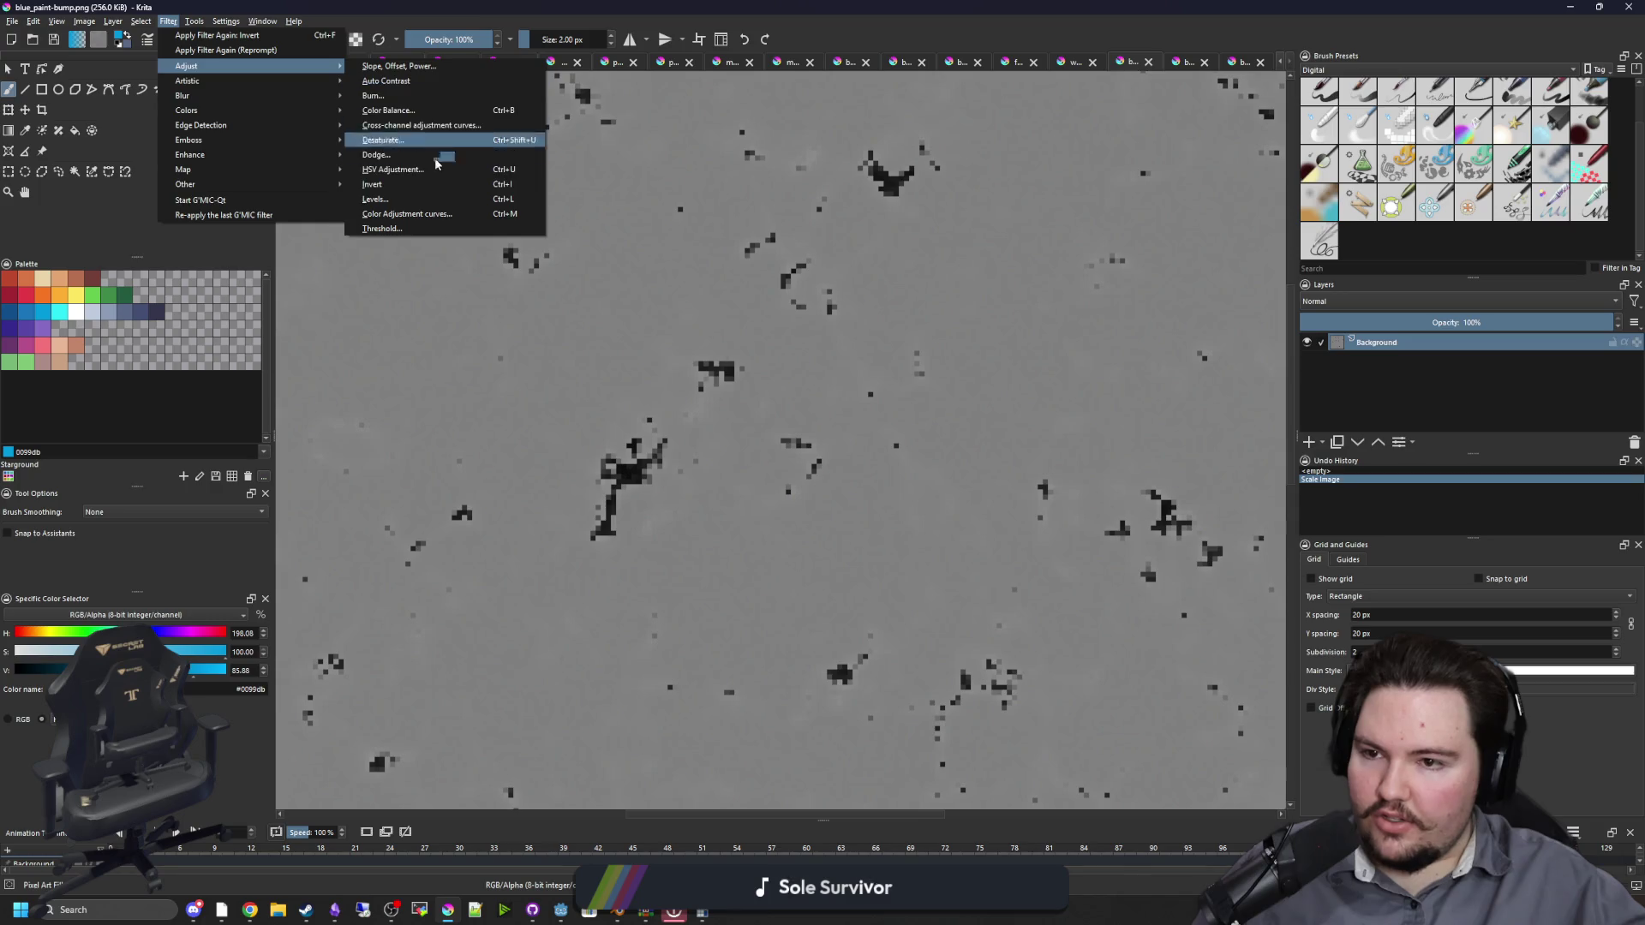
pyautogui.click(385, 190)
pyautogui.scroll(-5, 714, 406)
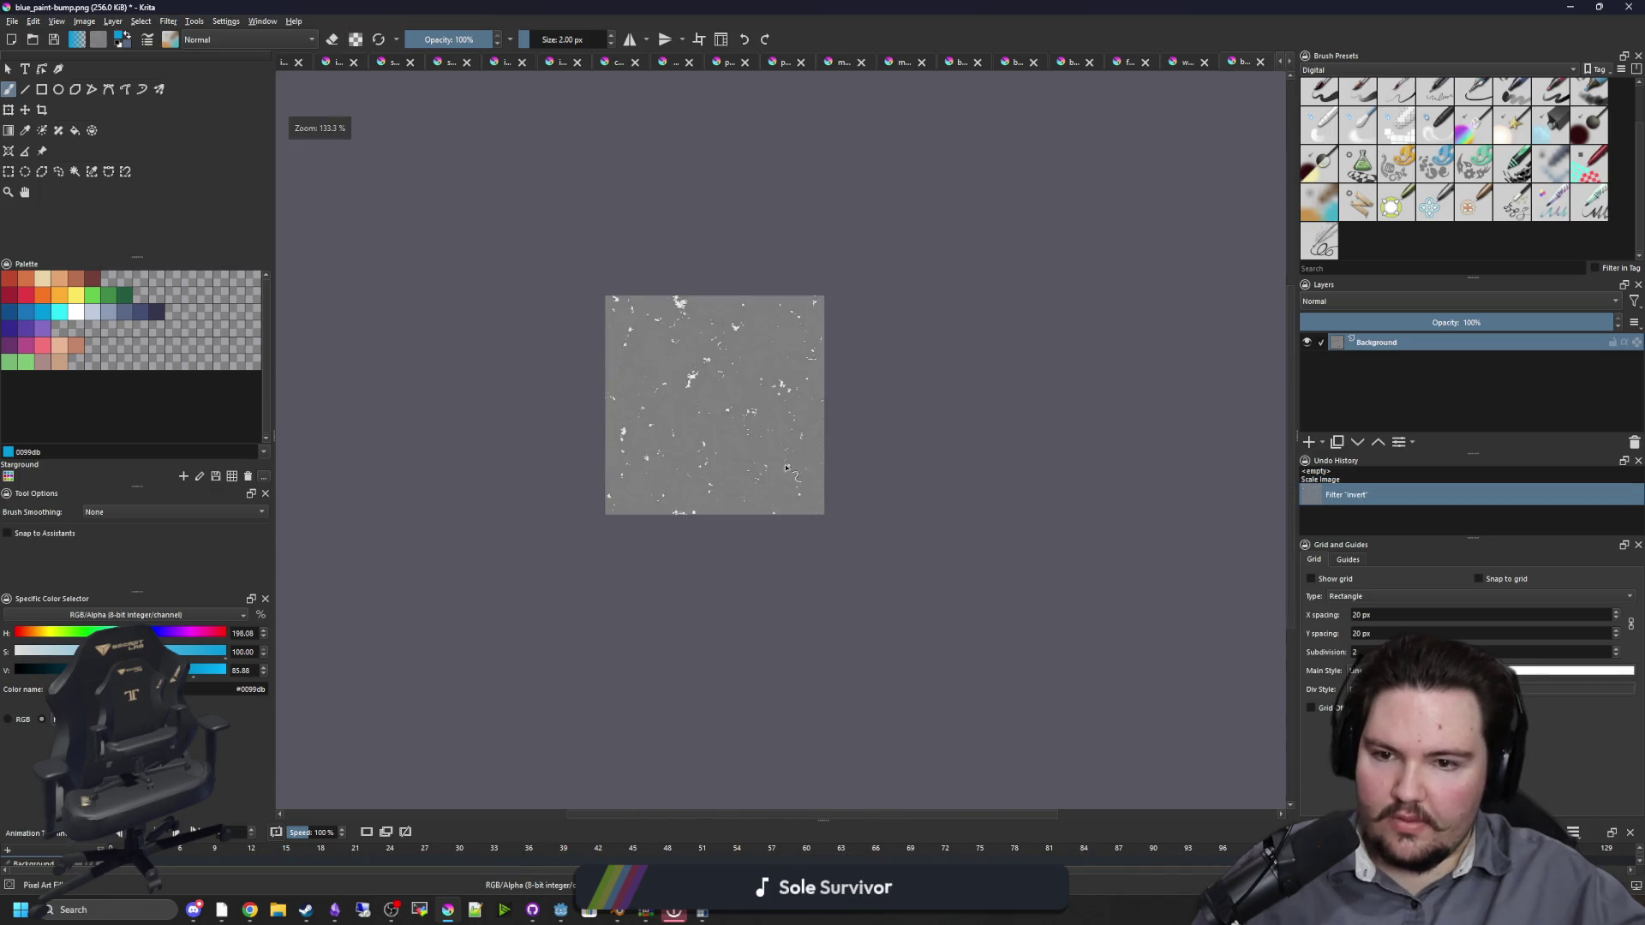
pyautogui.hotkey('ctrl', 's')
pyautogui.click(886, 582)
pyautogui.hotkey('alt', 'Tab')
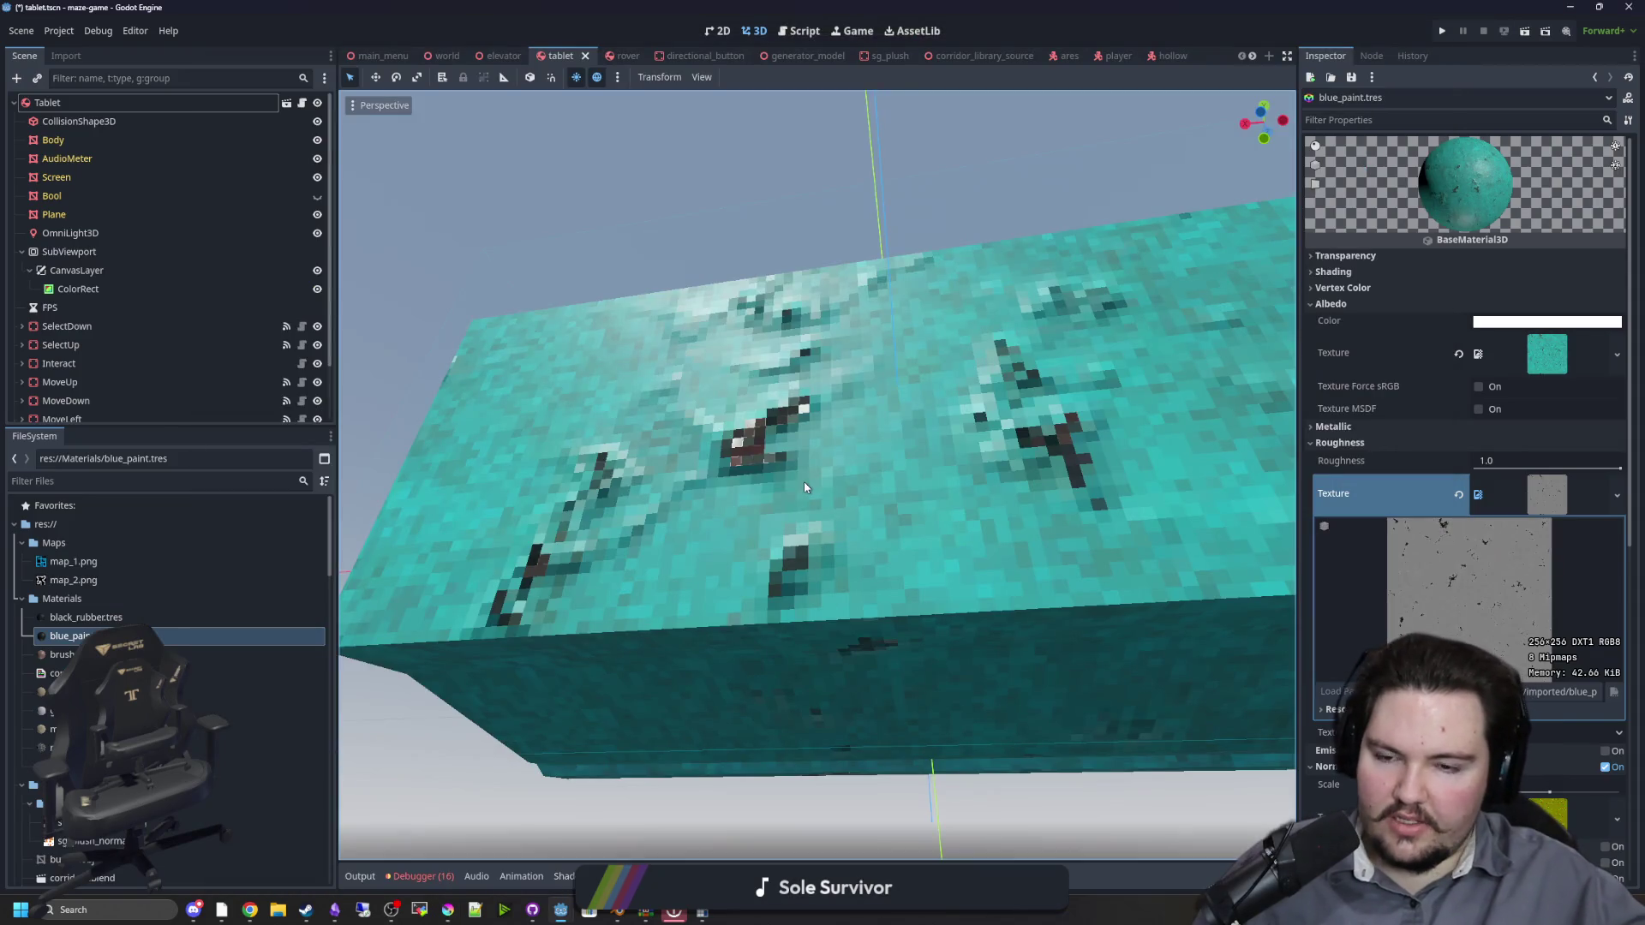
# Step: Orbit the tablet to view the white roughness specks and save the tablet scene
pyautogui.moveTo(799, 487)
pyautogui.mouseDown()
pyautogui.moveTo(826, 451)
pyautogui.moveTo(778, 471)
pyautogui.moveTo(857, 480)
pyautogui.moveTo(1012, 581)
pyautogui.moveTo(929, 665)
pyautogui.moveTo(743, 543)
pyautogui.moveTo(1075, 603)
pyautogui.moveTo(1028, 514)
pyautogui.moveTo(927, 578)
pyautogui.moveTo(721, 546)
pyautogui.mouseUp()
pyautogui.scroll(3, 917, 731)
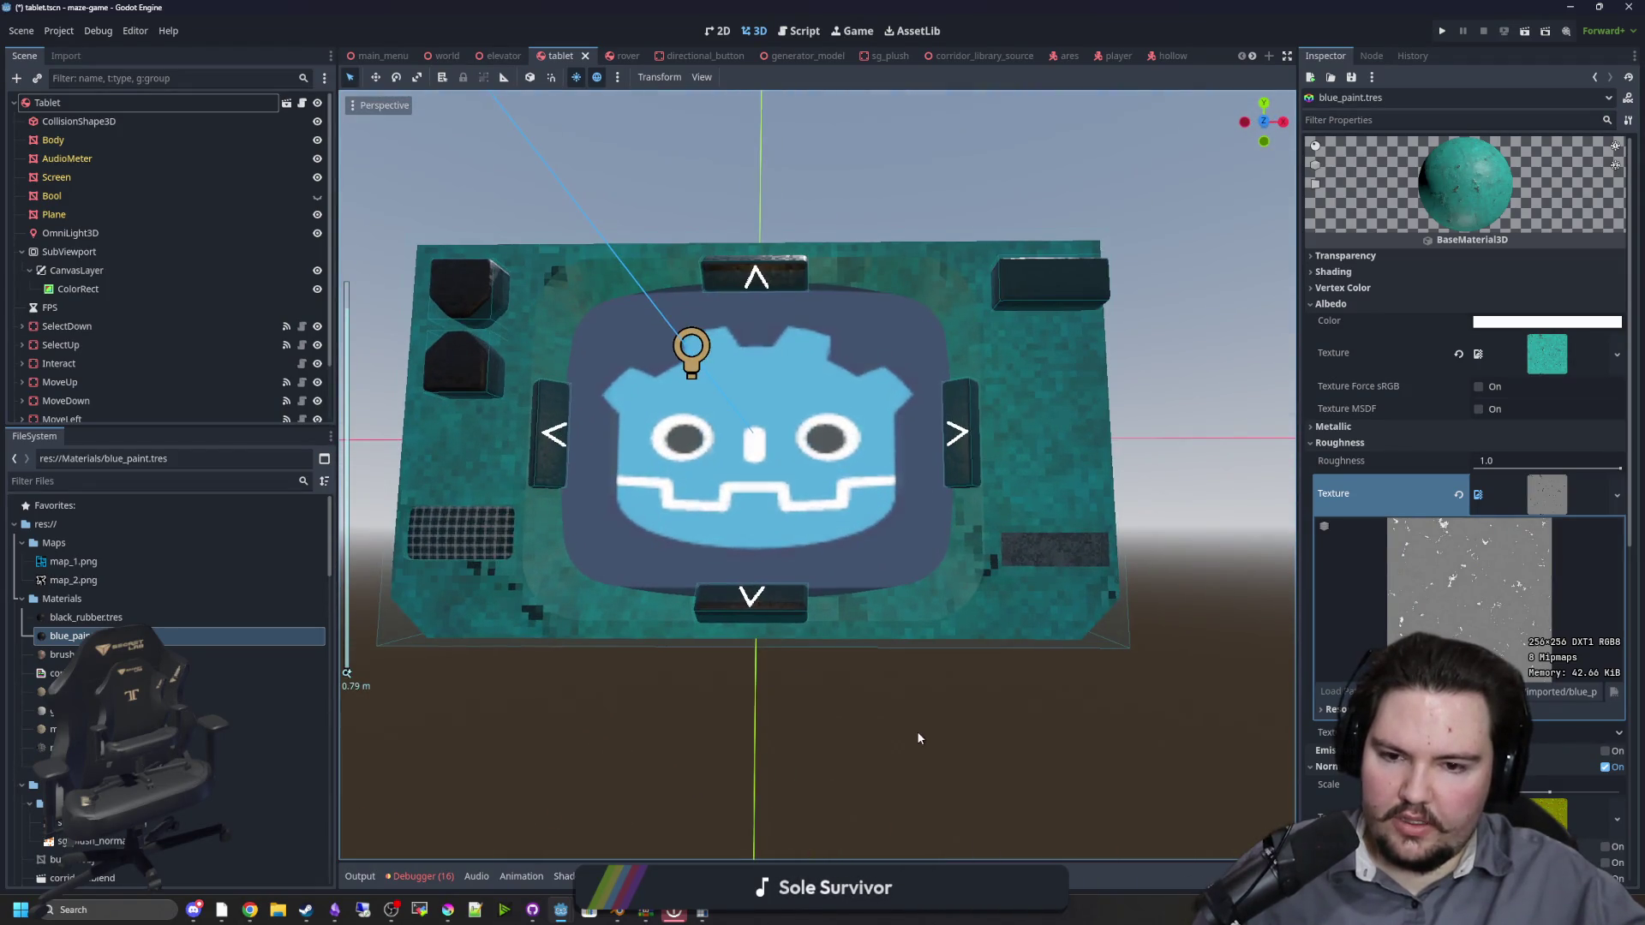
pyautogui.hotkey('ctrl', 's')
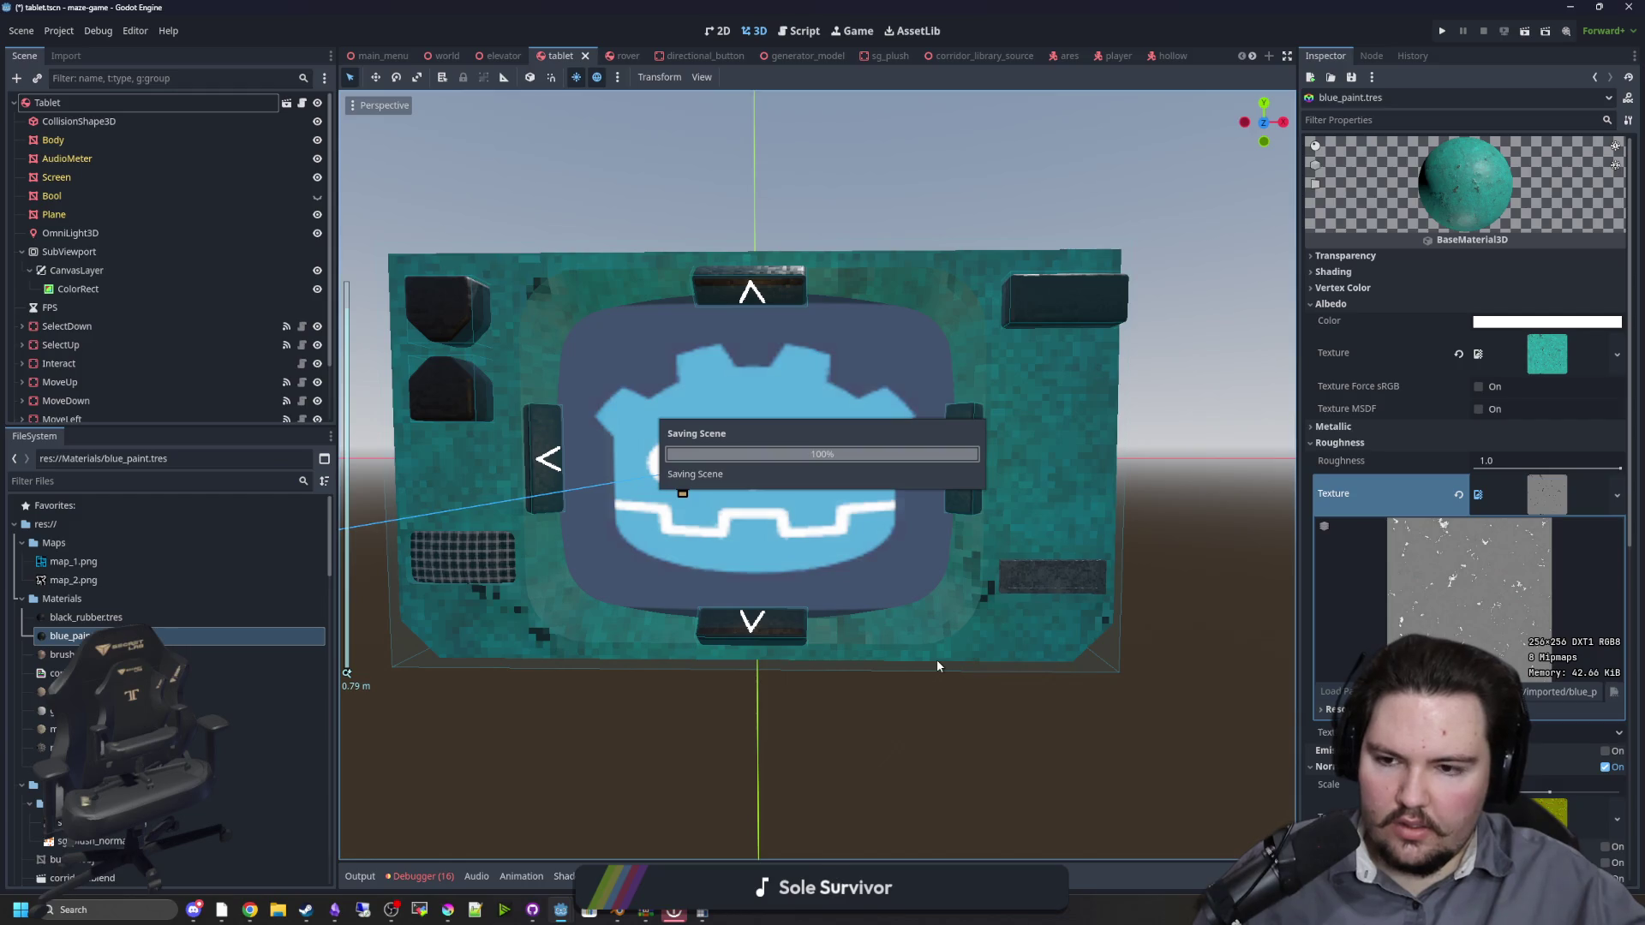
pyautogui.moveTo(835, 577)
pyautogui.mouseDown()
pyautogui.moveTo(858, 557)
pyautogui.moveTo(726, 578)
pyautogui.mouseUp()
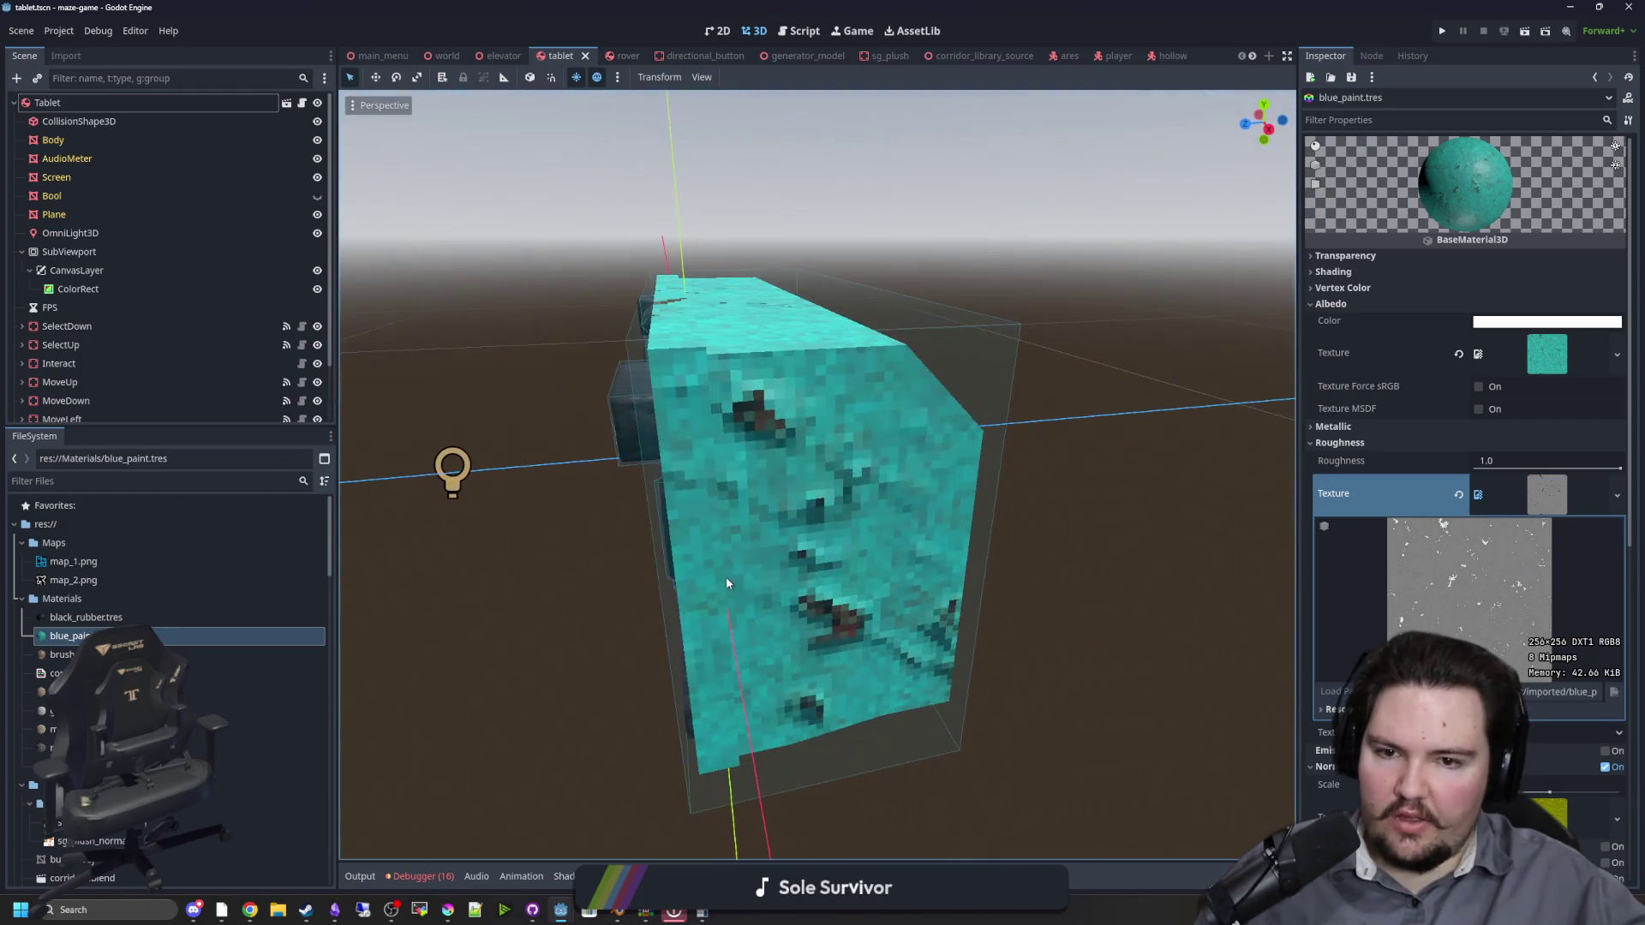
pyautogui.hotkey('ctrl', 's')
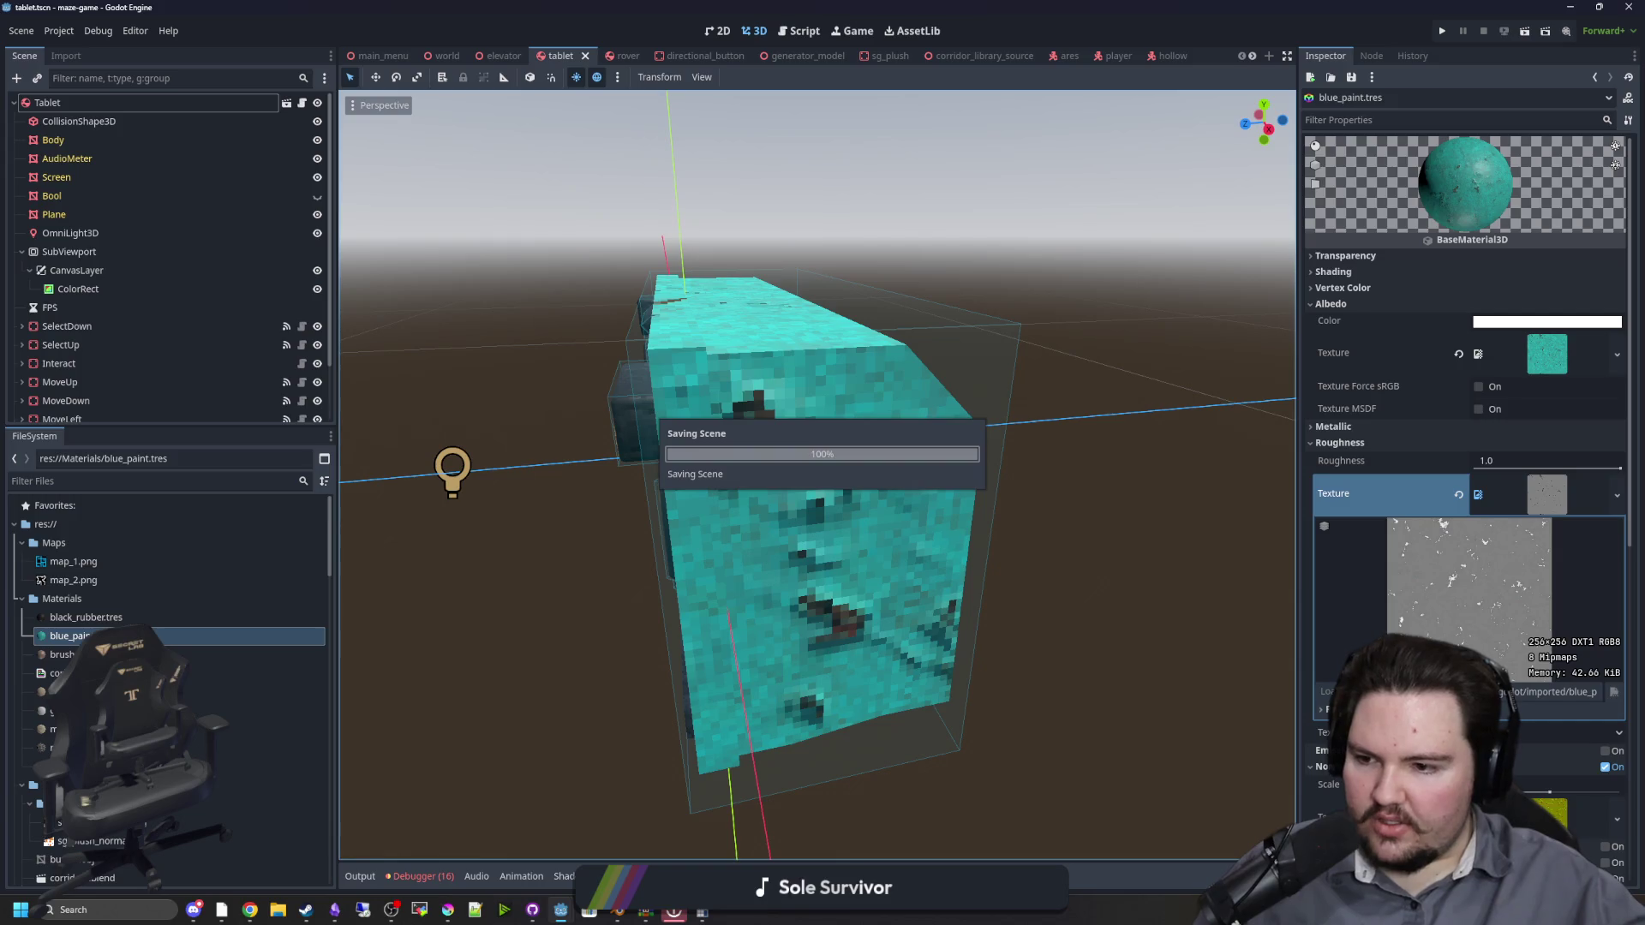
pyautogui.scroll(-5, 1422, 610)
pyautogui.scroll(-2, 1422, 610)
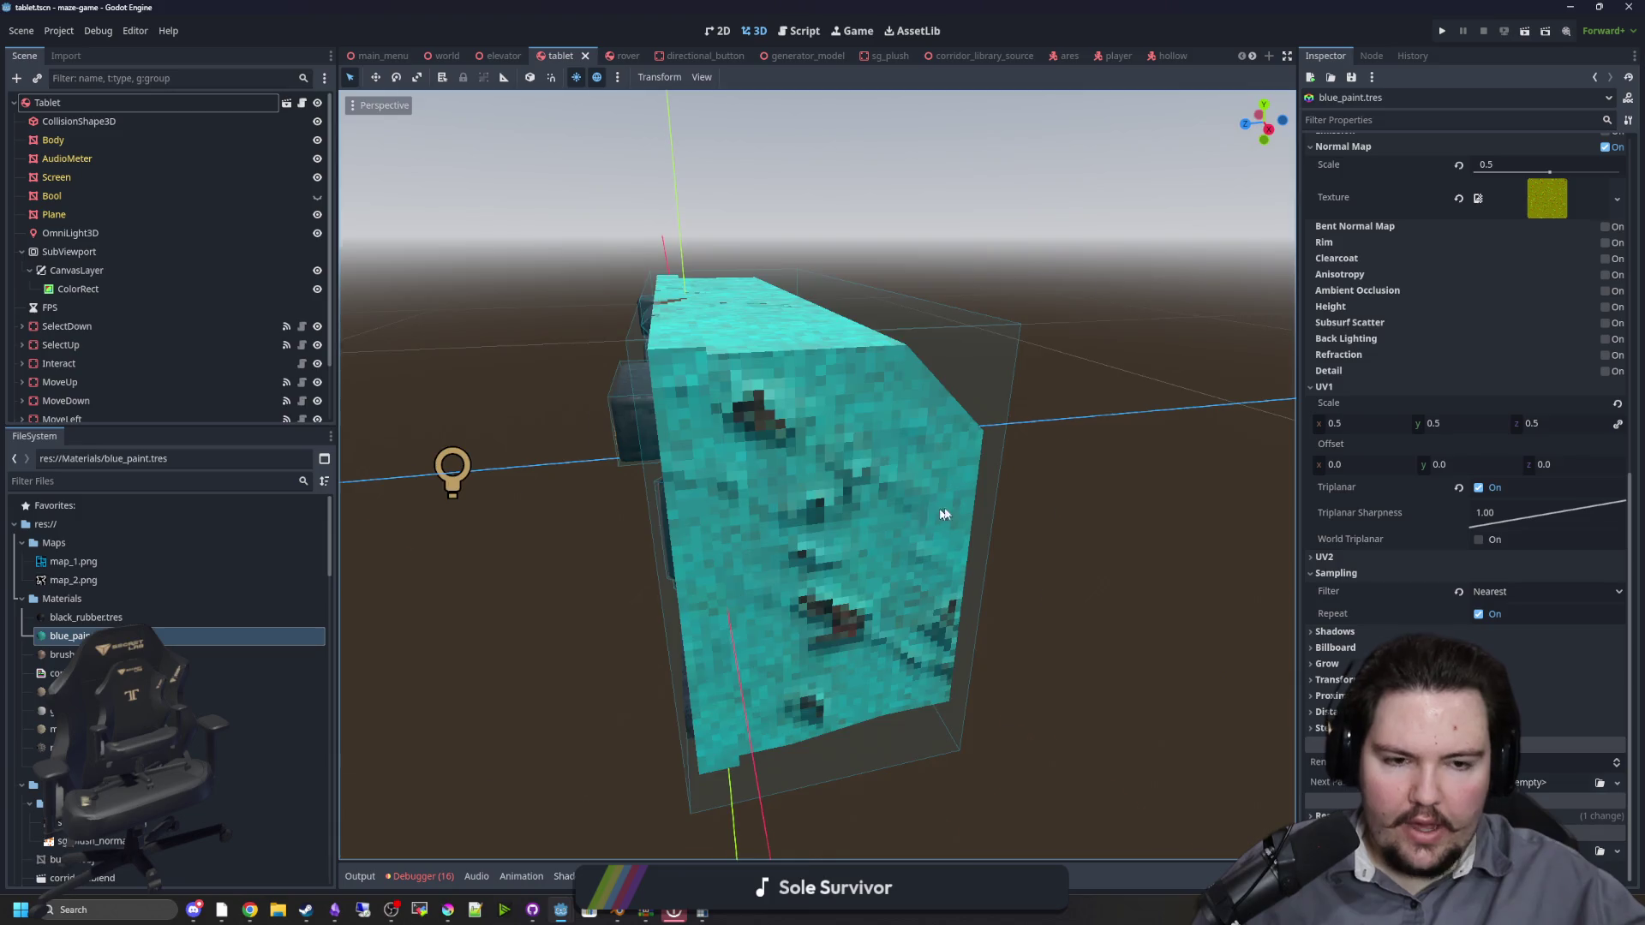
# Step: Try world-space triplanar mapping on blue_paint, turn it back off, and save the scene
pyautogui.moveTo(944, 515); pyautogui.dragTo(1445, 520)
pyautogui.click(1479, 539)
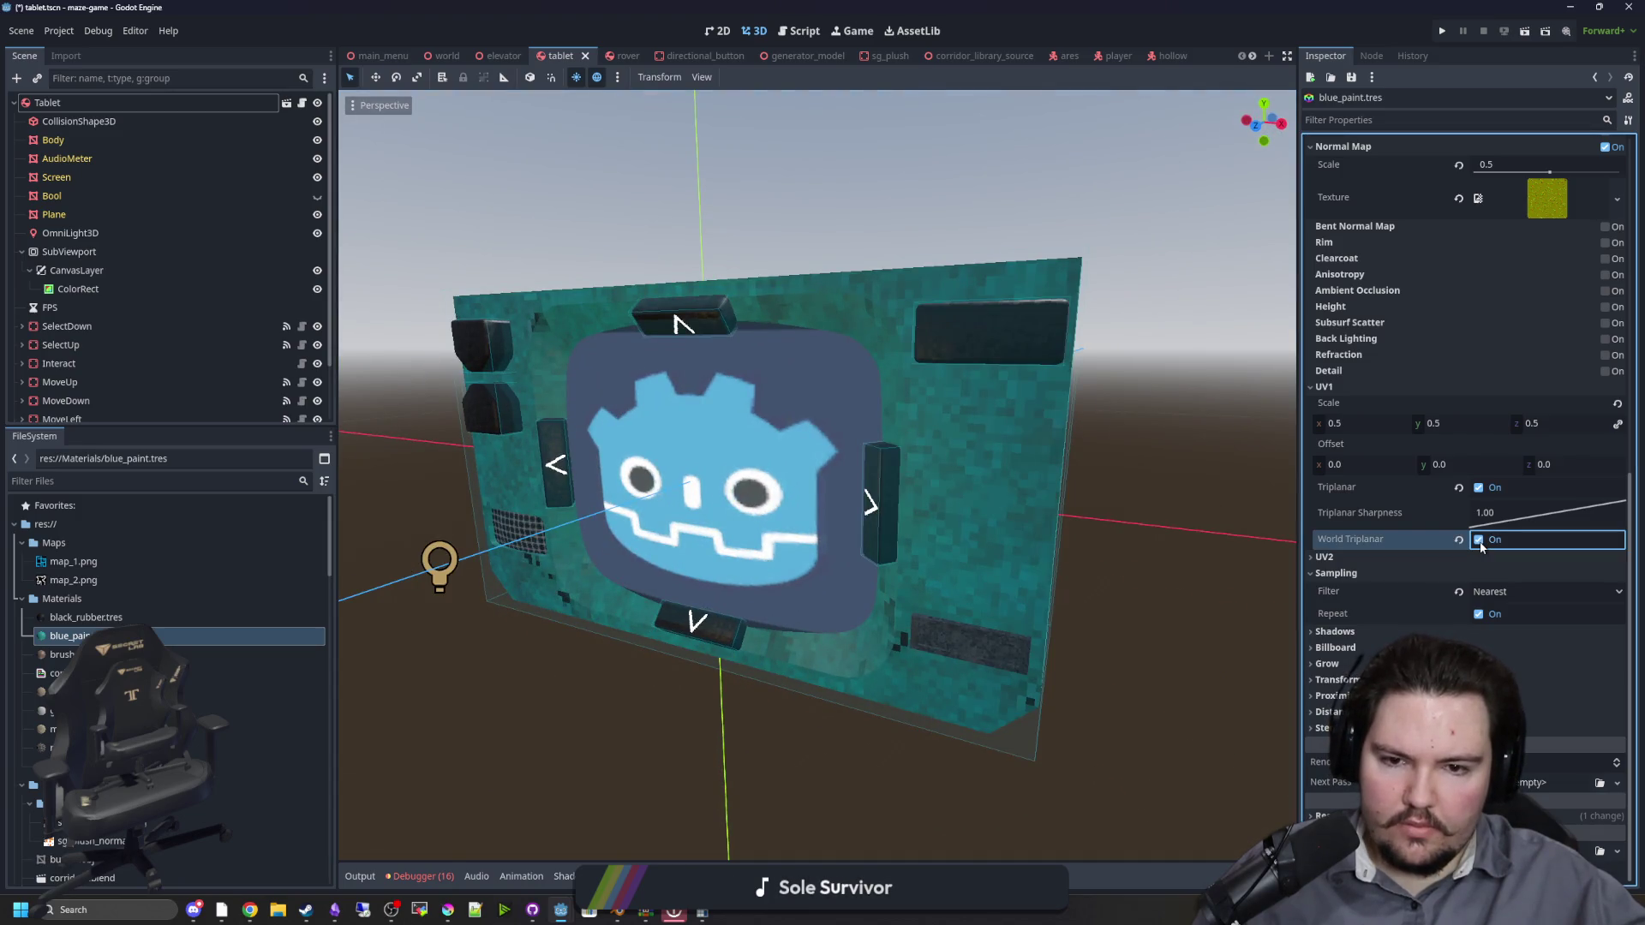
pyautogui.click(1479, 539)
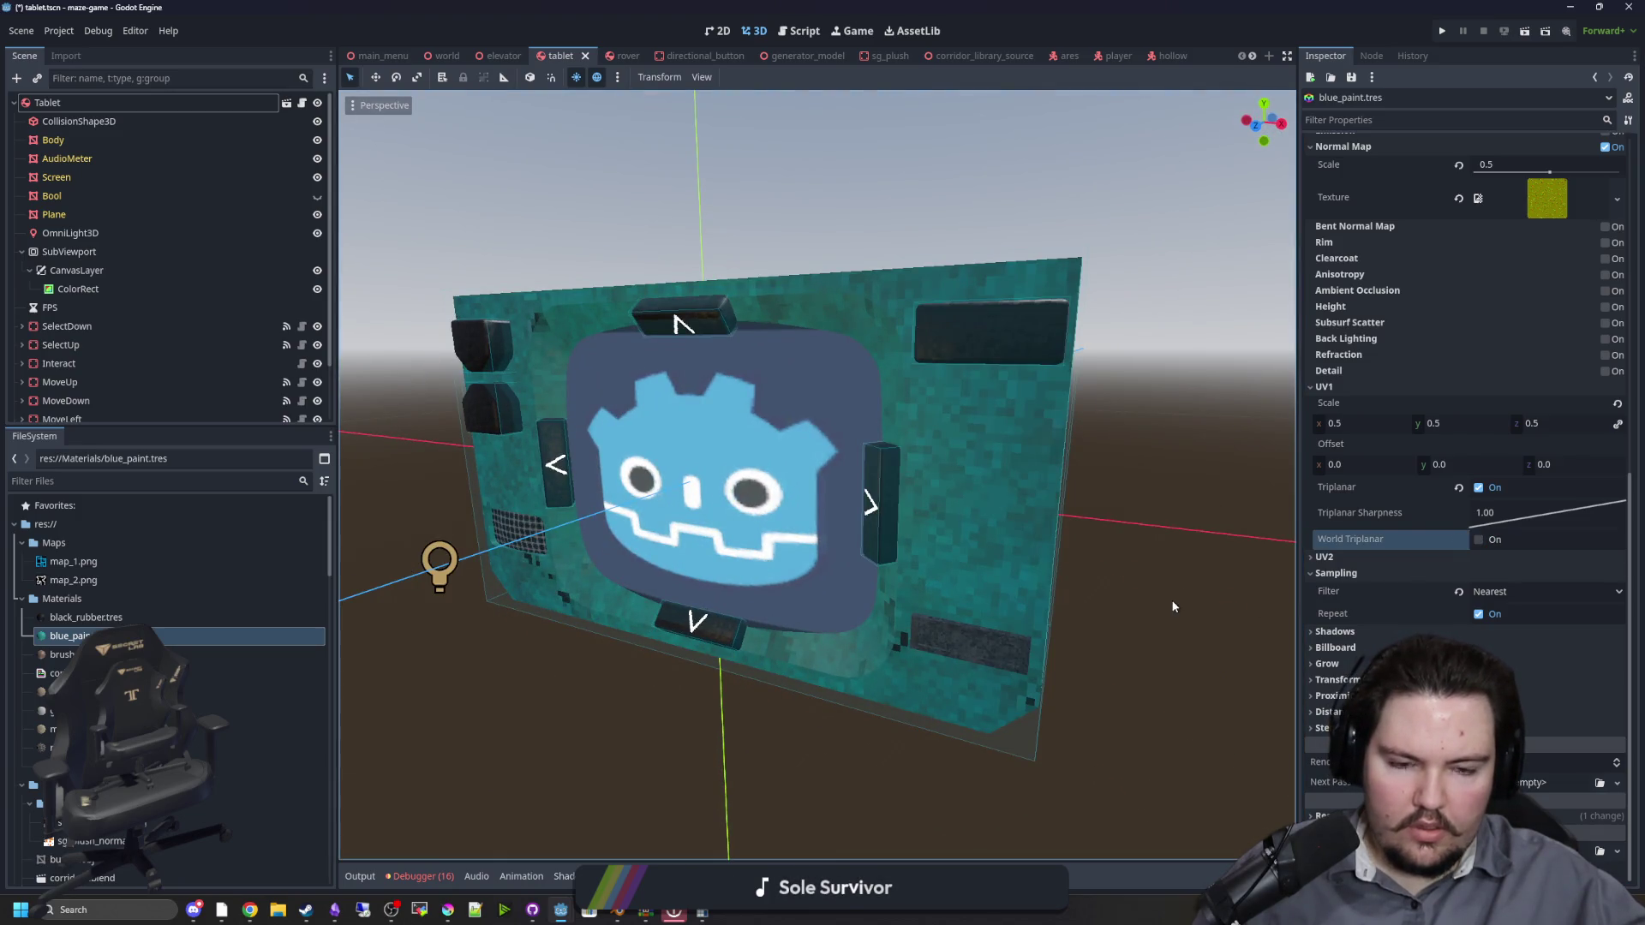
pyautogui.moveTo(959, 548)
pyautogui.mouseDown()
pyautogui.moveTo(932, 558)
pyautogui.moveTo(969, 521)
pyautogui.mouseUp()
pyautogui.hotkey('ctrl', 's')
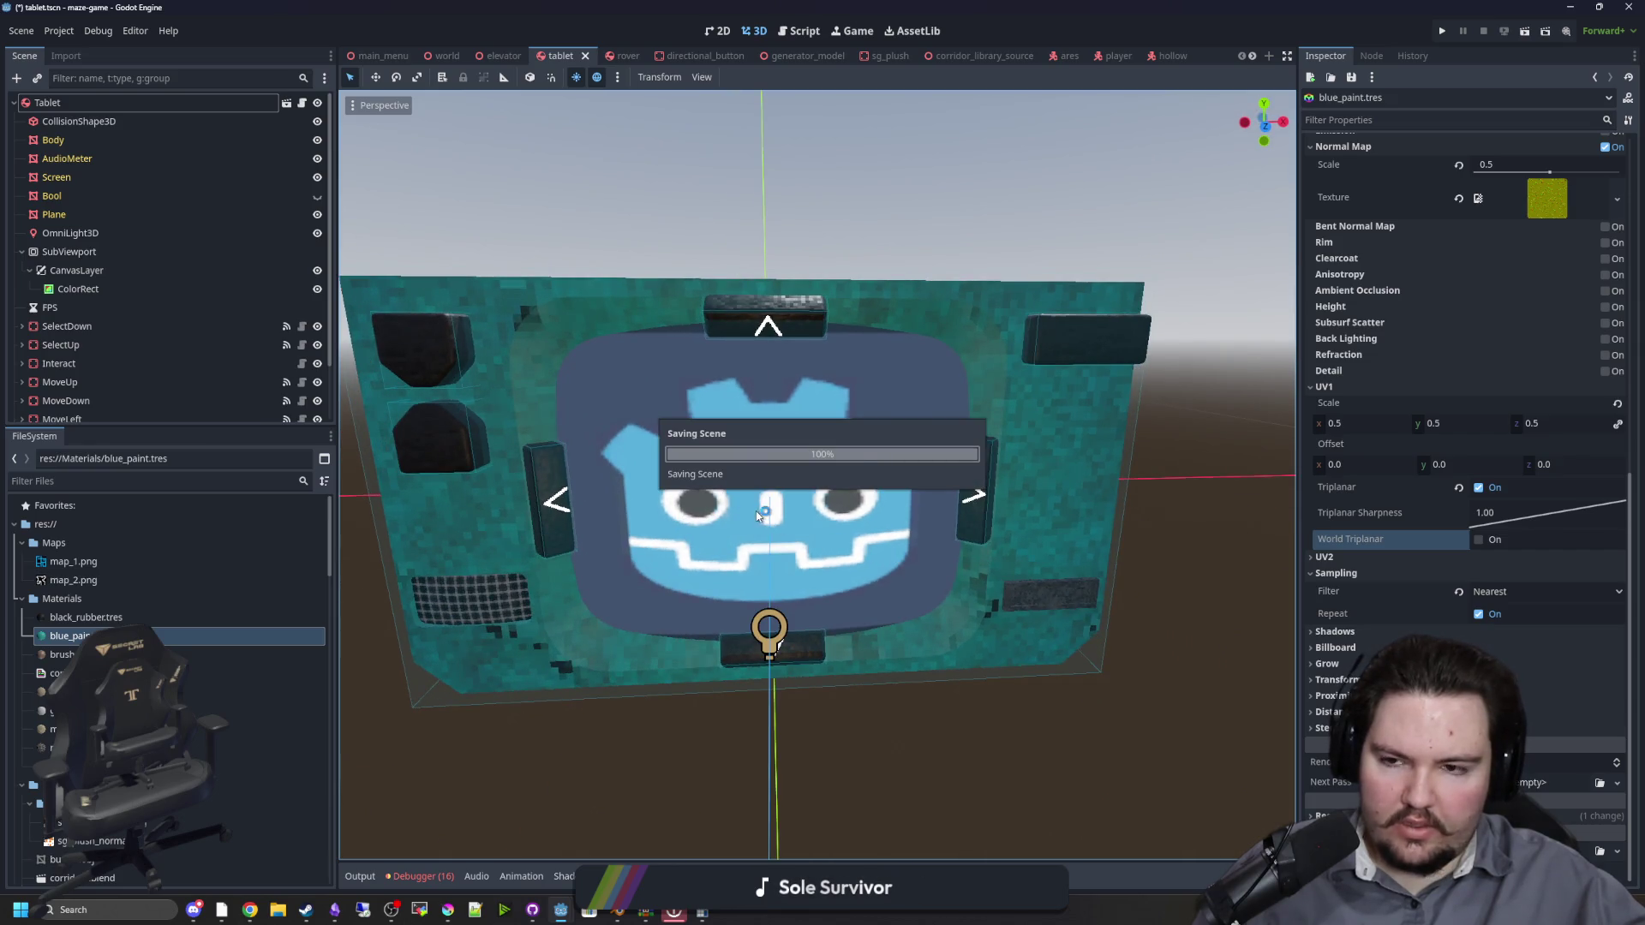
# Step: Test triplanar sharpness values, settle it at 1.00, collapse UV1, and enable Back Lighting
pyautogui.scroll(10, 657, 434)
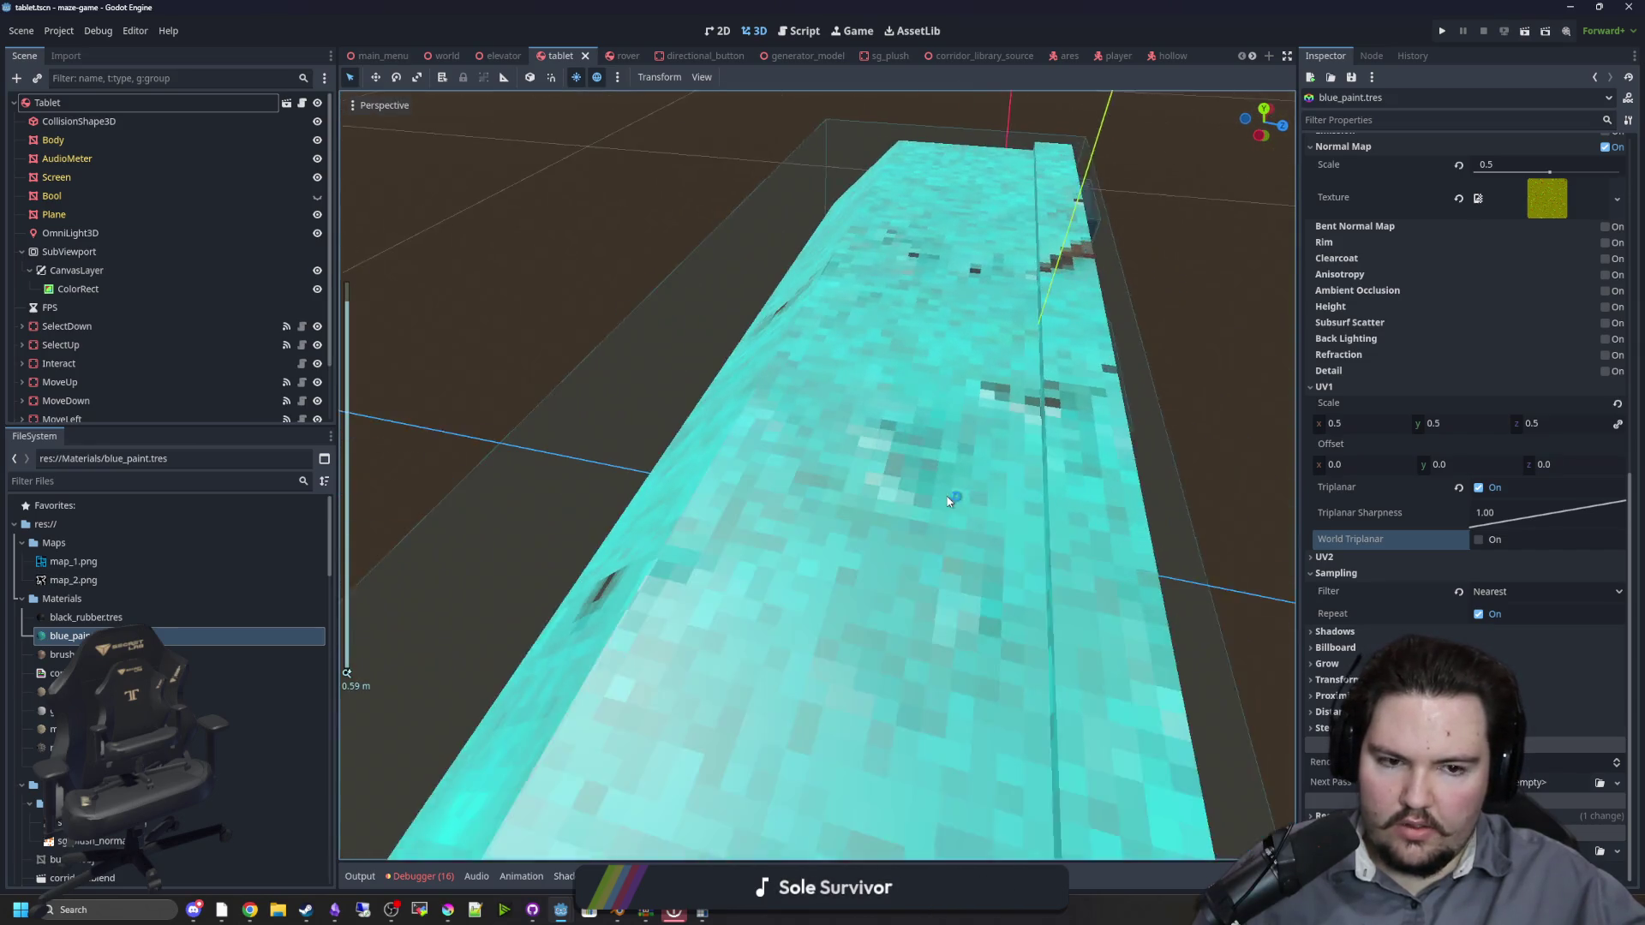
pyautogui.moveTo(1570, 514); pyautogui.dragTo(1412, 470)
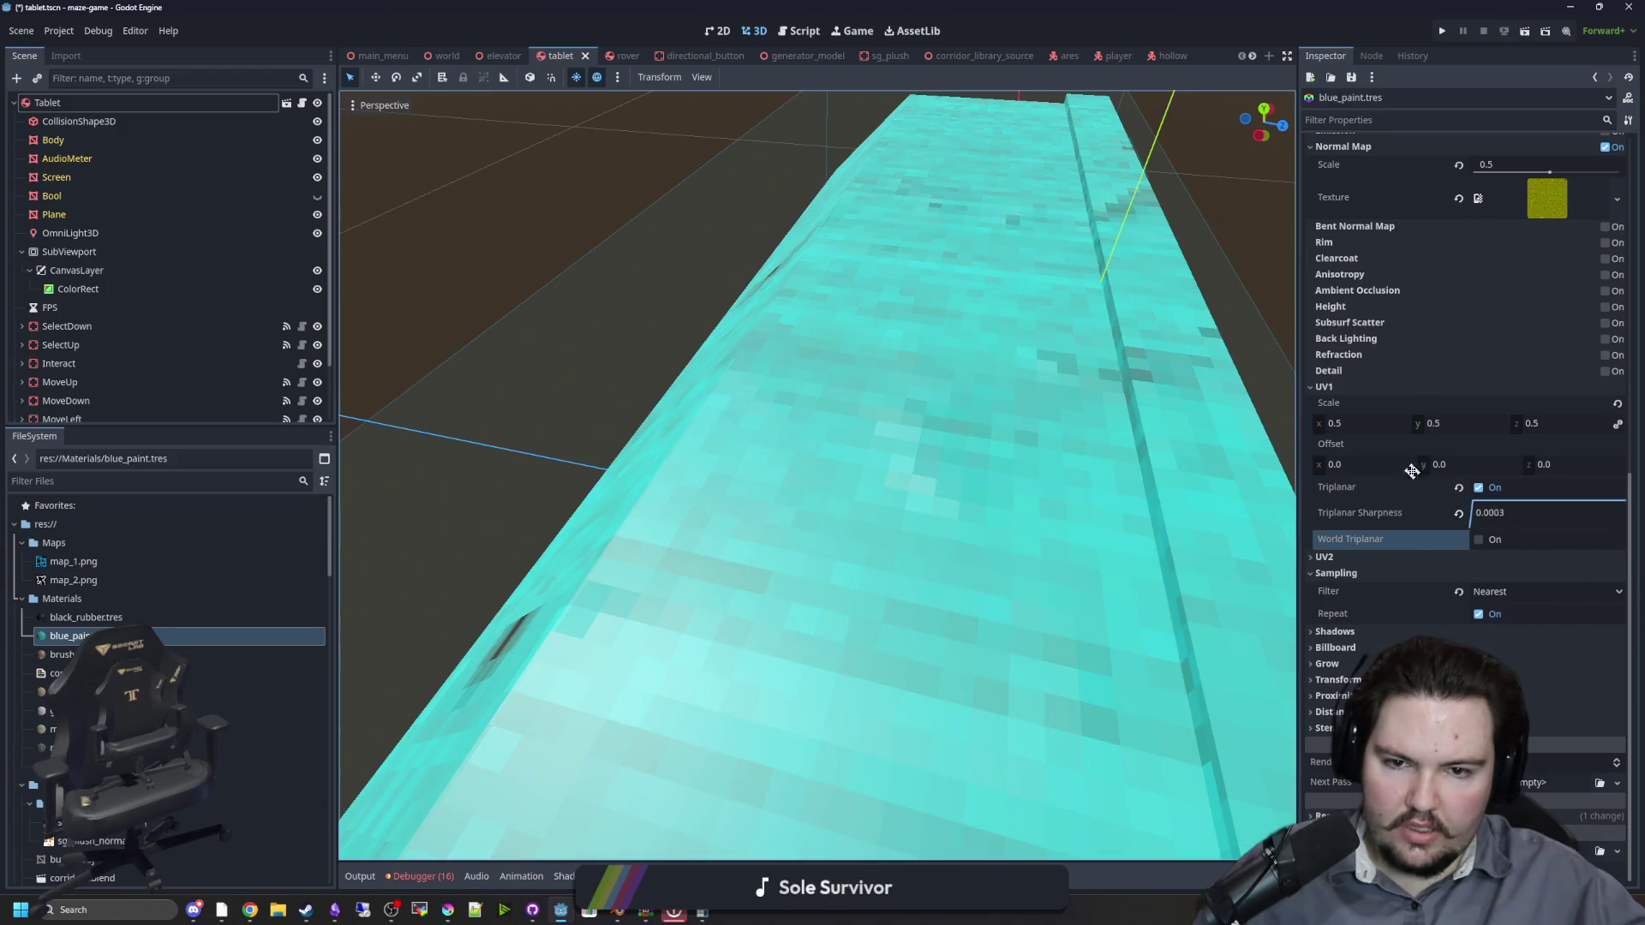
pyautogui.moveTo(1516, 549); pyautogui.dragTo(1629, 633)
pyautogui.click(1509, 511)
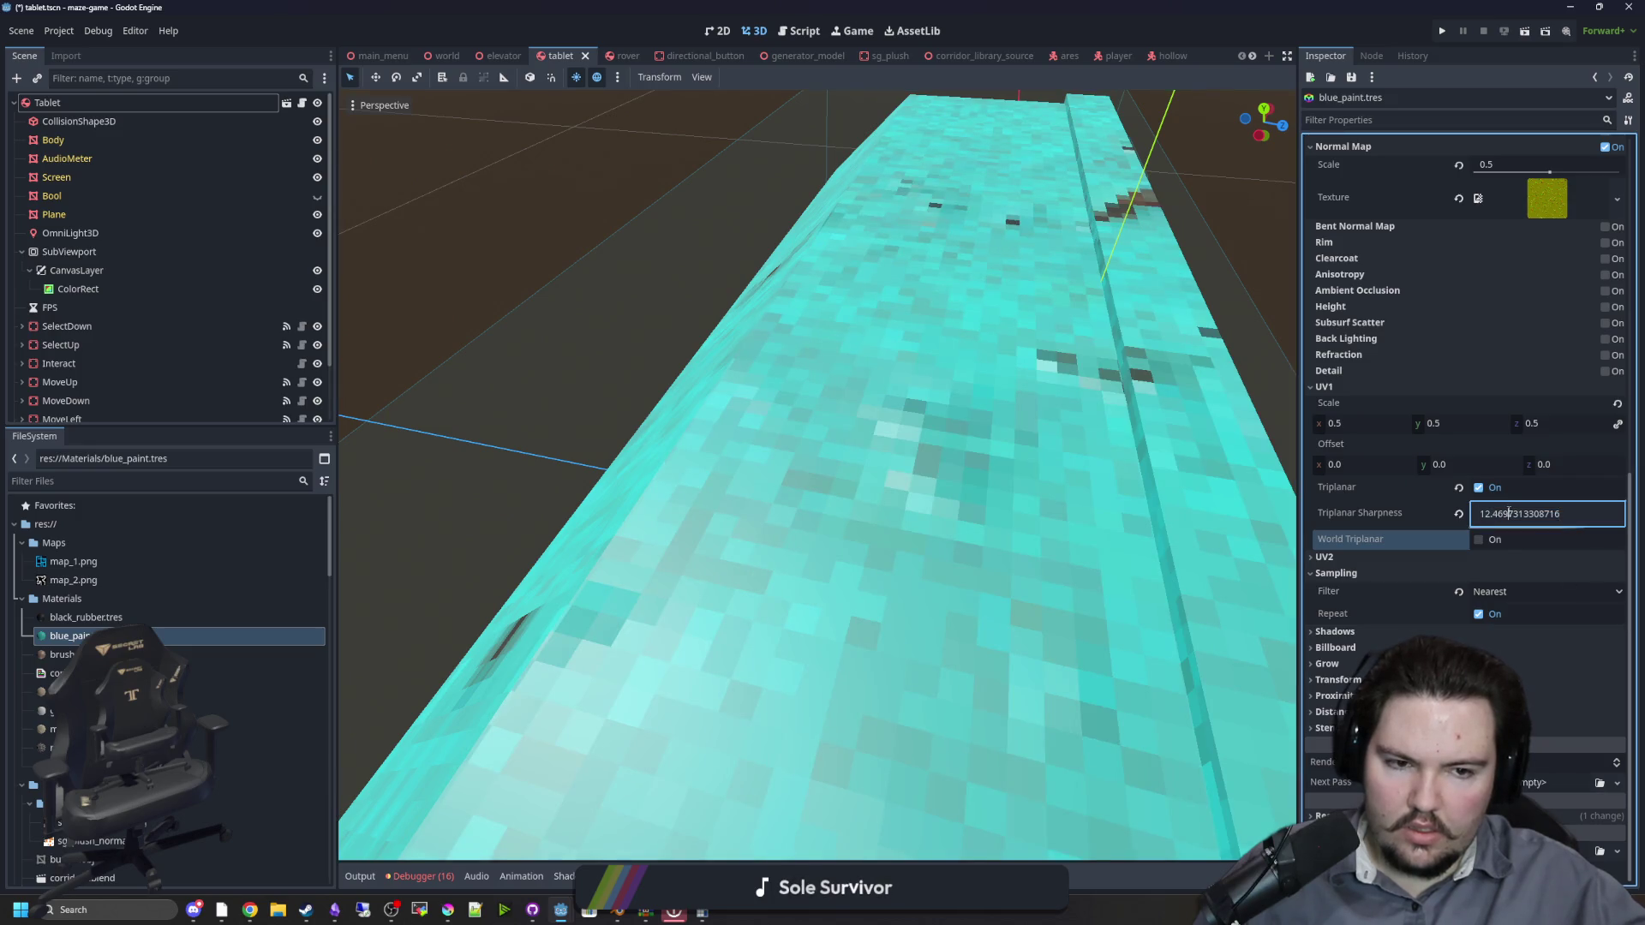
pyautogui.write('1')
pyautogui.press('Return')
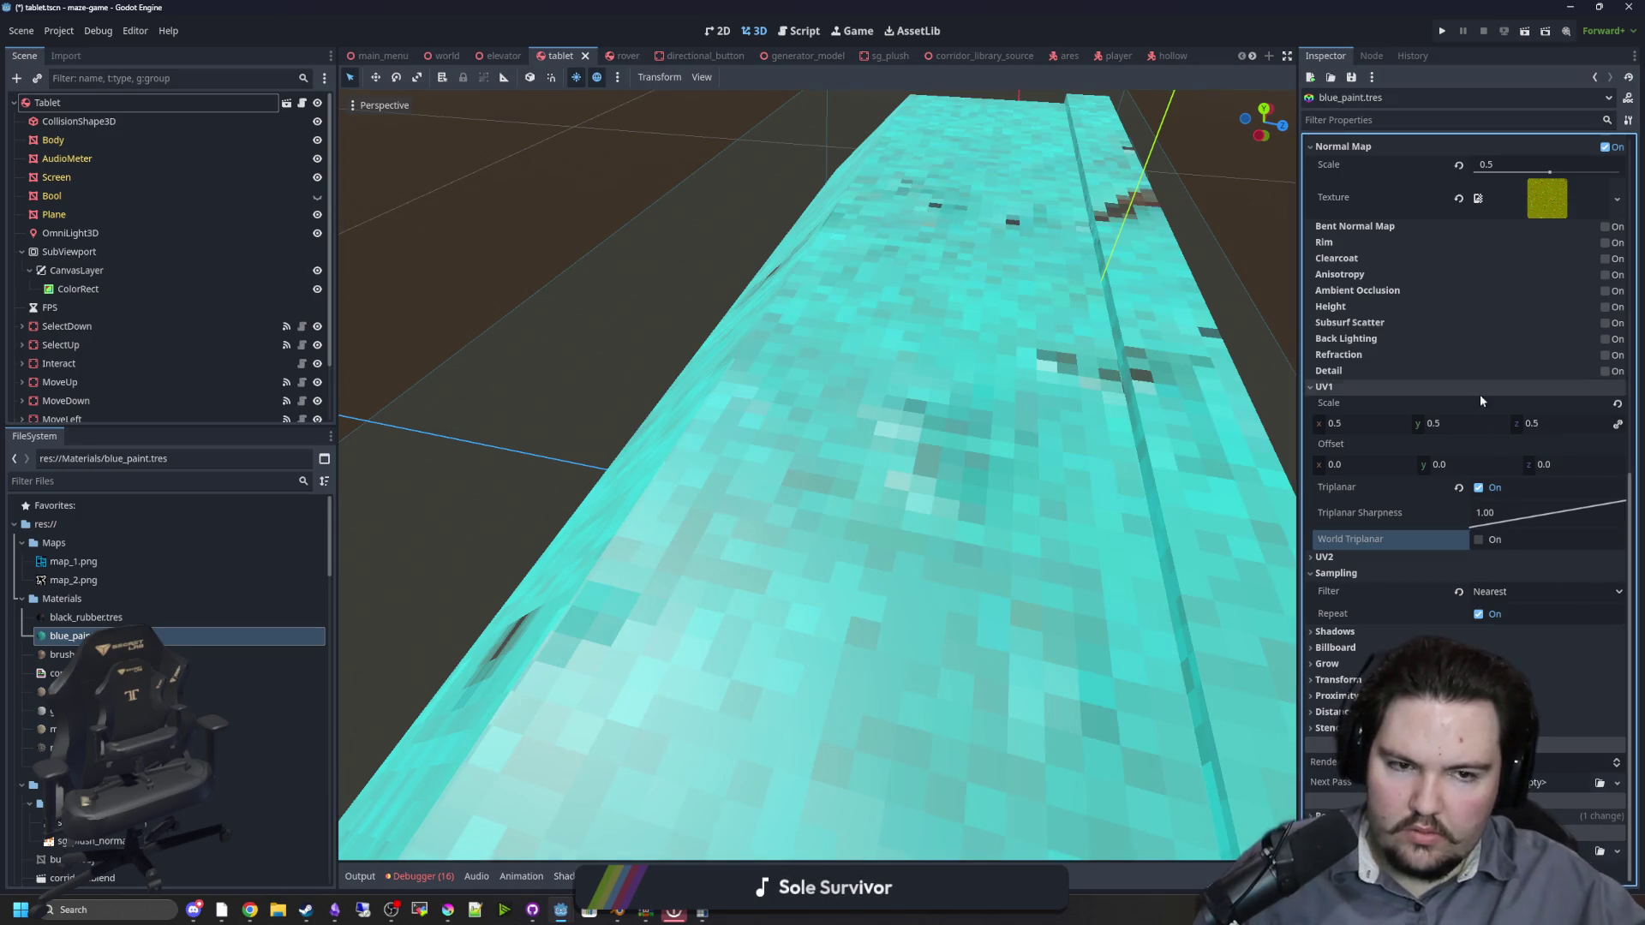
pyautogui.scroll(-5, 1153, 385)
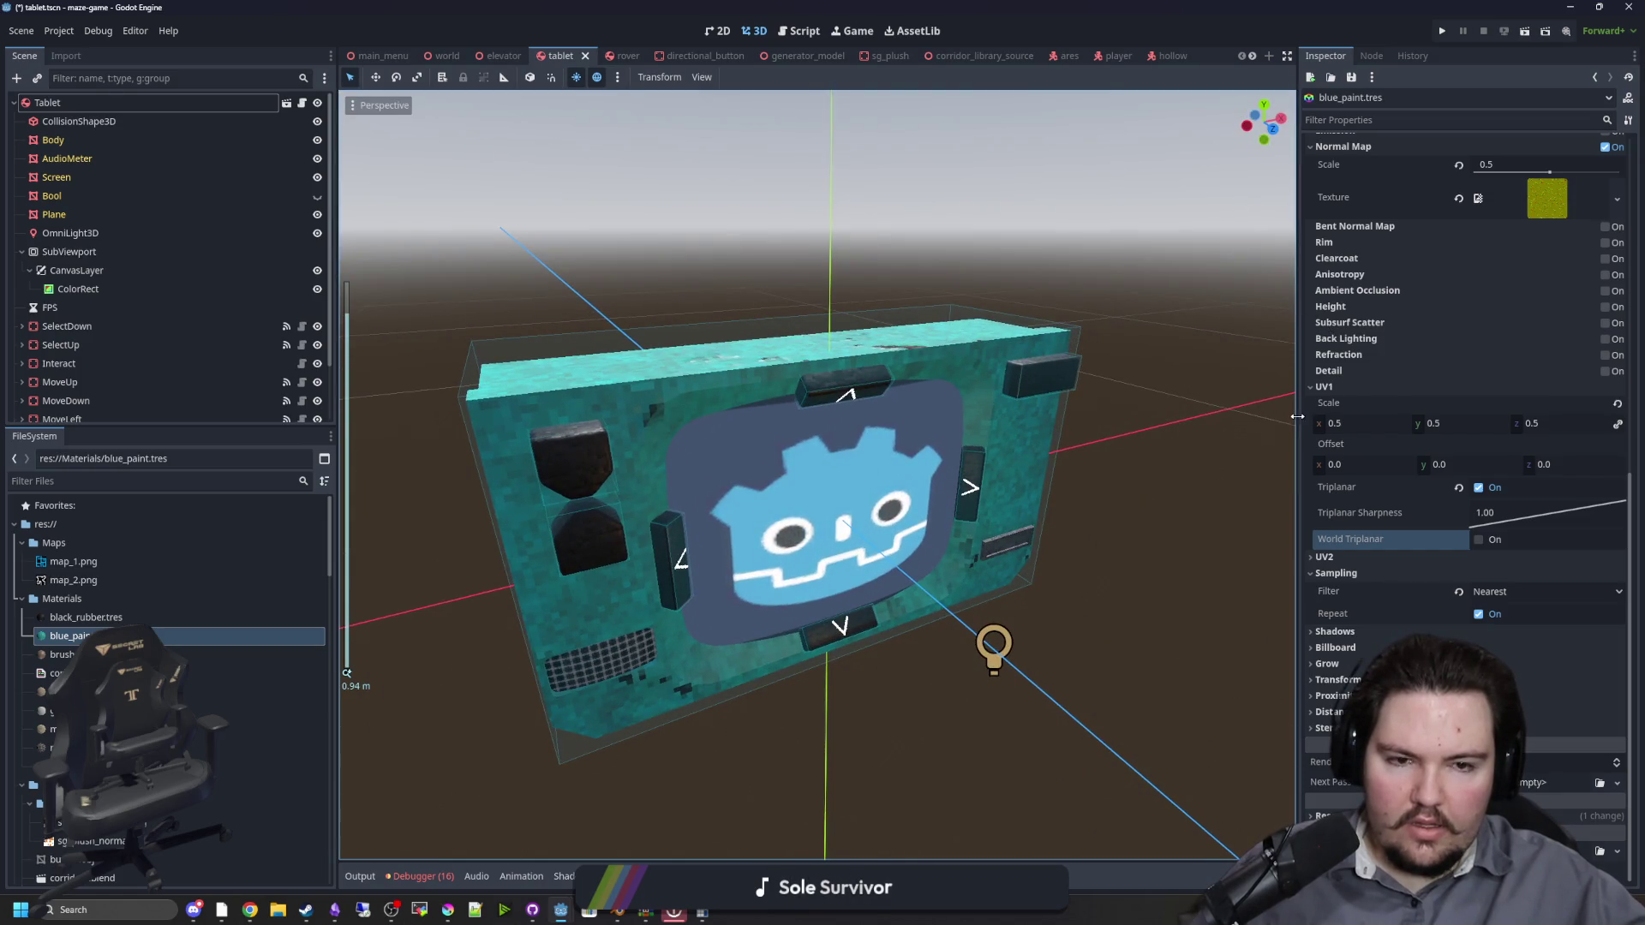
pyautogui.click(1325, 387)
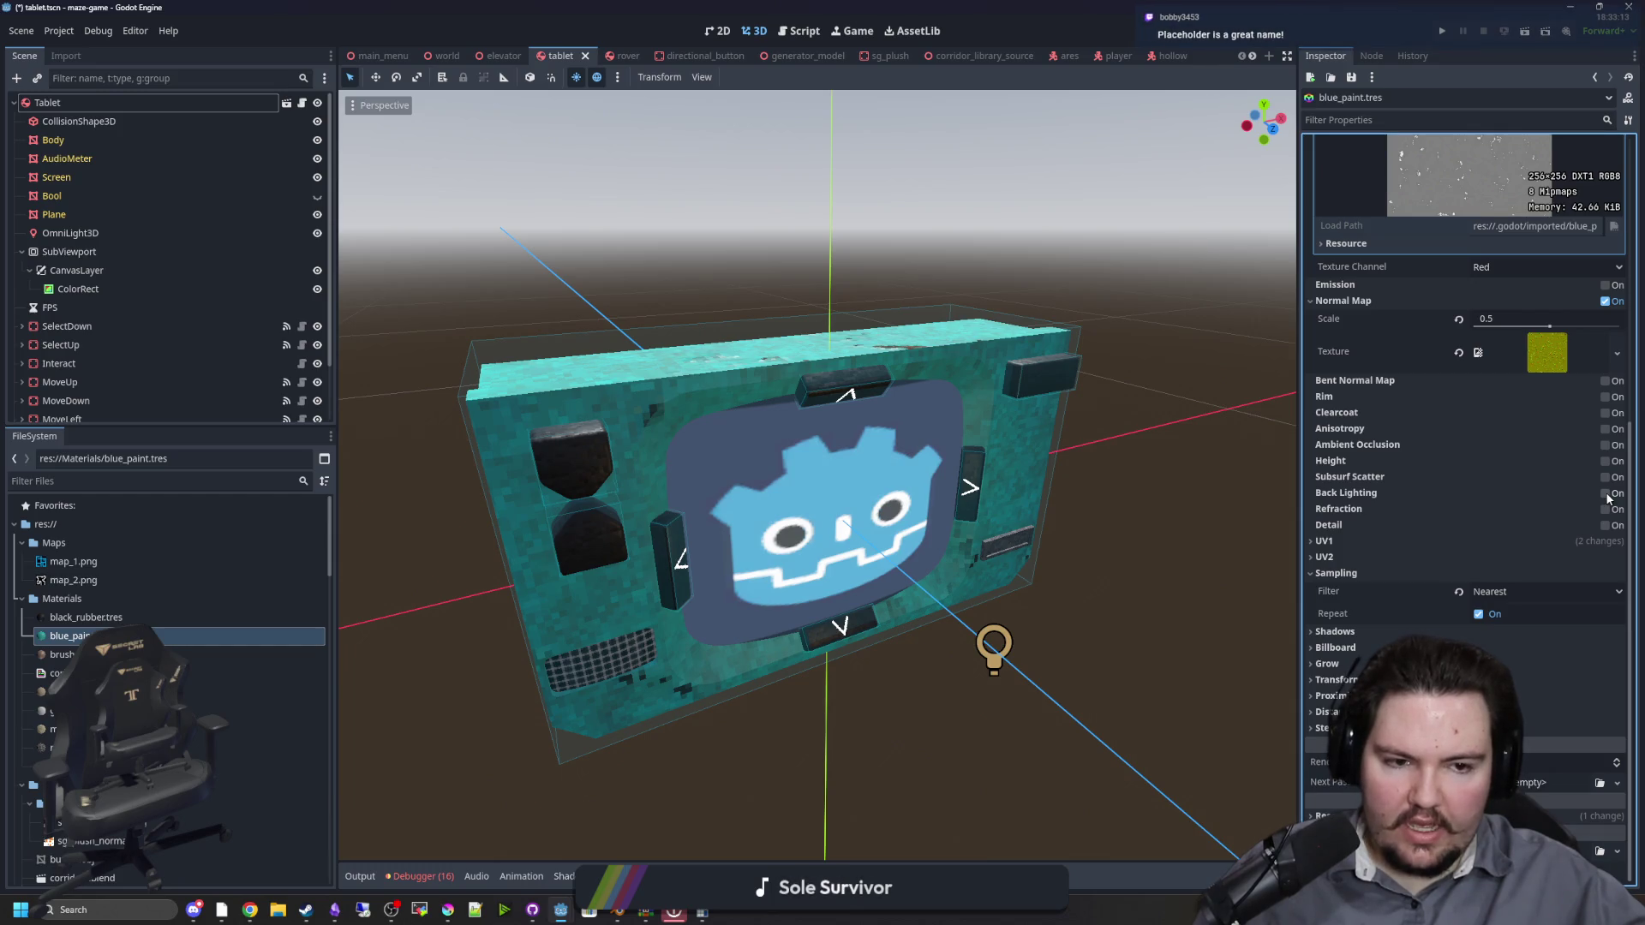
pyautogui.click(1365, 495)
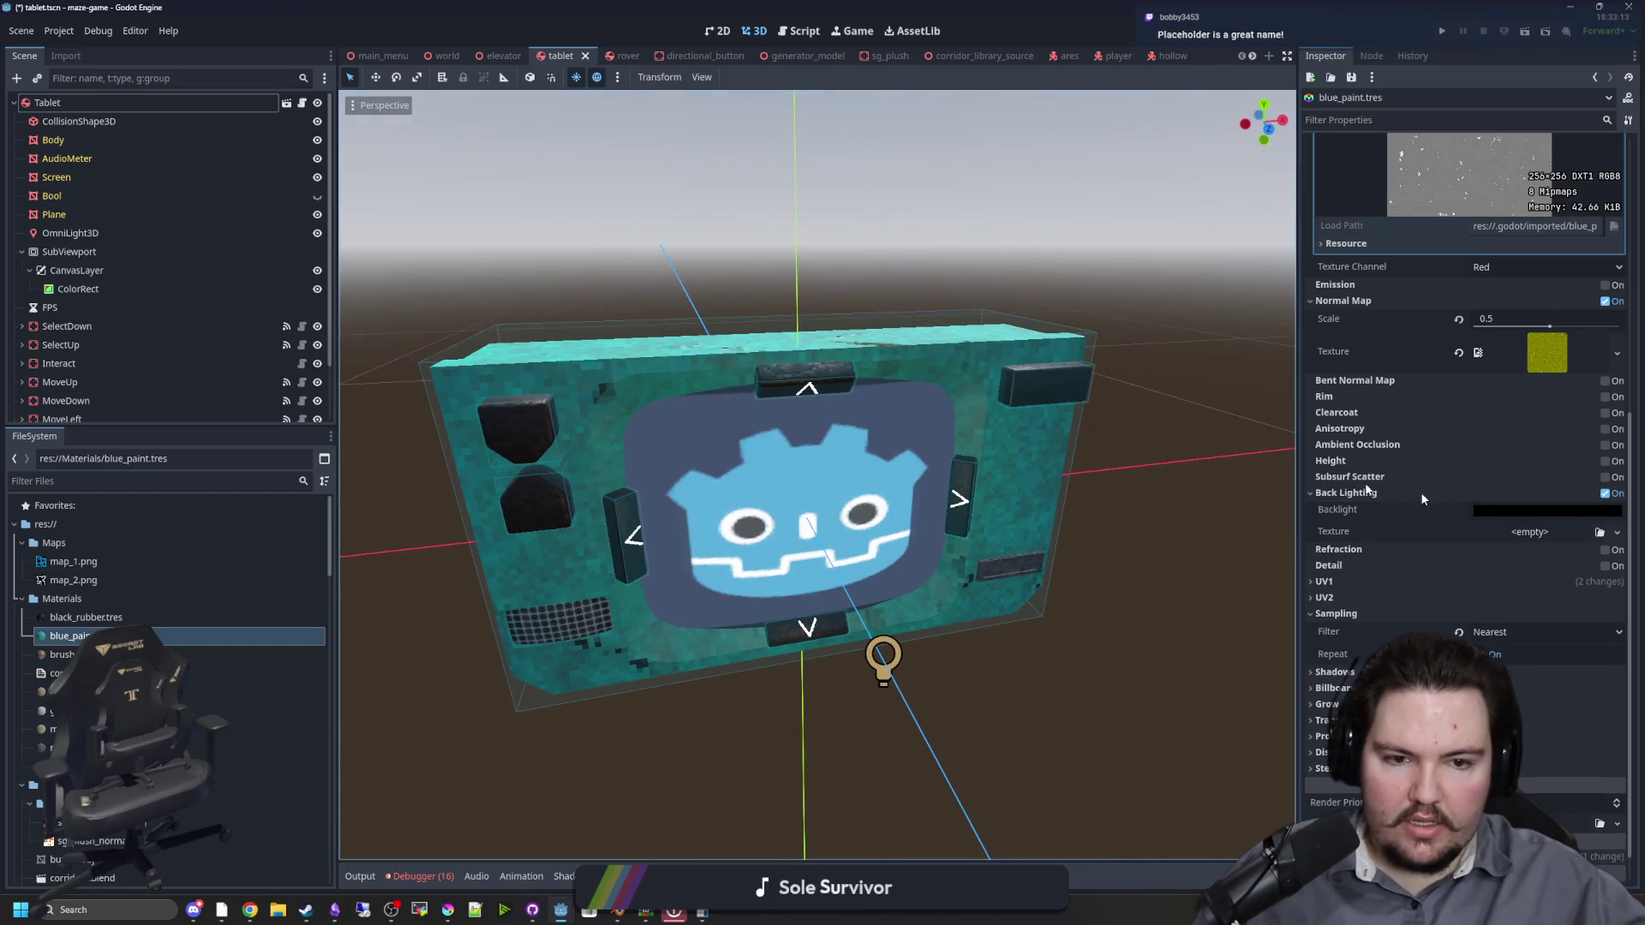
# Step: Try a white backlight colour on the tablet, then reset it to default black
pyautogui.click(1547, 511)
pyautogui.moveTo(1631, 207); pyautogui.dragTo(1631, 137)
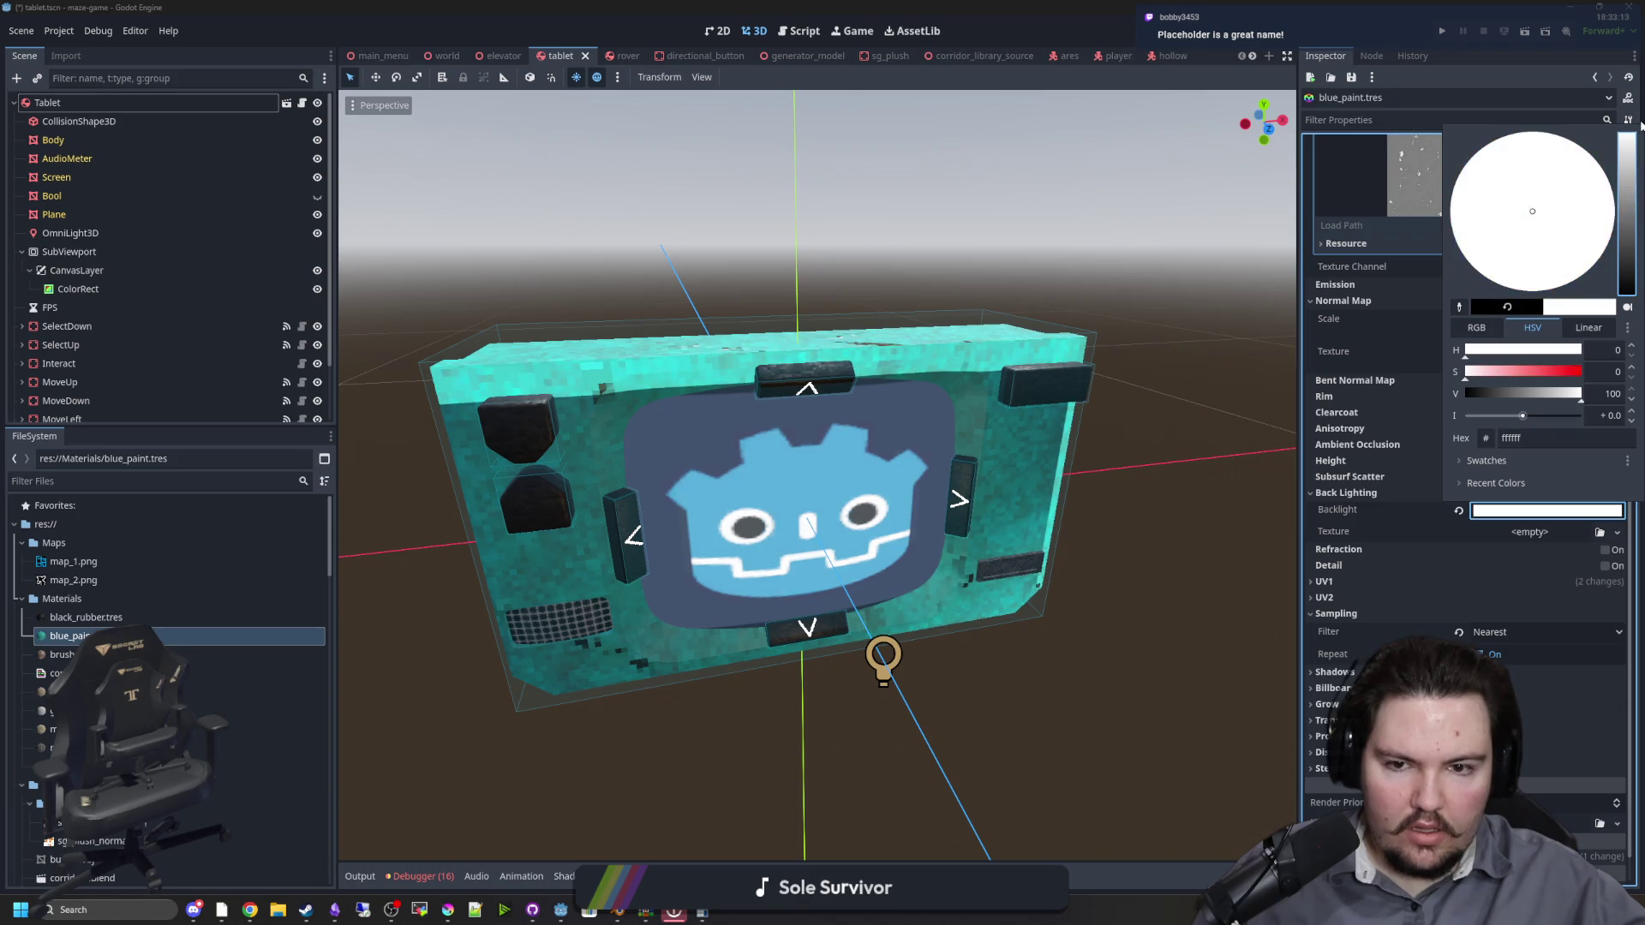
pyautogui.click(1149, 445)
pyautogui.press('KP_1')
pyautogui.moveTo(1161, 404)
pyautogui.mouseDown()
pyautogui.moveTo(922, 488)
pyautogui.moveTo(771, 446)
pyautogui.moveTo(1102, 396)
pyautogui.moveTo(1186, 364)
pyautogui.moveTo(1182, 455)
pyautogui.moveTo(1076, 448)
pyautogui.moveTo(1199, 454)
pyautogui.mouseUp()
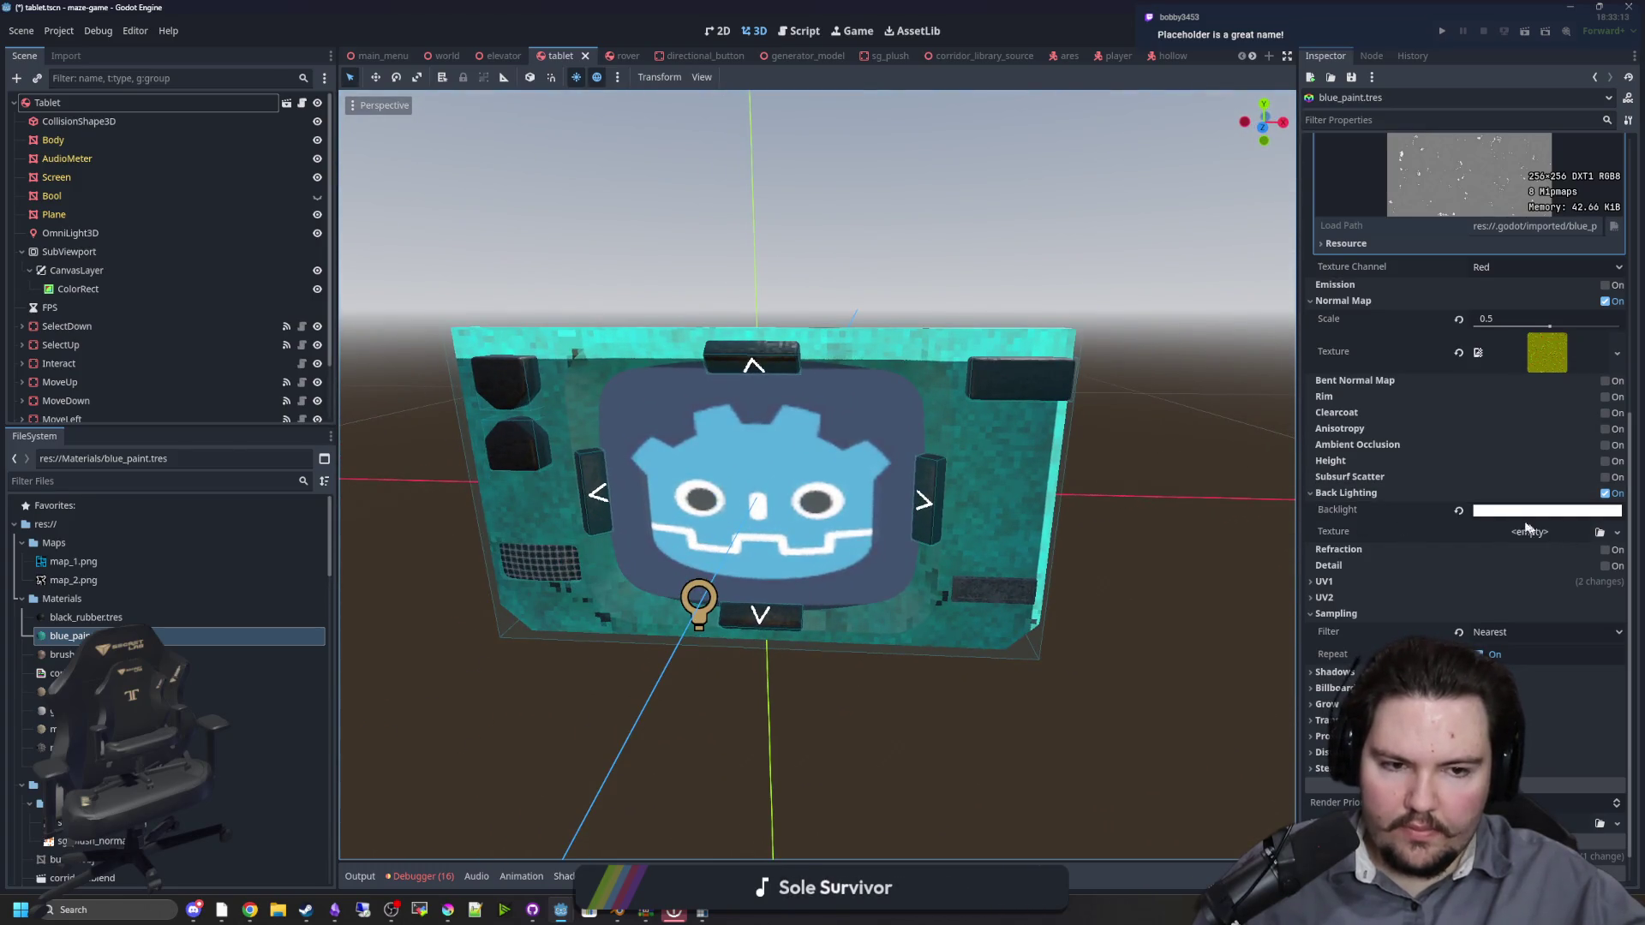
pyautogui.click(1460, 512)
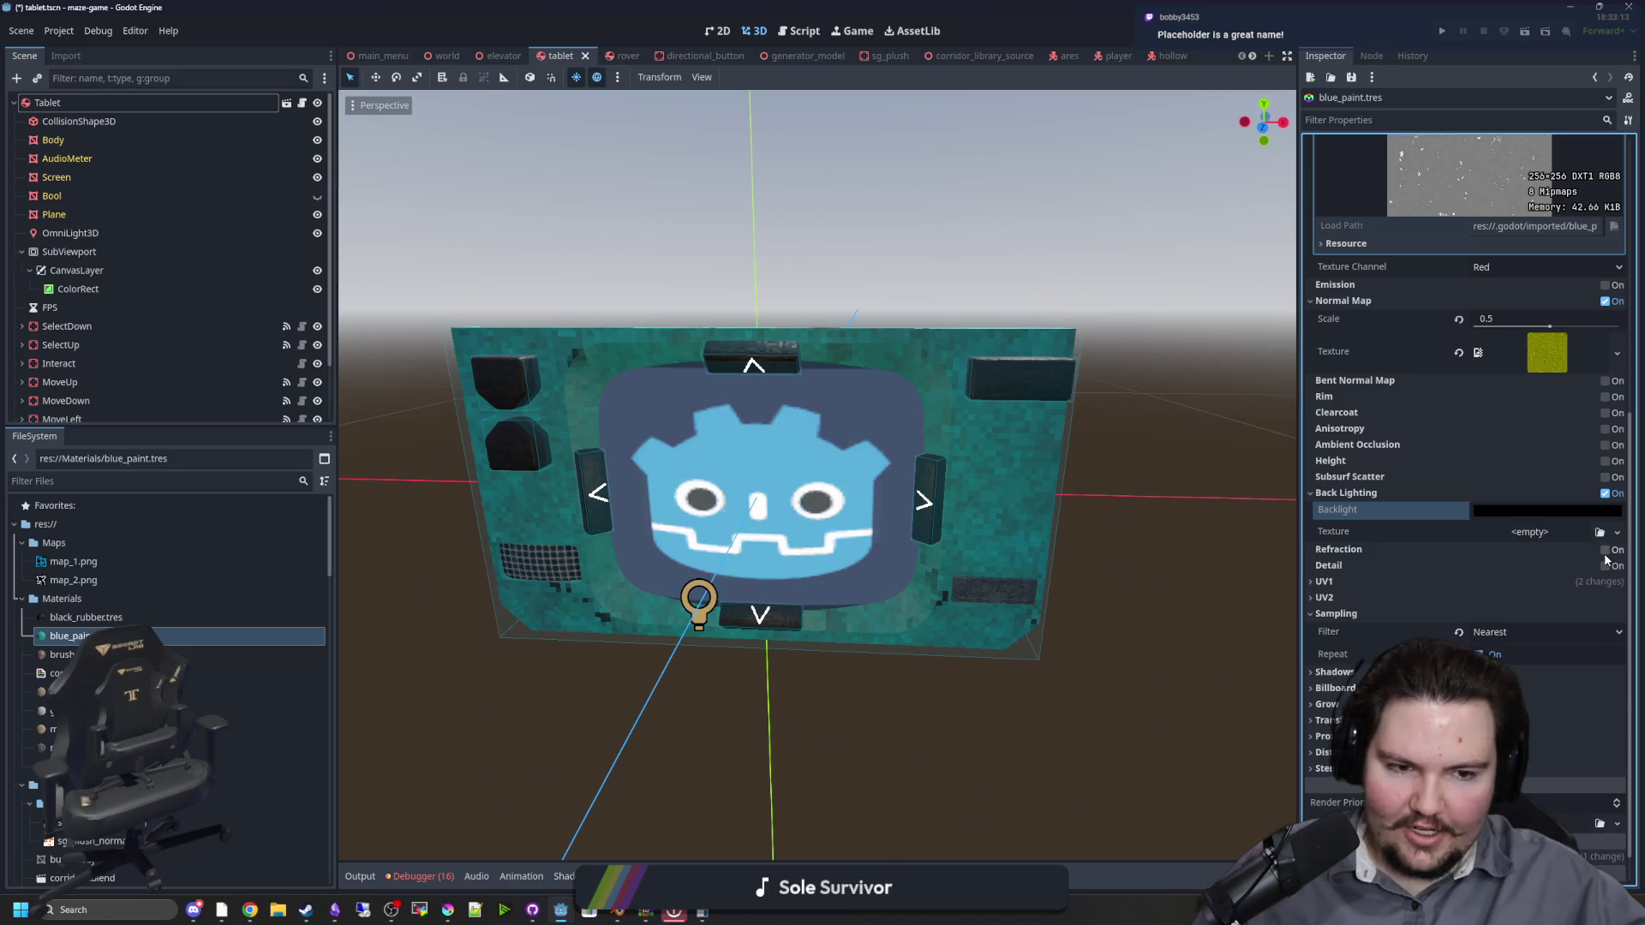
# Step: Briefly enable refraction, turn it back off, and disable Back Lighting
pyautogui.click(1605, 550)
pyautogui.moveTo(1032, 492)
pyautogui.mouseDown()
pyautogui.moveTo(1155, 573)
pyautogui.moveTo(1237, 513)
pyautogui.moveTo(1175, 477)
pyautogui.moveTo(1112, 485)
pyautogui.mouseUp()
pyautogui.scroll(1, 1112, 485)
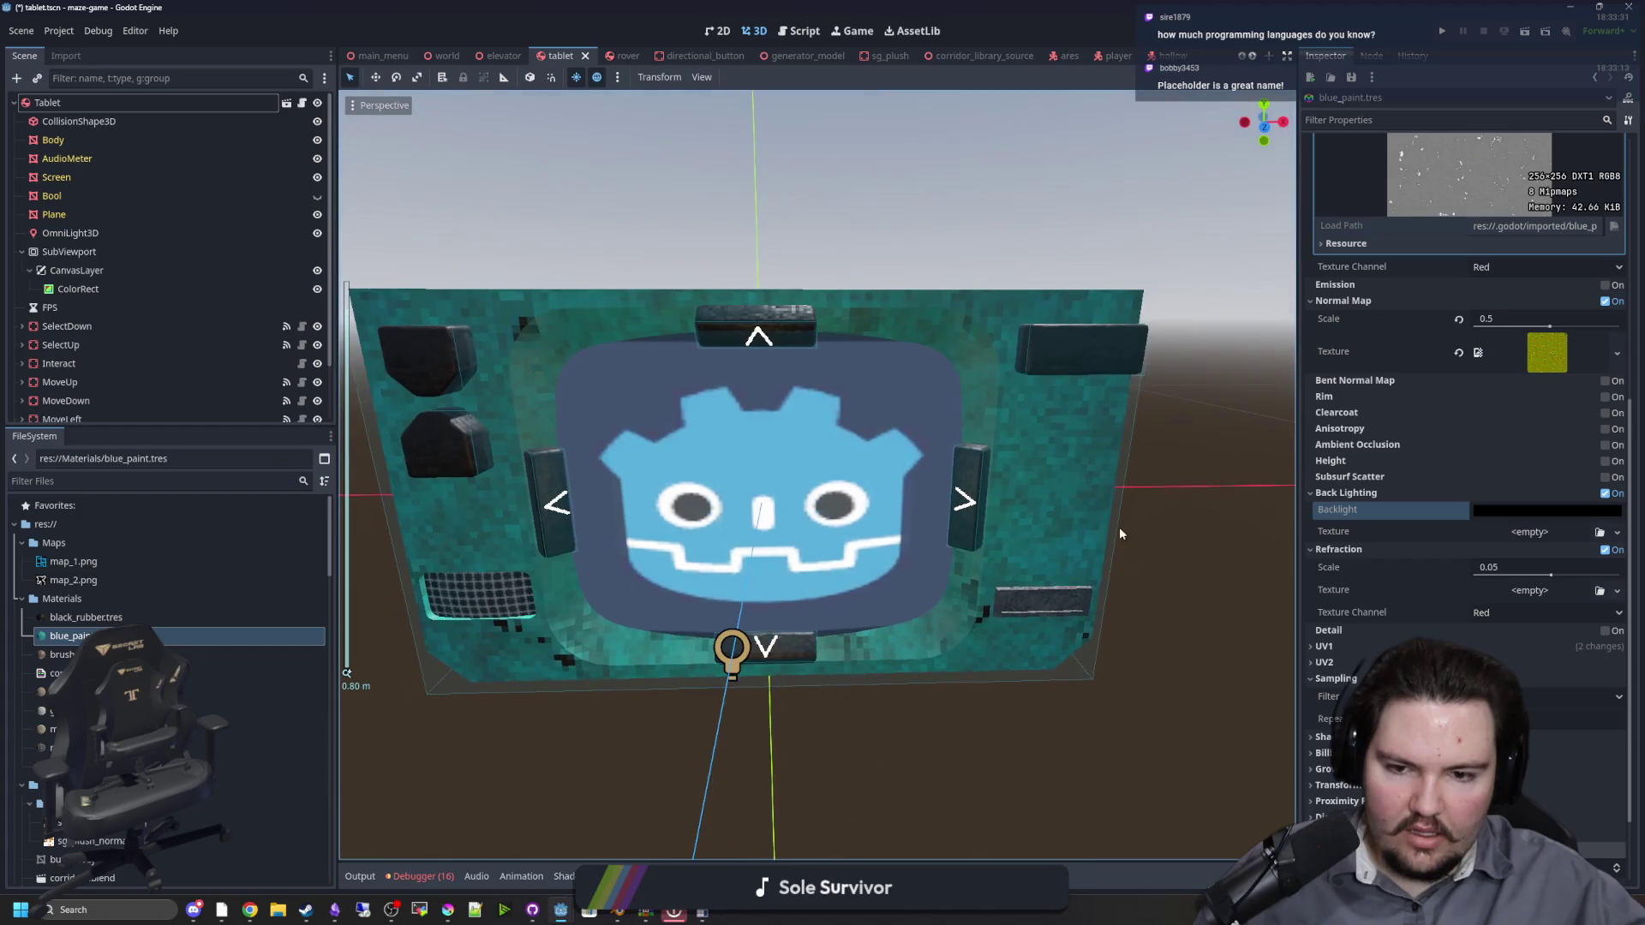
pyautogui.click(1605, 550)
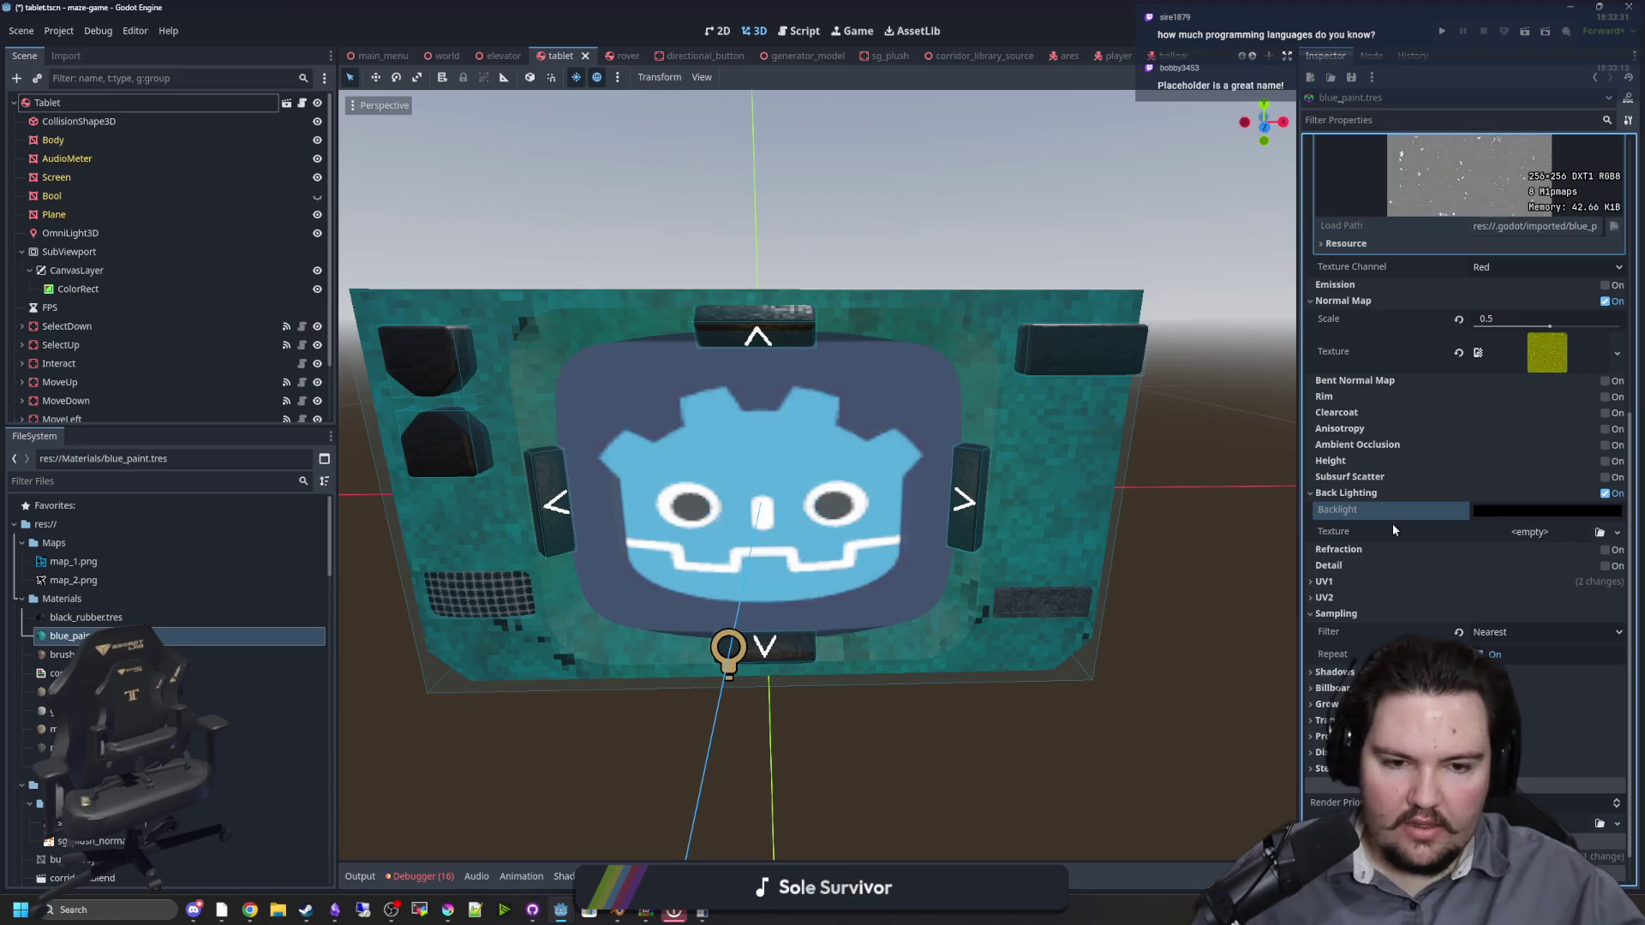
pyautogui.click(1606, 494)
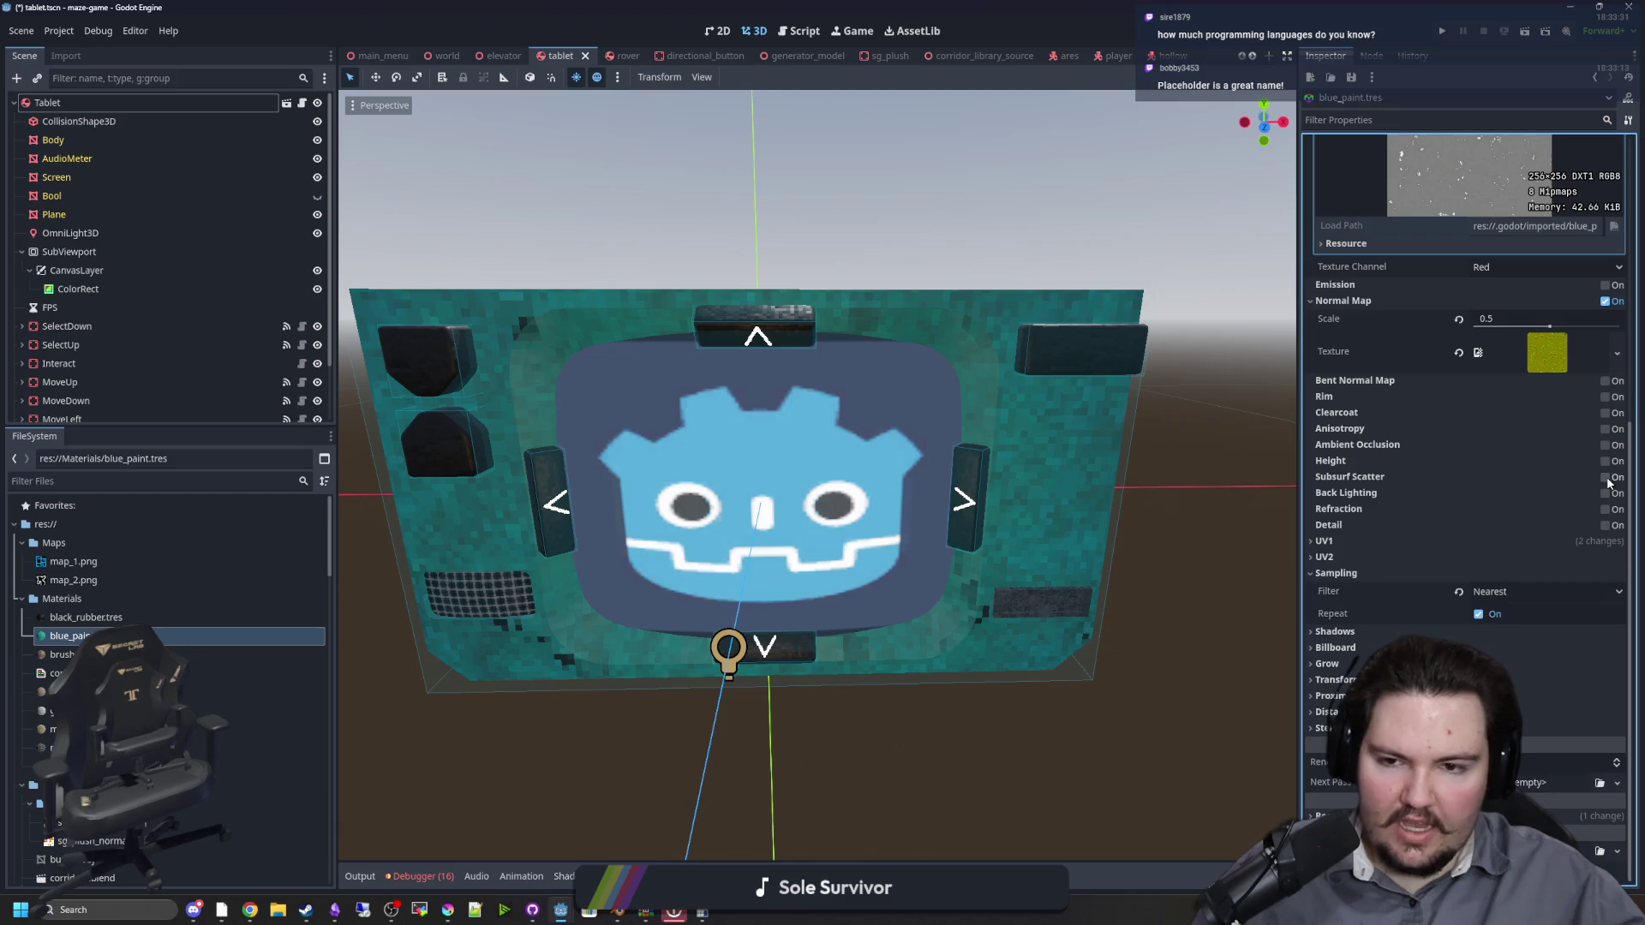
pyautogui.click(1606, 478)
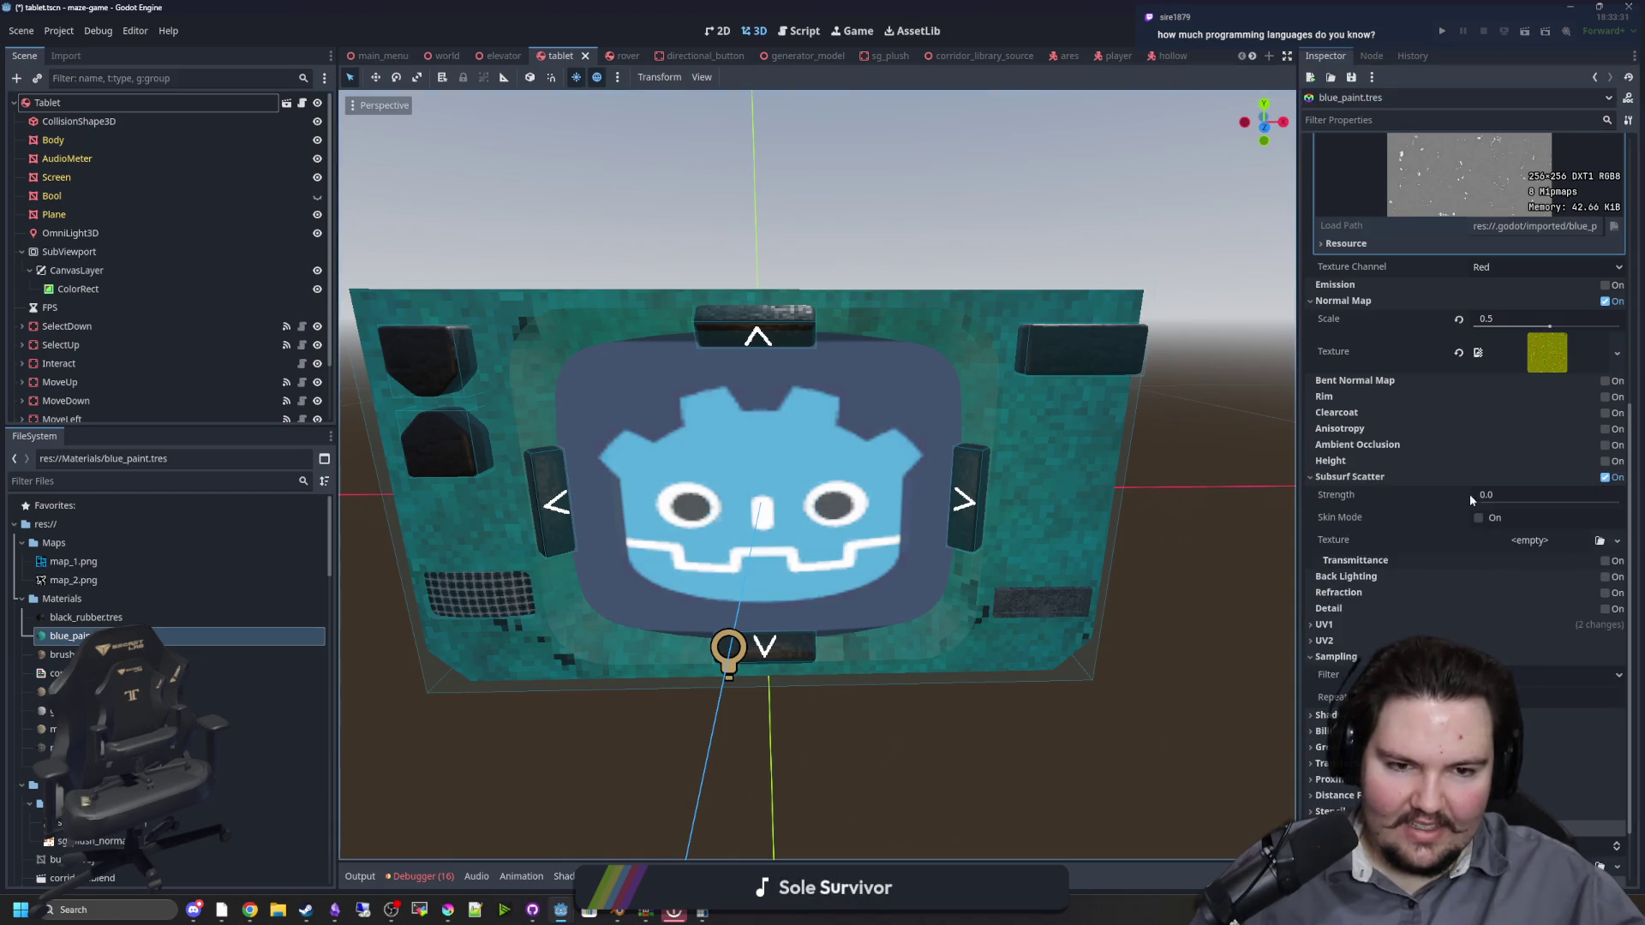
pyautogui.moveTo(1475, 502); pyautogui.dragTo(1573, 509)
pyautogui.moveTo(951, 557)
pyautogui.mouseDown()
pyautogui.moveTo(962, 573)
pyautogui.moveTo(918, 502)
pyautogui.moveTo(934, 512)
pyautogui.moveTo(870, 615)
pyautogui.moveTo(915, 639)
pyautogui.moveTo(1059, 535)
pyautogui.mouseUp()
pyautogui.scroll(-3, 1059, 534)
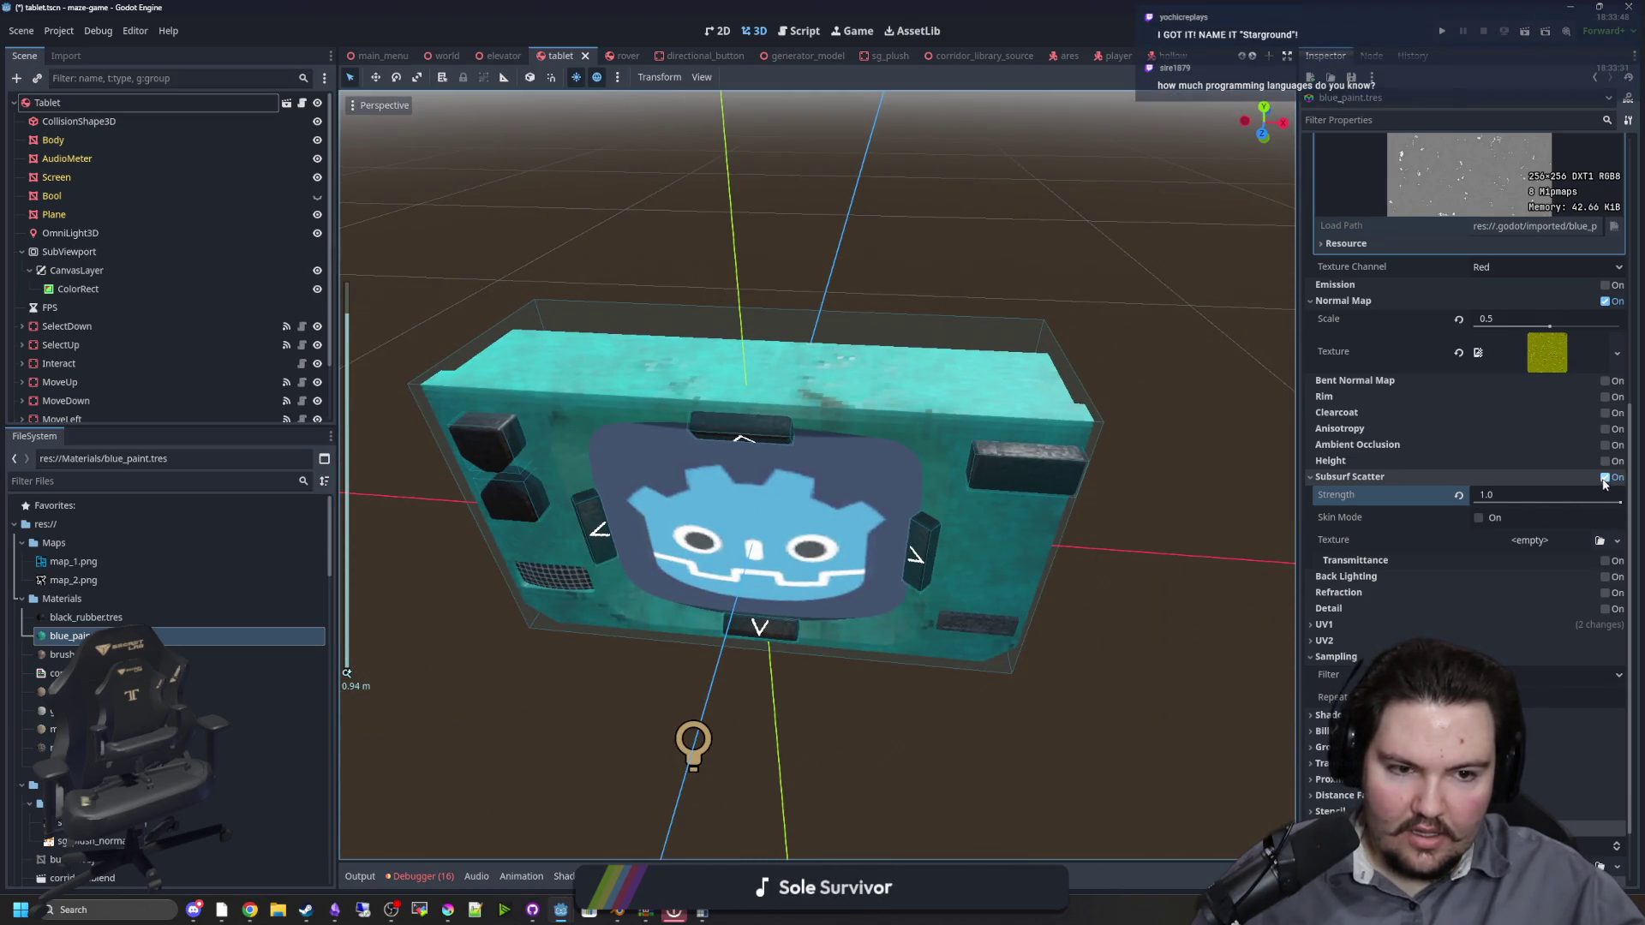
pyautogui.click(1605, 477)
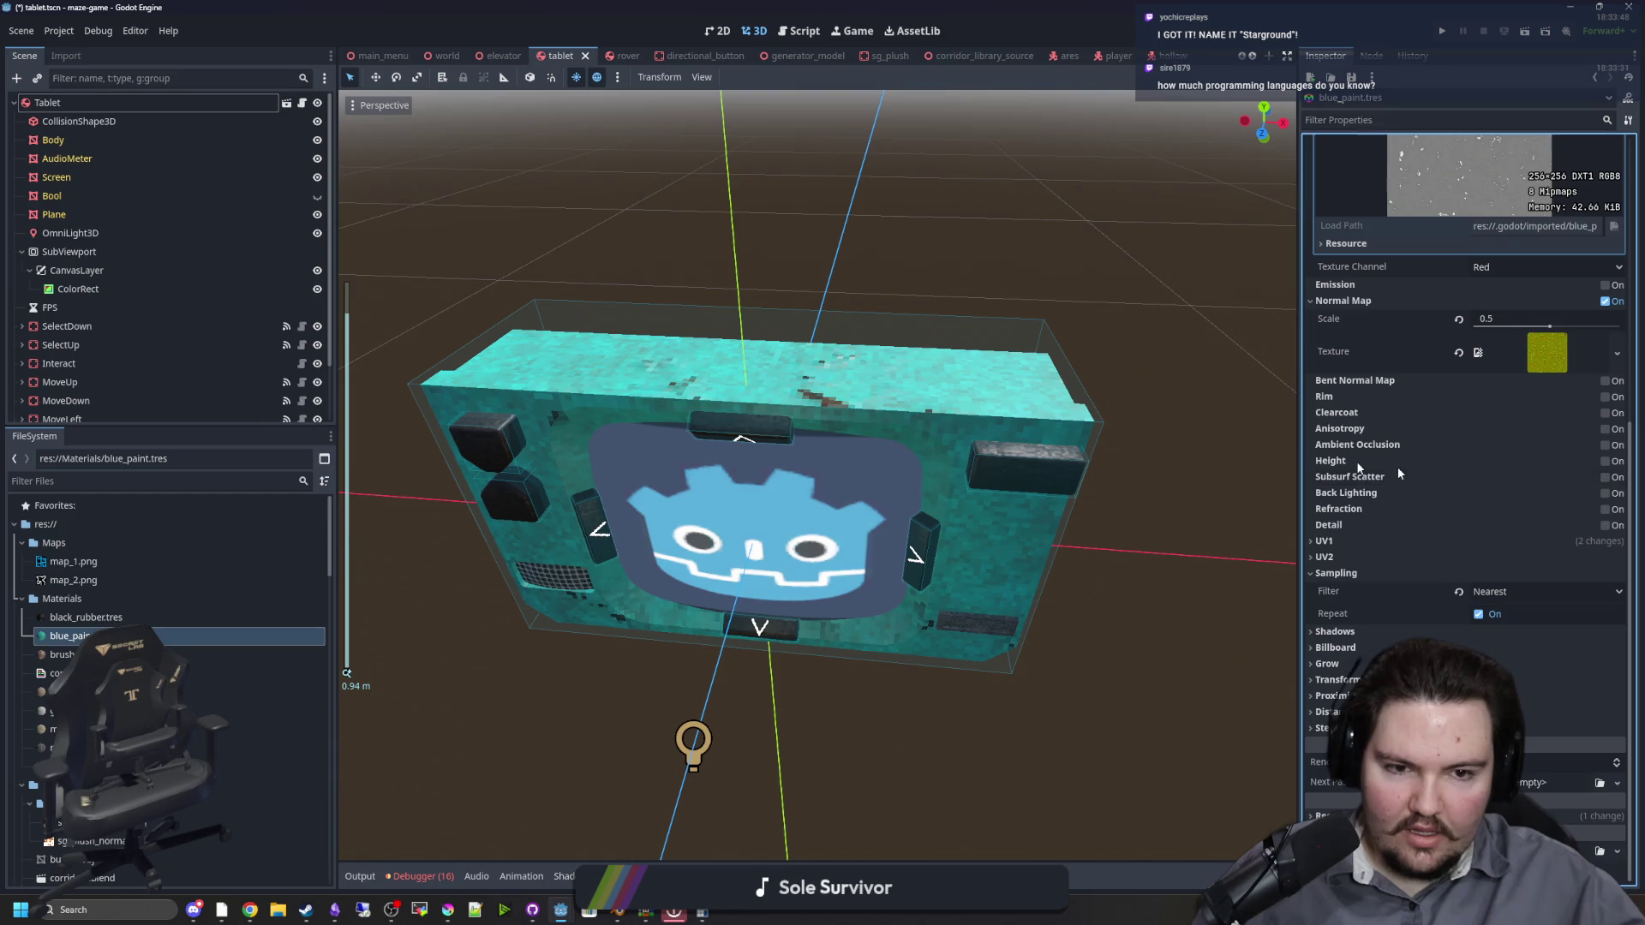
pyautogui.click(1604, 461)
pyautogui.scroll(3, 1064, 441)
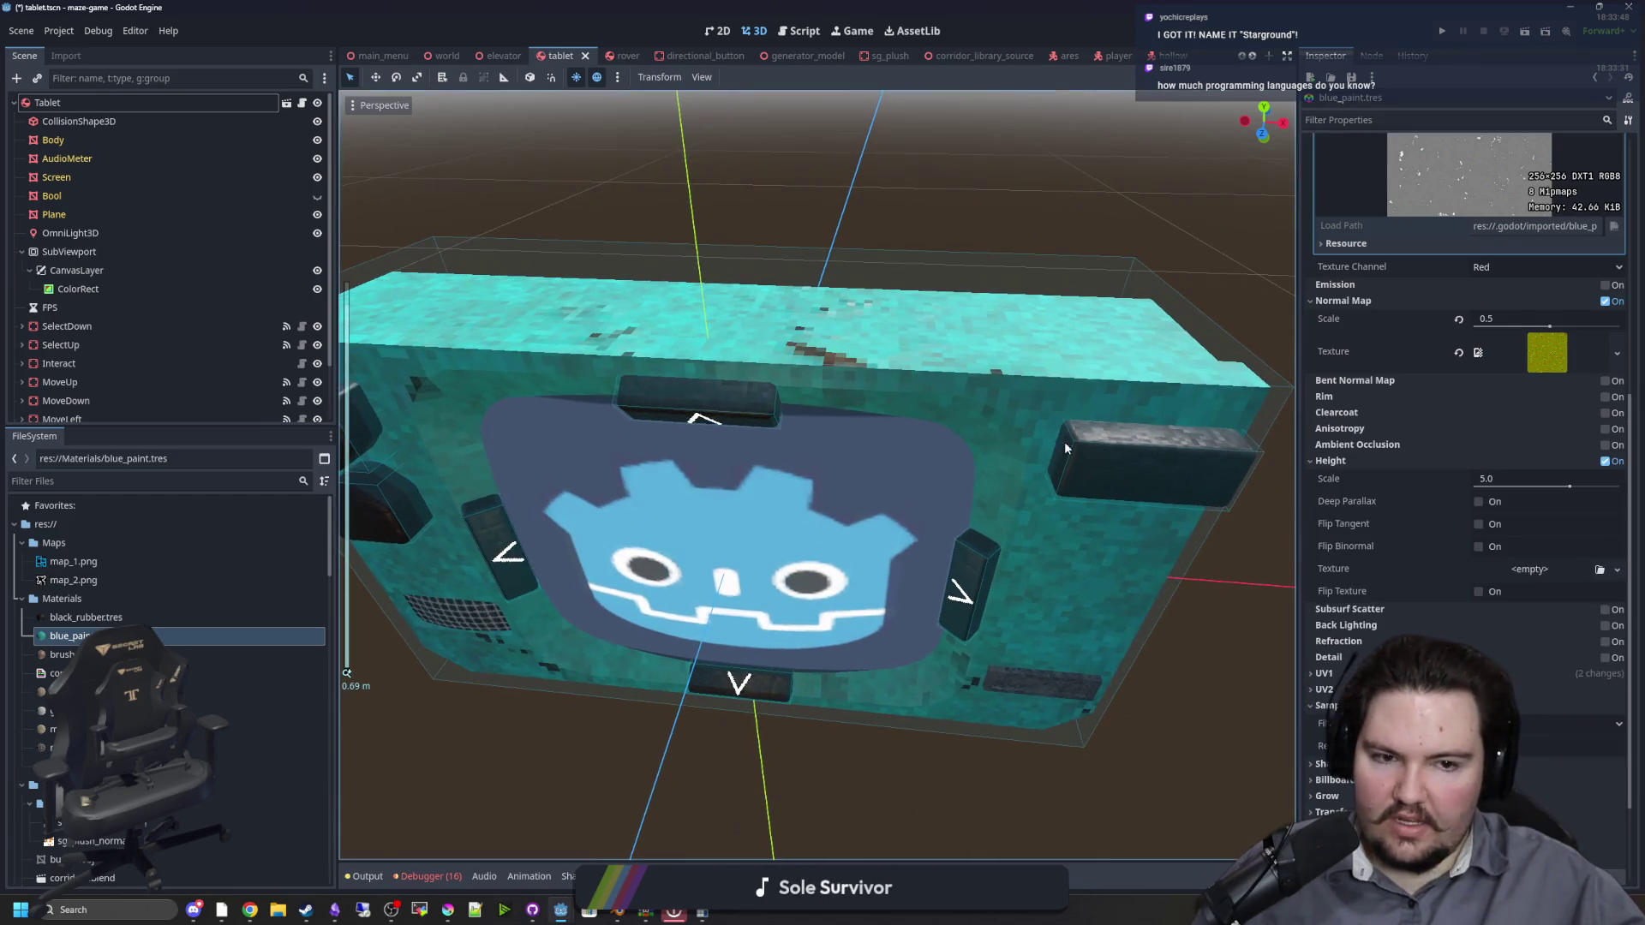
pyautogui.click(1543, 570)
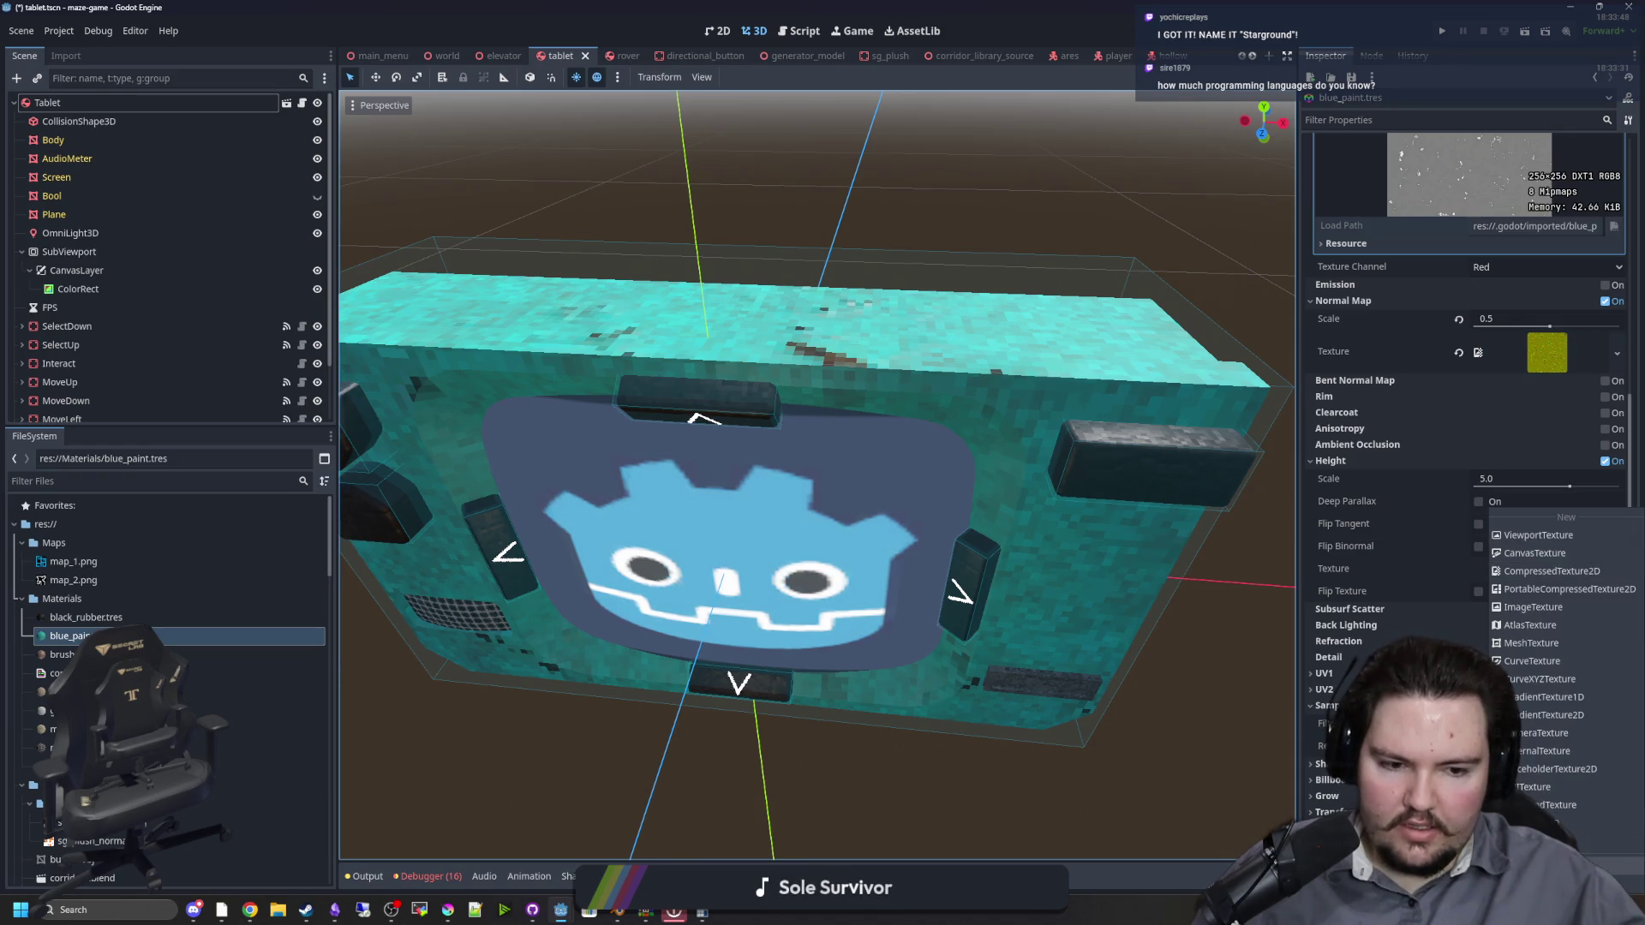
pyautogui.click(1508, 857)
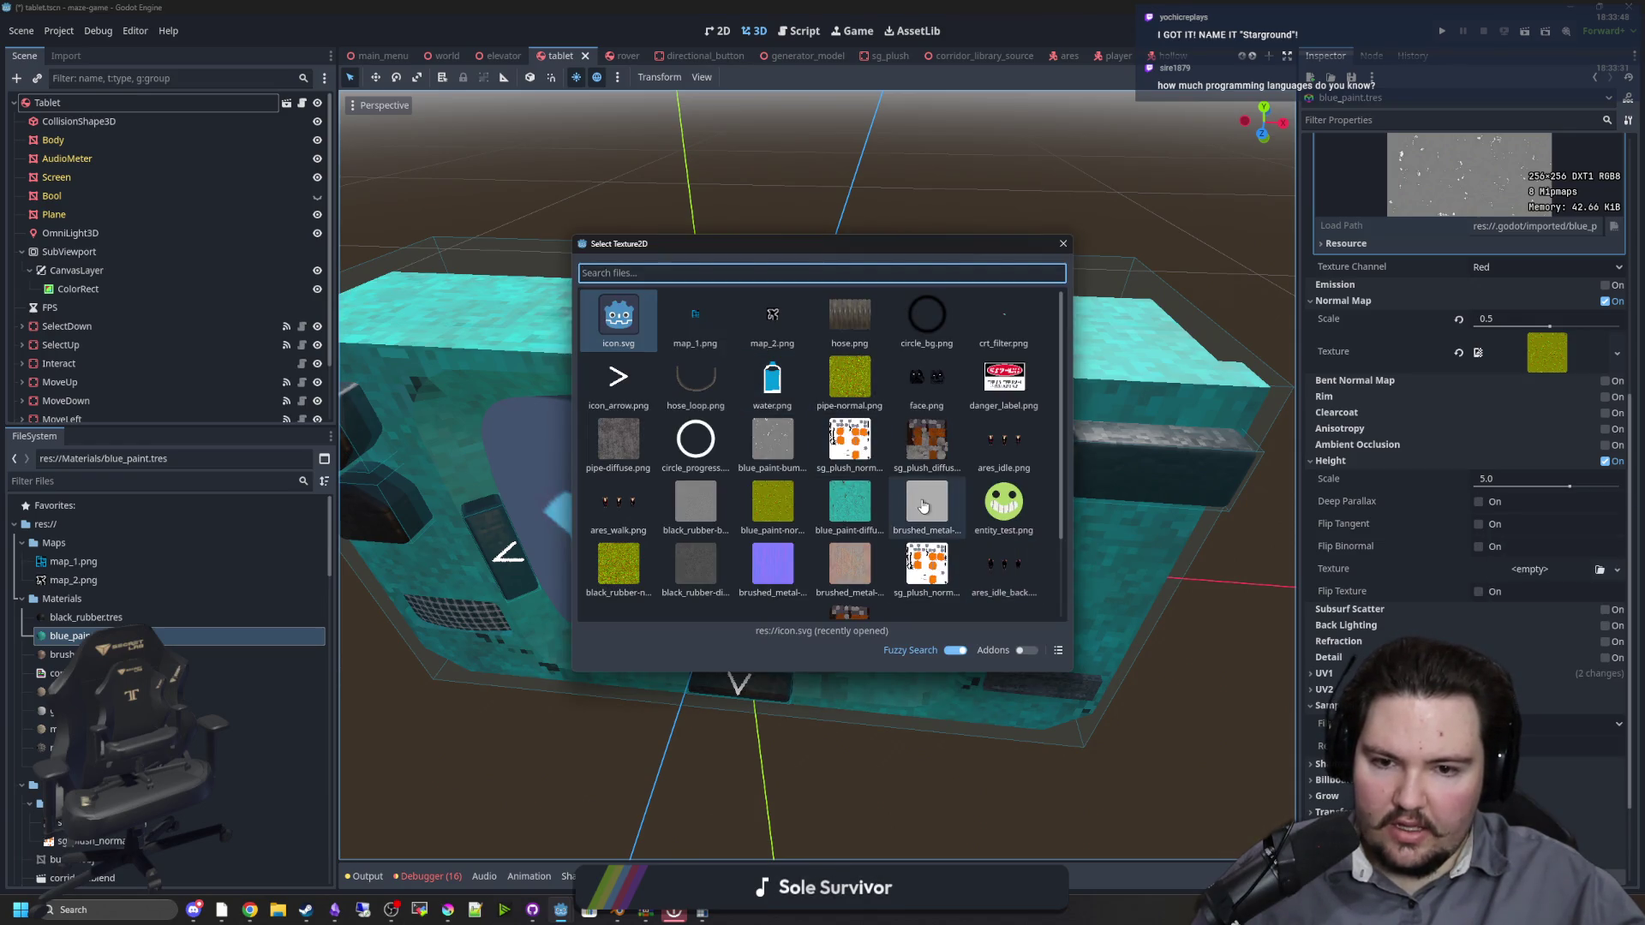
pyautogui.doubleClick(772, 440)
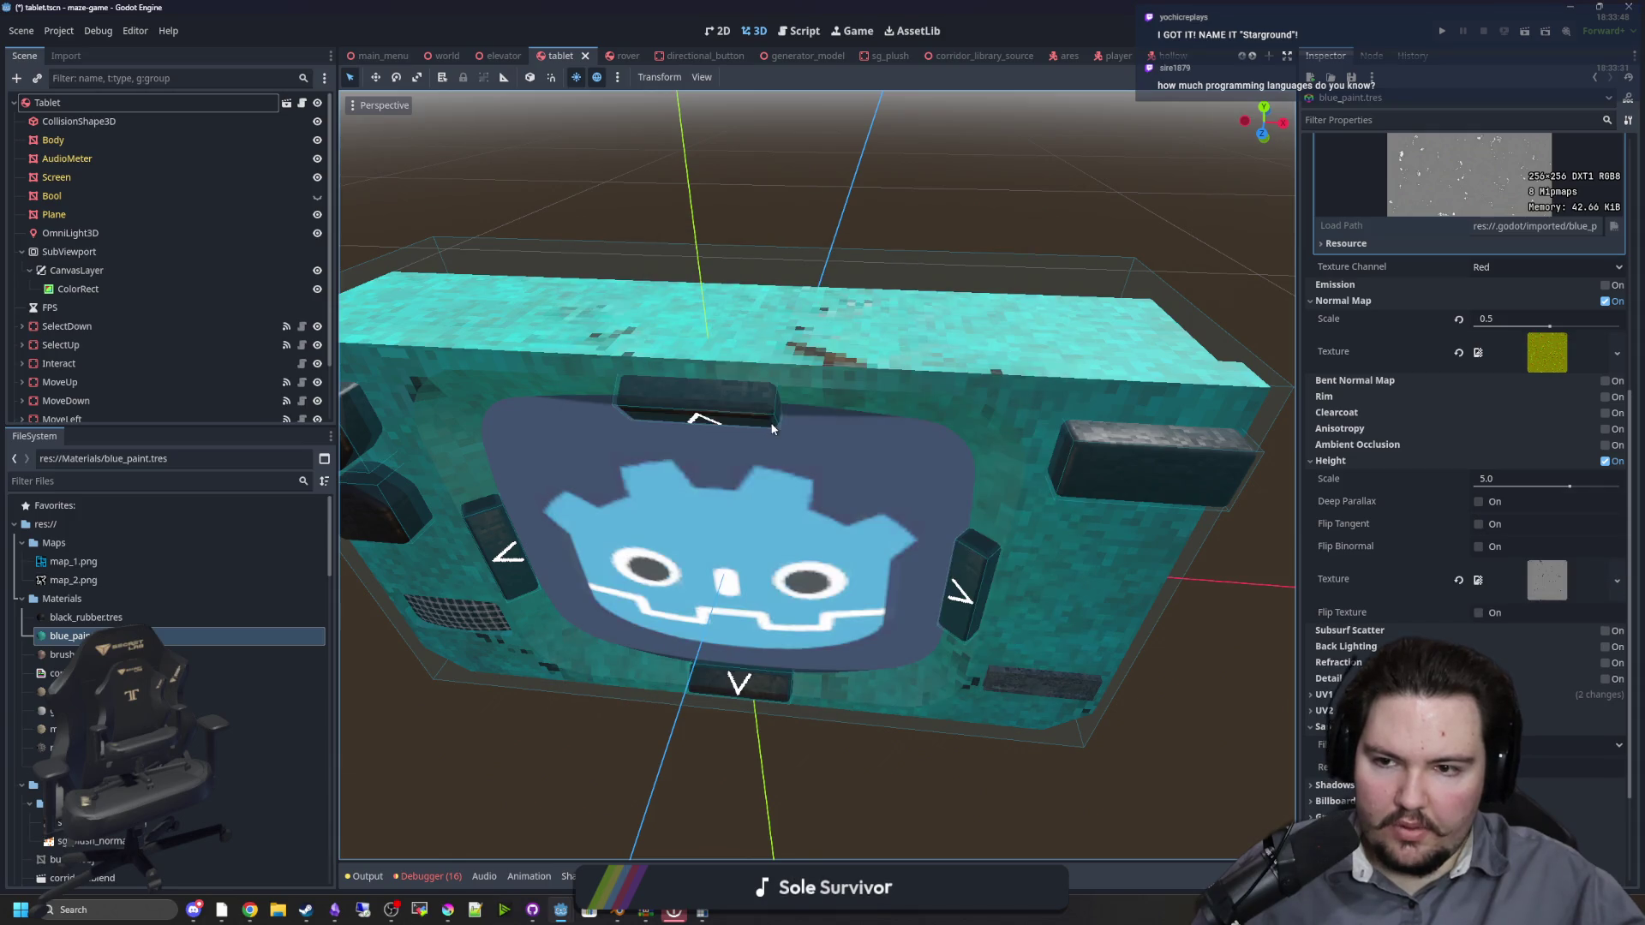
pyautogui.moveTo(874, 491); pyautogui.dragTo(1431, 621)
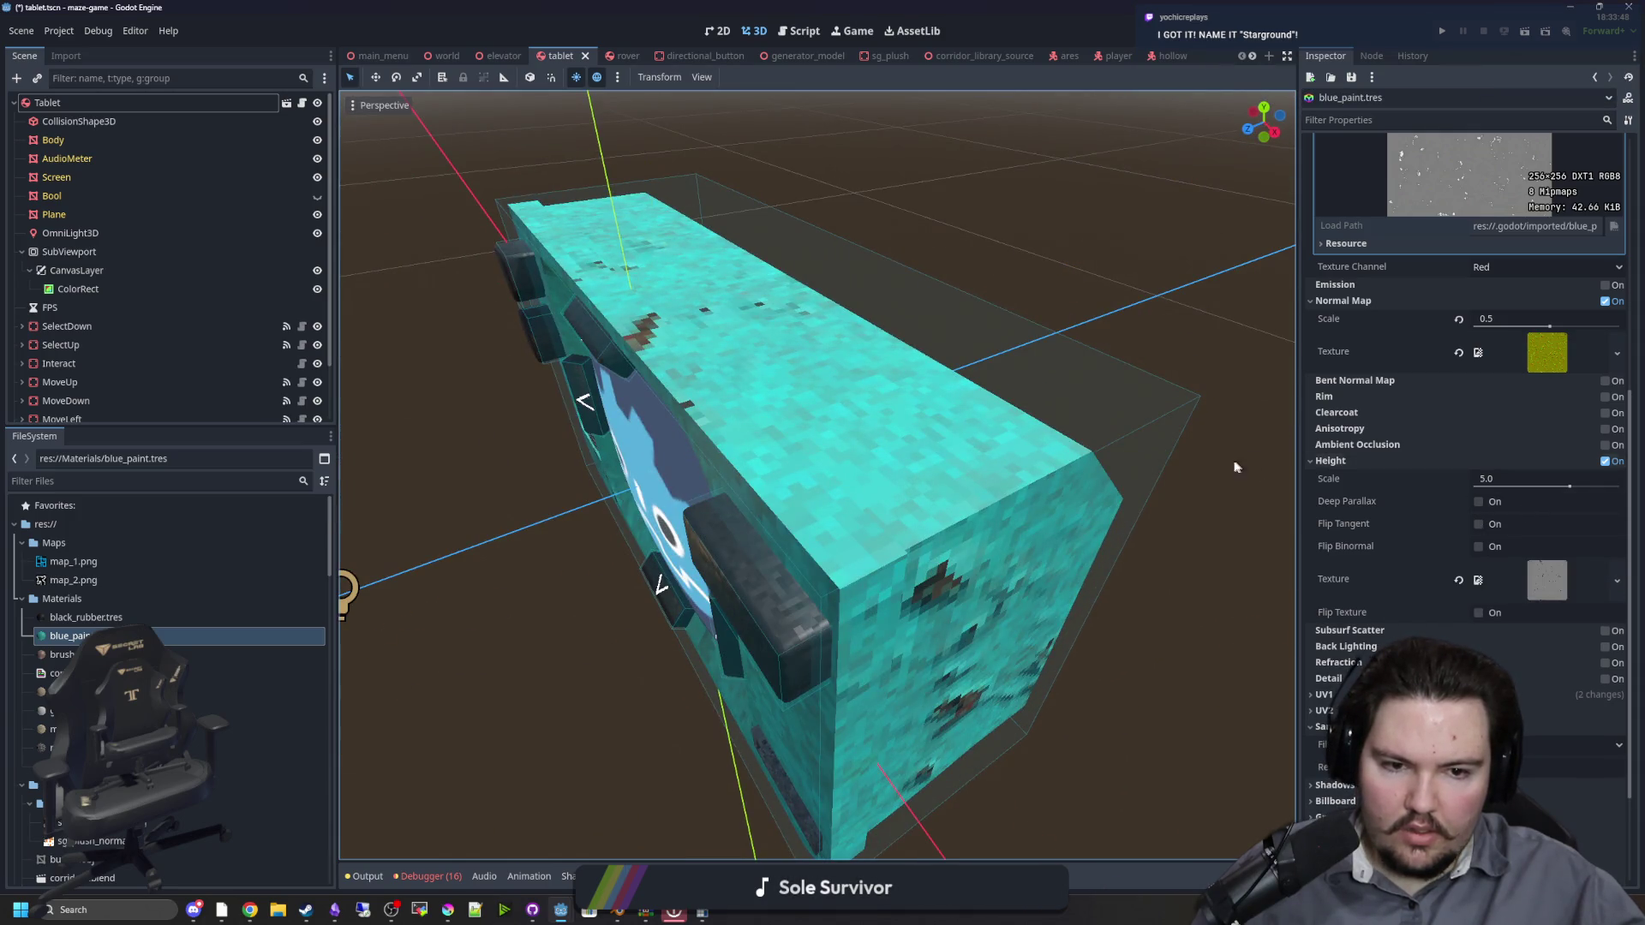
pyautogui.scroll(10, 1236, 467)
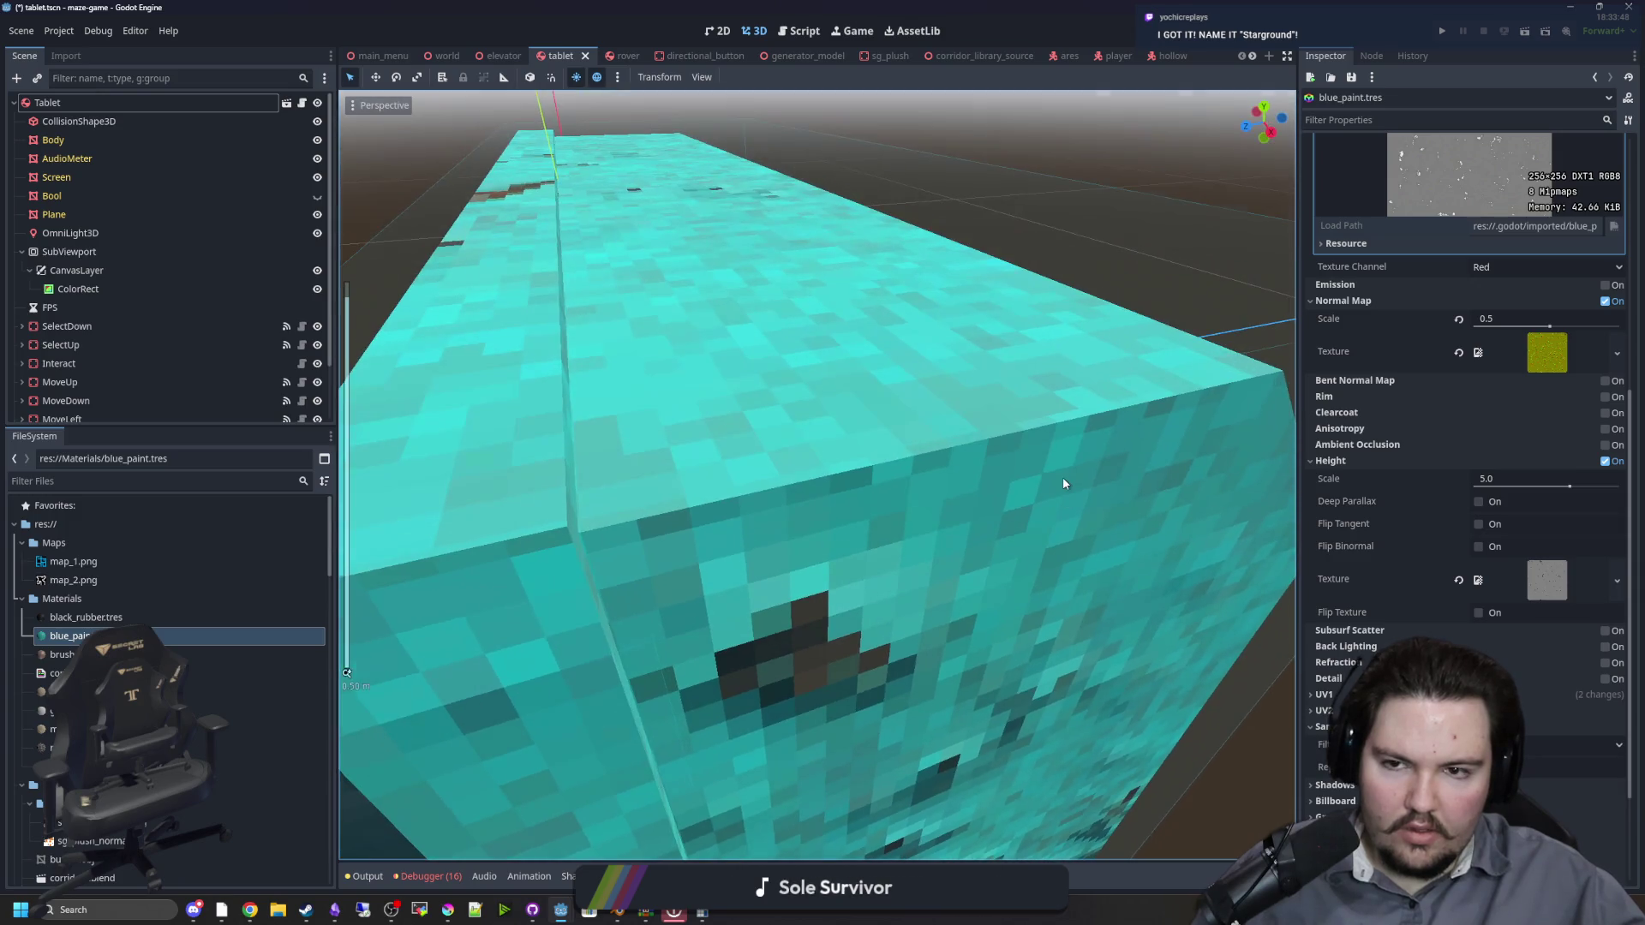
pyautogui.moveTo(1539, 480); pyautogui.dragTo(1495, 495)
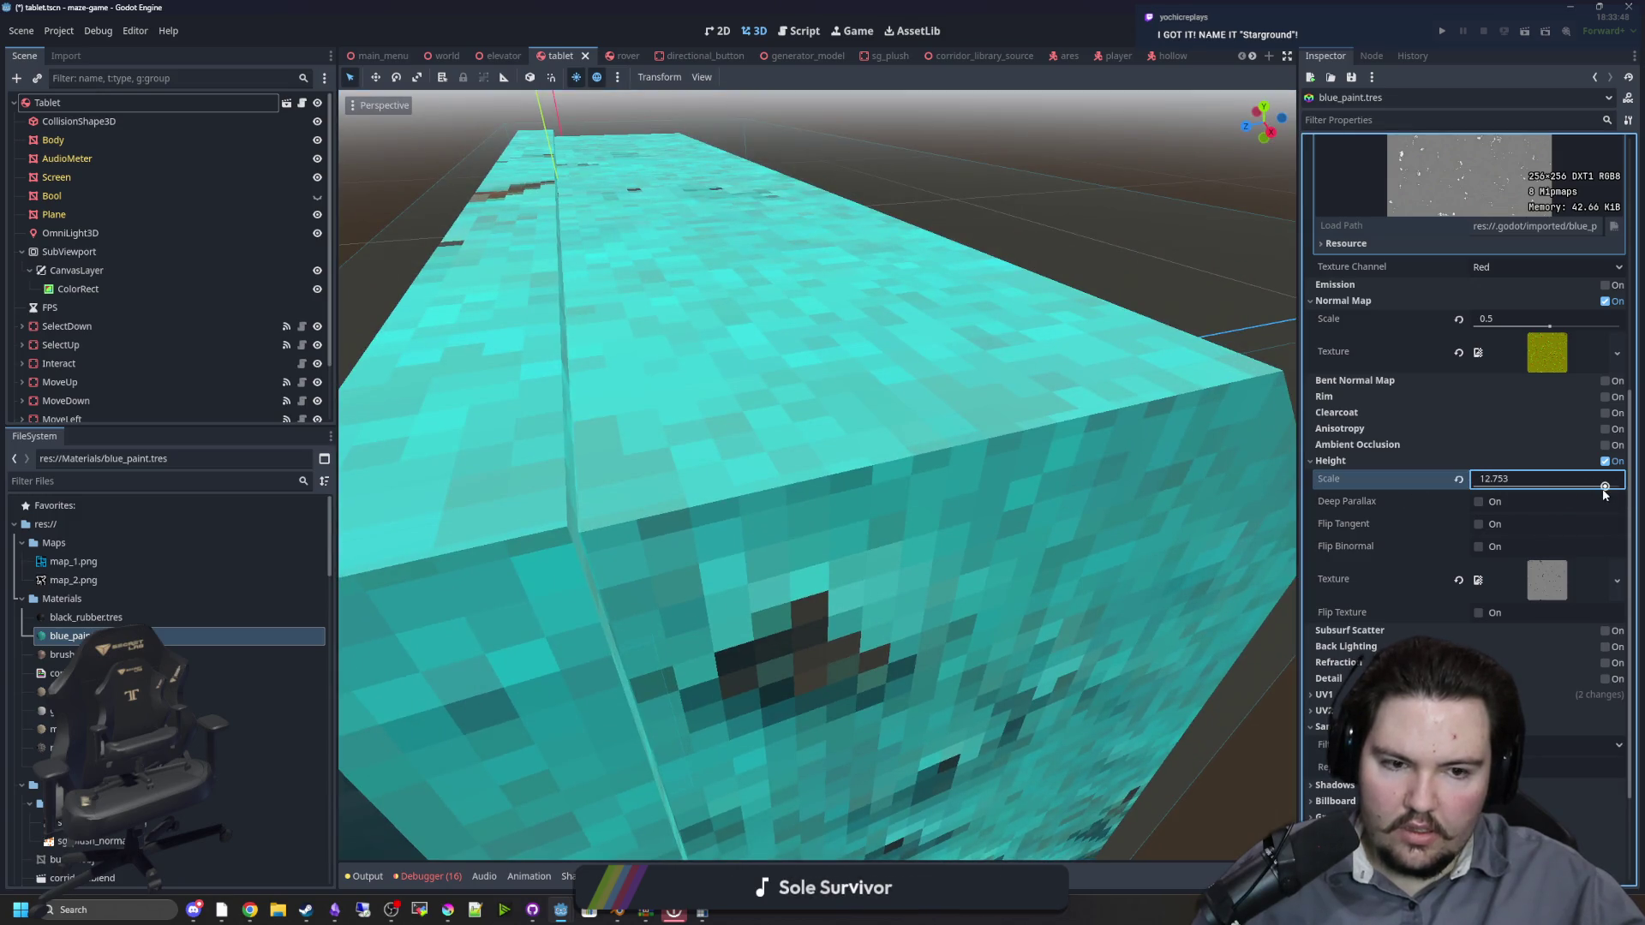
pyautogui.hotkey('ctrl', 'z')
pyautogui.hotkey('ctrl', 'z')
pyautogui.hotkey('ctrl', 'z')
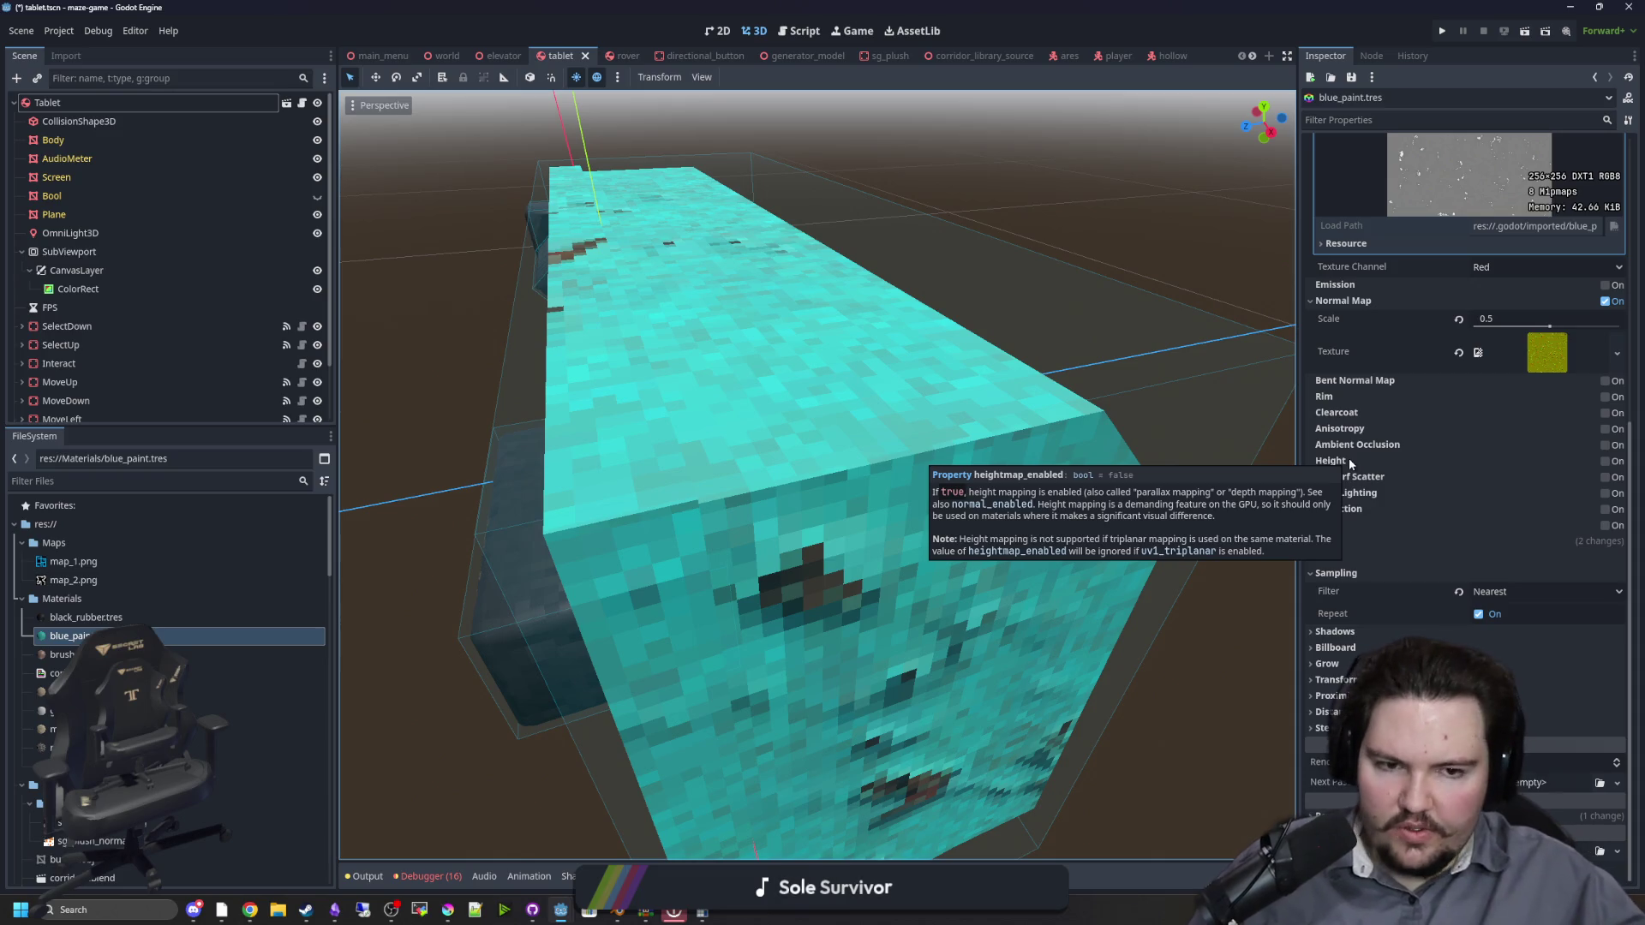
# Step: Try ambient occlusion with slightly raised Light Affect, then turn it back off
pyautogui.click(1605, 445)
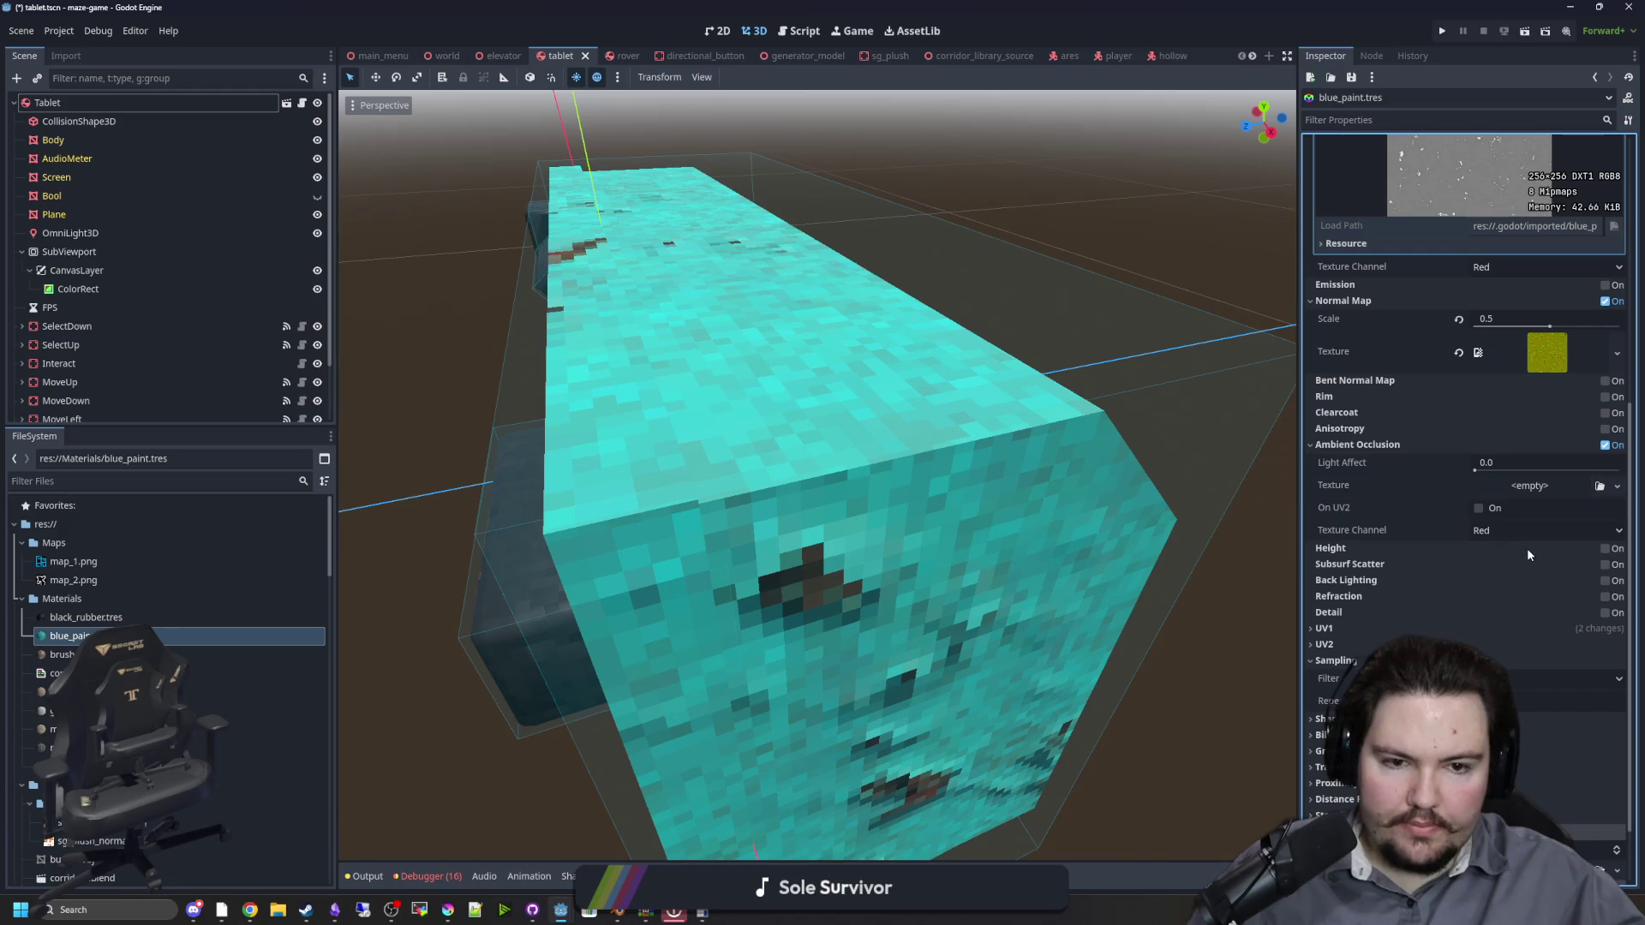
pyautogui.moveTo(1475, 470); pyautogui.dragTo(1488, 470)
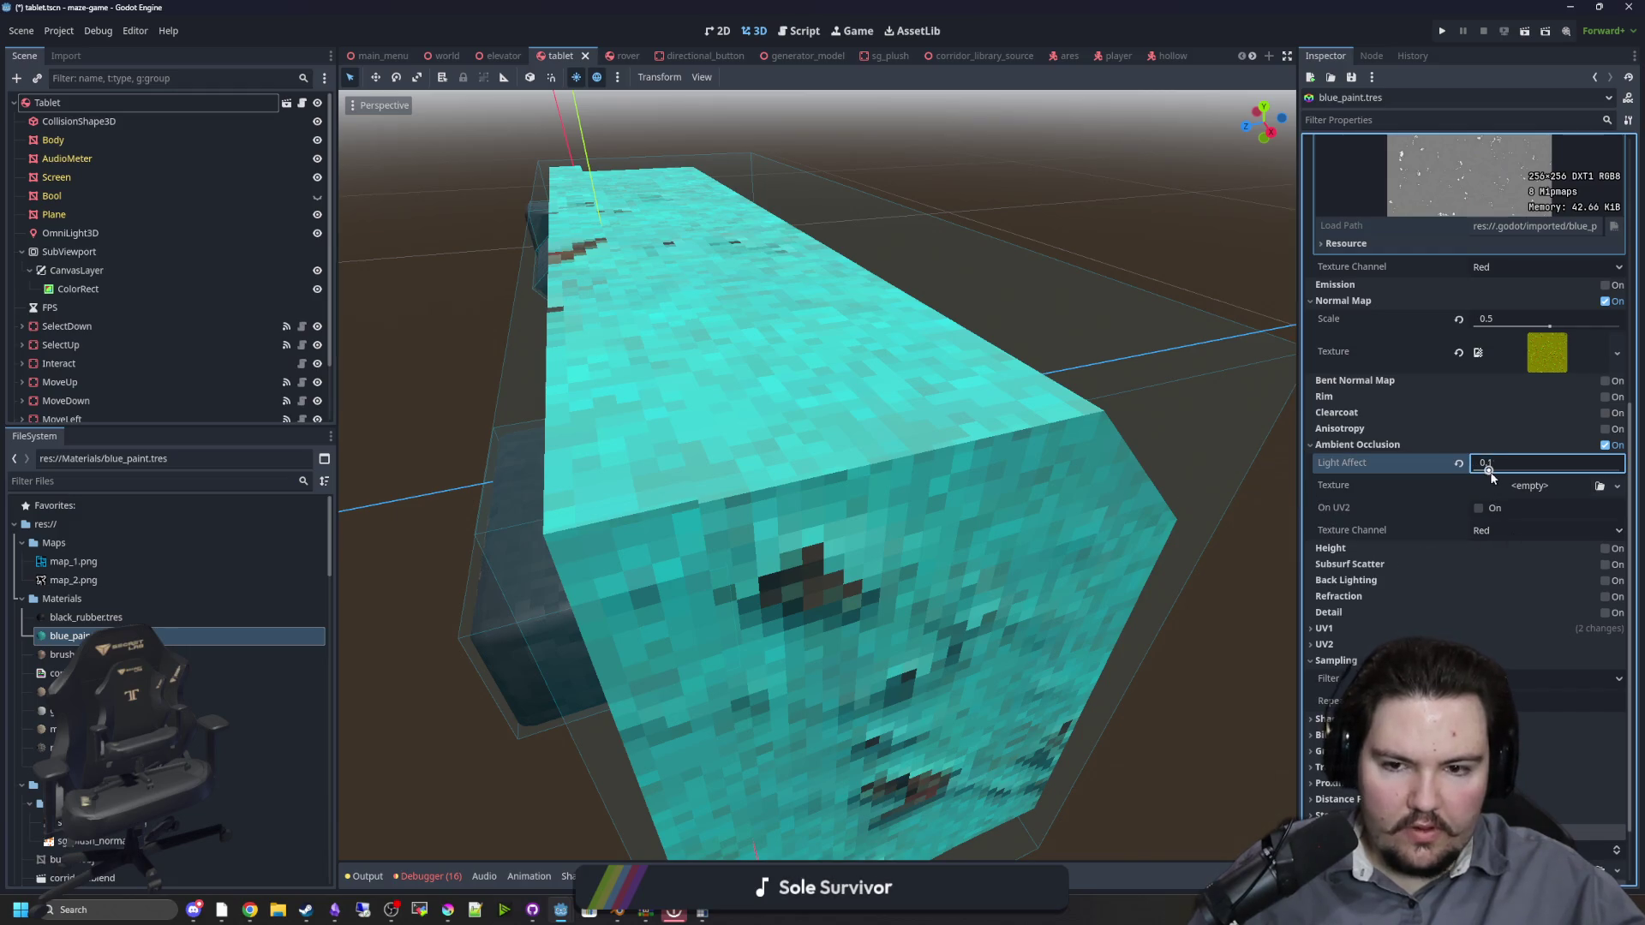
pyautogui.click(1605, 445)
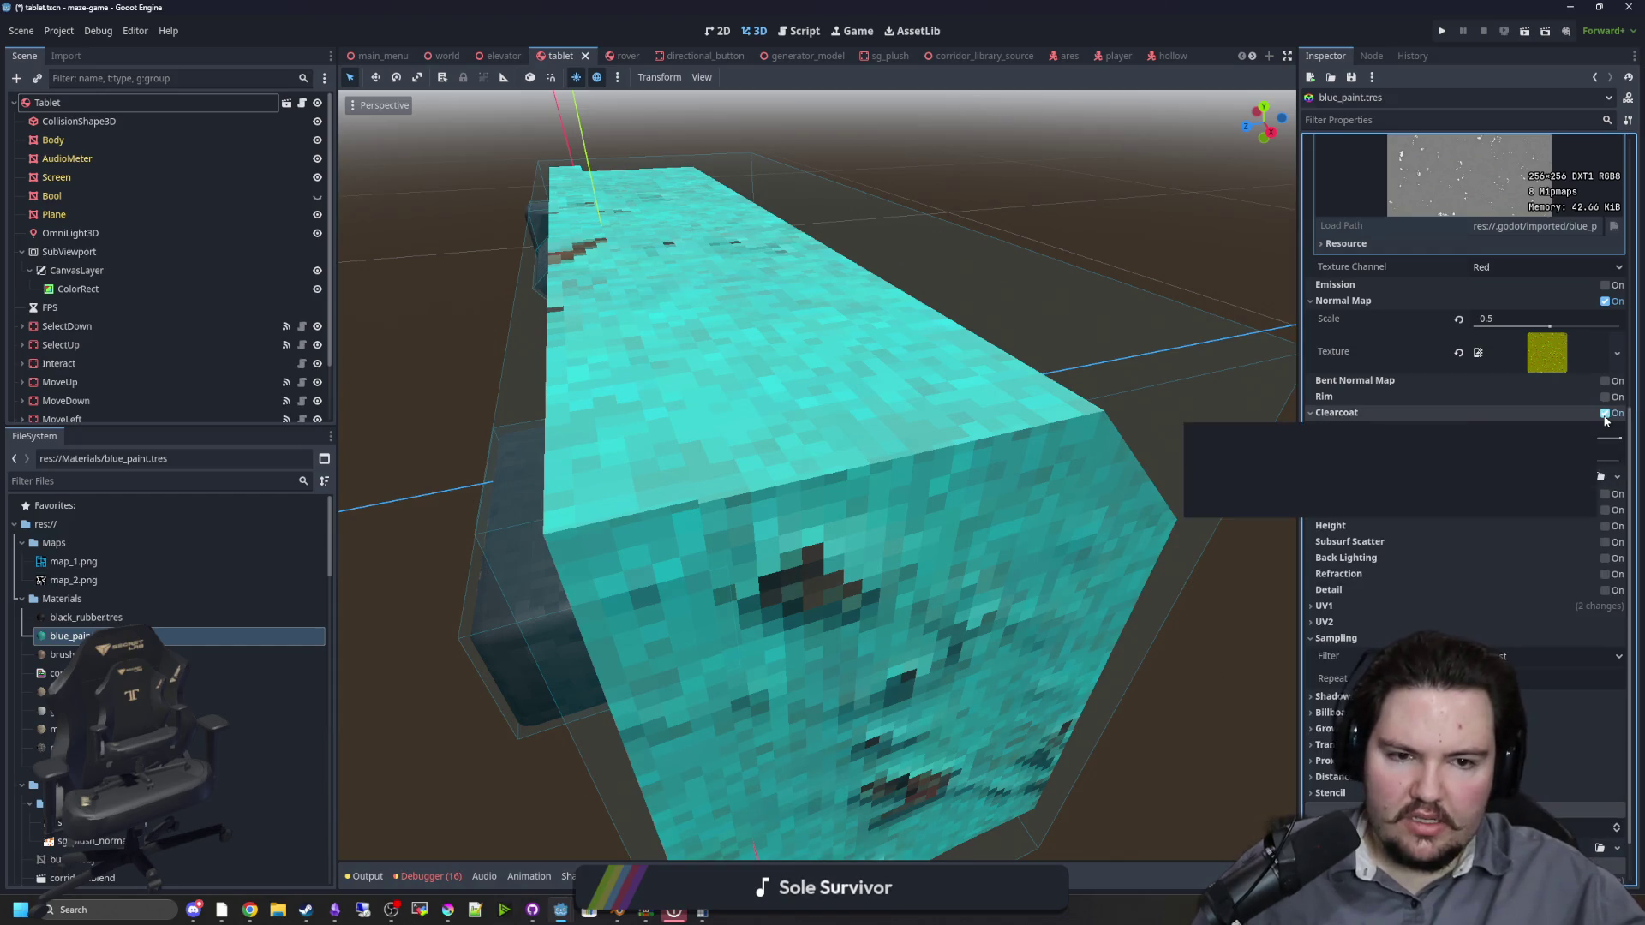
# Step: Snap to the tablet's front view and save the tablet scene
pyautogui.scroll(-5, 885, 454)
pyautogui.press('KP_1')
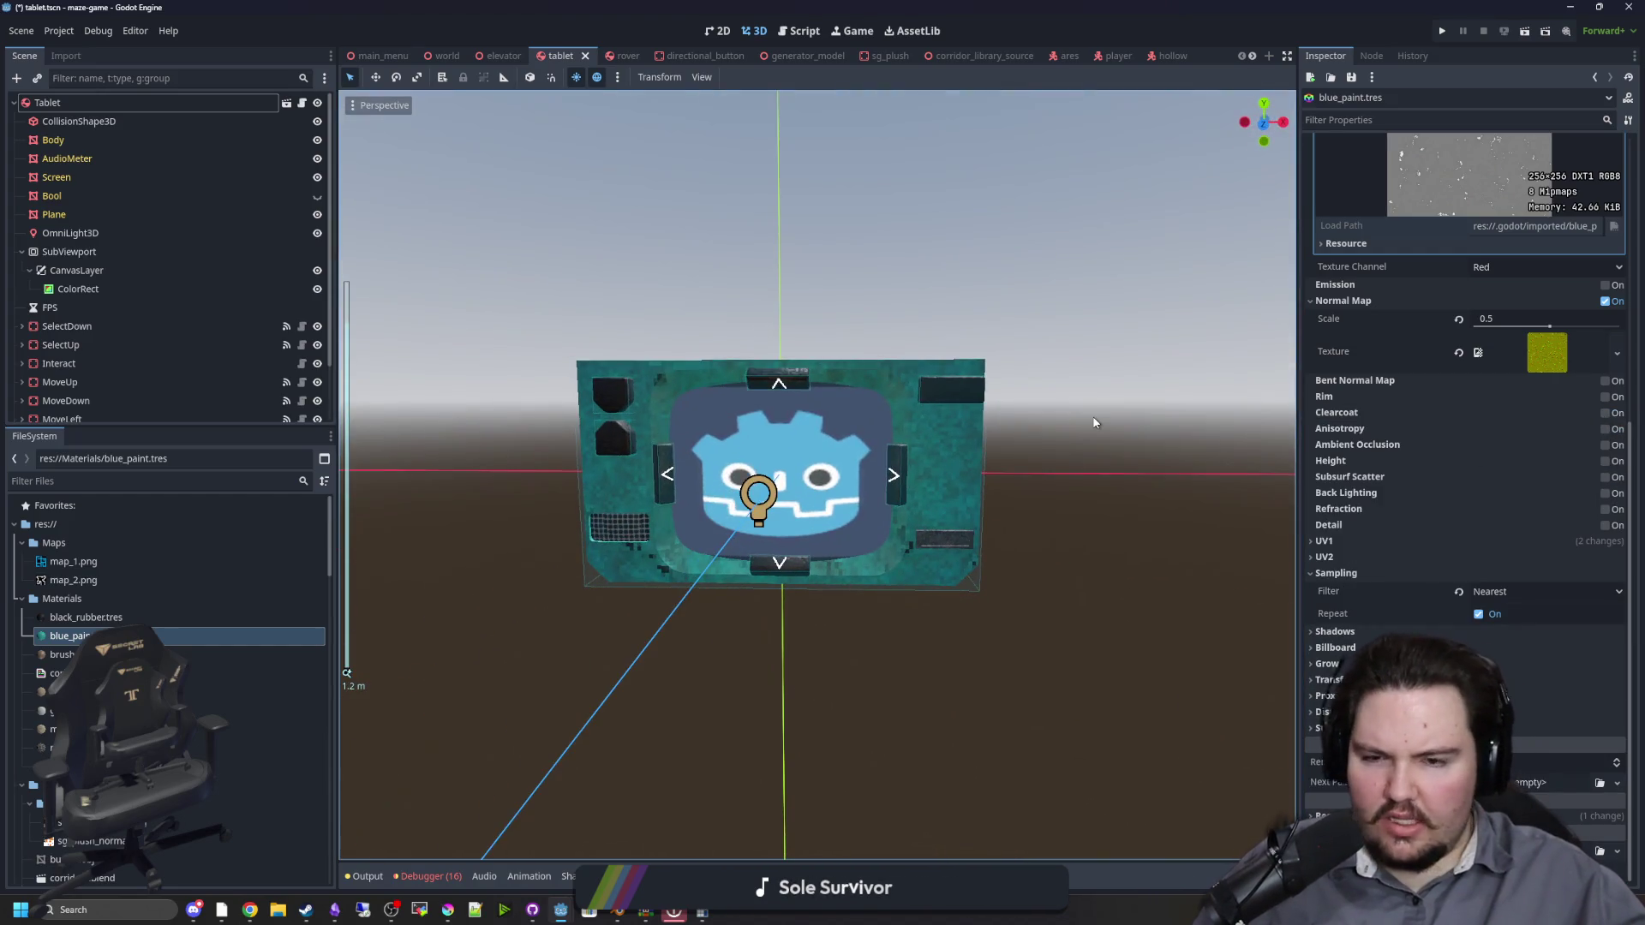
pyautogui.scroll(4, 1043, 471)
pyautogui.moveTo(801, 522); pyautogui.dragTo(843, 530)
pyautogui.hotkey('ctrl', 's')
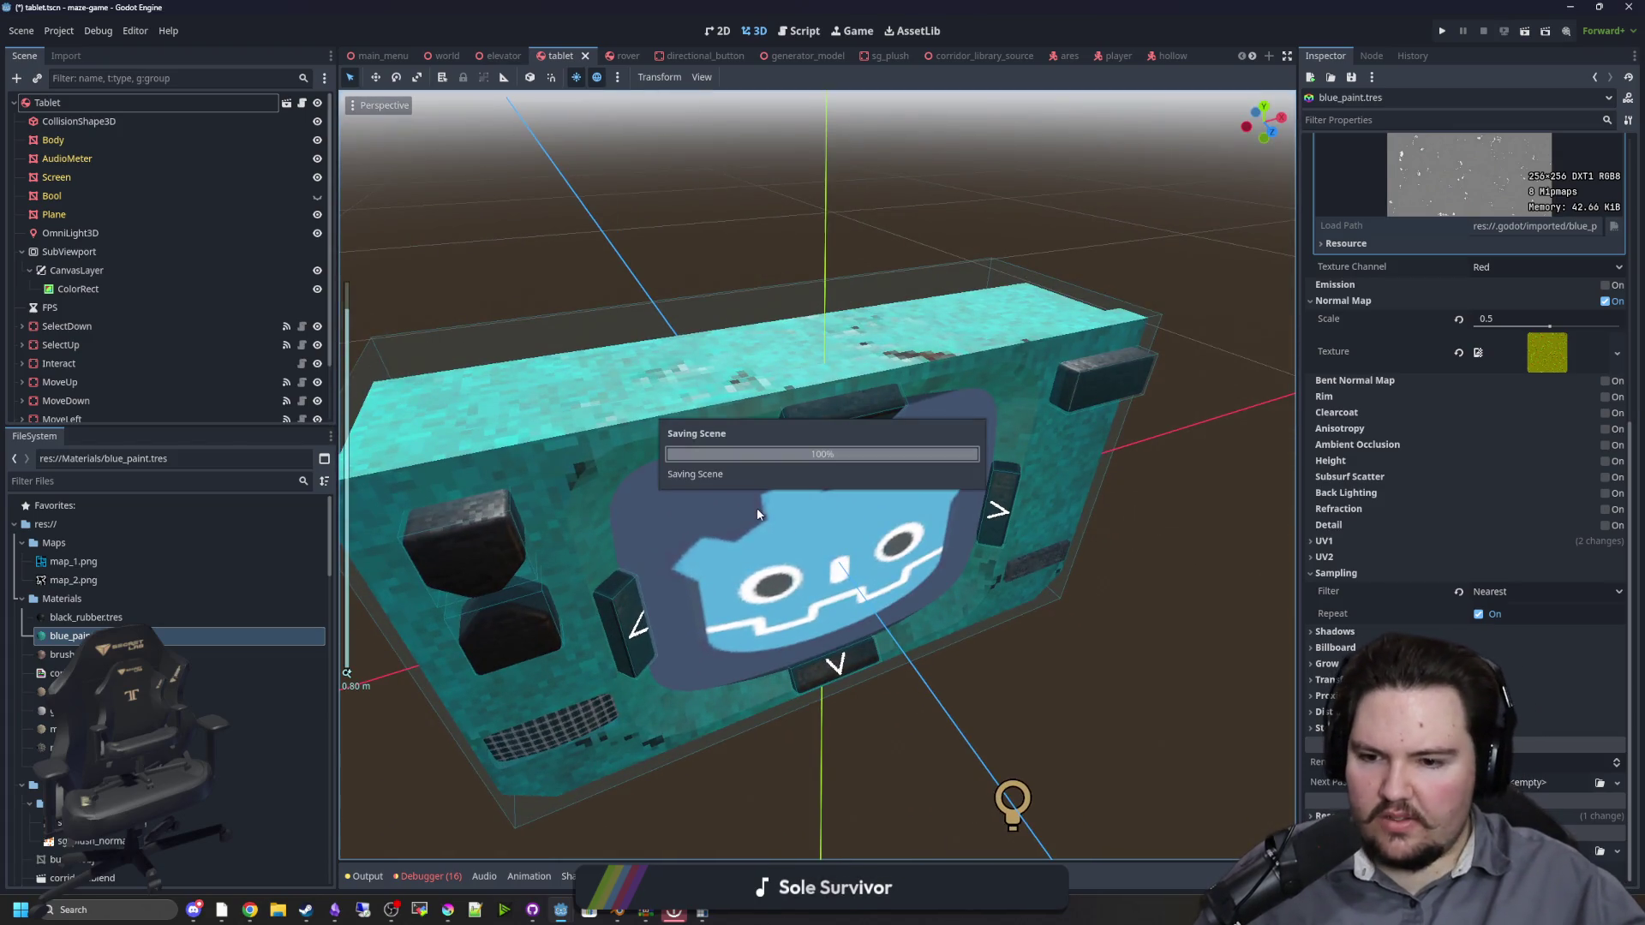
pyautogui.moveTo(635, 466); pyautogui.dragTo(602, 449)
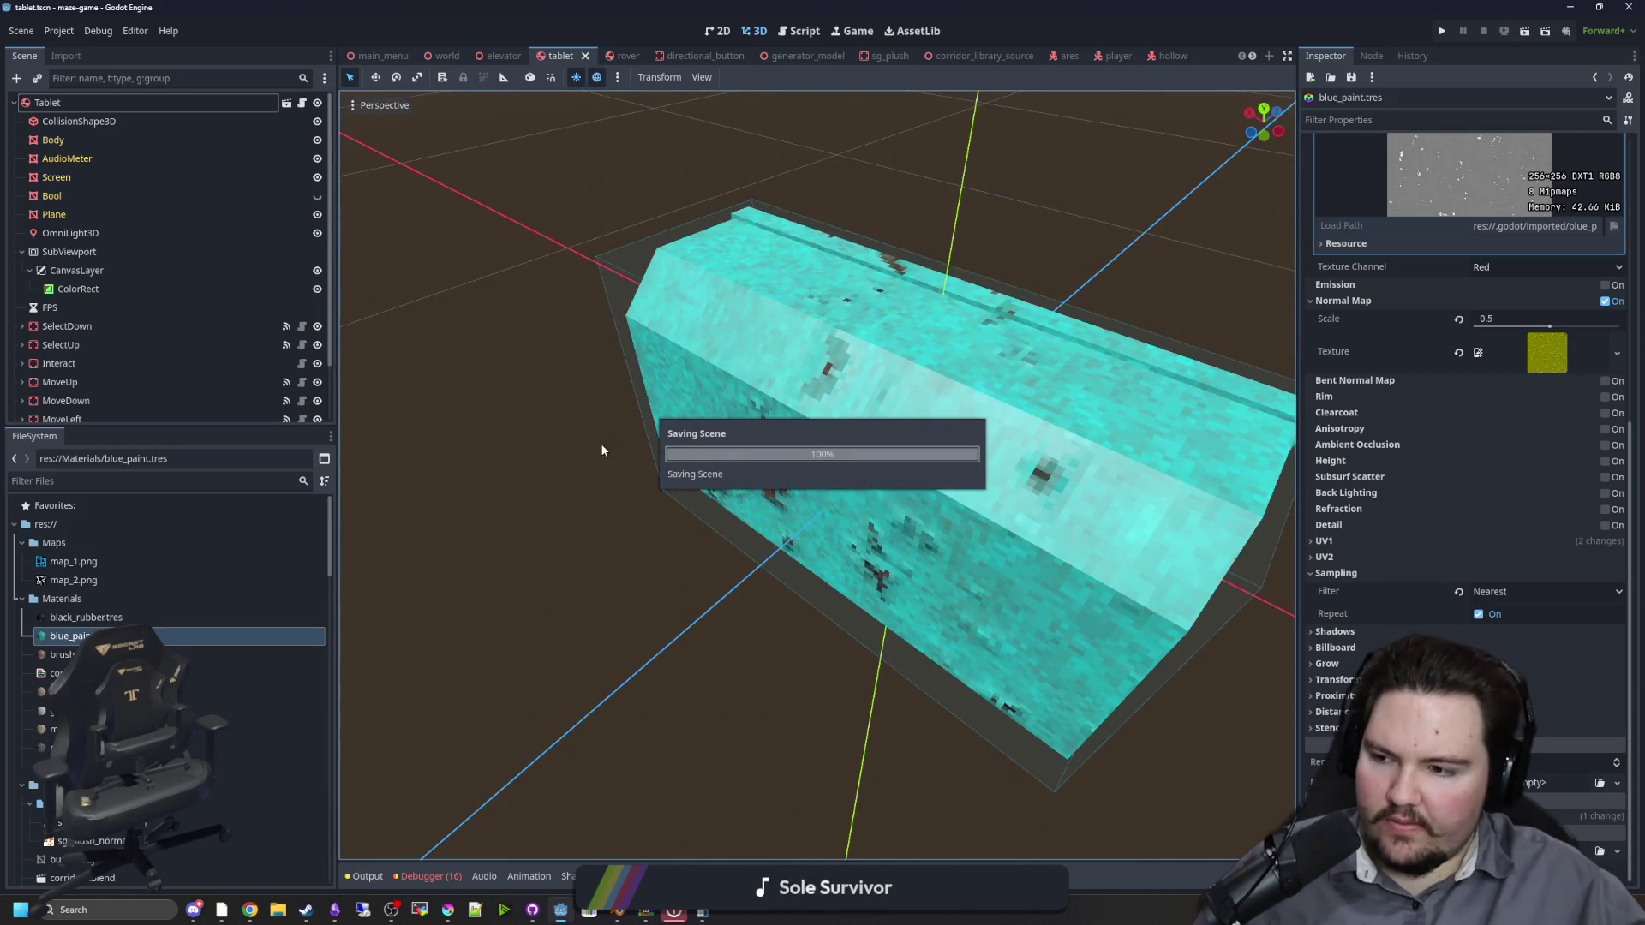
pyautogui.moveTo(581, 453)
pyautogui.mouseDown()
pyautogui.moveTo(1021, 397)
pyautogui.moveTo(782, 440)
pyautogui.mouseUp()
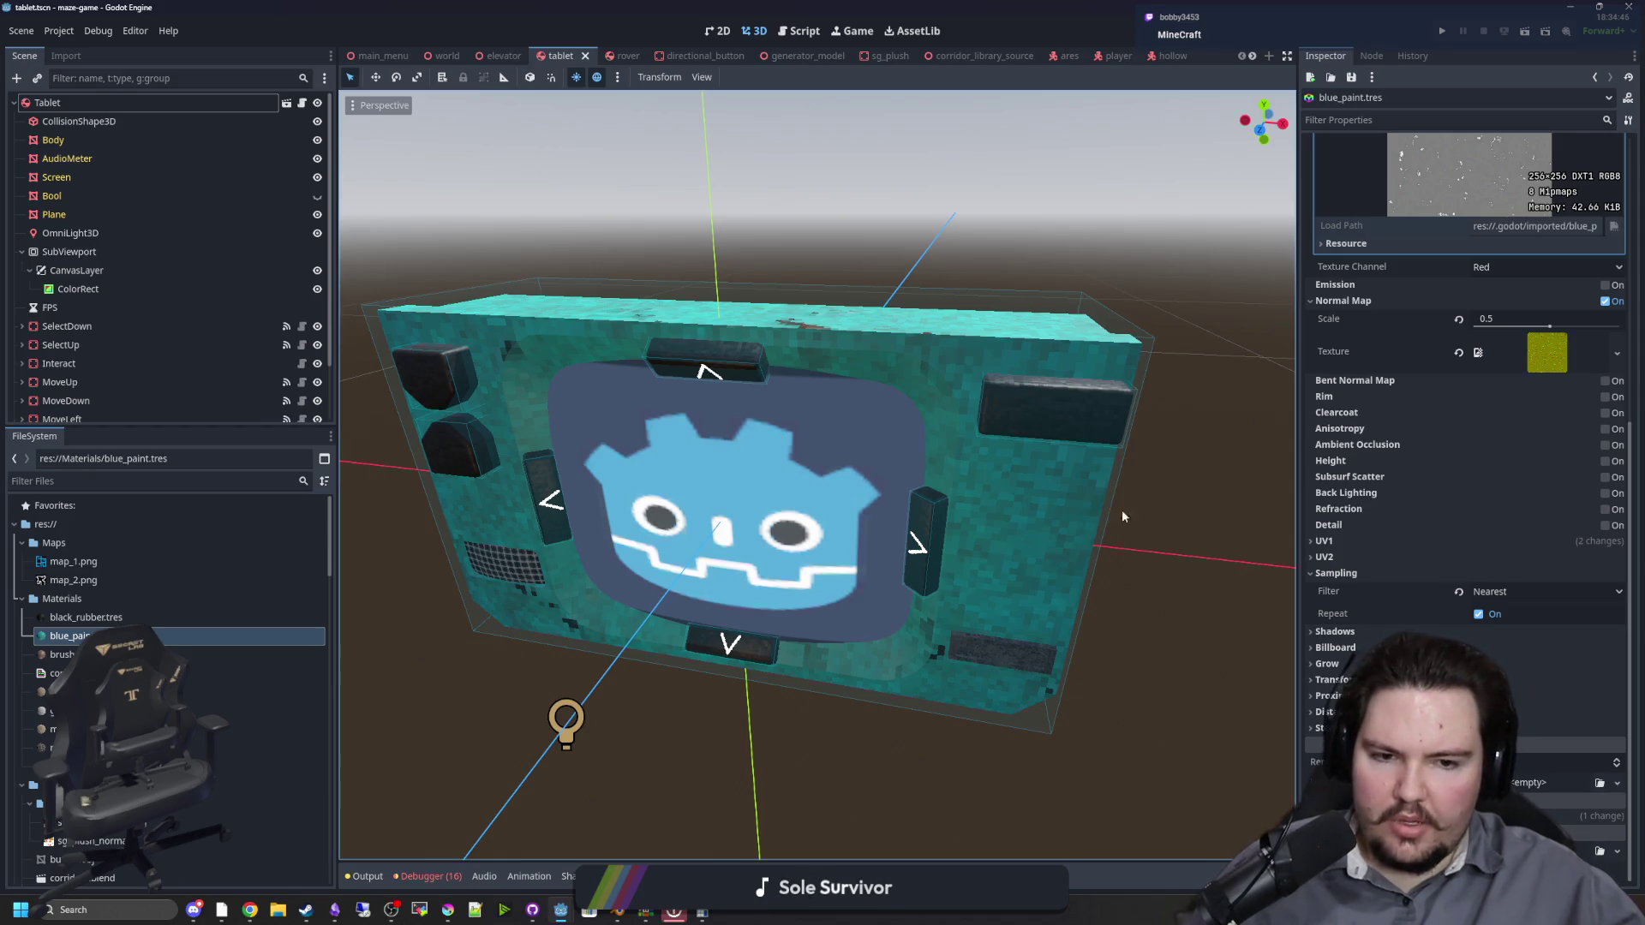
# Step: Collapse Sampling and drag the normal map scale strongly negative, then back near zero
pyautogui.click(1354, 570)
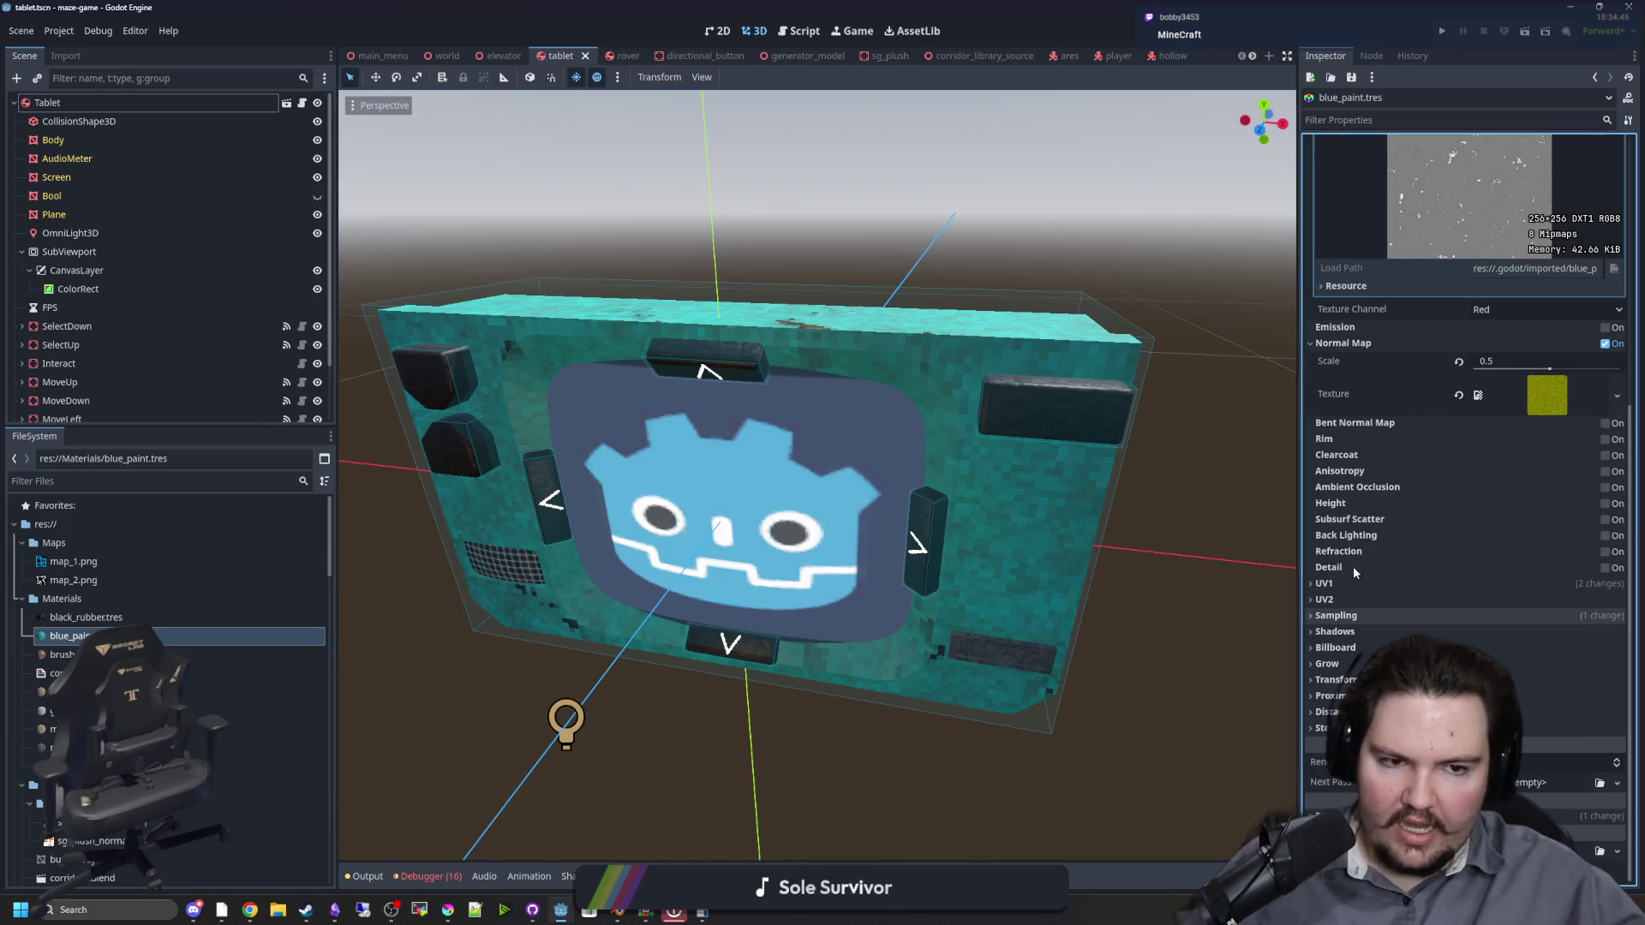
pyautogui.scroll(2, 1357, 514)
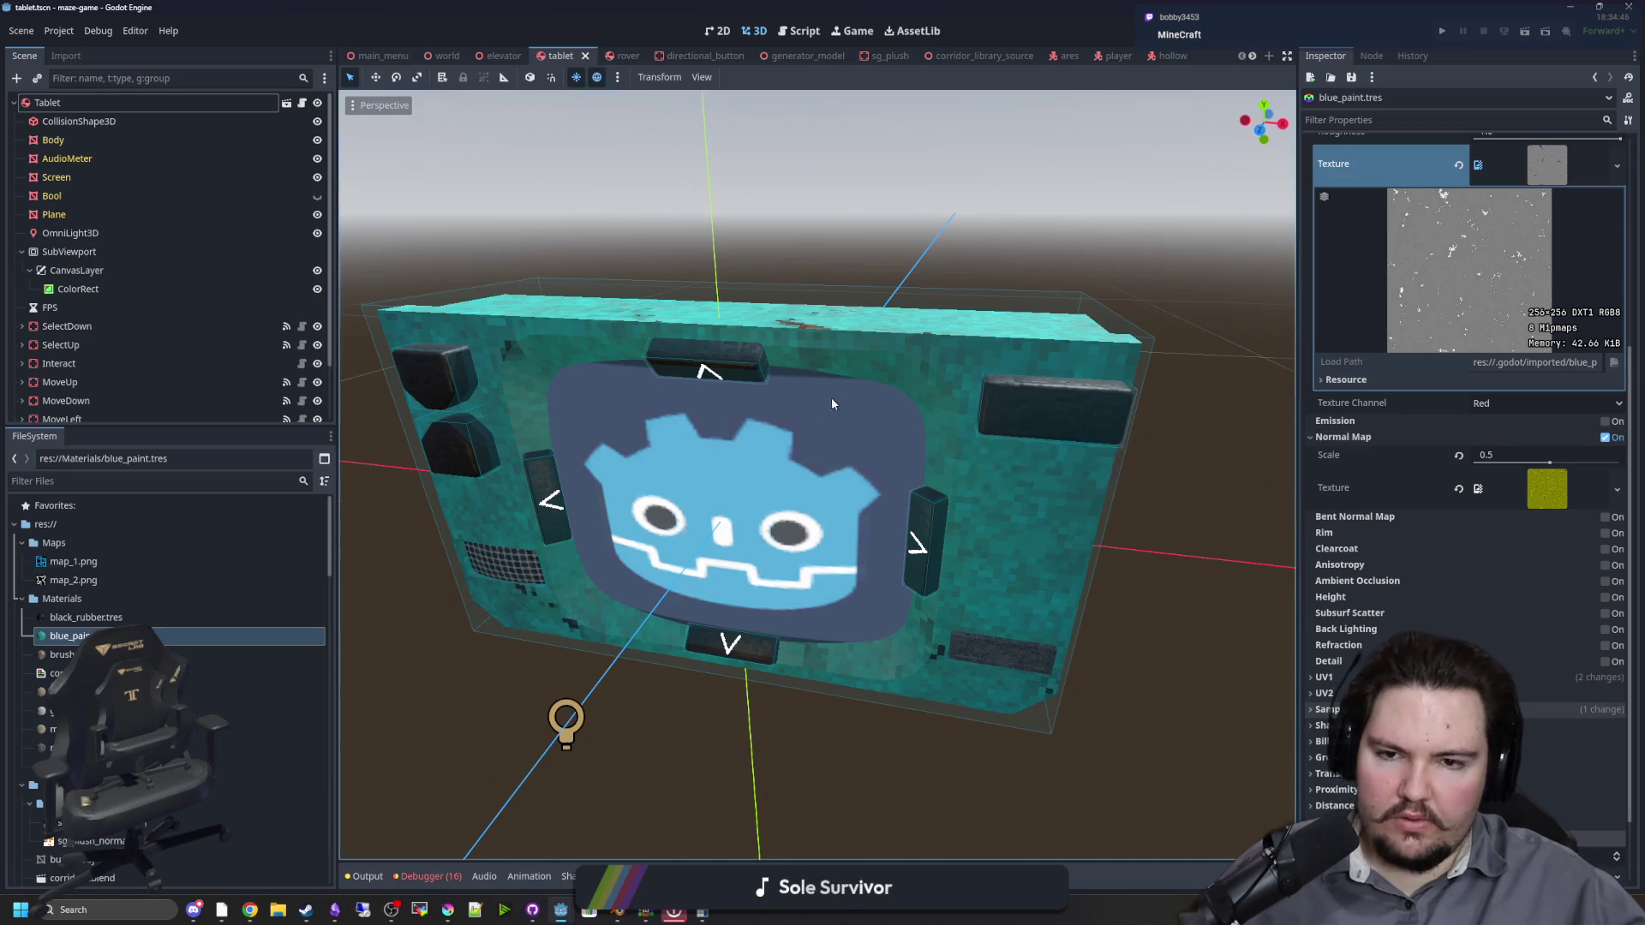
pyautogui.moveTo(831, 403)
pyautogui.mouseDown()
pyautogui.moveTo(1095, 368)
pyautogui.moveTo(1064, 481)
pyautogui.mouseUp()
pyautogui.moveTo(997, 481); pyautogui.dragTo(787, 326)
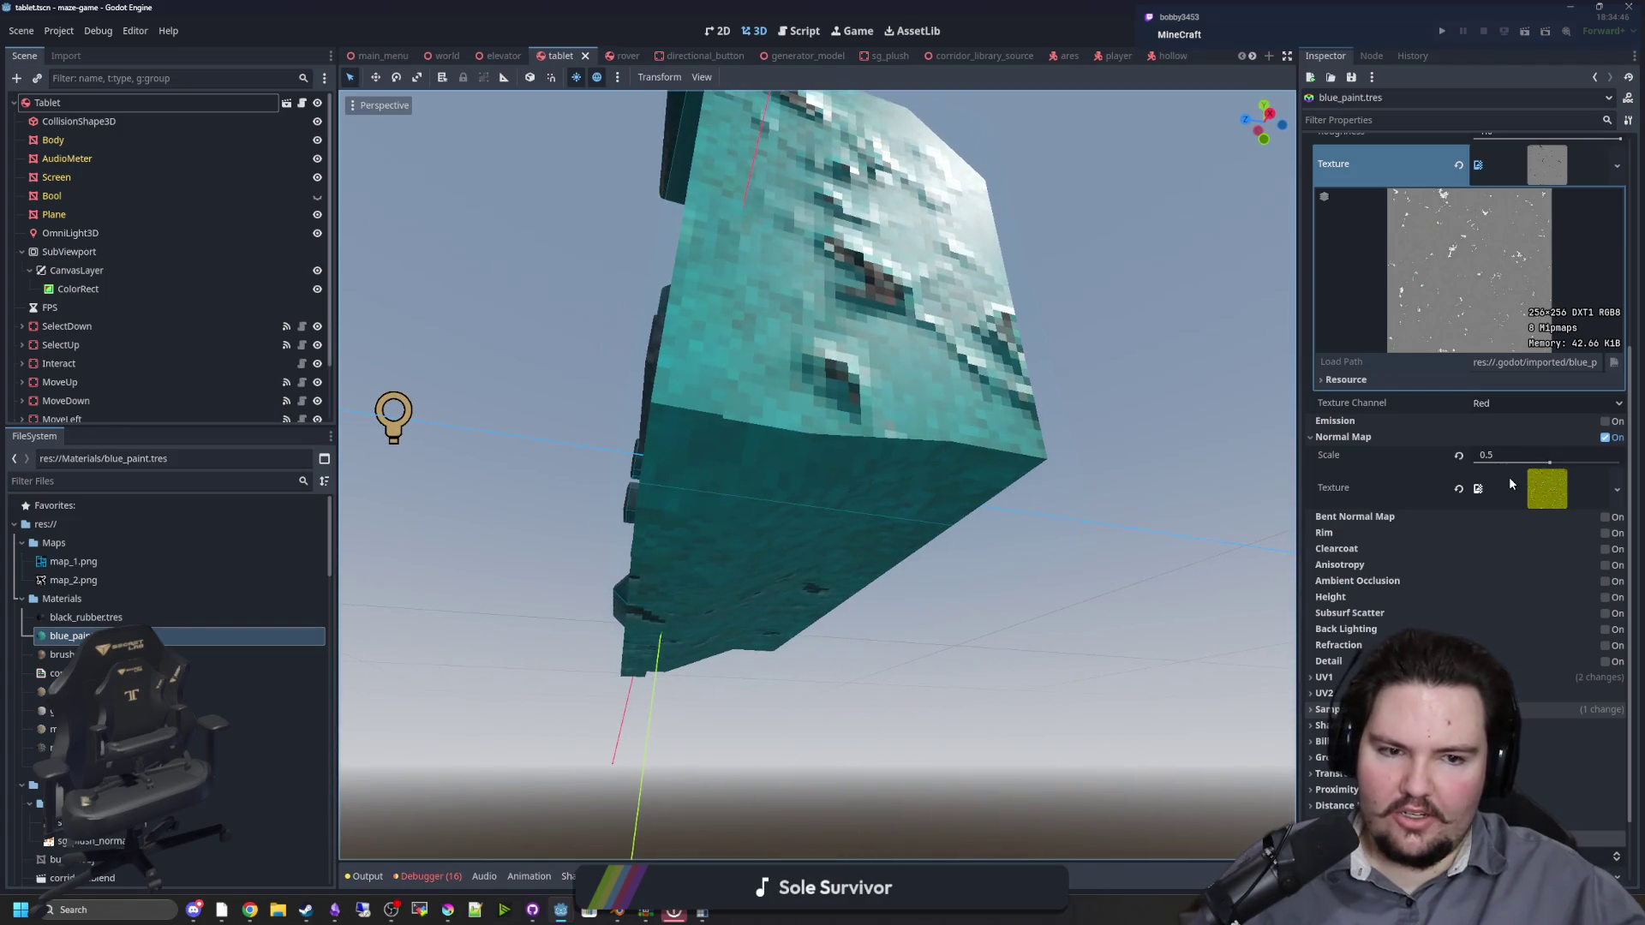
pyautogui.moveTo(1550, 468); pyautogui.dragTo(1517, 463)
pyautogui.moveTo(1114, 463)
pyautogui.mouseDown()
pyautogui.moveTo(853, 610)
pyautogui.moveTo(933, 632)
pyautogui.moveTo(434, 458)
pyautogui.moveTo(600, 480)
pyautogui.moveTo(385, 479)
pyautogui.moveTo(1265, 615)
pyautogui.mouseUp()
pyautogui.moveTo(1520, 464); pyautogui.dragTo(1546, 464)
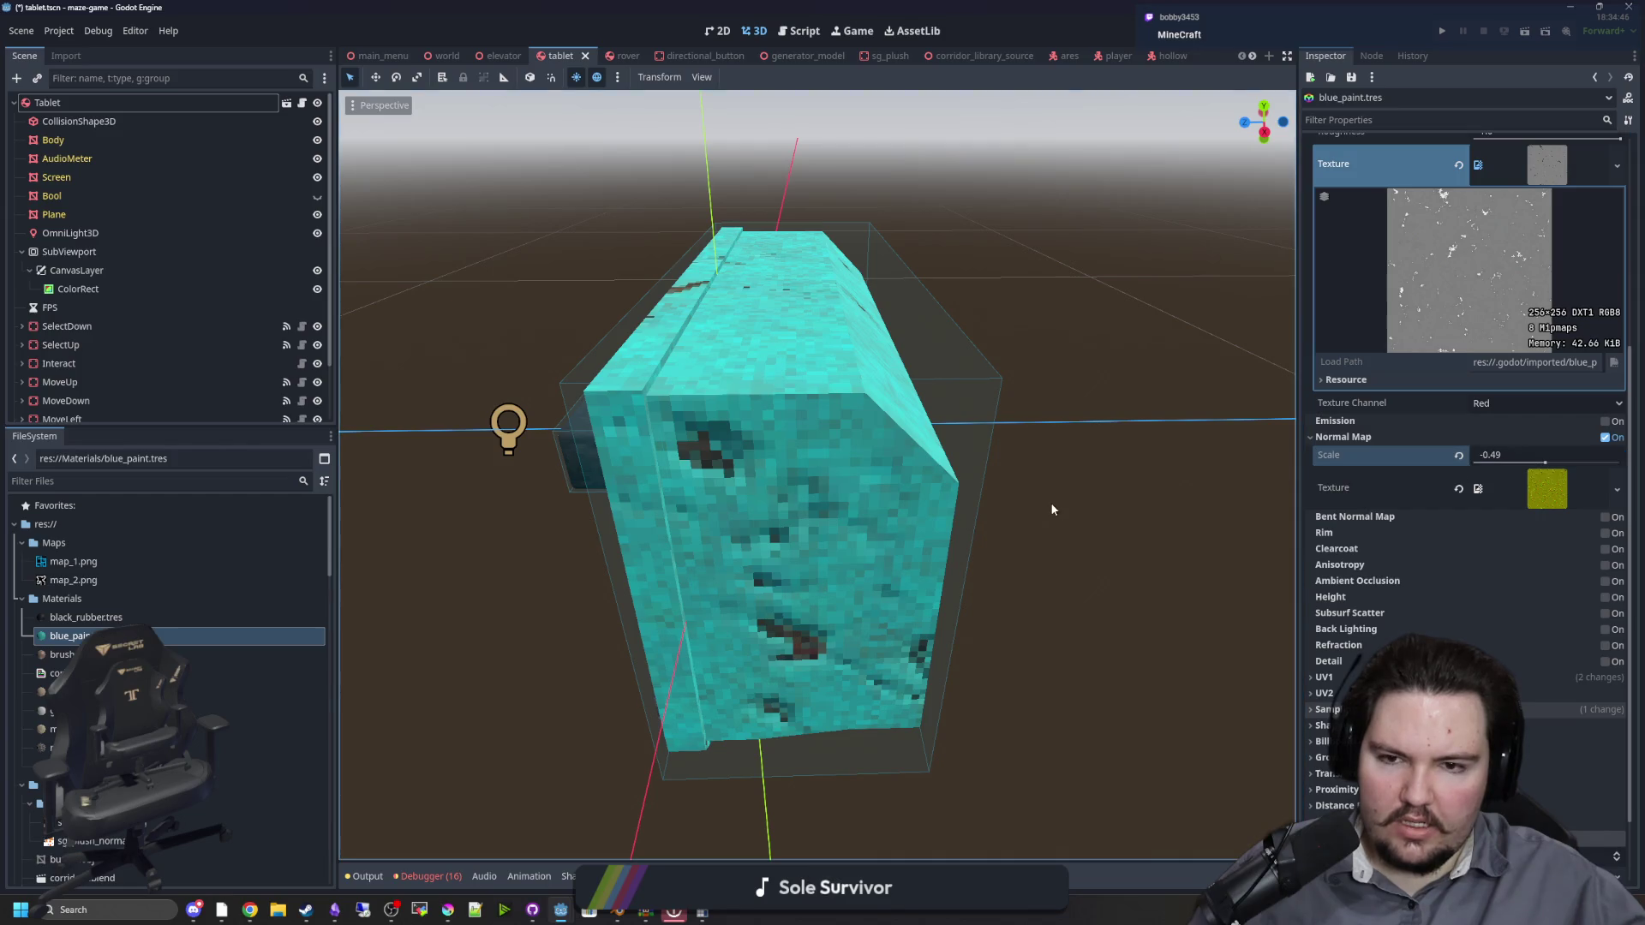
pyautogui.moveTo(1051, 502)
pyautogui.mouseDown()
pyautogui.moveTo(1072, 492)
pyautogui.moveTo(1036, 558)
pyautogui.moveTo(1002, 455)
pyautogui.moveTo(894, 440)
pyautogui.moveTo(888, 356)
pyautogui.moveTo(743, 317)
pyautogui.moveTo(924, 421)
pyautogui.moveTo(736, 361)
pyautogui.moveTo(1012, 425)
pyautogui.moveTo(1165, 429)
pyautogui.moveTo(1118, 552)
pyautogui.moveTo(1204, 519)
pyautogui.moveTo(1160, 420)
pyautogui.mouseUp()
pyautogui.scroll(2, 1005, 486)
pyautogui.scroll(3, 747, 323)
pyautogui.scroll(3, 1166, 428)
# Step: Preview the normal map texture, reset scale to 1.0, then commit a scale of -1.0
pyautogui.click(1546, 488)
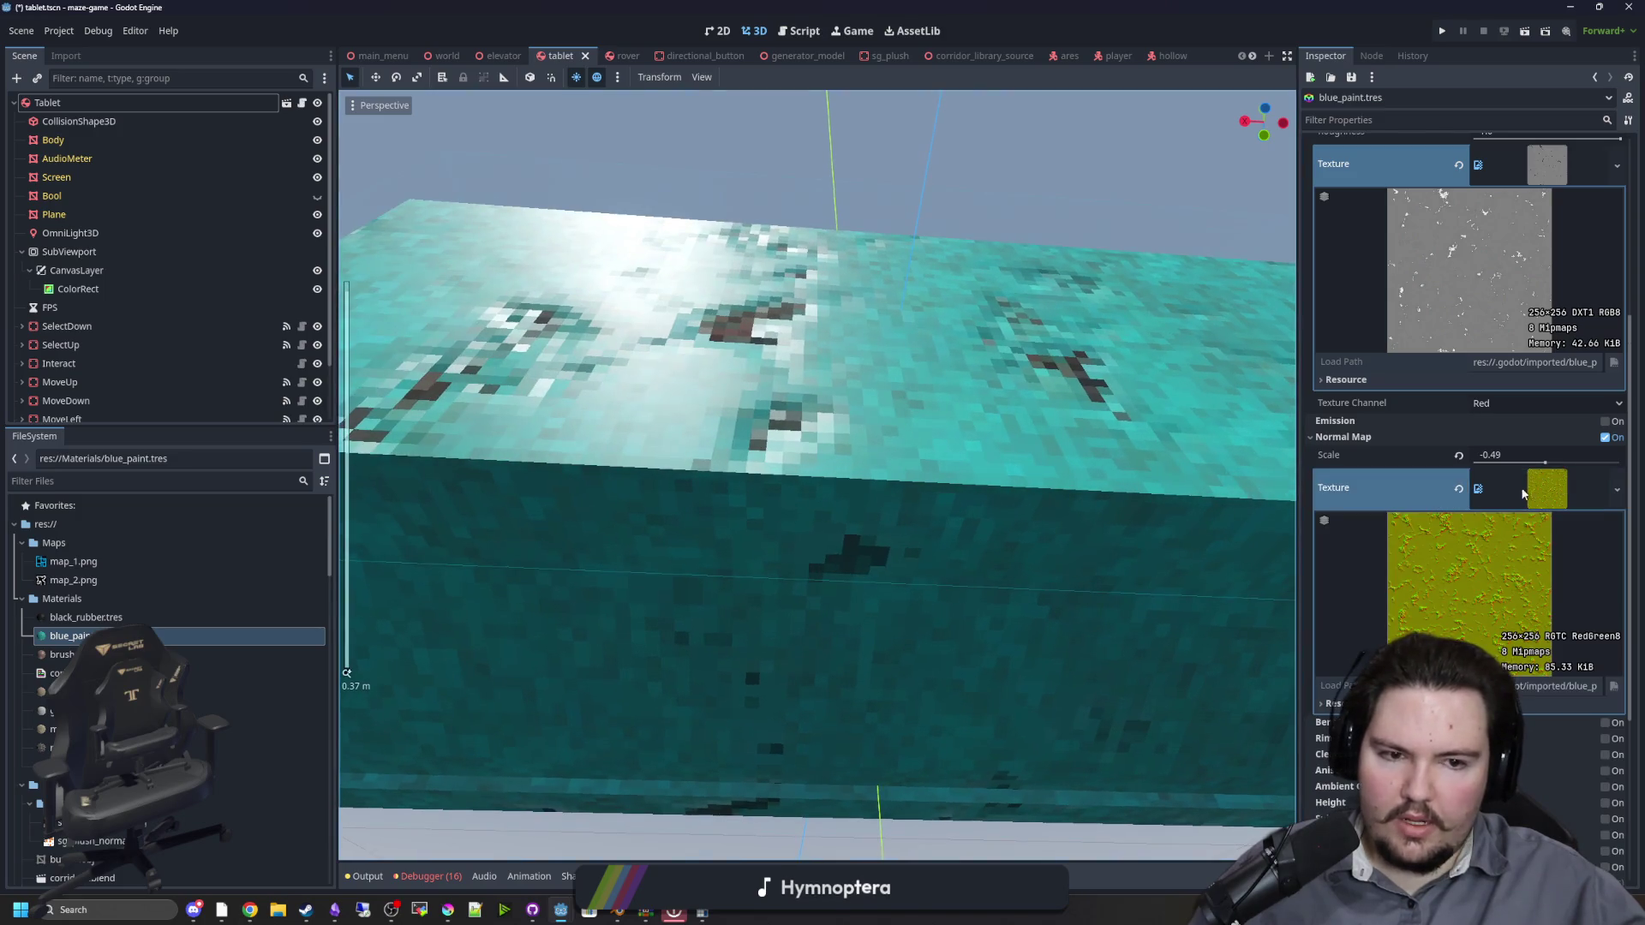
pyautogui.click(1460, 456)
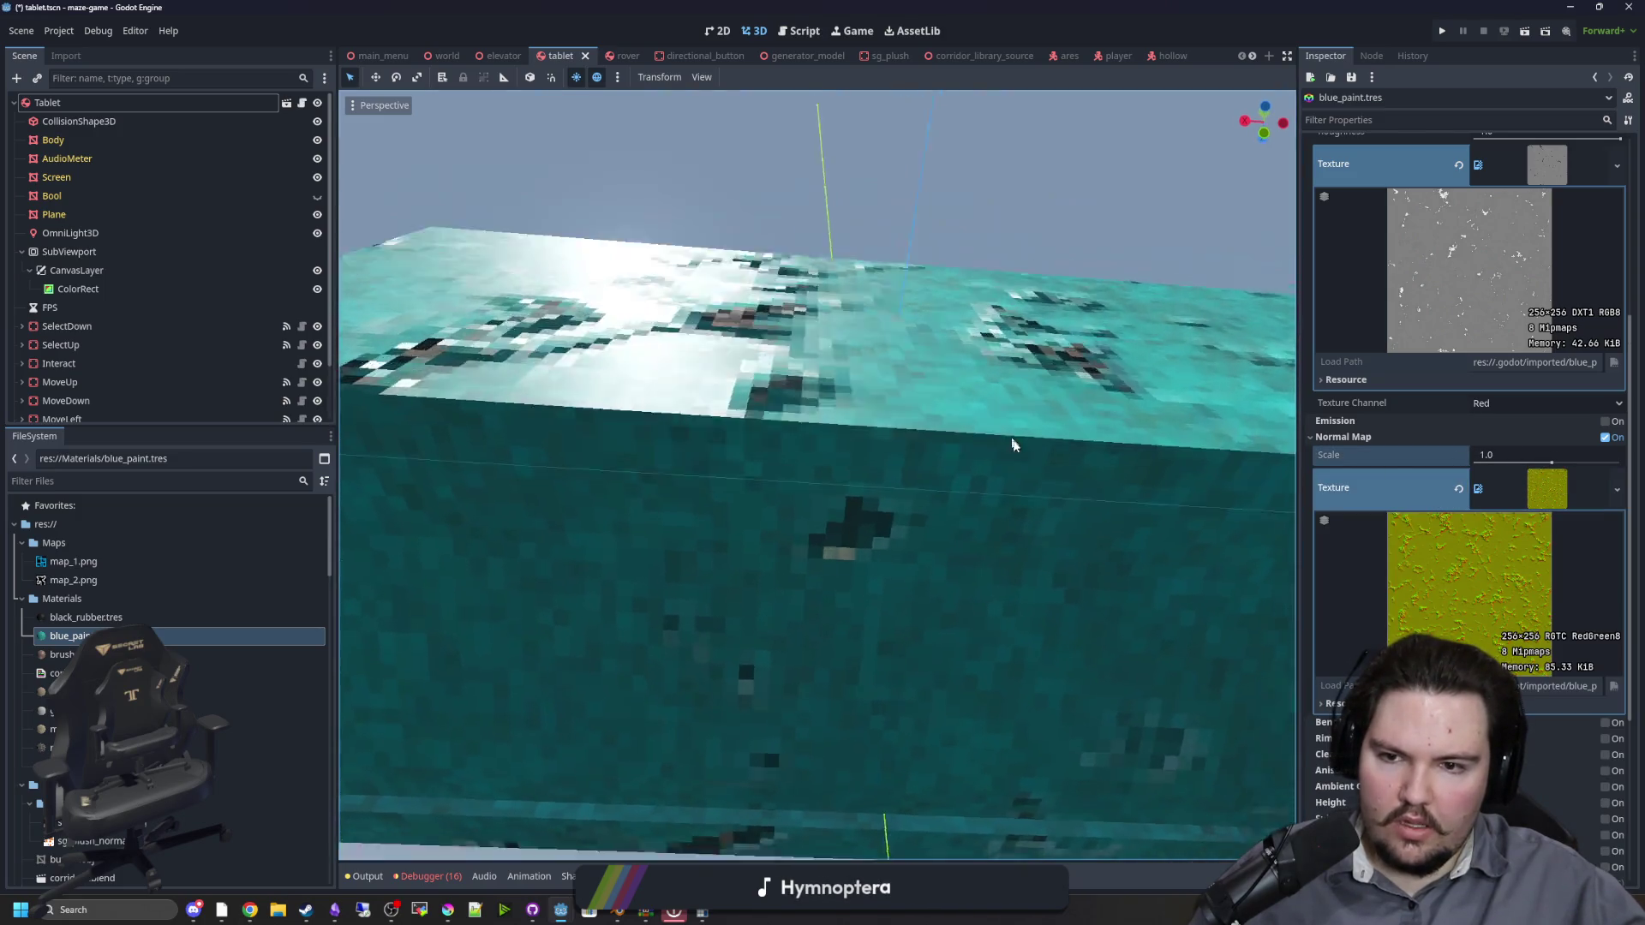
pyautogui.scroll(-3, 971, 519)
pyautogui.moveTo(971, 519)
pyautogui.mouseDown()
pyautogui.moveTo(824, 533)
pyautogui.moveTo(908, 490)
pyautogui.moveTo(995, 495)
pyautogui.moveTo(805, 549)
pyautogui.mouseUp()
pyautogui.click(1526, 458)
pyautogui.write('-1')
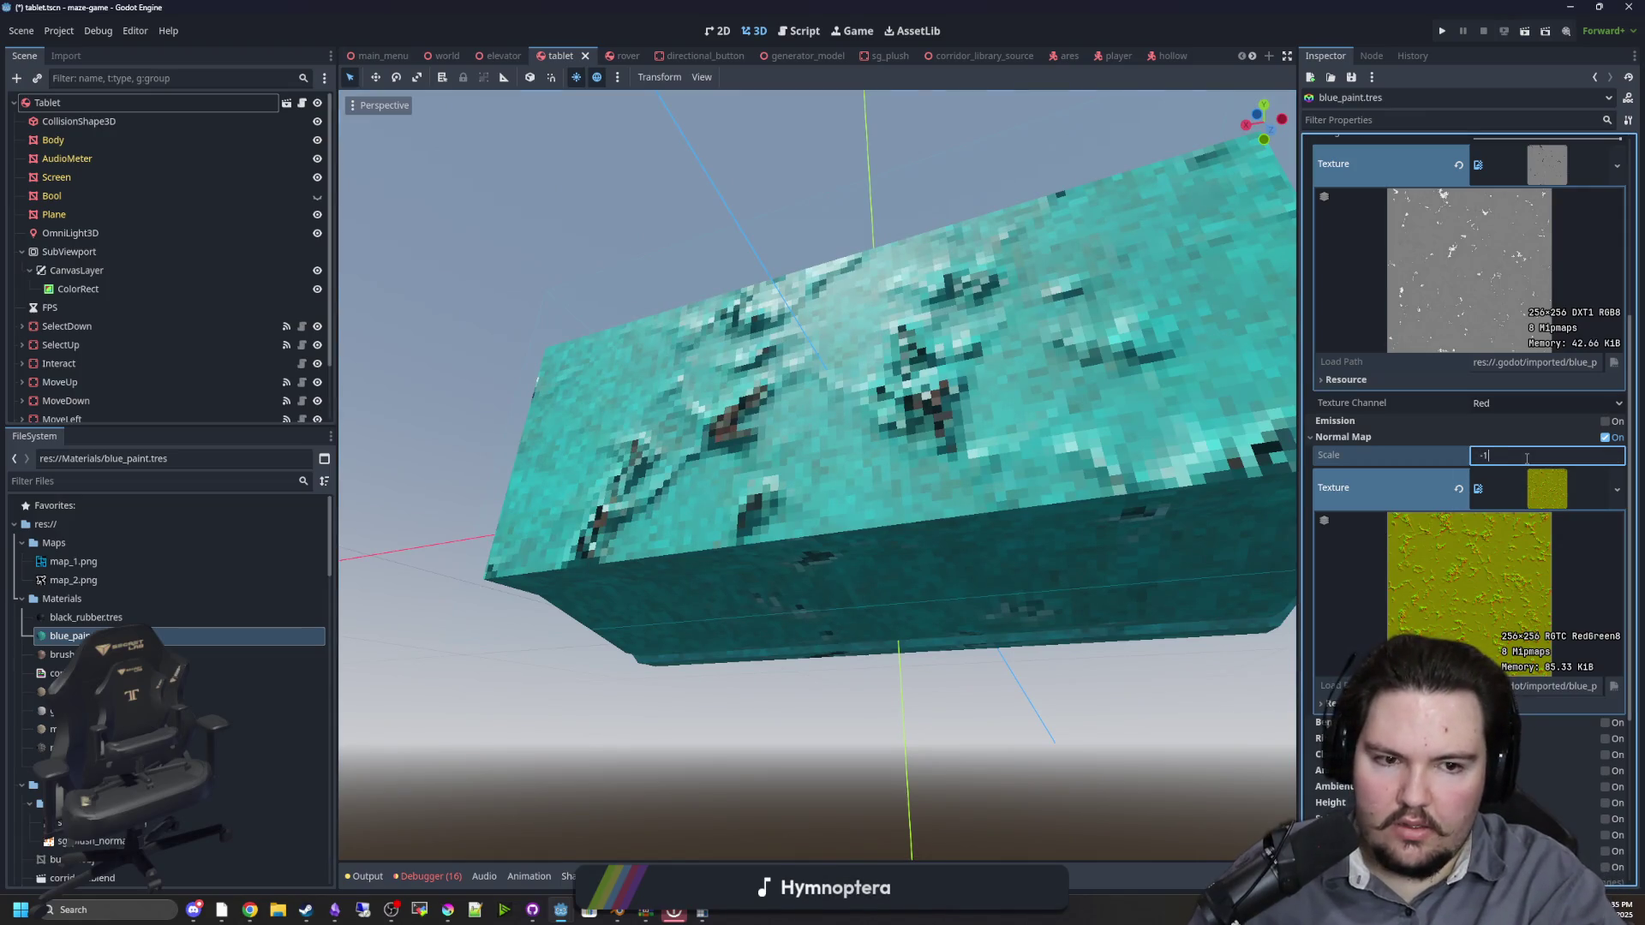
pyautogui.press('Return')
# Step: Set the normal map scale to -0.5 and save the tablet scene
pyautogui.moveTo(943, 274)
pyautogui.mouseDown()
pyautogui.moveTo(827, 272)
pyautogui.moveTo(1131, 390)
pyautogui.mouseUp()
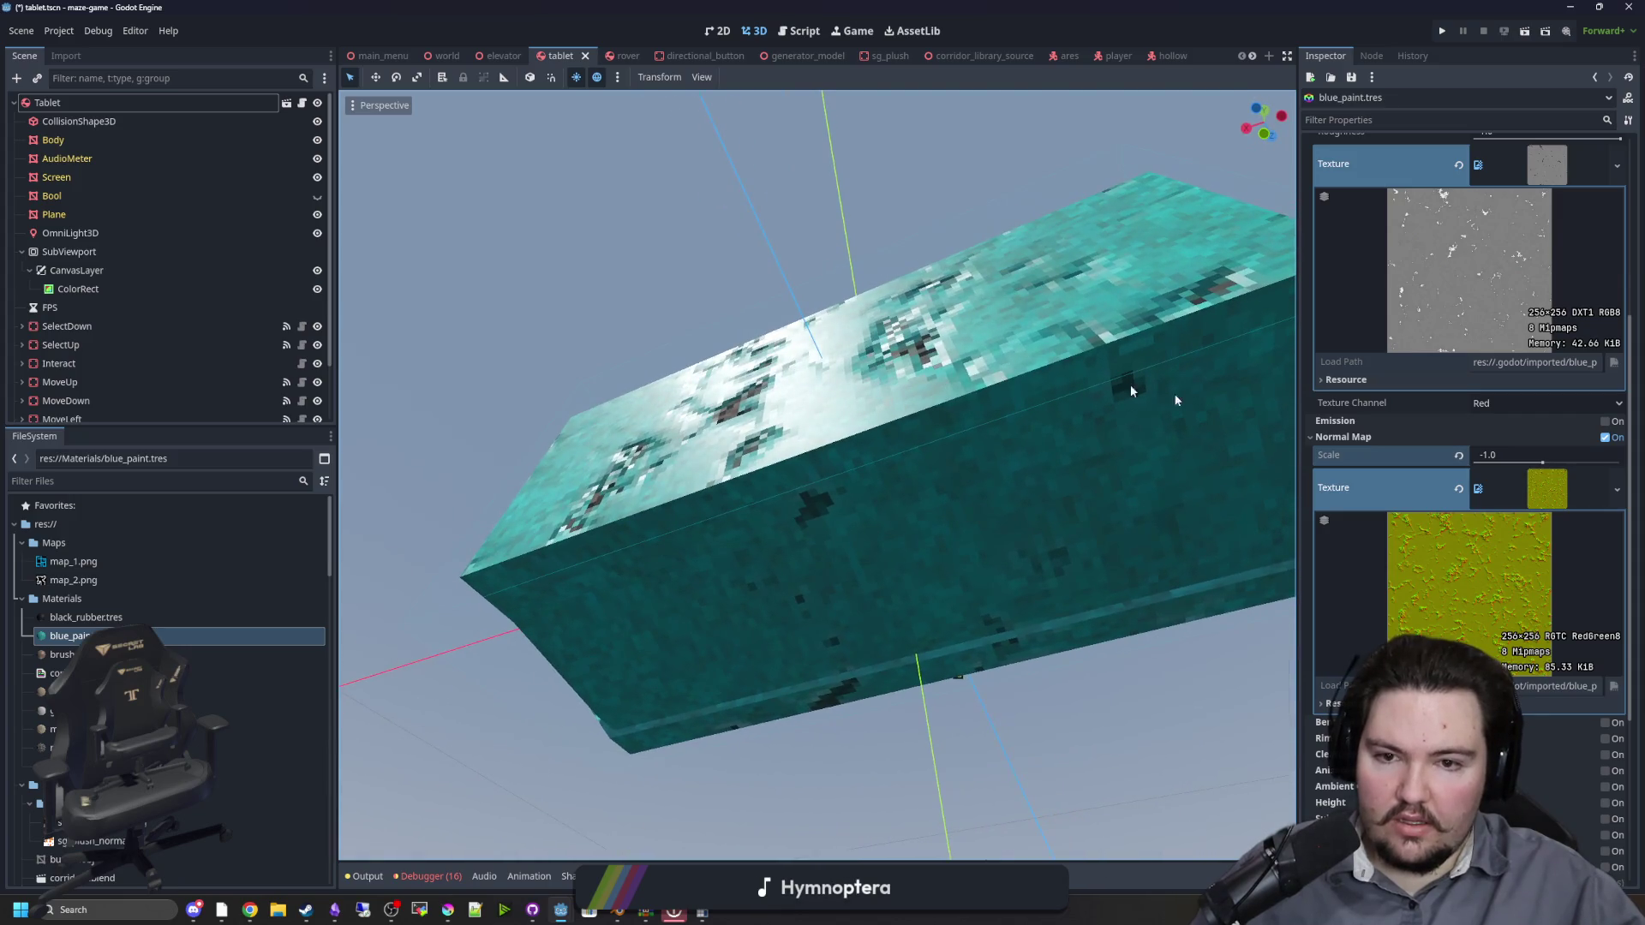
pyautogui.click(1502, 459)
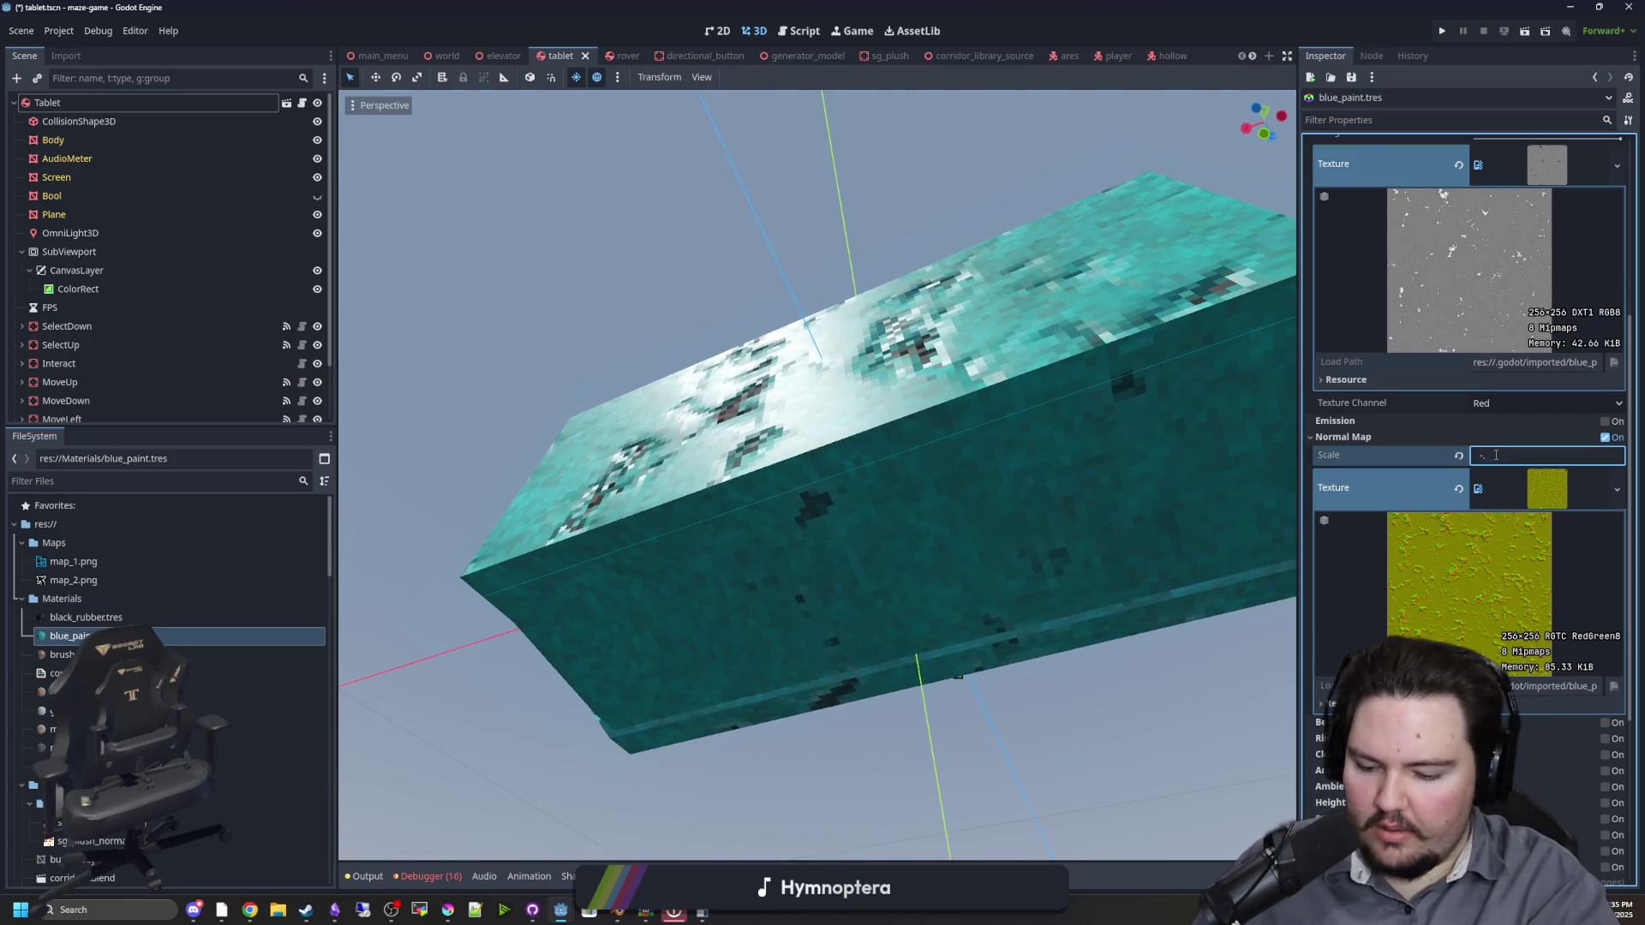
pyautogui.write('5')
pyautogui.press('Return')
pyautogui.moveTo(857, 257)
pyautogui.mouseDown()
pyautogui.moveTo(728, 250)
pyautogui.moveTo(842, 291)
pyautogui.mouseUp()
pyautogui.hotkey('ctrl', 's')
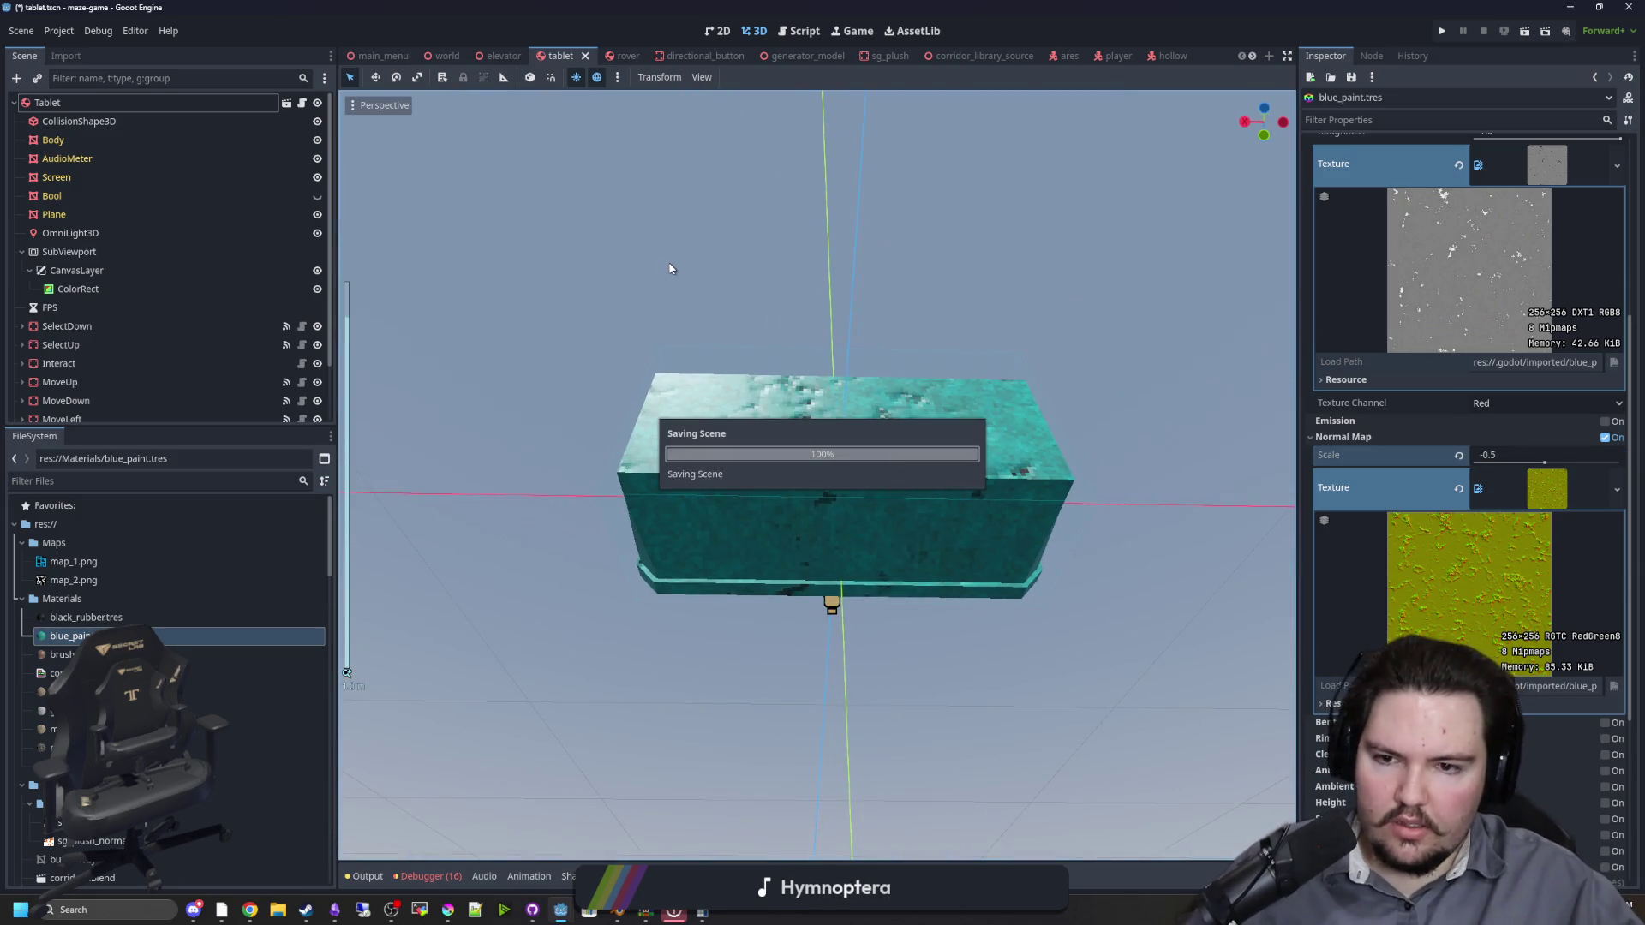
pyautogui.moveTo(670, 269)
pyautogui.mouseDown()
pyautogui.moveTo(804, 342)
pyautogui.moveTo(943, 257)
pyautogui.moveTo(1454, 19)
pyautogui.mouseUp()
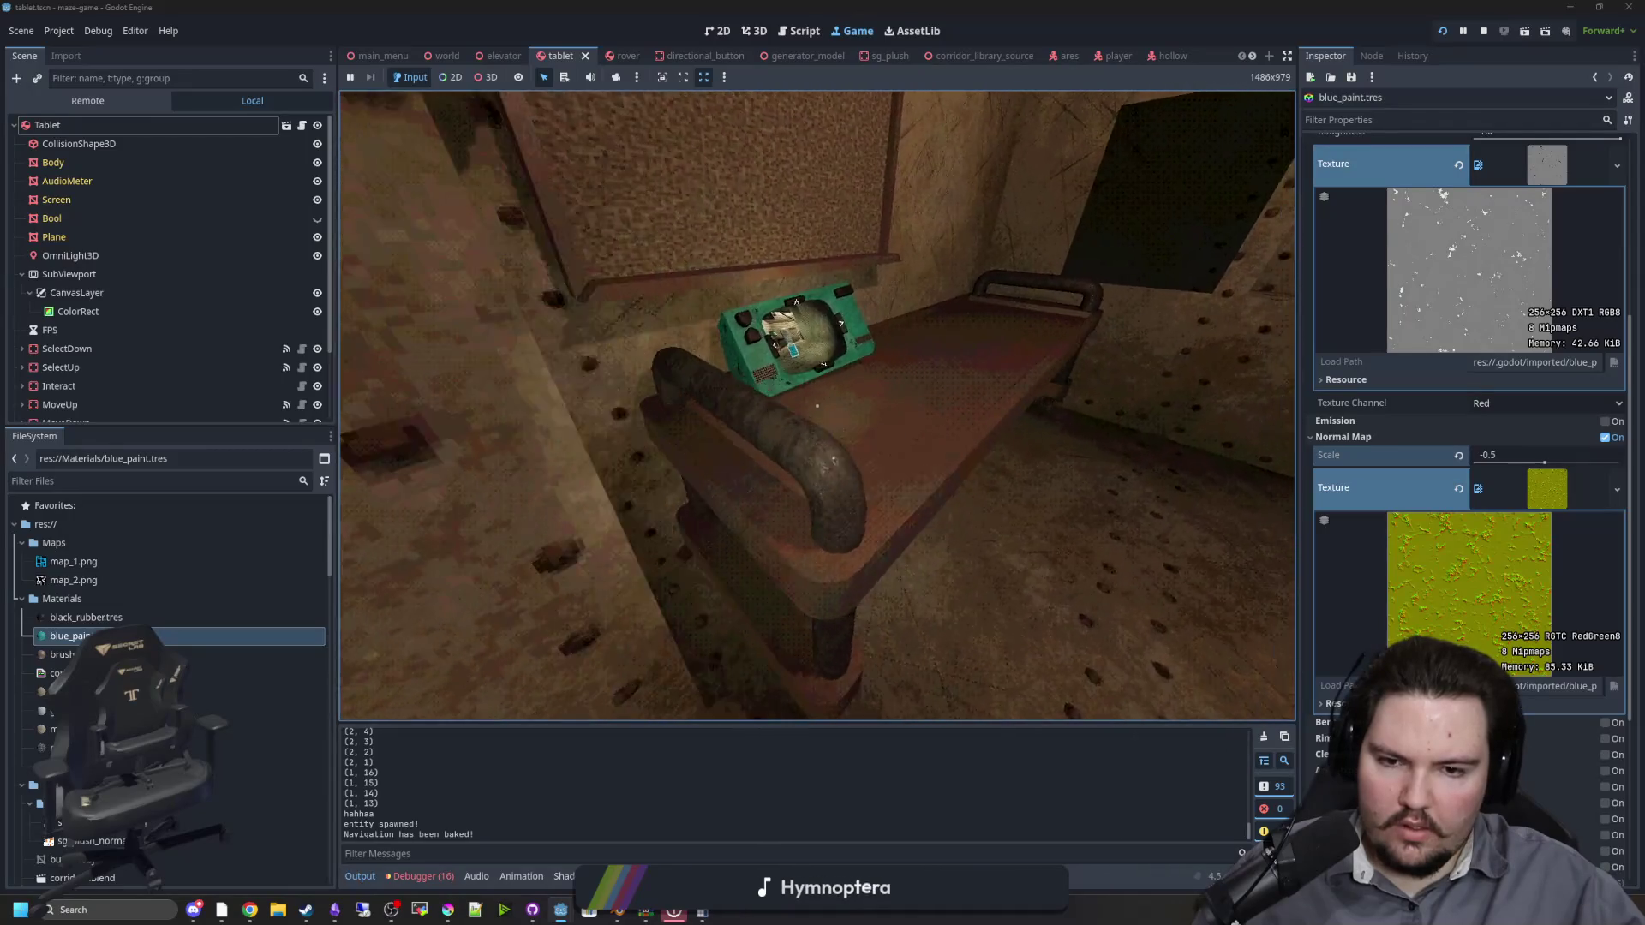
# Step: Pick up the tablet in-game to check its screen, then pause, stop the game and save
pyautogui.press('e')
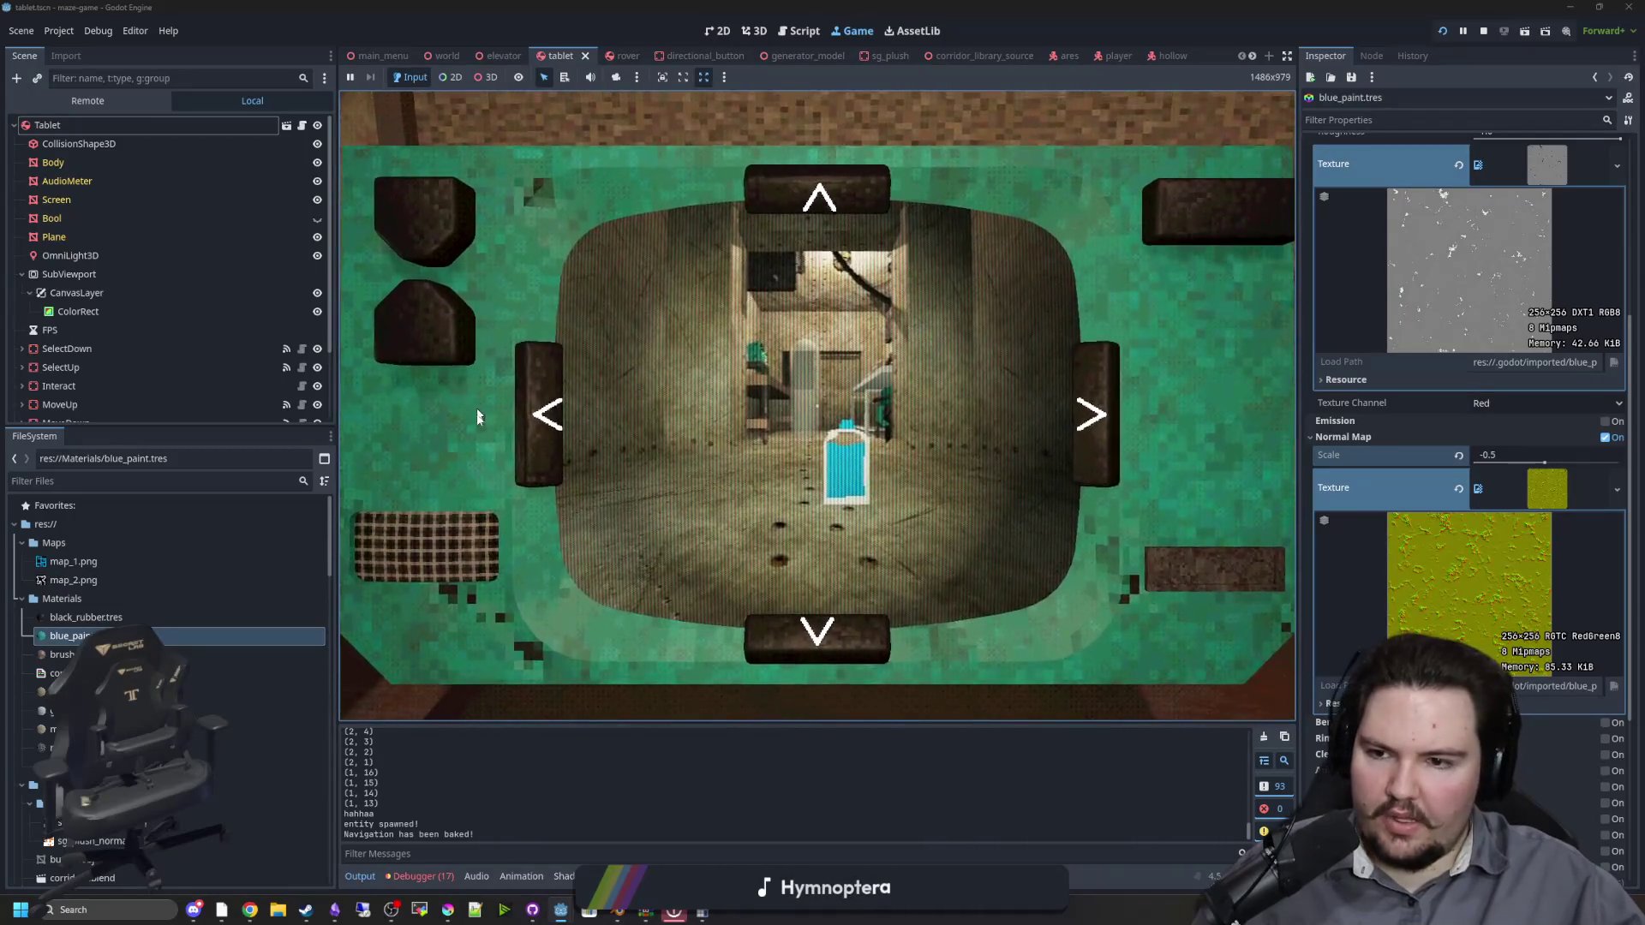
pyautogui.press('e')
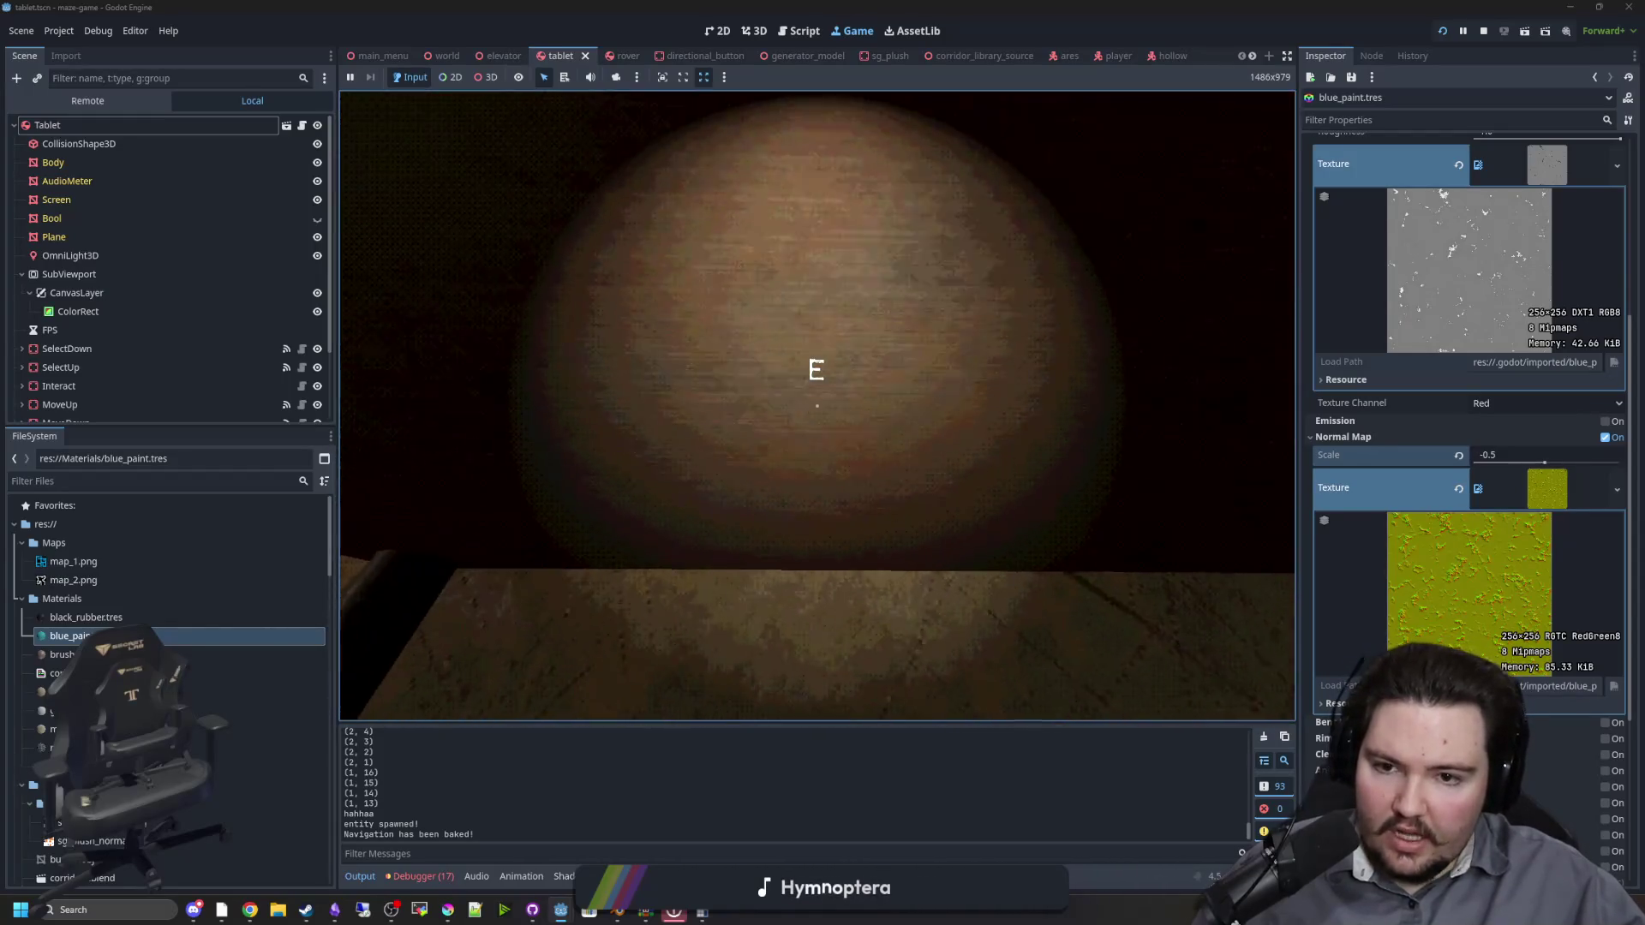
pyautogui.press('Escape')
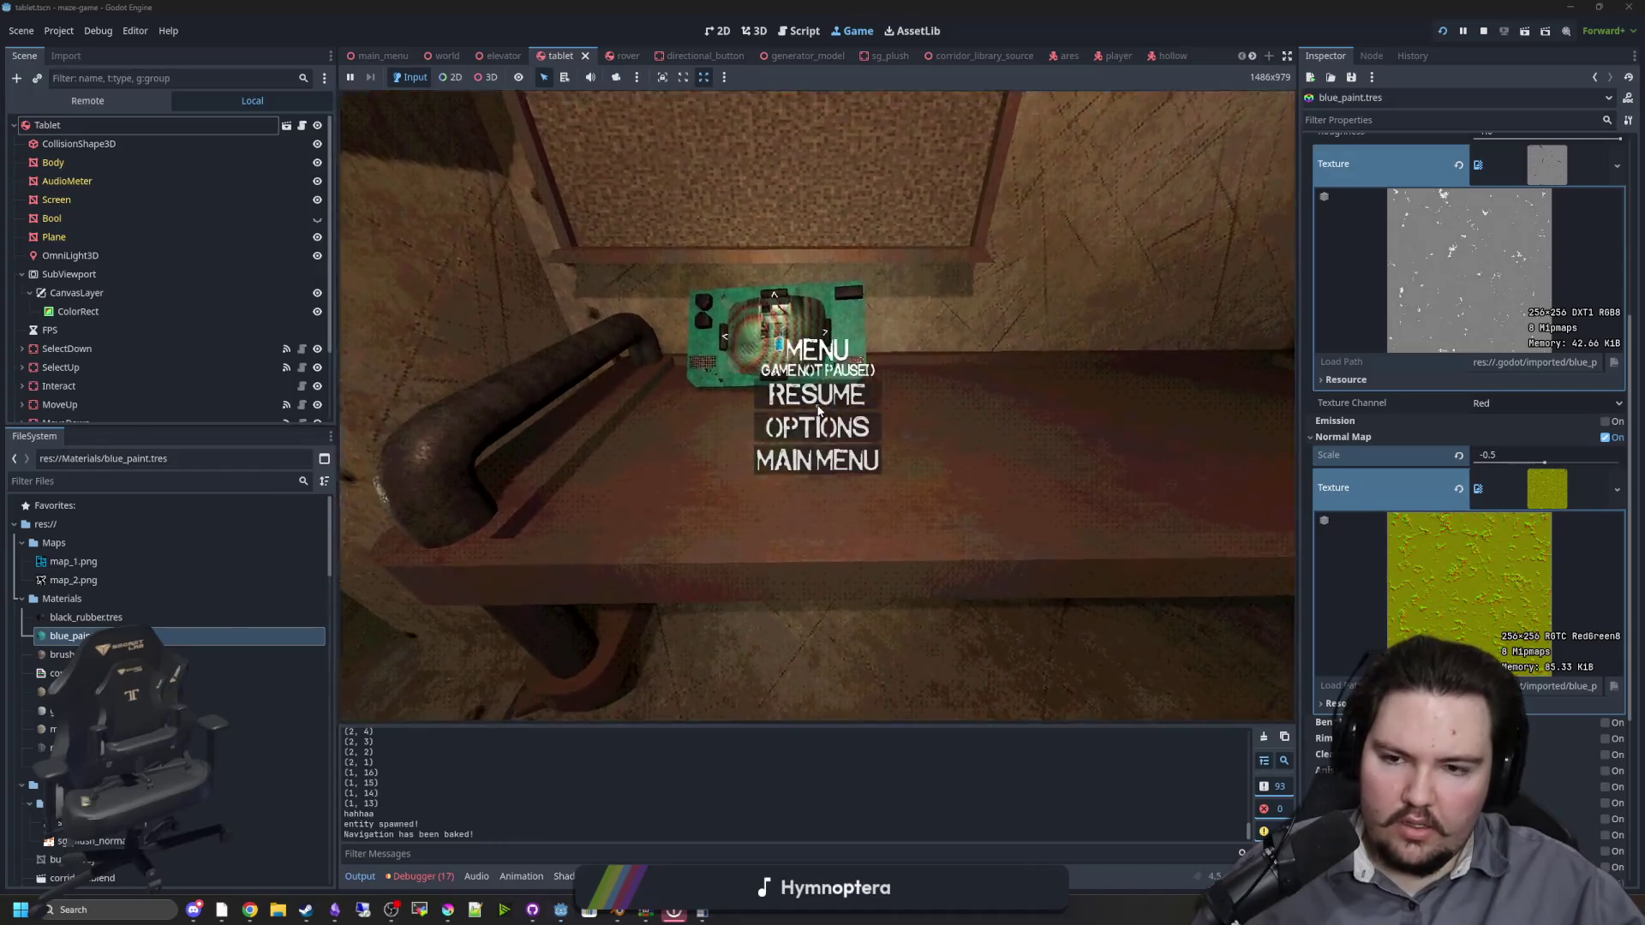
pyautogui.press('super')
pyautogui.press('F8')
pyautogui.hotkey('ctrl', 's')
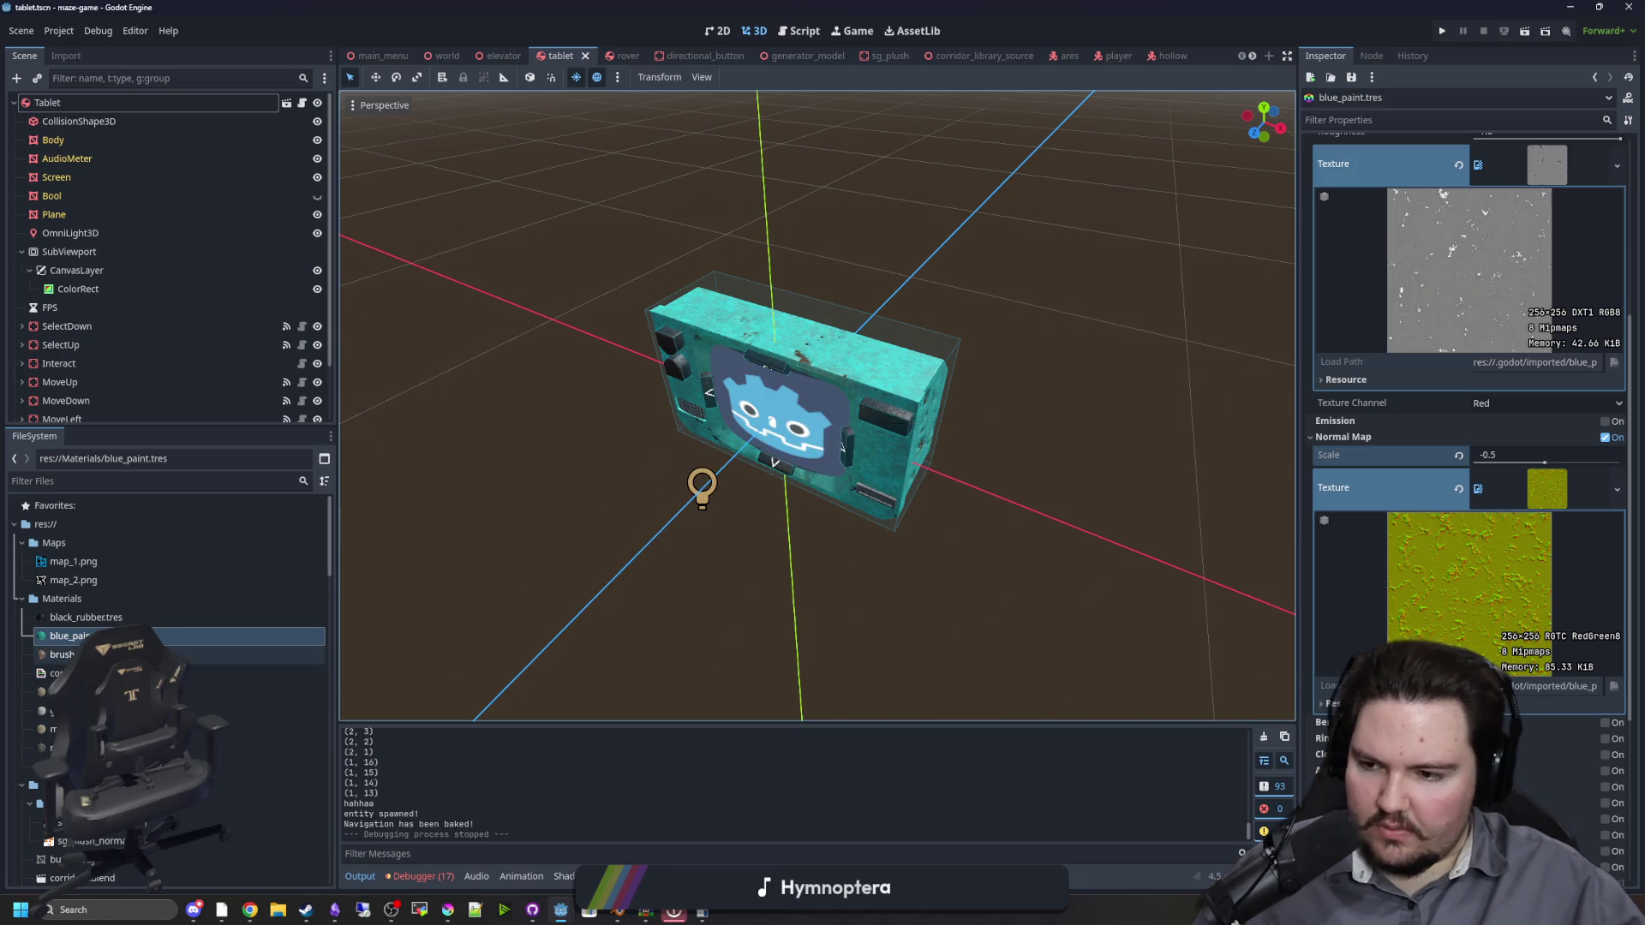
pyautogui.press('Down')
# Step: Expand brushed_metal's Sampling settings, pick a different texture Filter, and save
pyautogui.moveTo(1296, 341); pyautogui.dragTo(1094, 428)
pyautogui.scroll(-5, 1211, 695)
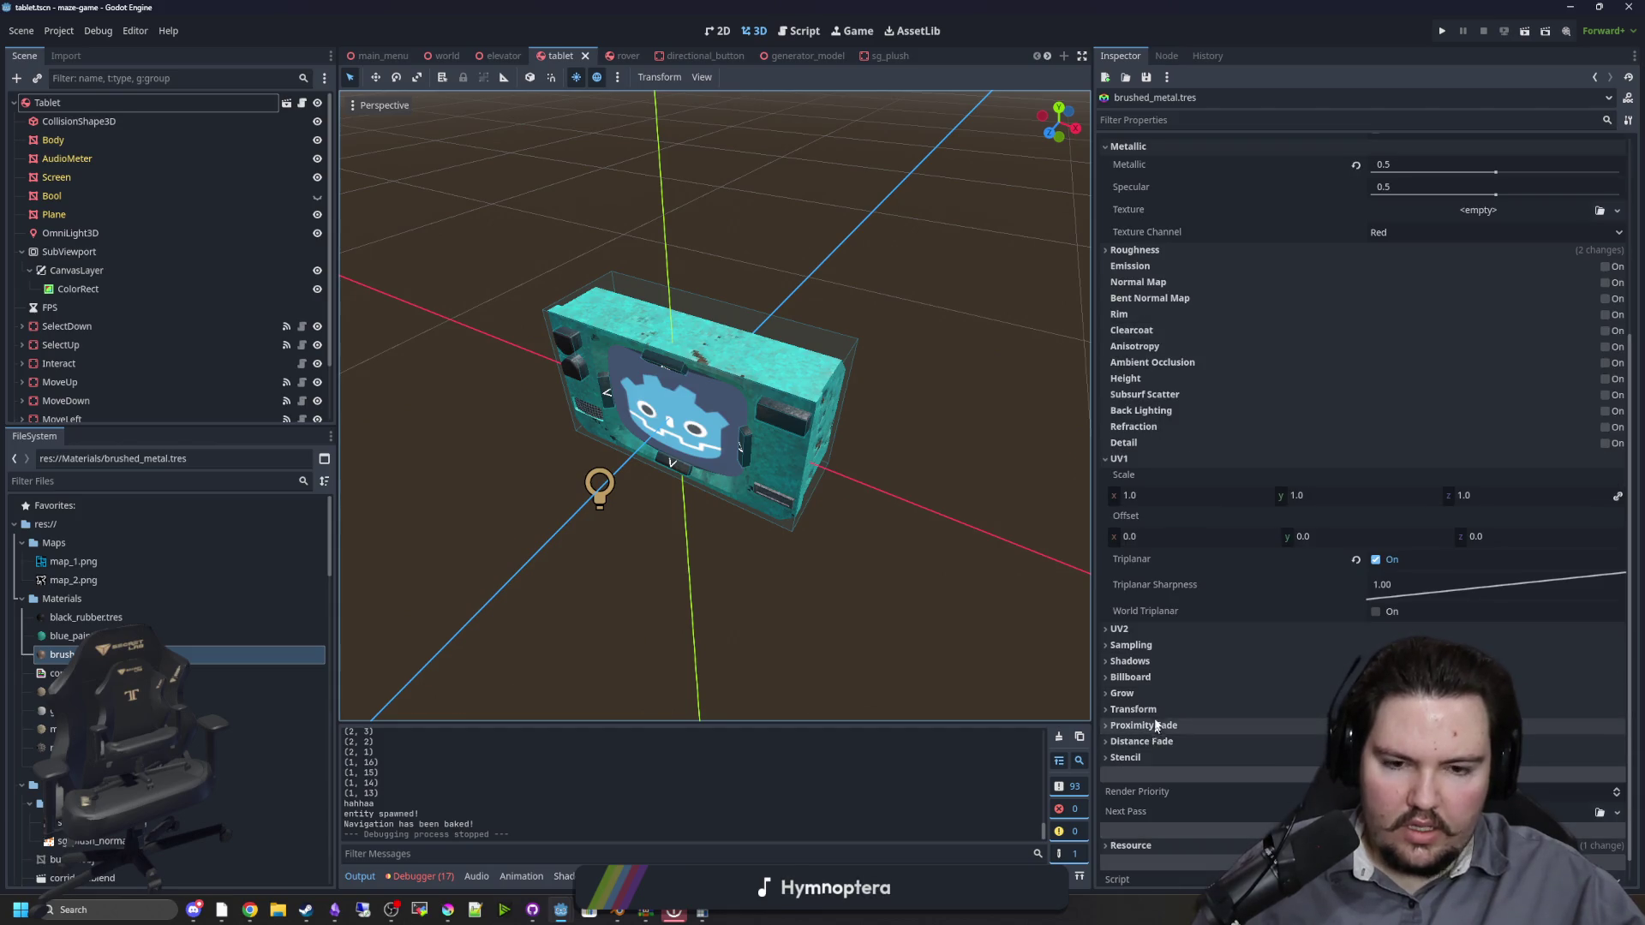
pyautogui.click(1163, 648)
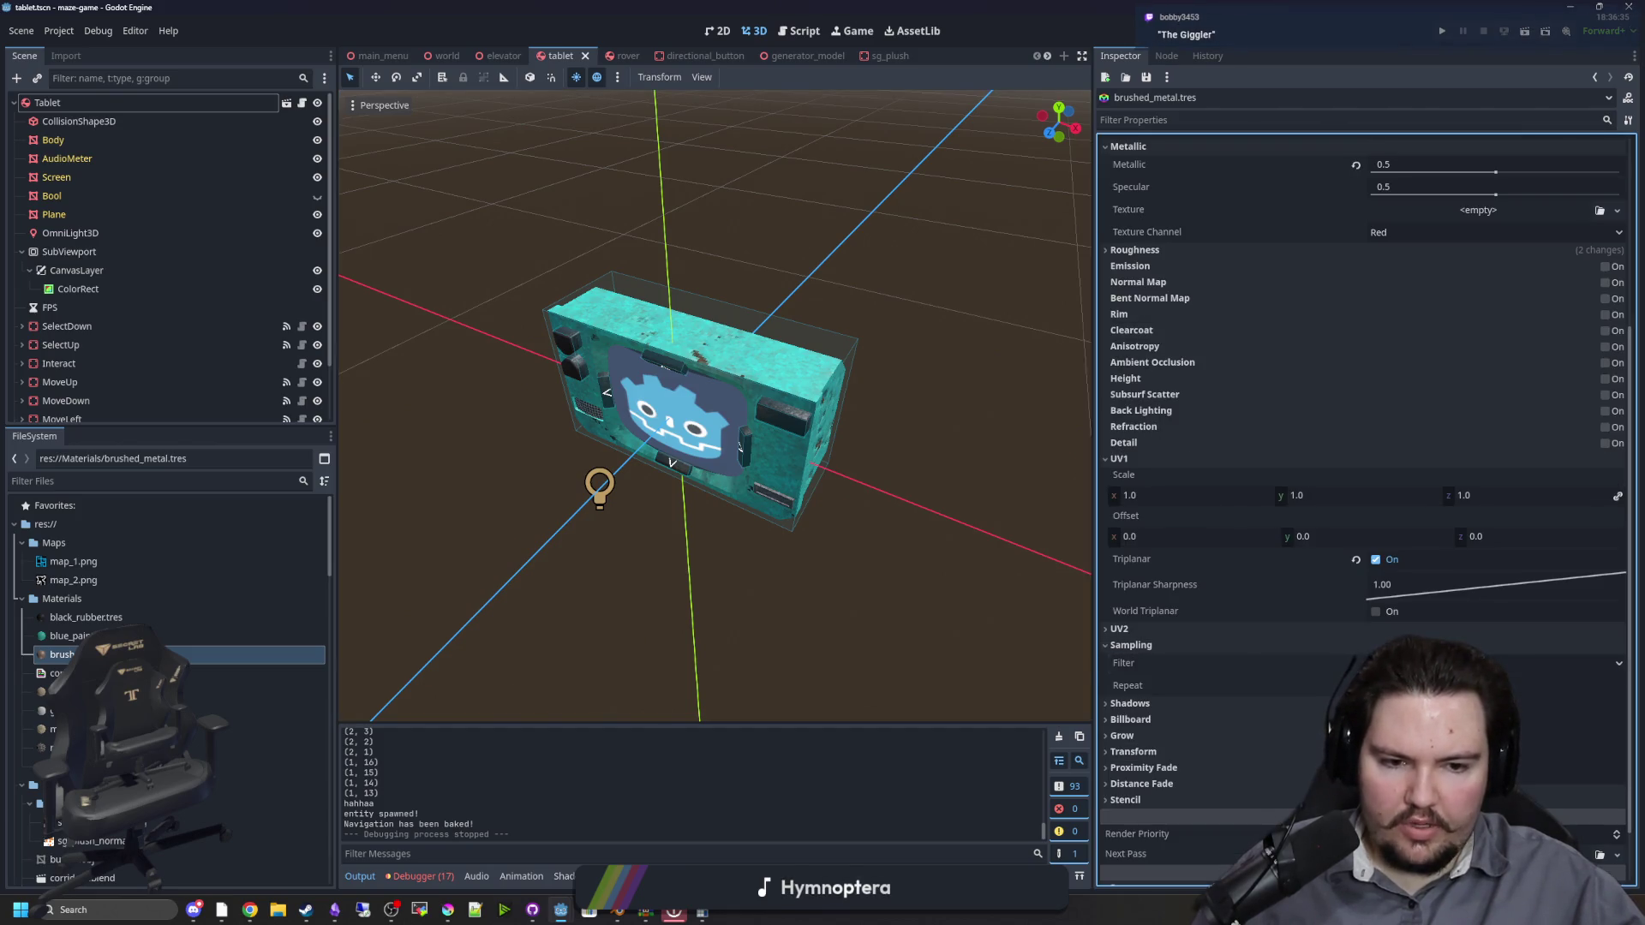
pyautogui.click(1456, 729)
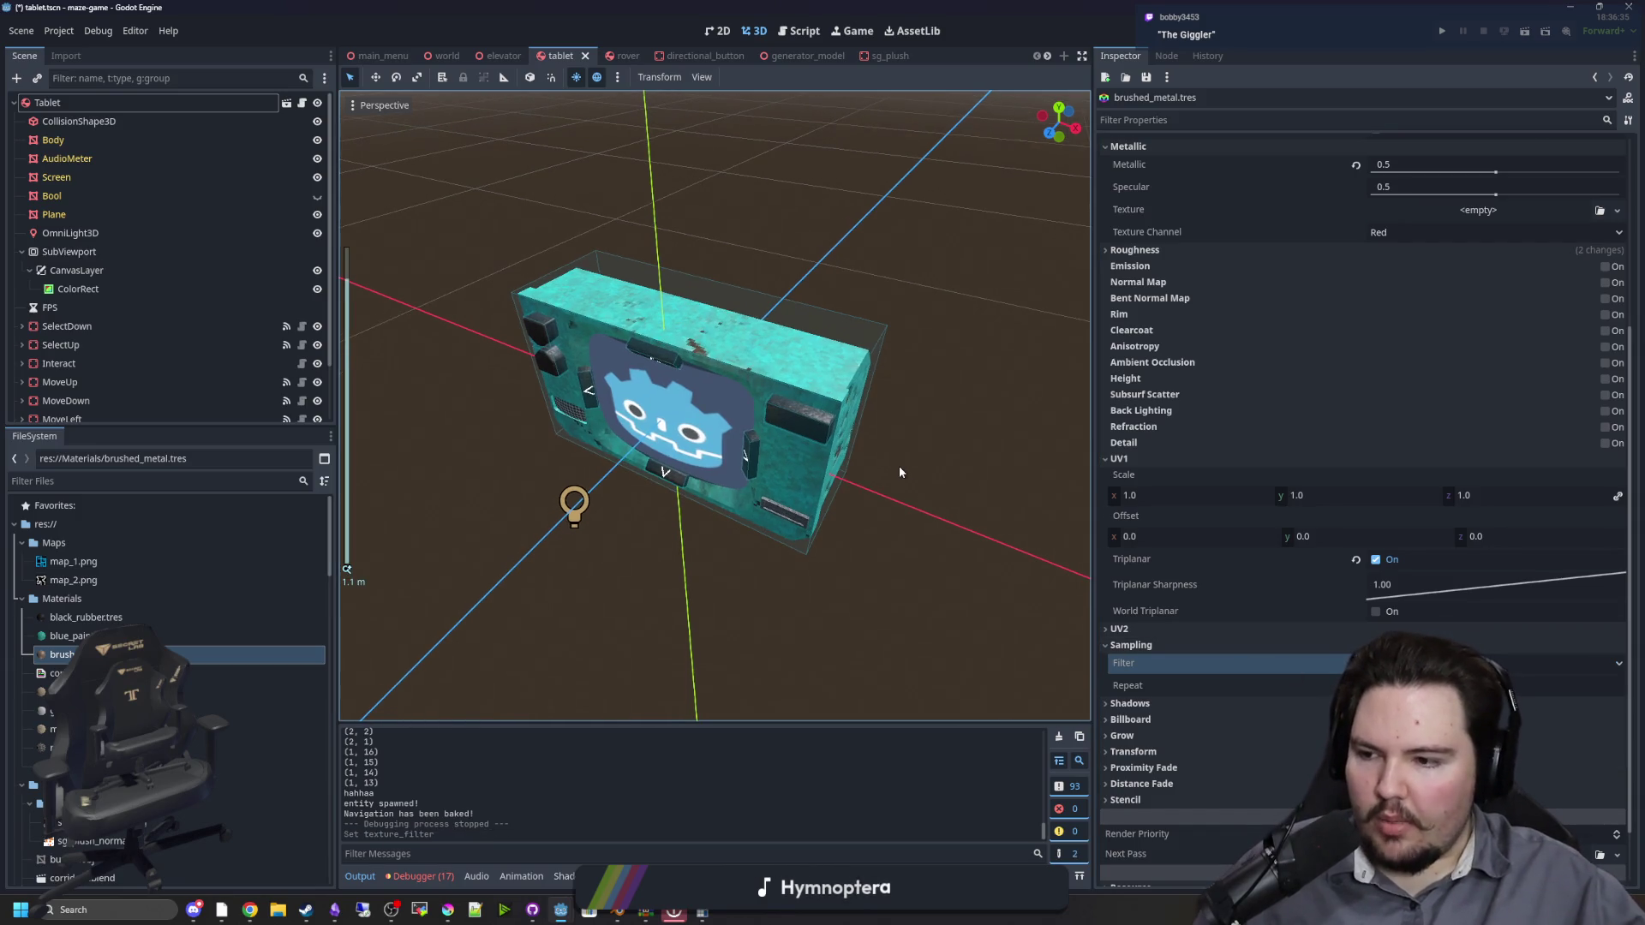
pyautogui.scroll(6, 898, 465)
pyautogui.hotkey('ctrl', 's')
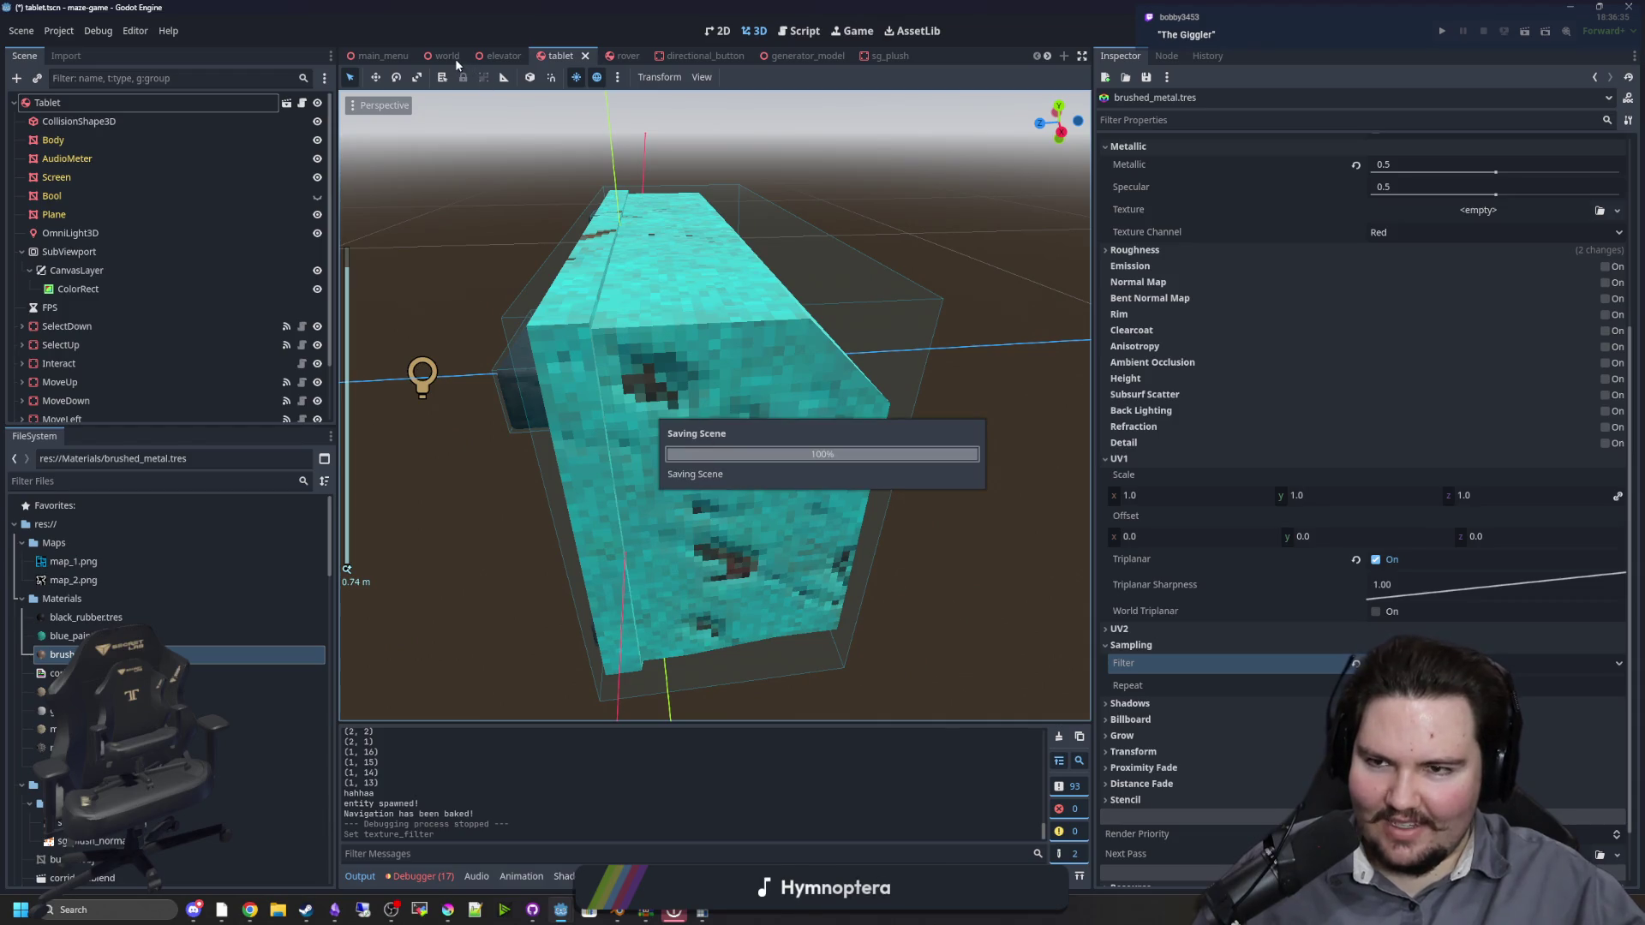
pyautogui.click(447, 55)
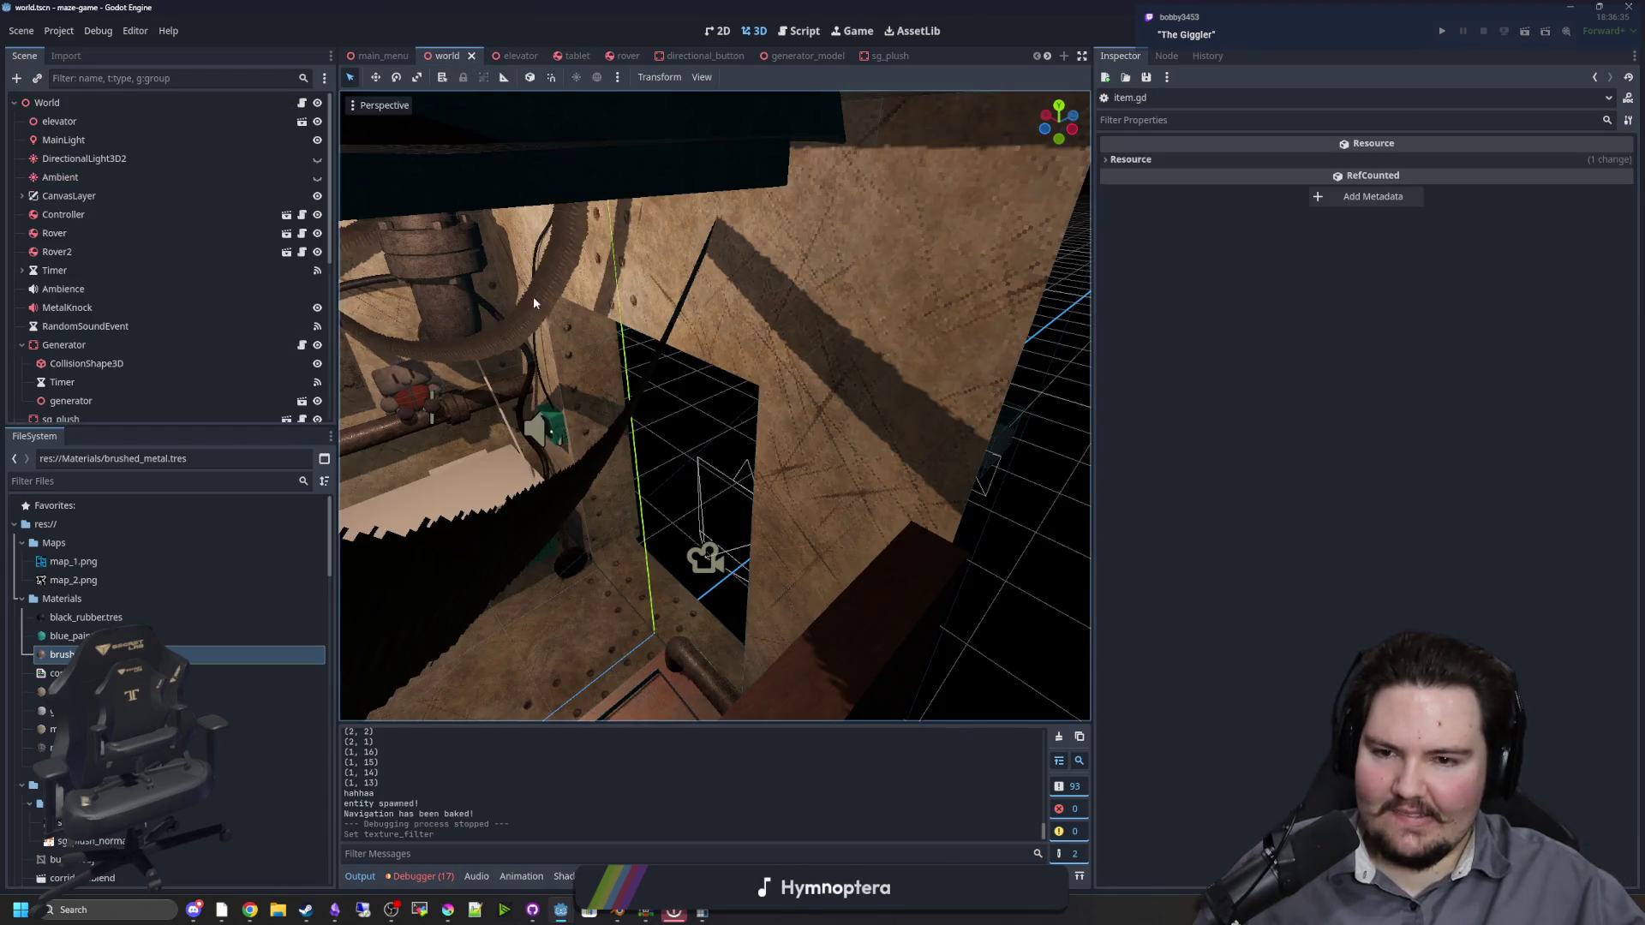
pyautogui.scroll(8, 777, 403)
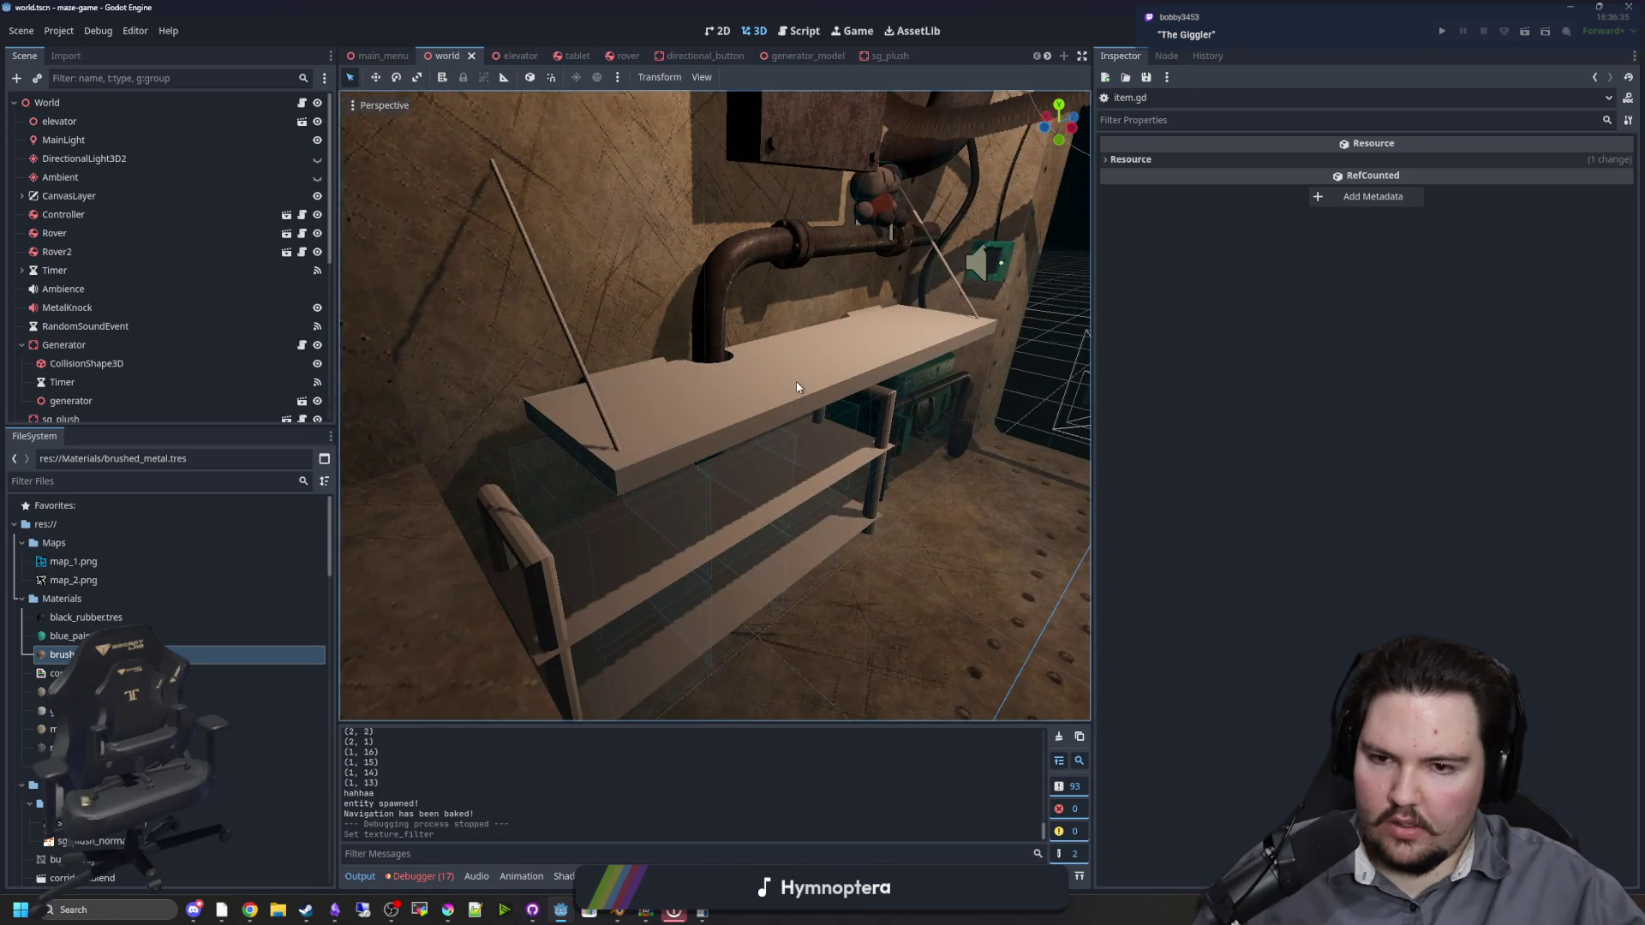
pyautogui.click(795, 382)
pyautogui.scroll(5, 671, 415)
pyautogui.scroll(3, 724, 465)
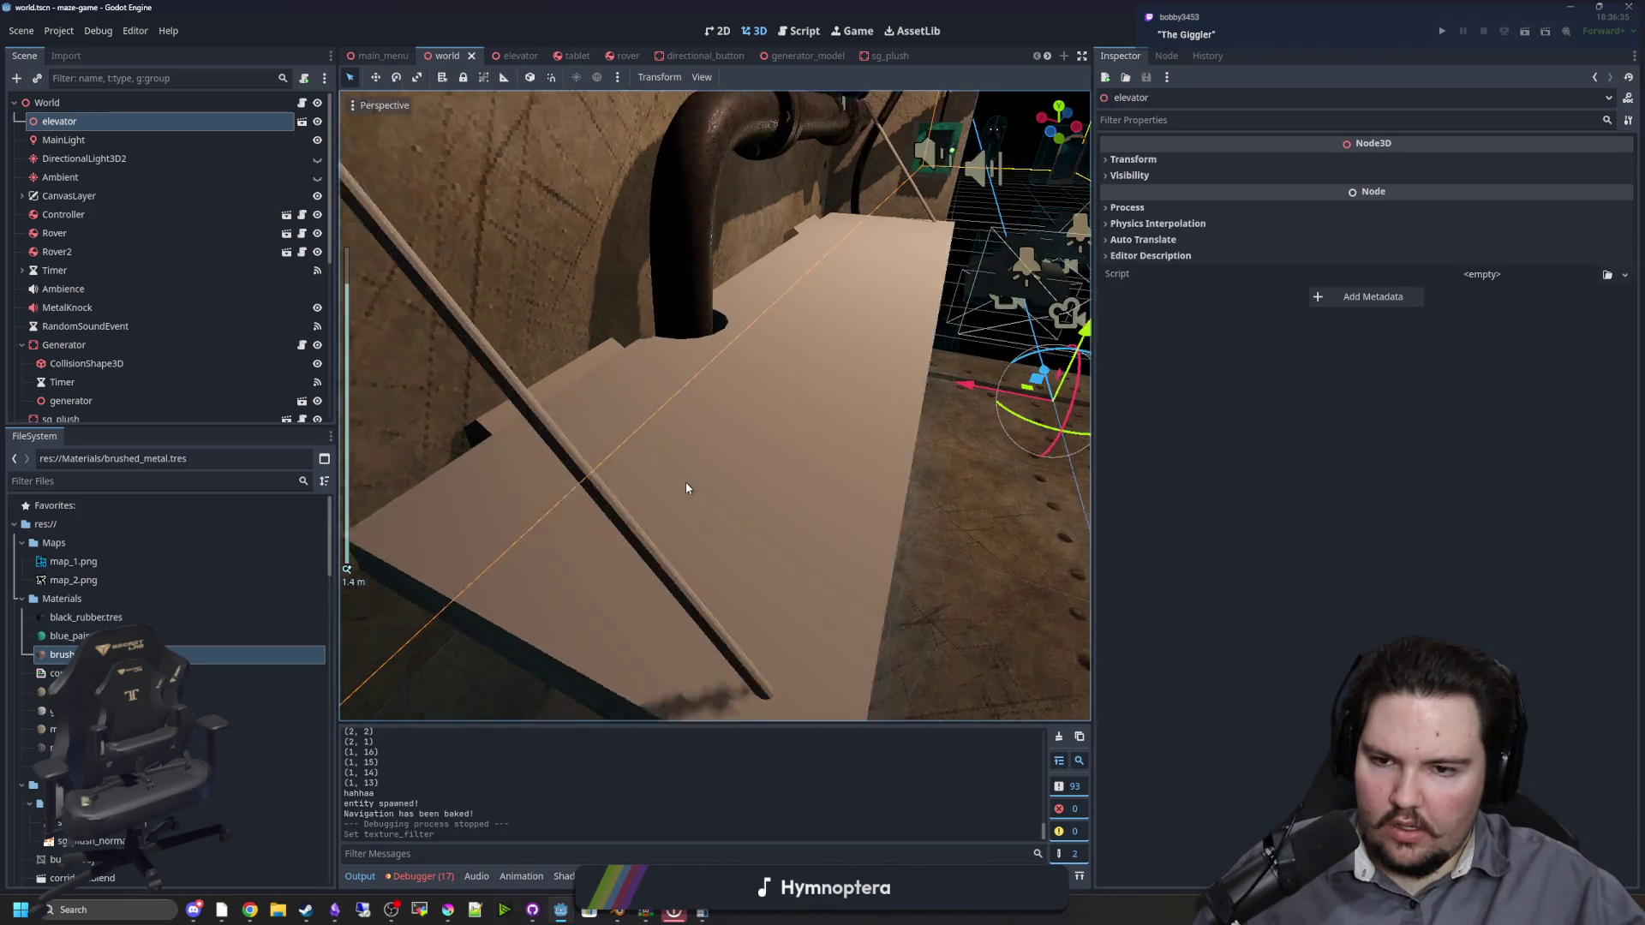
pyautogui.hotkey('ctrl', 'z')
pyautogui.scroll(-15, 680, 402)
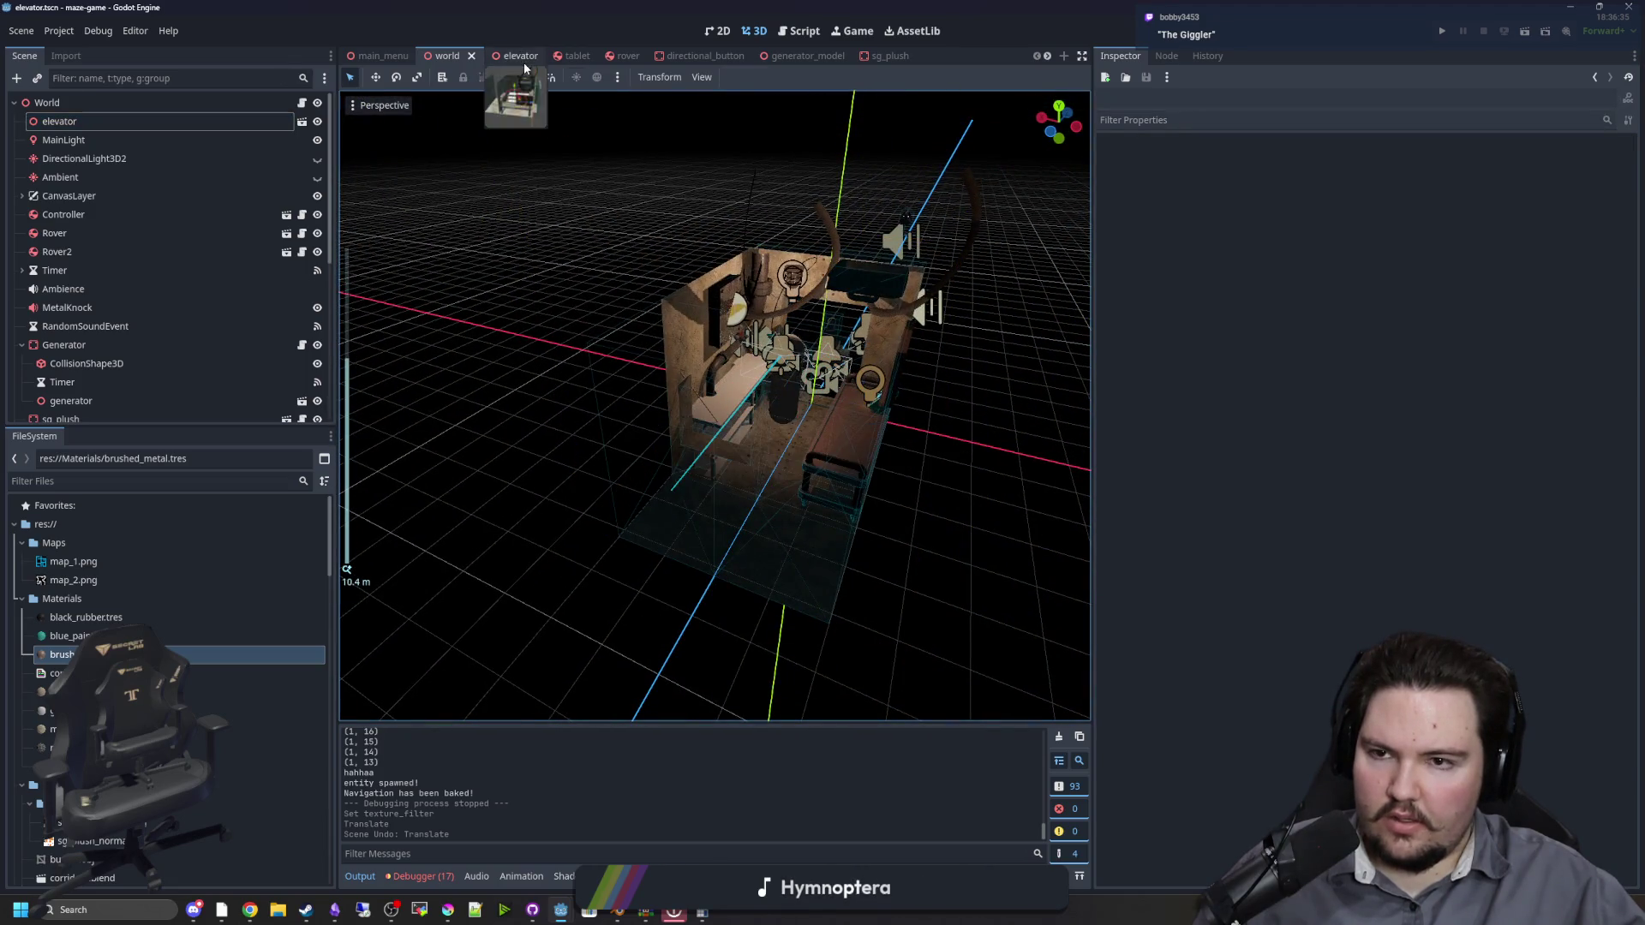
# Step: In the elevator scene, apply the brushed metal material to the top shelf
pyautogui.click(521, 57)
pyautogui.moveTo(457, 511); pyautogui.dragTo(315, 625)
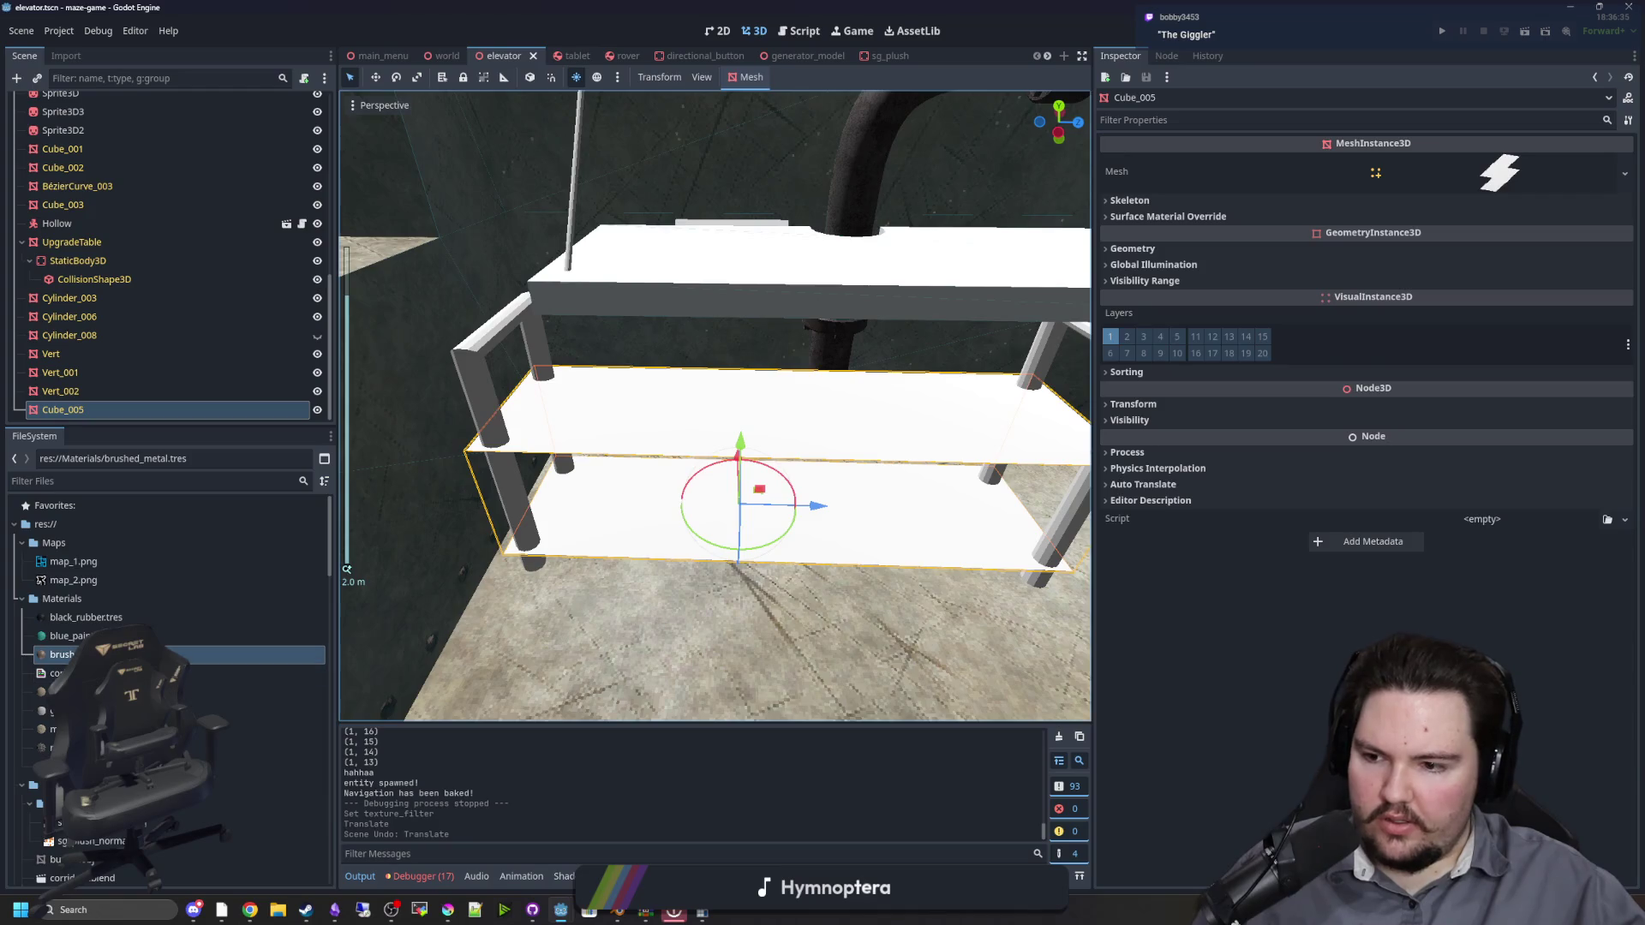
pyautogui.moveTo(68, 654); pyautogui.dragTo(728, 257)
pyautogui.scroll(3, 591, 502)
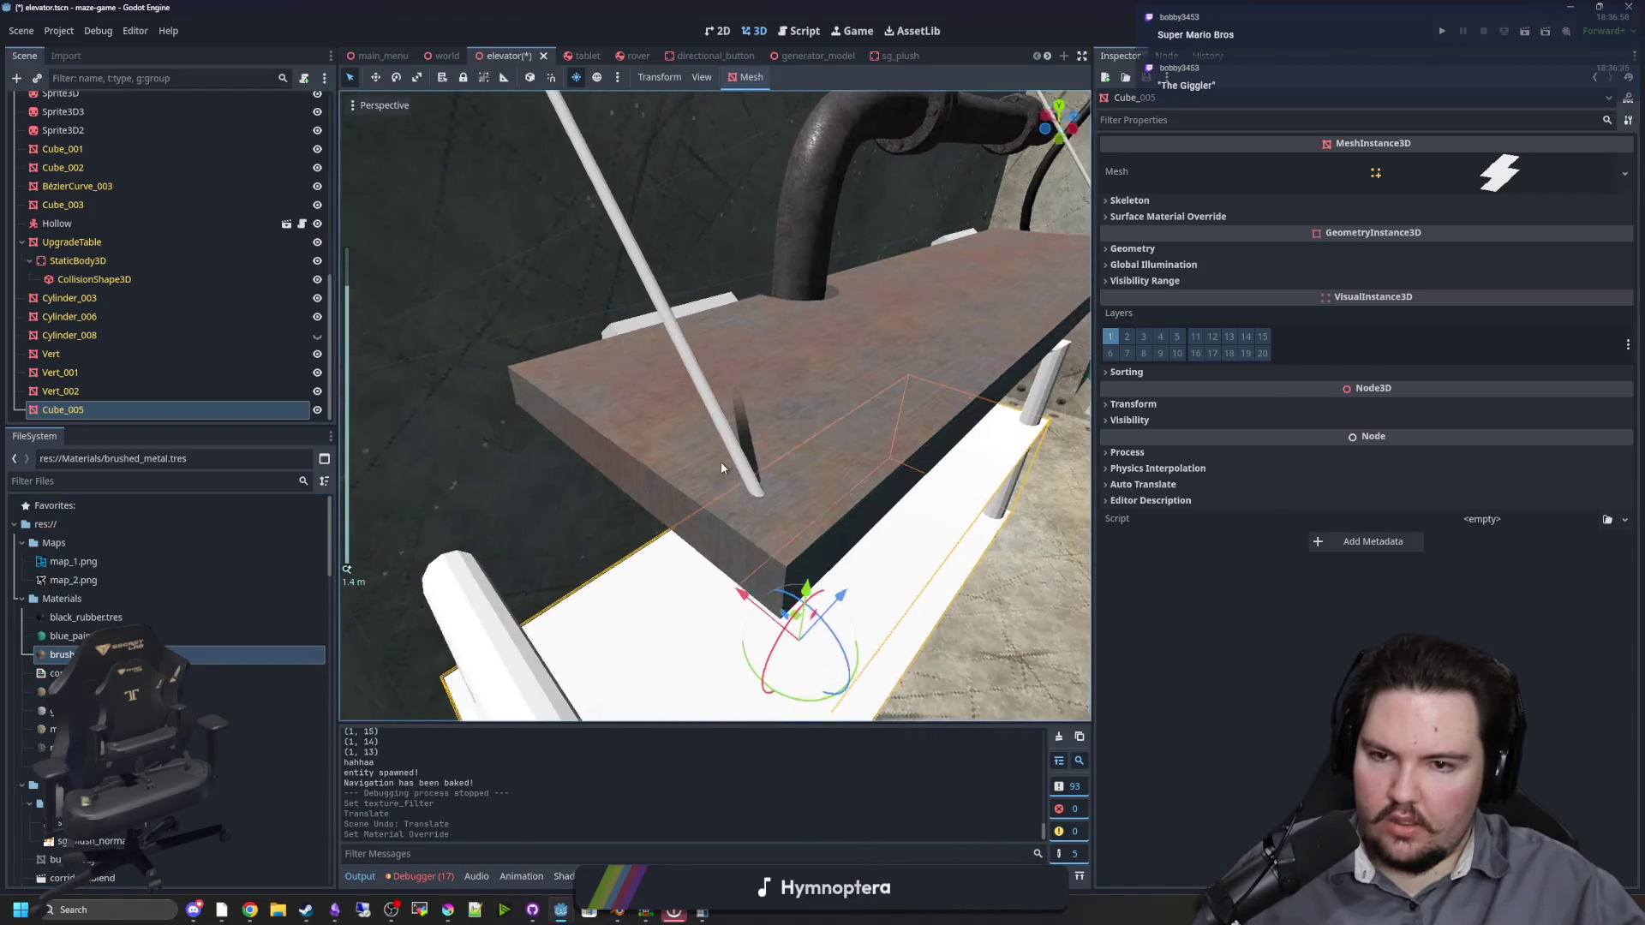
pyautogui.moveTo(721, 469)
pyautogui.mouseDown()
pyautogui.moveTo(519, 516)
pyautogui.moveTo(497, 549)
pyautogui.mouseUp()
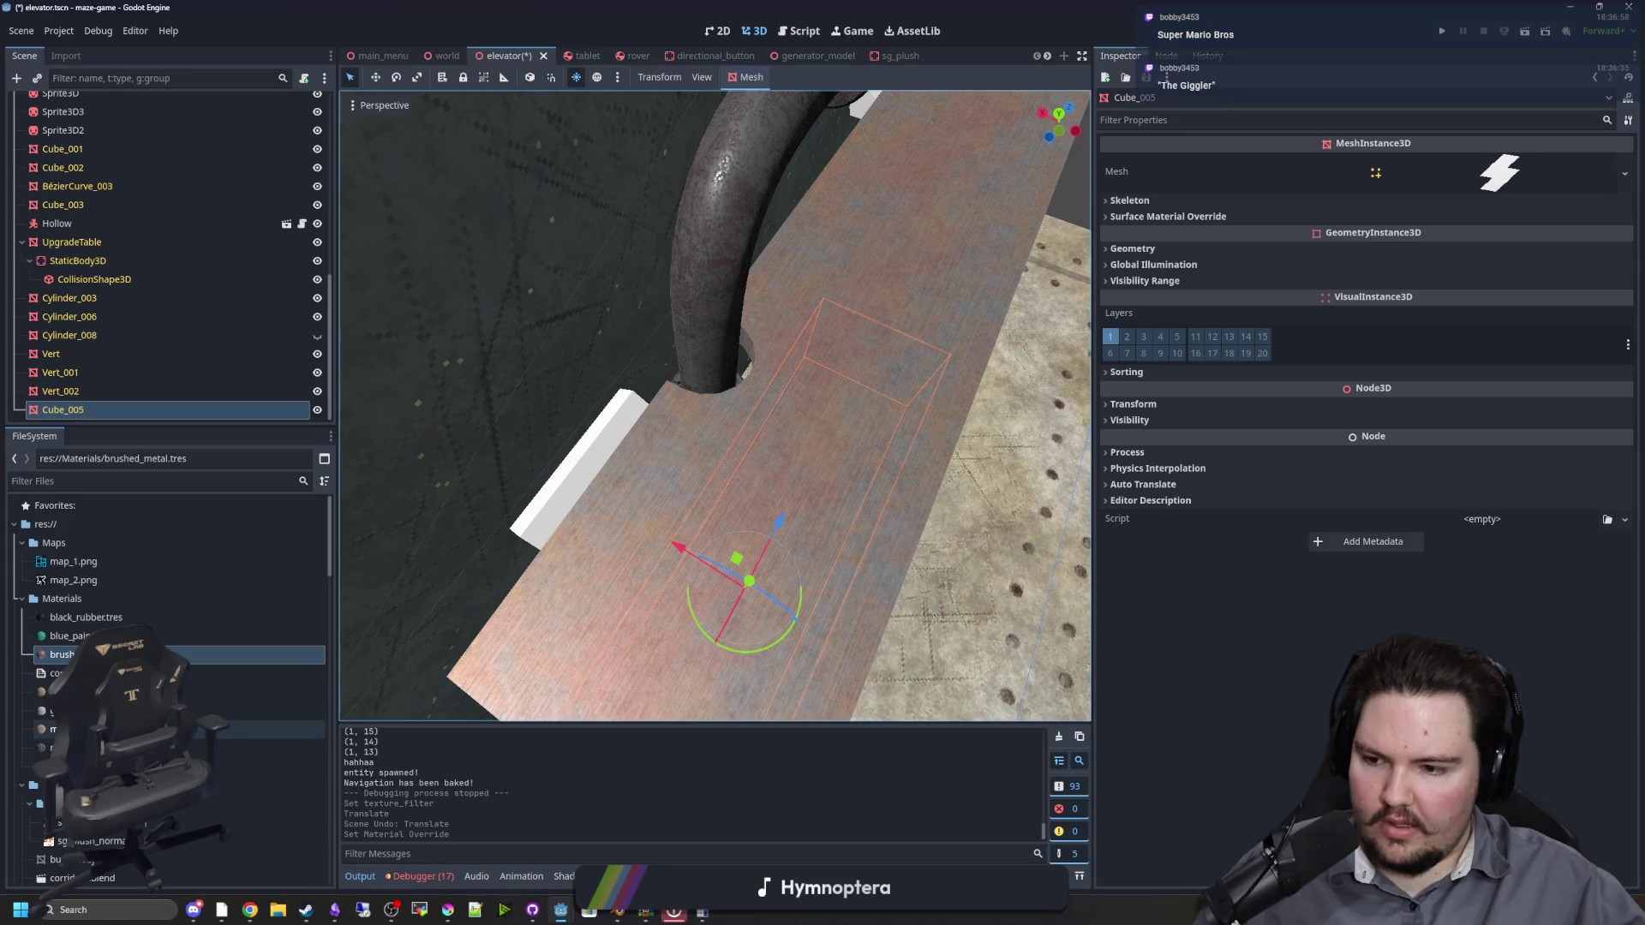
pyautogui.moveTo(51, 729)
pyautogui.mouseDown()
pyautogui.moveTo(626, 459)
pyautogui.moveTo(172, 758)
pyautogui.moveTo(669, 497)
pyautogui.moveTo(632, 478)
pyautogui.moveTo(515, 480)
pyautogui.mouseUp()
pyautogui.moveTo(171, 766)
pyautogui.mouseDown()
pyautogui.moveTo(638, 295)
pyautogui.moveTo(886, 425)
pyautogui.moveTo(857, 446)
pyautogui.mouseUp()
# Step: Apply black rubber to two of the shelf parts
pyautogui.moveTo(85, 617)
pyautogui.mouseDown()
pyautogui.moveTo(514, 380)
pyautogui.moveTo(500, 379)
pyautogui.mouseUp()
pyautogui.moveTo(499, 379); pyautogui.dragTo(412, 591)
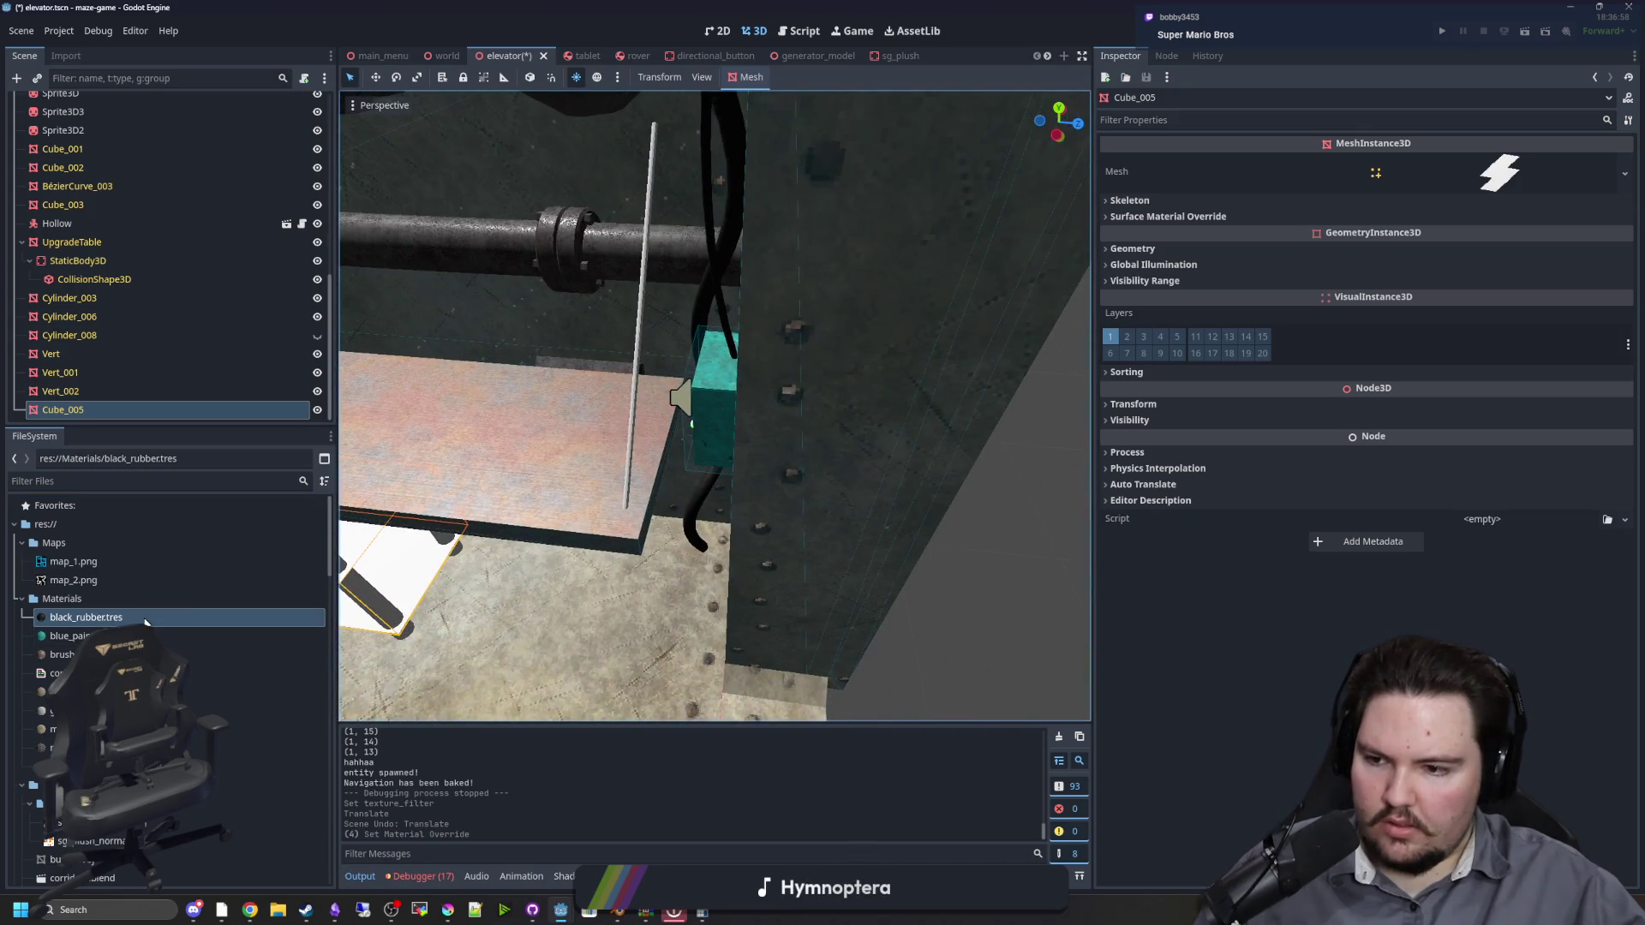
pyautogui.moveTo(146, 622)
pyautogui.mouseDown()
pyautogui.moveTo(670, 399)
pyautogui.moveTo(638, 397)
pyautogui.moveTo(539, 532)
pyautogui.moveTo(600, 561)
pyautogui.mouseUp()
# Step: Paint the lower shelf blue, give its frame pipe_metal, and deselect it
pyautogui.moveTo(69, 636)
pyautogui.mouseDown()
pyautogui.moveTo(592, 446)
pyautogui.moveTo(523, 493)
pyautogui.mouseUp()
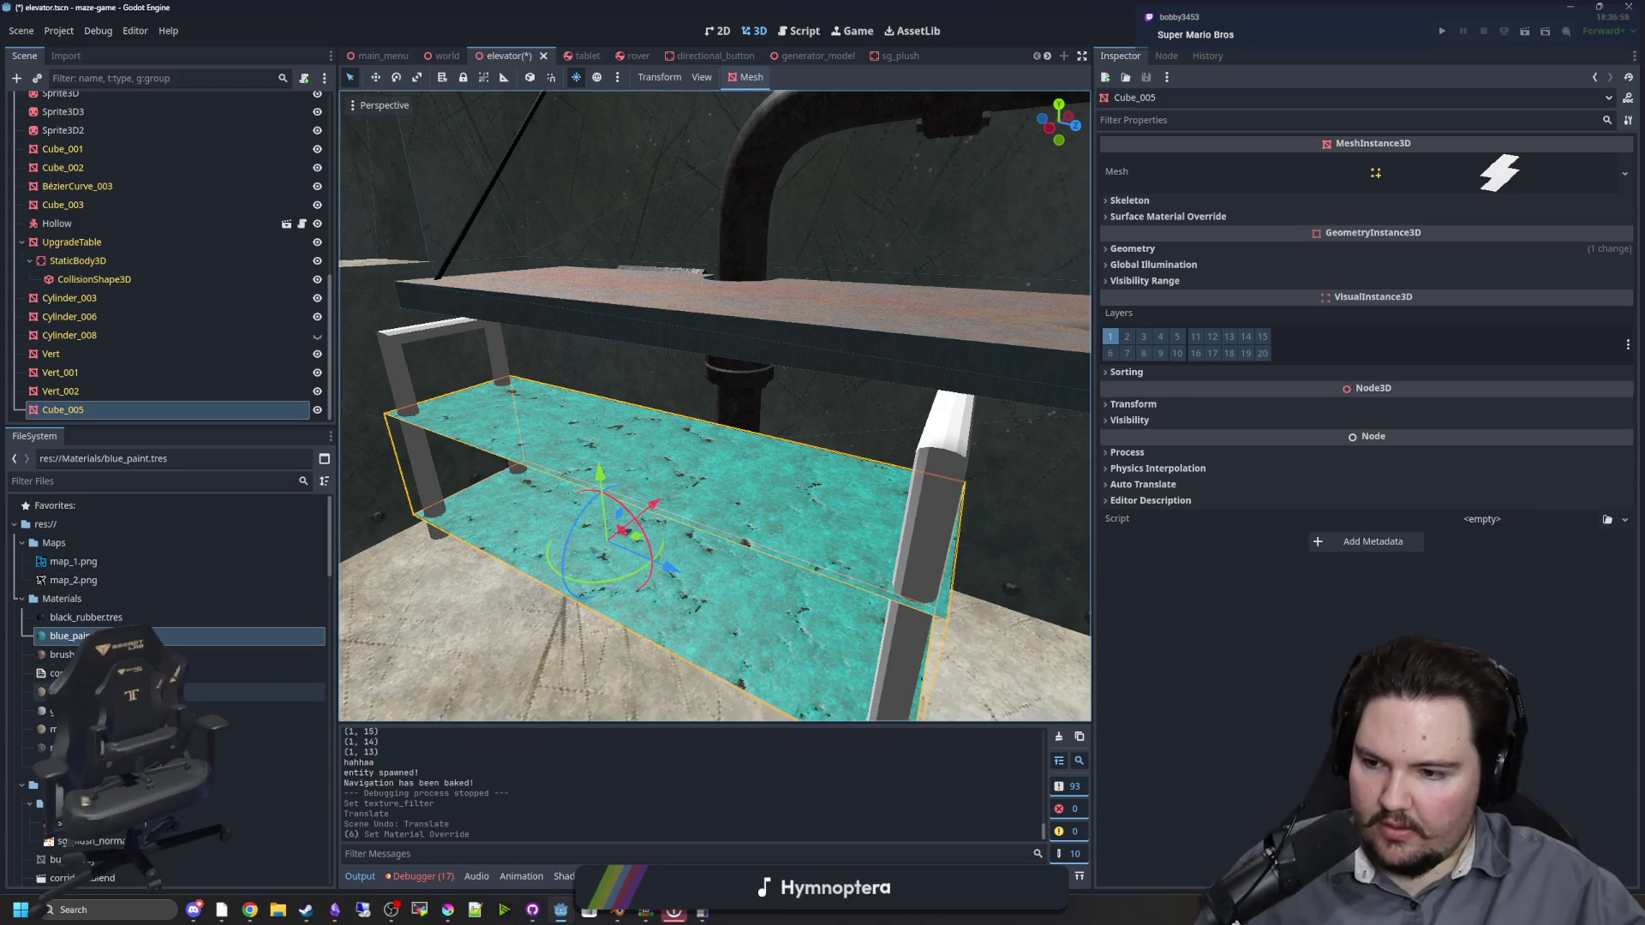
pyautogui.moveTo(69, 748); pyautogui.dragTo(957, 464)
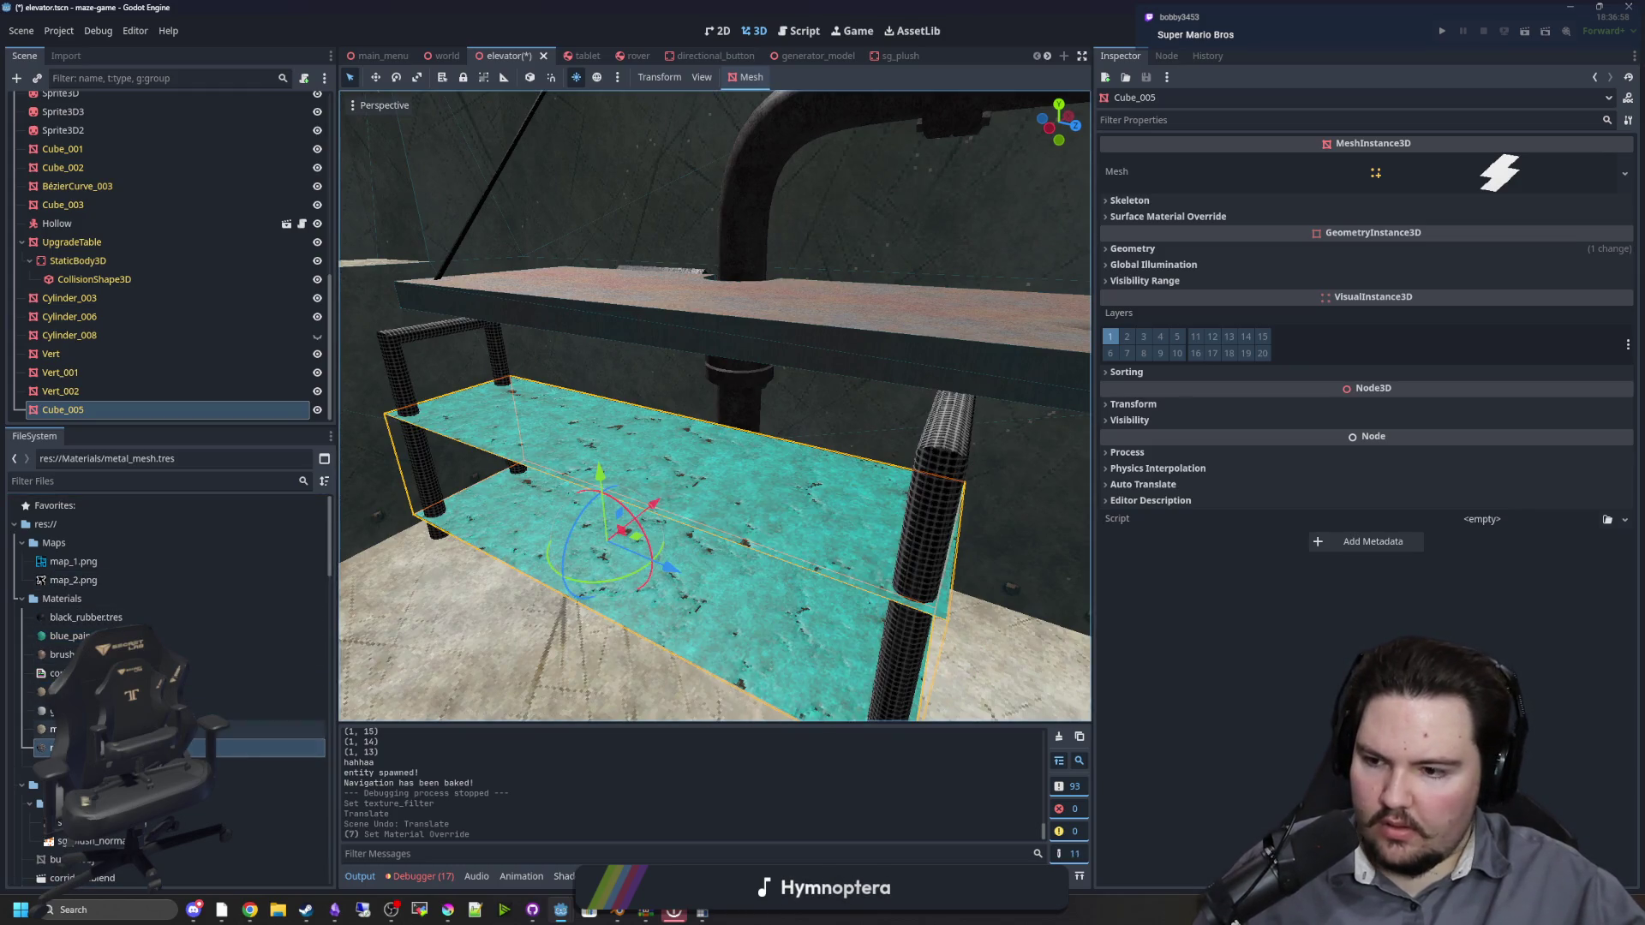
pyautogui.moveTo(68, 767); pyautogui.dragTo(479, 446)
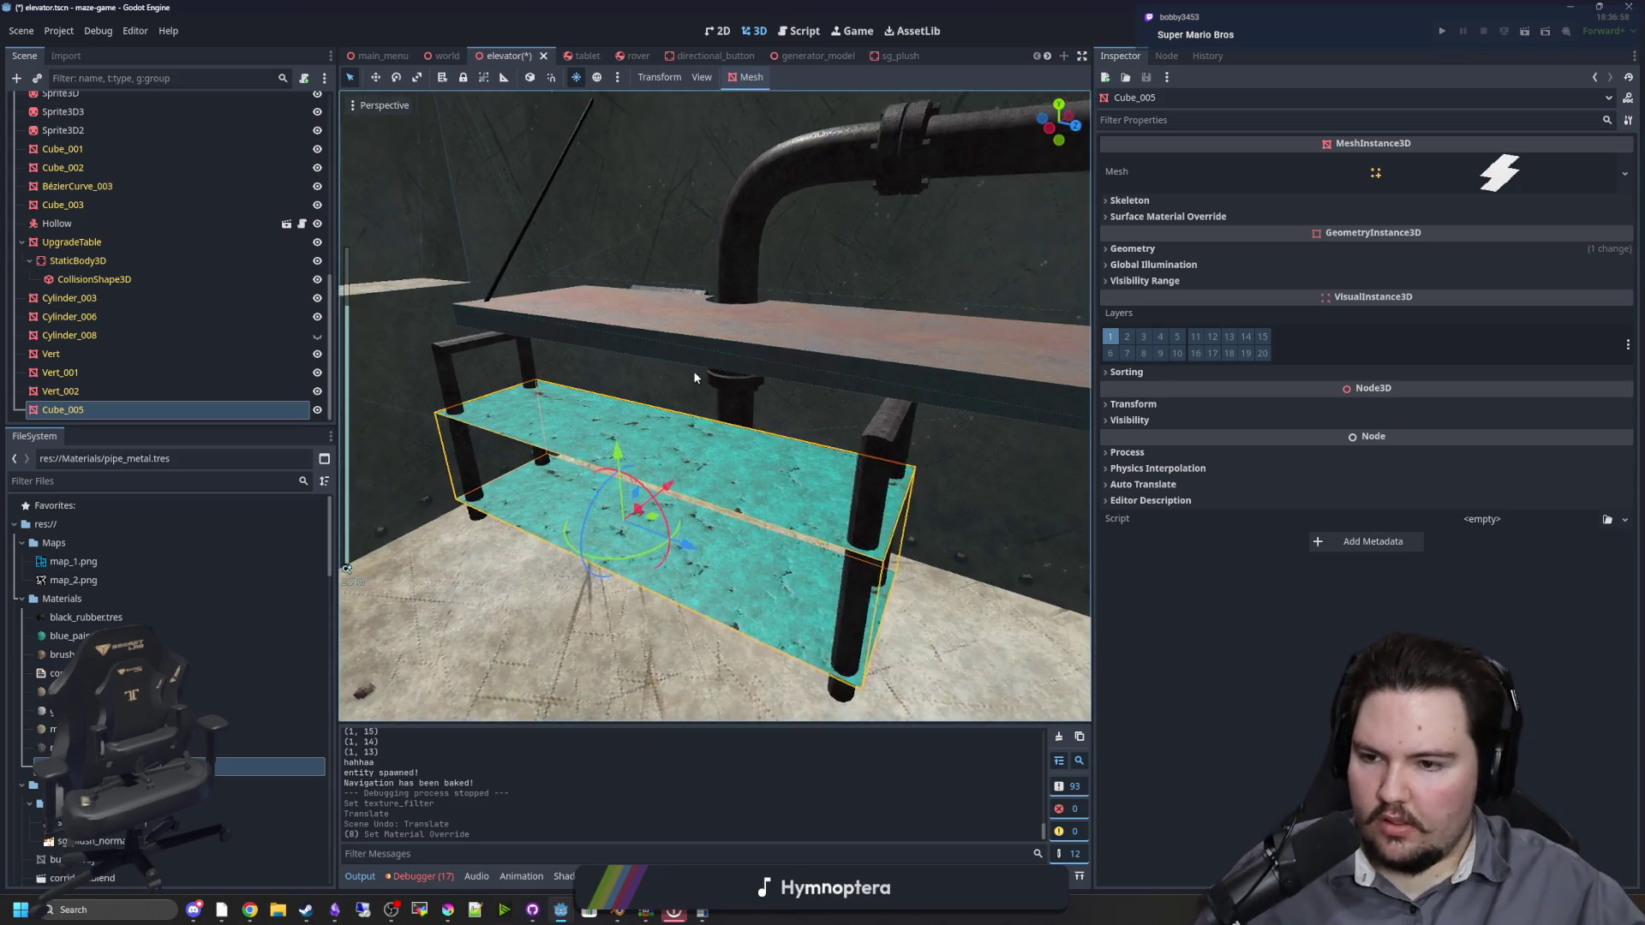
pyautogui.scroll(-10, 480, 446)
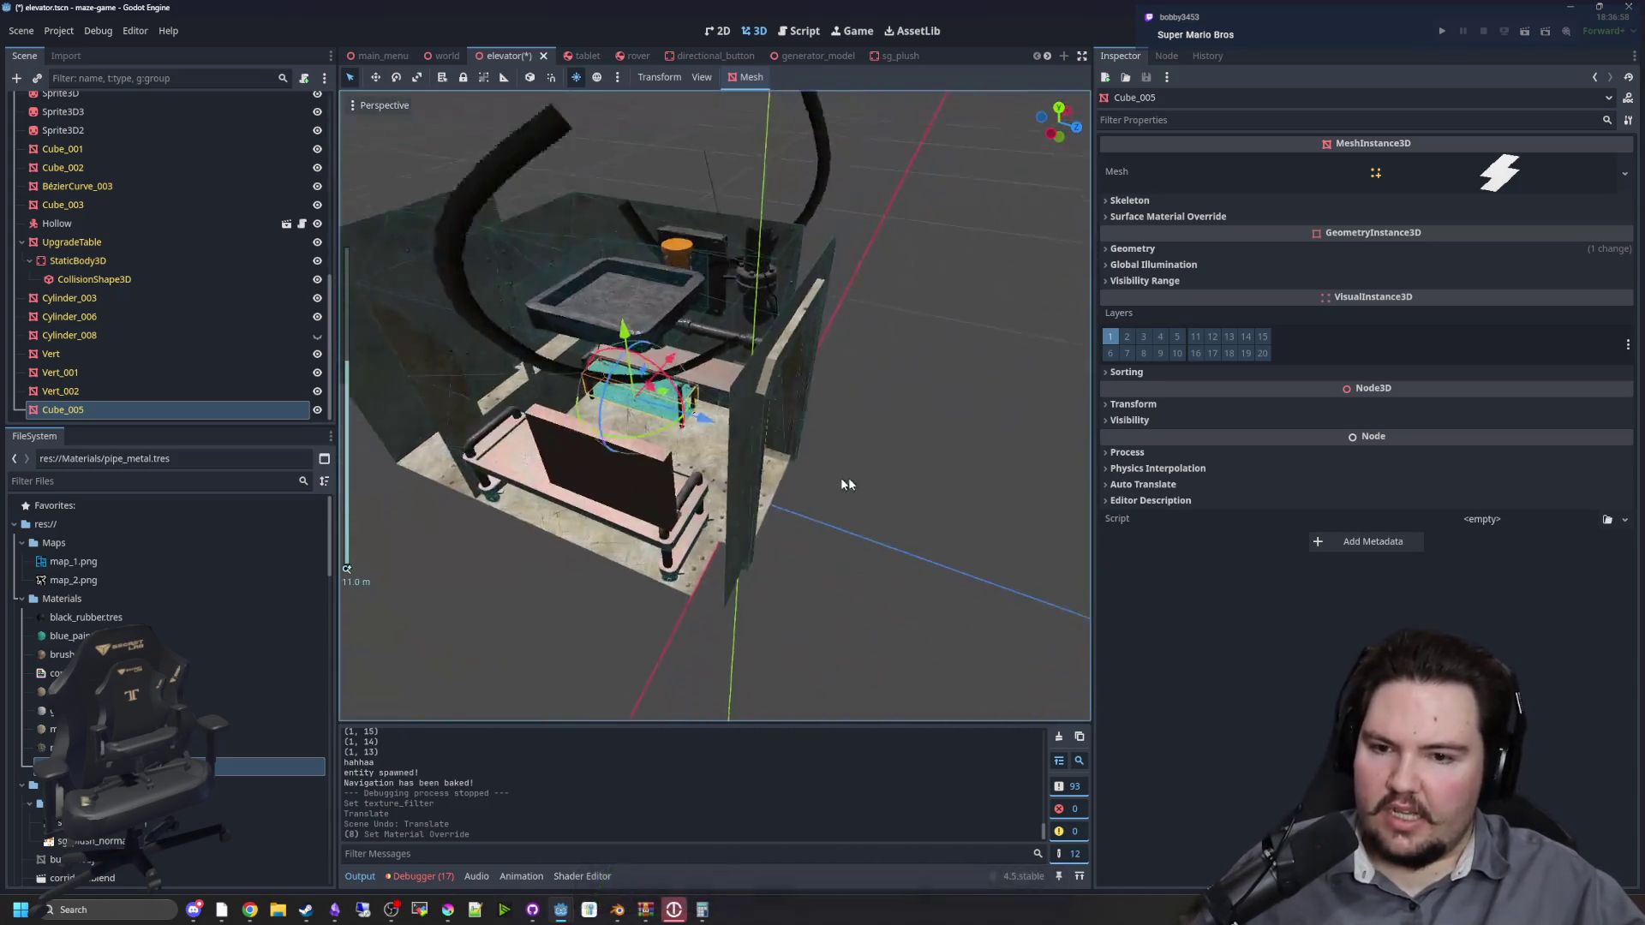
pyautogui.click(848, 485)
pyautogui.scroll(10, 814, 480)
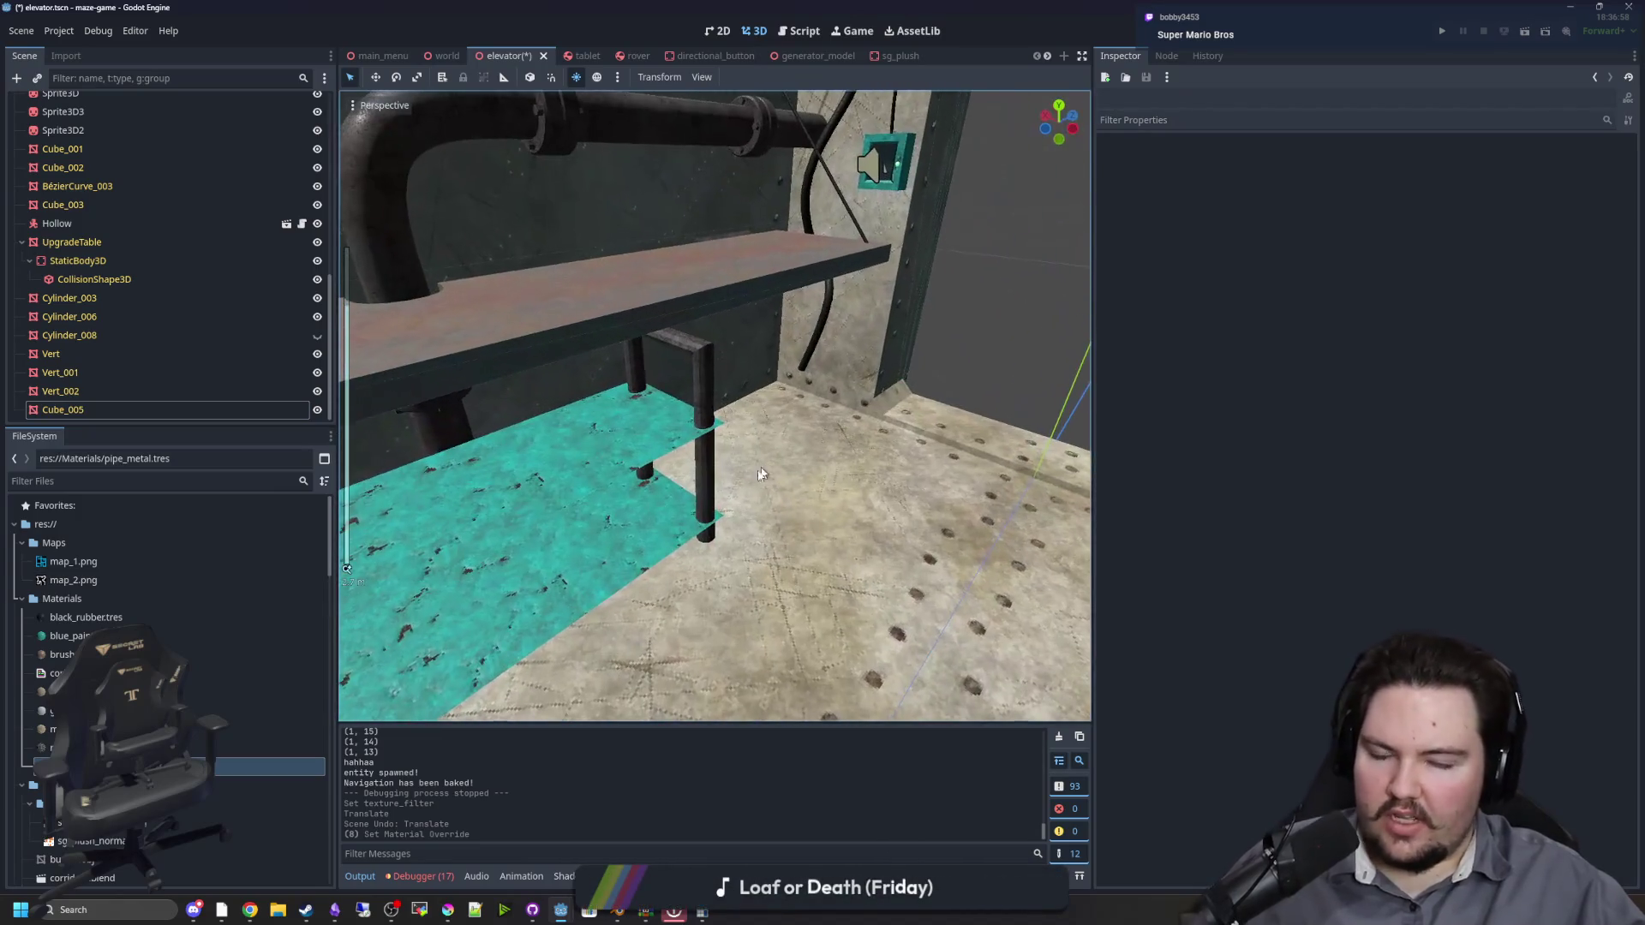
# Step: Check the shelf from the front and save the elevator scene
pyautogui.moveTo(782, 383)
pyautogui.mouseDown()
pyautogui.moveTo(845, 336)
pyautogui.moveTo(734, 411)
pyautogui.moveTo(815, 471)
pyautogui.moveTo(702, 452)
pyautogui.moveTo(631, 464)
pyautogui.moveTo(839, 465)
pyautogui.moveTo(783, 374)
pyautogui.moveTo(766, 417)
pyautogui.moveTo(575, 511)
pyautogui.moveTo(757, 429)
pyautogui.moveTo(737, 454)
pyautogui.mouseUp()
pyautogui.scroll(4, 735, 474)
pyautogui.scroll(-4, 771, 413)
pyautogui.scroll(-2, 660, 467)
pyautogui.hotkey('ctrl', 's')
pyautogui.scroll(3, 757, 429)
pyautogui.scroll(-3, 756, 440)
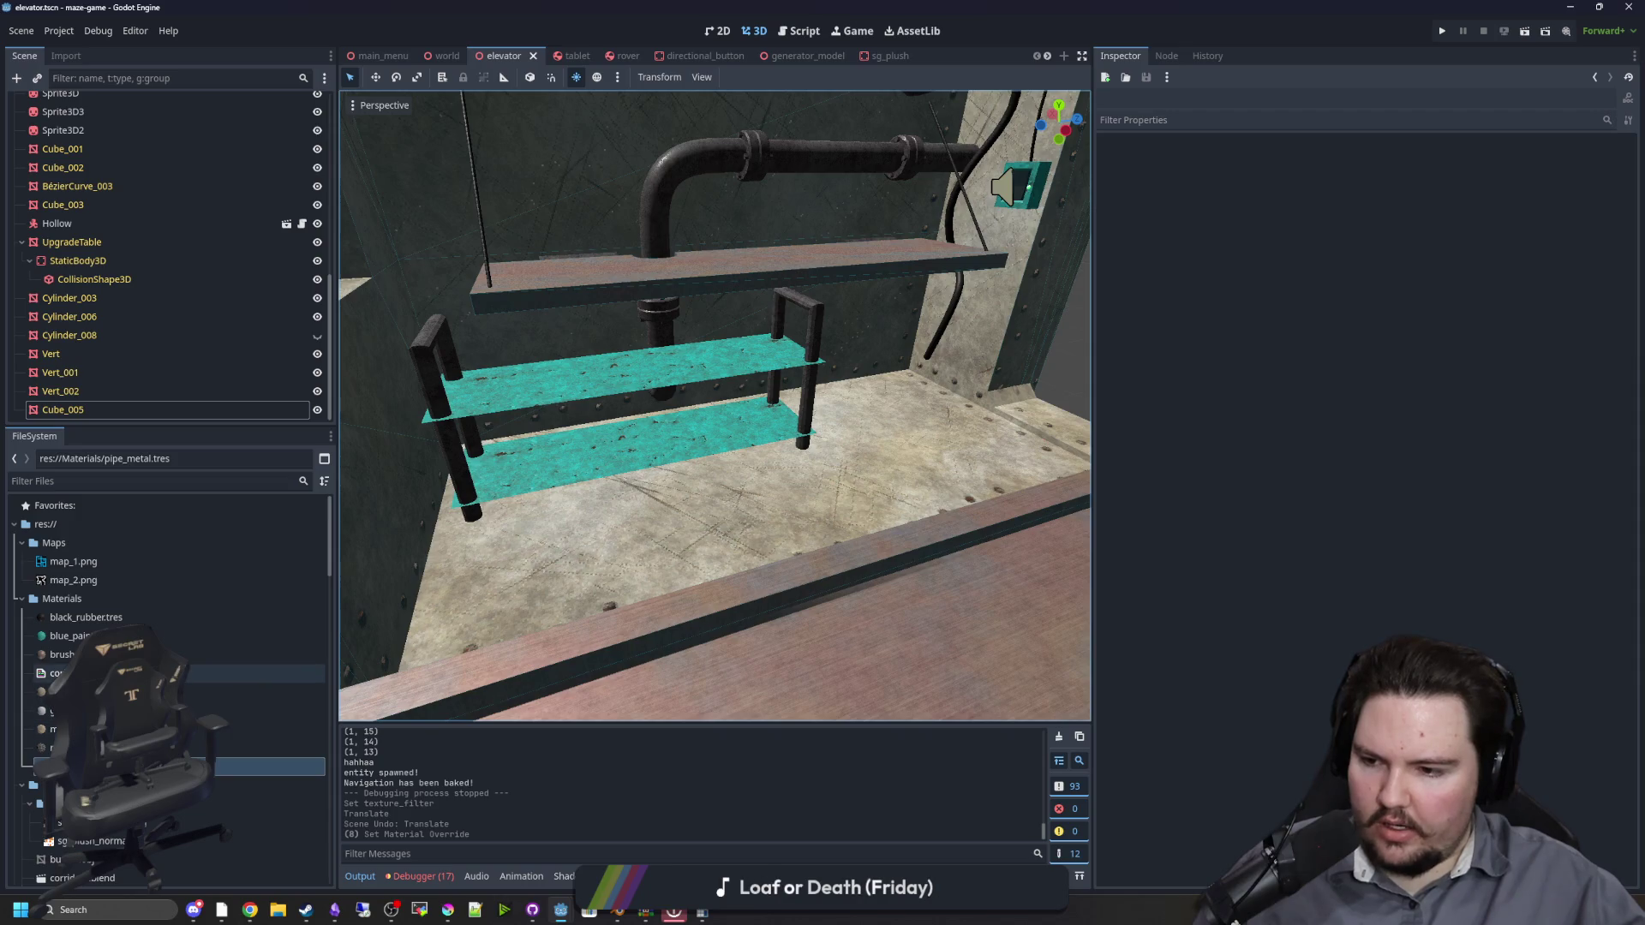
# Step: Open brushed_metal.tres in the Inspector and bring Krita to the front
pyautogui.click(62, 654)
pyautogui.scroll(3, 648, 472)
pyautogui.moveTo(648, 471)
pyautogui.mouseDown()
pyautogui.moveTo(729, 411)
pyautogui.moveTo(635, 448)
pyautogui.moveTo(778, 448)
pyautogui.moveTo(746, 403)
pyautogui.moveTo(771, 403)
pyautogui.mouseUp()
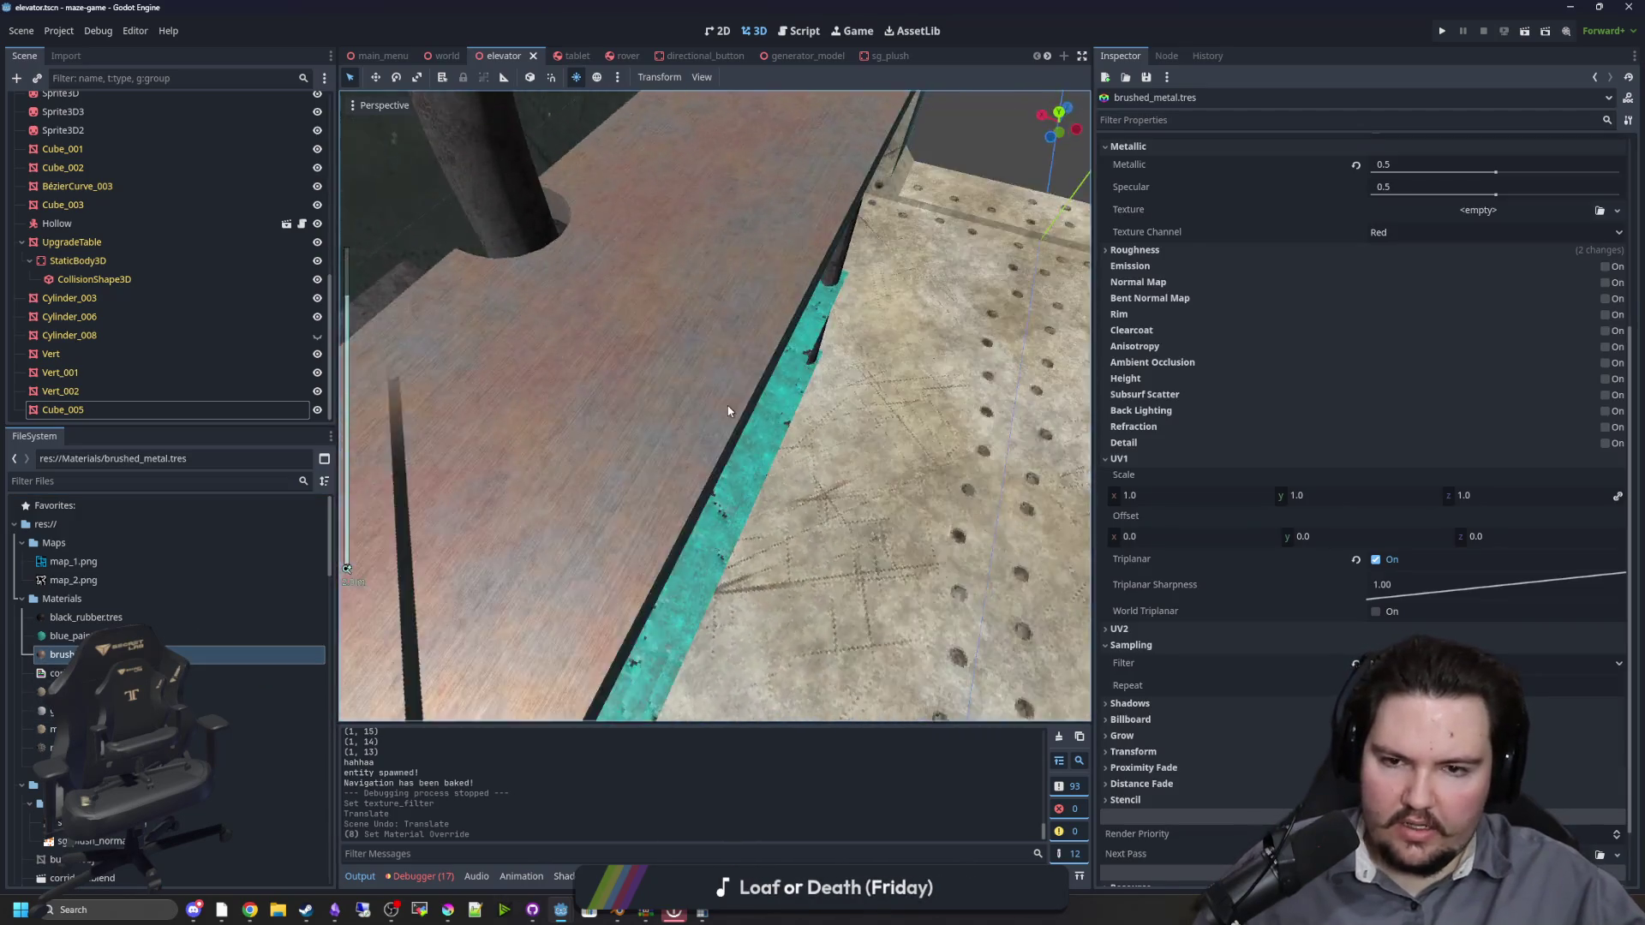
pyautogui.scroll(3, 635, 448)
pyautogui.scroll(-3, 715, 407)
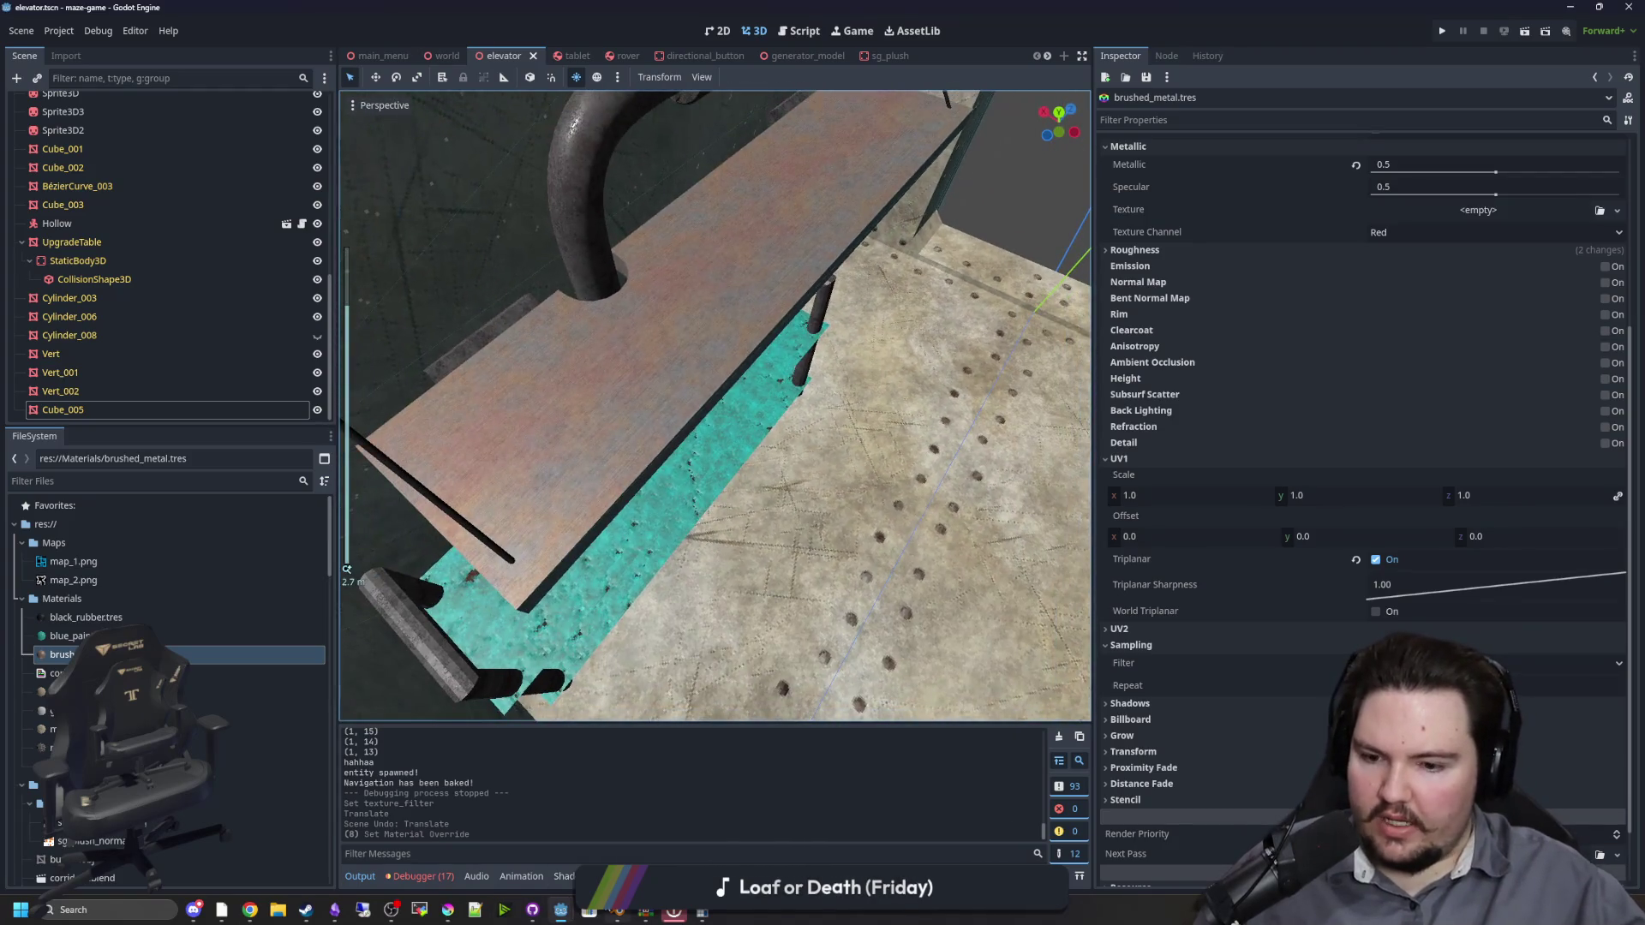
pyautogui.click(448, 910)
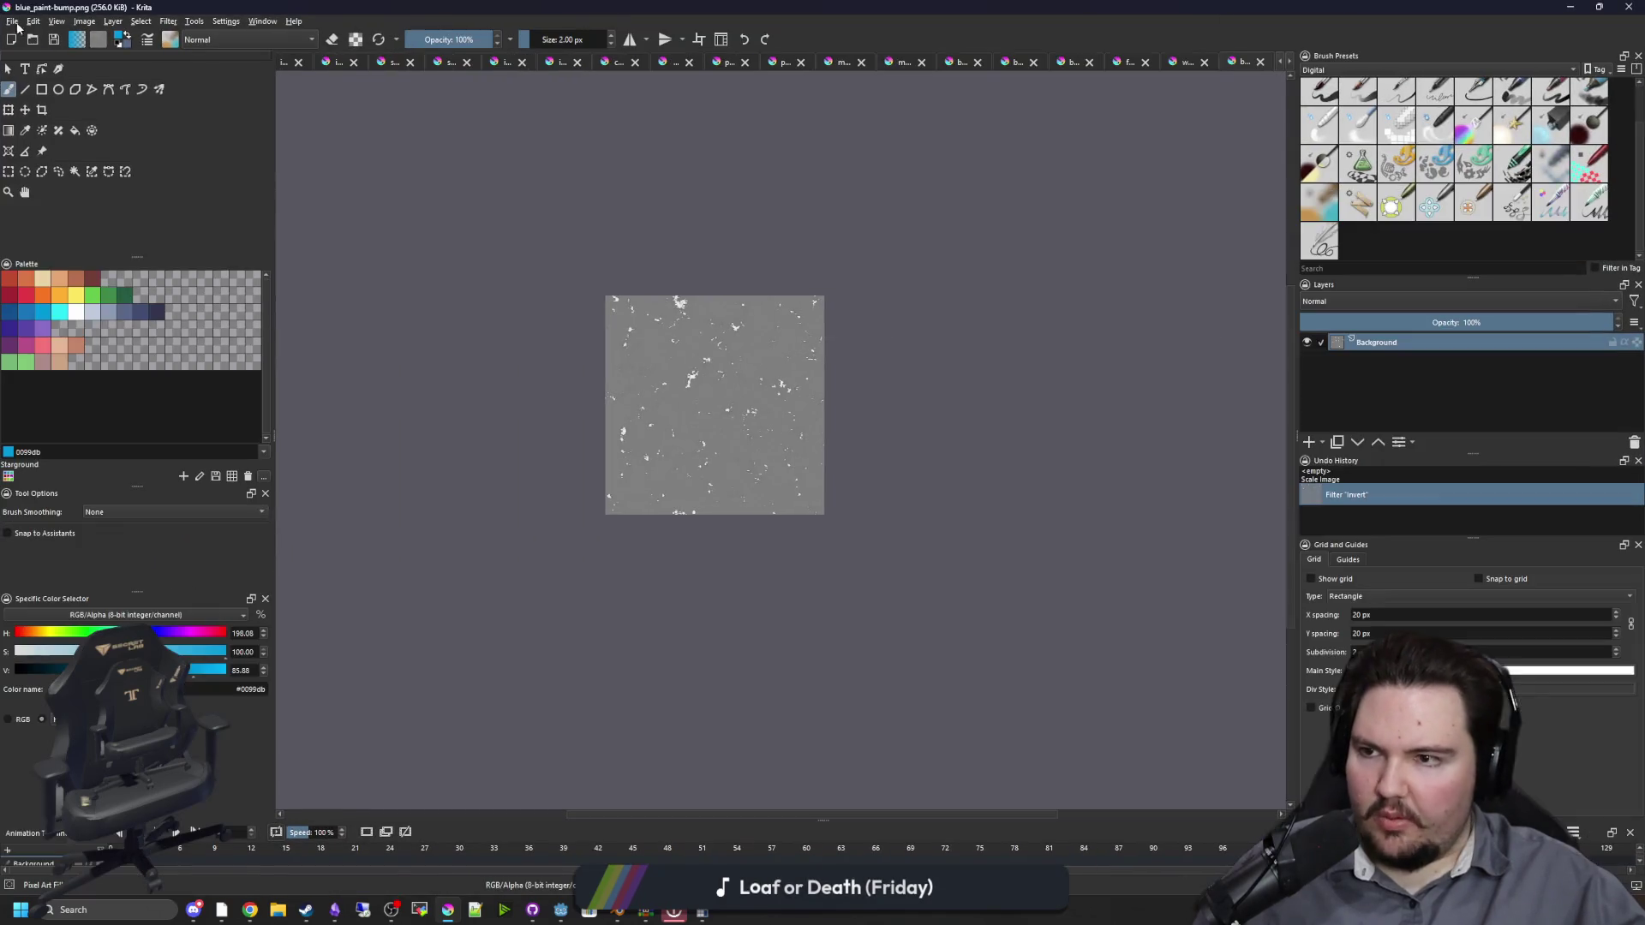
# Step: Open the brushed_metal texture images in Krita
pyautogui.click(12, 20)
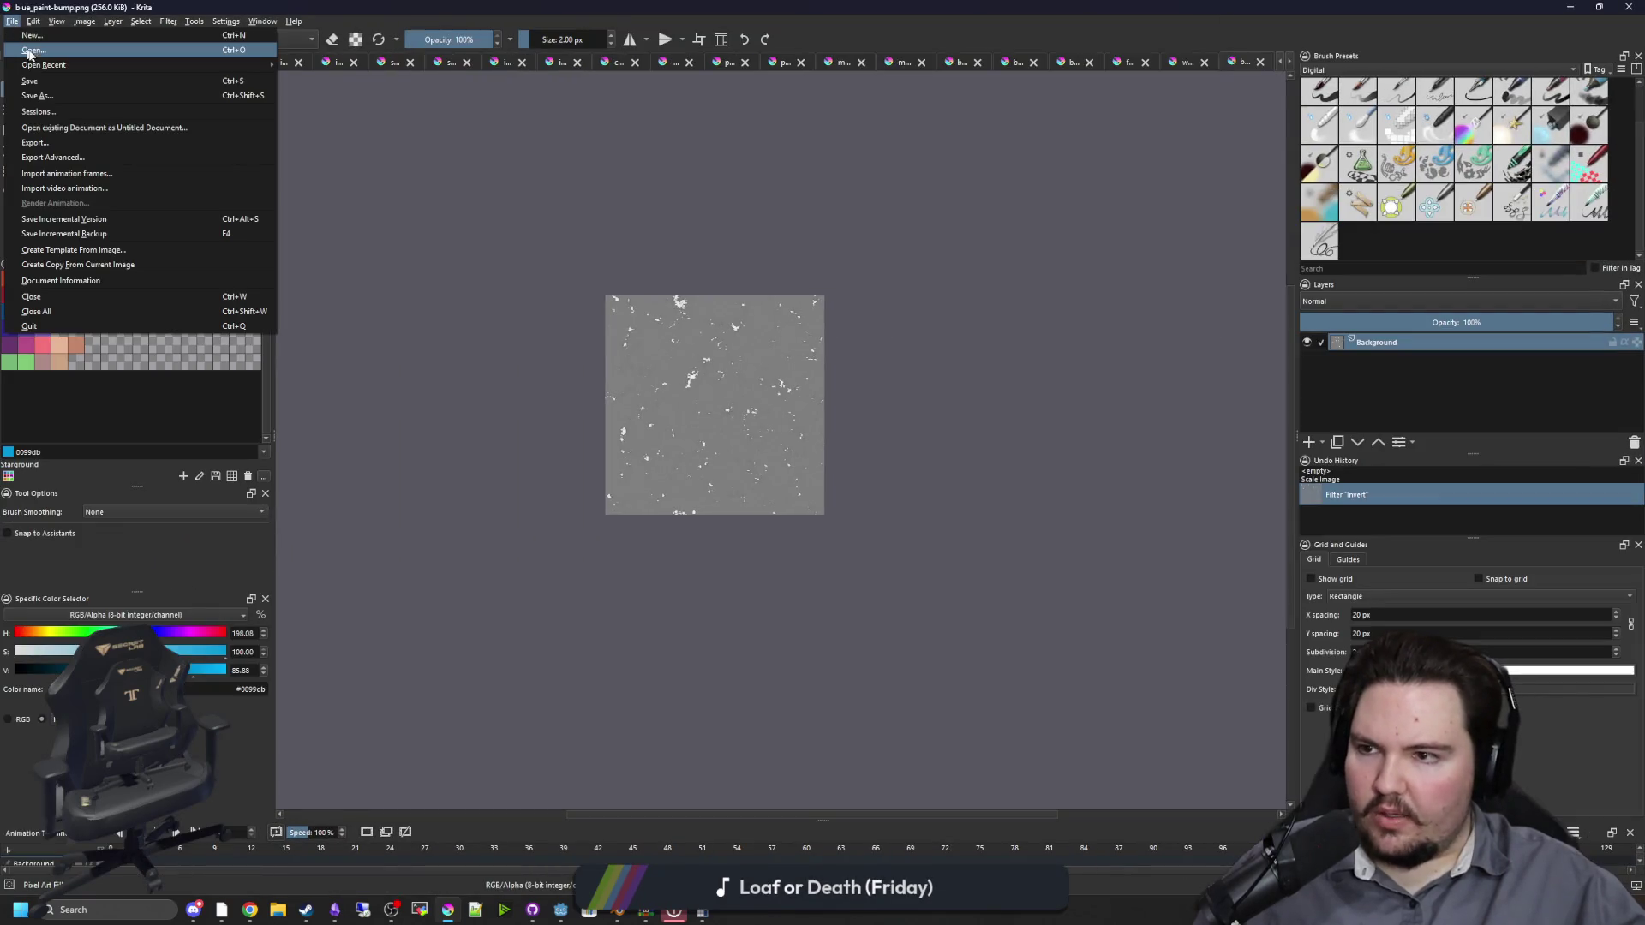
pyautogui.click(30, 51)
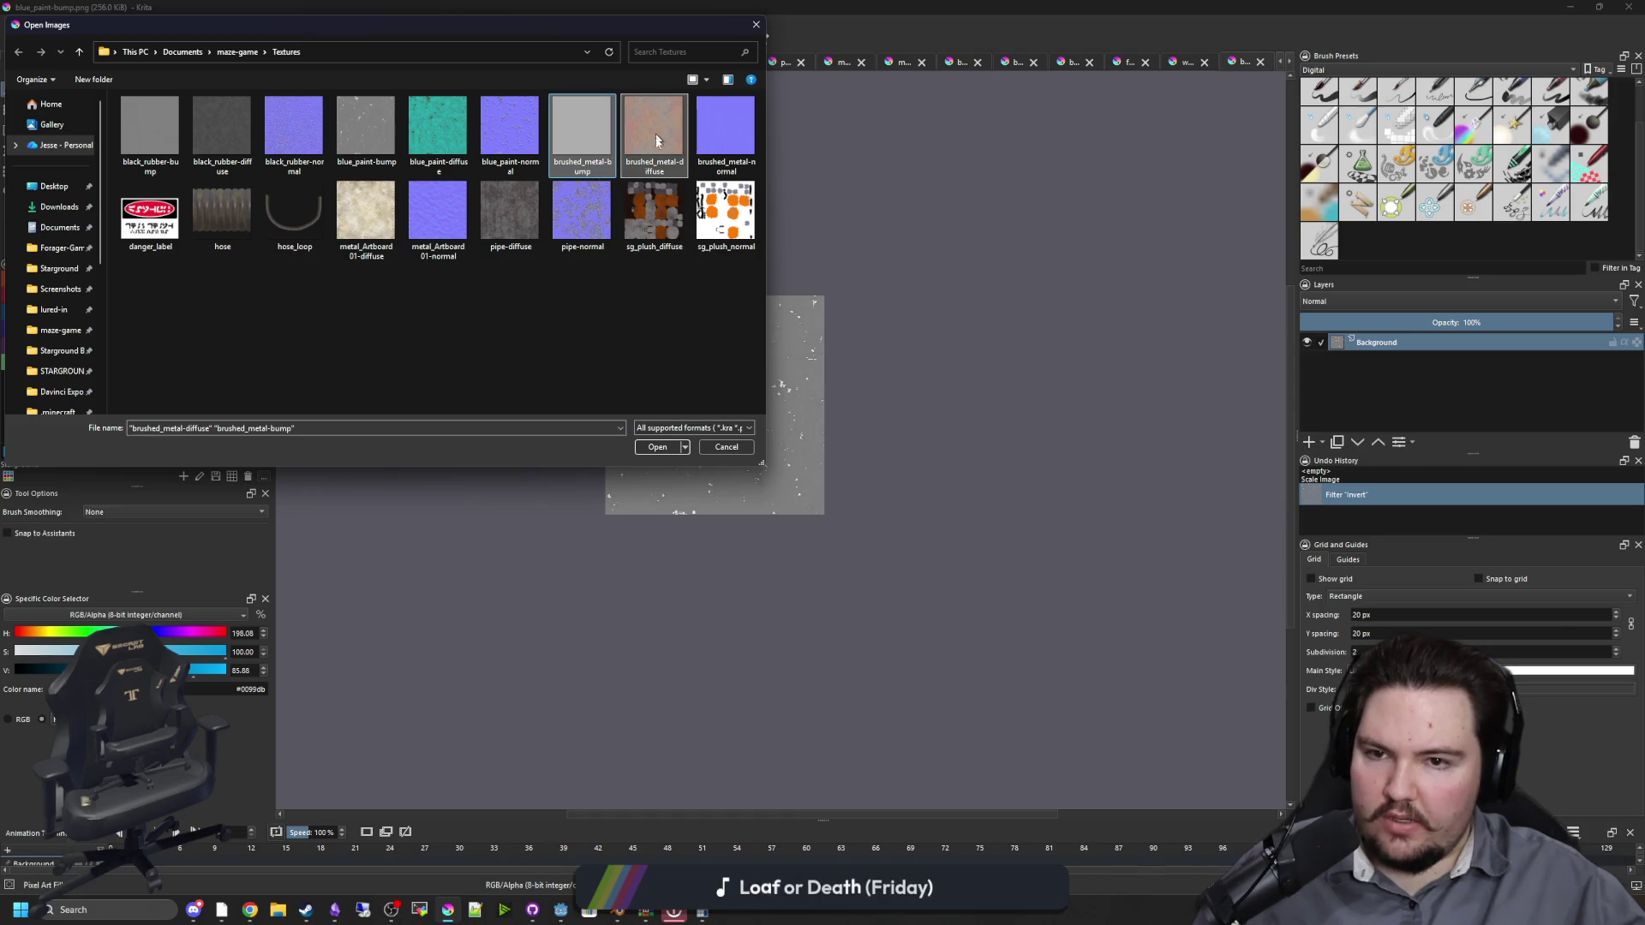
pyautogui.click(674, 448)
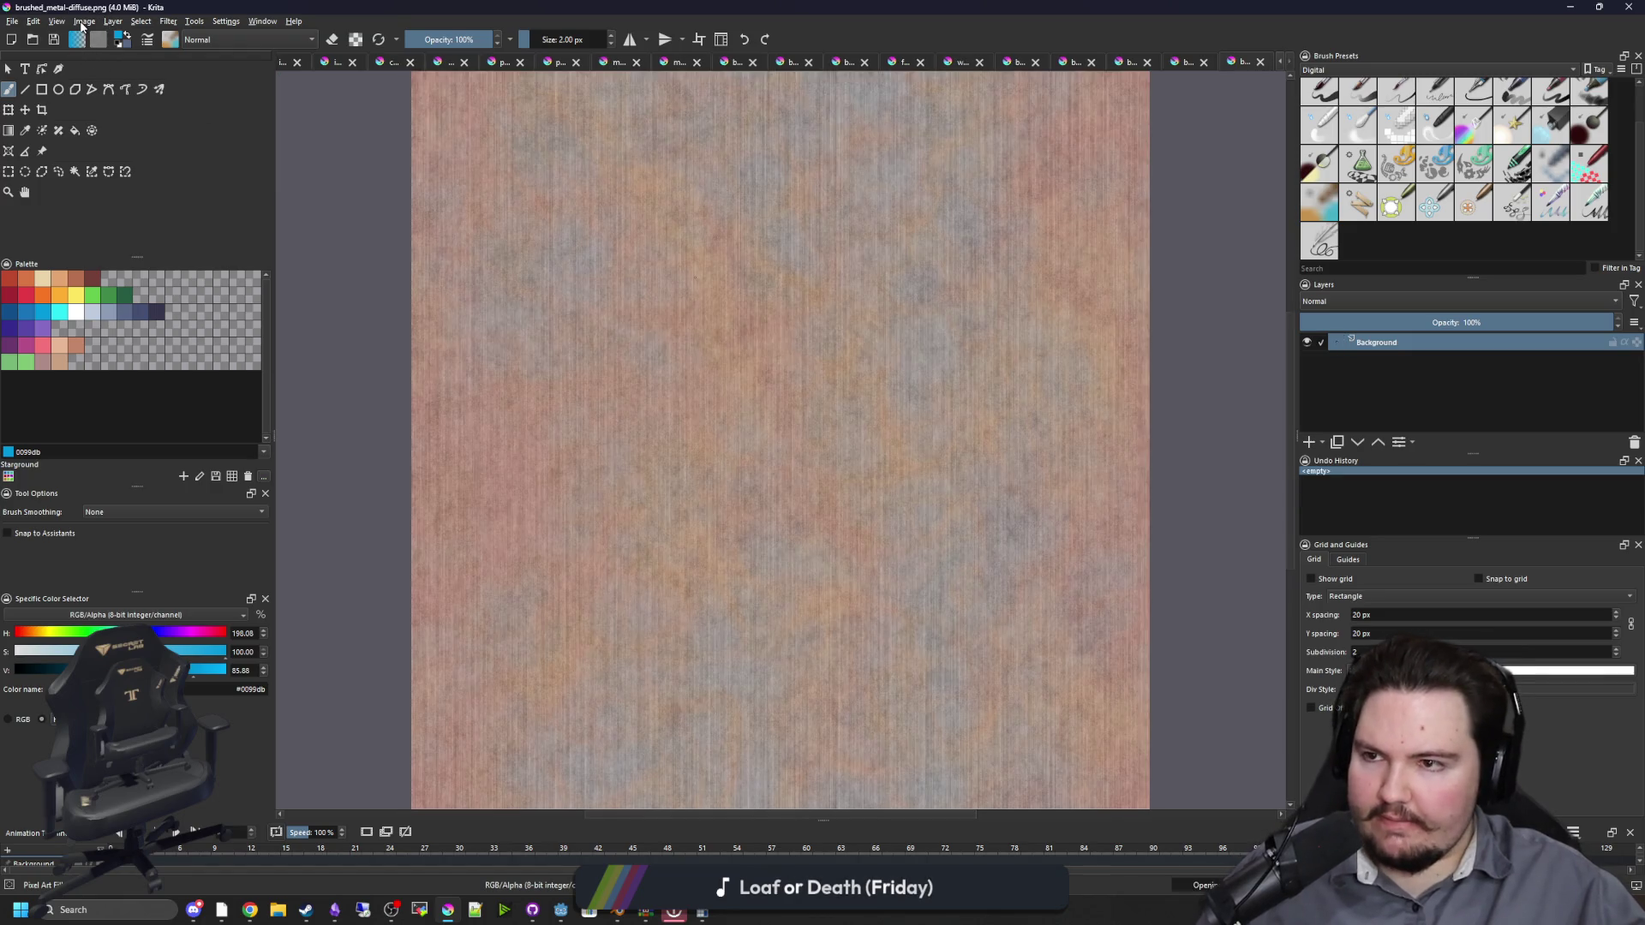
# Step: Scale the brushed_metal normal map to 256 pixels, save it as PNG, and close it
pyautogui.click(83, 21)
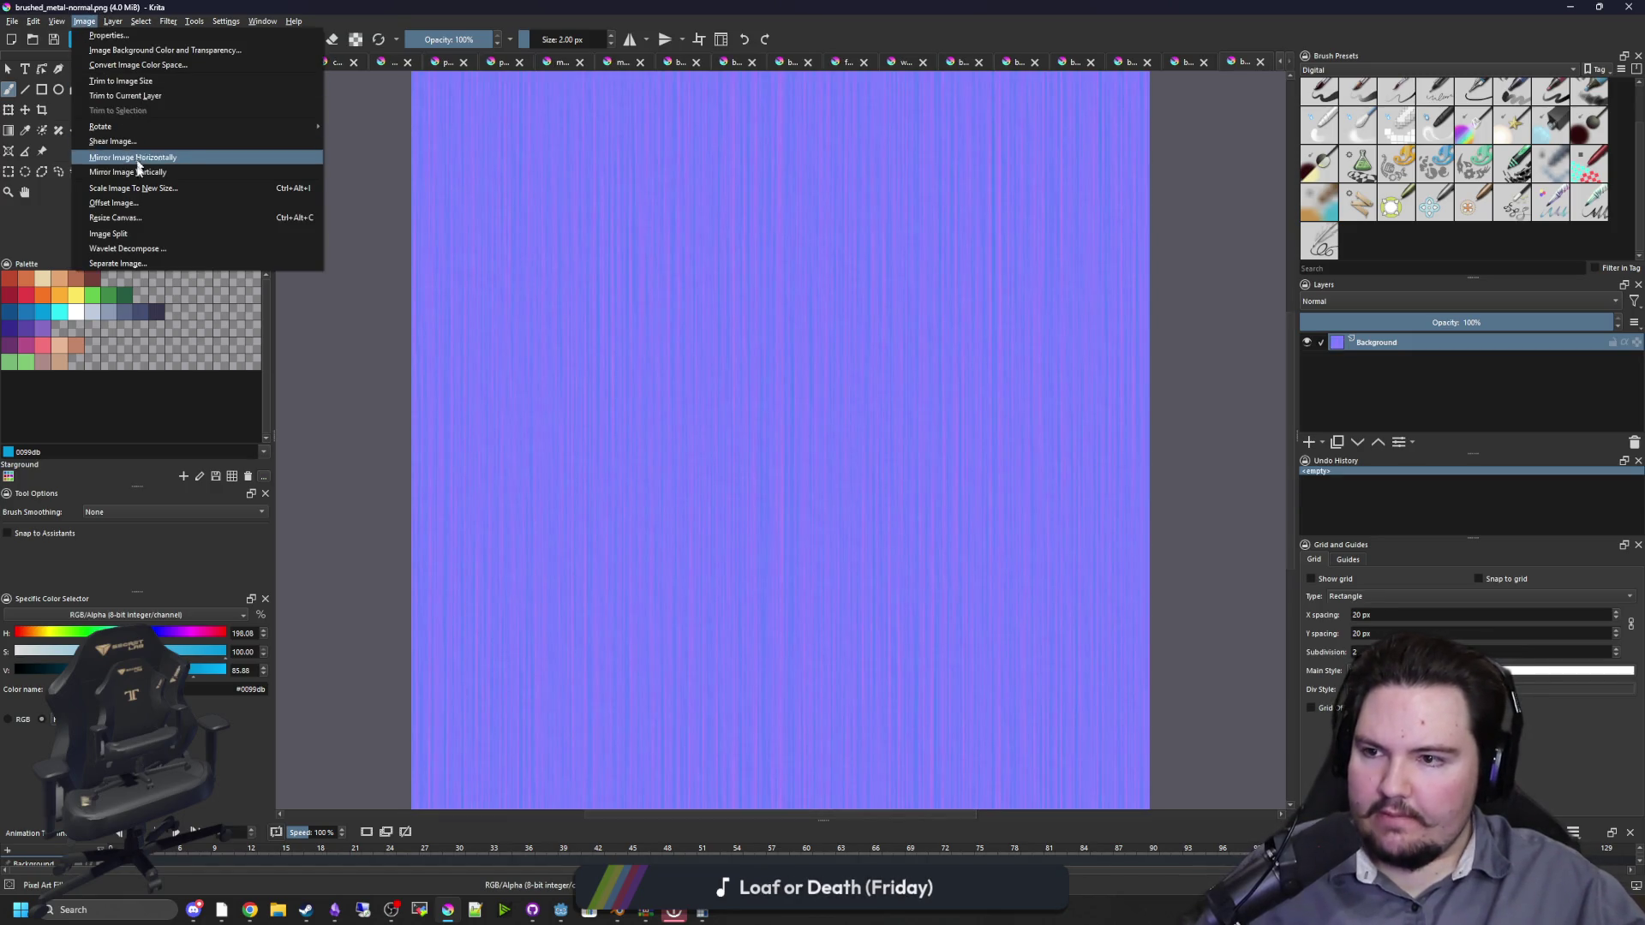
pyautogui.click(144, 190)
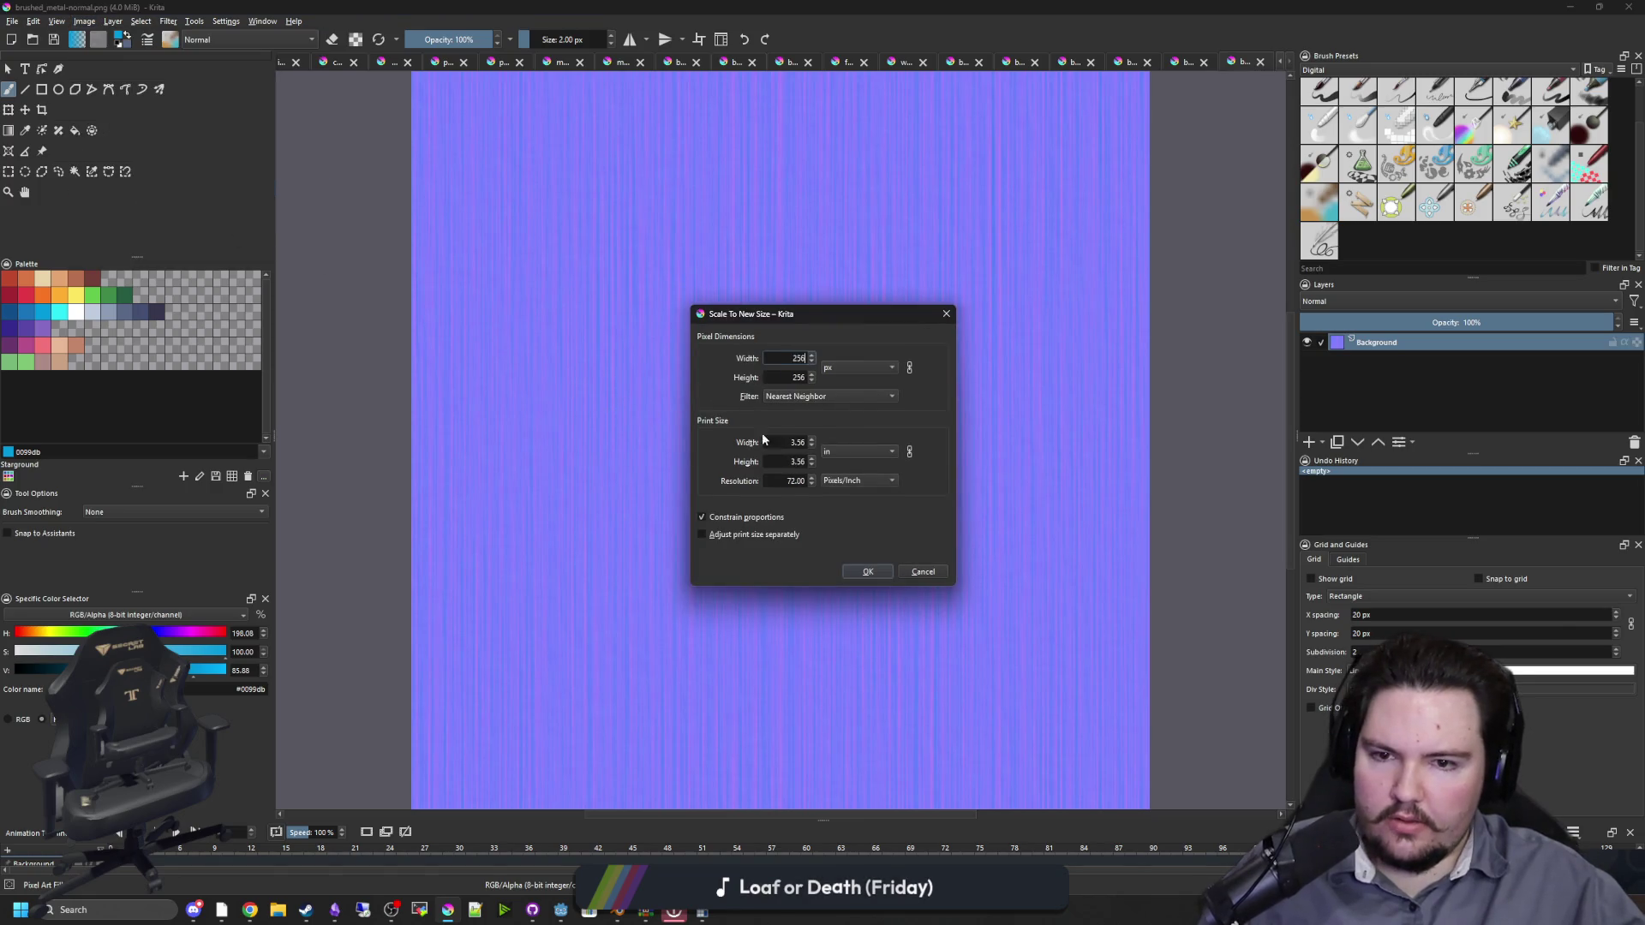
pyautogui.click(870, 572)
pyautogui.hotkey('ctrl', 's')
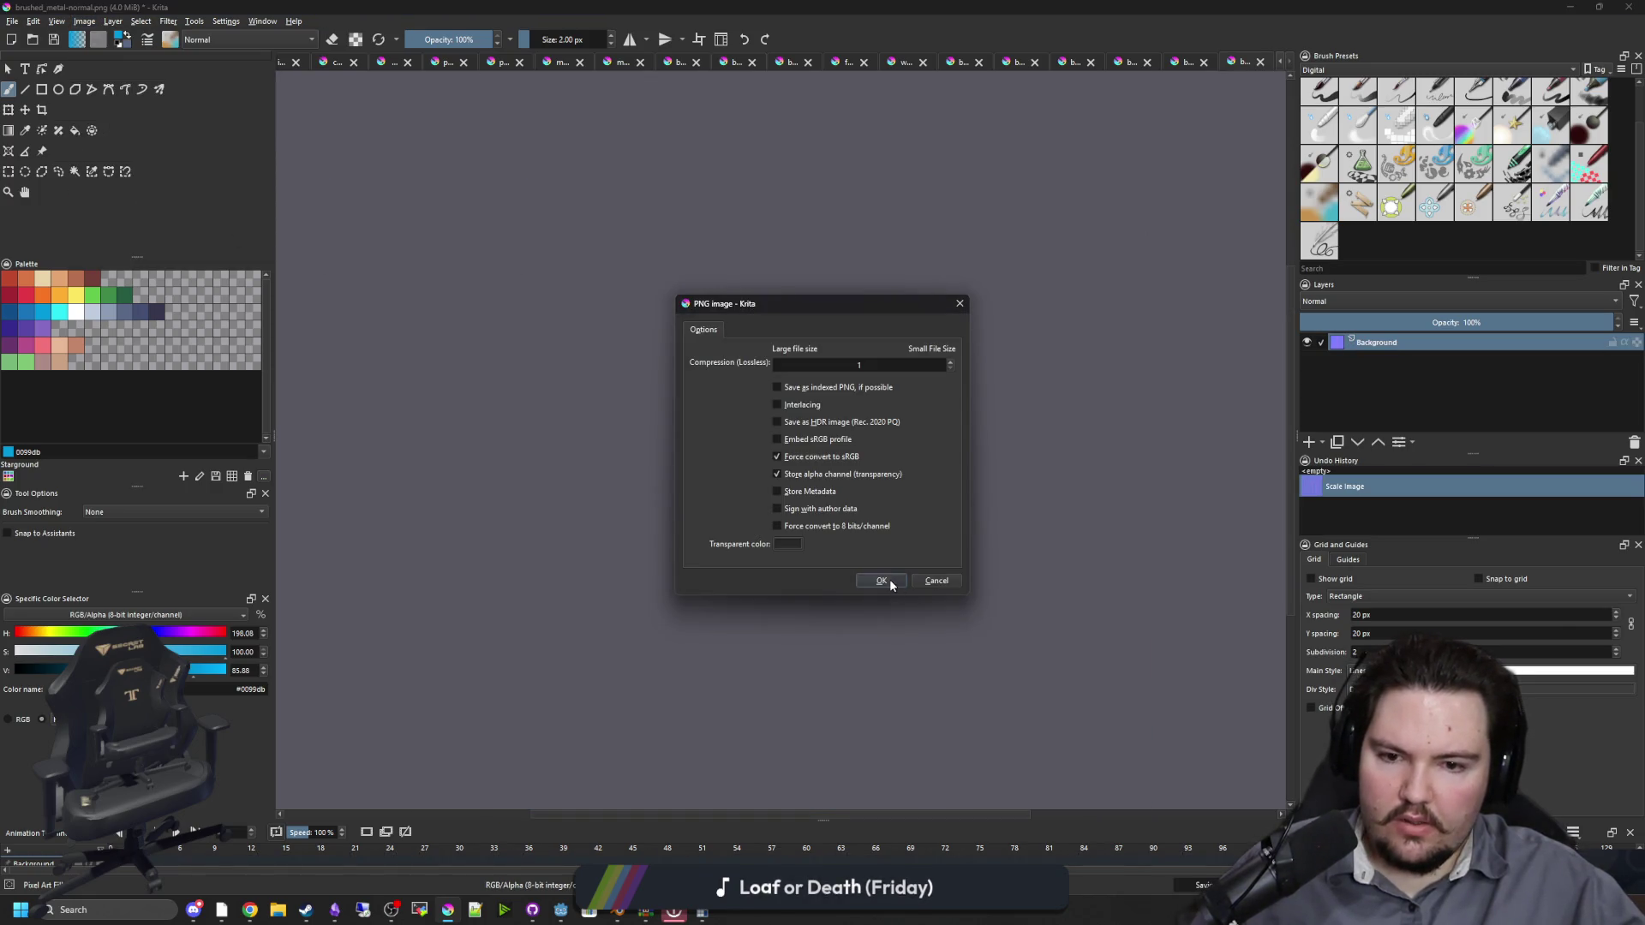
pyautogui.click(882, 582)
pyautogui.click(1261, 63)
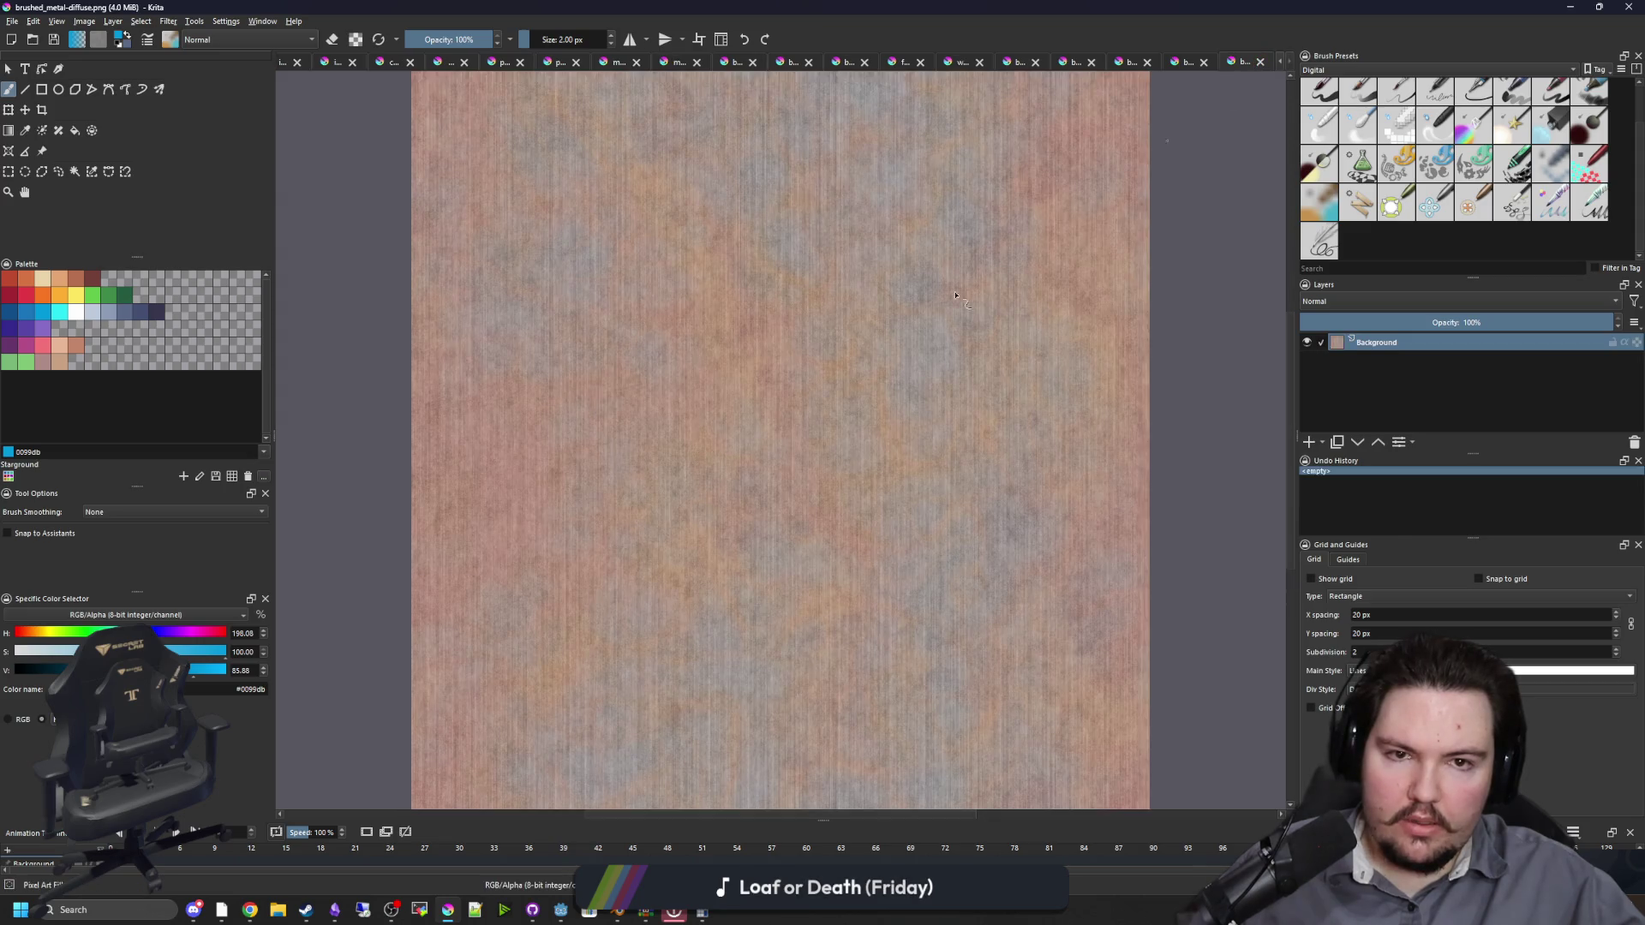
# Step: Scale the diffuse texture down to 256 pixels and save it as PNG
pyautogui.click(84, 21)
pyautogui.click(130, 188)
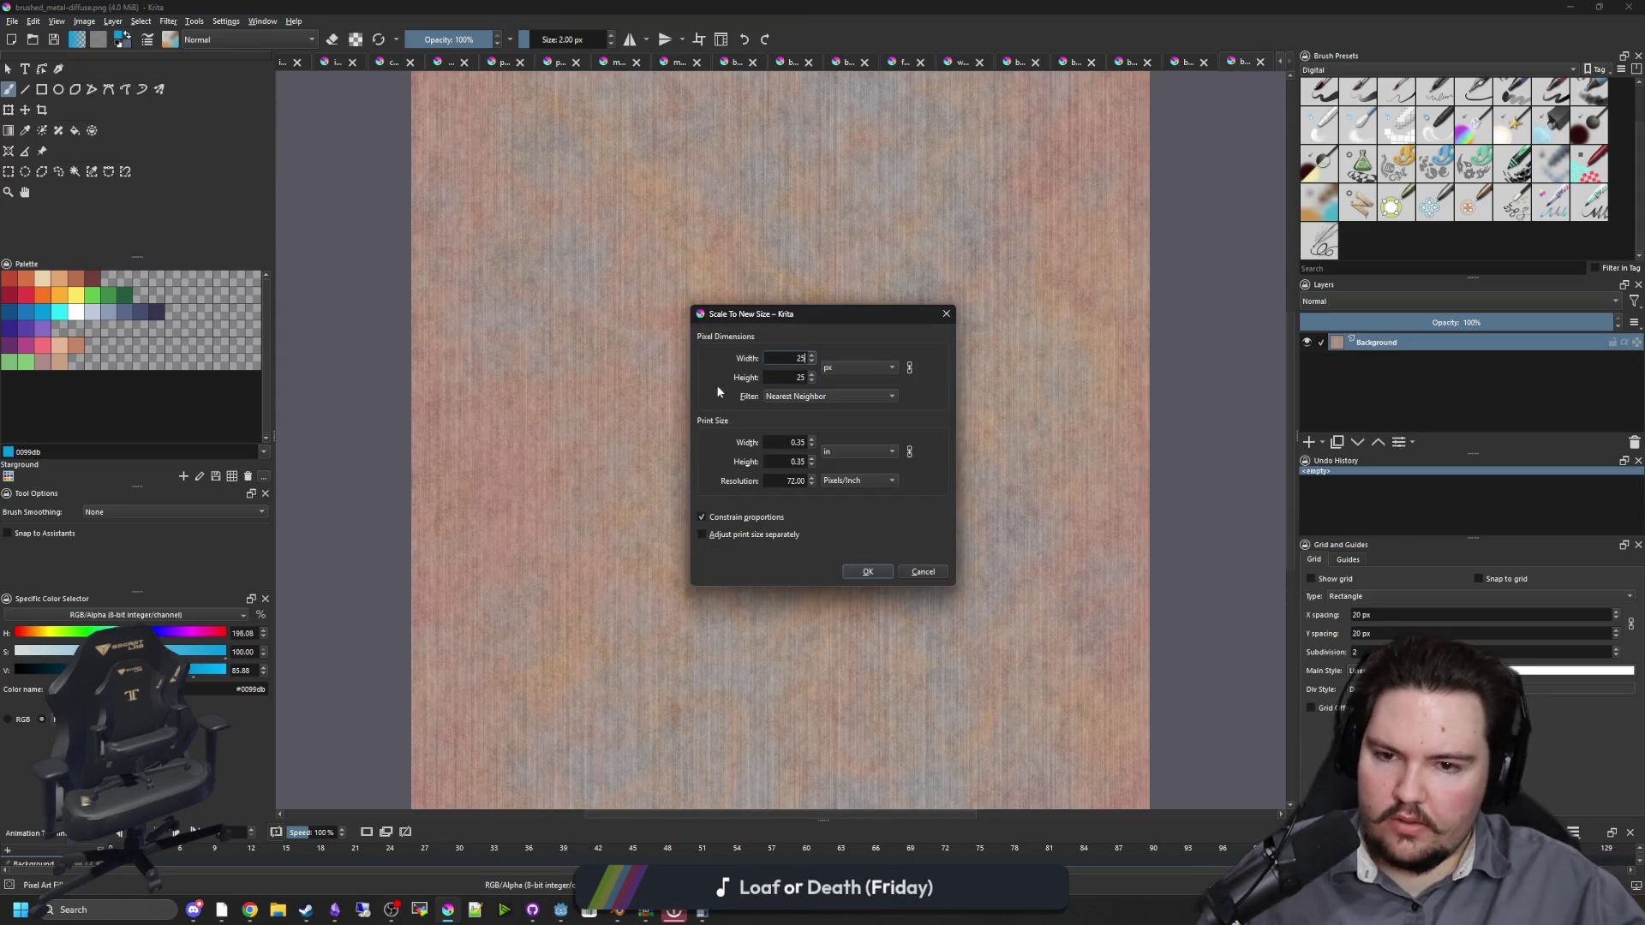
pyautogui.click(868, 571)
pyautogui.hotkey('ctrl', 's')
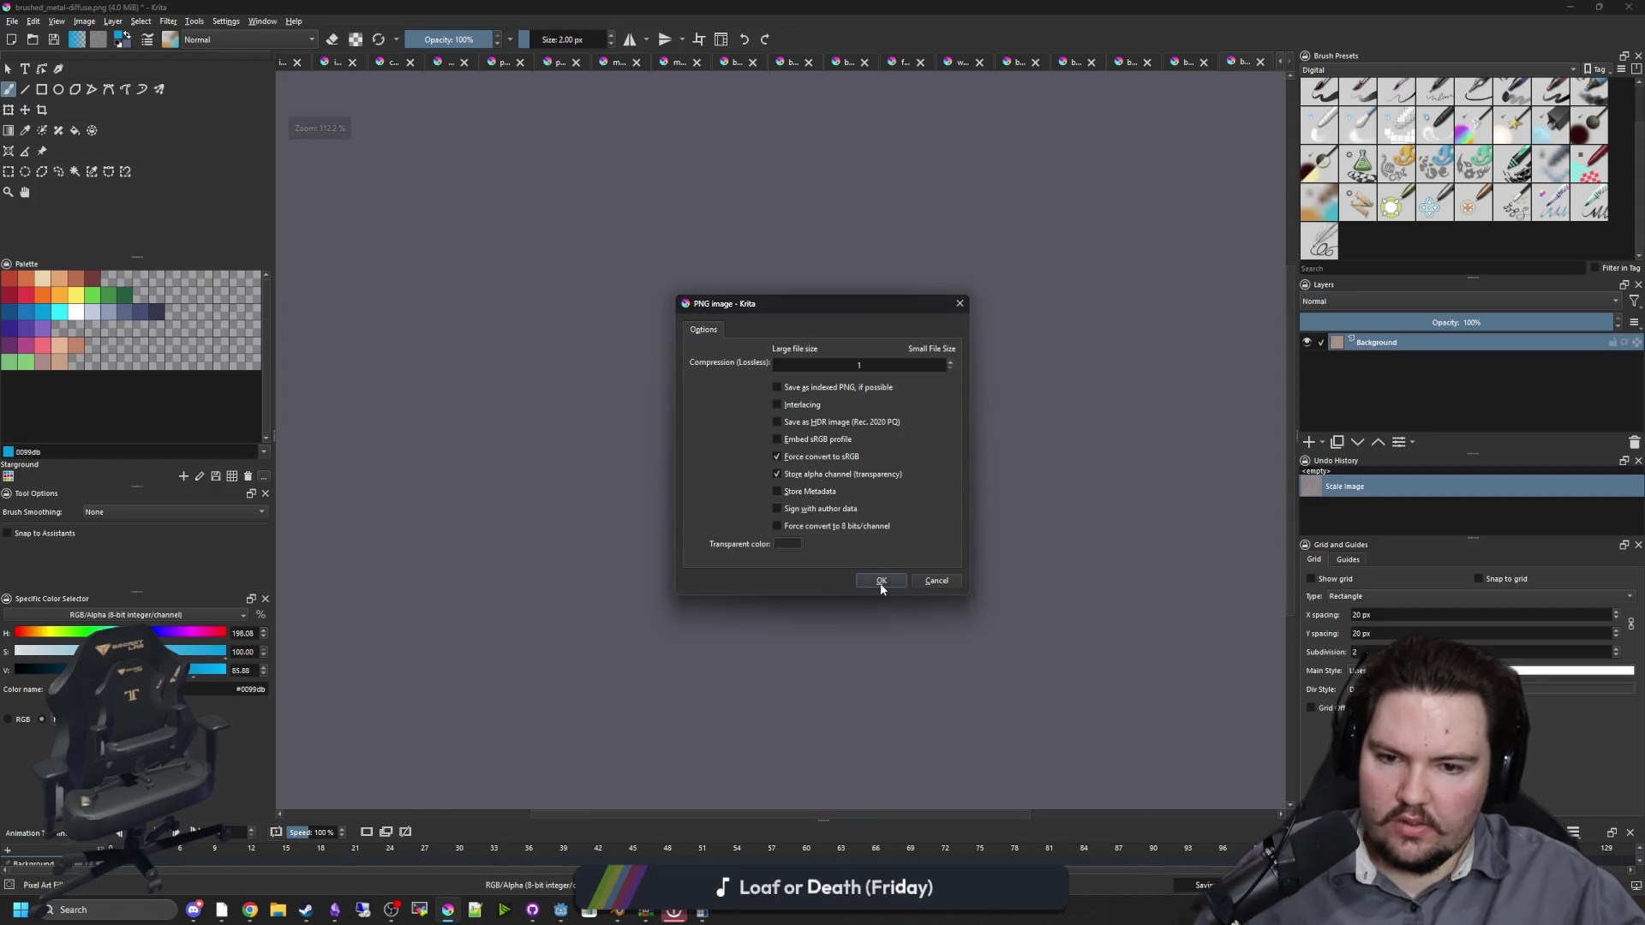
pyautogui.click(881, 581)
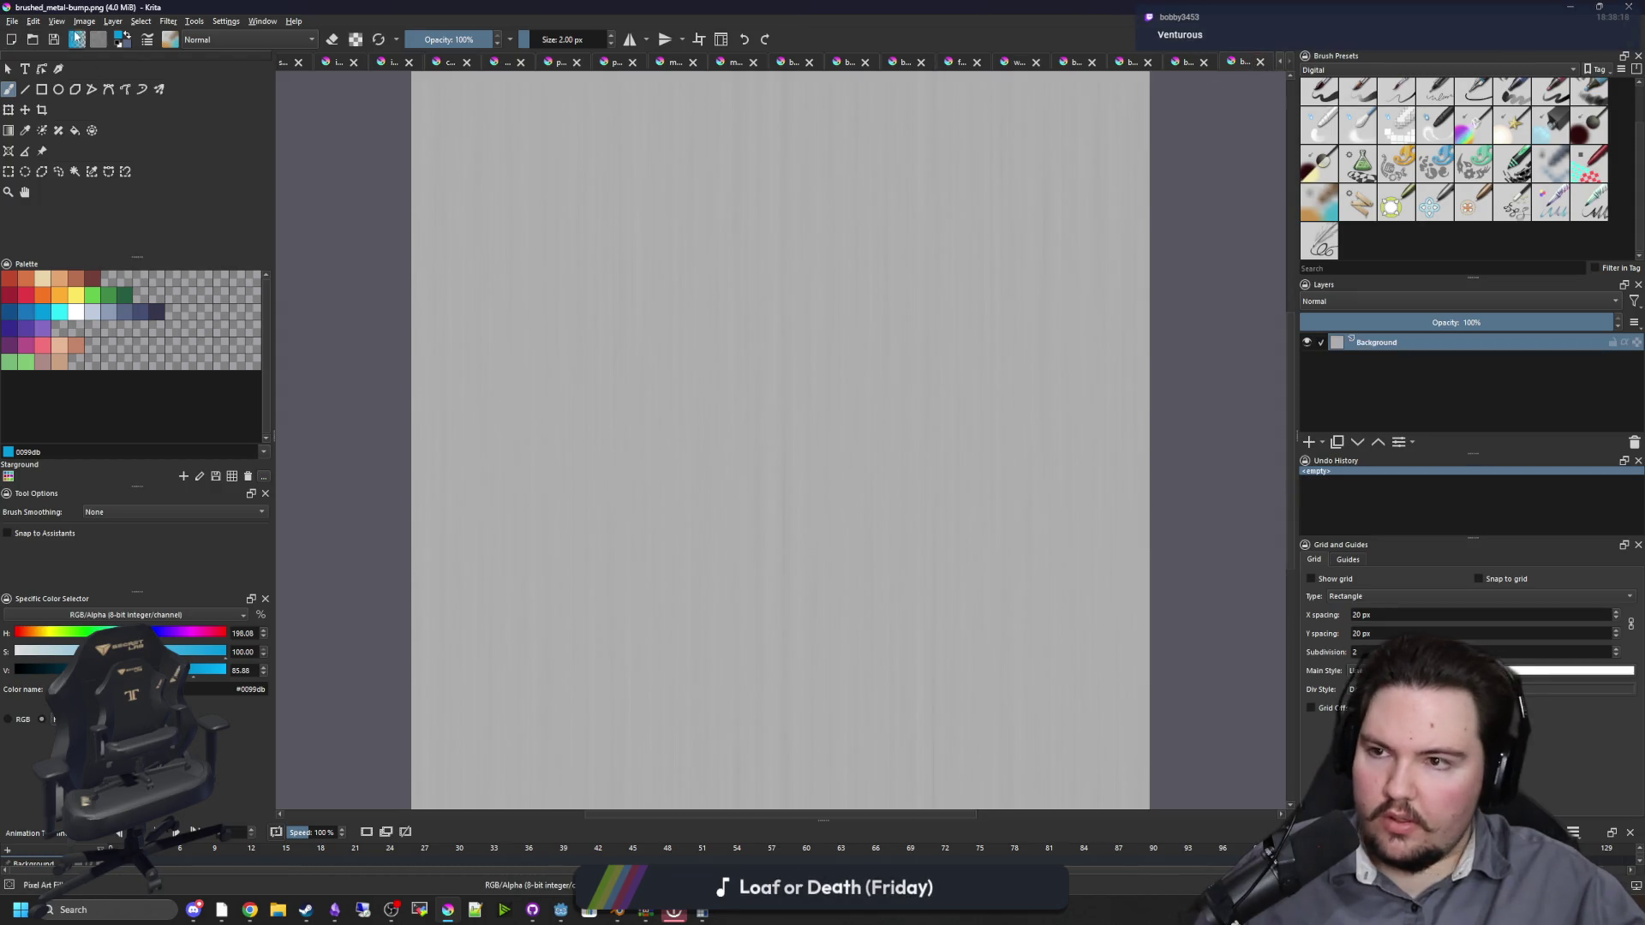
# Step: Scale the bump map down to 256 pixels and save it as PNG
pyautogui.click(84, 22)
pyautogui.click(145, 190)
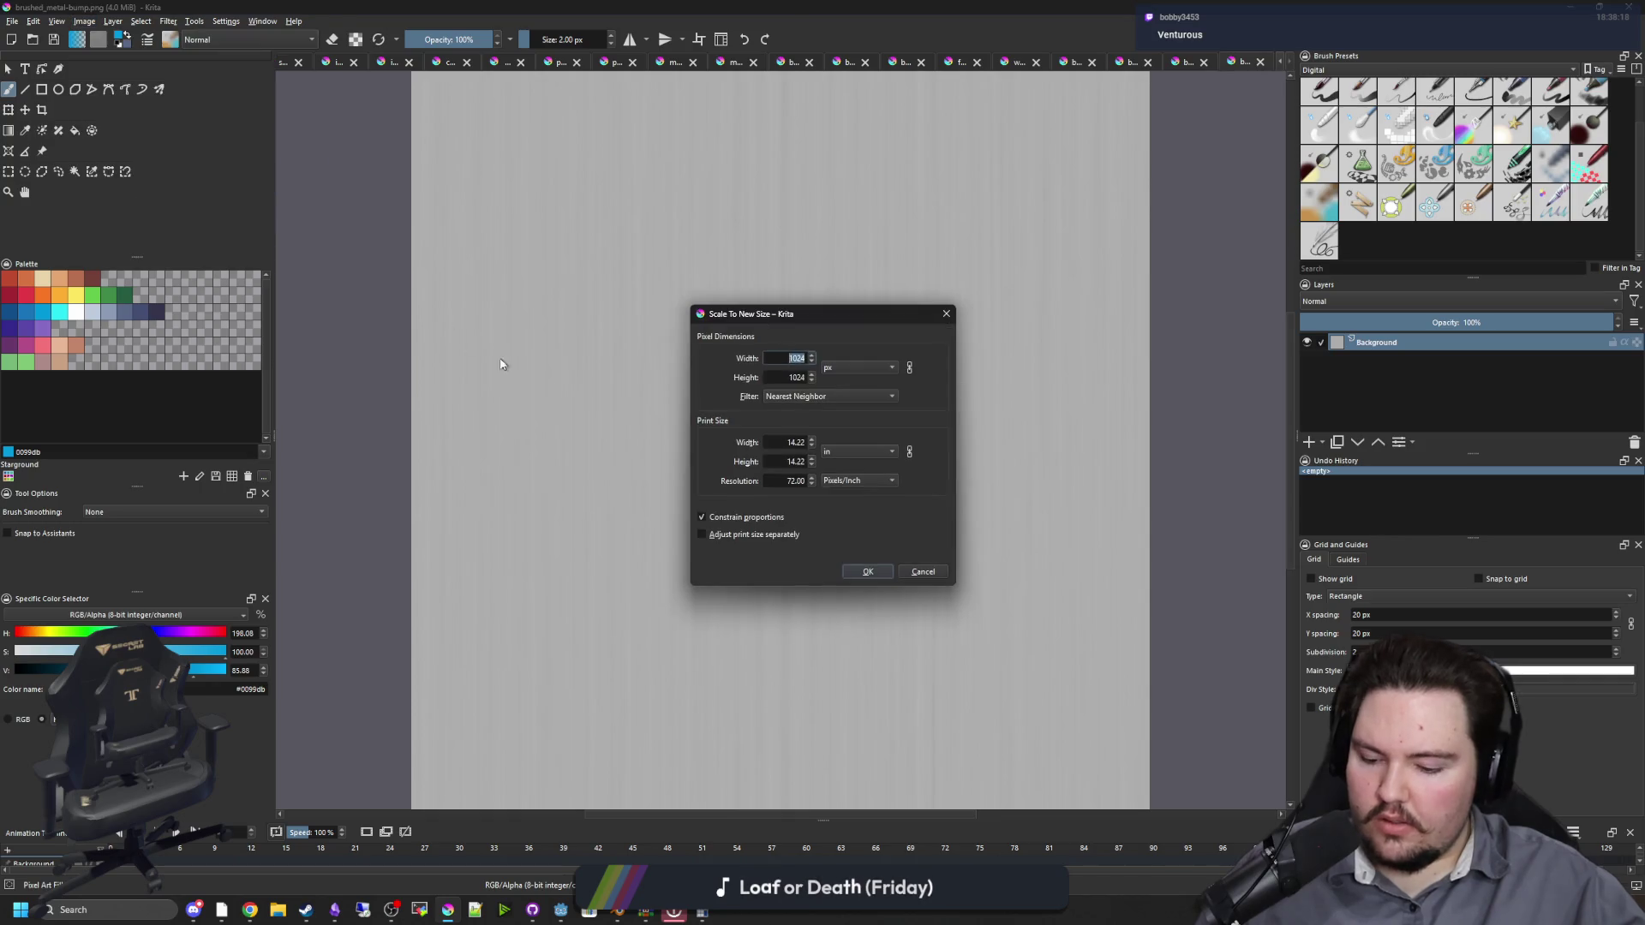
pyautogui.click(867, 571)
pyautogui.hotkey('ctrl', 's')
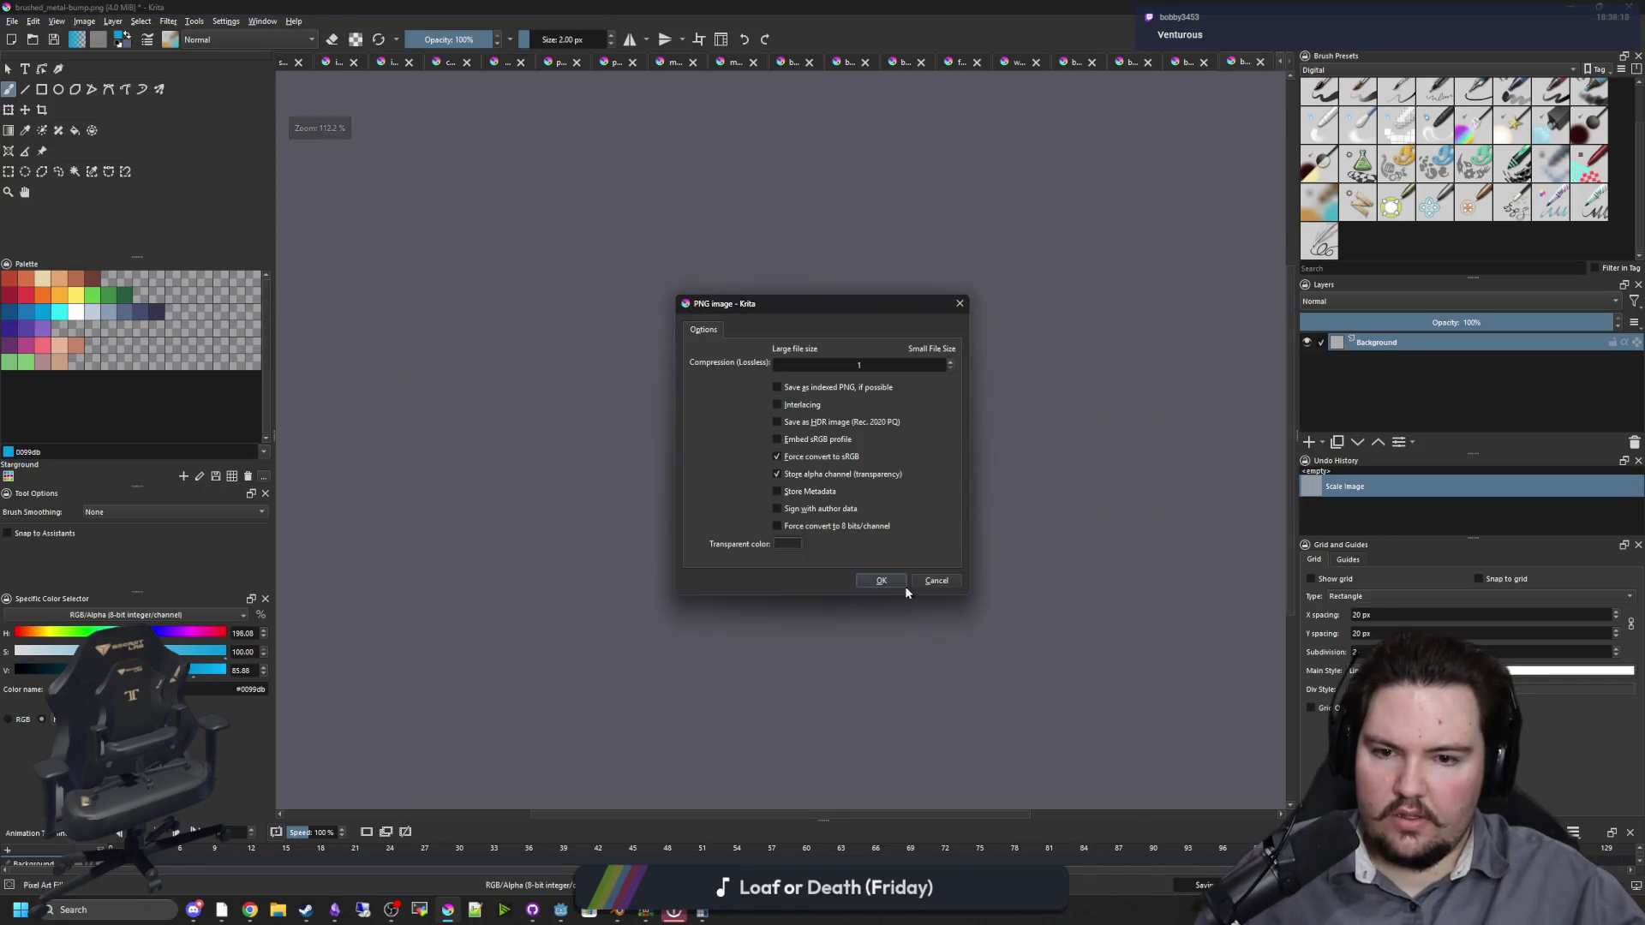
pyautogui.click(904, 586)
pyautogui.hotkey('alt', 'Tab')
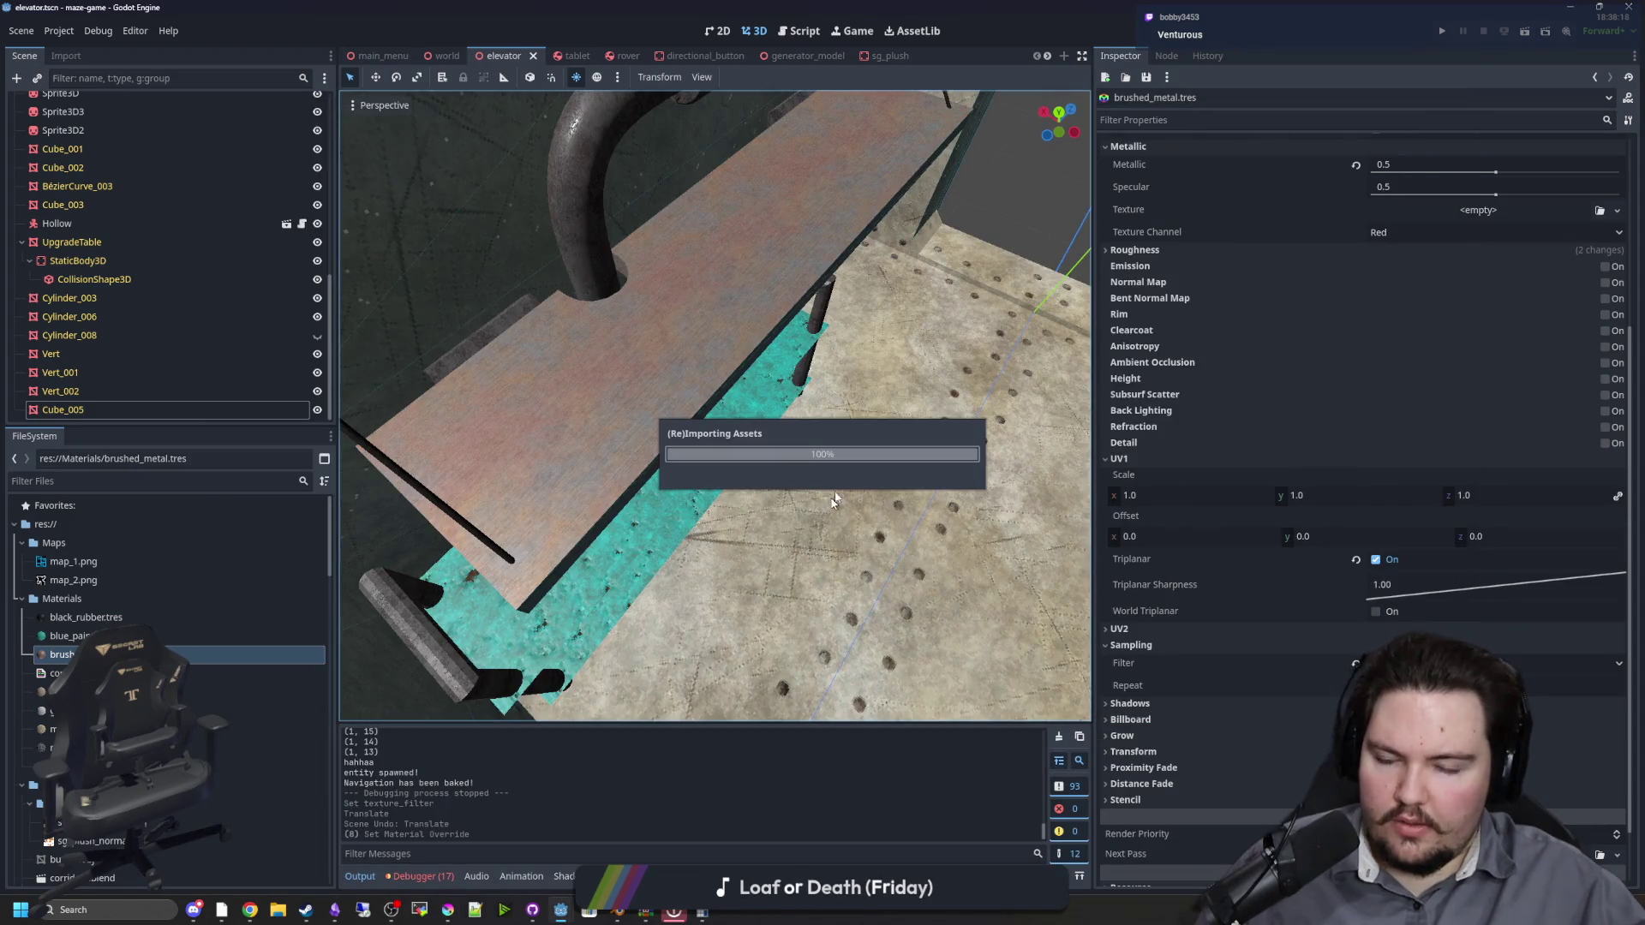
# Step: Set the brushed metal UV1 scale to 0.48 and check the tabletop
pyautogui.scroll(8, 717, 406)
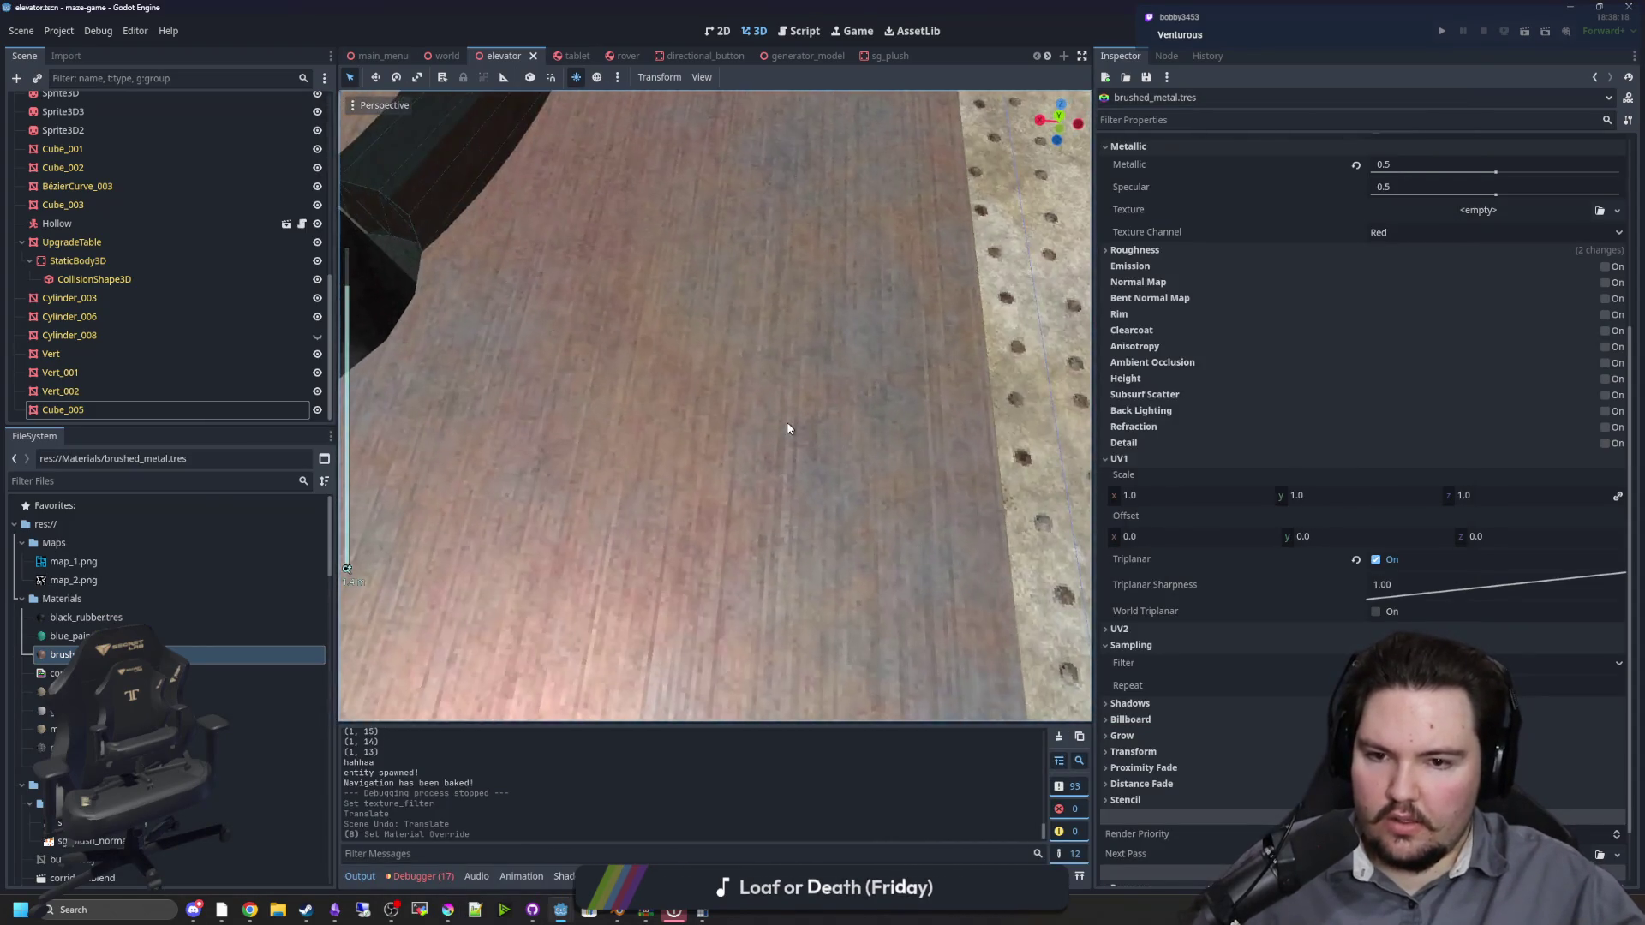
pyautogui.moveTo(619, 360)
pyautogui.mouseDown()
pyautogui.moveTo(877, 371)
pyautogui.moveTo(763, 398)
pyautogui.mouseUp()
pyautogui.moveTo(864, 439)
pyautogui.mouseDown()
pyautogui.moveTo(691, 422)
pyautogui.moveTo(662, 467)
pyautogui.moveTo(870, 426)
pyautogui.moveTo(828, 423)
pyautogui.mouseUp()
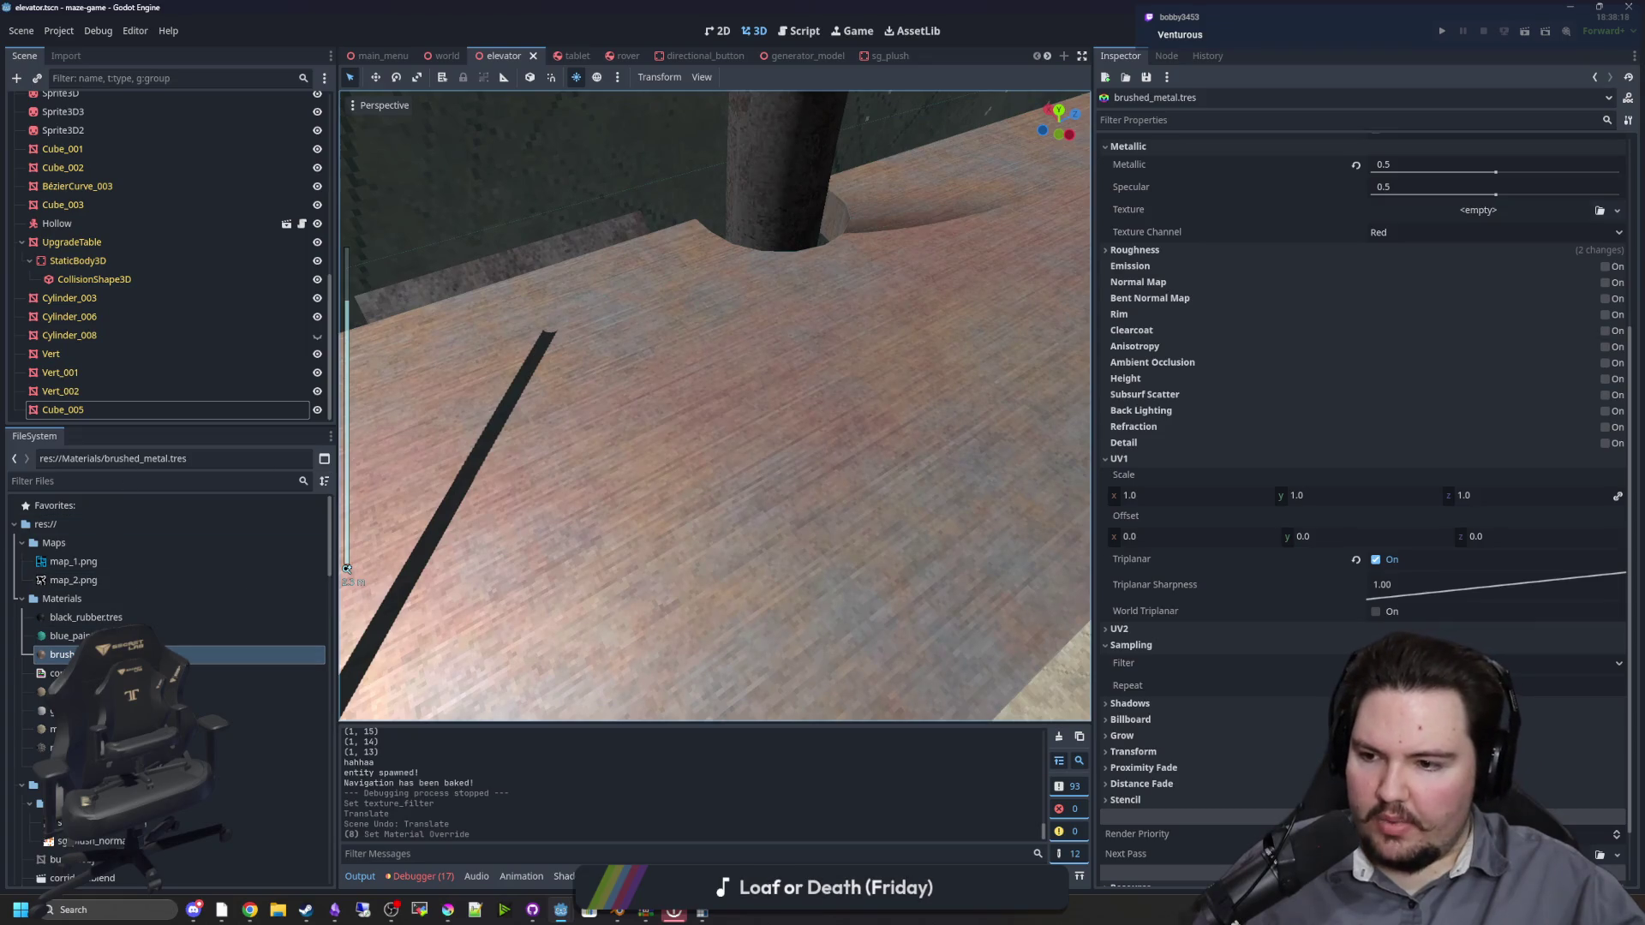
pyautogui.moveTo(1145, 497); pyautogui.dragTo(1157, 497)
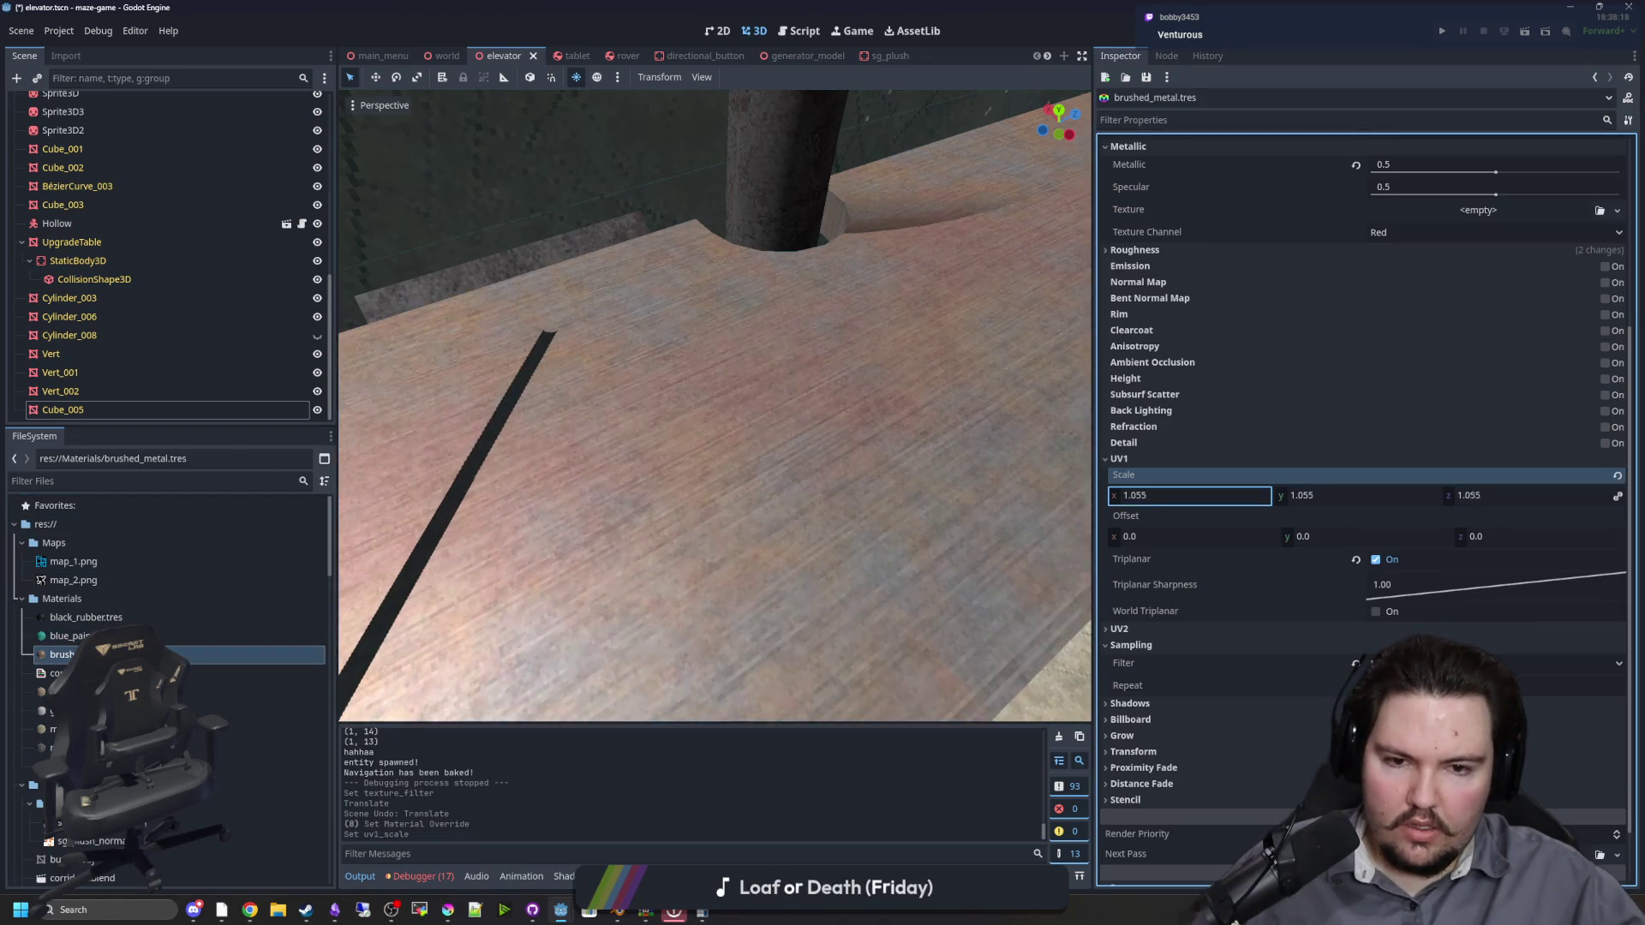
pyautogui.write('0.48')
pyautogui.press('Return')
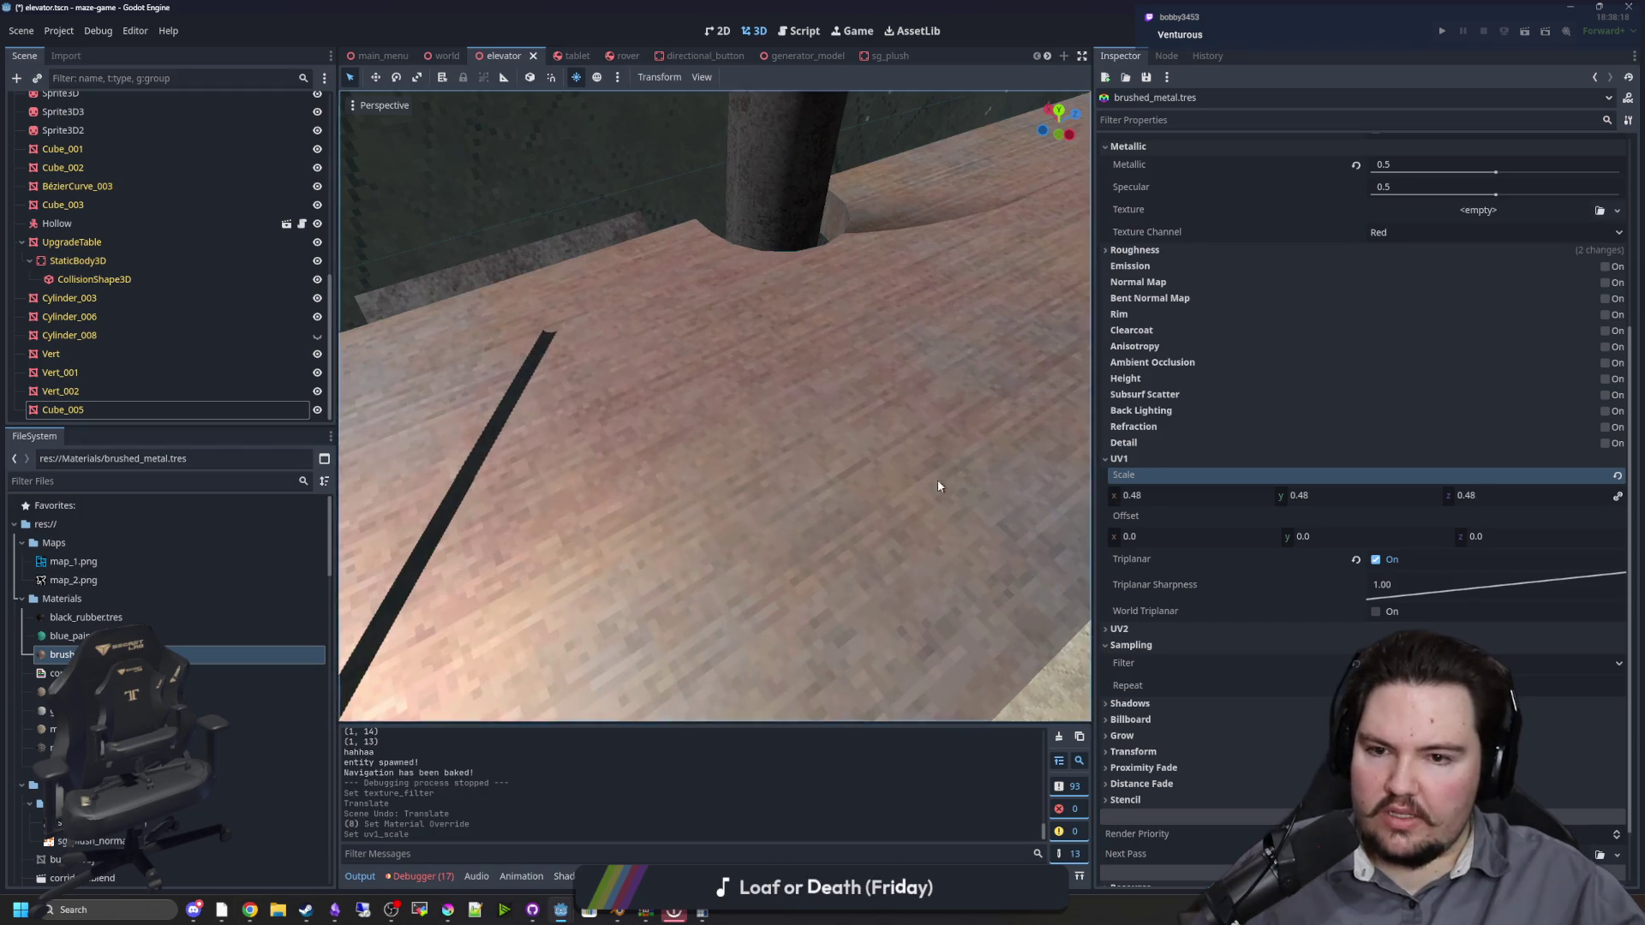
# Step: Lower the UV1 scale to 0.25 and inspect the floor and back wall
pyautogui.scroll(-4, 717, 470)
pyautogui.moveTo(1148, 495)
pyautogui.mouseDown()
pyautogui.moveTo(1122, 495)
pyautogui.moveTo(1157, 497)
pyautogui.mouseUp()
pyautogui.write('0.25')
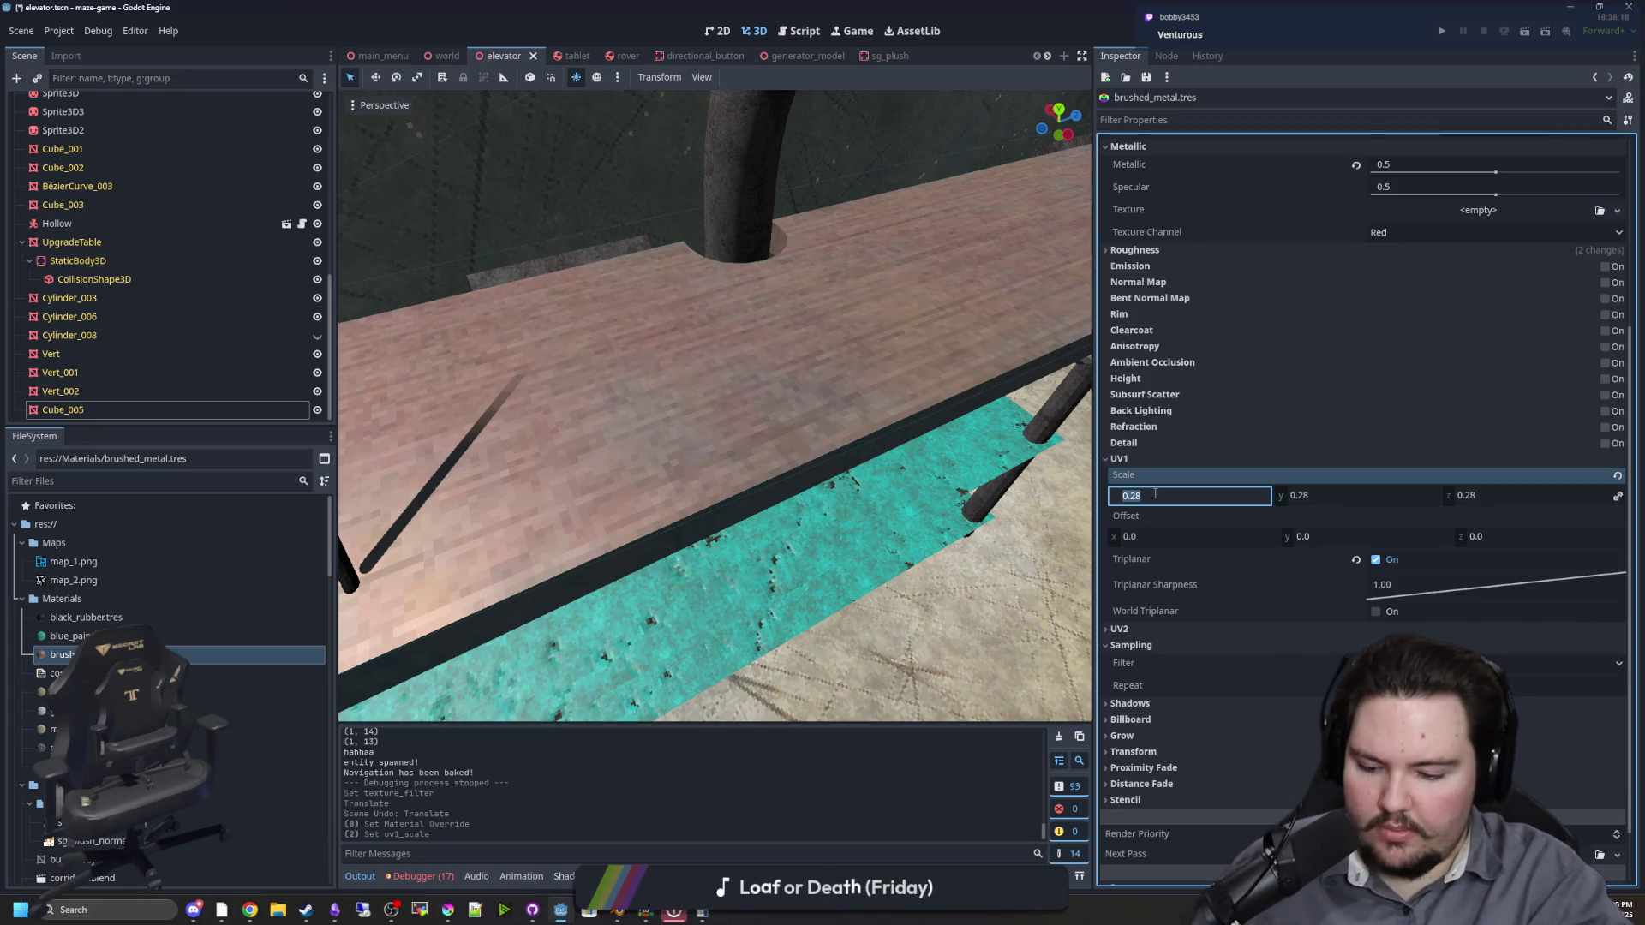
pyautogui.press('Return')
pyautogui.scroll(-5, 758, 455)
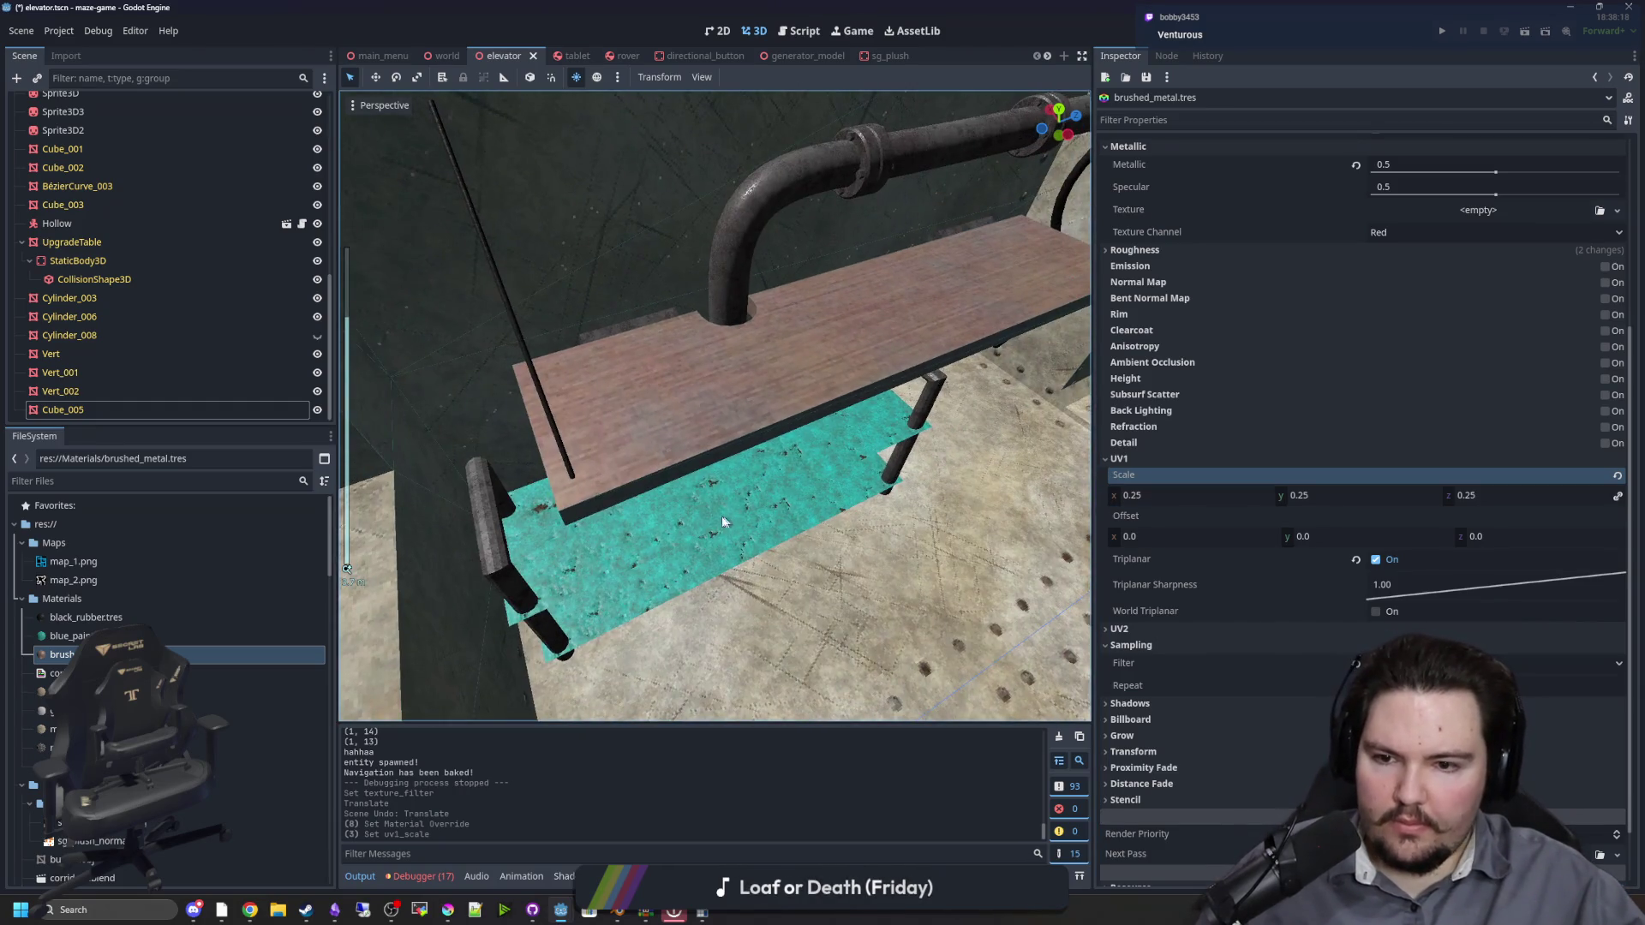
pyautogui.moveTo(722, 522)
pyautogui.mouseDown()
pyautogui.moveTo(647, 415)
pyautogui.moveTo(826, 462)
pyautogui.moveTo(765, 484)
pyautogui.moveTo(635, 418)
pyautogui.moveTo(811, 426)
pyautogui.moveTo(764, 477)
pyautogui.moveTo(861, 464)
pyautogui.moveTo(662, 481)
pyautogui.moveTo(757, 527)
pyautogui.moveTo(927, 563)
pyautogui.mouseUp()
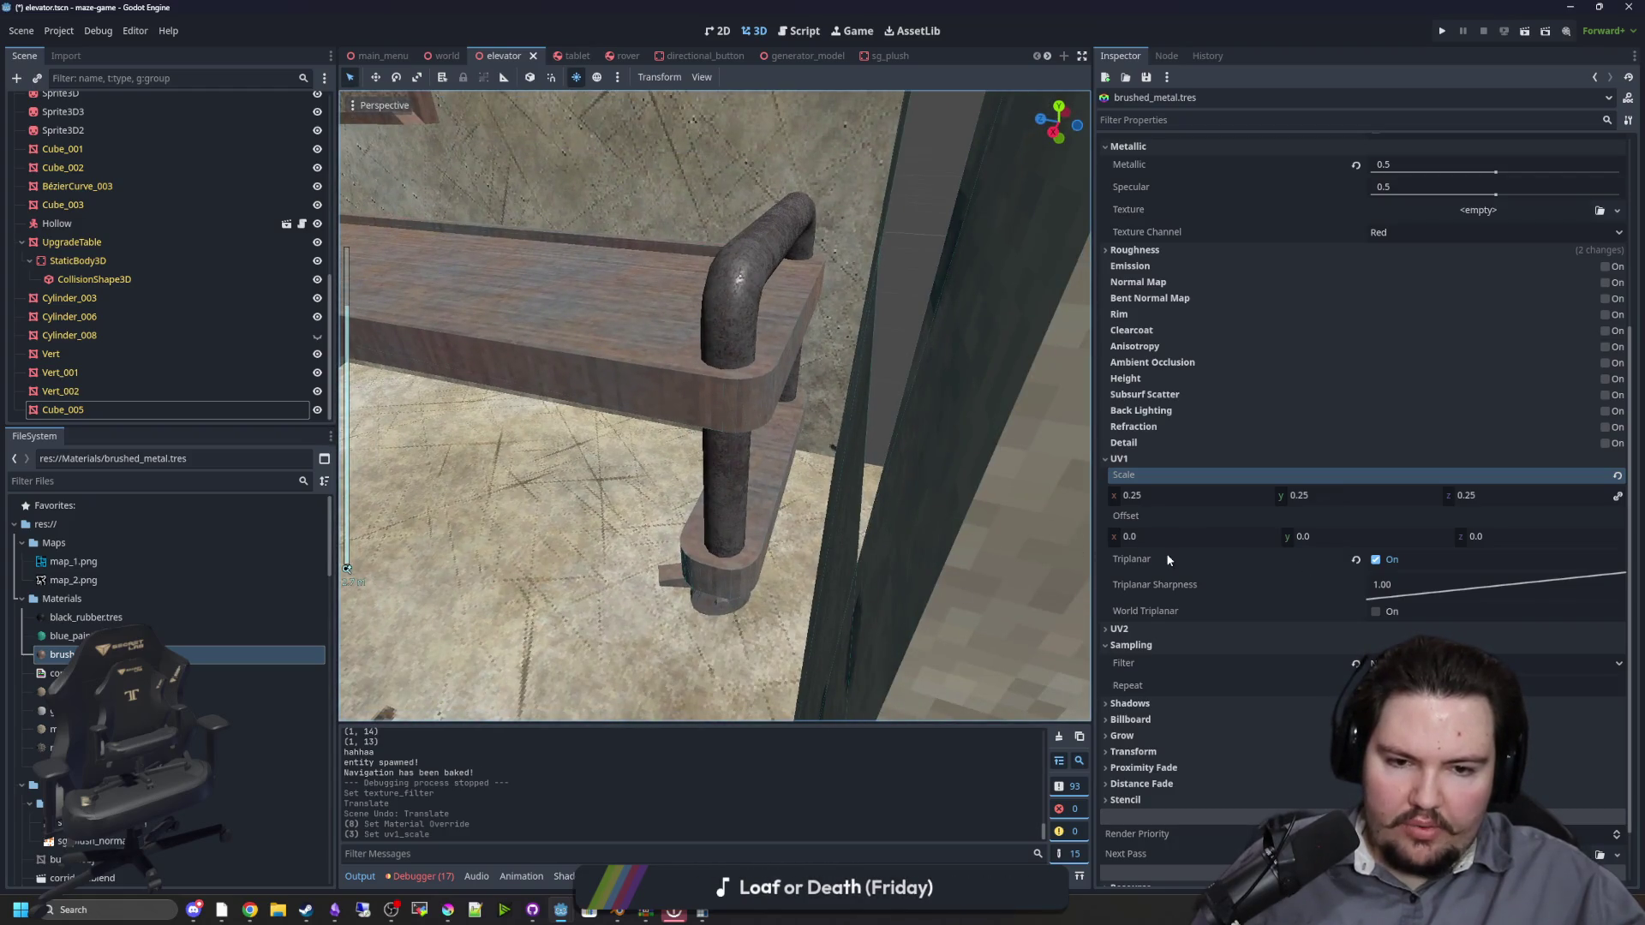
pyautogui.moveTo(1167, 560)
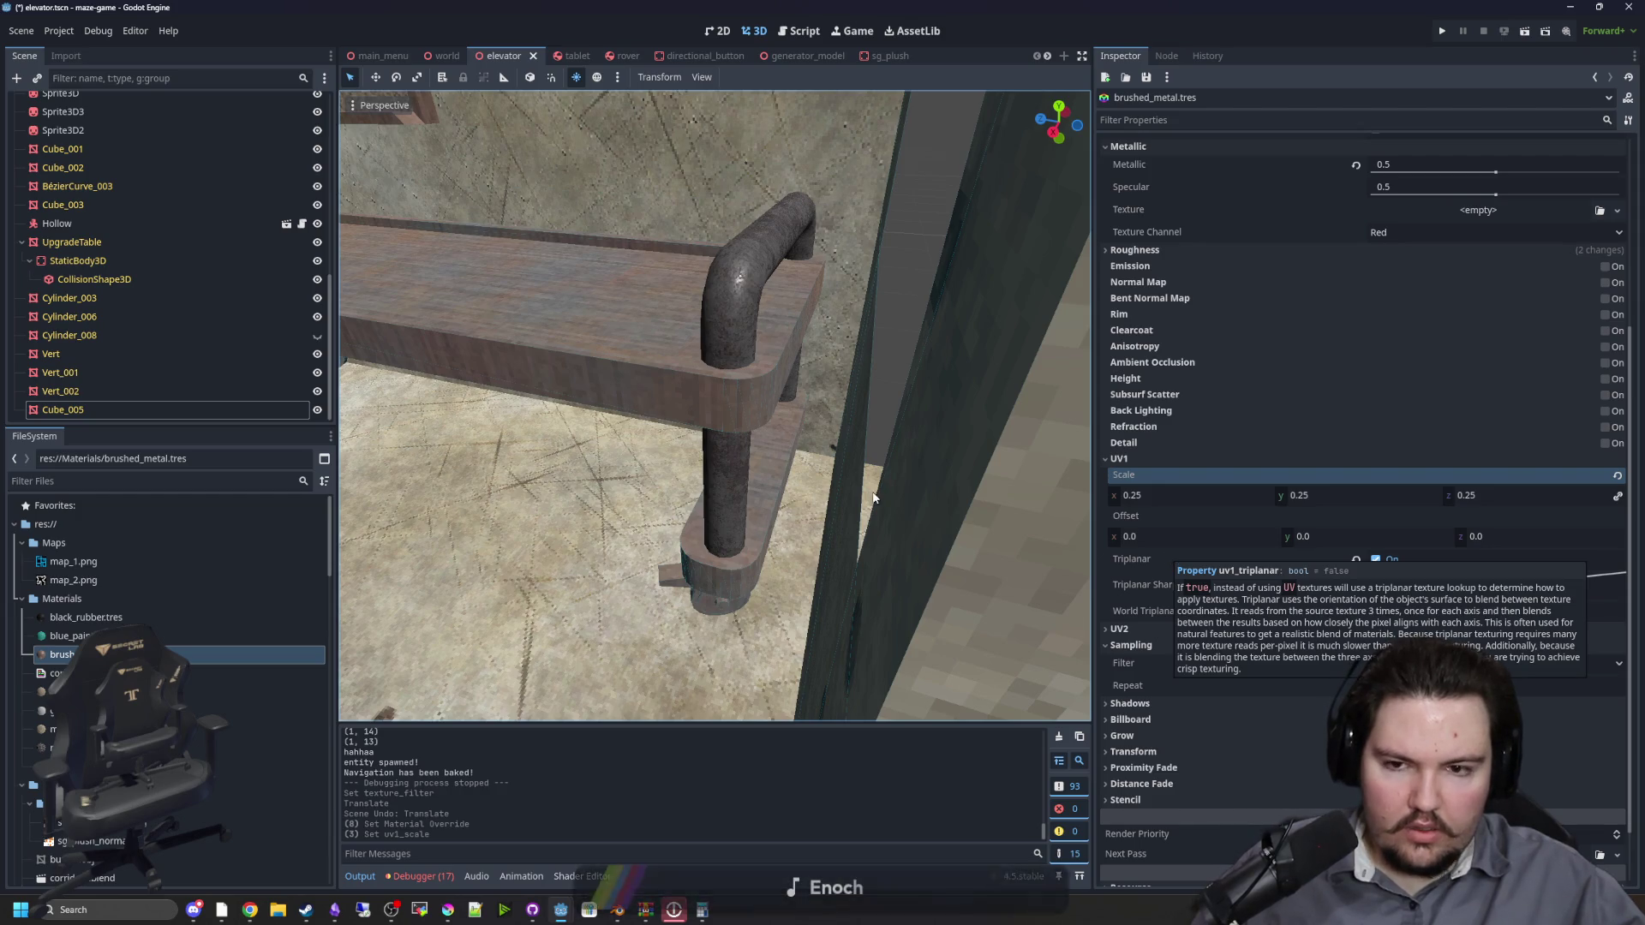
# Step: Collapse UV1 and enable the Detail layer on the brushed_metal material
pyautogui.moveTo(716, 454)
pyautogui.mouseDown()
pyautogui.moveTo(772, 467)
pyautogui.moveTo(737, 456)
pyautogui.mouseUp()
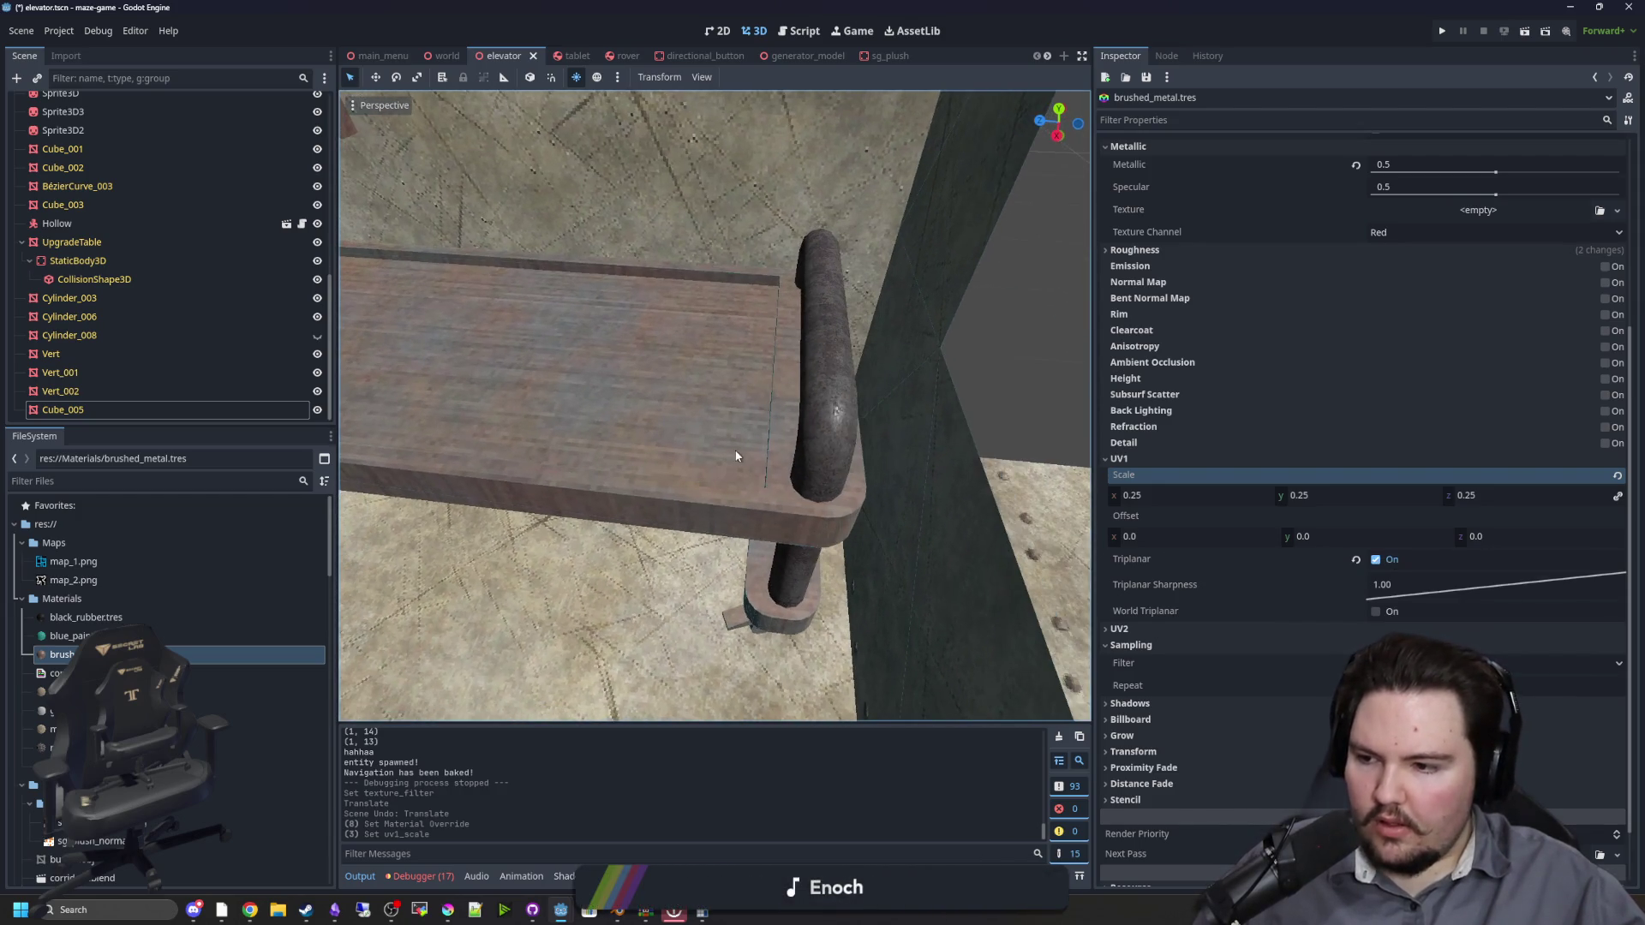
pyautogui.scroll(2, 736, 456)
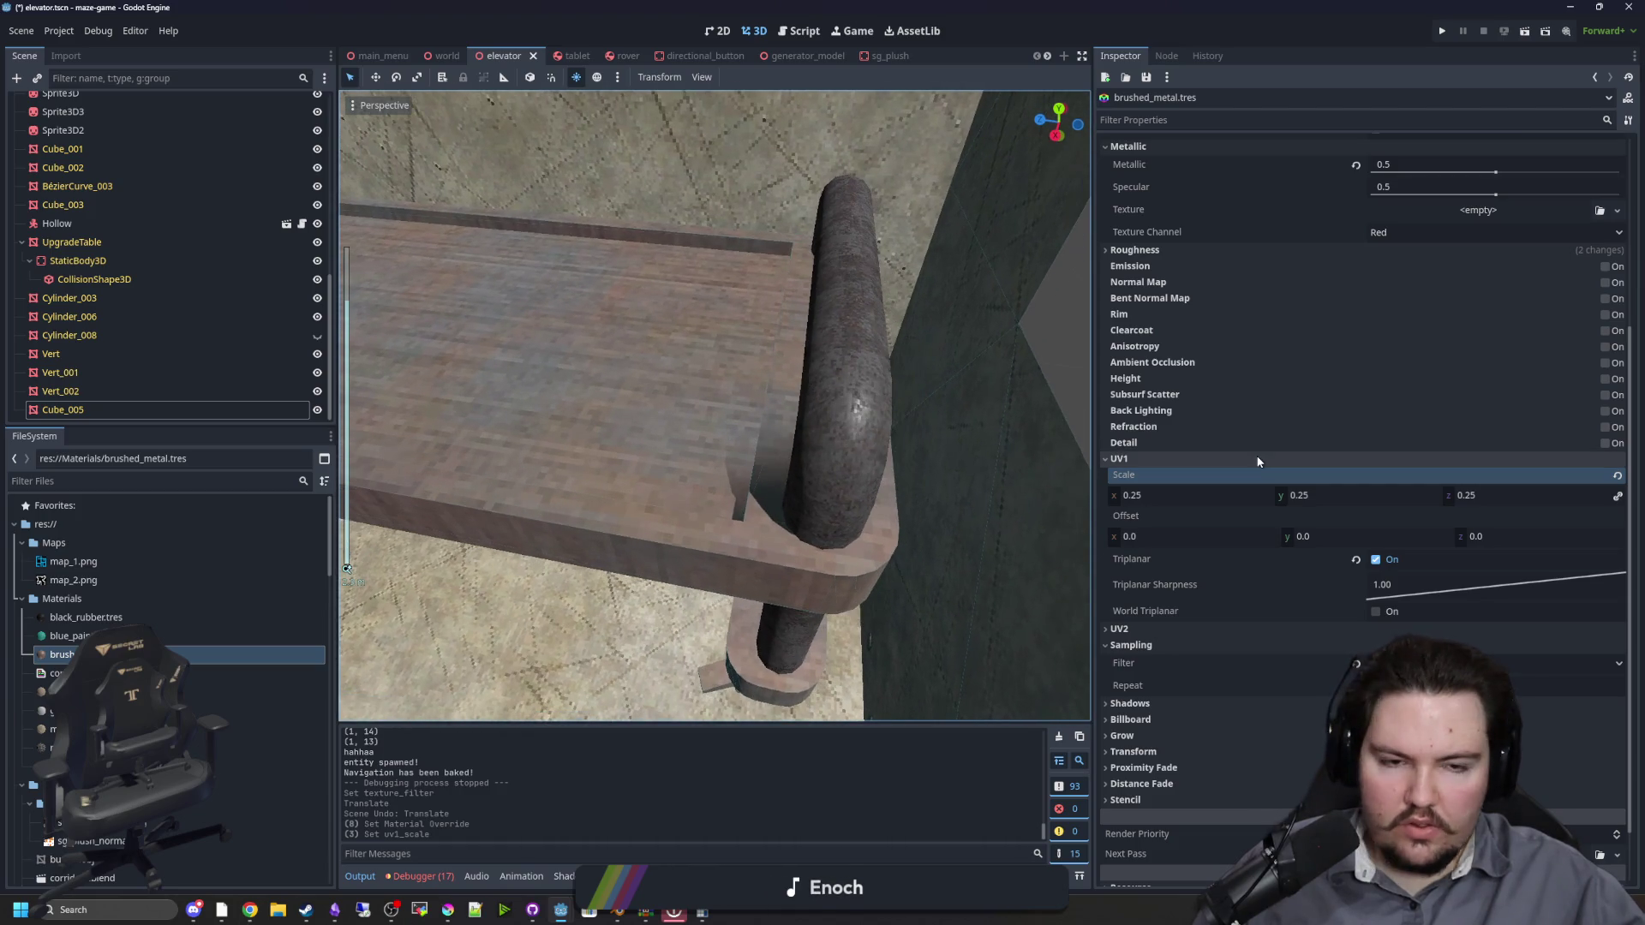
pyautogui.click(1141, 460)
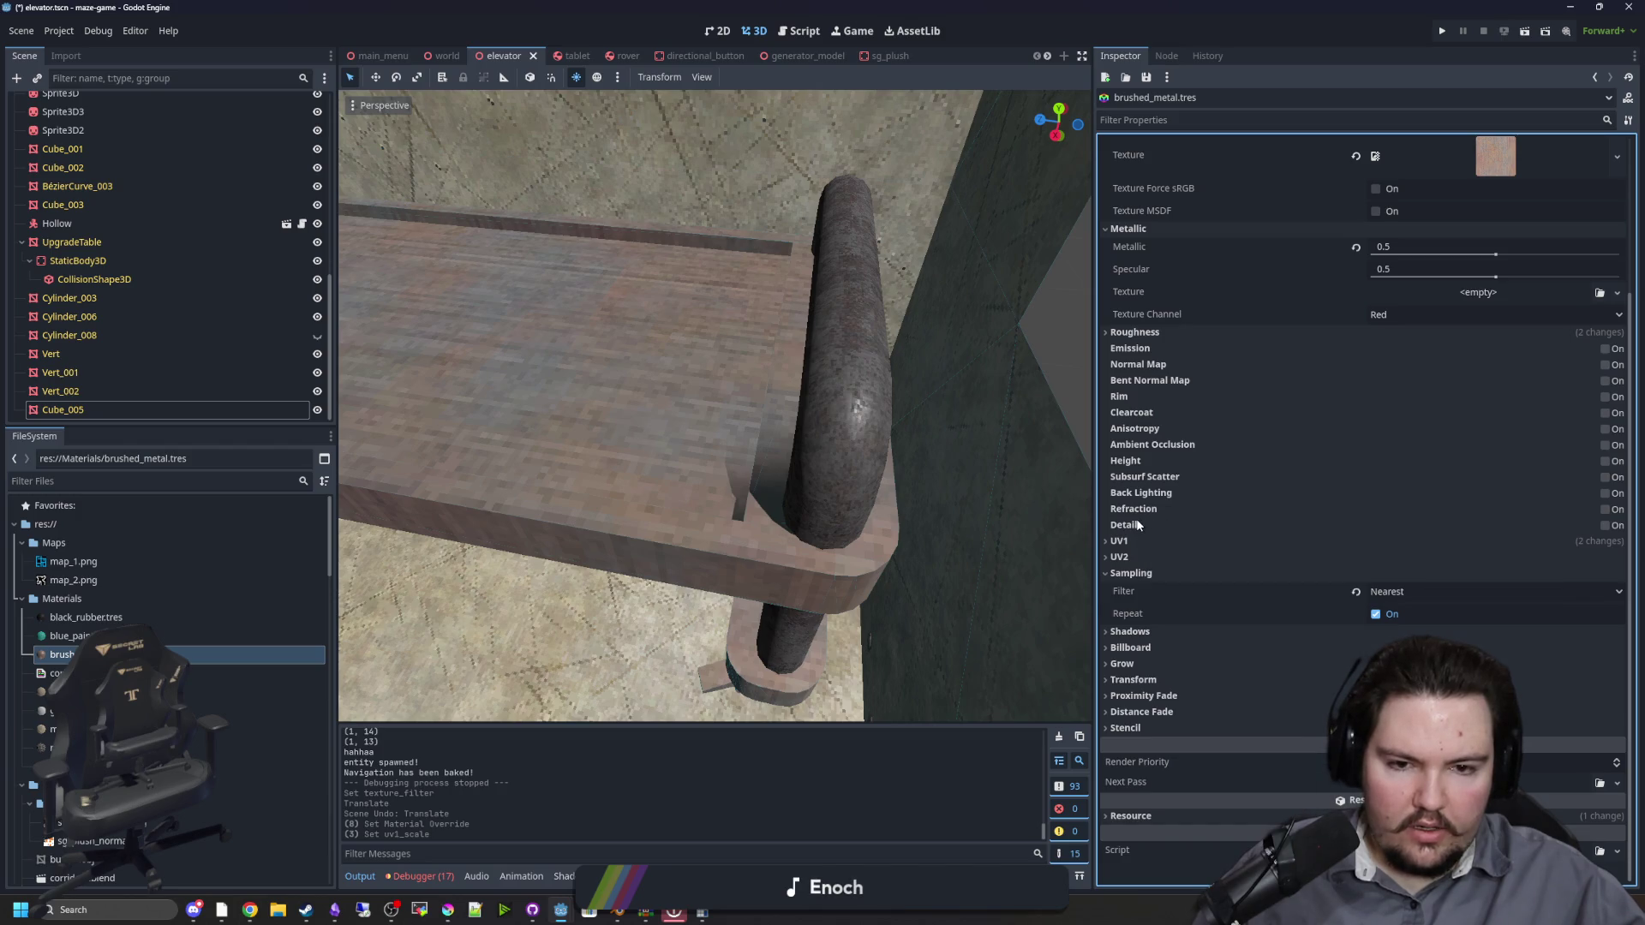
pyautogui.moveTo(1138, 524)
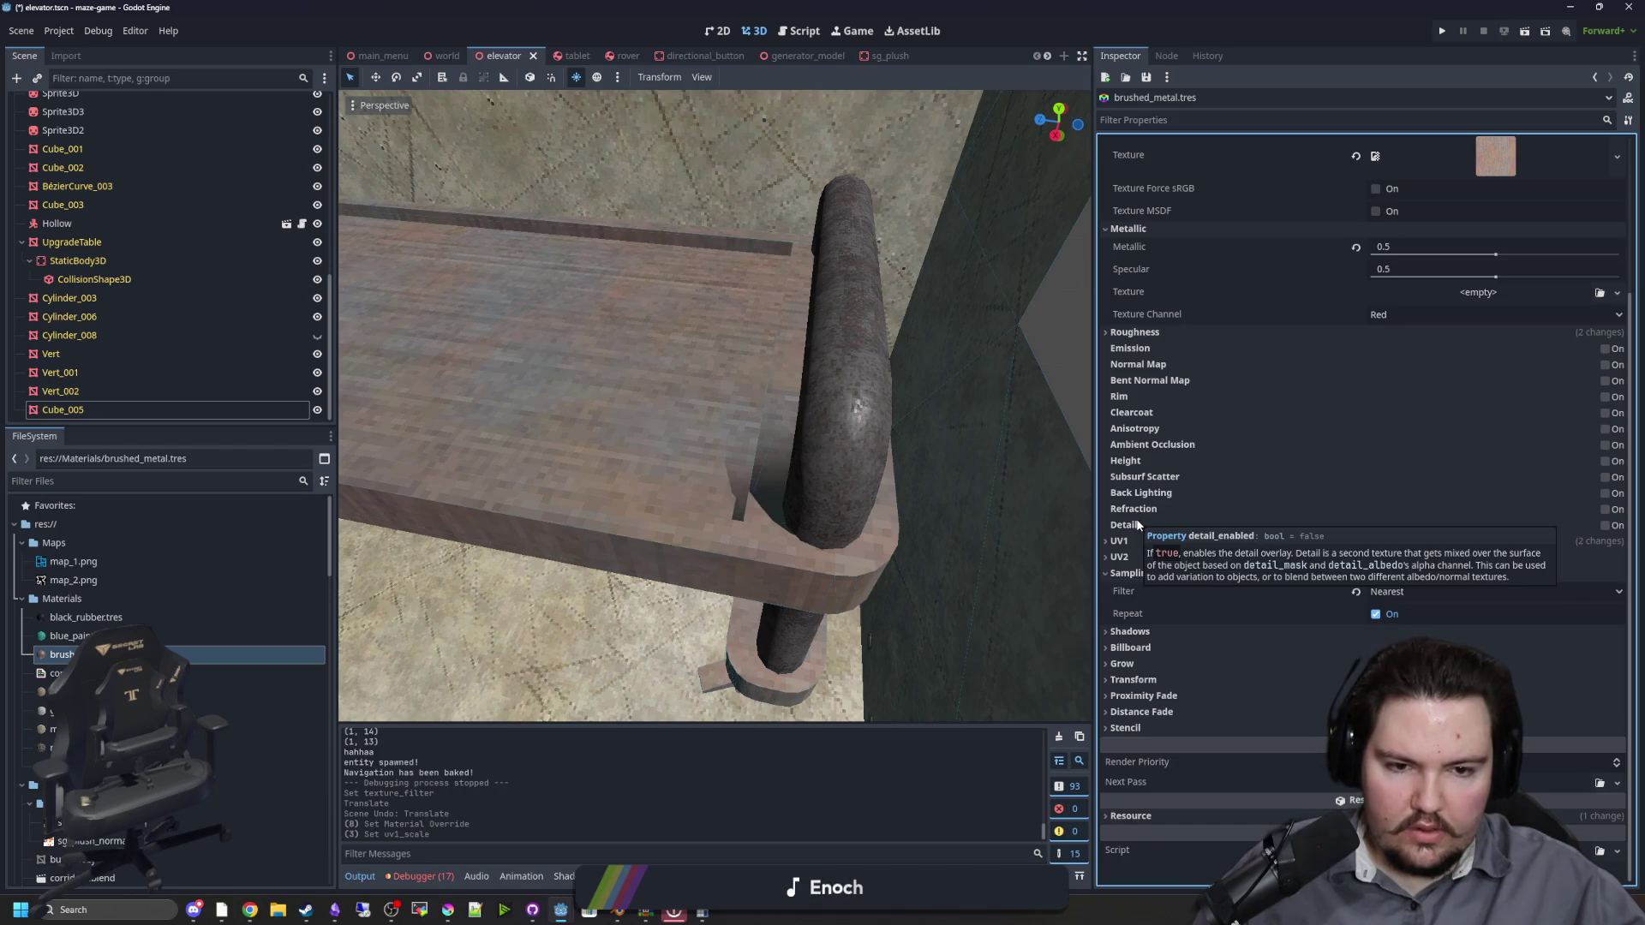
pyautogui.click(1605, 525)
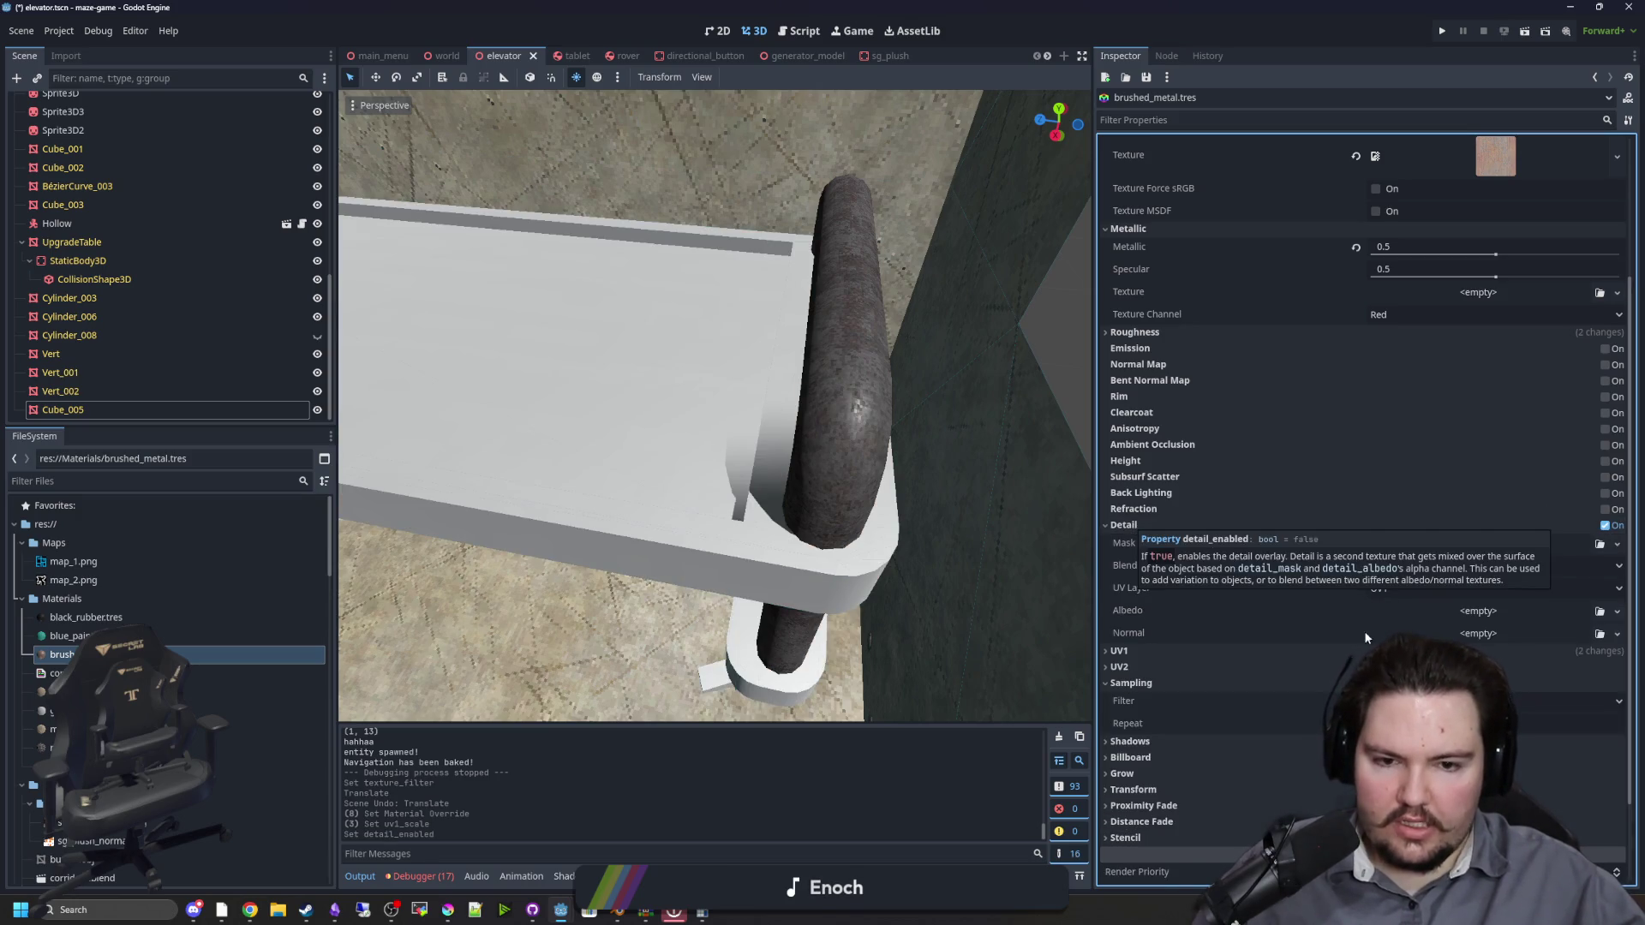
pyautogui.scroll(-2, 882, 546)
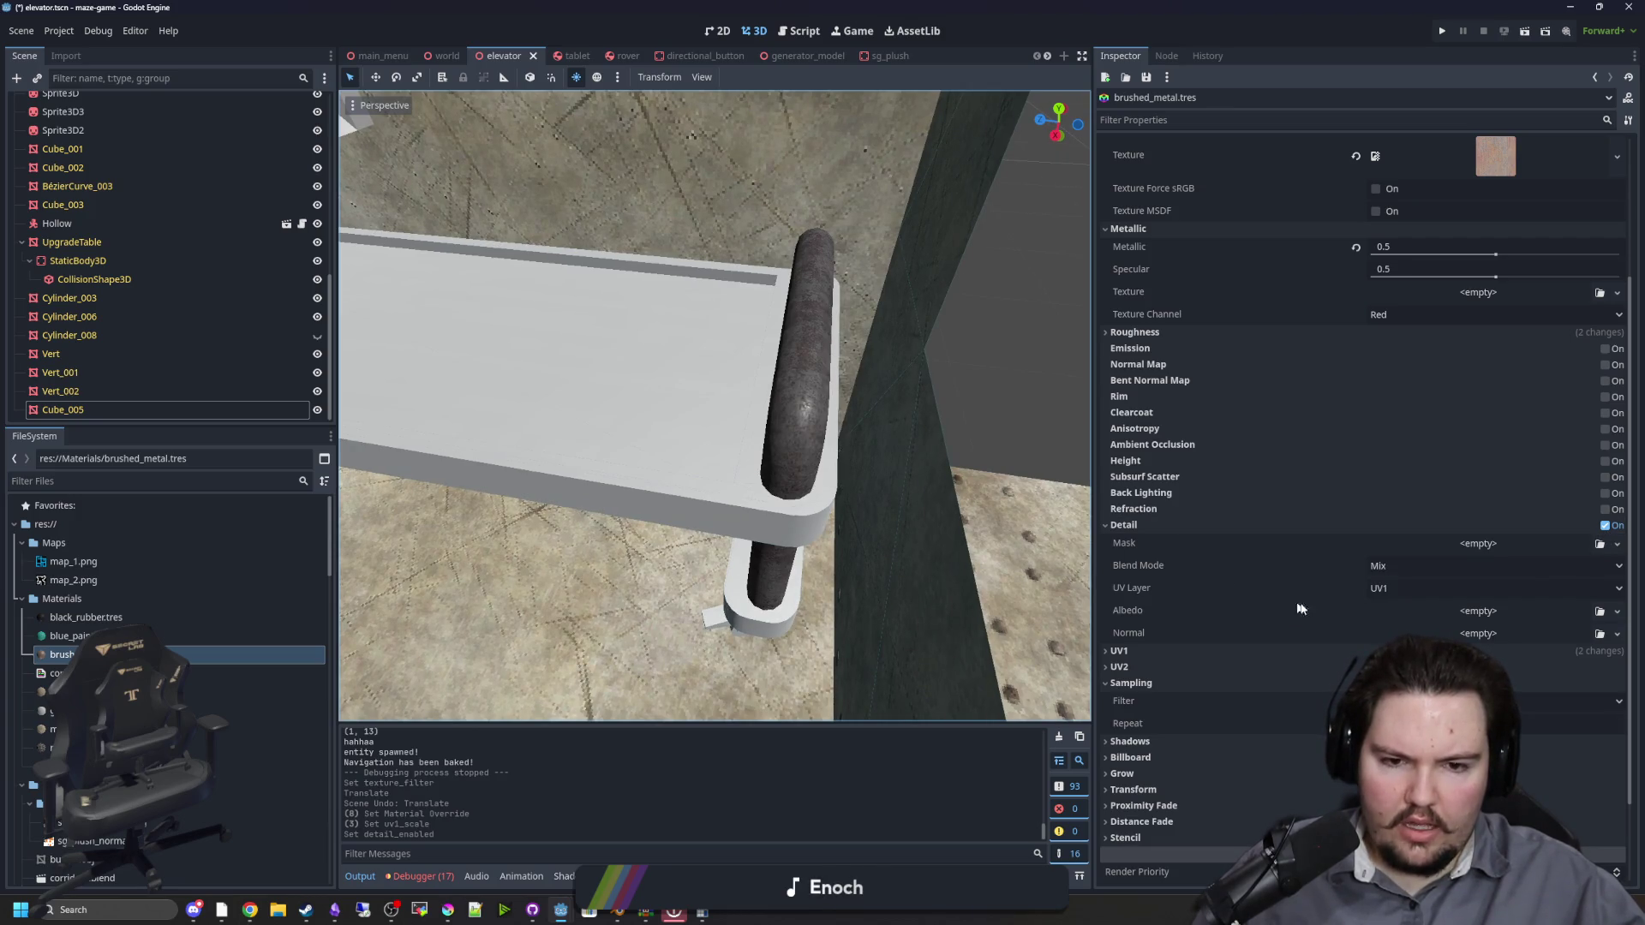
# Step: Load hose.png as the detail albedo, check it on the table, then disable Detail
pyautogui.click(1491, 612)
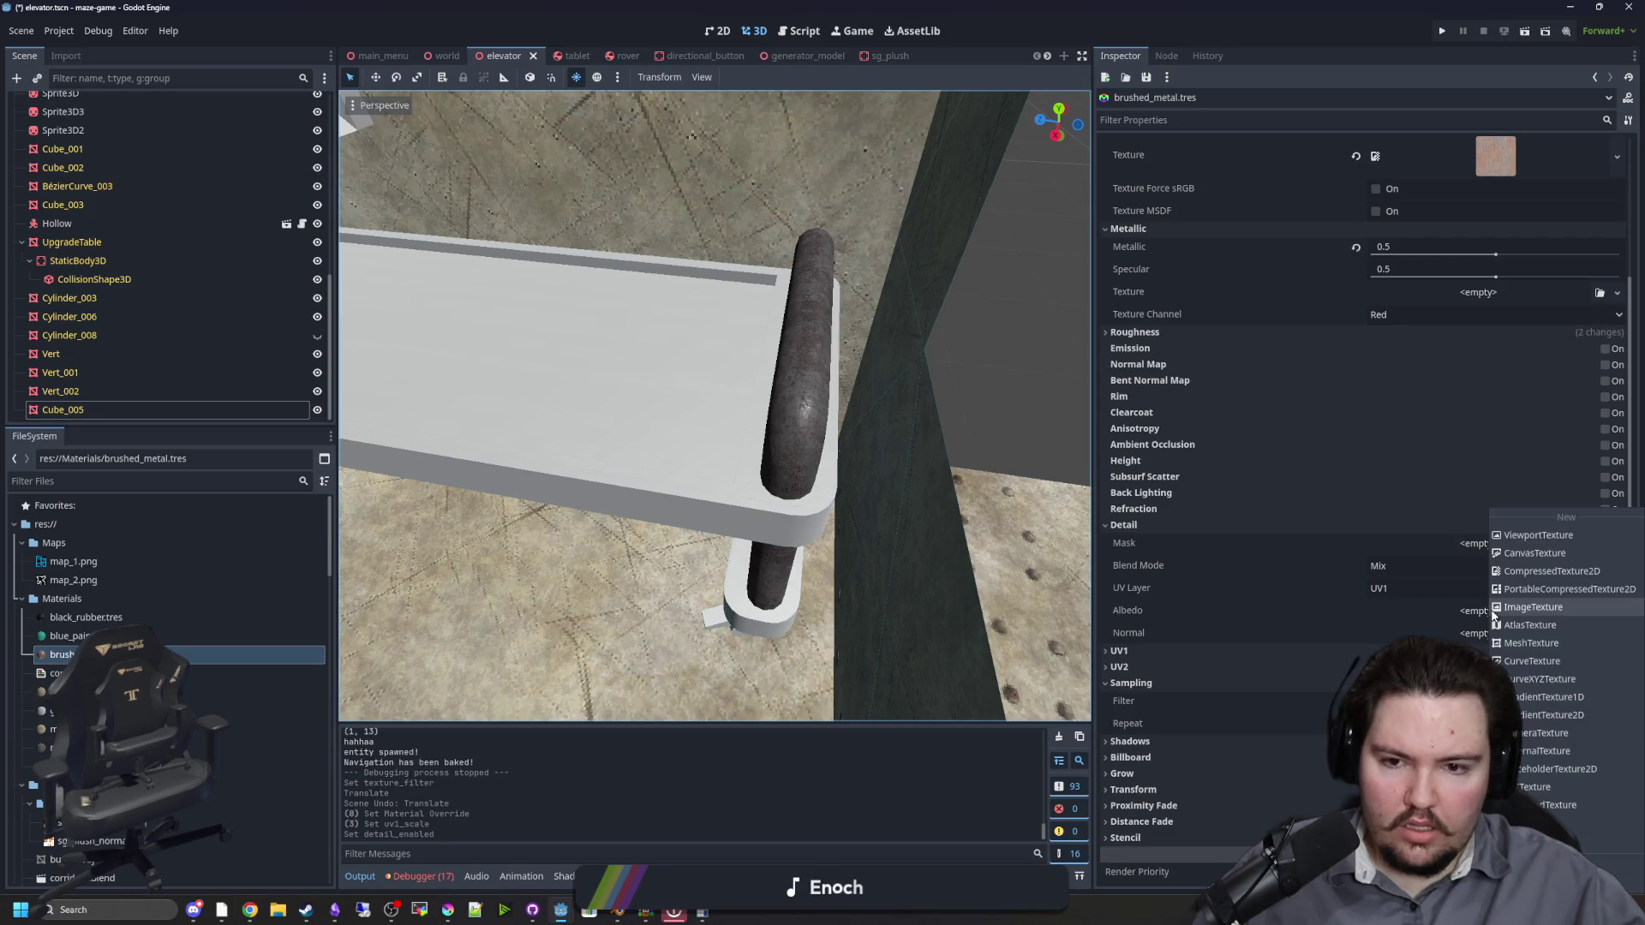
pyautogui.click(1593, 857)
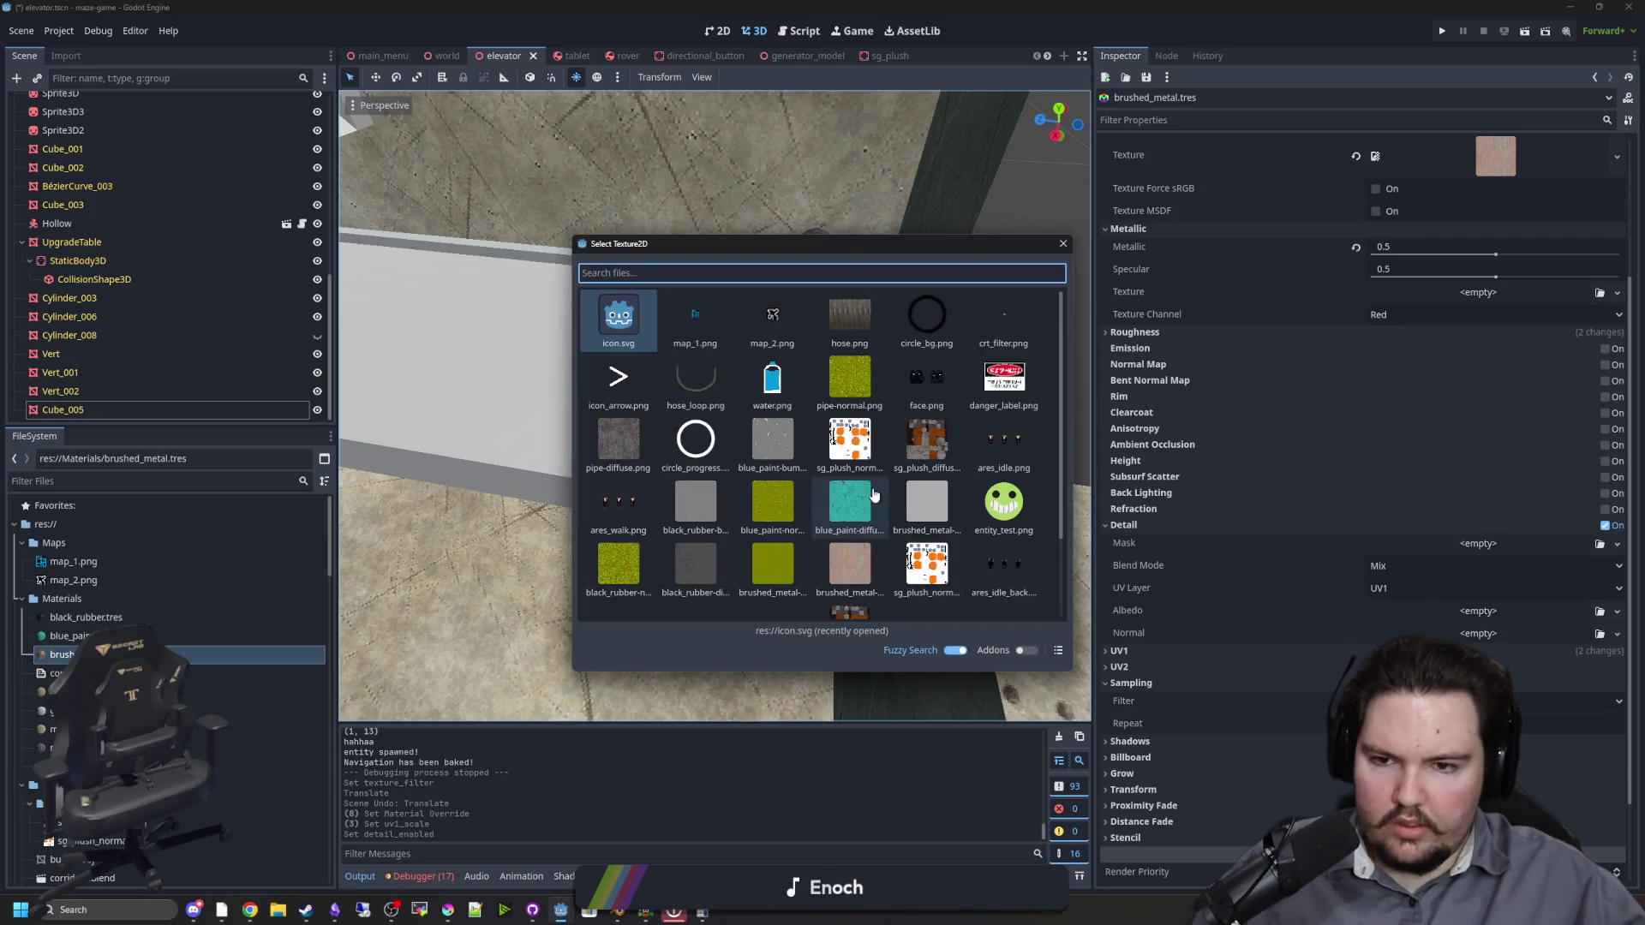
pyautogui.doubleClick(849, 317)
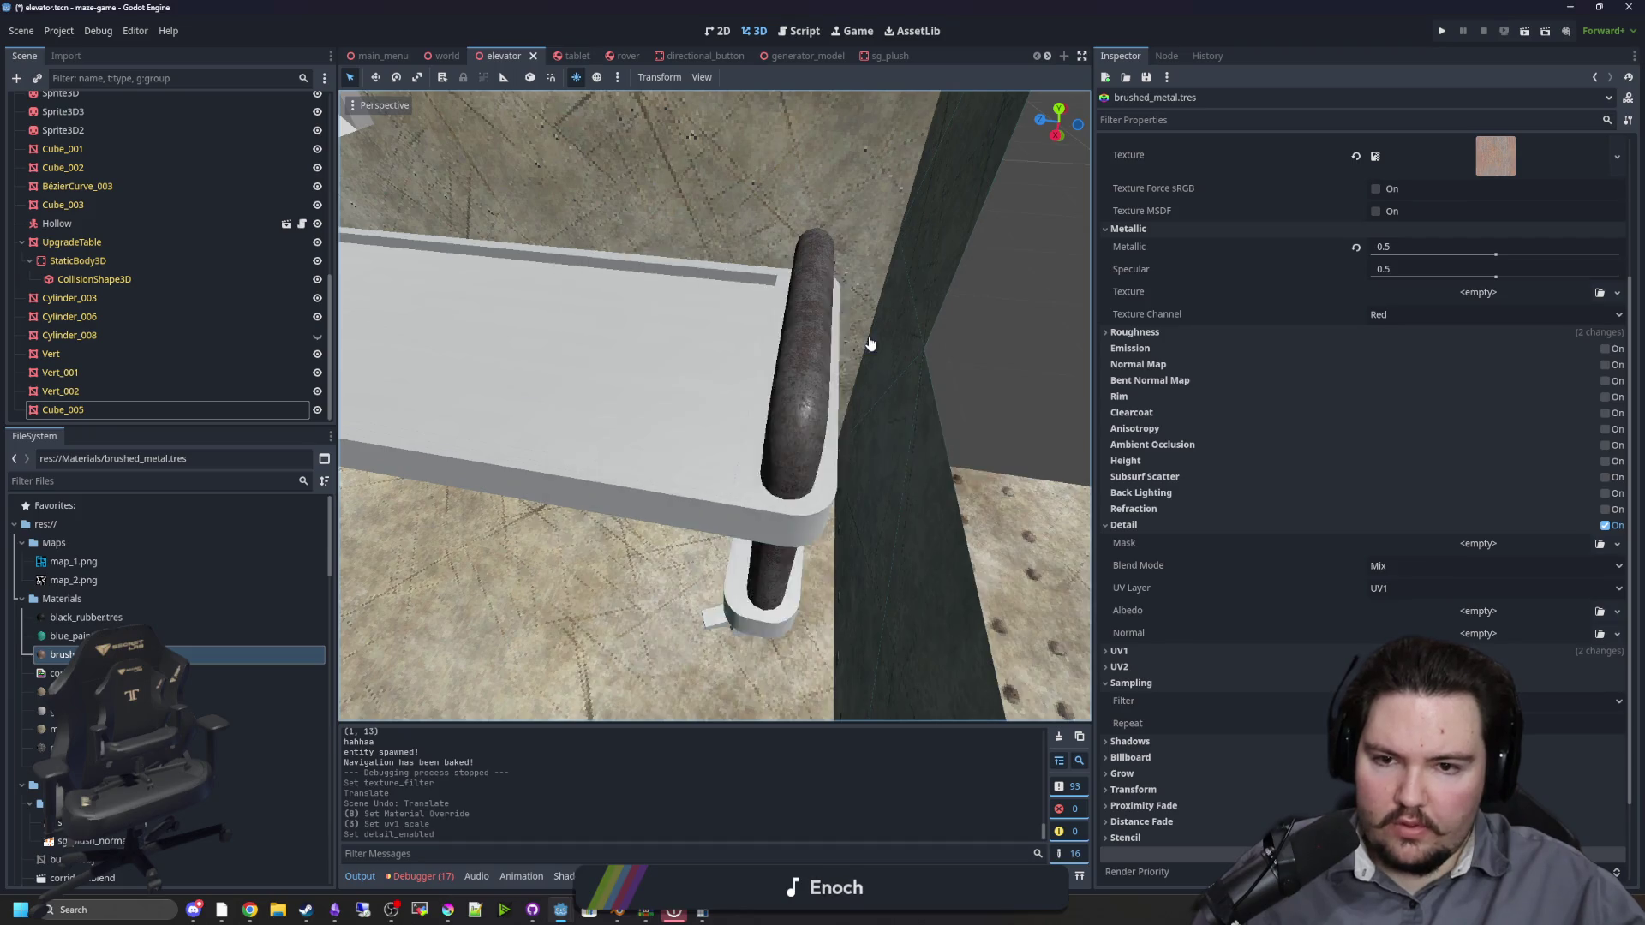
pyautogui.moveTo(694, 412)
pyautogui.mouseDown()
pyautogui.moveTo(747, 413)
pyautogui.moveTo(564, 408)
pyautogui.moveTo(799, 433)
pyautogui.moveTo(718, 448)
pyautogui.moveTo(994, 501)
pyautogui.mouseUp()
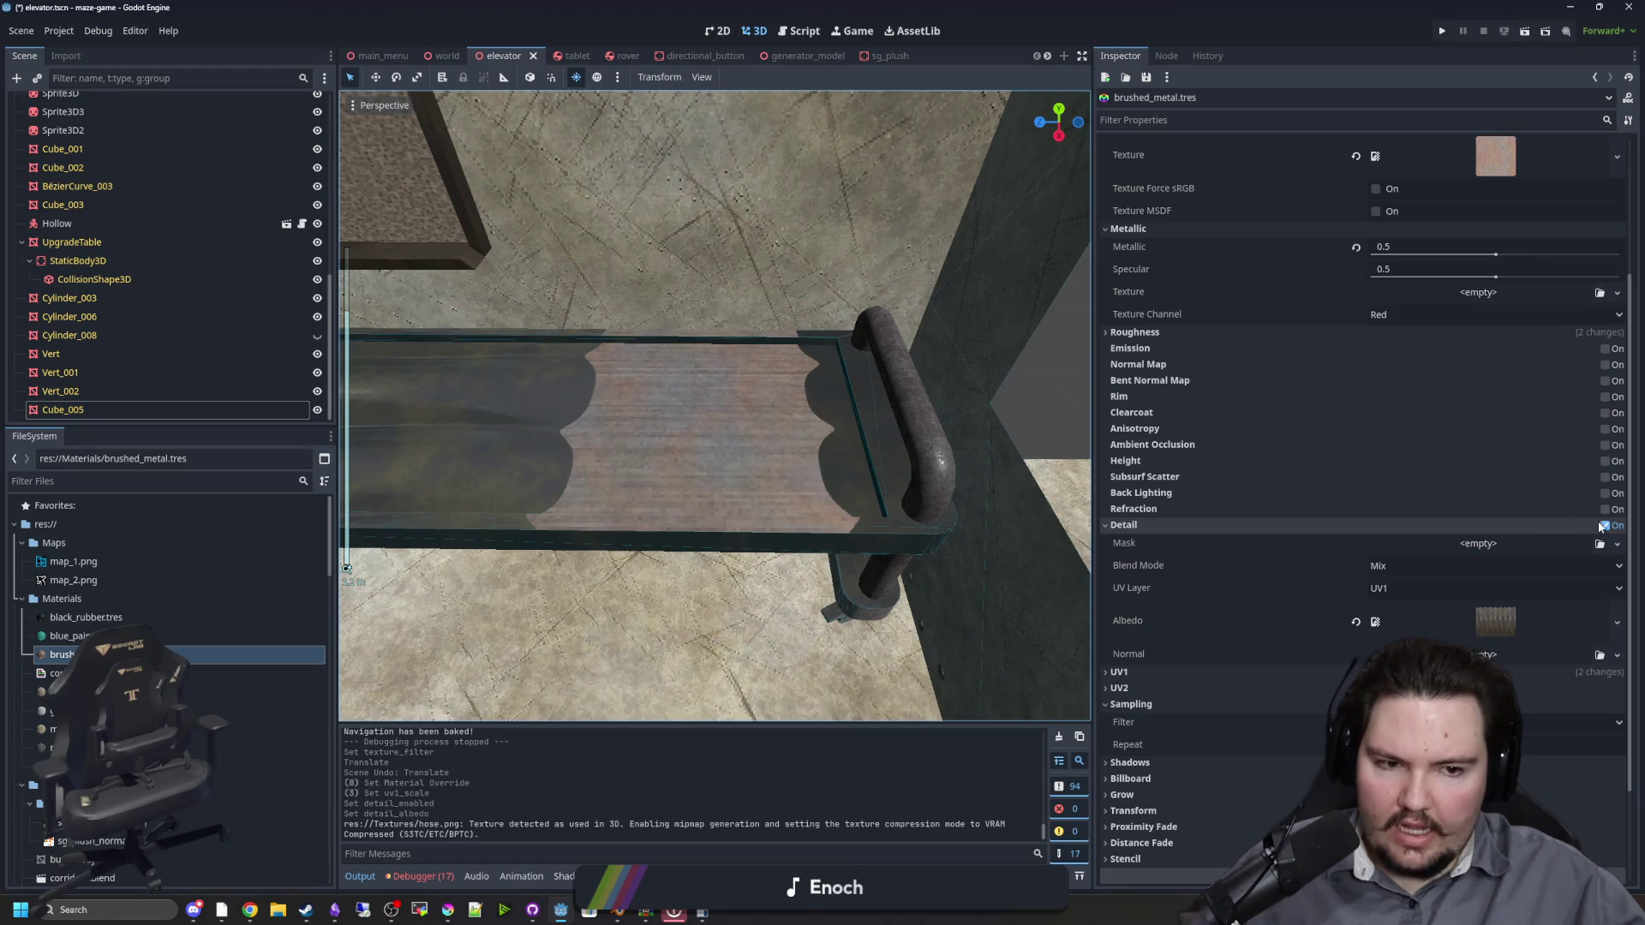
pyautogui.click(1602, 525)
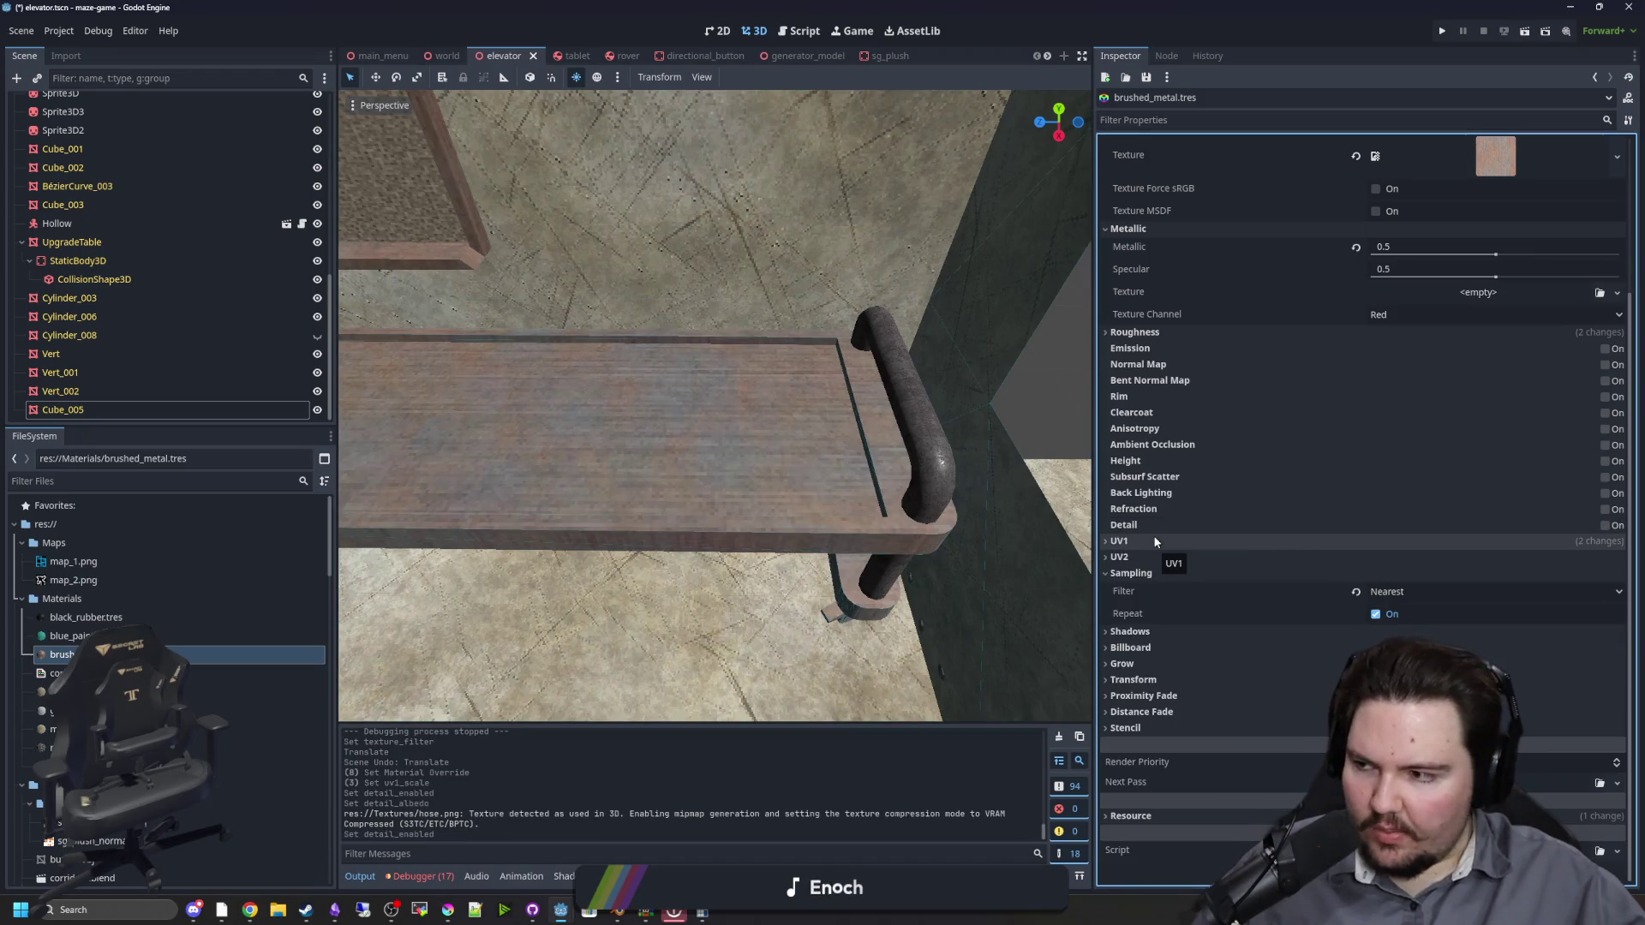
# Step: Briefly try refraction on the brushed_metal material, then turn it back off
pyautogui.click(1132, 542)
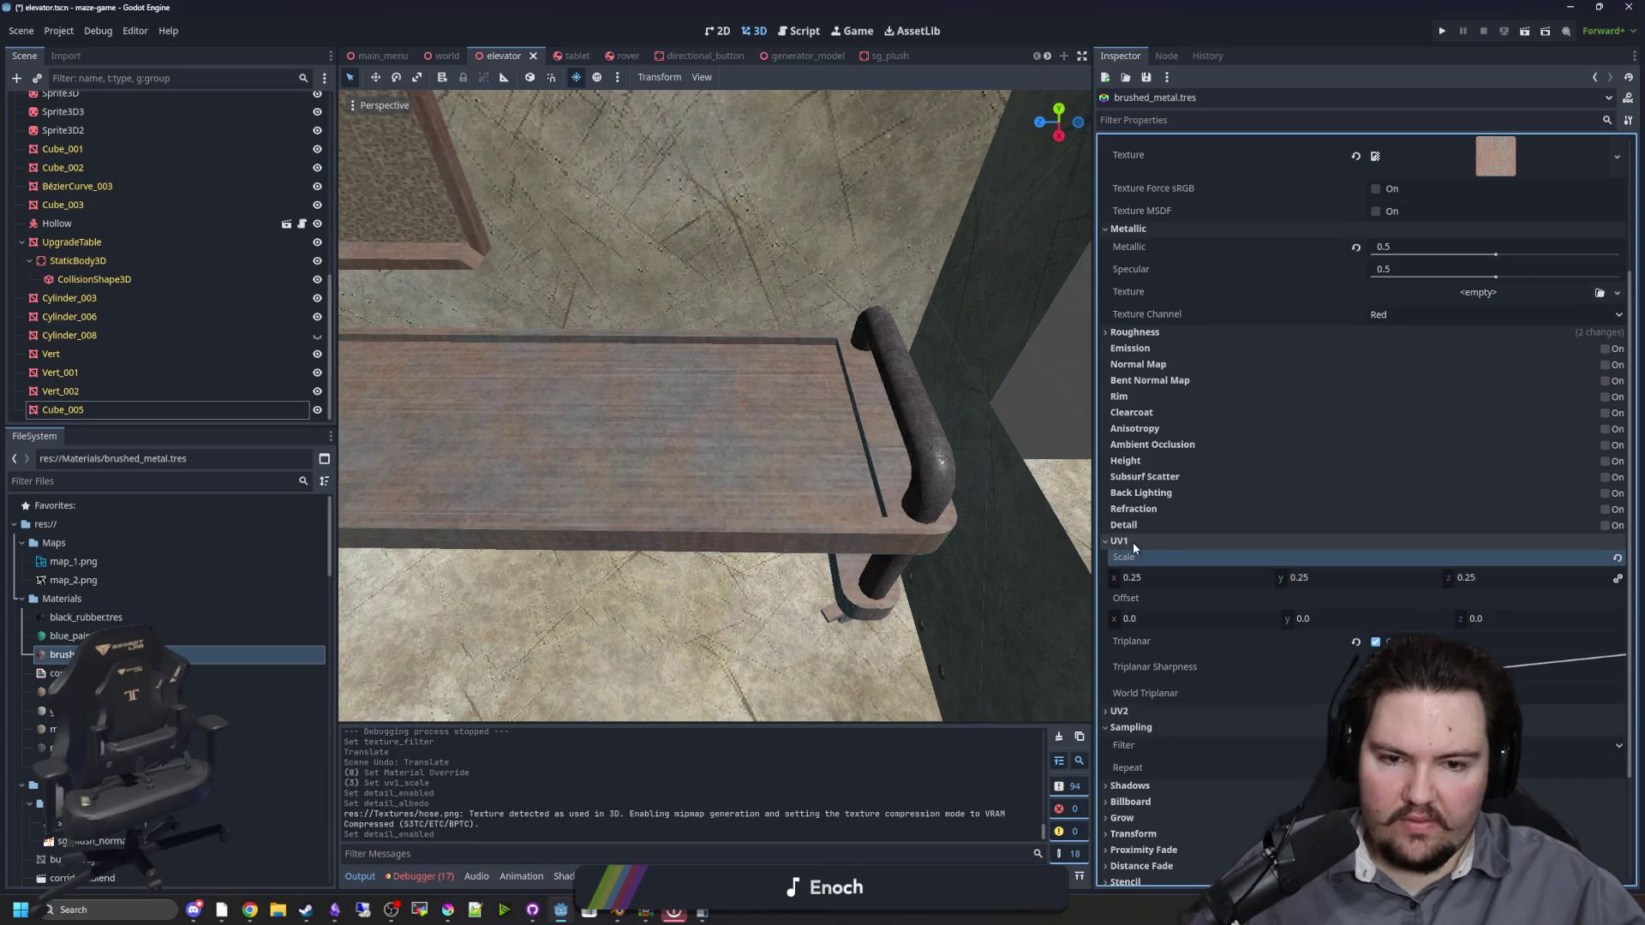
pyautogui.click(1133, 543)
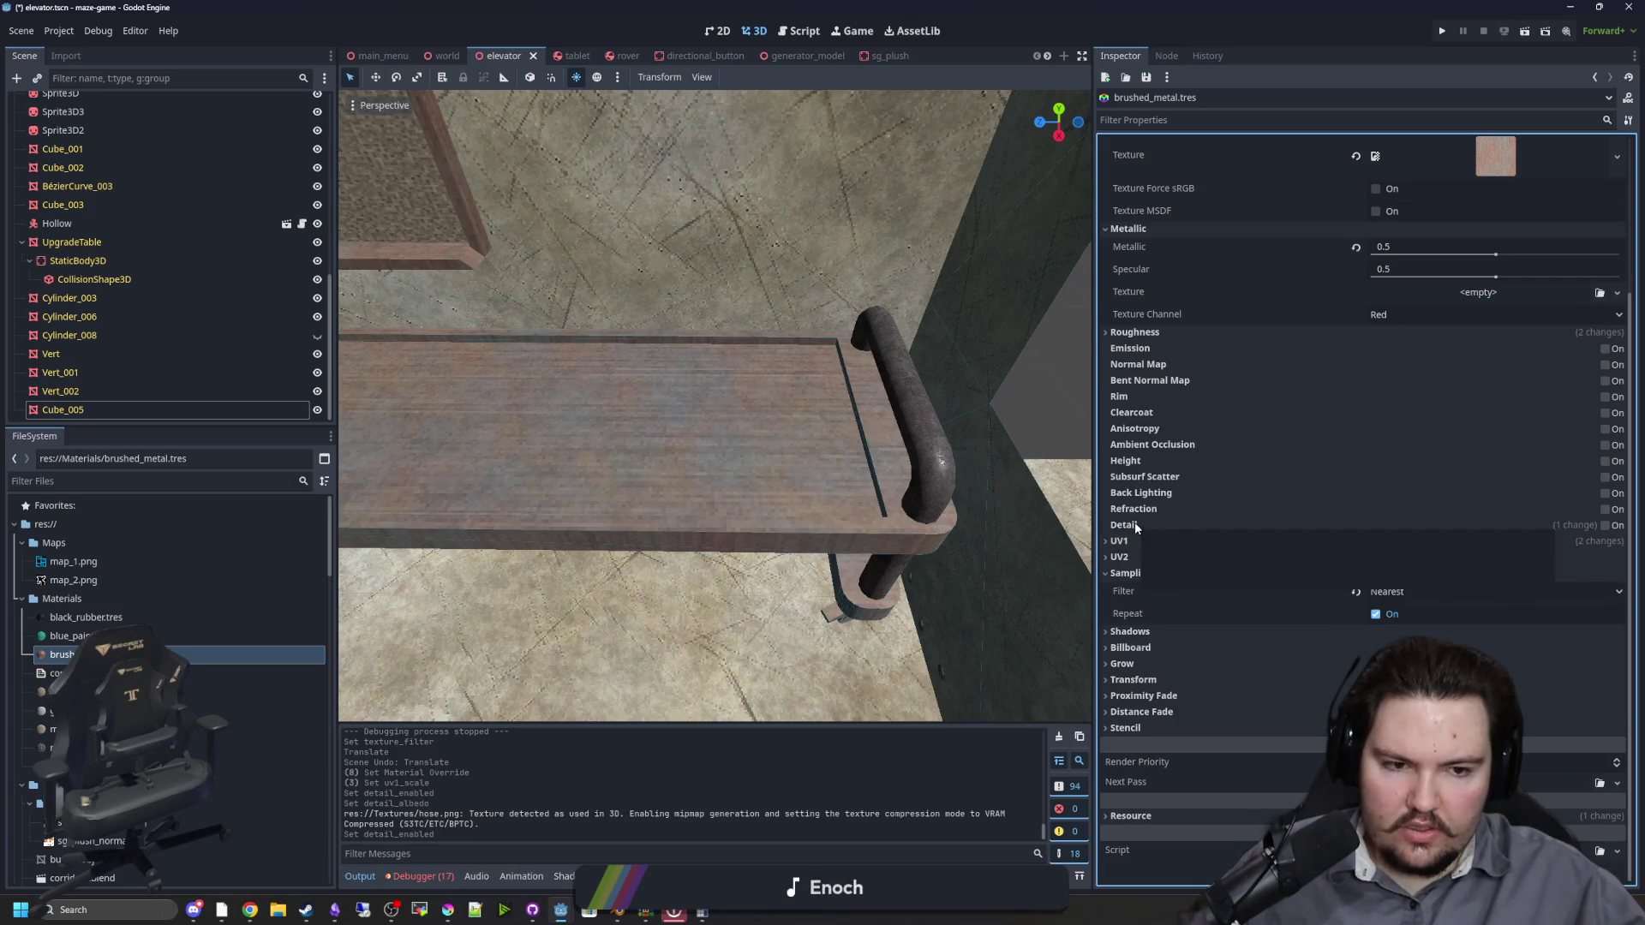
pyautogui.click(1607, 510)
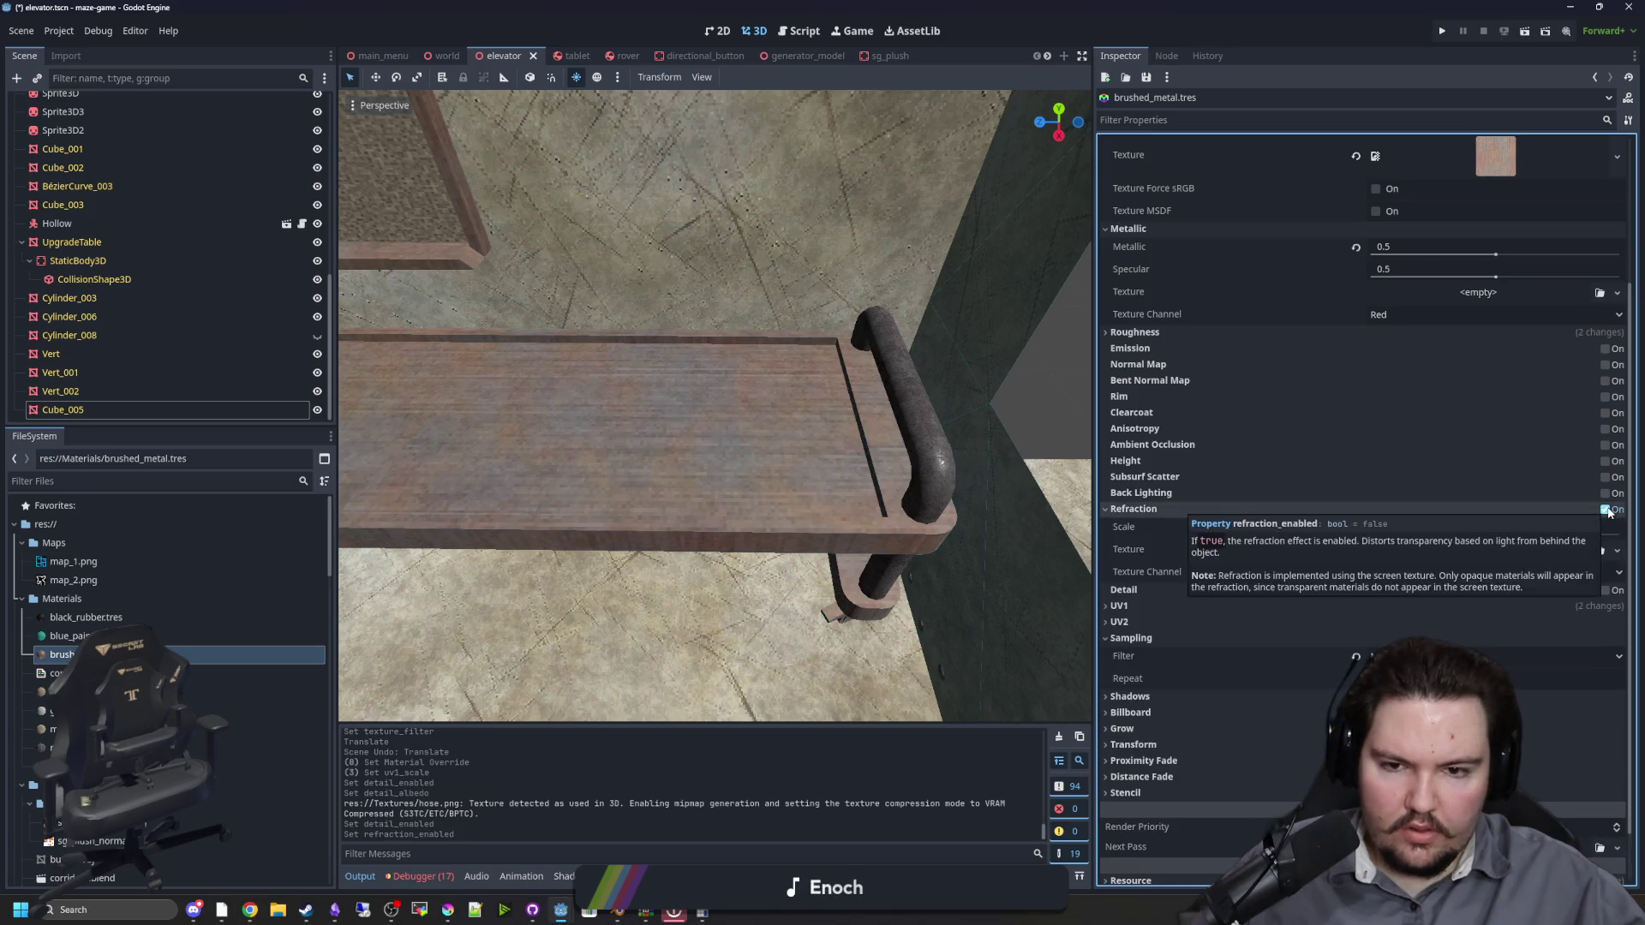
pyautogui.click(1602, 511)
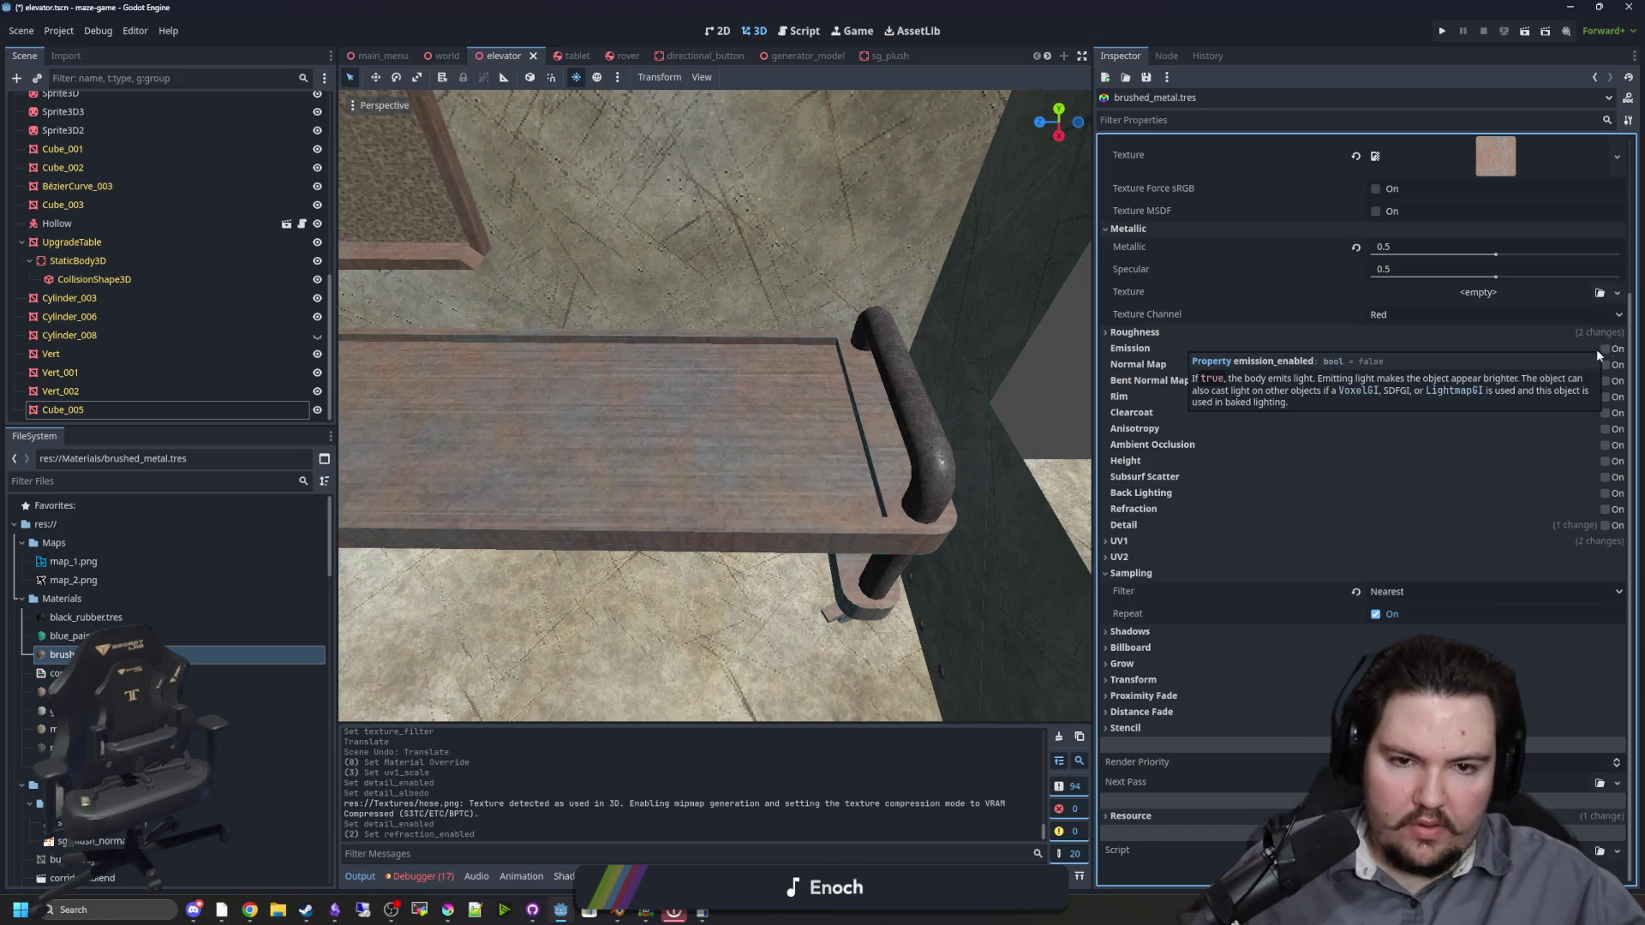
# Step: Drop brushed_metal roughness from 0.78 to 0.0, then raise it to 0.81
pyautogui.click(1136, 333)
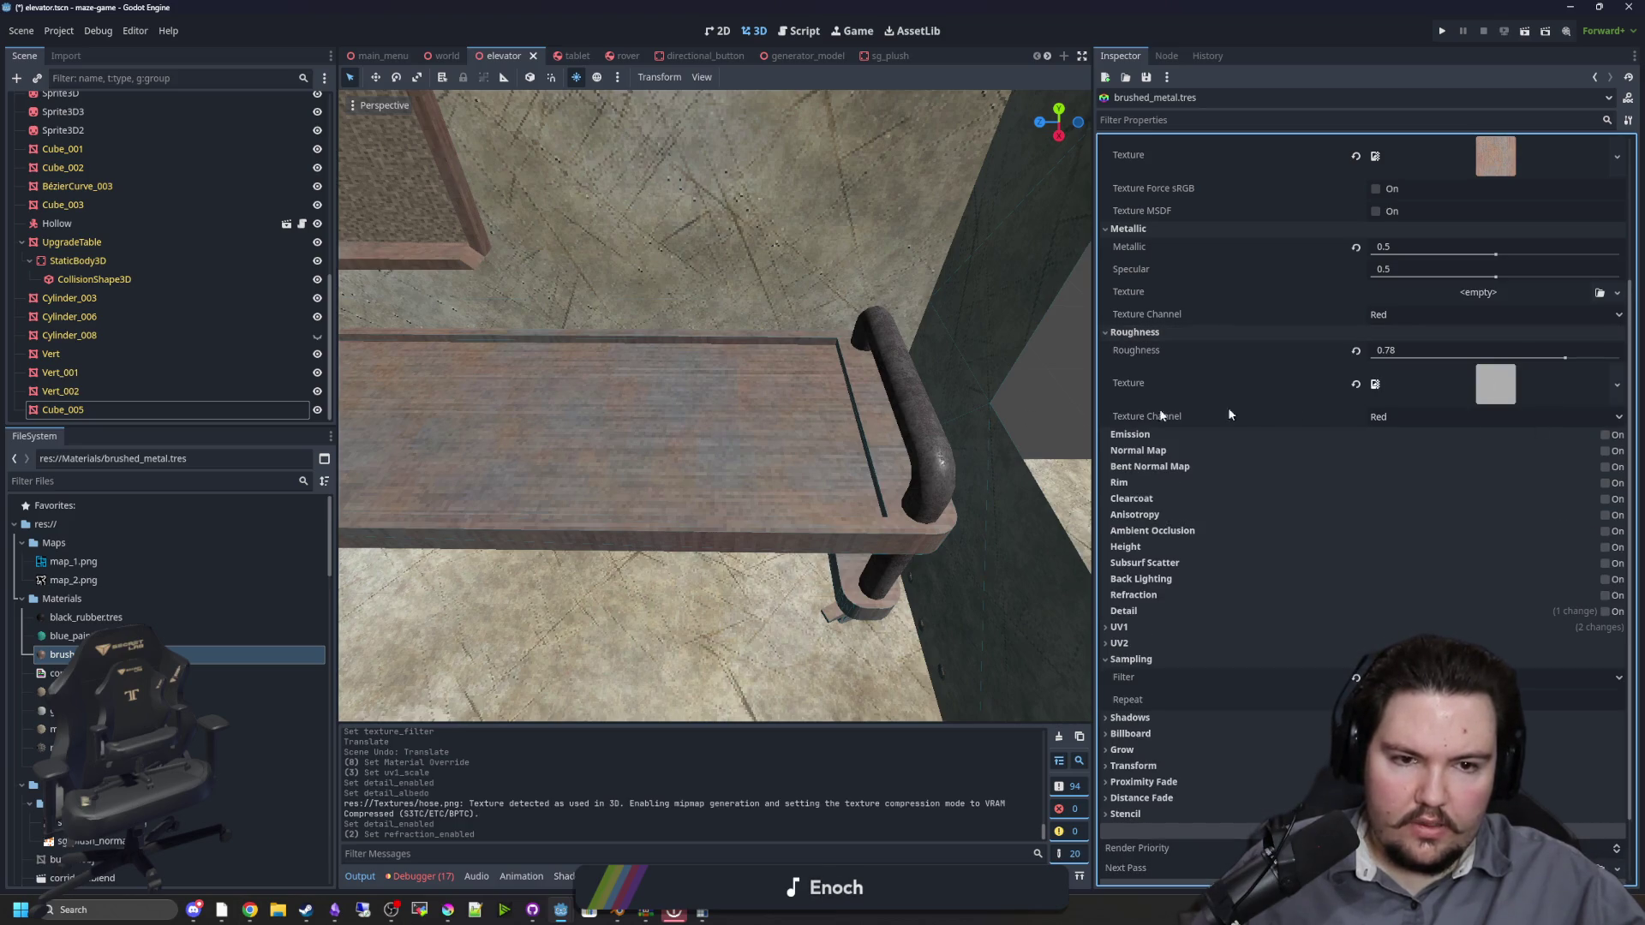
pyautogui.scroll(5, 881, 441)
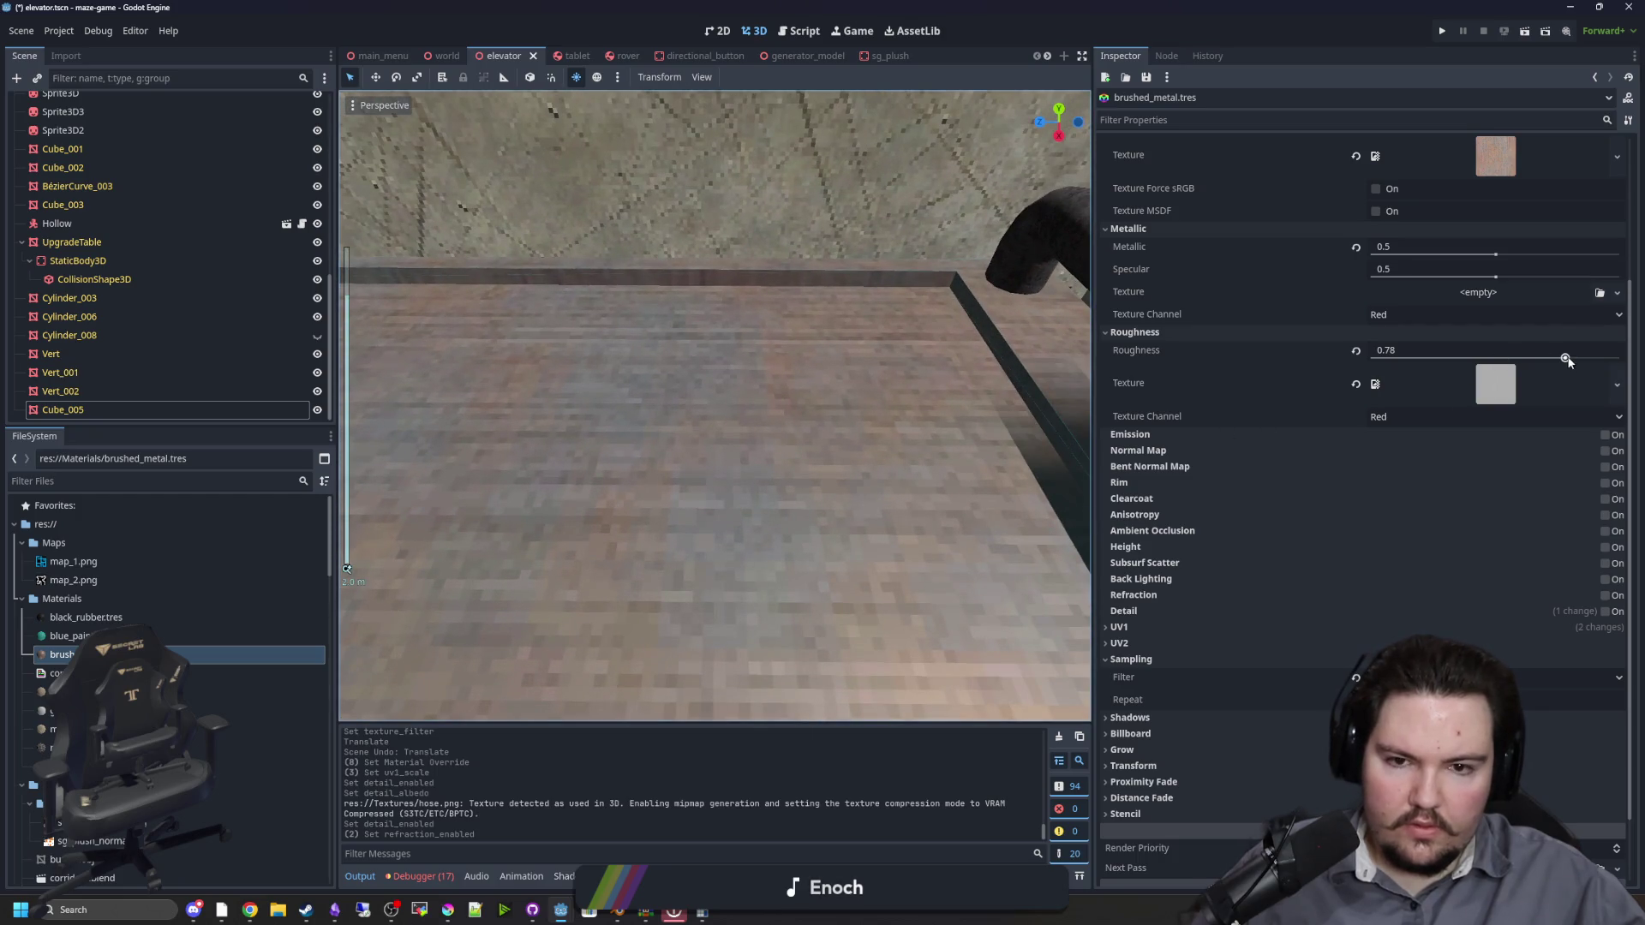
pyautogui.moveTo(1566, 358); pyautogui.dragTo(1373, 353)
pyautogui.scroll(-3, 1023, 341)
pyautogui.scroll(5, 1360, 317)
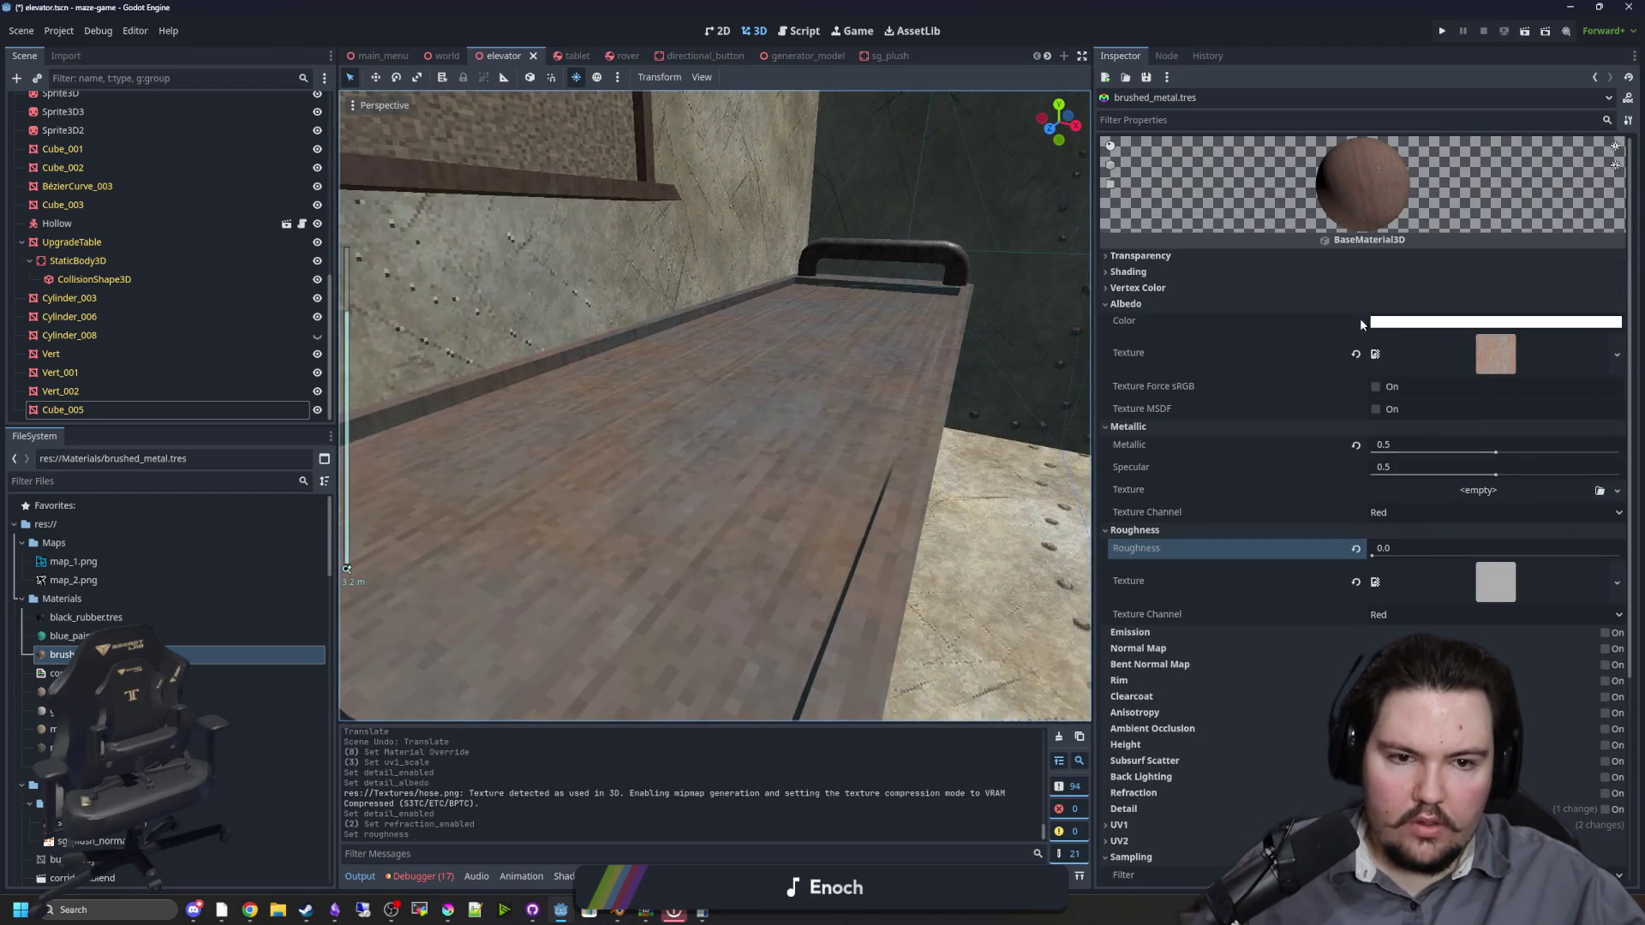
pyautogui.scroll(2, 844, 465)
pyautogui.scroll(-1, 845, 466)
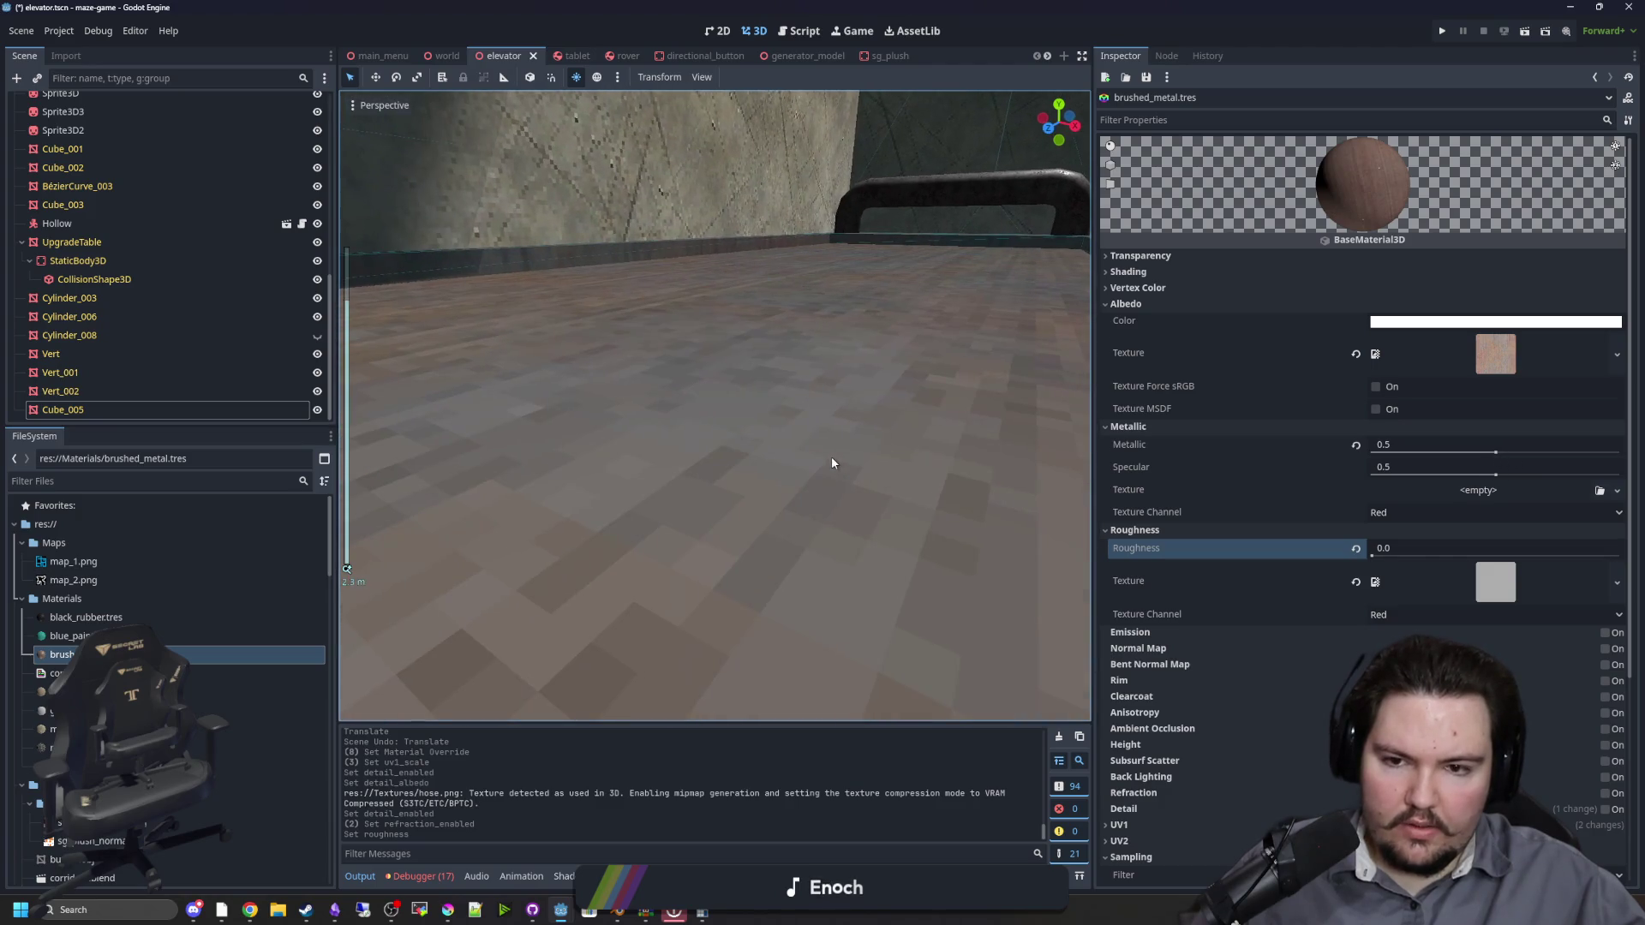
pyautogui.moveTo(1006, 477); pyautogui.dragTo(1088, 497)
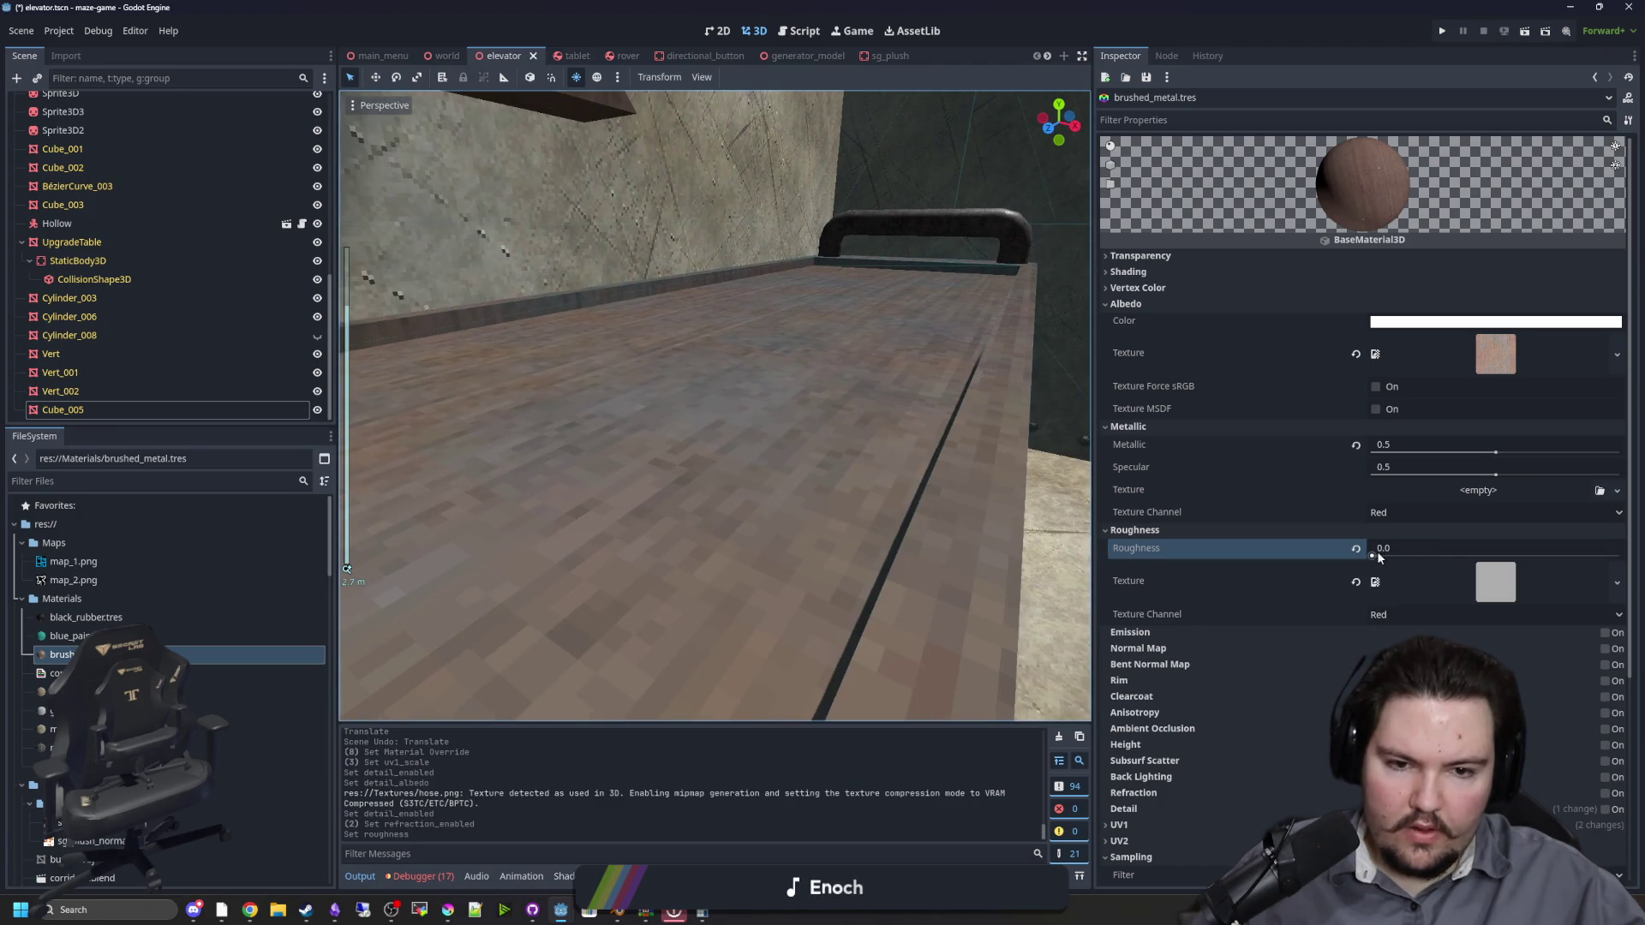
pyautogui.moveTo(1379, 558)
pyautogui.mouseDown()
pyautogui.moveTo(1605, 558)
pyautogui.moveTo(1397, 551)
pyautogui.moveTo(1542, 553)
pyautogui.mouseUp()
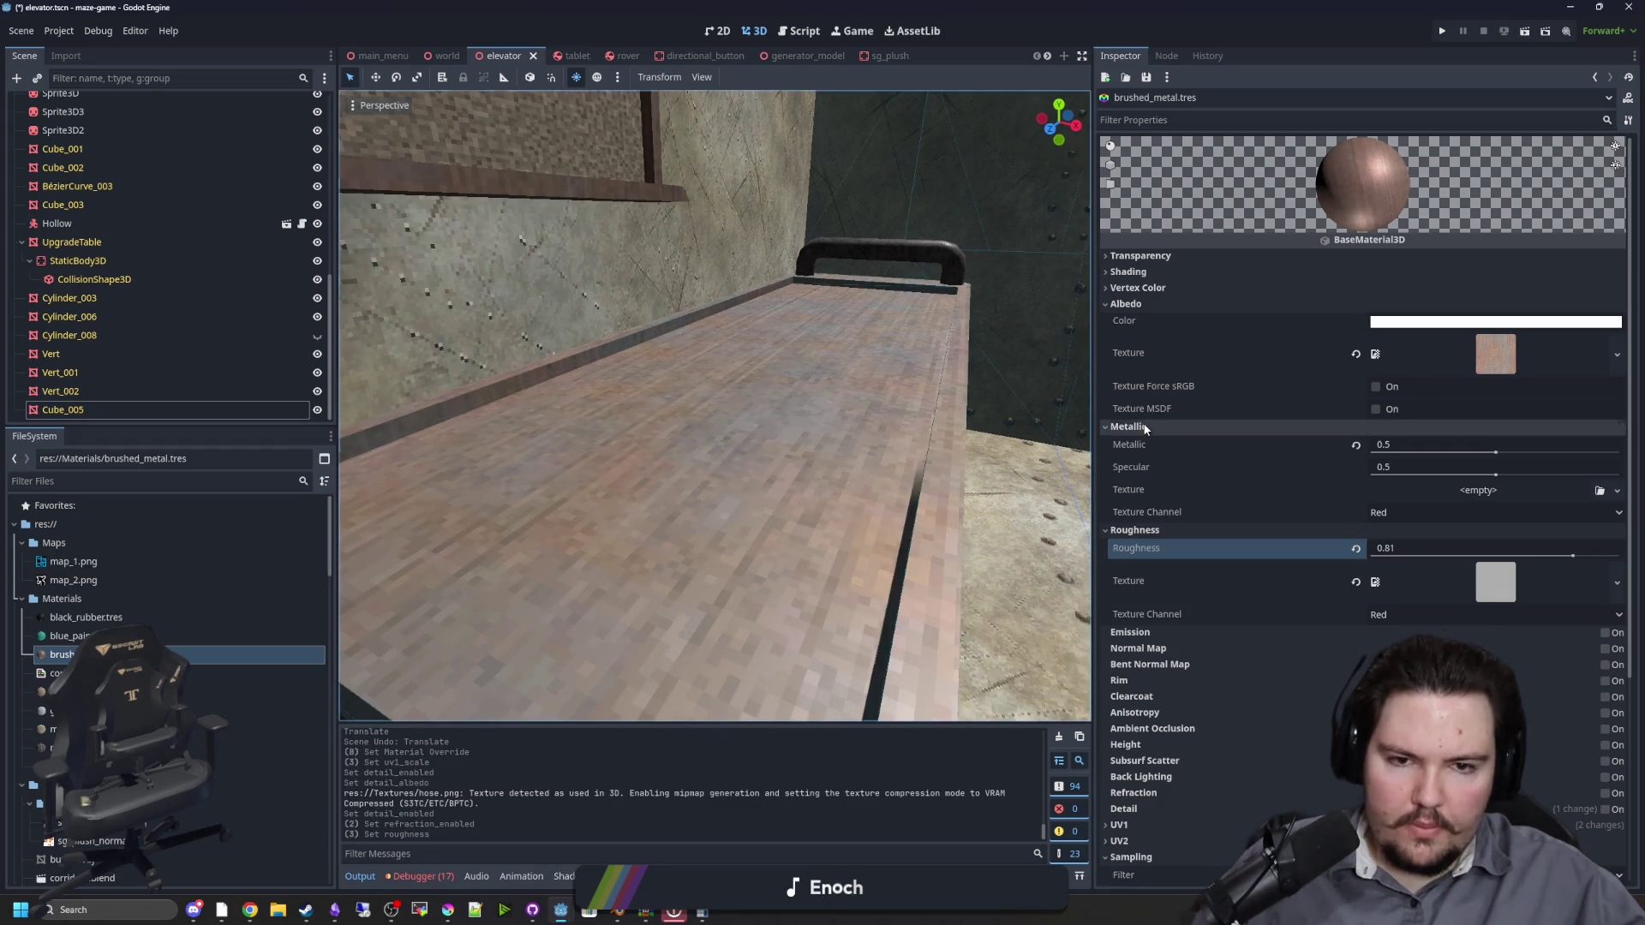
pyautogui.click(1129, 427)
# Step: Switch on the brushed_metal normal map with a scale of 0.5
pyautogui.click(1135, 443)
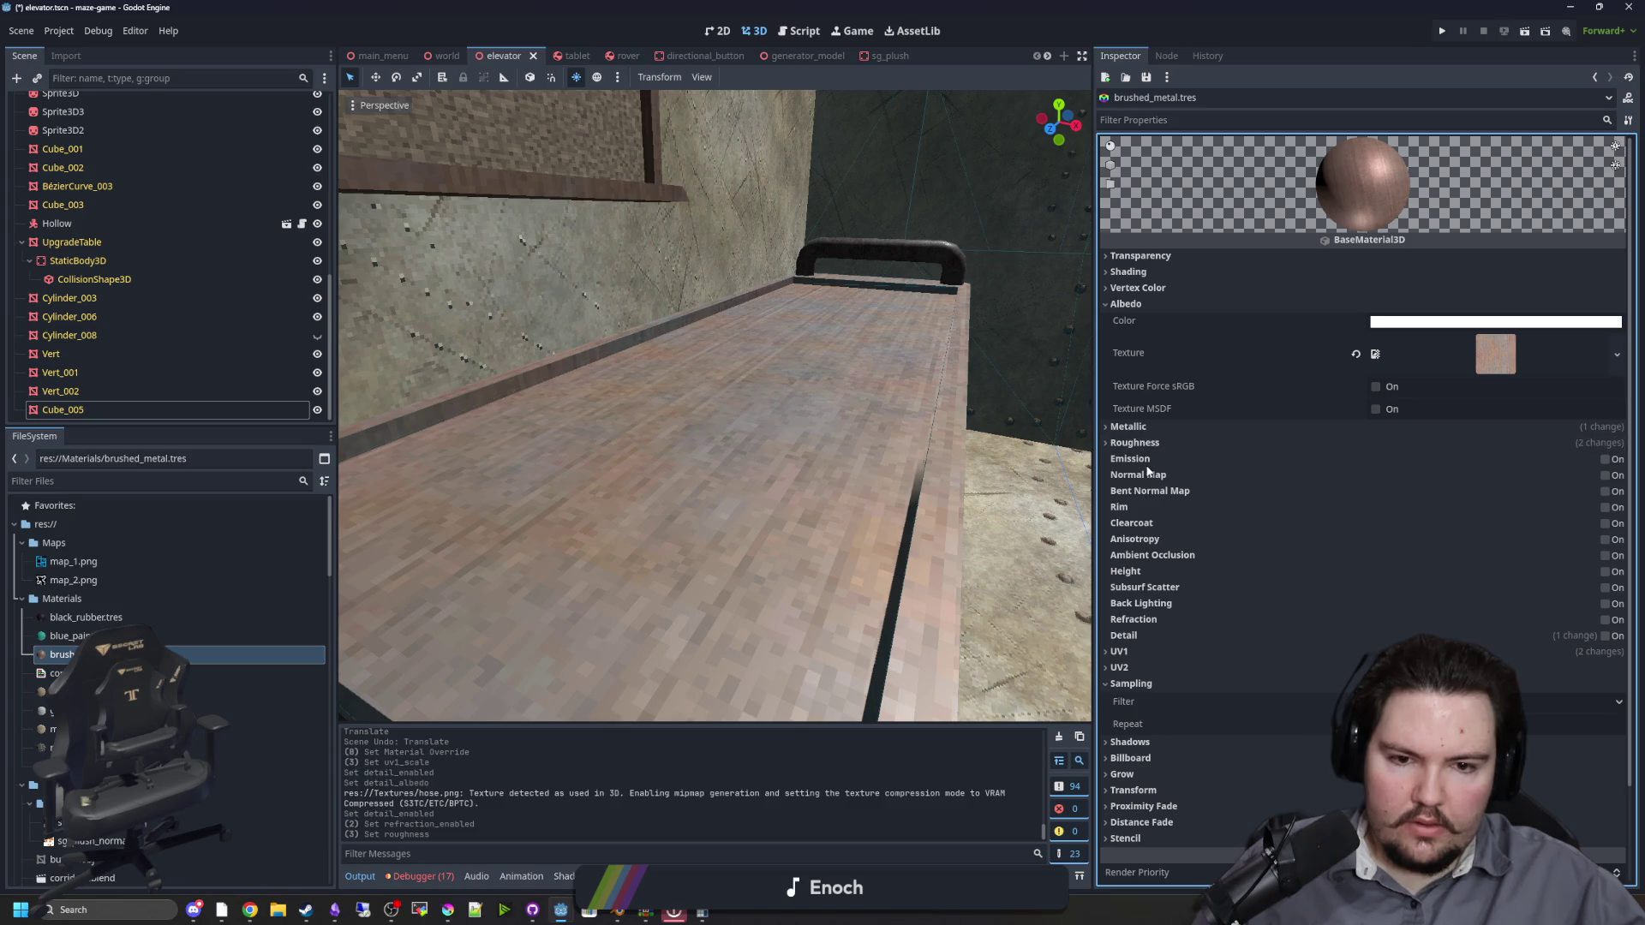
pyautogui.click(1605, 475)
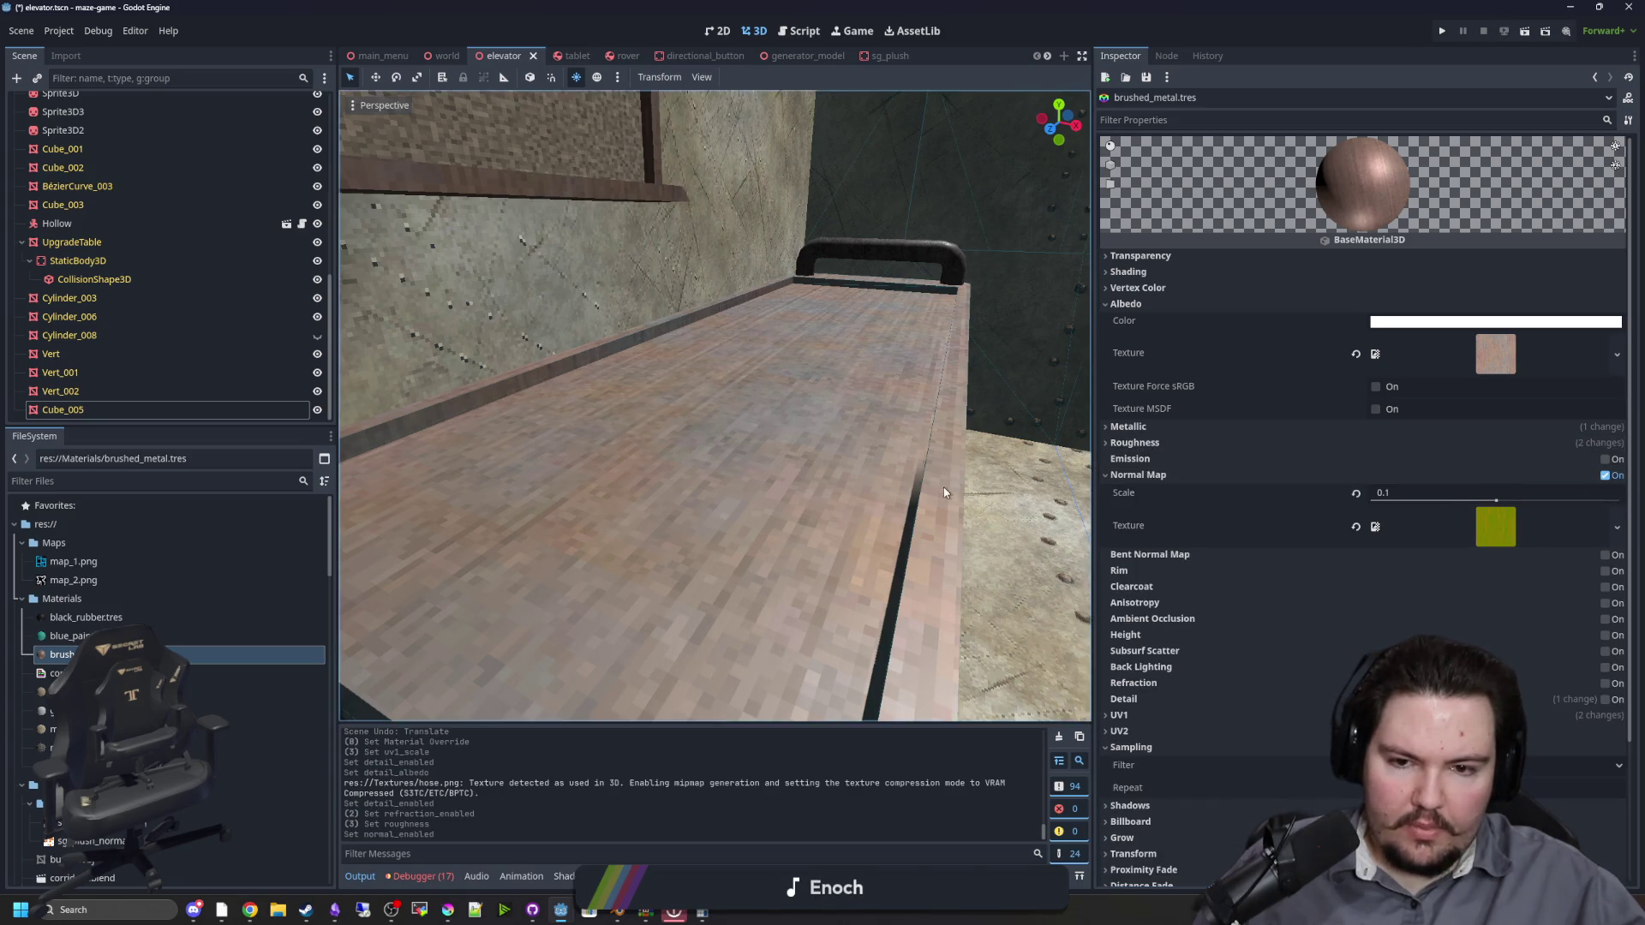
pyautogui.scroll(3, 948, 484)
pyautogui.moveTo(1496, 501)
pyautogui.mouseDown()
pyautogui.moveTo(1516, 502)
pyautogui.moveTo(1500, 505)
pyautogui.mouseUp()
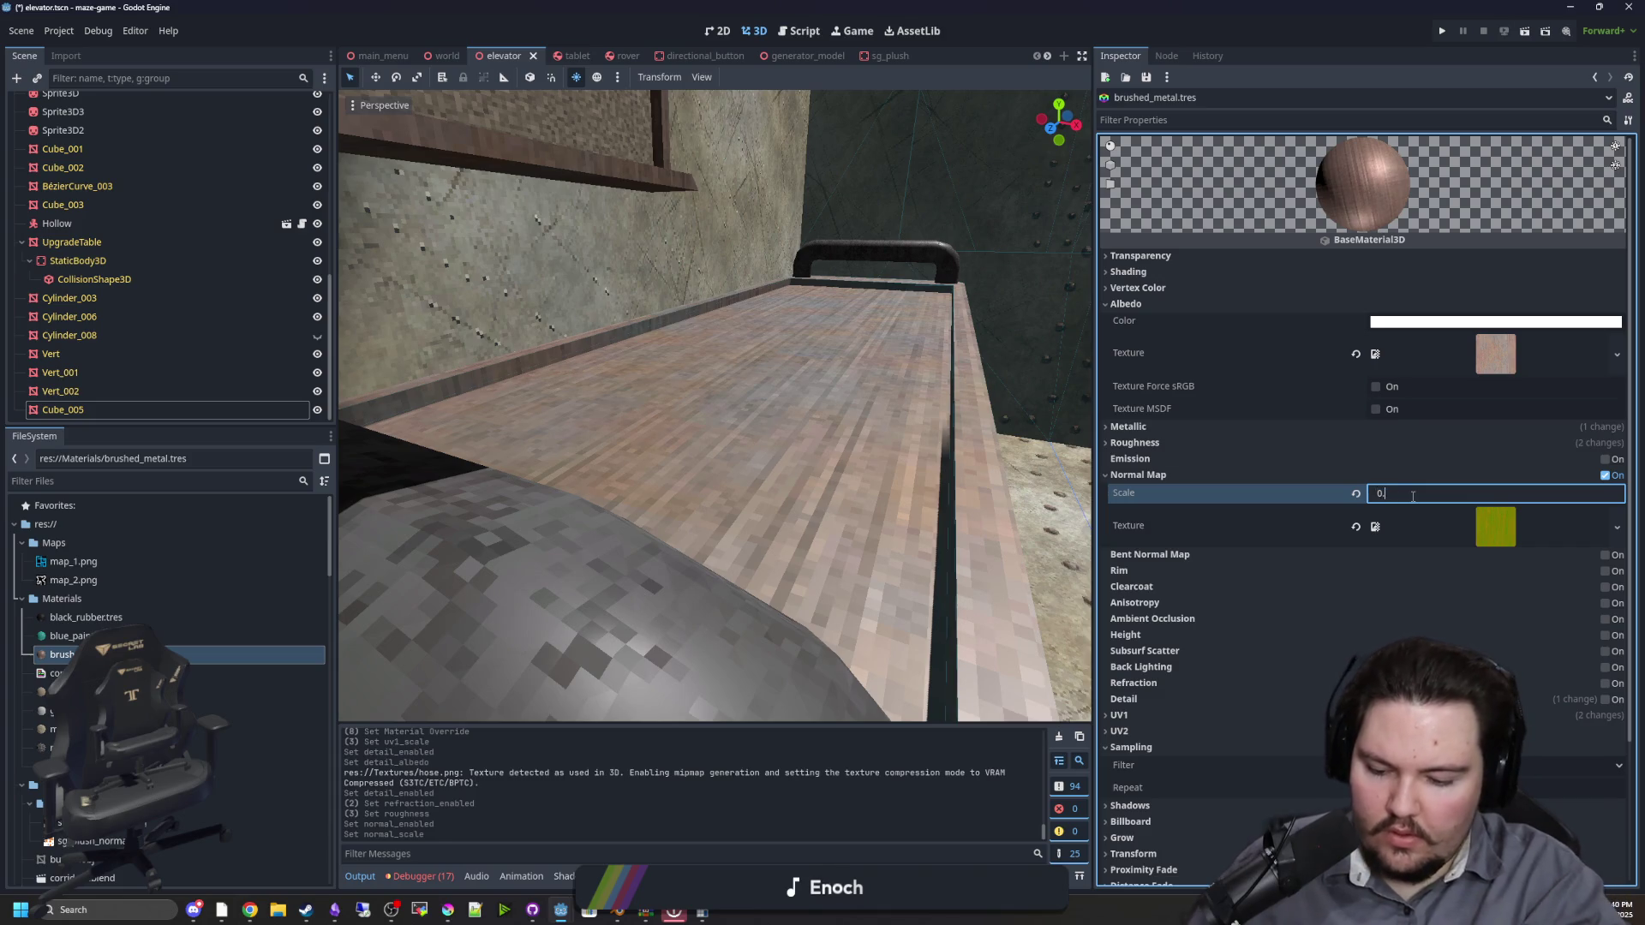
pyautogui.moveTo(720, 403); pyautogui.dragTo(643, 428)
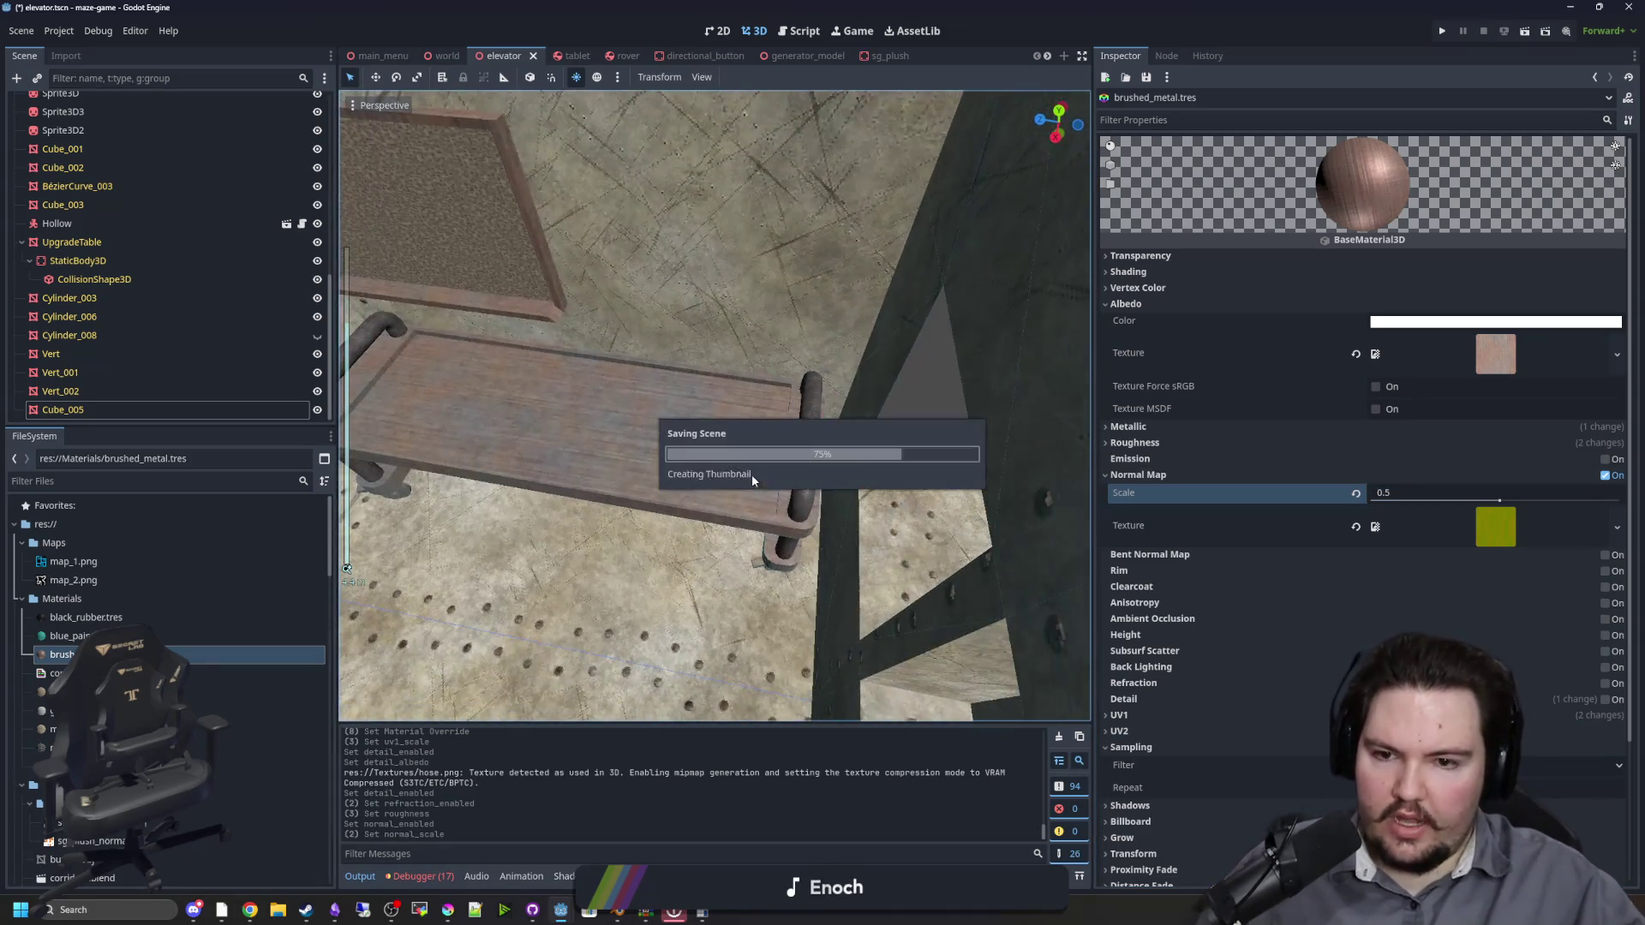
# Step: Run the project, start from the PLAY screen, walk the elevator, then pause
pyautogui.click(1442, 31)
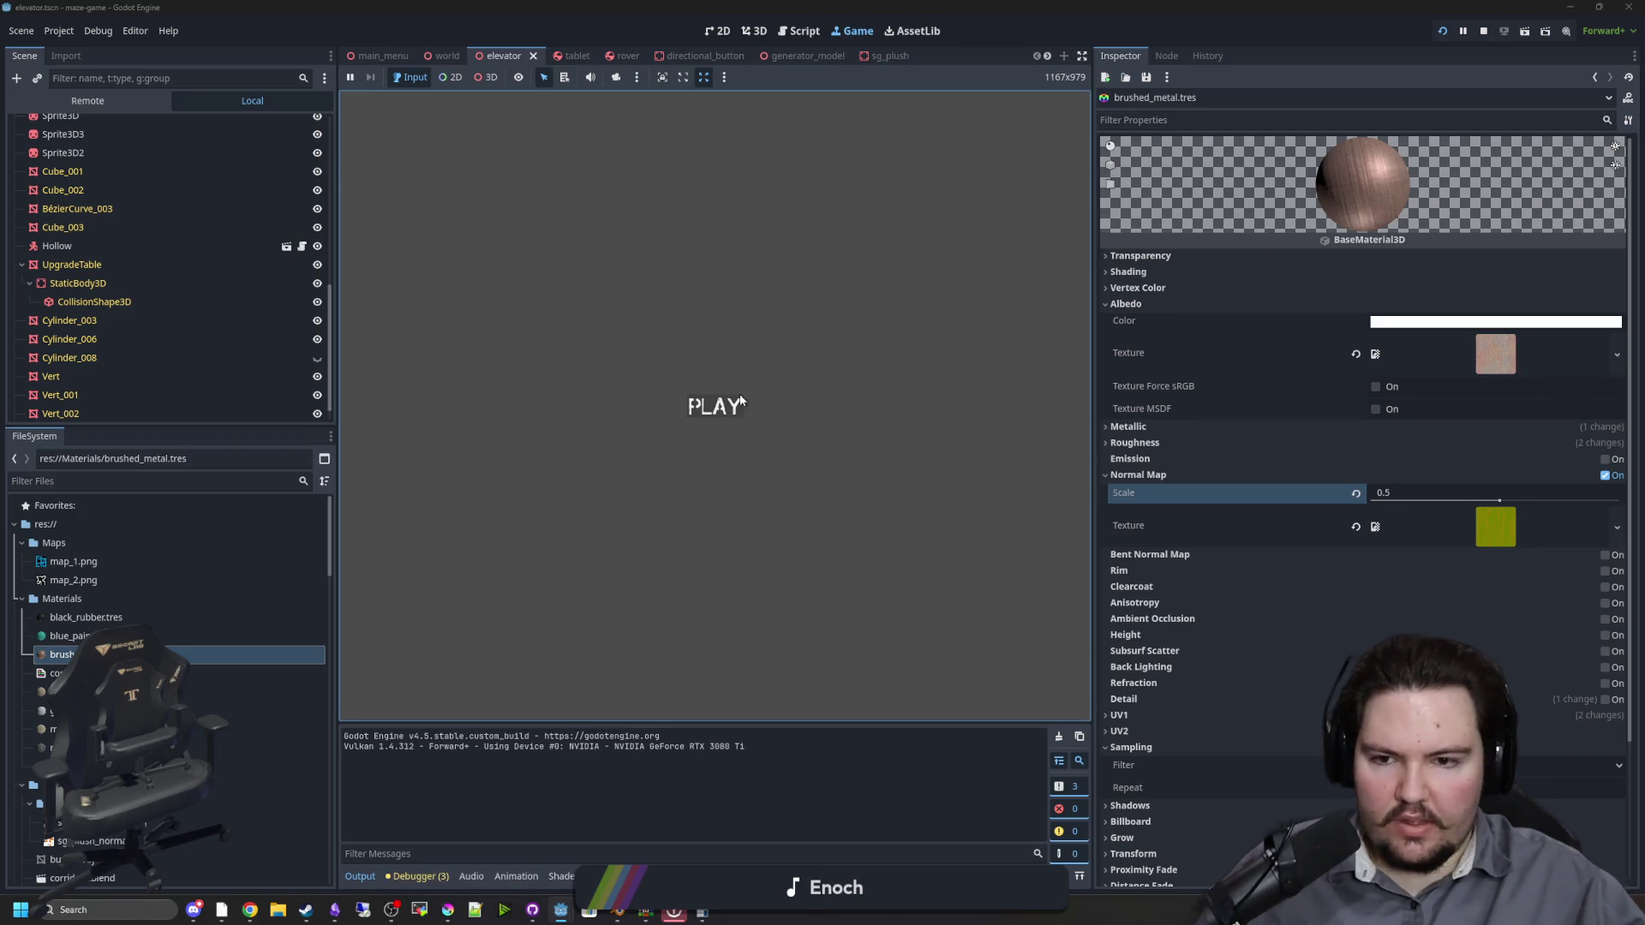
pyautogui.click(714, 407)
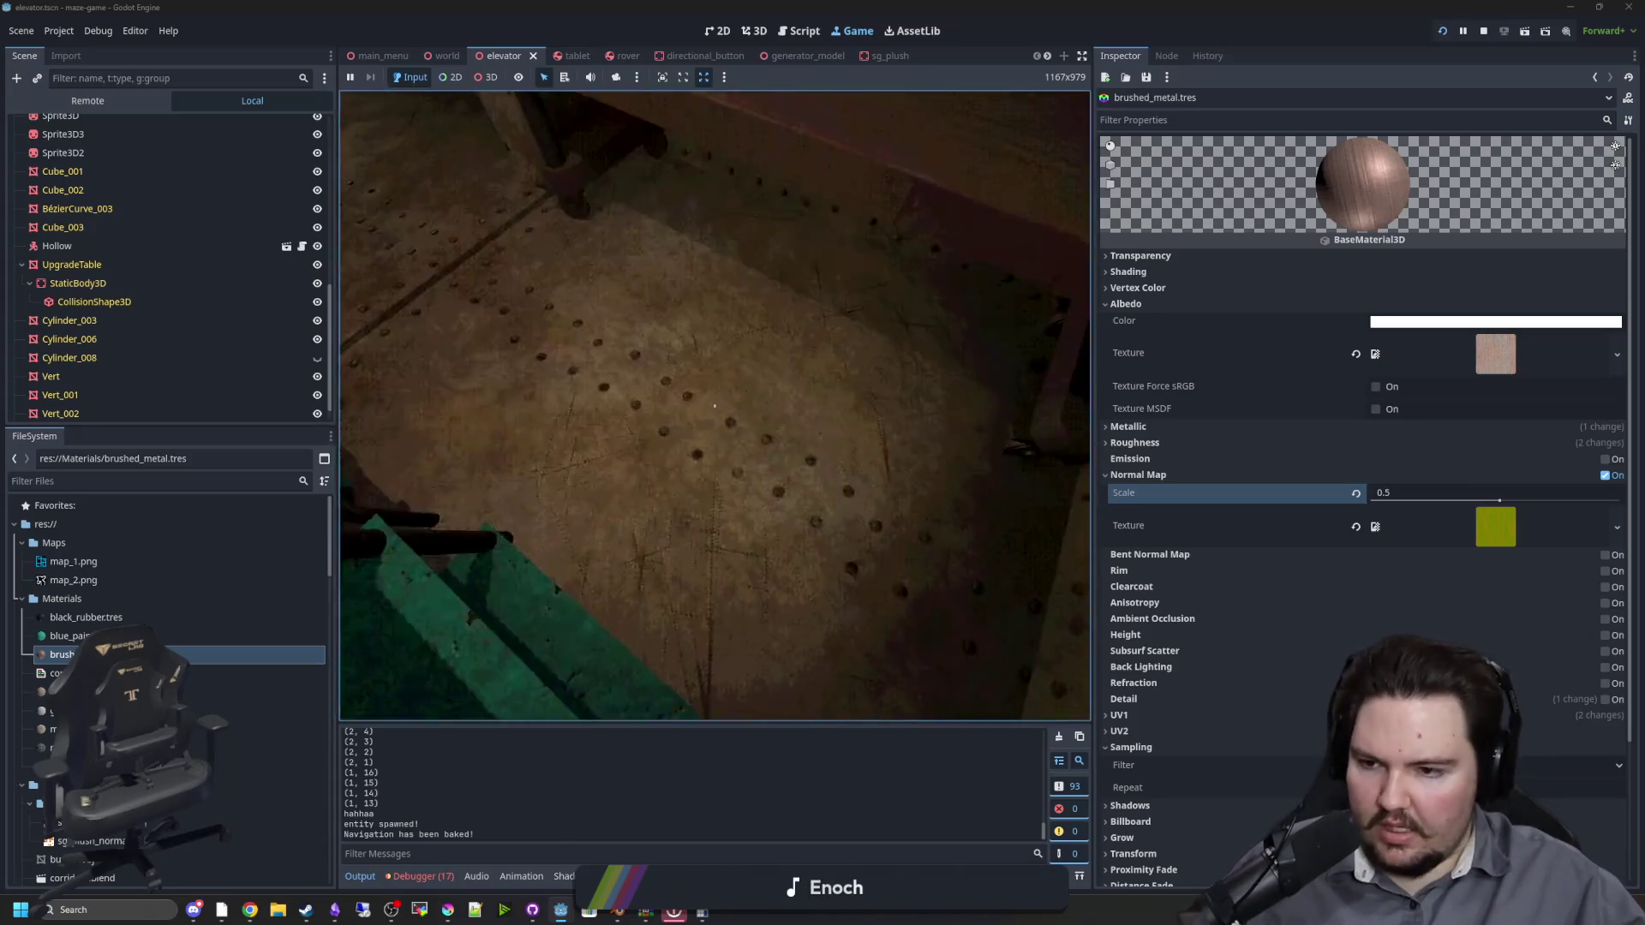
pyautogui.press('Escape')
pyautogui.press('super')
# Step: Select Vert_001, open pipe_metal.tres in the Inspector, and filter files for 'pipe'
pyautogui.click(227, 400)
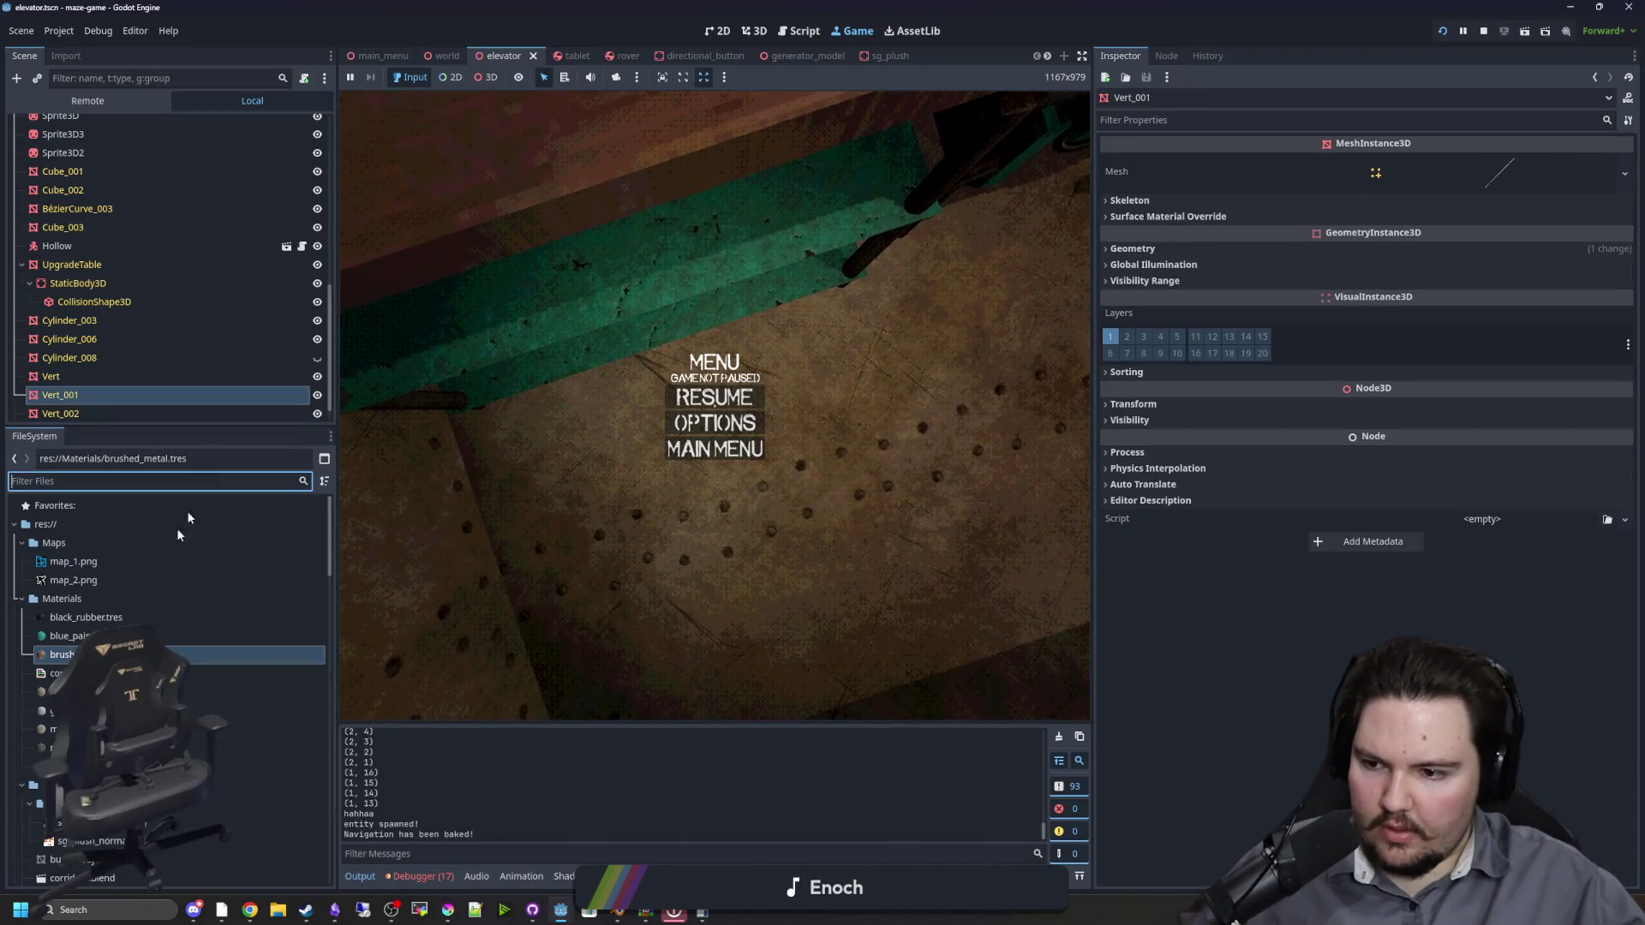
pyautogui.click(172, 766)
pyautogui.scroll(-5, 1195, 589)
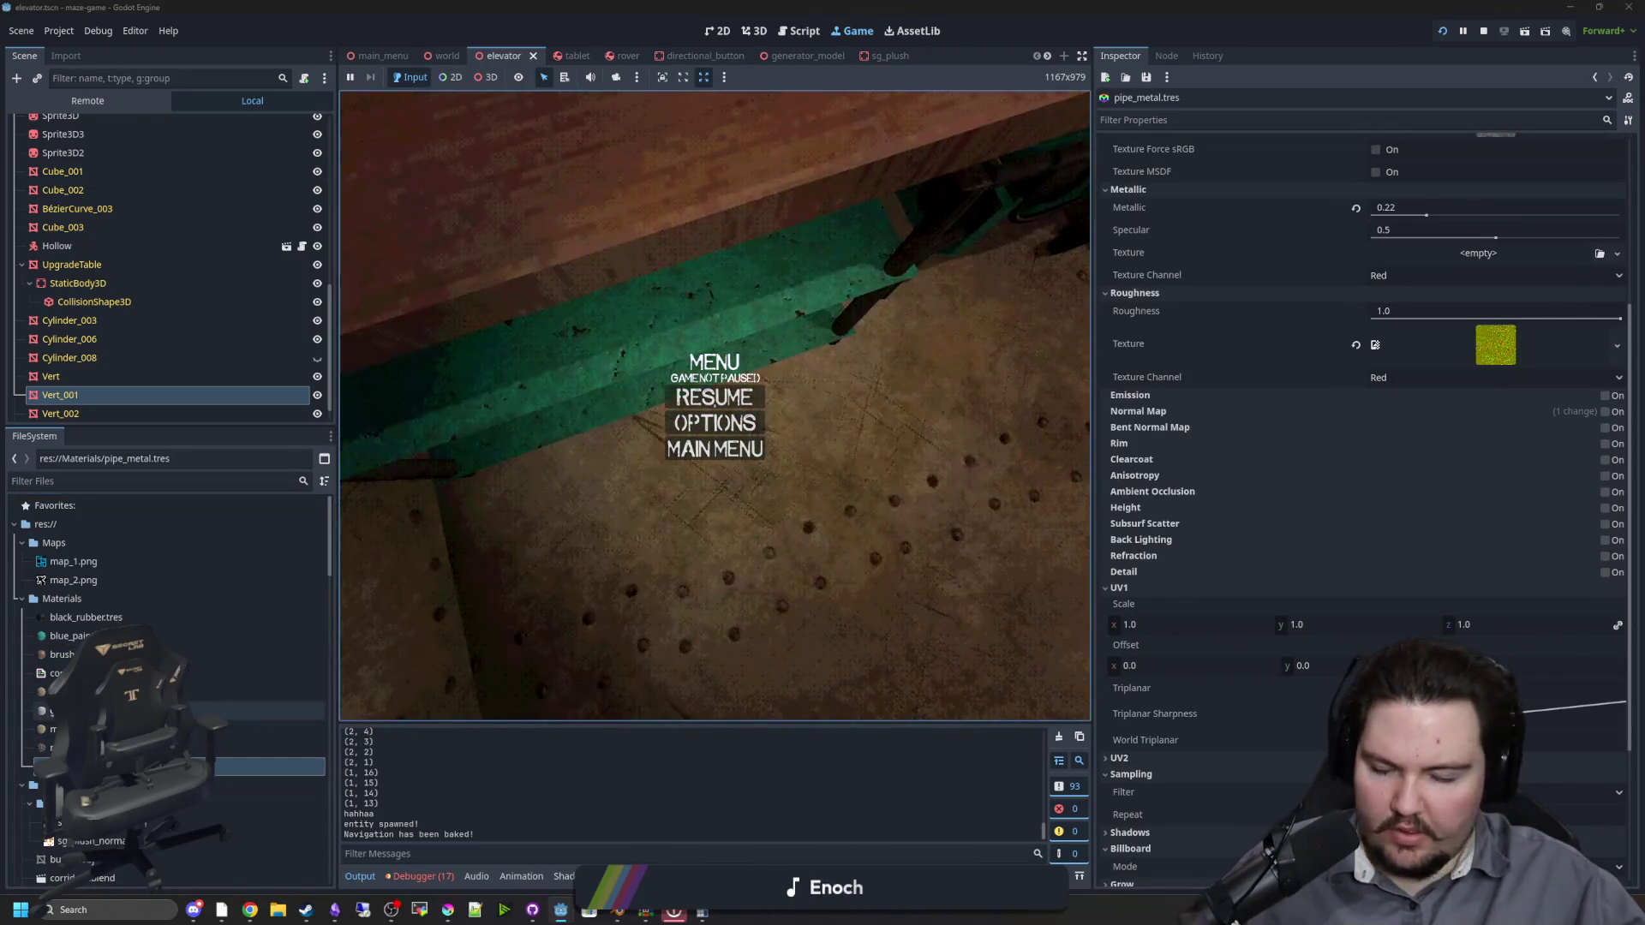
pyautogui.click(133, 485)
pyautogui.write('pipe')
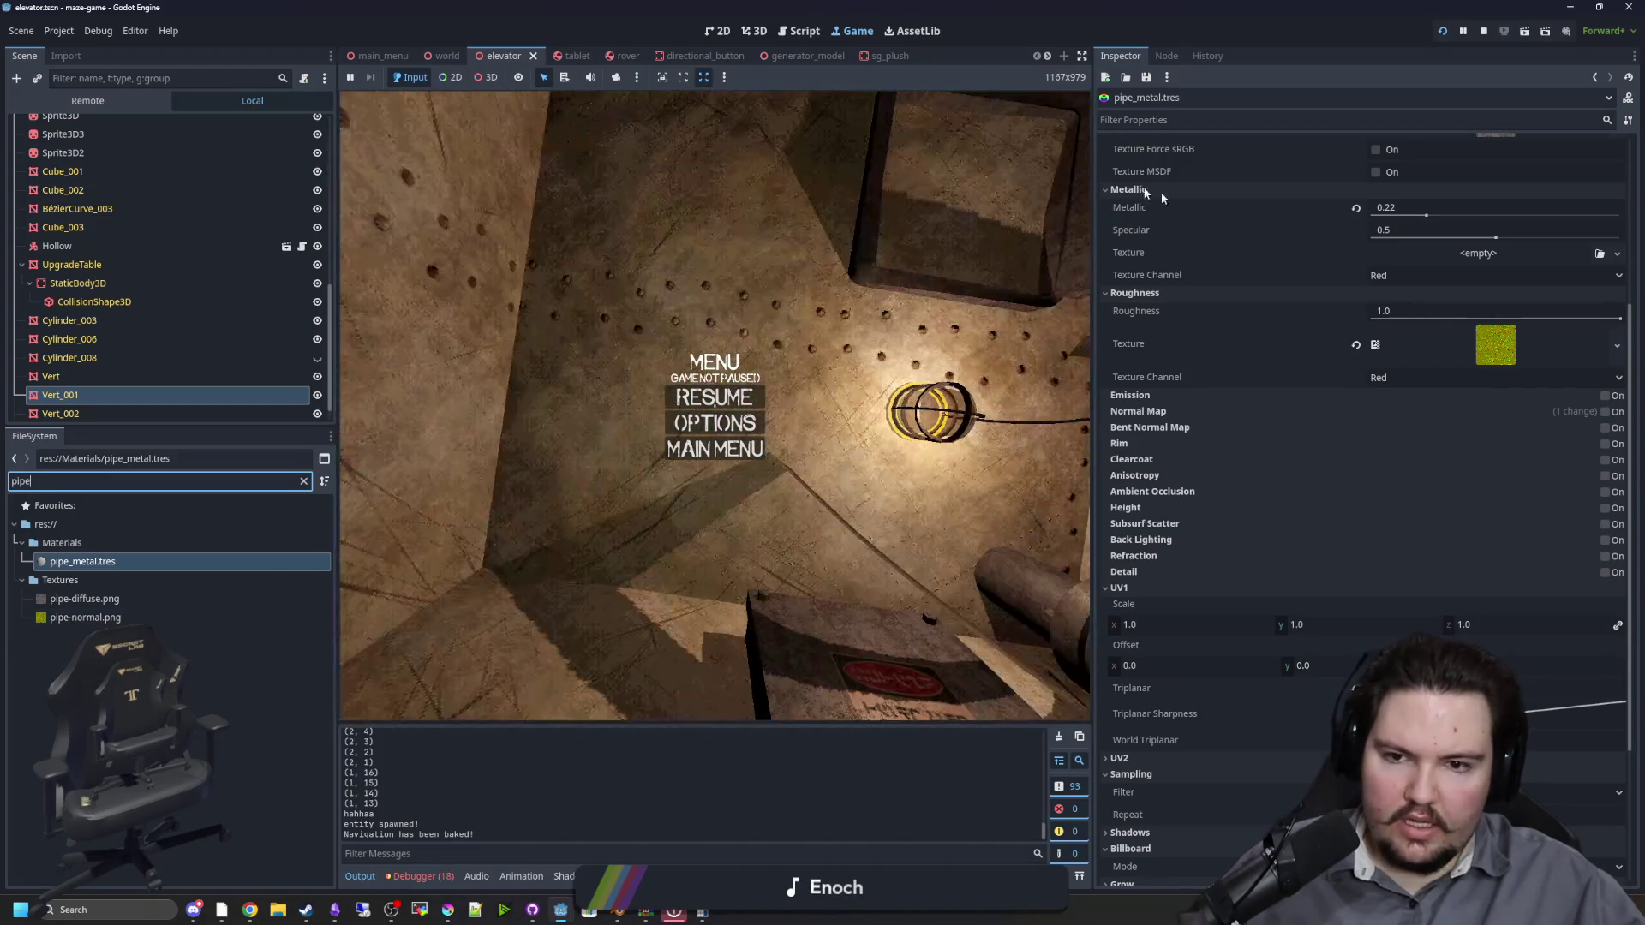
pyautogui.write('w')
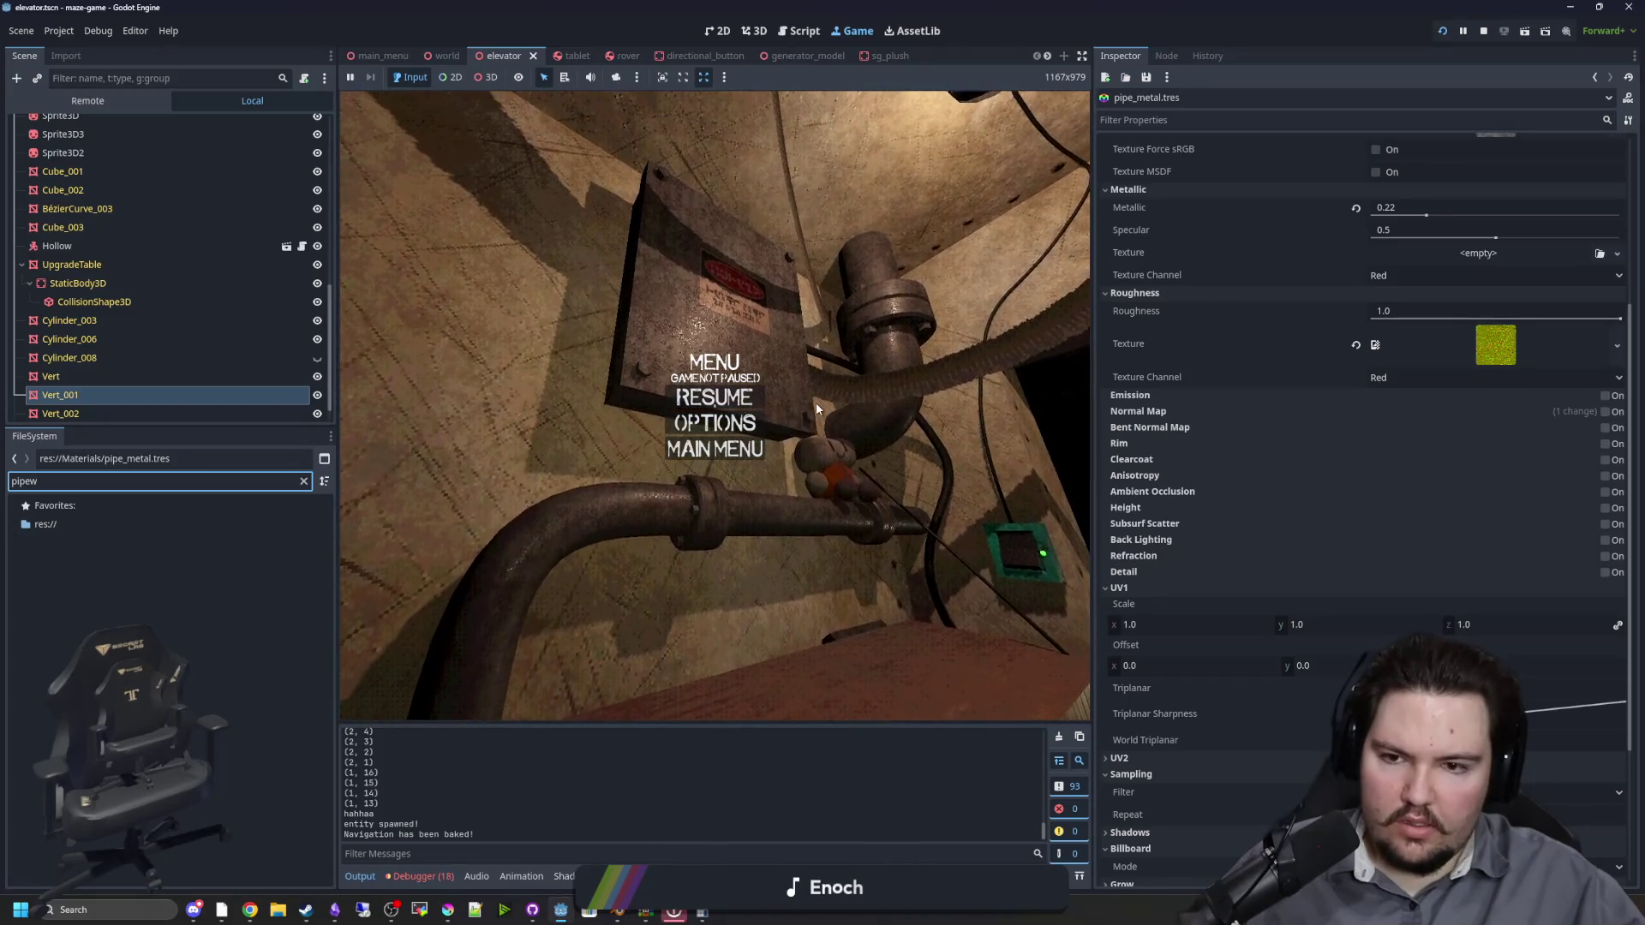
# Step: Stop the game, set pipe_metal's UV1 scale to 0.5, then save and rerun the project
pyautogui.press('F8')
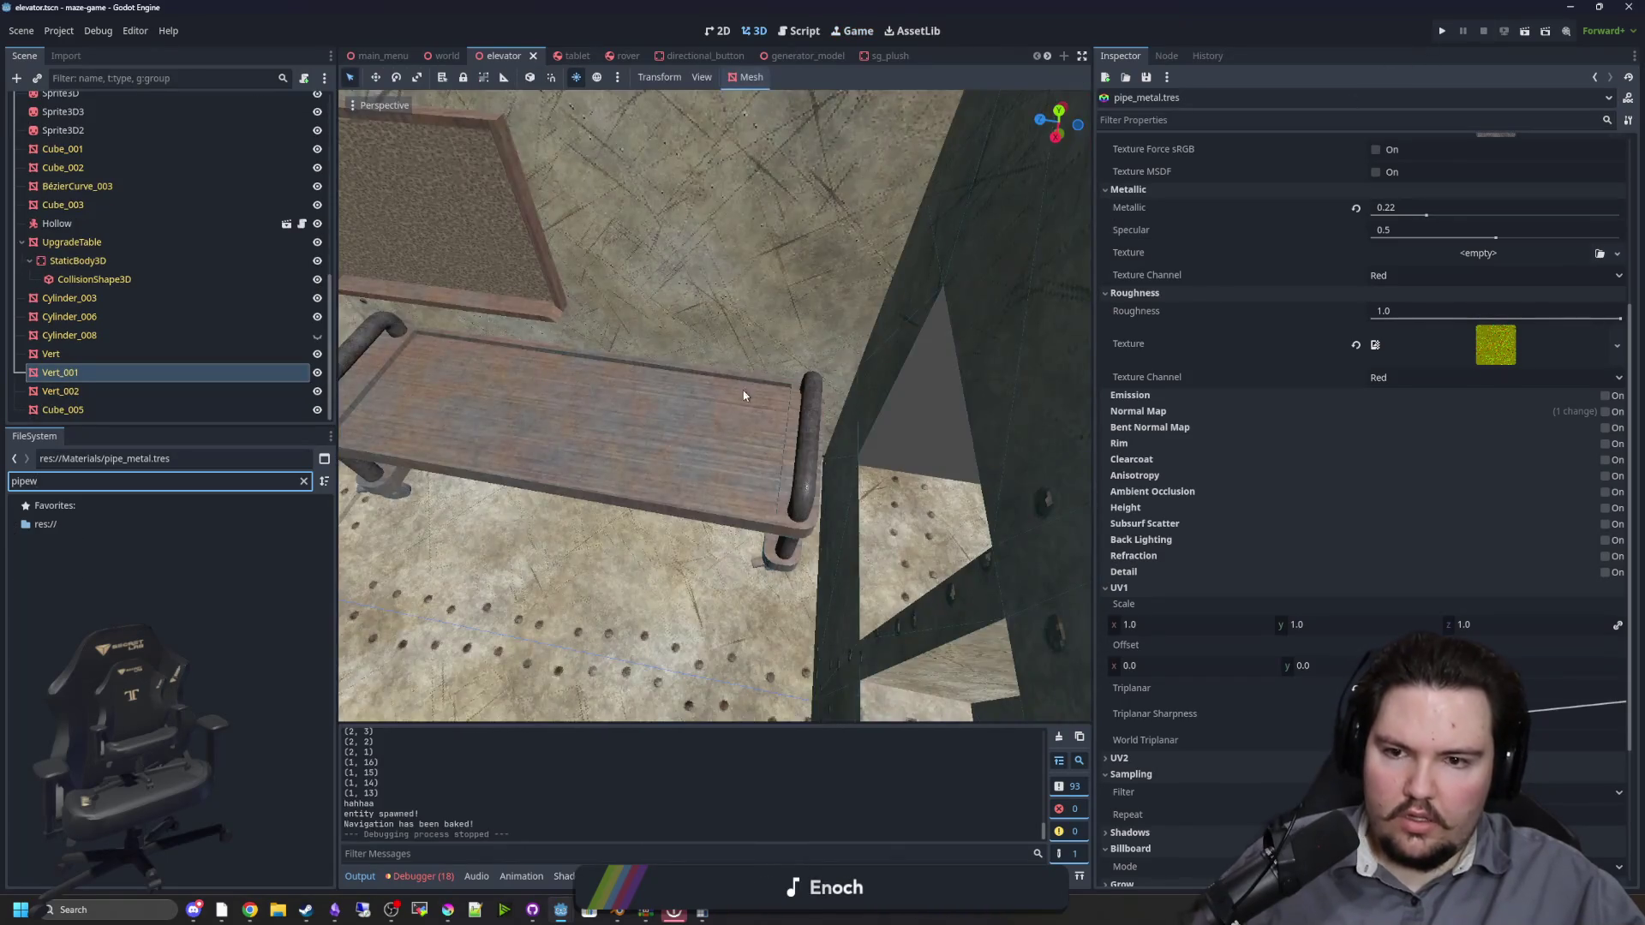
pyautogui.moveTo(744, 395); pyautogui.dragTo(743, 395)
pyautogui.scroll(-5, 1248, 564)
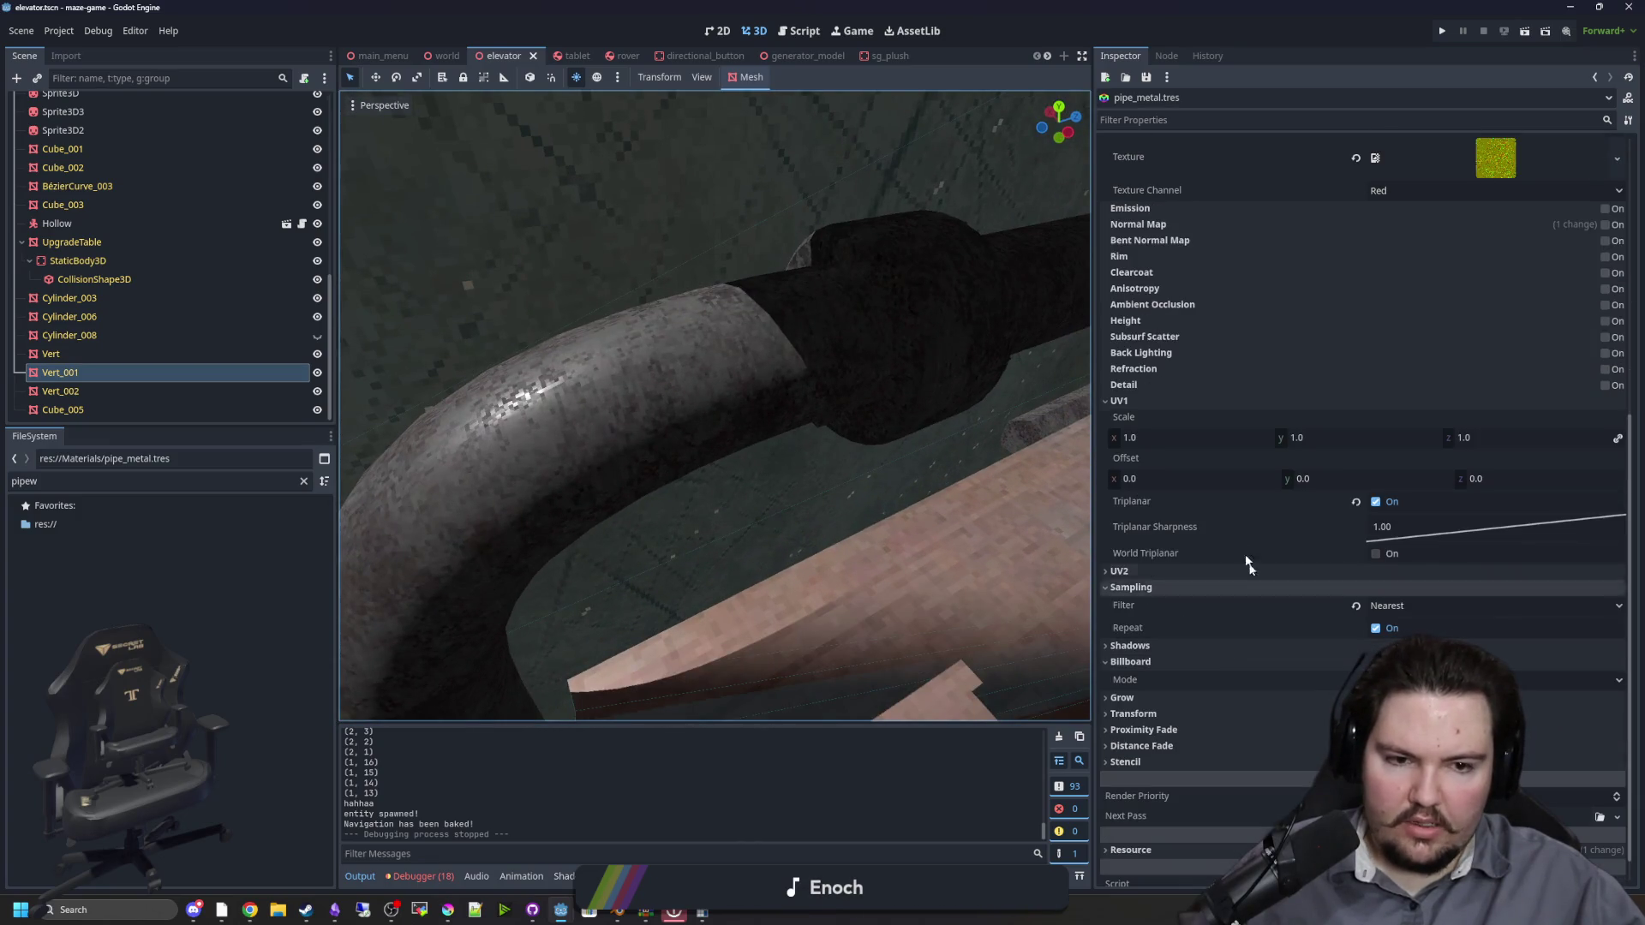
pyautogui.moveTo(1161, 435); pyautogui.dragTo(1126, 435)
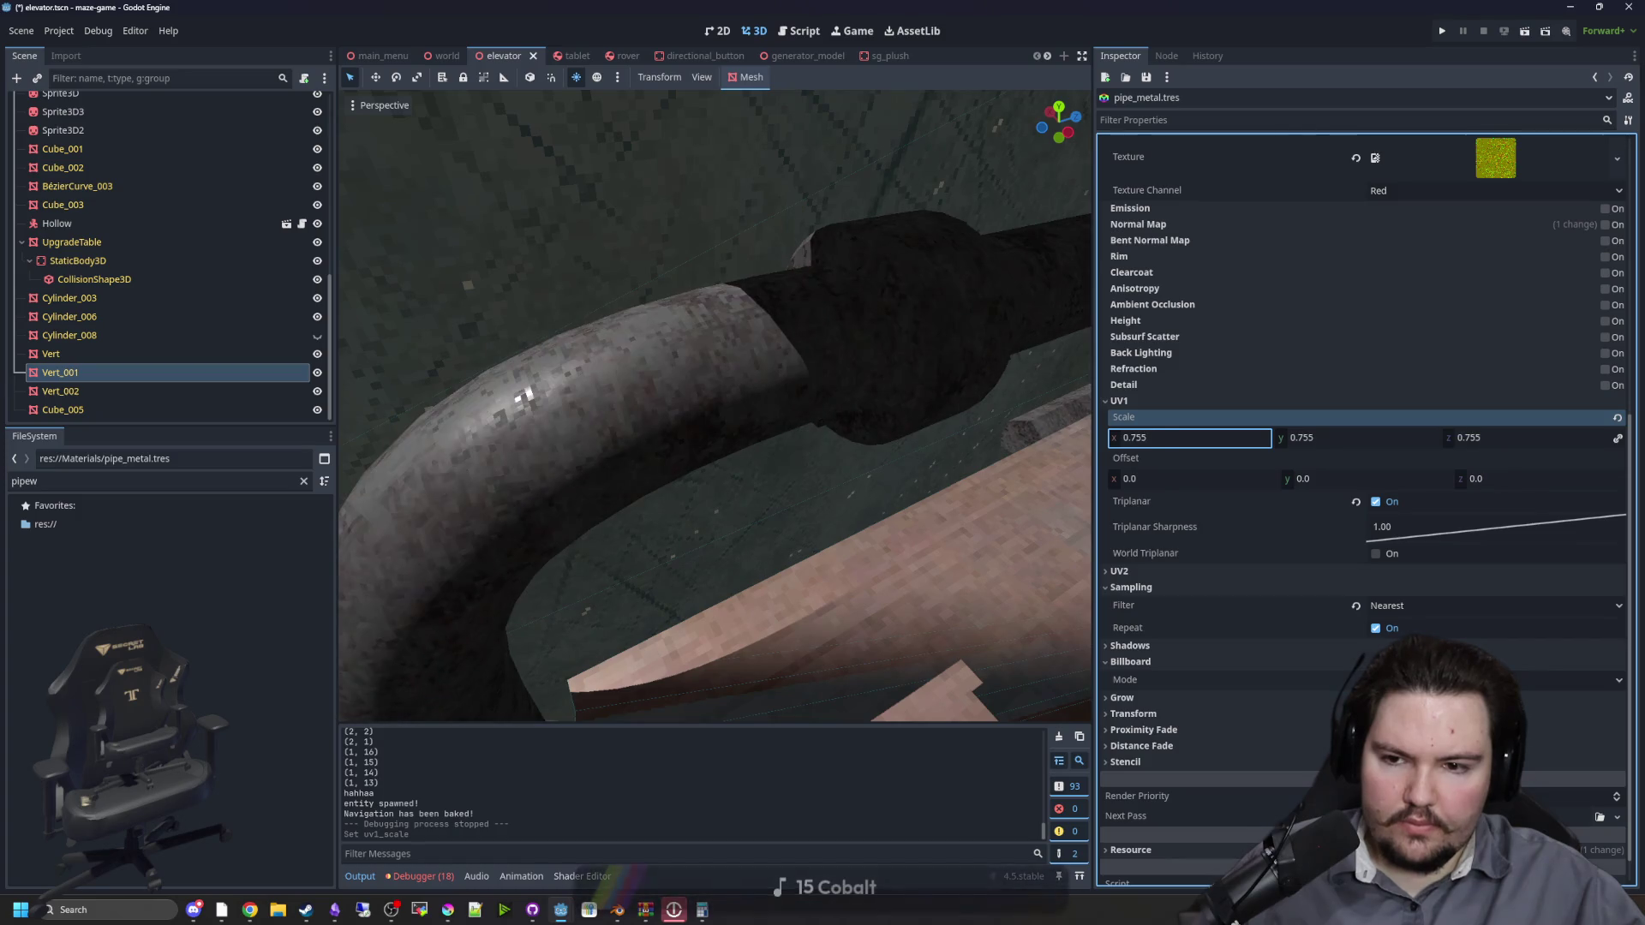
pyautogui.click(1164, 437)
pyautogui.write('0.5')
pyautogui.press('Return')
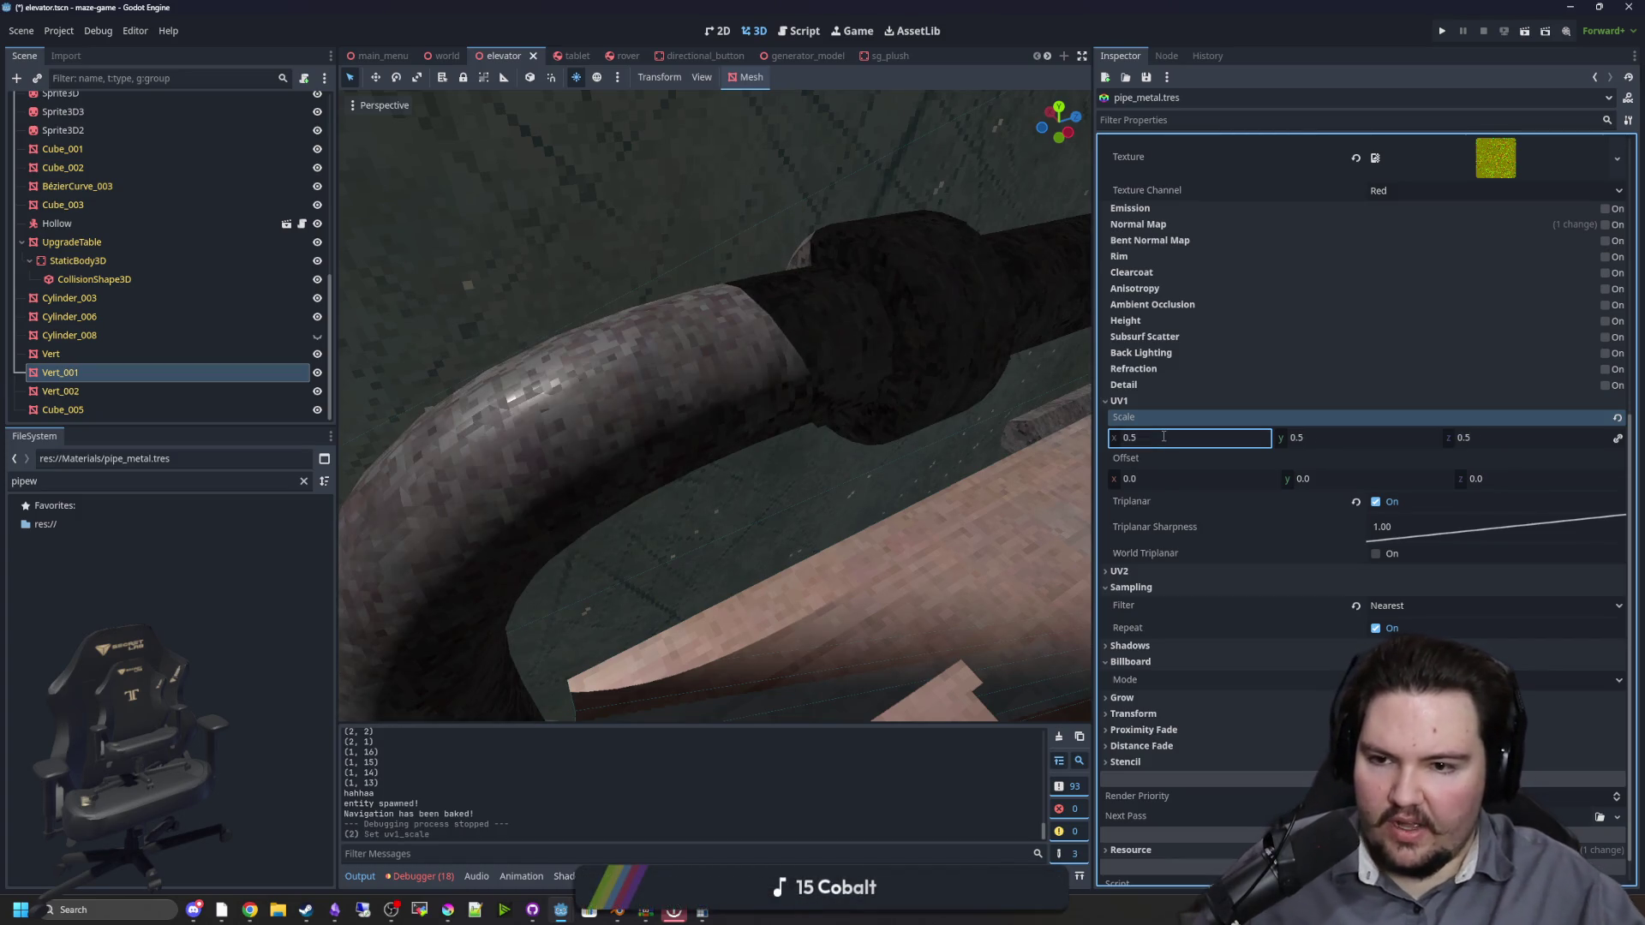
pyautogui.moveTo(744, 395); pyautogui.dragTo(818, 409)
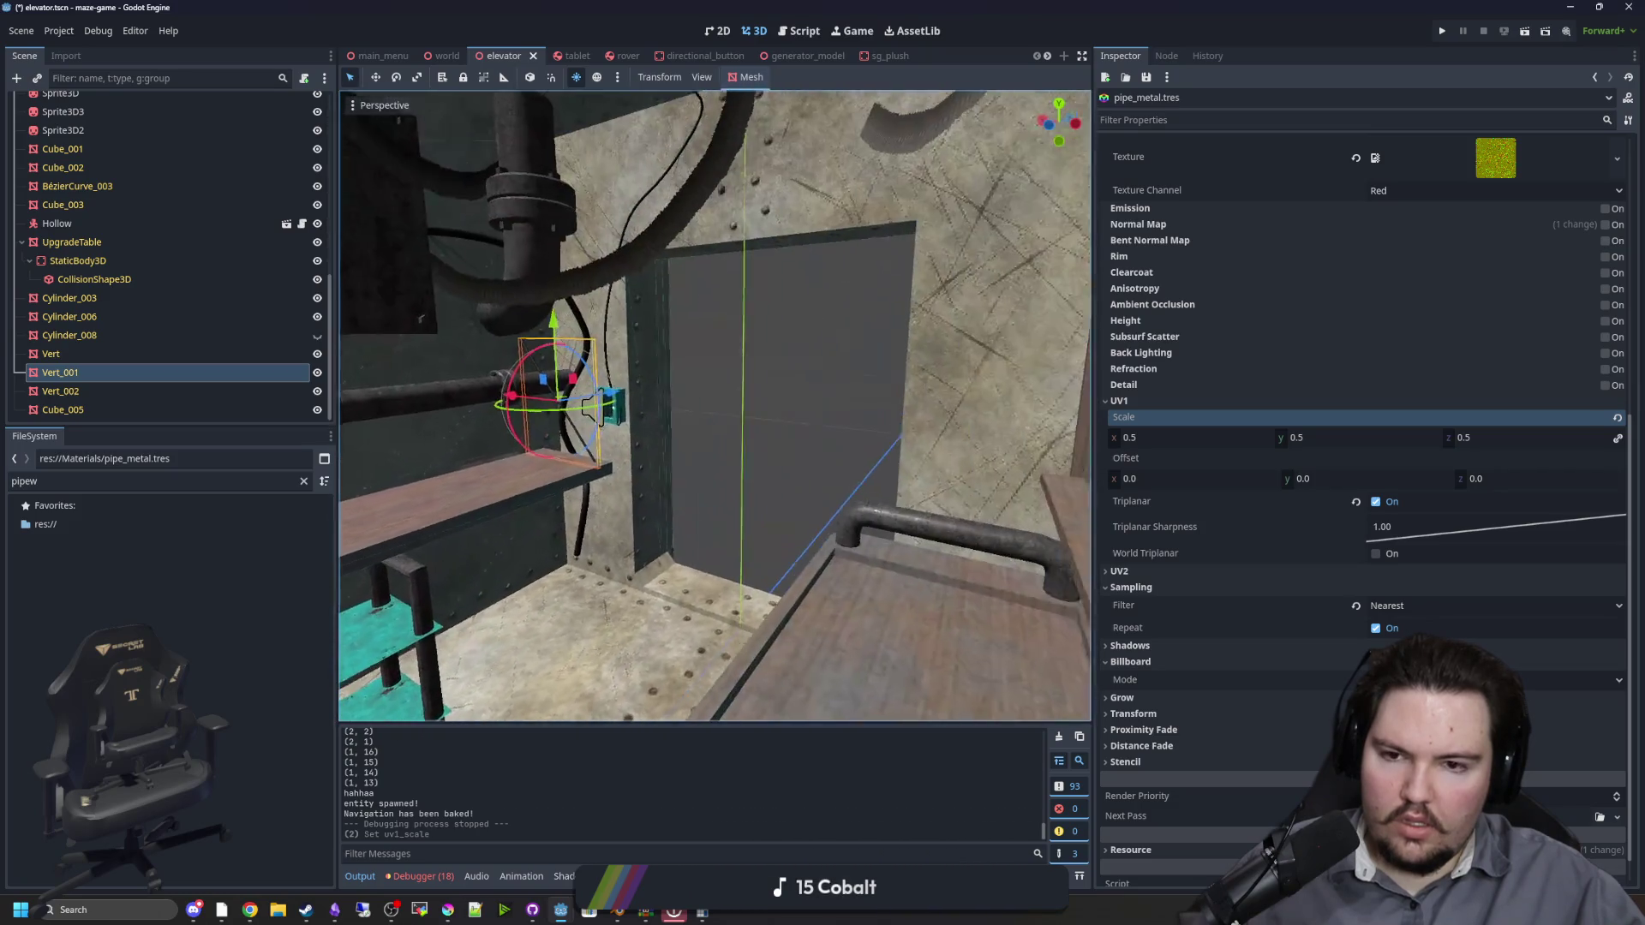
pyautogui.press('F5')
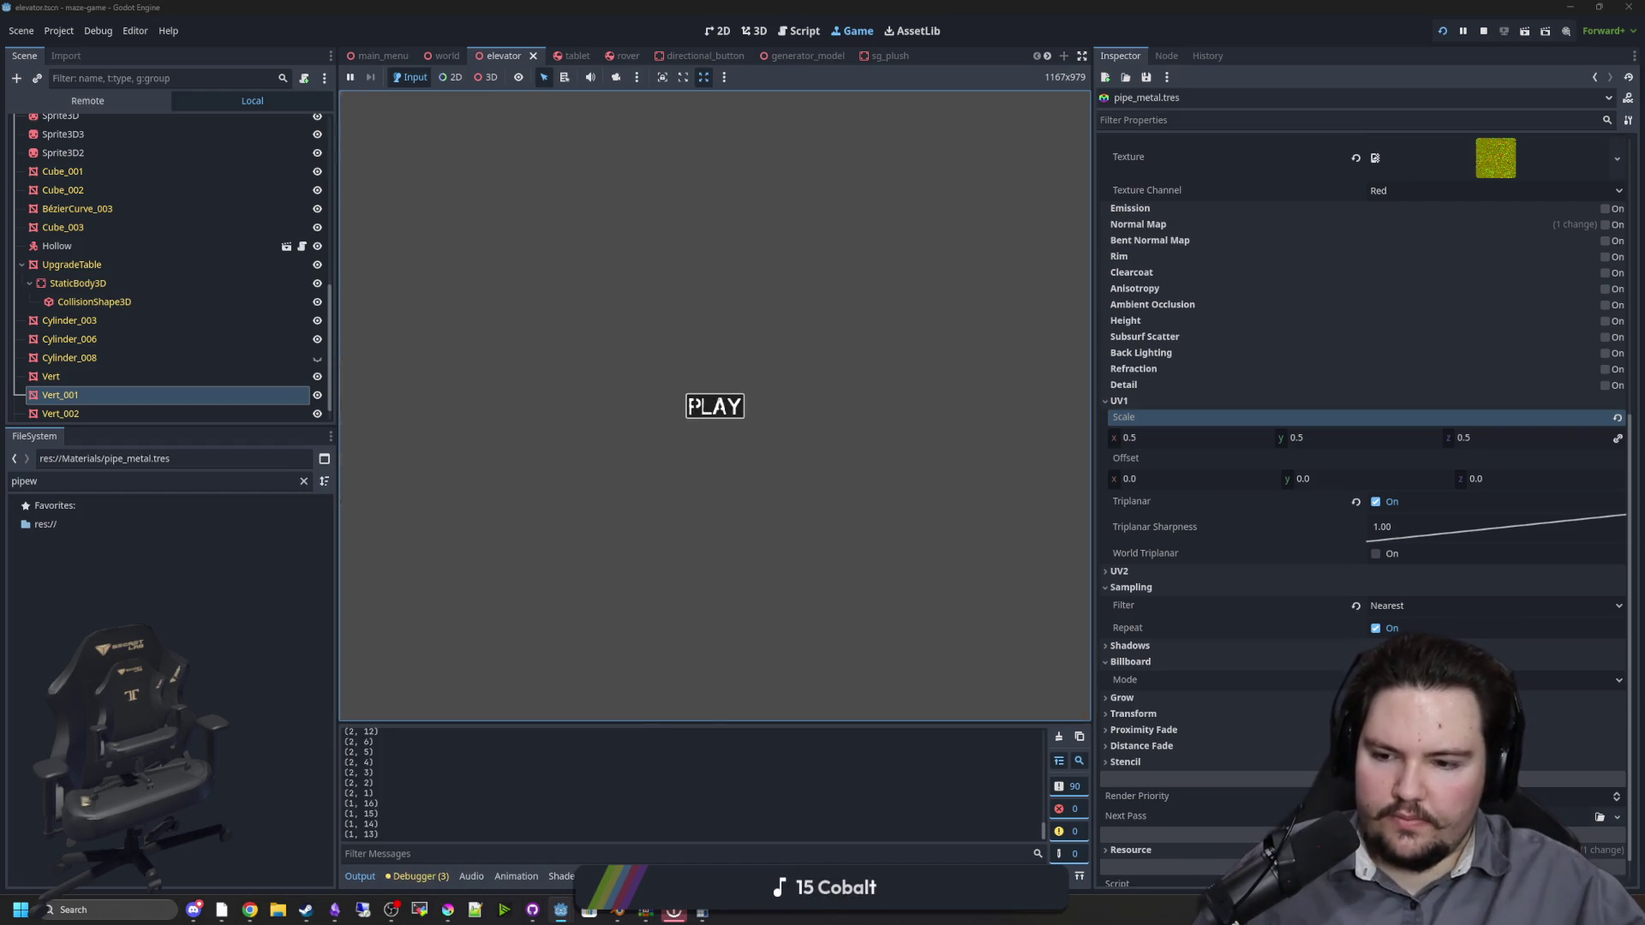
# Step: Start playing and walk around the elevator and tunnel to inspect the pipes
pyautogui.click(714, 406)
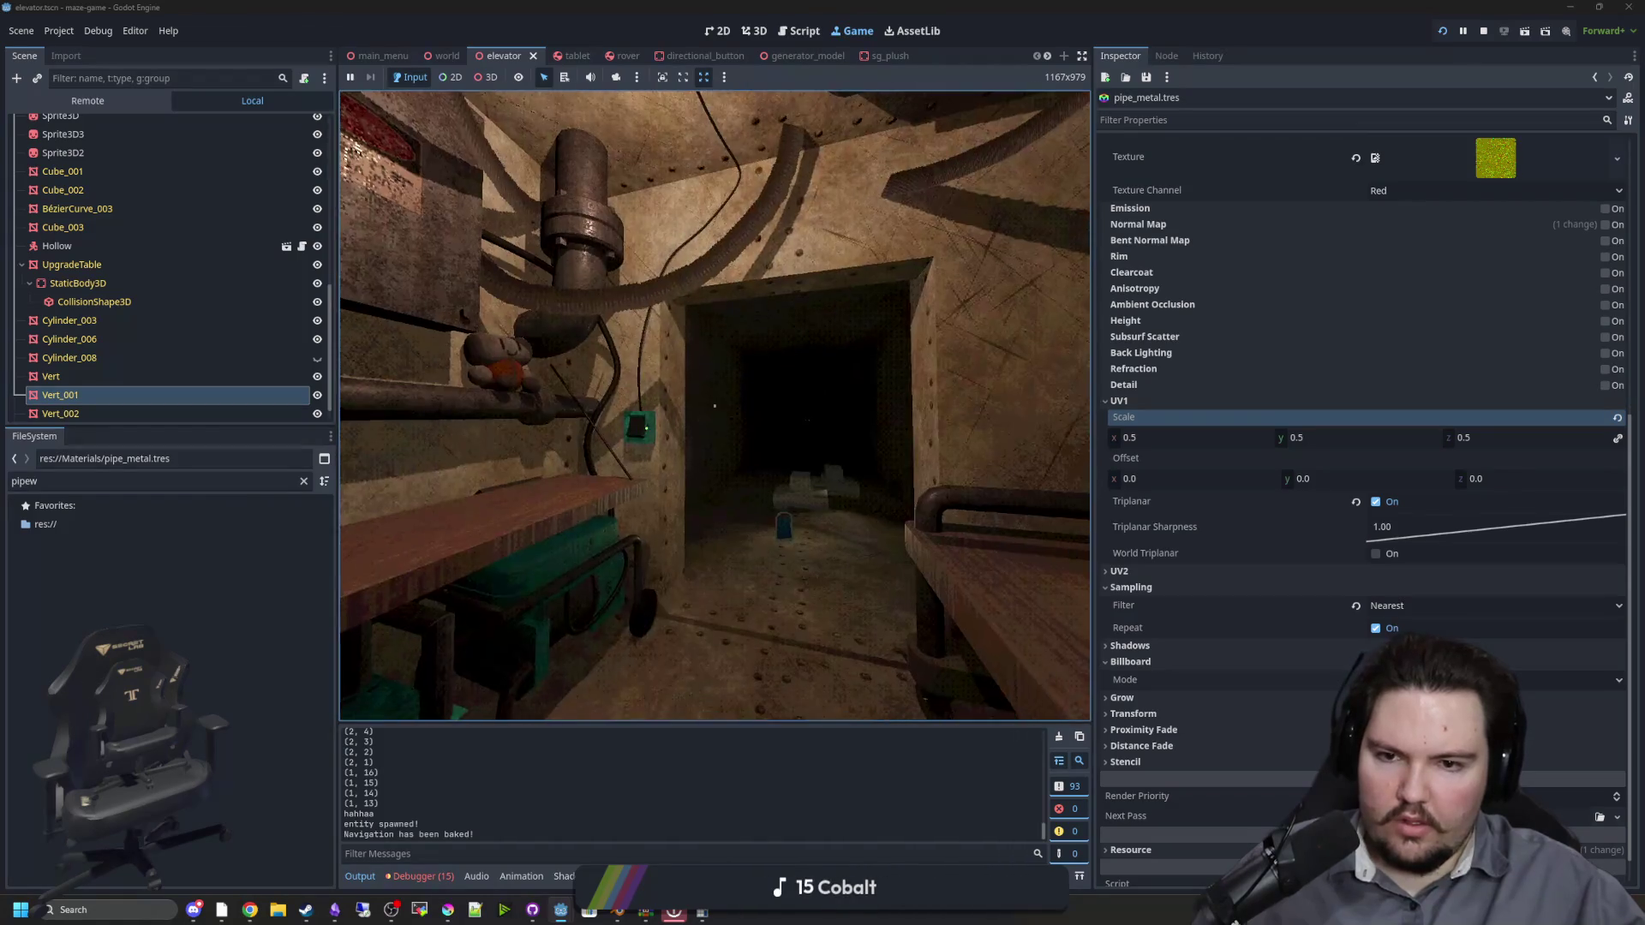
pyautogui.press('w')
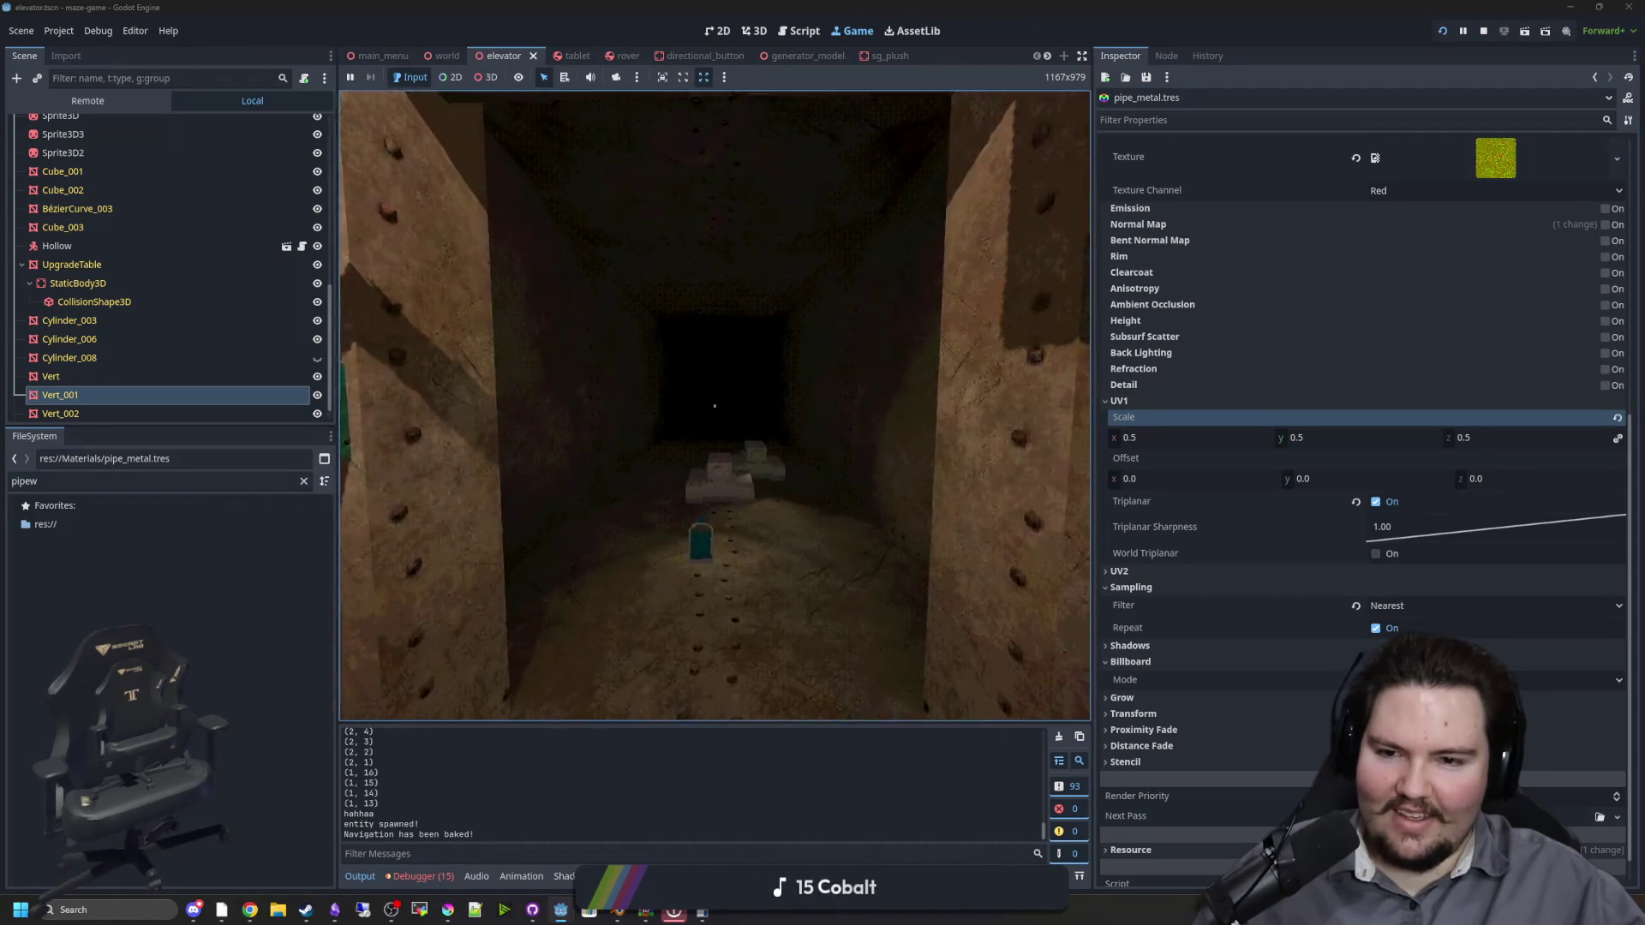
pyautogui.press('s')
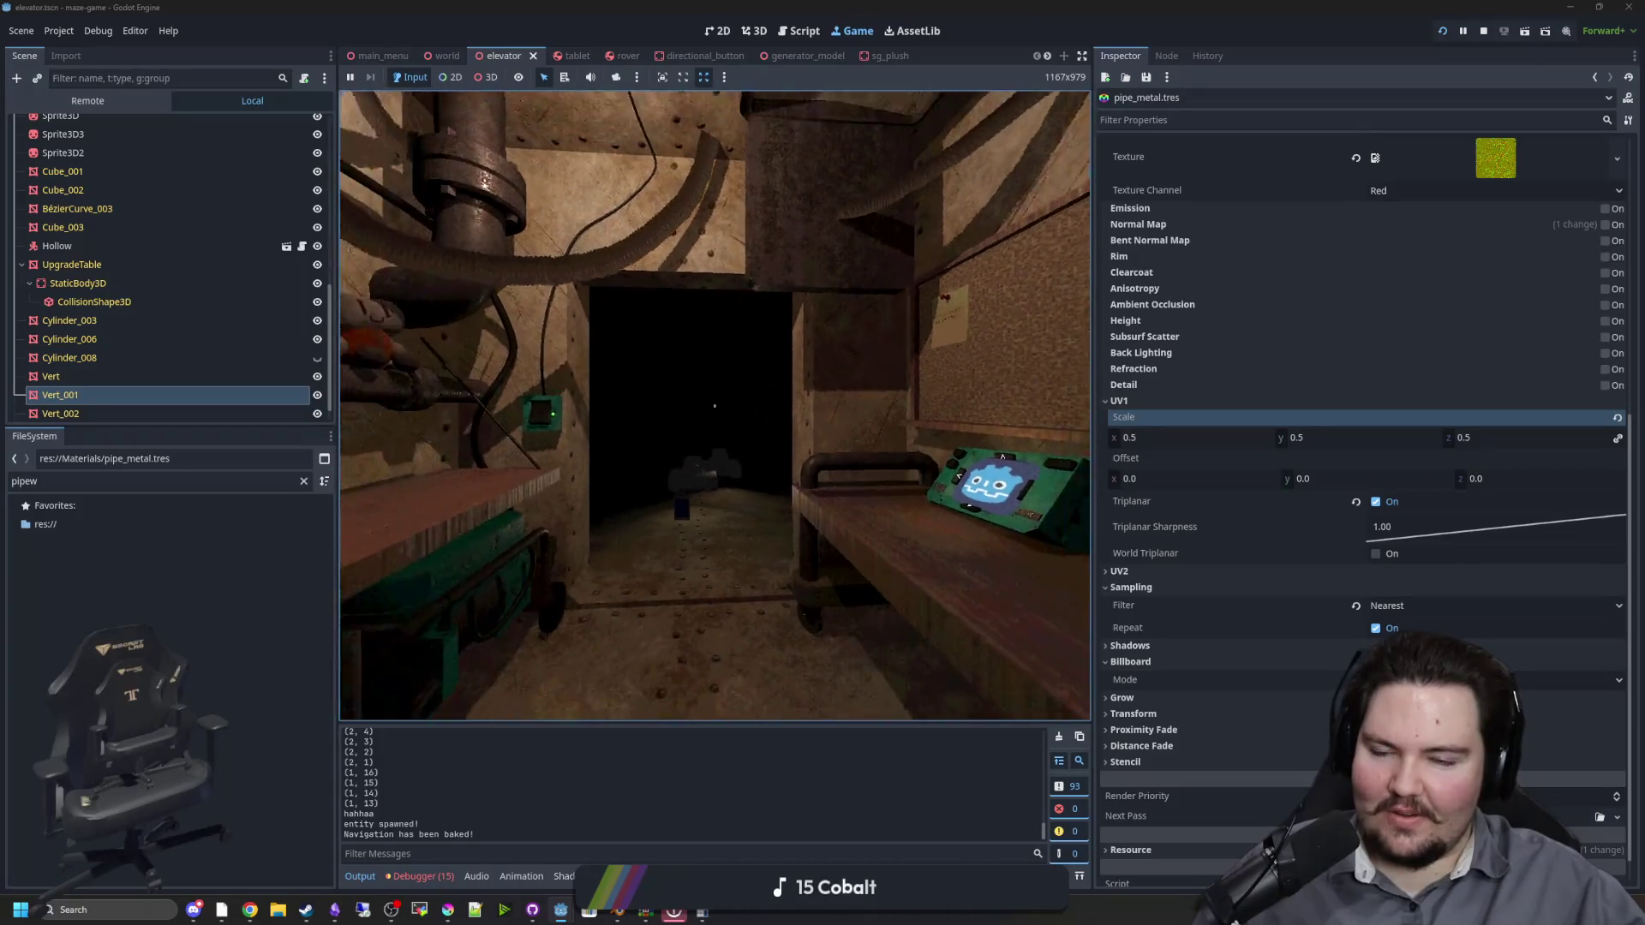
pyautogui.press('w')
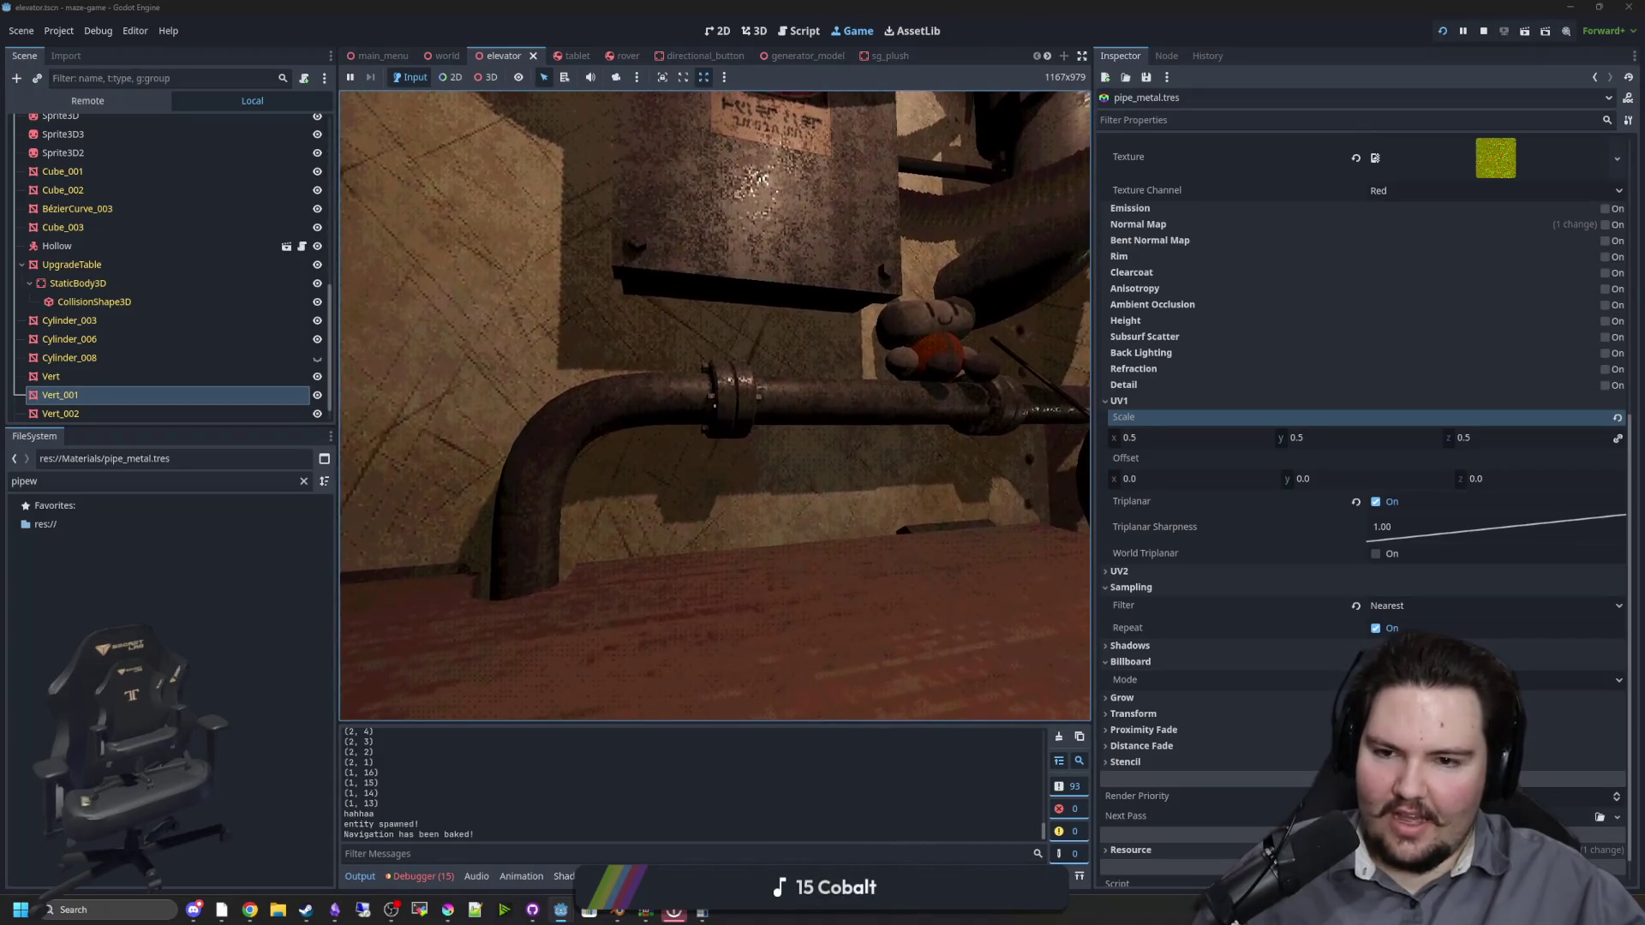
pyautogui.press('s')
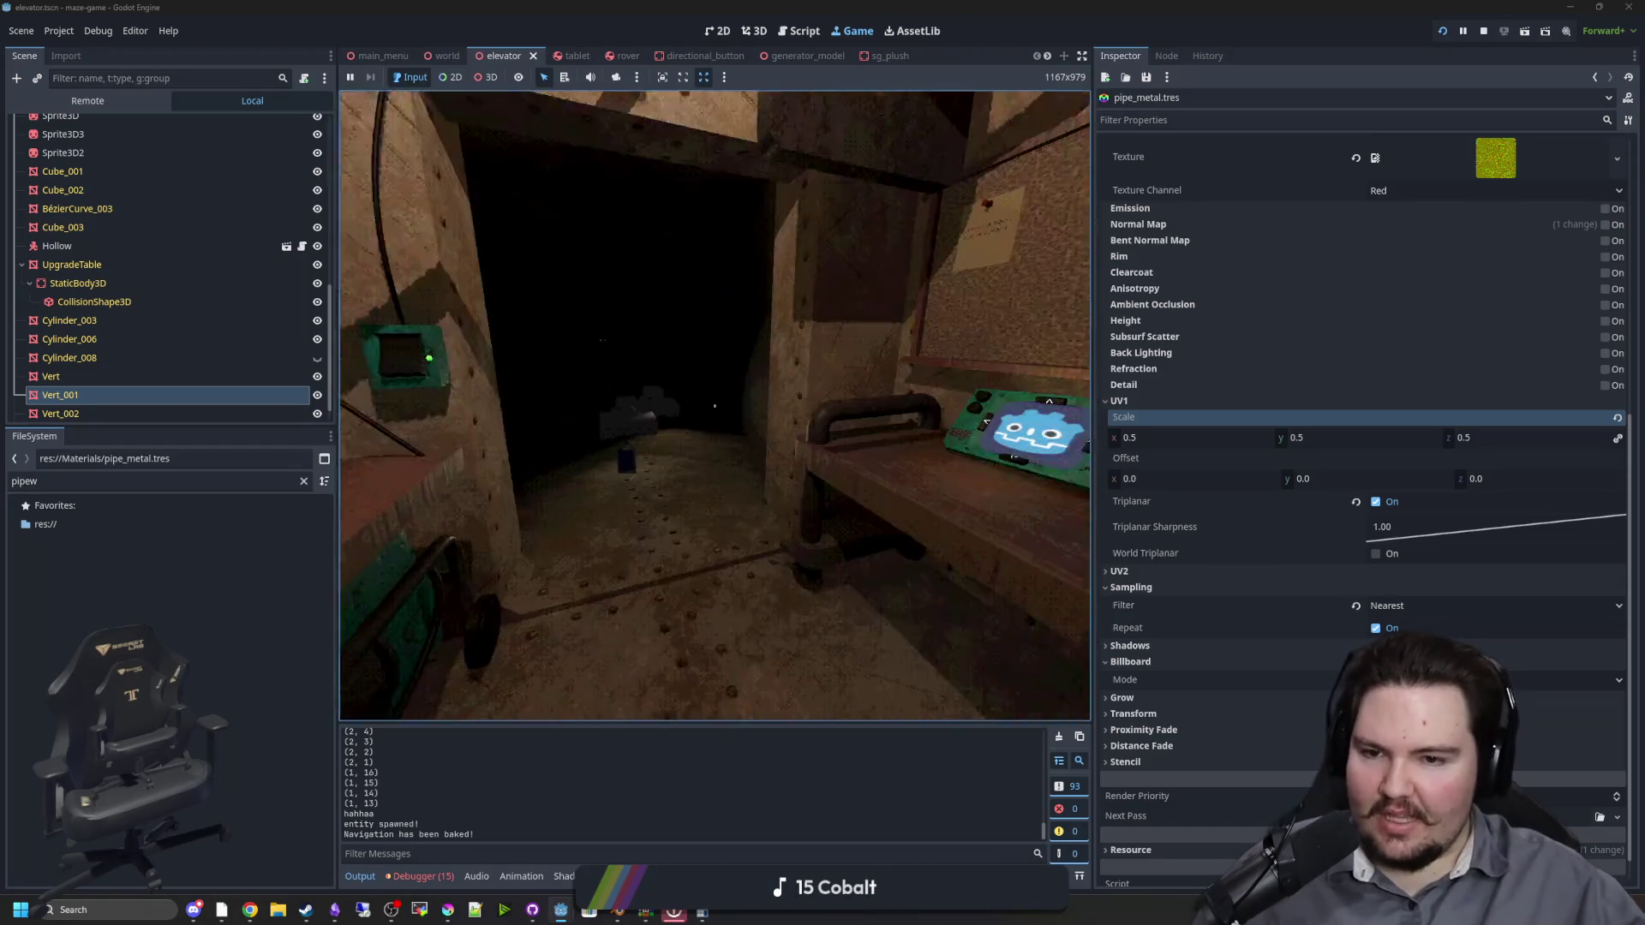
pyautogui.press('w')
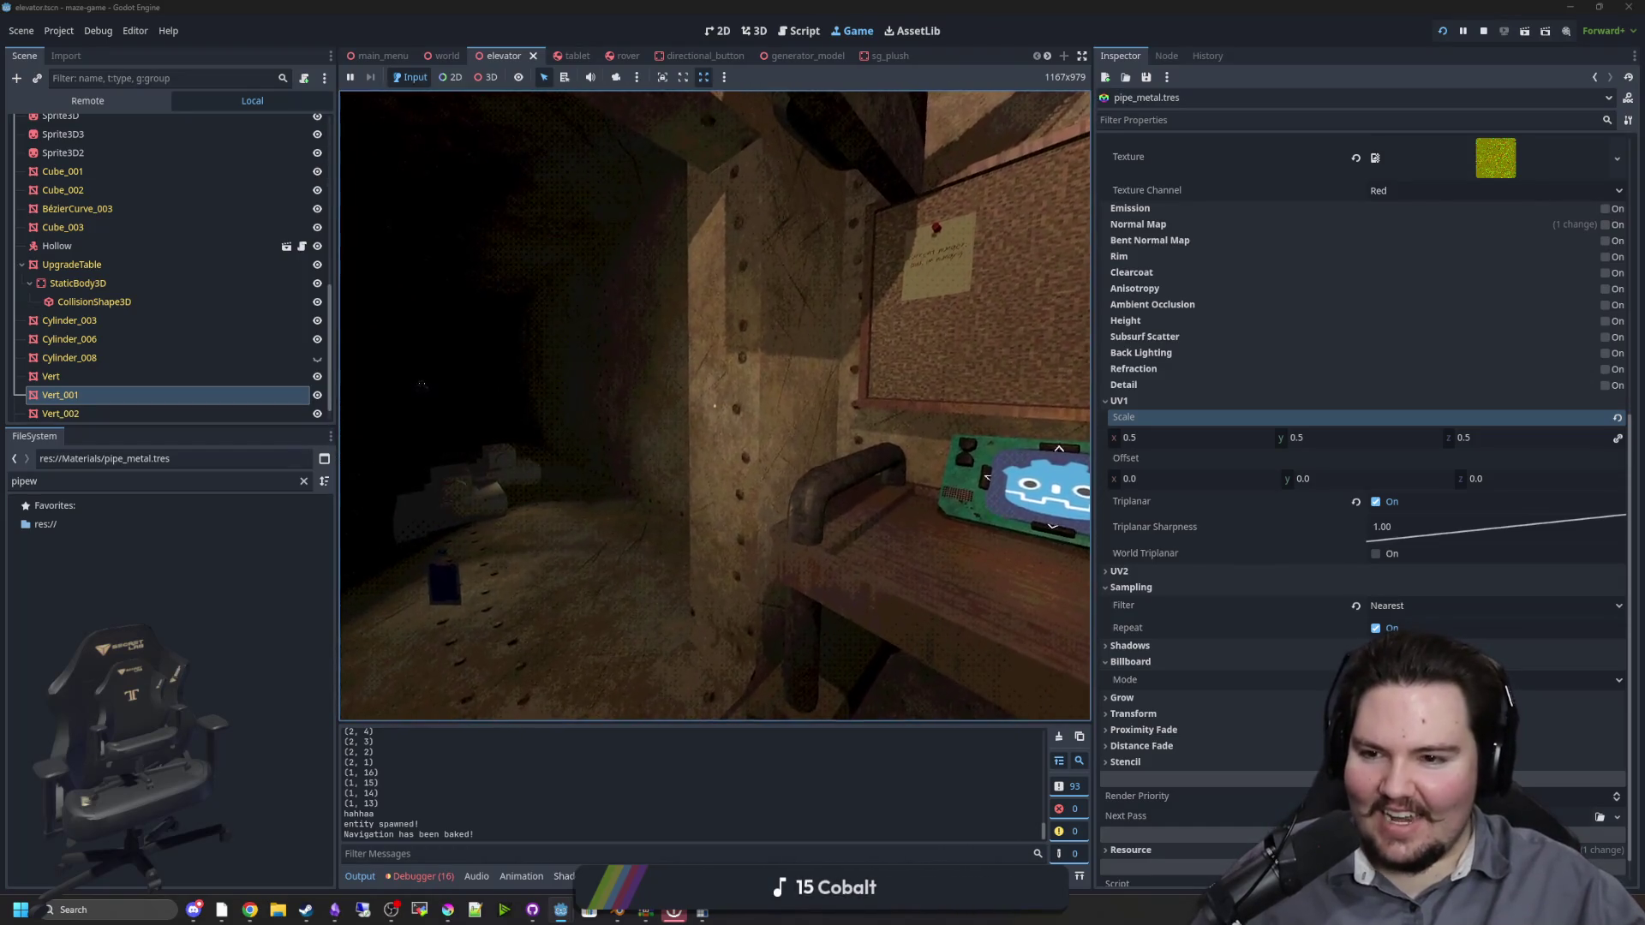
pyautogui.moveTo(715, 406)
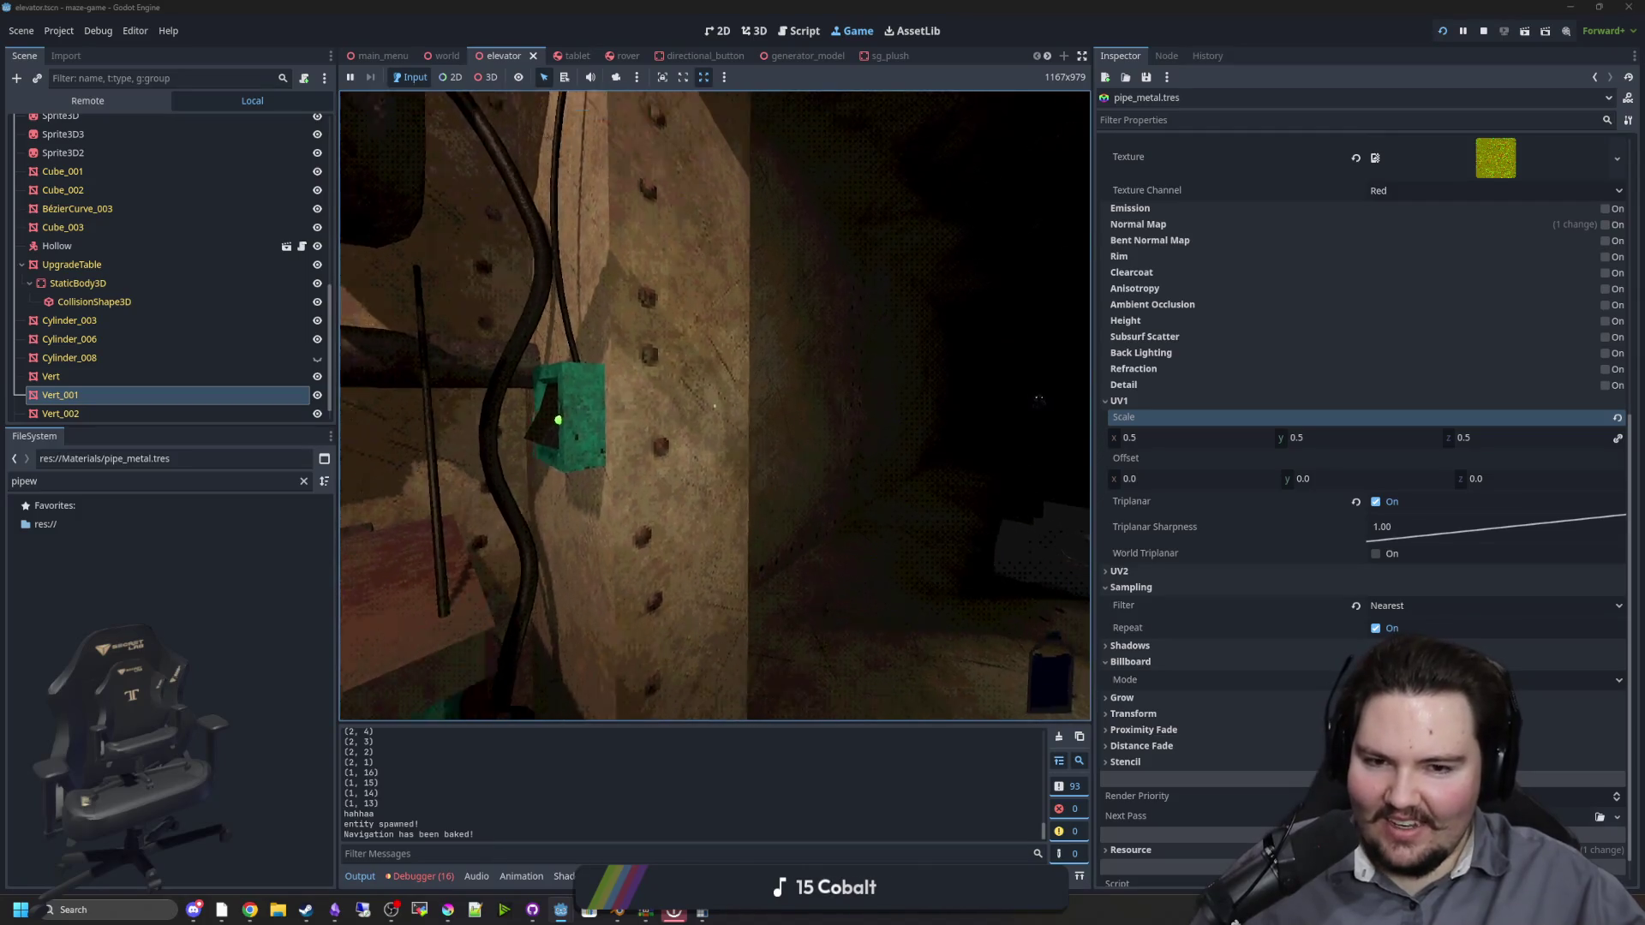
pyautogui.press('s')
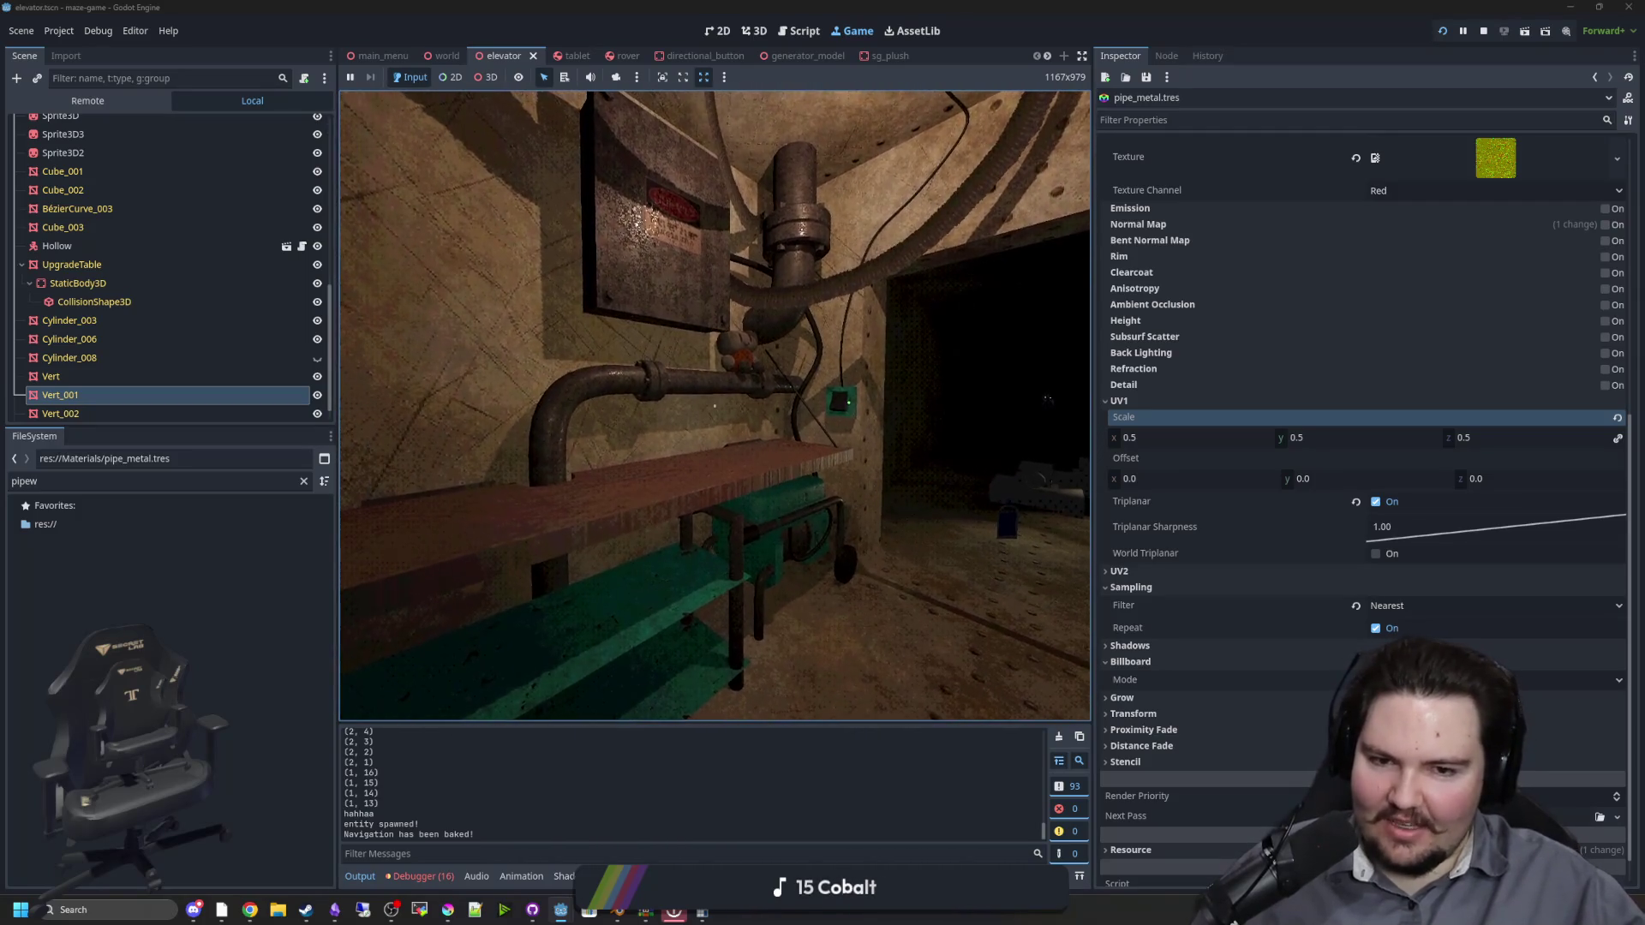
# Step: Pause, widen the Game view by dragging both dock dividers, then resume
pyautogui.press('Escape')
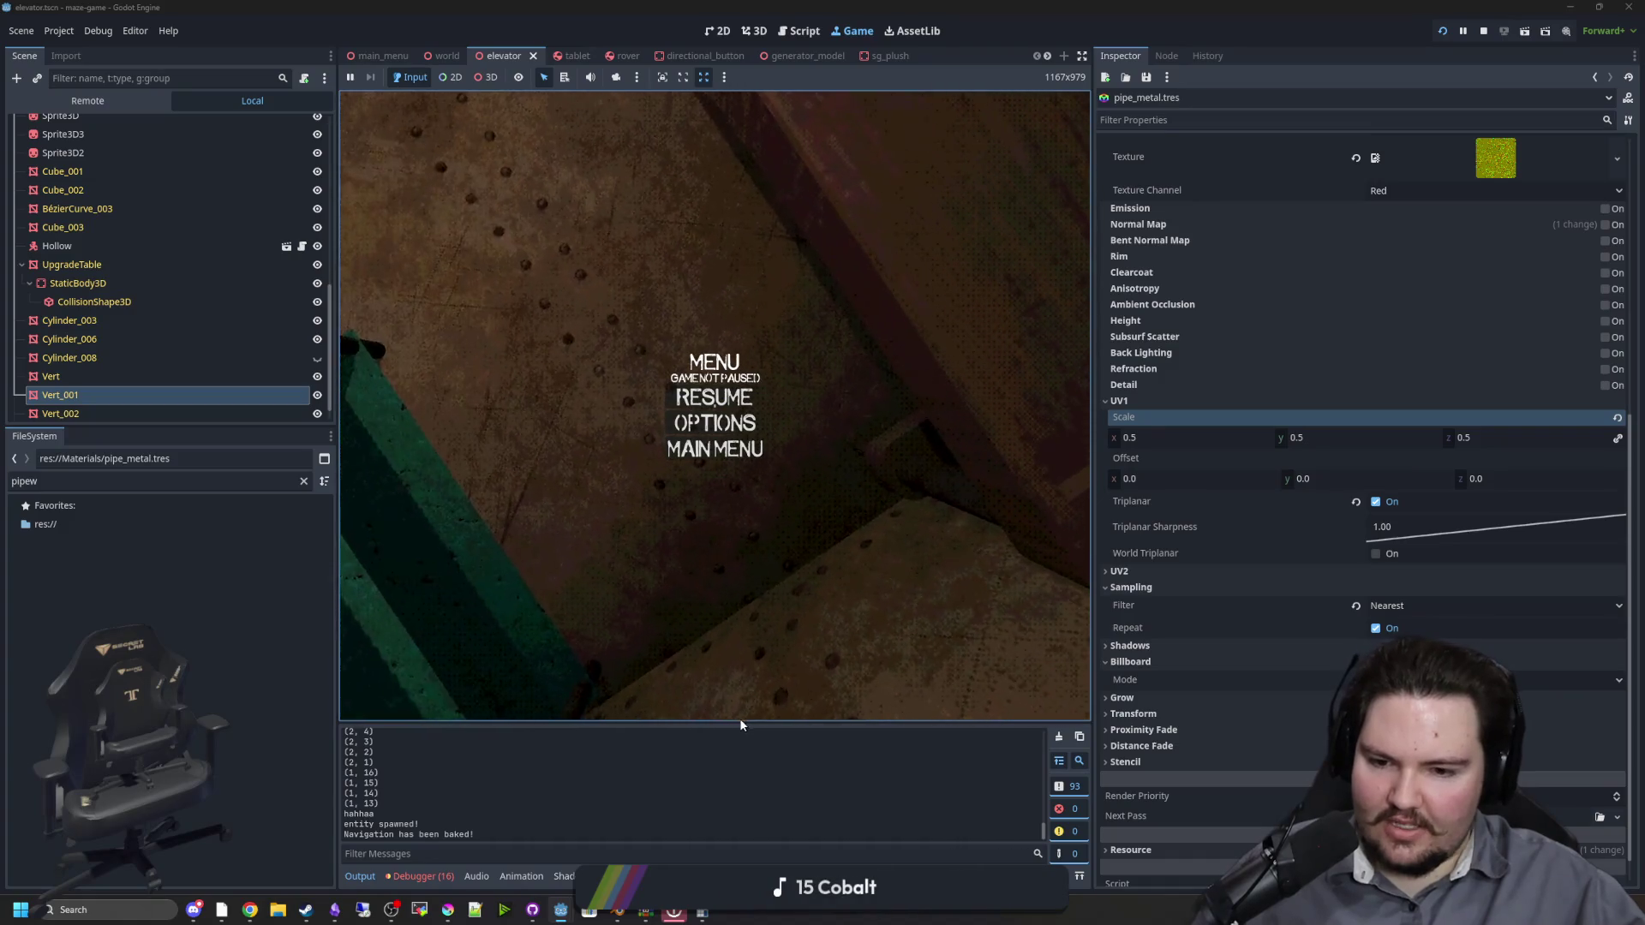
pyautogui.moveTo(1094, 509); pyautogui.dragTo(1343, 501)
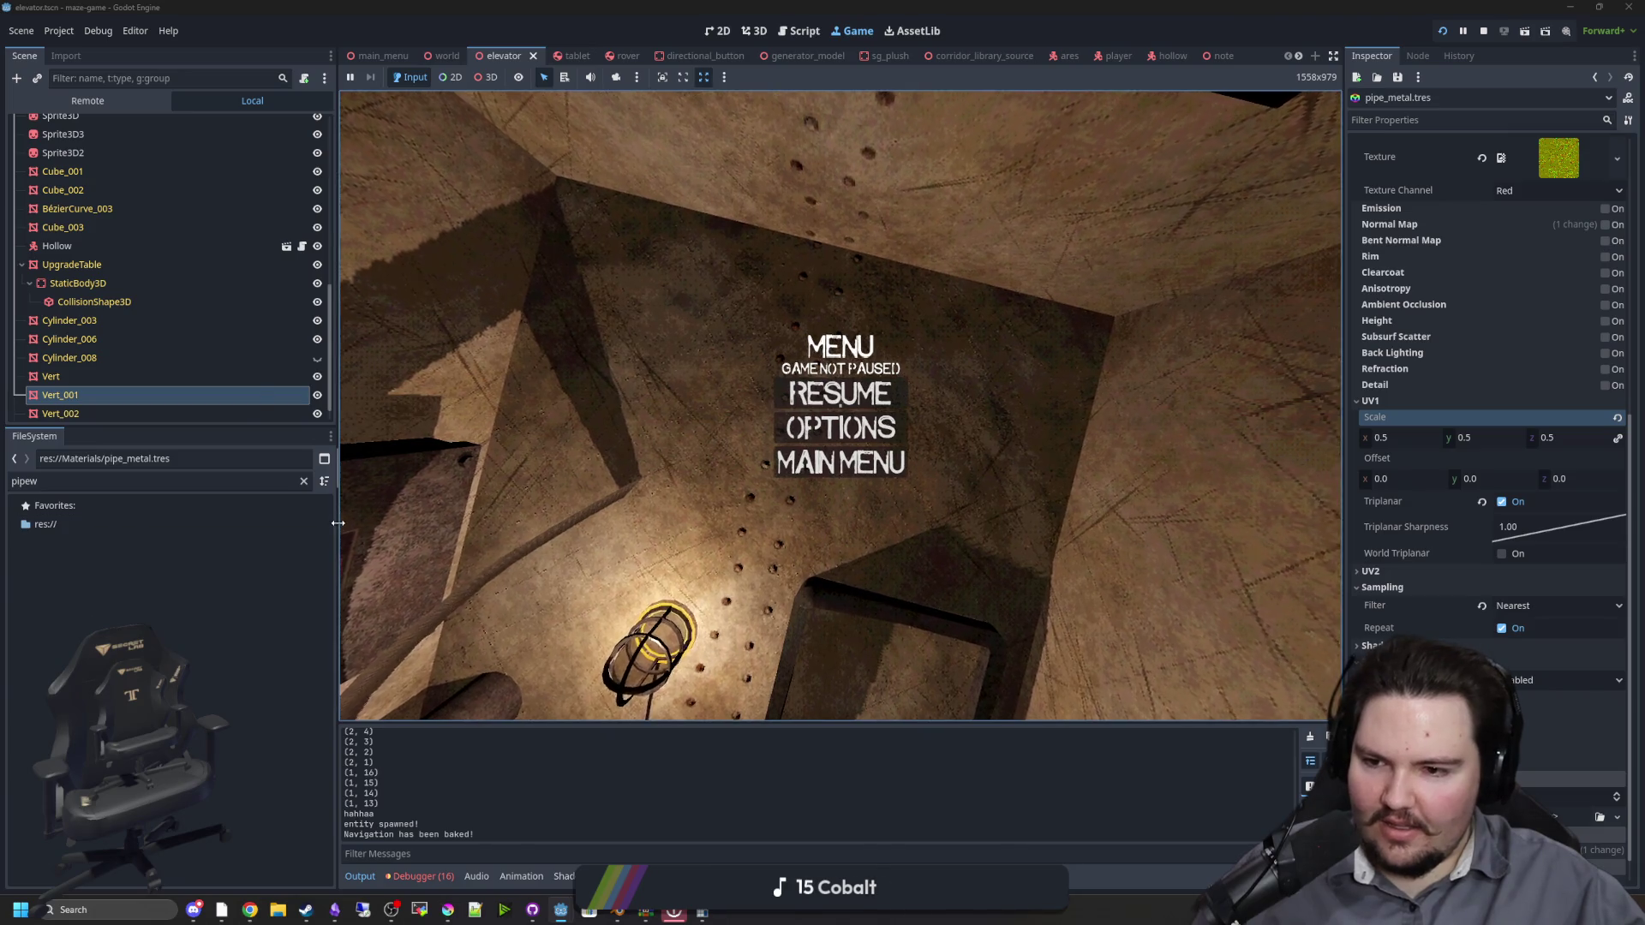
pyautogui.moveTo(335, 514); pyautogui.dragTo(236, 514)
pyautogui.press('Escape')
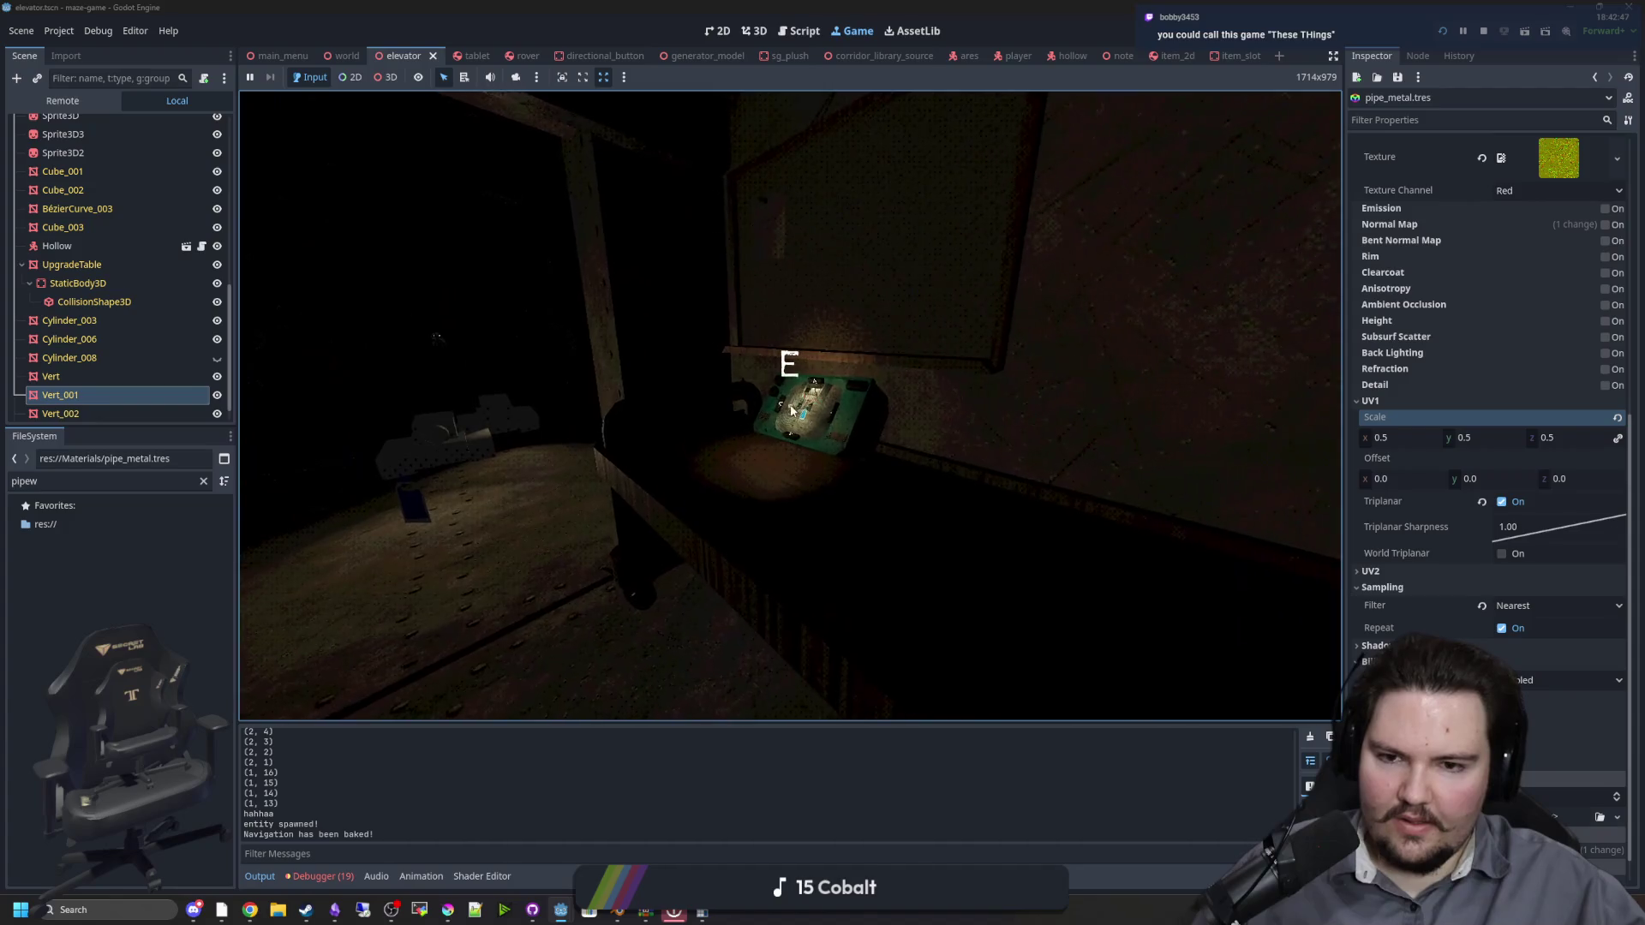
# Step: Cycle the tablet's camera views to the corridor camera, then stop the game
pyautogui.press('e')
pyautogui.click(506, 420)
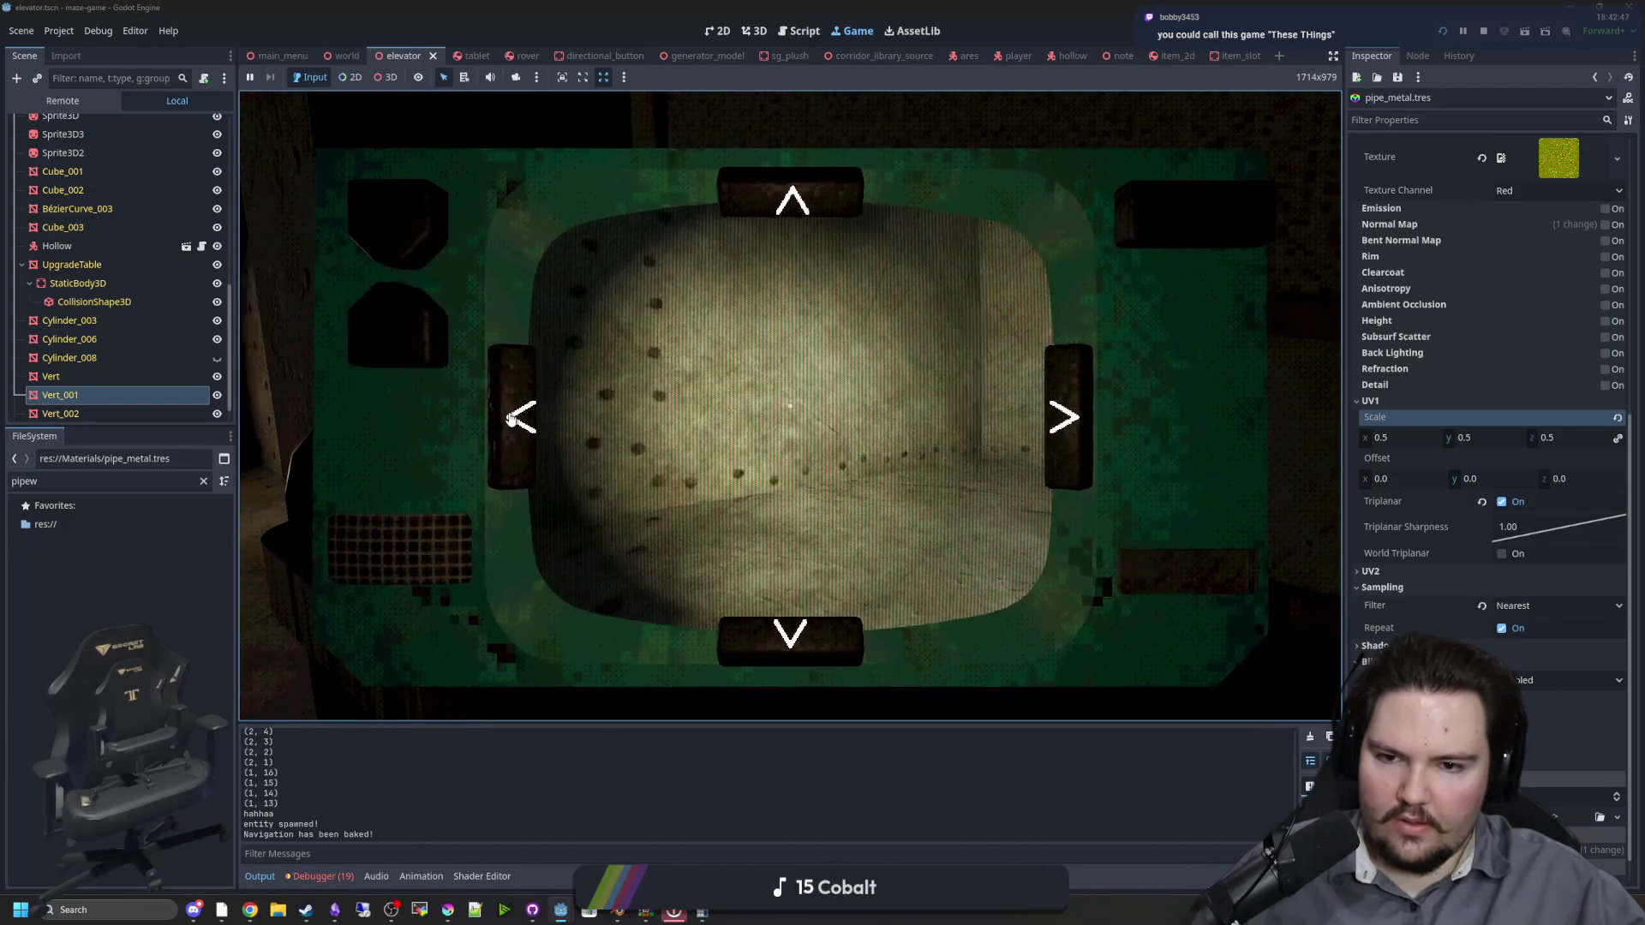
pyautogui.click(1059, 418)
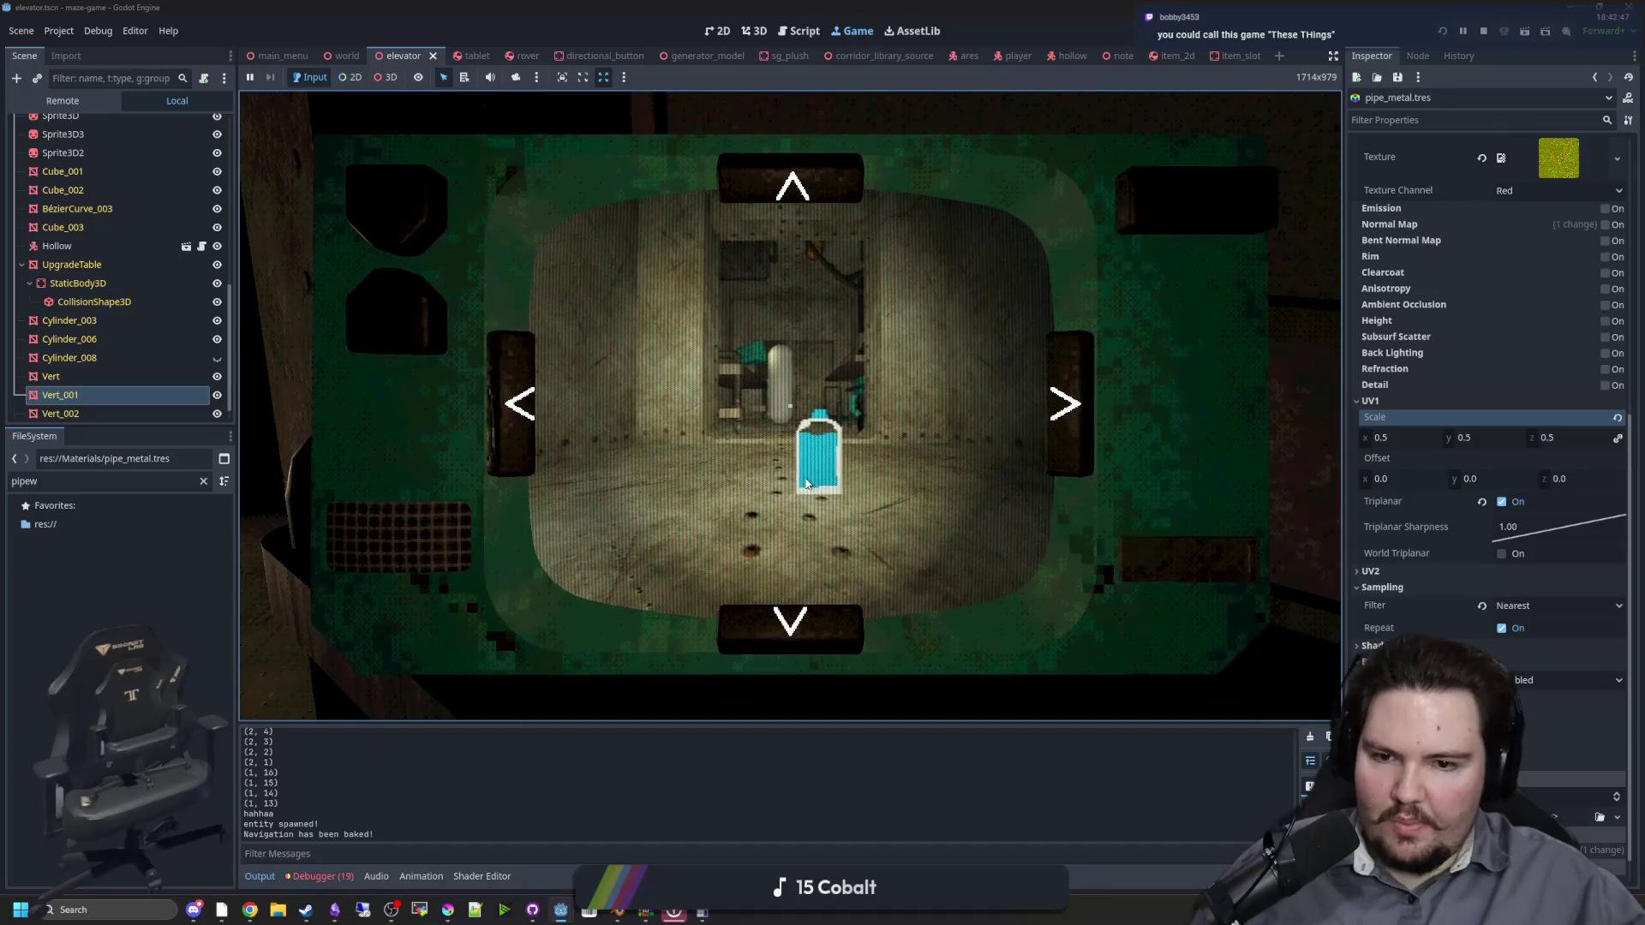
pyautogui.press('F8')
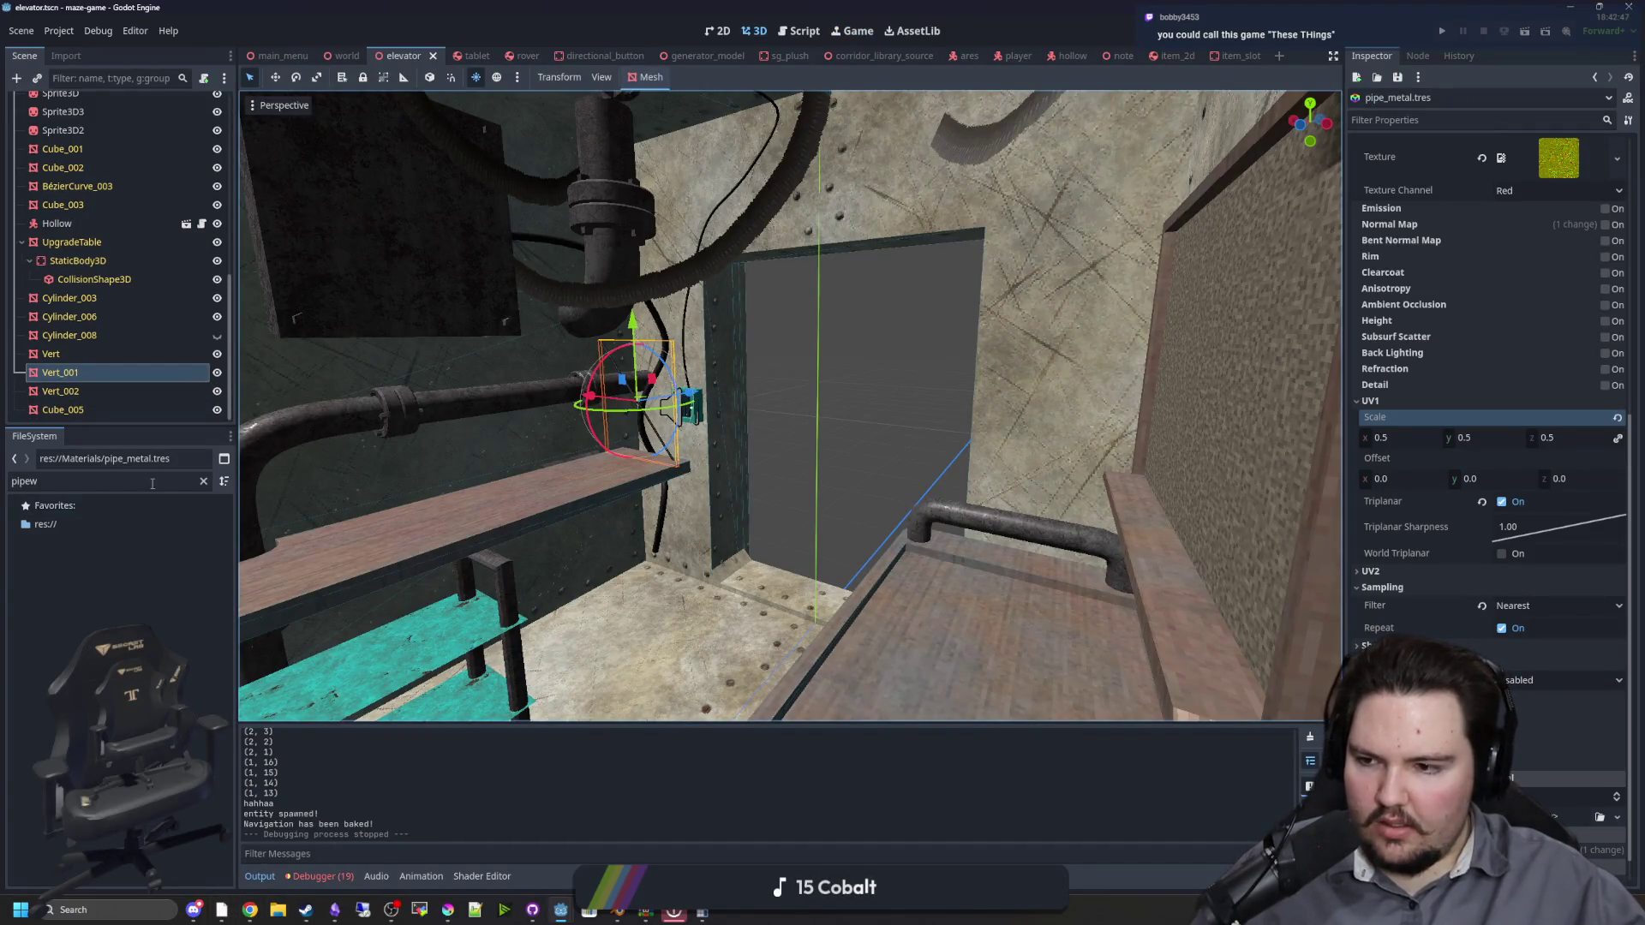
# Step: Clear the filter, collapse Maps, Models, Scenes and Sounds, and open Sprites/Items
pyautogui.click(203, 480)
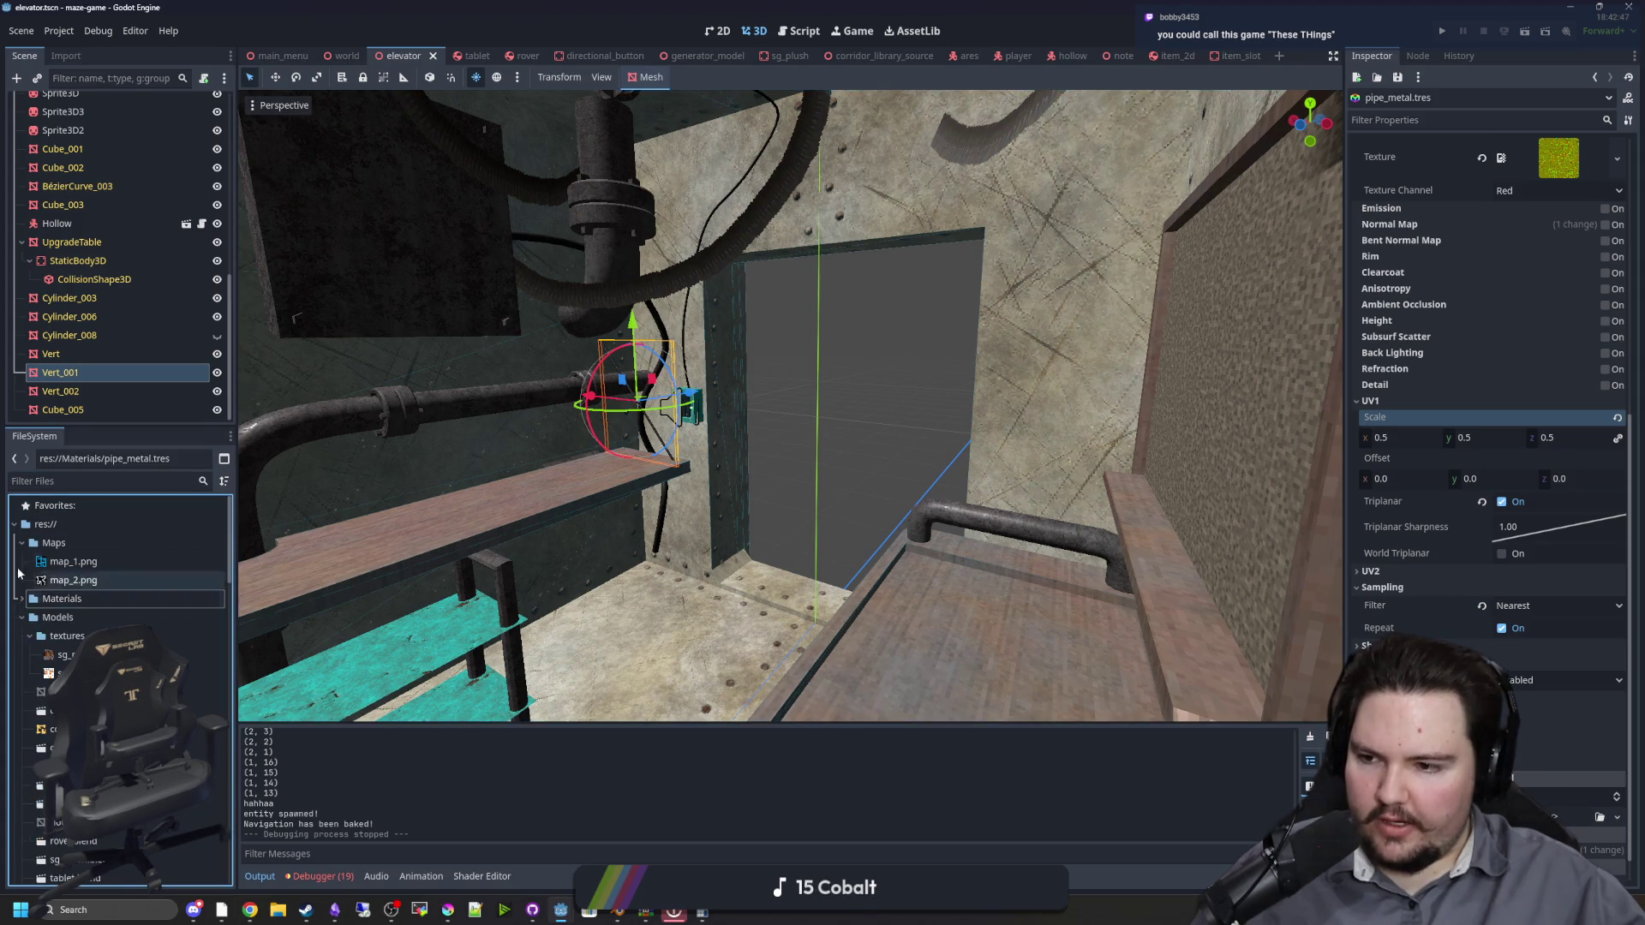
pyautogui.click(21, 542)
pyautogui.click(22, 580)
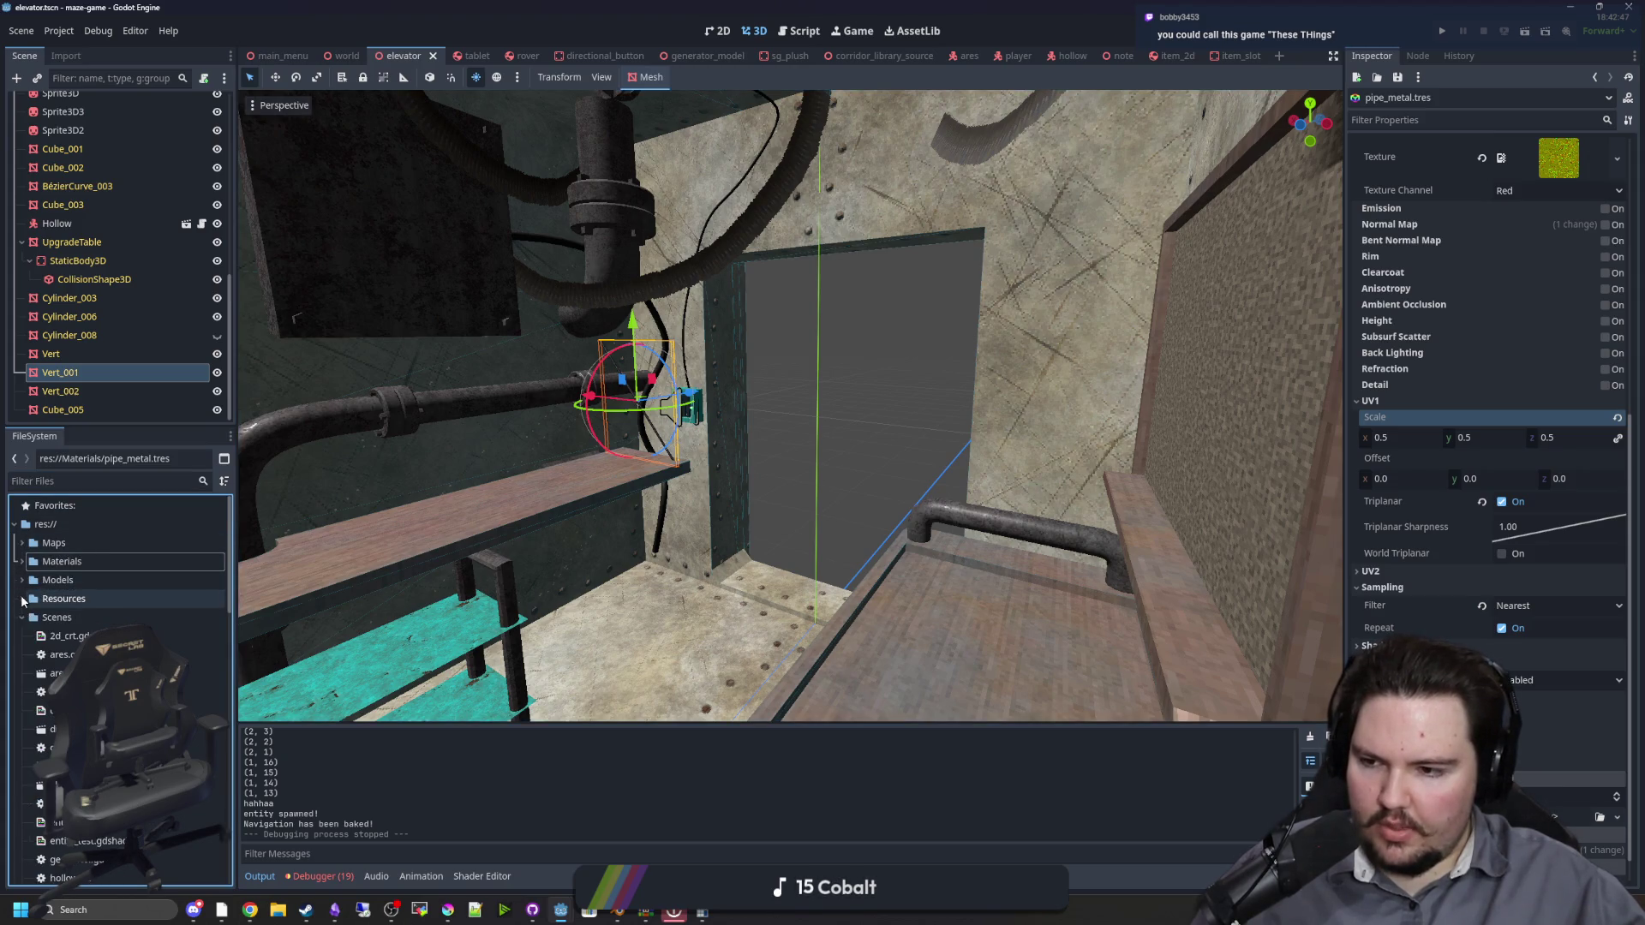
pyautogui.click(21, 617)
pyautogui.click(21, 635)
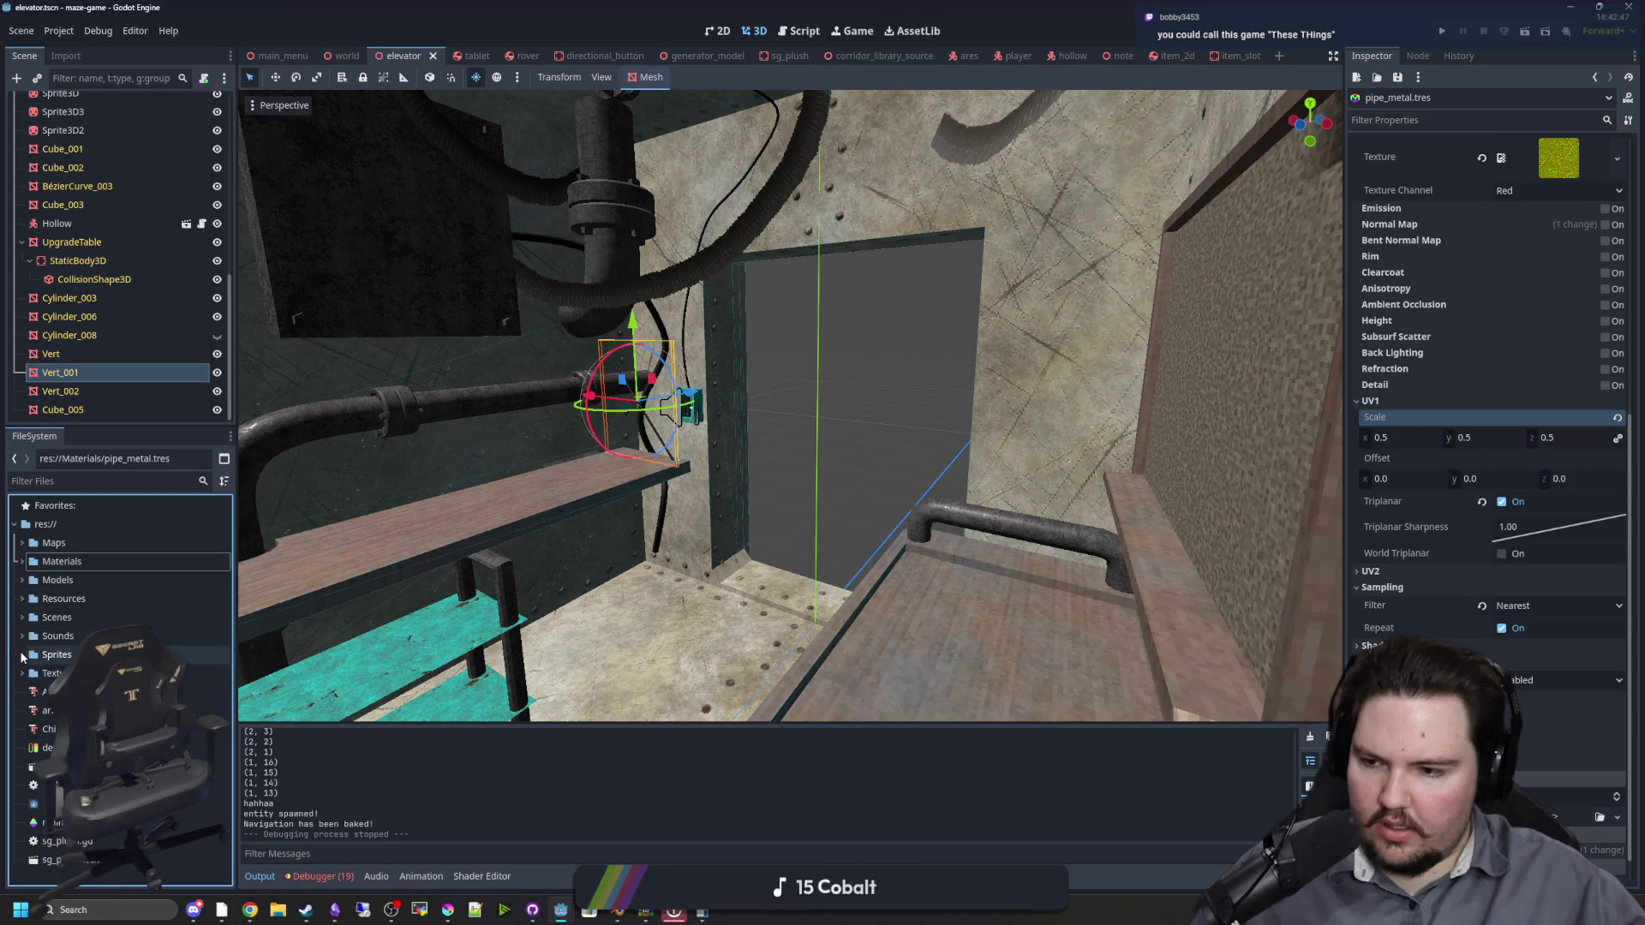
pyautogui.click(22, 655)
pyautogui.click(52, 692)
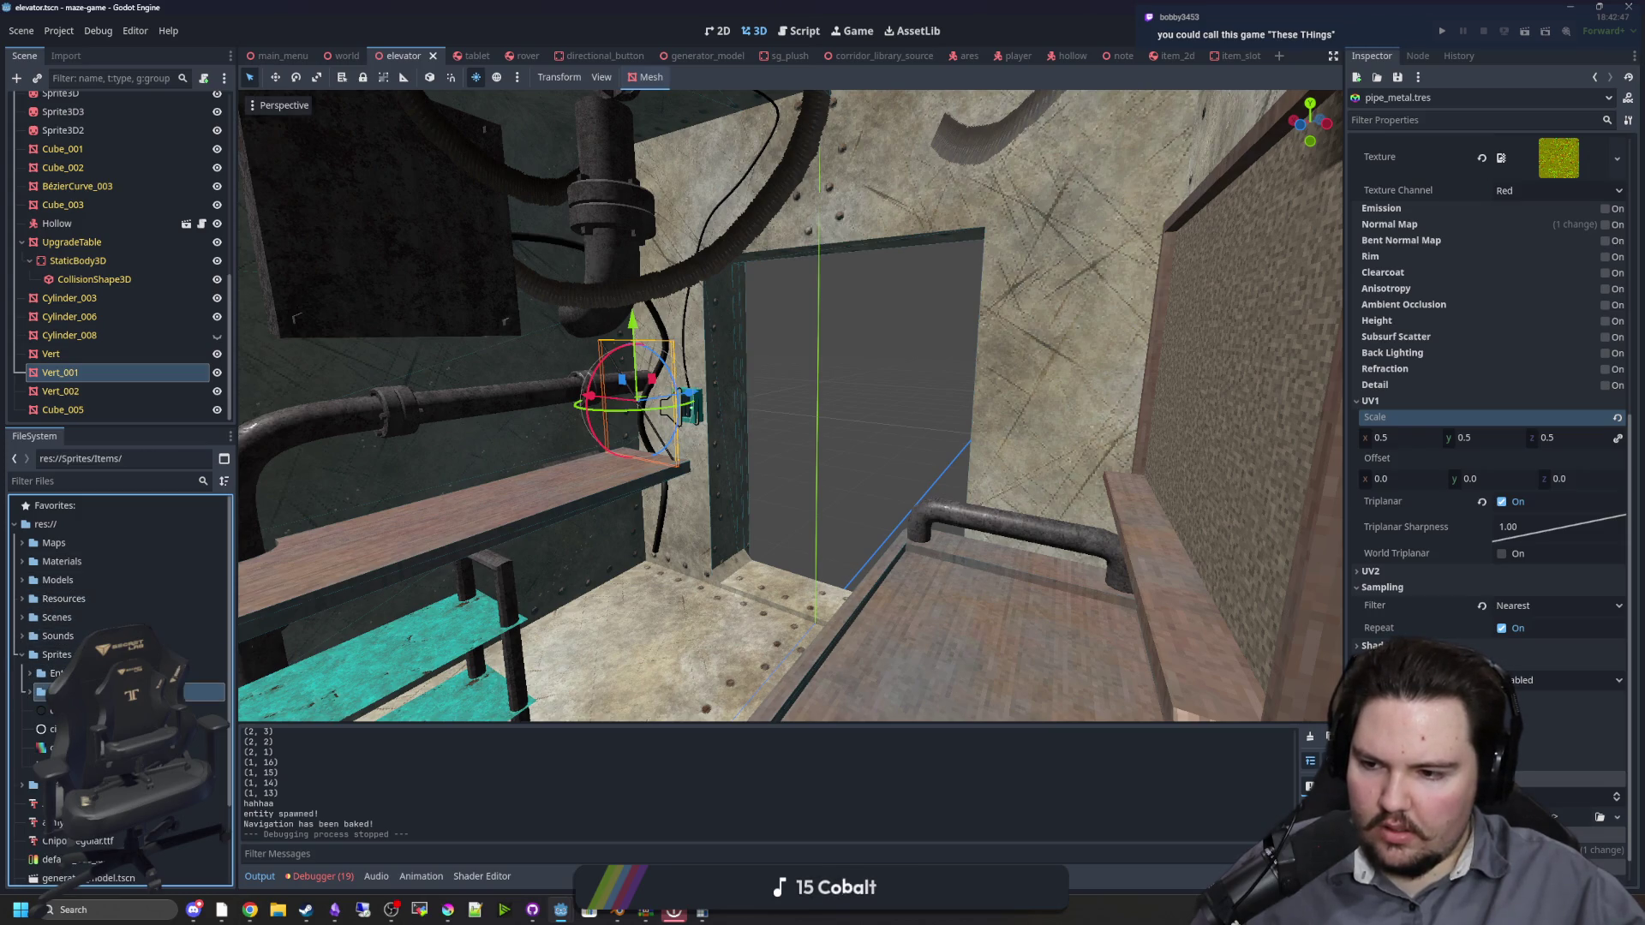
# Step: Open food (1).rar and box-select all 20 PNG food sprites
pyautogui.click(588, 910)
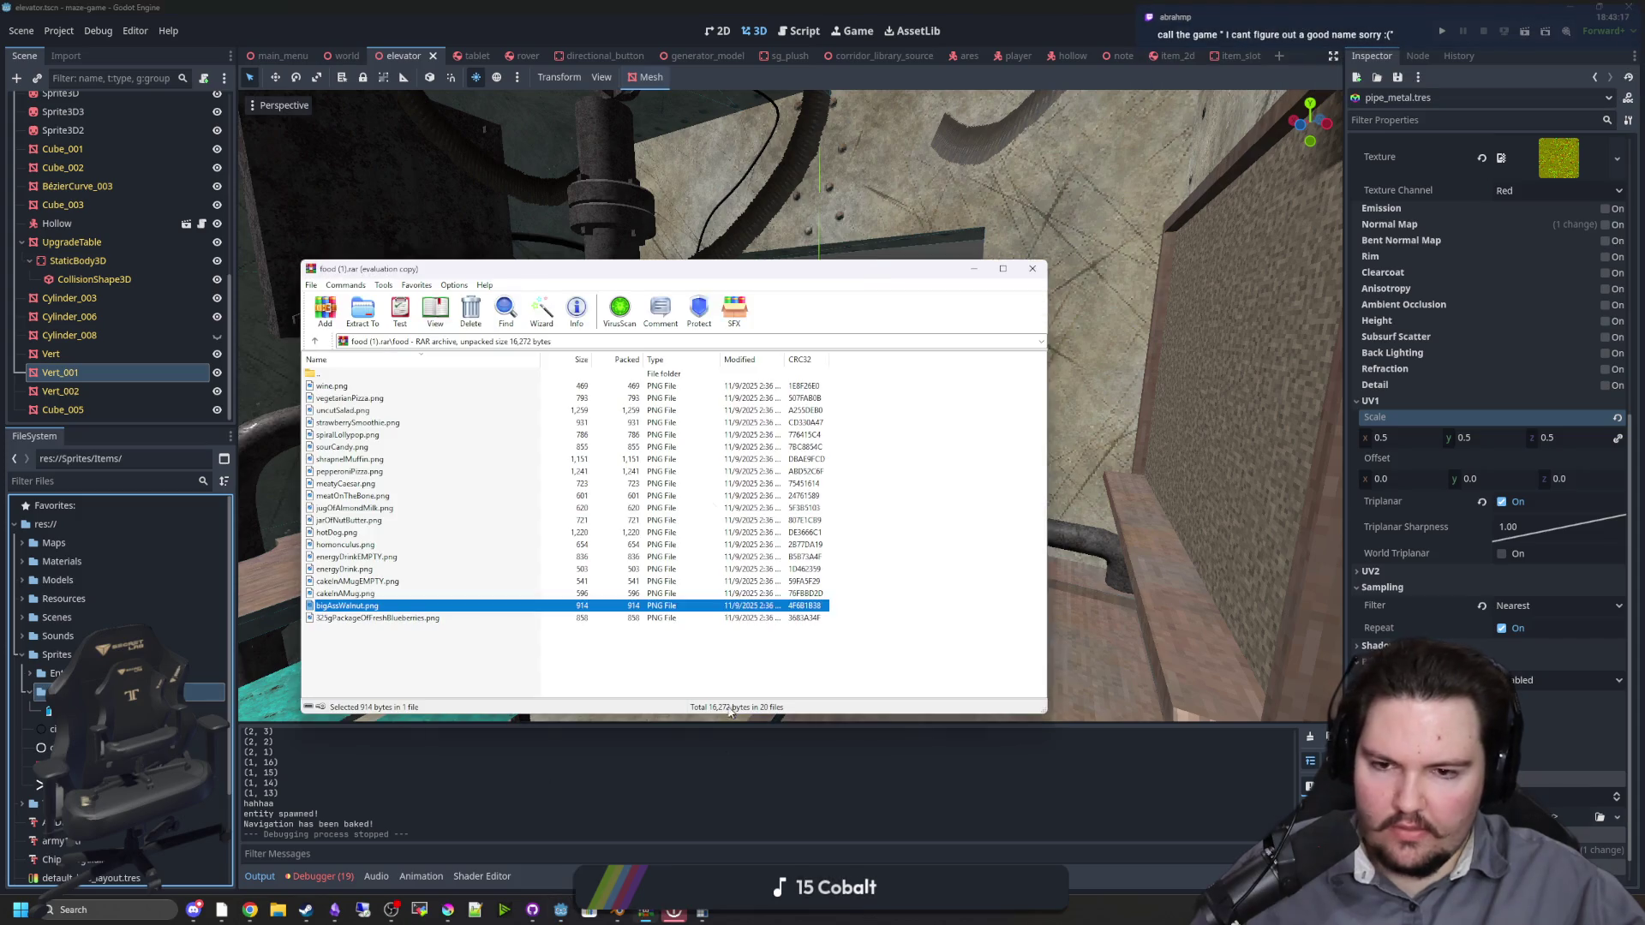
pyautogui.moveTo(362, 631); pyautogui.dragTo(349, 390)
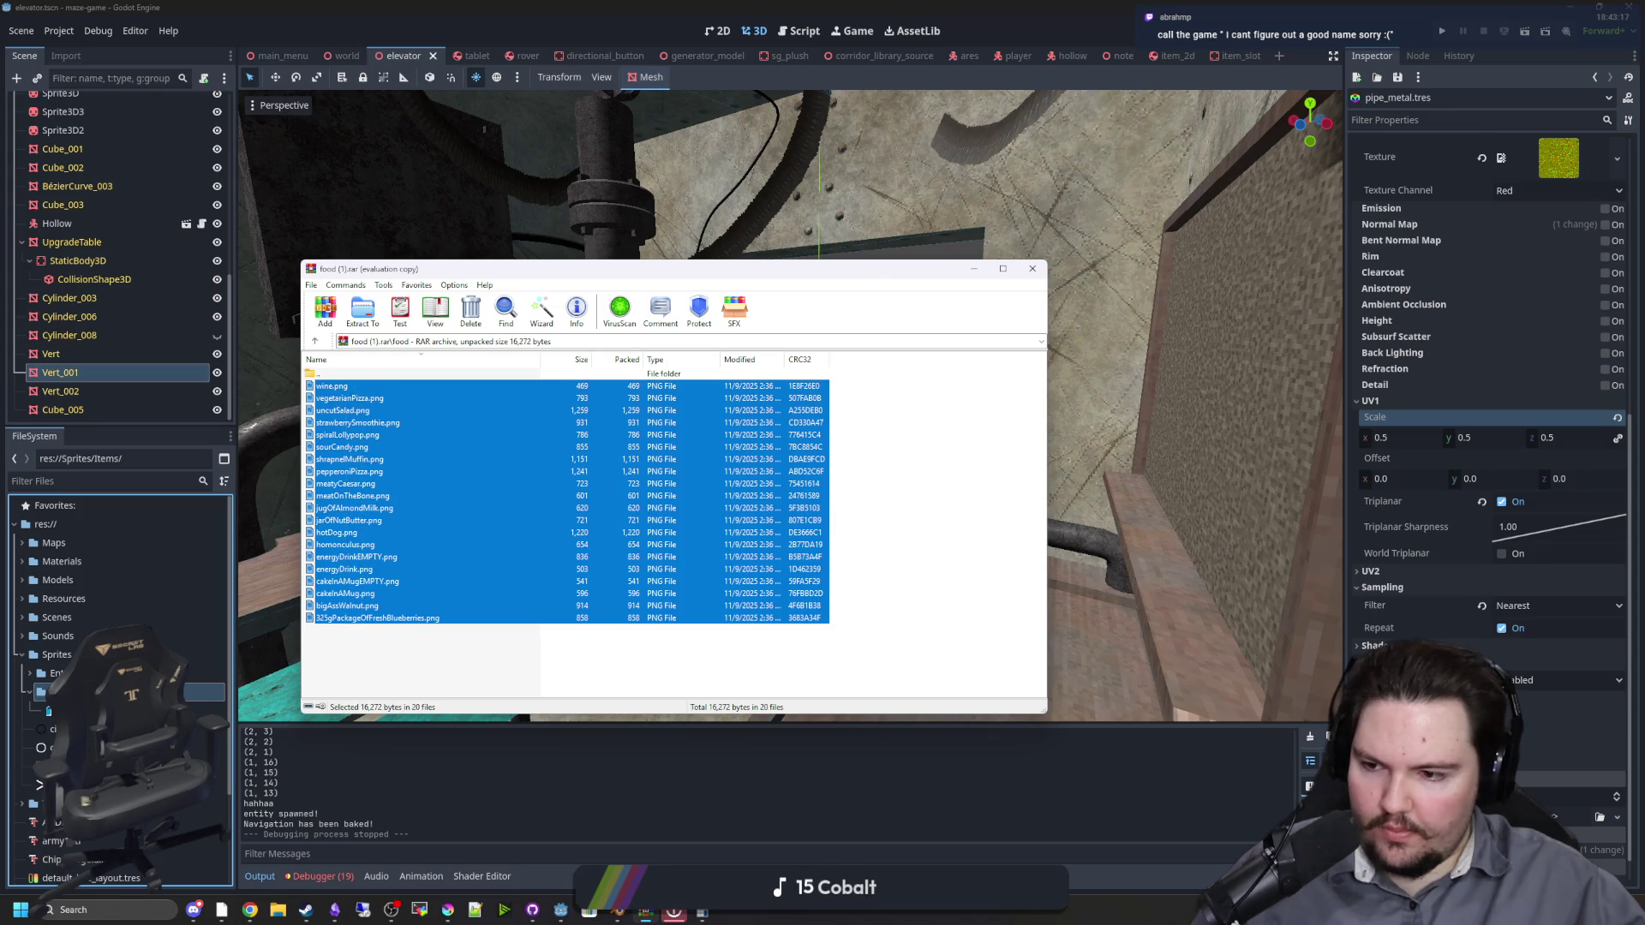
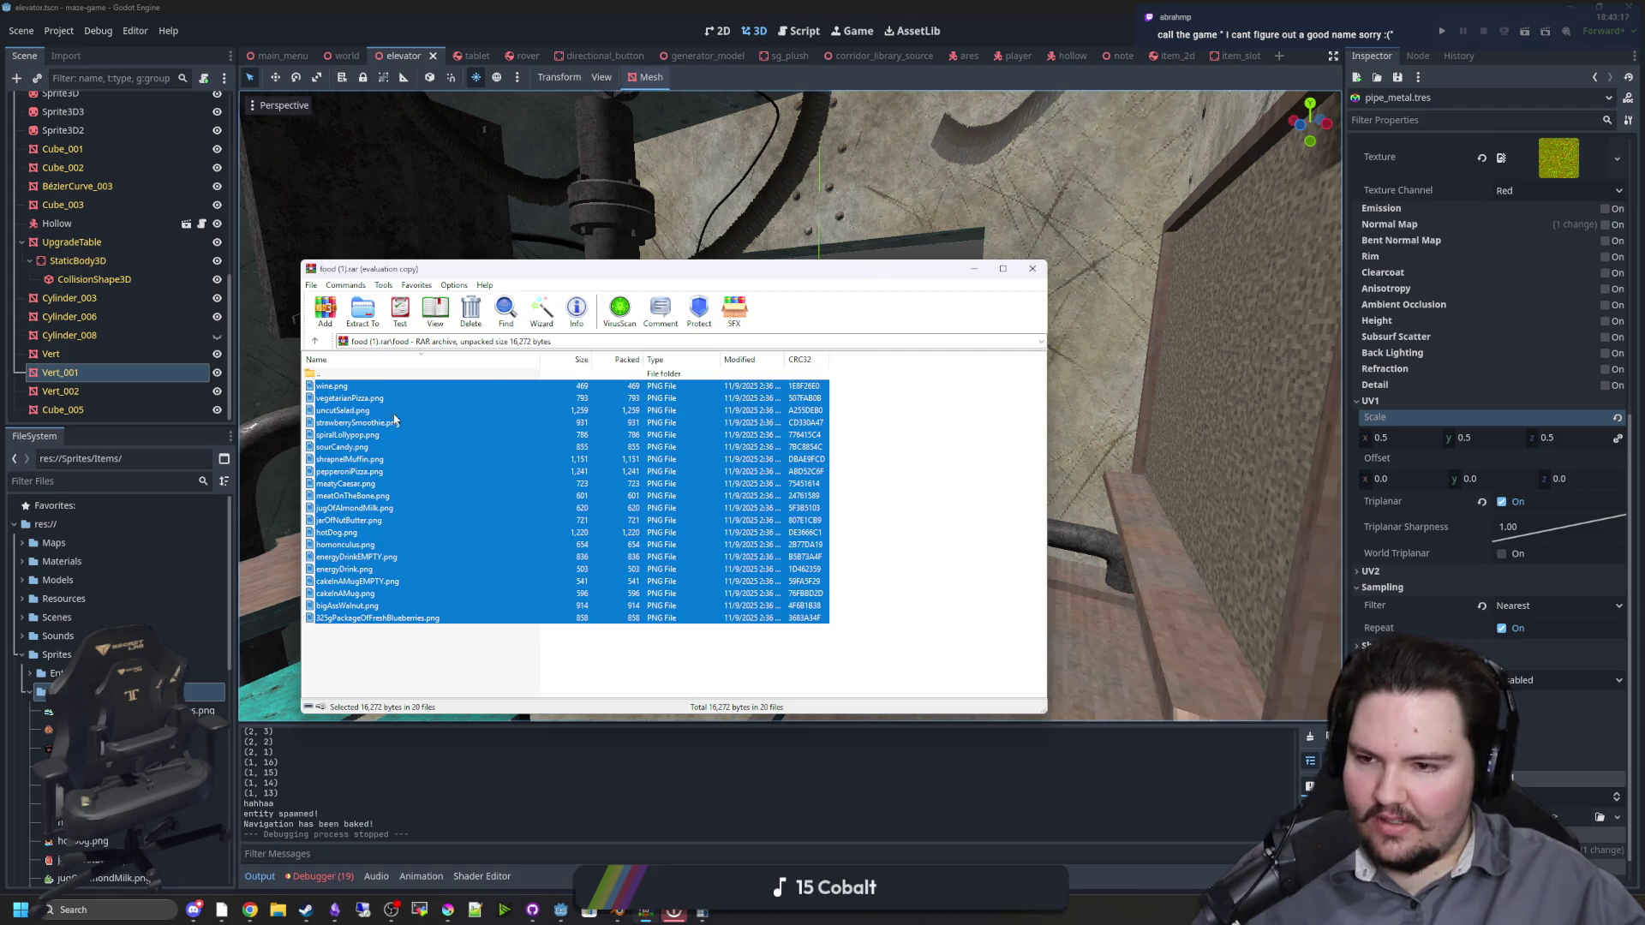
# Step: Back out of the food archive to the Downloads folder and close WinRAR
pyautogui.doubleClick(317, 376)
pyautogui.doubleClick(318, 375)
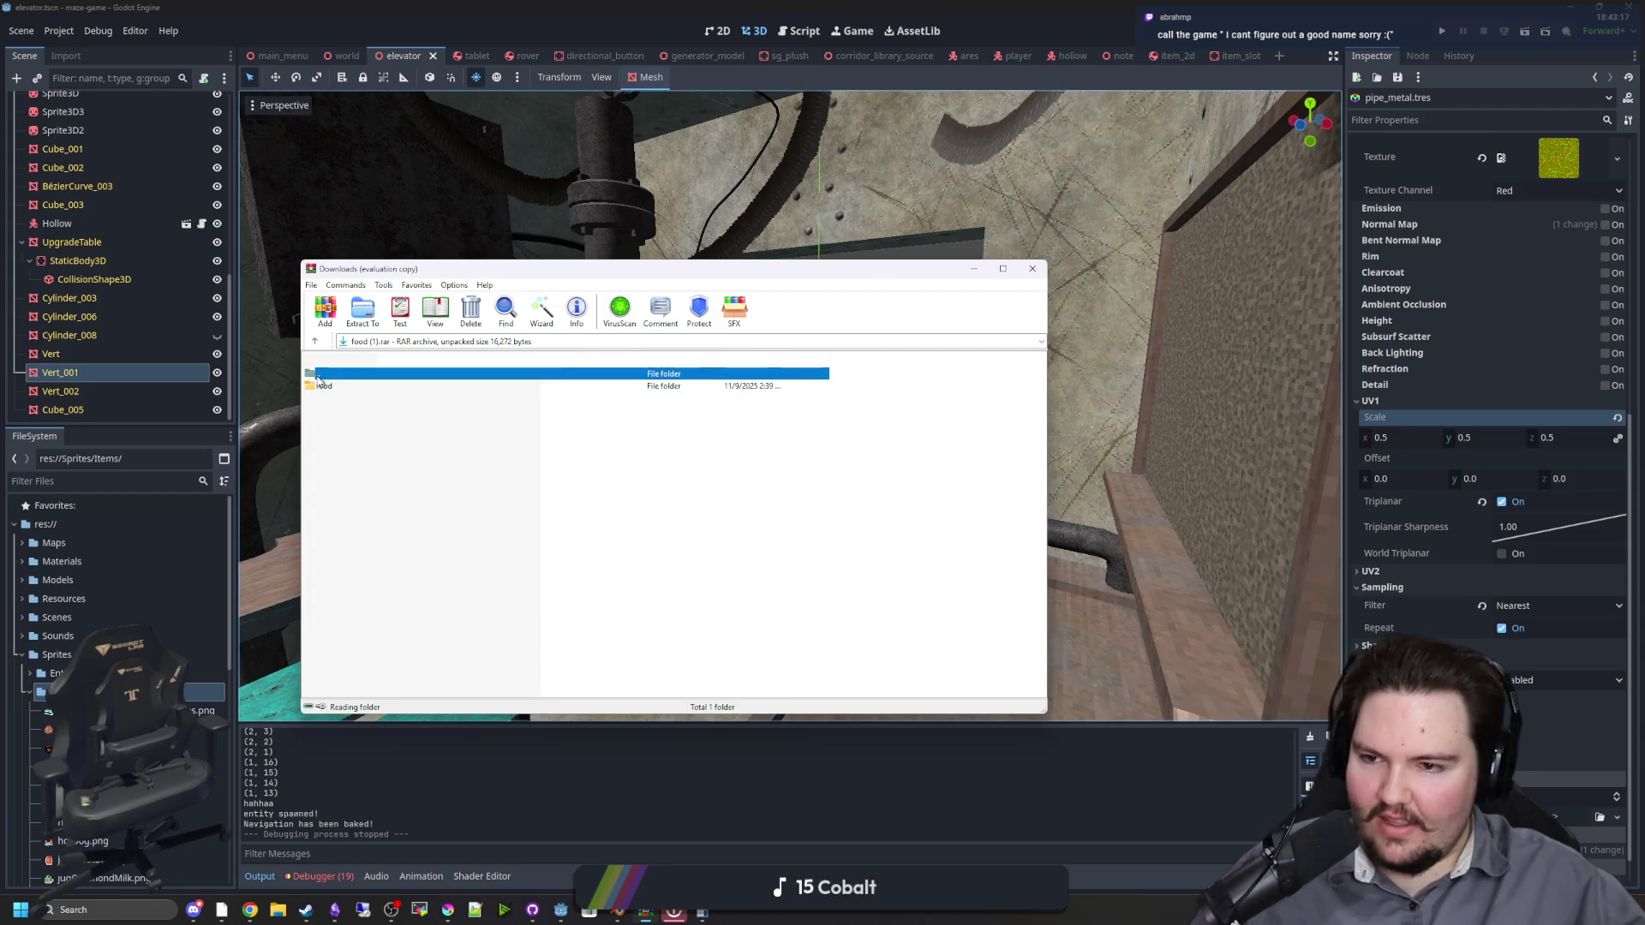
pyautogui.doubleClick(516, 387)
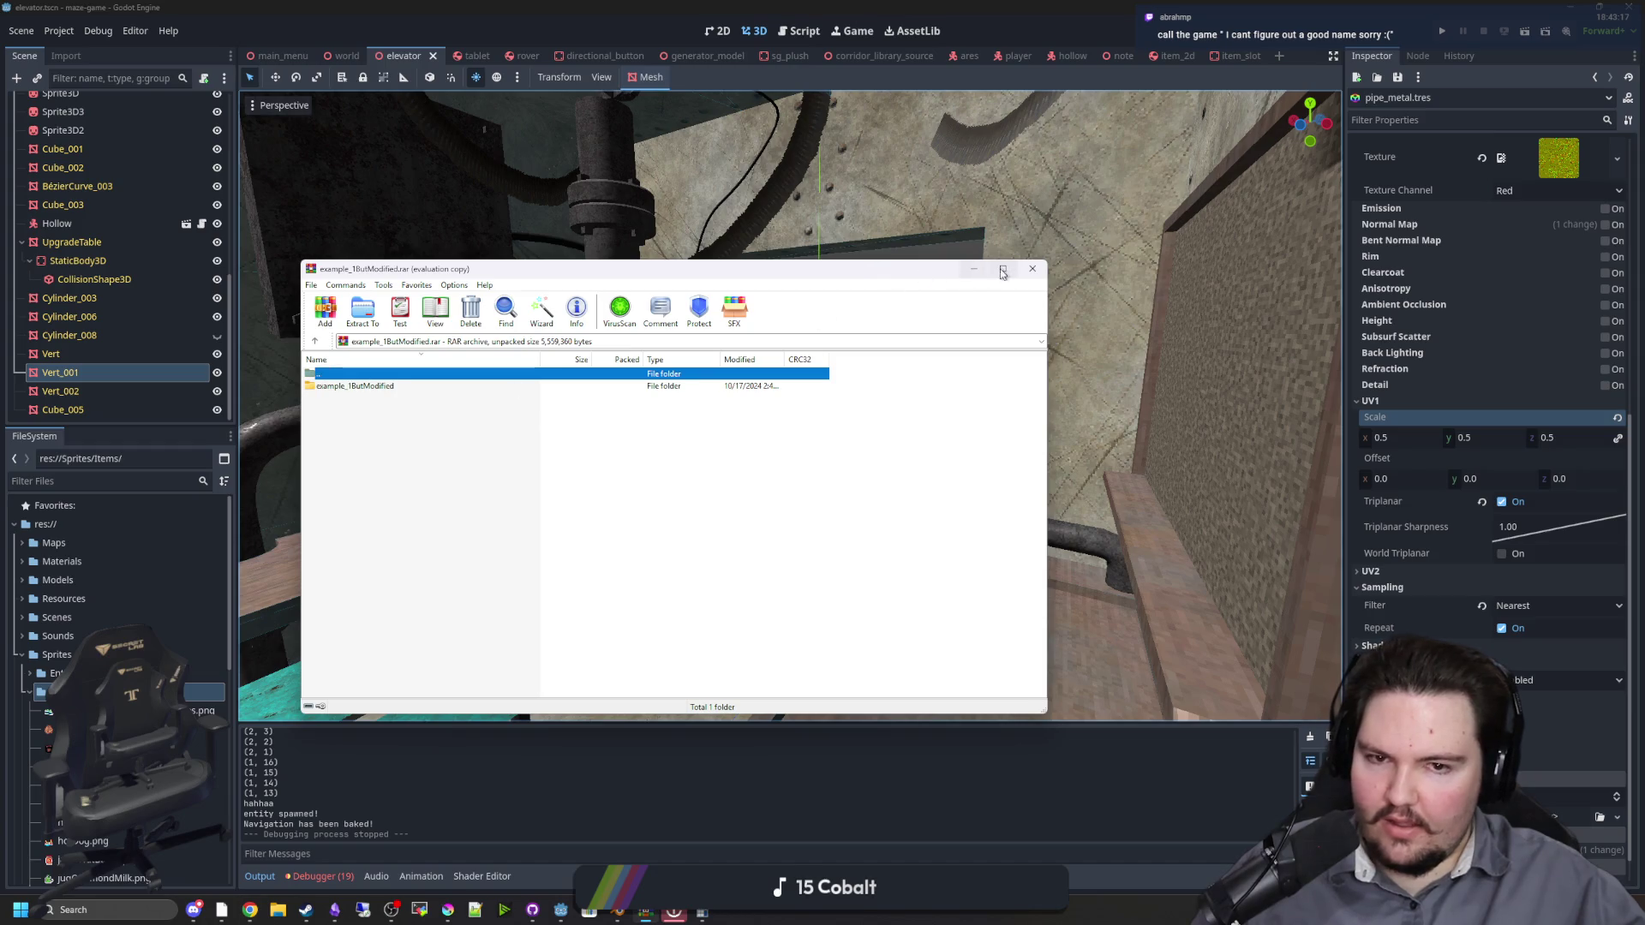
pyautogui.click(1032, 269)
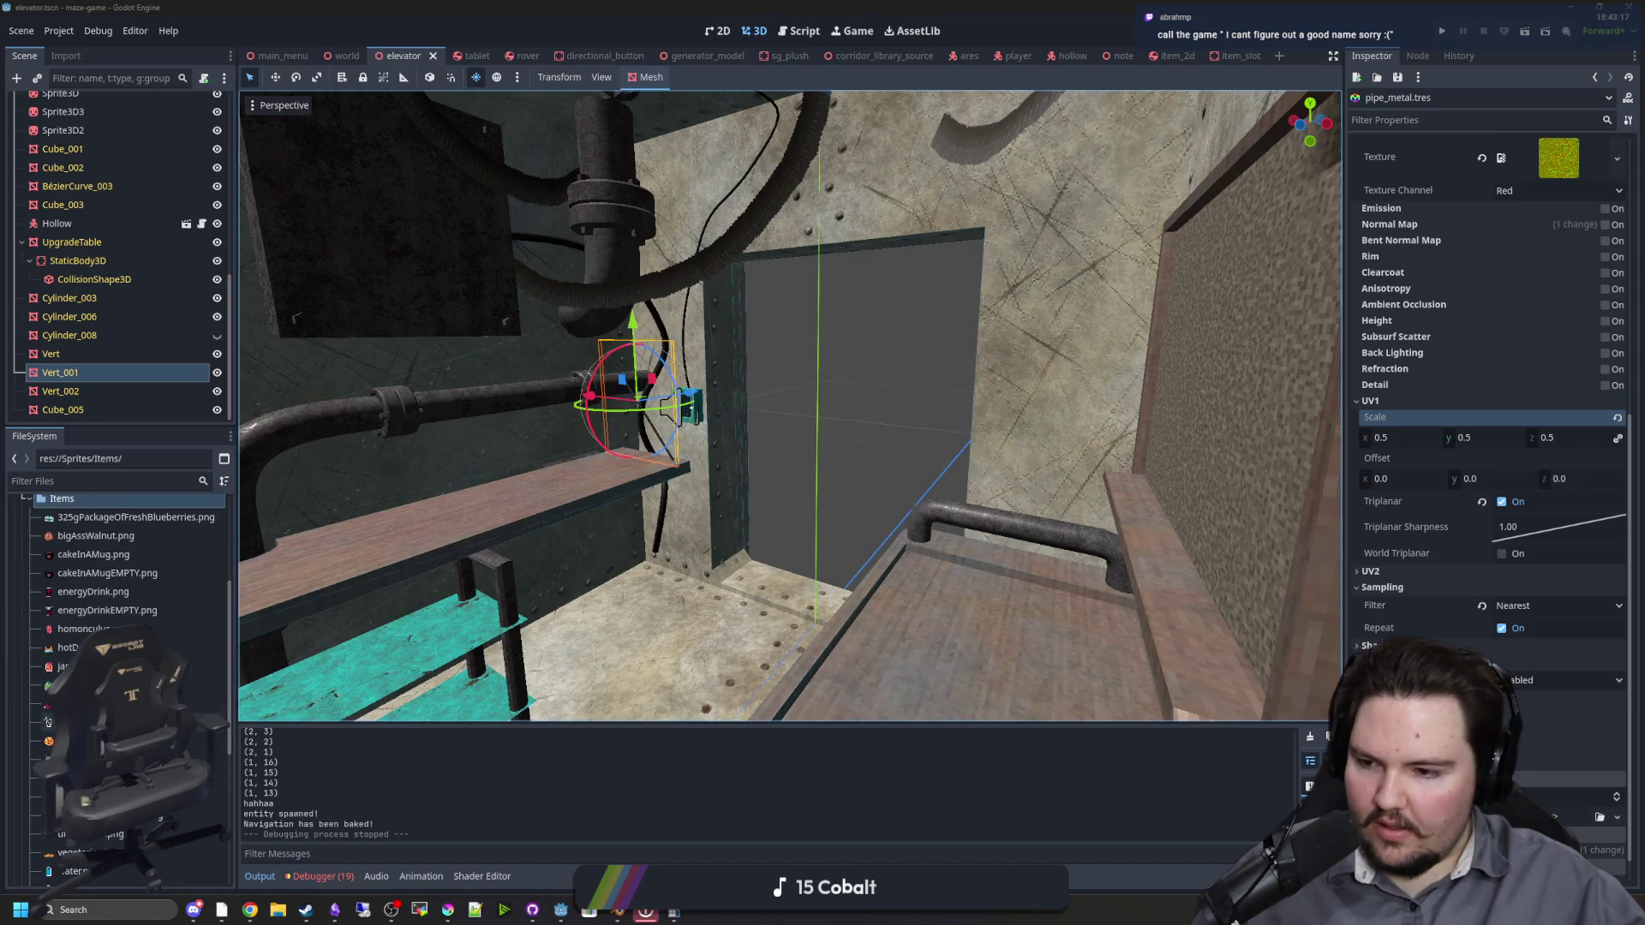
# Step: Preview the later item sprites, from wine.png back through meatOnTheBone.png, in the Inspector
pyautogui.scroll(-5, 49, 722)
pyautogui.click(86, 696)
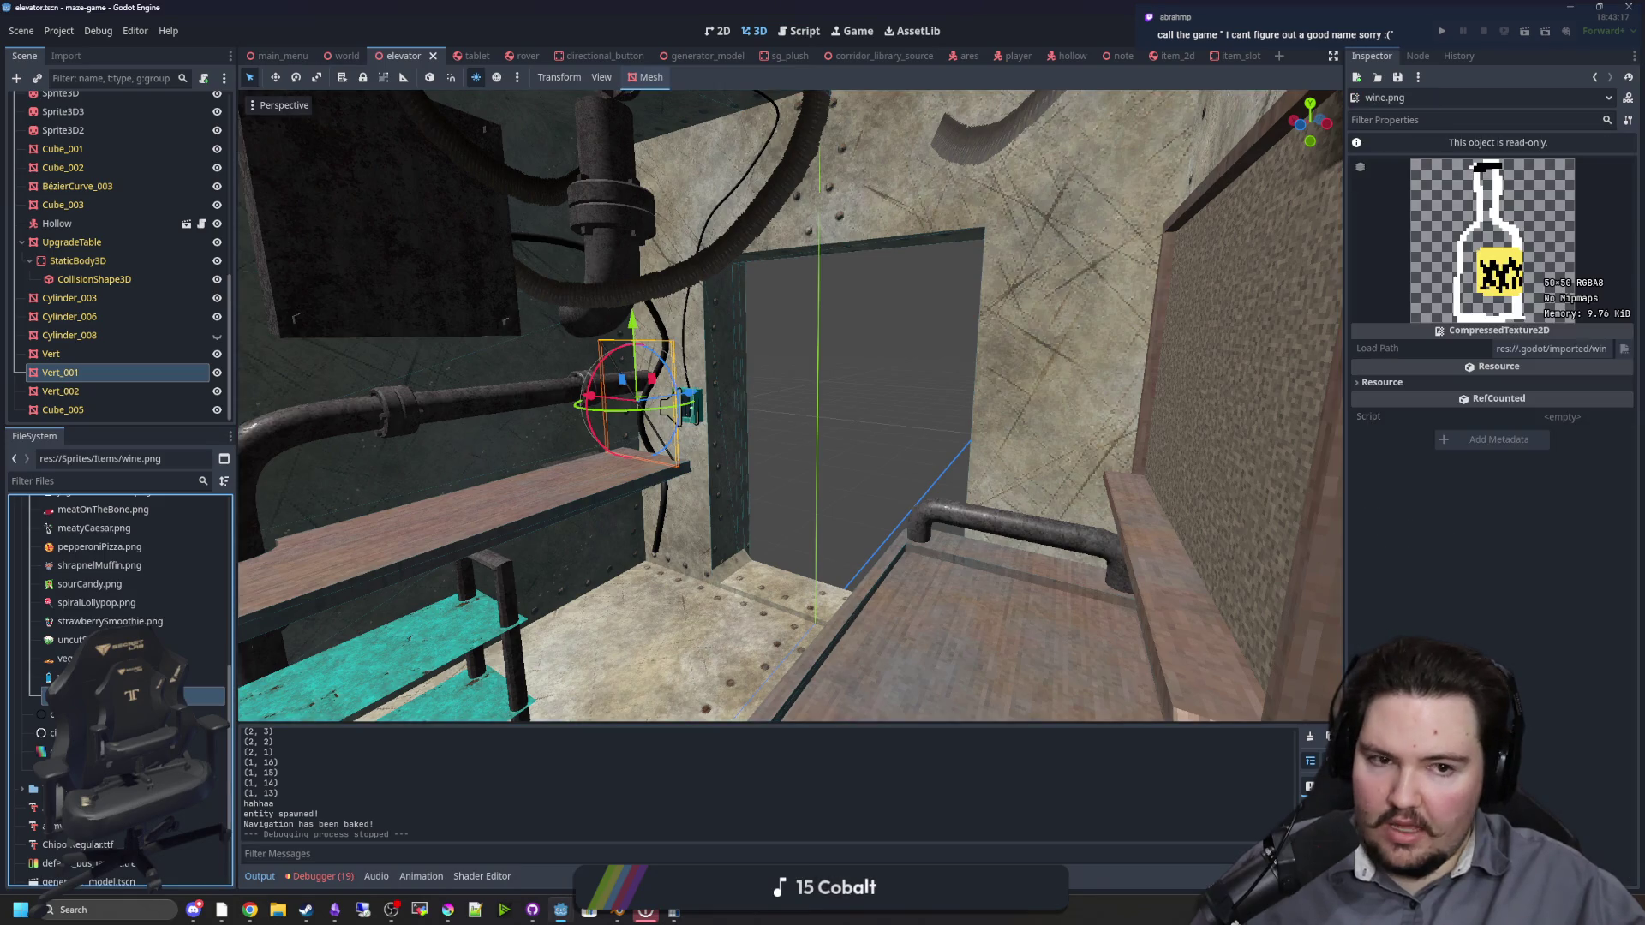
pyautogui.click(85, 677)
pyautogui.click(86, 659)
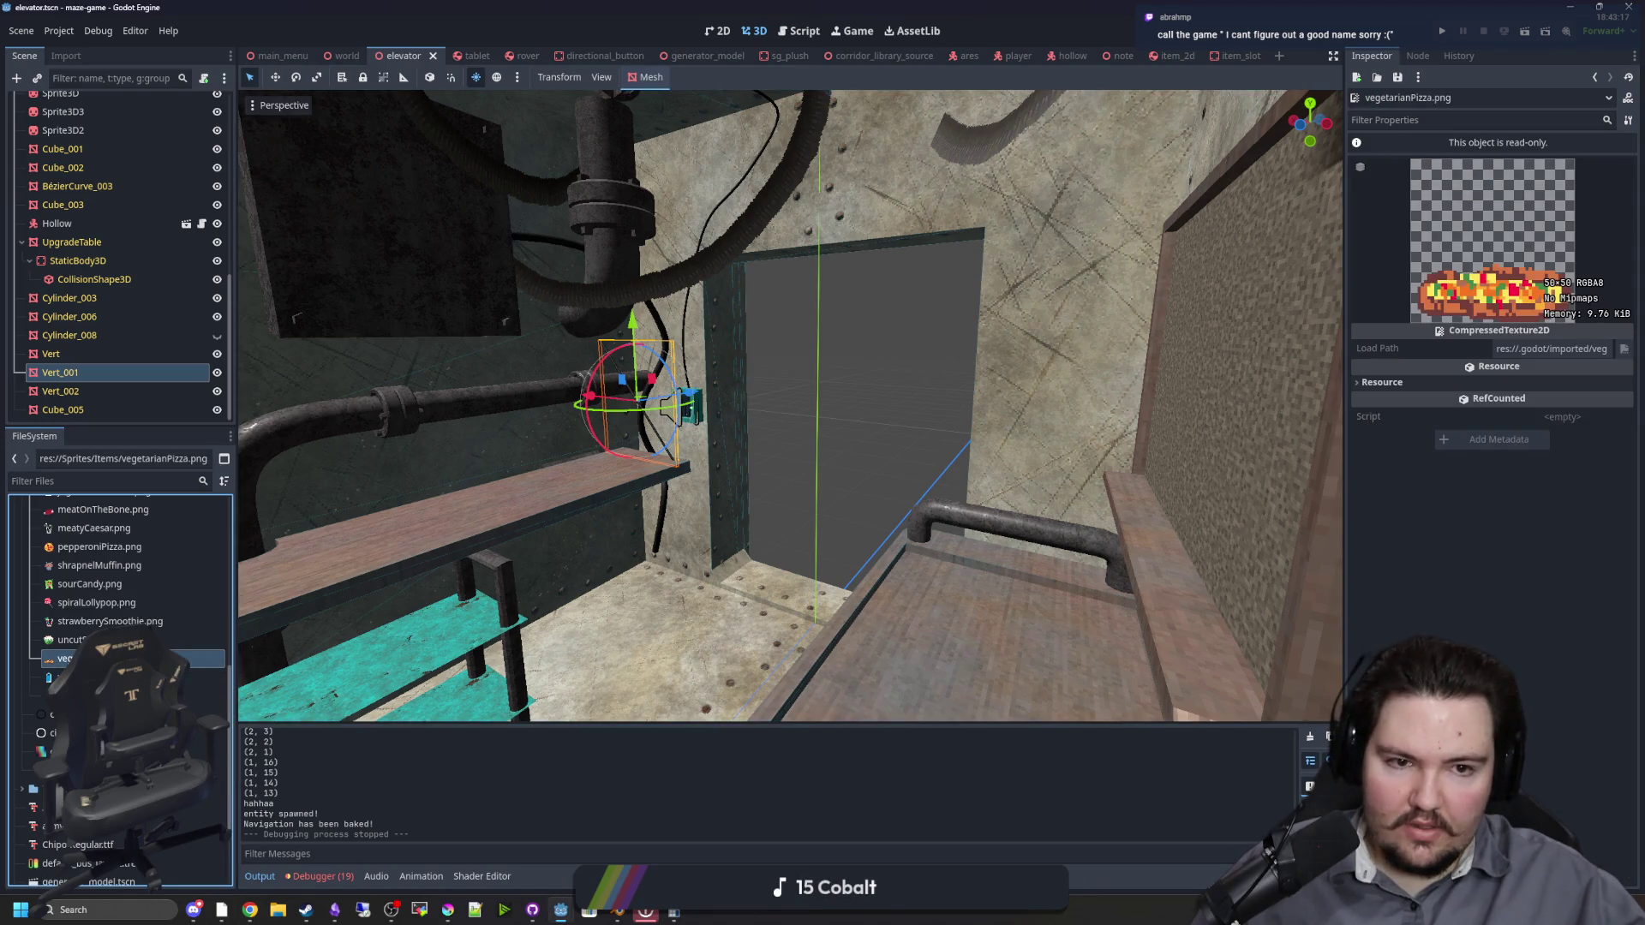
pyautogui.click(158, 640)
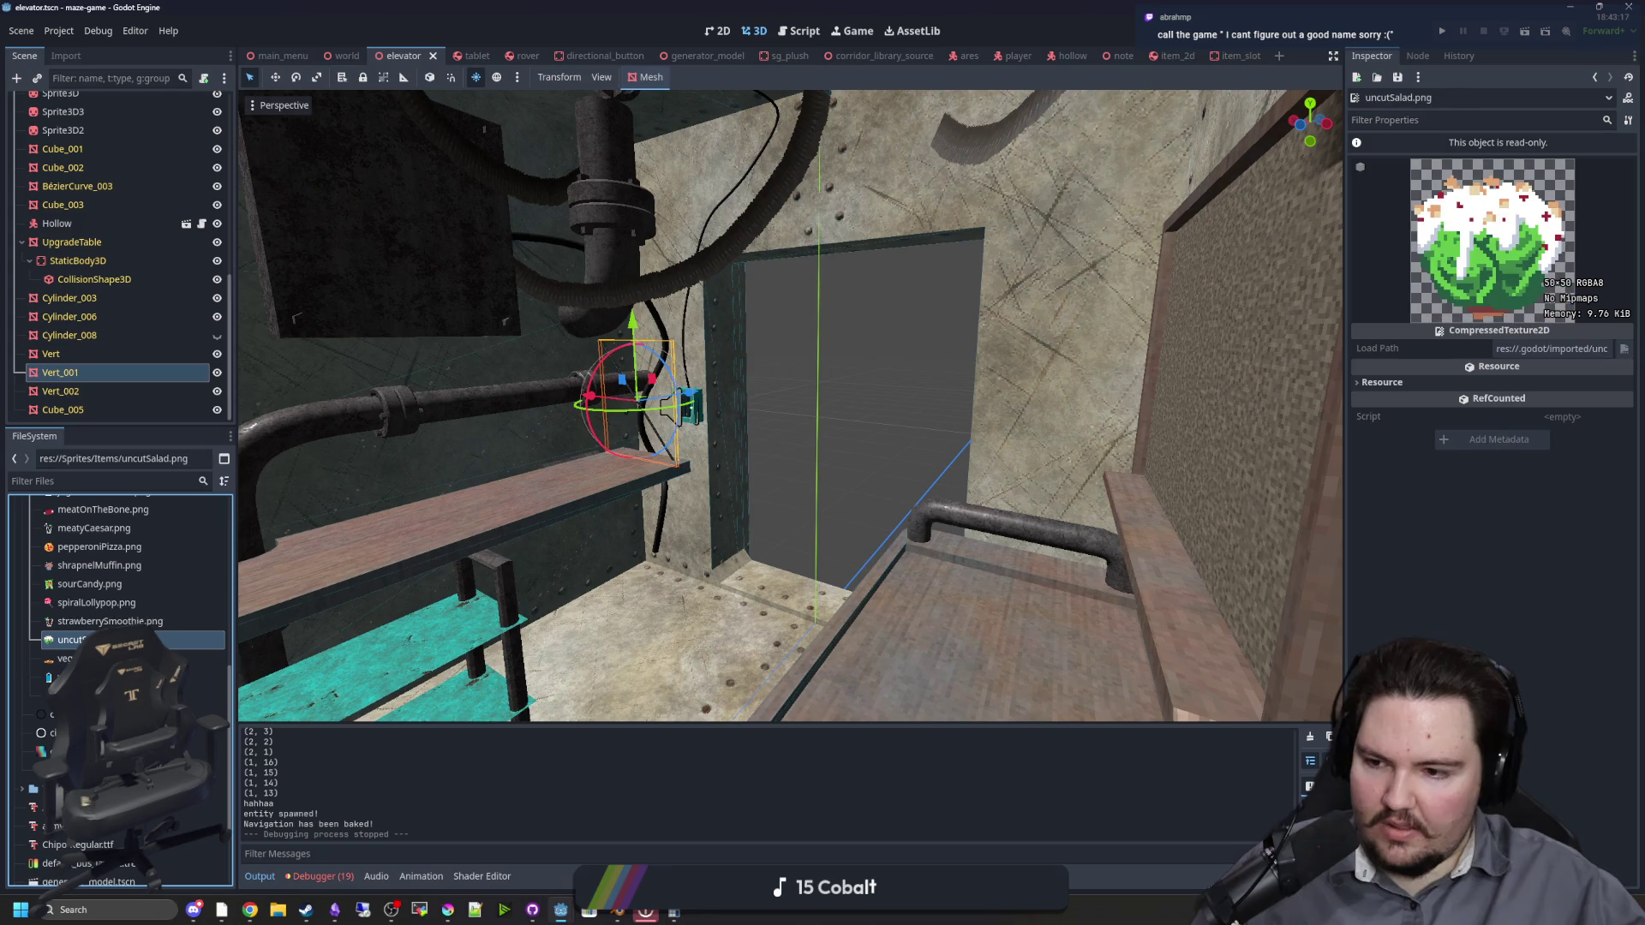
pyautogui.click(148, 621)
pyautogui.click(148, 640)
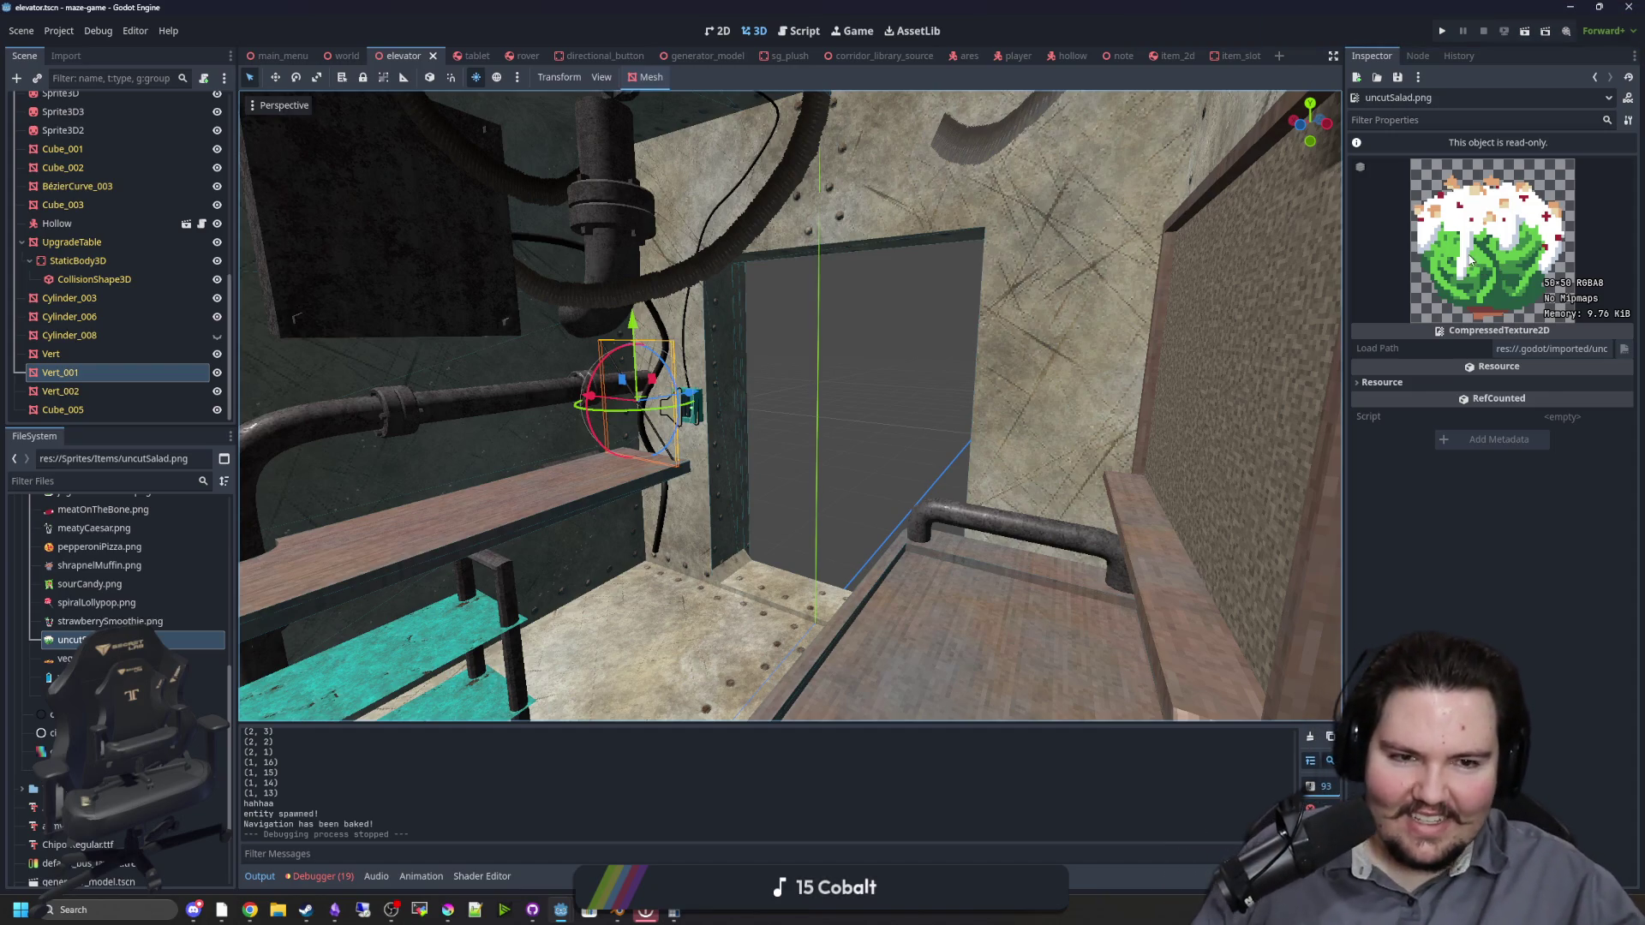
pyautogui.click(120, 622)
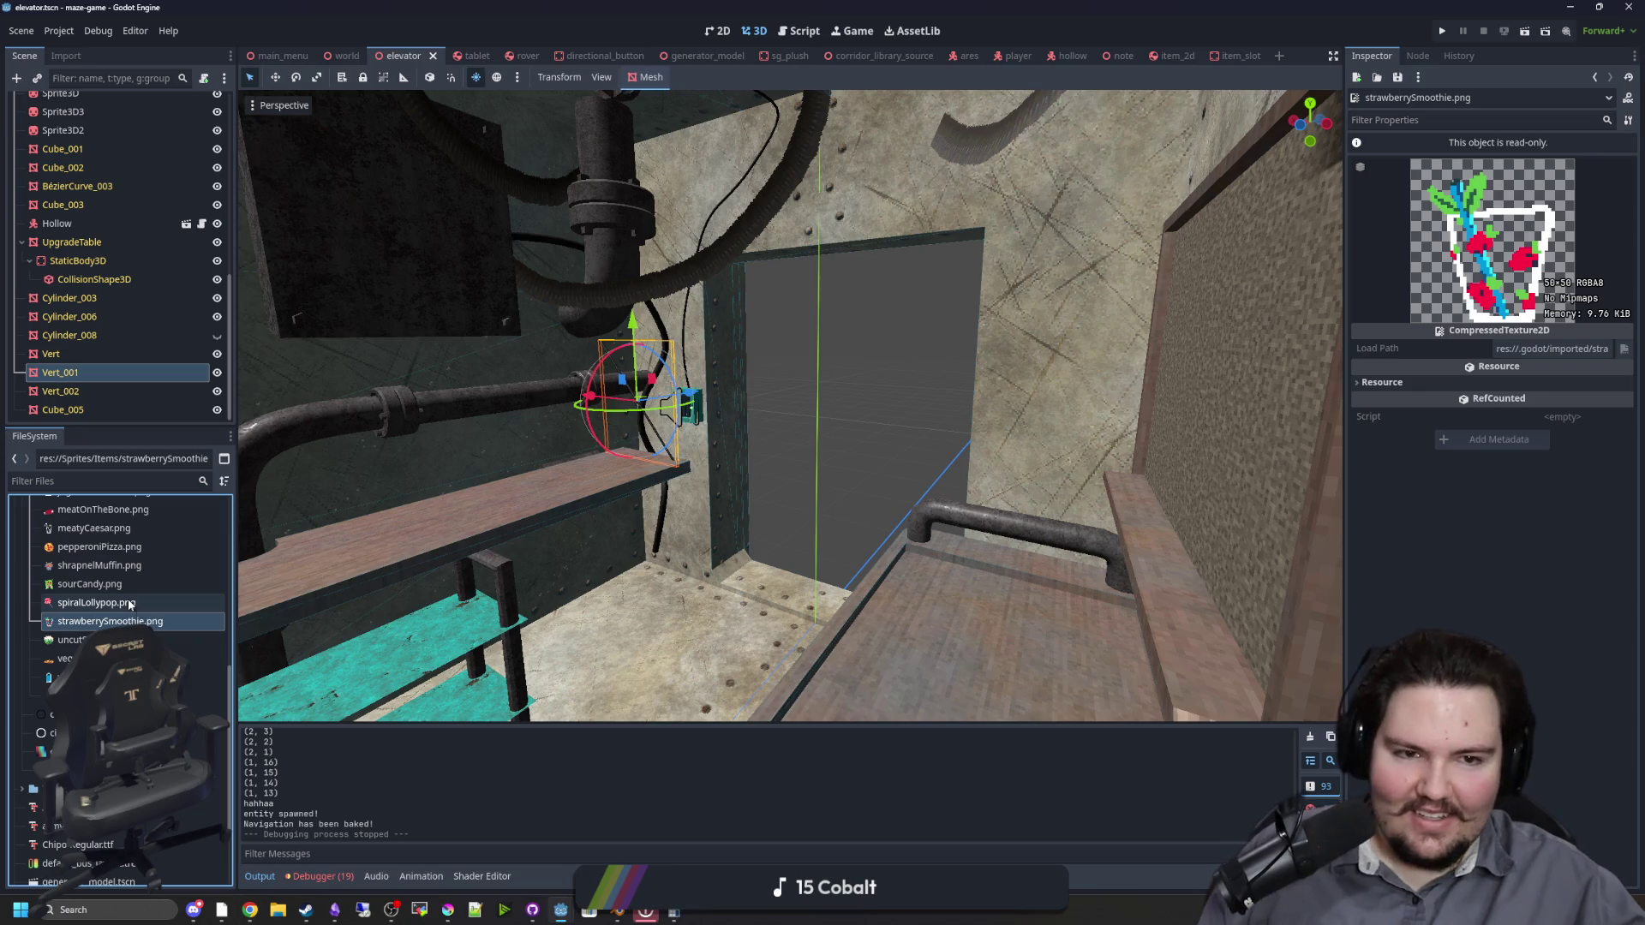
pyautogui.click(131, 604)
pyautogui.scroll(1, 129, 617)
pyautogui.click(128, 633)
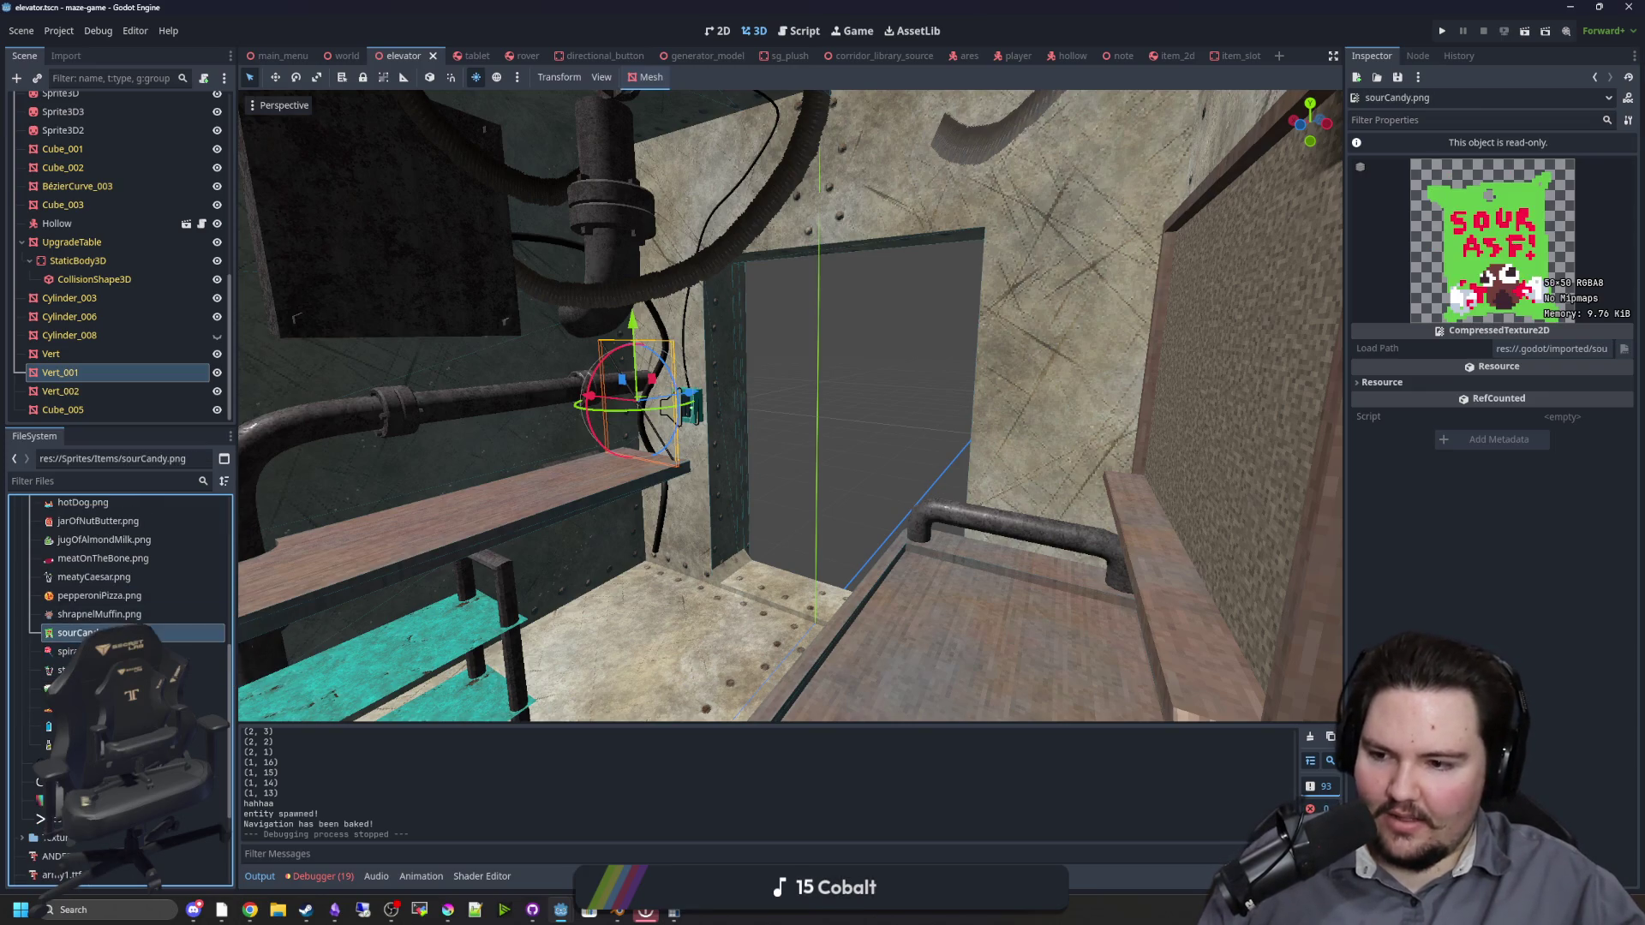
pyautogui.click(124, 614)
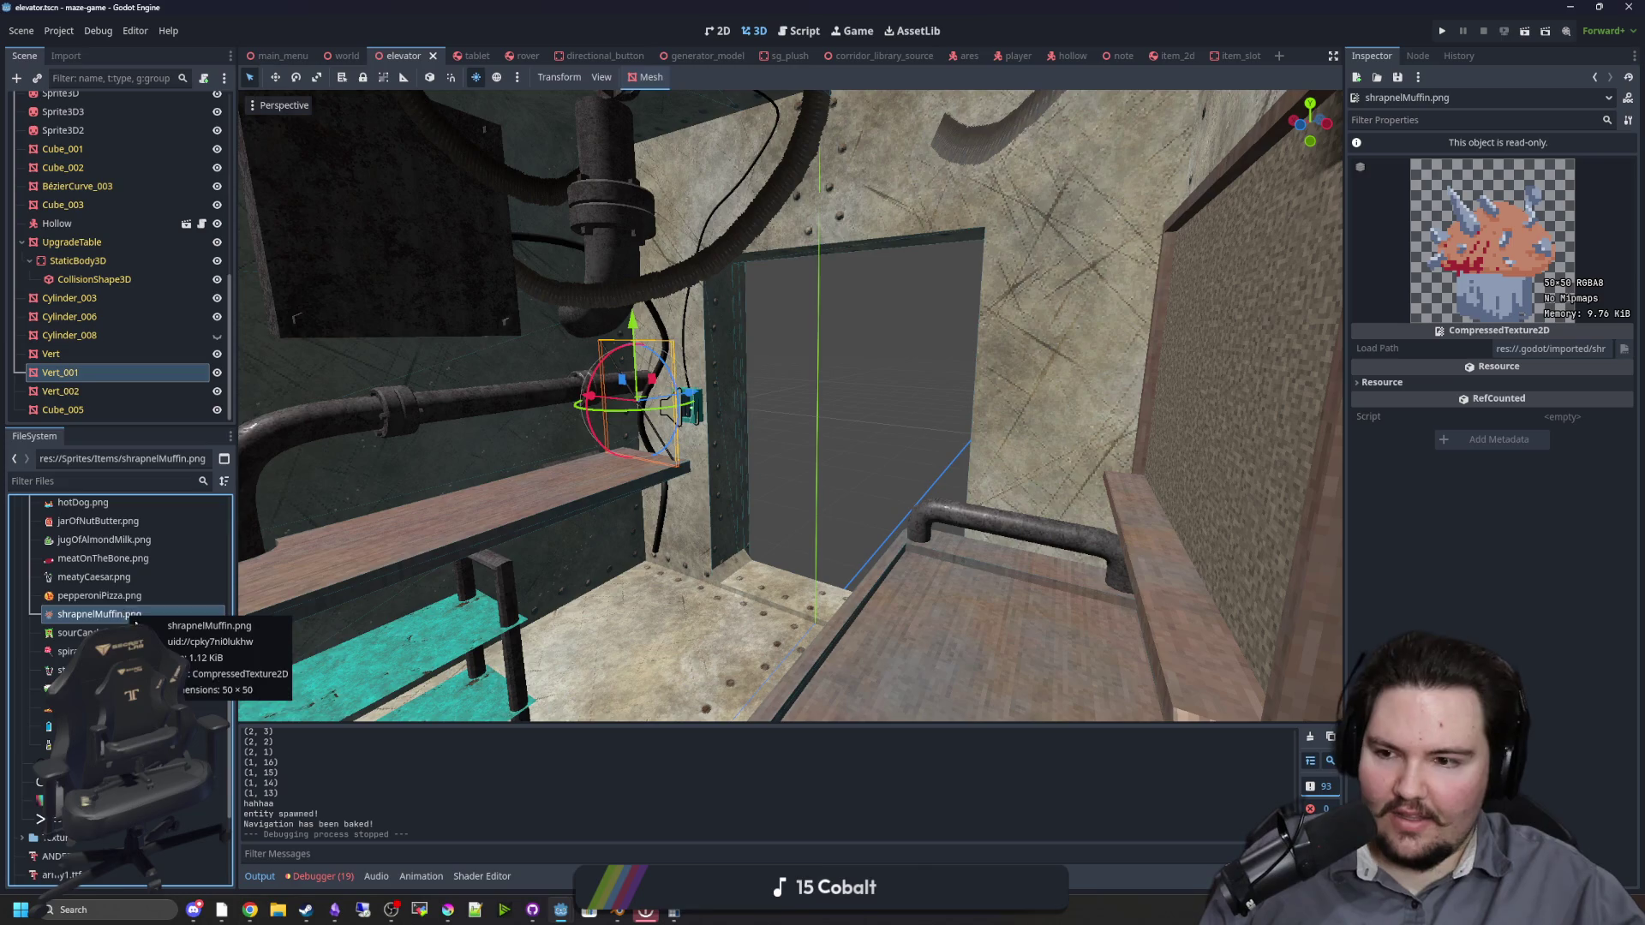
pyautogui.scroll(2, 135, 623)
pyautogui.click(129, 692)
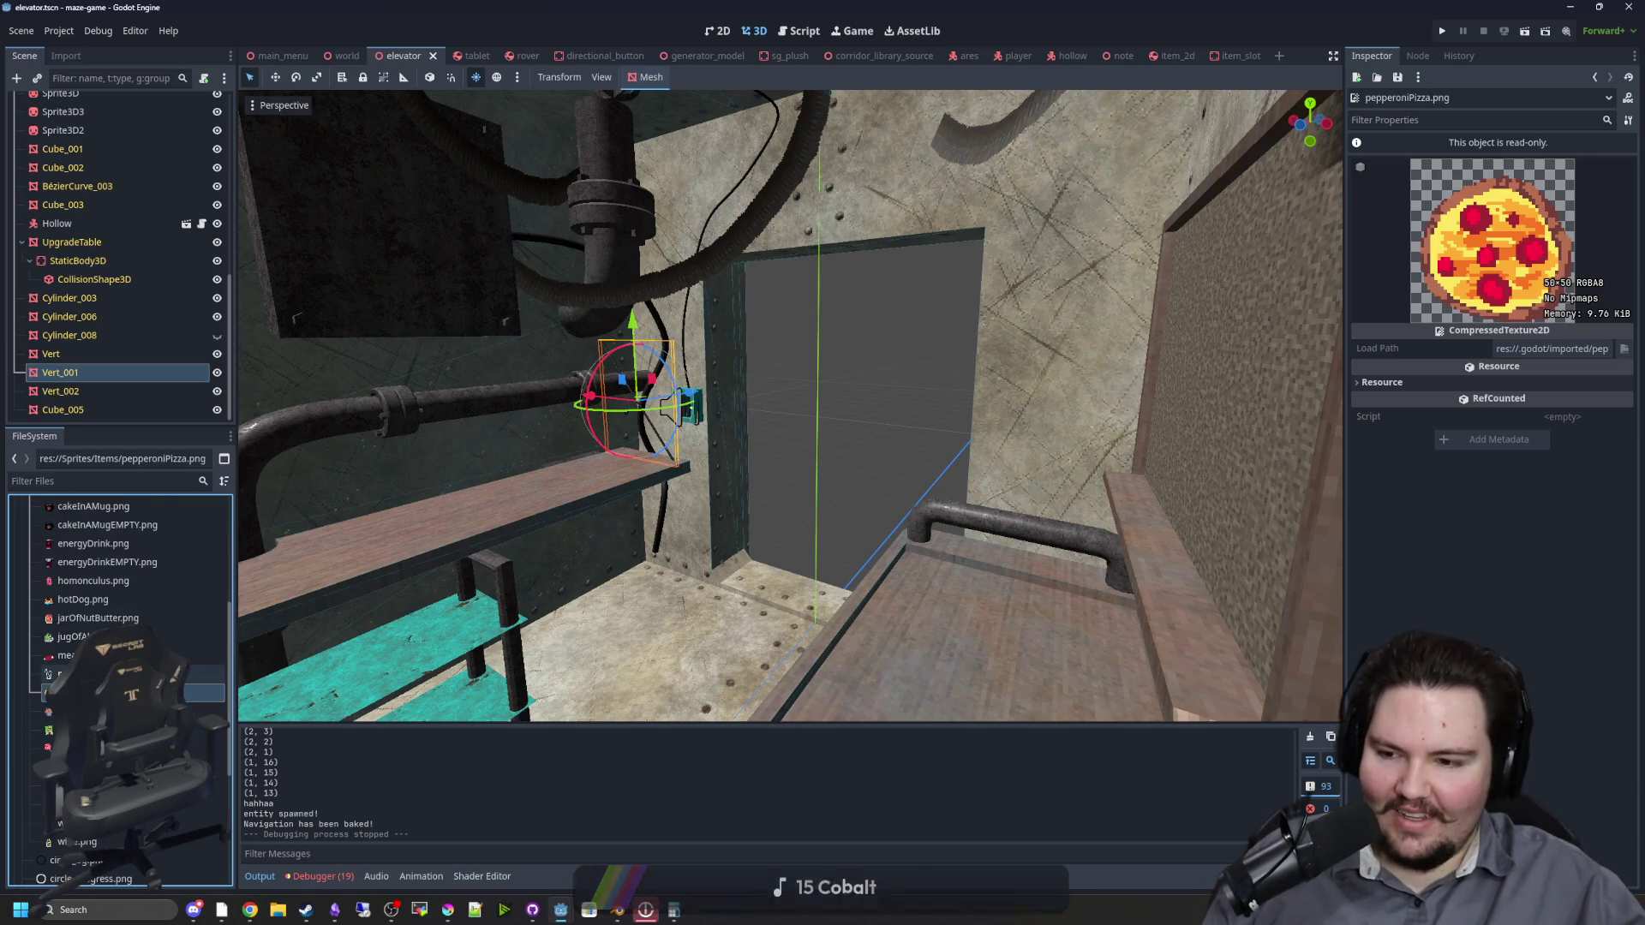
pyautogui.click(129, 674)
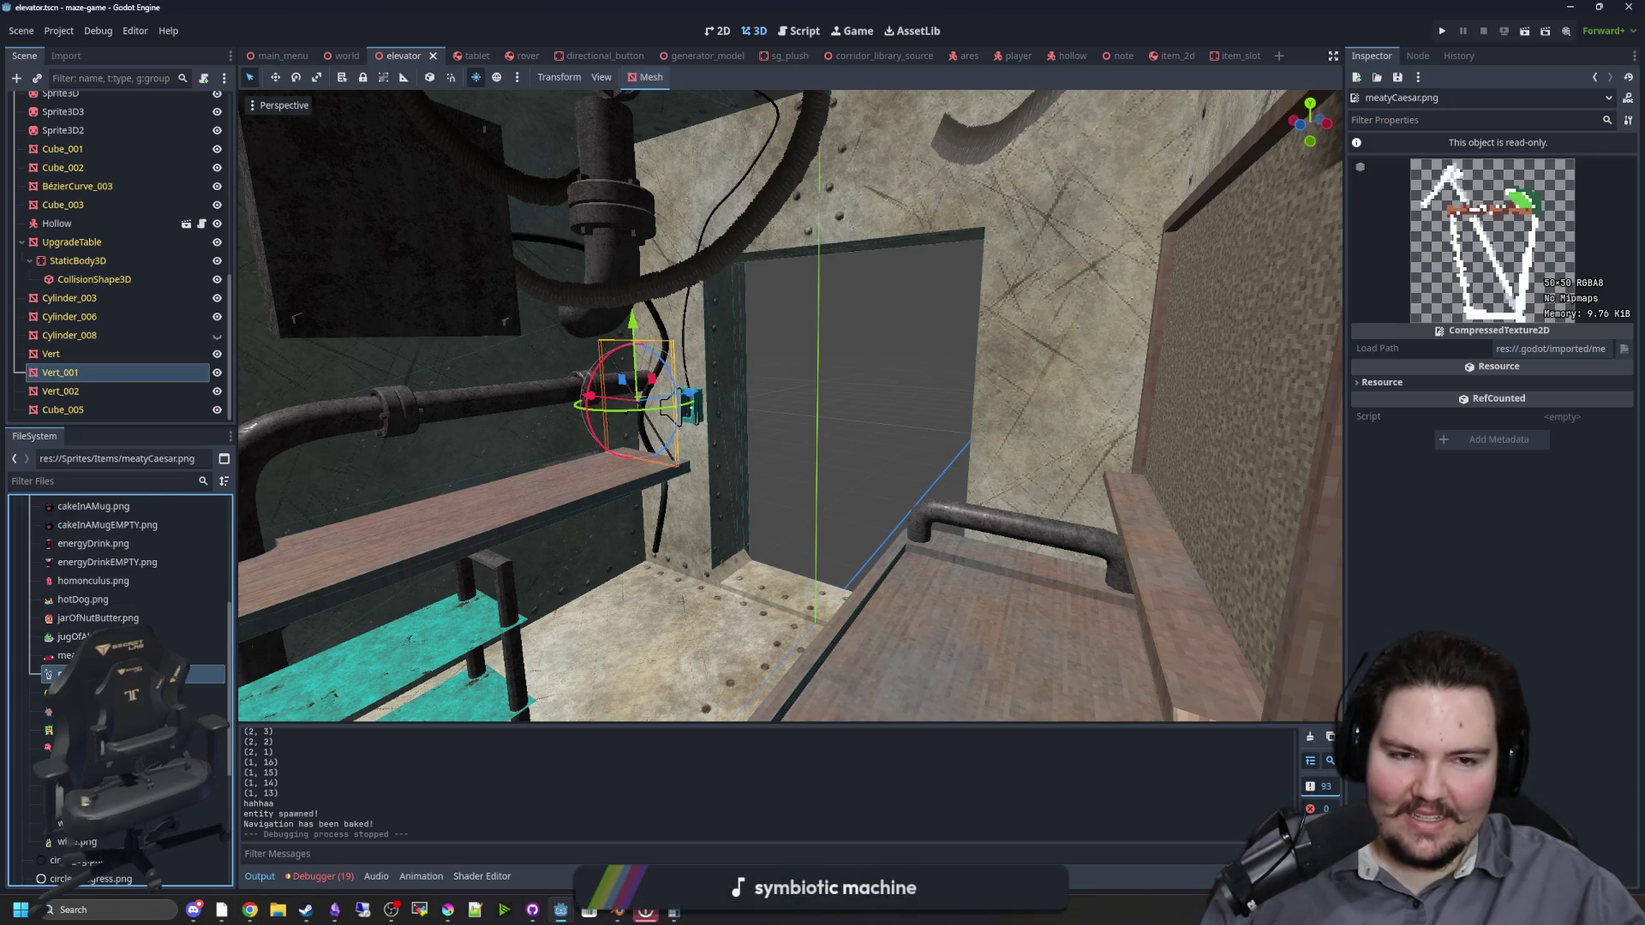
pyautogui.click(129, 655)
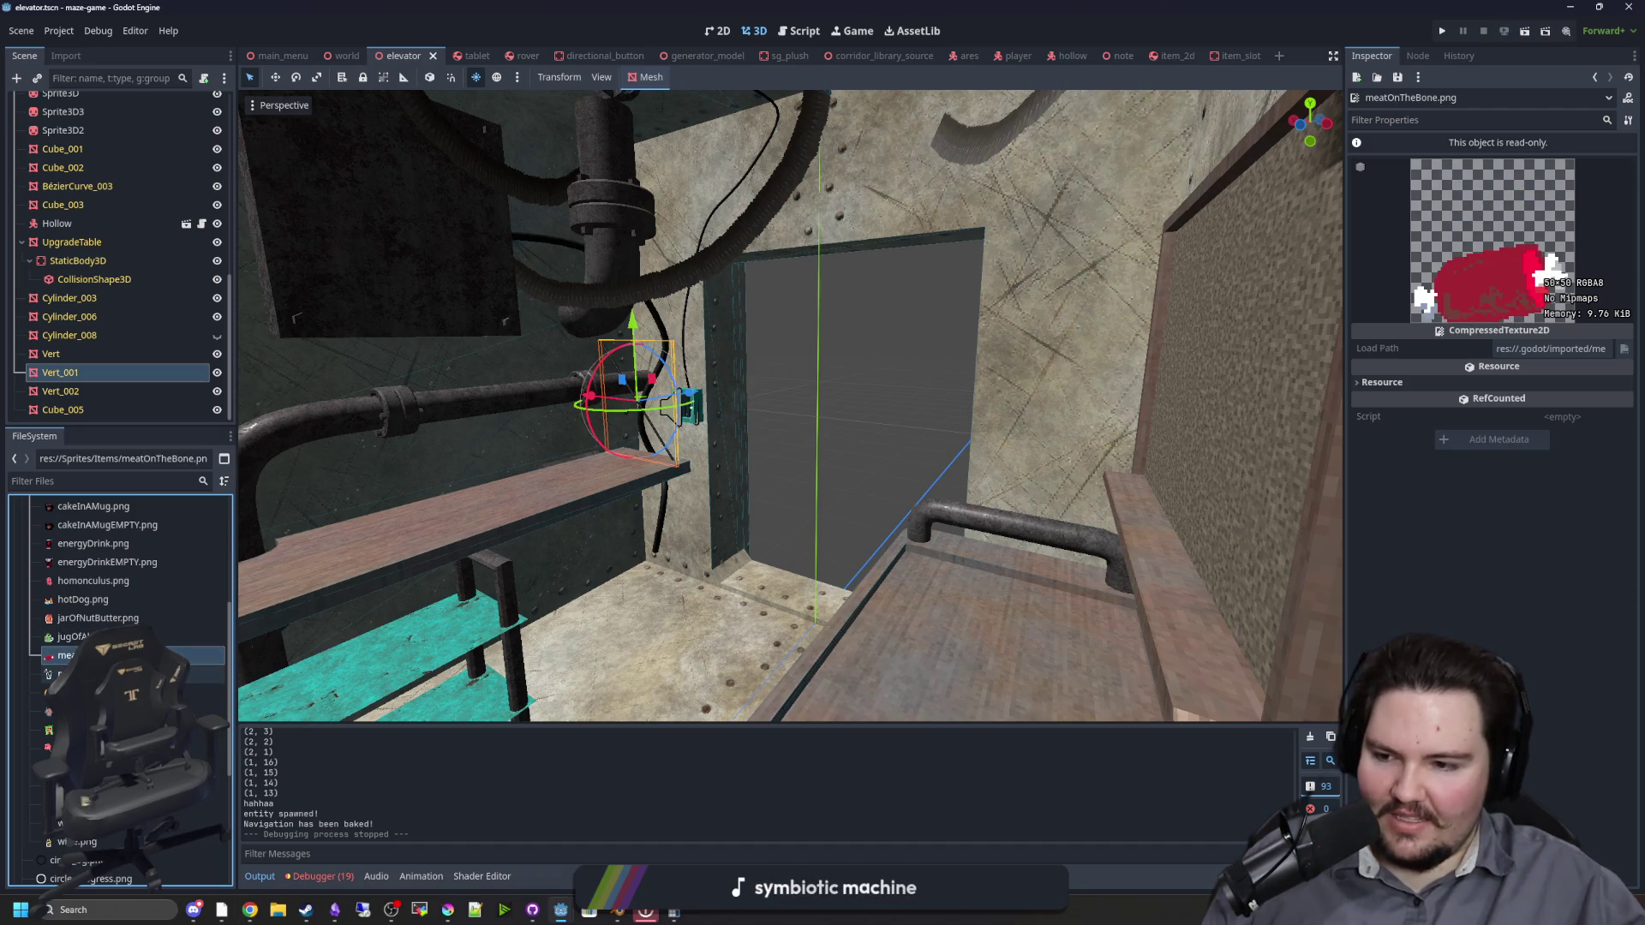
# Step: Preview the earlier sprites from jugOfAlmondMilk.png up to 325gPackageOfFreshBlueberries.png, then recheck uncutSalad.png
pyautogui.scroll(1, 129, 656)
pyautogui.click(129, 685)
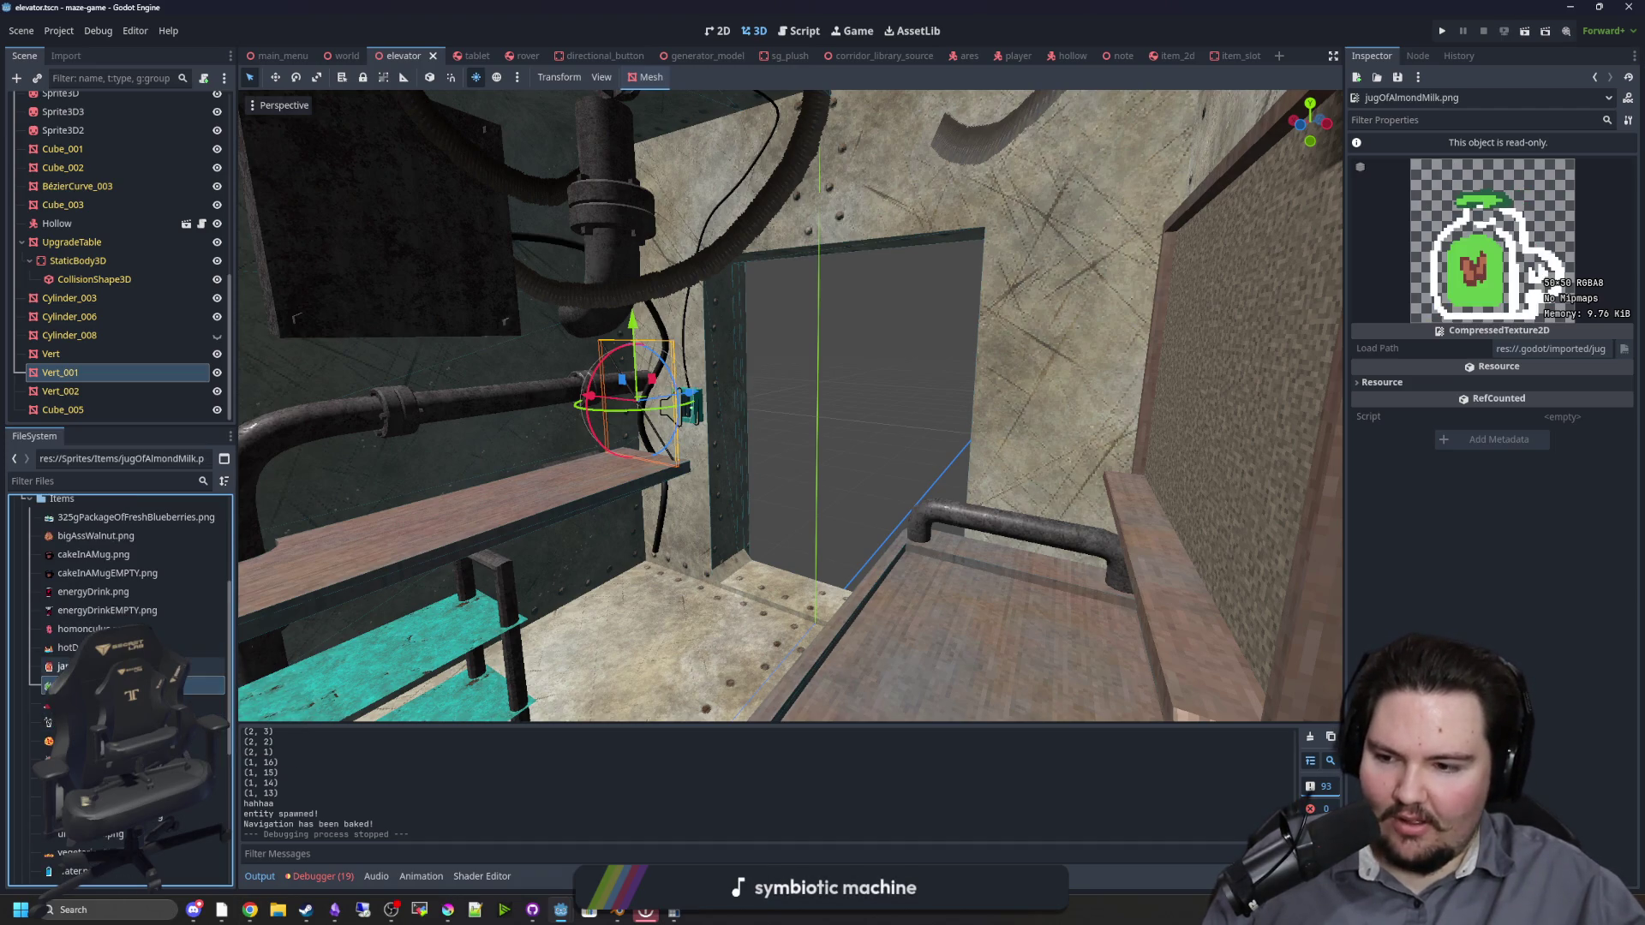
pyautogui.click(129, 666)
pyautogui.scroll(1, 128, 686)
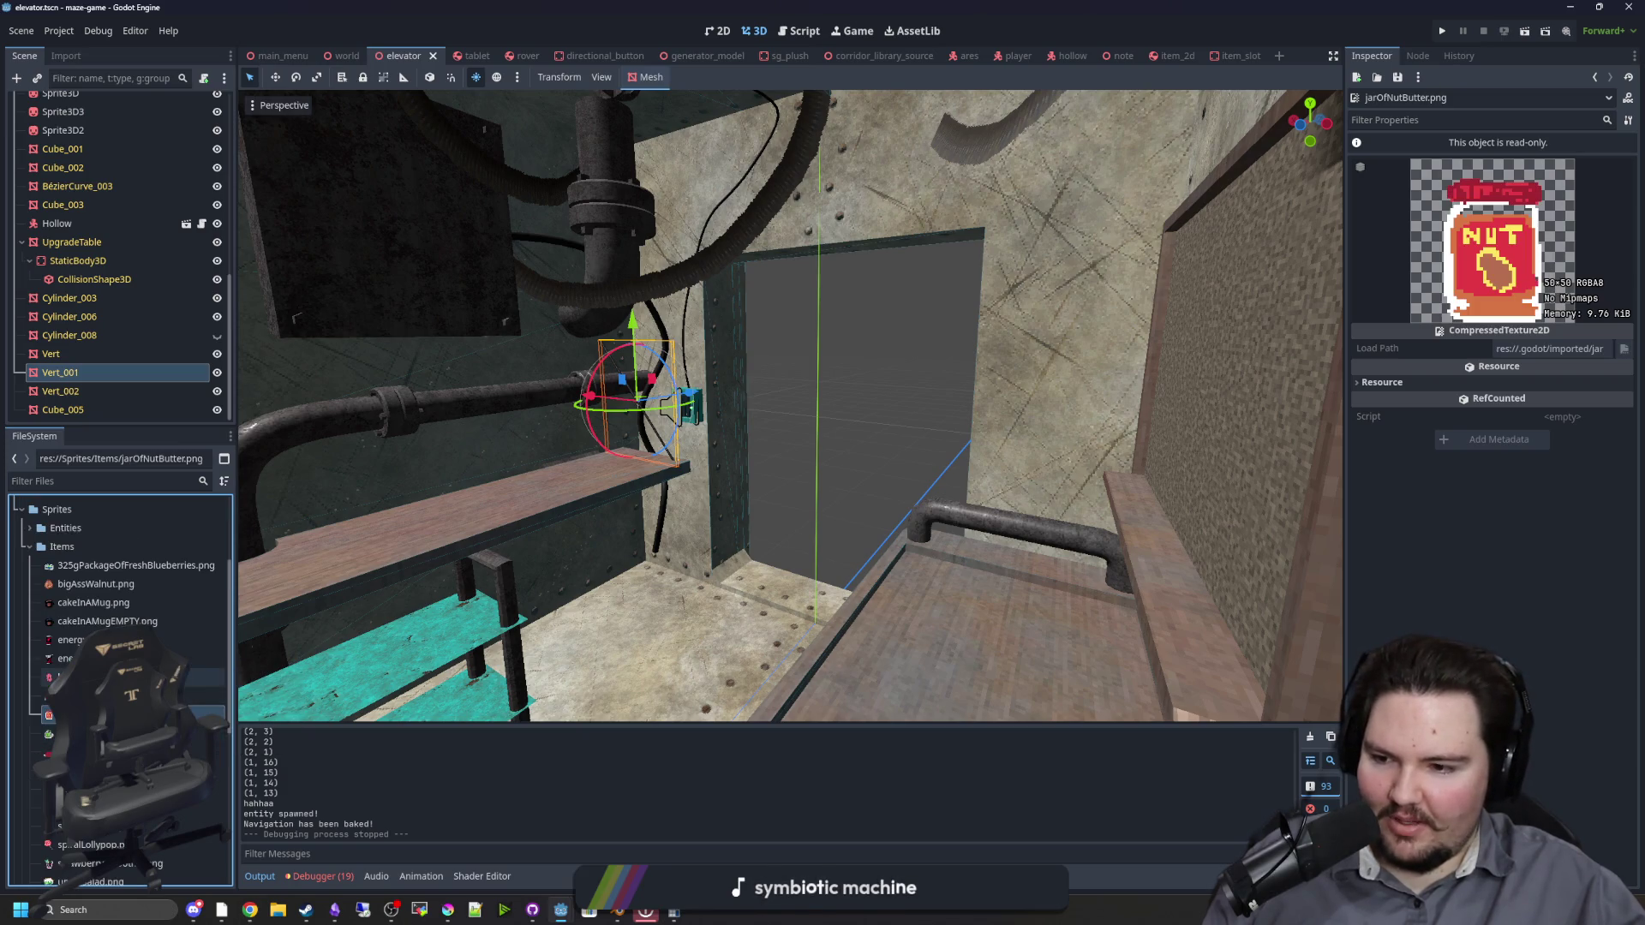
pyautogui.click(128, 696)
pyautogui.click(128, 676)
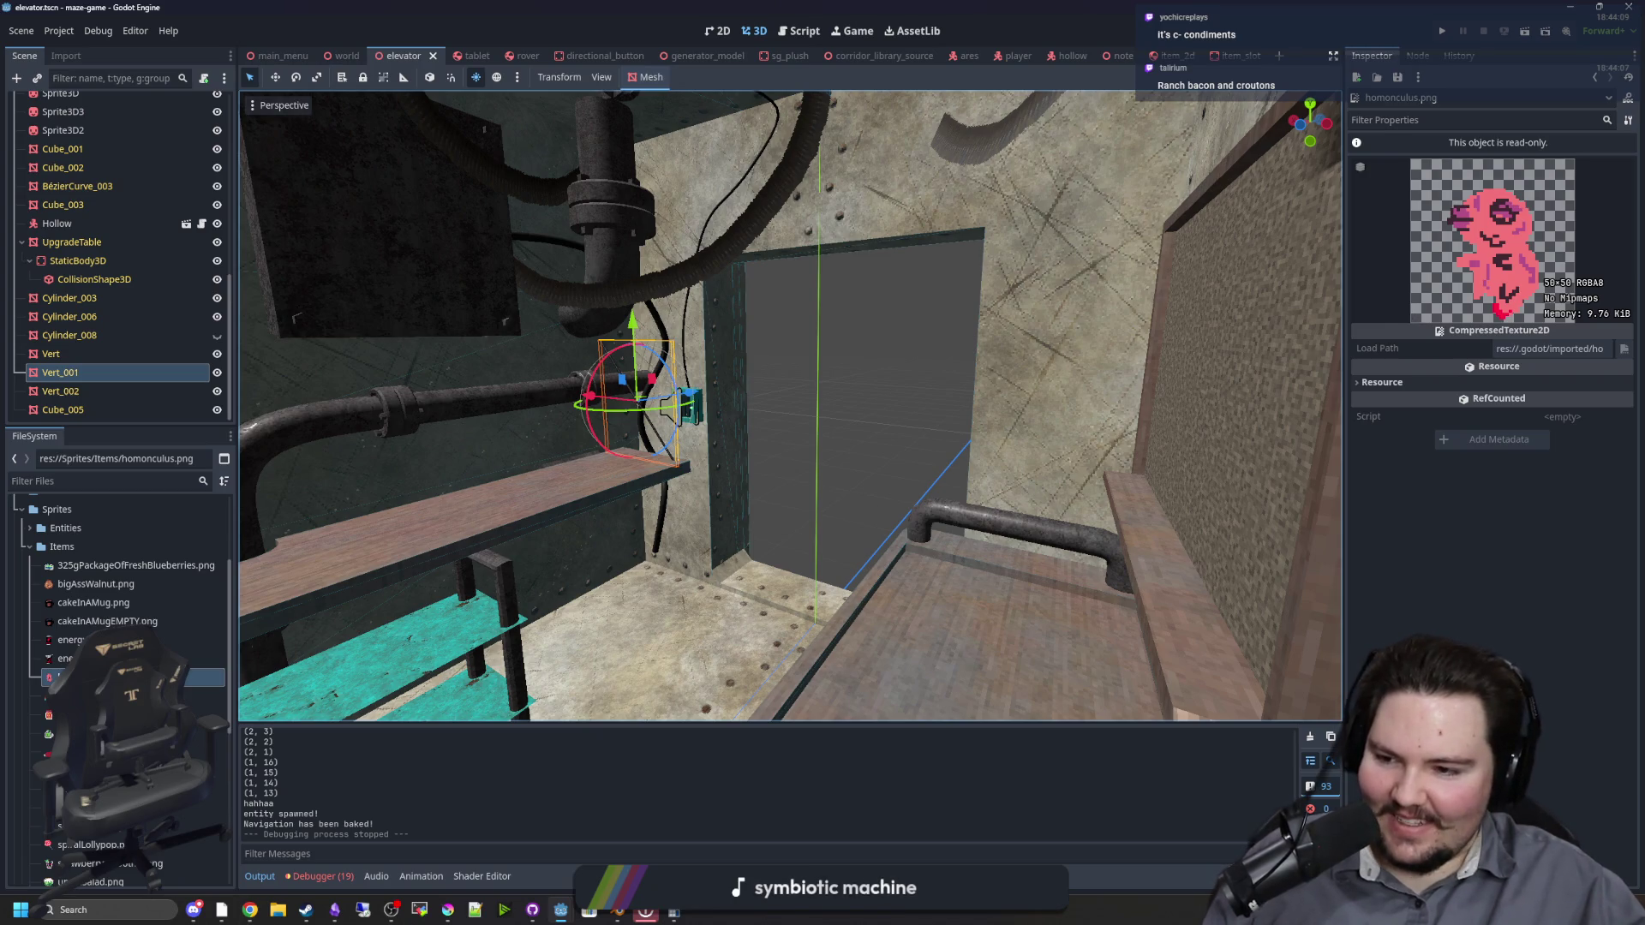
pyautogui.click(77, 640)
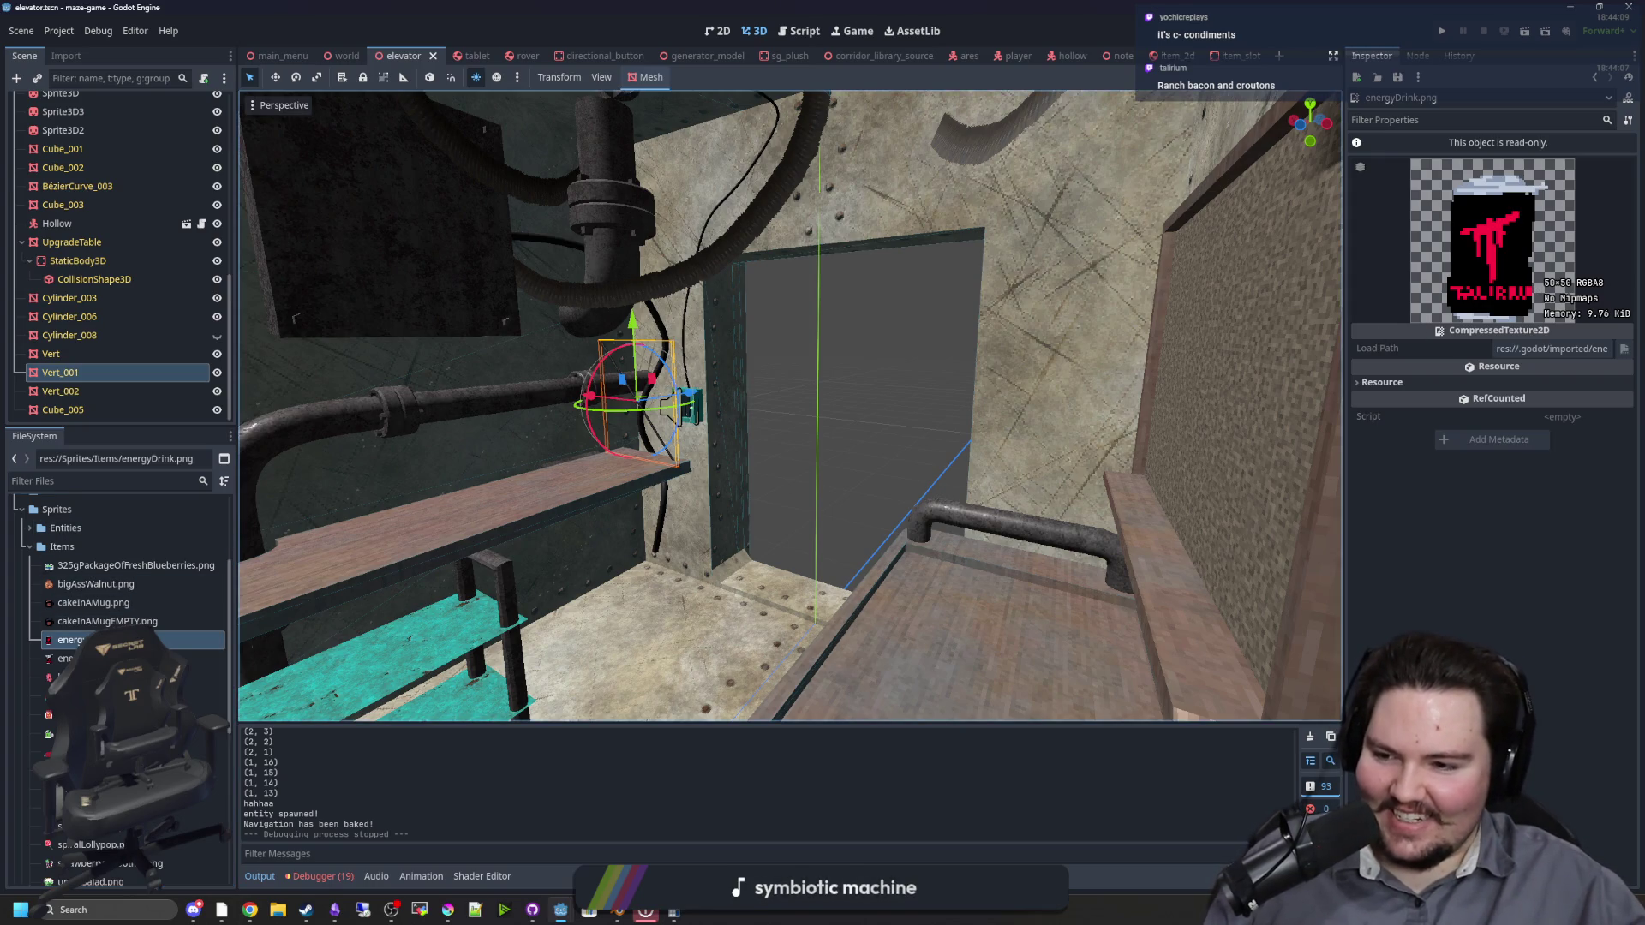
pyautogui.click(111, 603)
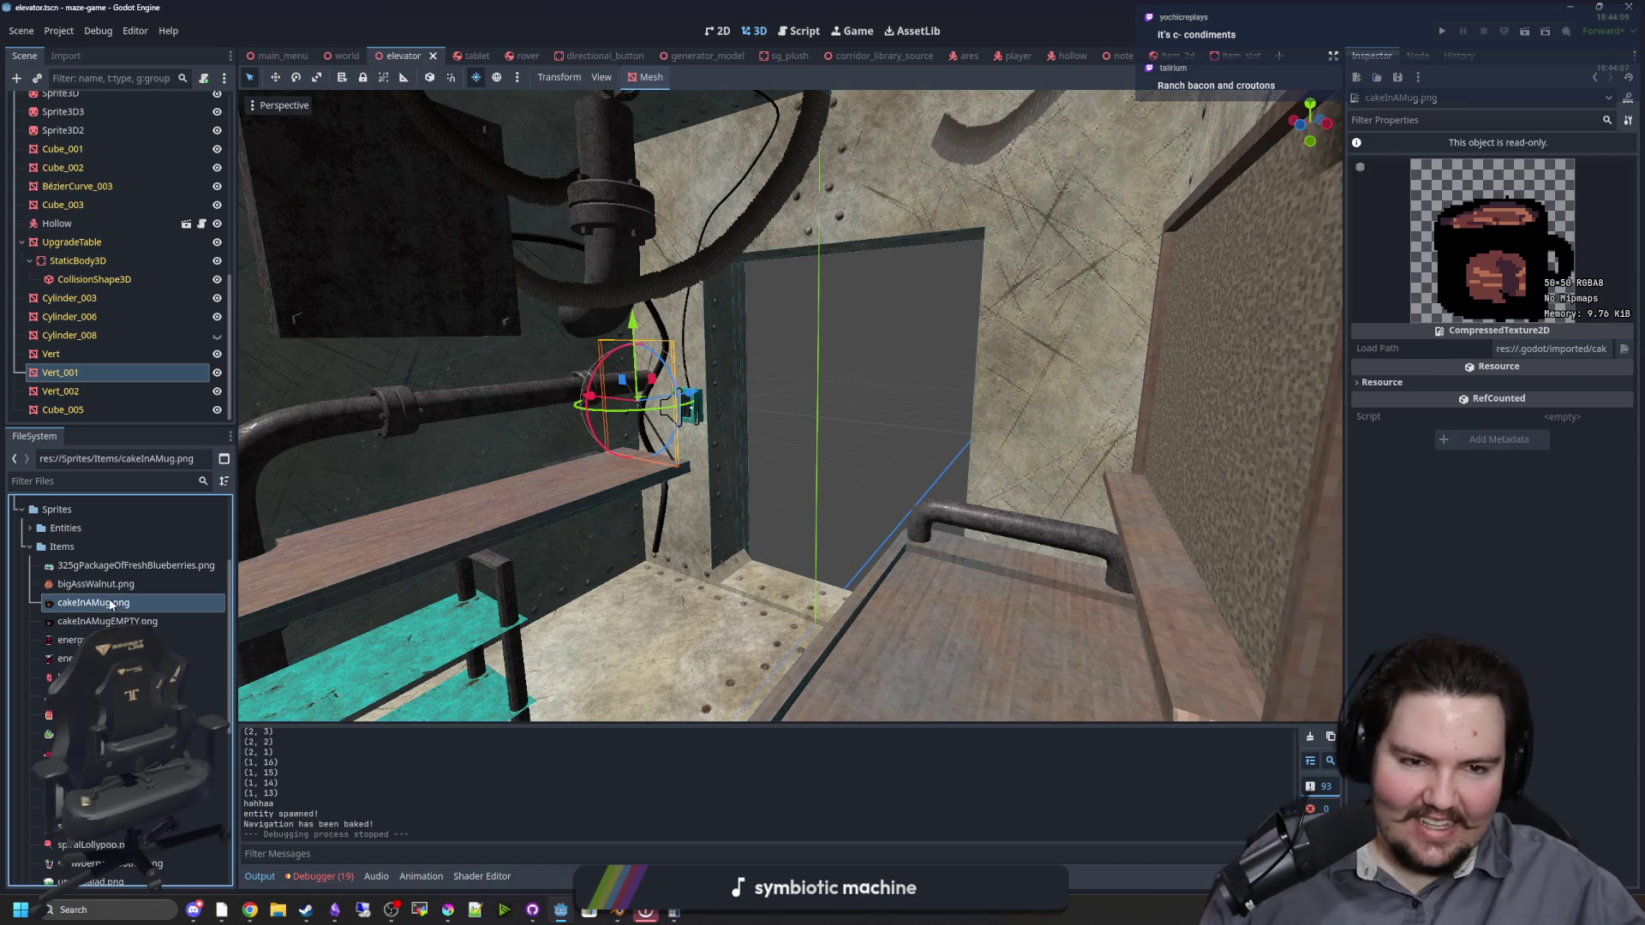
pyautogui.click(93, 583)
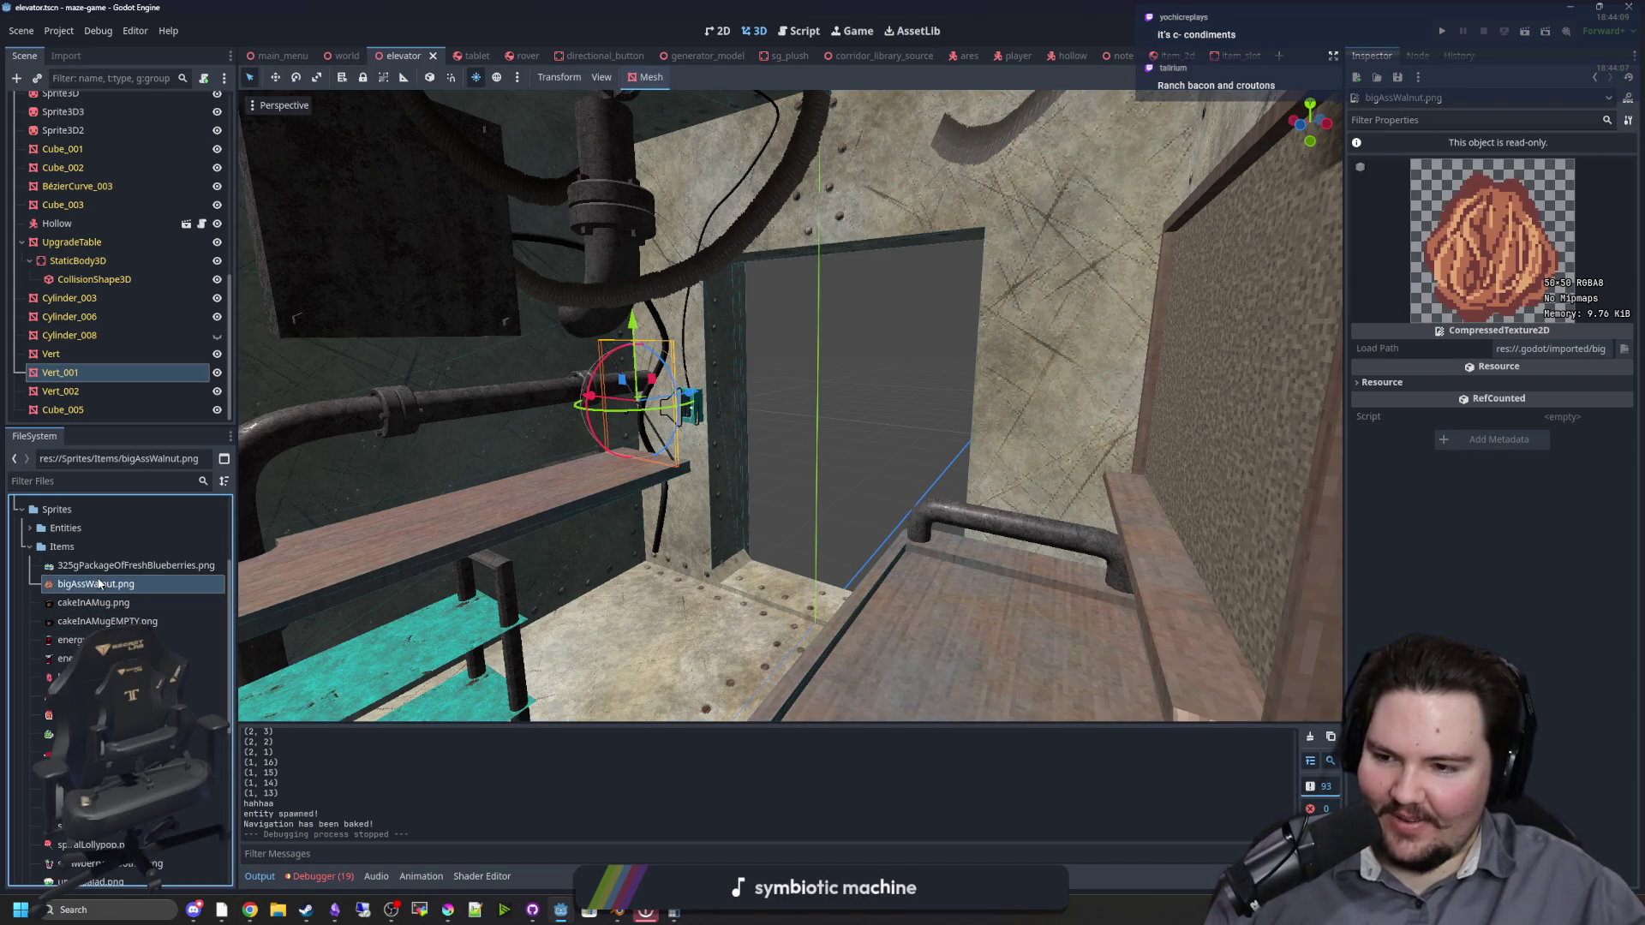
pyautogui.click(134, 567)
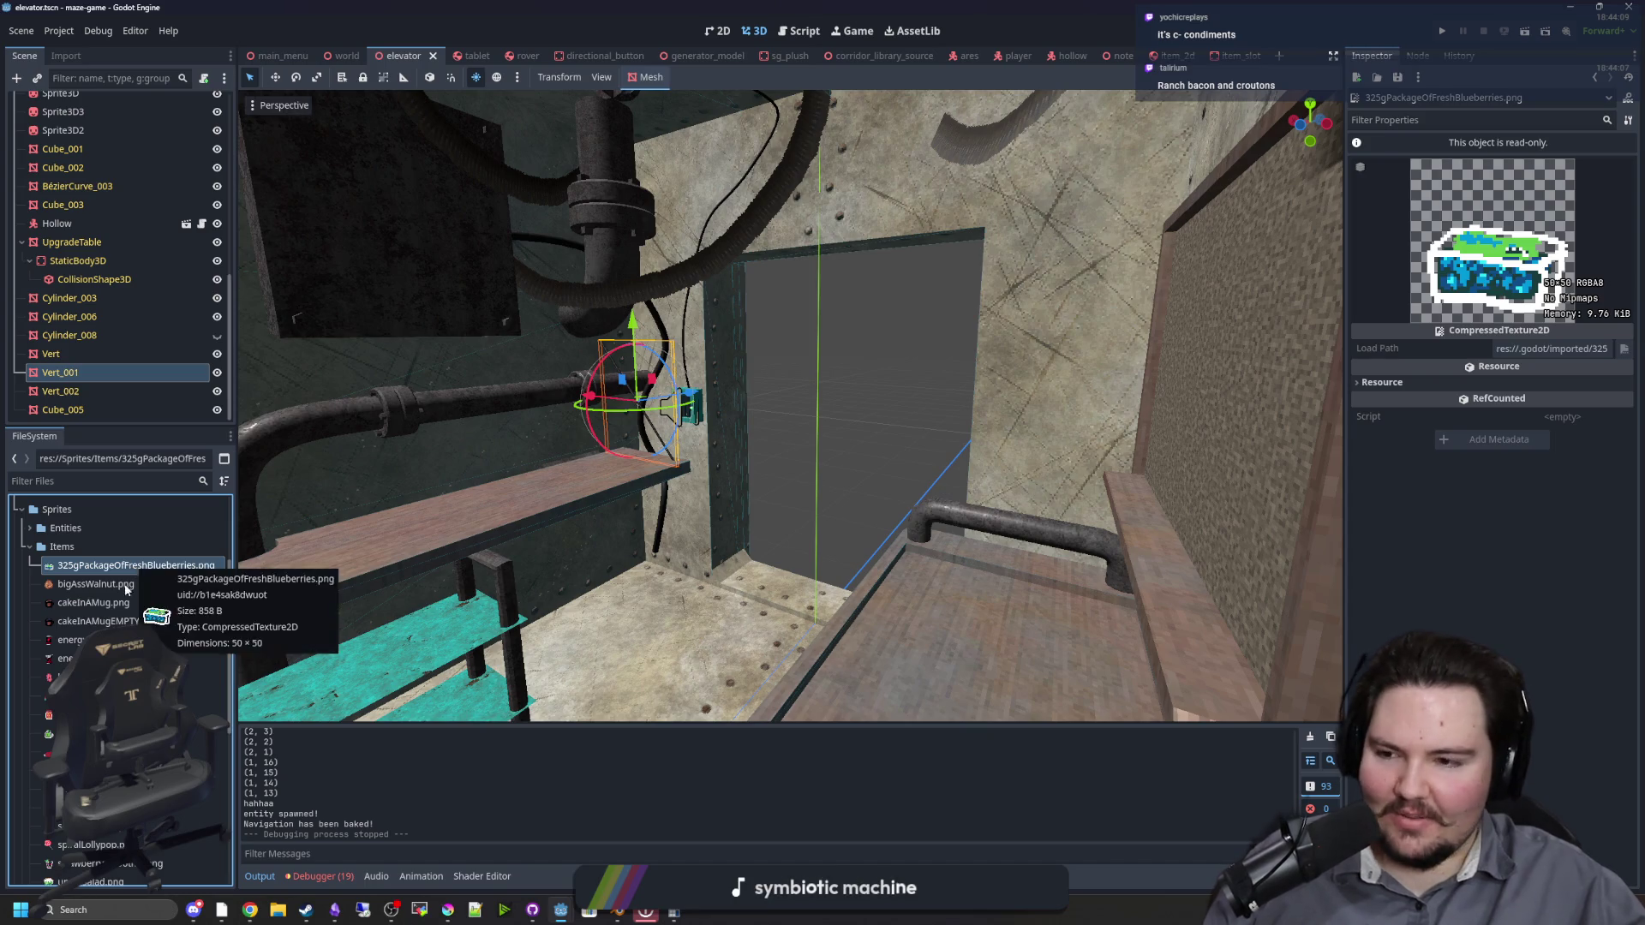
pyautogui.scroll(-2, 128, 600)
pyautogui.scroll(-5, 128, 610)
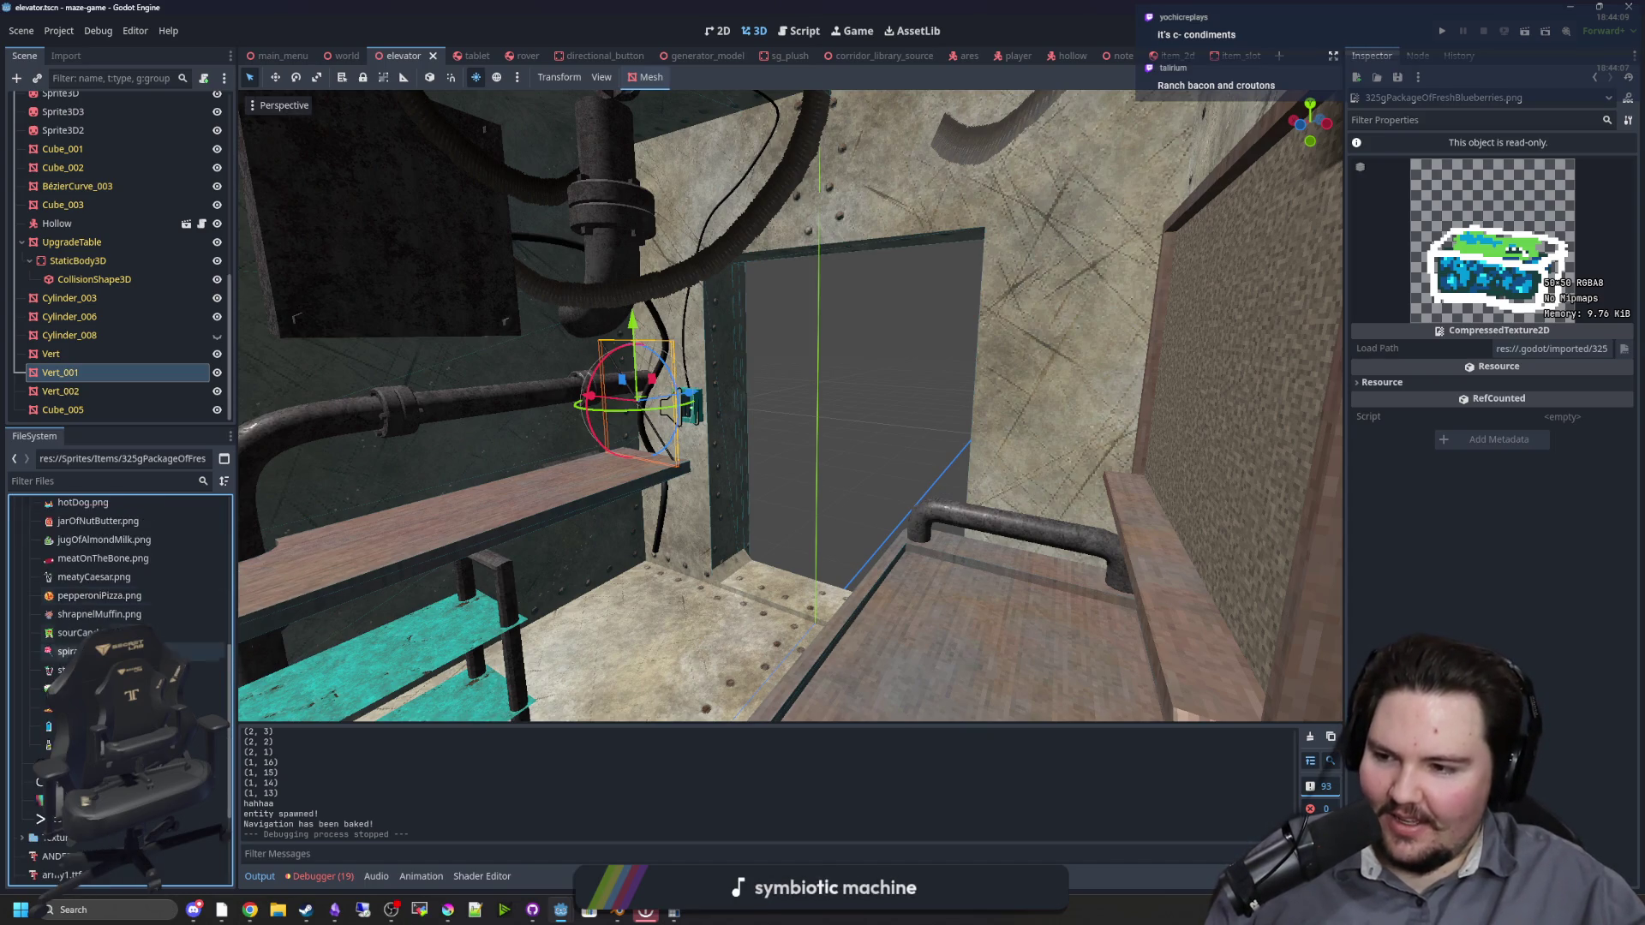
pyautogui.click(128, 640)
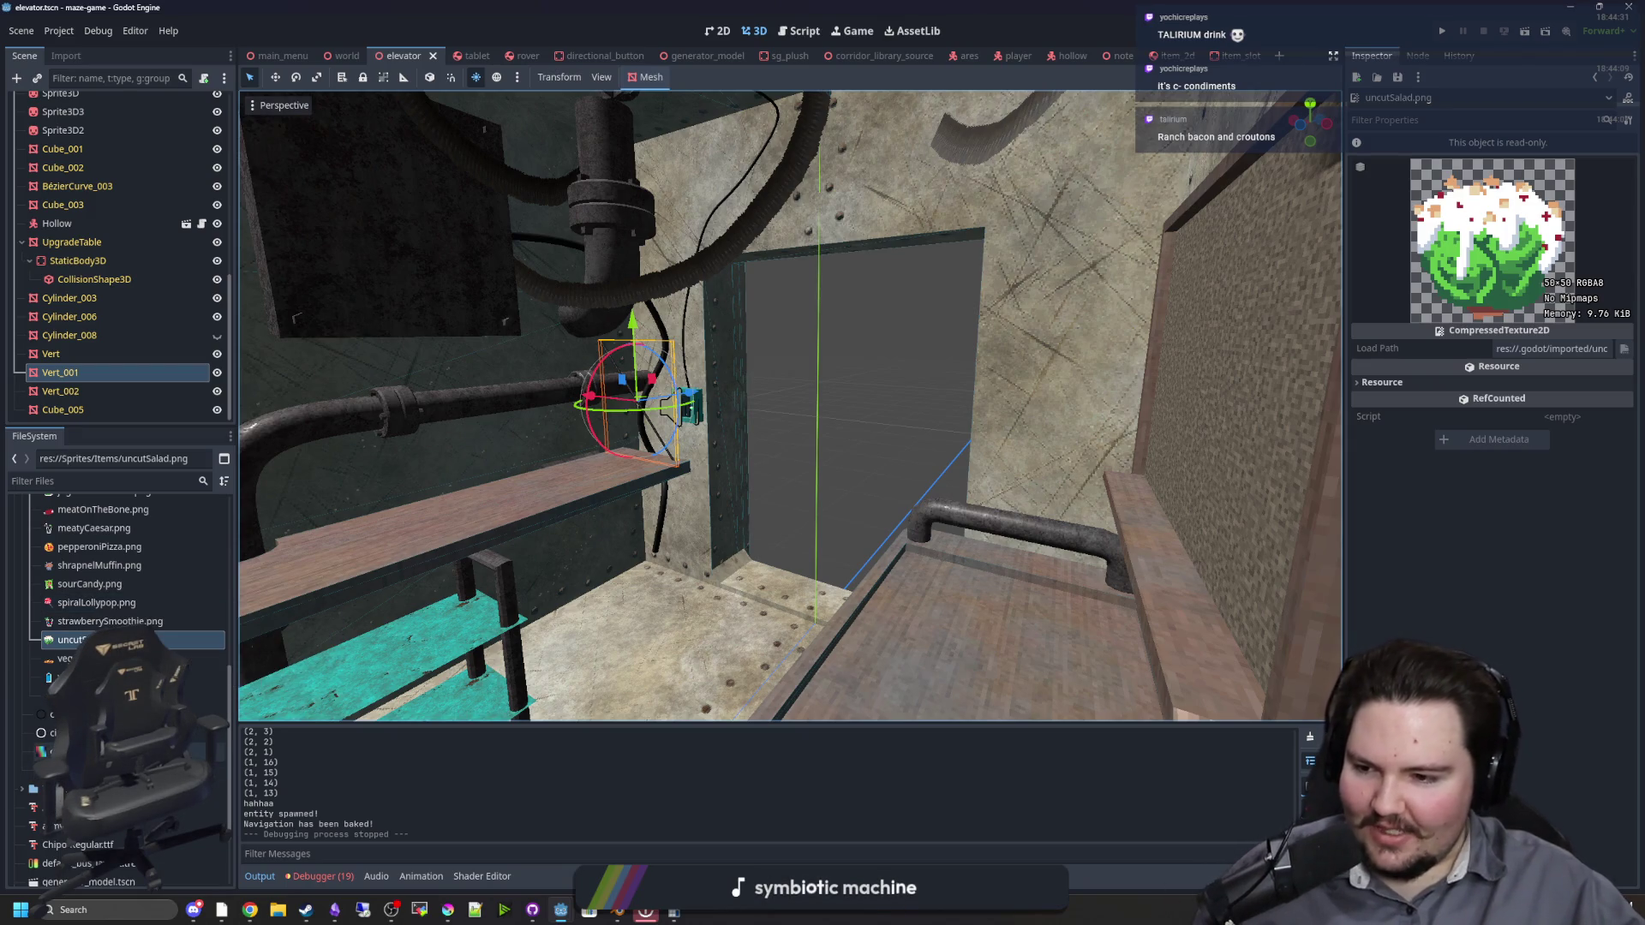
pyautogui.scroll(5, 142, 514)
pyautogui.click(153, 482)
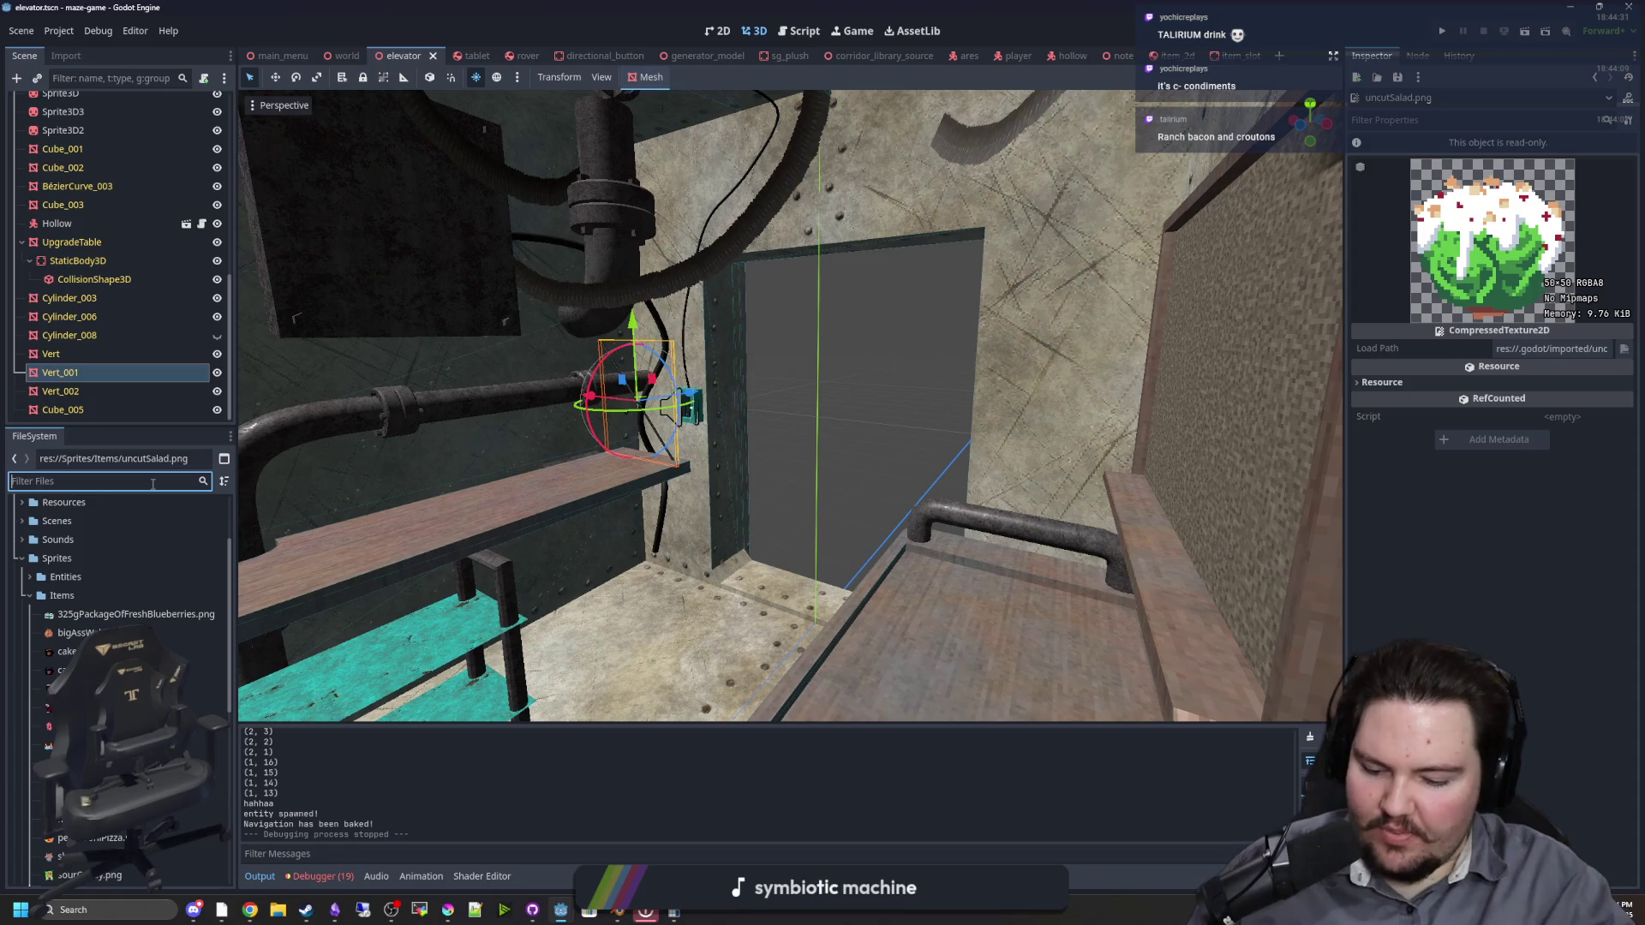
pyautogui.write('item')
pyautogui.doubleClick(104, 562)
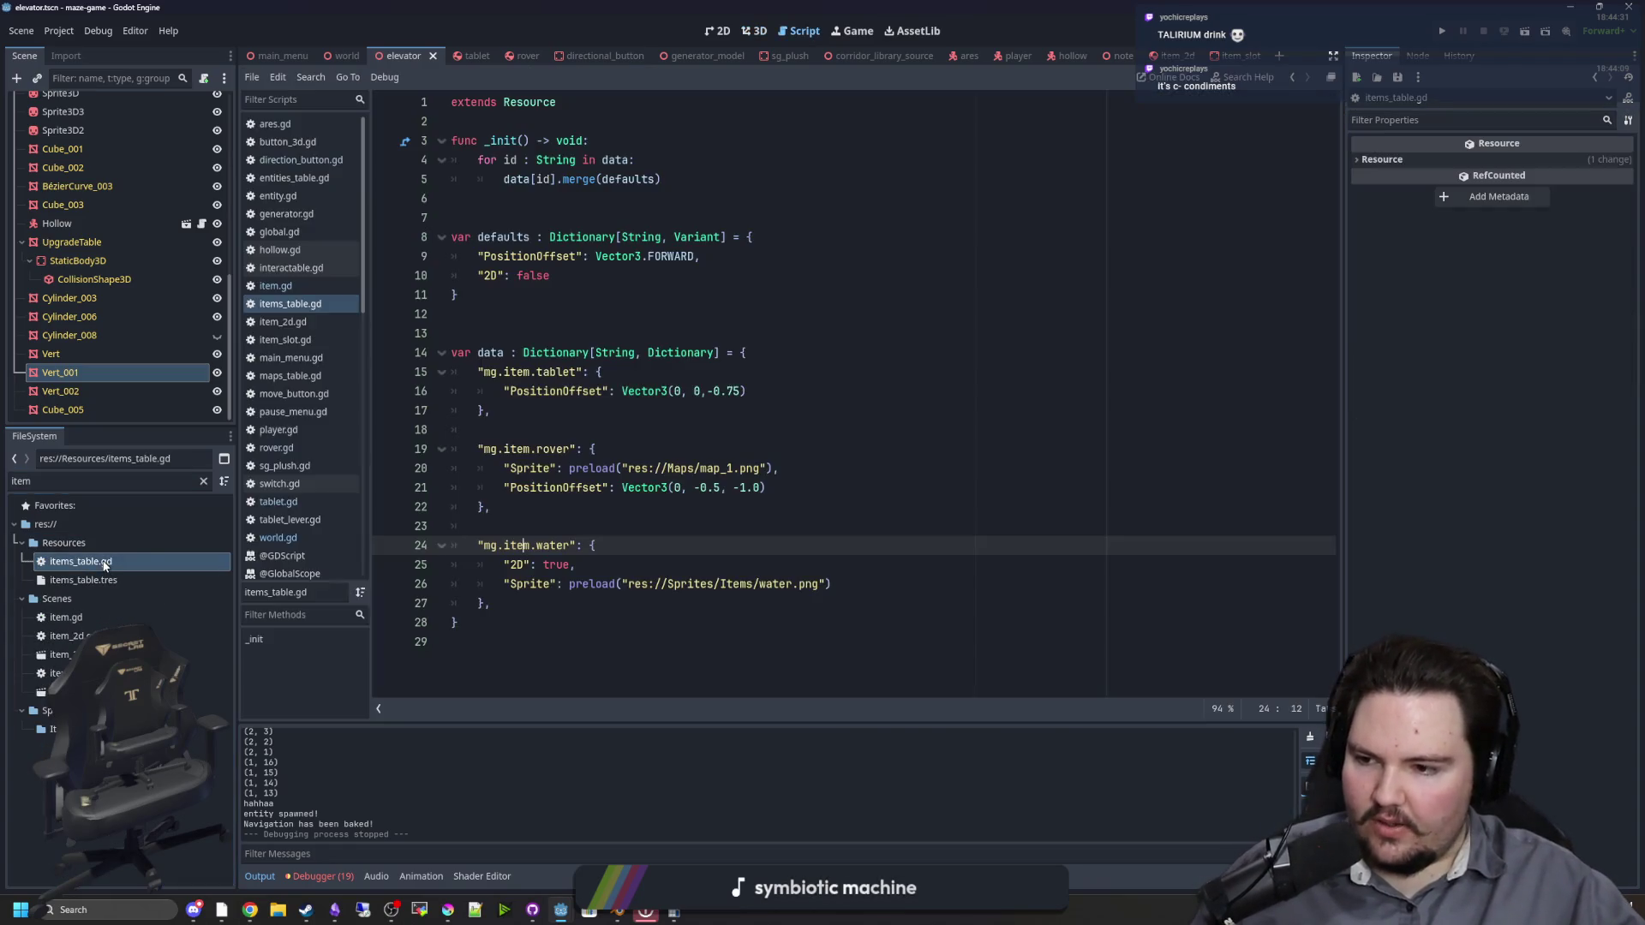
pyautogui.click(205, 482)
pyautogui.scroll(-5, 125, 555)
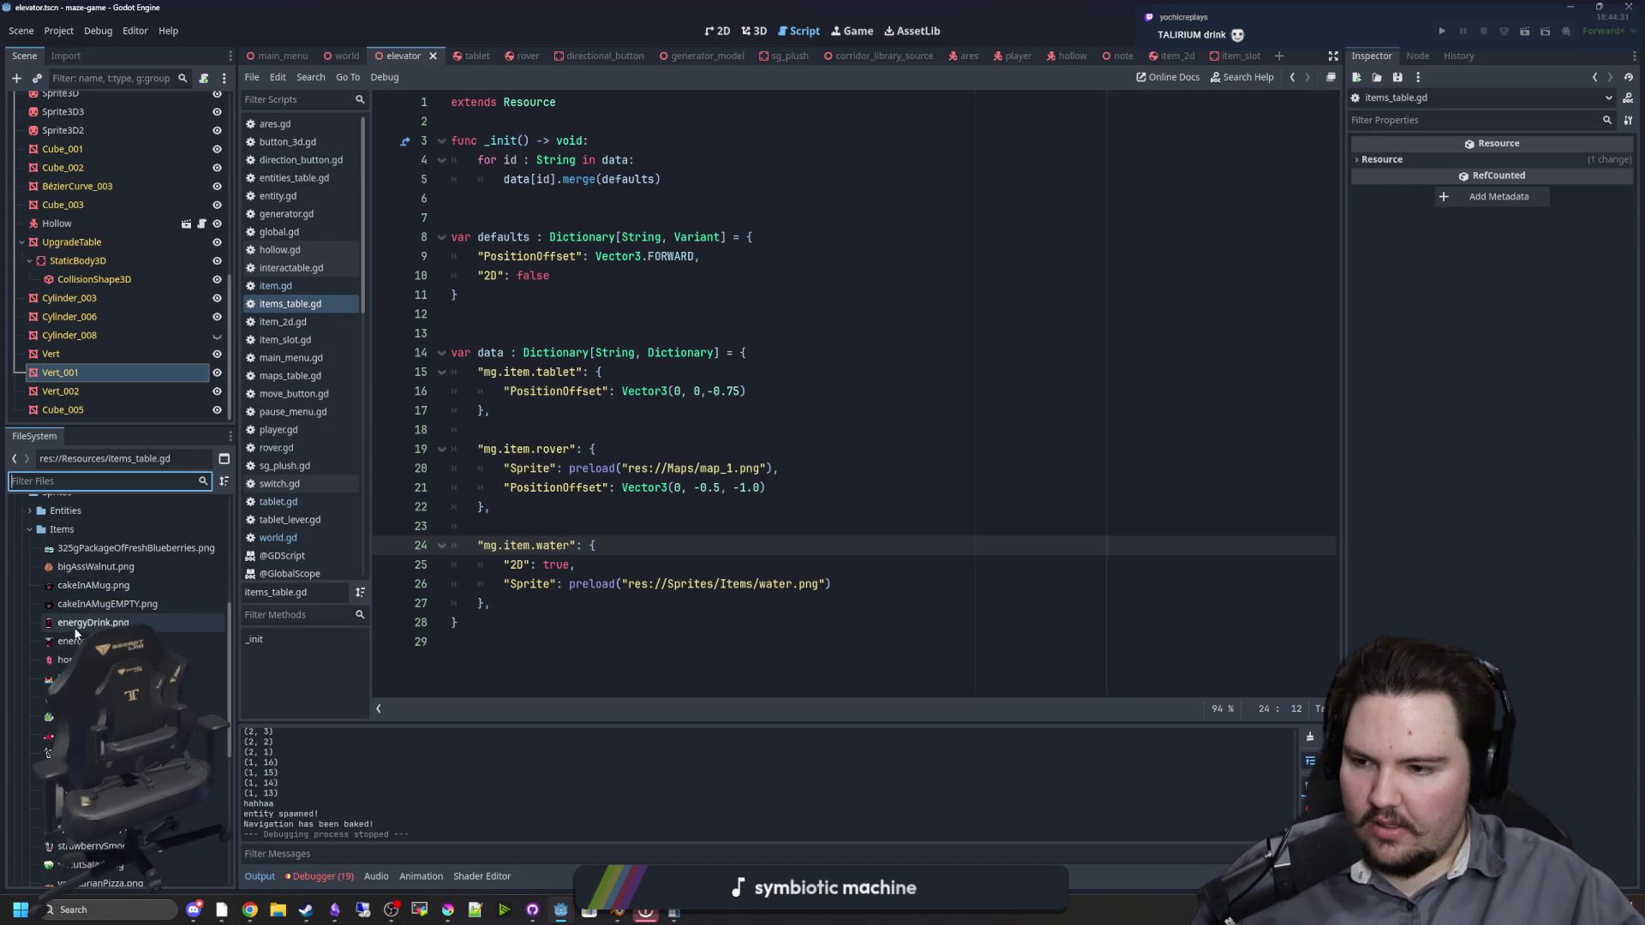
pyautogui.click(604, 296)
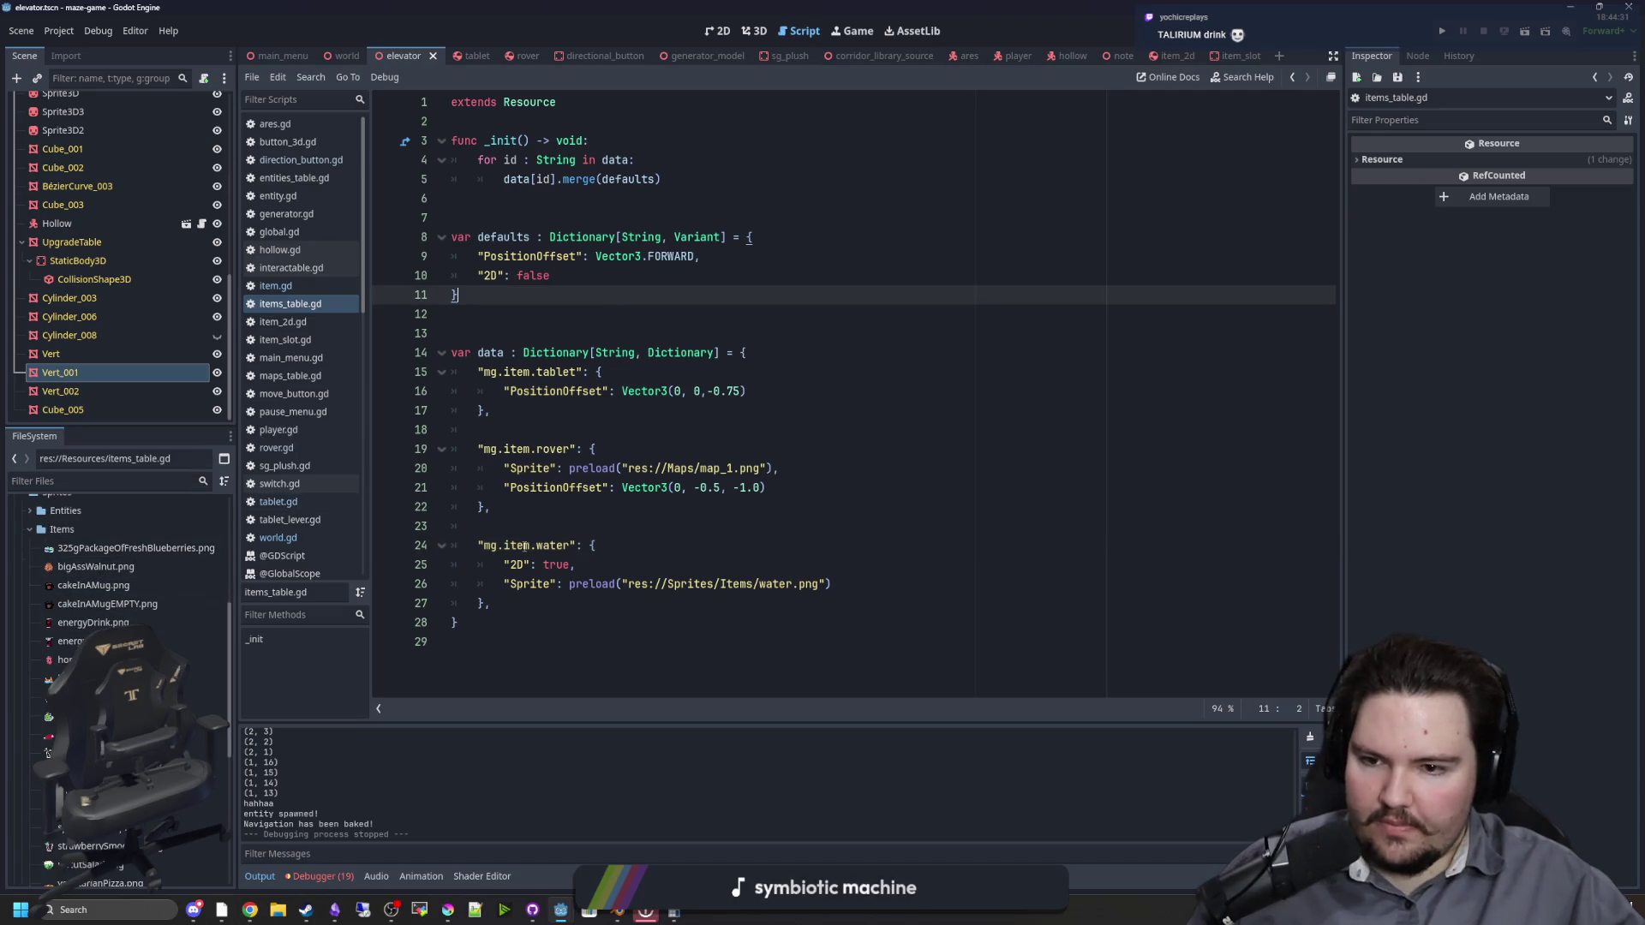
pyautogui.moveTo(520, 612); pyautogui.dragTo(378, 553)
pyautogui.hotkey('ctrl', 'c')
pyautogui.click(508, 606)
pyautogui.press('Return')
pyautogui.press('Return')
pyautogui.hotkey('ctrl', 'v')
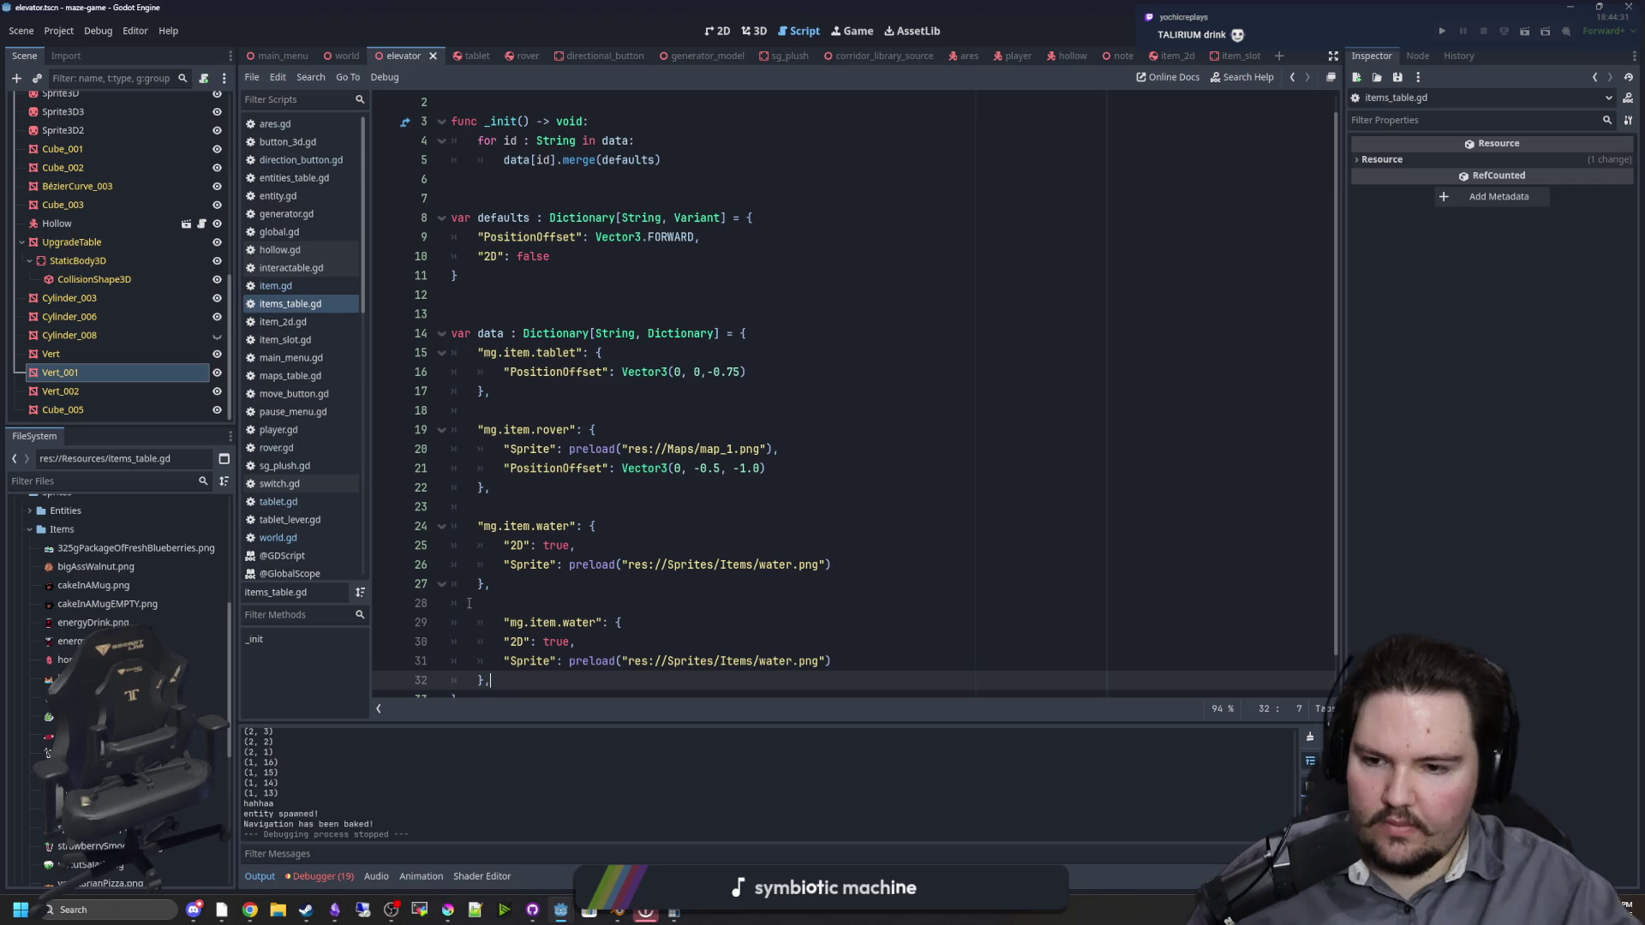
pyautogui.click(500, 630)
pyautogui.press('BackSpace')
pyautogui.click(590, 550)
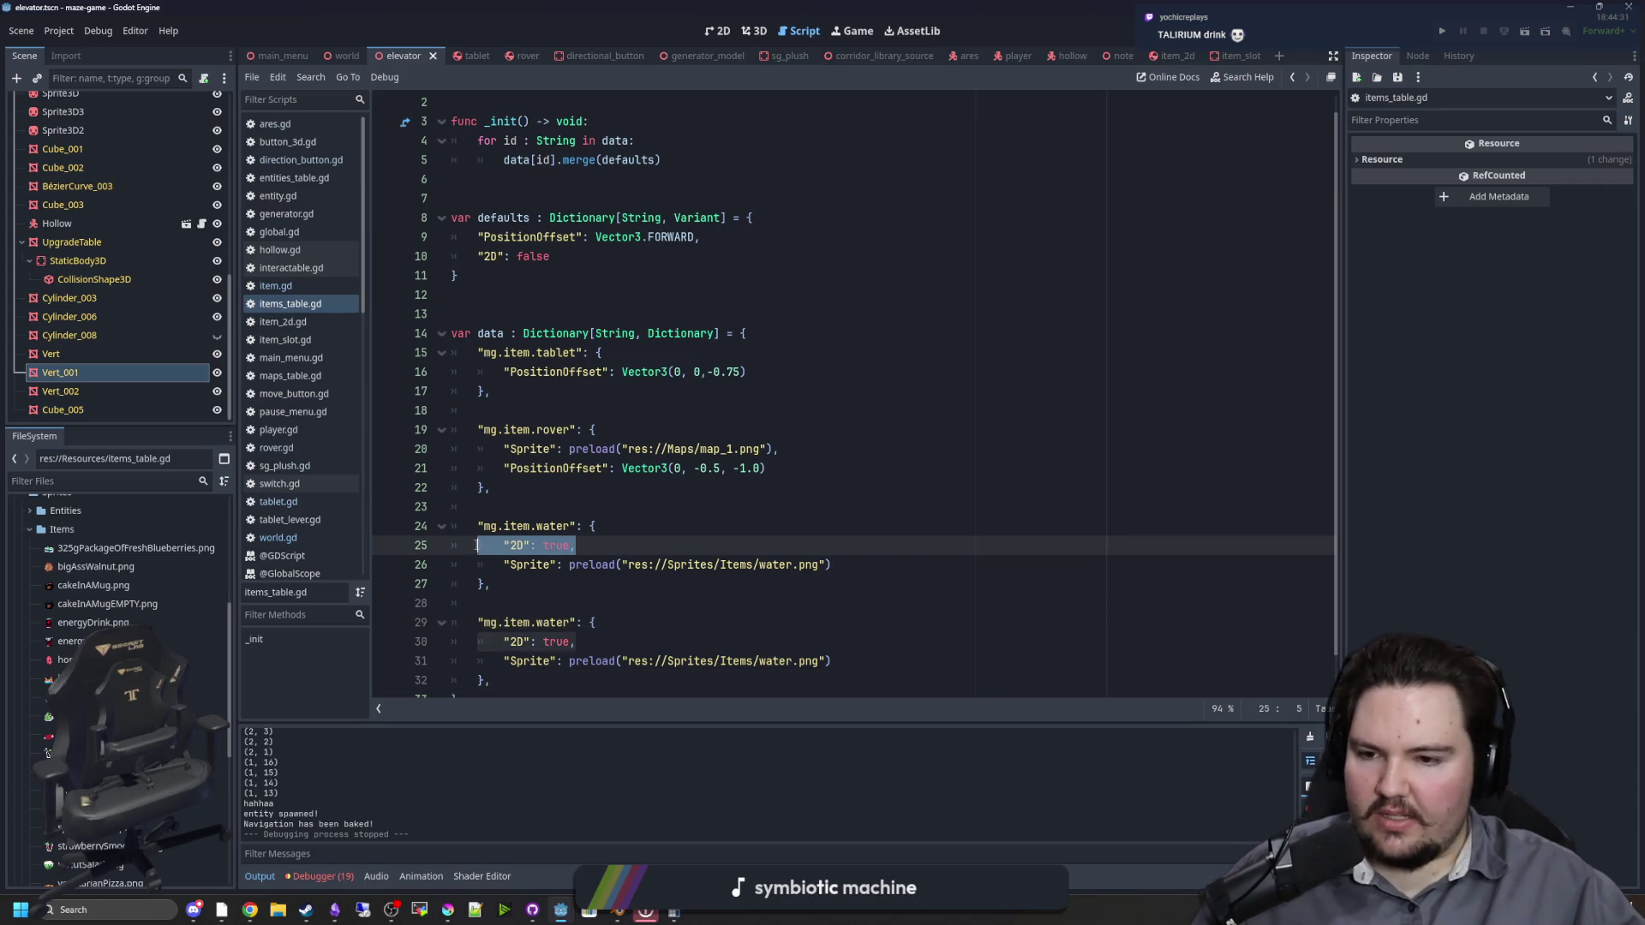
pyautogui.click(521, 592)
pyautogui.scroll(-1, 521, 594)
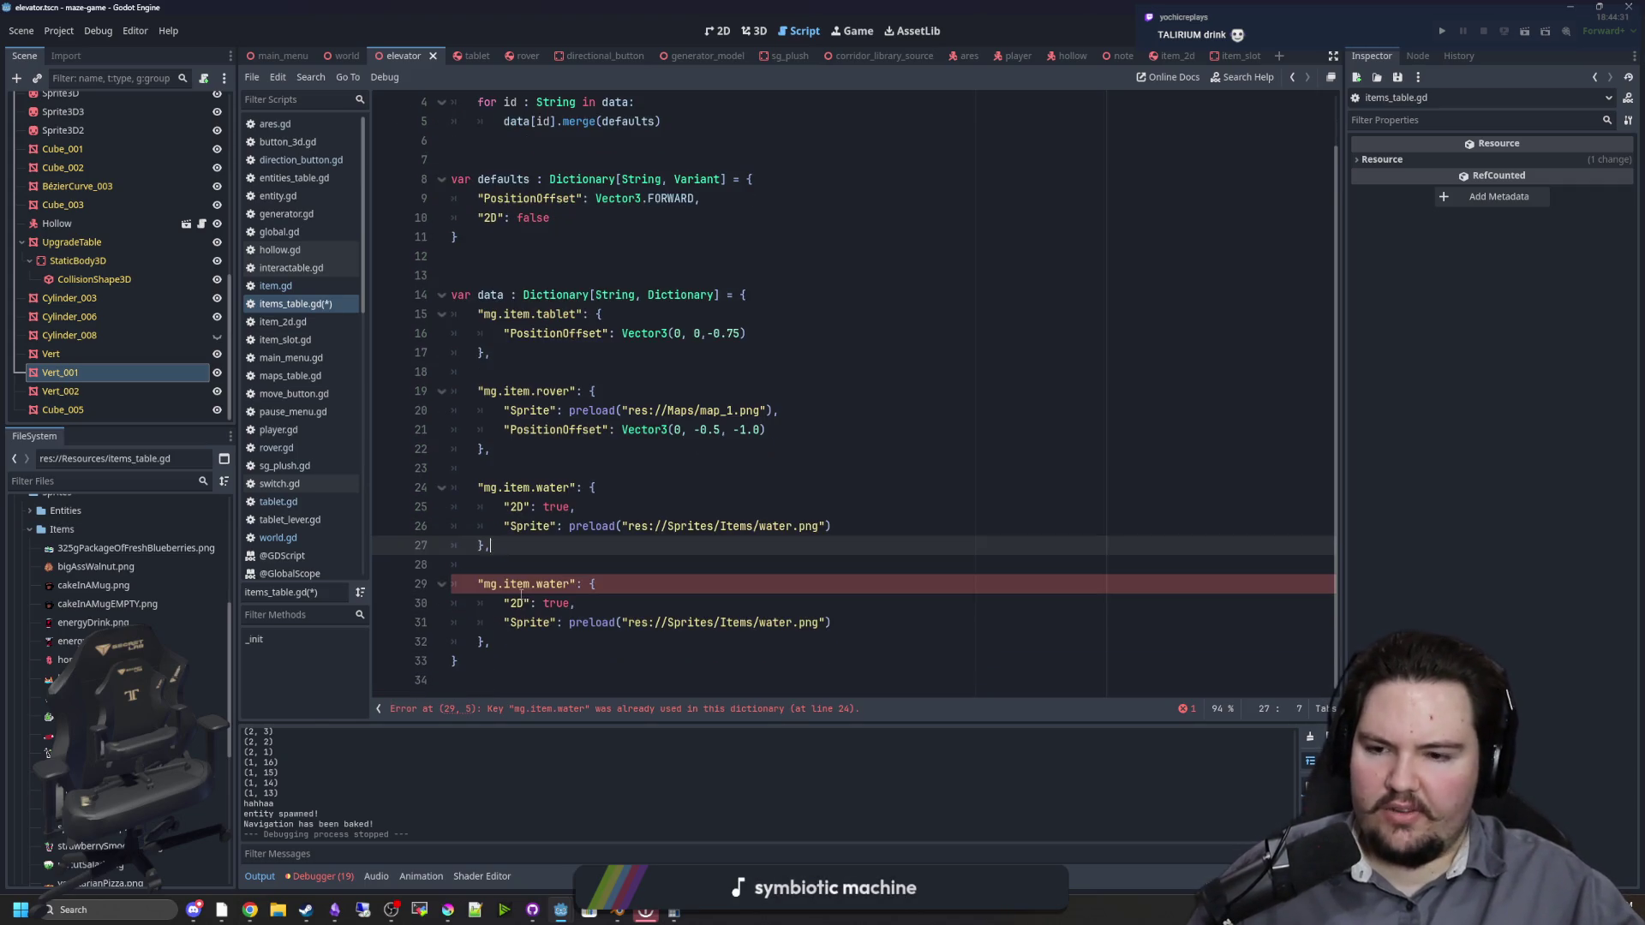
pyautogui.moveTo(567, 587); pyautogui.dragTo(542, 585)
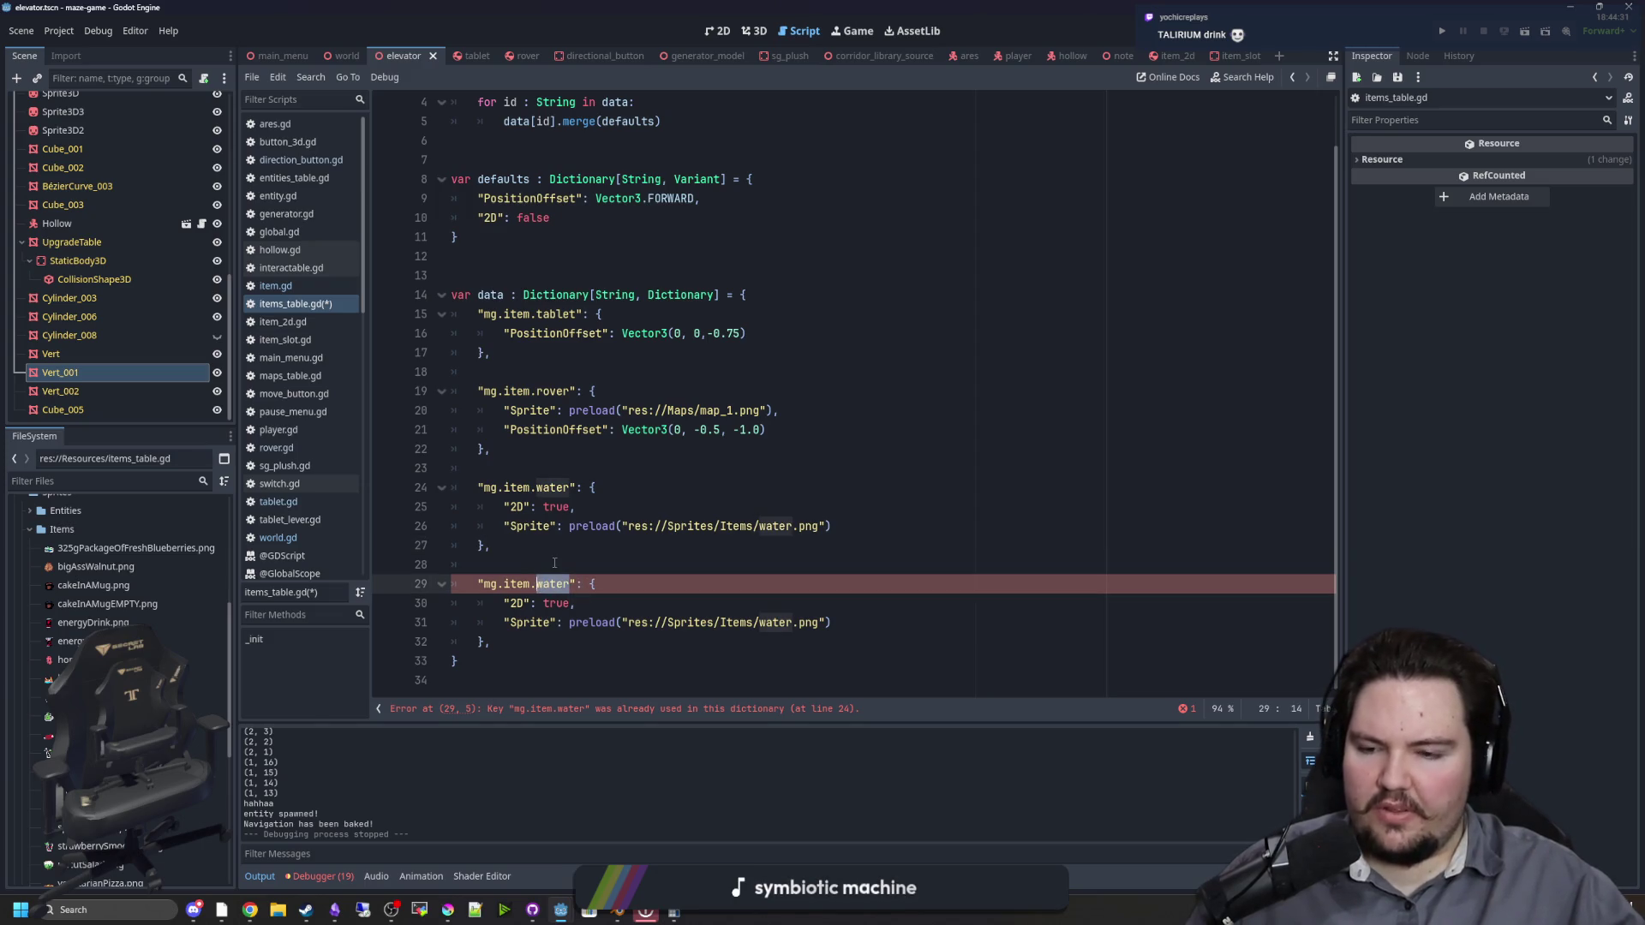
pyautogui.click(554, 563)
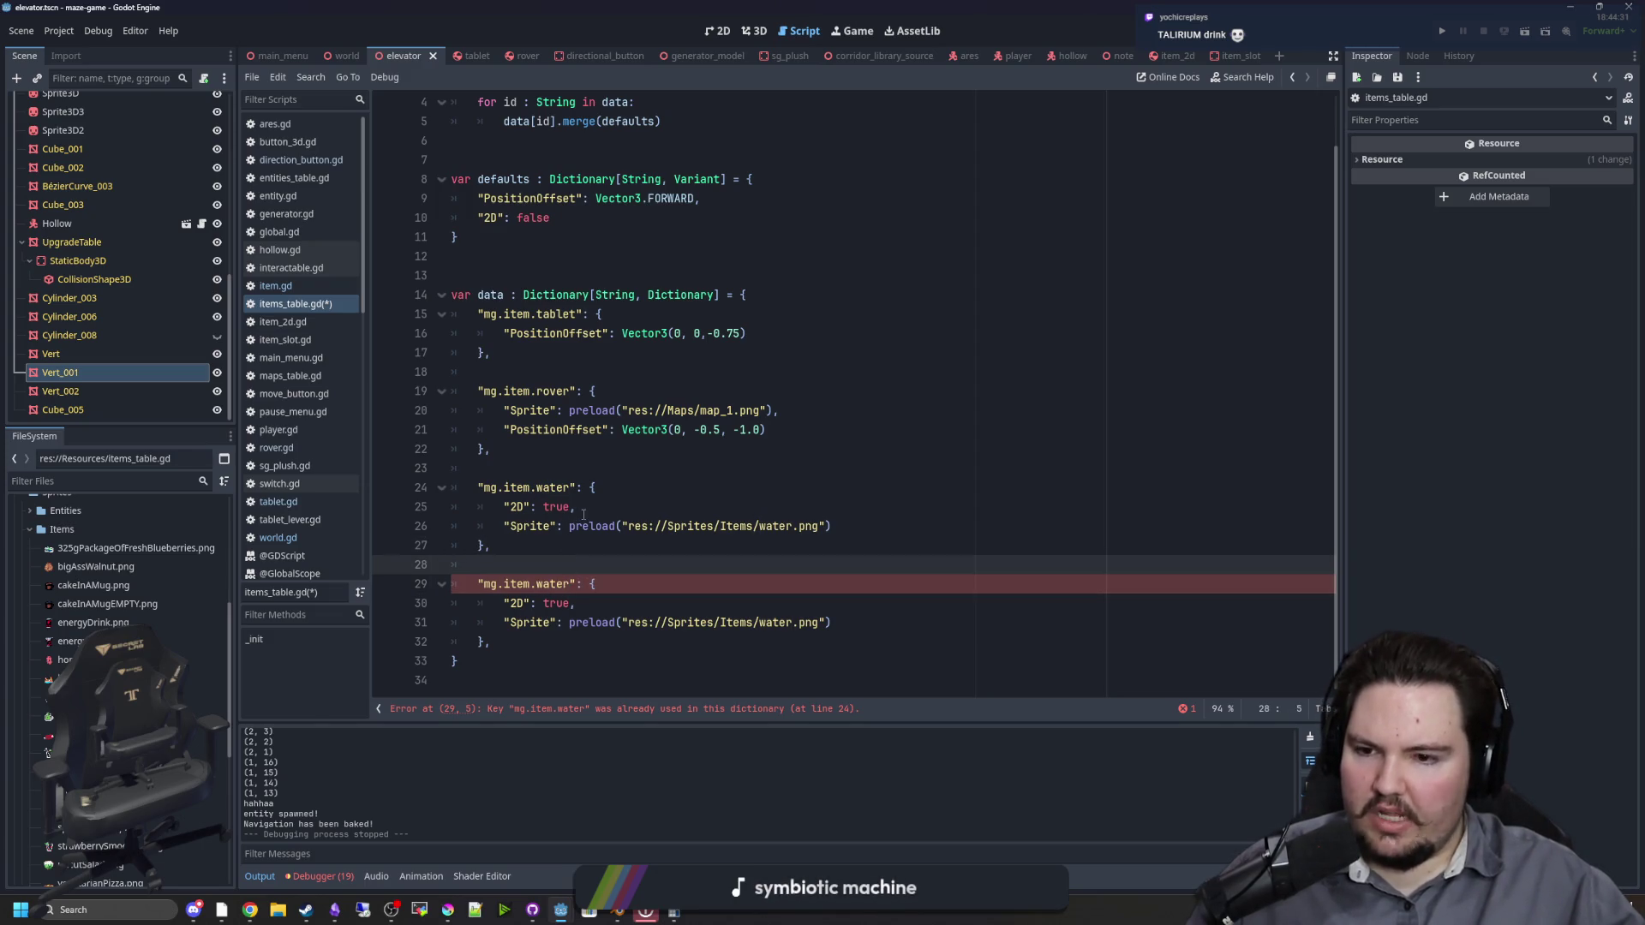
pyautogui.moveTo(584, 514); pyautogui.dragTo(511, 507)
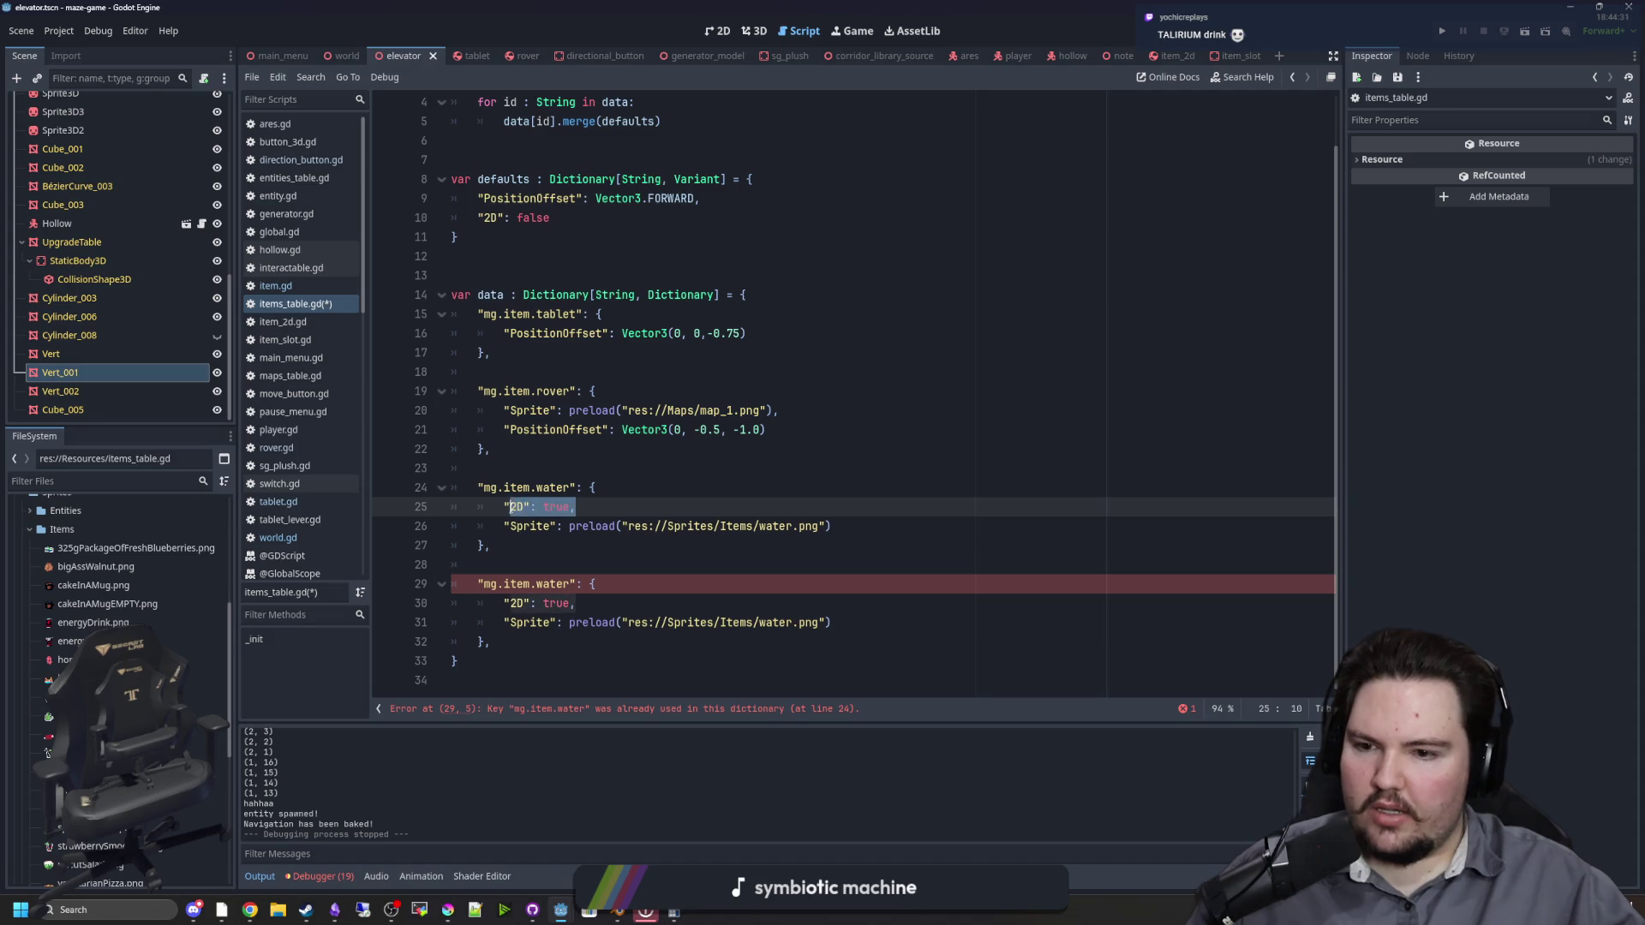
pyautogui.click(542, 541)
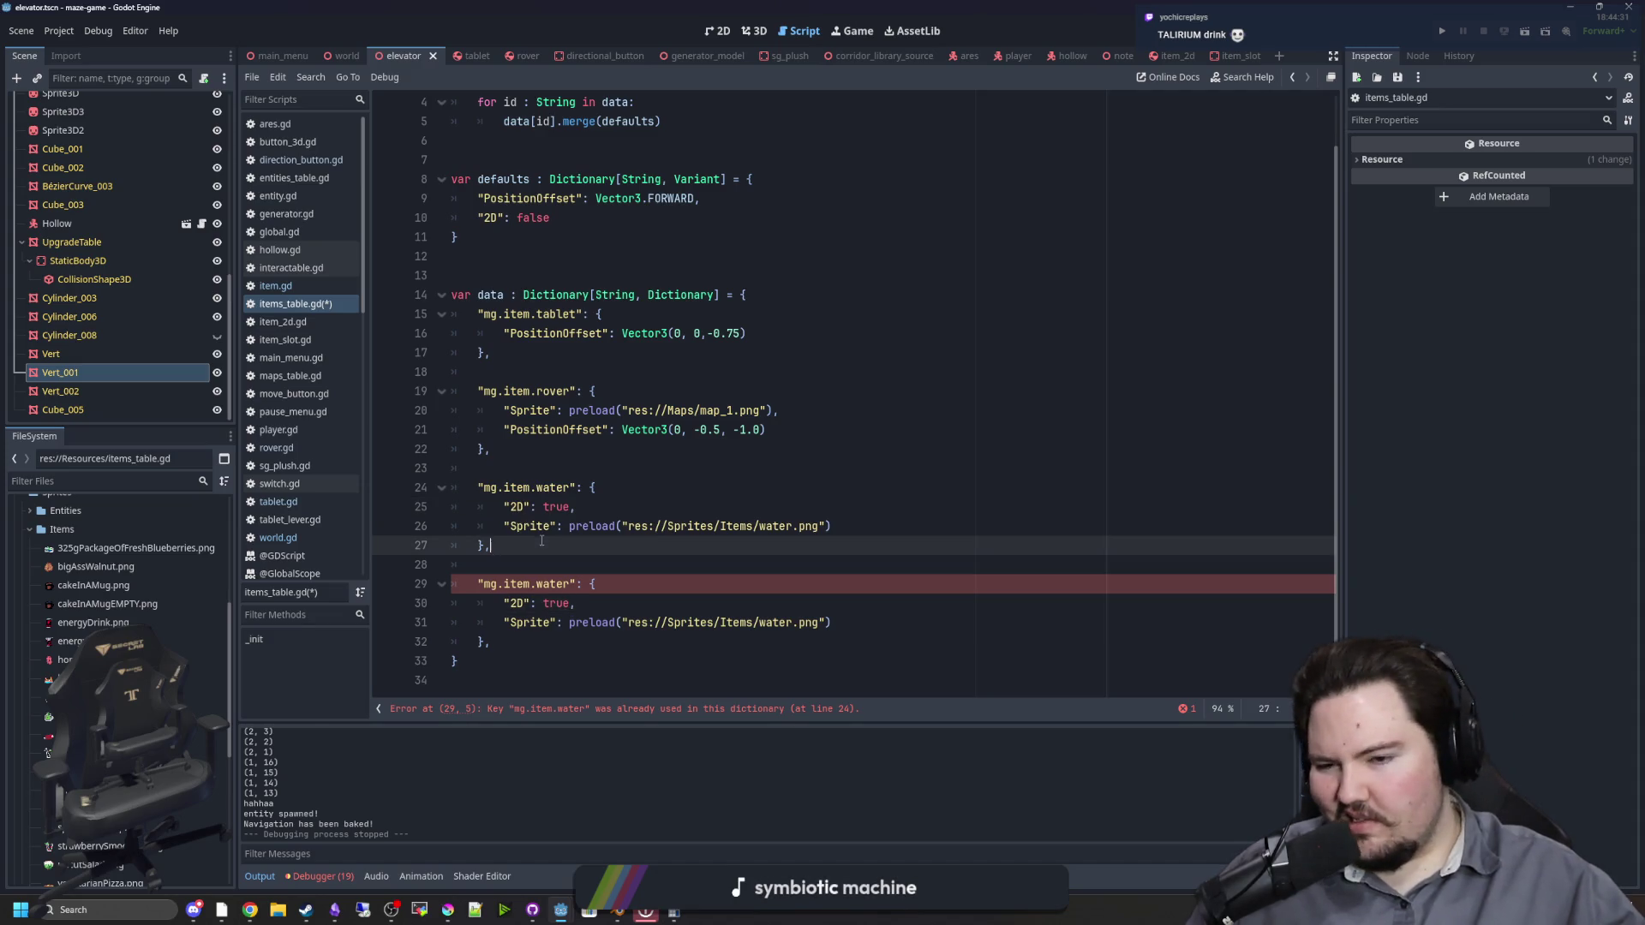
pyautogui.click(569, 586)
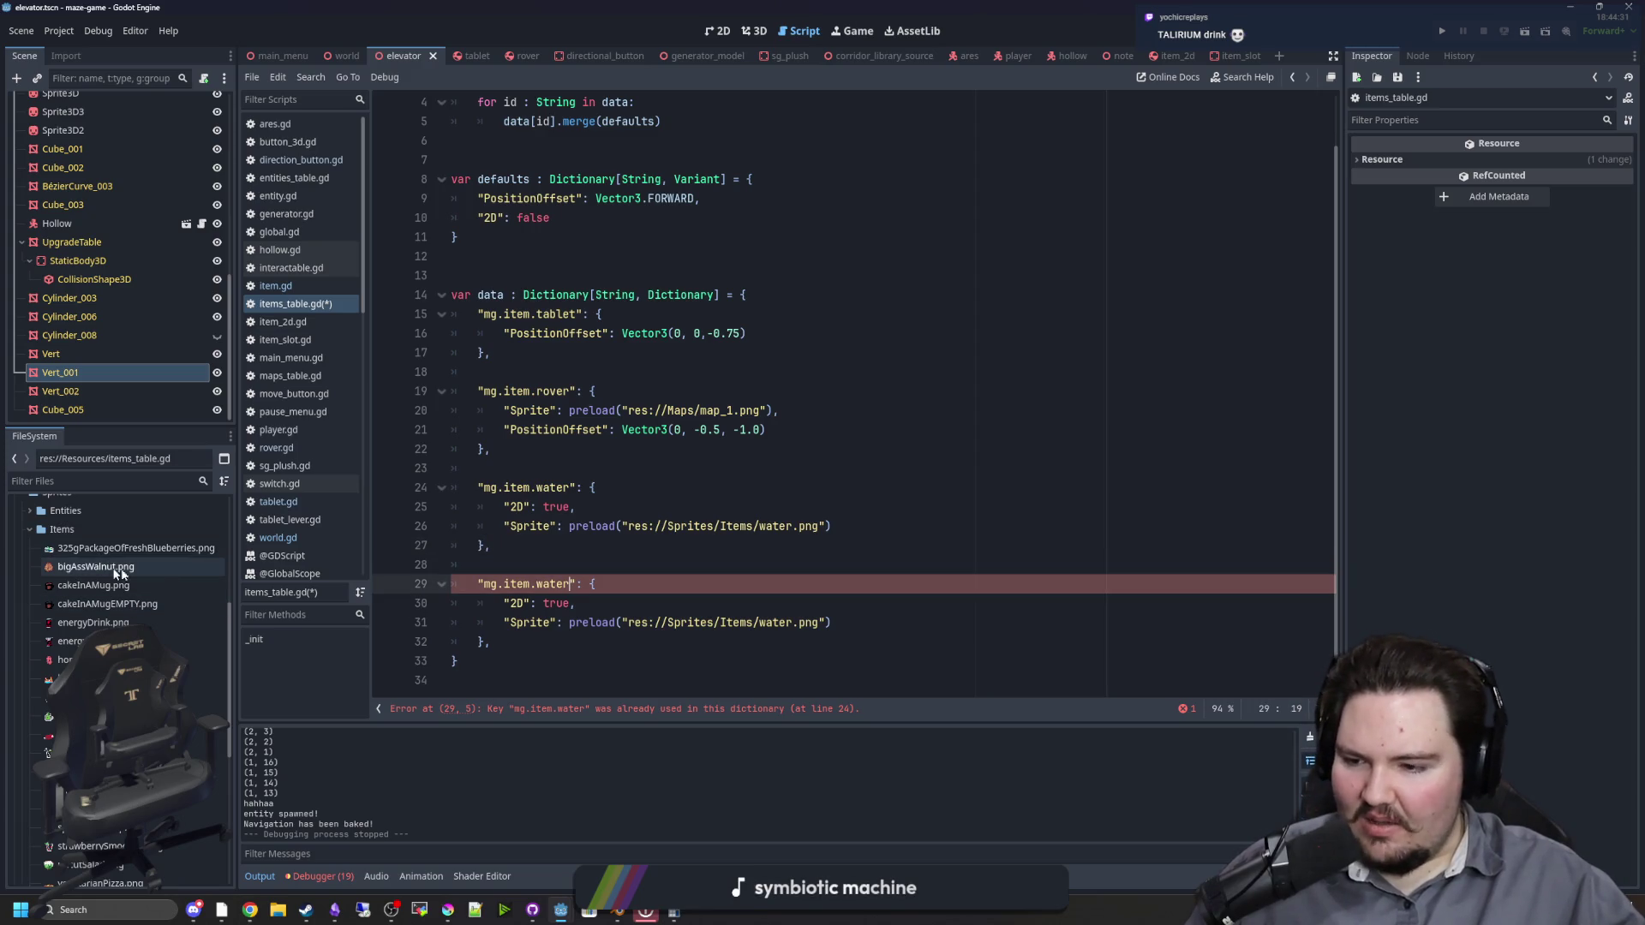
pyautogui.scroll(-2, 163, 569)
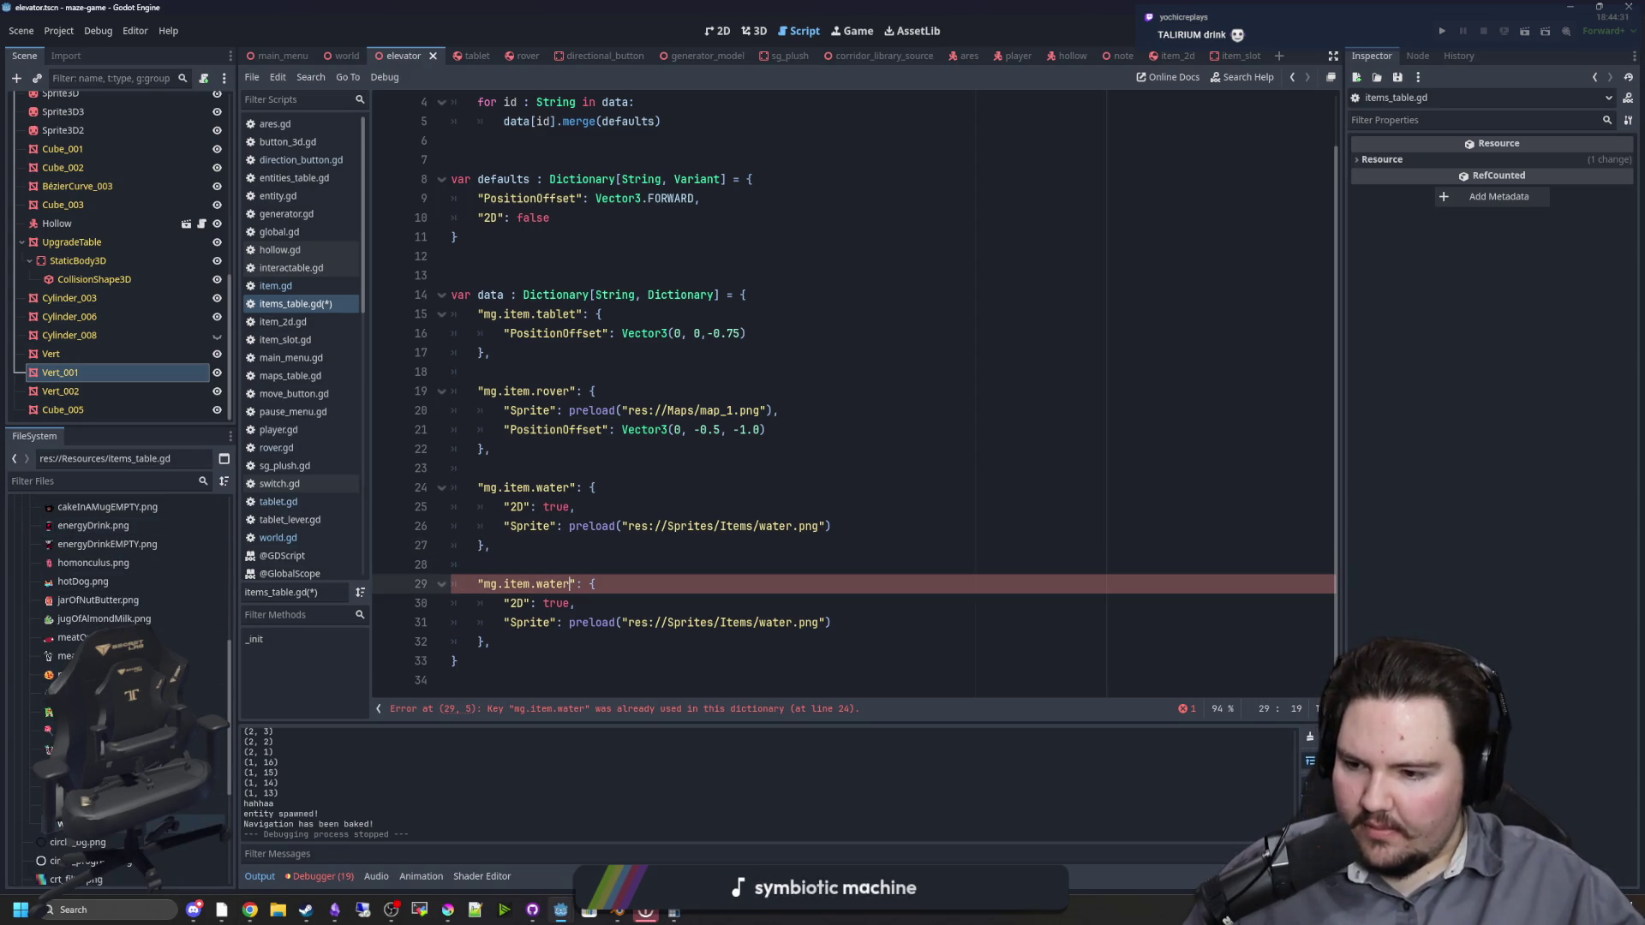
# Step: Finish renaming the pizza sprite to vegetarian_pizza and rename energyDrink.png to energy_drink.png
pyautogui.click(94, 805)
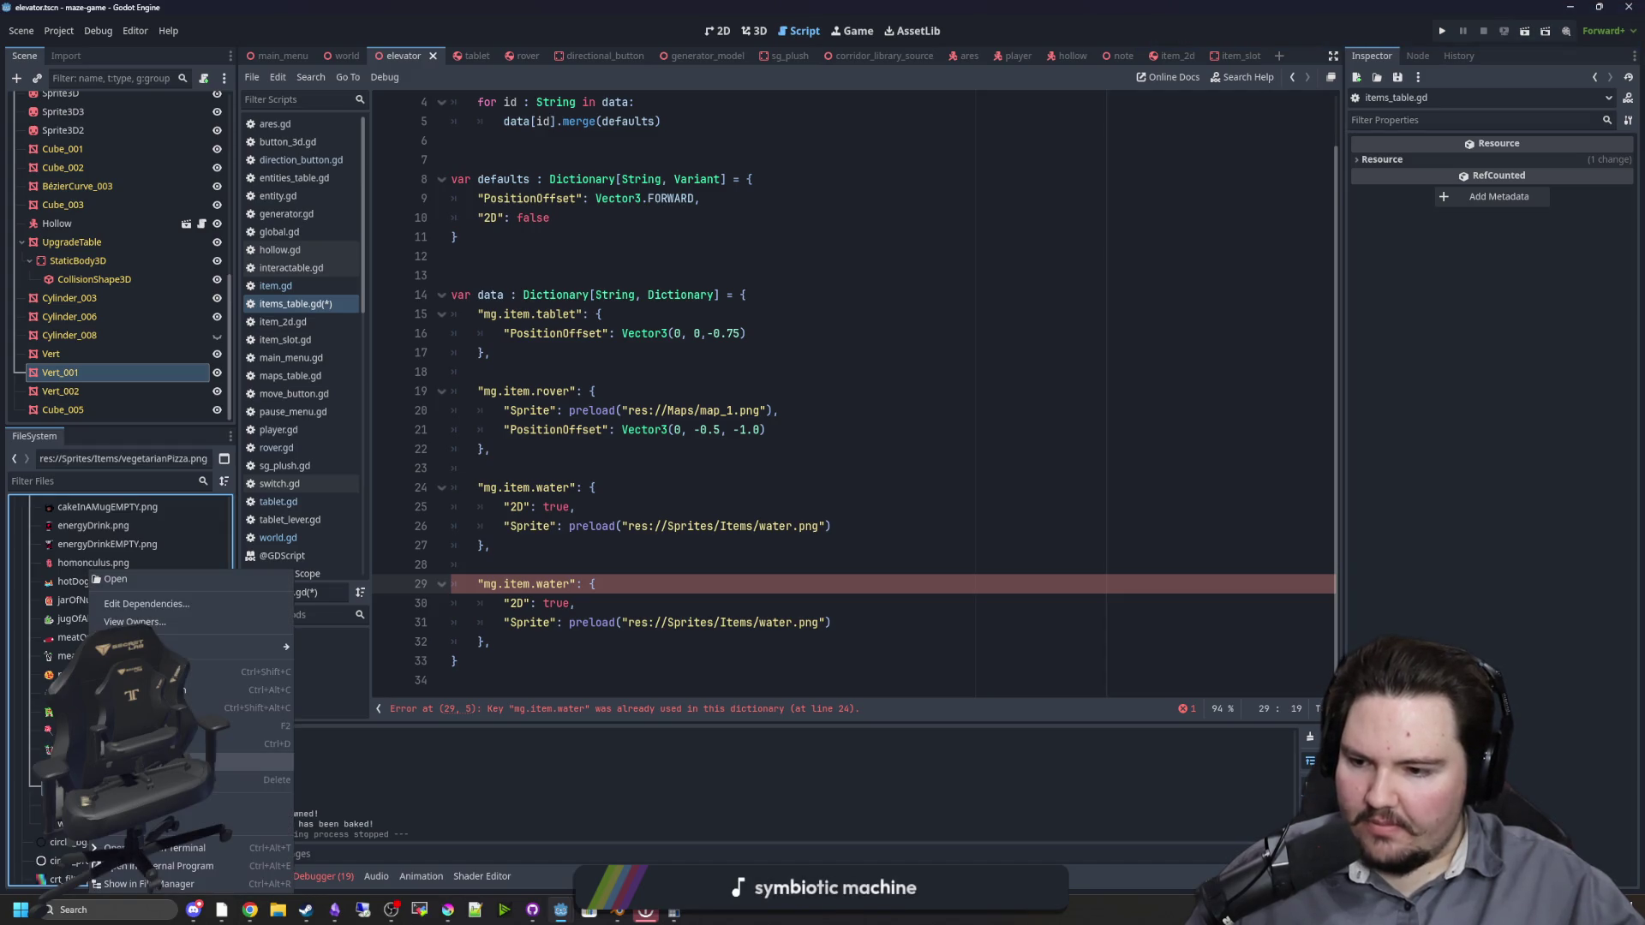
pyautogui.click(302, 695)
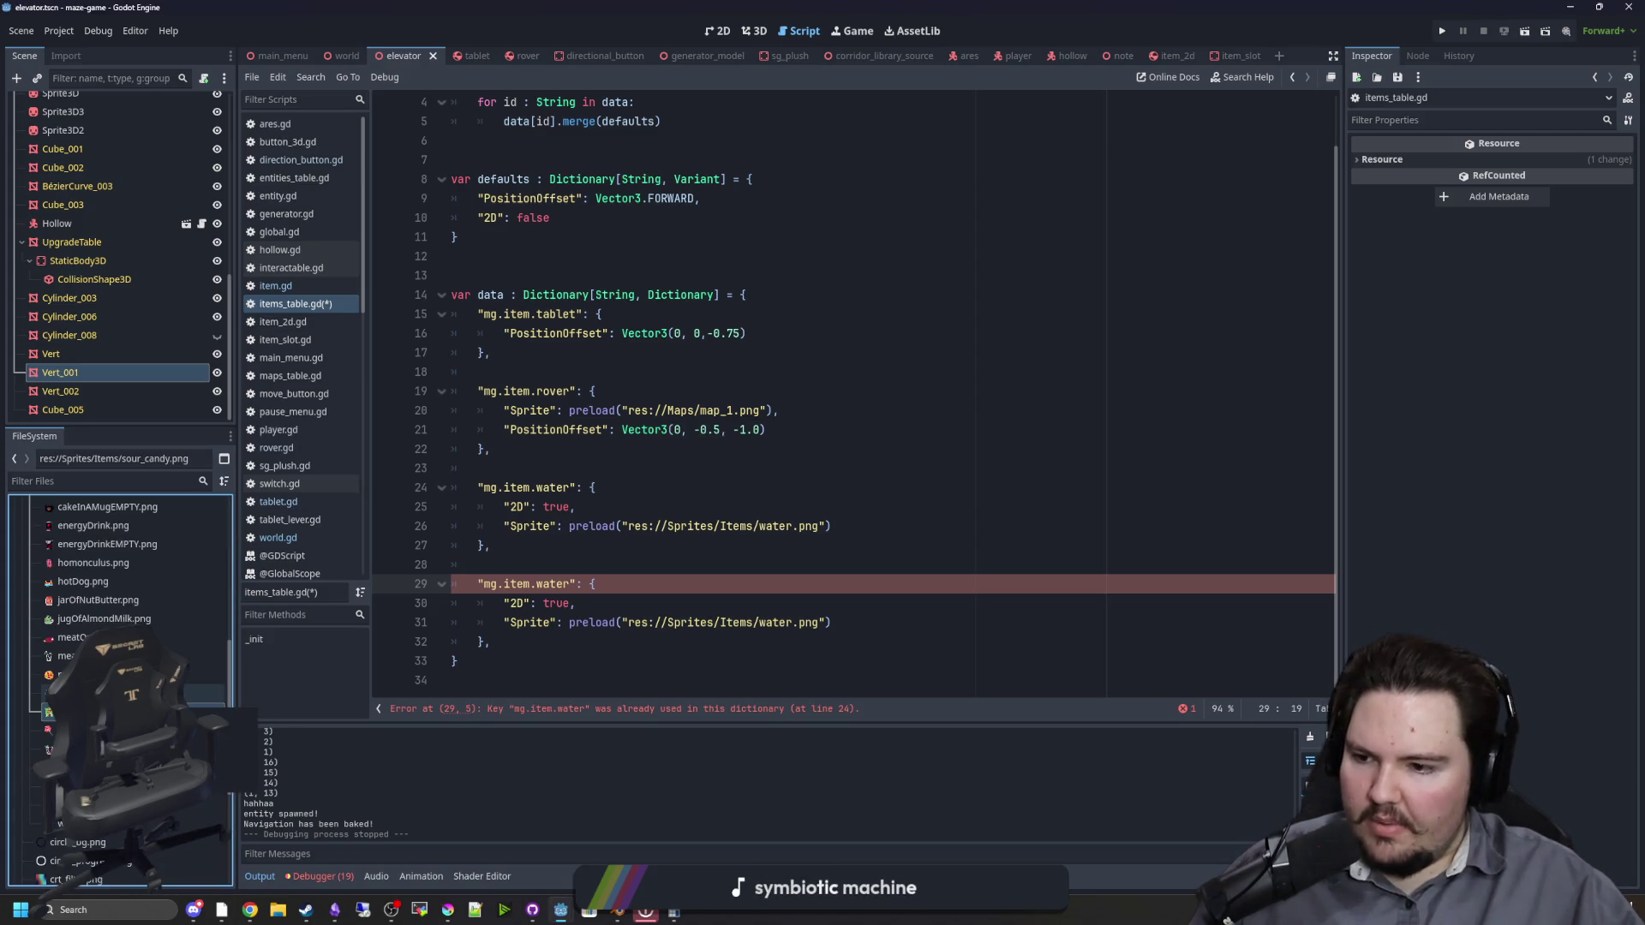
pyautogui.scroll(3, 120, 685)
pyautogui.rightClick(123, 622)
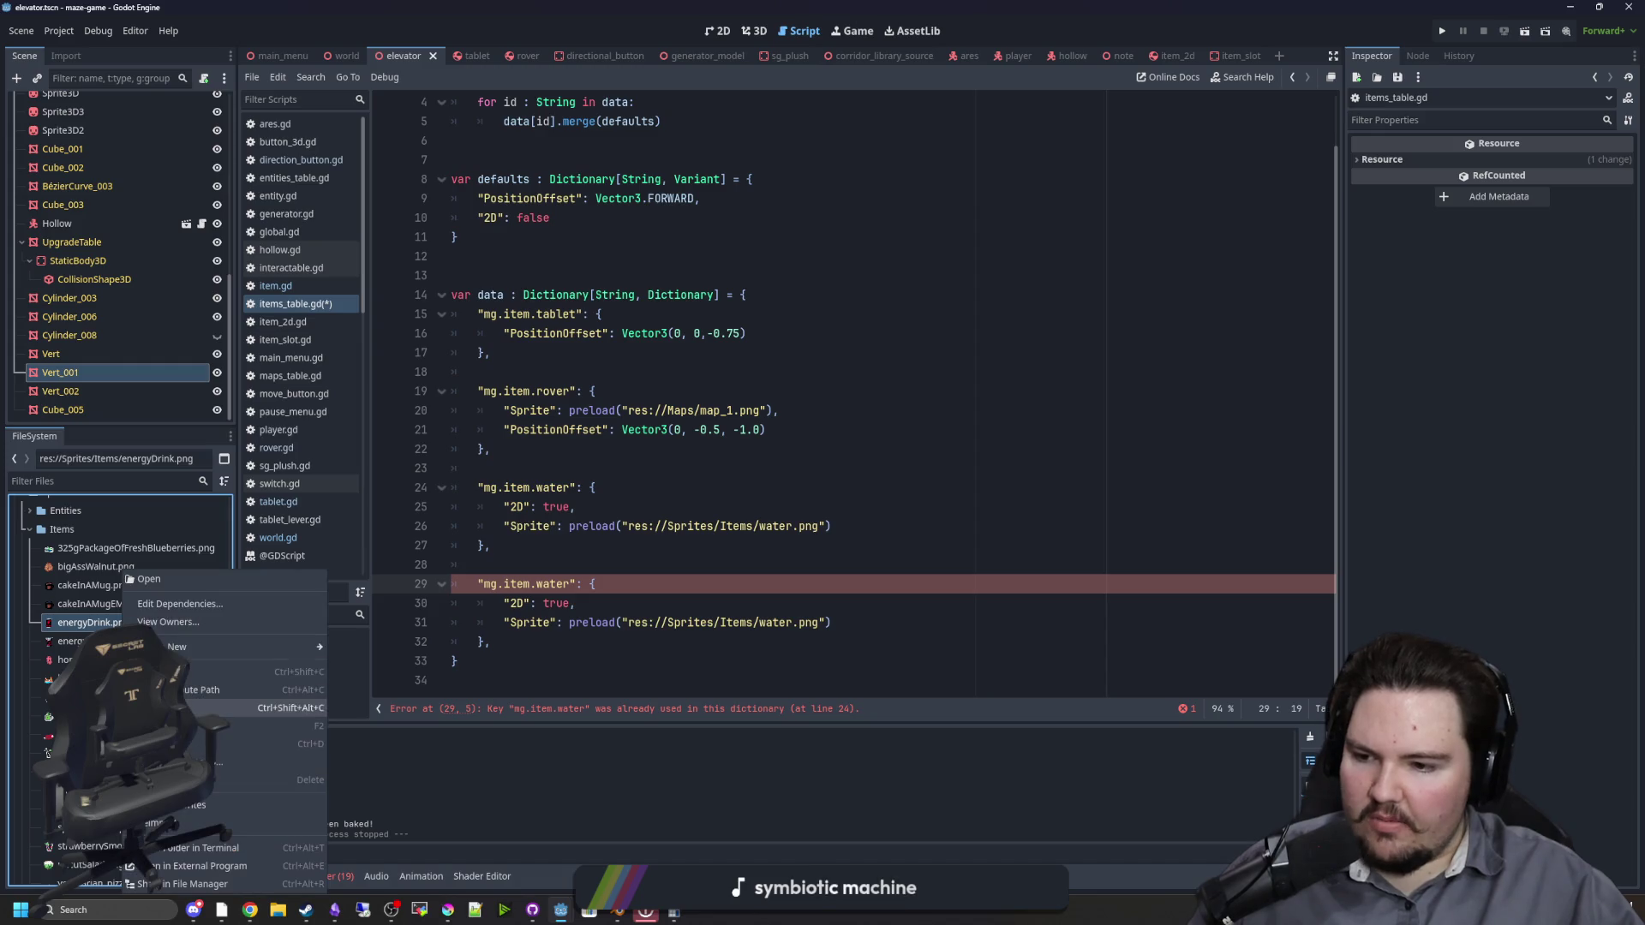
pyautogui.click(214, 726)
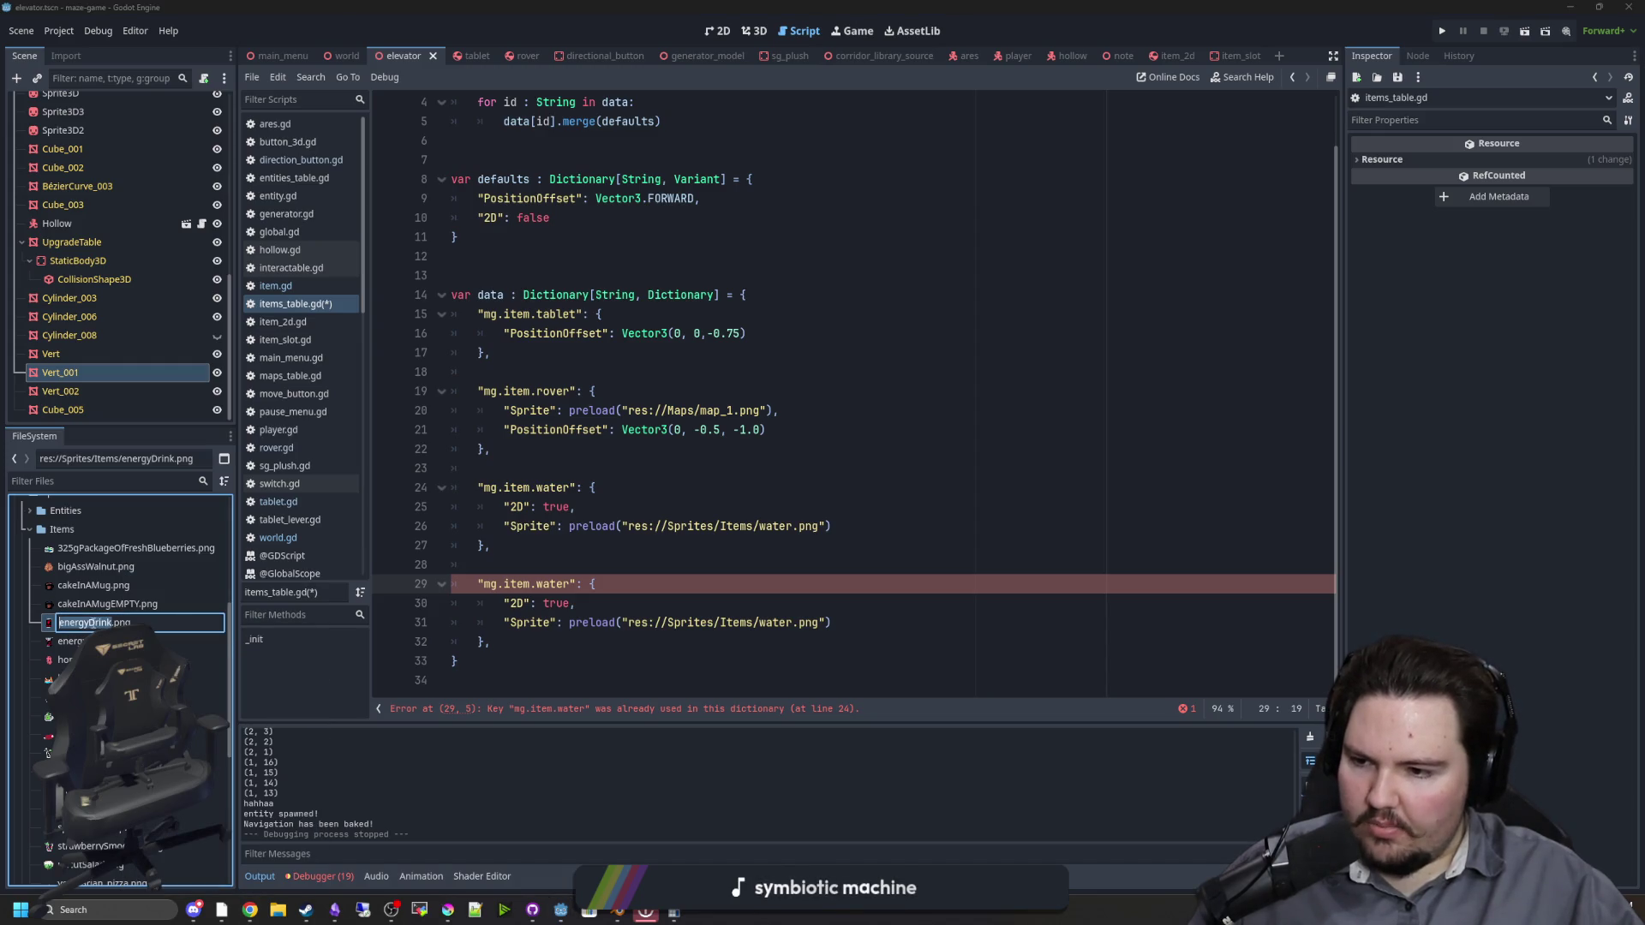
pyautogui.write('energy_drink')
pyautogui.press('Return')
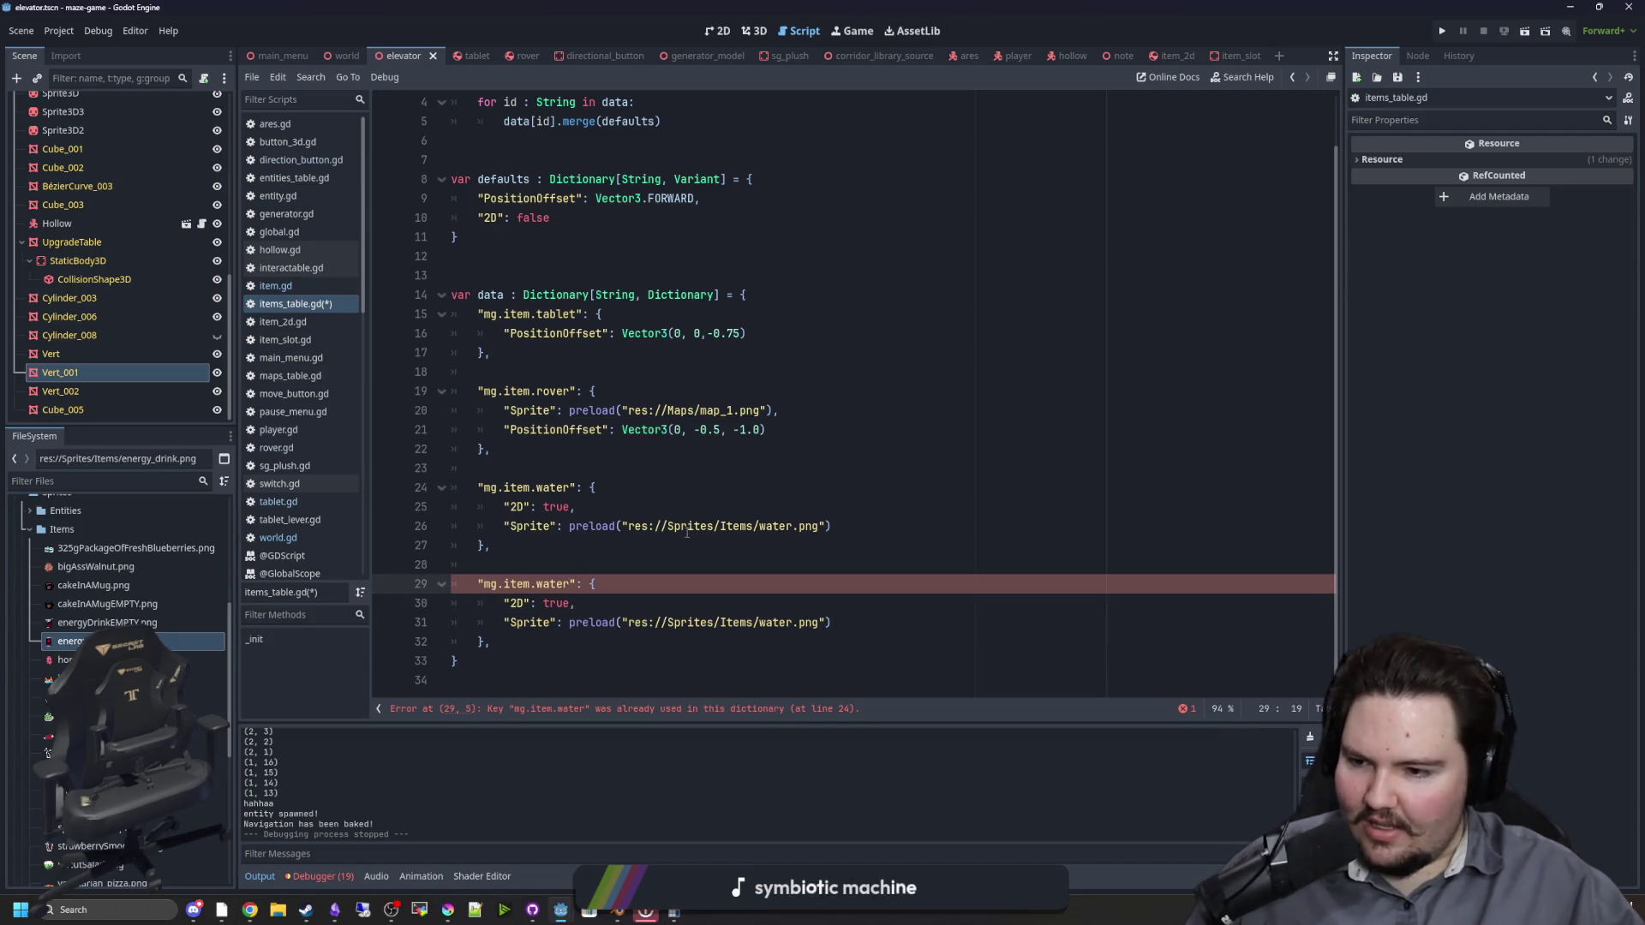
# Step: Change the copied items_table.gd entry to energy_drink preloading energy_drink.png, and save
pyautogui.press('BackSpace')
pyautogui.press('BackSpace')
pyautogui.press('BackSpace')
pyautogui.write('ene')
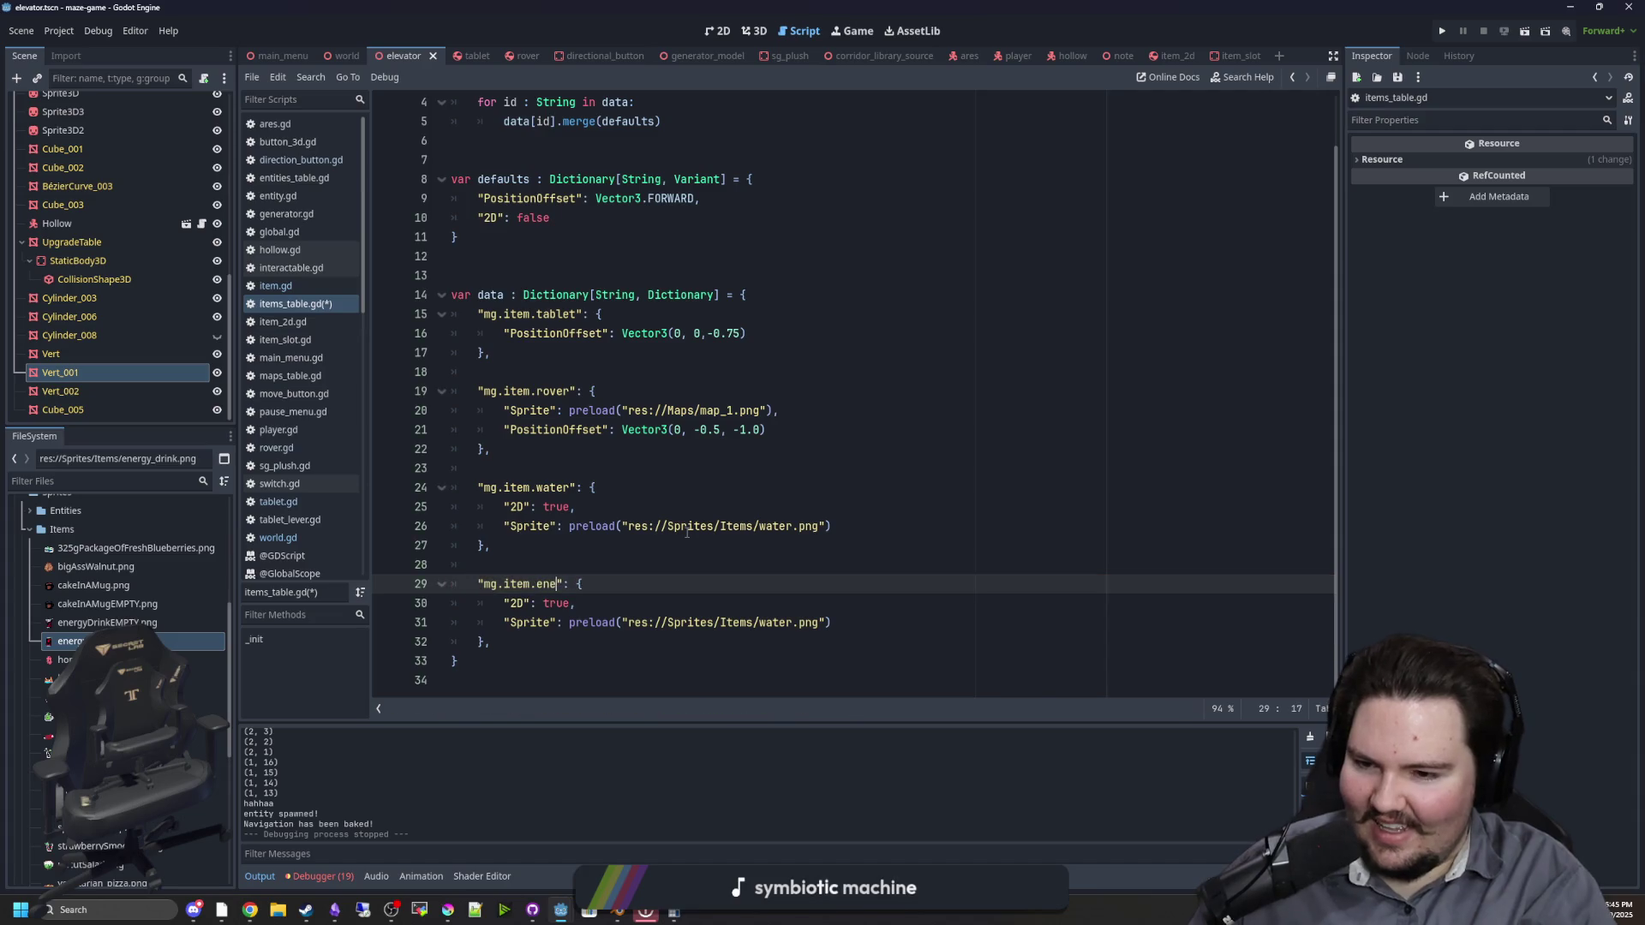
pyautogui.write('rgy_drink')
pyautogui.press('Up')
pyautogui.press('Up')
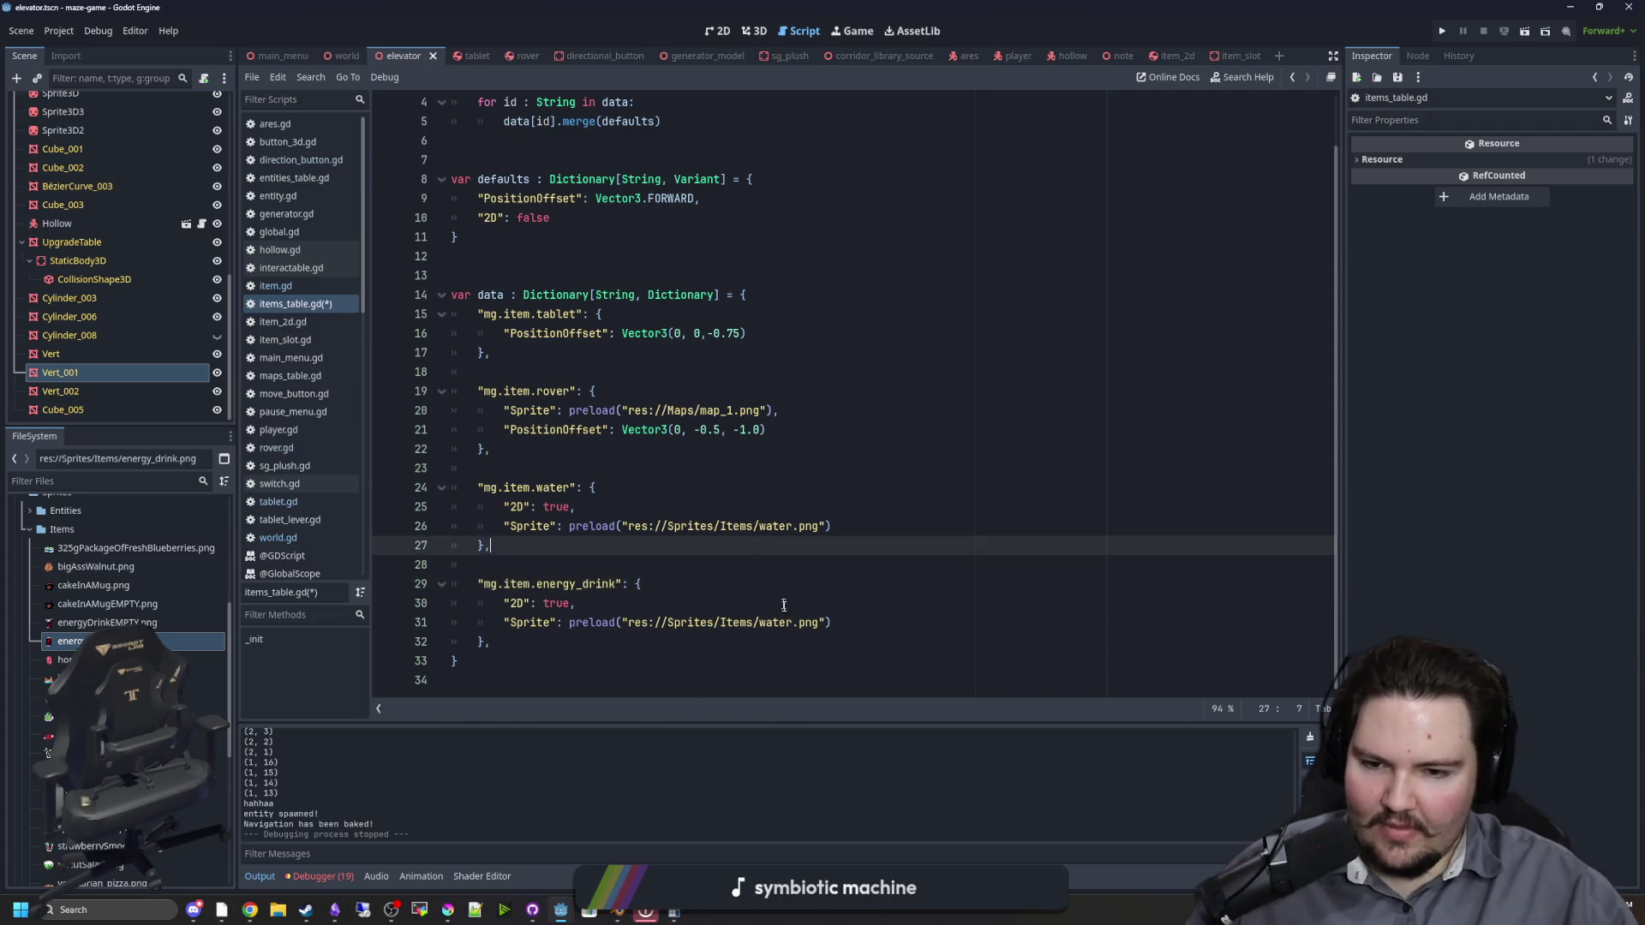
pyautogui.doubleClick(775, 622)
pyautogui.write('energ')
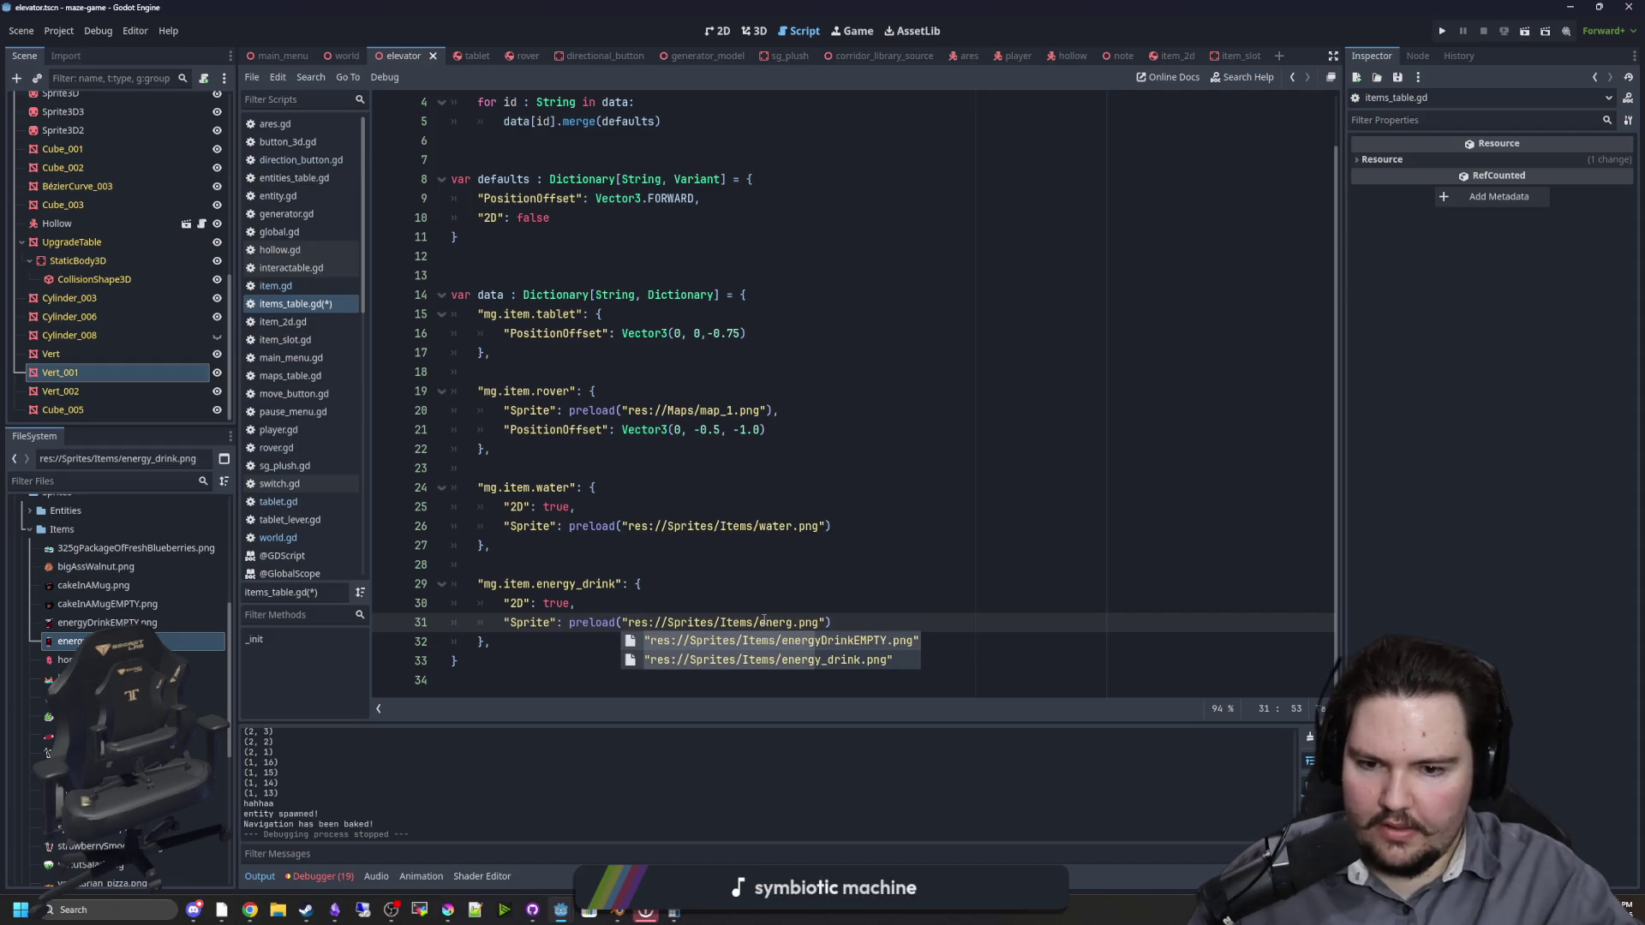
pyautogui.press('Down')
pyautogui.press('Return')
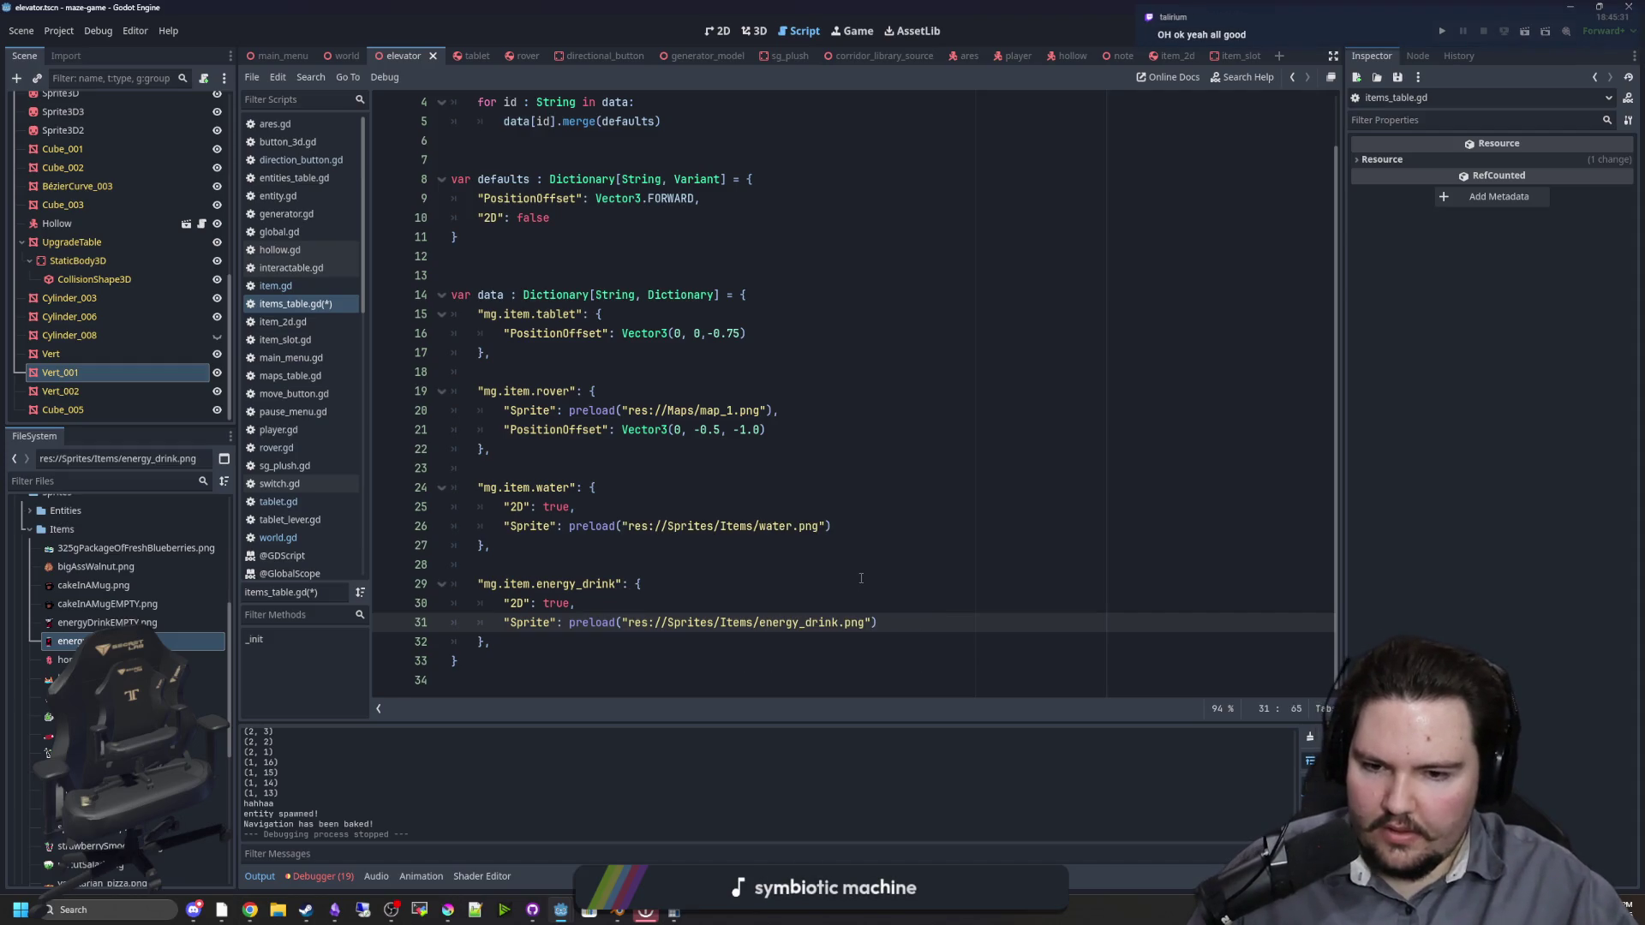
pyautogui.press('Up')
pyautogui.press('Up')
pyautogui.press('Up')
pyautogui.press('Up')
pyautogui.hotkey('ctrl', 's')
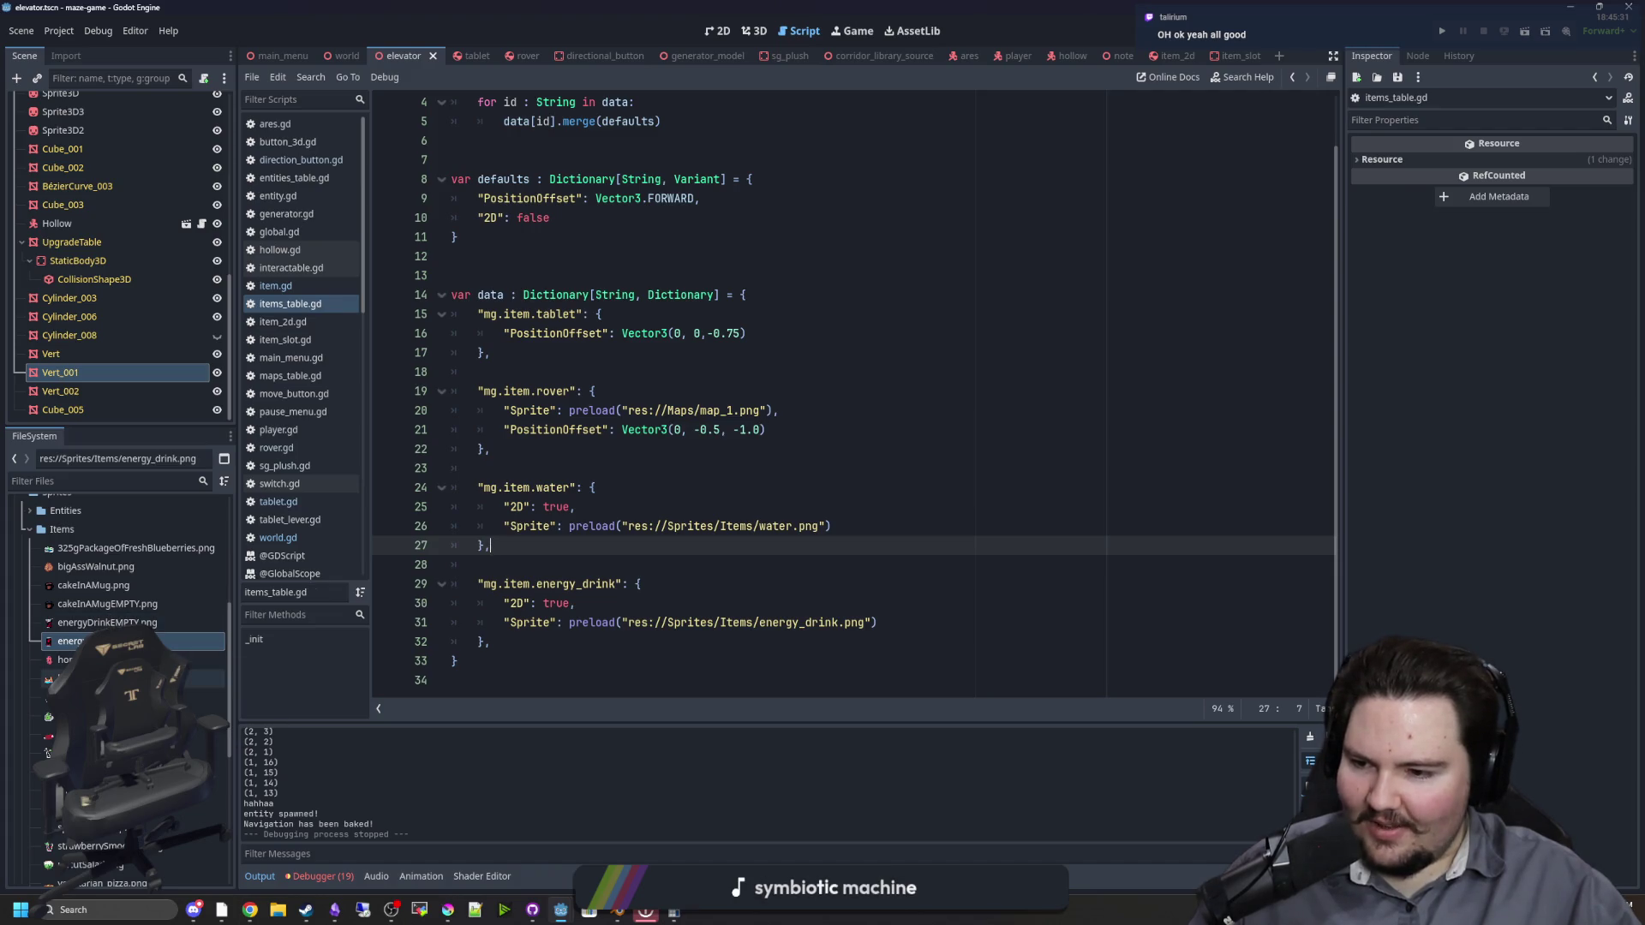
# Step: Rename hotDog.png to hot_dog.png and uncutSalad.png to uncut_salad.png
pyautogui.click(146, 679)
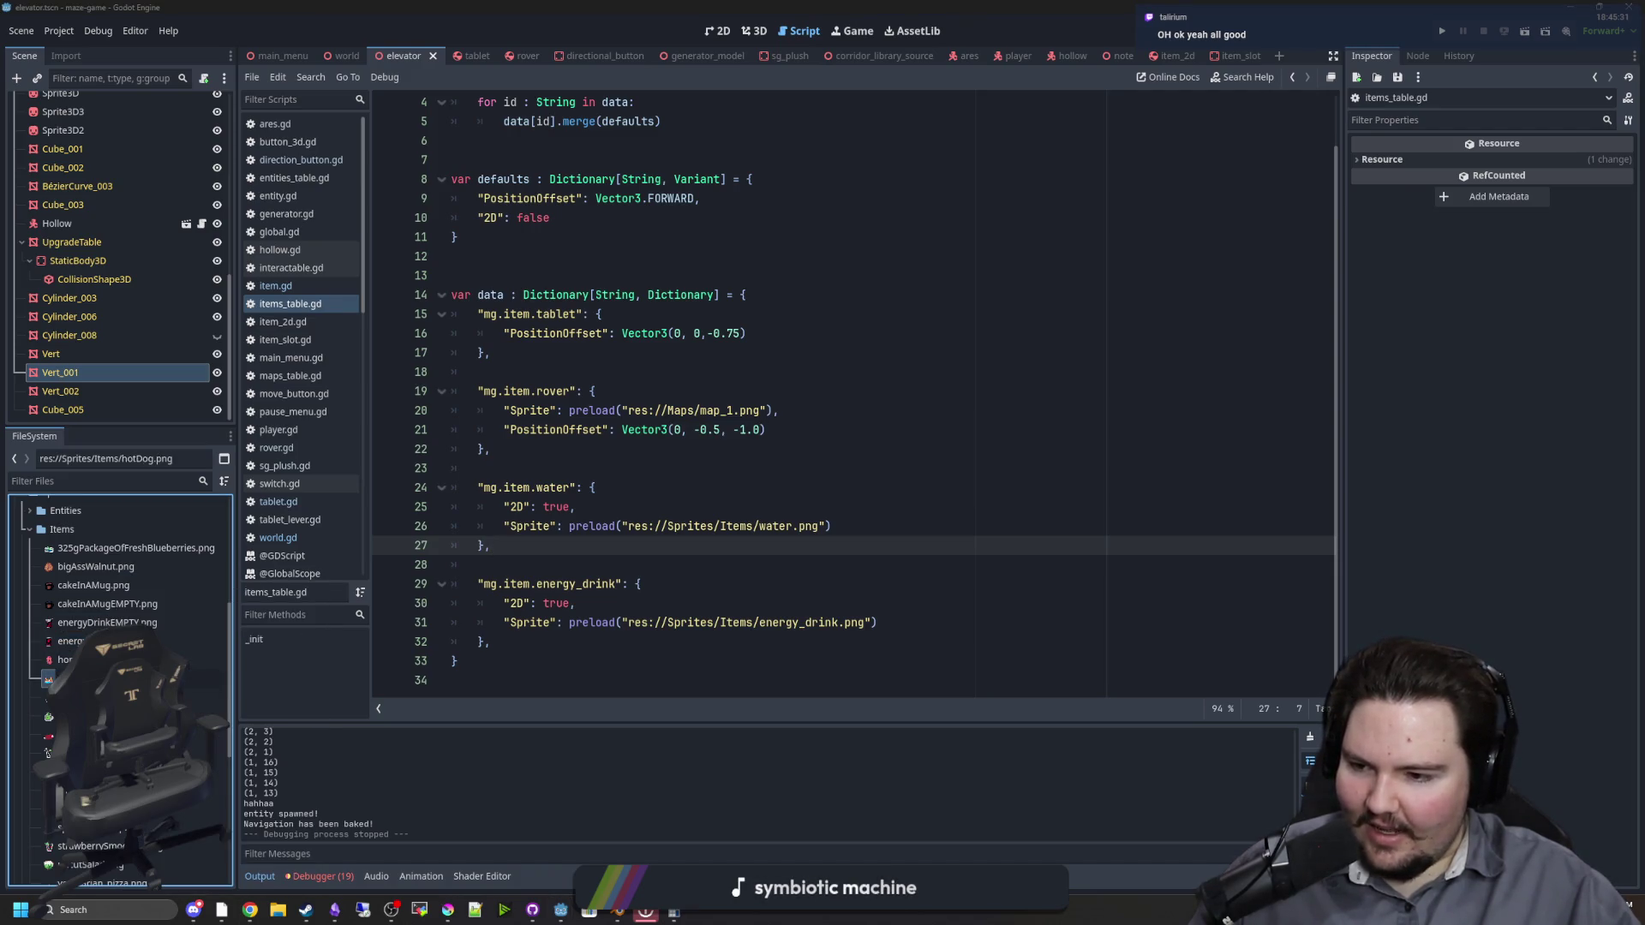
pyautogui.press('F2')
pyautogui.write('hot_dog')
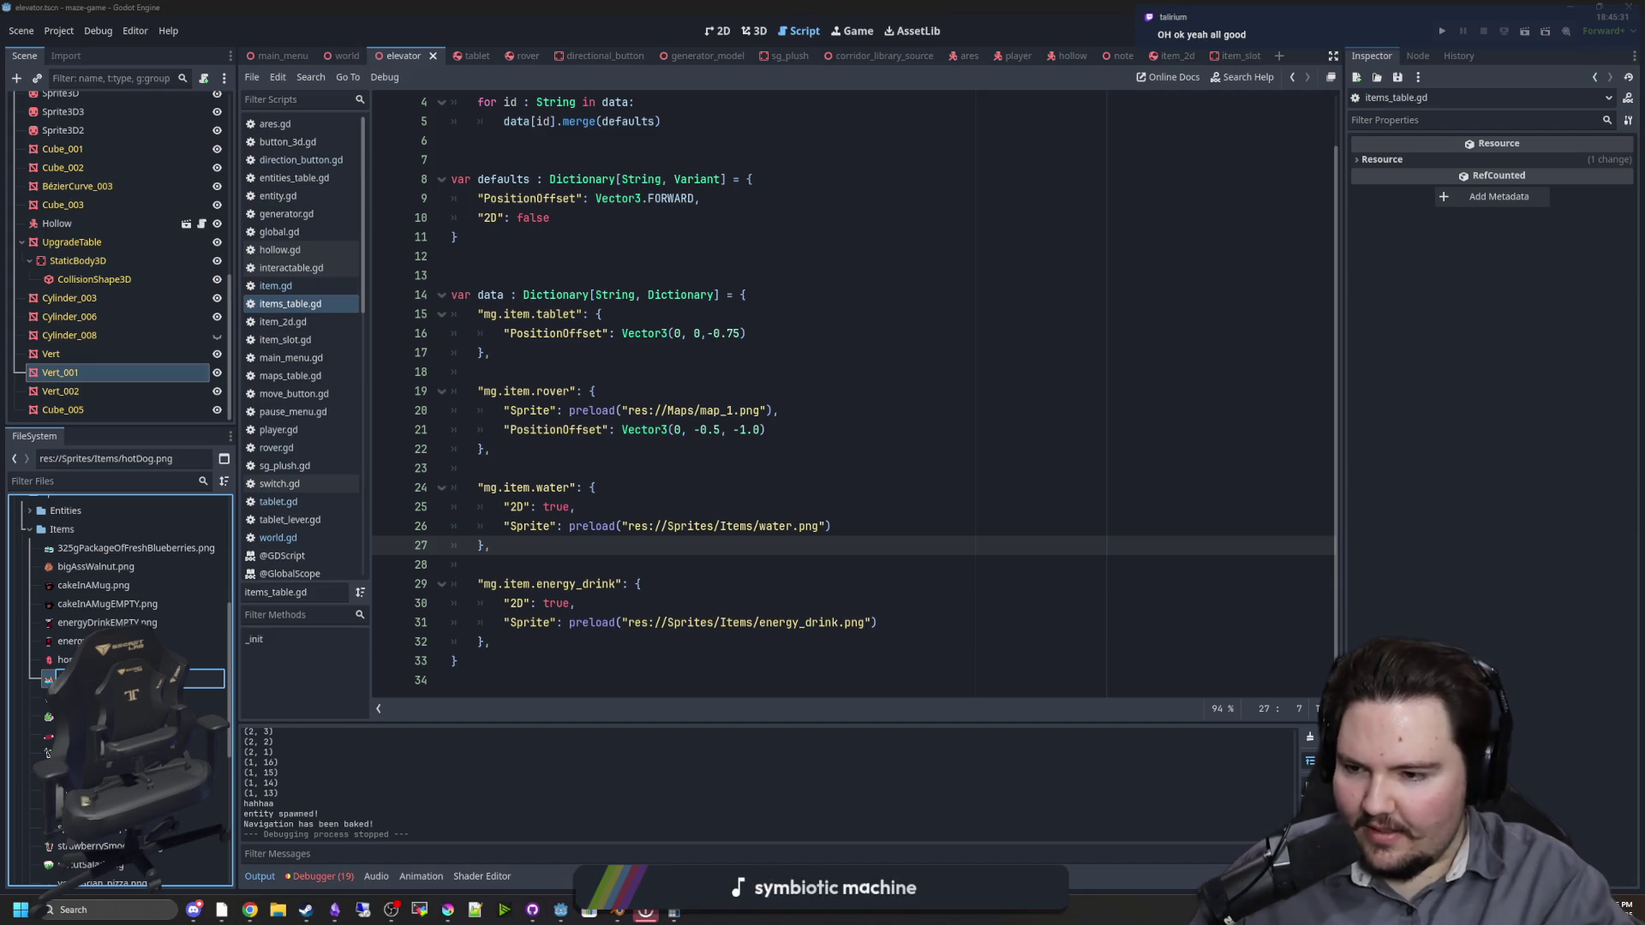
pyautogui.press('Return')
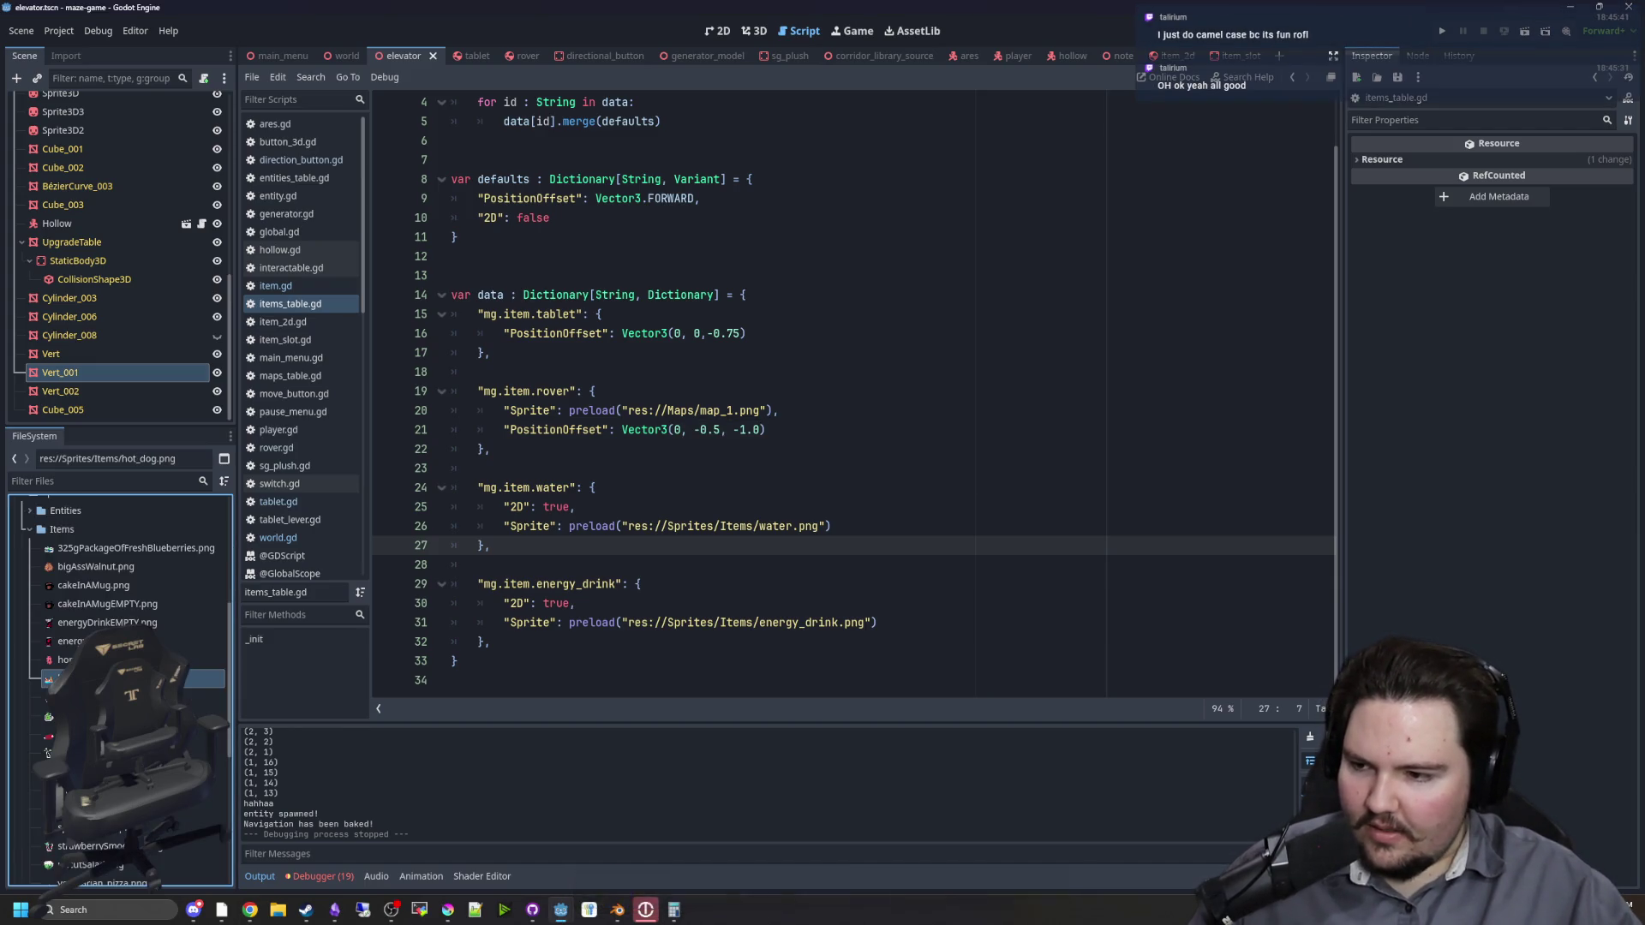
pyautogui.scroll(-5, 47, 752)
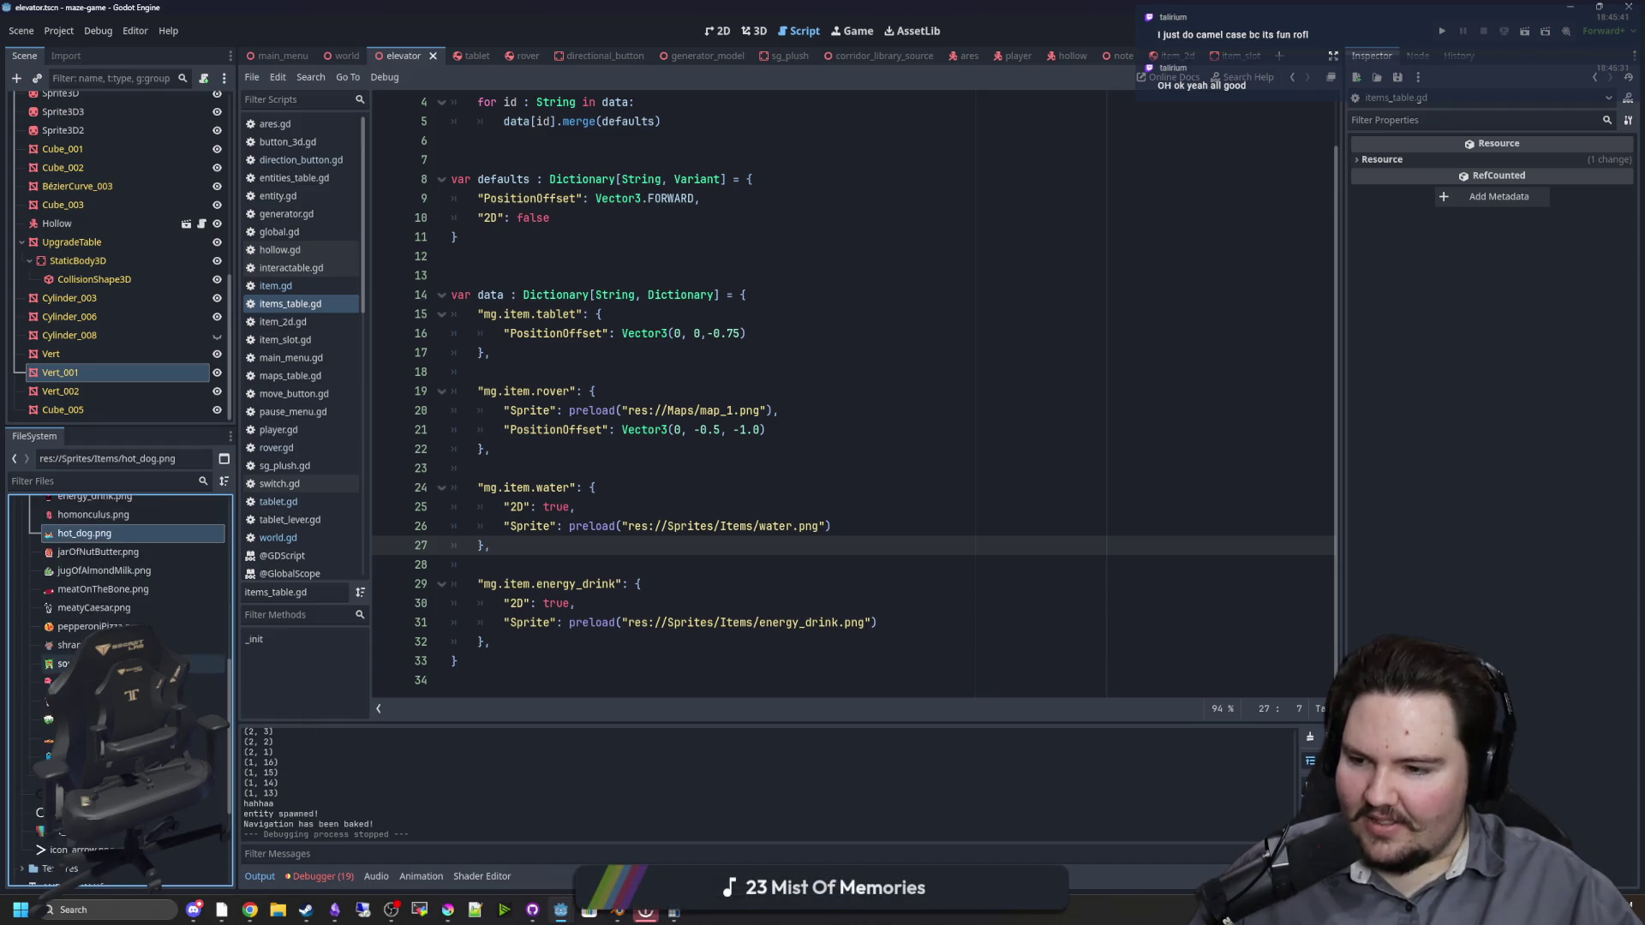
pyautogui.click(77, 671)
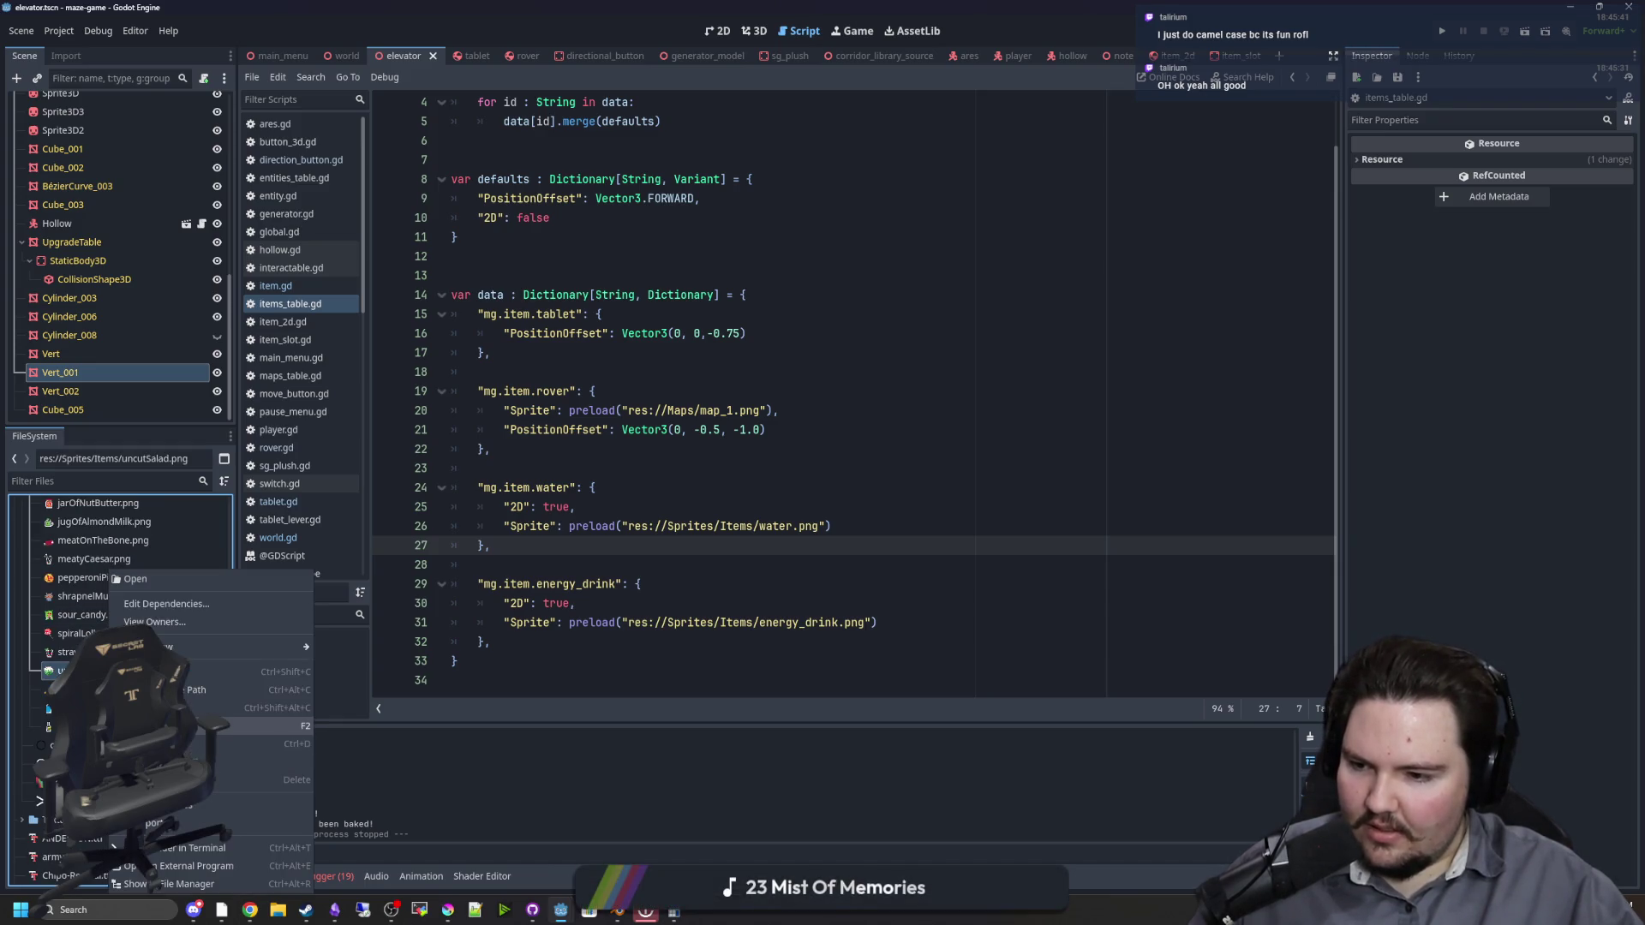
pyautogui.press('F2')
pyautogui.write('uncut_salad')
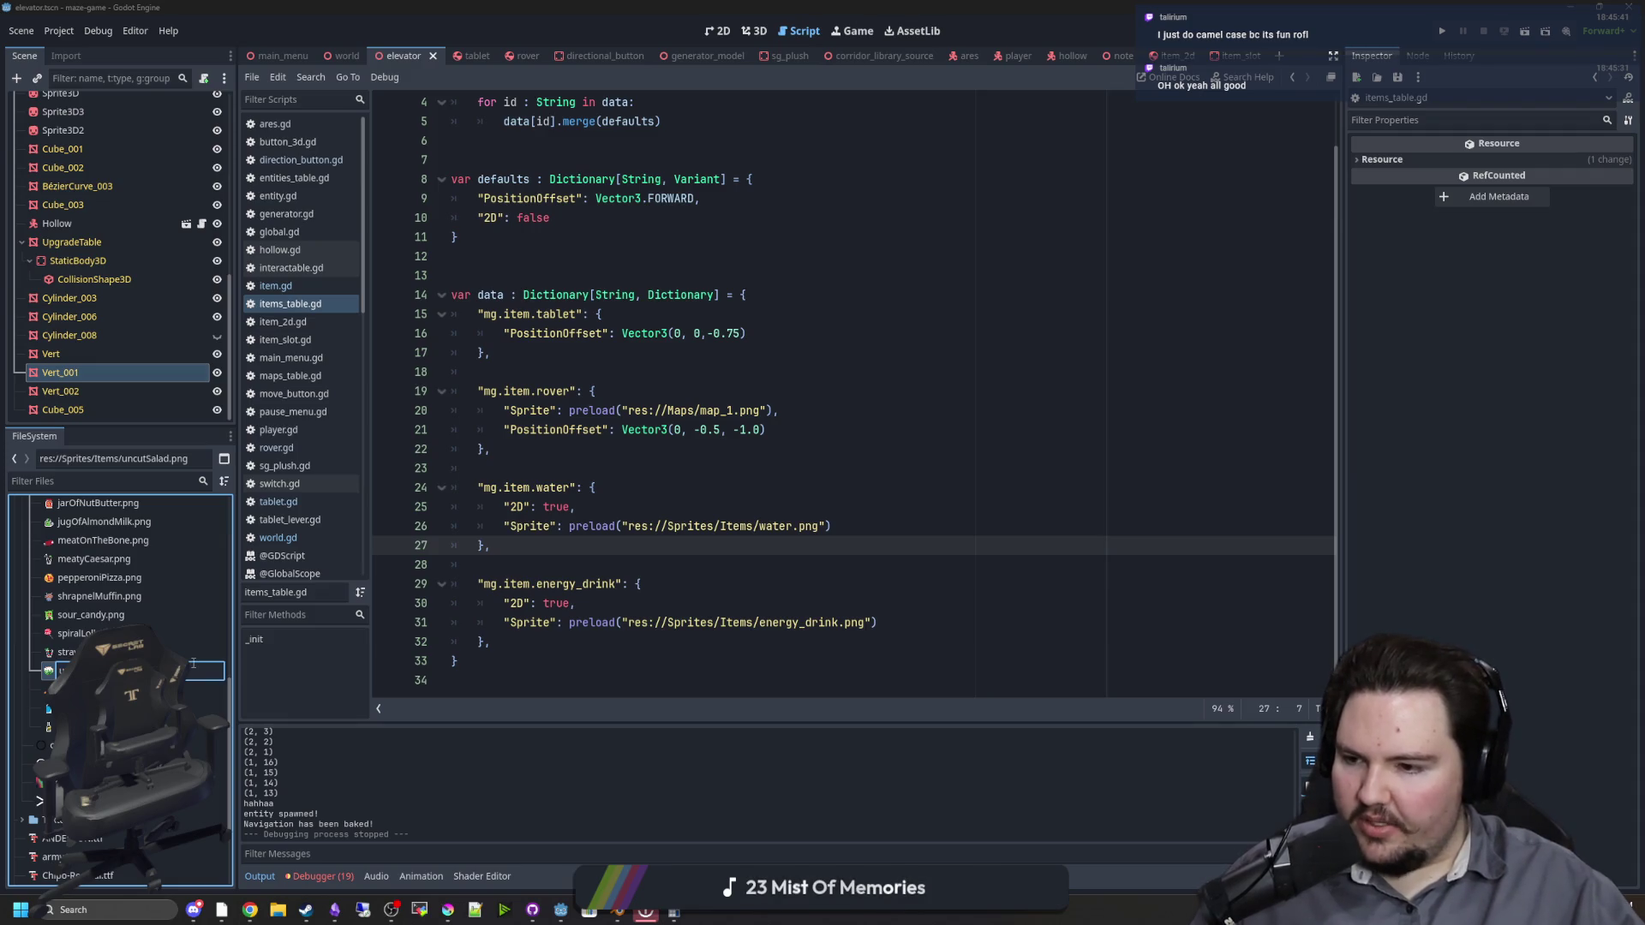
pyautogui.press('Return')
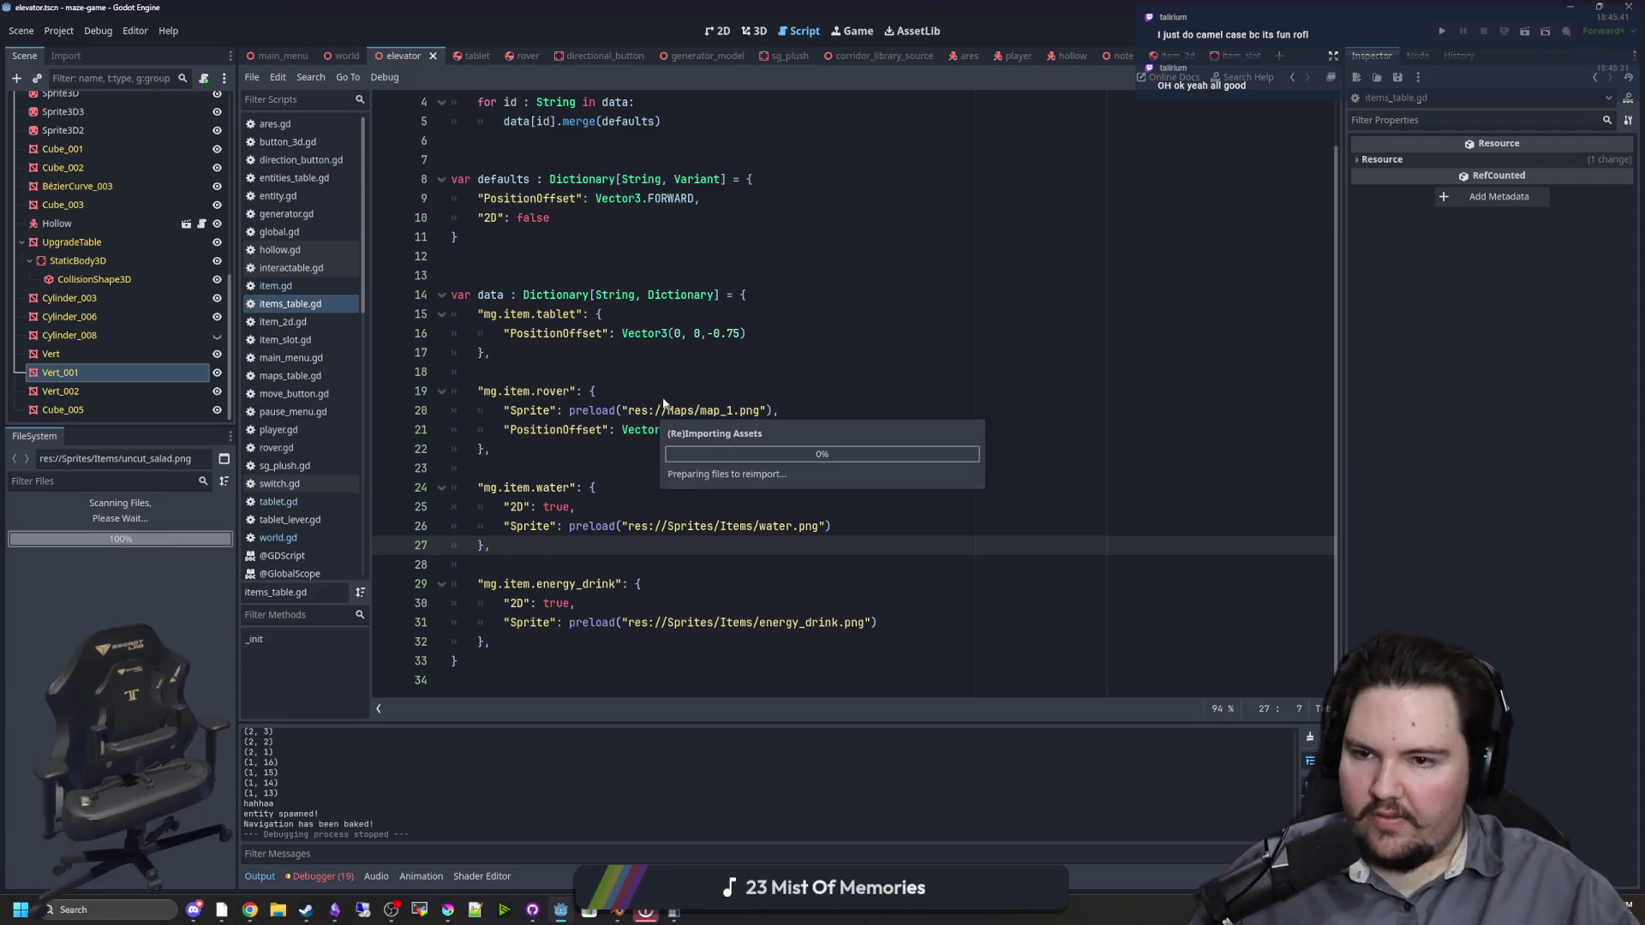
# Step: Look over the variable declarations in entity.gd, then return to items_table.gd
pyautogui.scroll(1, 630, 256)
pyautogui.click(296, 196)
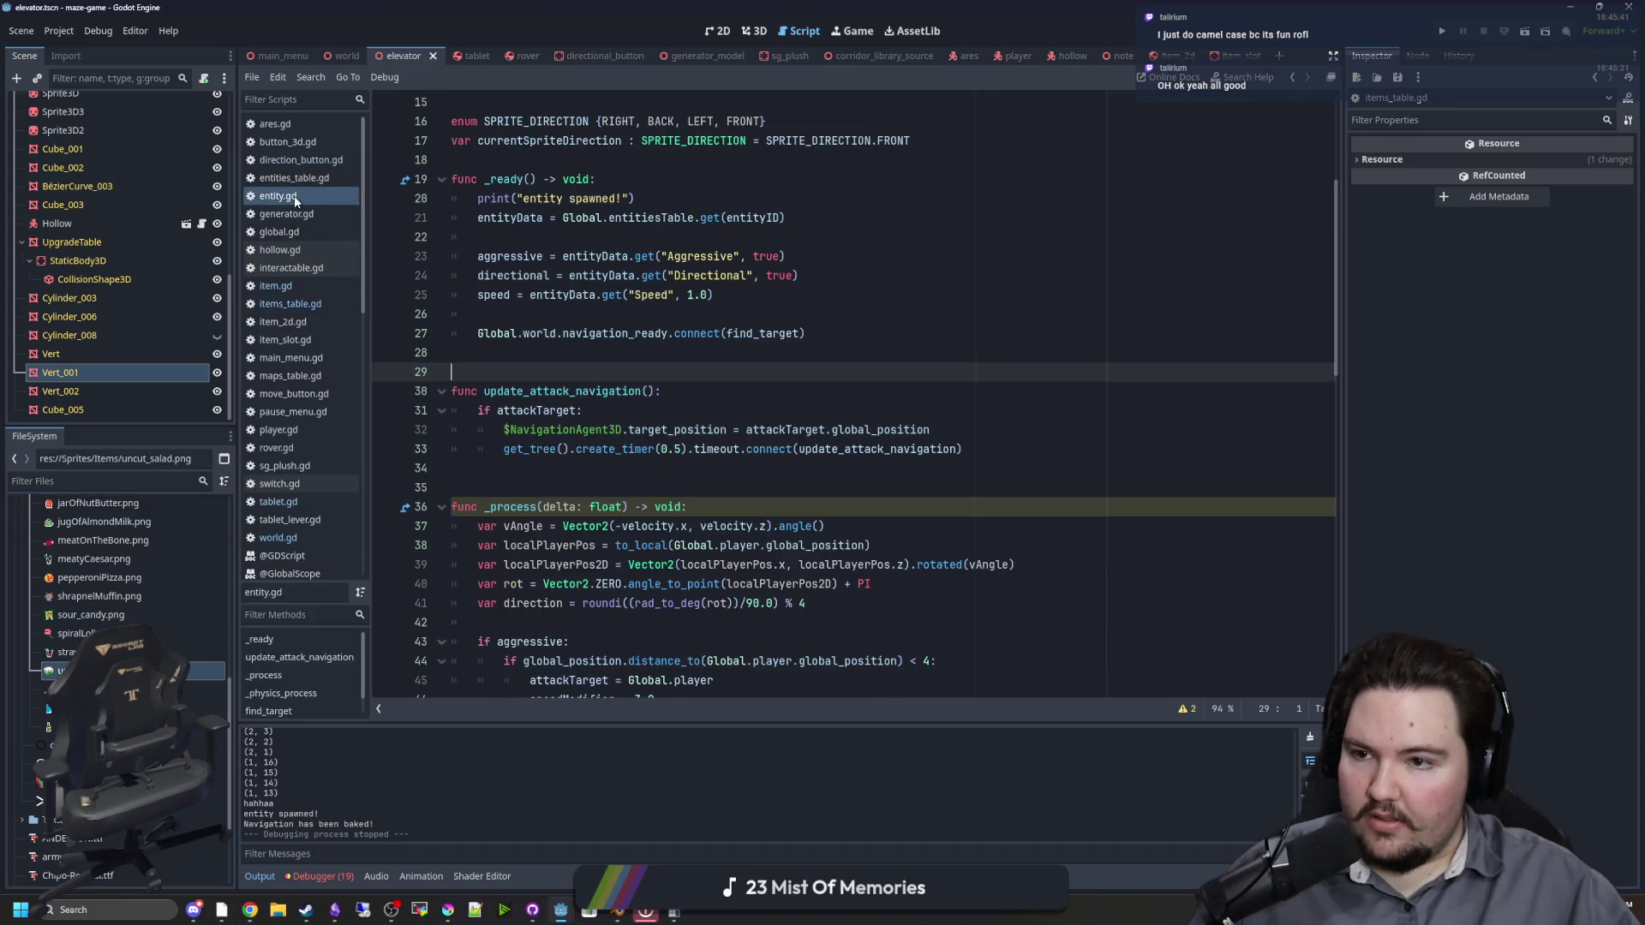
pyautogui.scroll(5, 556, 223)
pyautogui.moveTo(480, 159); pyautogui.dragTo(587, 217)
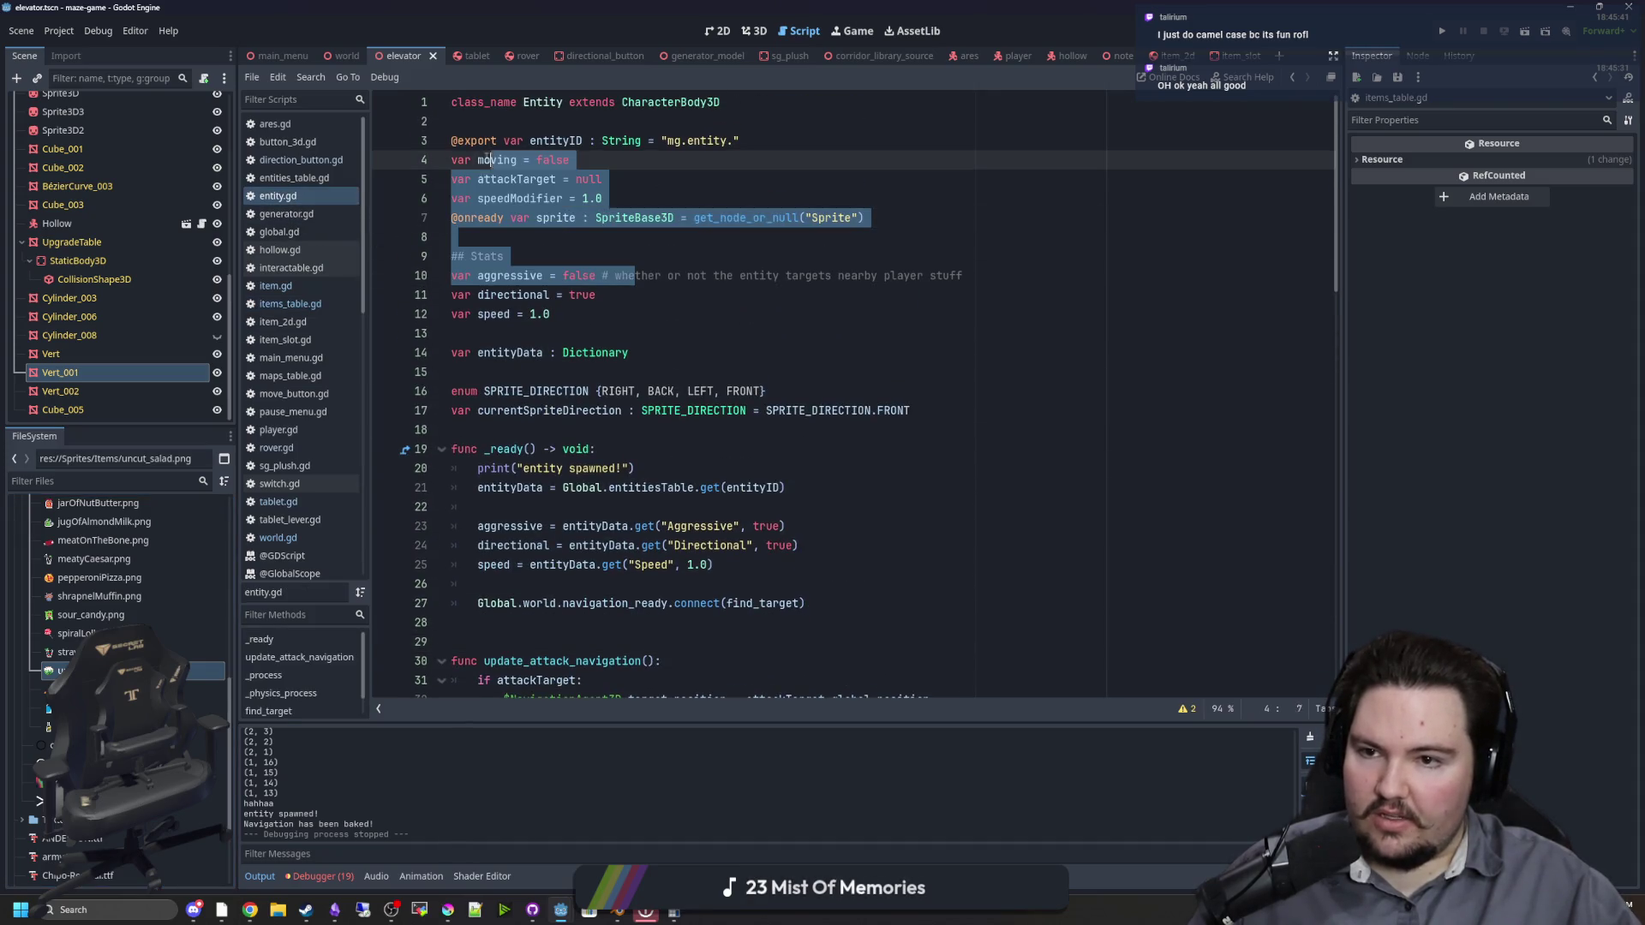
pyautogui.click(587, 218)
pyautogui.moveTo(552, 315)
pyautogui.mouseDown()
pyautogui.moveTo(479, 257)
pyautogui.moveTo(480, 178)
pyautogui.moveTo(524, 199)
pyautogui.mouseUp()
pyautogui.click(587, 217)
pyautogui.click(495, 182)
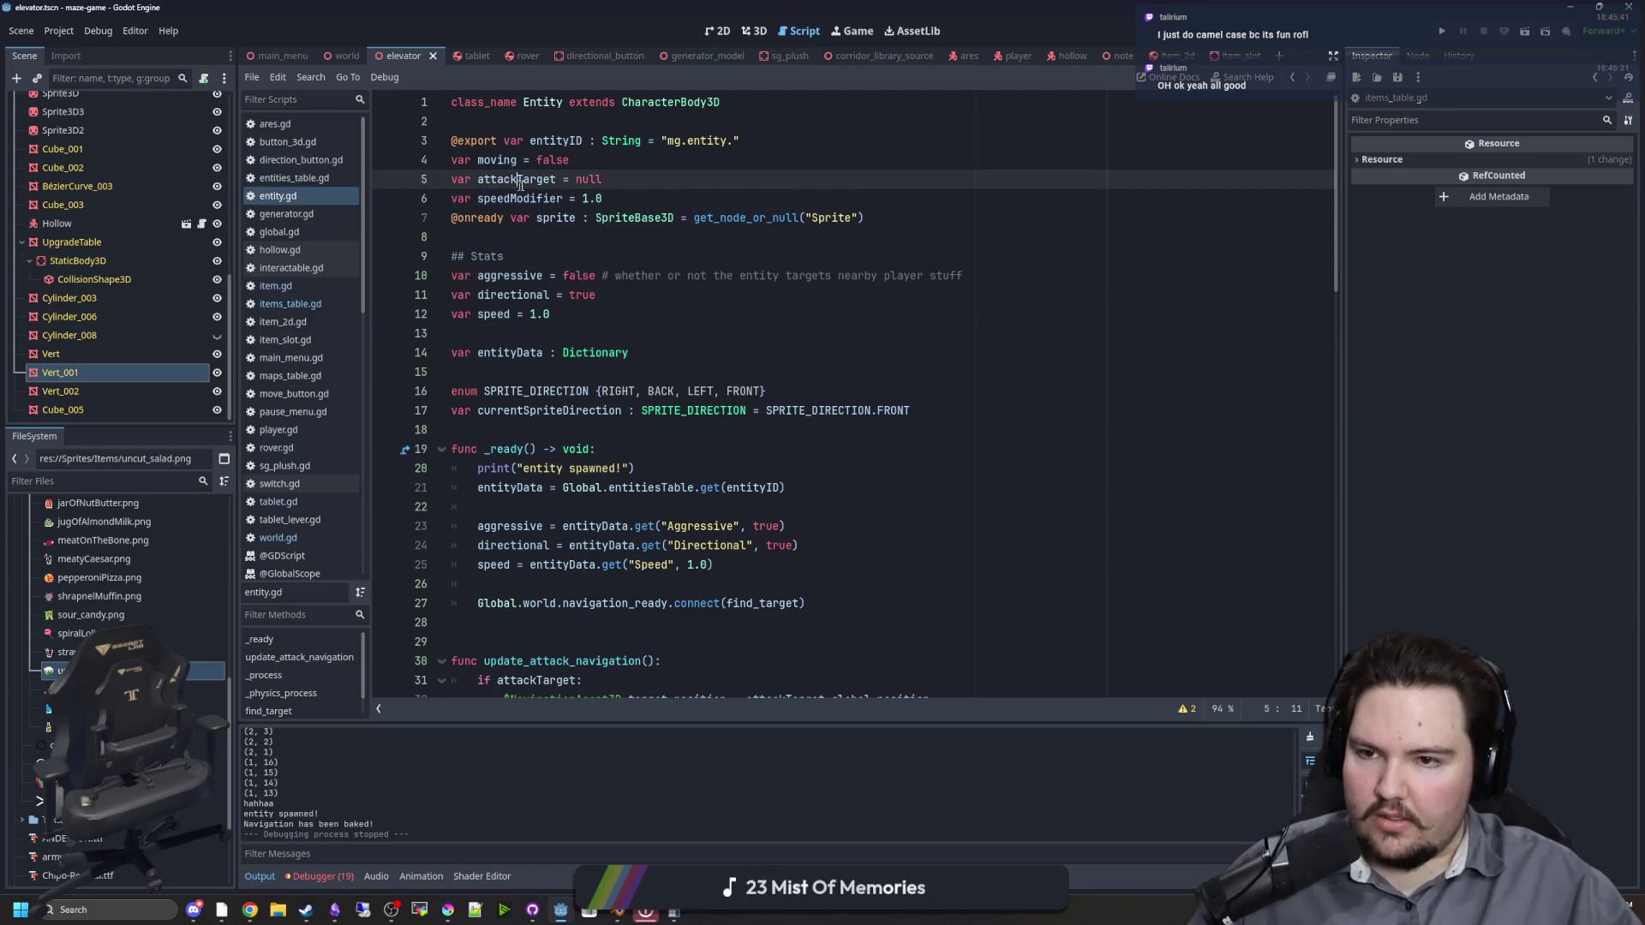
pyautogui.click(325, 304)
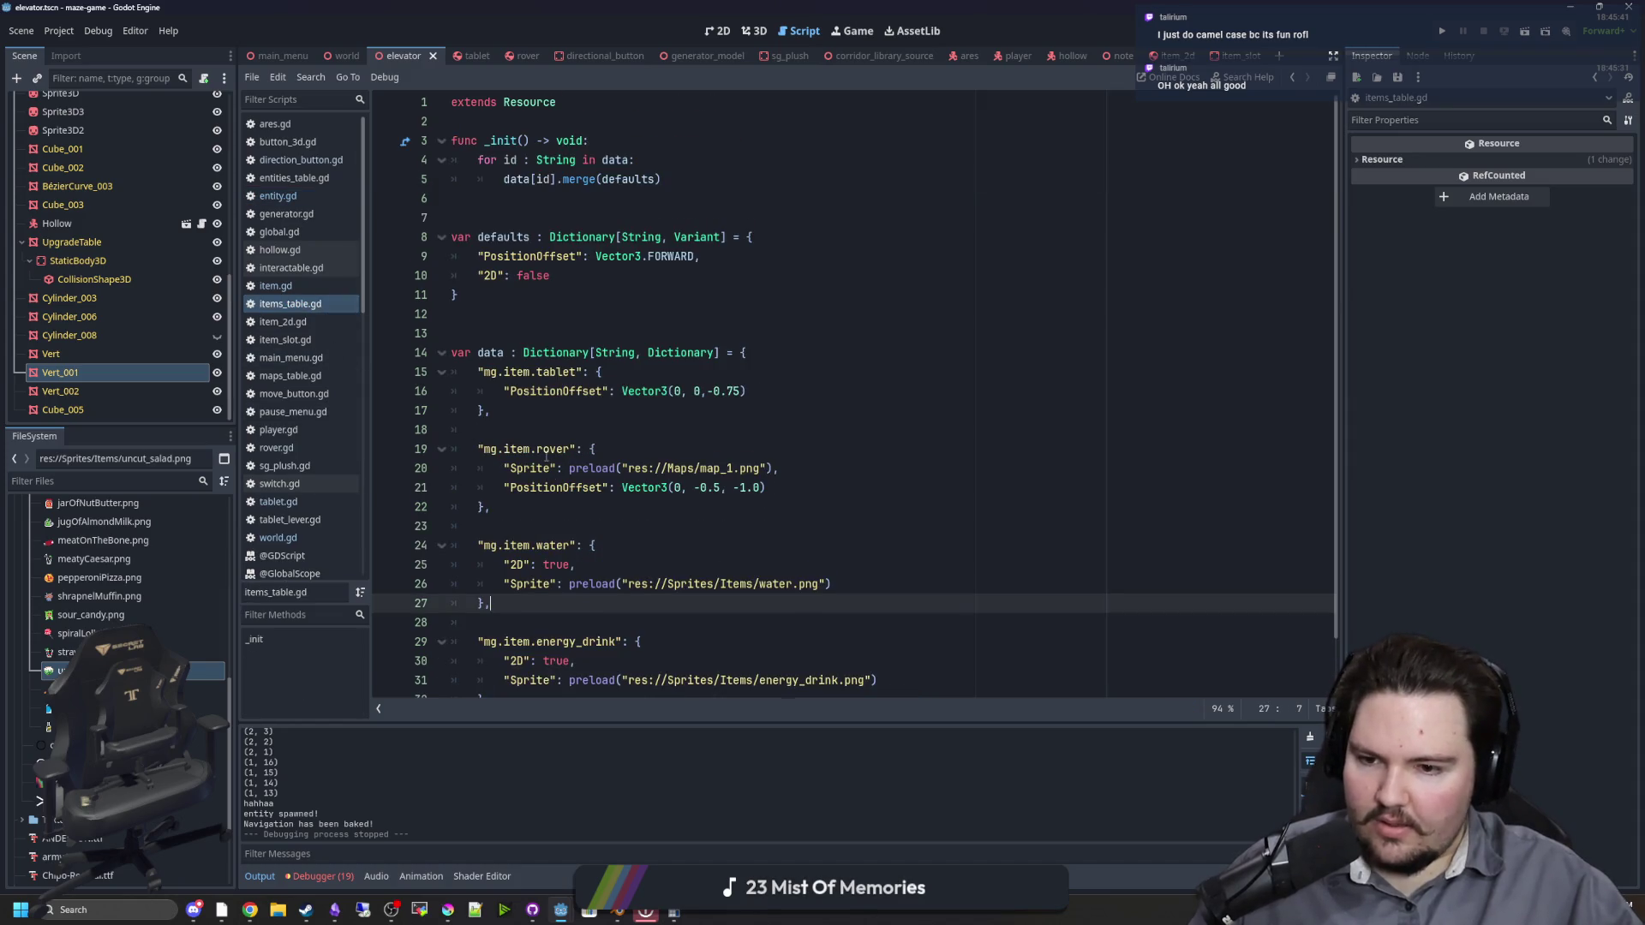
# Step: Rename the strawberry smoothie sprite to strawberry_smoothie
pyautogui.scroll(-1, 546, 456)
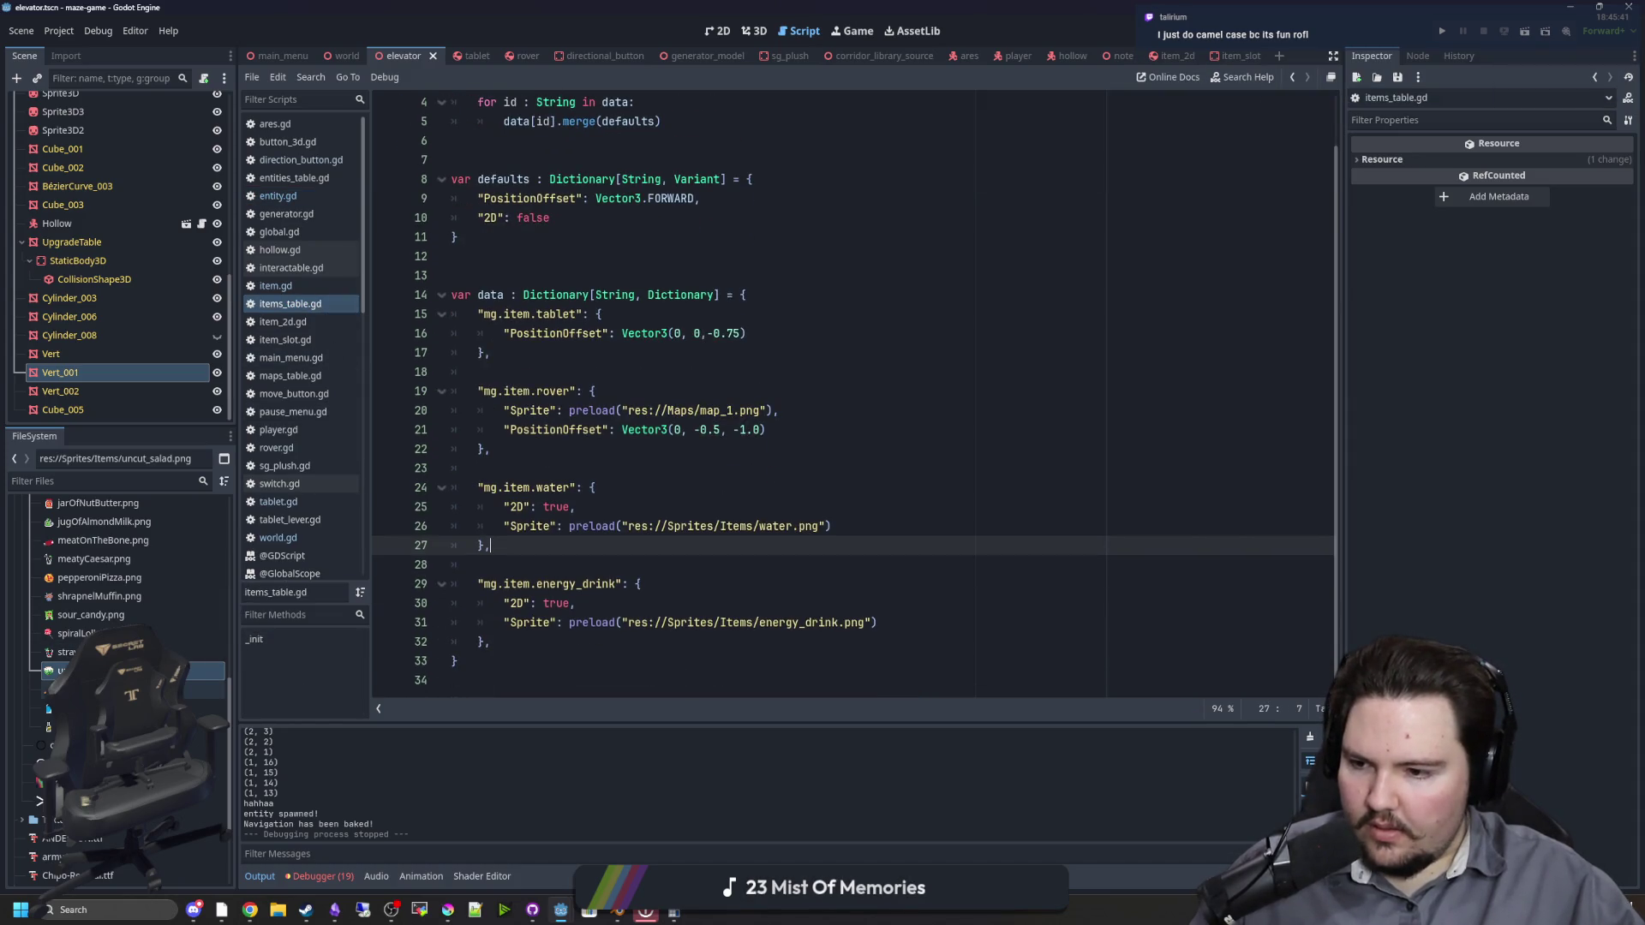
pyautogui.click(77, 652)
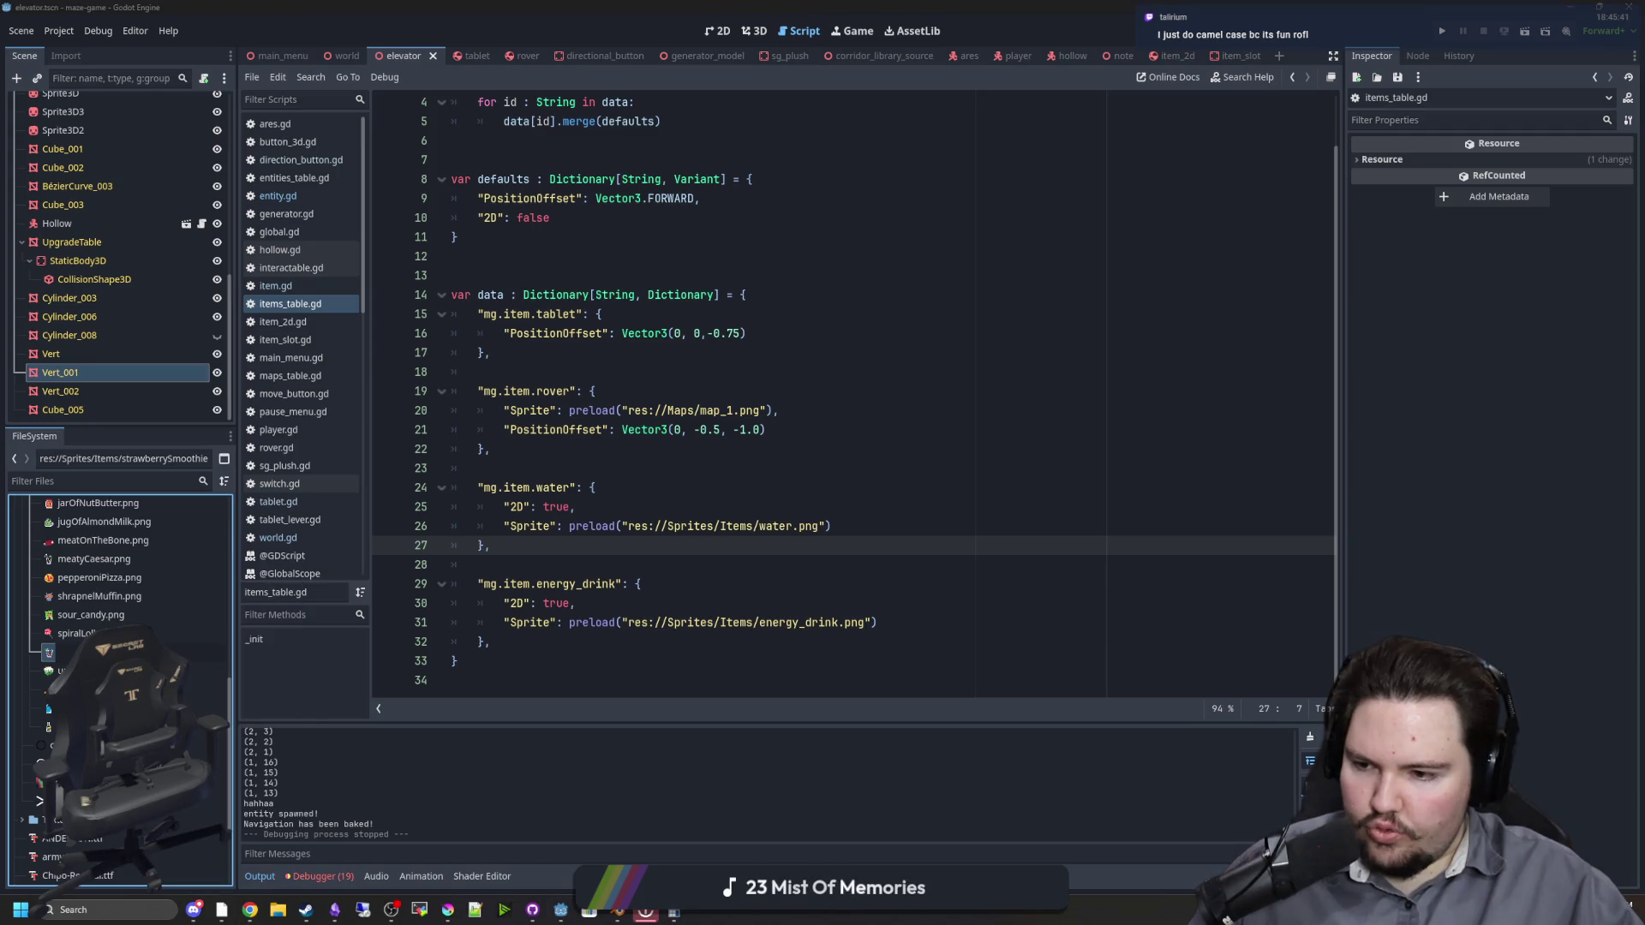
pyautogui.press('F2')
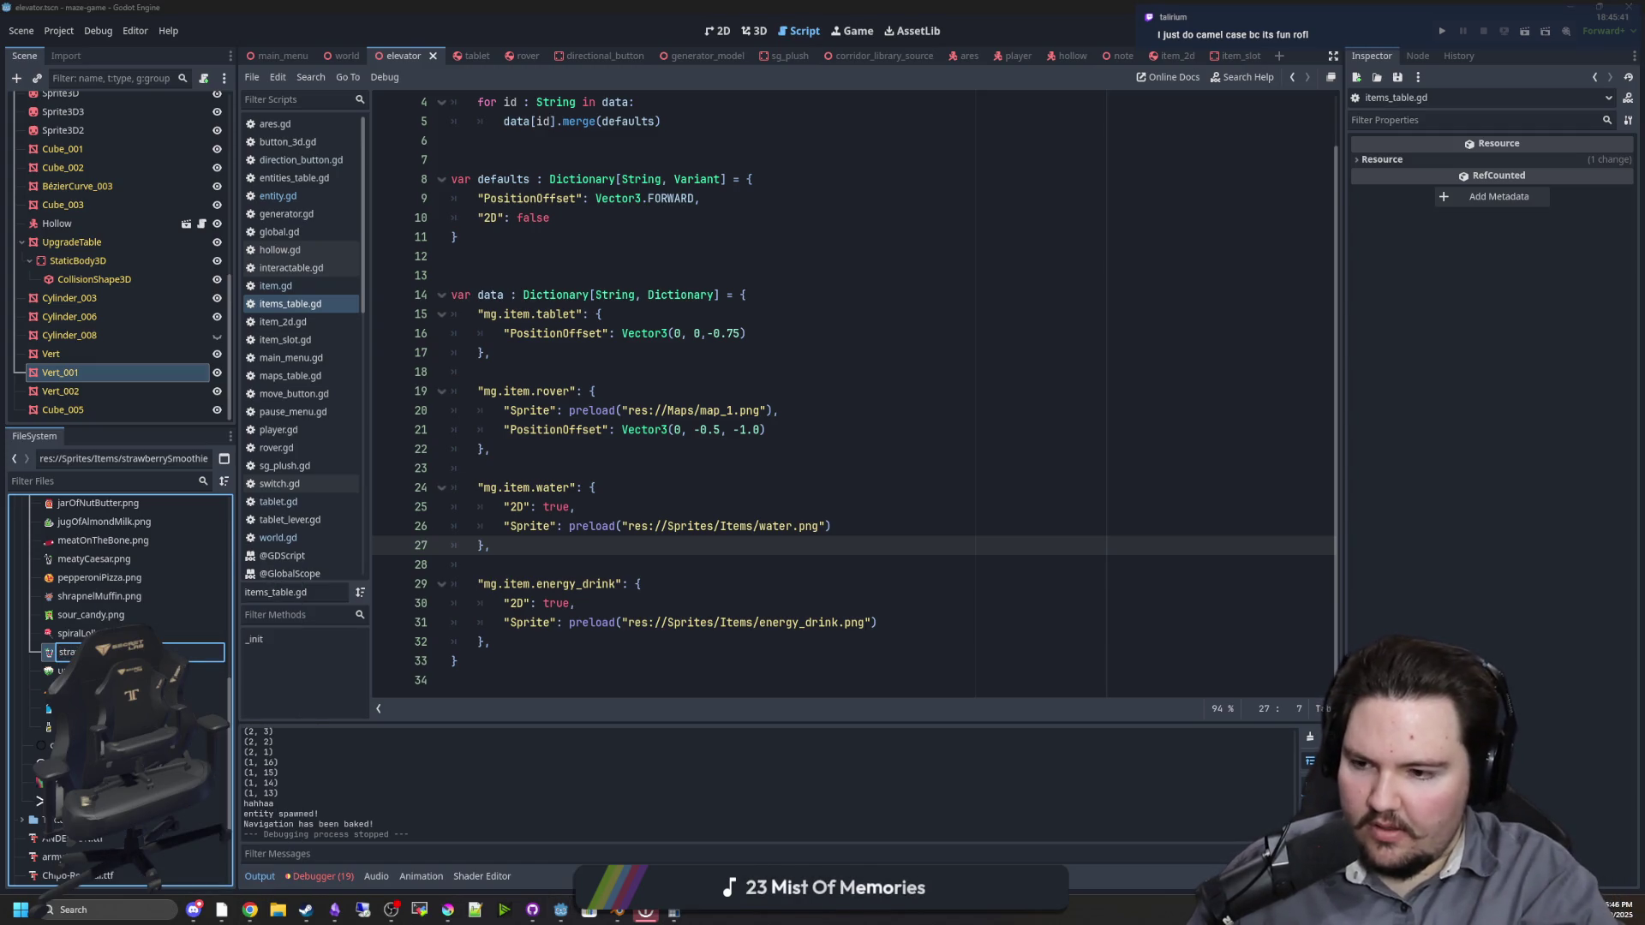
pyautogui.press('Return')
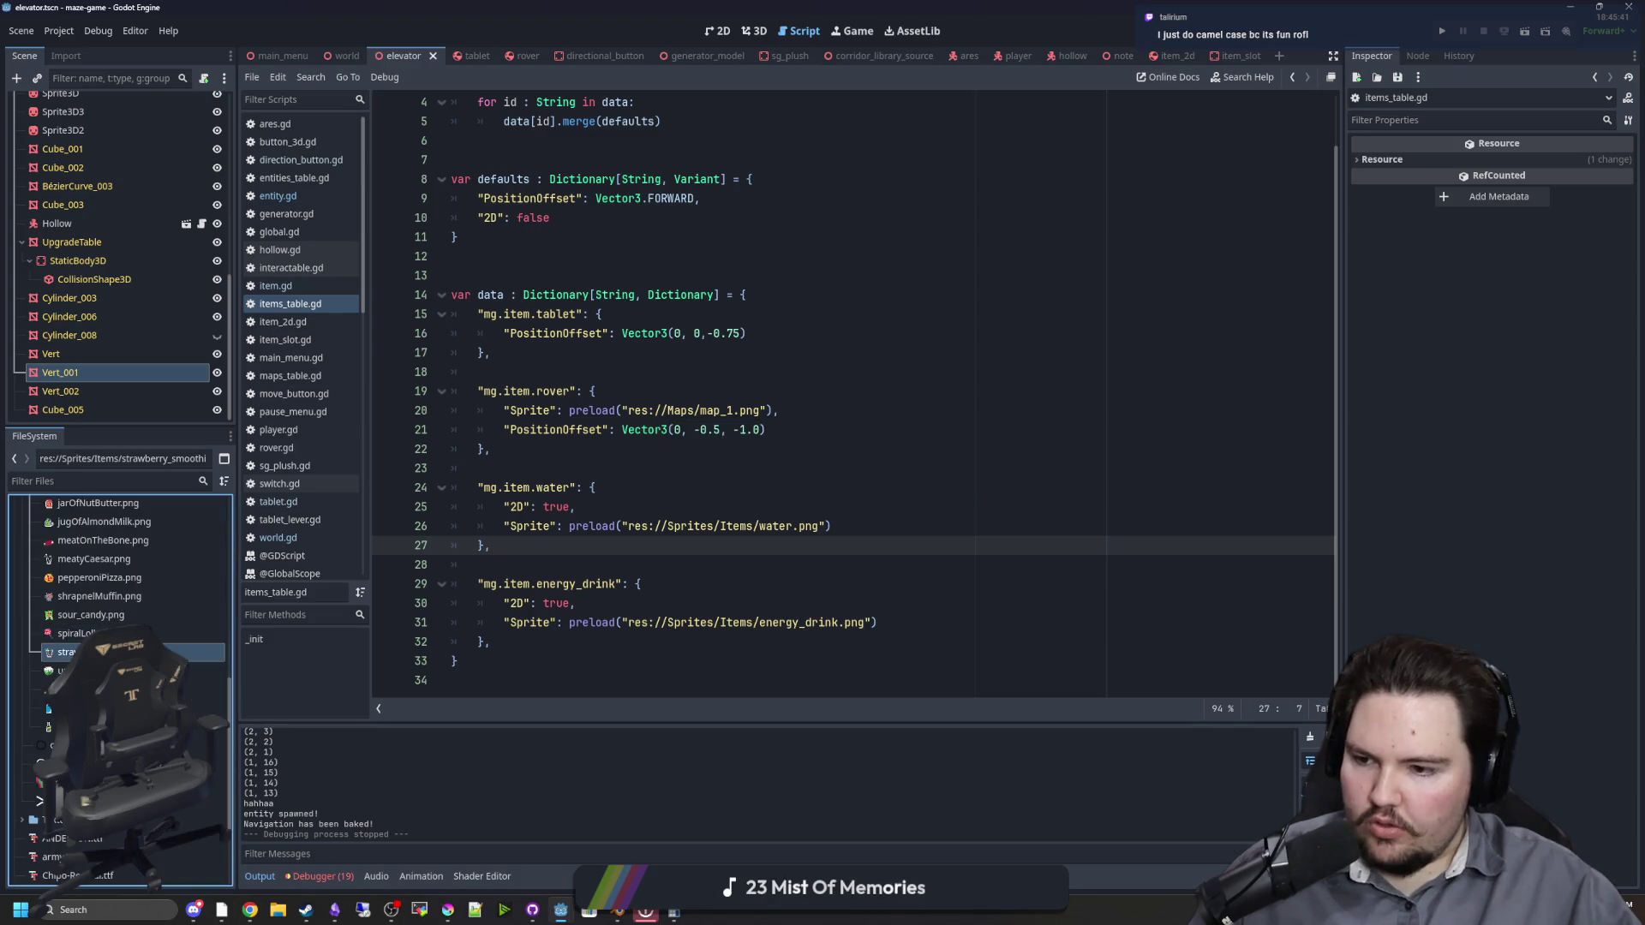
# Step: Rename spiralLollypop.png to snake_case, correcting it to spiral_lollipop.png
pyautogui.click(77, 631)
pyautogui.press('F2')
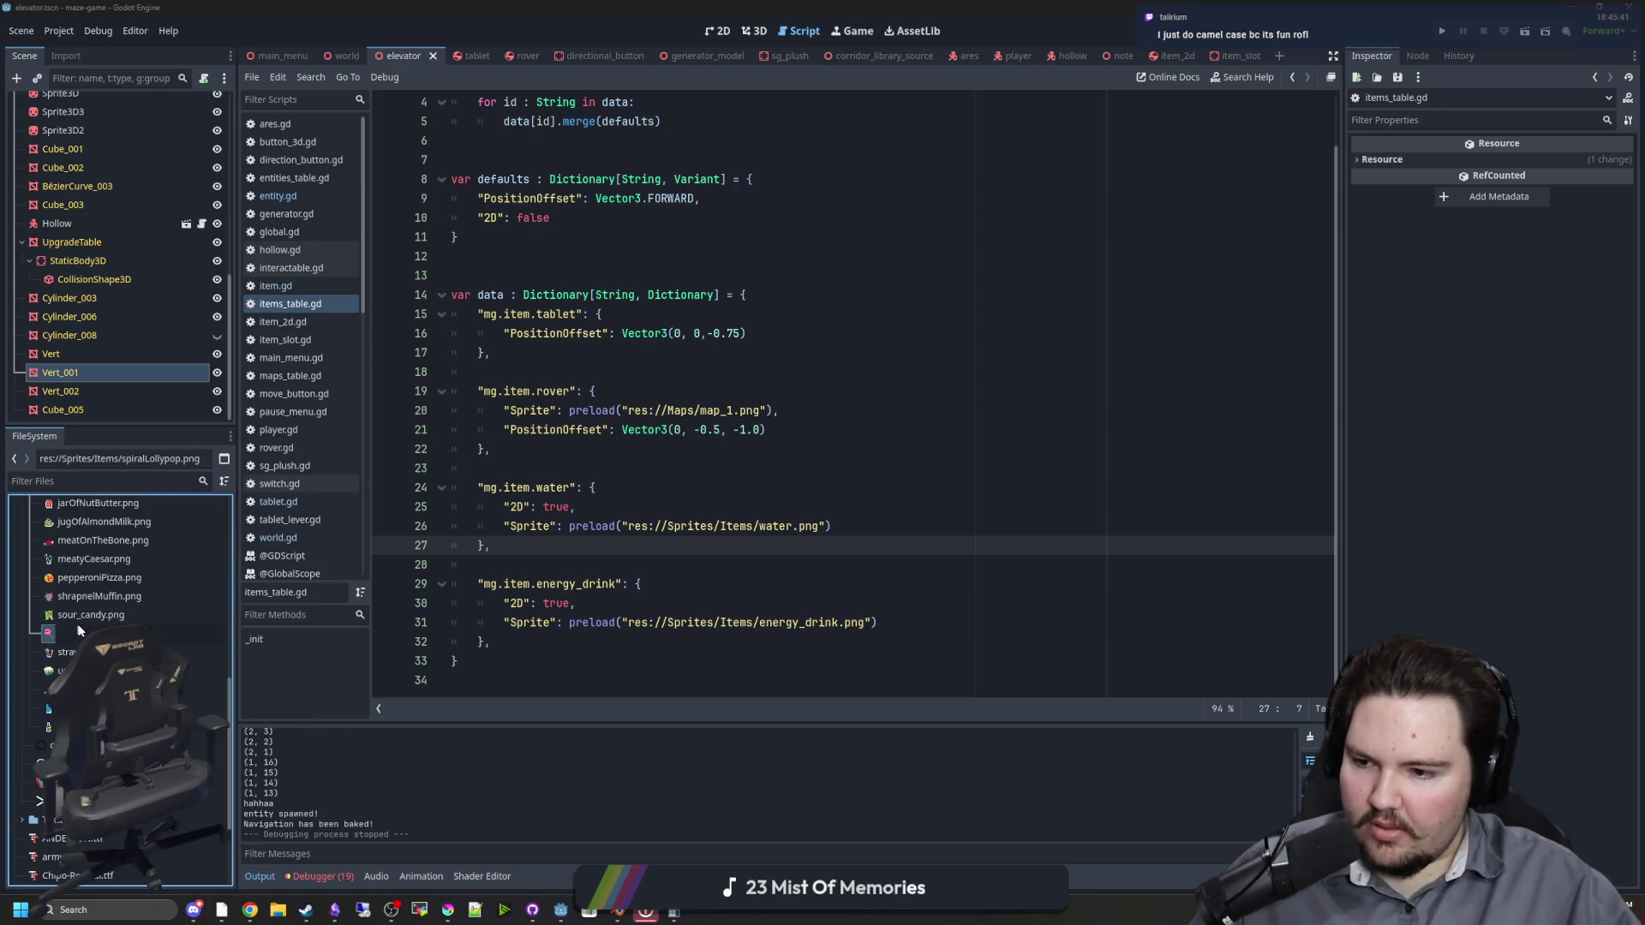
pyautogui.press('BackSpace')
pyautogui.write('_lo')
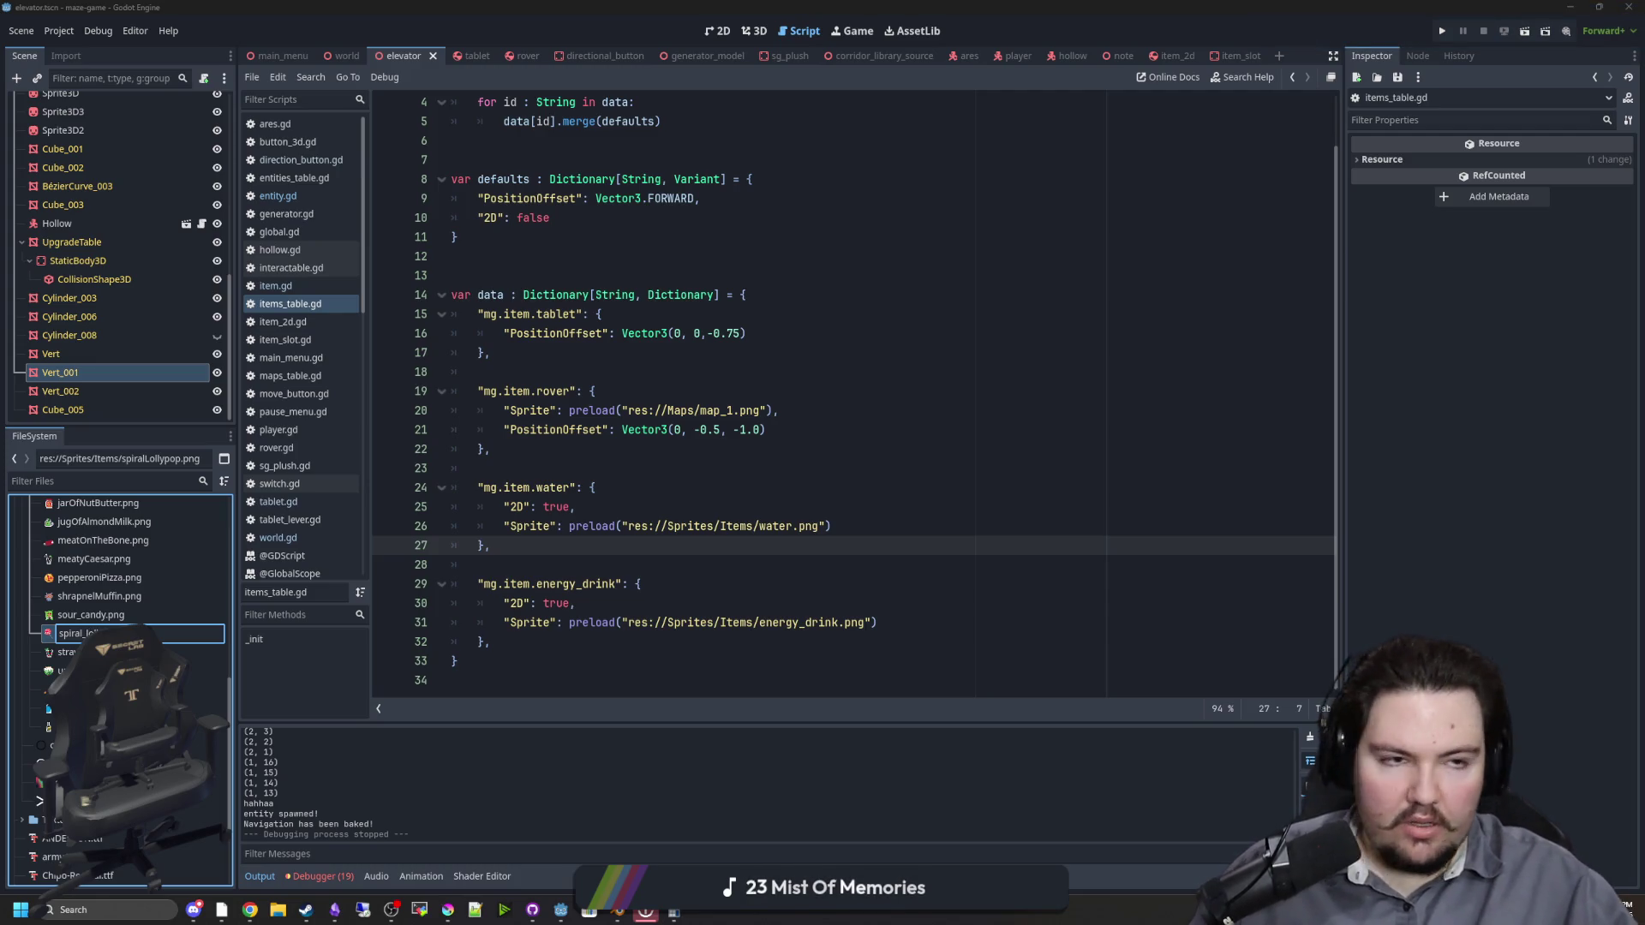
pyautogui.press('Return')
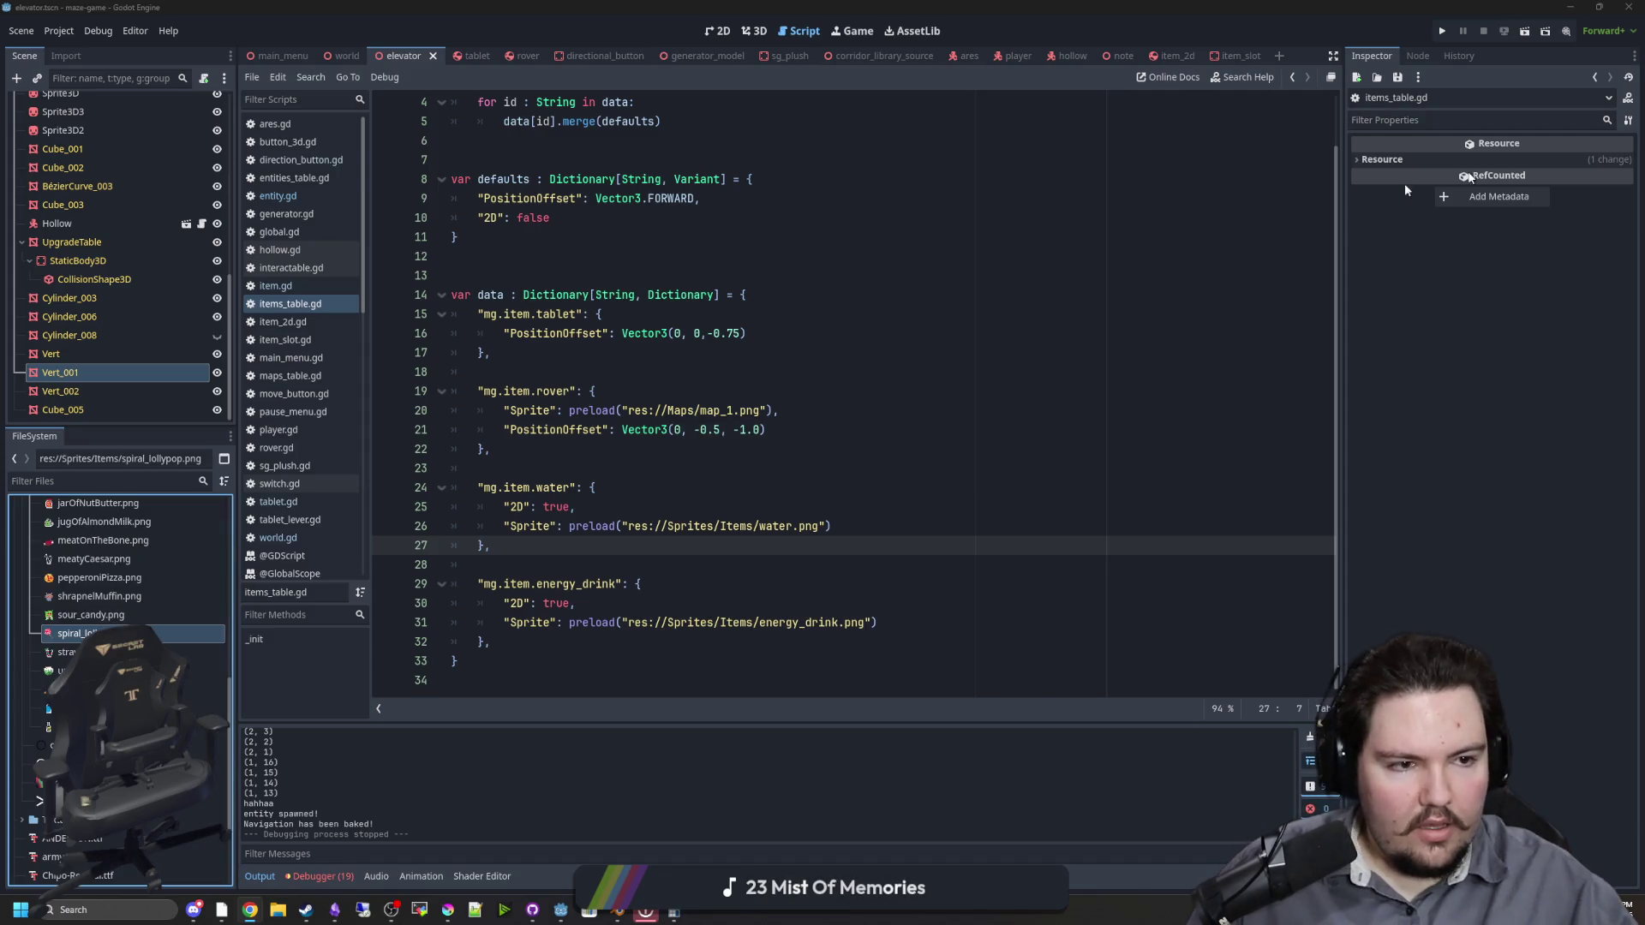
pyautogui.rightClick(112, 634)
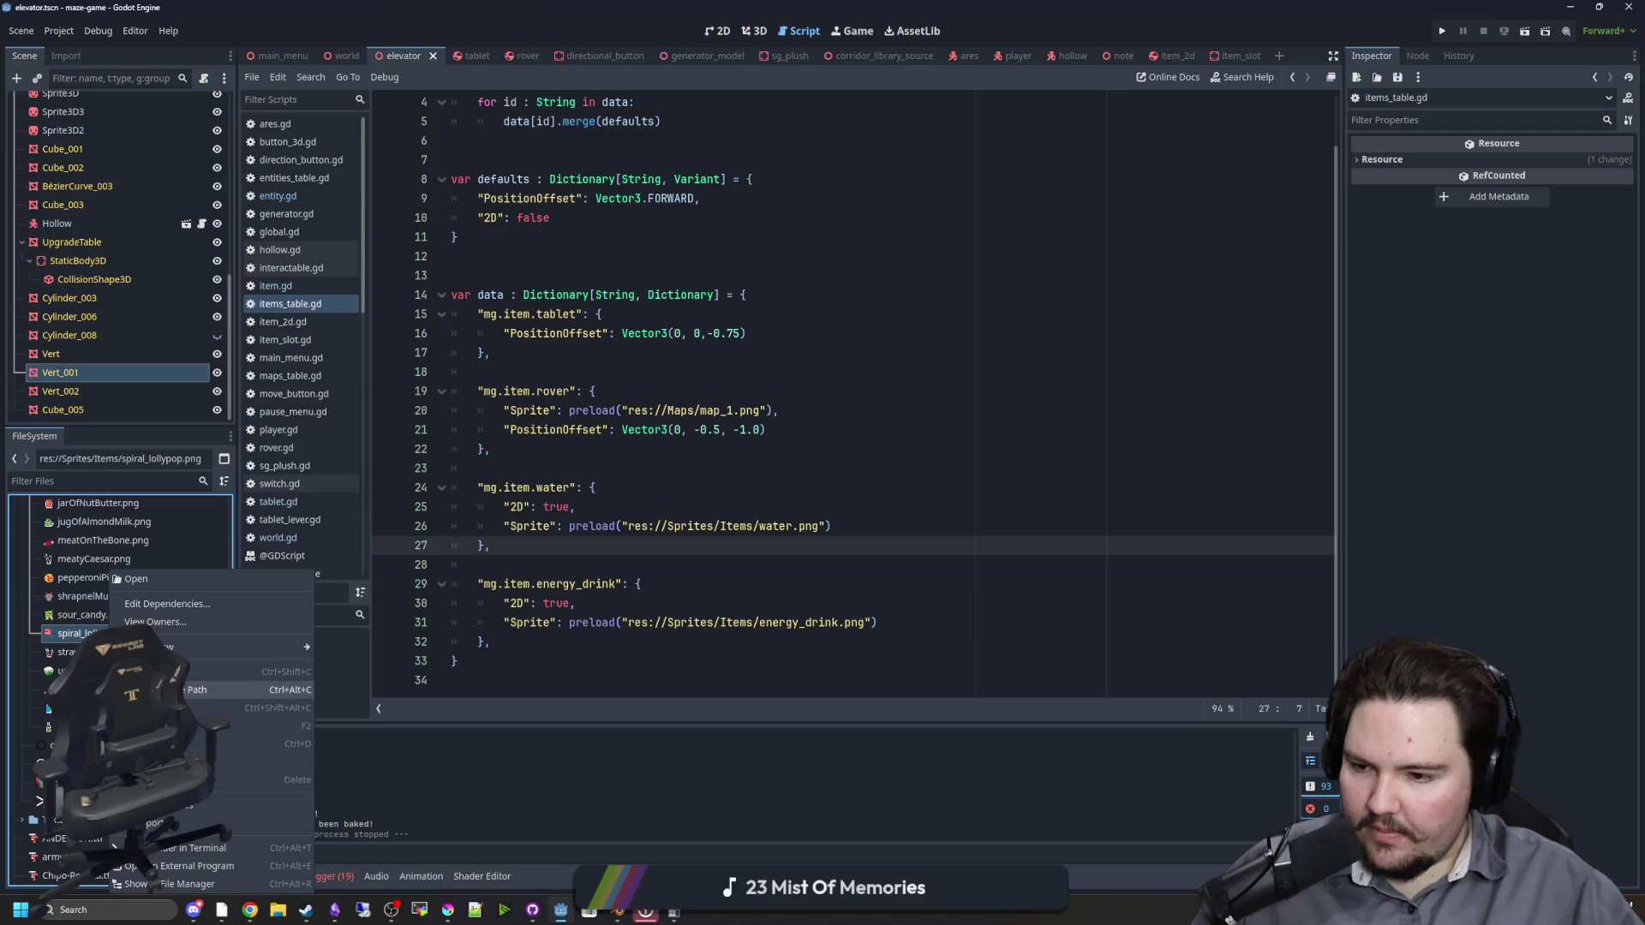
pyautogui.click(213, 726)
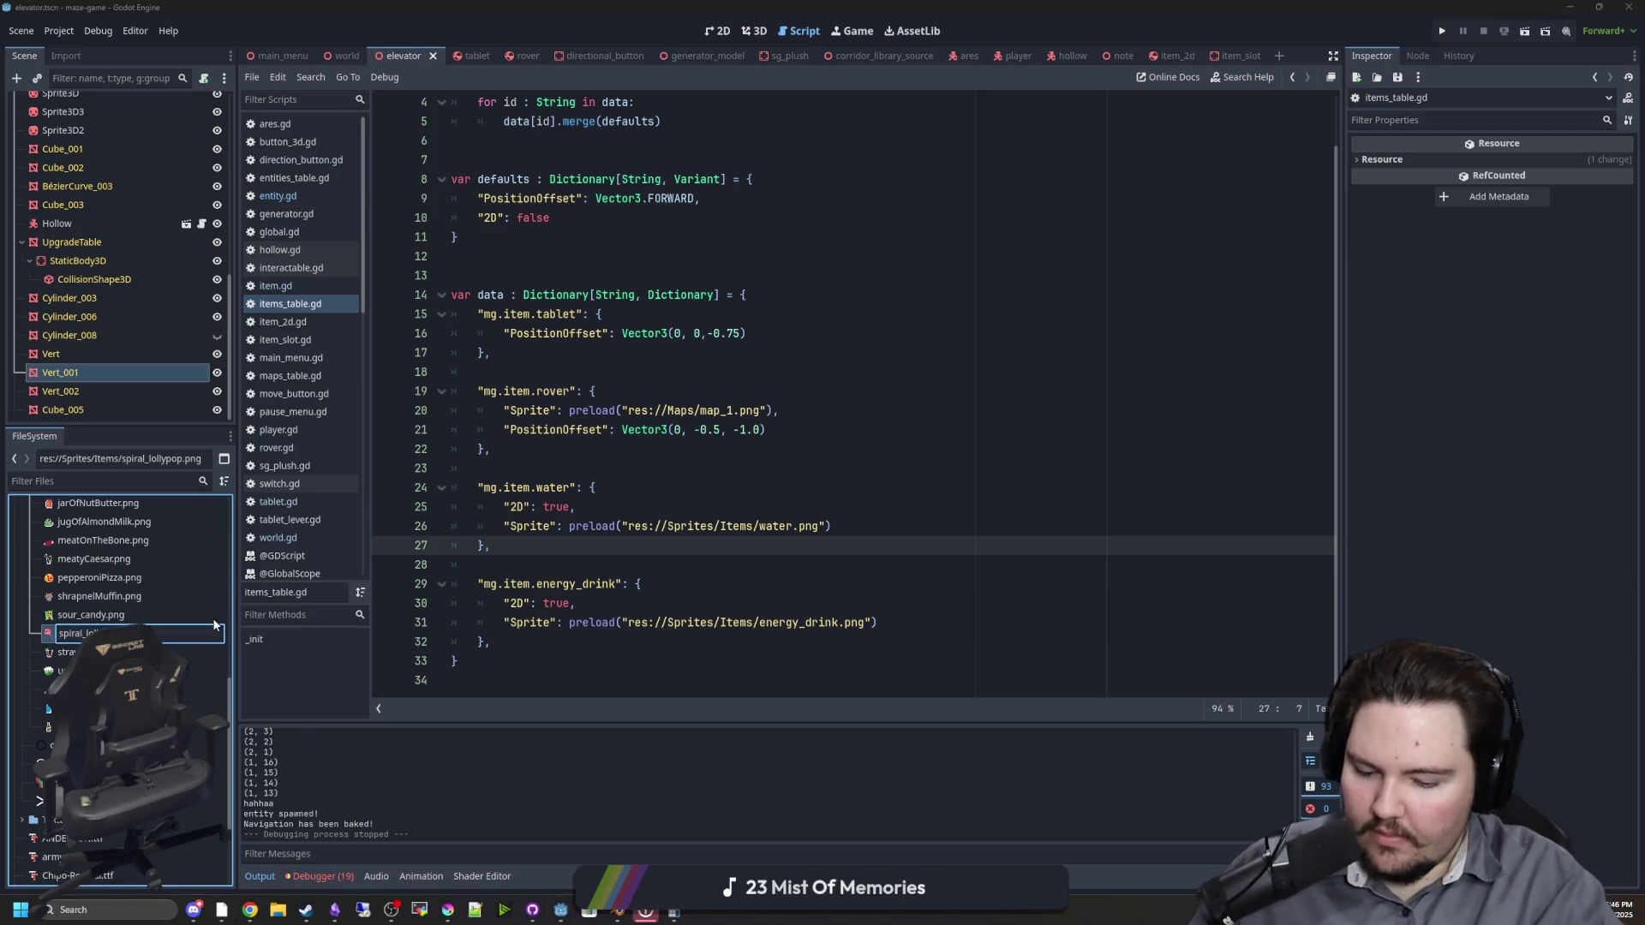
pyautogui.press('Return')
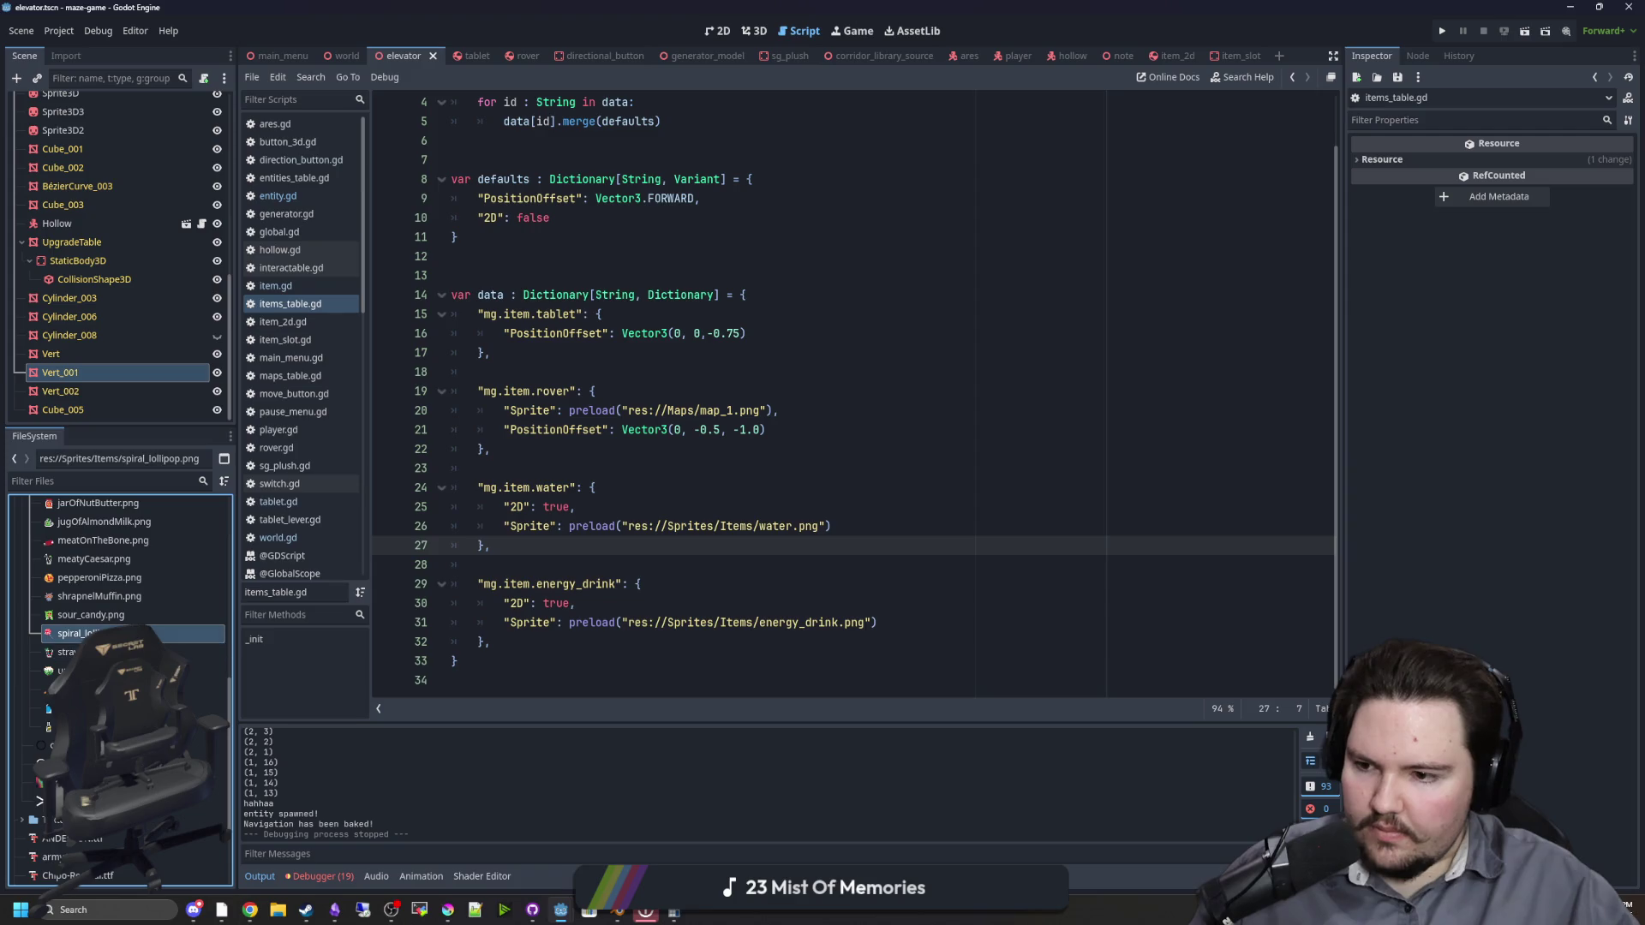
# Step: Rename shrapnelMuffin.png to shrapnel_muffin.png
pyautogui.rightClick(115, 594)
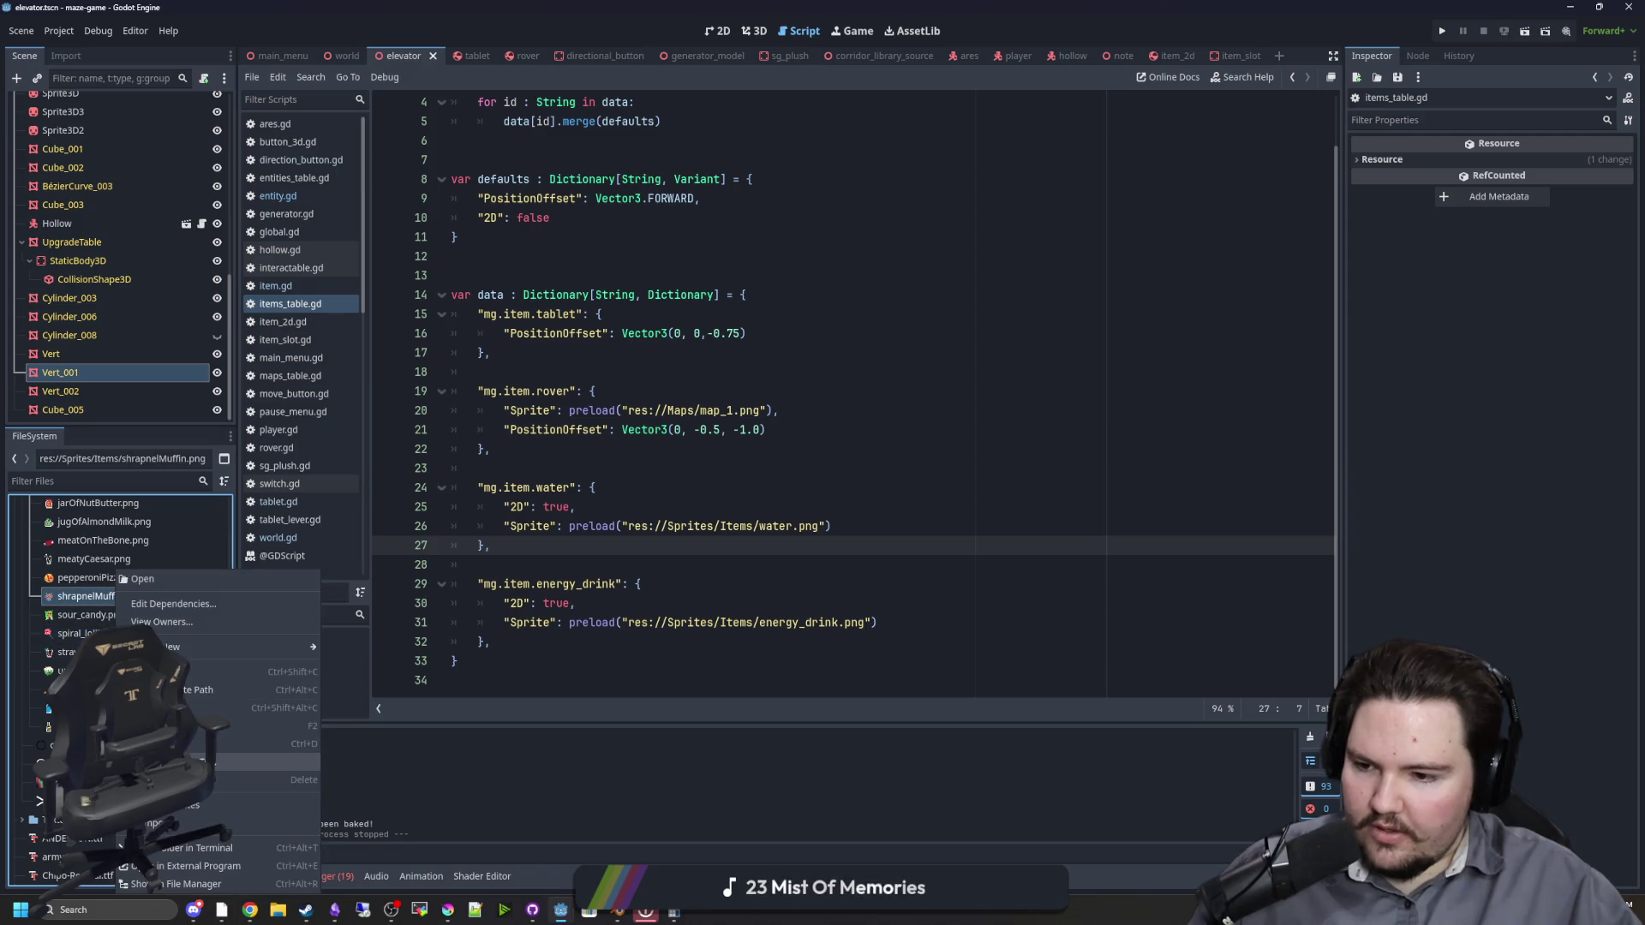
pyautogui.click(212, 726)
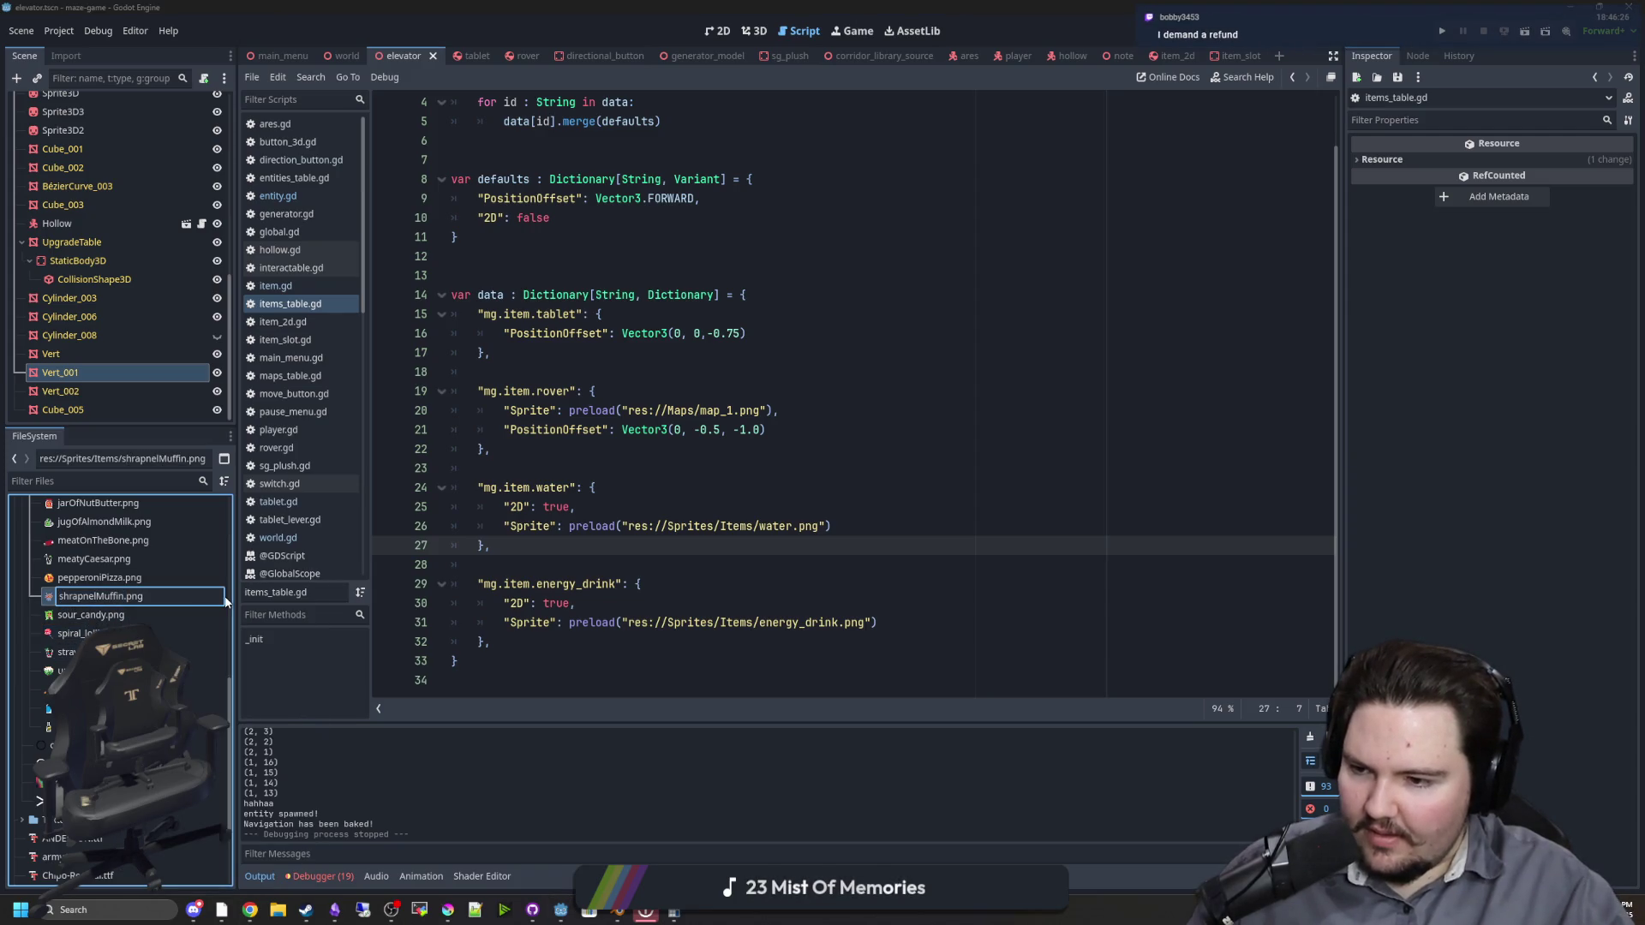
pyautogui.write('shrapnel_muffin')
pyautogui.press('Return')
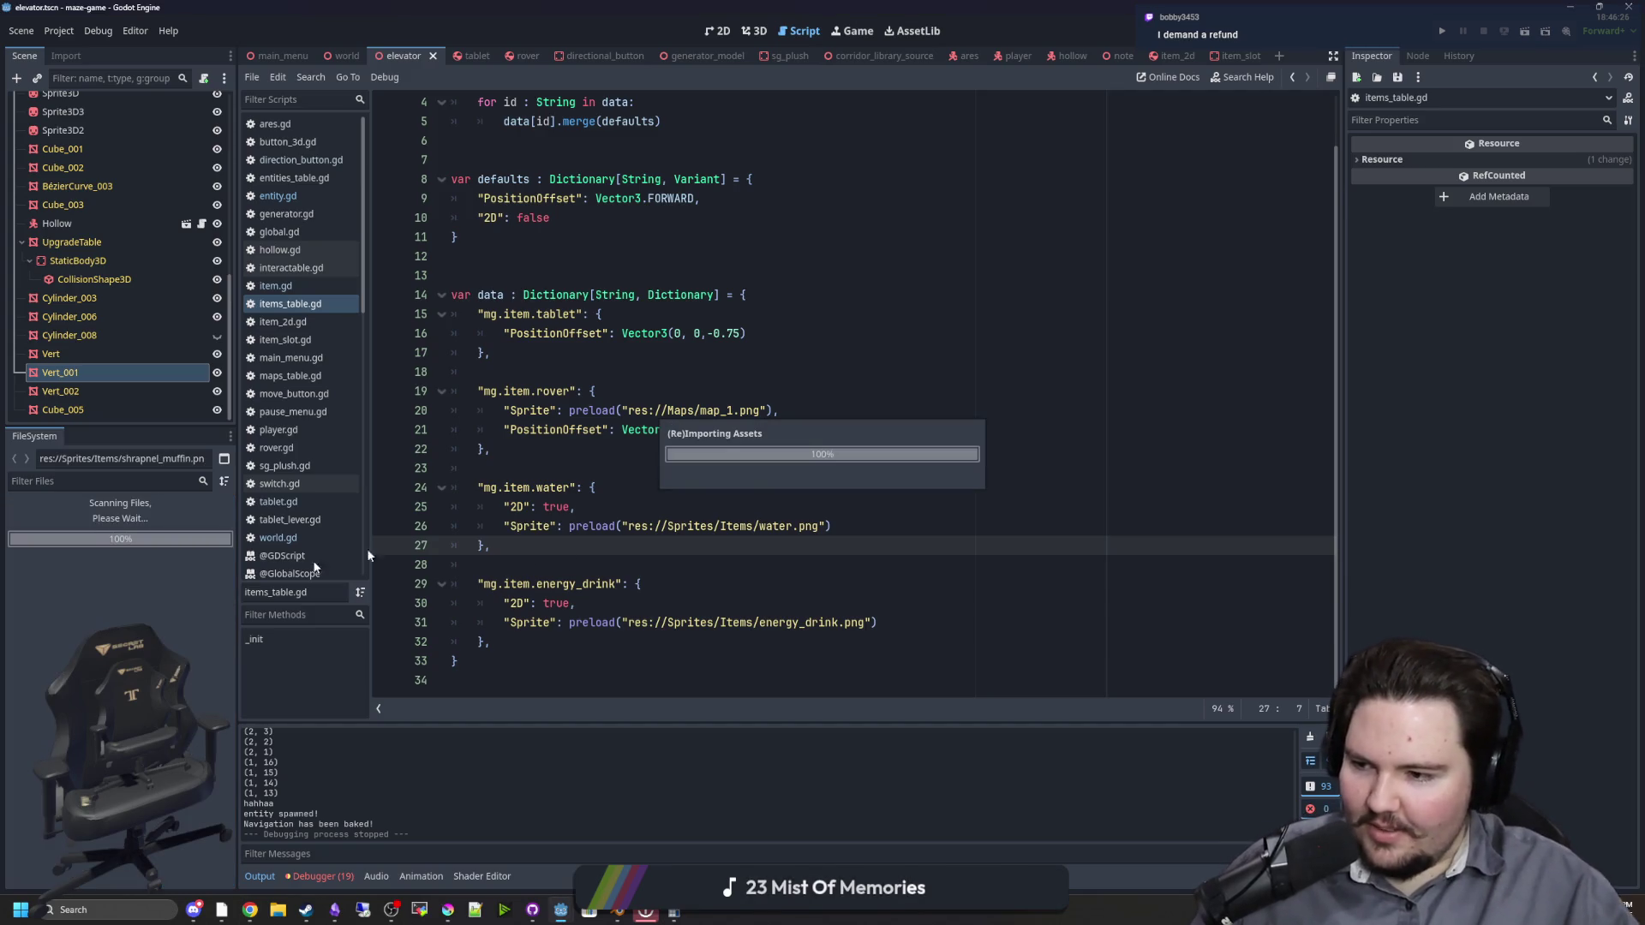
pyautogui.scroll(1, 599, 411)
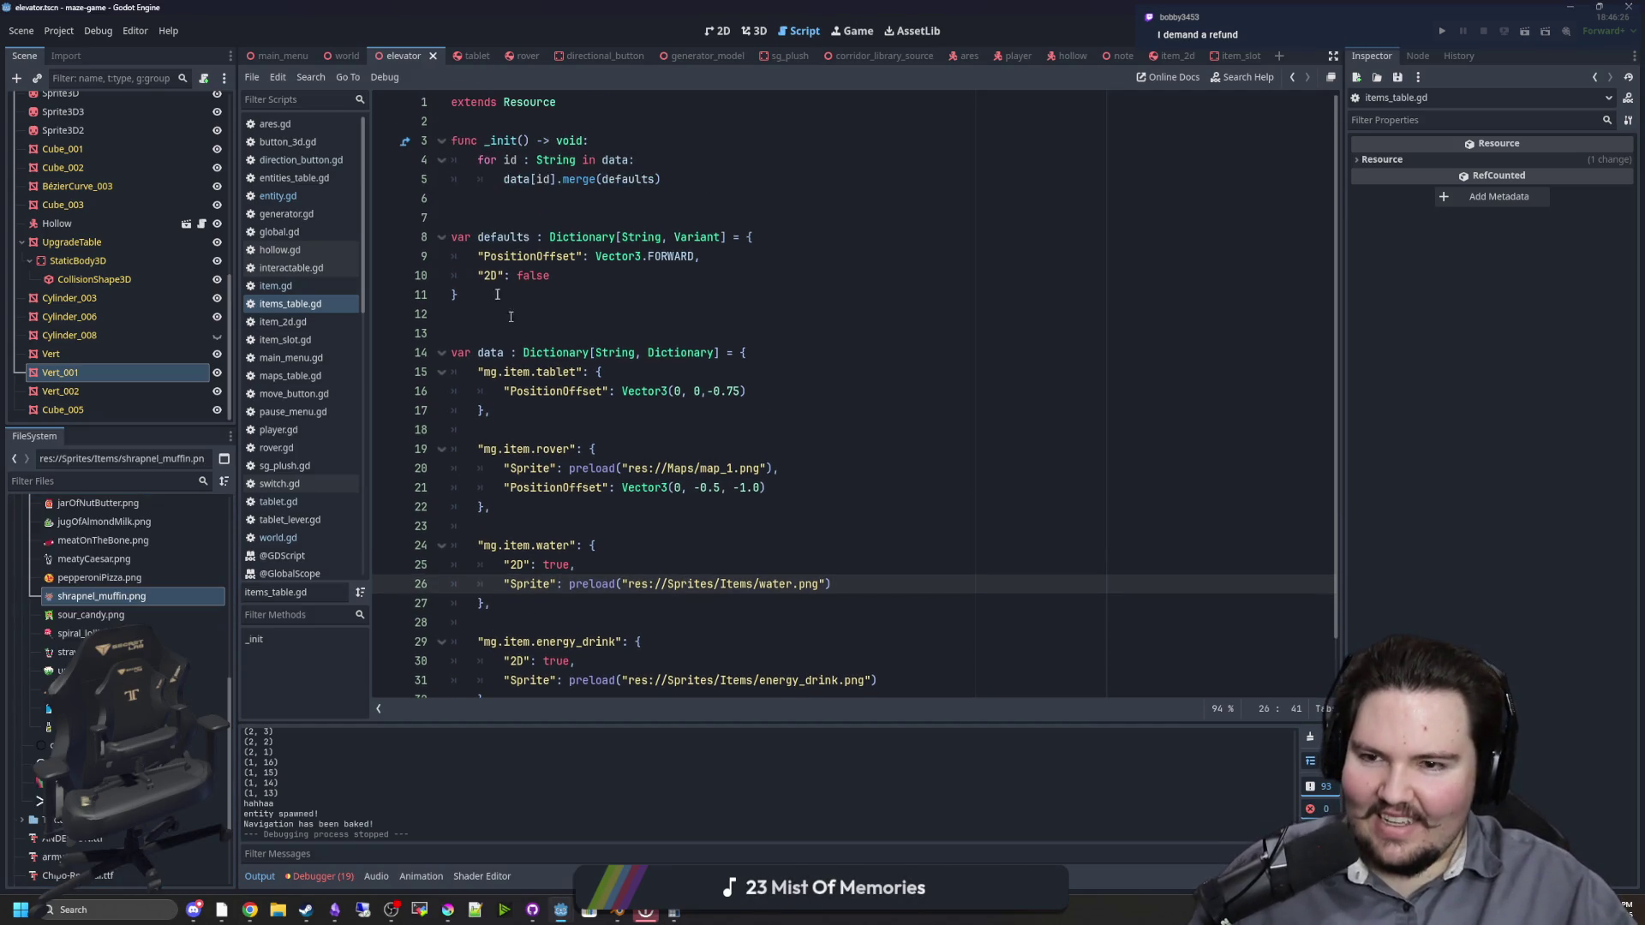
pyautogui.click(470, 313)
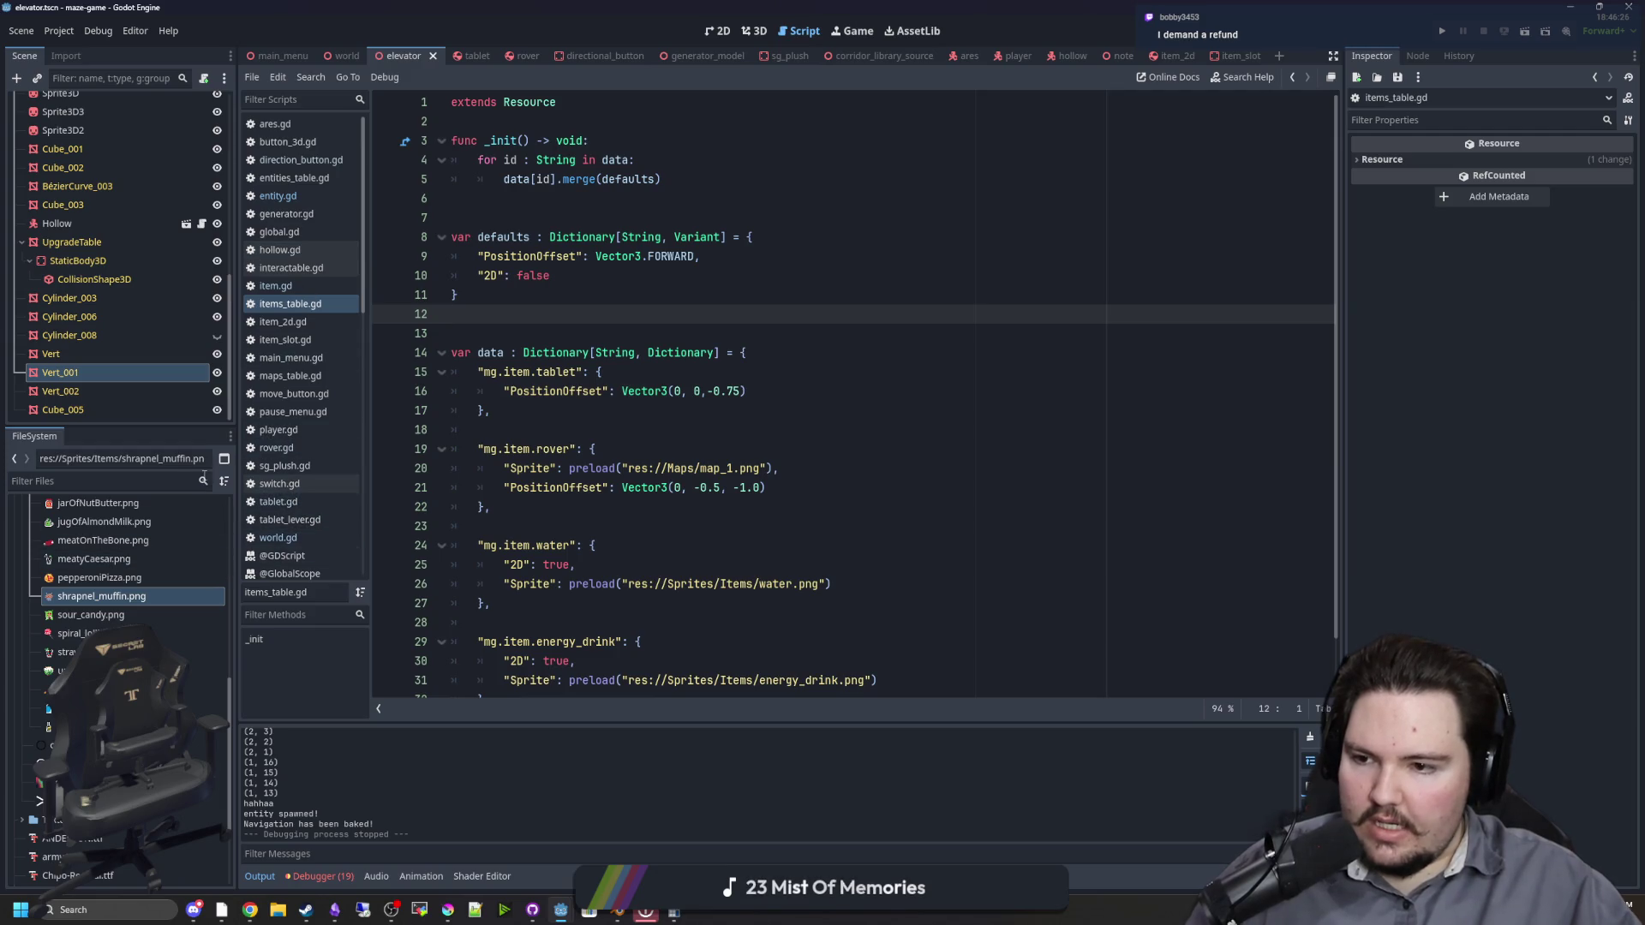
pyautogui.click(170, 480)
# Step: Open global.gd by filtering the FileSystem for 'glob'
pyautogui.write('glob')
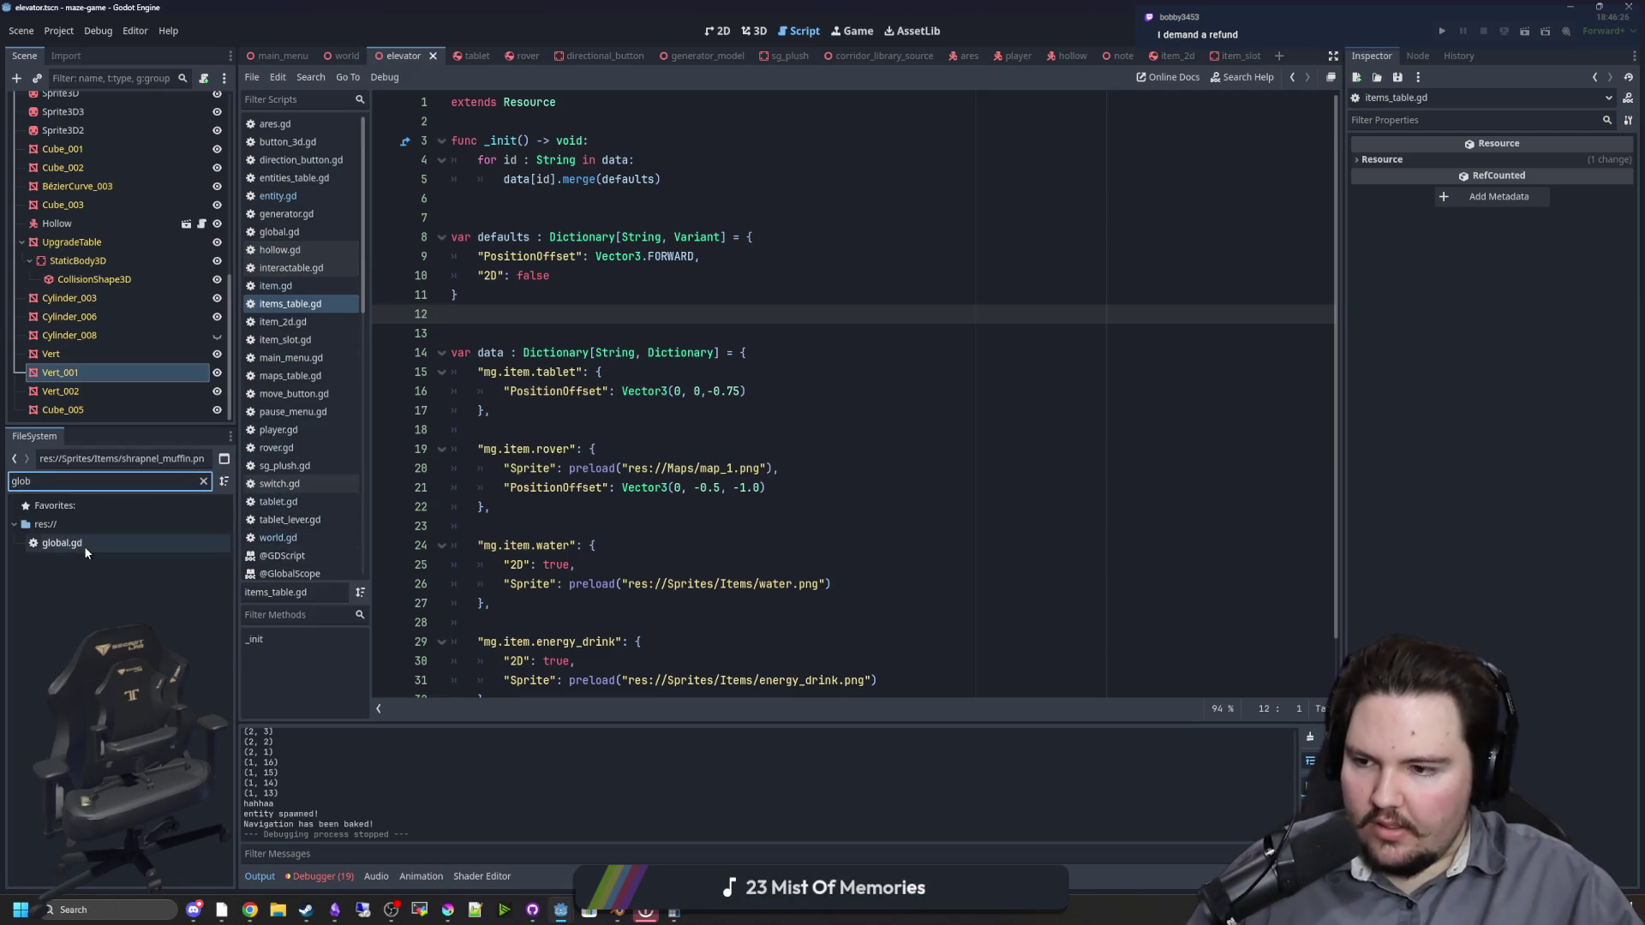
pyautogui.doubleClick(84, 543)
pyautogui.click(506, 182)
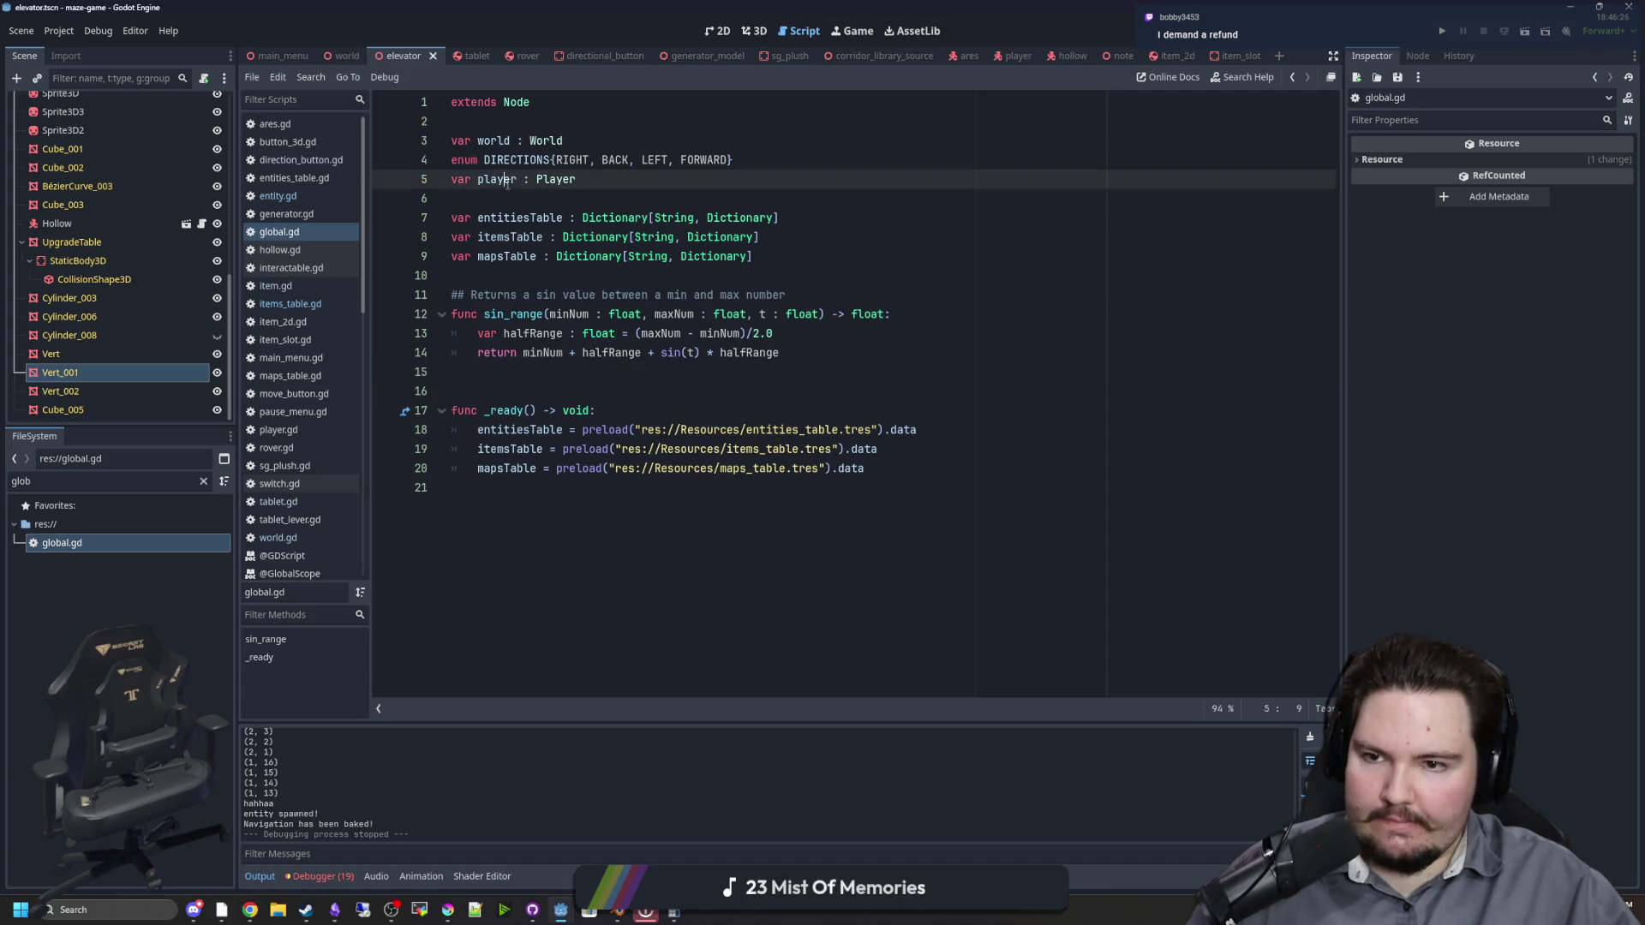
pyautogui.click(495, 201)
# Step: Declare enum FOOD_CATEGORIES with MEAT, VEGGIE, CANDY, BAKED and GRAINS below the player variable
pyautogui.press('Return')
pyautogui.press('Return')
pyautogui.press('Up')
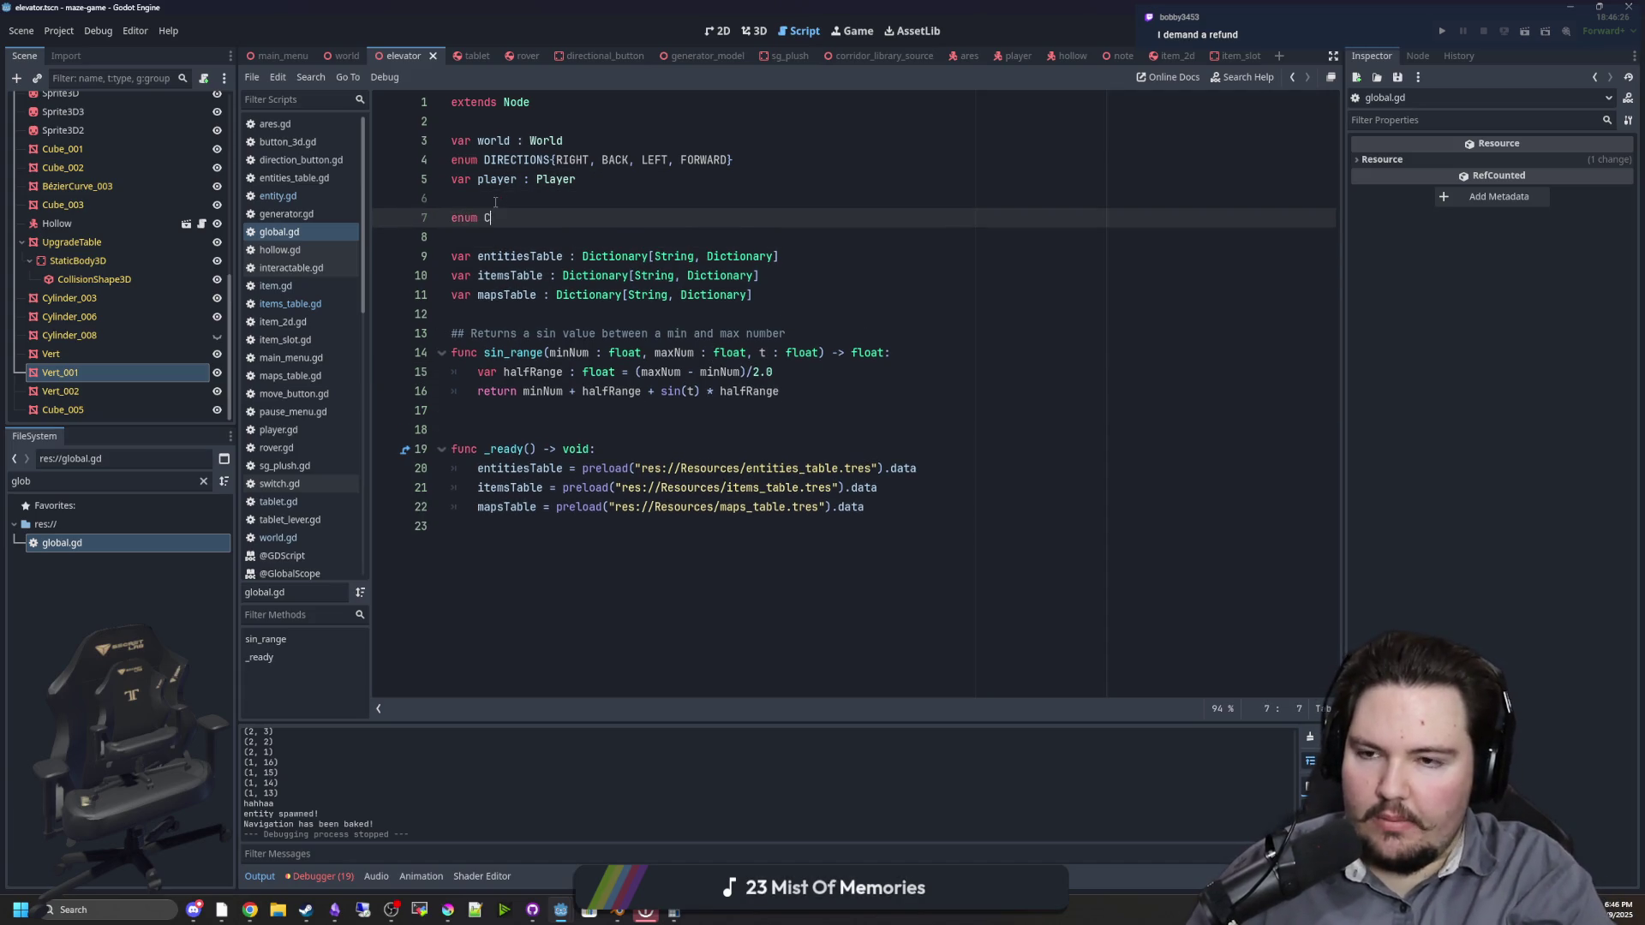
pyautogui.write('FOOD_CATEGORY')
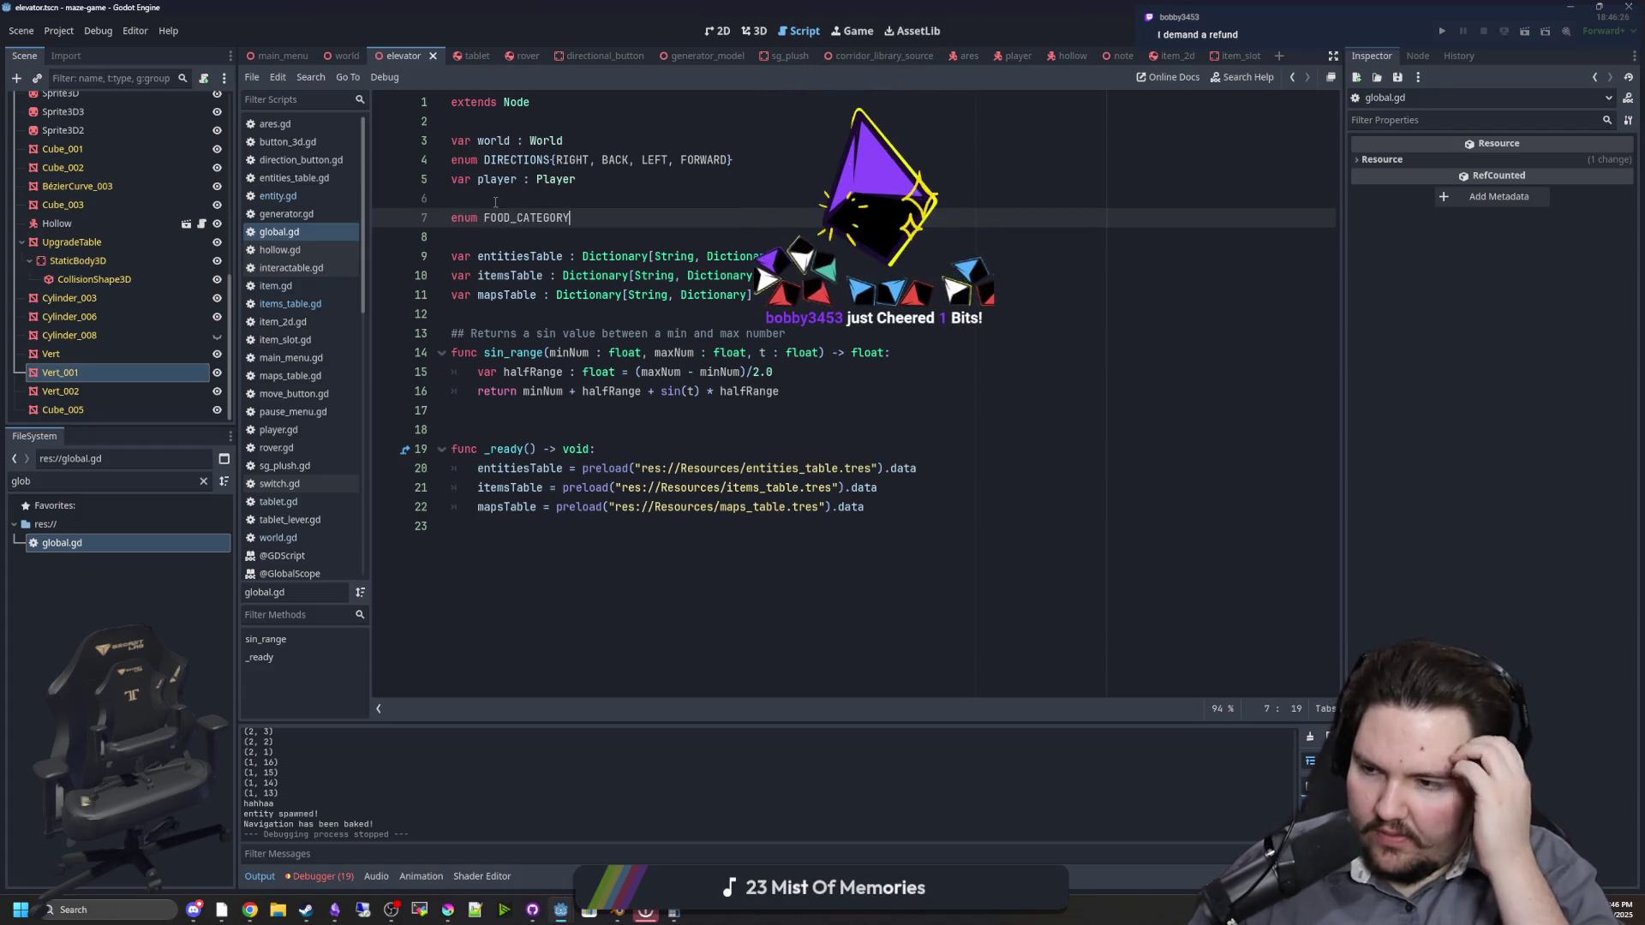
pyautogui.write('{}')
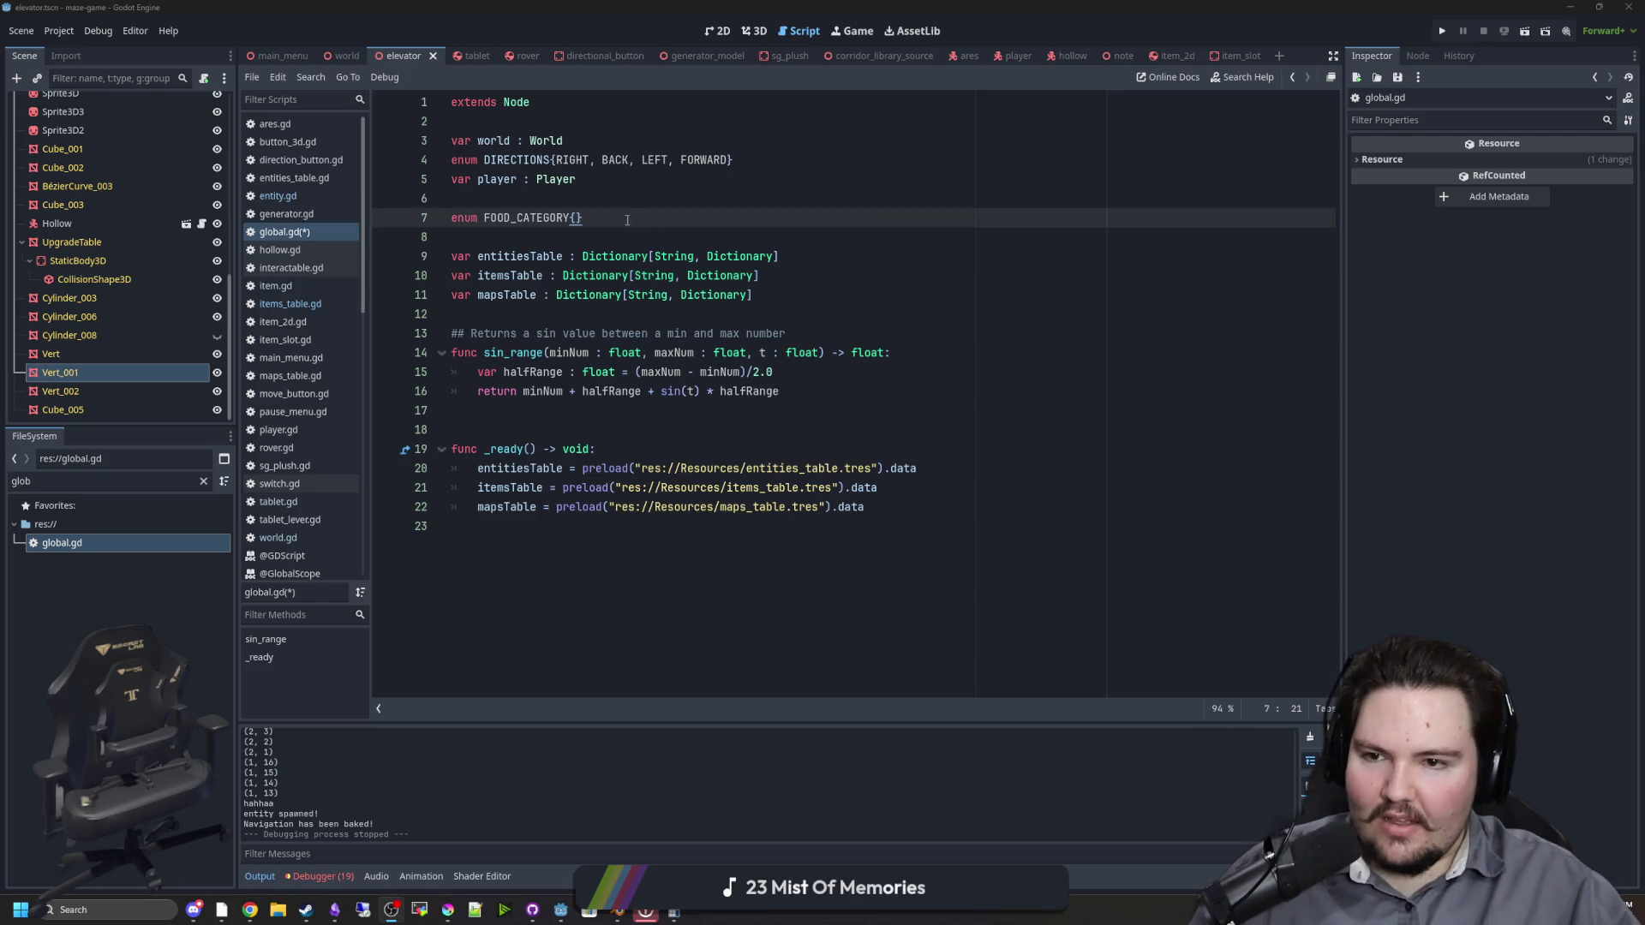
pyautogui.click(572, 217)
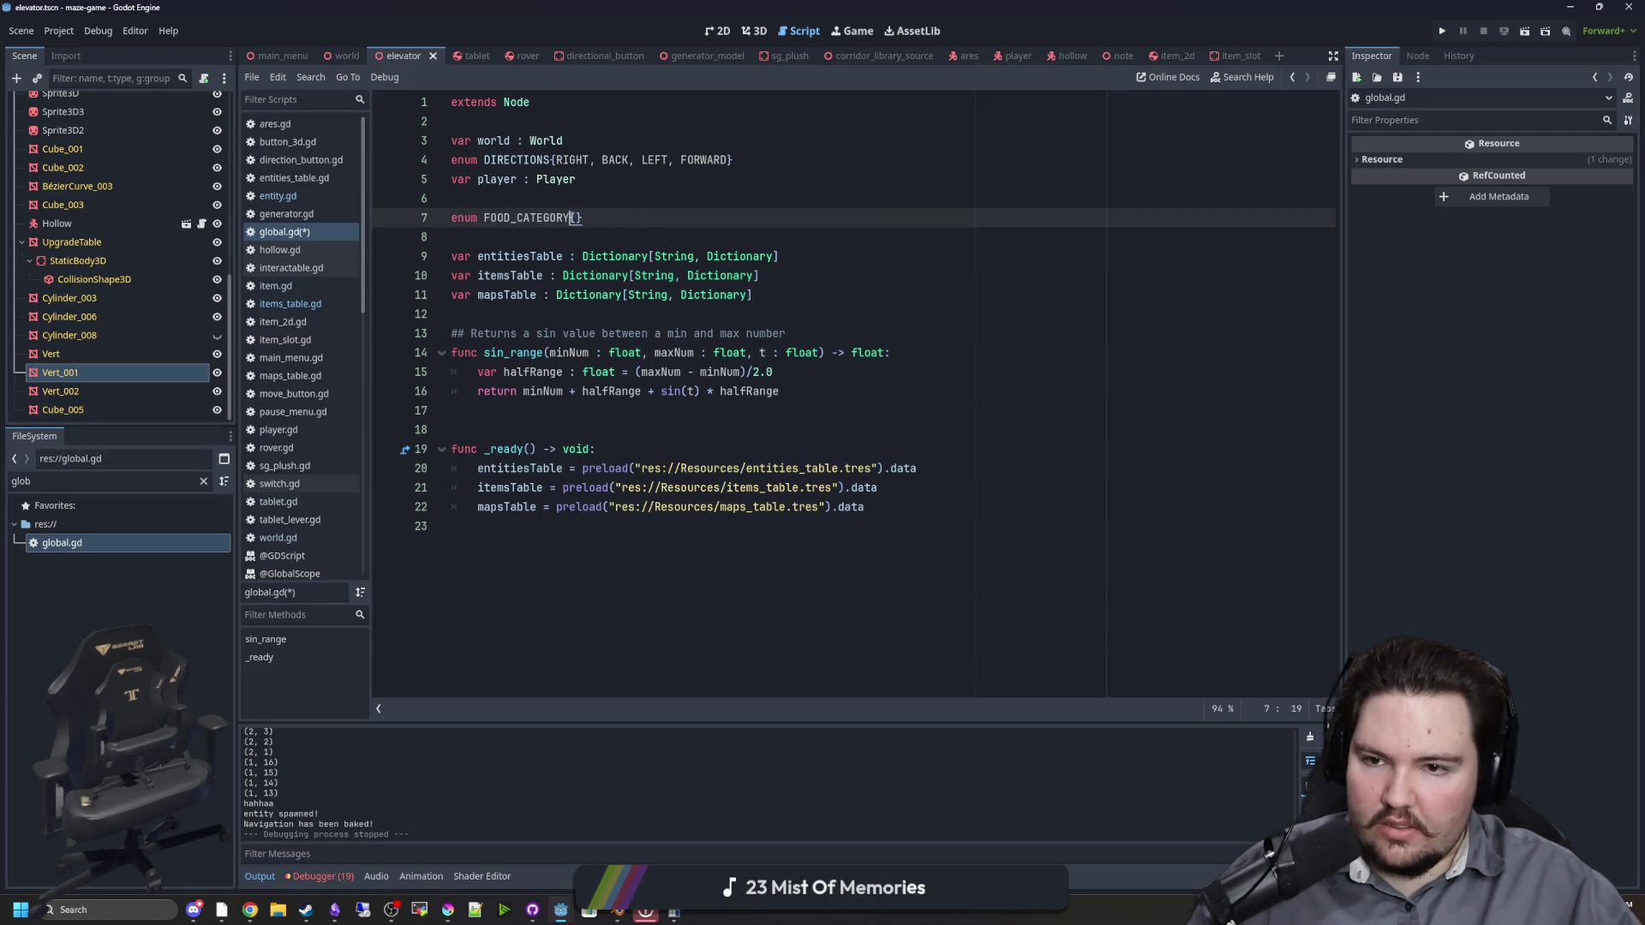
pyautogui.write('S')
pyautogui.press('BackSpace')
pyautogui.press('BackSpace')
pyautogui.write('IES')
pyautogui.press('Right')
pyautogui.write('MEAT, ')
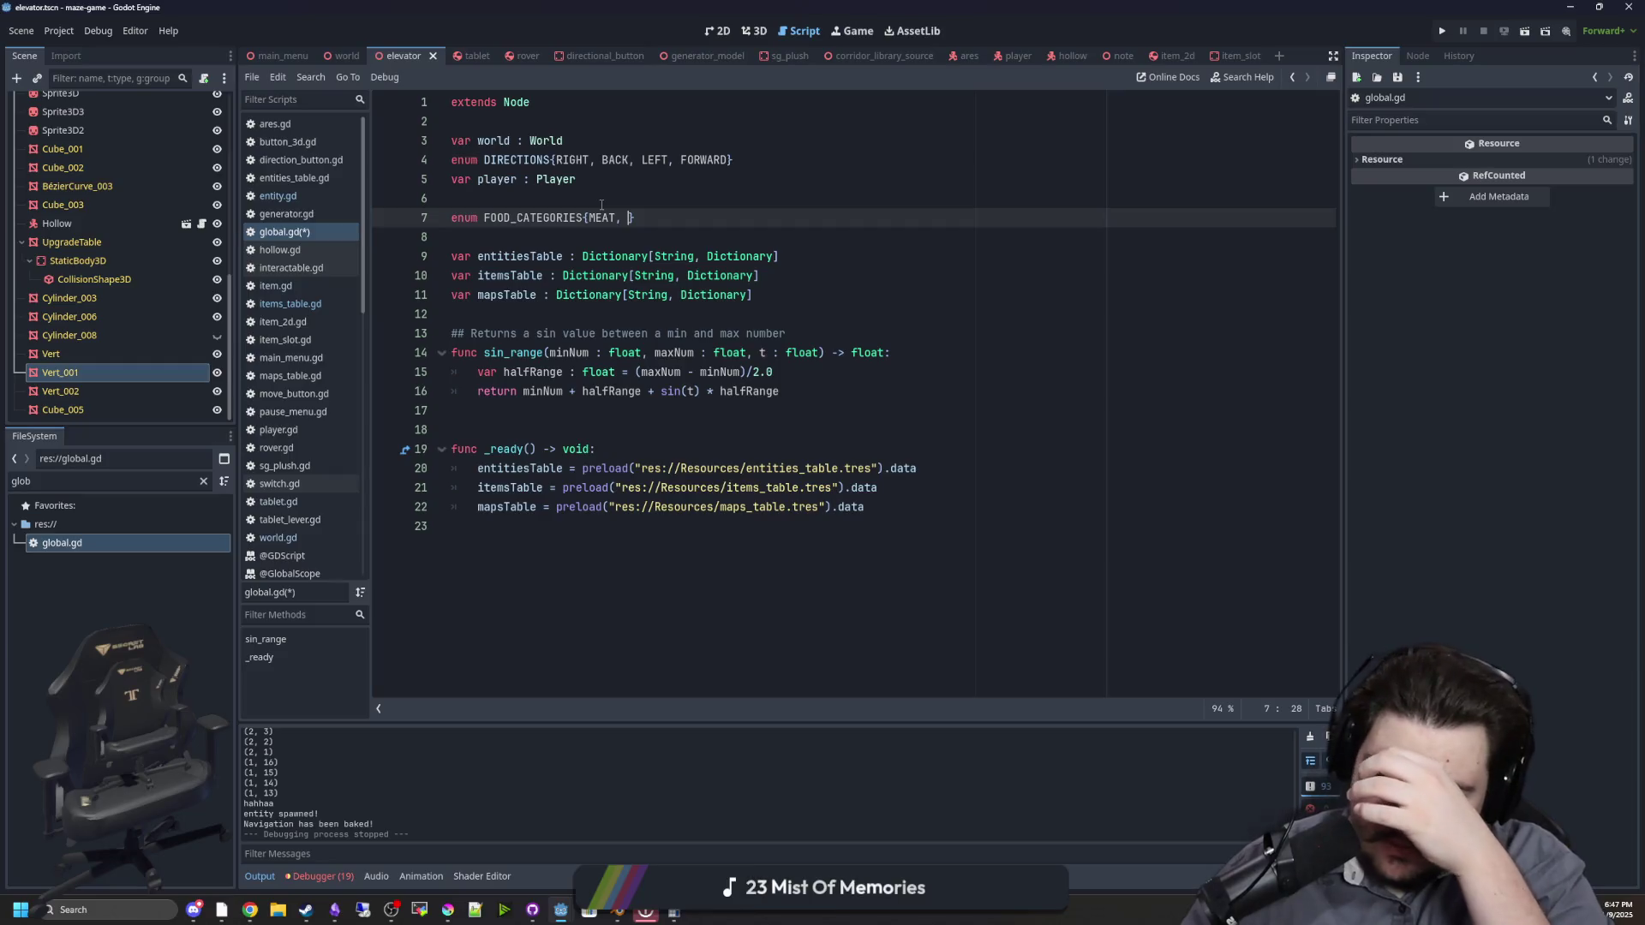
pyautogui.write('VEGGIE, ')
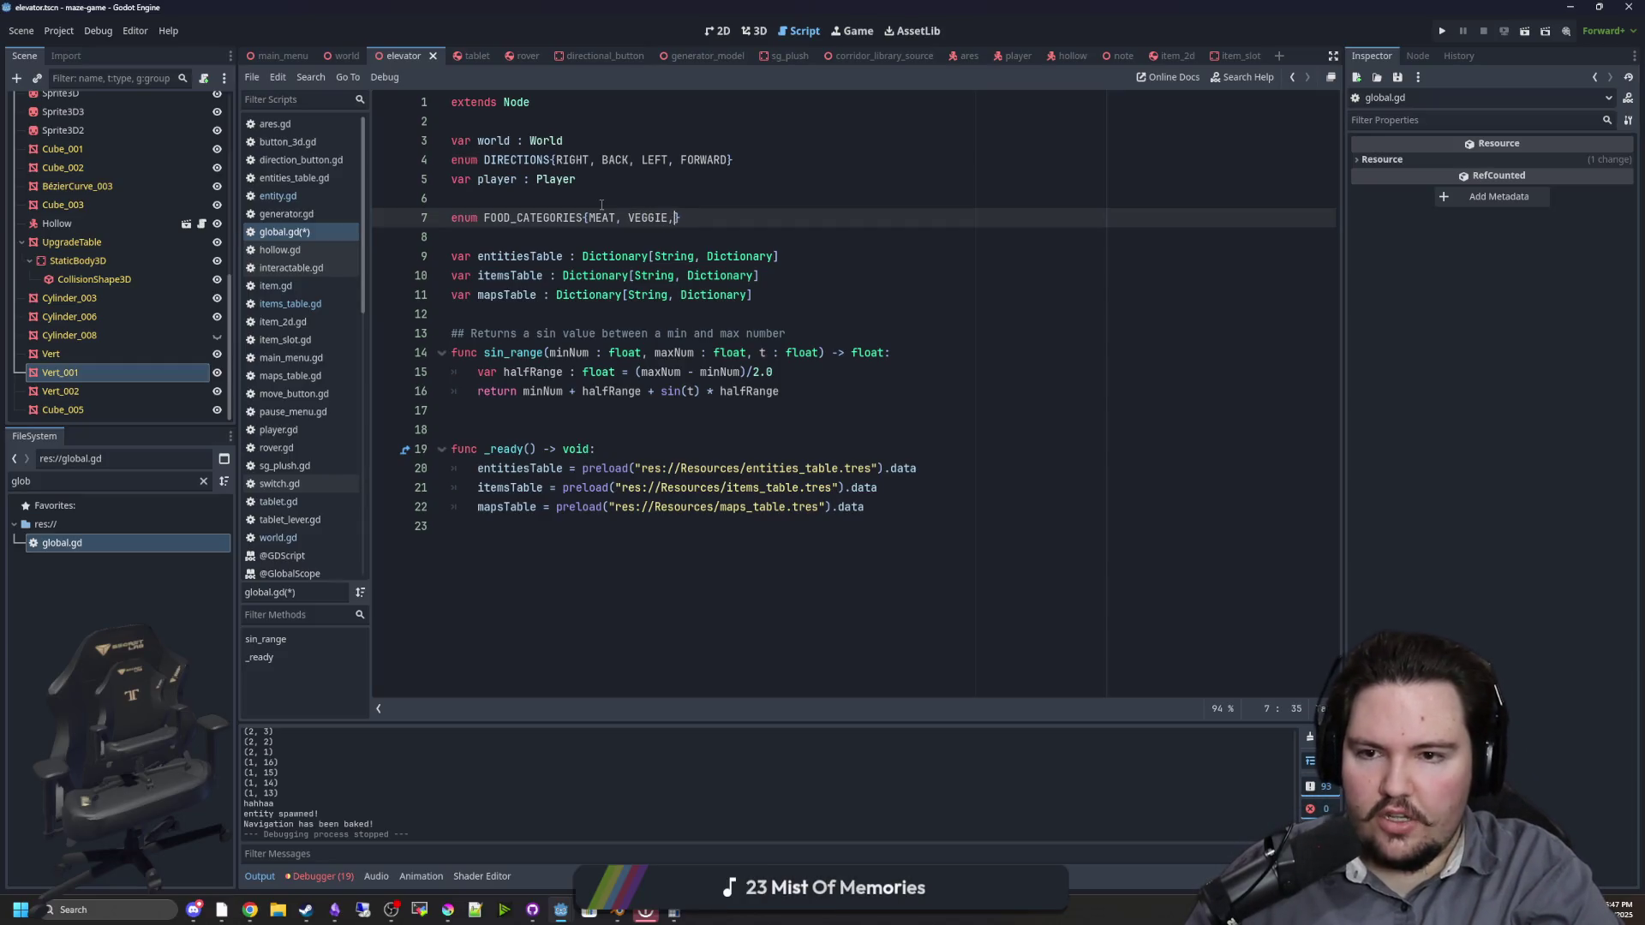
pyautogui.write('CANDY, ')
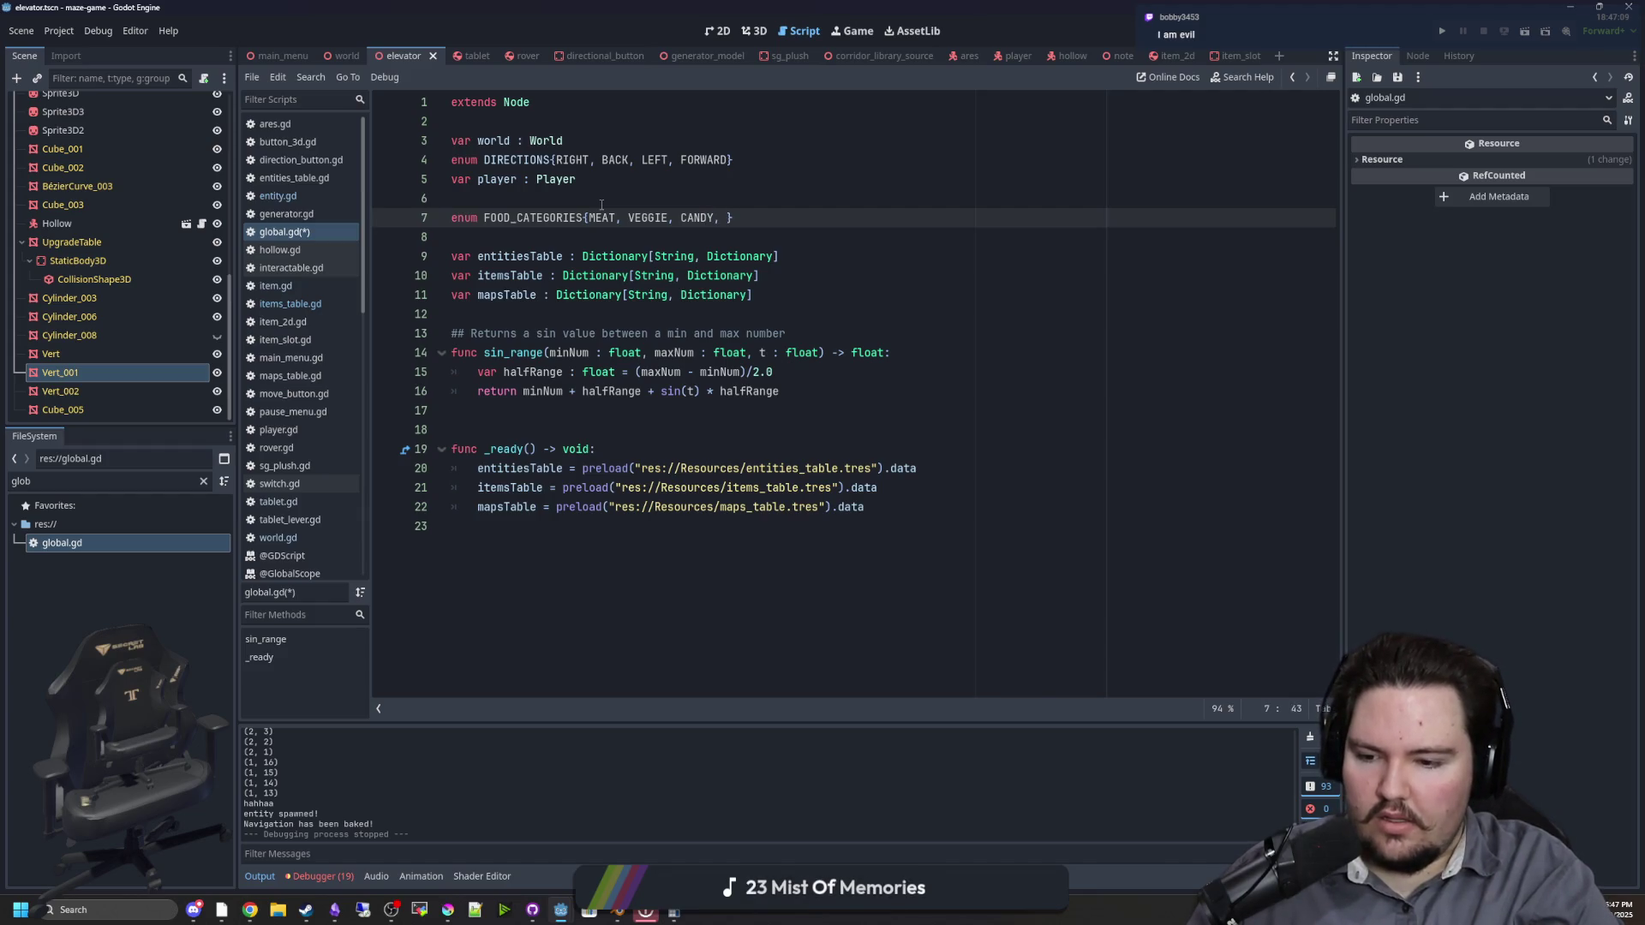
pyautogui.write('BAKED, ')
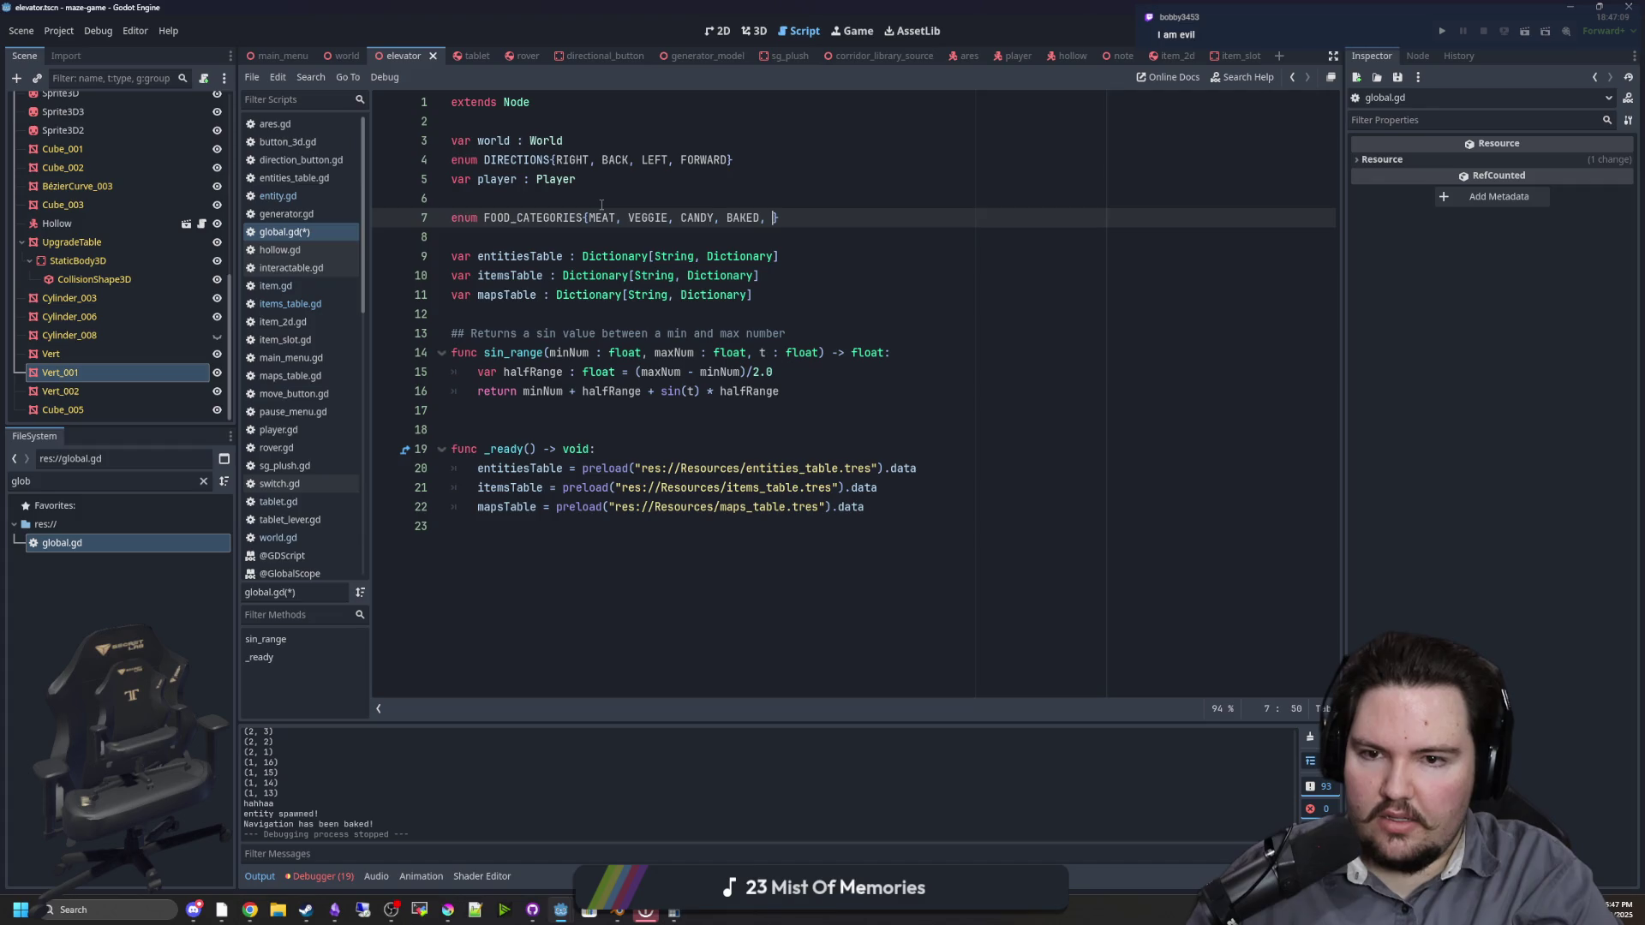
pyautogui.write('GRAINS,')
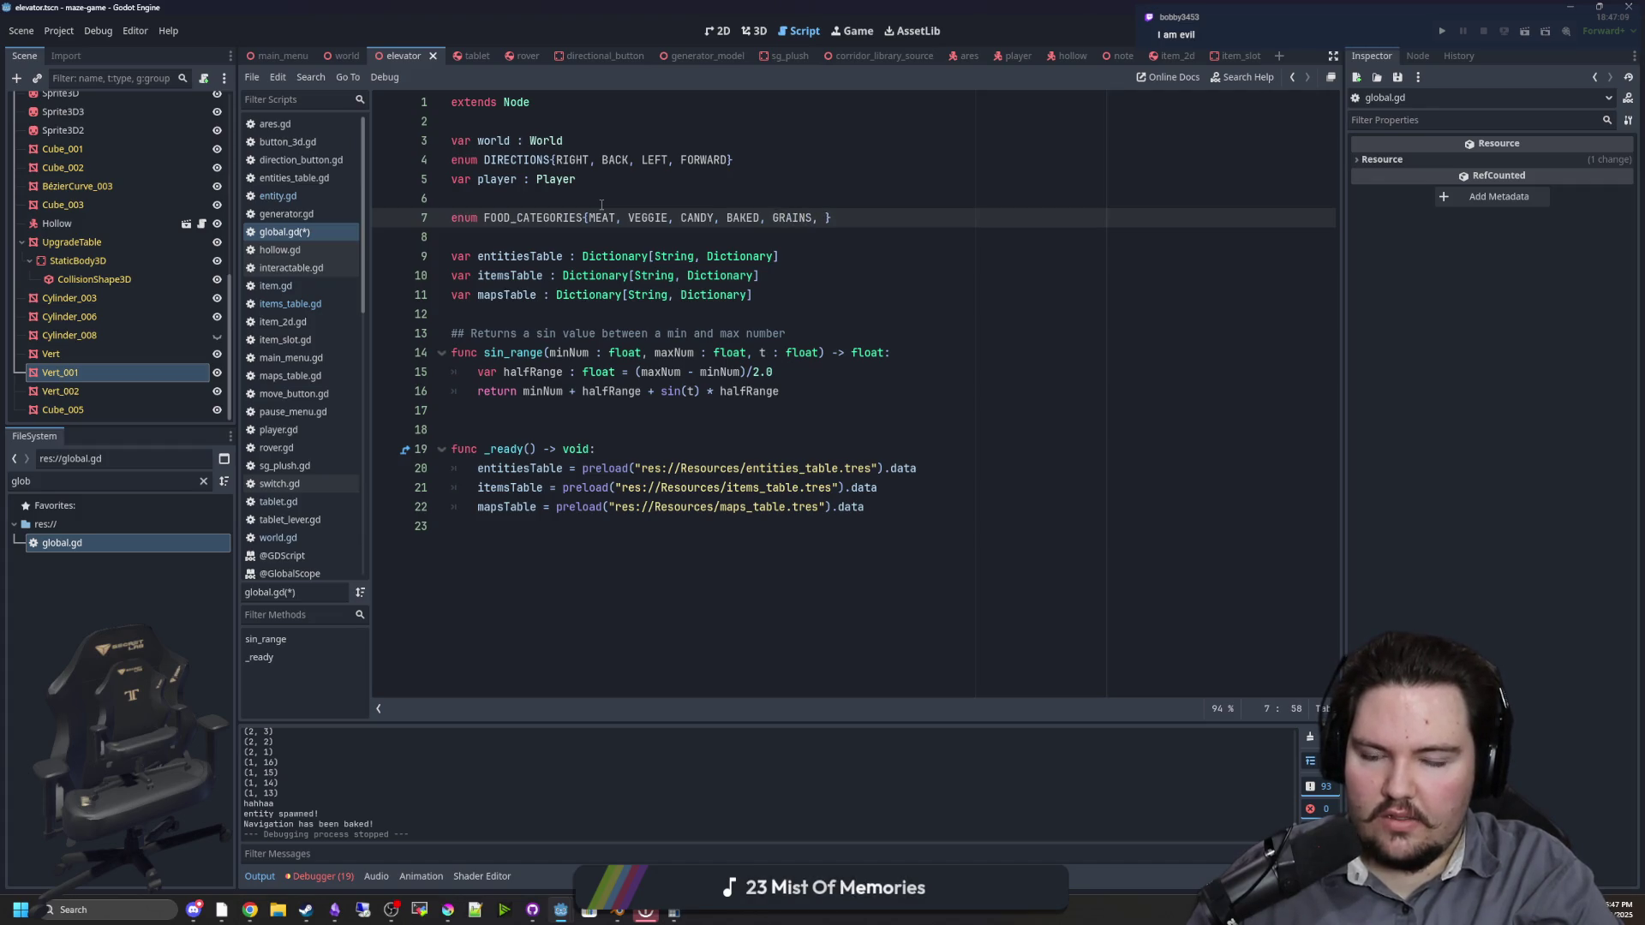
# Step: Add NEUTRAL as the first entry of the FOOD_CATEGORIES enum
pyautogui.hotkey('alt', 'Tab')
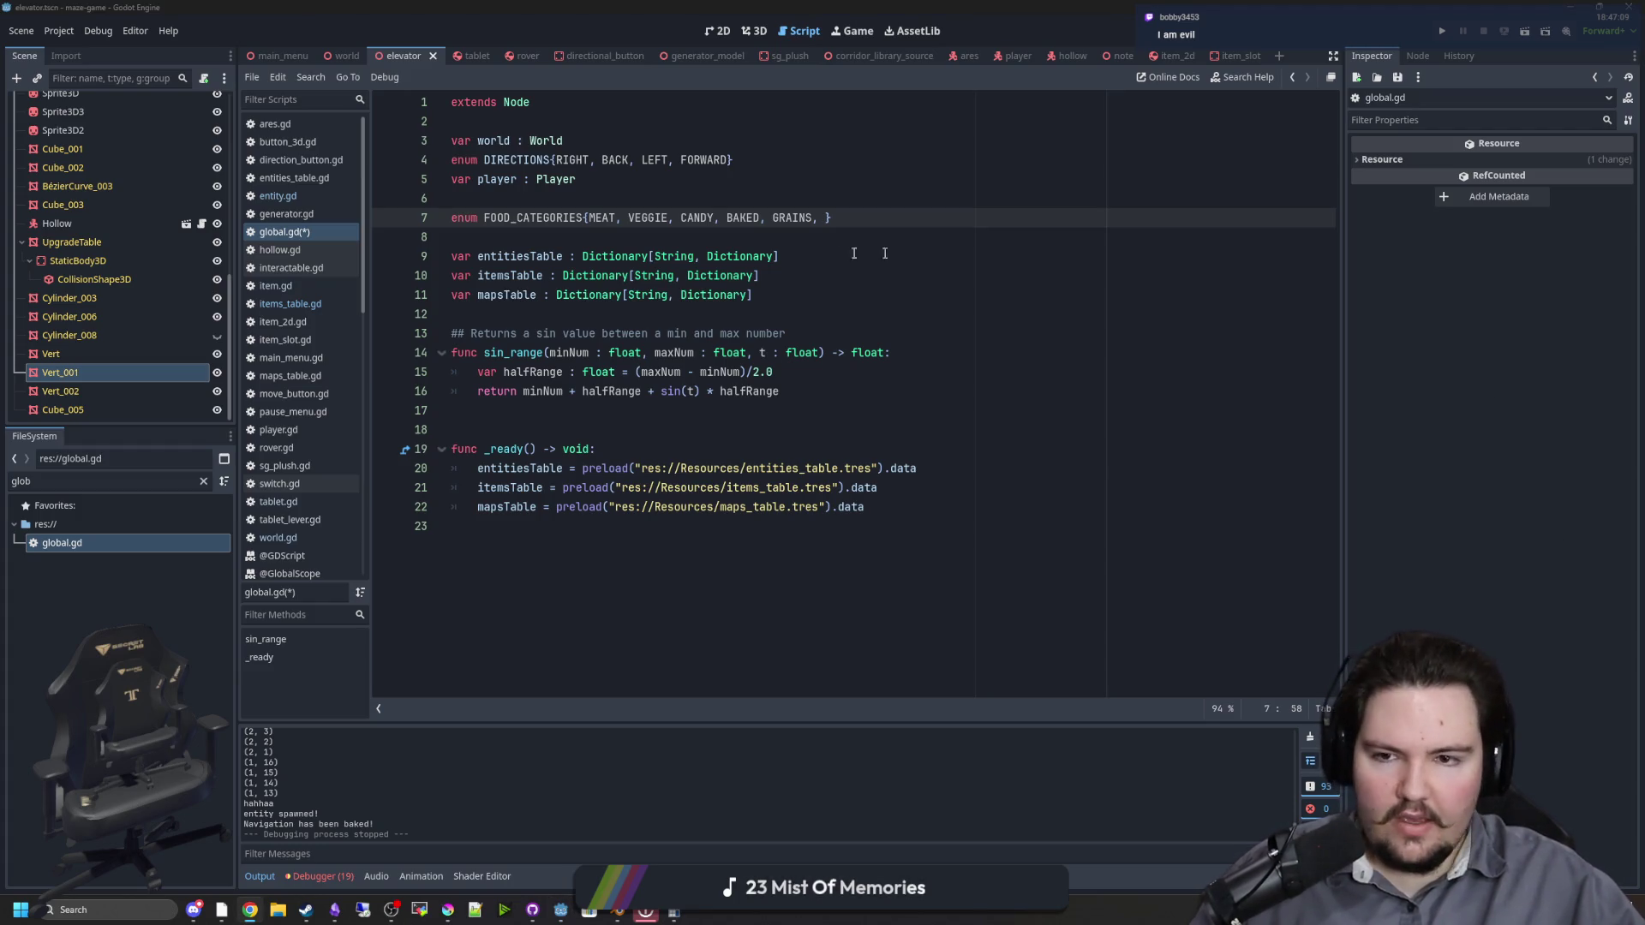
pyautogui.click(592, 219)
pyautogui.write('M')
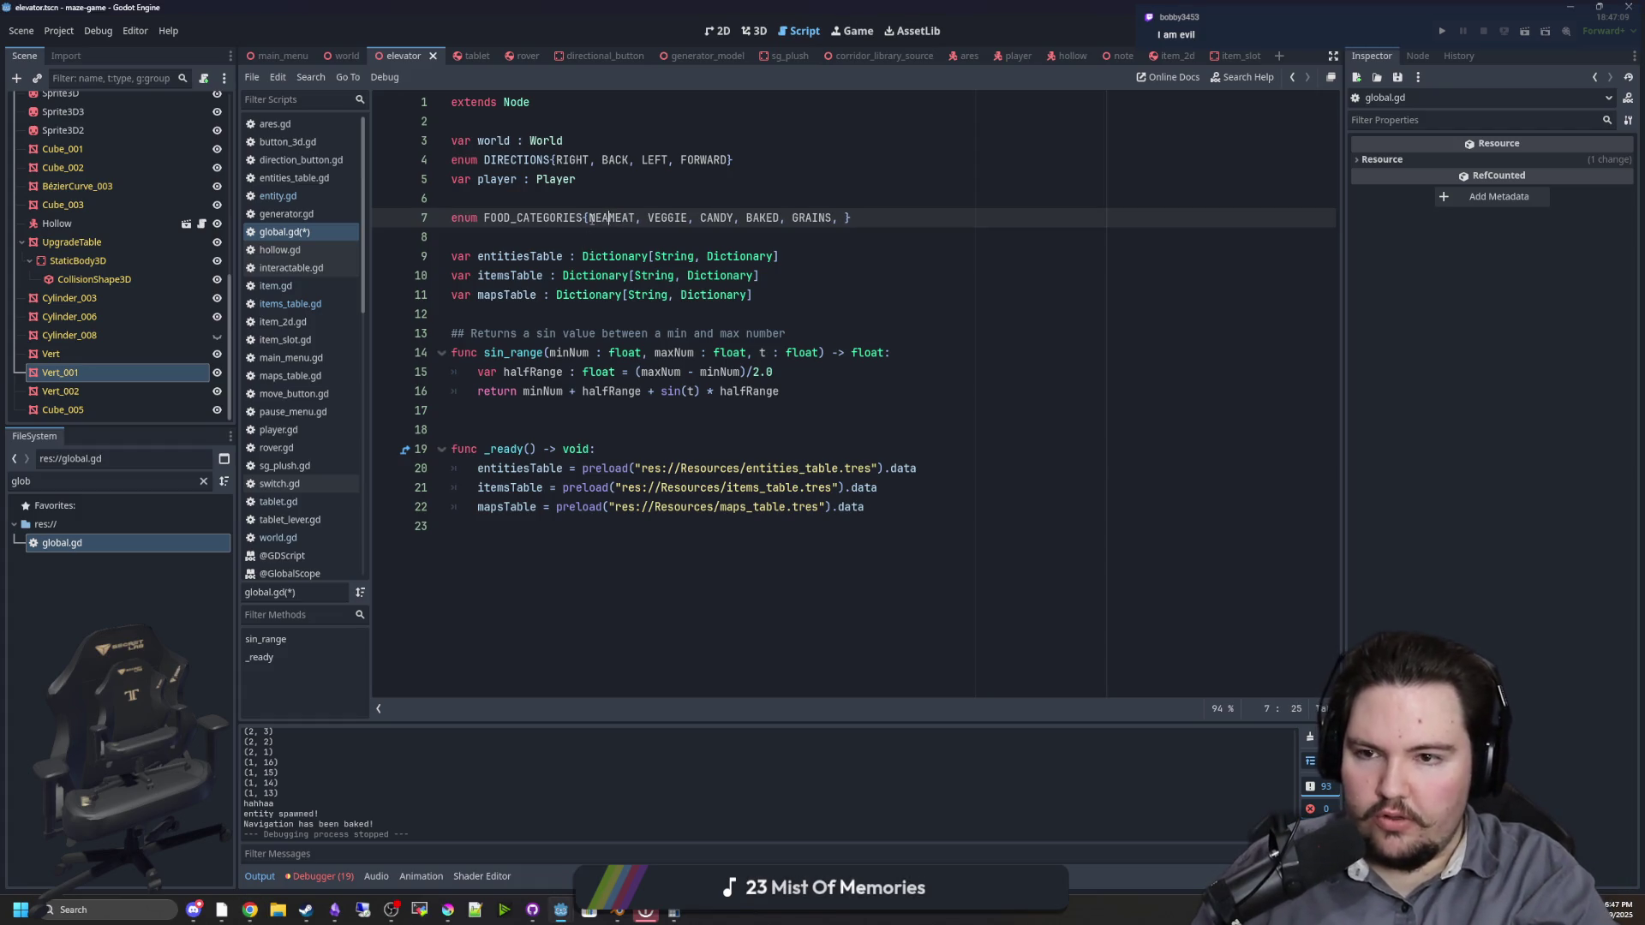
pyautogui.press('BackSpace')
pyautogui.write('NEUTRAL,')
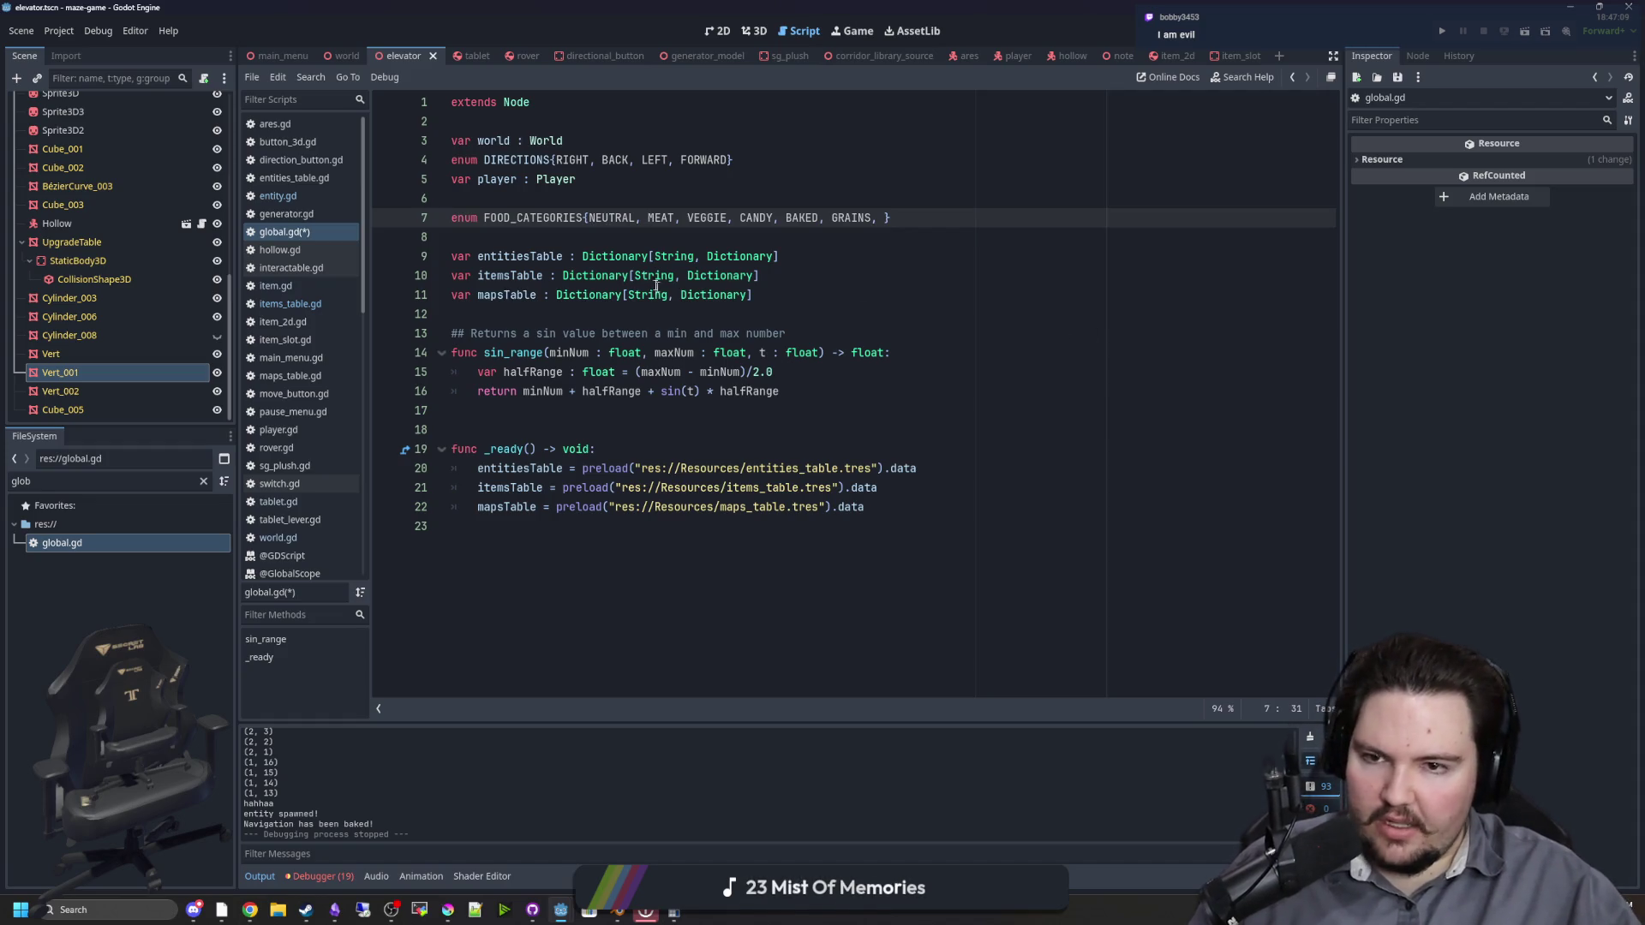
pyautogui.press('Up')
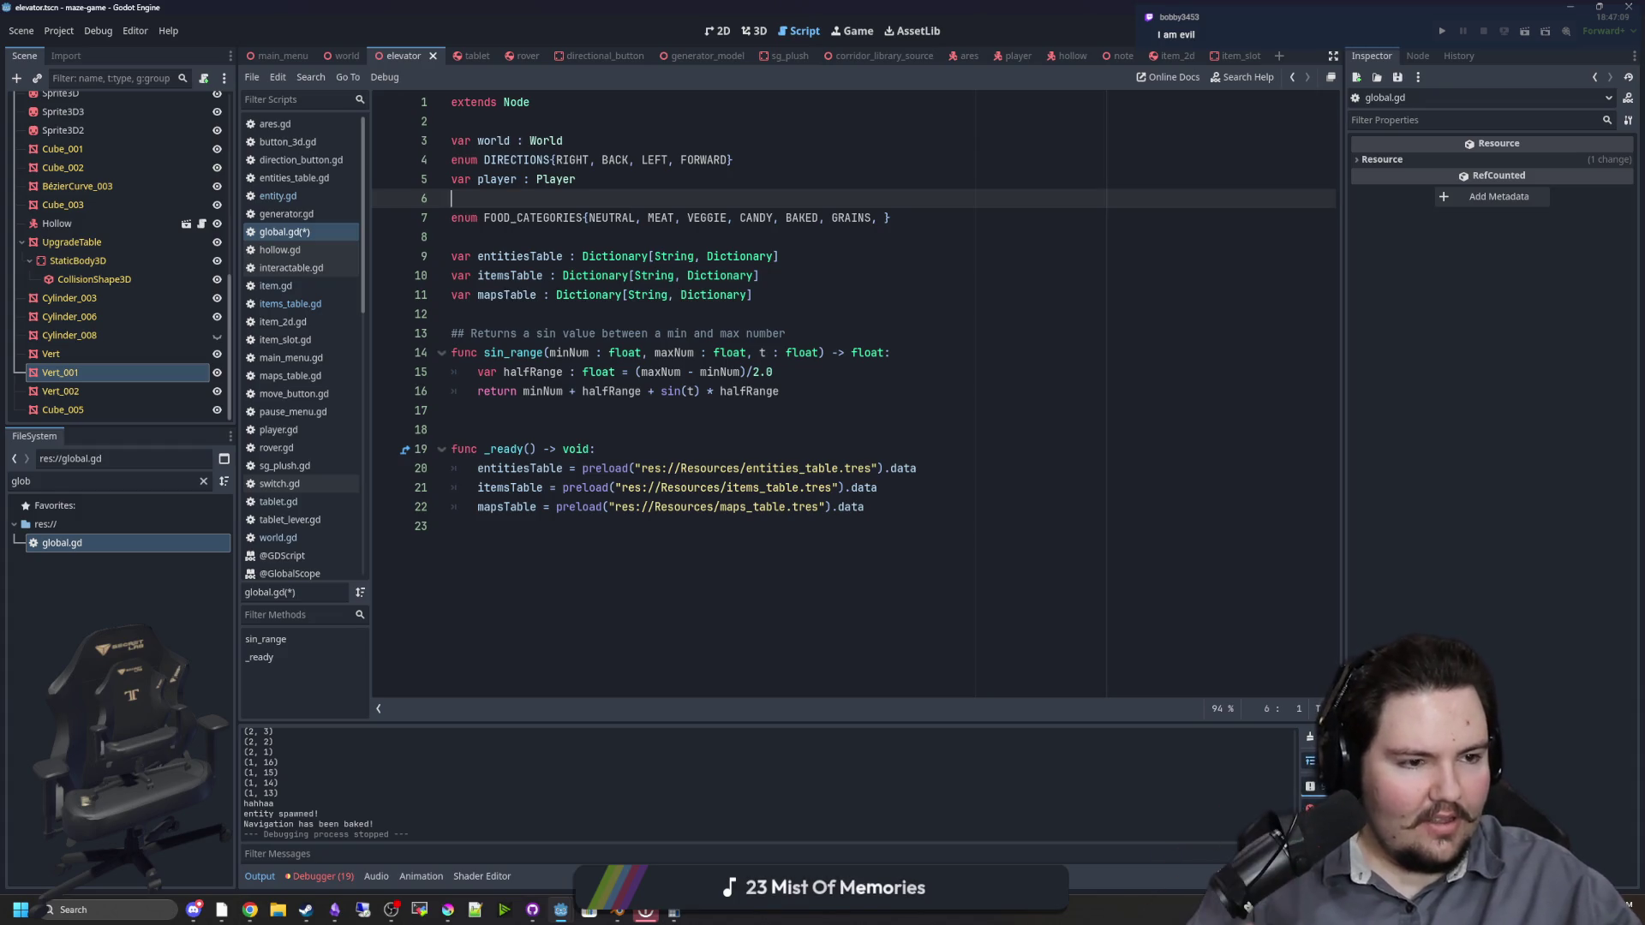
# Step: Review the category names in the FOOD_CATEGORIES enum
pyautogui.hotkey('alt', 'Tab')
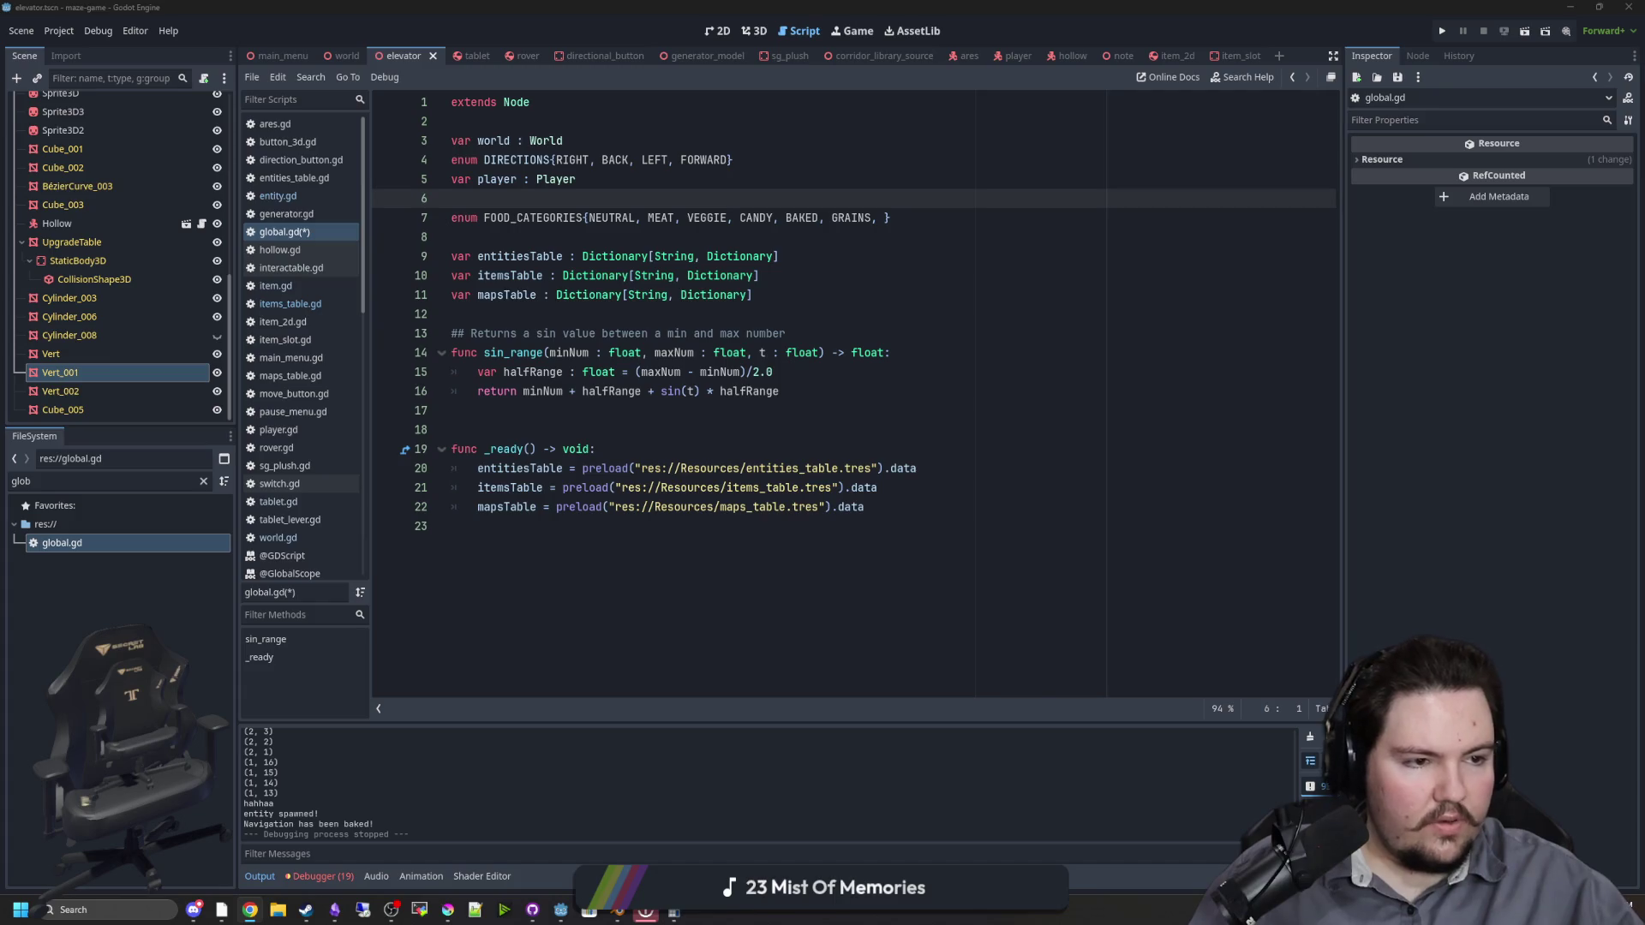
pyautogui.click(674, 317)
pyautogui.click(710, 214)
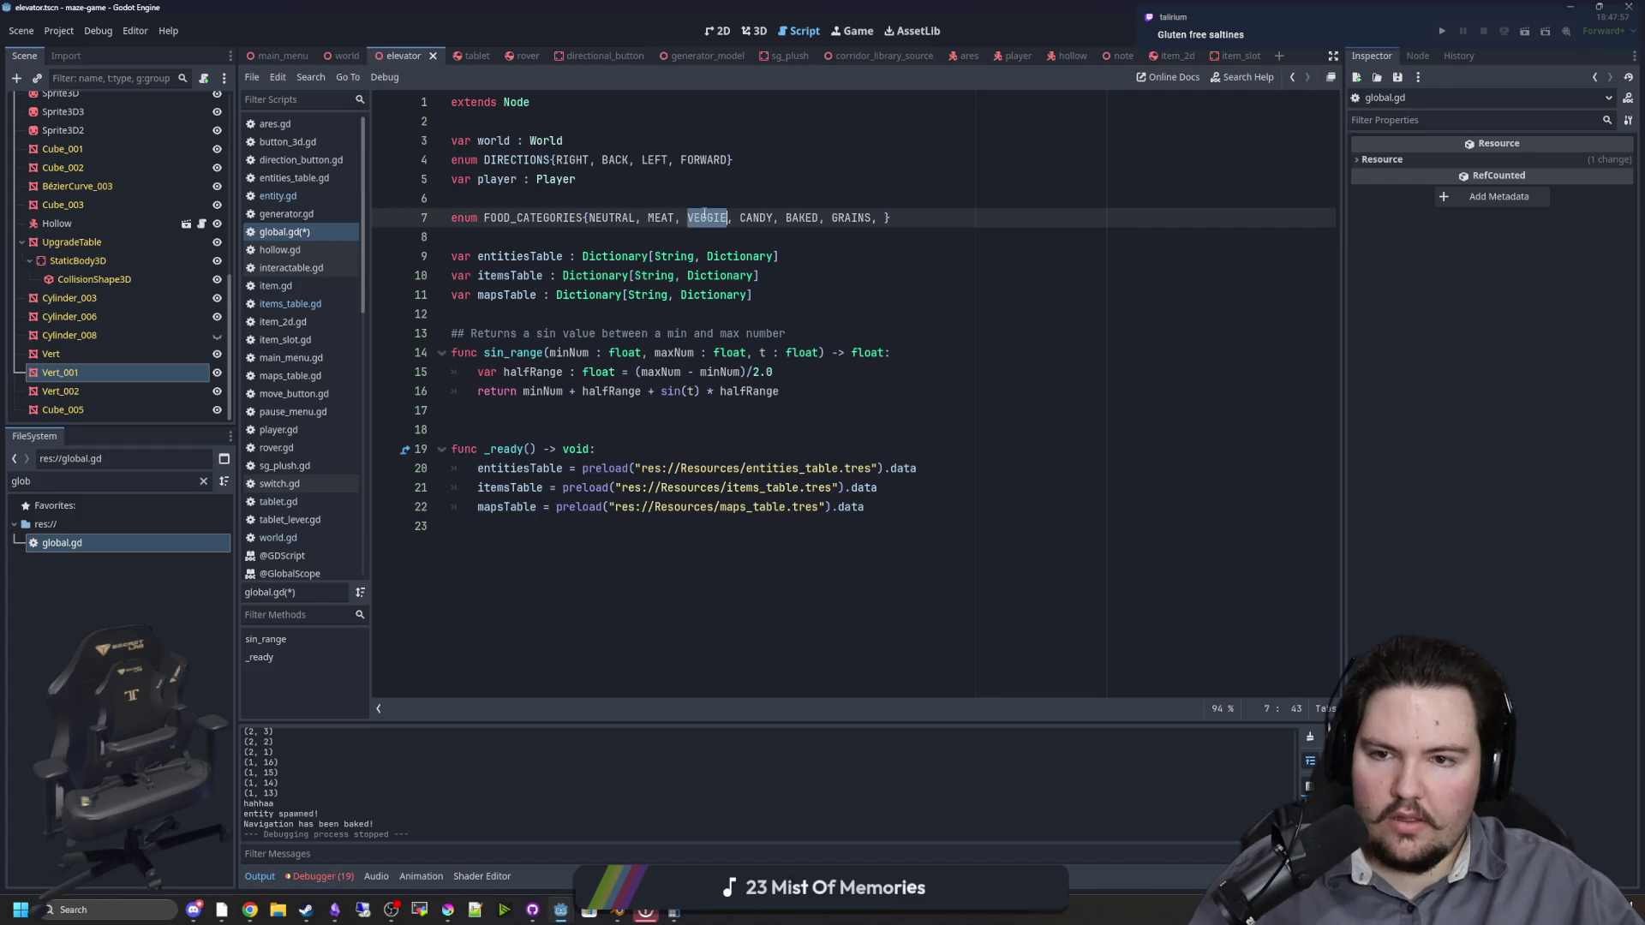
pyautogui.press('Down')
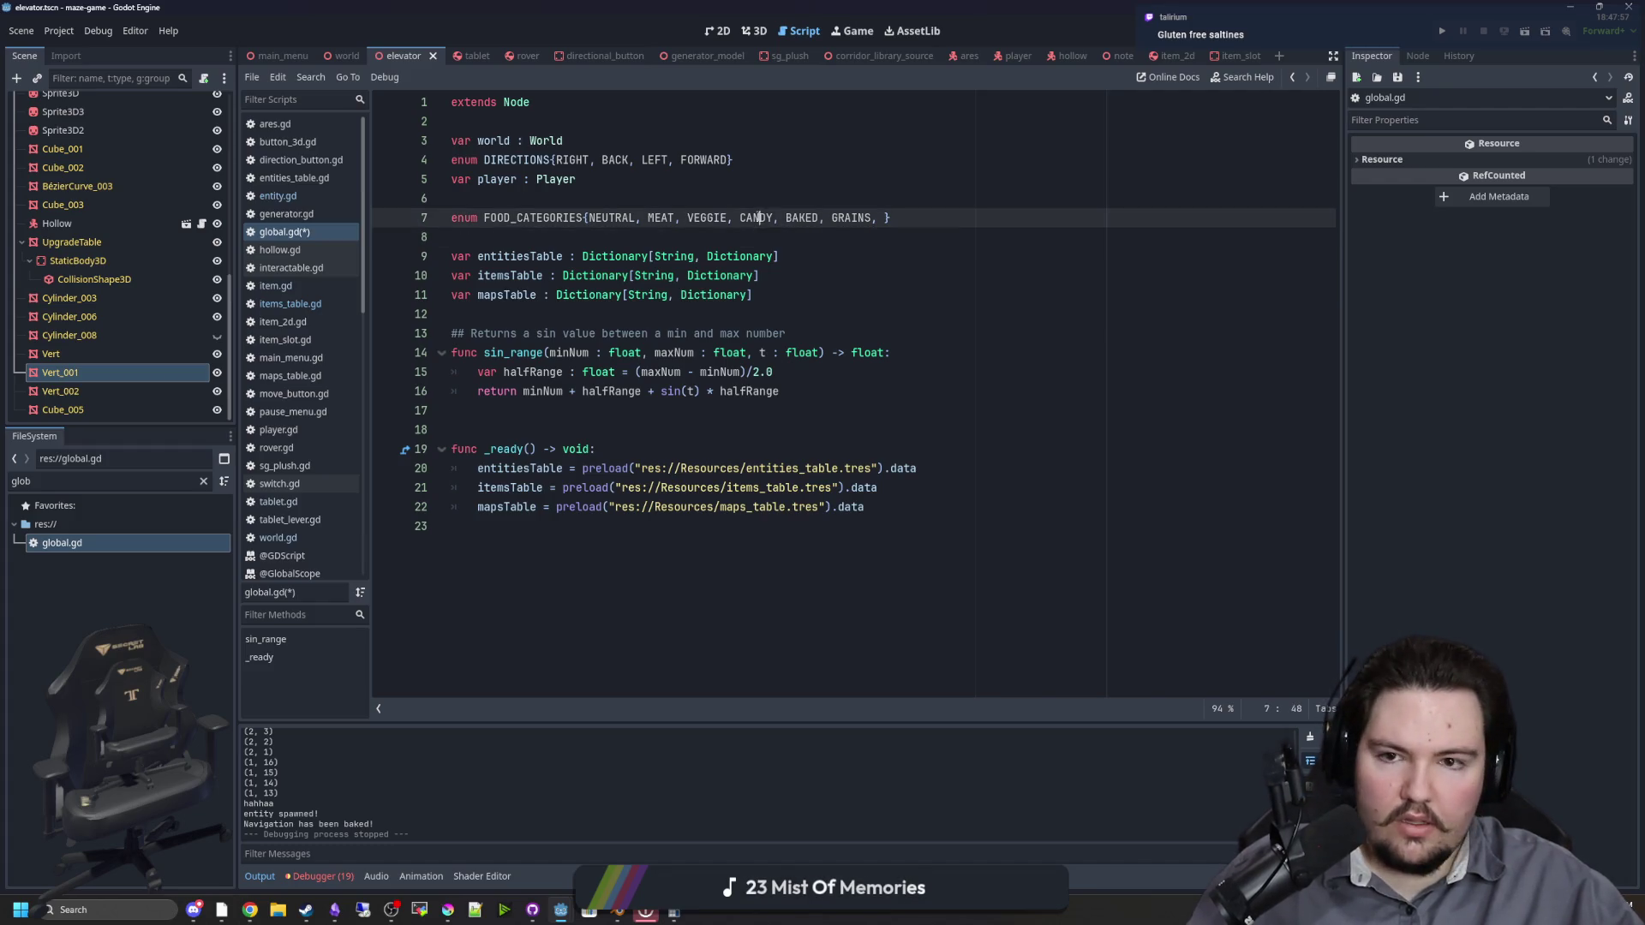
pyautogui.doubleClick(756, 217)
pyautogui.doubleClick(806, 217)
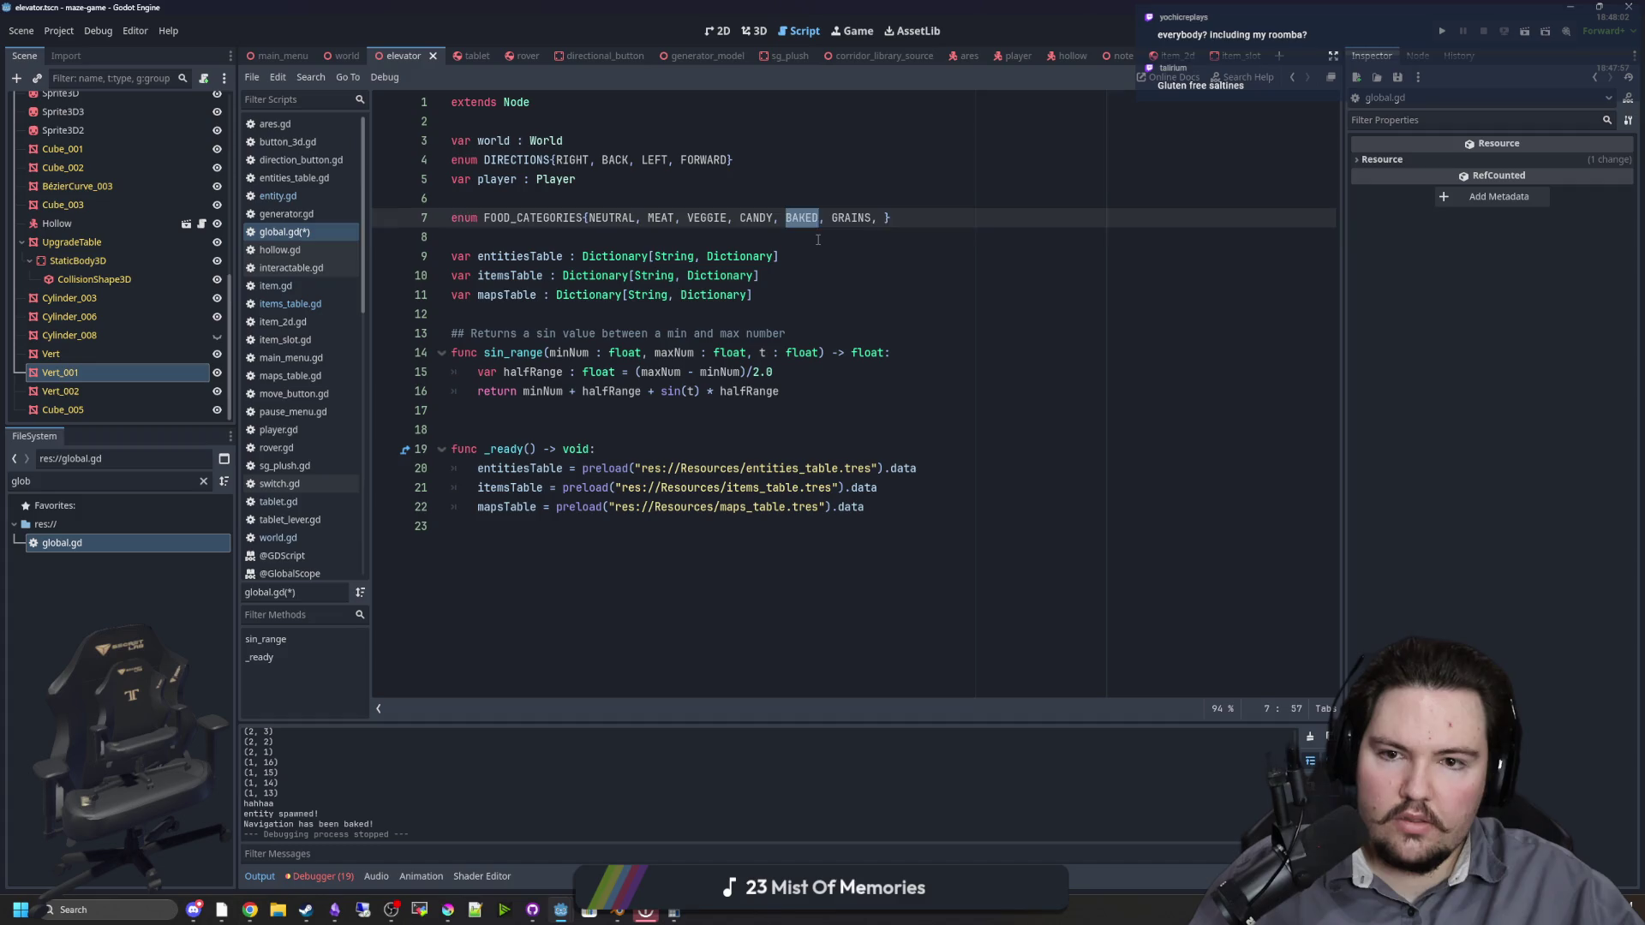
pyautogui.click(827, 234)
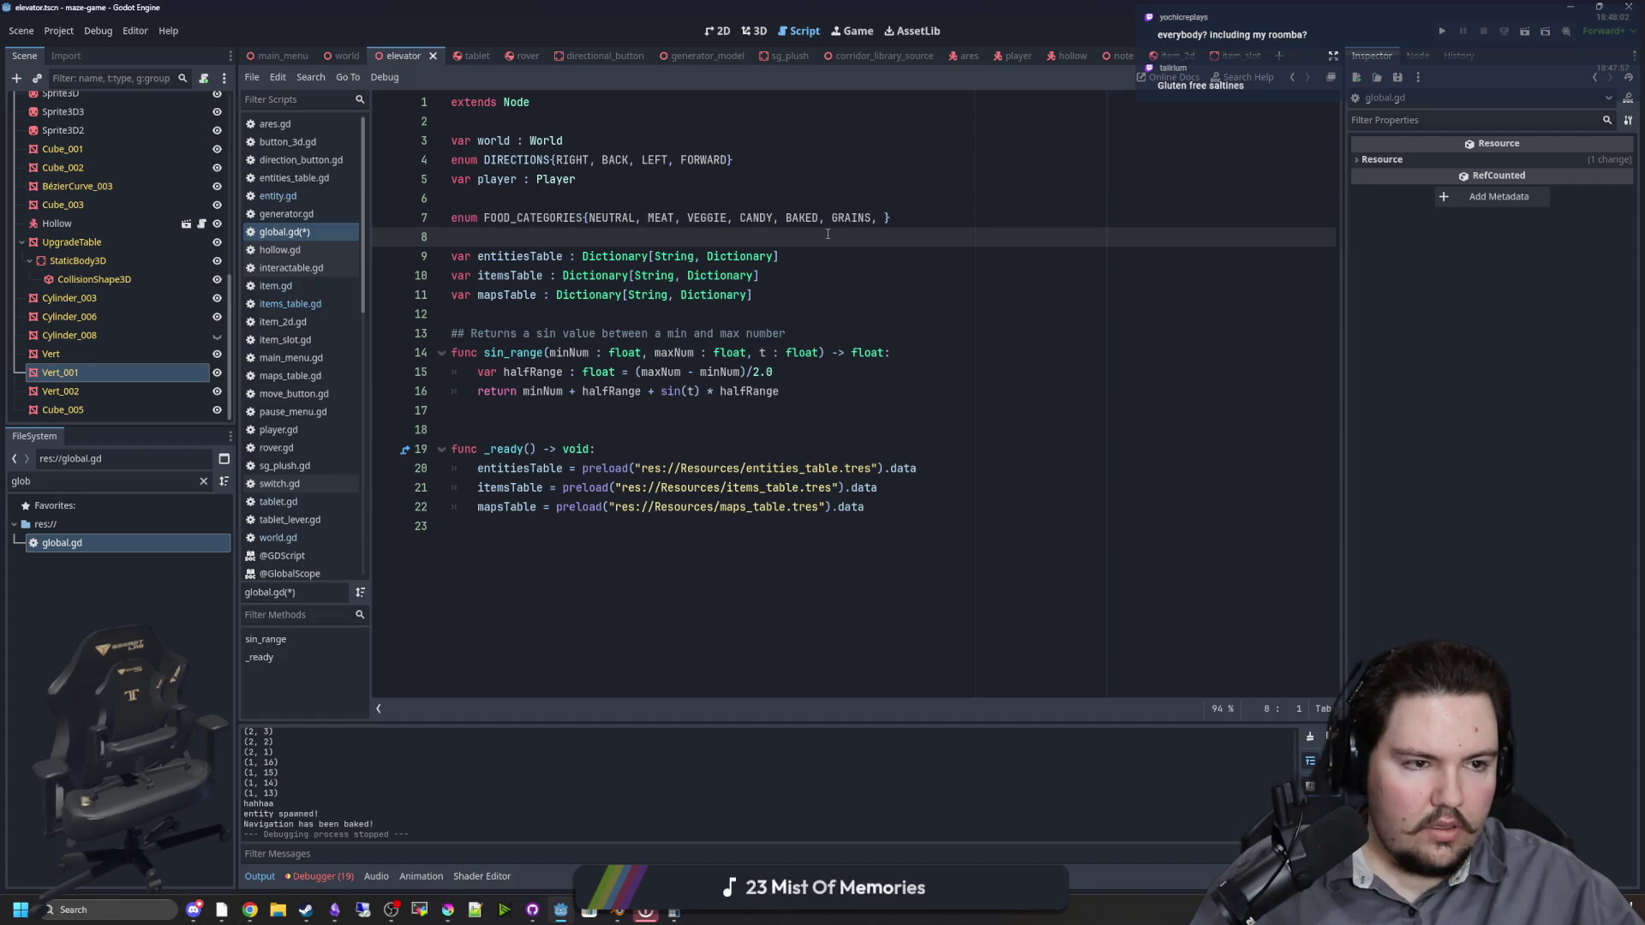
pyautogui.hotkey('alt', 'Tab')
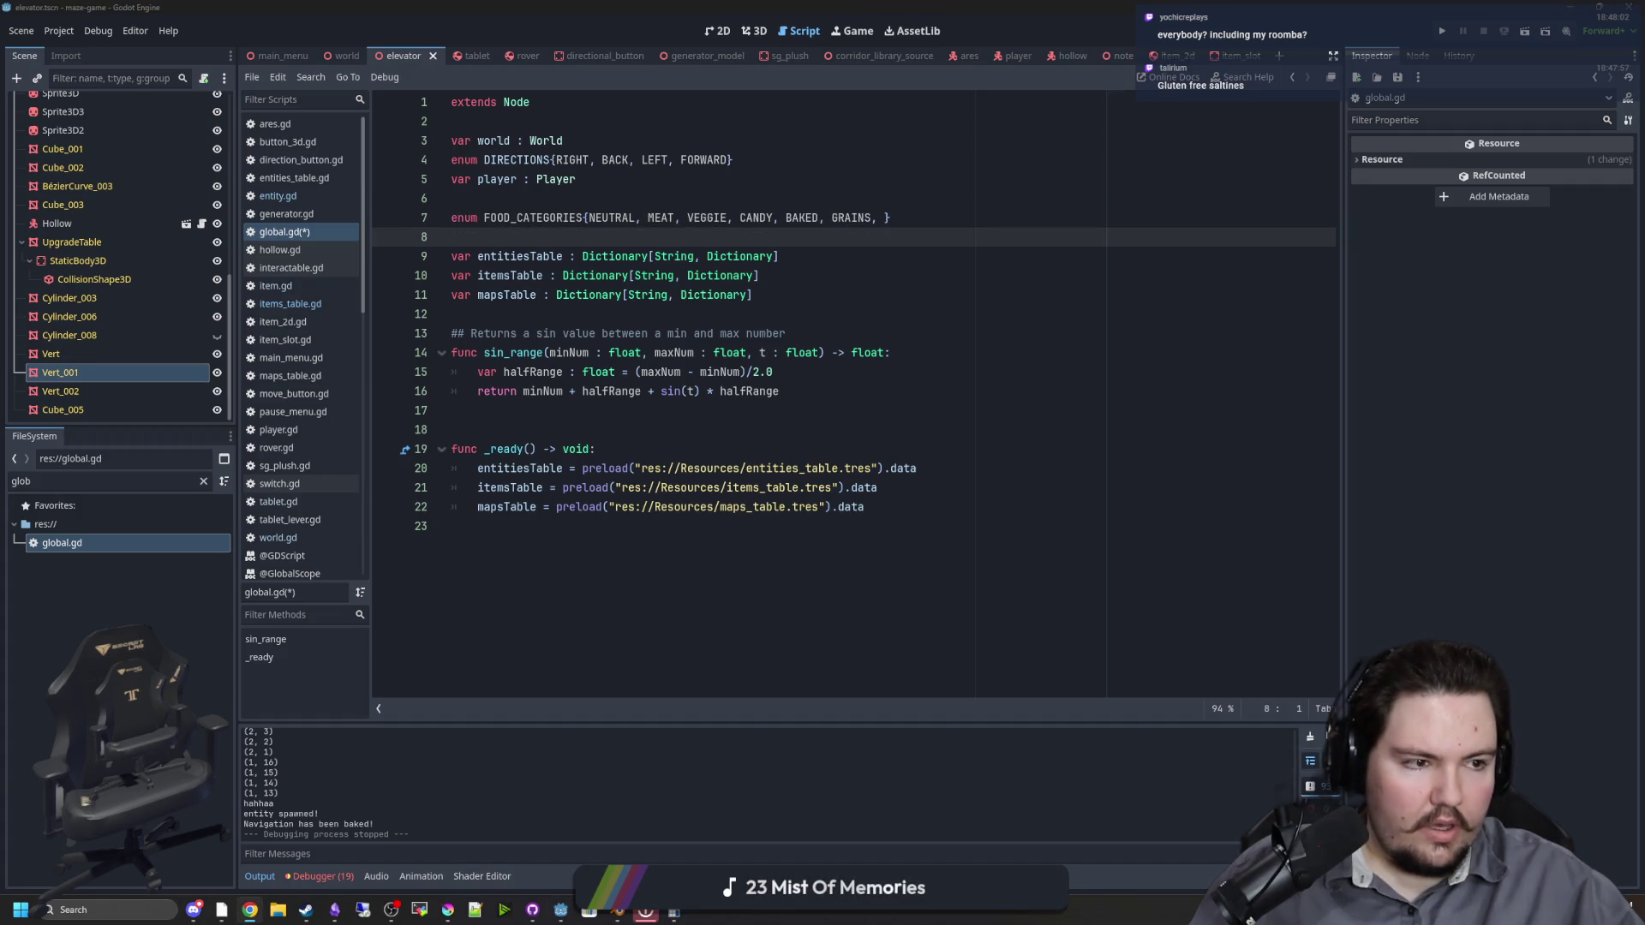
pyautogui.hotkey('alt', 'Tab')
# Step: Replace GRAINS with NUTTY and EVIL in the enum and save global.gd
pyautogui.doubleClick(857, 218)
pyautogui.press('BackSpace')
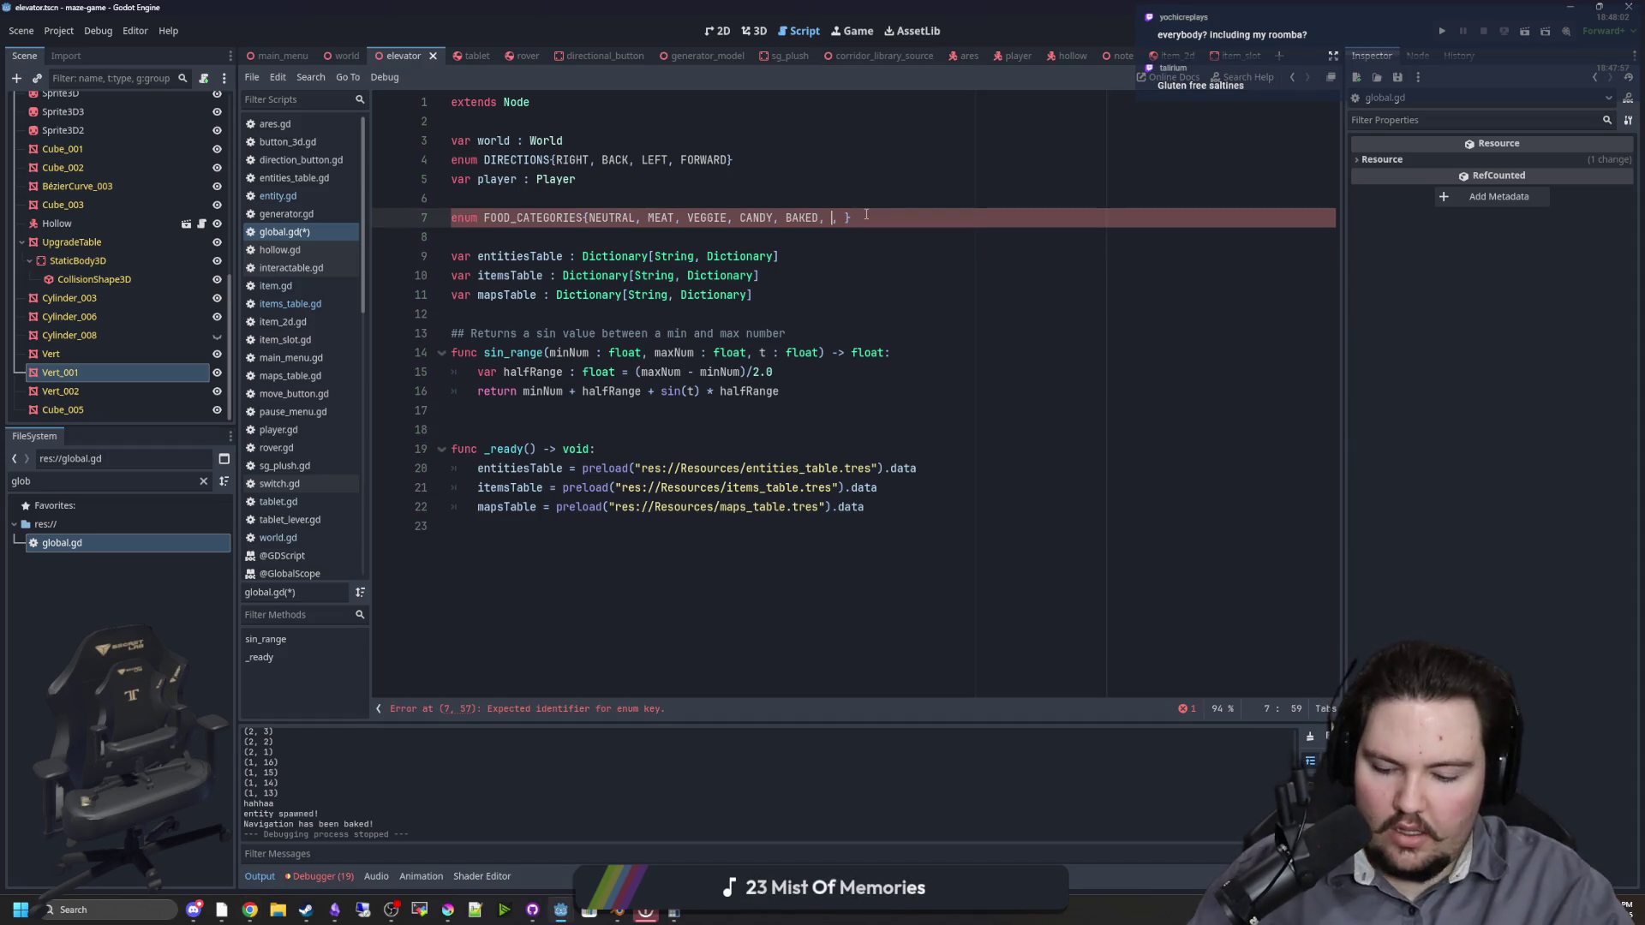
pyautogui.write('NUTTY, EVIL')
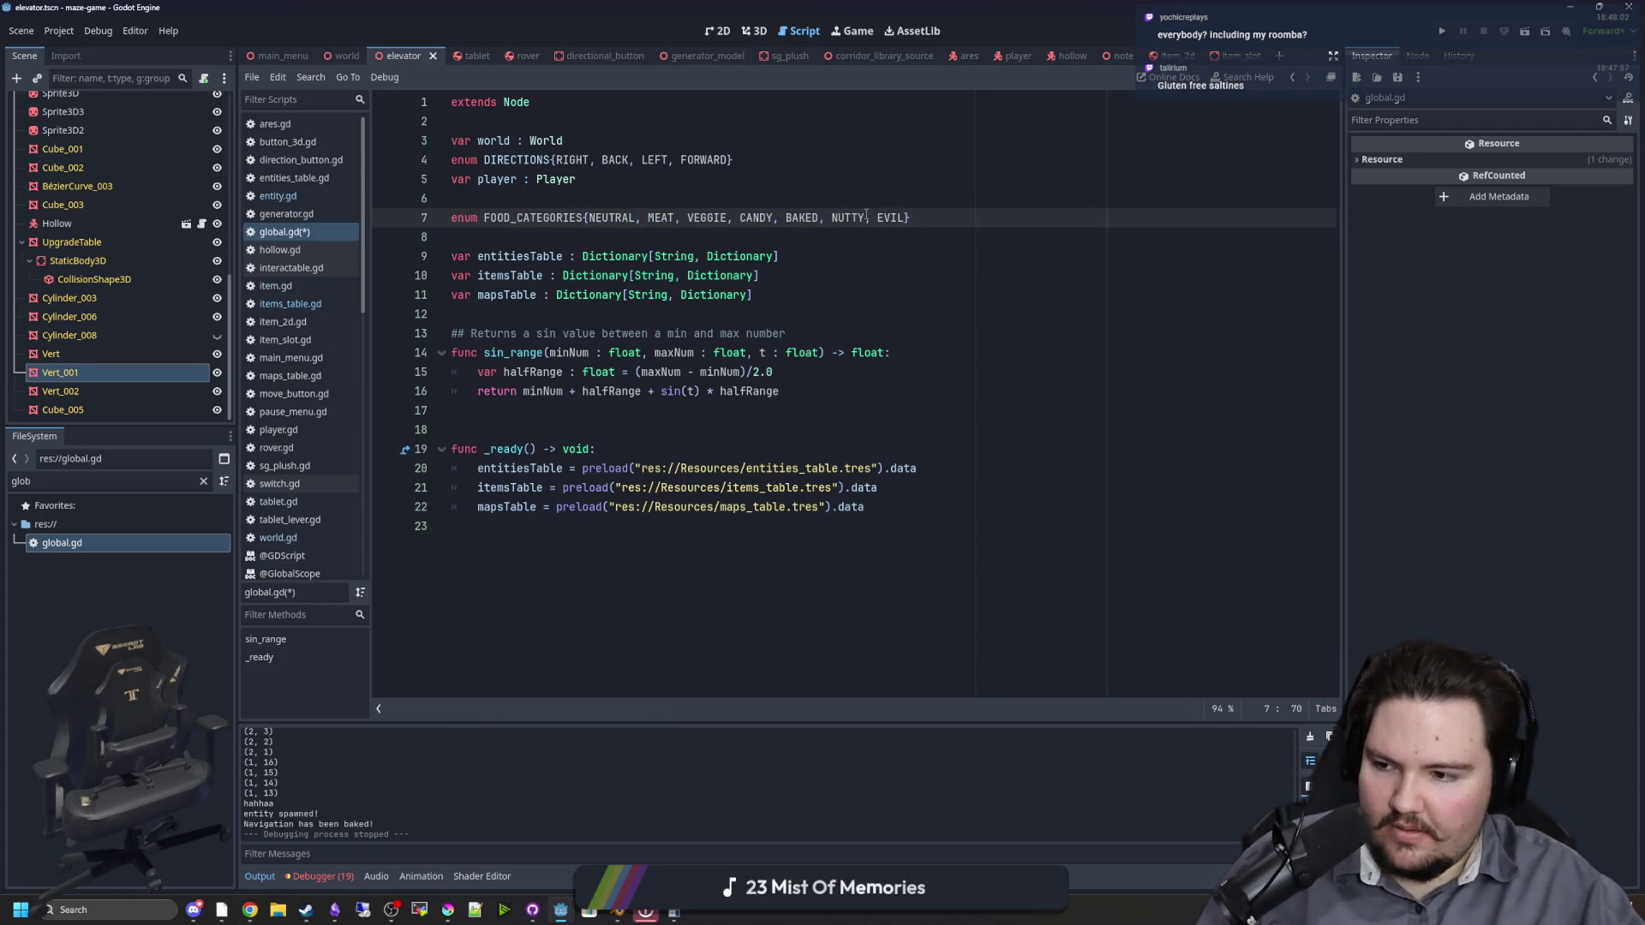
pyautogui.click(644, 184)
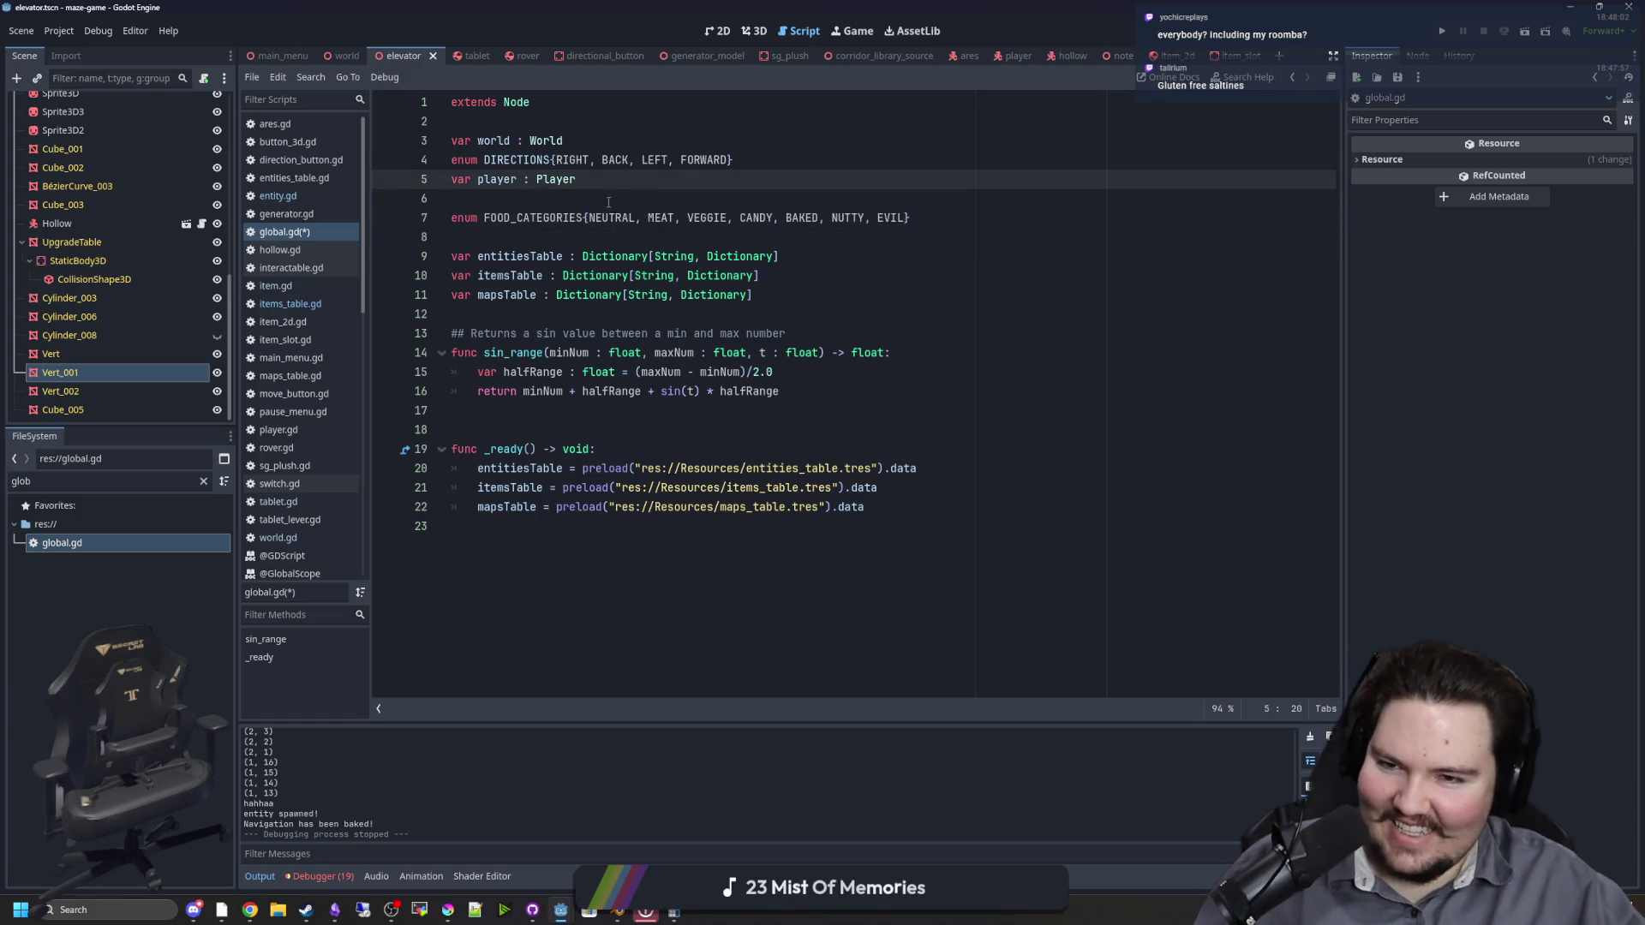
pyautogui.click(608, 202)
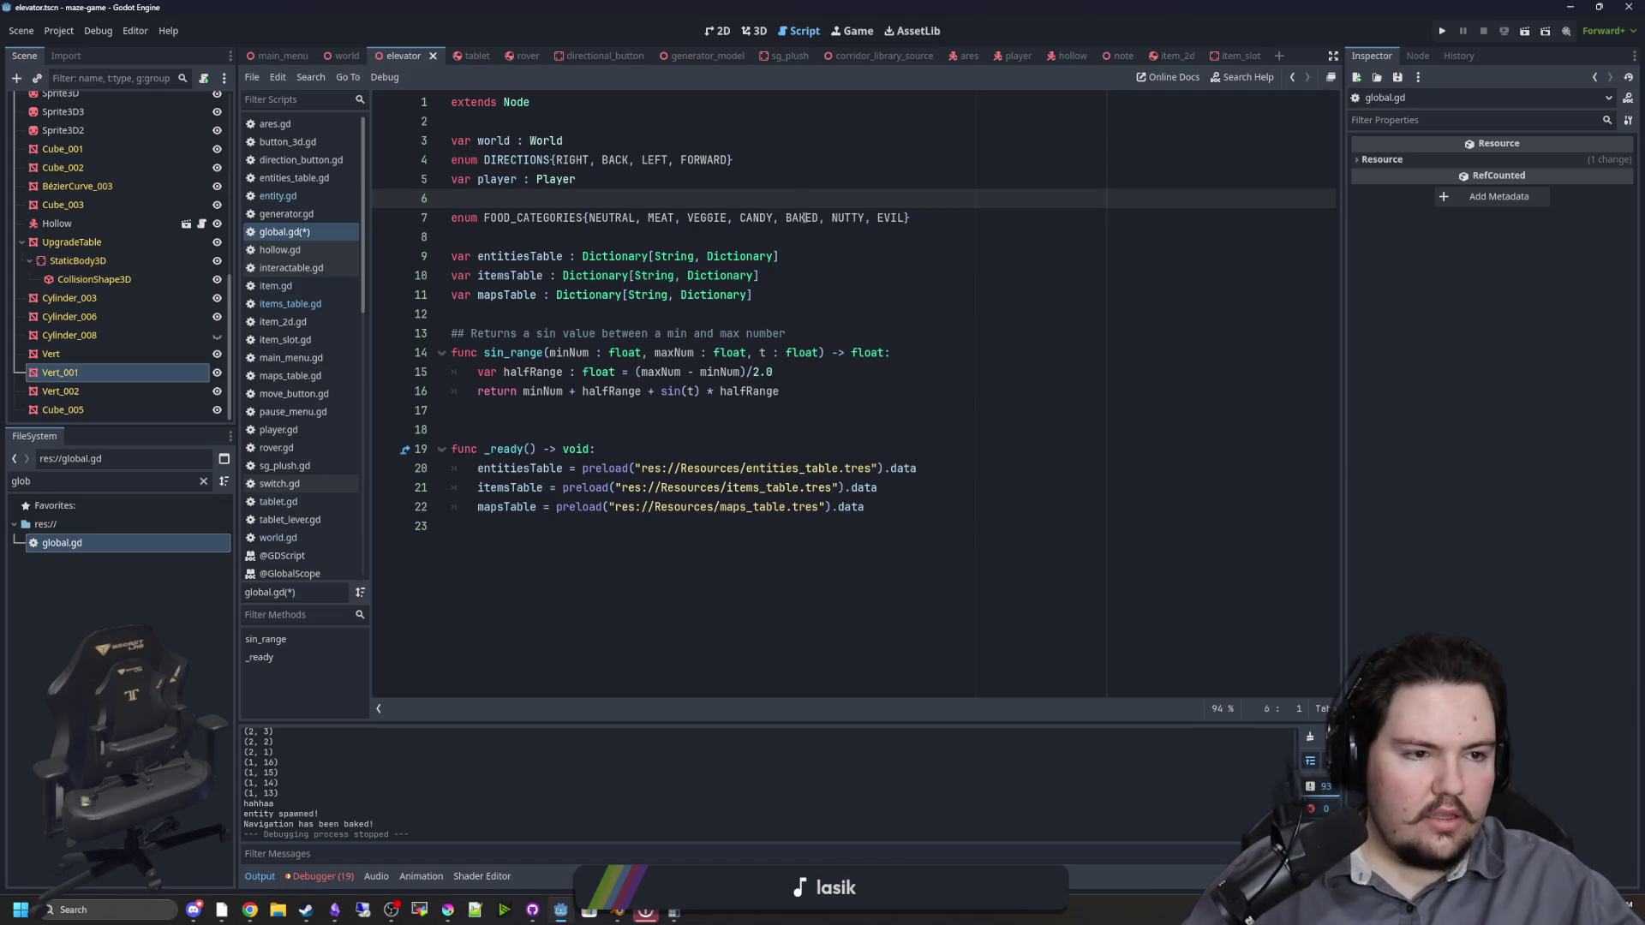
pyautogui.click(897, 217)
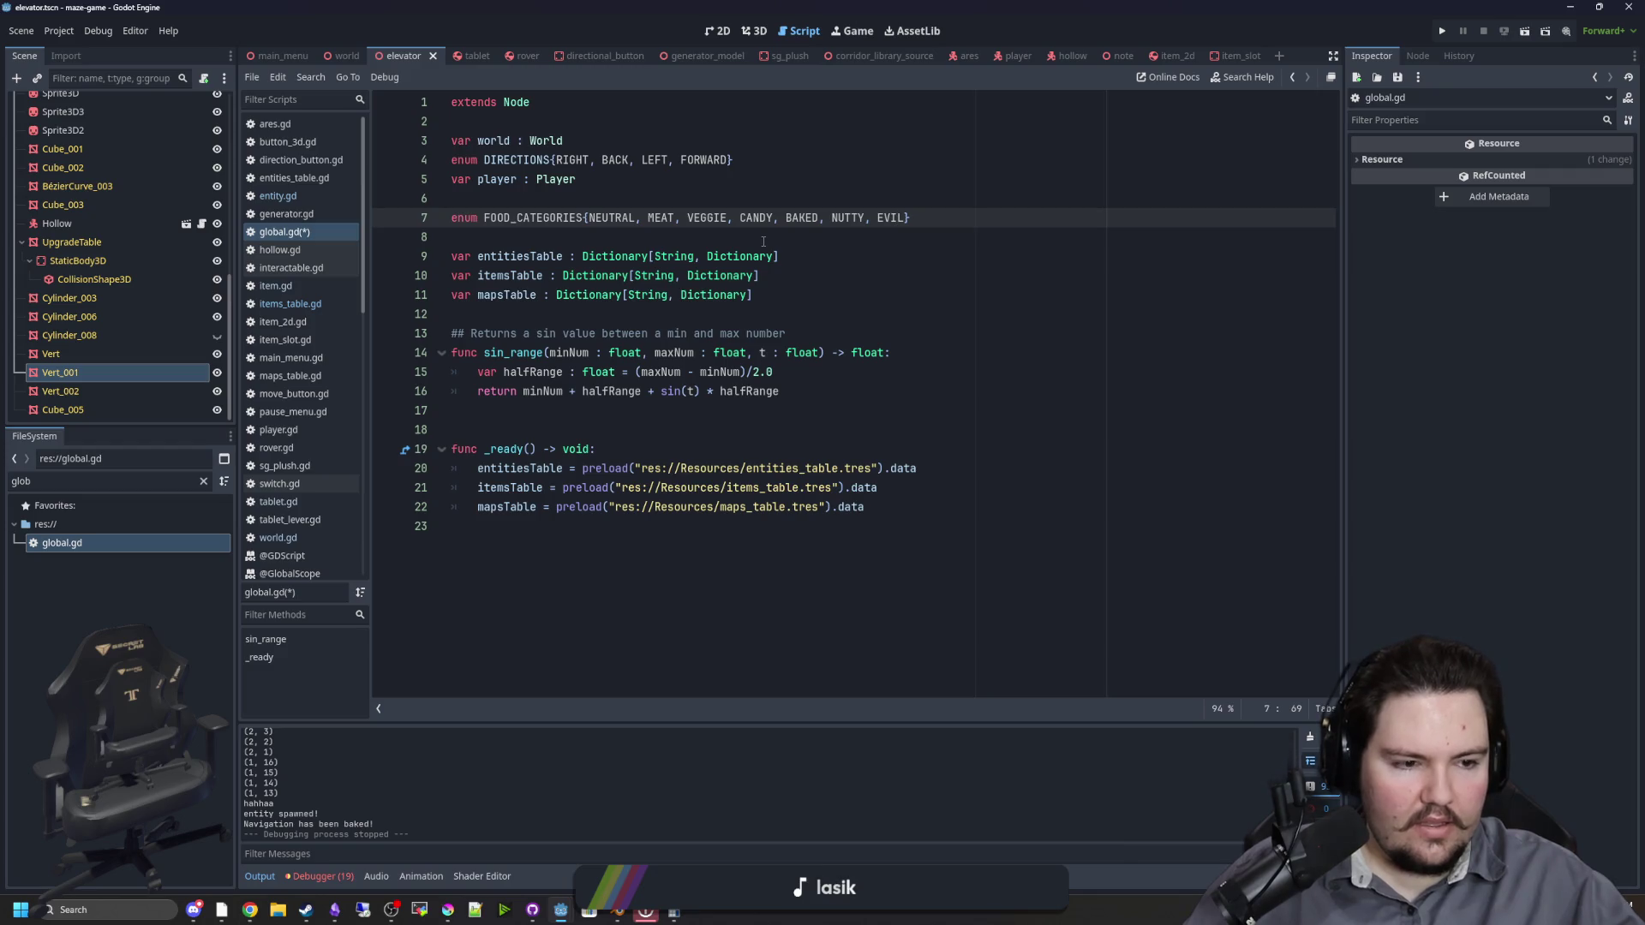
pyautogui.click(692, 235)
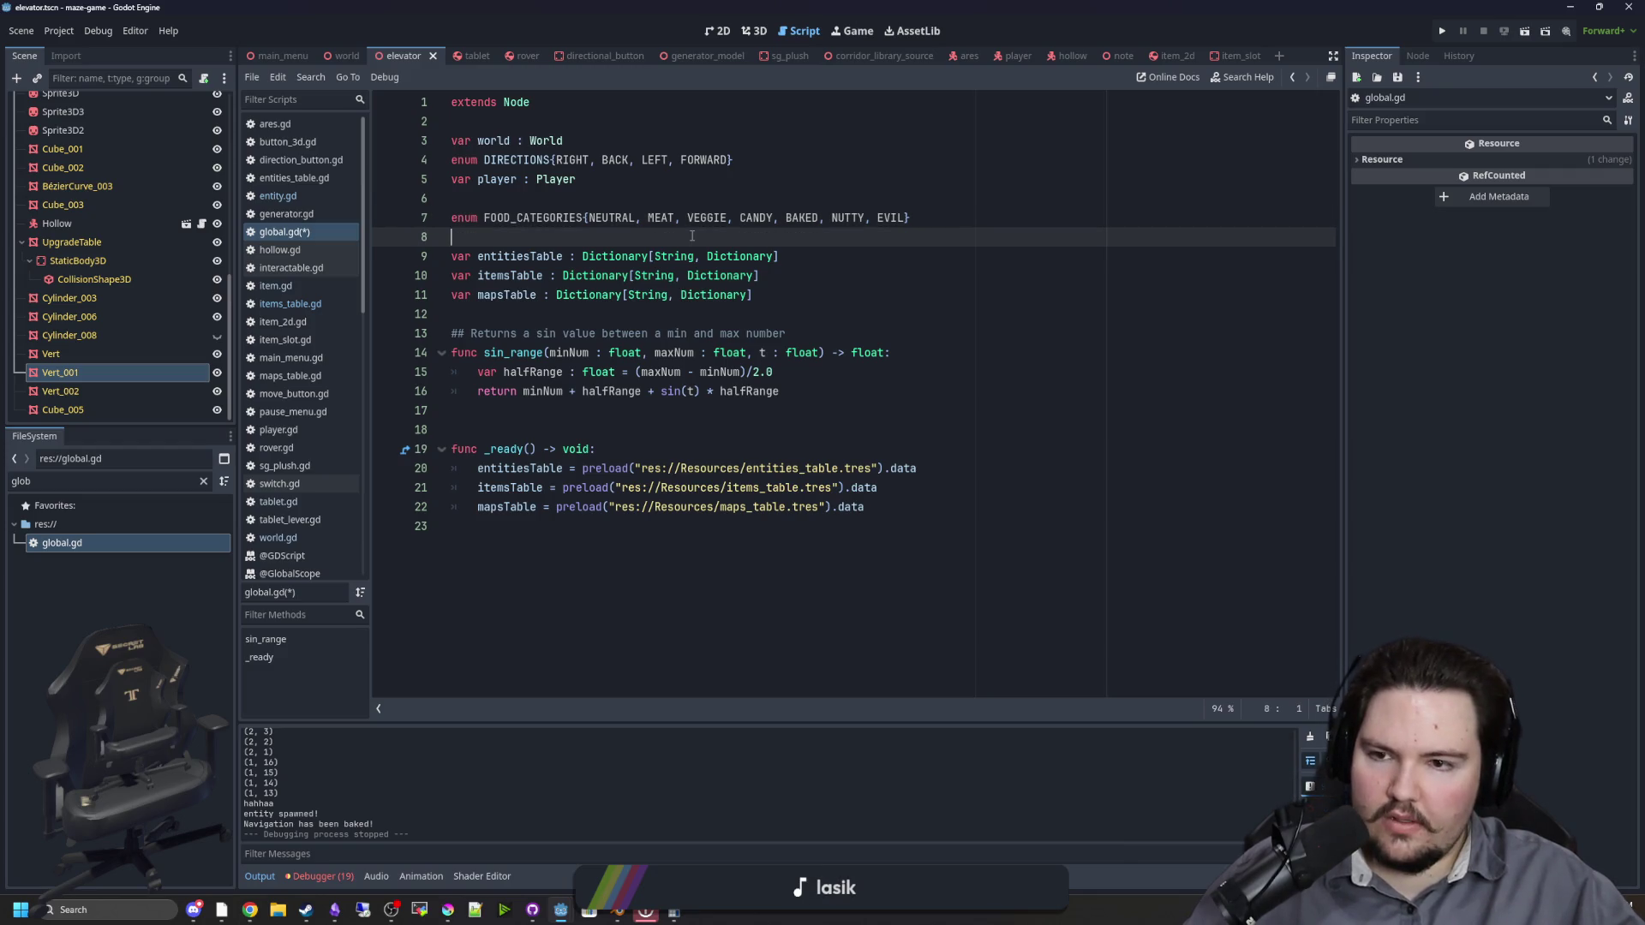
pyautogui.click(594, 200)
pyautogui.hotkey('ctrl', 's')
pyautogui.click(309, 310)
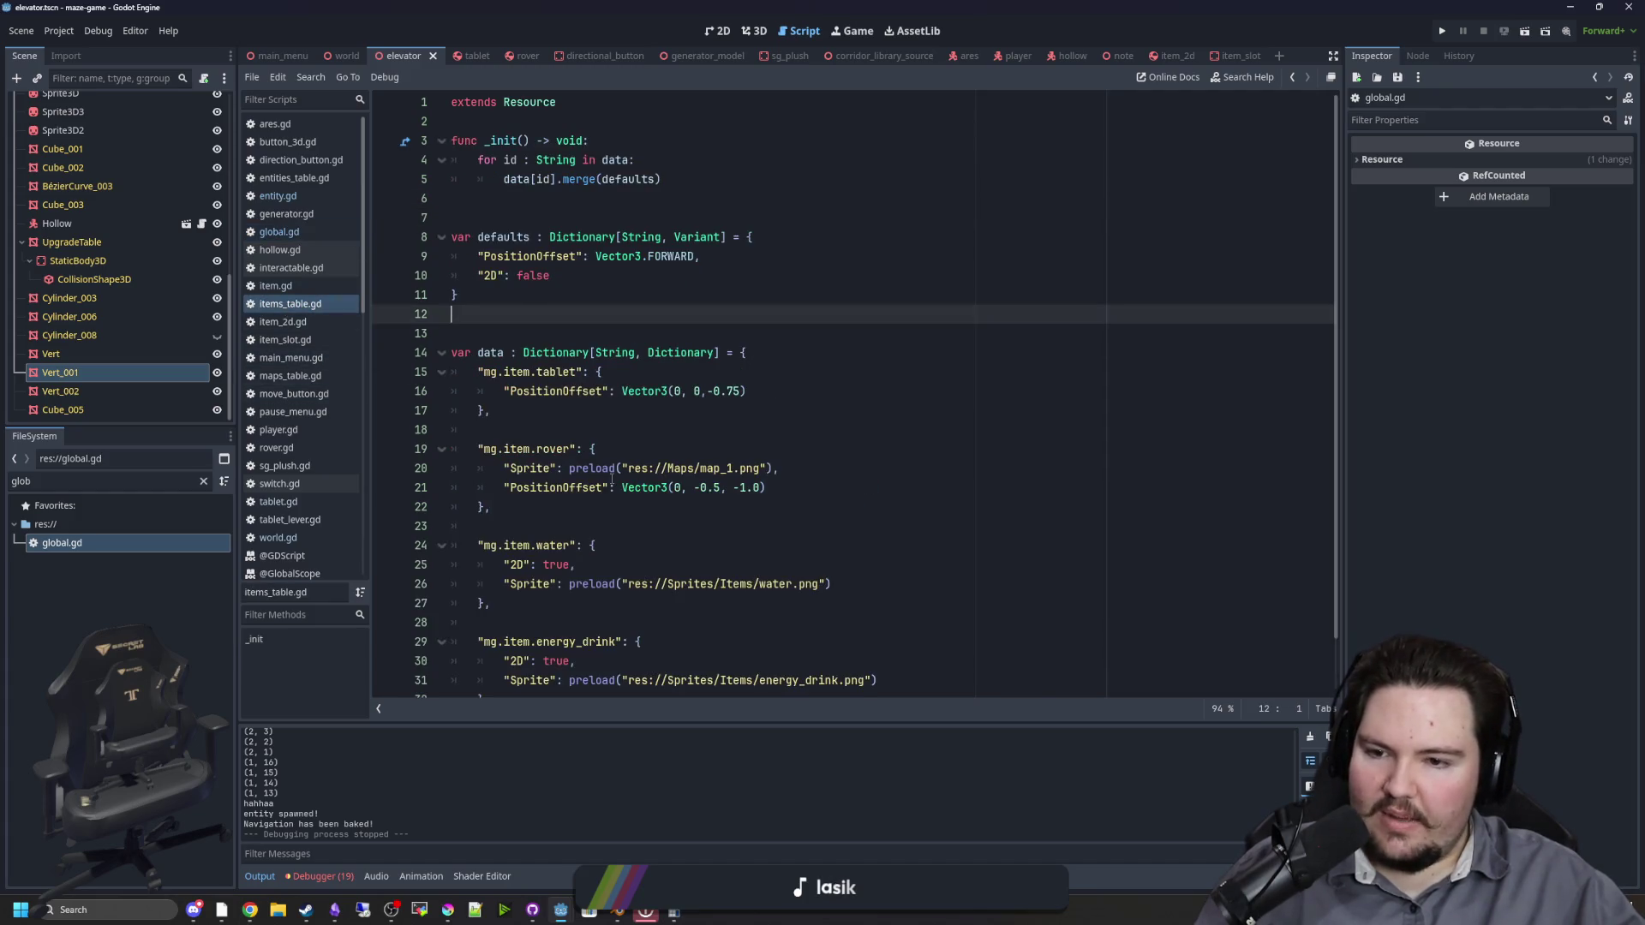
# Step: Add "Category": Global.FOOD_CATEGORIES.NEUTRAL to the water entry, fix its comma, and save
pyautogui.scroll(-1, 597, 478)
pyautogui.click(597, 478)
pyautogui.click(868, 522)
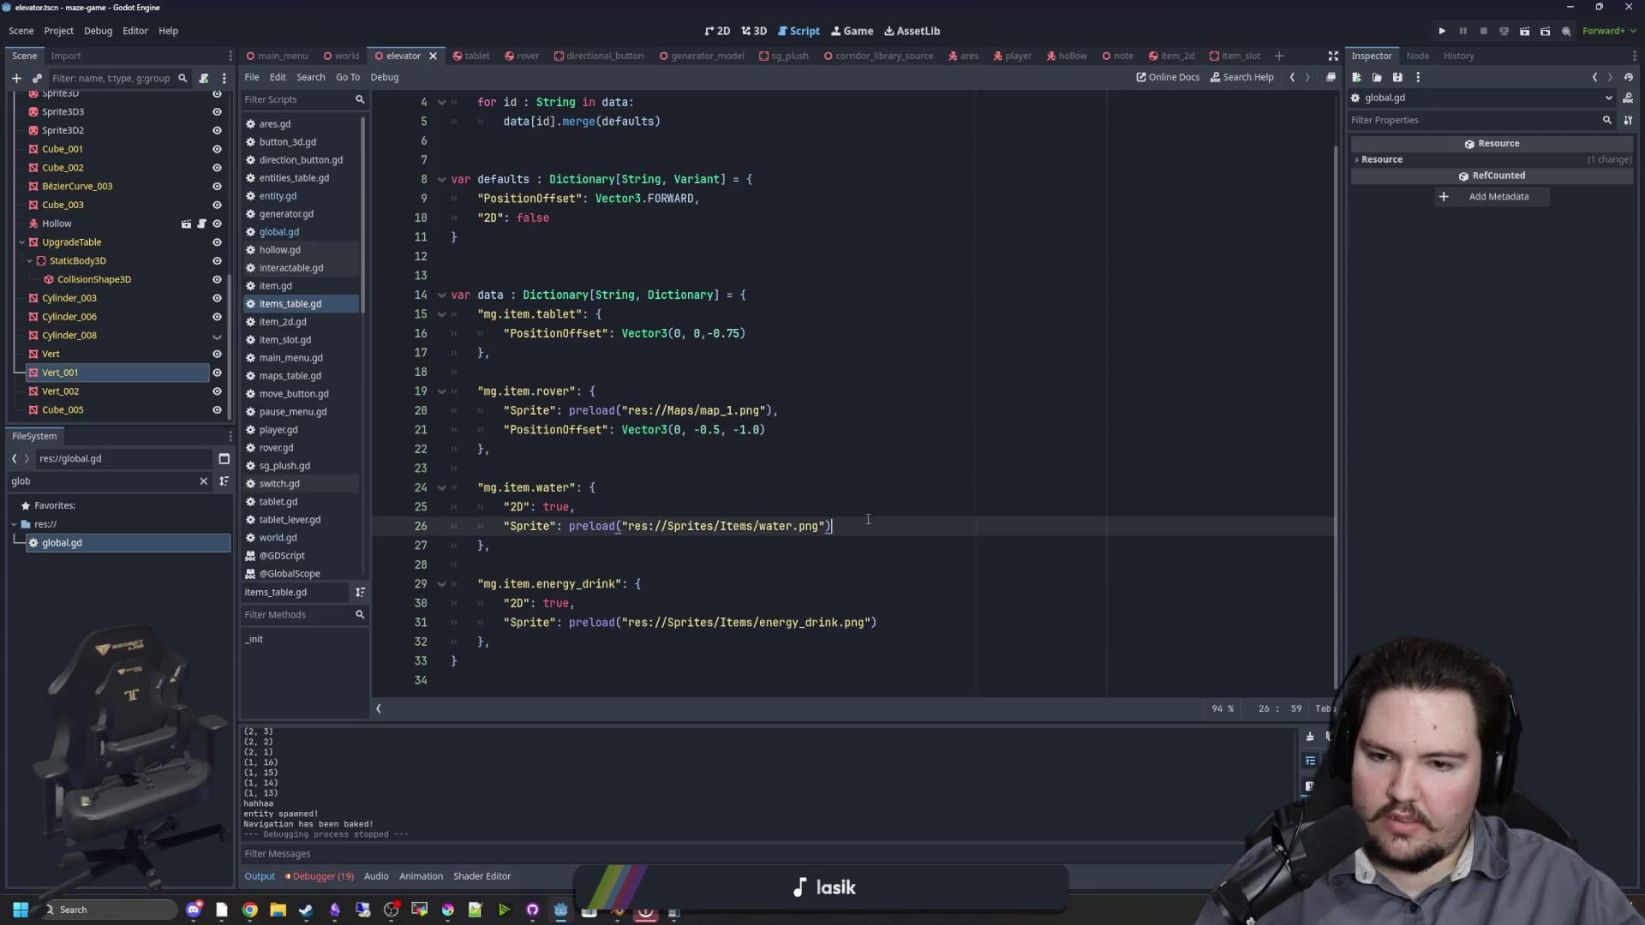
pyautogui.press('Return')
pyautogui.write('FOOD_CATEGORIES')
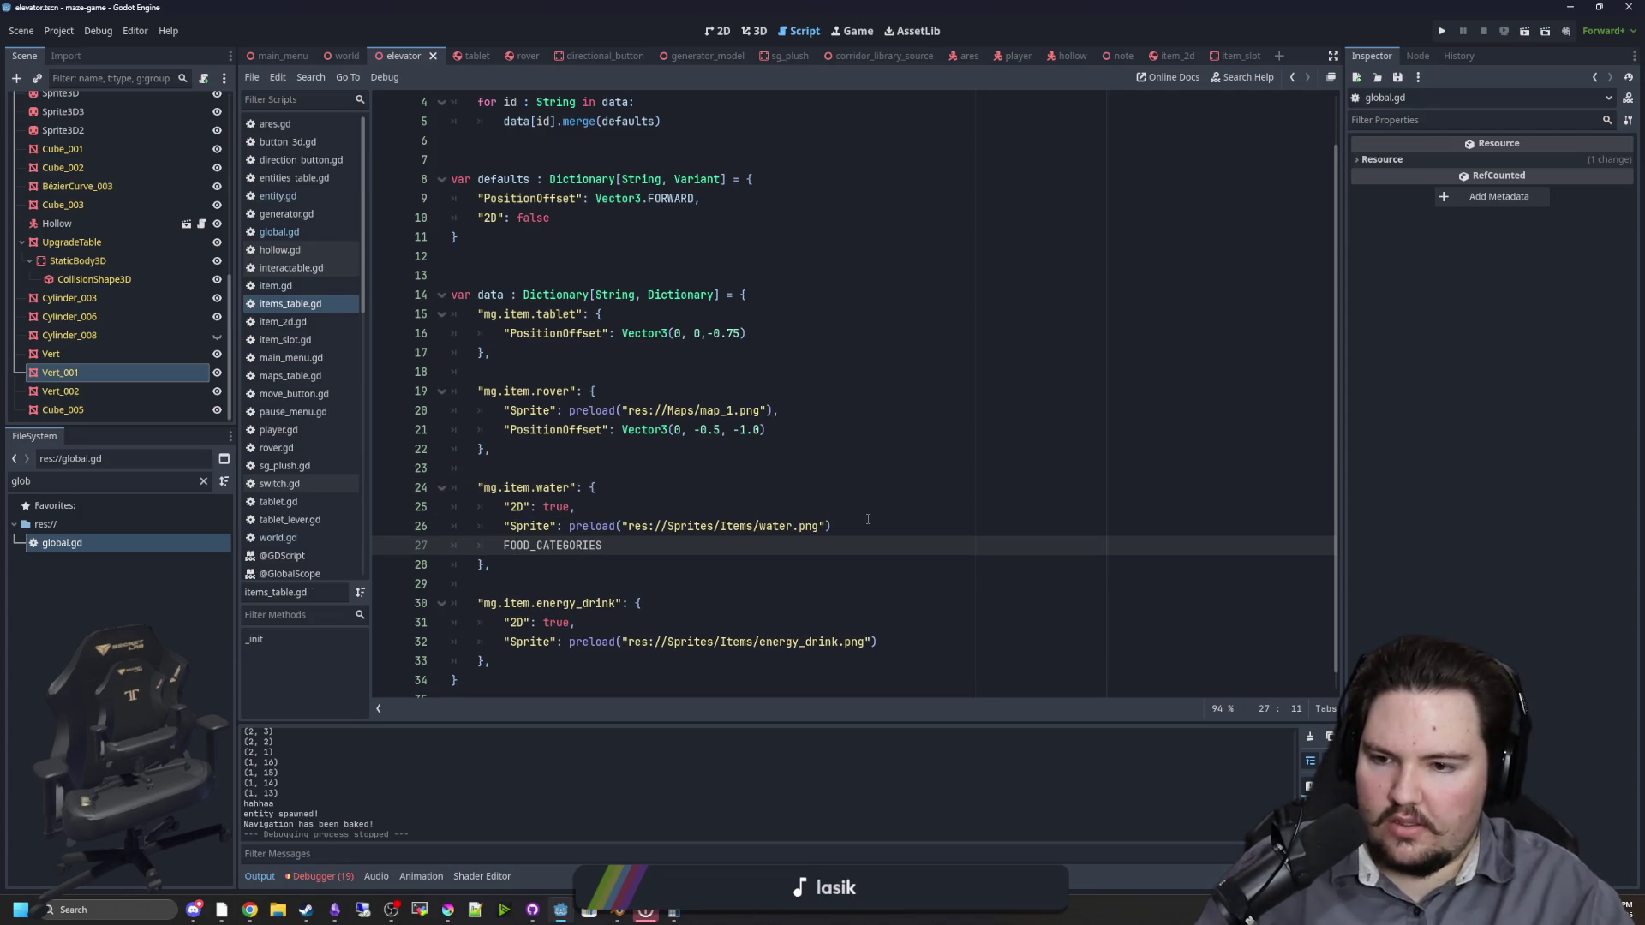
pyautogui.press('Home')
pyautogui.write('"tY')
pyautogui.press('BackSpace')
pyautogui.press('BackSpace')
pyautogui.write('Category": ')
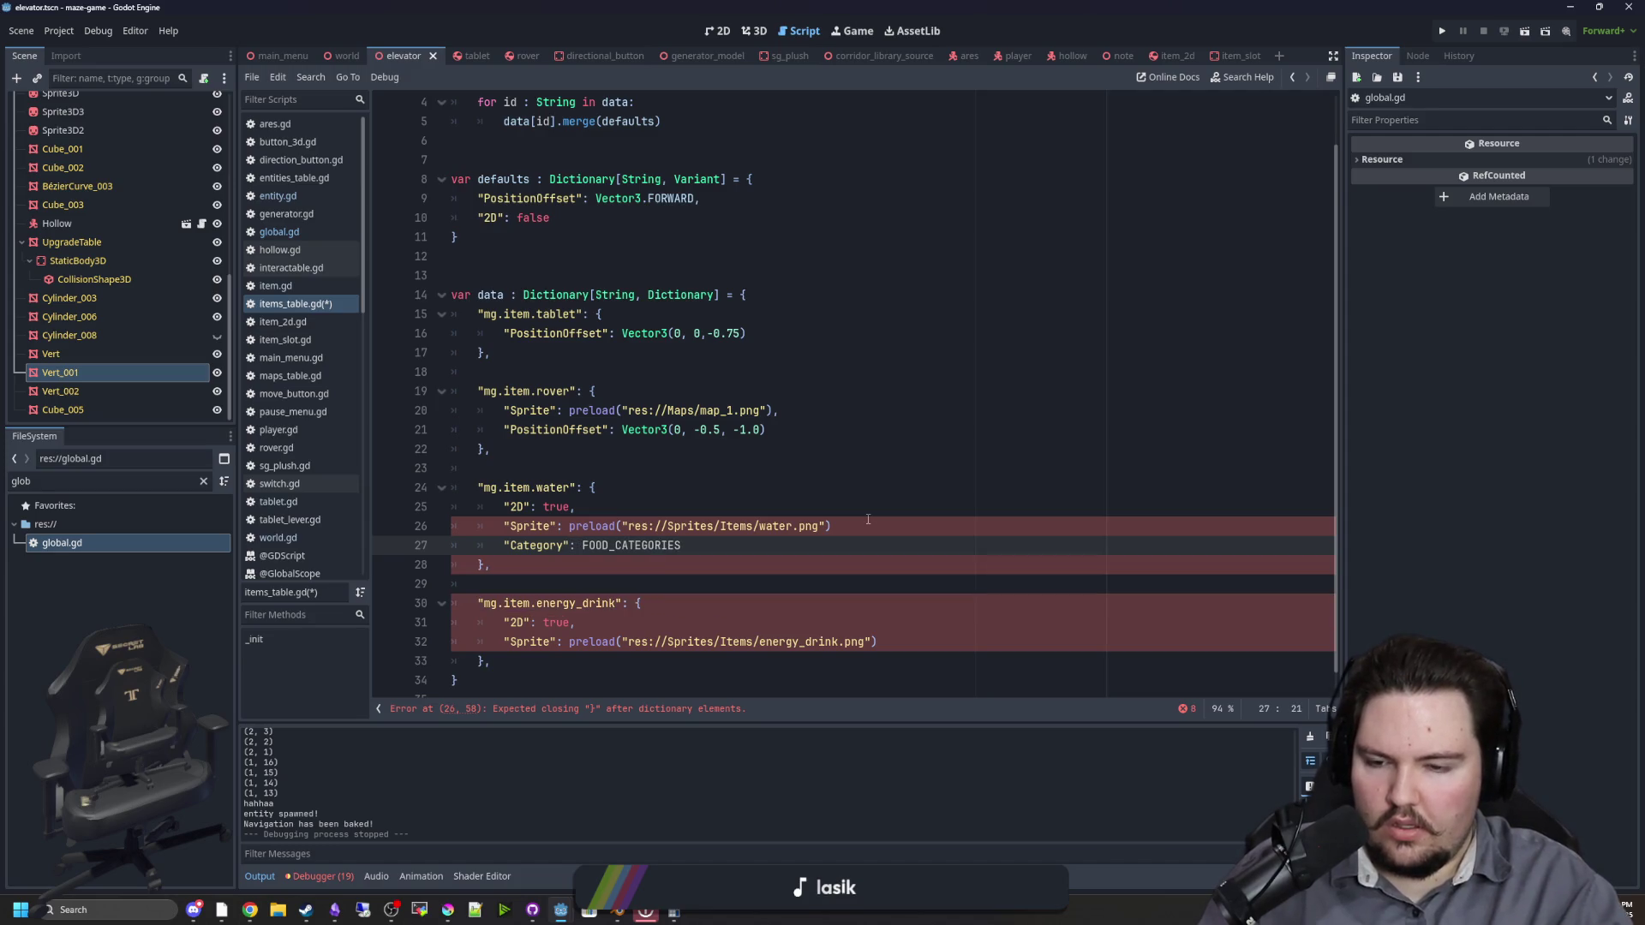
pyautogui.write('Global.FOOD_CATEGORIES')
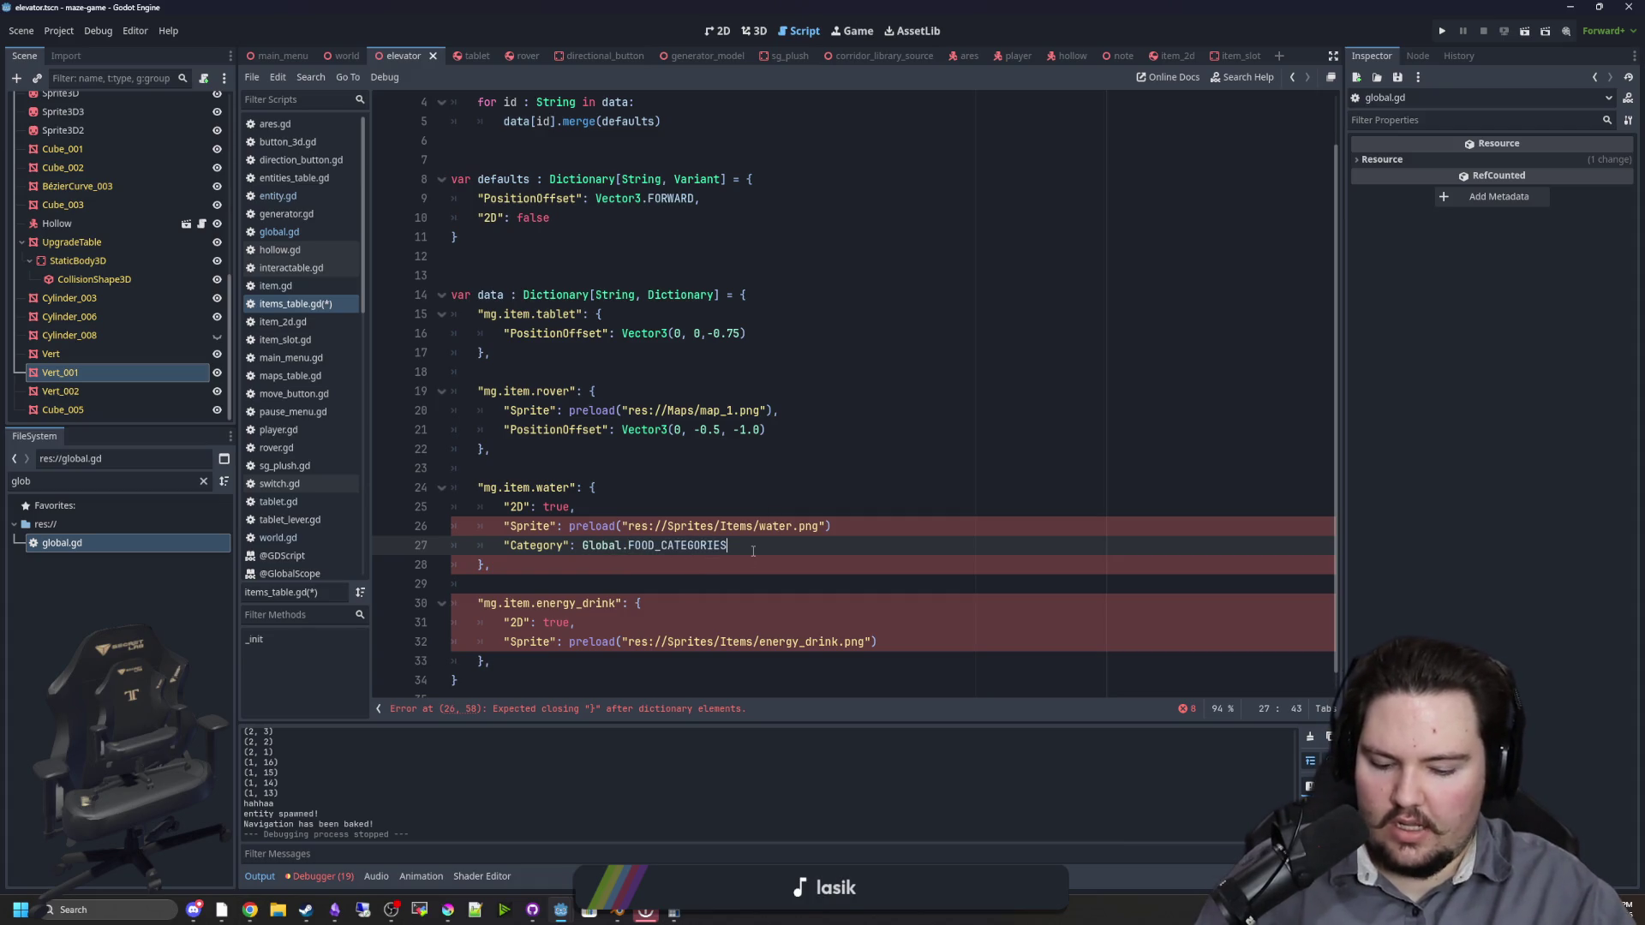
pyautogui.write('.NEUTRAL')
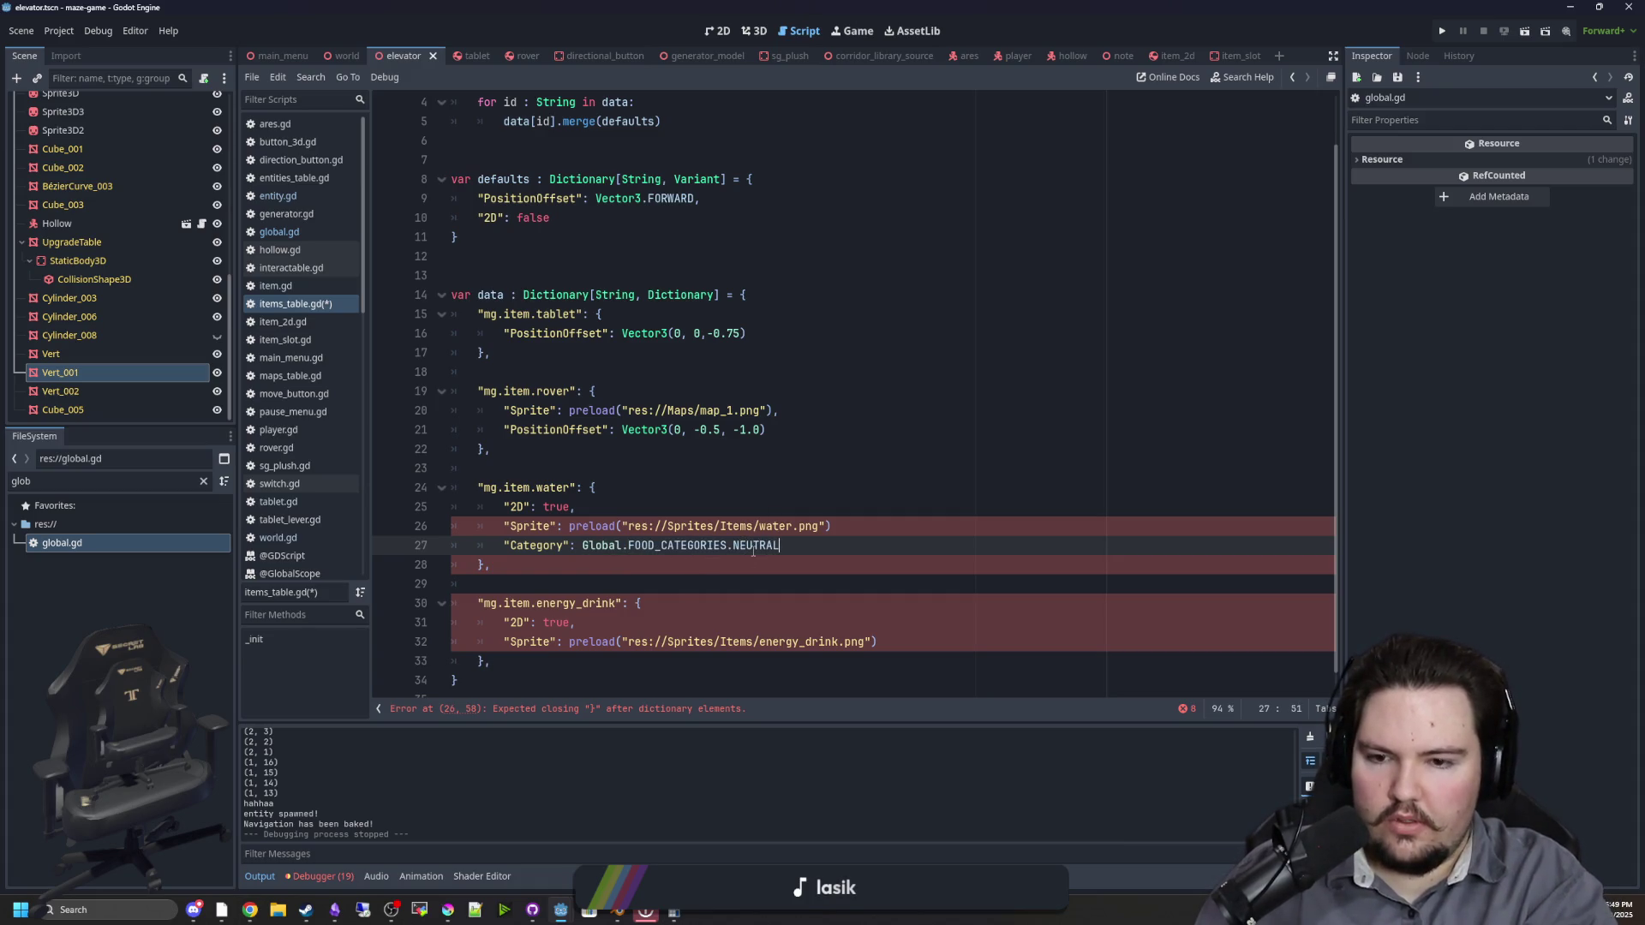
pyautogui.click(865, 527)
pyautogui.write(',')
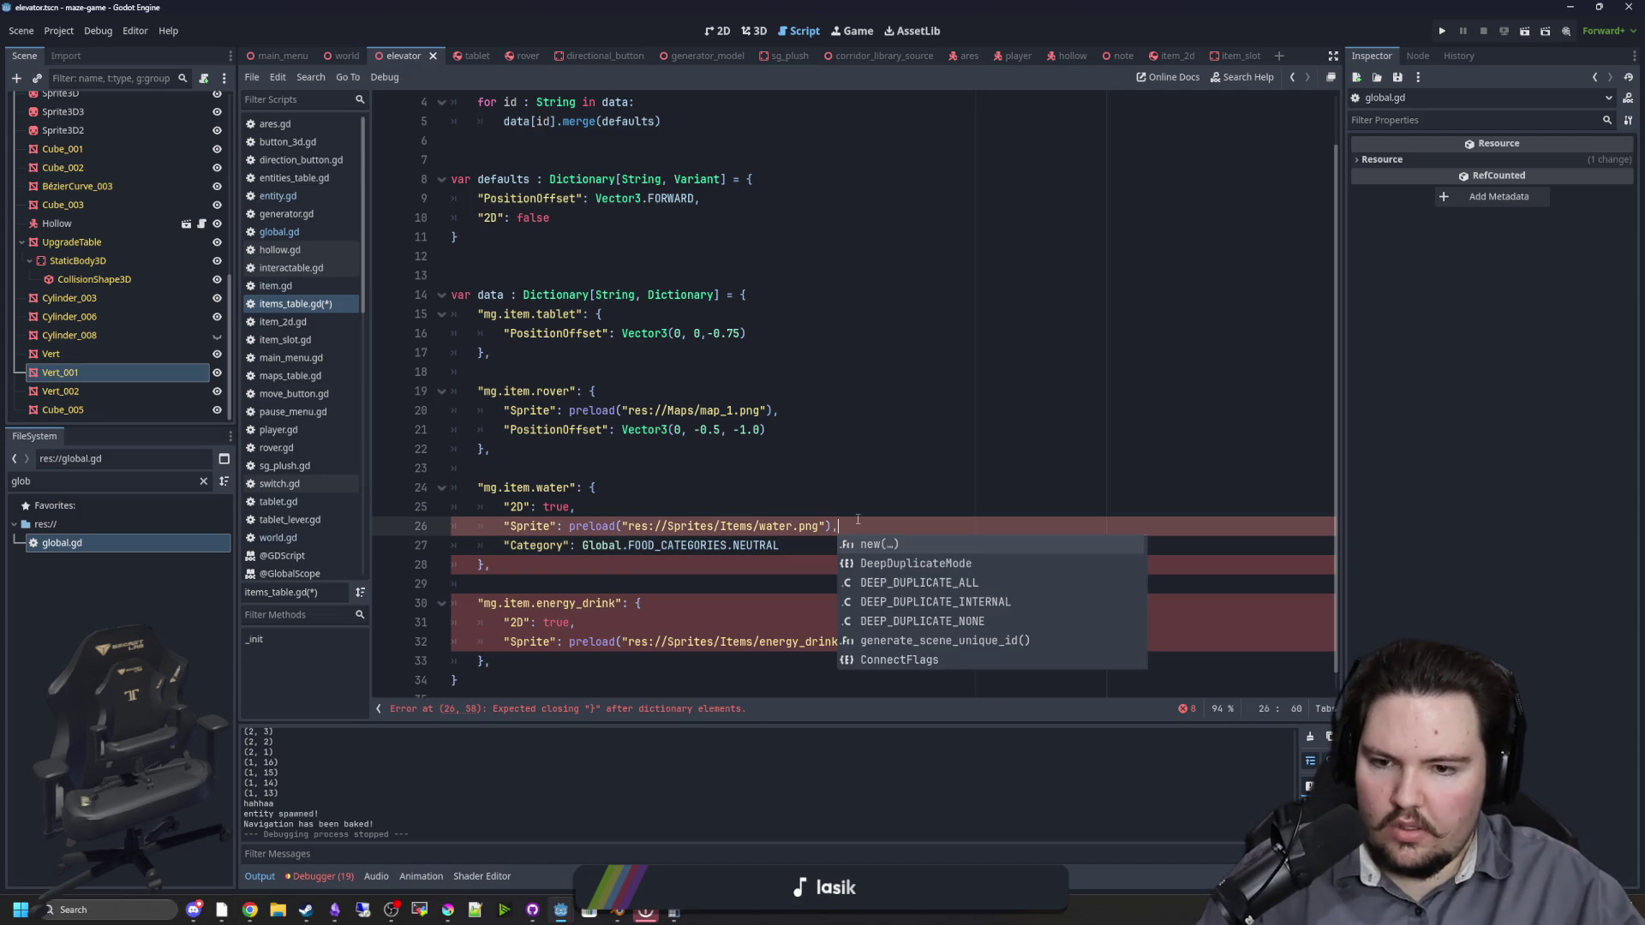
pyautogui.press('Escape')
pyautogui.press('Up')
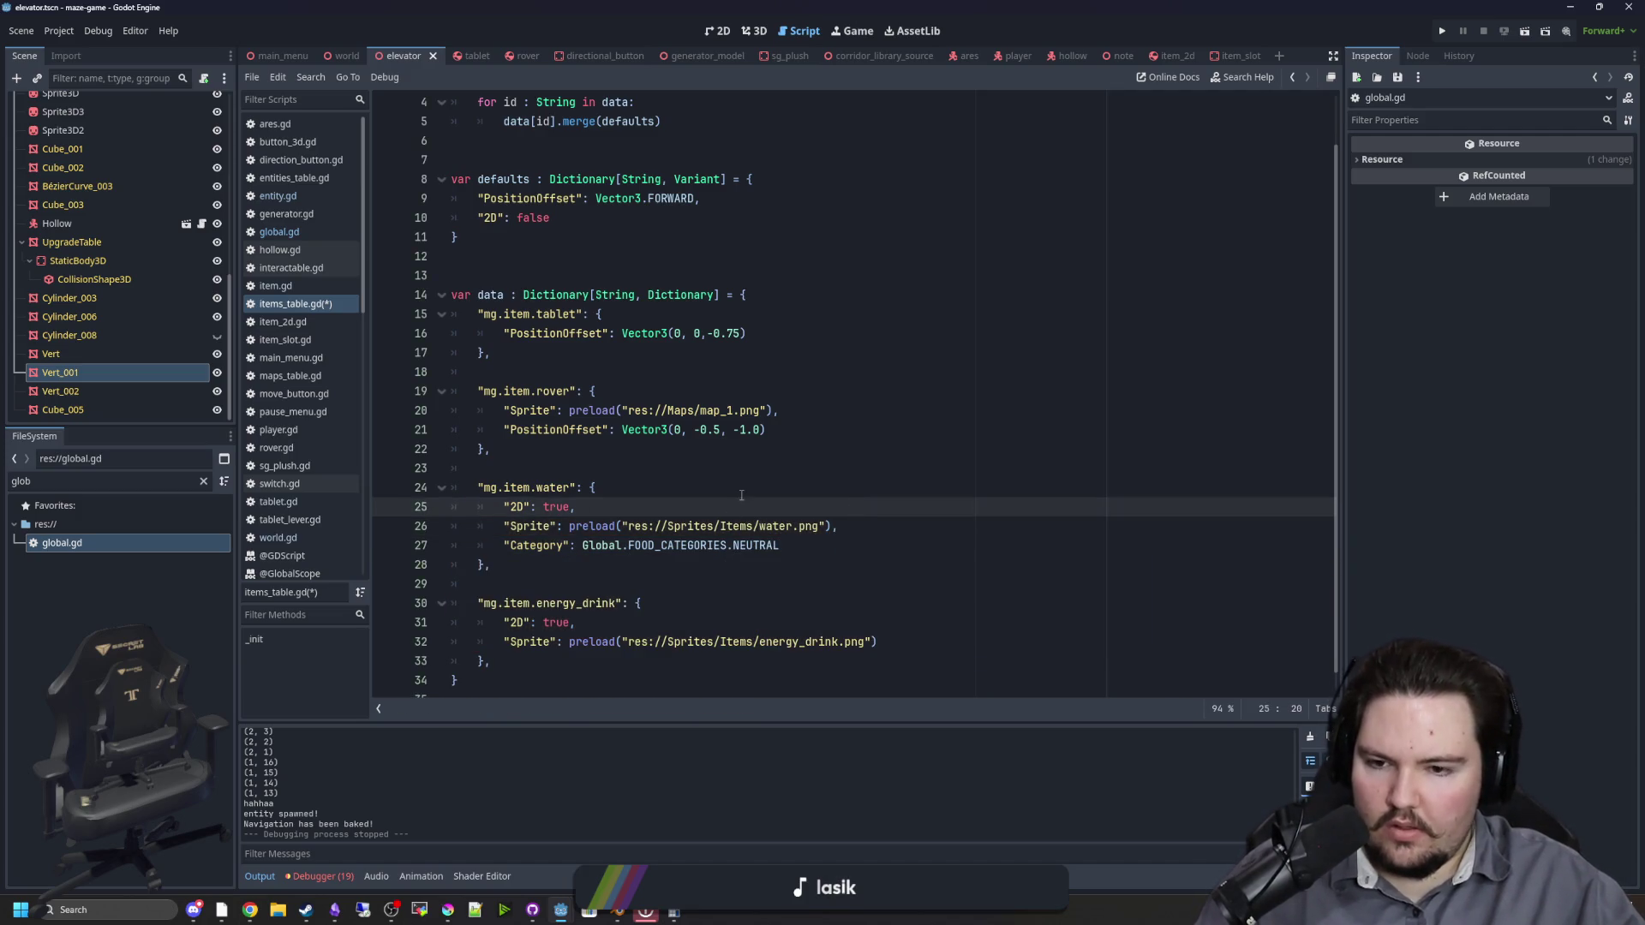
pyautogui.click(746, 495)
pyautogui.hotkey('ctrl', 's')
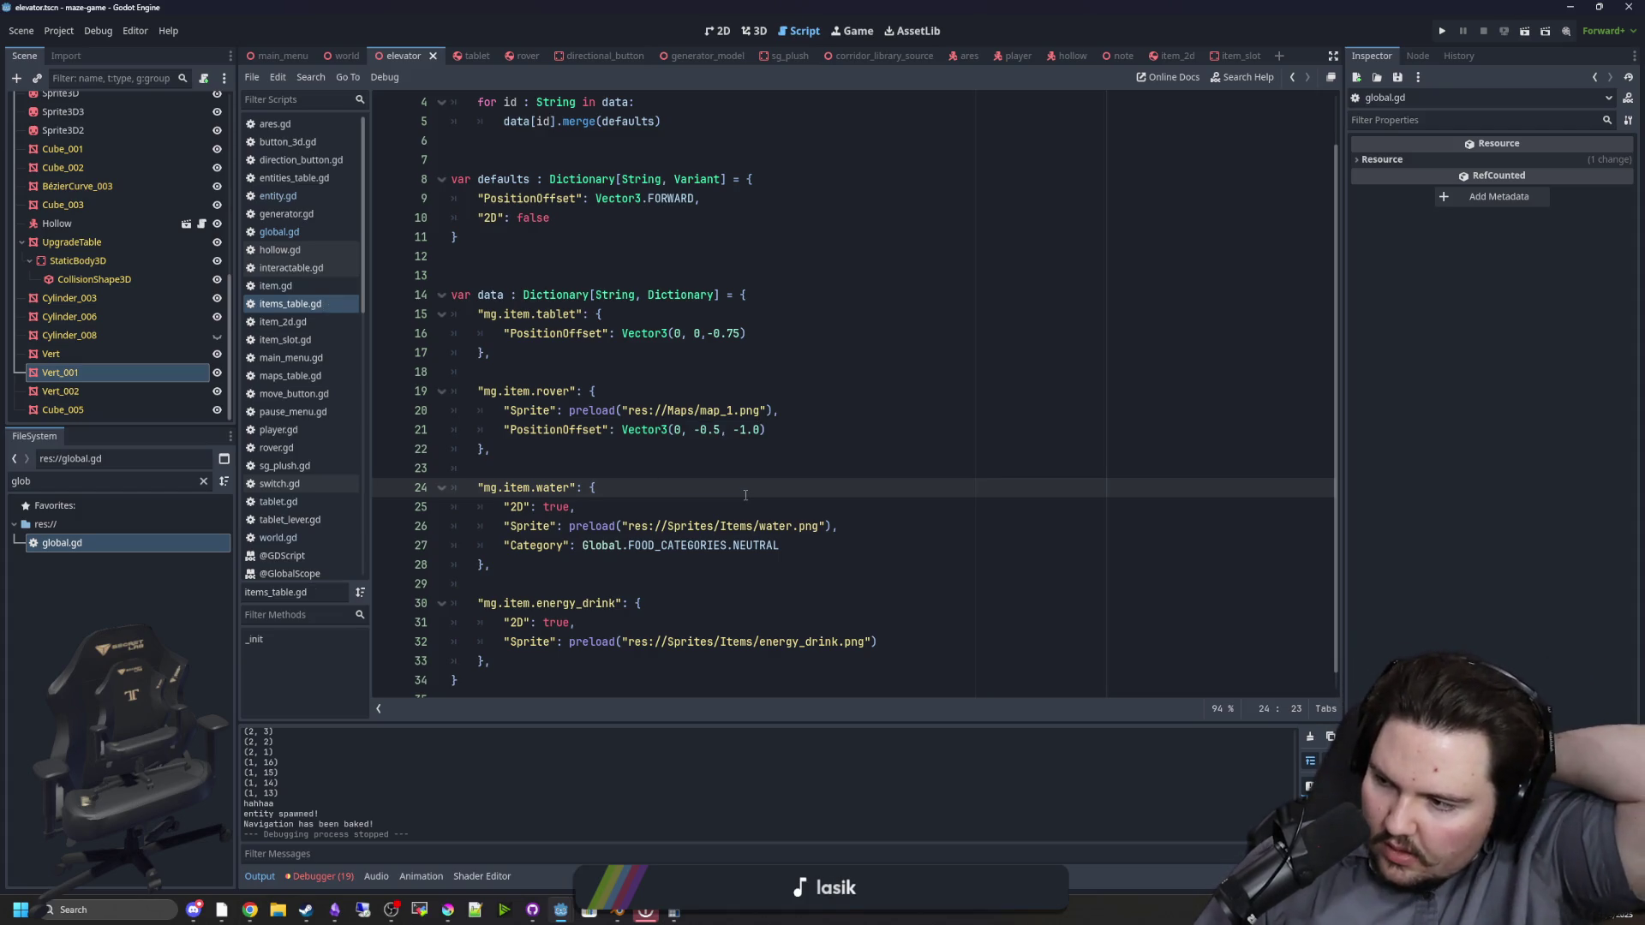
# Step: Copy the NEUTRAL Category line into the energy_drink entry and add the missing comma on its Sprite line
pyautogui.scroll(-1, 777, 526)
pyautogui.moveTo(780, 526); pyautogui.dragTo(496, 528)
pyautogui.hotkey('ctrl', 'c')
pyautogui.click(918, 617)
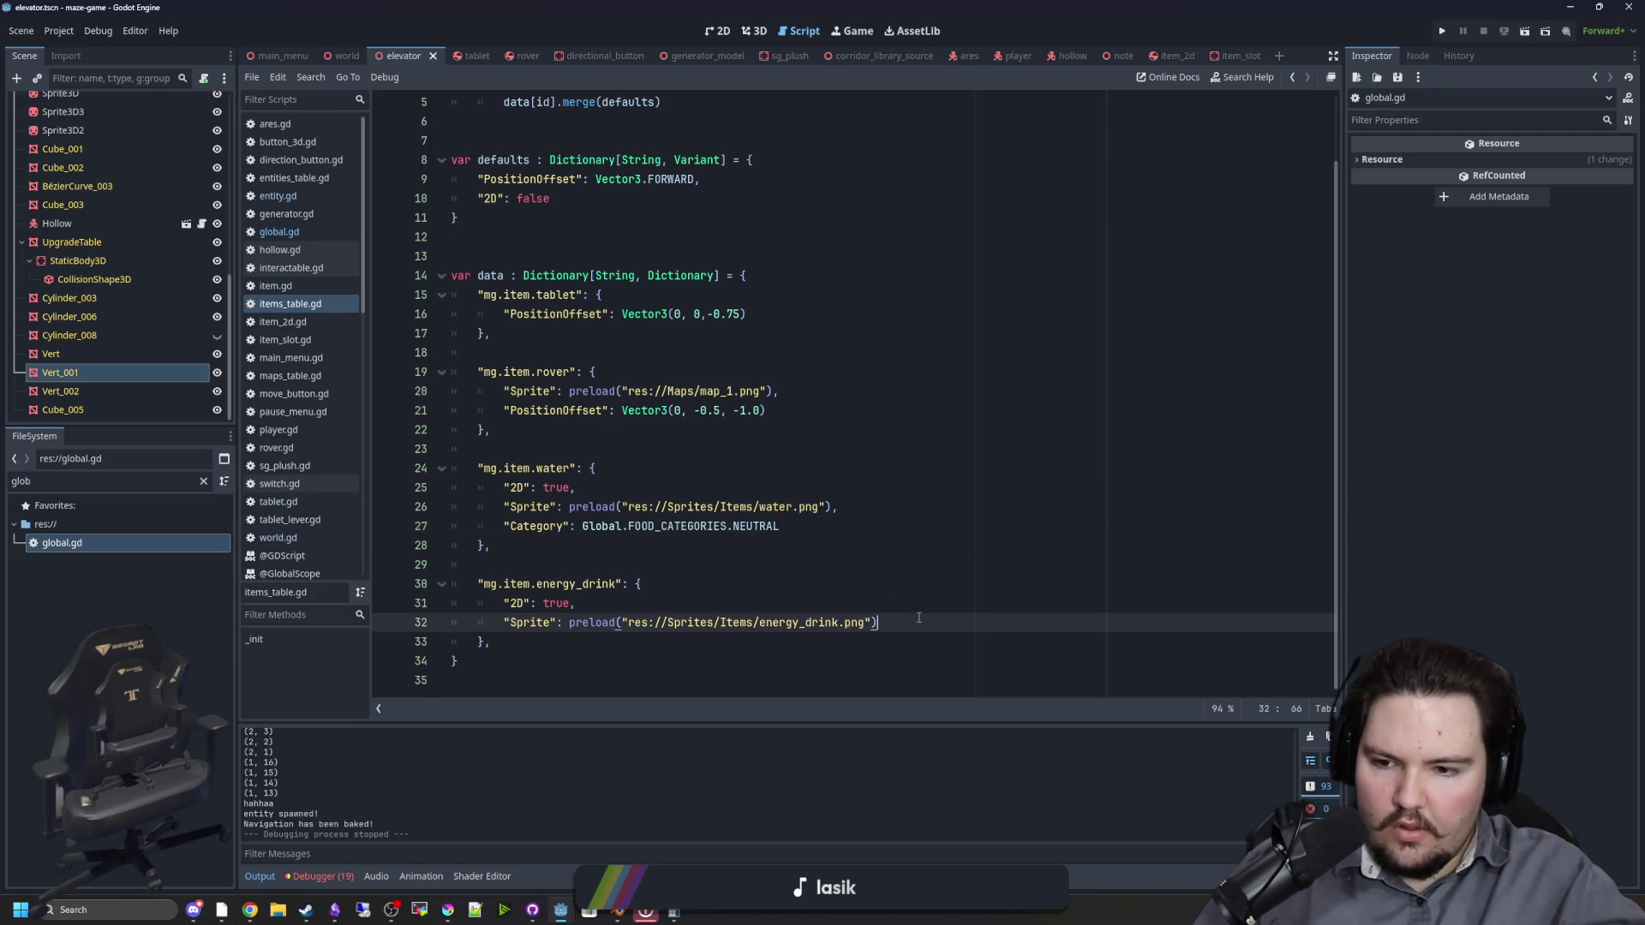
pyautogui.press('Return')
pyautogui.hotkey('ctrl', 'v')
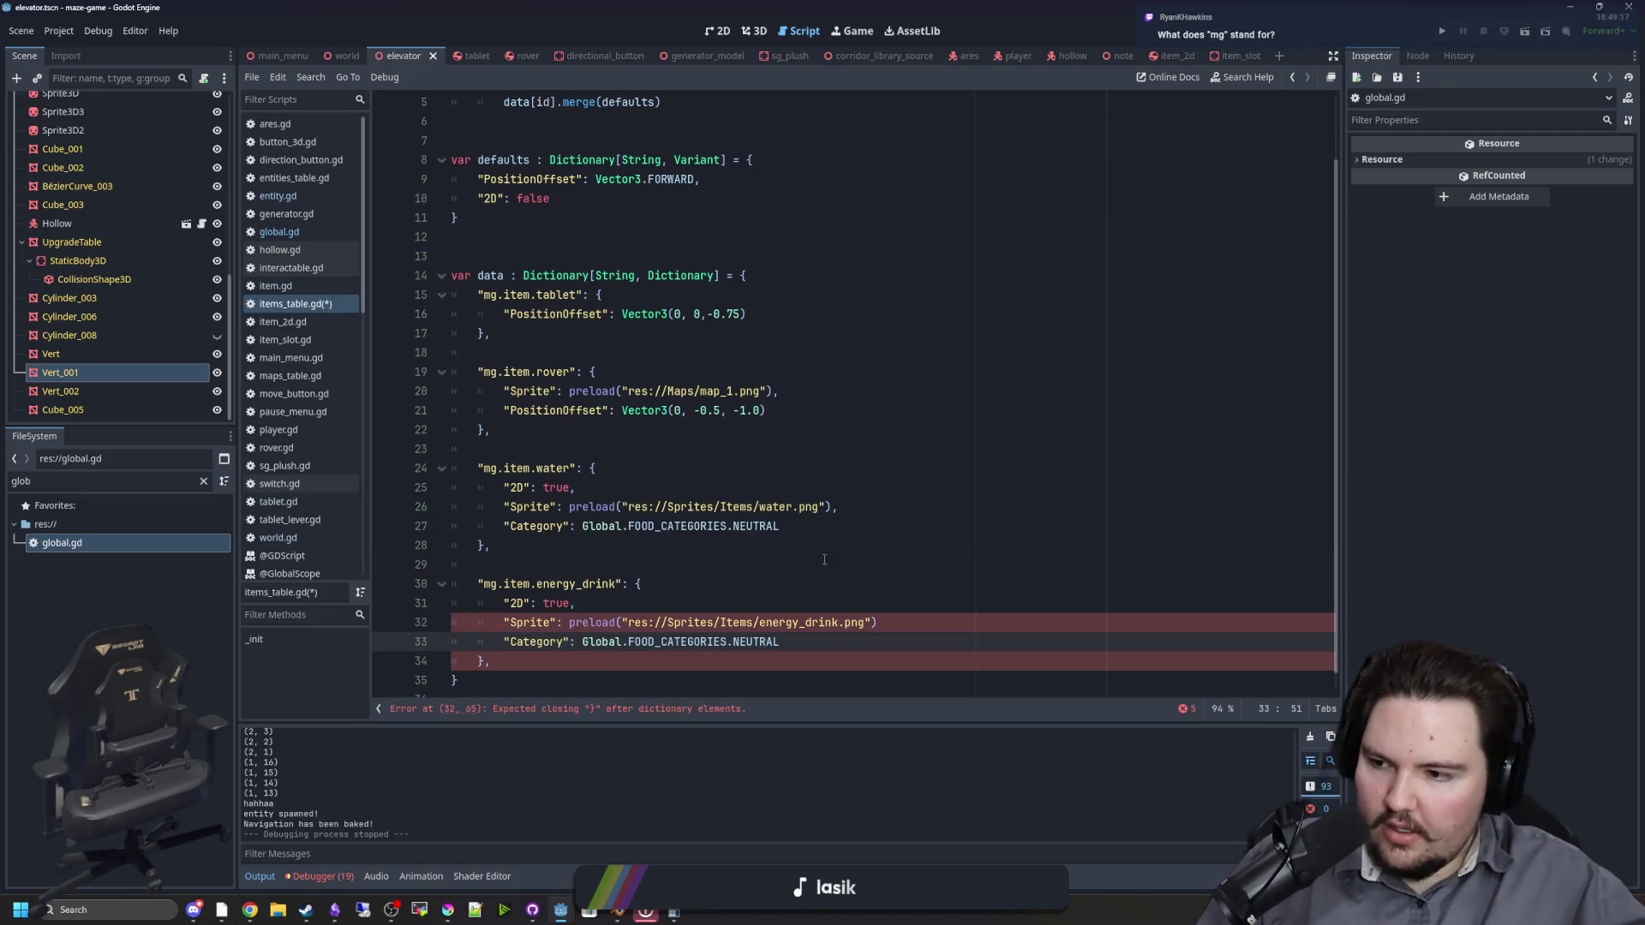
pyautogui.click(654, 604)
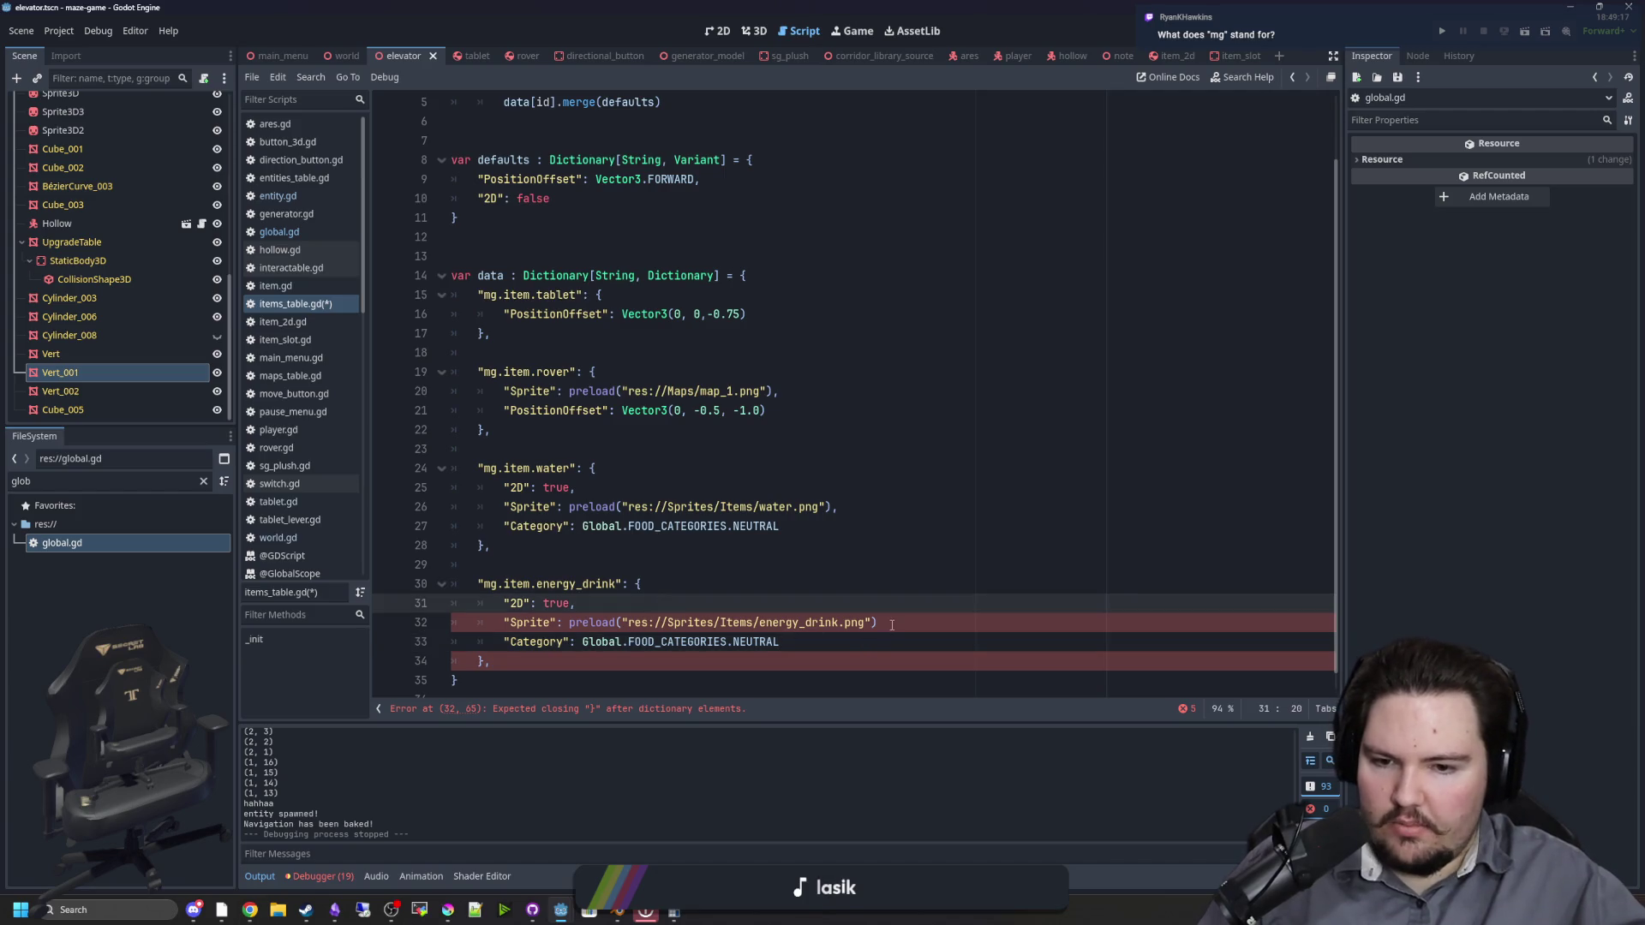
pyautogui.click(892, 625)
pyautogui.write(',')
pyautogui.moveTo(779, 641); pyautogui.dragTo(734, 644)
pyautogui.click(203, 482)
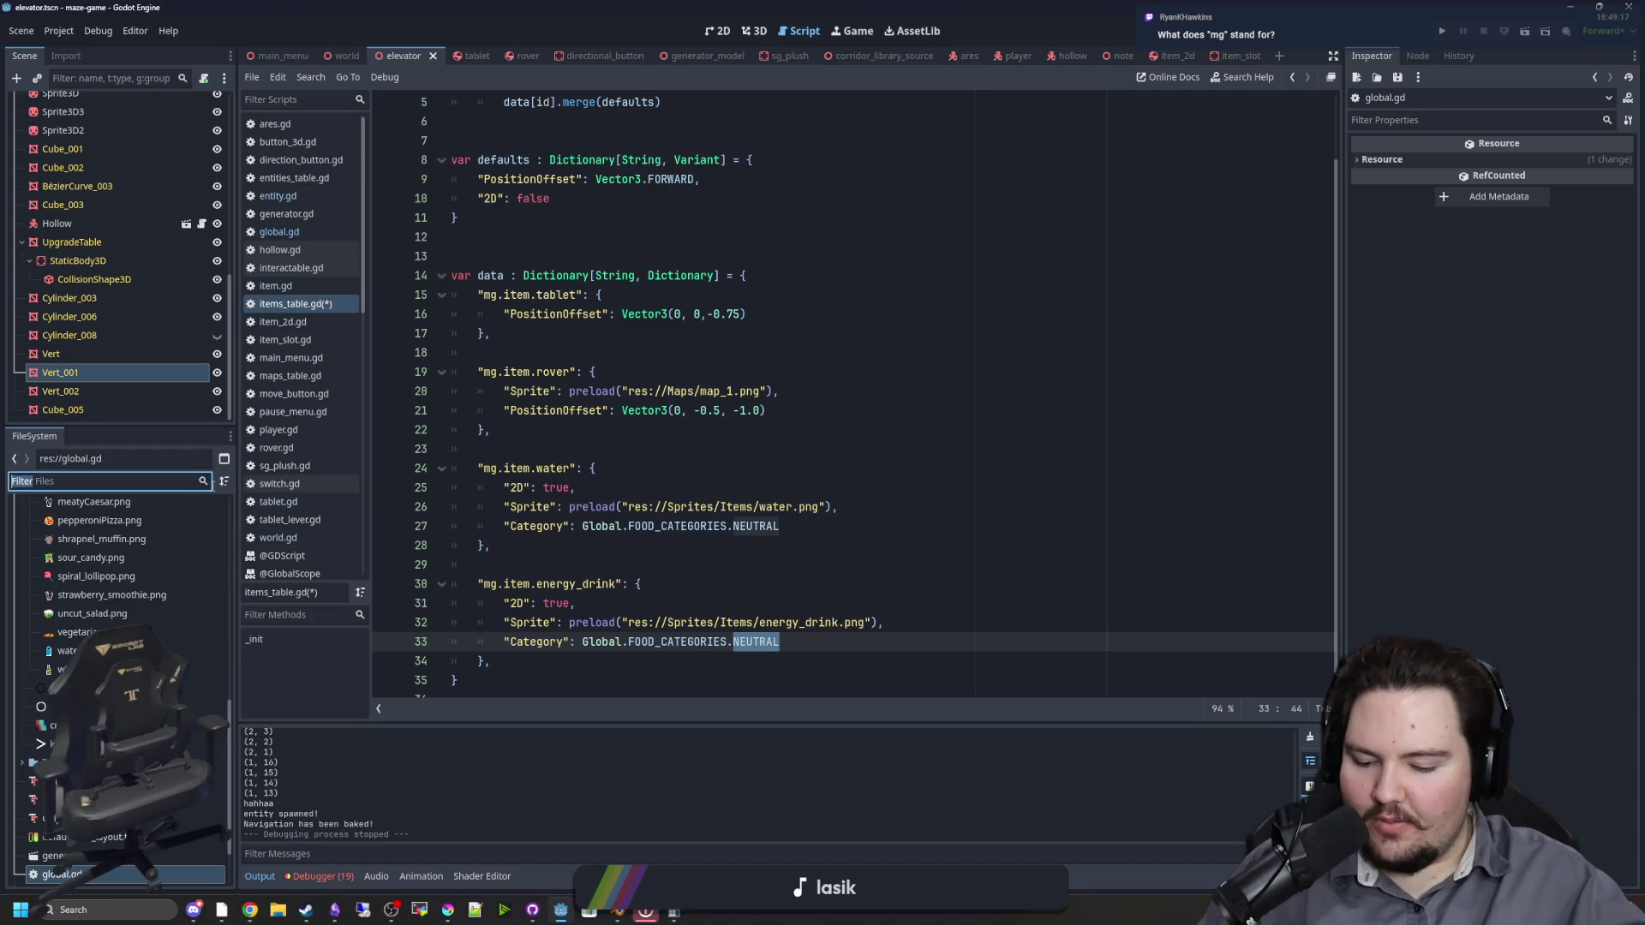
# Step: Preview the energy_drink.png sprite, then change the energy drink's category from NEUTRAL to SWEET
pyautogui.write('energ')
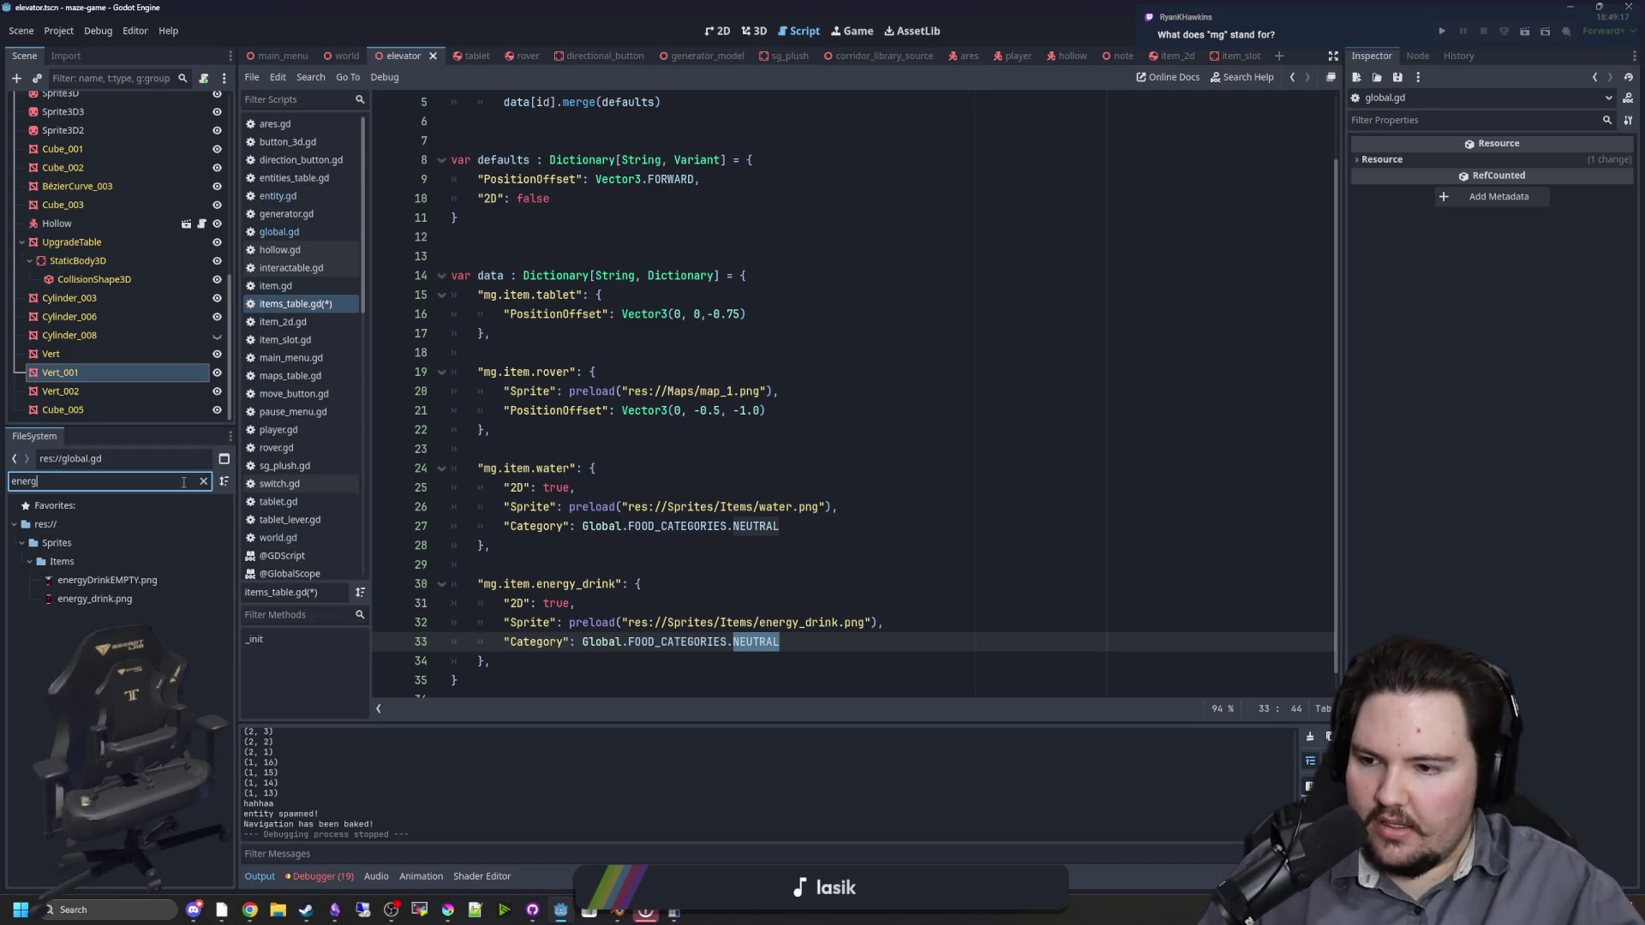
pyautogui.click(149, 596)
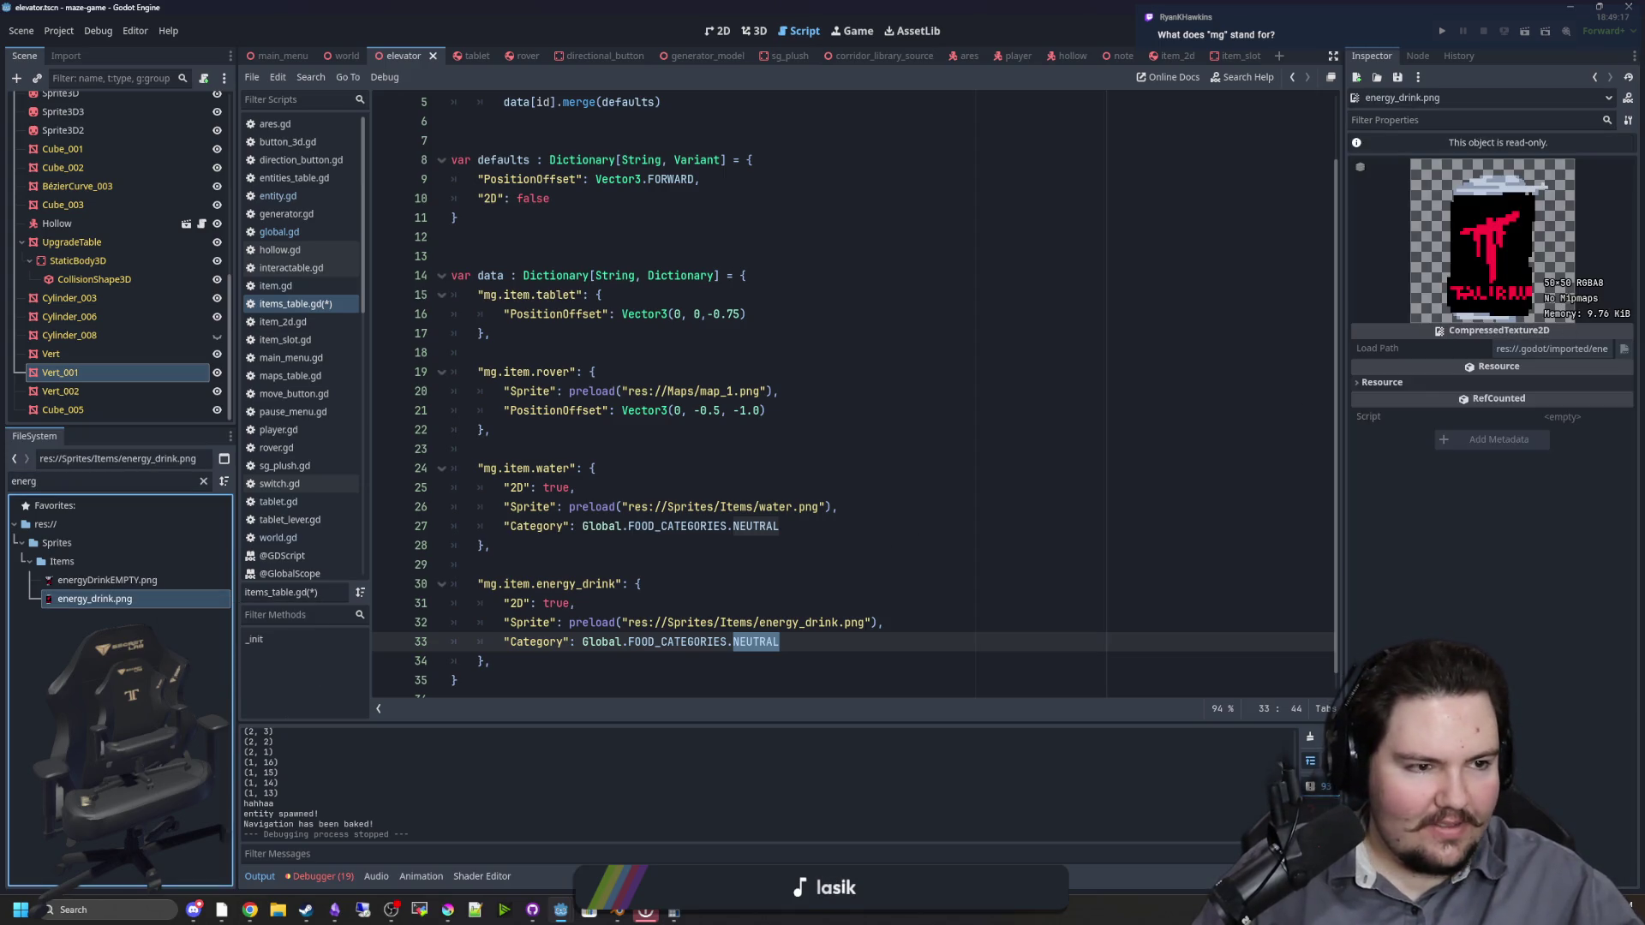
pyautogui.hotkey('alt', 'Tab')
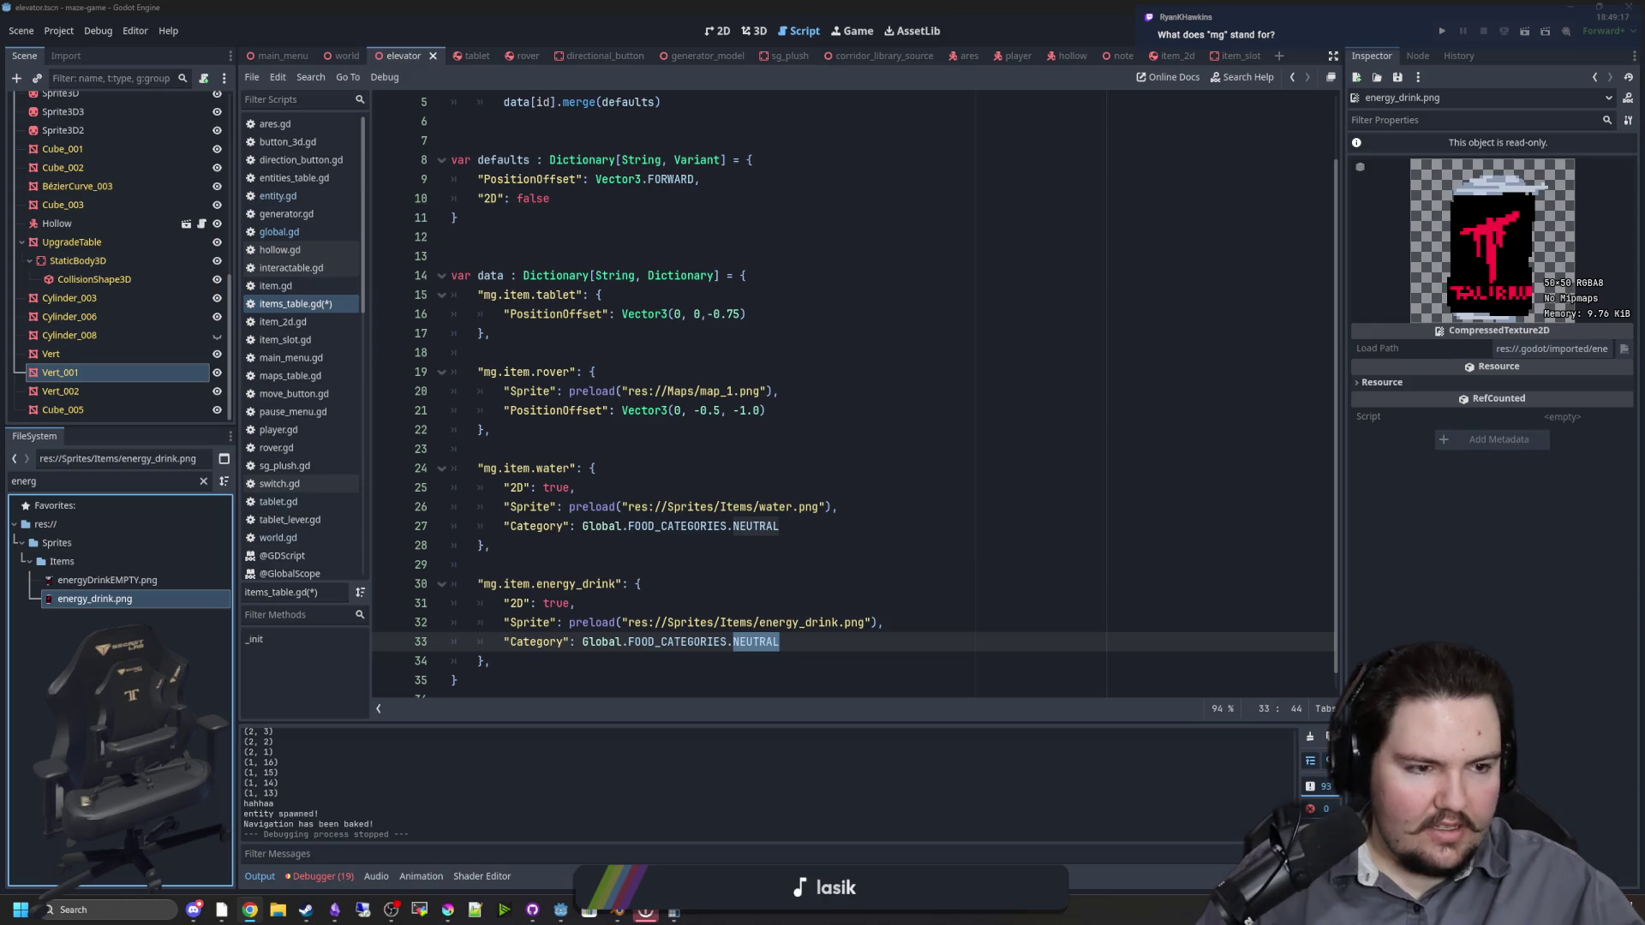
pyautogui.click(781, 642)
pyautogui.doubleClick(763, 641)
pyautogui.press('BackSpace')
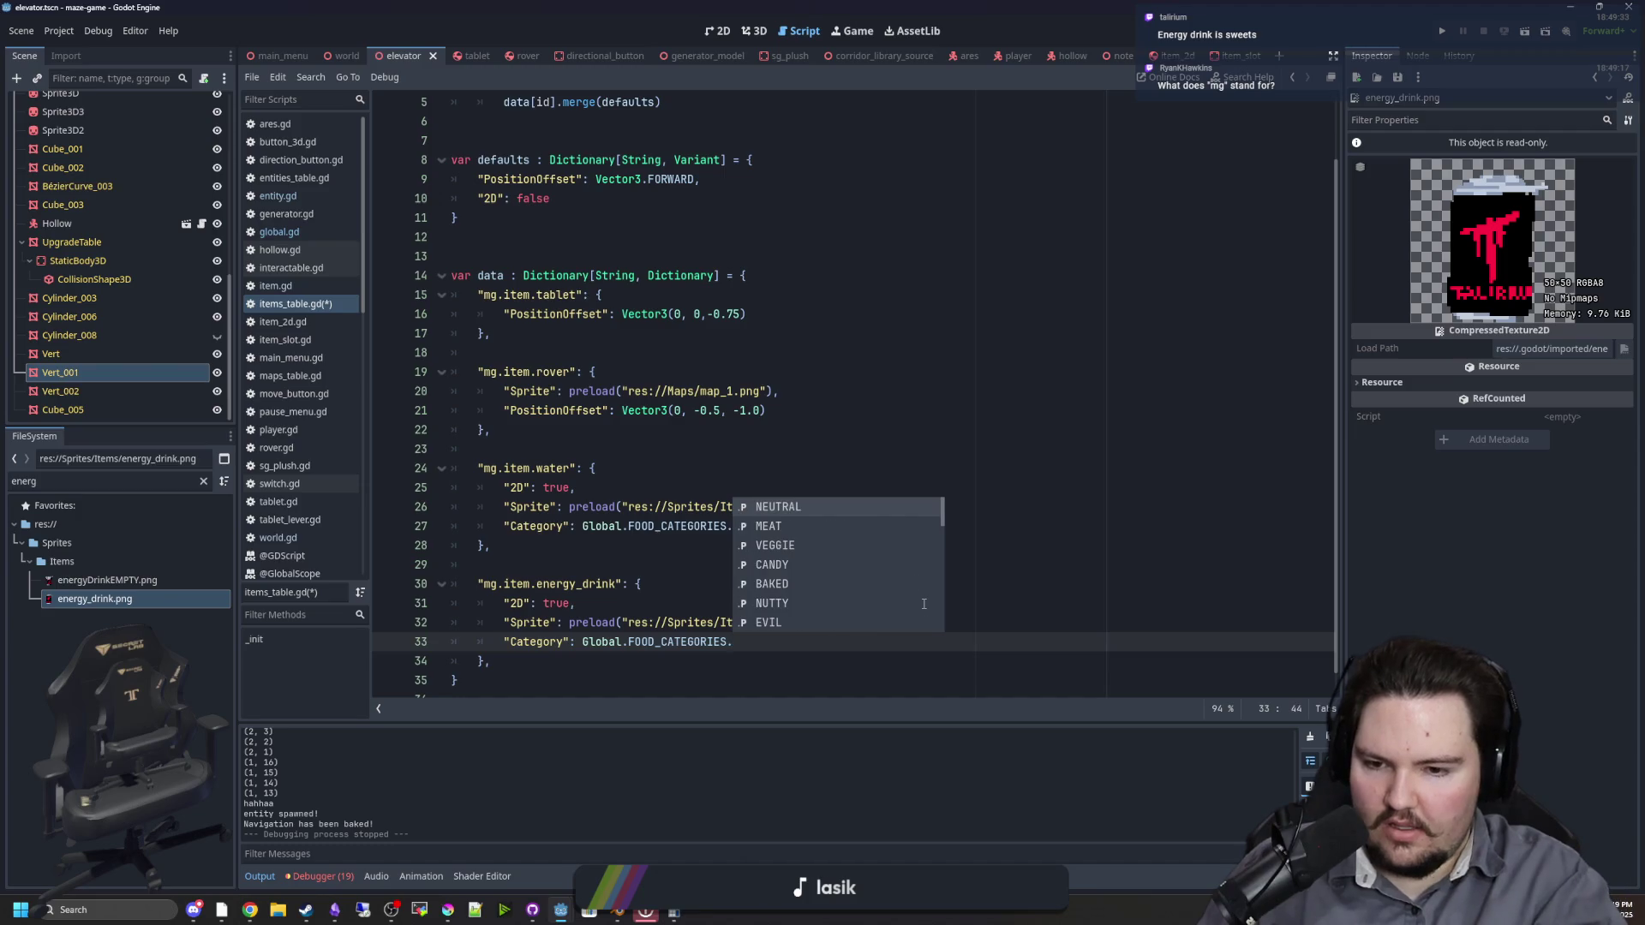
pyautogui.write('SWEET')
pyautogui.click(754, 642)
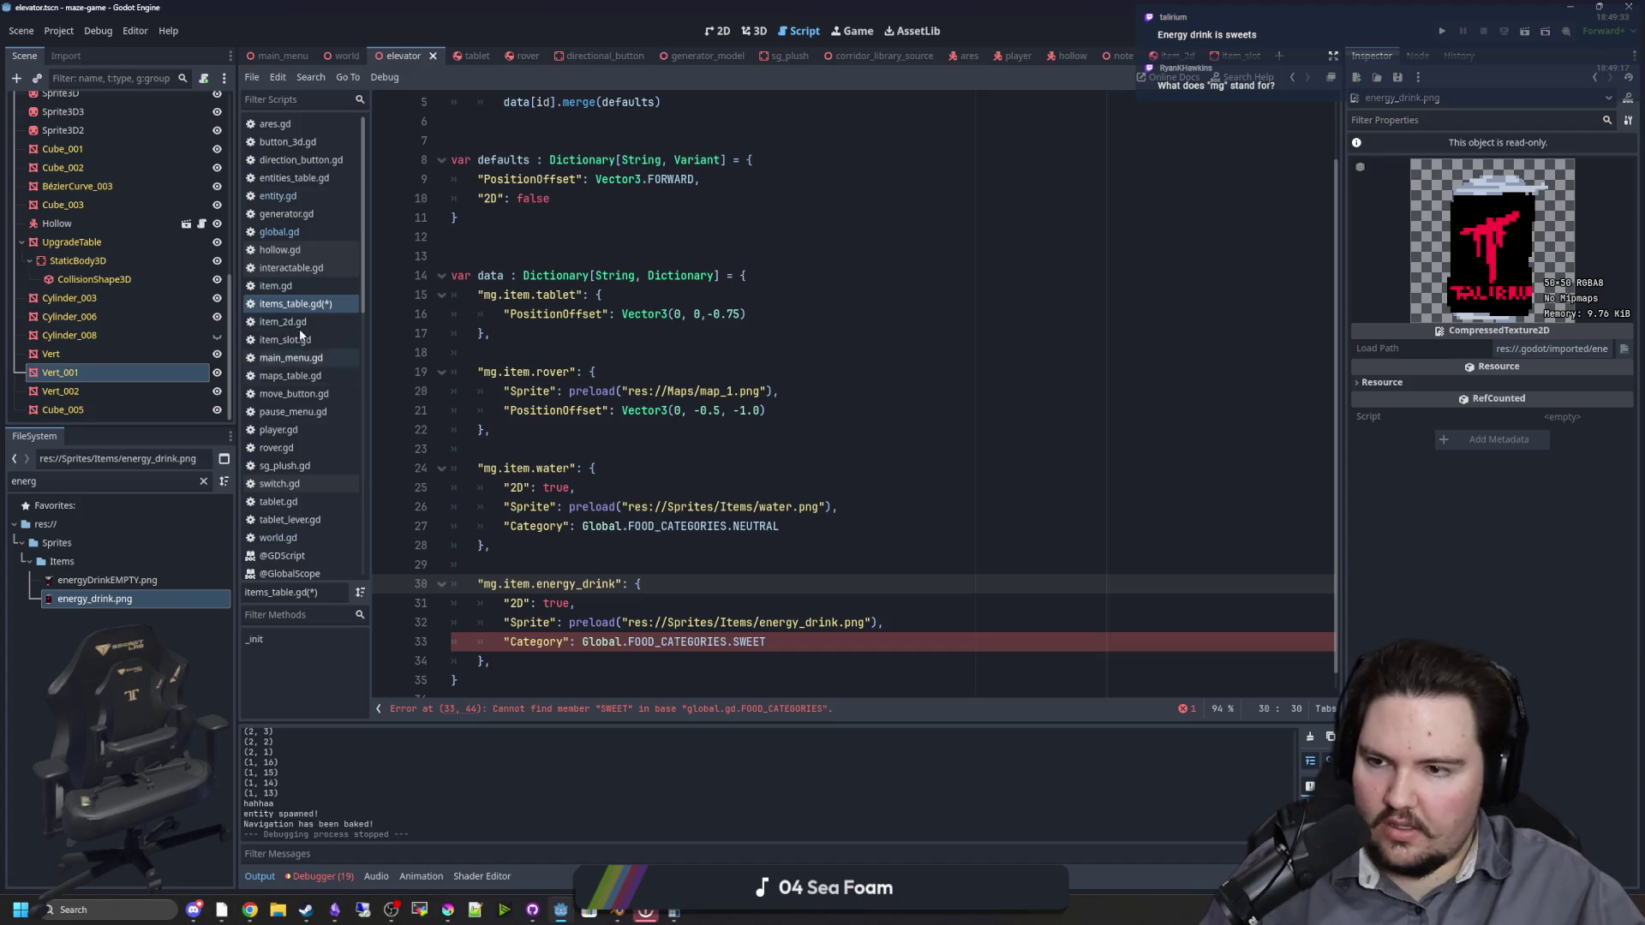
# Step: Rename CANDY to SWEET in global.gd's FOOD_CATEGORIES enum, save, and go back to items_table.gd
pyautogui.click(292, 286)
pyautogui.click(306, 231)
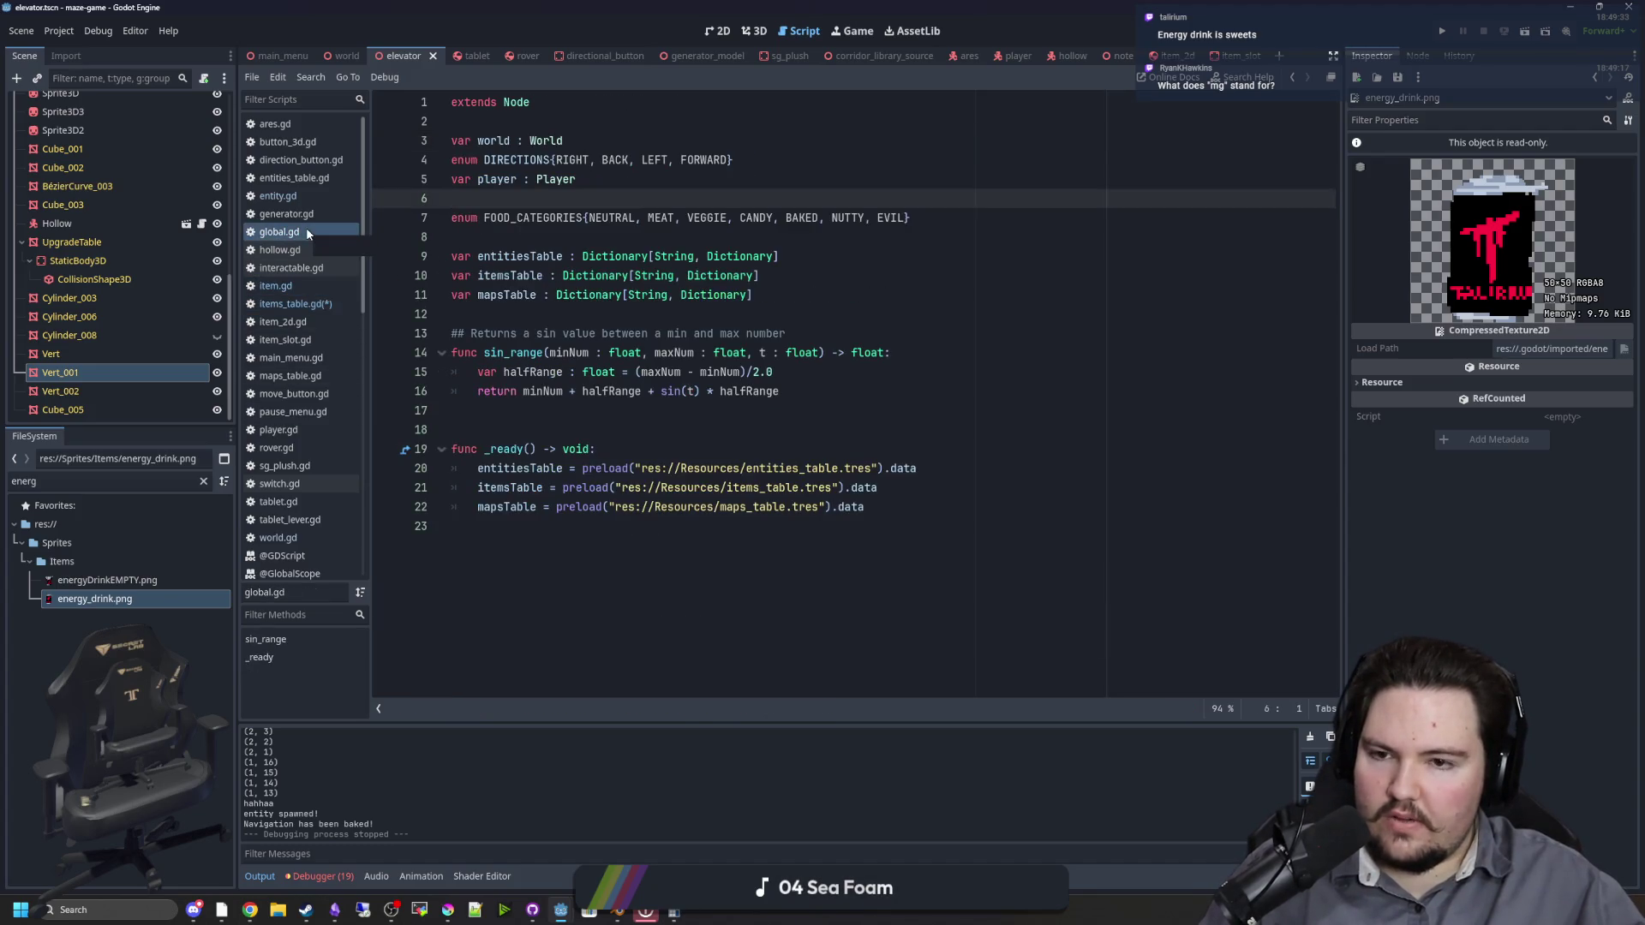
pyautogui.click(743, 231)
pyautogui.doubleClick(759, 218)
pyautogui.write('SEET')
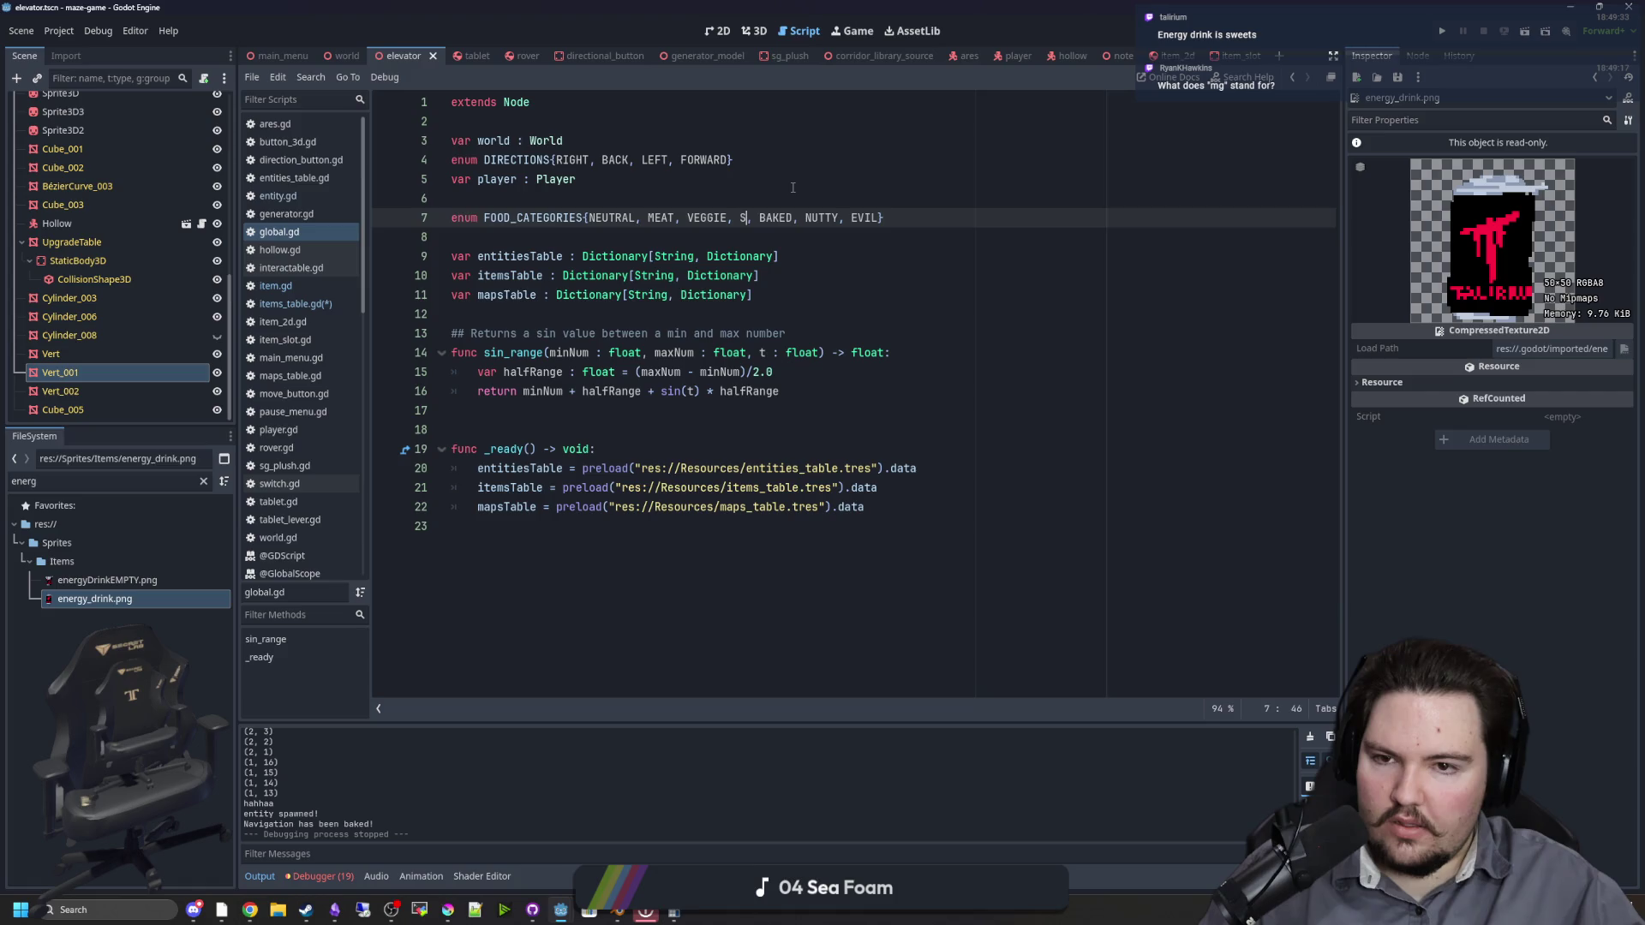
pyautogui.press('BackSpace')
pyautogui.press('BackSpace')
pyautogui.press('BackSpace')
pyautogui.write('WEET')
pyautogui.click(769, 181)
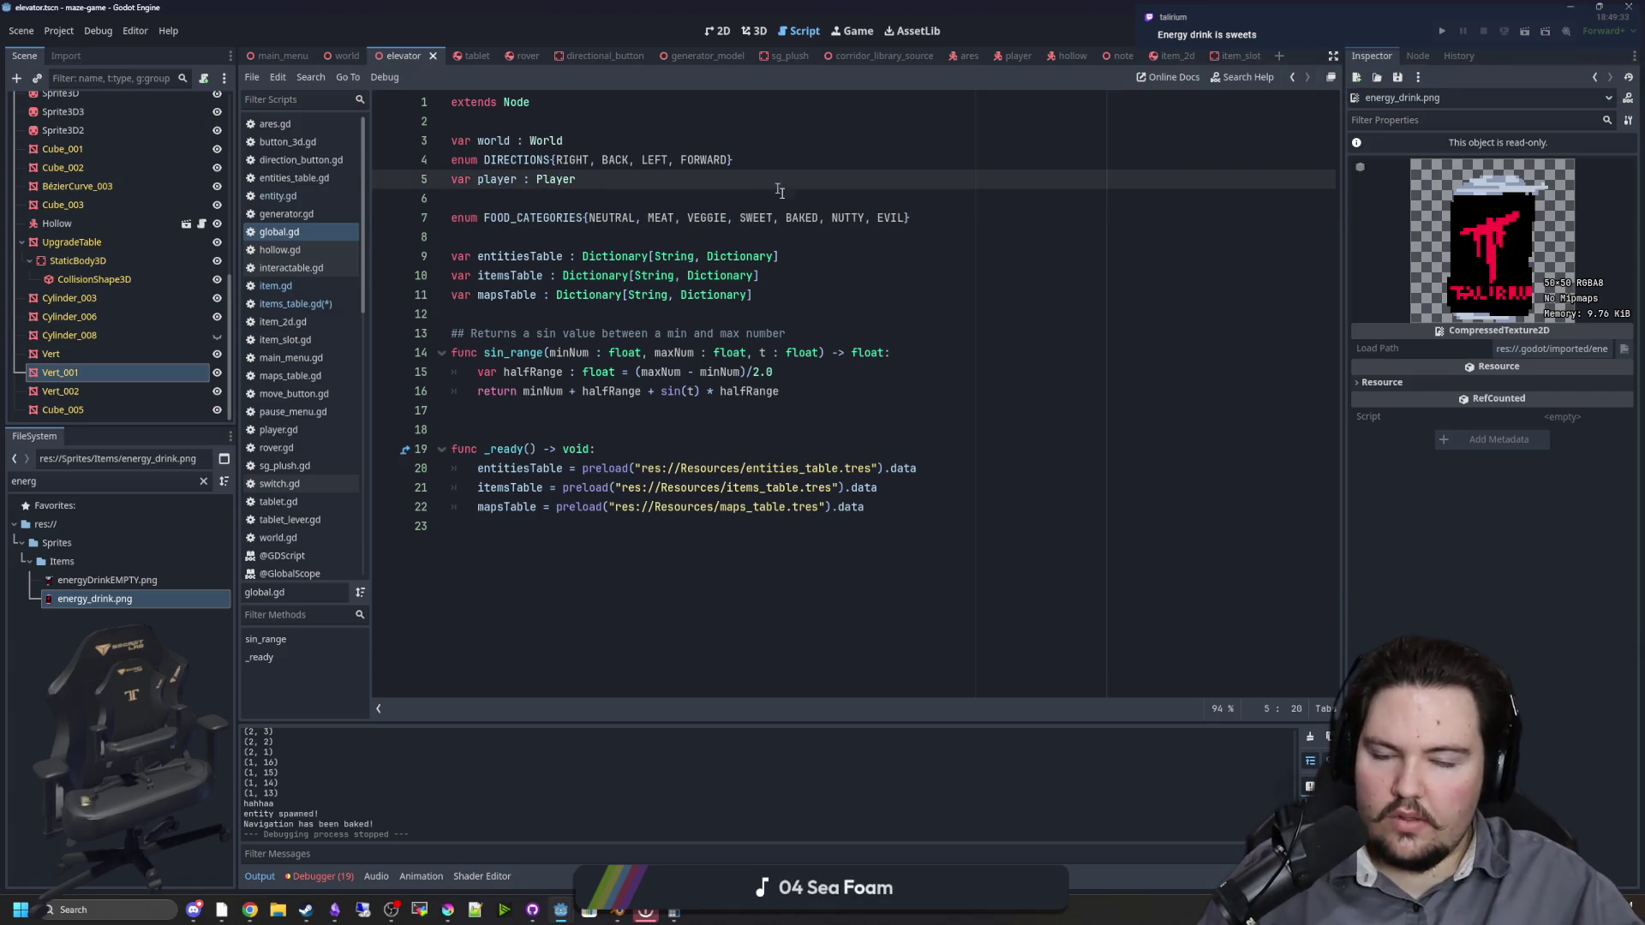
pyautogui.doubleClick(742, 220)
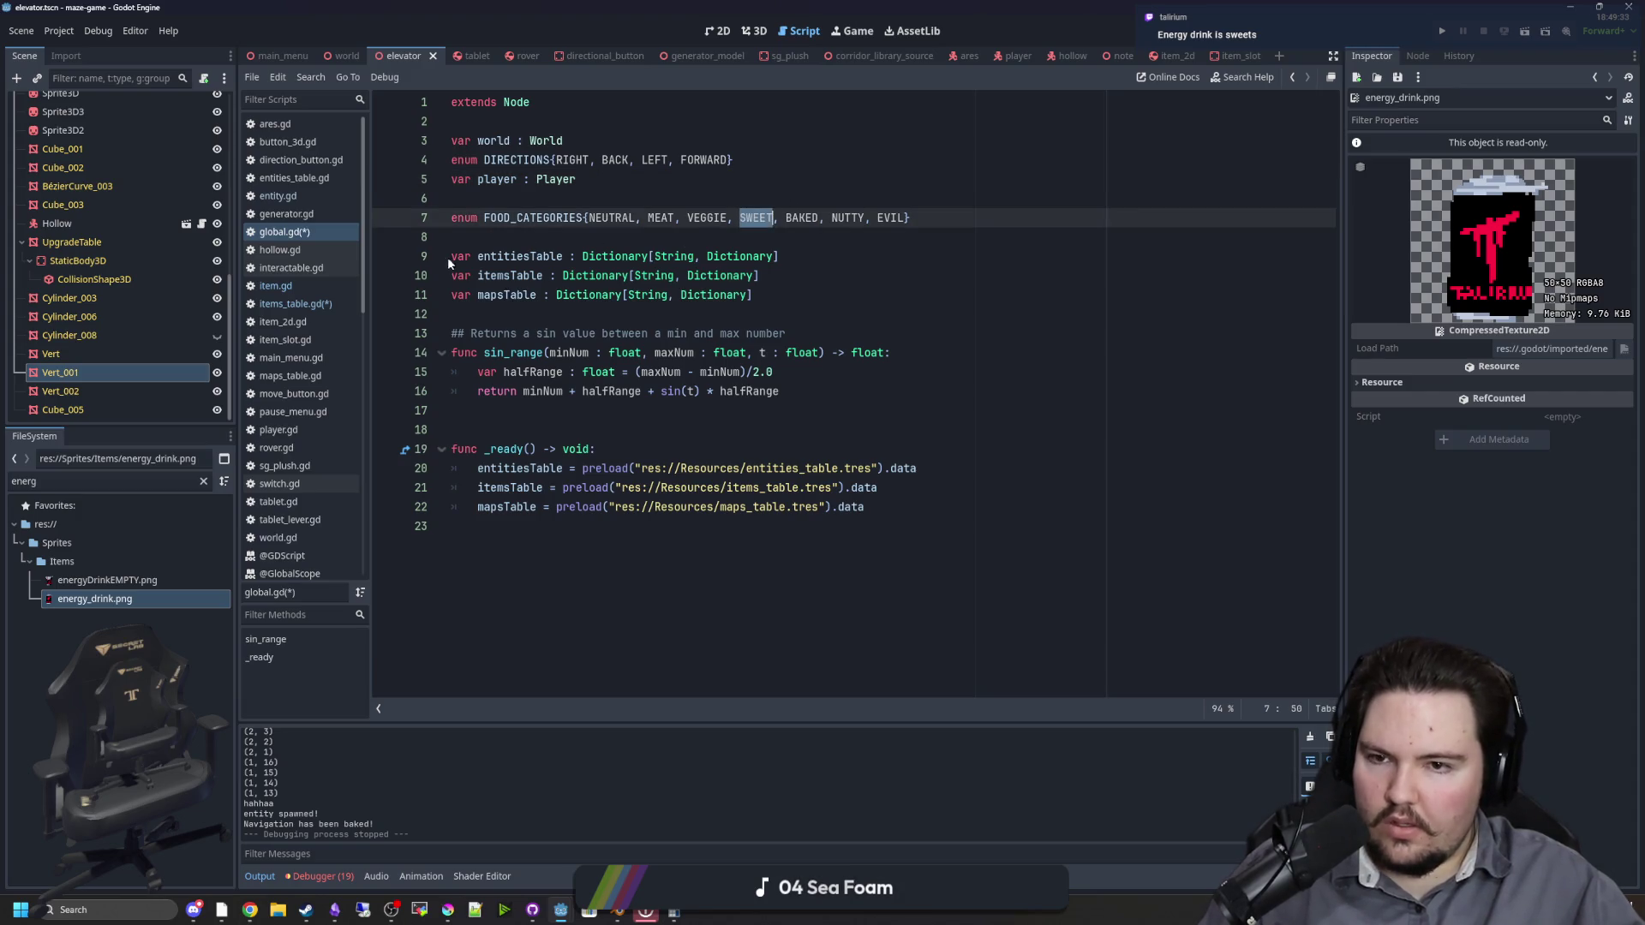
pyautogui.click(752, 235)
pyautogui.hotkey('ctrl', 's')
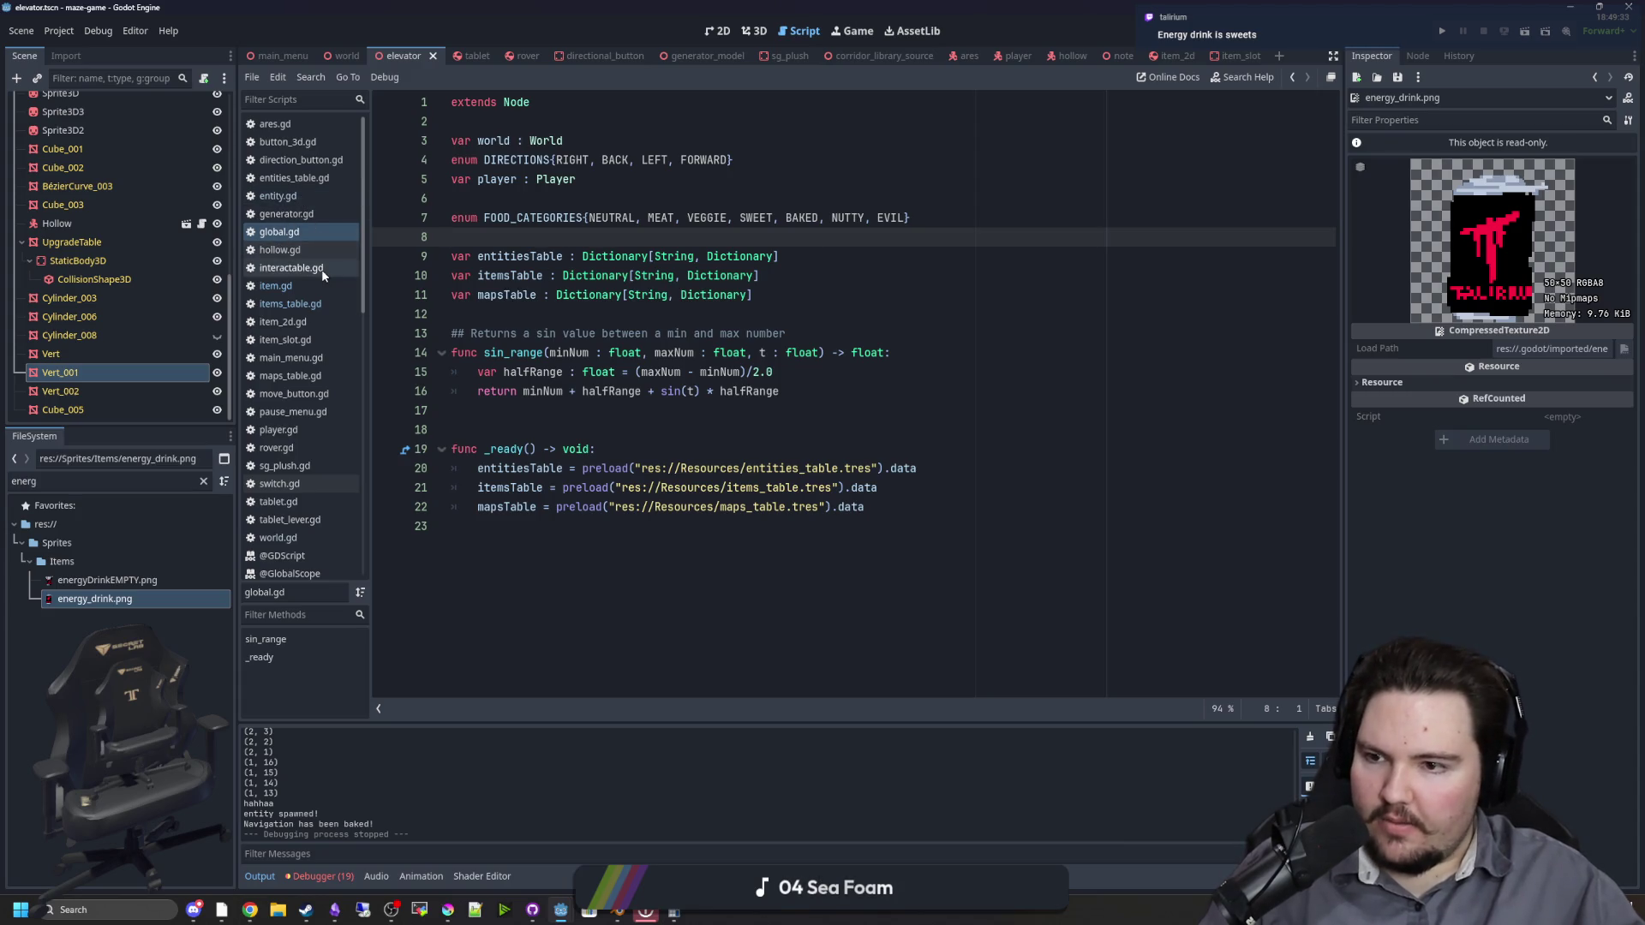
pyautogui.click(314, 304)
pyautogui.scroll(-1, 514, 515)
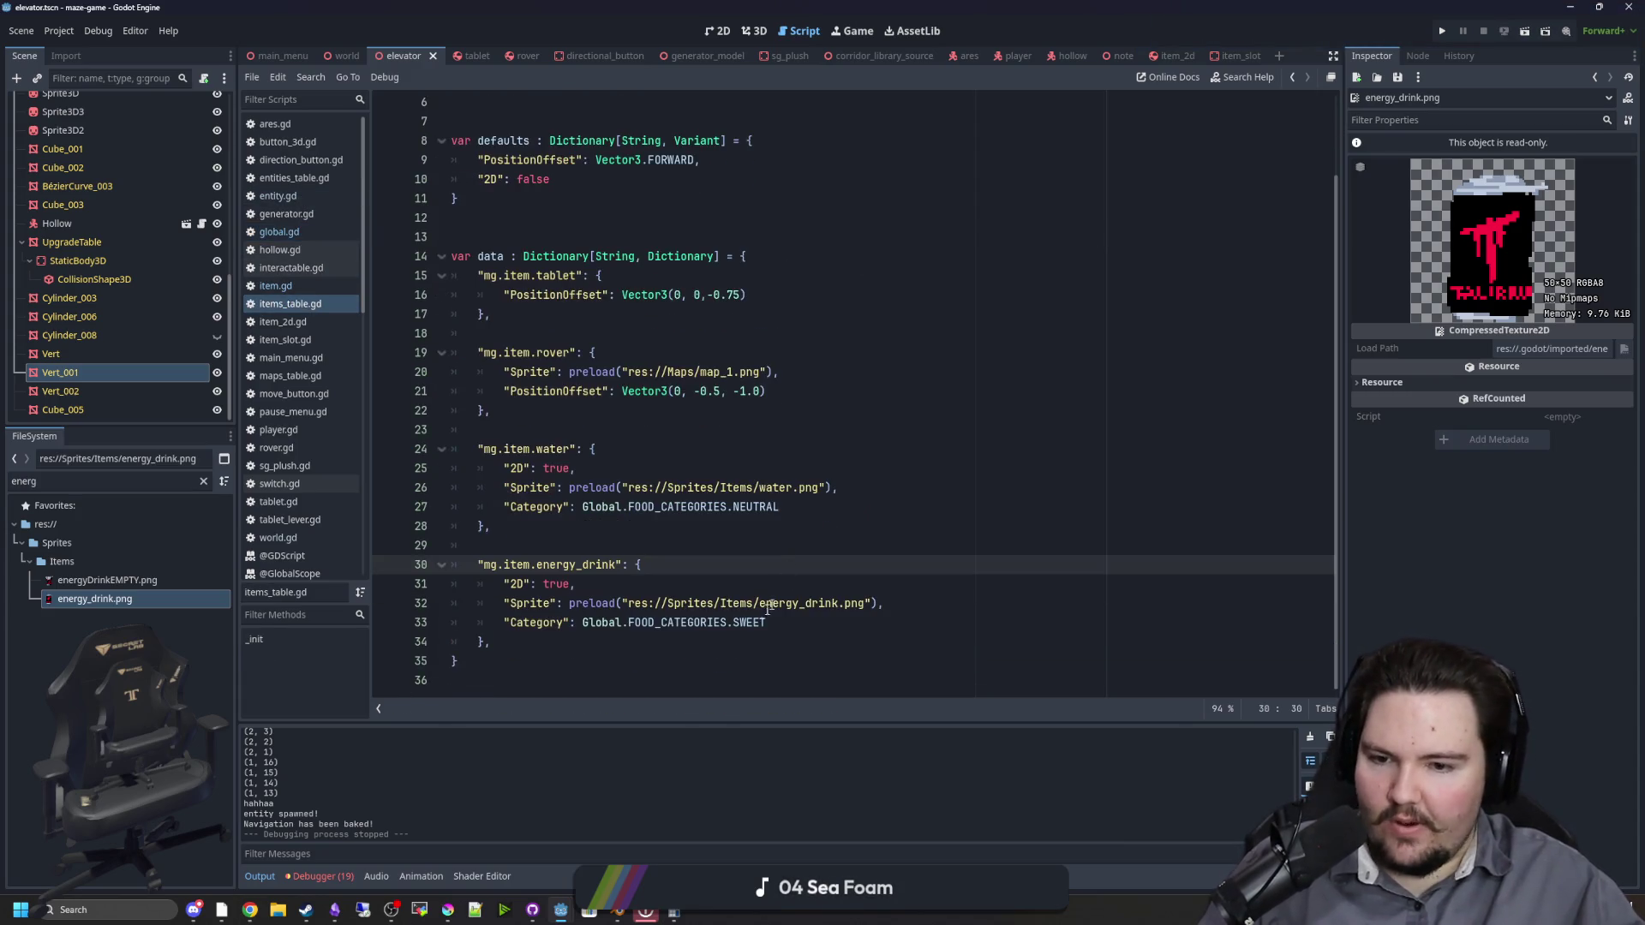
pyautogui.moveTo(767, 622); pyautogui.dragTo(526, 628)
pyautogui.click(509, 662)
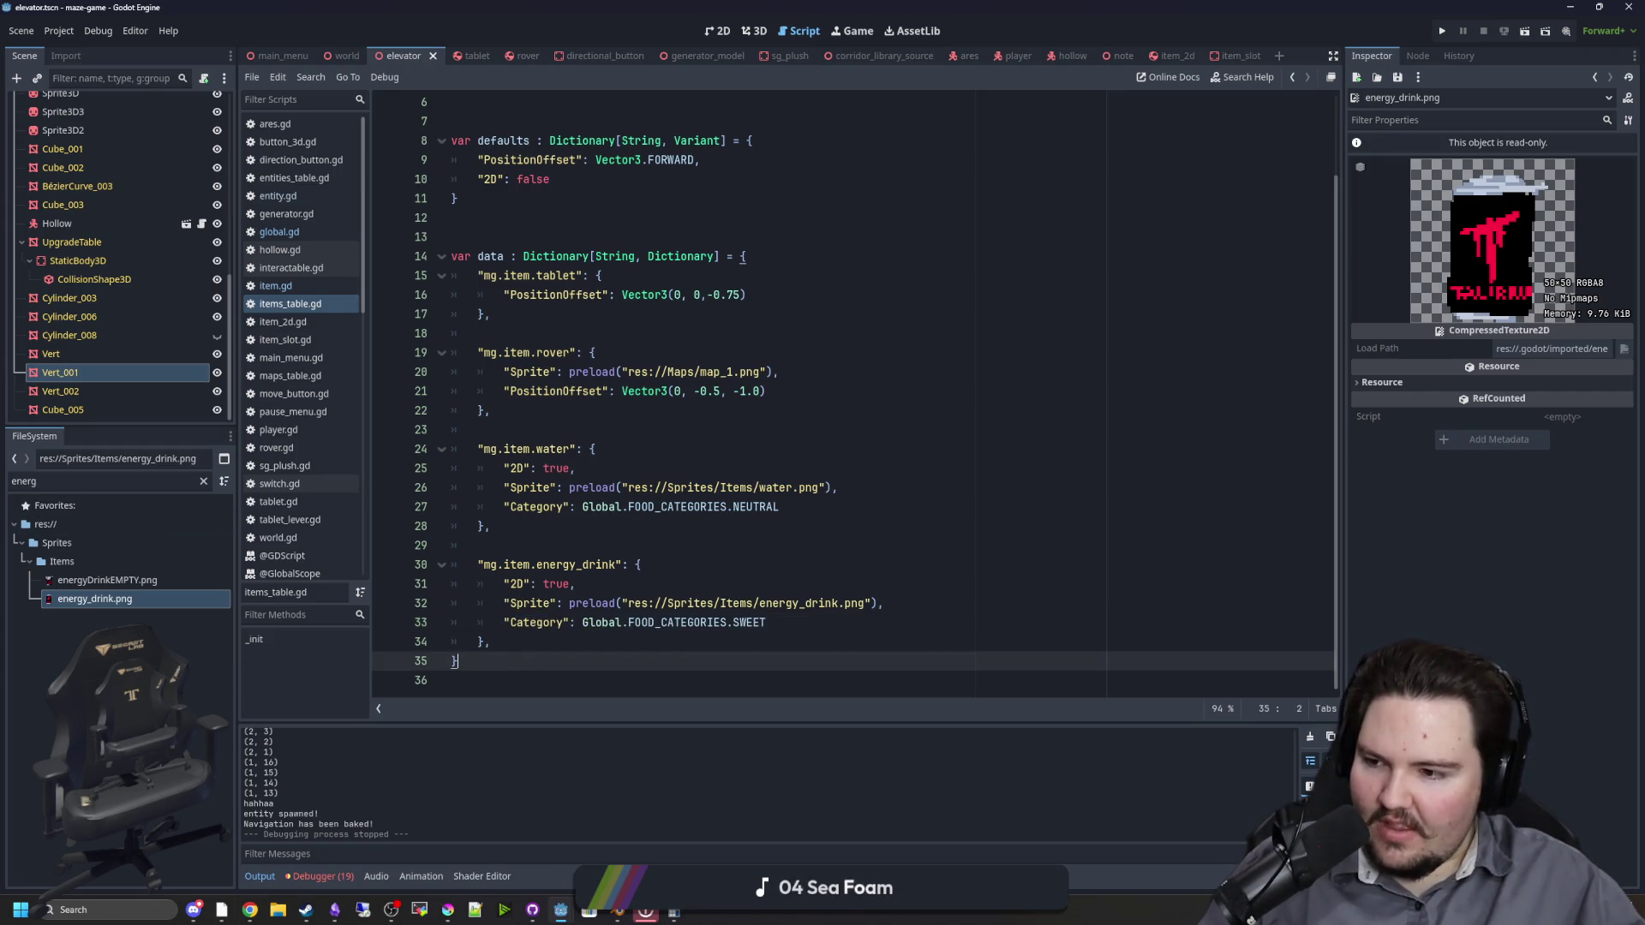
pyautogui.click(601, 525)
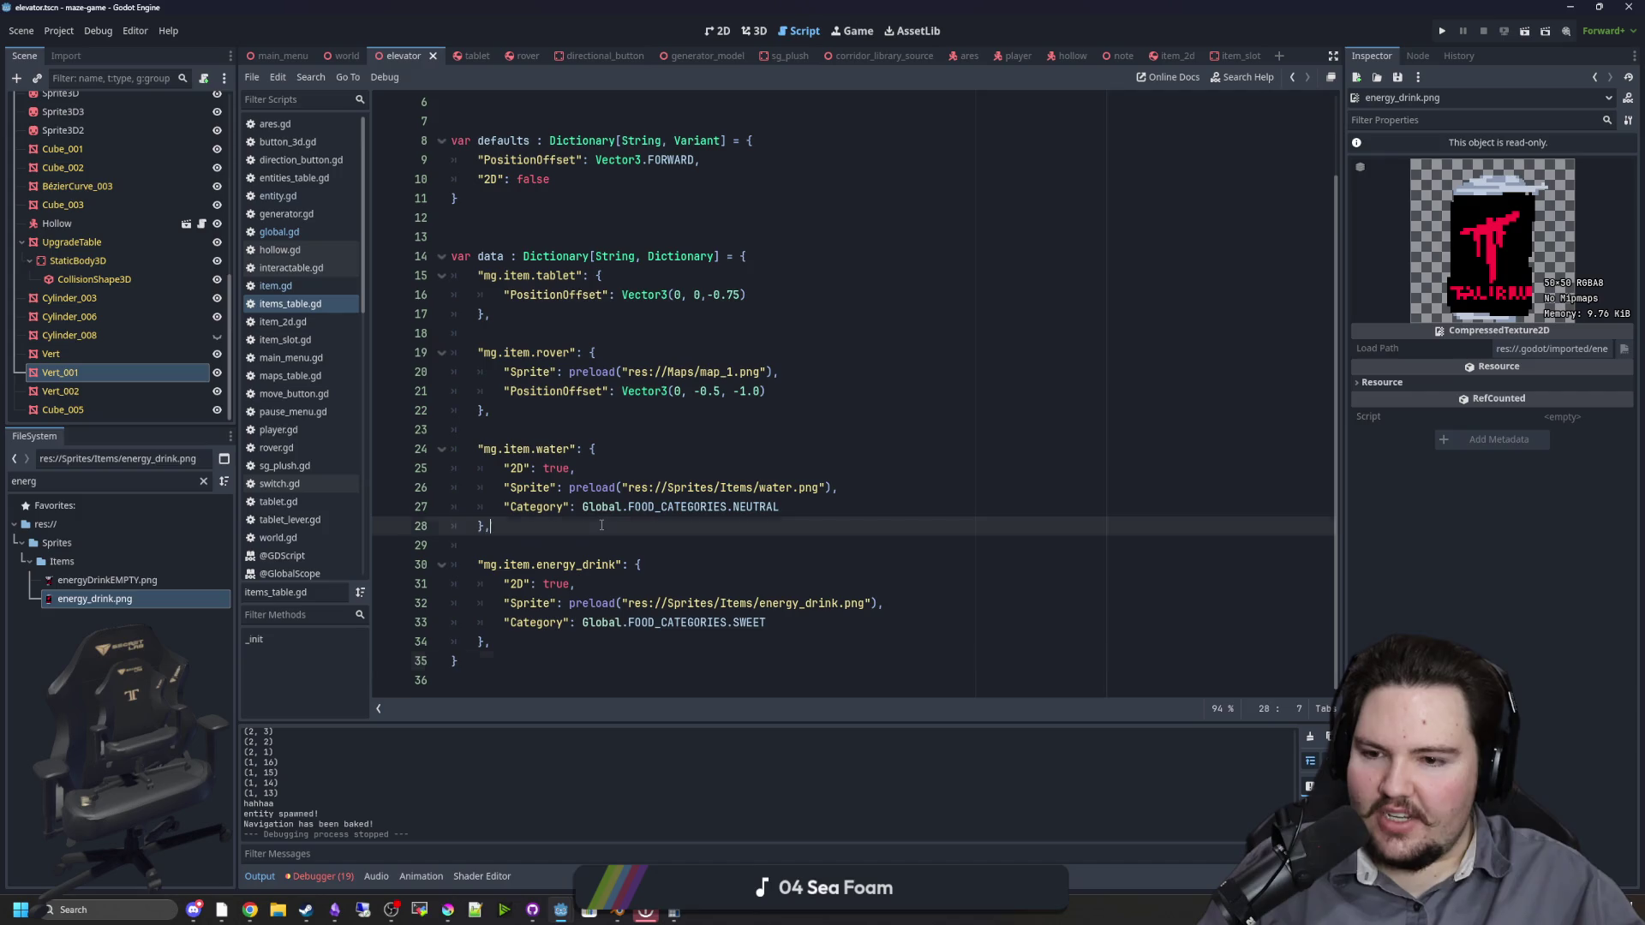
pyautogui.click(496, 565)
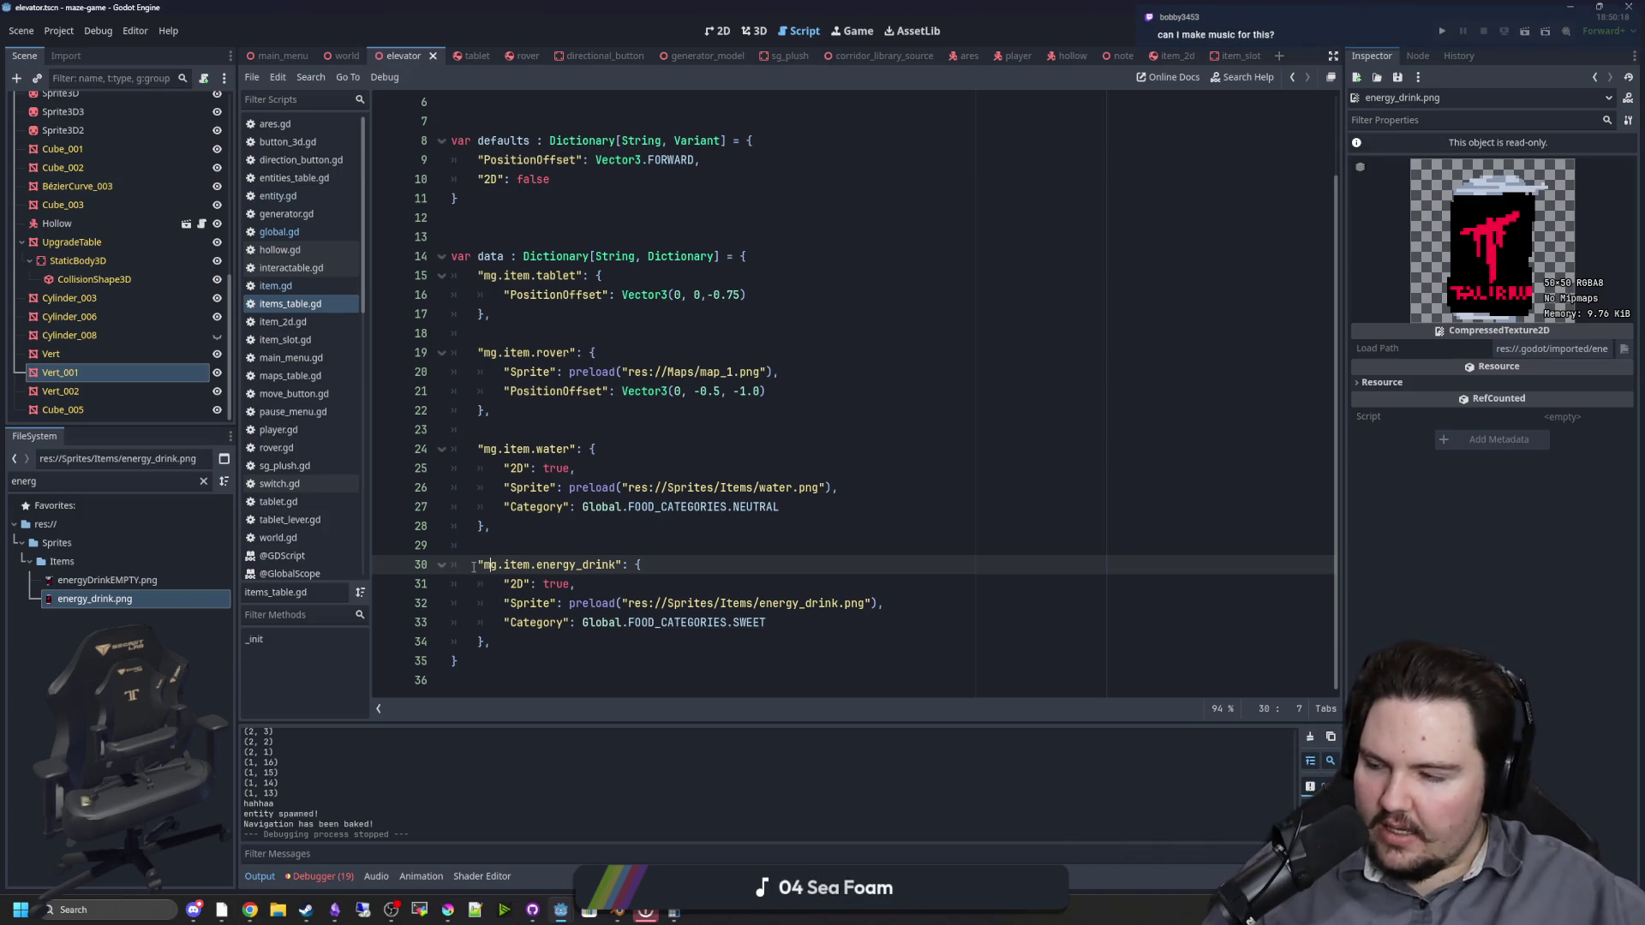
pyautogui.click(556, 525)
pyautogui.doubleClick(492, 564)
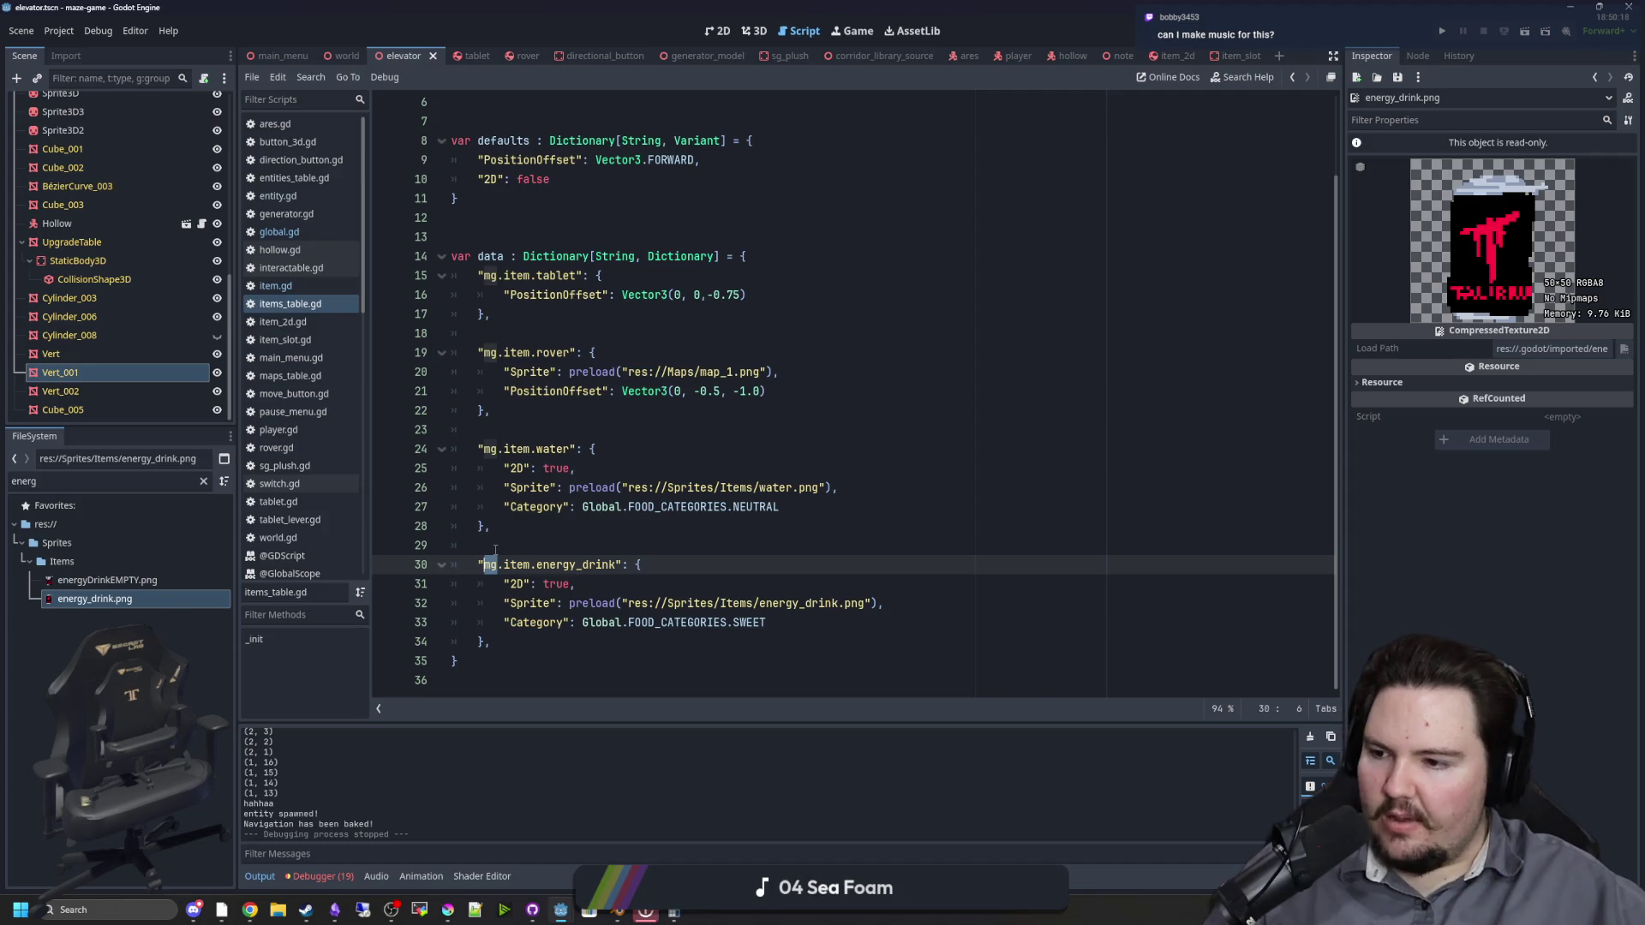
pyautogui.click(522, 543)
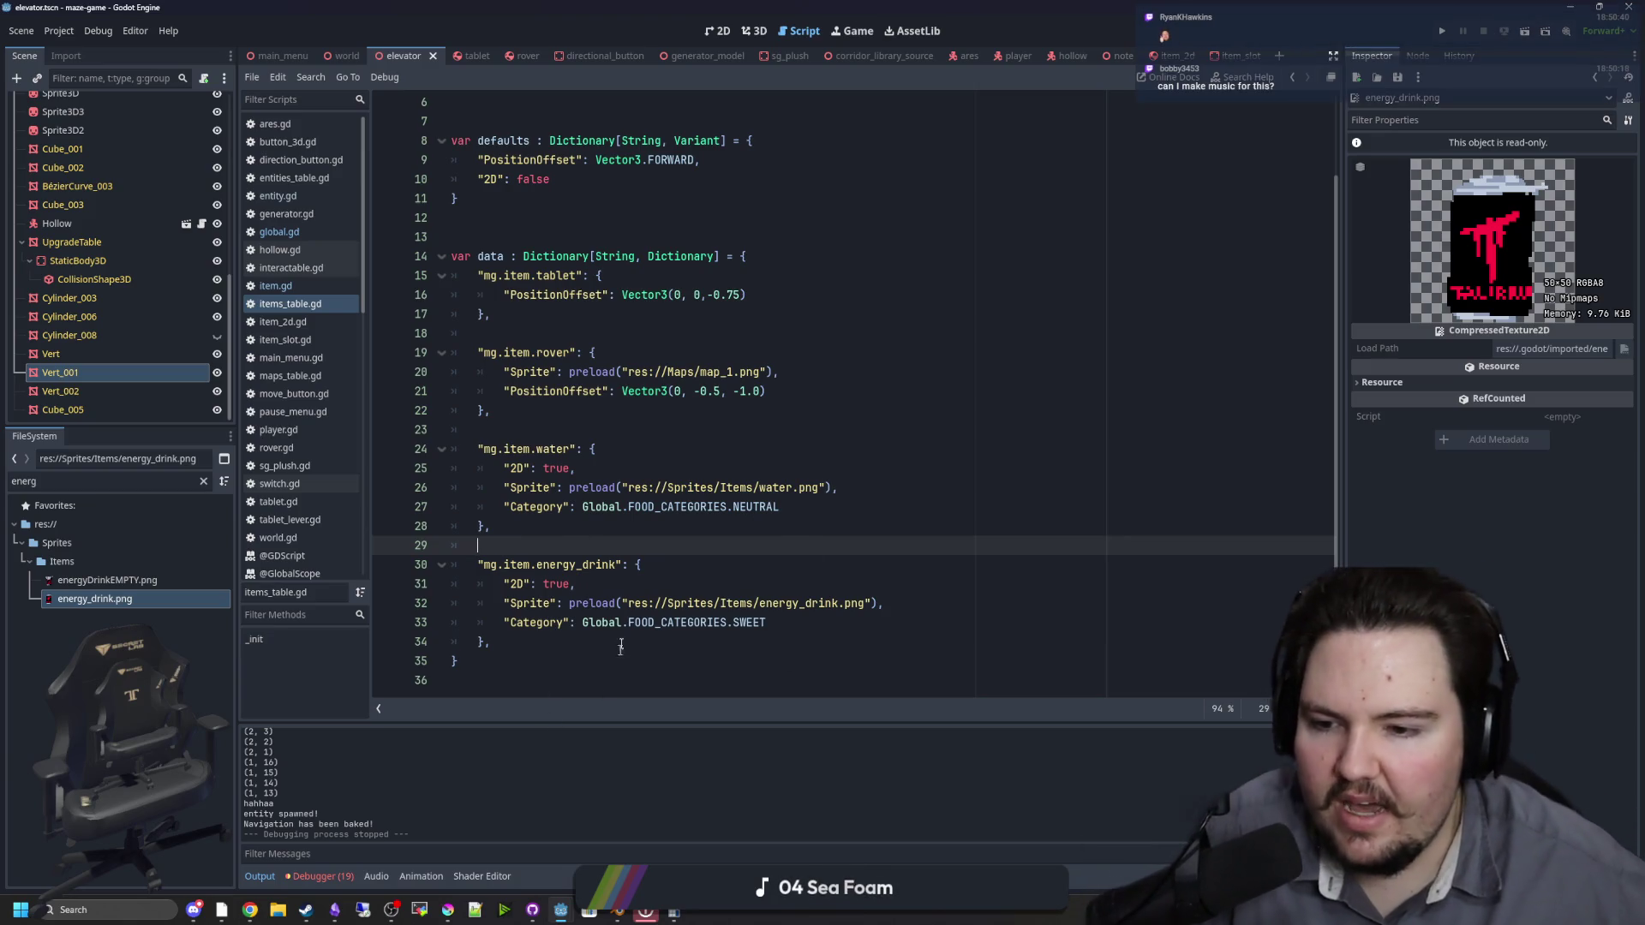
pyautogui.moveTo(515, 645)
pyautogui.mouseDown()
pyautogui.moveTo(462, 603)
pyautogui.moveTo(452, 565)
pyautogui.mouseUp()
pyautogui.hotkey('ctrl', 'c')
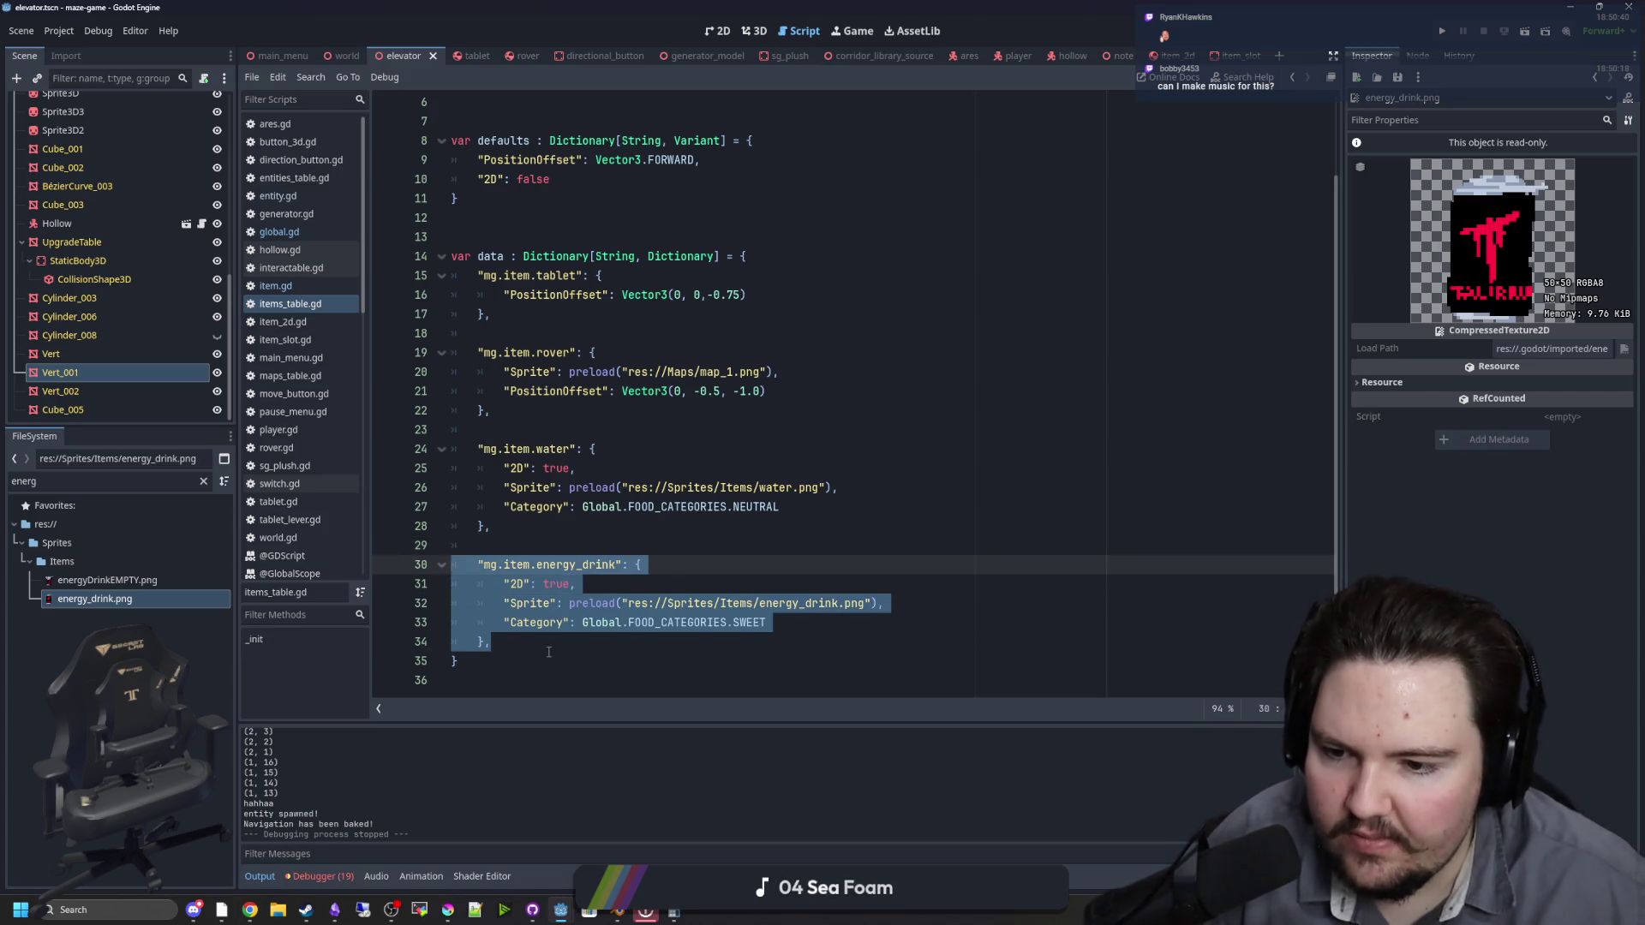
# Step: Paste a duplicate of the energy_drink entry below the original
pyautogui.click(549, 652)
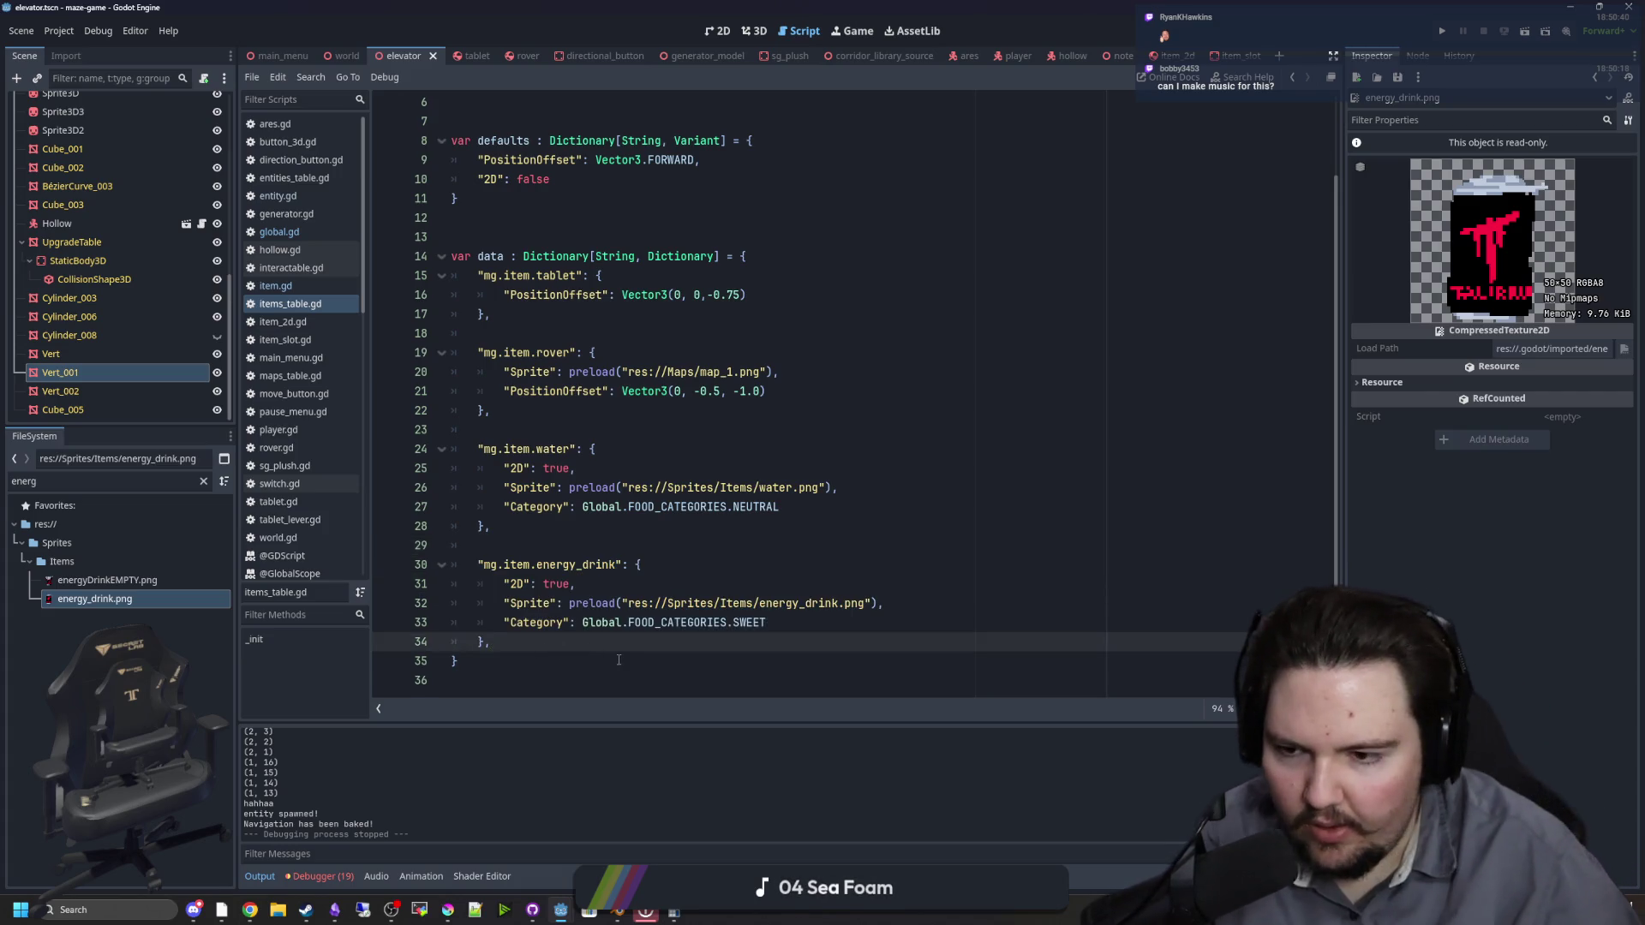
pyautogui.press('Return')
pyautogui.hotkey('ctrl', 'v')
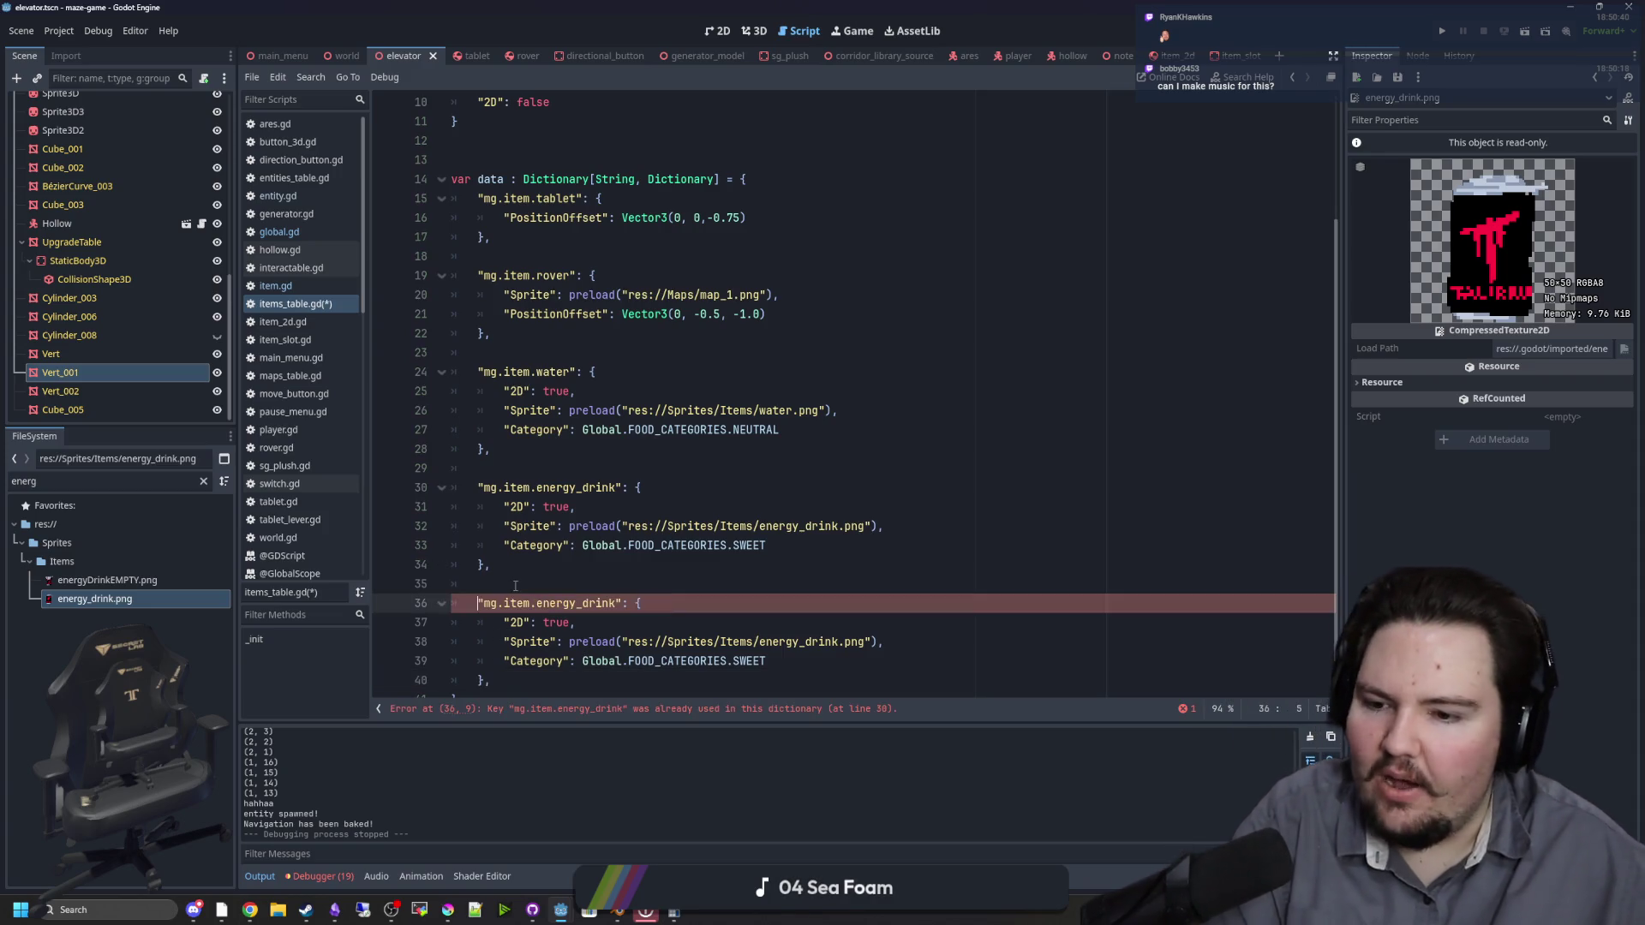
pyautogui.click(514, 586)
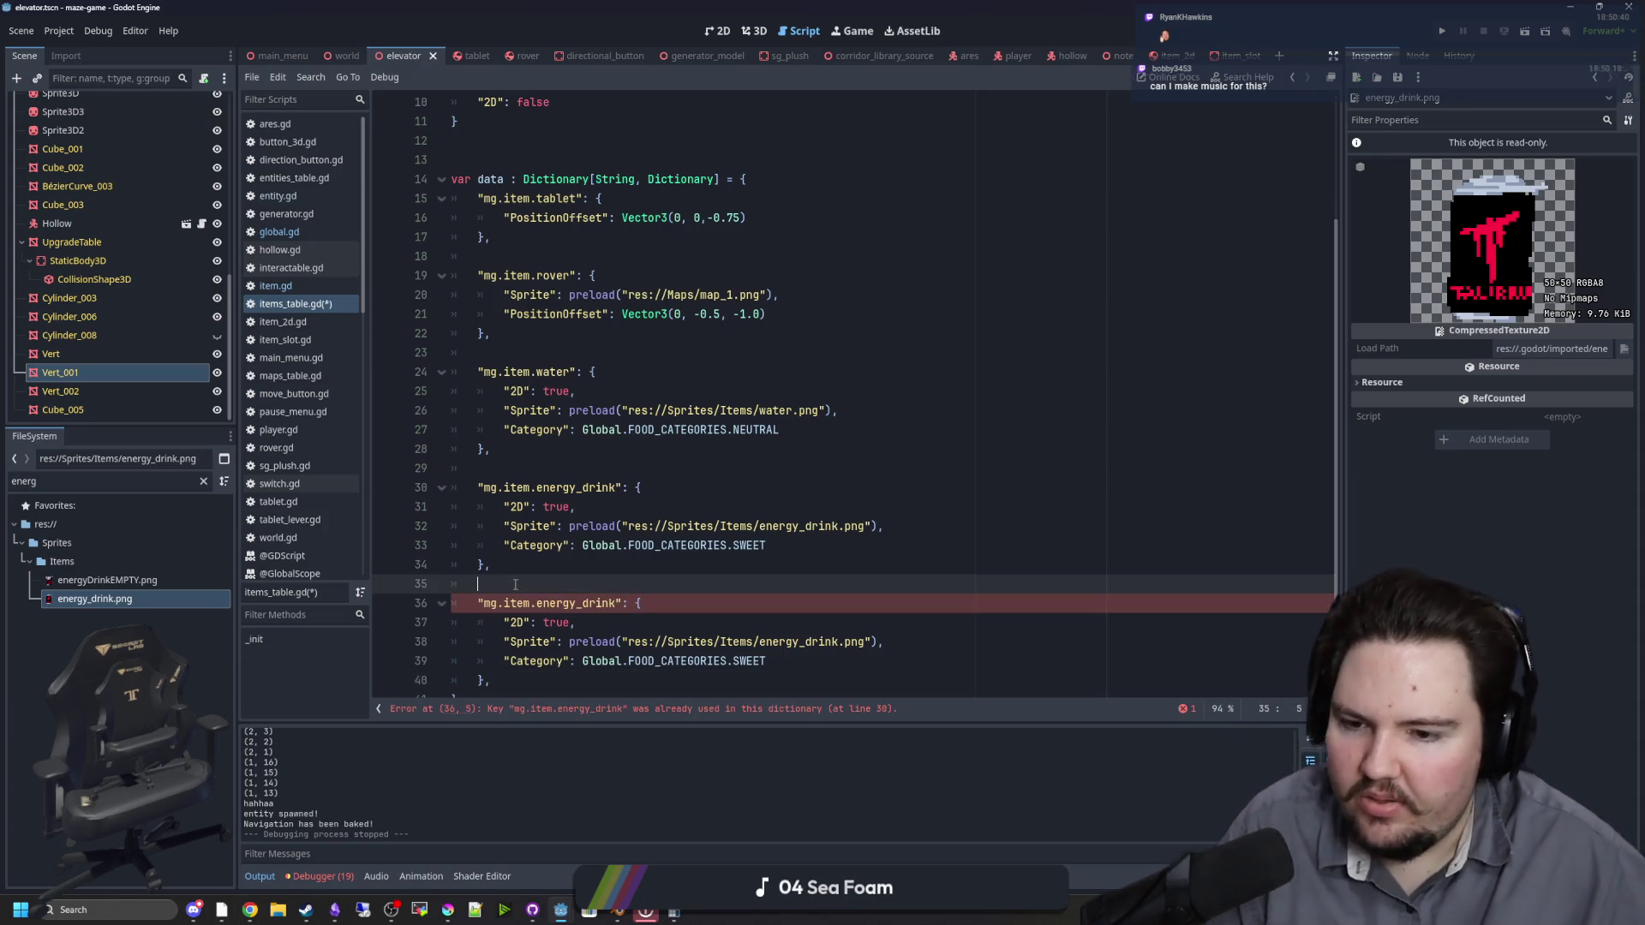
# Step: Rename the bigAssWalnut.png sprite file to big_ass_walnut.png in the FileSystem panel
pyautogui.click(134, 624)
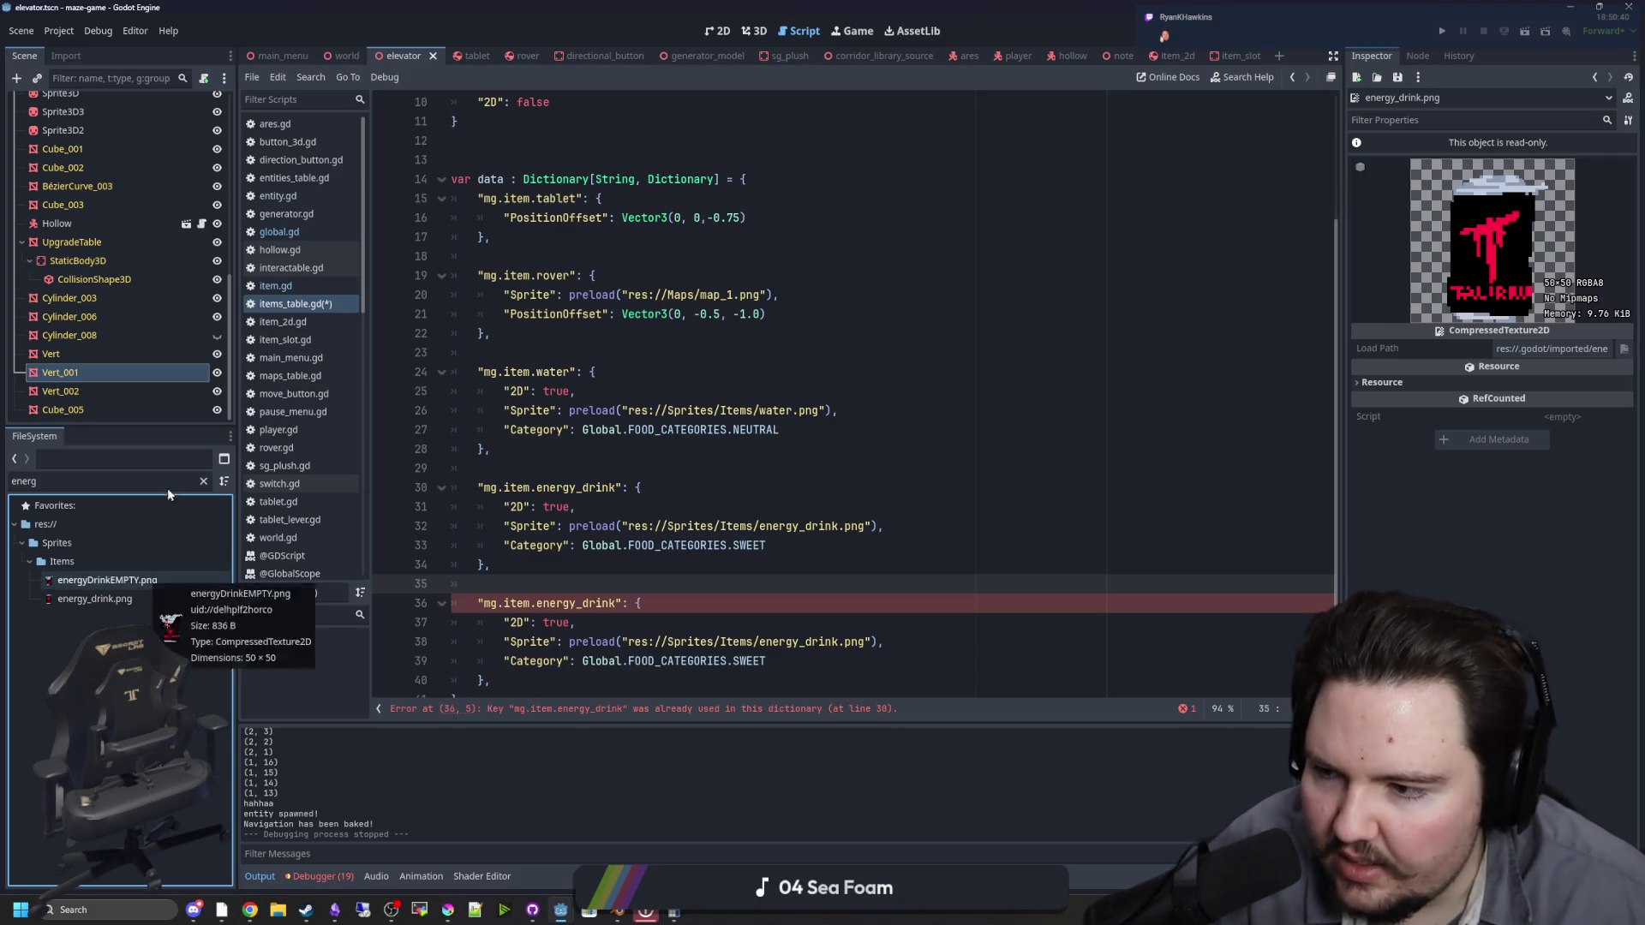
pyautogui.click(203, 481)
pyautogui.click(129, 677)
pyautogui.press('F2')
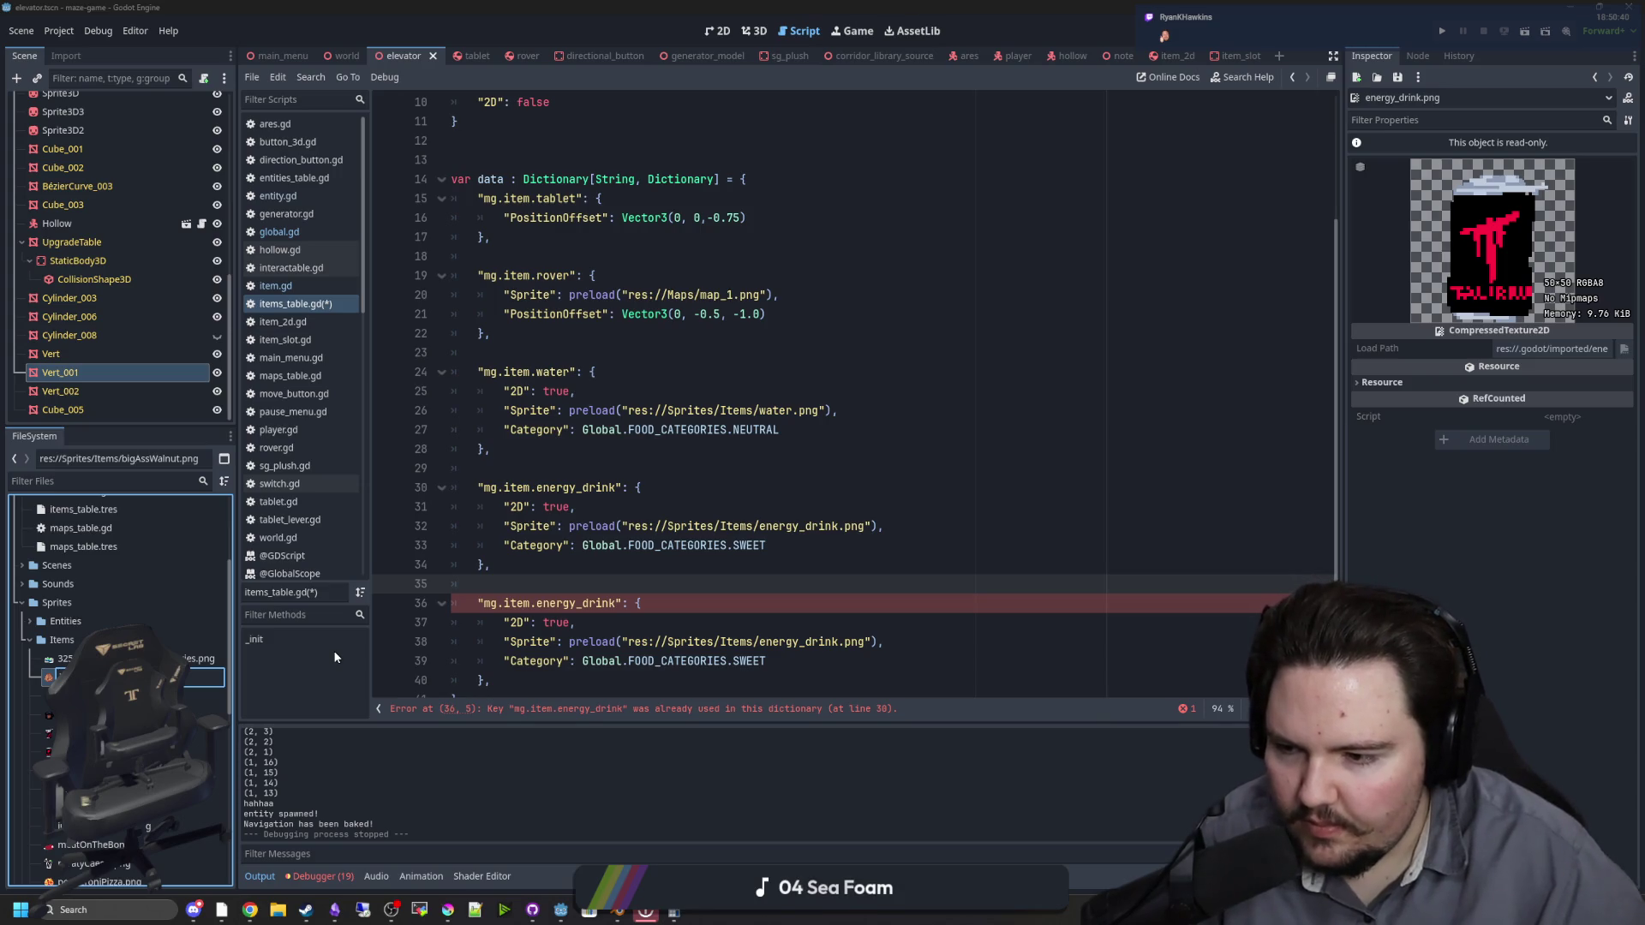
pyautogui.press('Return')
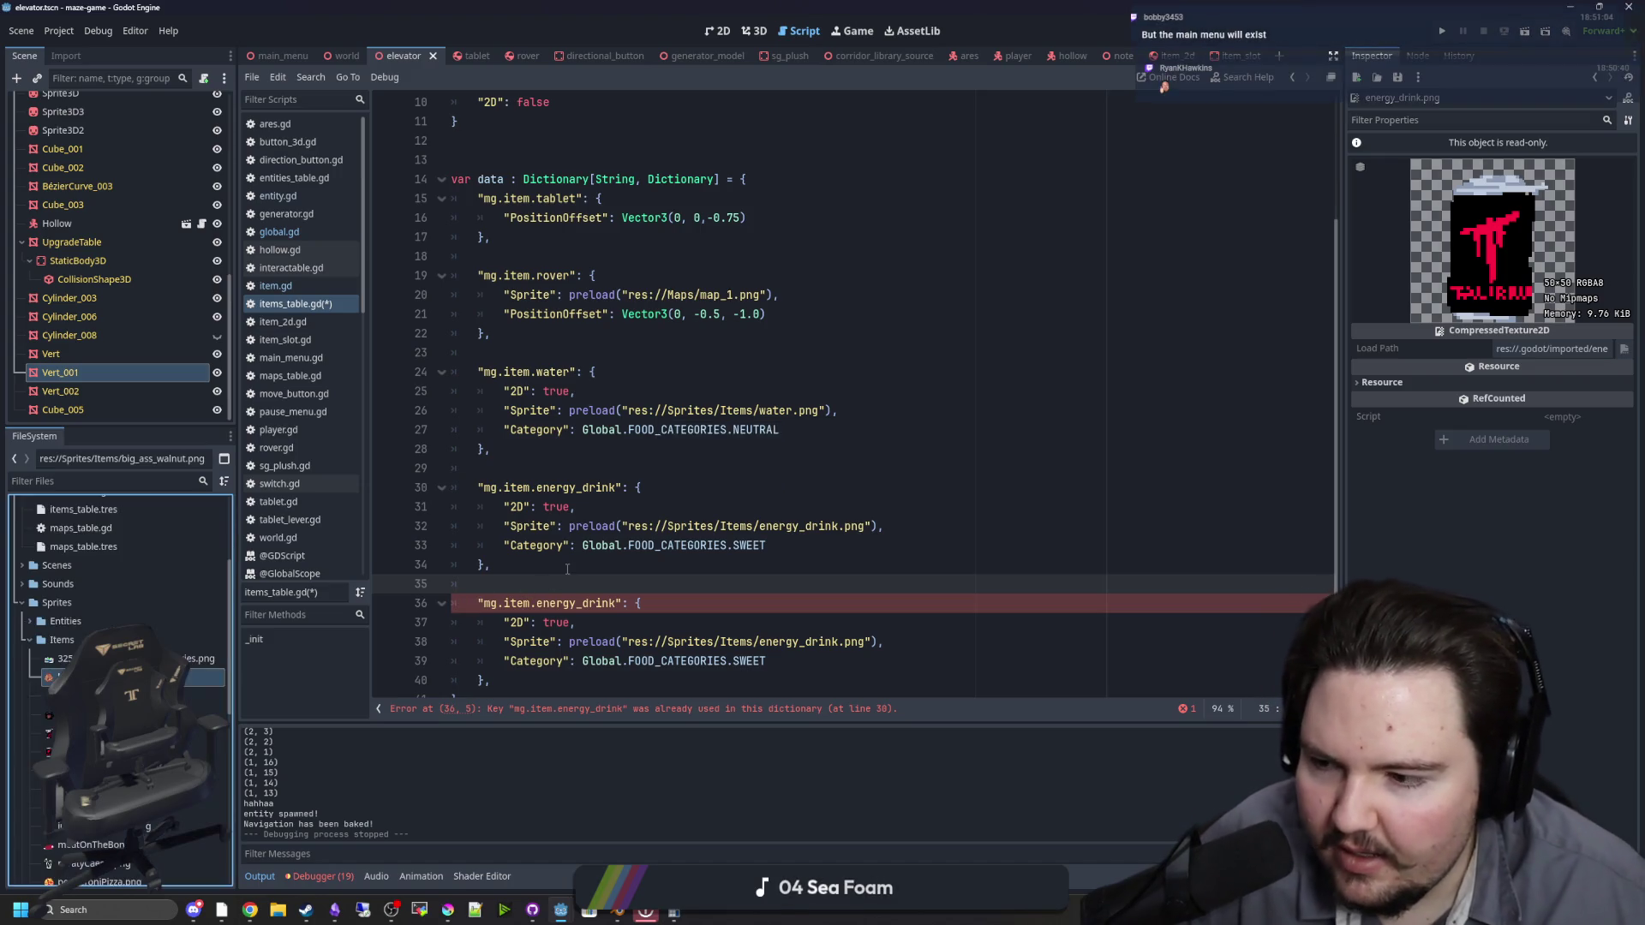
# Step: Change the duplicated entry's key from energy_drink to big_ass_walnut
pyautogui.scroll(-1, 567, 568)
pyautogui.click(612, 588)
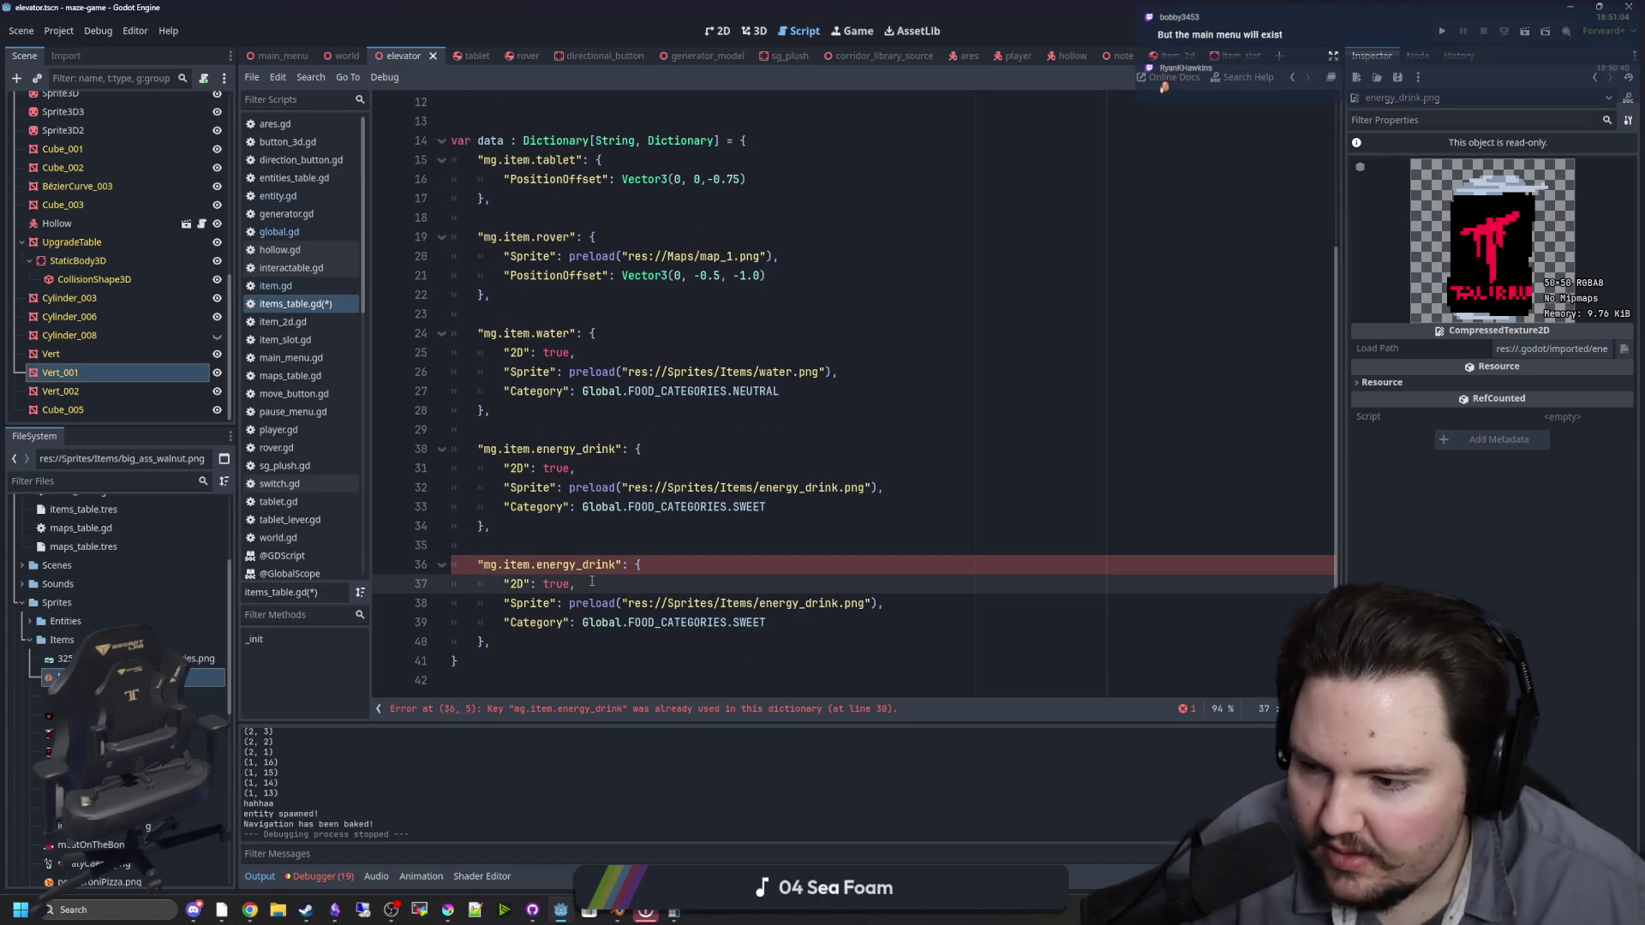
pyautogui.click(601, 551)
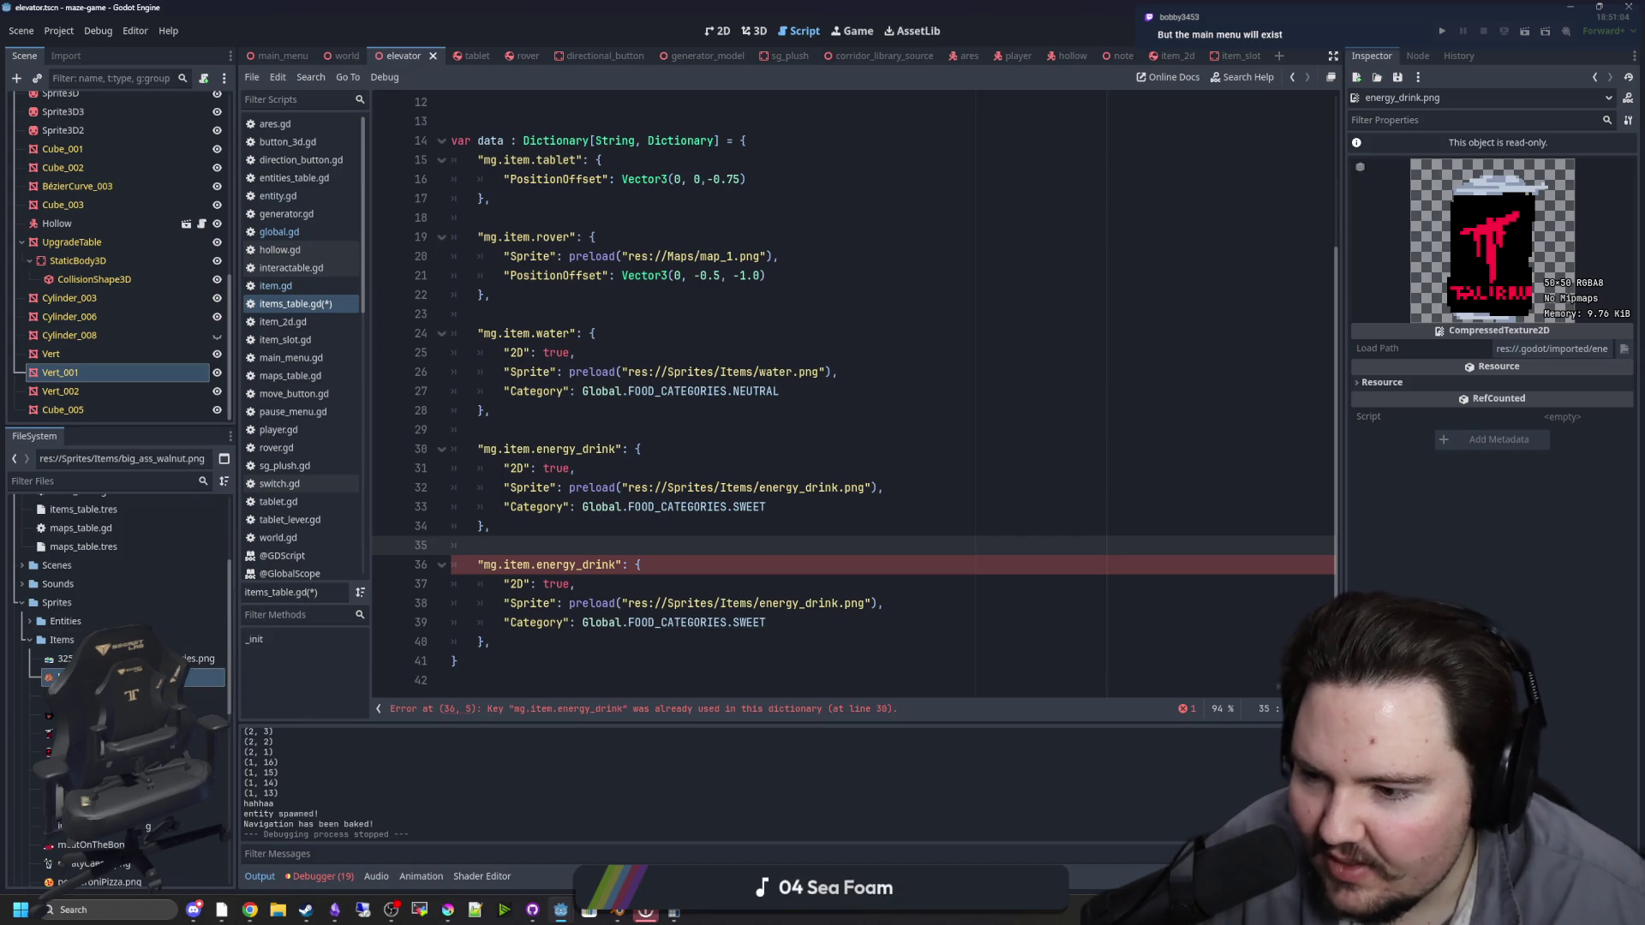
pyautogui.moveTo(171, 677)
pyautogui.mouseDown()
pyautogui.moveTo(617, 538)
pyautogui.moveTo(604, 548)
pyautogui.mouseUp()
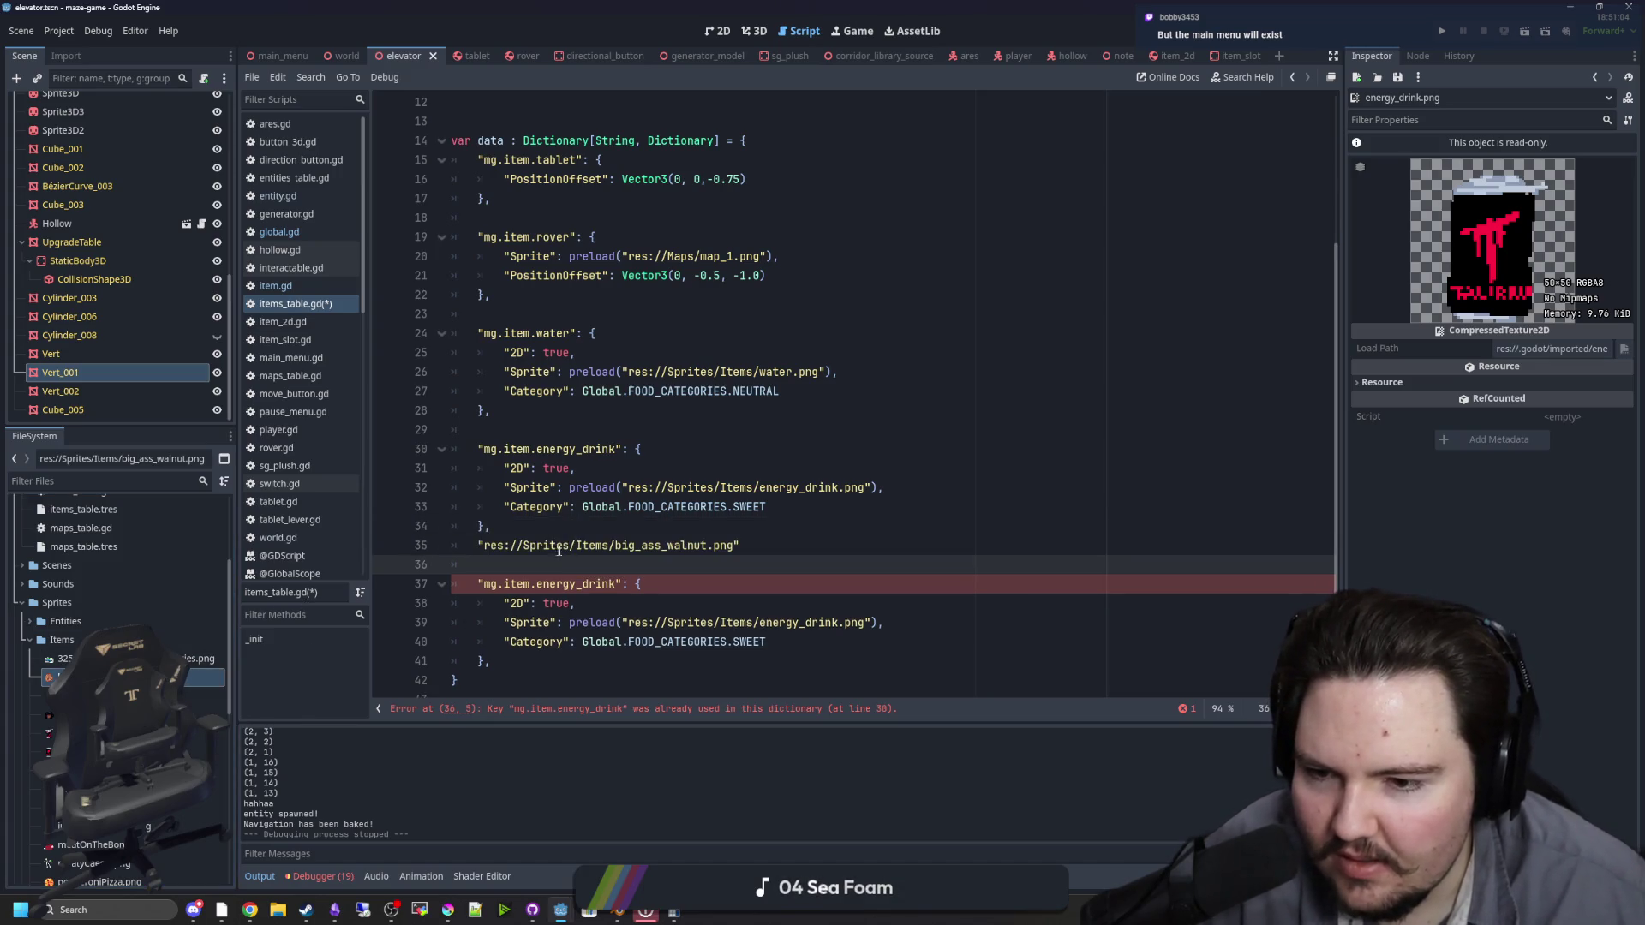
pyautogui.hotkey('ctrl', 'z')
pyautogui.click(583, 565)
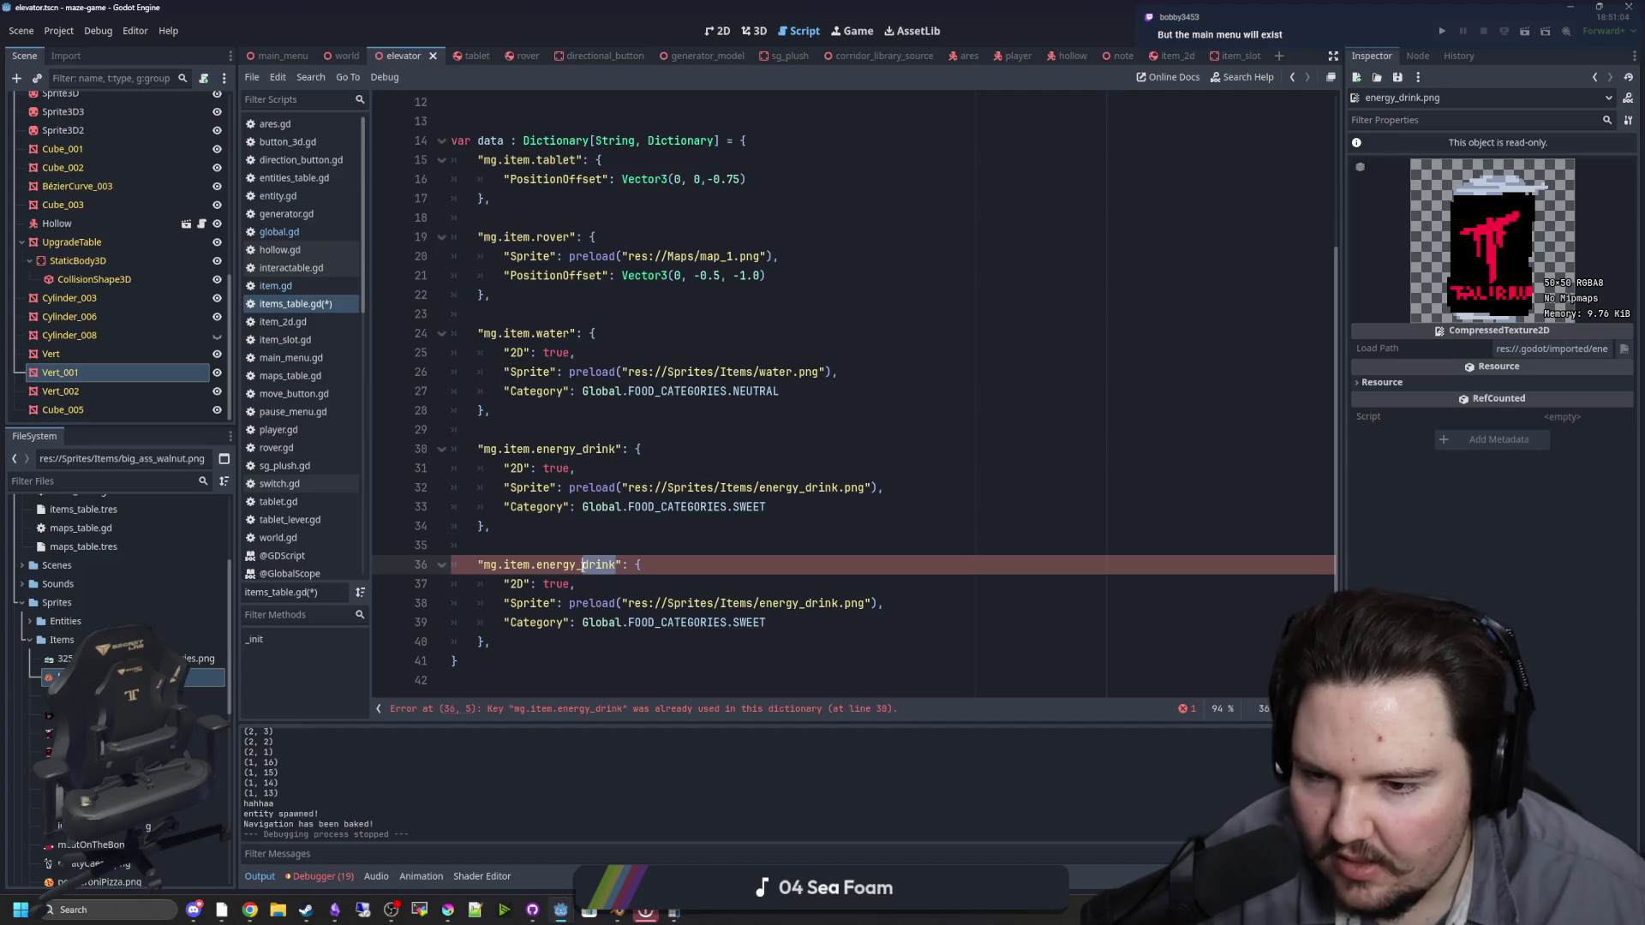
pyautogui.press('BackSpace')
pyautogui.press('BackSpace')
pyautogui.press('BackSpace')
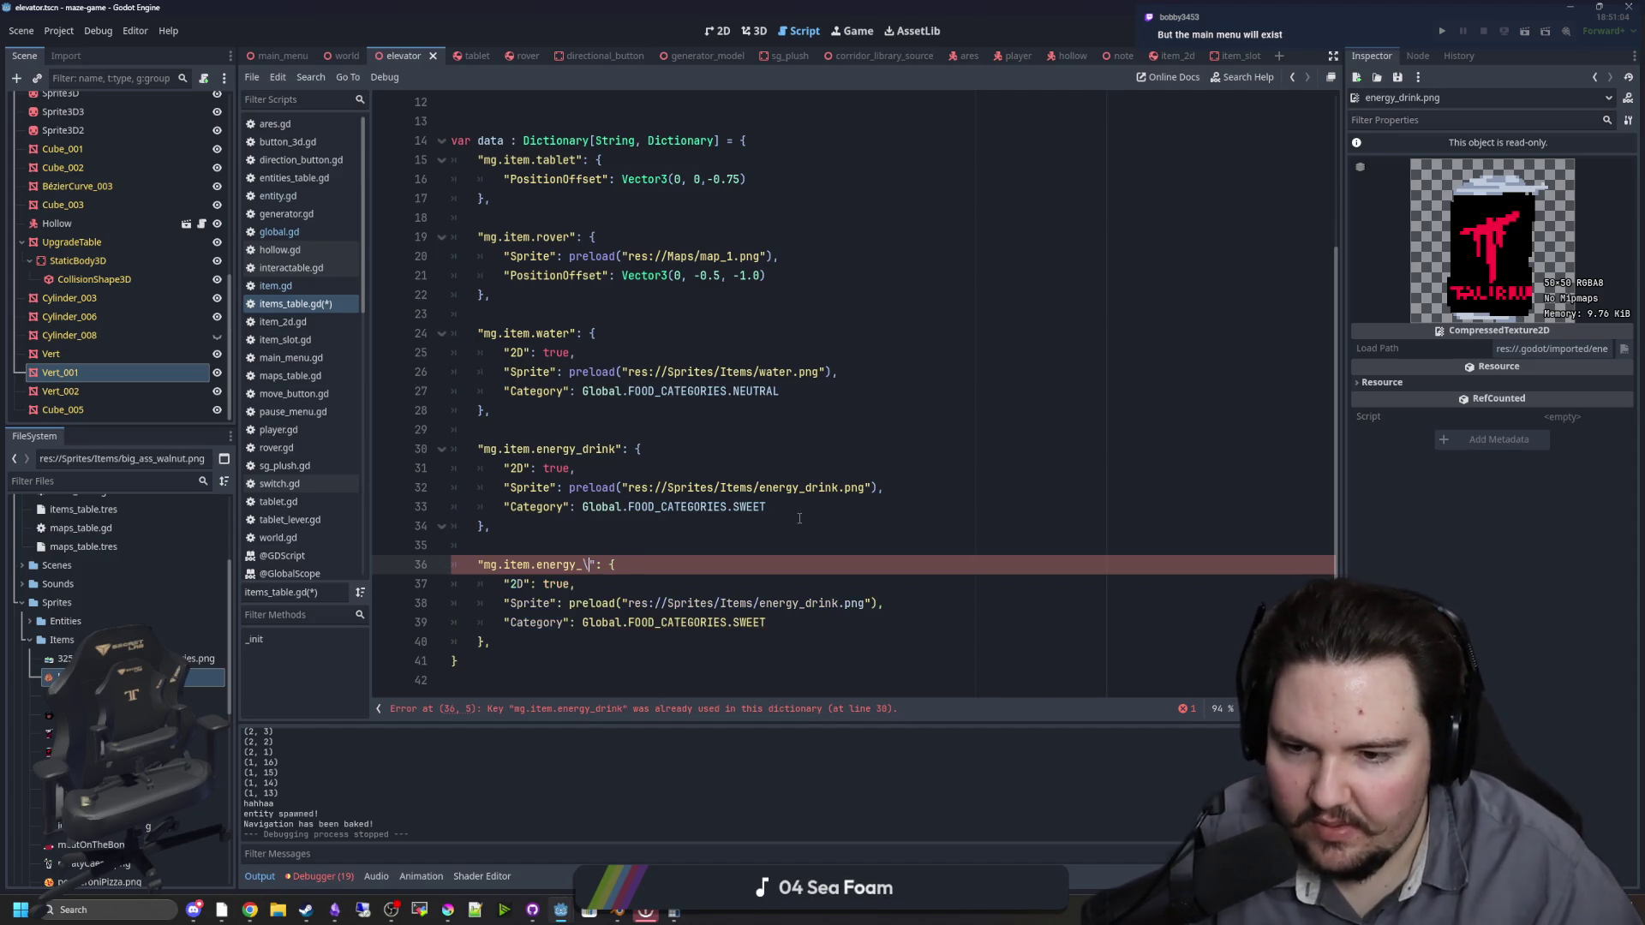
pyautogui.write('big_ass_walnut')
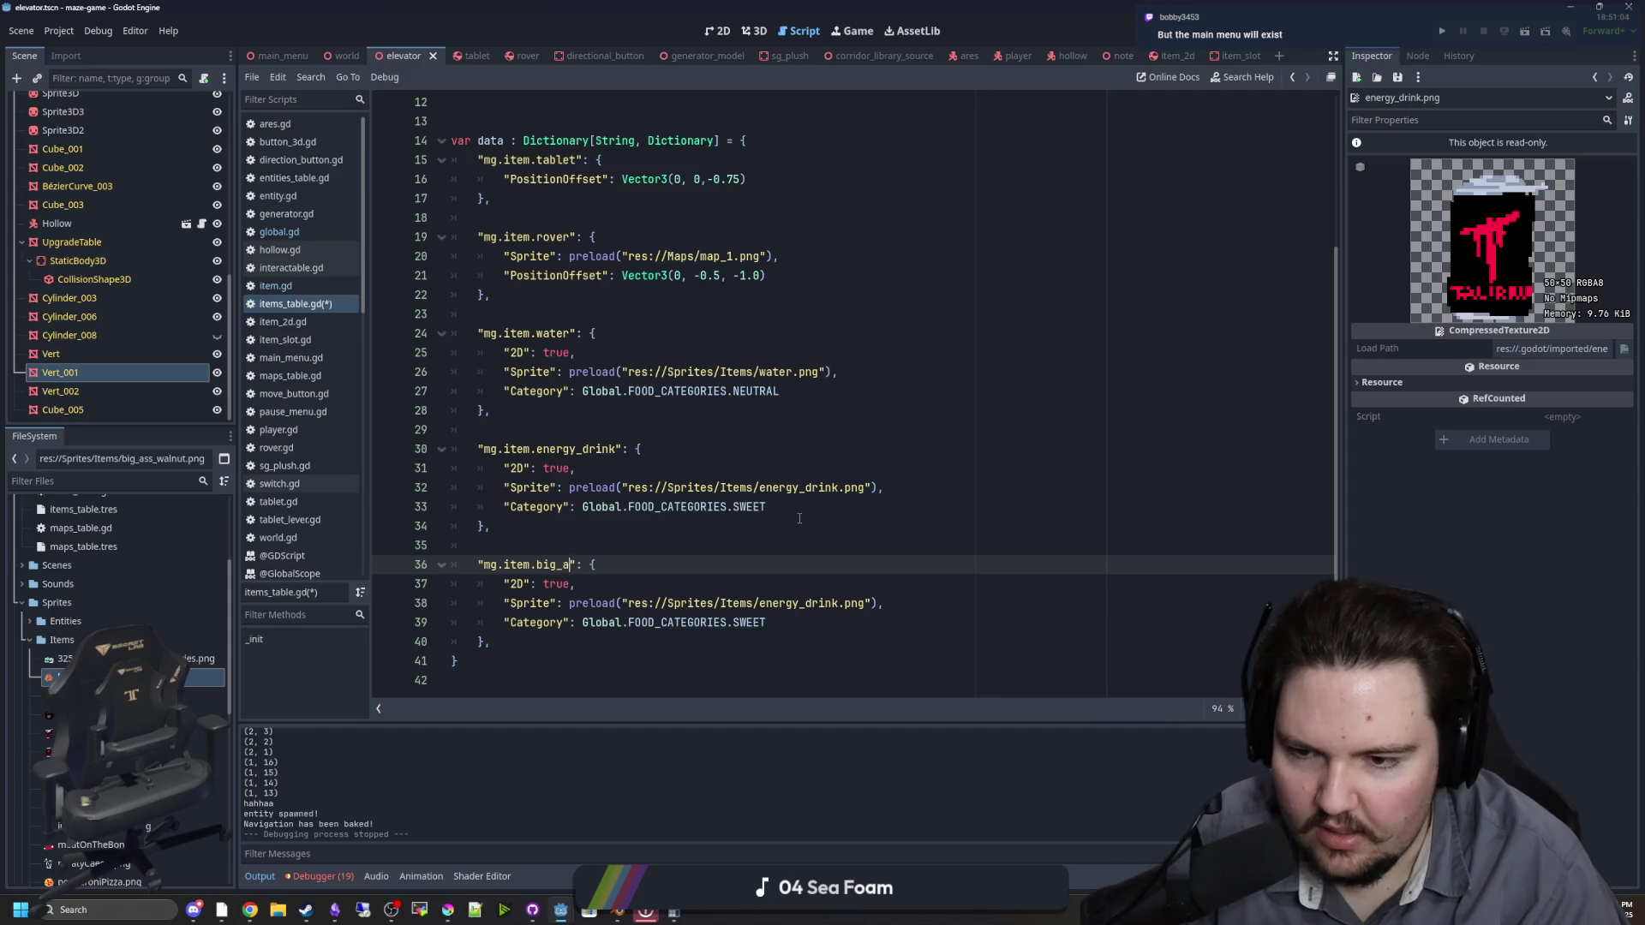
# Step: Set the big_ass_walnut category to NUTTY instead of SWEET
pyautogui.click(689, 566)
pyautogui.click(770, 621)
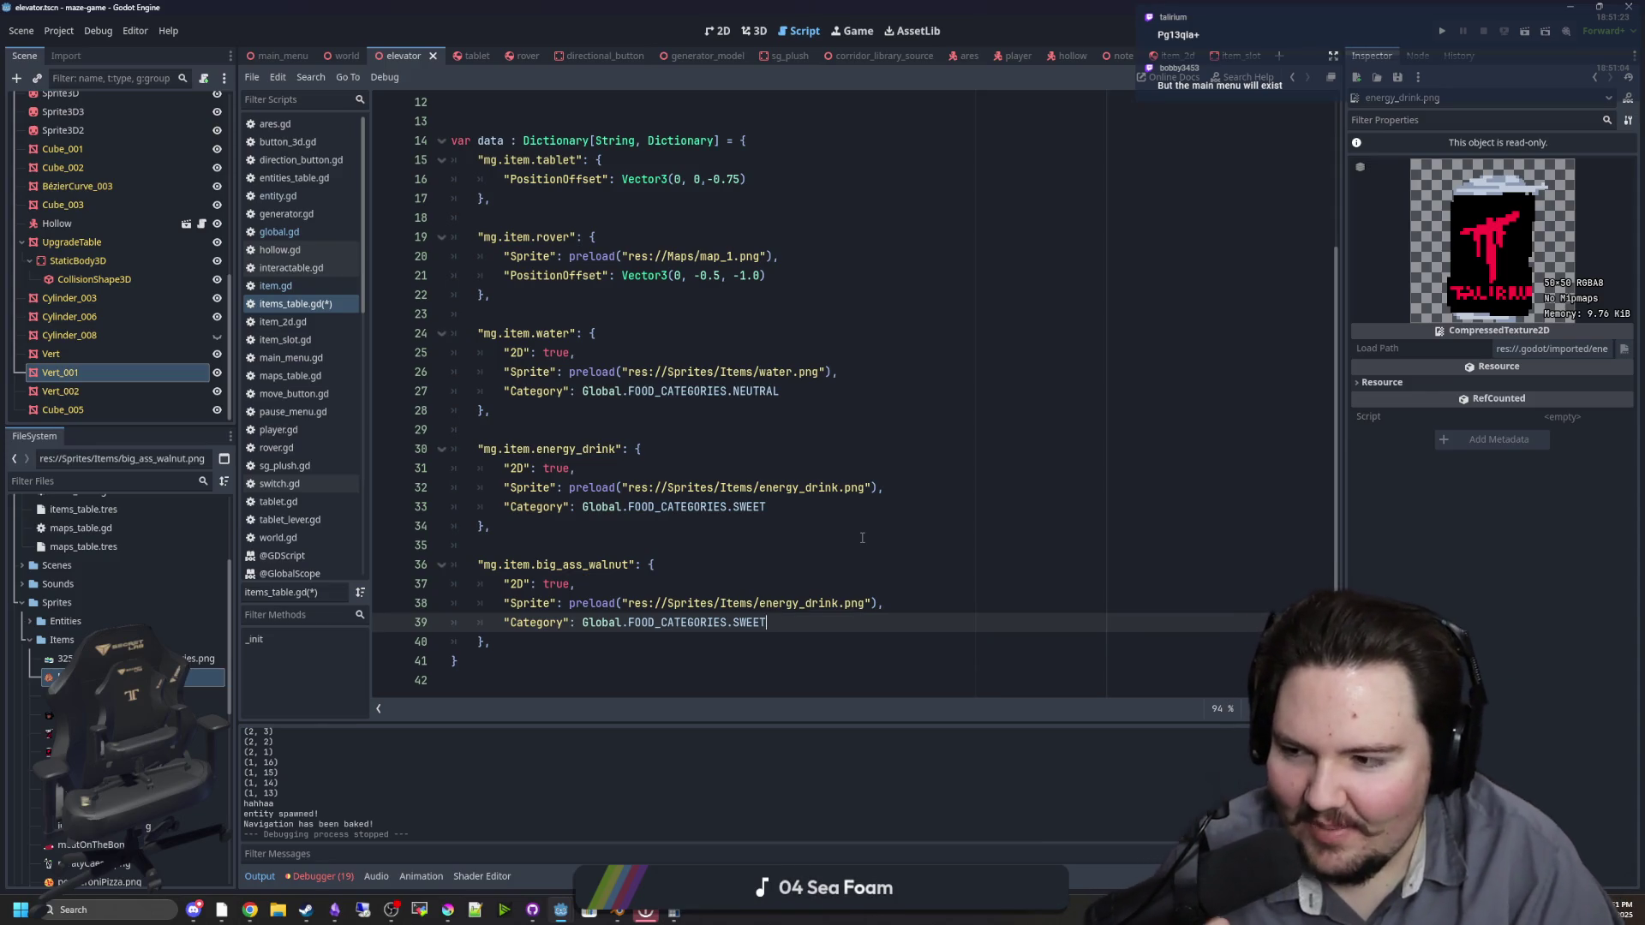
pyautogui.press('BackSpace')
pyautogui.press('BackSpace')
pyautogui.press('BackSpace')
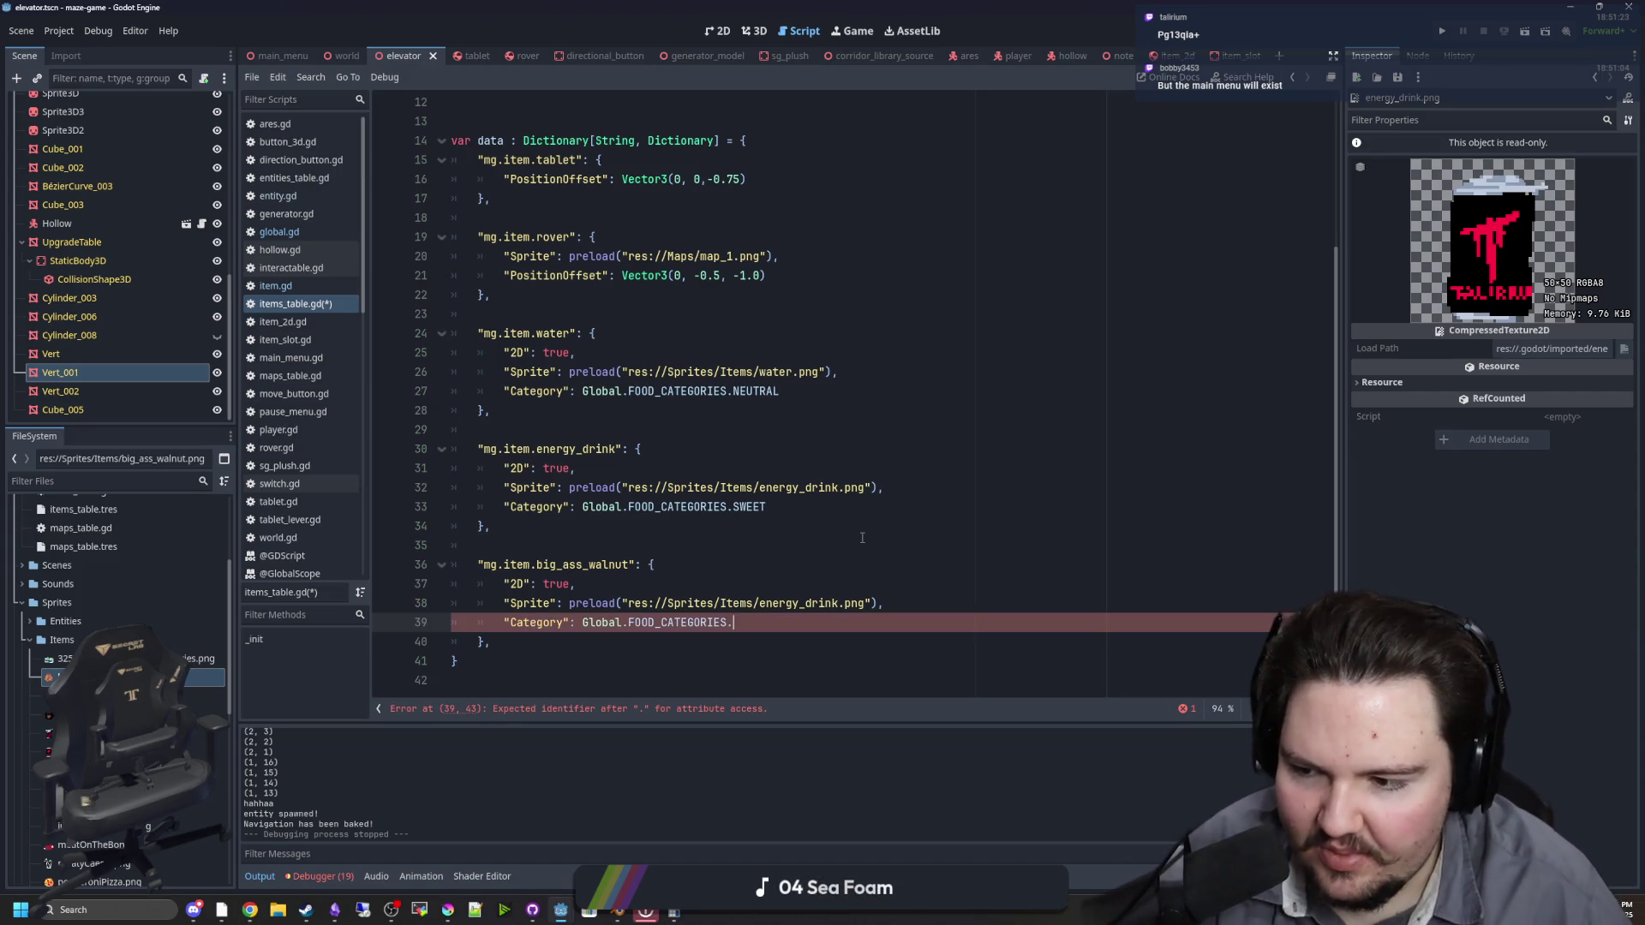
pyautogui.write('NUTTY')
# Step: Copy the big_ass_walnut entry and add a blank line after it
pyautogui.moveTo(857, 506); pyautogui.dragTo(887, 487)
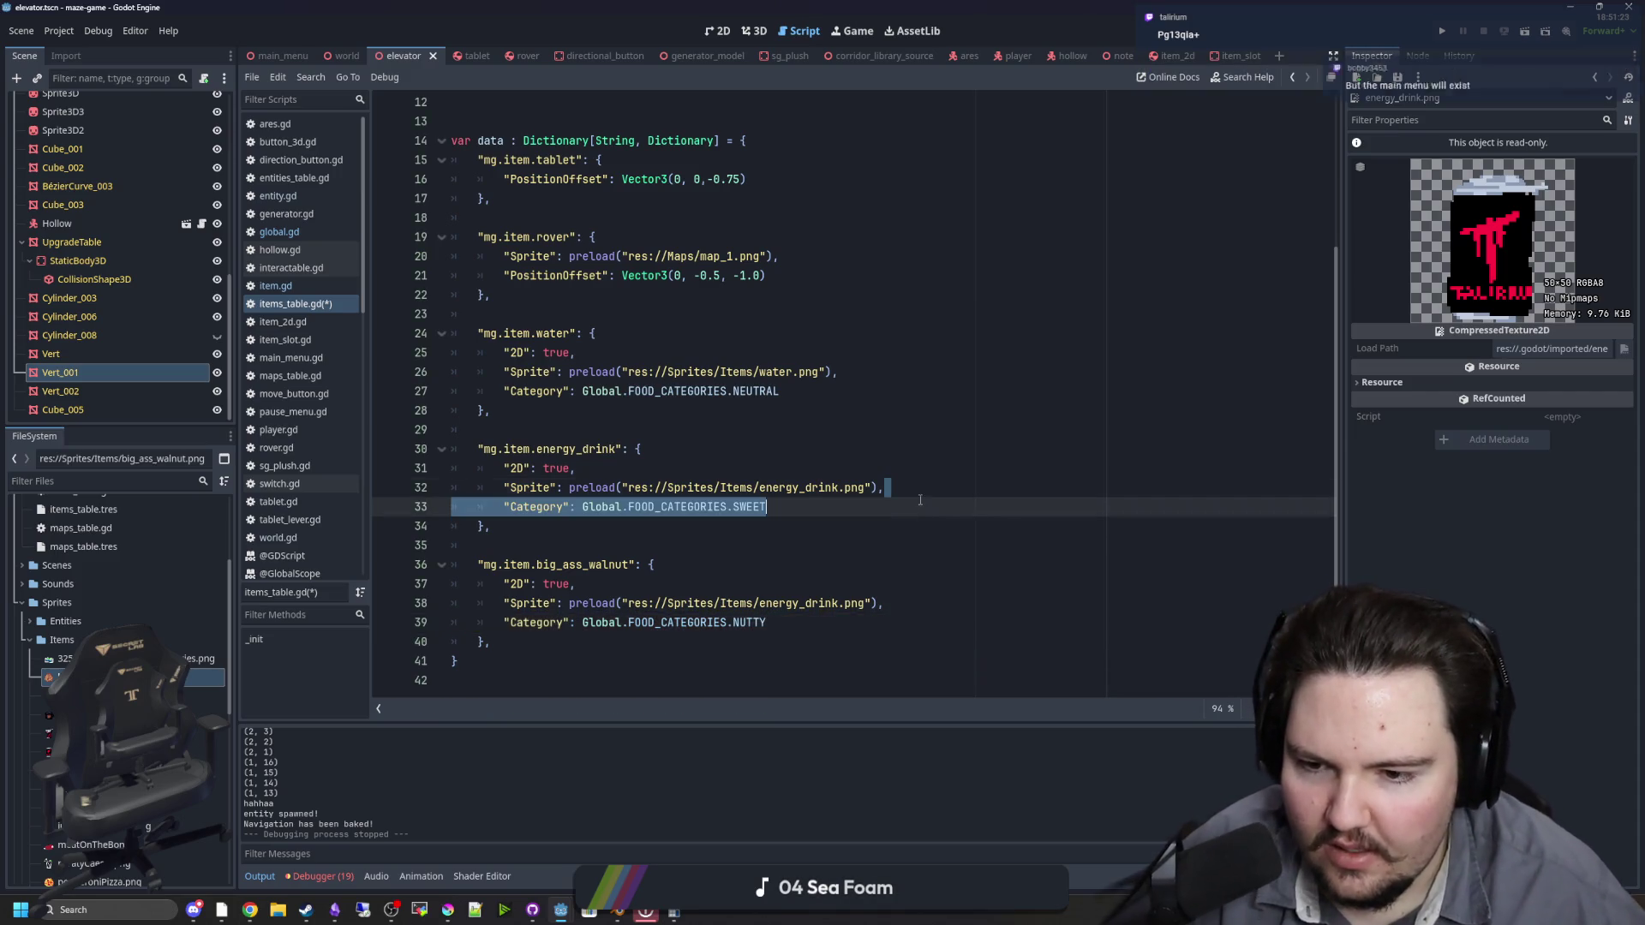
pyautogui.moveTo(492, 641); pyautogui.dragTo(411, 553)
pyautogui.moveTo(493, 642); pyautogui.dragTo(419, 565)
pyautogui.hotkey('ctrl', 'c')
pyautogui.click(533, 642)
pyautogui.press('Return')
pyautogui.press('Return')
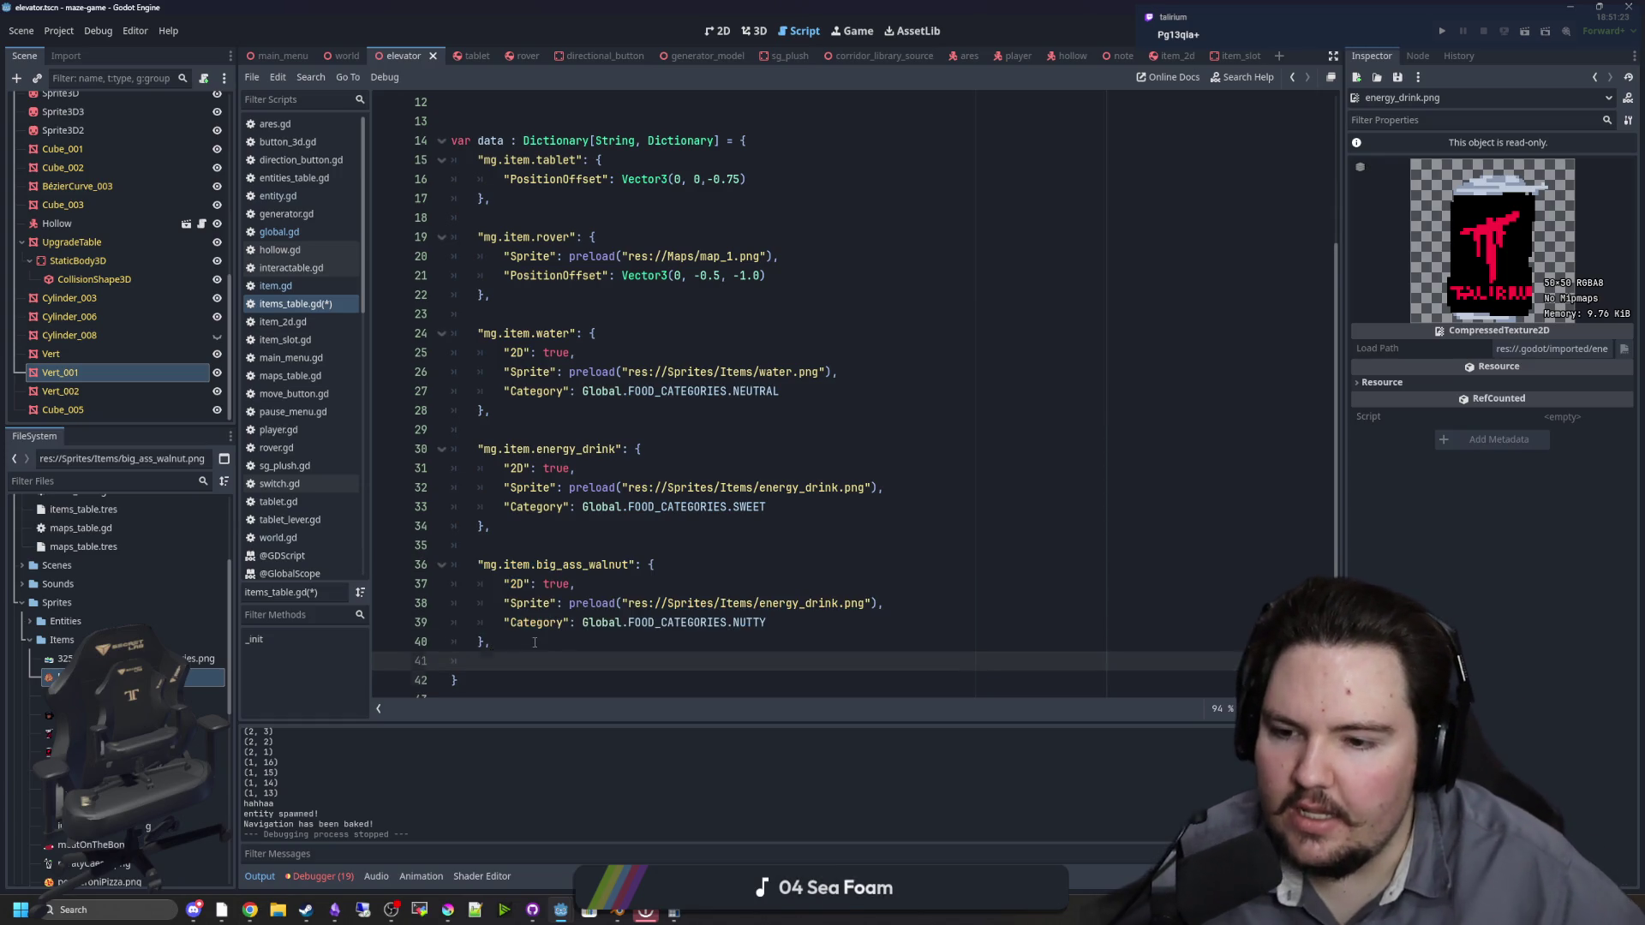
# Step: Paste a copy of the big_ass_walnut entry below it
pyautogui.hotkey('ctrl', 'v')
pyautogui.click(500, 607)
pyautogui.press('Up')
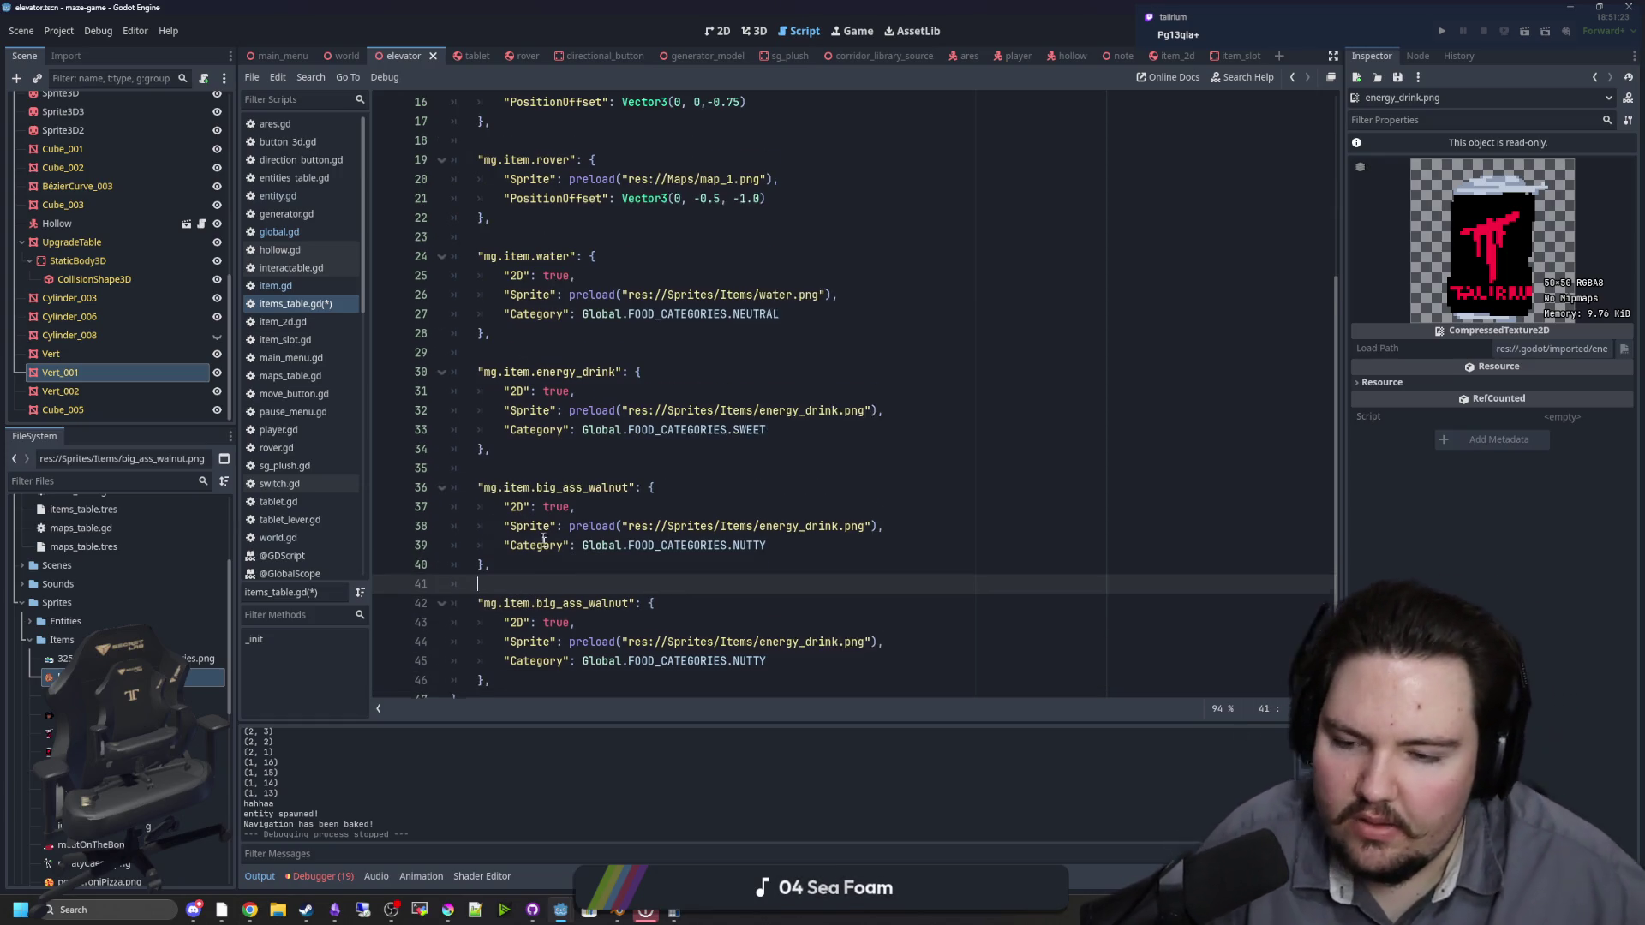
pyautogui.scroll(-1, 593, 549)
# Step: Rename the copied entry's key to mug_cake
pyautogui.moveTo(623, 566); pyautogui.dragTo(540, 573)
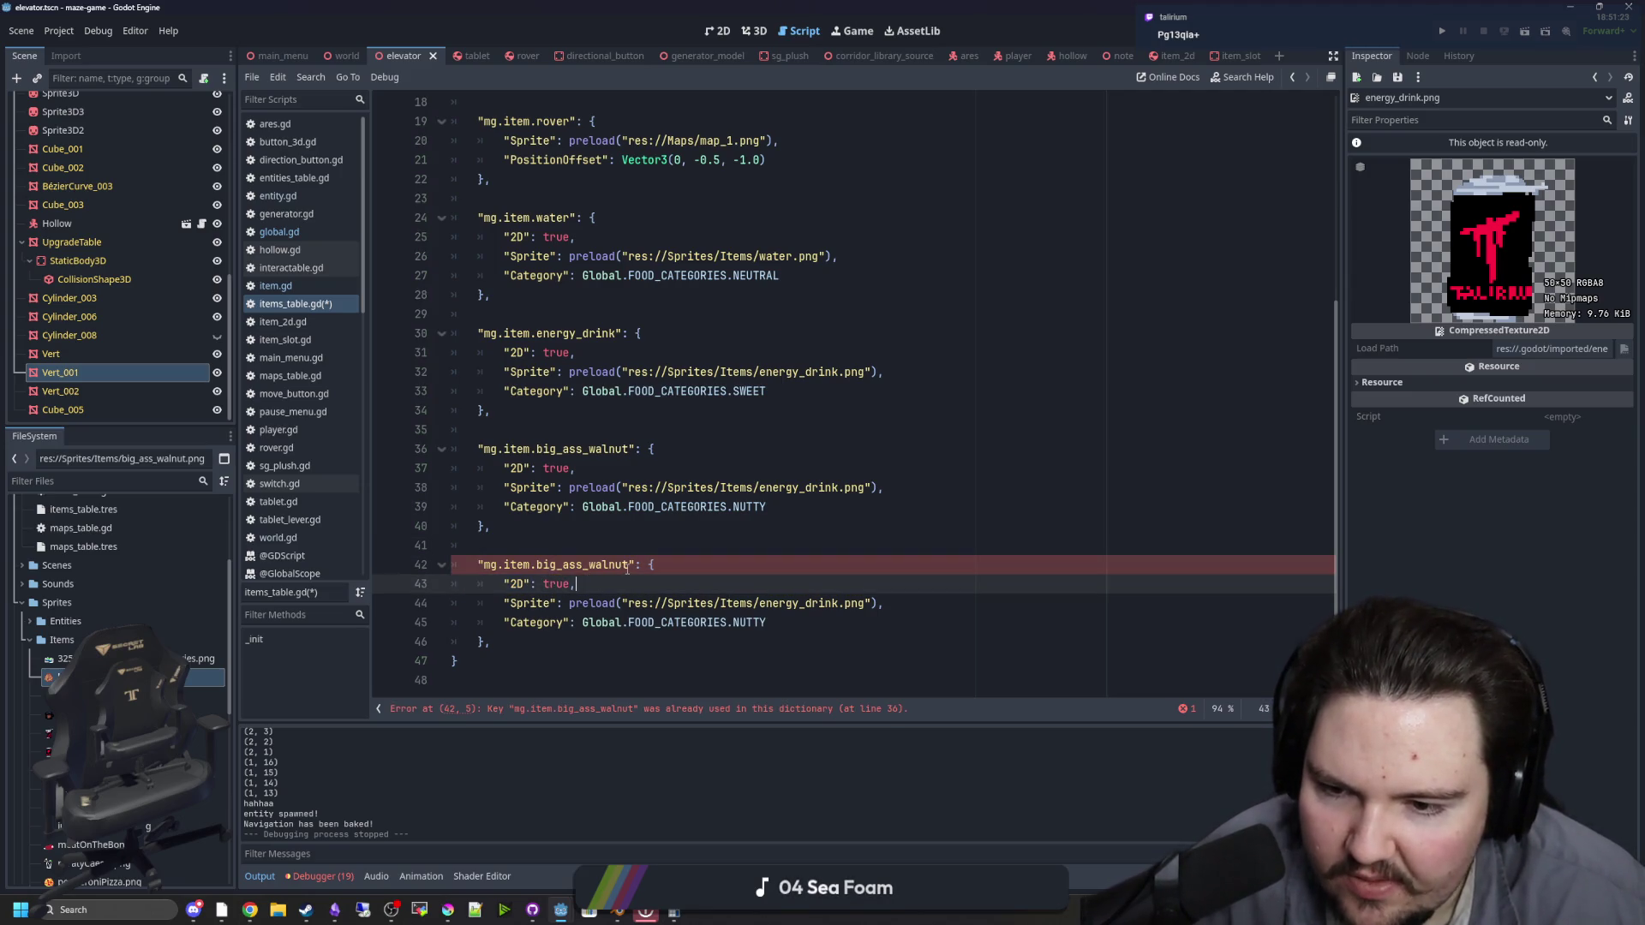
pyautogui.moveTo(631, 565); pyautogui.dragTo(537, 565)
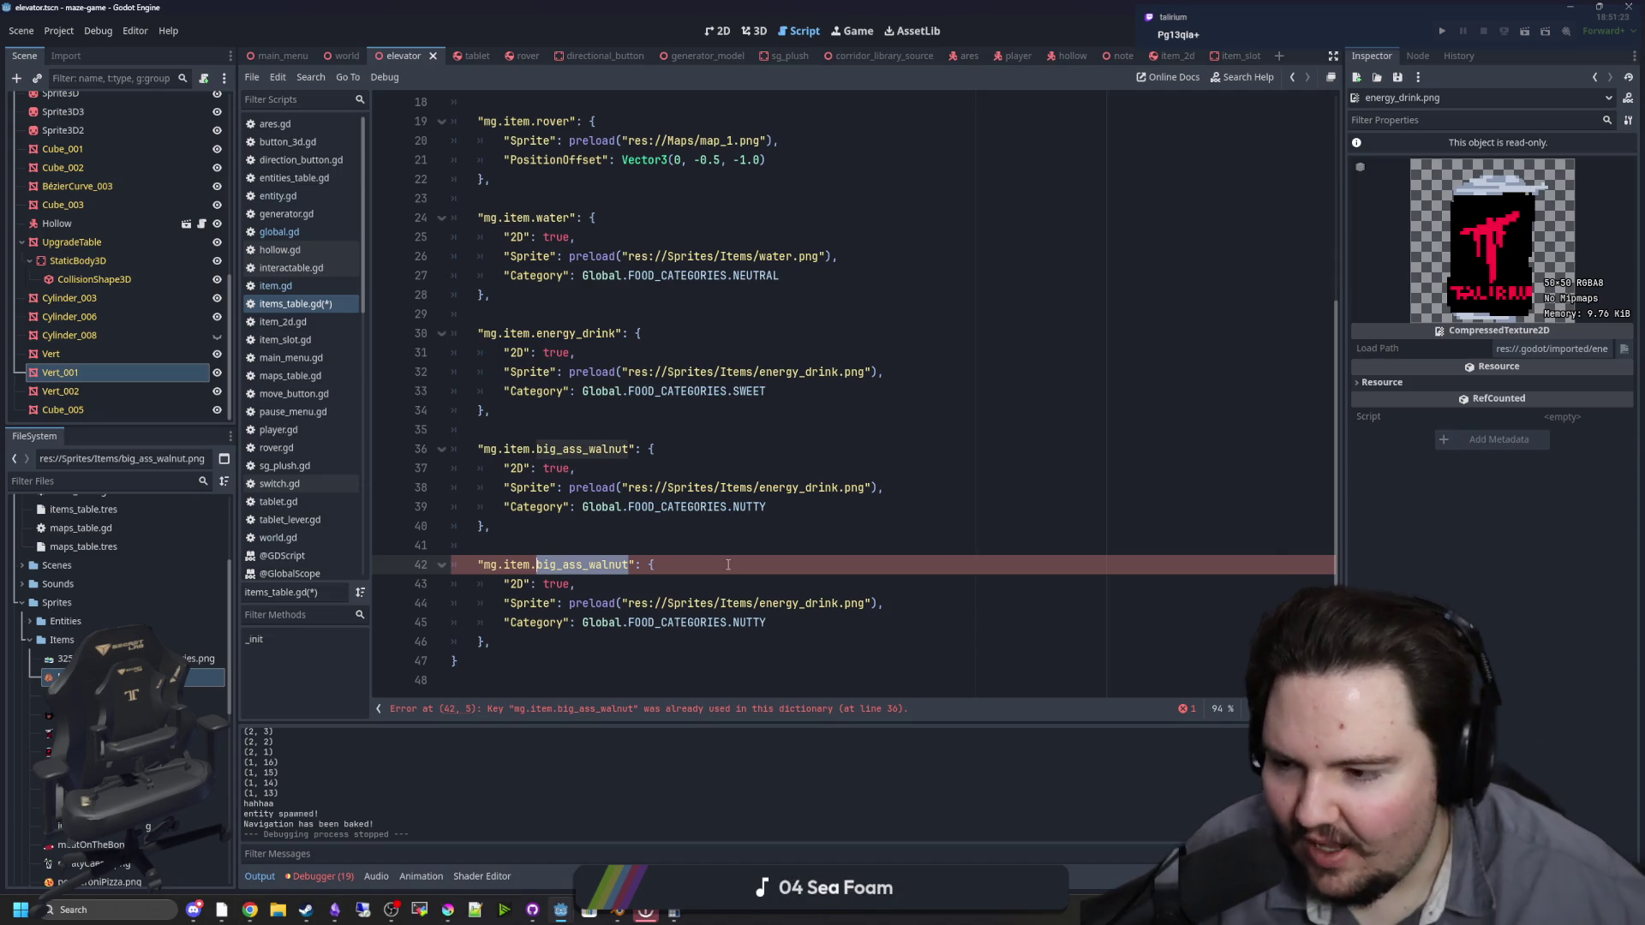
pyautogui.press('BackSpace')
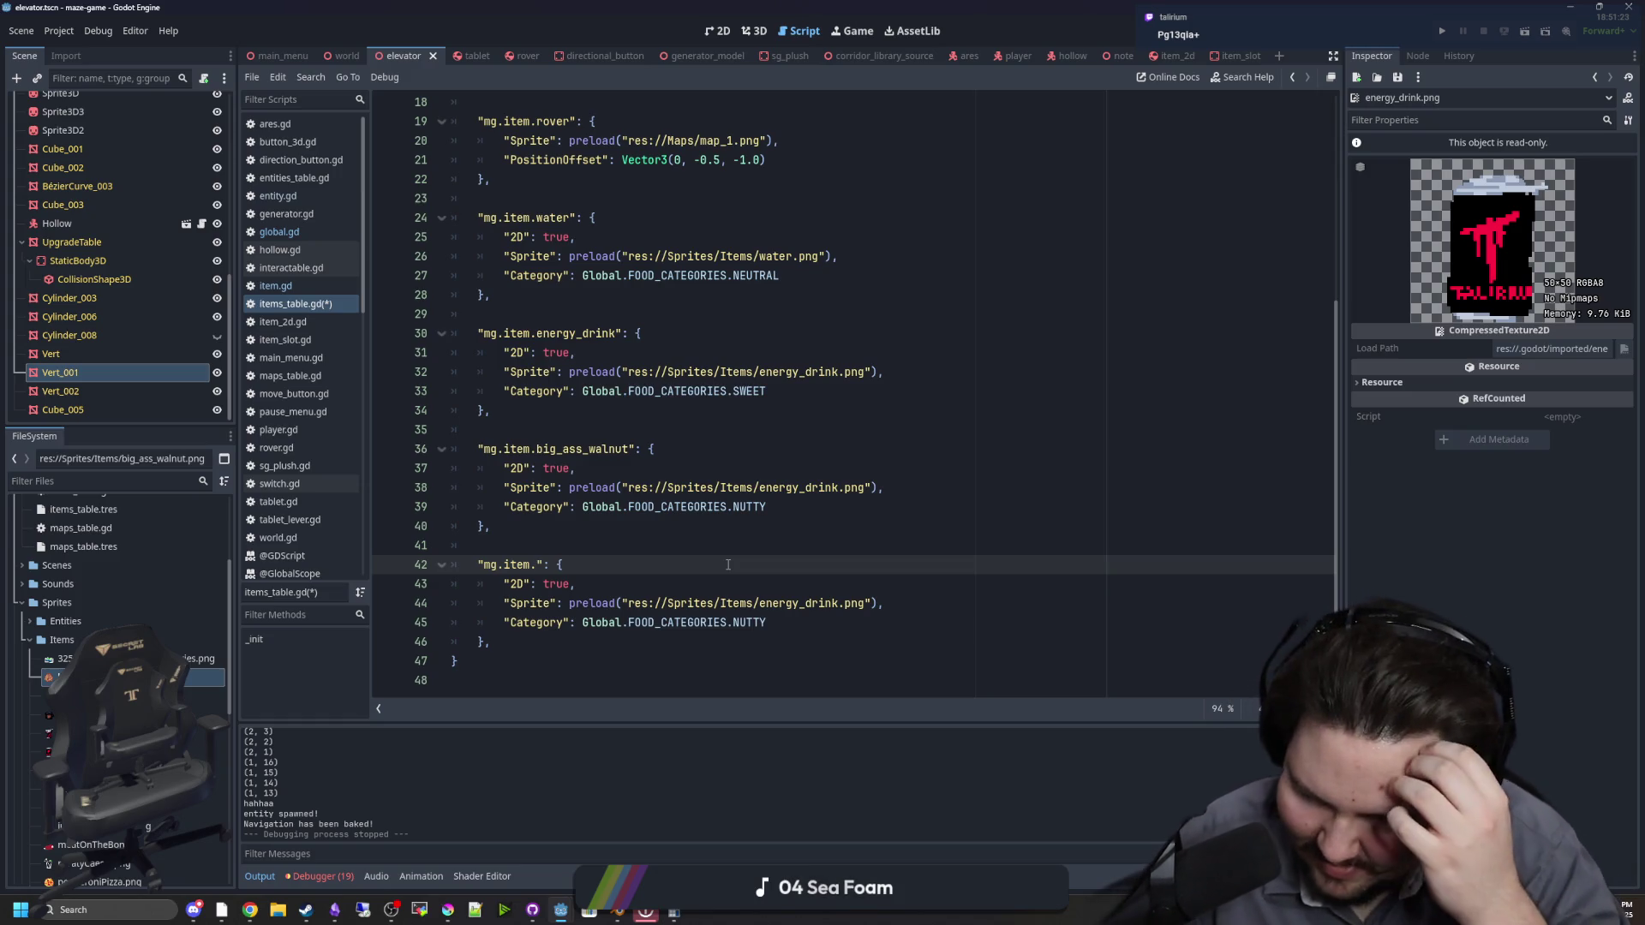
pyautogui.write('cake_in_a_mug')
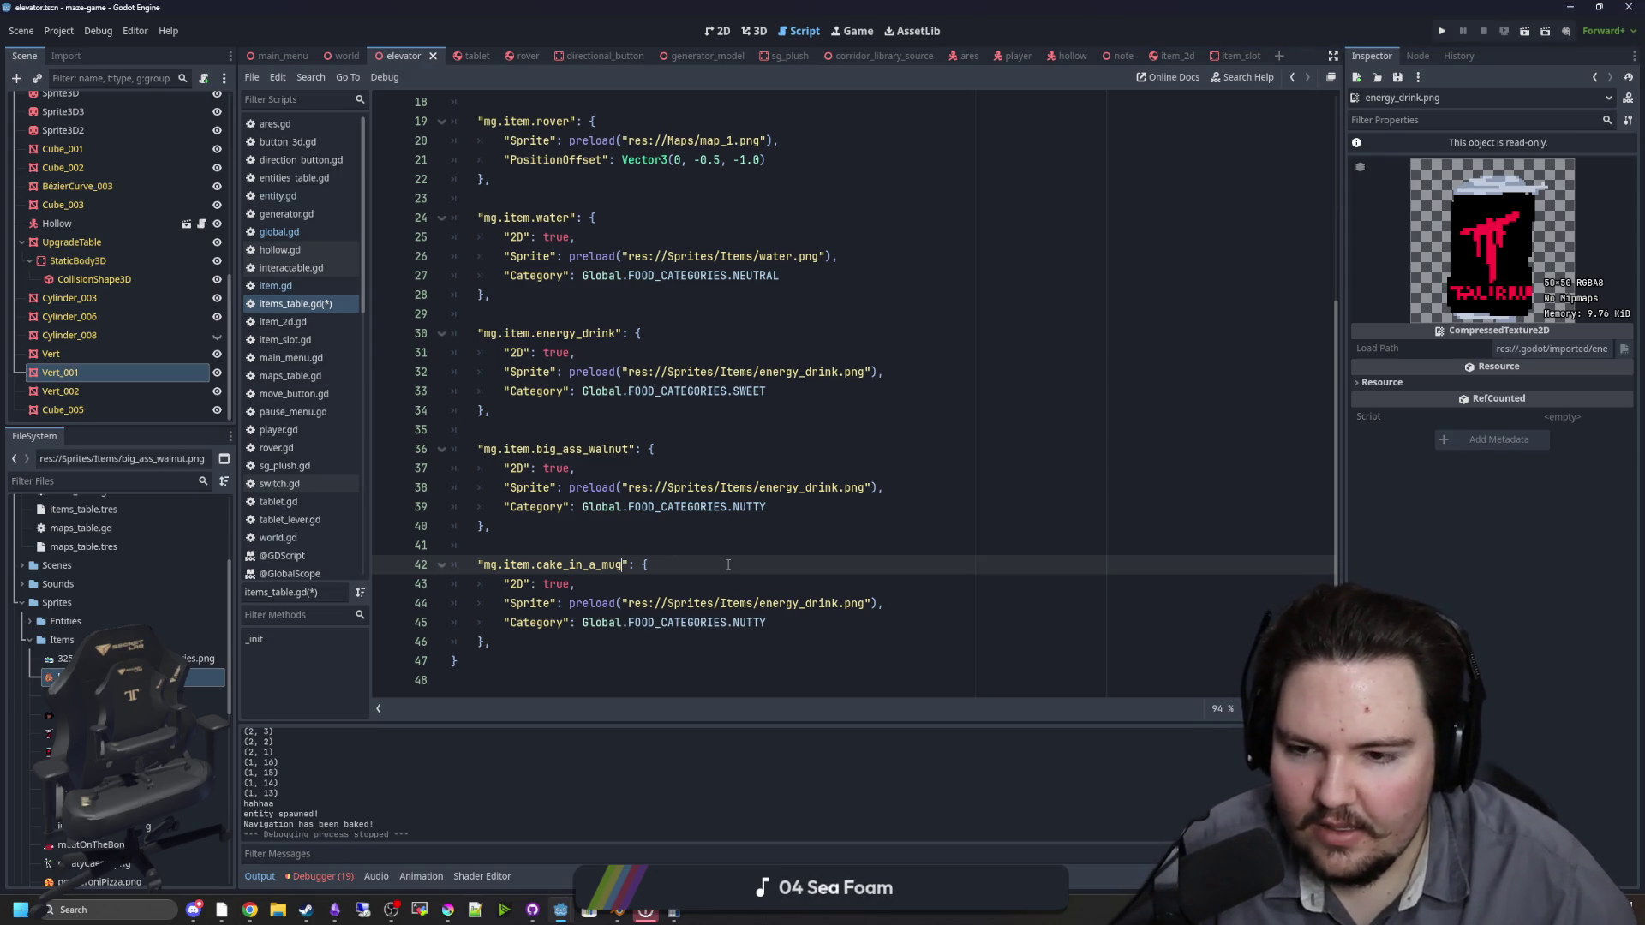
pyautogui.hotkey('alt', 'Tab')
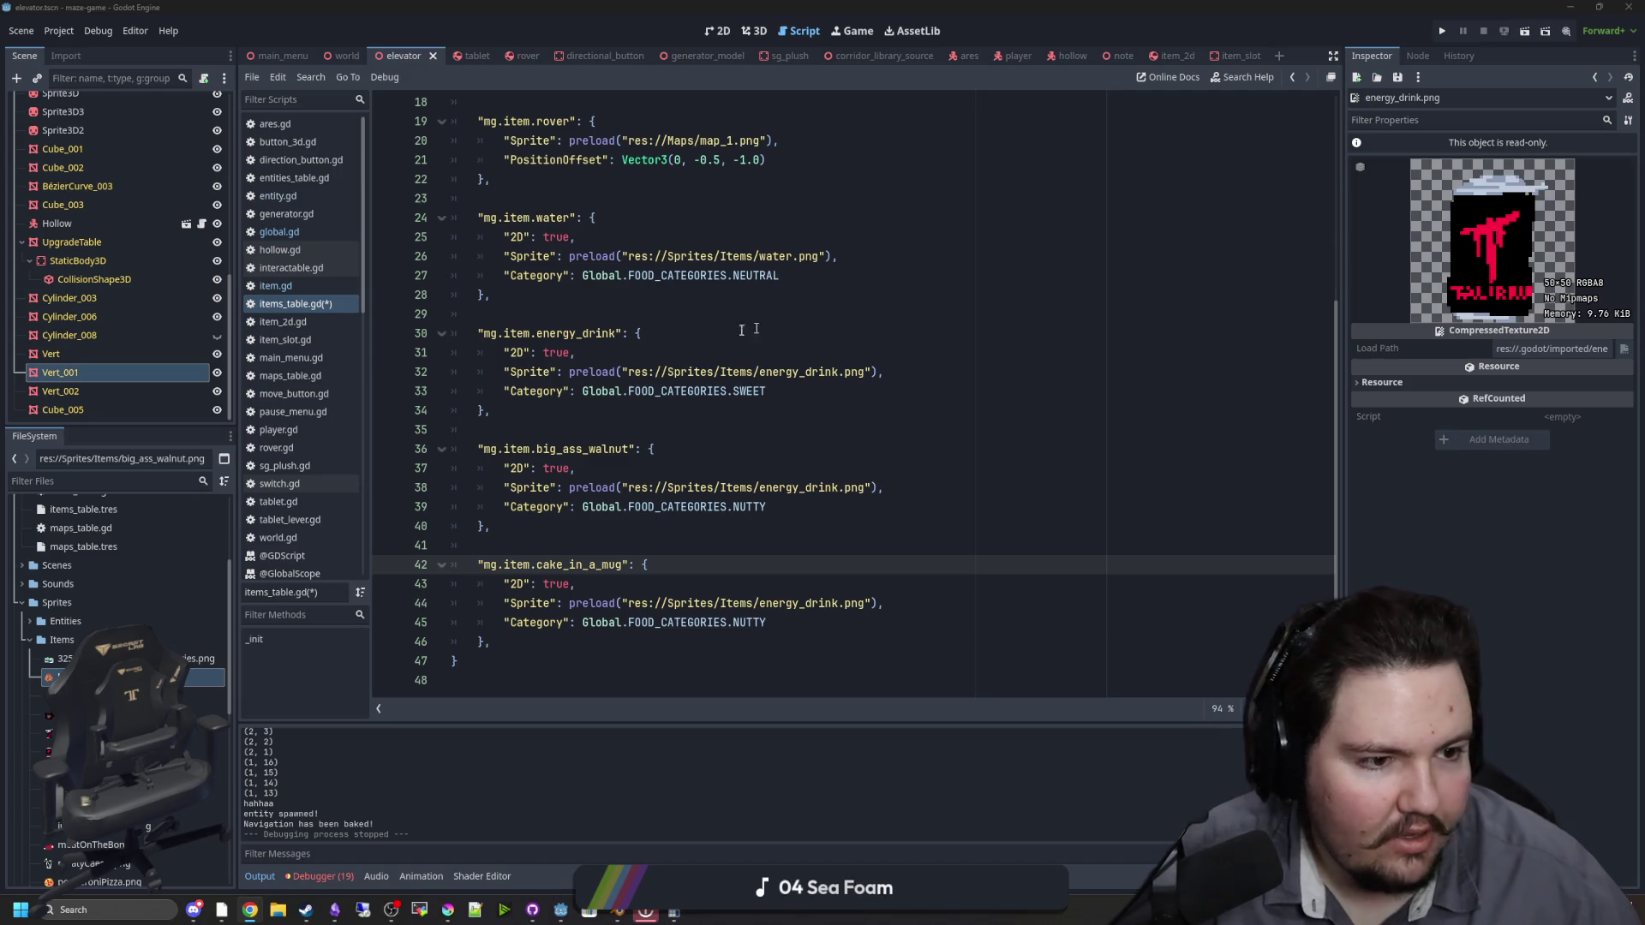
pyautogui.click(624, 581)
pyautogui.moveTo(623, 564); pyautogui.dragTo(537, 564)
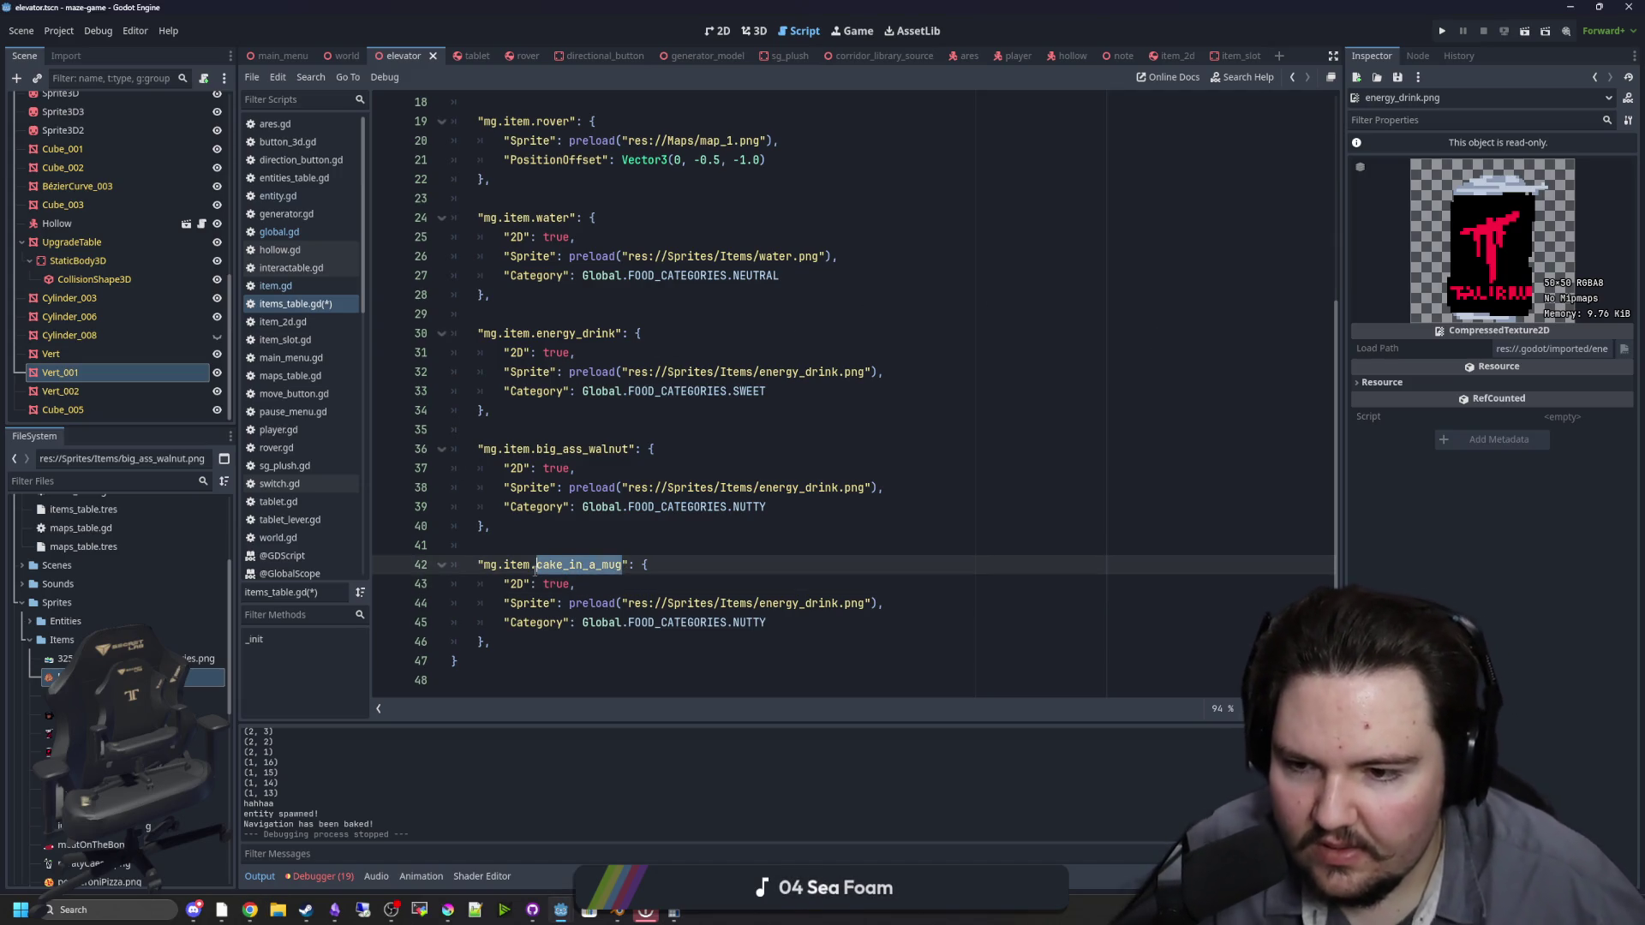
pyautogui.write('mug_cake')
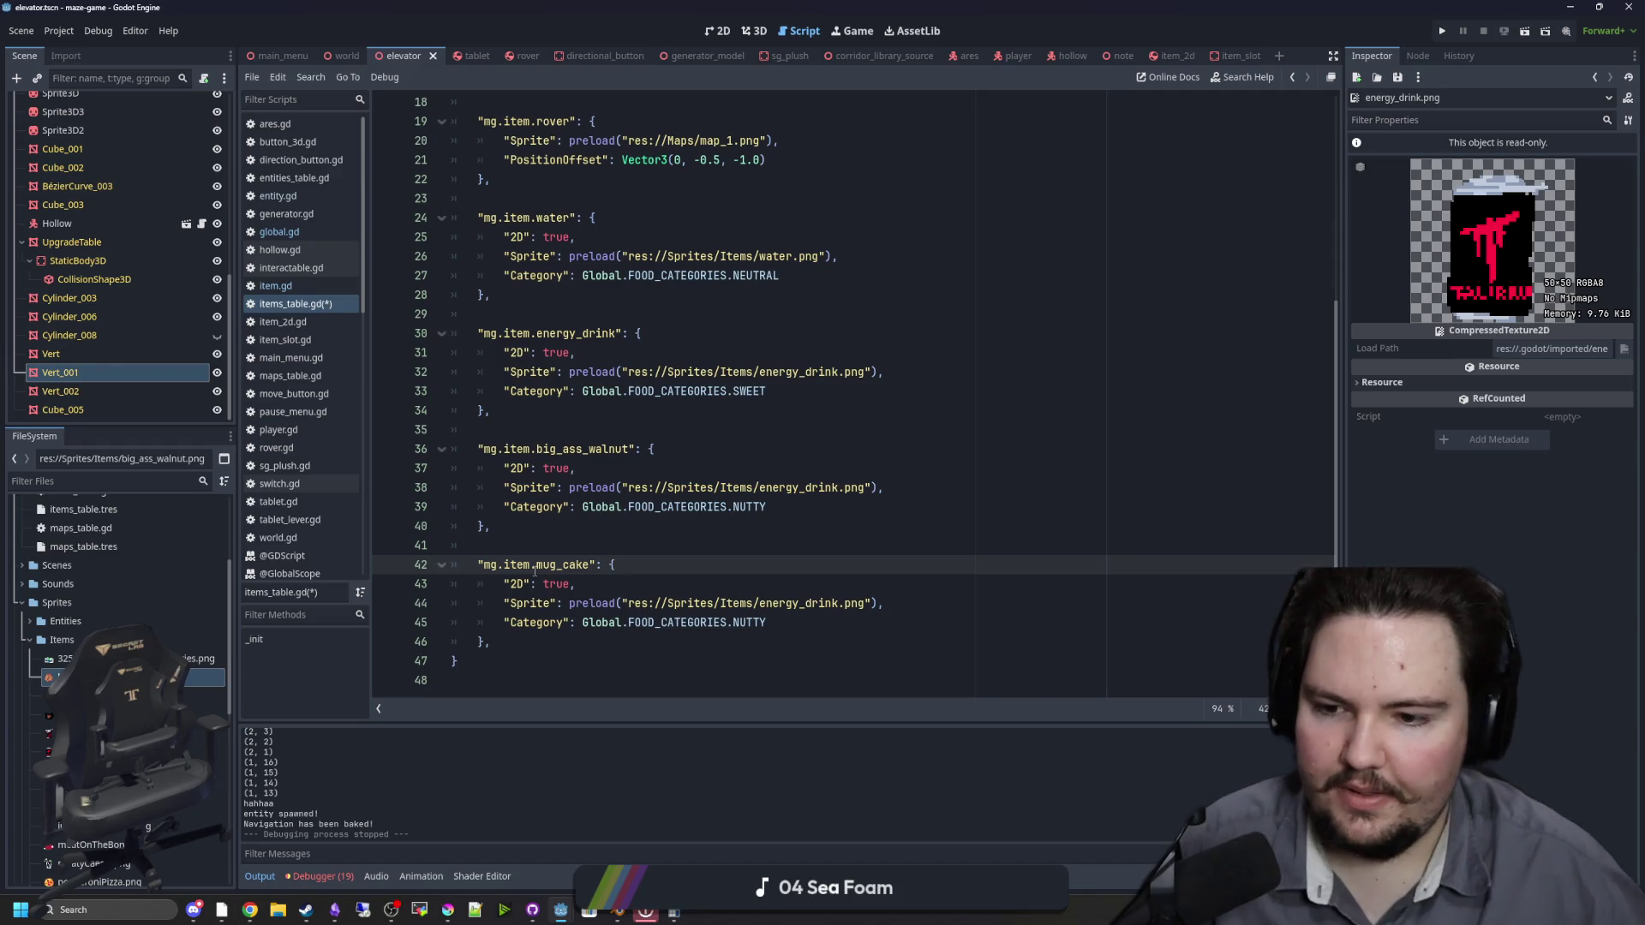
pyautogui.doubleClick(540, 565)
pyautogui.press('Up')
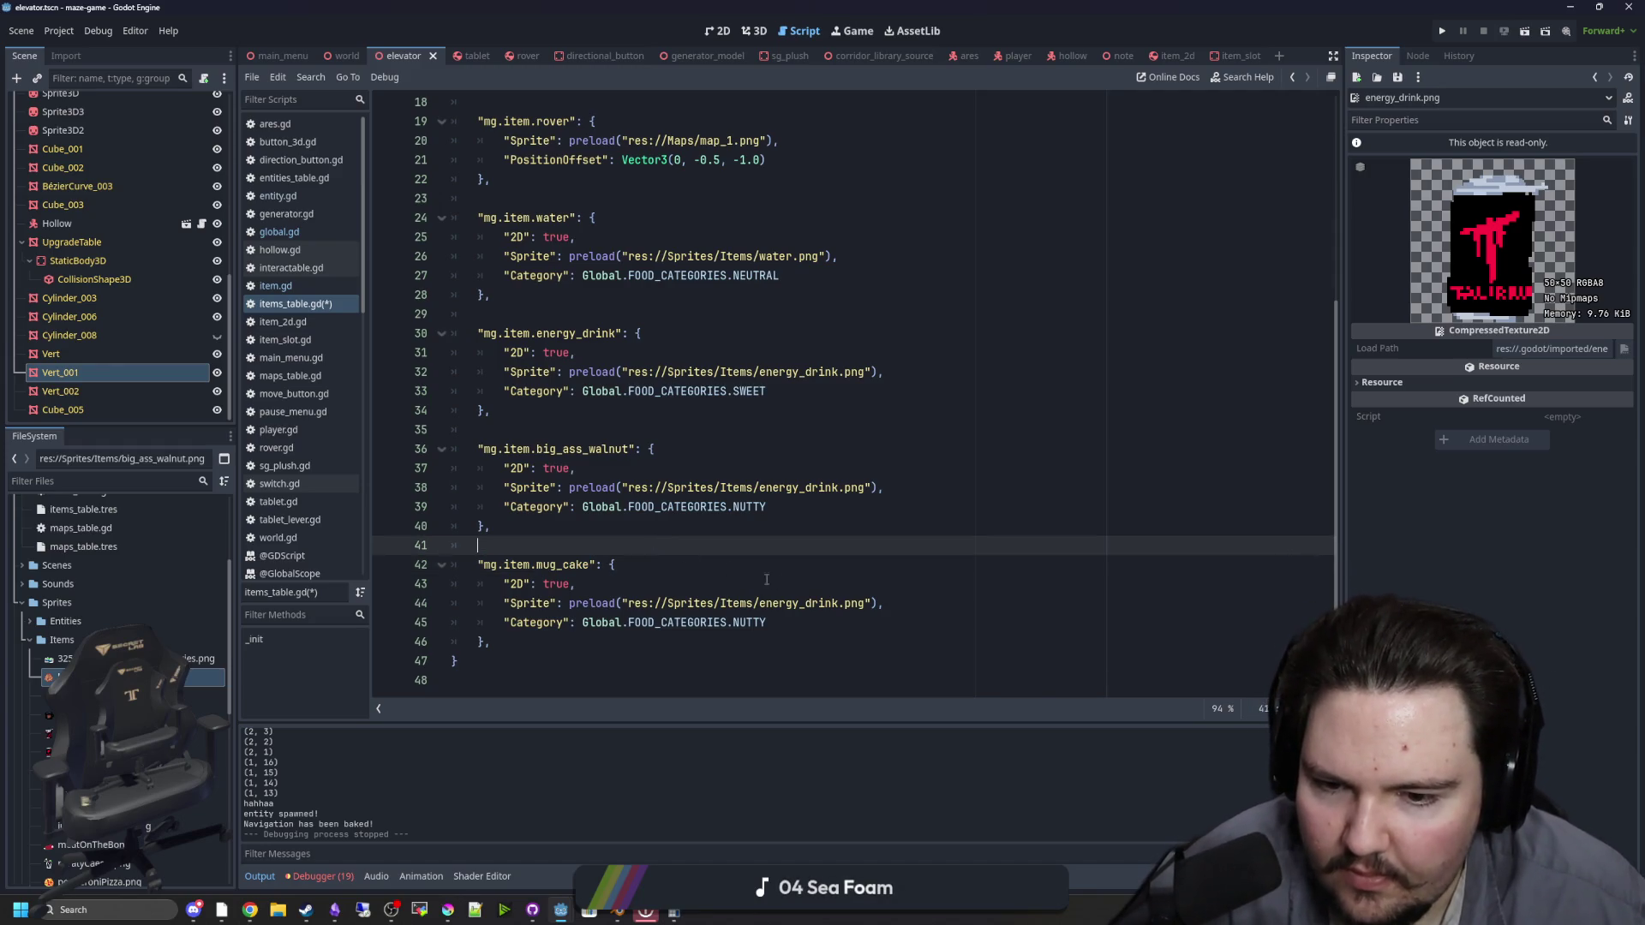
# Step: Rename cakeInAMug.png to mug_cake.png and point the entry's preload path to mug_cake
pyautogui.moveTo(837, 603); pyautogui.dragTo(760, 603)
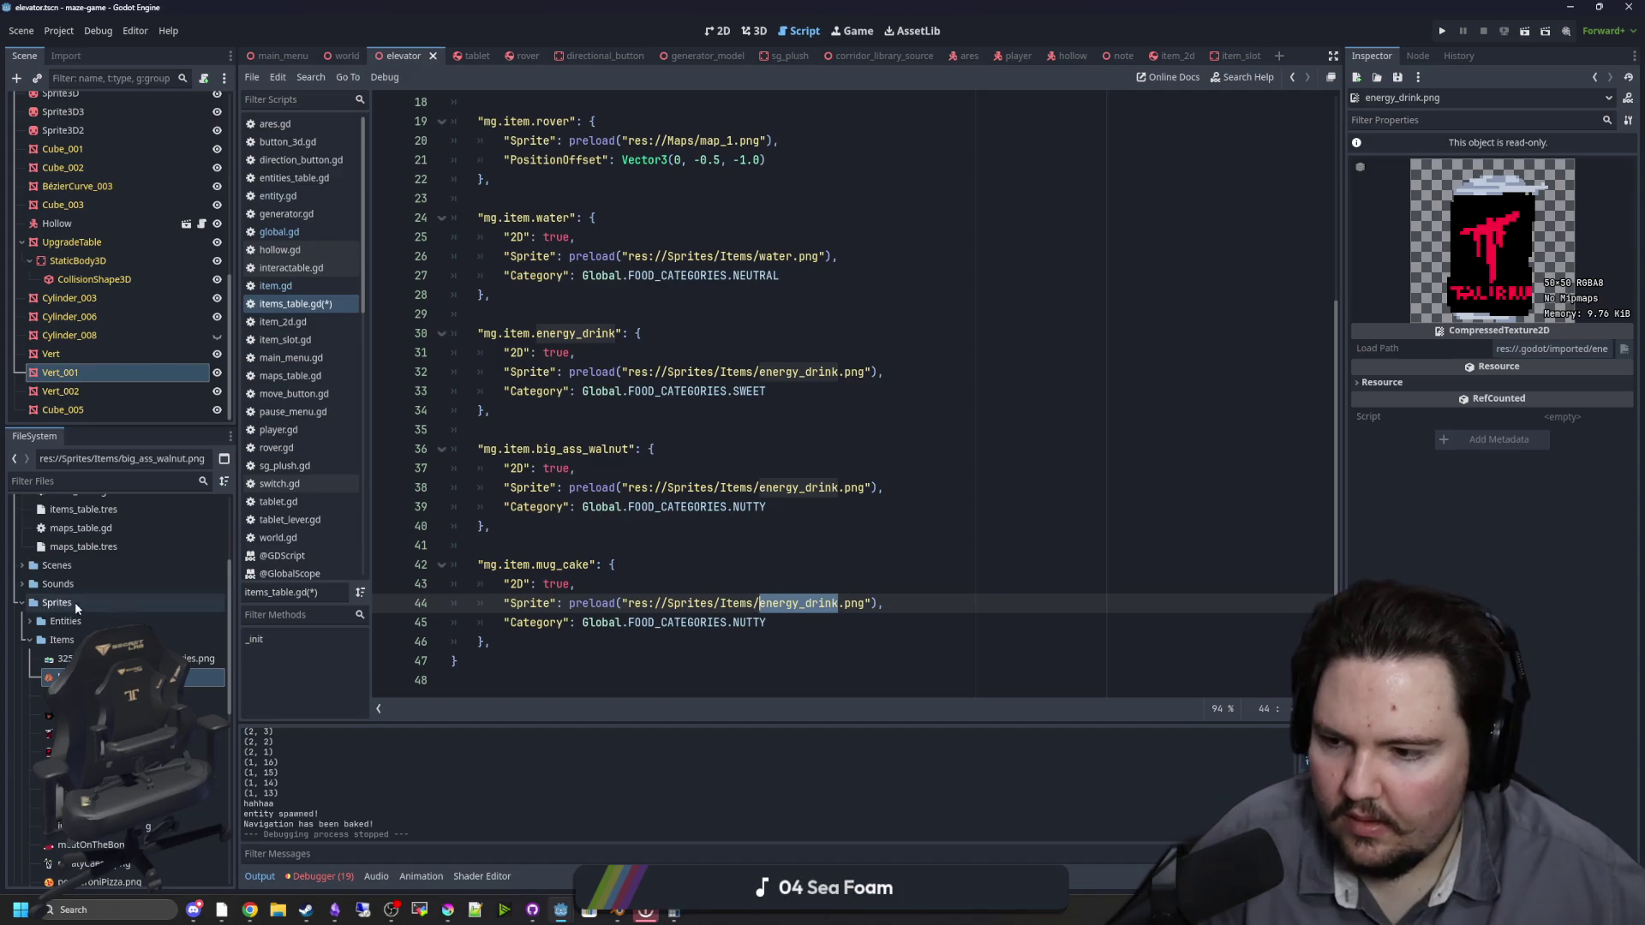
pyautogui.click(128, 695)
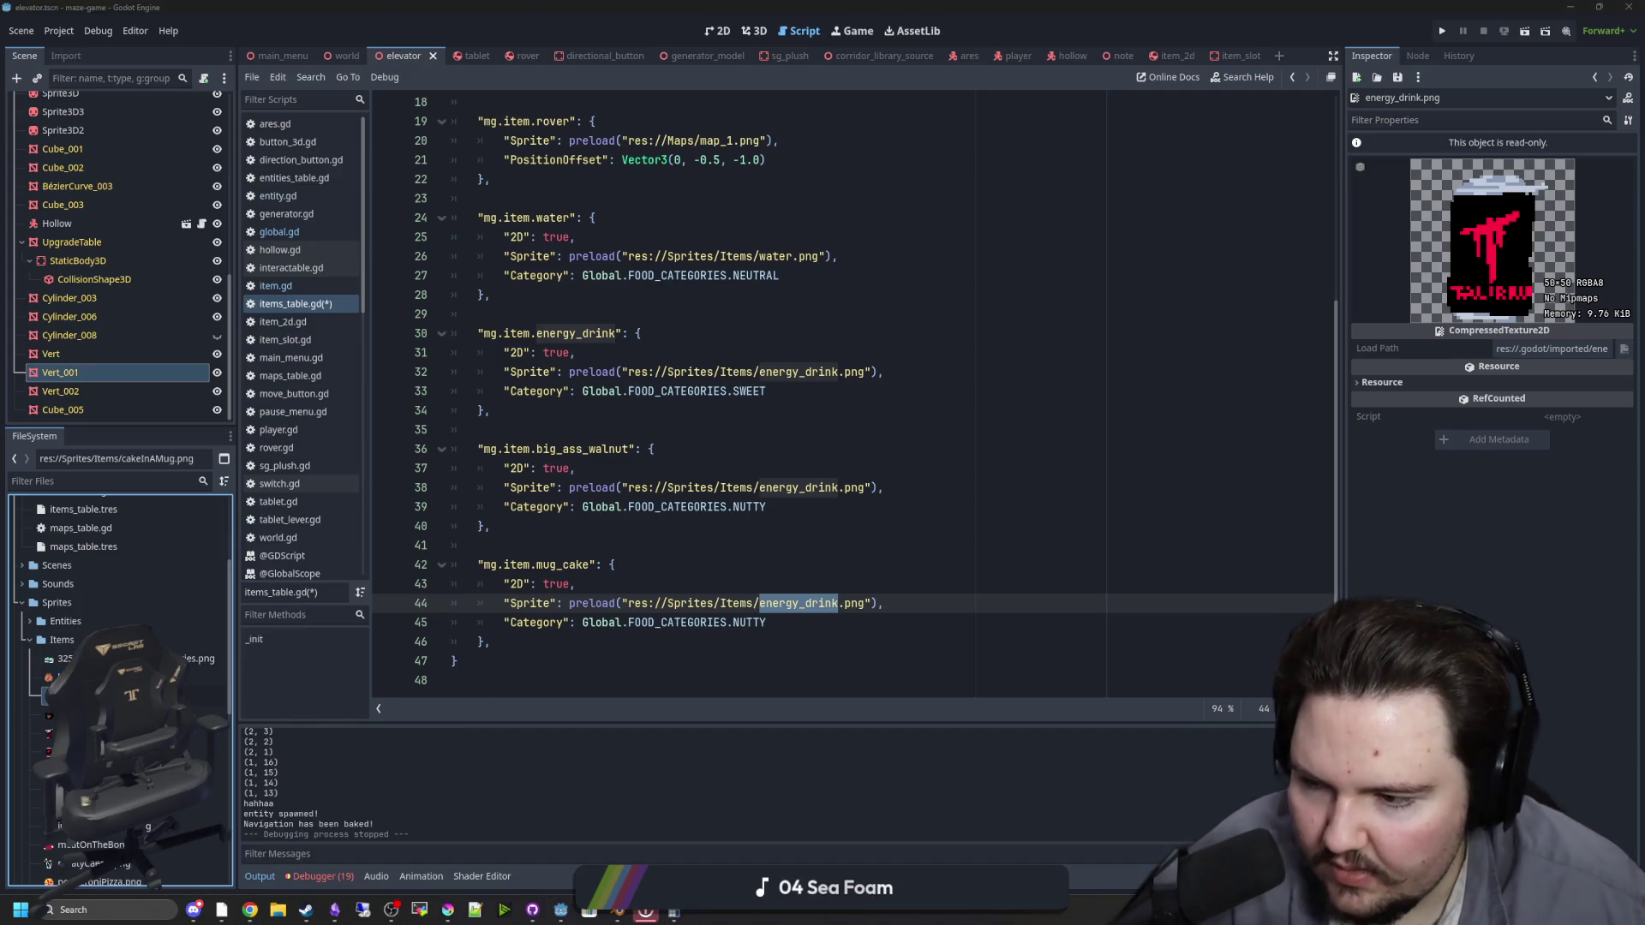
pyautogui.press('Return')
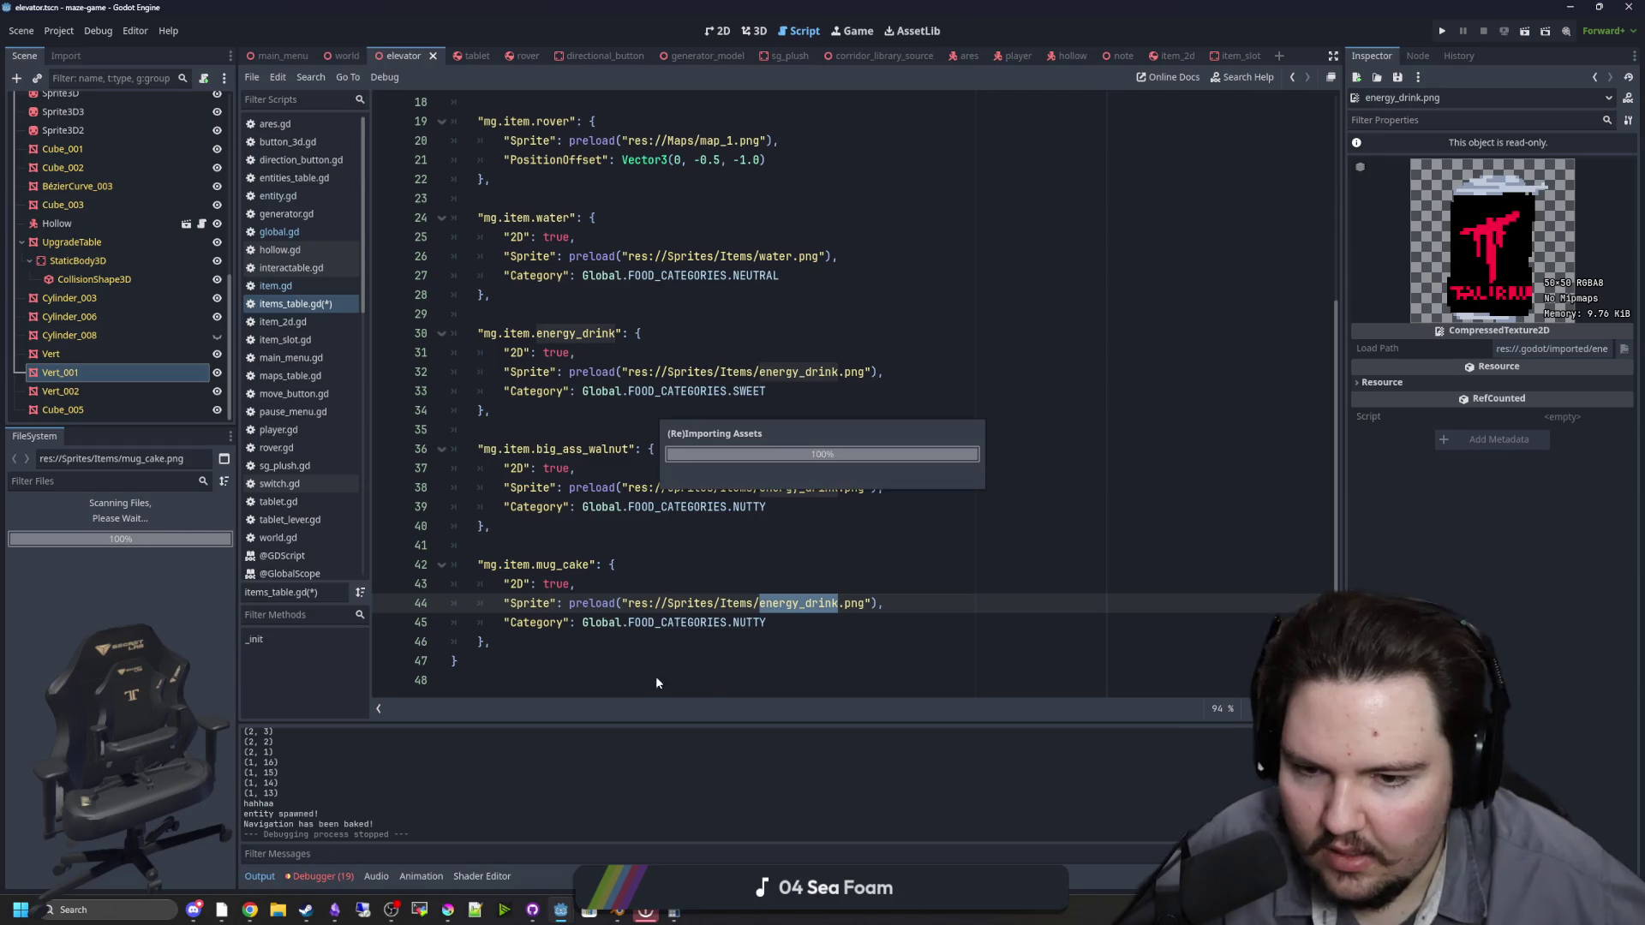
pyautogui.click(806, 603)
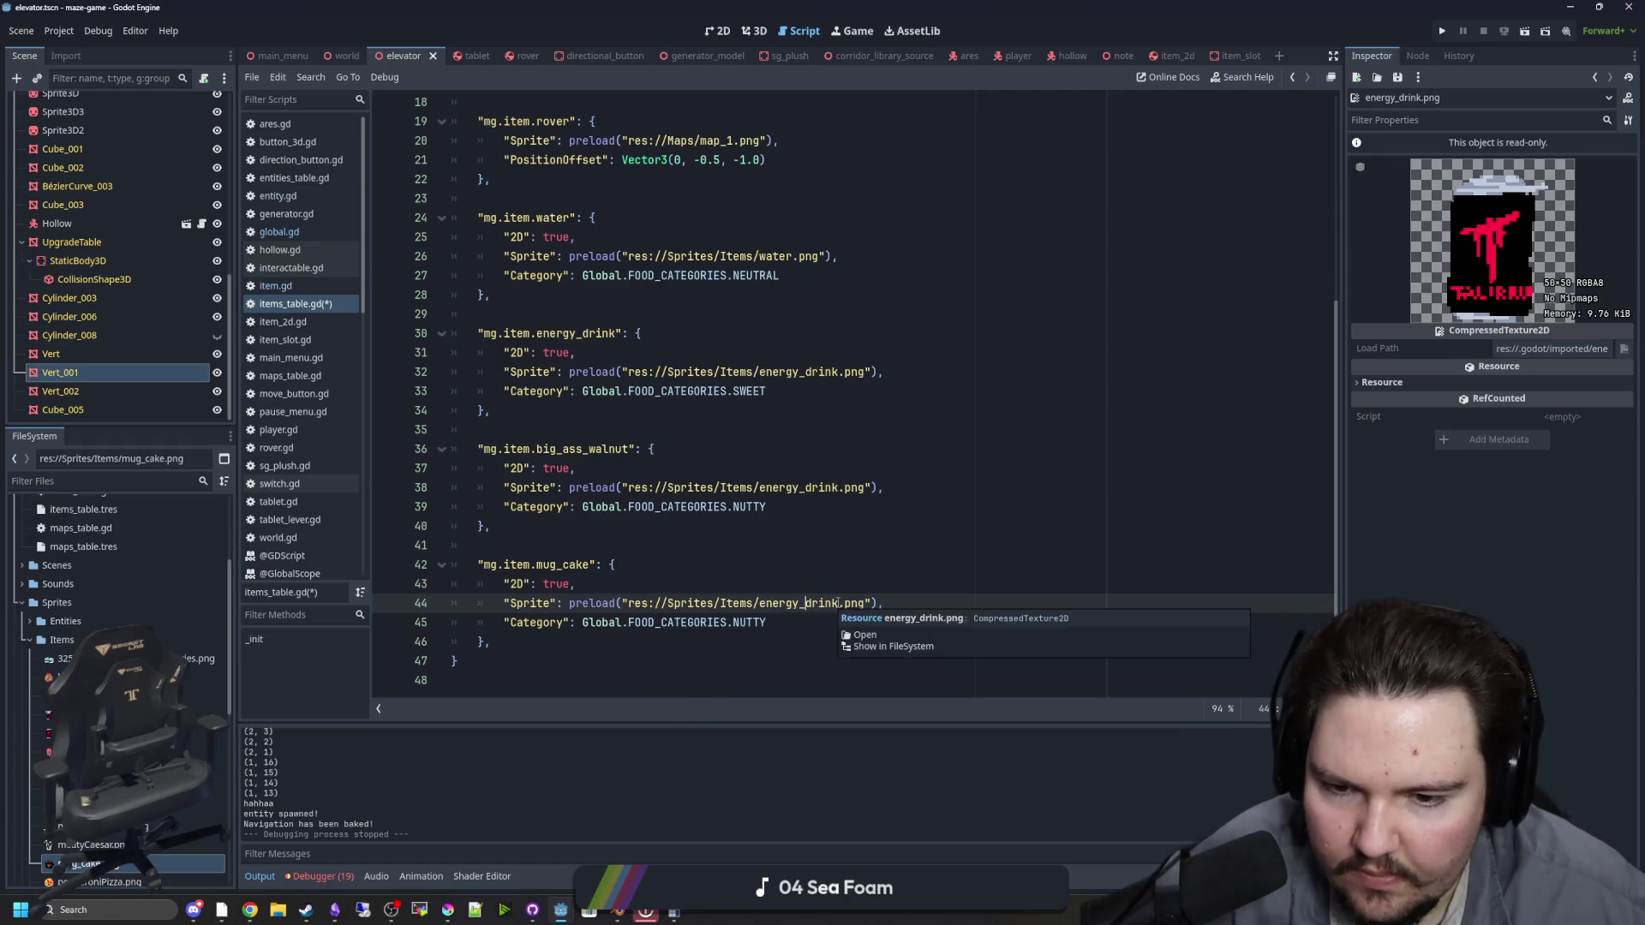
pyautogui.doubleClick(801, 603)
pyautogui.write('mug_ca')
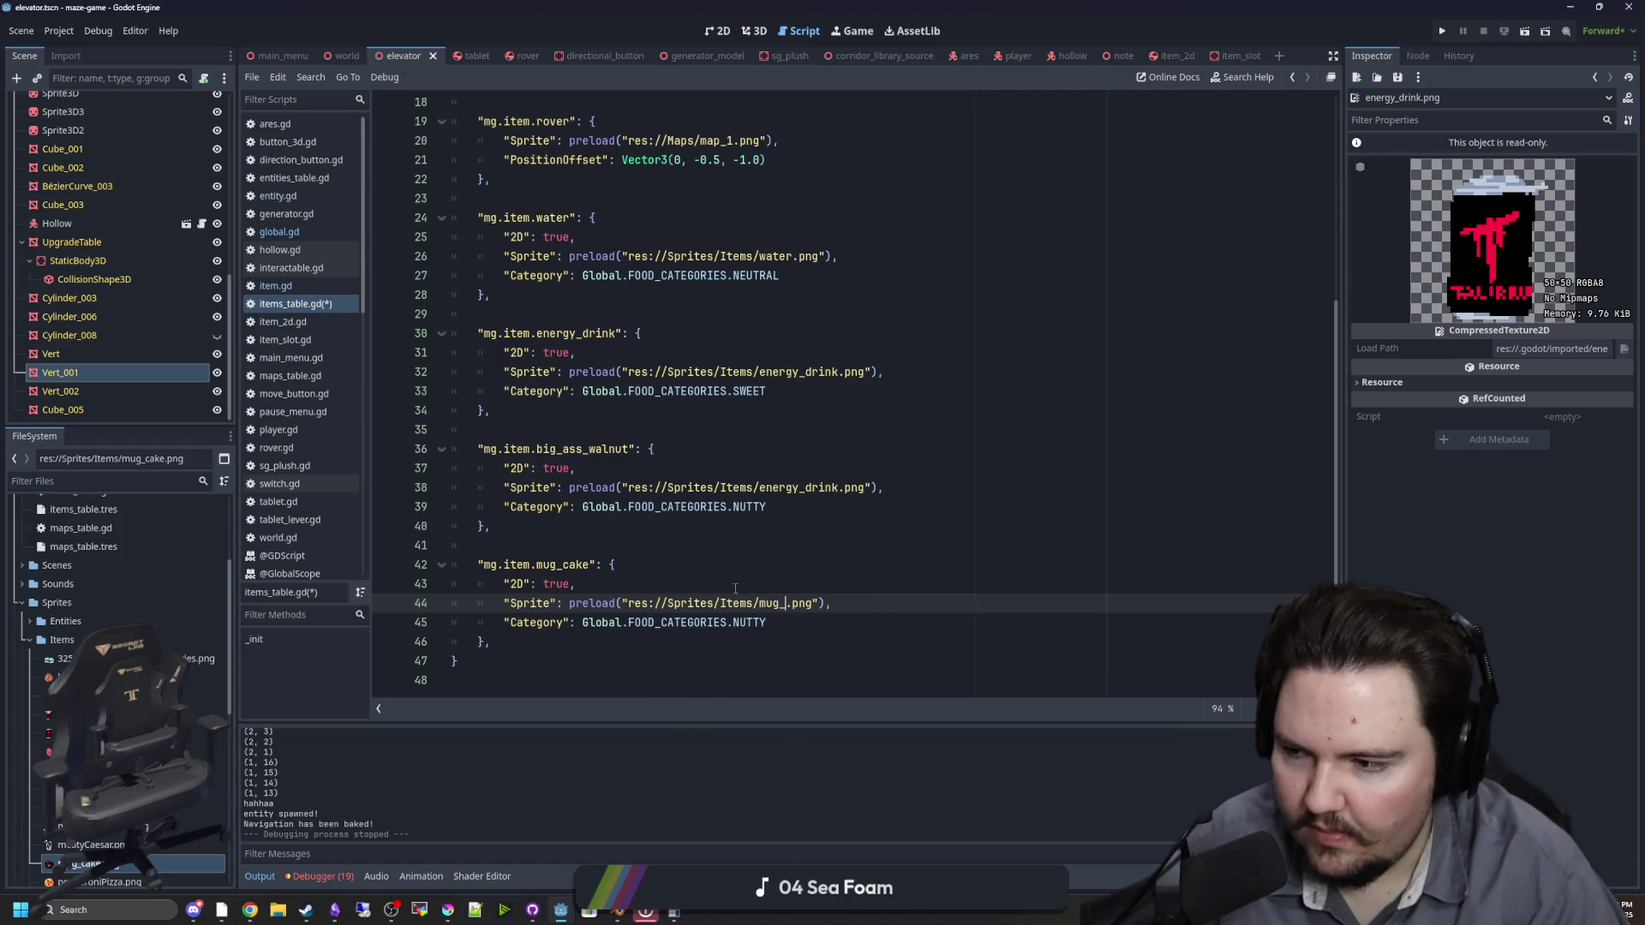
pyautogui.write('ke')
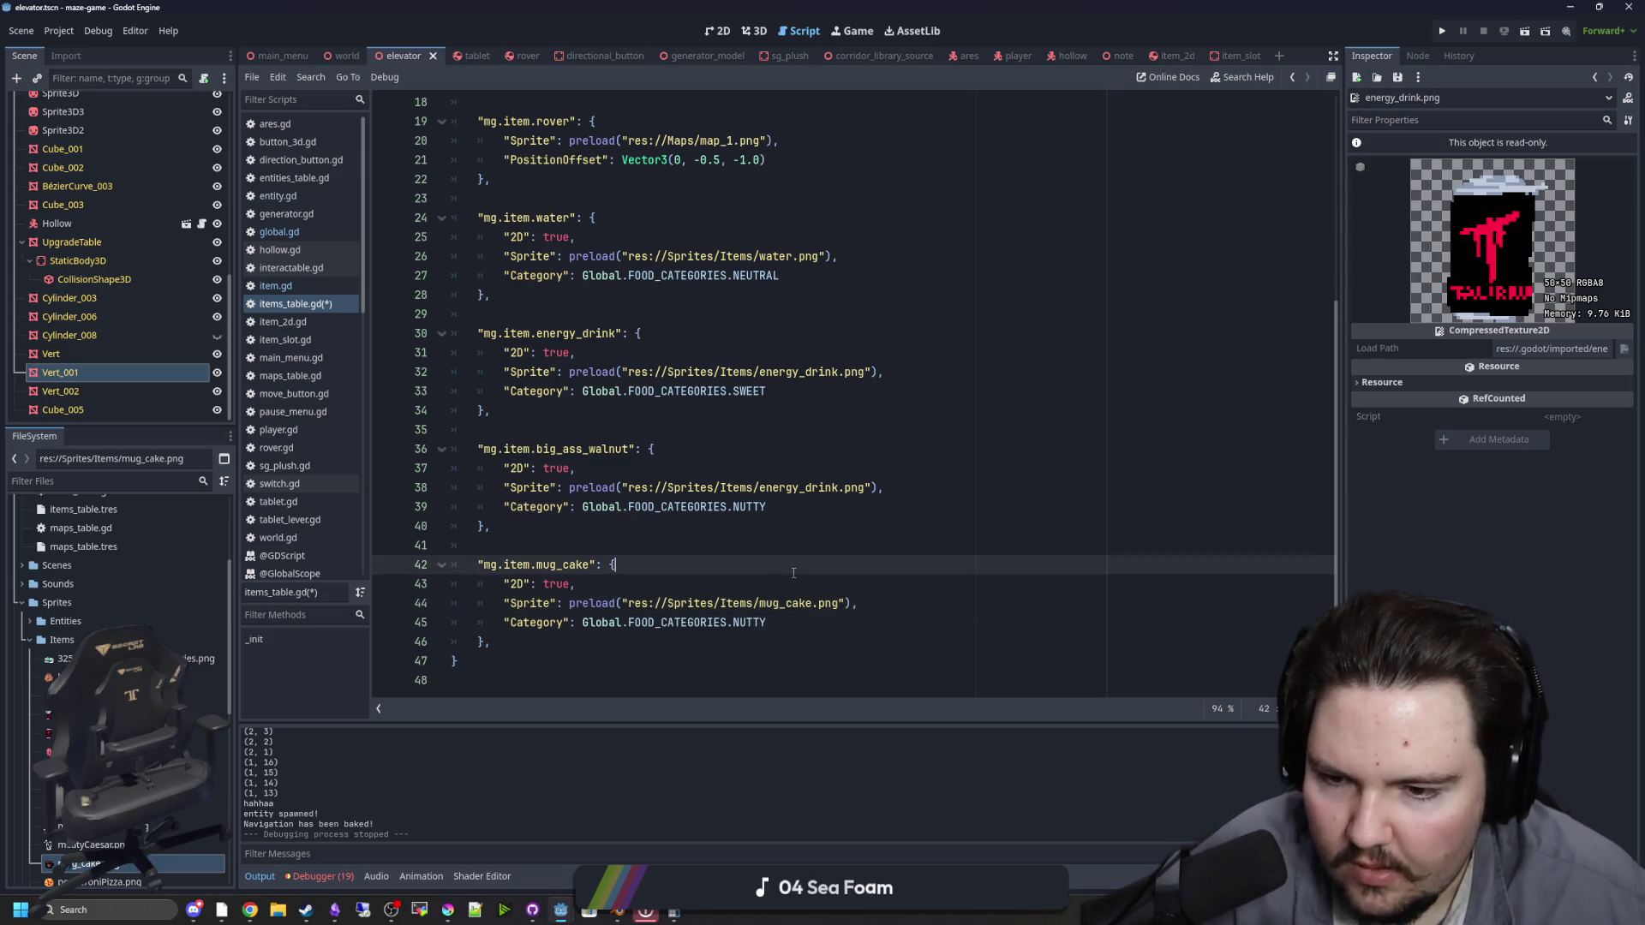
# Step: Set the mug_cake category to SWEET, save, and paste a copy of the block below
pyautogui.doubleClick(735, 622)
pyautogui.write('SWEET')
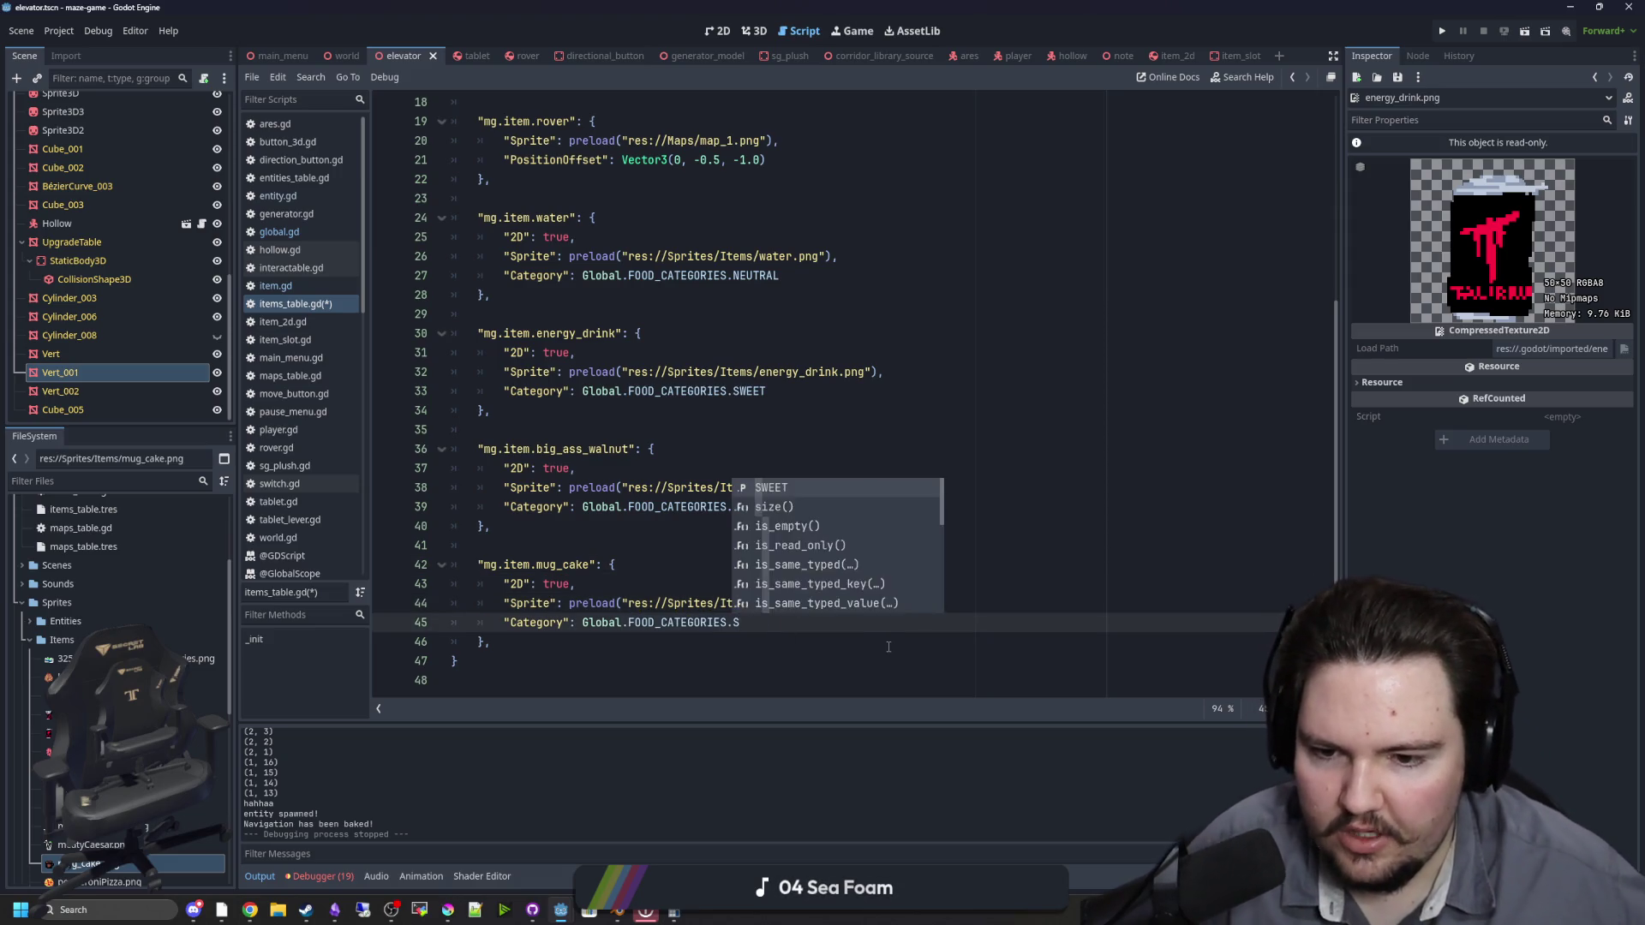
pyautogui.click(788, 572)
pyautogui.click(531, 642)
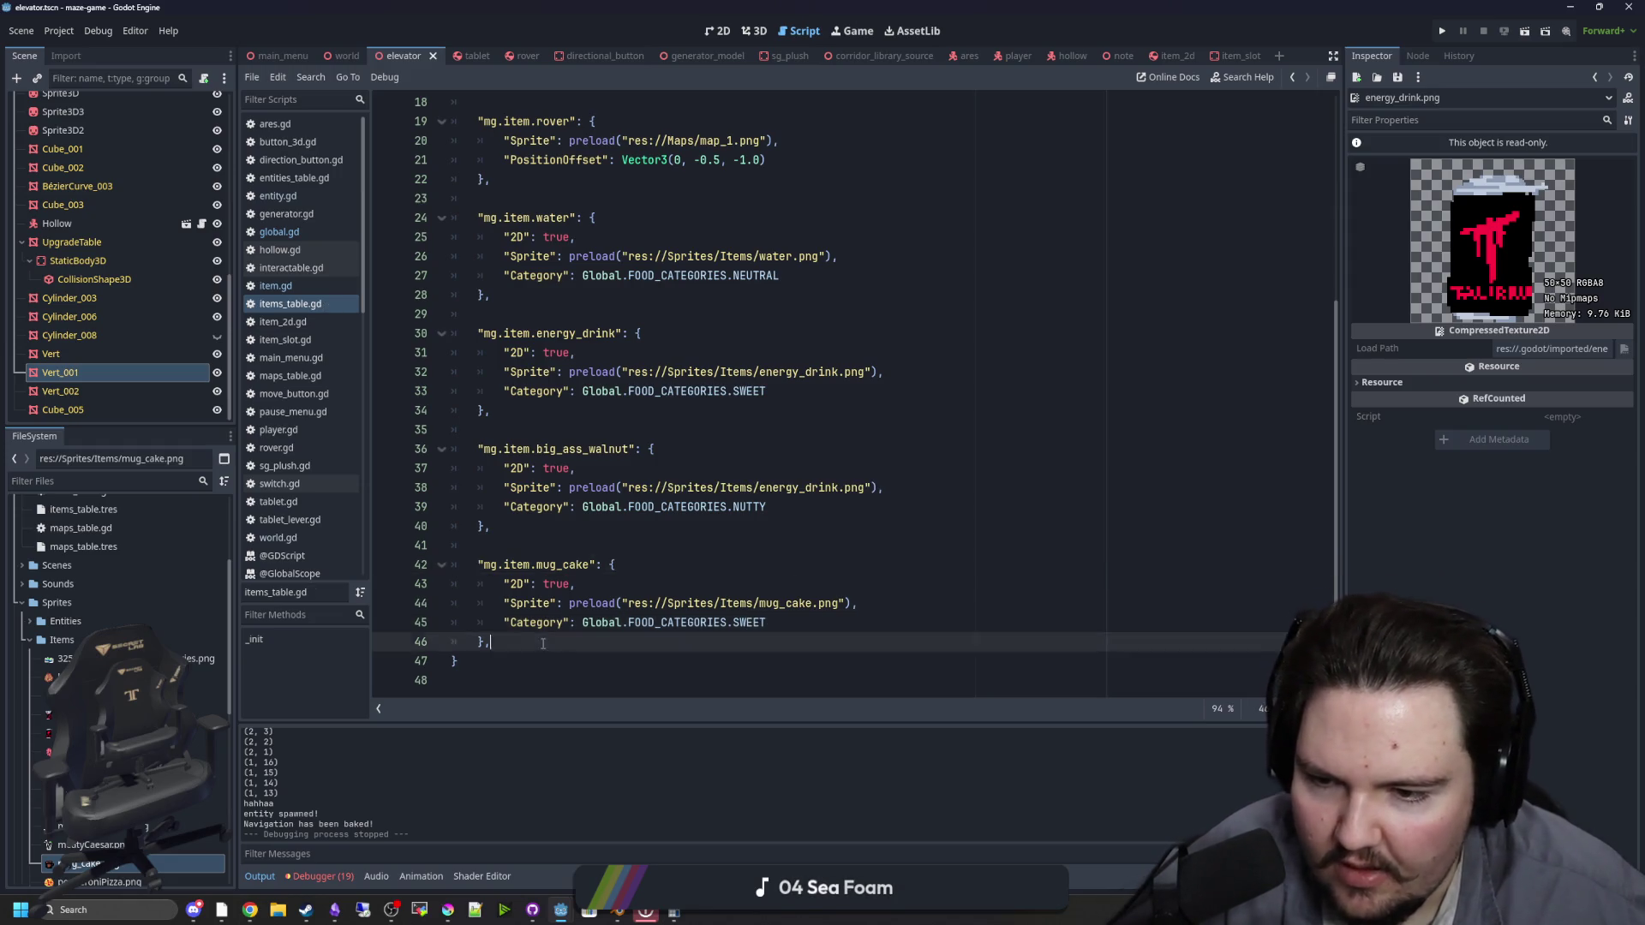
pyautogui.hotkey('ctrl', 's')
pyautogui.press('Return')
pyautogui.hotkey('ctrl', 'v')
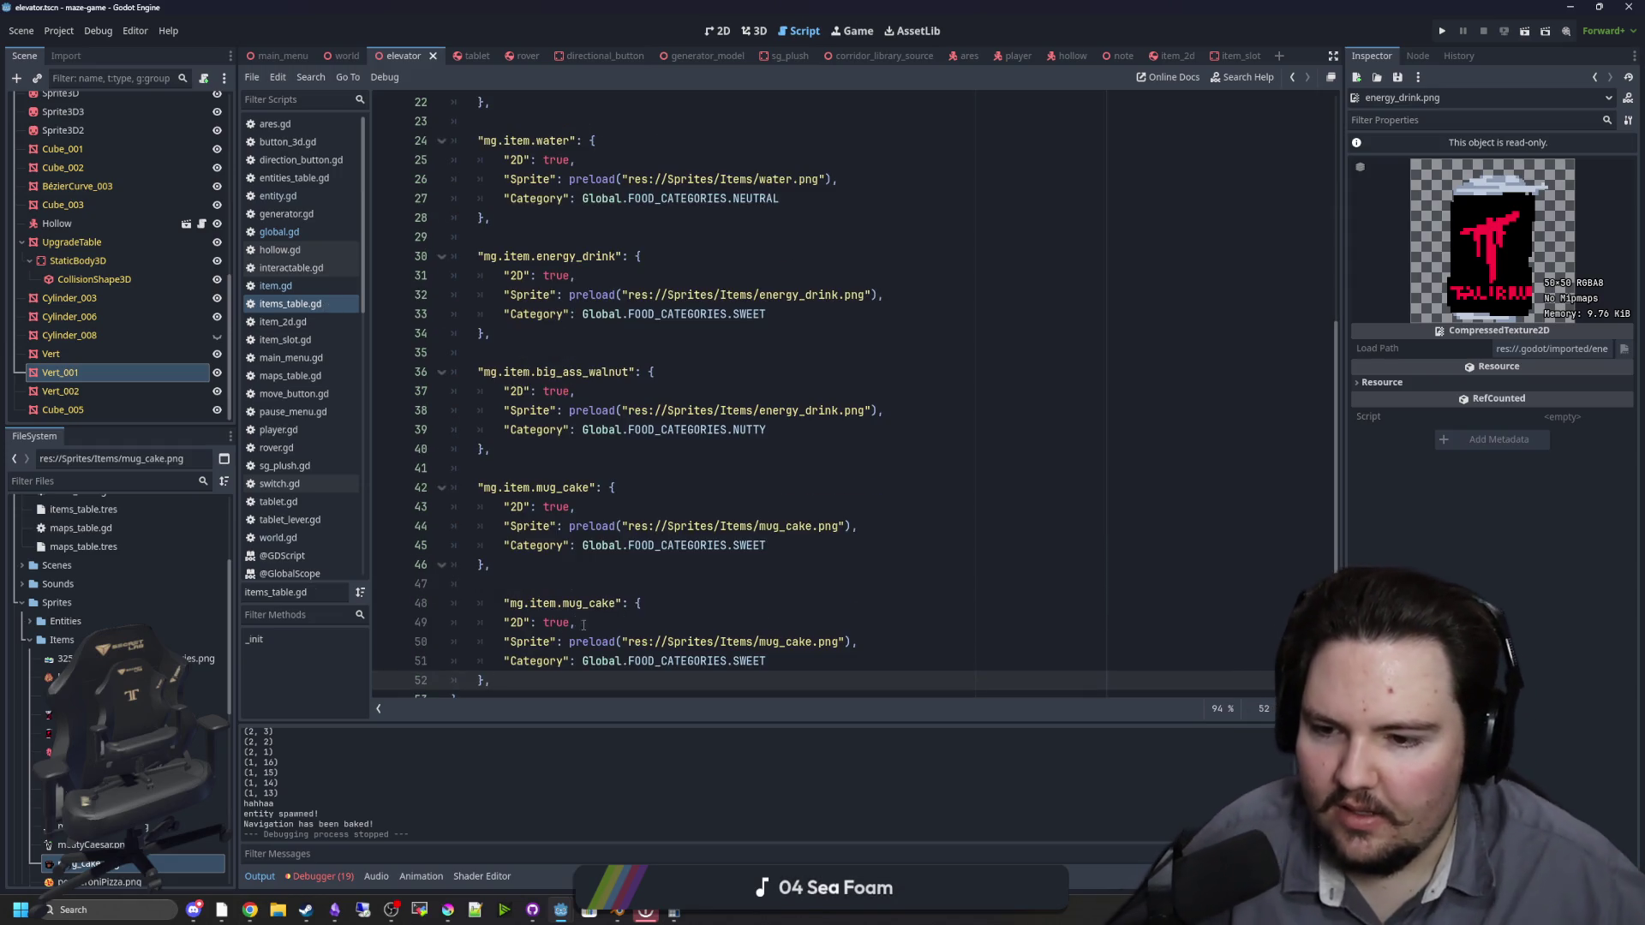
# Step: Remove the extra indentation from the pasted copy of the mug_cake entry
pyautogui.click(498, 611)
pyautogui.press('BackSpace')
pyautogui.click(621, 513)
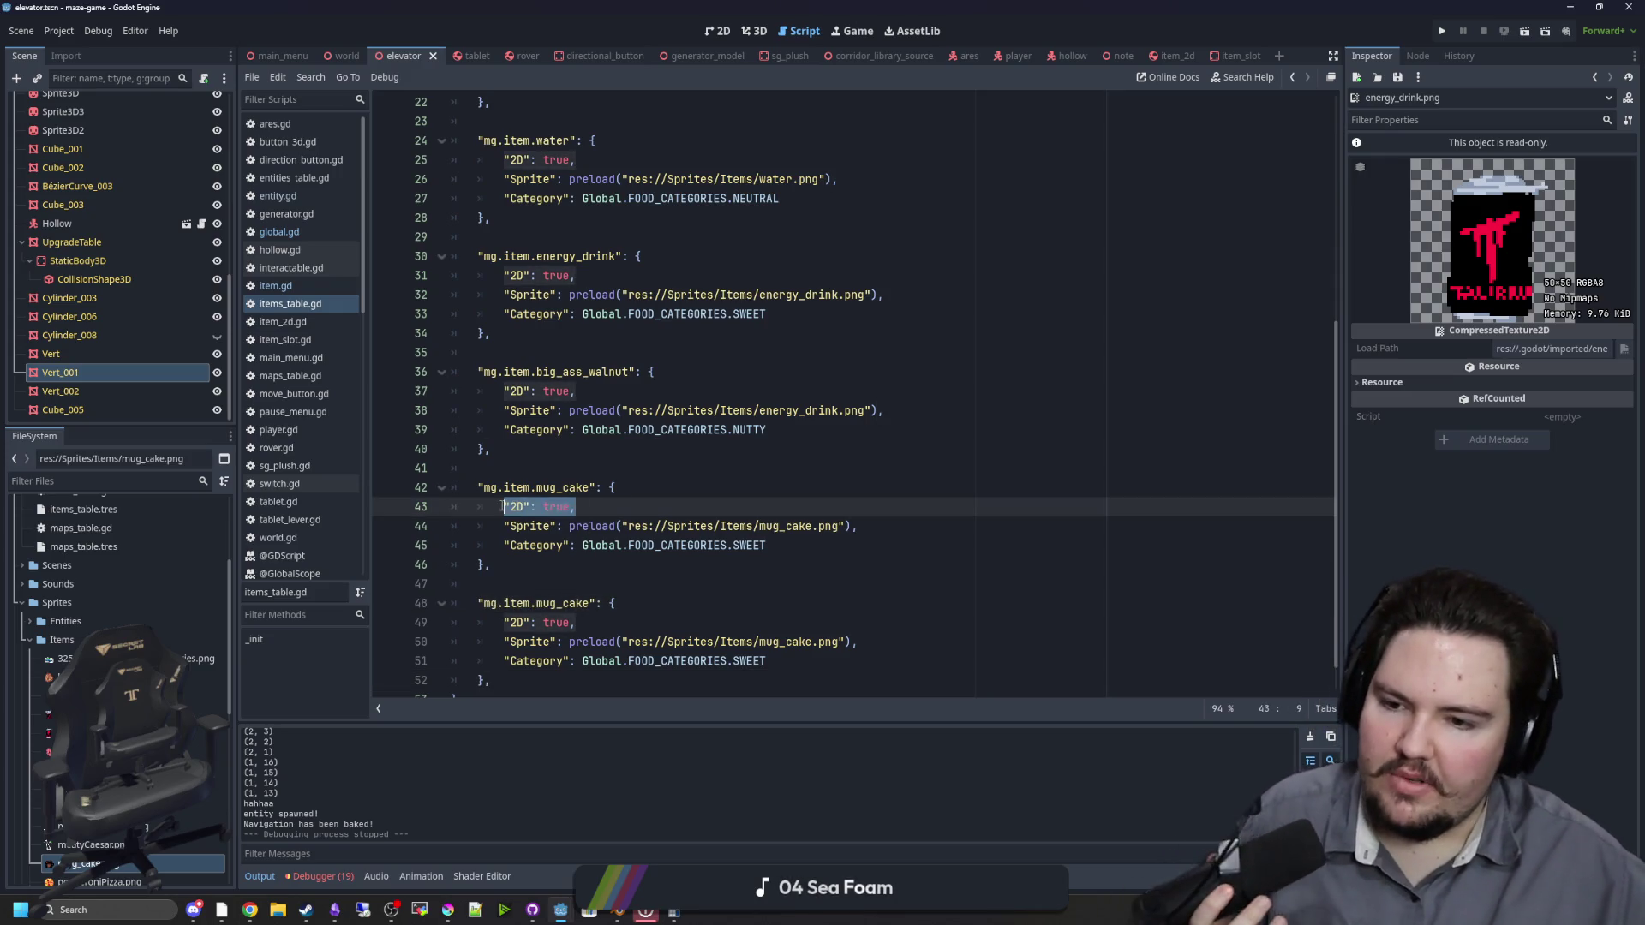
pyautogui.click(561, 461)
pyautogui.moveTo(561, 461)
pyautogui.mouseDown()
pyautogui.moveTo(604, 488)
pyautogui.moveTo(557, 467)
pyautogui.mouseUp()
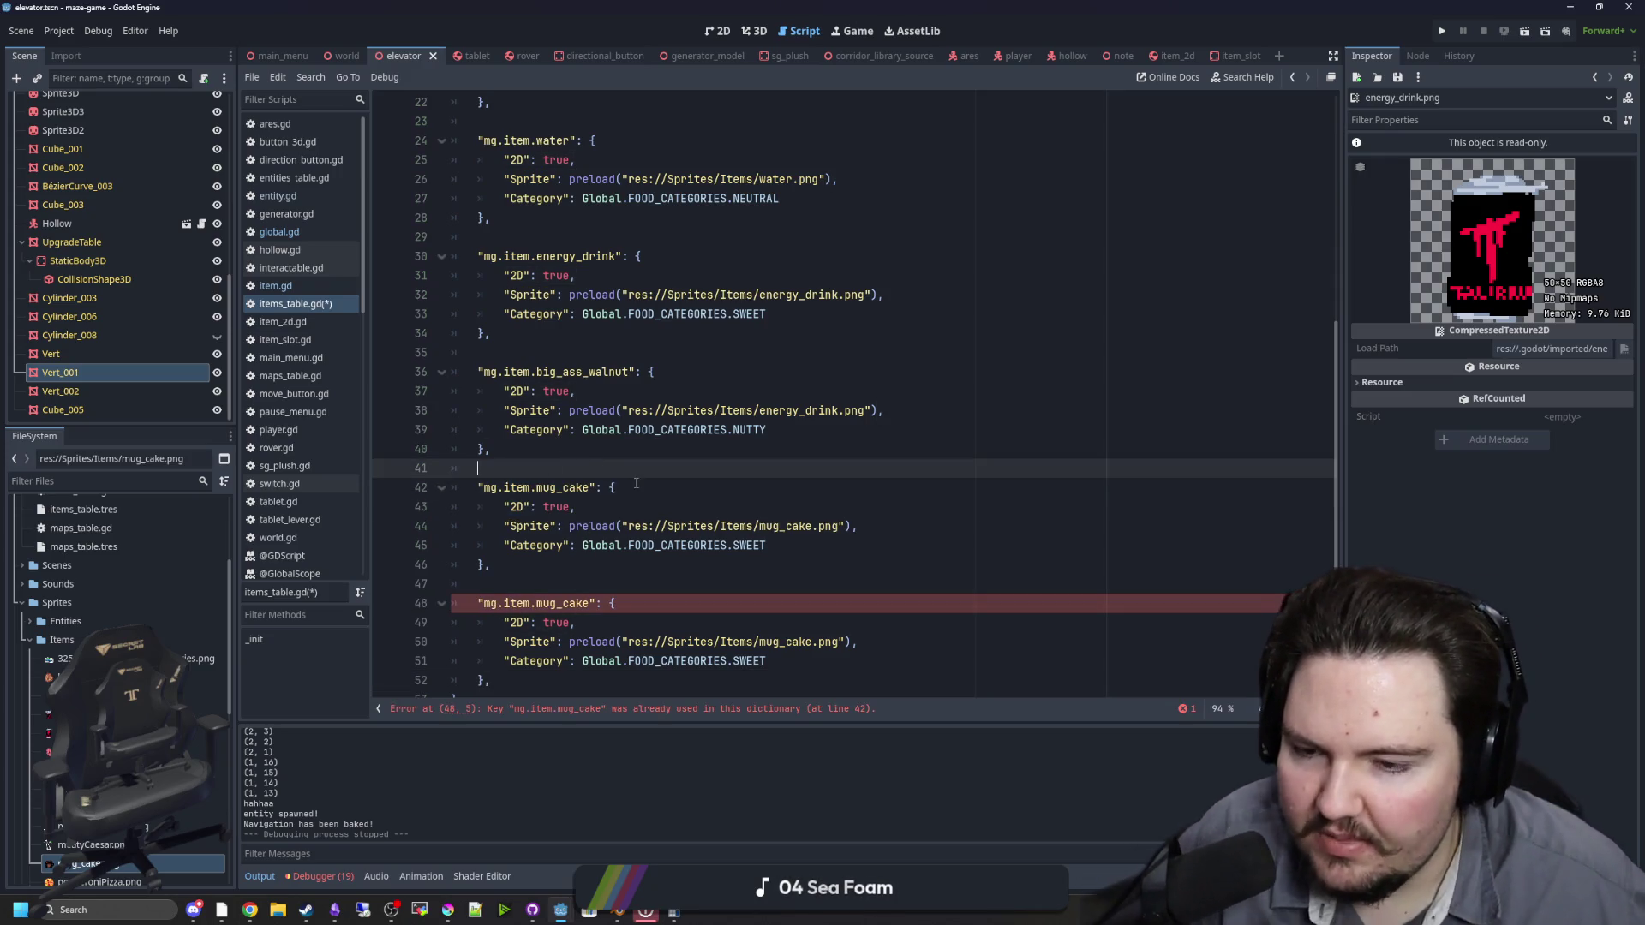
pyautogui.moveTo(503, 526); pyautogui.dragTo(860, 526)
pyautogui.press('Right')
pyautogui.scroll(-1, 391, 630)
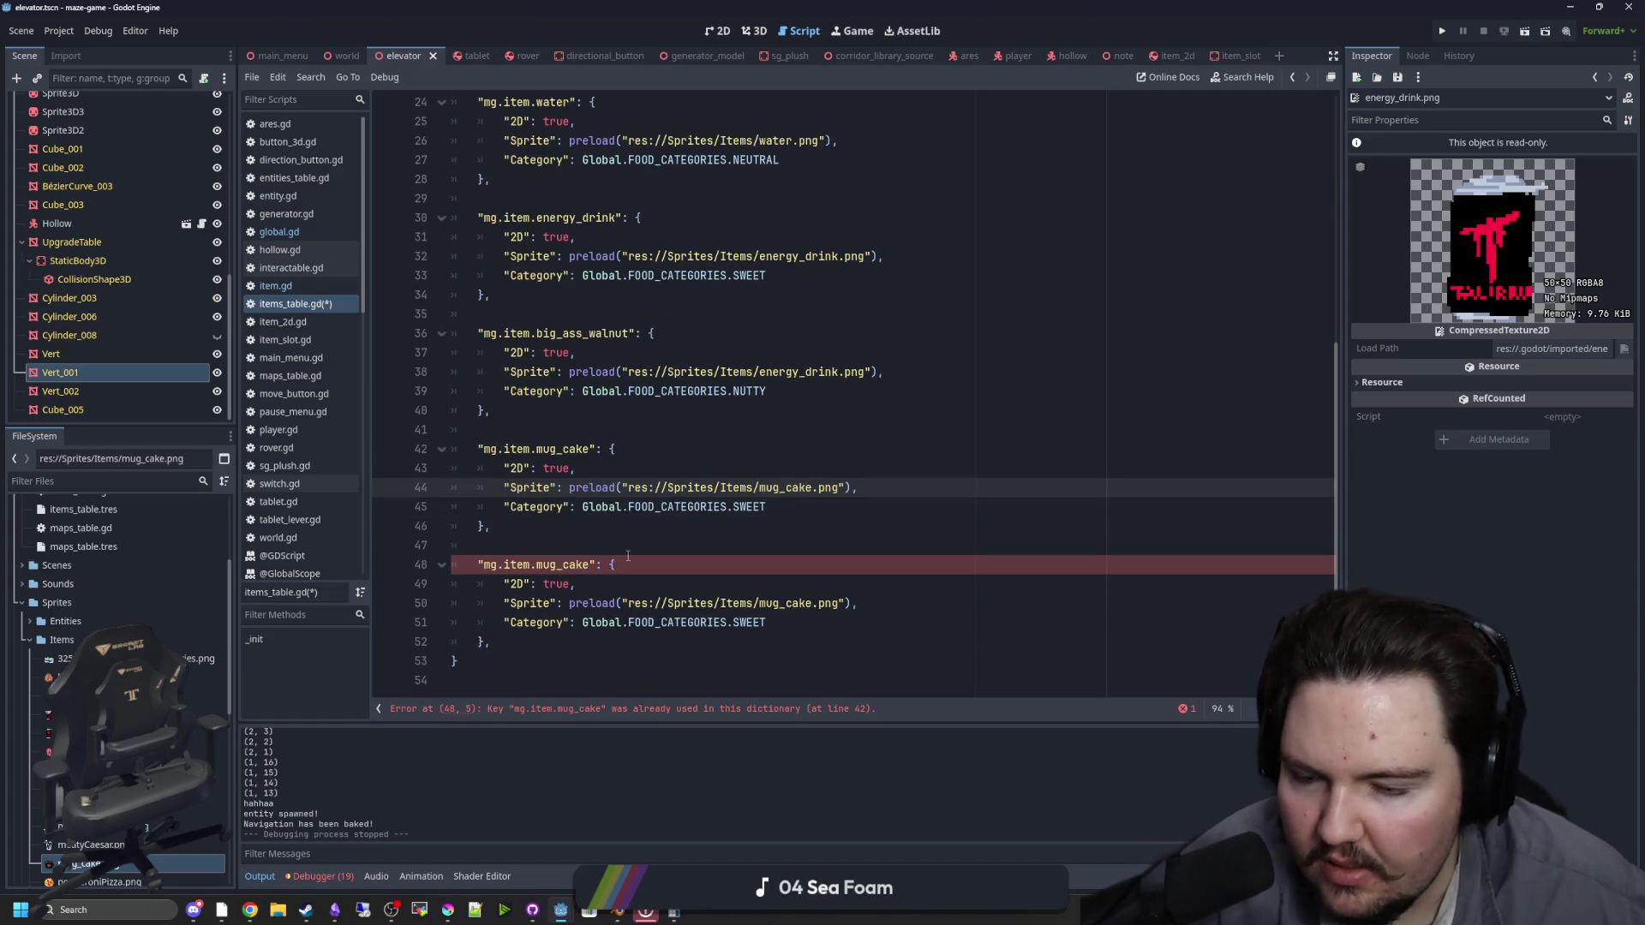
pyautogui.scroll(-1, 120, 686)
pyautogui.scroll(-3, 120, 668)
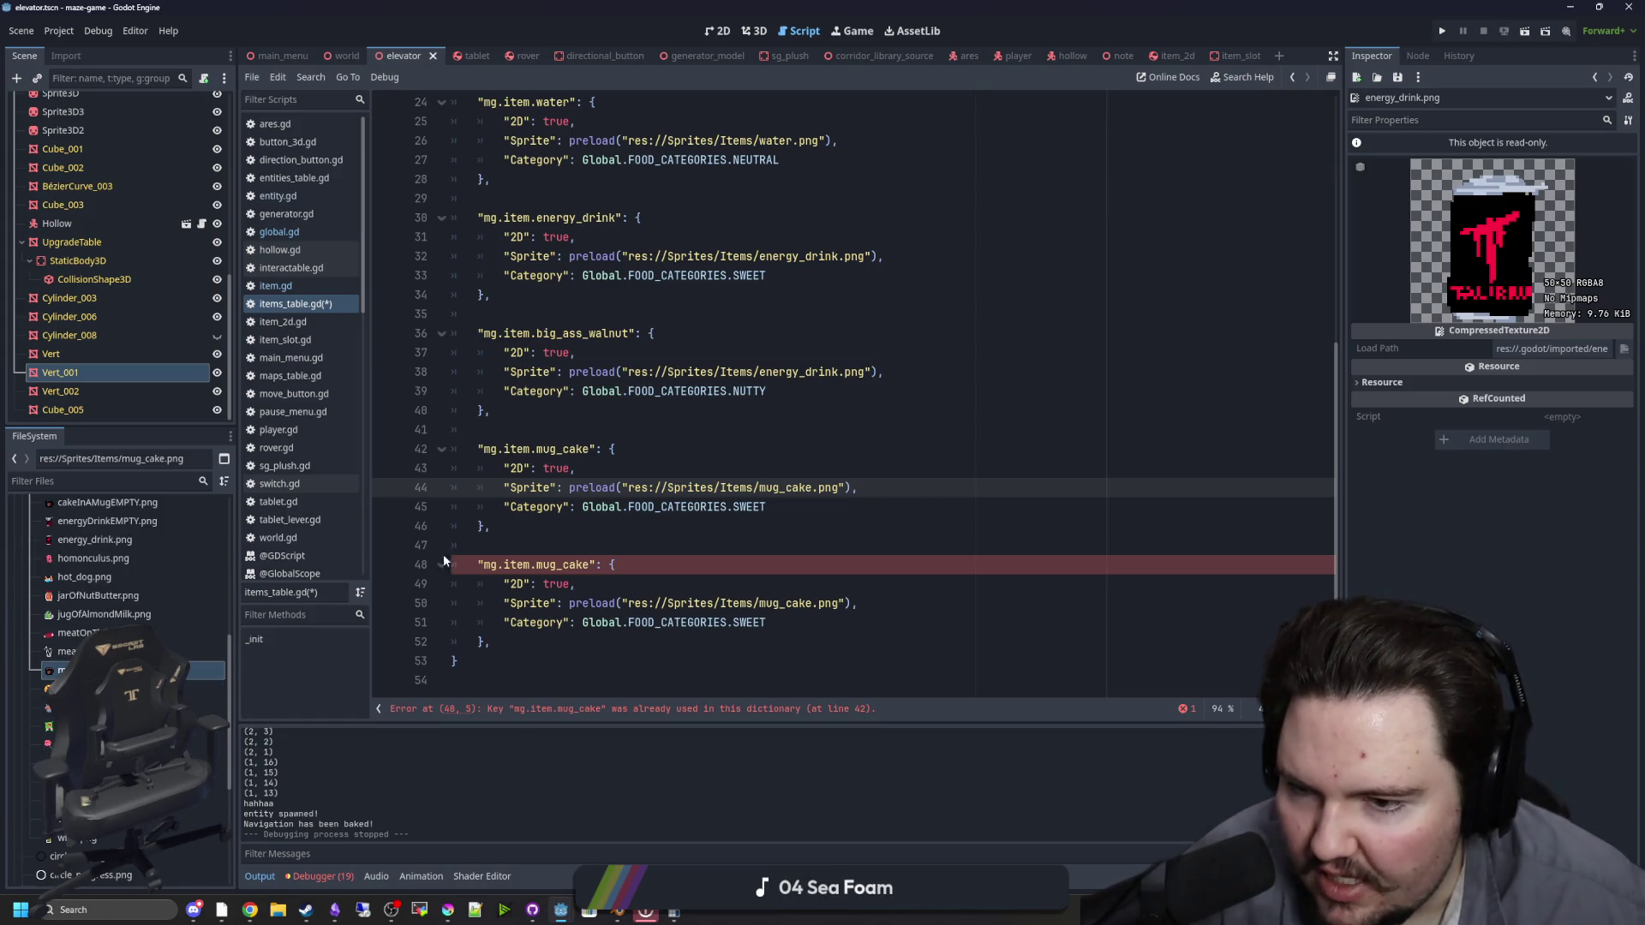
# Step: Replace the copied entry's mug_cake key with sour_candy
pyautogui.click(561, 549)
pyautogui.moveTo(588, 570); pyautogui.dragTo(537, 565)
pyautogui.write('SOUR')
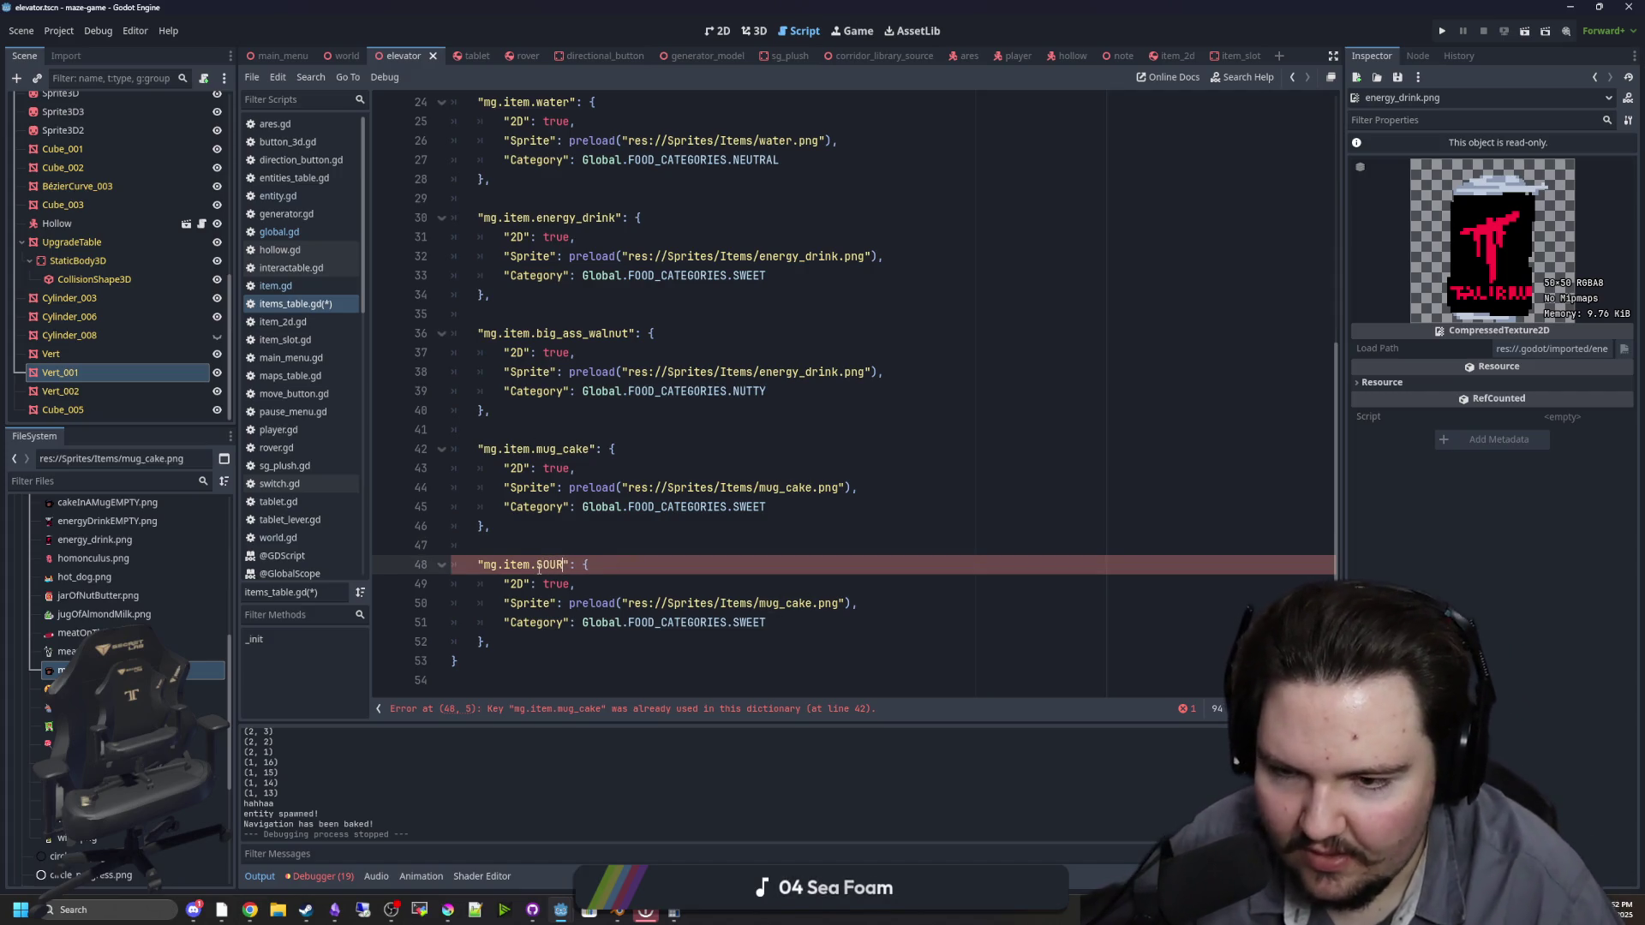
pyautogui.press('BackSpace')
pyautogui.press('BackSpace')
pyautogui.press('BackSpace')
pyautogui.write('sour_candy')
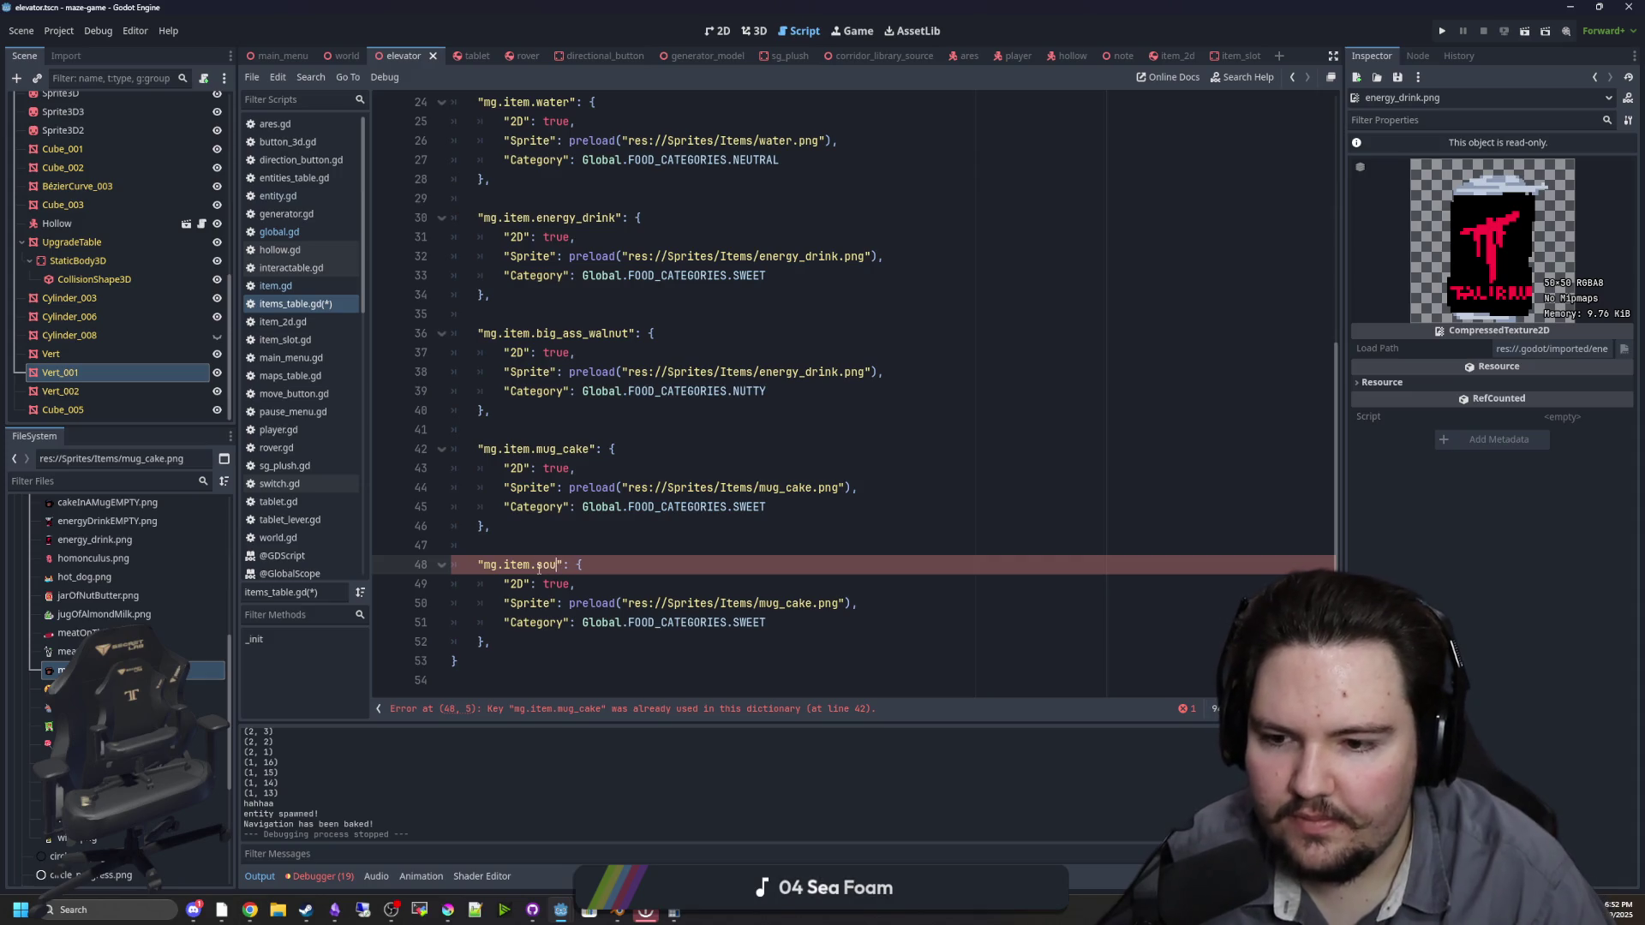
# Step: Select the sour_candy entry block, ready for copying
pyautogui.click(789, 621)
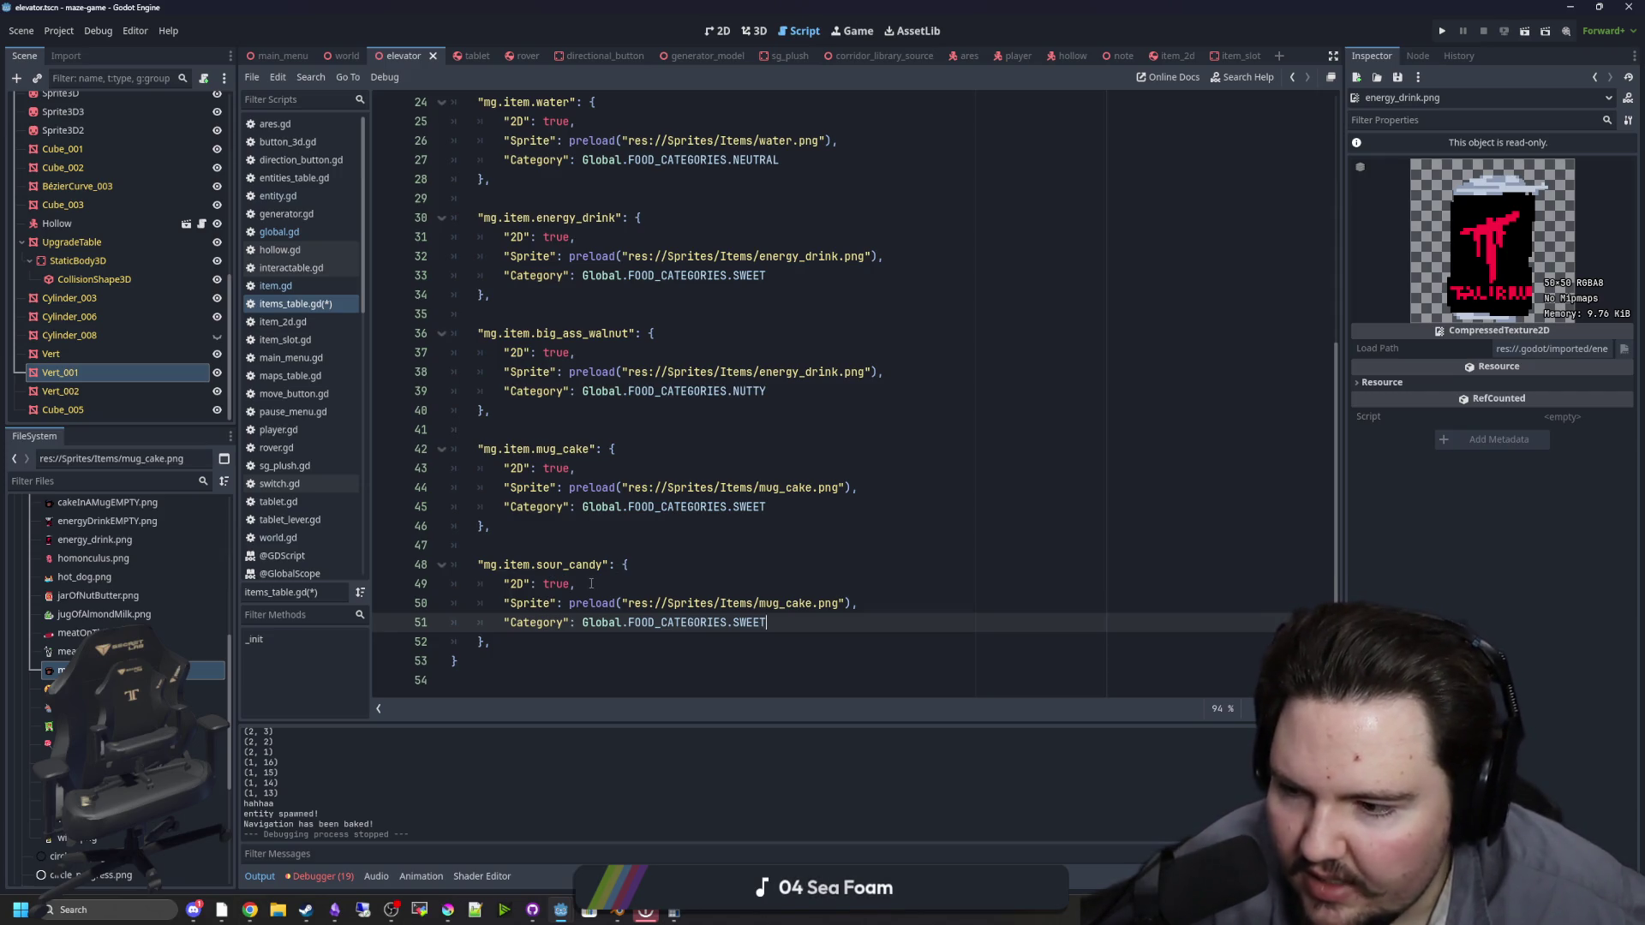
pyautogui.scroll(2, 578, 578)
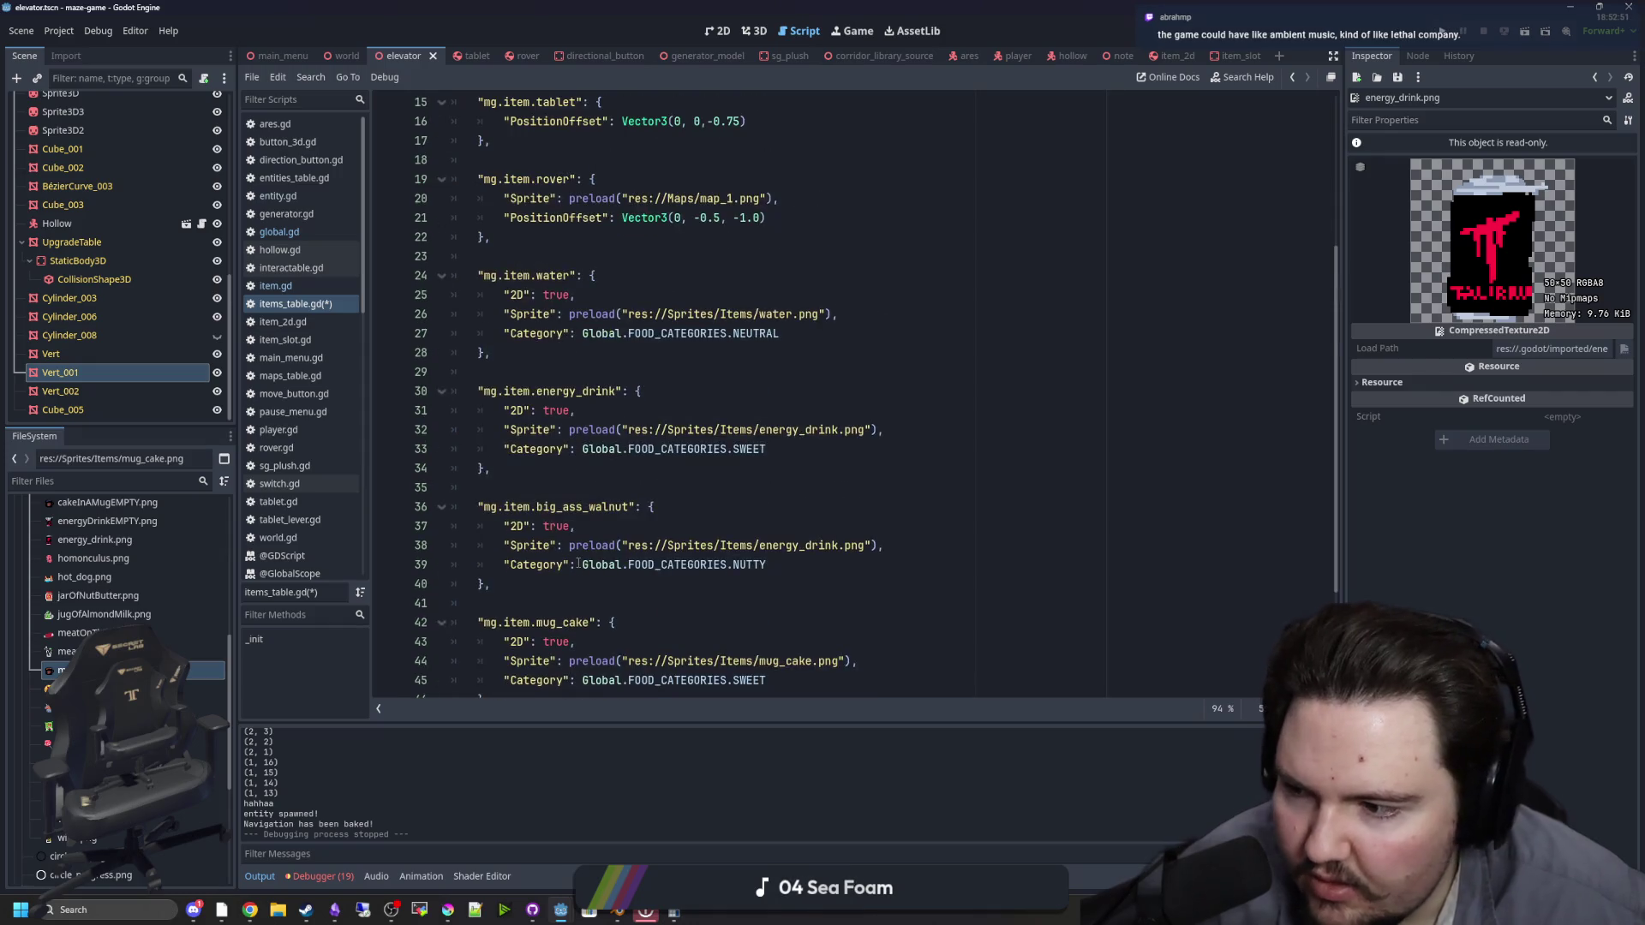
pyautogui.scroll(-2, 579, 563)
pyautogui.click(527, 639)
pyautogui.moveTo(527, 640); pyautogui.dragTo(451, 564)
pyautogui.hotkey('ctrl', 'c')
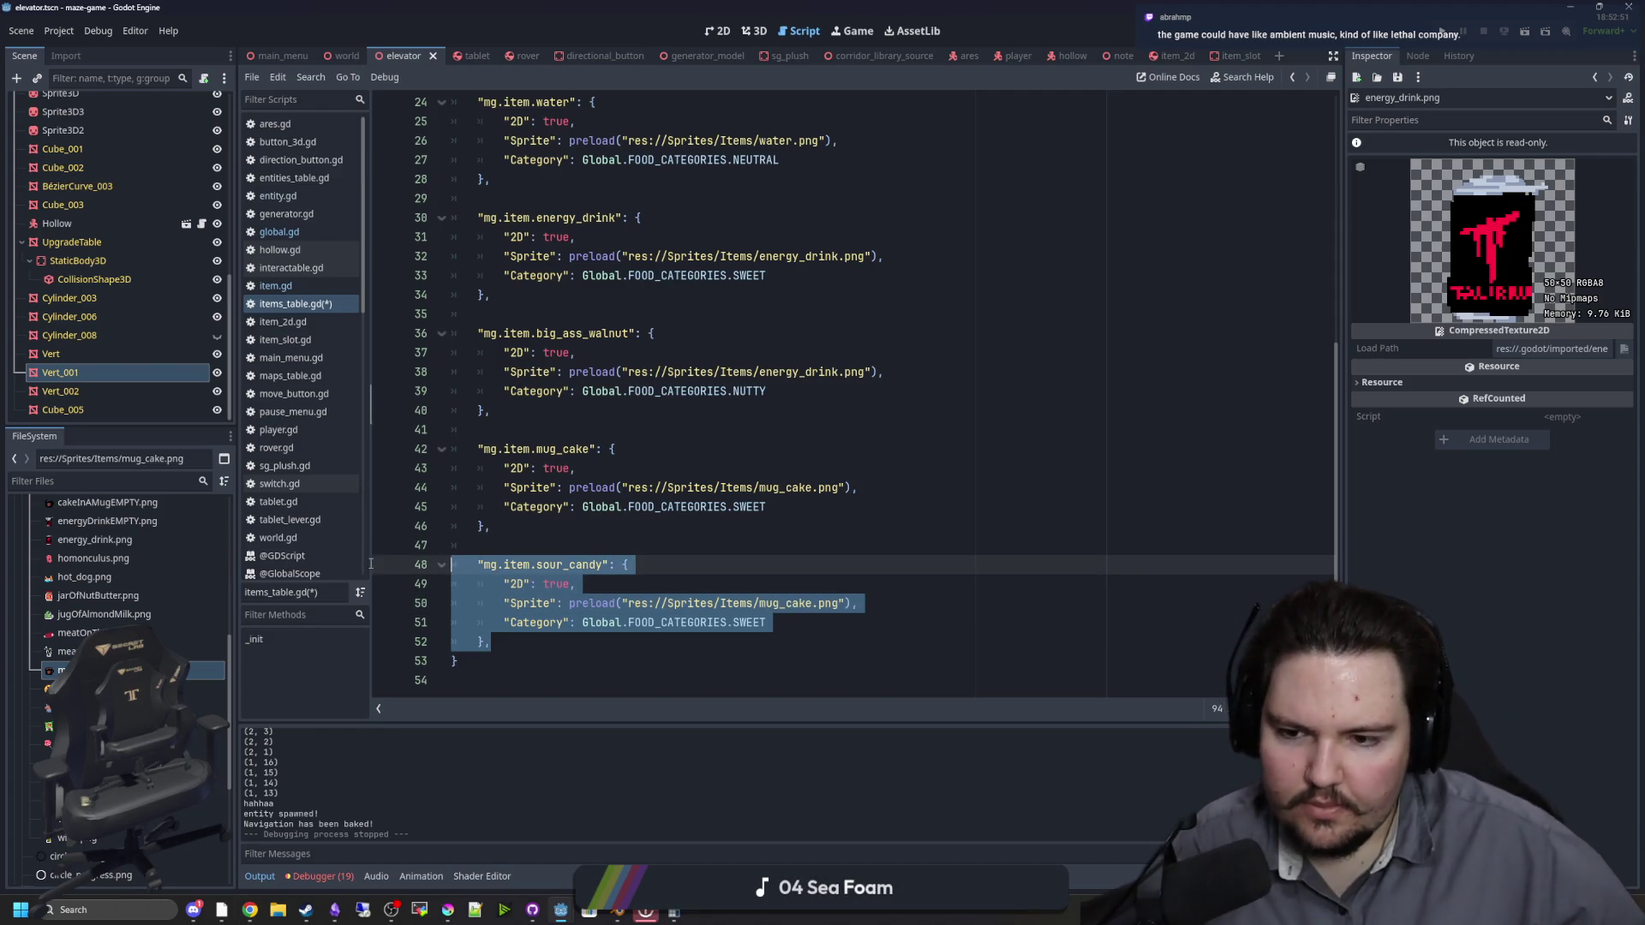
pyautogui.click(529, 631)
pyautogui.click(502, 645)
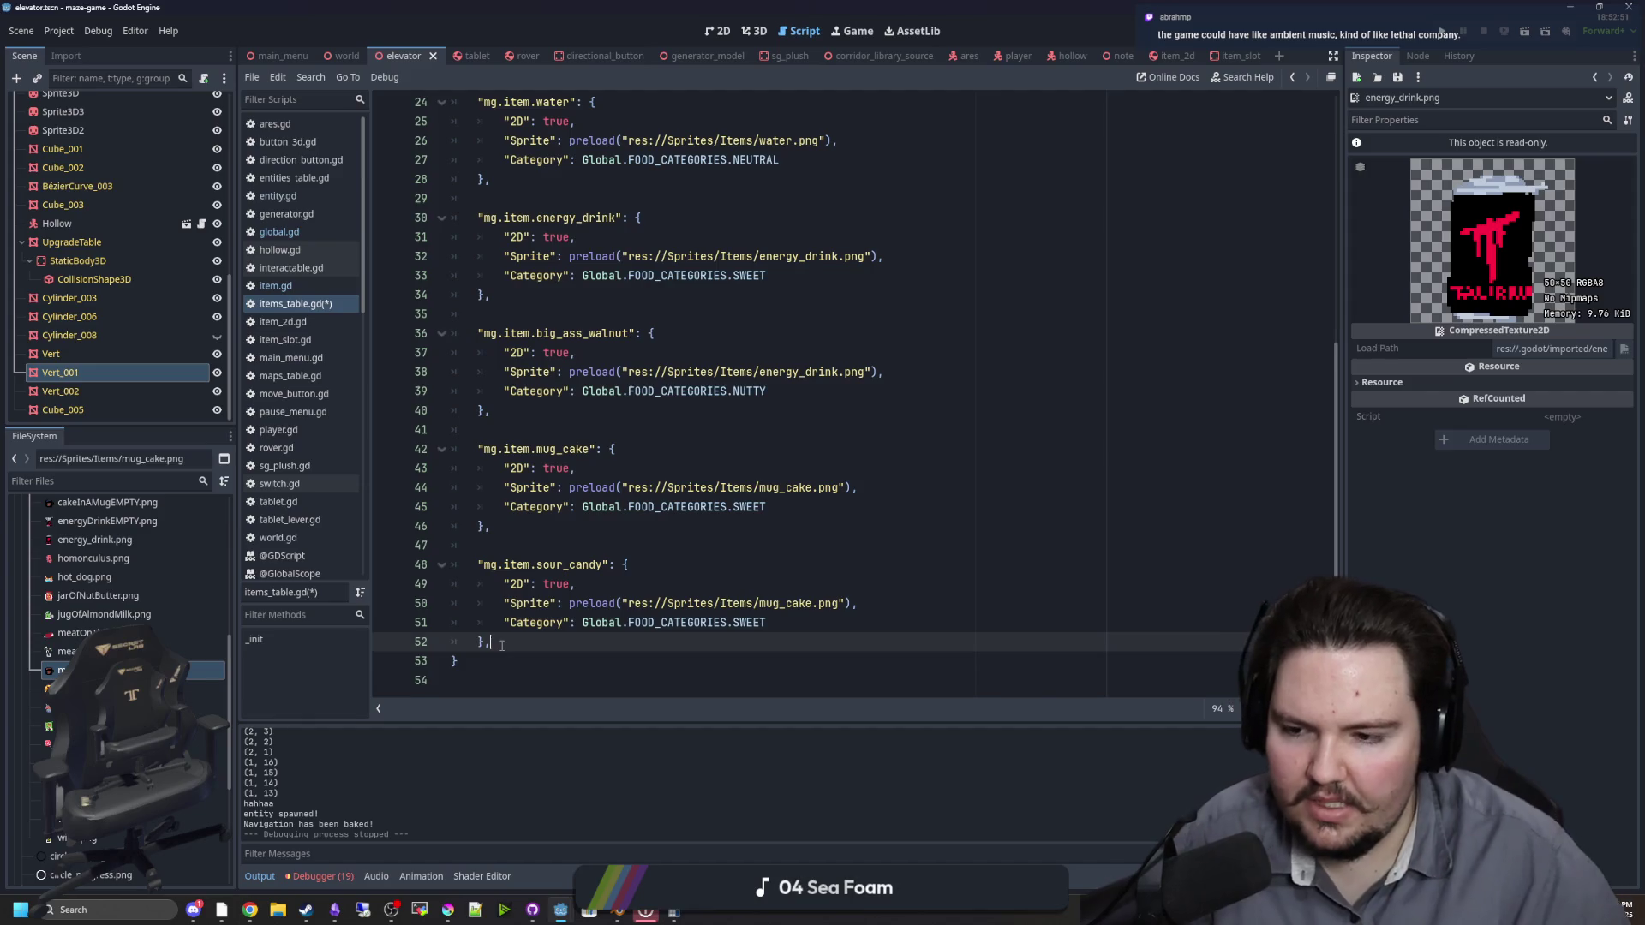
# Step: Paste a copy of the sour_candy entry below and remove its extra indent
pyautogui.press('Return')
pyautogui.press('Return')
pyautogui.hotkey('ctrl', 'v')
pyautogui.click(483, 609)
pyautogui.press('BackSpace')
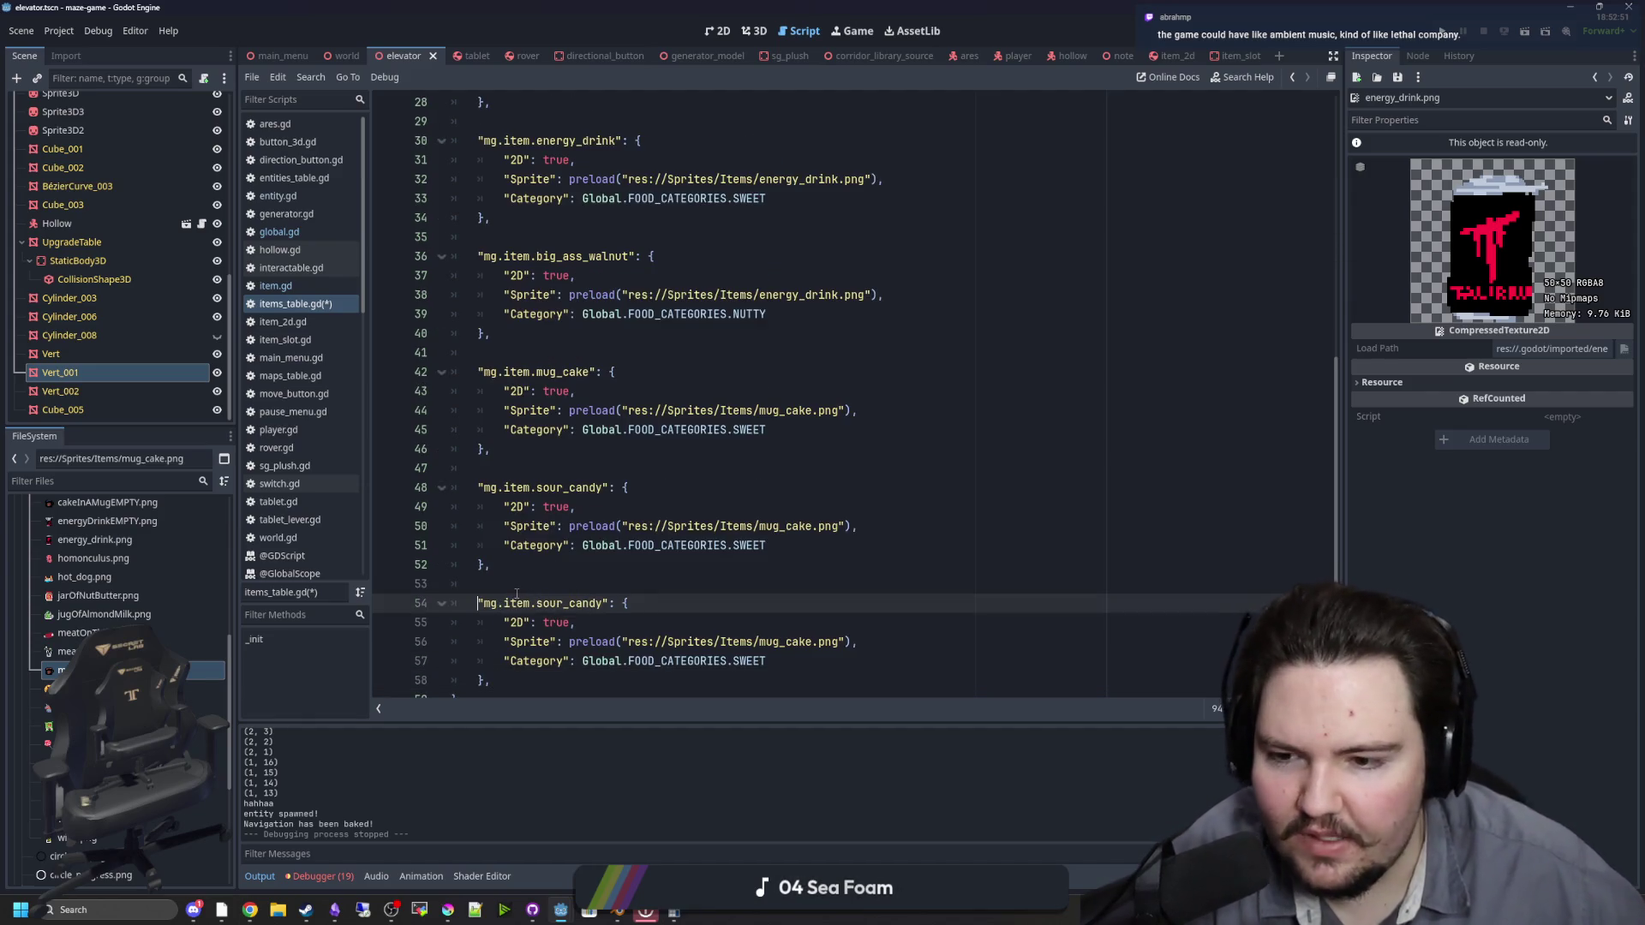
pyautogui.click(517, 592)
# Step: Rename the line 54 key from sour_candy to meat_chunk
pyautogui.click(603, 603)
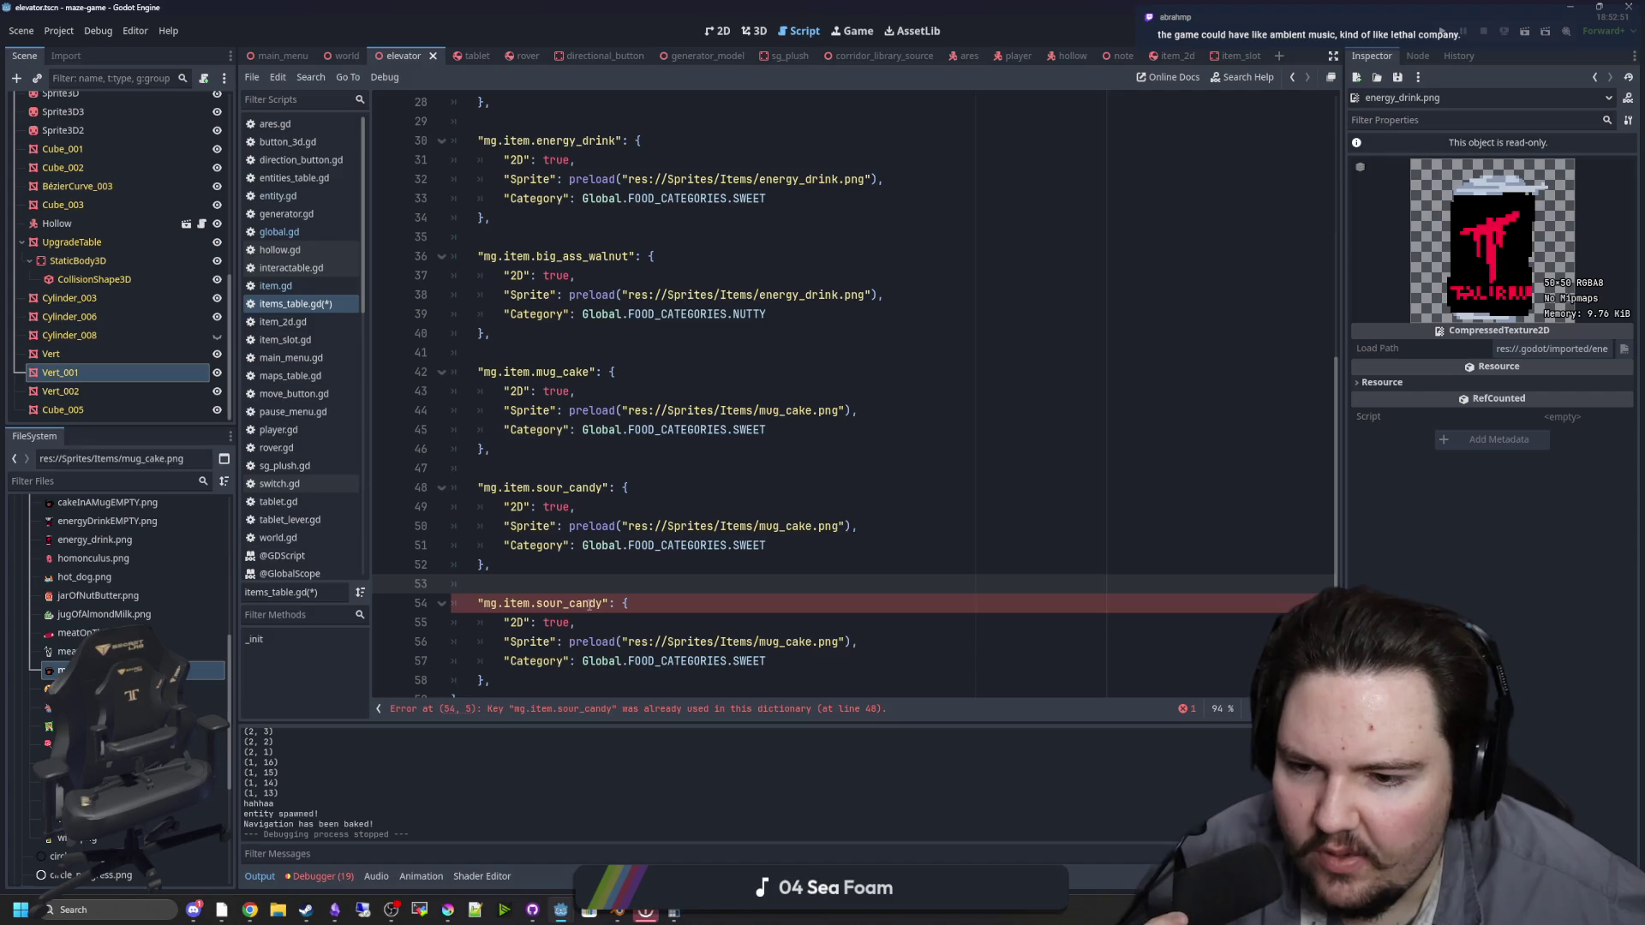
pyautogui.moveTo(603, 603); pyautogui.dragTo(543, 603)
pyautogui.press('BackSpace')
pyautogui.press('BackSpace')
pyautogui.write('meat_')
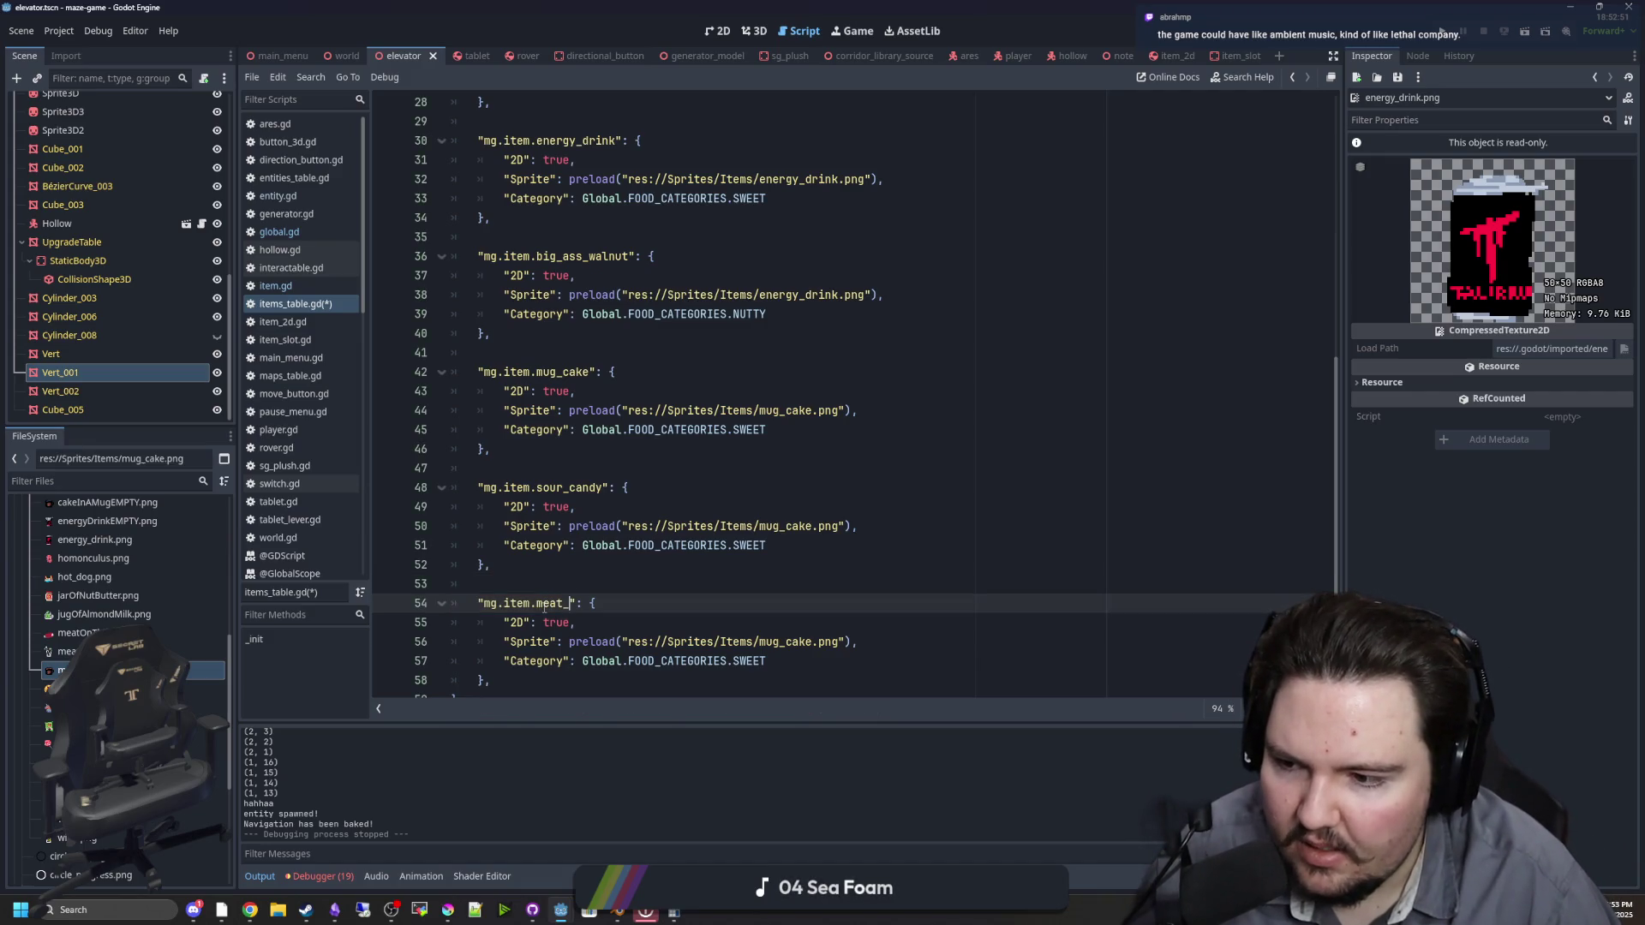
pyautogui.press('BackSpace')
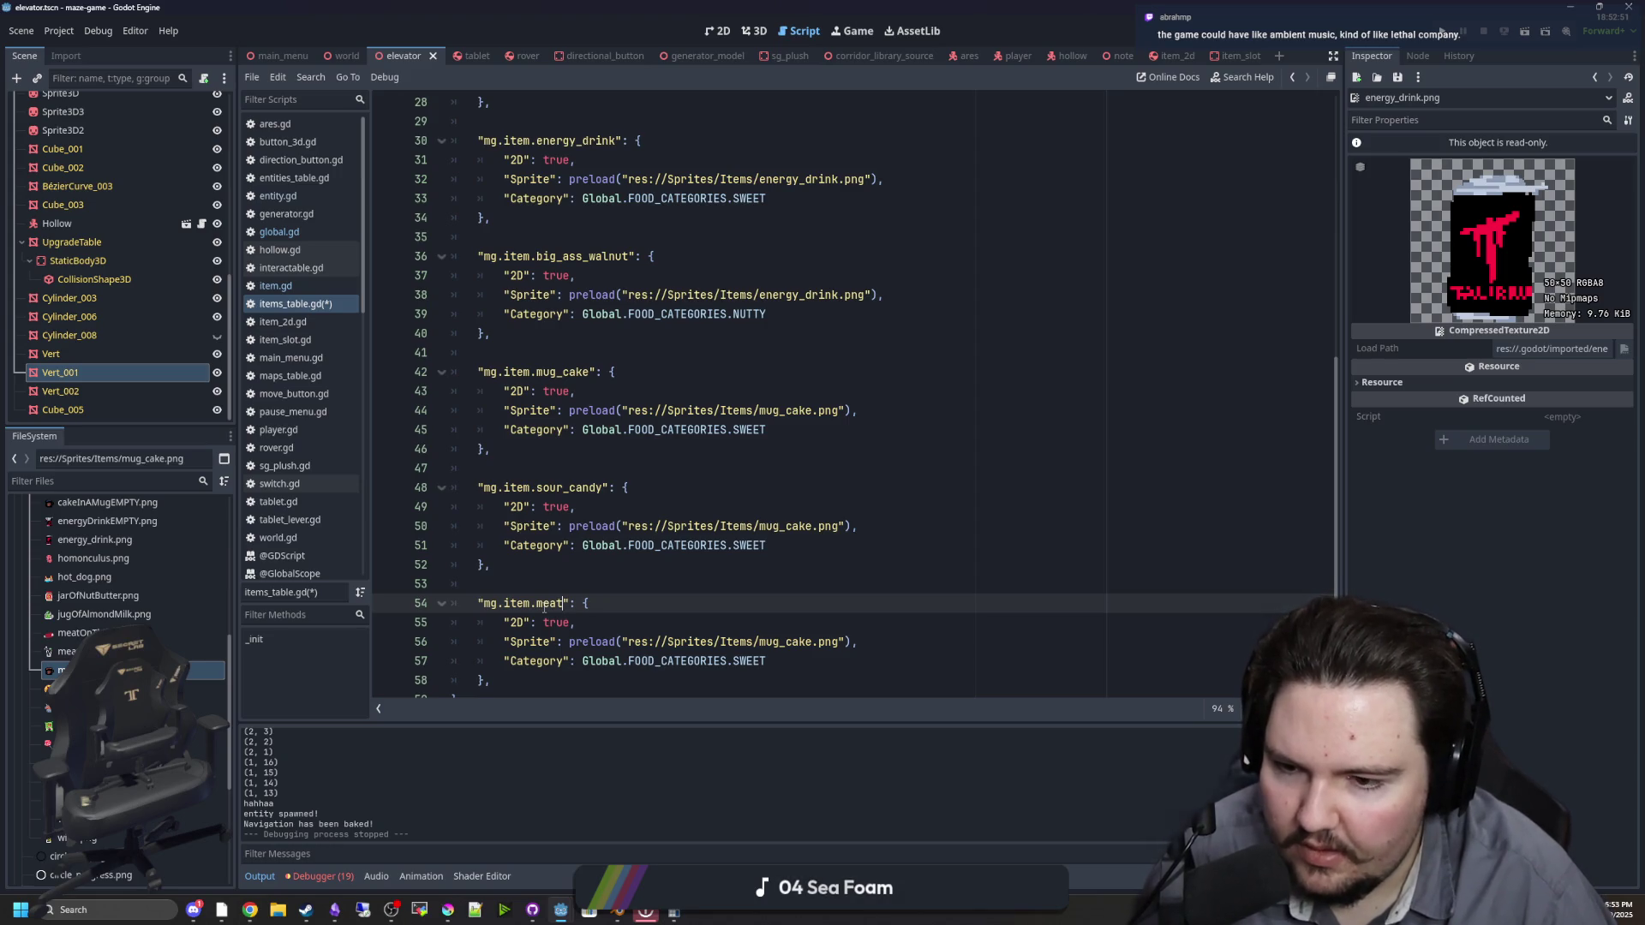
pyautogui.press('BackSpace')
pyautogui.press('BackSpace')
pyautogui.press('BackSpace')
pyautogui.write('meat_')
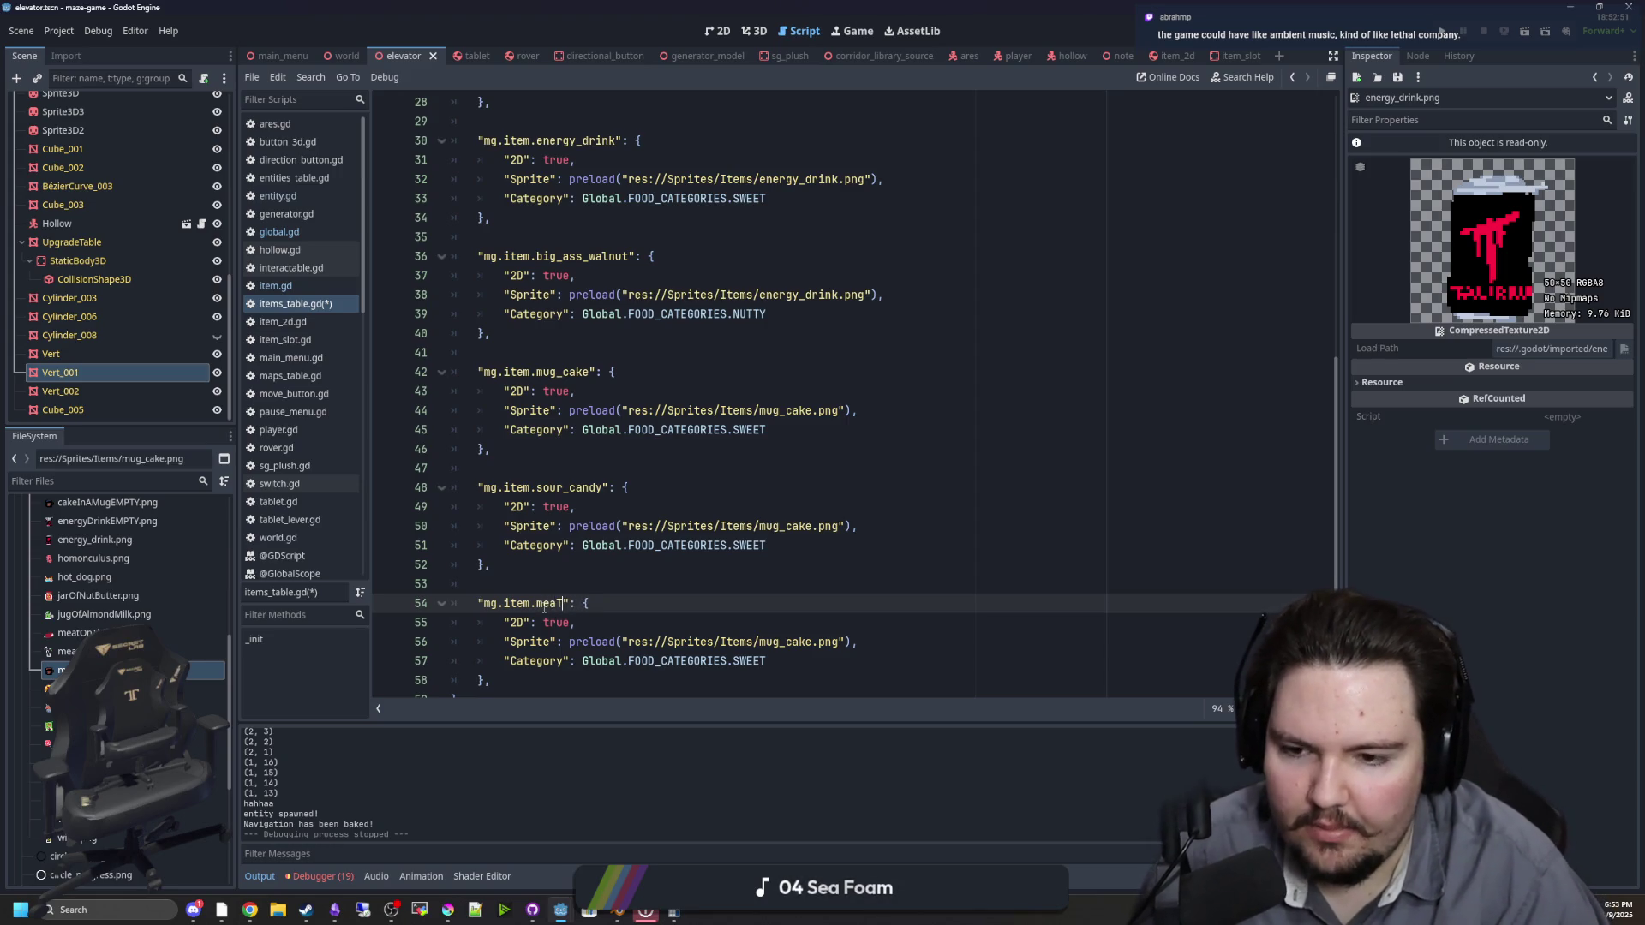
pyautogui.write('chunk')
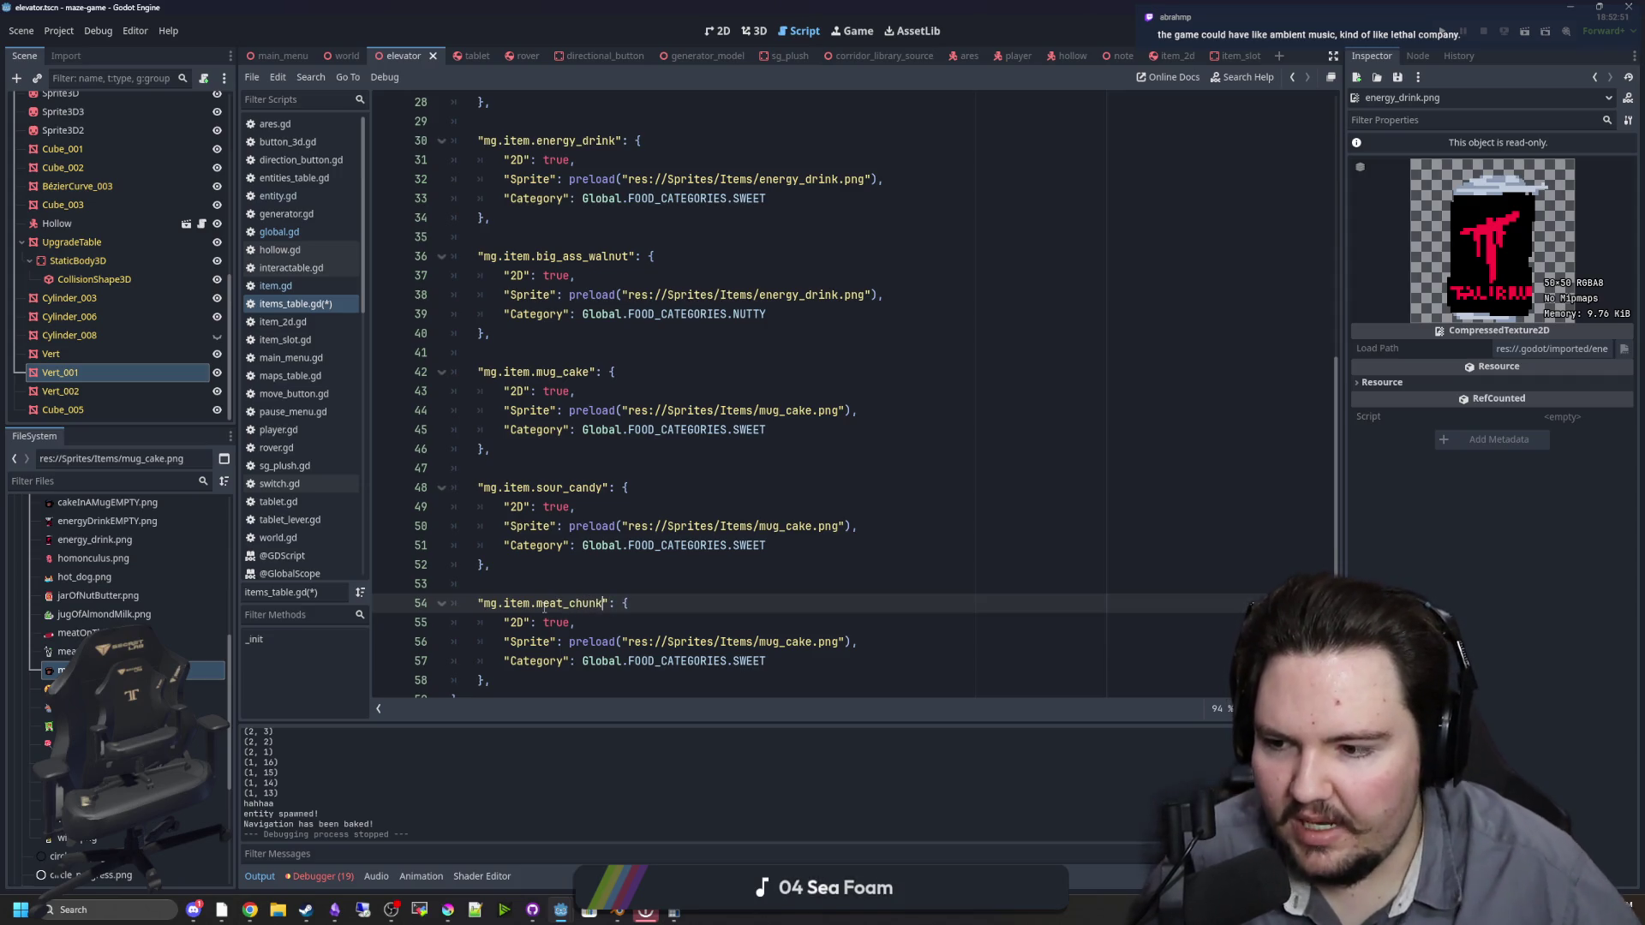
pyautogui.press('Up')
pyautogui.press('Up')
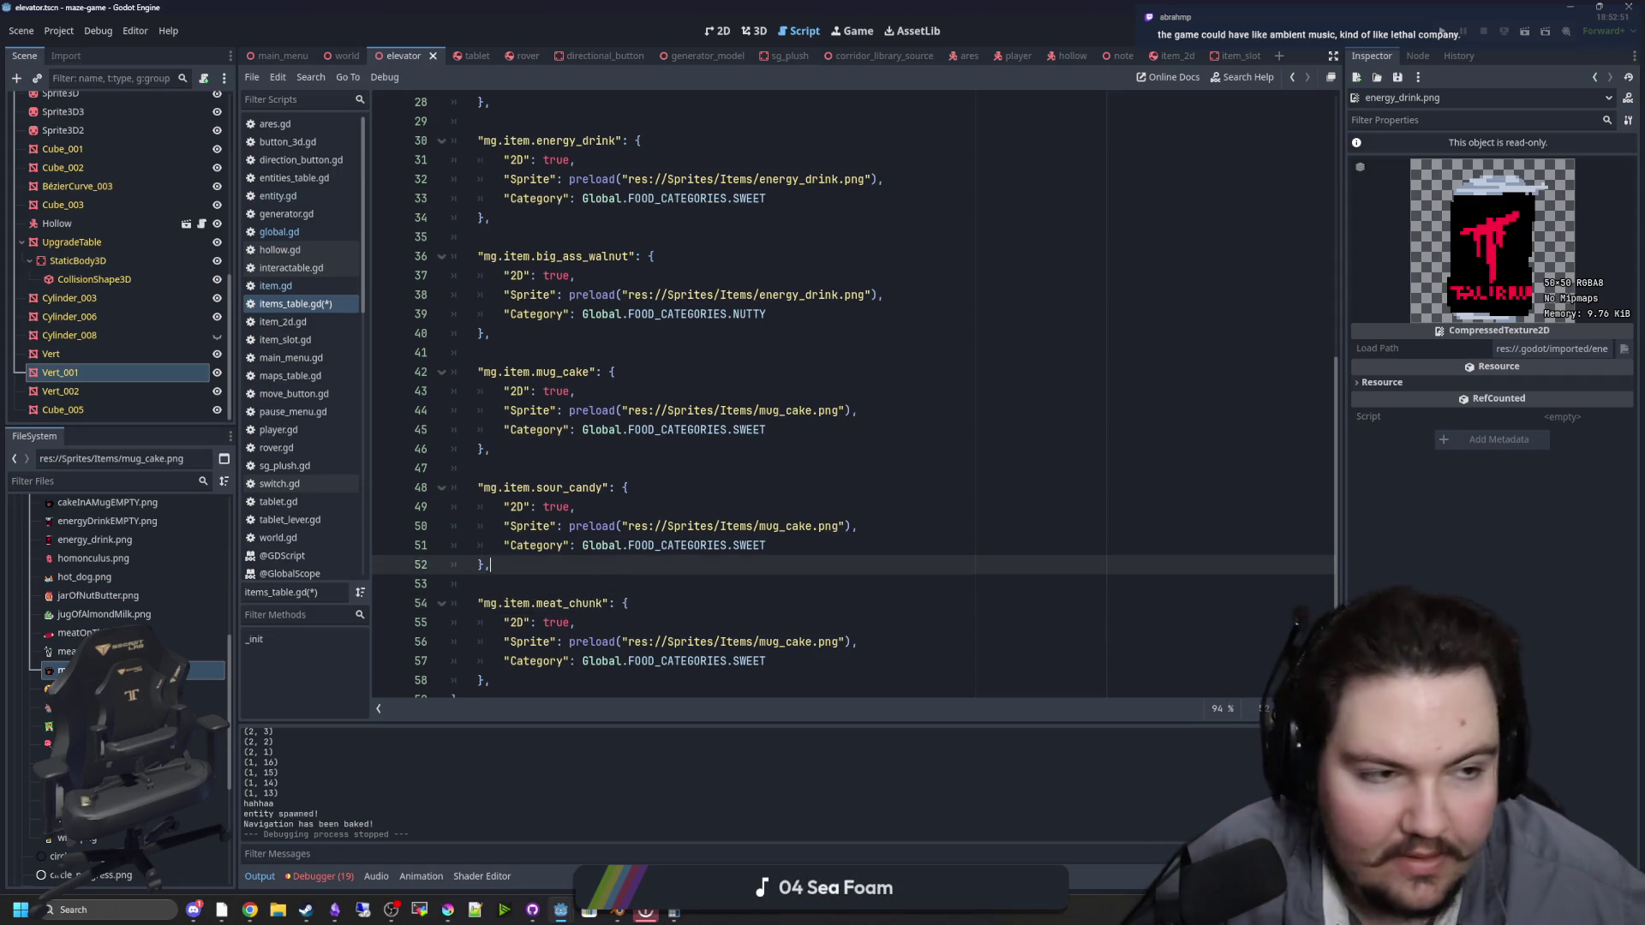
# Step: Check the meat on the bone reference image in the browser, then return to Godot
pyautogui.hotkey('alt', 'Tab')
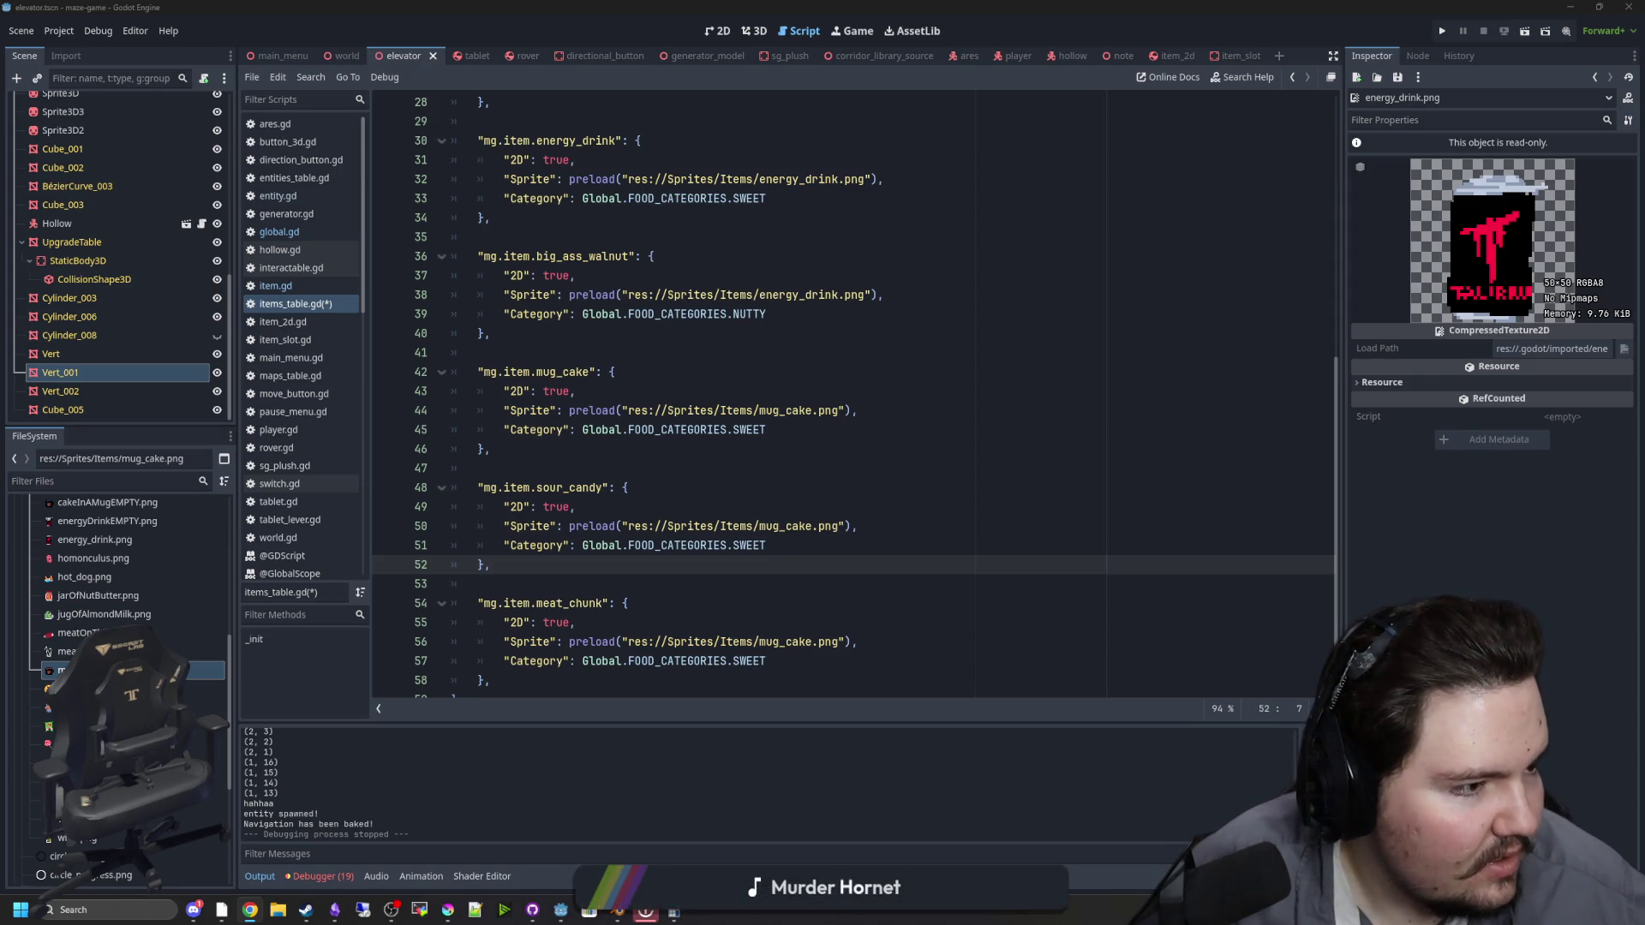
pyautogui.hotkey('alt', 'Tab')
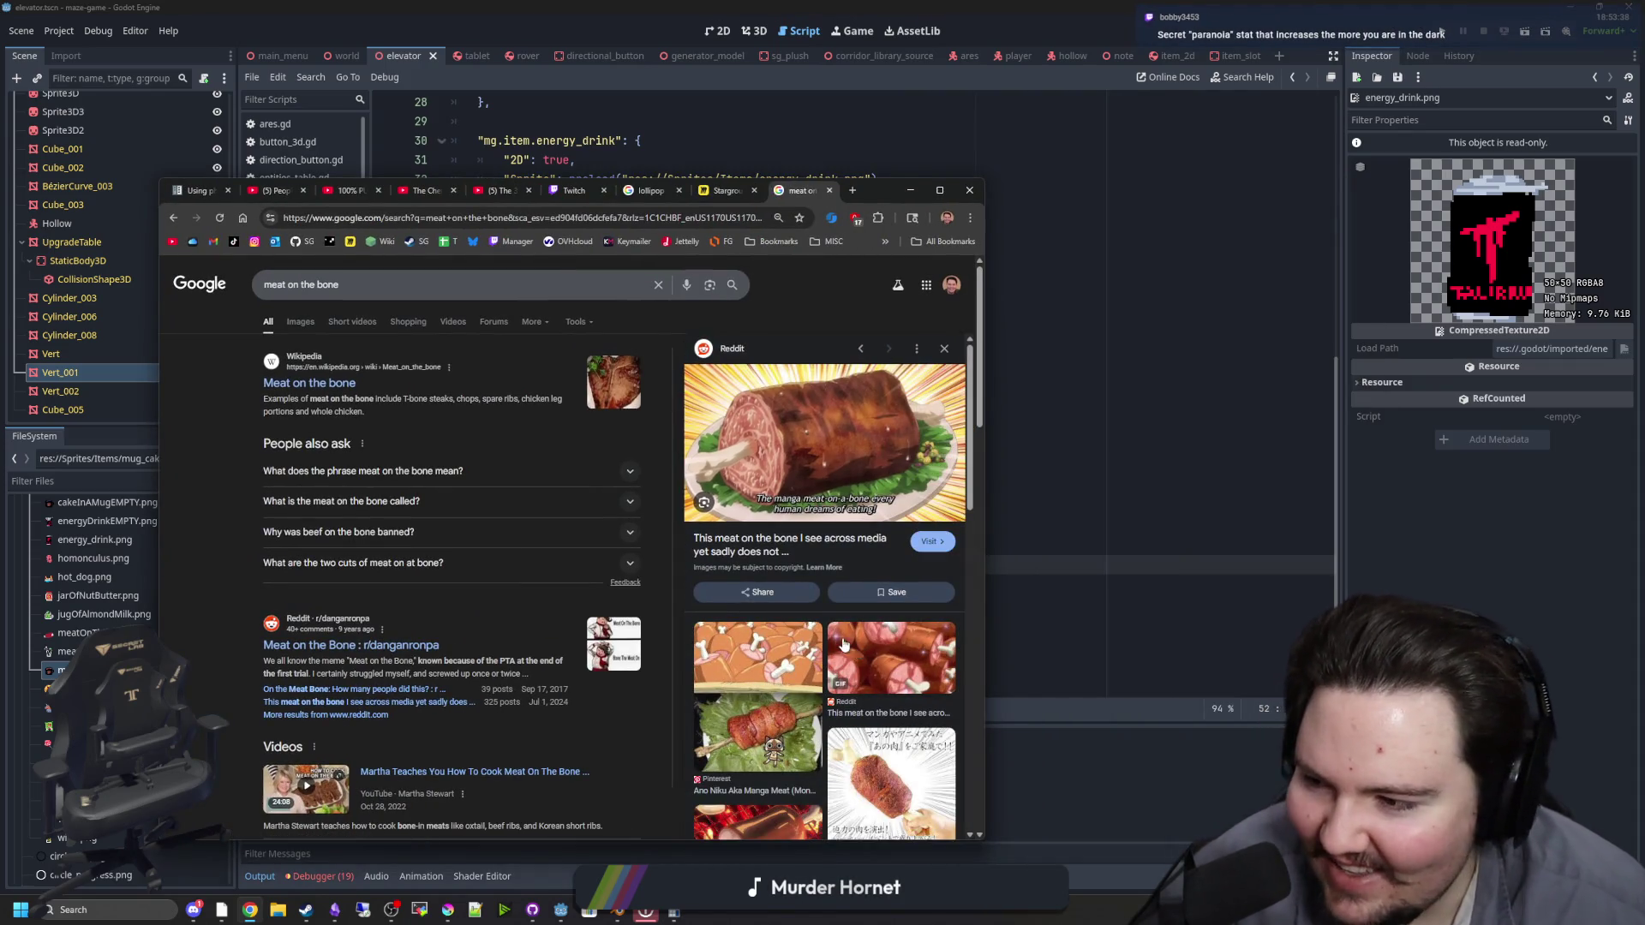
pyautogui.hotkey('alt', 'Tab')
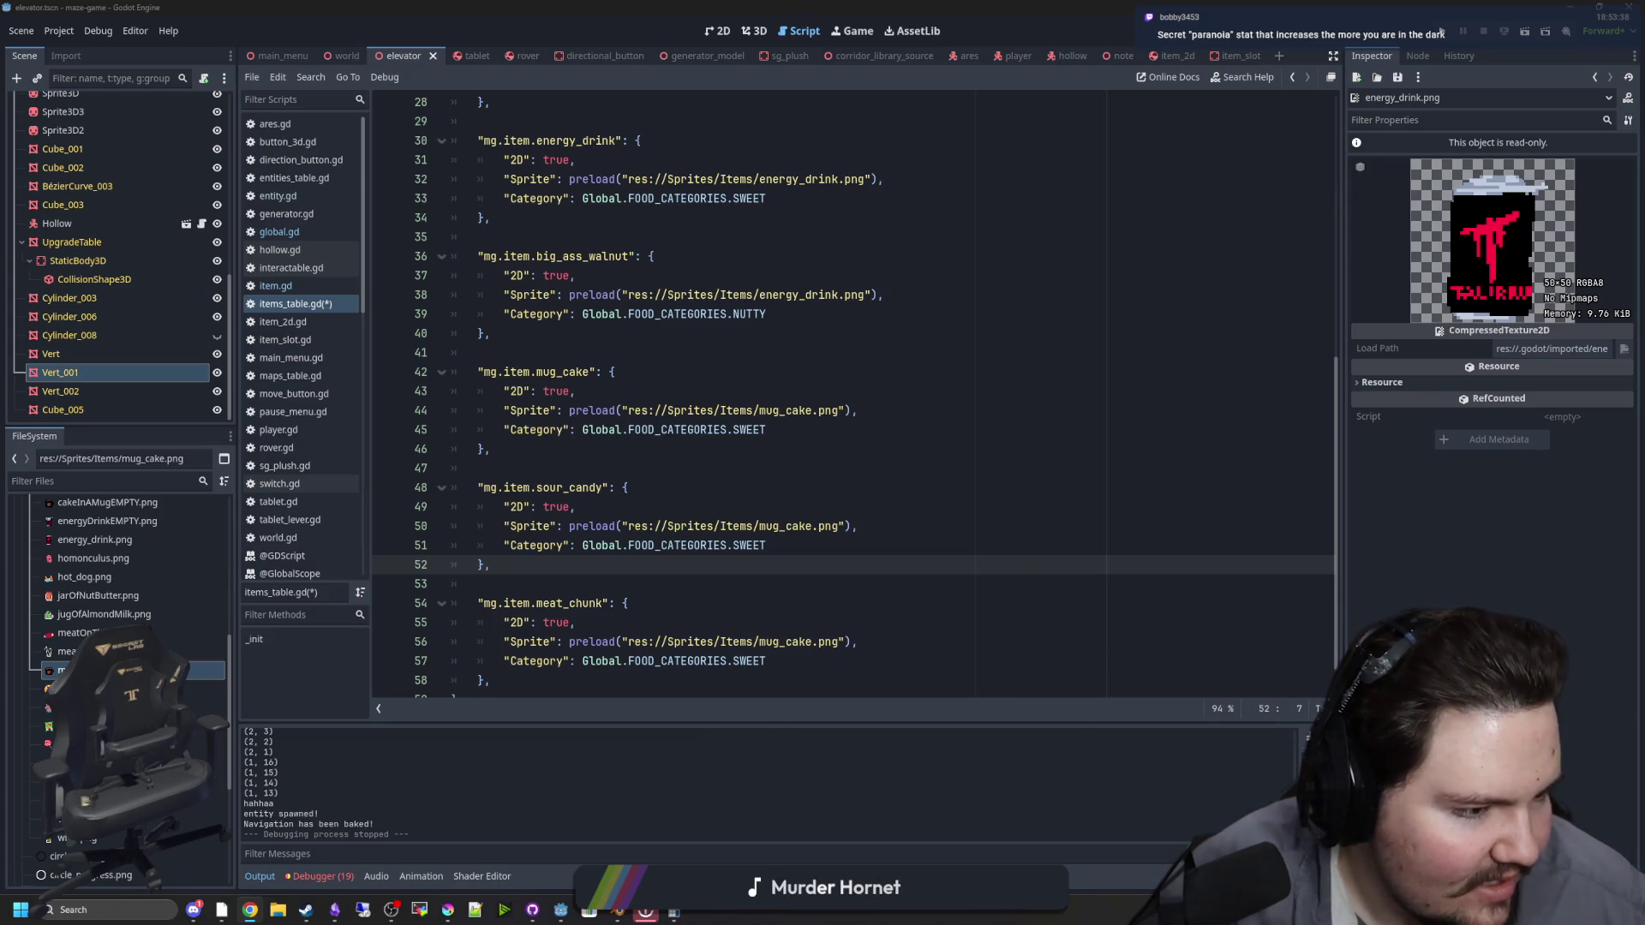
# Step: Change the new entry's key and sprite path to meat_on_the_bone
pyautogui.click(527, 554)
pyautogui.moveTo(604, 605); pyautogui.dragTo(564, 605)
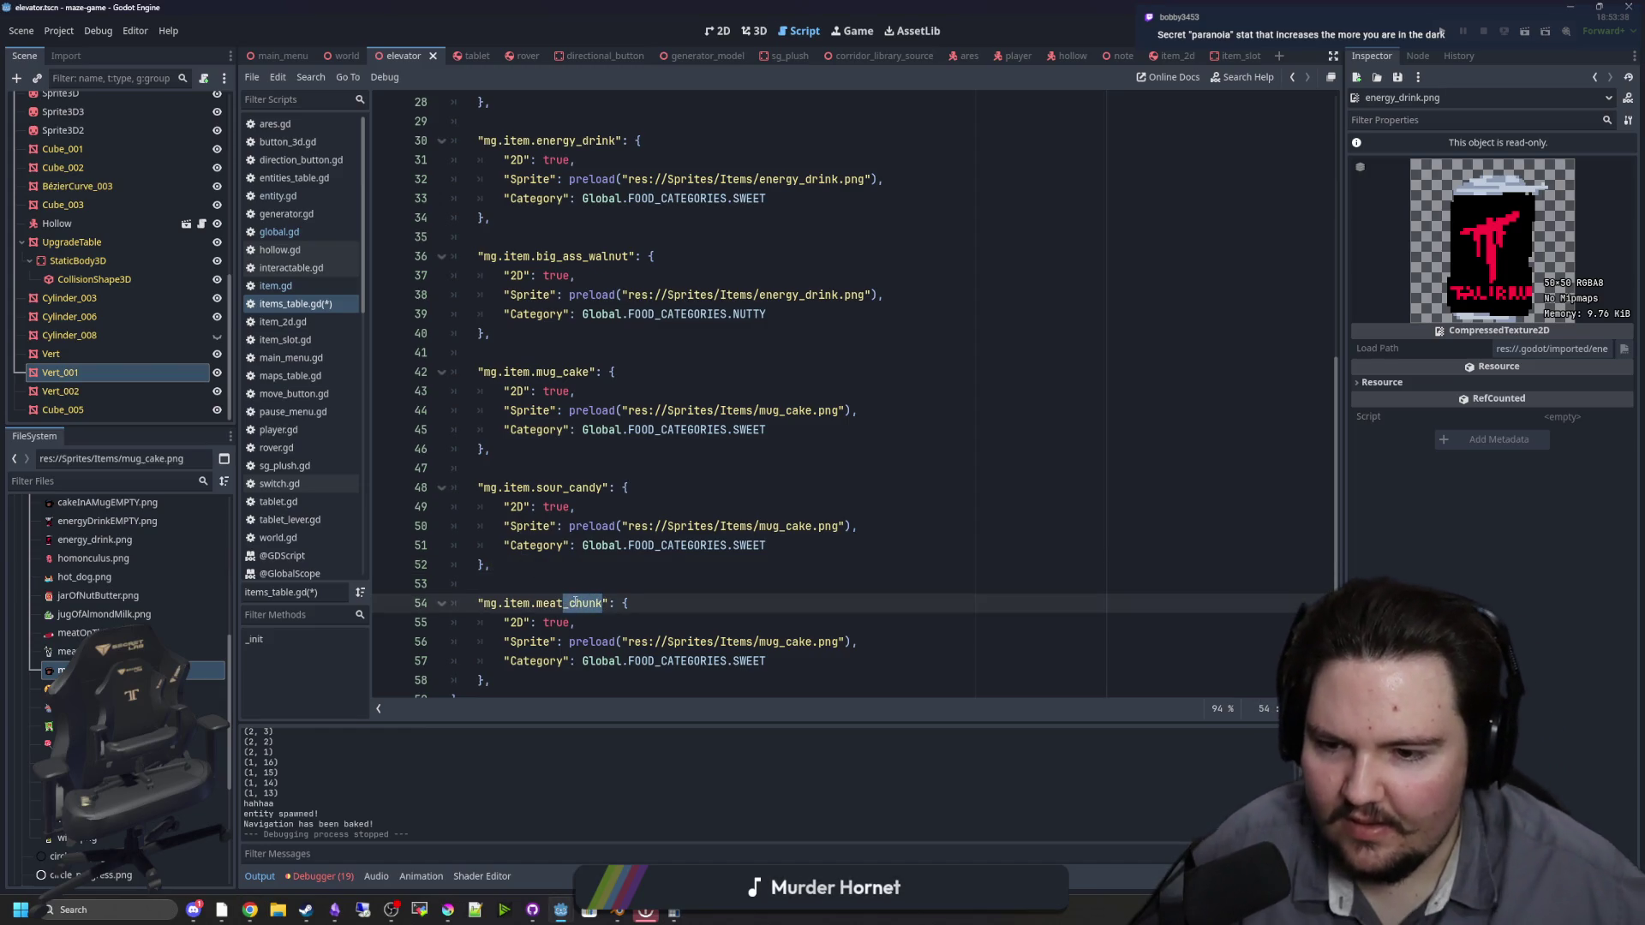
pyautogui.write('on_the_bone')
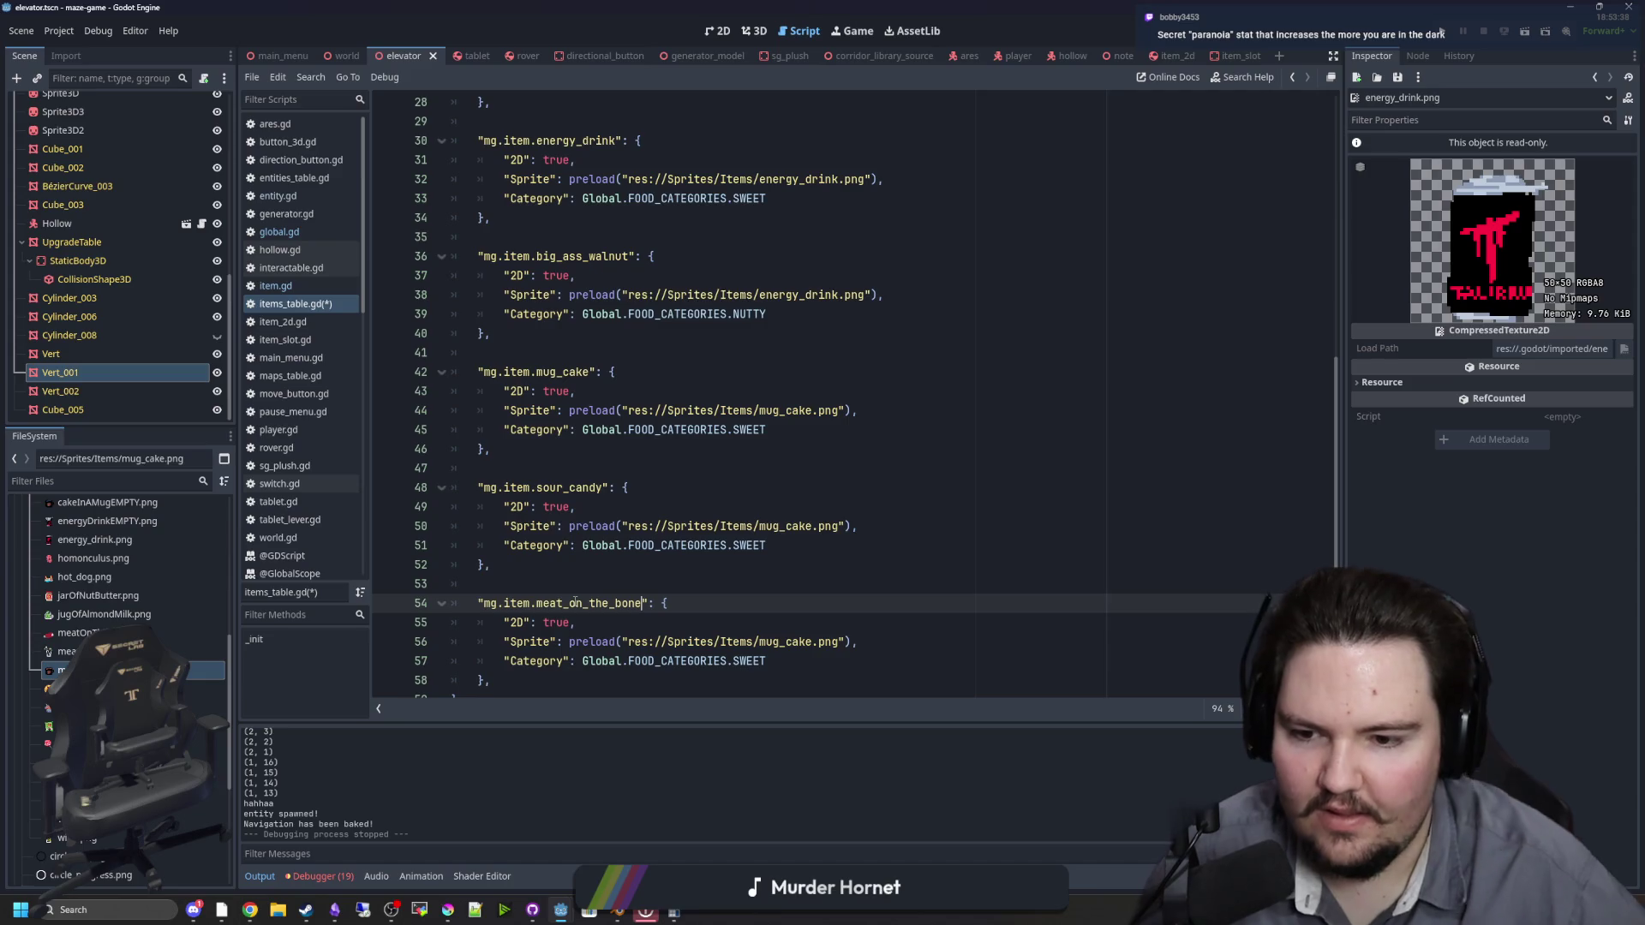
pyautogui.moveTo(810, 642); pyautogui.dragTo(759, 642)
pyautogui.write('meat')
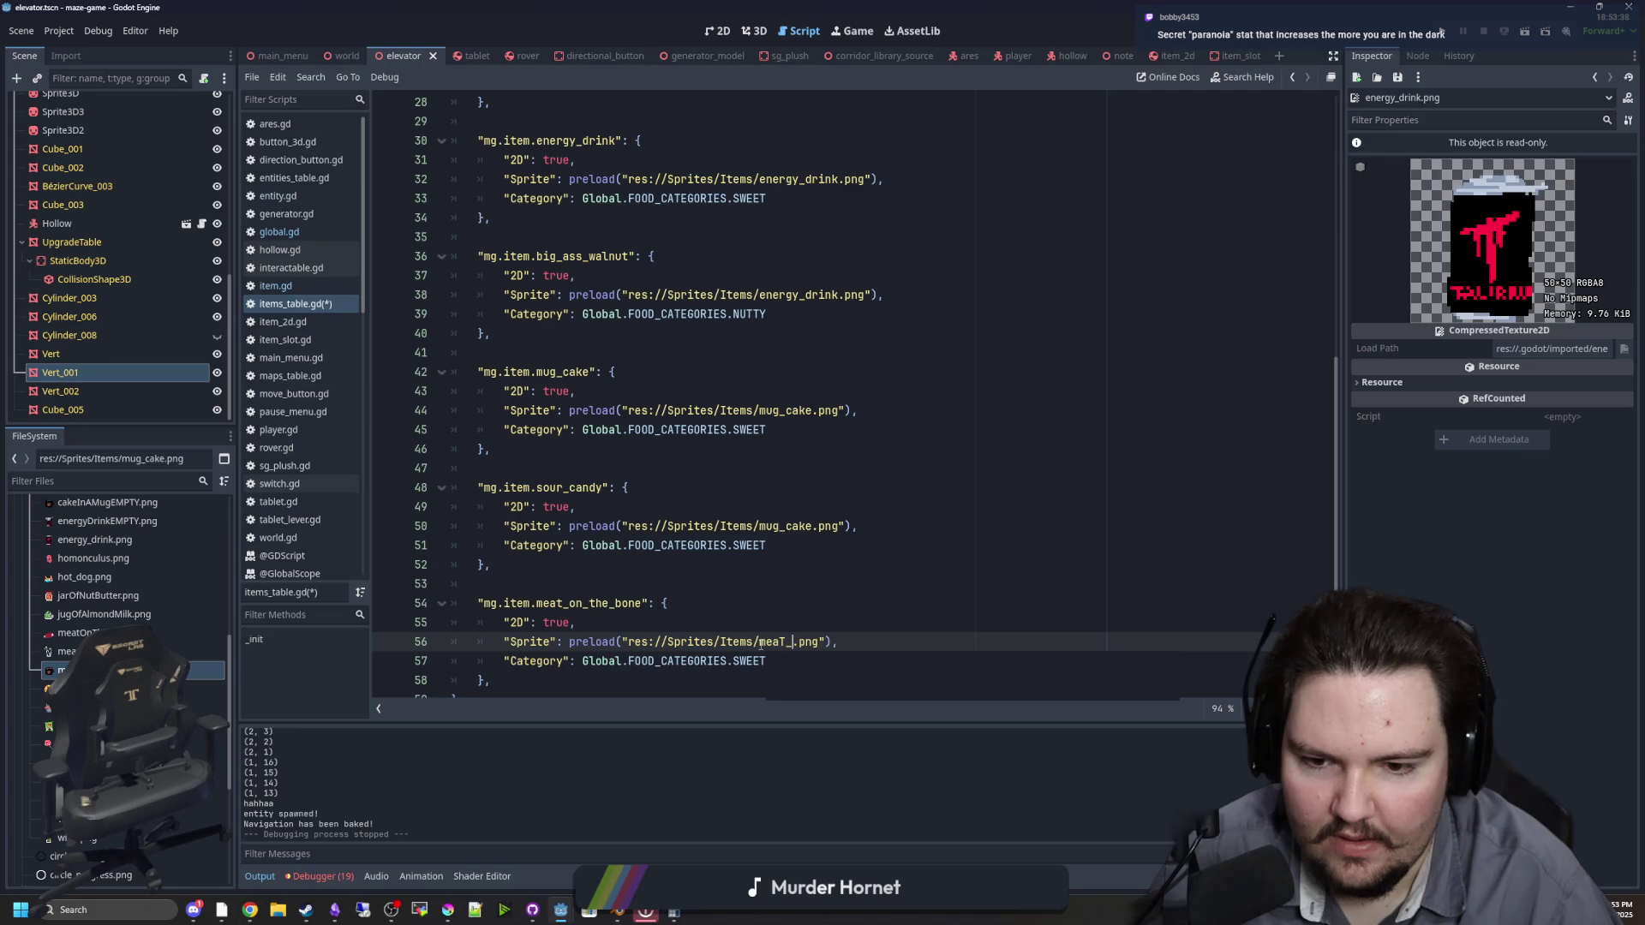
pyautogui.write('_on')
pyautogui.write('_the_bone')
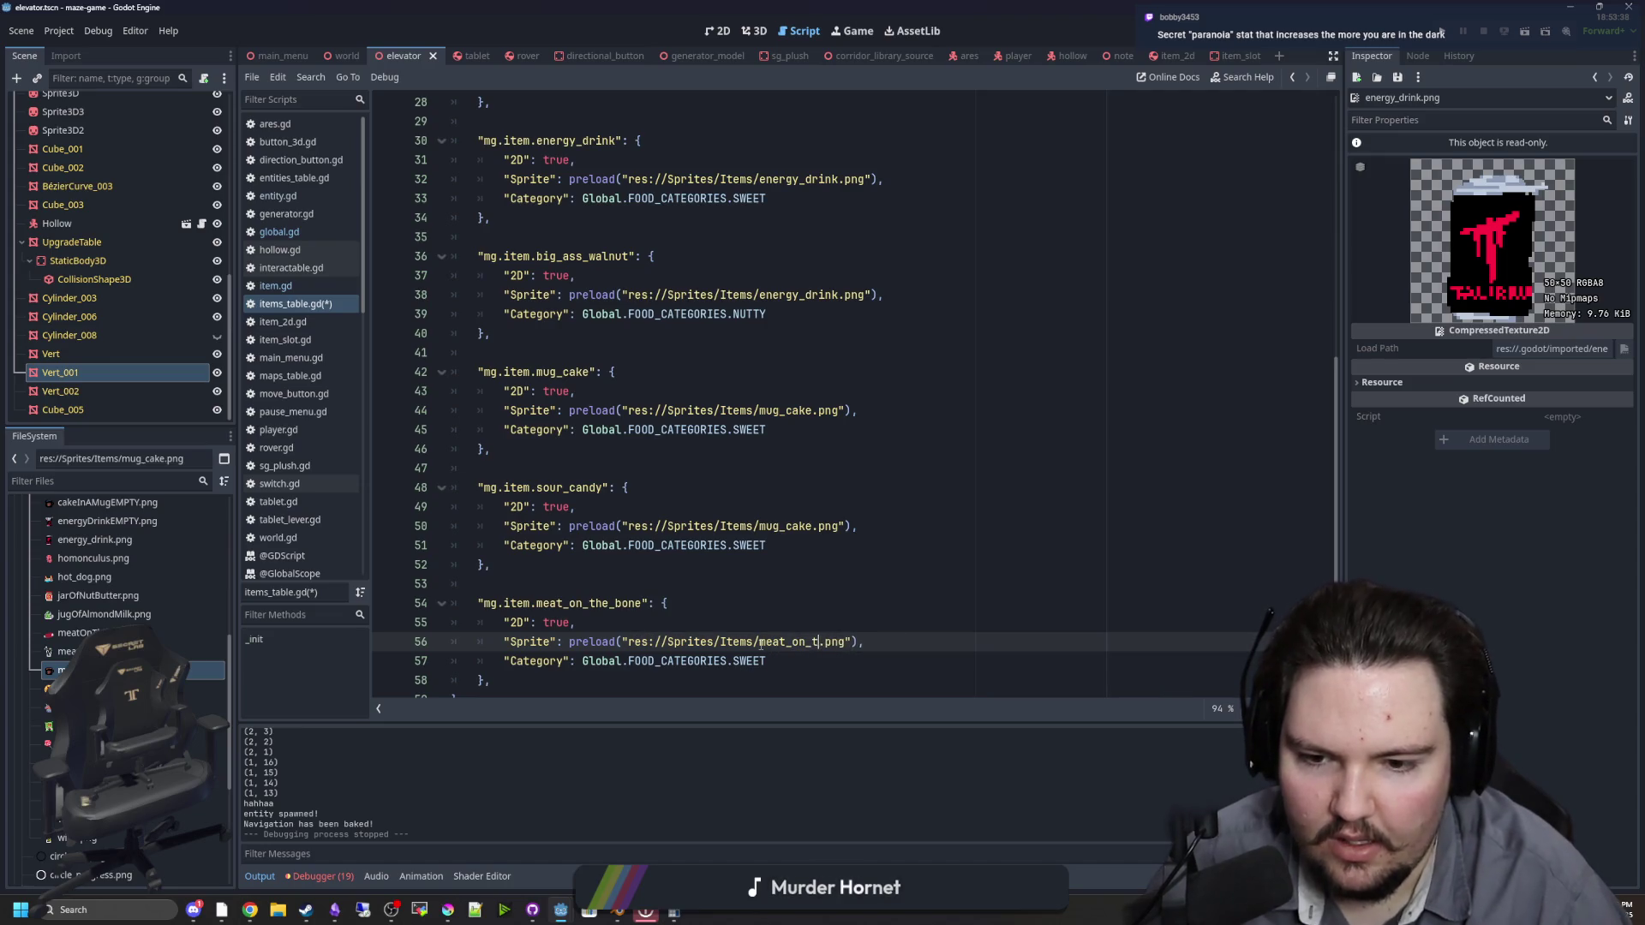
# Step: Rename the image file meatOnTheBone.png to meat_on_the_bone.png in the FileSystem dock
pyautogui.click(77, 634)
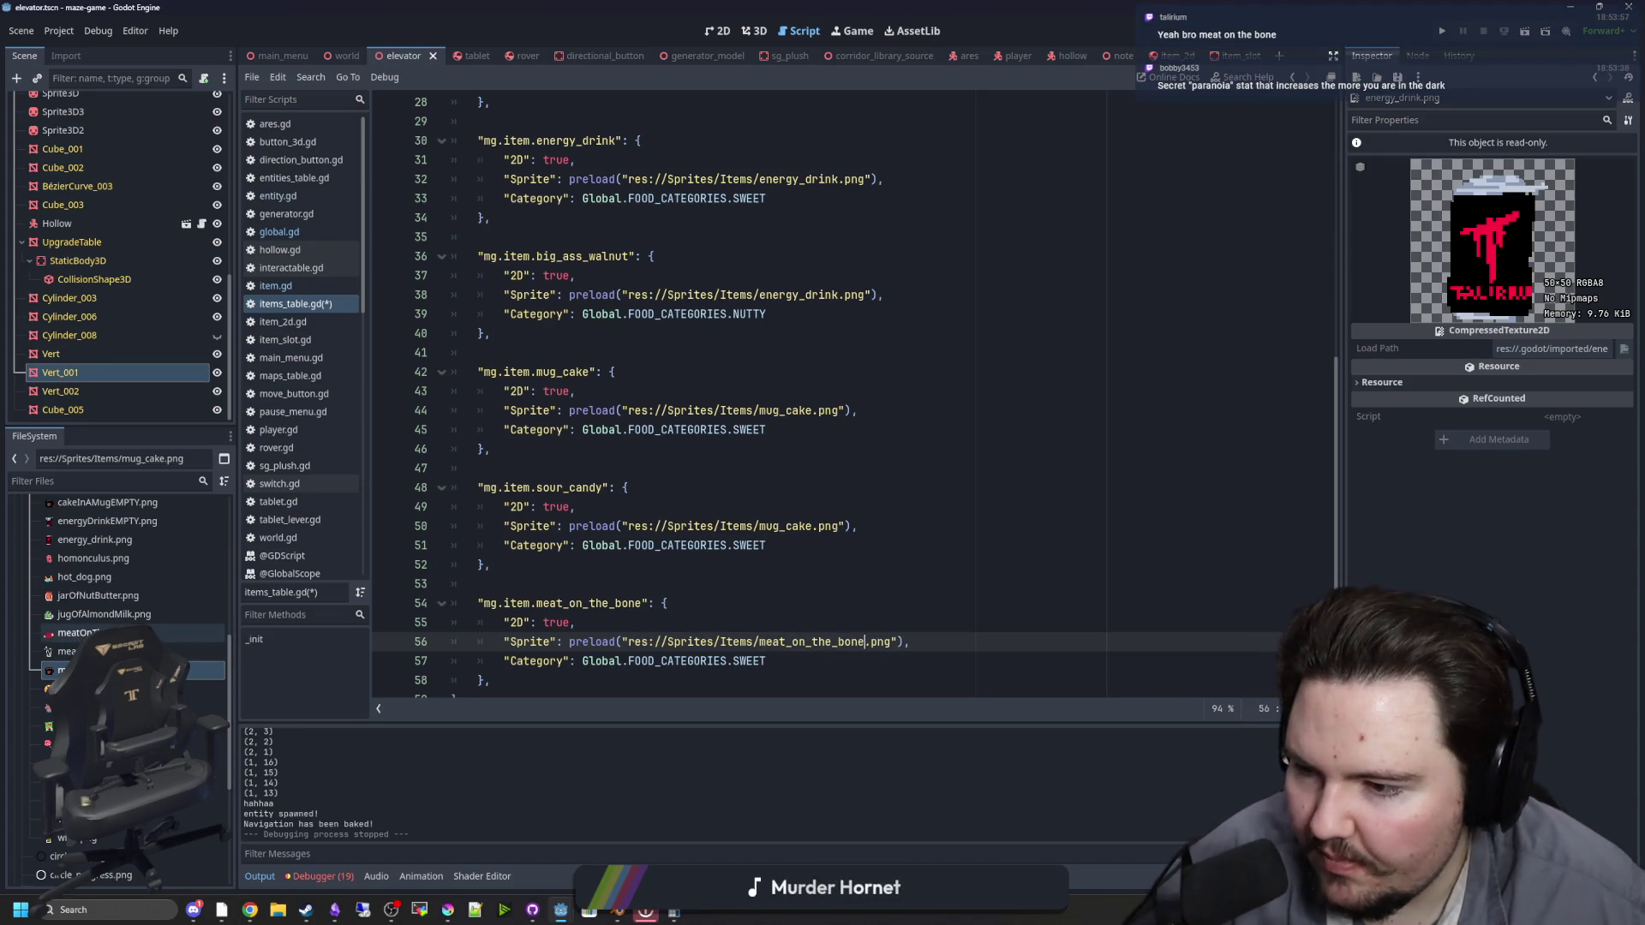
pyautogui.rightClick(104, 634)
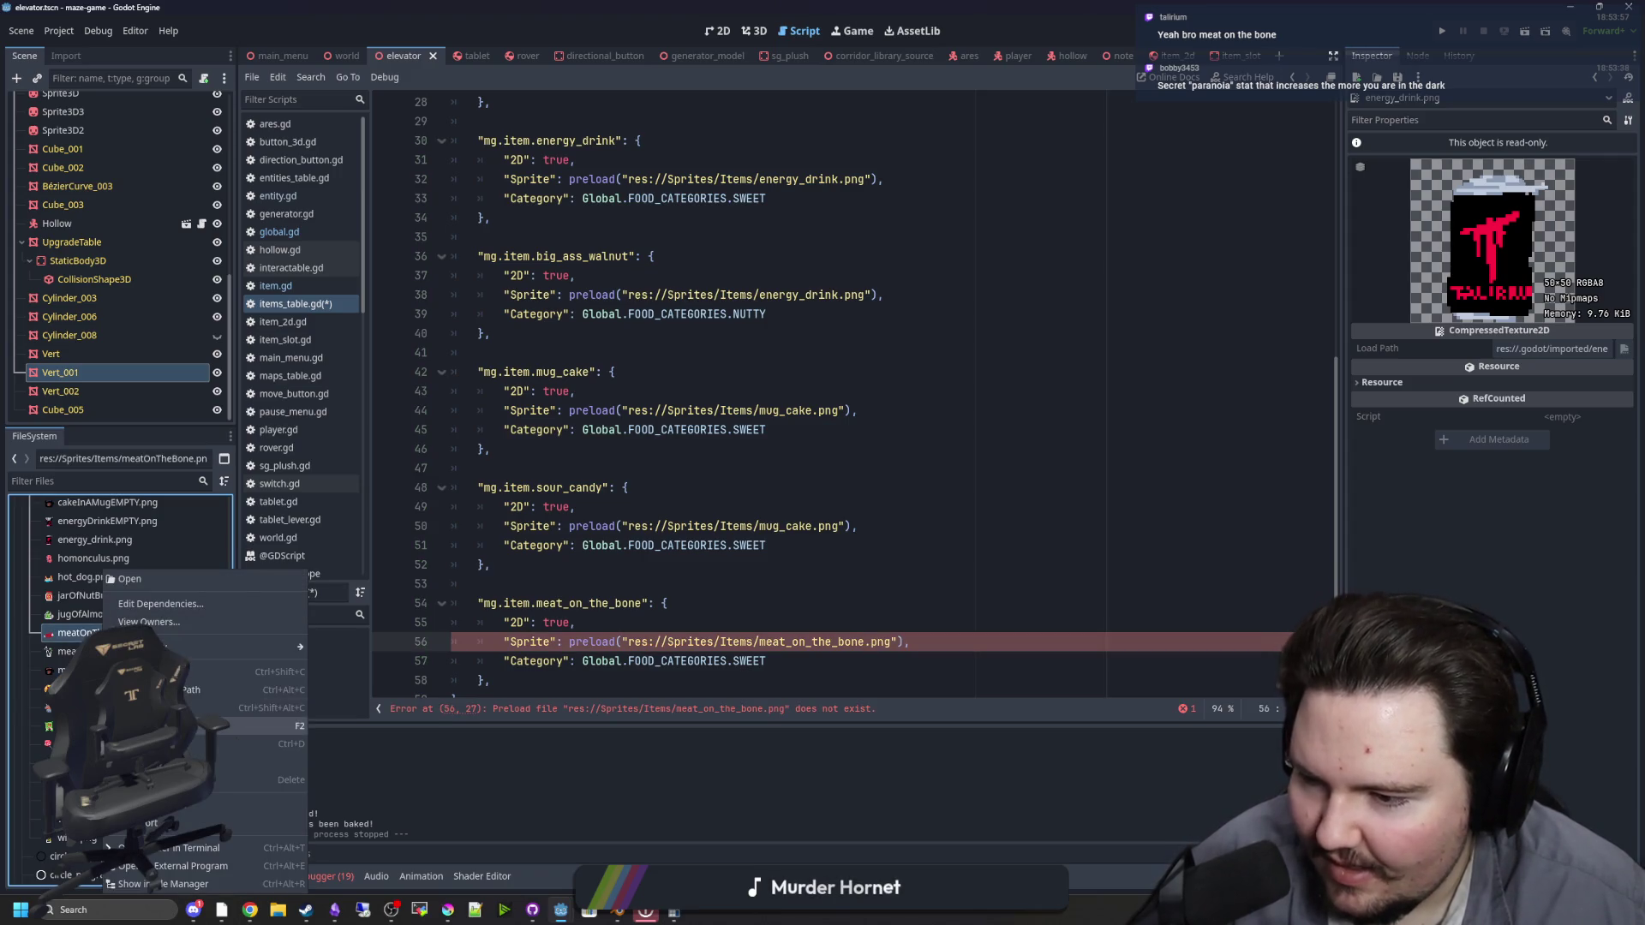
pyautogui.click(291, 726)
pyautogui.write('meat_on')
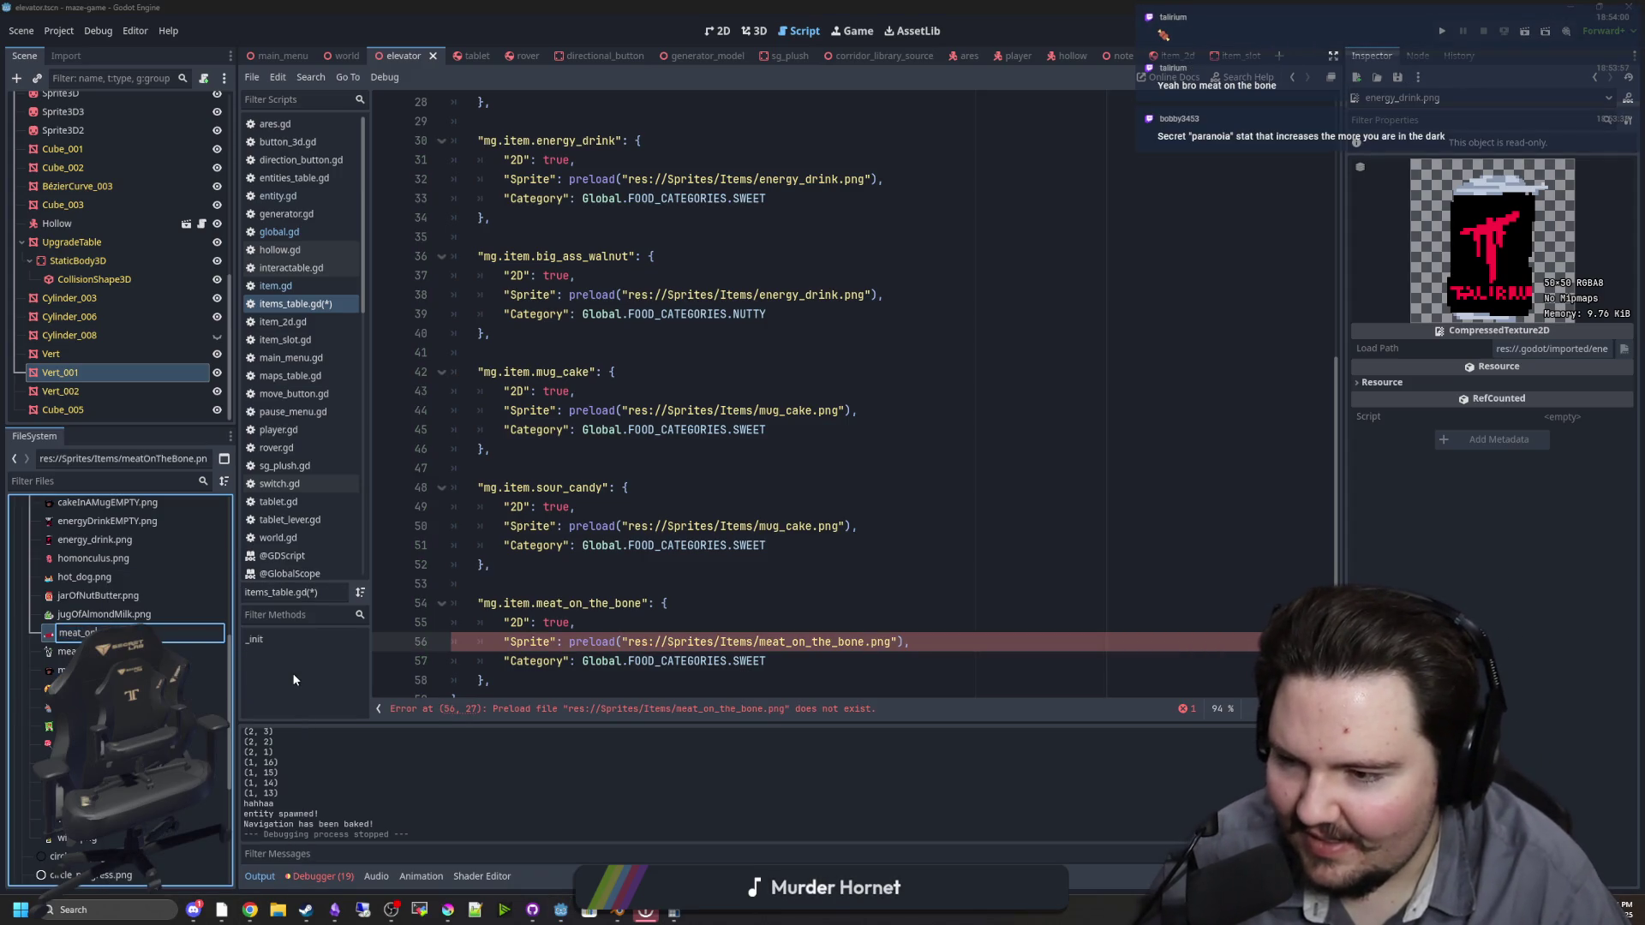
pyautogui.write('_the_bone')
pyautogui.press('Return')
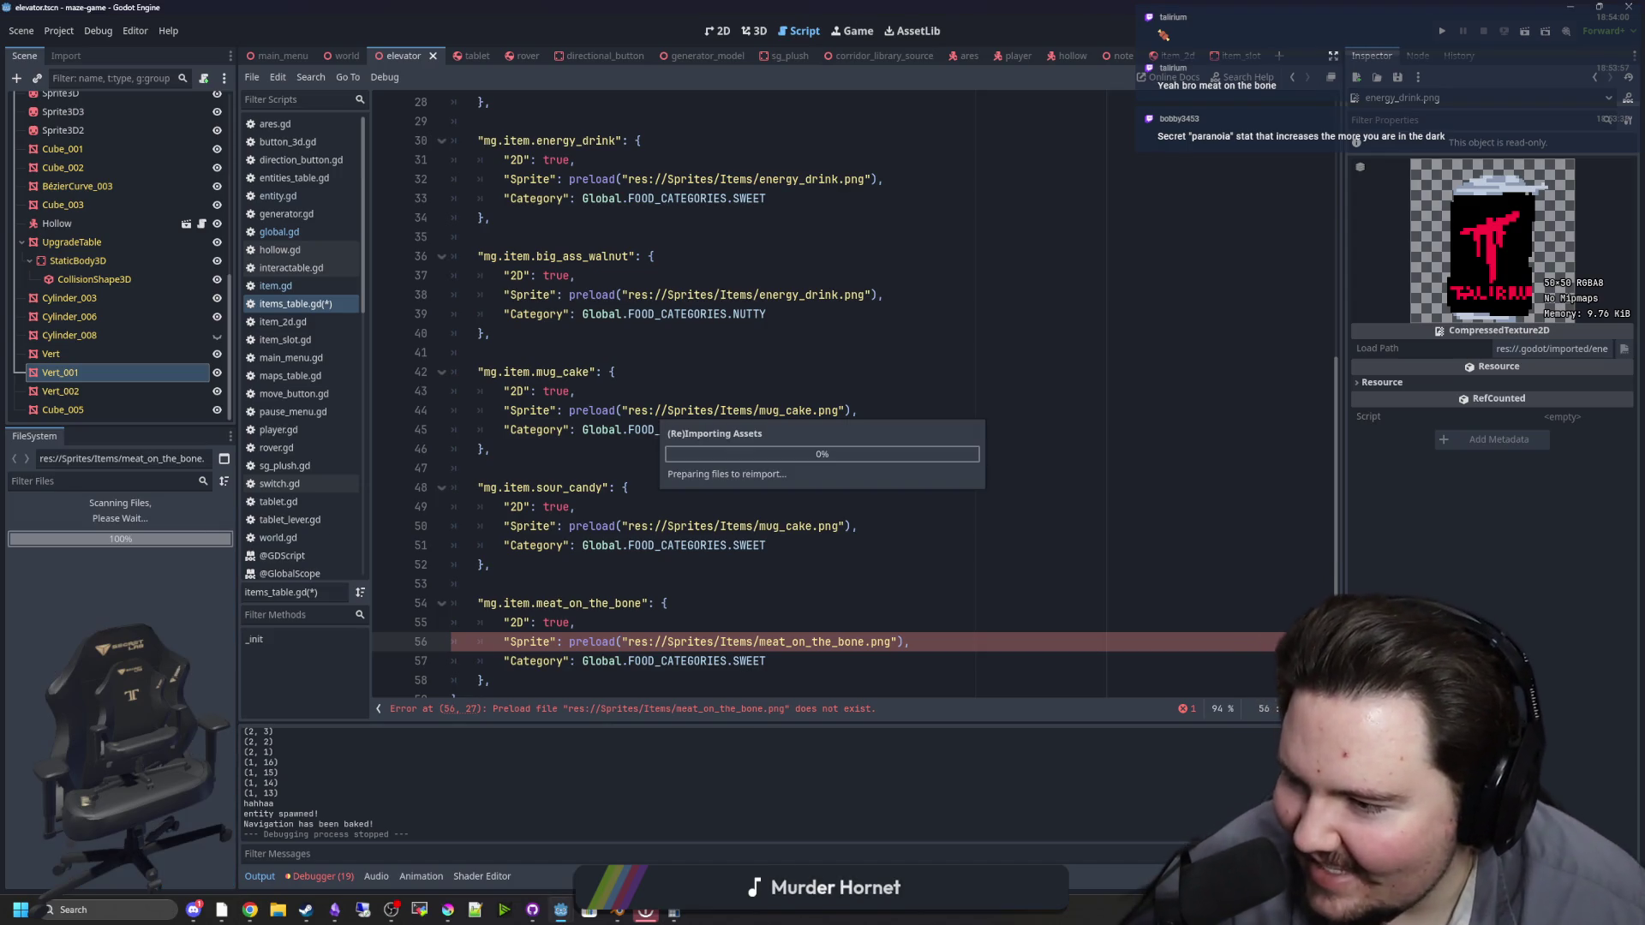
pyautogui.hotkey('alt', 'Tab')
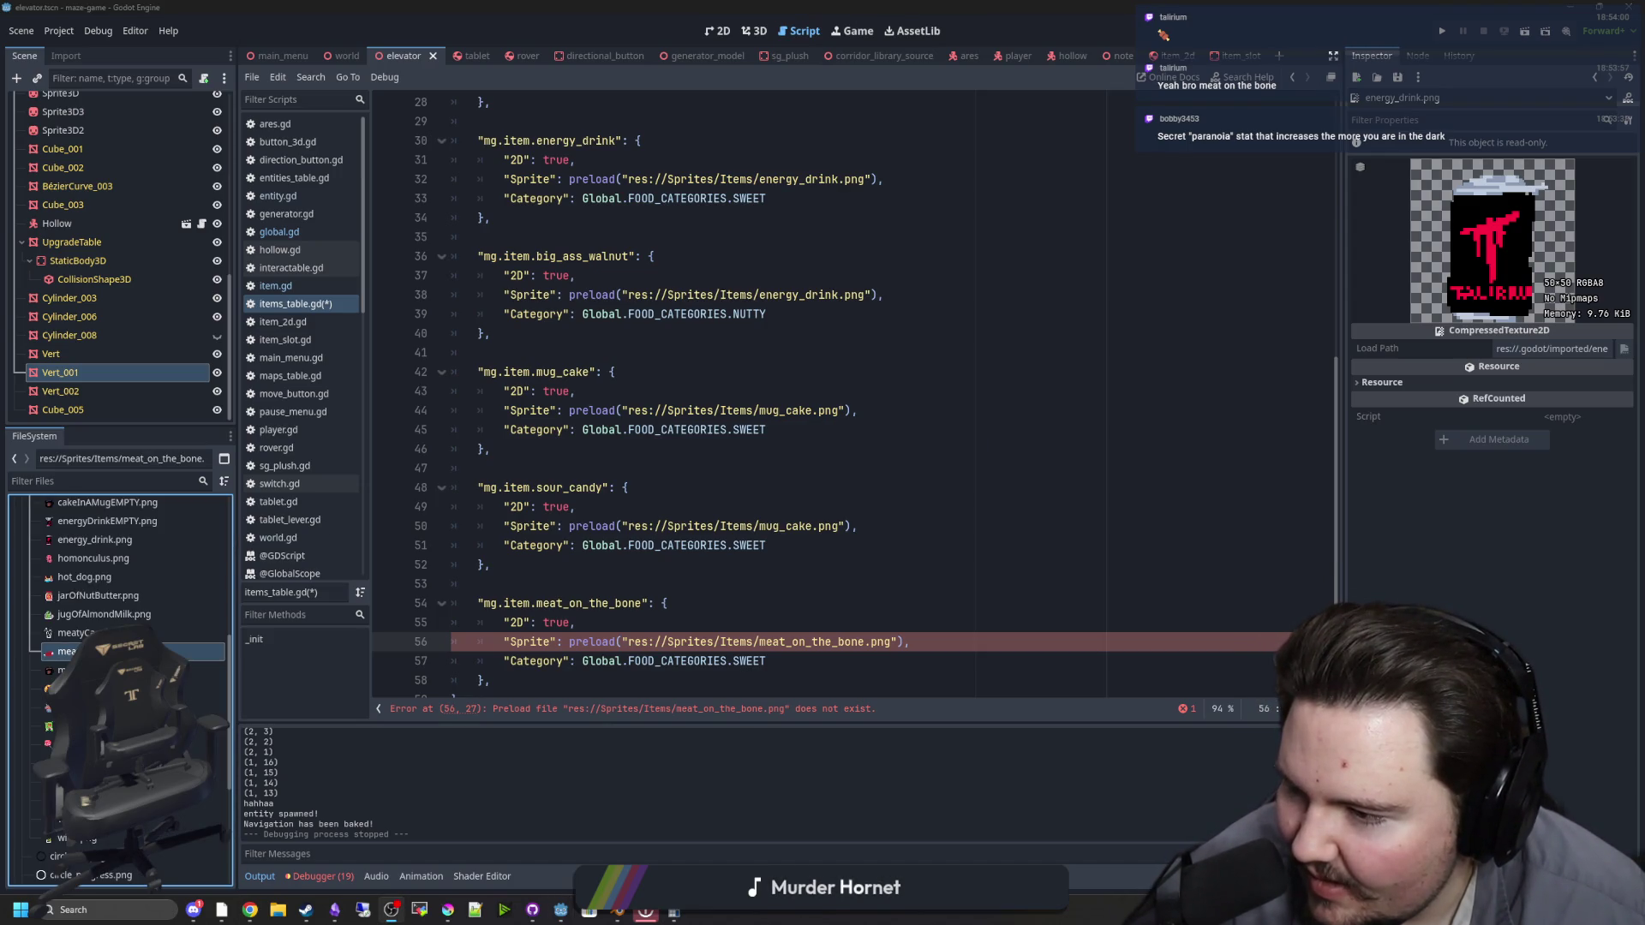
pyautogui.hotkey('alt', 'Tab')
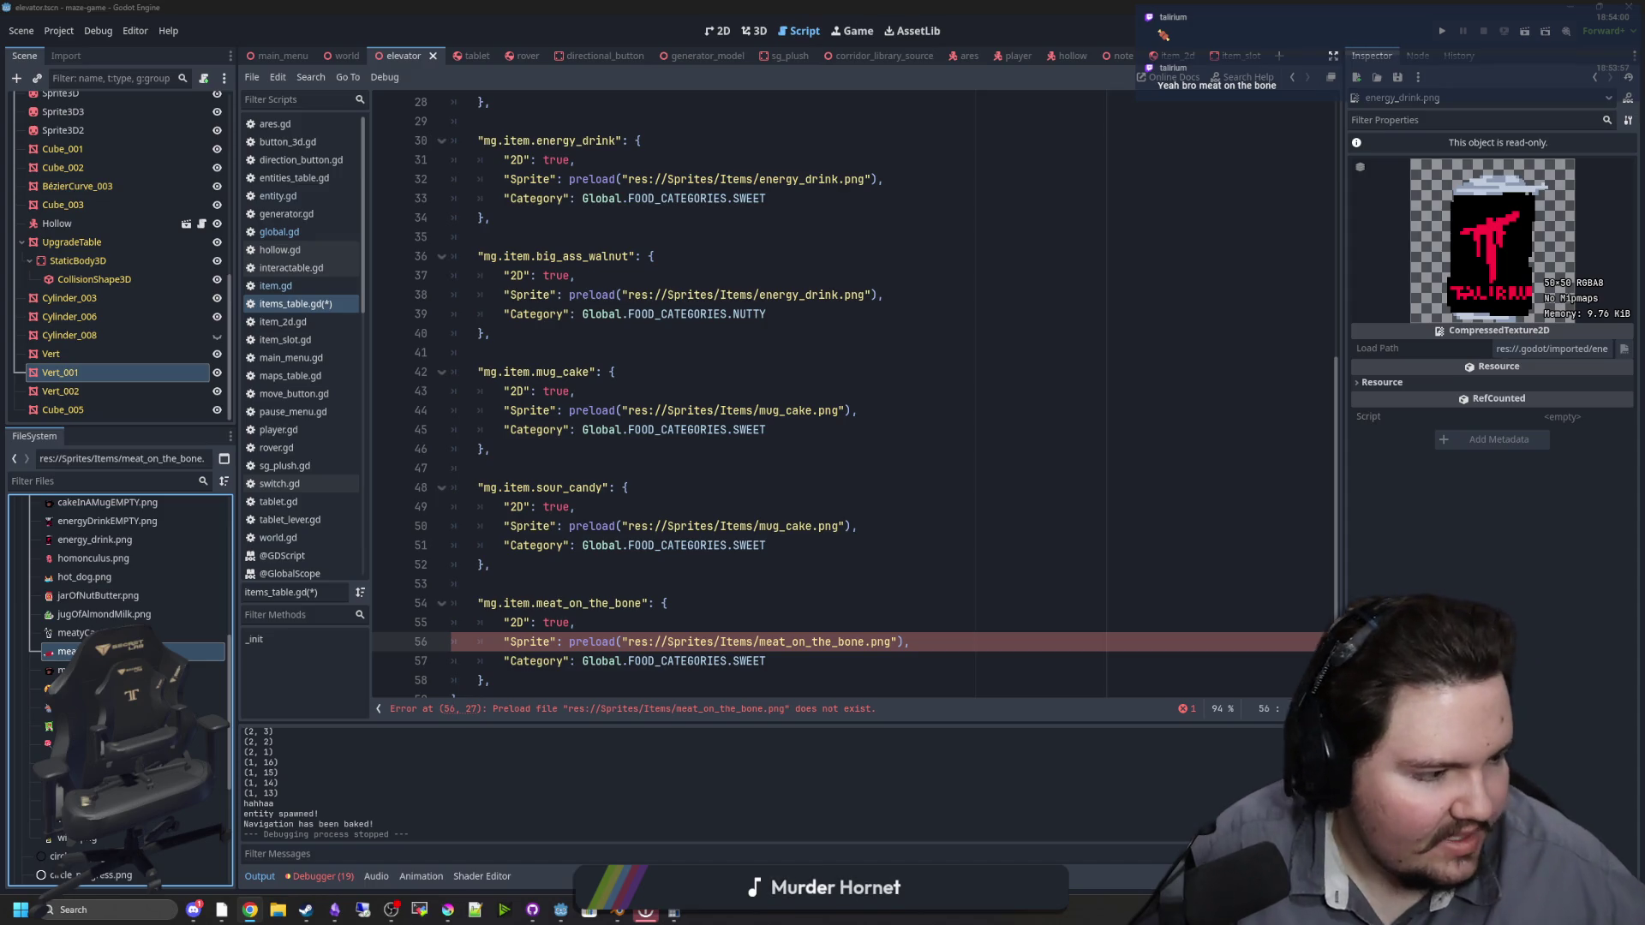
# Step: Change the meat entry's category from SWEET to MEAT and save items_table.gd
pyautogui.click(842, 518)
pyautogui.scroll(-1, 720, 592)
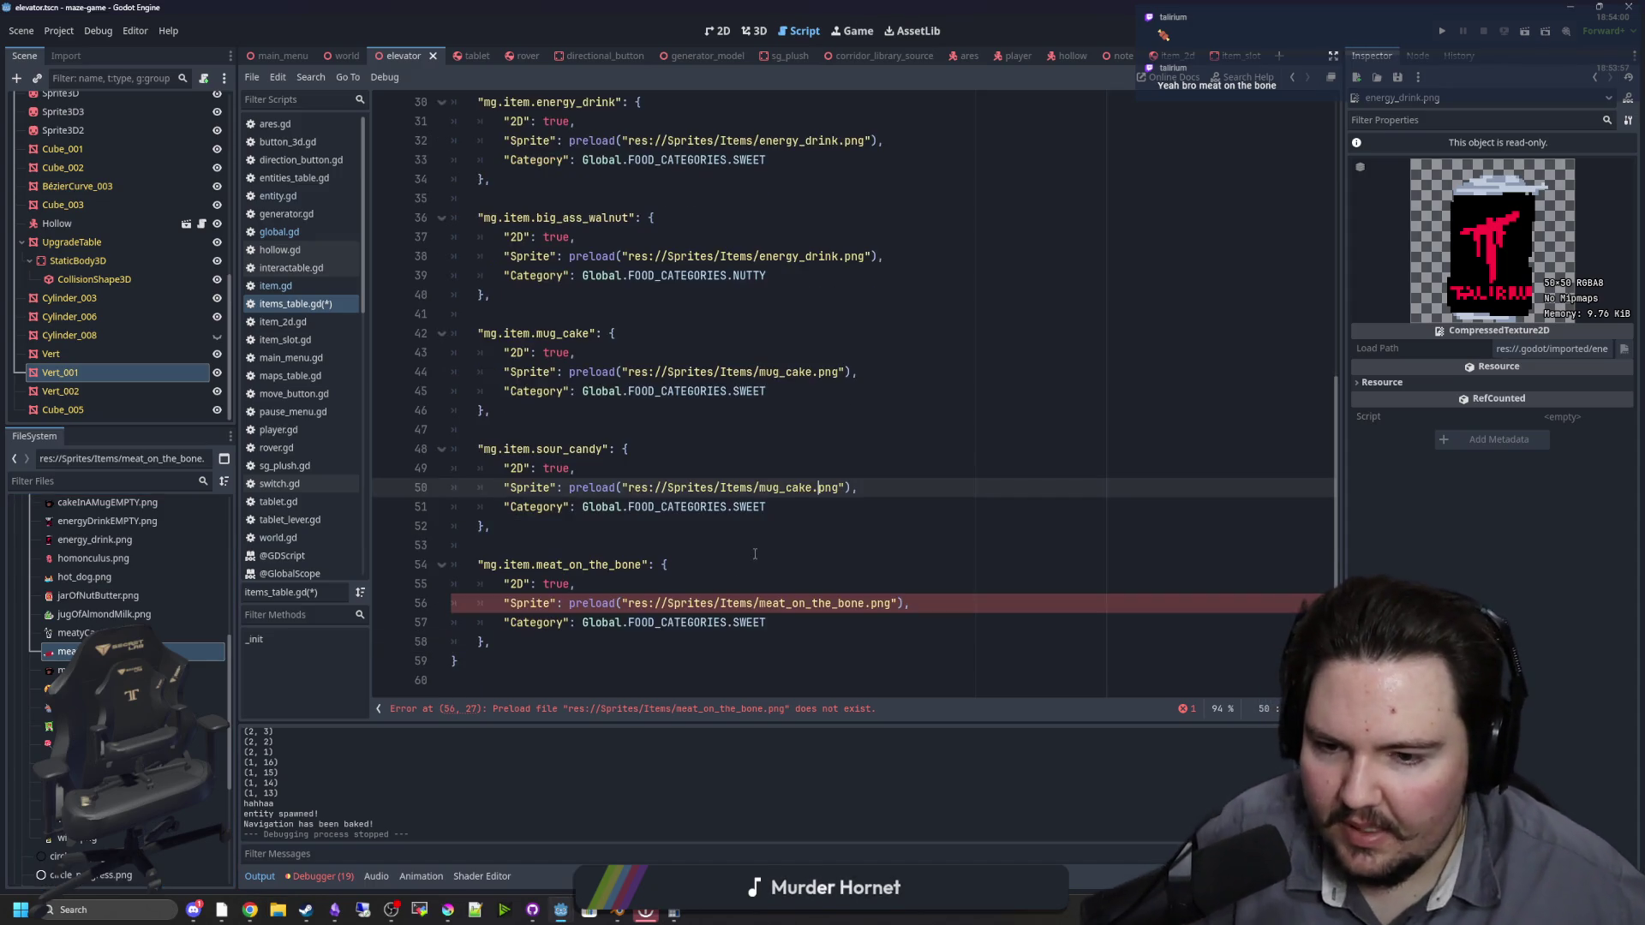
pyautogui.press('Down')
pyautogui.press('Down')
pyautogui.press('Down')
pyautogui.press('Down')
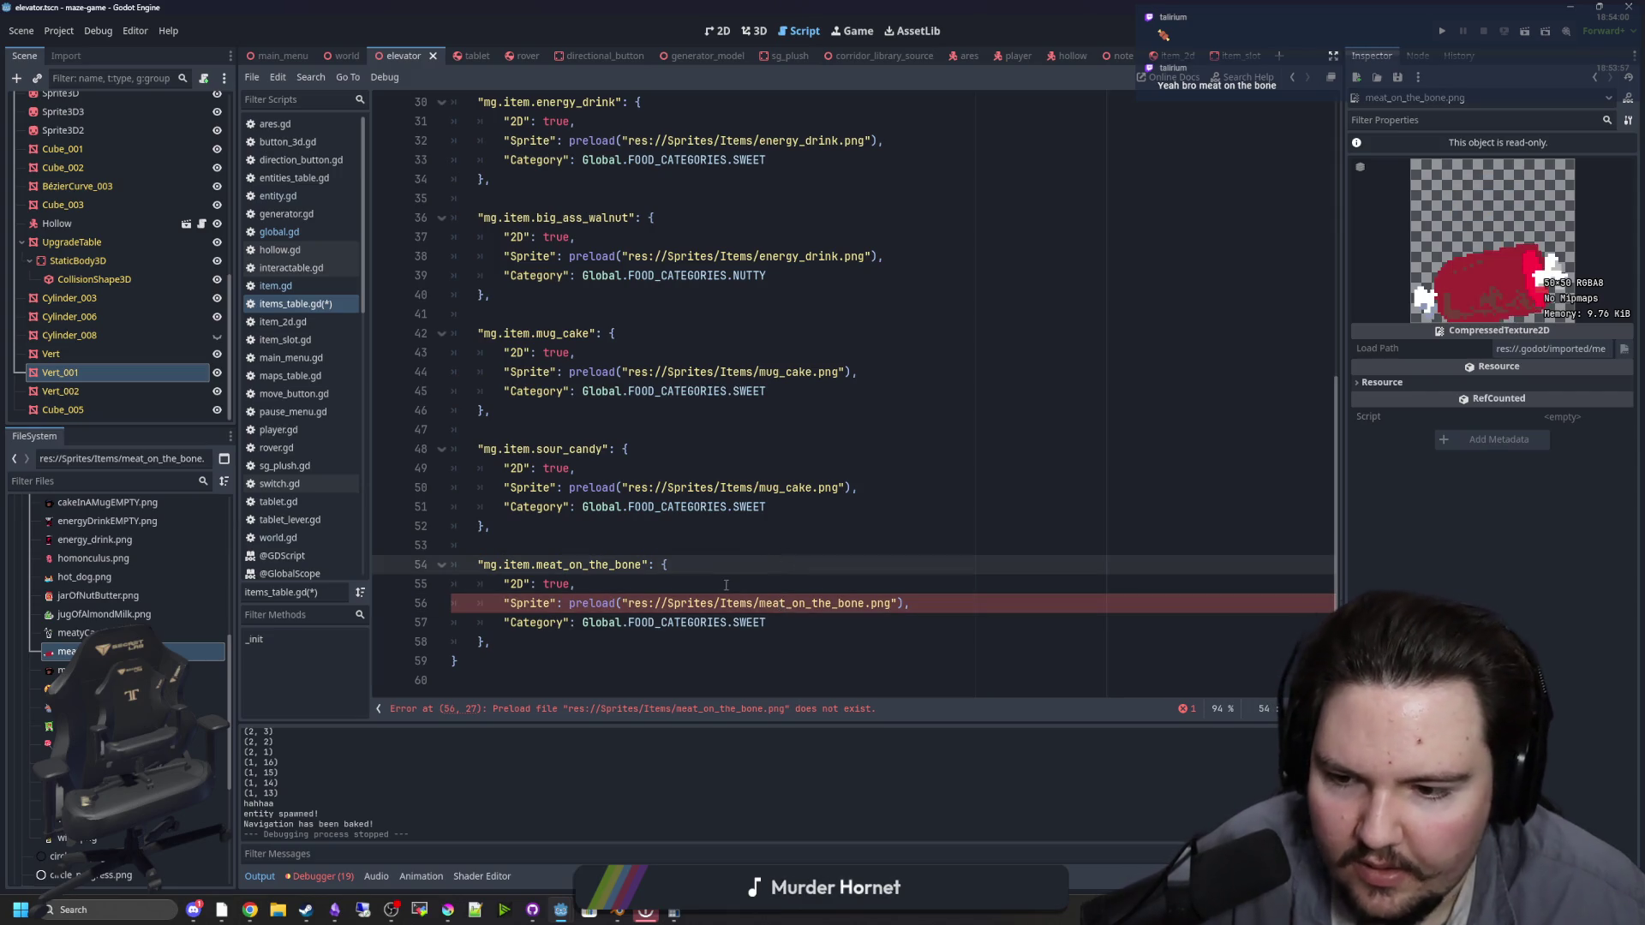
pyautogui.moveTo(774, 624); pyautogui.dragTo(735, 625)
pyautogui.write('MEAT')
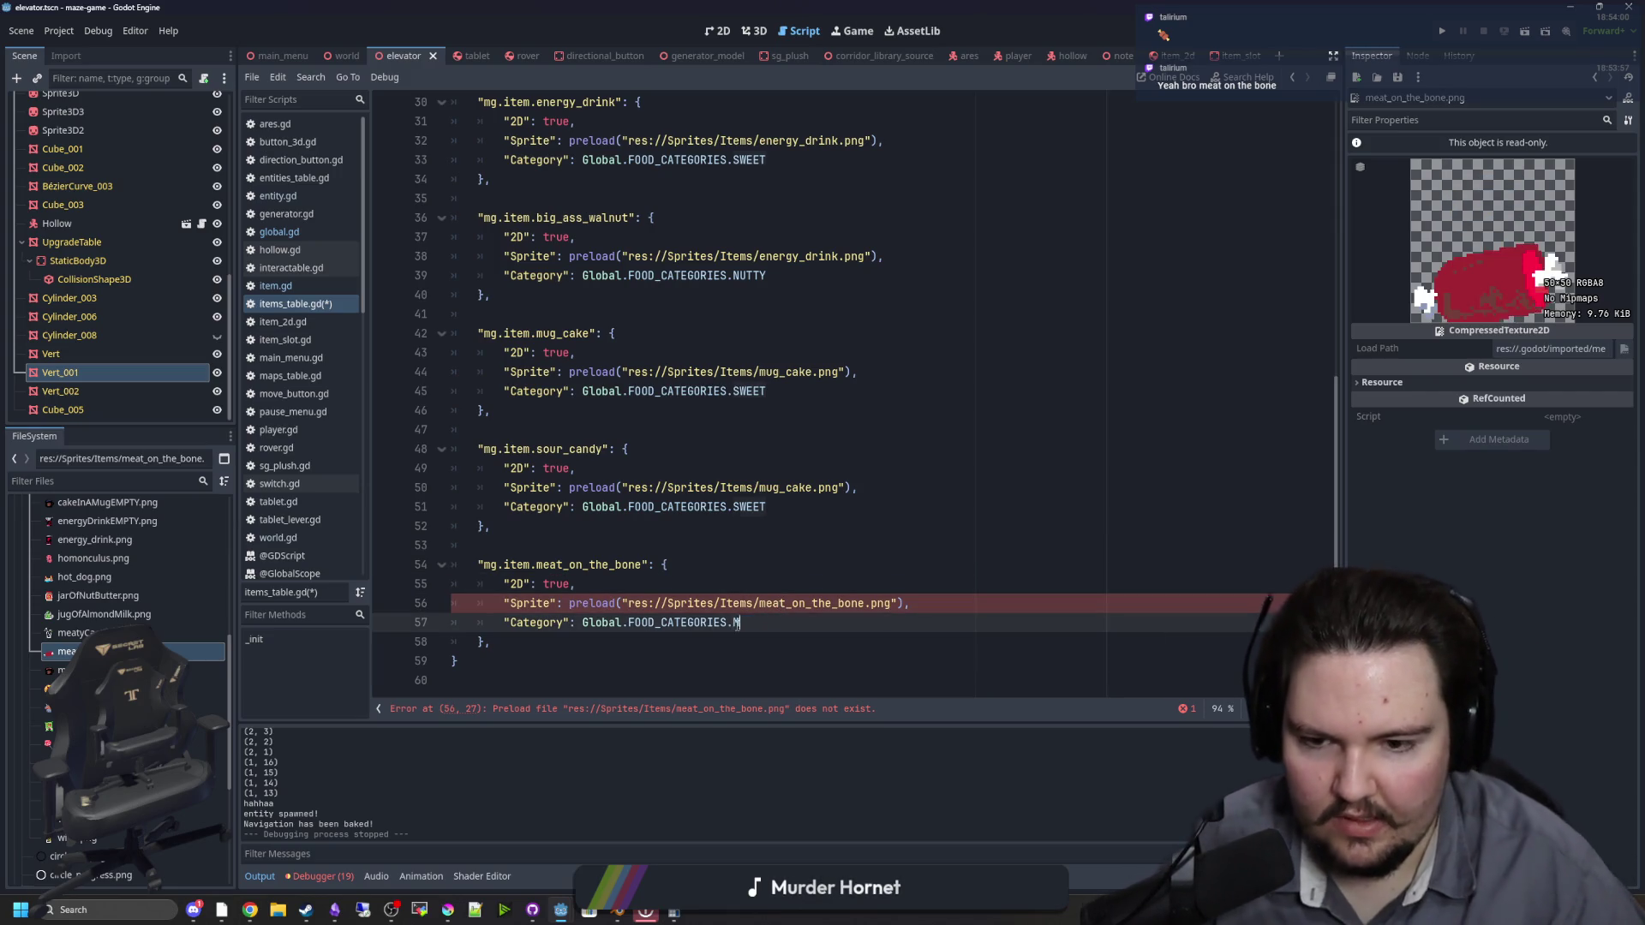
pyautogui.click(808, 579)
pyautogui.hotkey('ctrl', 's')
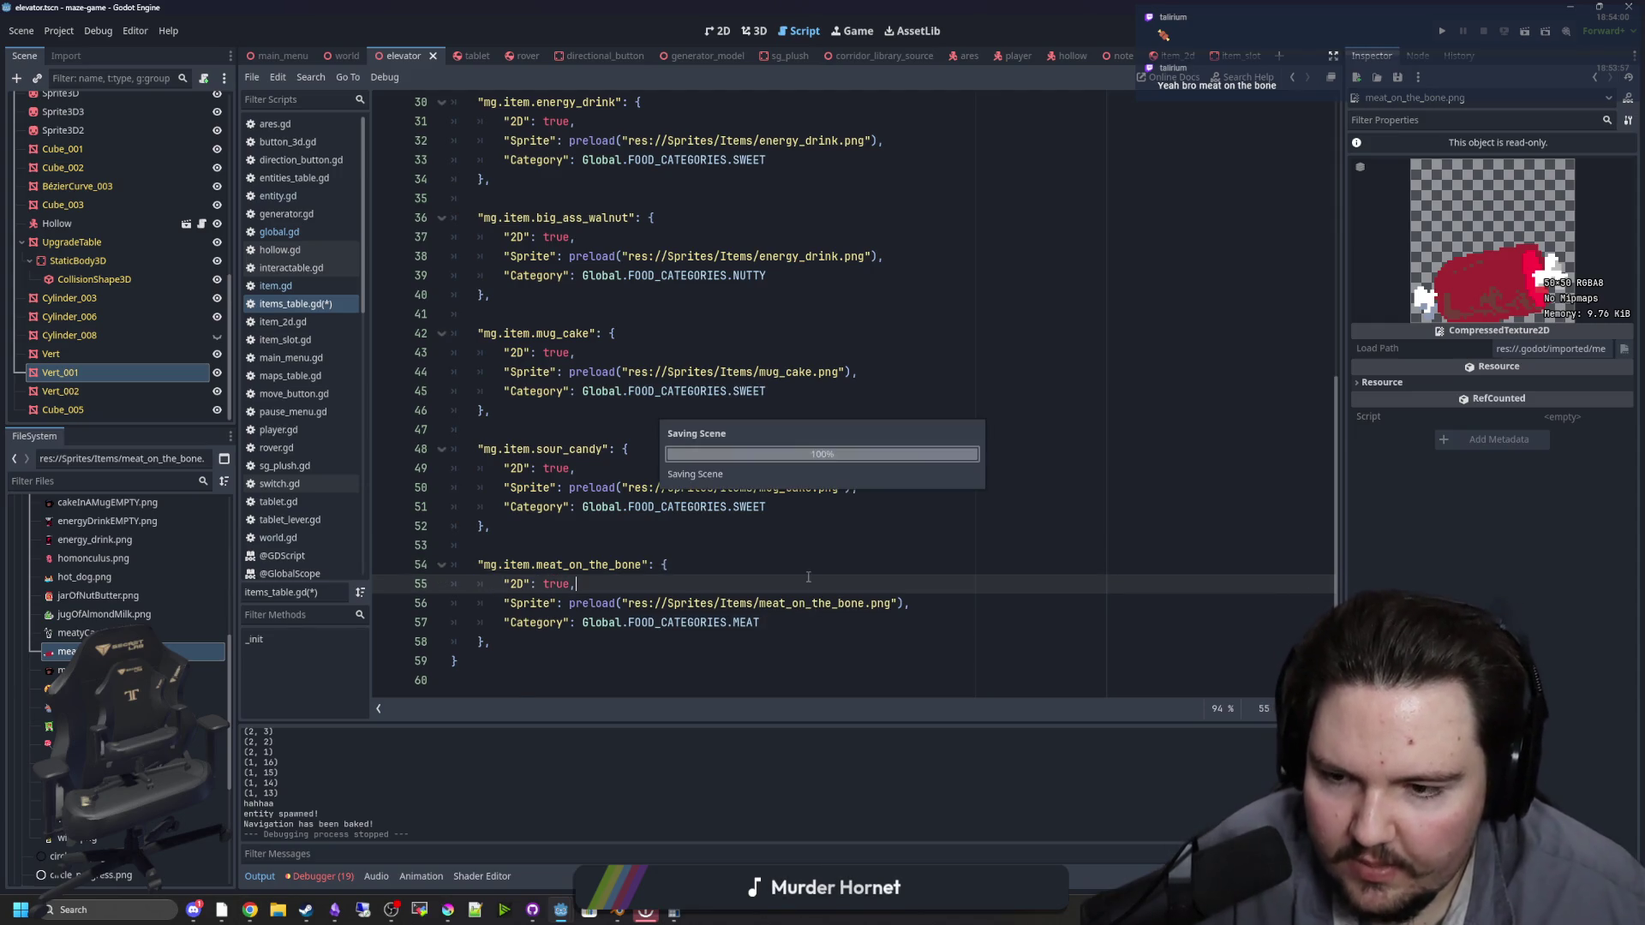
pyautogui.moveTo(514, 641); pyautogui.dragTo(371, 569)
pyautogui.hotkey('ctrl', 'c')
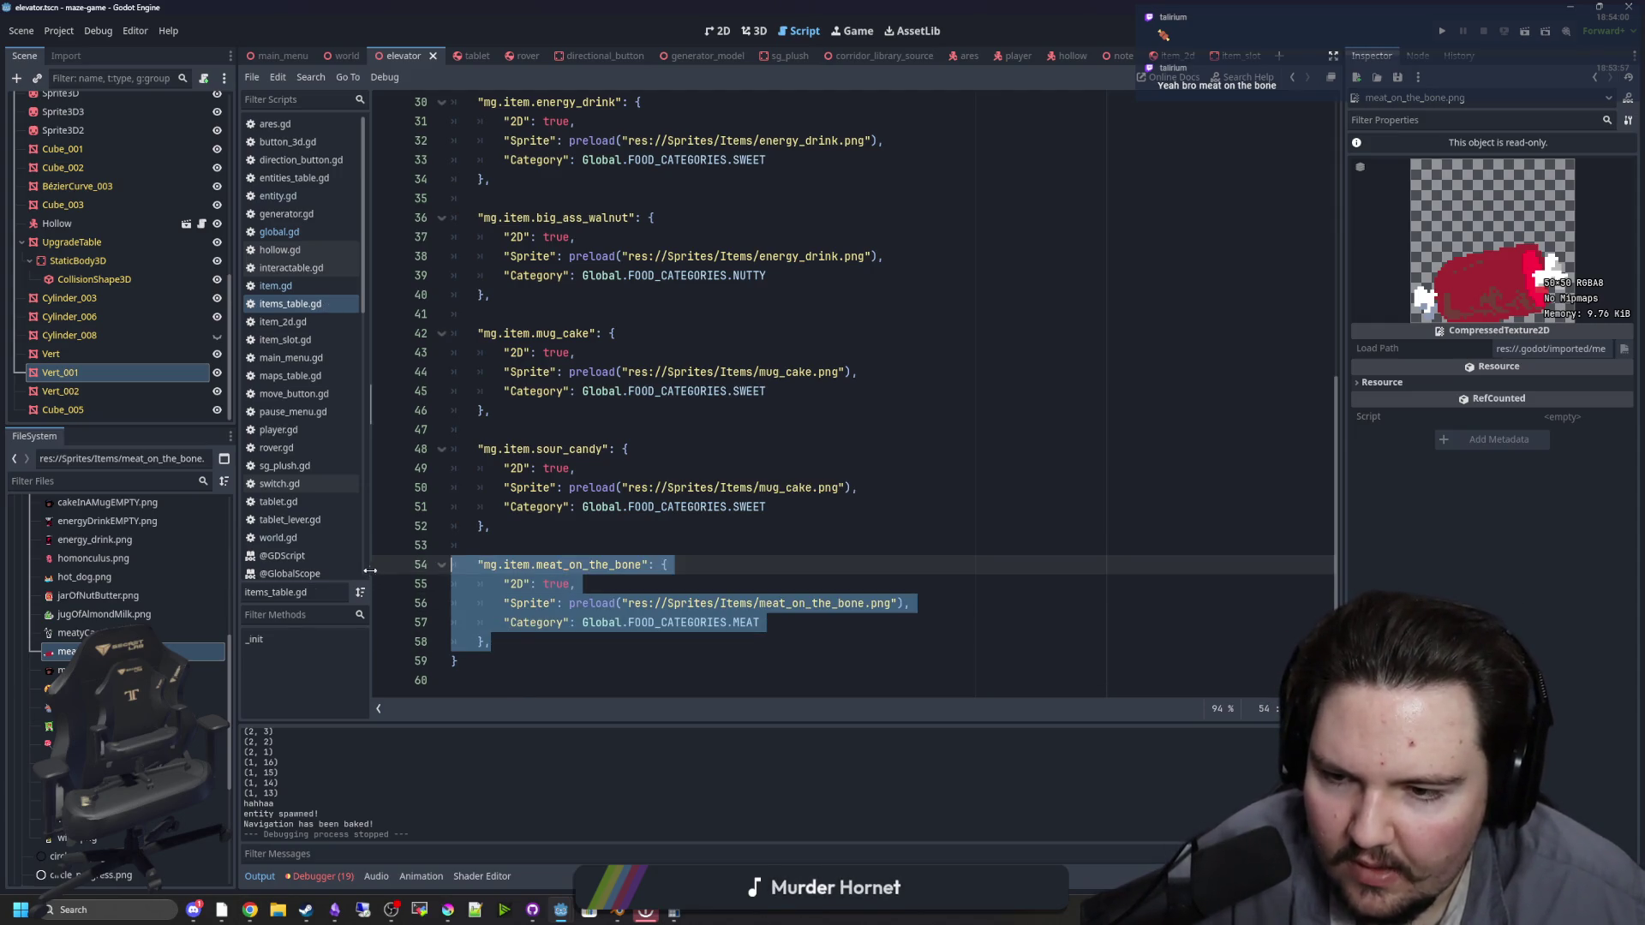
# Step: Paste a duplicate of the meat_on_the_bone entry below it and fix its indentation
pyautogui.click(520, 641)
pyautogui.press('Return')
pyautogui.press('Return')
pyautogui.hotkey('ctrl', 'v')
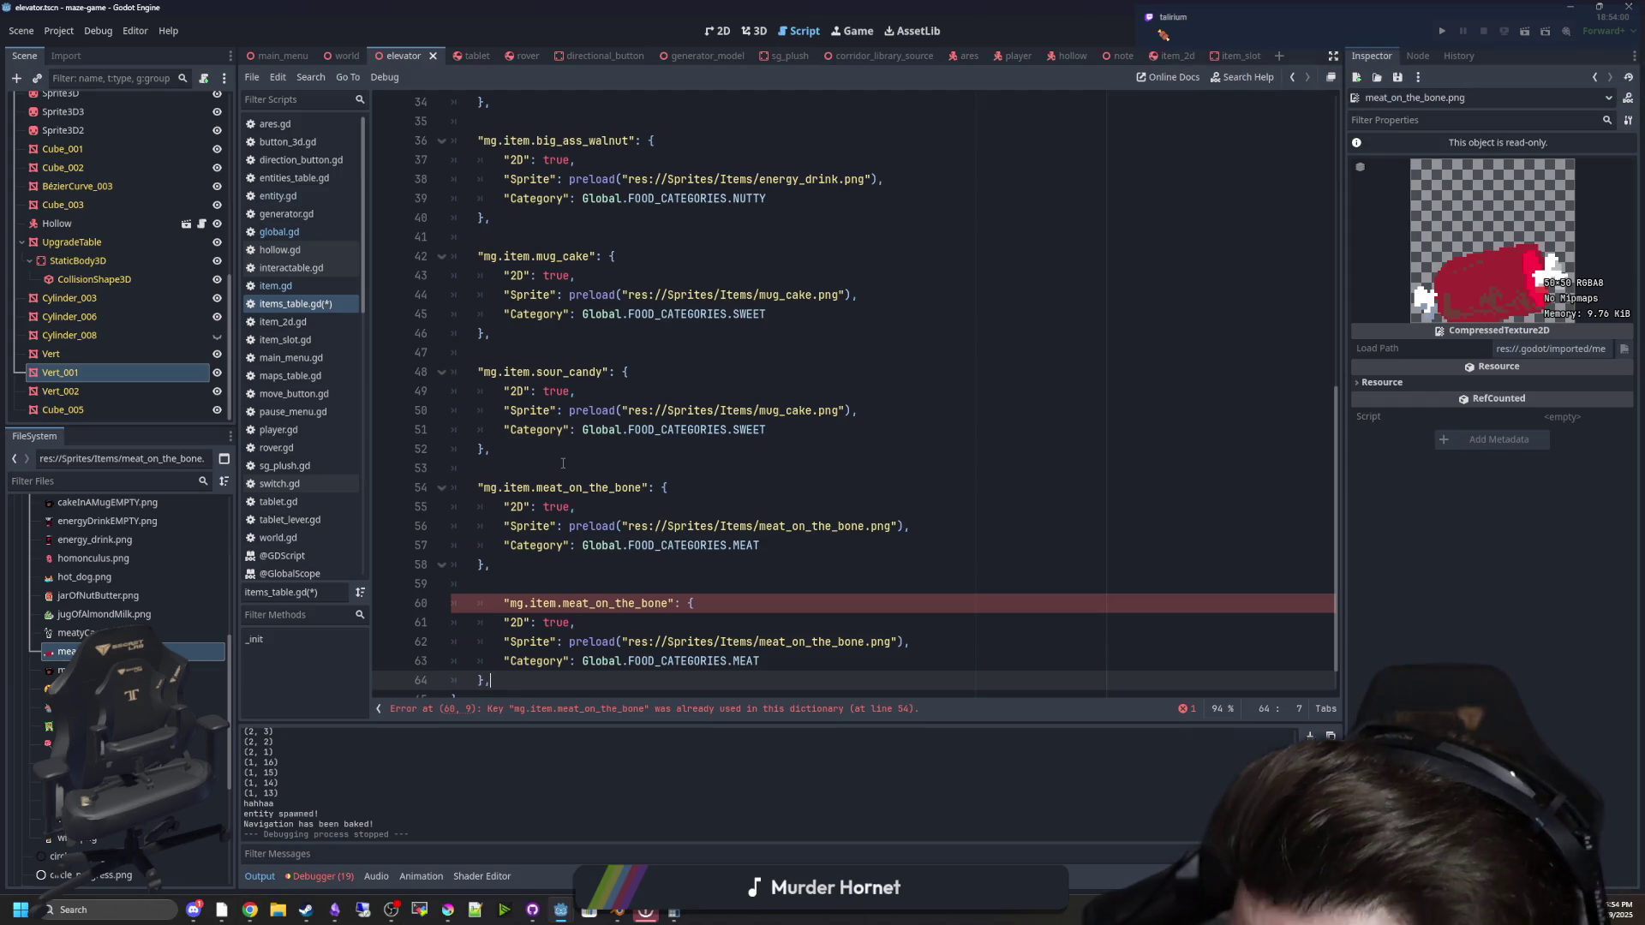
pyautogui.click(507, 603)
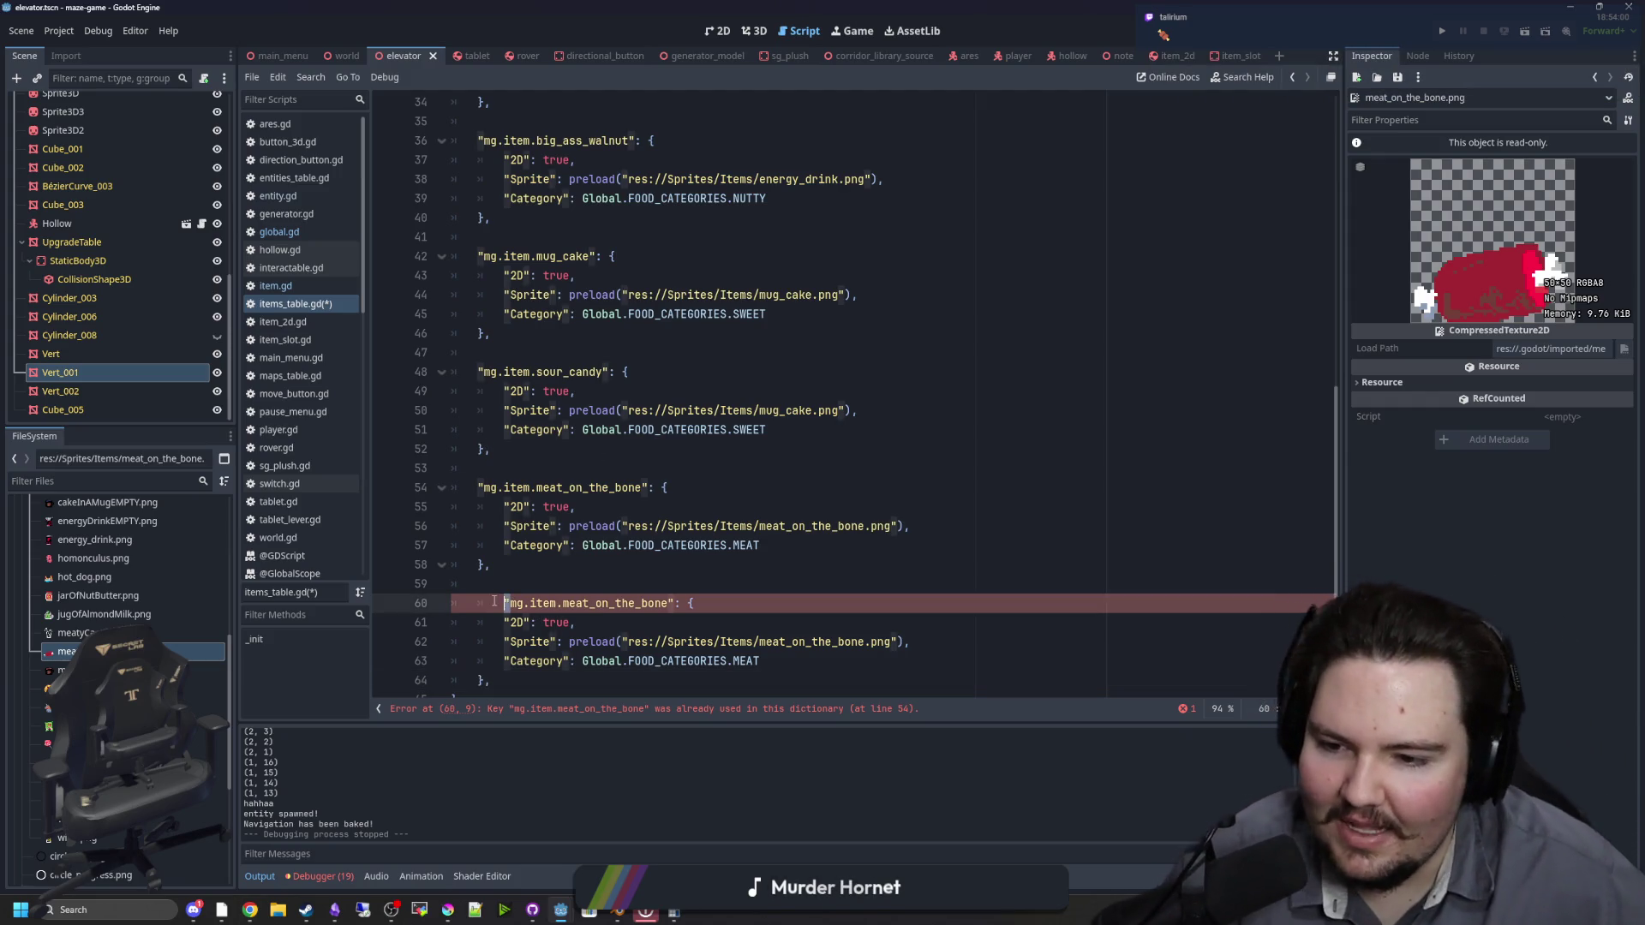
pyautogui.press('BackSpace')
# Step: Rename the duplicate's key to pepperoni_pizza and set its category to BAKED
pyautogui.moveTo(644, 604); pyautogui.dragTo(537, 604)
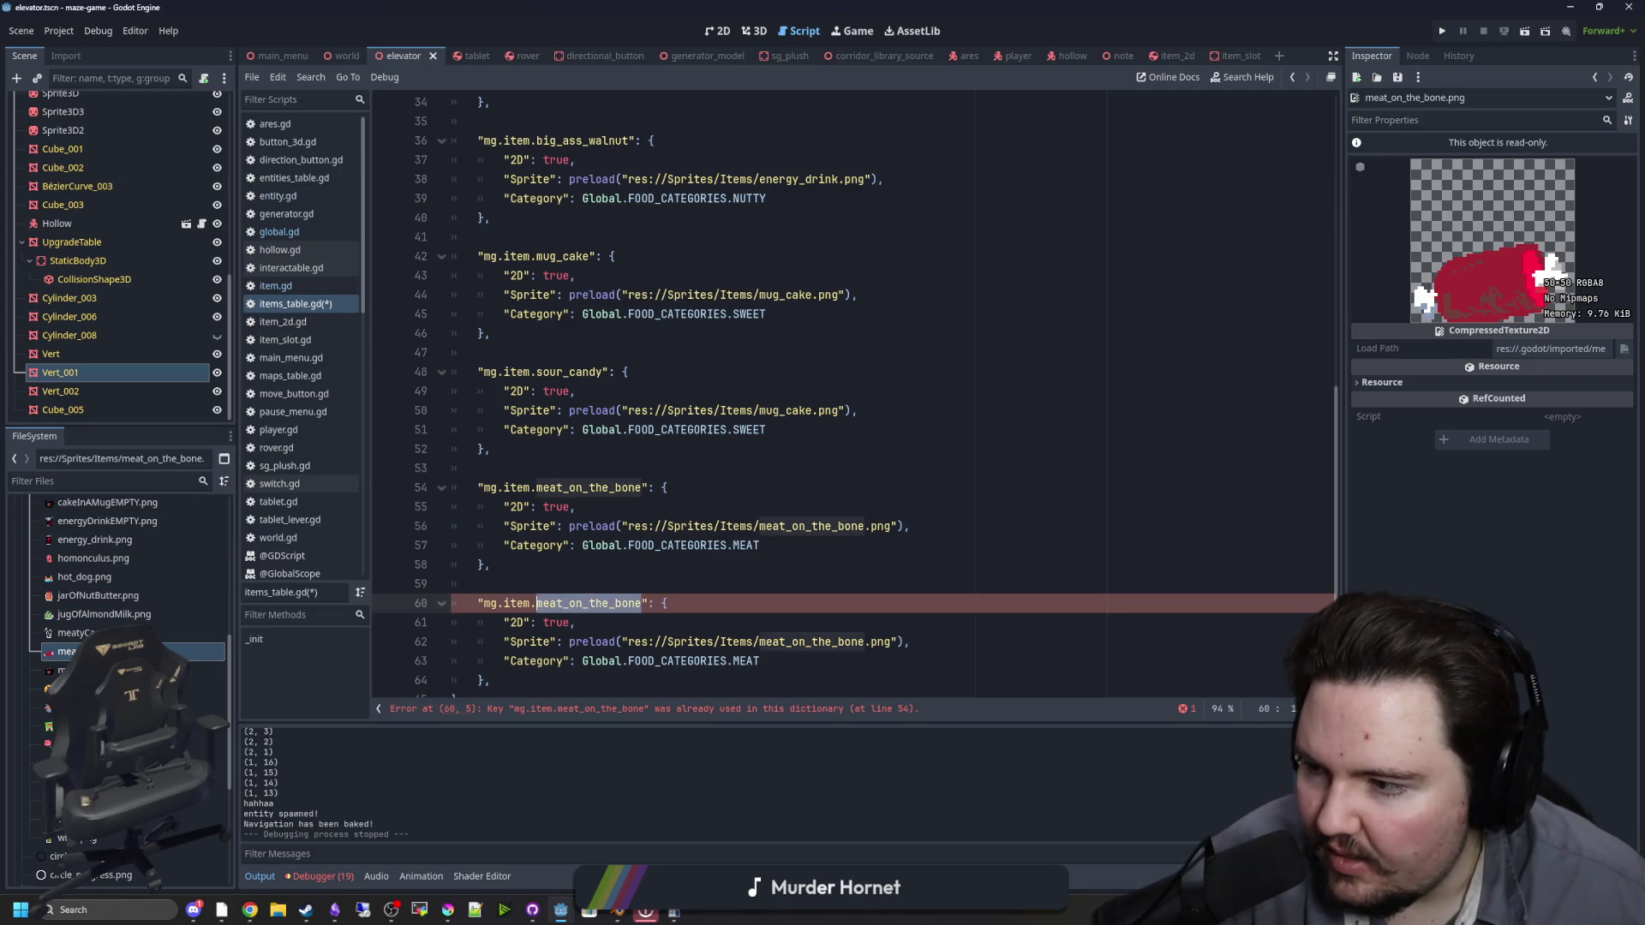
pyautogui.scroll(-1, 155, 576)
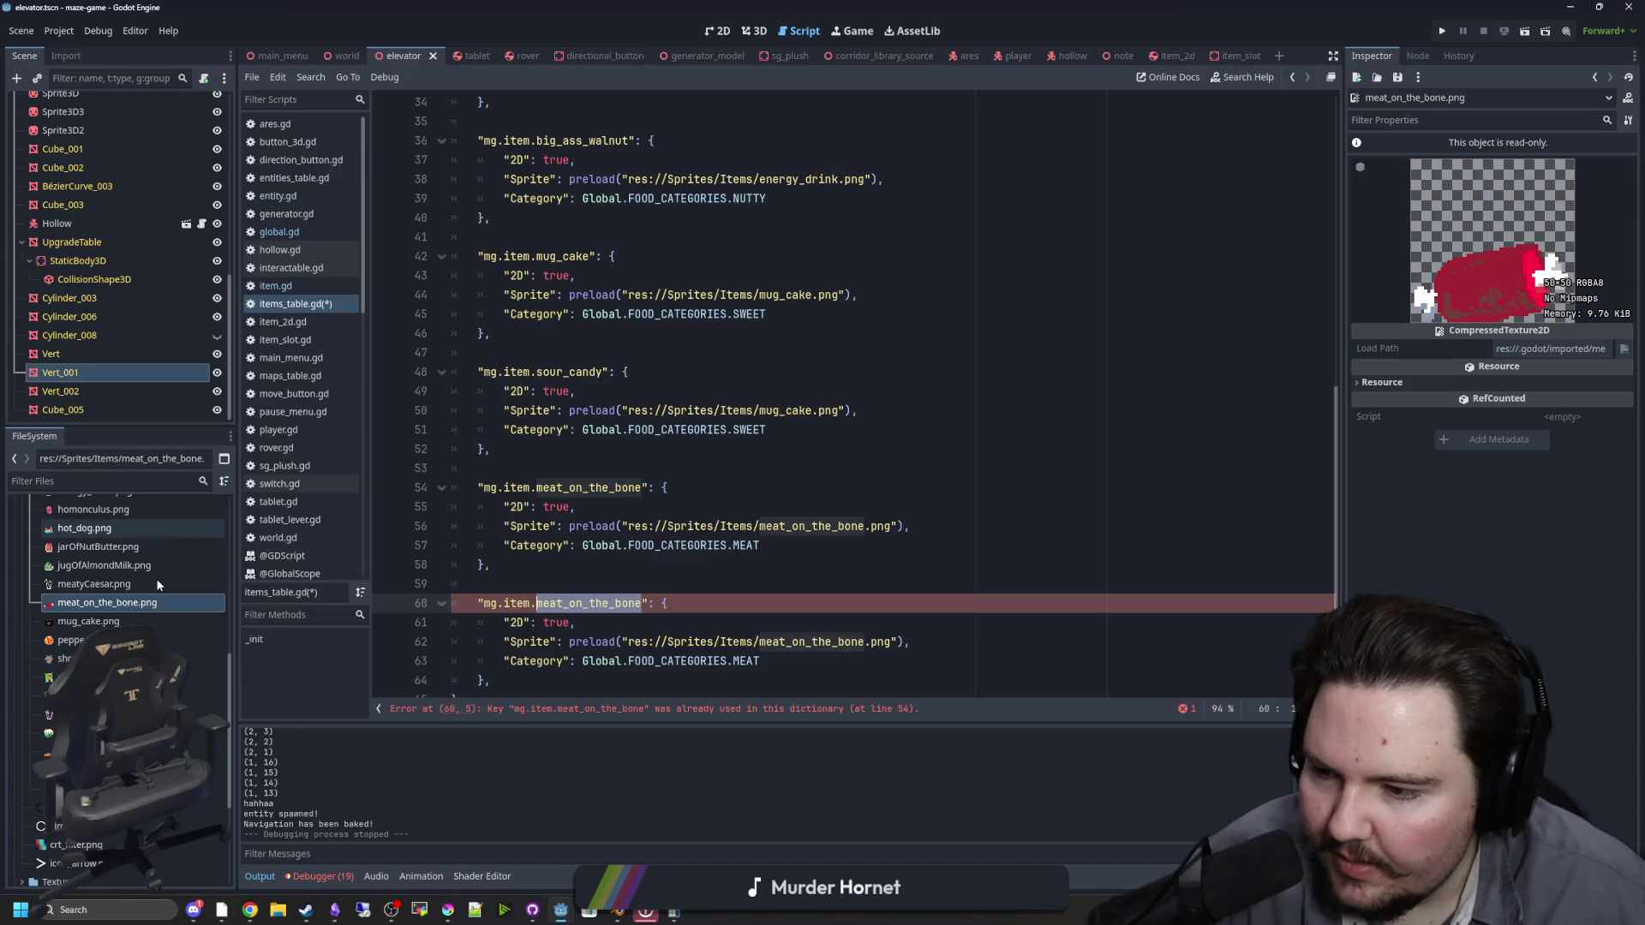
pyautogui.write('pepp')
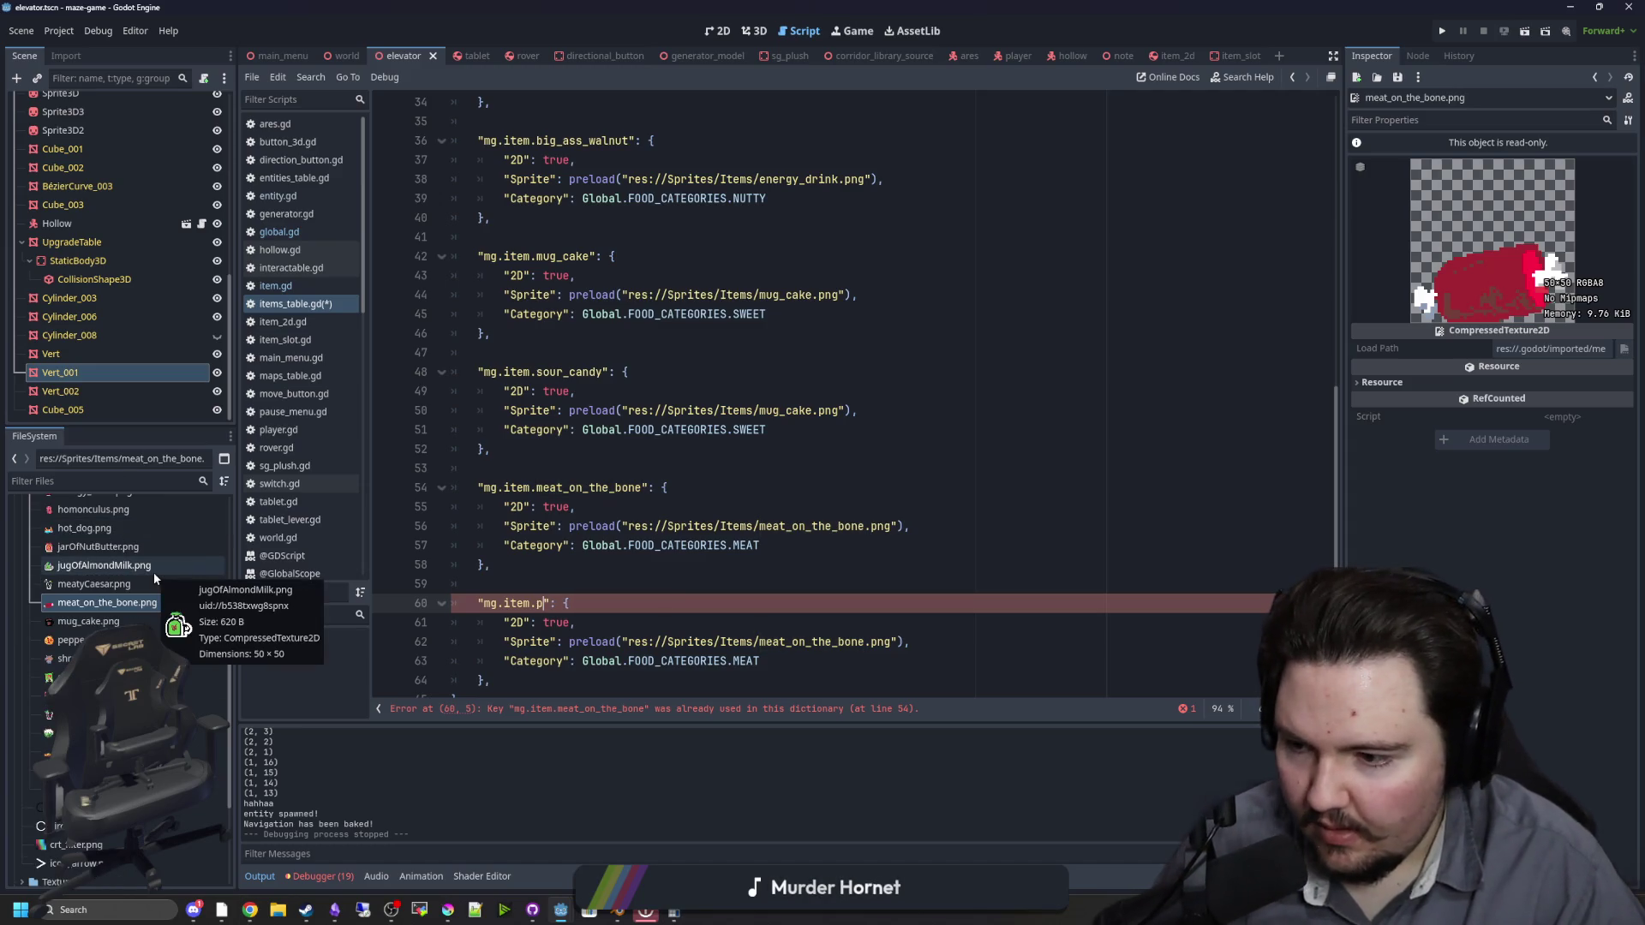
pyautogui.write('eroniPizza')
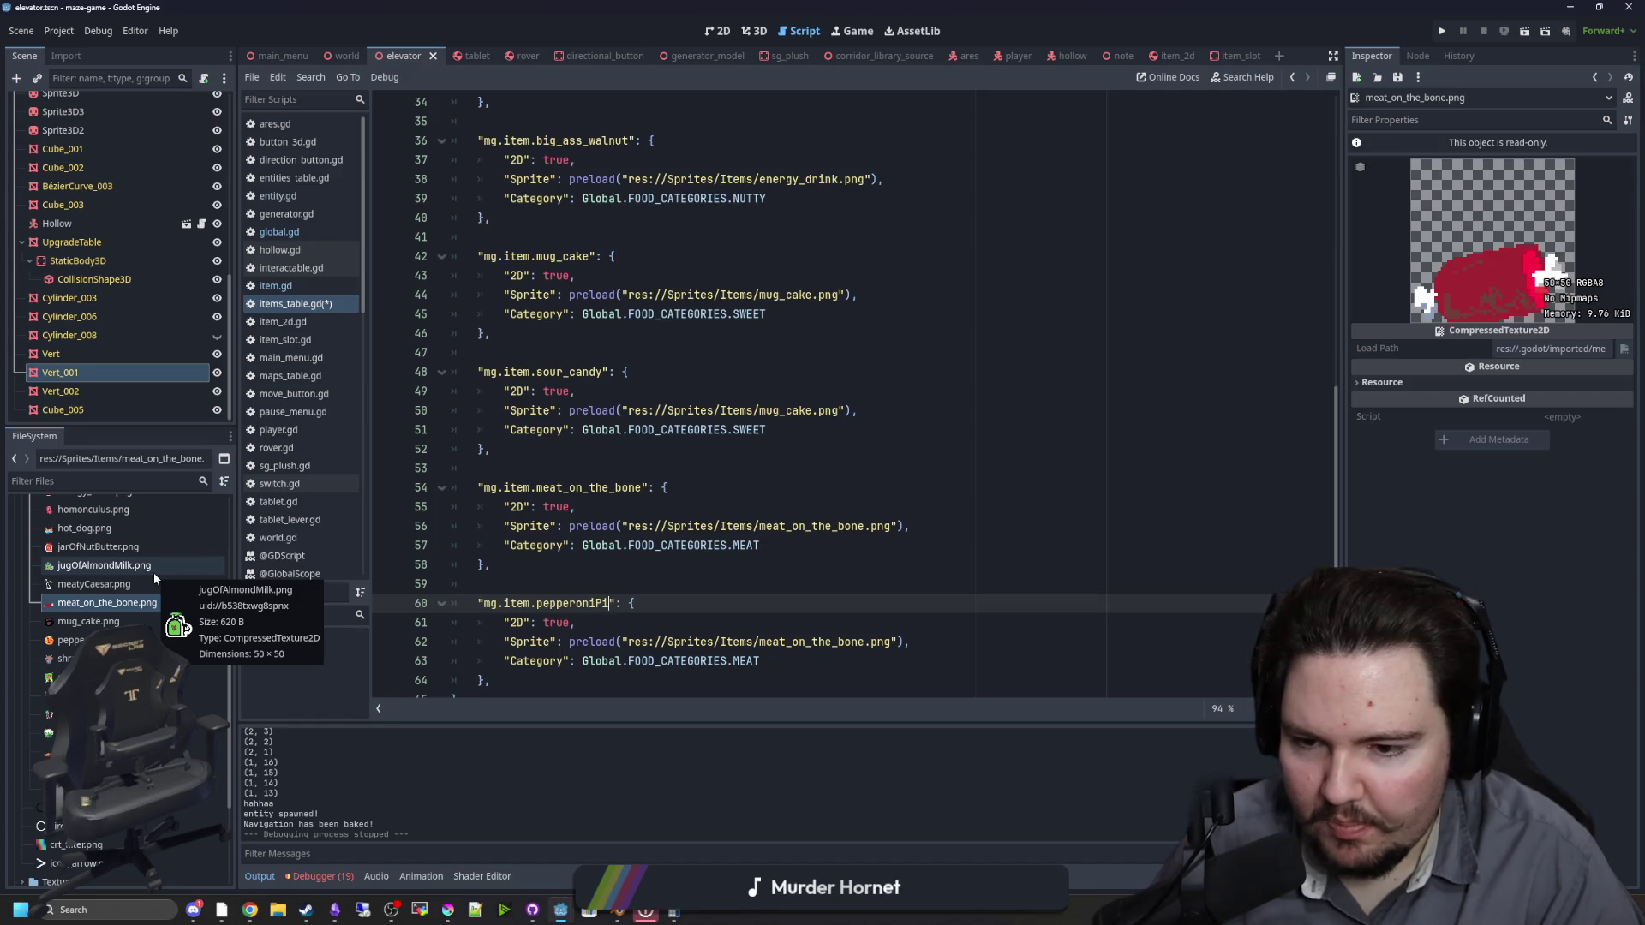
pyautogui.press('BackSpace')
pyautogui.press('BackSpace')
pyautogui.press('BackSpace')
pyautogui.press('BackSpace')
pyautogui.press('BackSpace')
pyautogui.write('_pizza')
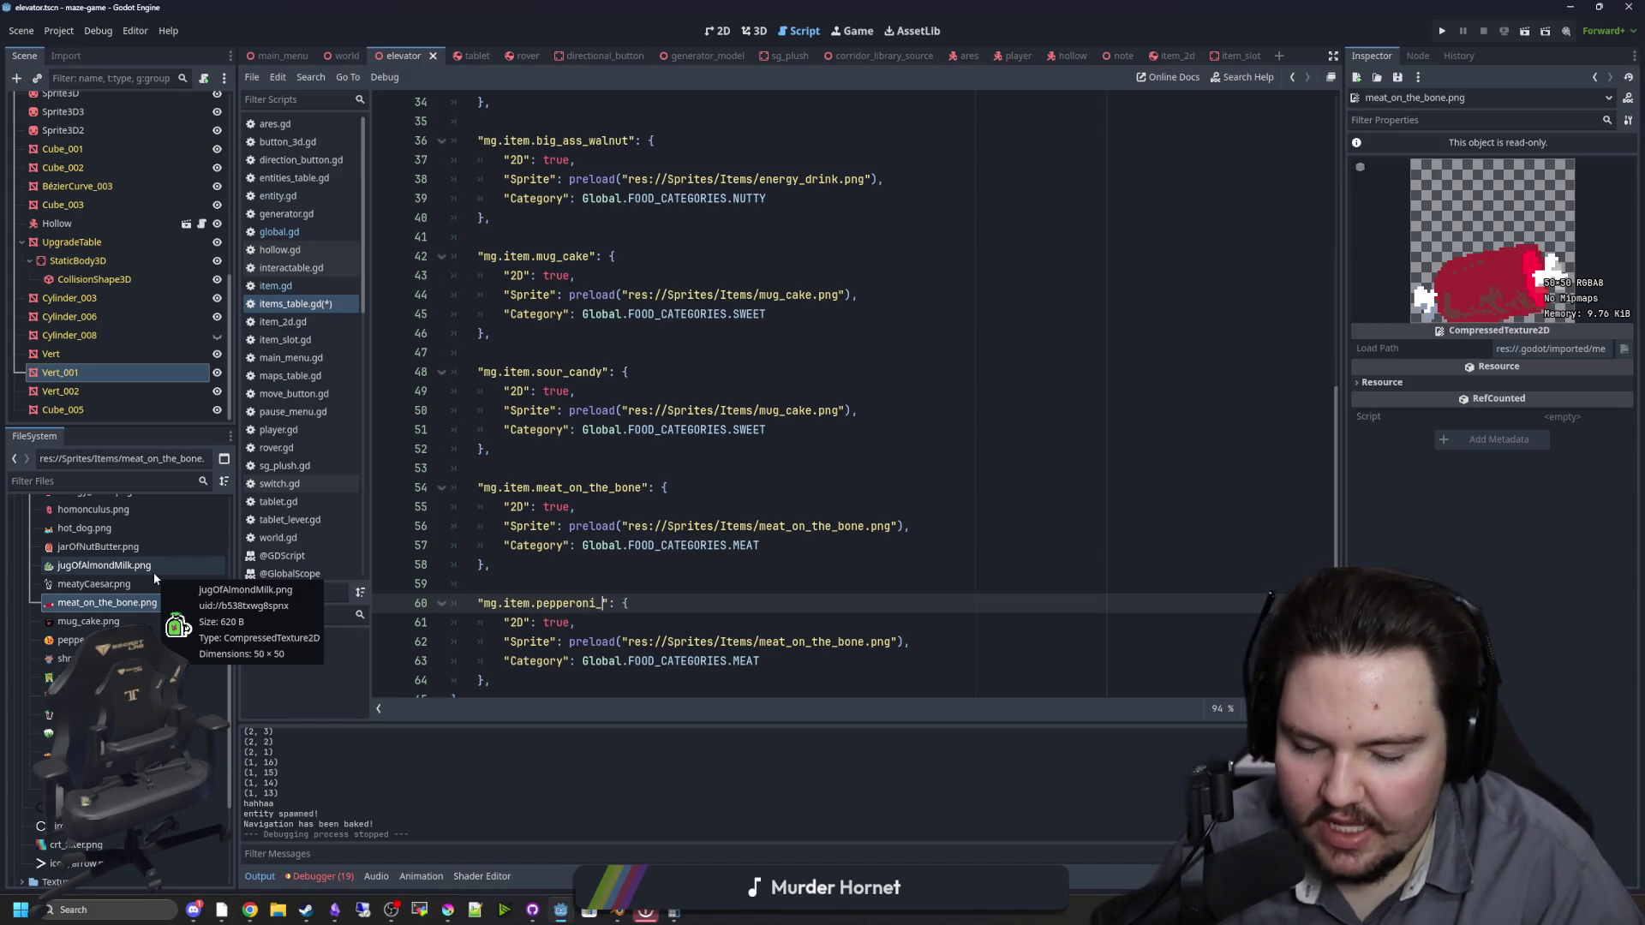
pyautogui.scroll(-1, 746, 514)
pyautogui.doubleClick(745, 622)
pyautogui.write('BAKED')
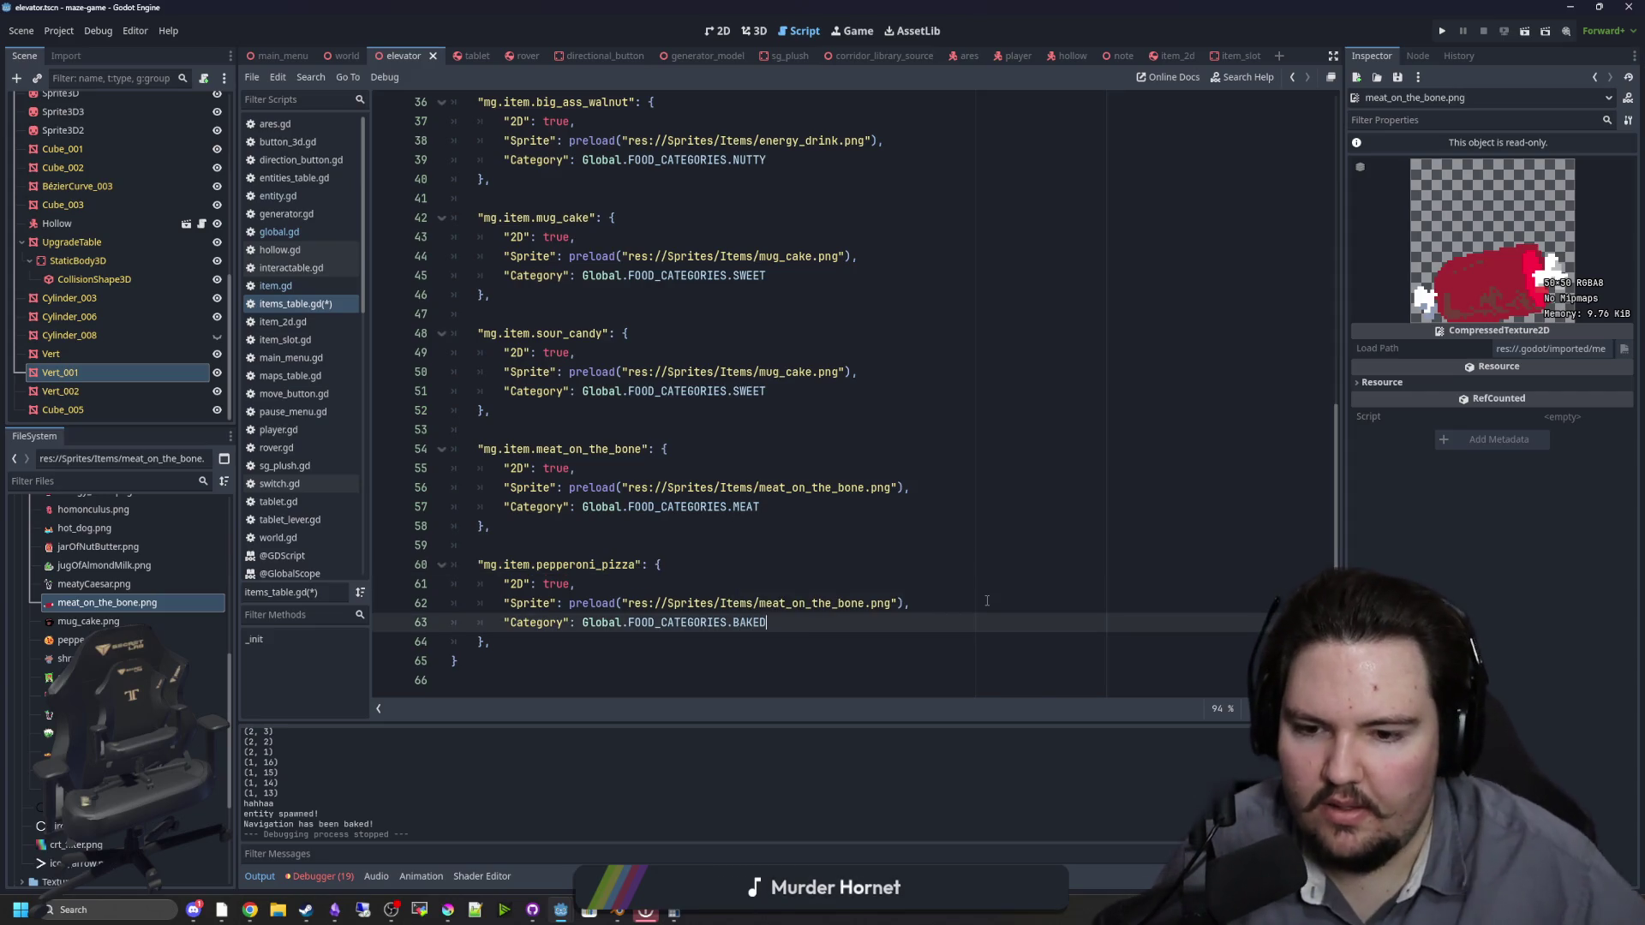
# Step: Rename pepperoniPizza.png to pepperoni_pizza.png and point the preload path at it
pyautogui.moveTo(863, 604); pyautogui.dragTo(760, 603)
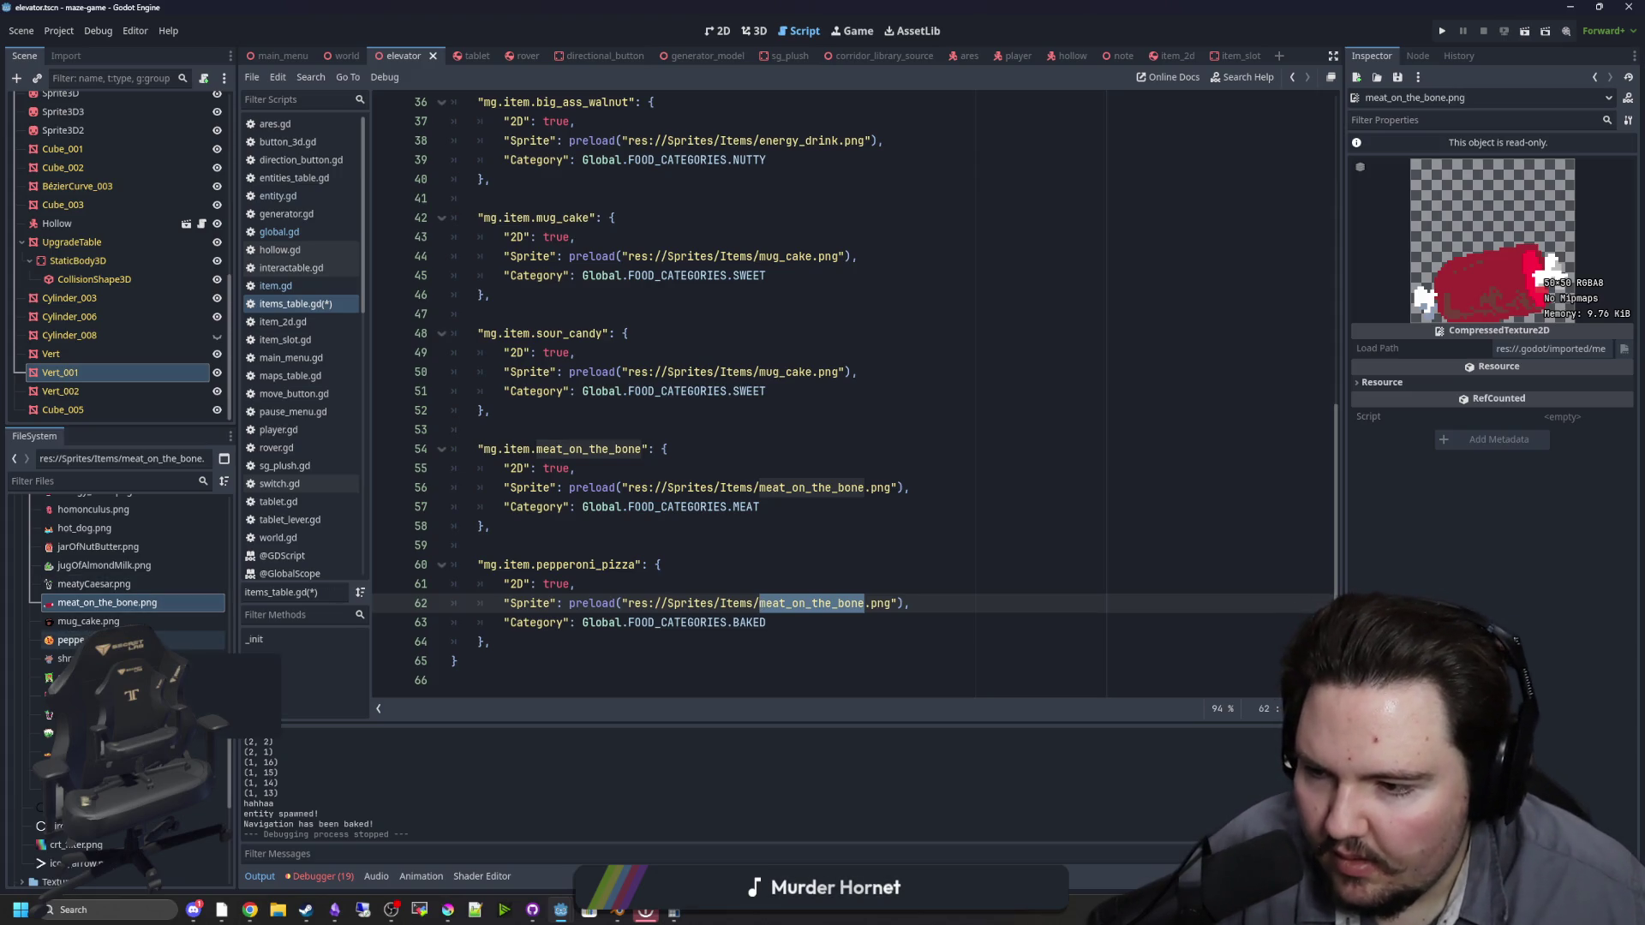
pyautogui.rightClick(120, 640)
pyautogui.click(257, 725)
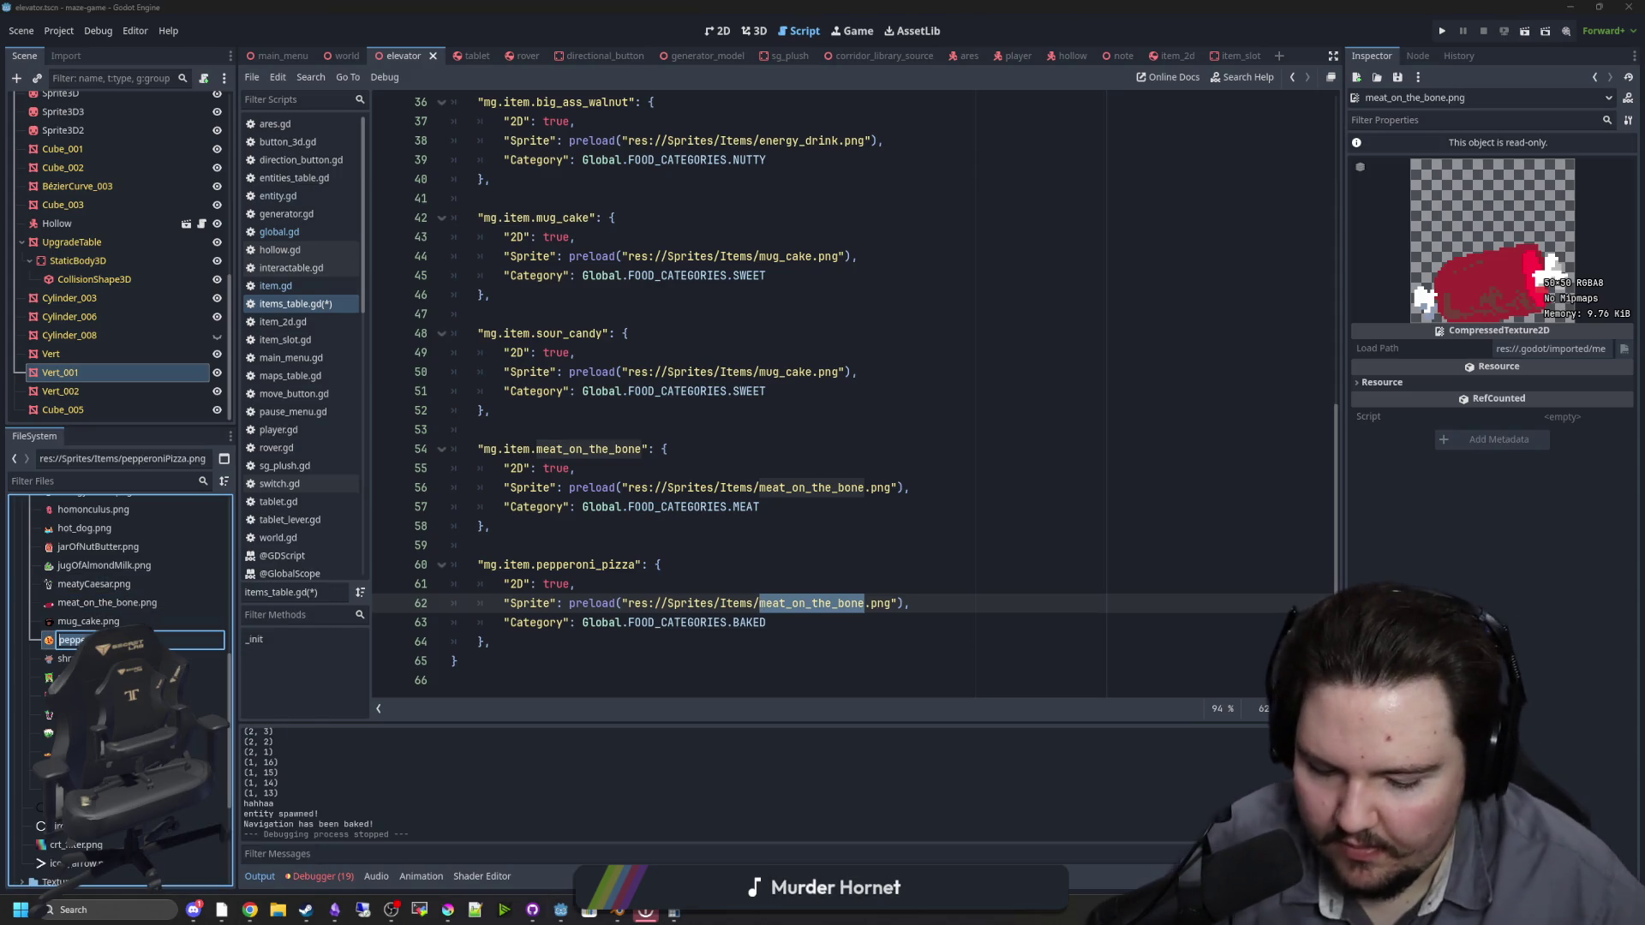
pyautogui.press('Return')
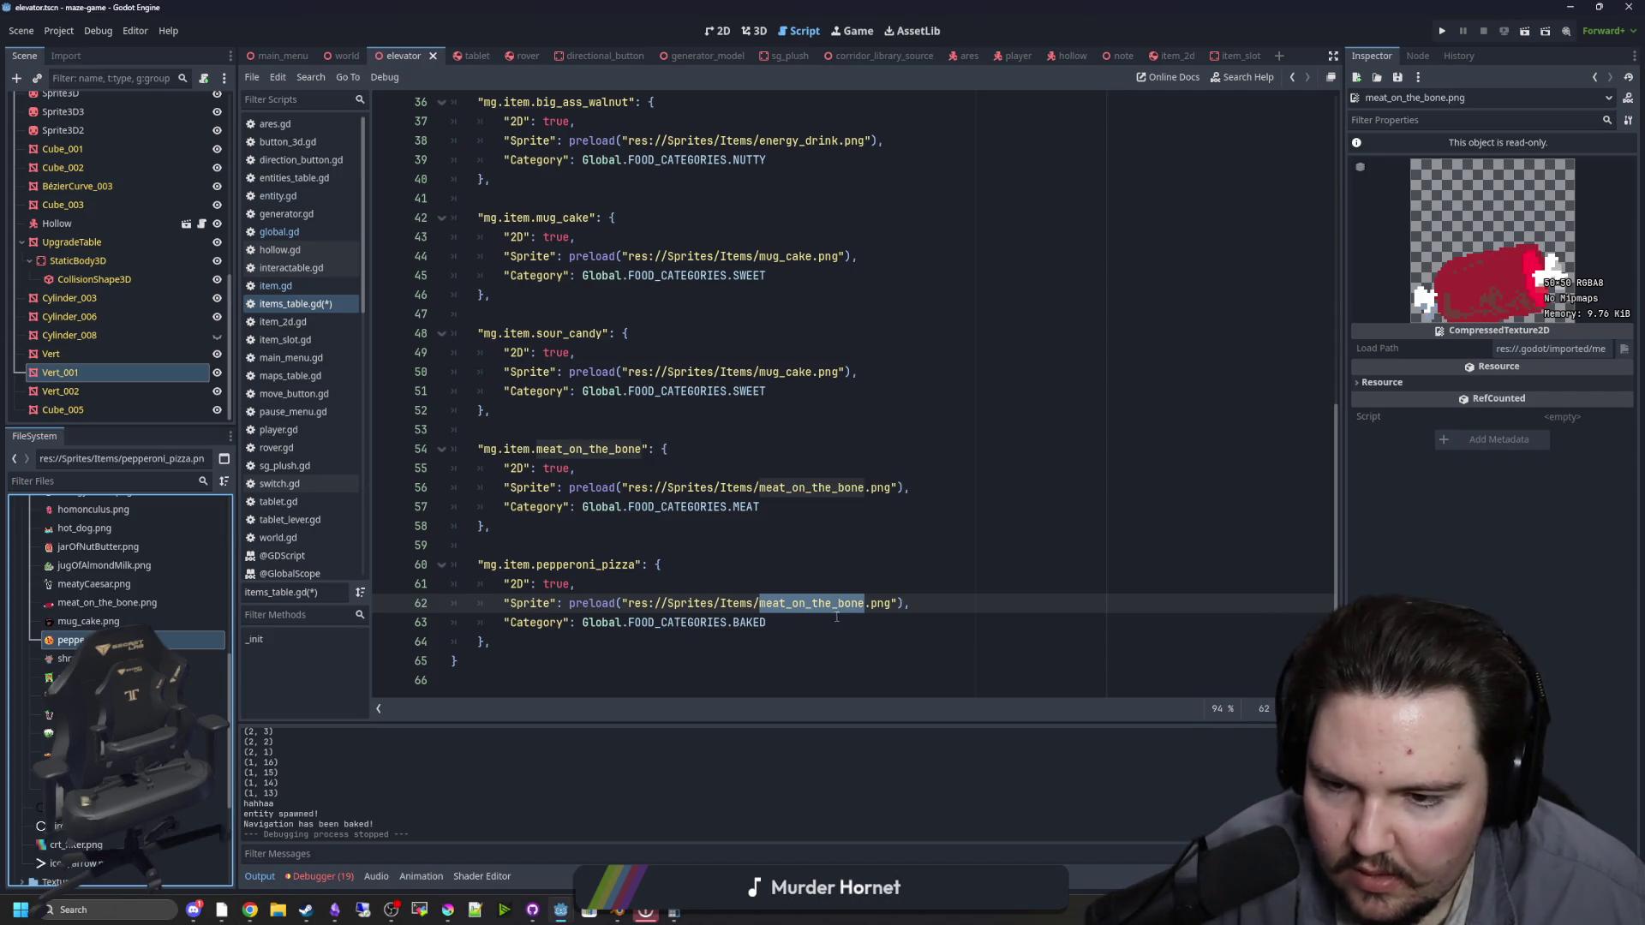
pyautogui.moveTo(864, 603); pyautogui.dragTo(760, 603)
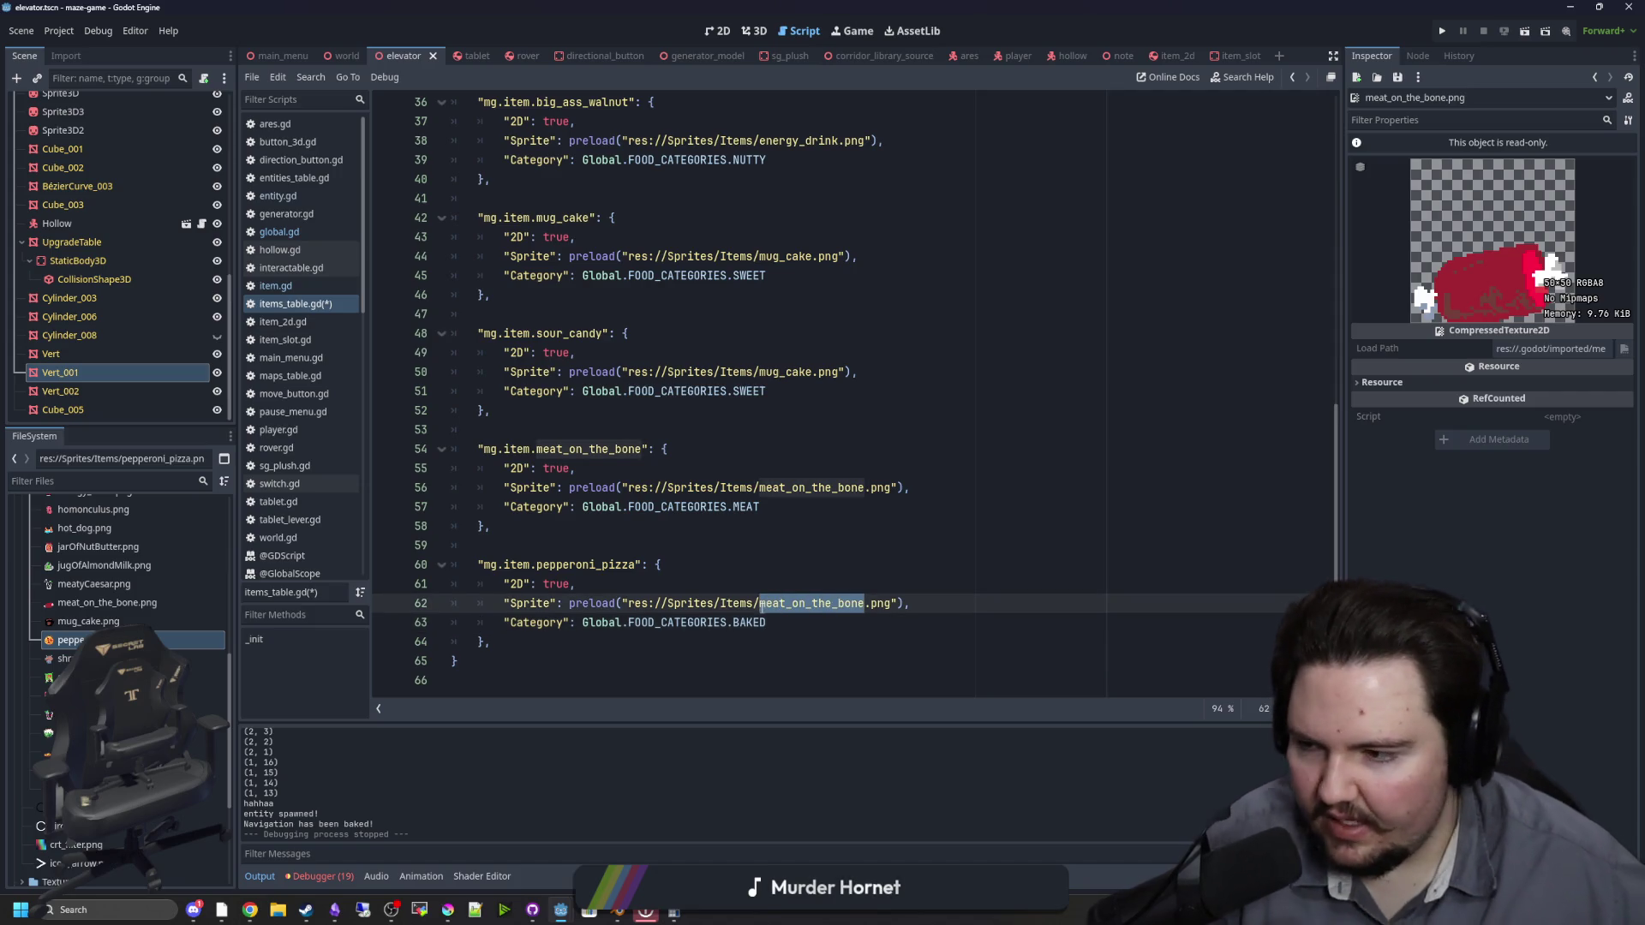
pyautogui.press('BackSpace')
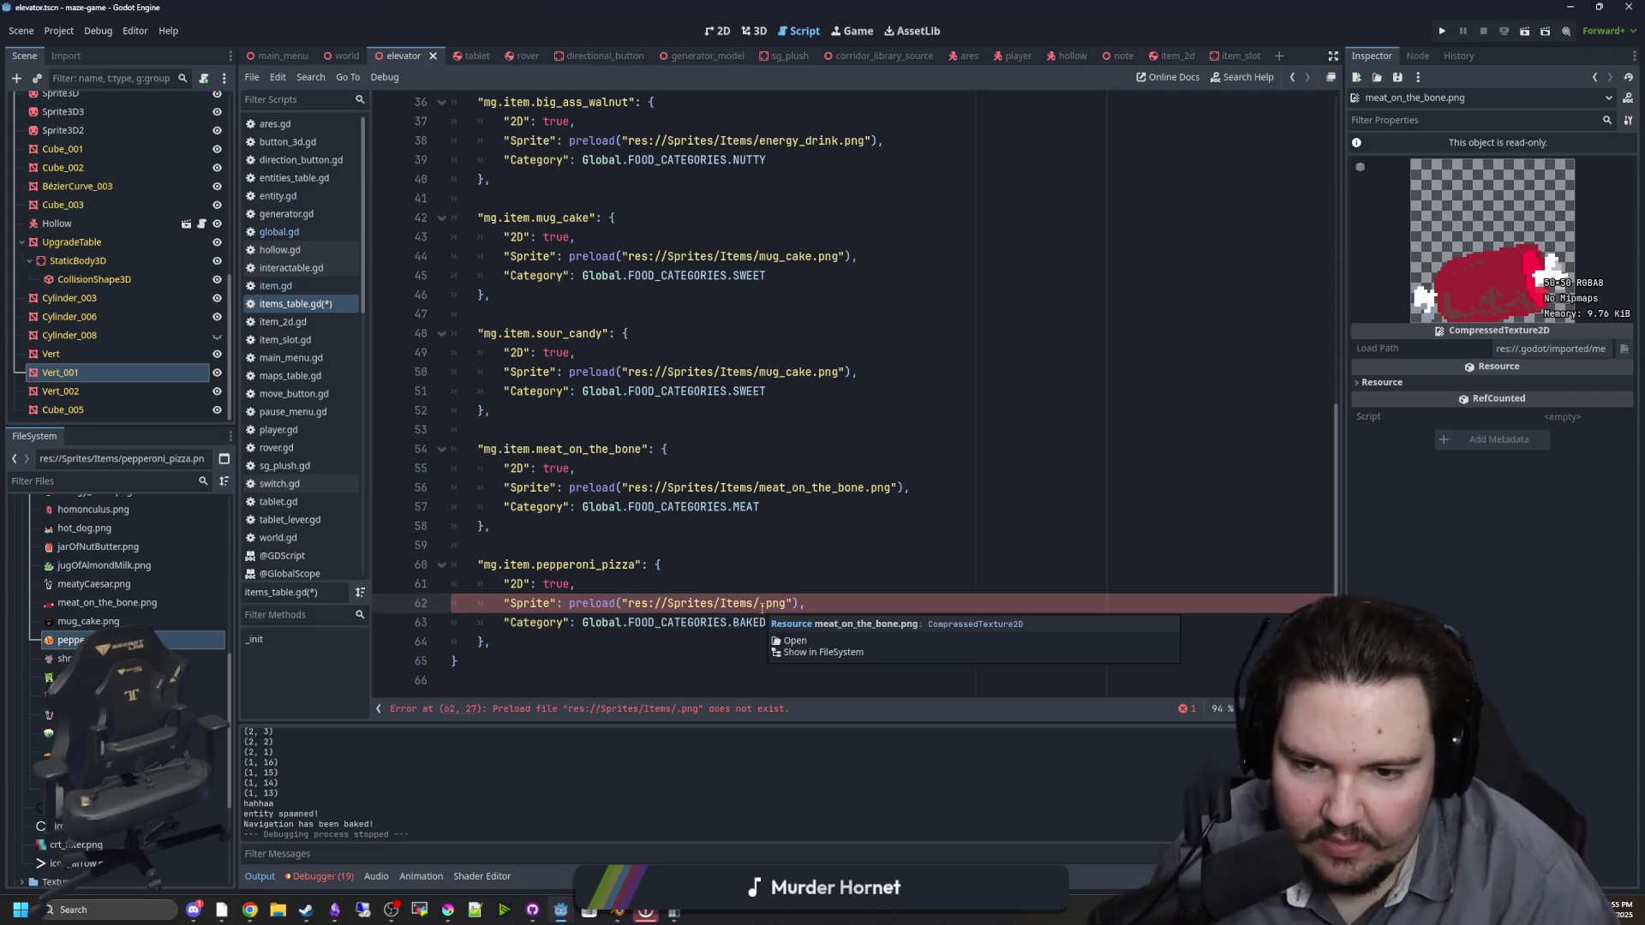
pyautogui.write('pepp')
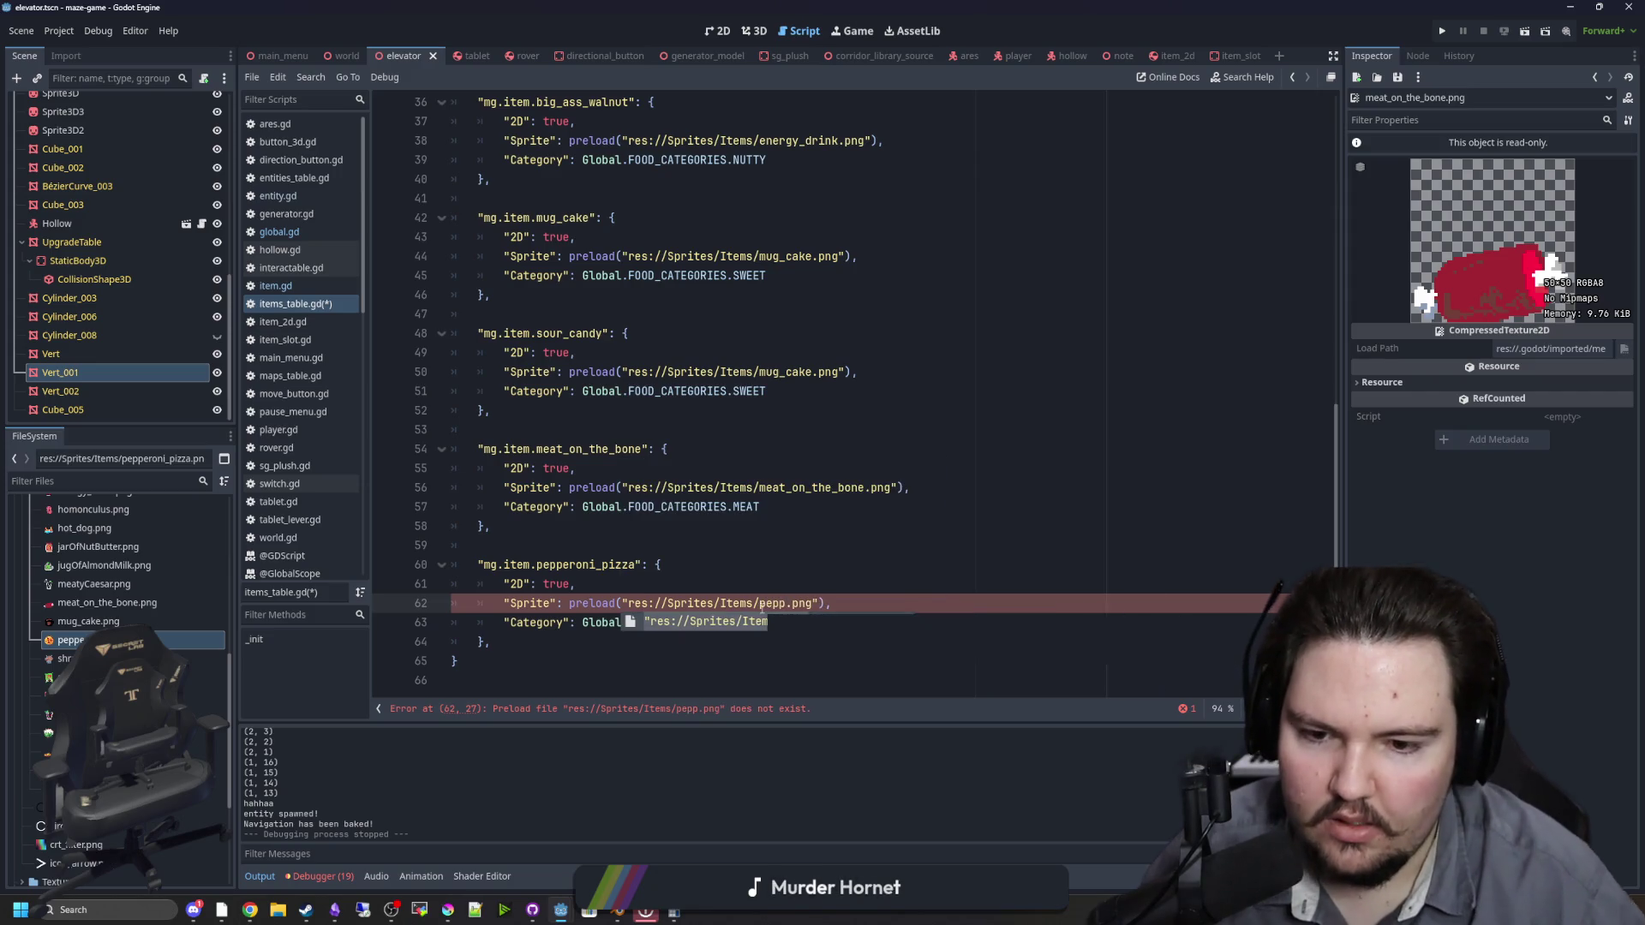
pyautogui.press('Return')
# Step: Copy the pepperoni_pizza entry and paste a duplicate below it
pyautogui.click(553, 639)
pyautogui.hotkey('shift', 'Up')
pyautogui.hotkey('shift', 'Up')
pyautogui.hotkey('shift', 'Up')
pyautogui.hotkey('shift', 'Home')
pyautogui.hotkey('ctrl', 'c')
pyautogui.press('Right')
pyautogui.press('Return')
pyautogui.press('Return')
pyautogui.hotkey('ctrl', 'v')
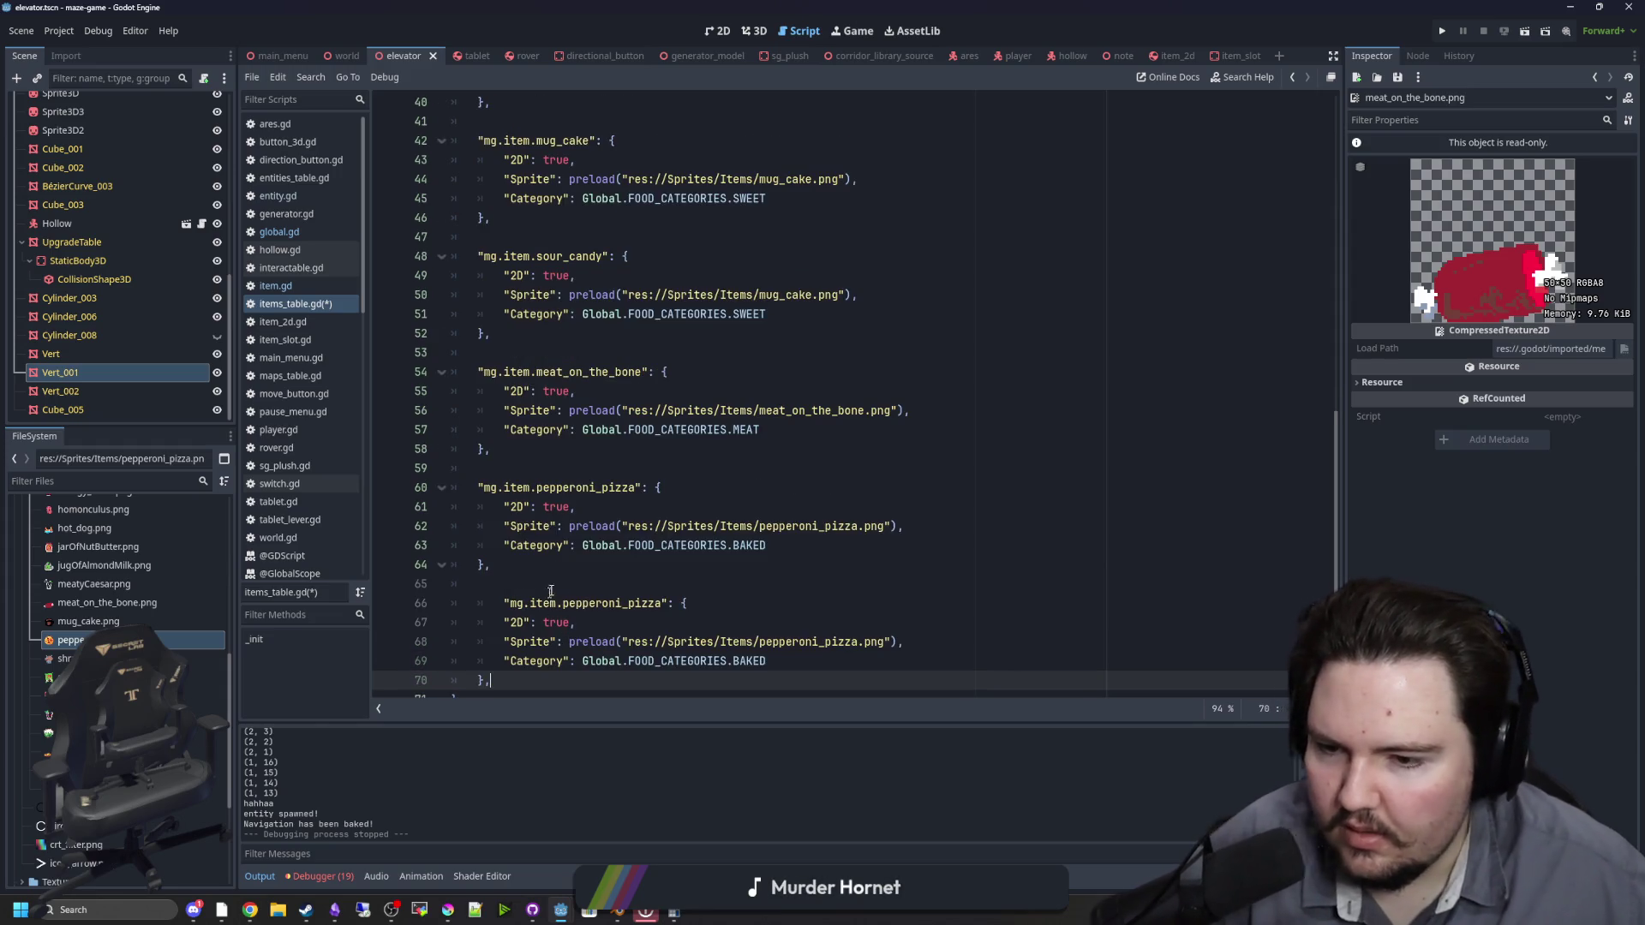
# Step: Rename the duplicated entry's key to lollipop
pyautogui.press('Up')
pyautogui.press('Up')
pyautogui.press('Up')
pyautogui.press('Home')
pyautogui.moveTo(635, 605); pyautogui.dragTo(538, 605)
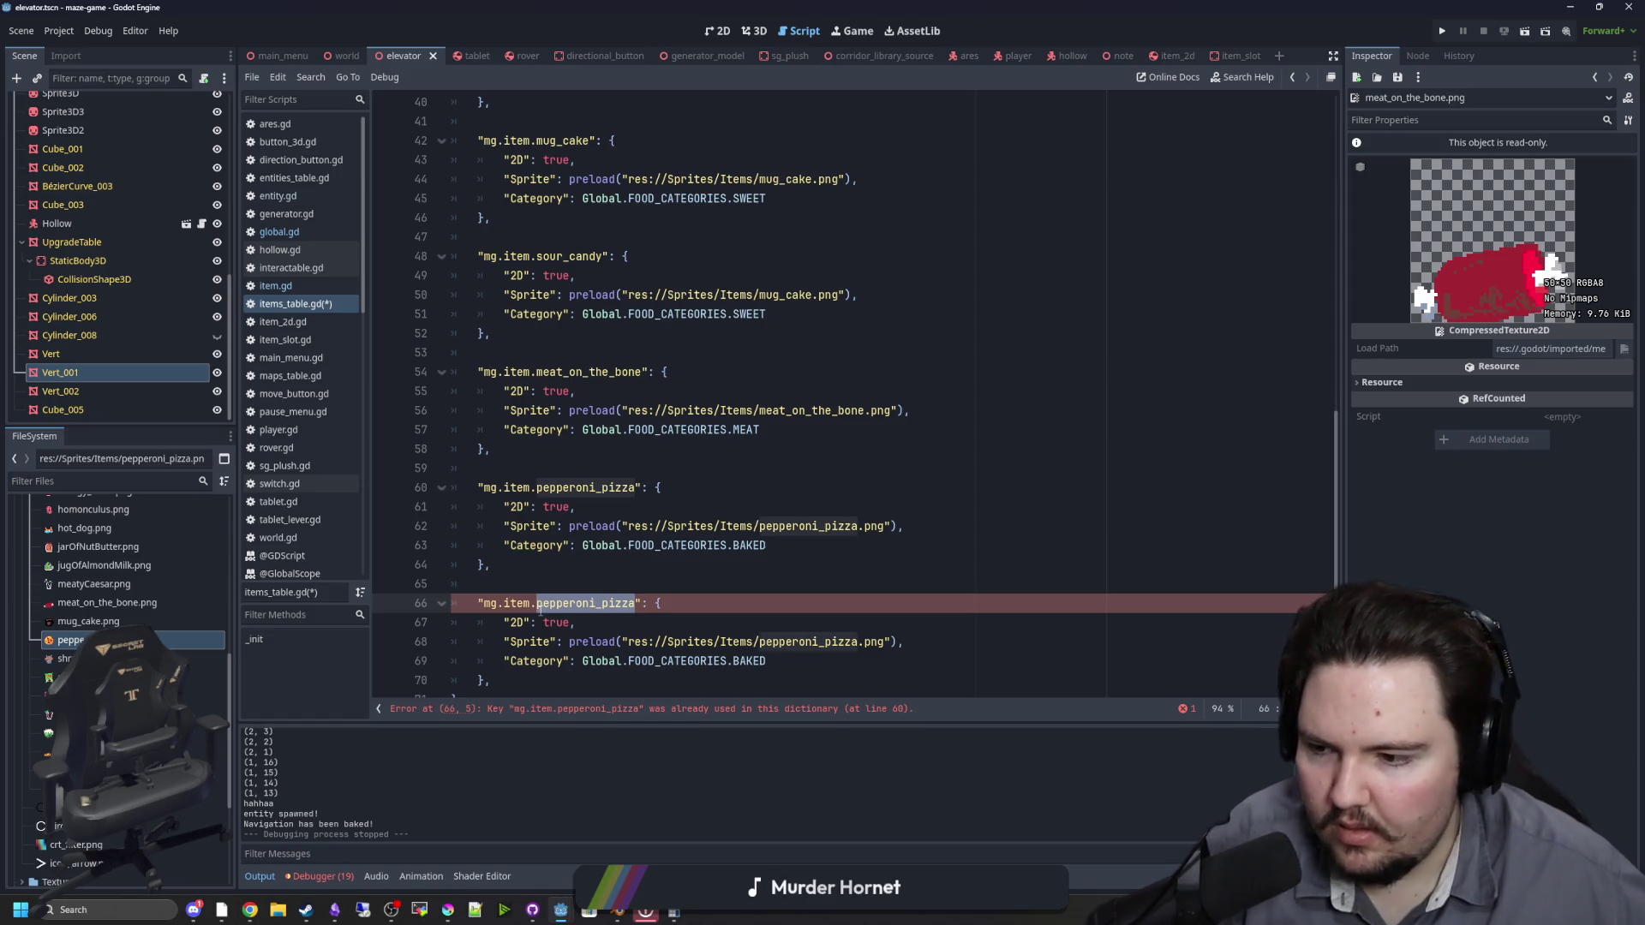
pyautogui.write('lollipop')
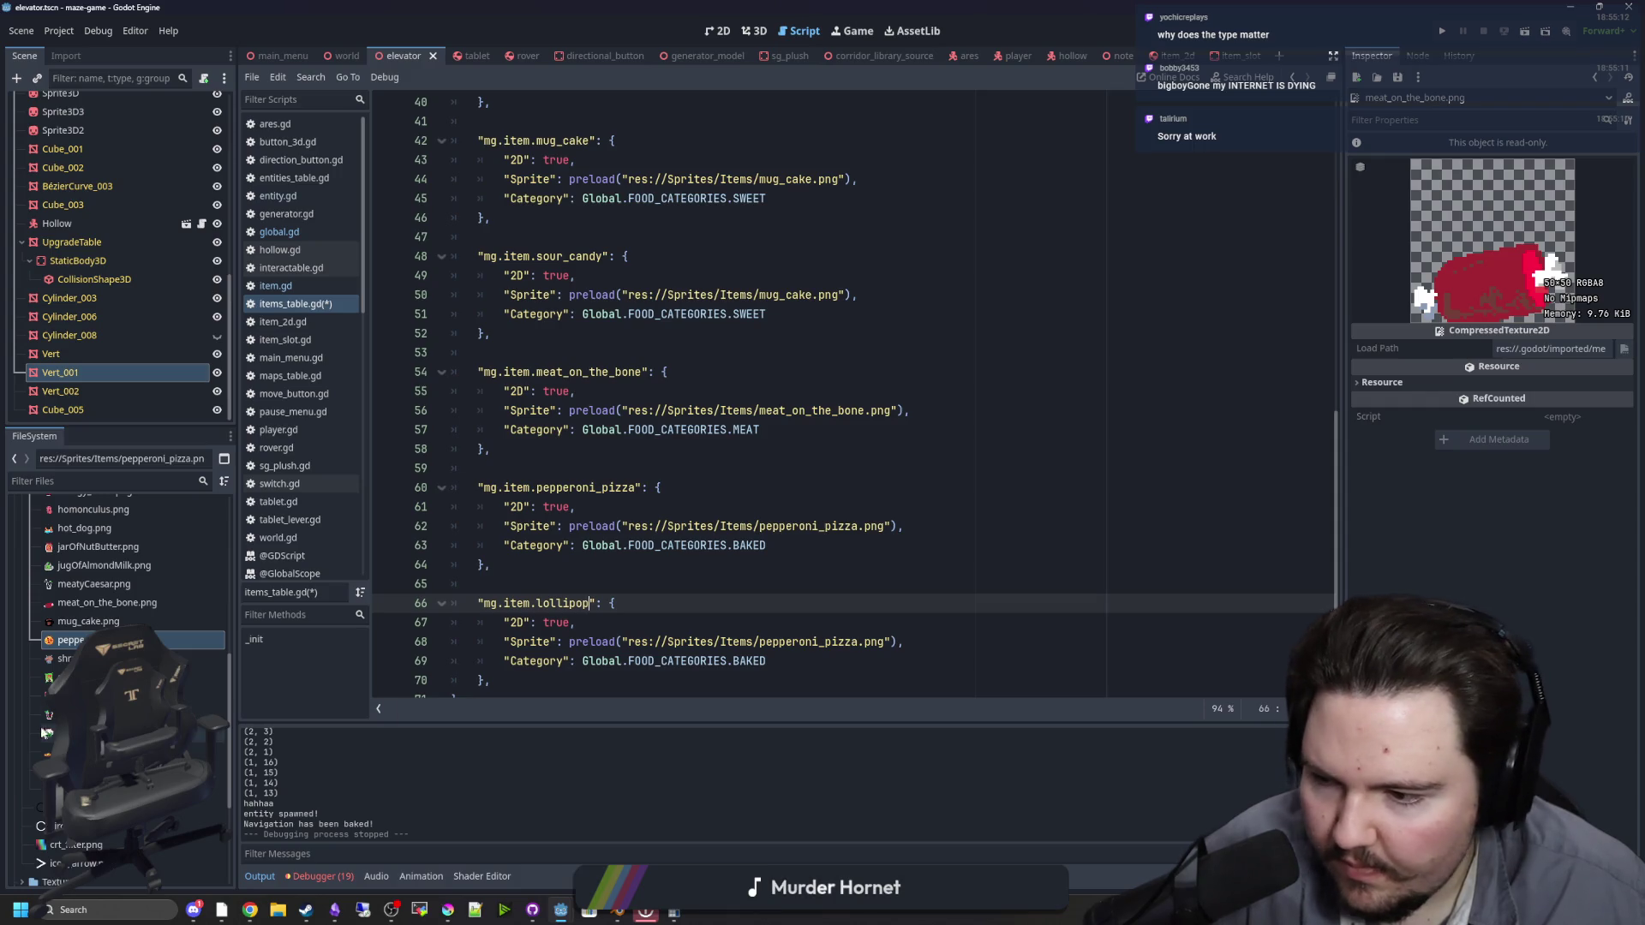
# Step: Rename spiral_lollipop.png to lollipop.png in the FileSystem dock
pyautogui.click(85, 695)
pyautogui.rightClick(85, 695)
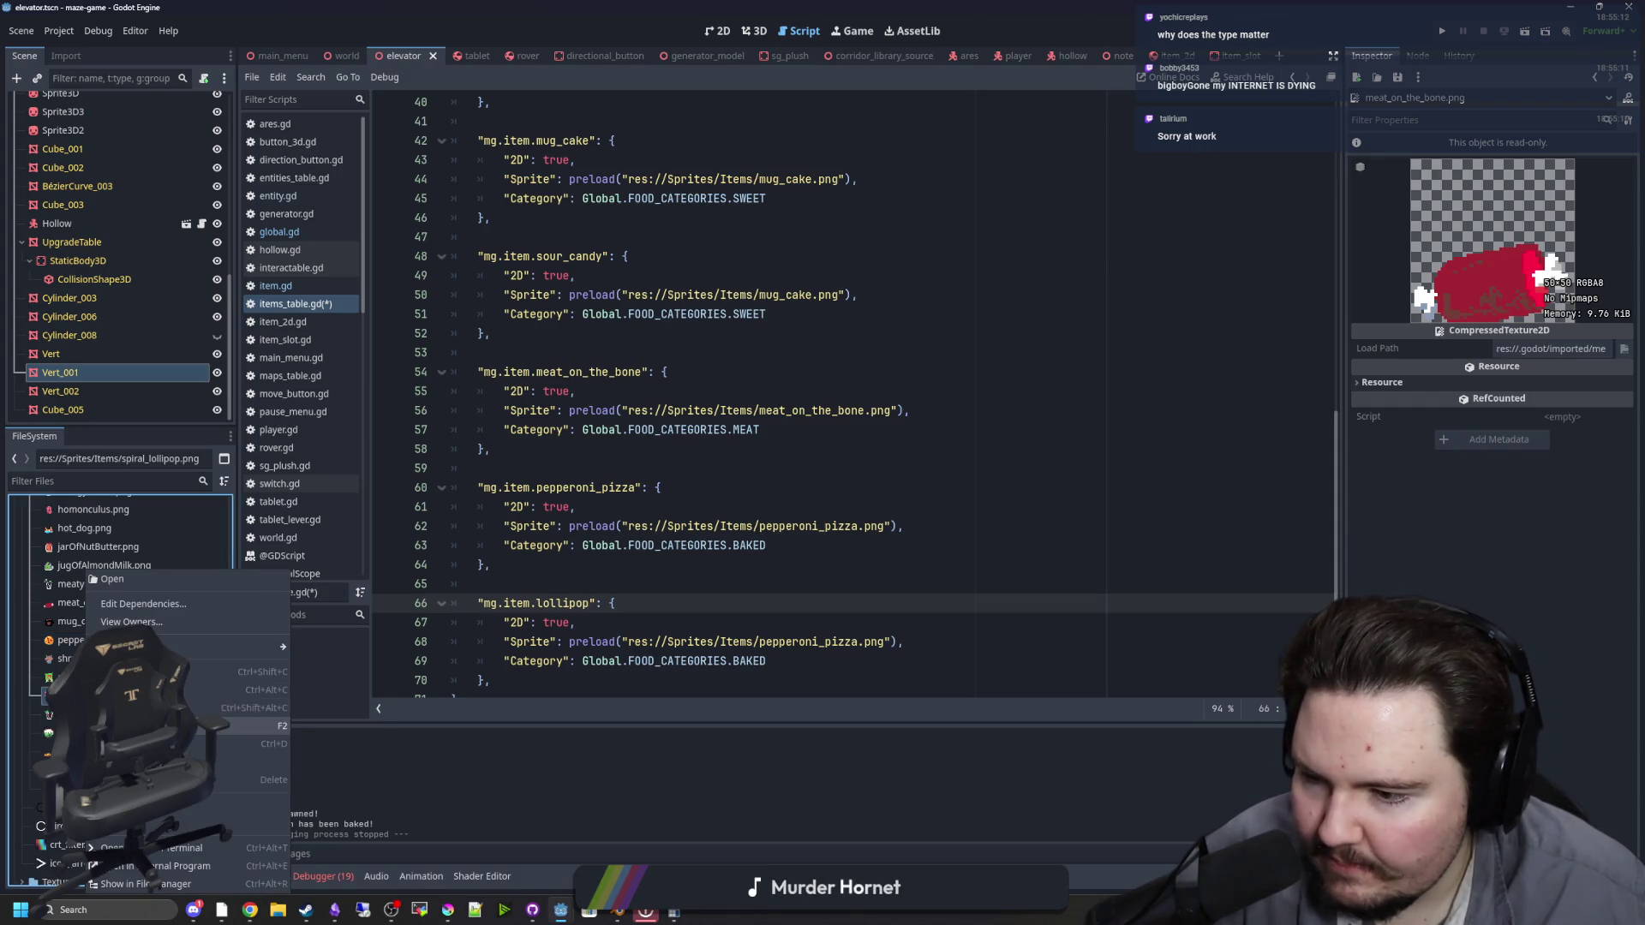
pyautogui.click(197, 726)
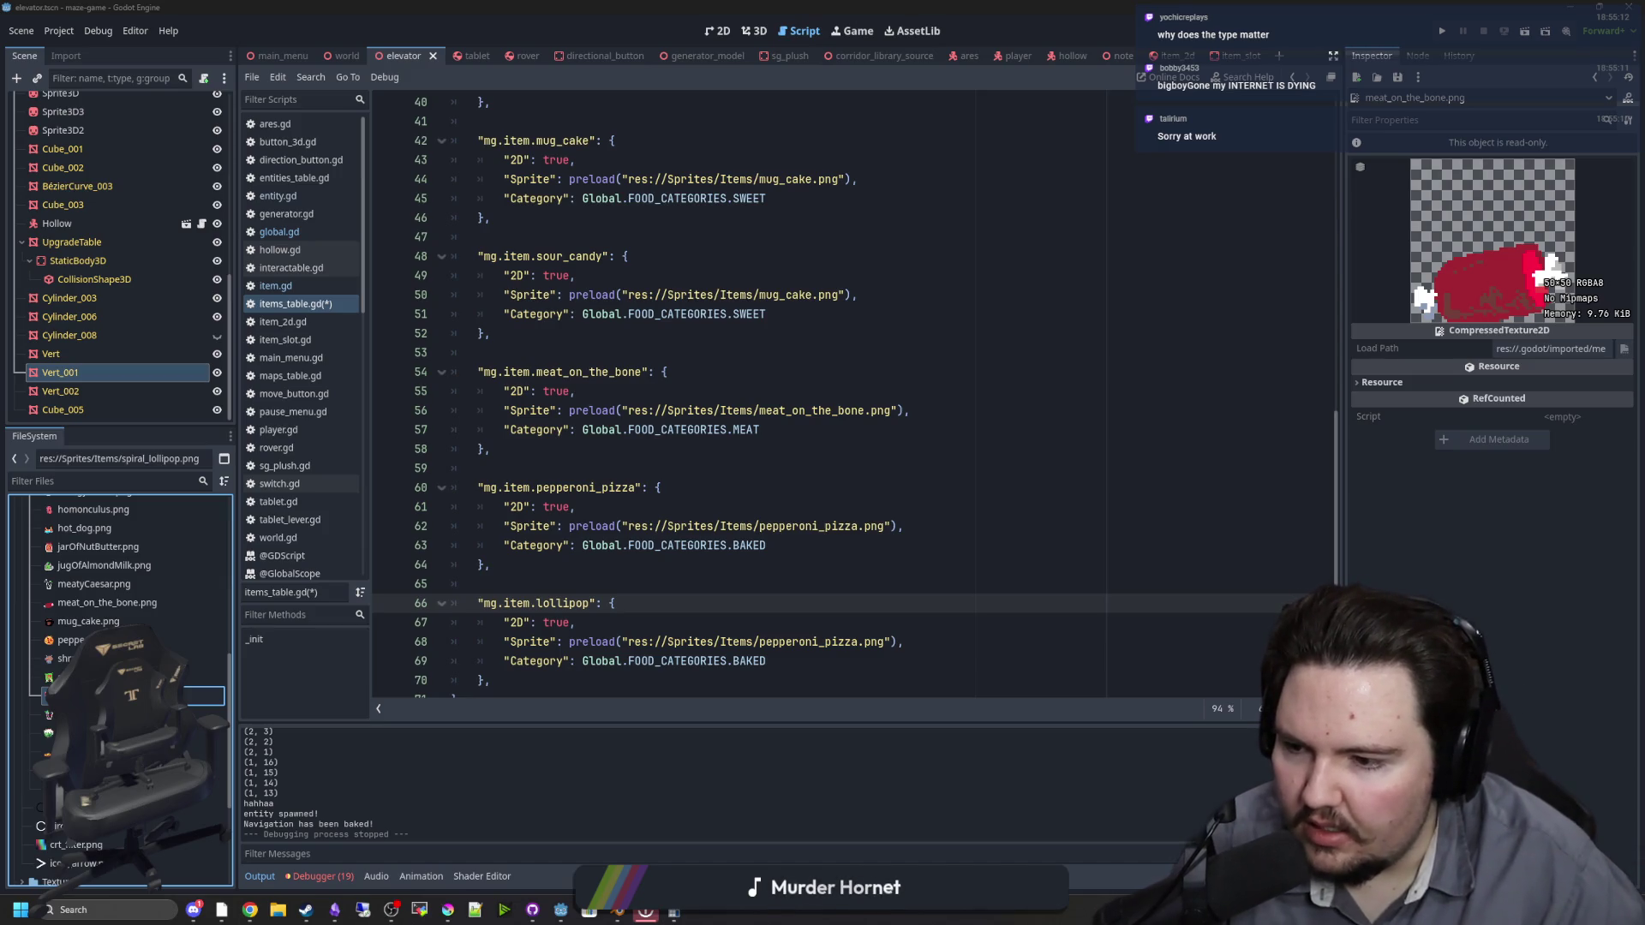
pyautogui.press('Return')
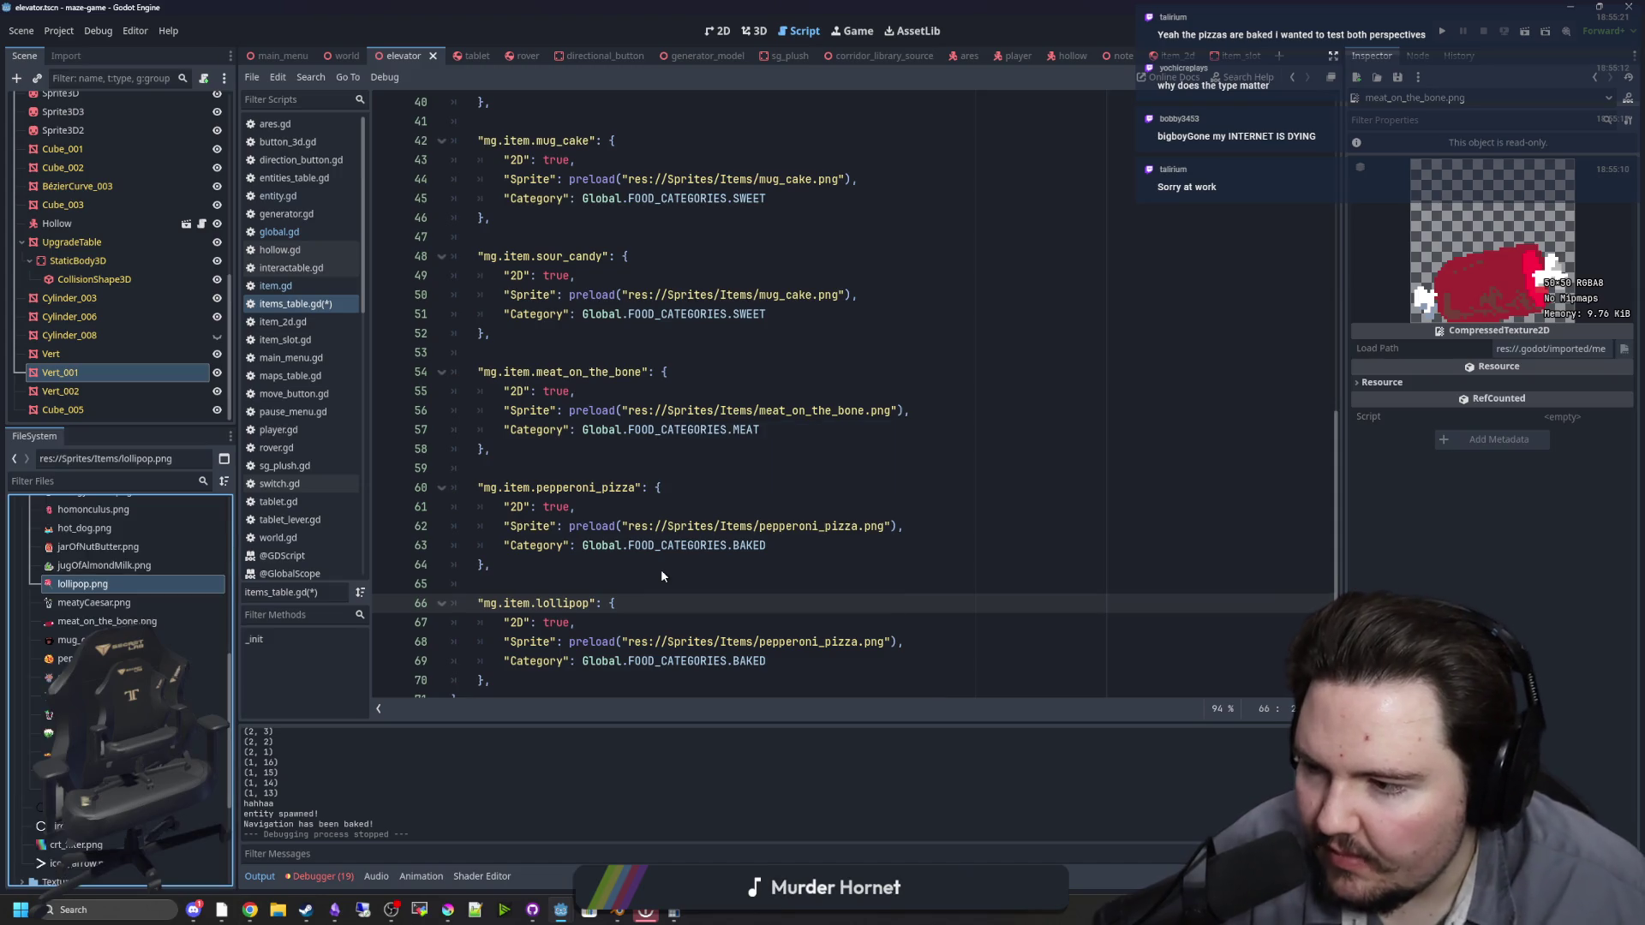
# Step: Set the lollipop entry's category to SWEET and its sprite path to lollipop.png, then save
pyautogui.scroll(-1, 603, 580)
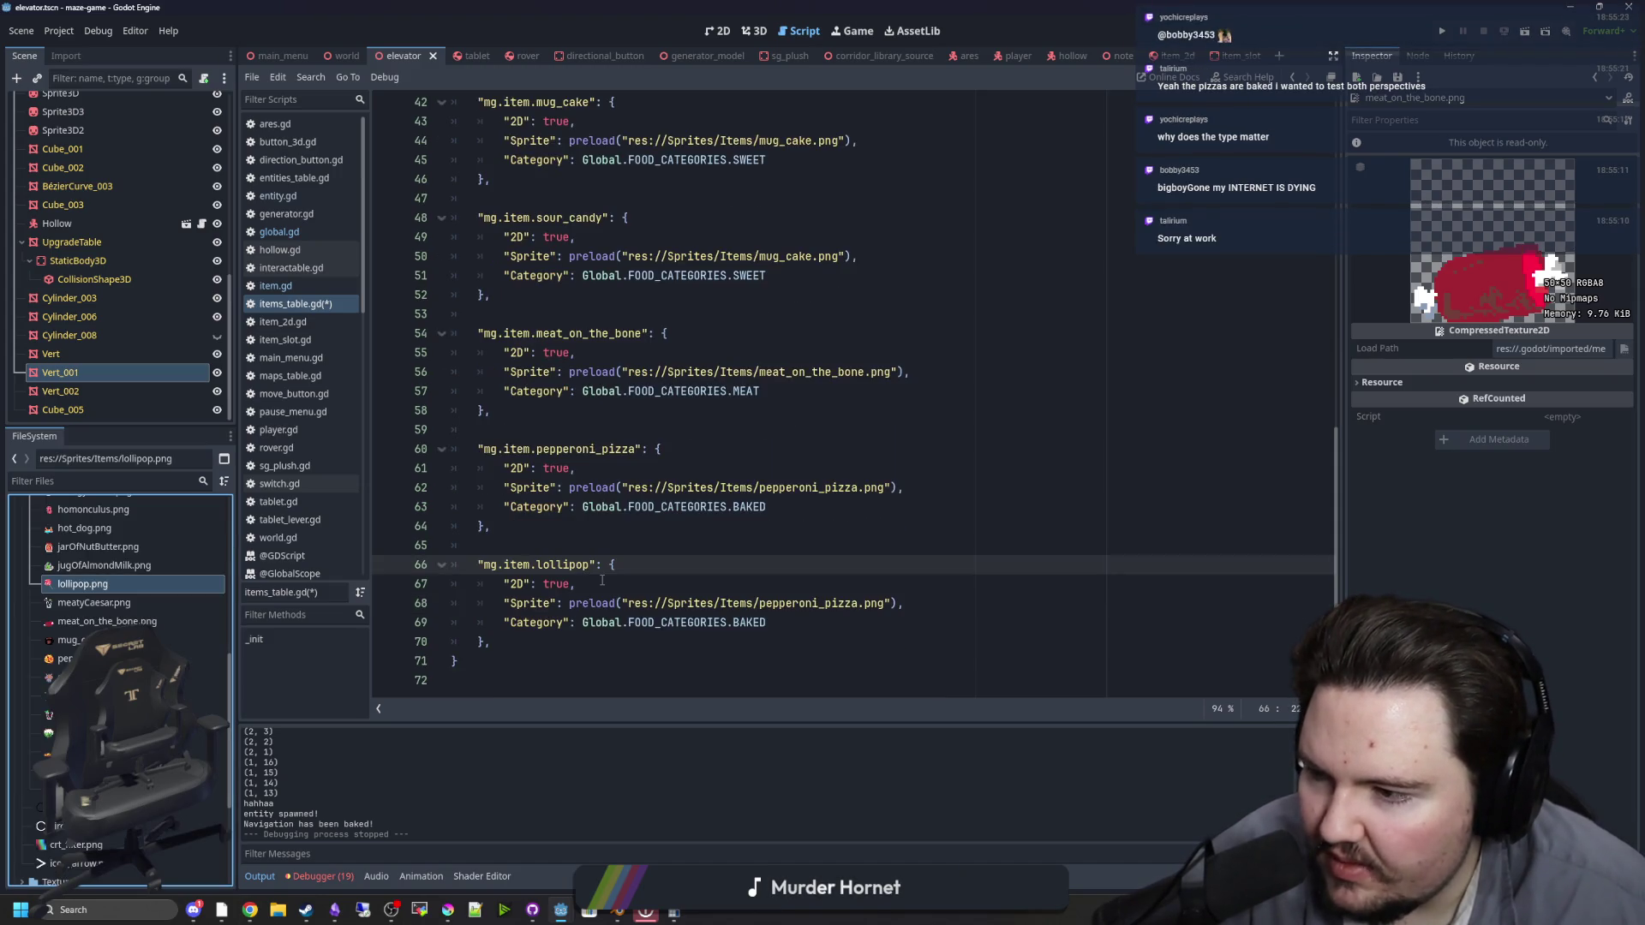
pyautogui.click(786, 625)
pyautogui.hotkey('shift', 'Left')
pyautogui.hotkey('shift', 'Left')
pyautogui.hotkey('shift', 'Left')
pyautogui.hotkey('shift', 'Left')
pyautogui.write('SW')
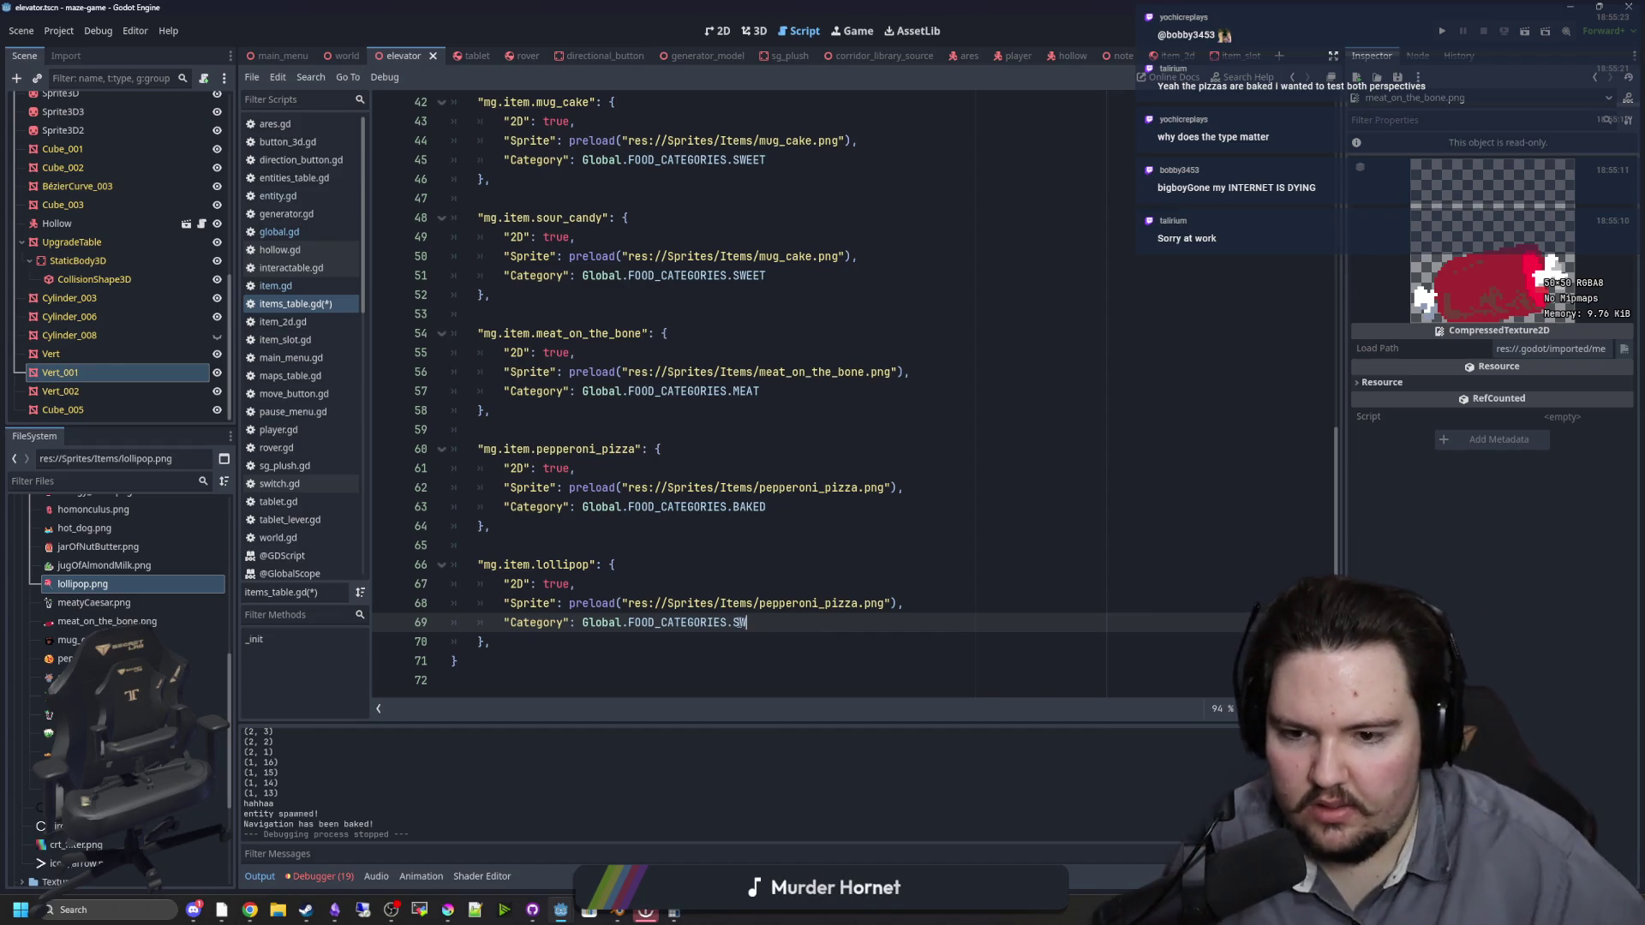
pyautogui.doubleClick(856, 603)
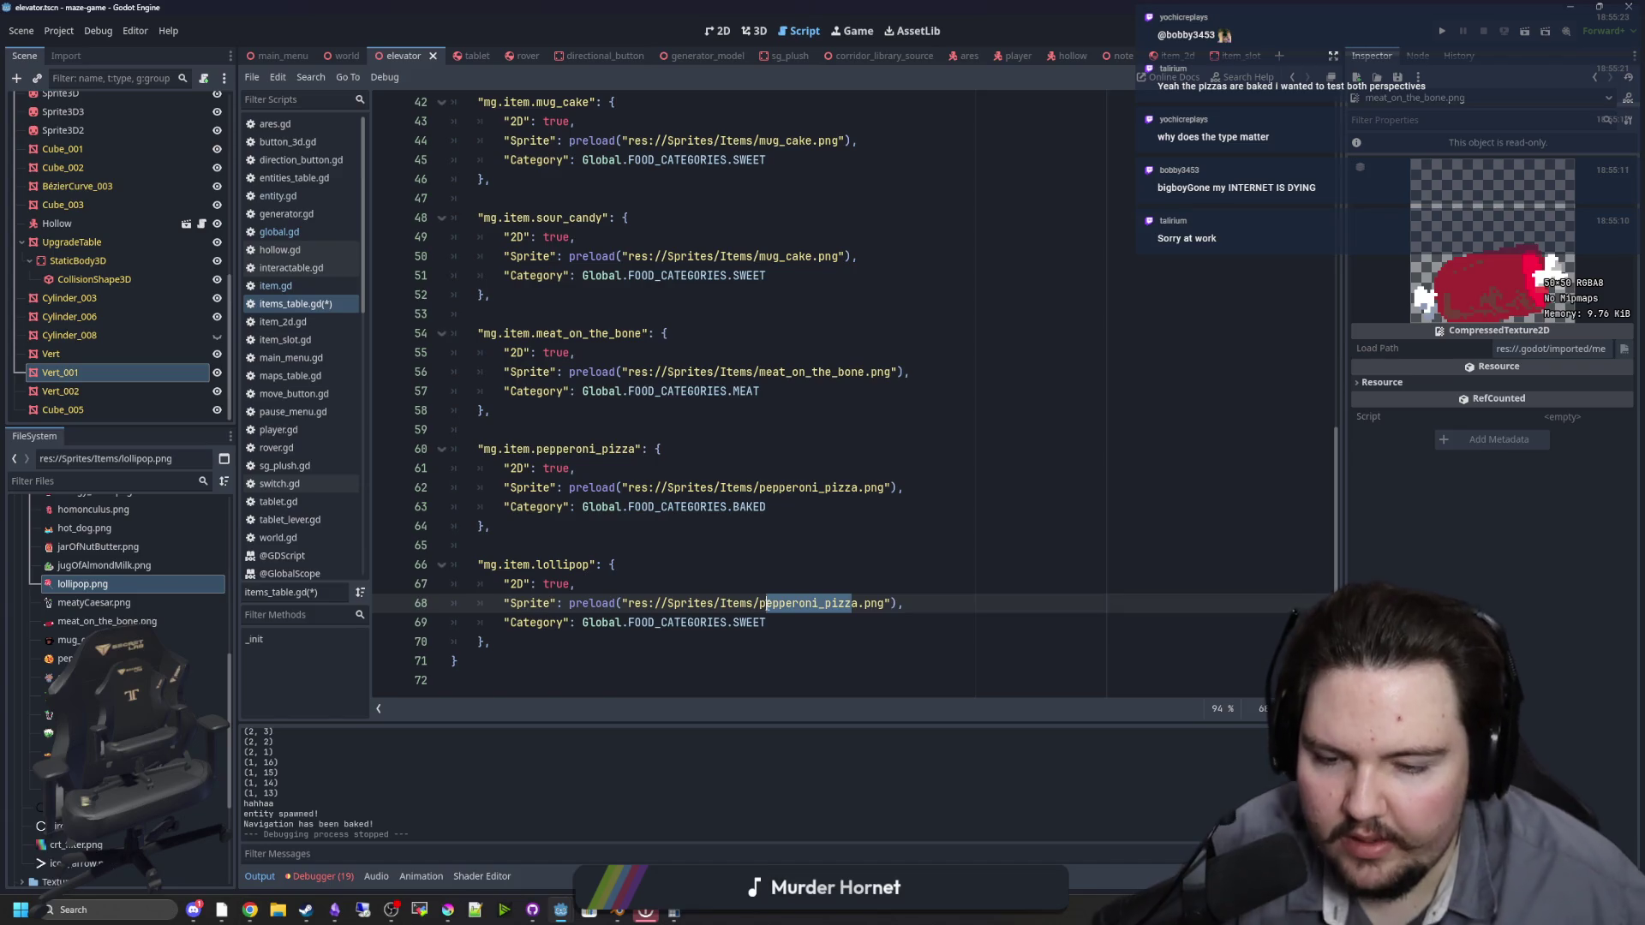
pyautogui.press('BackSpace')
pyautogui.write('lol')
pyautogui.press('Return')
pyautogui.click(776, 590)
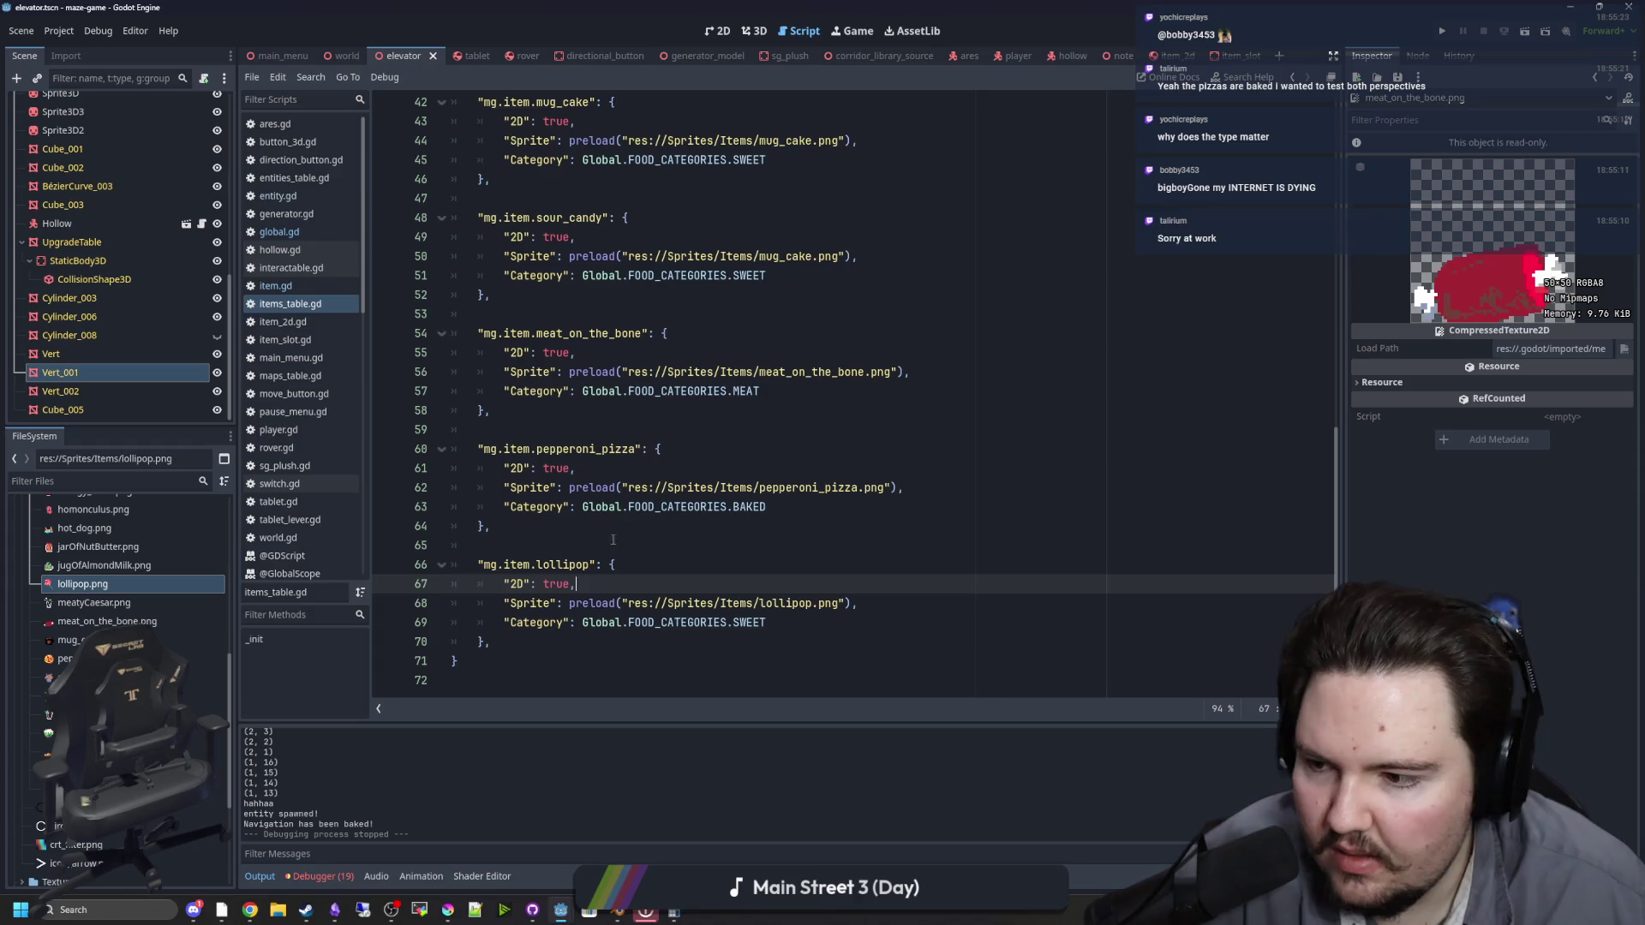
pyautogui.hotkey('ctrl', 's')
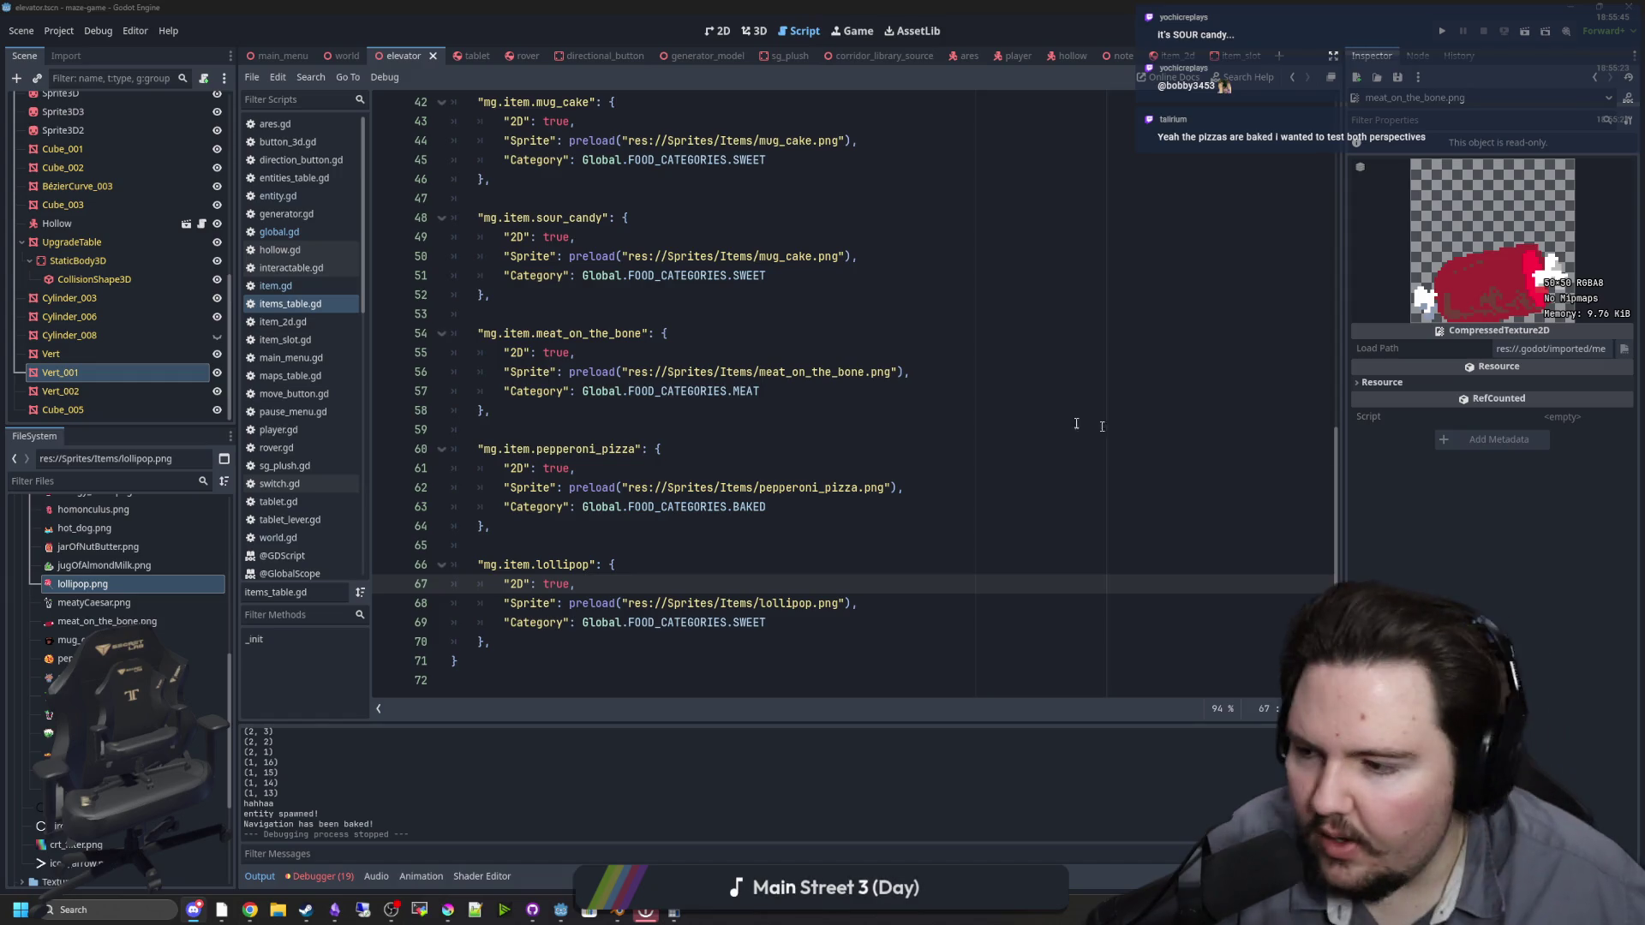
pyautogui.click(712, 468)
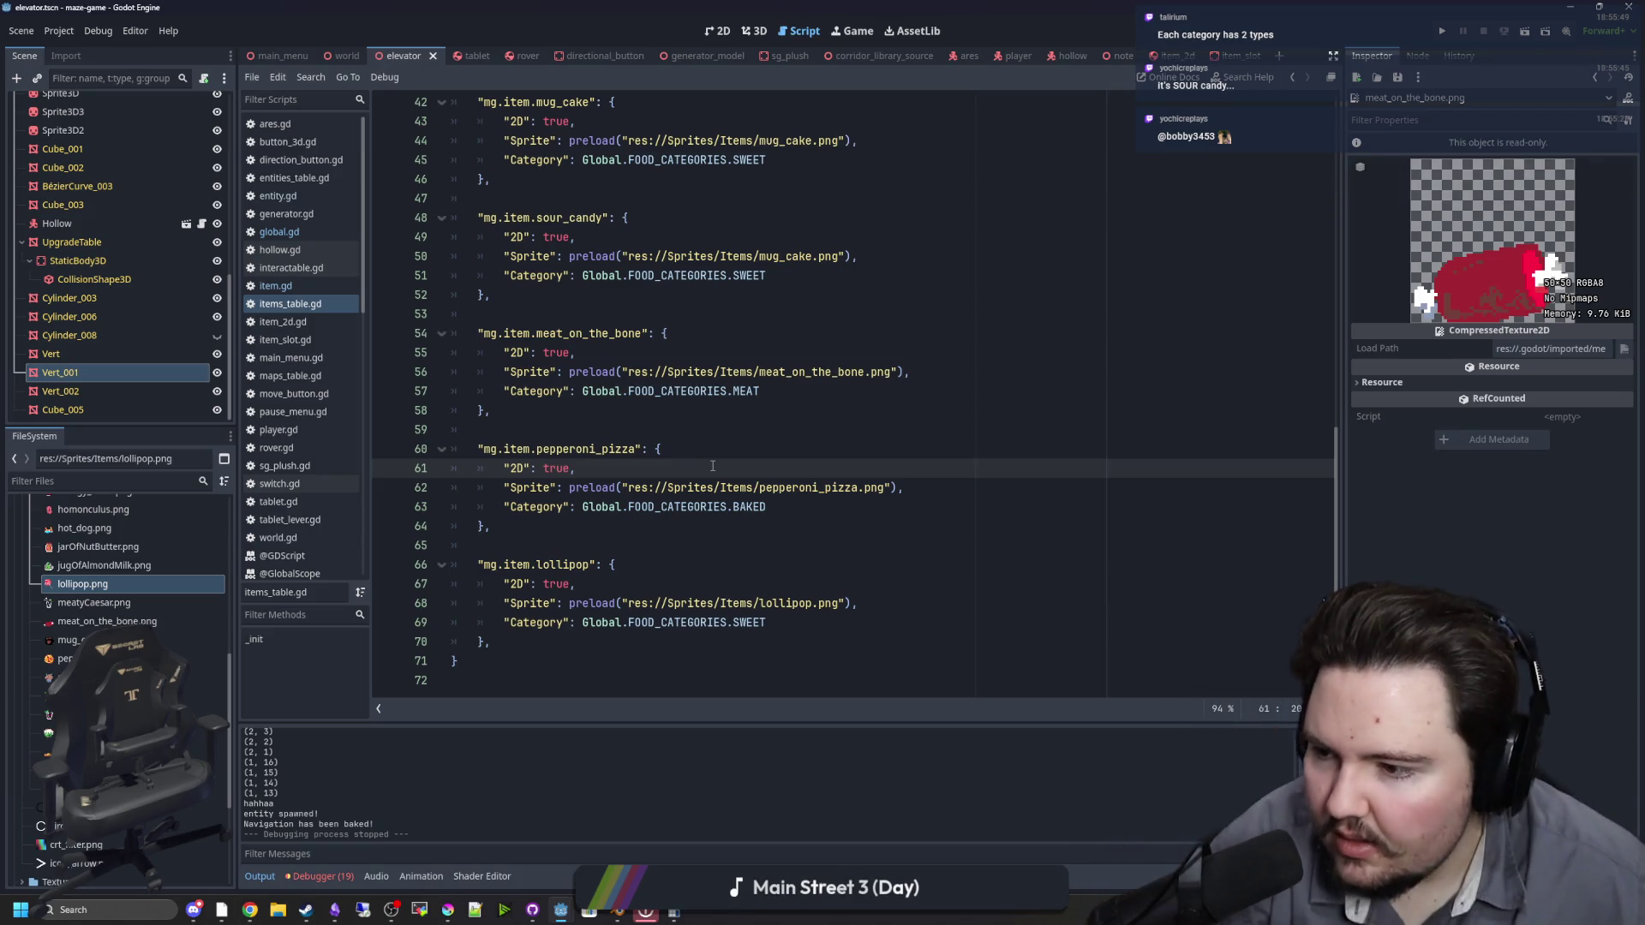
pyautogui.click(773, 520)
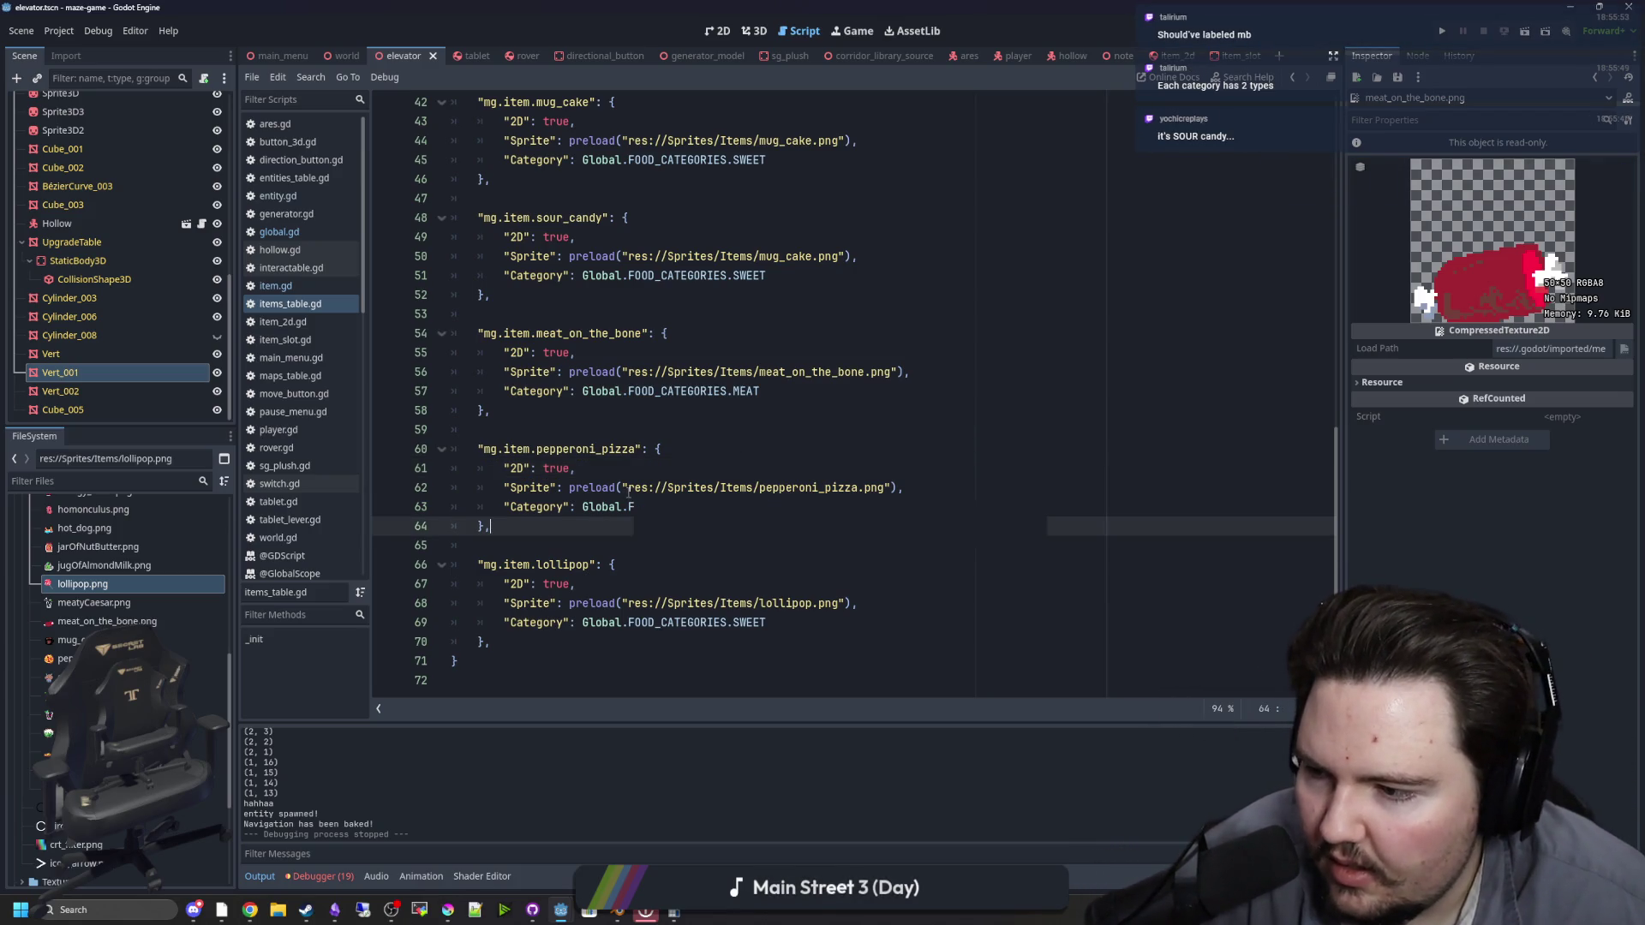
pyautogui.click(499, 548)
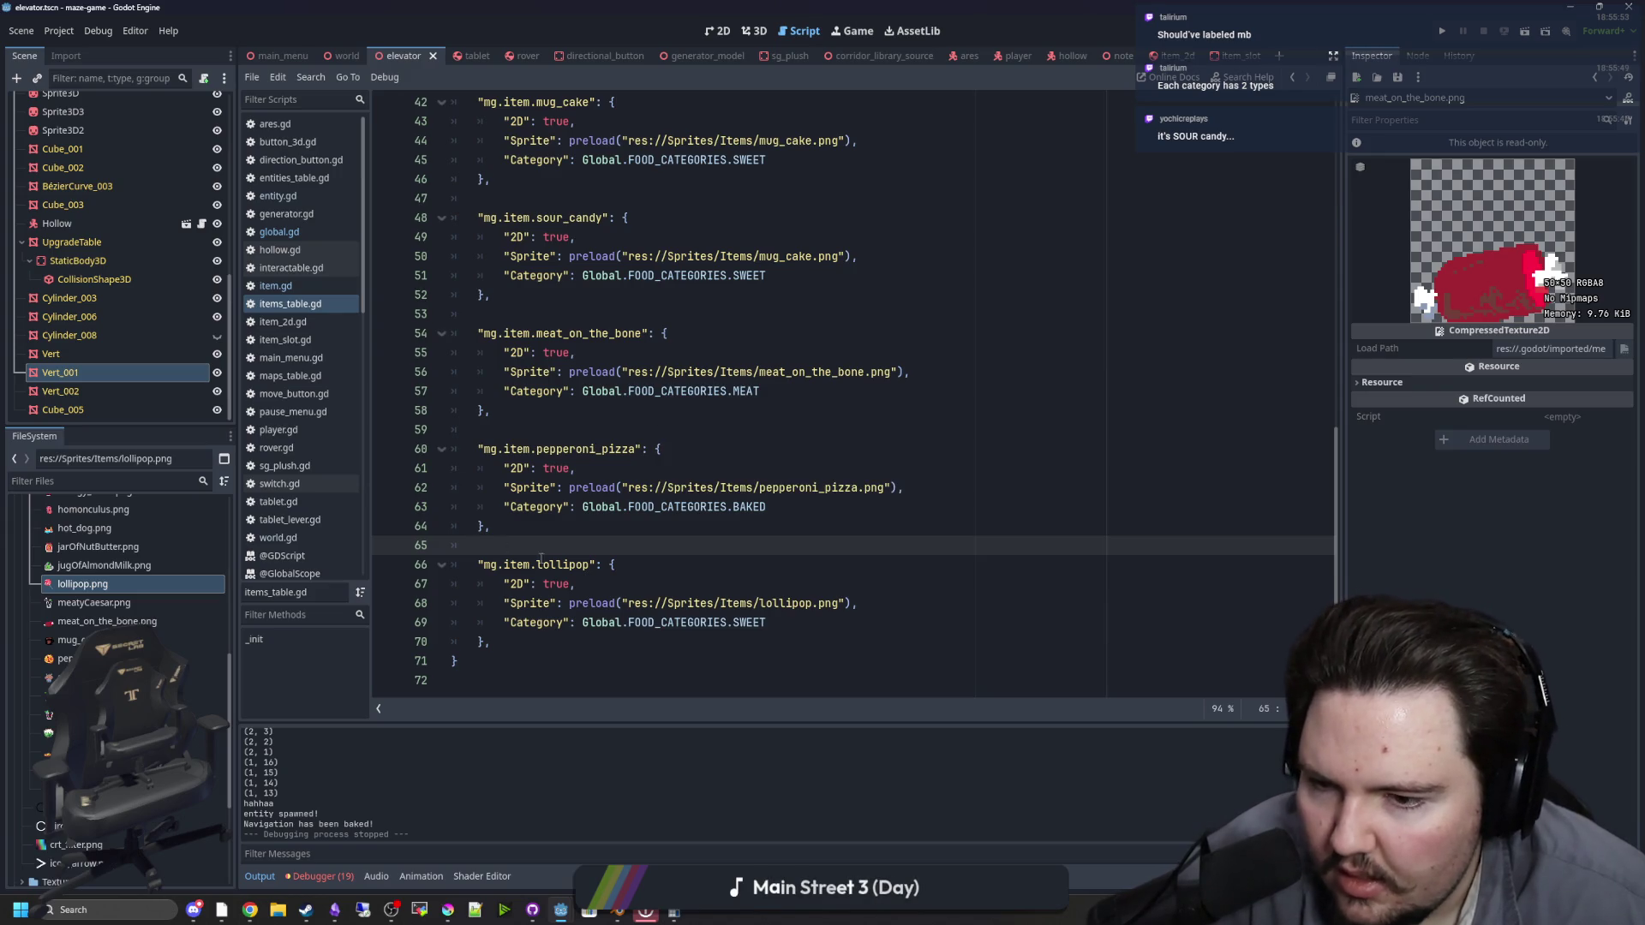
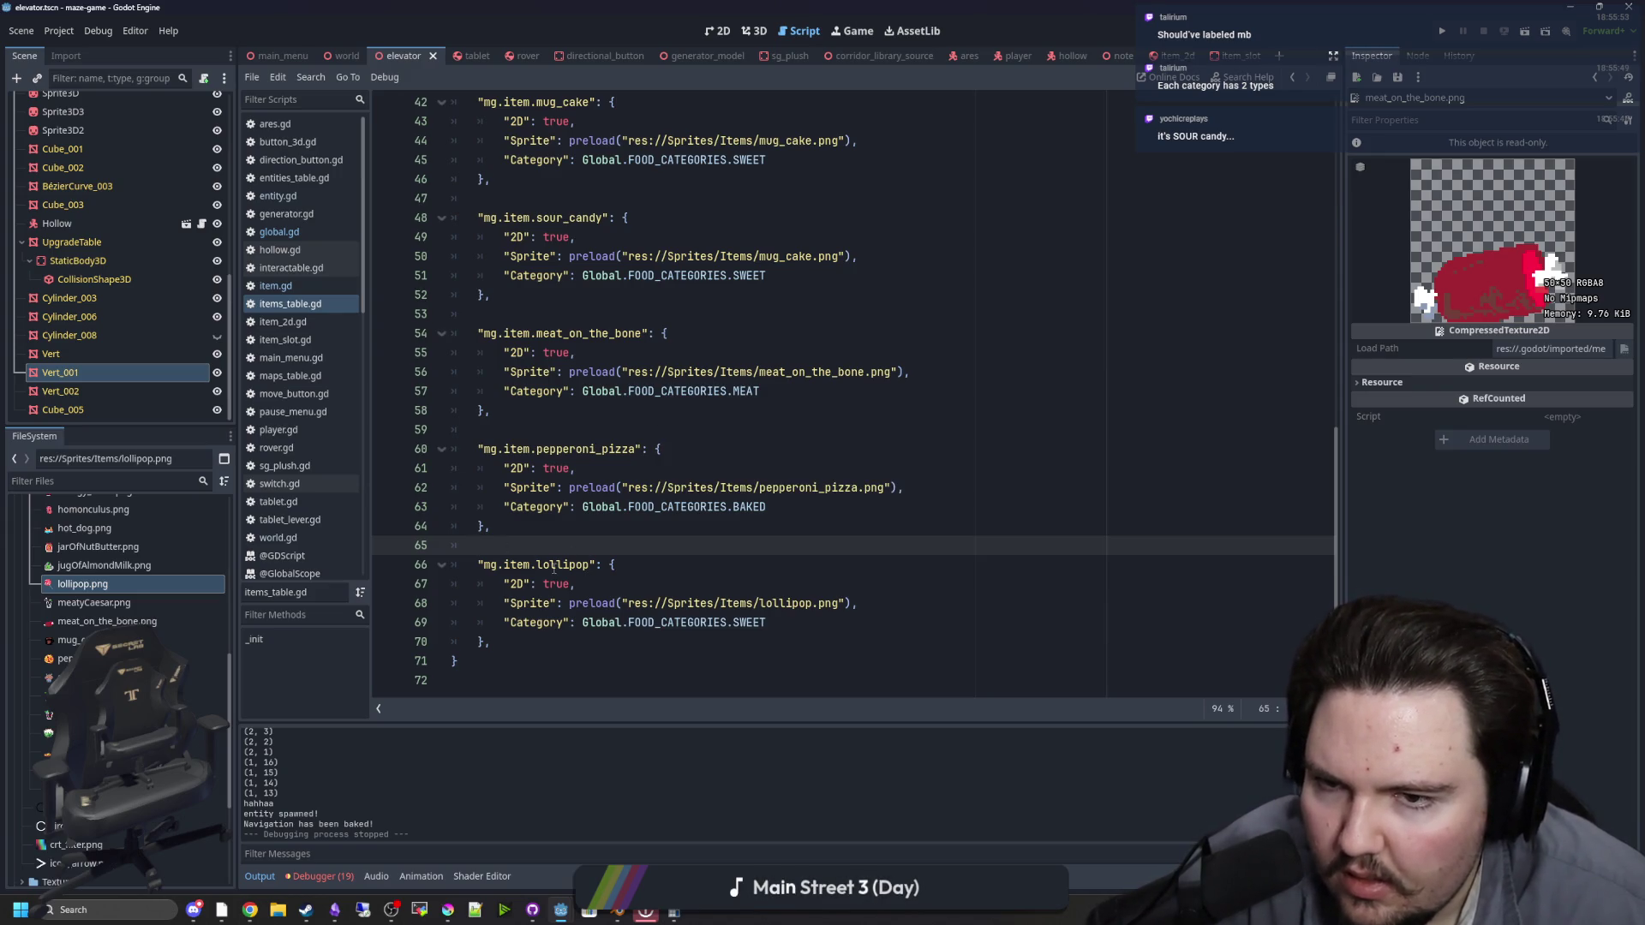
# Step: Restore the removed lollipop entry and copy its block on lines 66–70
pyautogui.hotkey('ctrl', 'z')
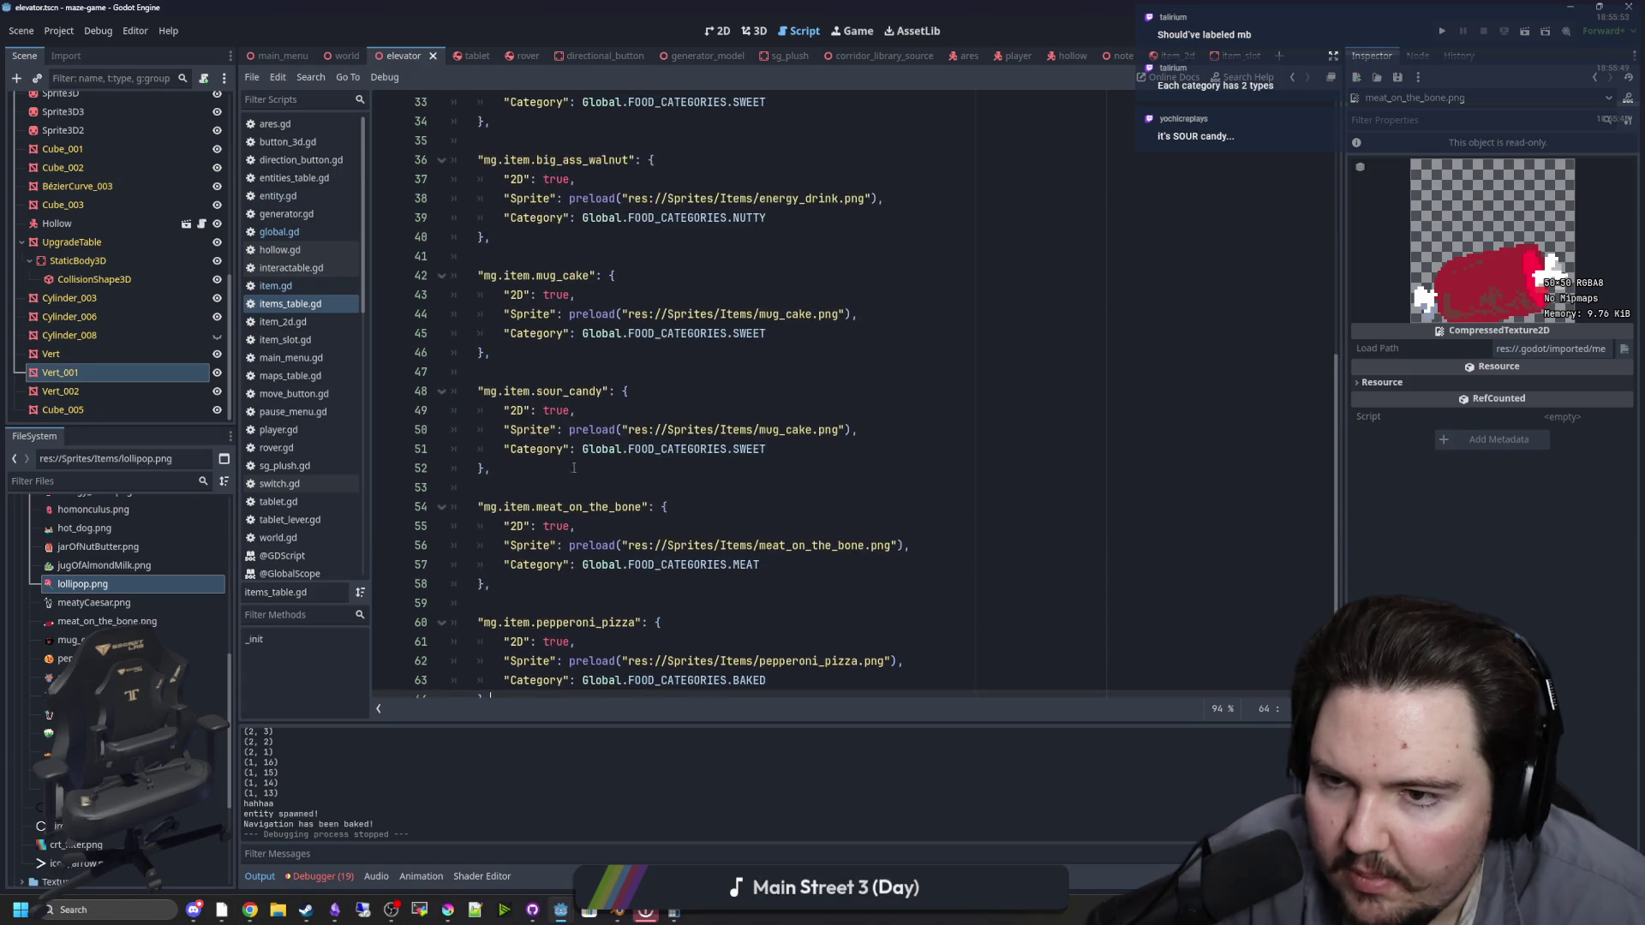
pyautogui.click(652, 372)
pyautogui.scroll(-3, 634, 377)
pyautogui.hotkey('ctrl', 'y')
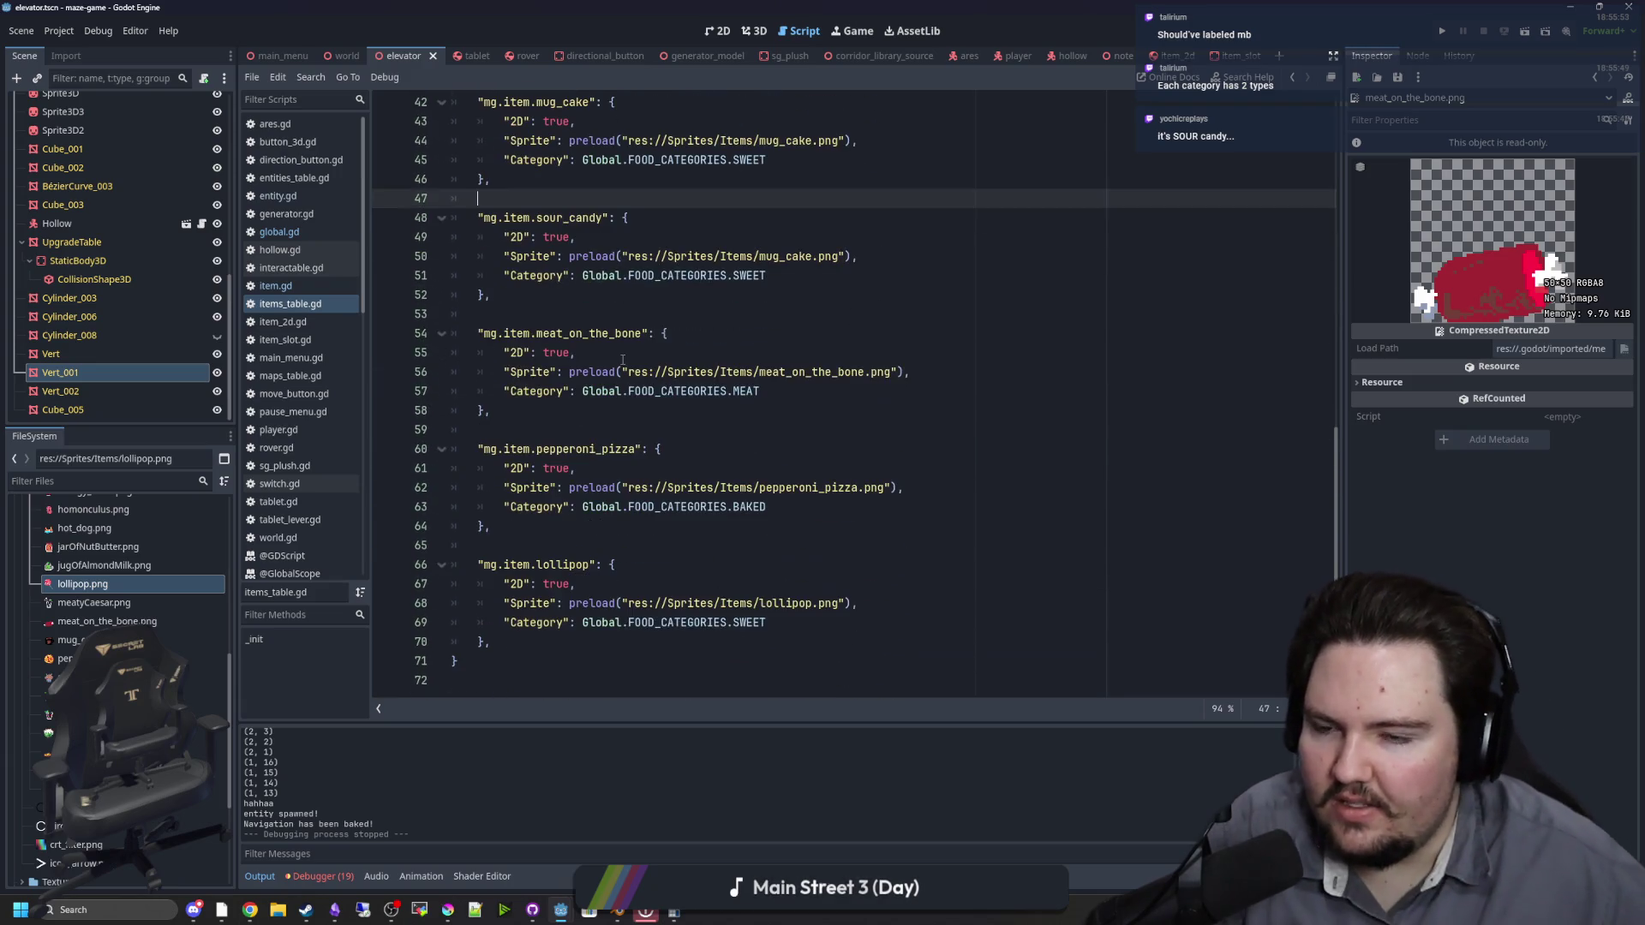
pyautogui.moveTo(528, 645); pyautogui.dragTo(462, 581)
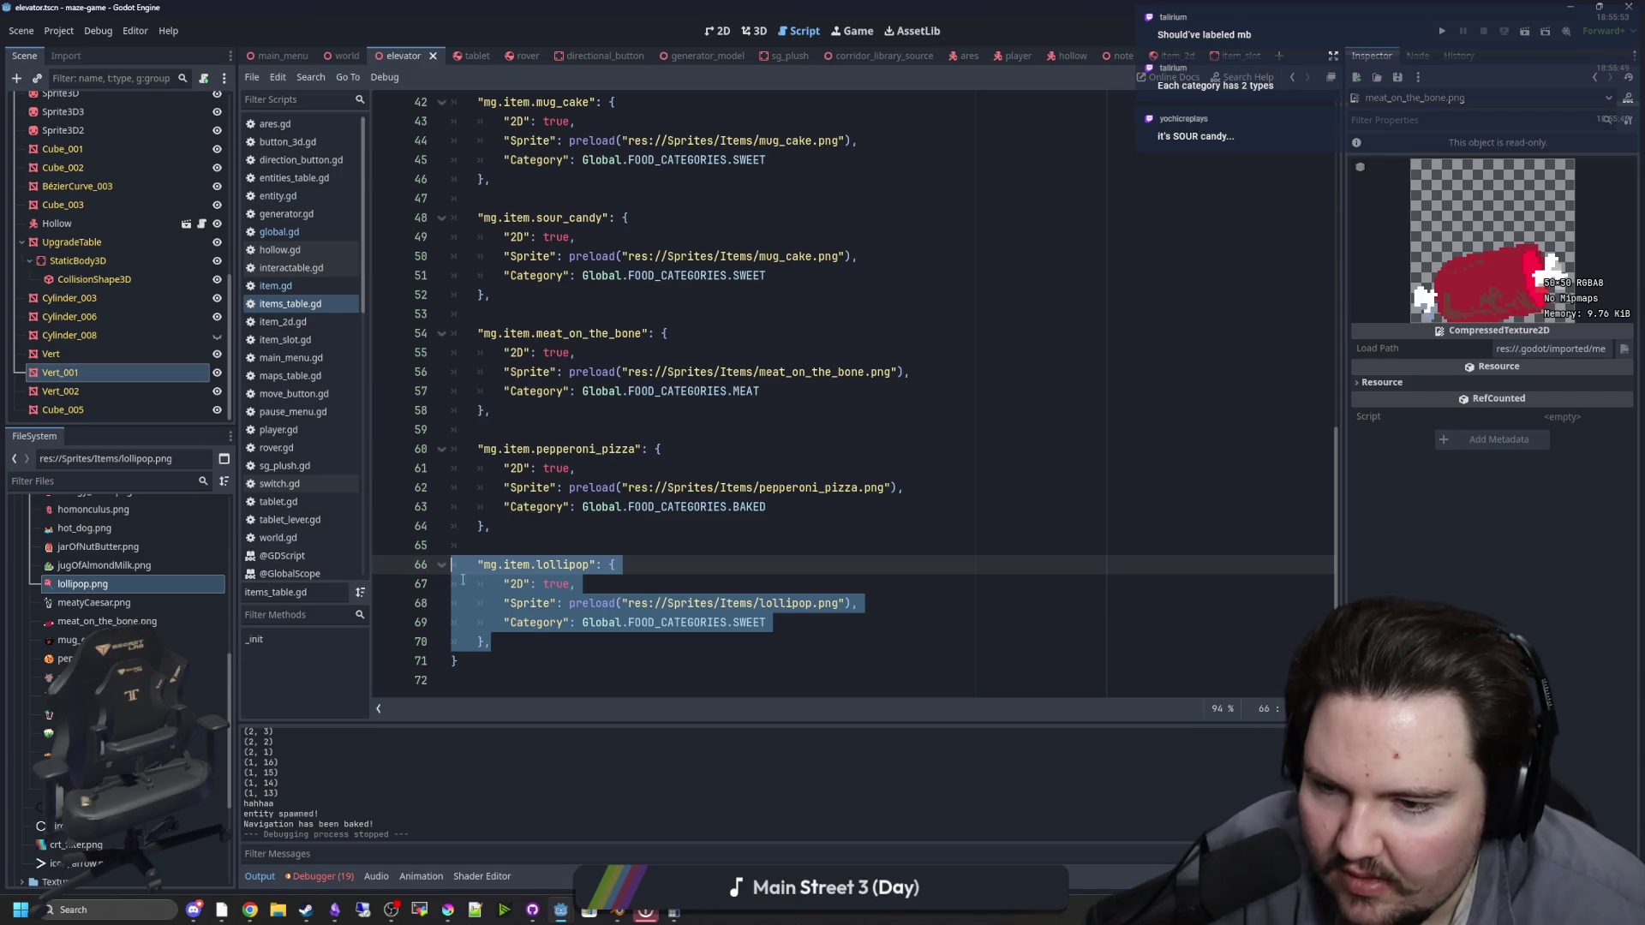
pyautogui.click(528, 634)
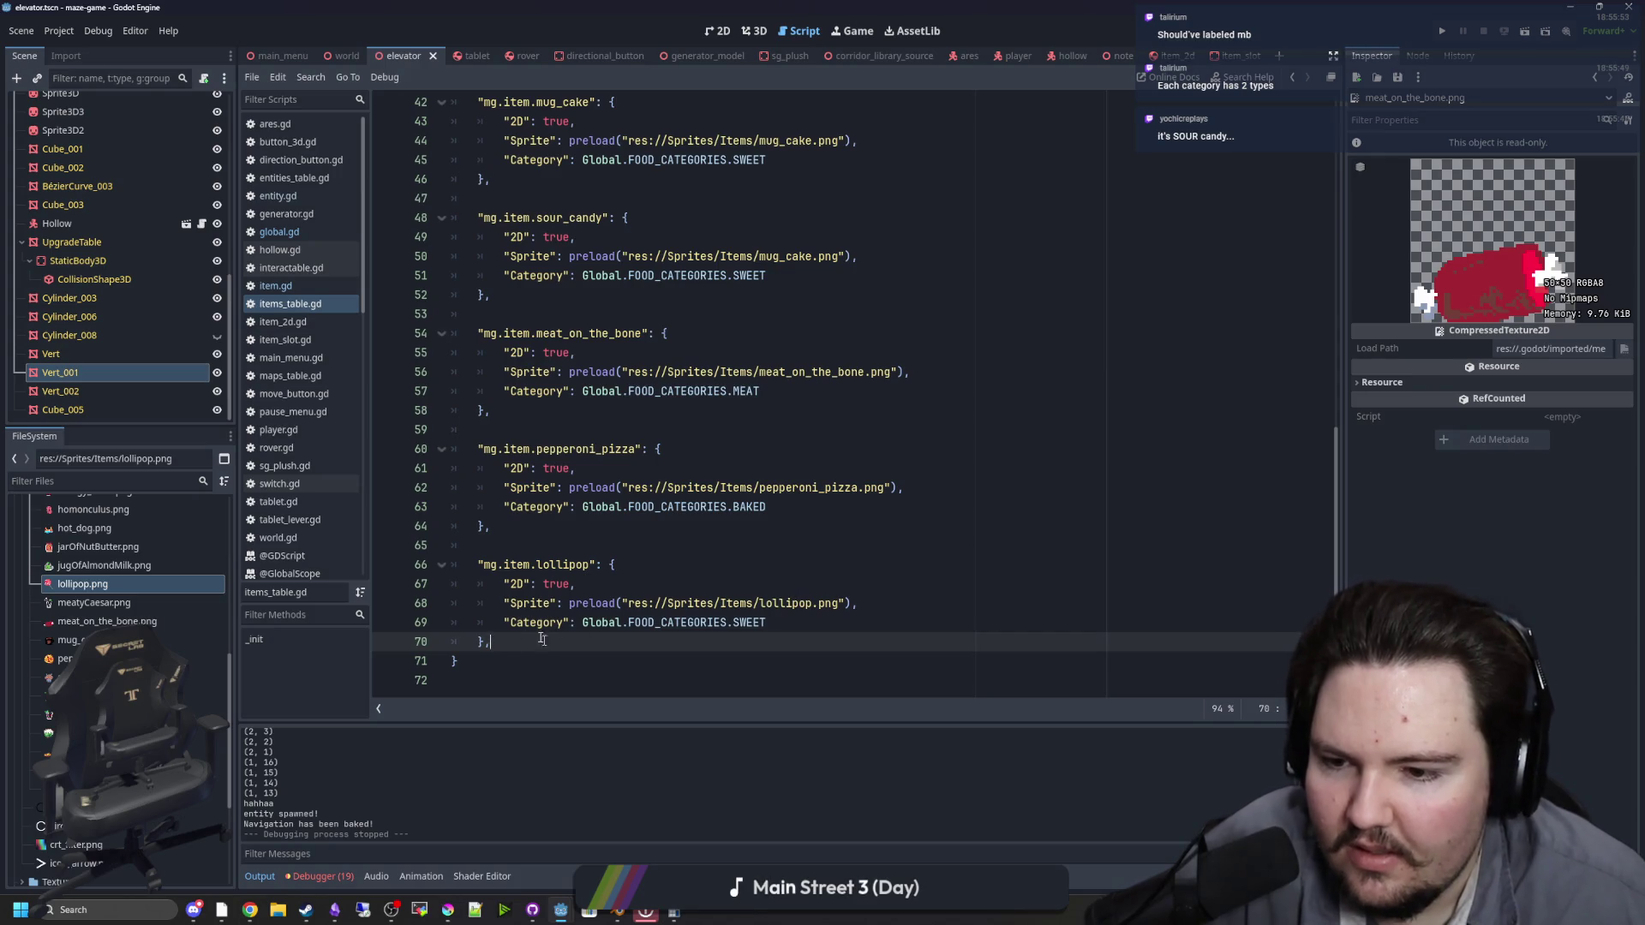
pyautogui.moveTo(542, 639); pyautogui.dragTo(430, 569)
pyautogui.click(539, 541)
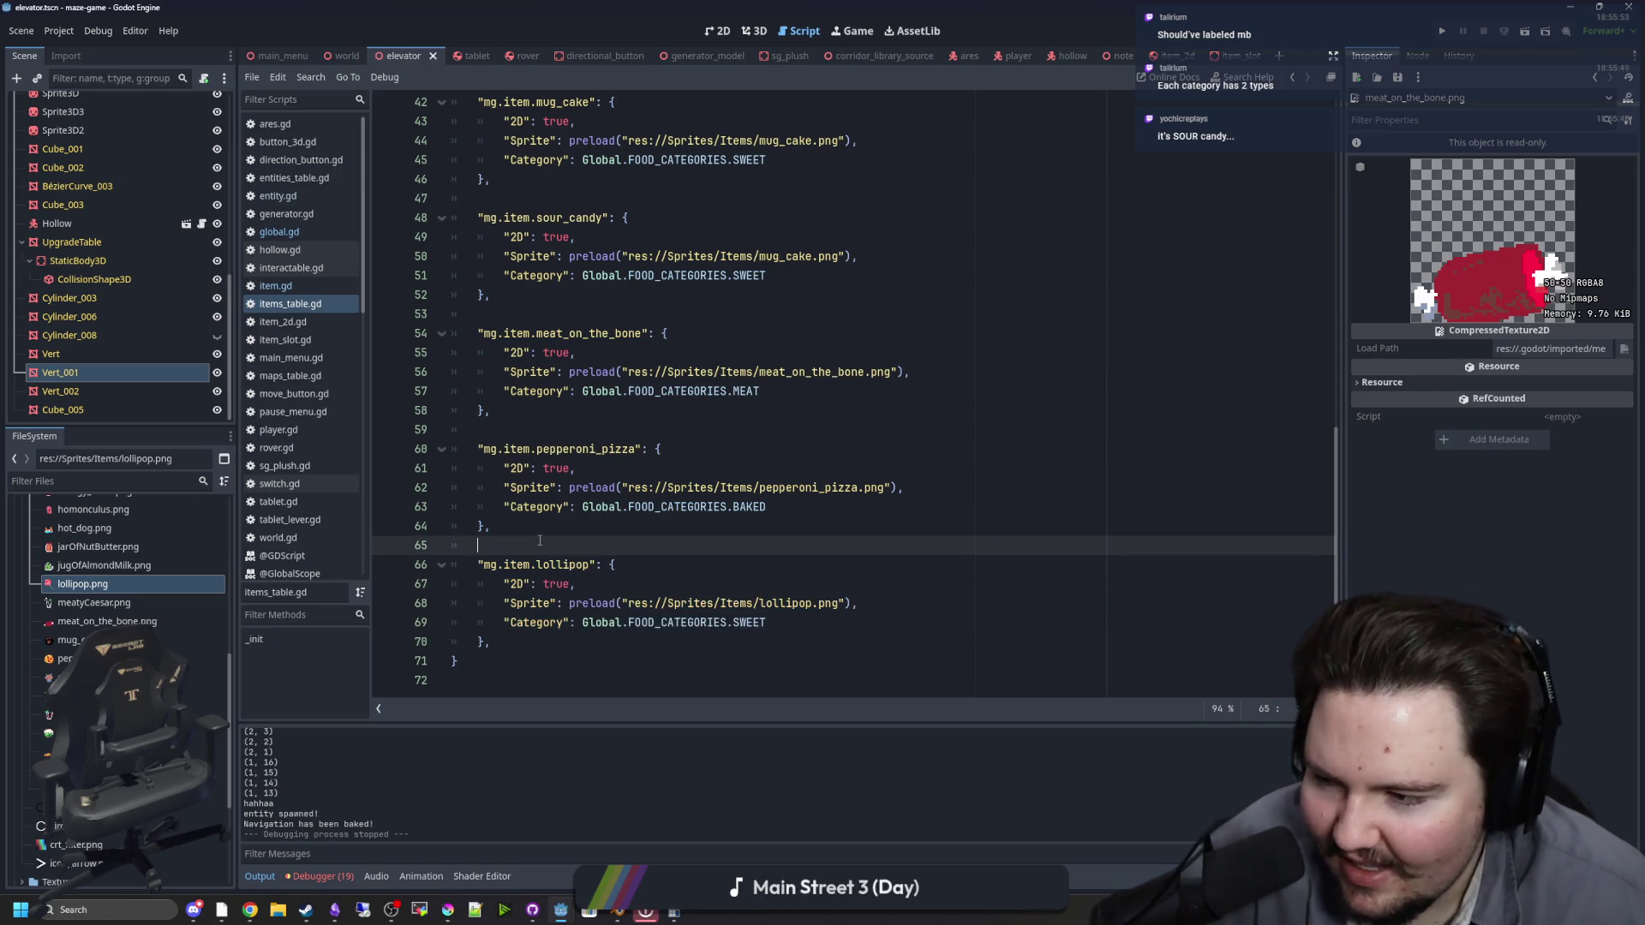
pyautogui.moveTo(531, 642)
pyautogui.mouseDown()
pyautogui.moveTo(462, 620)
pyautogui.moveTo(390, 562)
pyautogui.mouseUp()
pyautogui.hotkey('ctrl', 'c')
# Step: Paste a duplicate of the lollipop entry below and rename its key to shrapnel_muffin
pyautogui.click(558, 642)
pyautogui.press('Return')
pyautogui.press('Return')
pyautogui.hotkey('ctrl', 'v')
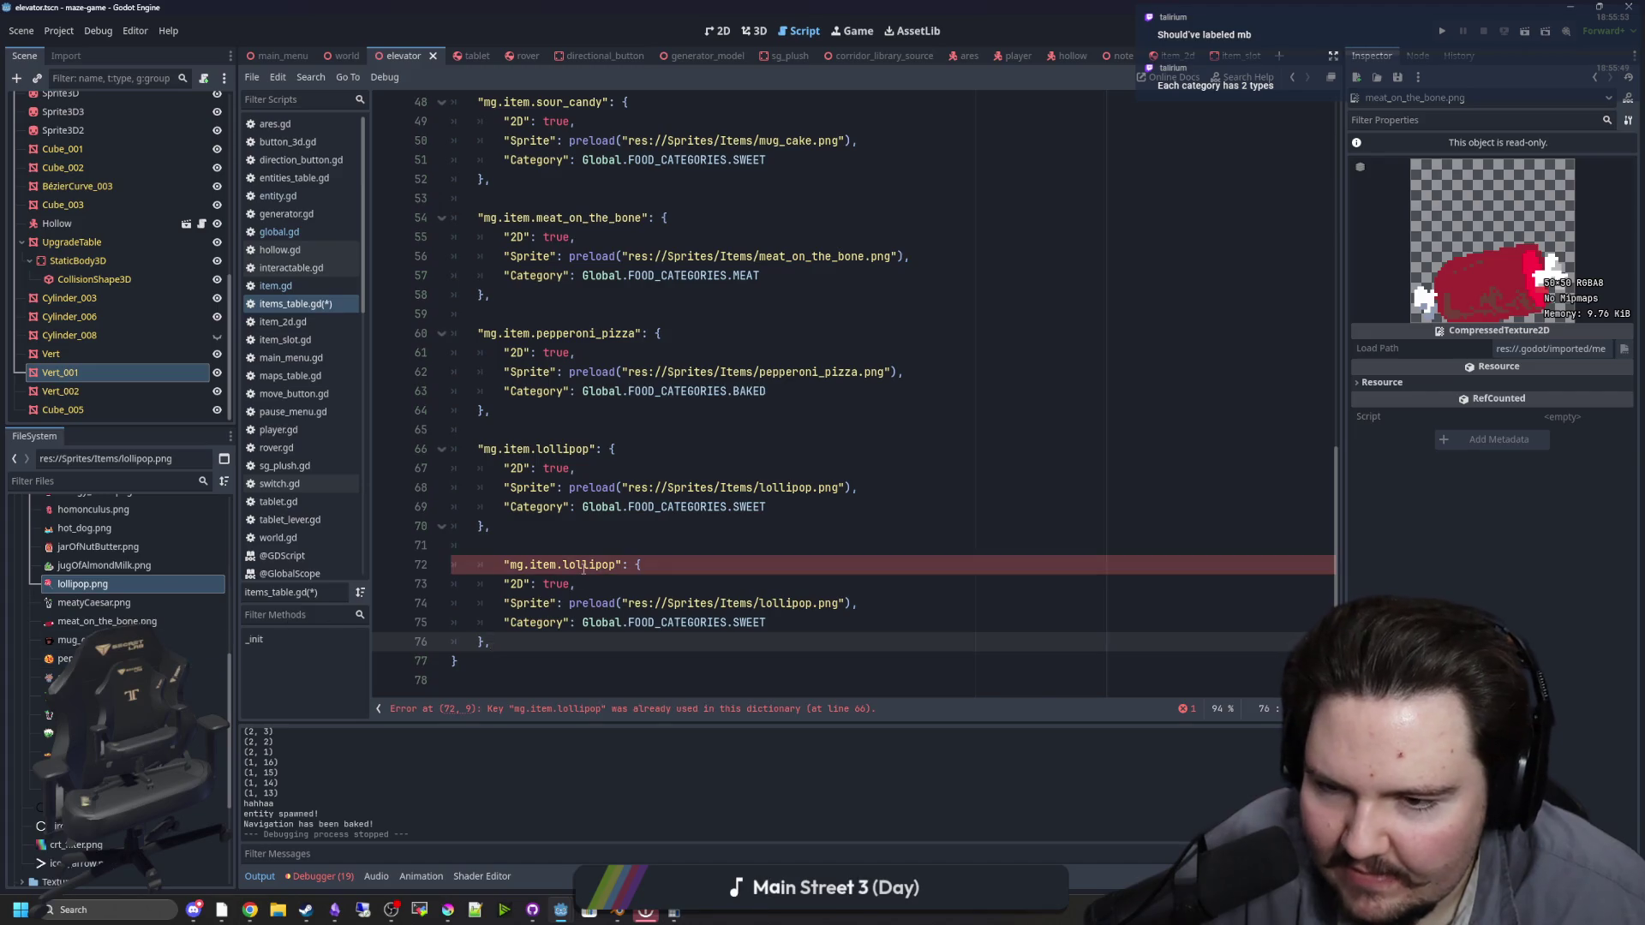
pyautogui.doubleClick(589, 565)
pyautogui.click(505, 565)
pyautogui.press('BackSpace')
pyautogui.doubleClick(565, 565)
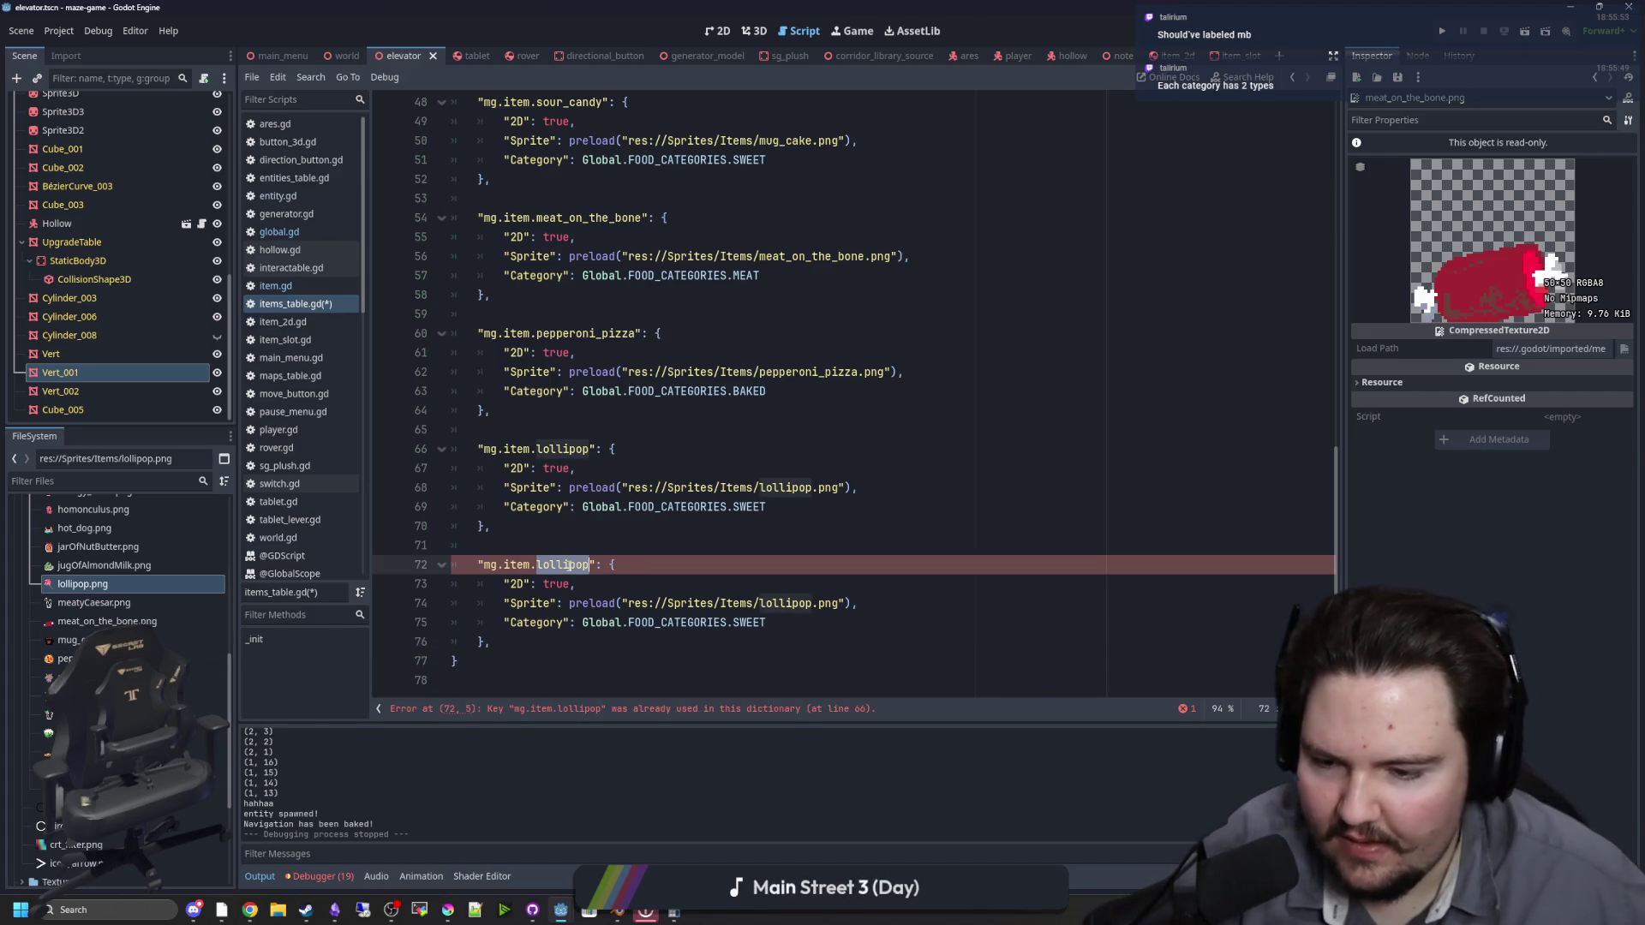
pyautogui.write('shrapnel_muffin')
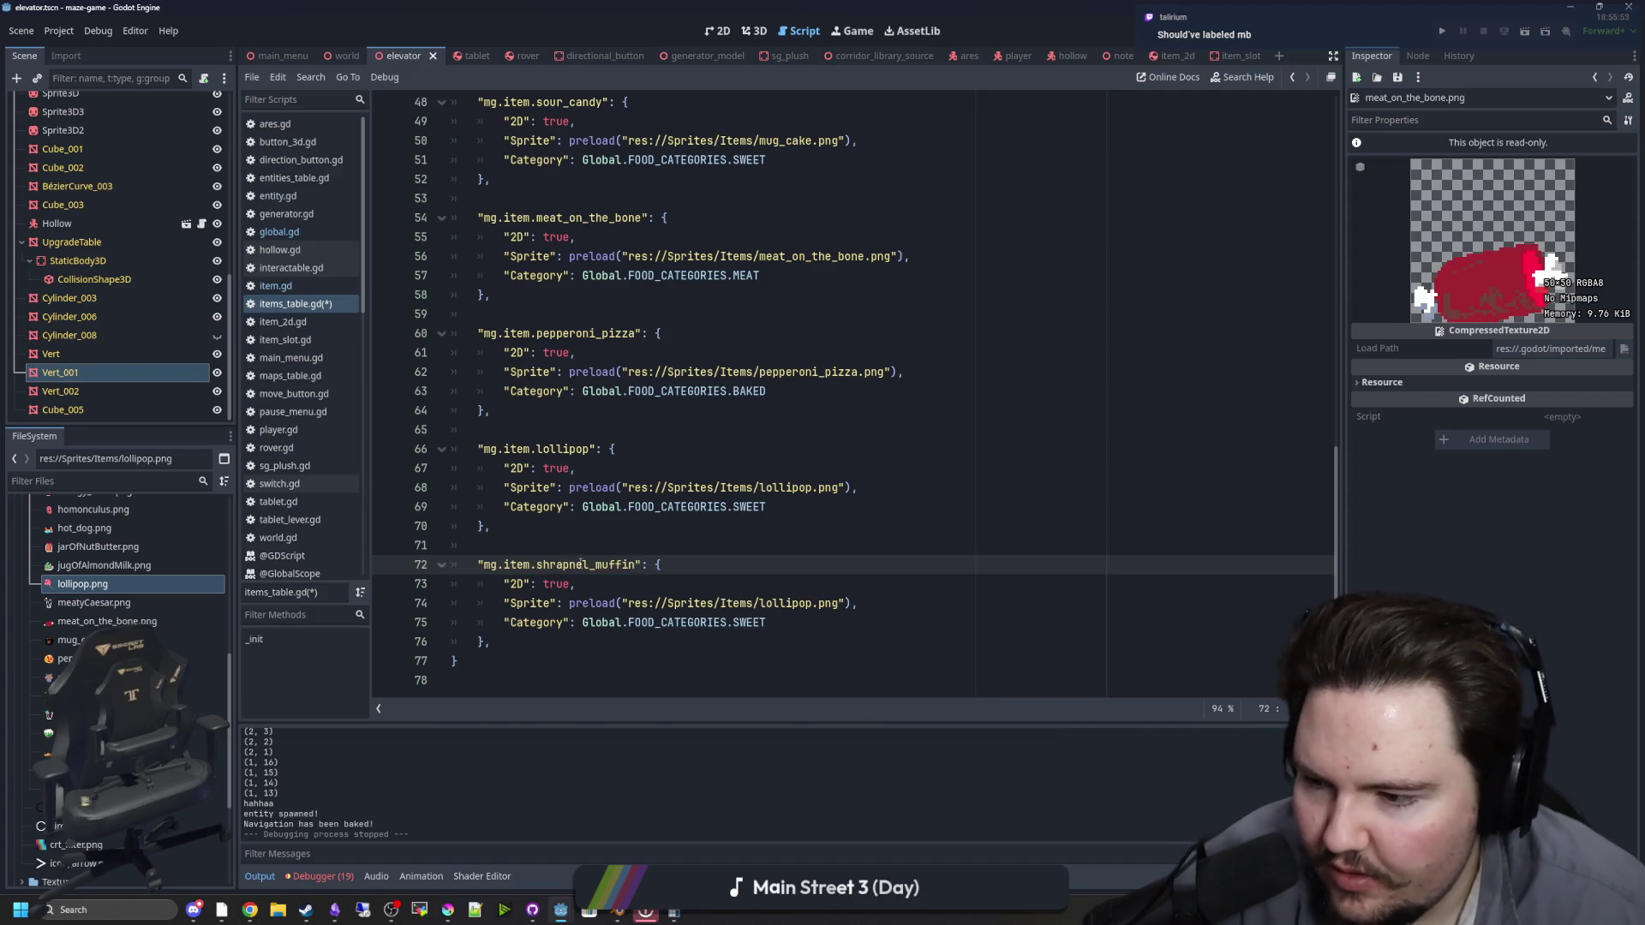
pyautogui.click(641, 528)
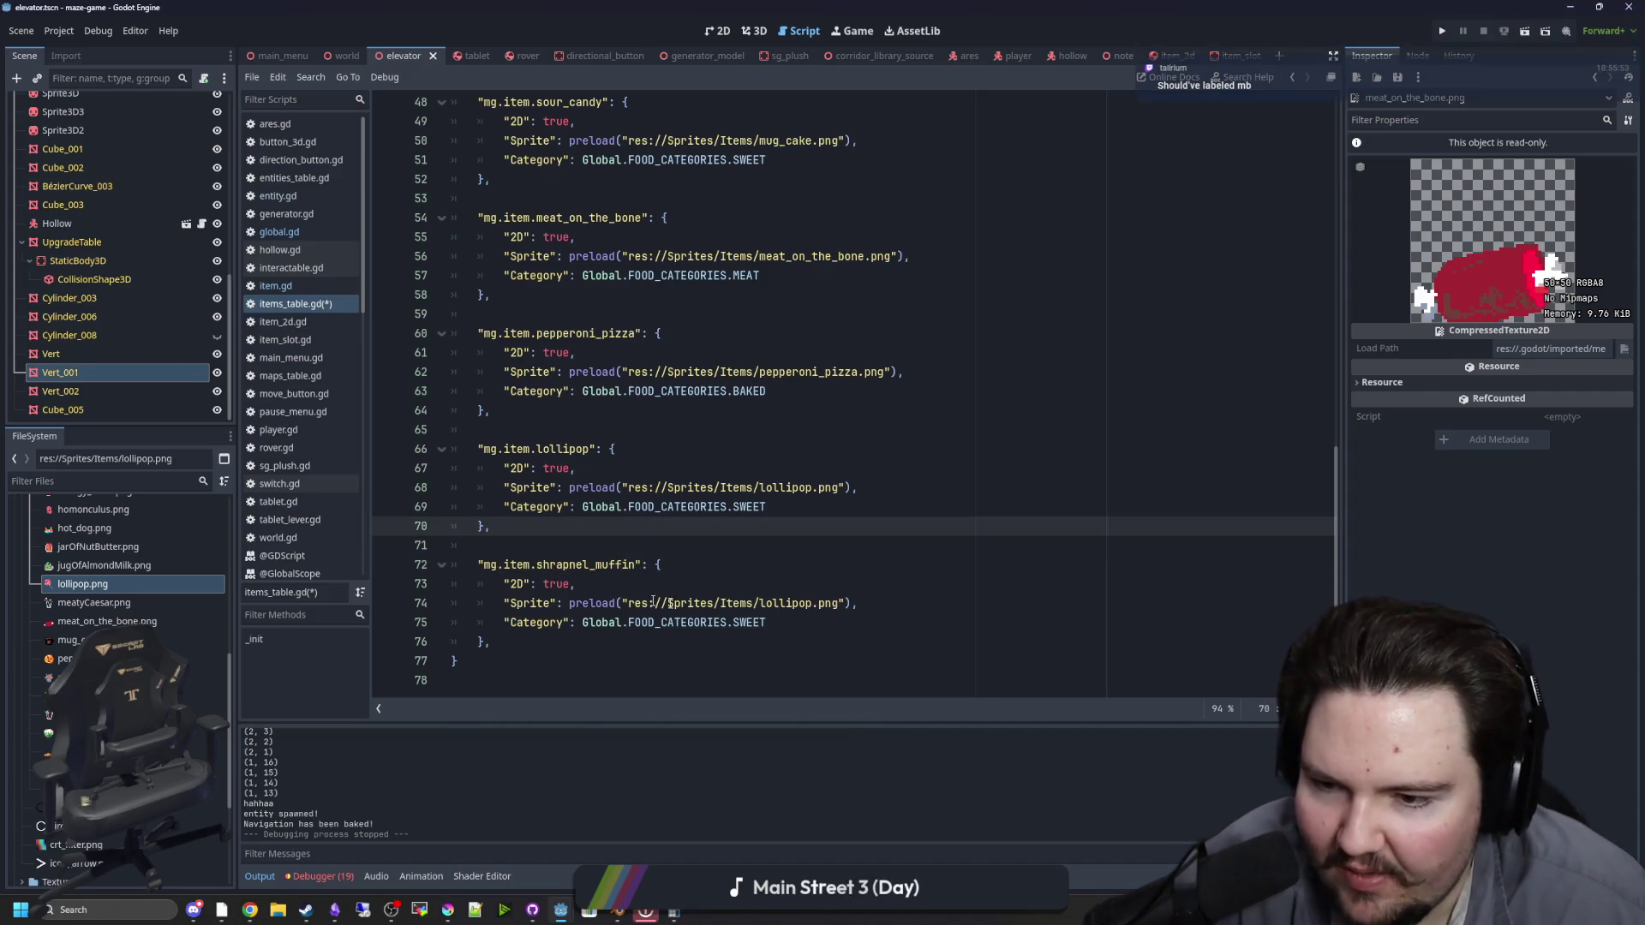
# Step: Point the sprite at shrapnel_muffin.png, change the category from SWEET to EVIL, and save
pyautogui.moveTo(811, 603); pyautogui.dragTo(760, 603)
pyautogui.write('shra')
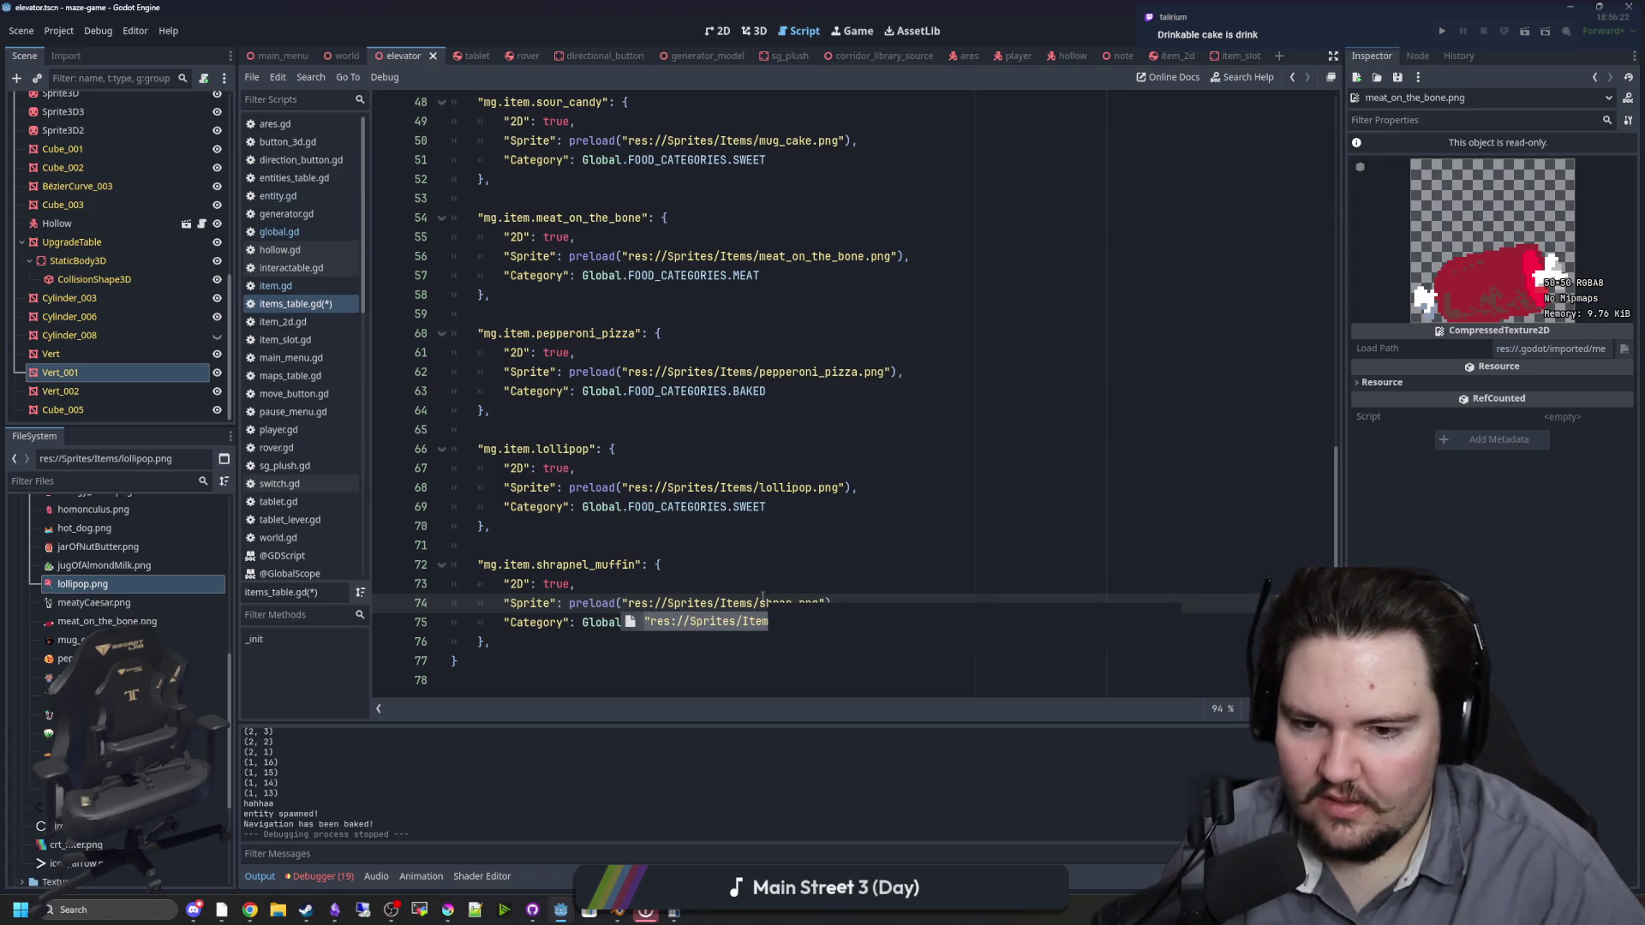
pyautogui.press('Return')
pyautogui.click(813, 571)
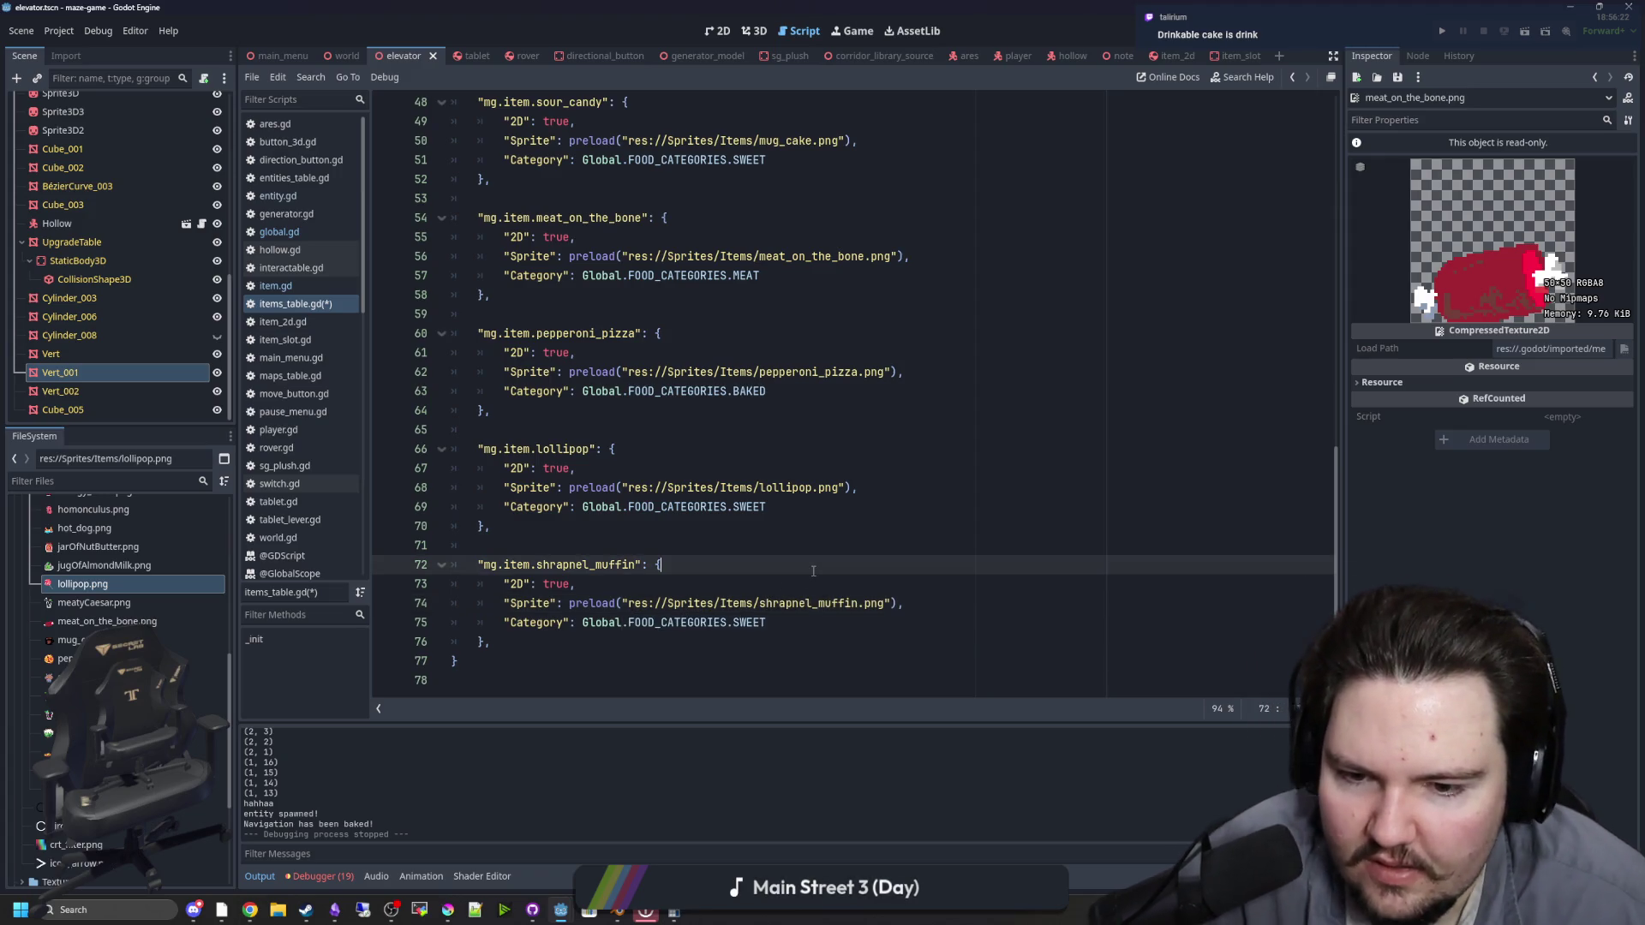
pyautogui.click(543, 639)
pyautogui.moveTo(538, 639)
pyautogui.mouseDown()
pyautogui.moveTo(506, 587)
pyautogui.moveTo(450, 567)
pyautogui.mouseUp()
pyautogui.moveTo(766, 623); pyautogui.dragTo(733, 623)
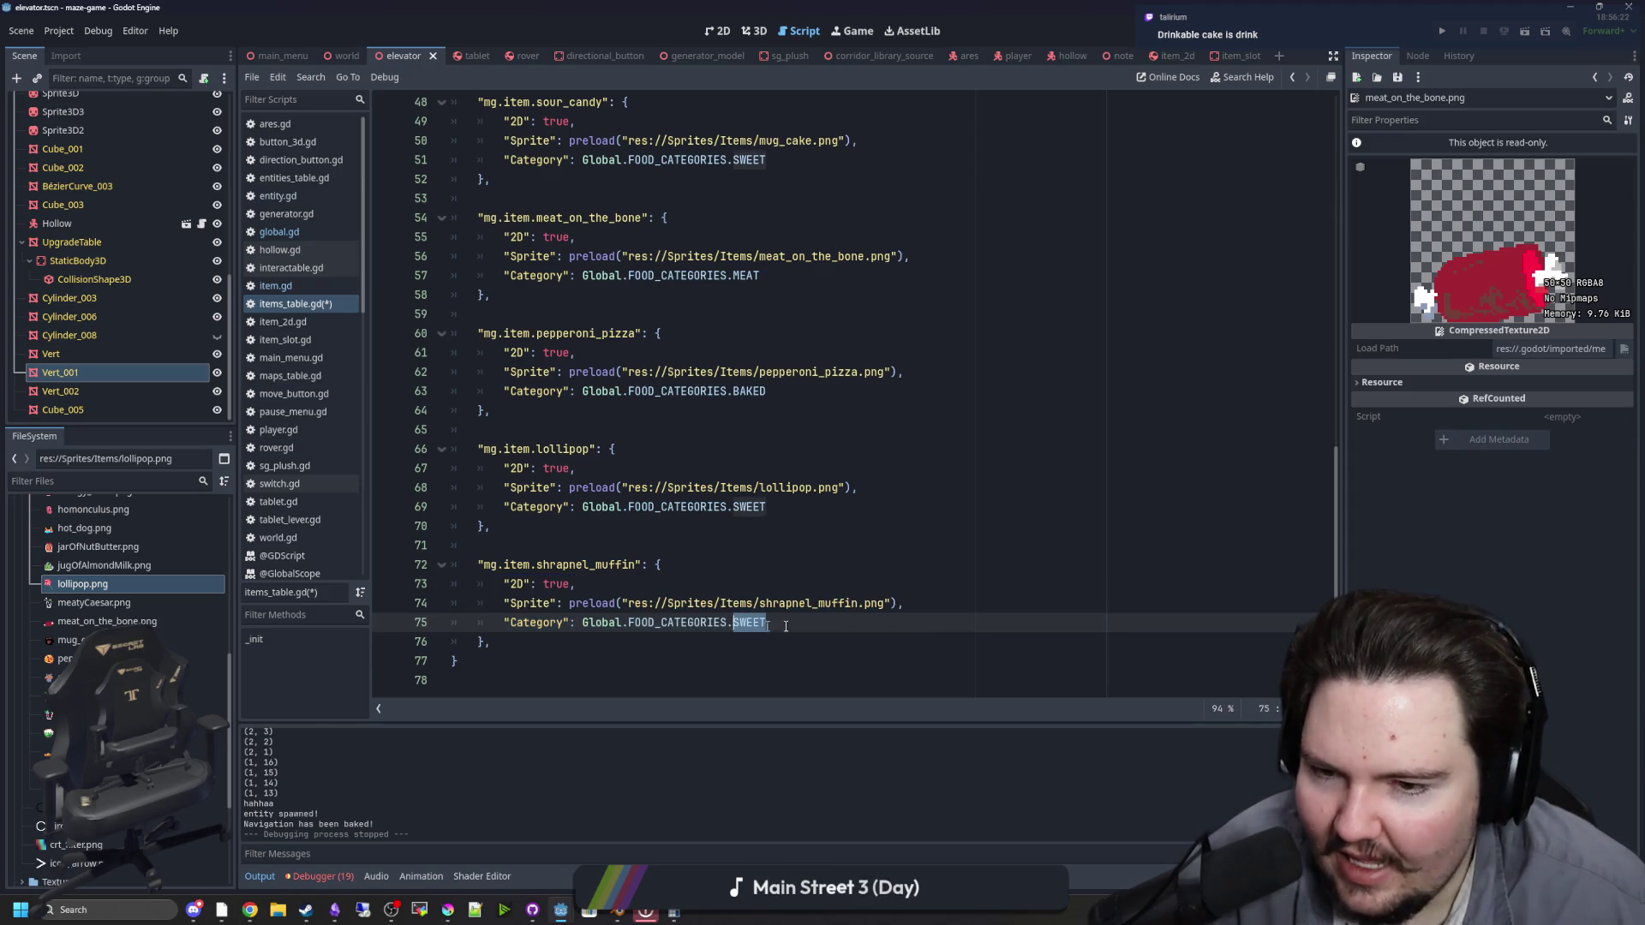
pyautogui.press('BackSpace')
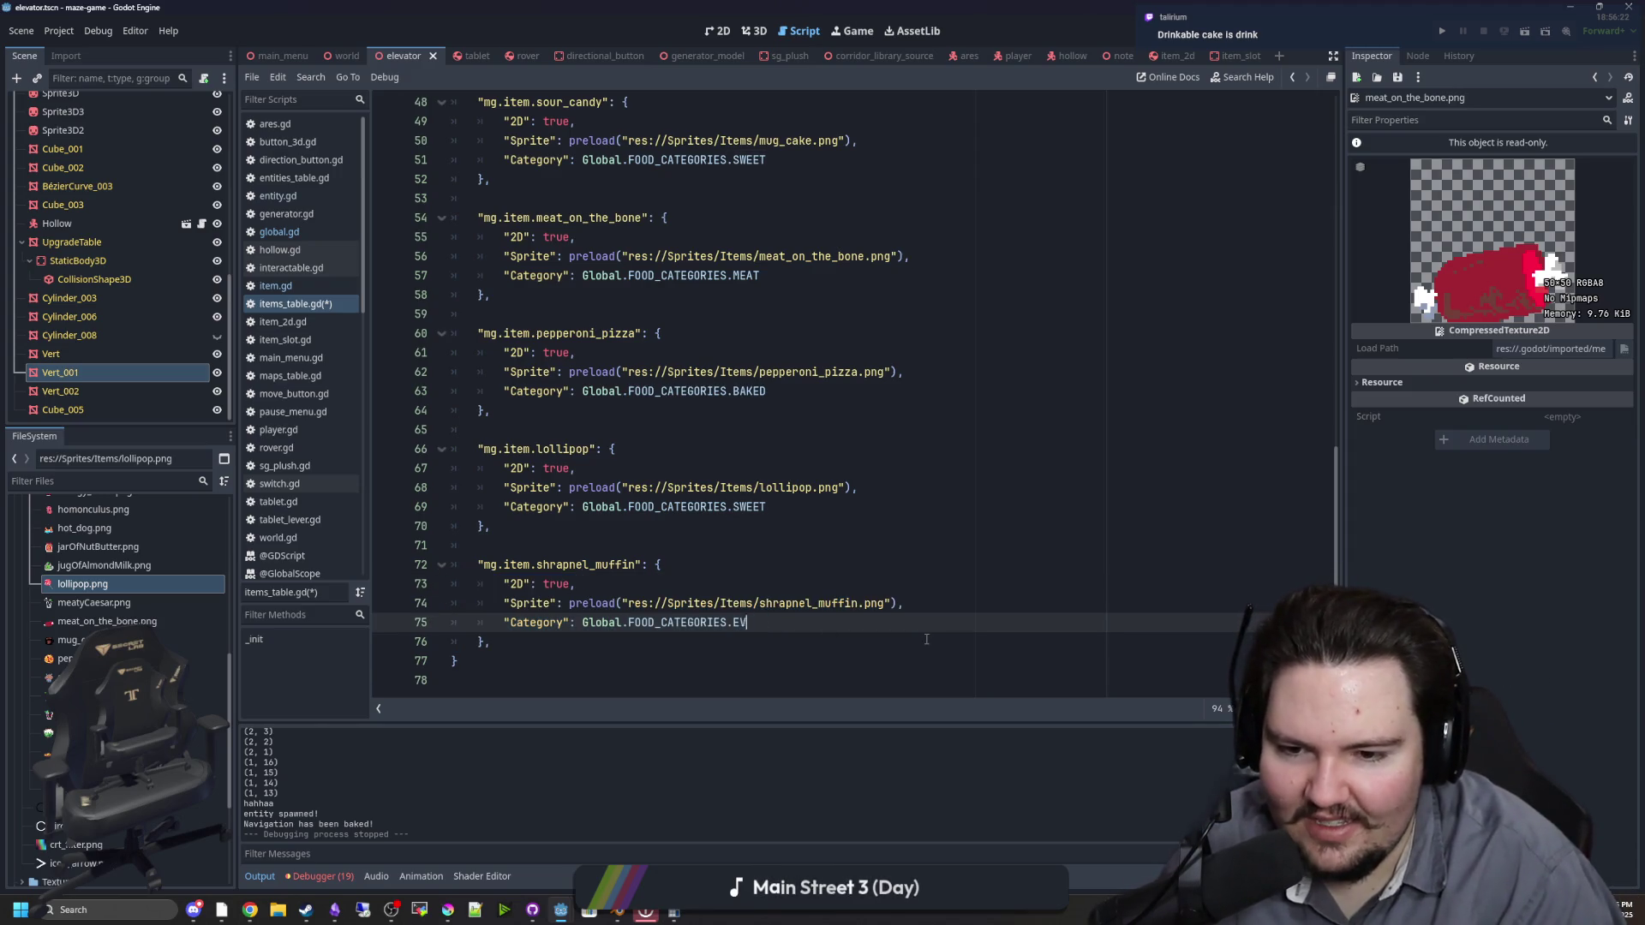
pyautogui.write('IL')
pyautogui.click(685, 565)
pyautogui.hotkey('ctrl', 's')
# Step: Copy the finished shrapnel_muffin entry to the clipboard
pyautogui.moveTo(545, 641)
pyautogui.mouseDown()
pyautogui.moveTo(480, 570)
pyautogui.moveTo(436, 572)
pyautogui.mouseUp()
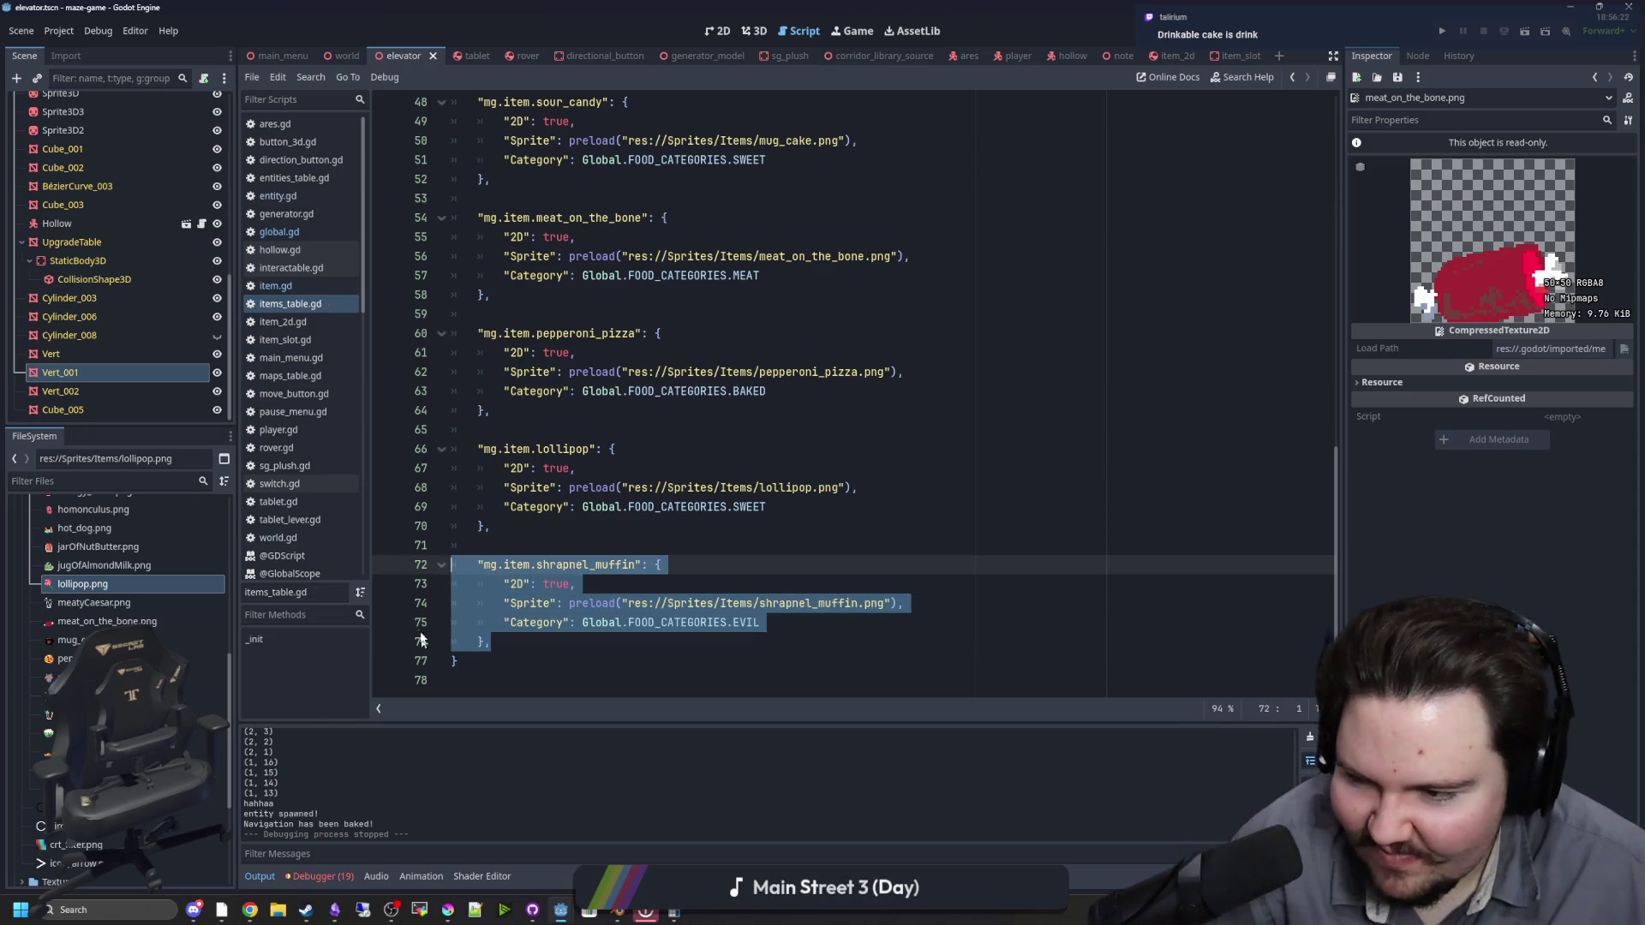
pyautogui.hotkey('ctrl', 'x')
pyautogui.hotkey('ctrl', 'z')
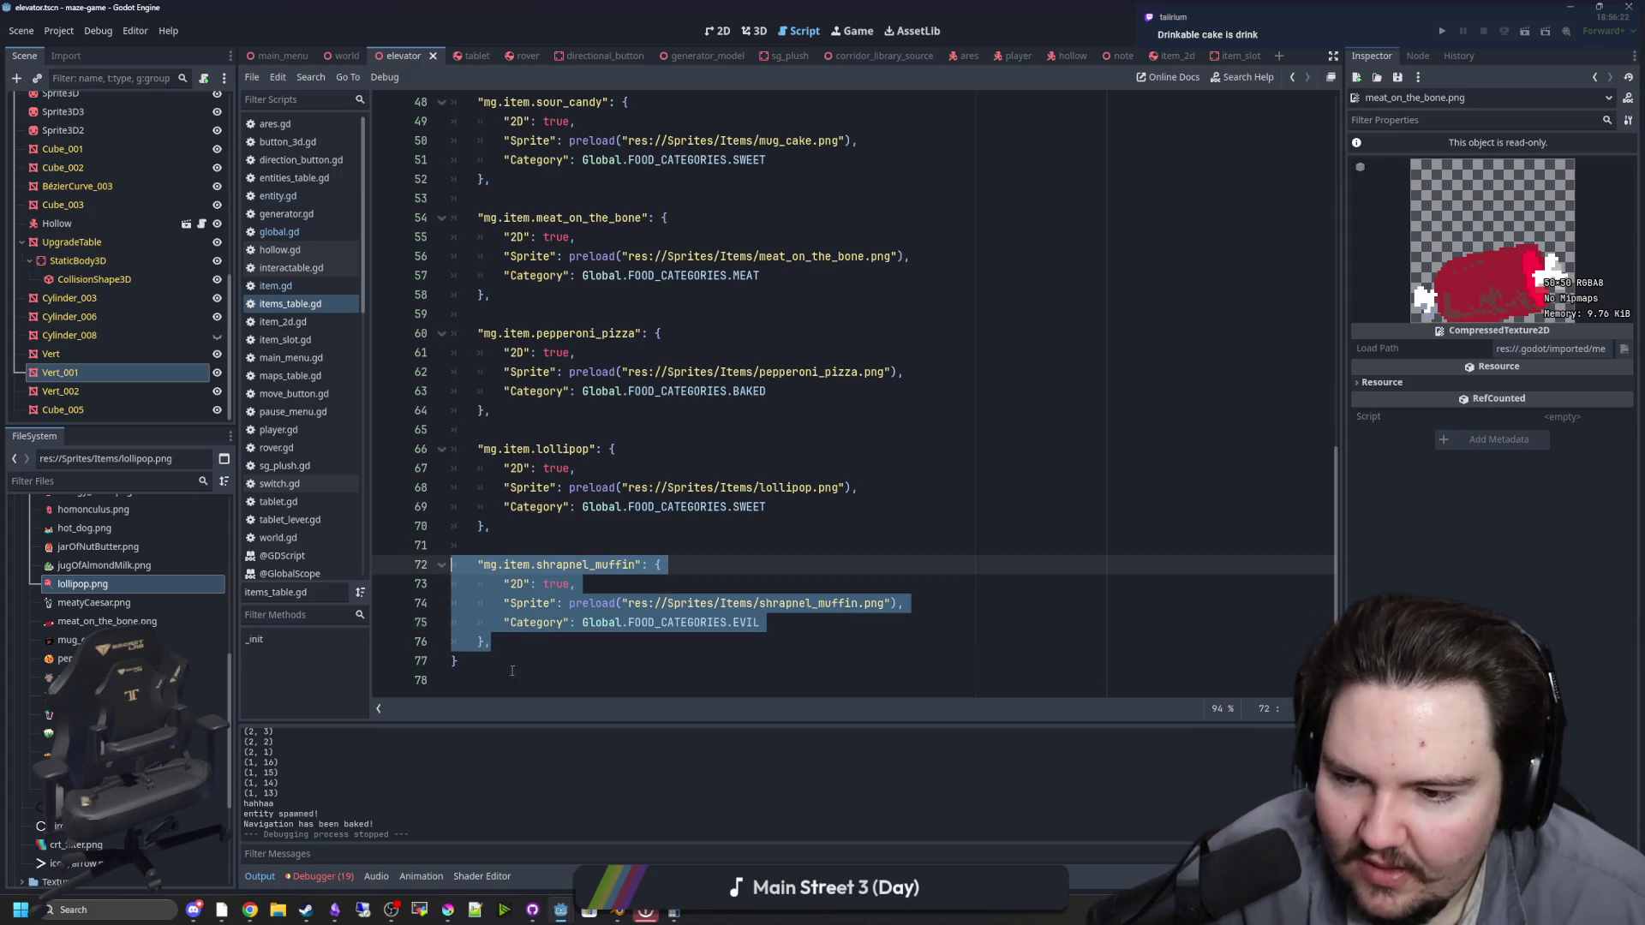
# Step: Paste a copy of the shrapnel_muffin entry below and rename its key to uncut_salad
pyautogui.click(512, 643)
pyautogui.press('Return')
pyautogui.press('Return')
pyautogui.hotkey('ctrl', 'v')
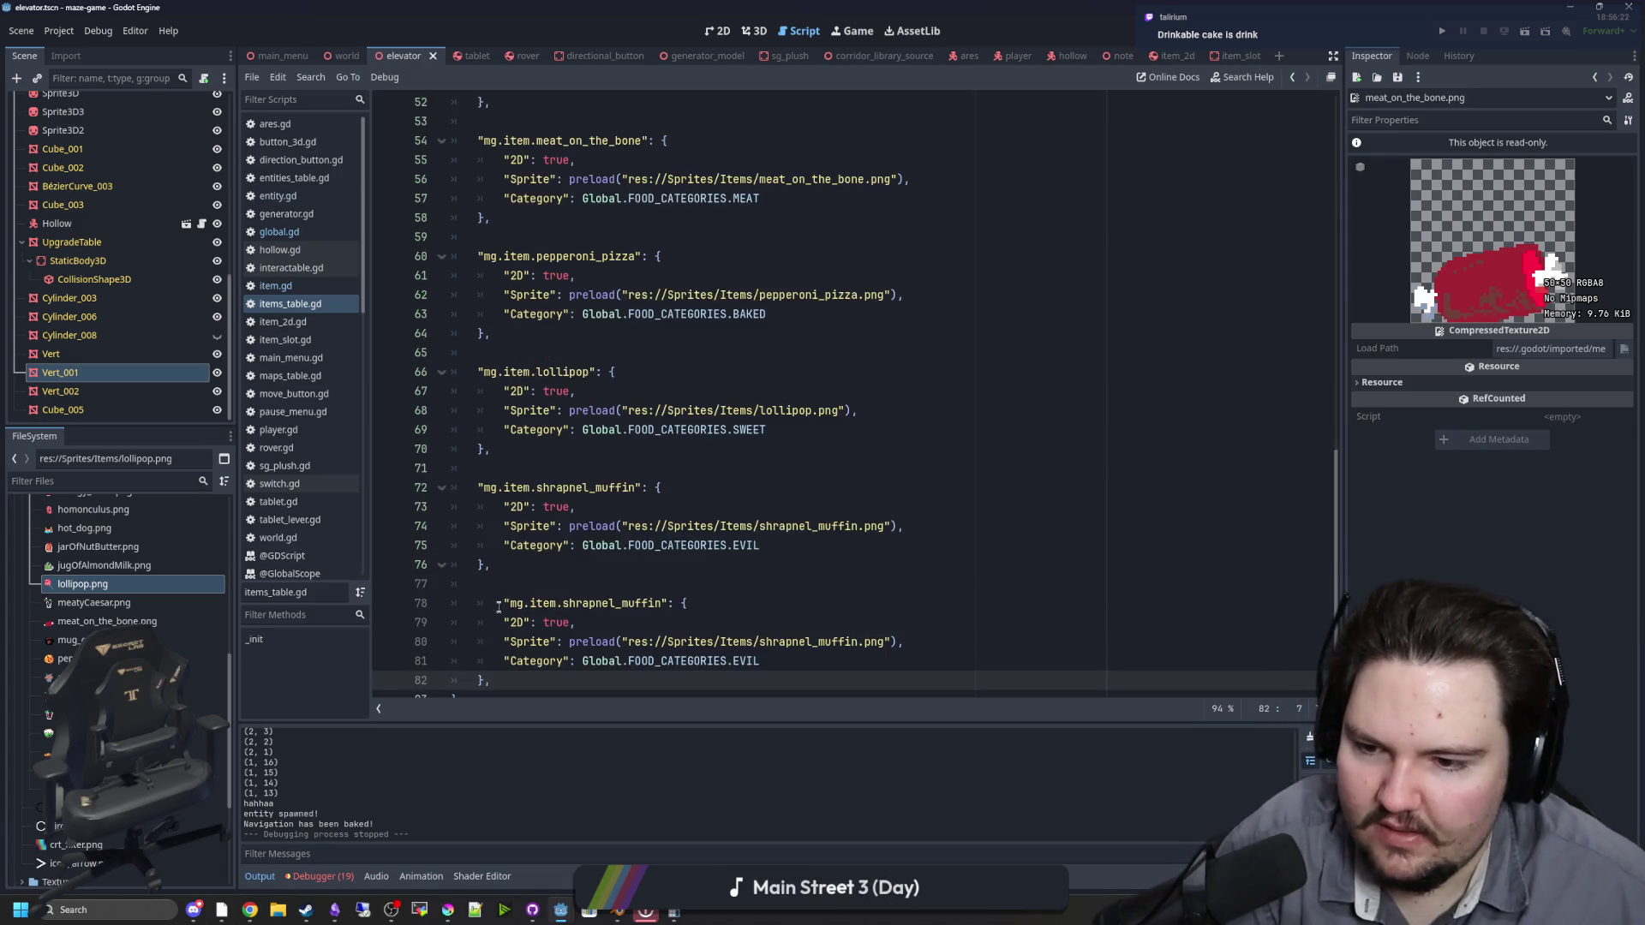
pyautogui.click(497, 607)
pyautogui.moveTo(635, 604); pyautogui.dragTo(538, 605)
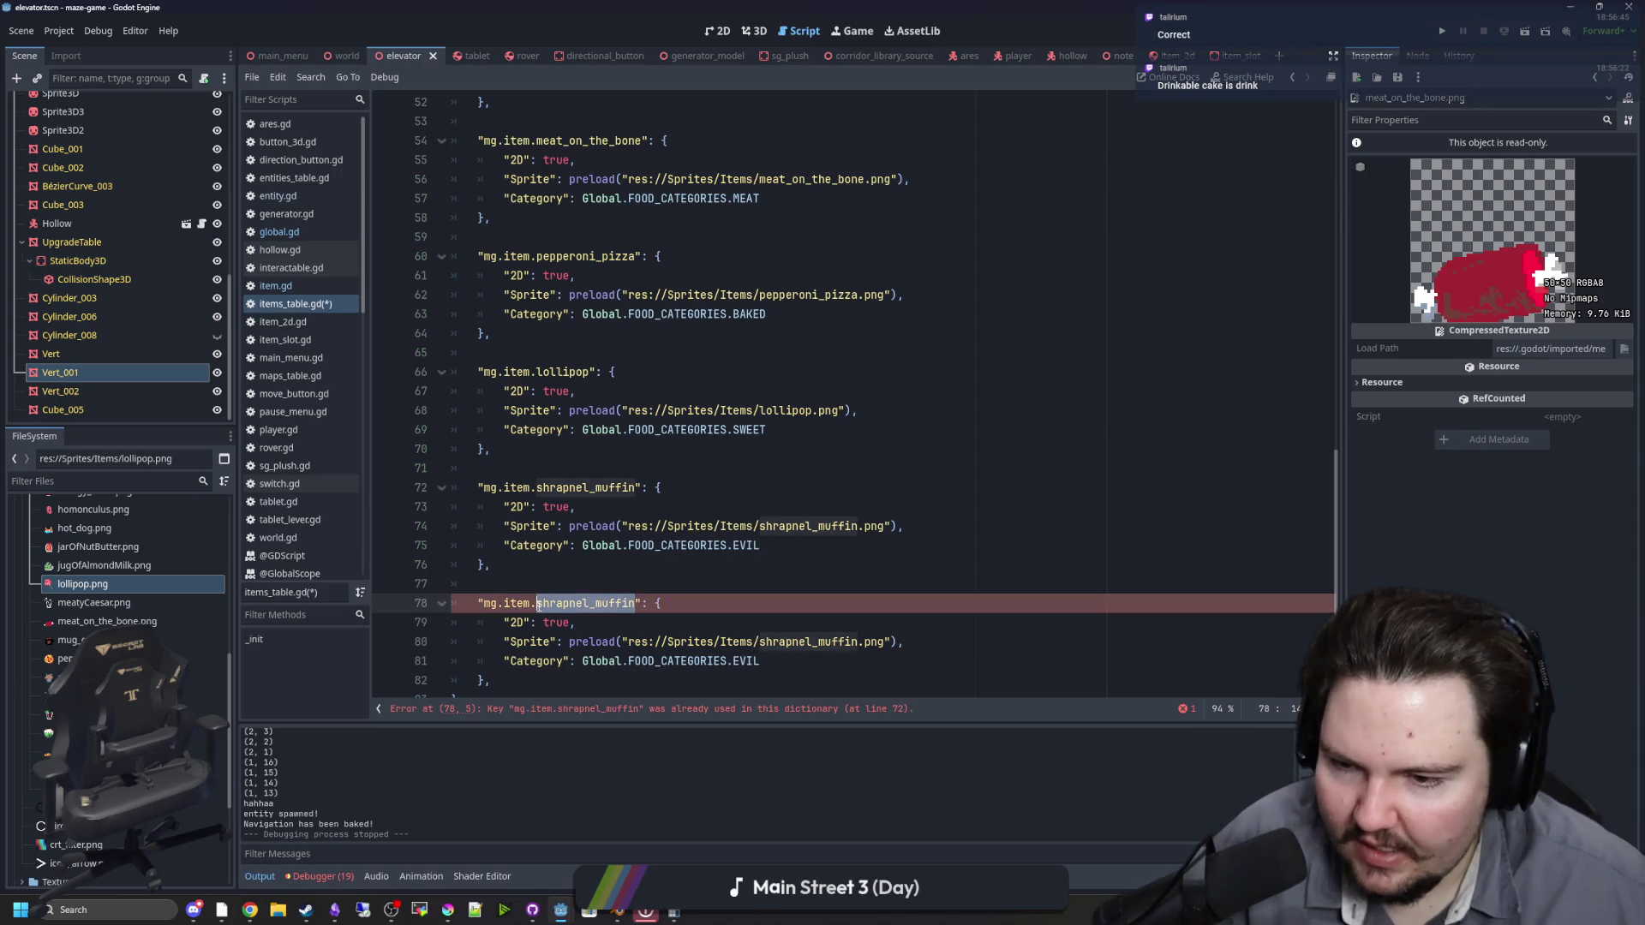
pyautogui.write('uncut_salad')
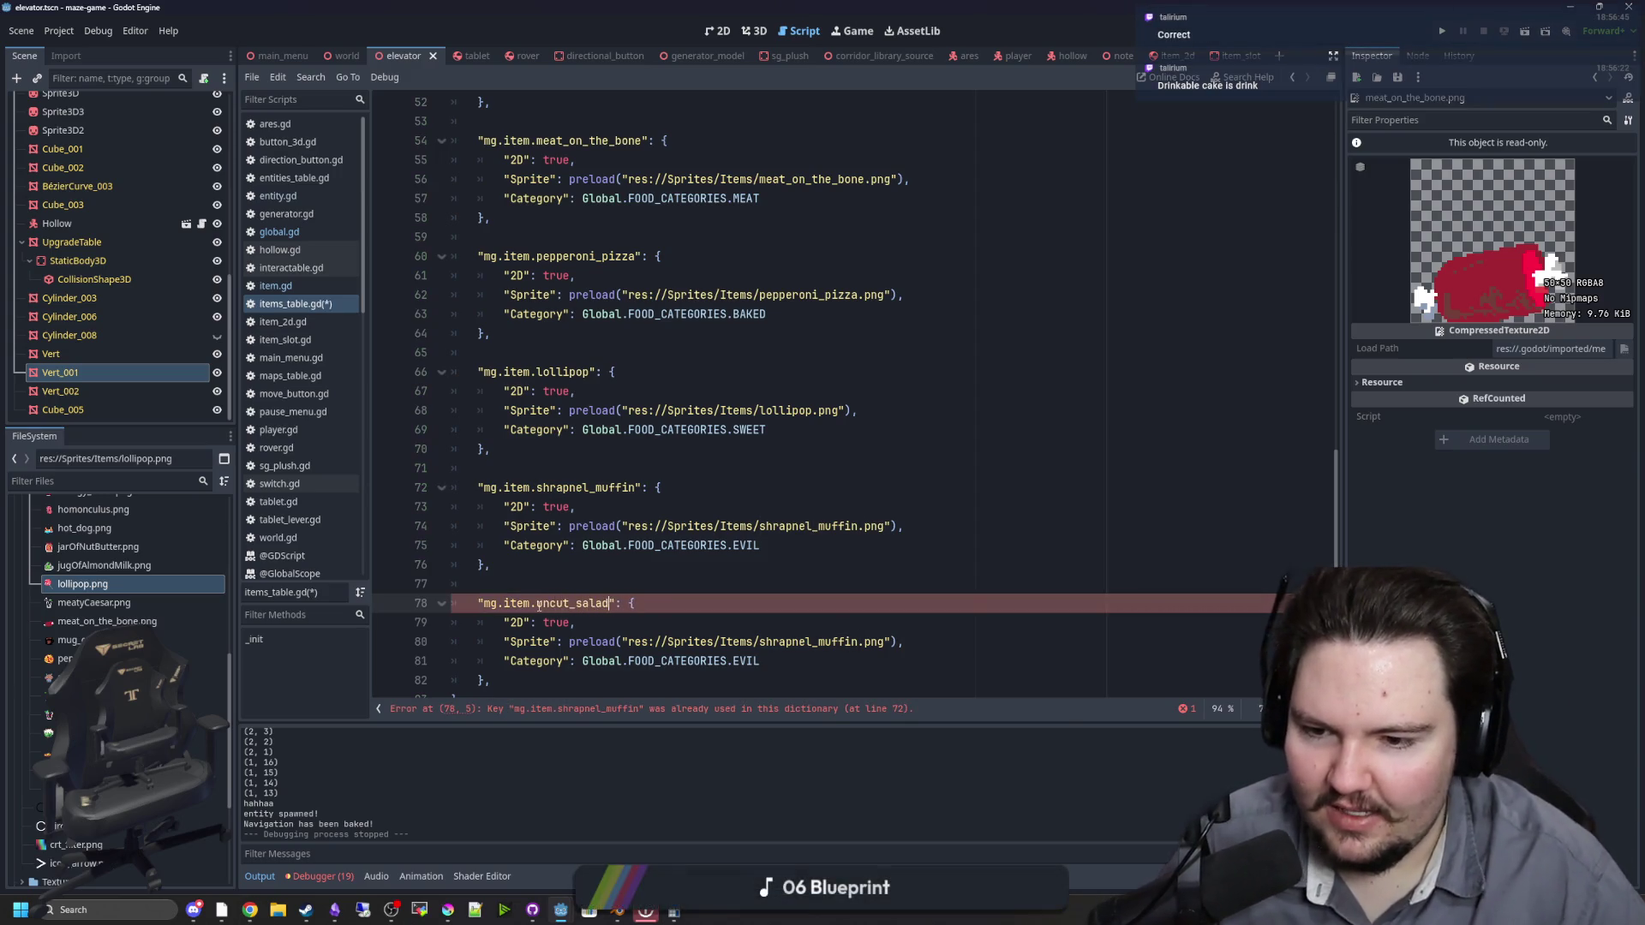
# Step: Set the uncut_salad sprite to uncut_salad.png and its category to VEGGIE
pyautogui.click(651, 545)
pyautogui.moveTo(859, 641); pyautogui.dragTo(761, 641)
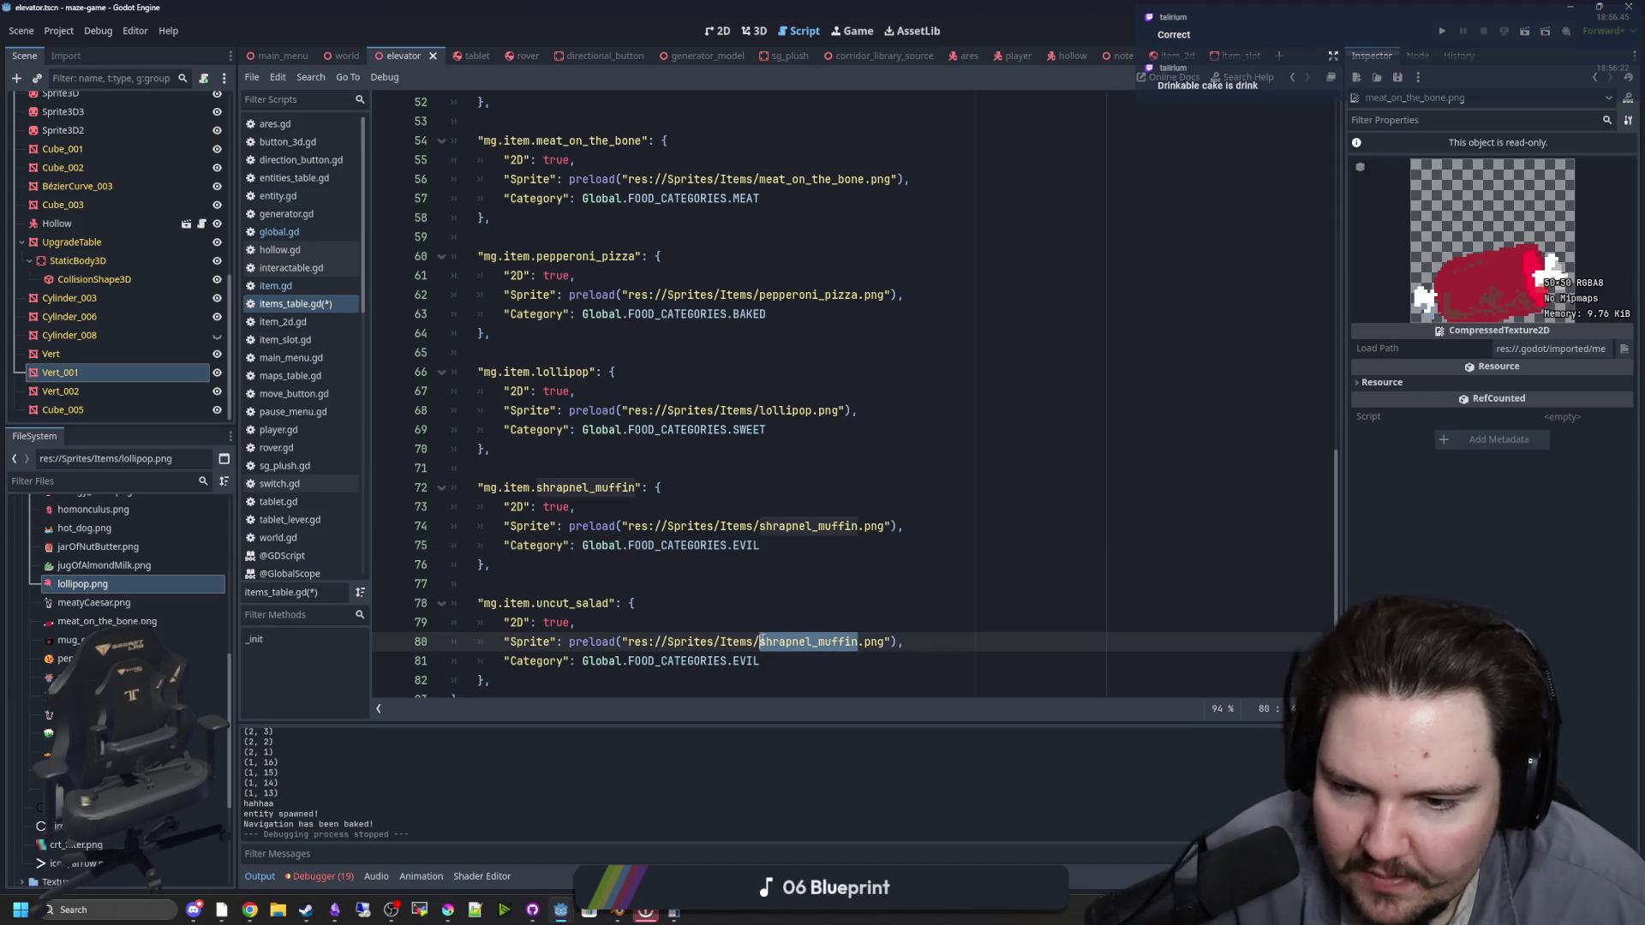
pyautogui.write('uncut')
pyautogui.press('Return')
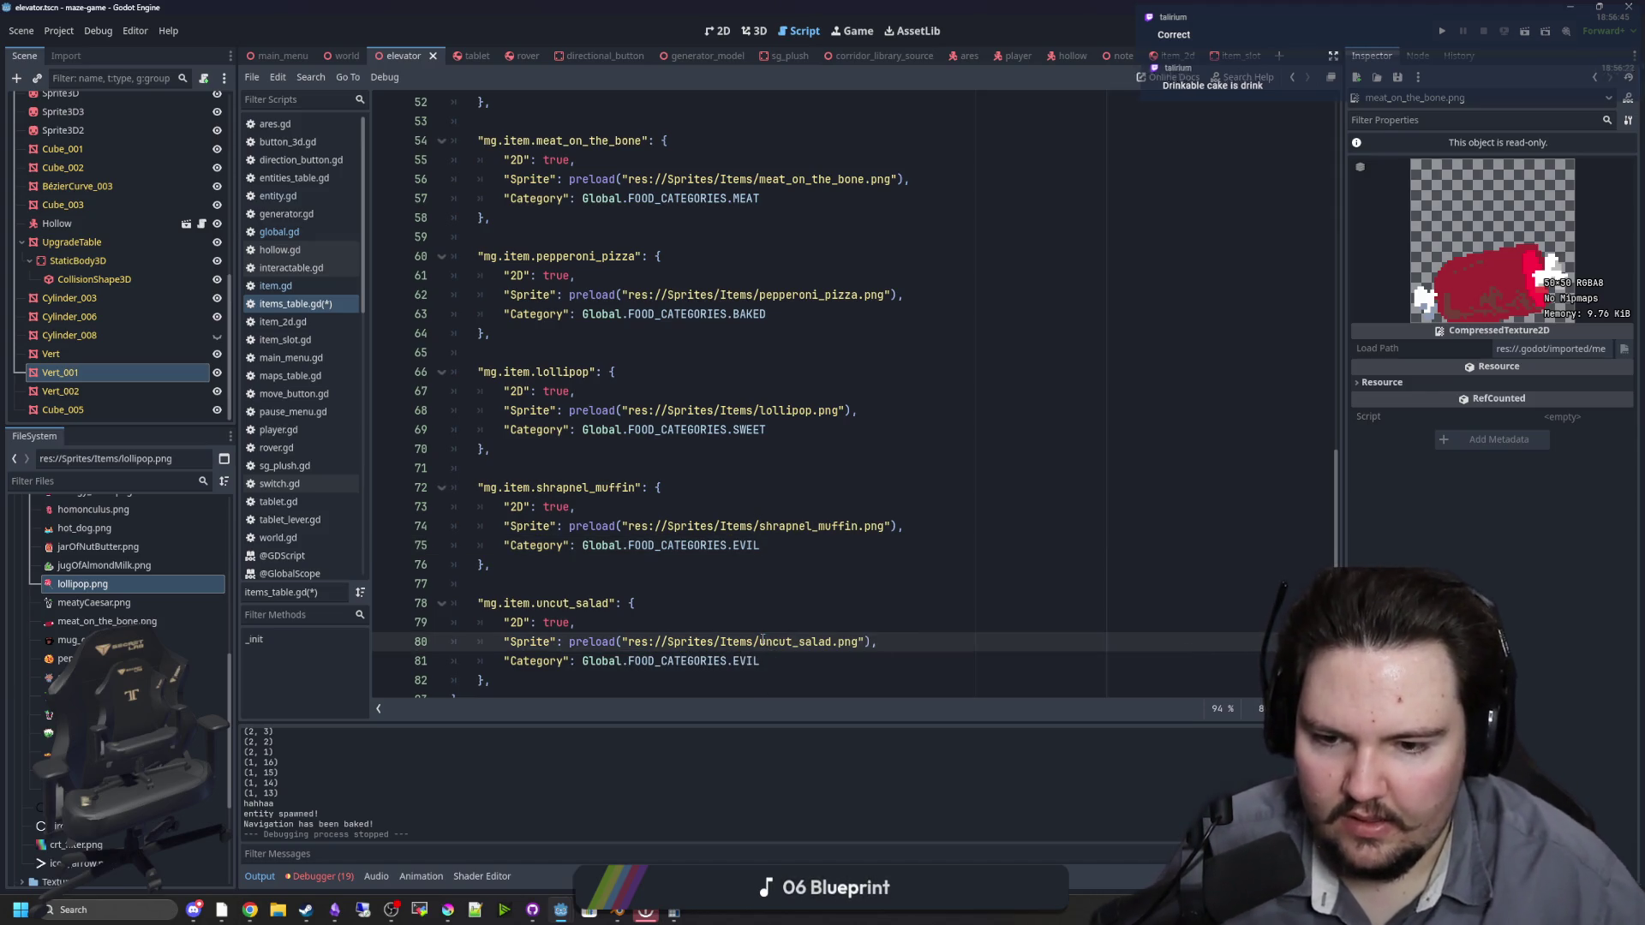
pyautogui.scroll(-1, 765, 616)
pyautogui.click(787, 622)
pyautogui.press('BackSpace')
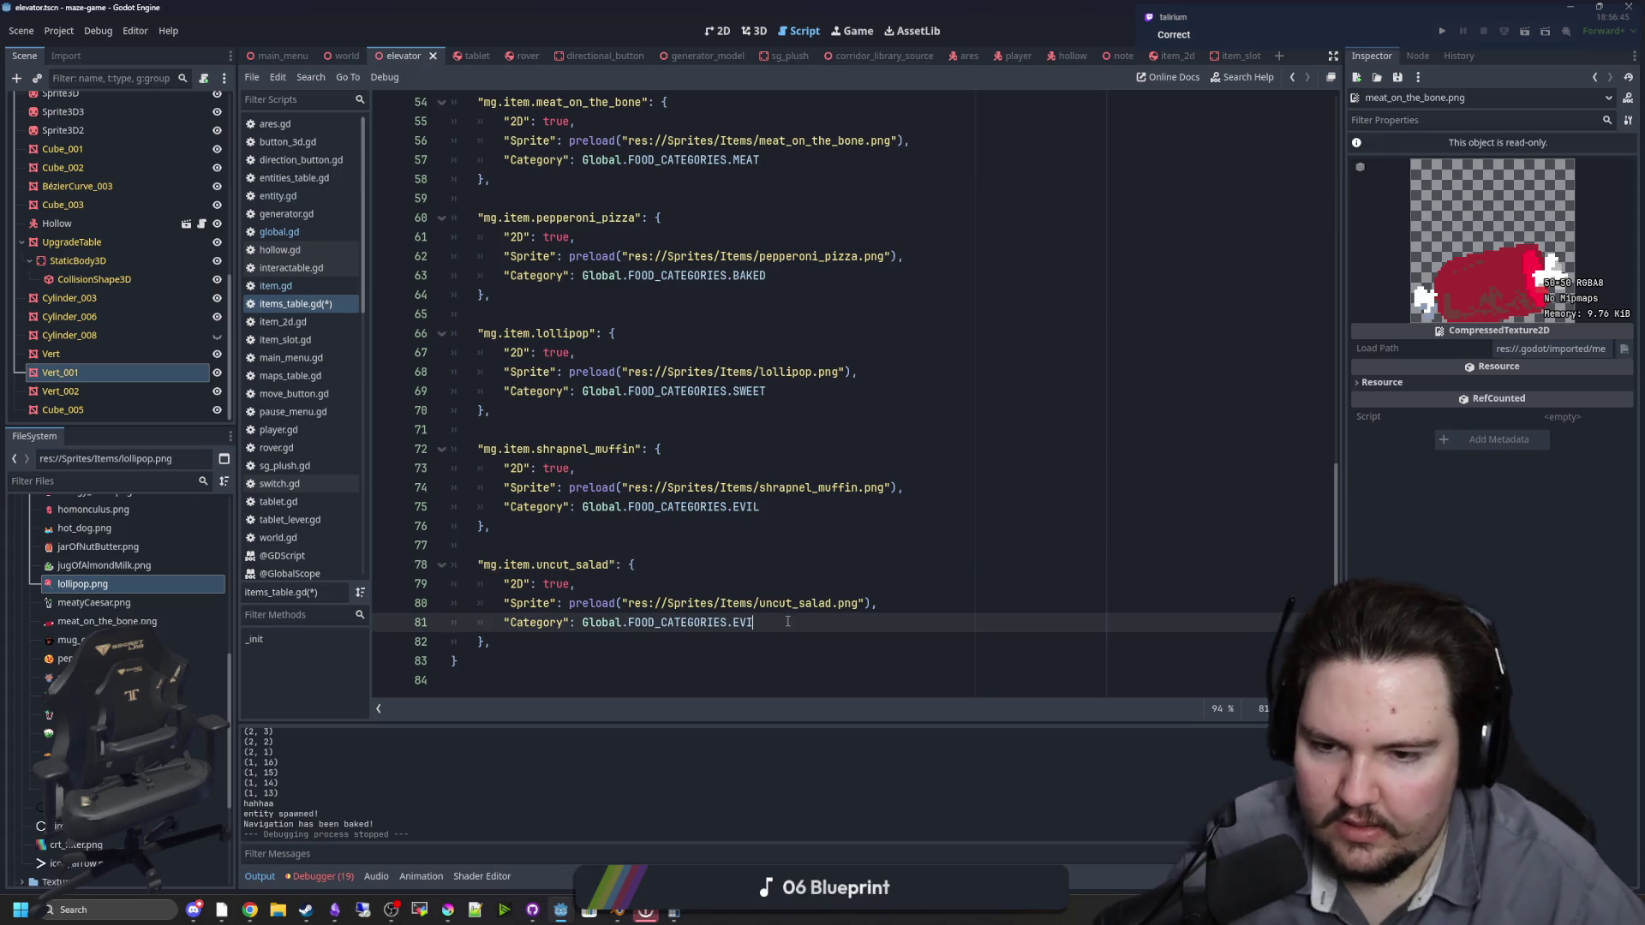
pyautogui.write('V')
pyautogui.write('VEGGIE')
pyautogui.press('Return')
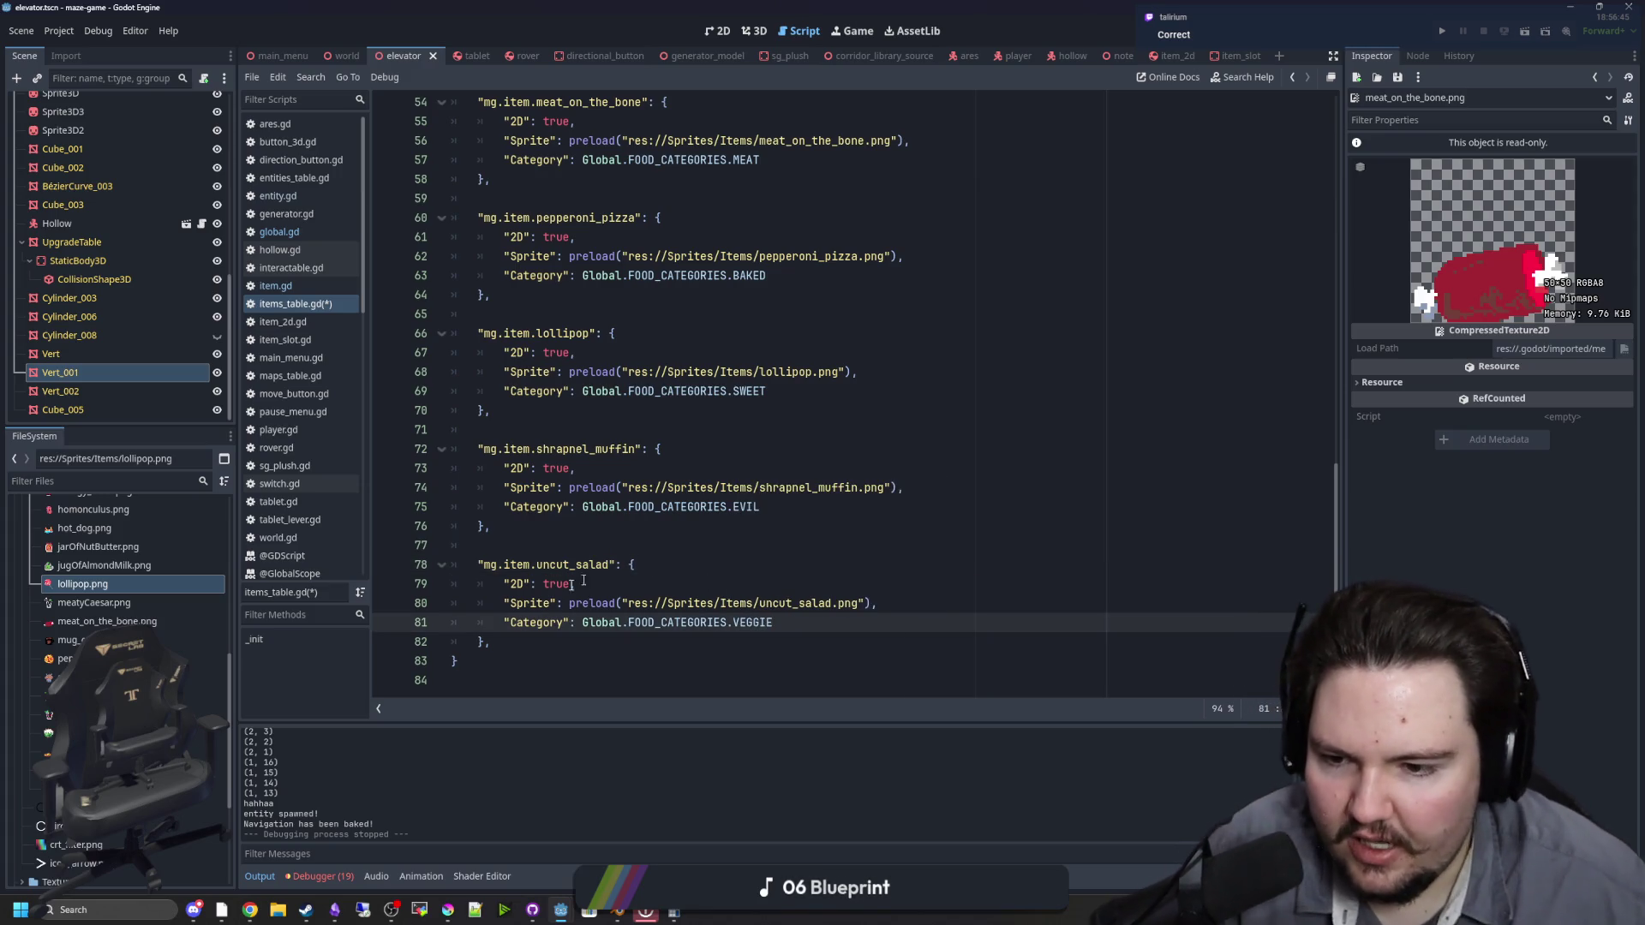
pyautogui.press('Up')
pyautogui.press('Up')
pyautogui.press('Up')
# Step: Duplicate the uncut_salad entry below and rename the copy's key to vegetarian_pizza
pyautogui.moveTo(538, 635); pyautogui.dragTo(419, 564)
pyautogui.hotkey('ctrl', 'c')
pyautogui.click(521, 642)
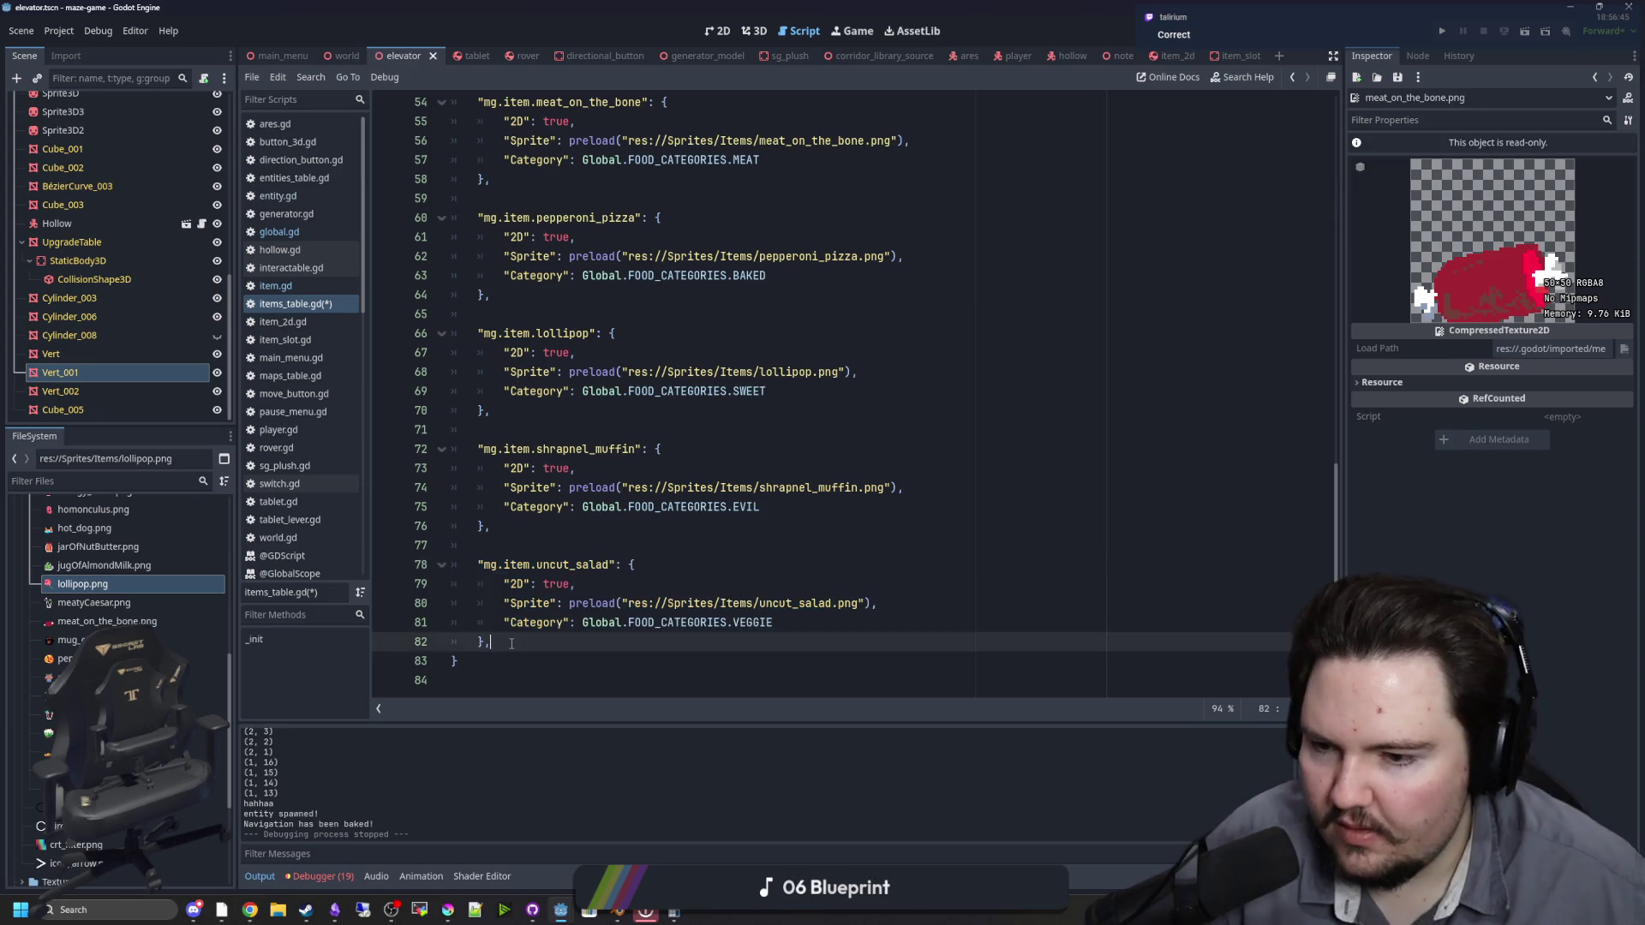
pyautogui.press('Return')
pyautogui.hotkey('ctrl', 'v')
pyautogui.click(518, 603)
pyautogui.hotkey('shift', 'Tab')
pyautogui.doubleClick(540, 603)
pyautogui.write('vegeta')
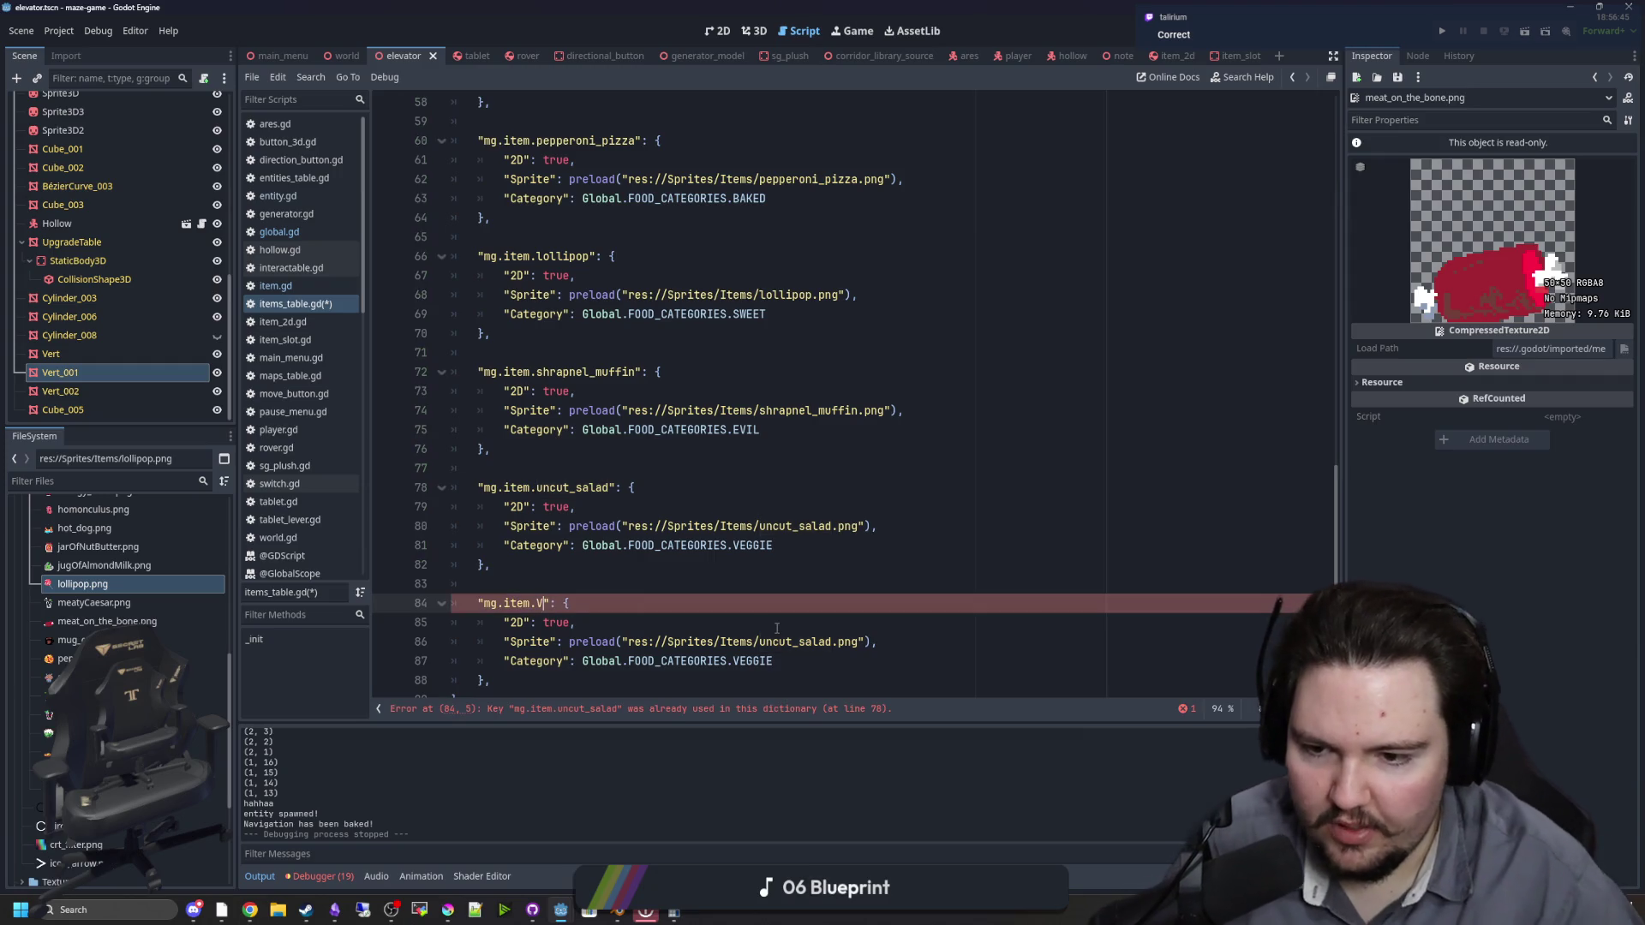
pyautogui.write('rian_pizza')
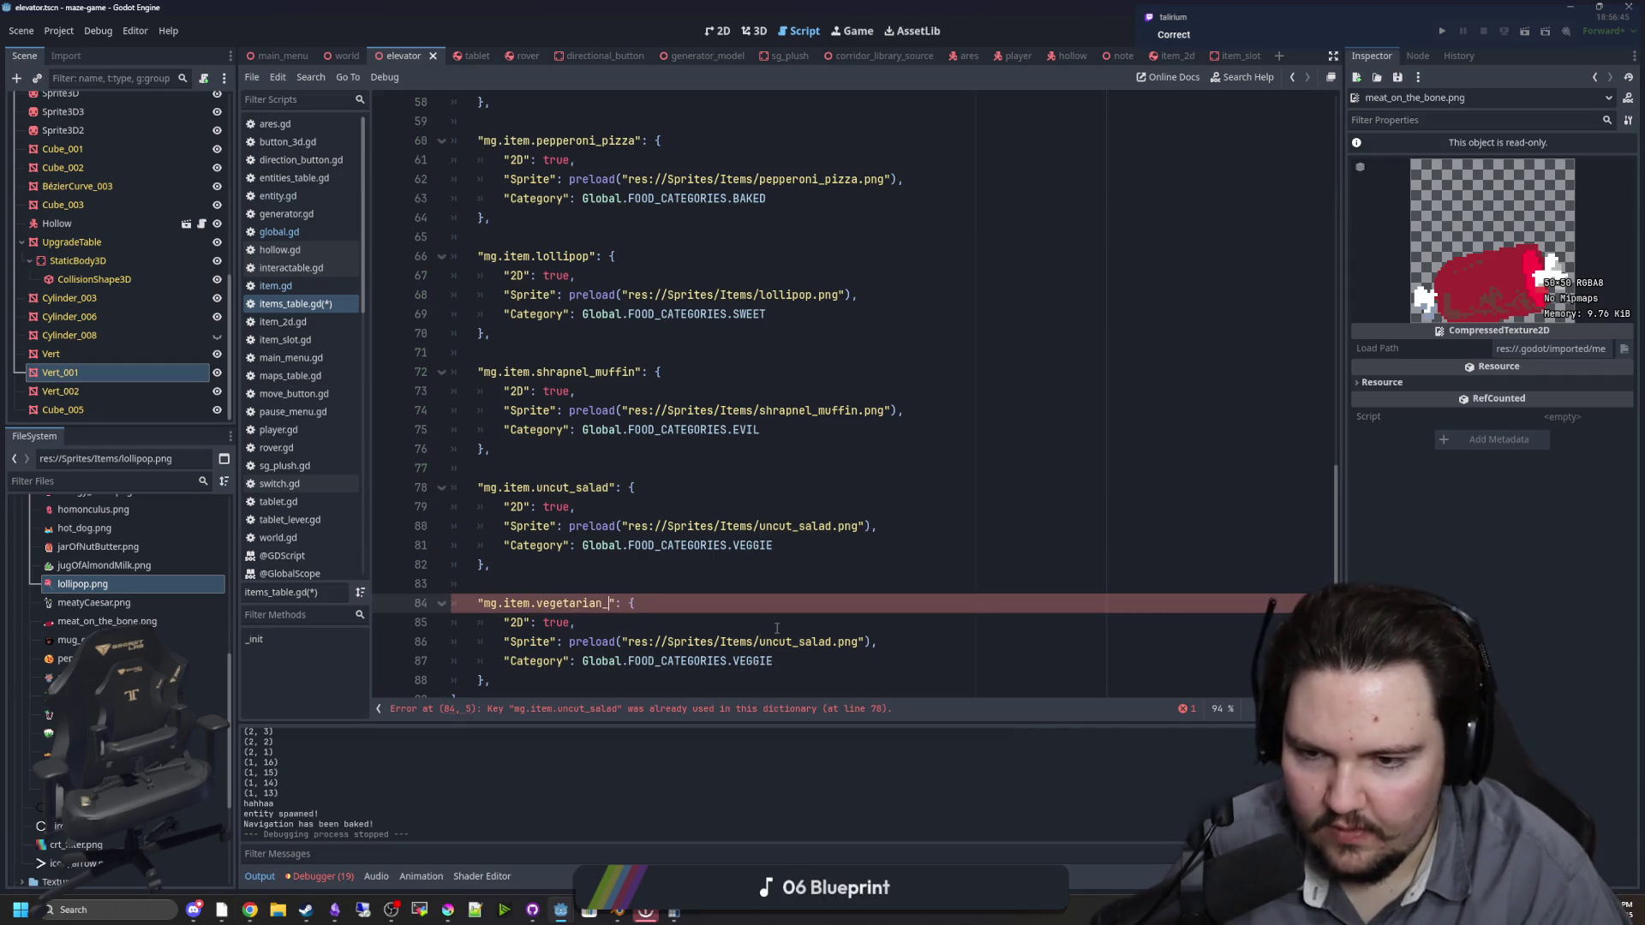
# Step: Change the vegetarian_pizza sprite path to vegetarian_pizza.png
pyautogui.click(831, 642)
pyautogui.doubleClick(826, 642)
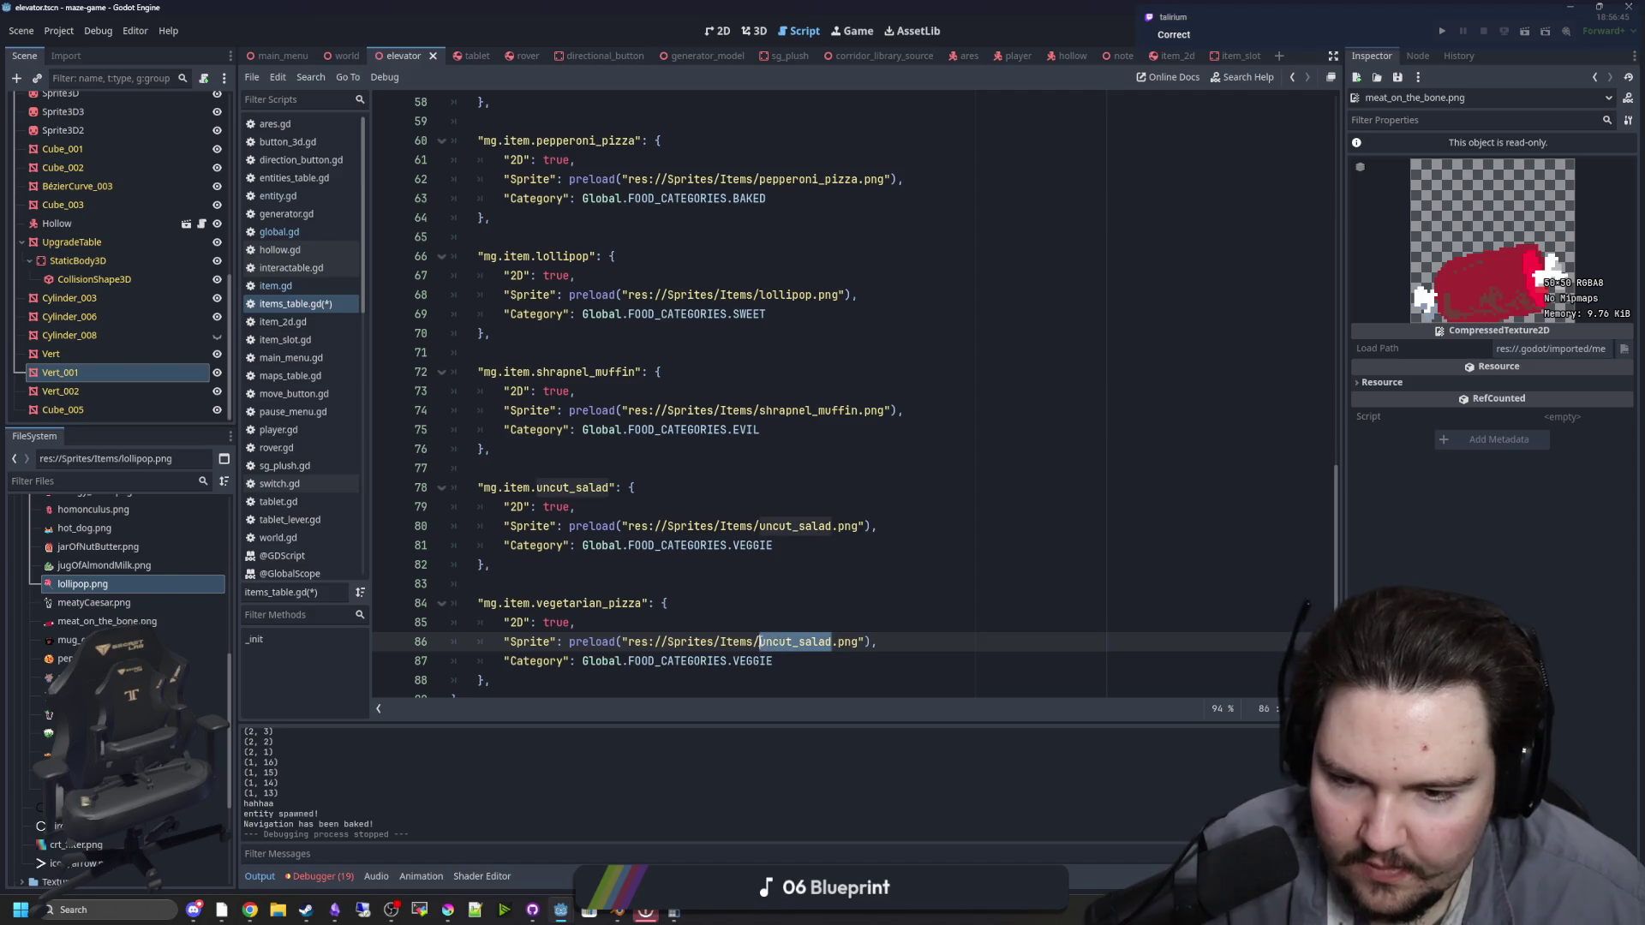
pyautogui.write('veg')
pyautogui.press('Return')
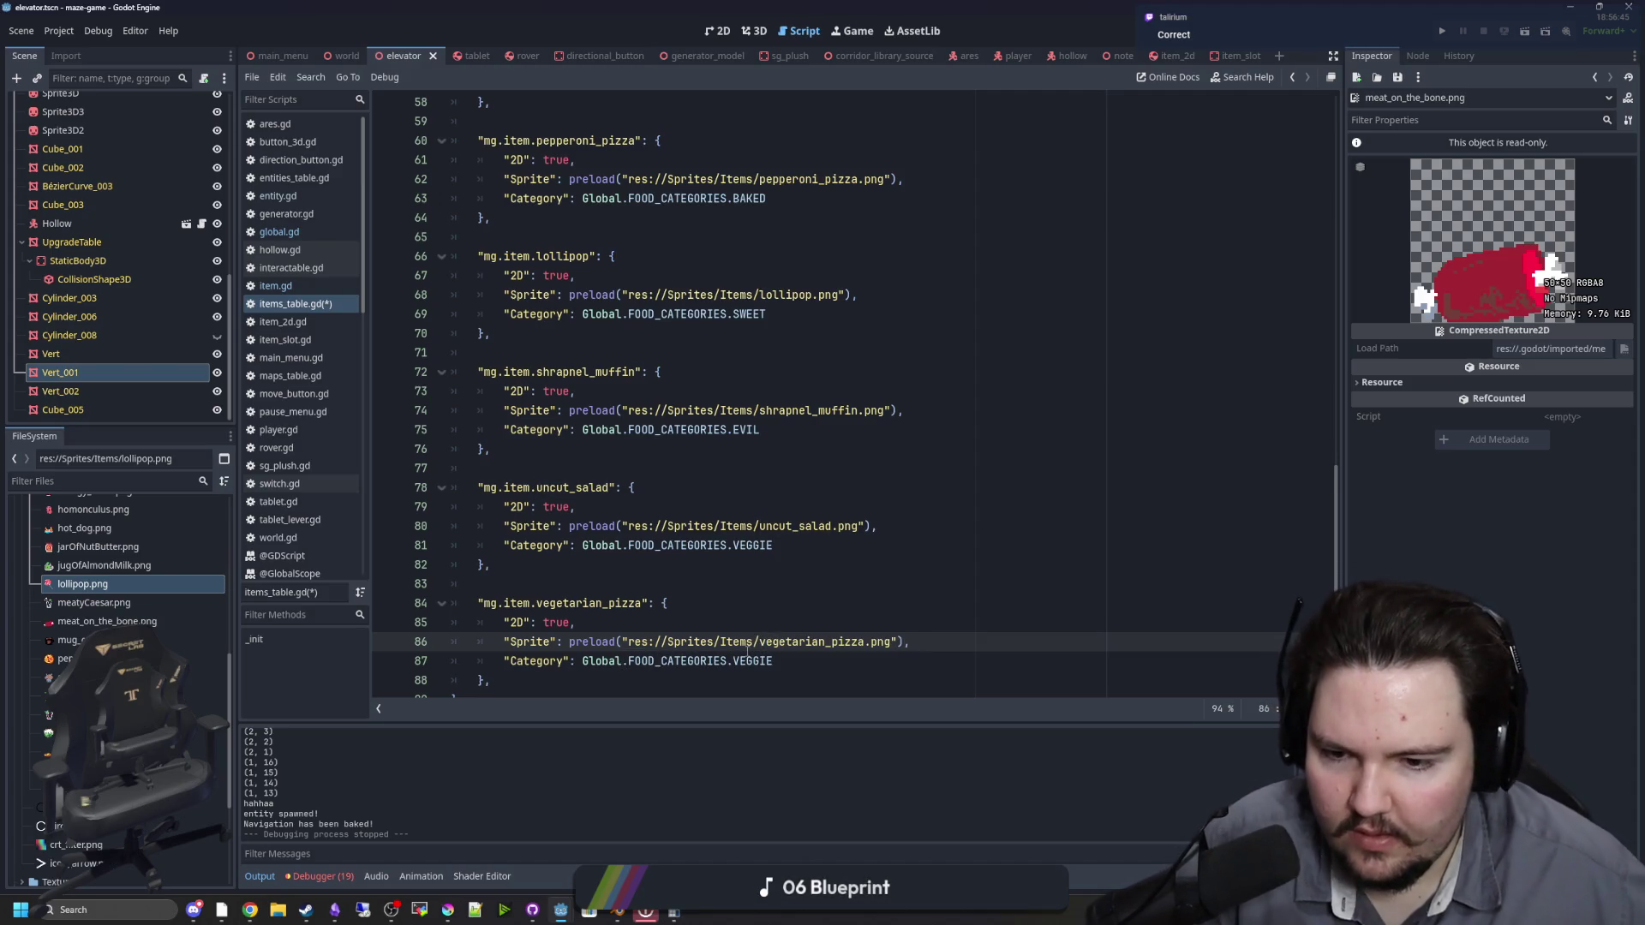
pyautogui.click(797, 660)
# Step: Copy the vegetarian_pizza entry to the clipboard
pyautogui.click(767, 610)
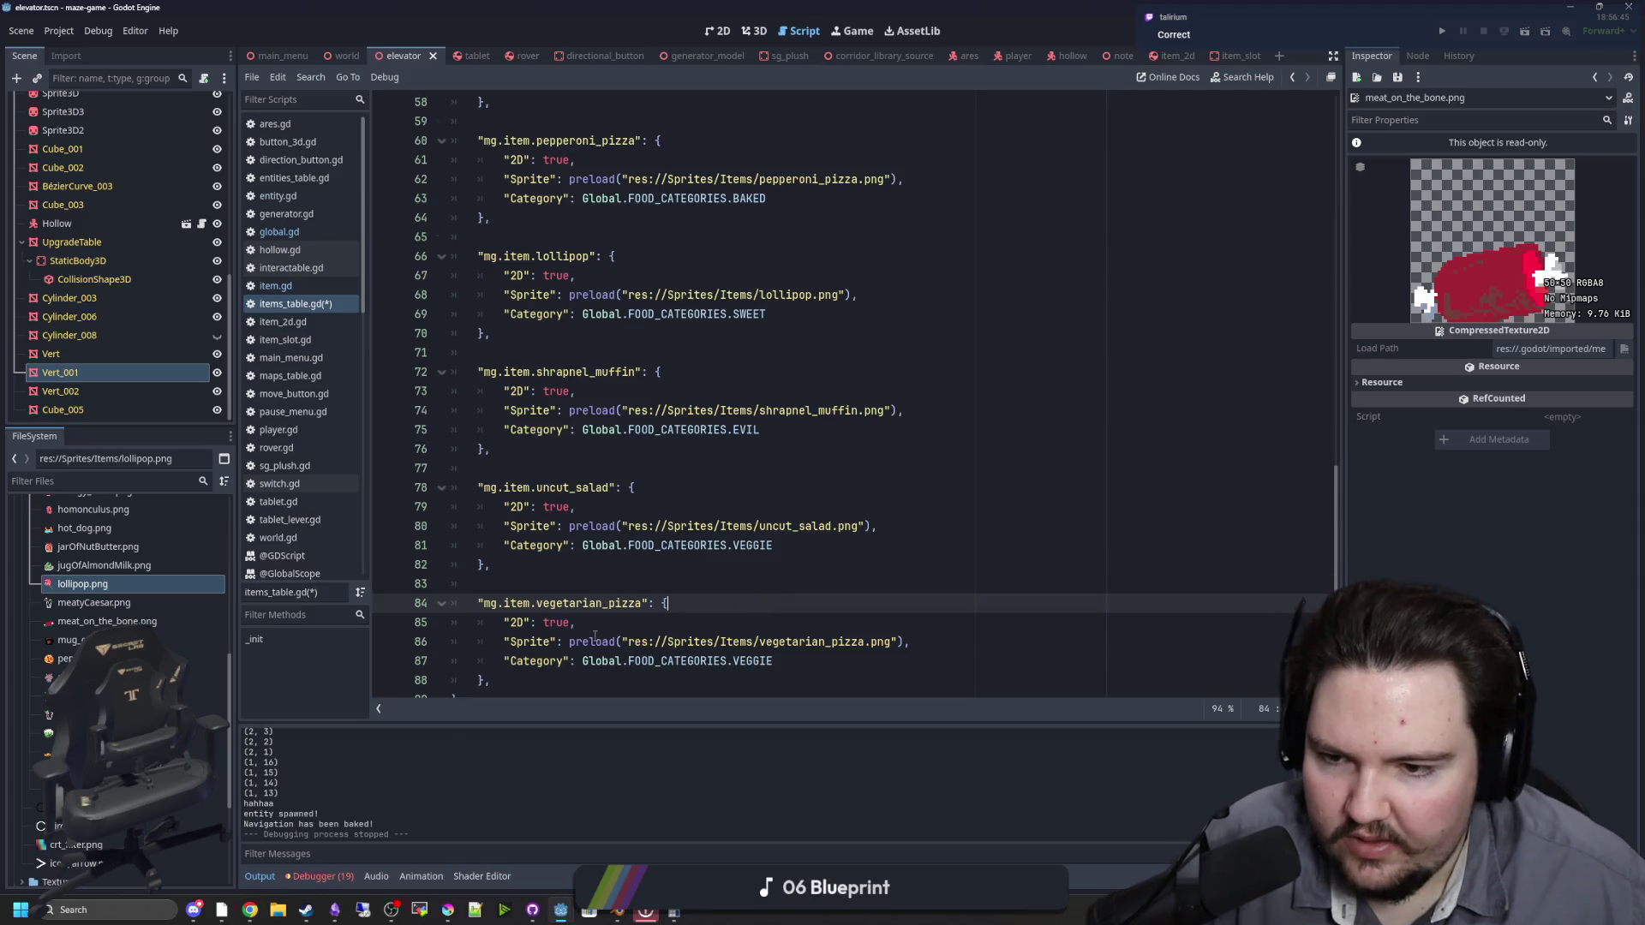
pyautogui.scroll(-1, 514, 634)
pyautogui.click(491, 641)
pyautogui.keyDown('shift'); pyautogui.click(454, 565); pyautogui.keyUp('shift')
pyautogui.hotkey('ctrl', 'c')
pyautogui.click(518, 641)
# Step: Paste a duplicate of the vegetarian_pizza entry and rename its key to stawberry_smoothie
pyautogui.press('Return')
pyautogui.hotkey('ctrl', 'v')
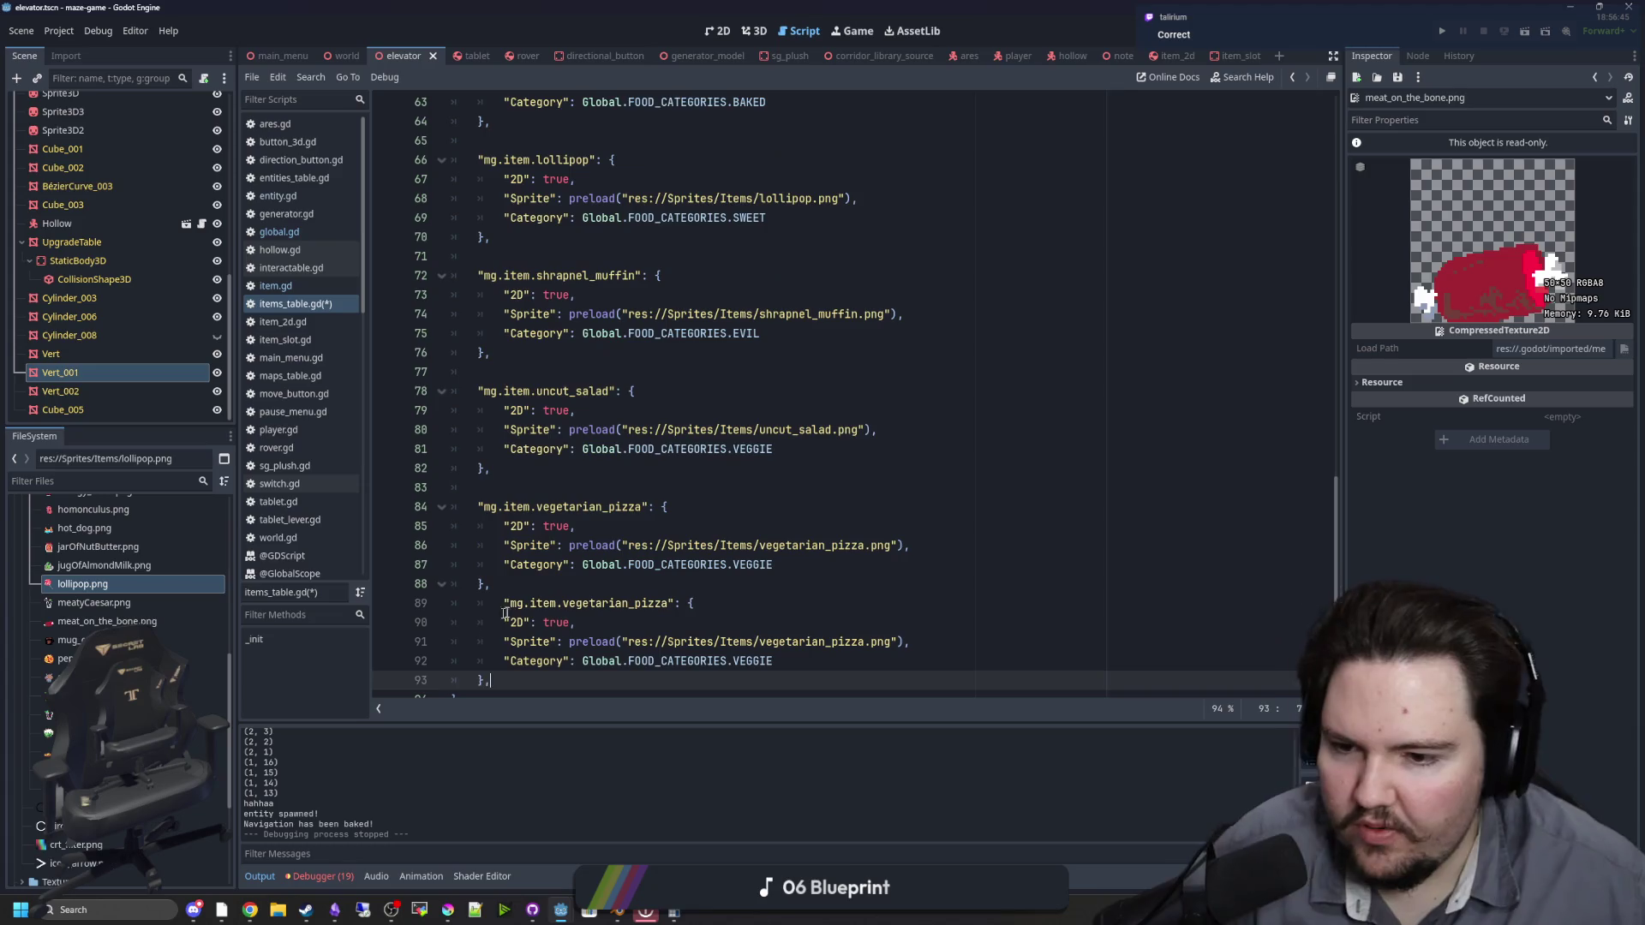
pyautogui.click(641, 604)
pyautogui.moveTo(642, 607); pyautogui.dragTo(537, 608)
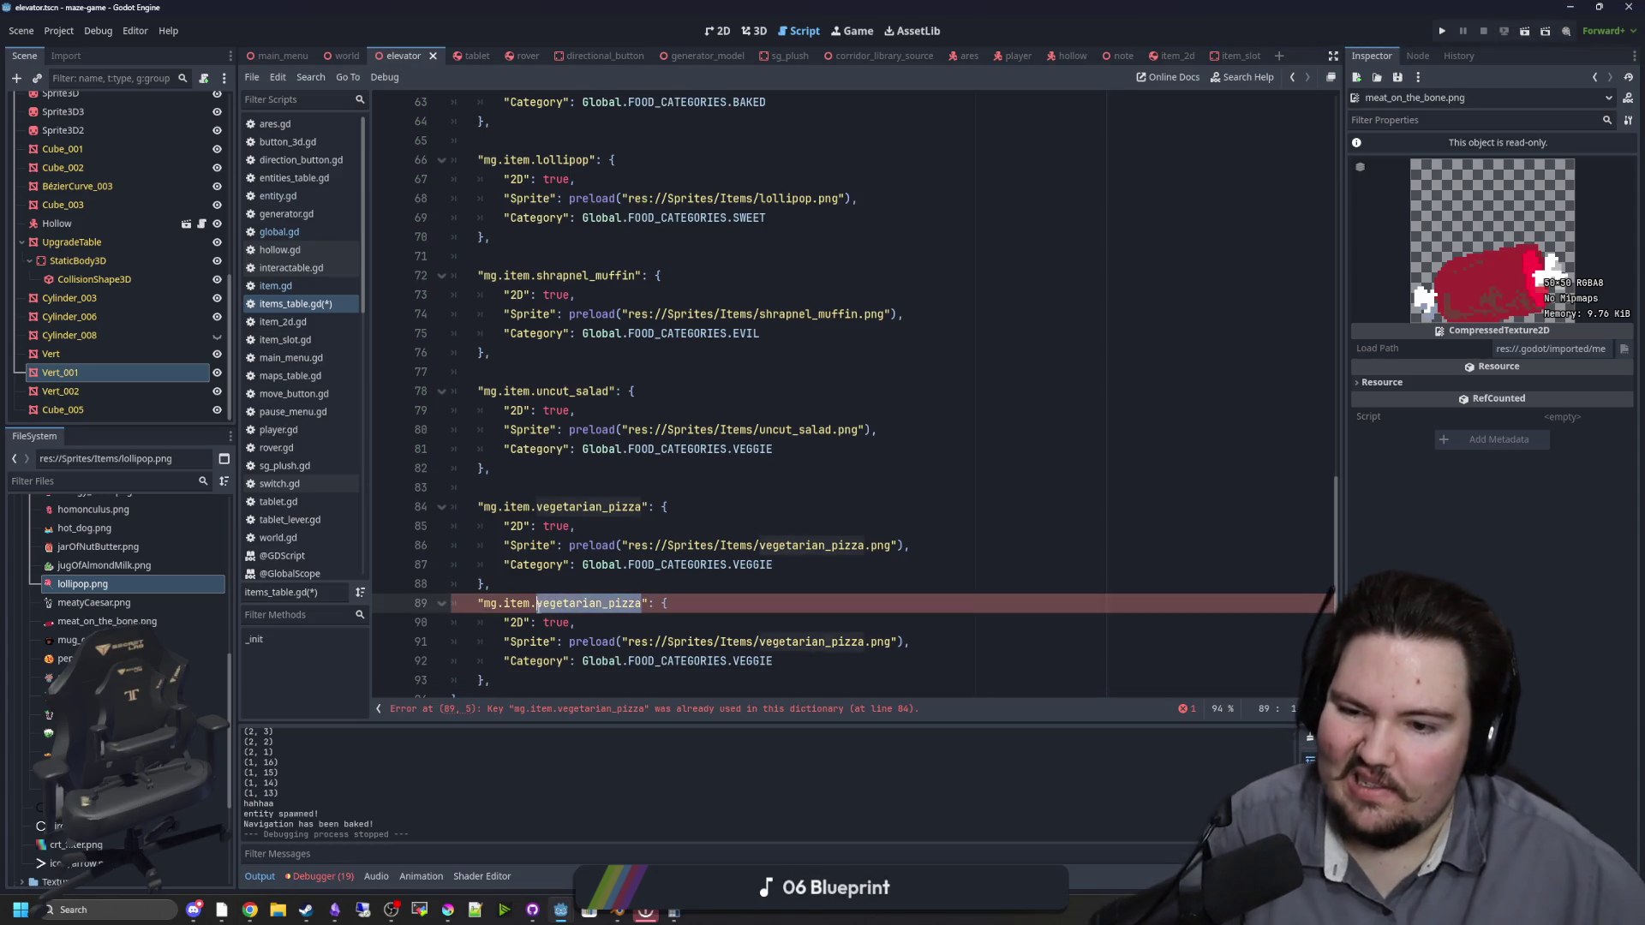
pyautogui.write('stawve')
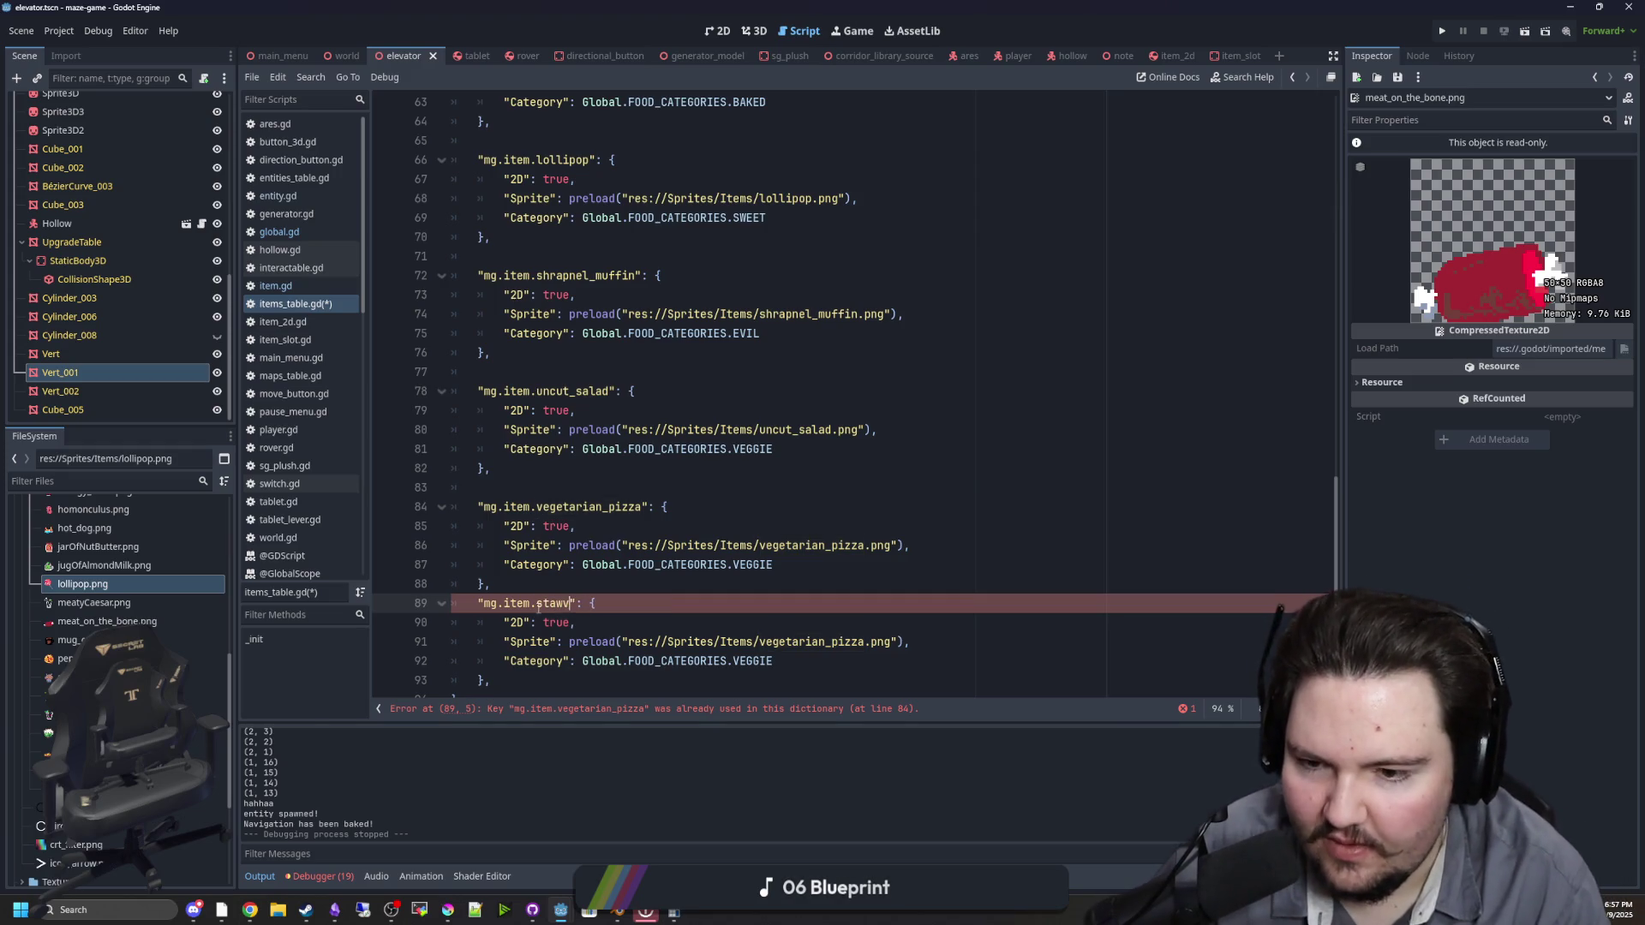
pyautogui.press('BackSpace')
pyautogui.press('BackSpace')
pyautogui.write('berry_smoothin')
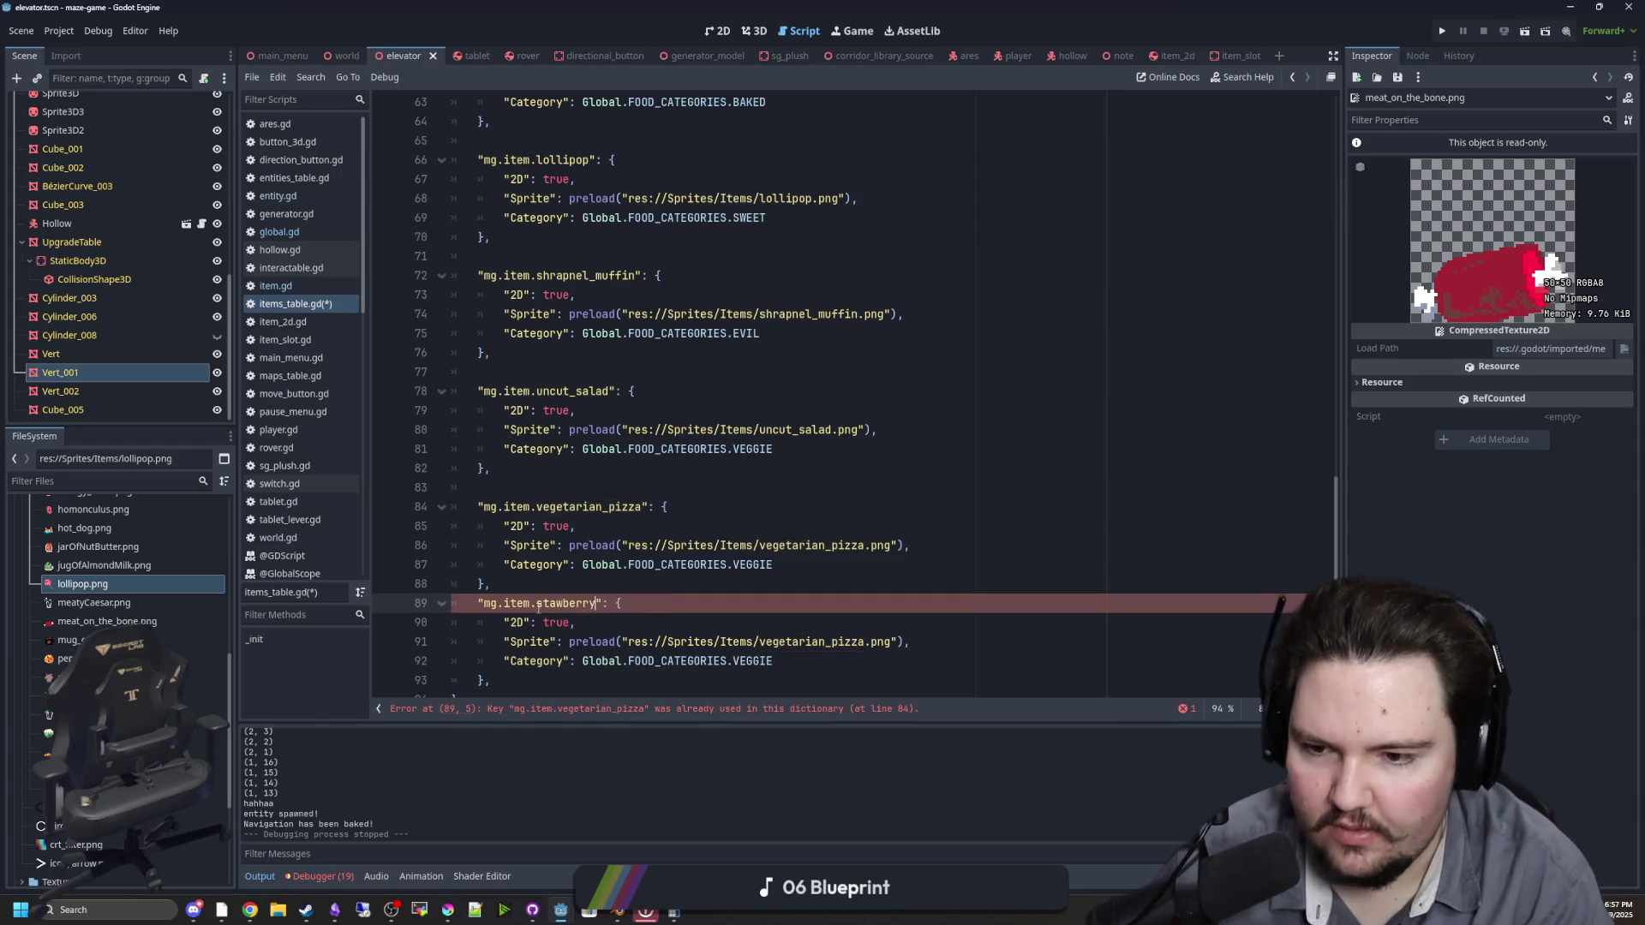
pyautogui.press('BackSpace')
pyautogui.write('e')
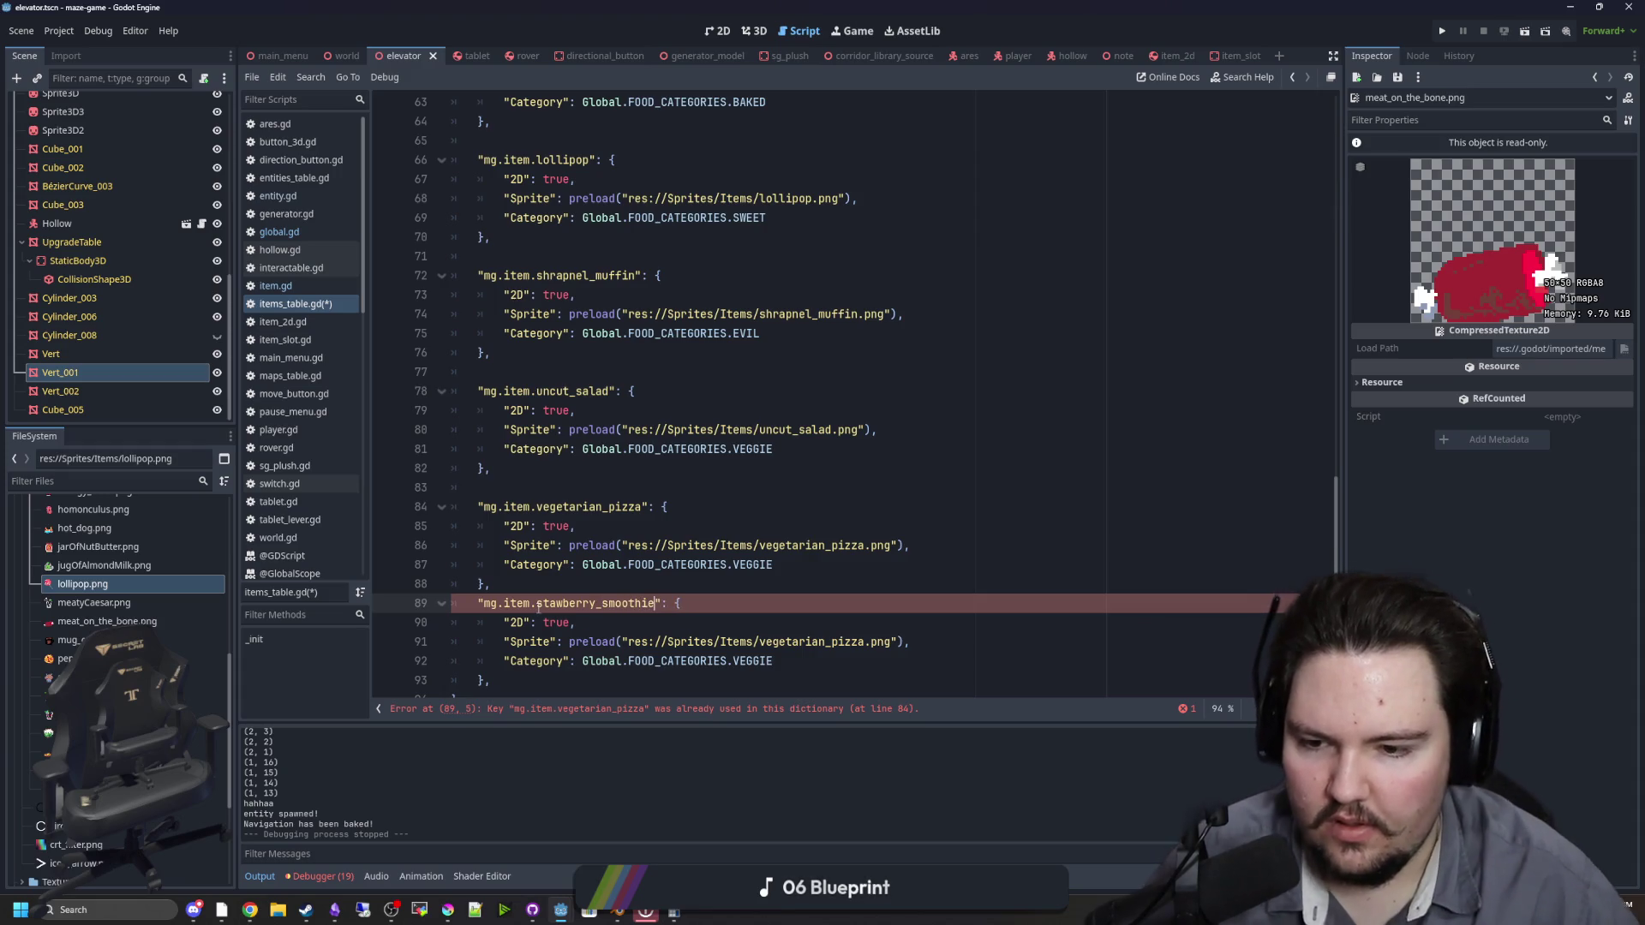
# Step: Change the smoothie entry's sprite path to strawberry_smoothie.png, keeping category VEGGIE
pyautogui.click(764, 623)
pyautogui.doubleClick(782, 660)
pyautogui.click(790, 631)
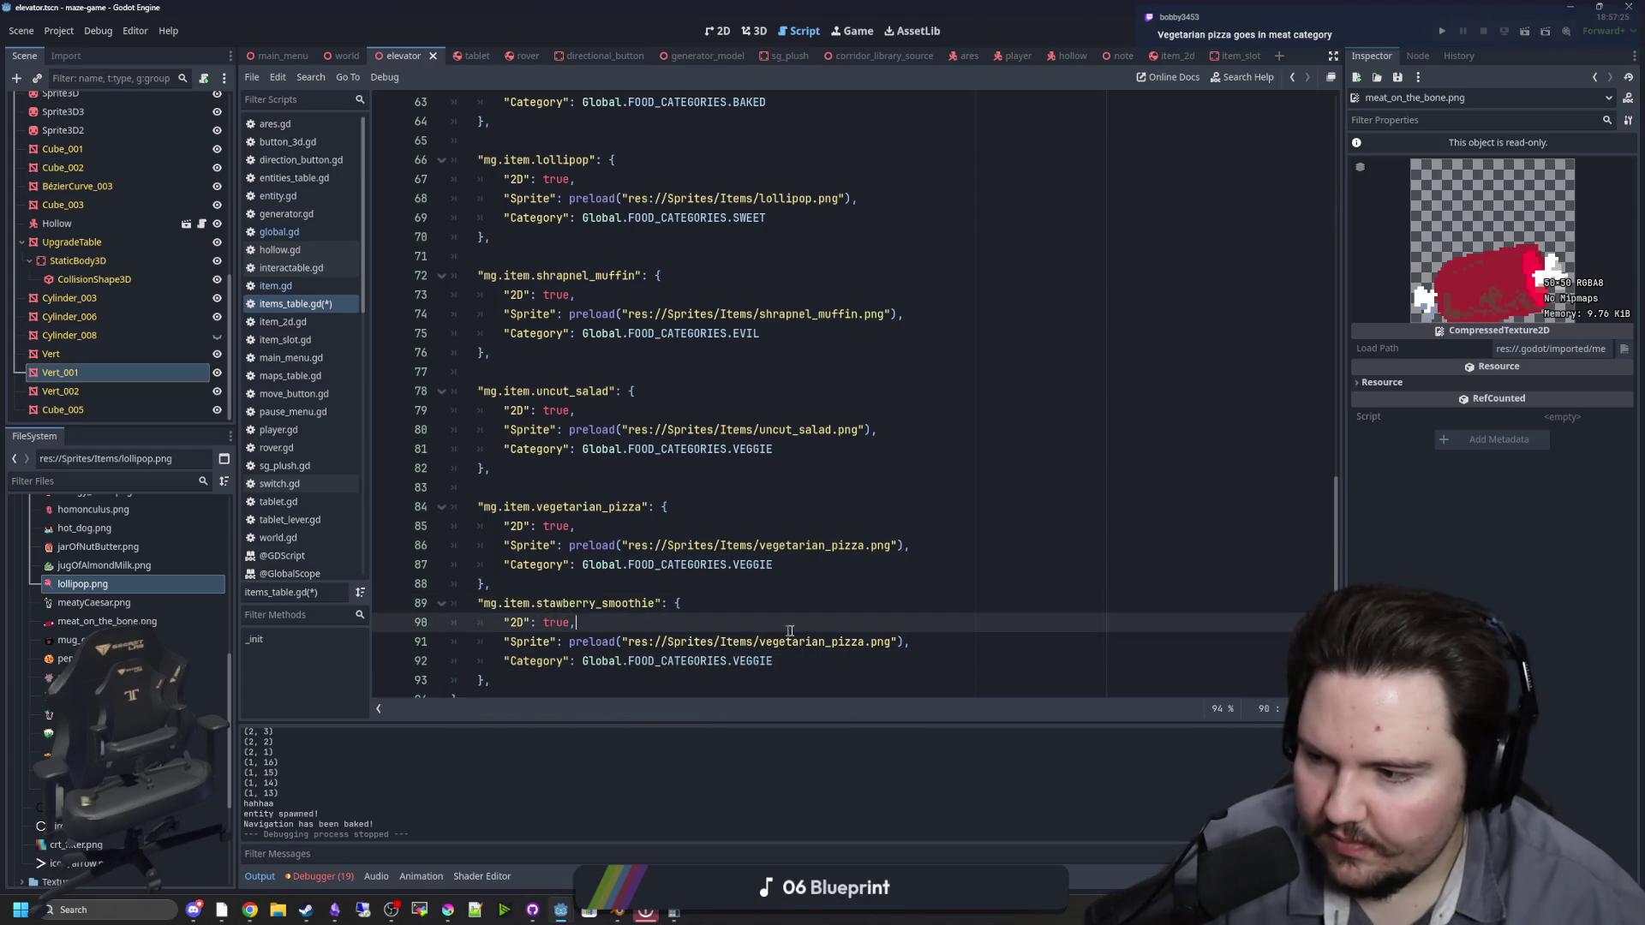
pyautogui.doubleClick(864, 641)
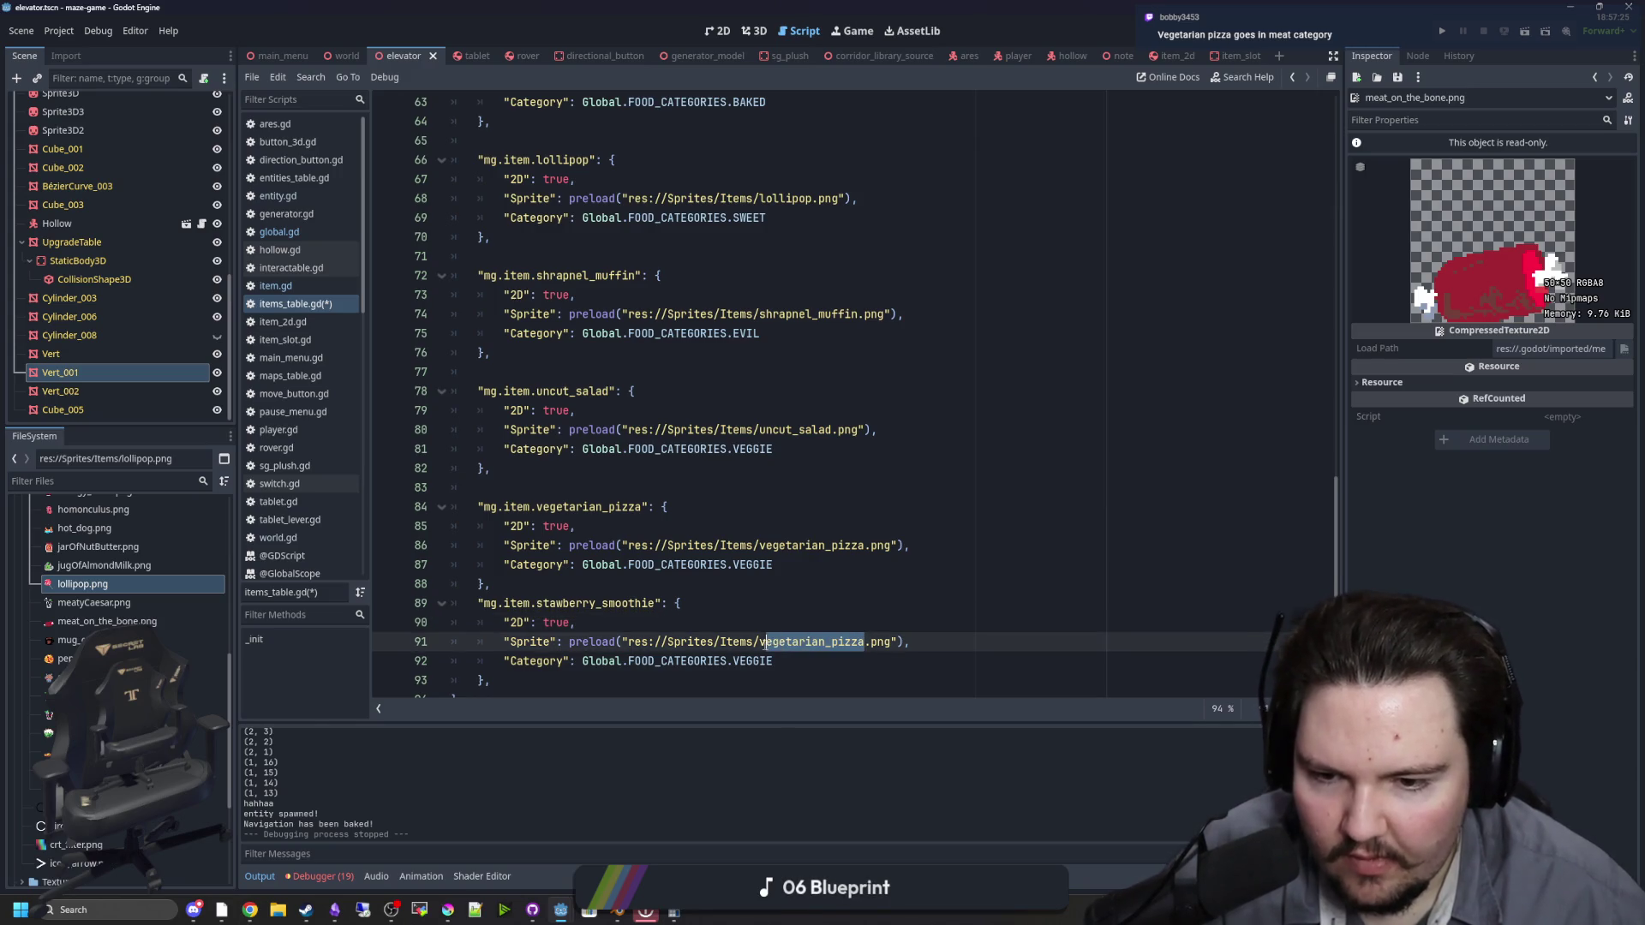
pyautogui.write('straw')
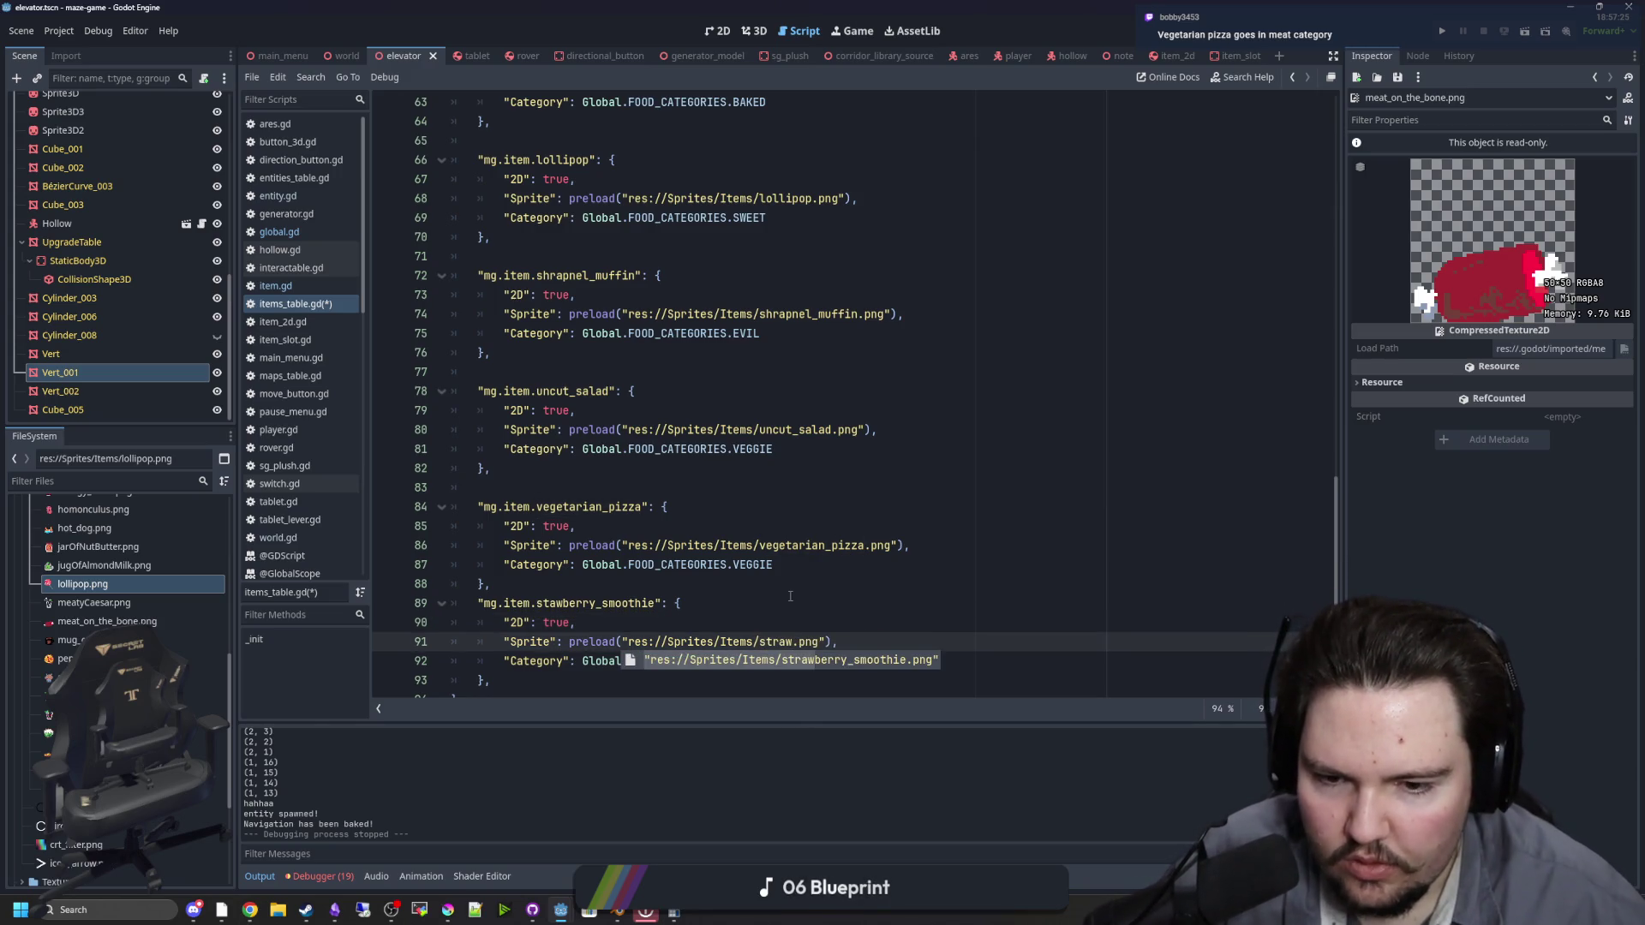
pyautogui.press('Return')
pyautogui.press('Up')
pyautogui.press('Up')
# Step: Duplicate the strawberry smoothie entry below and rename the copy's key to wine
pyautogui.moveTo(613, 675); pyautogui.dragTo(432, 603)
pyautogui.hotkey('ctrl', 'c')
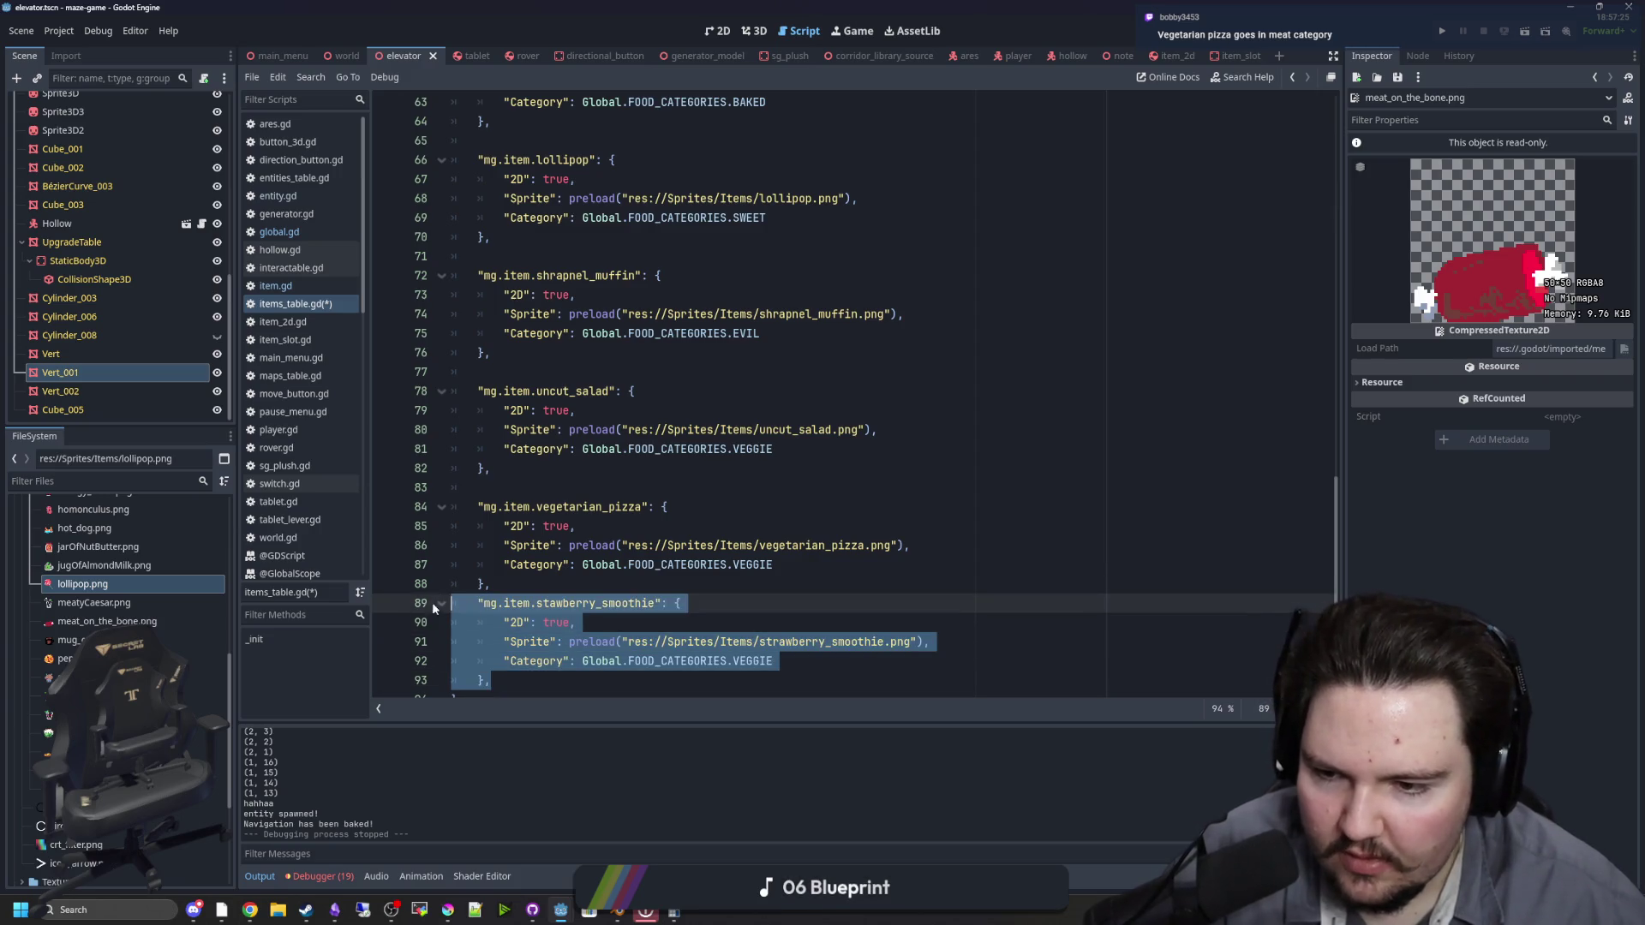
pyautogui.scroll(-1, 514, 634)
pyautogui.click(542, 647)
pyautogui.press('Return')
pyautogui.hotkey('ctrl', 'v')
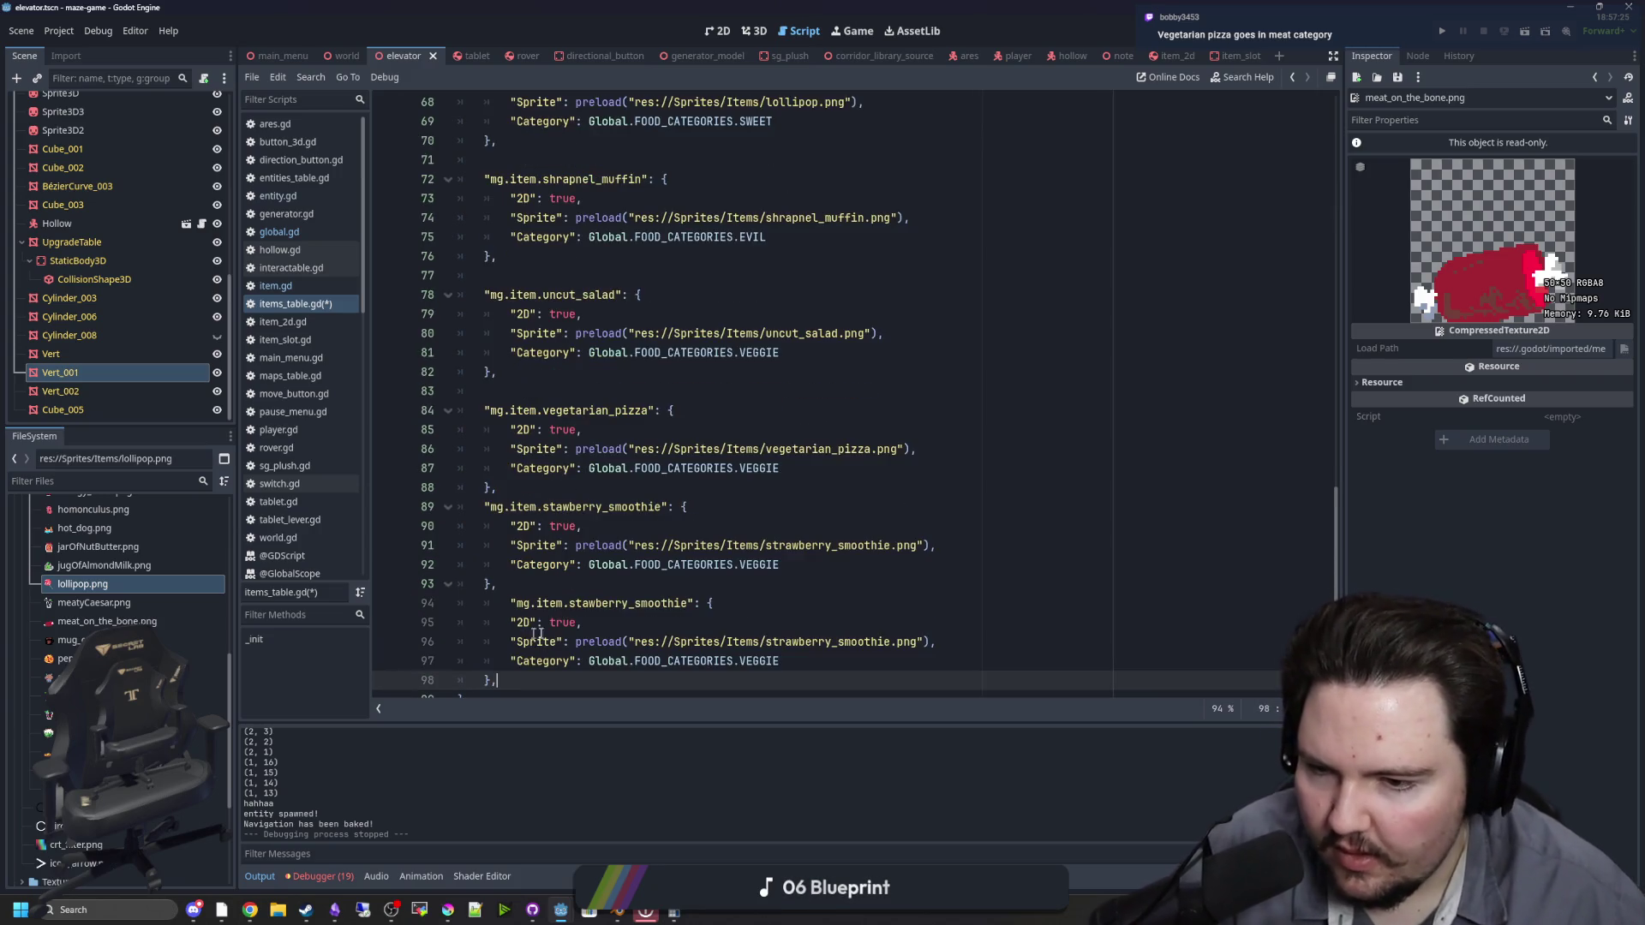
pyautogui.click(658, 603)
pyautogui.press('Home')
pyautogui.moveTo(659, 603); pyautogui.dragTo(544, 605)
pyautogui.write('wine')
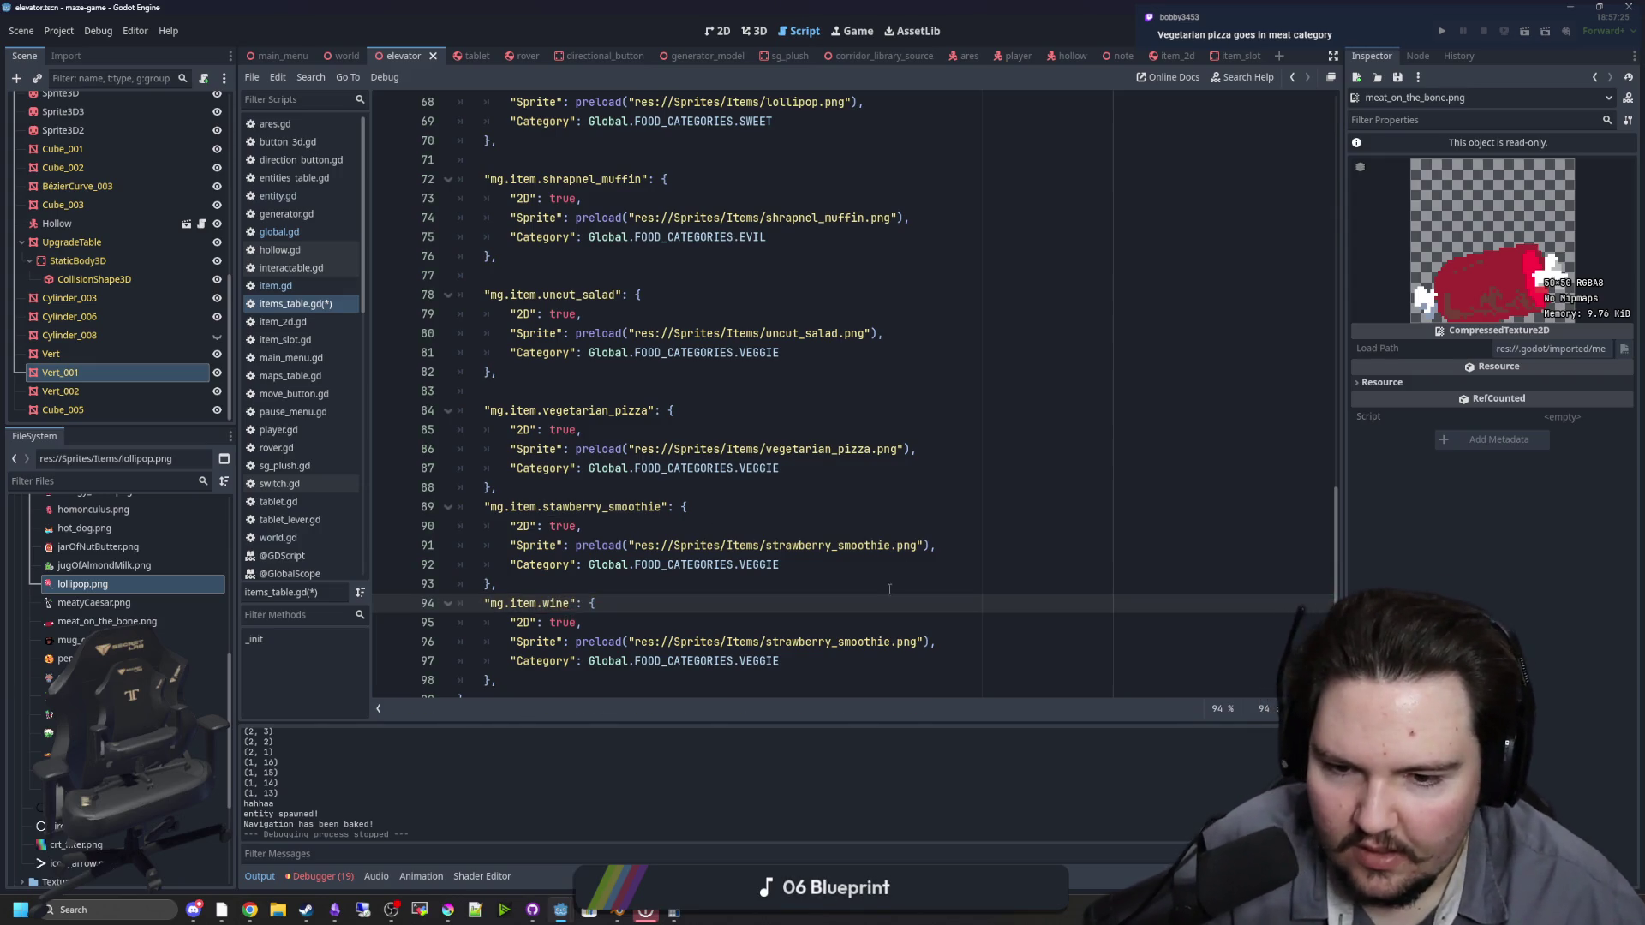
# Step: Set the wine entry's sprite to wine.png and its category to EVIL
pyautogui.click(892, 642)
pyautogui.doubleClick(887, 642)
pyautogui.write('Wine')
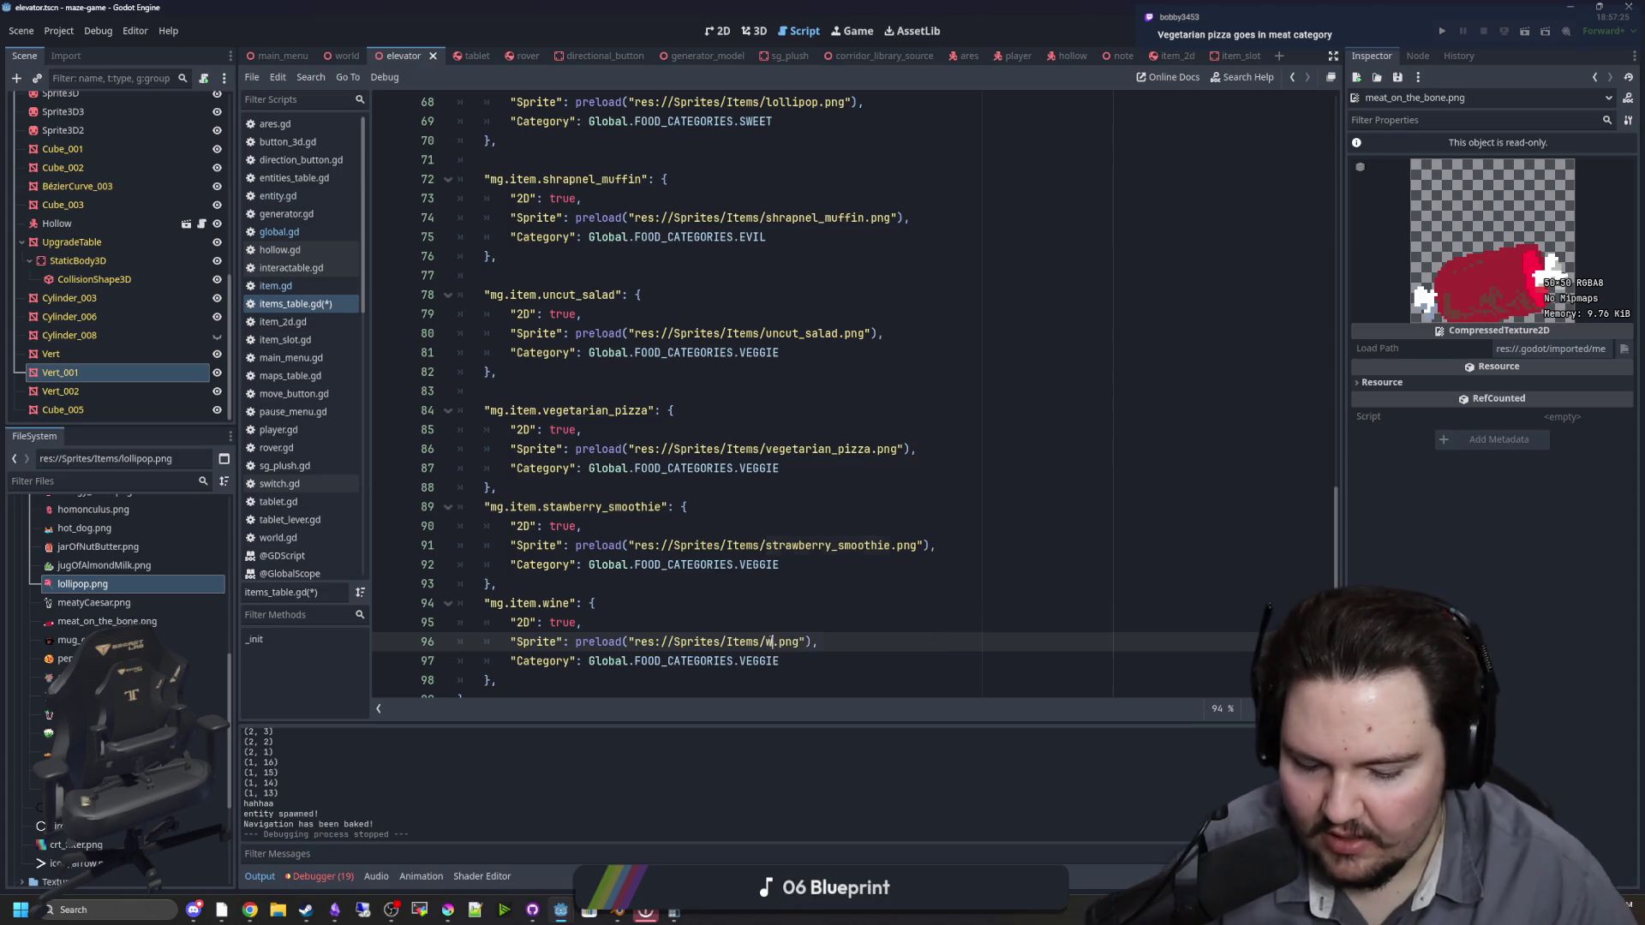
pyautogui.doubleClick(778, 642)
pyautogui.write('wine')
pyautogui.doubleClick(759, 661)
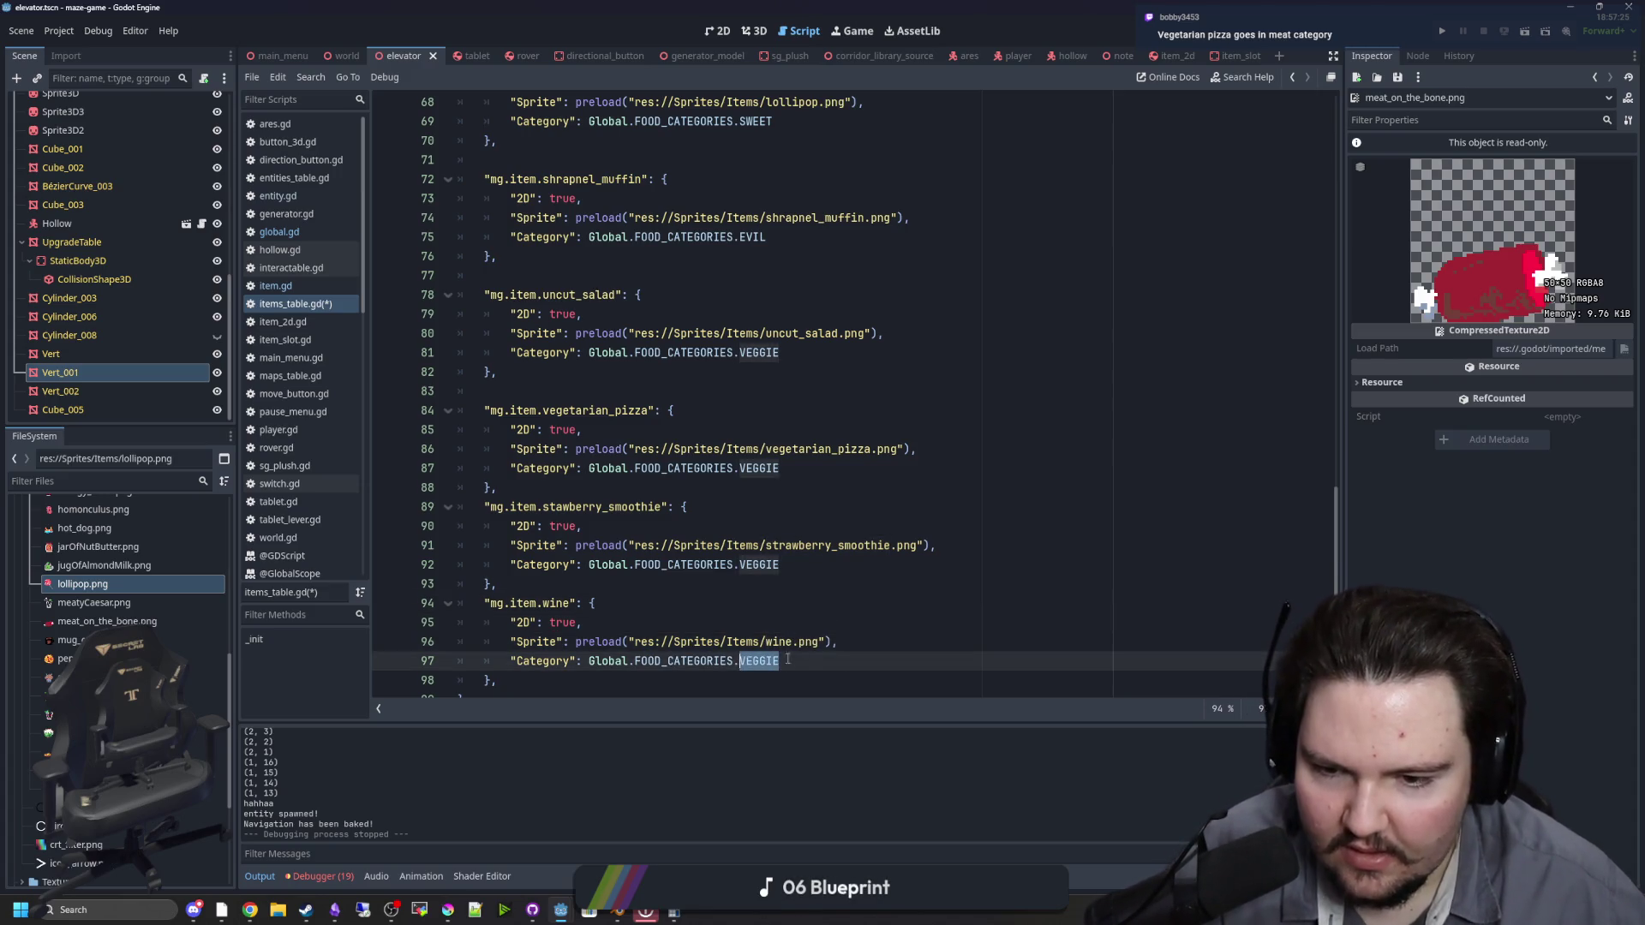
pyautogui.write('EVIL')
pyautogui.press('Up')
pyautogui.press('Up')
pyautogui.press('Up')
pyautogui.scroll(-1, 806, 658)
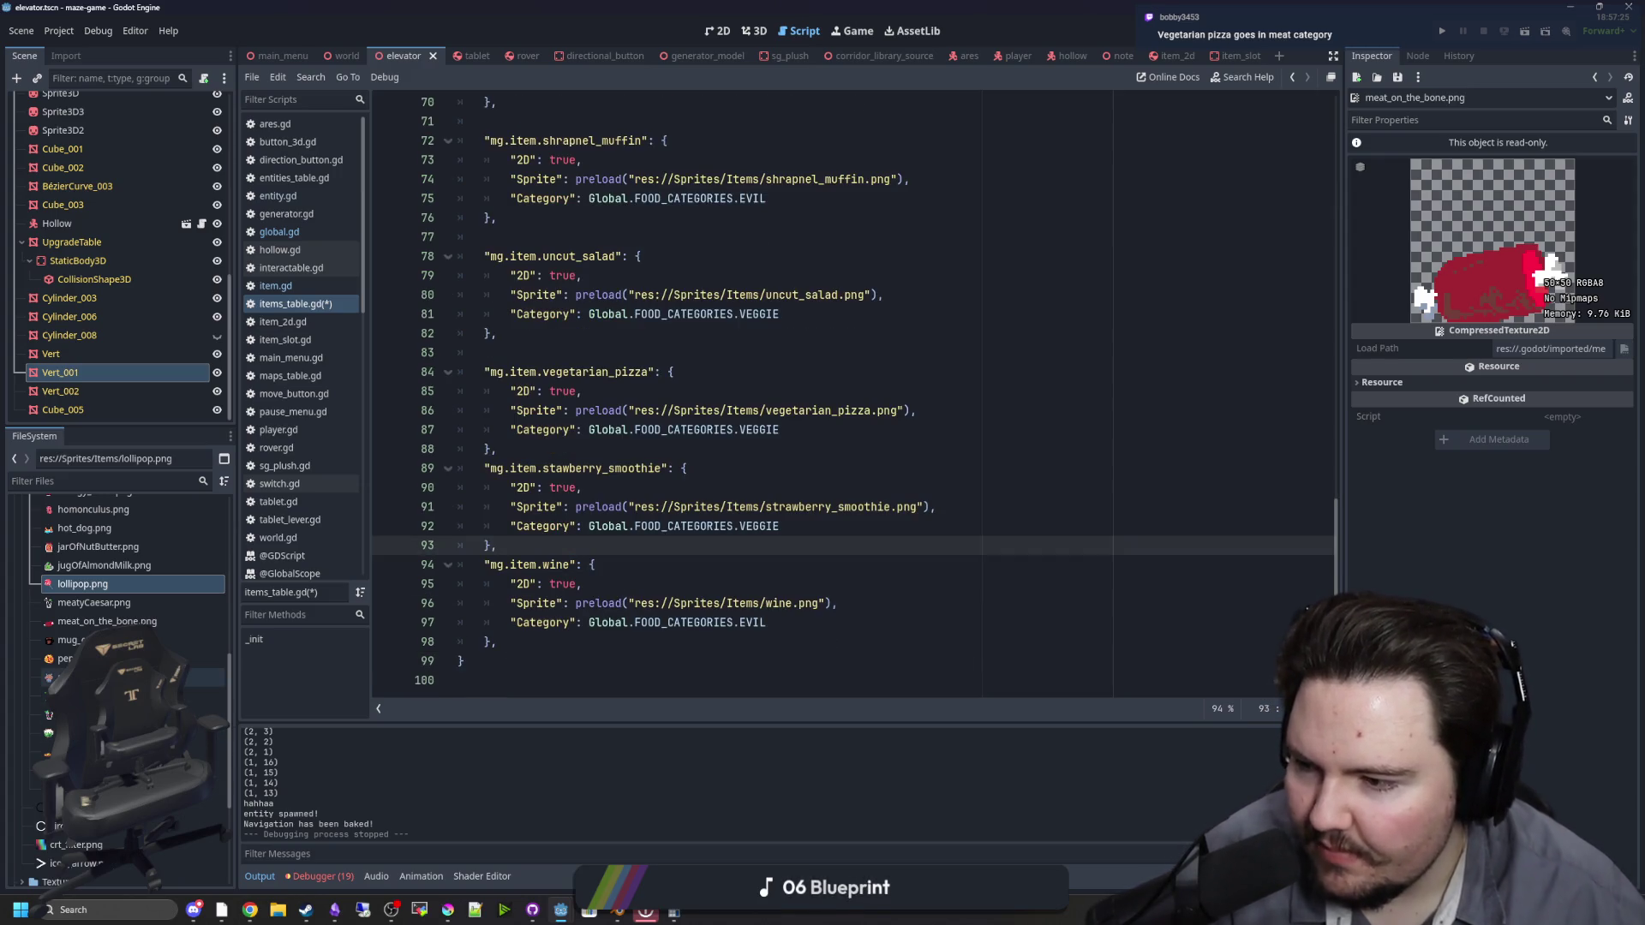
# Step: Paste a duplicate of the wine entry below it and fix its indentation
pyautogui.scroll(1, 171, 677)
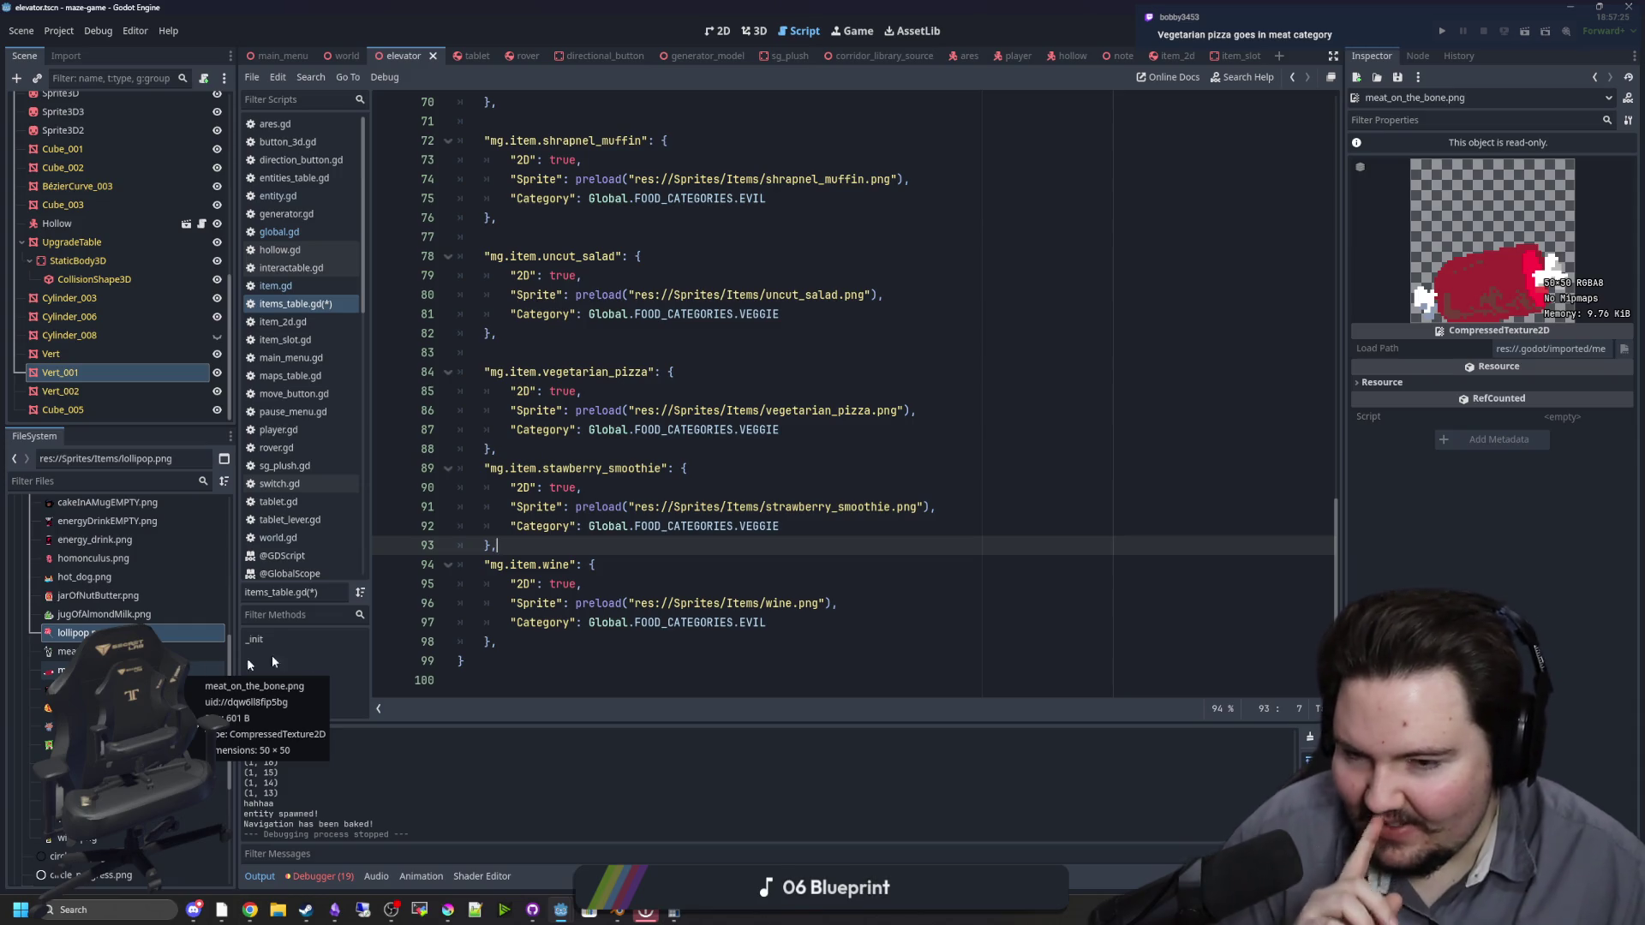
pyautogui.moveTo(532, 639); pyautogui.dragTo(453, 568)
pyautogui.hotkey('ctrl', 'c')
pyautogui.click(536, 643)
pyautogui.press('Return')
pyautogui.hotkey('ctrl', 'v')
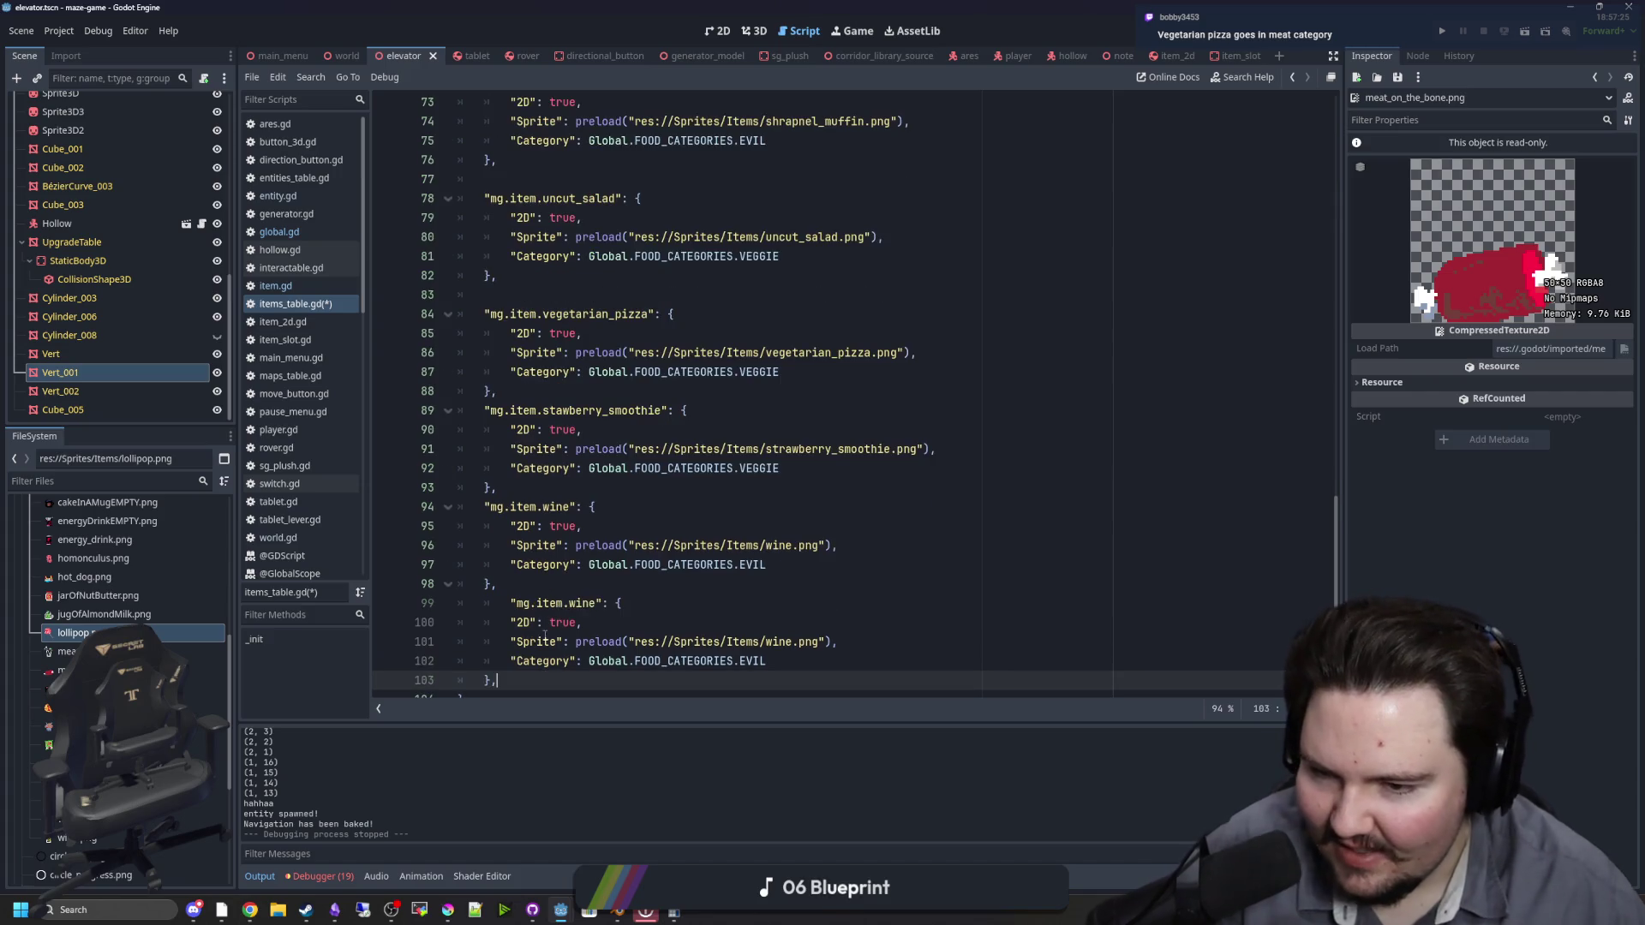
pyautogui.click(508, 604)
pyautogui.press('BackSpace')
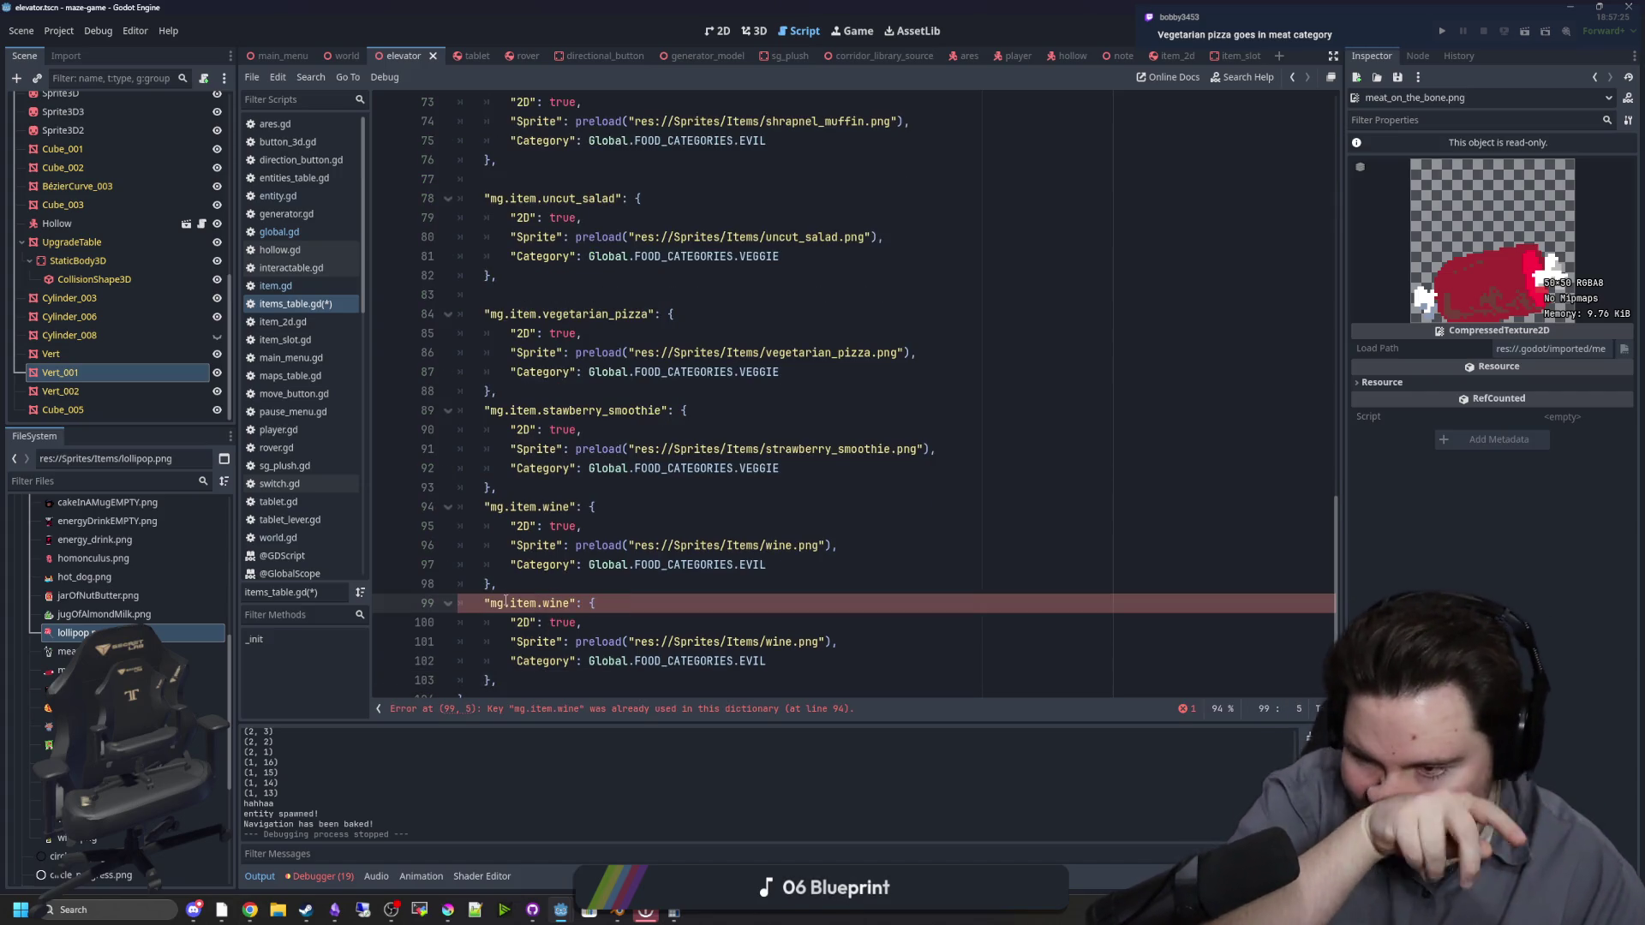
# Step: Rename the jarOfNutButter.png image to nut_butter.png in the FileSystem dock
pyautogui.rightClick(132, 596)
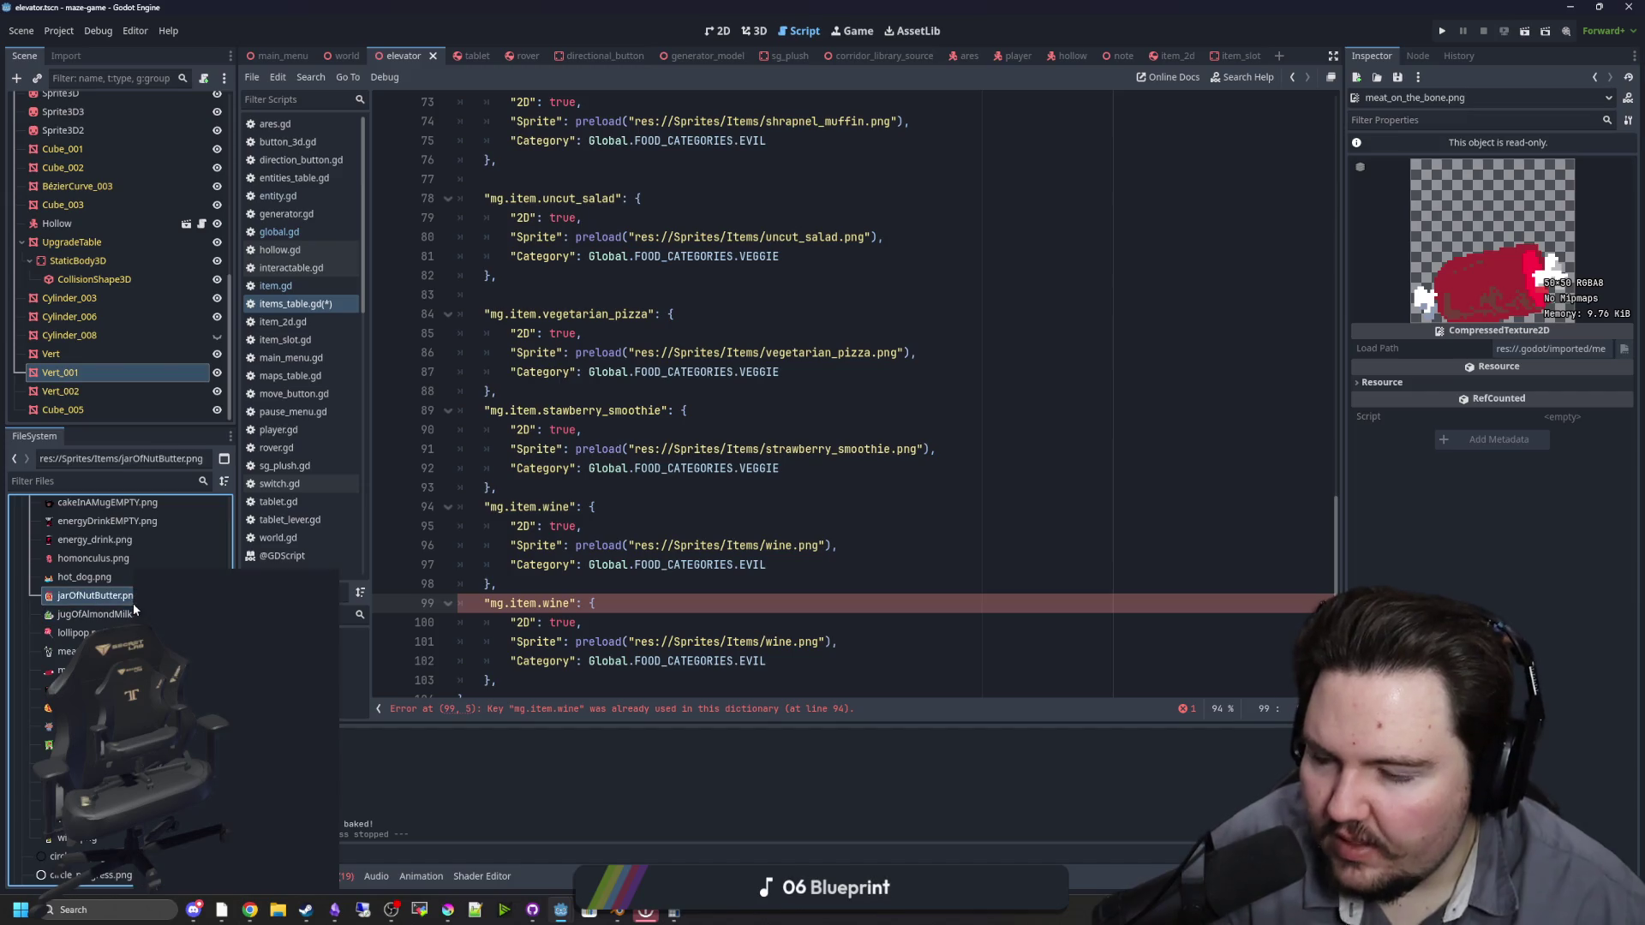
pyautogui.click(257, 726)
pyautogui.press('BackSpace')
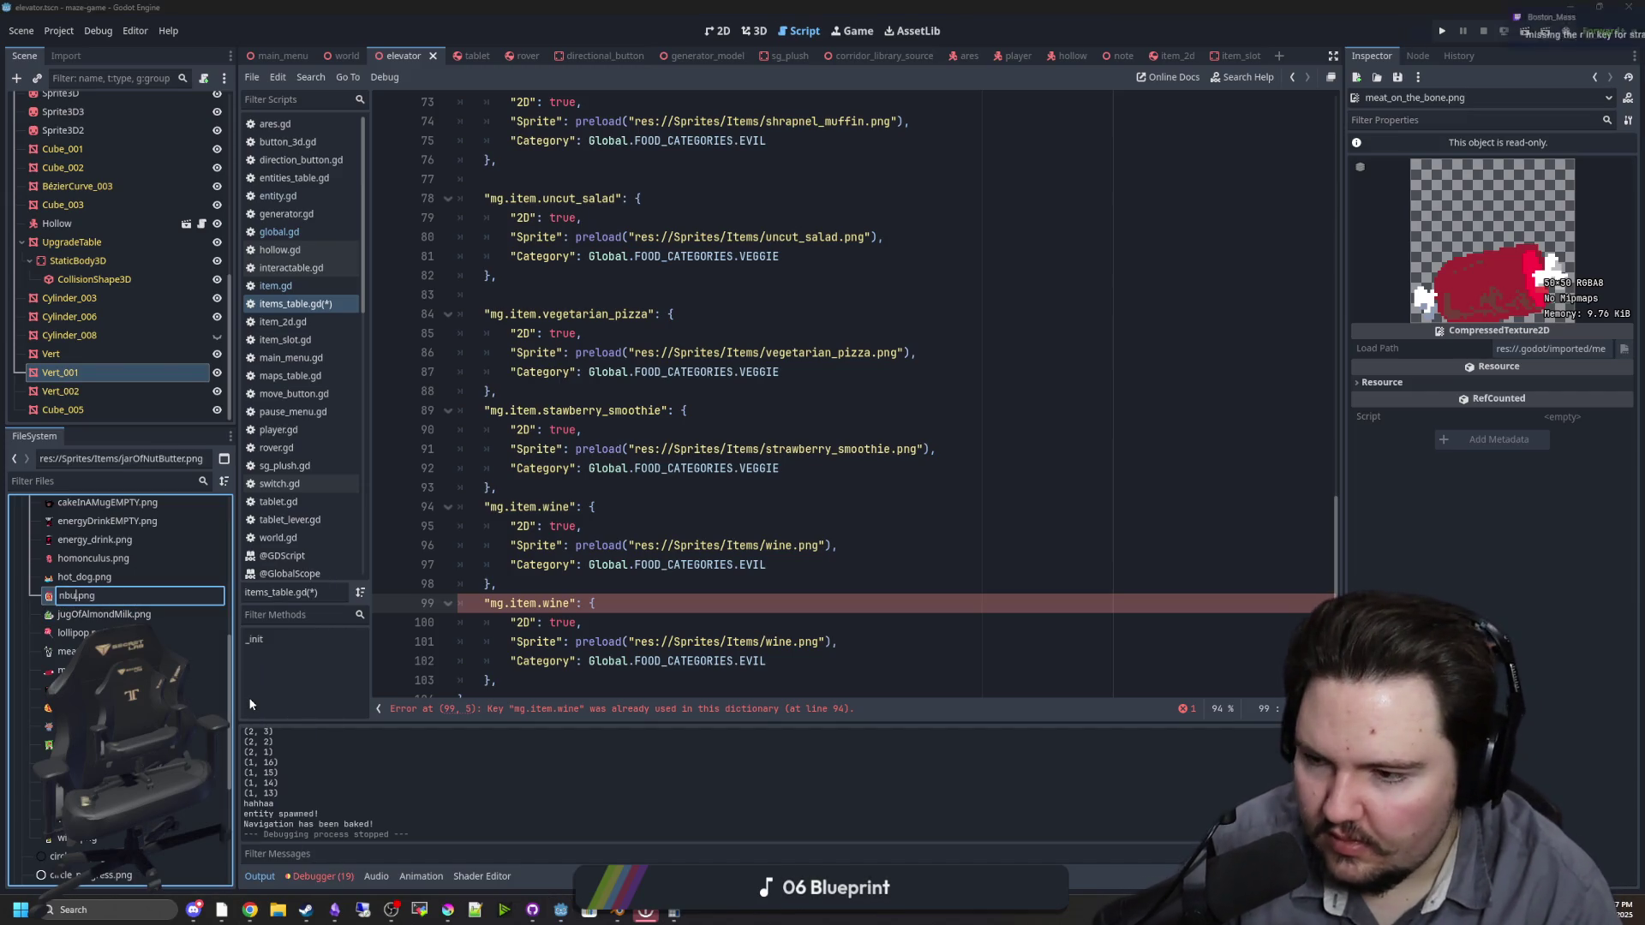
pyautogui.write('nut_bu')
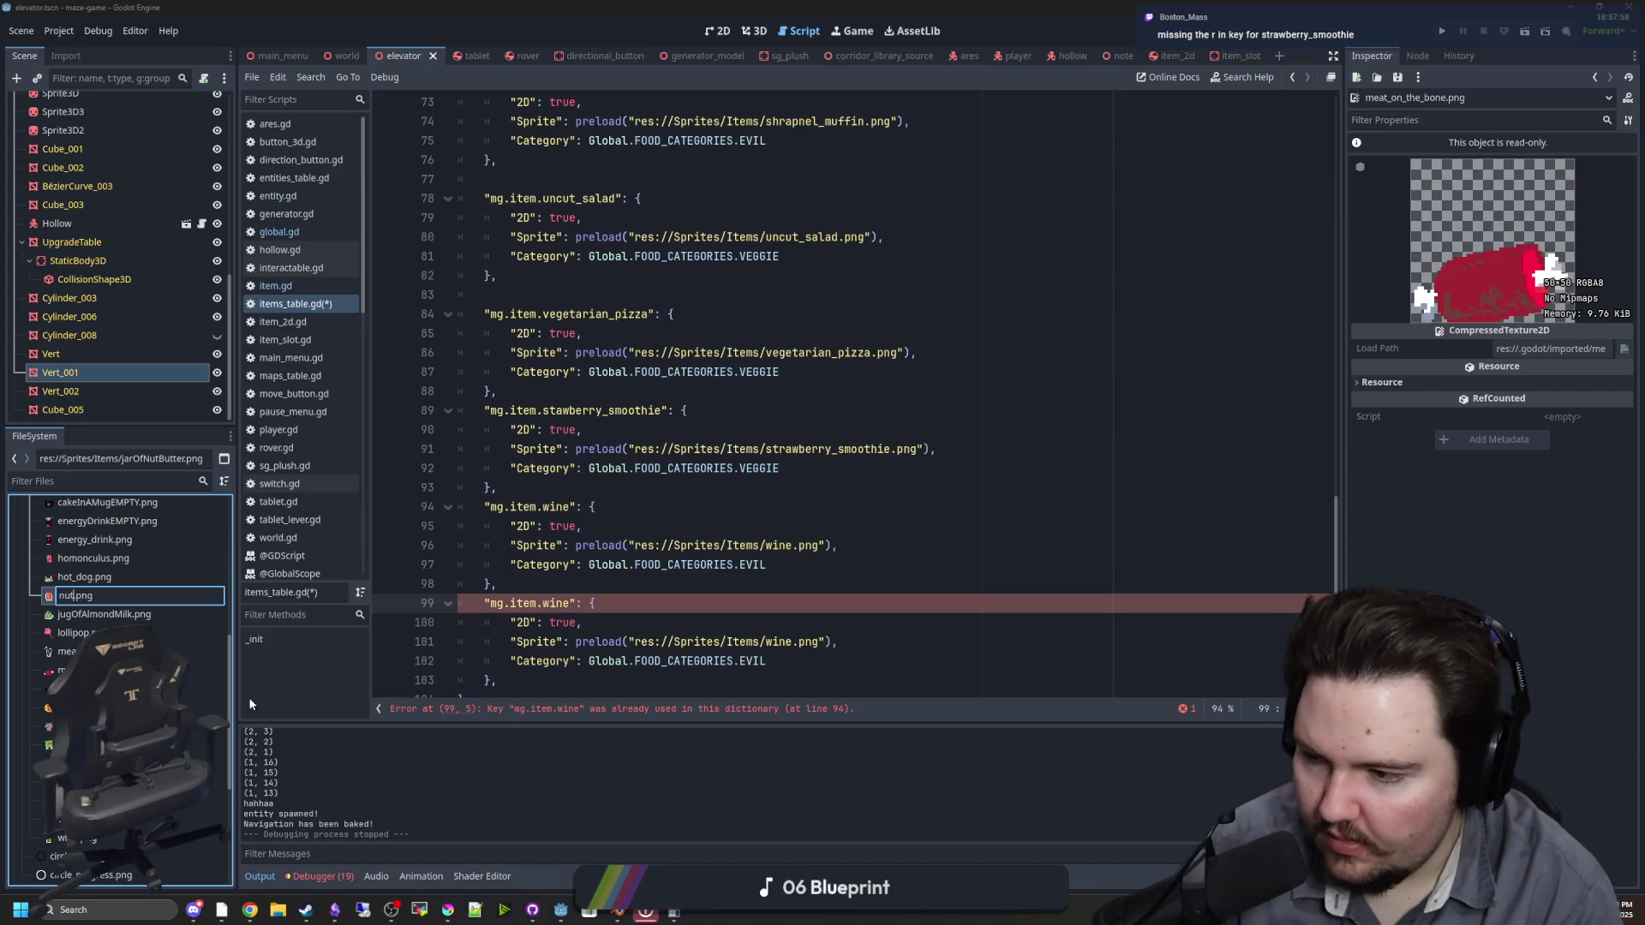
pyautogui.write('tter')
pyautogui.press('Return')
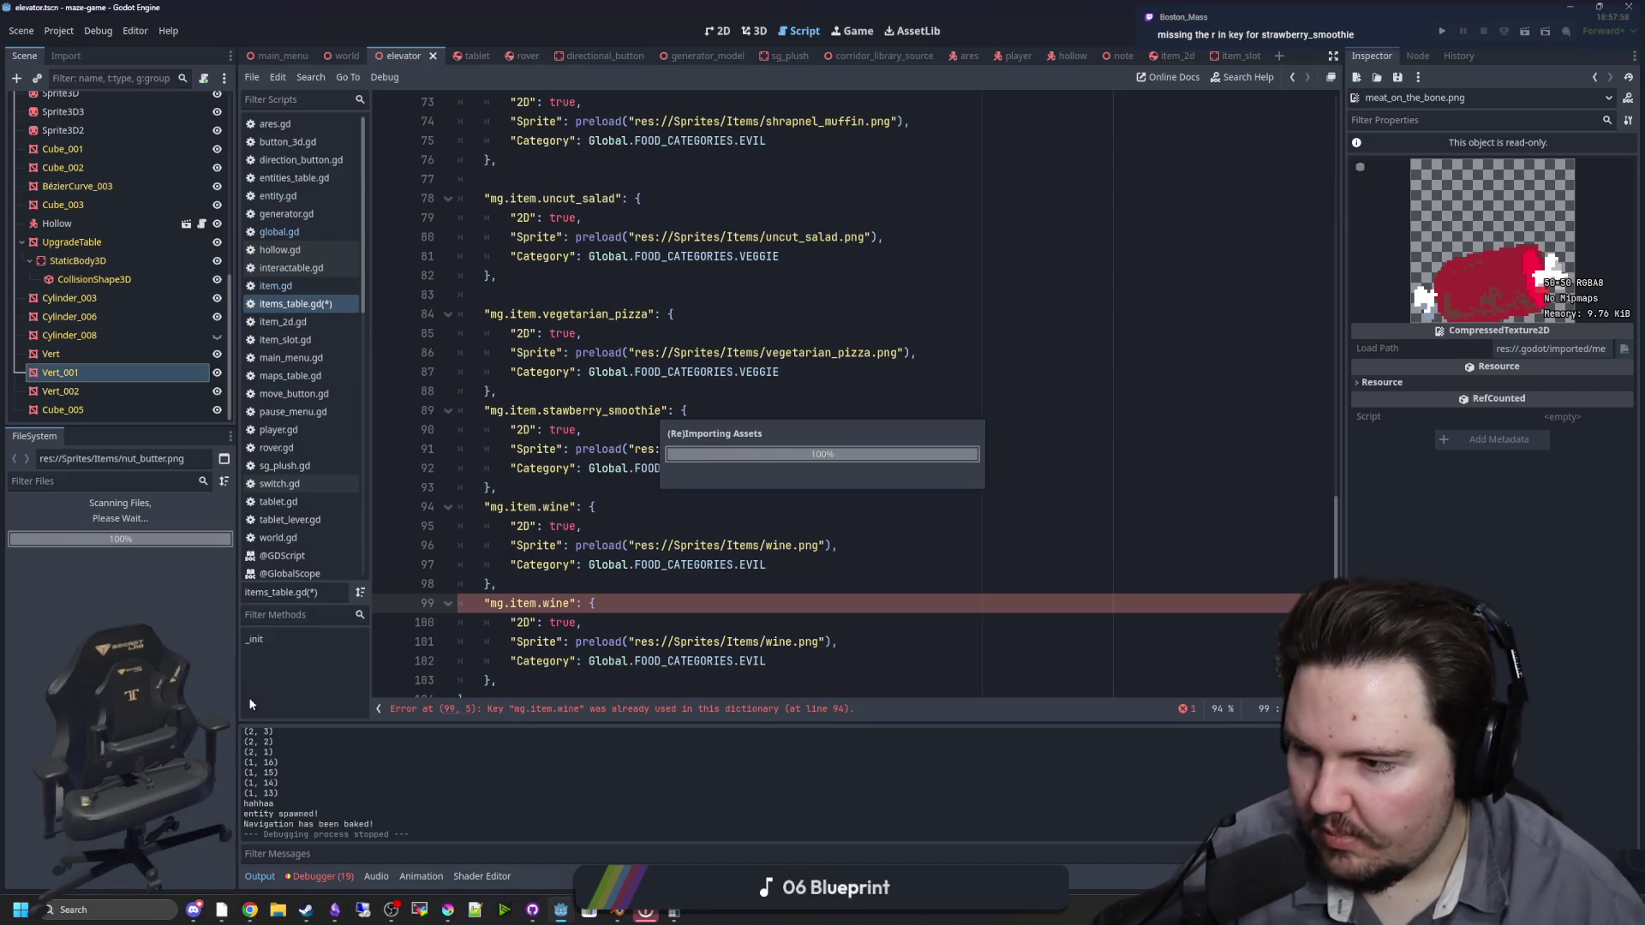
# Step: Add the missing r to the strawberry key; rename the copy nut_butter with nut_butter.png sprite
pyautogui.click(559, 412)
pyautogui.write('r')
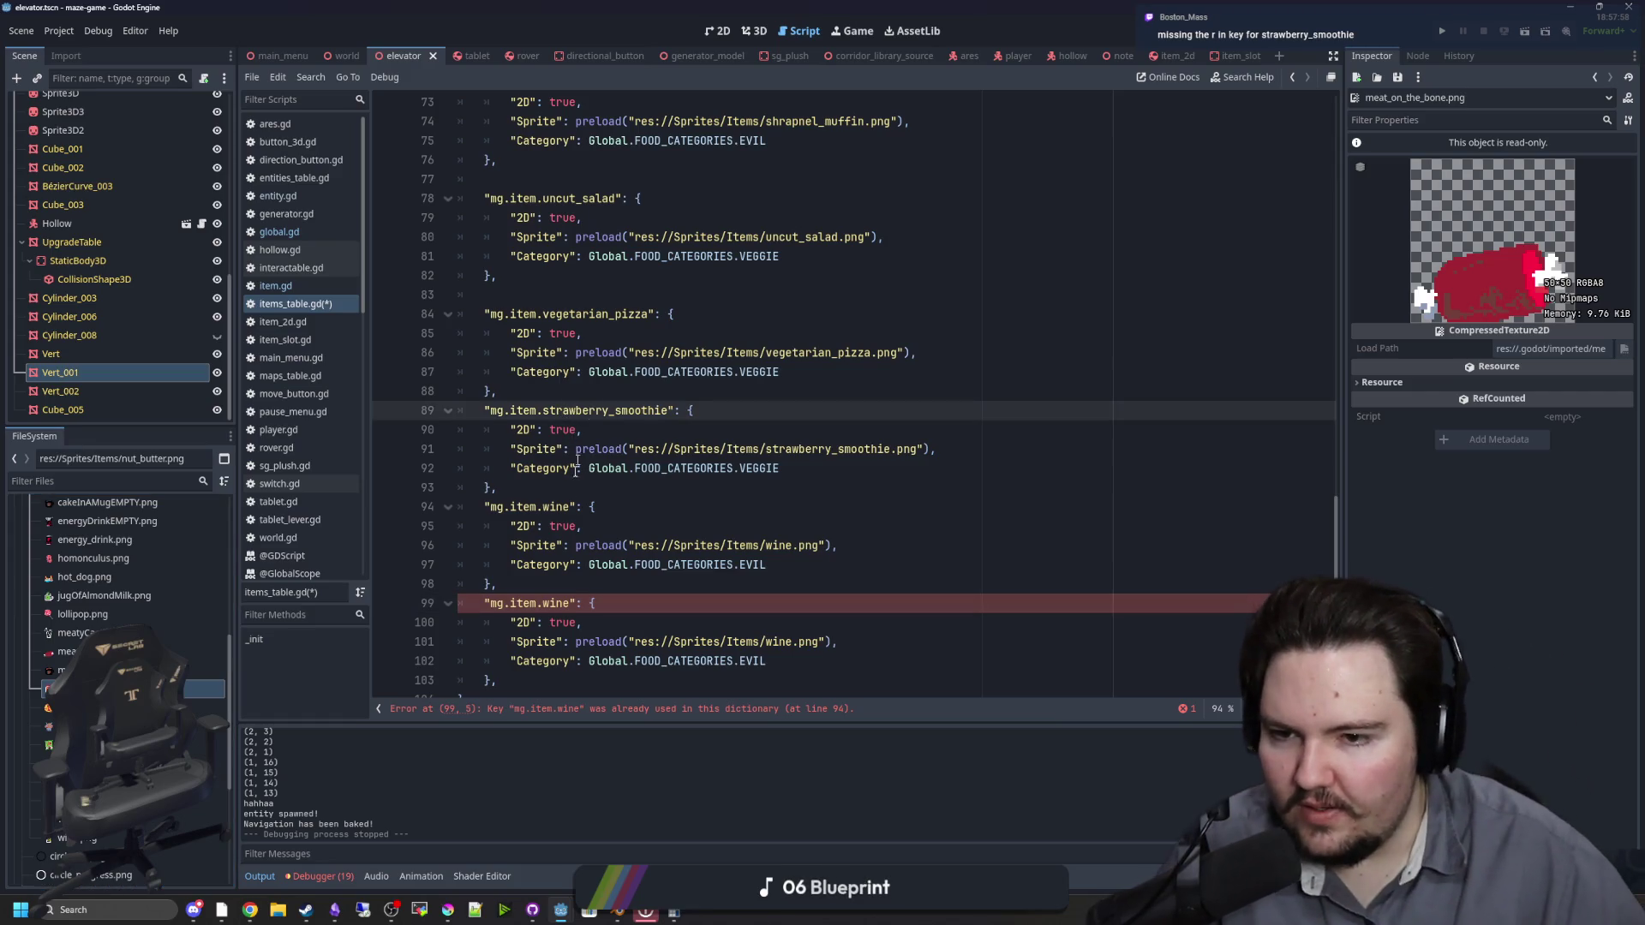
pyautogui.doubleClick(557, 603)
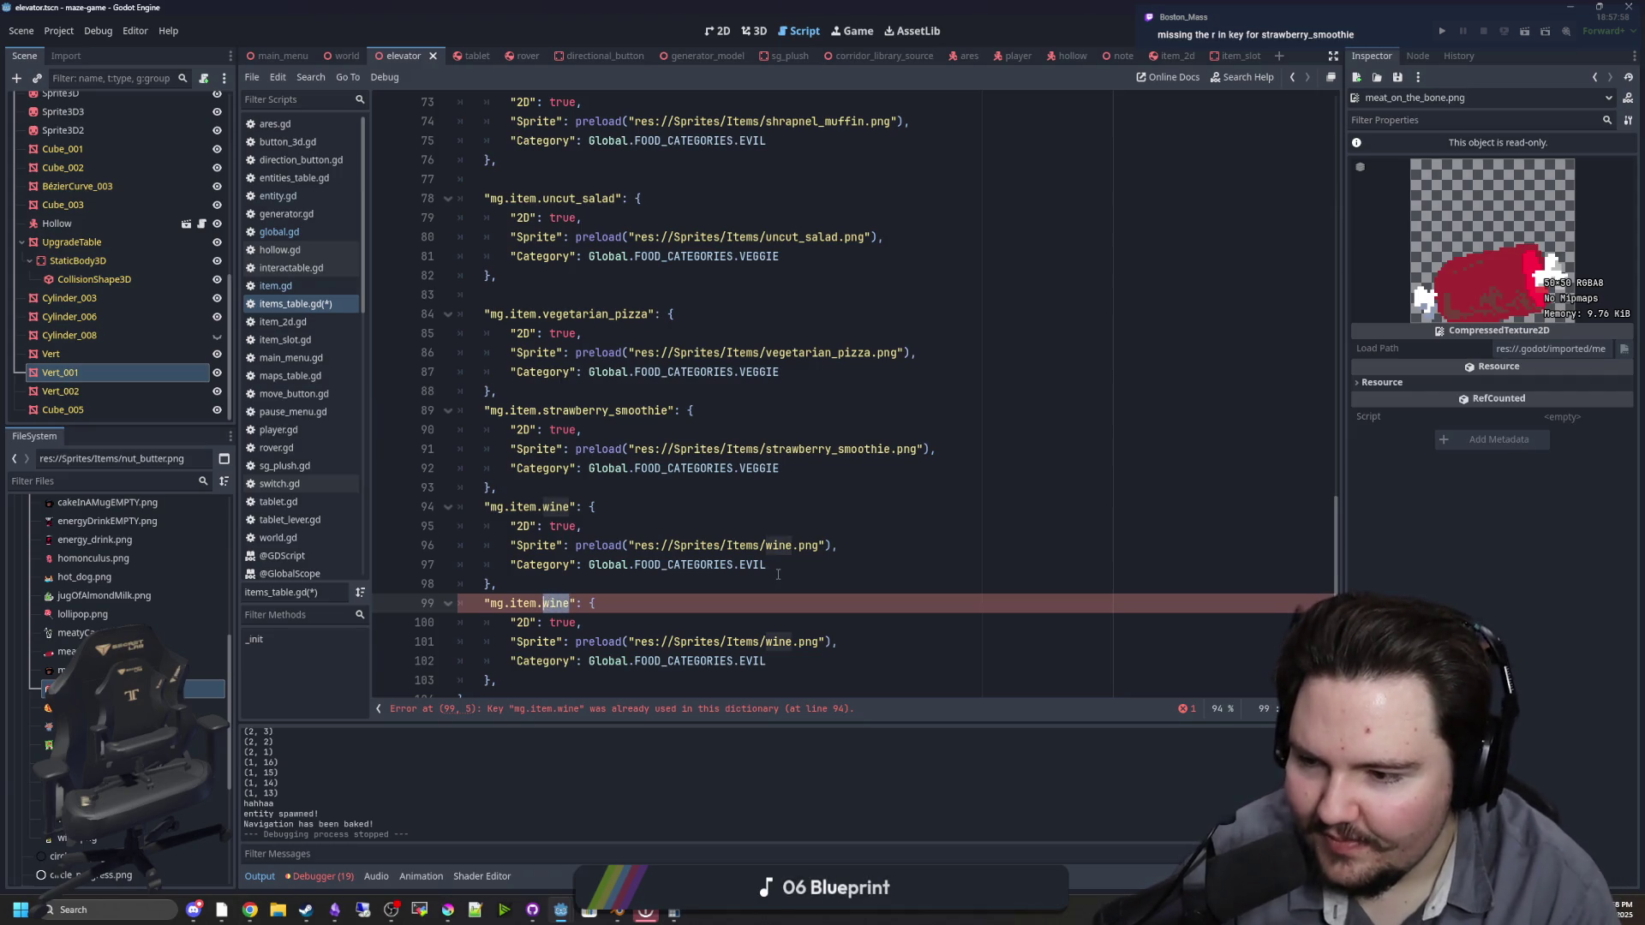
pyautogui.write('nut_butter')
pyautogui.scroll(-1, 783, 603)
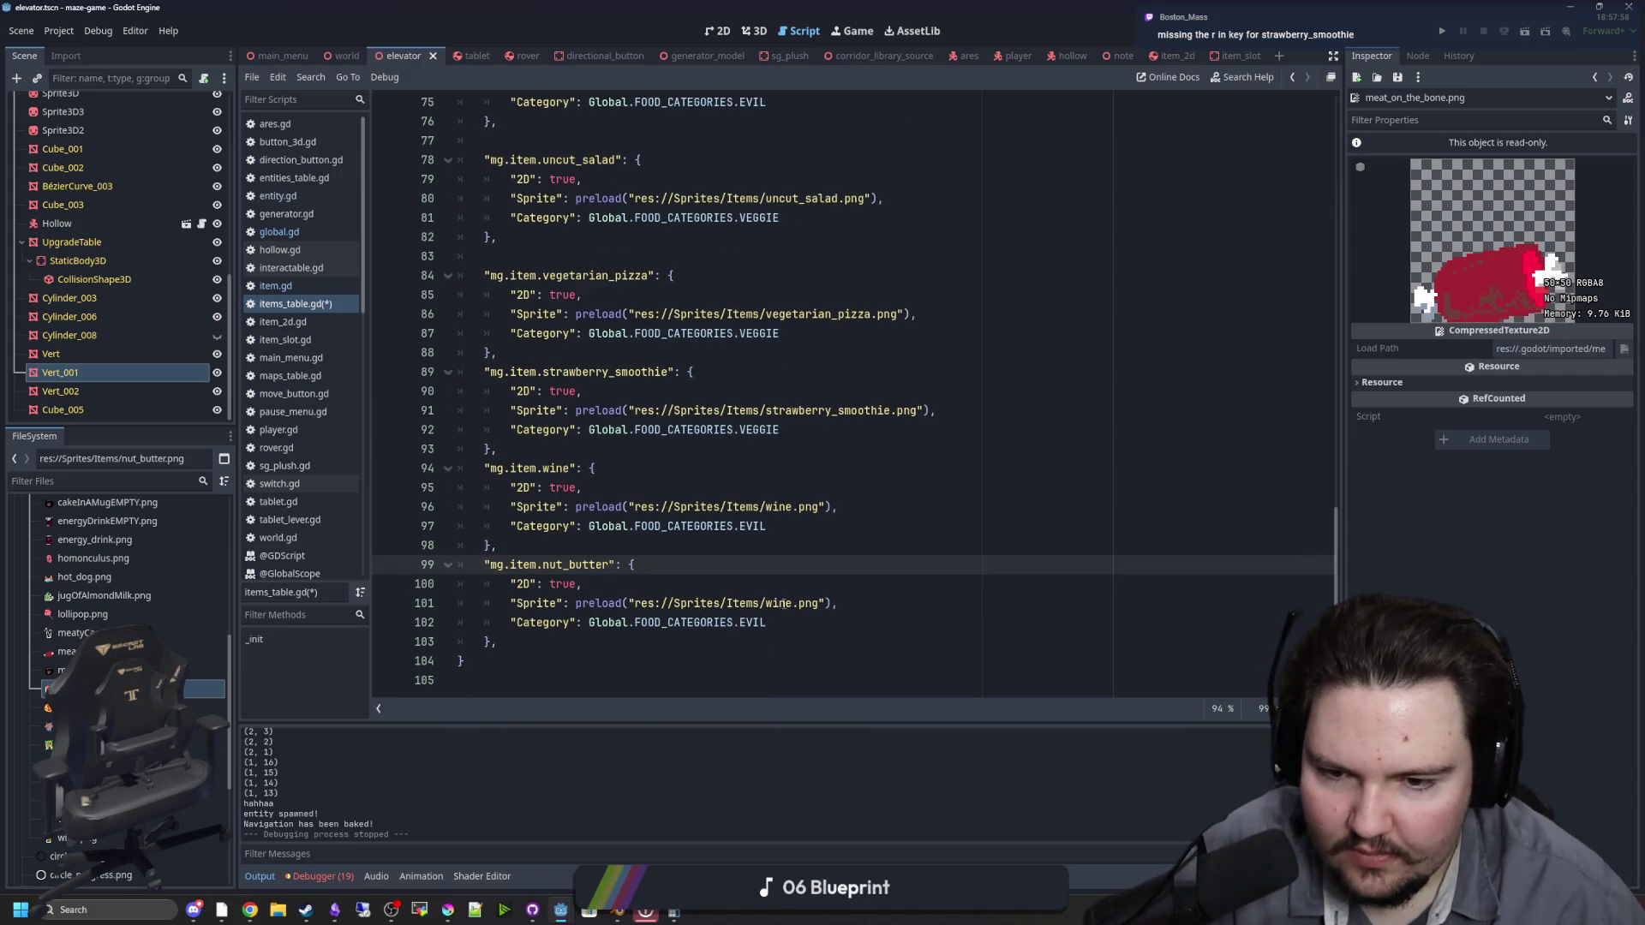
pyautogui.doubleClick(783, 604)
pyautogui.write('nut_+b')
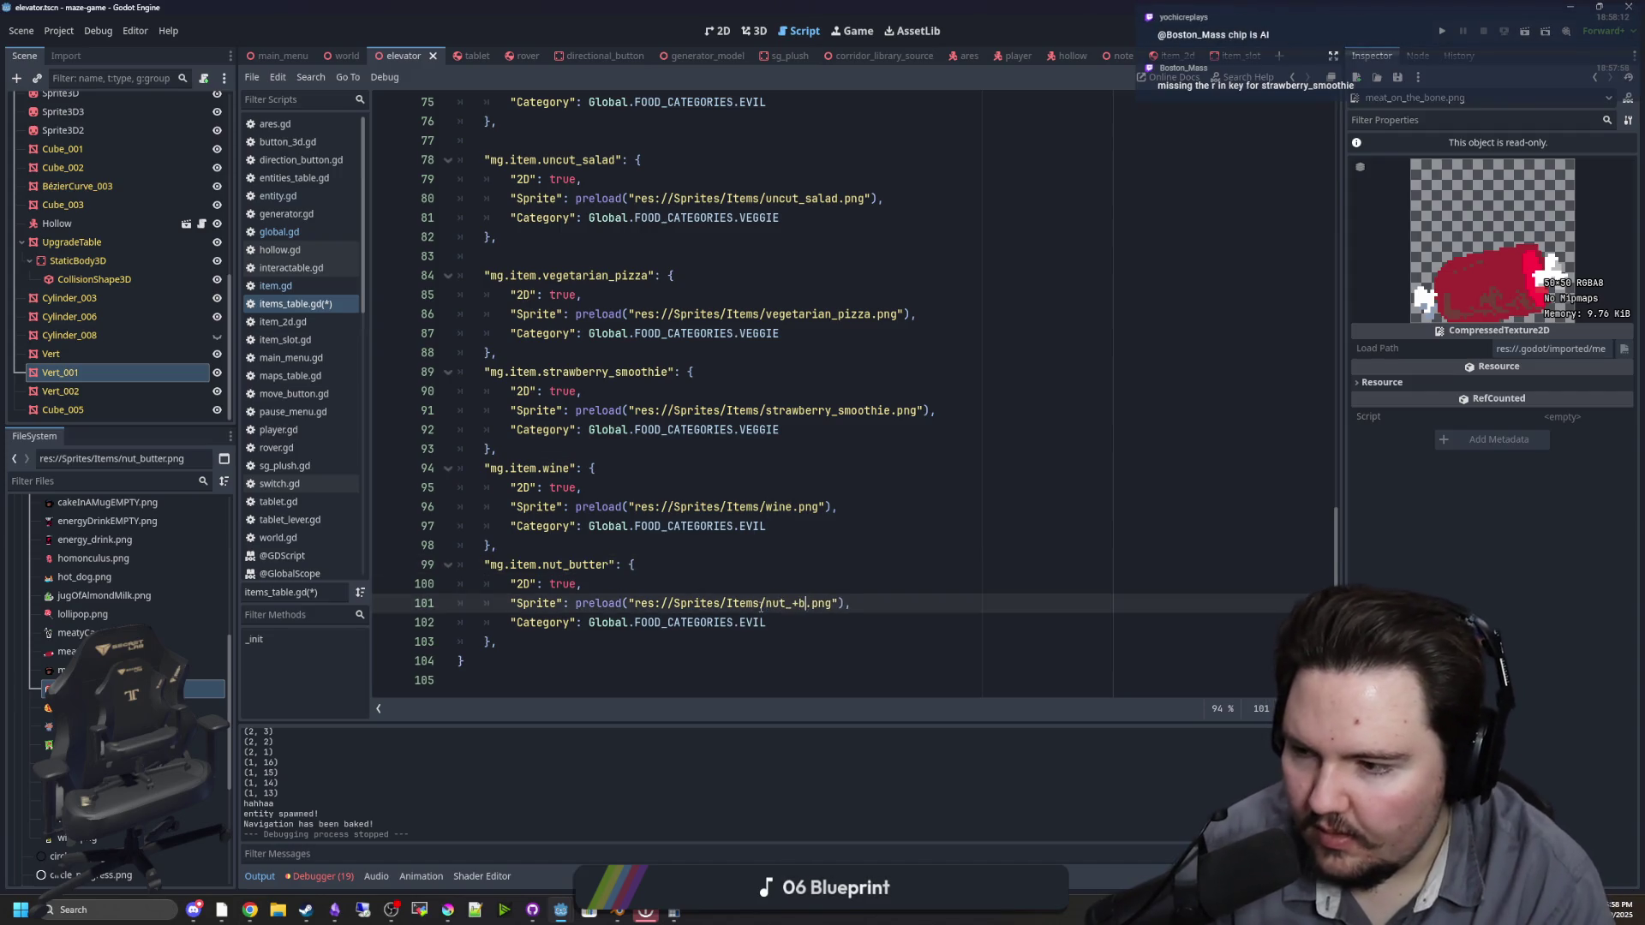
pyautogui.press('BackSpace')
pyautogui.press('BackSpace')
pyautogui.write('butter')
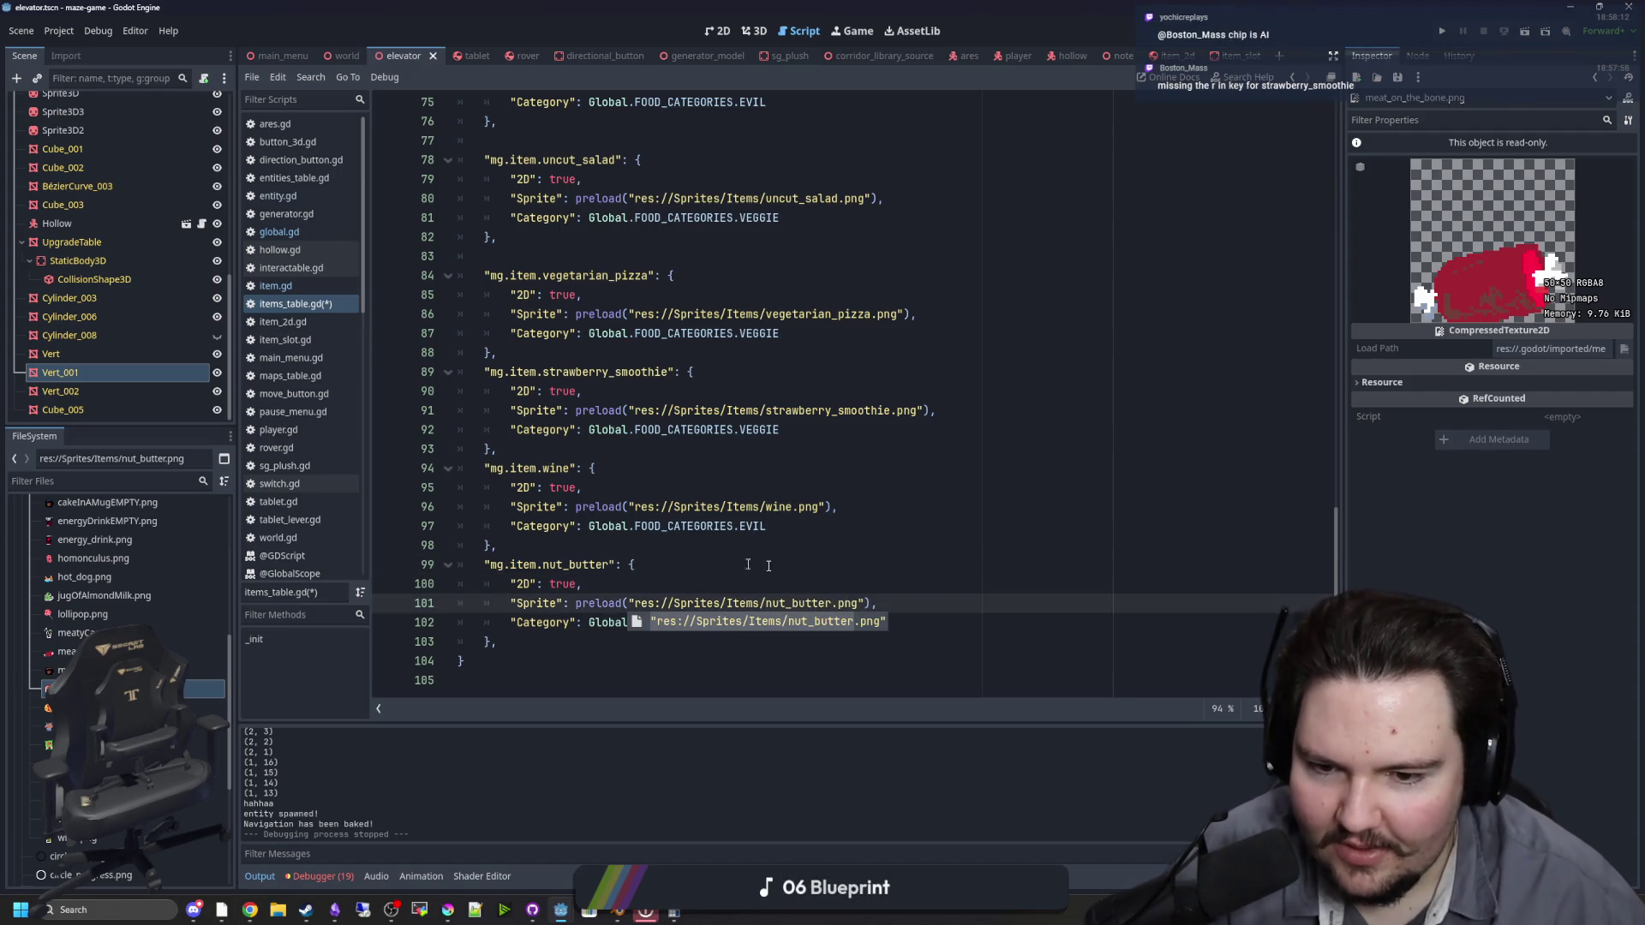
pyautogui.click(769, 565)
# Step: Paste a duplicate of the nut_butter entry, set category NUTTY, and trim the copy's key
pyautogui.click(572, 642)
pyautogui.moveTo(571, 643); pyautogui.dragTo(485, 564)
pyautogui.hotkey('ctrl', 'c')
pyautogui.click(572, 646)
pyautogui.press('Return')
pyautogui.hotkey('ctrl', 'v')
pyautogui.click(782, 565)
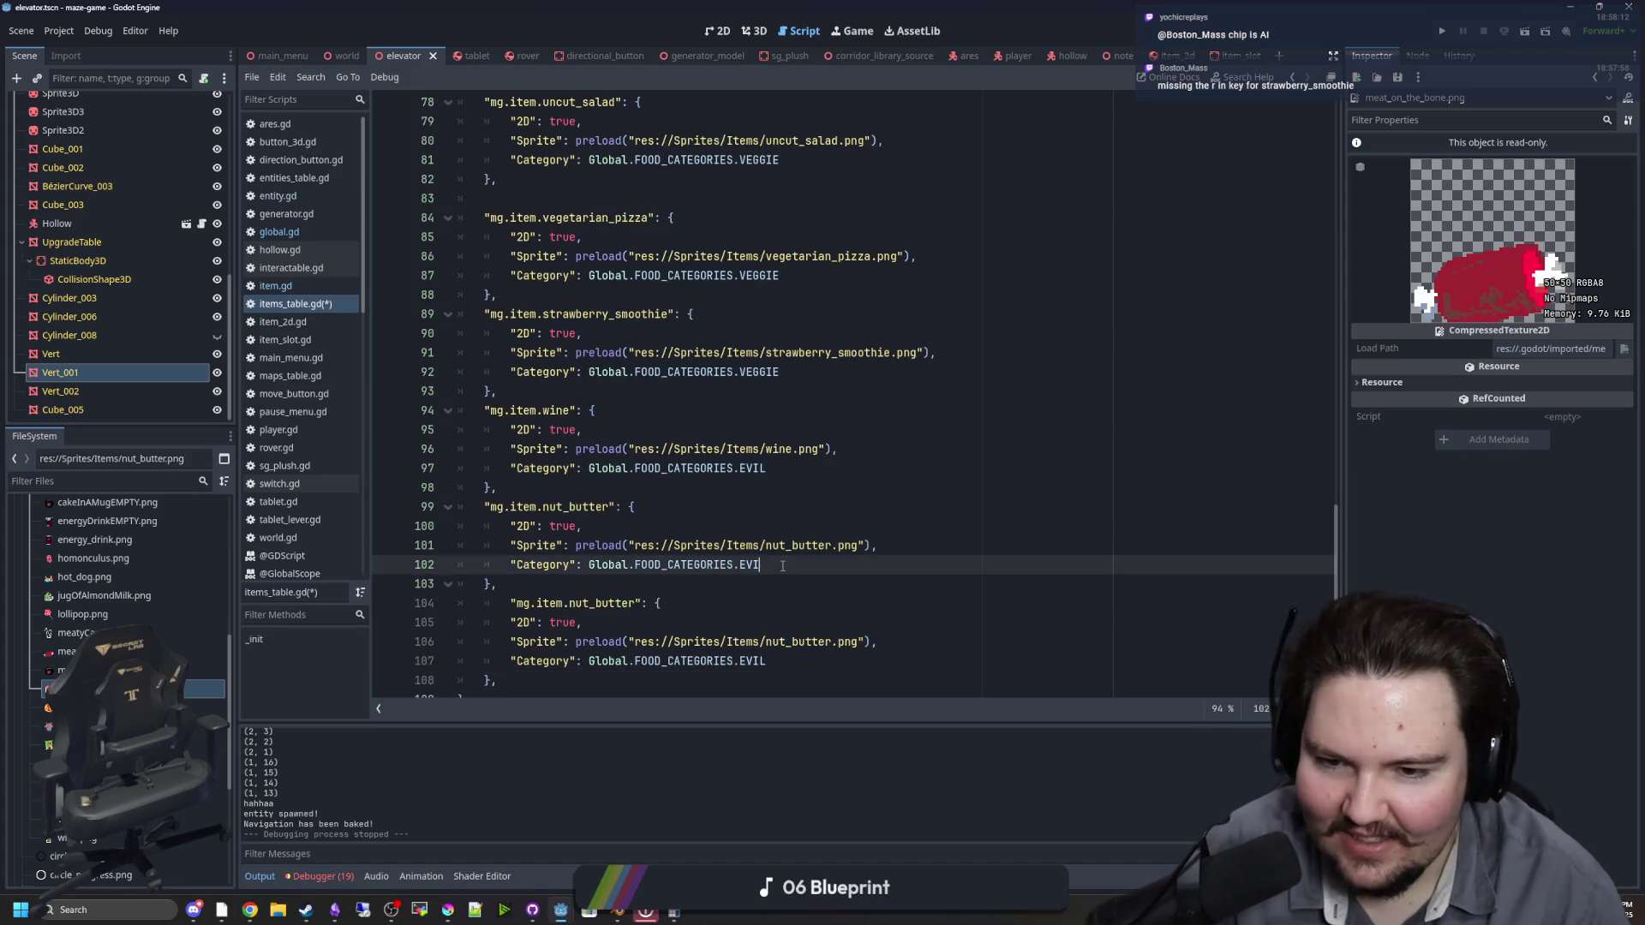
pyautogui.write('NUTTY')
pyautogui.press('Return')
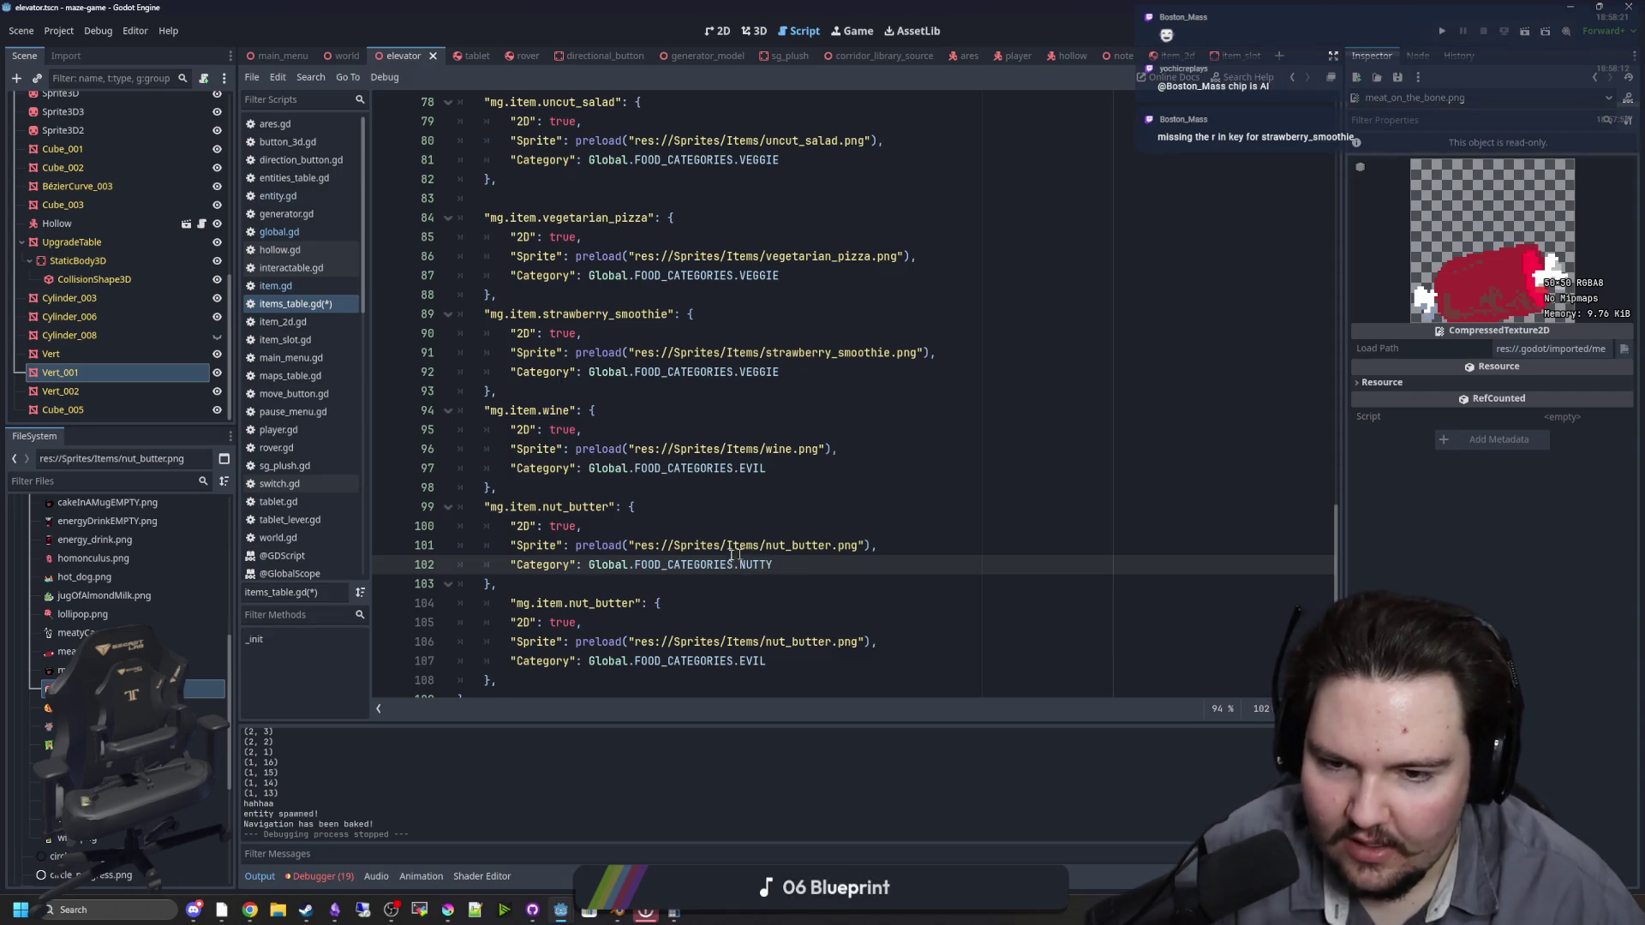
pyautogui.click(504, 602)
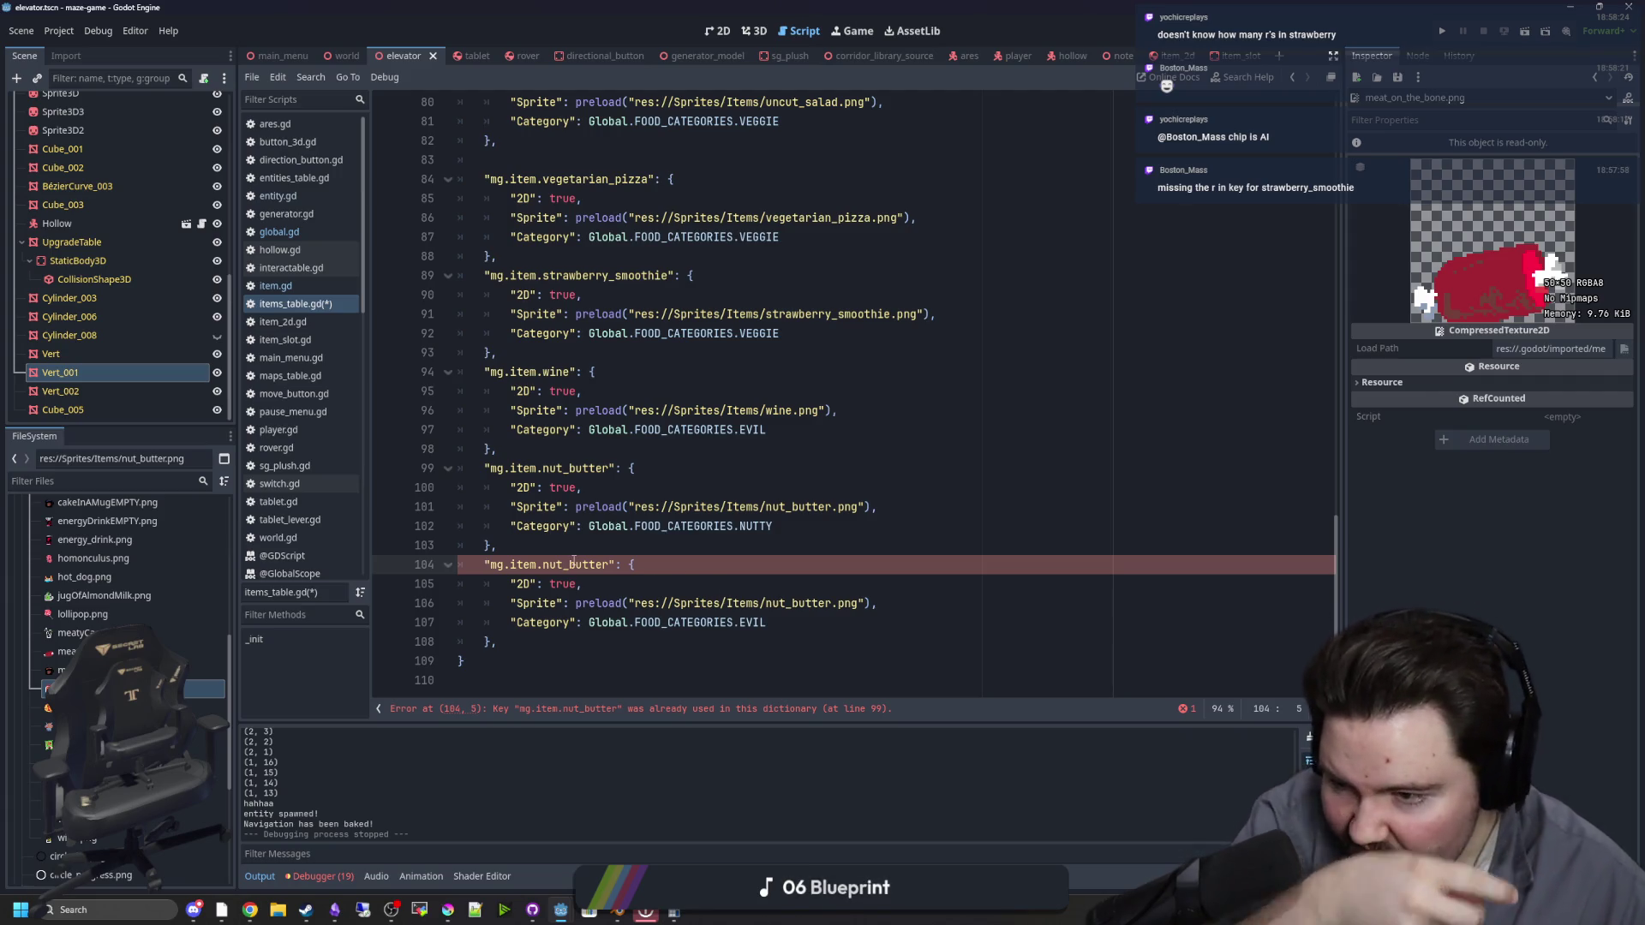
pyautogui.moveTo(605, 564); pyautogui.dragTo(577, 565)
pyautogui.press('BackSpace')
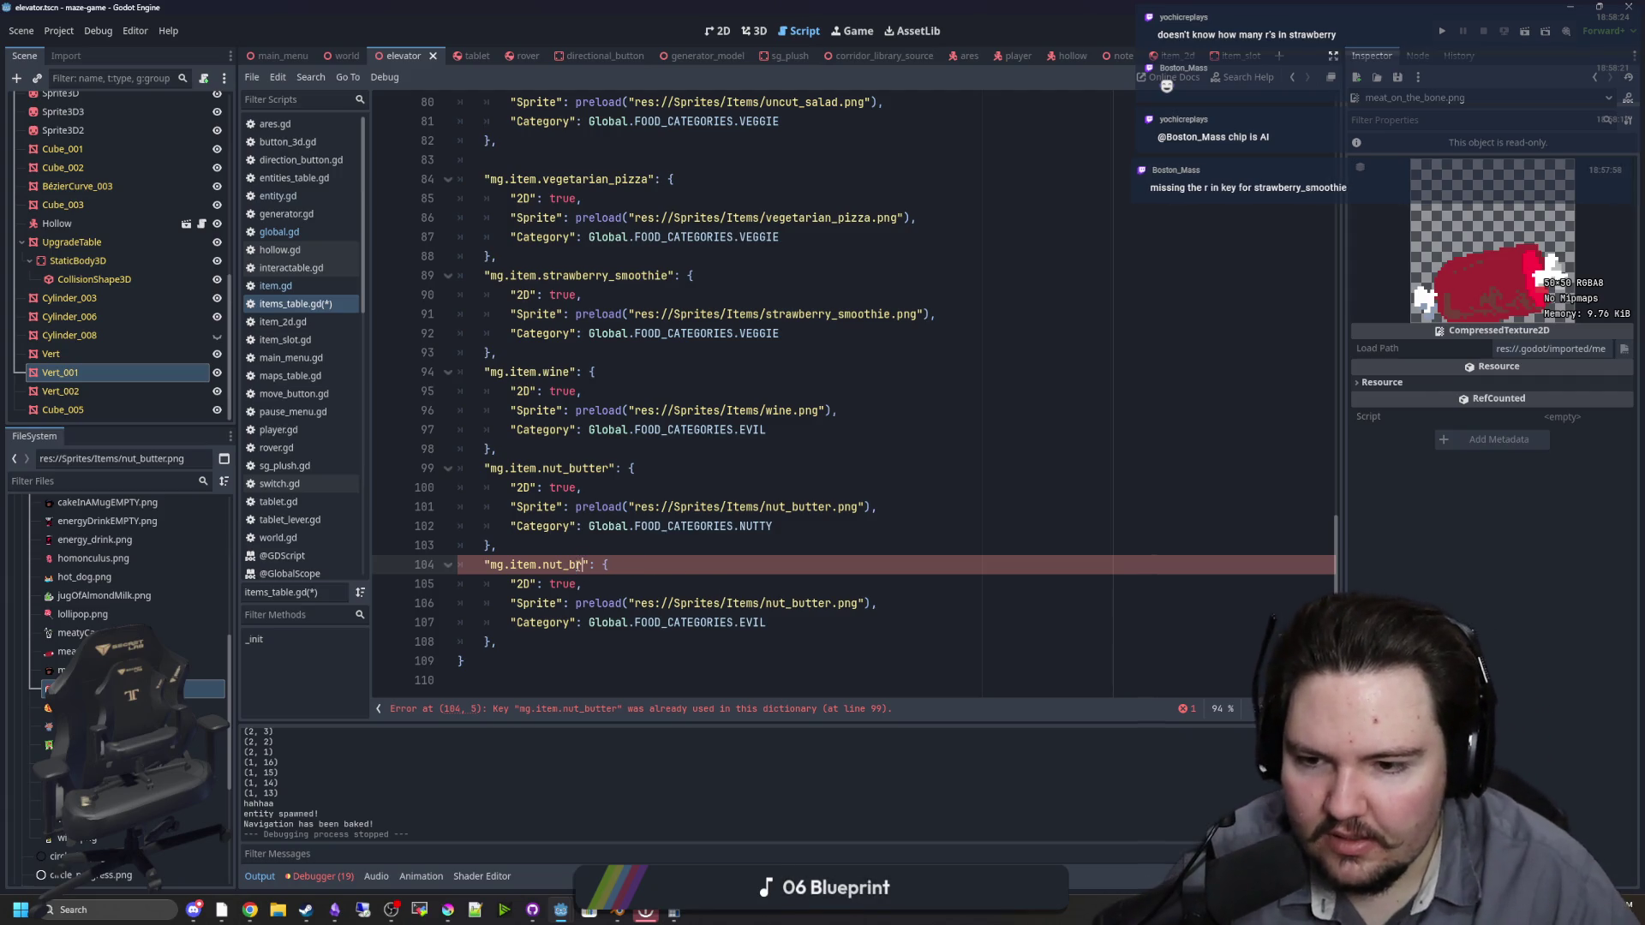
# Step: Turn the duplicate entry into hot_dog, using the hot_dog.png sprite and the MEAT category
pyautogui.press('BackSpace')
pyautogui.press('BackSpace')
pyautogui.press('BackSpace')
pyautogui.write('hot_dog')
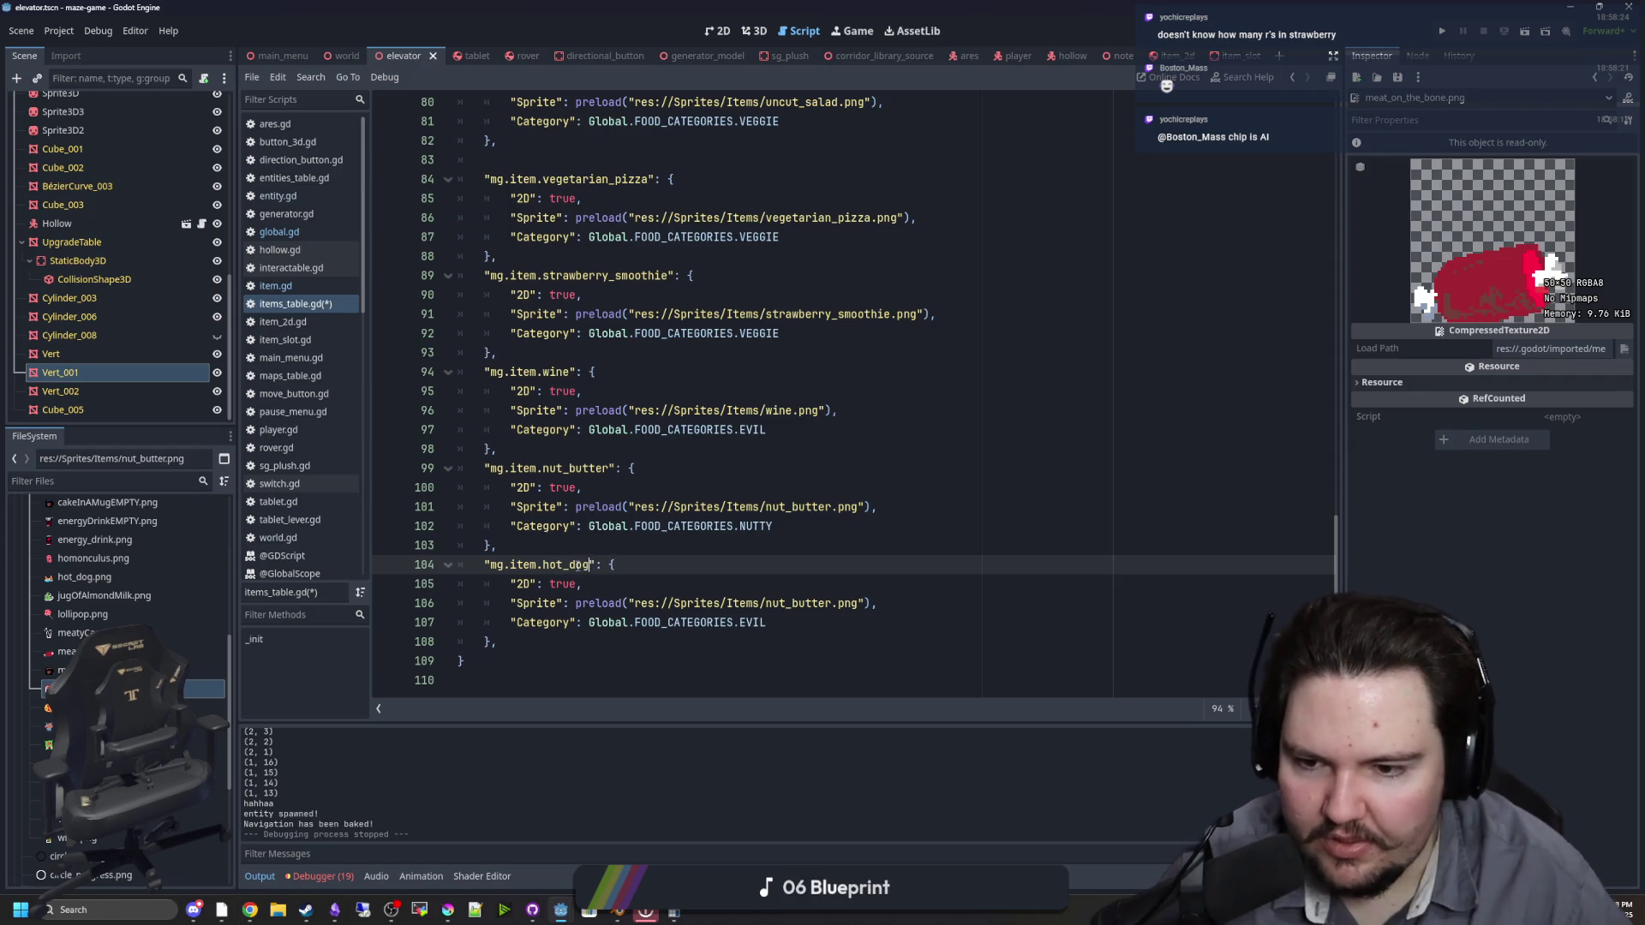
pyautogui.click(762, 526)
pyautogui.doubleClick(831, 603)
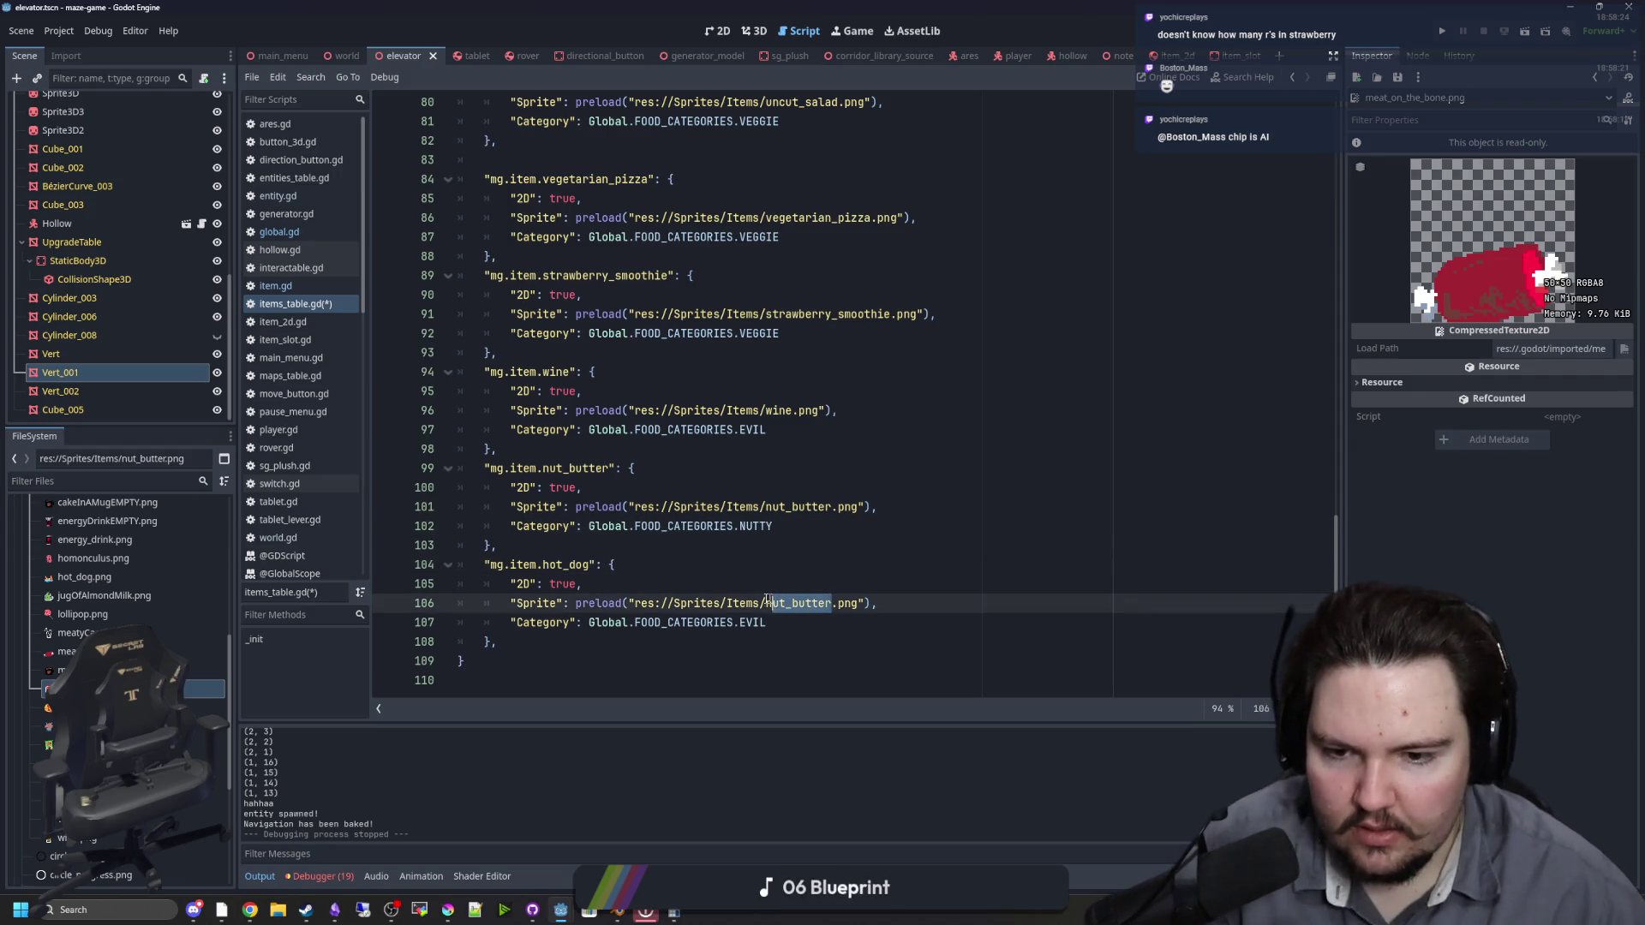
pyautogui.write('hot_dog')
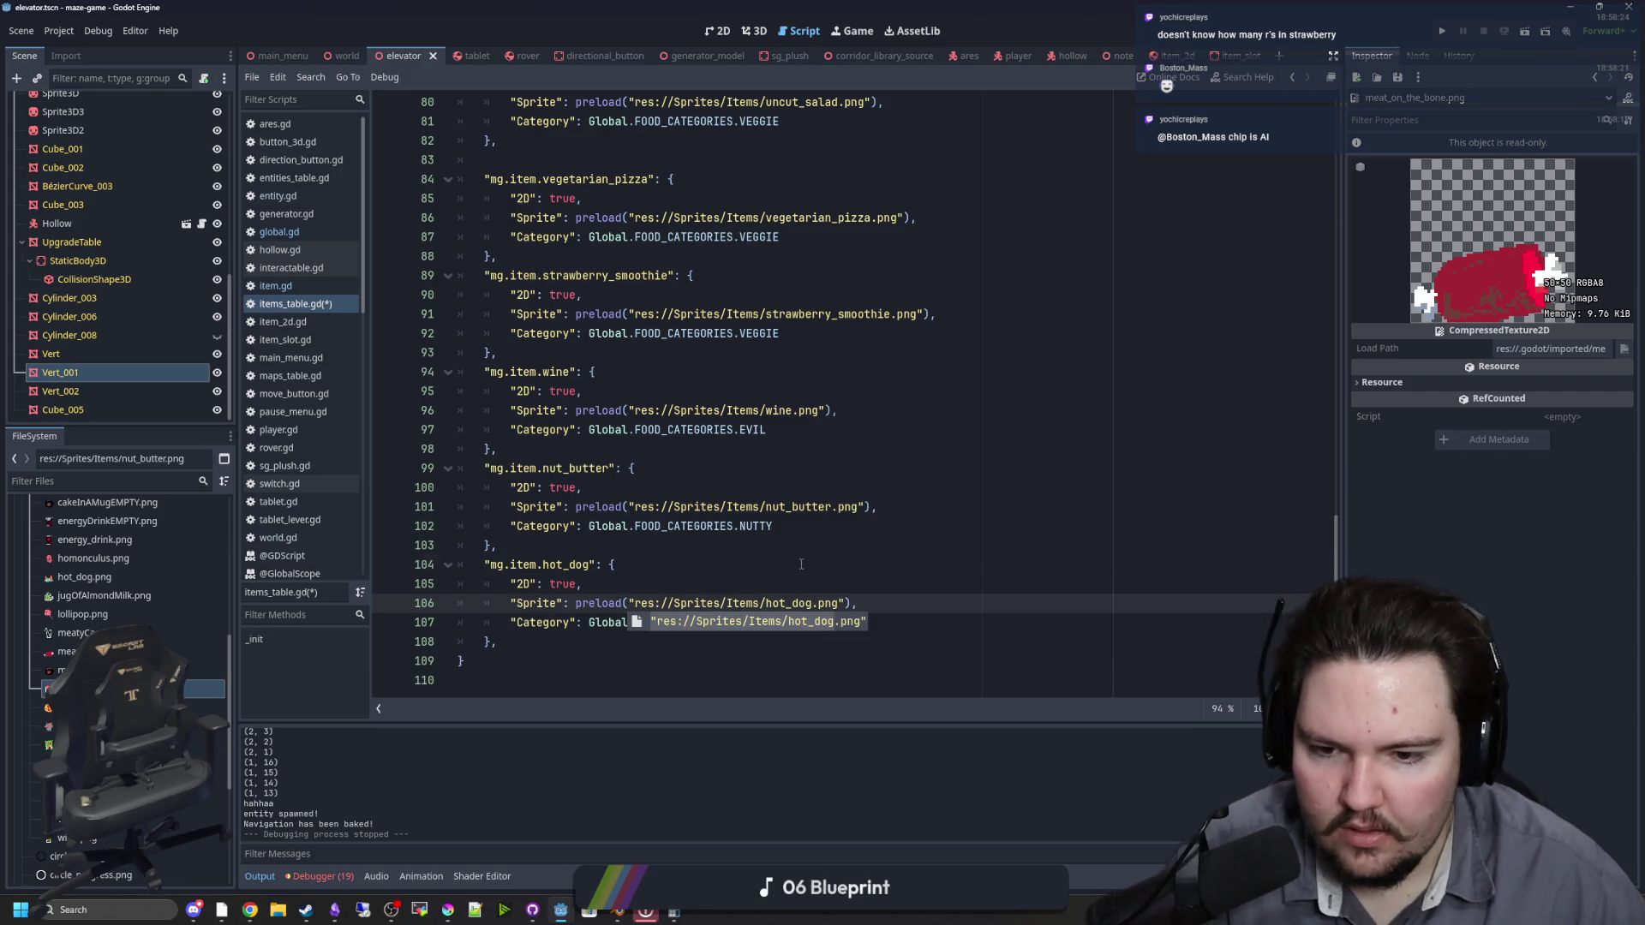
pyautogui.click(753, 623)
pyautogui.press('BackSpace')
pyautogui.press('BackSpace')
pyautogui.press('BackSpace')
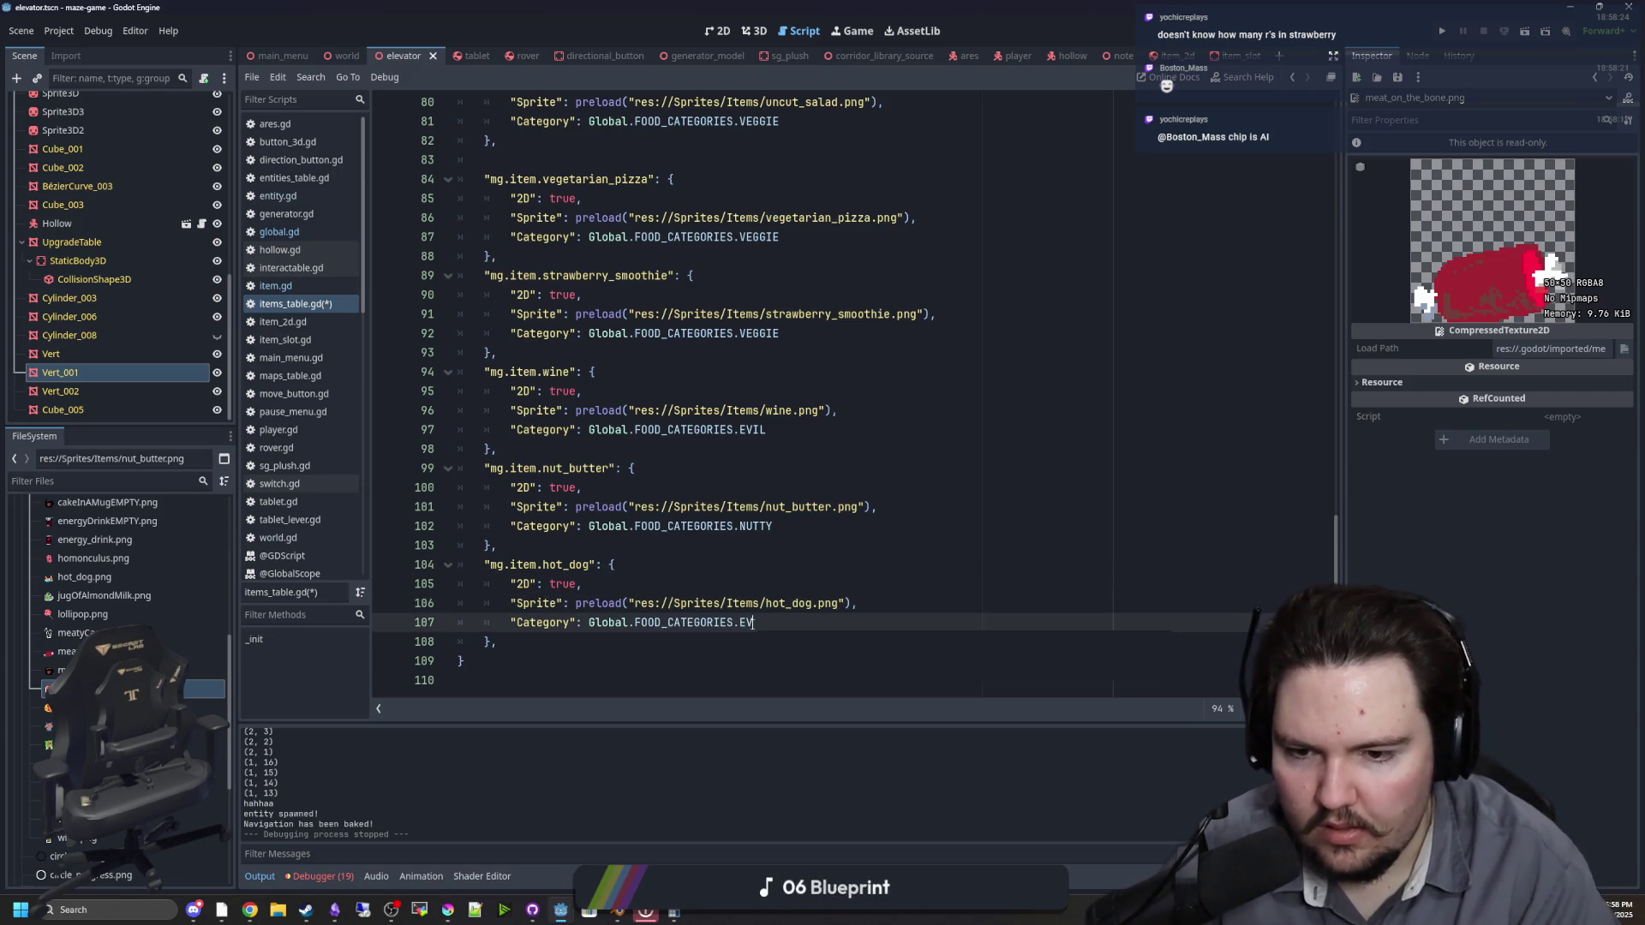
# Step: Paste a copy of the hot_dog entry below it and rename its key to homonculus
pyautogui.moveTo(499, 642); pyautogui.dragTo(428, 574)
pyautogui.hotkey('ctrl', 'c')
pyautogui.press('Right')
pyautogui.press('Return')
pyautogui.hotkey('ctrl', 'v')
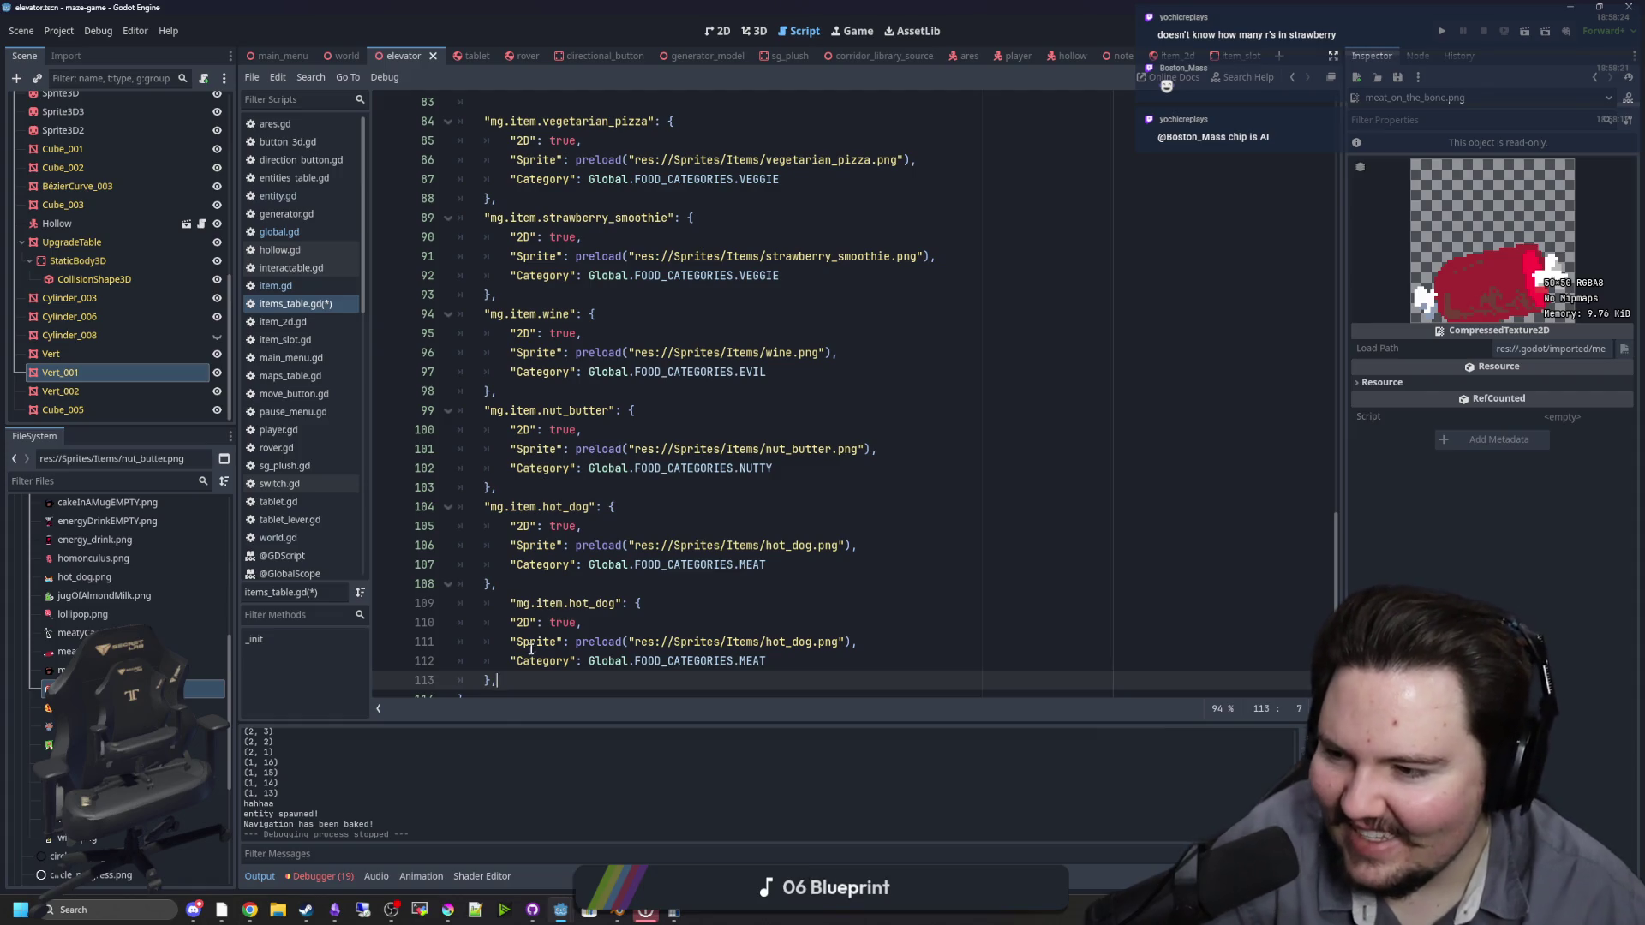
pyautogui.click(512, 603)
pyautogui.press('BackSpace')
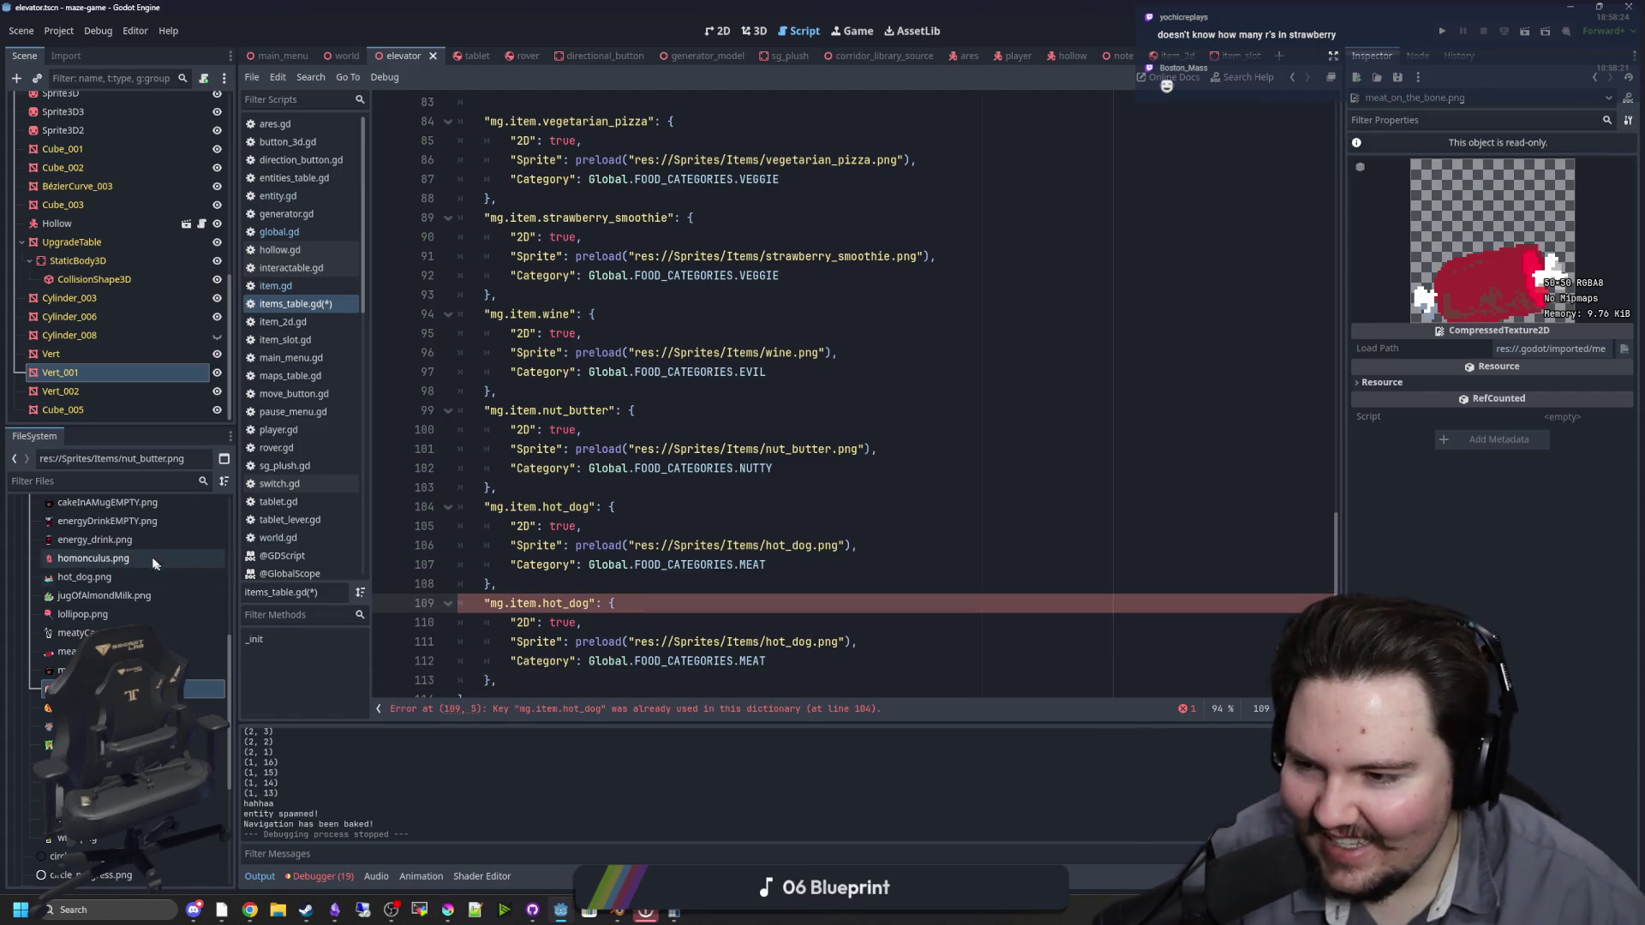
pyautogui.doubleClick(588, 604)
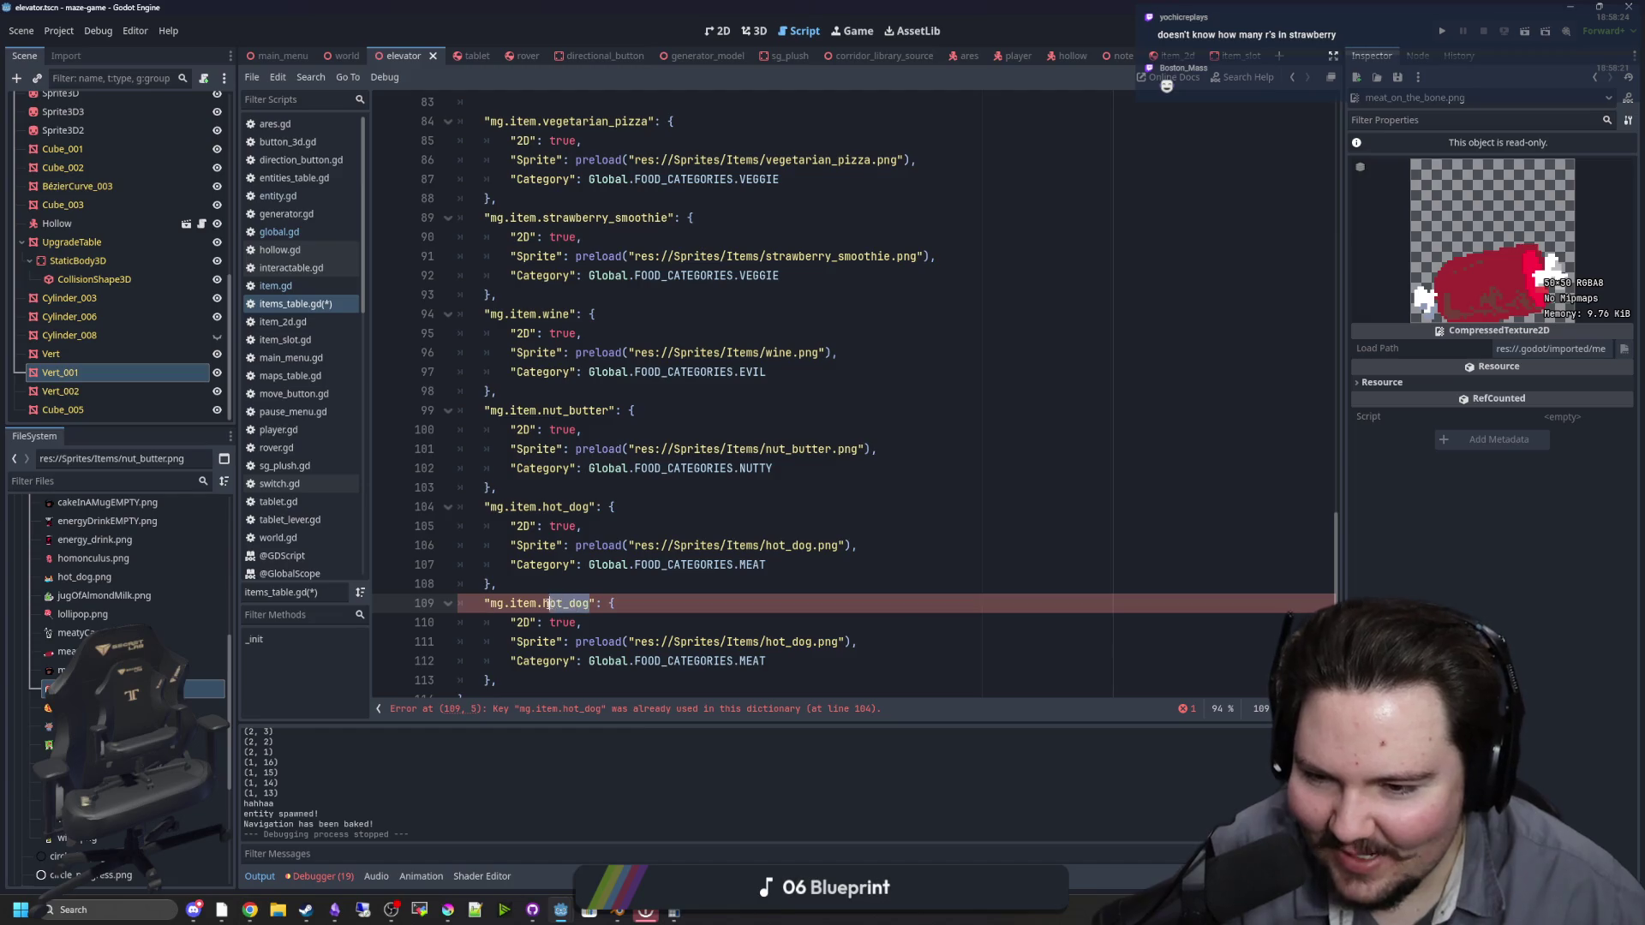
pyautogui.press('BackSpace')
pyautogui.write('omonculus')
# Step: Point the homonculus entry at homonculus.png and give it the EVIL category
pyautogui.doubleClick(769, 643)
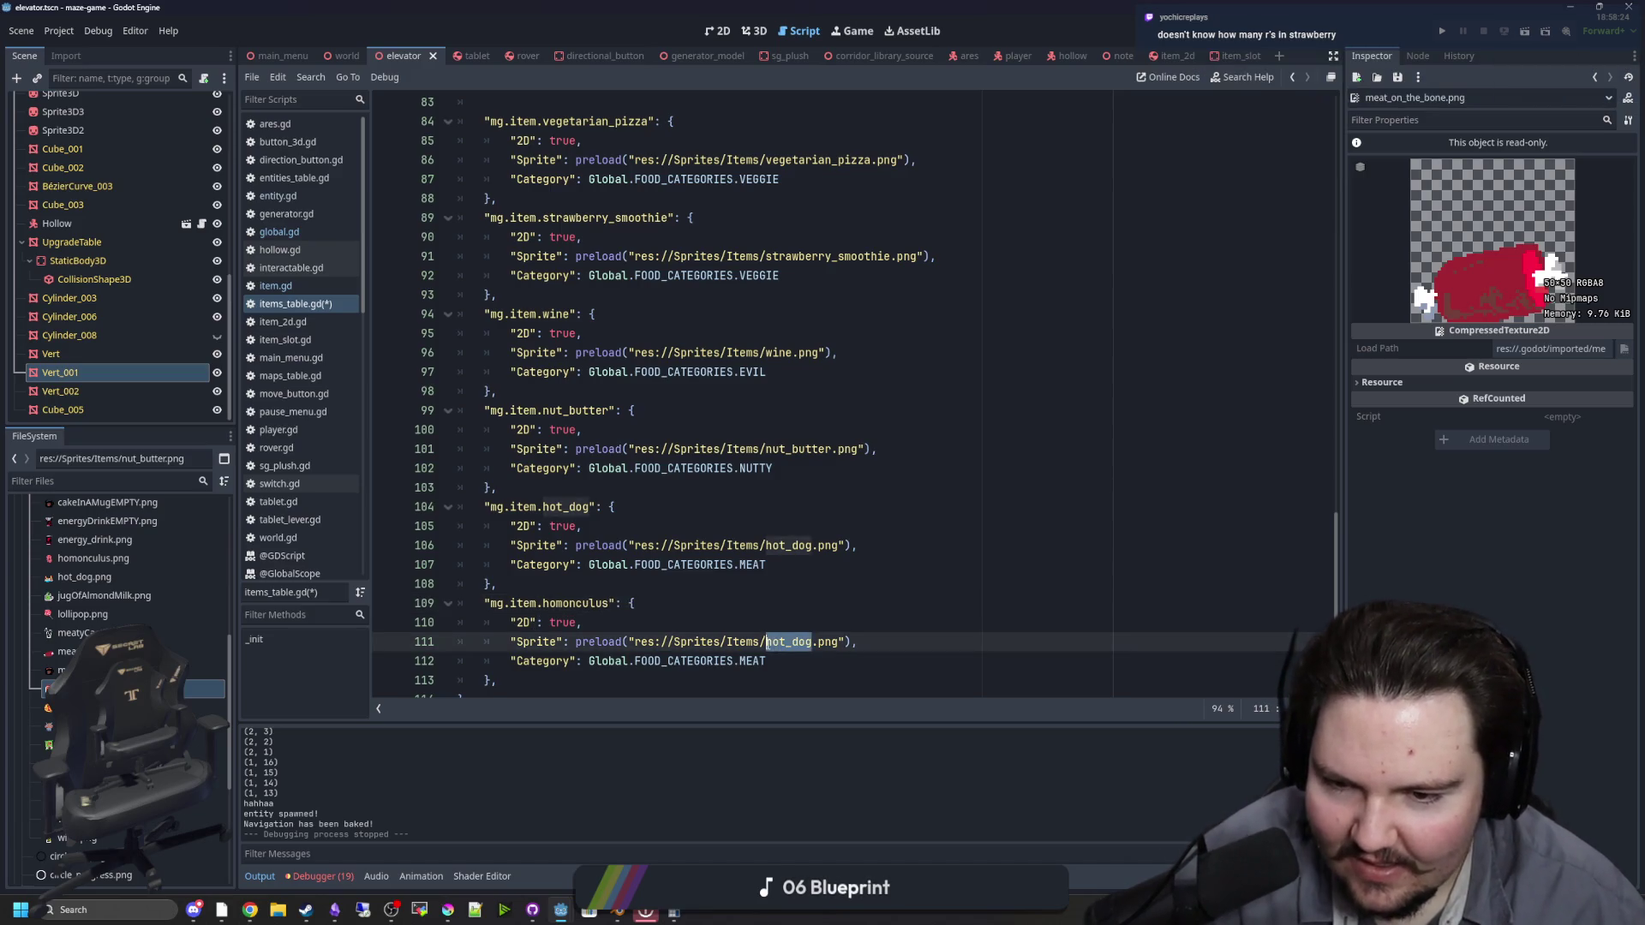
pyautogui.write('h')
pyautogui.press('Return')
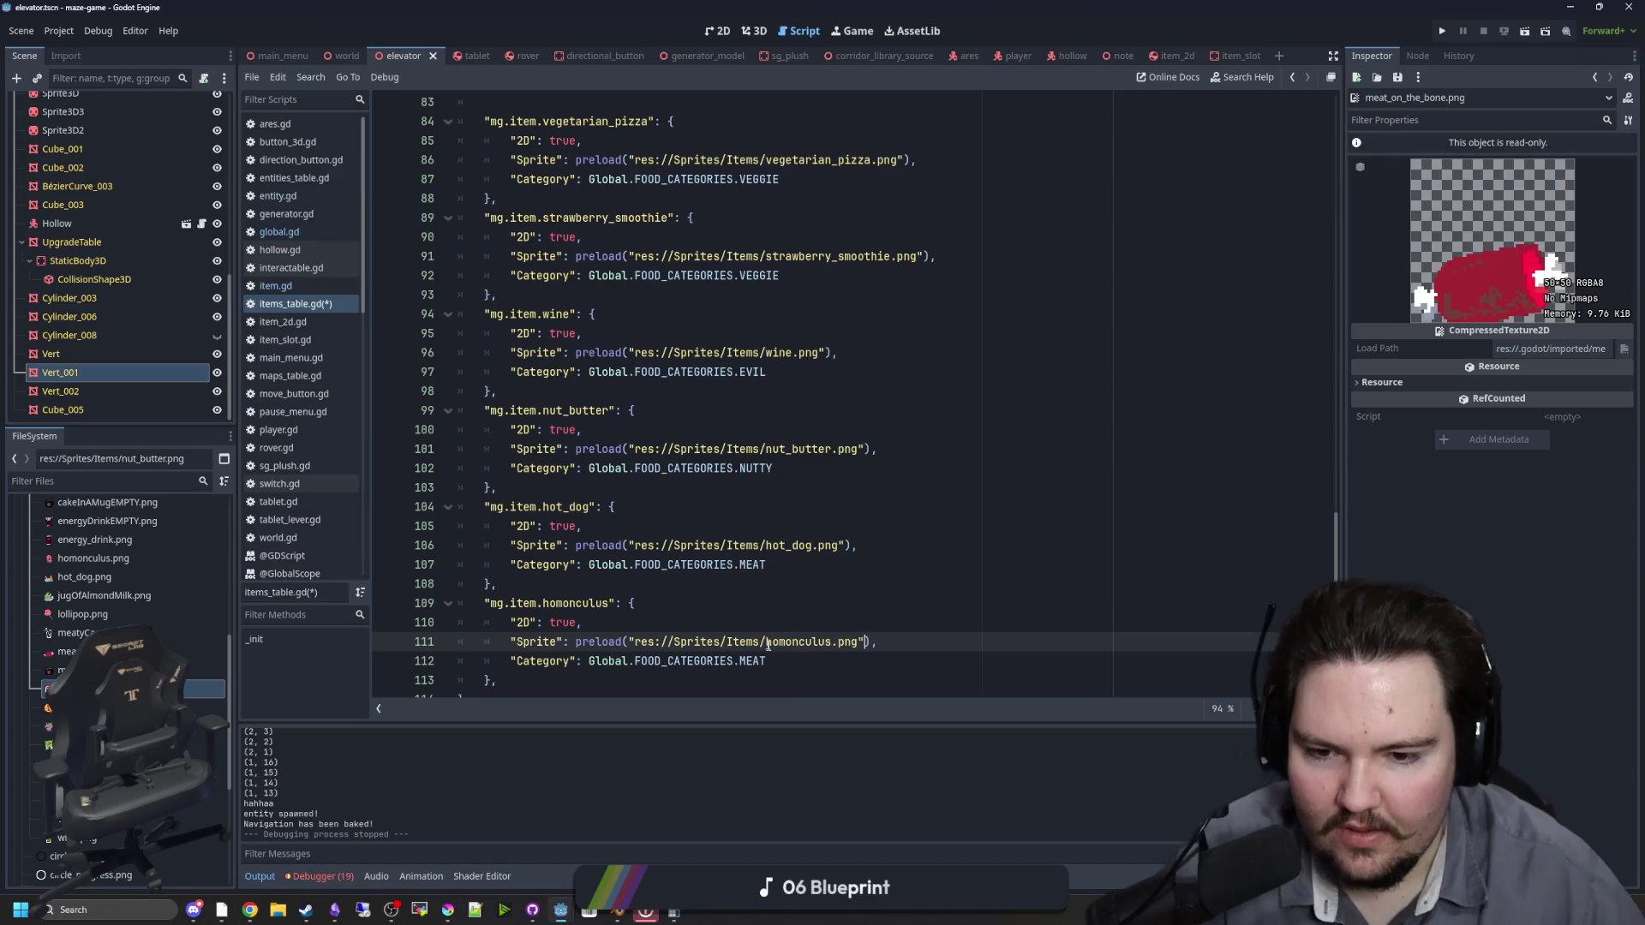
pyautogui.click(776, 659)
pyautogui.scroll(-1, 747, 635)
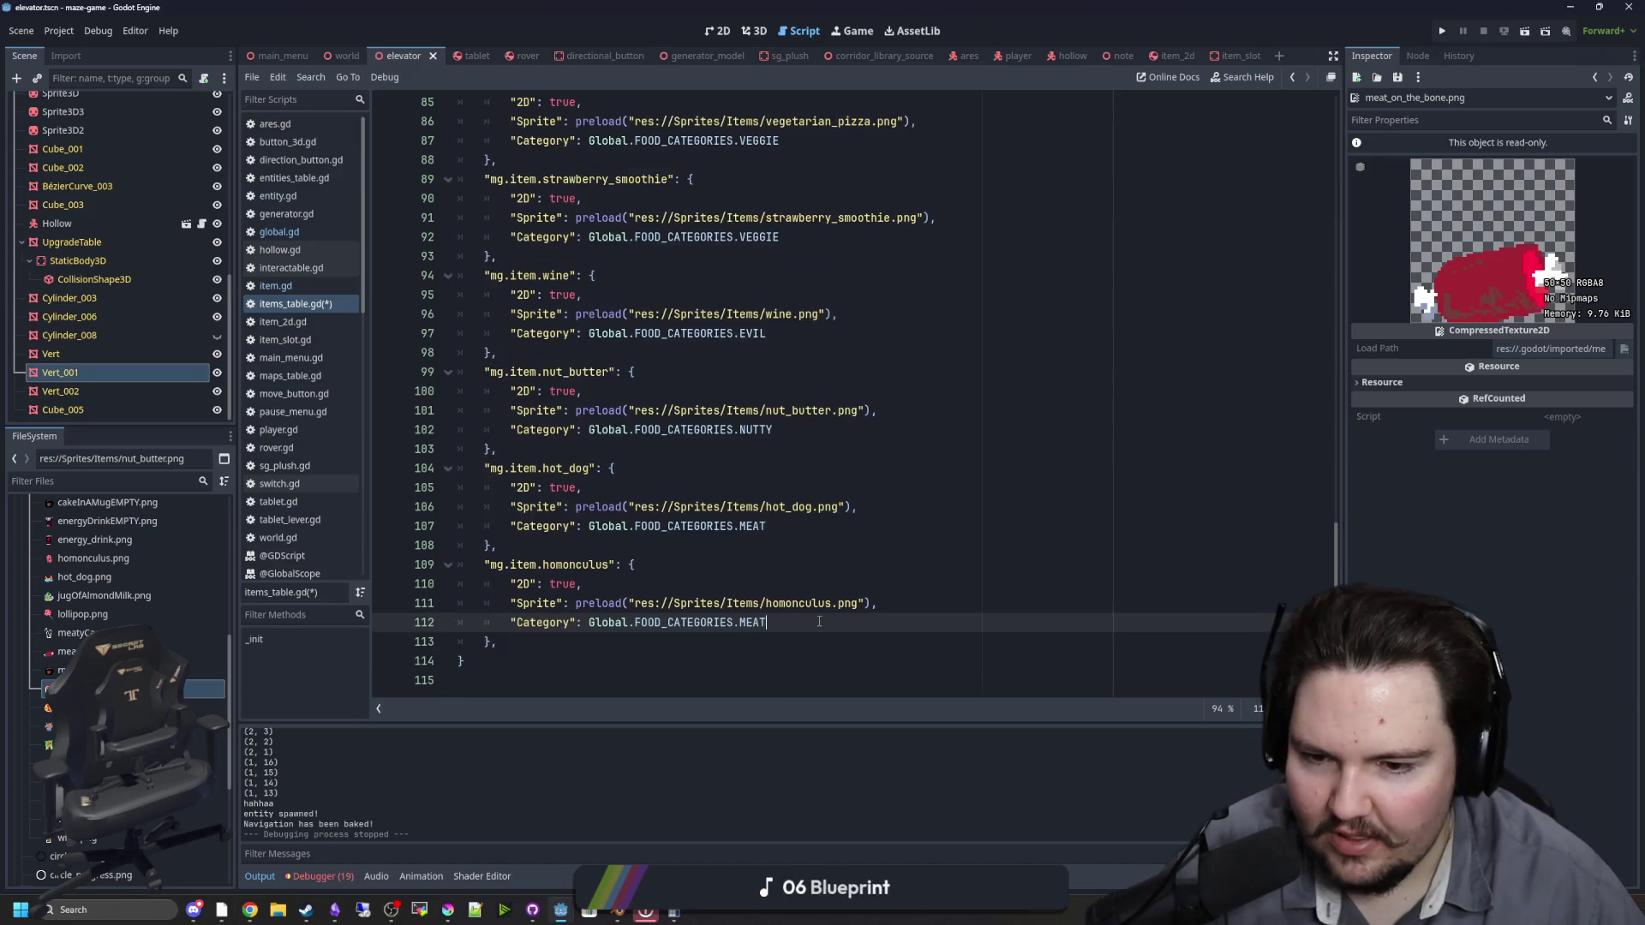
# Step: Copy the homonculus entry and paste another copy on a new line below it
pyautogui.moveTo(514, 622)
pyautogui.mouseDown()
pyautogui.moveTo(479, 564)
pyautogui.moveTo(503, 642)
pyautogui.moveTo(441, 568)
pyautogui.mouseUp()
pyautogui.hotkey('ctrl', 'c')
pyautogui.click(499, 642)
pyautogui.press('Return')
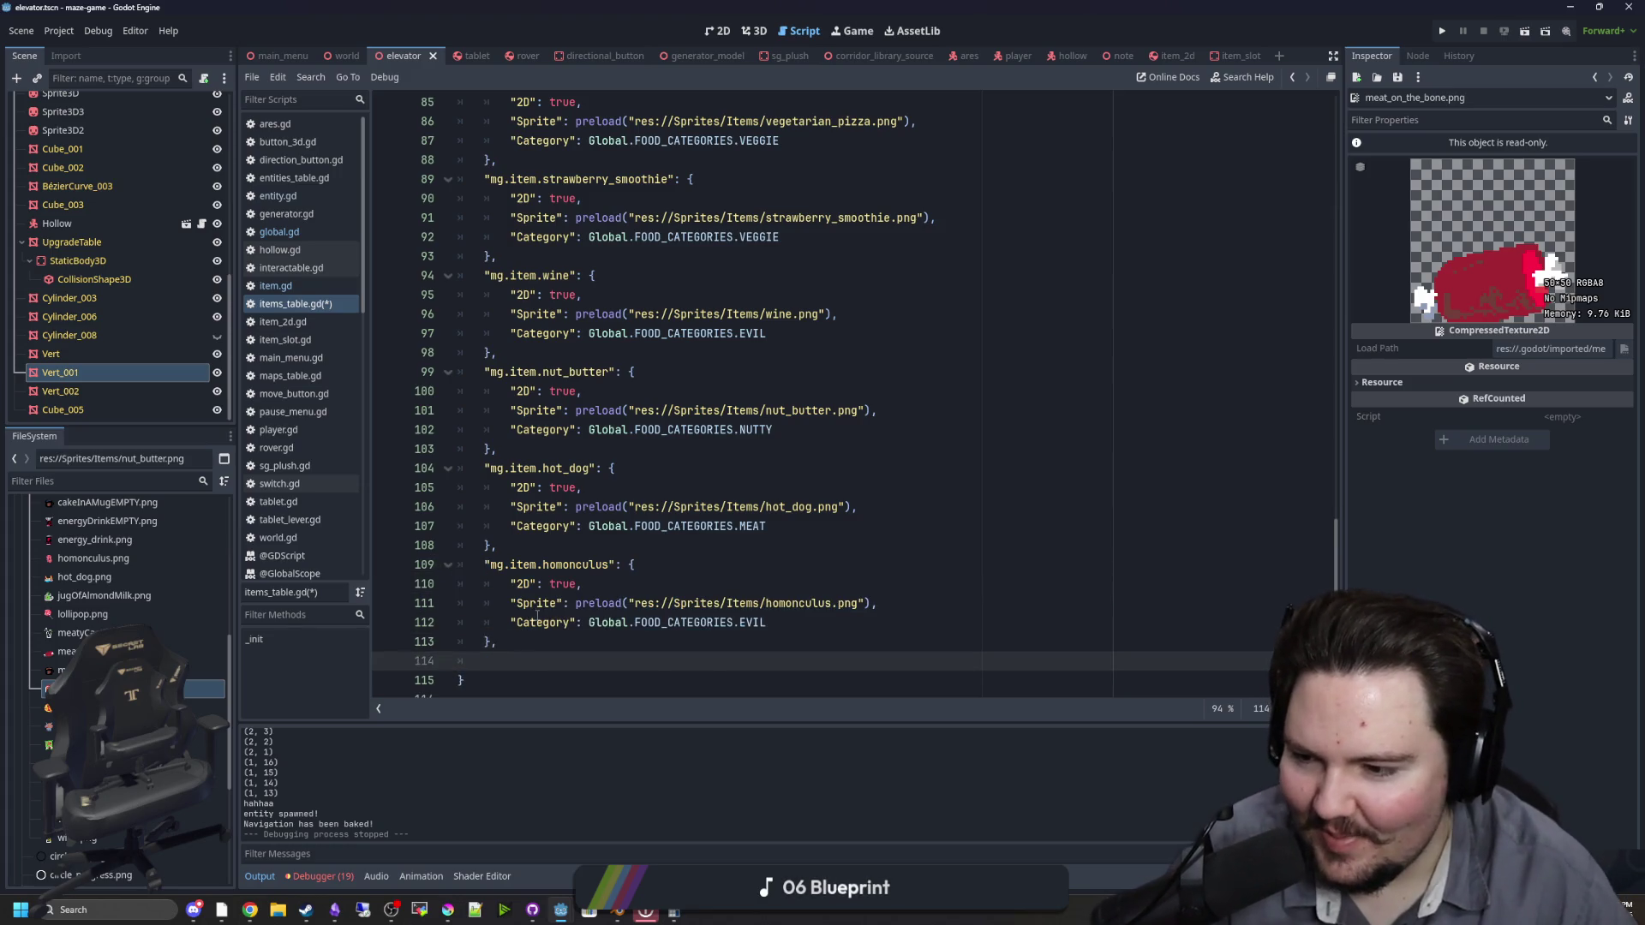
pyautogui.hotkey('ctrl', 'v')
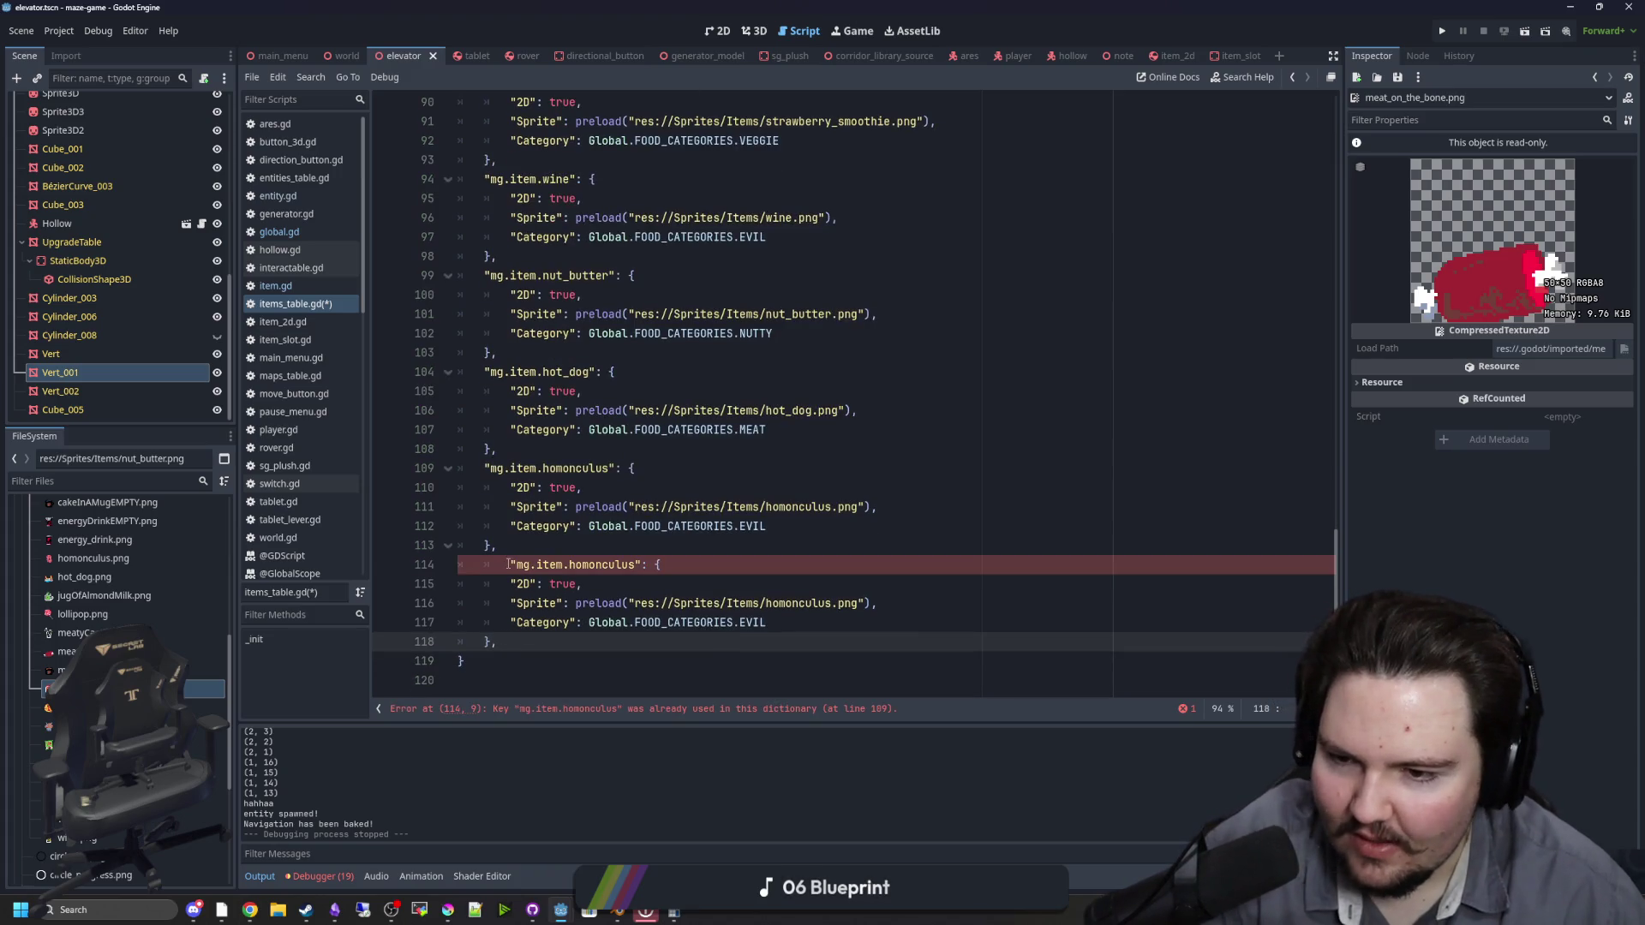
# Step: Remove the pasted key's extra indent and rename jugOfAlmondMilk.png to almond_milk.png
pyautogui.click(508, 565)
pyautogui.press('BackSpace')
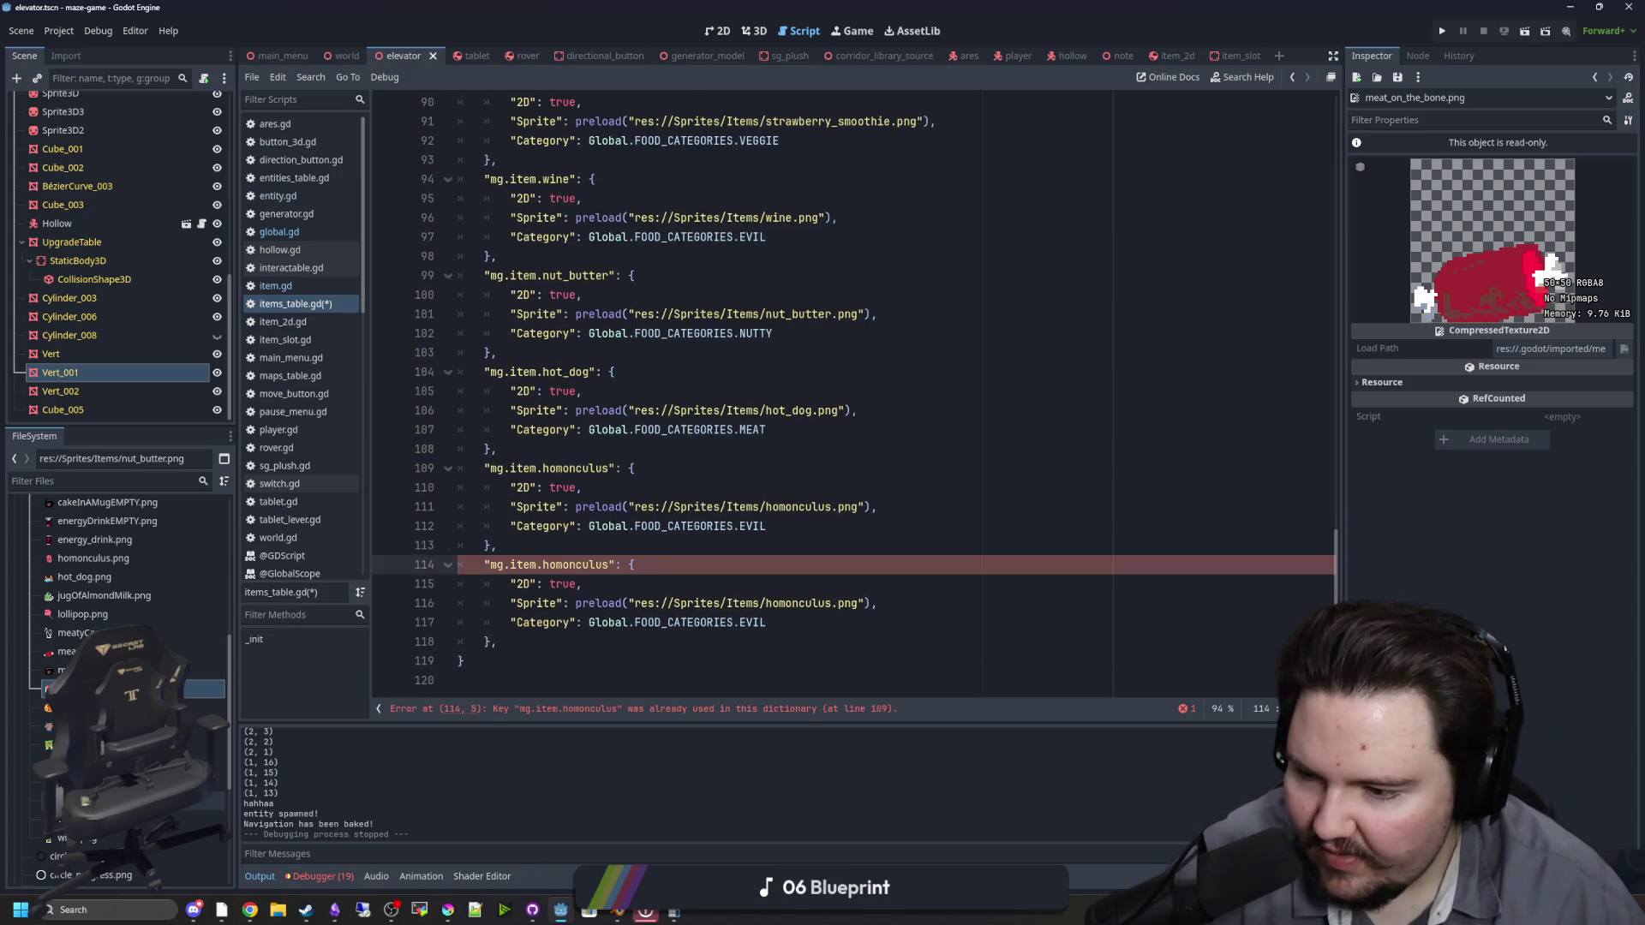
pyautogui.scroll(3, 48, 730)
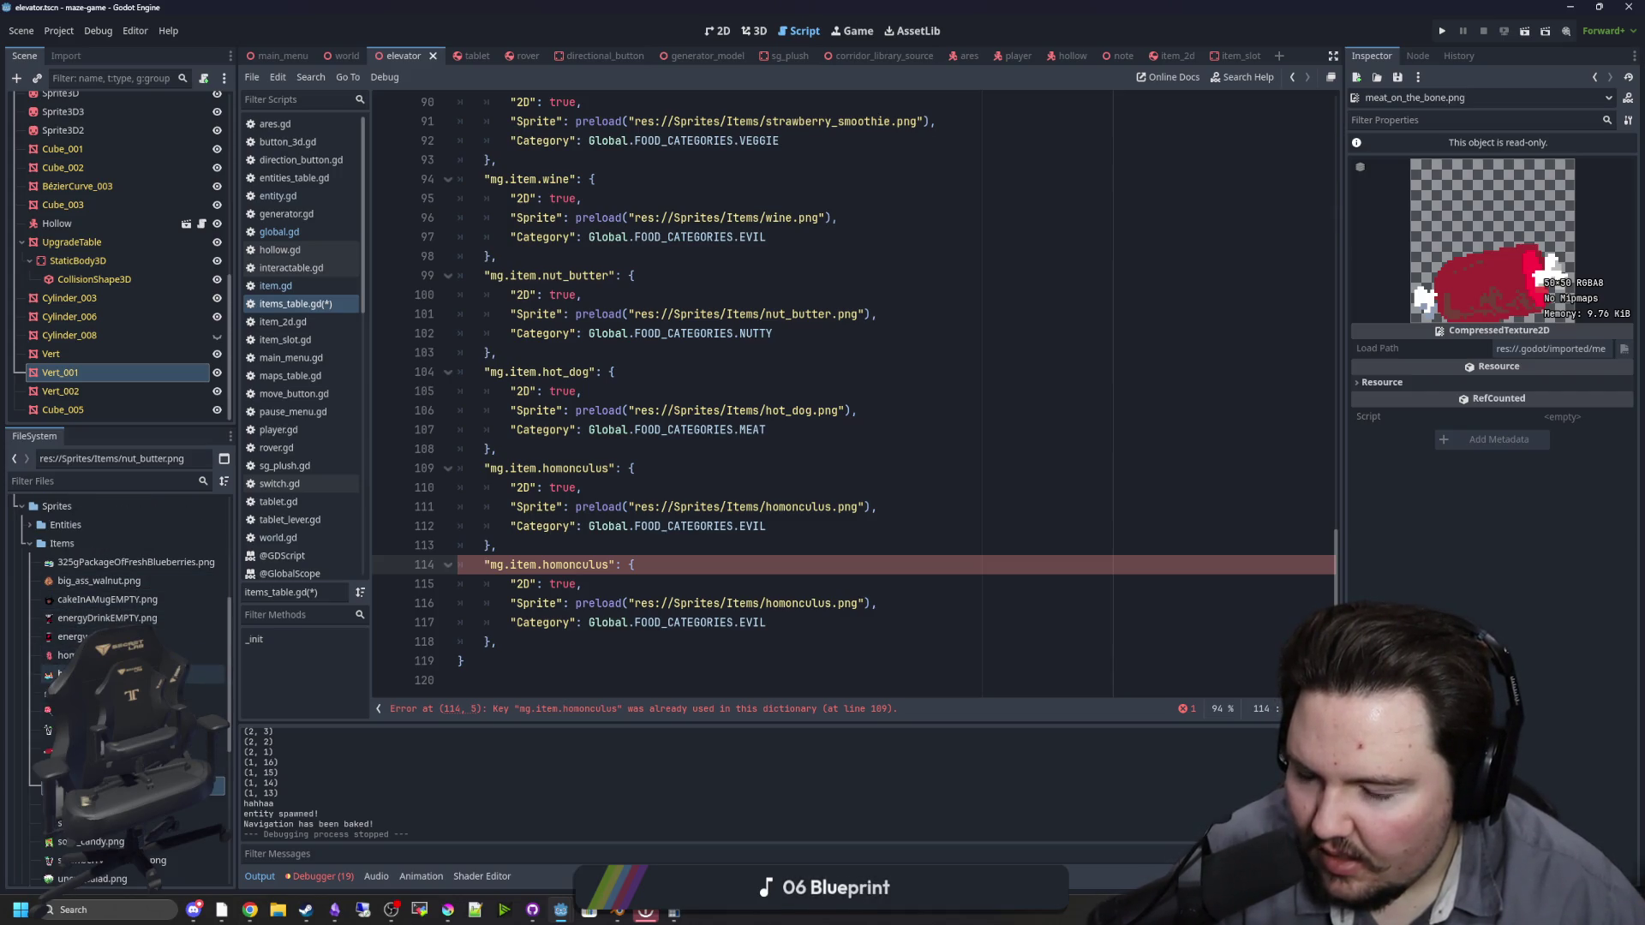
pyautogui.click(204, 693)
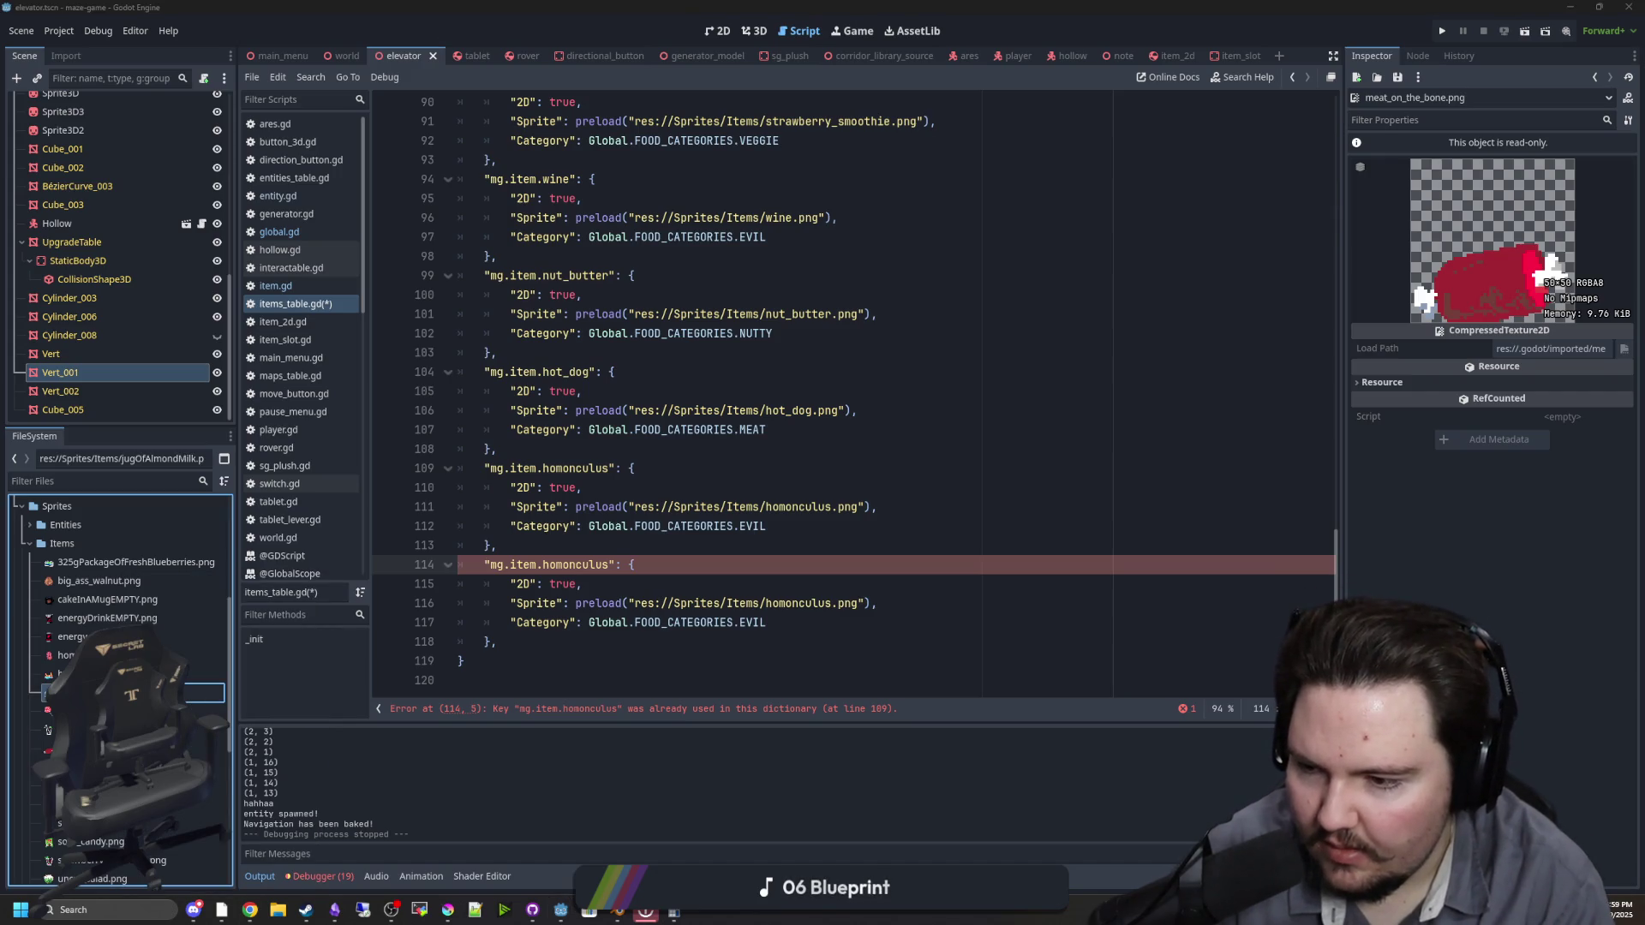
pyautogui.press('Return')
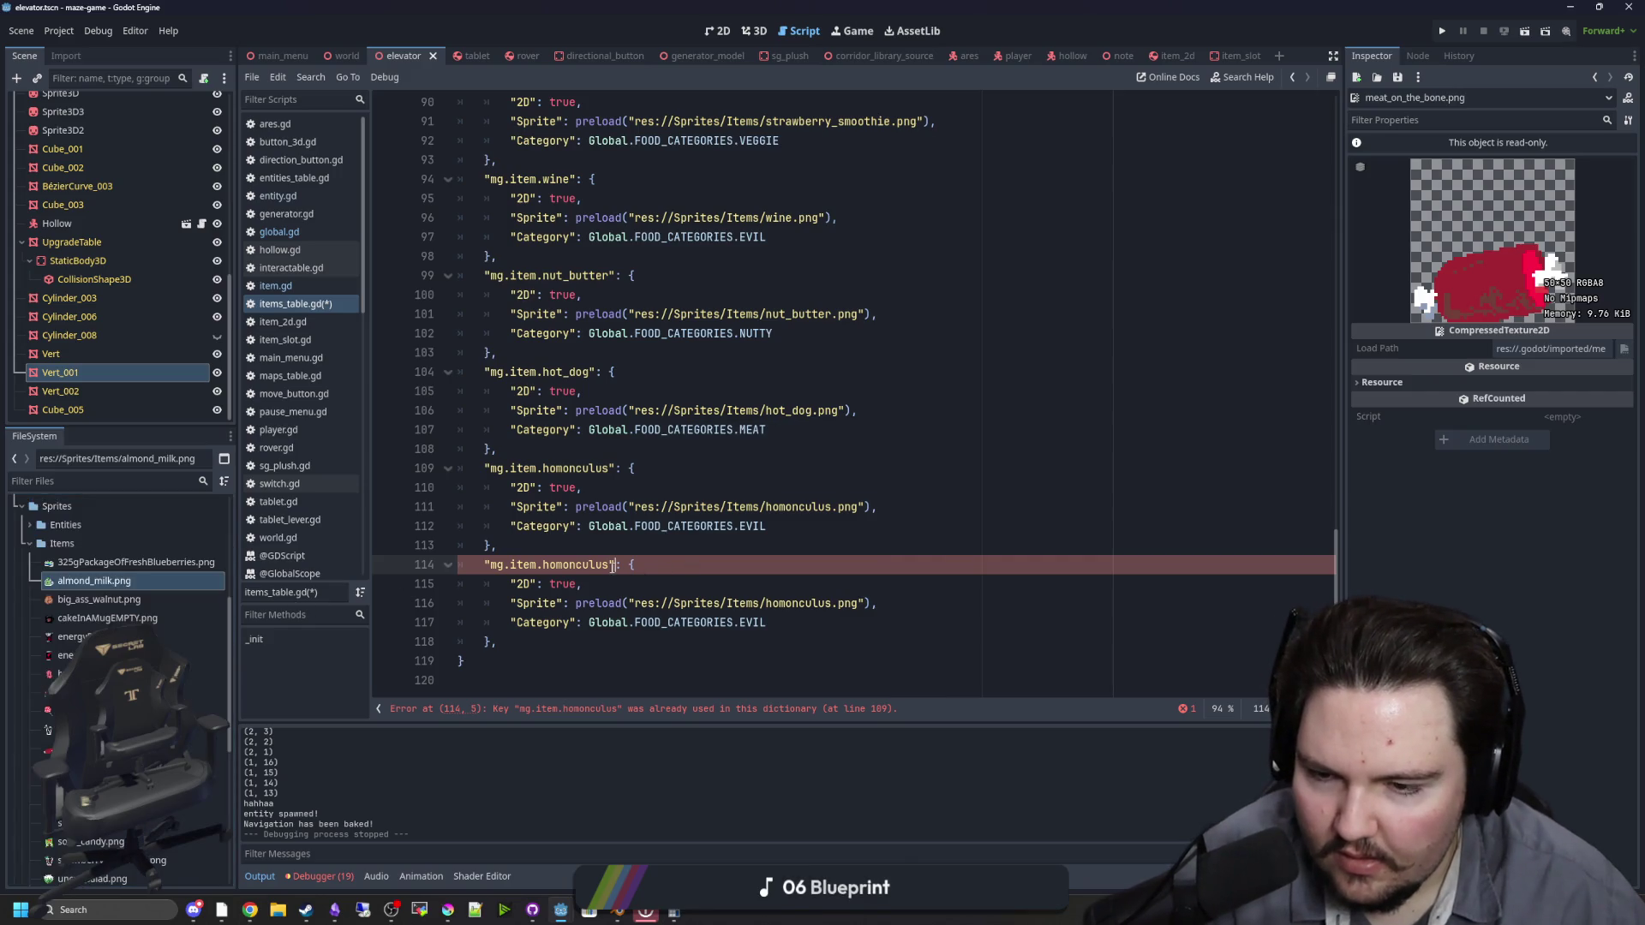
# Step: Make the duplicate an almond_milk entry preloading almond_milk.png with the NUTTY category
pyautogui.doubleClick(551, 565)
pyautogui.write('almond_milk')
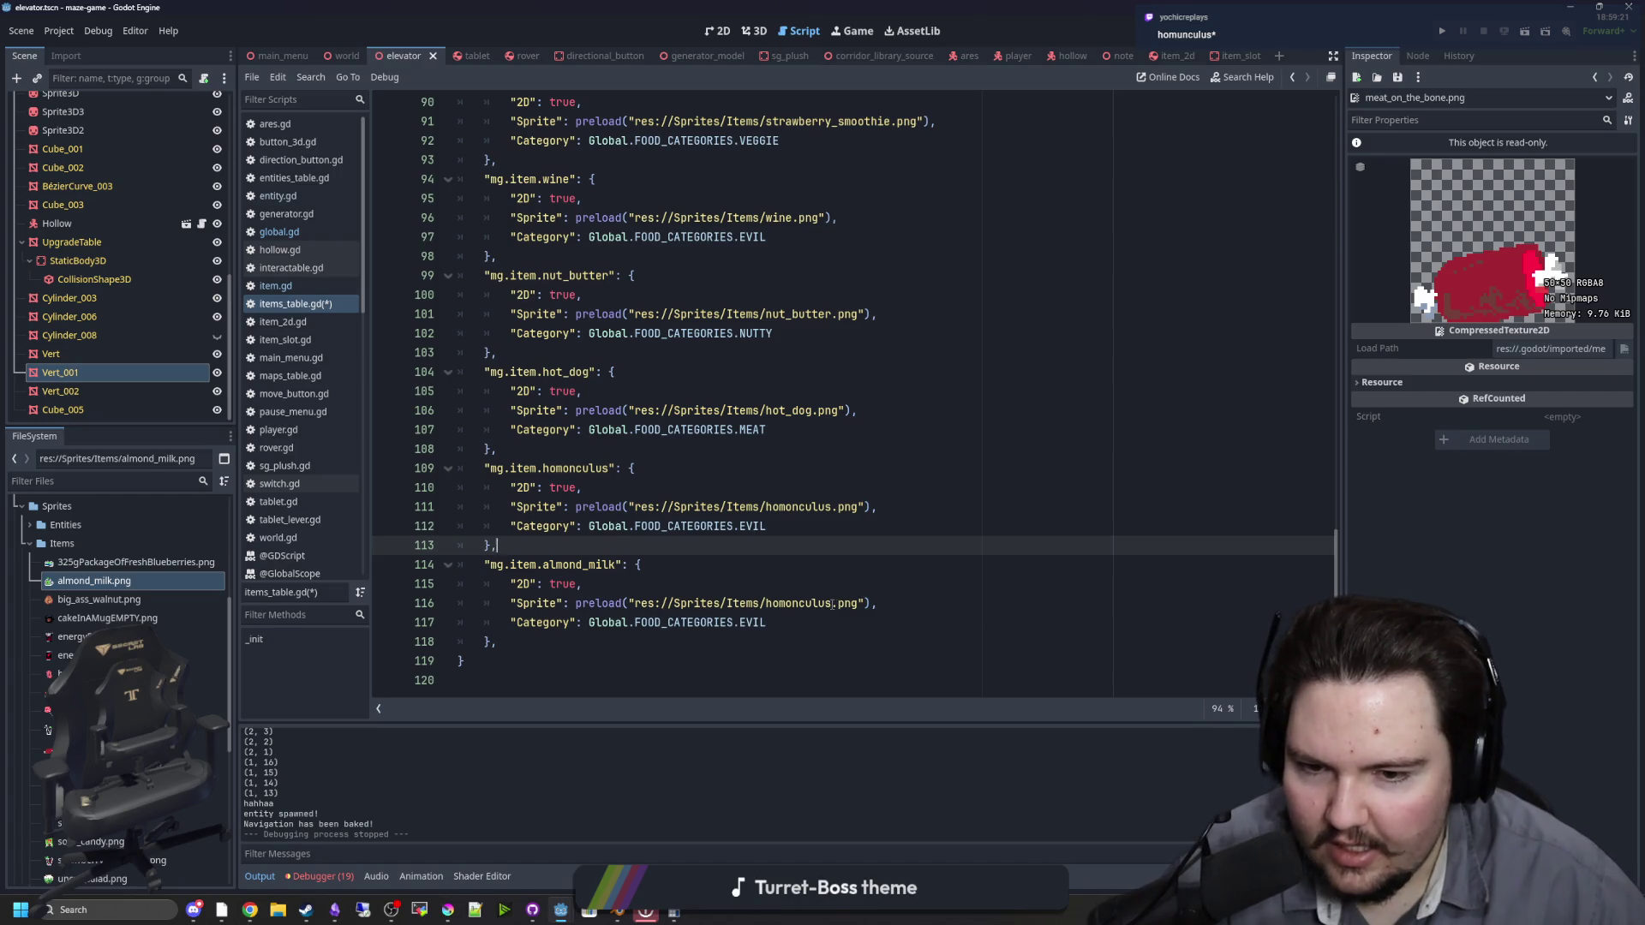
pyautogui.moveTo(831, 604); pyautogui.dragTo(770, 604)
pyautogui.press('BackSpace')
pyautogui.press('BackSpace')
pyautogui.write('a')
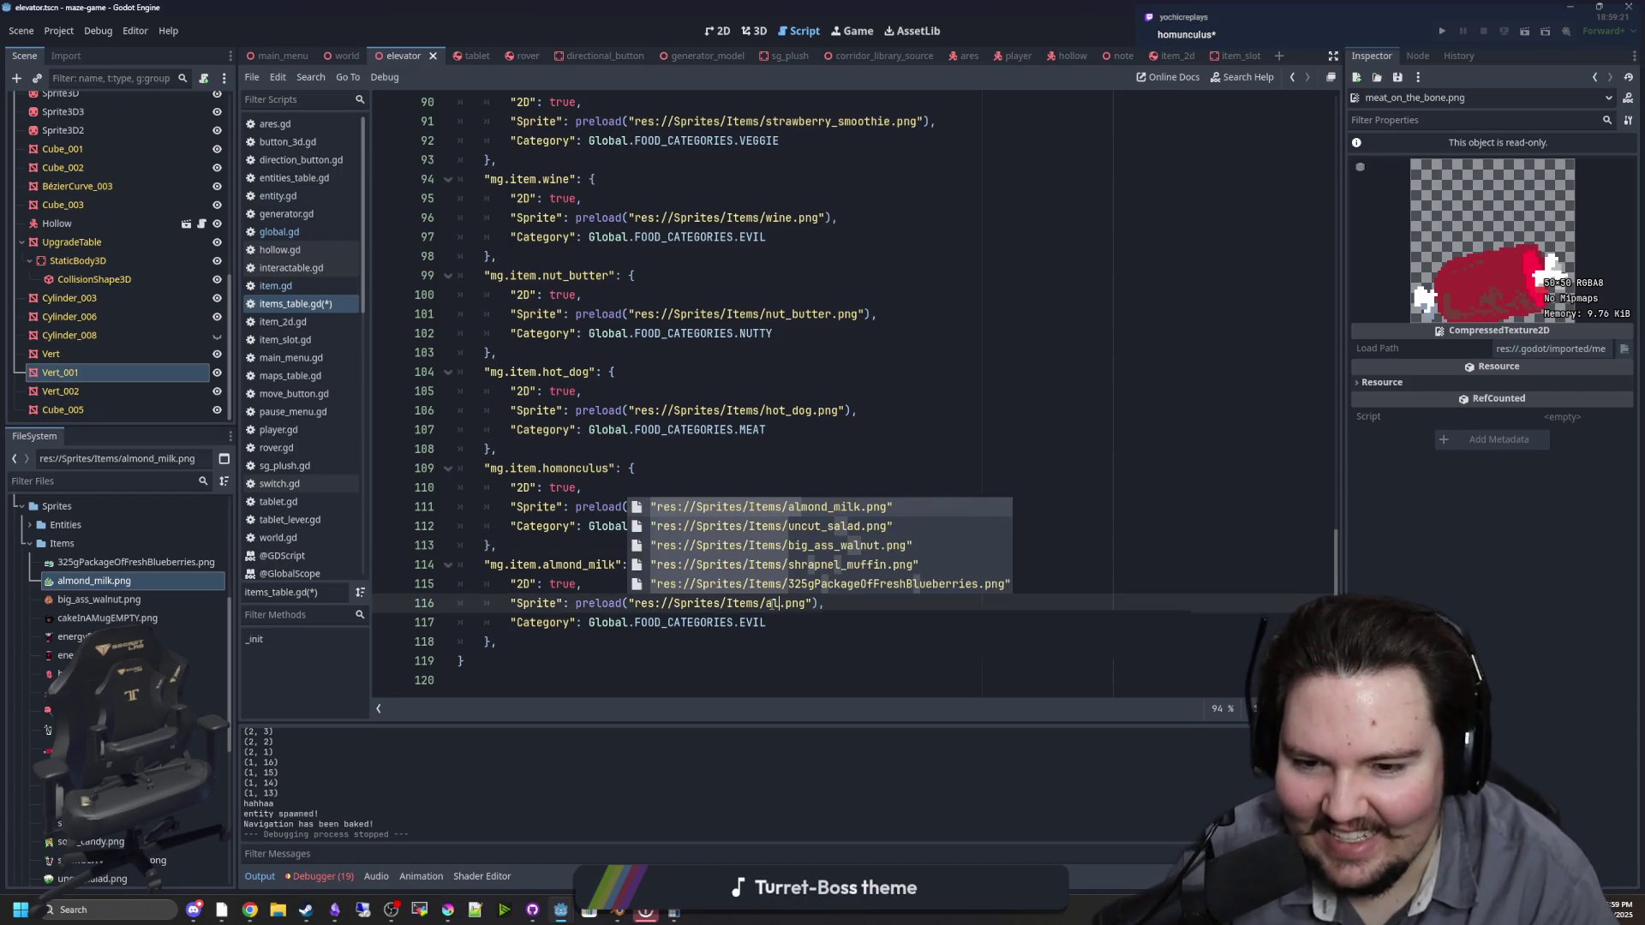
pyautogui.press('Return')
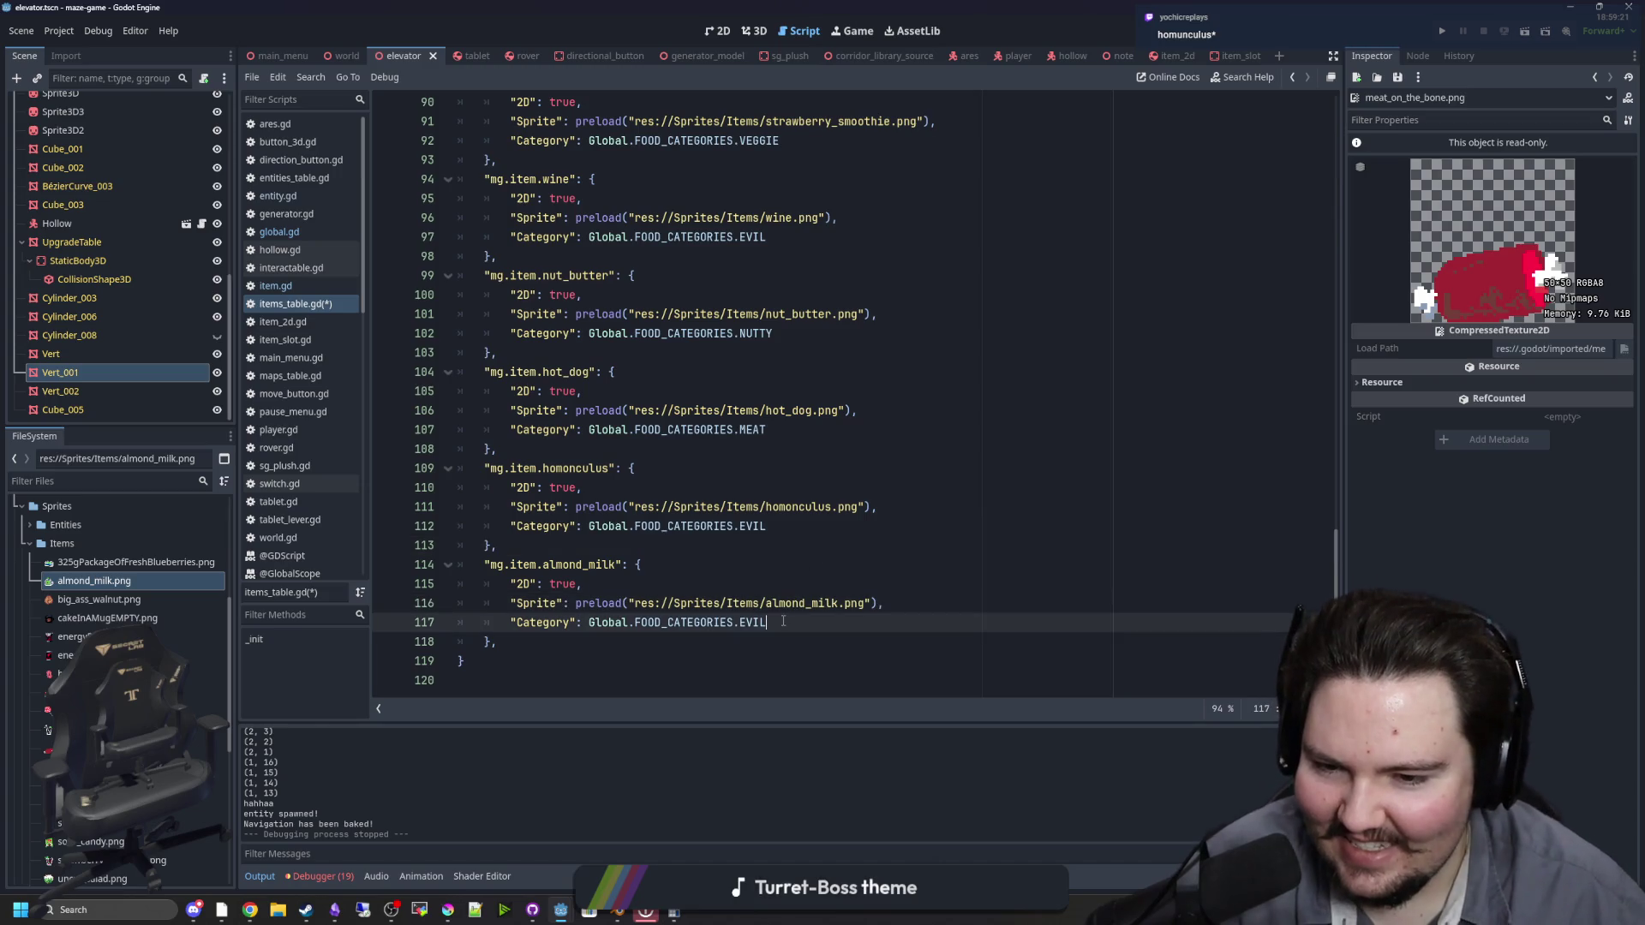
pyautogui.click(783, 622)
pyautogui.press('BackSpace')
pyautogui.press('BackSpace')
pyautogui.press('BackSpace')
pyautogui.write('n')
pyautogui.press('Return')
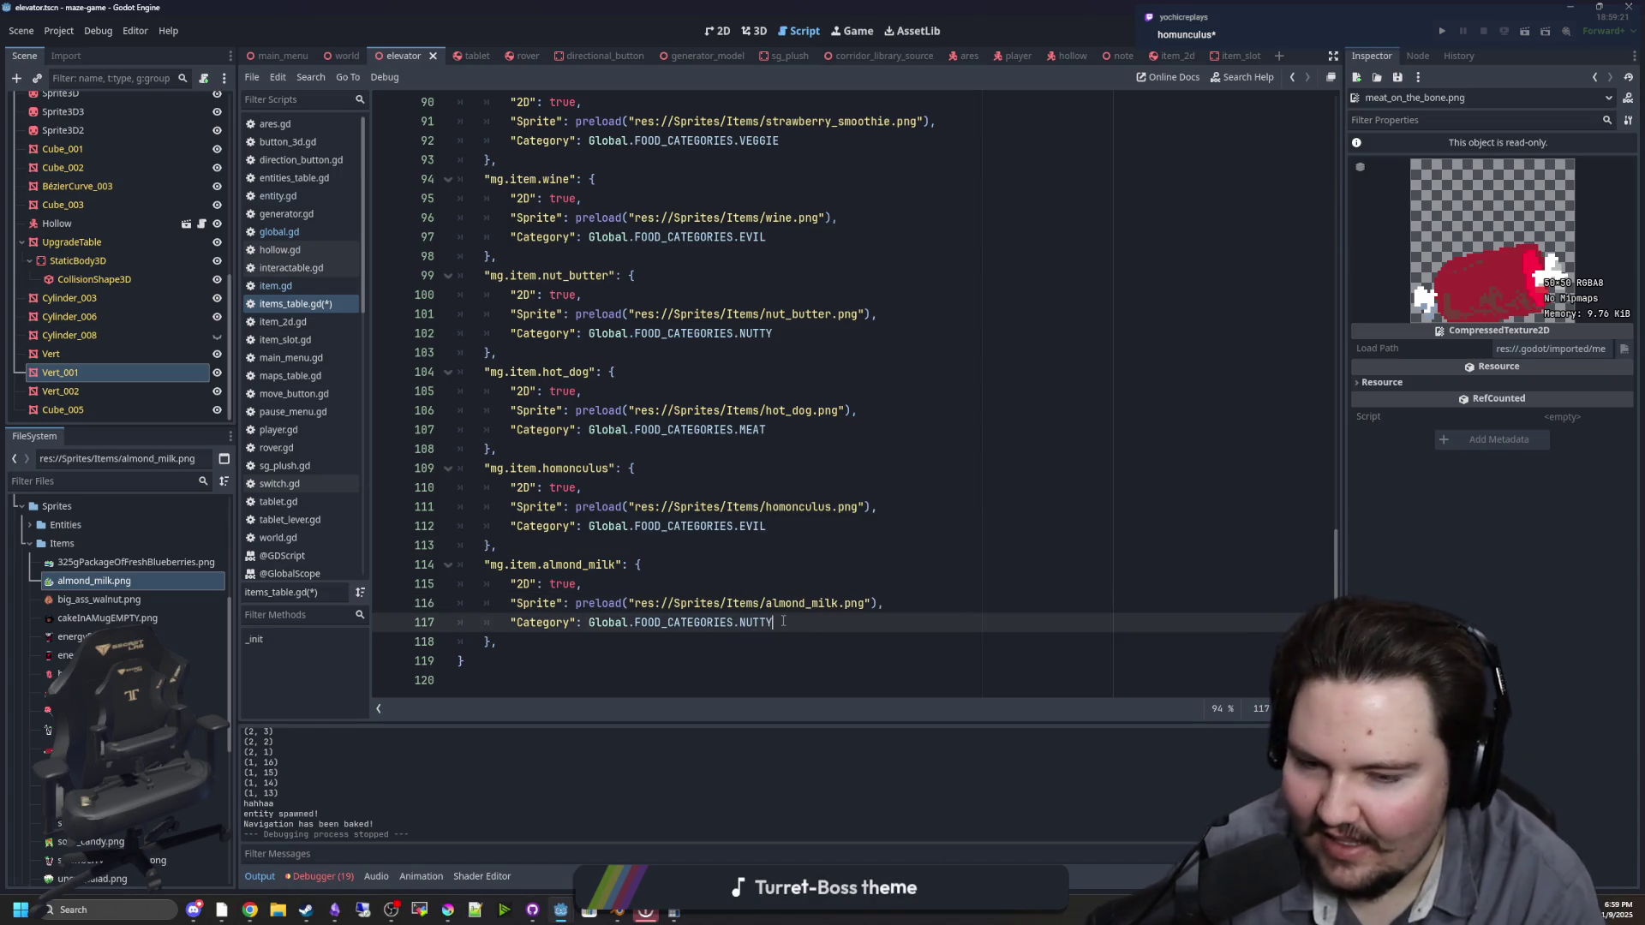
pyautogui.click(780, 586)
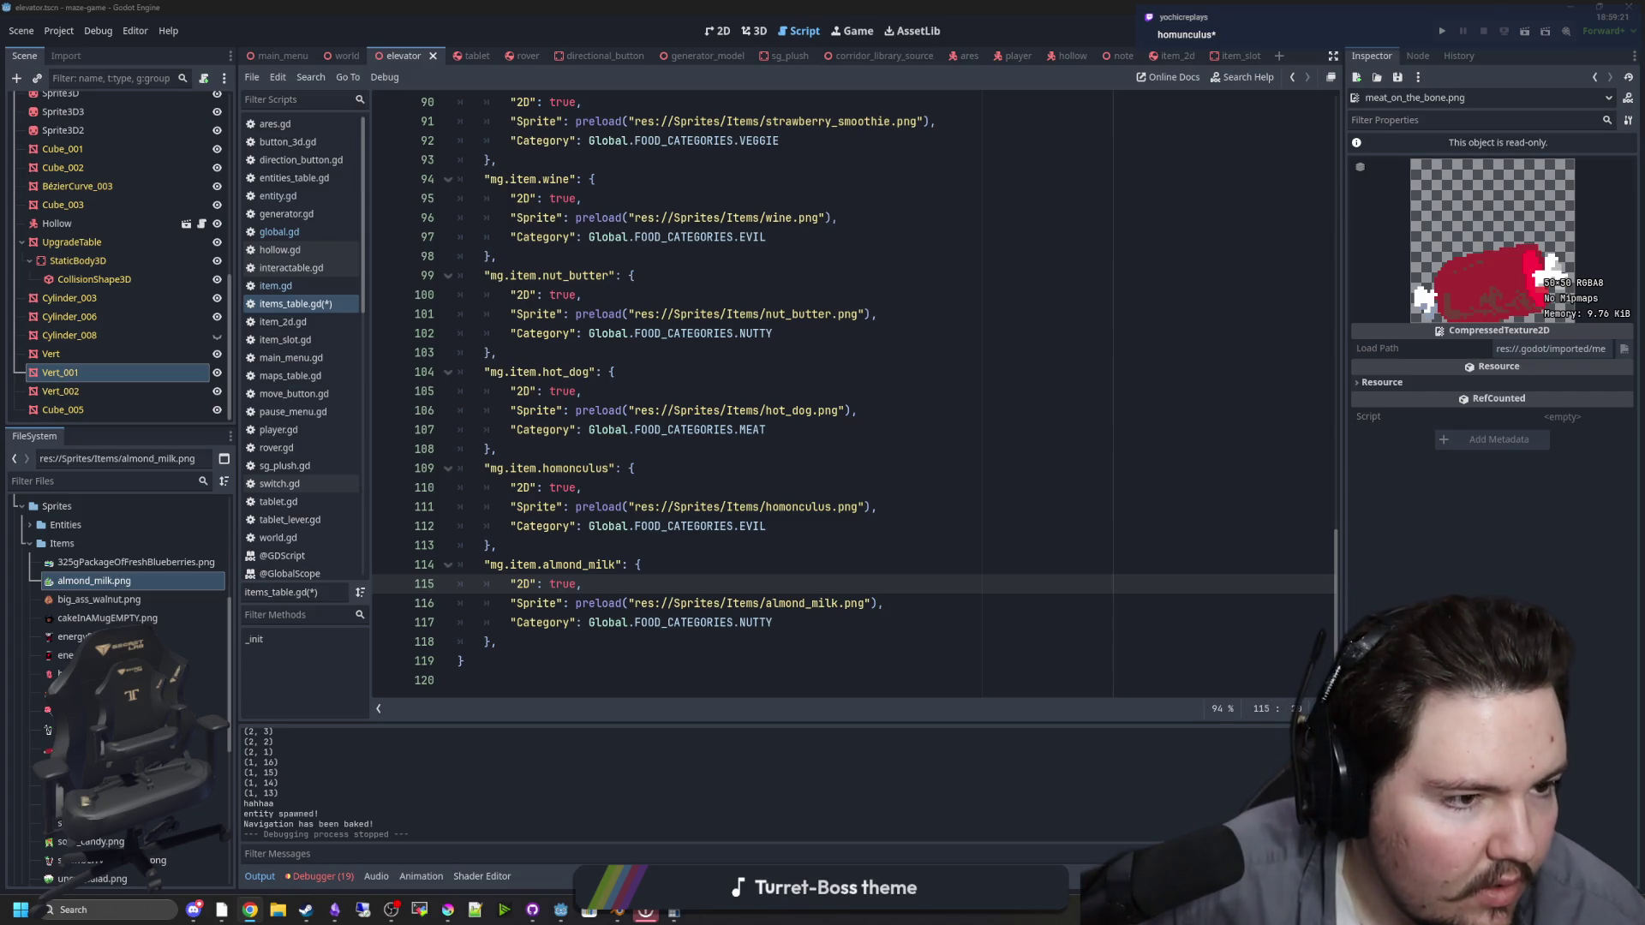
pyautogui.click(583, 449)
# Step: Correct every 'homonculus' in the script to 'homunculus' at once
pyautogui.doubleClick(576, 468)
pyautogui.click(580, 482)
pyautogui.doubleClick(582, 466)
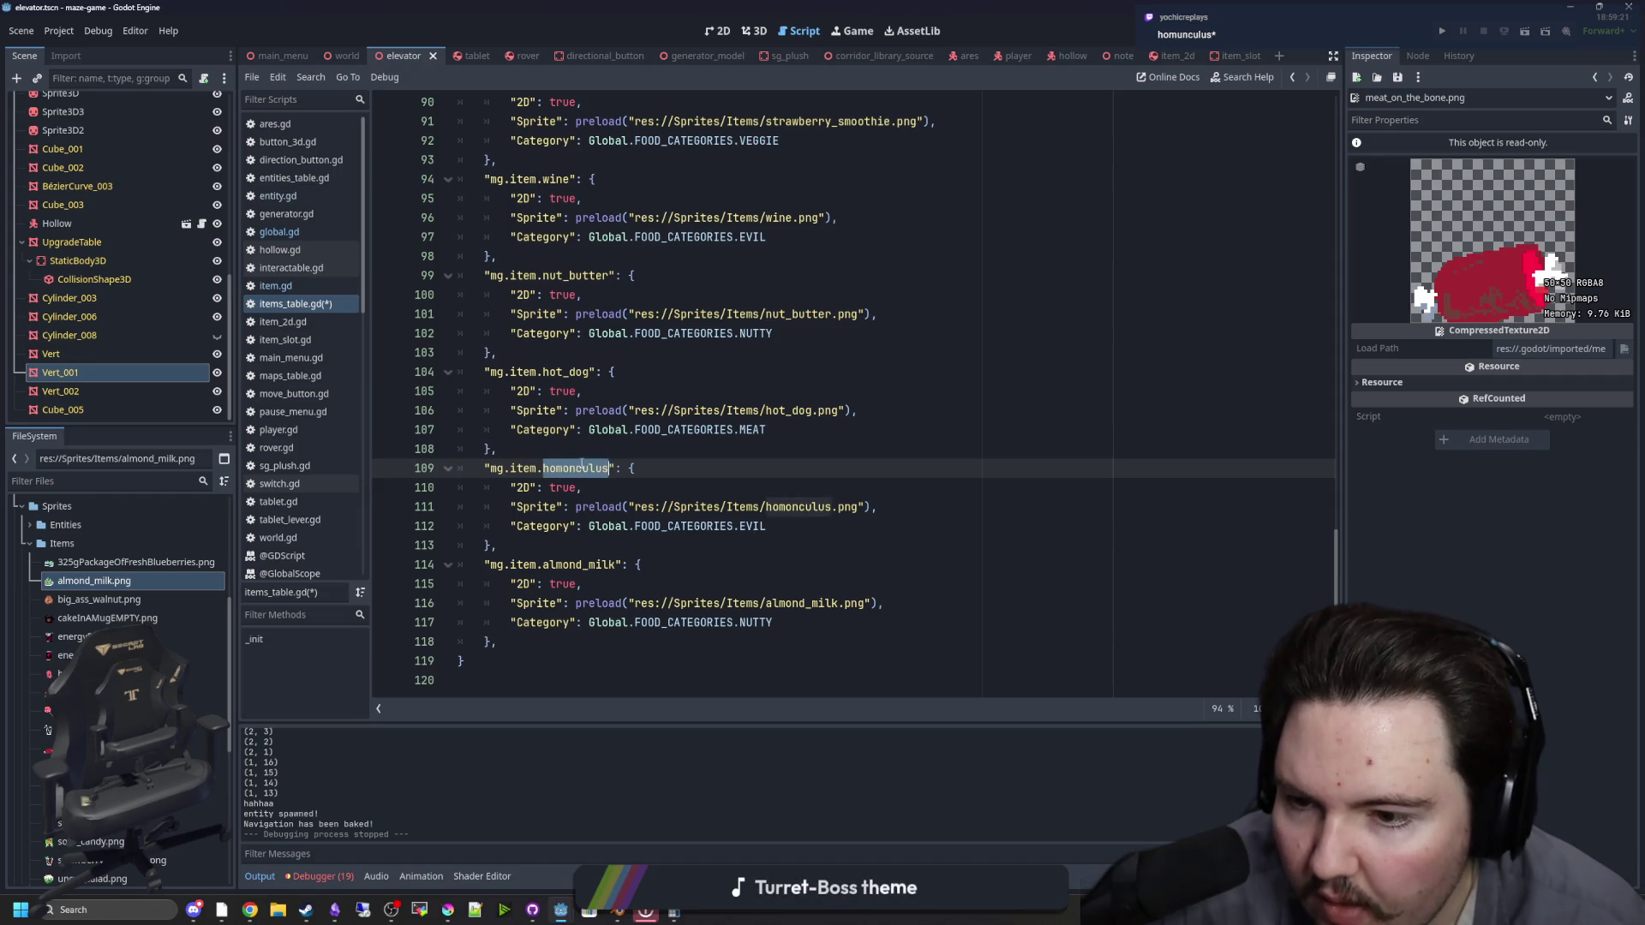
pyautogui.hotkey('ctrl', 'd')
pyautogui.write('homunculus')
pyautogui.press('Escape')
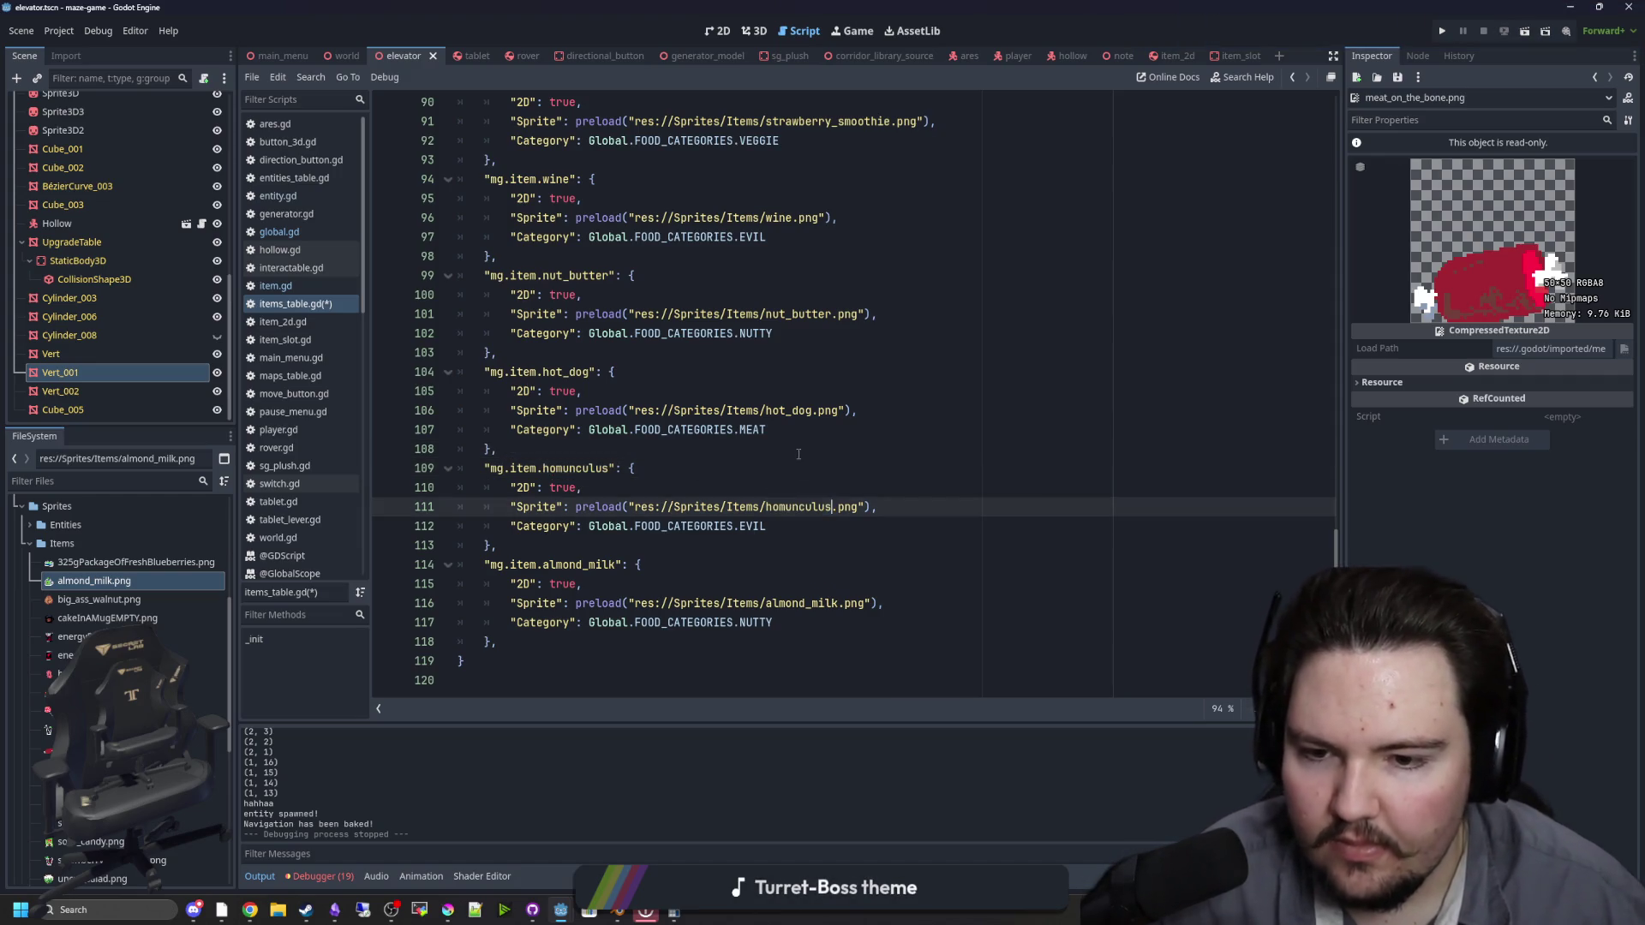
pyautogui.click(799, 454)
# Step: Rename the sprite file to homunculus.png and save items_table.gd
pyautogui.click(102, 674)
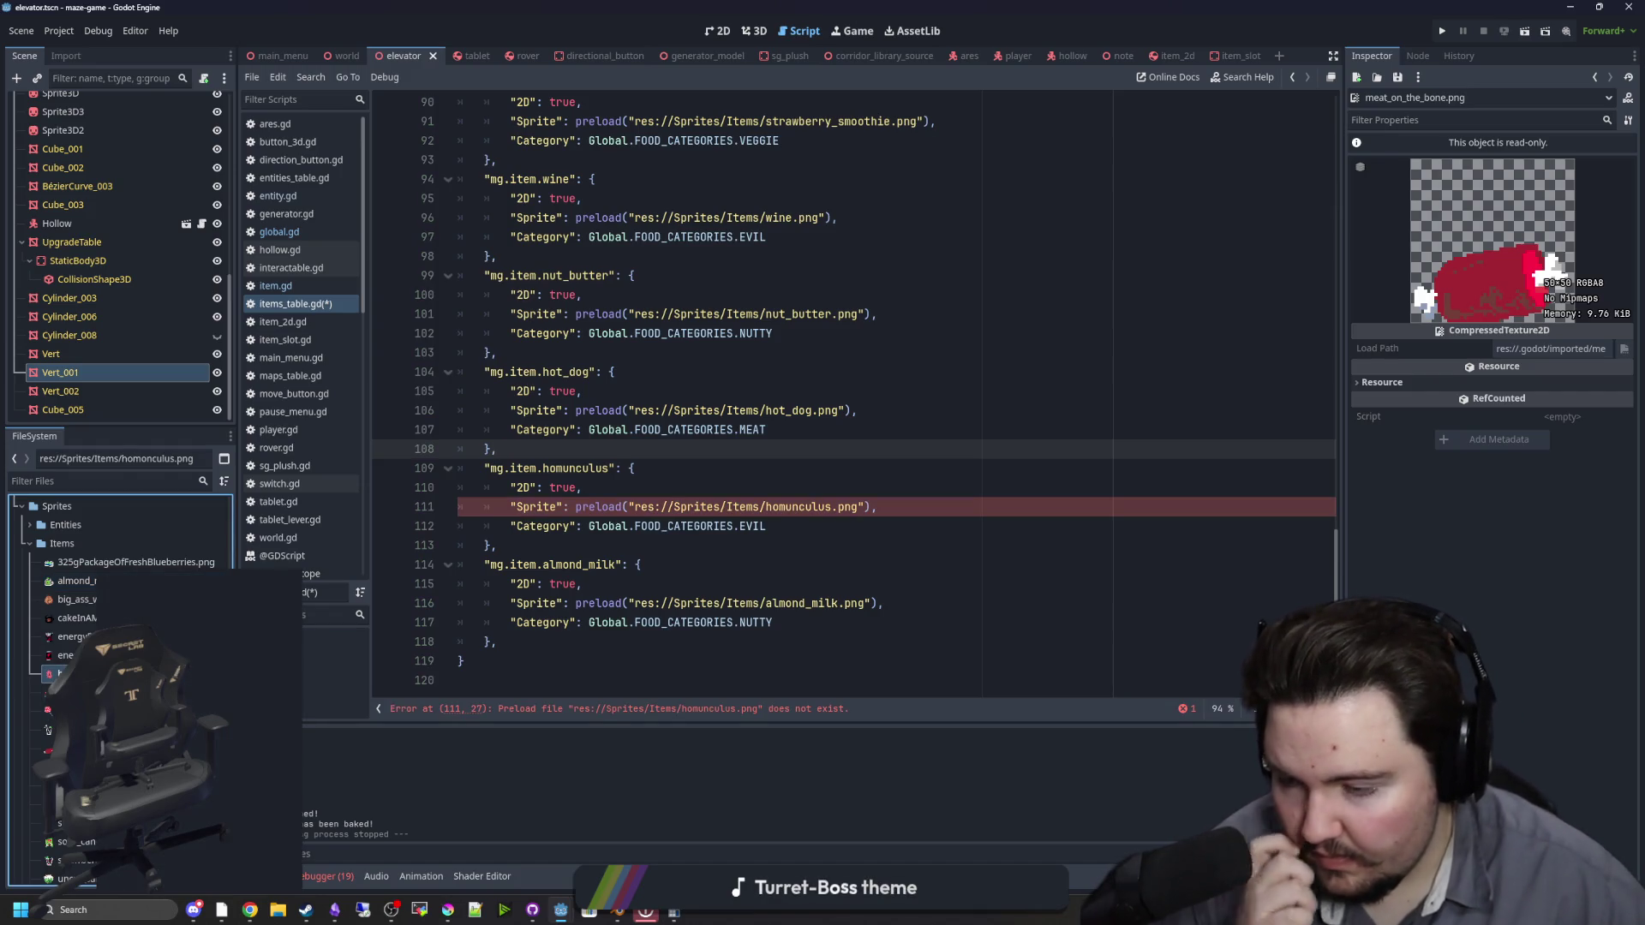
pyautogui.press('F2')
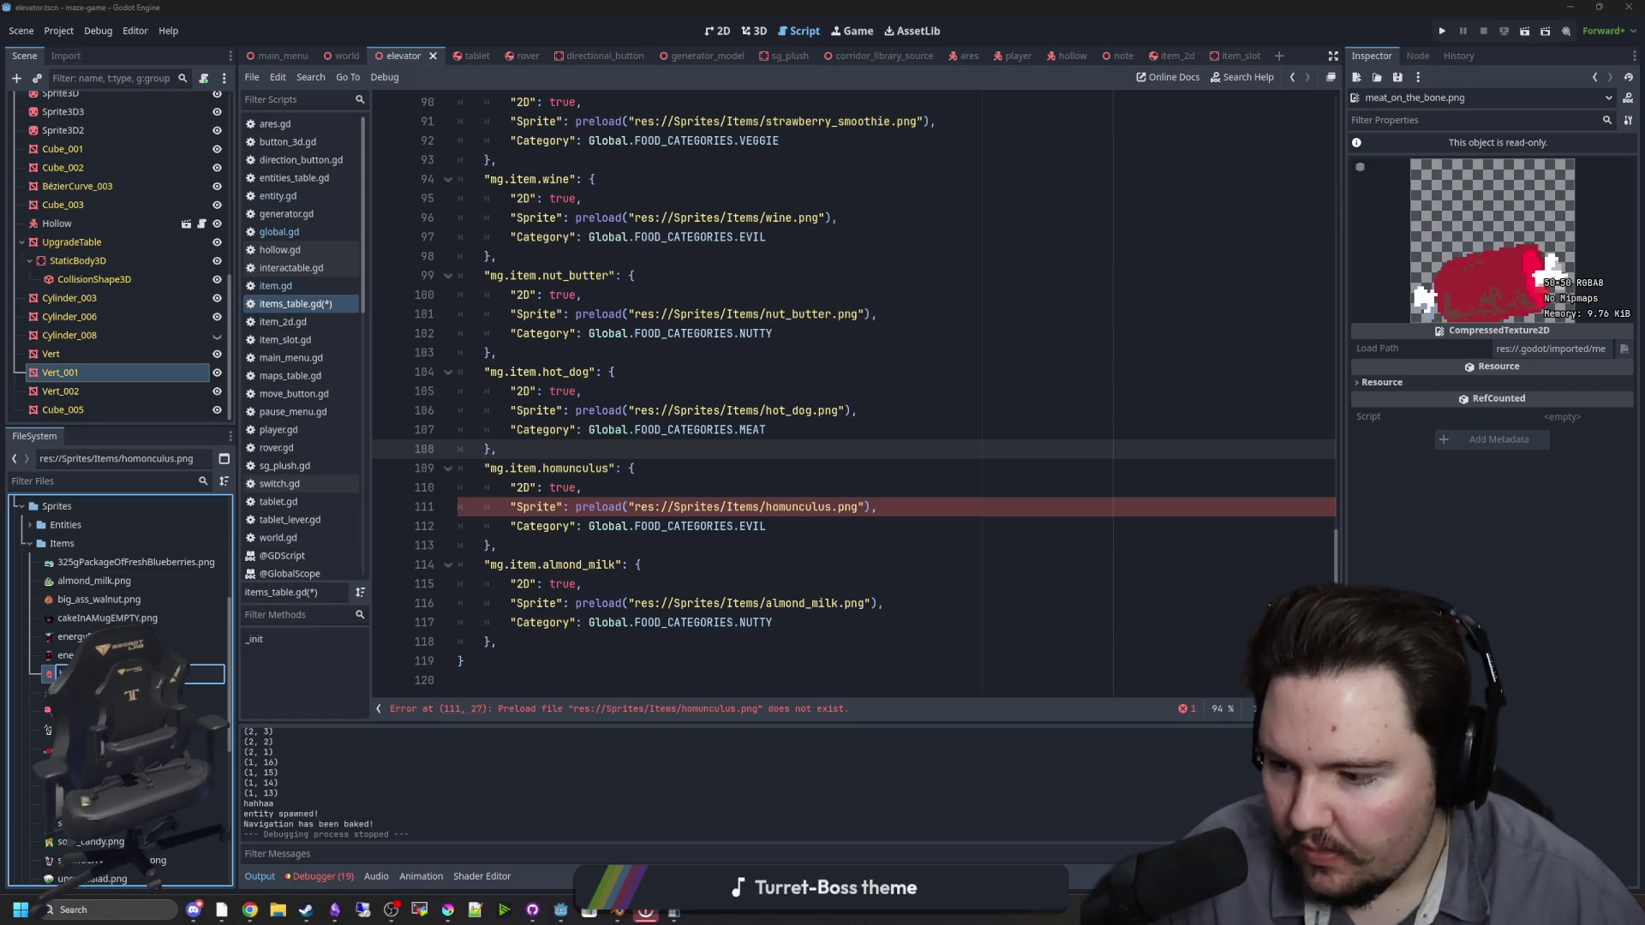
pyautogui.press('Return')
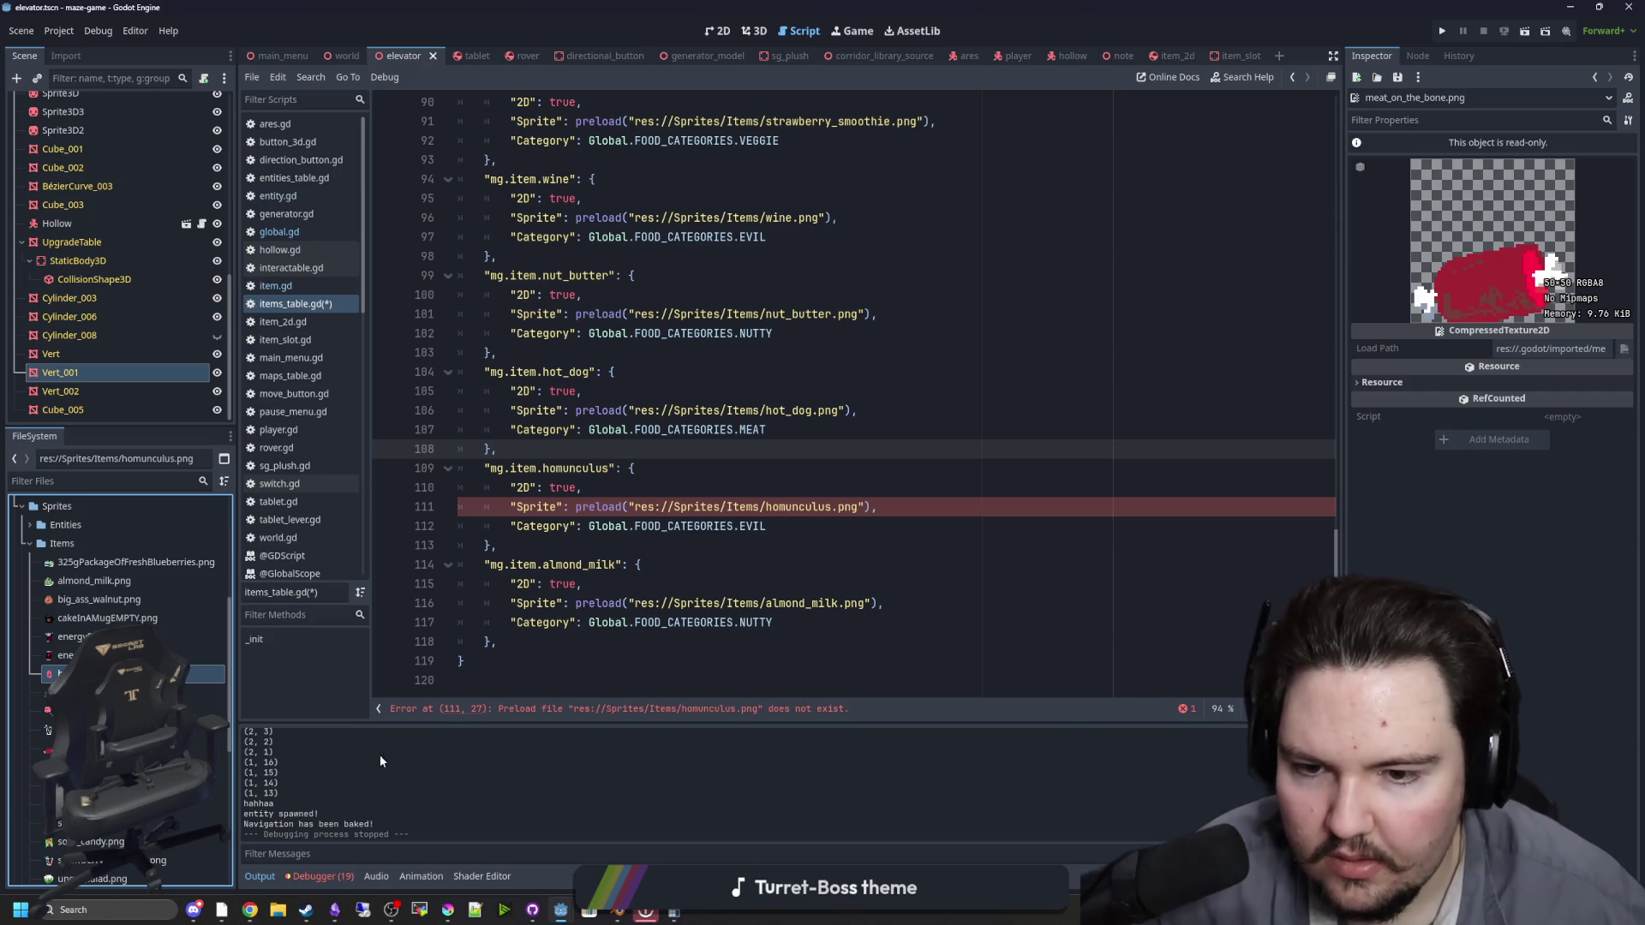
pyautogui.click(812, 488)
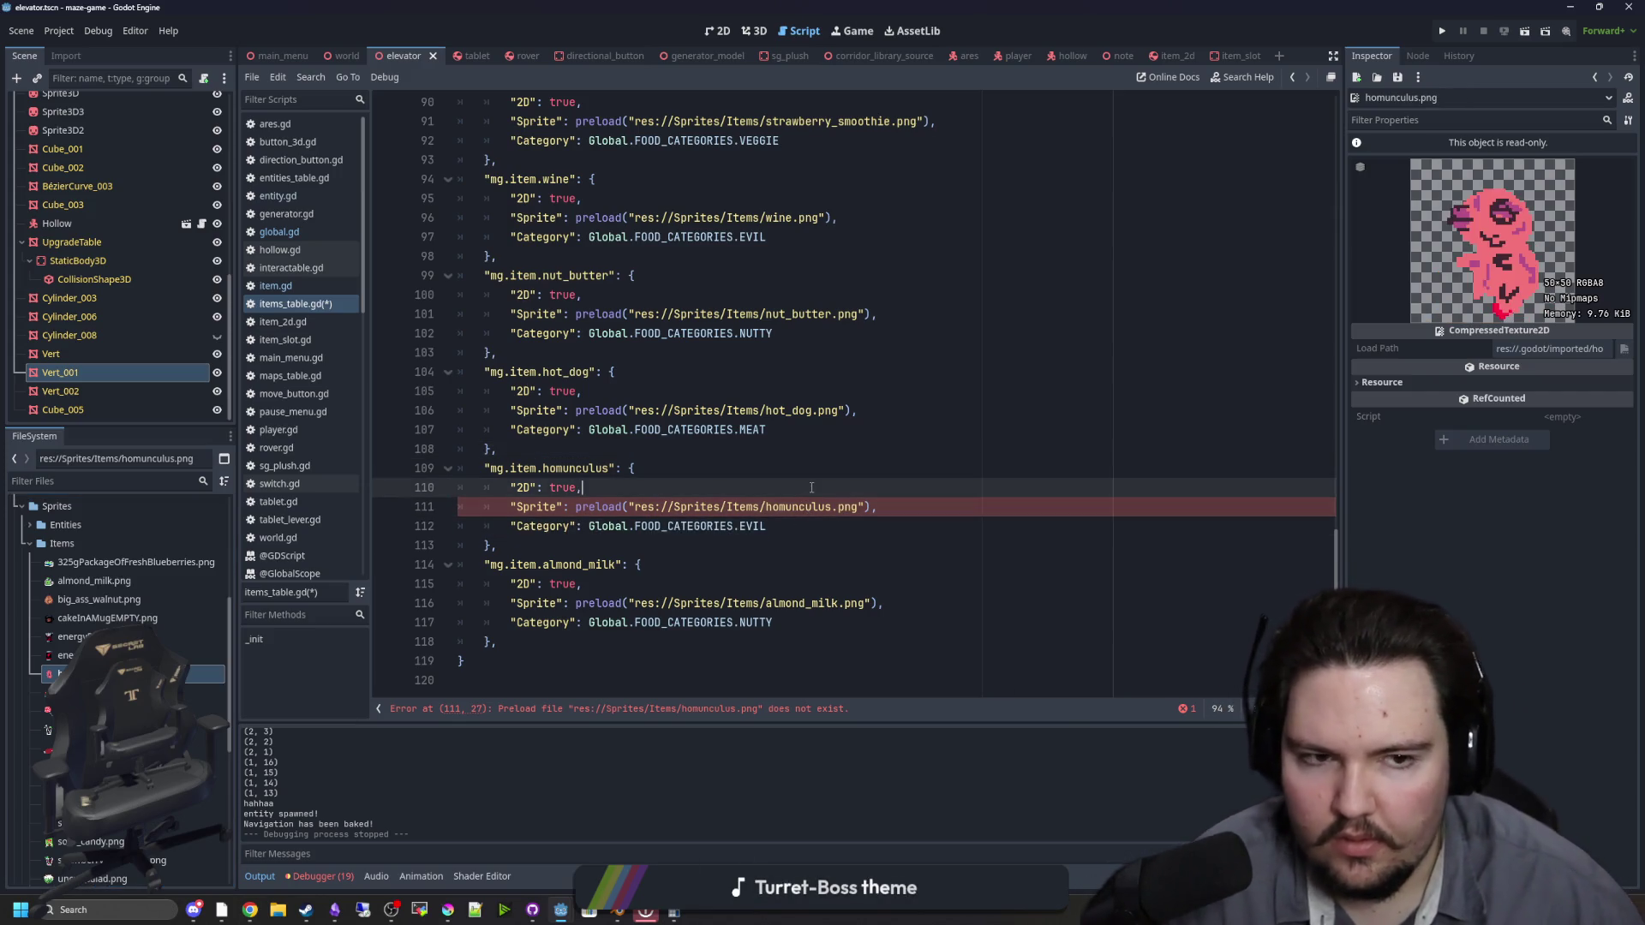
pyautogui.hotkey('ctrl', 's')
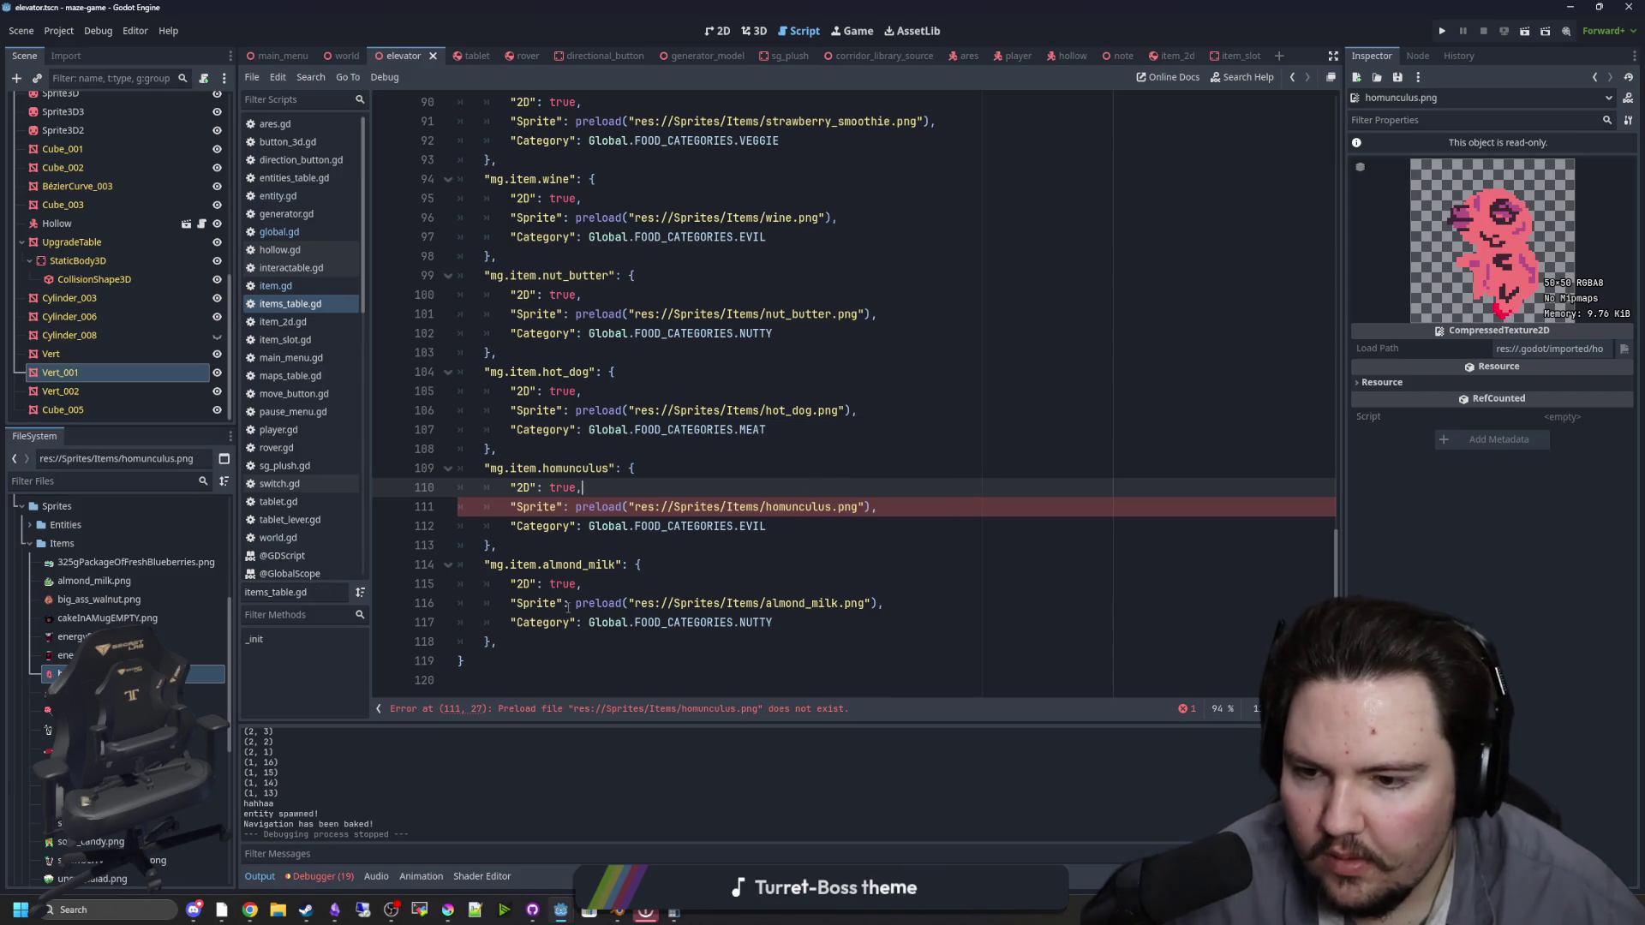
# Step: Delete and retype the final 's' in homunculus.png so the preload error clears
pyautogui.click(549, 623)
pyautogui.click(839, 504)
pyautogui.press('BackSpace')
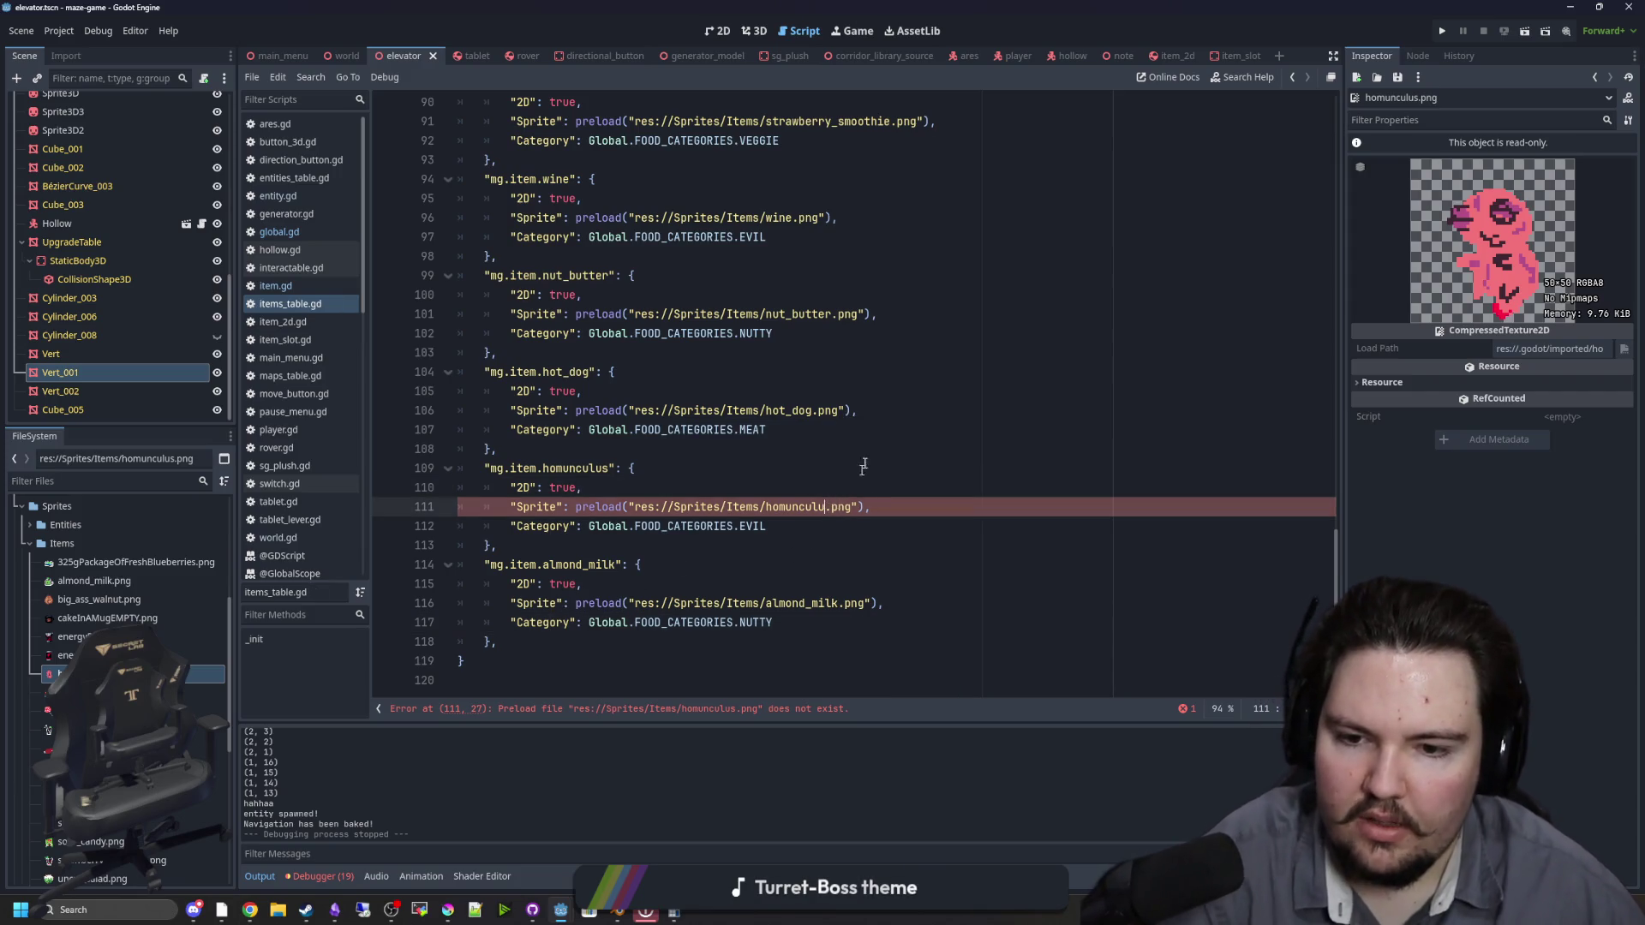
pyautogui.press('Up')
pyautogui.press('Up')
pyautogui.press('Up')
pyautogui.click(821, 507)
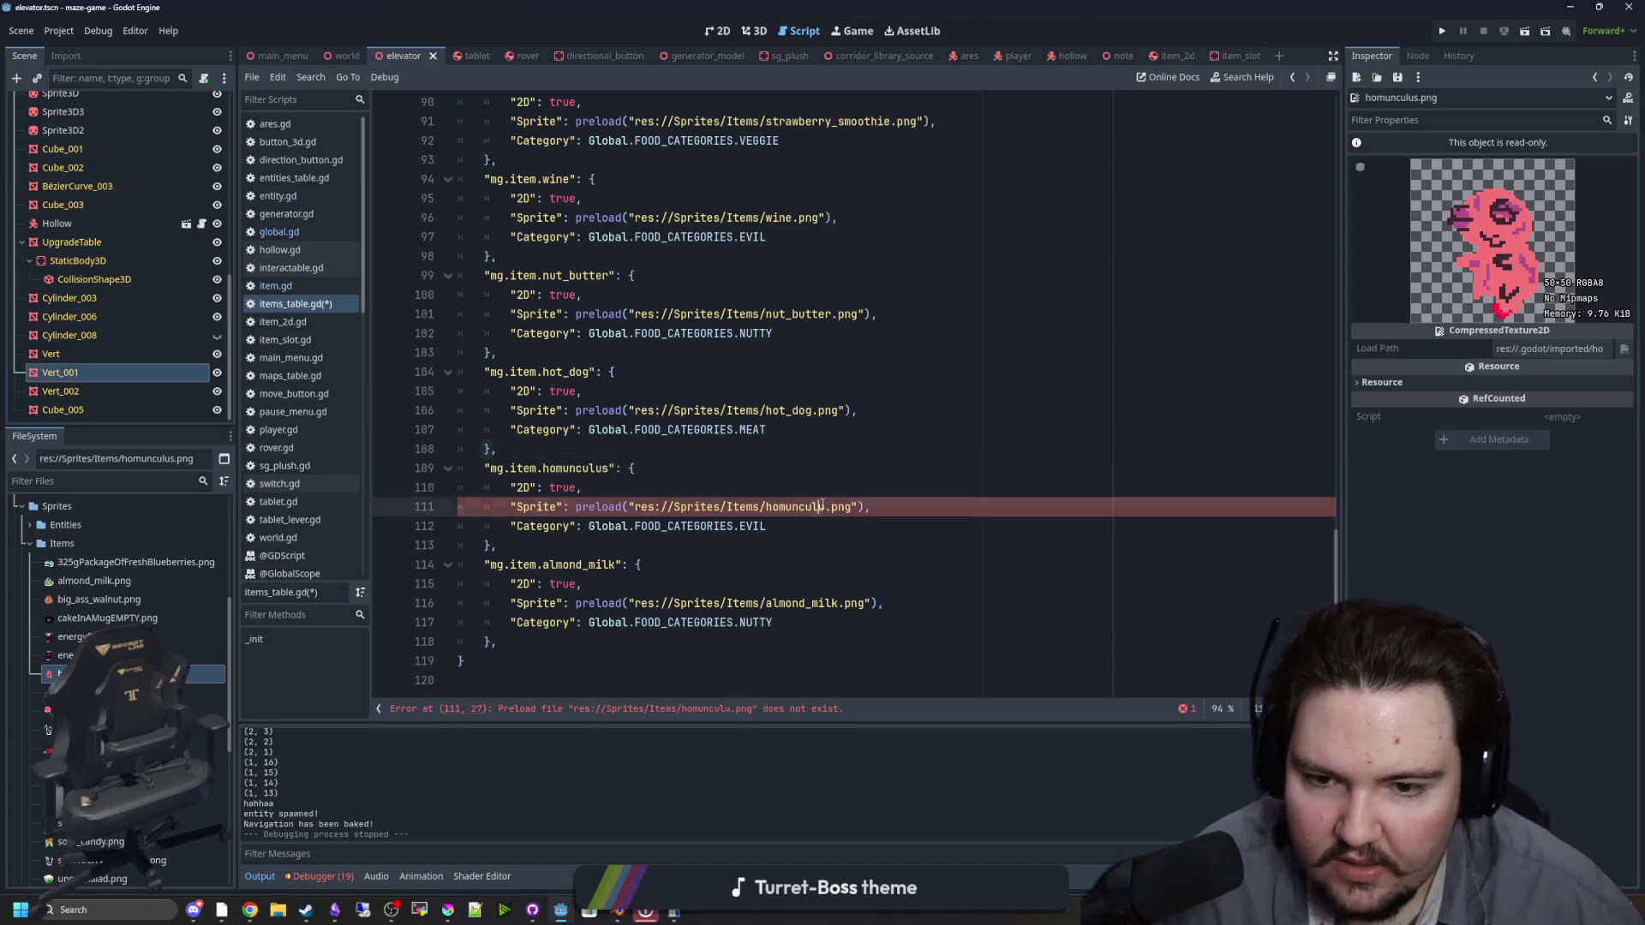
pyautogui.write('s')
pyautogui.press('Up')
pyautogui.press('Up')
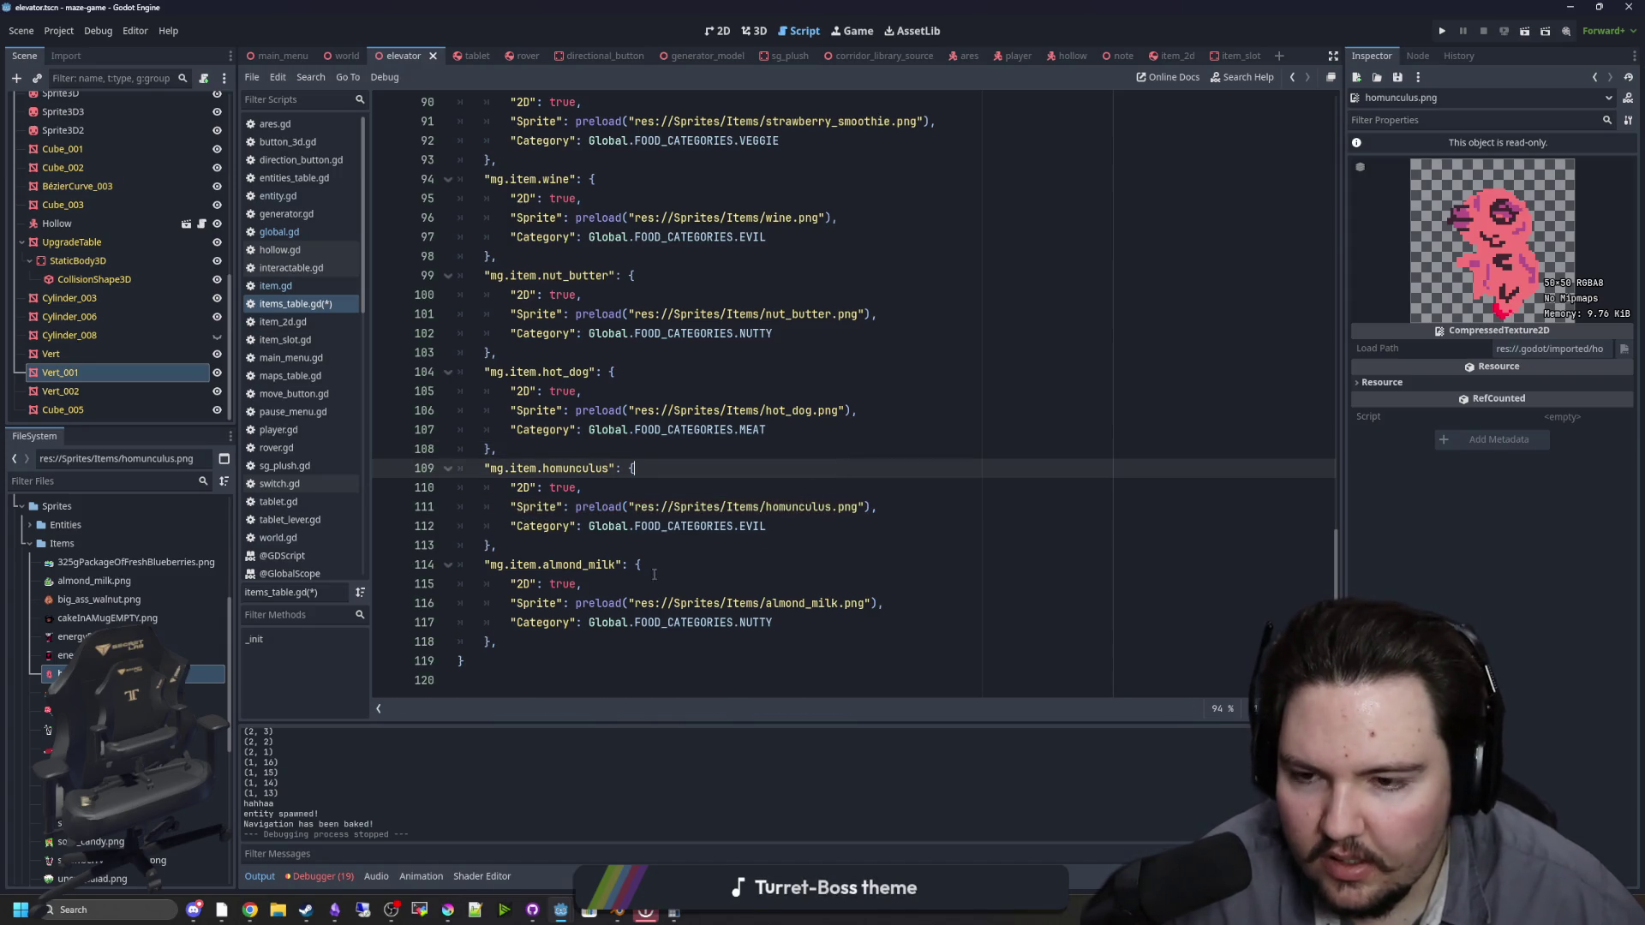
pyautogui.moveTo(538, 643); pyautogui.dragTo(434, 562)
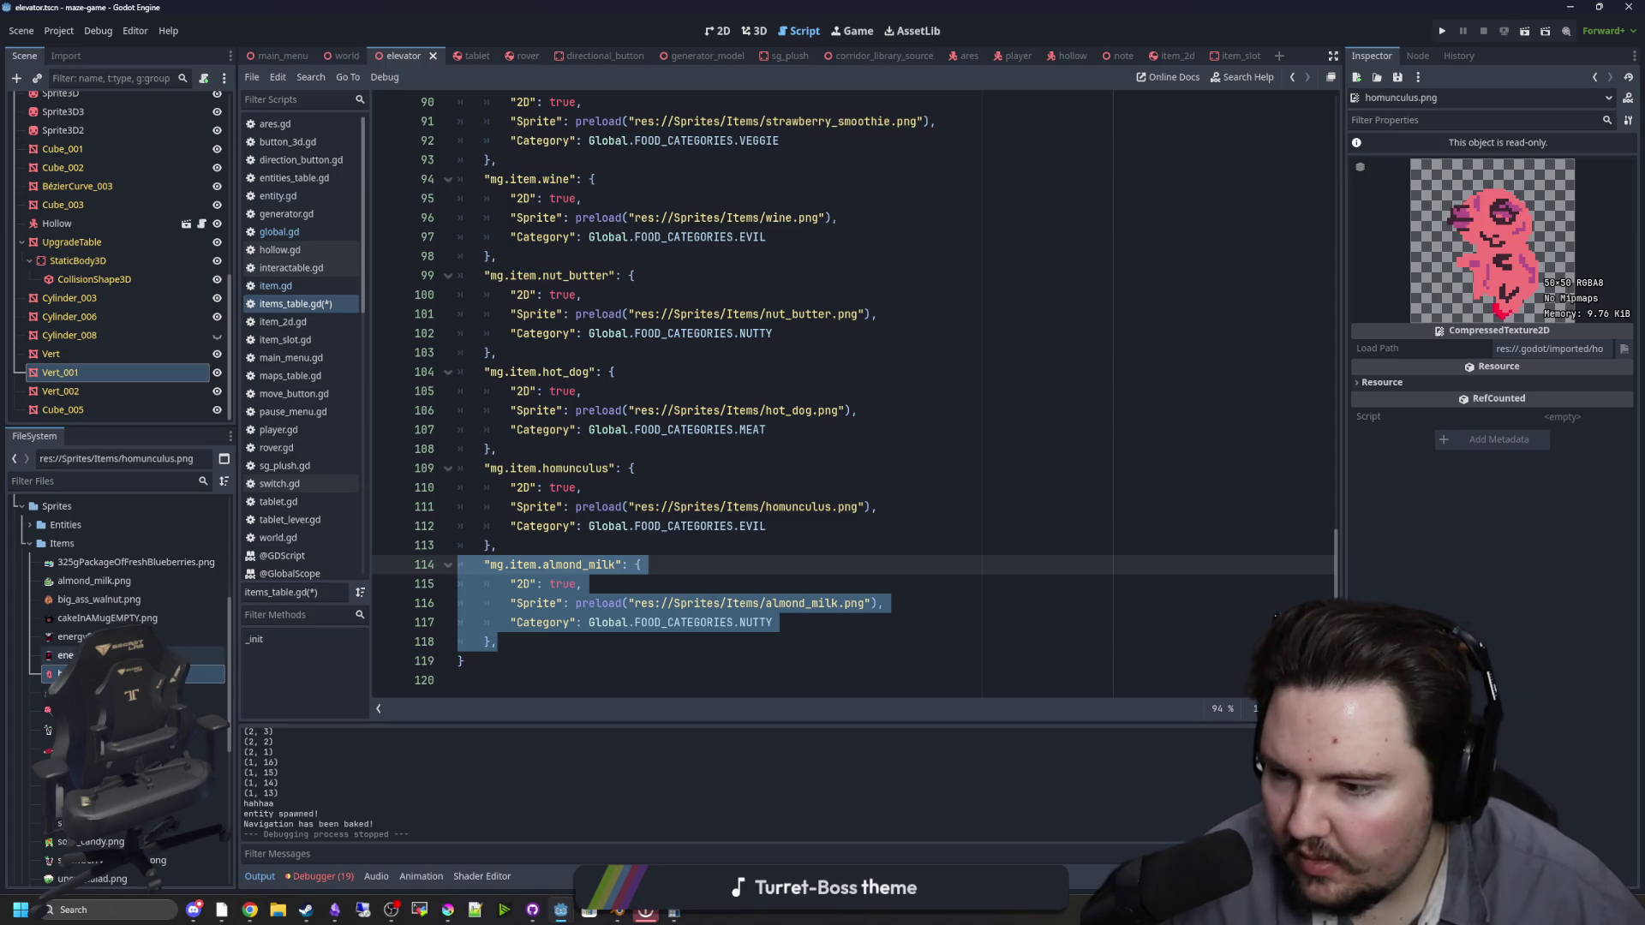
# Step: Rename cakeInAMugEMPTY.png to mug_cake_empty.png
pyautogui.rightClick(158, 615)
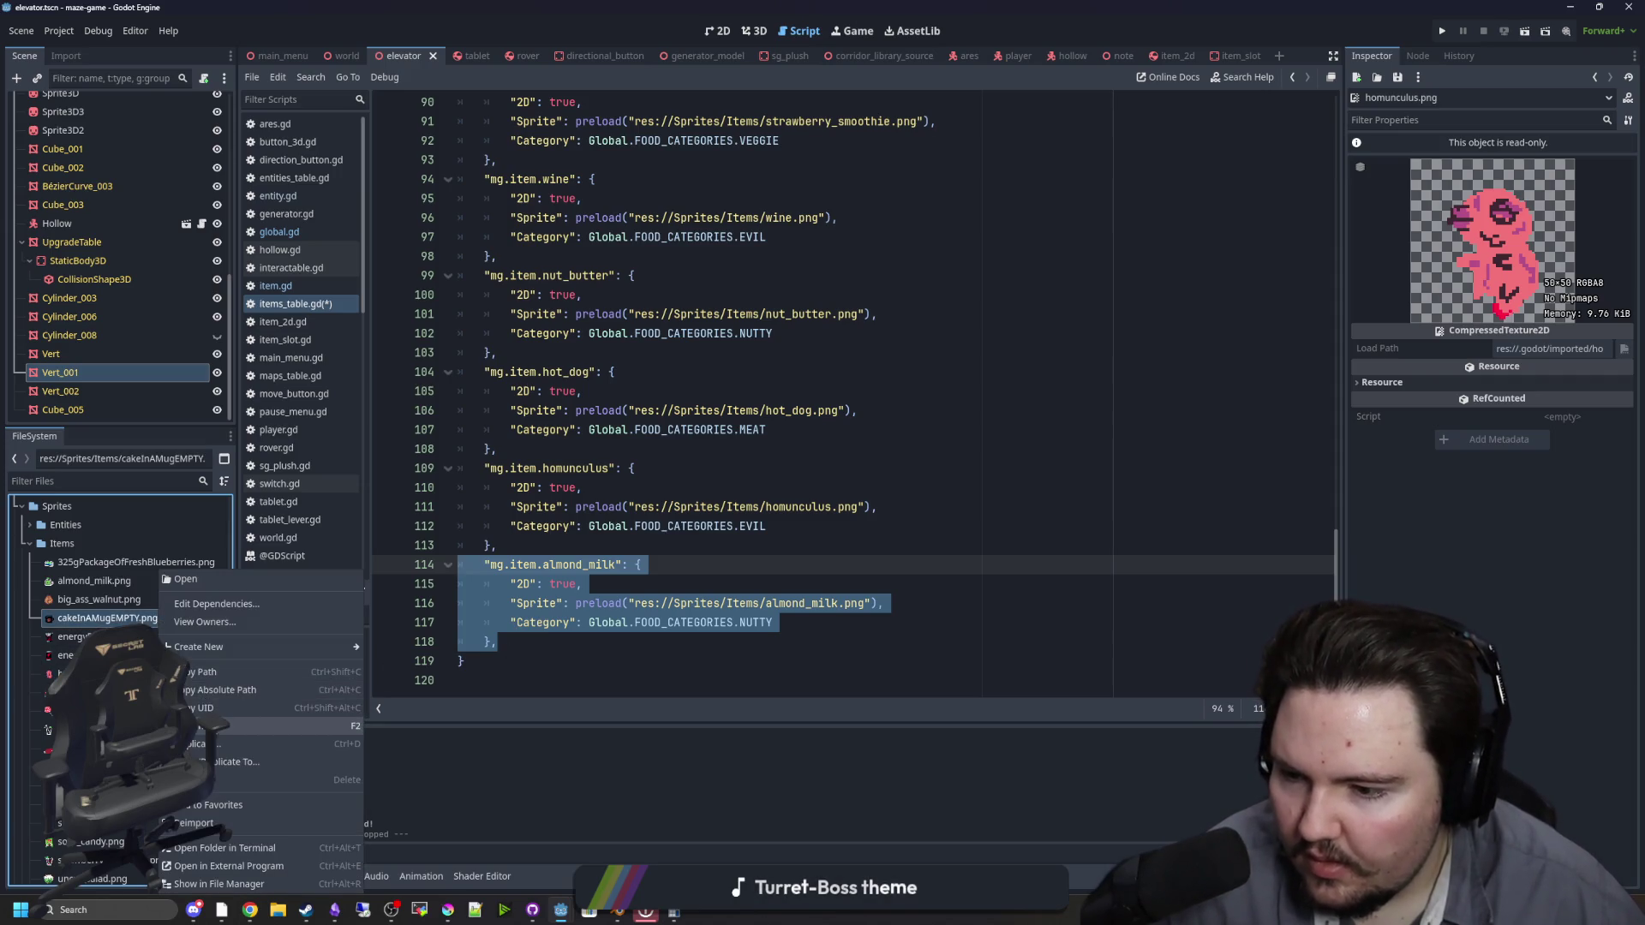
pyautogui.click(204, 726)
pyautogui.write('mug_cake_empty')
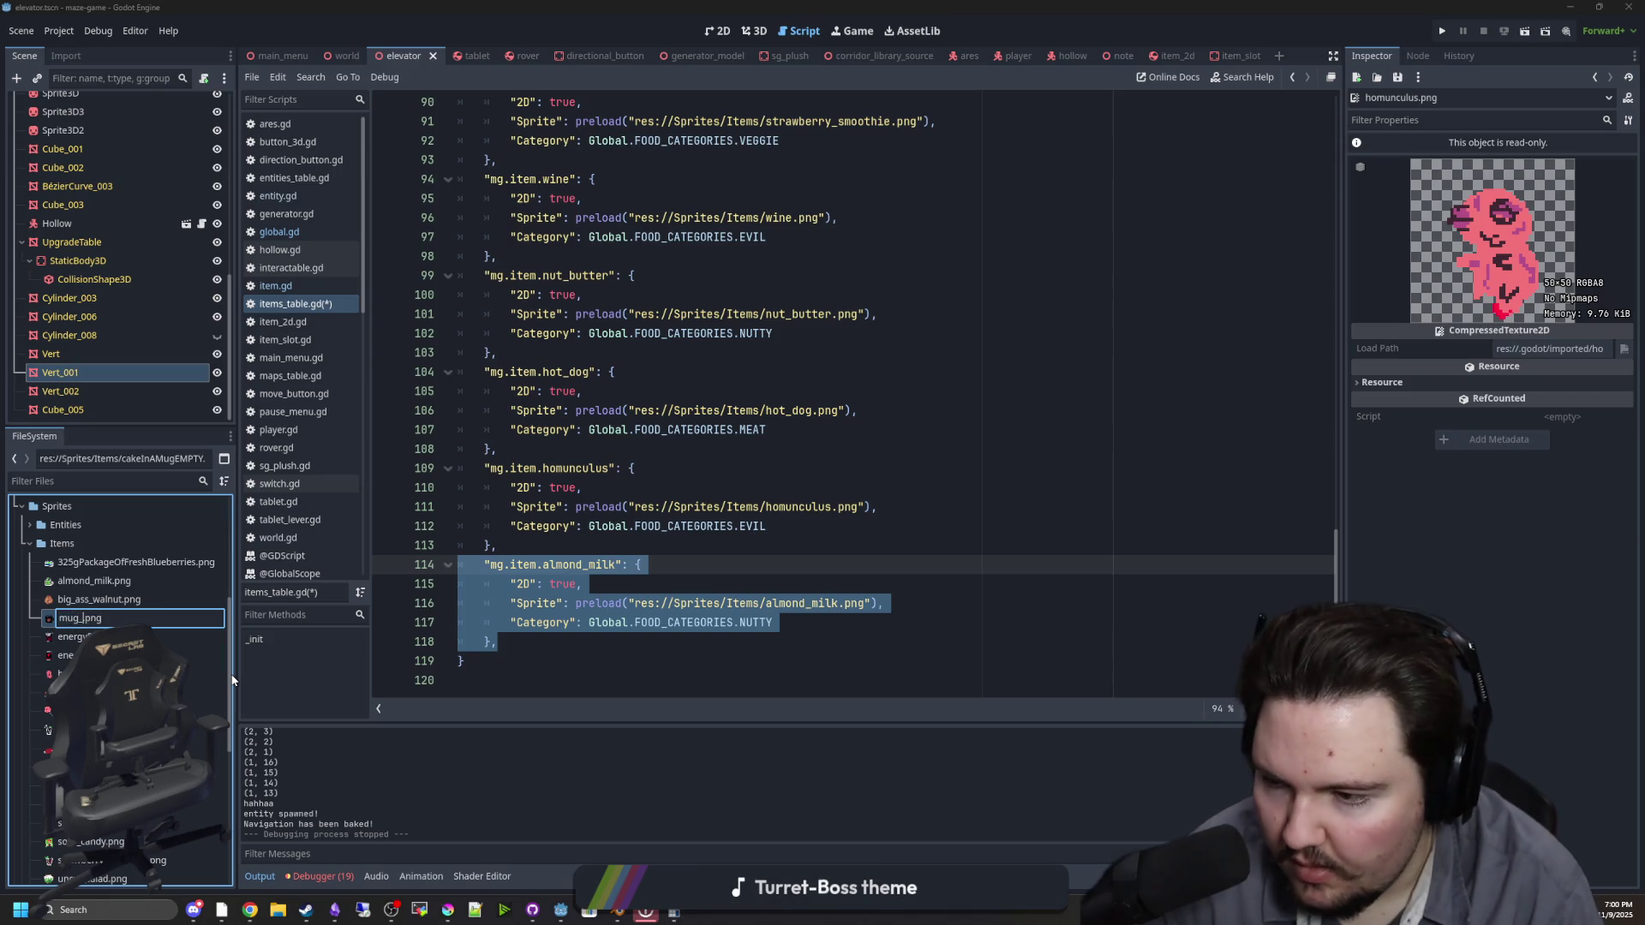
pyautogui.press('Return')
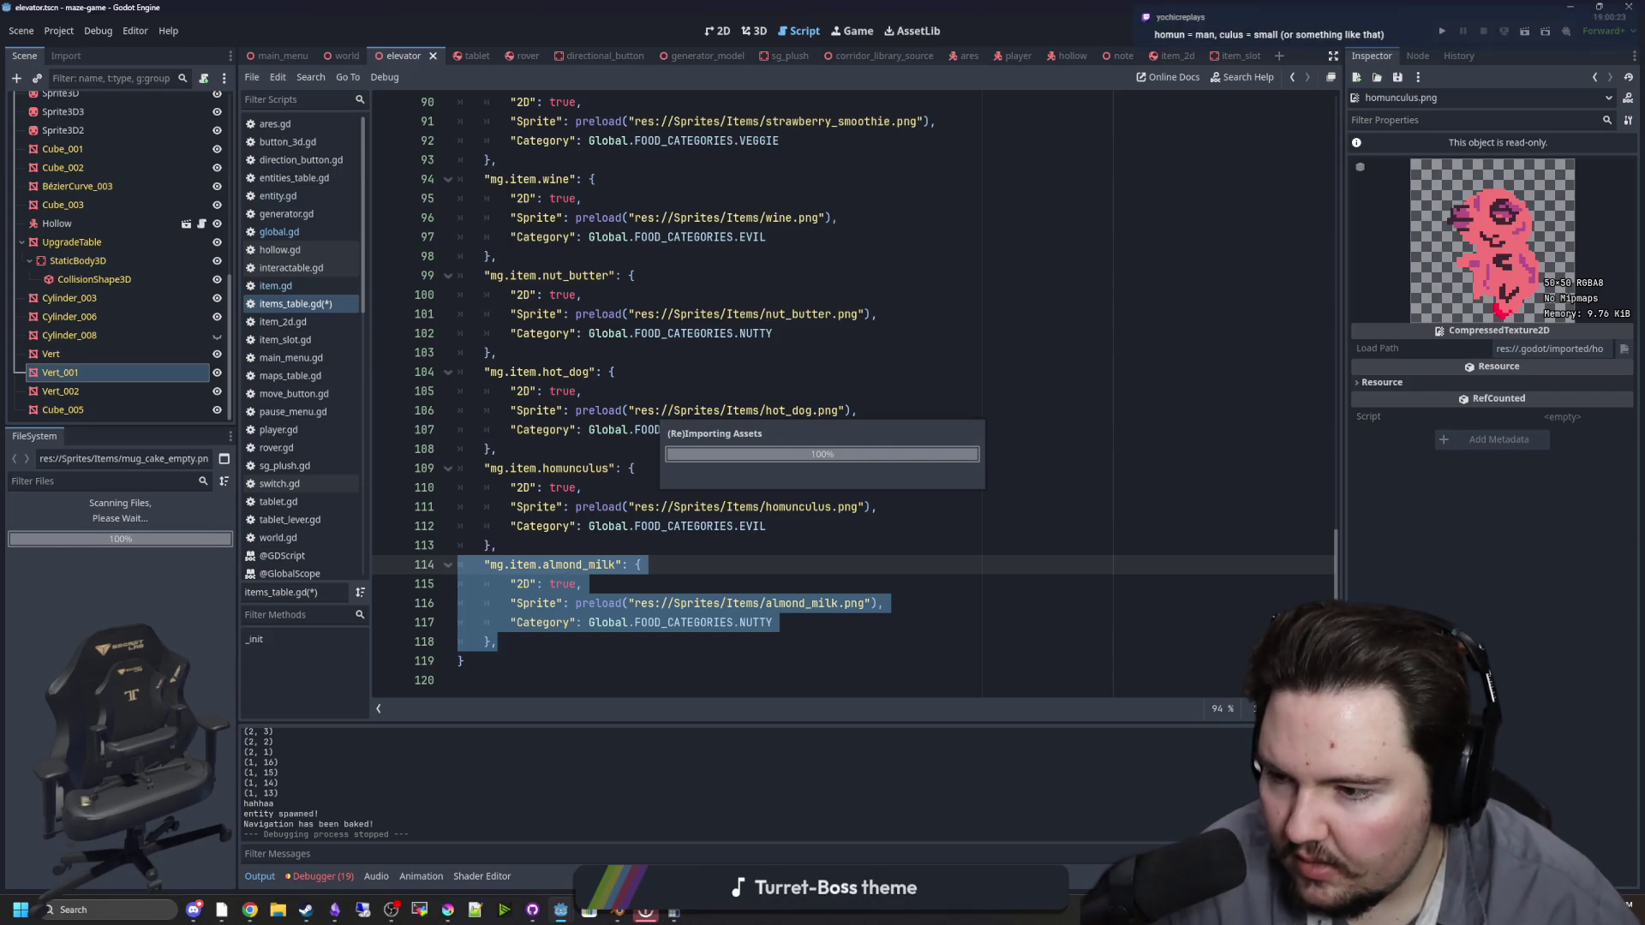
# Step: Rename energyDrinkEMPTY.png to energy_drink_empty.png
pyautogui.rightClick(129, 618)
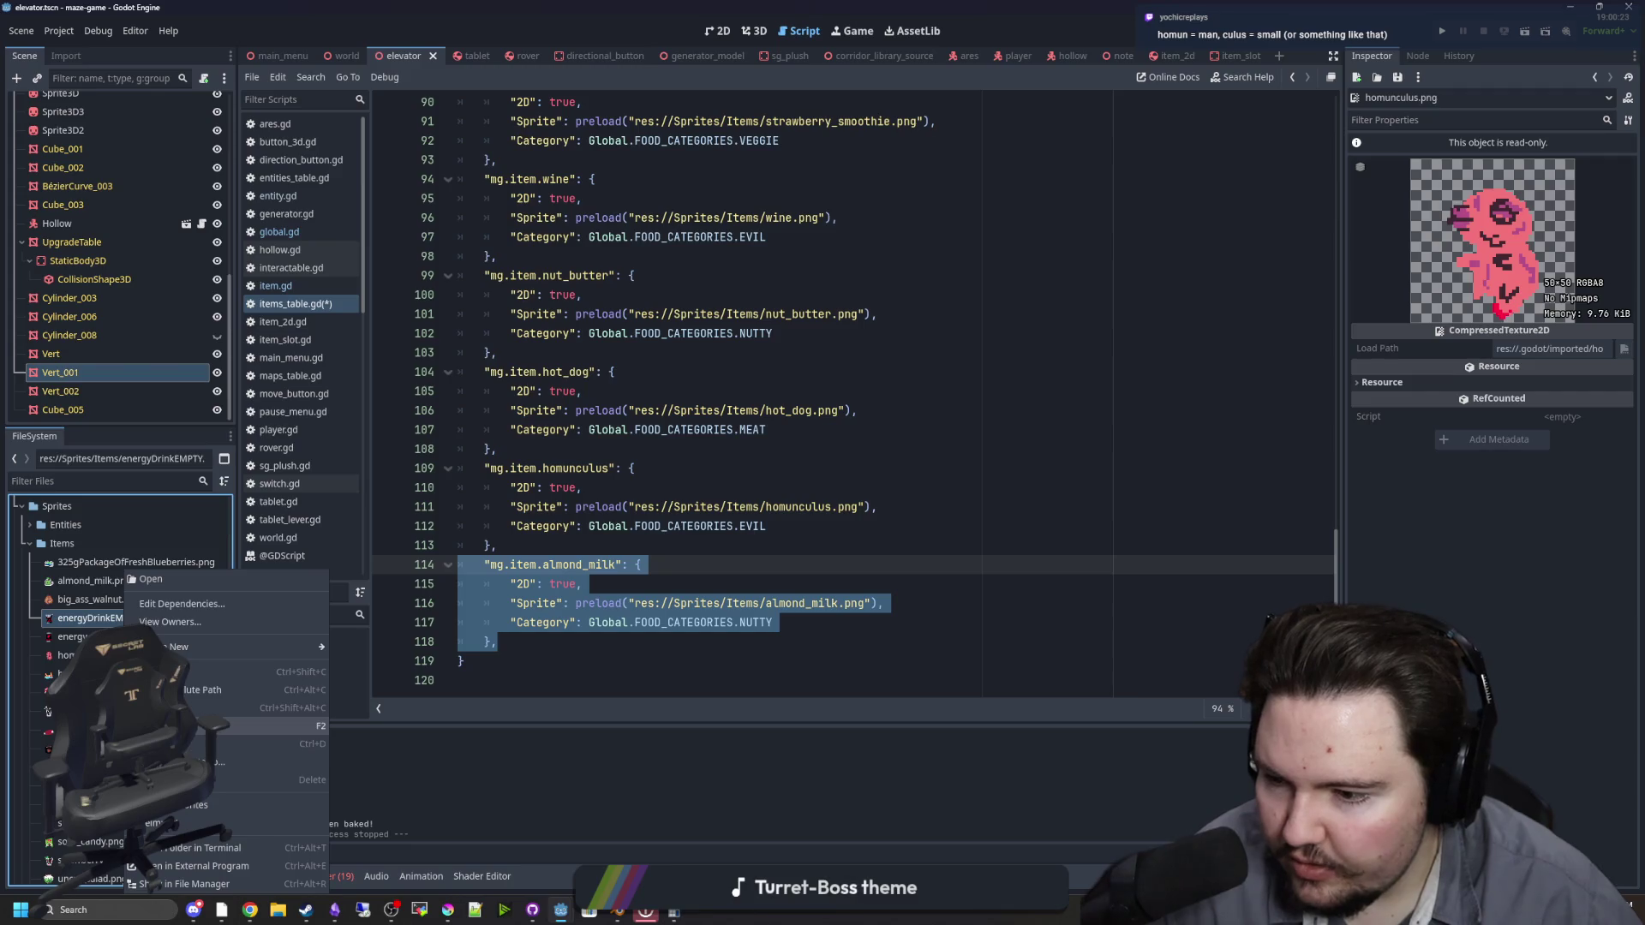
pyautogui.click(204, 725)
pyautogui.write('energy_d')
pyautogui.write('rink_empty.png')
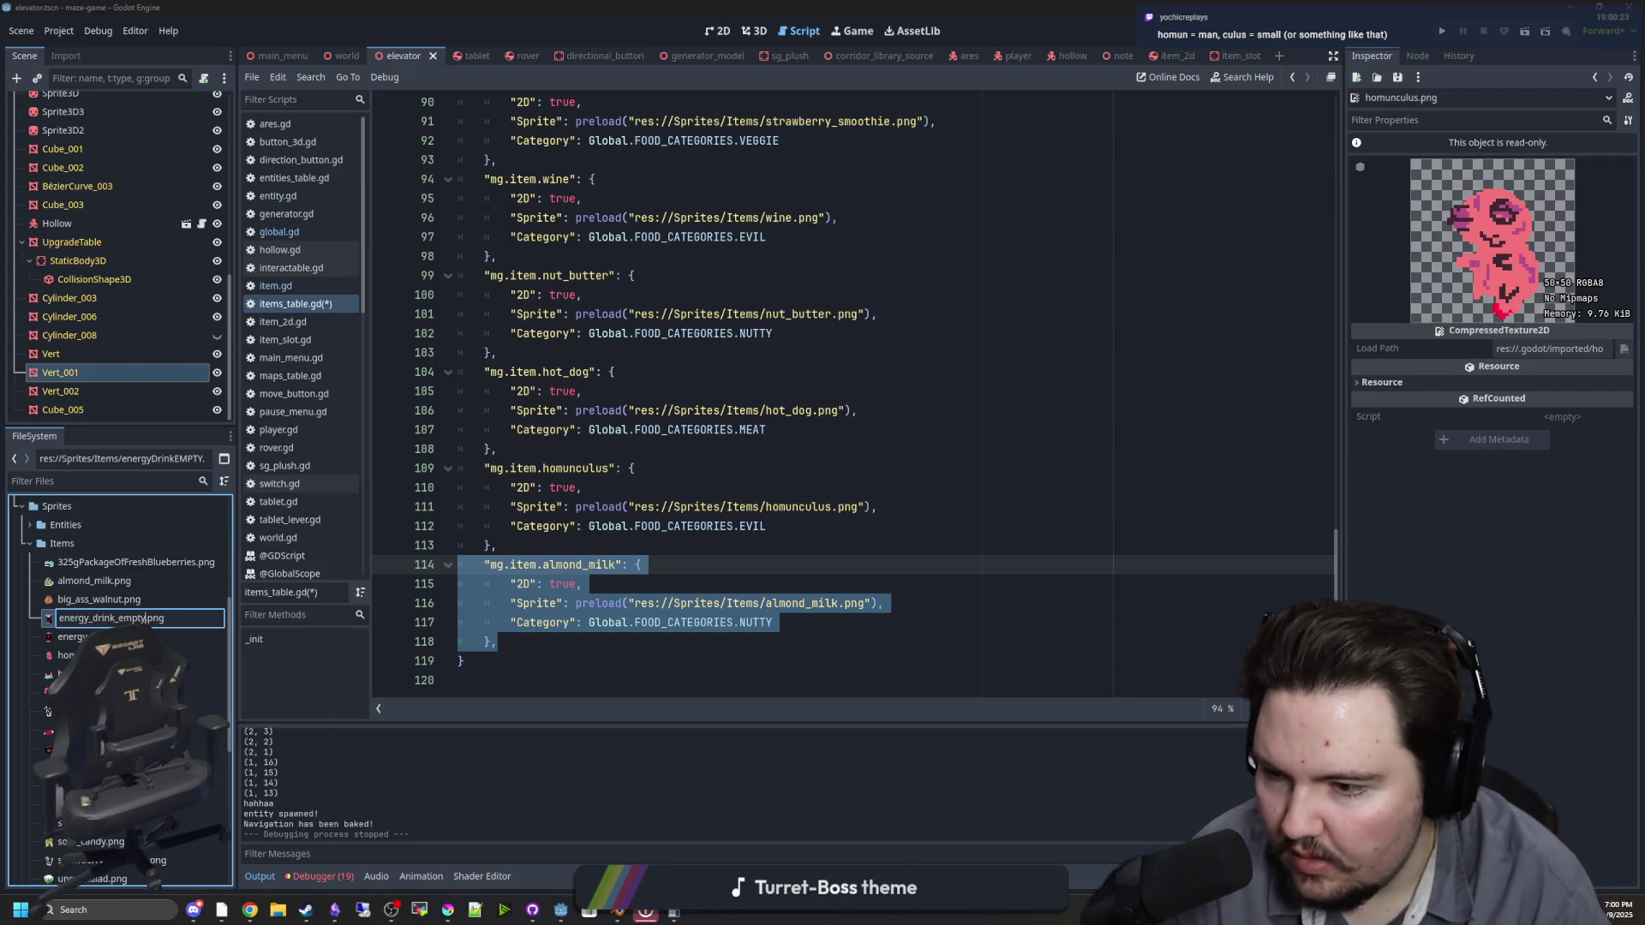
pyautogui.press('Return')
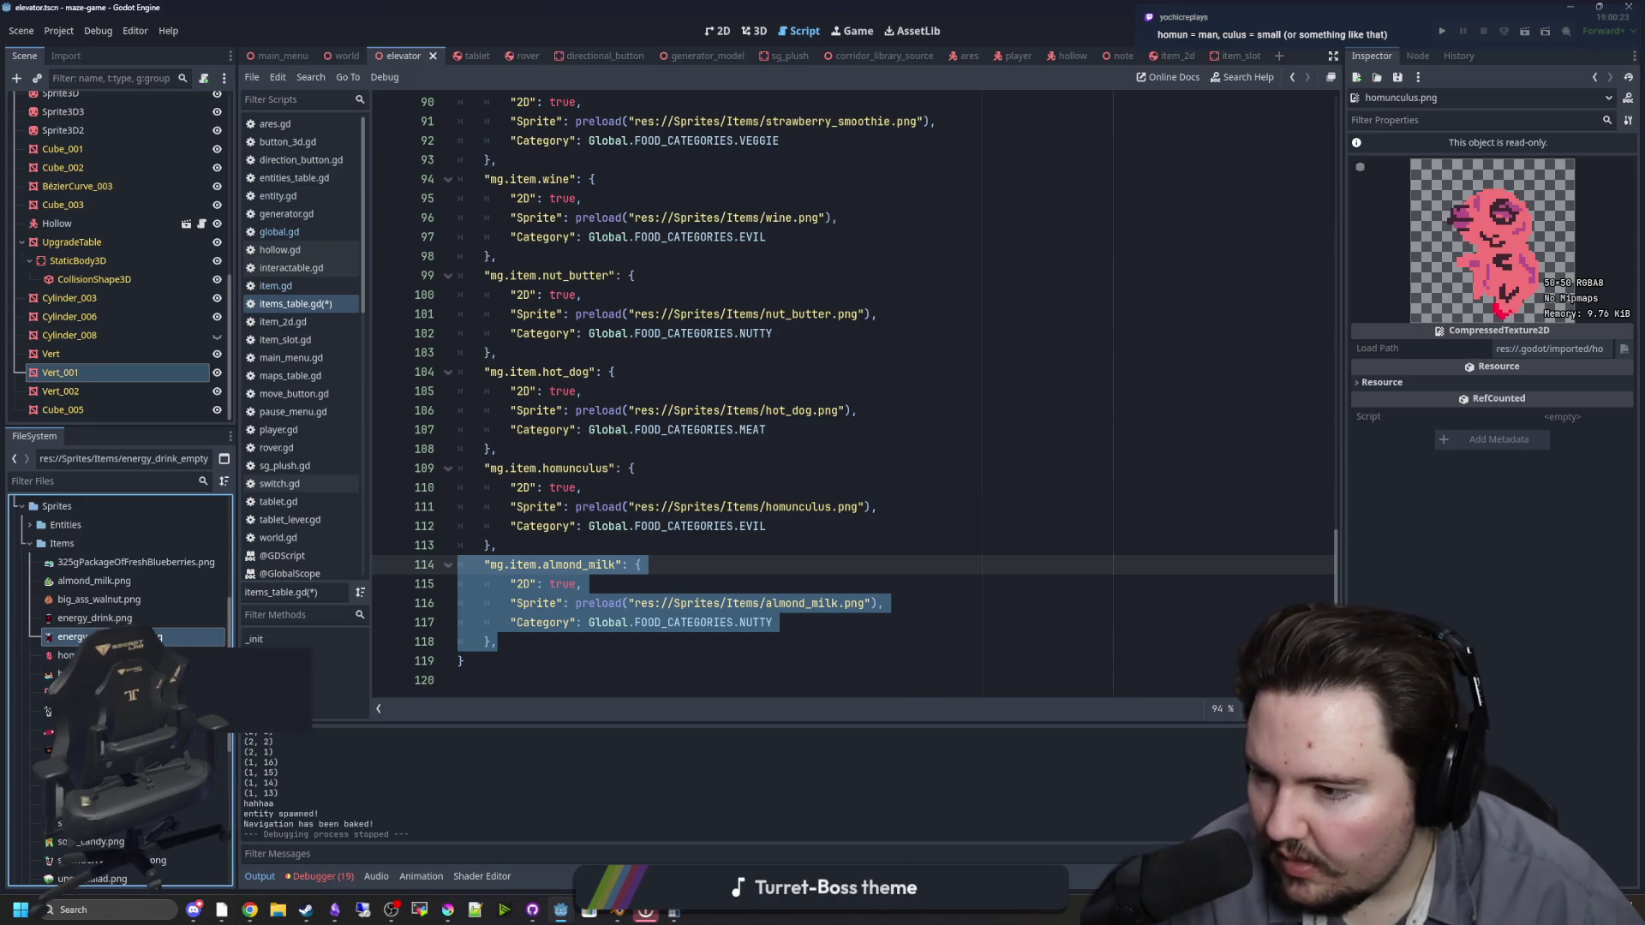
# Step: Rename meatyCaesar.png to meaty_caeser.png
pyautogui.click(129, 655)
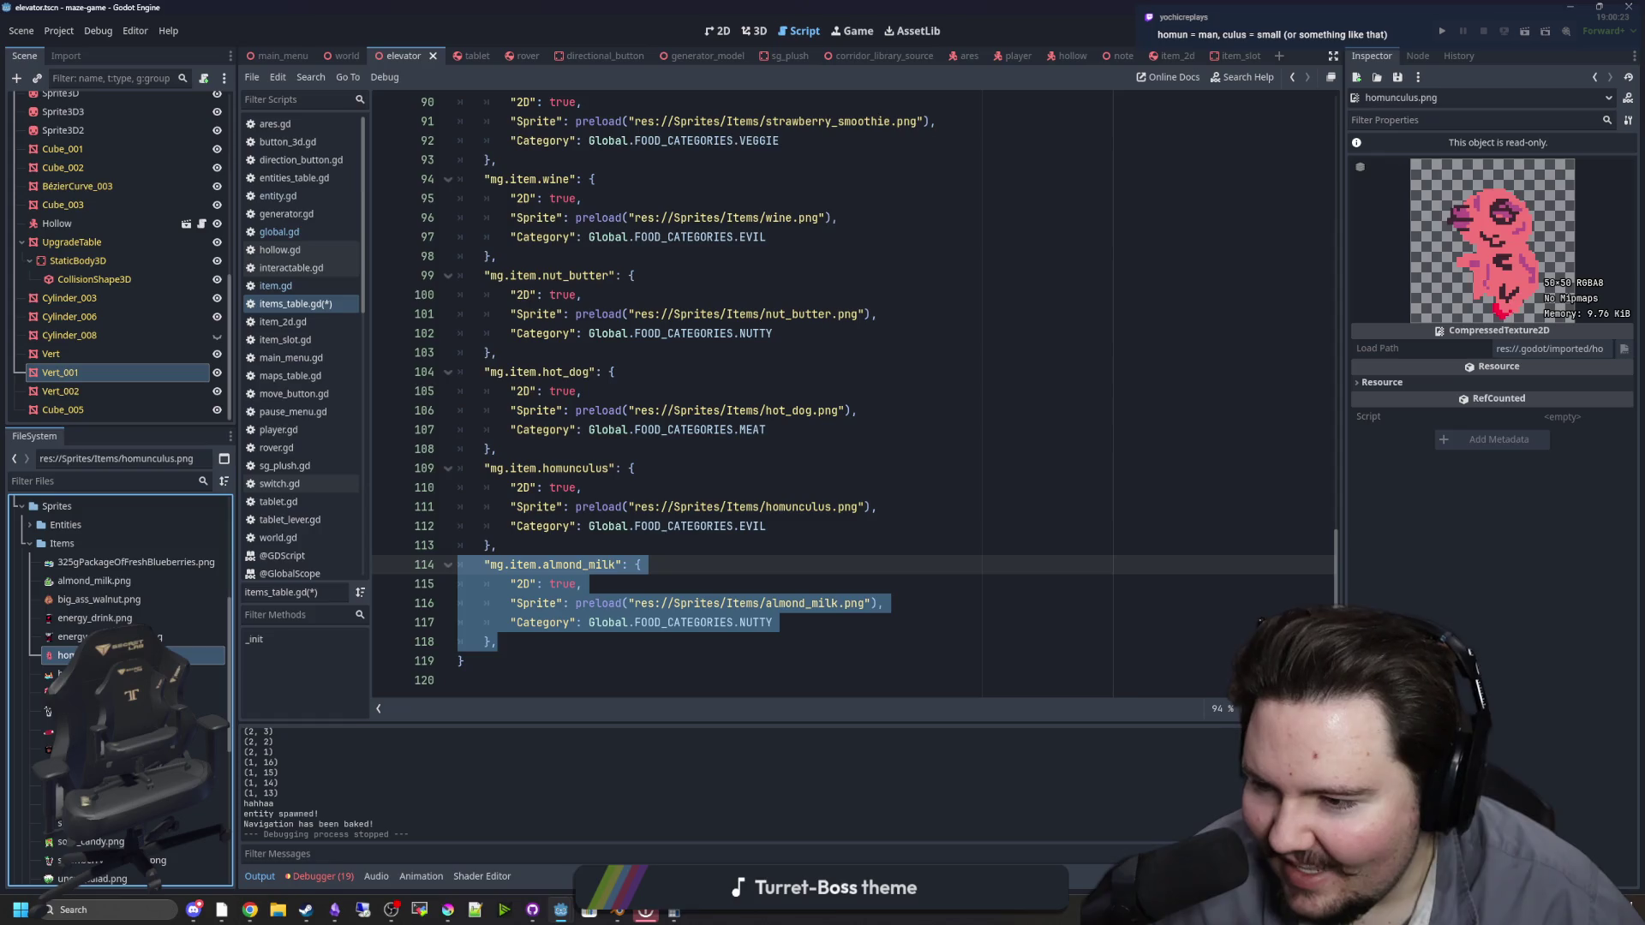
pyautogui.click(51, 692)
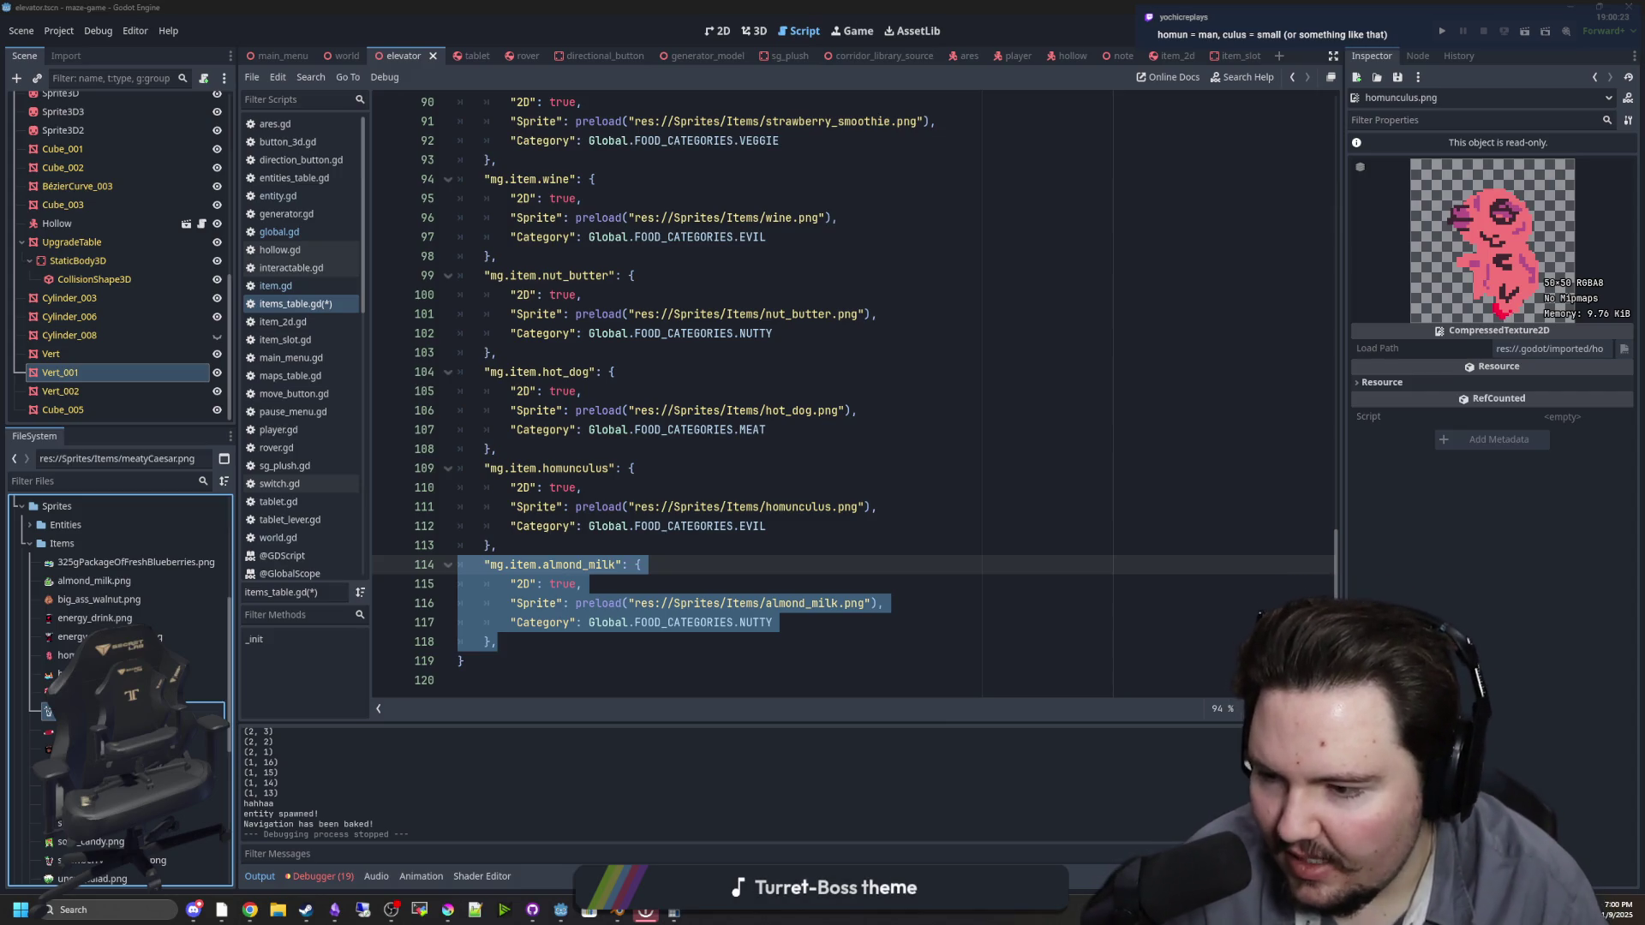
pyautogui.press('Return')
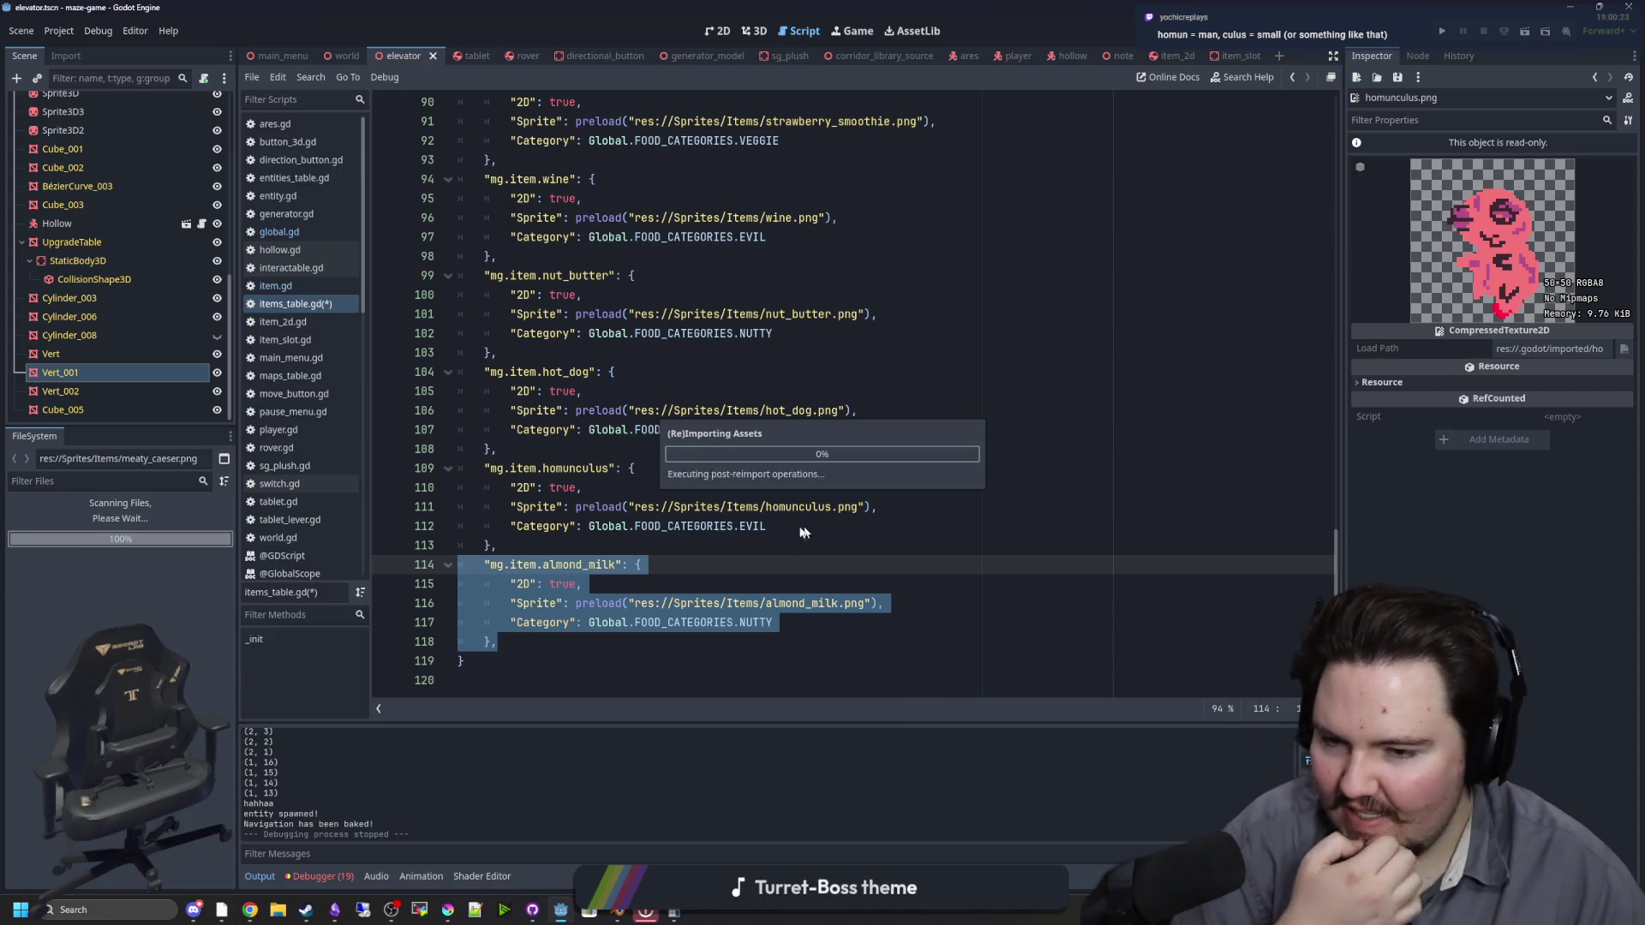
pyautogui.click(615, 636)
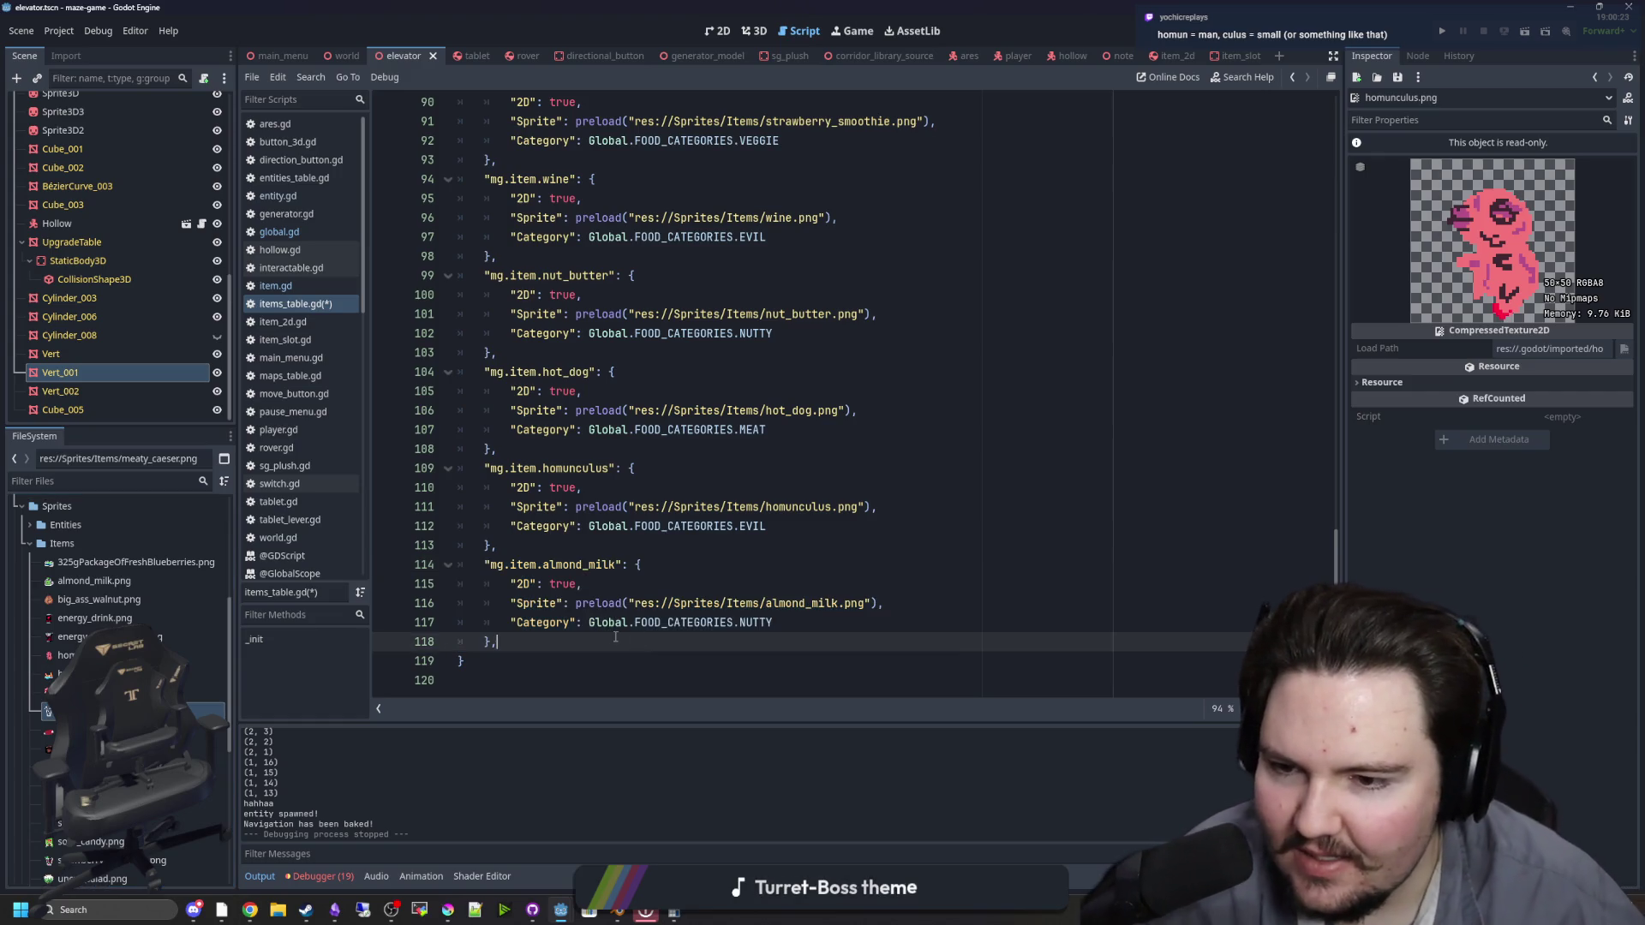
# Step: Paste a duplicate of the almond_milk entry below it and fix its indent
pyautogui.moveTo(528, 646); pyautogui.dragTo(463, 564)
pyautogui.hotkey('ctrl', 'c')
pyautogui.click(529, 646)
pyautogui.press('Return')
pyautogui.hotkey('ctrl', 'v')
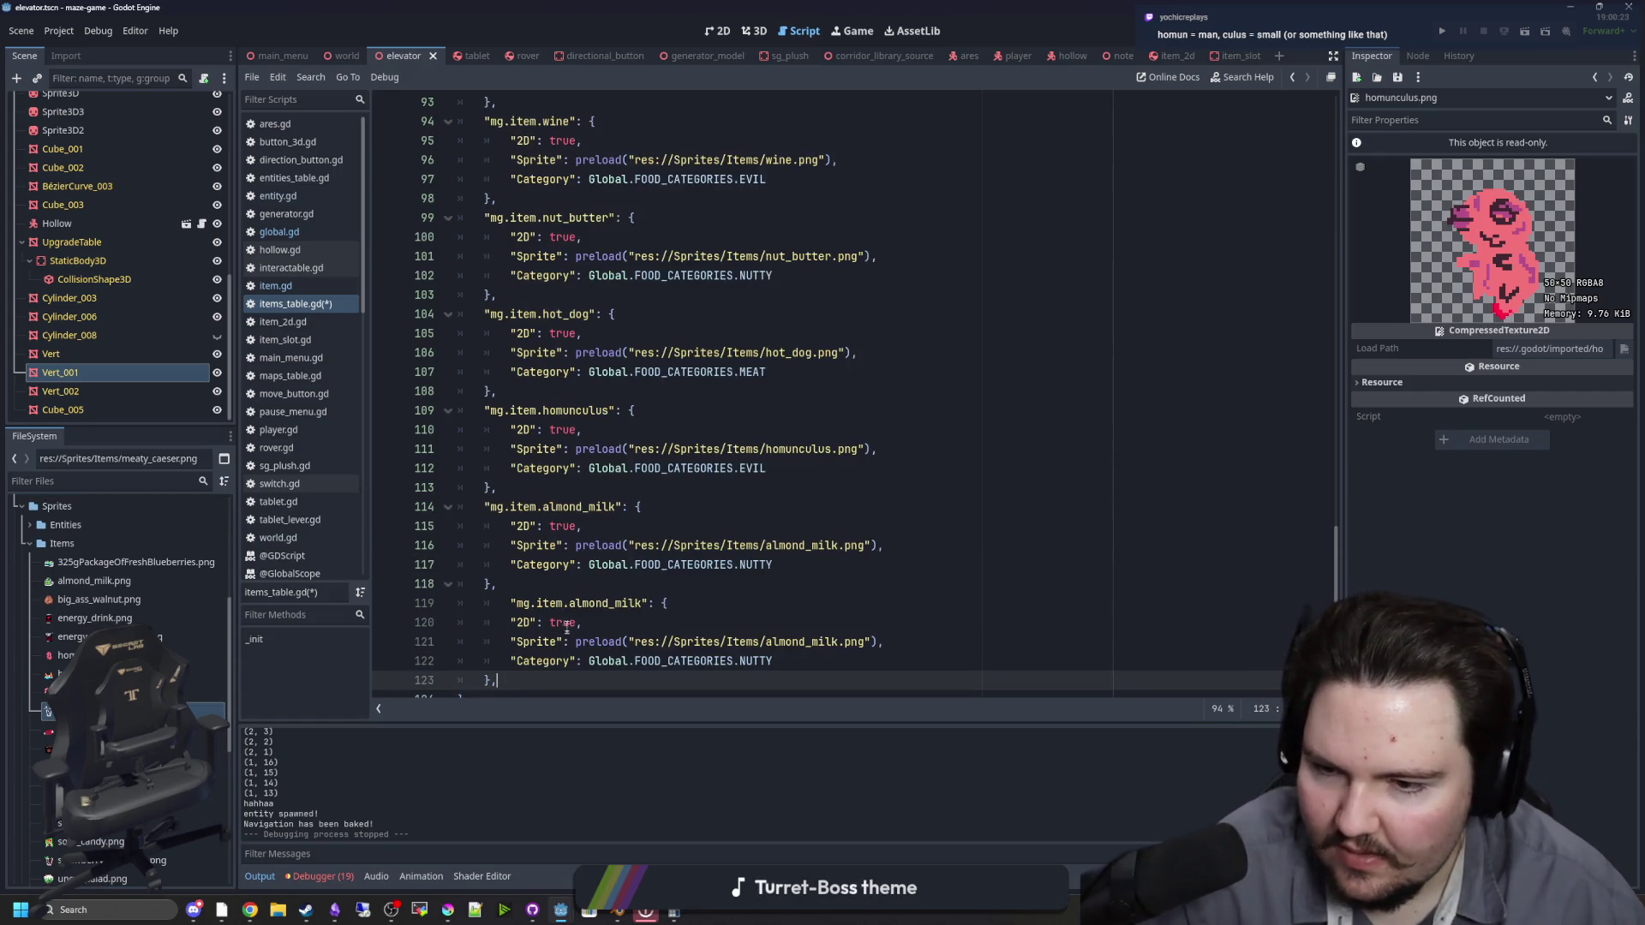
pyautogui.click(511, 603)
pyautogui.press('BackSpace')
# Step: Rename the copy to meaty_caeser with meaty_caeser.png and MEAT category, then save
pyautogui.doubleClick(616, 602)
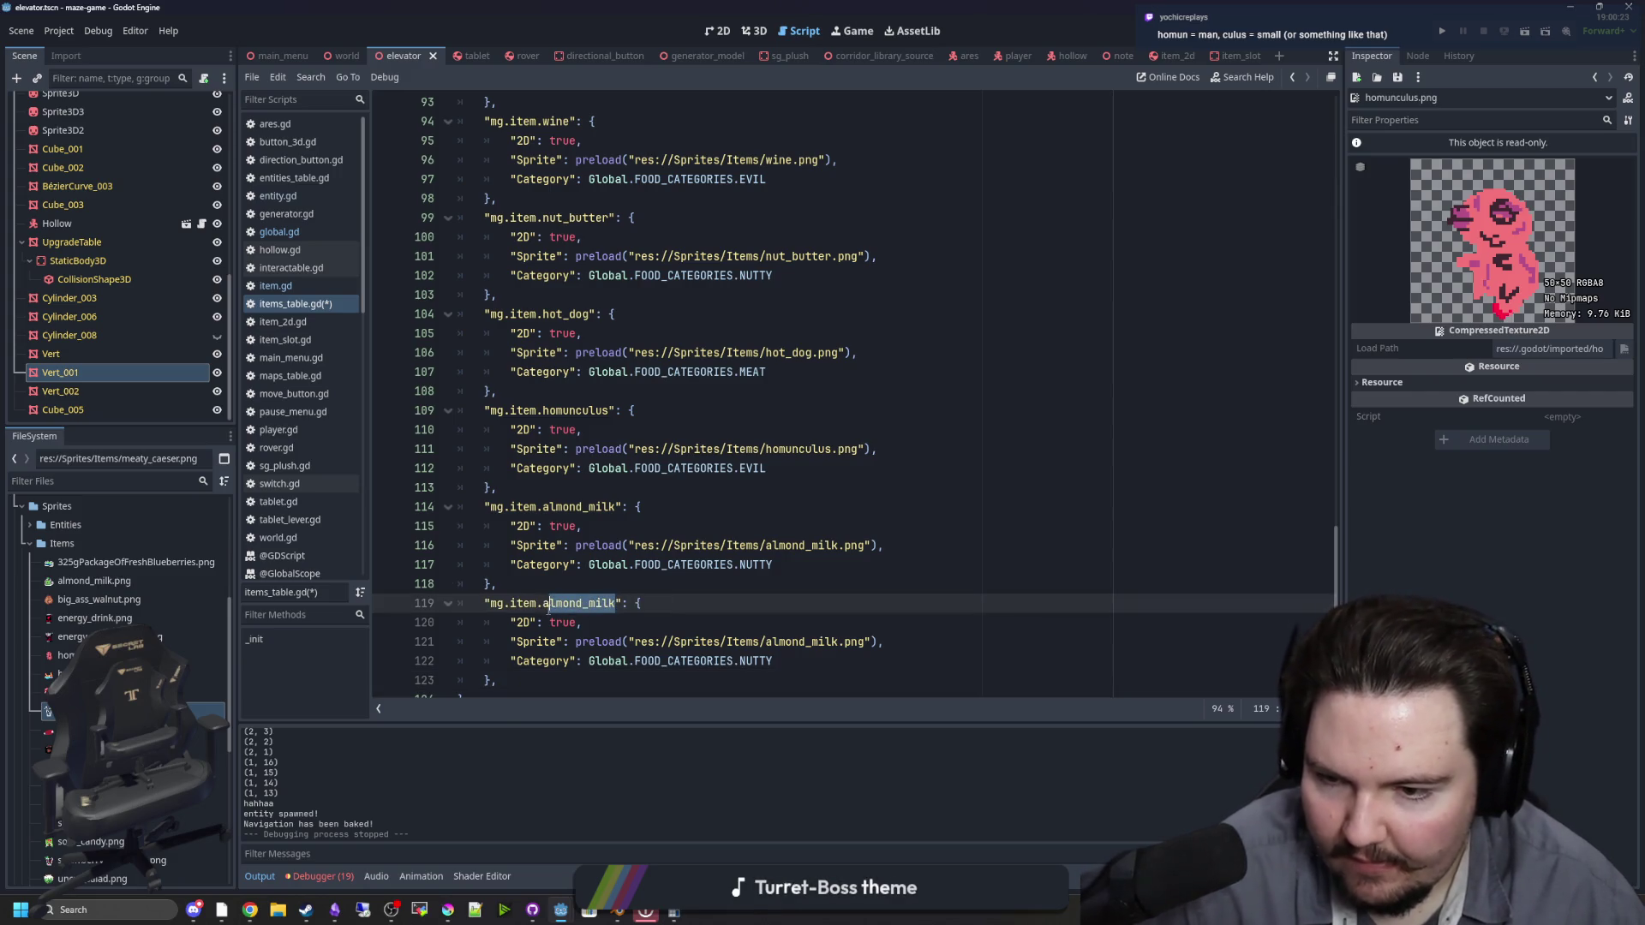
pyautogui.write('mea')
pyautogui.write('ty_c')
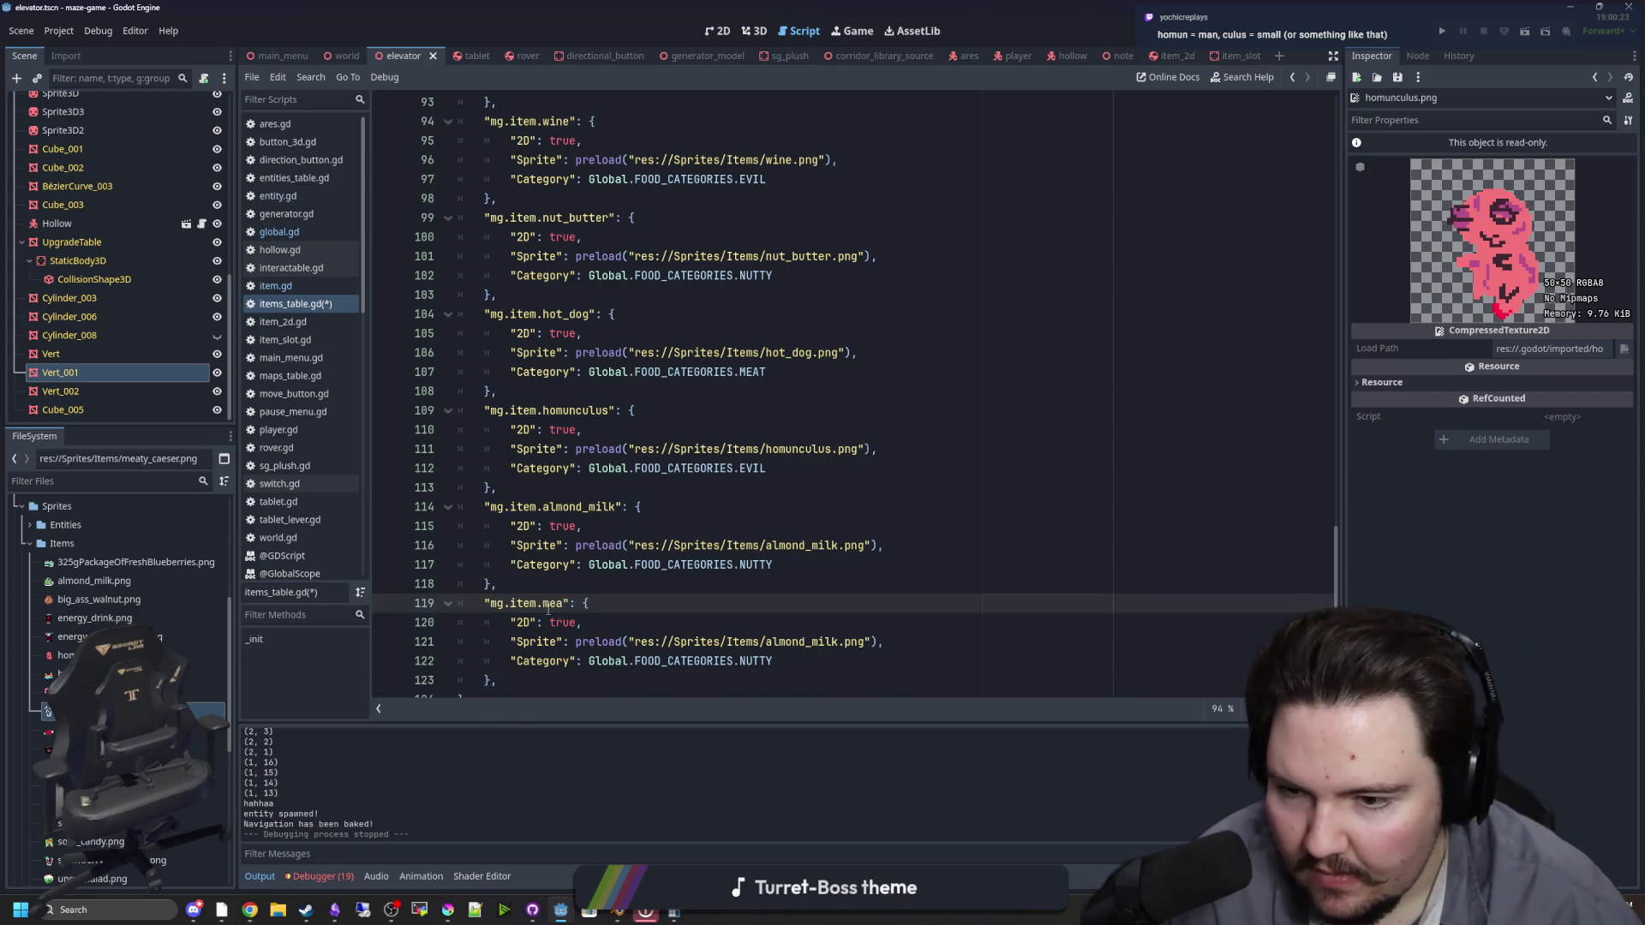
pyautogui.write('aeser')
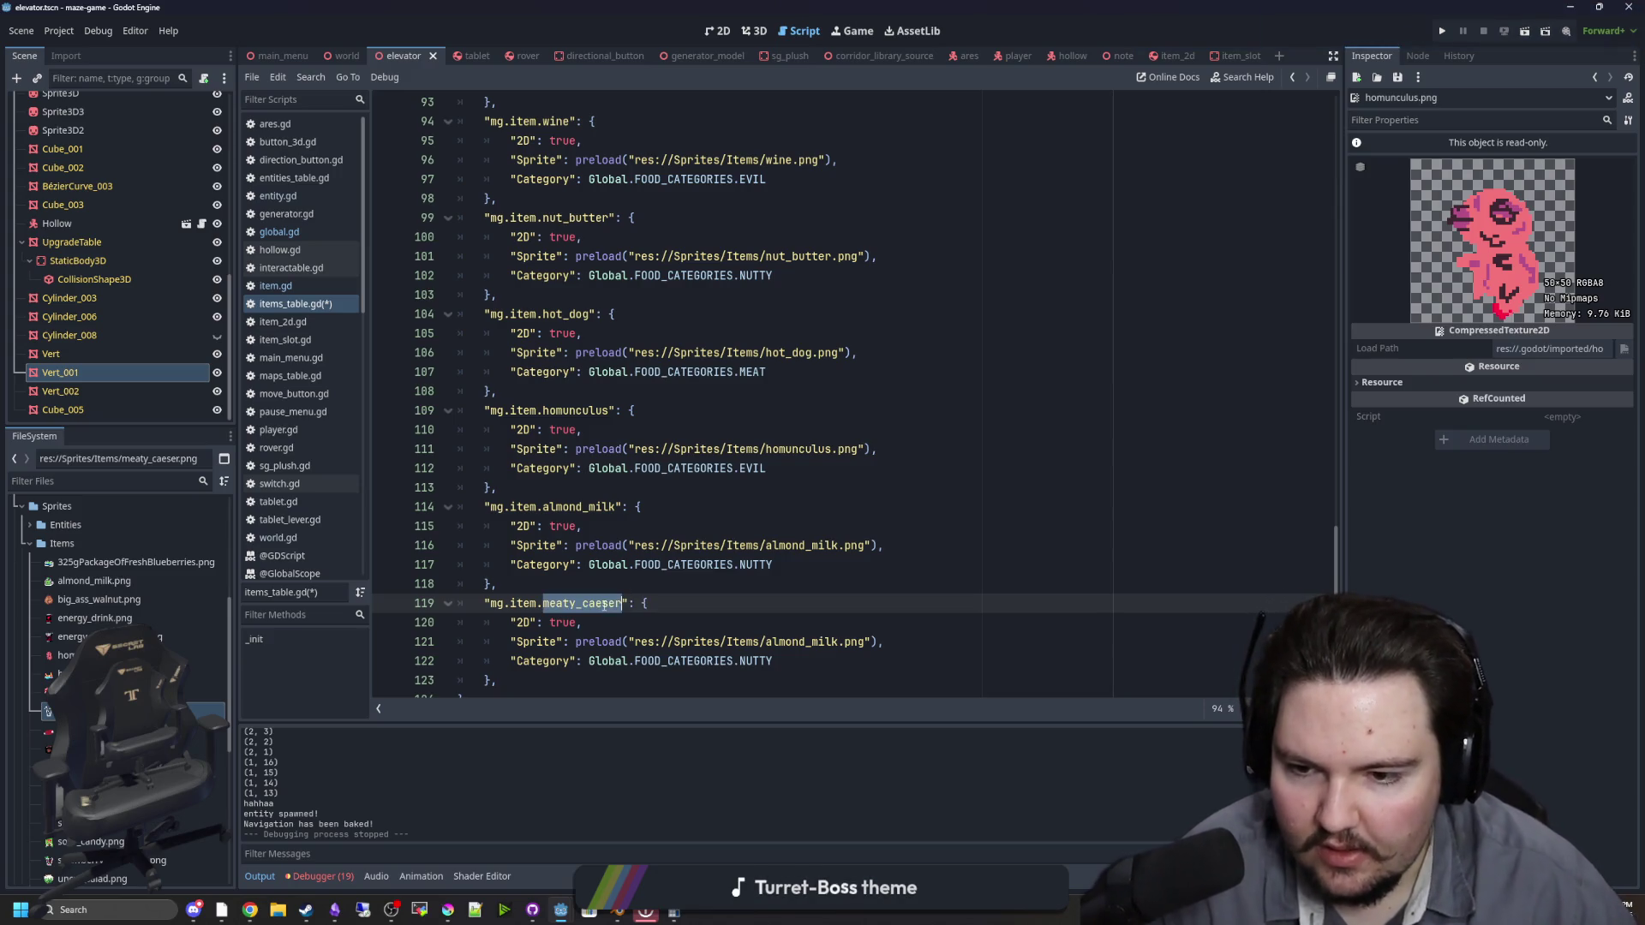
pyautogui.moveTo(838, 640); pyautogui.dragTo(766, 641)
pyautogui.write('meaty_caeser')
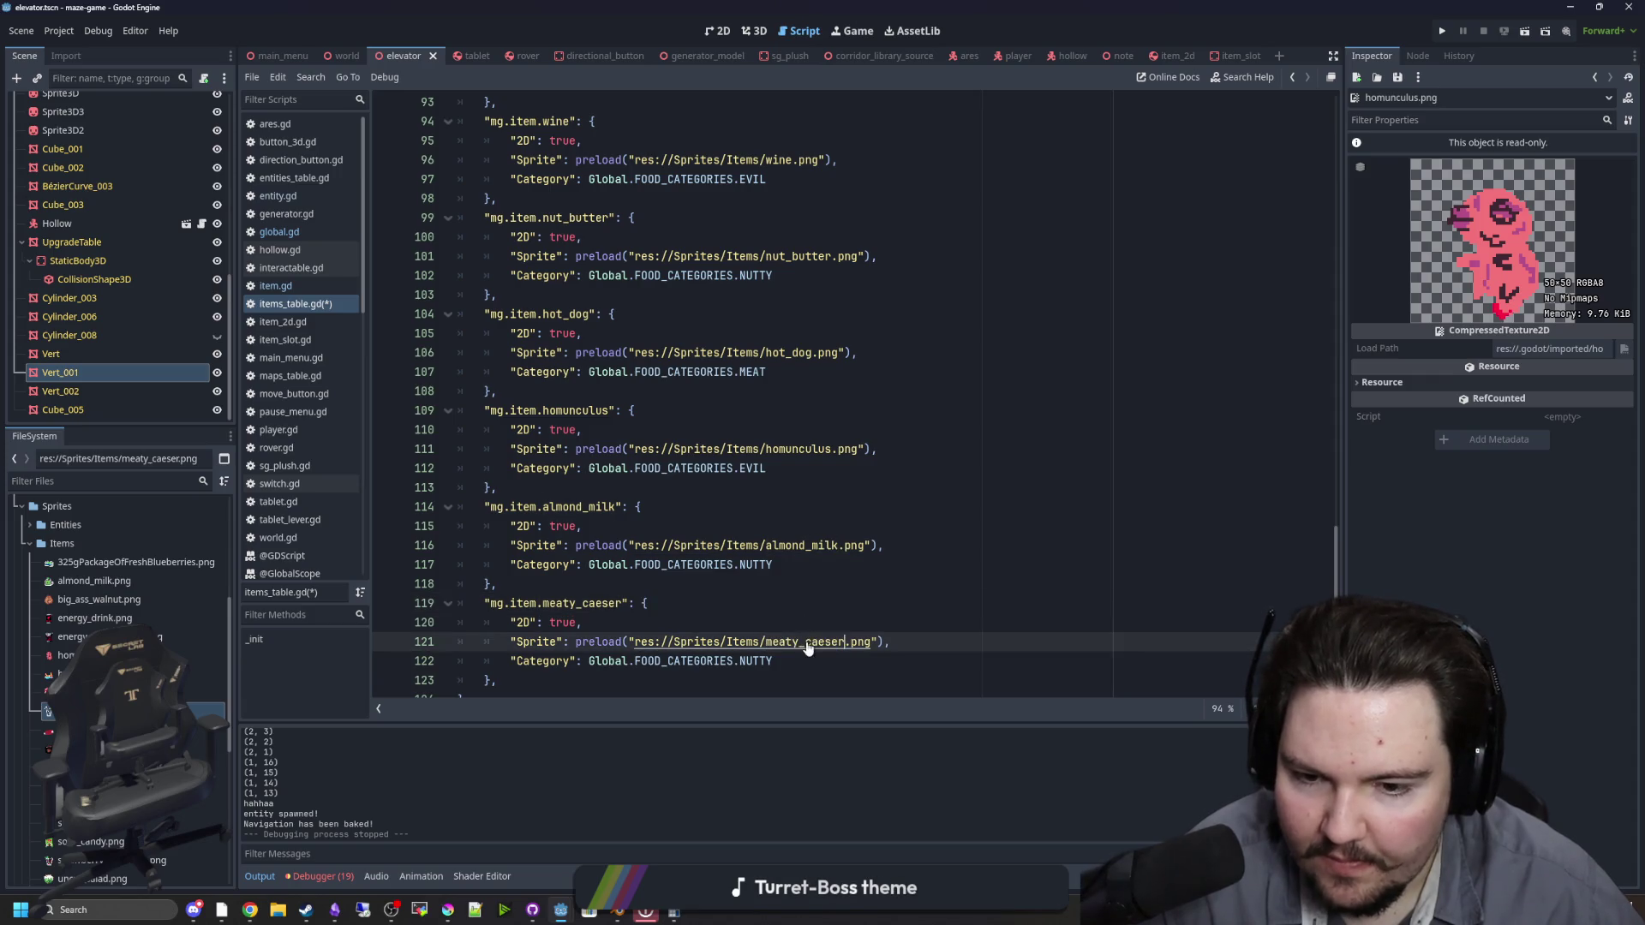
pyautogui.click(790, 661)
pyautogui.press('BackSpace')
pyautogui.press('BackSpace')
pyautogui.press('BackSpace')
pyautogui.write('MEA')
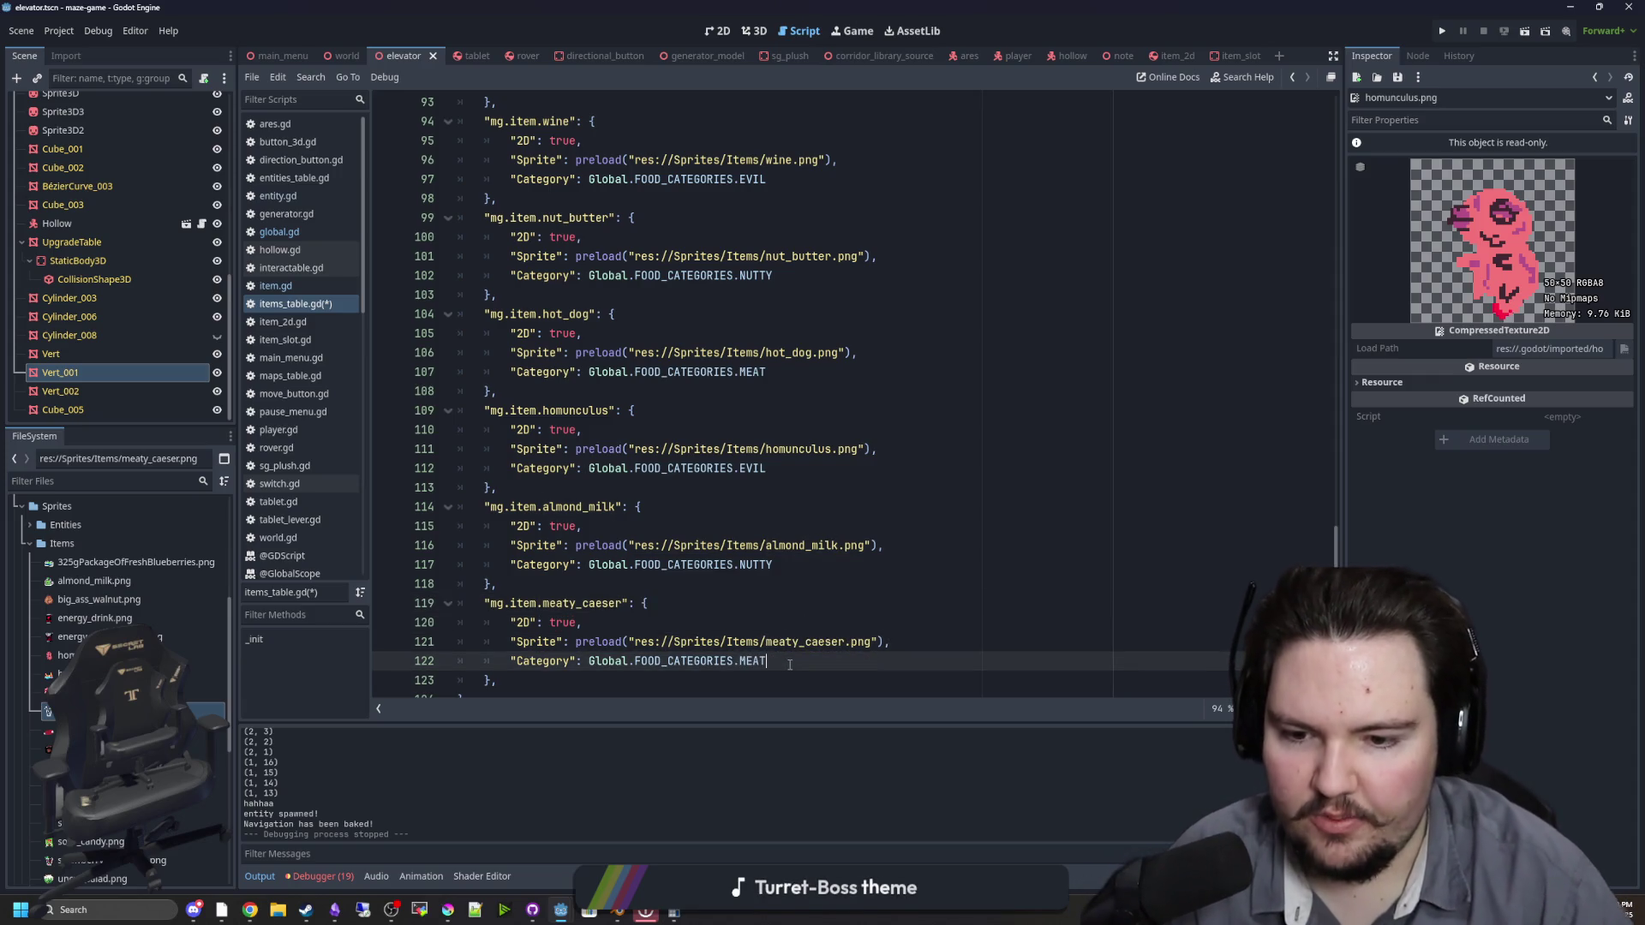
pyautogui.press('Up')
pyautogui.press('Up')
pyautogui.press('Up')
pyautogui.hotkey('ctrl', 's')
pyautogui.scroll(-1, 771, 515)
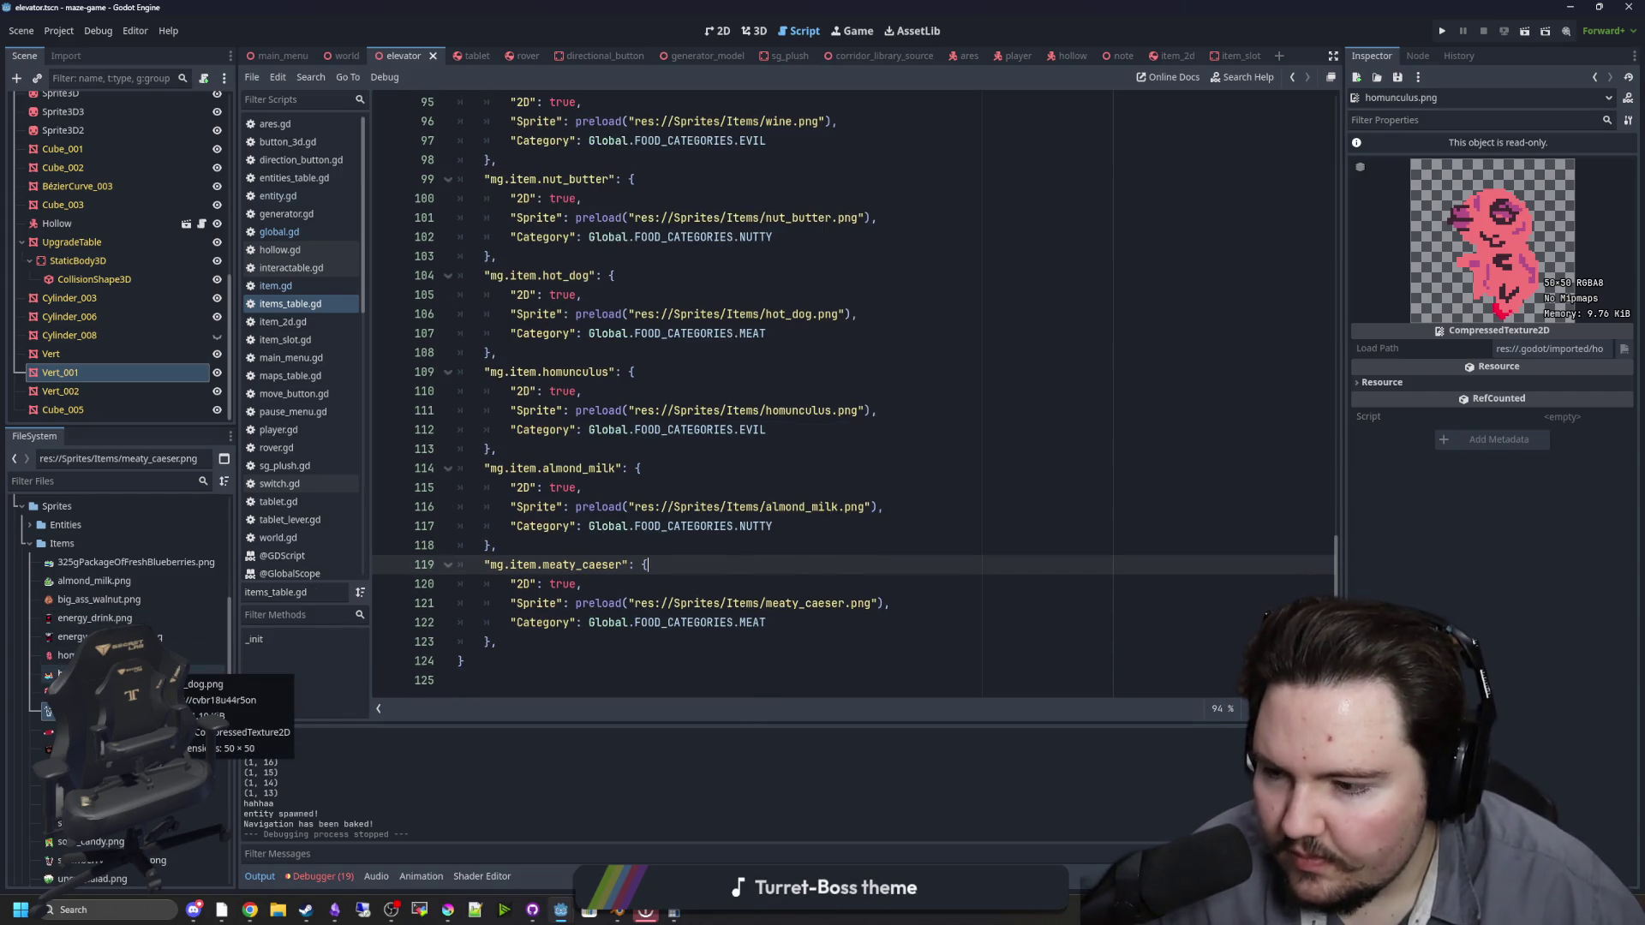
pyautogui.scroll(-3, 128, 621)
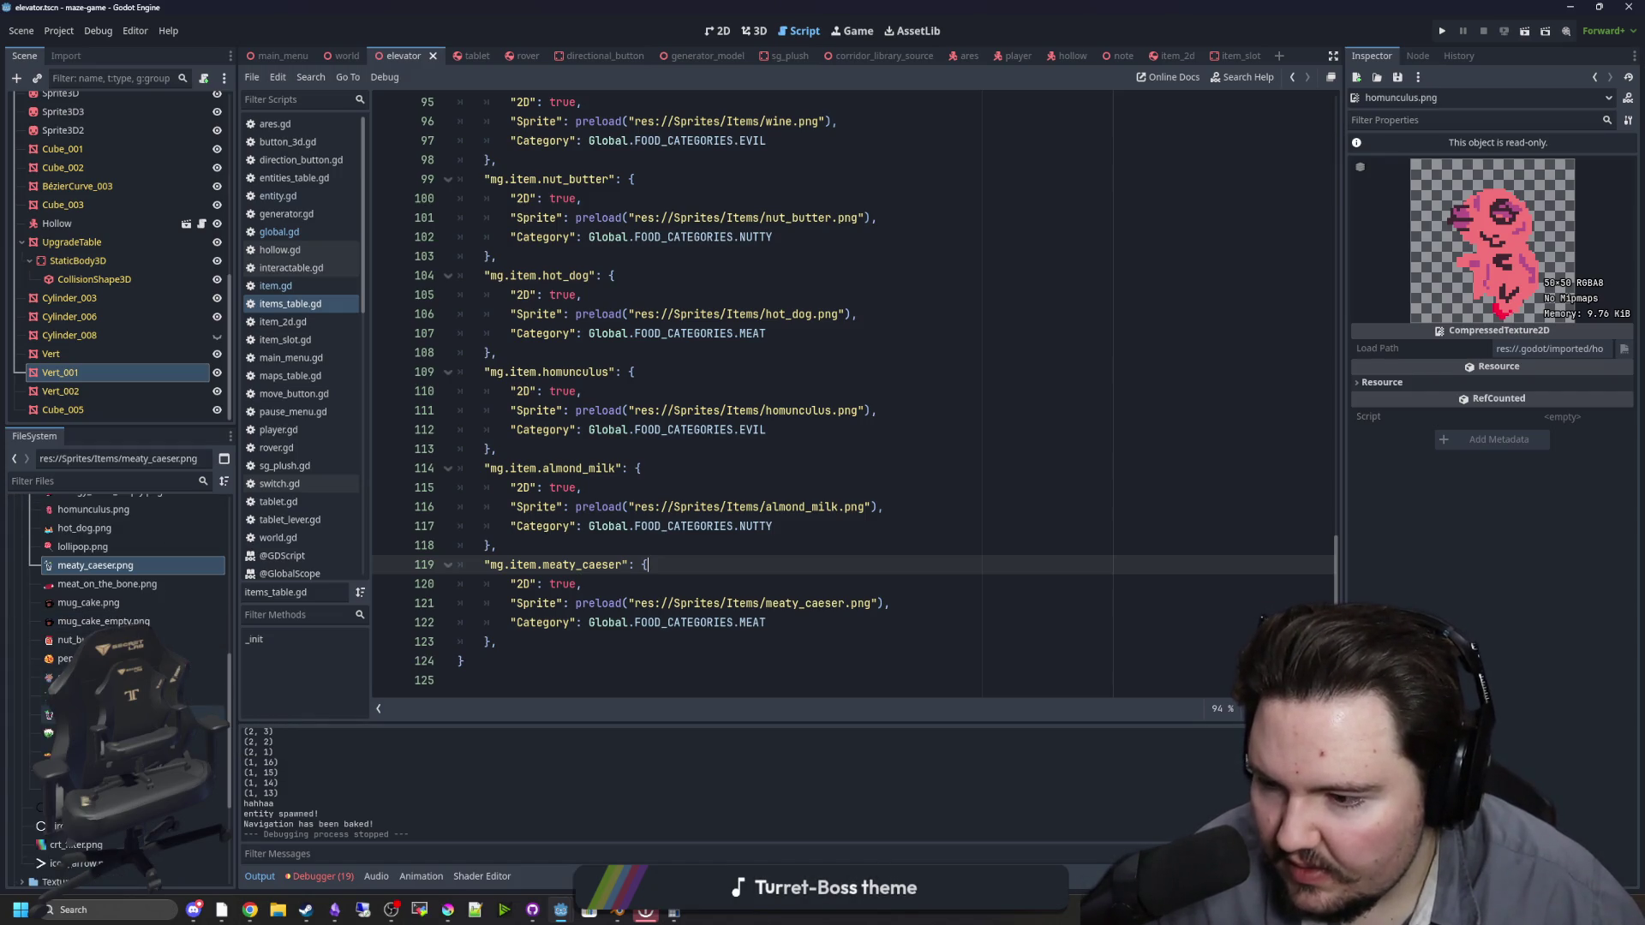
pyautogui.scroll(15, 762, 441)
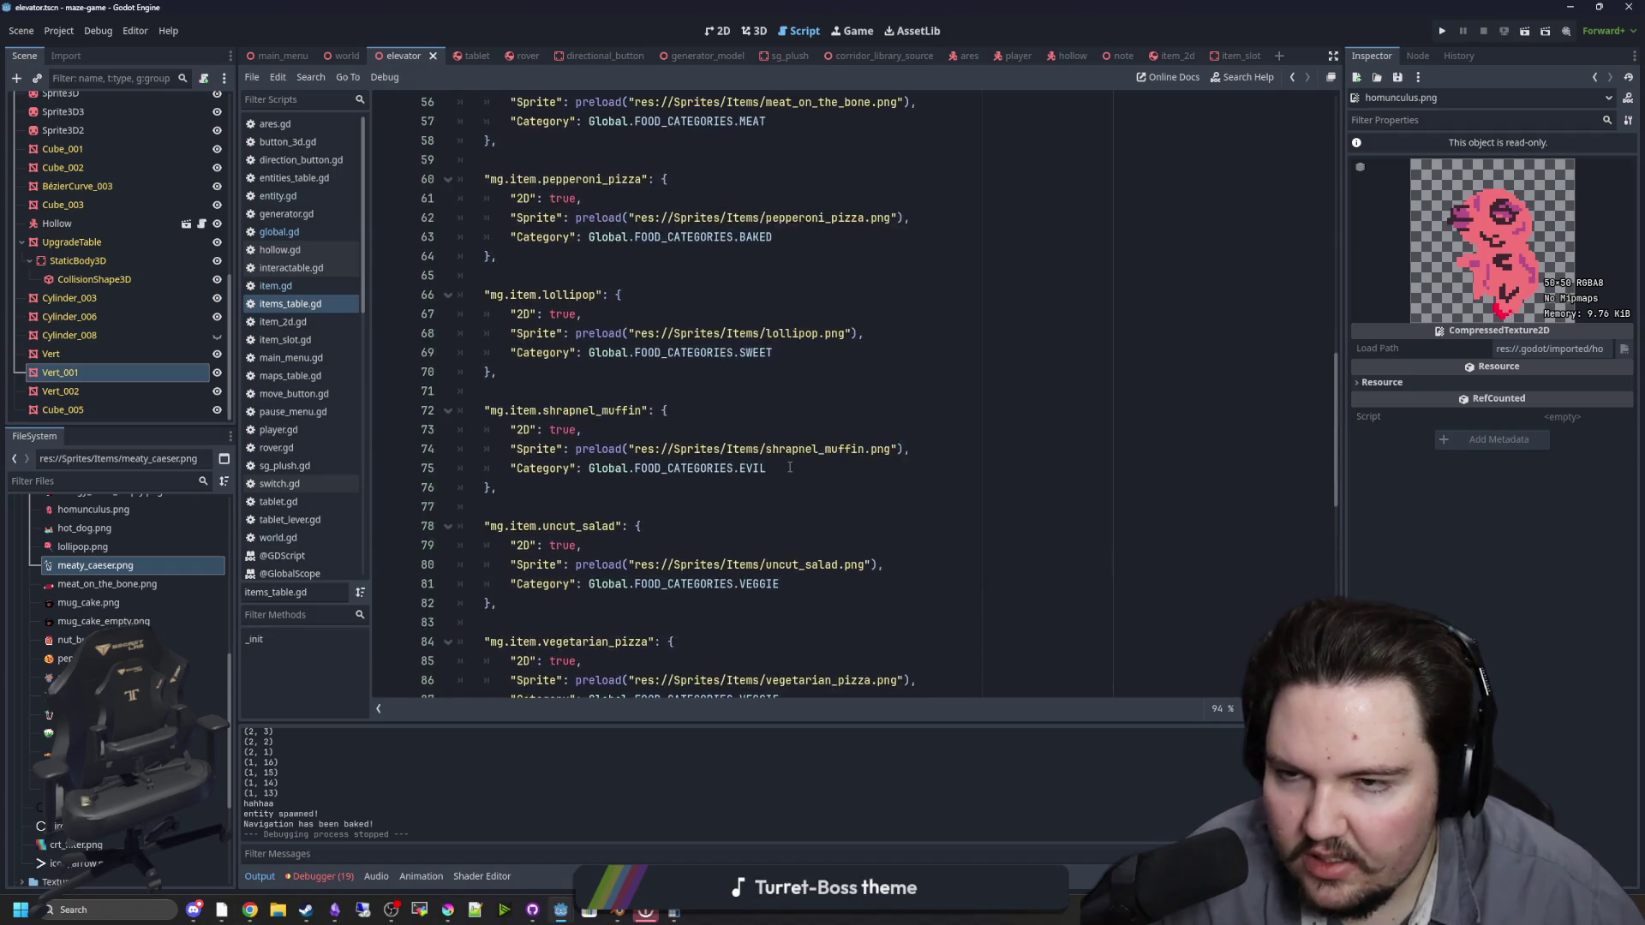
pyautogui.scroll(10, 762, 441)
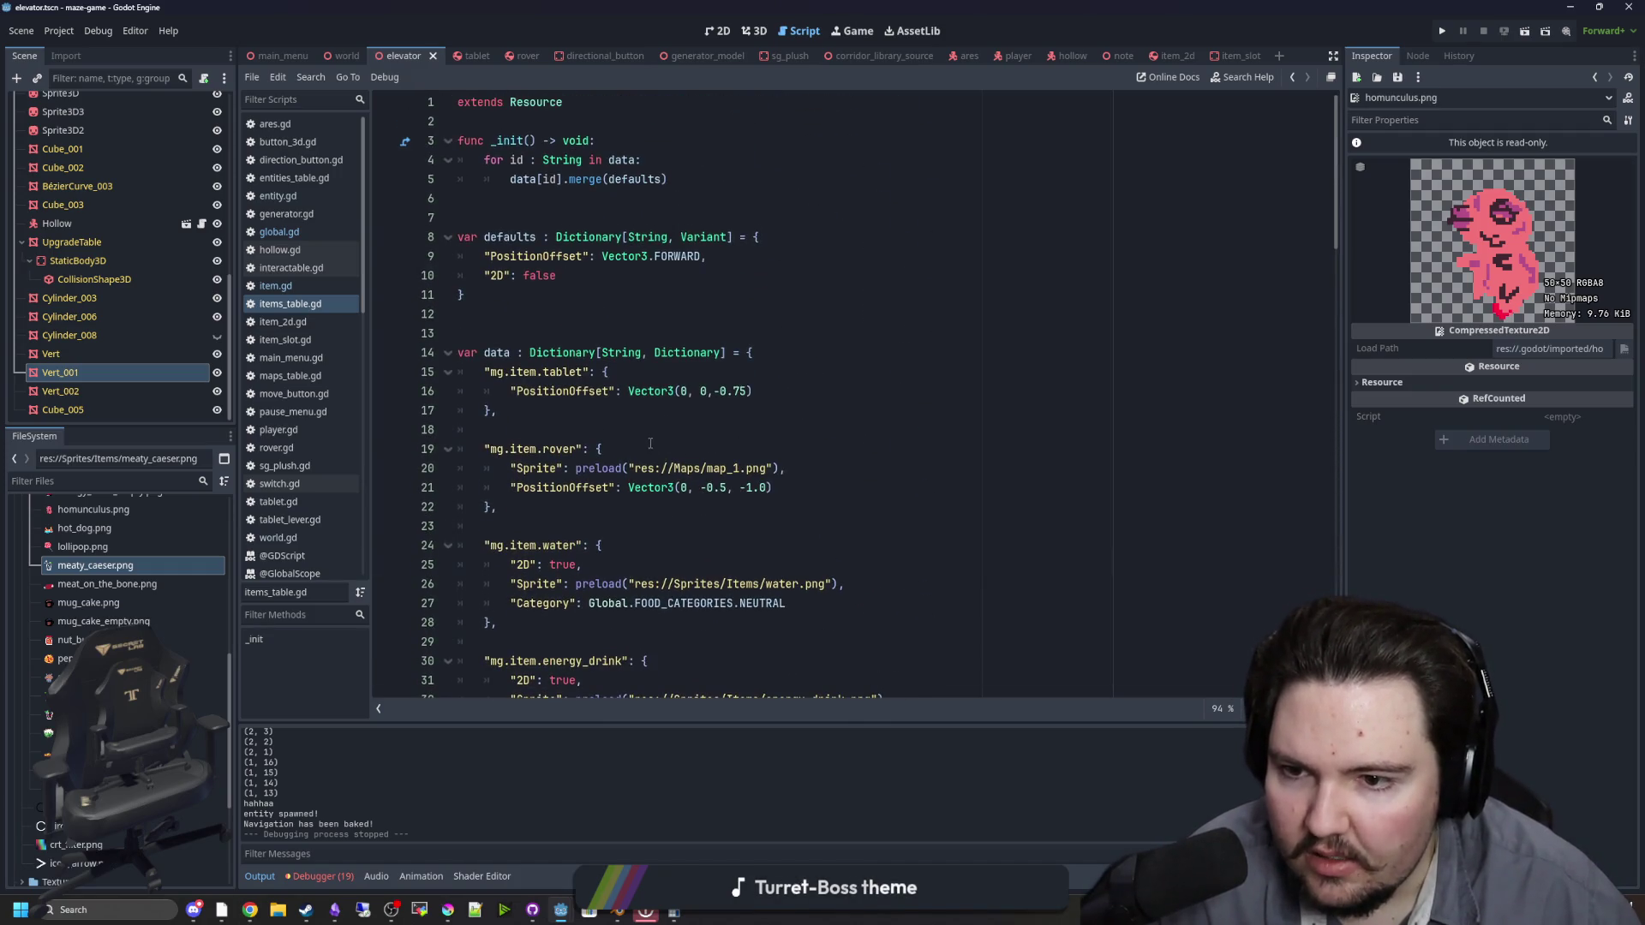
pyautogui.scroll(-2, 591, 413)
pyautogui.click(497, 410)
pyautogui.press('Return')
pyautogui.press('Return')
# Step: Wrap the water entry between an opening #region line and a #region end marker
pyautogui.click(516, 294)
pyautogui.press('Return')
pyautogui.write('#f')
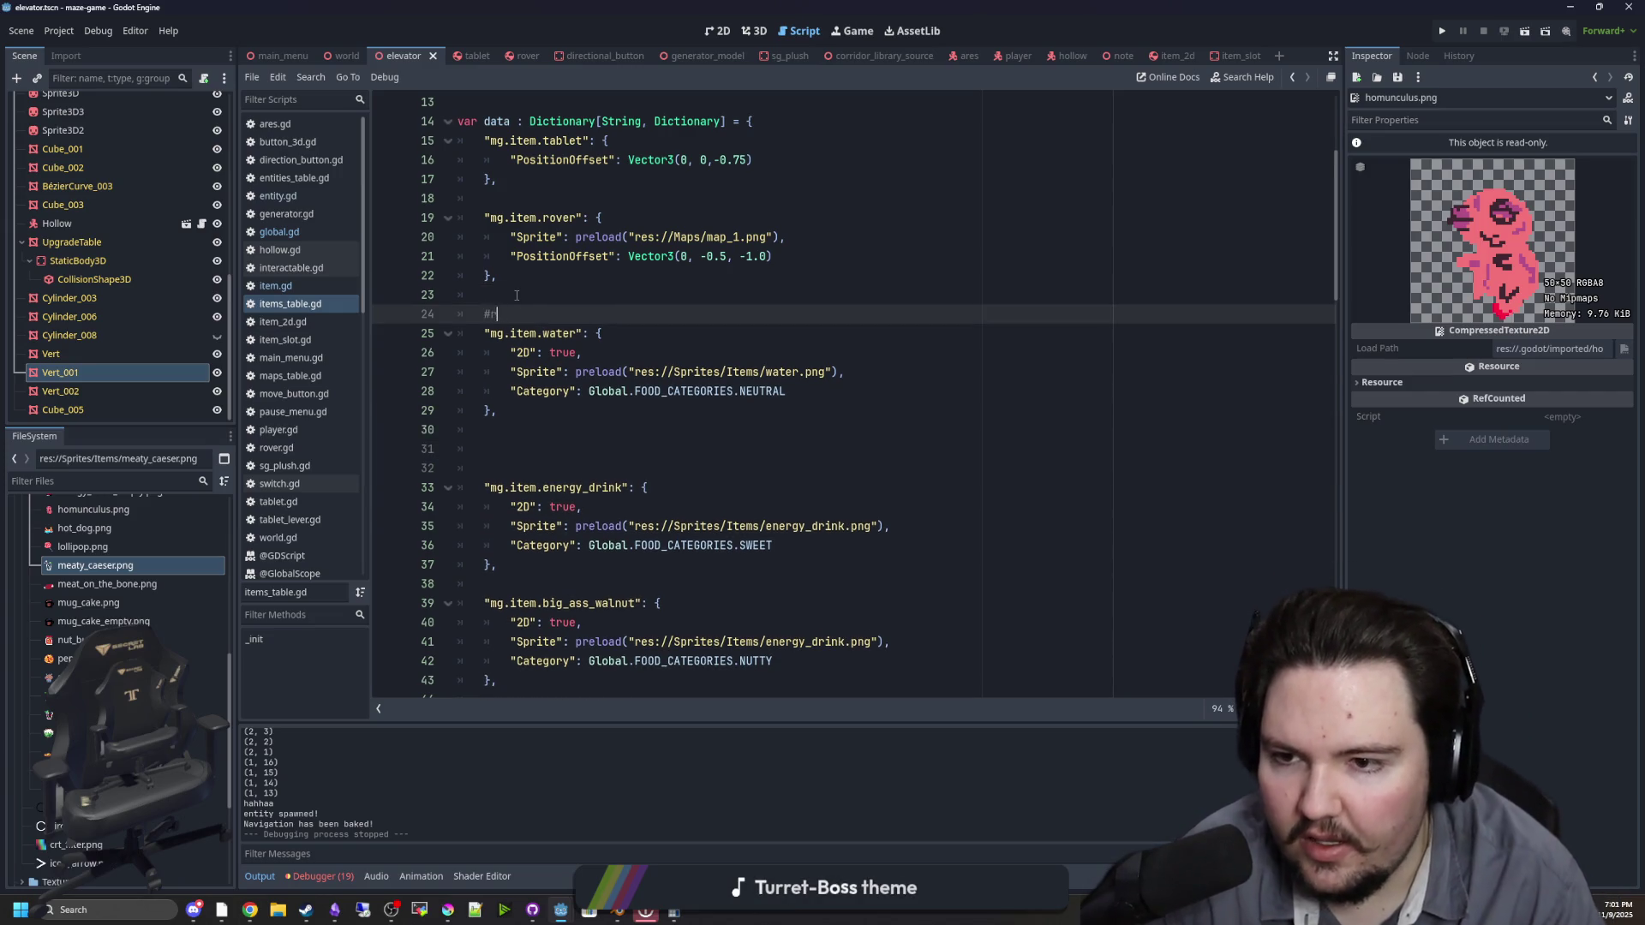
pyautogui.press('BackSpace')
pyautogui.press('BackSpace')
pyautogui.press('BackSpace')
pyautogui.press('BackSpace')
pyautogui.press('BackSpace')
pyautogui.write('region r')
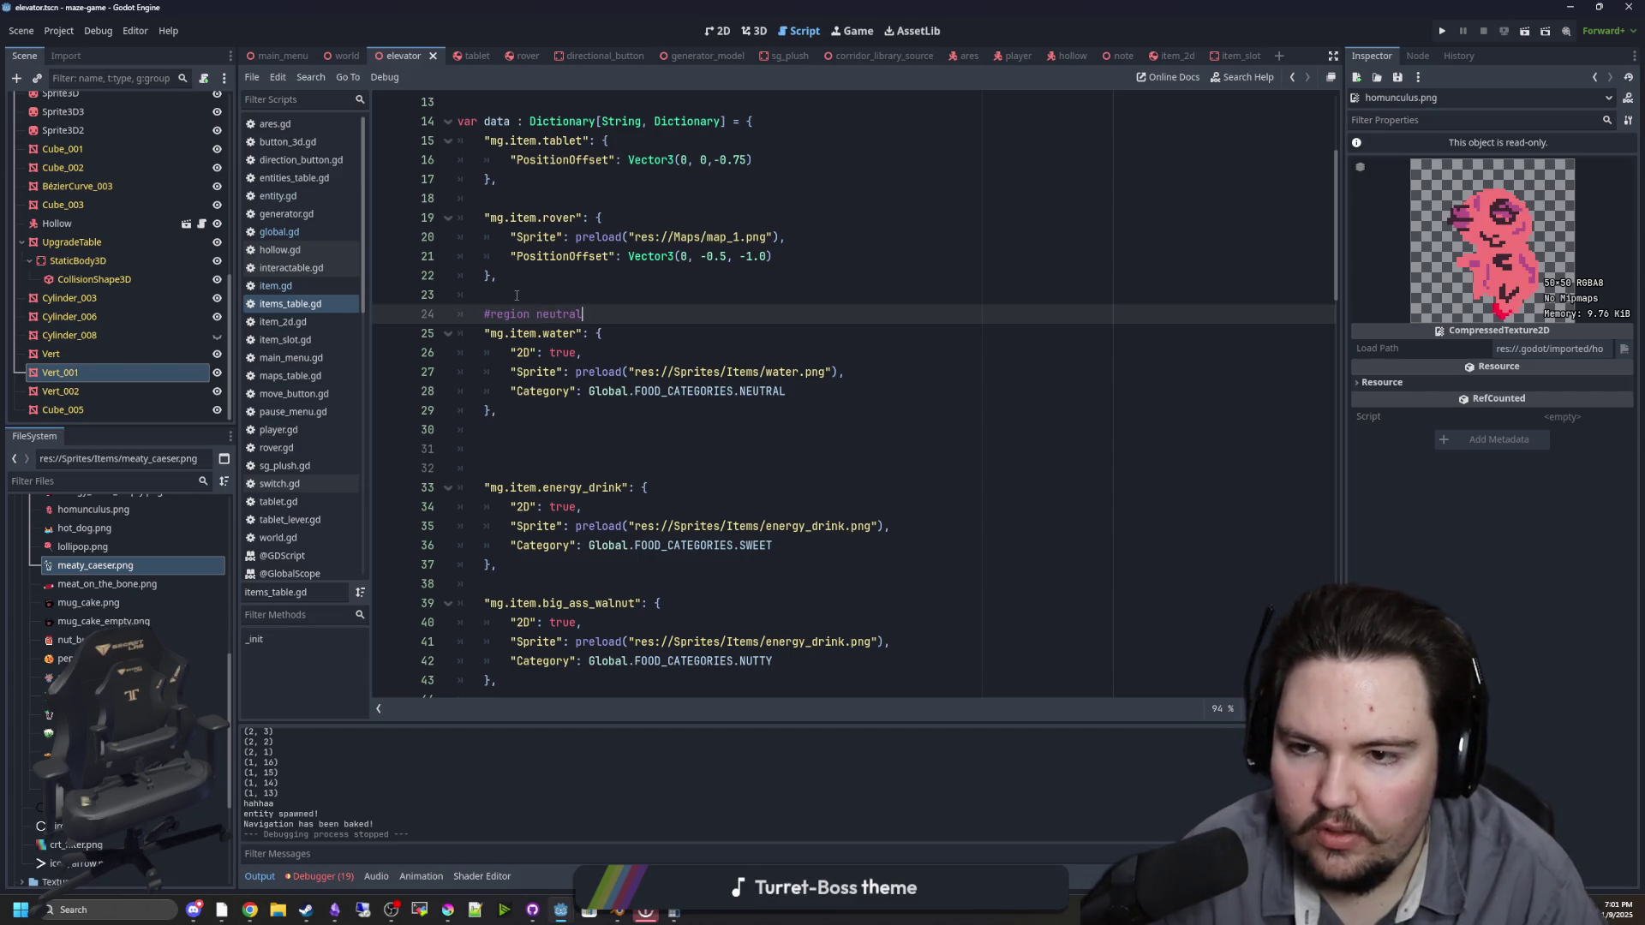
pyautogui.click(559, 397)
pyautogui.press('Down')
pyautogui.press('Return')
pyautogui.write('#')
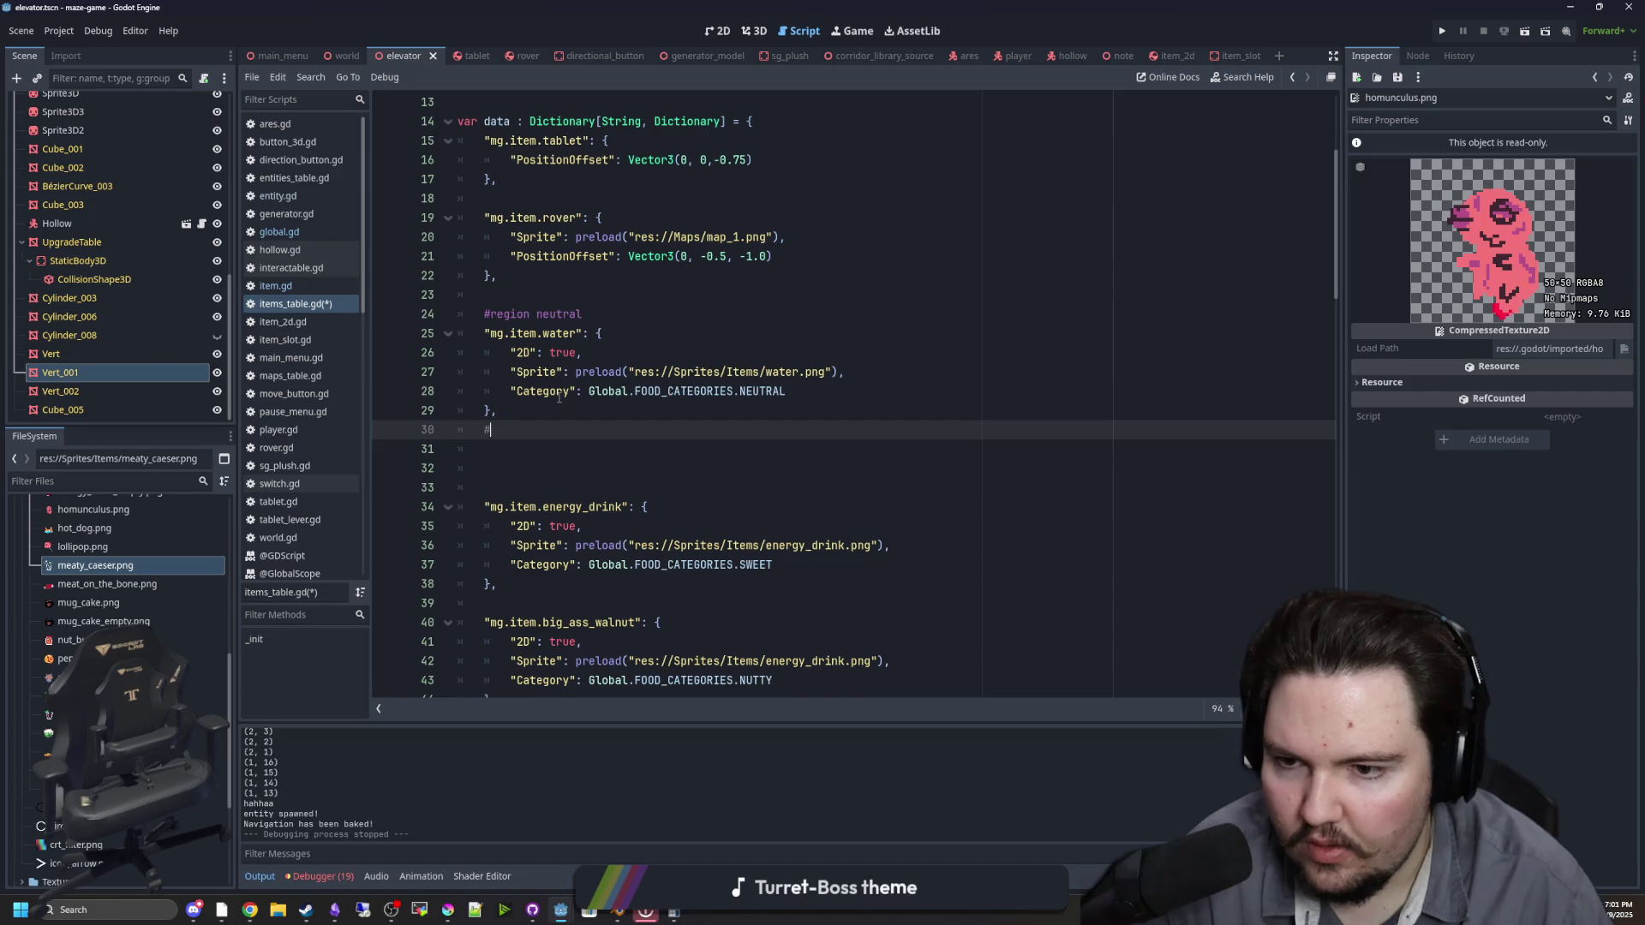
pyautogui.write('regionend')
pyautogui.press('BackSpace')
pyautogui.press('BackSpace')
pyautogui.write('end')
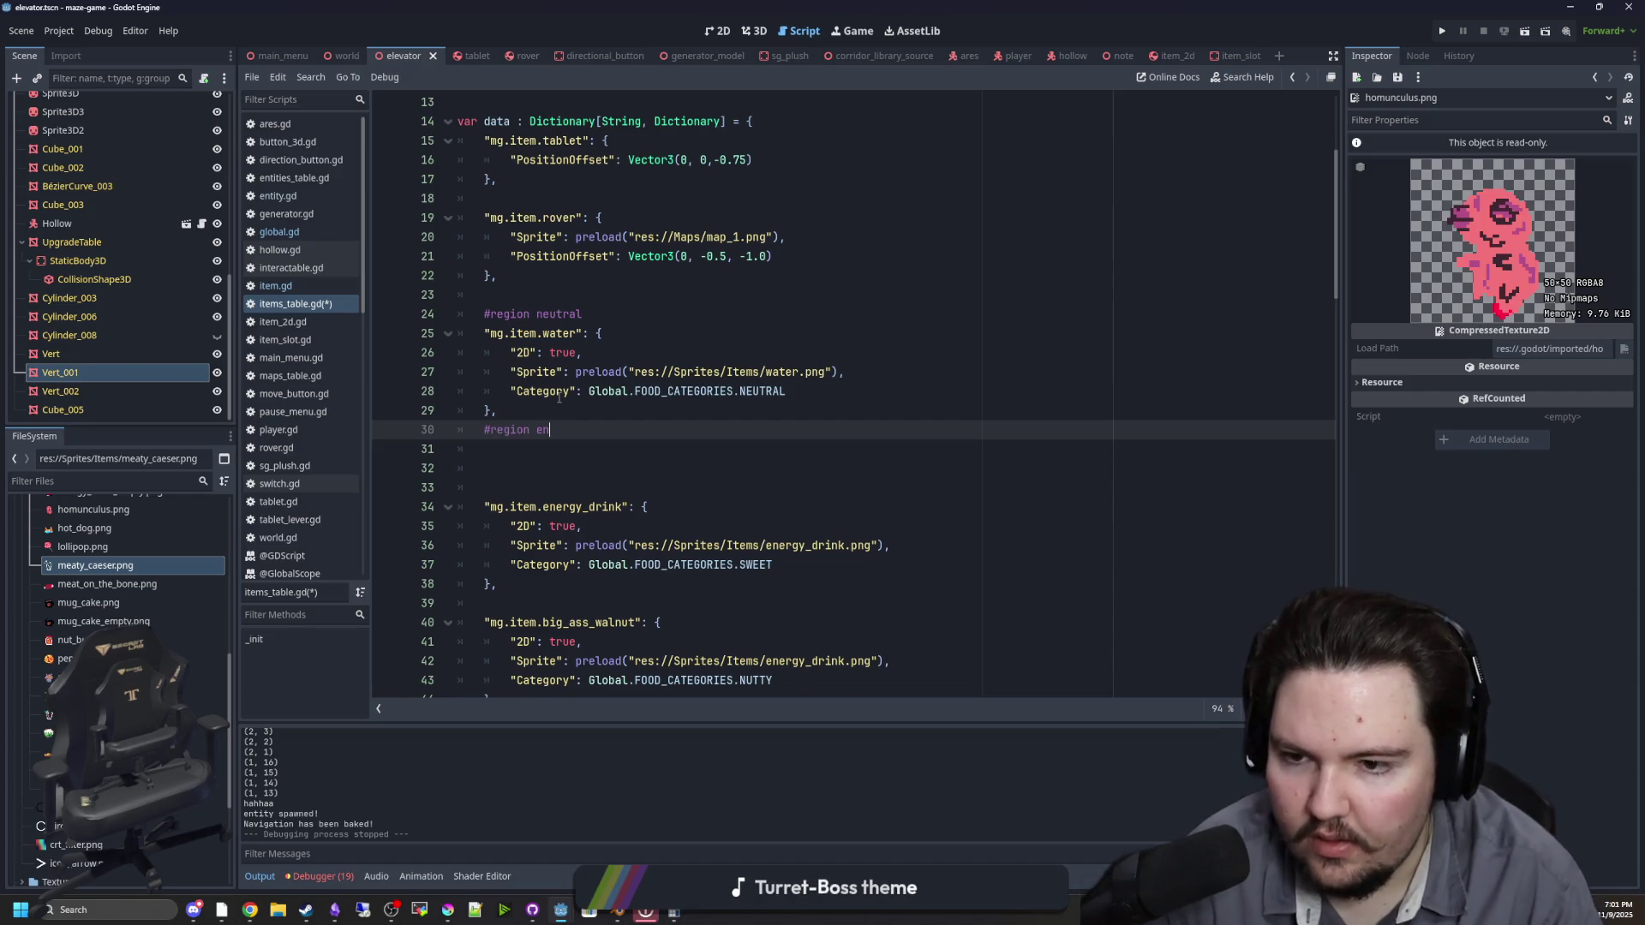
pyautogui.press('Return')
# Step: Add #region meat and #region nutty markers, each closed with #region end
pyautogui.write('#region meat')
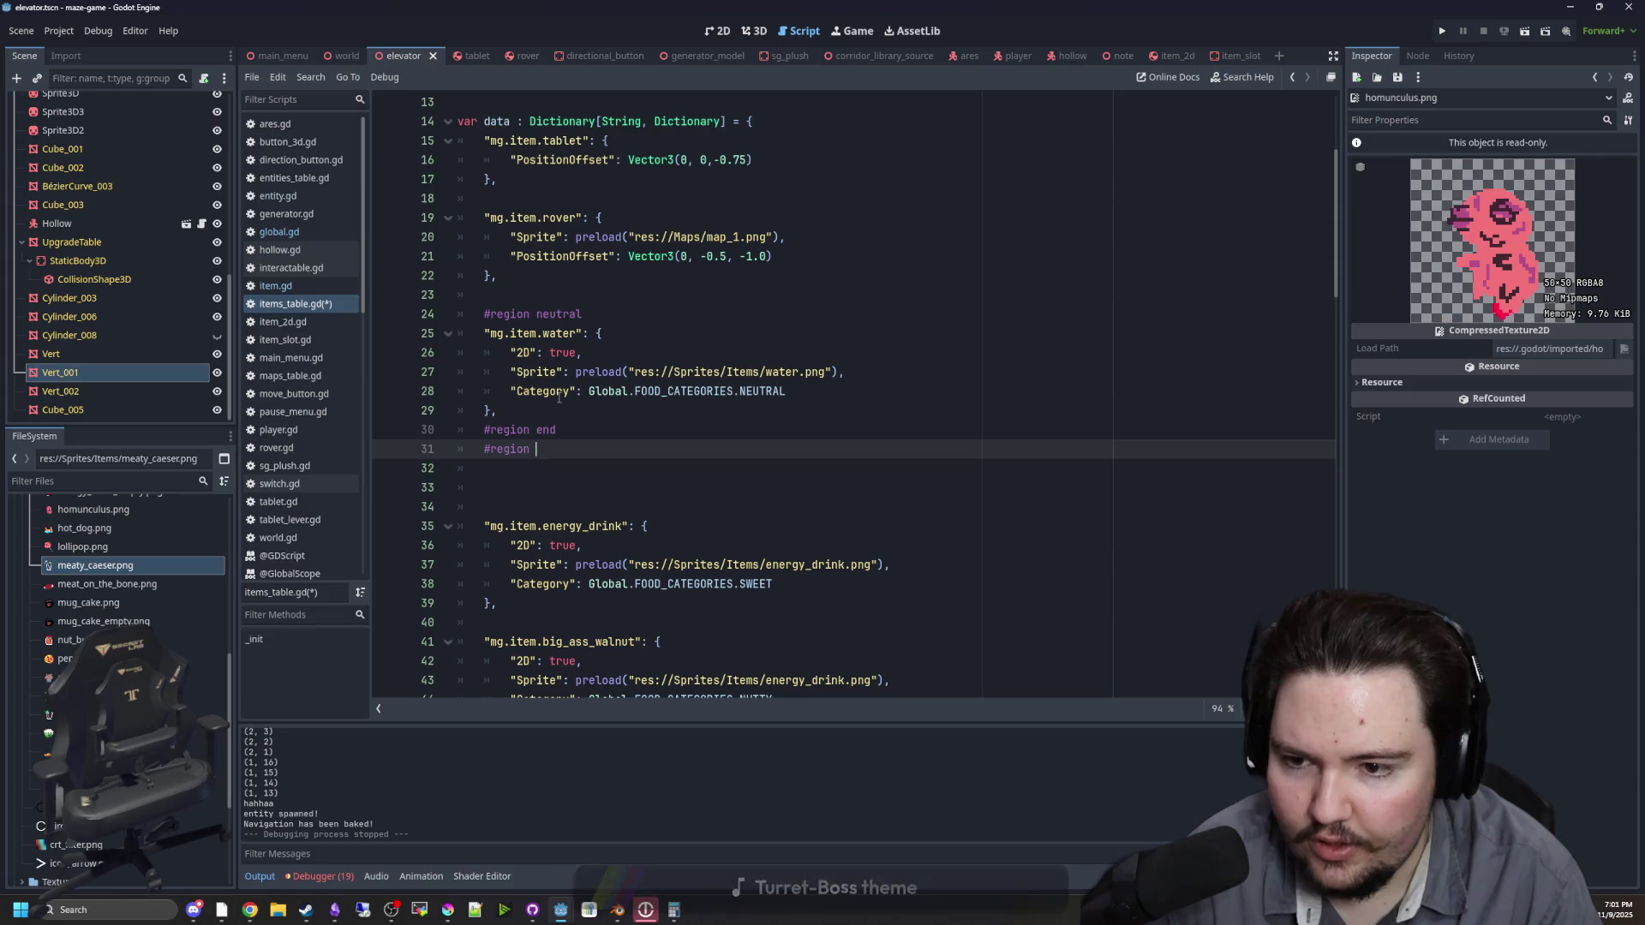
pyautogui.press('Return')
pyautogui.press('Return')
pyautogui.press('BackSpace')
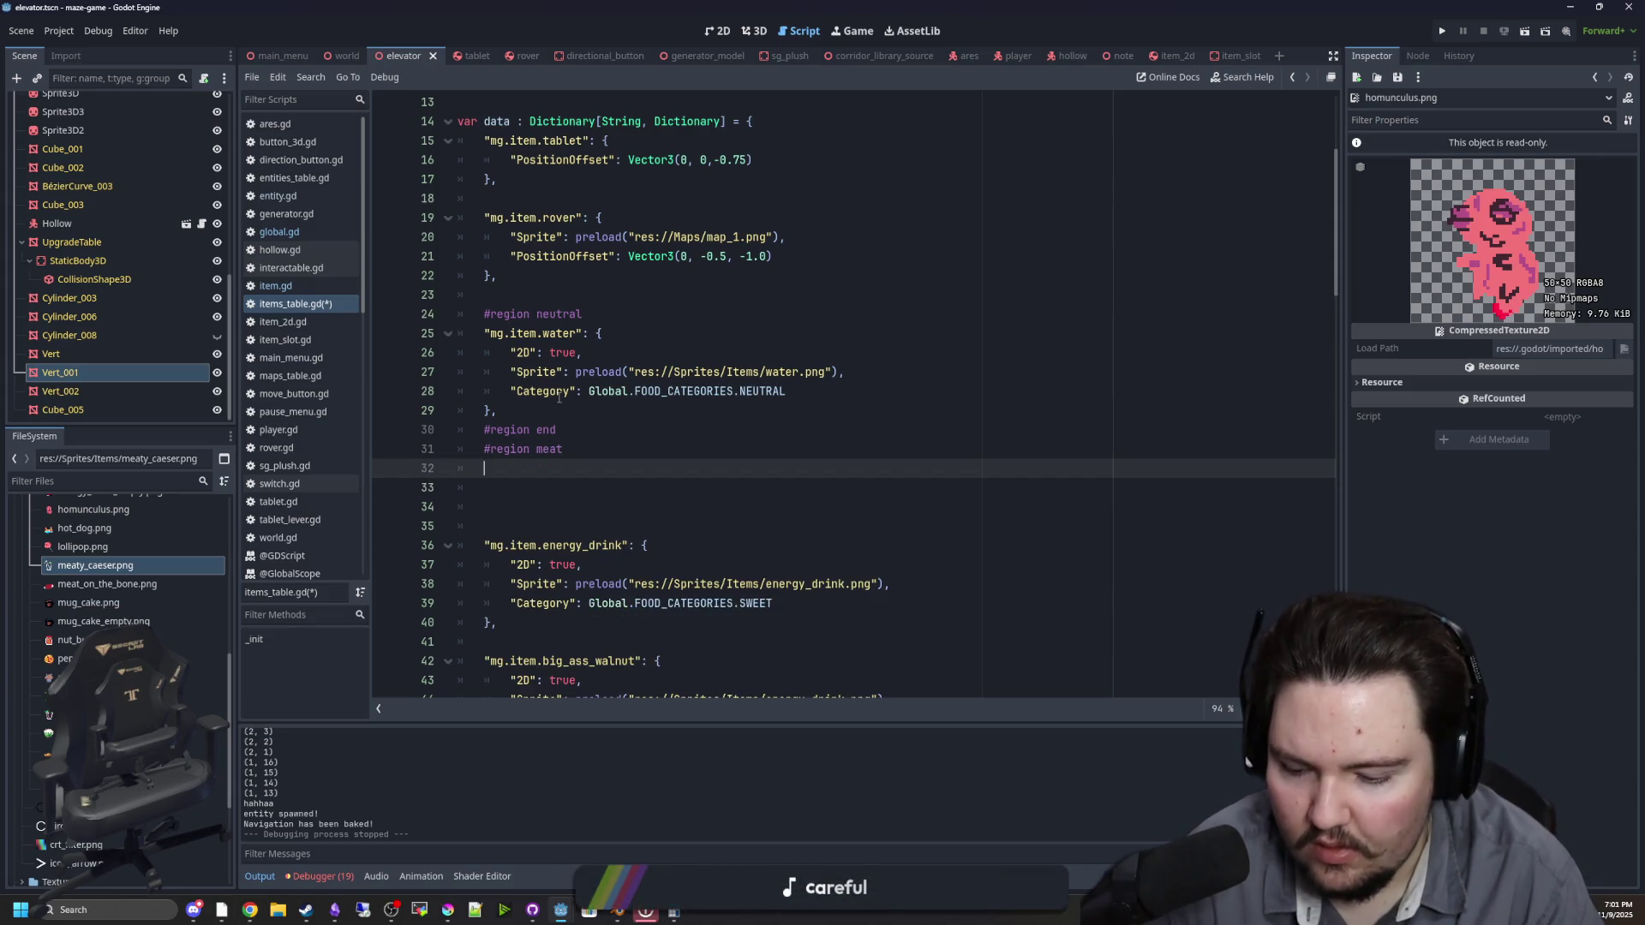
pyautogui.write('end')
pyautogui.press('Return')
pyautogui.write('#region')
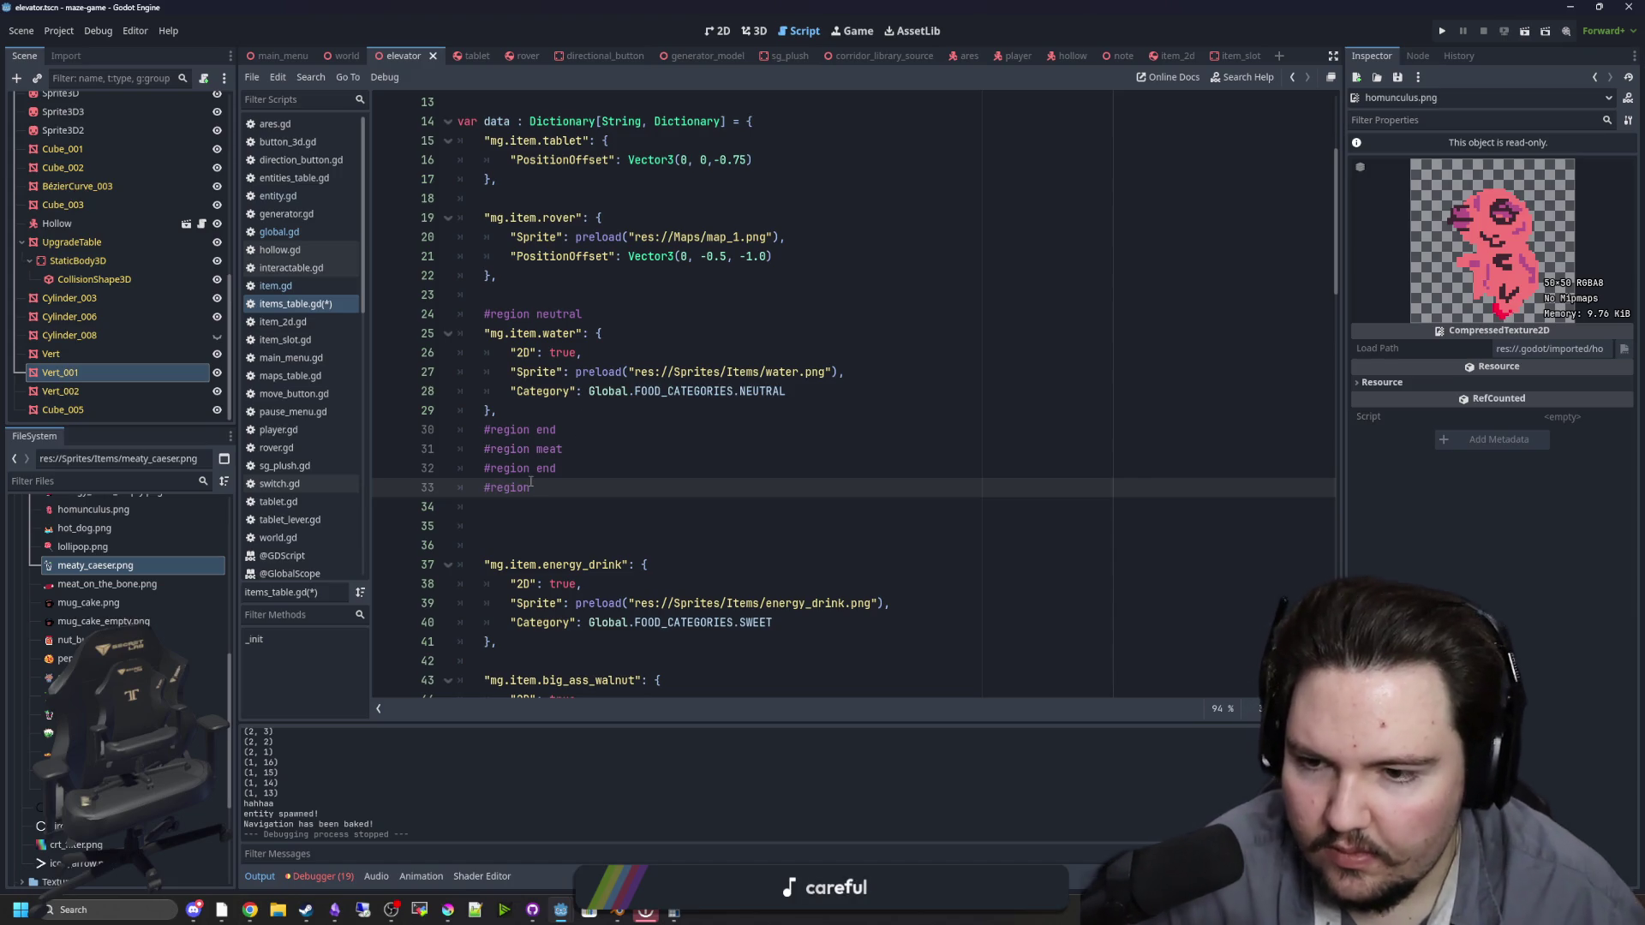
pyautogui.write('nutty')
pyautogui.press('Return')
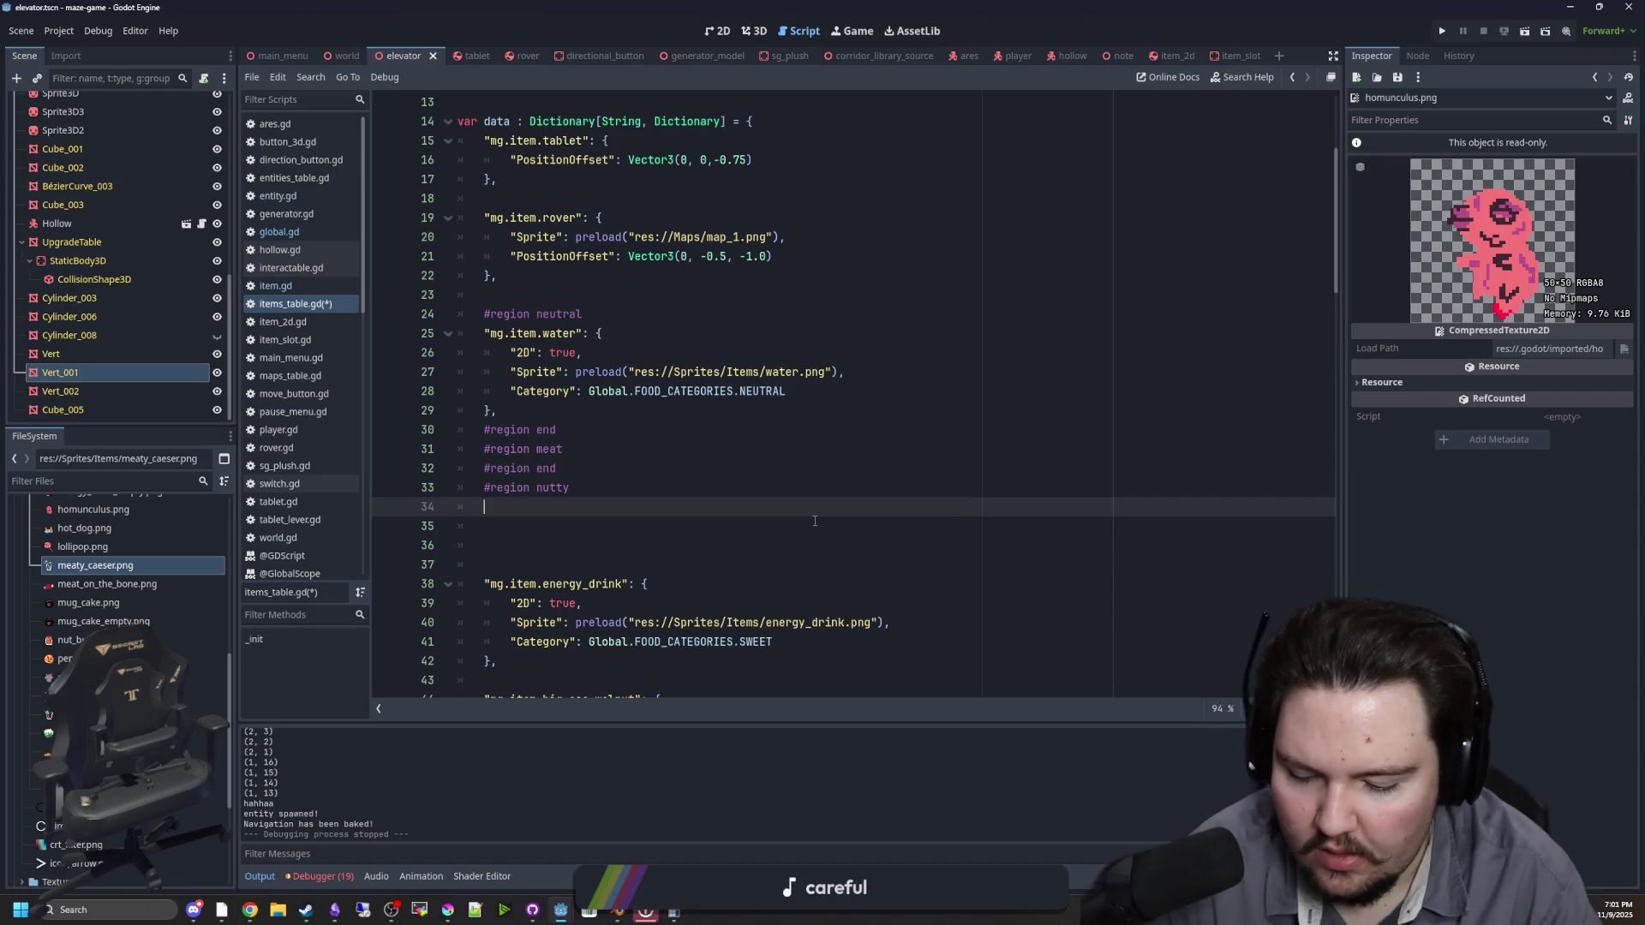
pyautogui.write('#regionend')
pyautogui.press('Return')
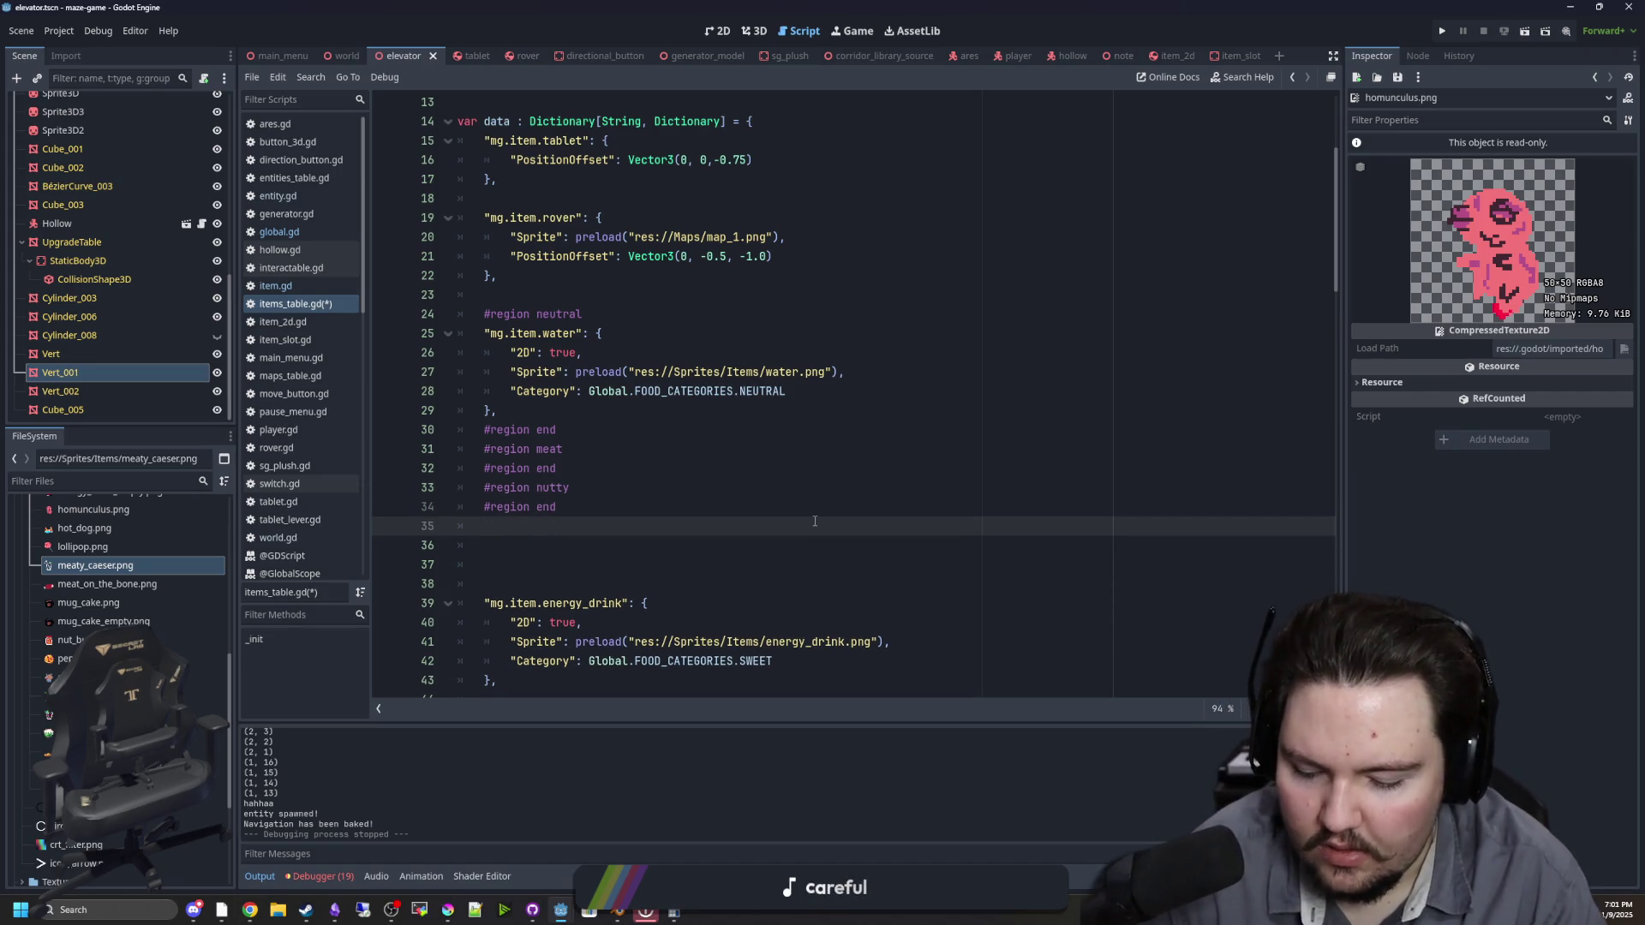
# Step: Add the #region evil and #region baked markers with their #region end lines
pyautogui.write('#regionevil')
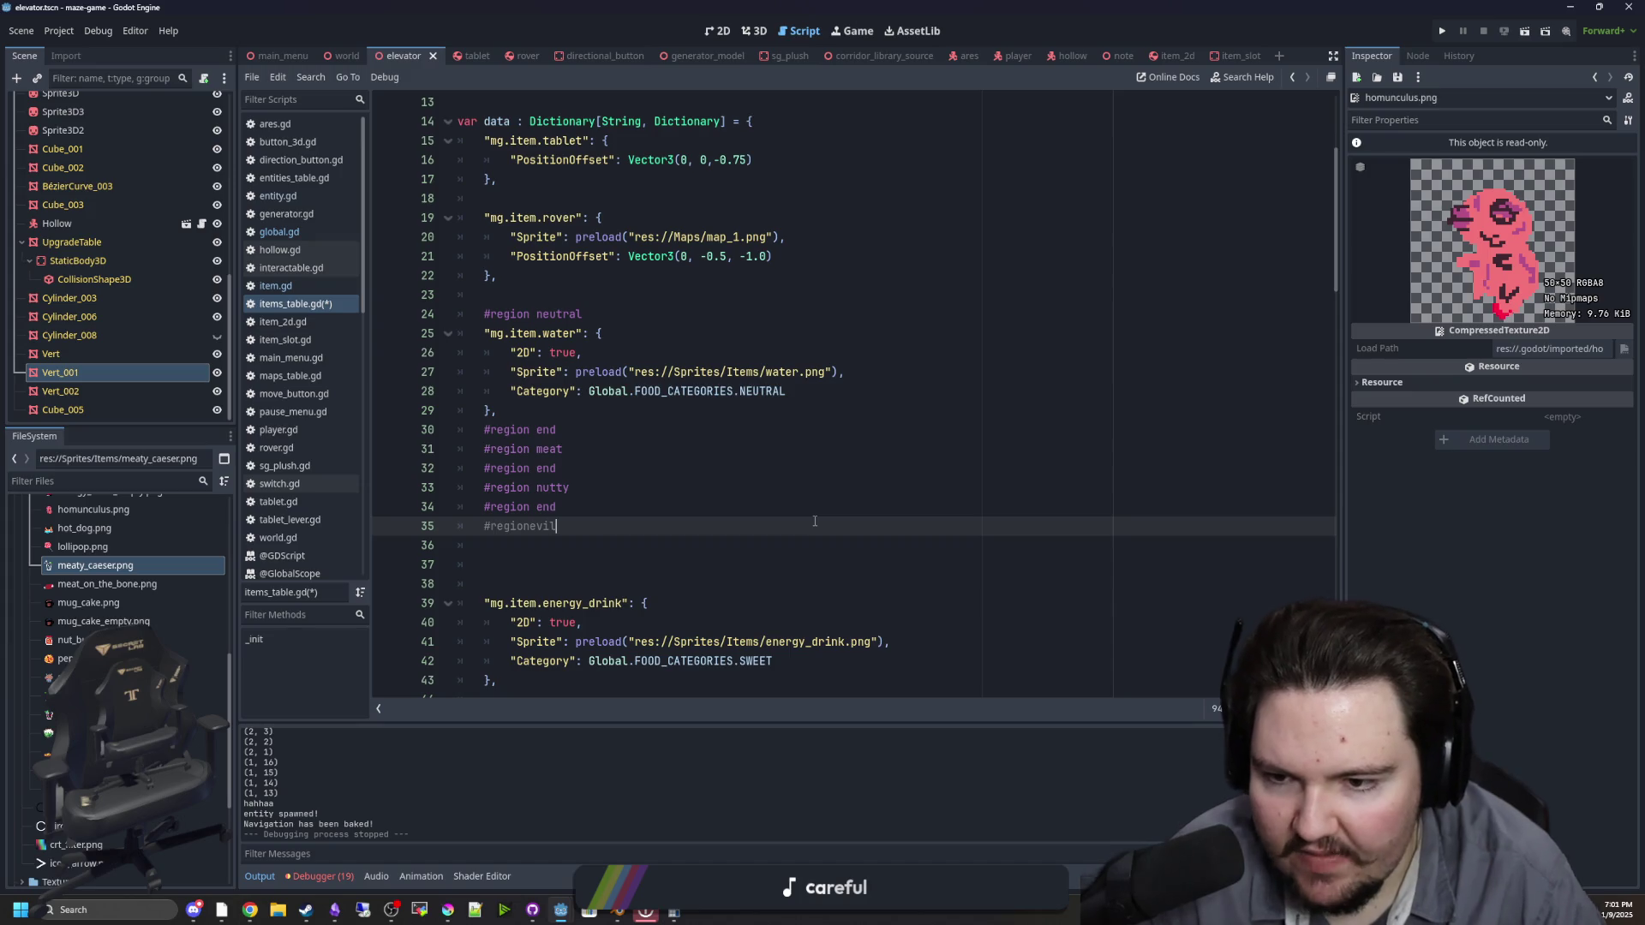
pyautogui.press('BackSpace')
pyautogui.write('evil')
pyautogui.press('Return')
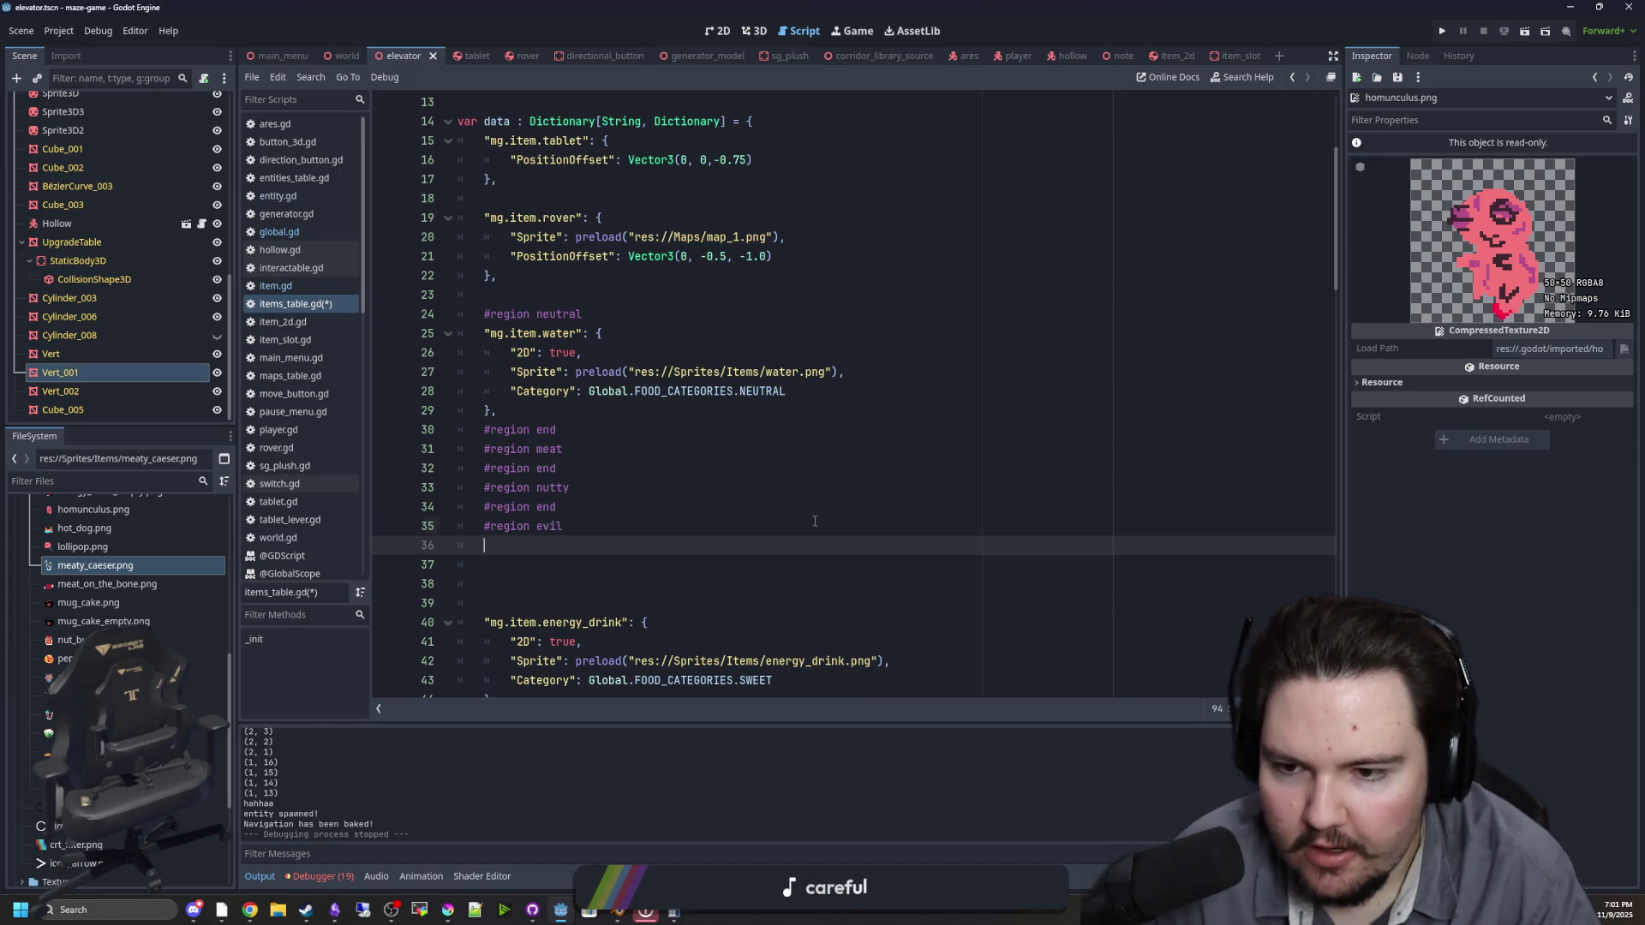
pyautogui.write('#region end')
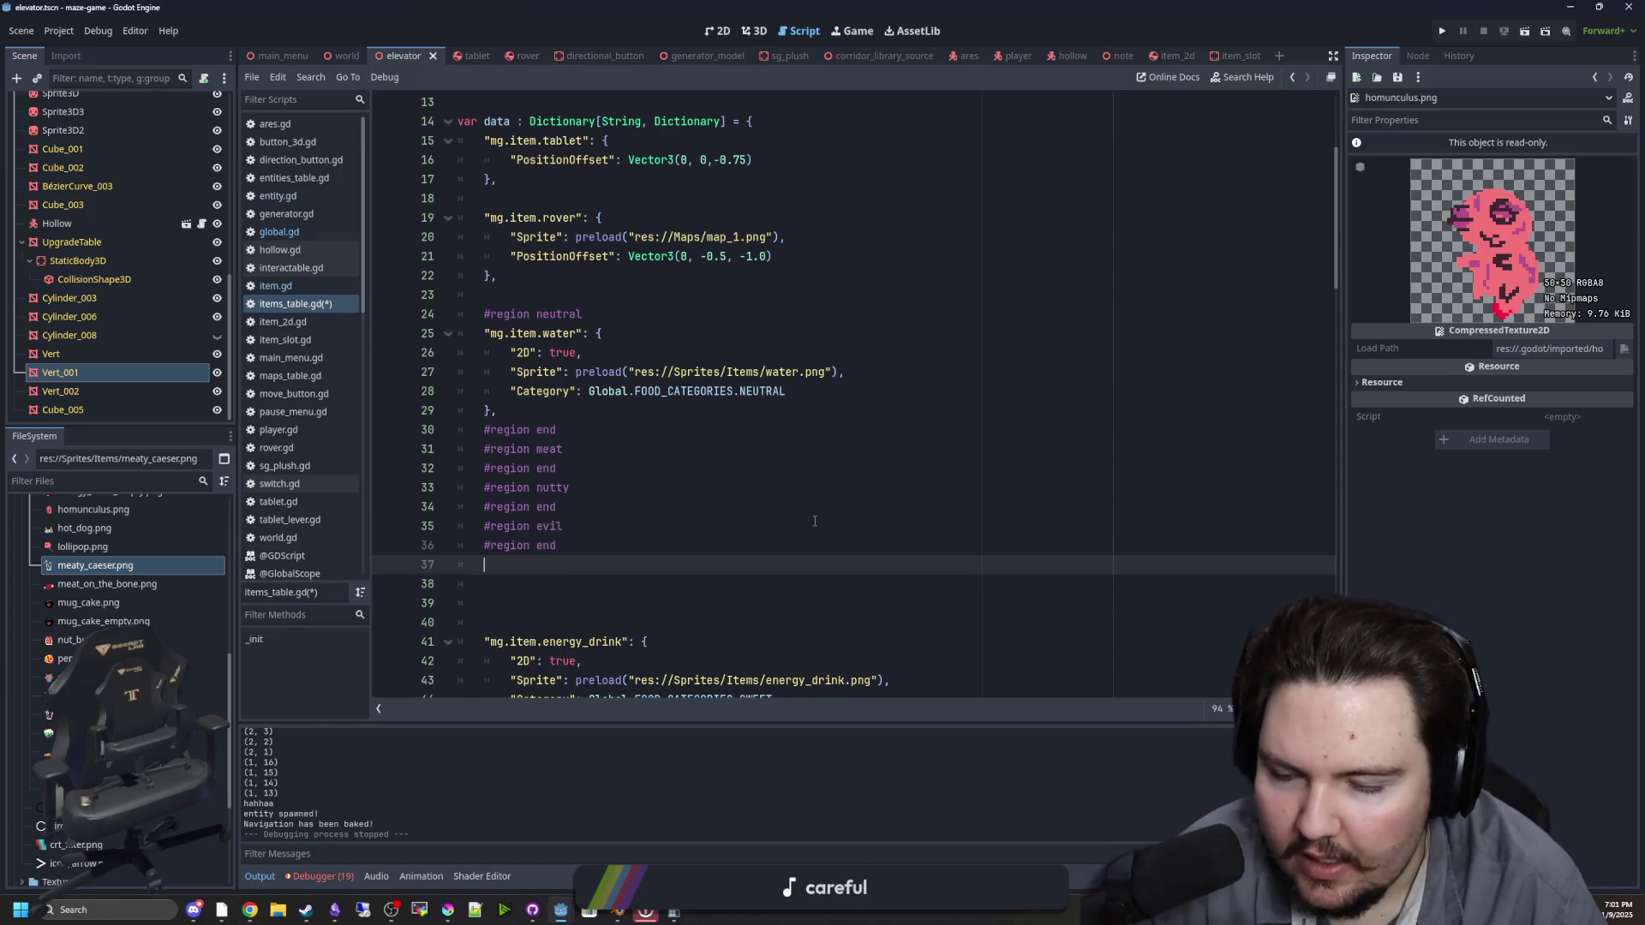
pyautogui.write('#region baked')
pyautogui.press('Return')
pyautogui.write('#region end')
pyautogui.press('Return')
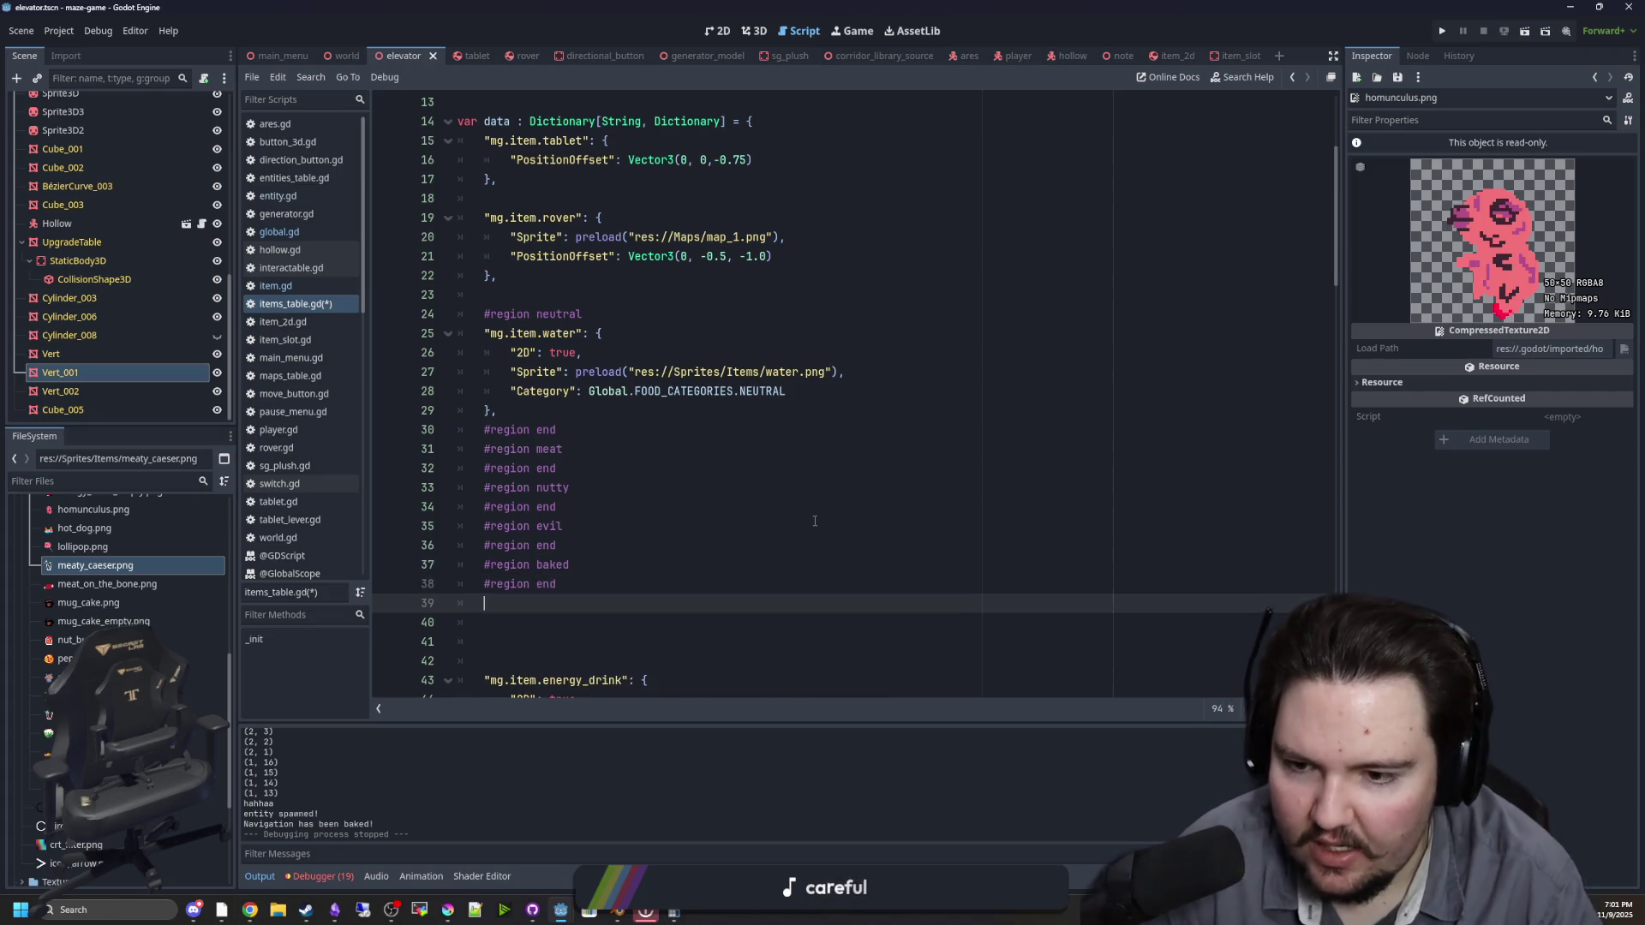
pyautogui.write('#region')
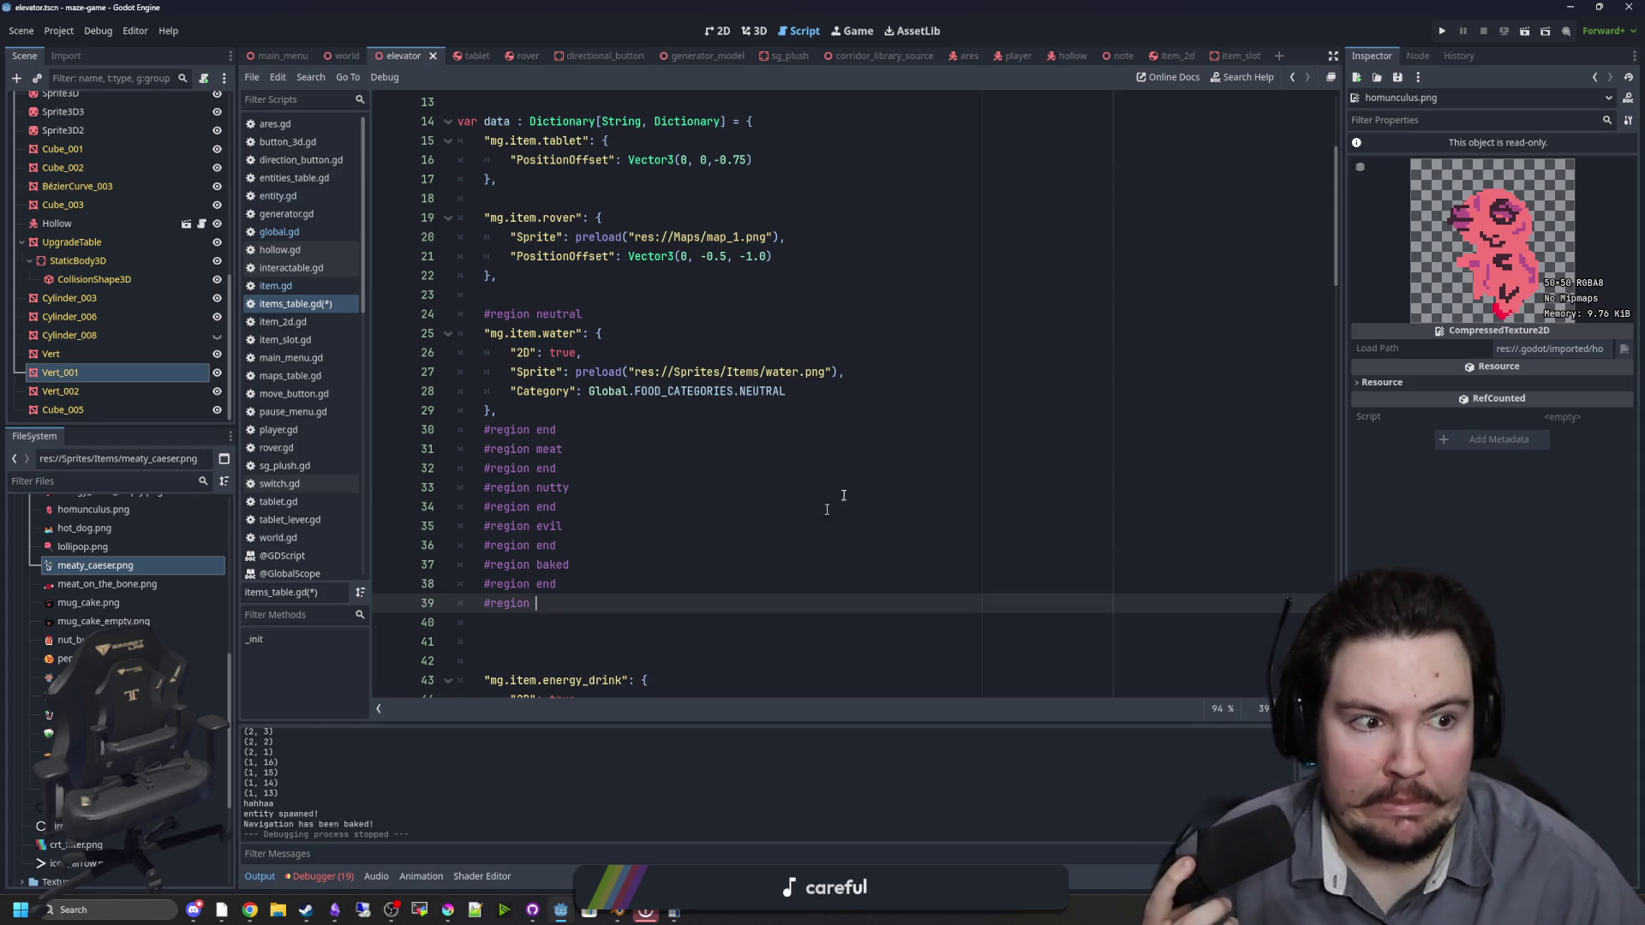
# Step: Add #region veggie and #region sweets markers, each followed by #region end
pyautogui.hotkey('alt', 'Tab')
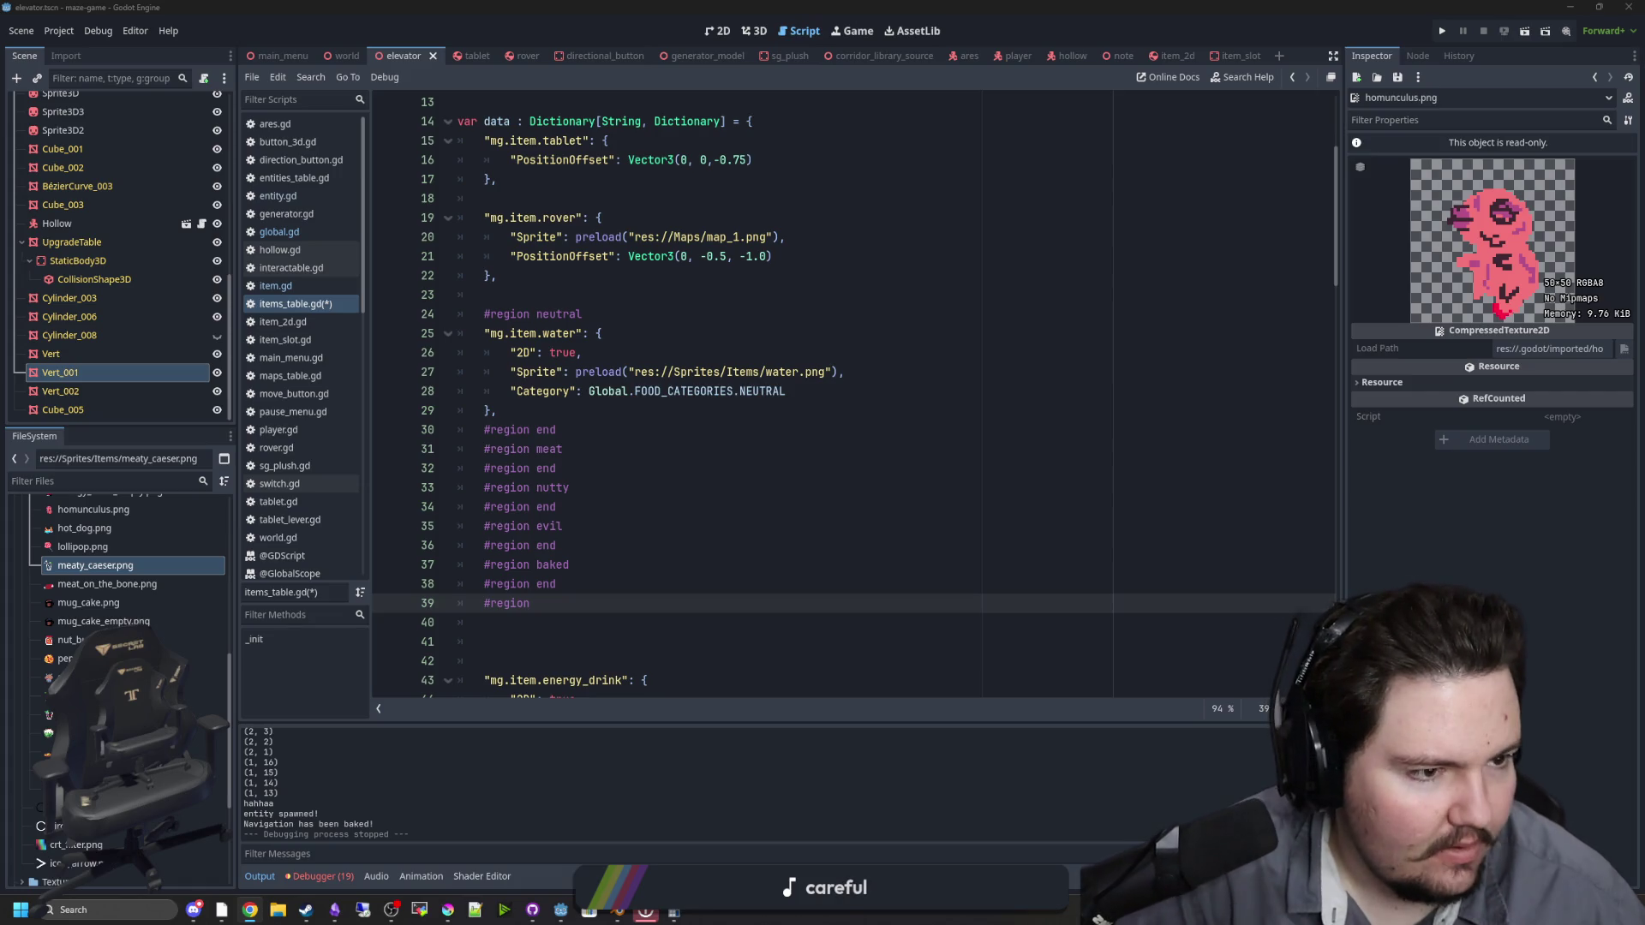
pyautogui.click(562, 611)
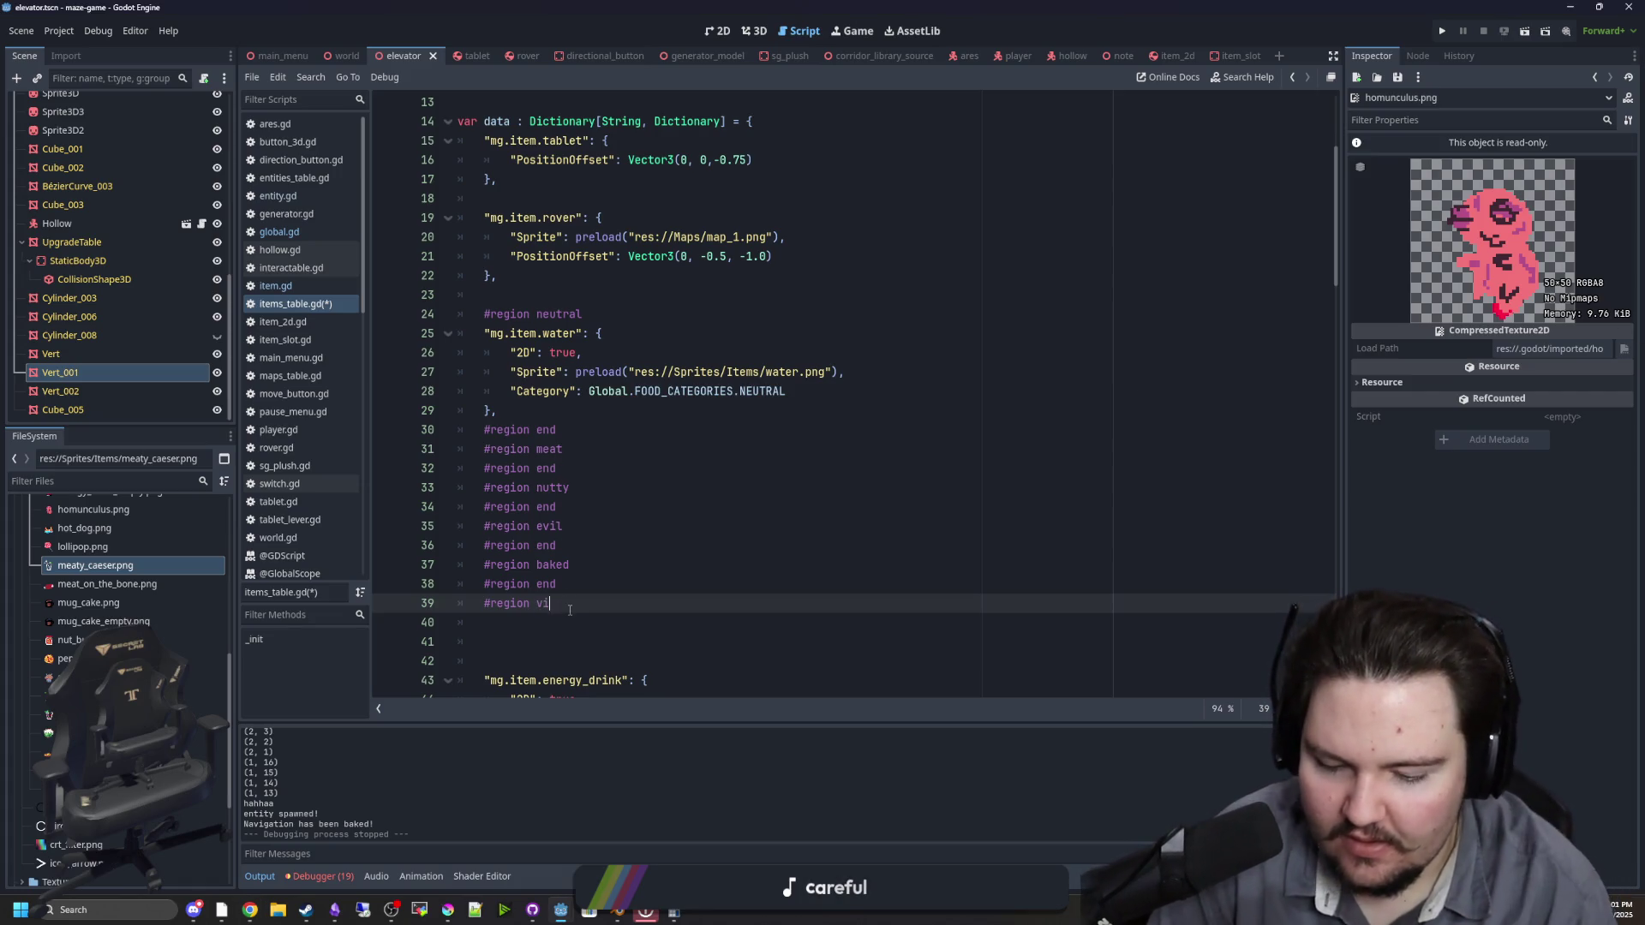
pyautogui.press('BackSpace')
pyautogui.write('eggie')
pyautogui.press('Return')
pyautogui.write('#region en')
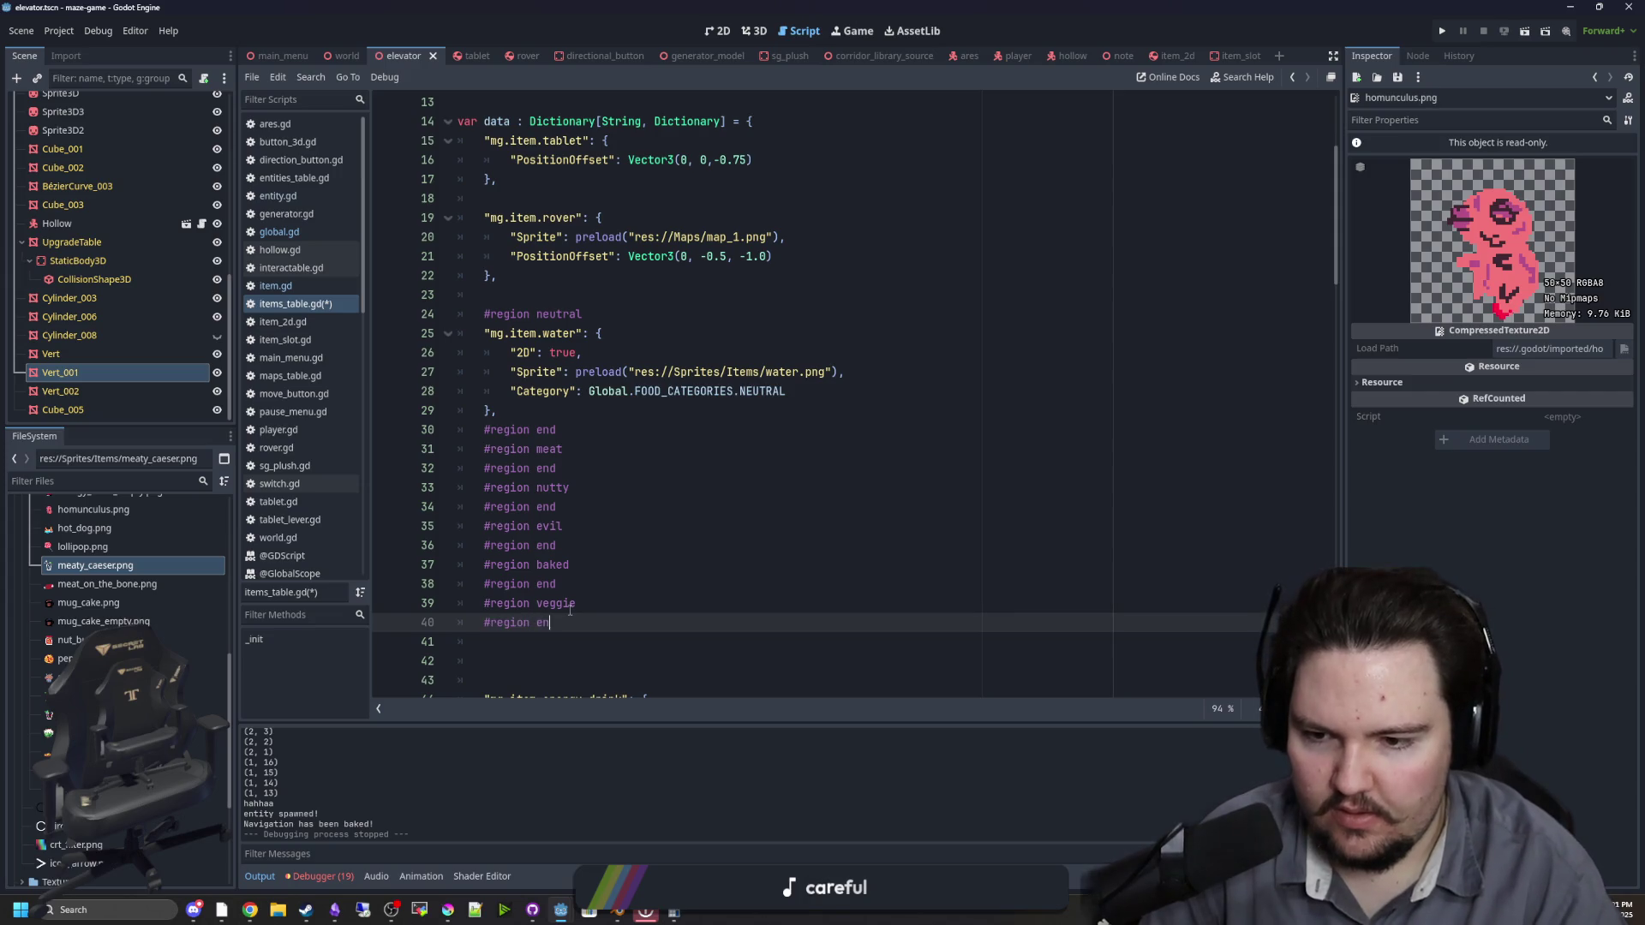
pyautogui.write('d')
pyautogui.press('Return')
pyautogui.write('#region ')
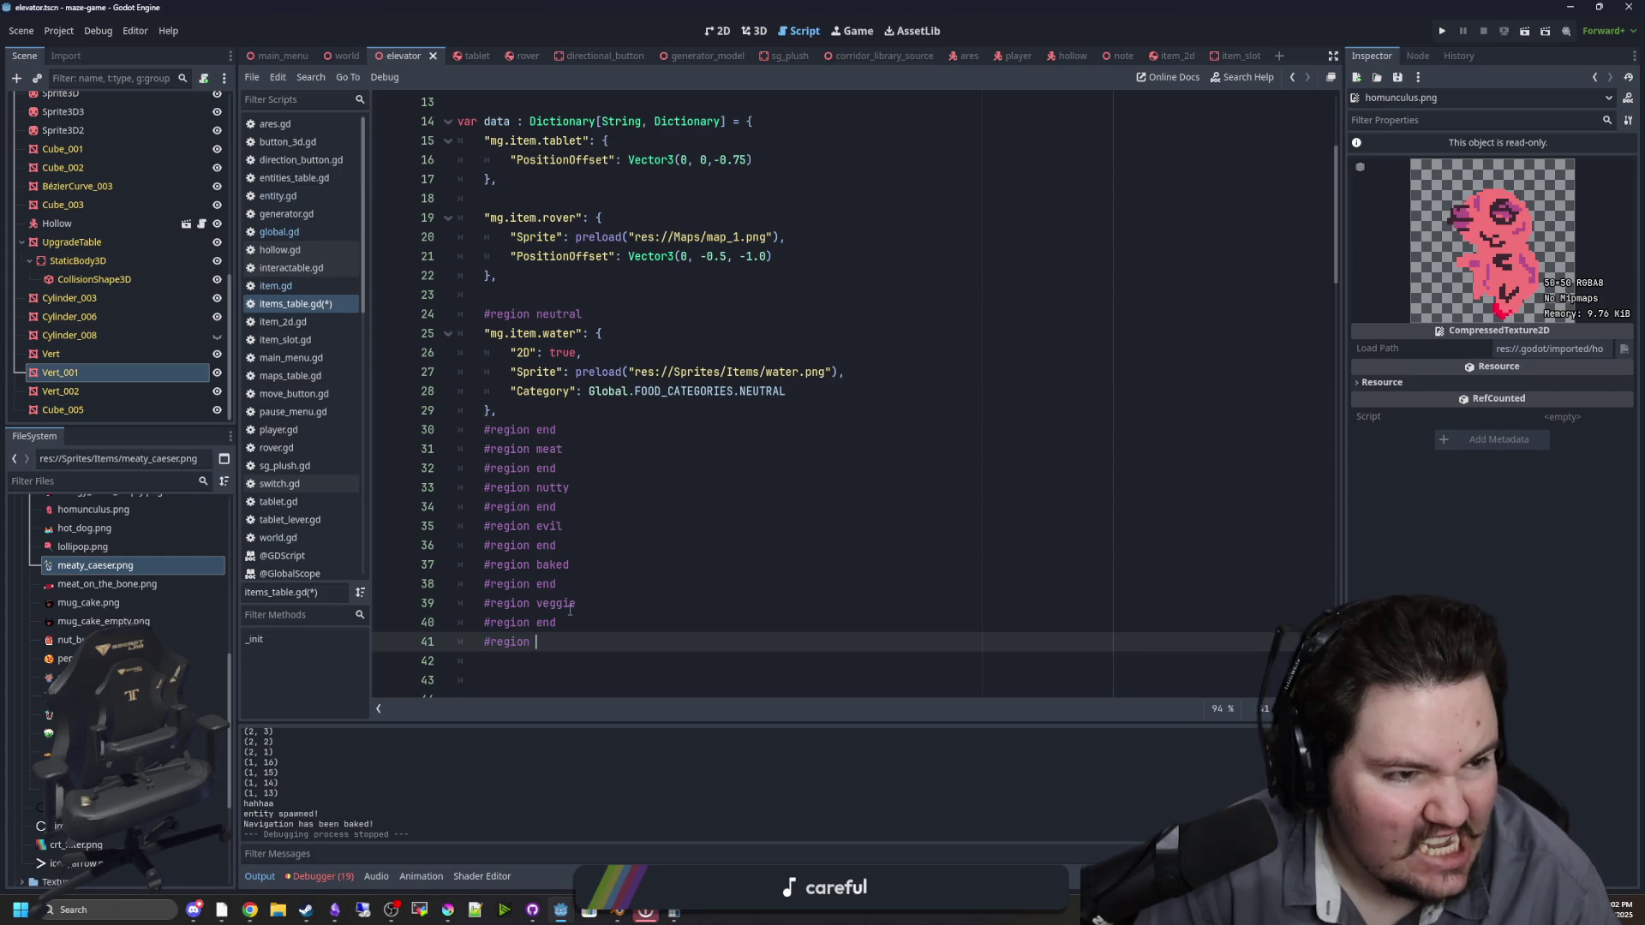
pyautogui.write('sweets')
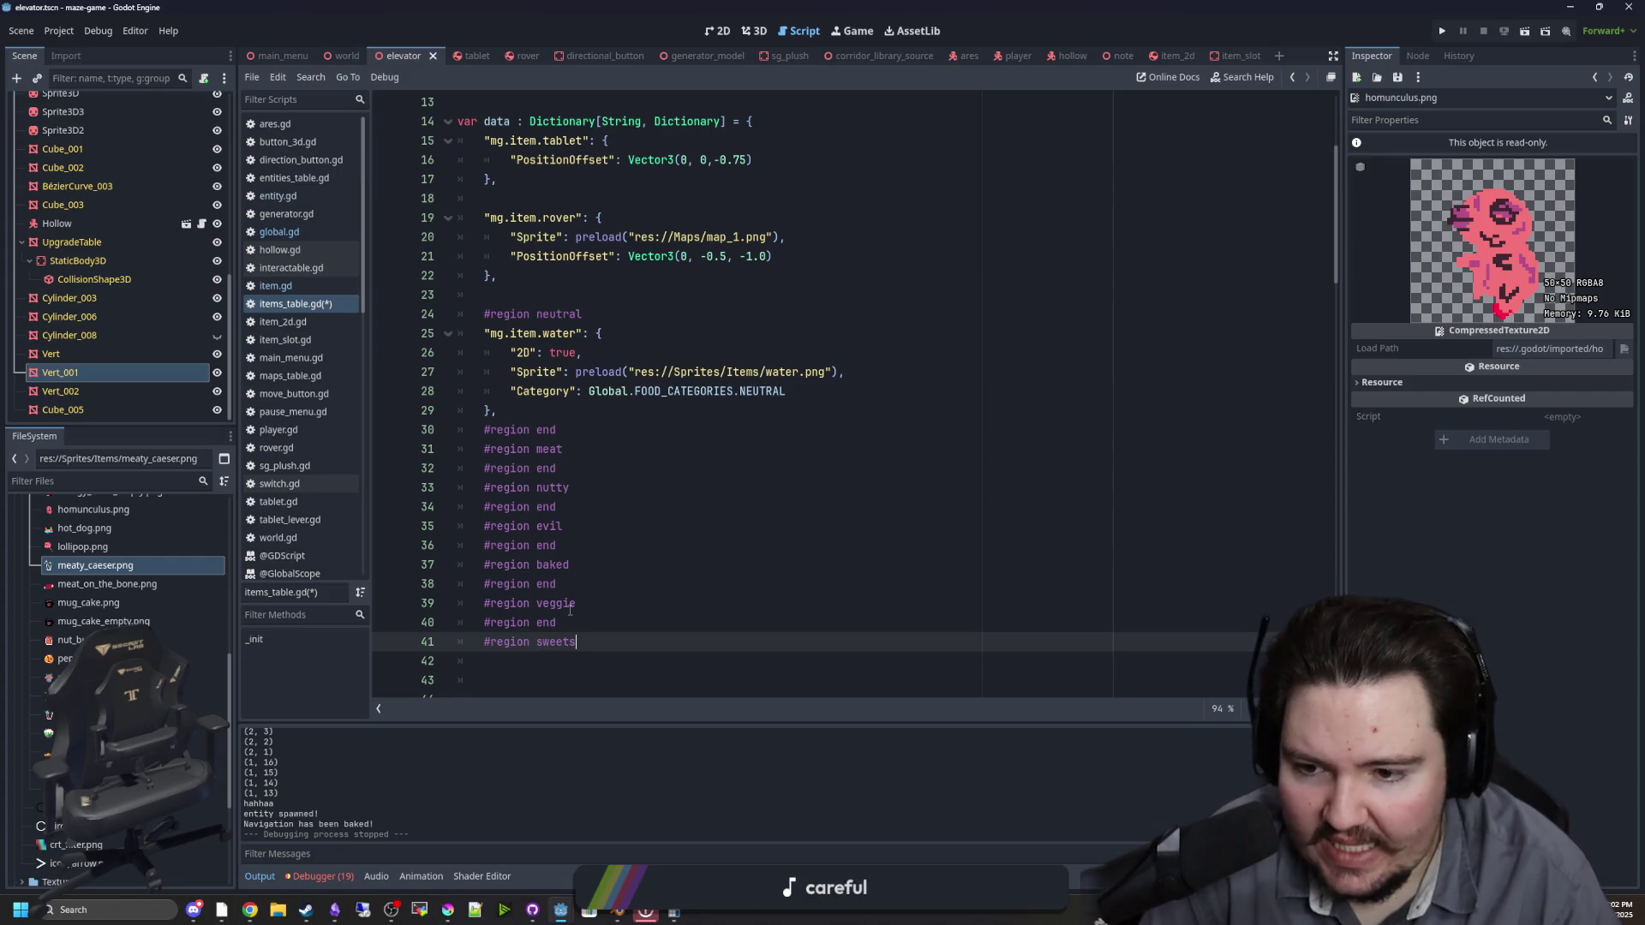
pyautogui.press('Return')
pyautogui.write('#region end')
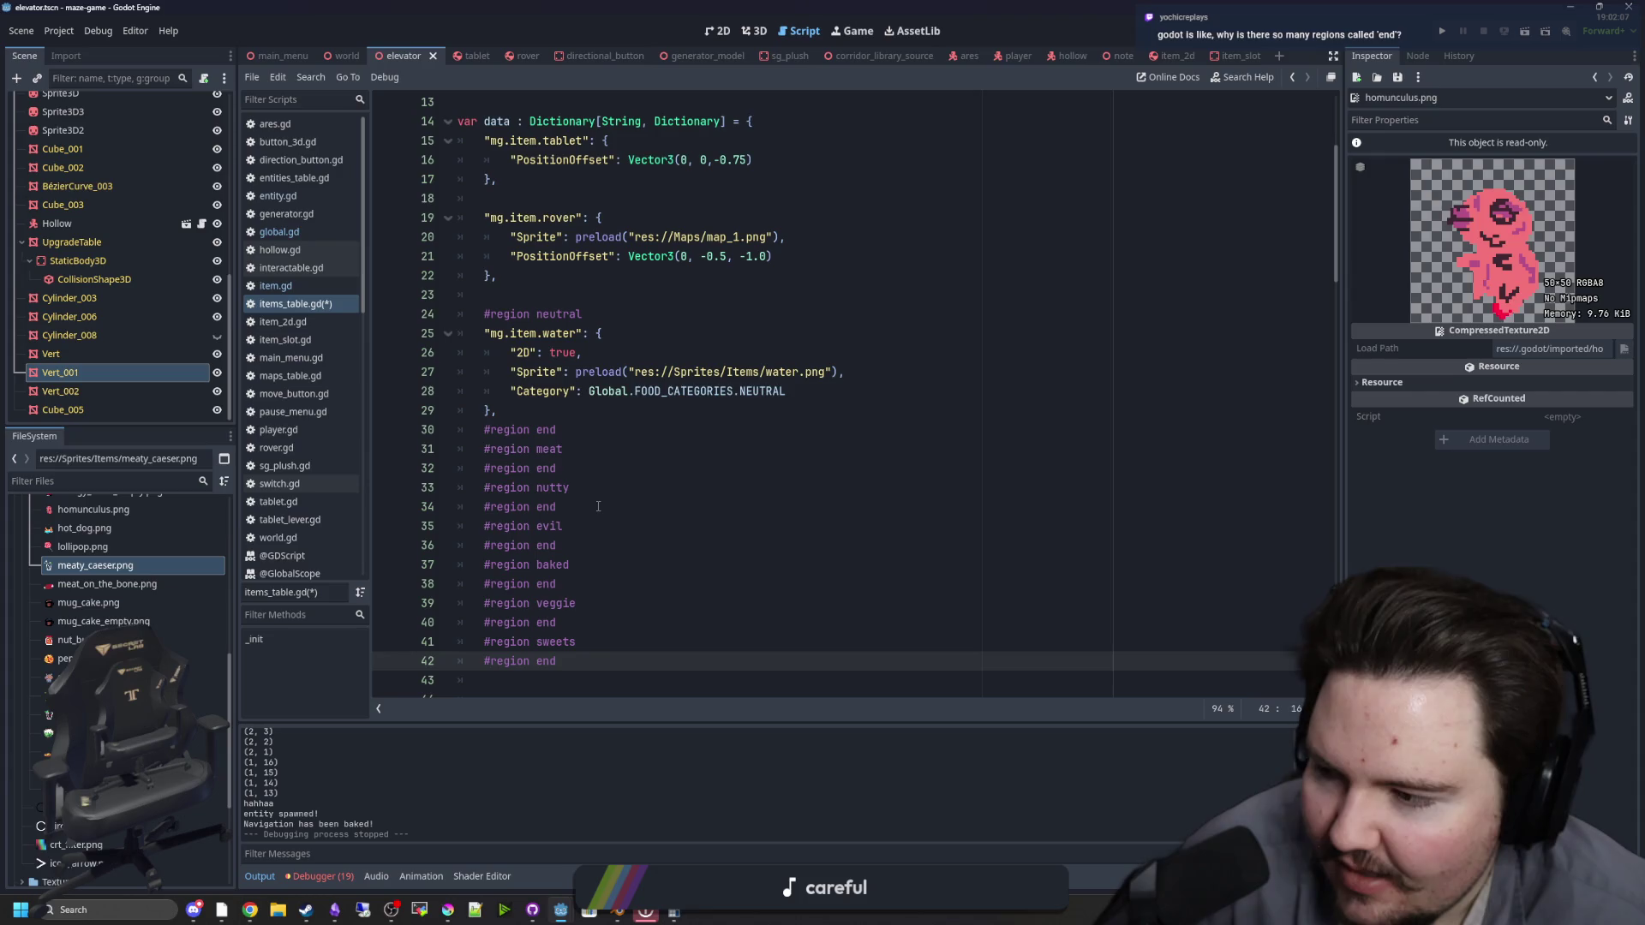
# Step: Add a blank line after the neutral region
pyautogui.scroll(-1, 533, 600)
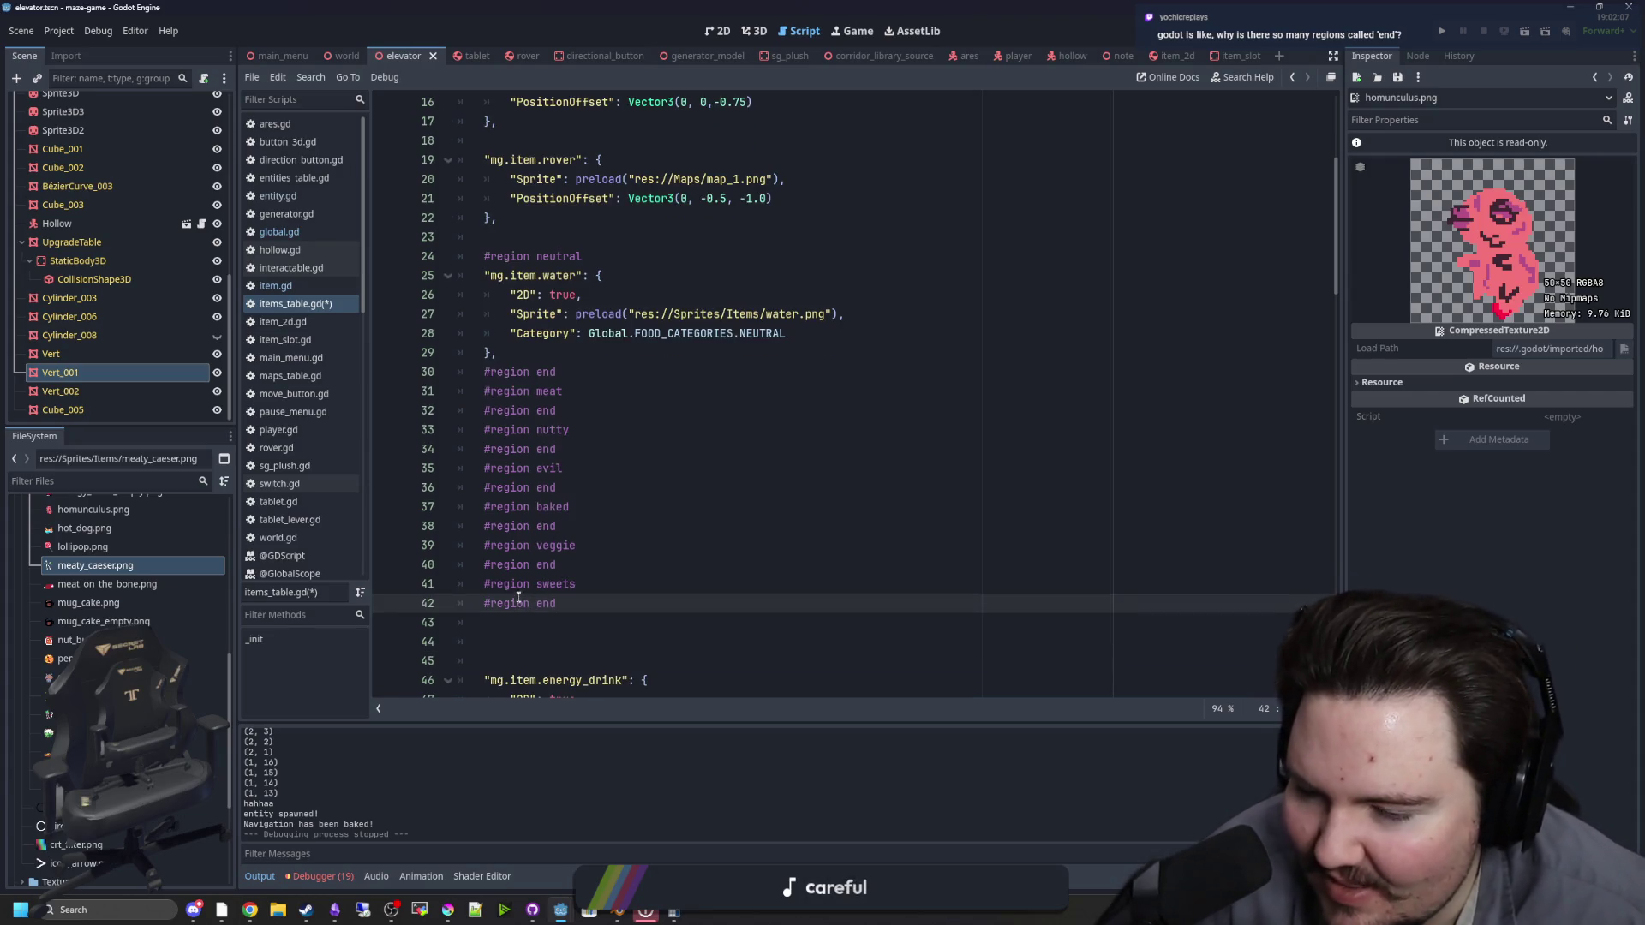
pyautogui.click(591, 373)
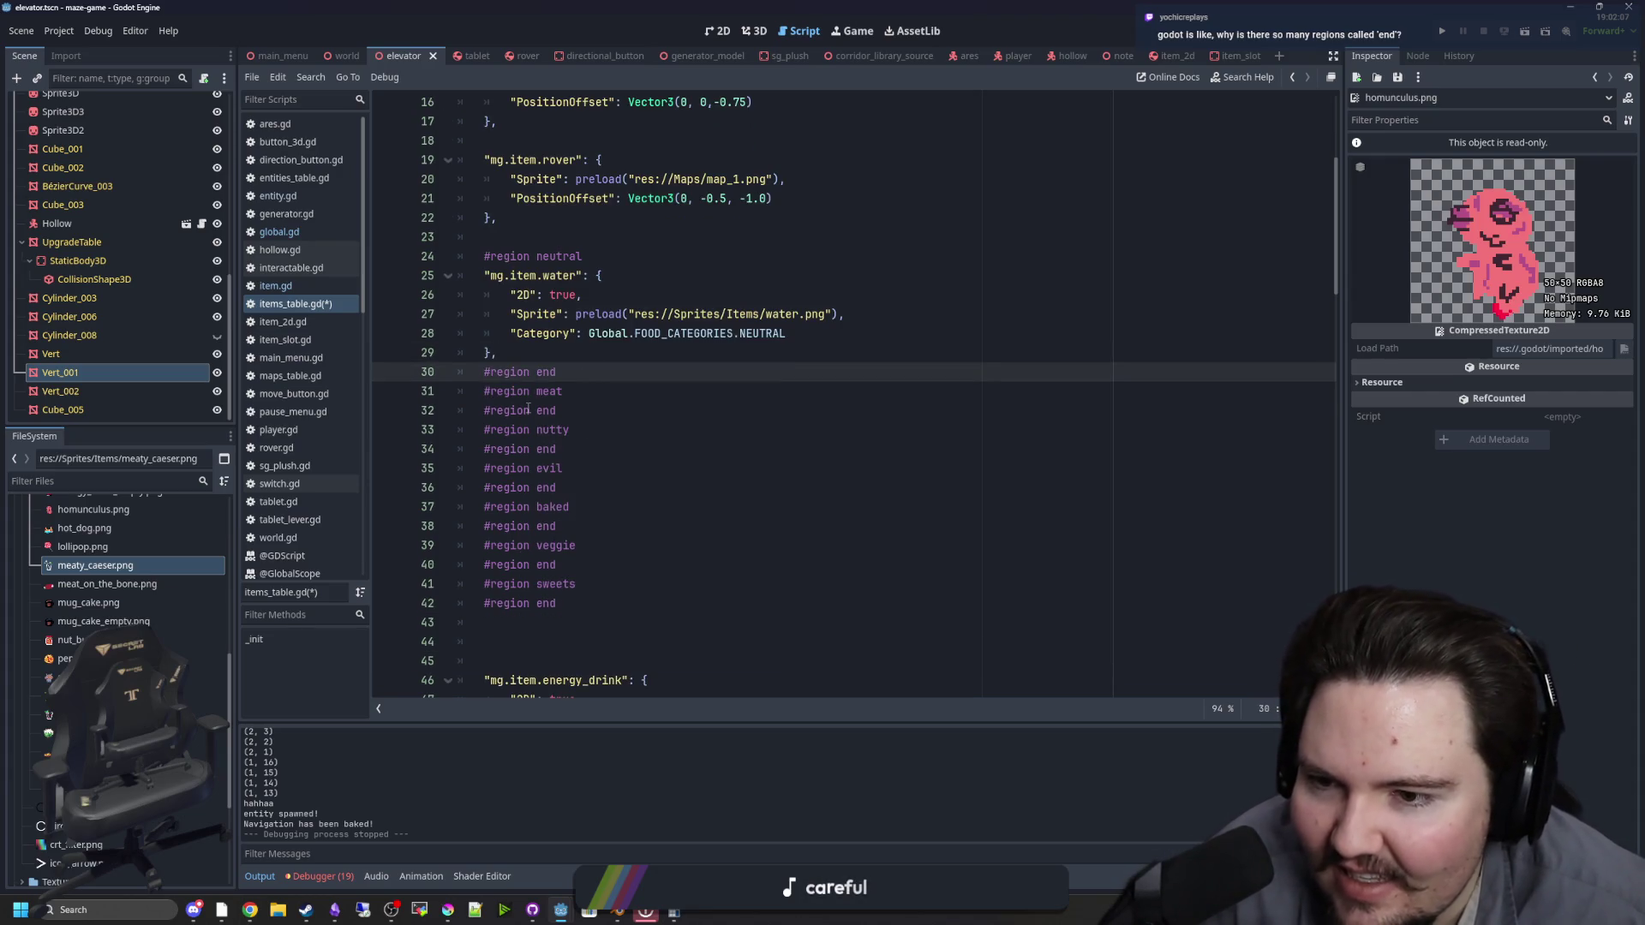
pyautogui.press('Return')
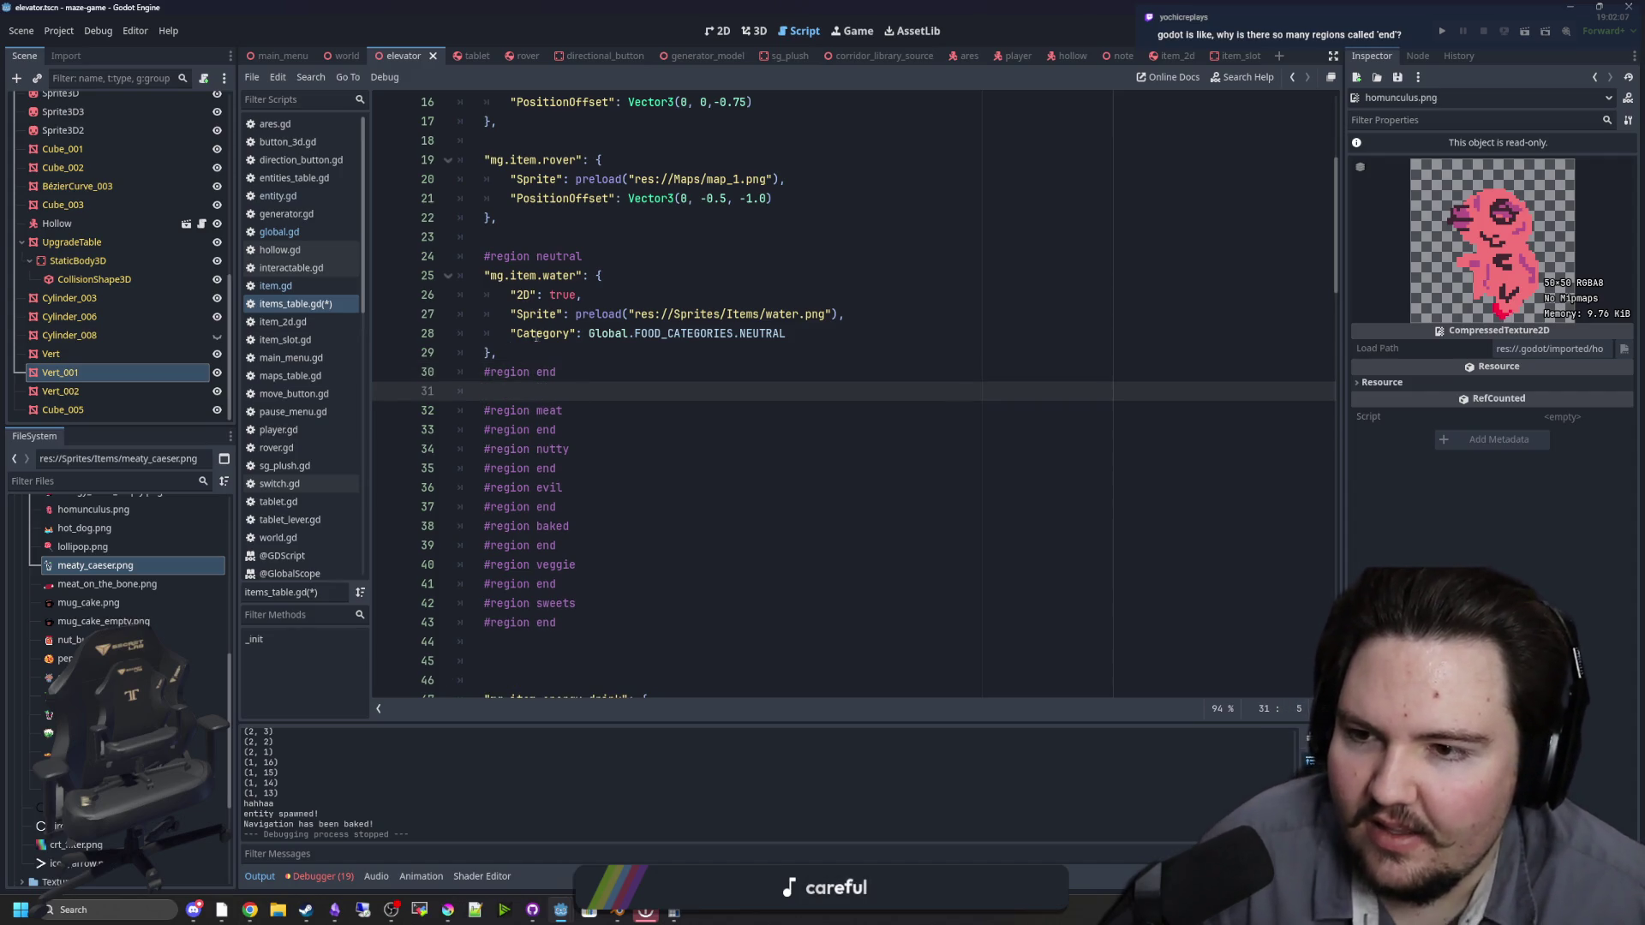
pyautogui.click(536, 336)
pyautogui.click(514, 236)
pyautogui.scroll(3, 556, 537)
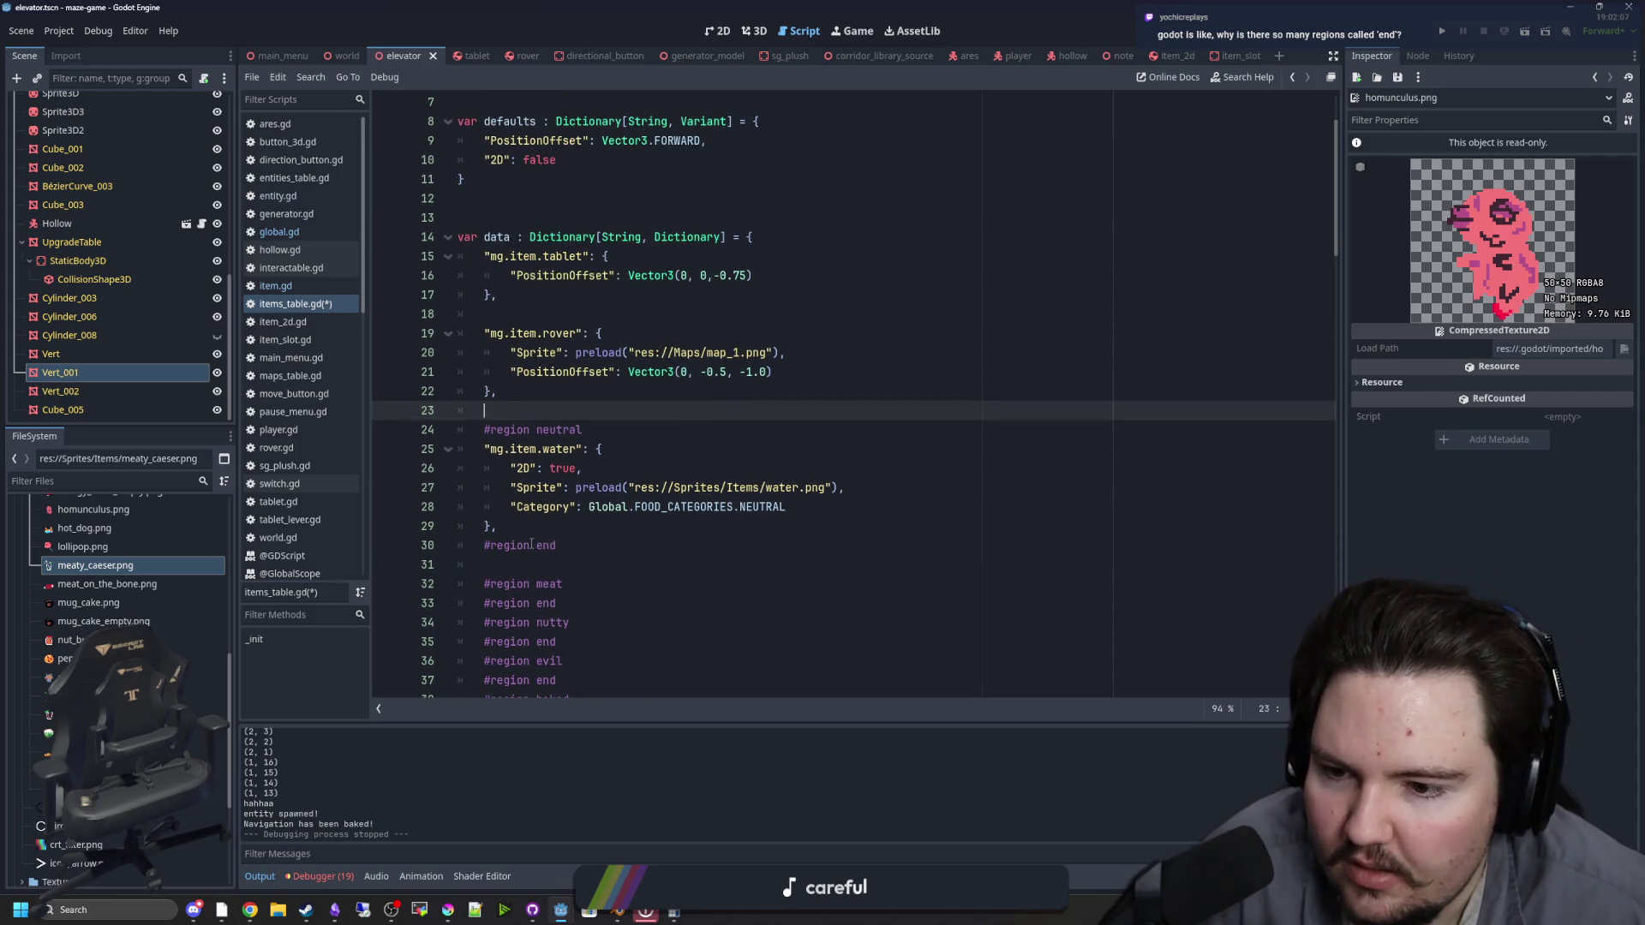
# Step: Change the region closer on line 30 to #endregion using autocomplete
pyautogui.doubleClick(530, 544)
pyautogui.write('endreg')
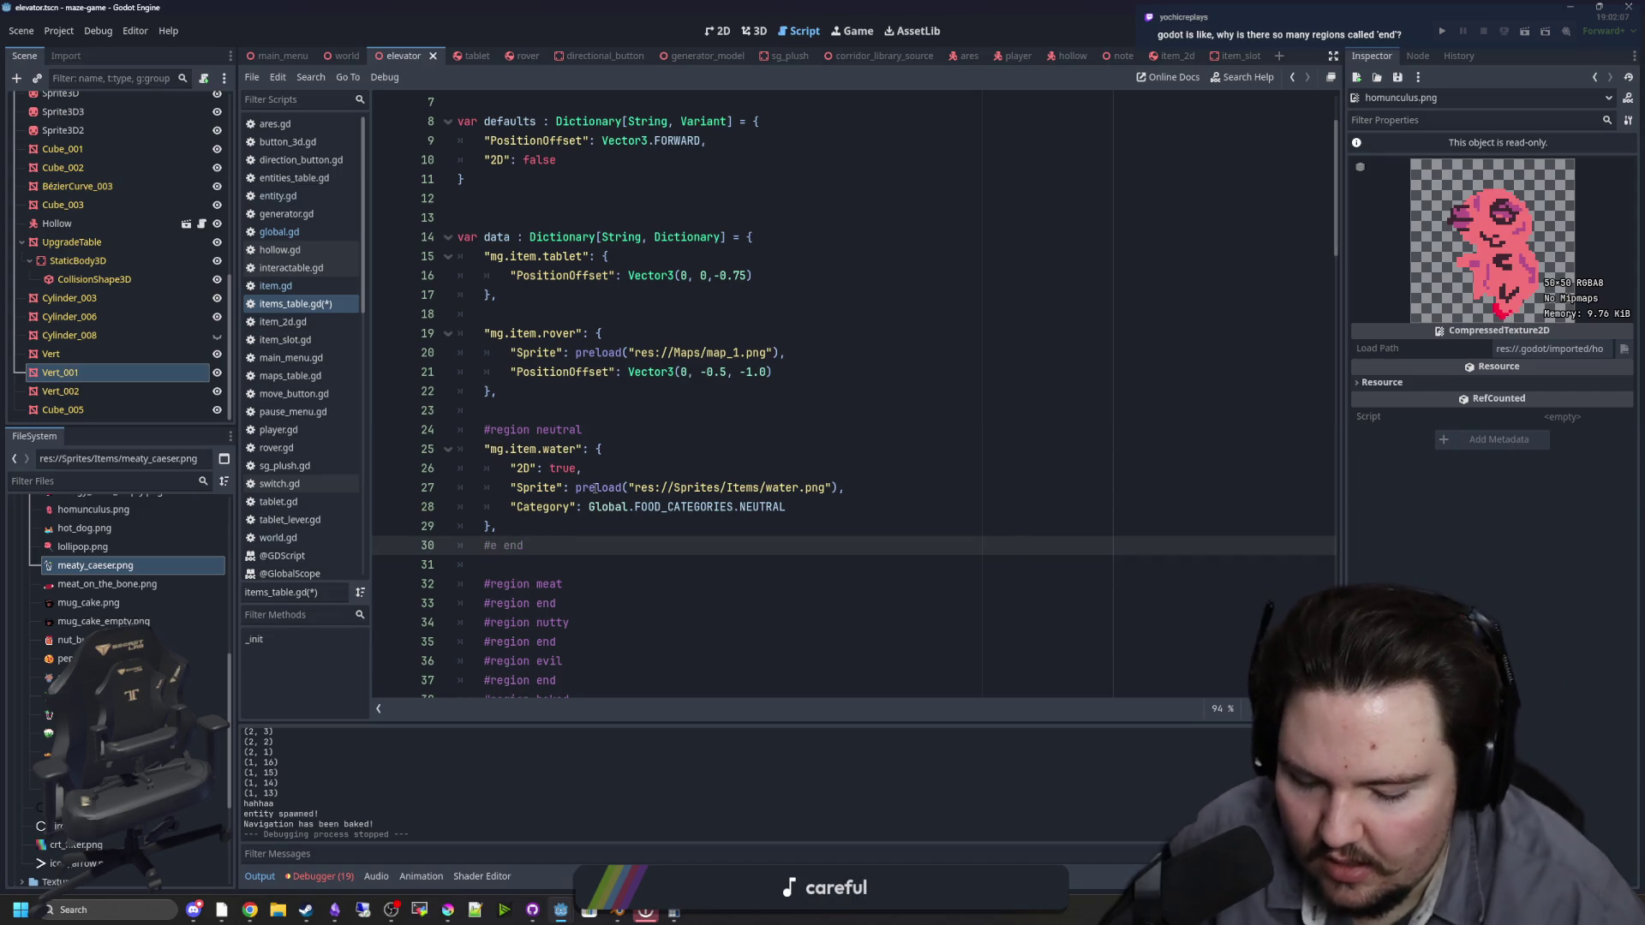
pyautogui.write('ion')
pyautogui.press('Delete')
pyautogui.press('Delete')
pyautogui.press('Delete')
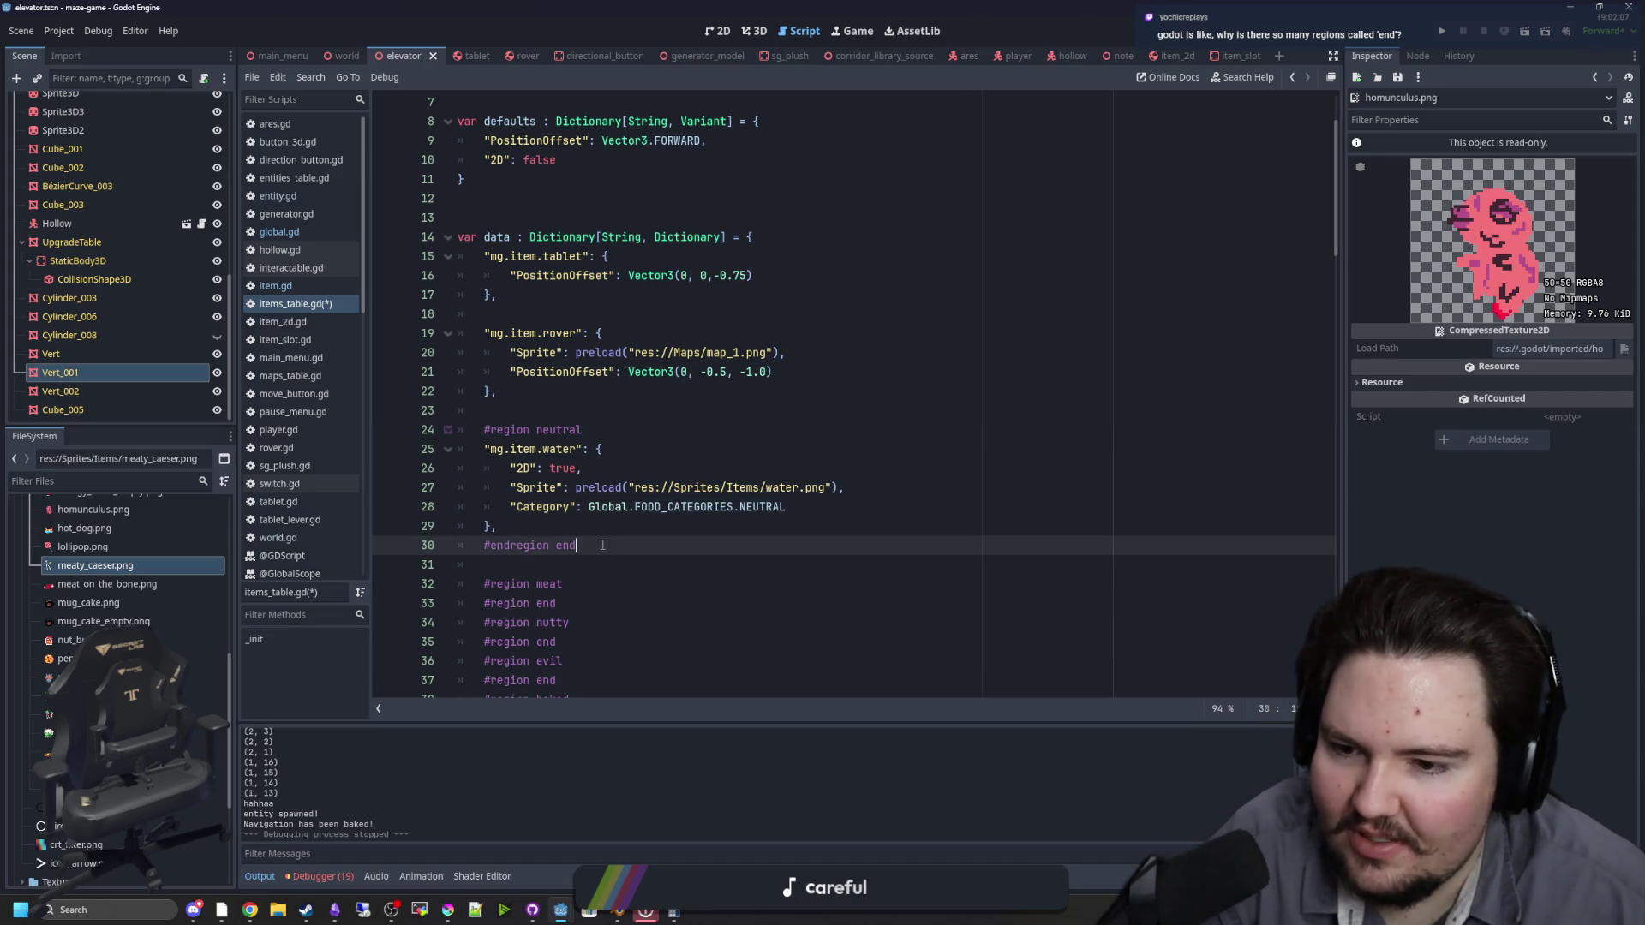
pyautogui.moveTo(568, 550); pyautogui.dragTo(486, 559)
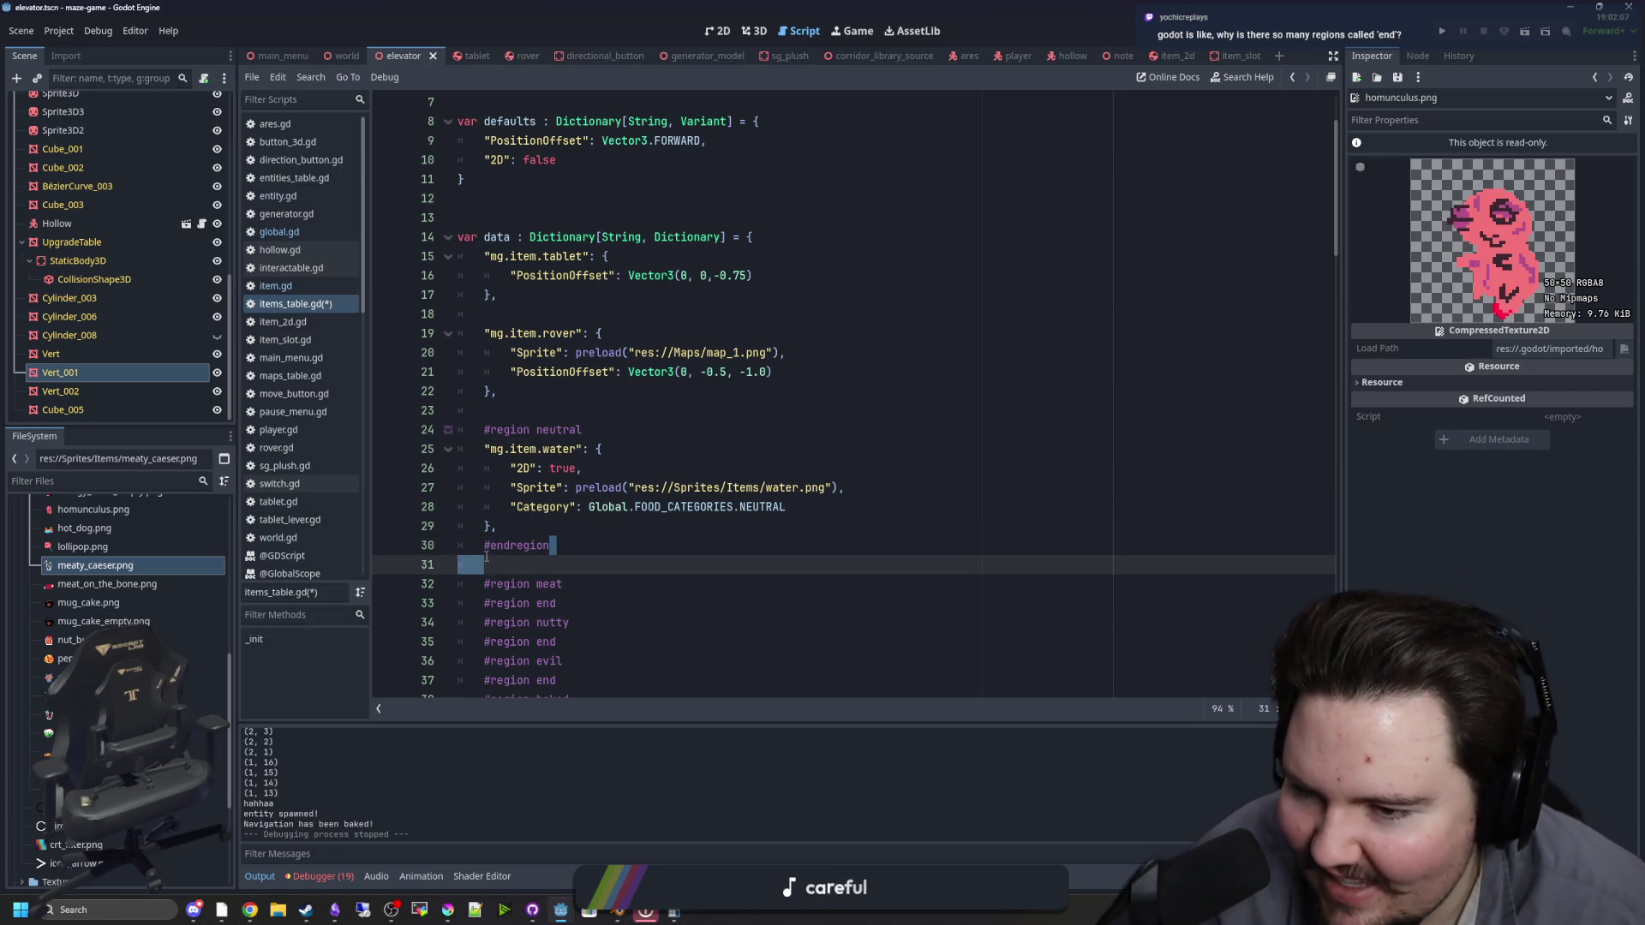
pyautogui.scroll(-2, 514, 514)
# Step: Replace the remaining '#region end' lines (35, 37, 41) with #endregion
pyautogui.moveTo(557, 488); pyautogui.dragTo(484, 488)
pyautogui.write('#endregion')
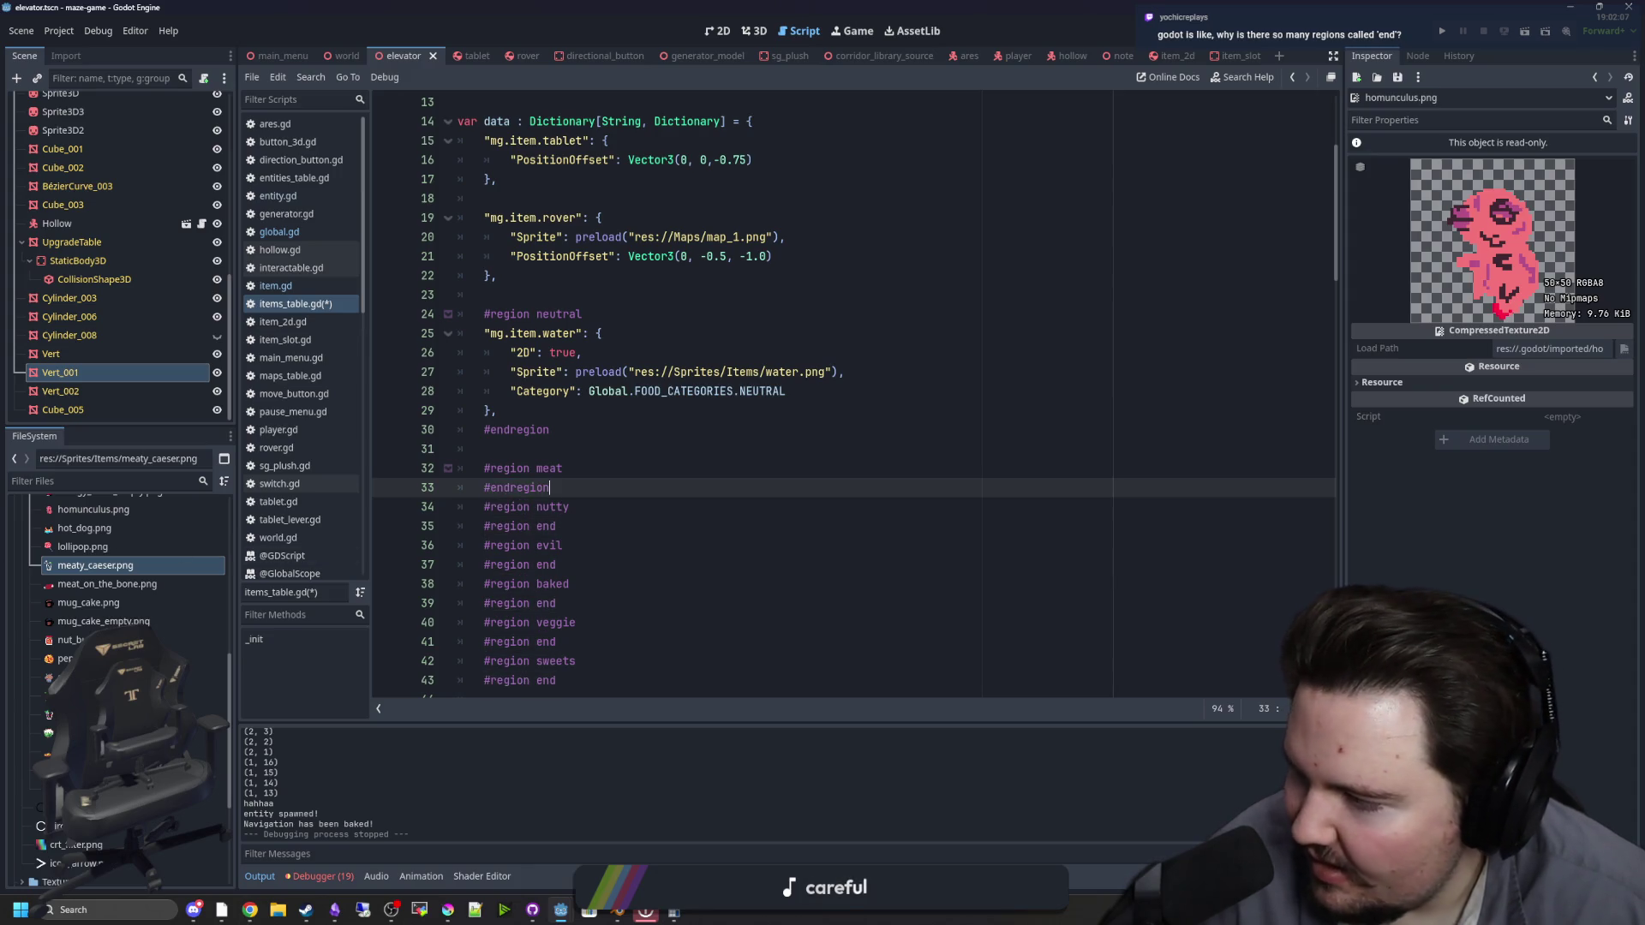
pyautogui.hotkey('alt', 'Tab')
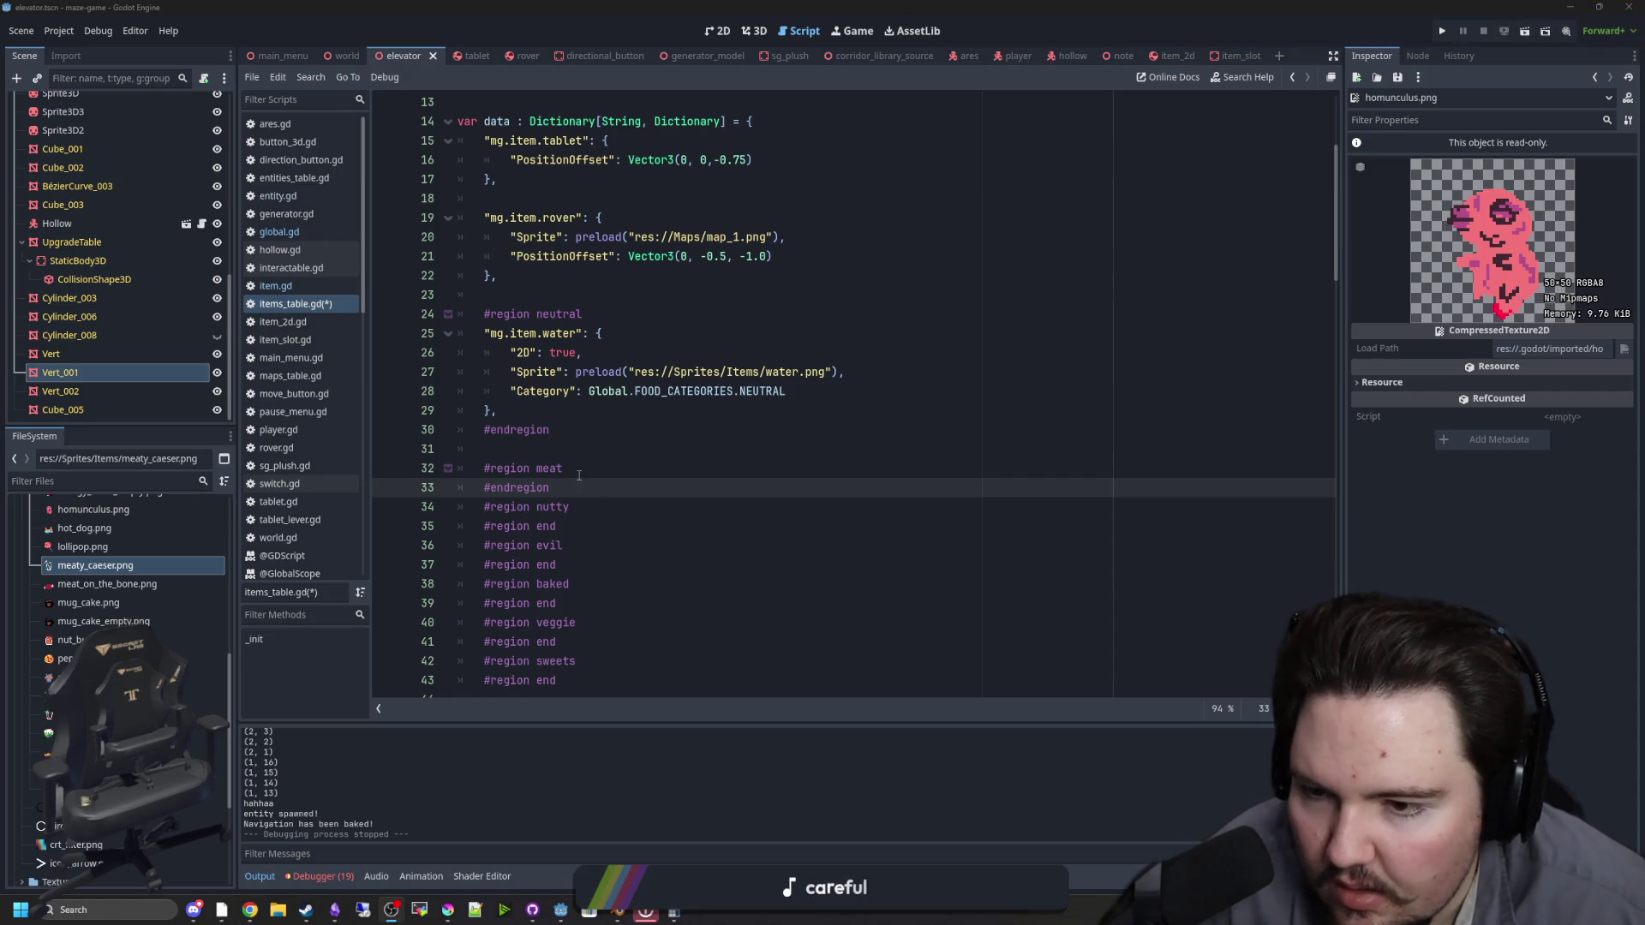
pyautogui.click(557, 526)
pyautogui.moveTo(557, 526); pyautogui.dragTo(485, 526)
pyautogui.write('#endregion')
pyautogui.moveTo(556, 564)
pyautogui.mouseDown()
pyautogui.moveTo(490, 565)
pyautogui.moveTo(523, 604)
pyautogui.moveTo(484, 603)
pyautogui.mouseUp()
pyautogui.write('#endregion#endregion')
pyautogui.moveTo(556, 642); pyautogui.dragTo(484, 642)
pyautogui.write('#endregion')
pyautogui.scroll(-2, 485, 642)
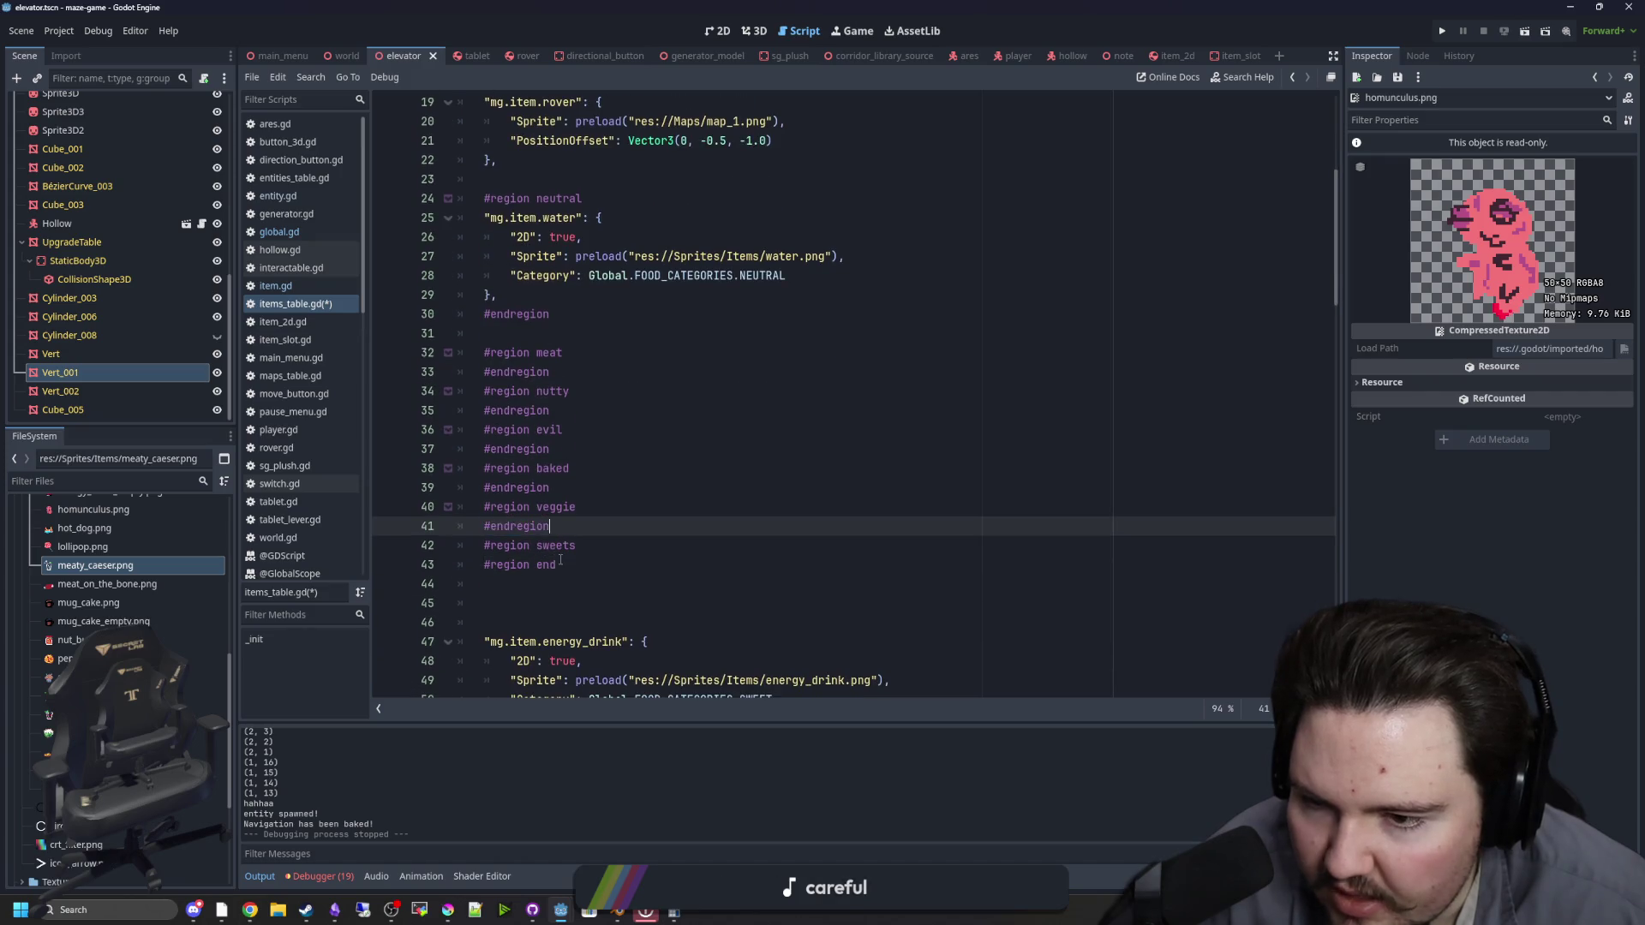
pyautogui.moveTo(557, 564); pyautogui.dragTo(491, 565)
pyautogui.write('#endregion')
# Step: Remove the big_ass_walnut entry from its original place
pyautogui.click(604, 489)
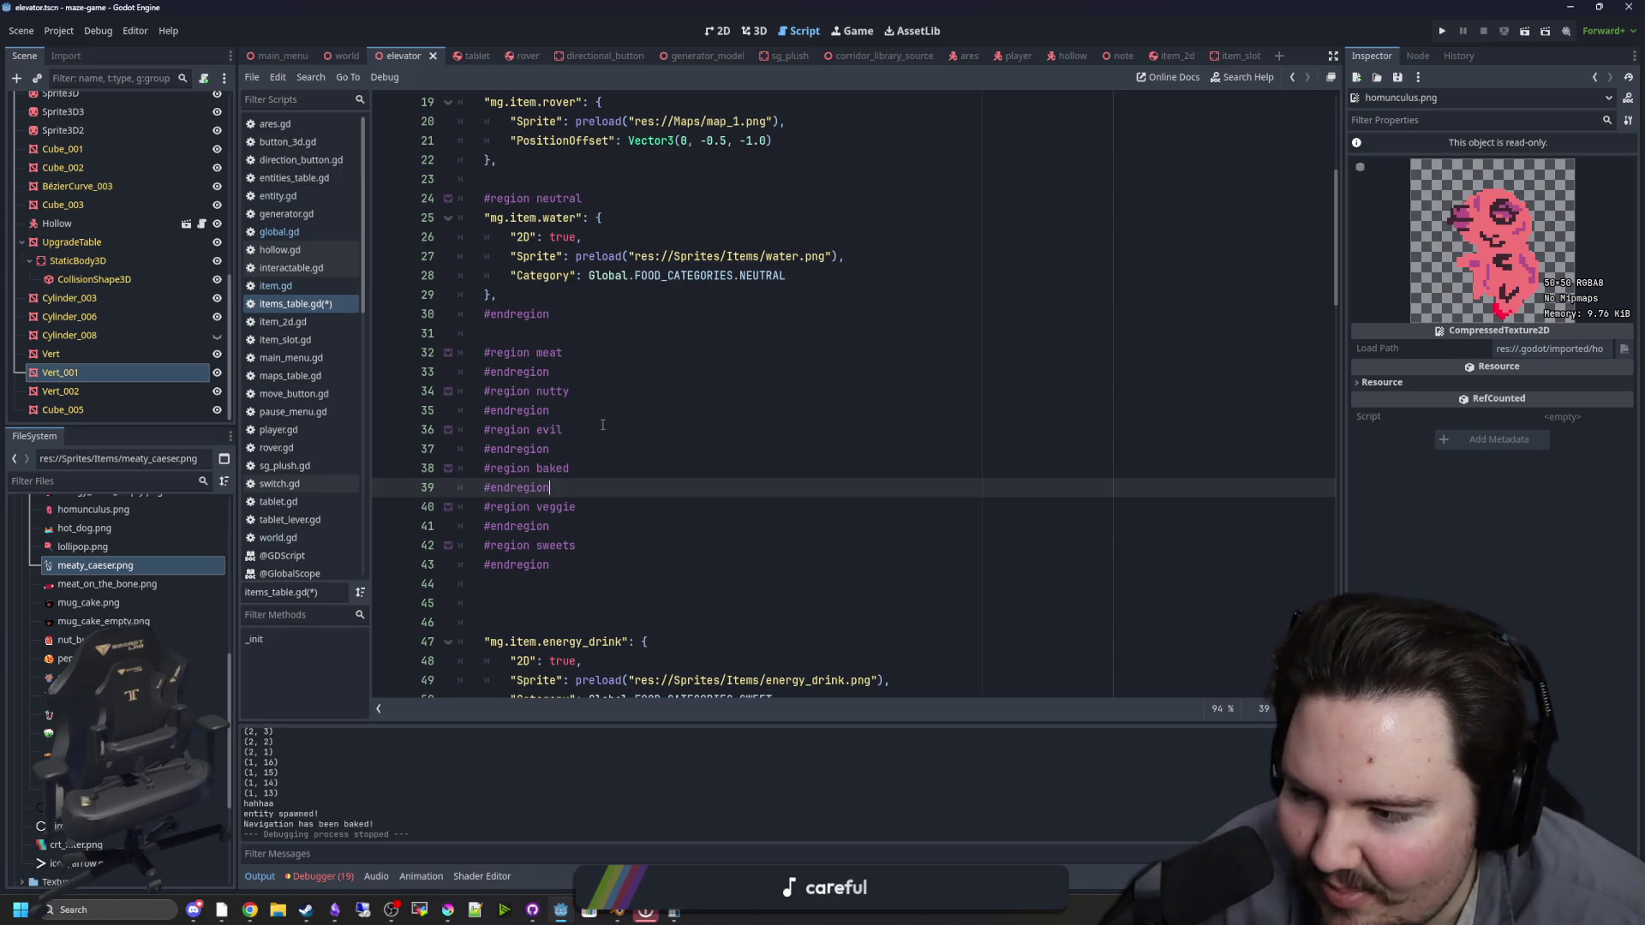
pyautogui.scroll(-3, 602, 425)
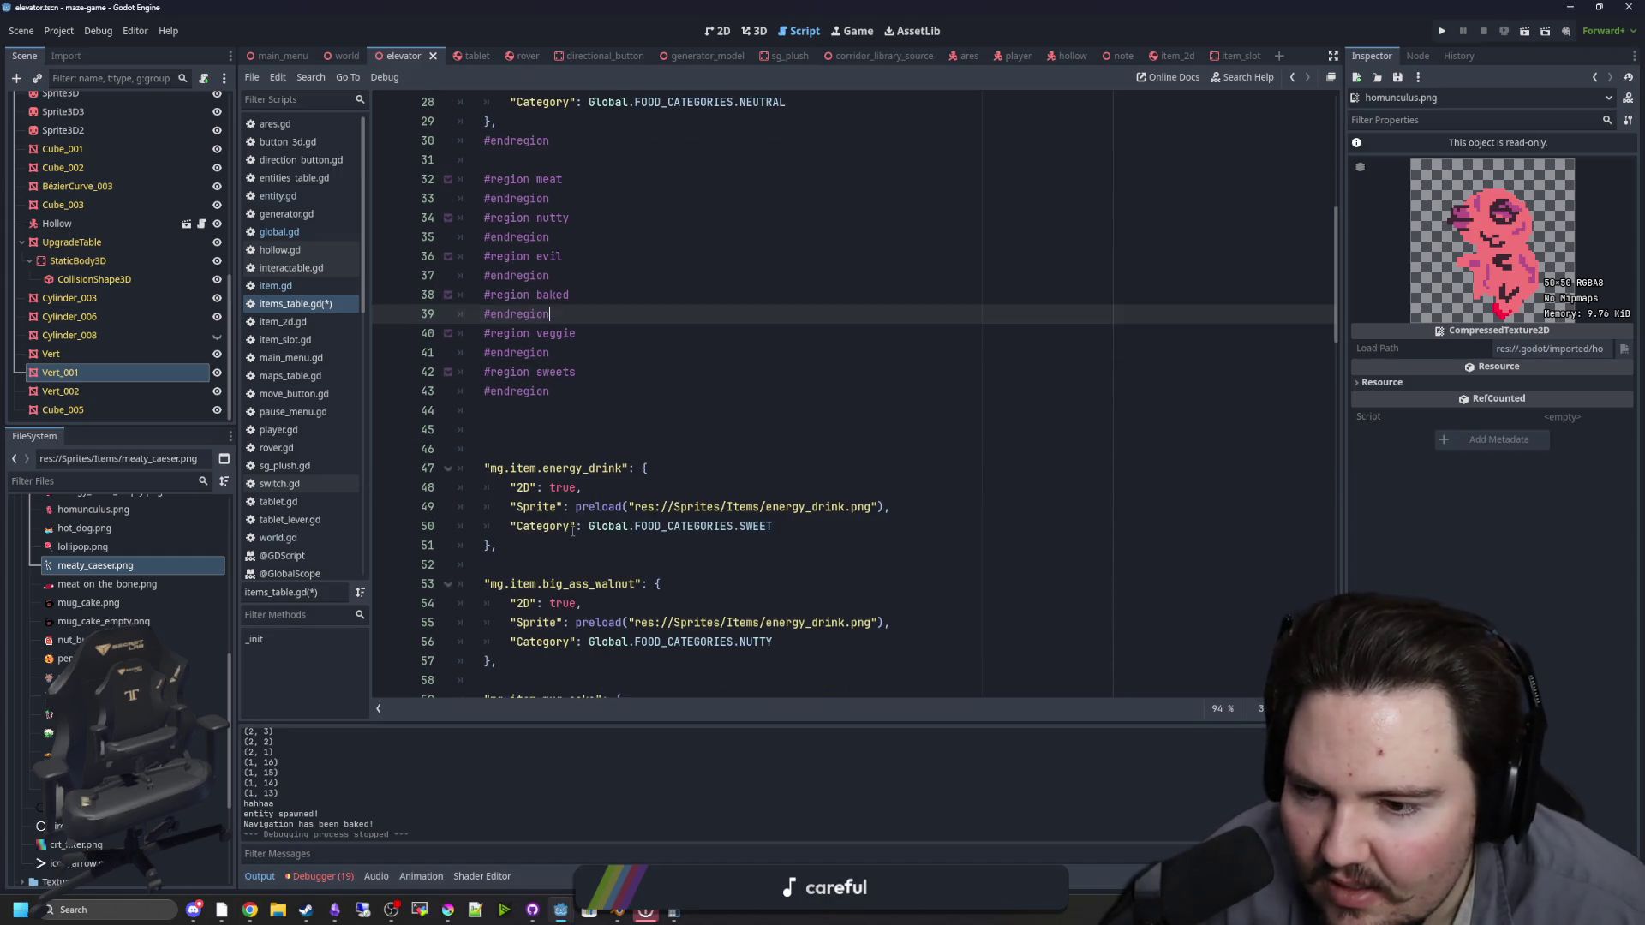
pyautogui.scroll(-1, 579, 506)
pyautogui.moveTo(533, 602); pyautogui.dragTo(435, 526)
pyautogui.hotkey('ctrl', 'c')
pyautogui.press('BackSpace')
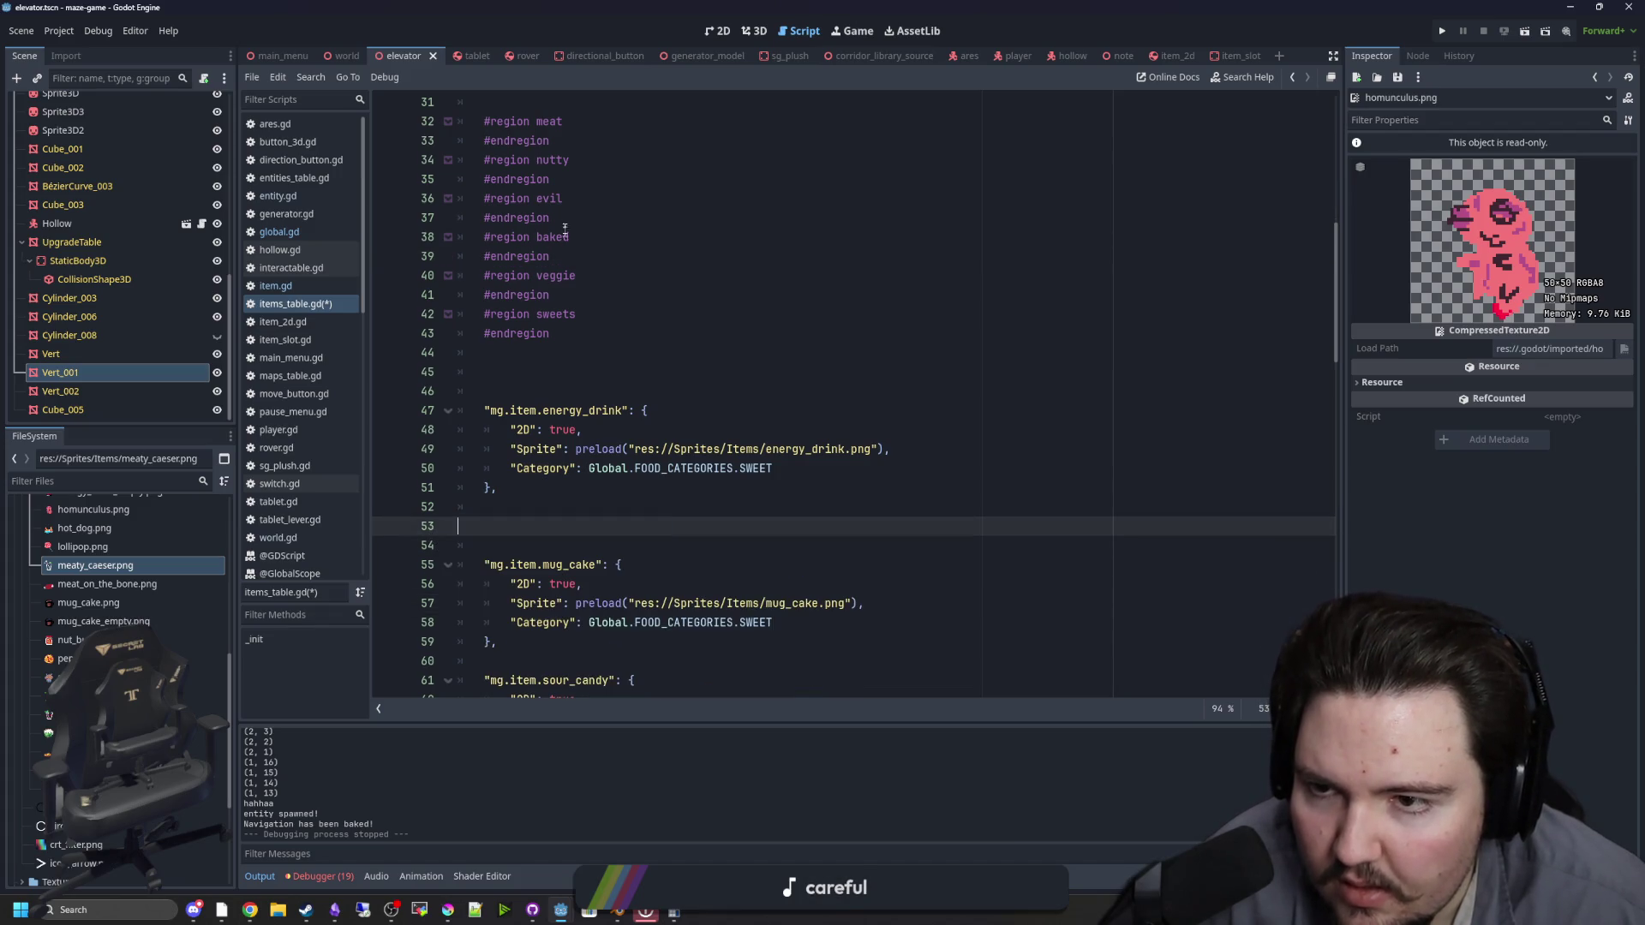
# Step: Paste the big_ass_walnut entry under the nutty region header
pyautogui.click(591, 156)
pyautogui.press('Return')
pyautogui.hotkey('ctrl', 'v')
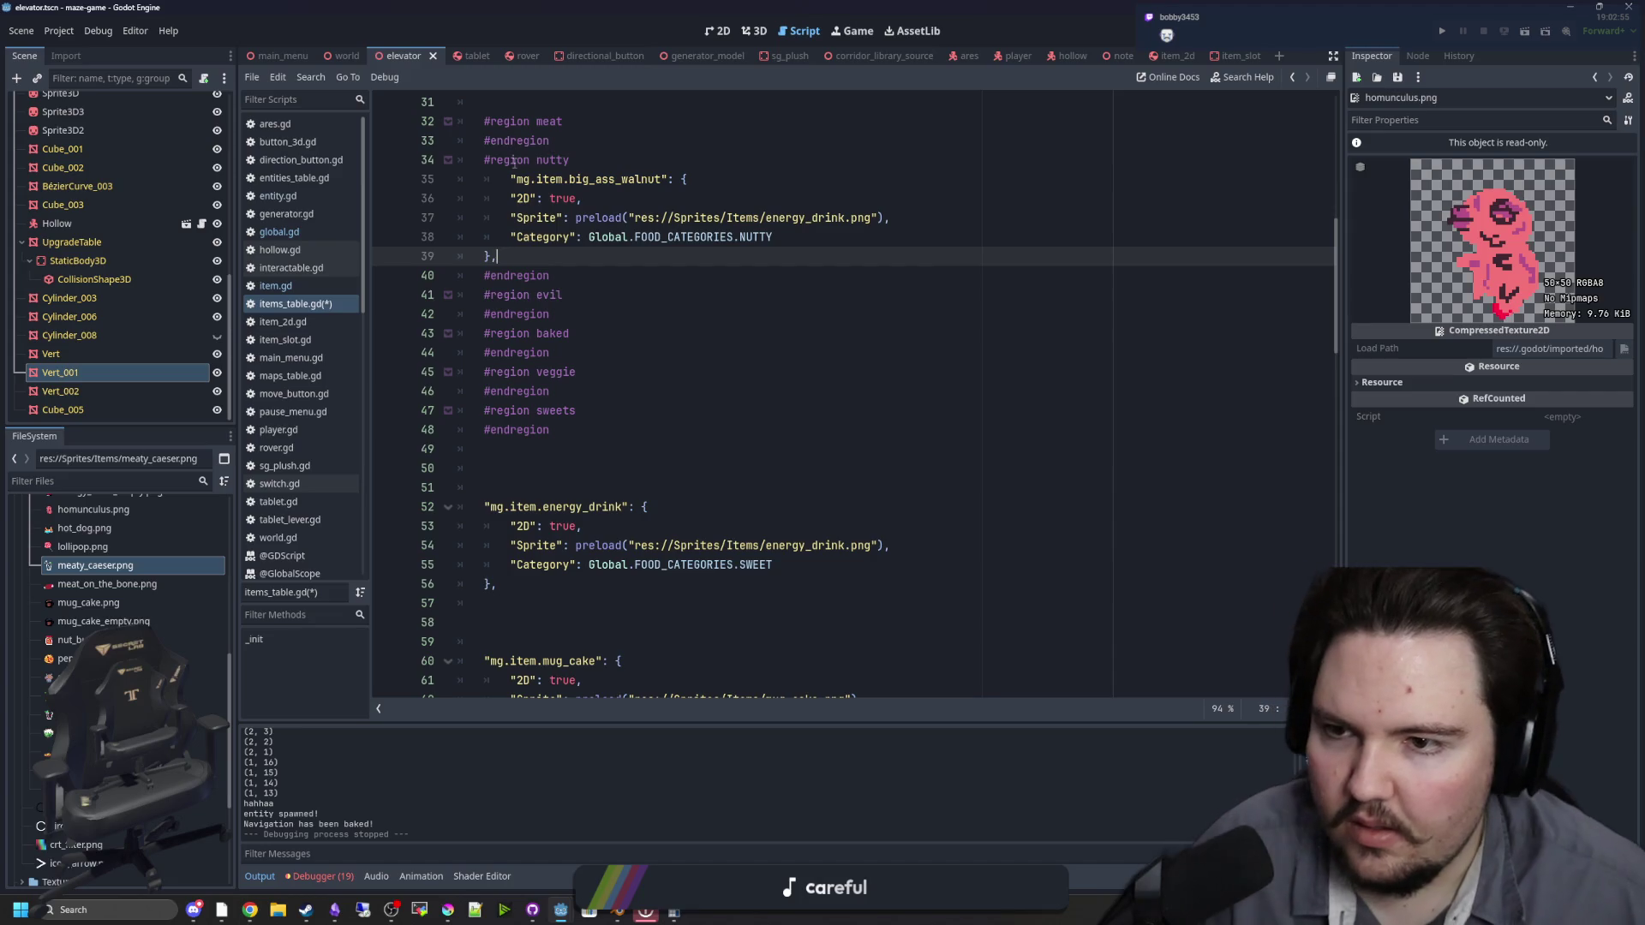
# Step: Move the sour_candy entry under the sweets region header
pyautogui.scroll(-4, 528, 238)
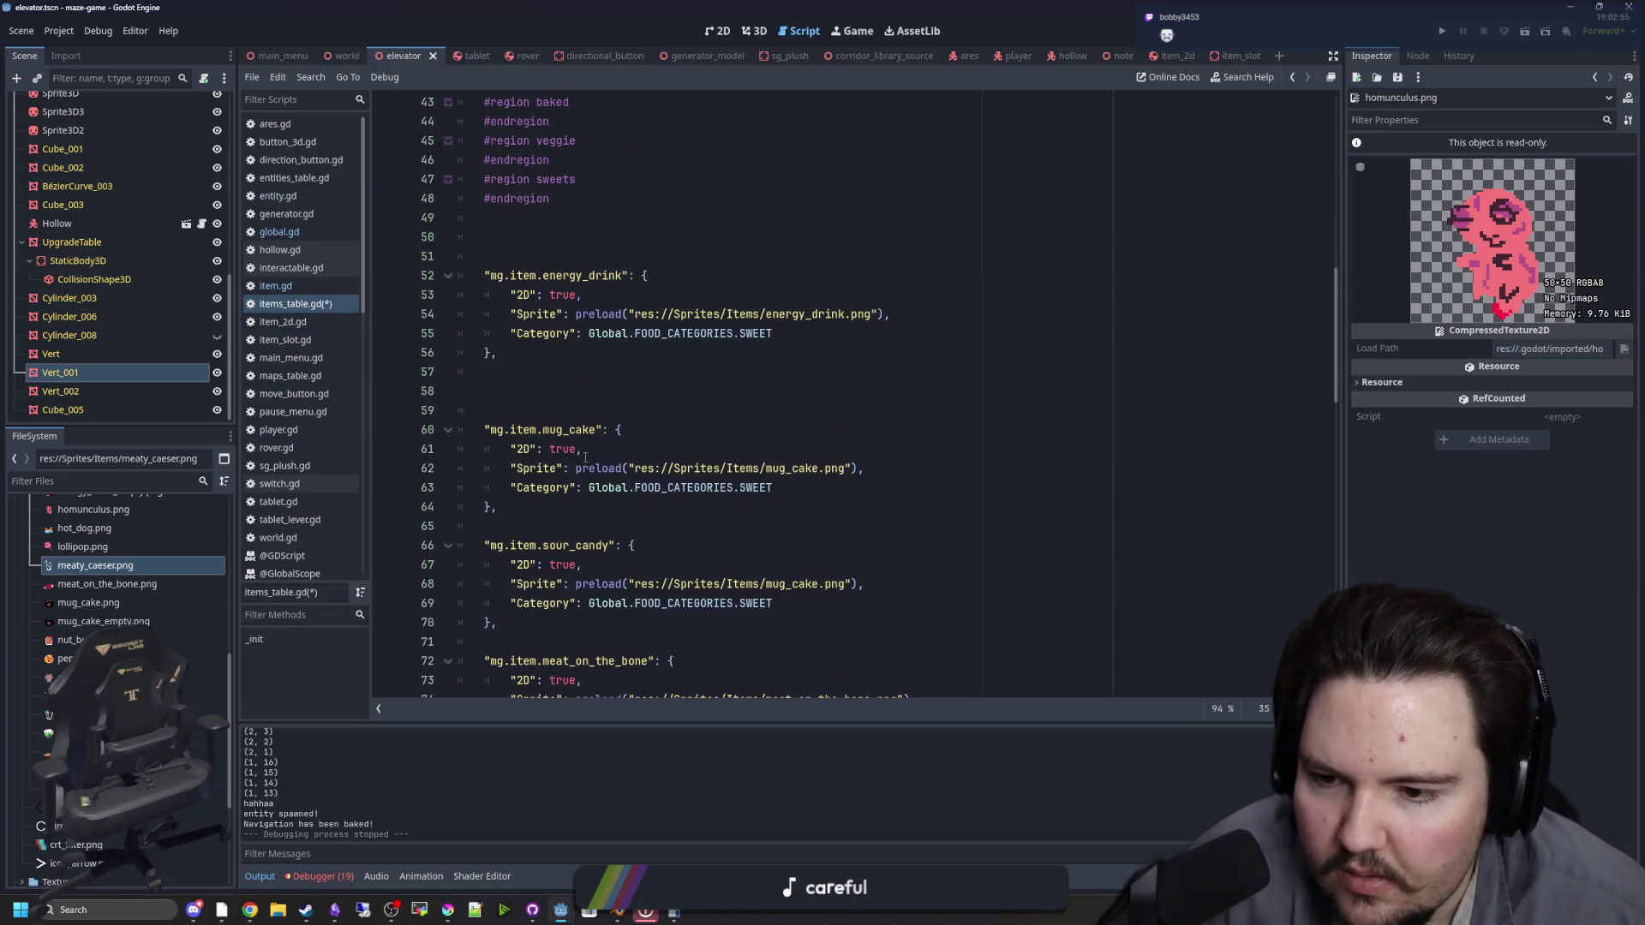
pyautogui.moveTo(529, 624); pyautogui.dragTo(445, 540)
pyautogui.hotkey('ctrl', 'x')
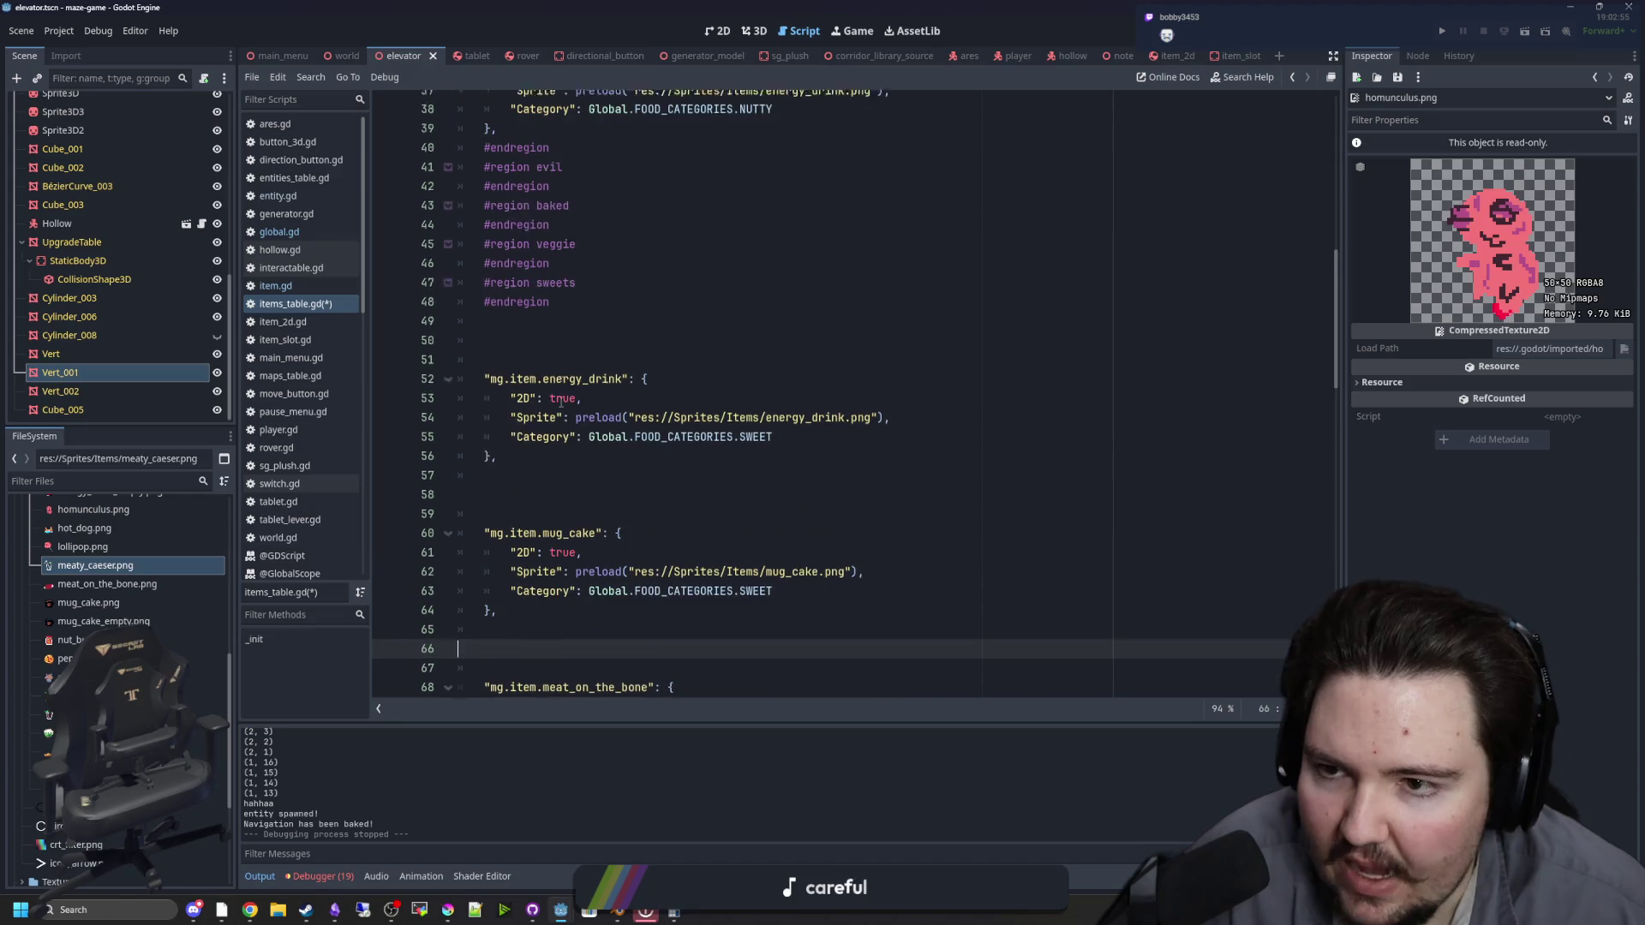
pyautogui.scroll(2, 581, 342)
pyautogui.click(581, 297)
pyautogui.press('Return')
pyautogui.hotkey('ctrl', 'v')
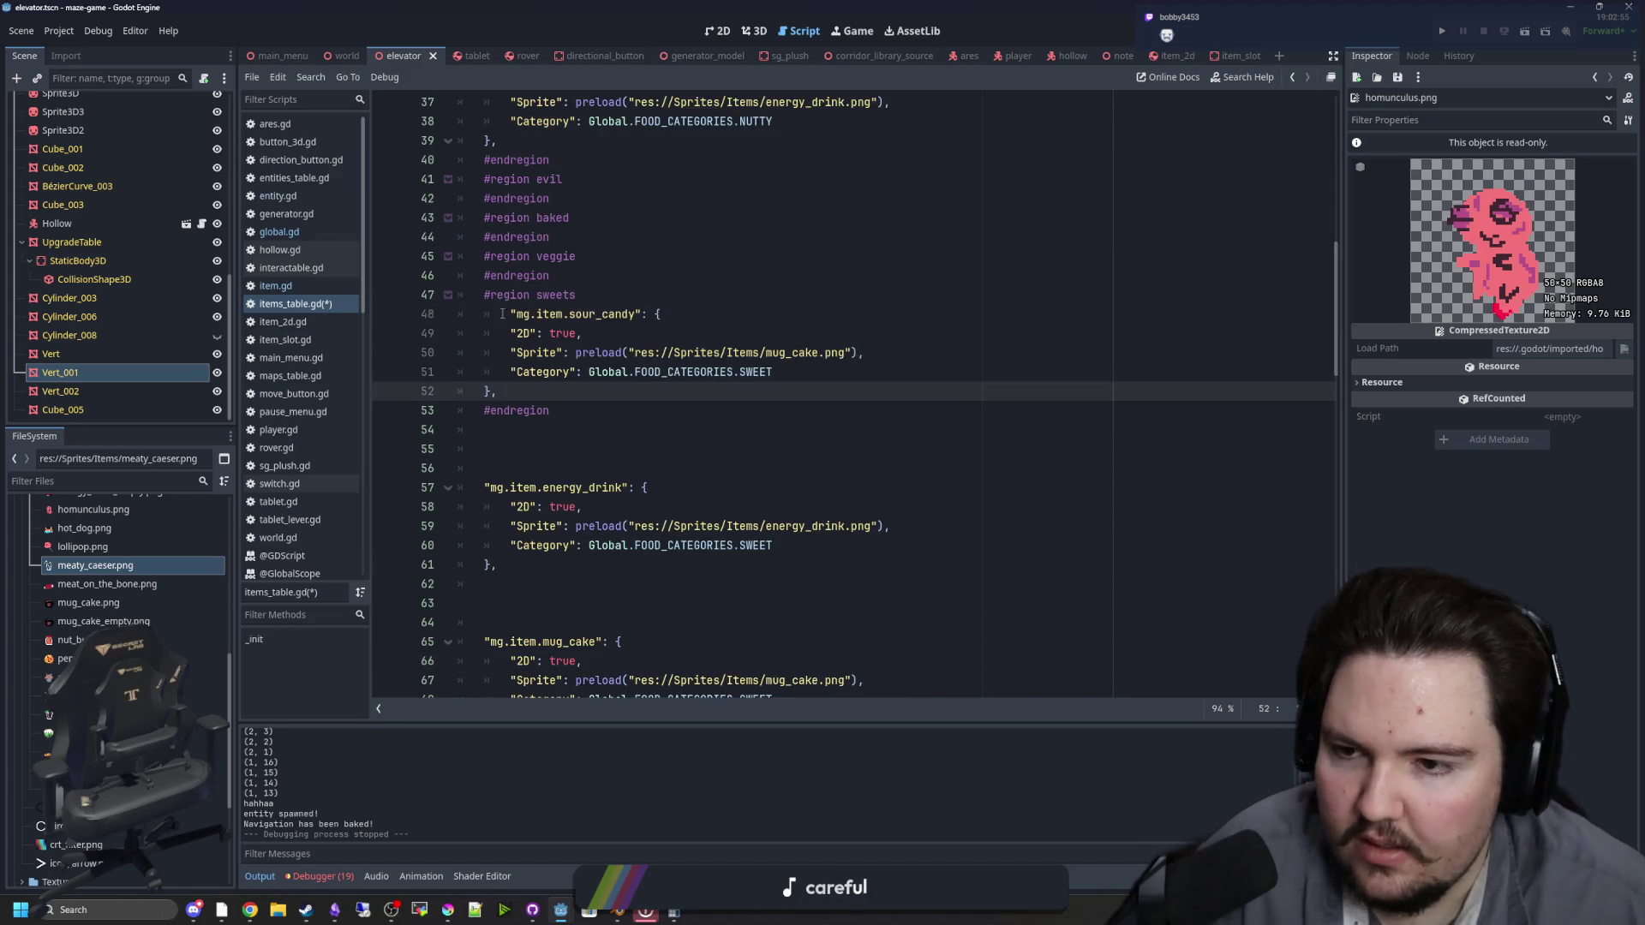
pyautogui.click(503, 313)
# Step: Move energy_drink below sour_candy in the sweets region, fix its indent, and save
pyautogui.scroll(-1, 565, 551)
pyautogui.moveTo(543, 520); pyautogui.dragTo(463, 429)
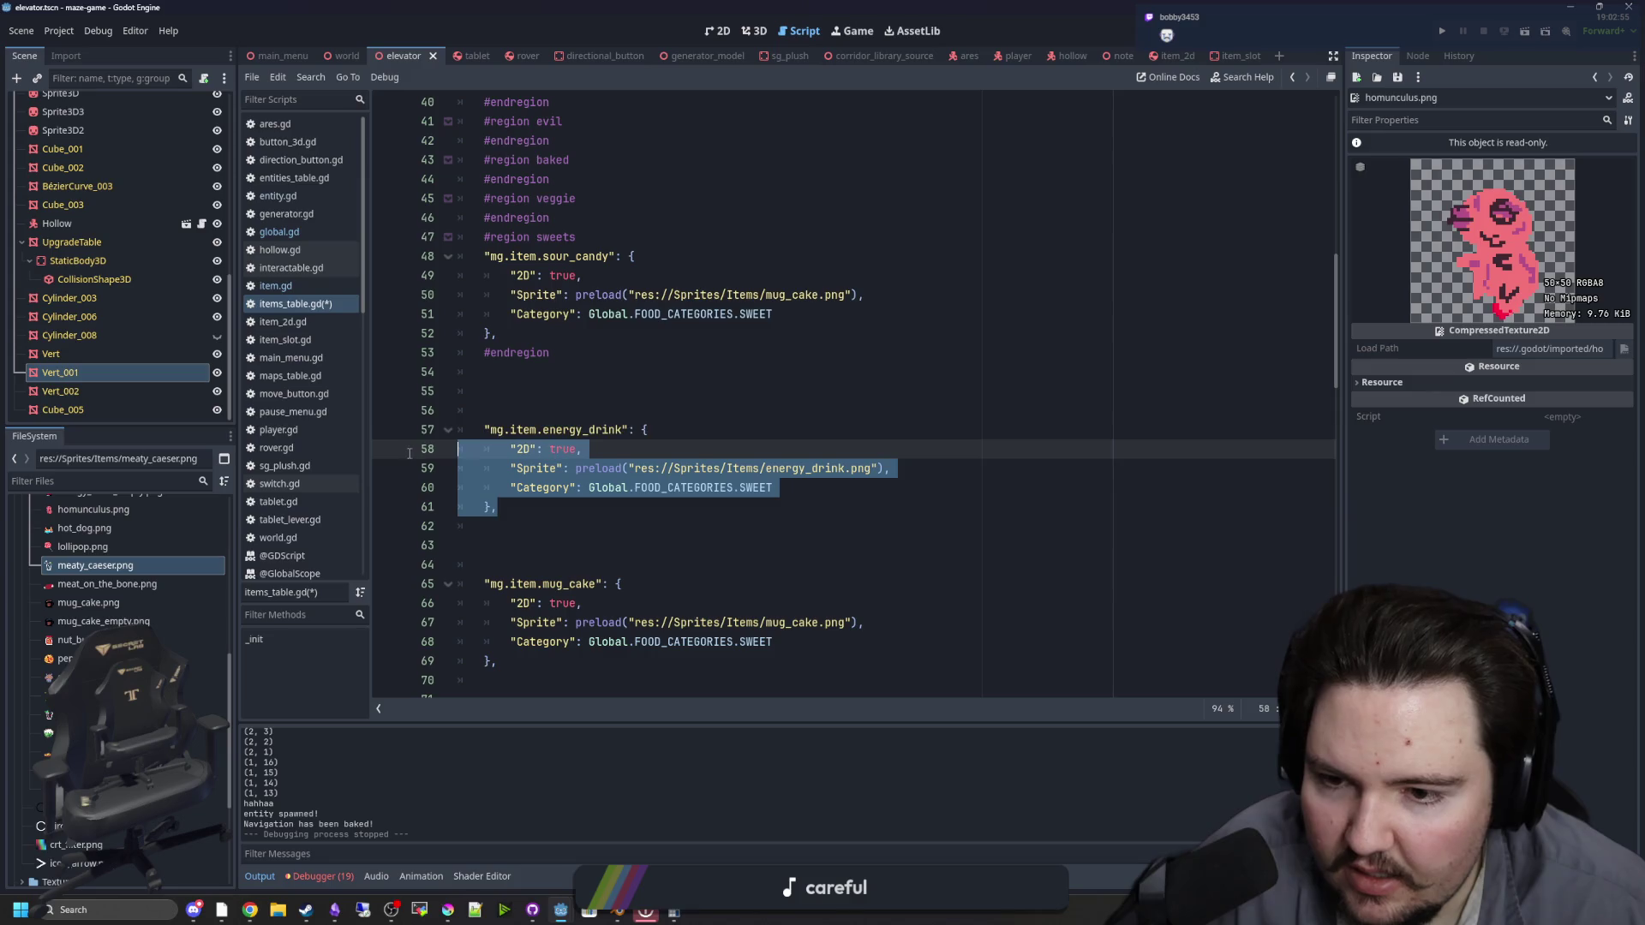
pyautogui.hotkey('ctrl', 'x')
pyautogui.click(654, 333)
pyautogui.press('Return')
pyautogui.hotkey('ctrl', 'v')
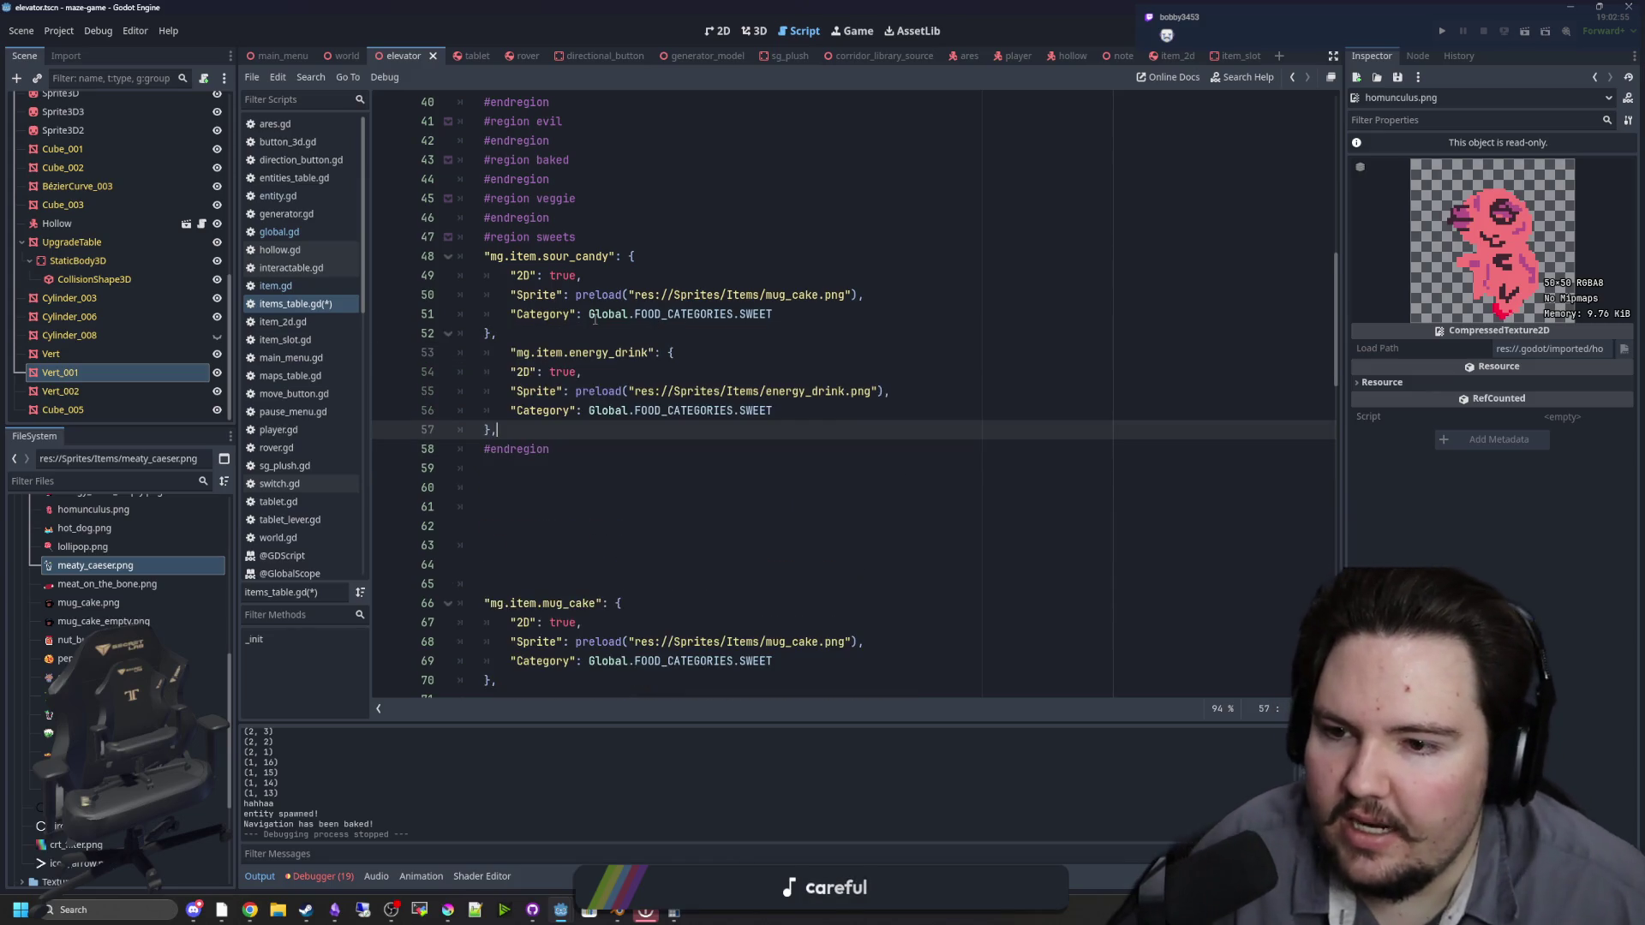
pyautogui.click(499, 358)
pyautogui.press('BackSpace')
pyautogui.click(579, 485)
pyautogui.scroll(-3, 580, 468)
pyautogui.hotkey('ctrl', 's')
# Step: Create a meat region containing the meat_on_the_bone entry
pyautogui.moveTo(485, 680); pyautogui.dragTo(485, 584)
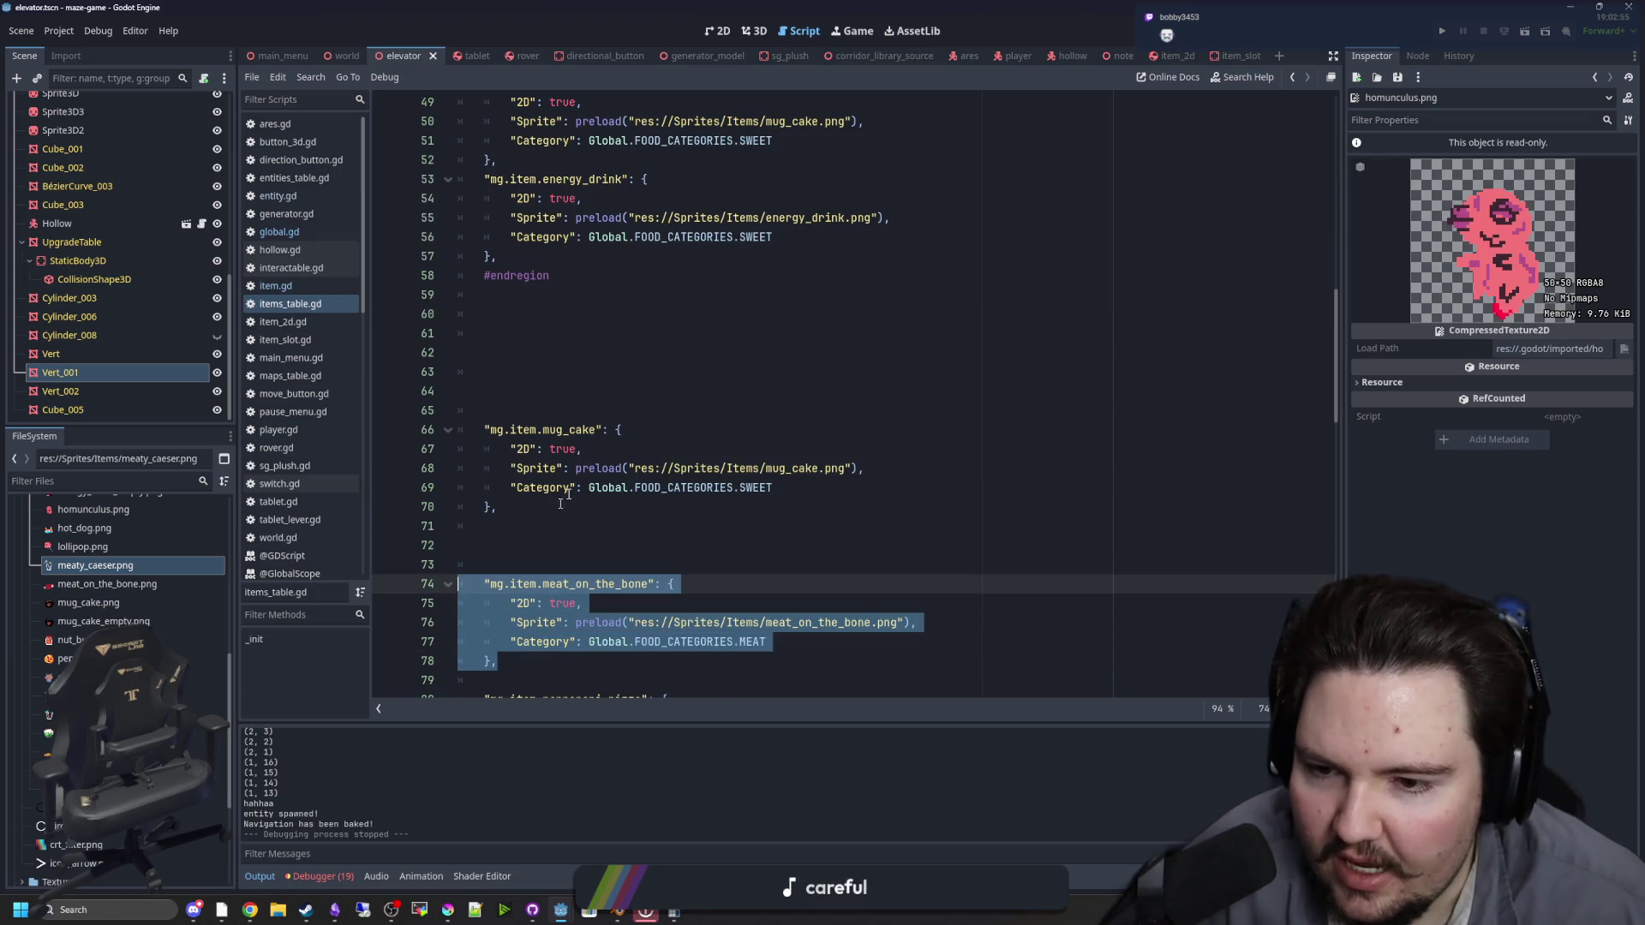
pyautogui.scroll(3, 615, 366)
pyautogui.scroll(2, 615, 366)
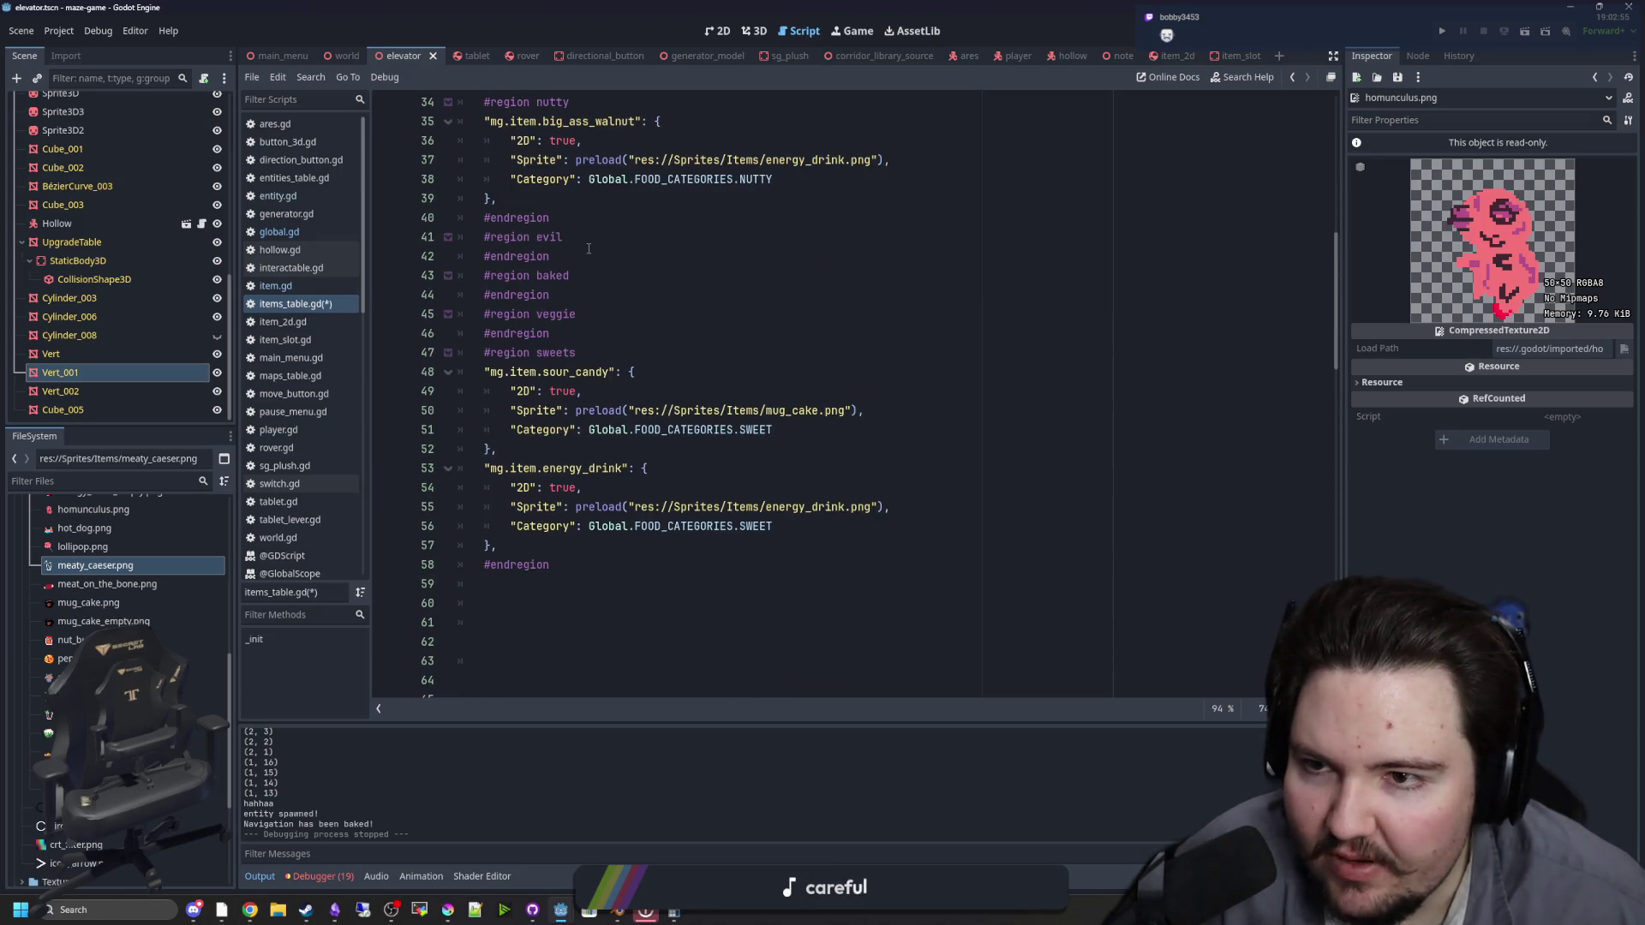
pyautogui.scroll(2, 589, 232)
pyautogui.click(593, 187)
pyautogui.write('meat')
pyautogui.press('Return')
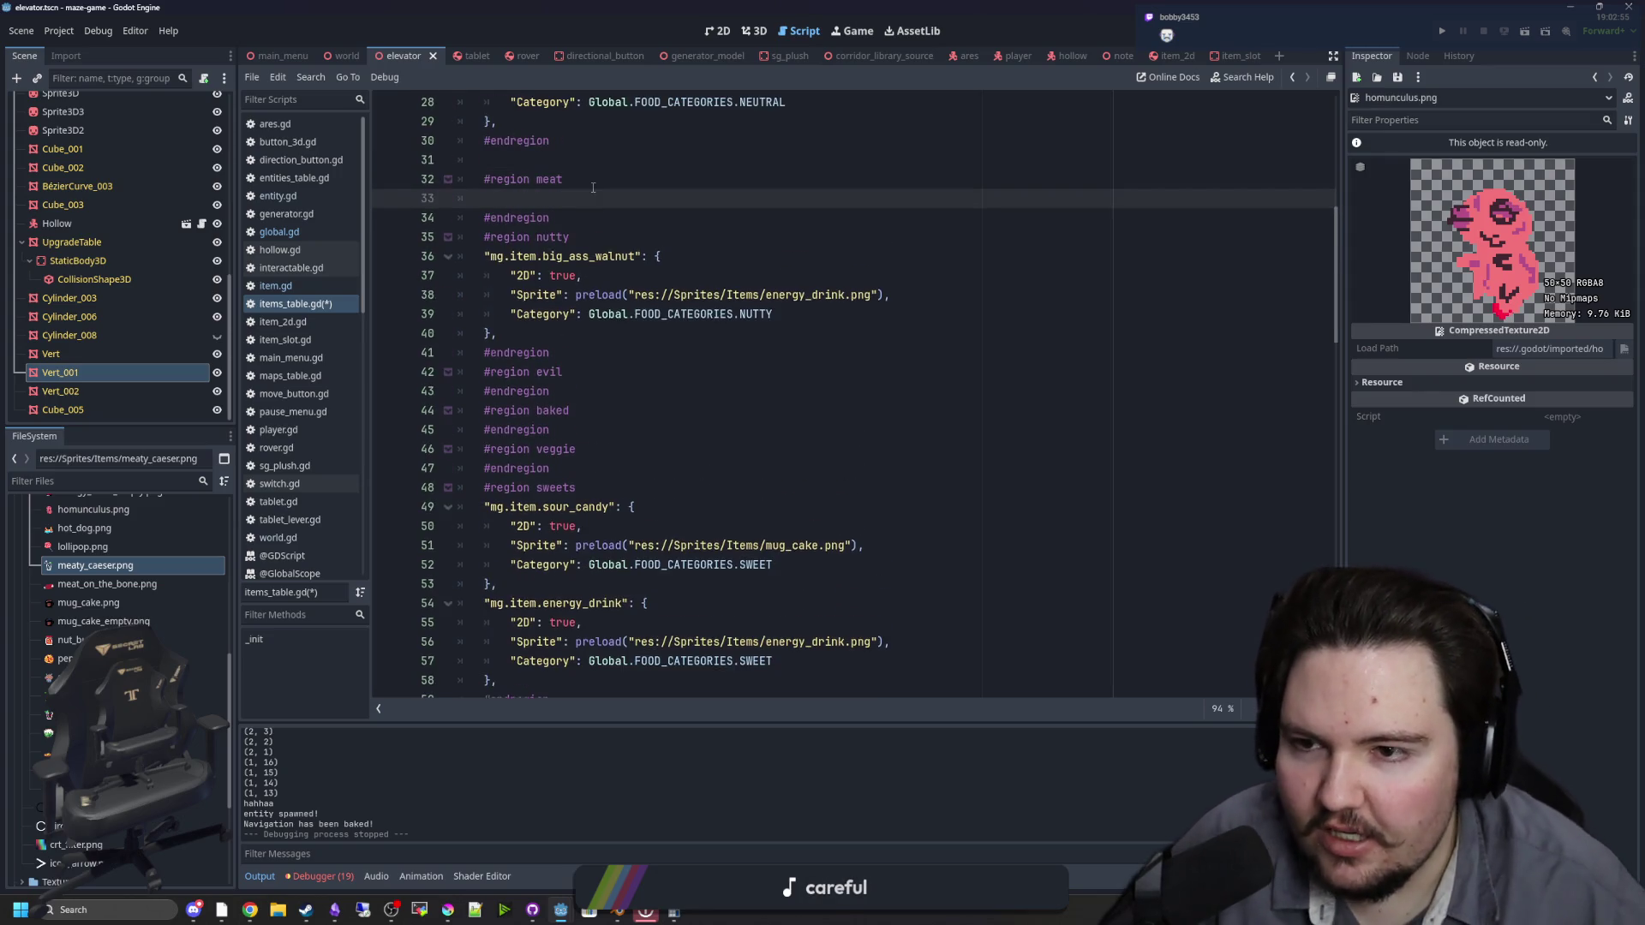
pyautogui.hotkey('ctrl', 'v')
pyautogui.hotkey('alt', 'Down')
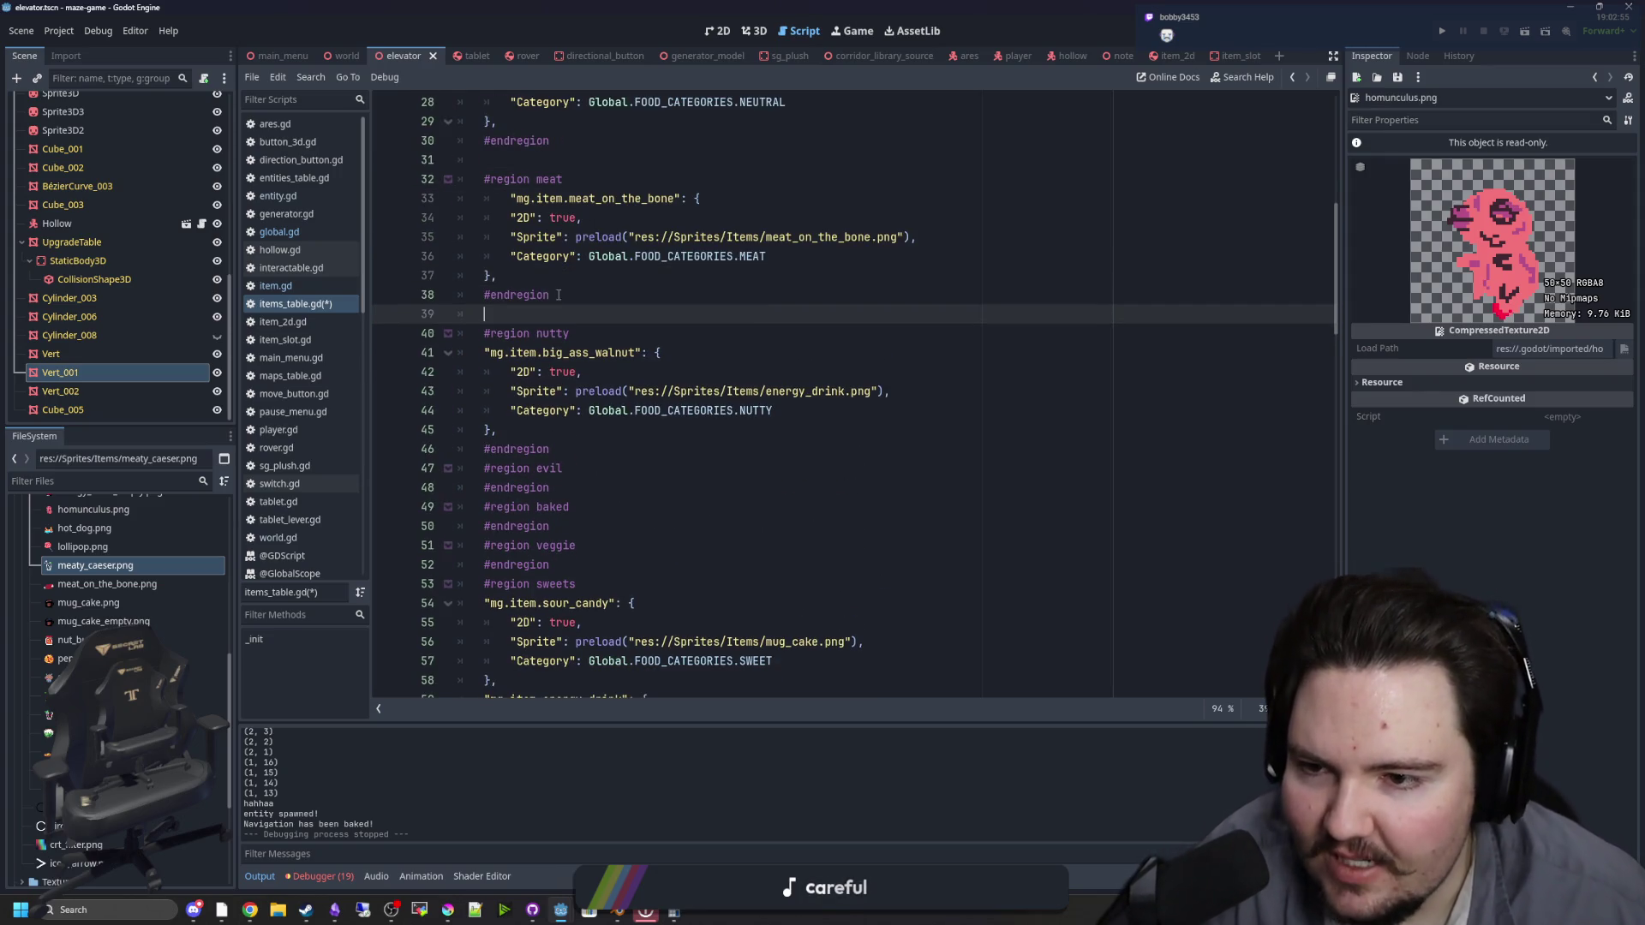
# Step: Add blank lines after the nutty, evil, baked and veggie regions
pyautogui.click(572, 451)
pyautogui.press('Return')
pyautogui.click(570, 513)
pyautogui.press('Return')
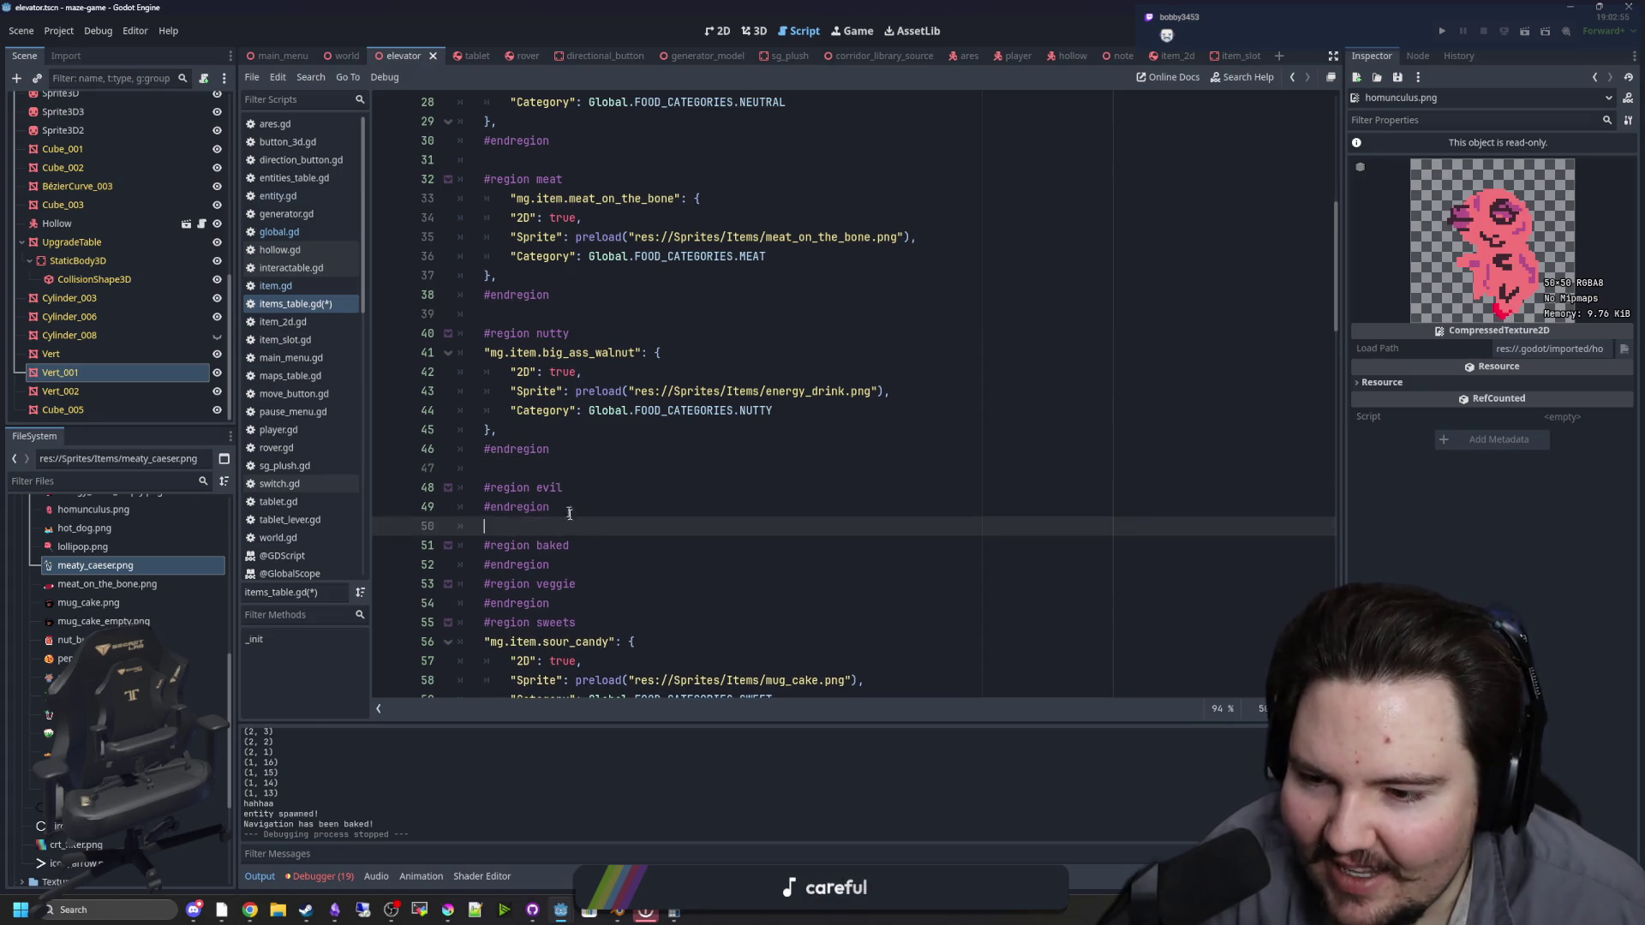
pyautogui.click(570, 564)
pyautogui.press('Return')
pyautogui.click(564, 622)
pyautogui.press('Return')
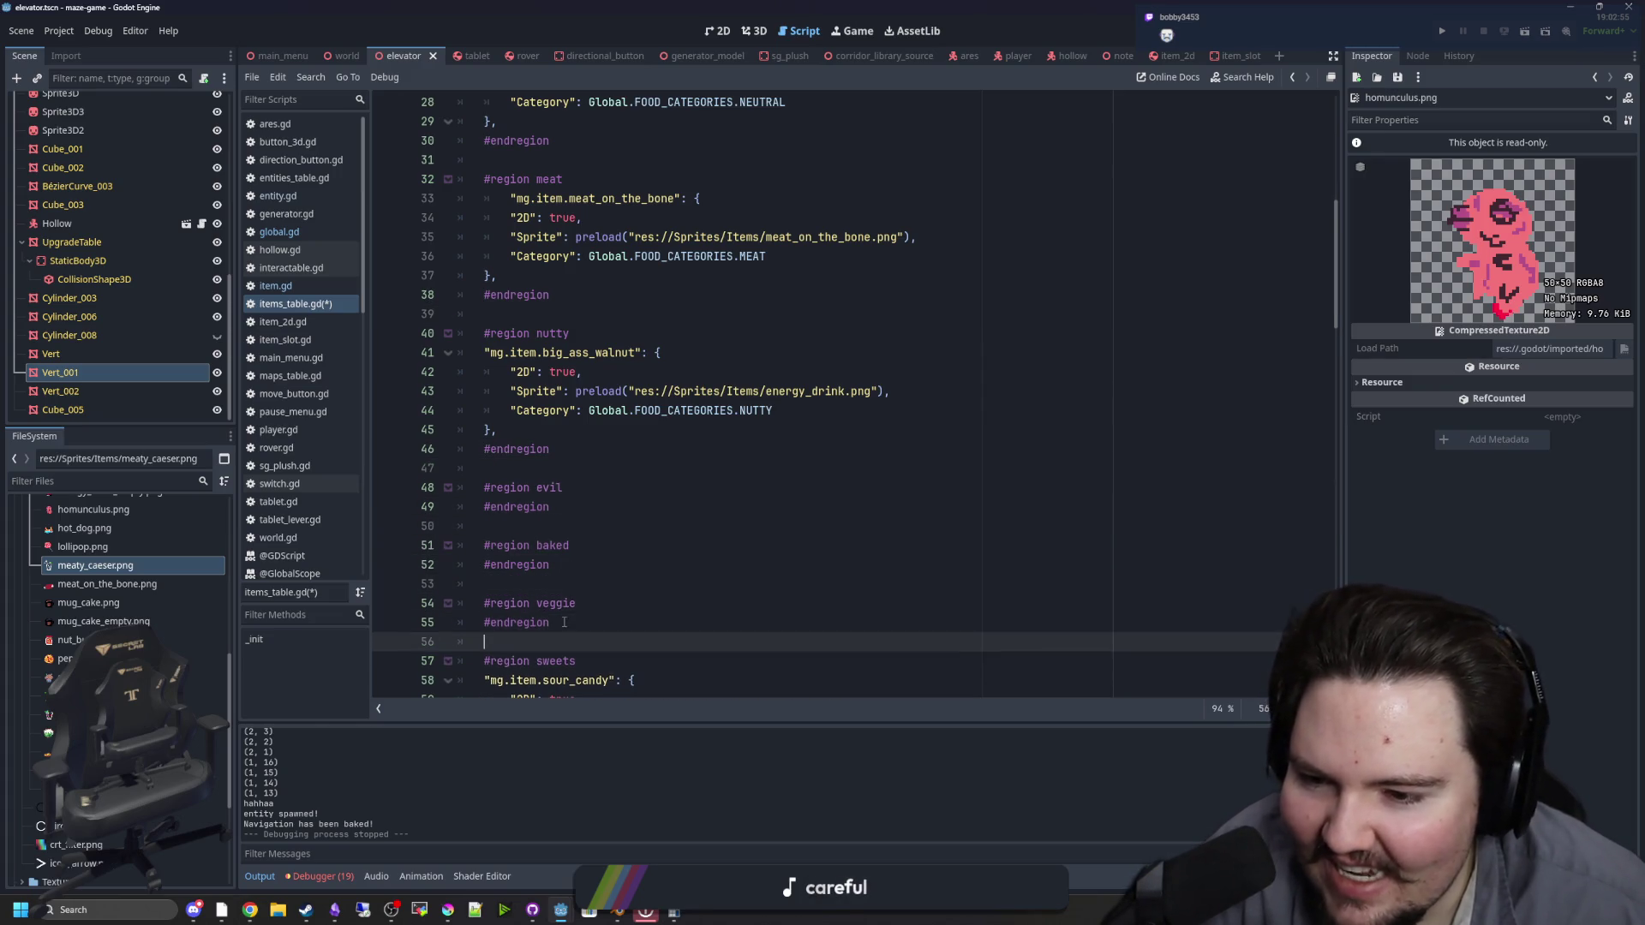
# Step: Move the mug_cake entry below energy_drink in the sweets region
pyautogui.scroll(-2, 567, 588)
pyautogui.scroll(-1, 566, 574)
pyautogui.scroll(-7, 563, 545)
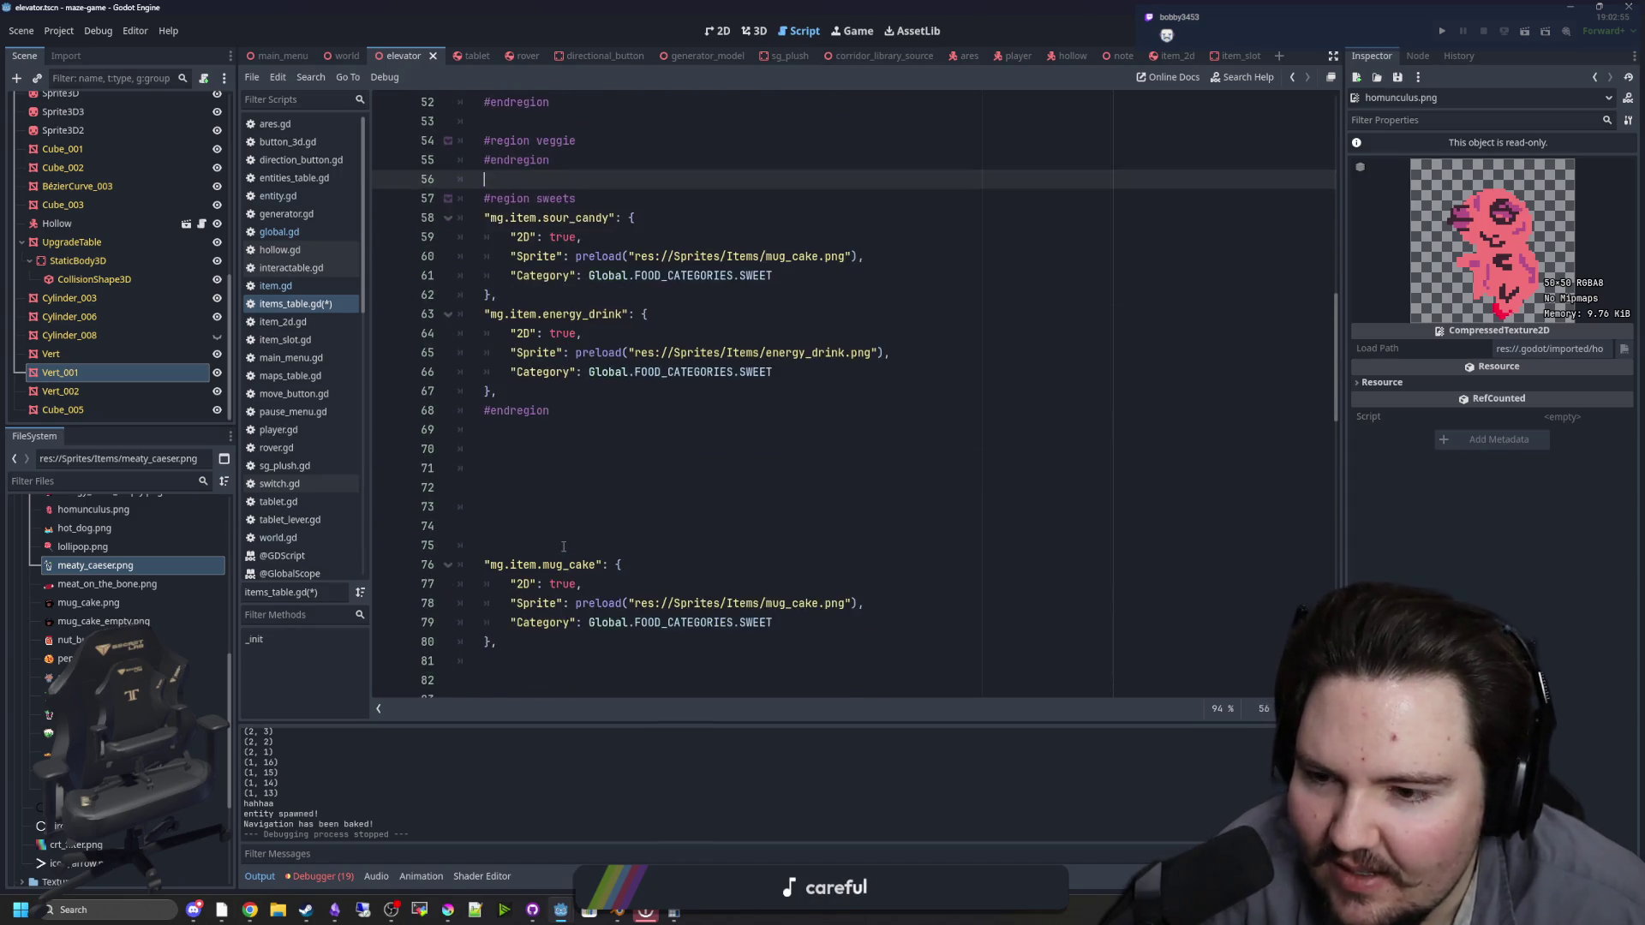
pyautogui.moveTo(497, 526); pyautogui.dragTo(389, 454)
pyautogui.hotkey('ctrl', 'x')
pyautogui.scroll(2, 390, 454)
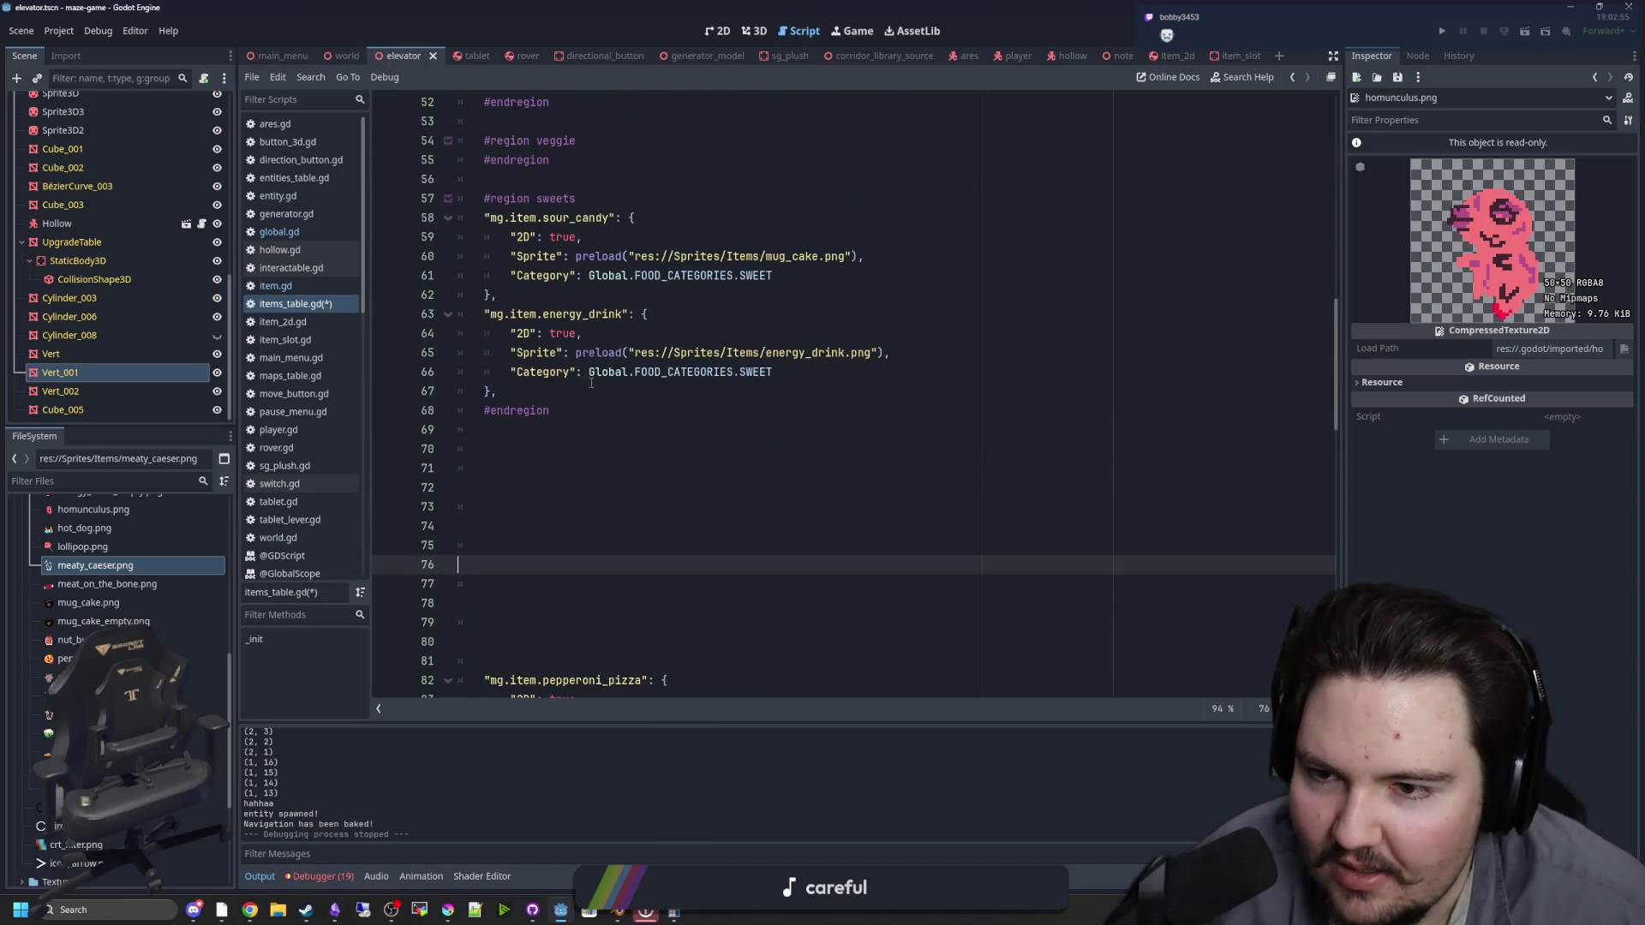
pyautogui.click(565, 390)
pyautogui.press('Return')
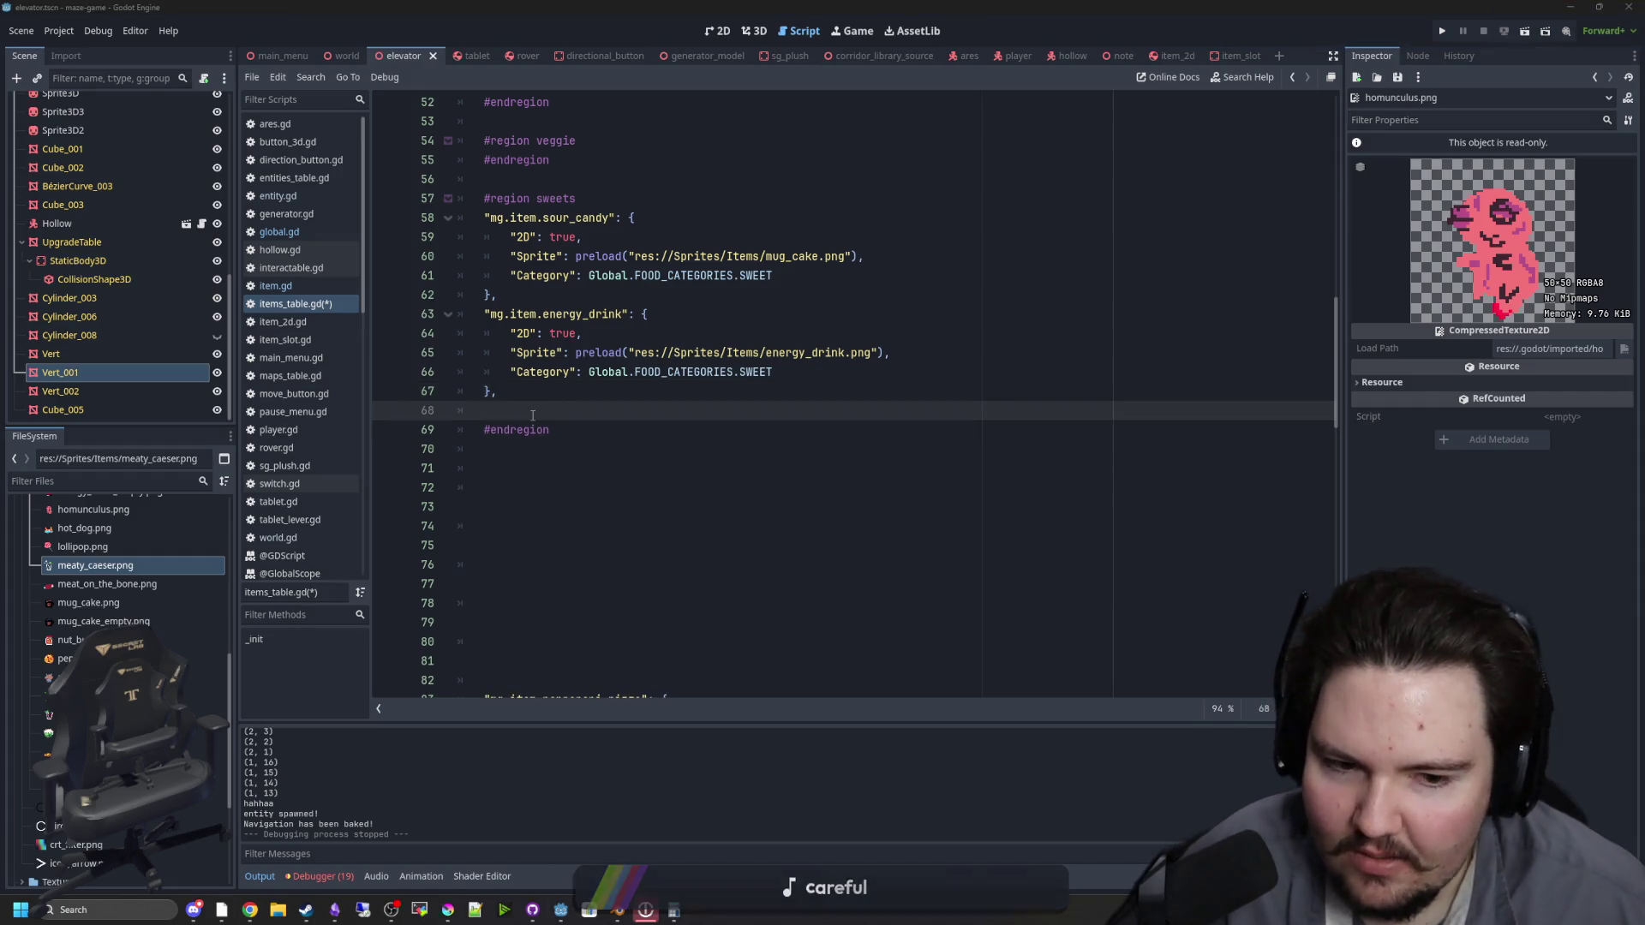
pyautogui.hotkey('ctrl', 'v')
# Step: Delete the empty lines left below the sweets region
pyautogui.scroll(-2, 539, 467)
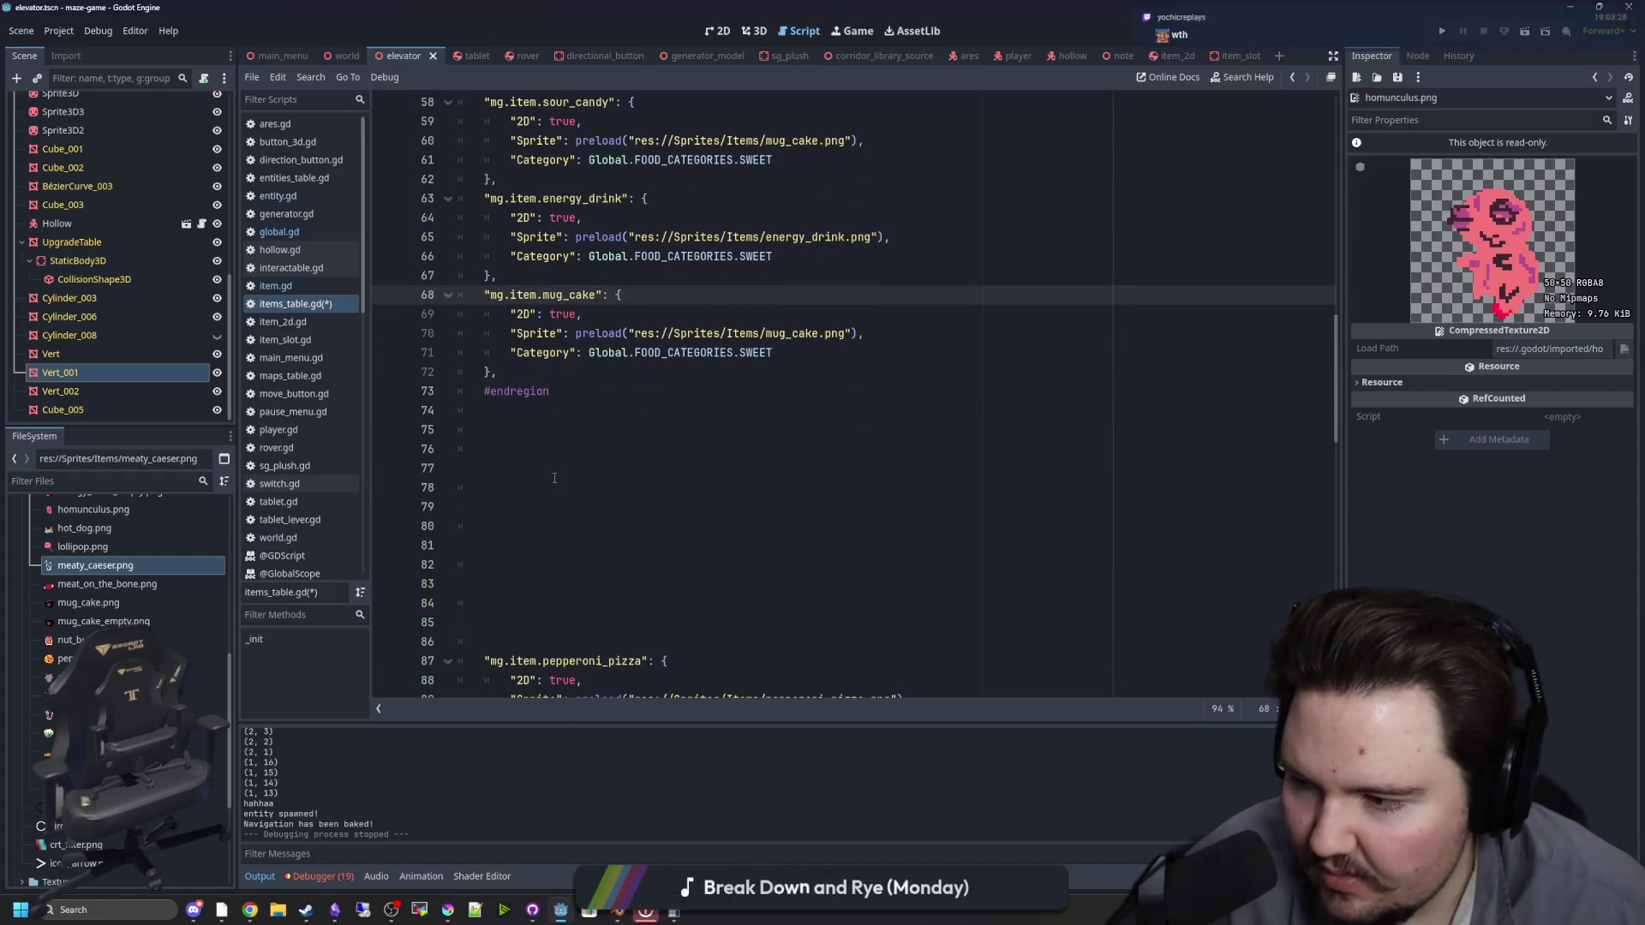
pyautogui.moveTo(506, 526); pyautogui.dragTo(452, 414)
pyautogui.press('BackSpace')
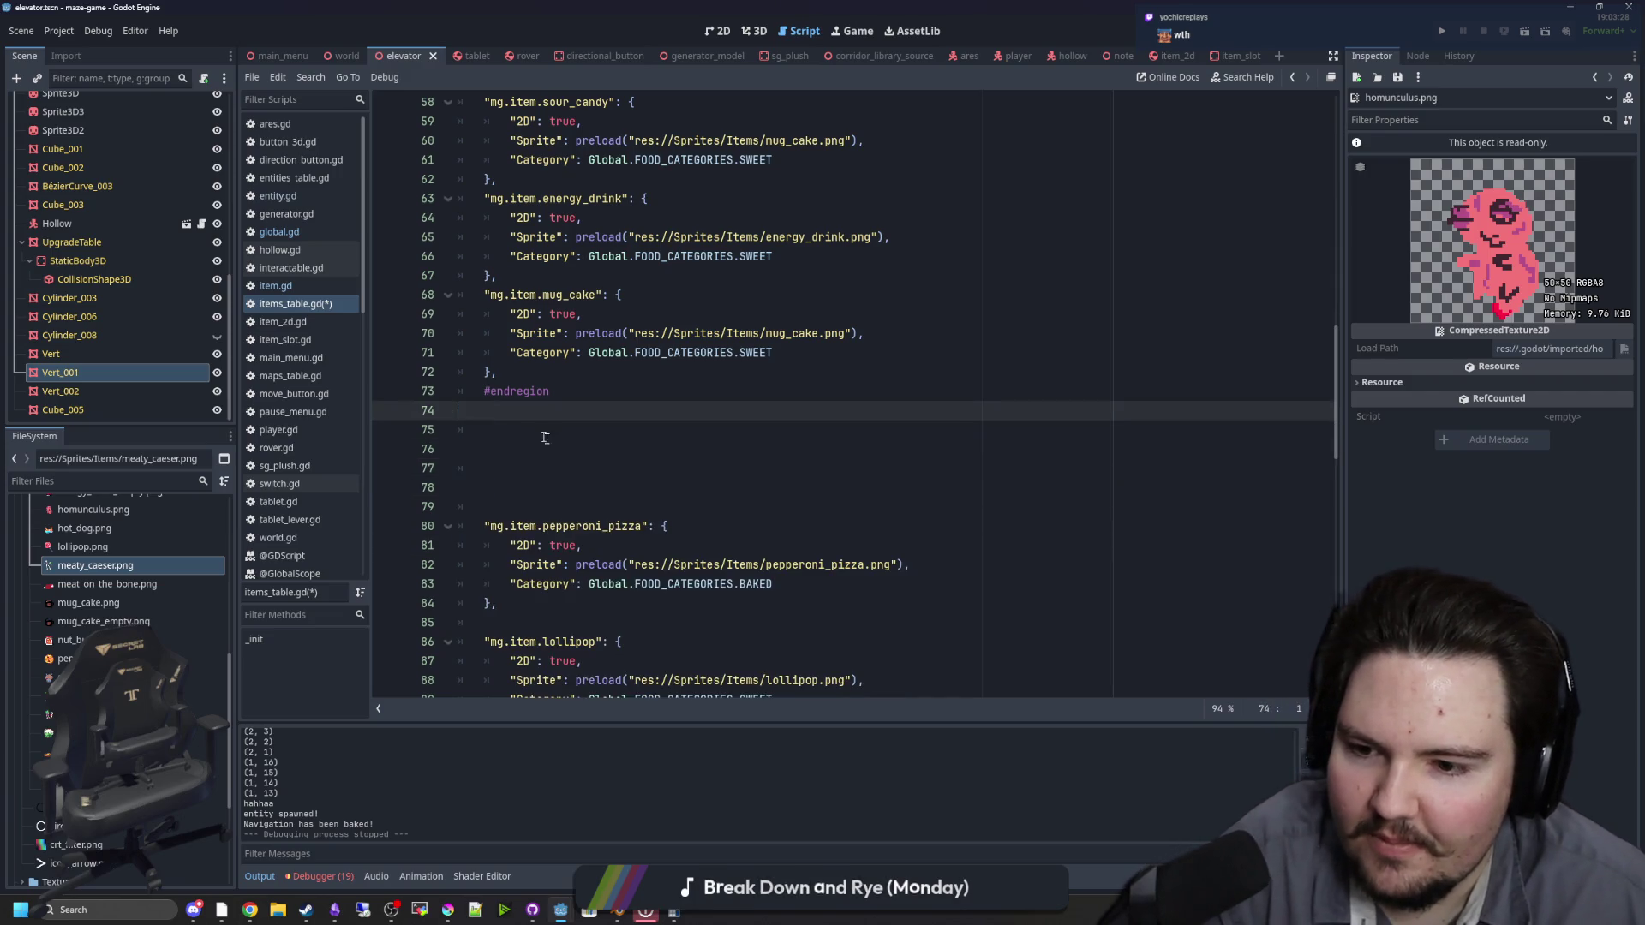
pyautogui.click(468, 441)
pyautogui.press('BackSpace')
pyautogui.press('BackSpace')
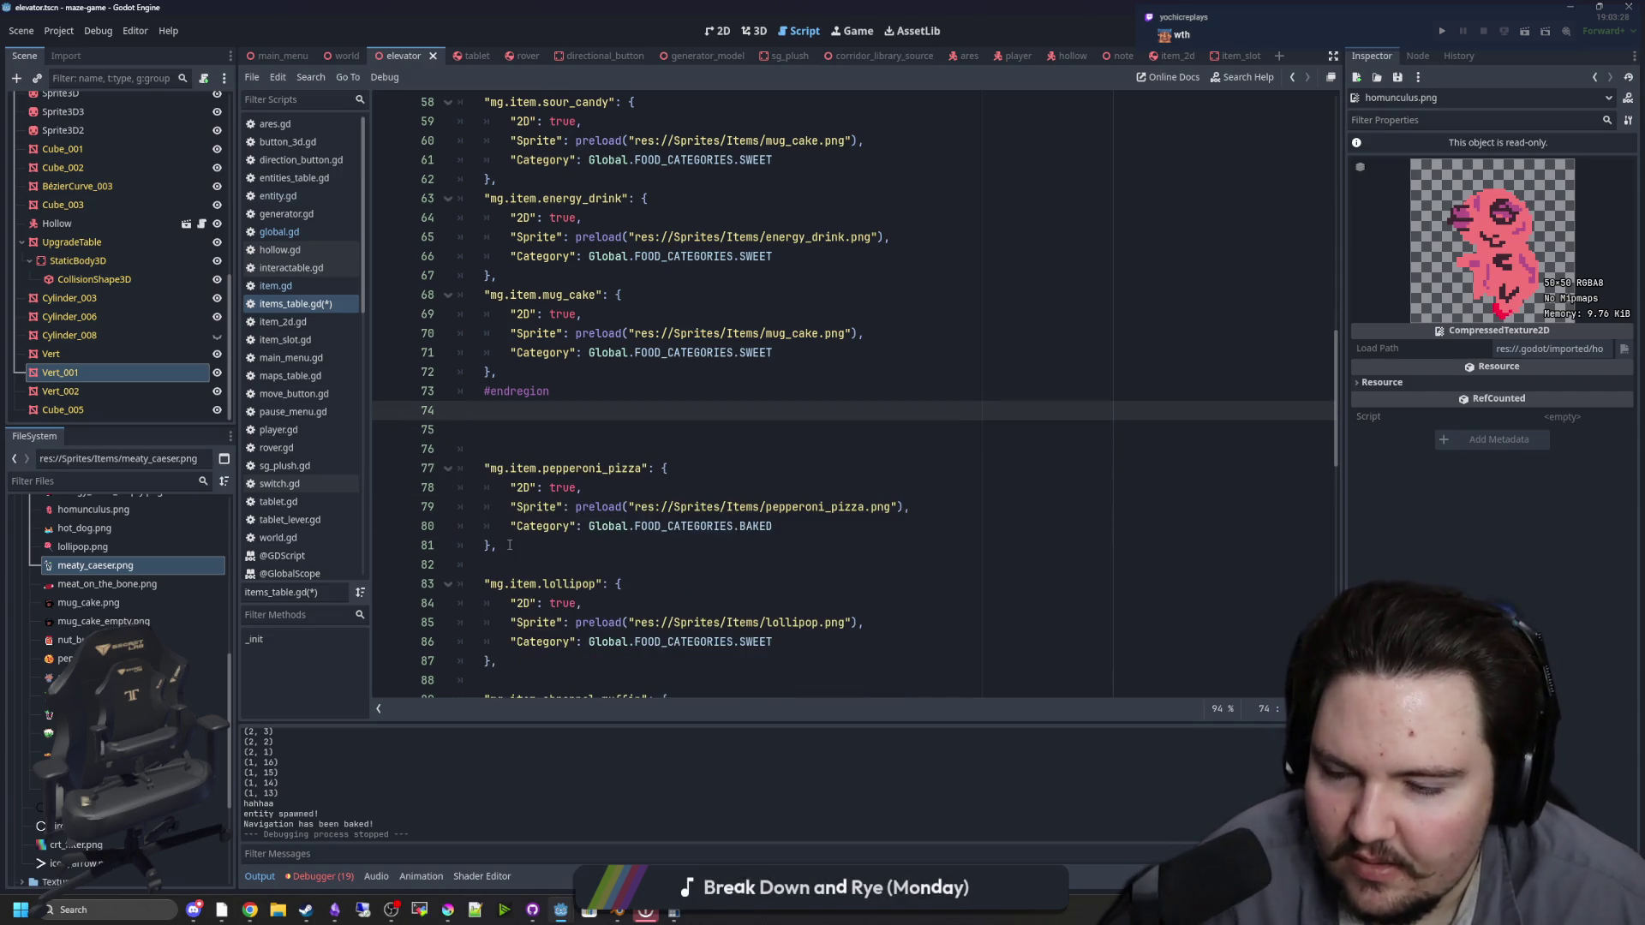
# Step: Move the pepperoni_pizza entry under the baked region header
pyautogui.moveTo(510, 545); pyautogui.dragTo(429, 469)
pyautogui.hotkey('ctrl', 'x')
pyautogui.scroll(5, 567, 288)
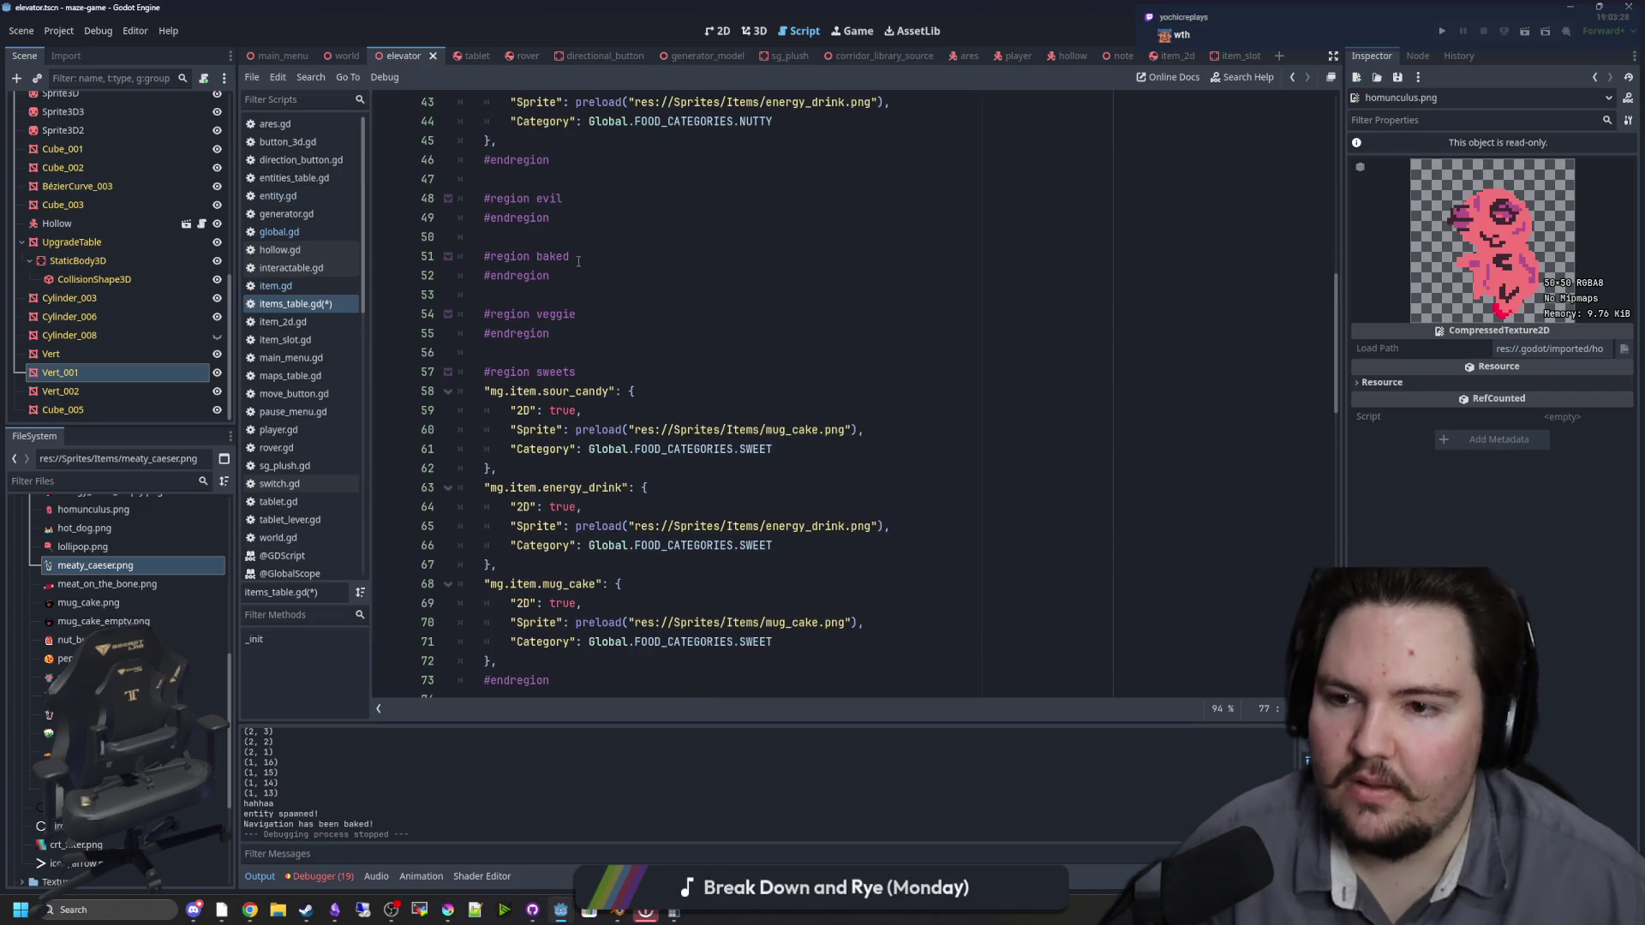
pyautogui.click(579, 256)
pyautogui.press('Return')
pyautogui.hotkey('ctrl', 'v')
# Step: Move the lollipop entry under the sweets header and fix its indent
pyautogui.scroll(-2, 591, 404)
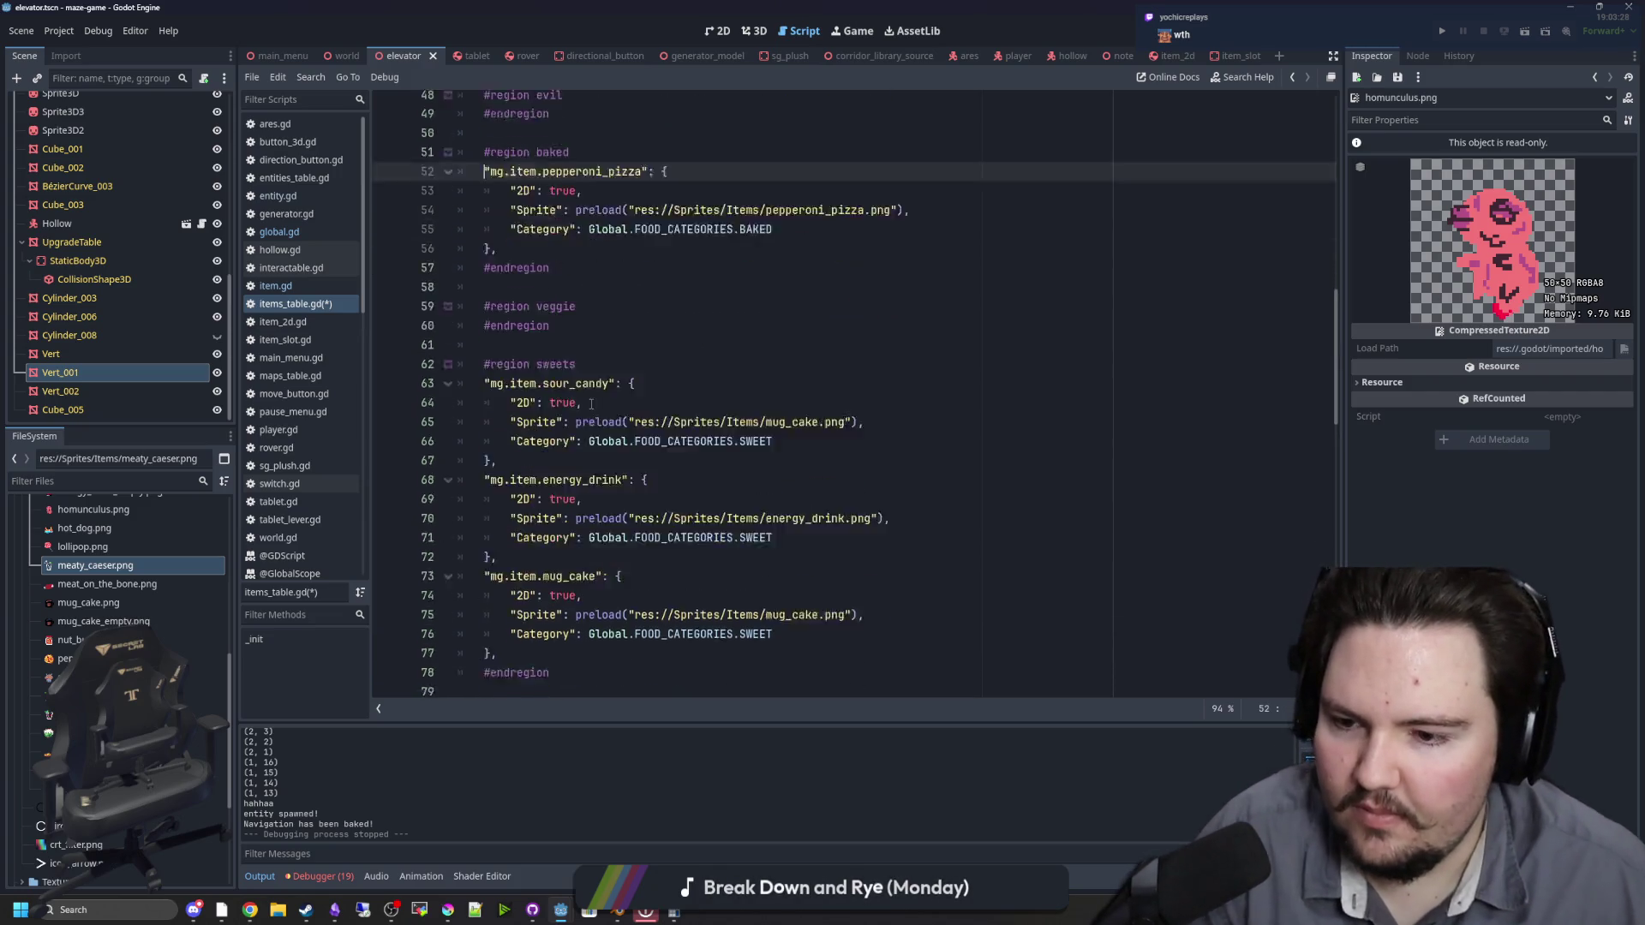
pyautogui.scroll(-6, 592, 404)
pyautogui.moveTo(502, 508); pyautogui.dragTo(566, 419)
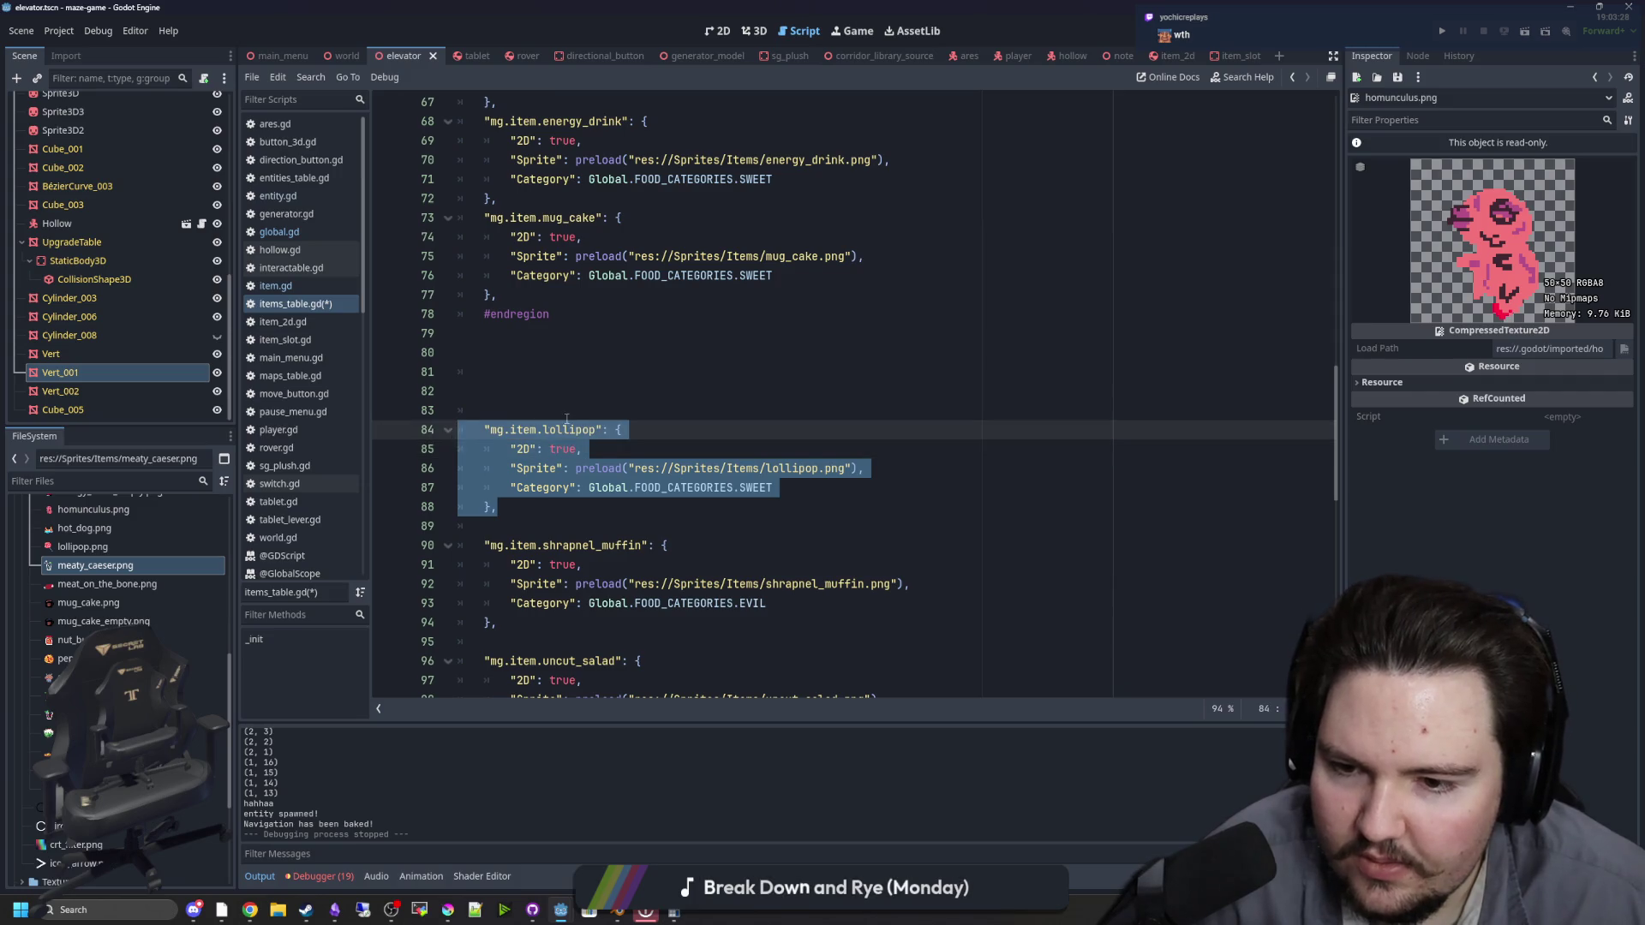
pyautogui.hotkey('ctrl', 'x')
pyautogui.scroll(3, 581, 412)
pyautogui.click(599, 179)
pyautogui.press('Return')
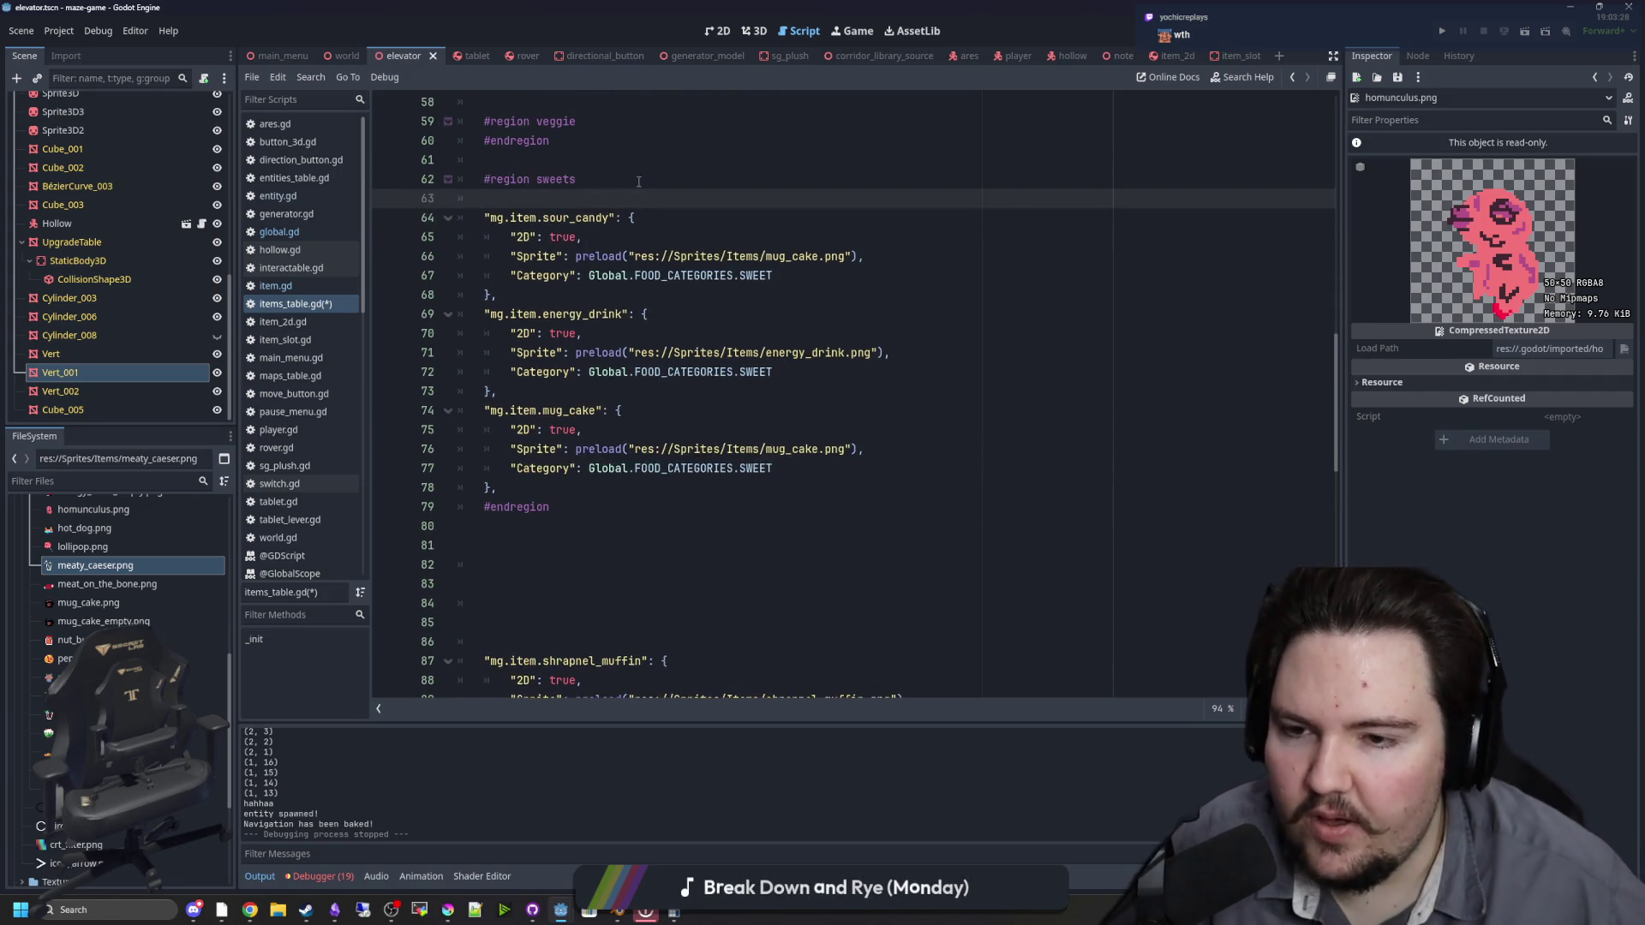
pyautogui.hotkey('ctrl', 'v')
pyautogui.click(500, 209)
pyautogui.click(508, 198)
pyautogui.press('BackSpace')
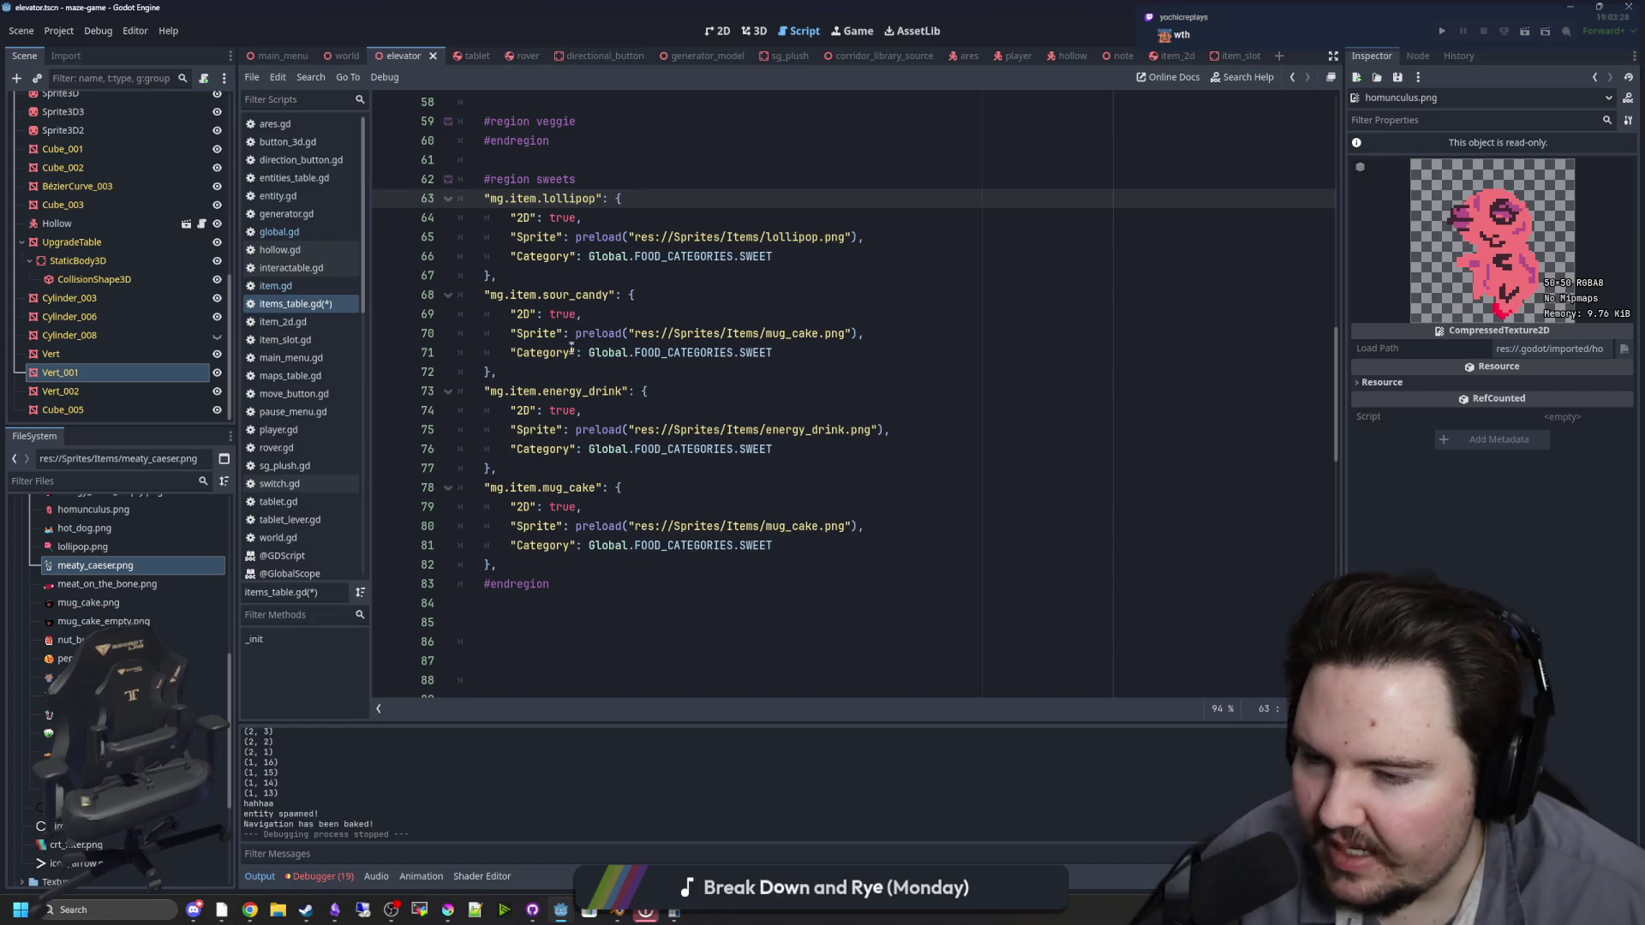
# Step: Move the shrapnel_muffin entry into the evil region
pyautogui.scroll(-6, 571, 346)
pyautogui.moveTo(513, 480); pyautogui.dragTo(467, 381)
pyautogui.hotkey('ctrl', 'x')
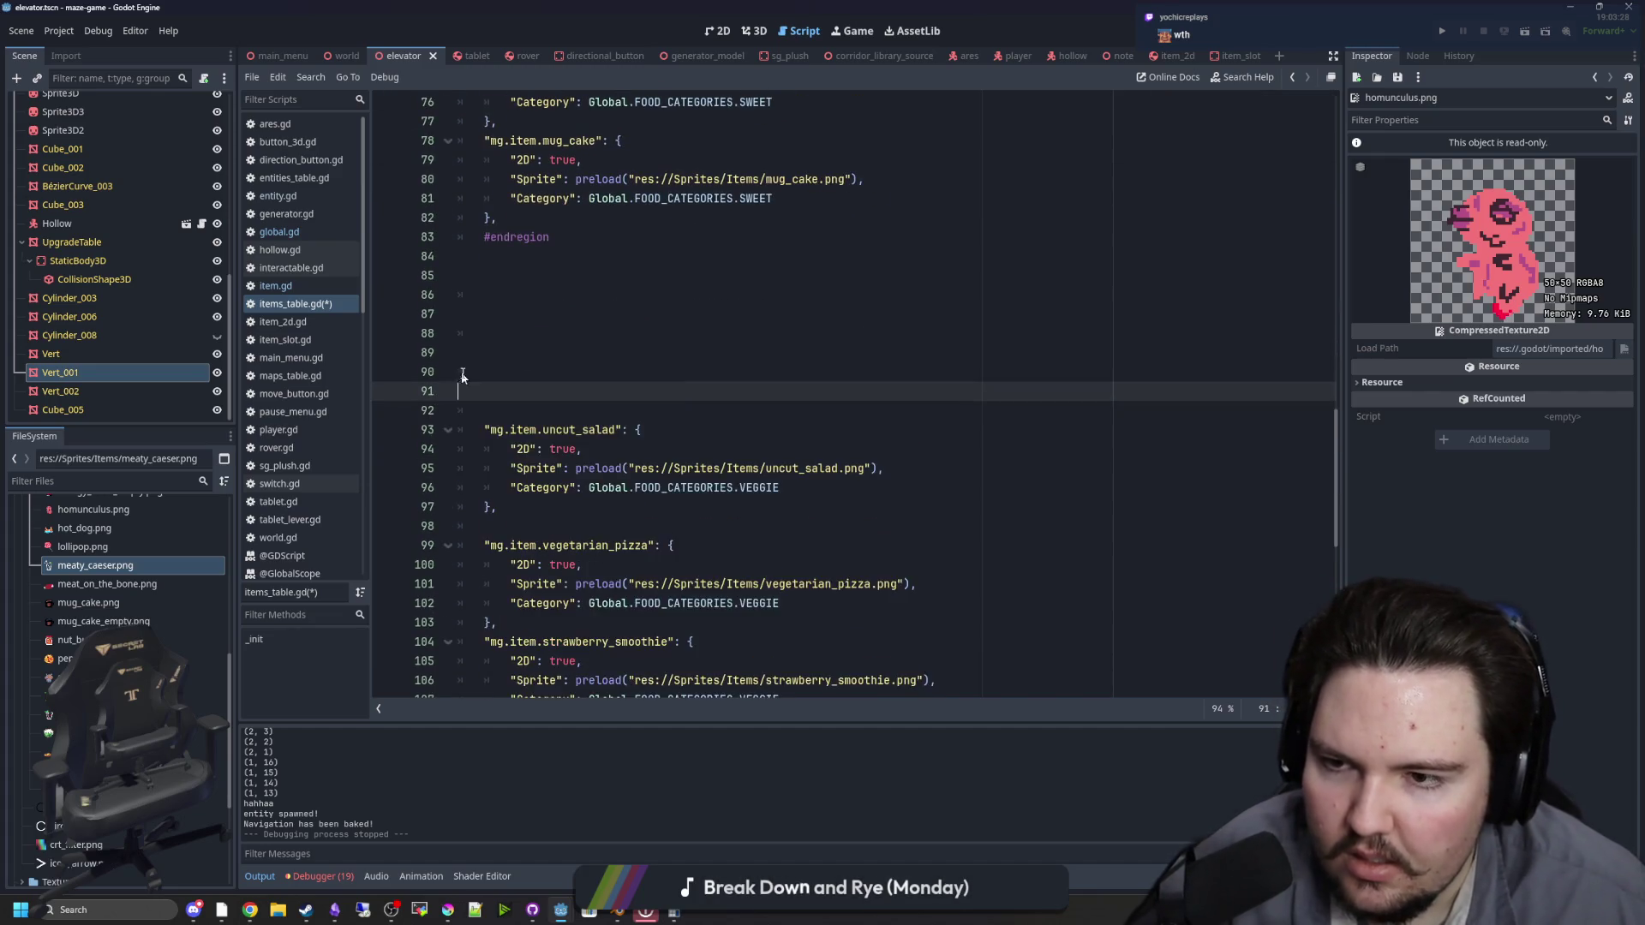
pyautogui.scroll(8, 615, 356)
pyautogui.scroll(4, 556, 263)
pyautogui.click(485, 257)
pyautogui.press('Return')
pyautogui.hotkey('ctrl', 'v')
pyautogui.click(485, 271)
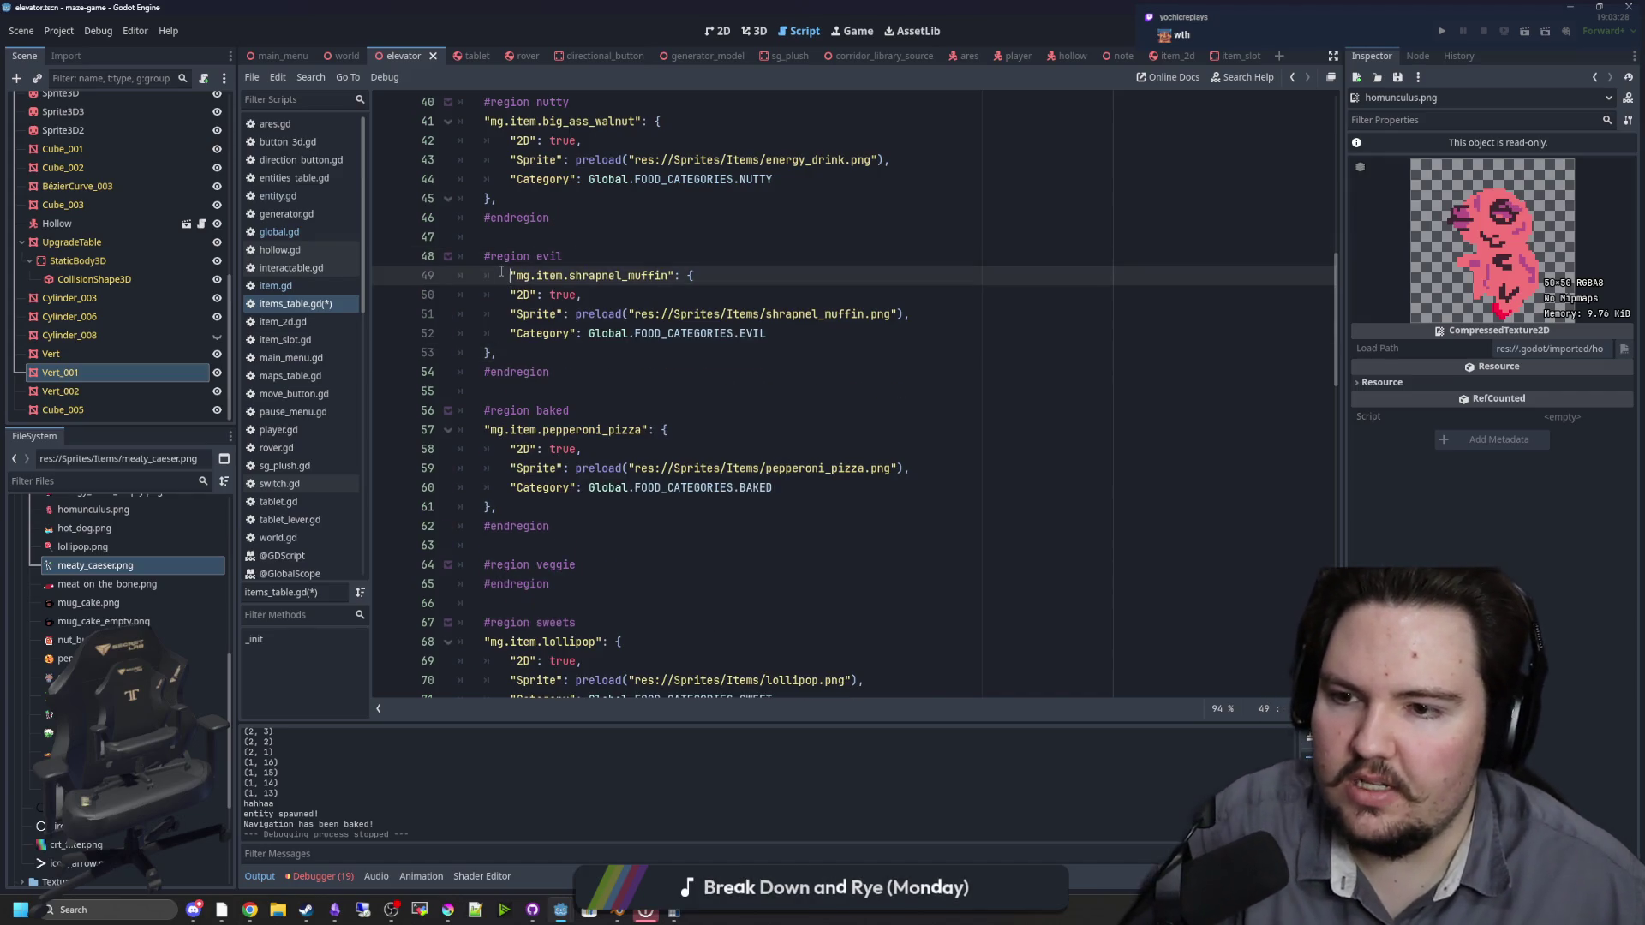
# Step: Relocate mug_cake from sweets into the baked region after pepperoni_pizza
pyautogui.scroll(-10, 579, 418)
pyautogui.scroll(-3, 579, 417)
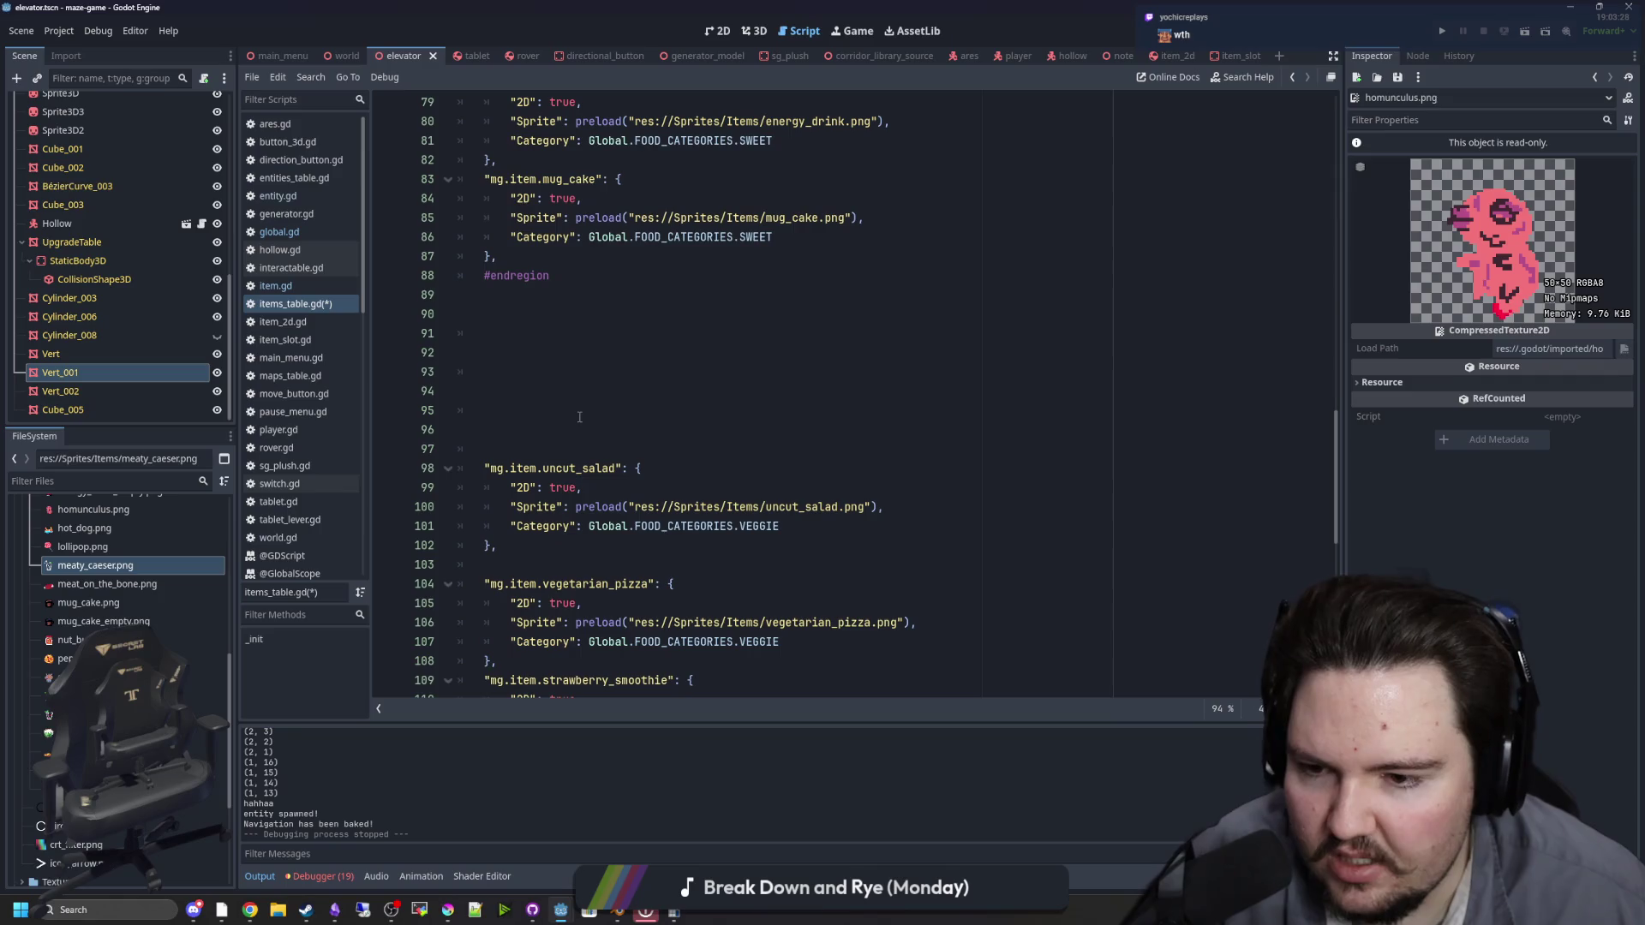
pyautogui.scroll(4, 525, 454)
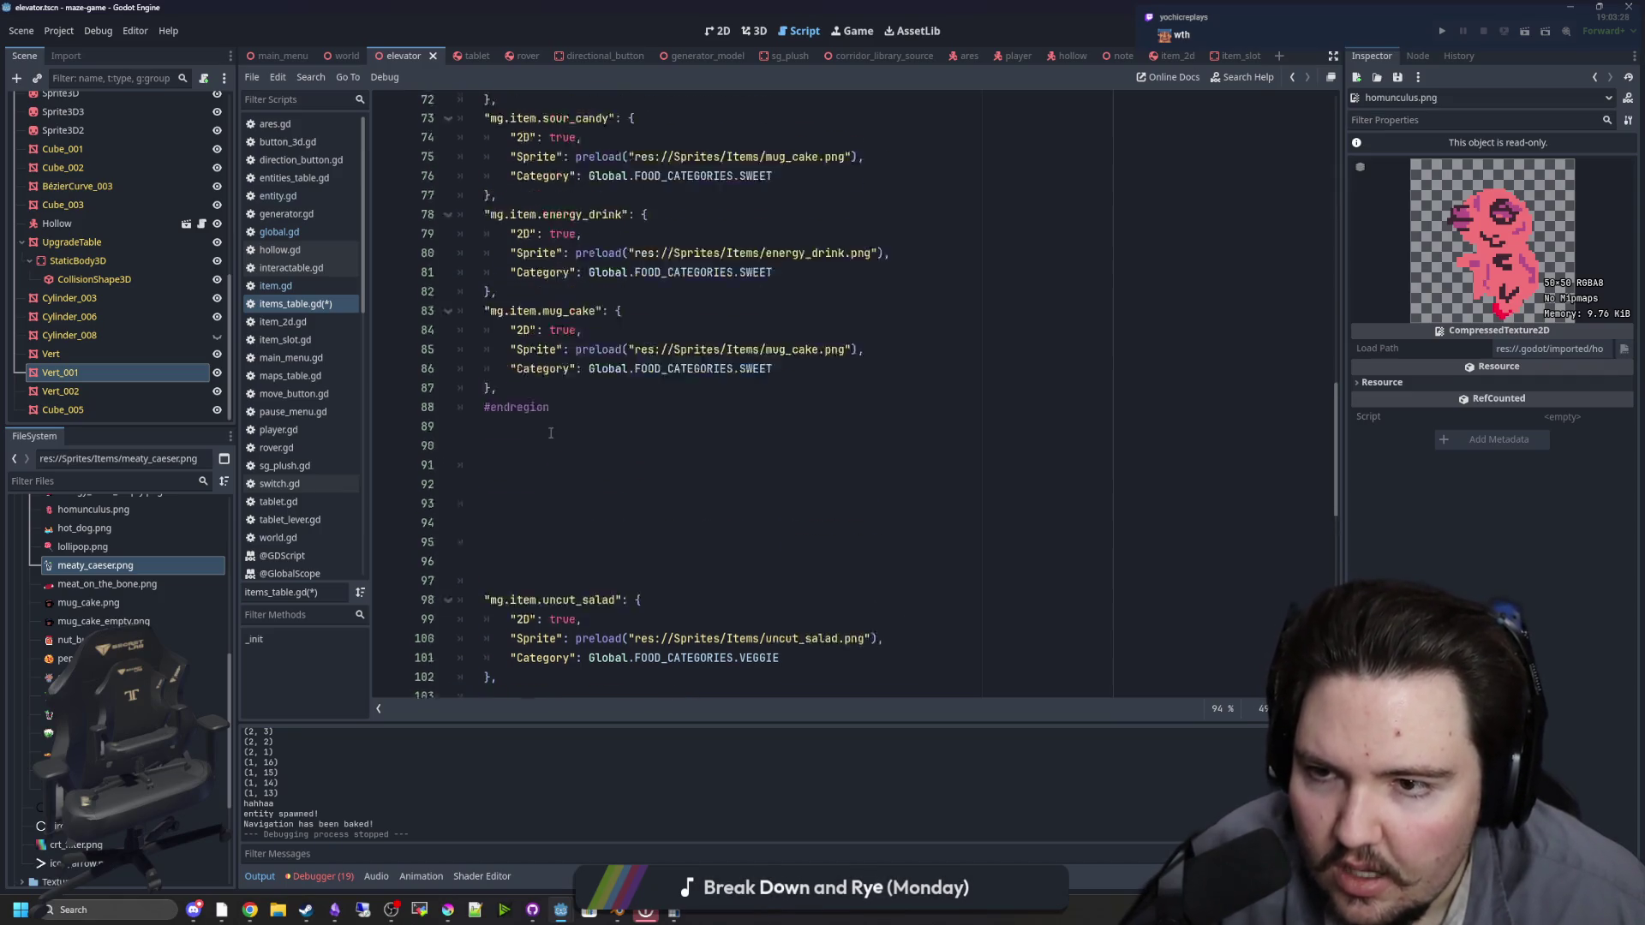
pyautogui.moveTo(497, 488); pyautogui.dragTo(453, 414)
pyautogui.hotkey('ctrl', 'x')
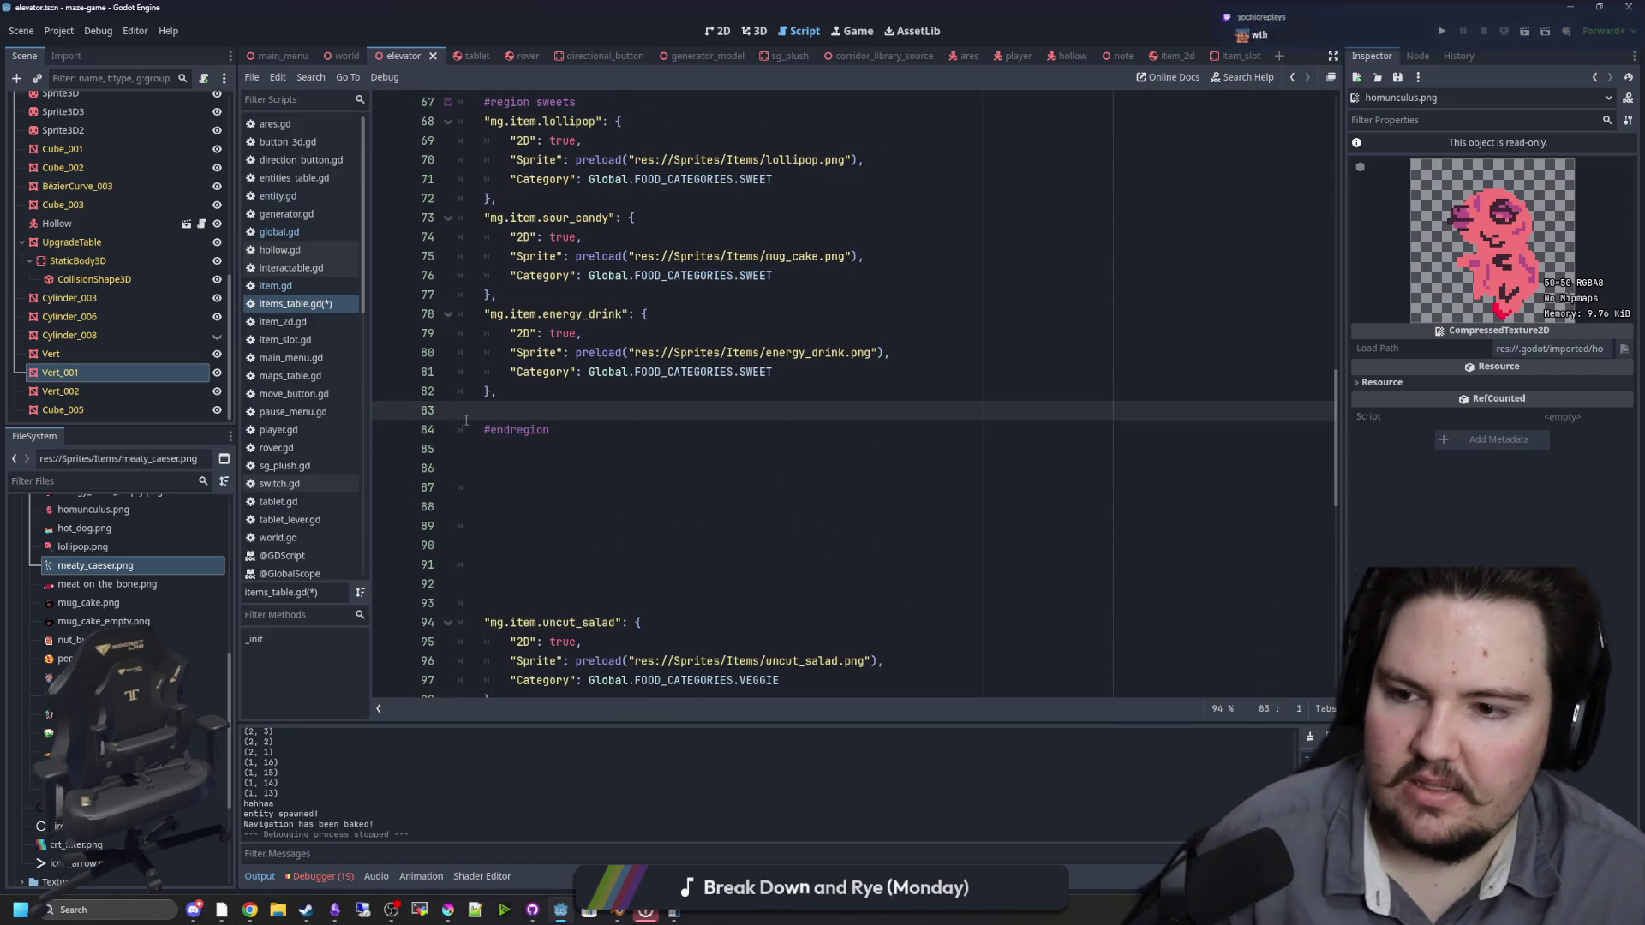
pyautogui.press('BackSpace')
pyautogui.scroll(8, 753, 421)
pyautogui.click(522, 451)
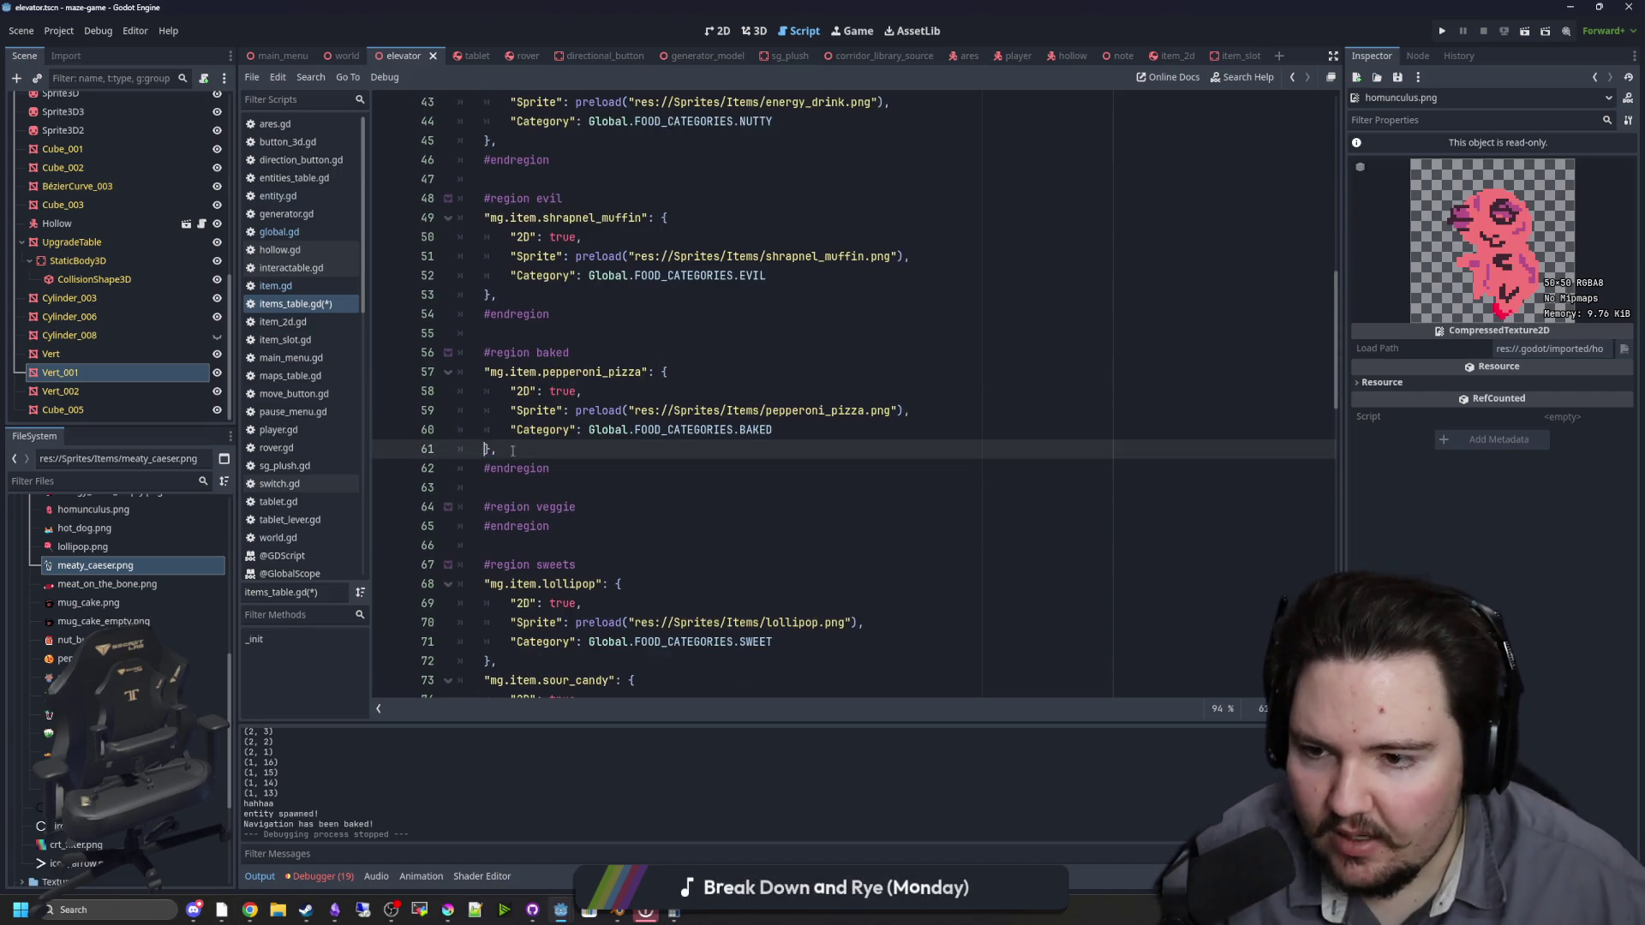
pyautogui.press('Return')
pyautogui.hotkey('ctrl', 'v')
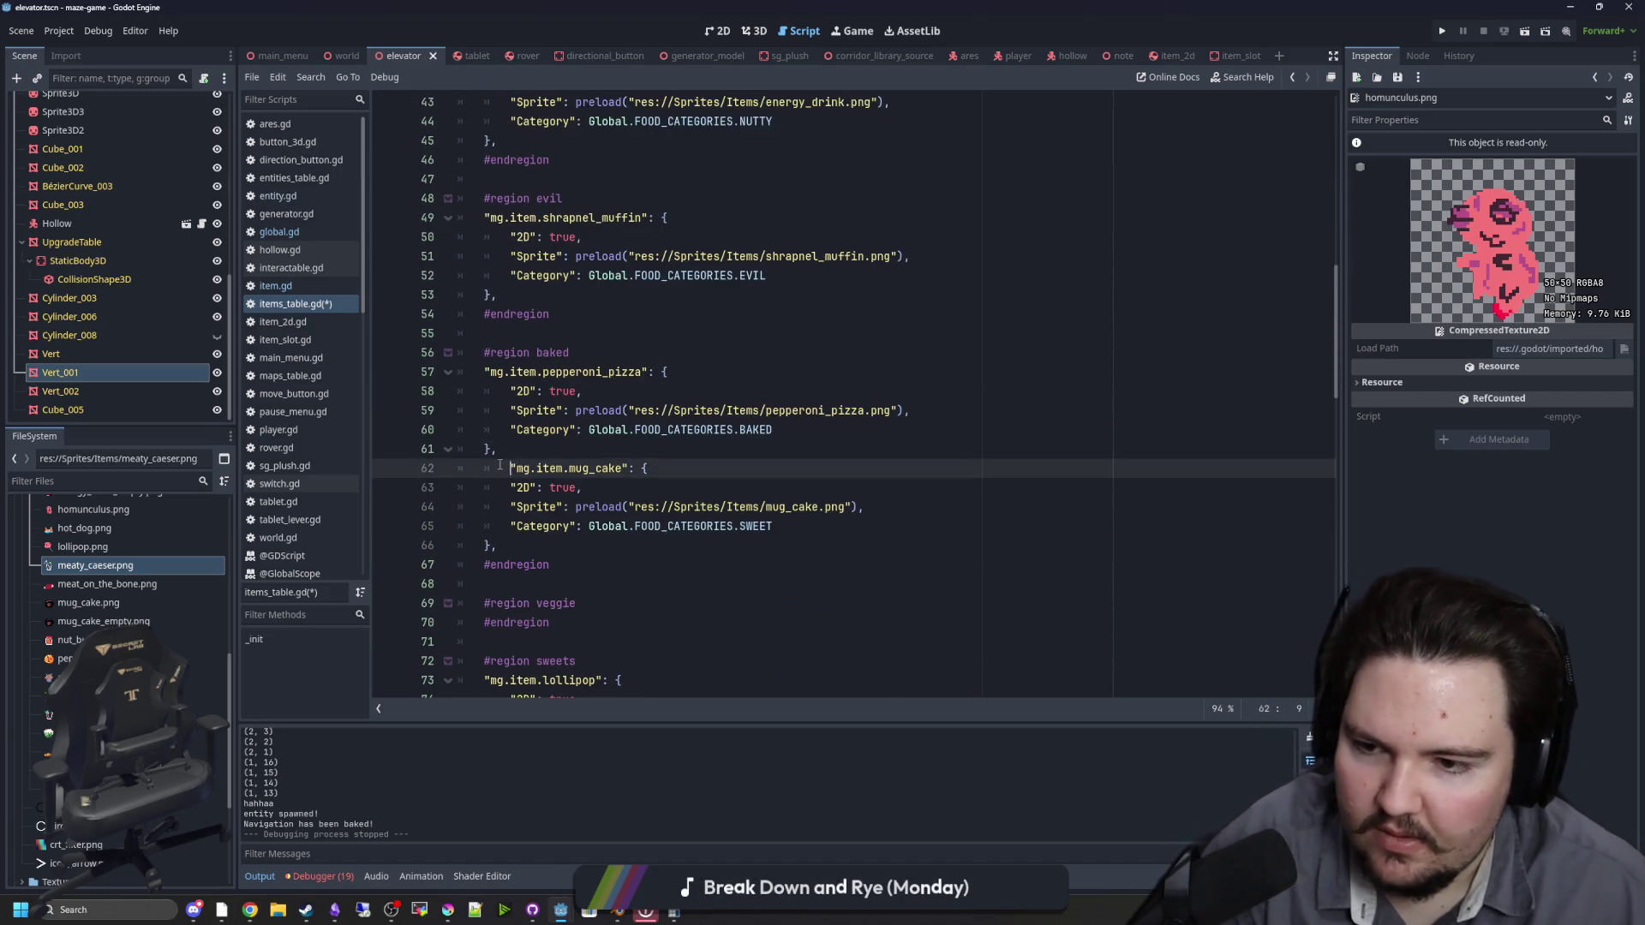
# Step: Cut the uncut_salad entry to move it into the veggie region
pyautogui.scroll(-10, 623, 522)
pyautogui.moveTo(497, 547); pyautogui.dragTo(463, 469)
pyautogui.hotkey('ctrl', 'x')
pyautogui.scroll(5, 639, 418)
pyautogui.click(599, 256)
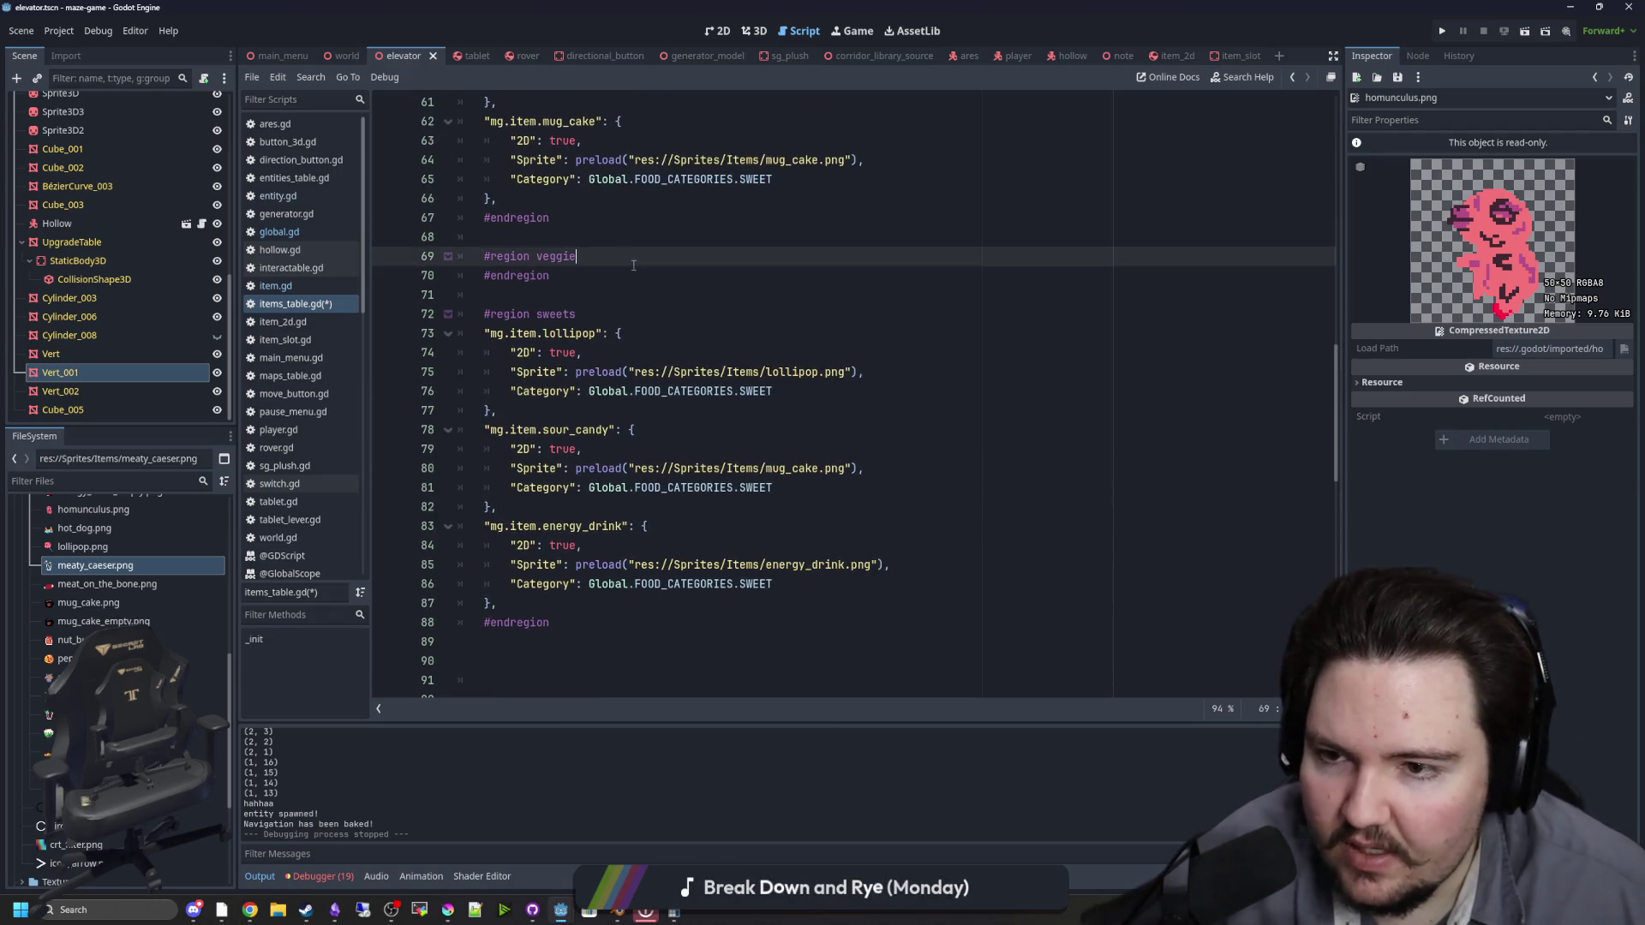
# Step: Paste uncut_salad under #region veggie, then move vegetarian_pizza and strawberry_smoothie in after it
pyautogui.press('Return')
pyautogui.hotkey('ctrl', 'v')
pyautogui.click(606, 275)
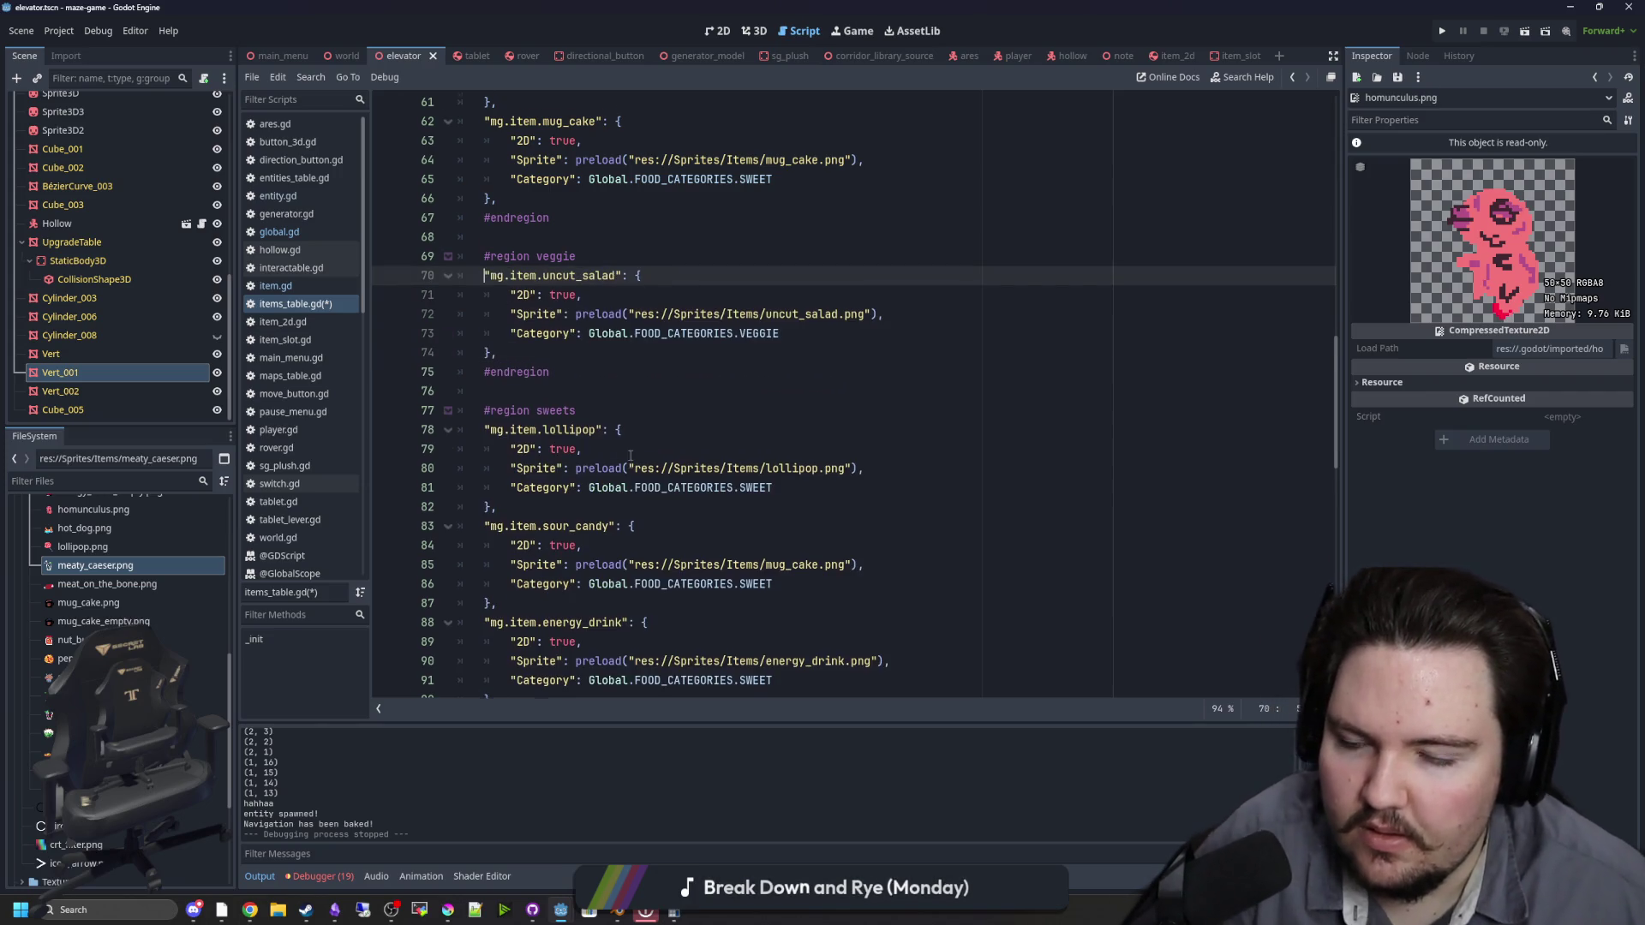
pyautogui.scroll(-7, 514, 429)
pyautogui.moveTo(501, 626)
pyautogui.mouseDown()
pyautogui.moveTo(404, 524)
pyautogui.moveTo(401, 538)
pyautogui.mouseUp()
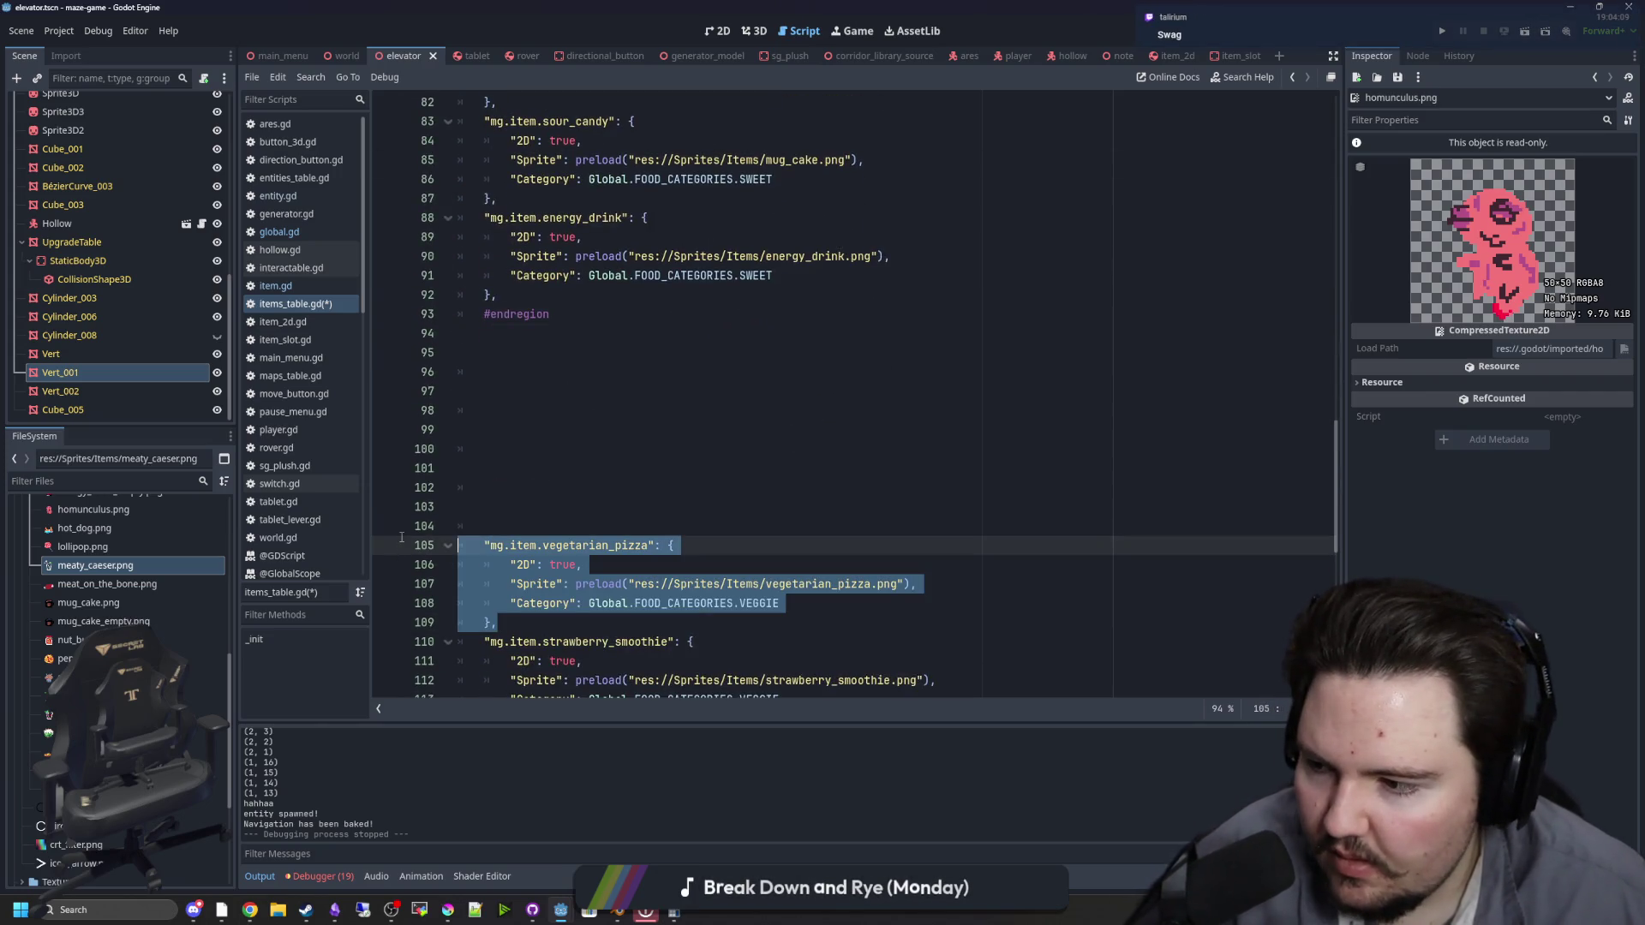
pyautogui.scroll(-2, 568, 473)
pyautogui.moveTo(462, 434); pyautogui.dragTo(505, 587)
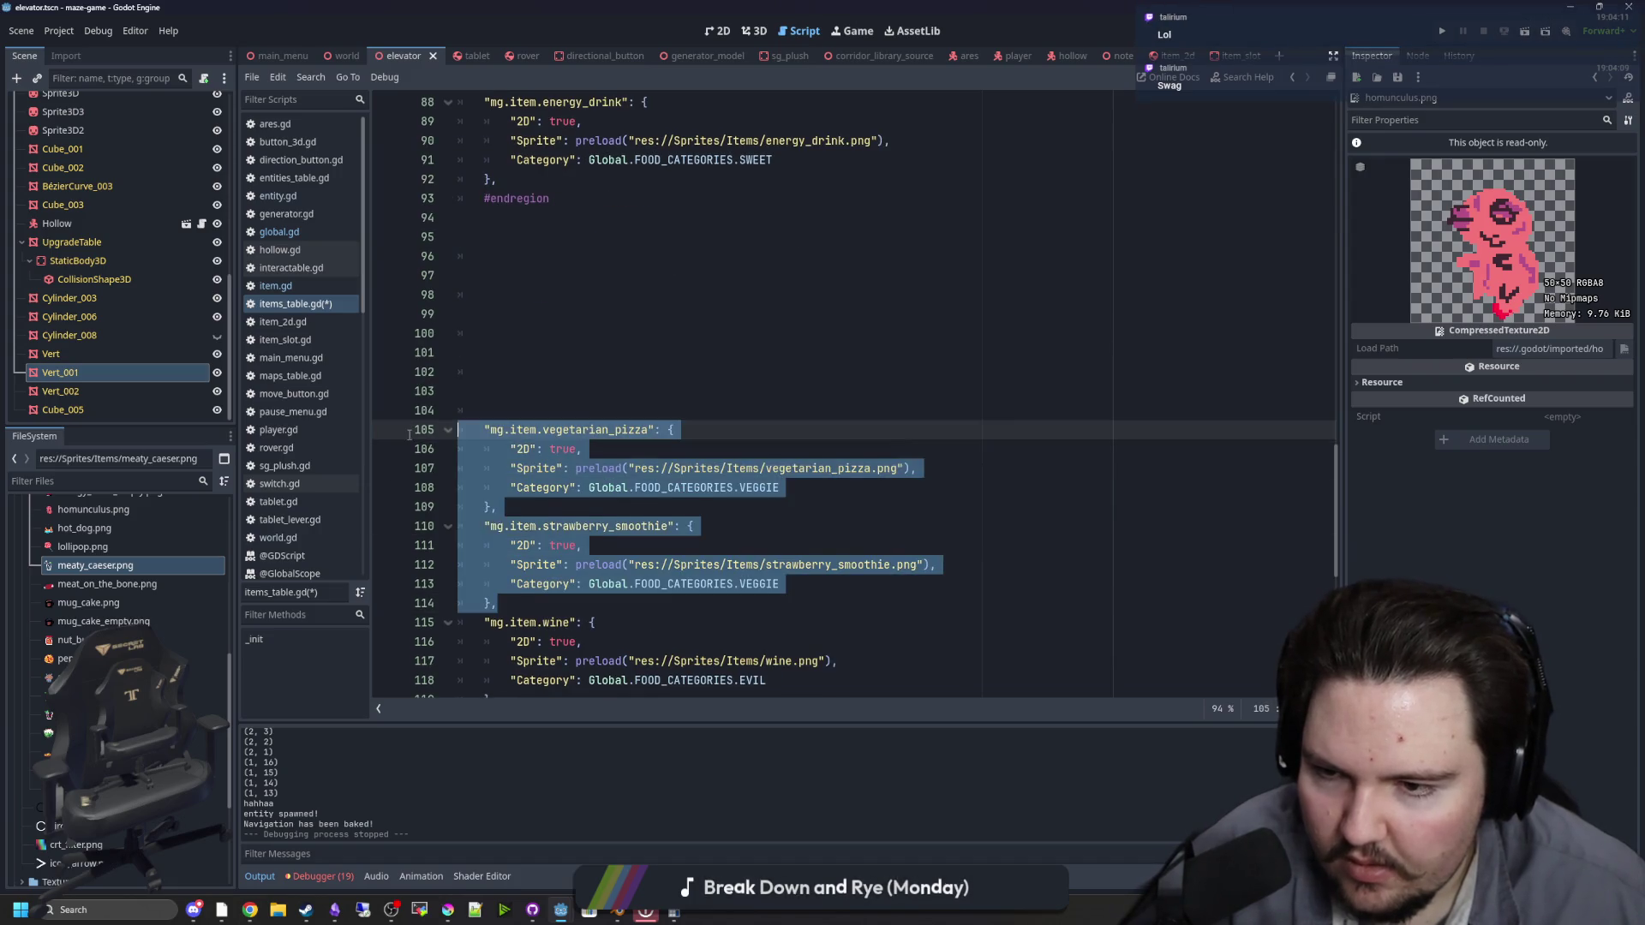
pyautogui.hotkey('ctrl', 'x')
pyautogui.scroll(2, 618, 419)
pyautogui.scroll(8, 618, 418)
pyautogui.click(591, 410)
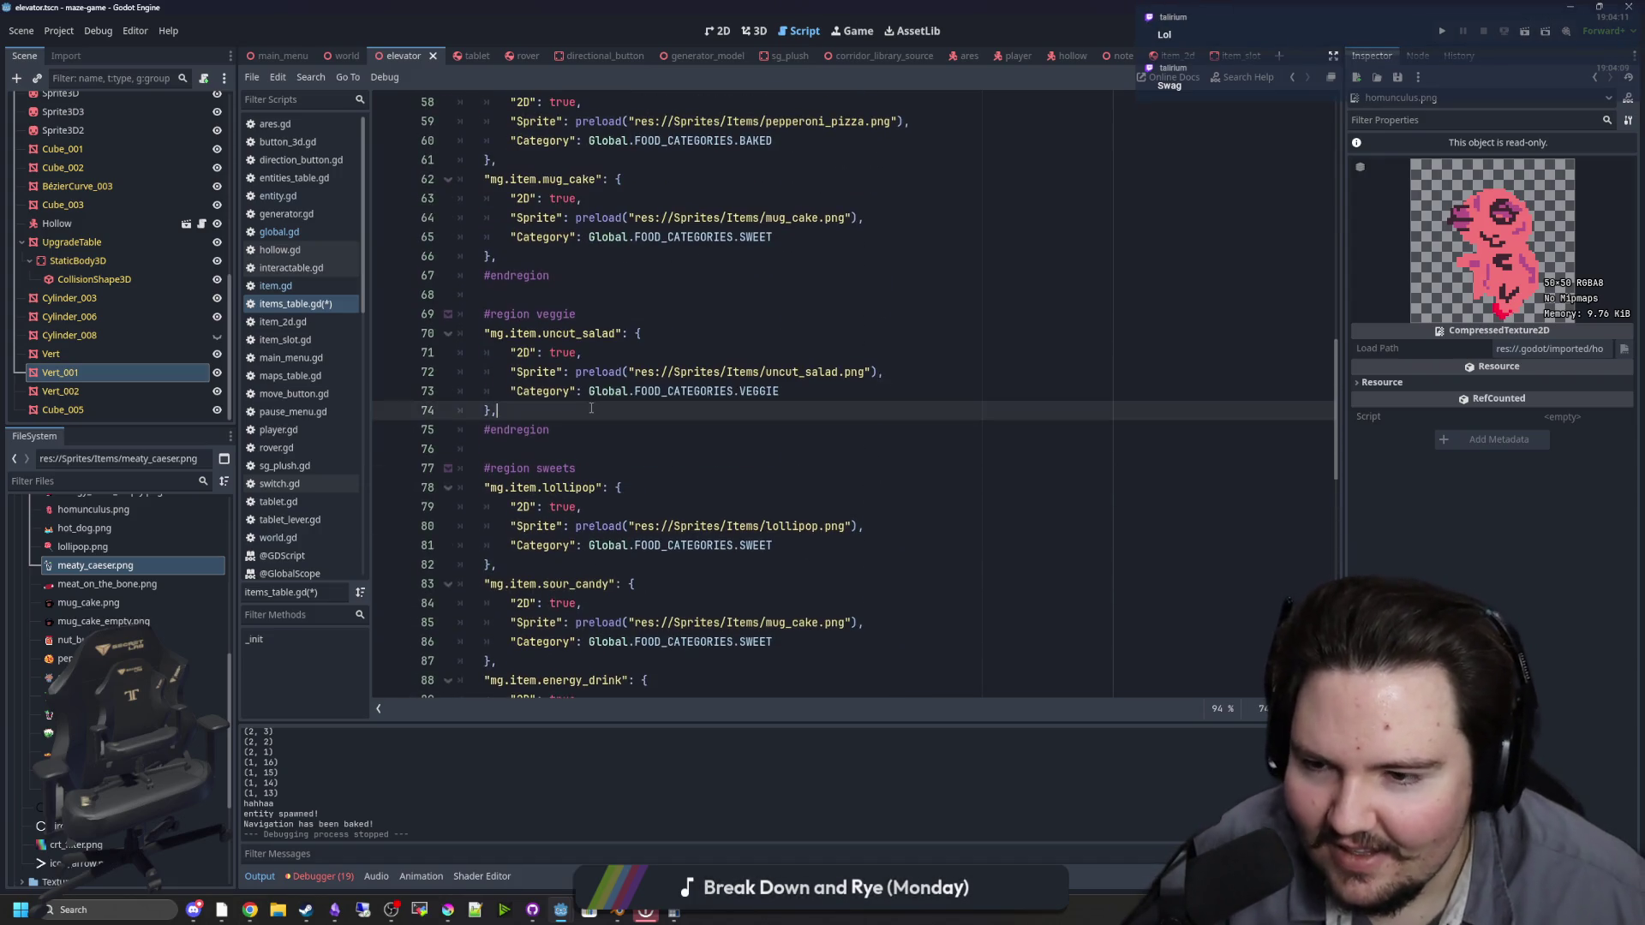
pyautogui.hotkey('ctrl', 'v')
# Step: Move the hot_dog entry into the meat region, right below meat_on_the_bone
pyautogui.click(545, 424)
pyautogui.scroll(-10, 565, 480)
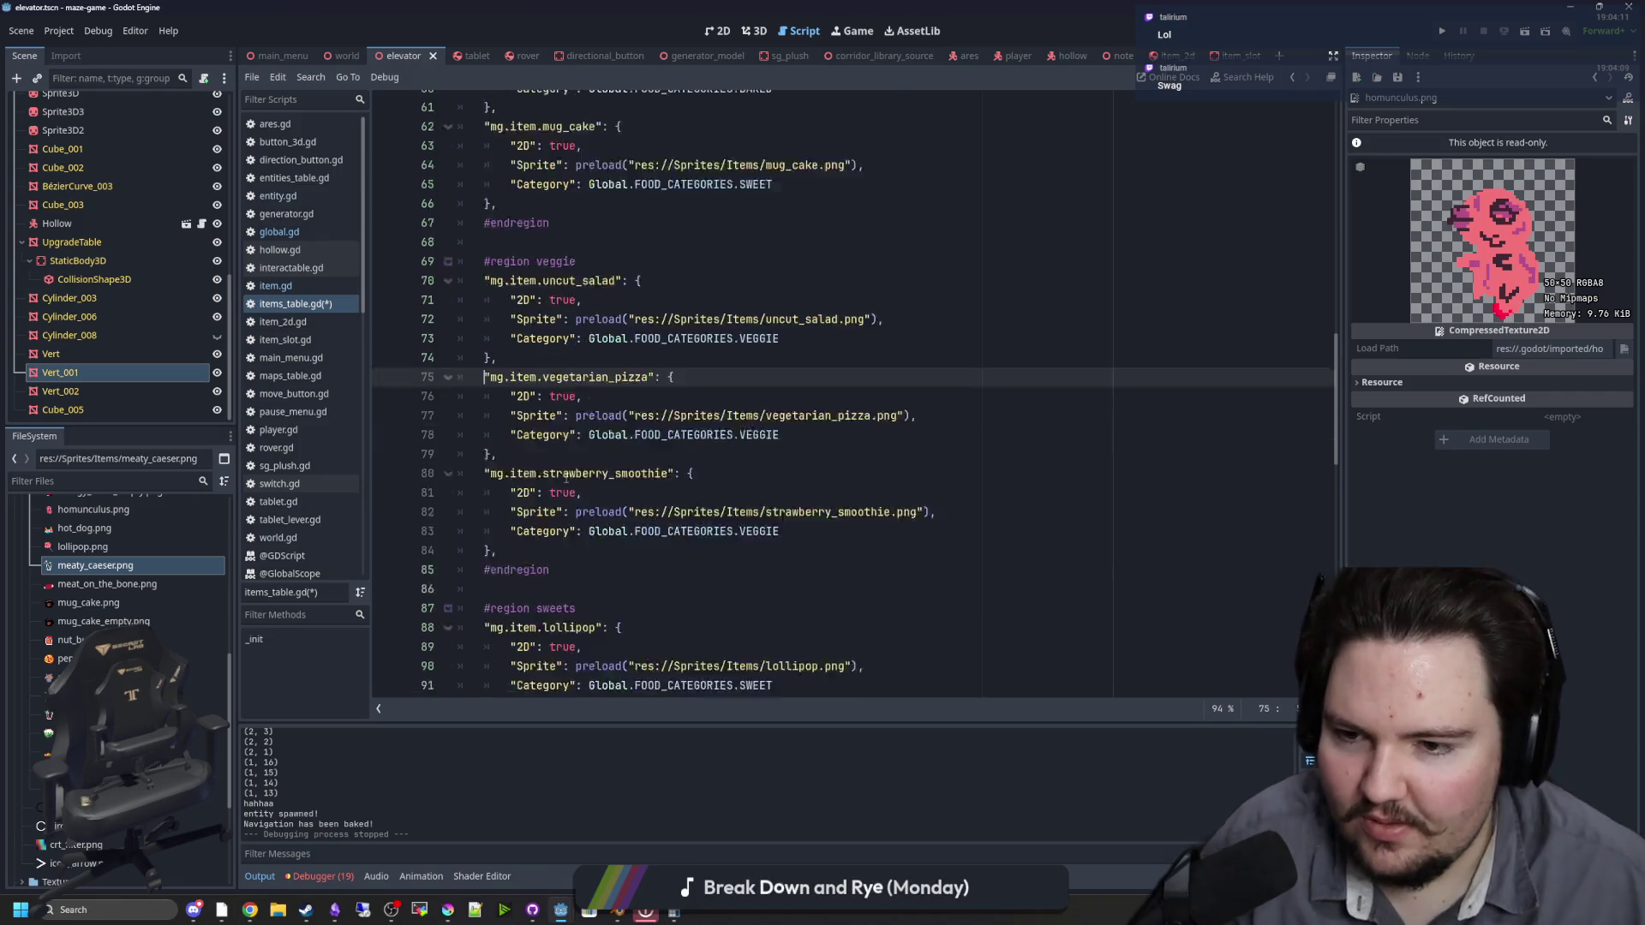
pyautogui.scroll(6, 574, 510)
pyautogui.scroll(-5, 574, 509)
pyautogui.scroll(5, 574, 510)
pyautogui.scroll(-8, 557, 479)
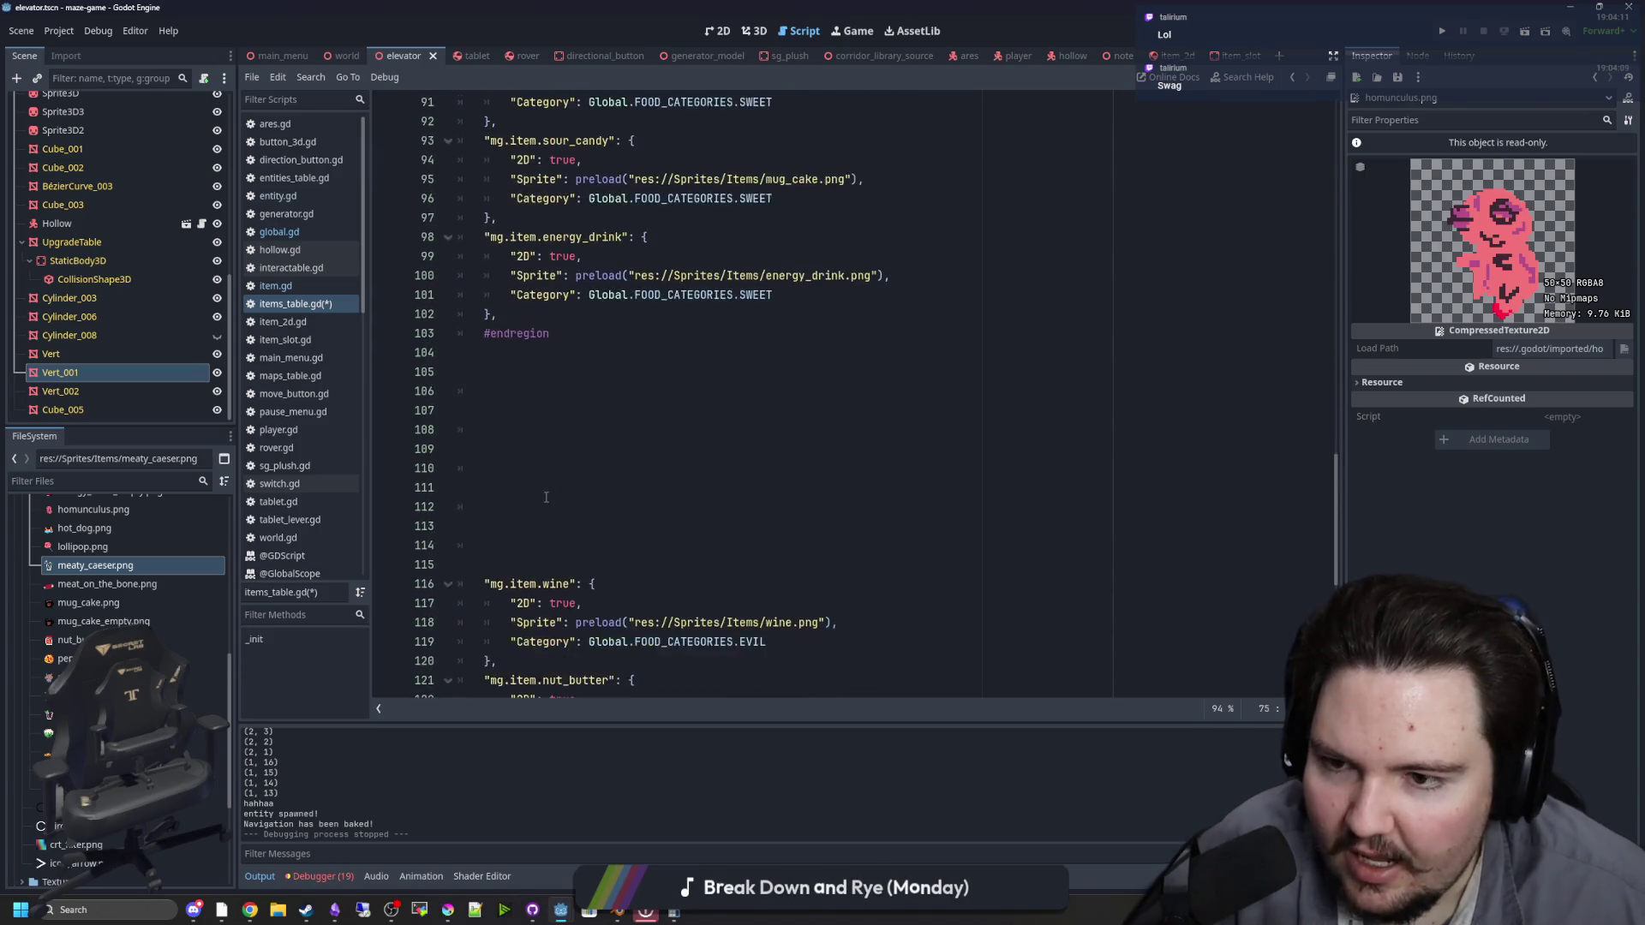
pyautogui.click(536, 450)
pyautogui.scroll(-2, 536, 448)
pyautogui.scroll(-1, 535, 449)
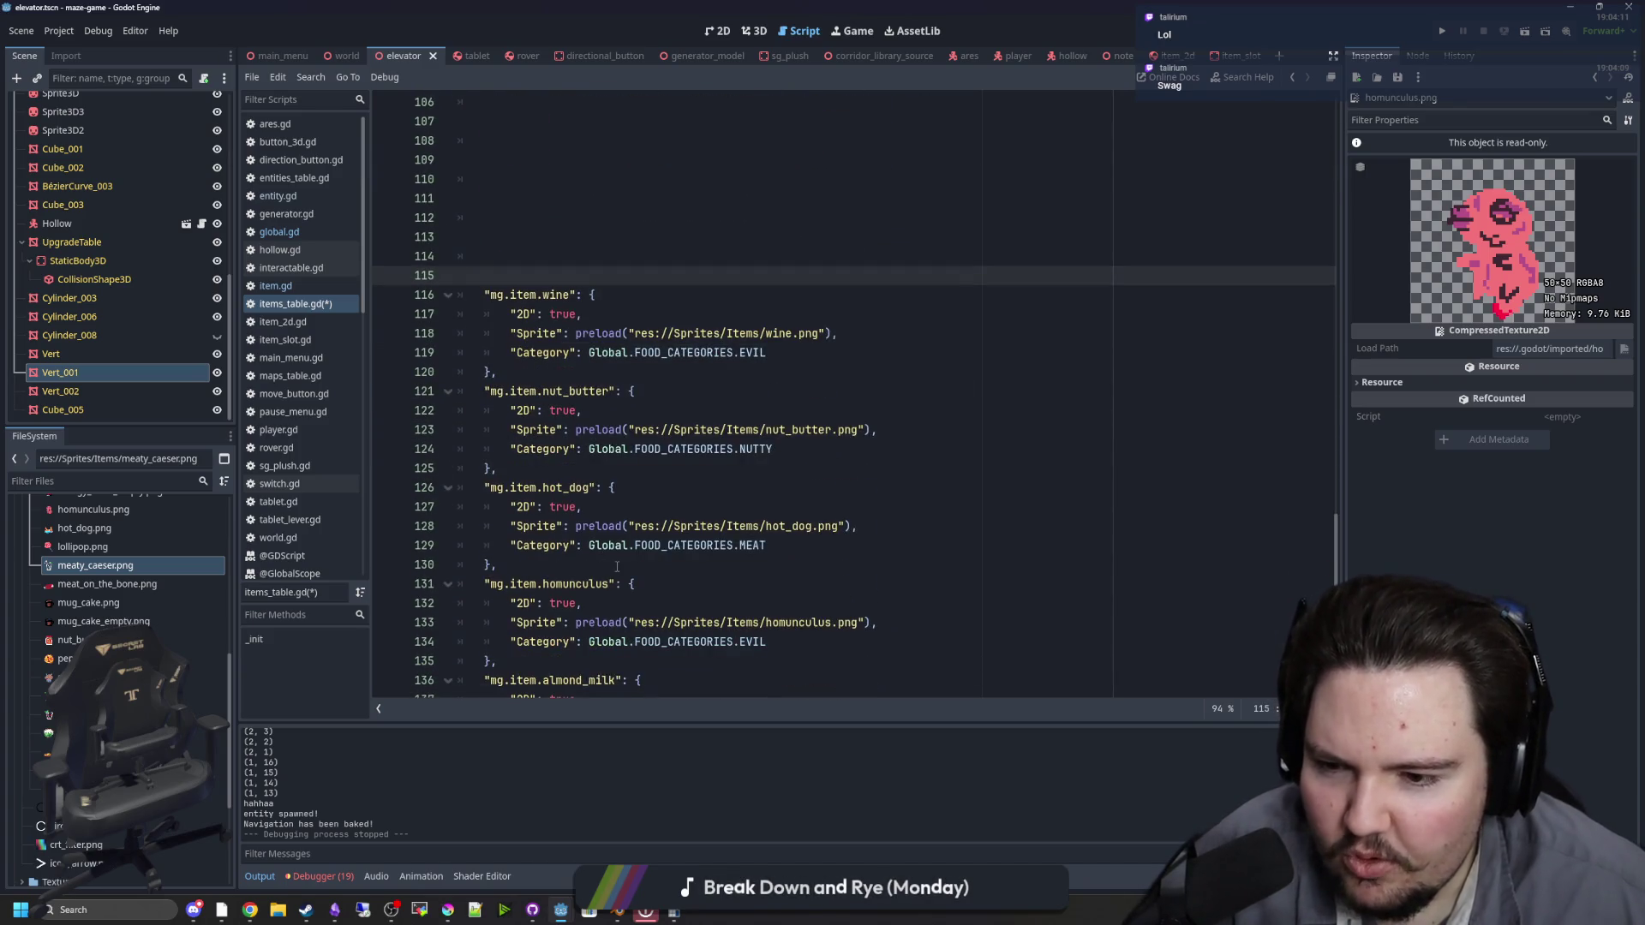
pyautogui.moveTo(588, 569); pyautogui.dragTo(660, 490)
pyautogui.hotkey('ctrl', 'x')
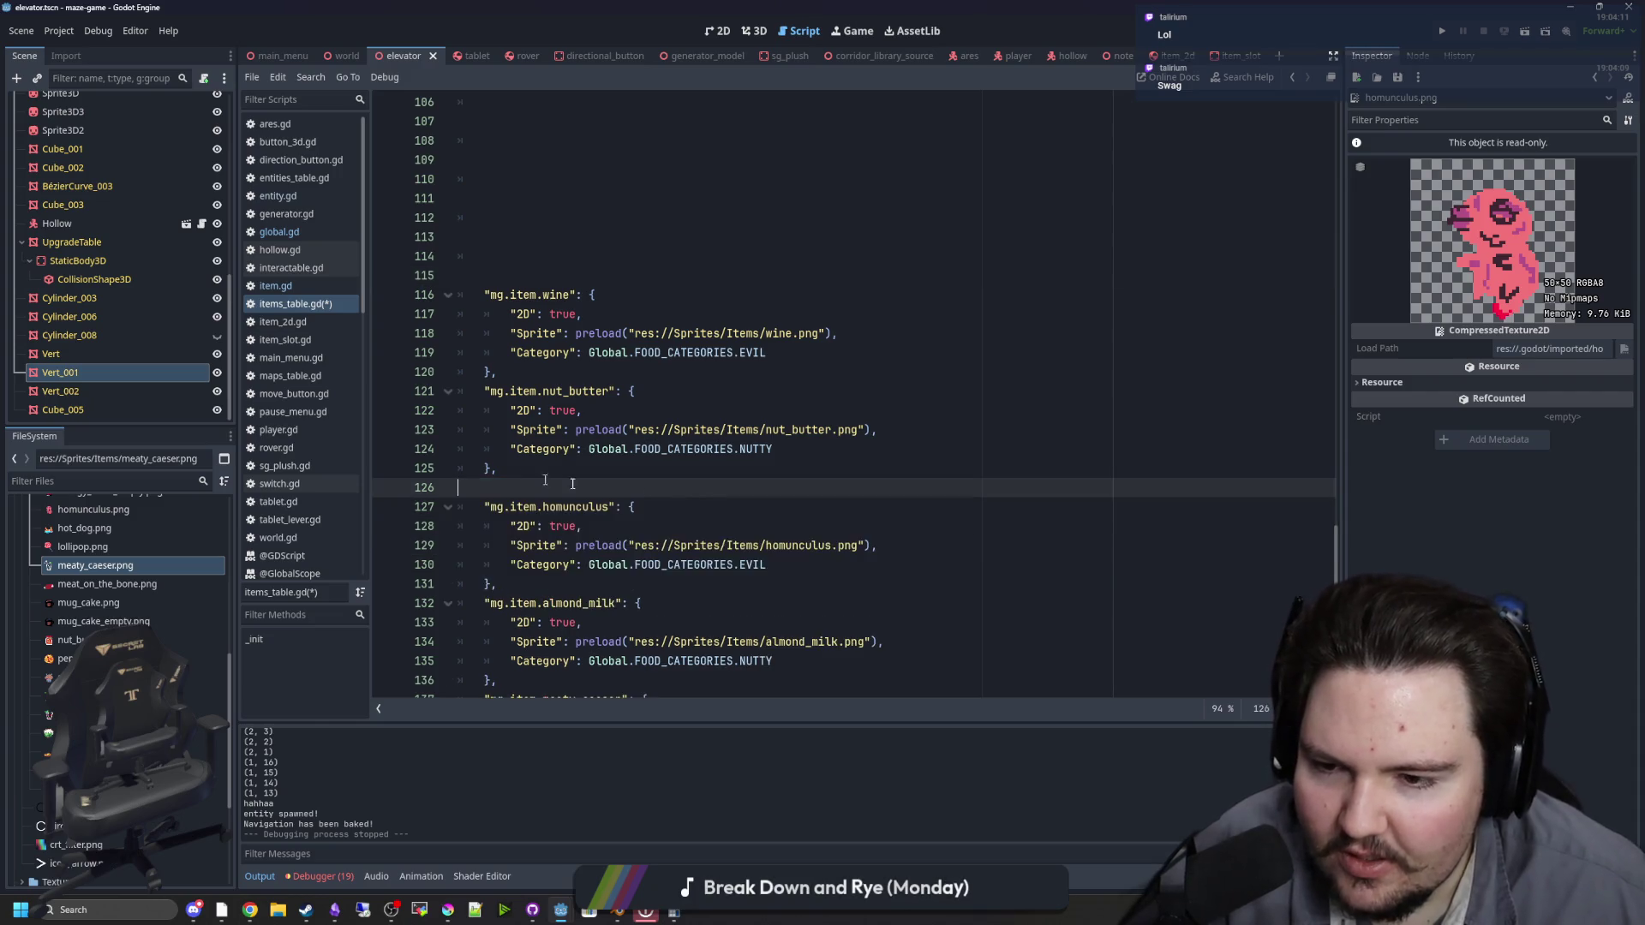
pyautogui.scroll(6, 683, 493)
pyautogui.scroll(12, 683, 494)
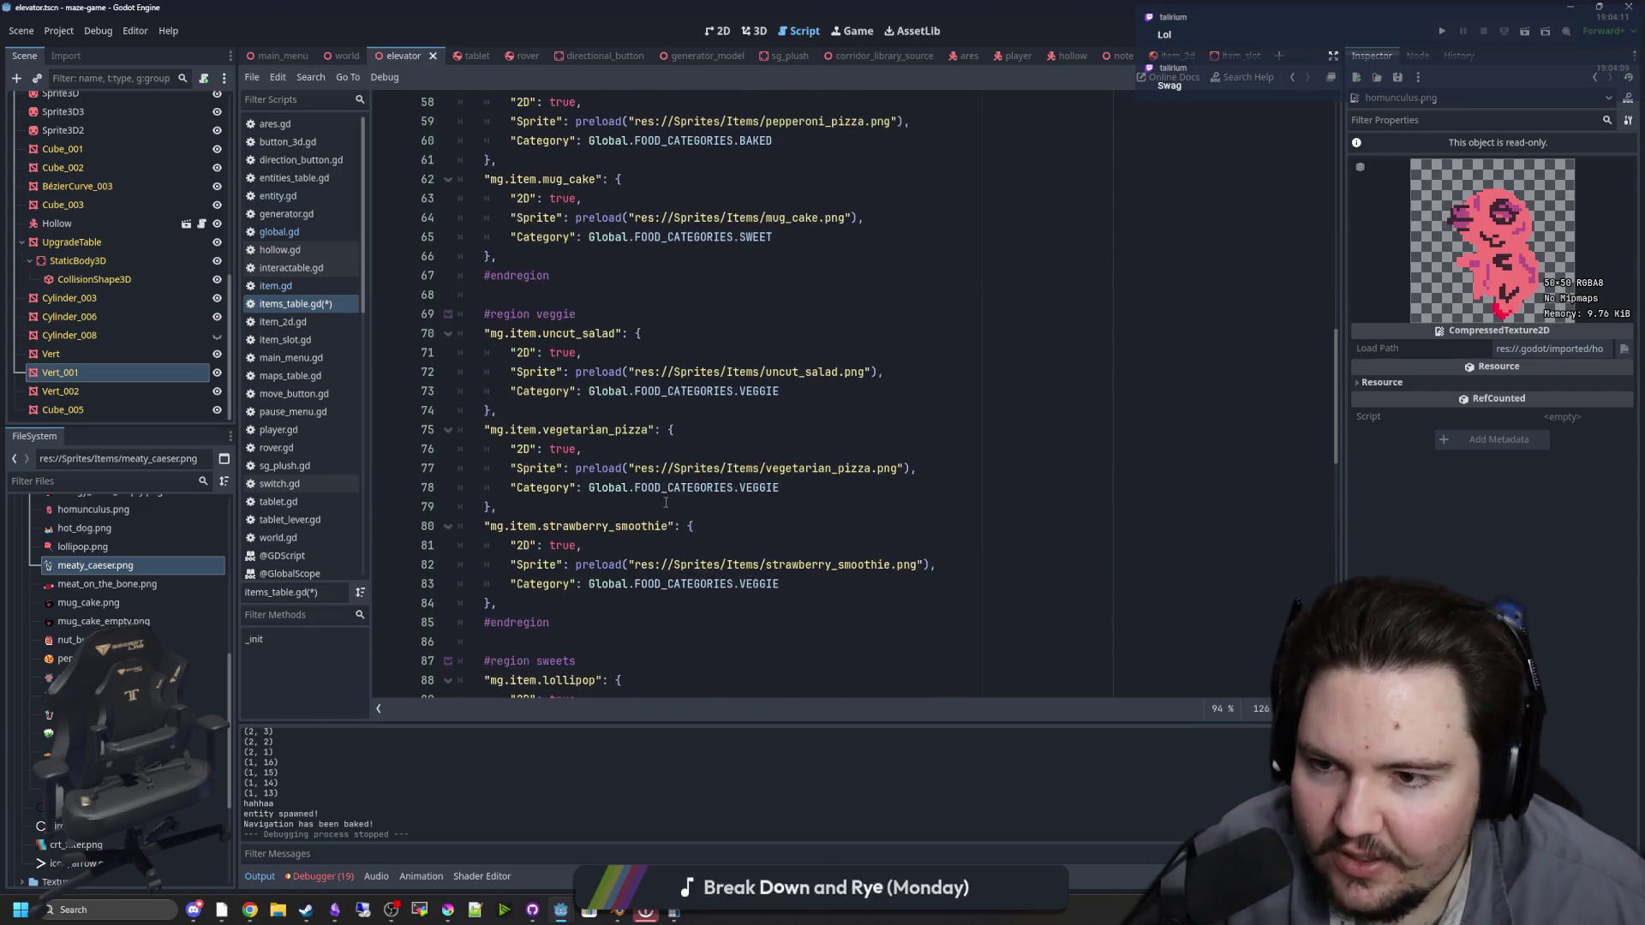
pyautogui.scroll(5, 614, 485)
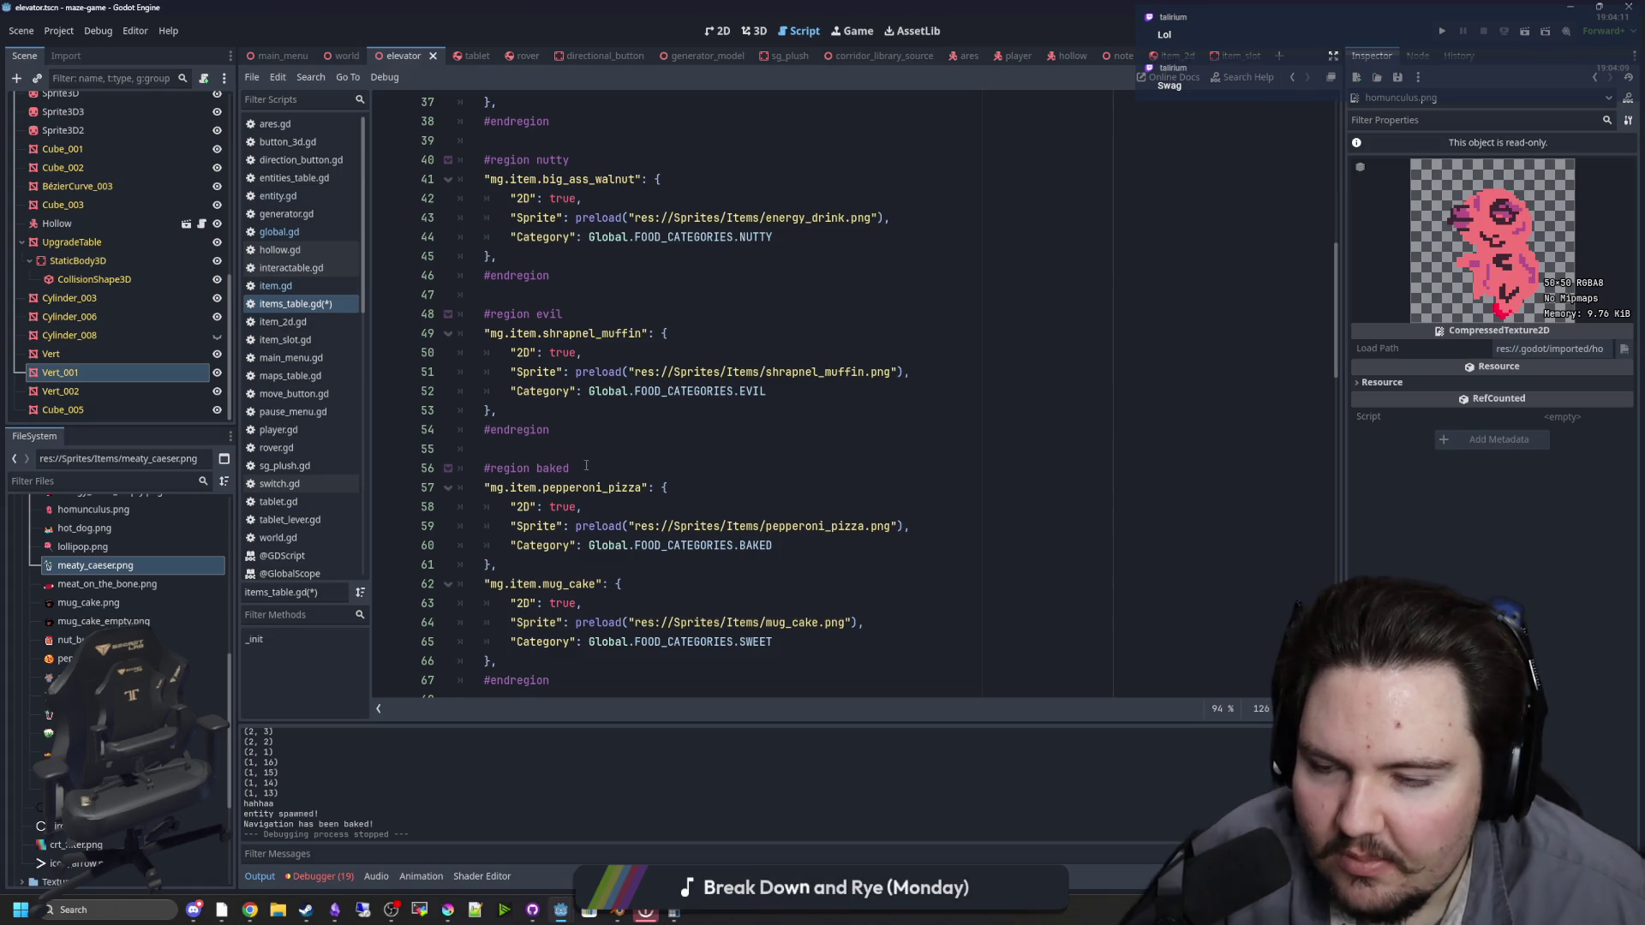
pyautogui.scroll(5, 562, 392)
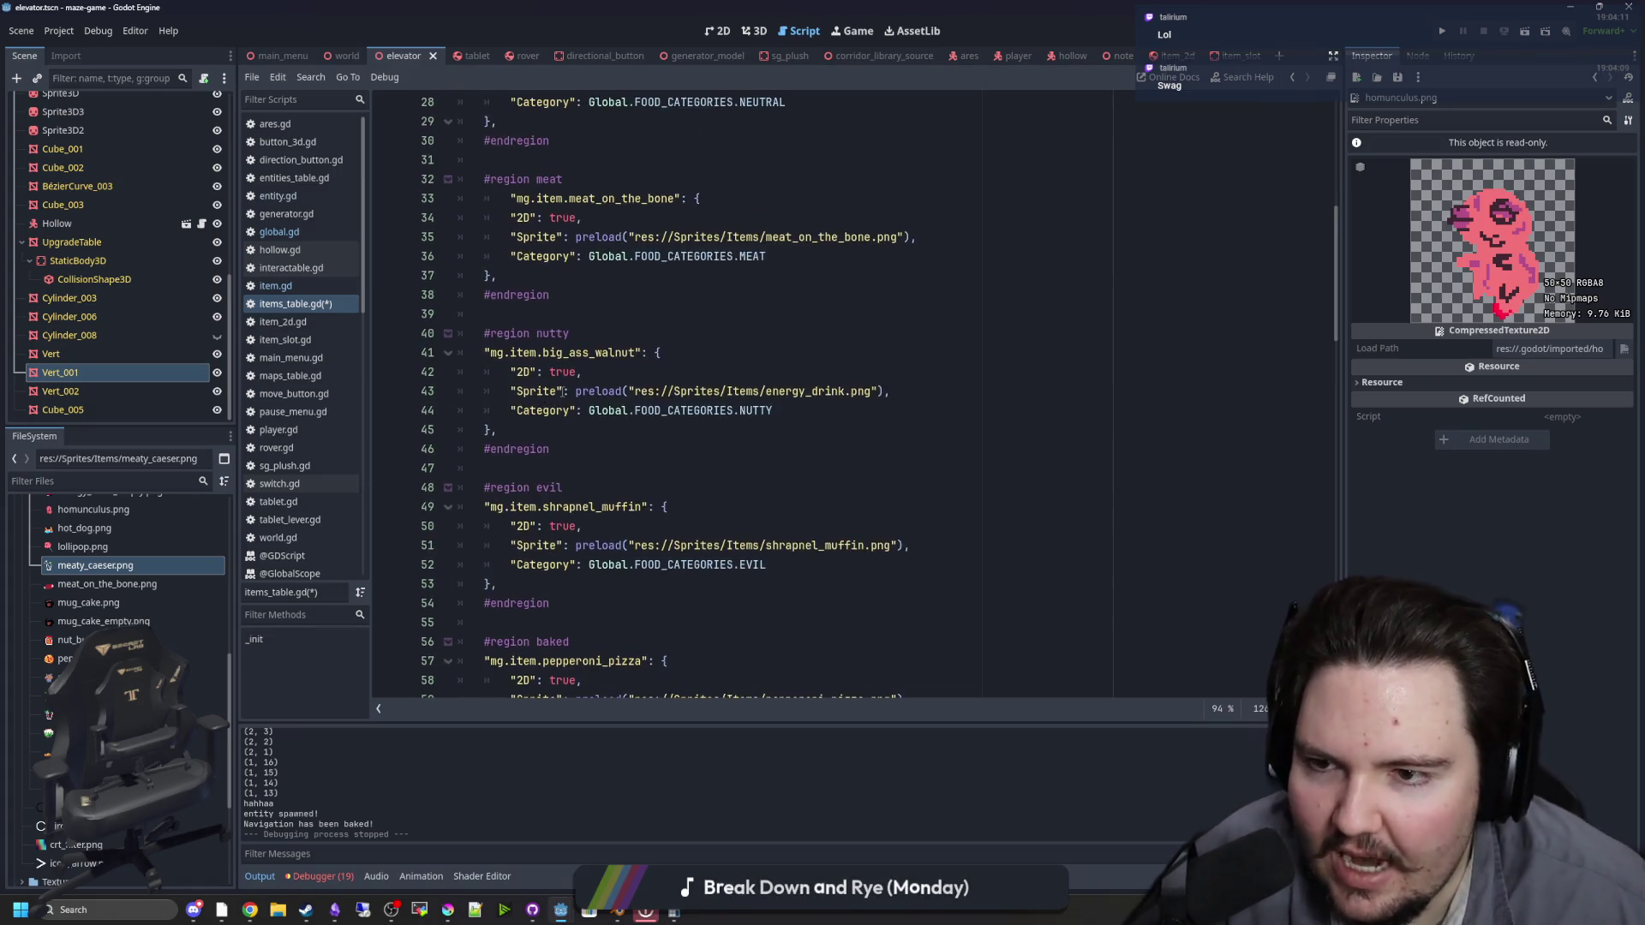
pyautogui.scroll(5, 562, 392)
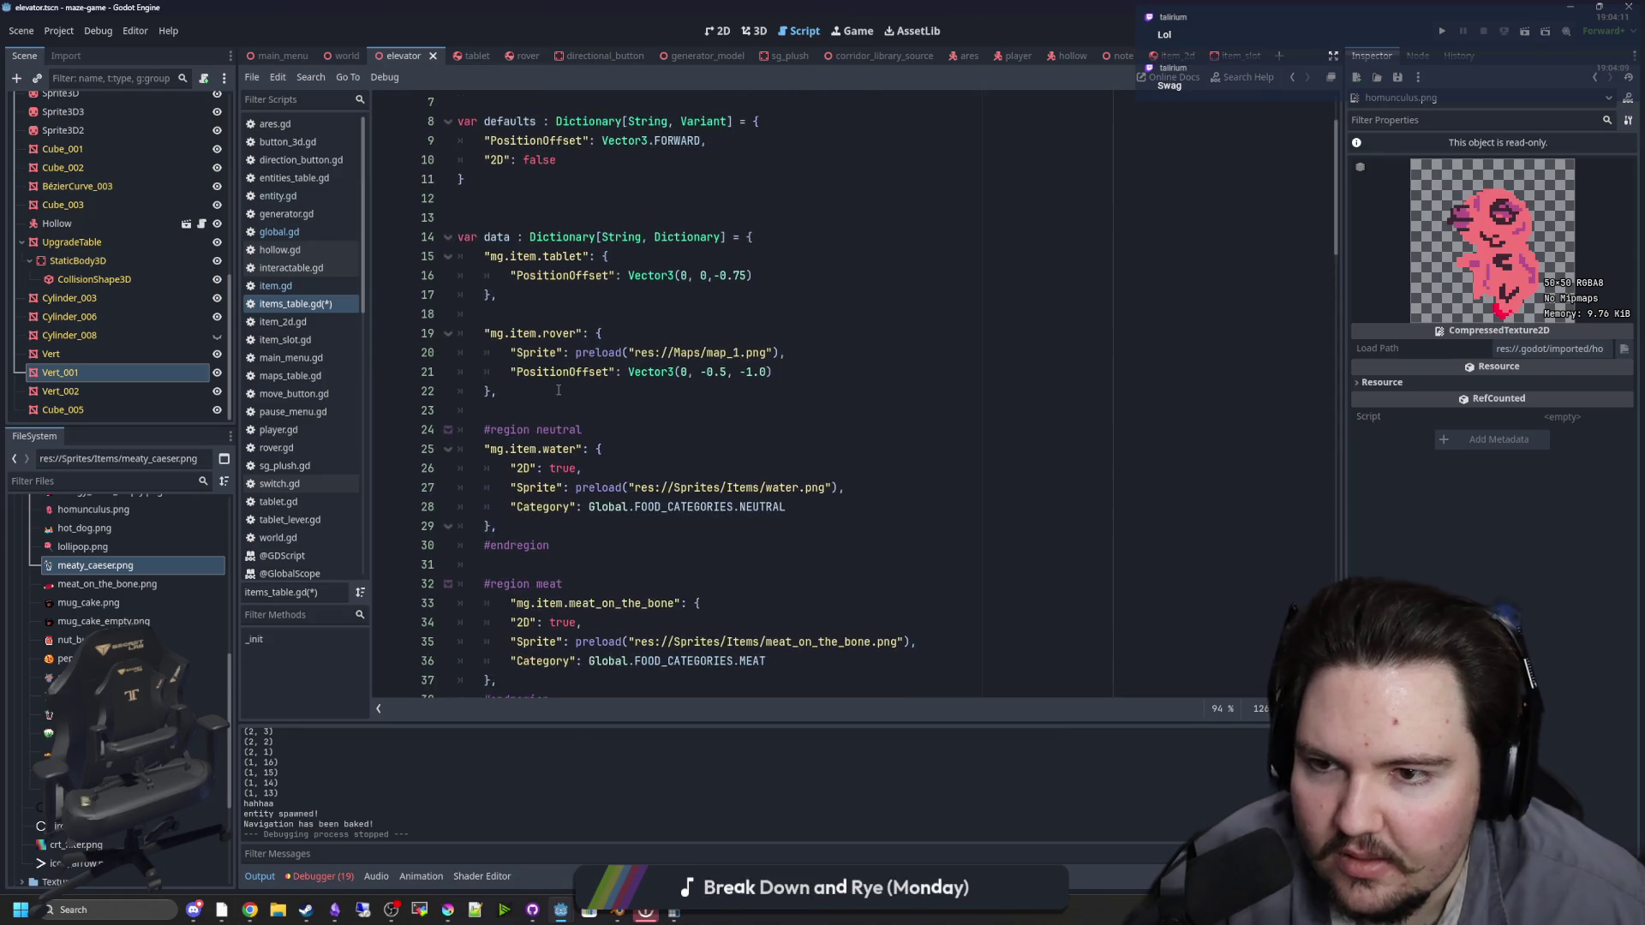
pyautogui.click(541, 408)
pyautogui.scroll(-3, 553, 400)
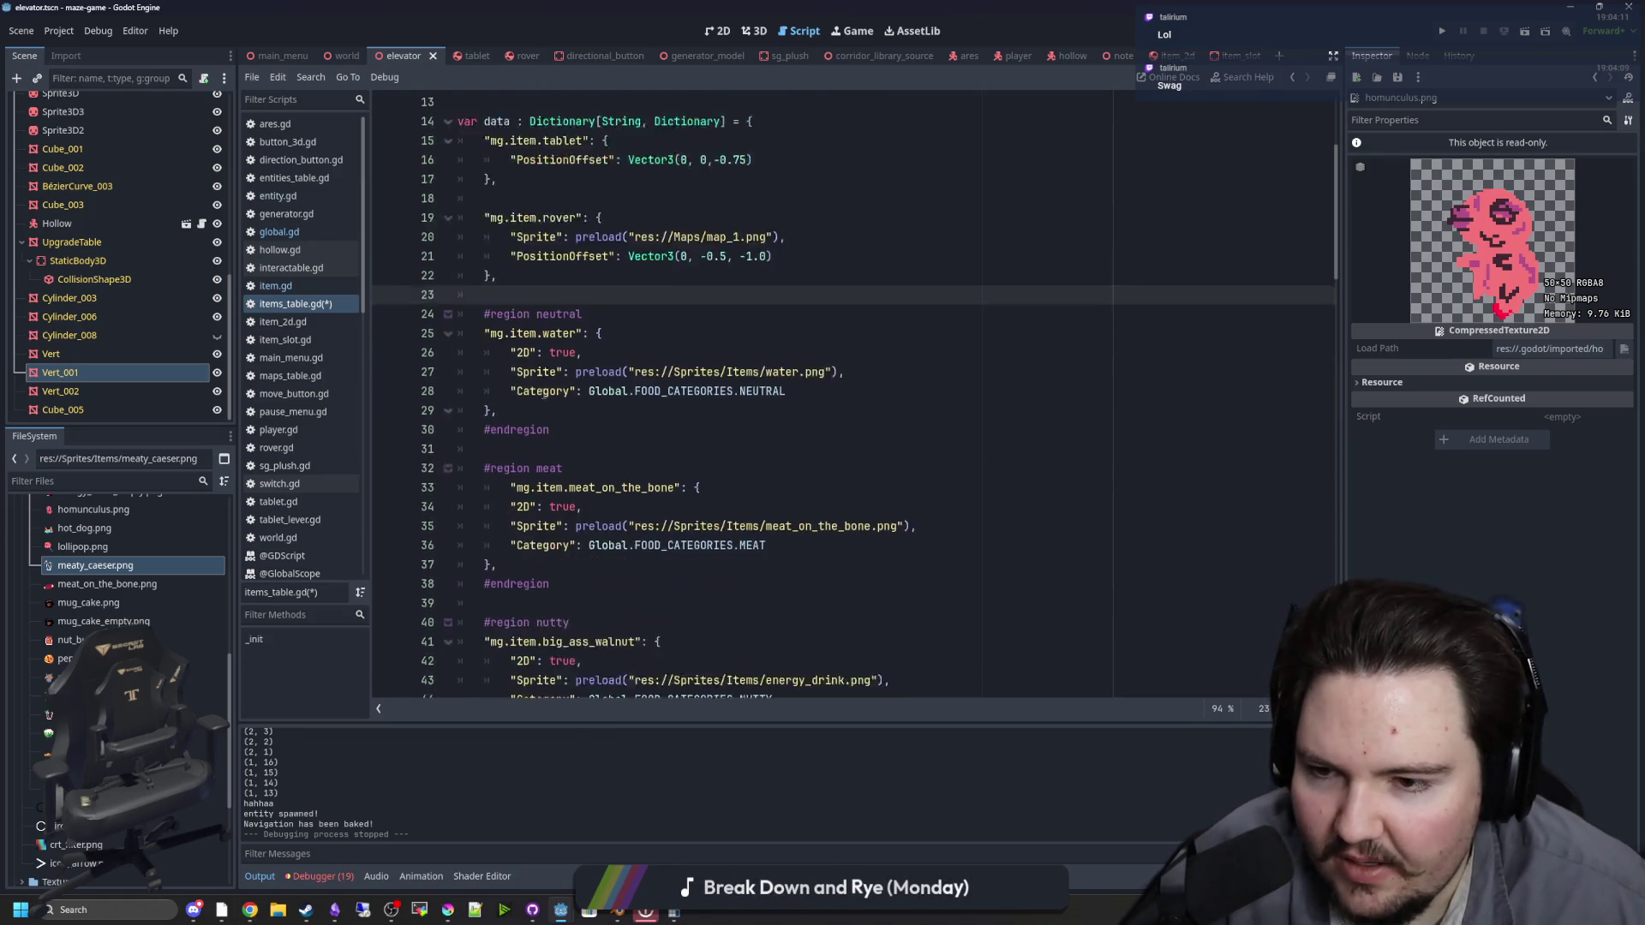
pyautogui.scroll(-3, 564, 395)
pyautogui.click(550, 448)
pyautogui.press('Return')
pyautogui.hotkey('ctrl', 'v')
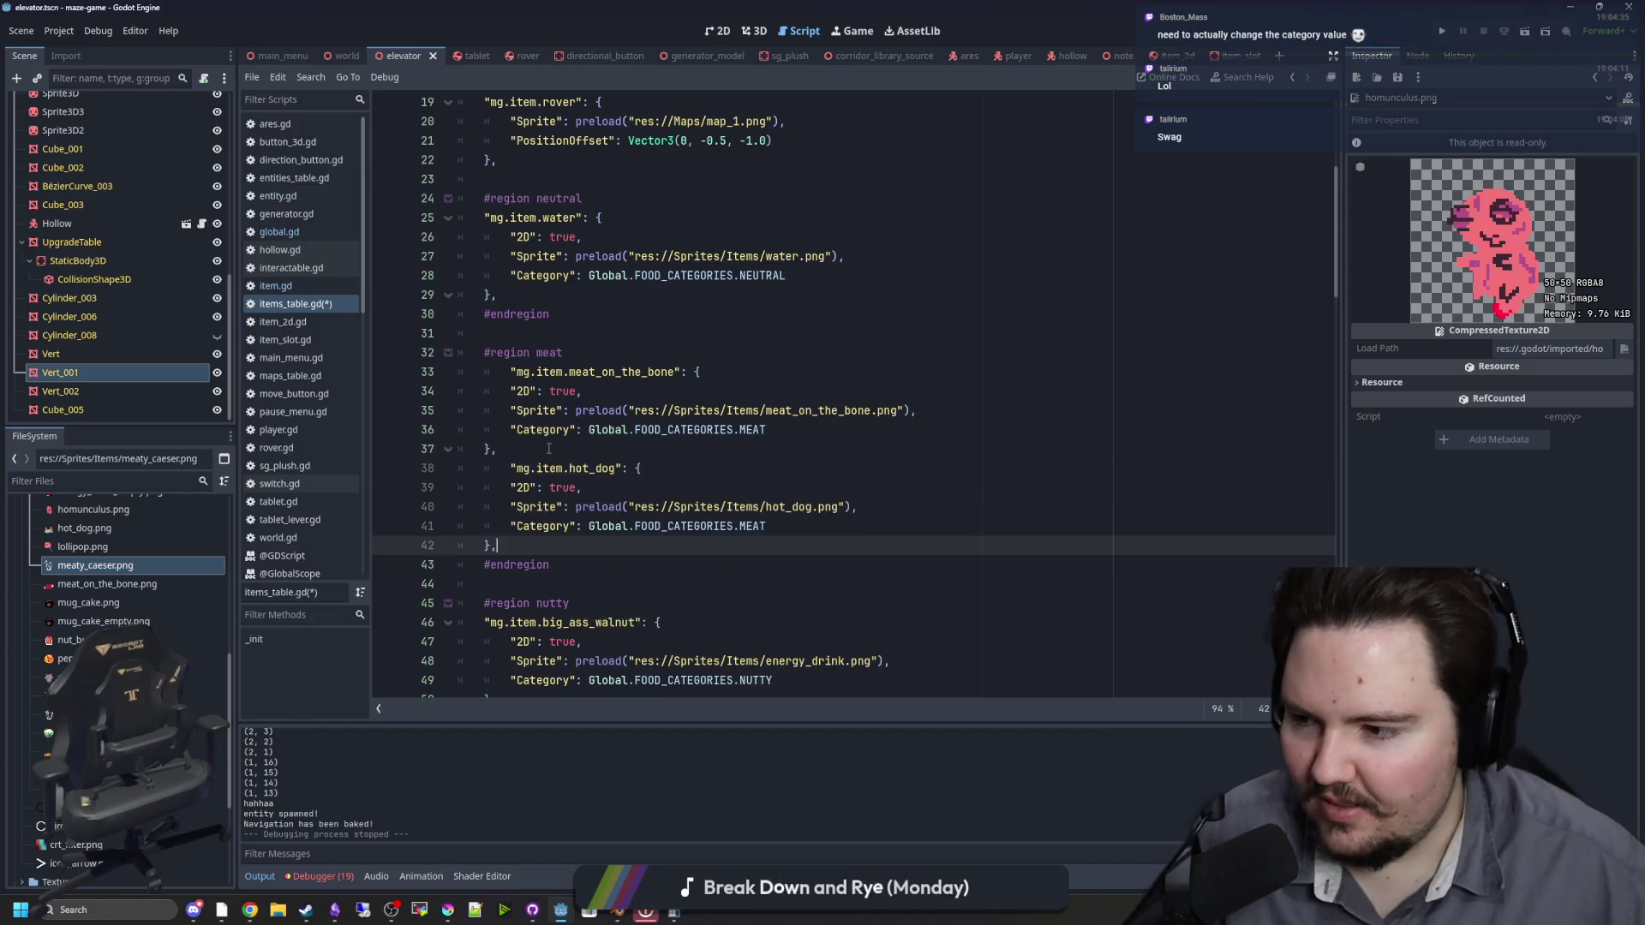
# Step: Remove the extra indent before the mg.item.hot_dog entry
pyautogui.click(506, 472)
pyautogui.press('BackSpace')
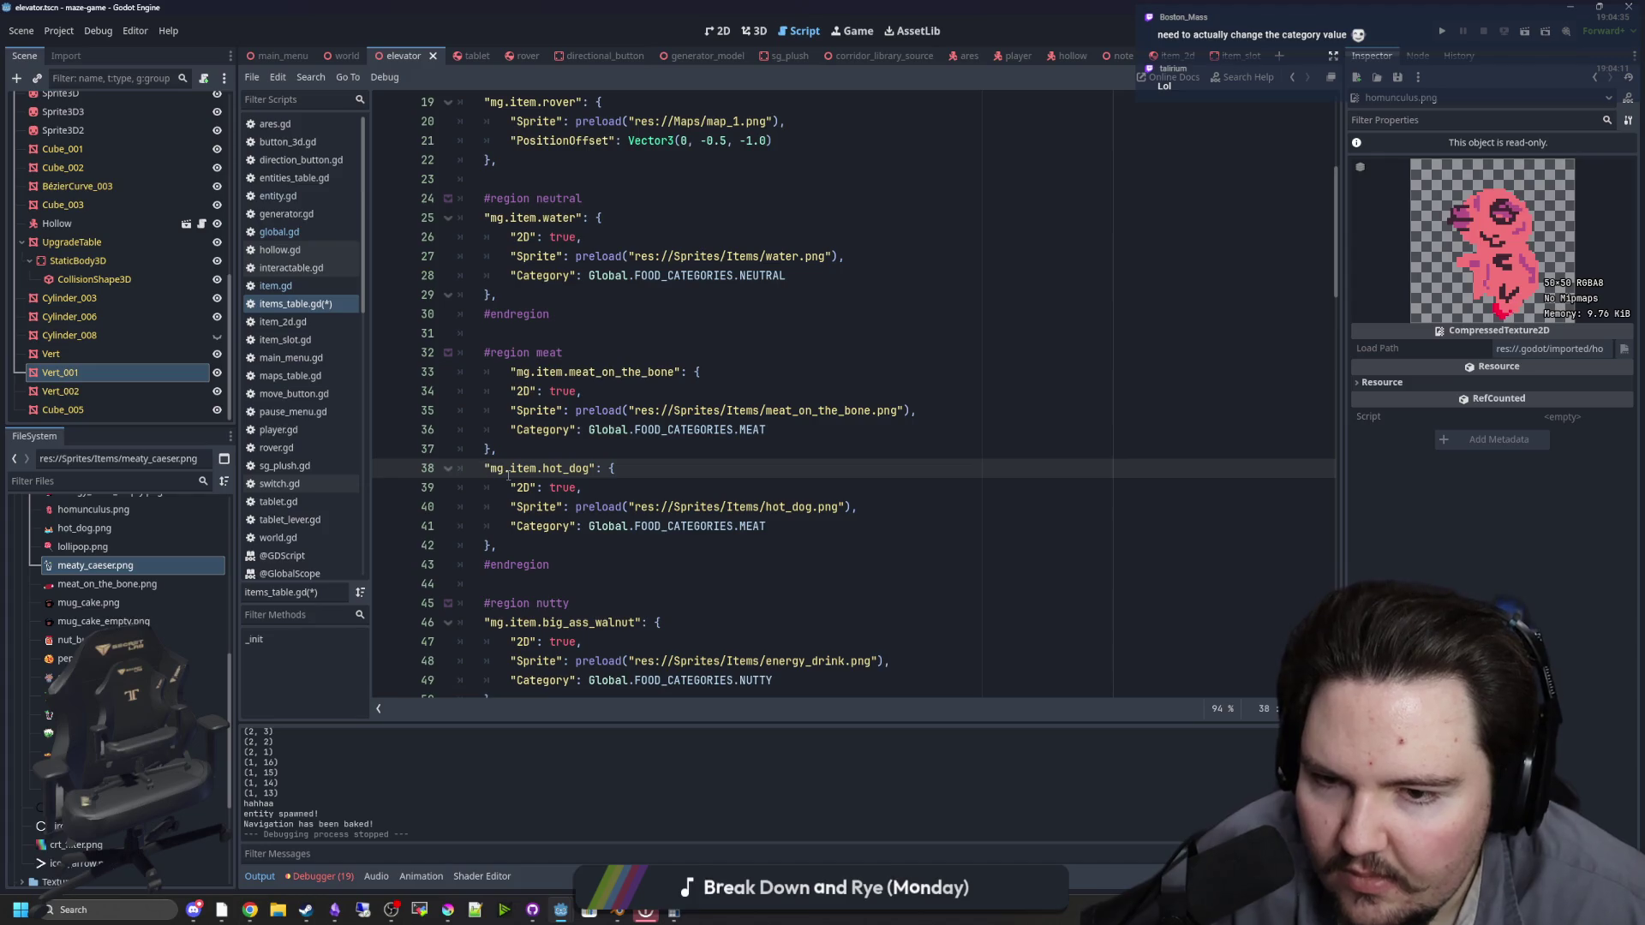
pyautogui.scroll(-3, 508, 474)
pyautogui.scroll(-2, 508, 475)
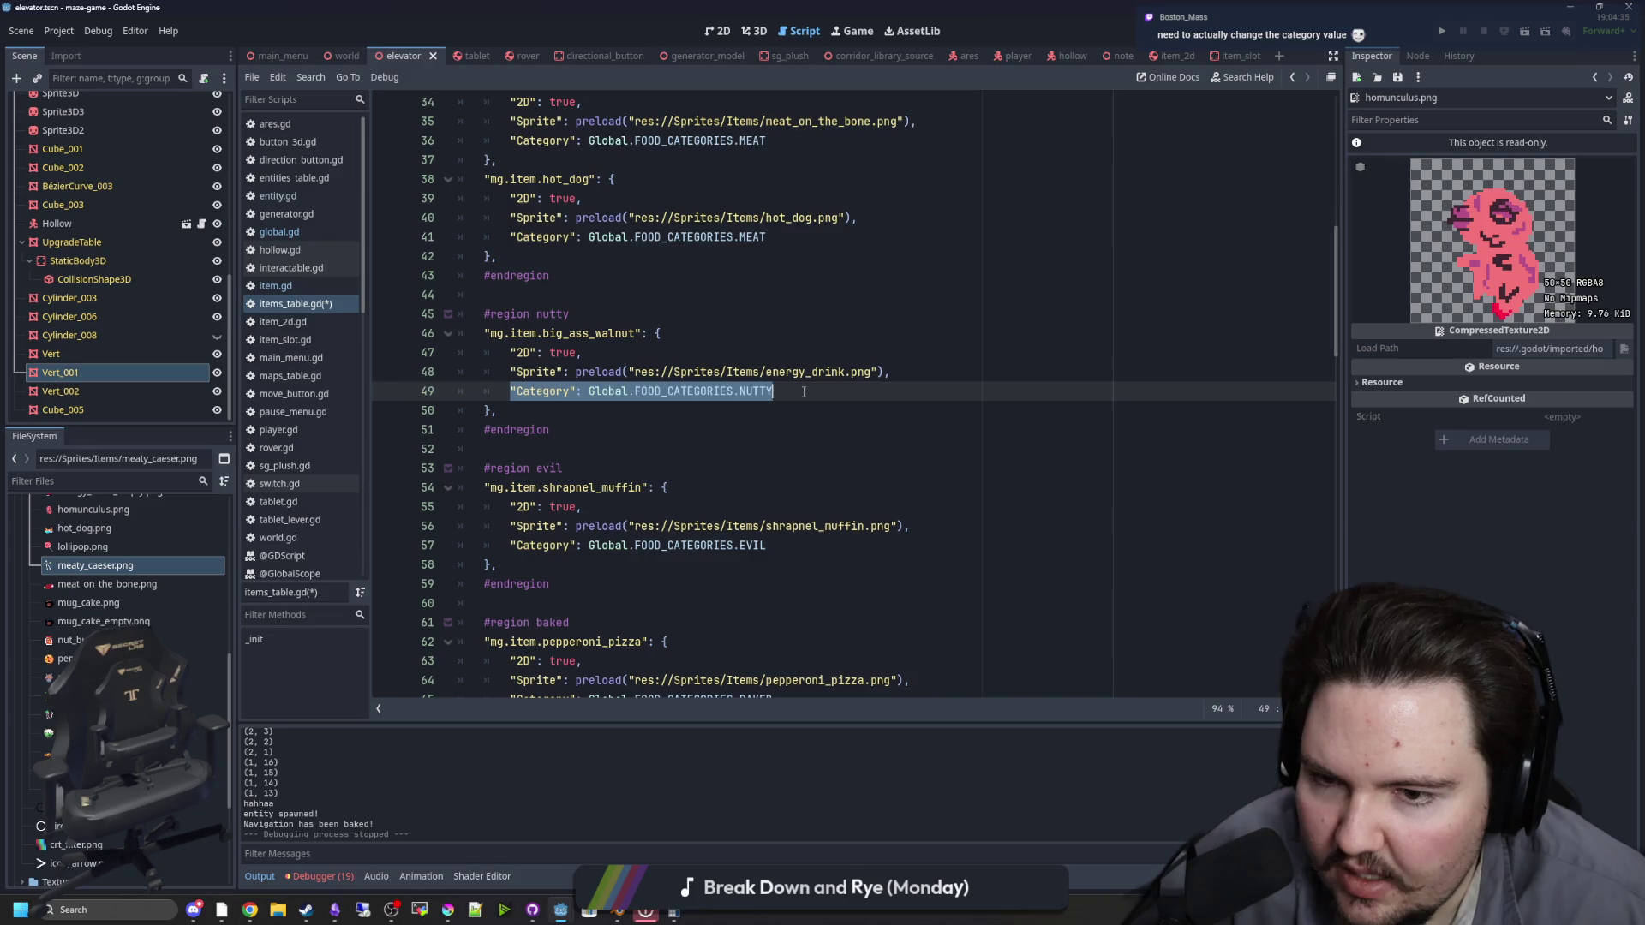
# Step: Leave big_ass_walnut as NUTTY and change mug_cake's category from SWEET to BAKED
pyautogui.moveTo(774, 391); pyautogui.dragTo(588, 390)
pyautogui.press('Down')
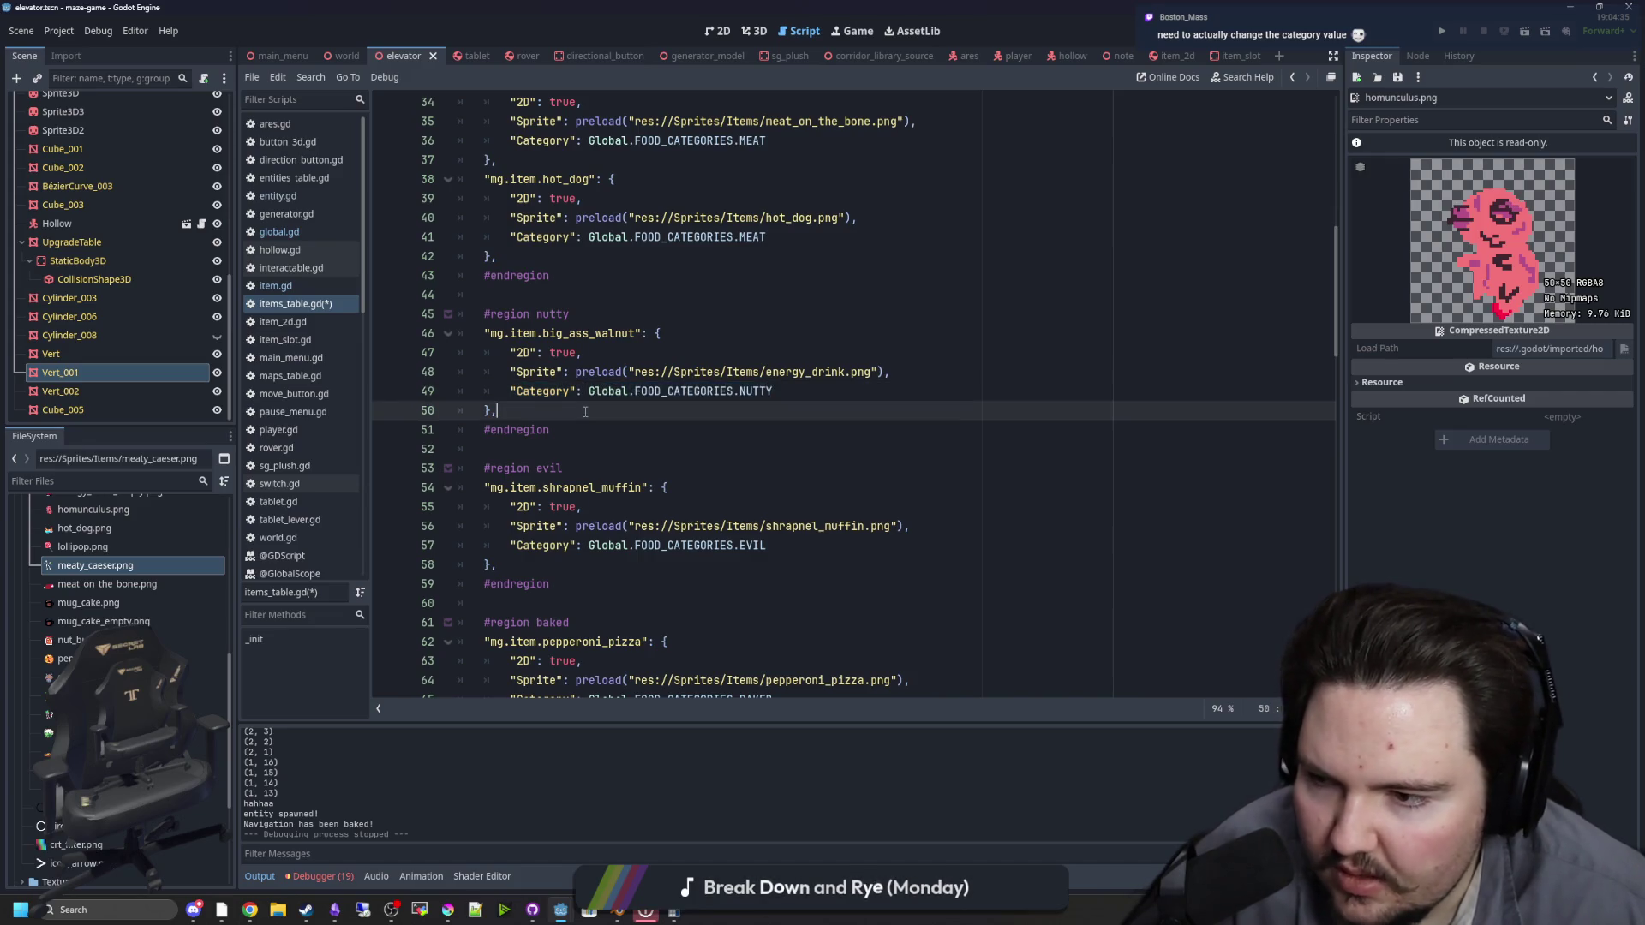
pyautogui.scroll(-16, 587, 391)
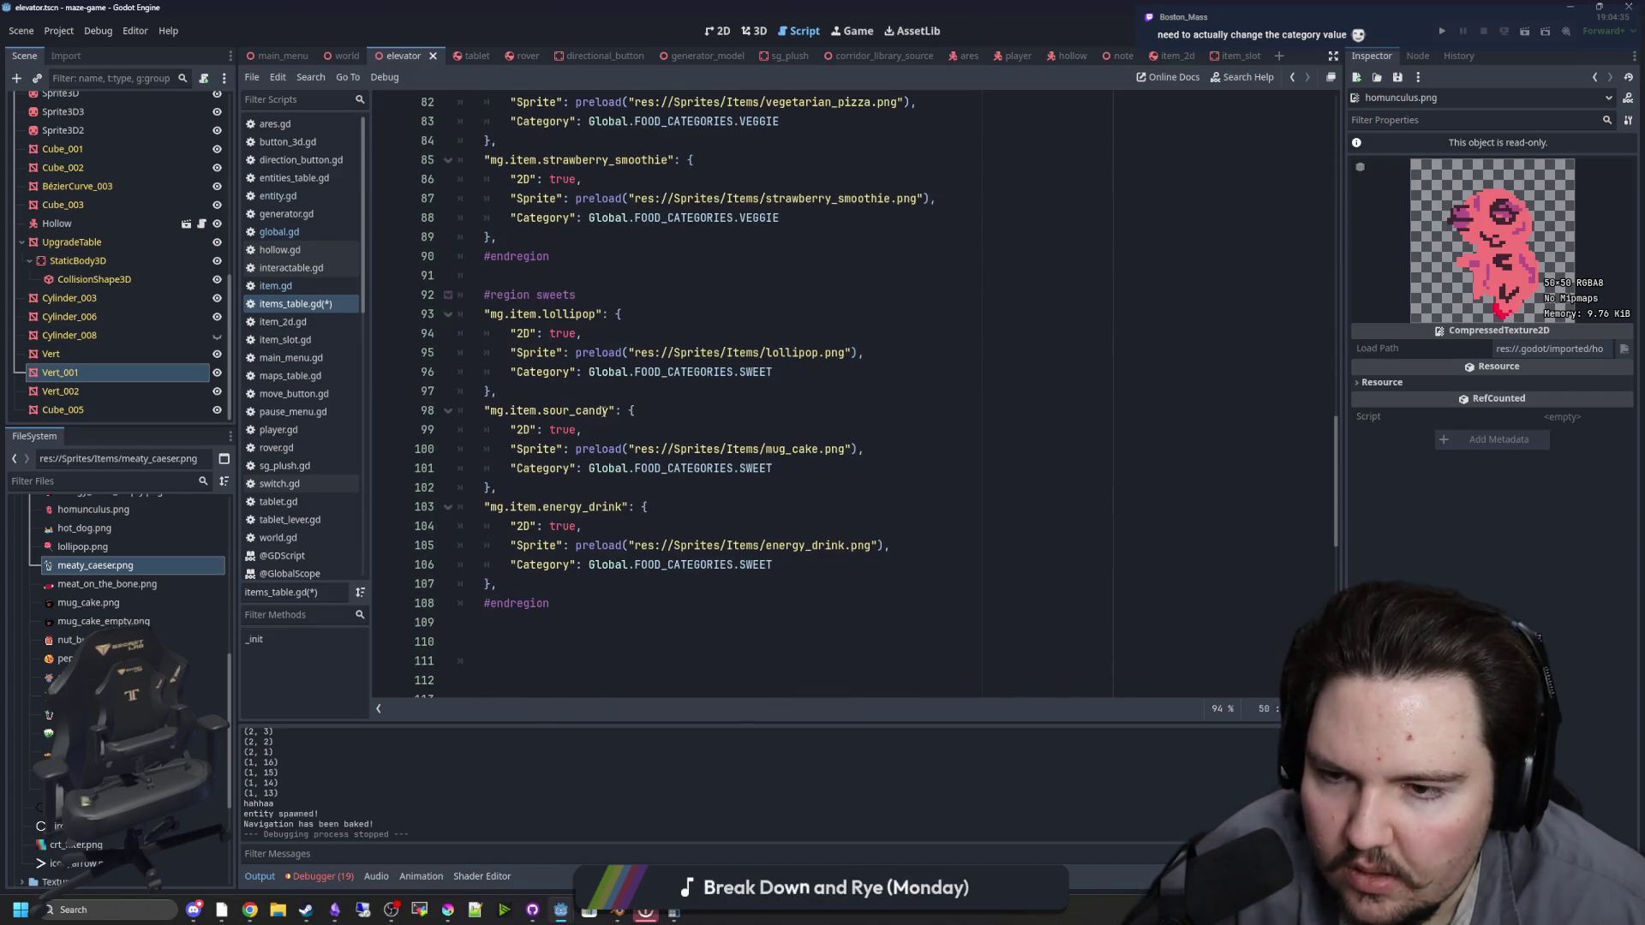
pyautogui.scroll(12, 643, 449)
pyautogui.scroll(-1, 649, 449)
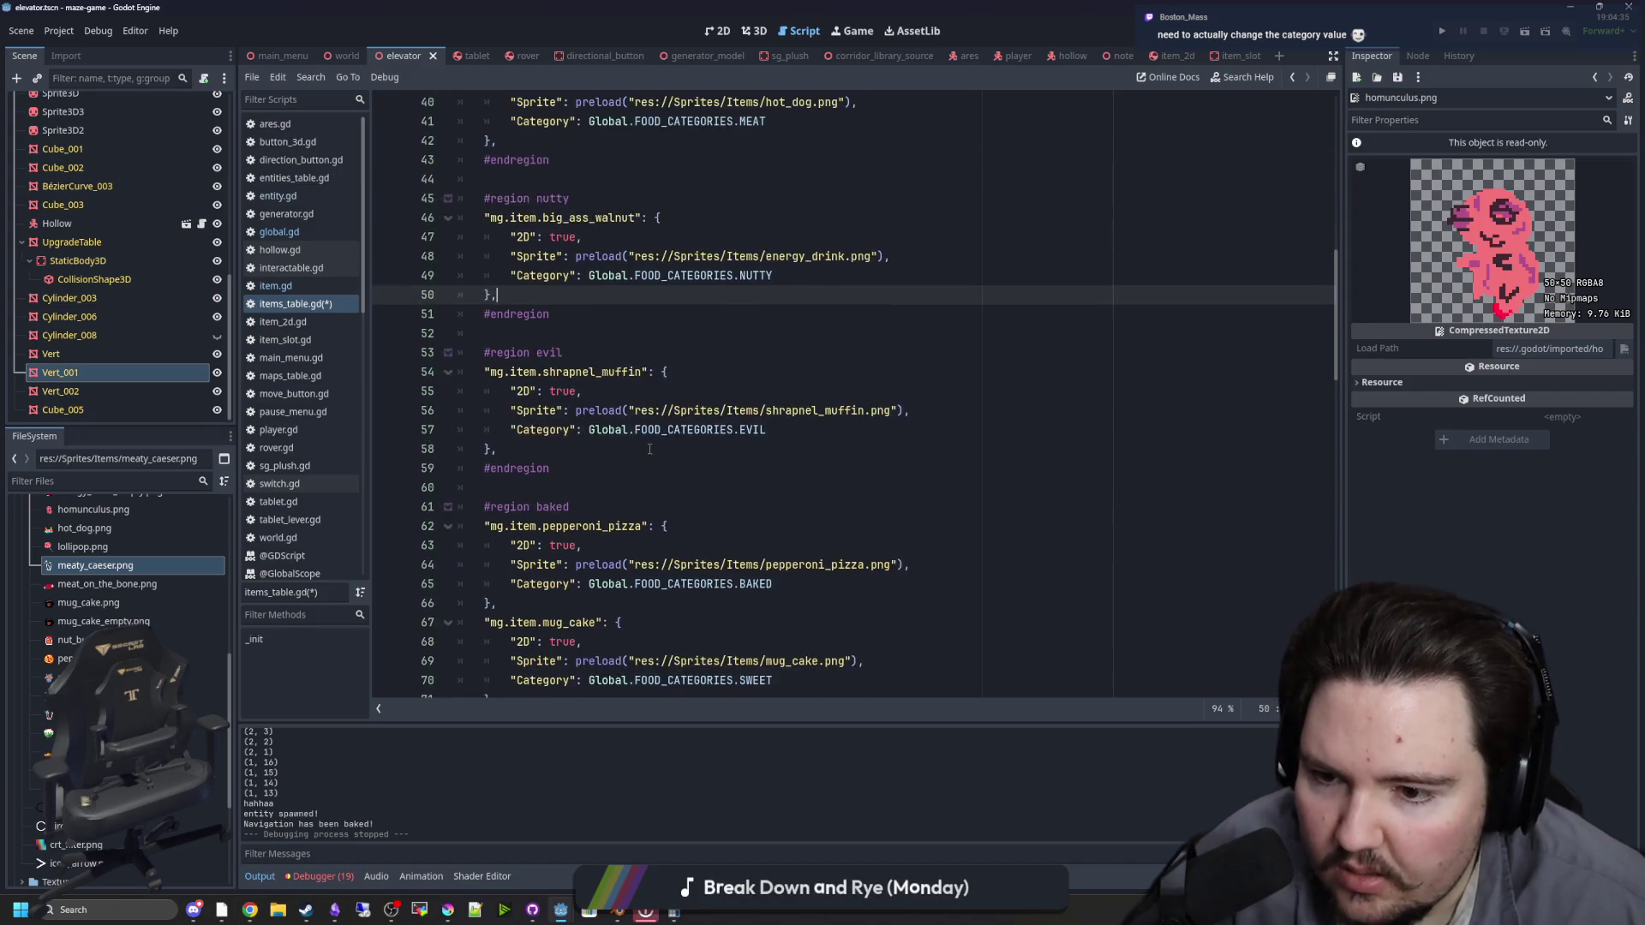
pyautogui.moveTo(772, 506); pyautogui.dragTo(729, 507)
pyautogui.write('.BAK')
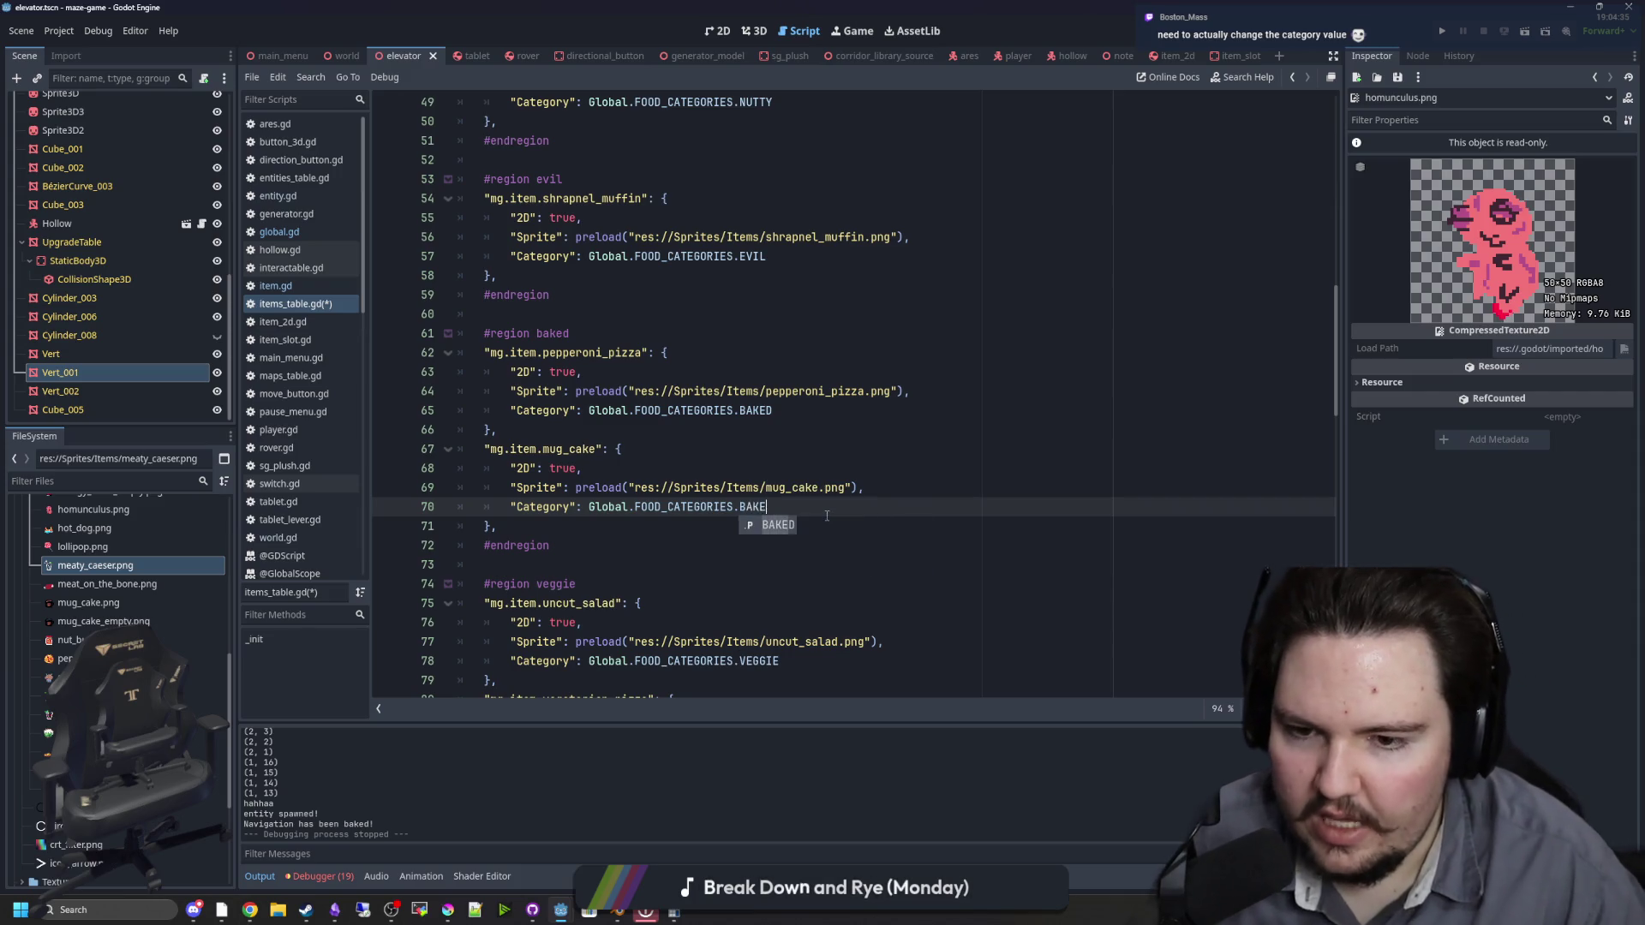
pyautogui.press('Return')
# Step: Select the whole nut_butter entry block
pyautogui.scroll(-19, 786, 538)
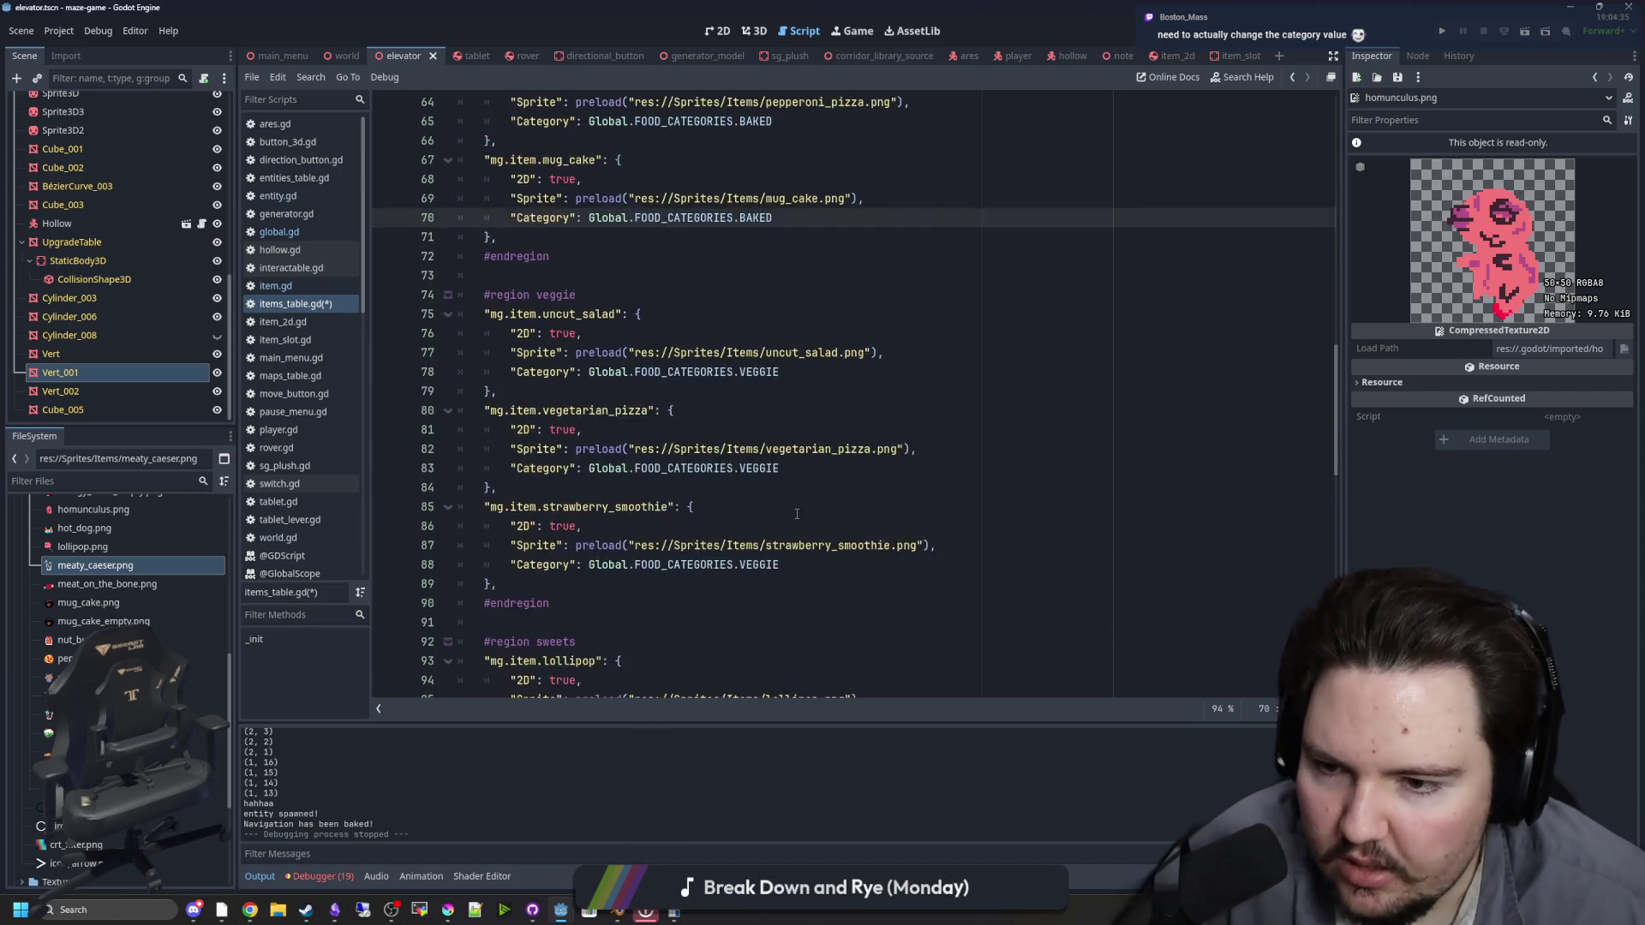
pyautogui.click(628, 465)
pyautogui.scroll(-1, 628, 465)
pyautogui.moveTo(499, 506); pyautogui.dragTo(400, 432)
pyautogui.hotkey('ctrl', 'c')
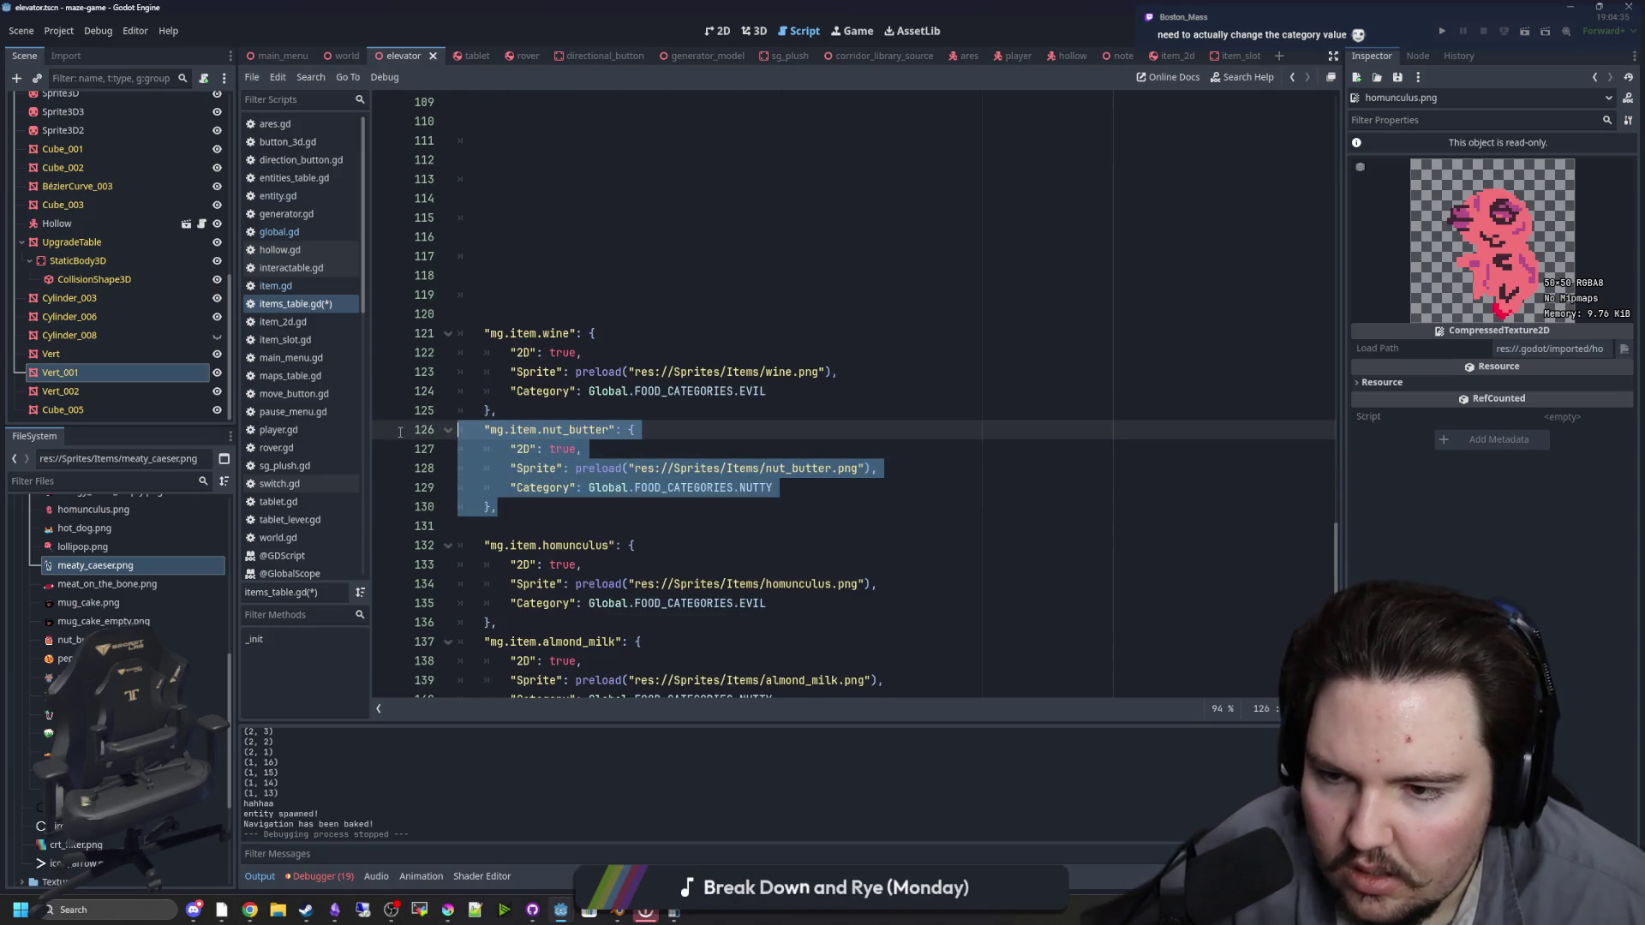
# Step: Move the nut_butter entry into the nutty region after big_ass_walnut
pyautogui.scroll(-2, 549, 468)
pyautogui.press('BackSpace')
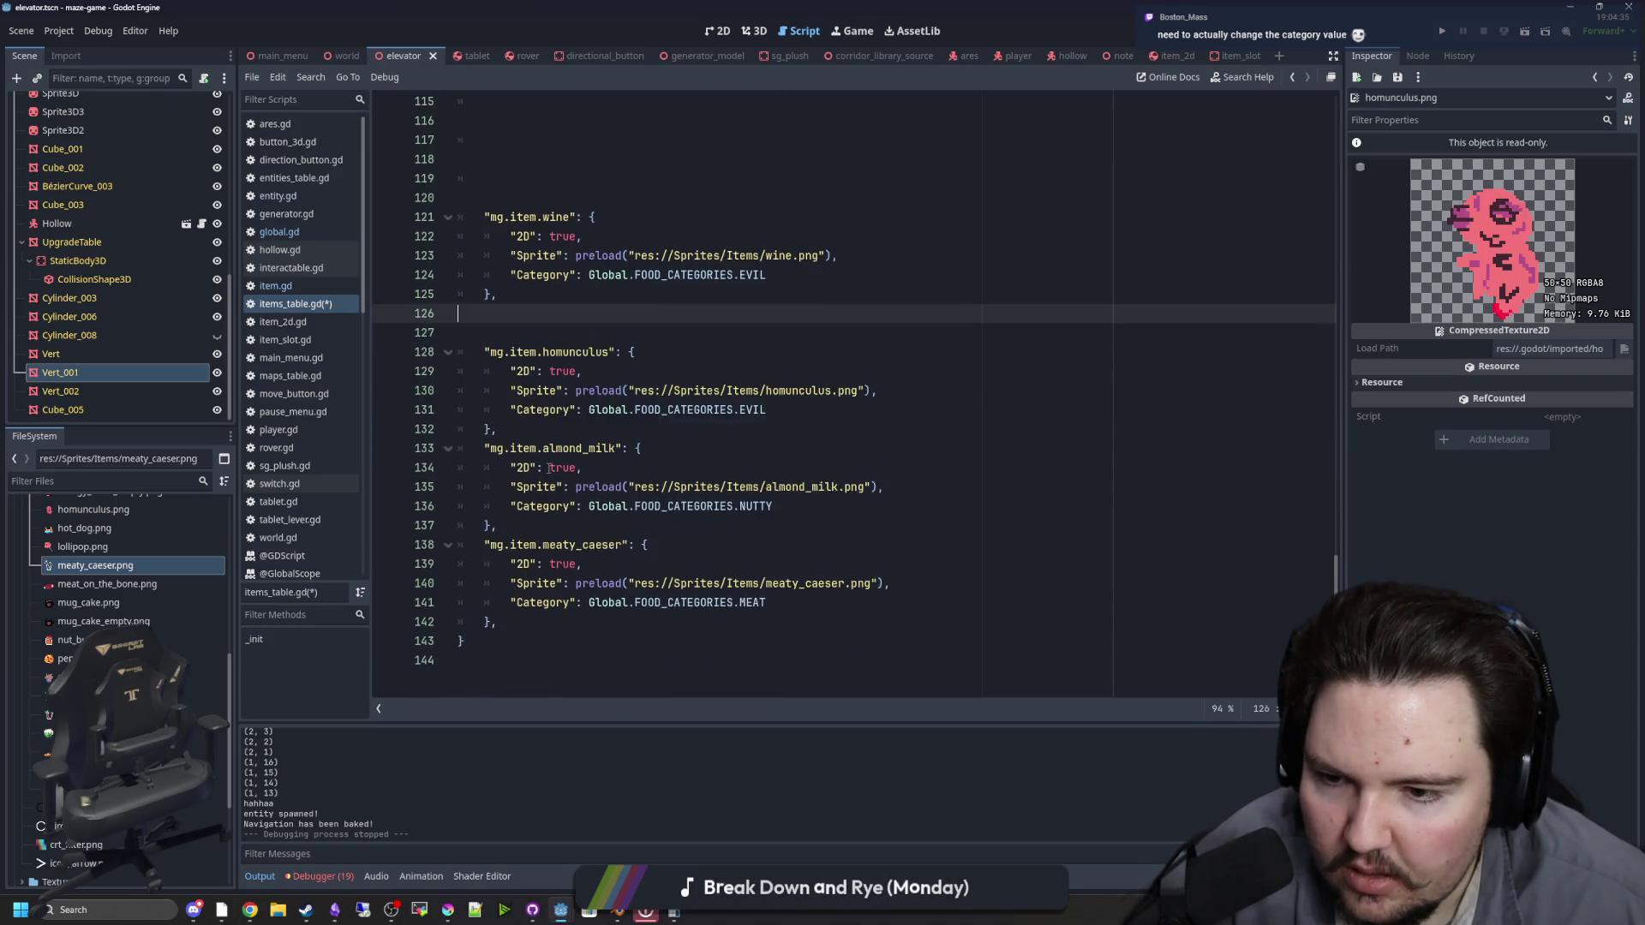
pyautogui.scroll(19, 549, 468)
pyautogui.scroll(6, 588, 445)
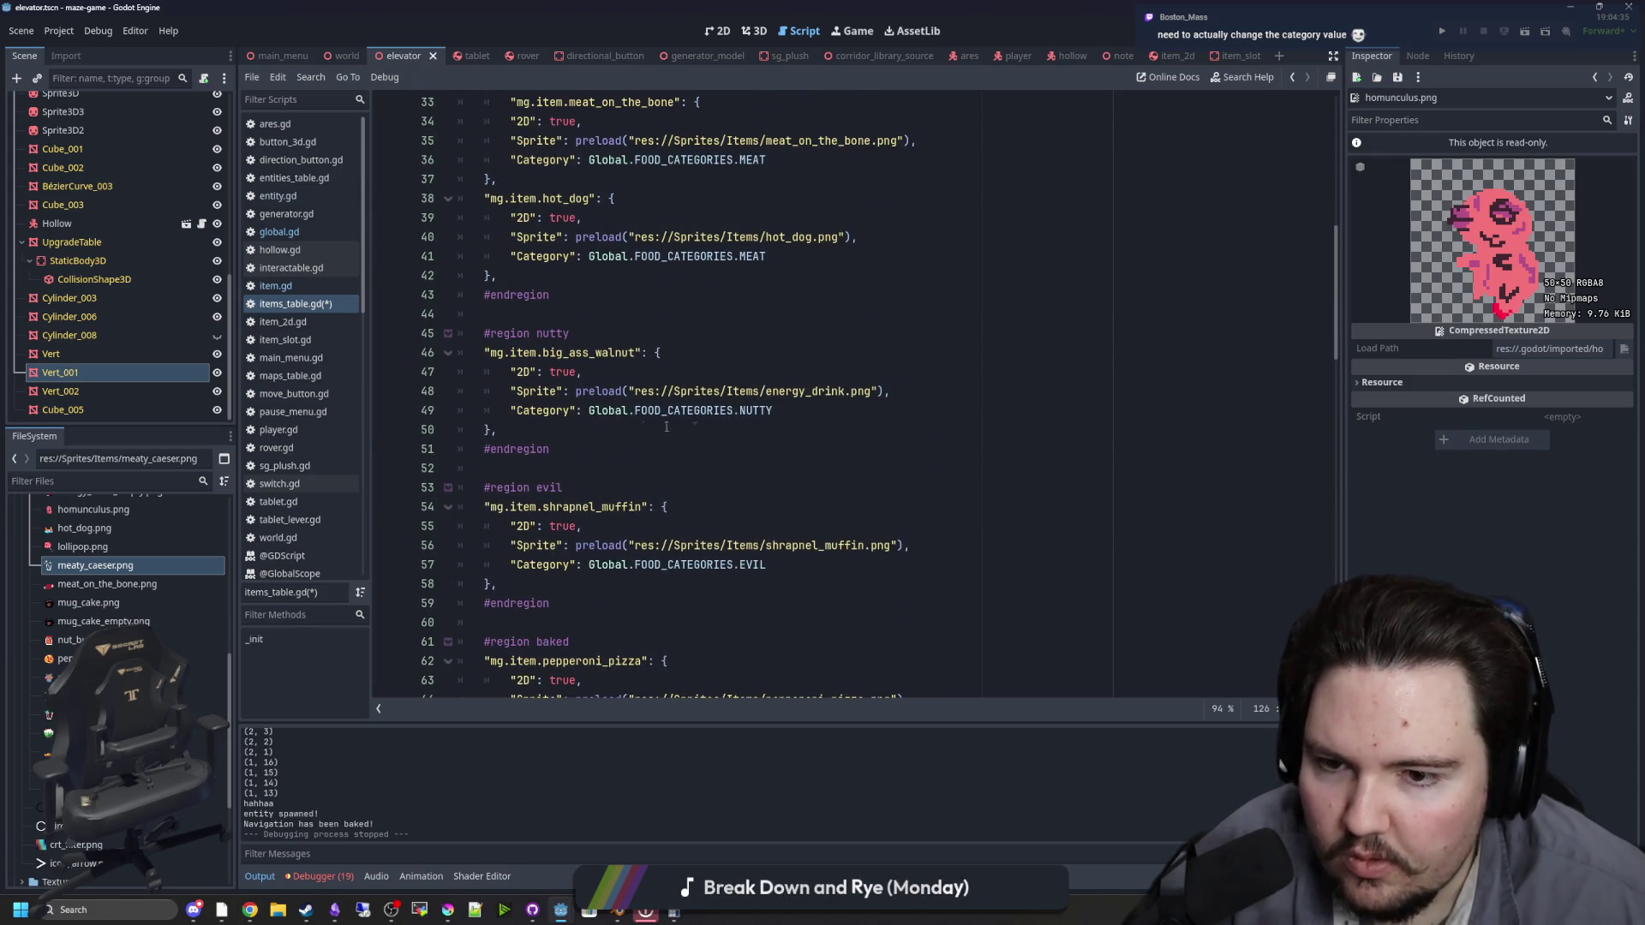
pyautogui.click(666, 426)
pyautogui.hotkey('ctrl', 'v')
# Step: Move the homunculus entry into the evil region below wine and fix its indentation
pyautogui.scroll(-15, 684, 541)
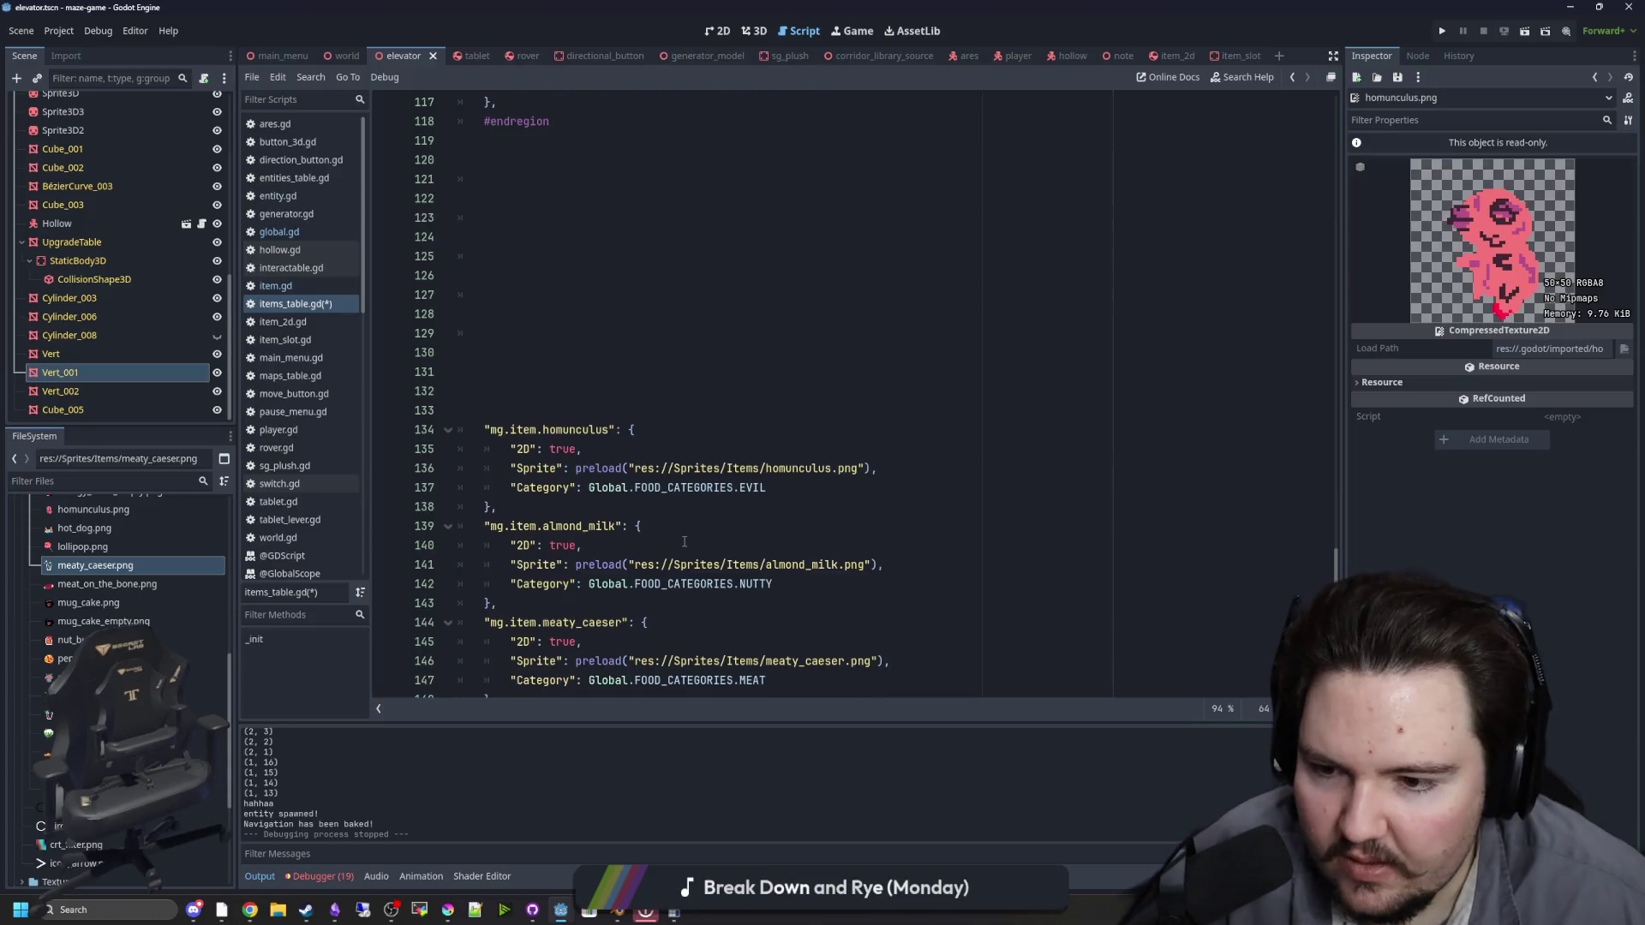
pyautogui.moveTo(484, 526); pyautogui.dragTo(484, 429)
pyautogui.press('Delete')
pyautogui.scroll(8, 625, 364)
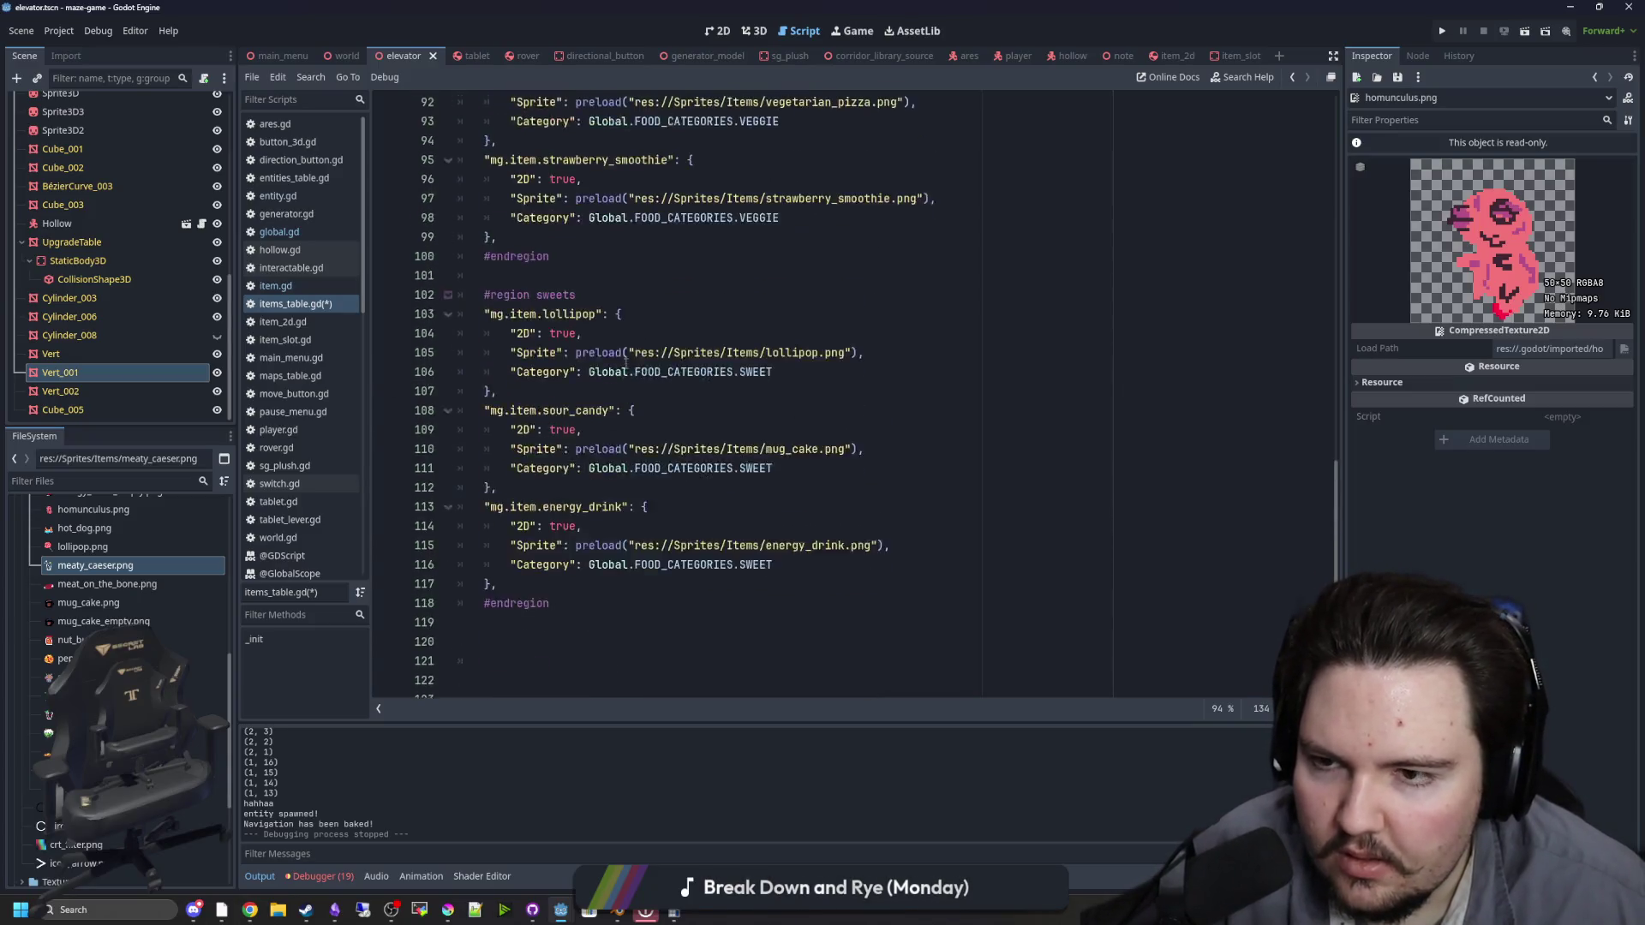
pyautogui.scroll(11, 625, 365)
pyautogui.click(543, 504)
pyautogui.scroll(4, 543, 502)
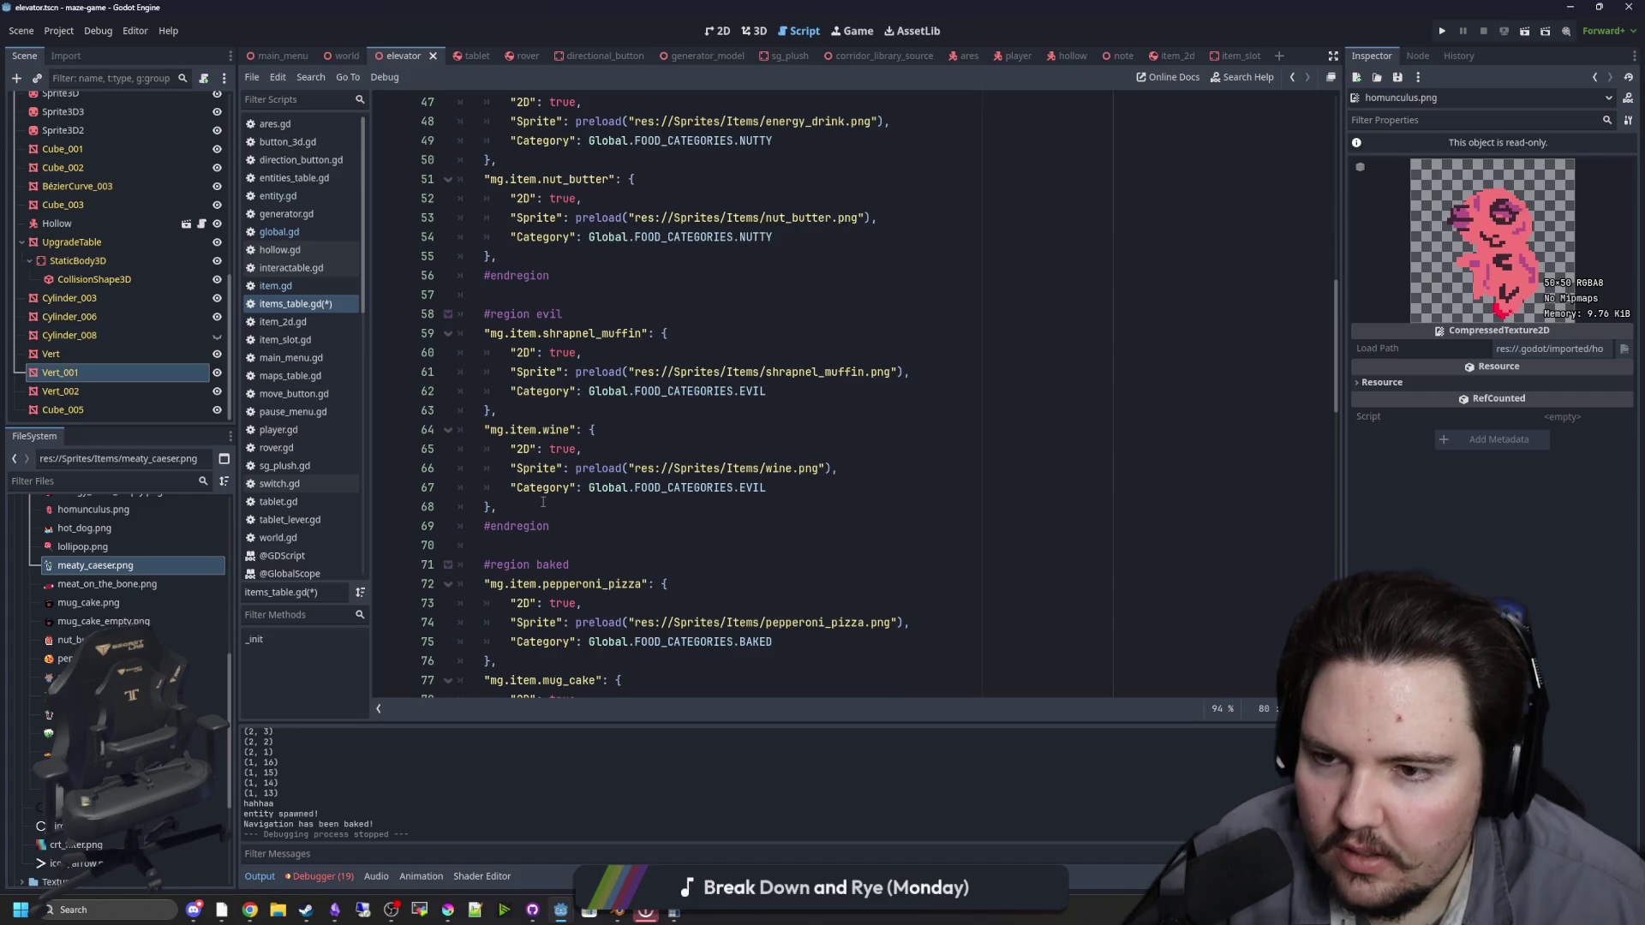
pyautogui.click(542, 505)
pyautogui.write('"mg.item.homunculus": { \t\t"2D": true, \t\t"Sprite": preload("res://Sprites/Items/homunculus.png"), \t\t"Category": Global.FOOD_CATEGORIES.EVIL \t},')
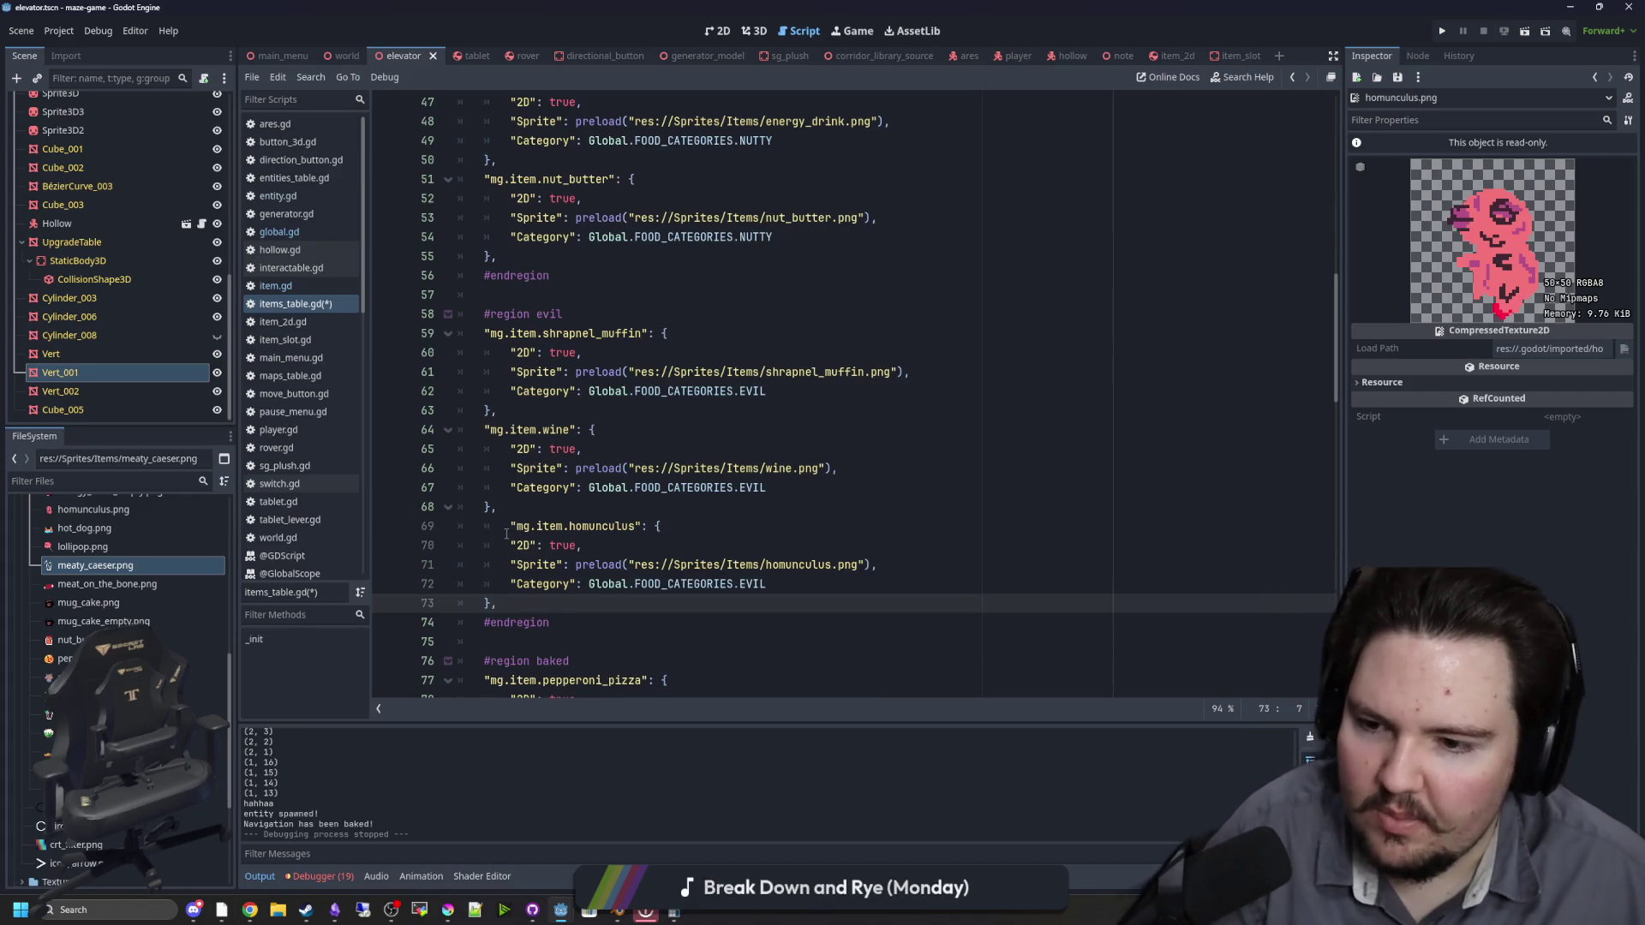
pyautogui.click(507, 533)
pyautogui.press('BackSpace')
pyautogui.click(555, 507)
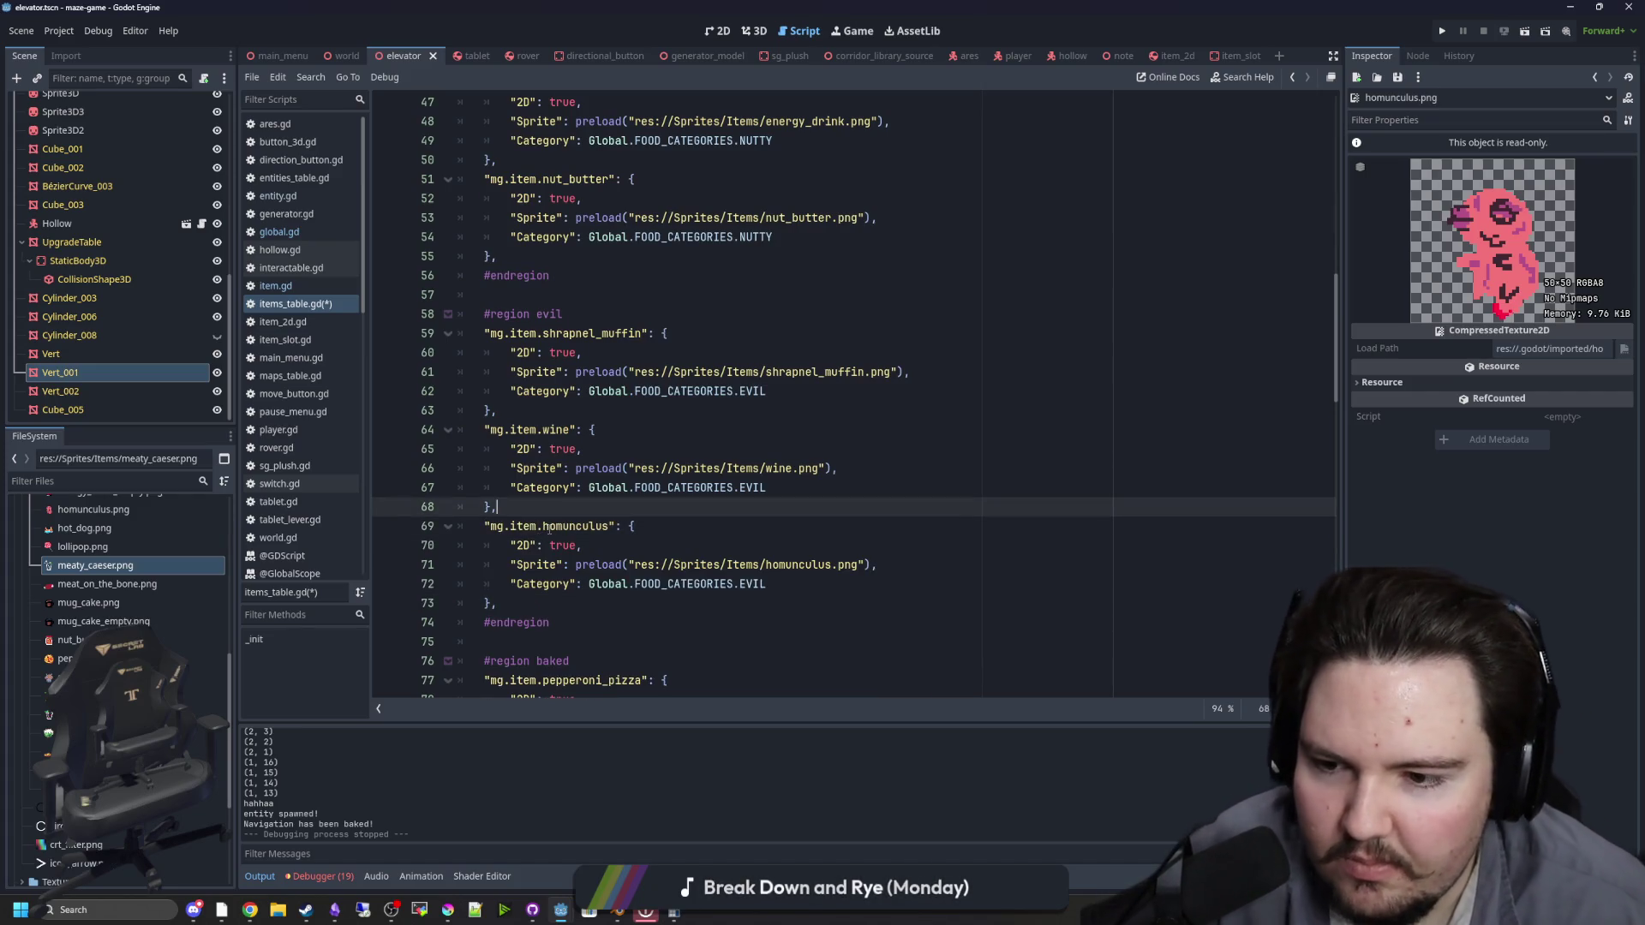
pyautogui.moveTo(543, 526); pyautogui.dragTo(600, 526)
pyautogui.click(602, 499)
# Step: Move almond_milk from the file's end into the nutty region below nut_butter
pyautogui.scroll(-15, 617, 488)
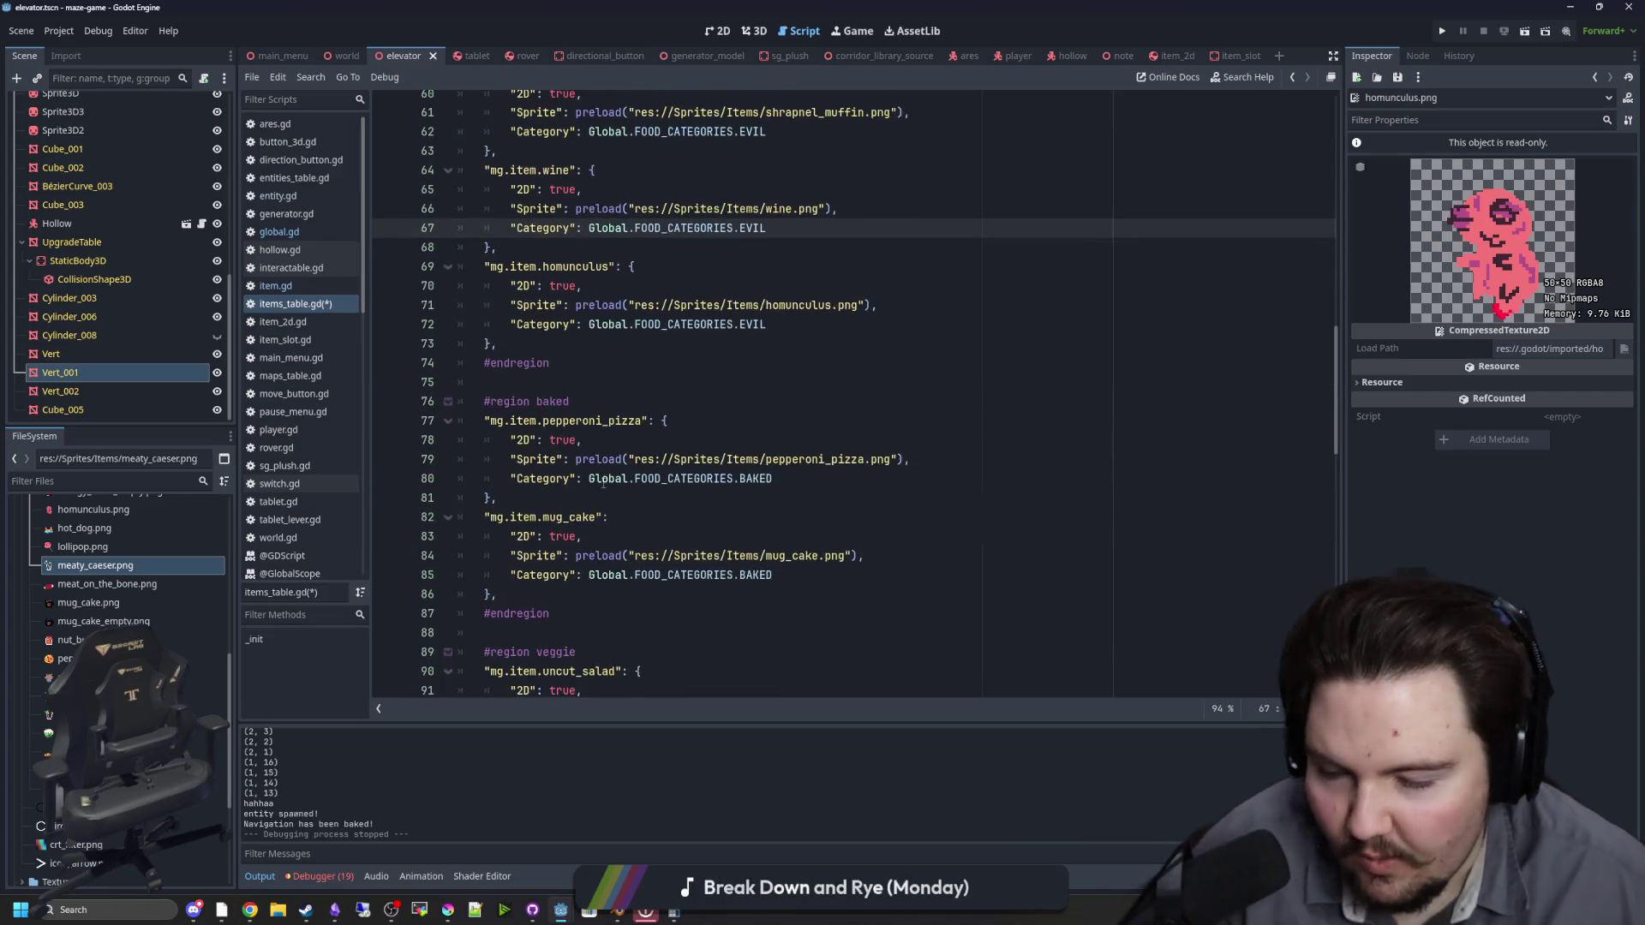
pyautogui.scroll(-4, 633, 479)
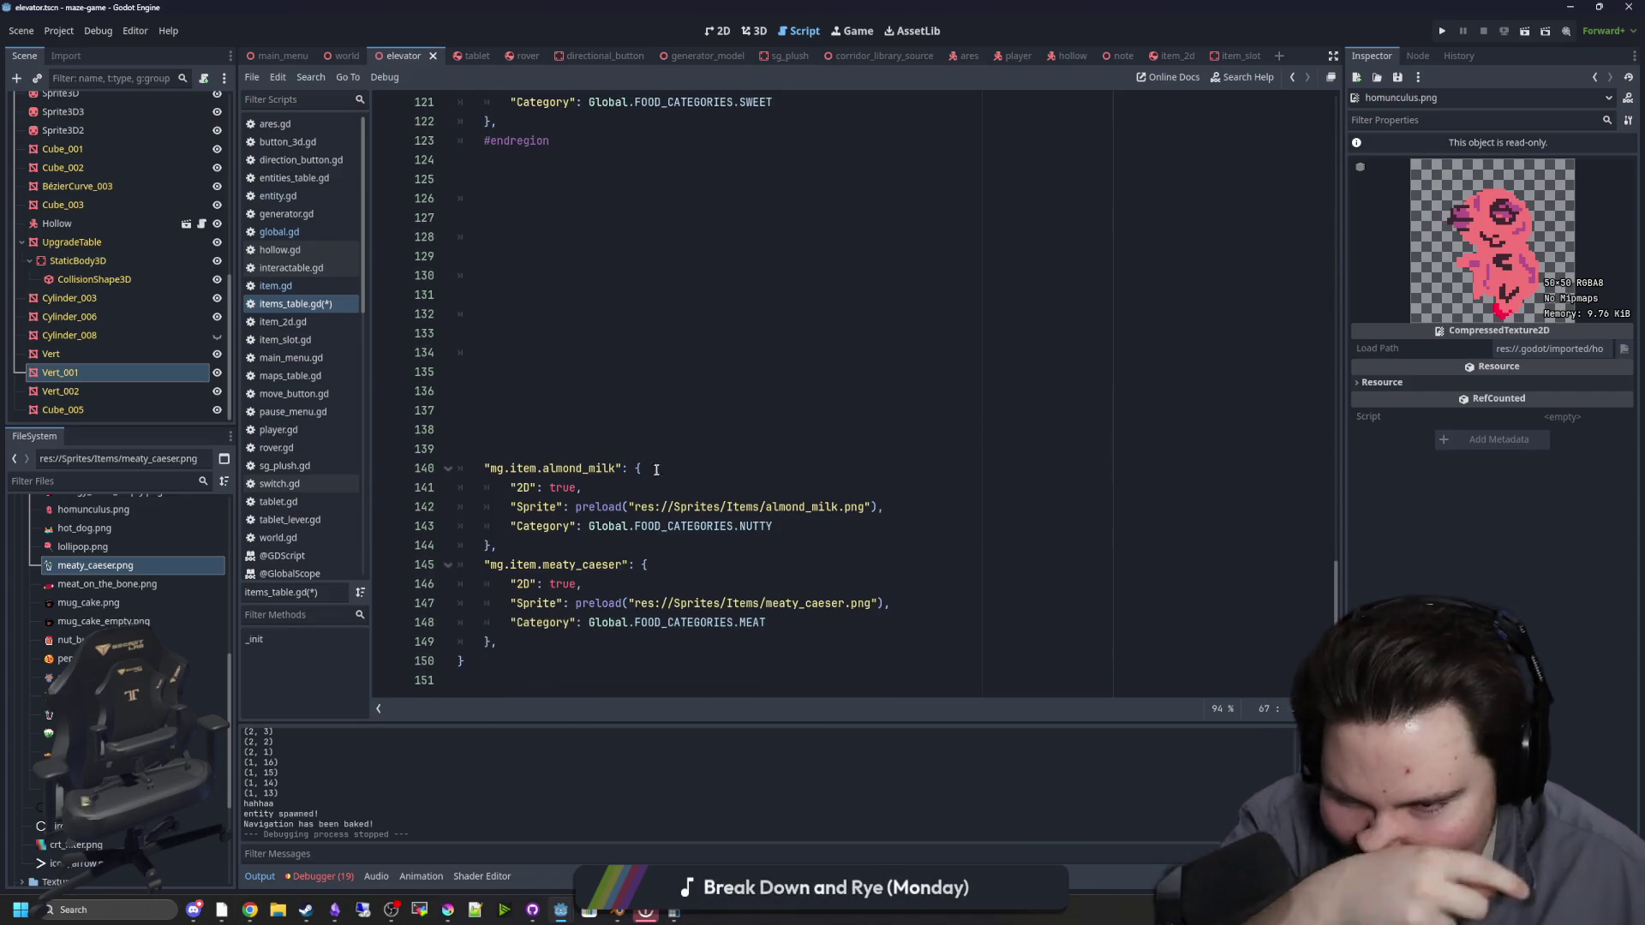
pyautogui.moveTo(530, 546); pyautogui.dragTo(482, 468)
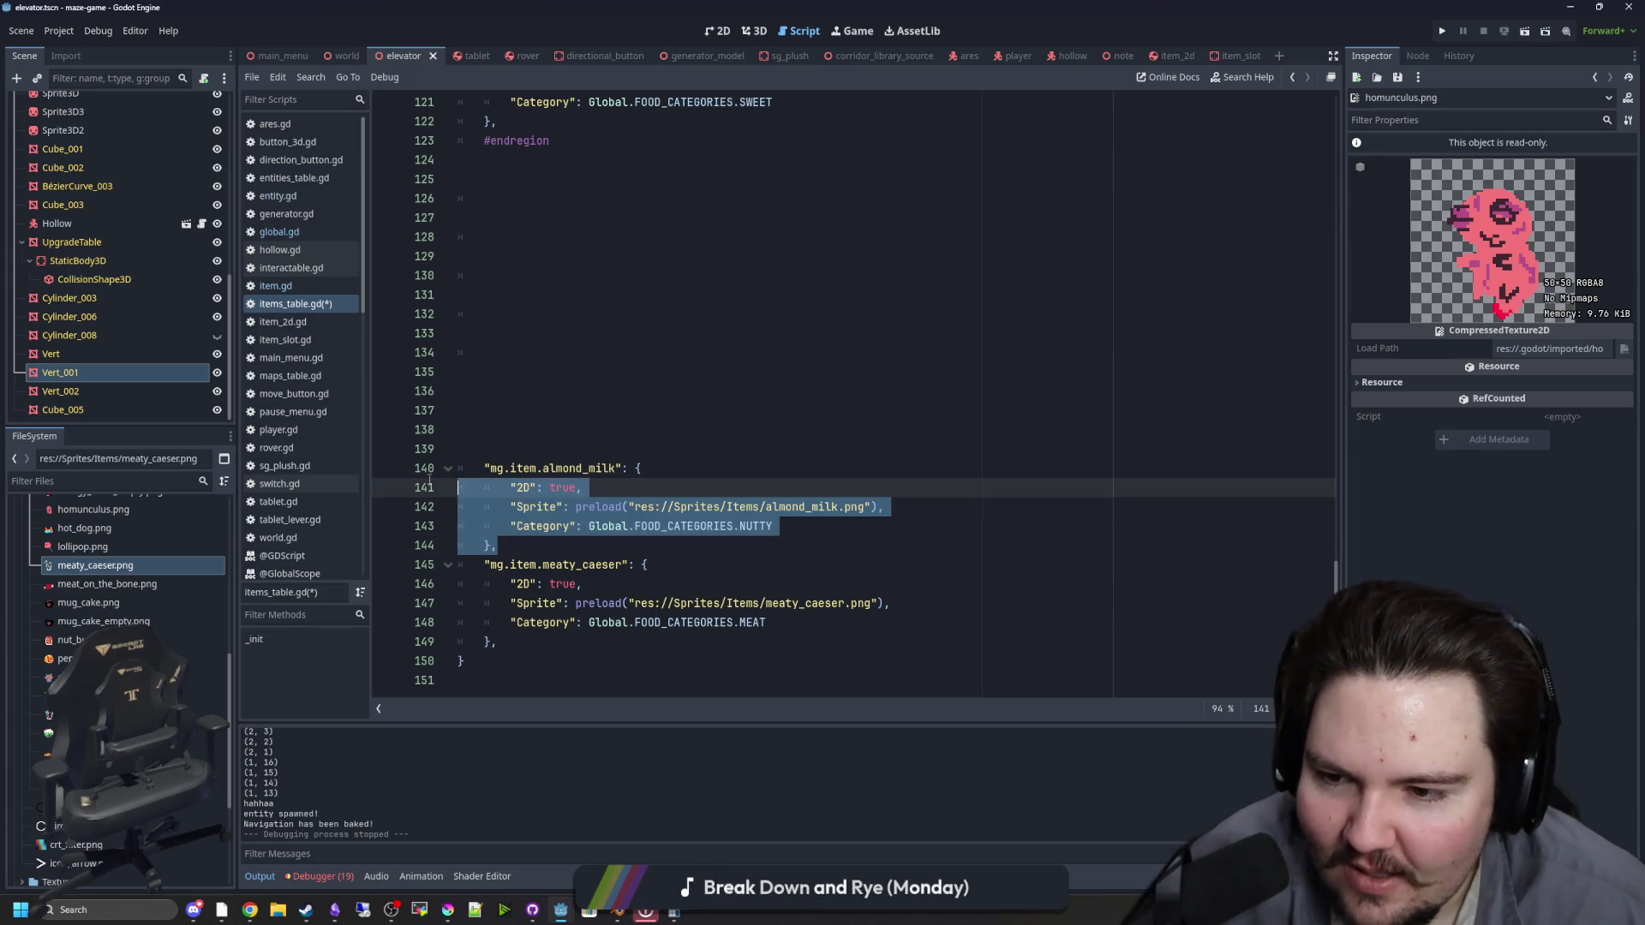
pyautogui.hotkey('ctrl', 'x')
pyautogui.scroll(9, 652, 378)
pyautogui.scroll(8, 653, 377)
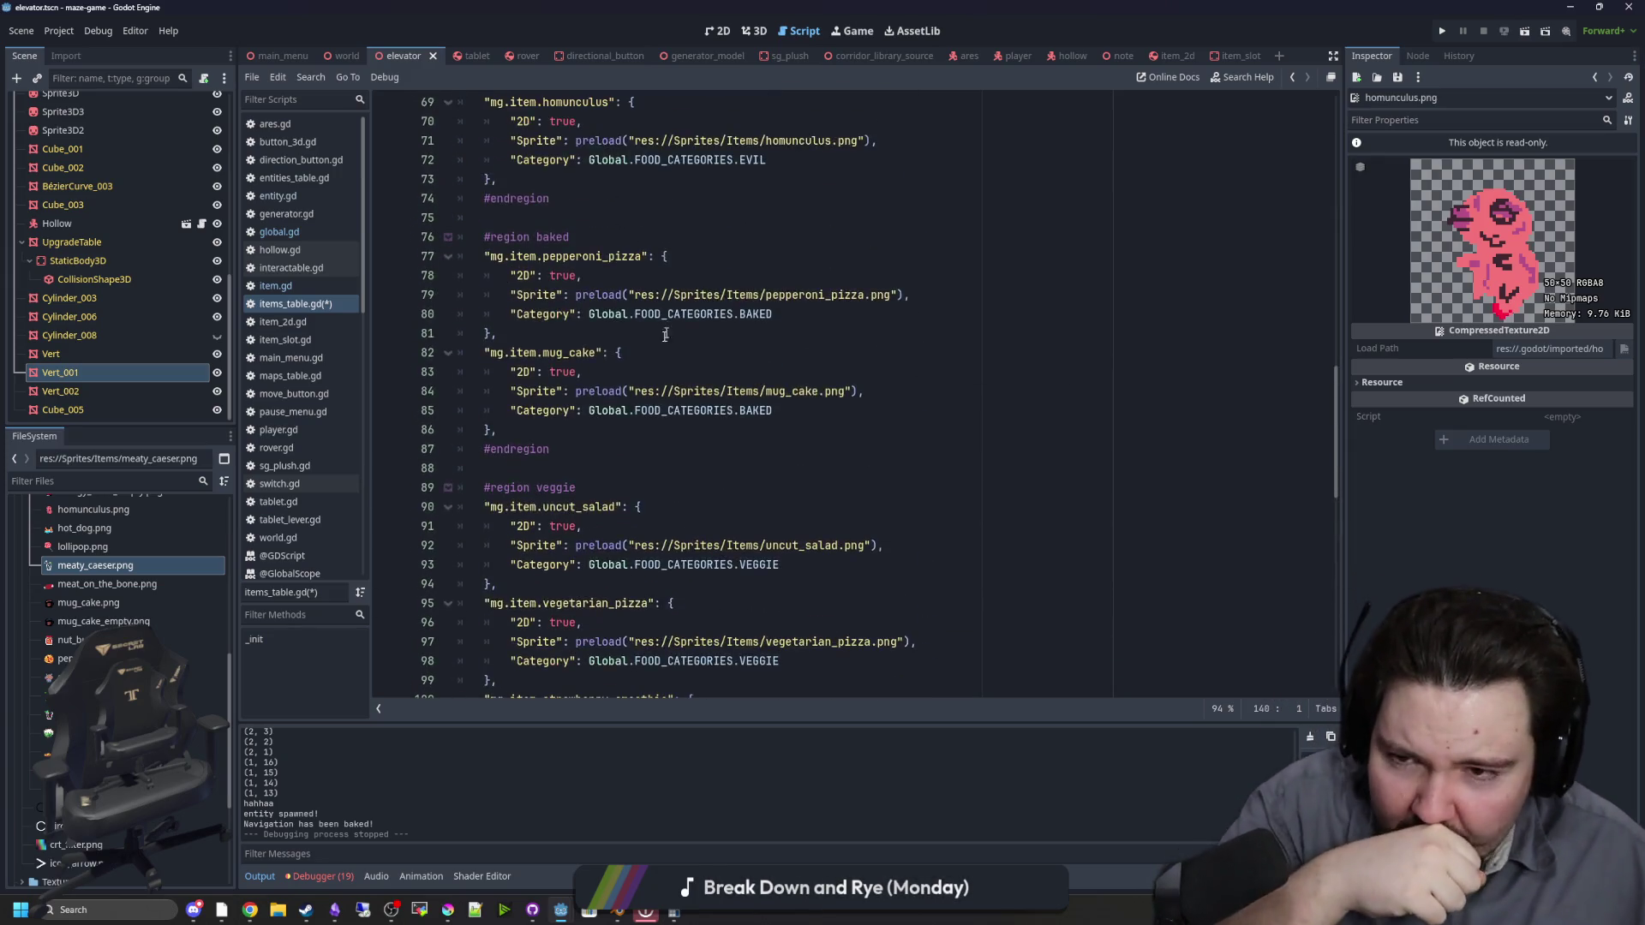
pyautogui.scroll(5, 577, 411)
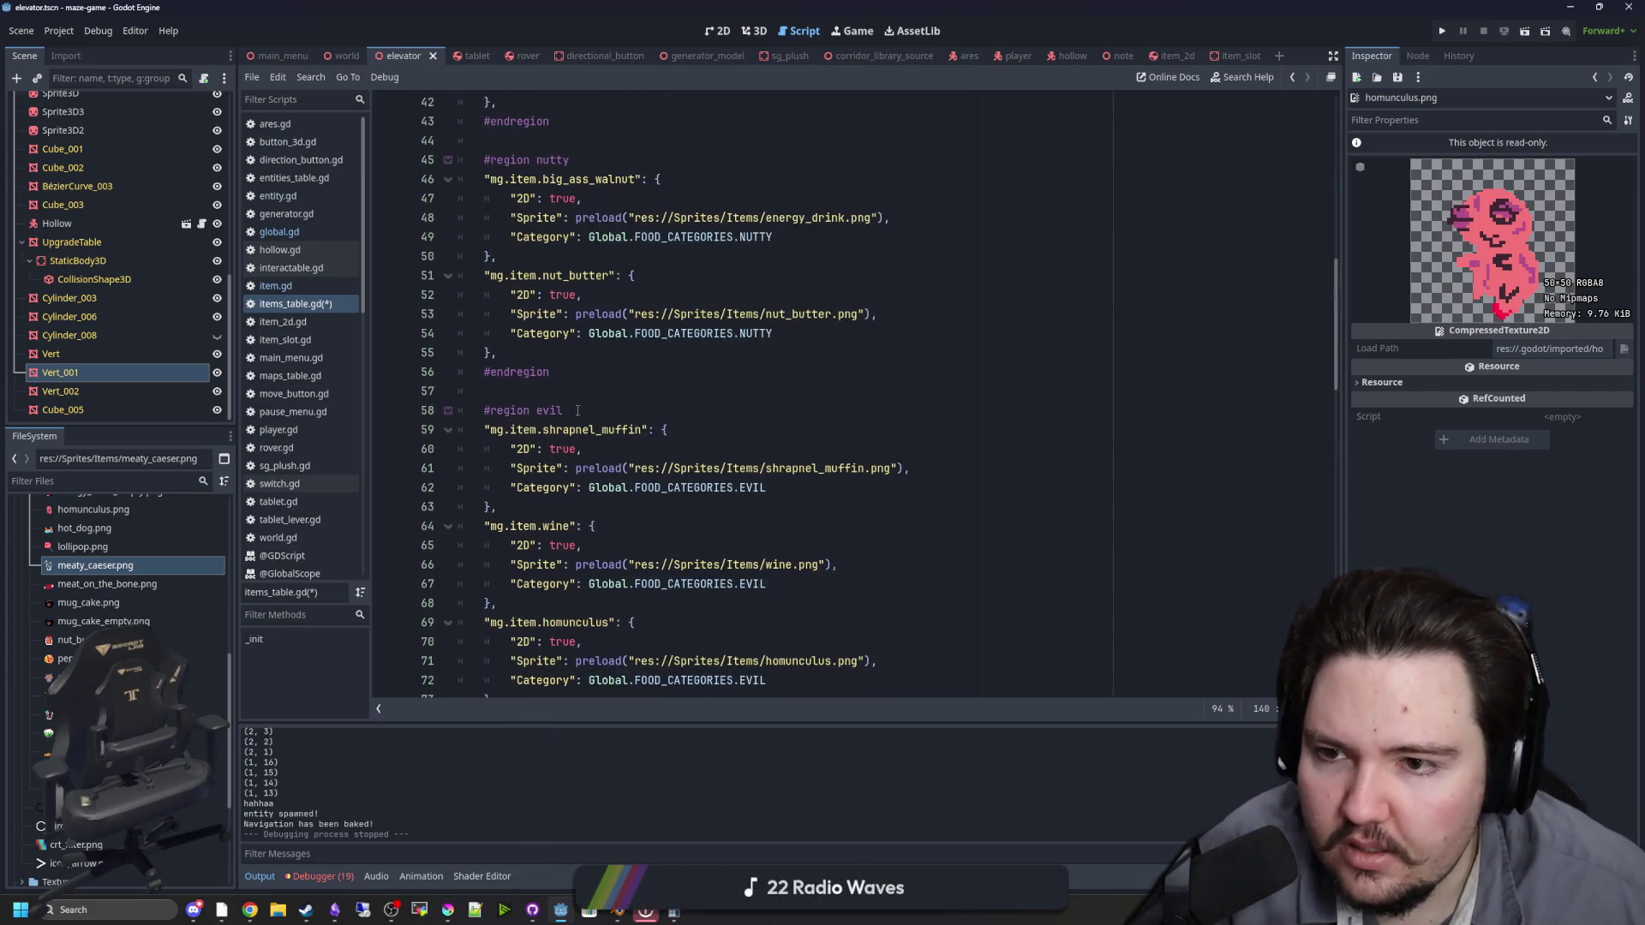
pyautogui.click(506, 352)
pyautogui.press('Return')
pyautogui.hotkey('ctrl', 'v')
pyautogui.click(514, 372)
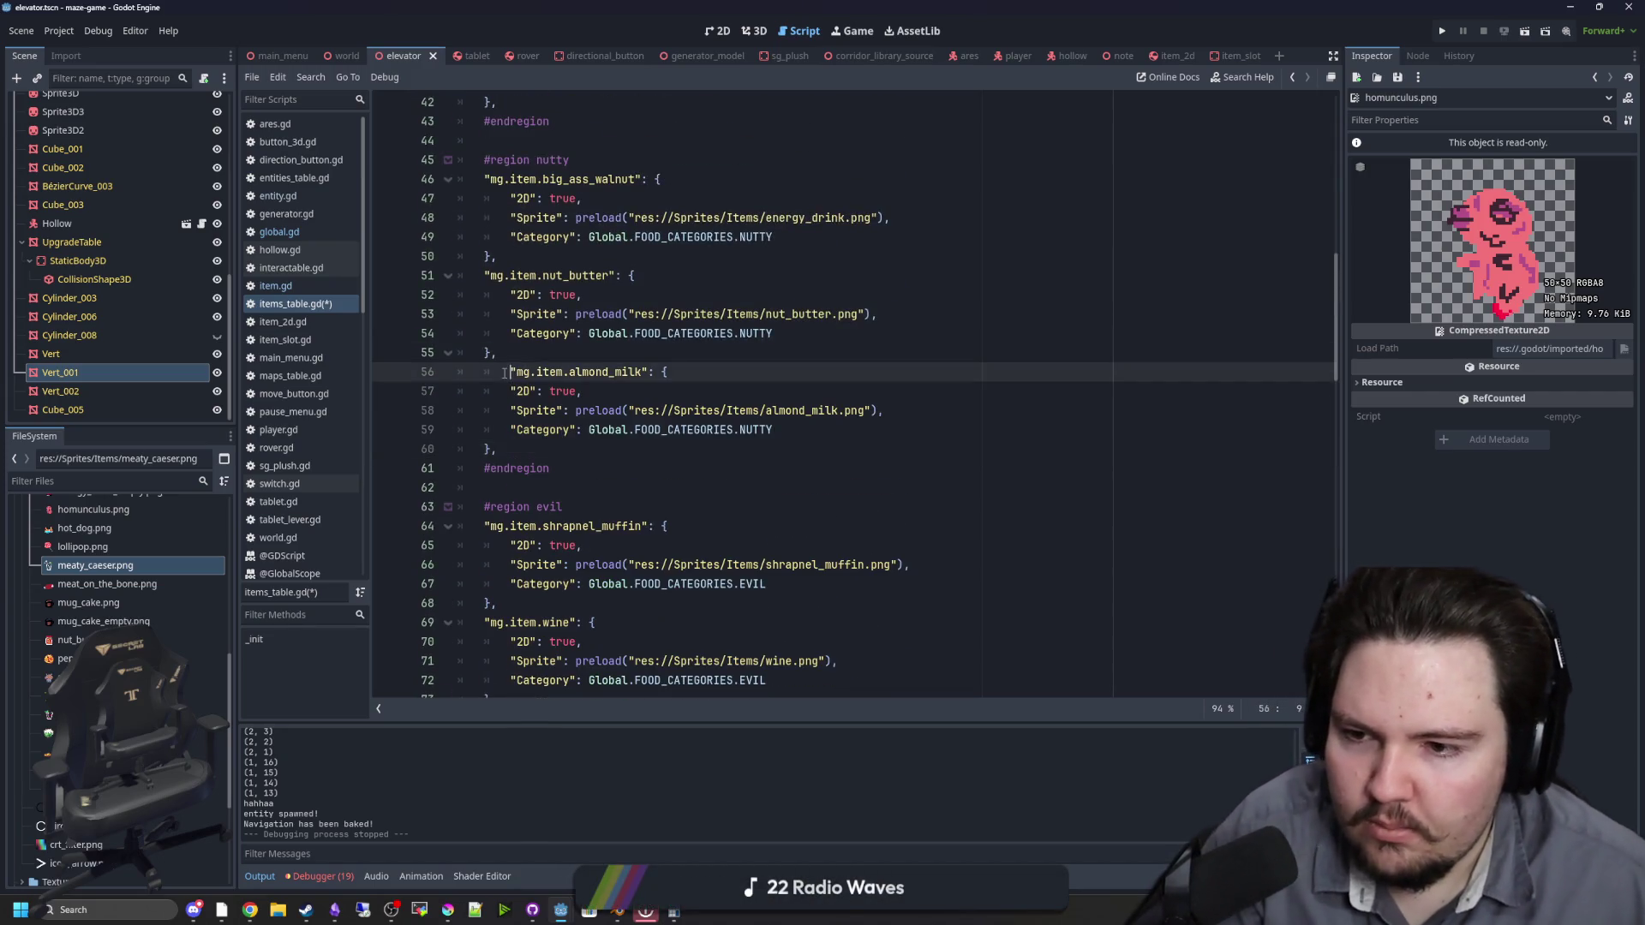
# Step: Move meaty_caeser from the file's end into the meat region below hot_dog
pyautogui.scroll(-15, 551, 401)
pyautogui.scroll(-12, 551, 401)
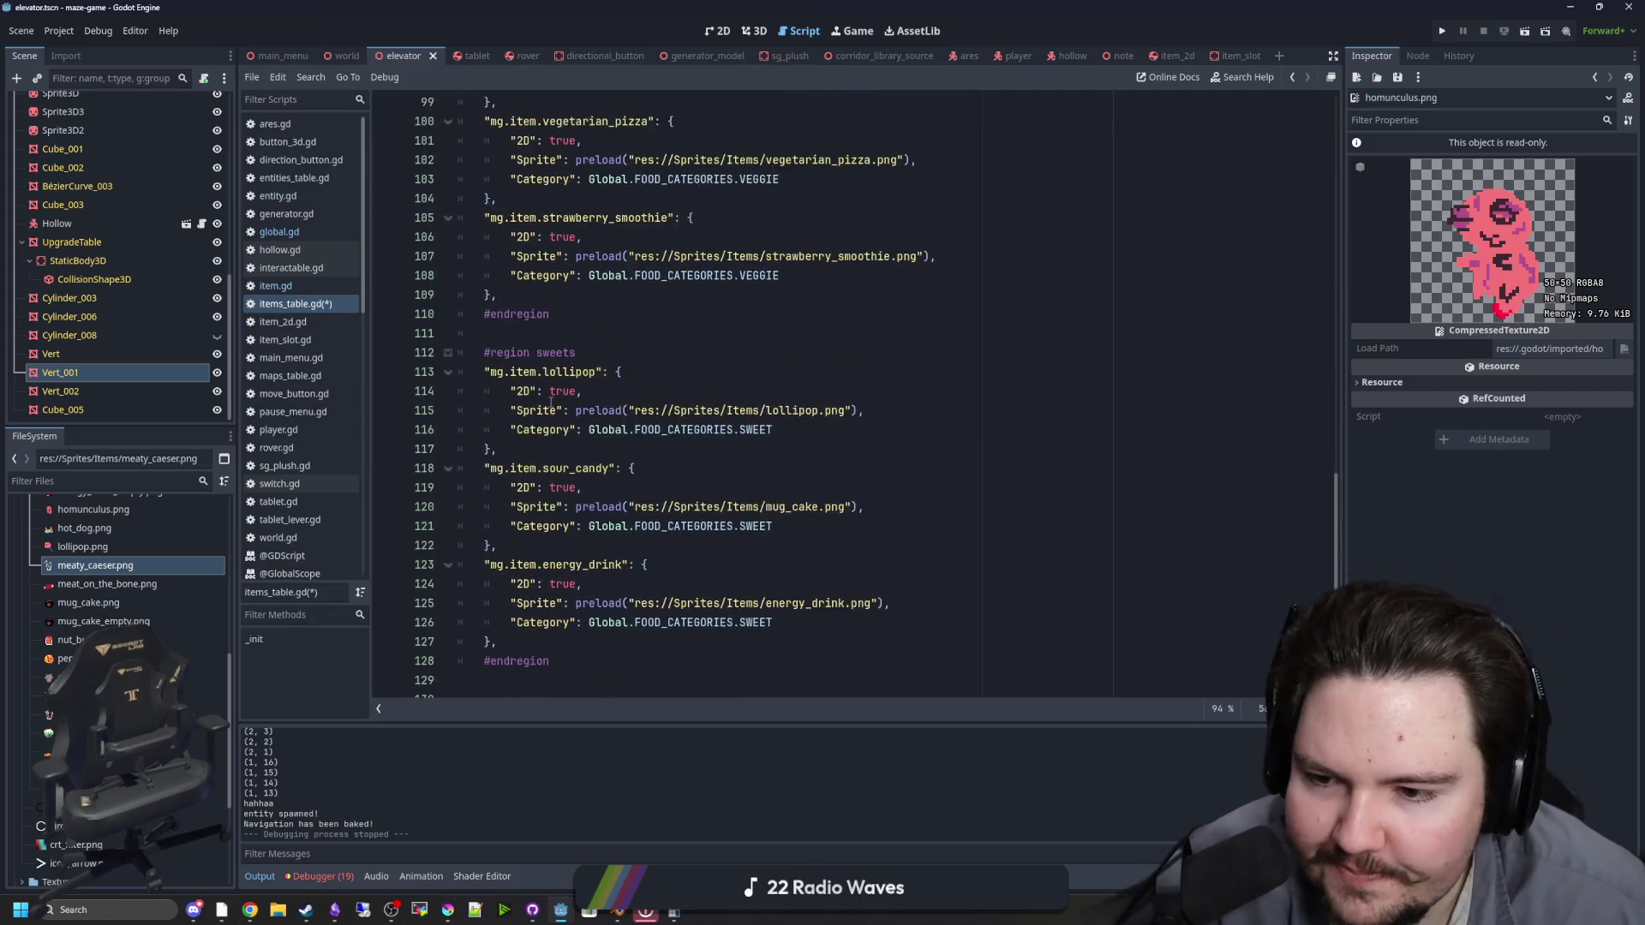
pyautogui.moveTo(498, 642)
pyautogui.mouseDown()
pyautogui.moveTo(483, 615)
pyautogui.moveTo(479, 239)
pyautogui.mouseUp()
pyautogui.press('BackSpace')
pyautogui.press('BackSpace')
pyautogui.press('BackSpace')
pyautogui.scroll(18, 672, 349)
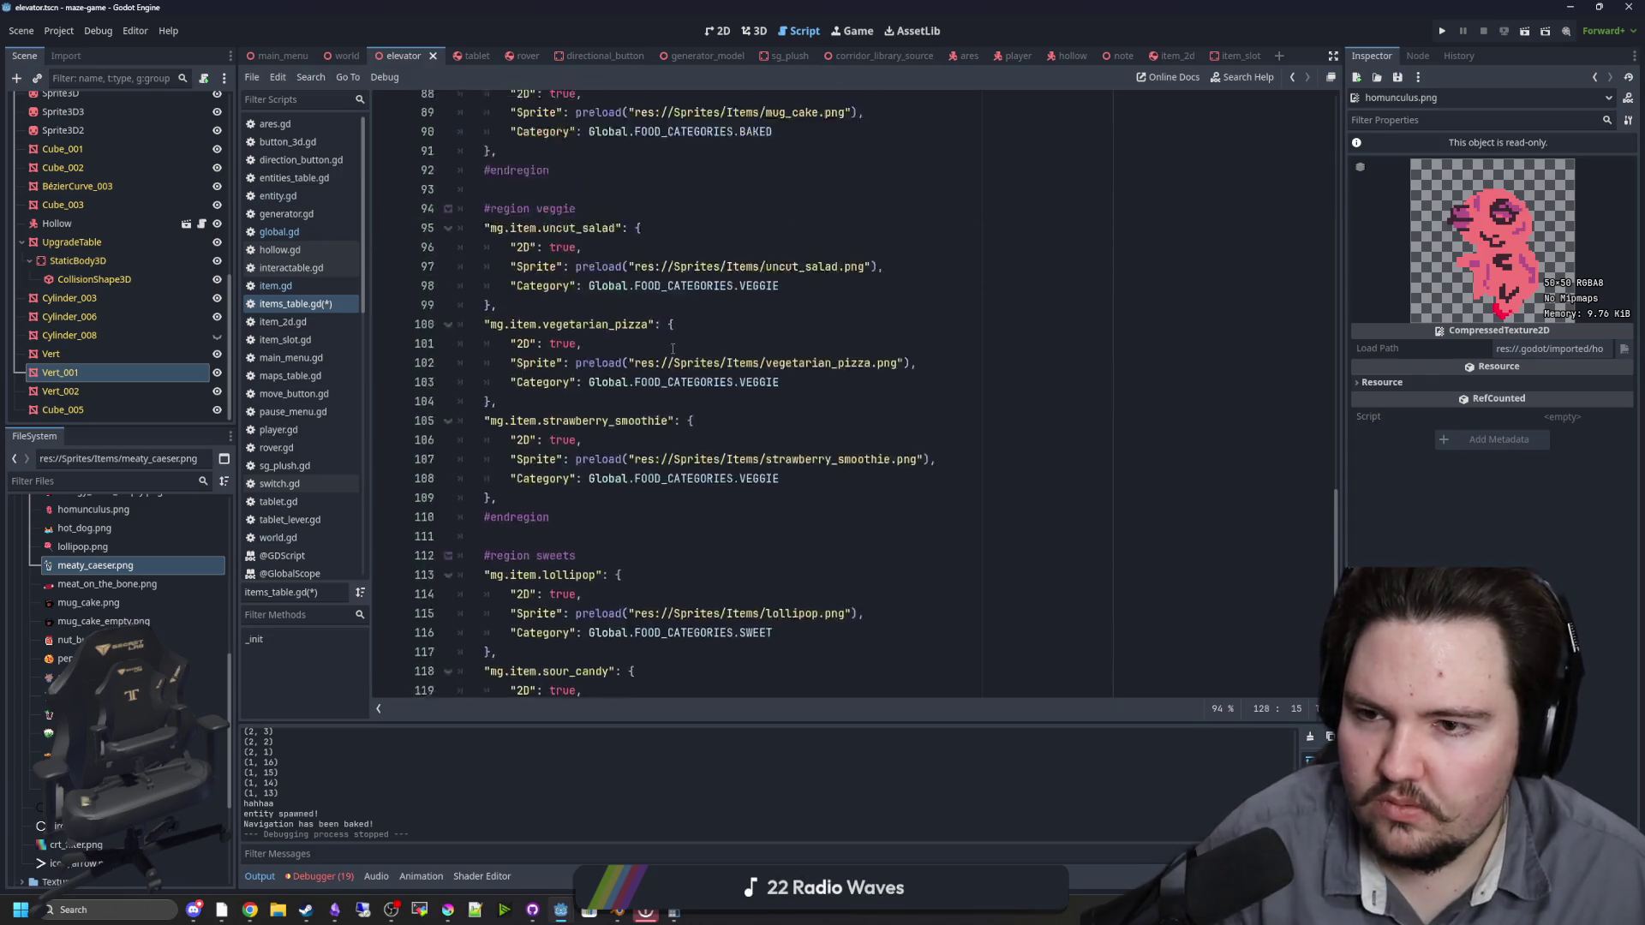
pyautogui.scroll(14, 672, 348)
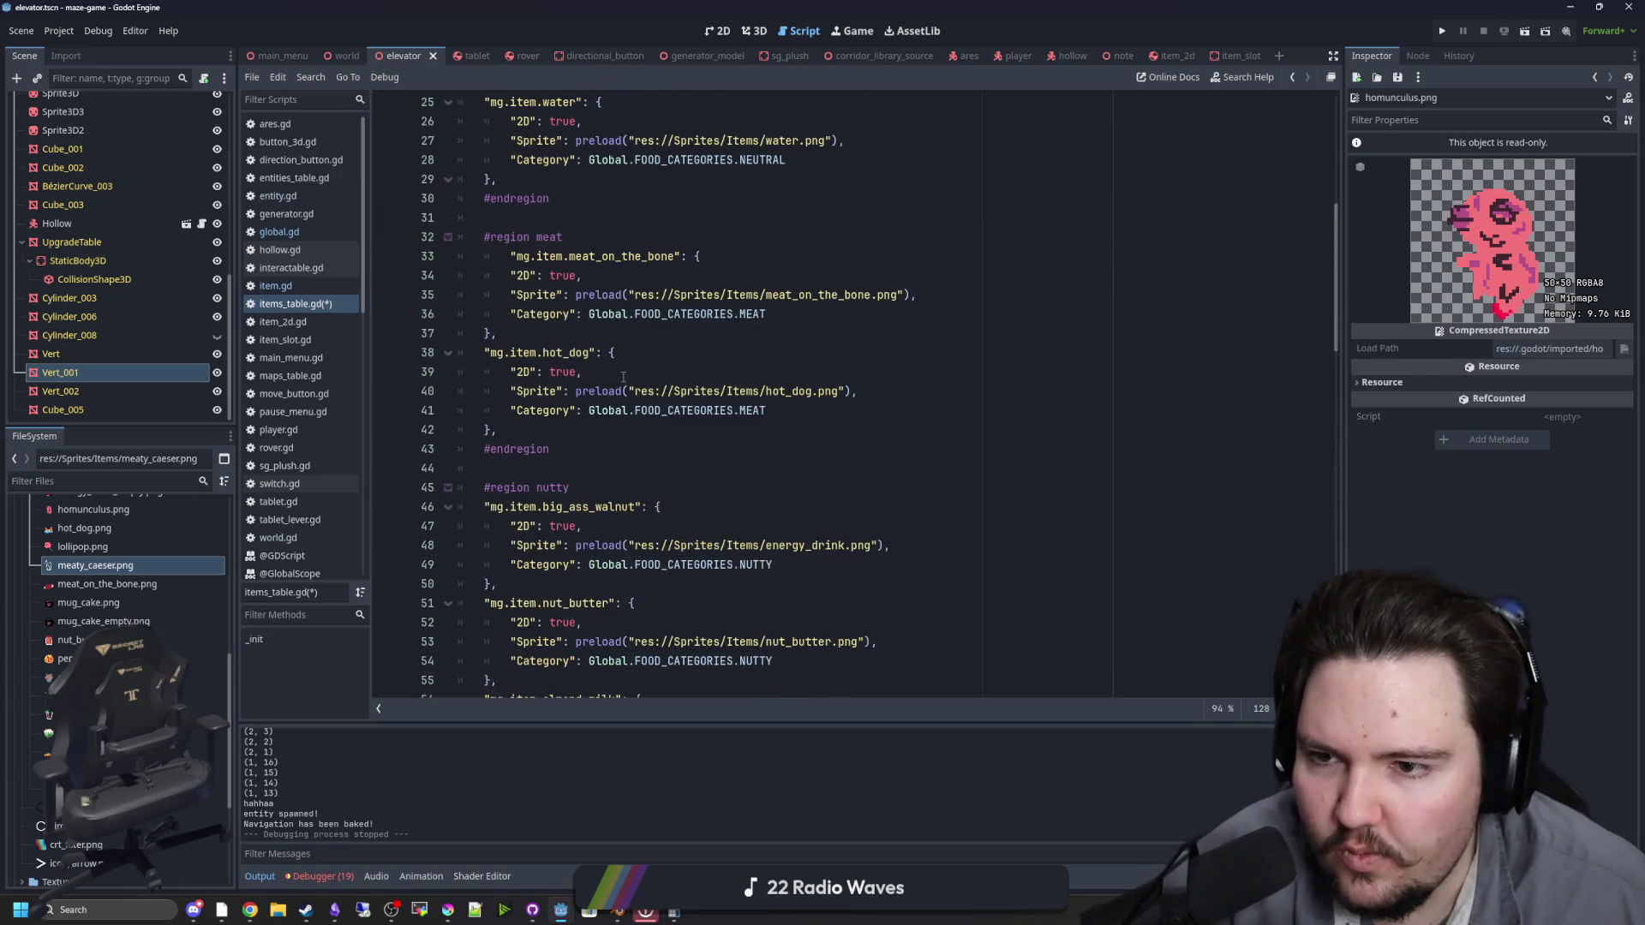
pyautogui.click(616, 428)
pyautogui.press('Return')
pyautogui.hotkey('ctrl', 'v')
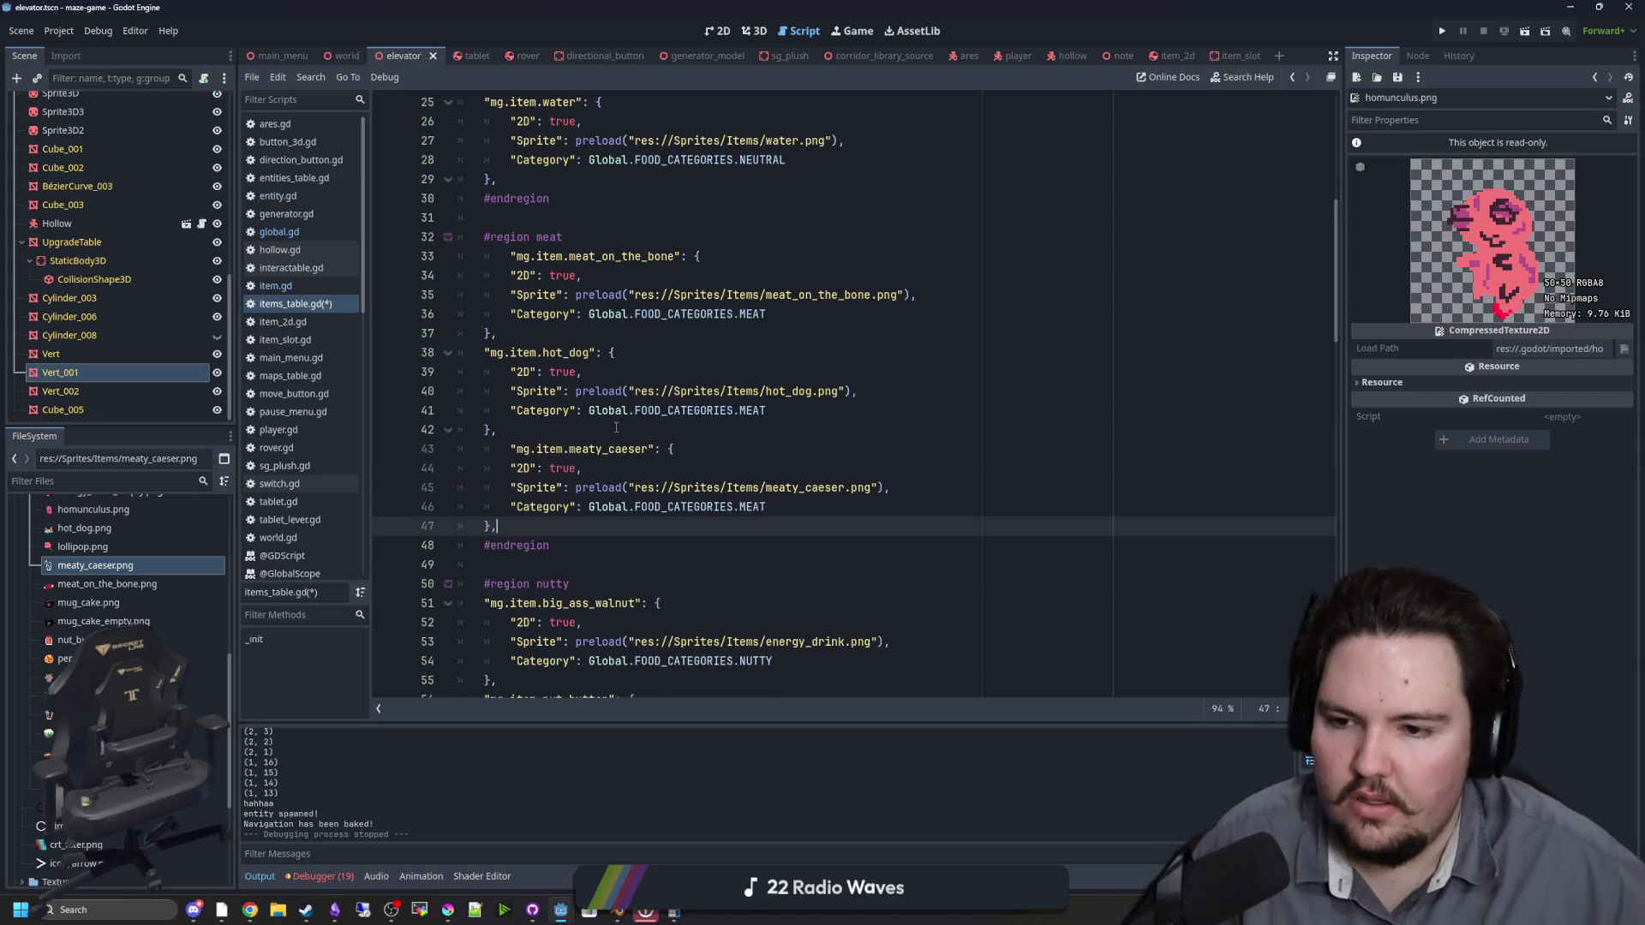
pyautogui.click(511, 440)
pyautogui.scroll(4, 566, 403)
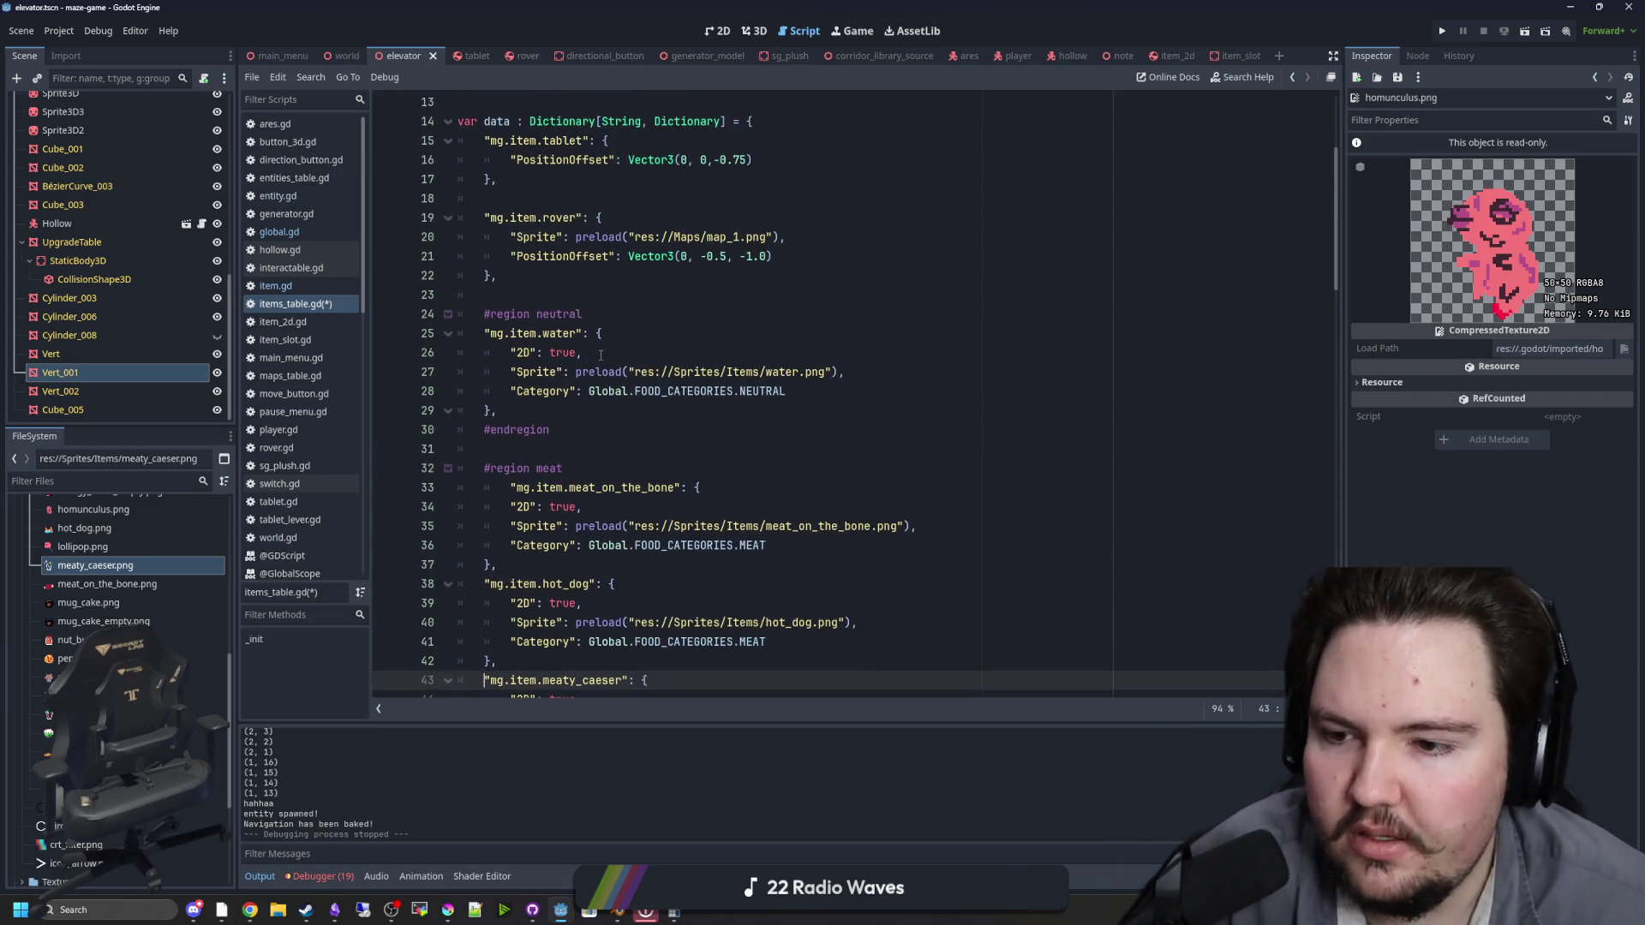
pyautogui.scroll(-15, 601, 355)
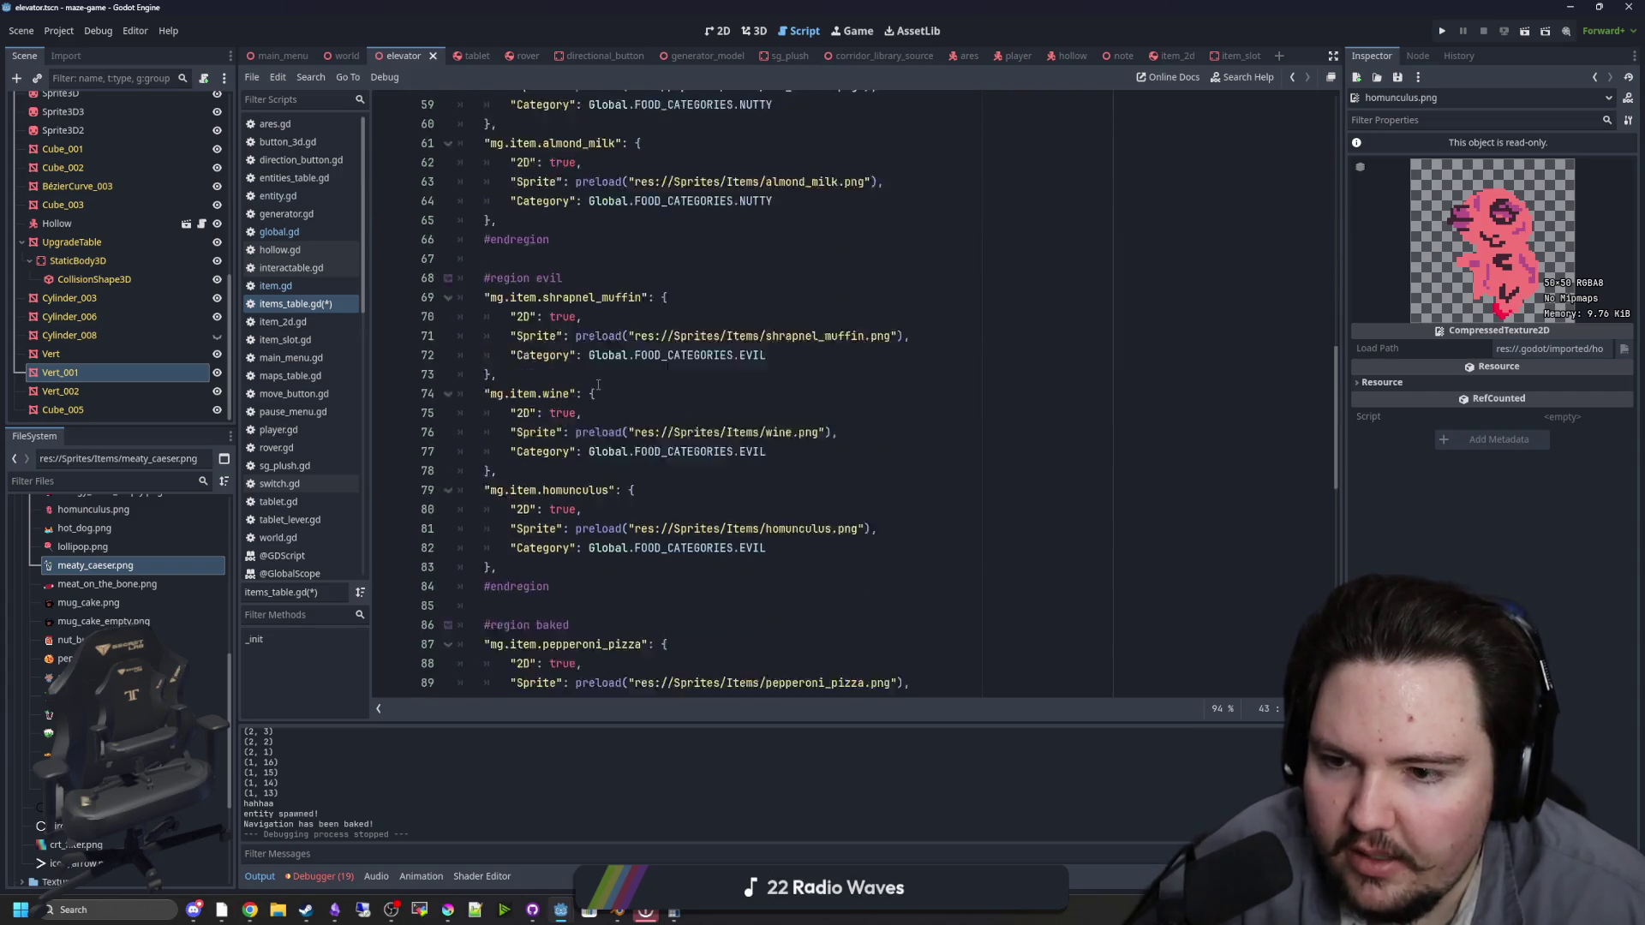
pyautogui.scroll(-7, 598, 385)
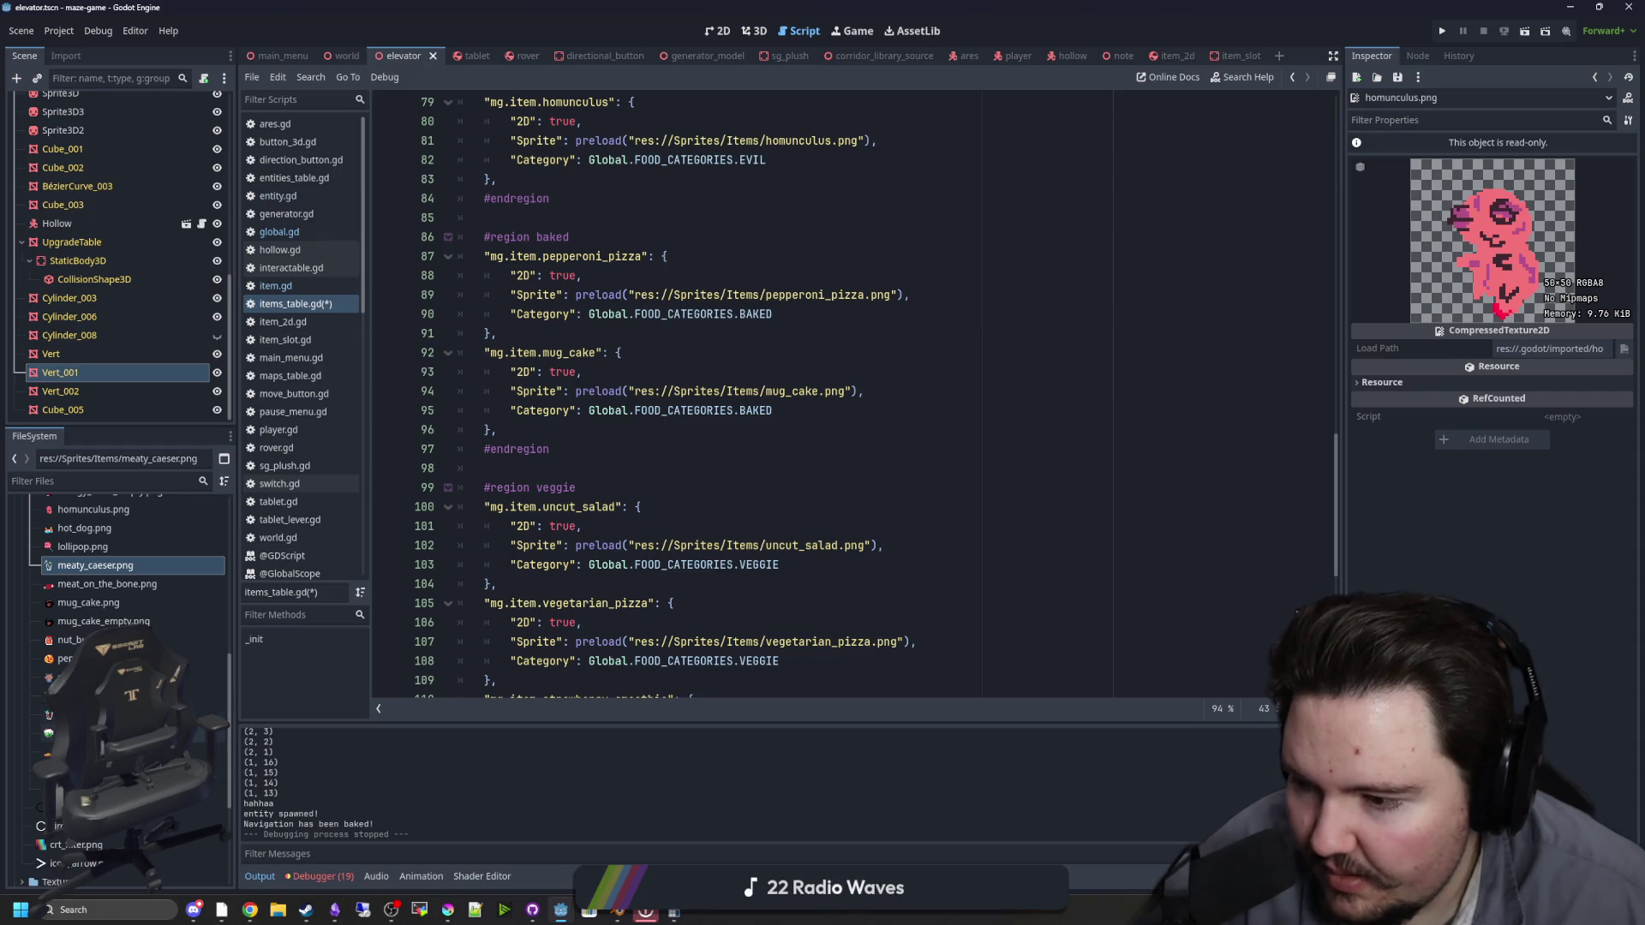
pyautogui.scroll(3, 120, 599)
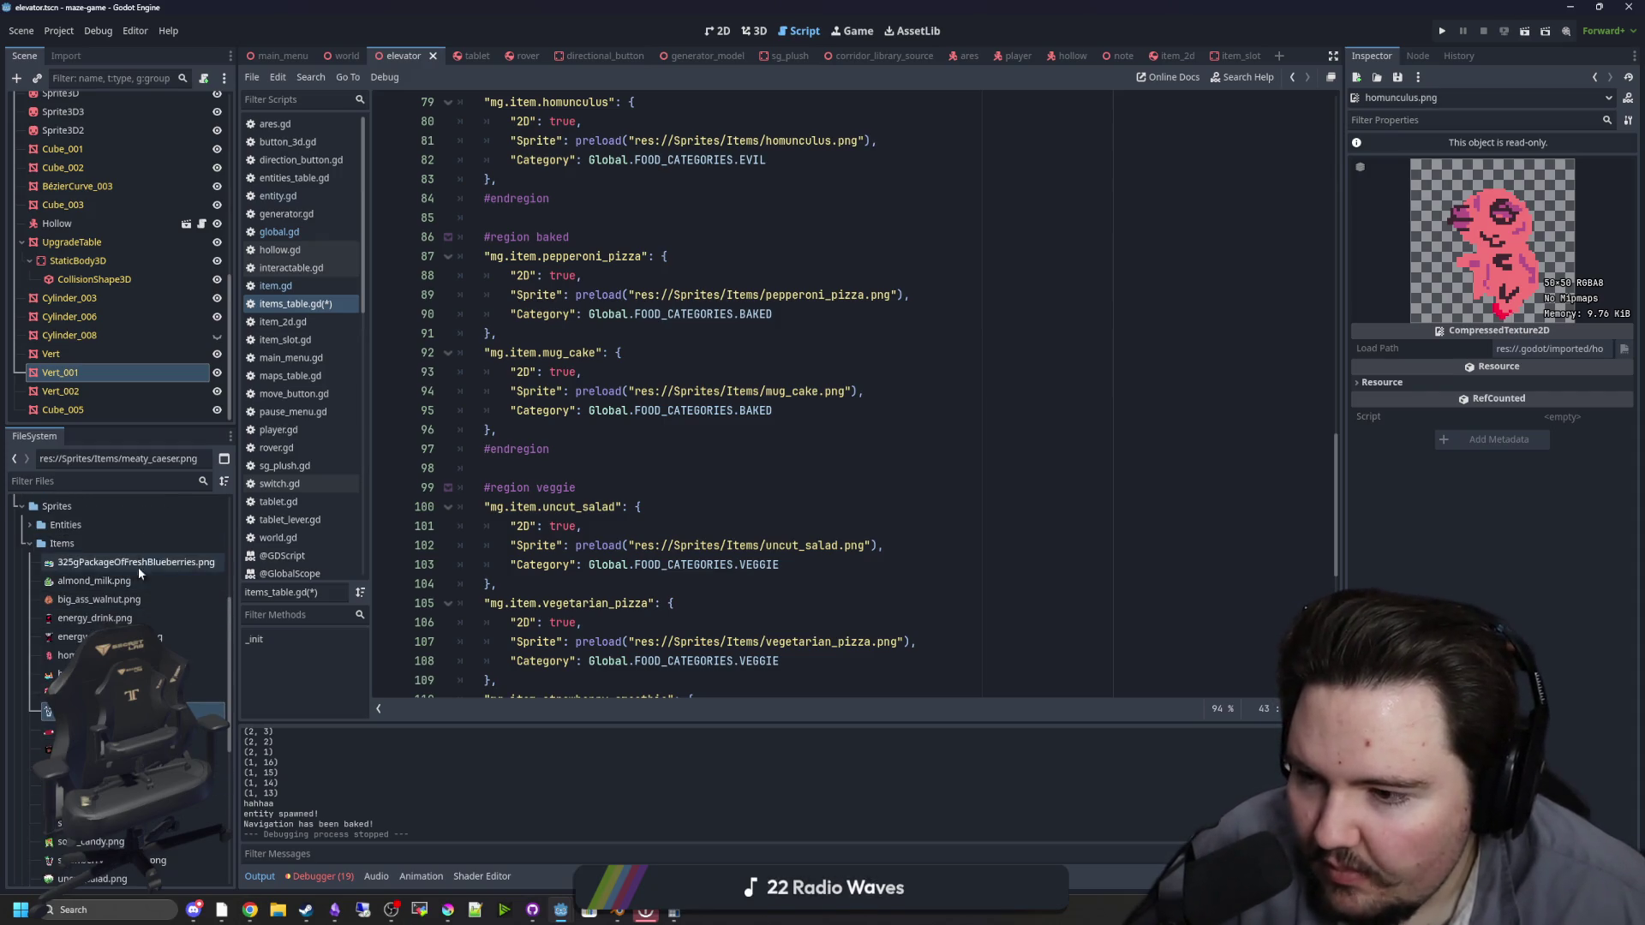
pyautogui.scroll(-2, 566, 523)
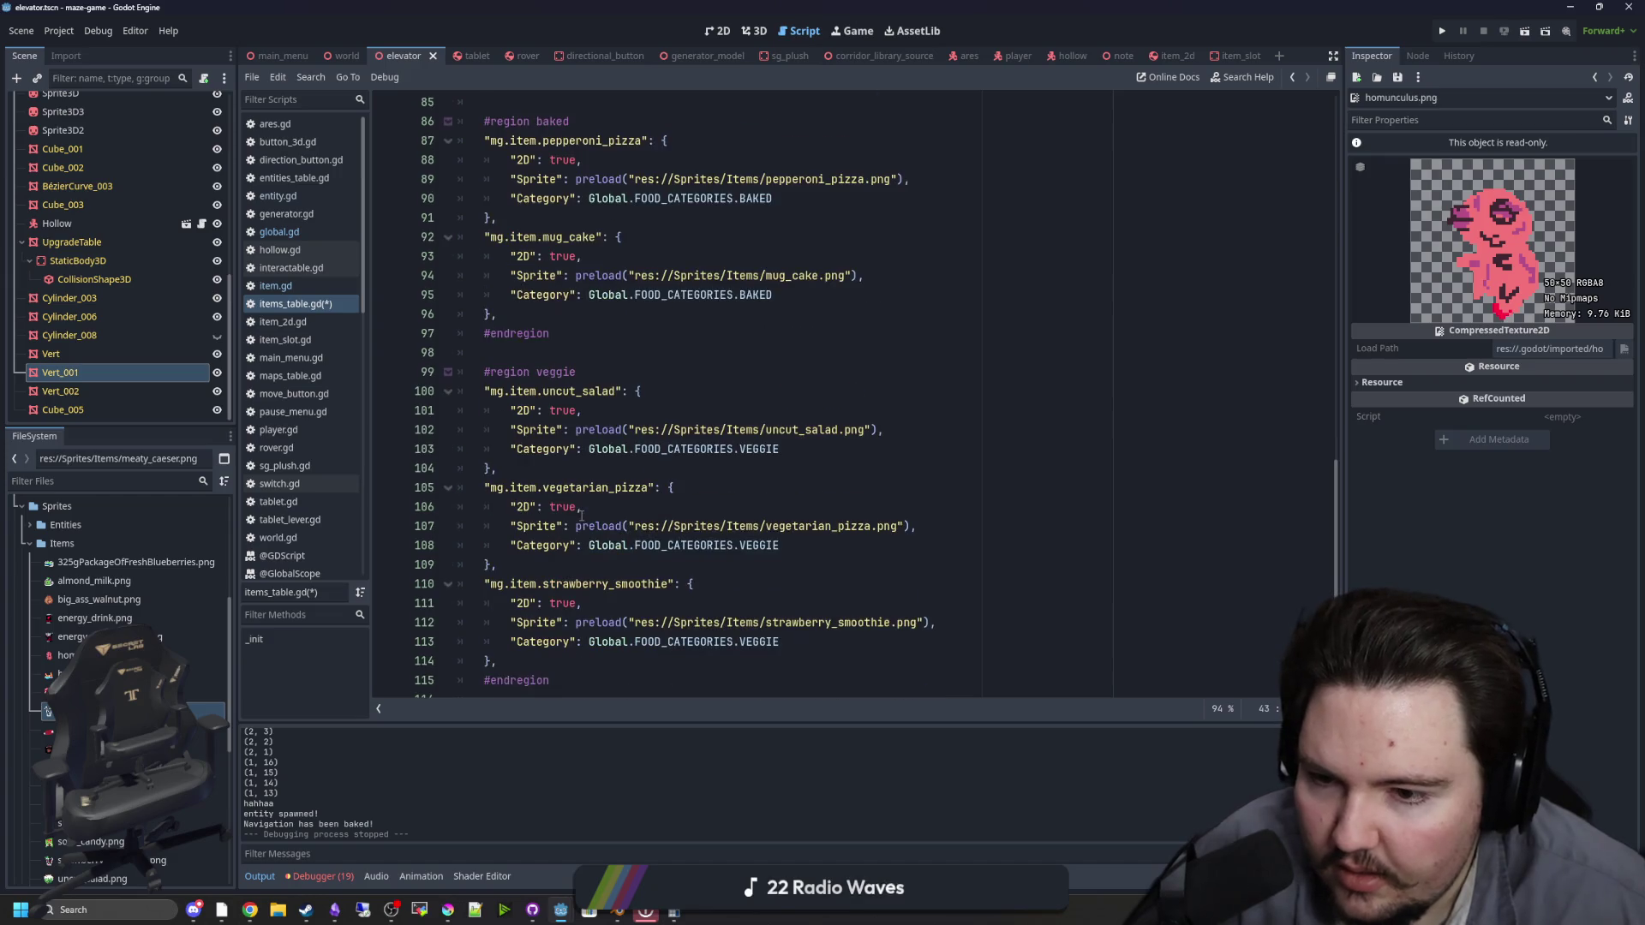
pyautogui.scroll(-1, 599, 474)
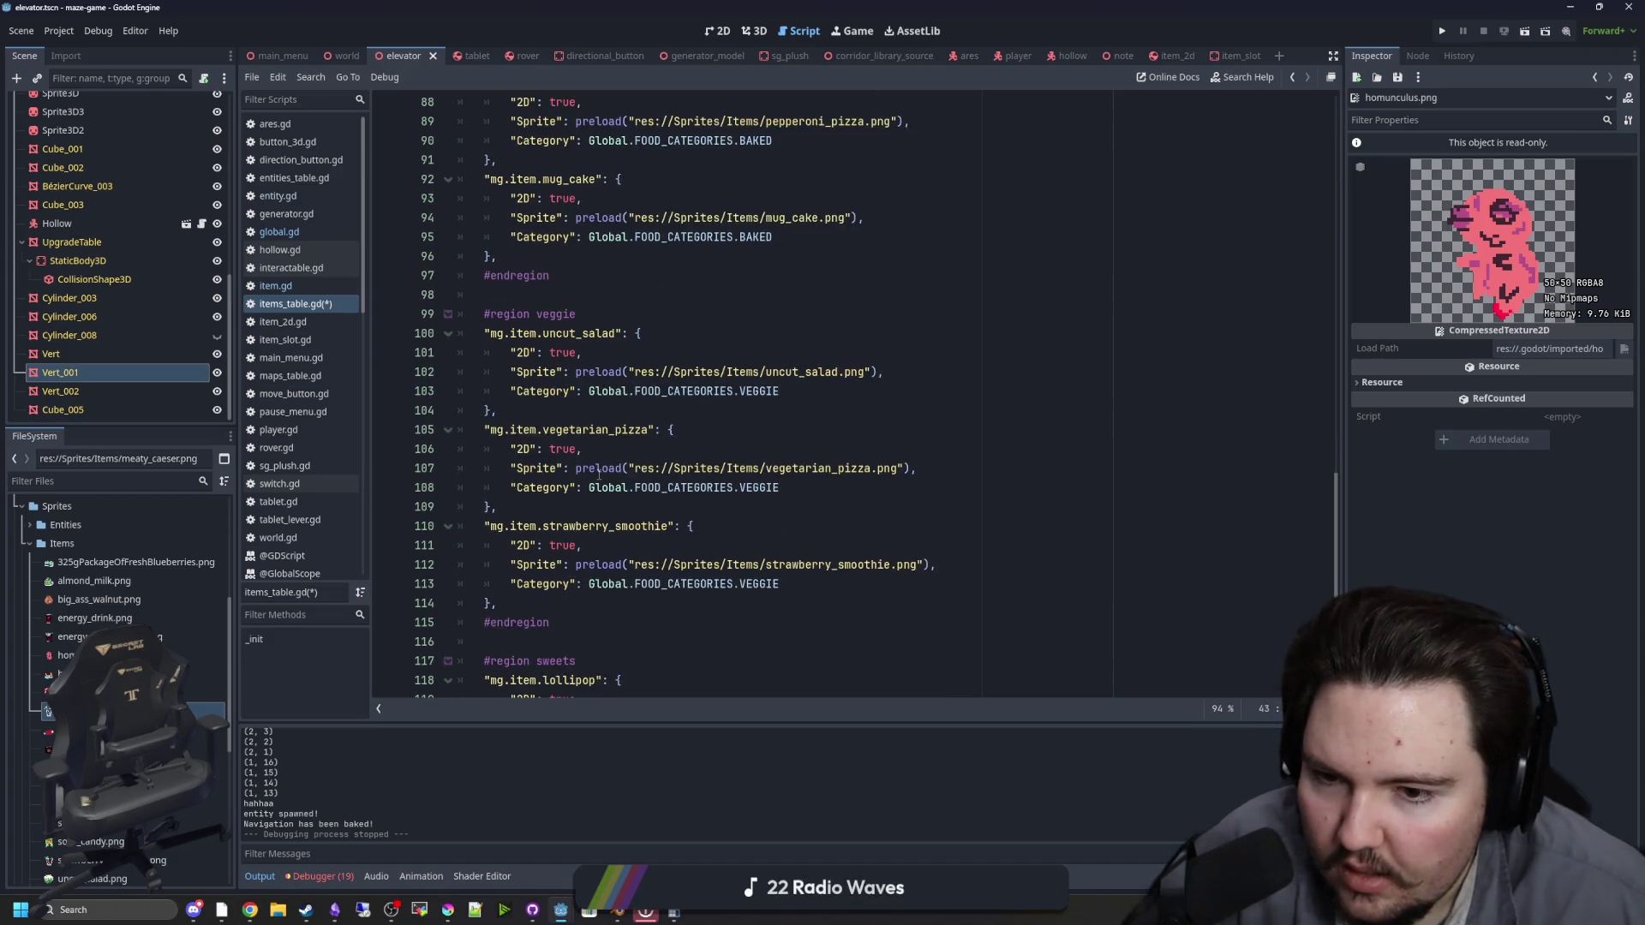
# Step: Move vegetarian_pizza into the baked region below mug_cake and fix its indentation
pyautogui.moveTo(529, 507); pyautogui.dragTo(430, 429)
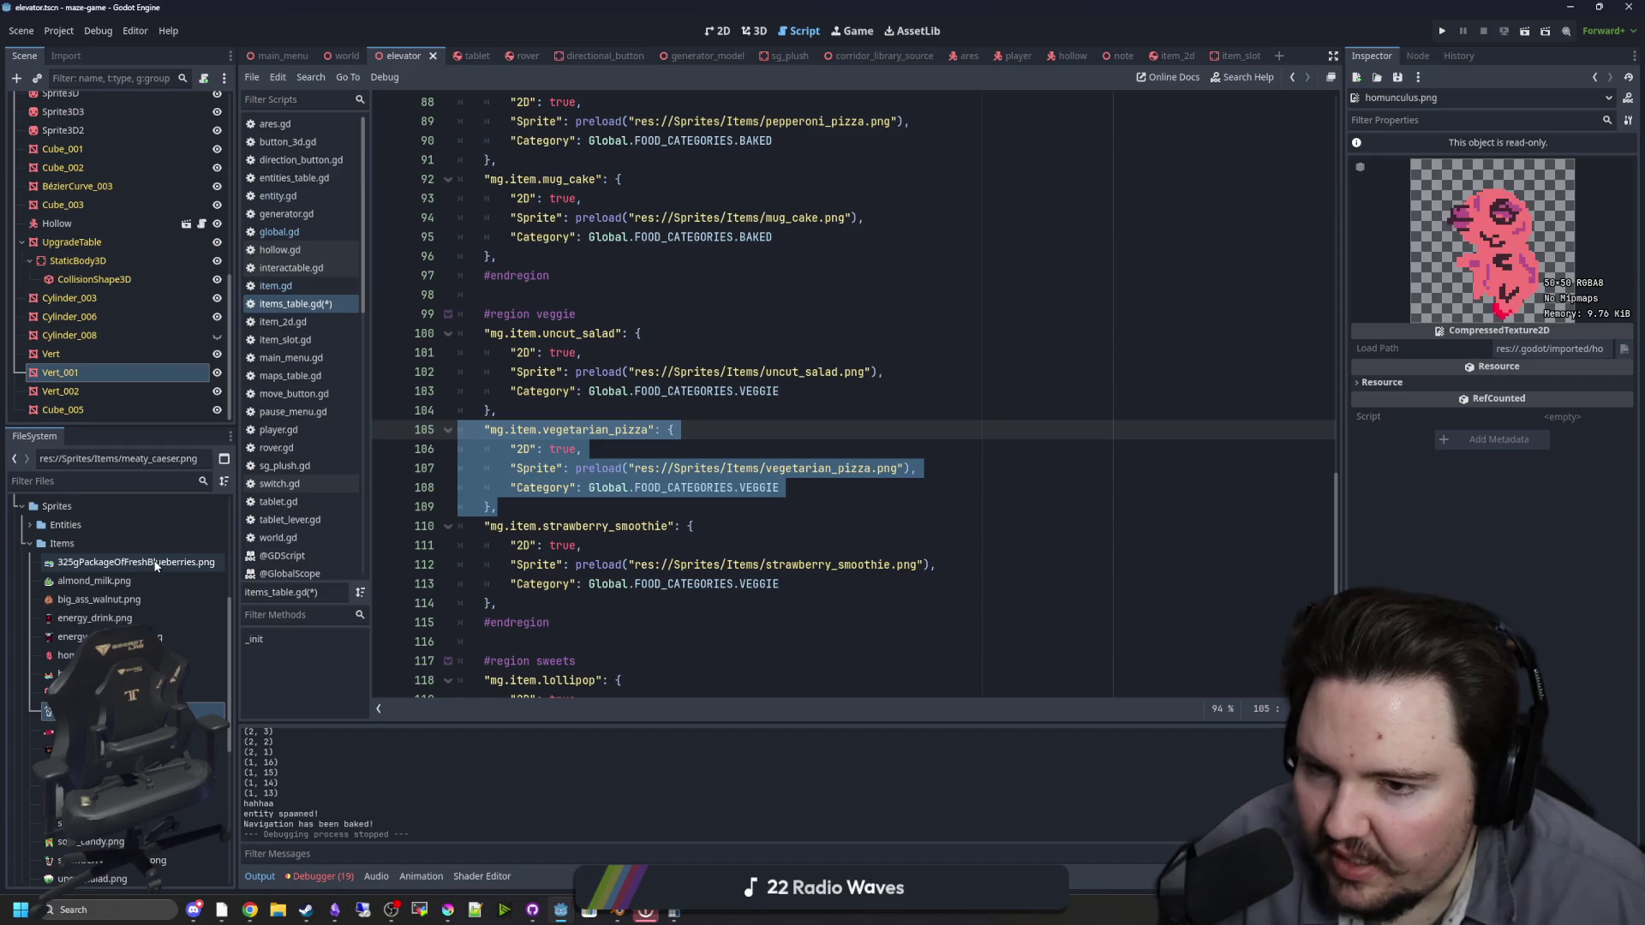
pyautogui.moveTo(156, 566)
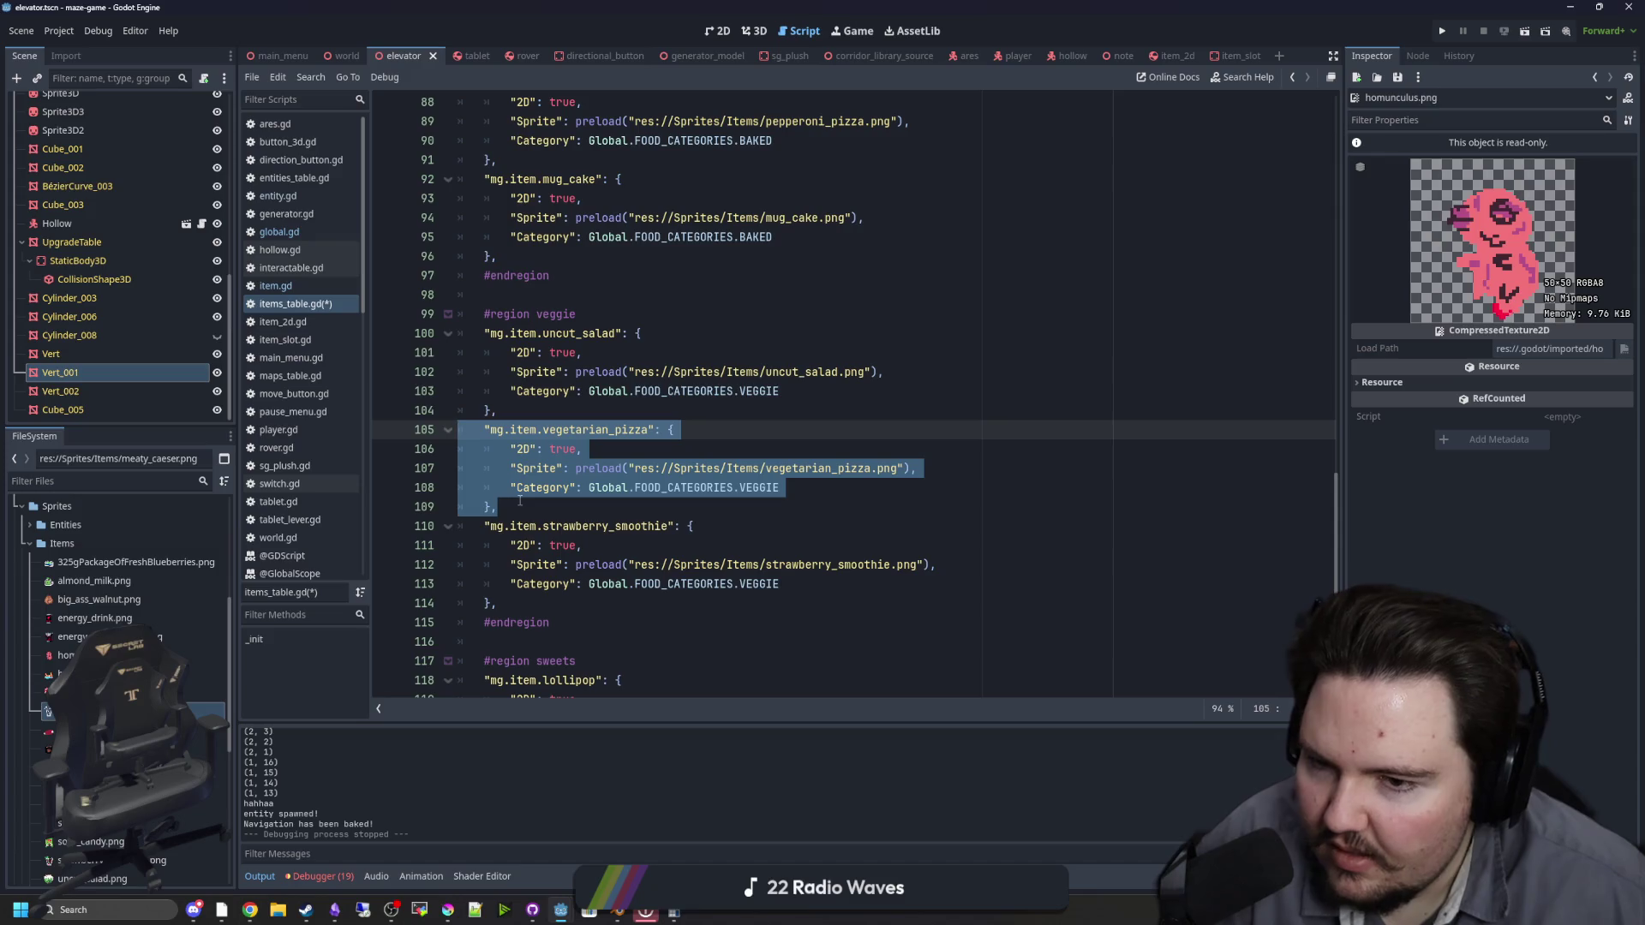
pyautogui.scroll(2, 520, 501)
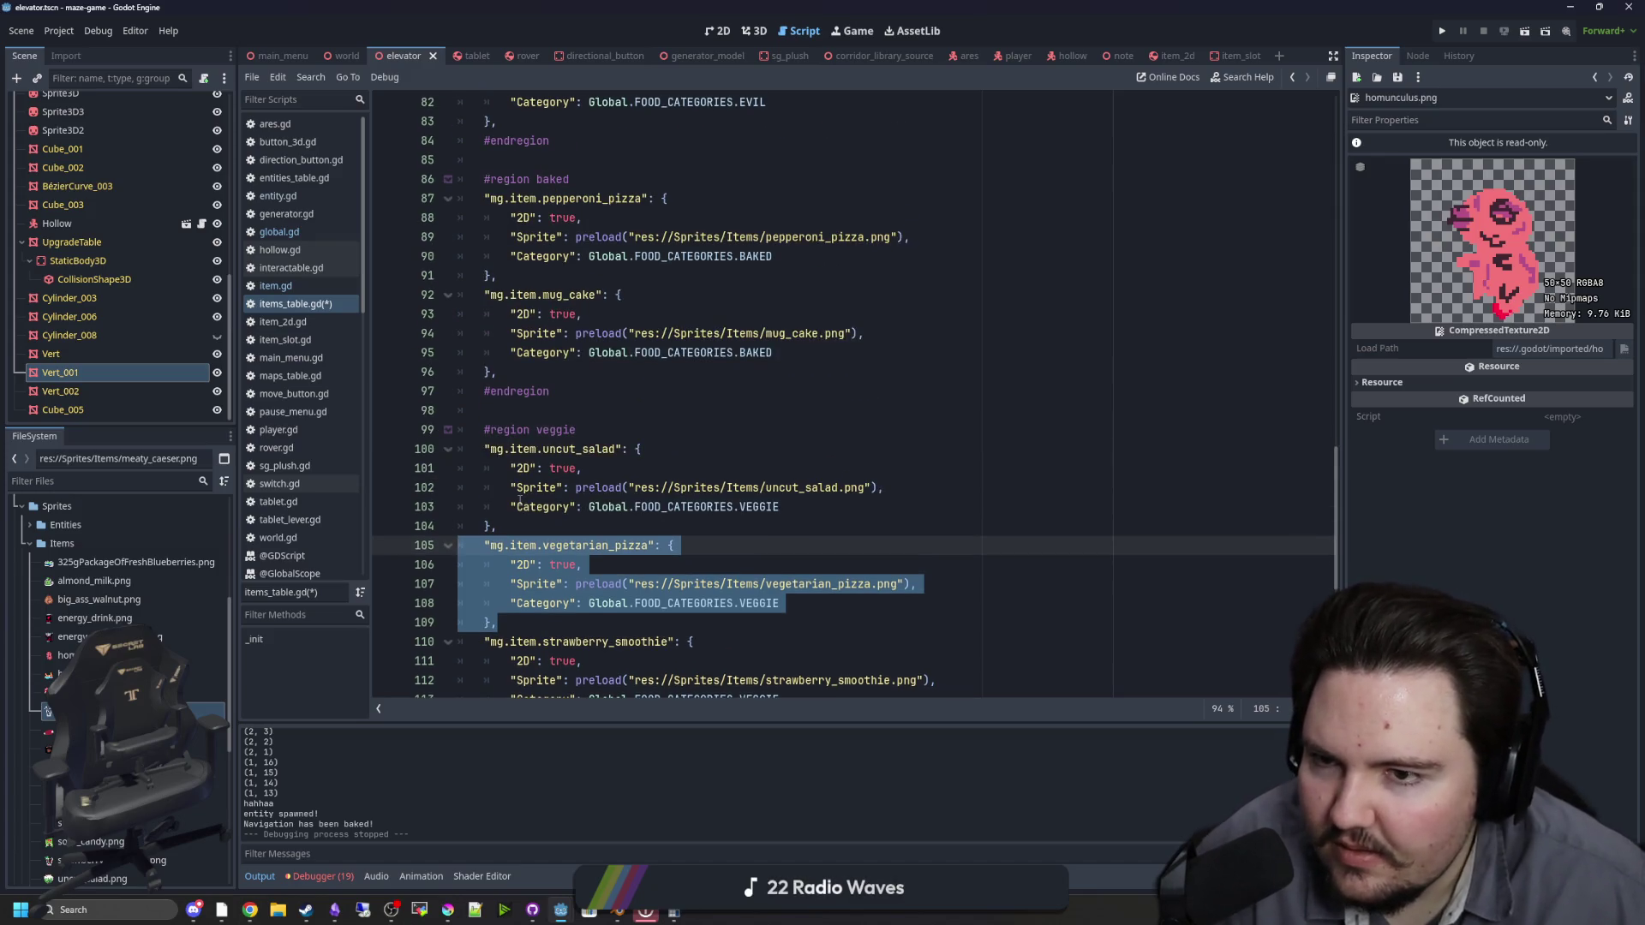
pyautogui.scroll(-1, 520, 502)
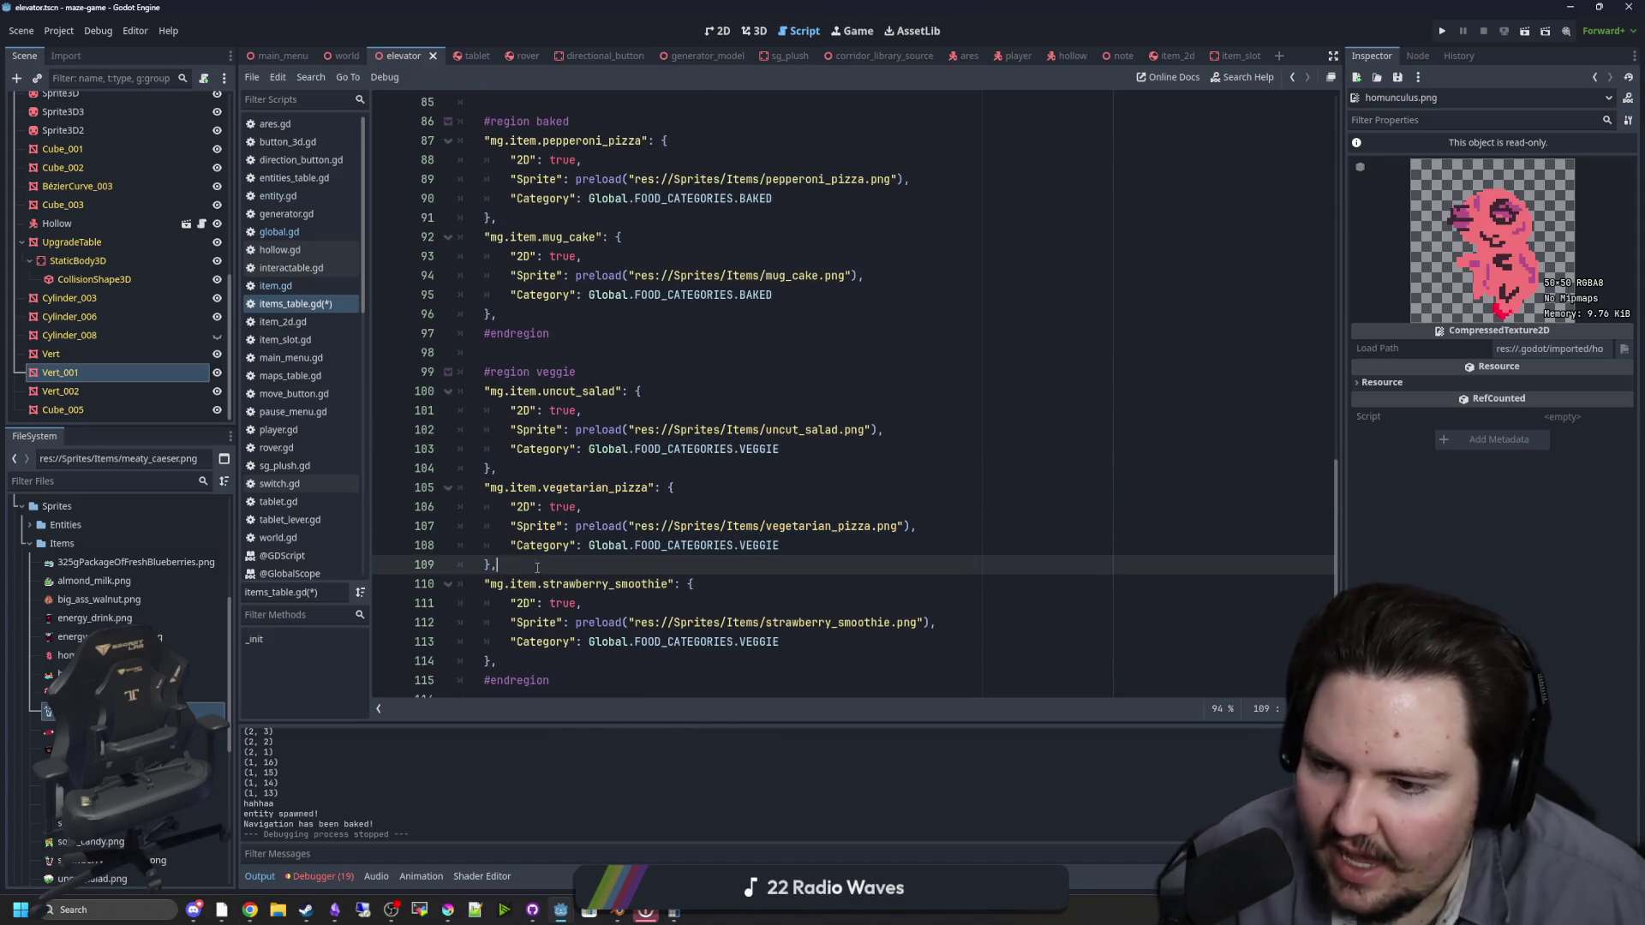
pyautogui.hotkey('ctrl', 'x')
pyautogui.press('BackSpace')
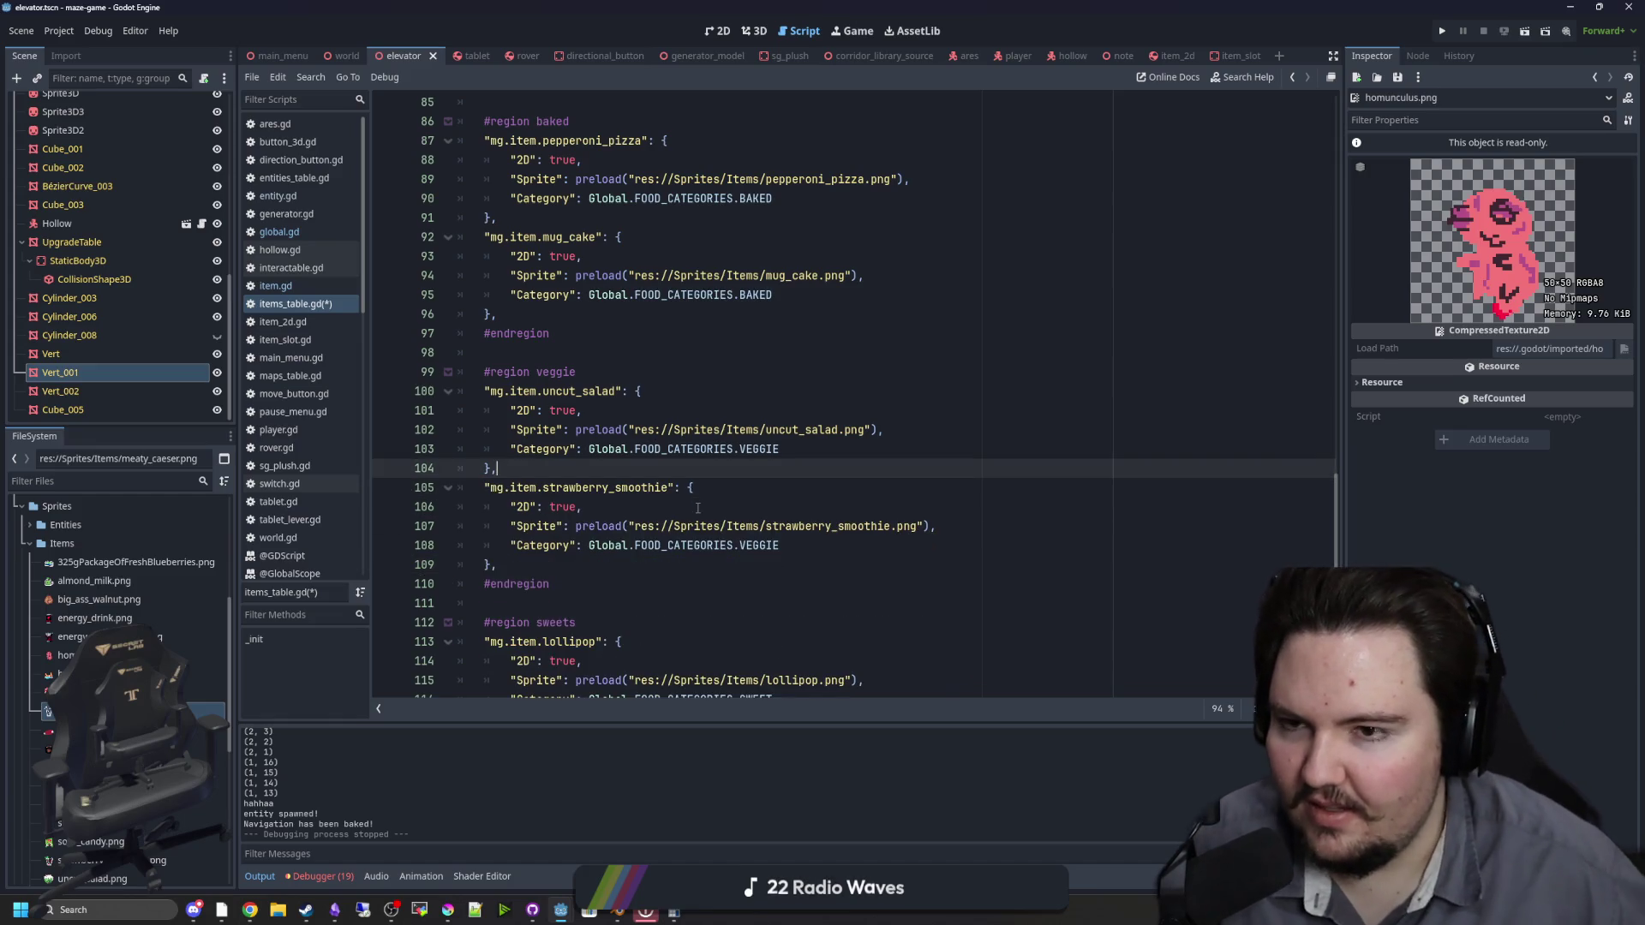
pyautogui.scroll(2, 558, 431)
pyautogui.click(559, 431)
pyautogui.press('Return')
pyautogui.hotkey('ctrl', 'v')
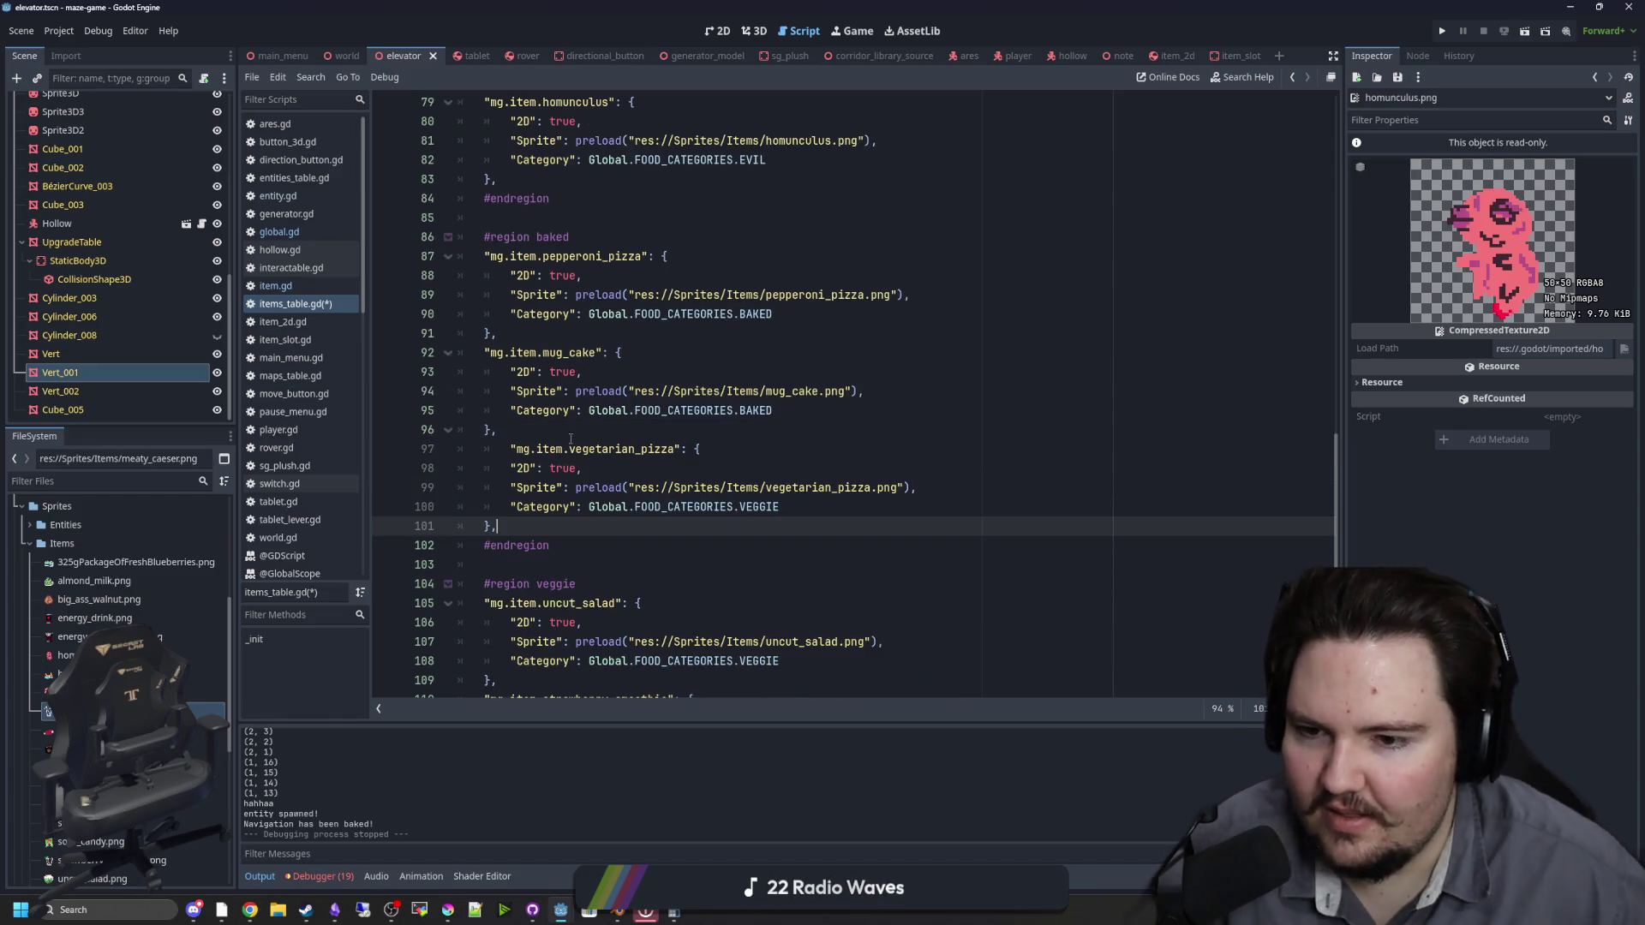
pyautogui.click(506, 452)
pyautogui.press('BackSpace')
pyautogui.click(548, 428)
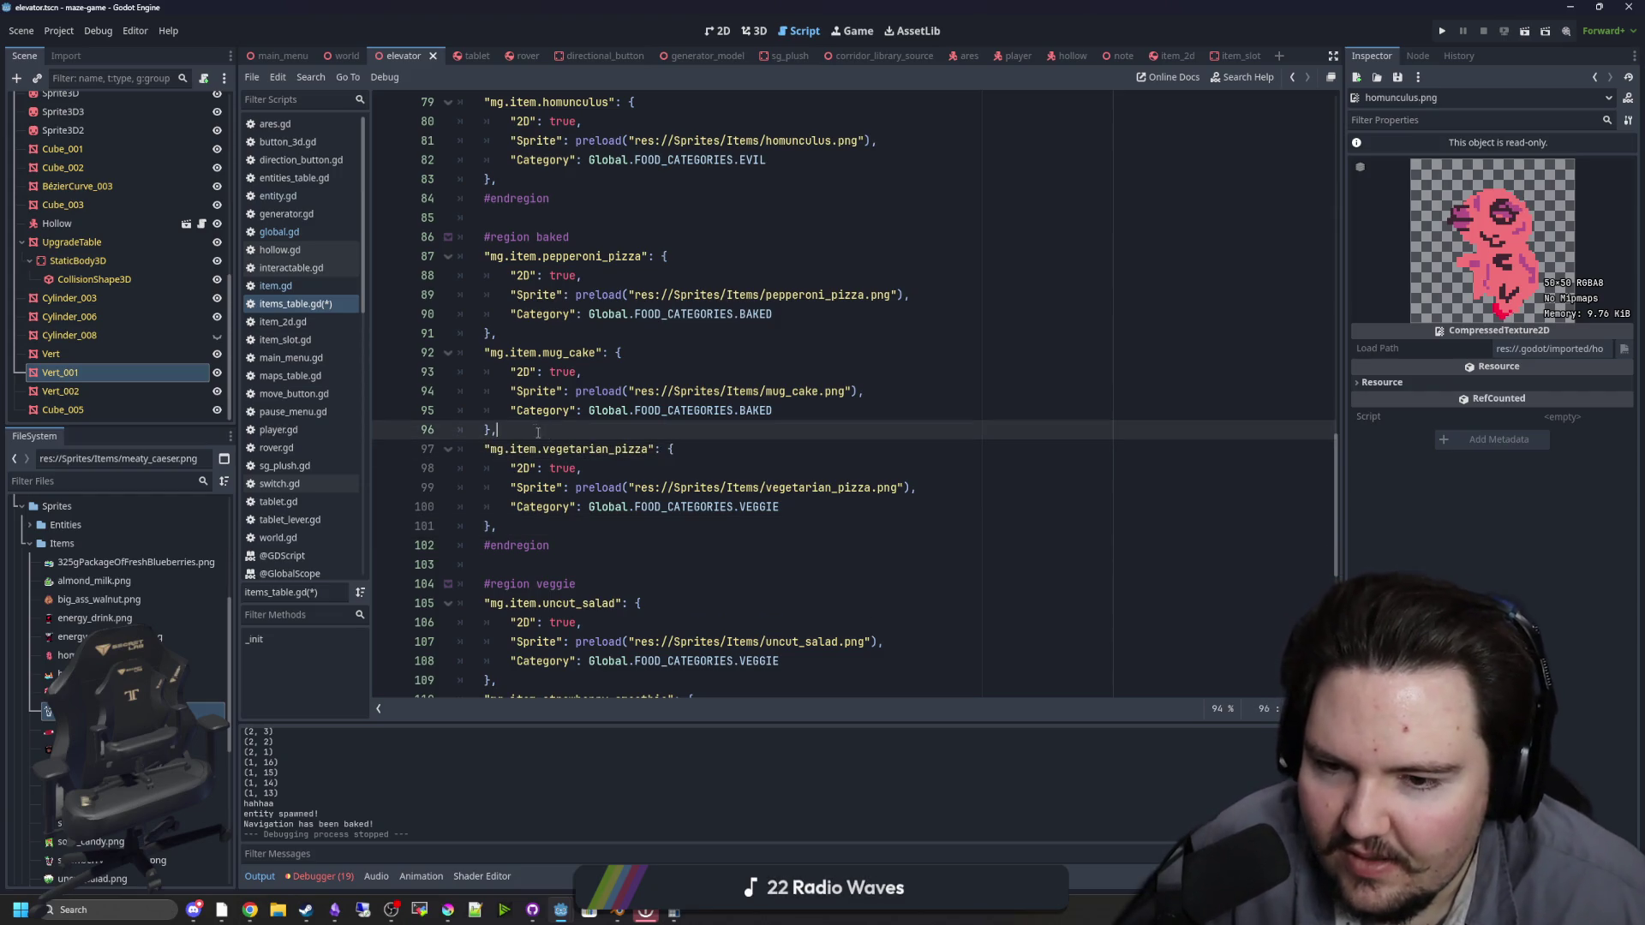
# Step: Duplicate the strawberry_smoothie entry below itself and clear the copy's item name
pyautogui.scroll(-4, 541, 428)
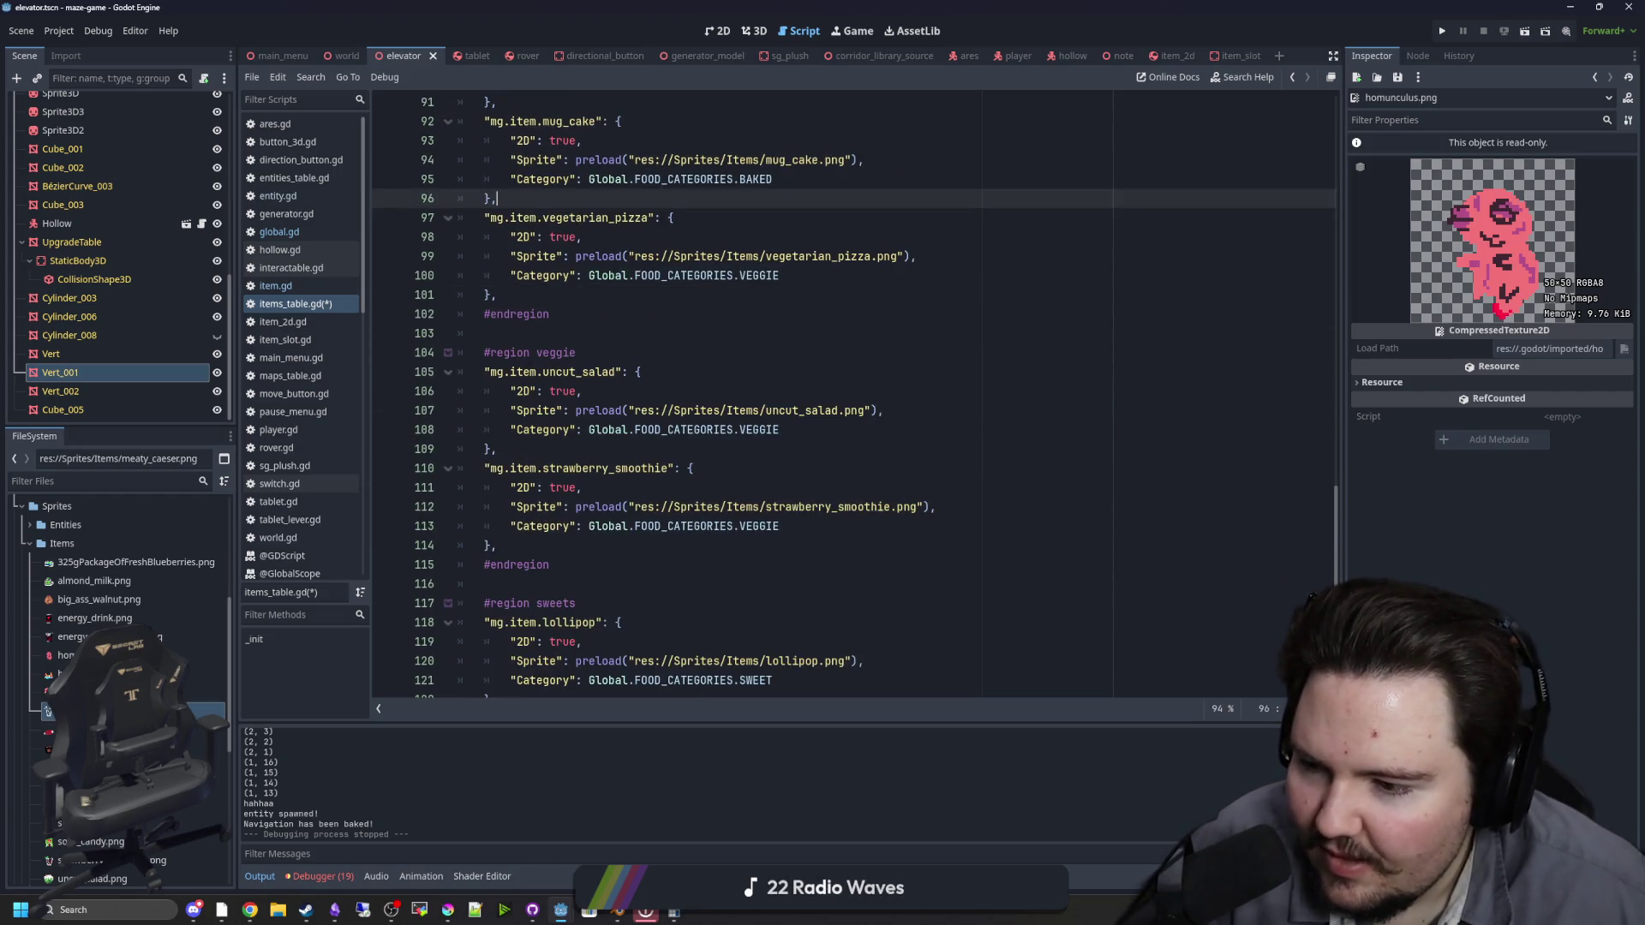
pyautogui.scroll(-1, 685, 394)
pyautogui.moveTo(497, 487); pyautogui.dragTo(424, 412)
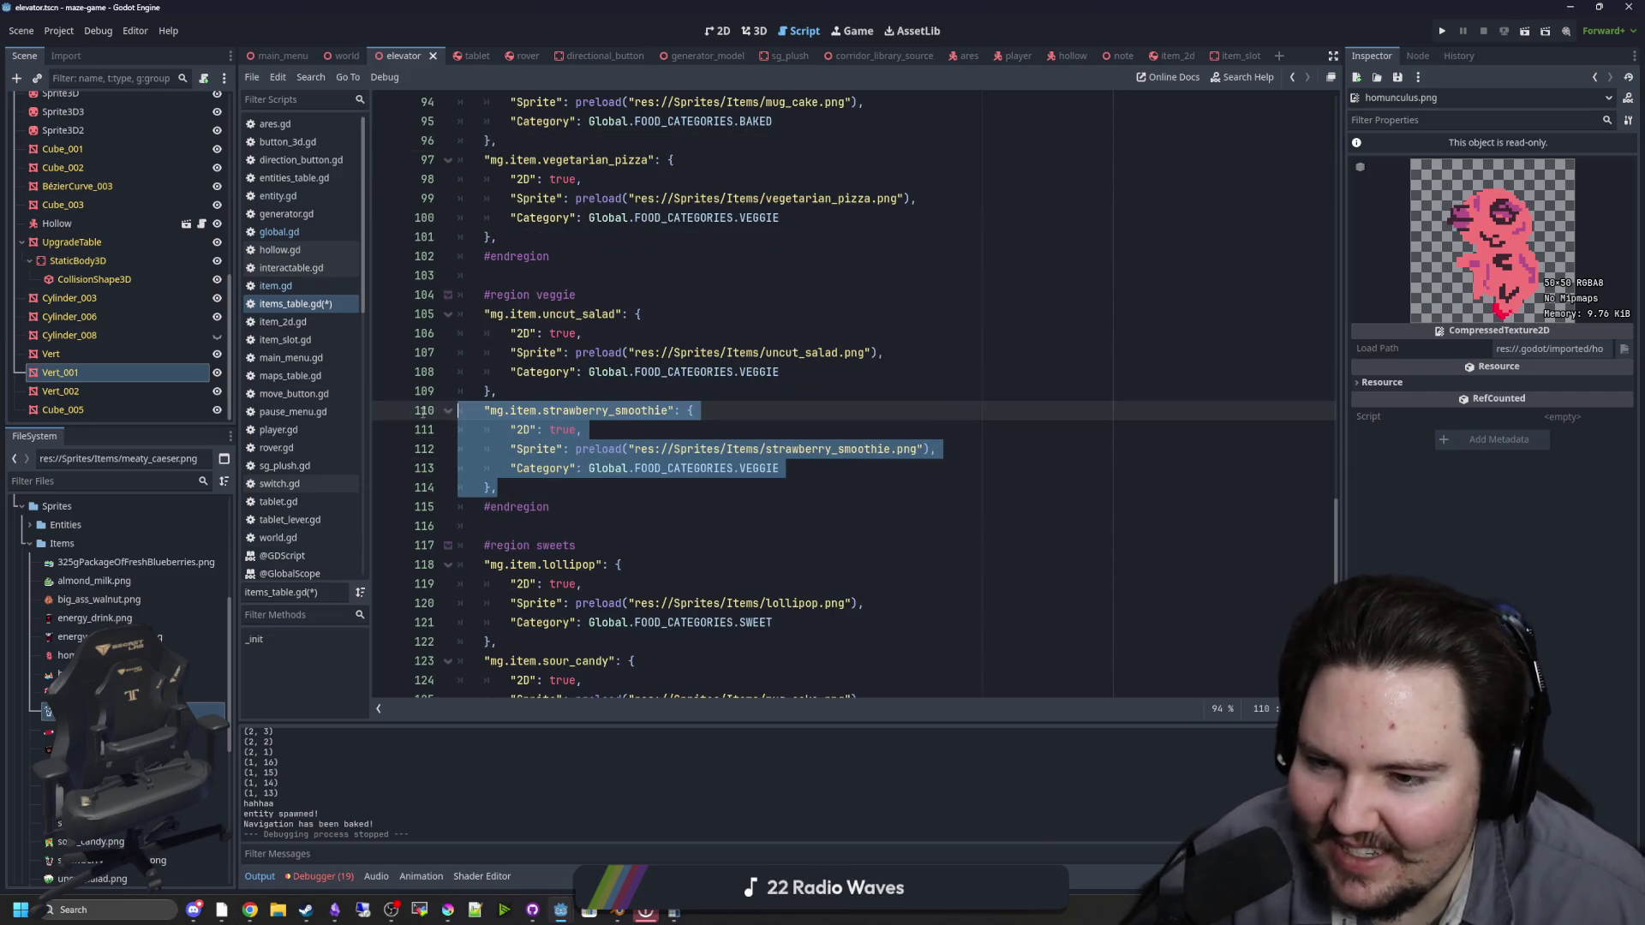
pyautogui.hotkey('ctrl', 'c')
pyautogui.click(534, 490)
pyautogui.press('Return')
pyautogui.hotkey('ctrl', 'v')
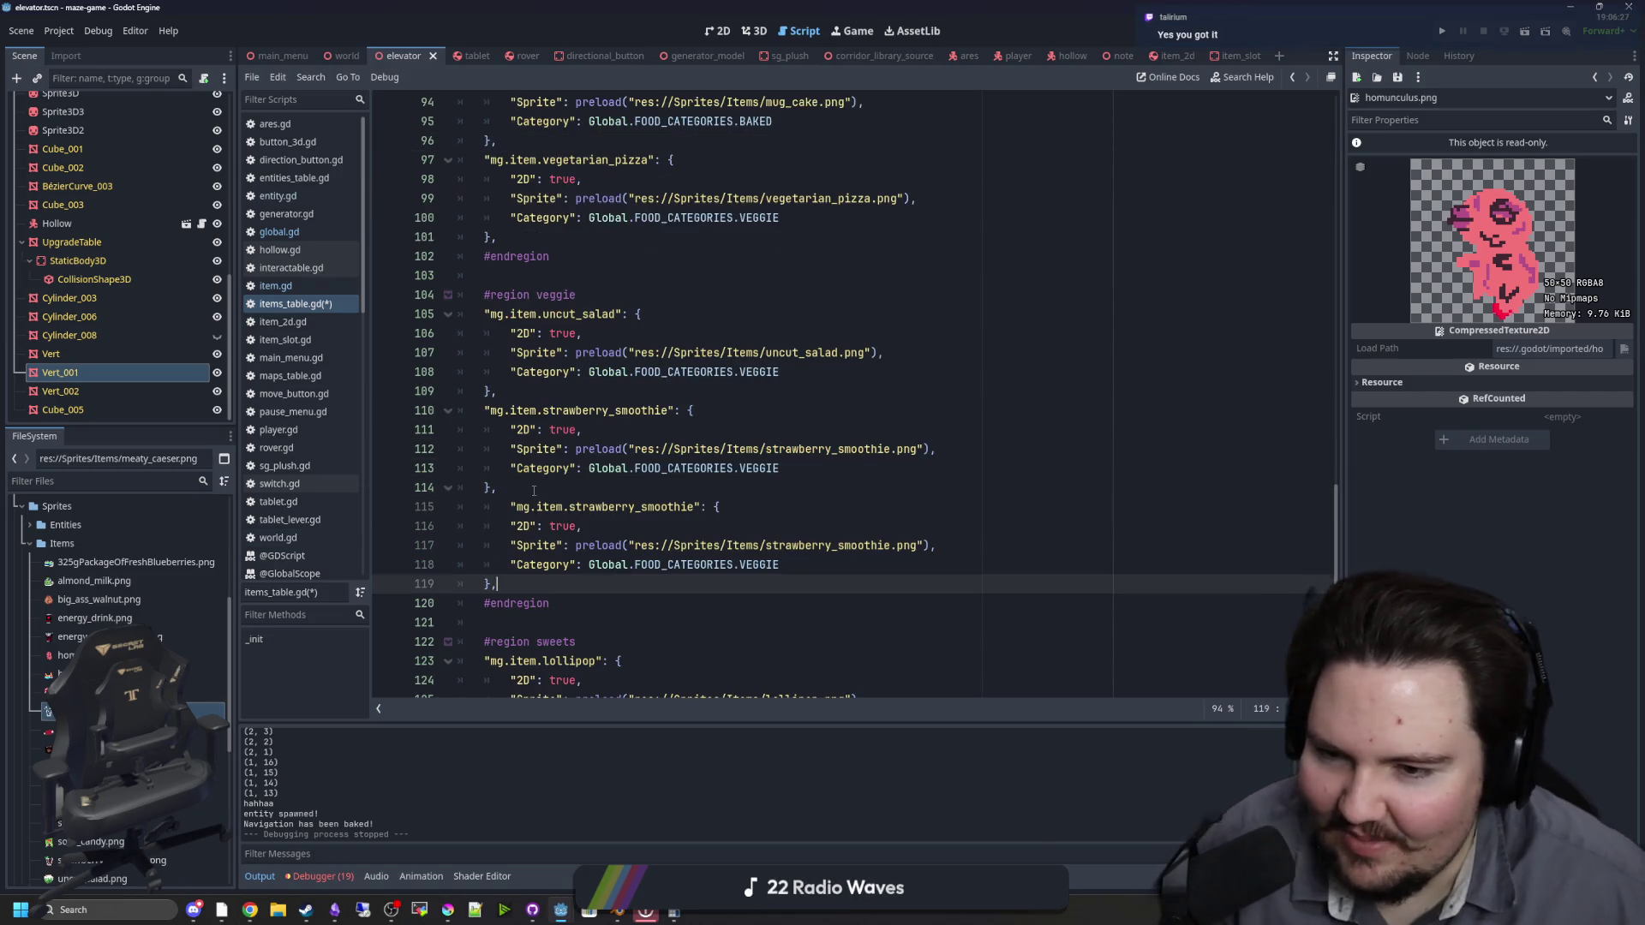
pyautogui.click(505, 514)
pyautogui.press('BackSpace')
pyautogui.moveTo(669, 506); pyautogui.dragTo(542, 507)
pyautogui.press('BackSpace')
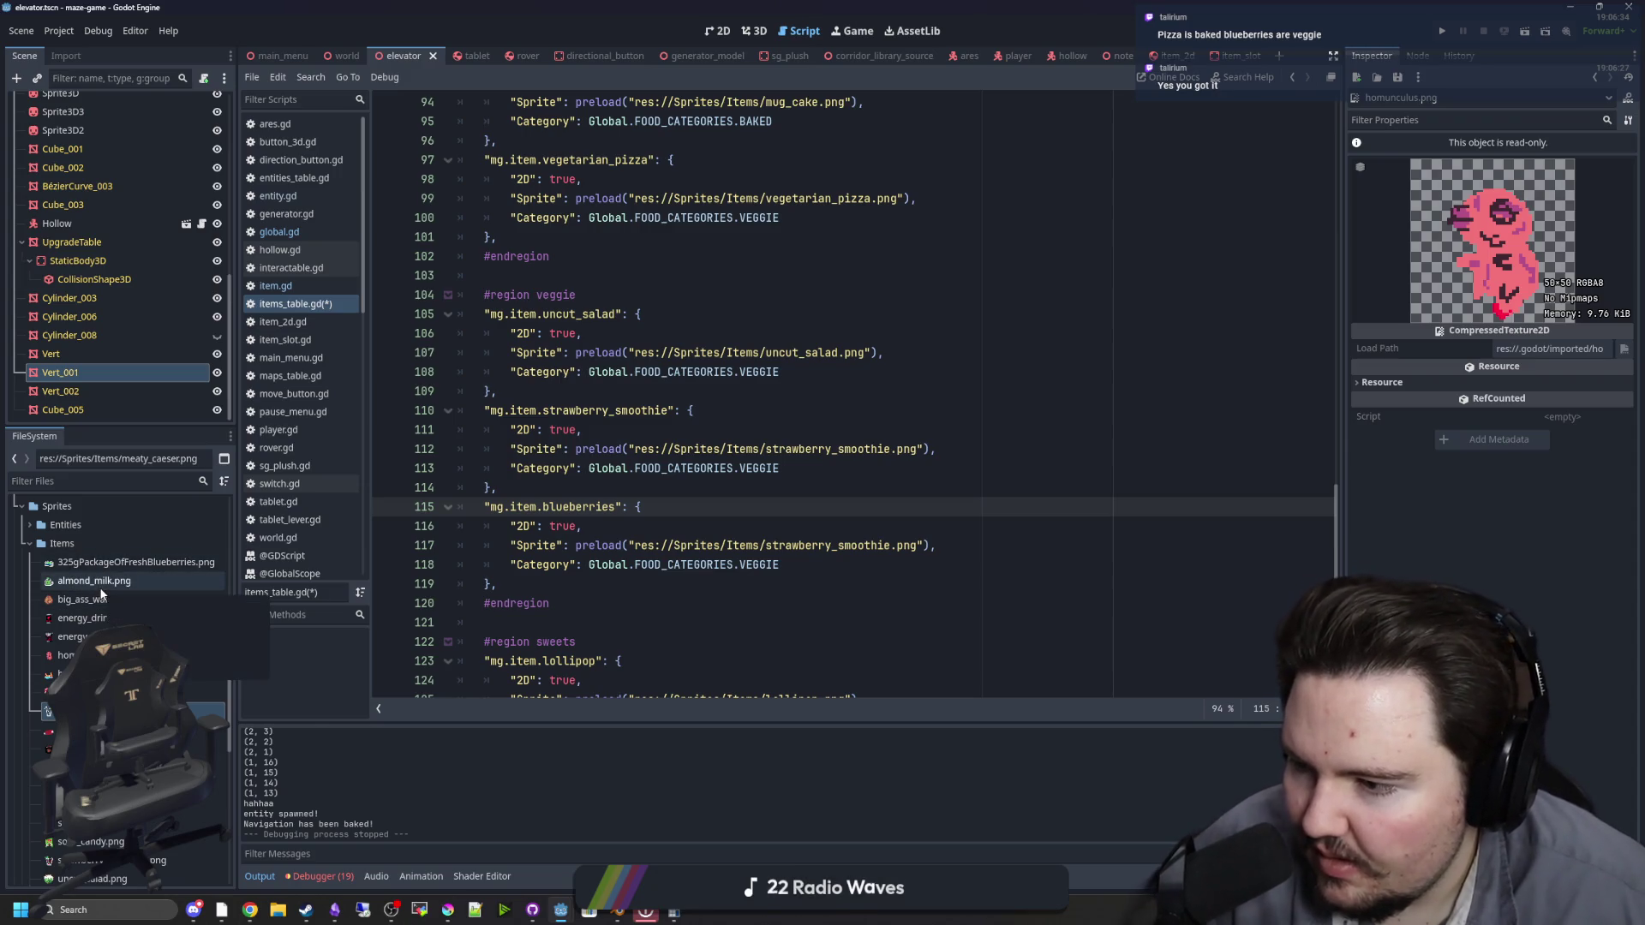
# Step: Rename the sprite file 325gPackageOfFreshBlueberries.png to blueberries.png
pyautogui.click(163, 564)
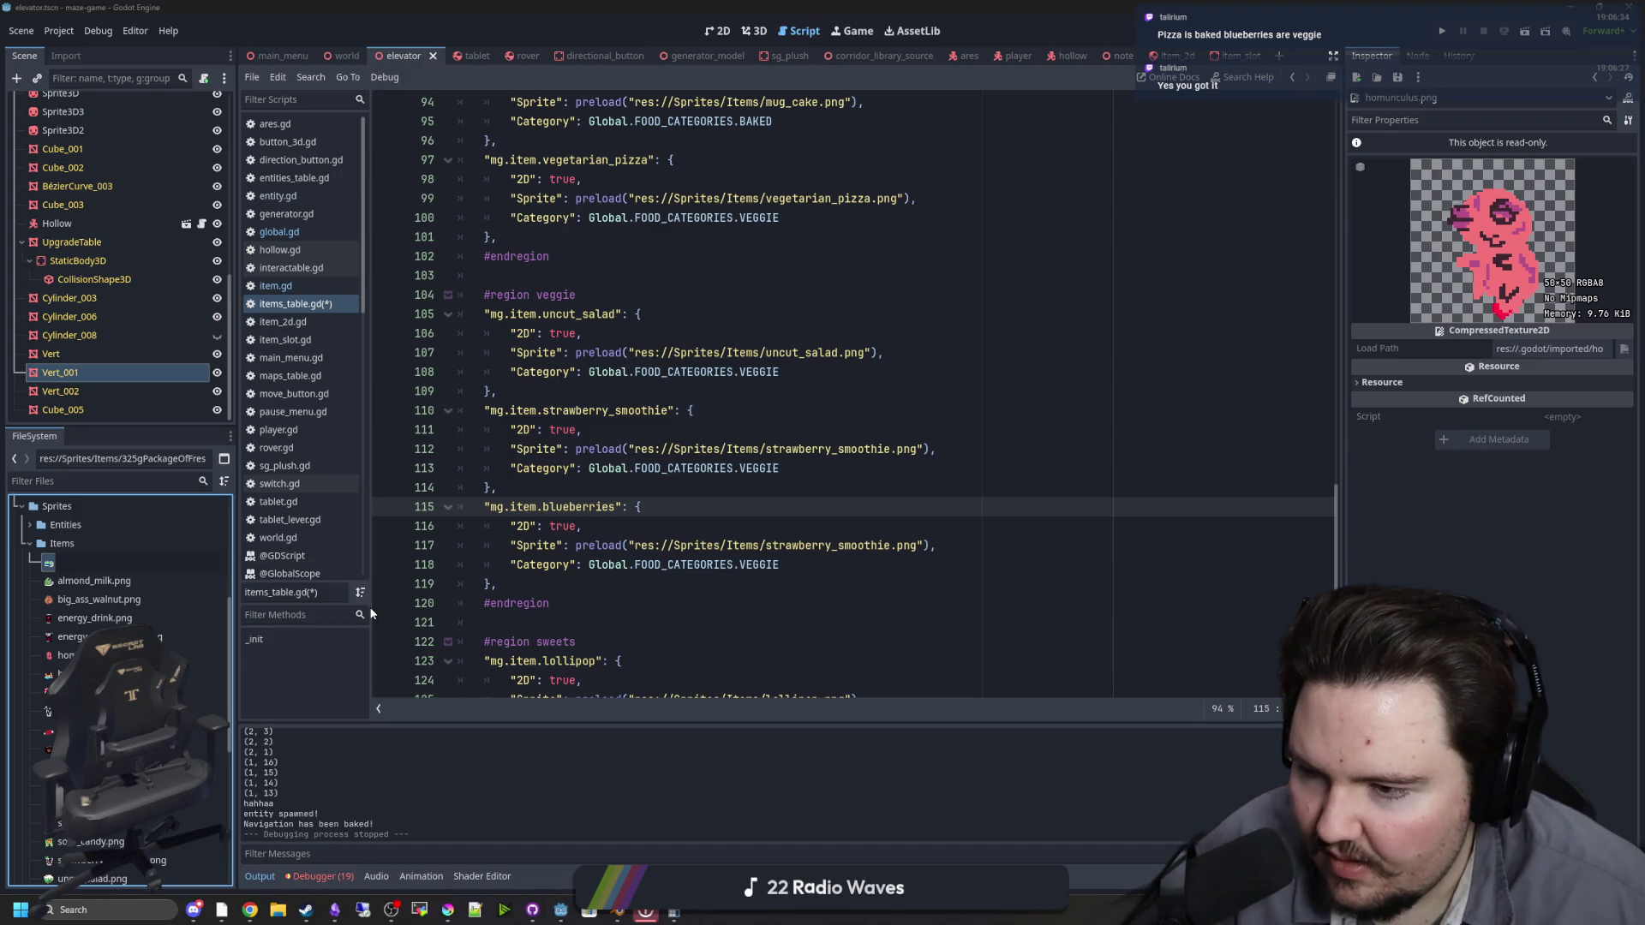
pyautogui.press('F2')
pyautogui.write('blueberrie')
pyautogui.write('s')
pyautogui.press('Return')
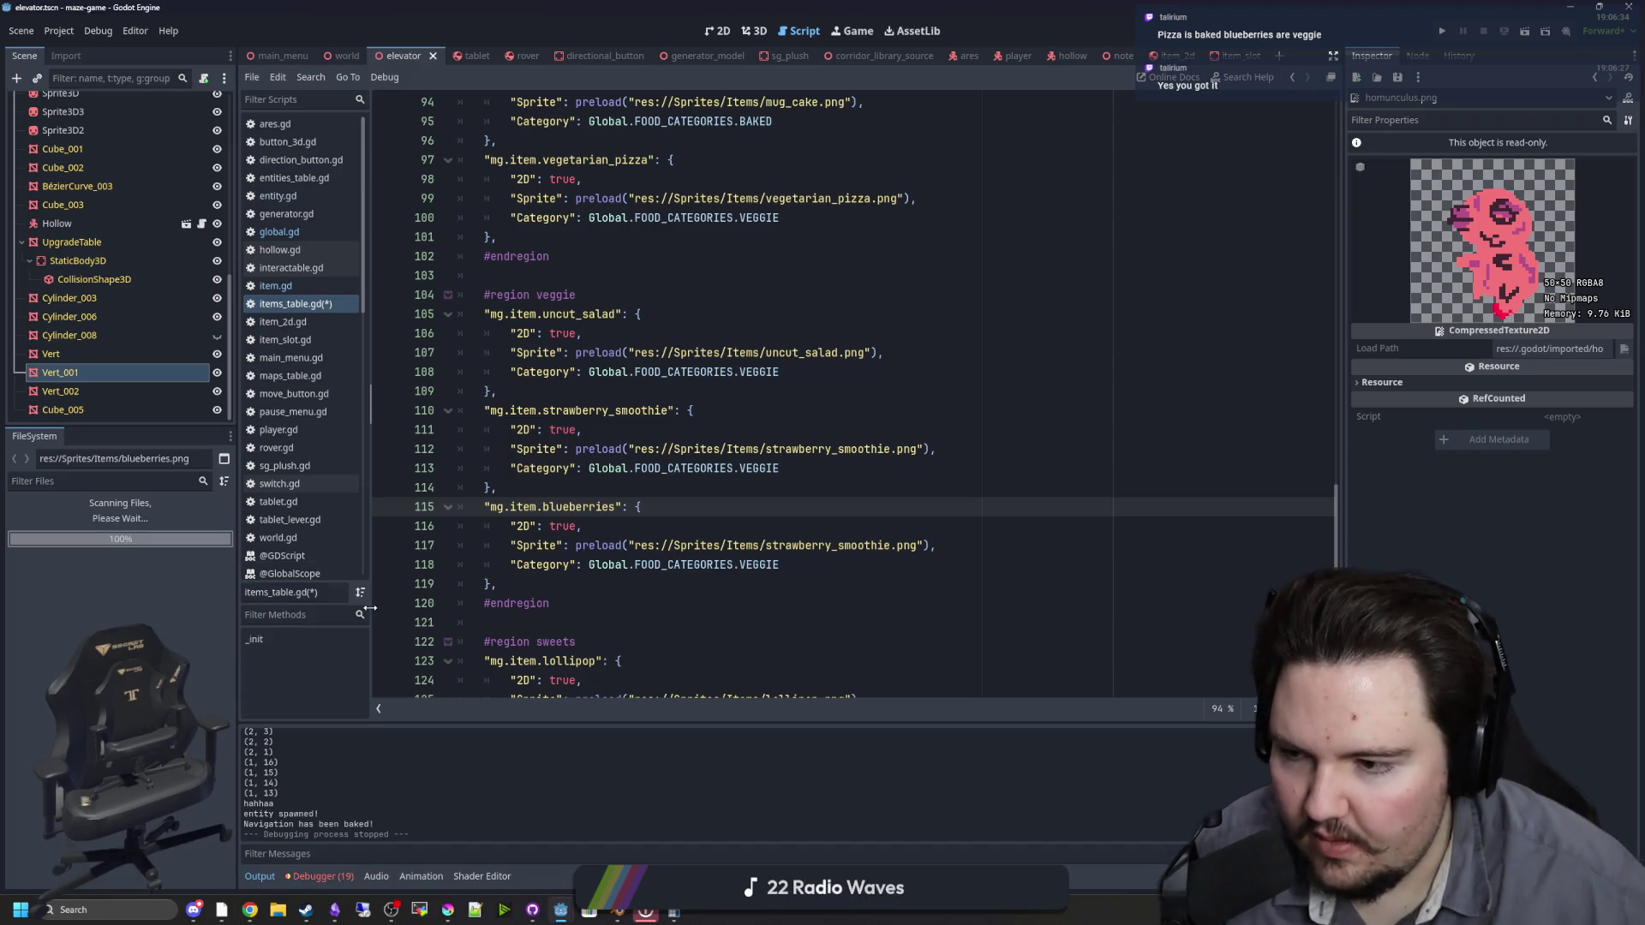
# Step: Change the blueberries entry's preload path to blueberries.png and save items_table.gd
pyautogui.click(650, 527)
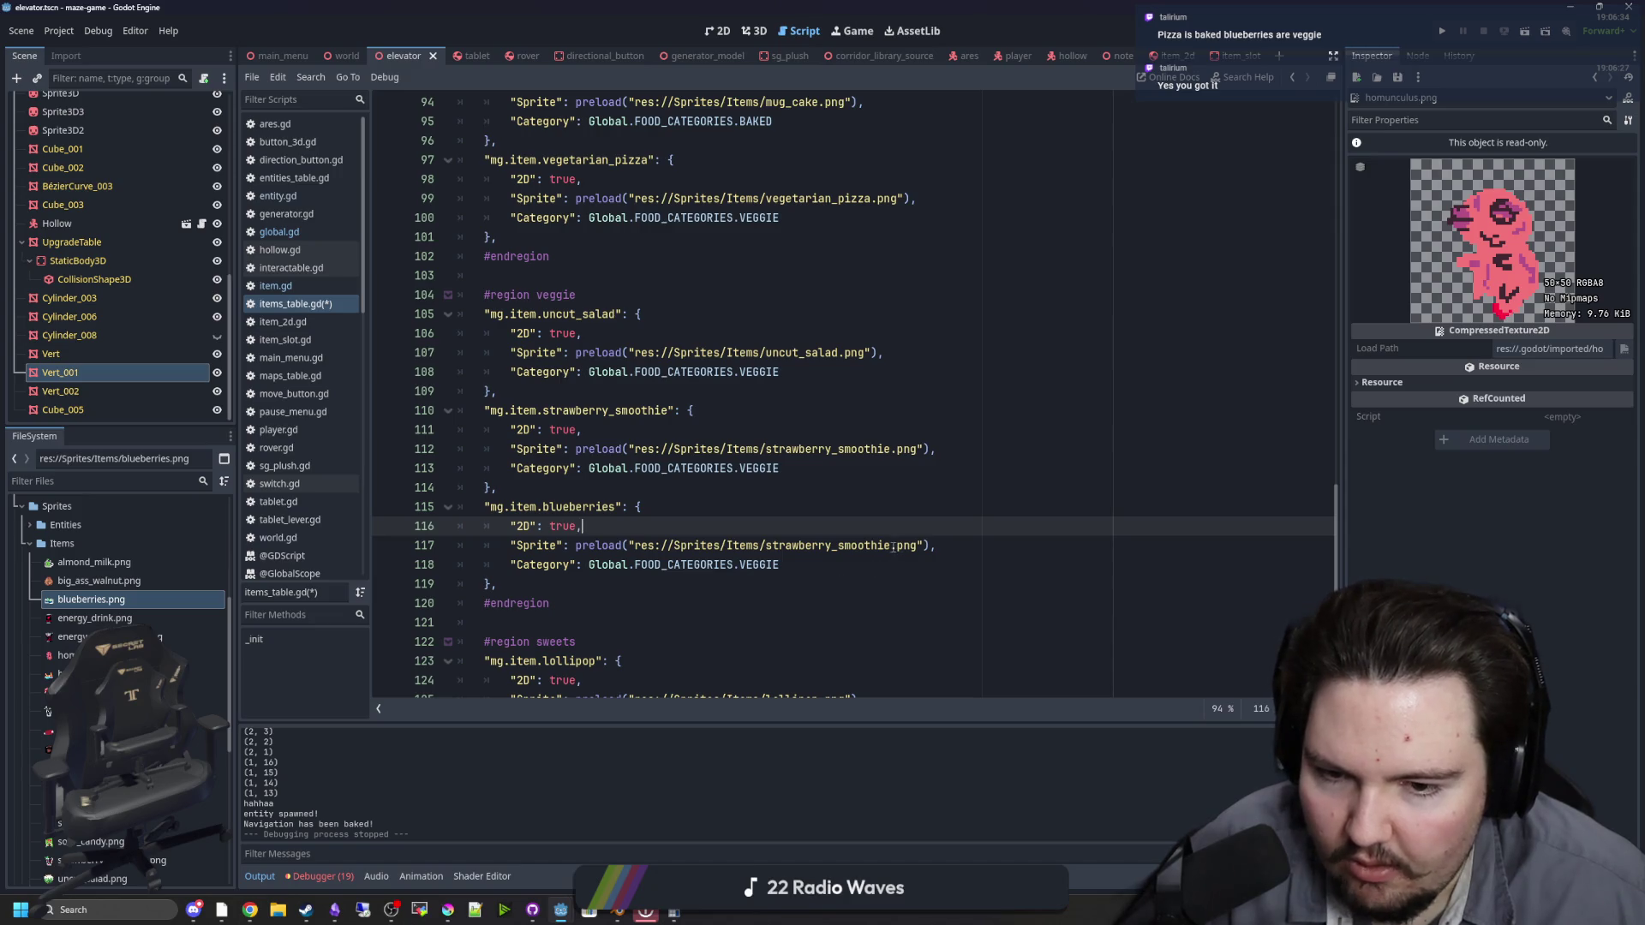
pyautogui.moveTo(893, 546); pyautogui.dragTo(768, 546)
pyautogui.write('berr')
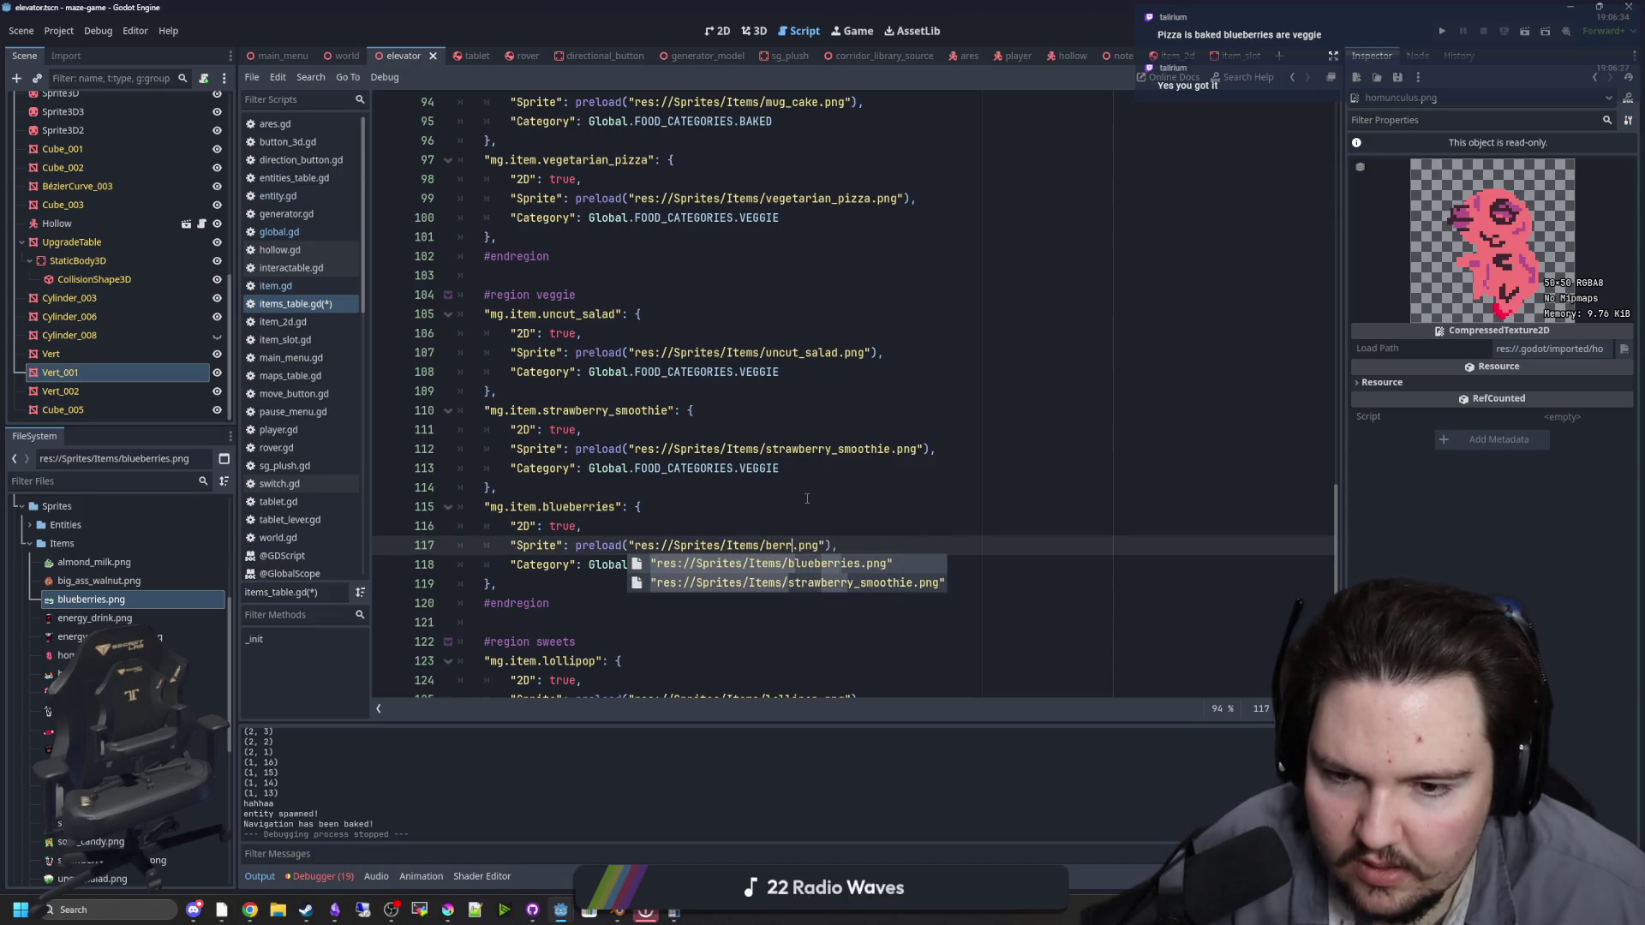
pyautogui.press('Return')
pyautogui.click(807, 526)
pyautogui.hotkey('ctrl', 's')
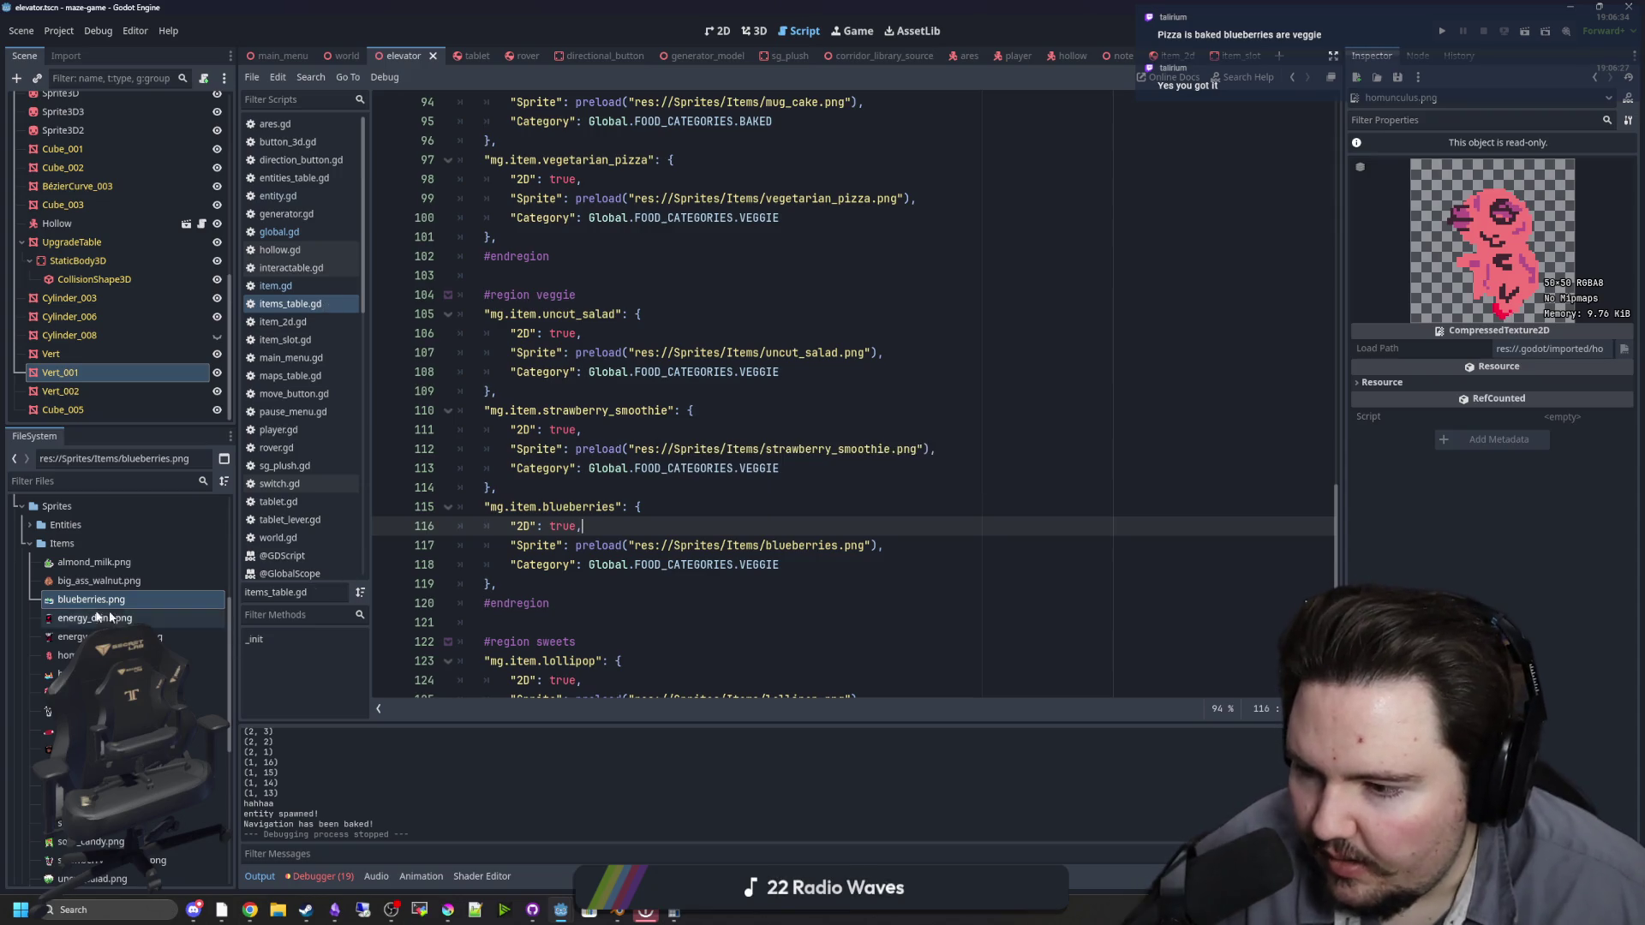
# Step: Change vegetarian_pizza's category from VEGGIE to BAKED
pyautogui.scroll(-3, 70, 607)
pyautogui.scroll(15, 750, 453)
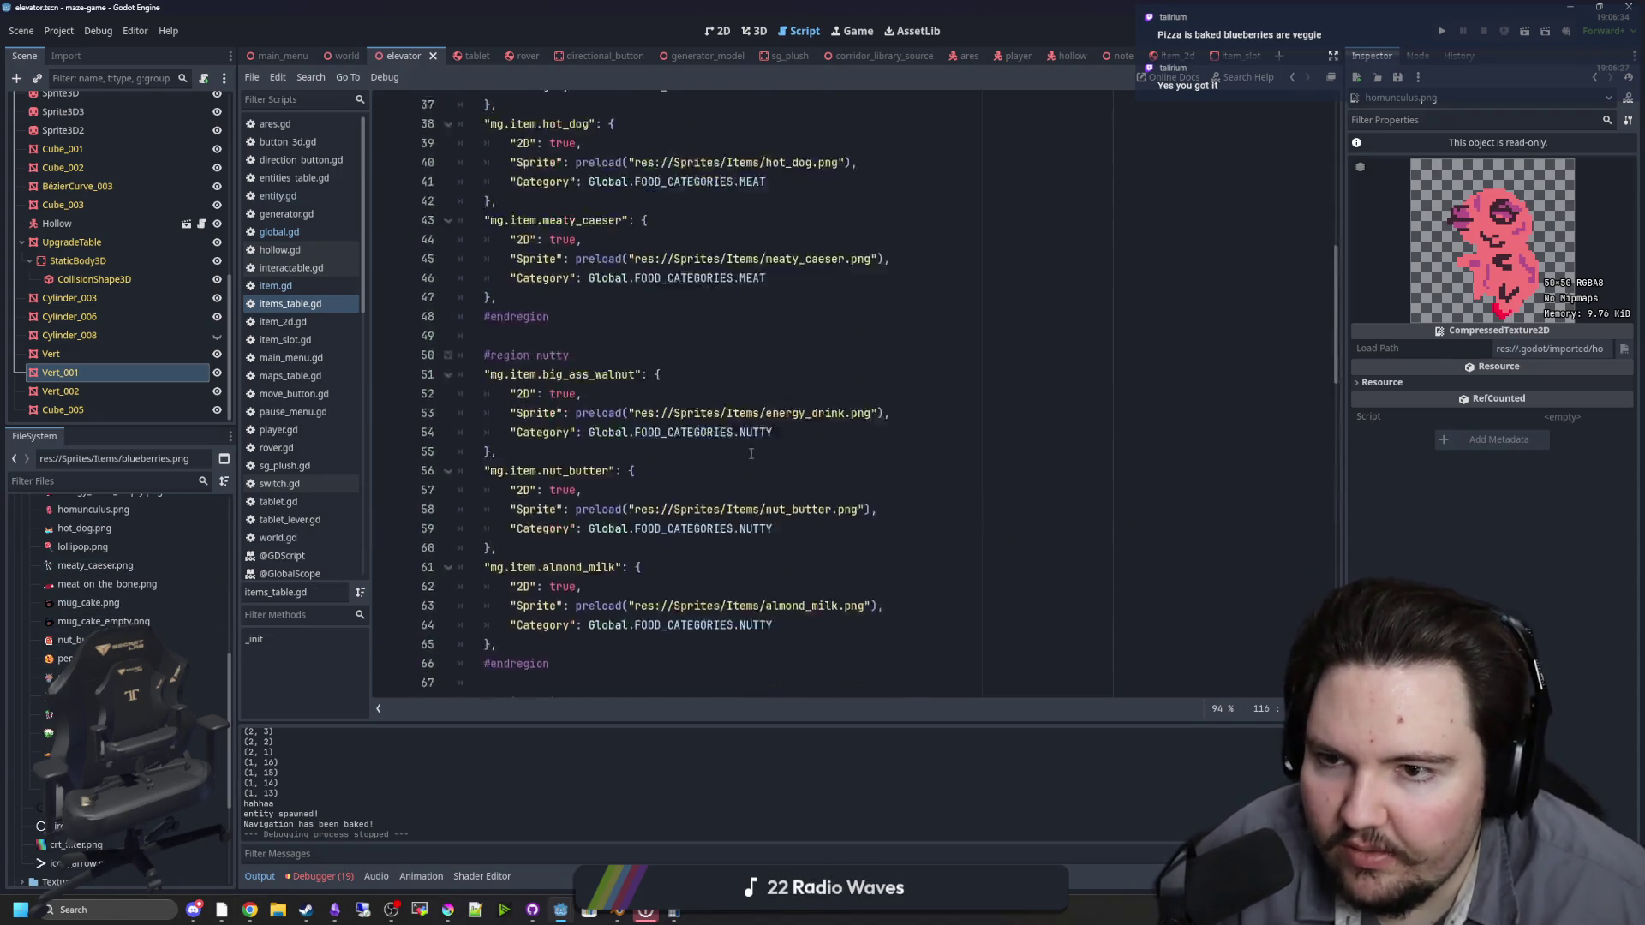
pyautogui.scroll(8, 750, 454)
pyautogui.scroll(-12, 732, 336)
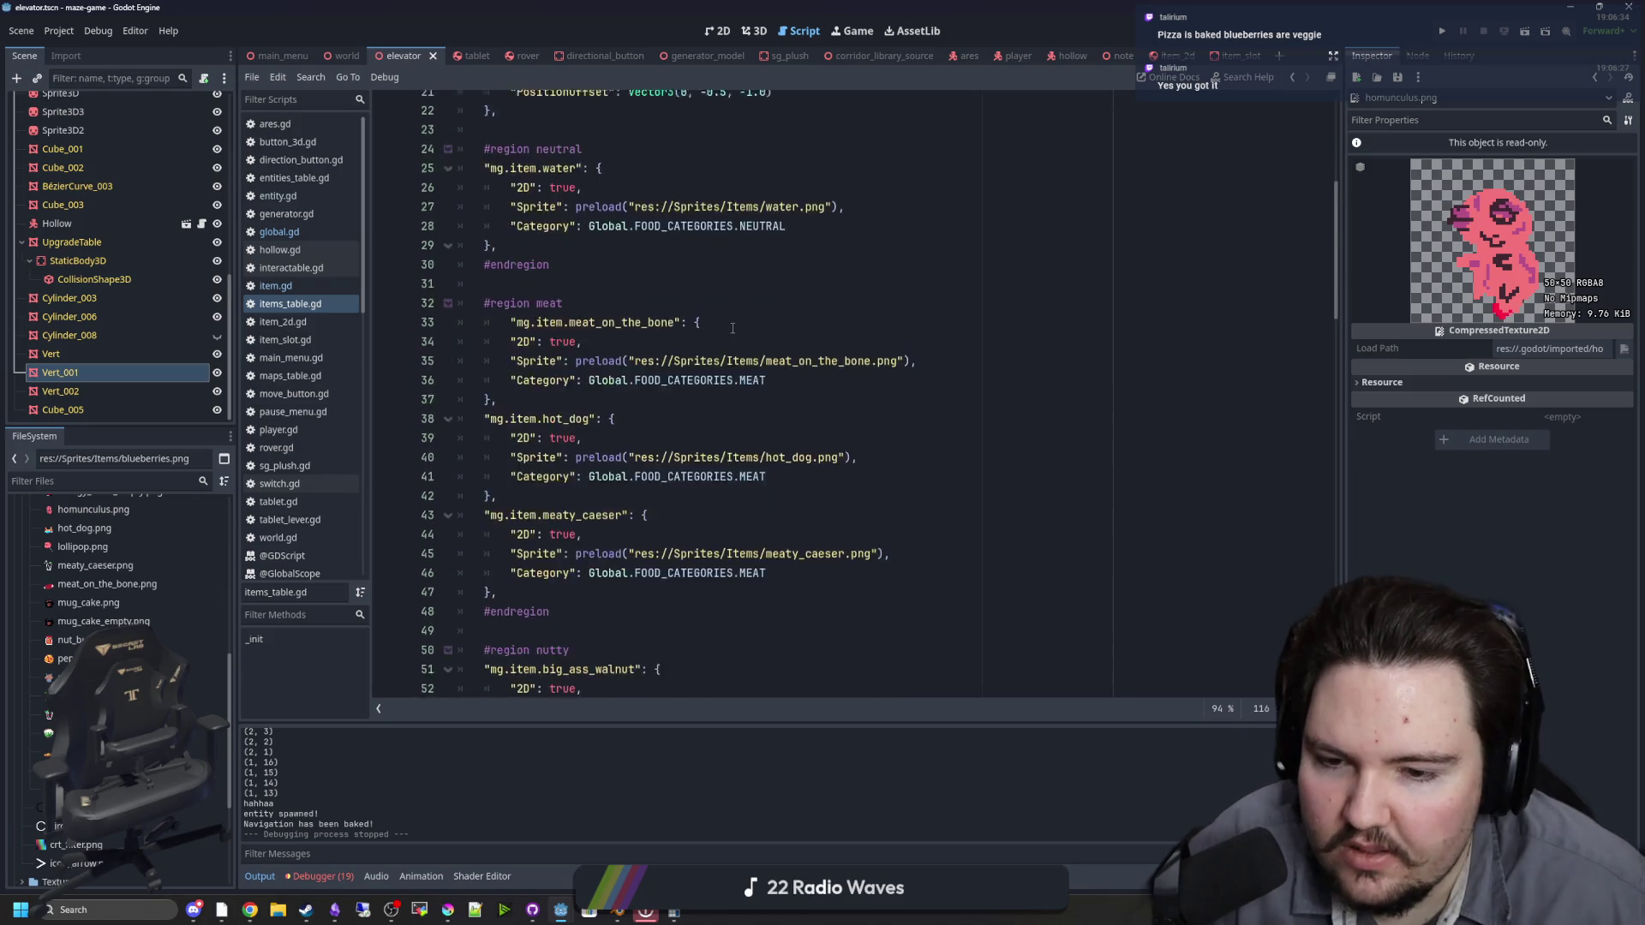
pyautogui.scroll(-11, 732, 322)
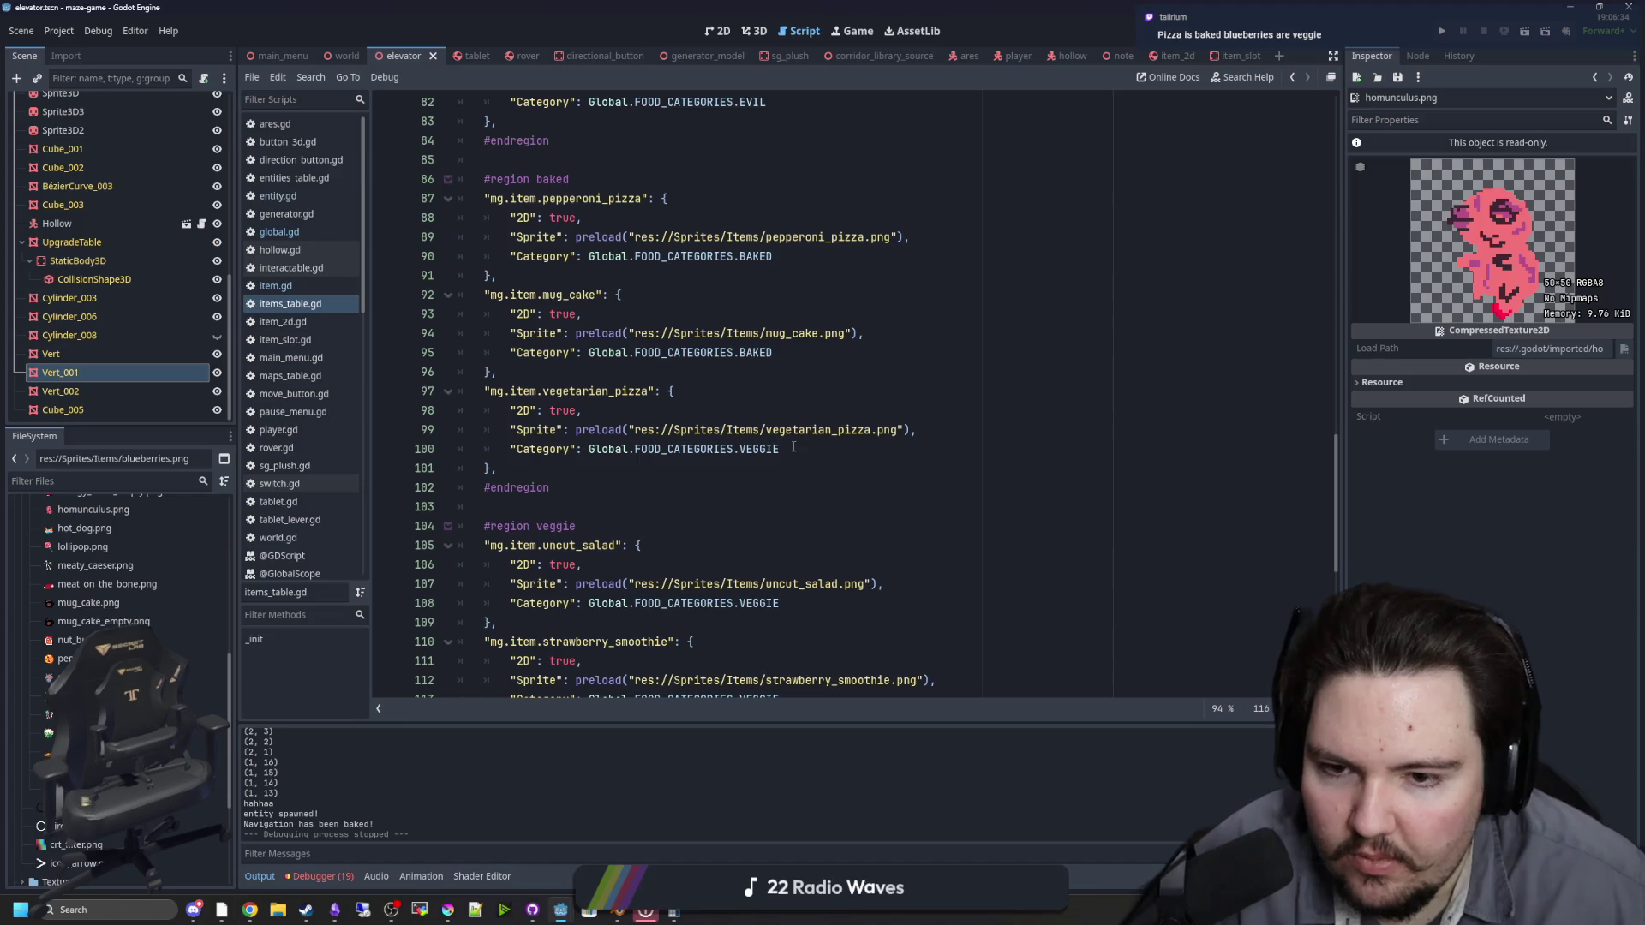
pyautogui.doubleClick(793, 447)
pyautogui.write('BAKED')
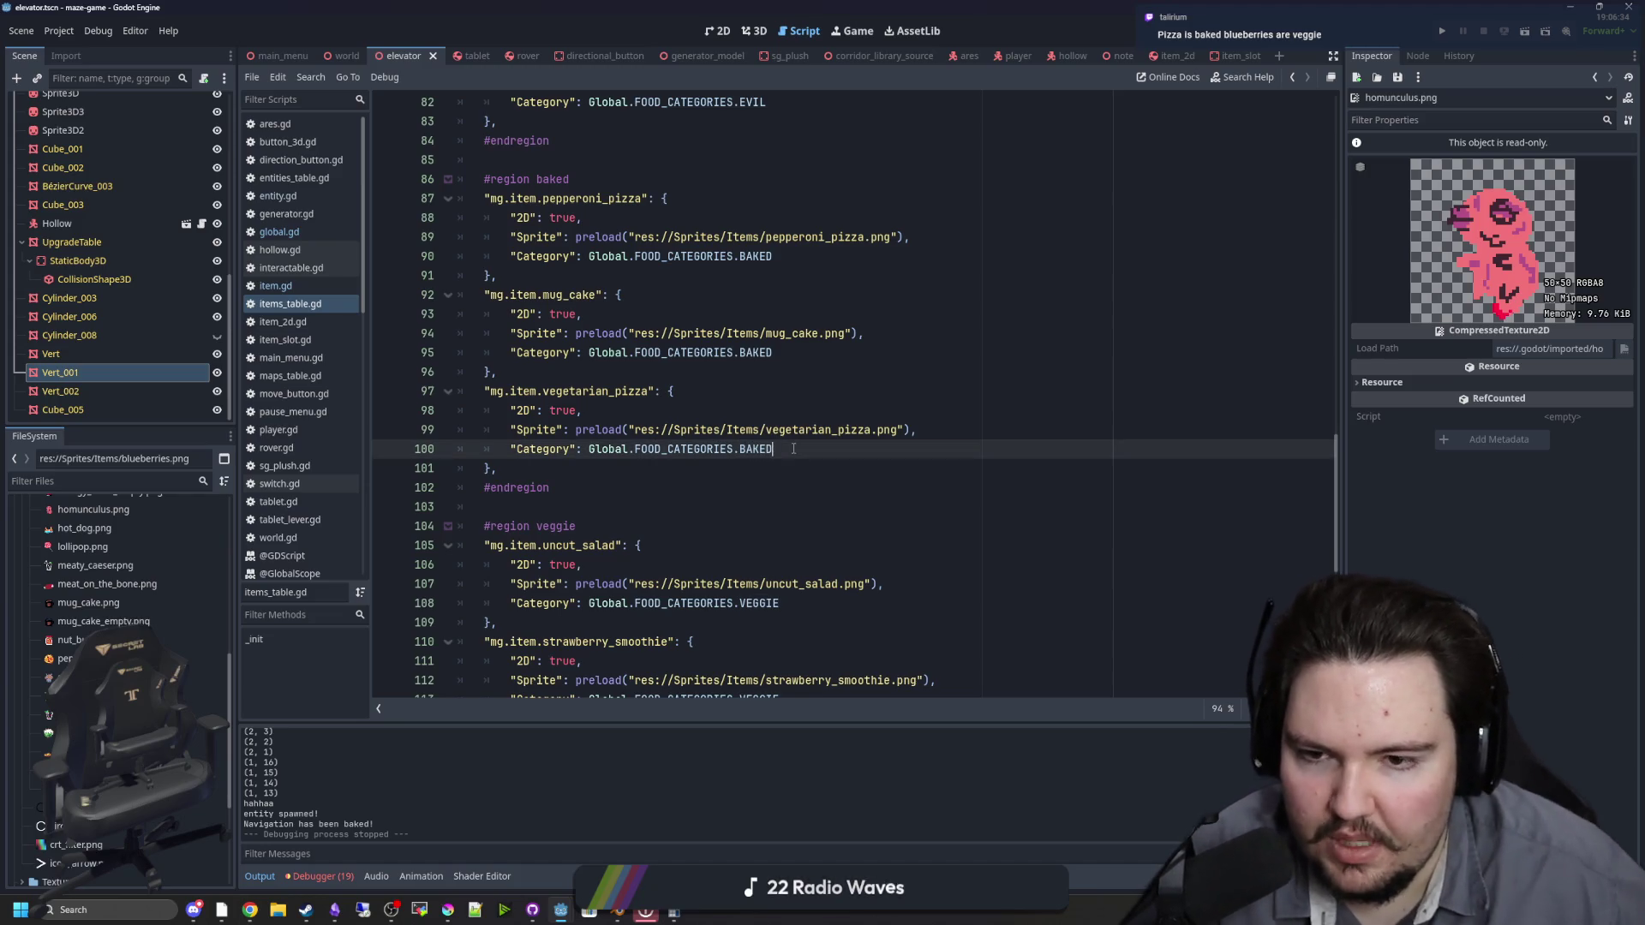
pyautogui.press('Up')
pyautogui.press('Up')
pyautogui.press('Up')
pyautogui.scroll(-3, 755, 441)
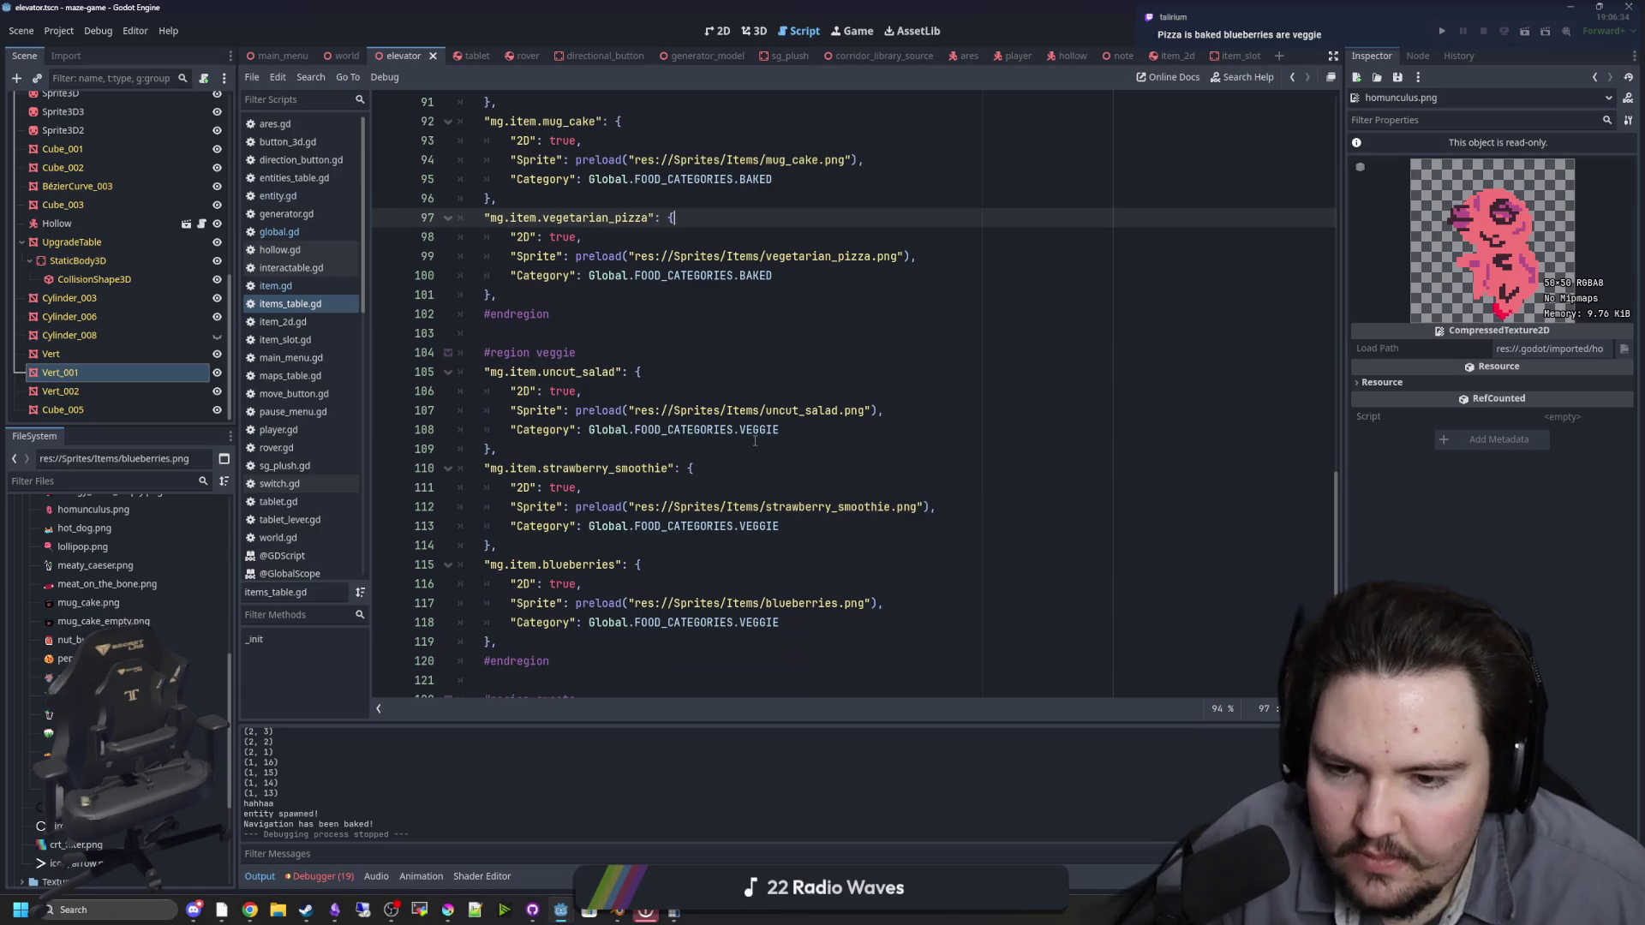
pyautogui.scroll(-6, 755, 441)
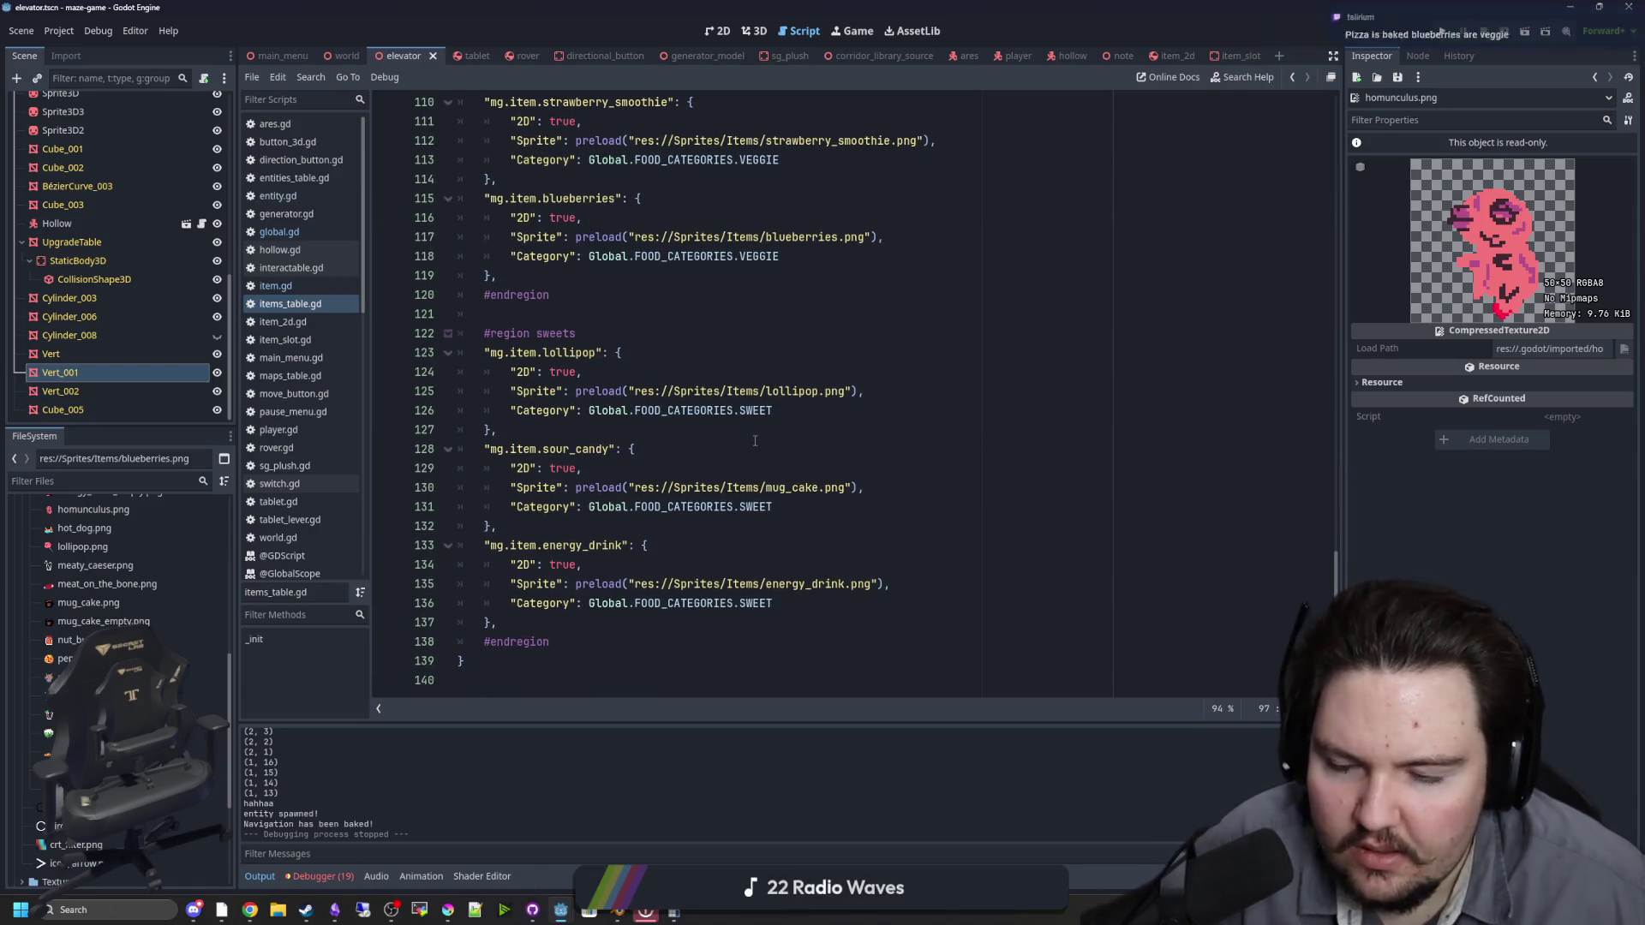
pyautogui.click(614, 619)
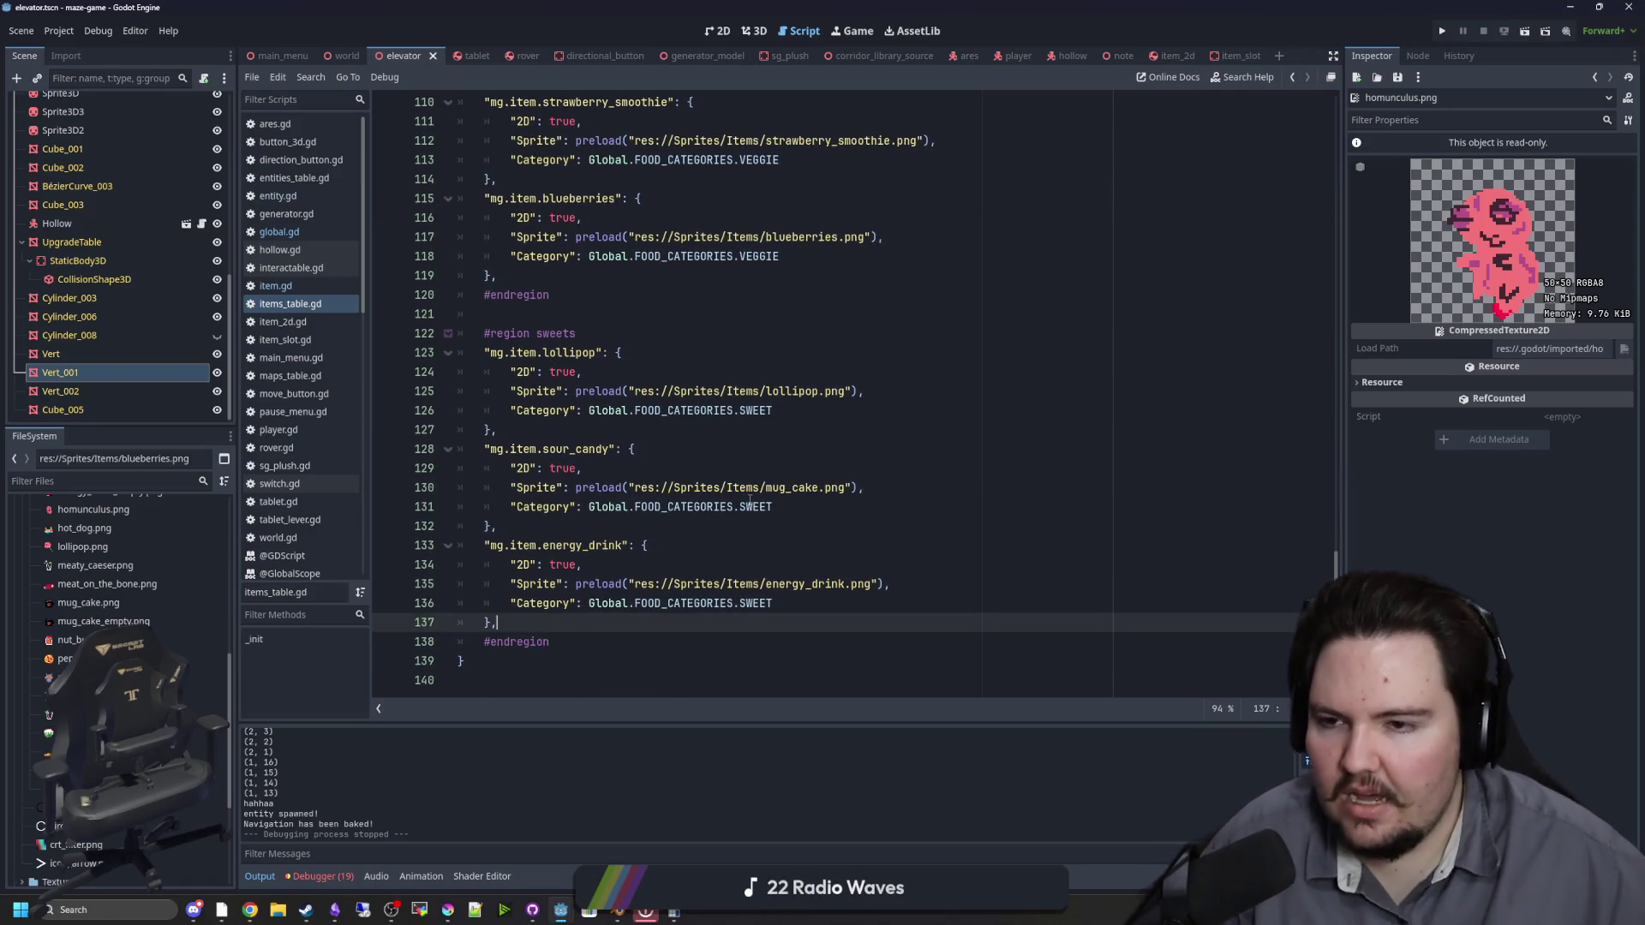
pyautogui.scroll(7, 762, 414)
pyautogui.scroll(12, 761, 414)
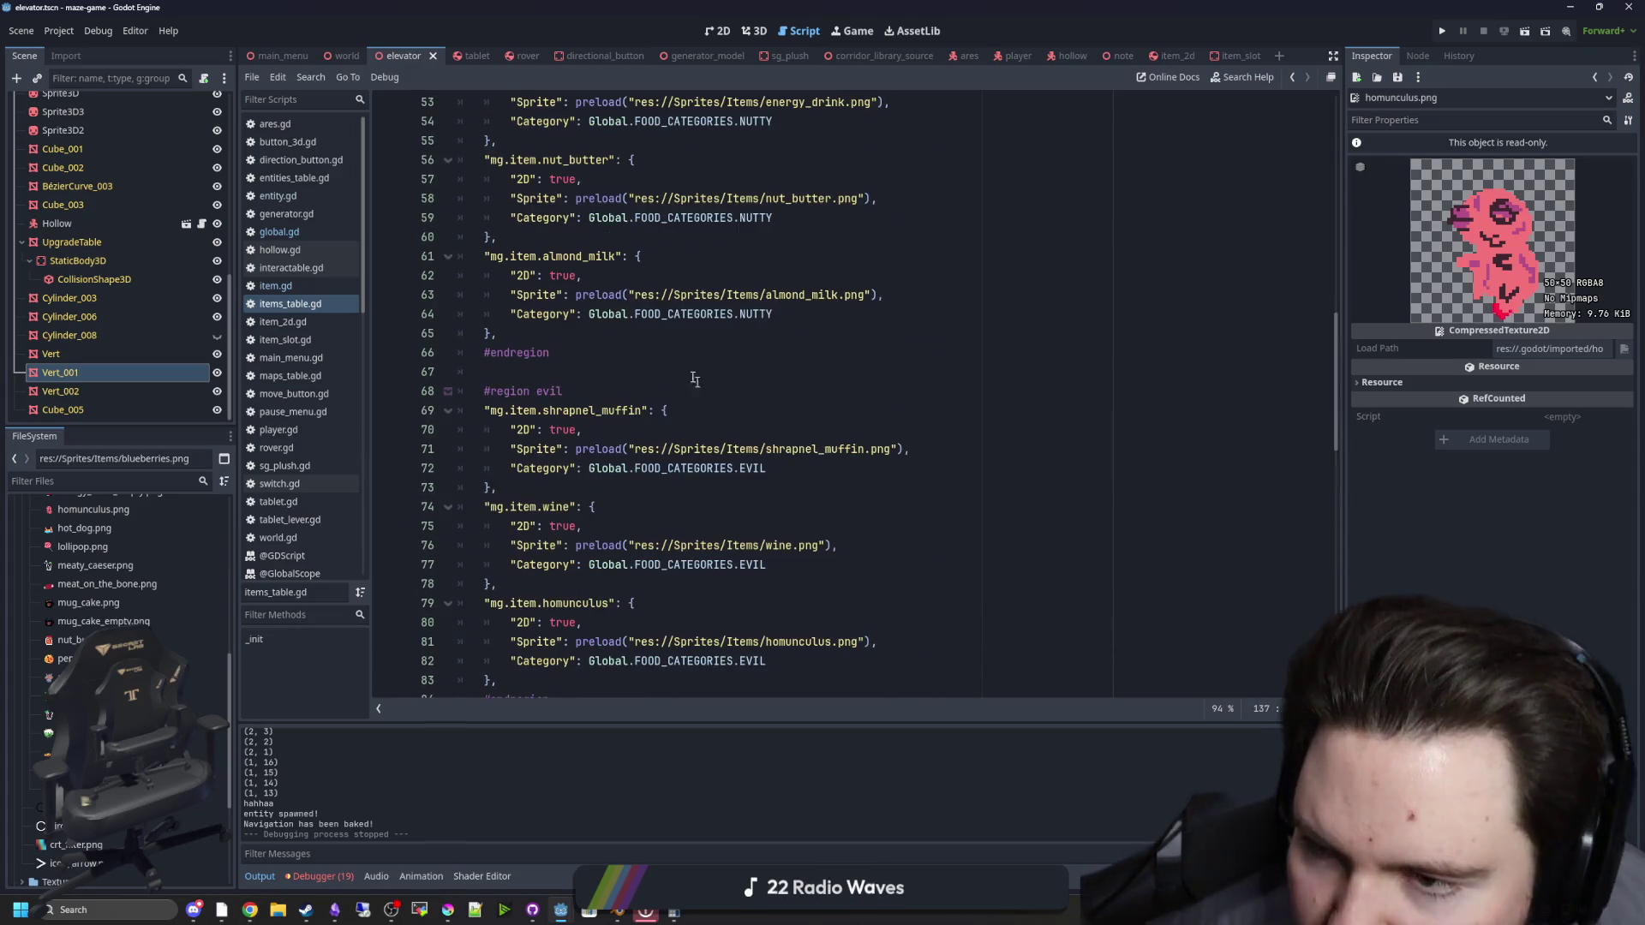
pyautogui.click(698, 333)
pyautogui.keyDown('ctrl'); pyautogui.click(798, 298); pyautogui.keyUp('ctrl')
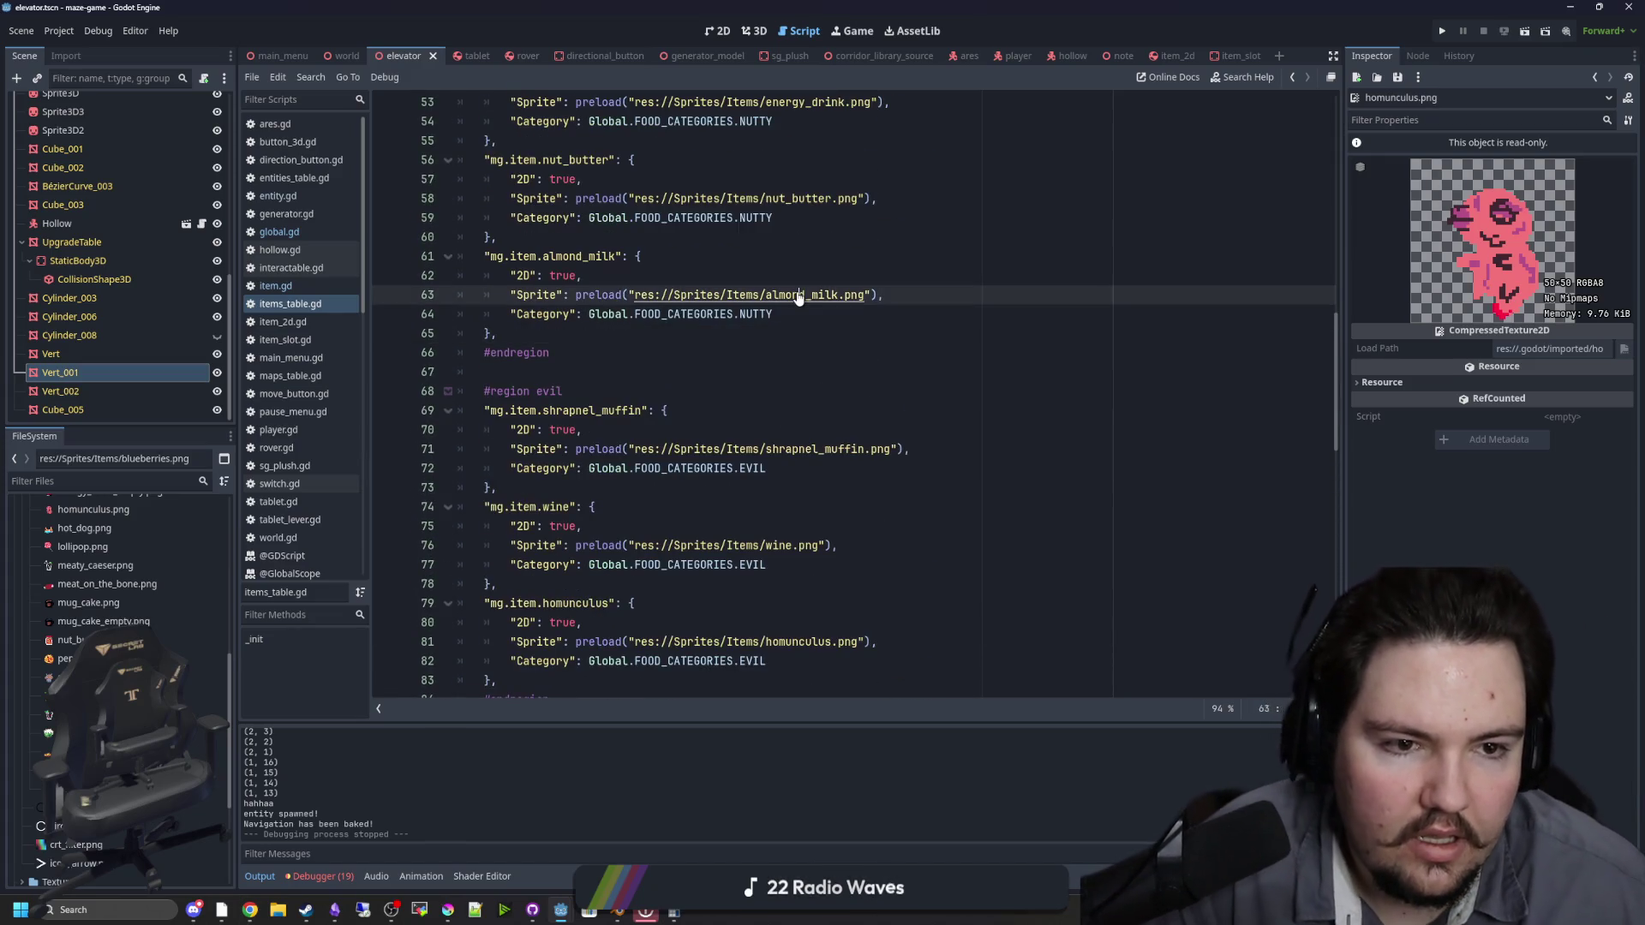
pyautogui.scroll(-2, 823, 325)
pyautogui.keyDown('ctrl'); pyautogui.click(845, 335); pyautogui.keyUp('ctrl')
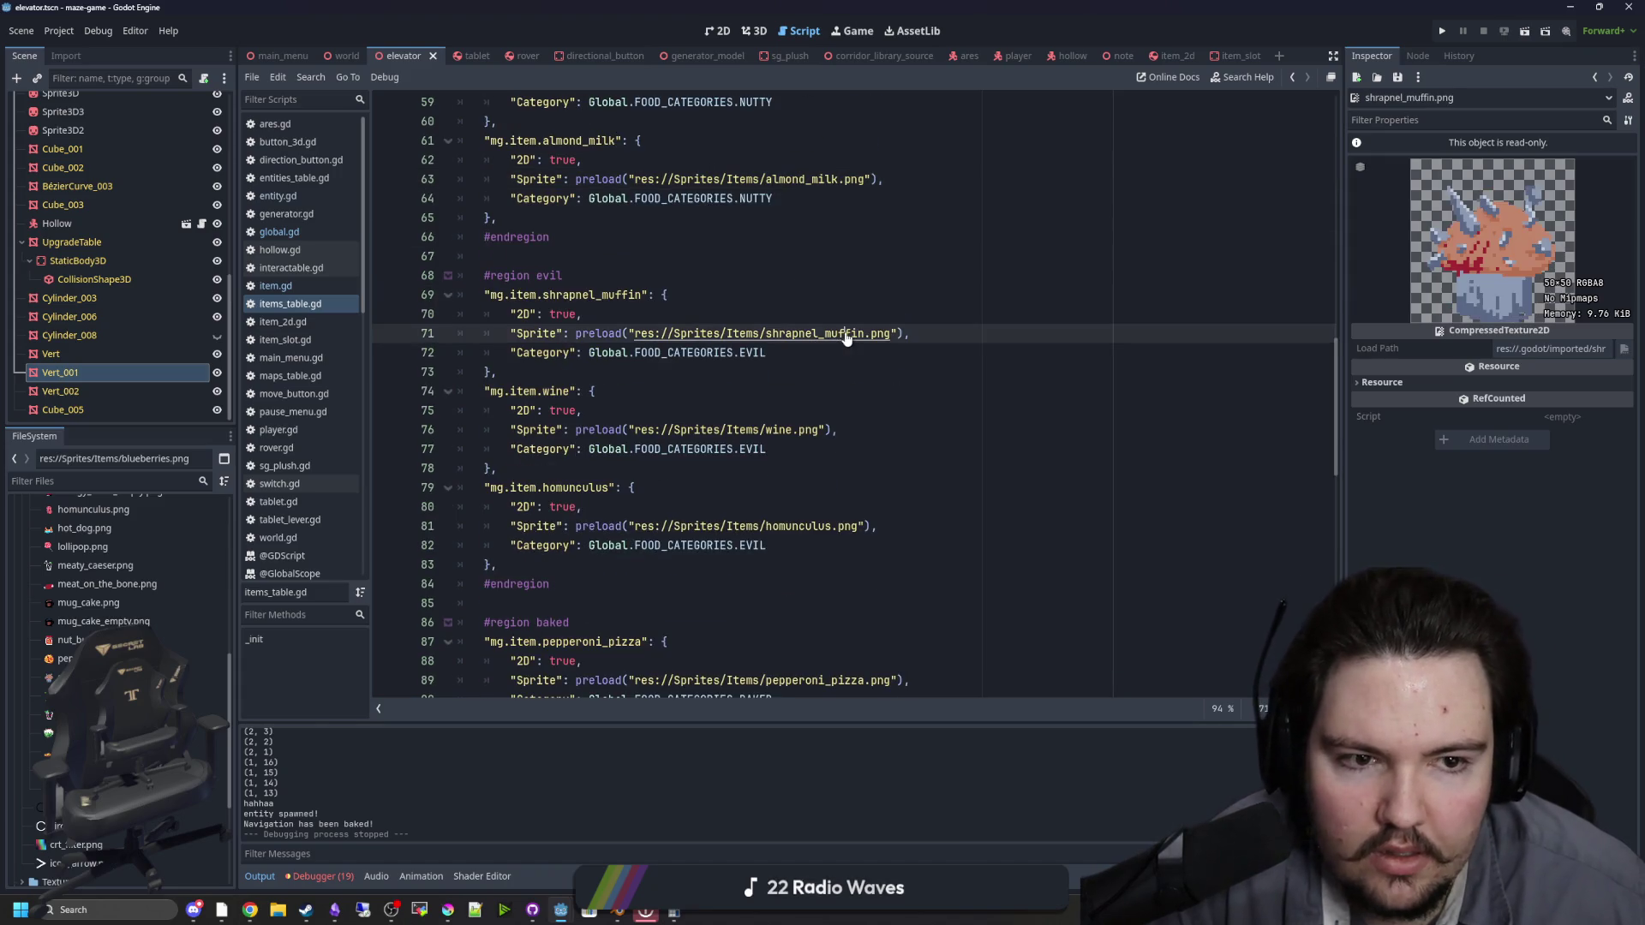
pyautogui.keyDown('ctrl'); pyautogui.click(822, 526); pyautogui.keyUp('ctrl')
pyautogui.scroll(-3, 822, 428)
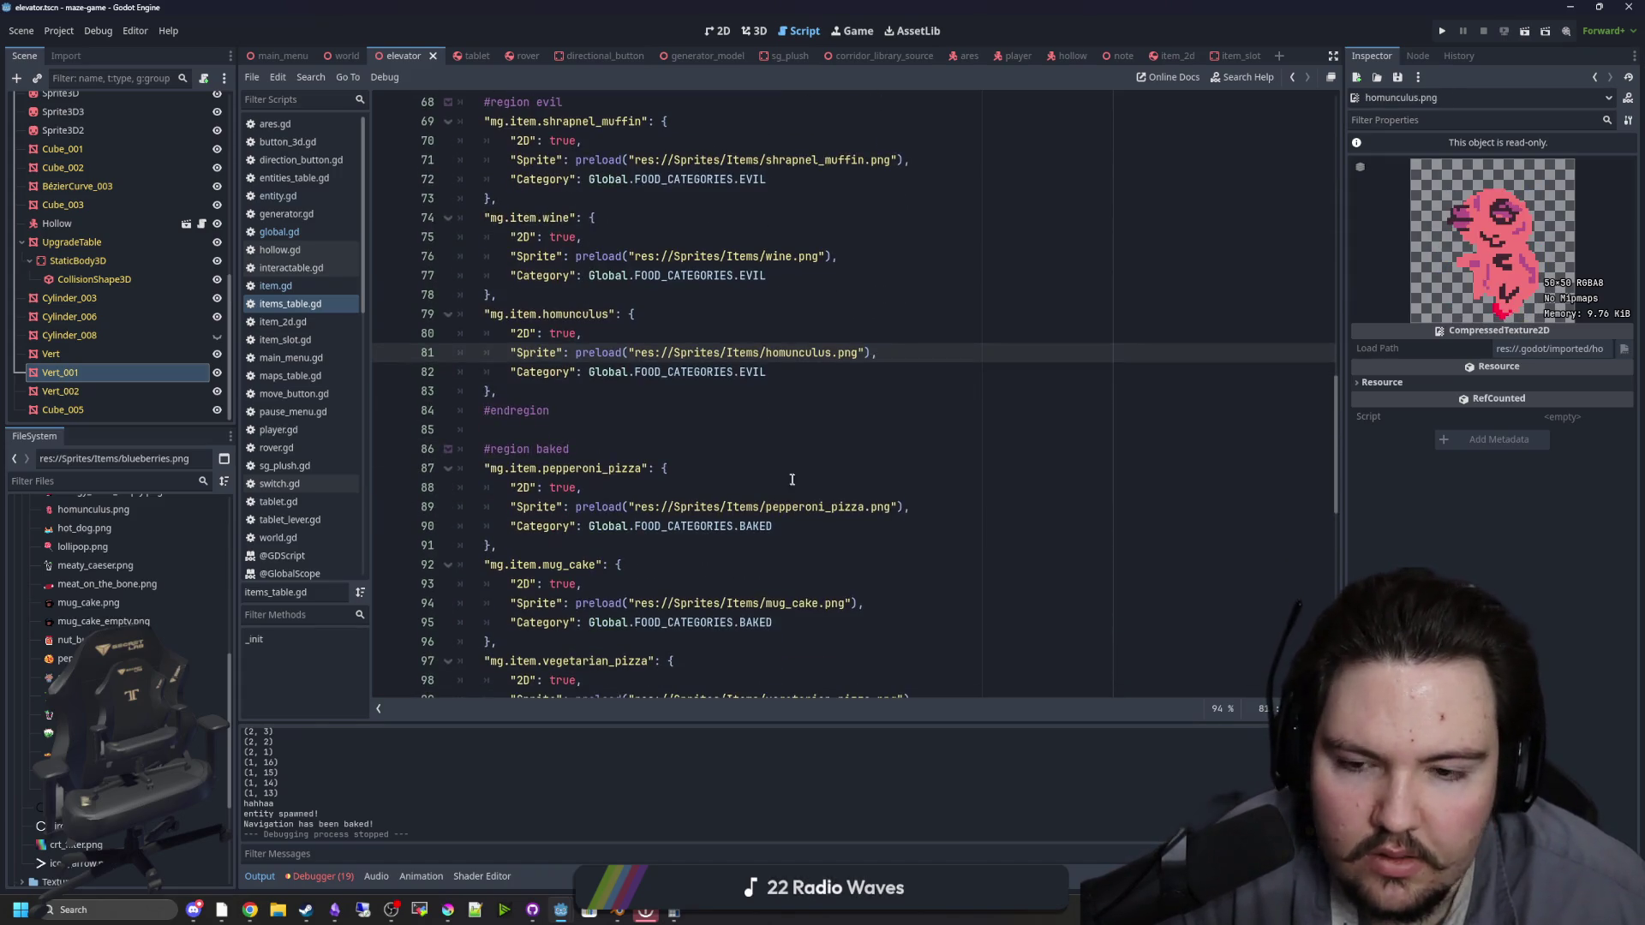
pyautogui.keyDown('ctrl'); pyautogui.click(827, 507); pyautogui.keyUp('ctrl')
pyautogui.scroll(-3, 827, 510)
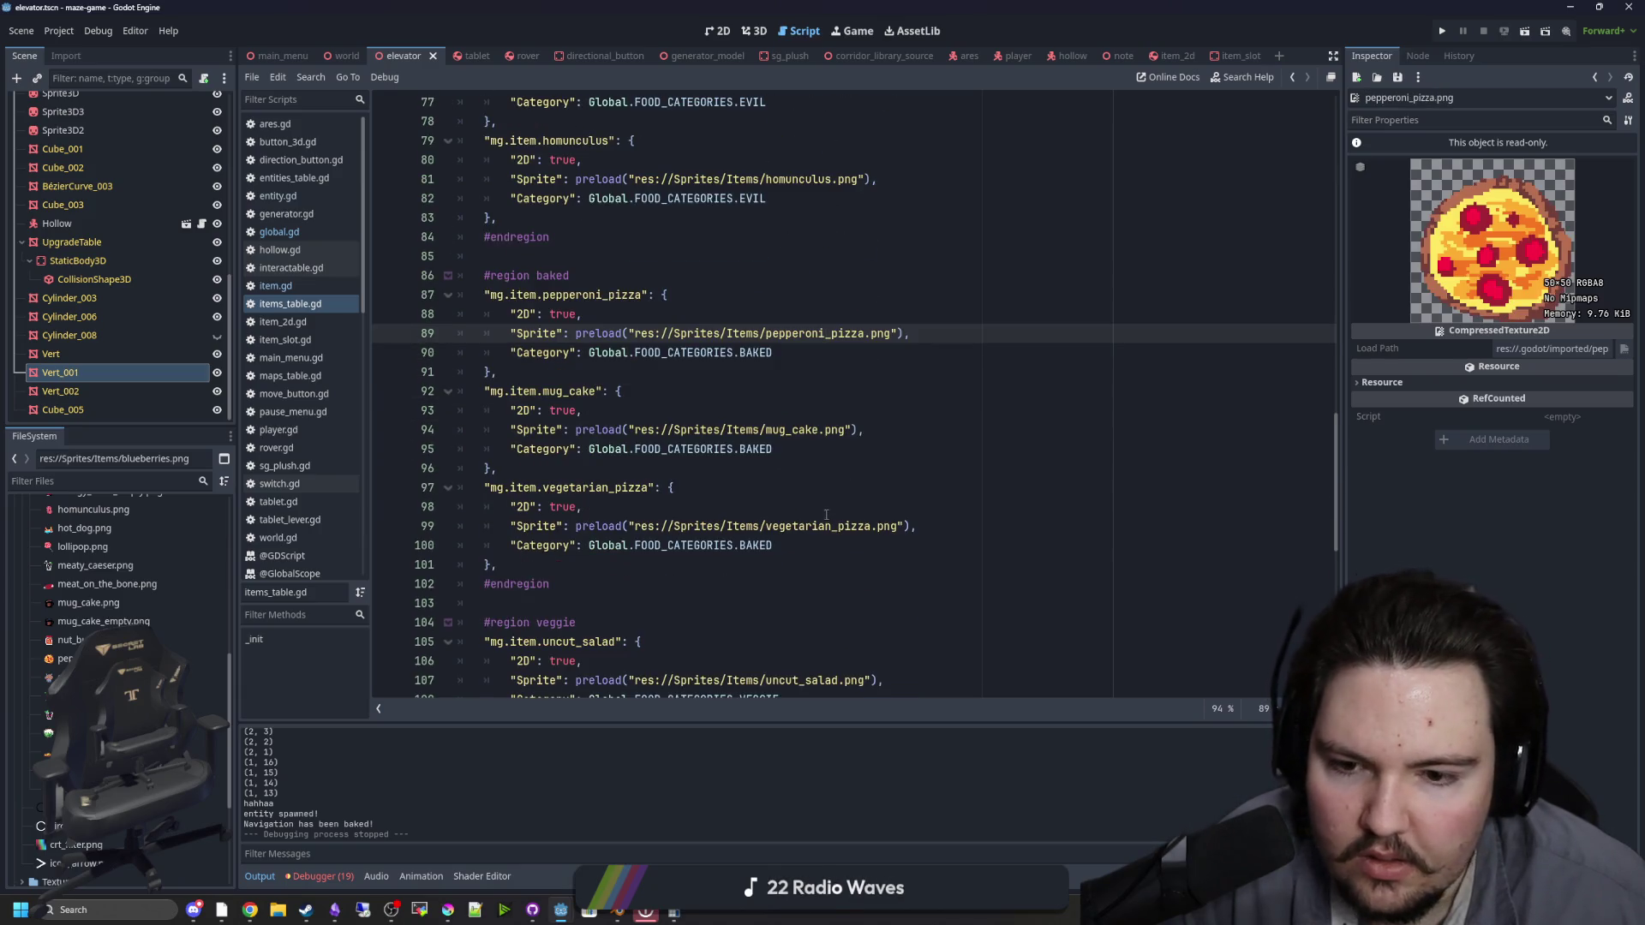
pyautogui.keyDown('ctrl'); pyautogui.click(844, 528); pyautogui.keyUp('ctrl')
pyautogui.scroll(-3, 836, 506)
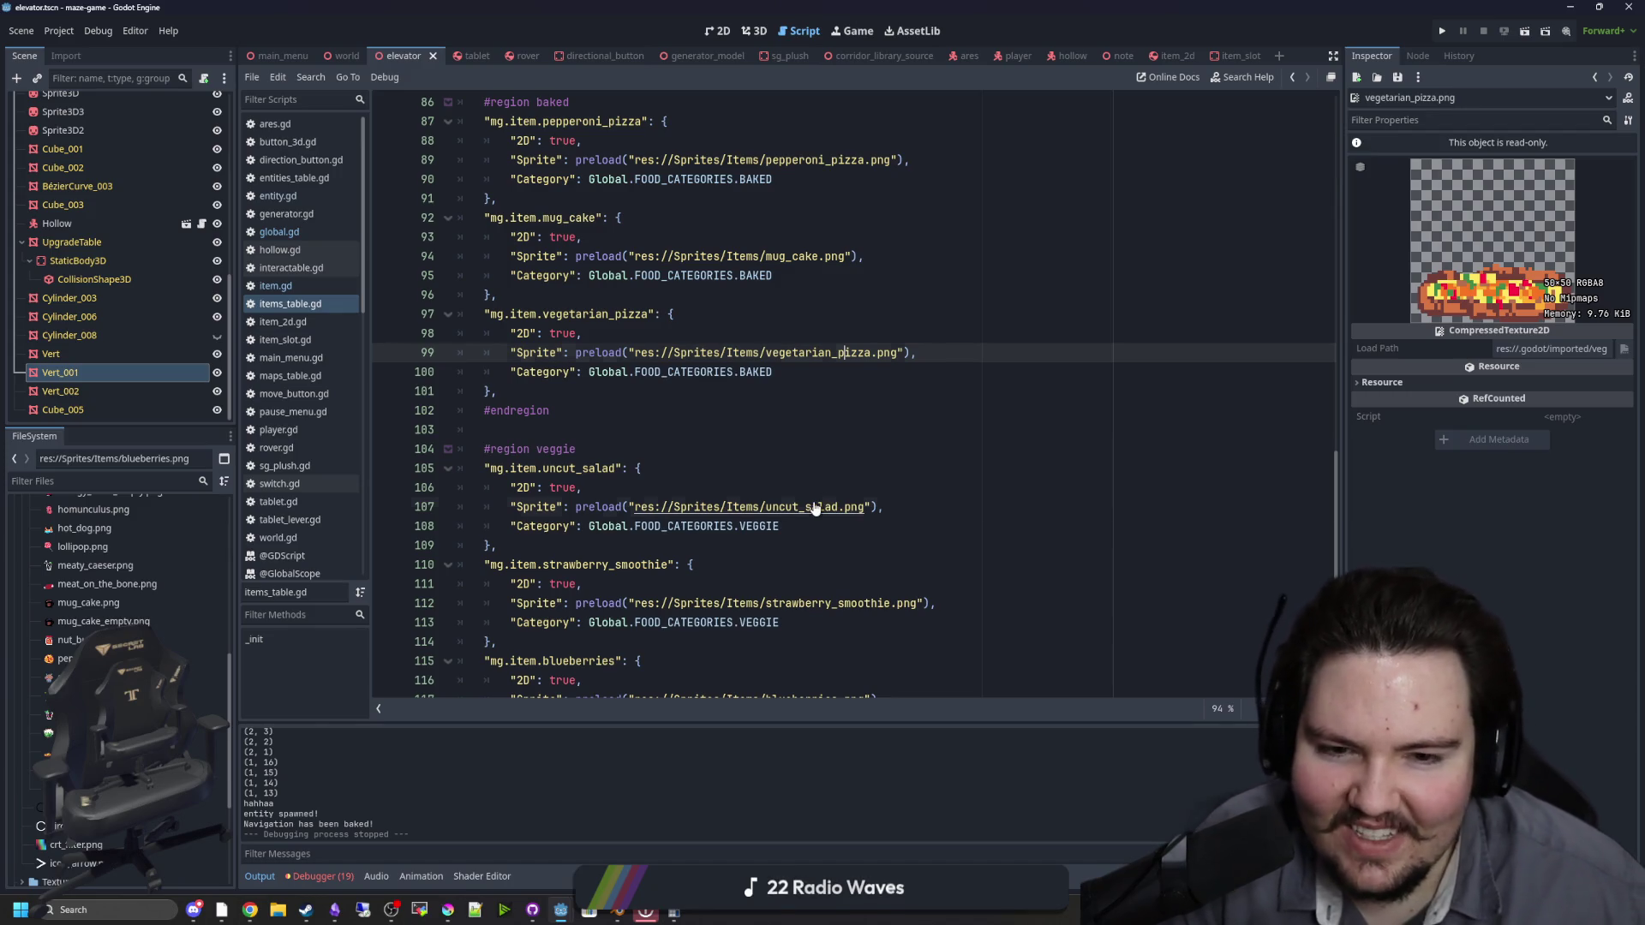
pyautogui.keyDown('ctrl'); pyautogui.click(814, 508); pyautogui.keyUp('ctrl')
pyautogui.scroll(-2, 815, 505)
pyautogui.keyDown('ctrl'); pyautogui.click(812, 490); pyautogui.keyUp('ctrl')
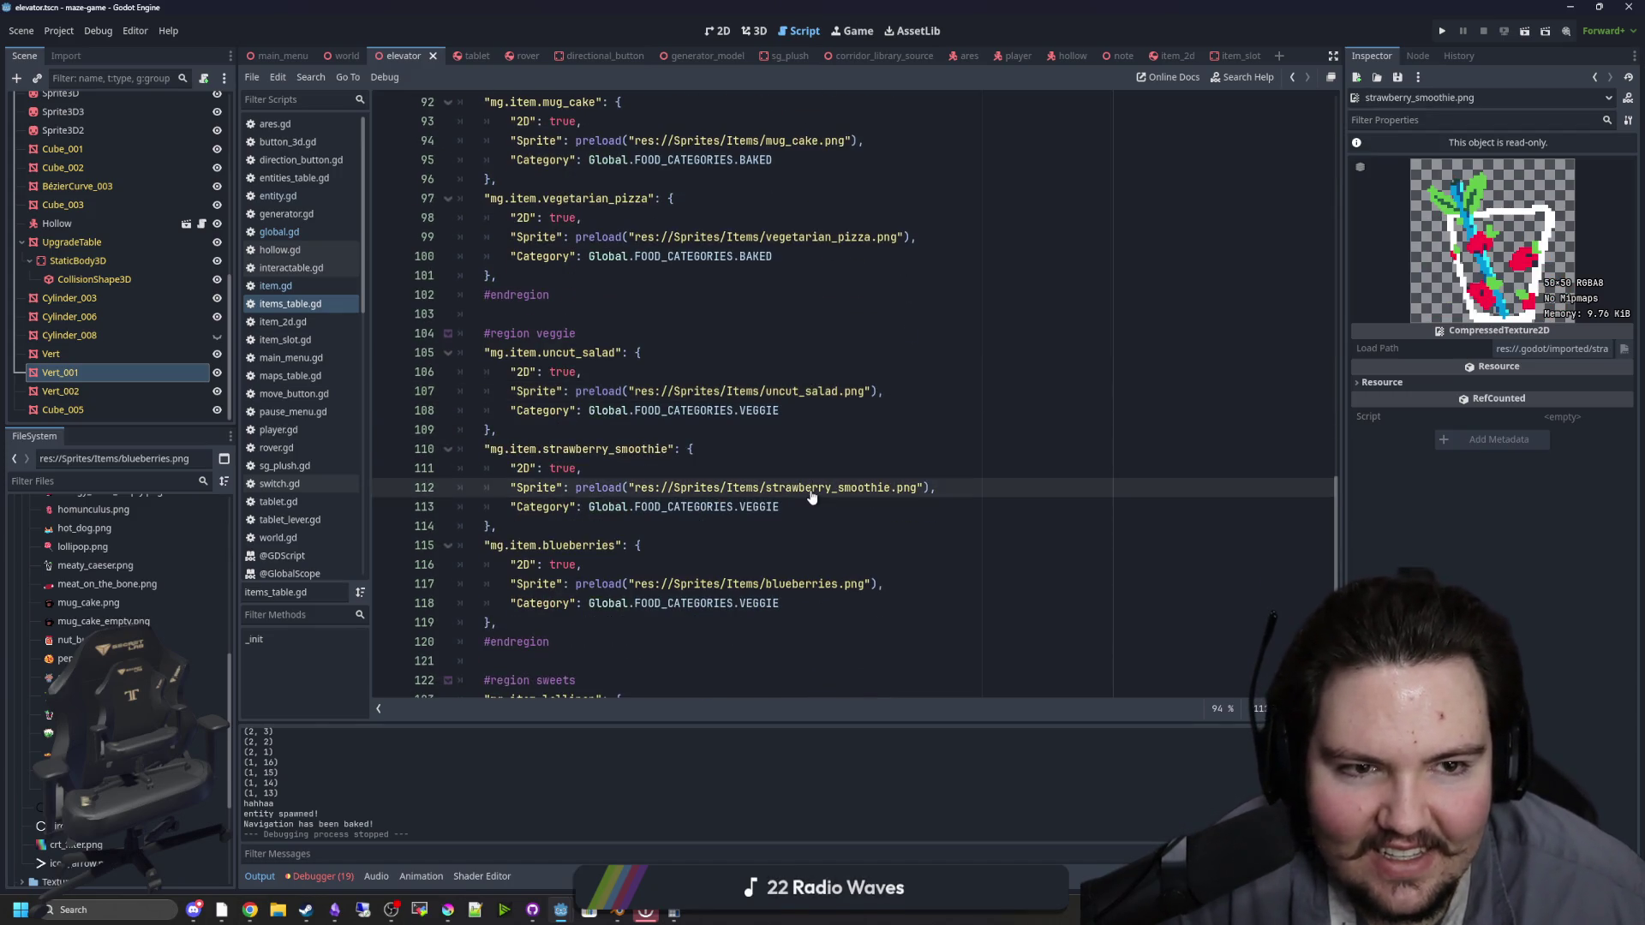
pyautogui.keyDown('ctrl'); pyautogui.click(815, 585); pyautogui.keyUp('ctrl')
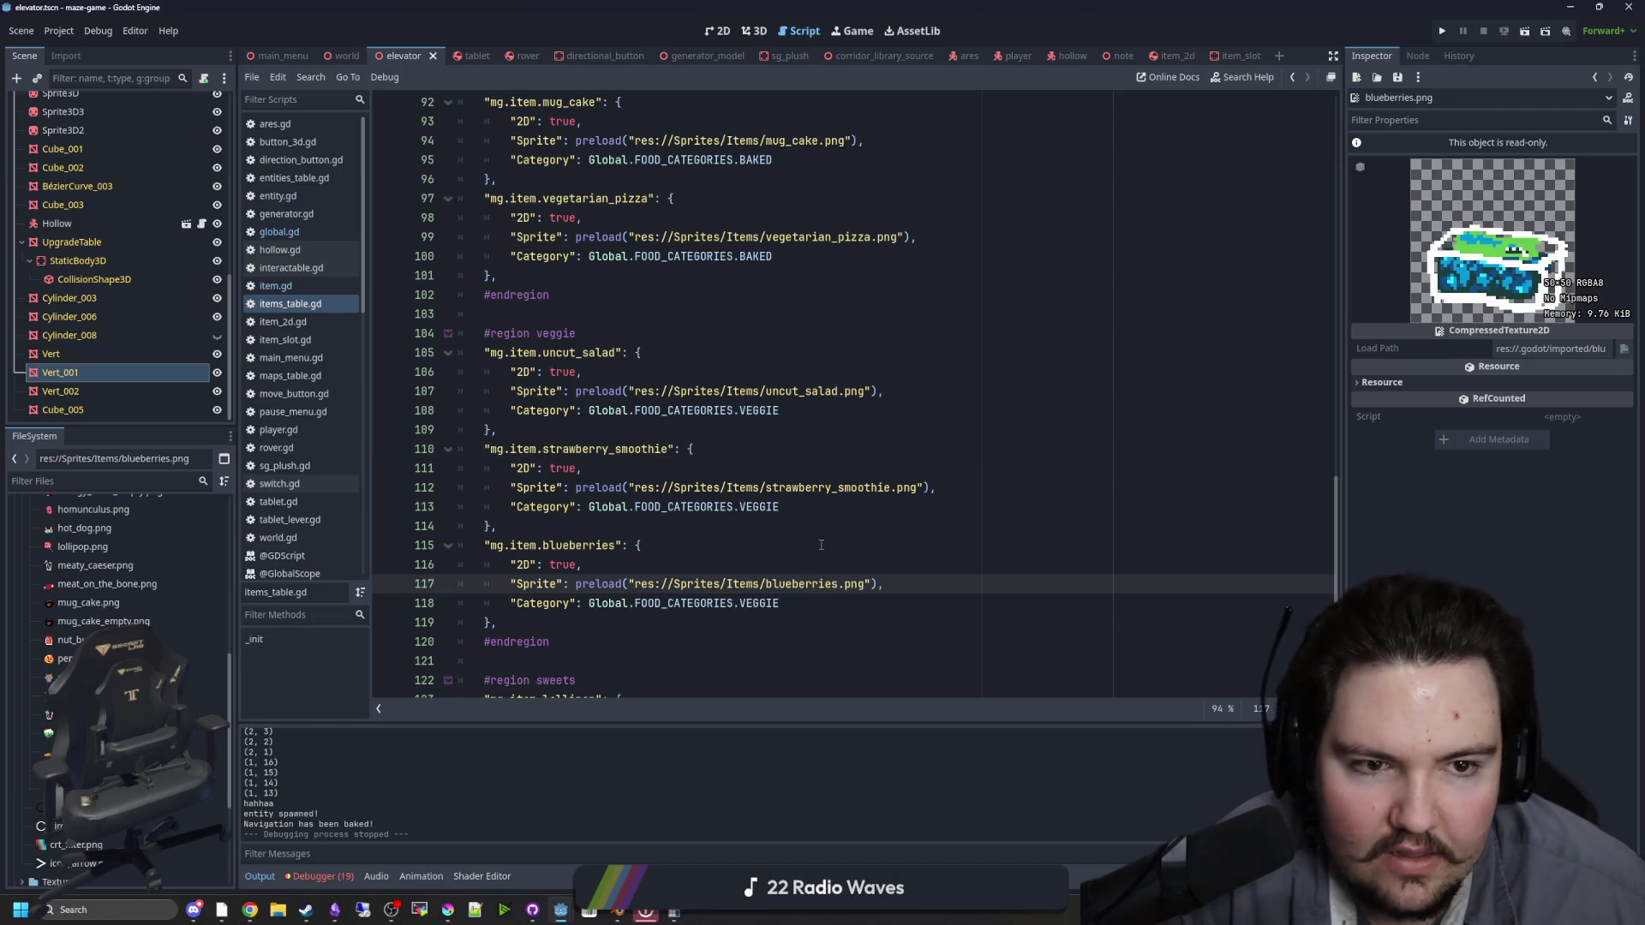
pyautogui.click(820, 544)
pyautogui.scroll(13, 732, 389)
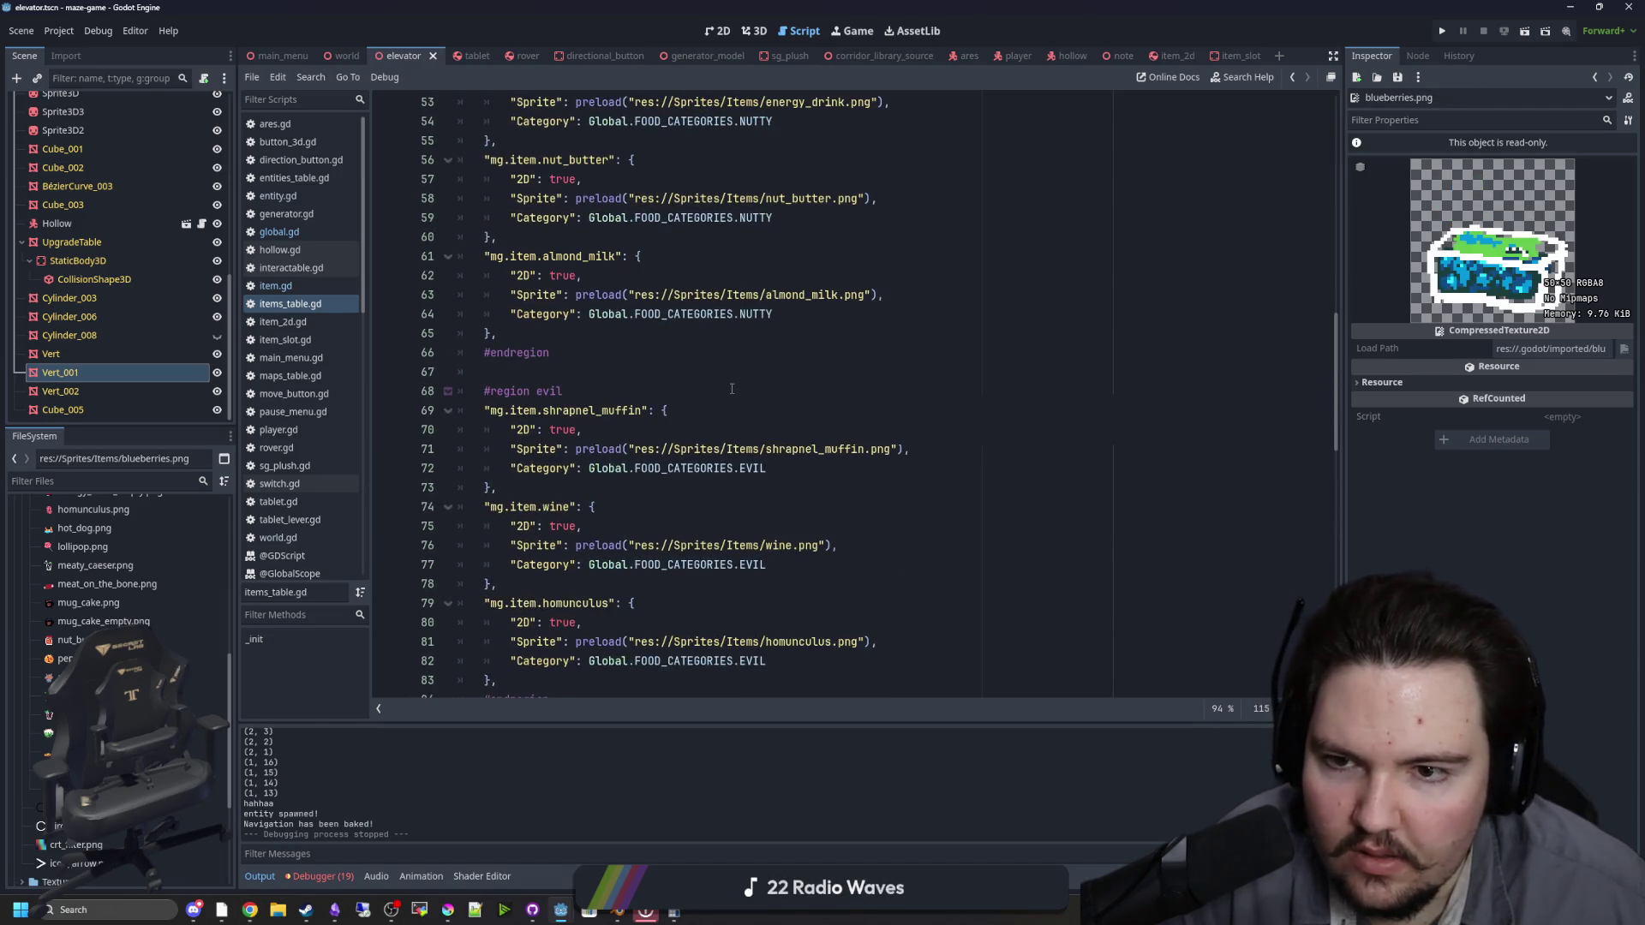
pyautogui.scroll(14, 731, 389)
pyautogui.keyDown('ctrl'); pyautogui.click(800, 410); pyautogui.keyUp('ctrl')
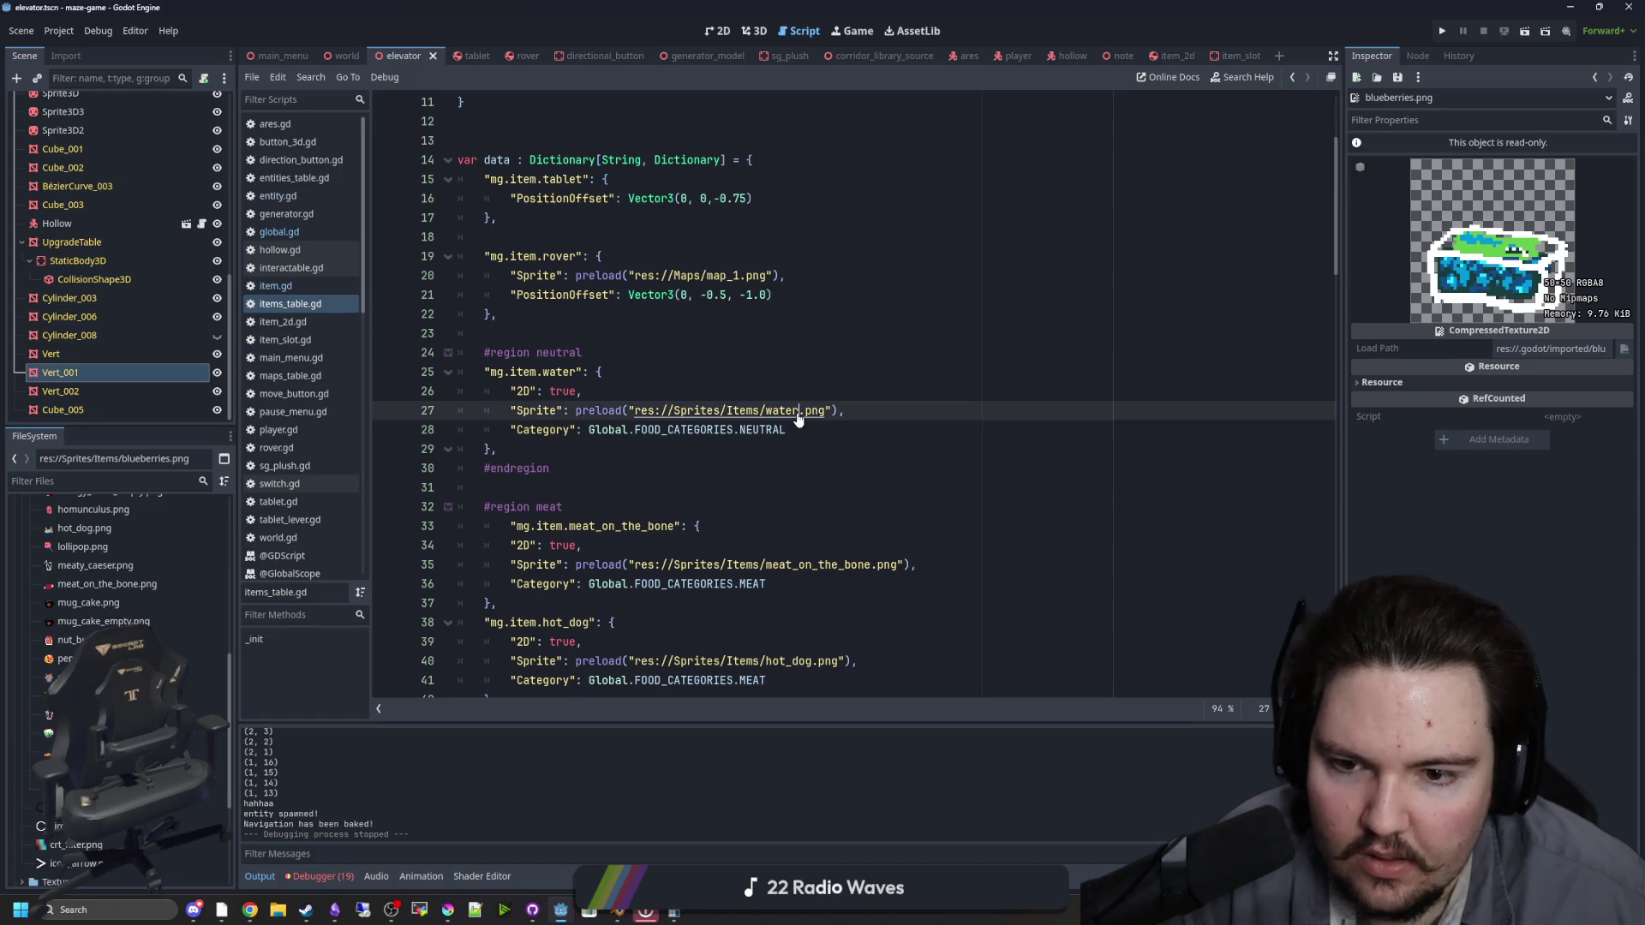
pyautogui.click(794, 362)
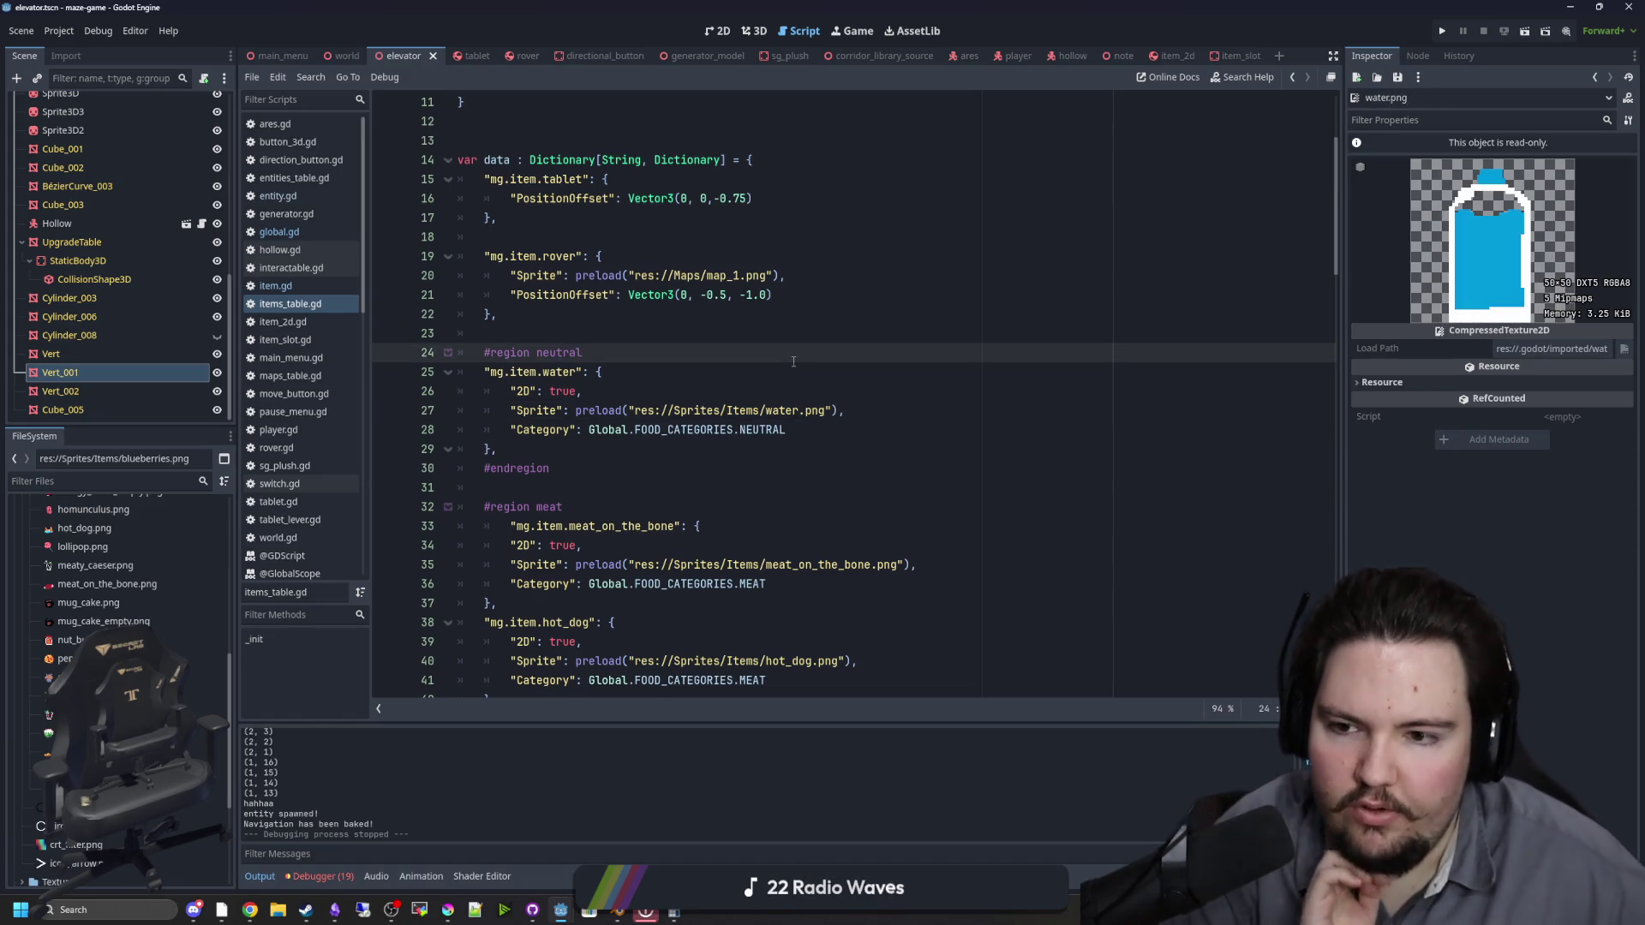
pyautogui.click(617, 336)
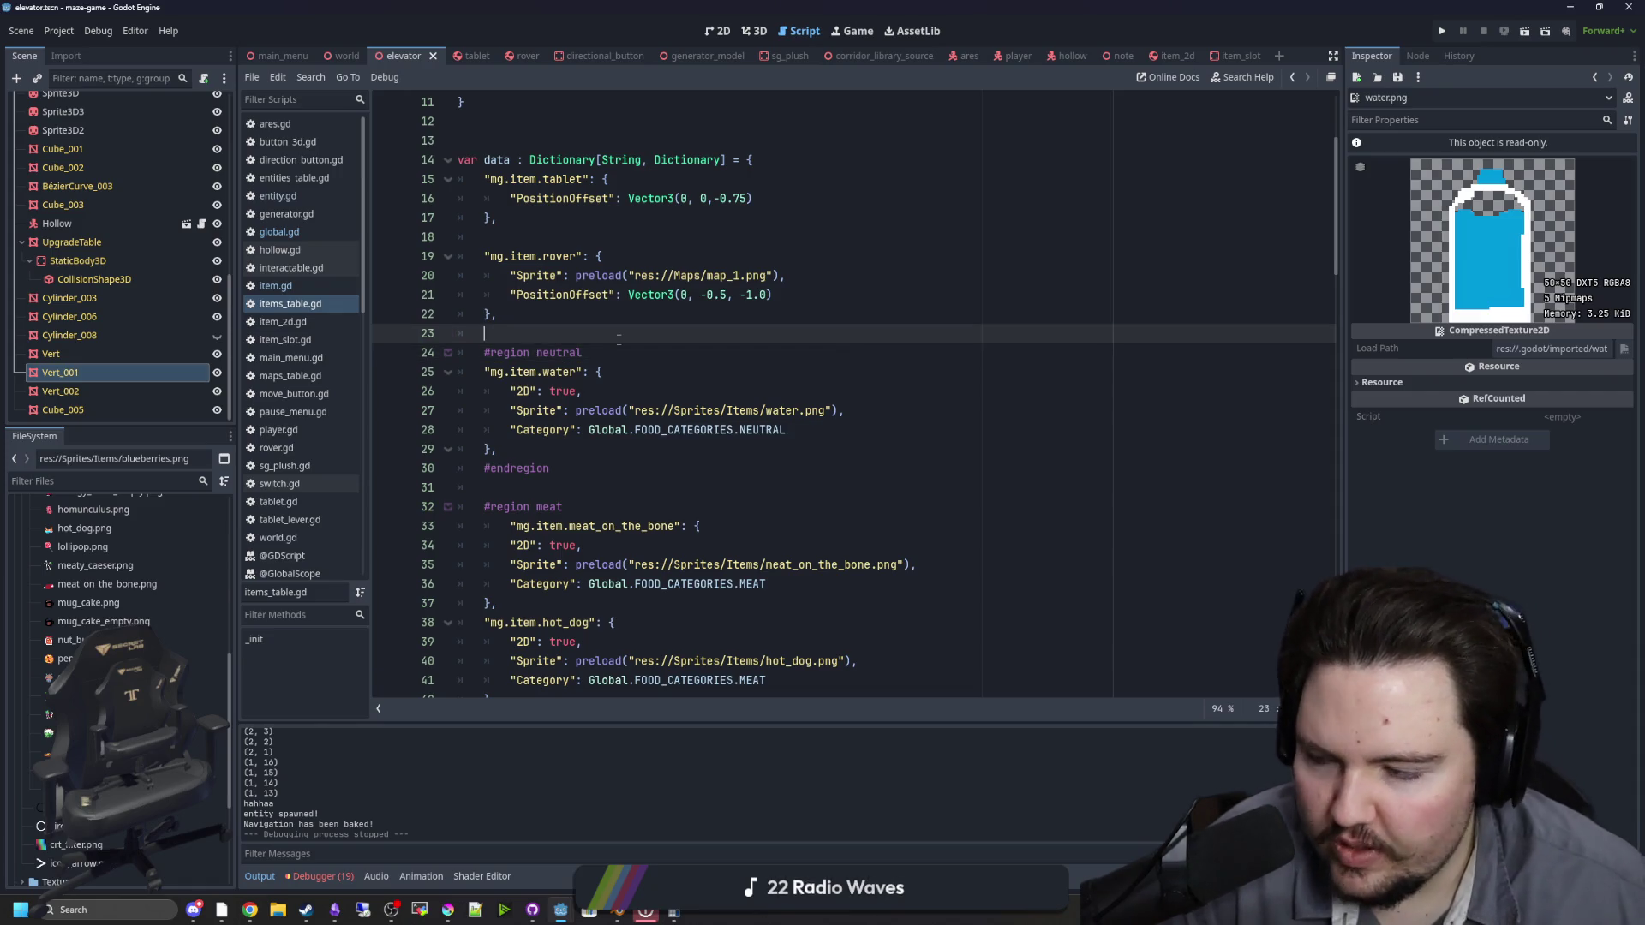
pyautogui.press('Up')
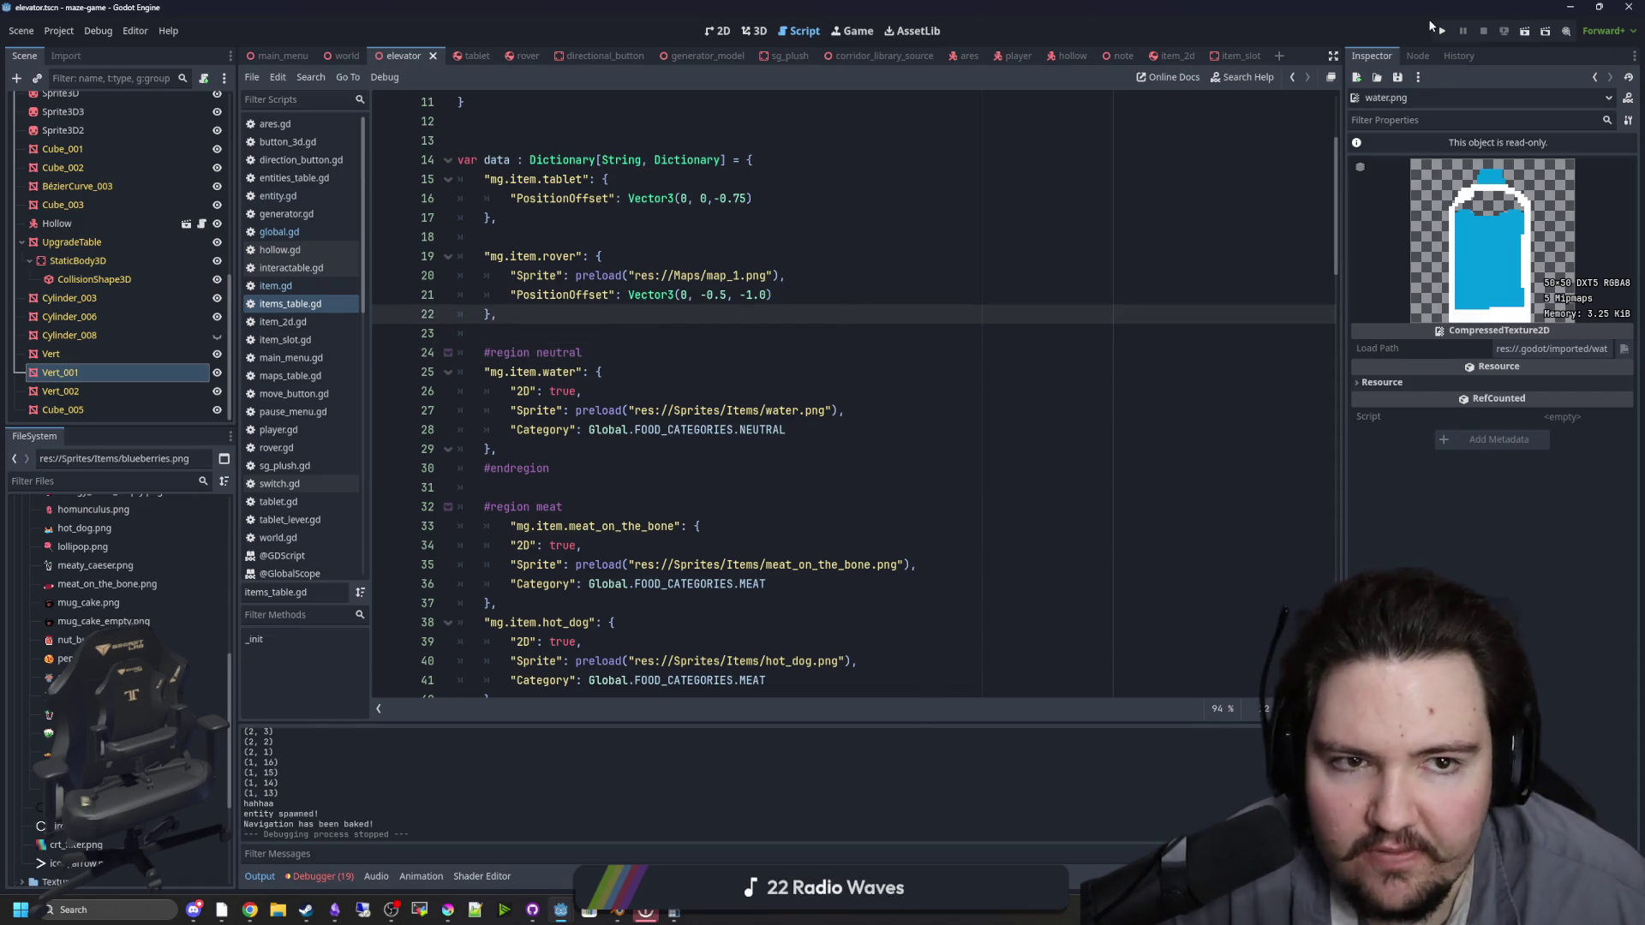
pyautogui.click(1443, 31)
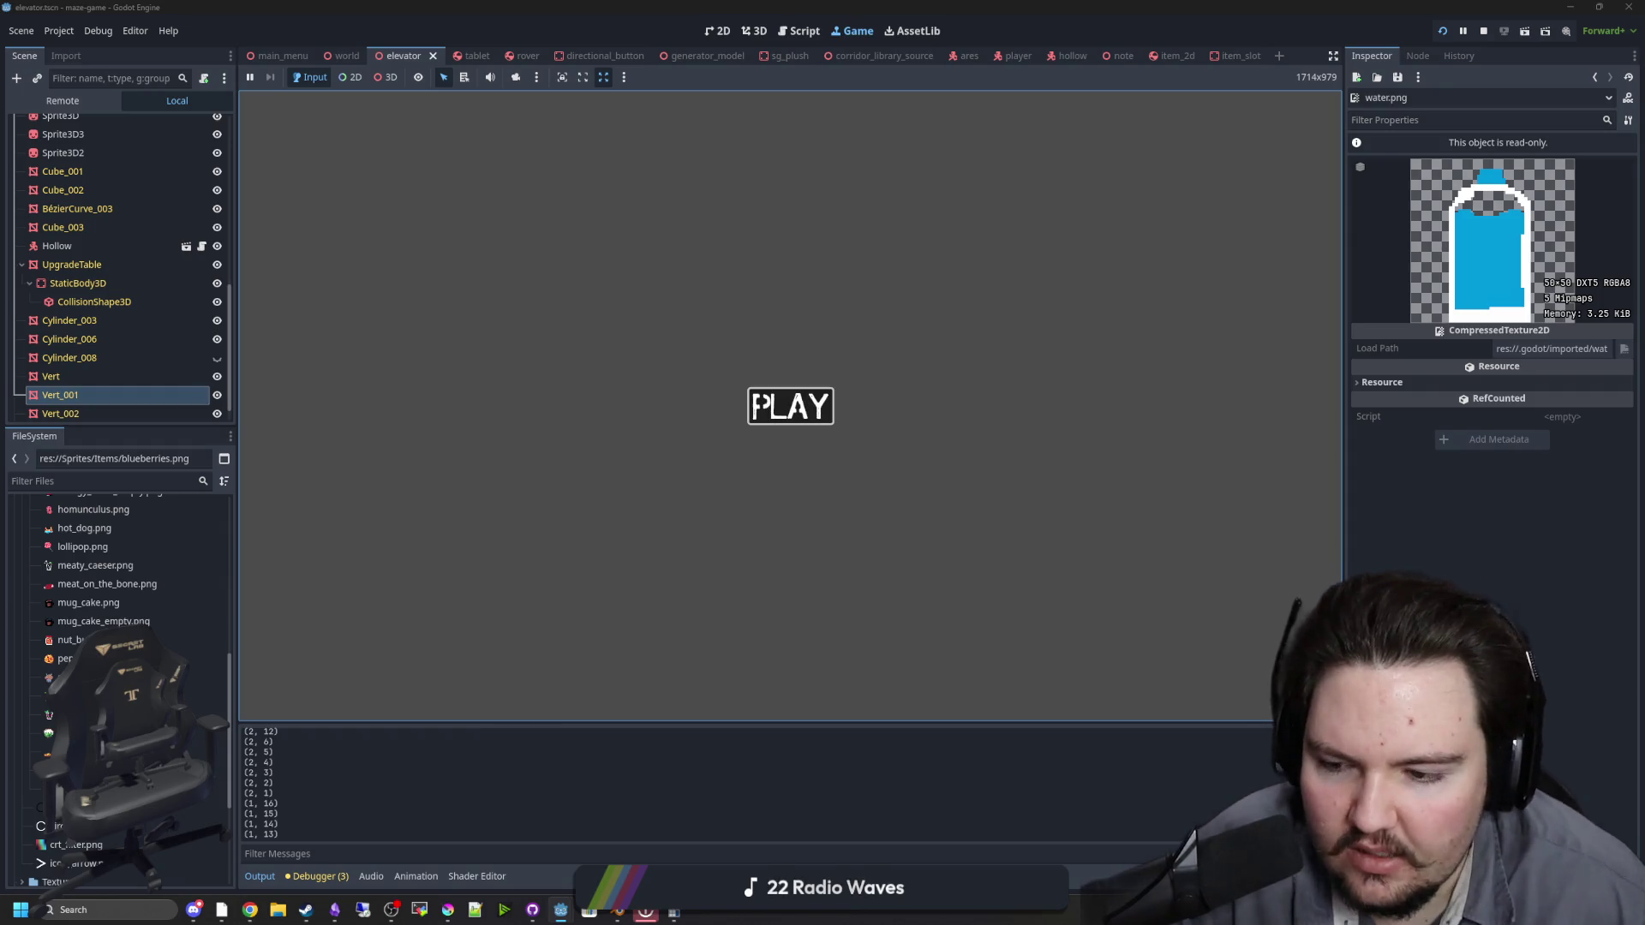
# Step: Start the game from its title screen, walk forward, then pause and resume
pyautogui.click(790, 406)
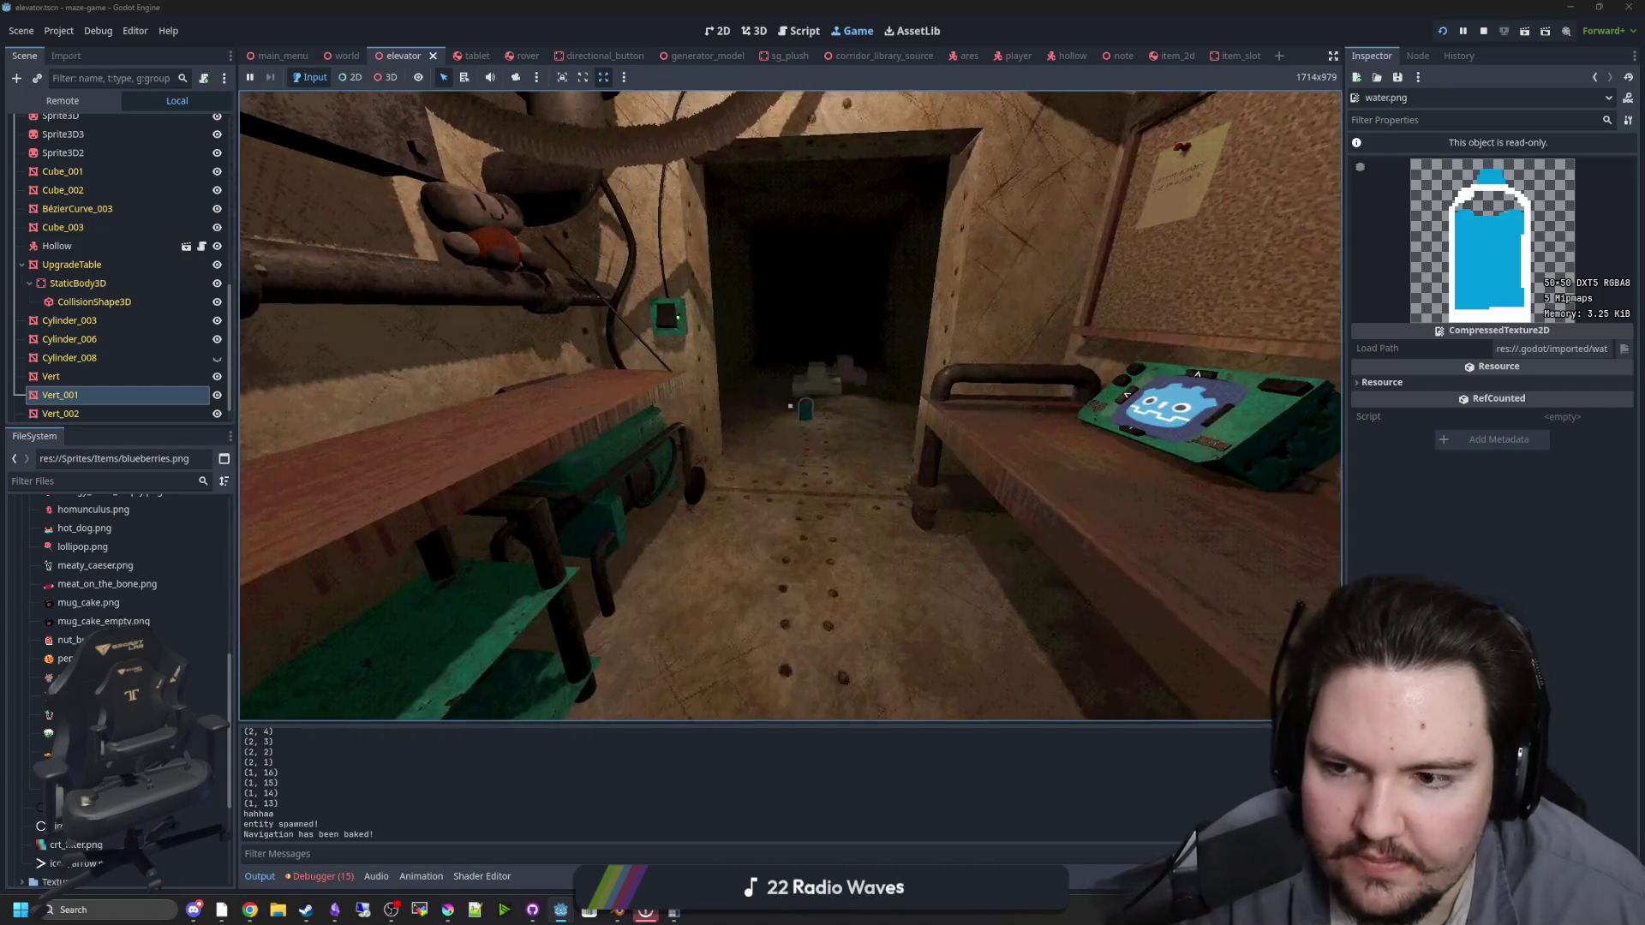
pyautogui.press('w')
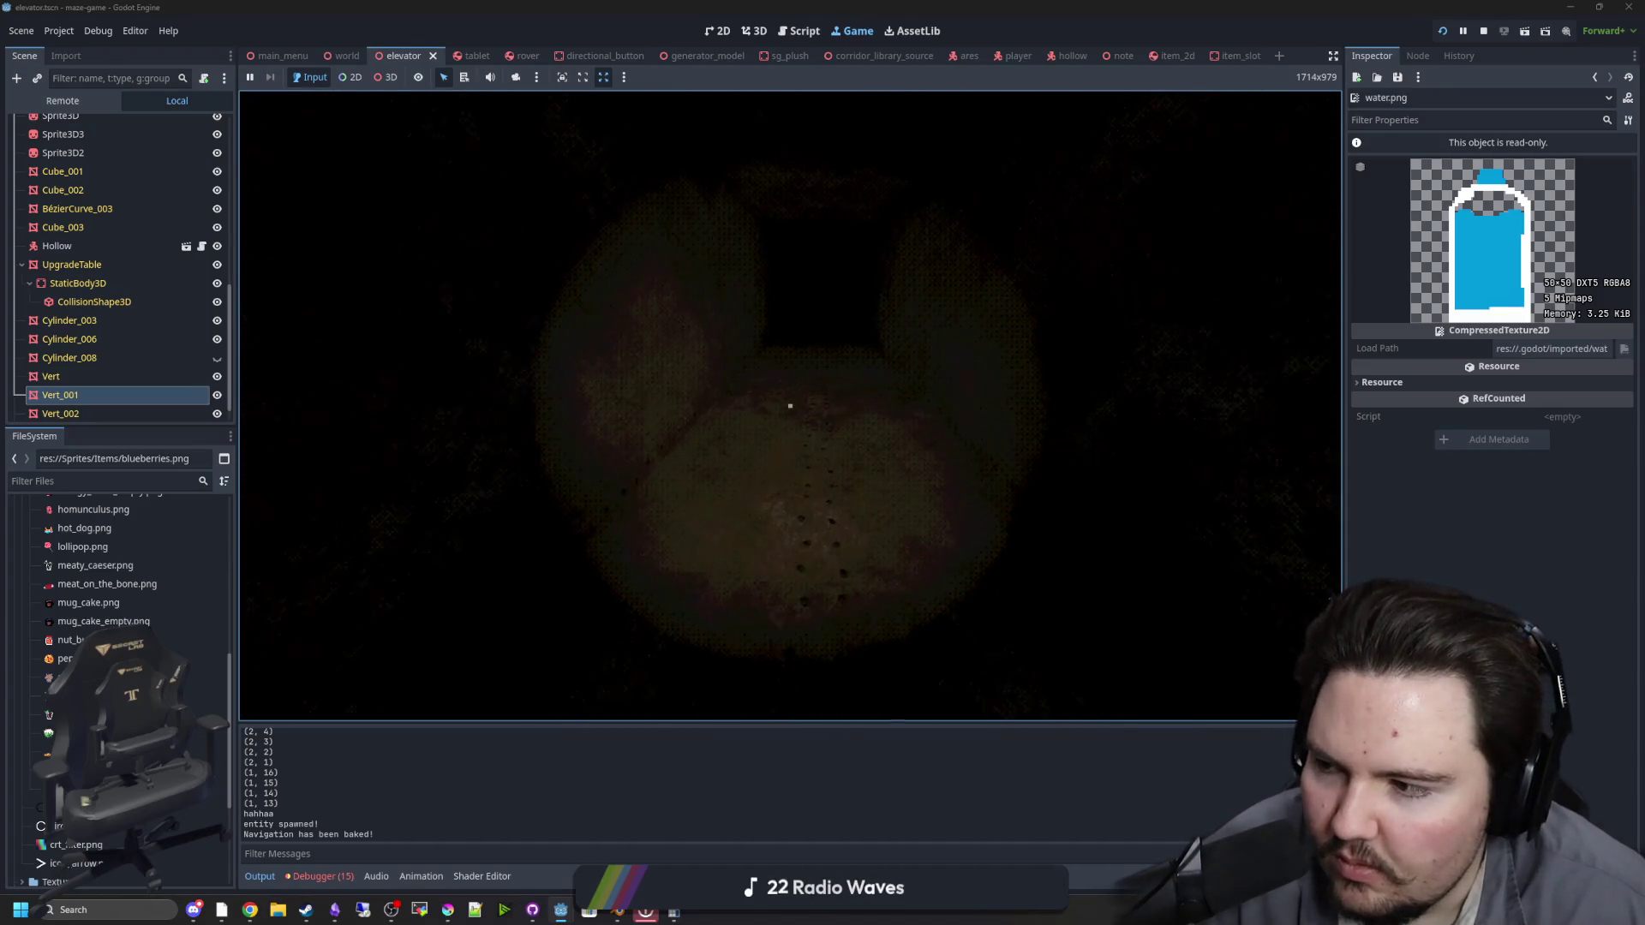
pyautogui.press('super')
pyautogui.press('super')
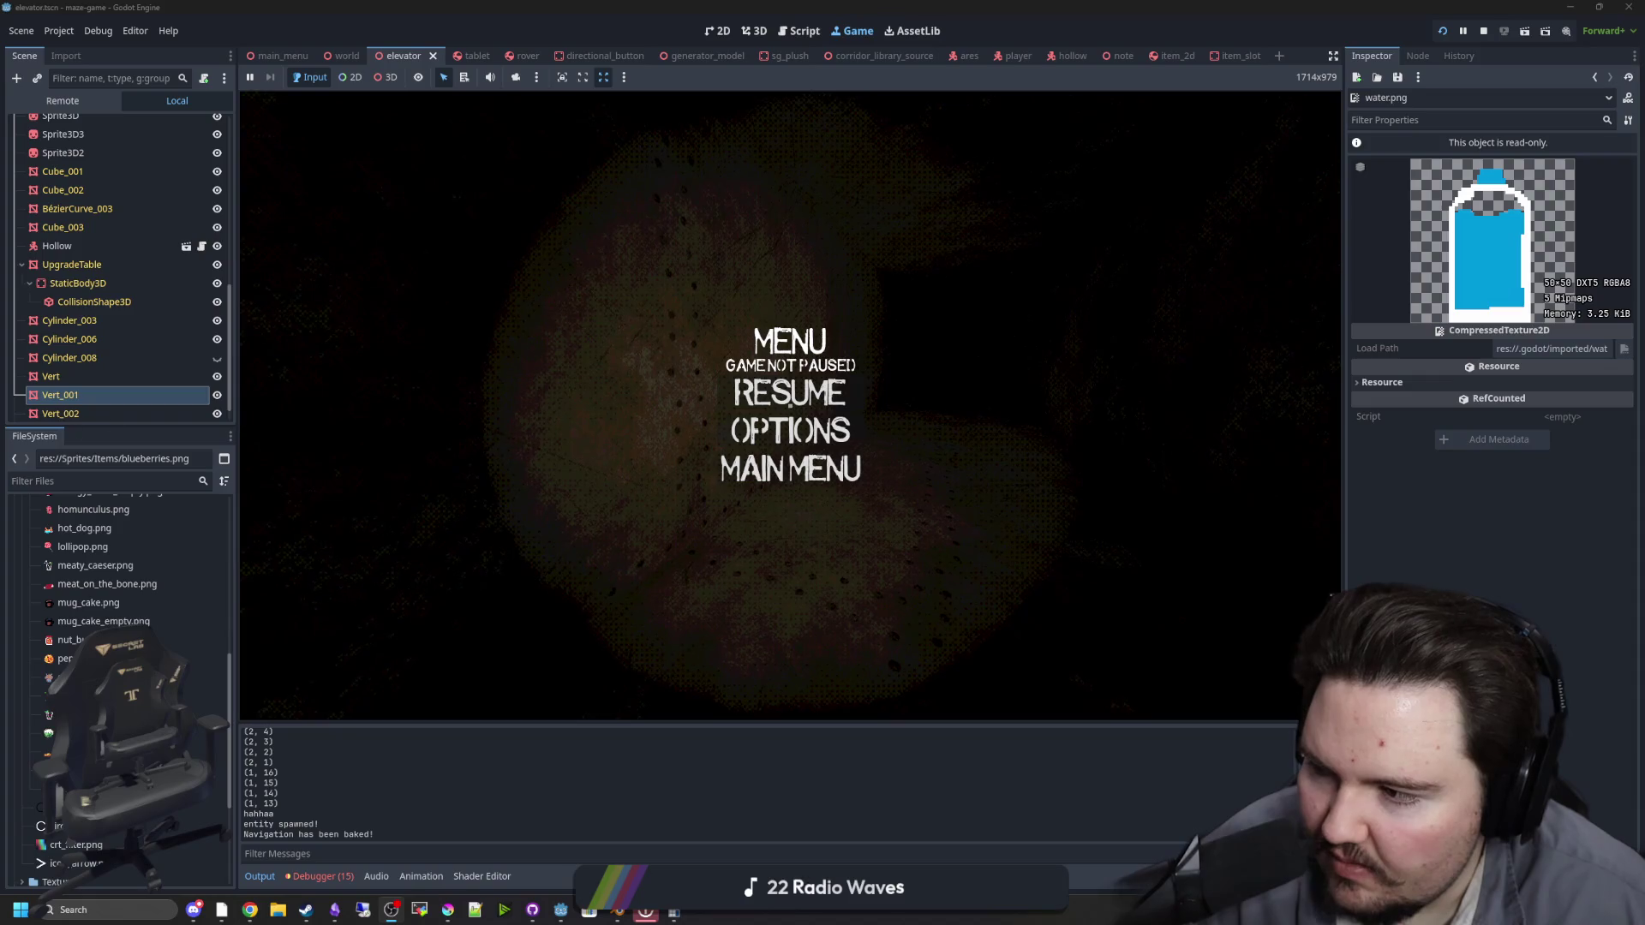
pyautogui.click(763, 405)
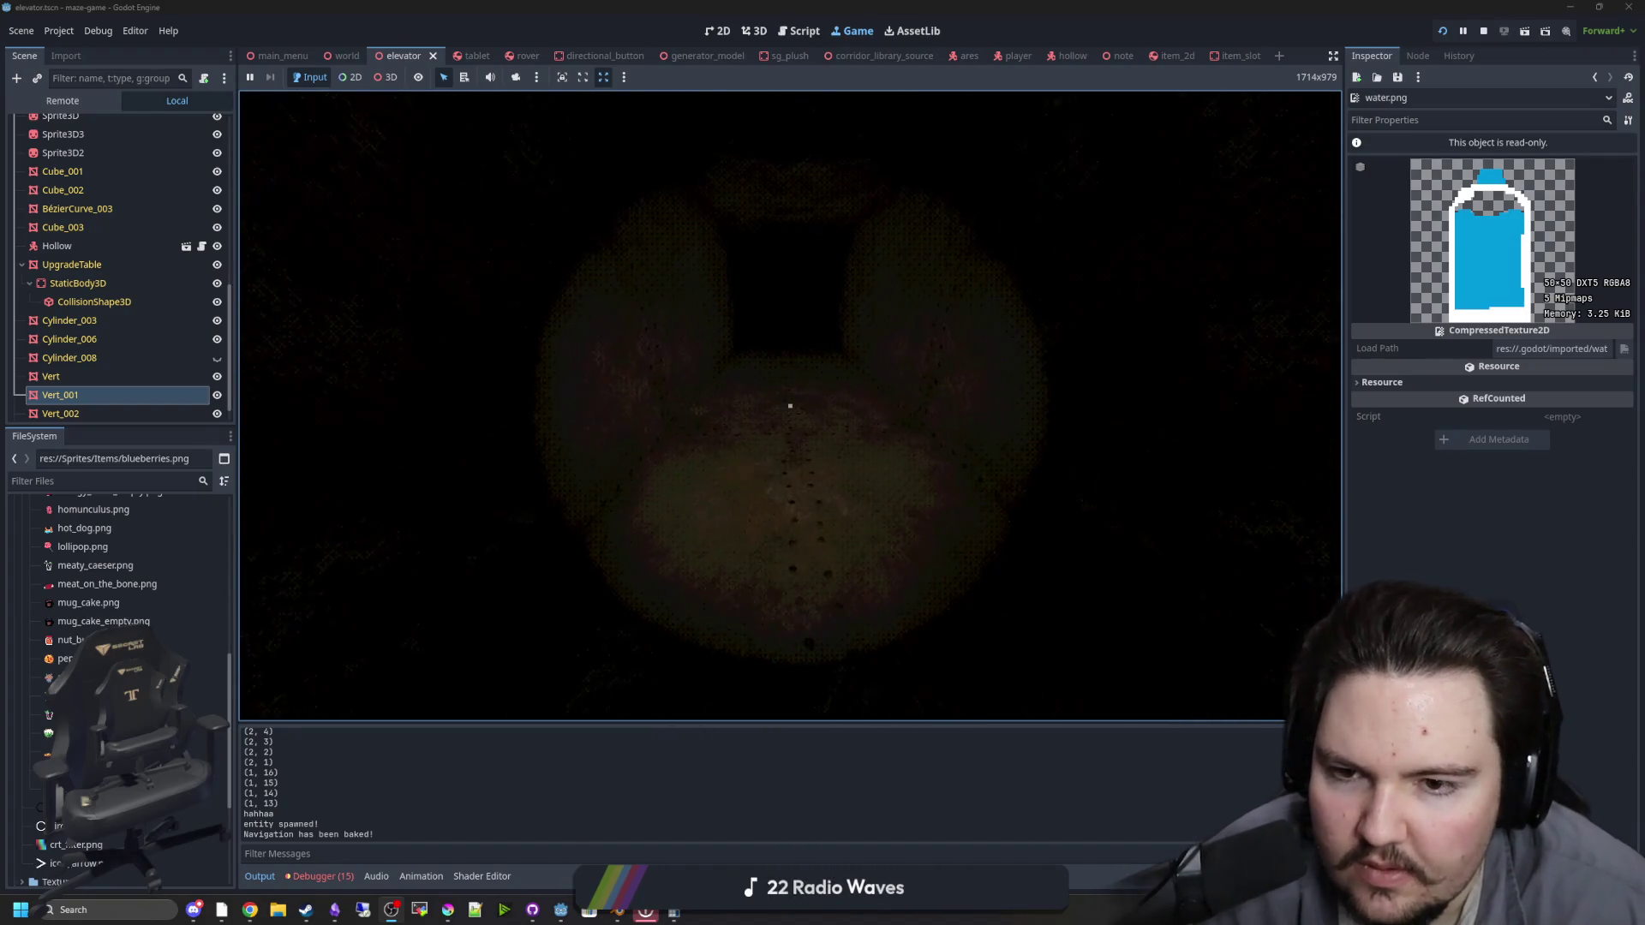
# Step: Walk through the doorway toward the dark corridor, turning left and then right
pyautogui.press('w')
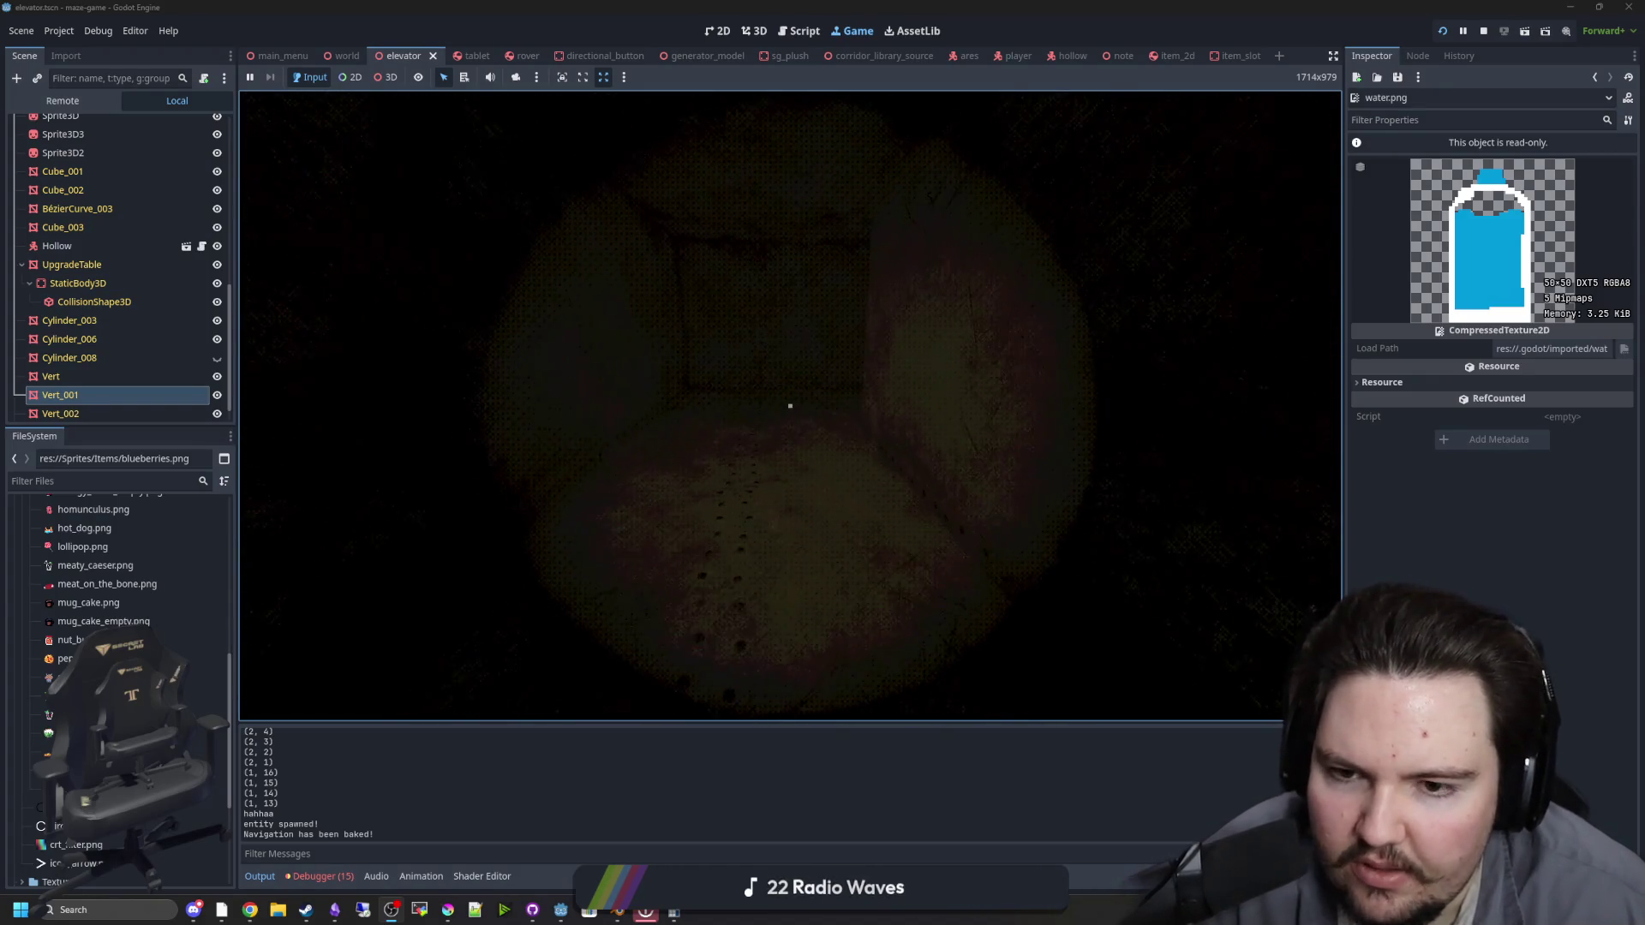
pyautogui.press('w')
pyautogui.press('w')
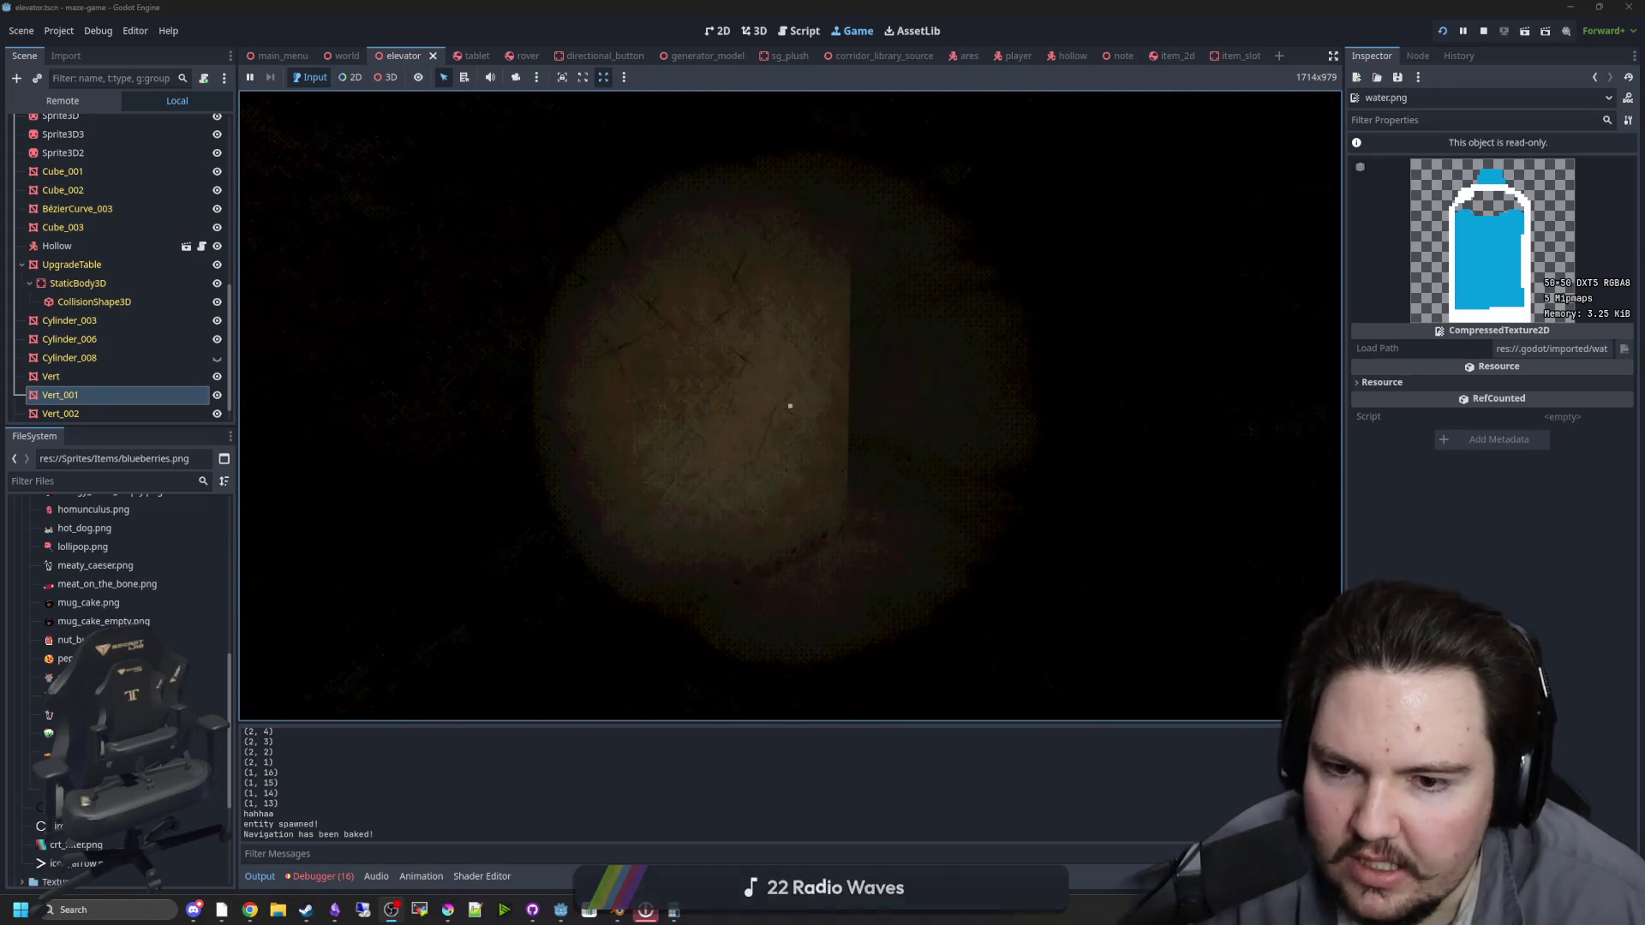
pyautogui.press('a')
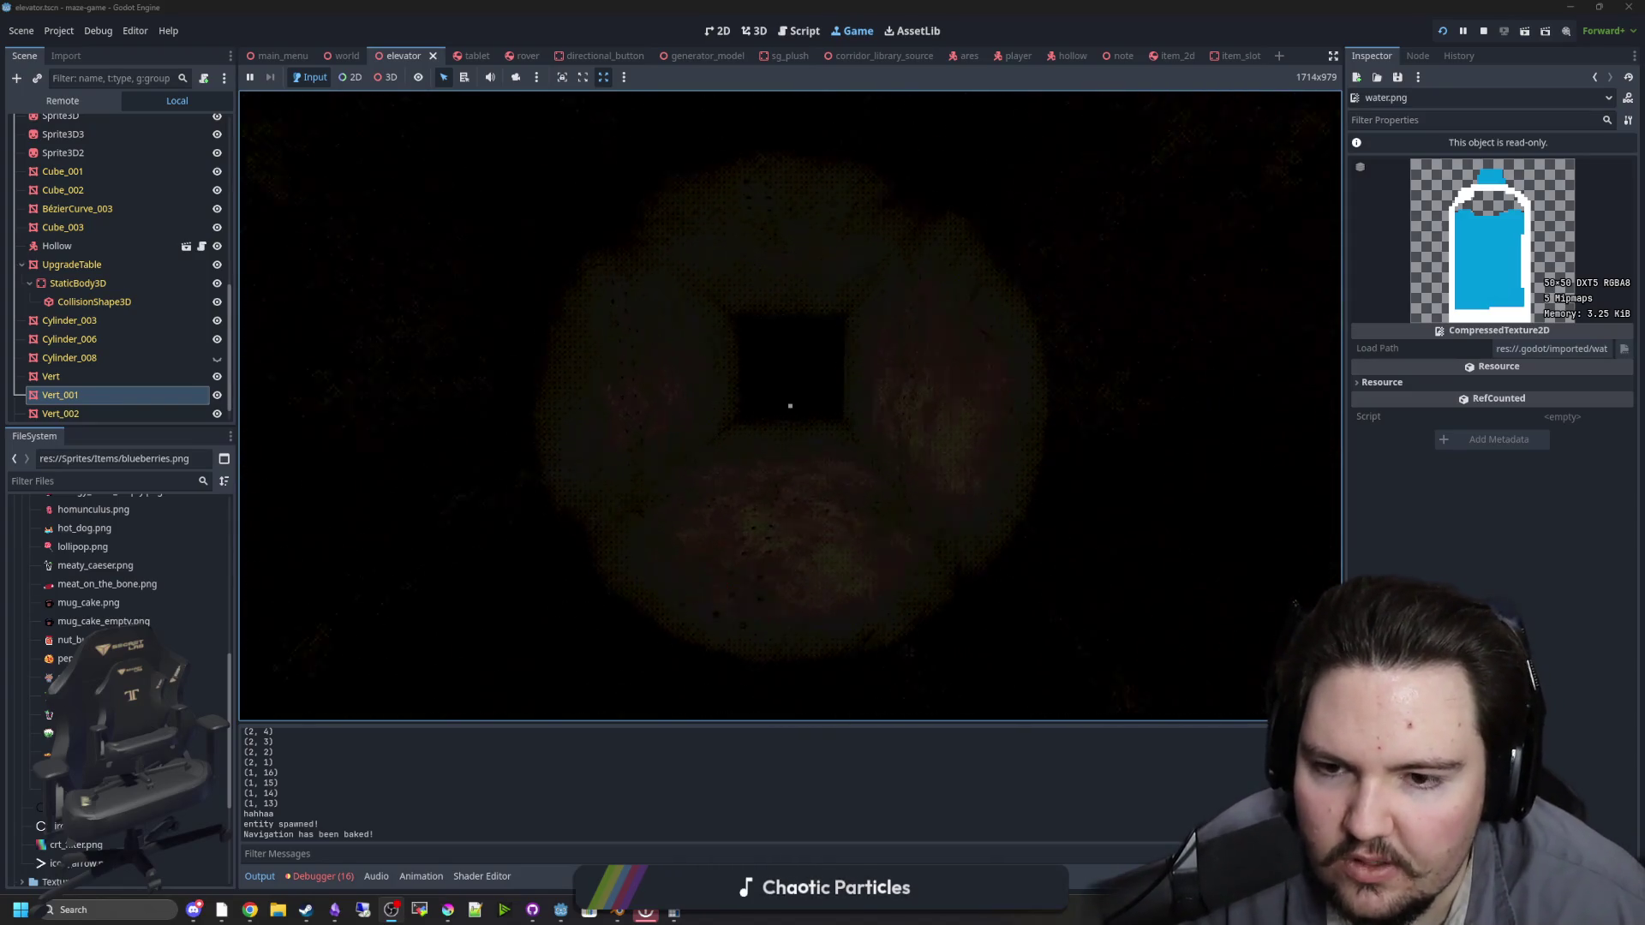
pyautogui.press('d')
pyautogui.press('d')
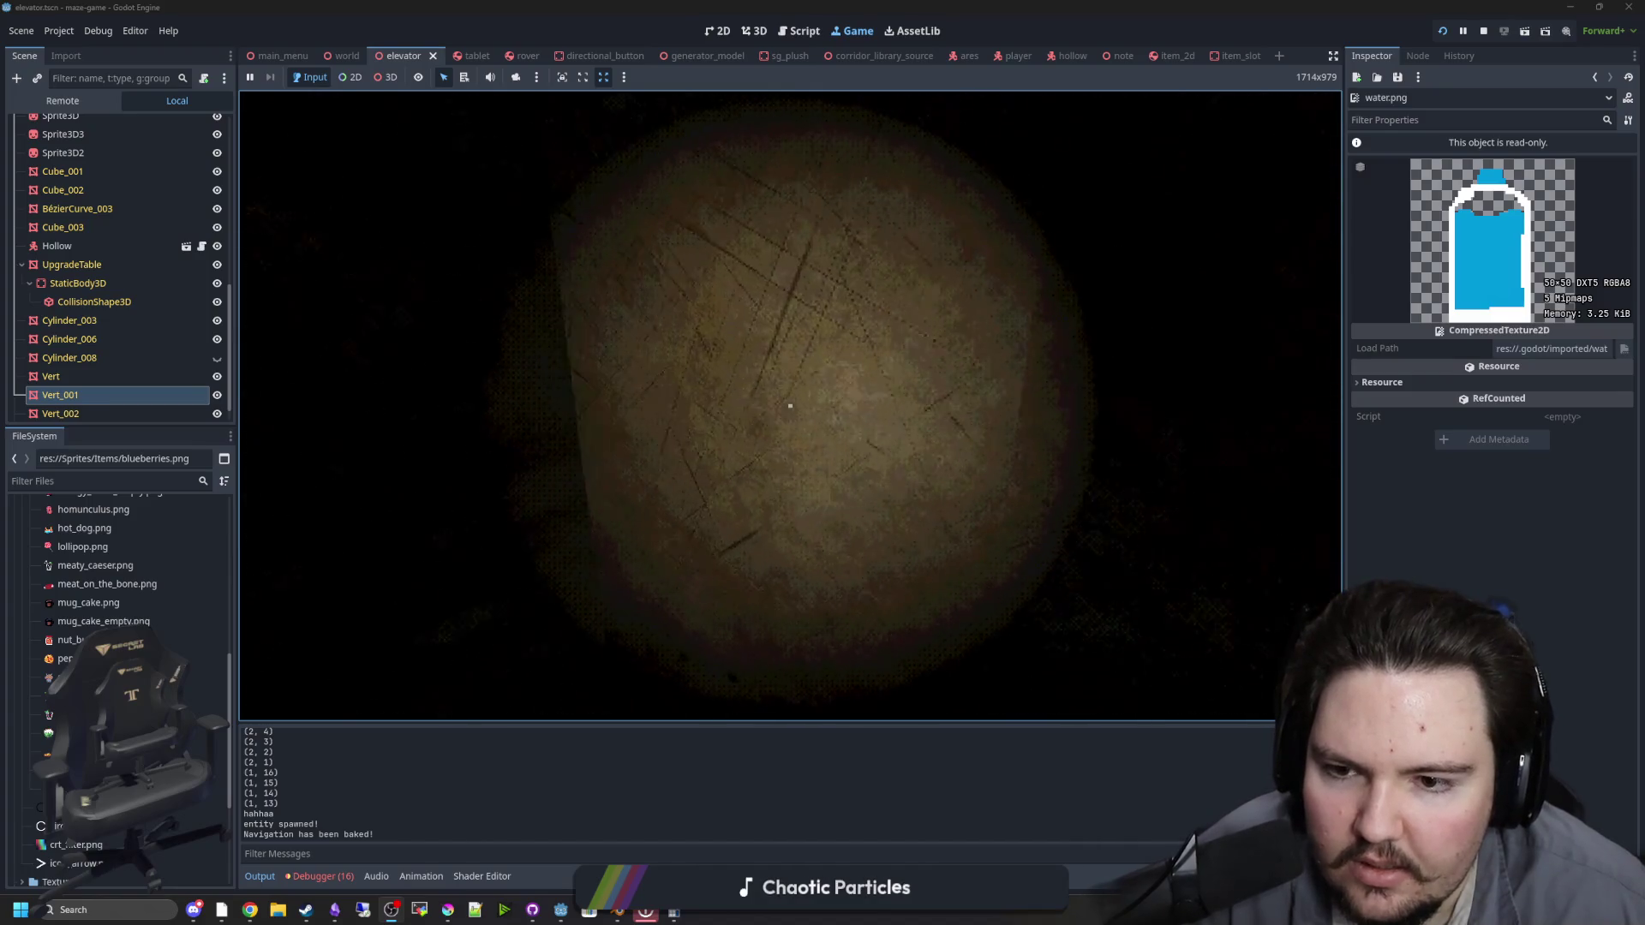
# Step: Walk up to the strawberry drink cup in the corridor and pick it up
pyautogui.press('a')
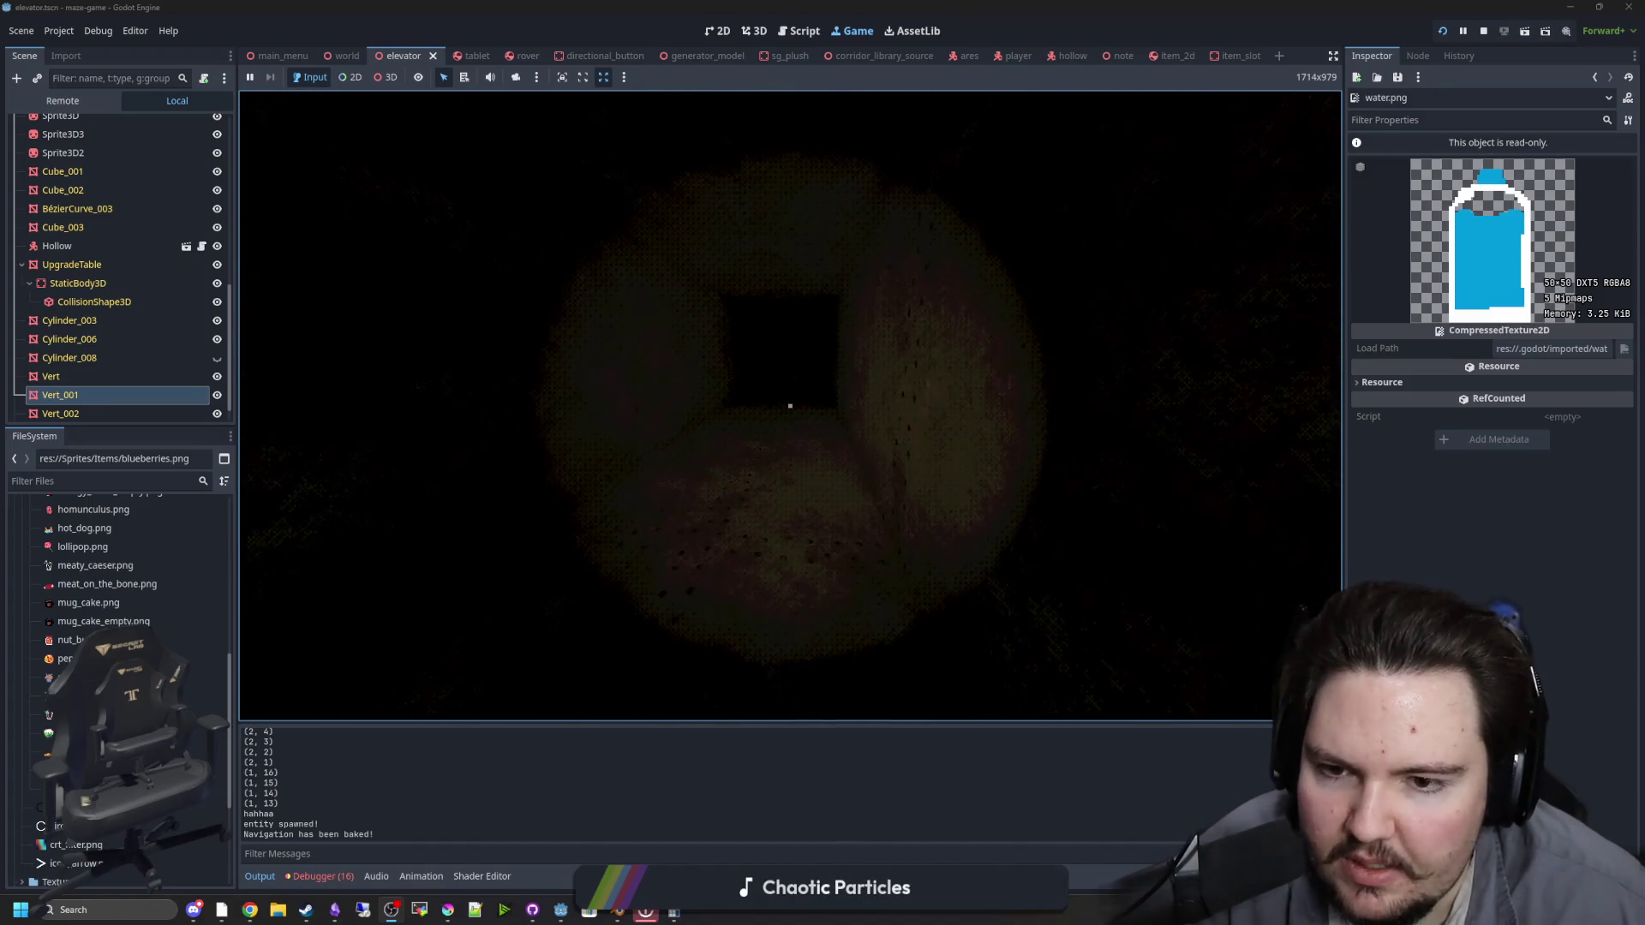
pyautogui.press('w')
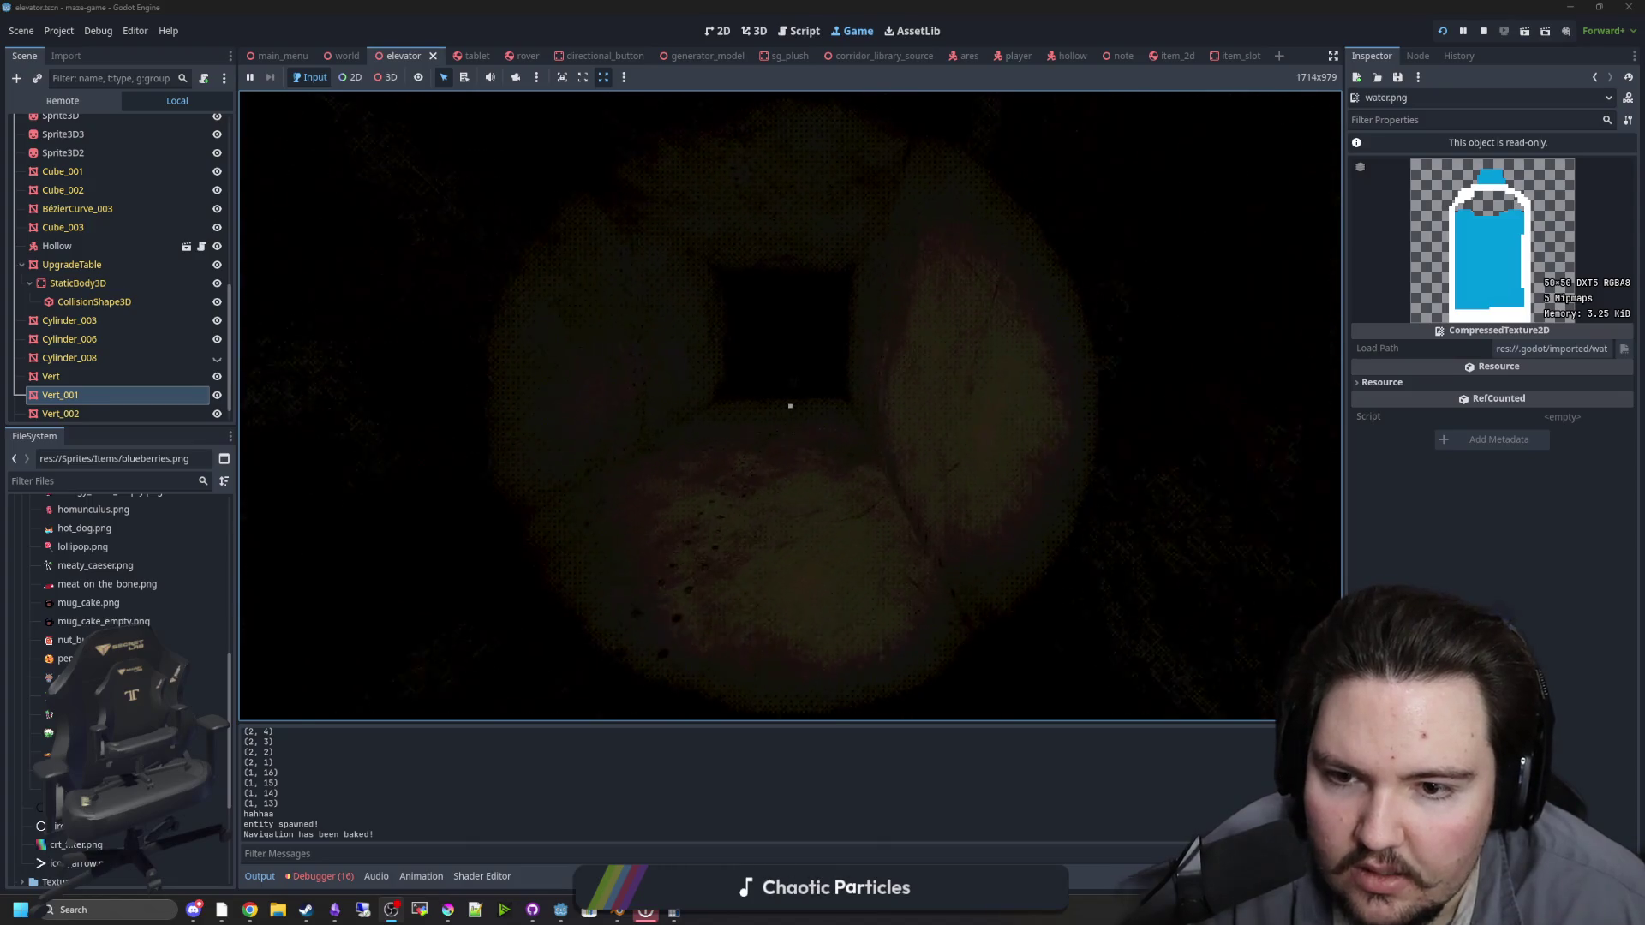
pyautogui.press('s')
pyautogui.press('w')
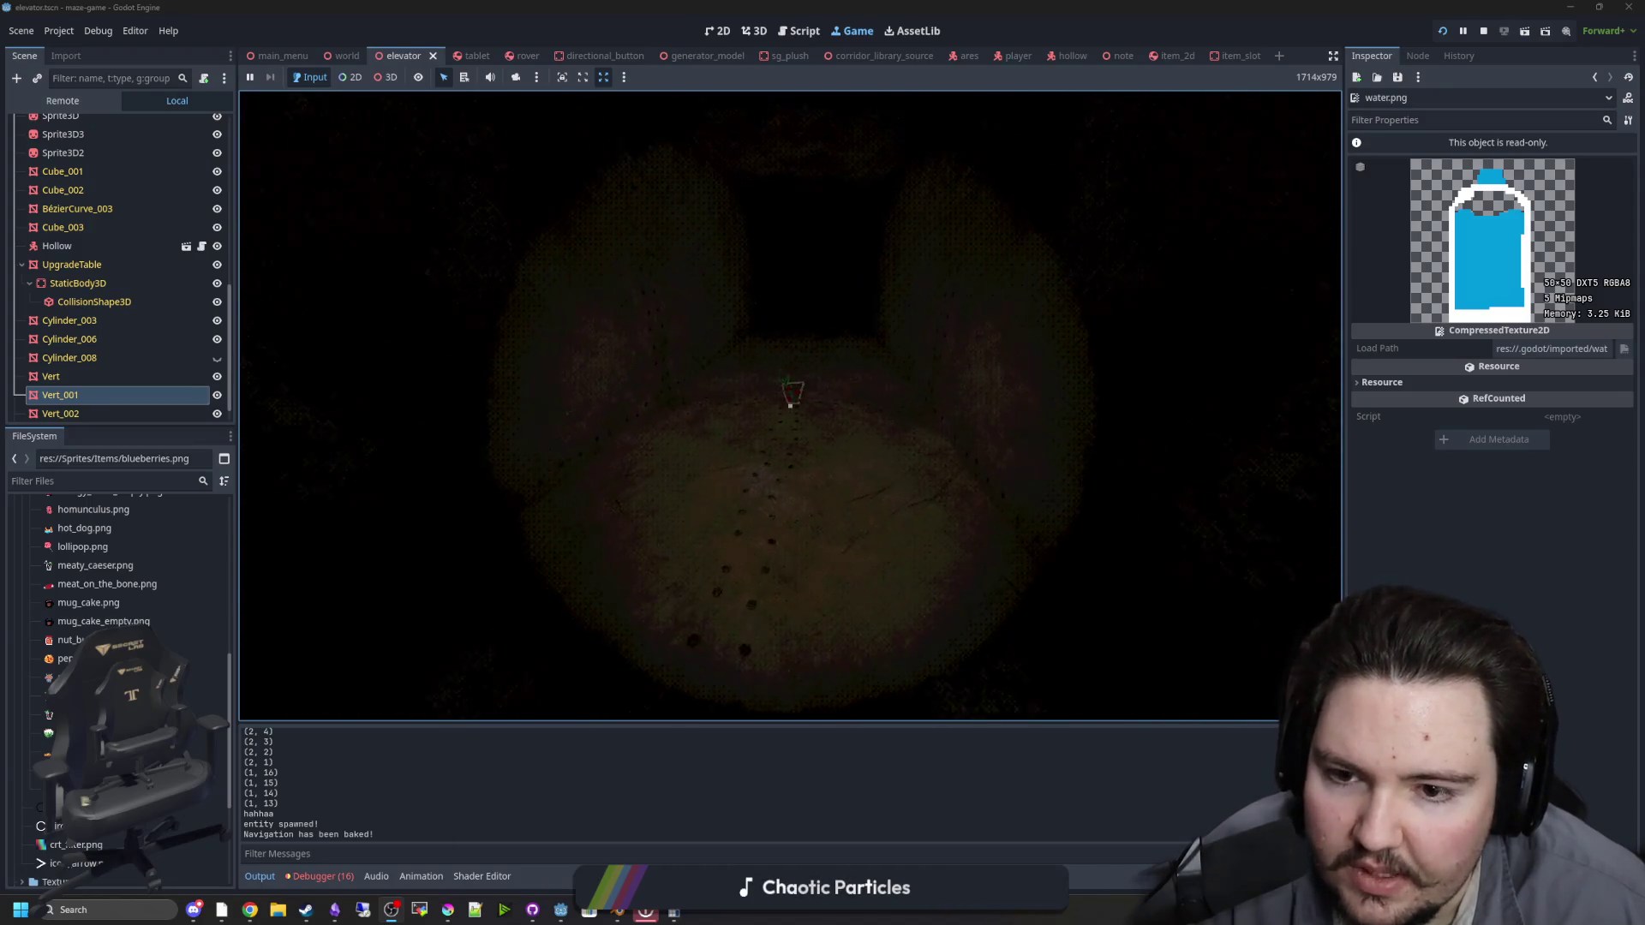
pyautogui.press('e')
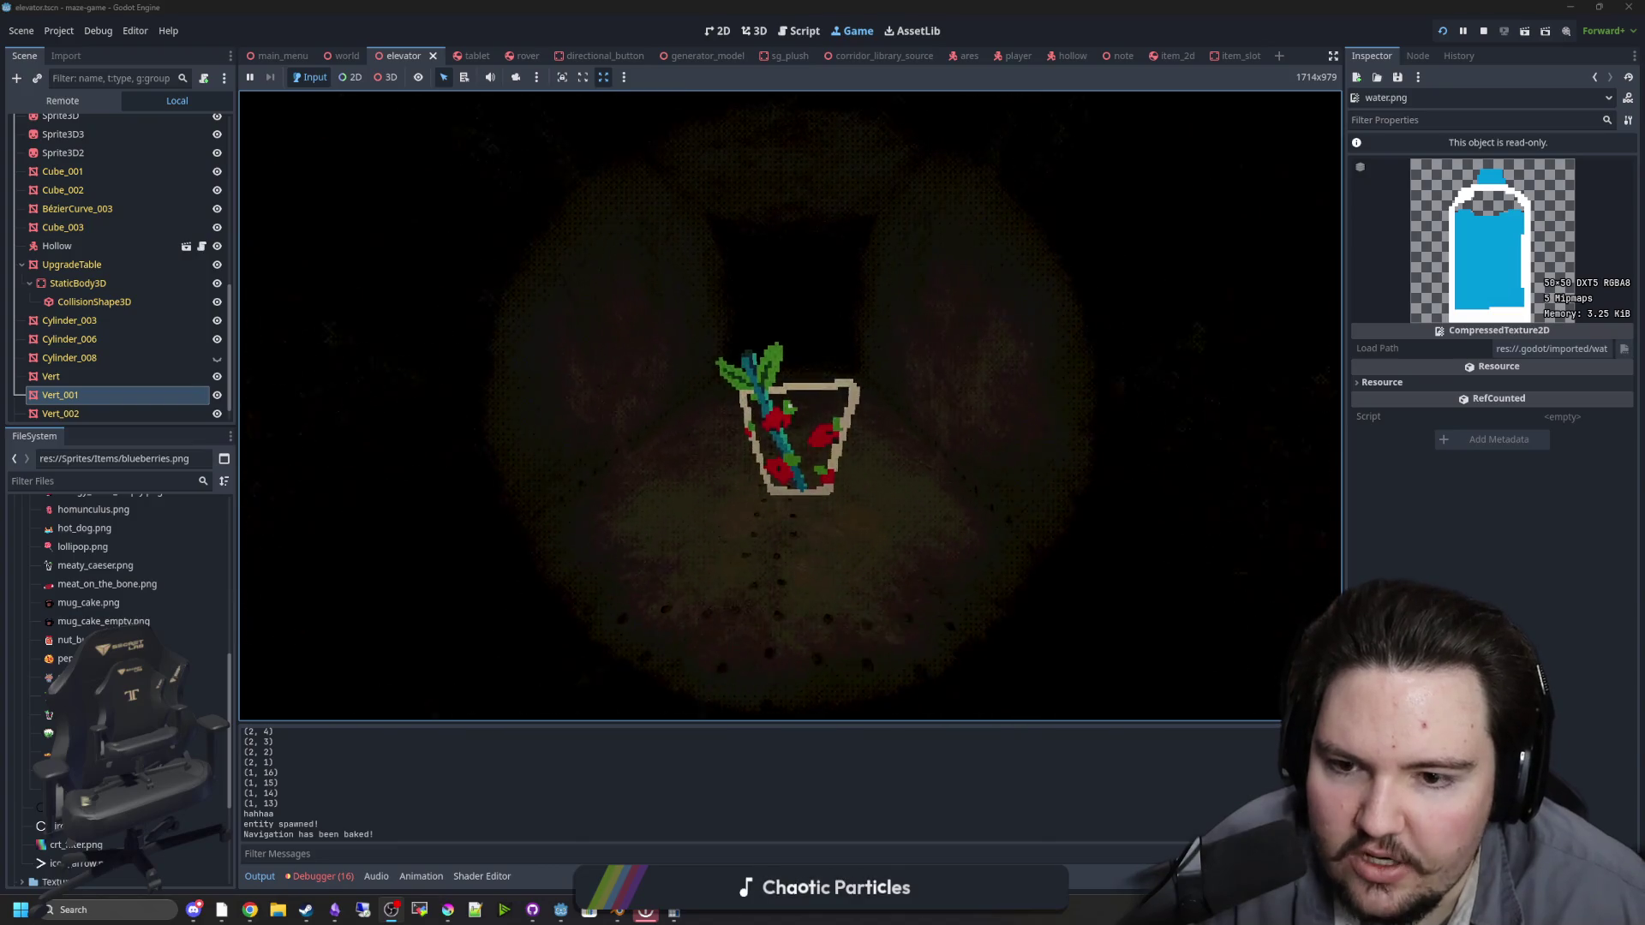
# Step: Carry the cup toward the dark doorway, then bring up the pause menu
pyautogui.press('w')
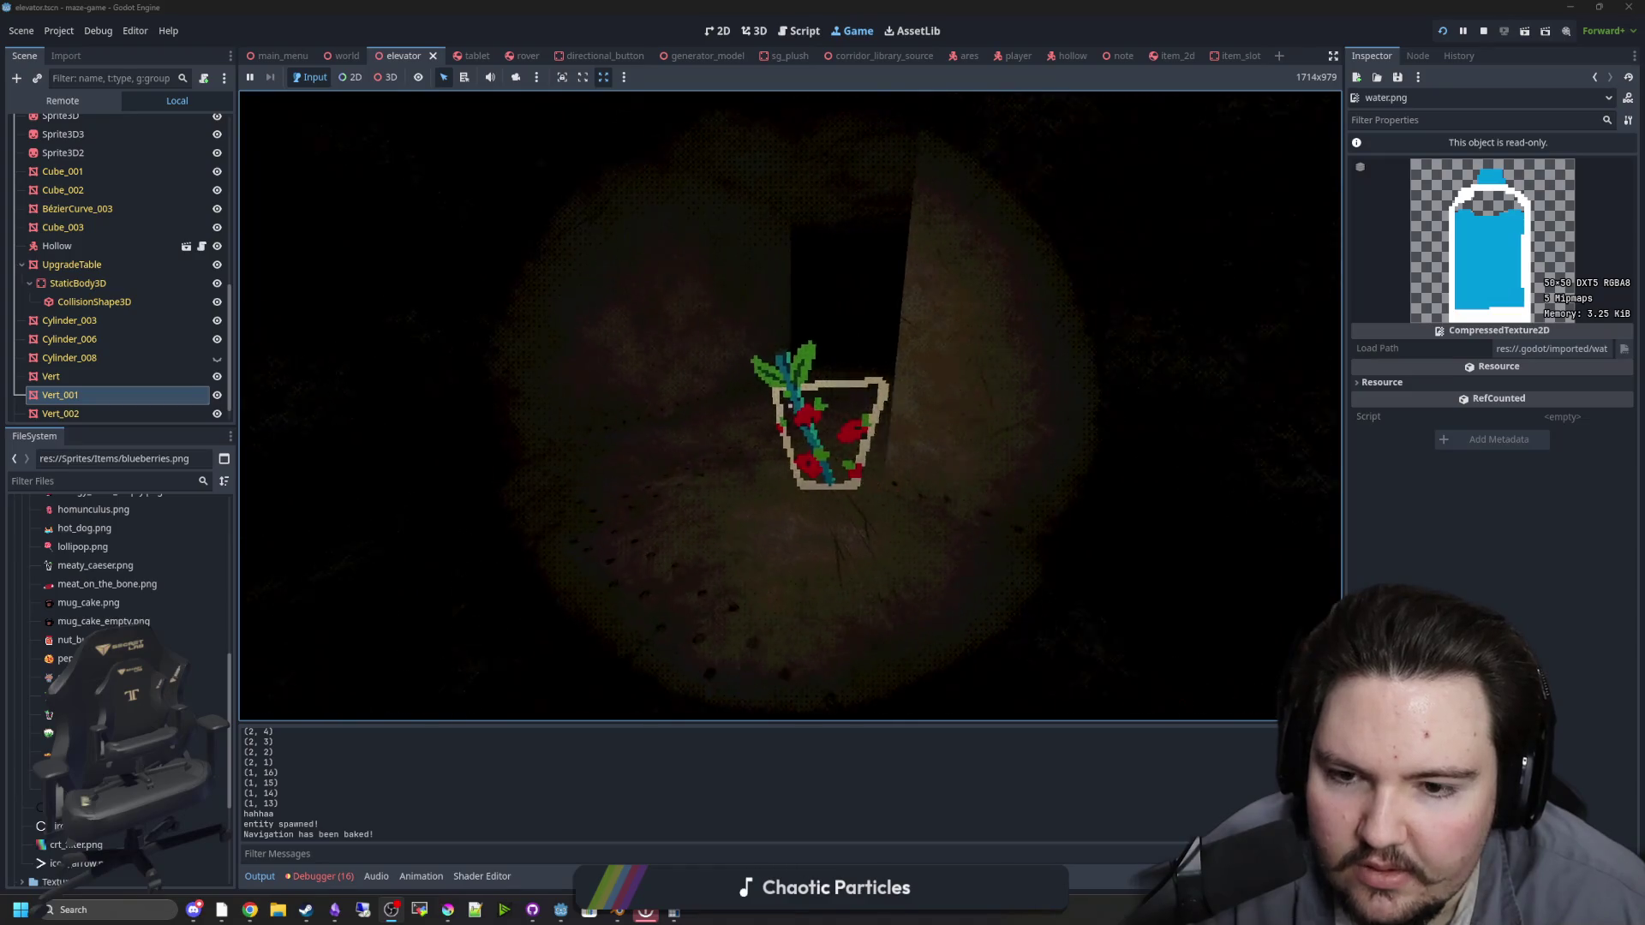
pyautogui.press('w')
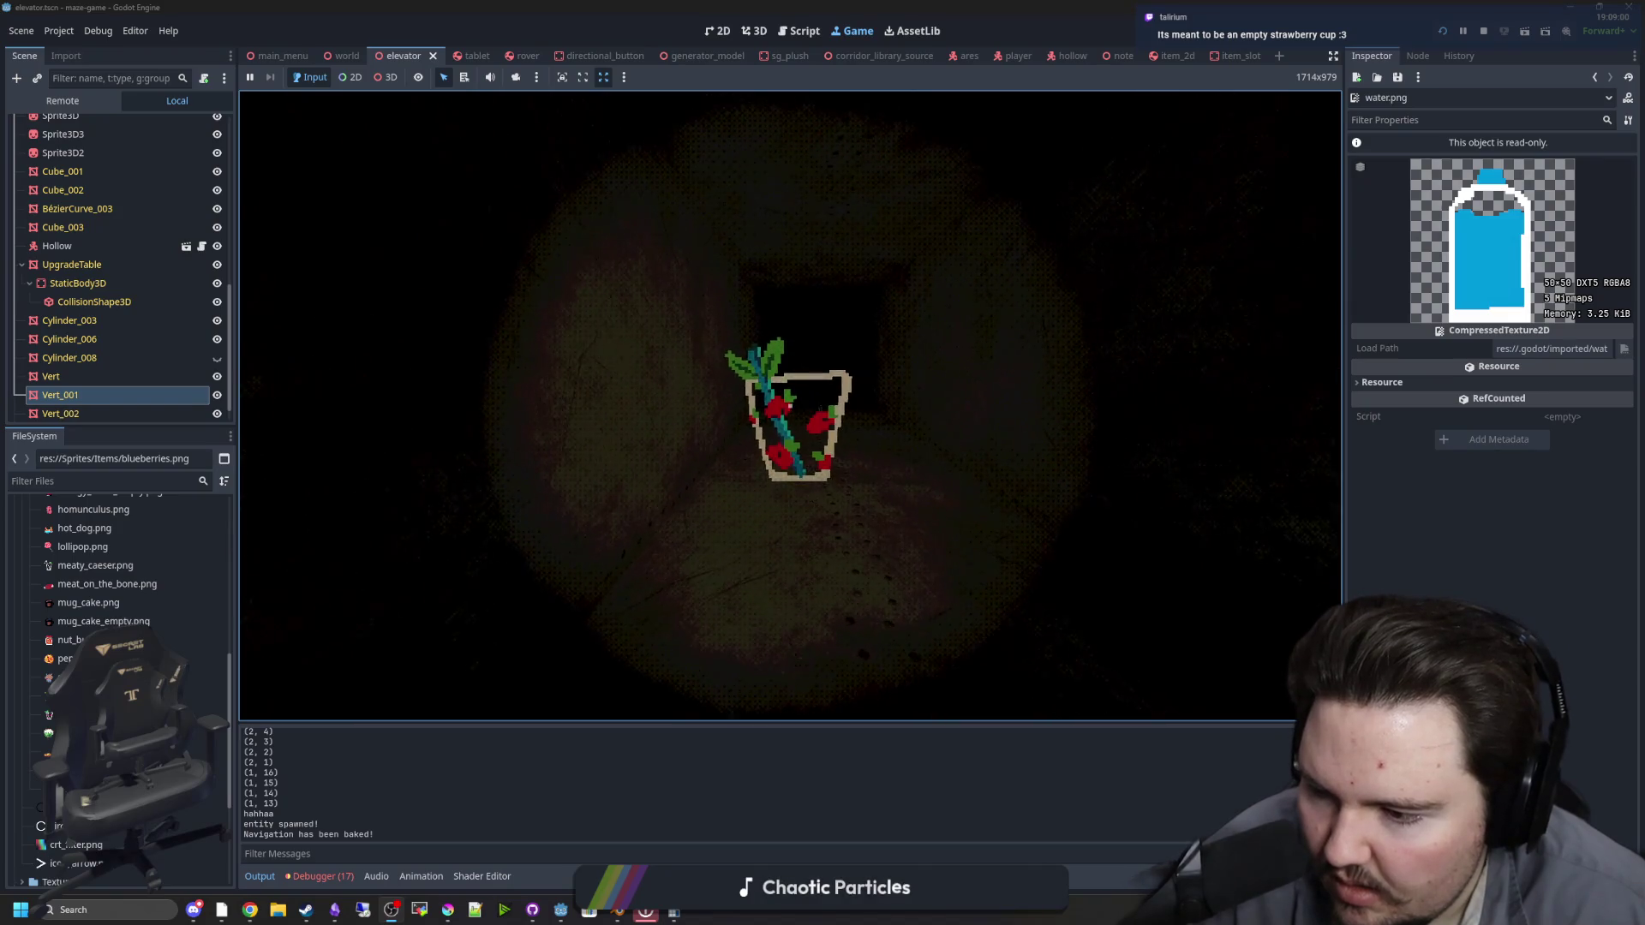
pyautogui.press('super')
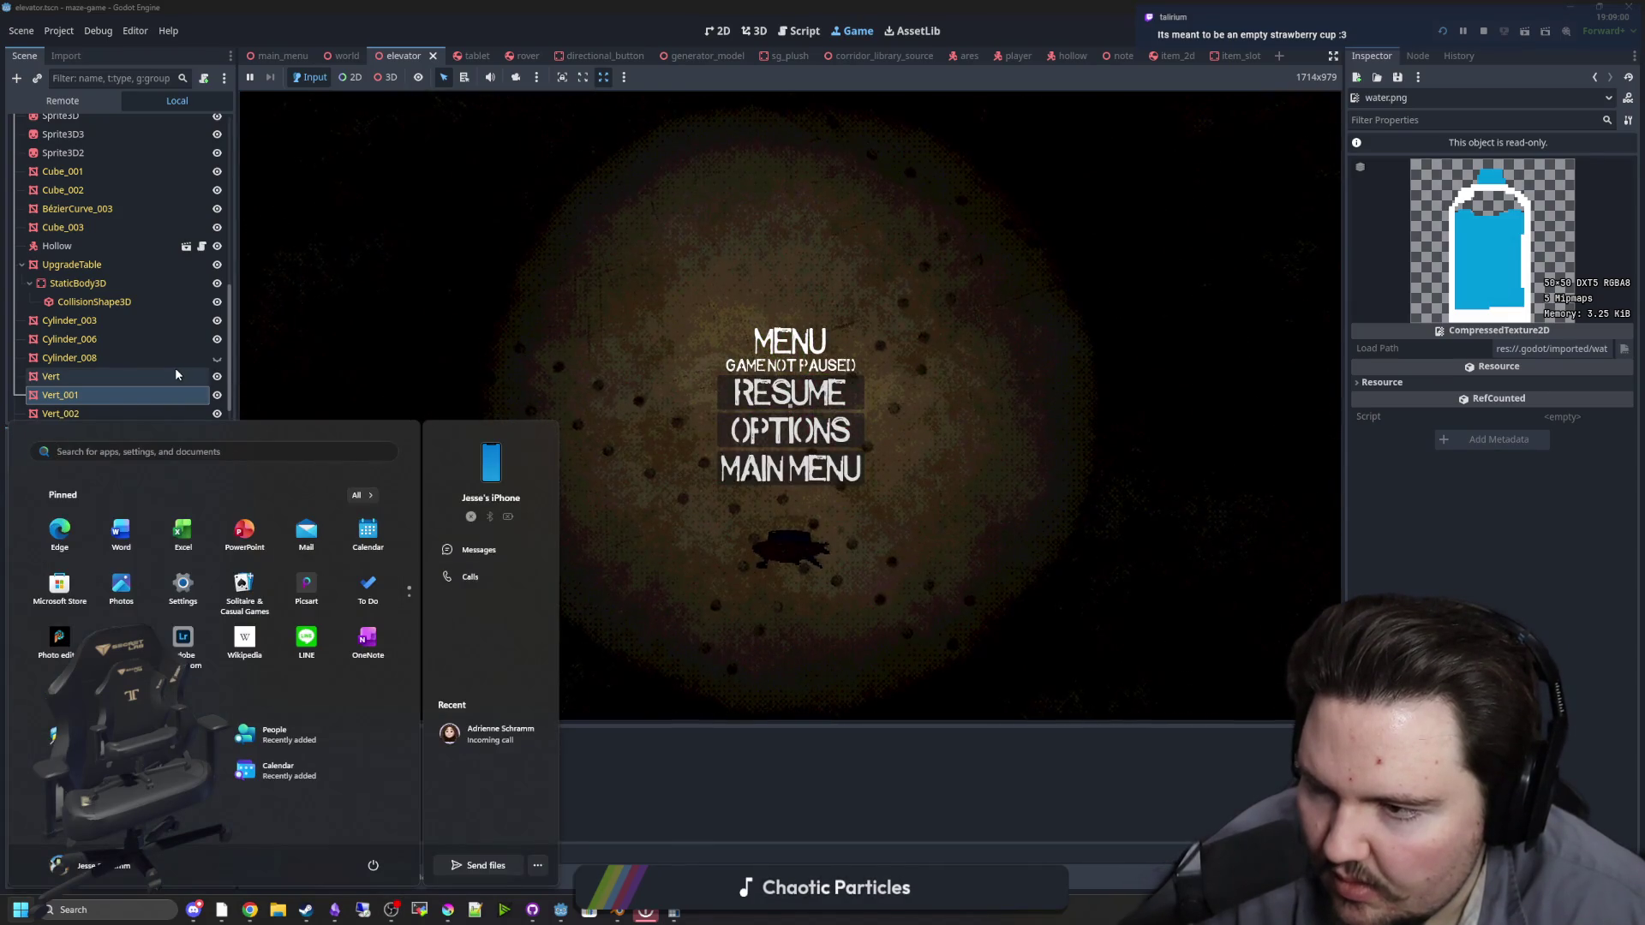
# Step: Inspect strawberry_smoothie.png, energy_drink_empty.png and meaty_caeser.png in the FileSystem dock, then resume the game
pyautogui.click(175, 374)
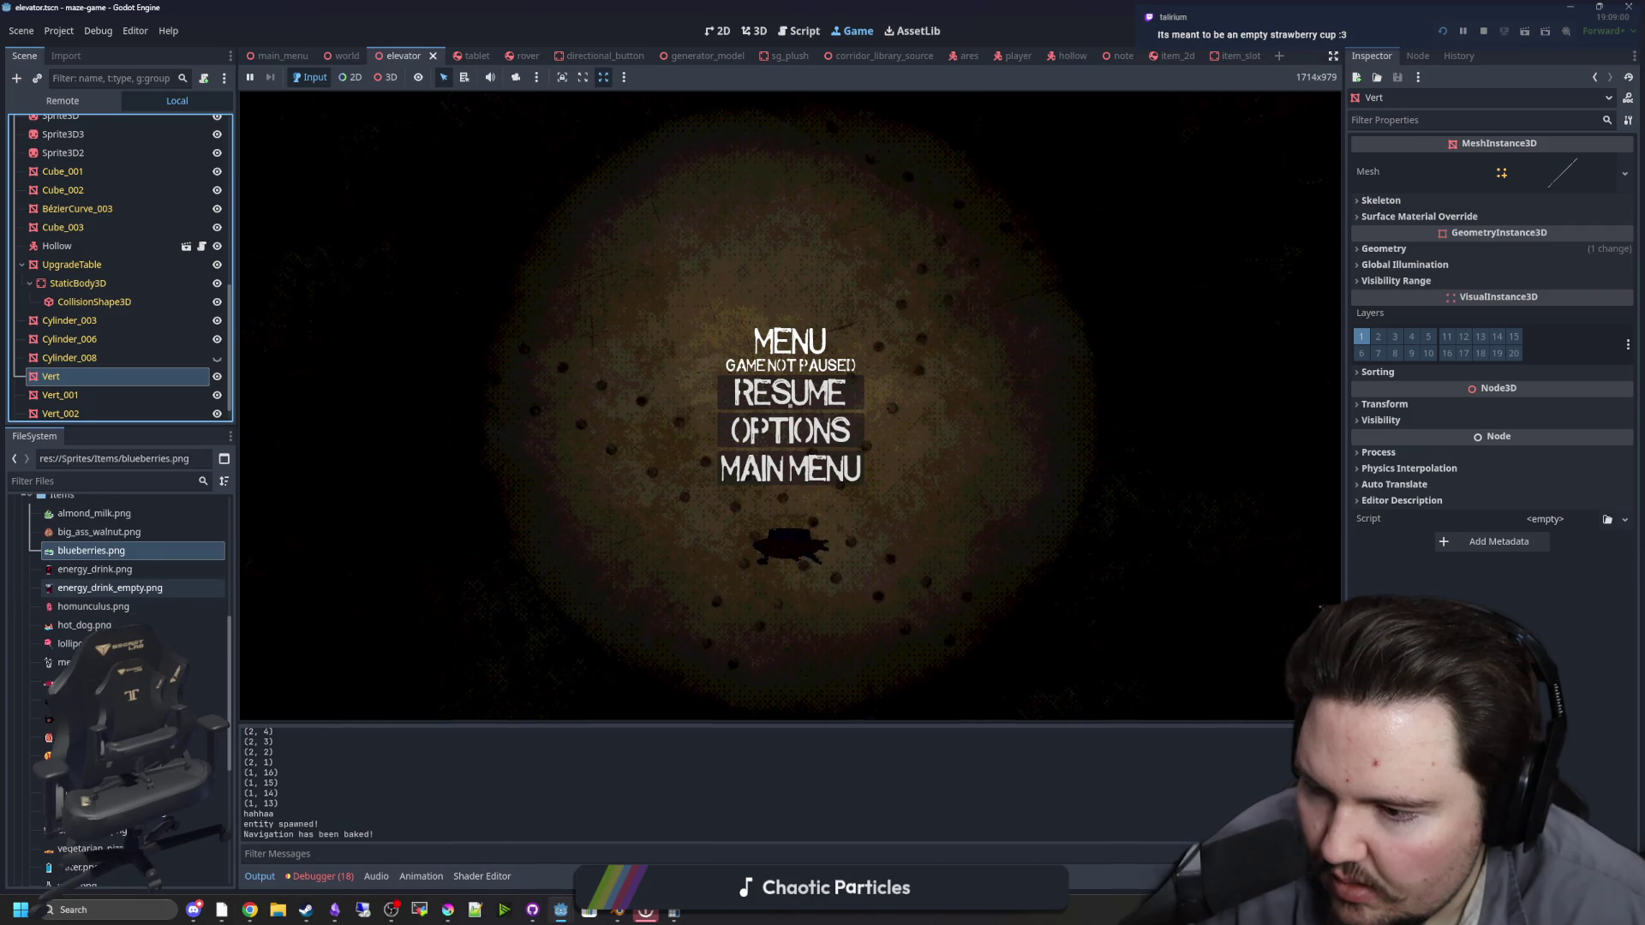
pyautogui.scroll(-3, 129, 680)
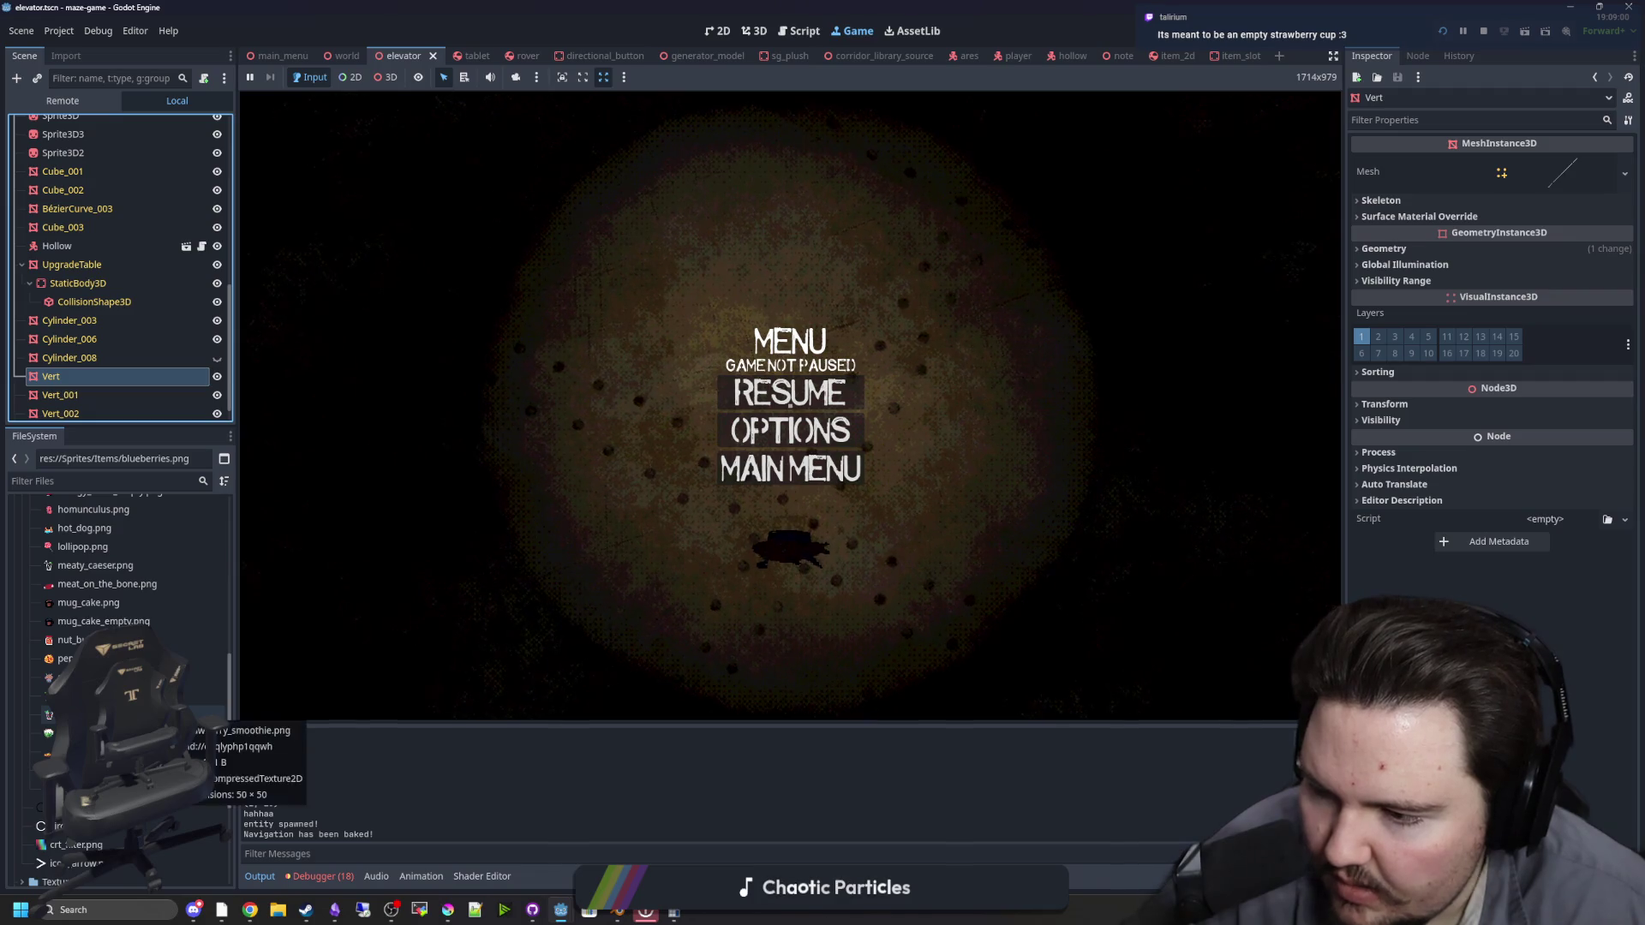
pyautogui.click(171, 716)
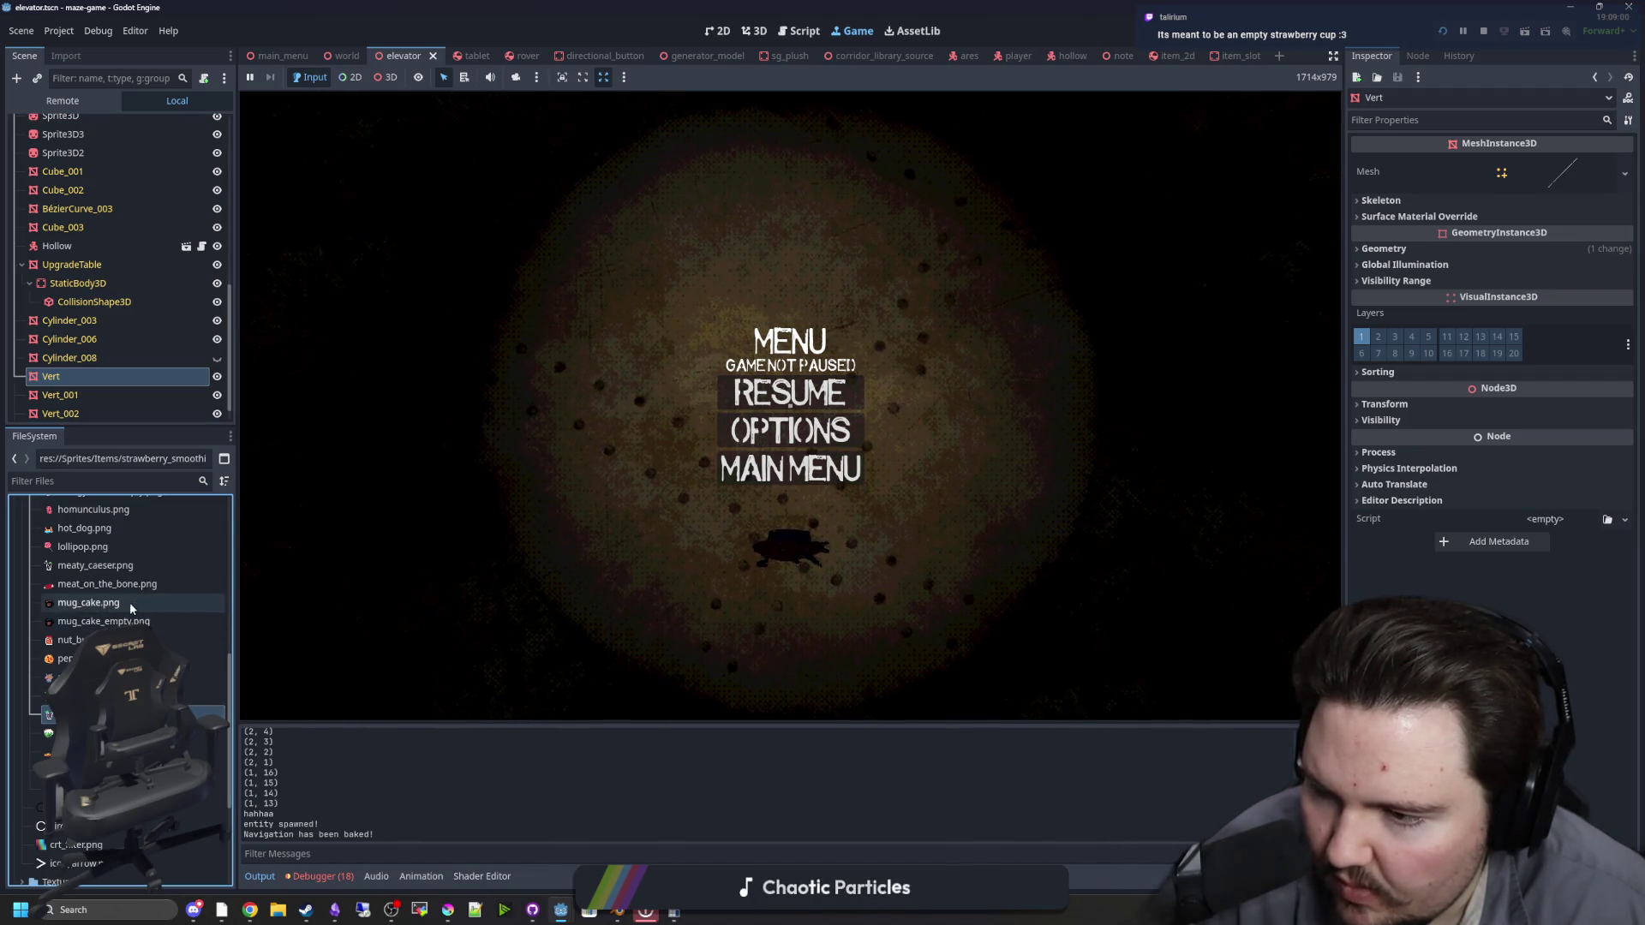
pyautogui.scroll(3, 170, 651)
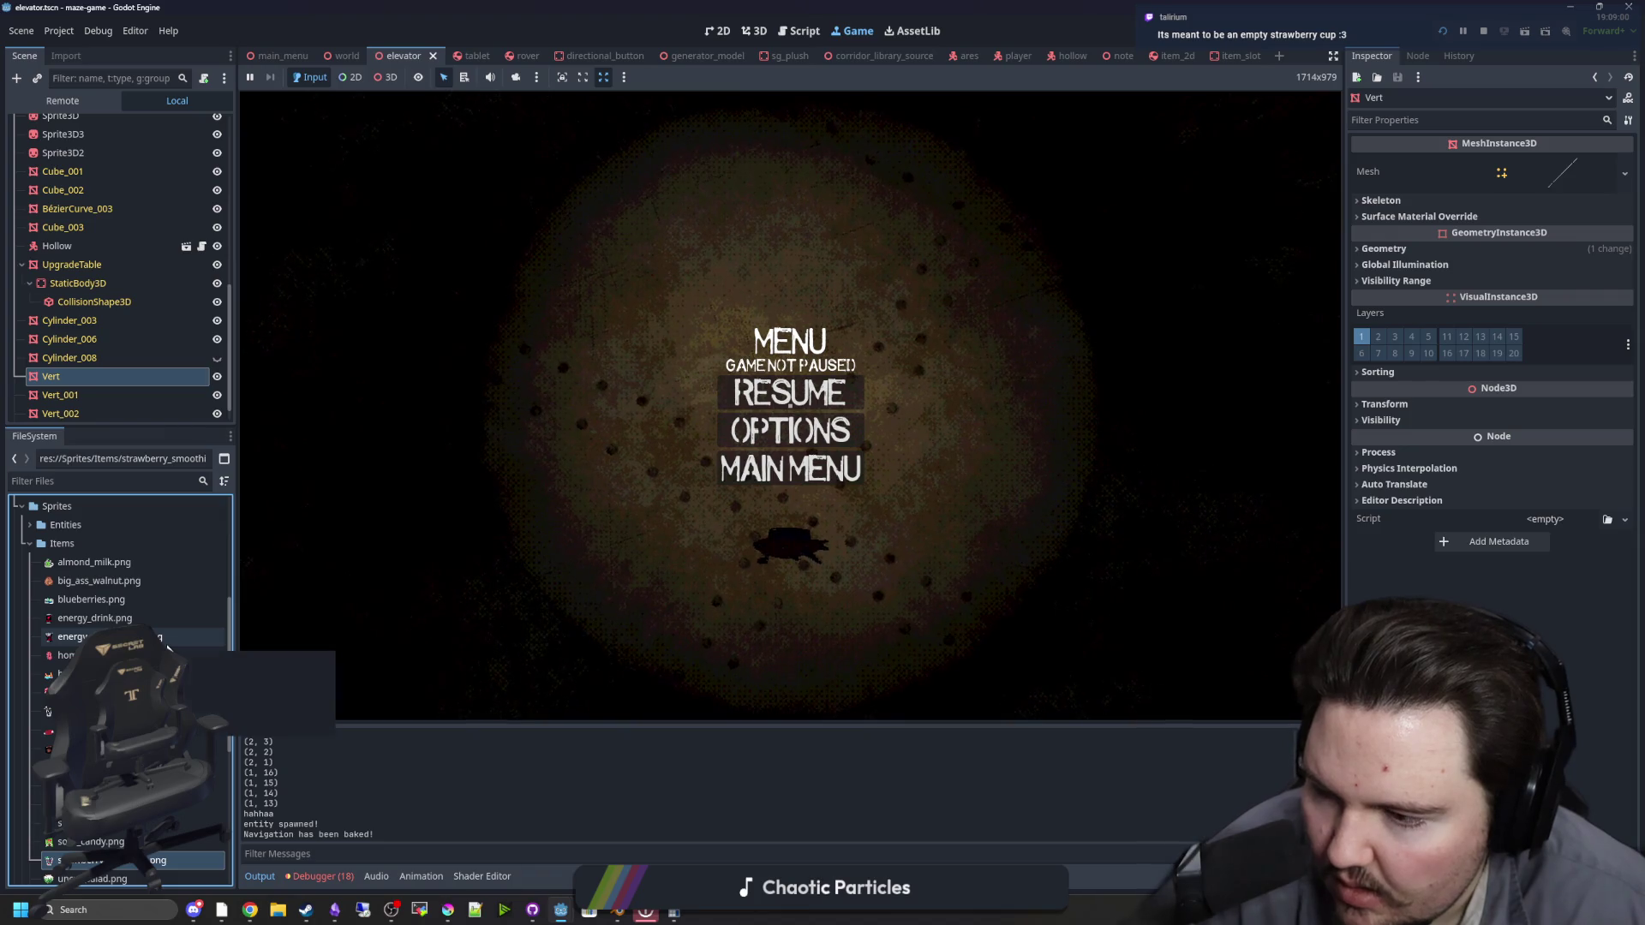
pyautogui.click(168, 644)
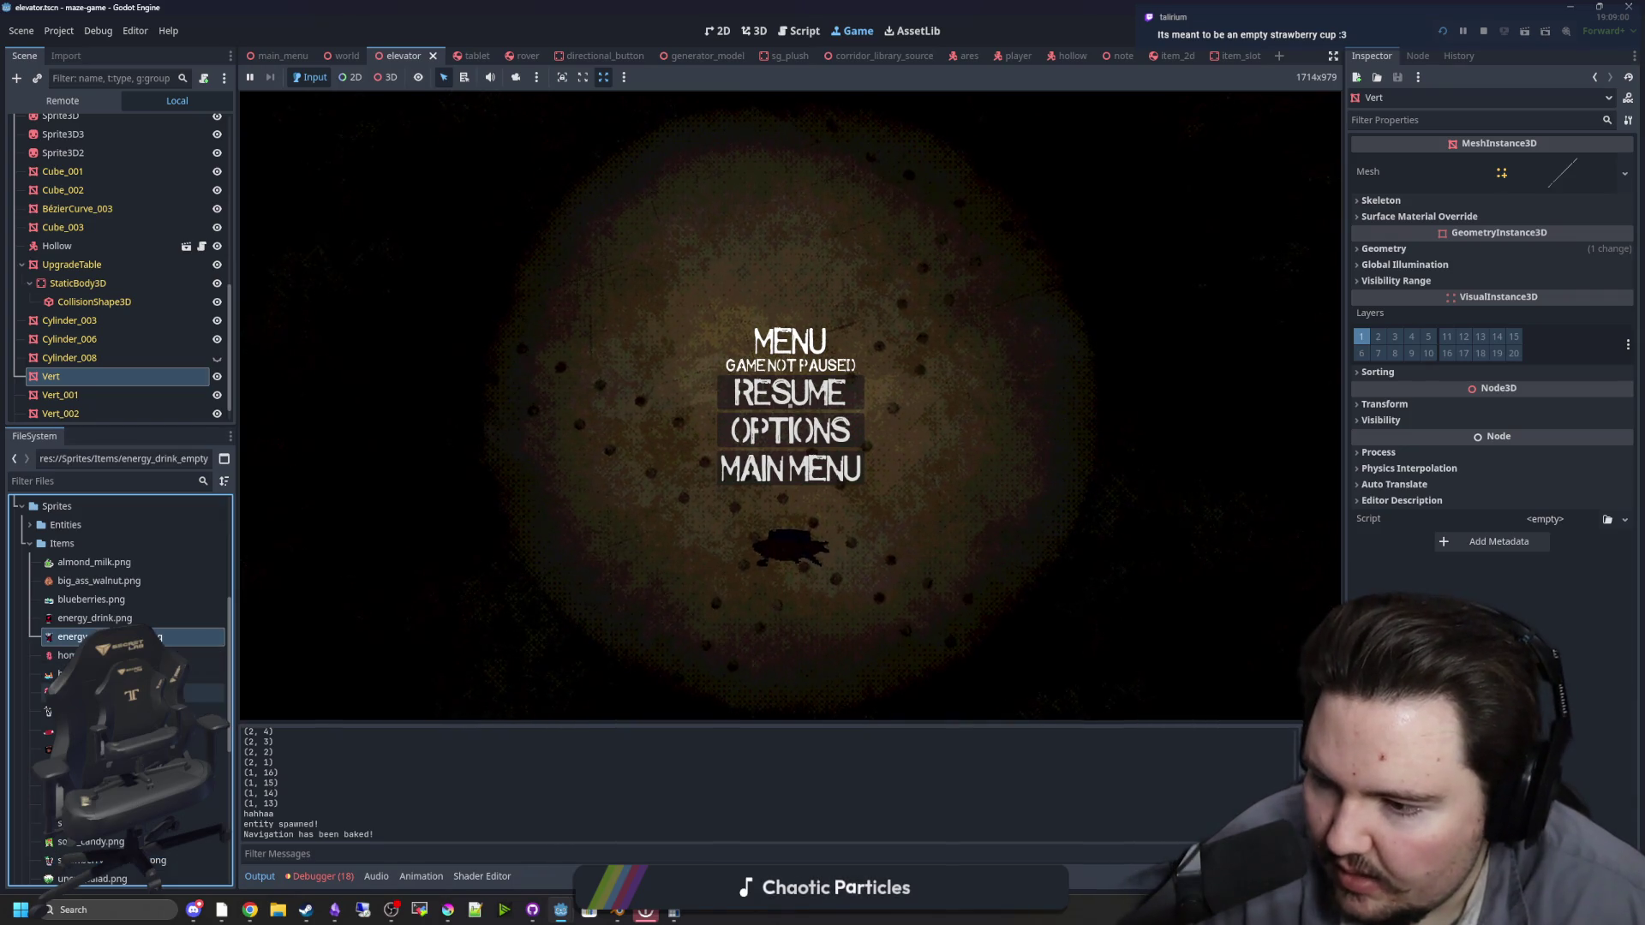
pyautogui.click(48, 712)
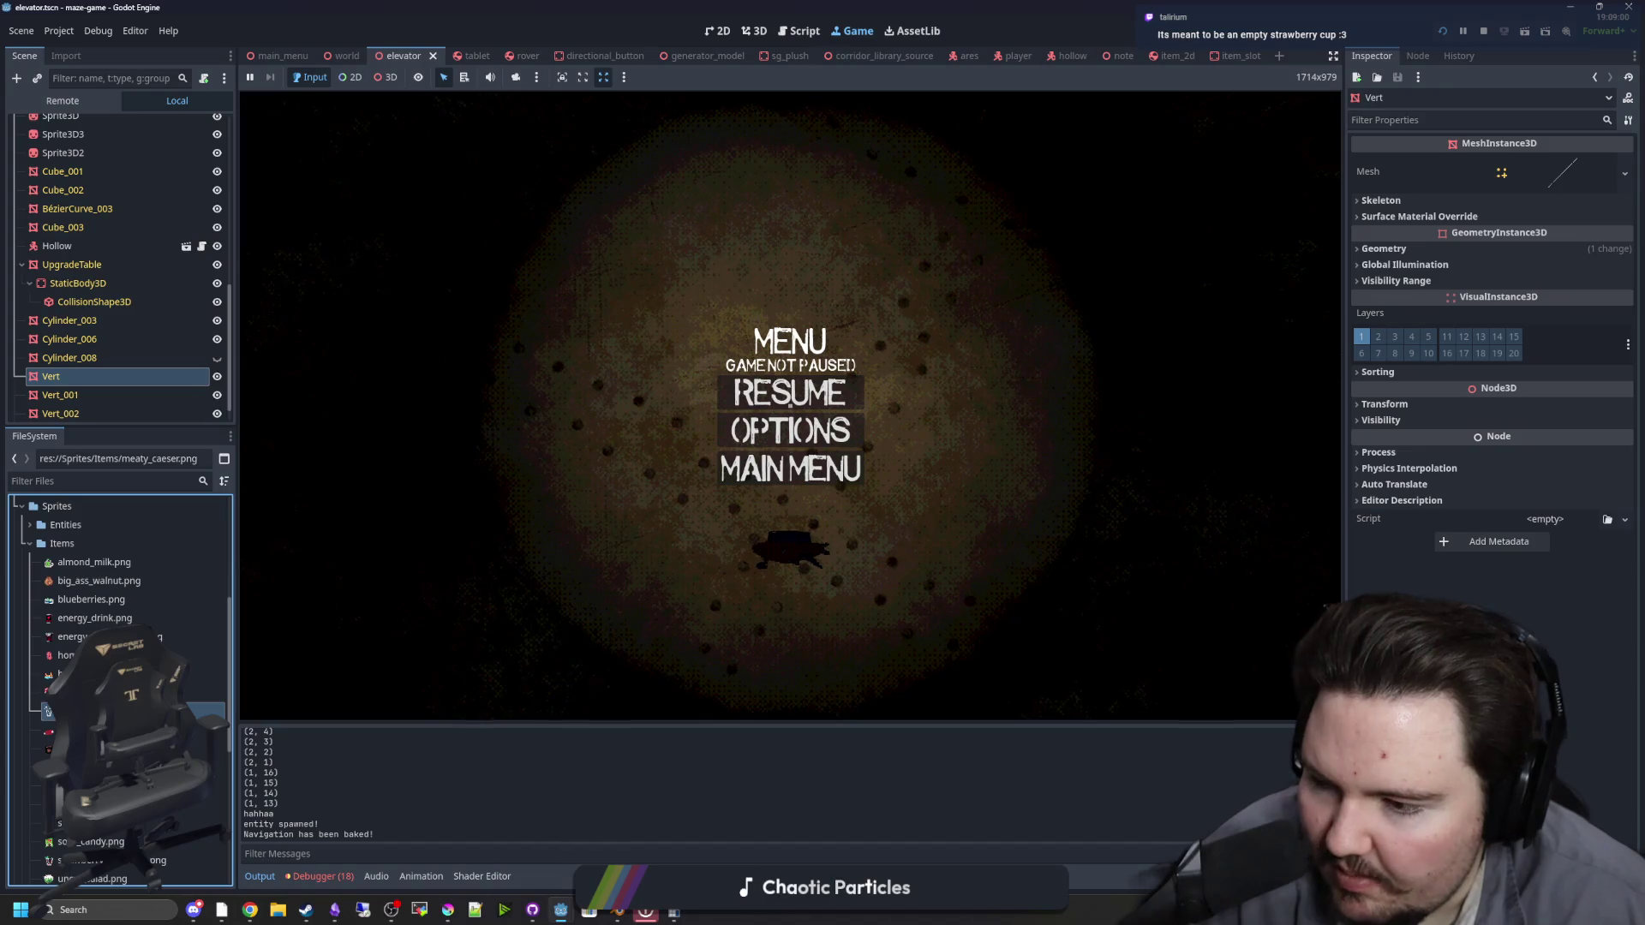
pyautogui.scroll(-3, 48, 712)
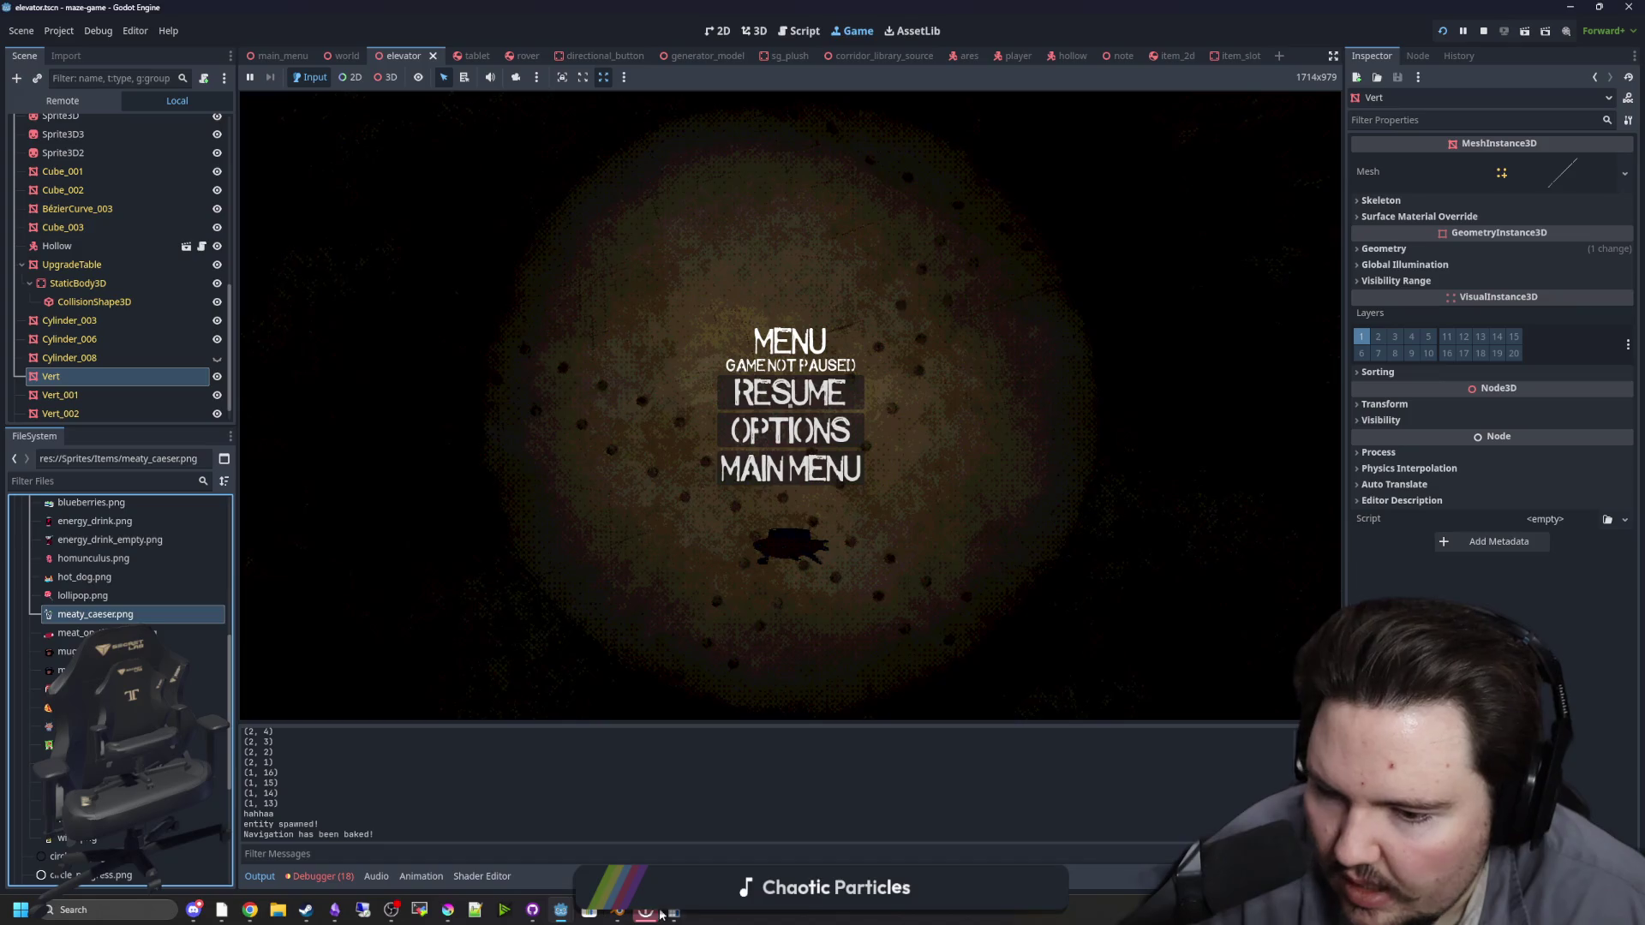
pyautogui.press('Escape')
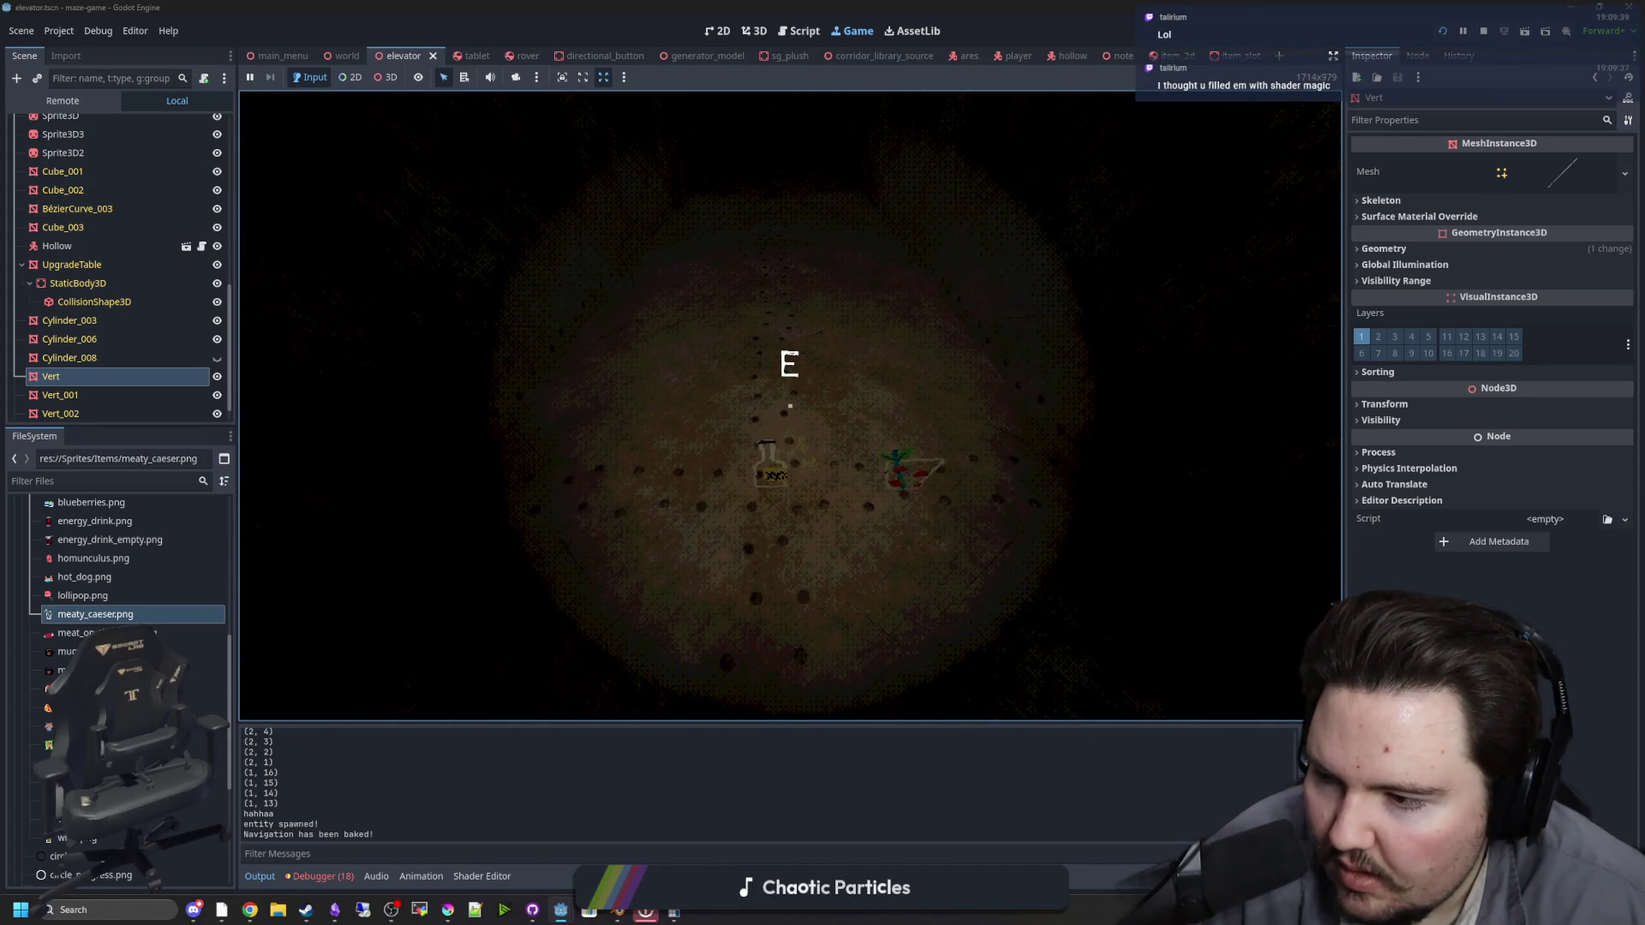
# Step: Walk up to the bottle and pick up the strawberry cup lying beside it
pyautogui.press('w')
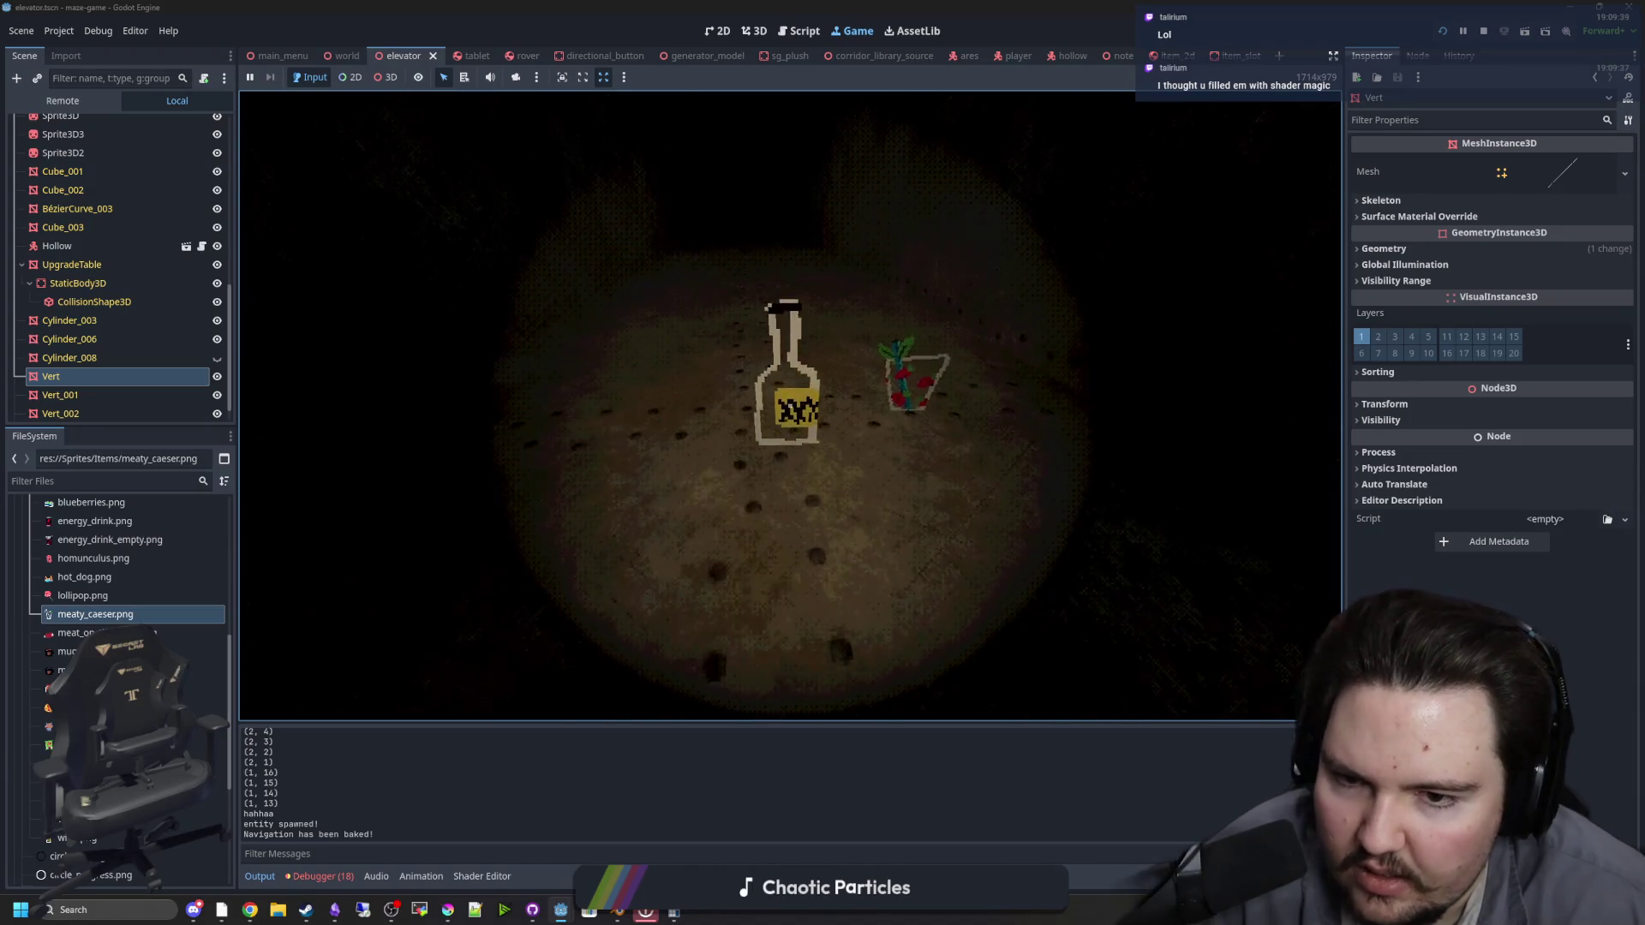
pyautogui.press('w')
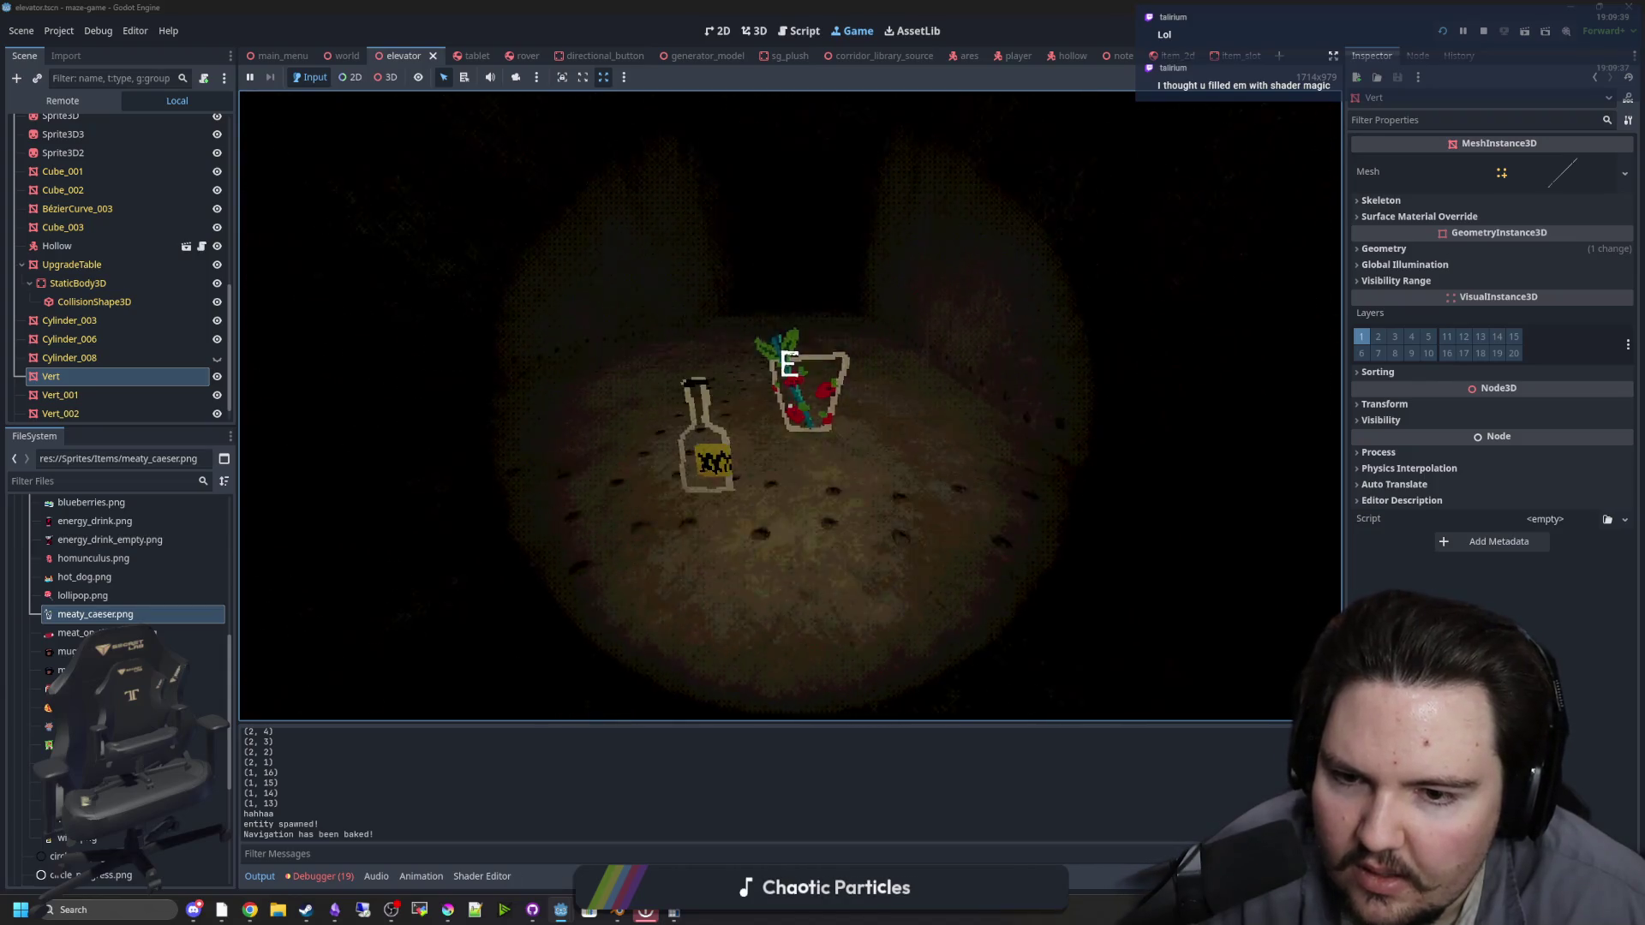
pyautogui.press('e')
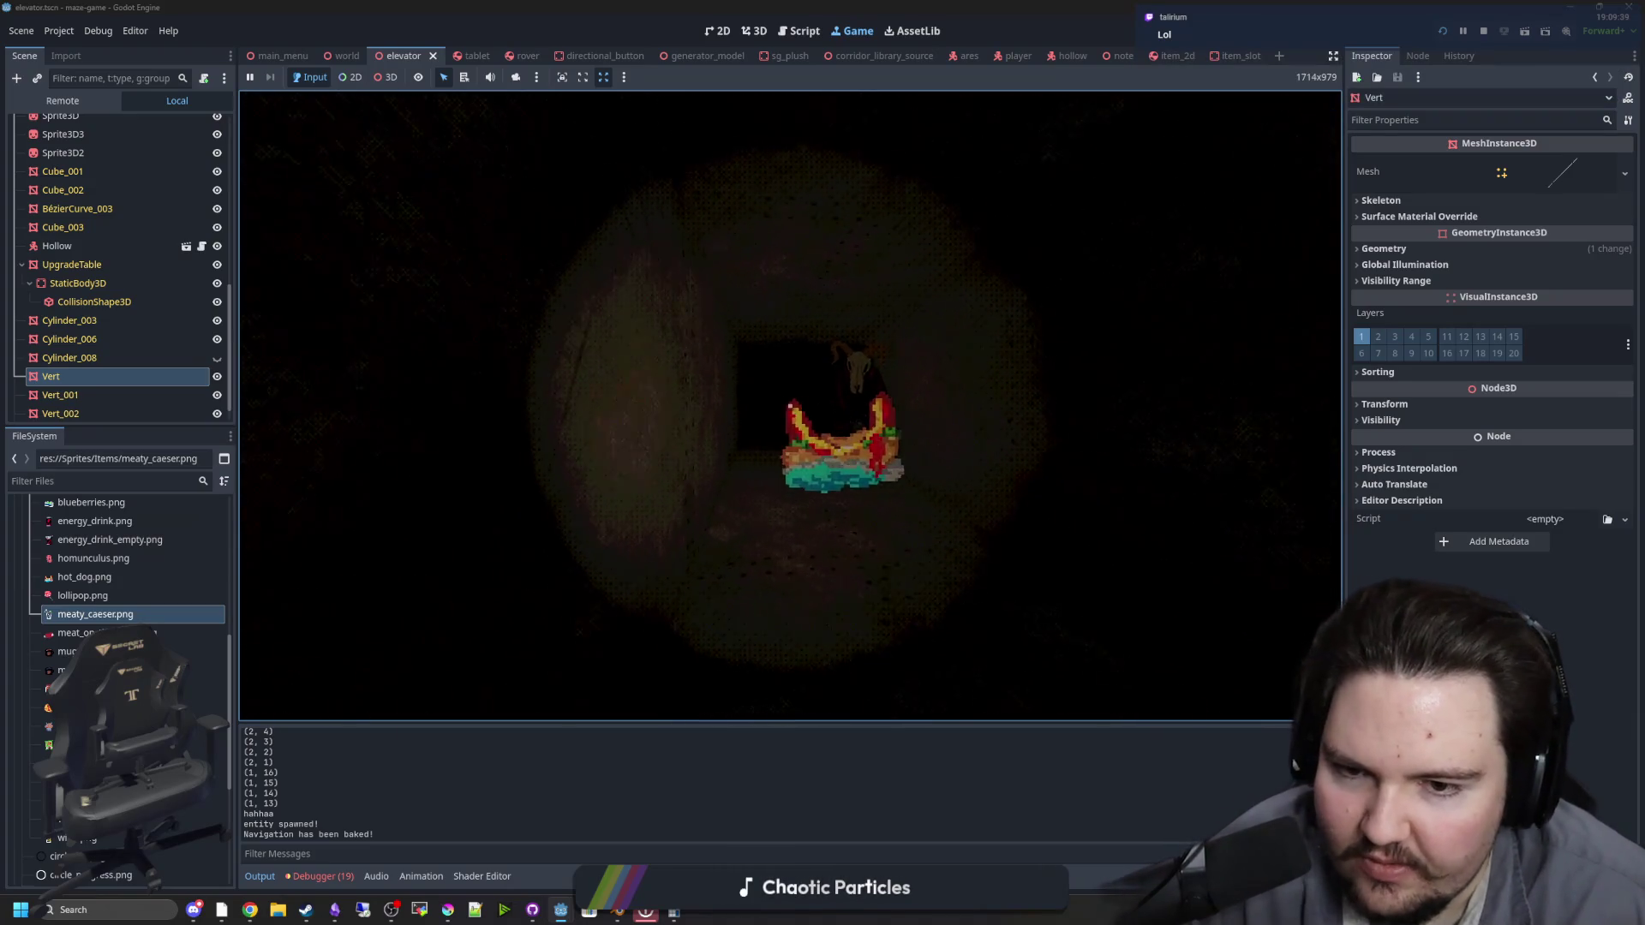
# Step: Drop the held food, pick up and drop the bottle, then grab the food item ahead
pyautogui.press('q')
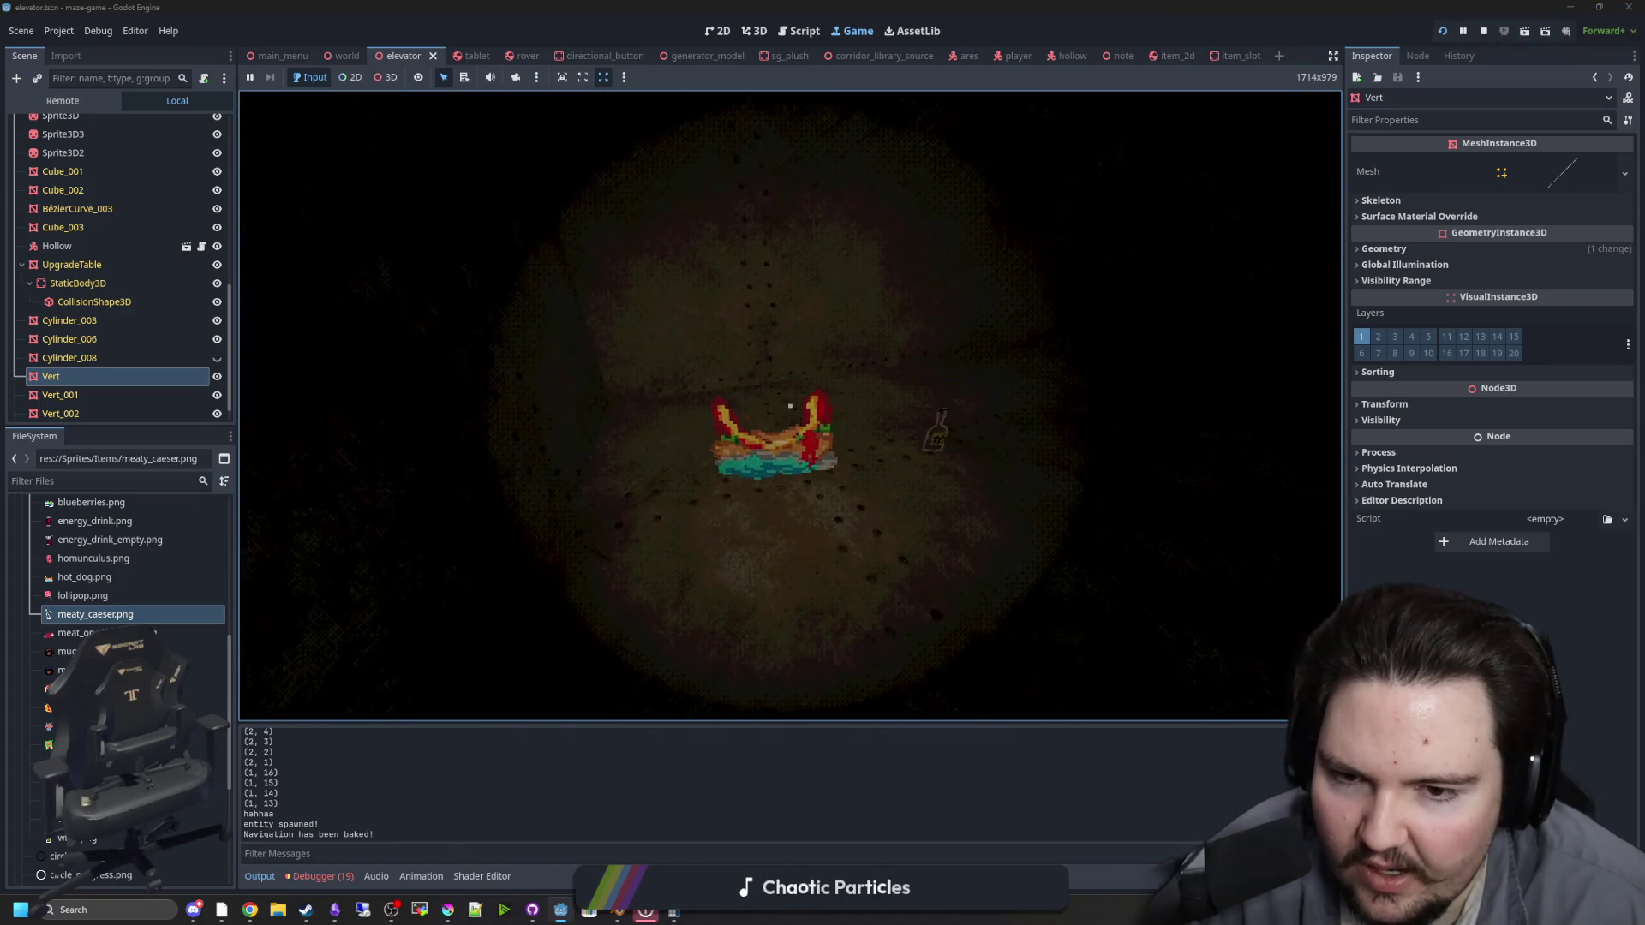
pyautogui.press('e')
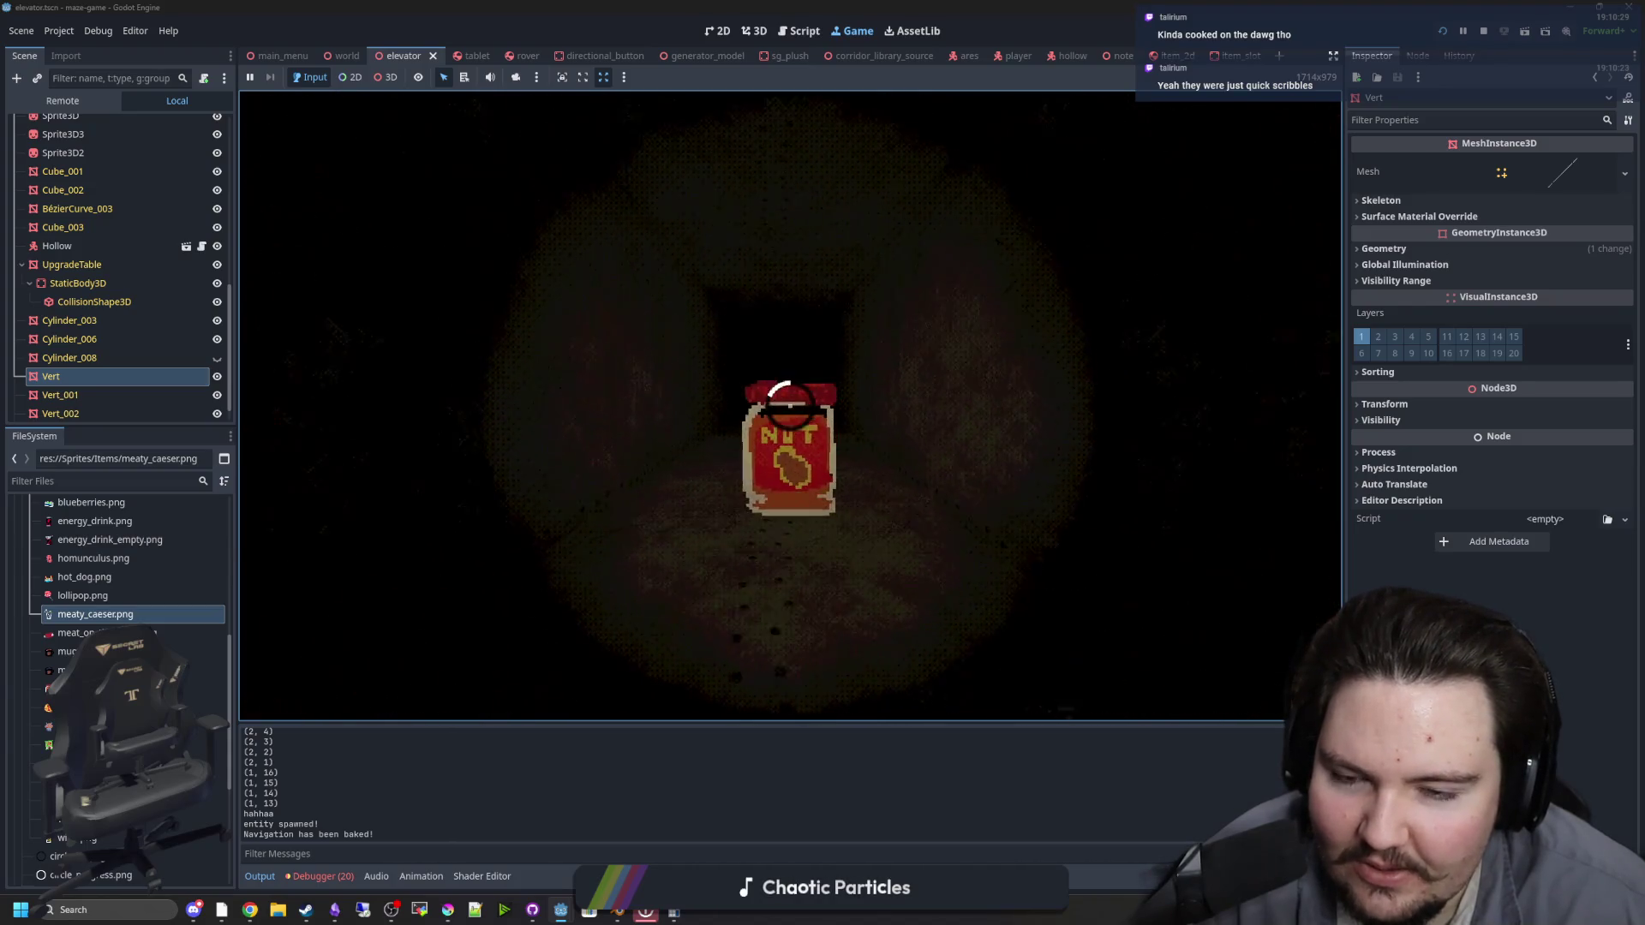
pyautogui.press('e')
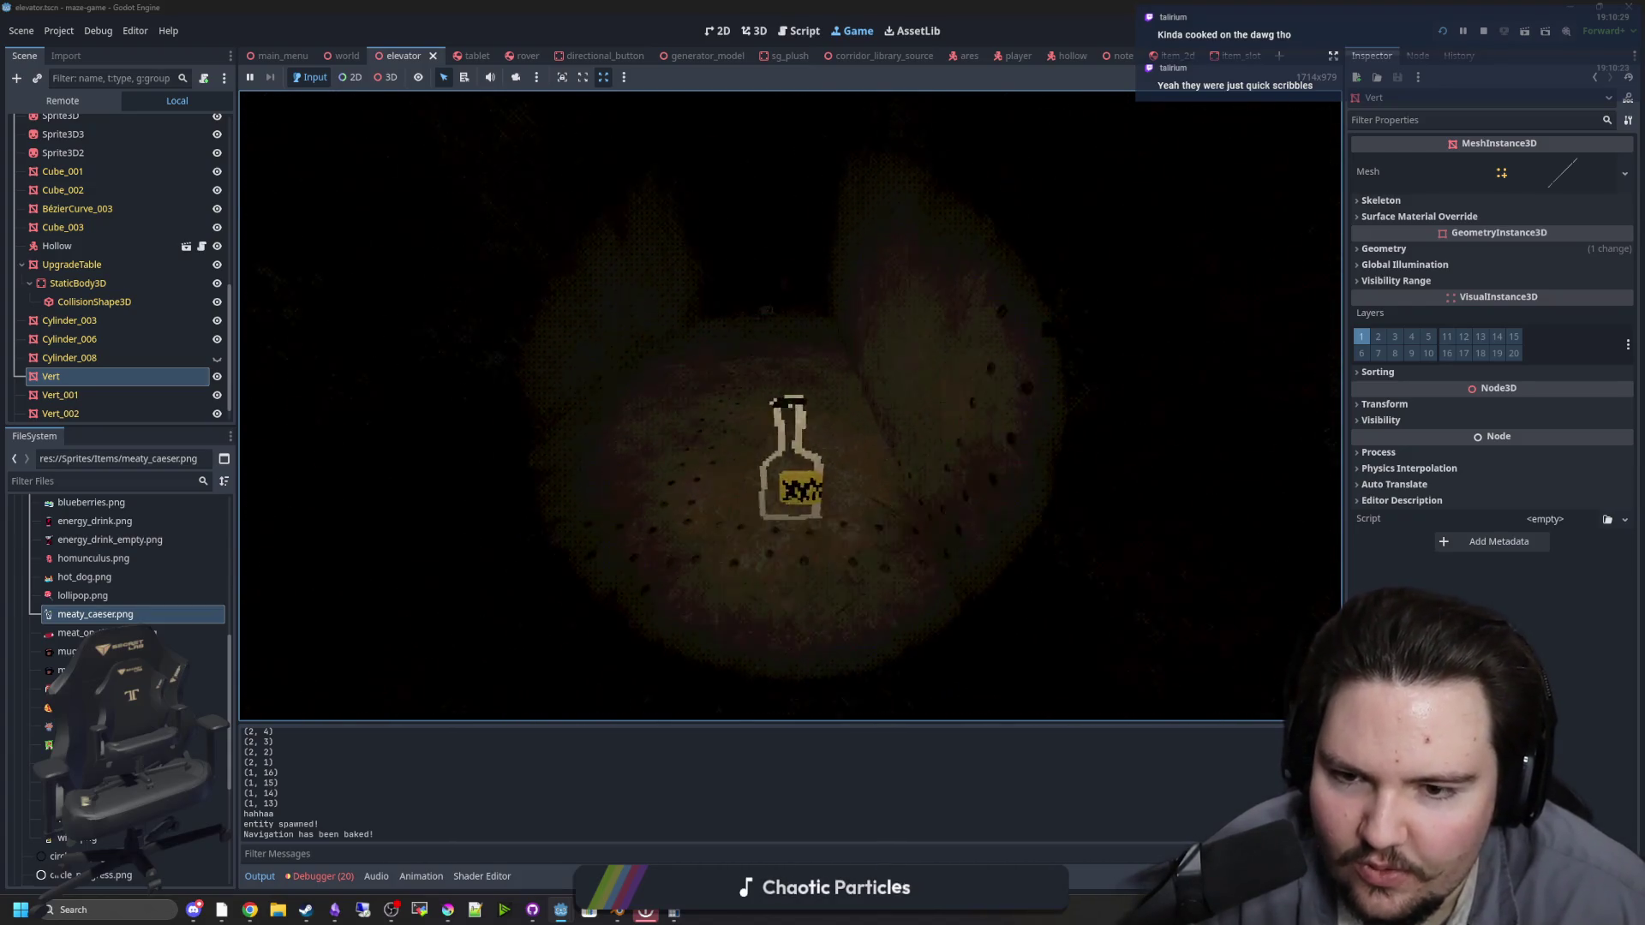
pyautogui.press('q')
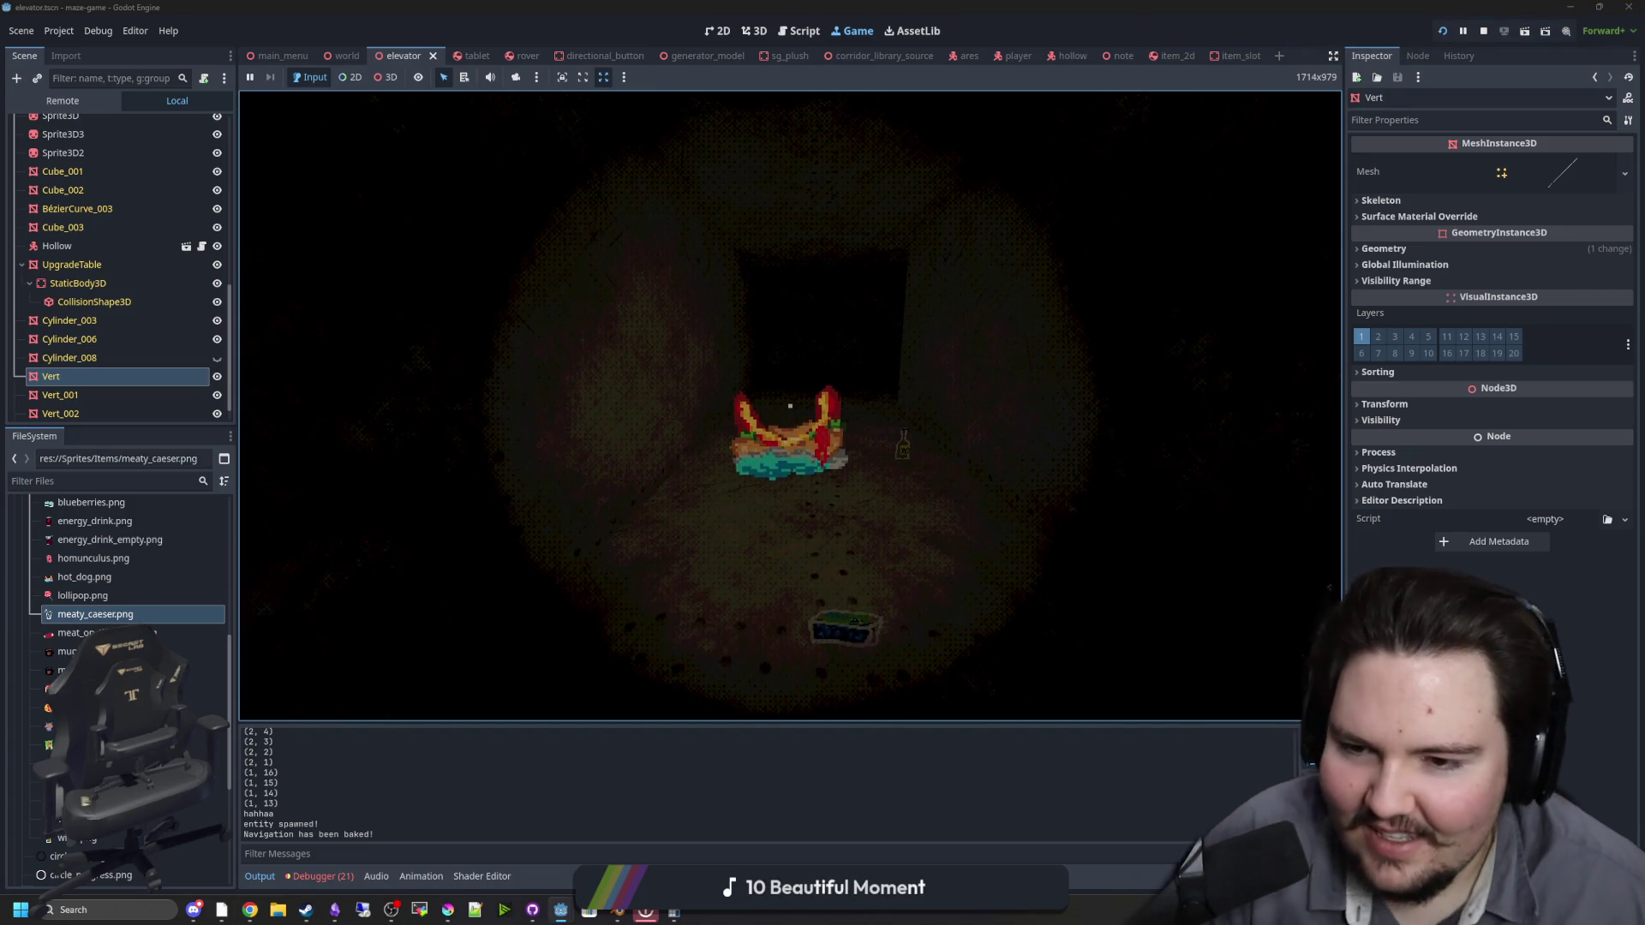
pyautogui.press('e')
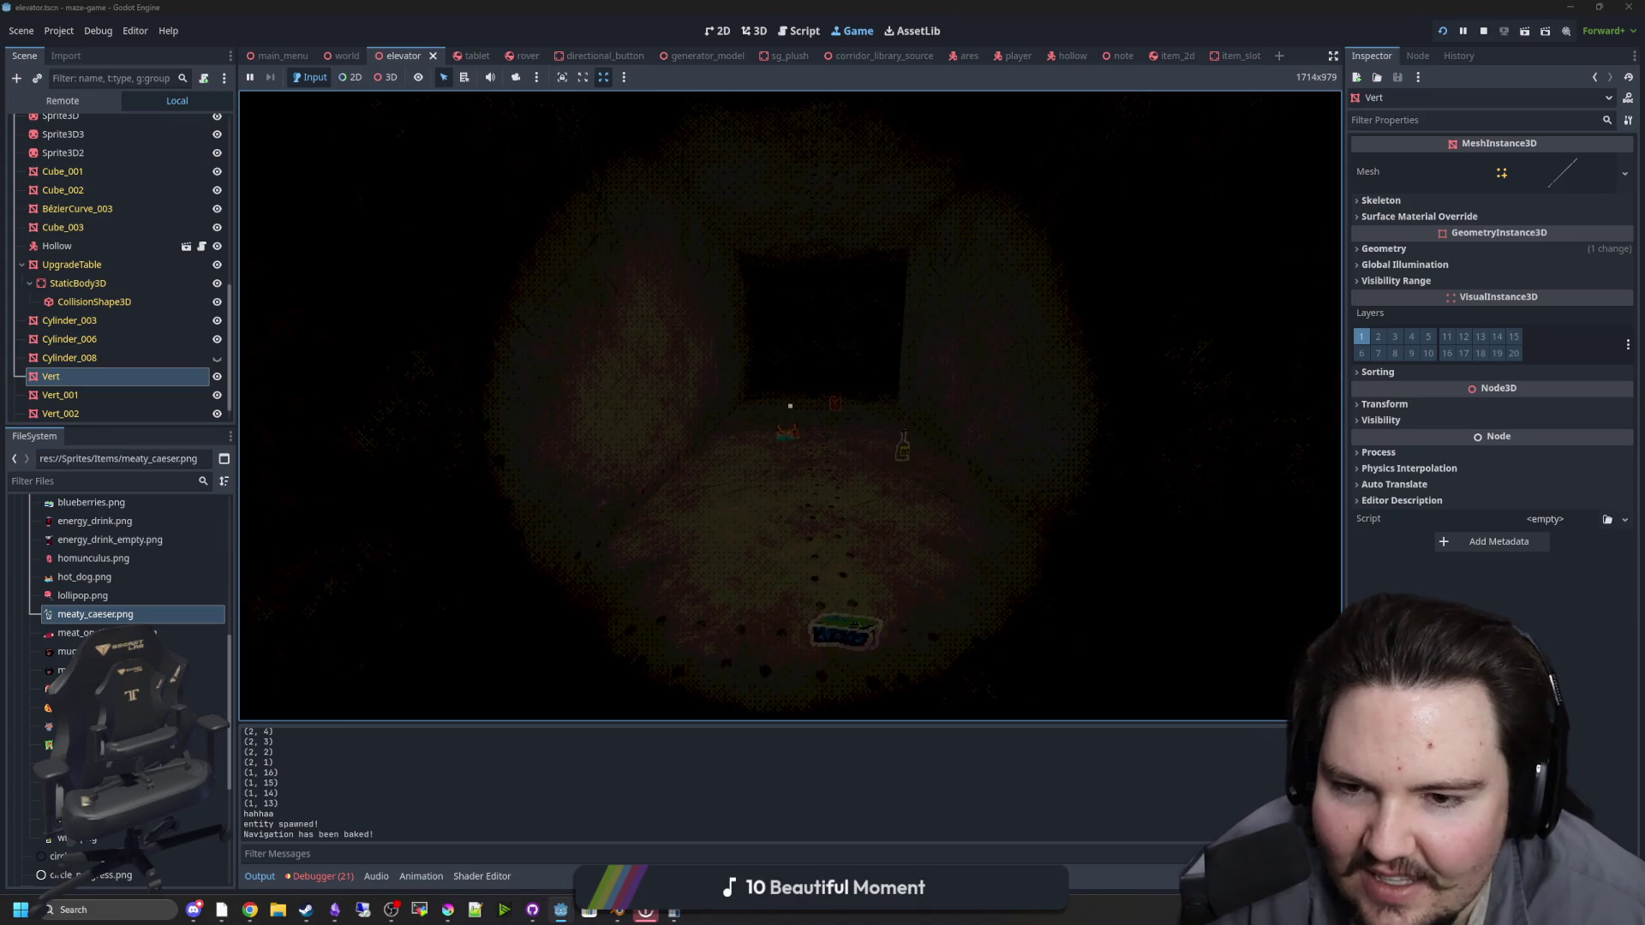
pyautogui.press('w')
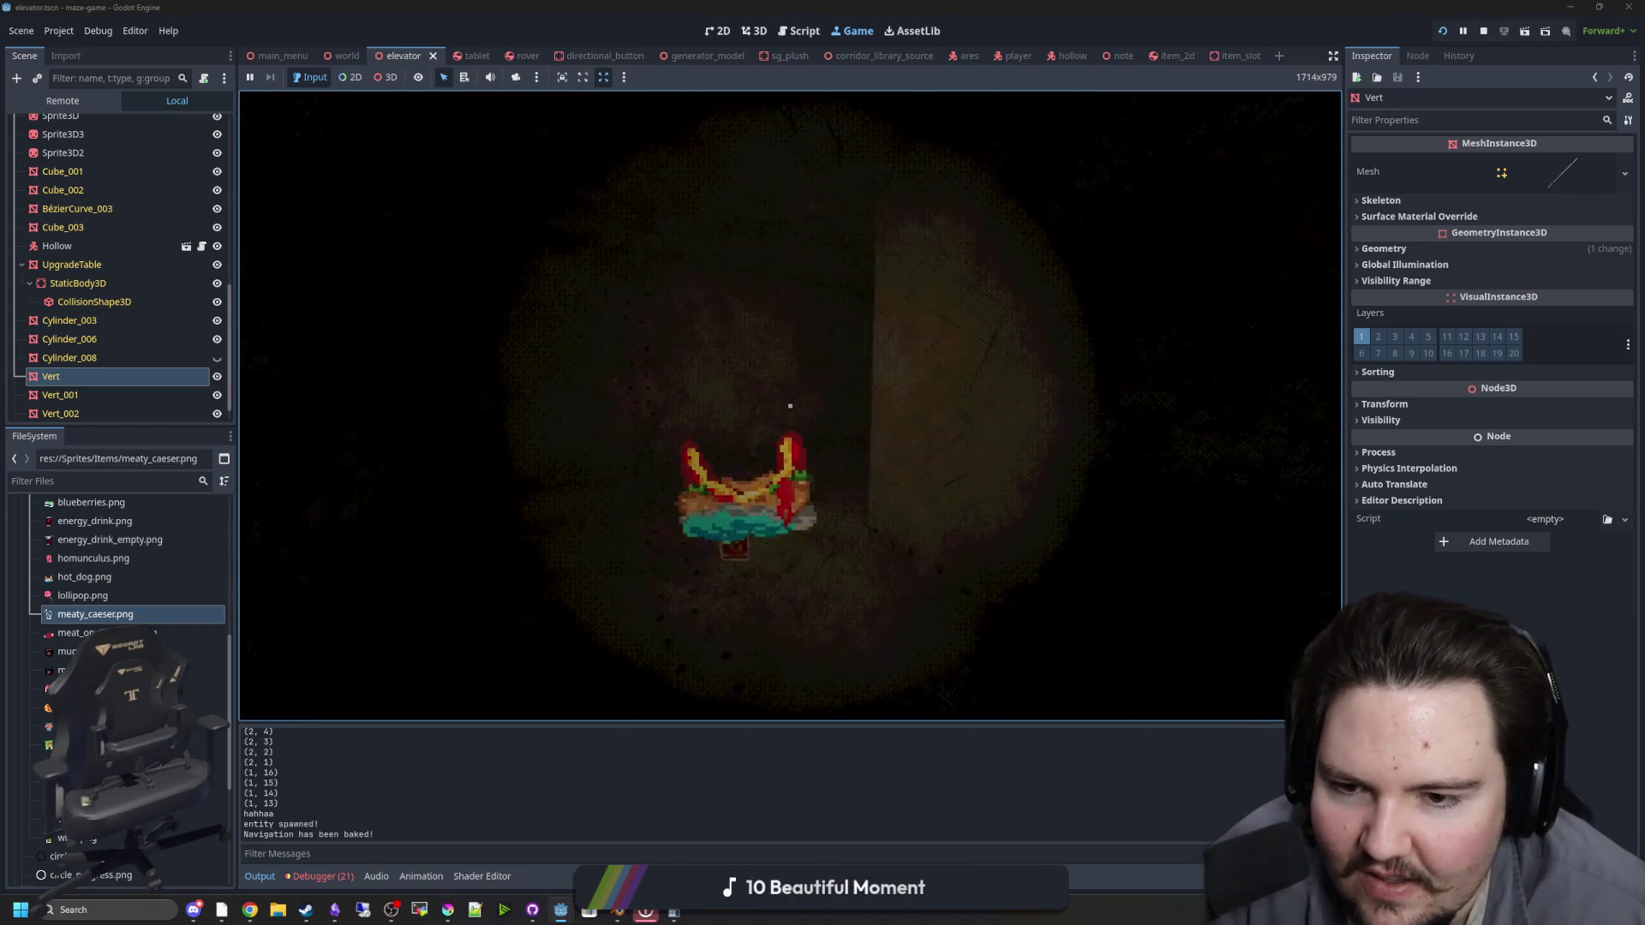
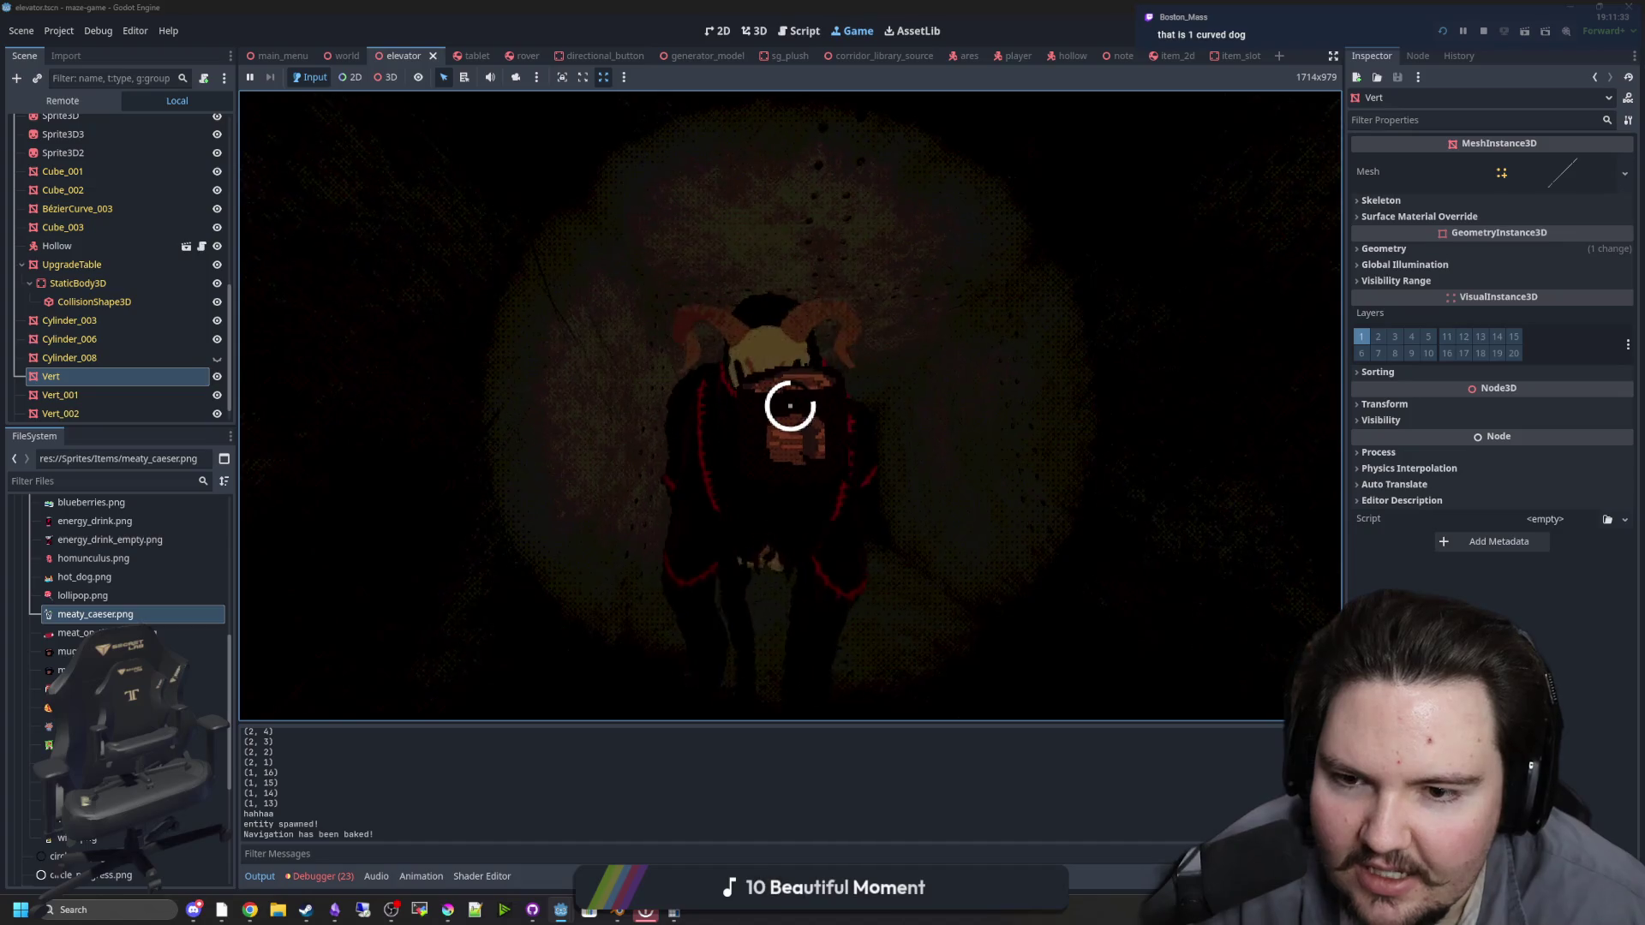
# Step: Pause and stop the running game, then save the scene
pyautogui.press('Escape')
pyautogui.click(1481, 32)
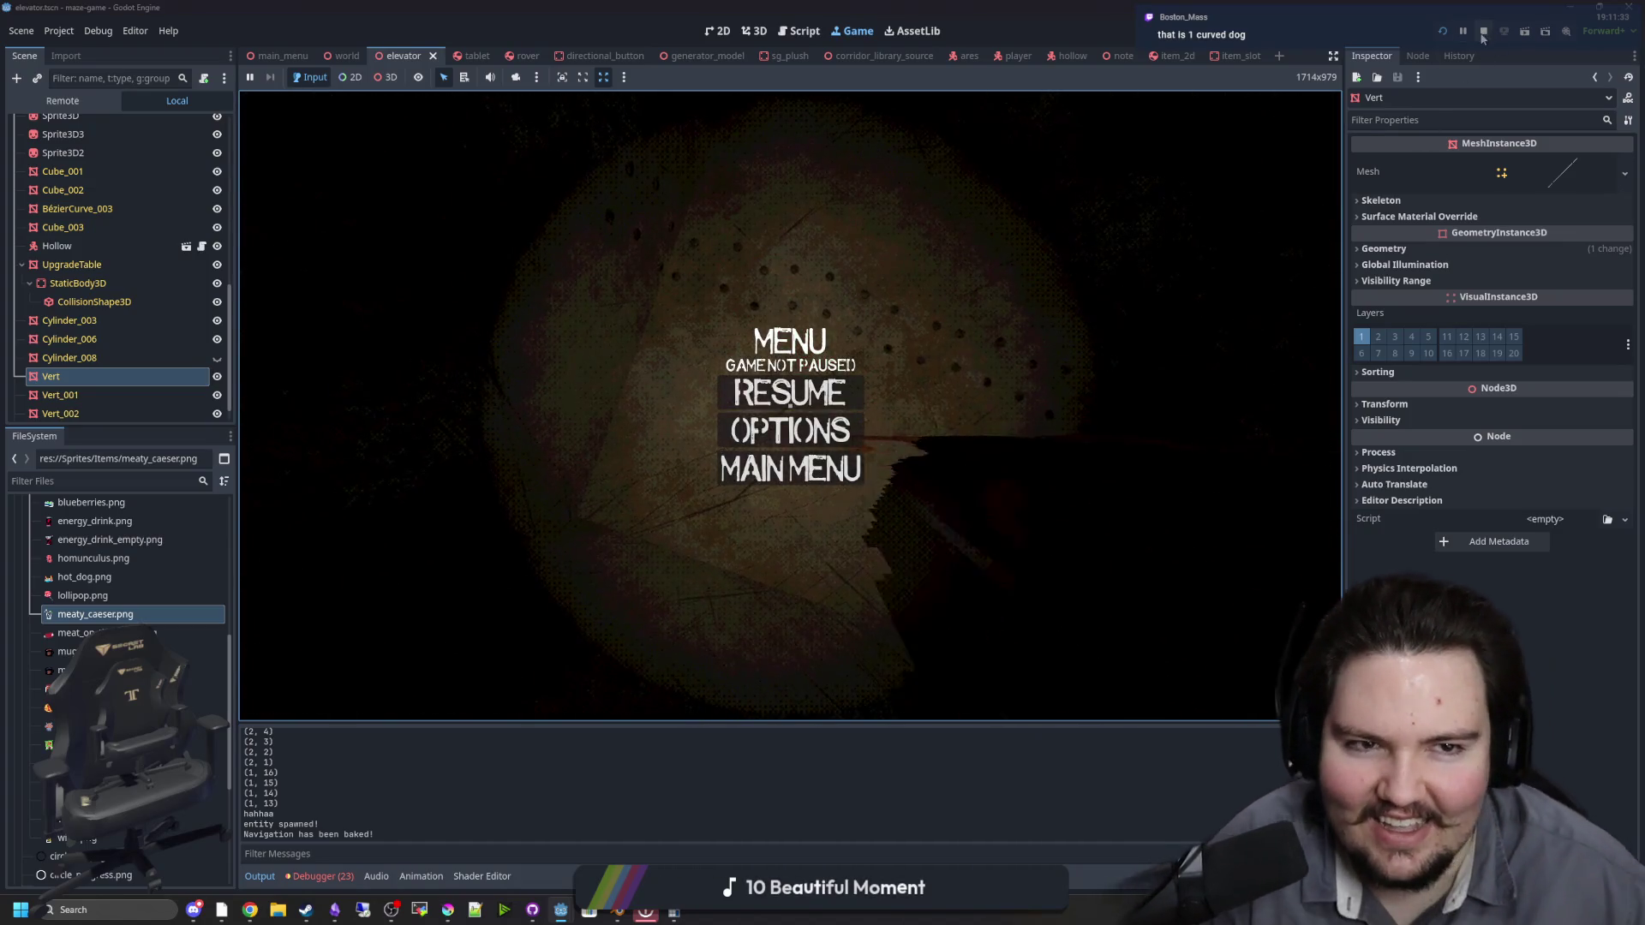
pyautogui.hotkey('ctrl', 's')
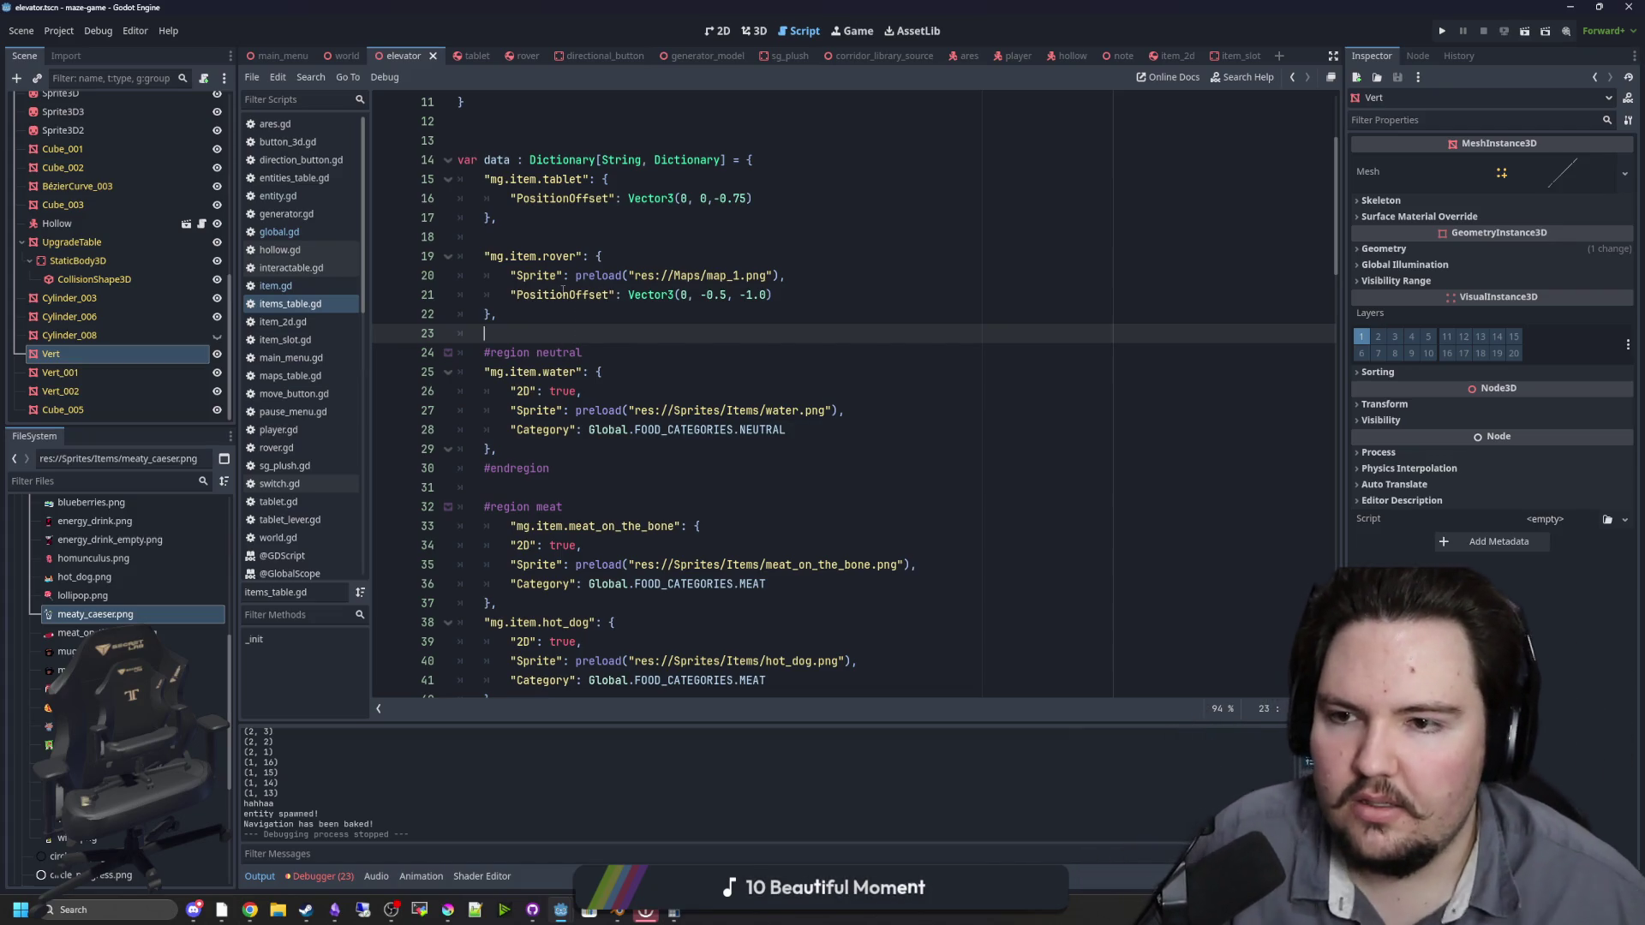
pyautogui.scroll(-3, 648, 408)
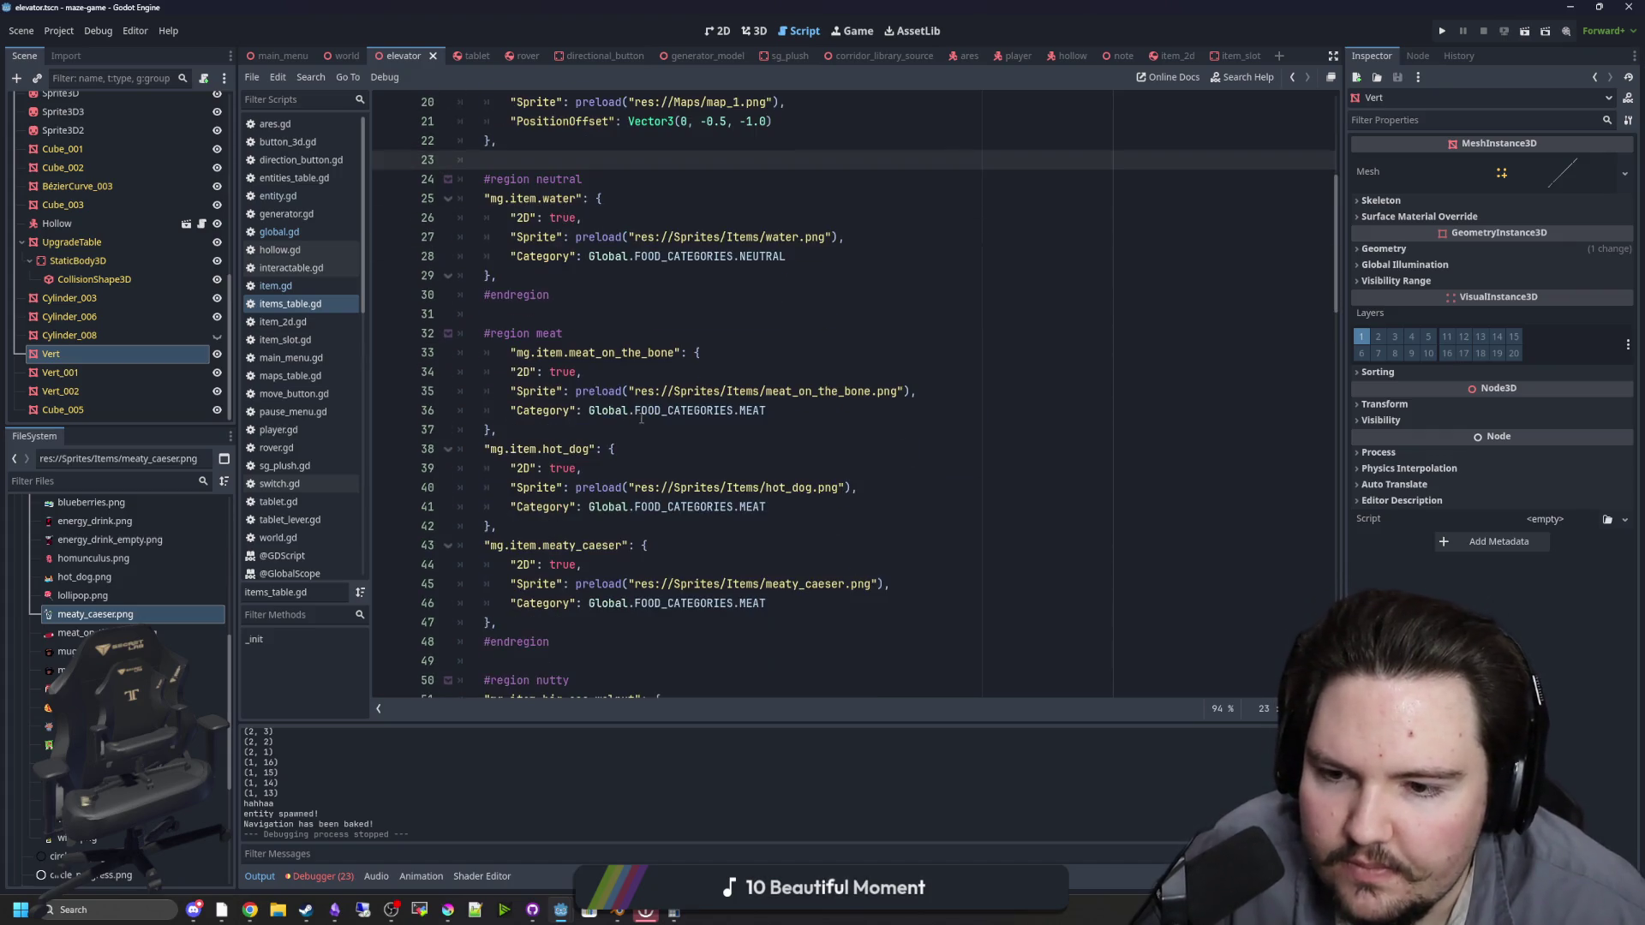
pyautogui.scroll(-15, 648, 408)
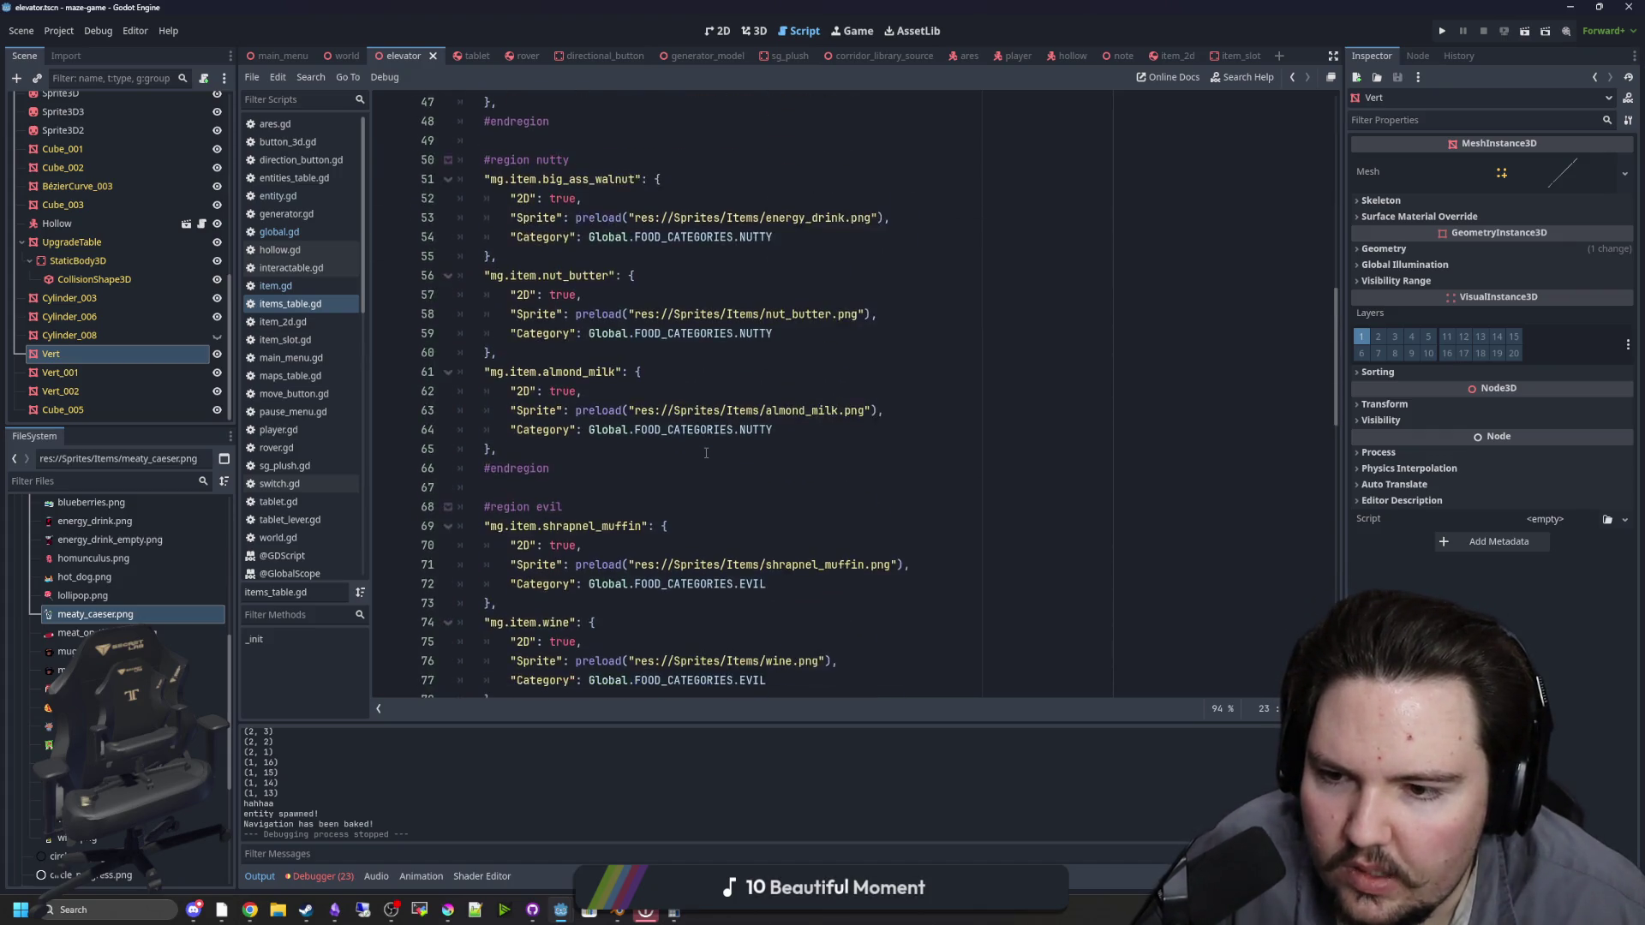
pyautogui.scroll(-10, 754, 414)
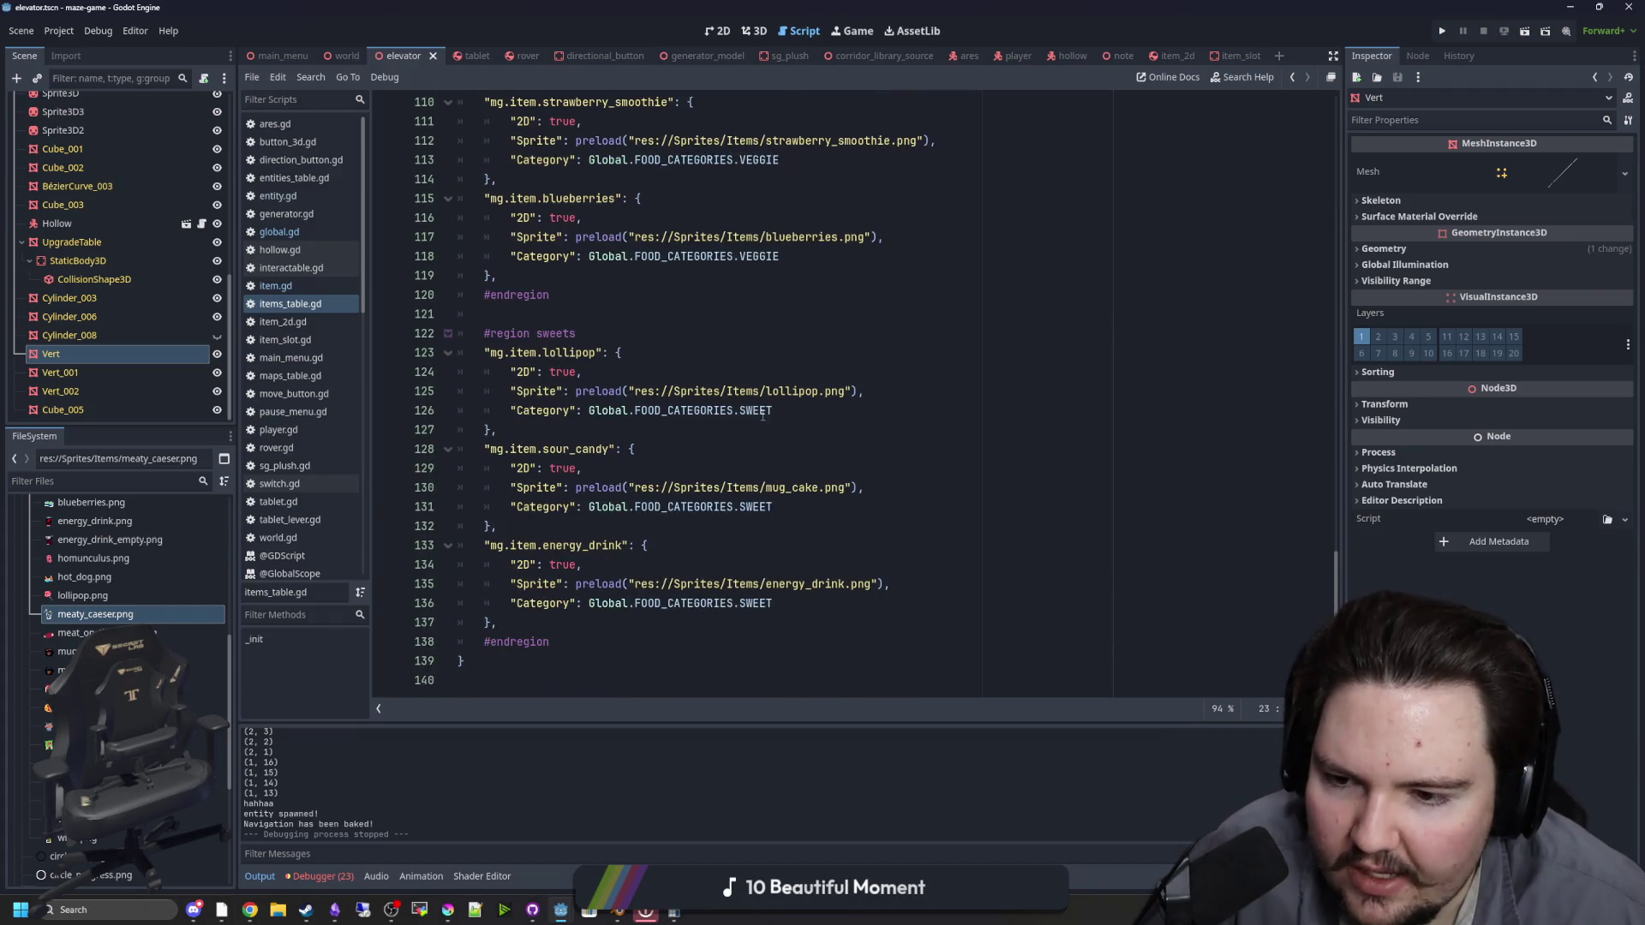
pyautogui.scroll(20, 765, 411)
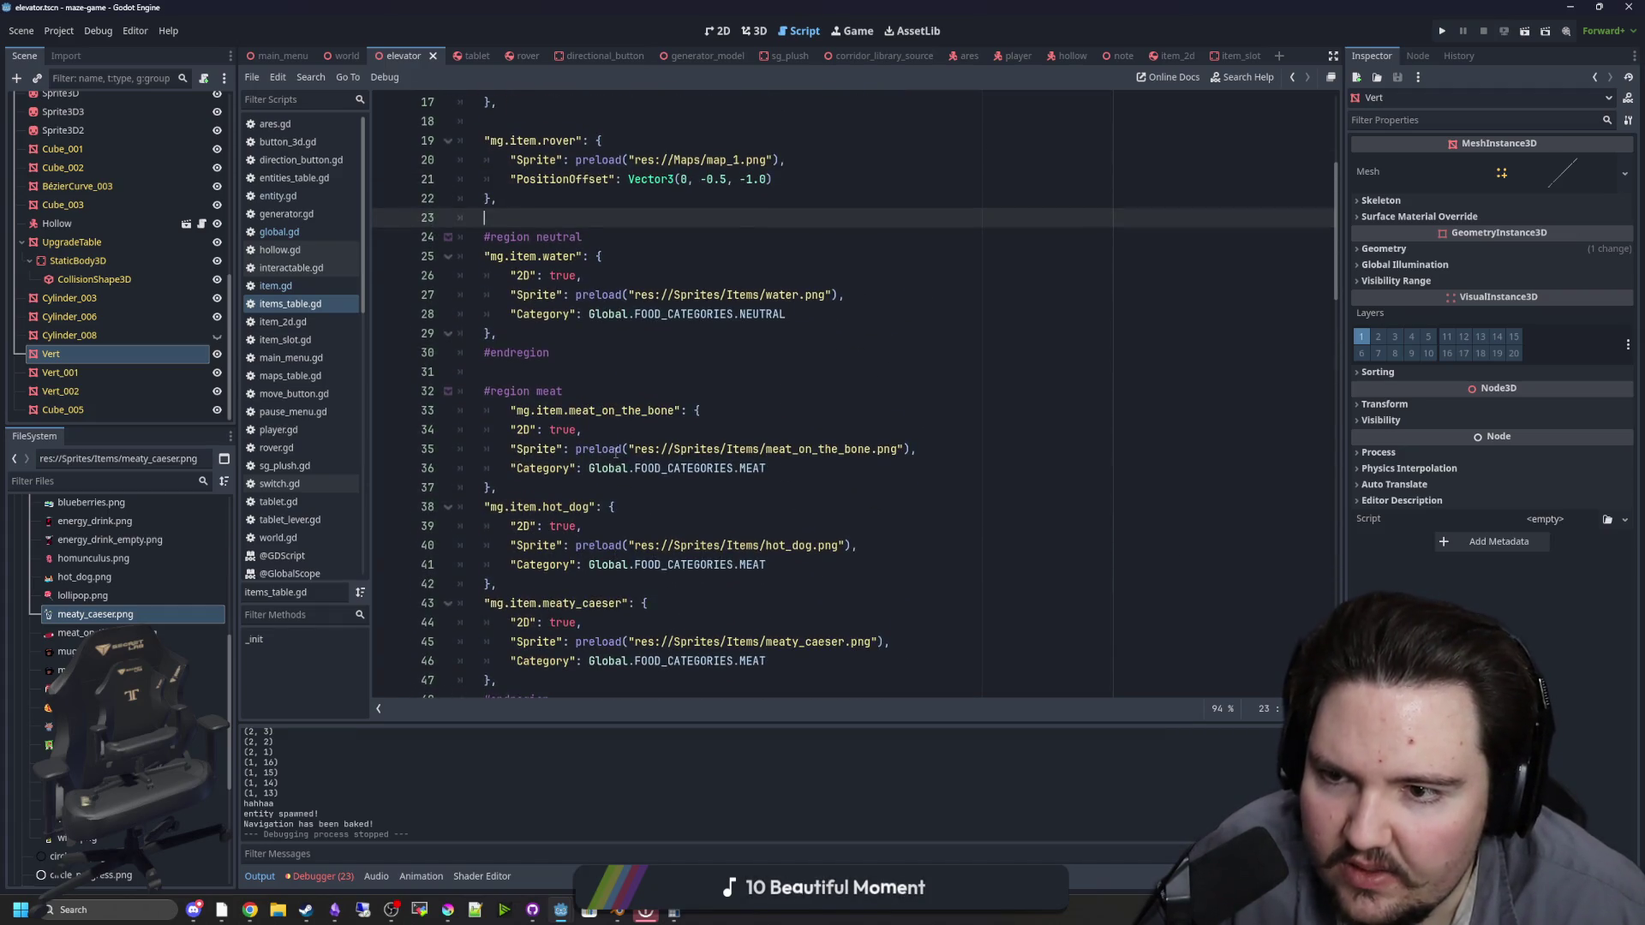
pyautogui.scroll(2, 616, 440)
pyautogui.click(616, 281)
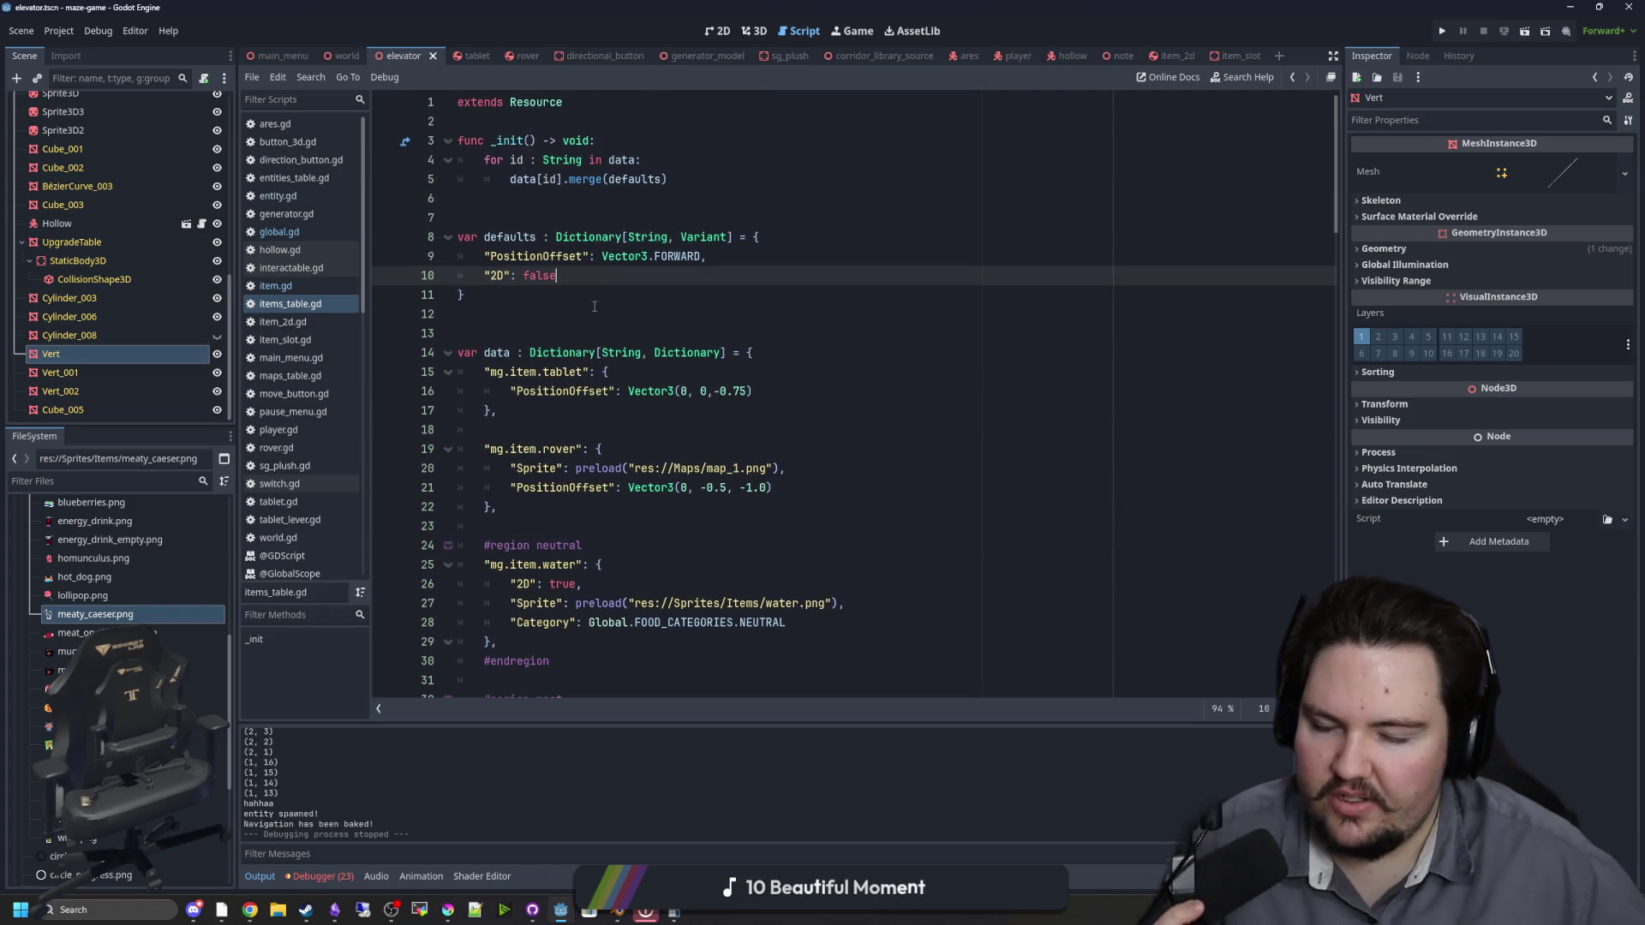
# Step: Add a "Nutrition" entry to the defaults, with a comma after the "2D": false line
pyautogui.press('Return')
pyautogui.write('Nutrition')
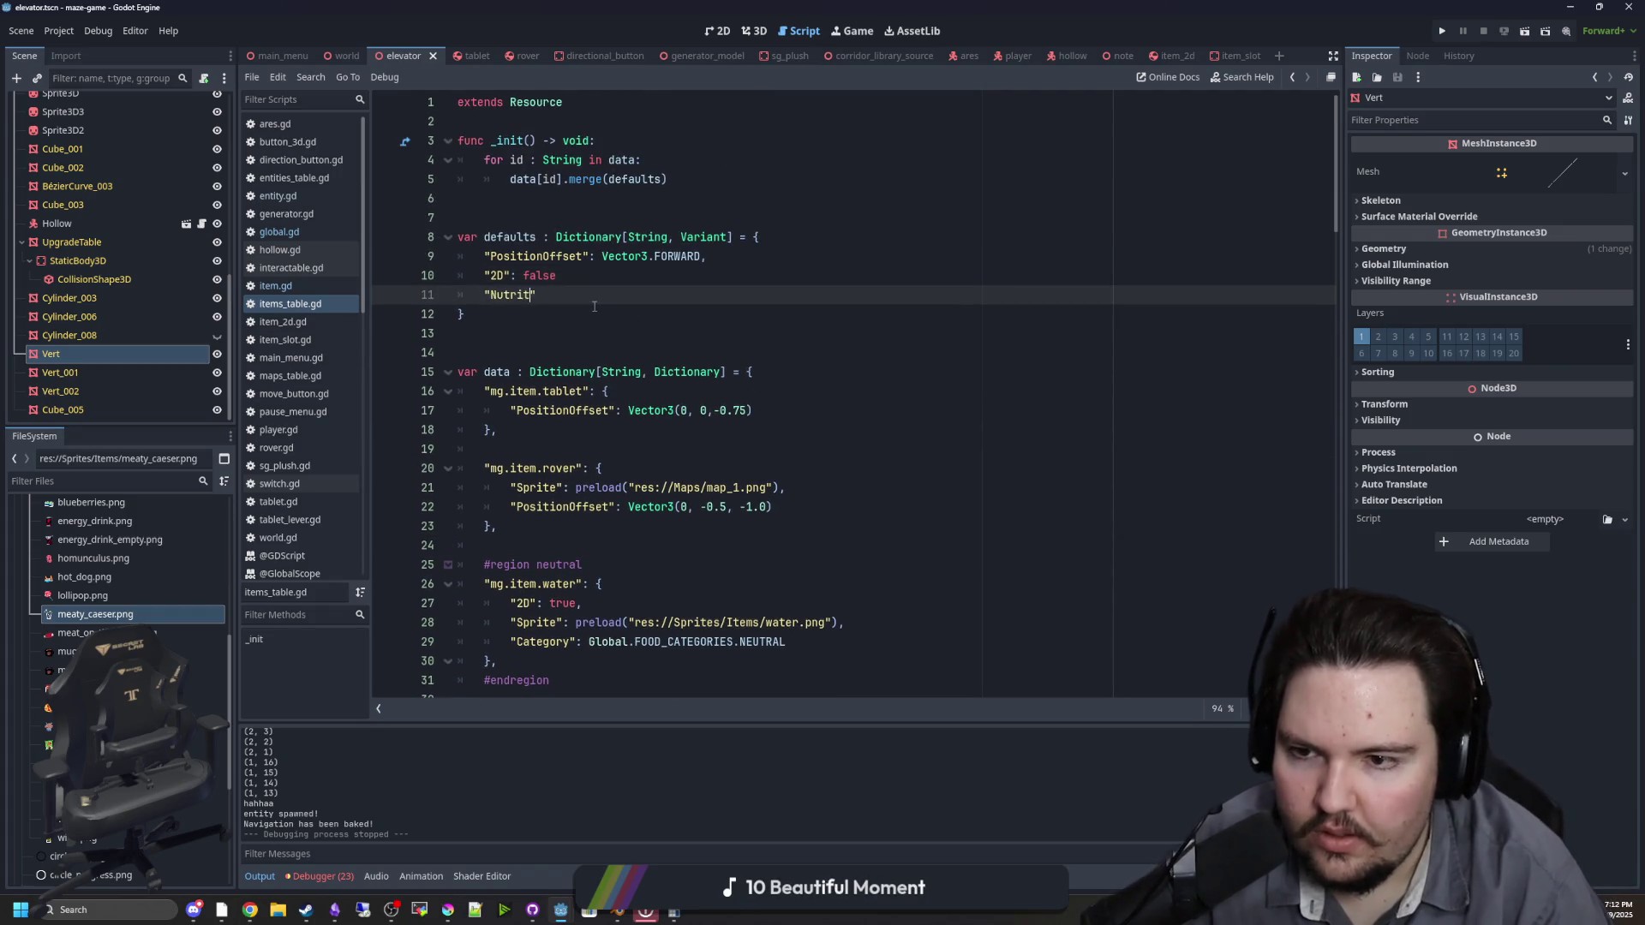
pyautogui.press('Right')
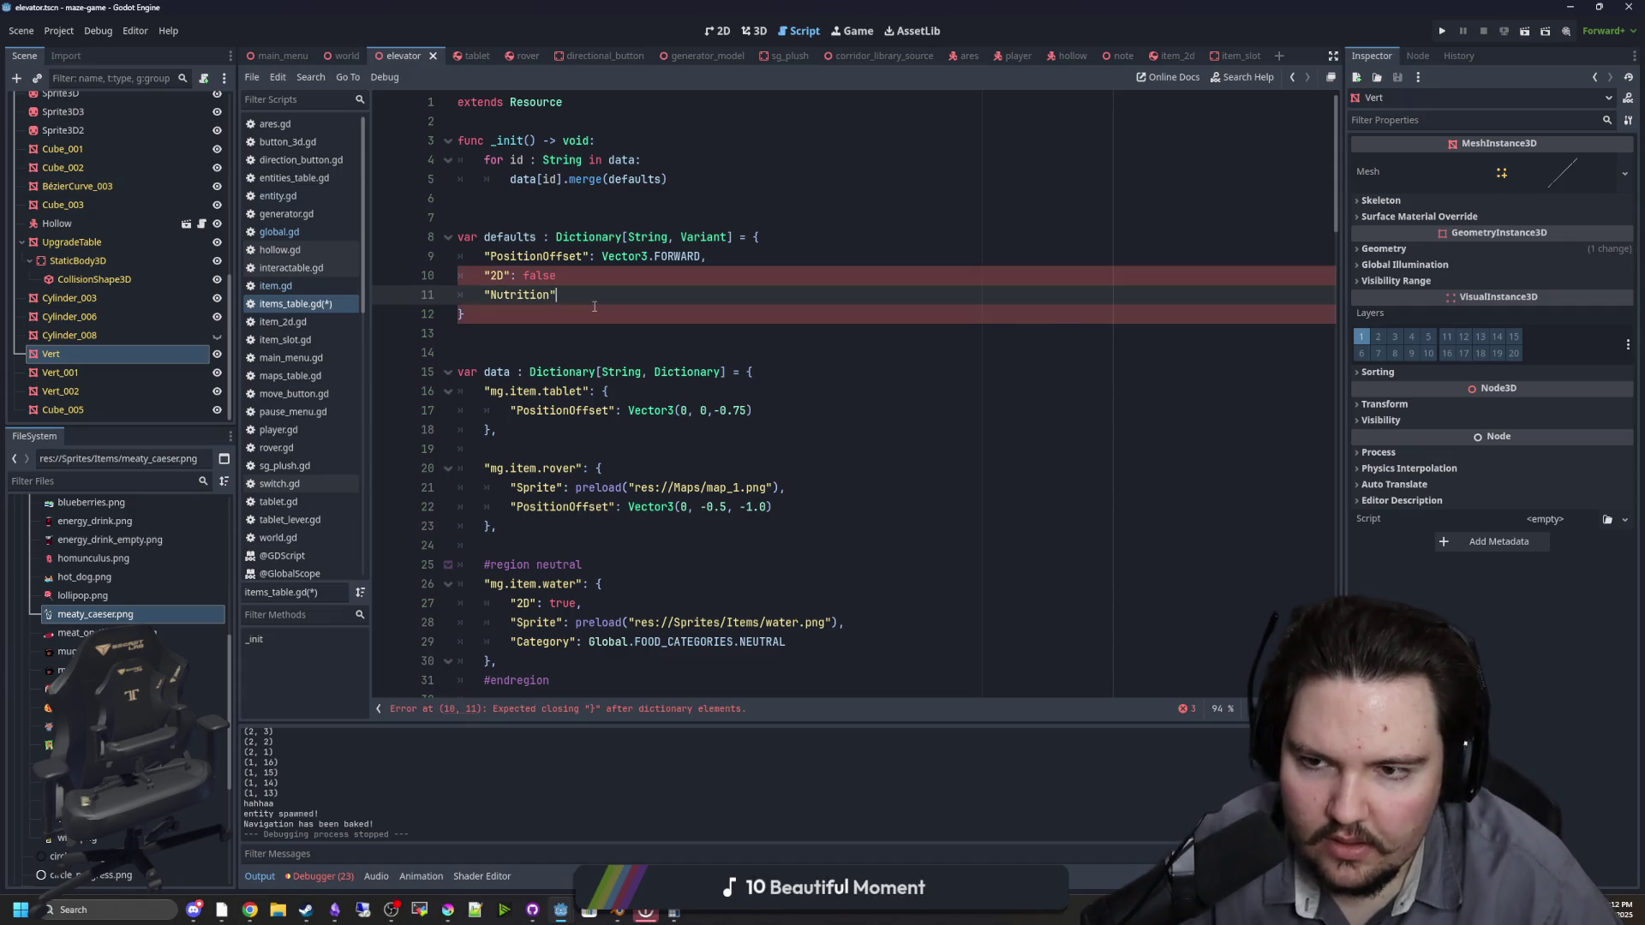
pyautogui.press('Up')
pyautogui.write(',')
pyautogui.press('Down')
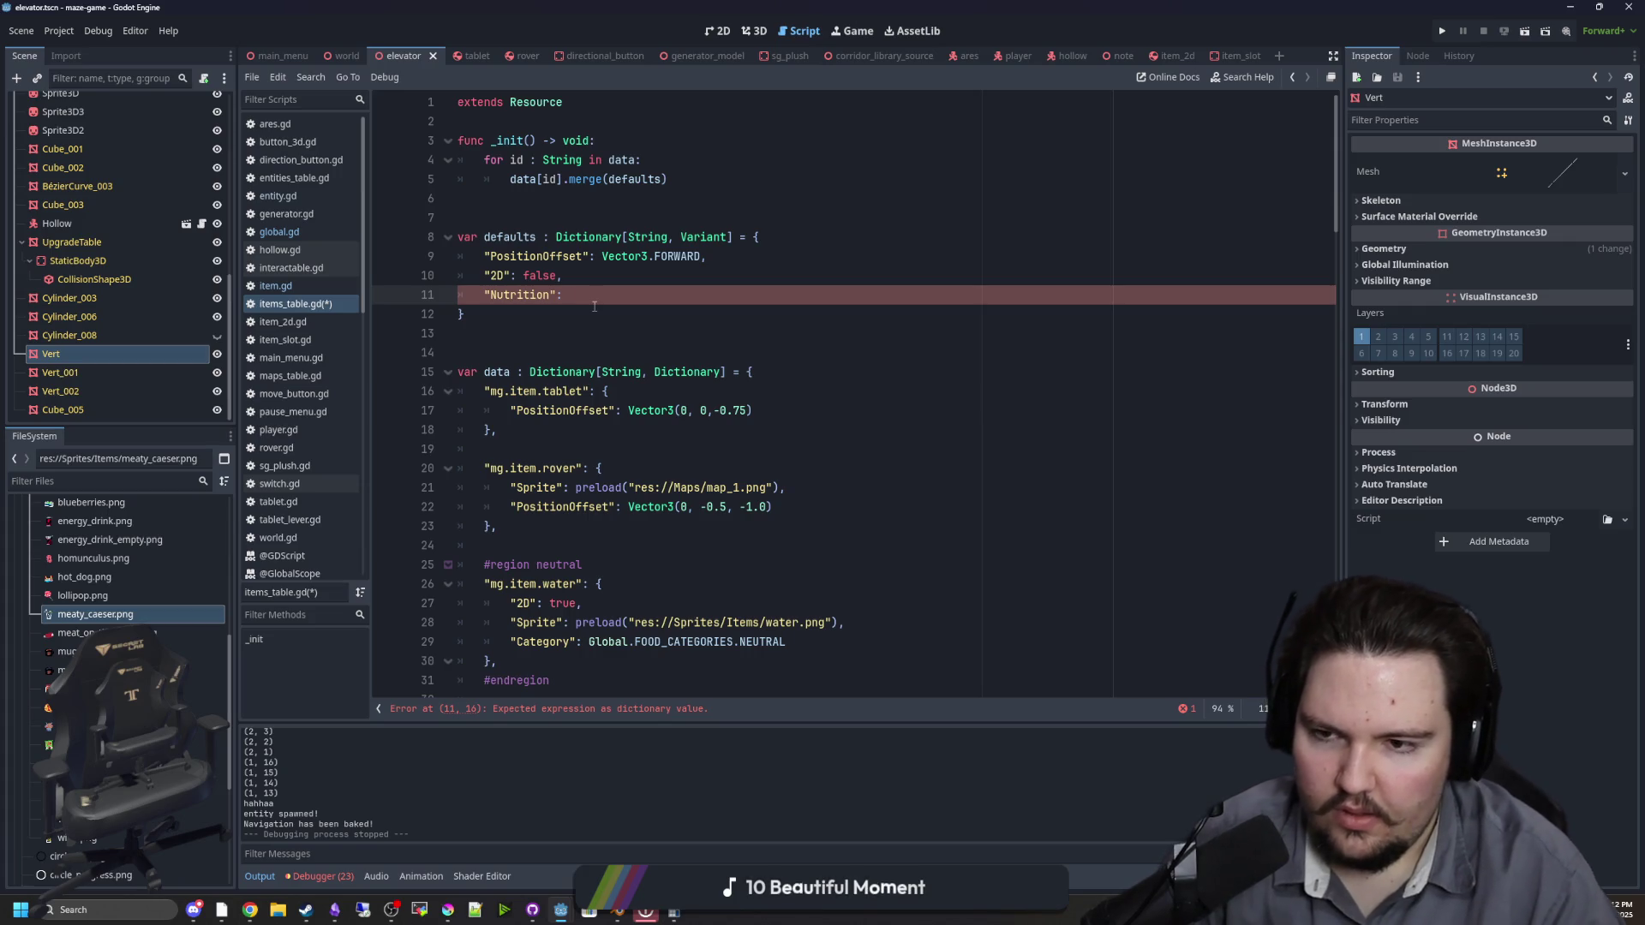
pyautogui.write('1.0,')
pyautogui.press('Return')
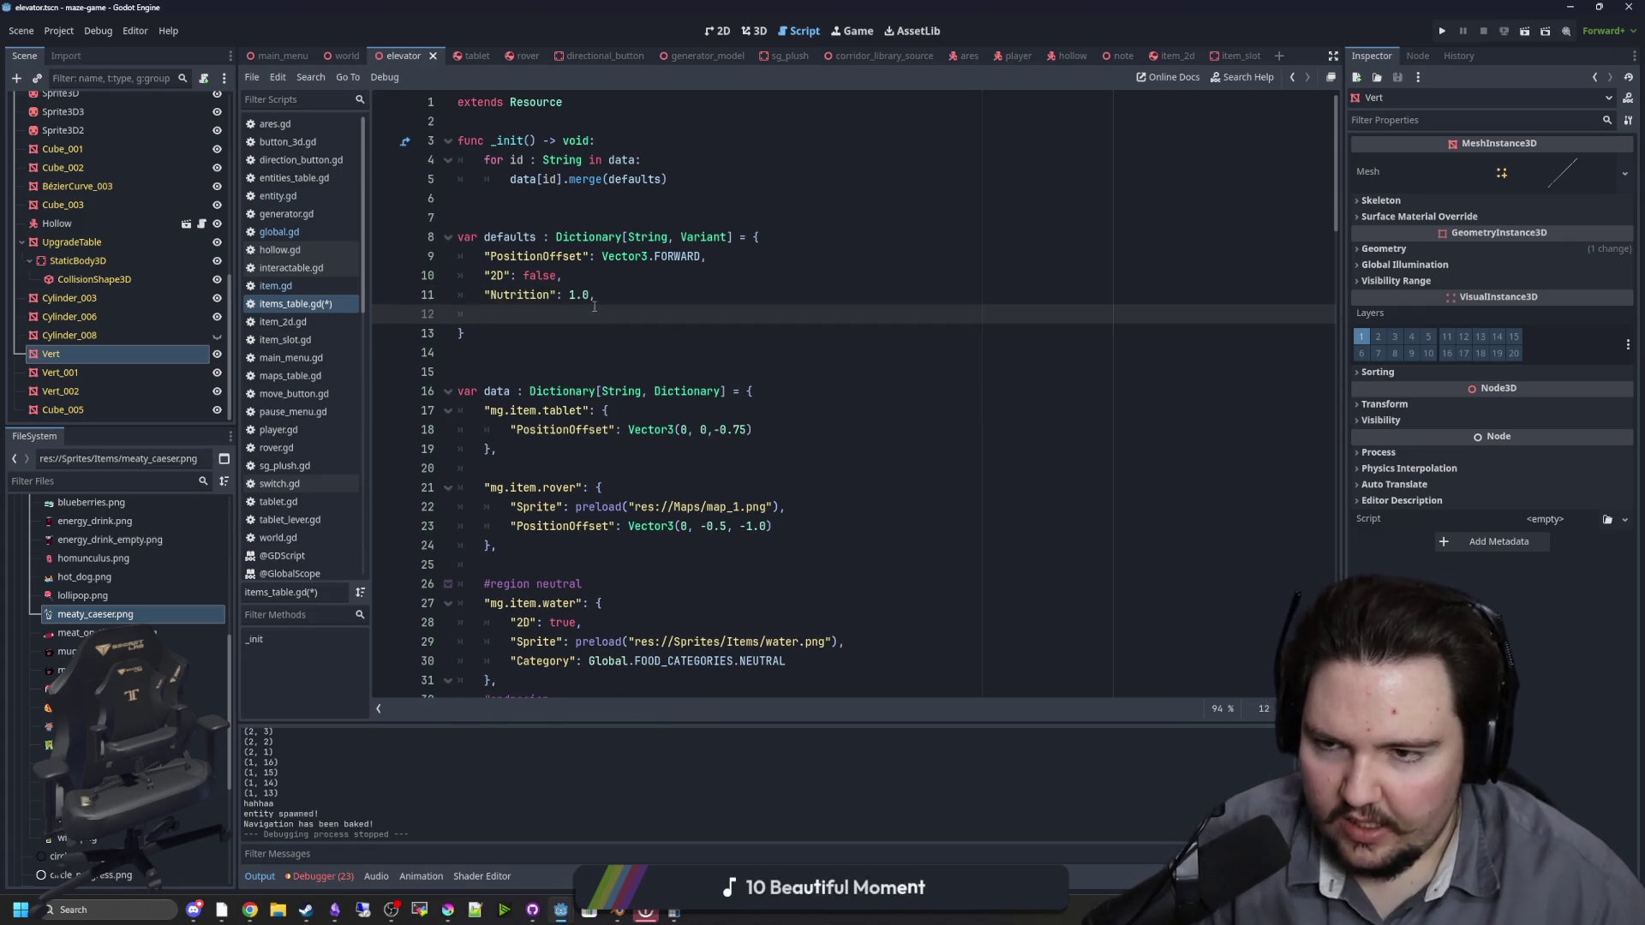
# Step: Add a "Water": false entry below Nutrition in the defaults dictionary
pyautogui.write('"')
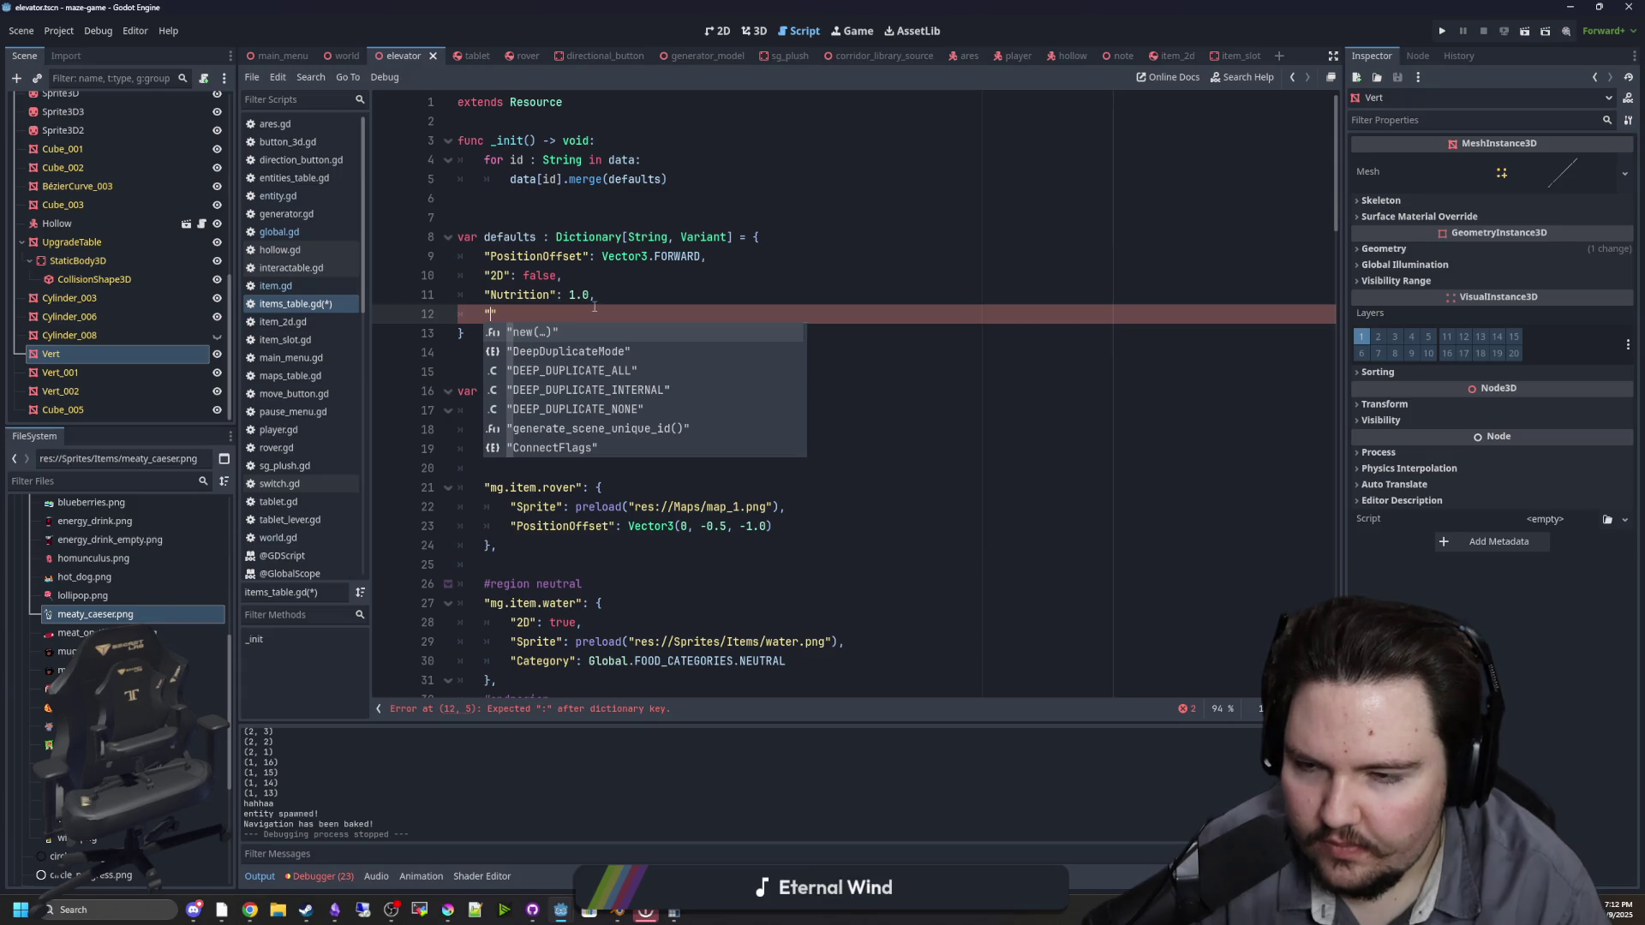
pyautogui.press('BackSpace')
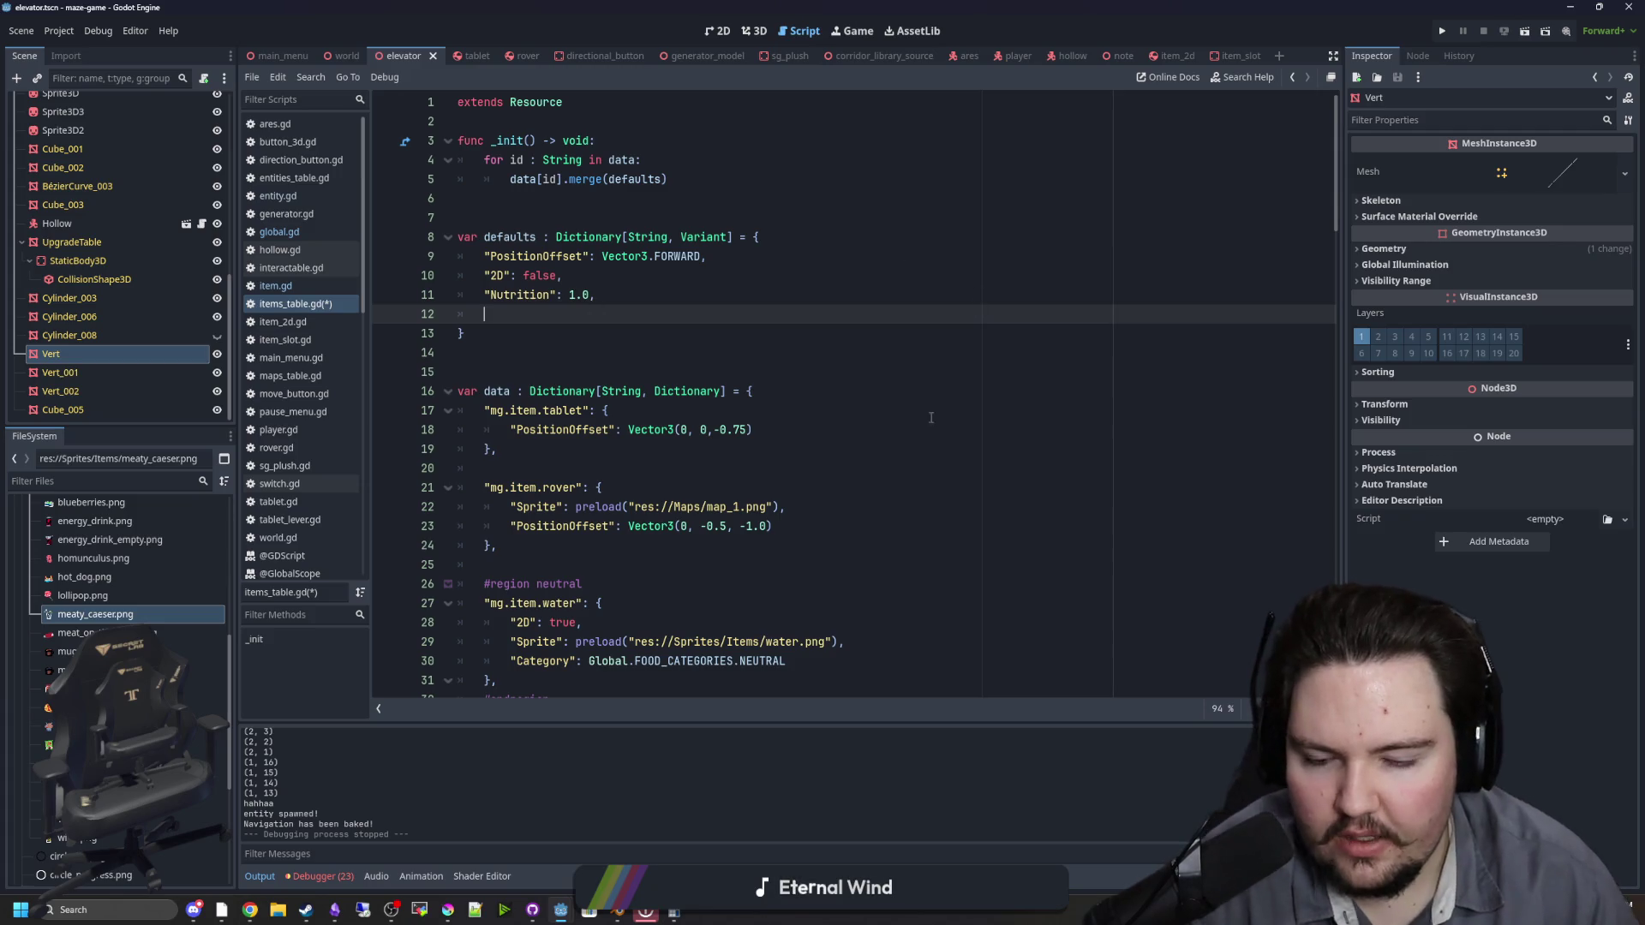
pyautogui.scroll(-5, 930, 417)
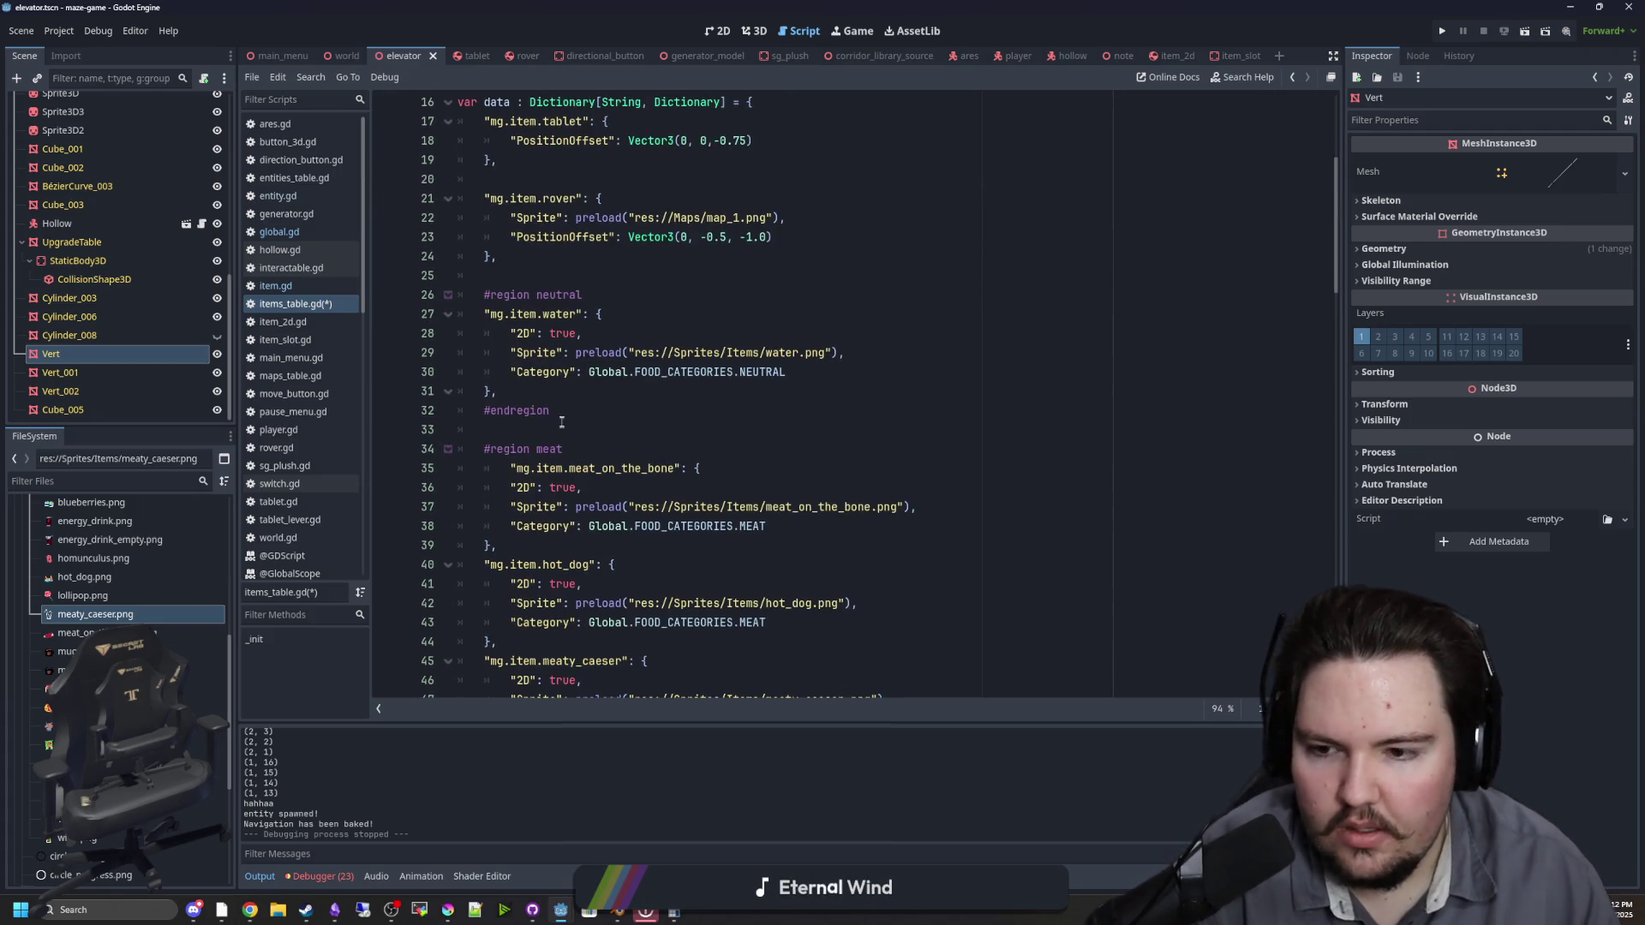
pyautogui.scroll(-2, 562, 408)
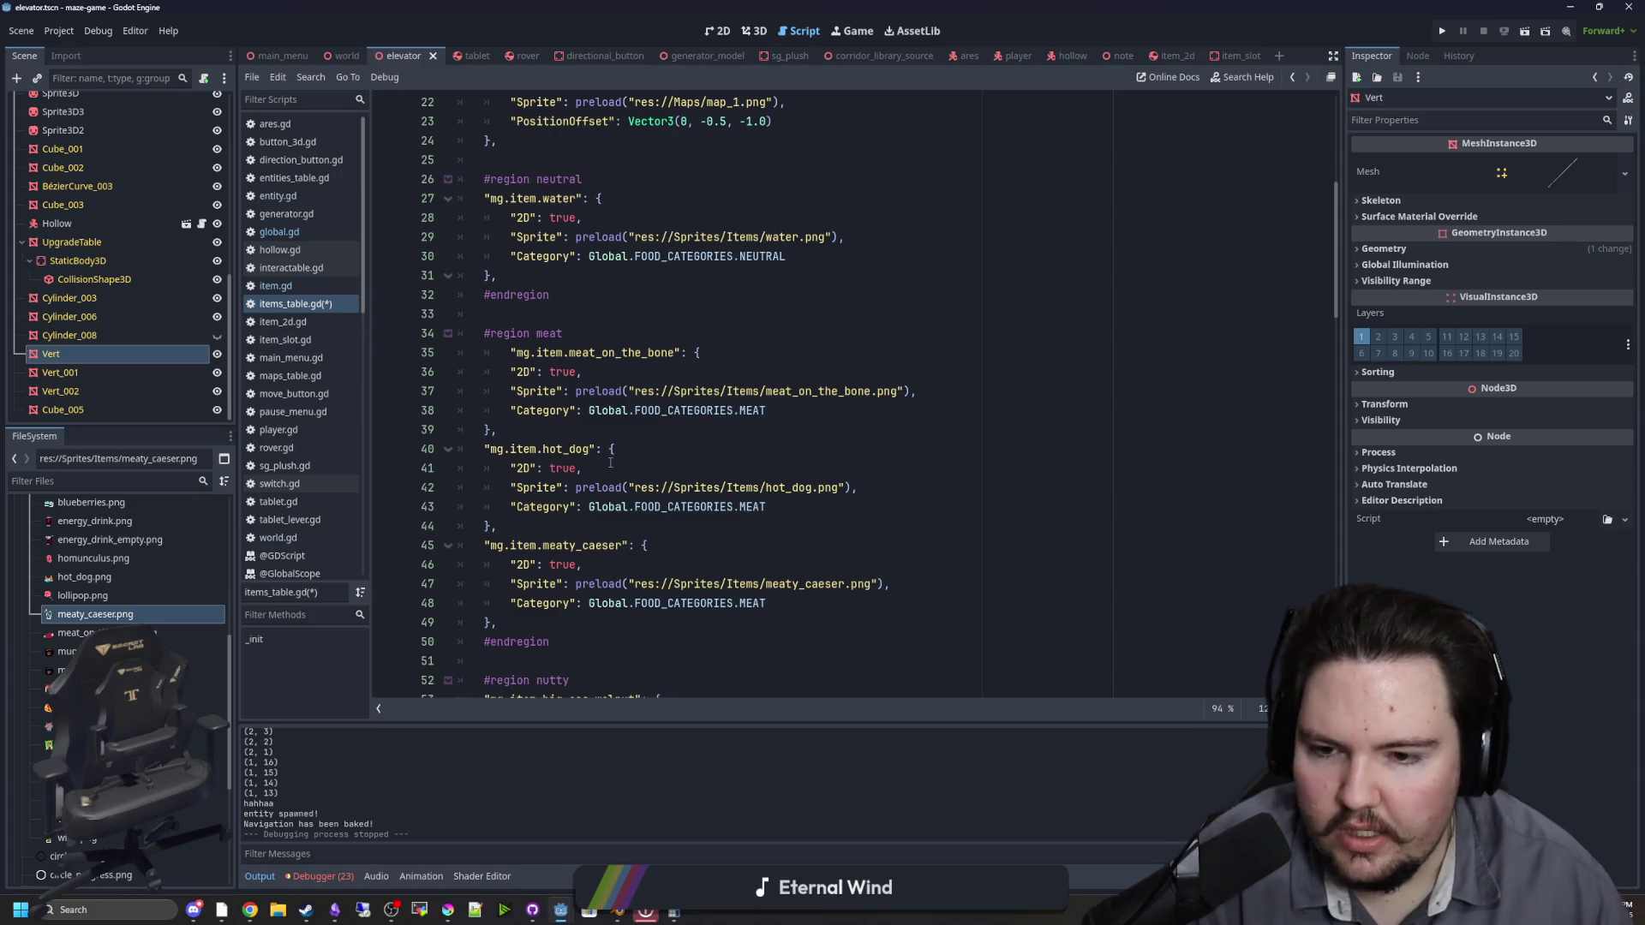
pyautogui.scroll(7, 610, 463)
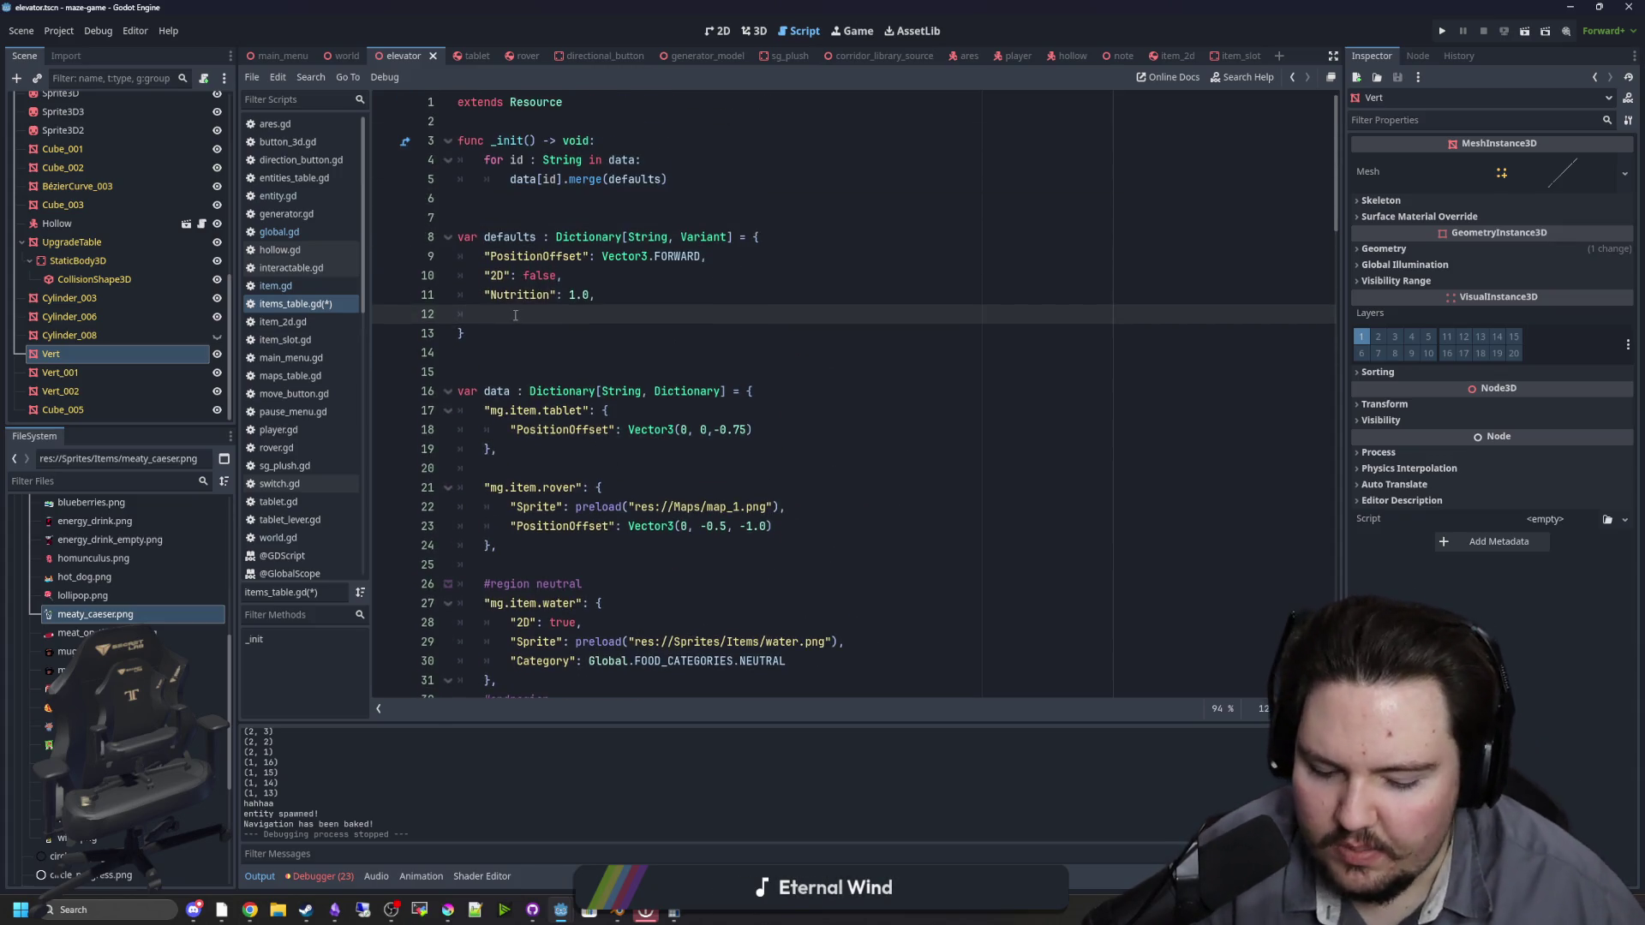
pyautogui.write('"Water": ')
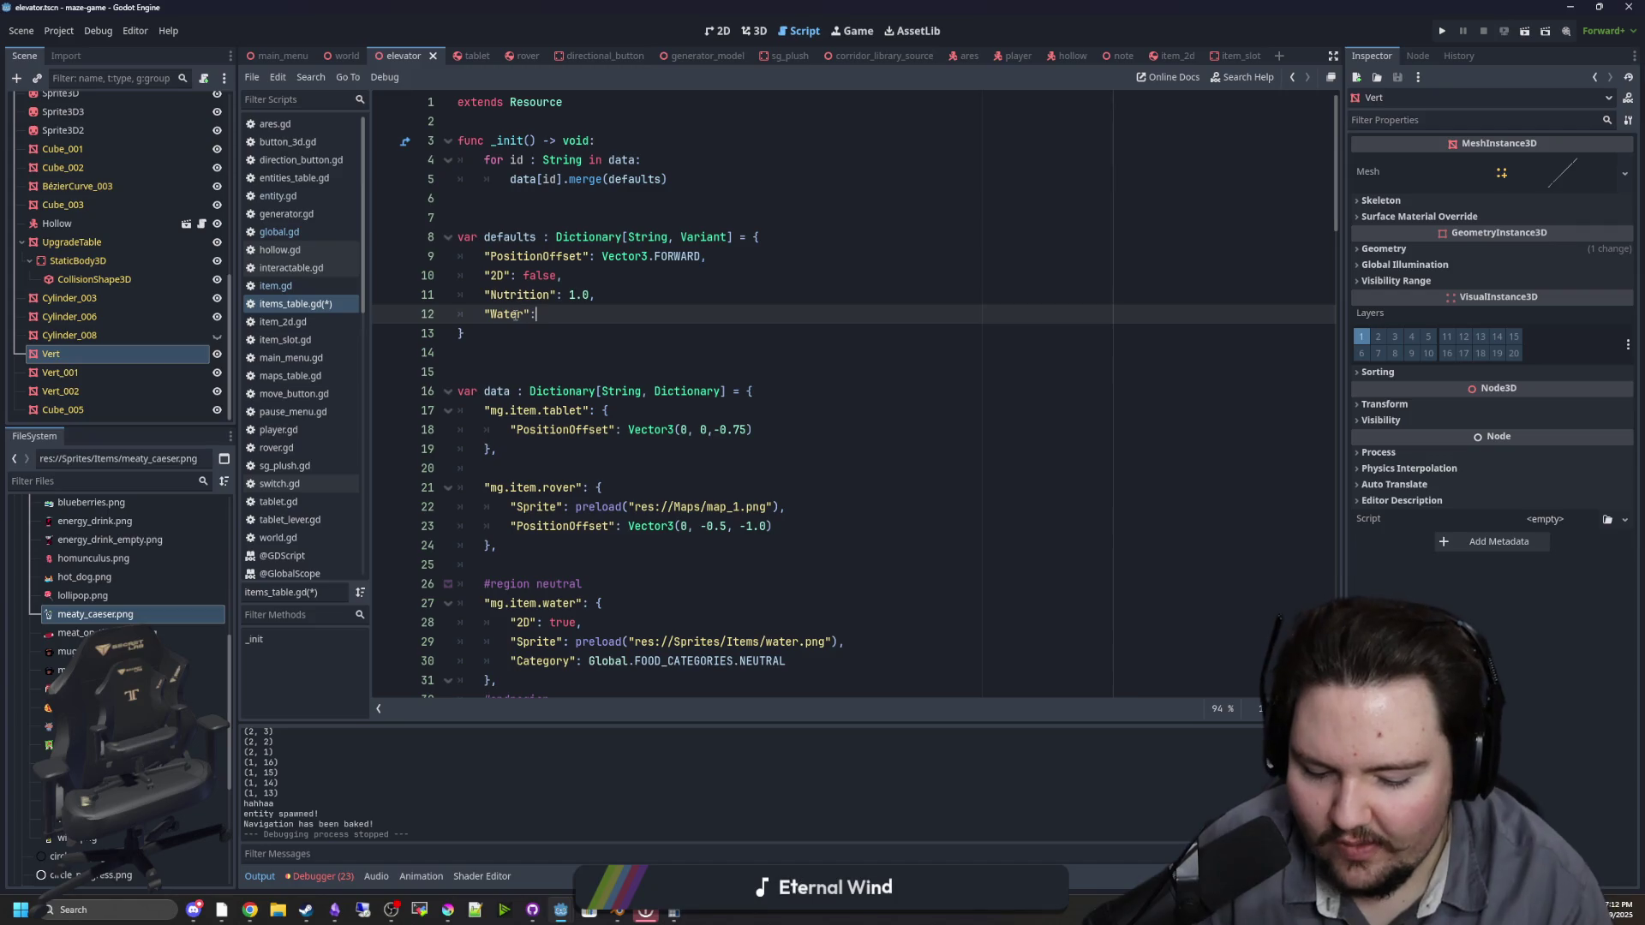
pyautogui.write('false')
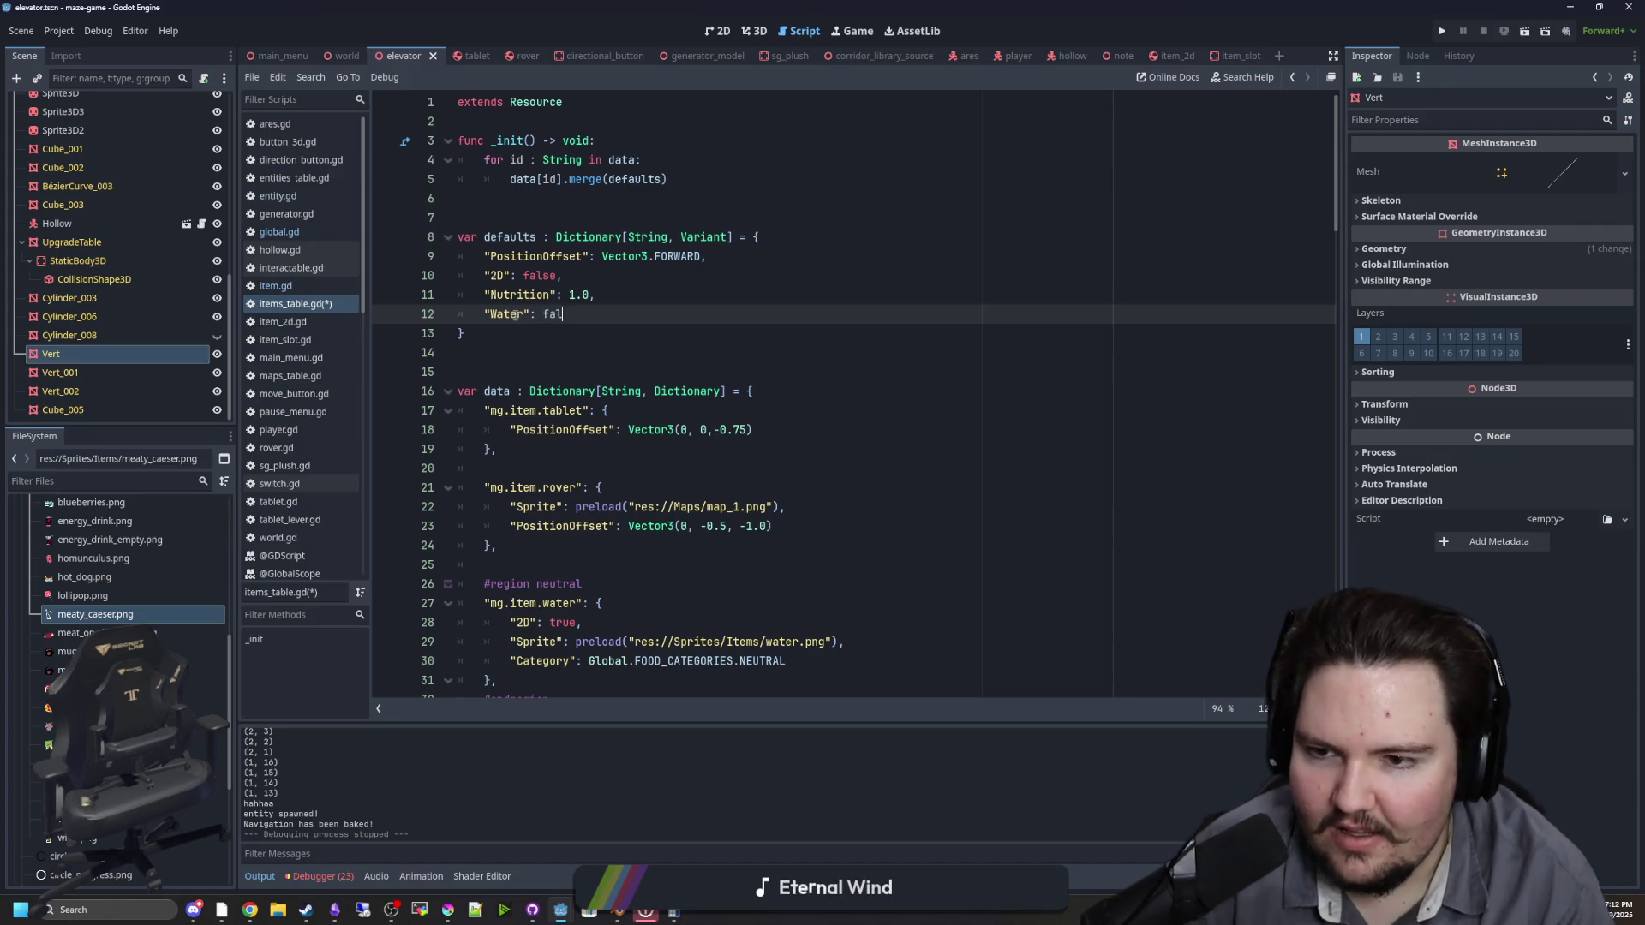
# Step: Change the Nutrition default value to 0.0 and select the "Water key for copying
pyautogui.click(621, 298)
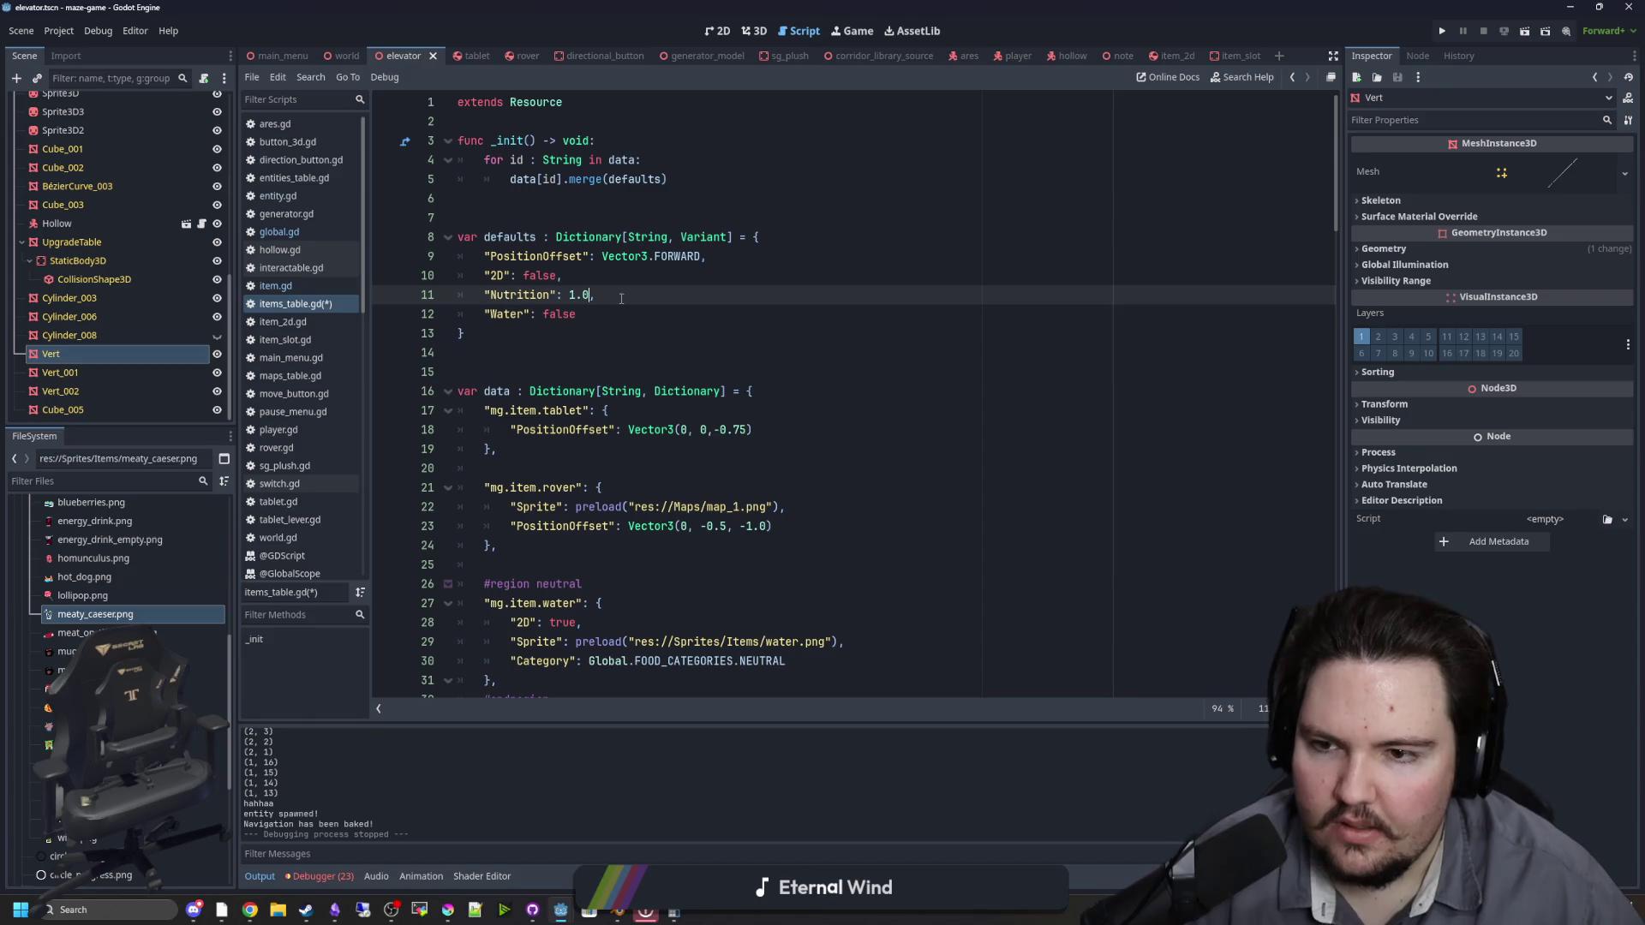
pyautogui.press('BackSpace')
pyautogui.press('BackSpace')
pyautogui.press('BackSpace')
pyautogui.write('0.0,')
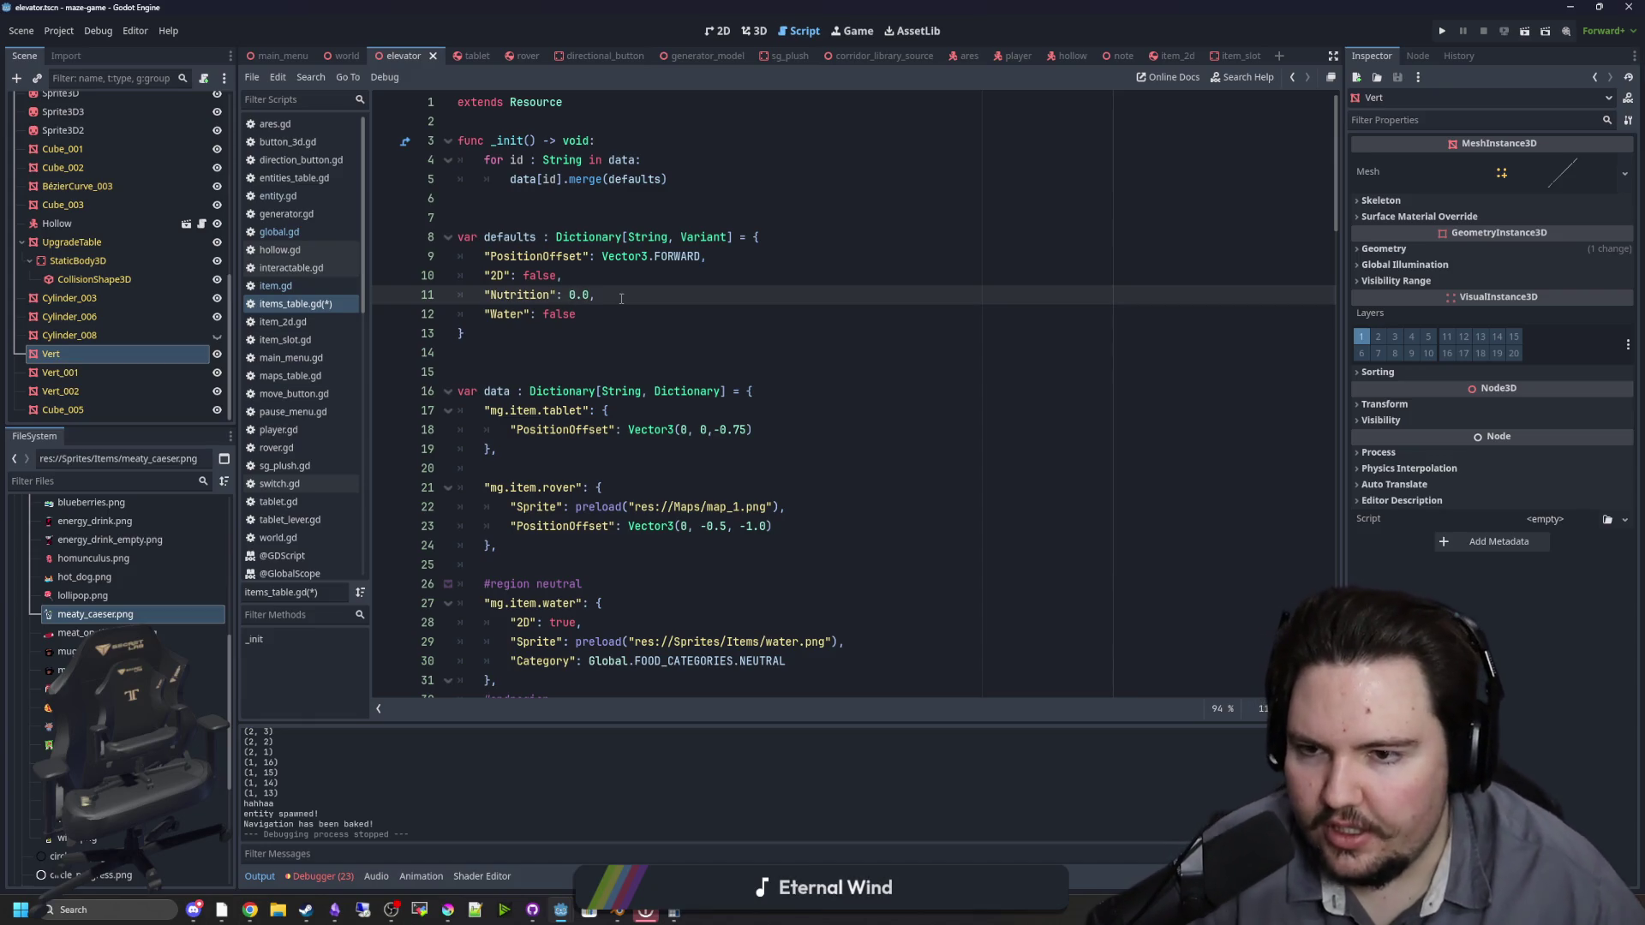
pyautogui.doubleClick(537, 297)
pyautogui.press('Down')
pyautogui.press('Down')
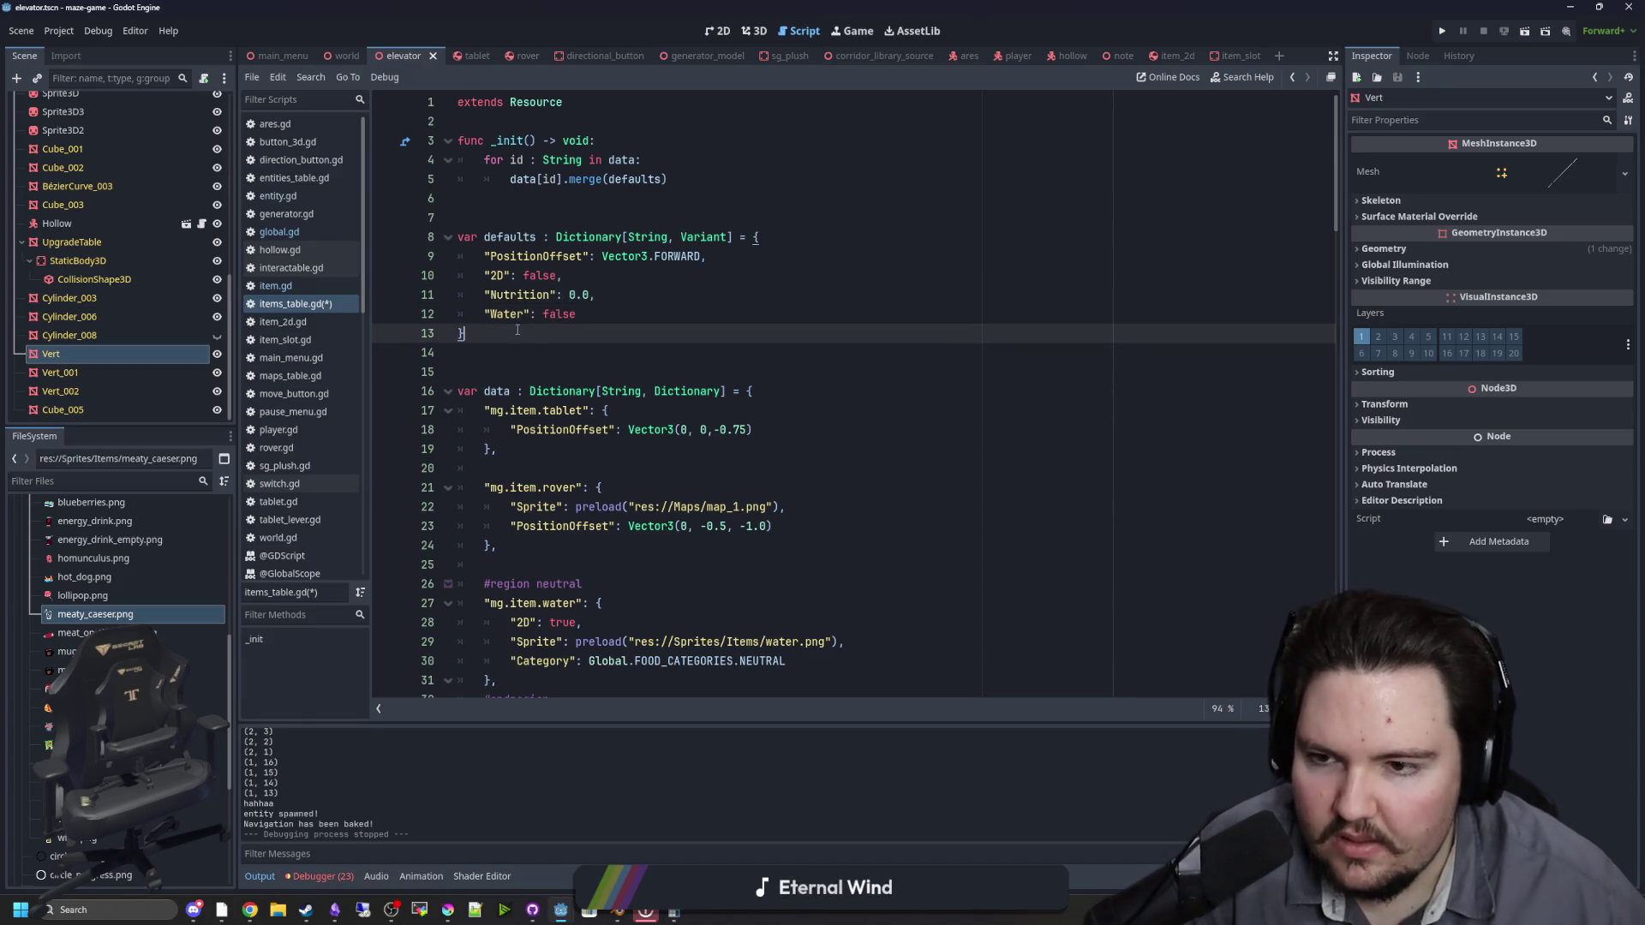
pyautogui.doubleClick(491, 316)
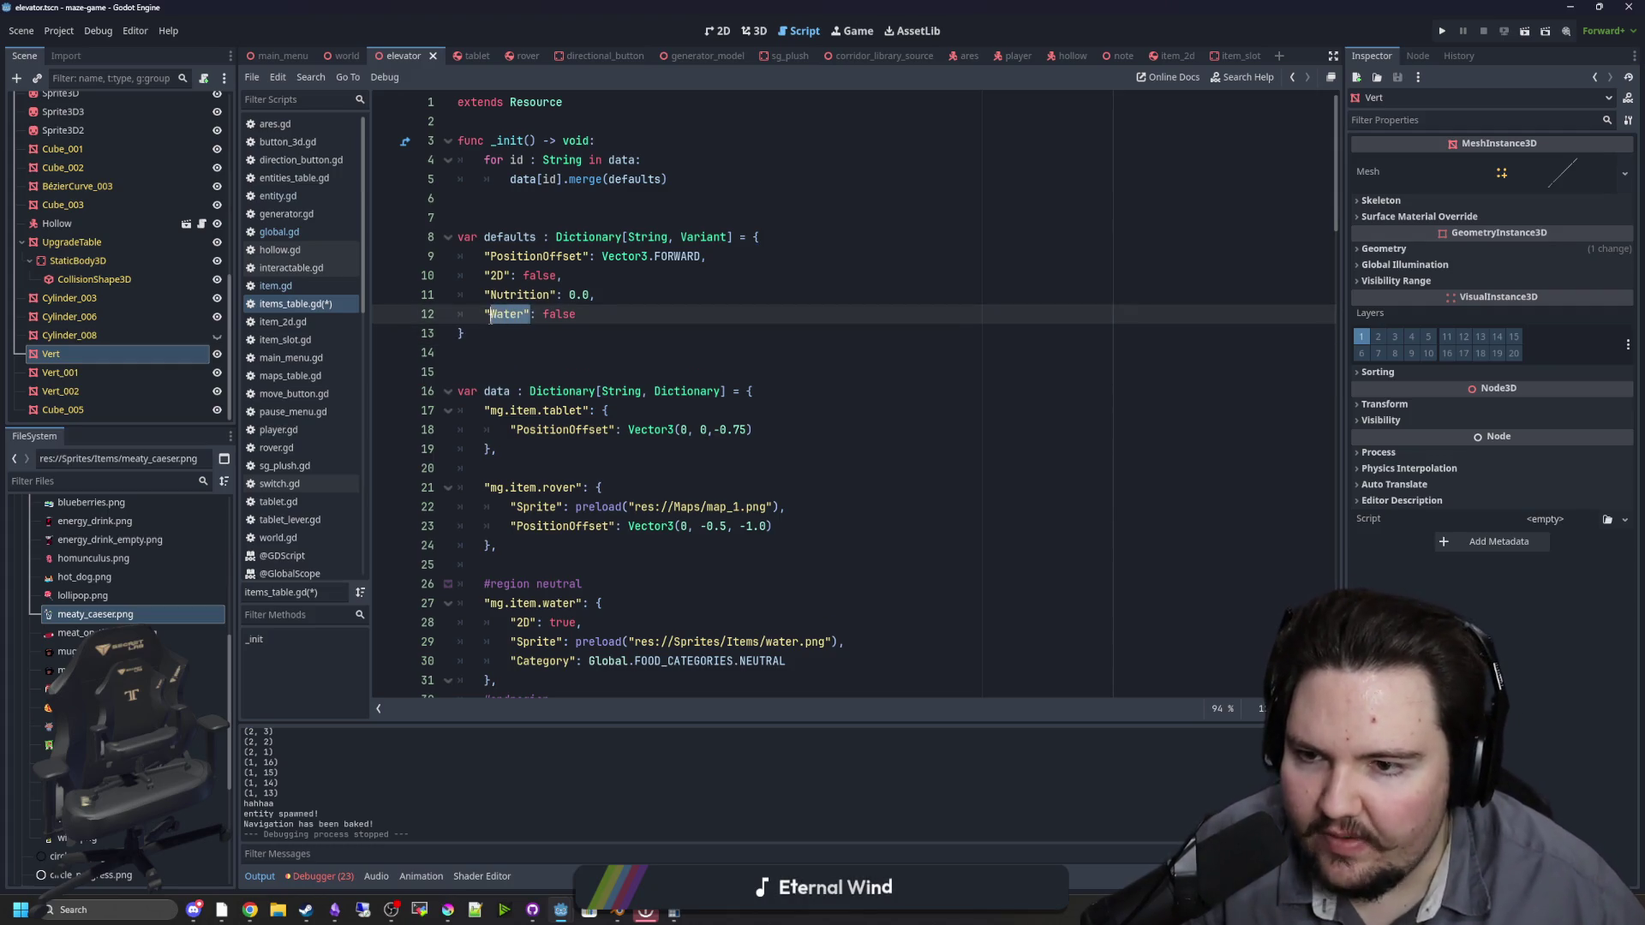
pyautogui.click(511, 352)
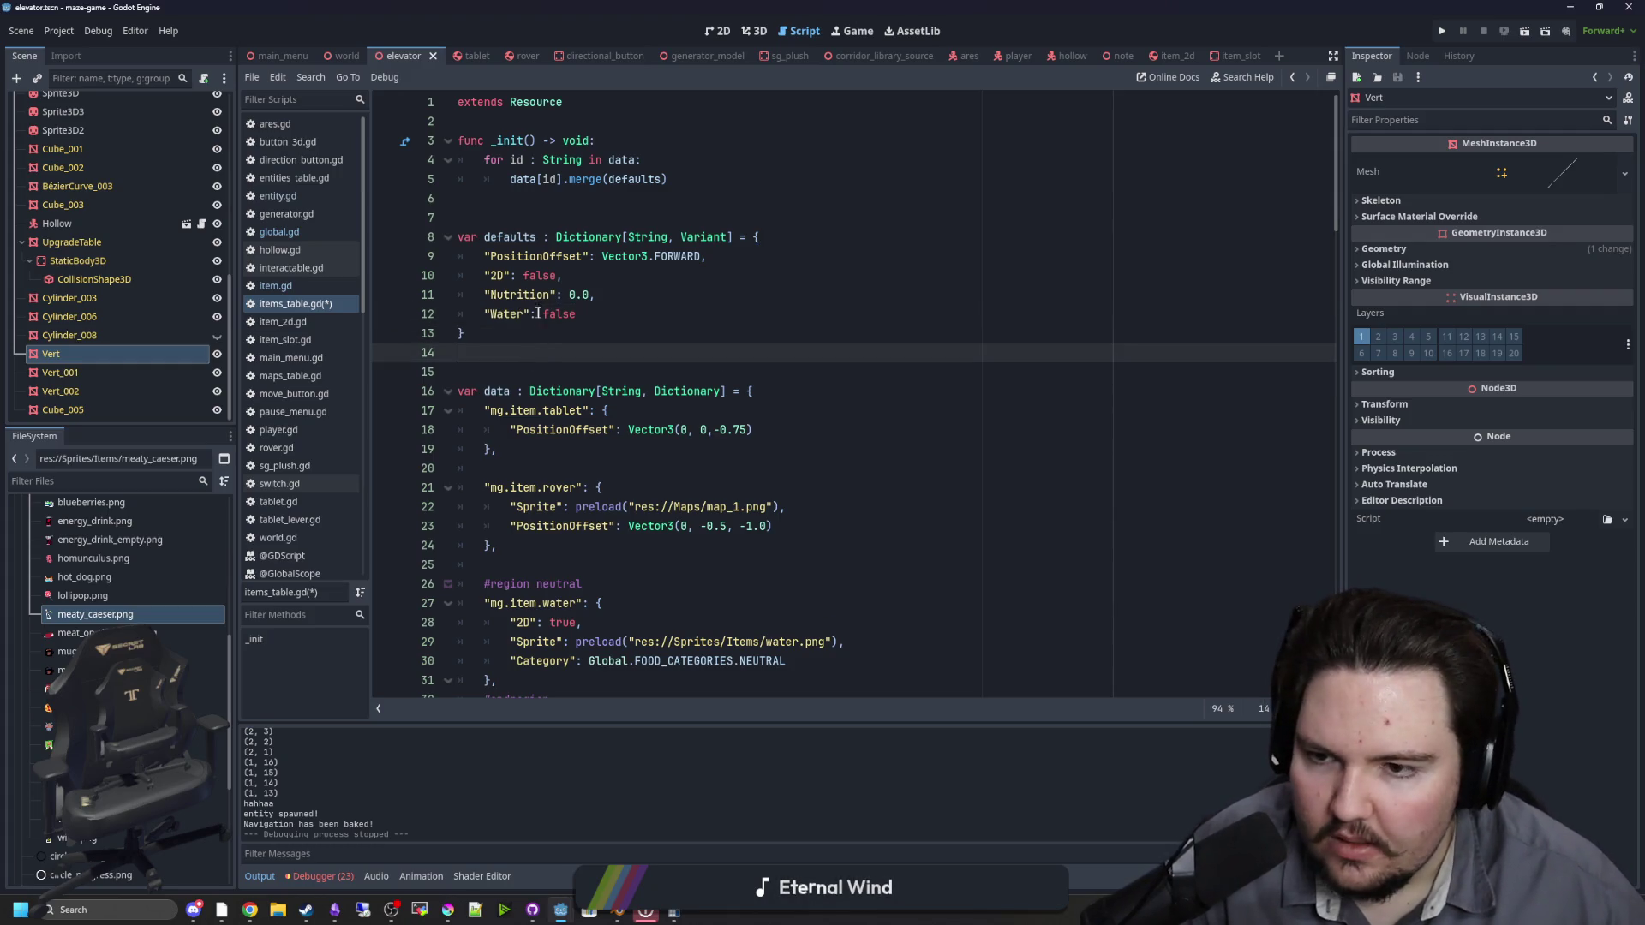
pyautogui.moveTo(530, 315); pyautogui.dragTo(483, 315)
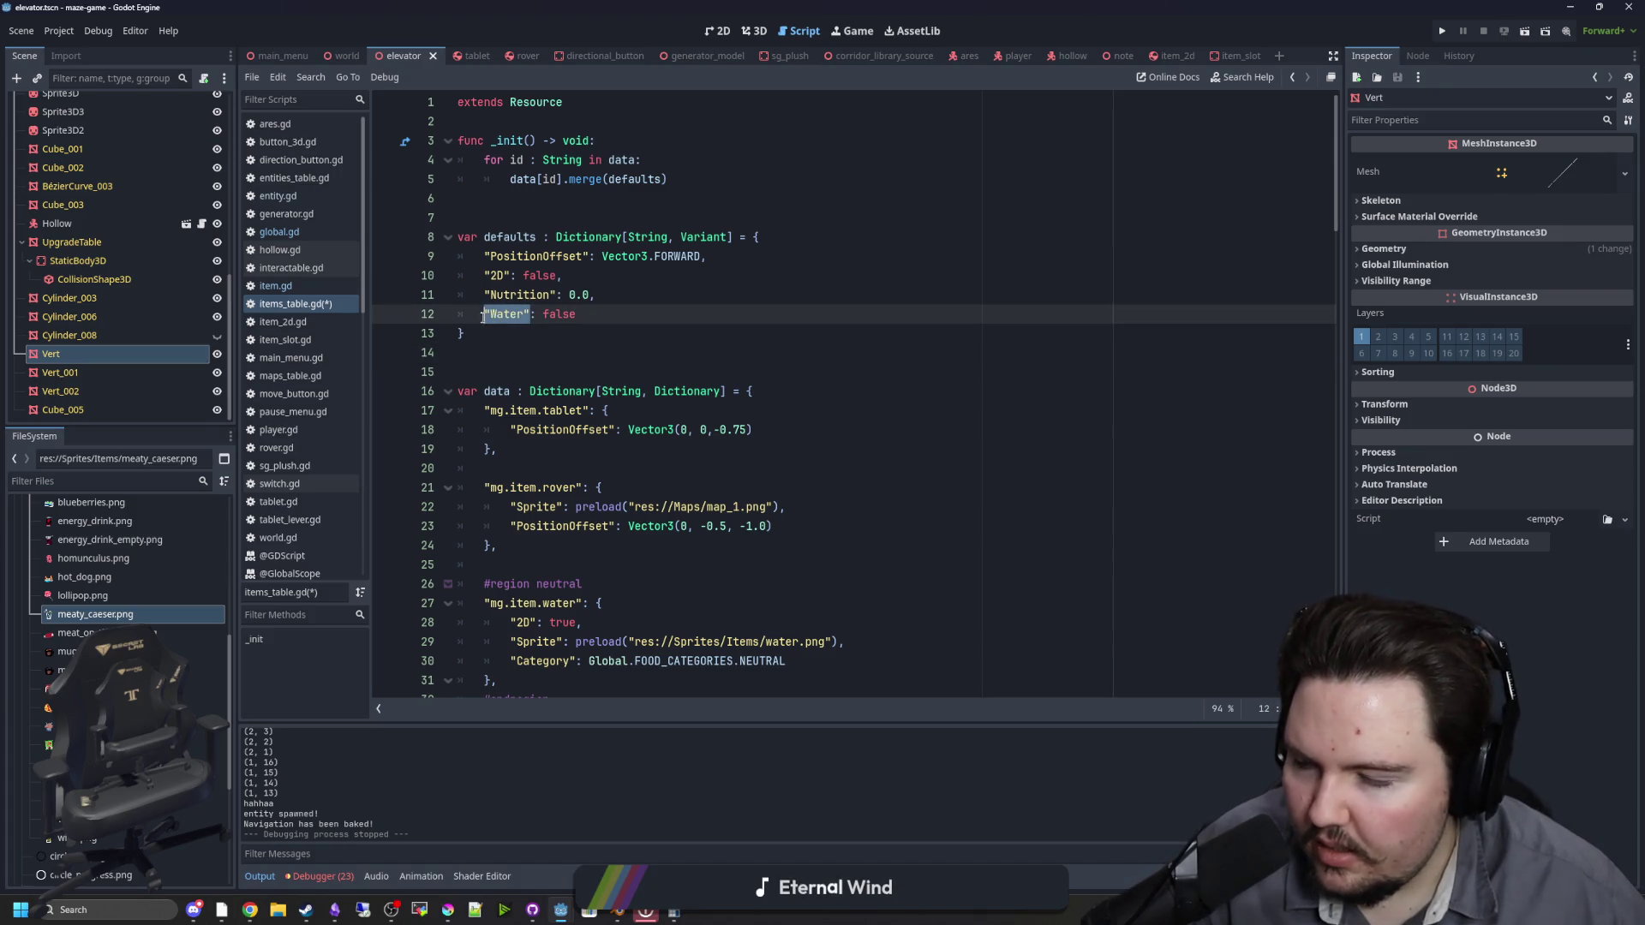
pyautogui.scroll(-5, 533, 325)
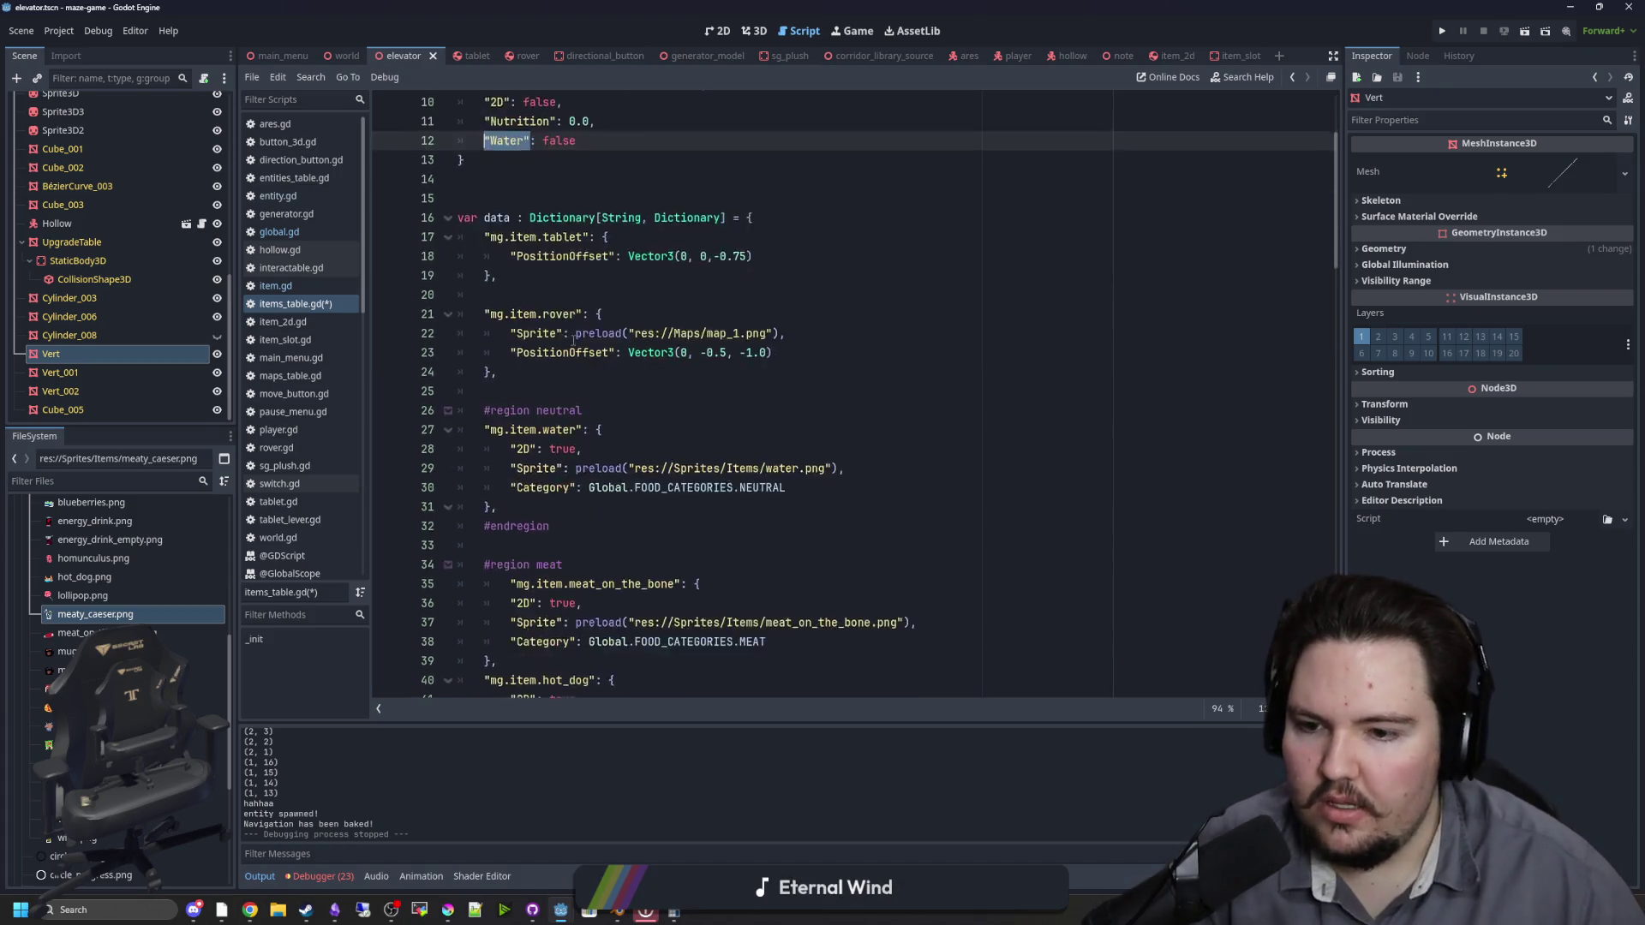
# Step: Add "Liquid": true to the water entry and rename the defaults' Water key to Liquid
pyautogui.click(827, 369)
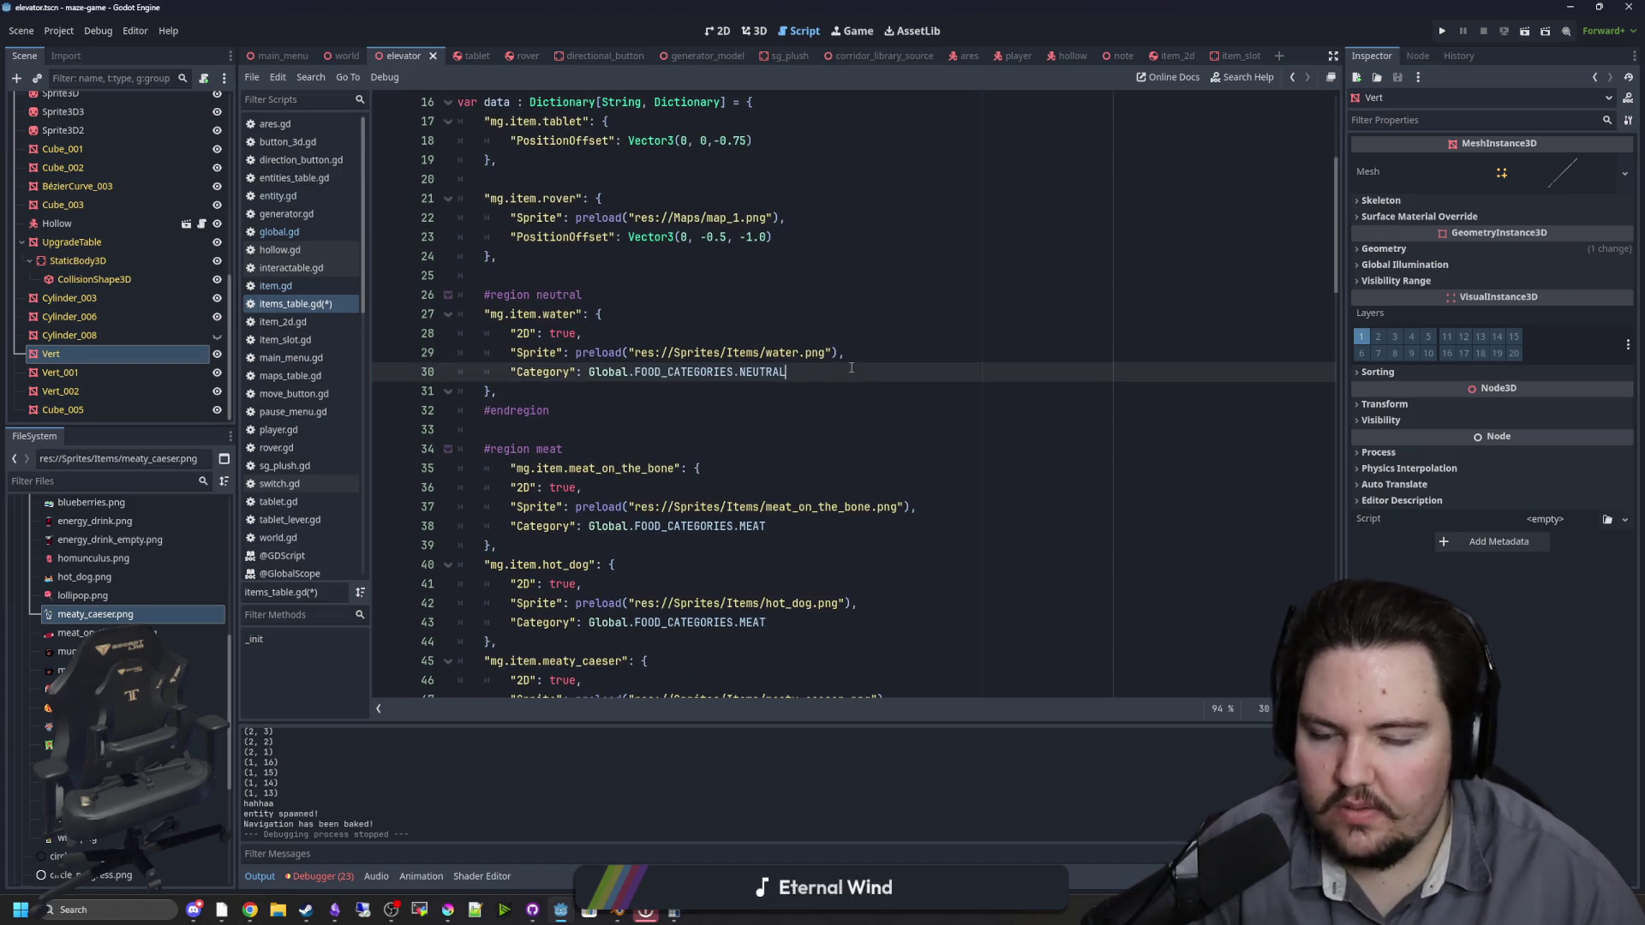
pyautogui.press('Return')
pyautogui.write('"Water"')
pyautogui.write(': true')
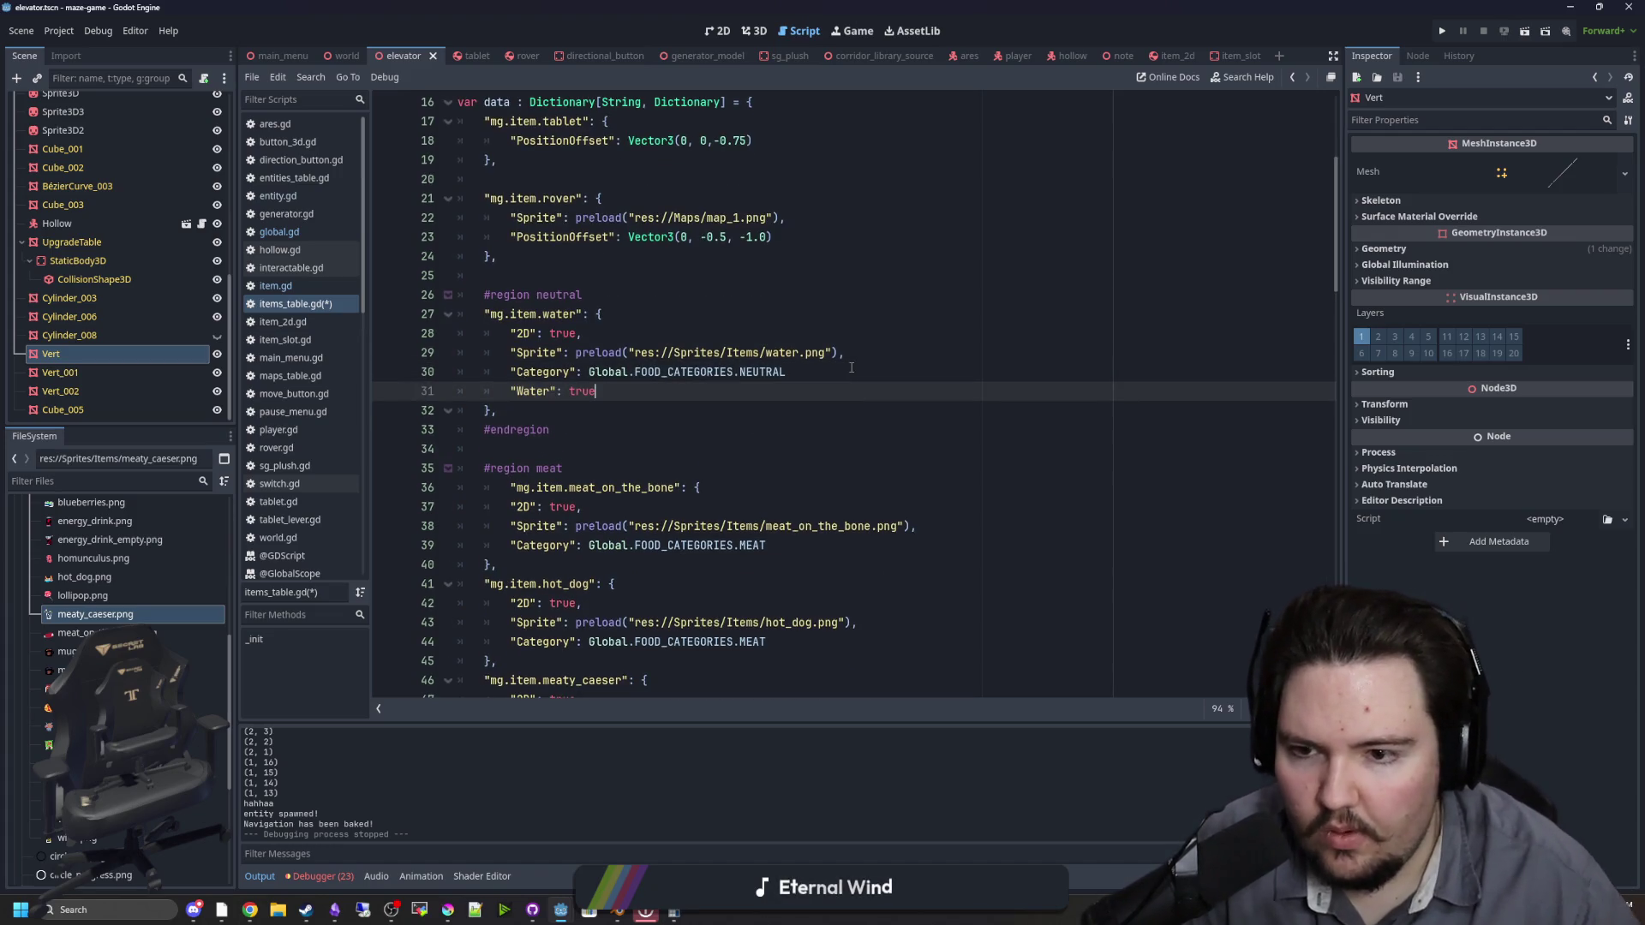
pyautogui.doubleClick(534, 390)
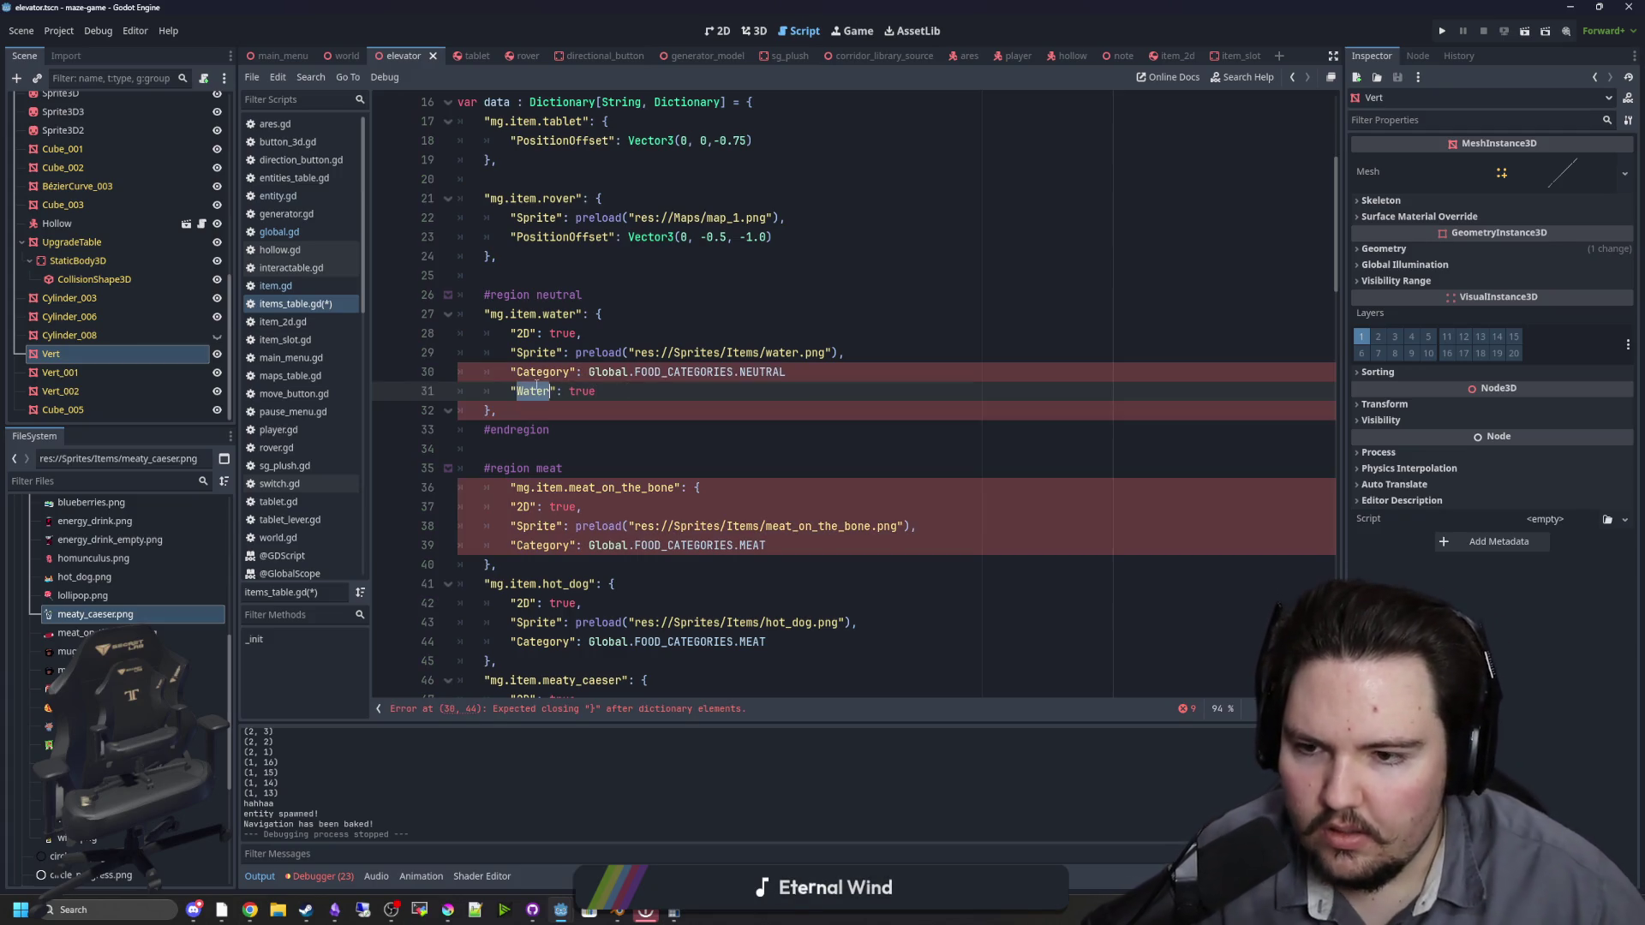
pyautogui.write('Liquid')
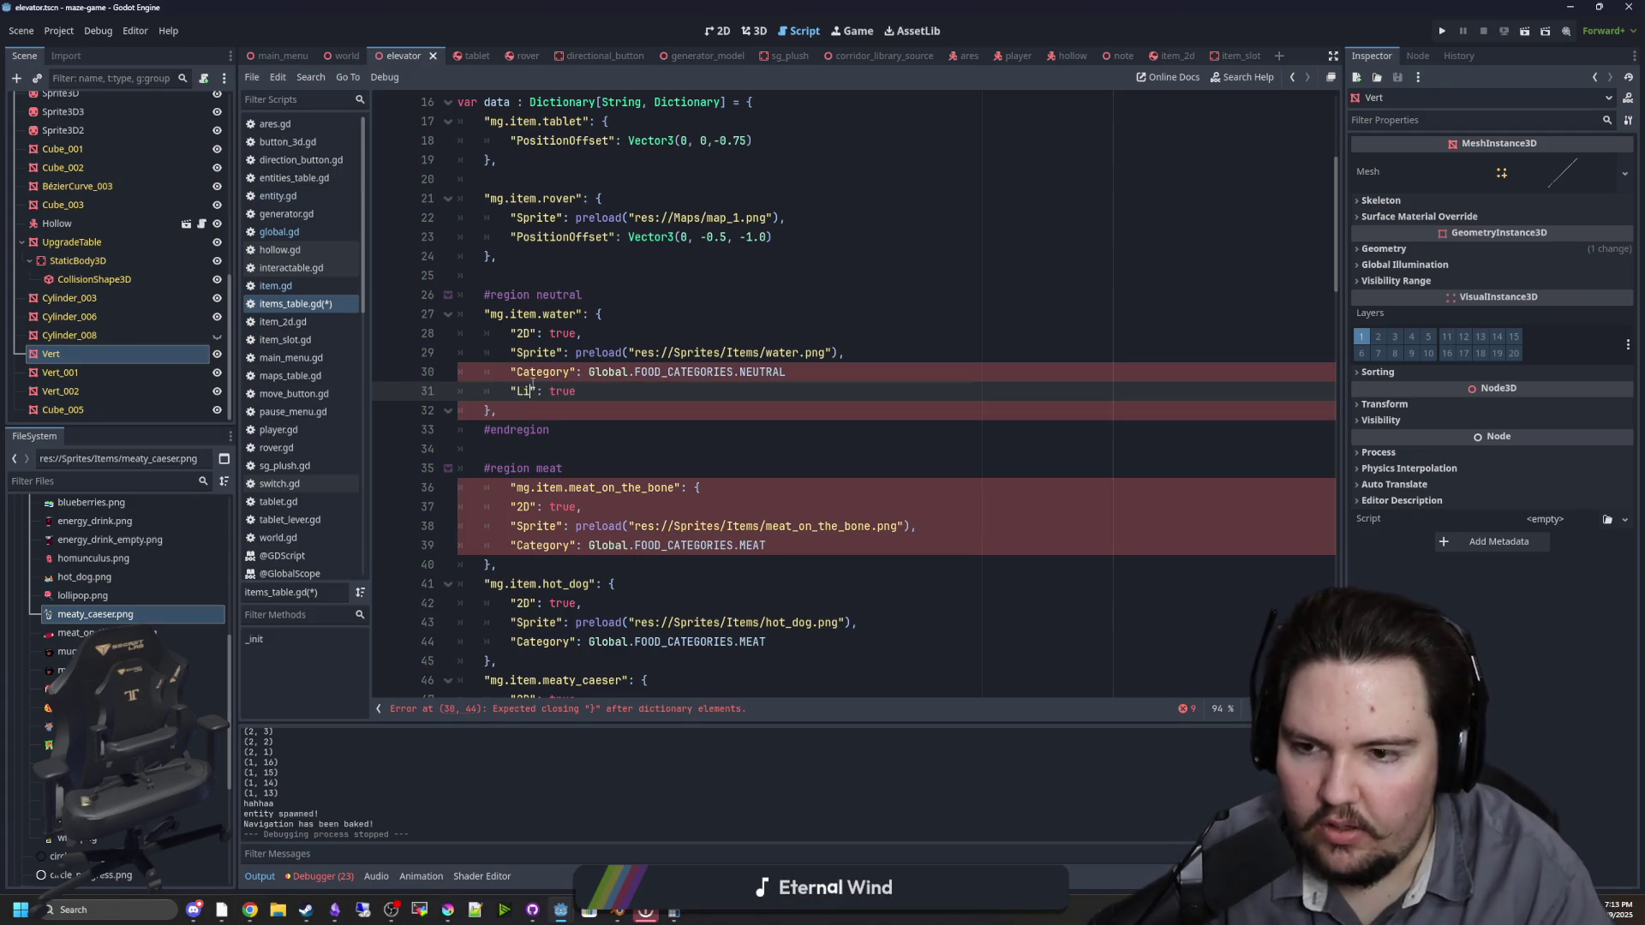
pyautogui.scroll(5, 584, 325)
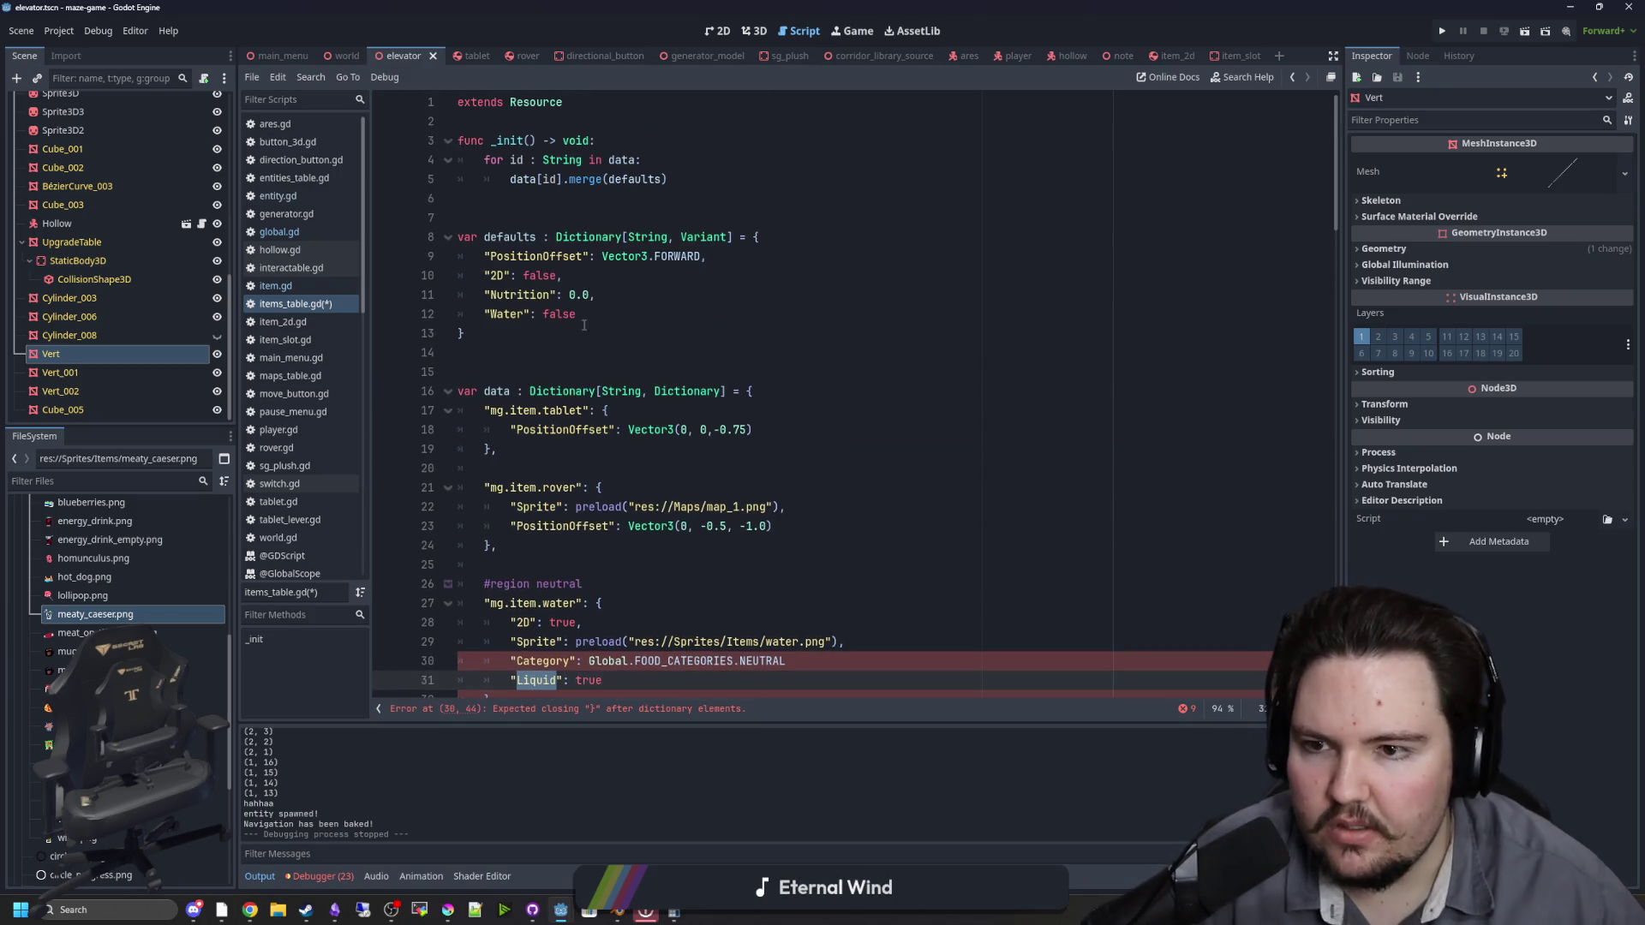
pyautogui.doubleClick(511, 315)
pyautogui.write('Liquid')
pyautogui.scroll(-2, 514, 317)
pyautogui.click(619, 566)
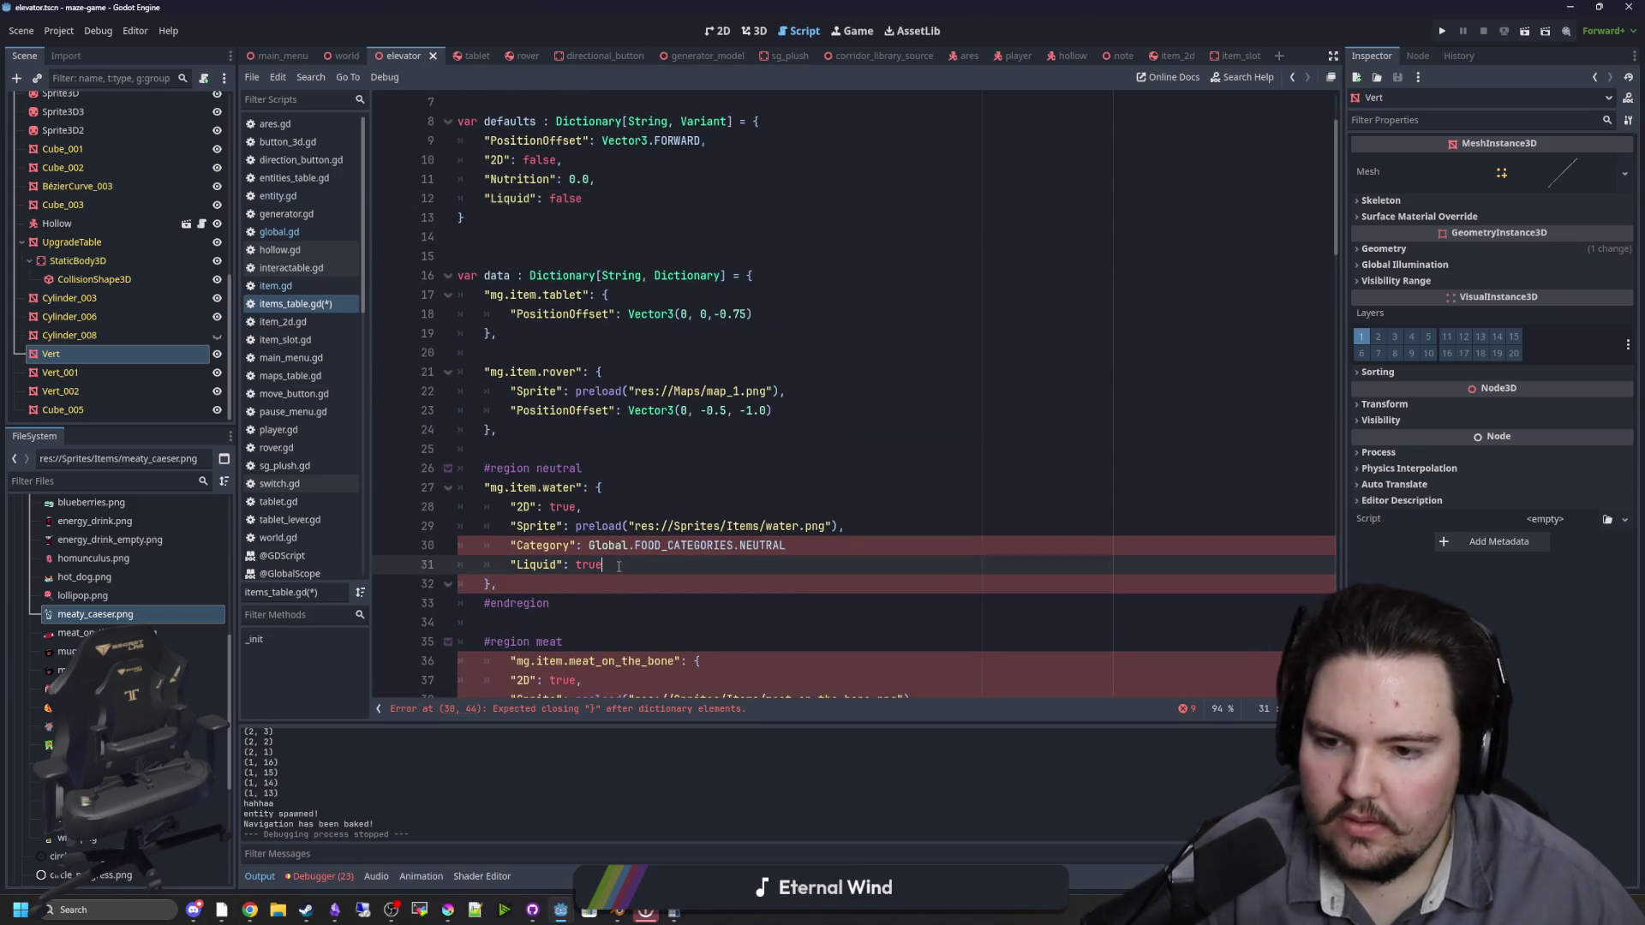
pyautogui.press('BackSpace')
pyautogui.press('BackSpace')
pyautogui.press('BackSpace')
pyautogui.press('BackSpace')
pyautogui.write('true')
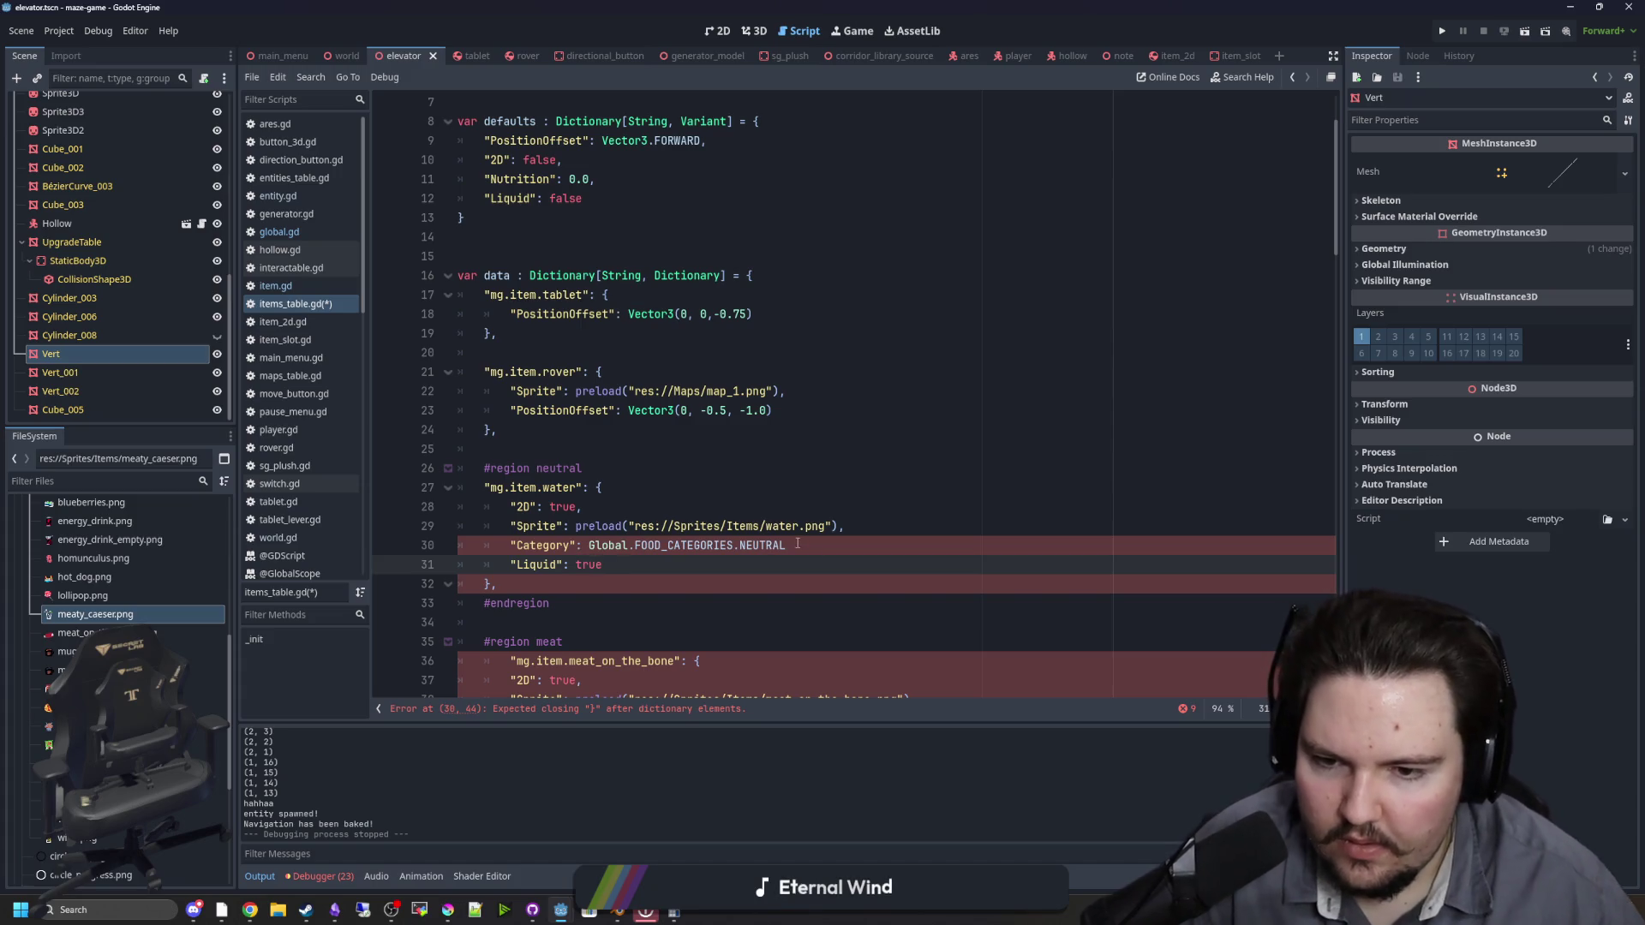
pyautogui.click(844, 545)
pyautogui.write(',')
pyautogui.moveTo(603, 564); pyautogui.dragTo(512, 565)
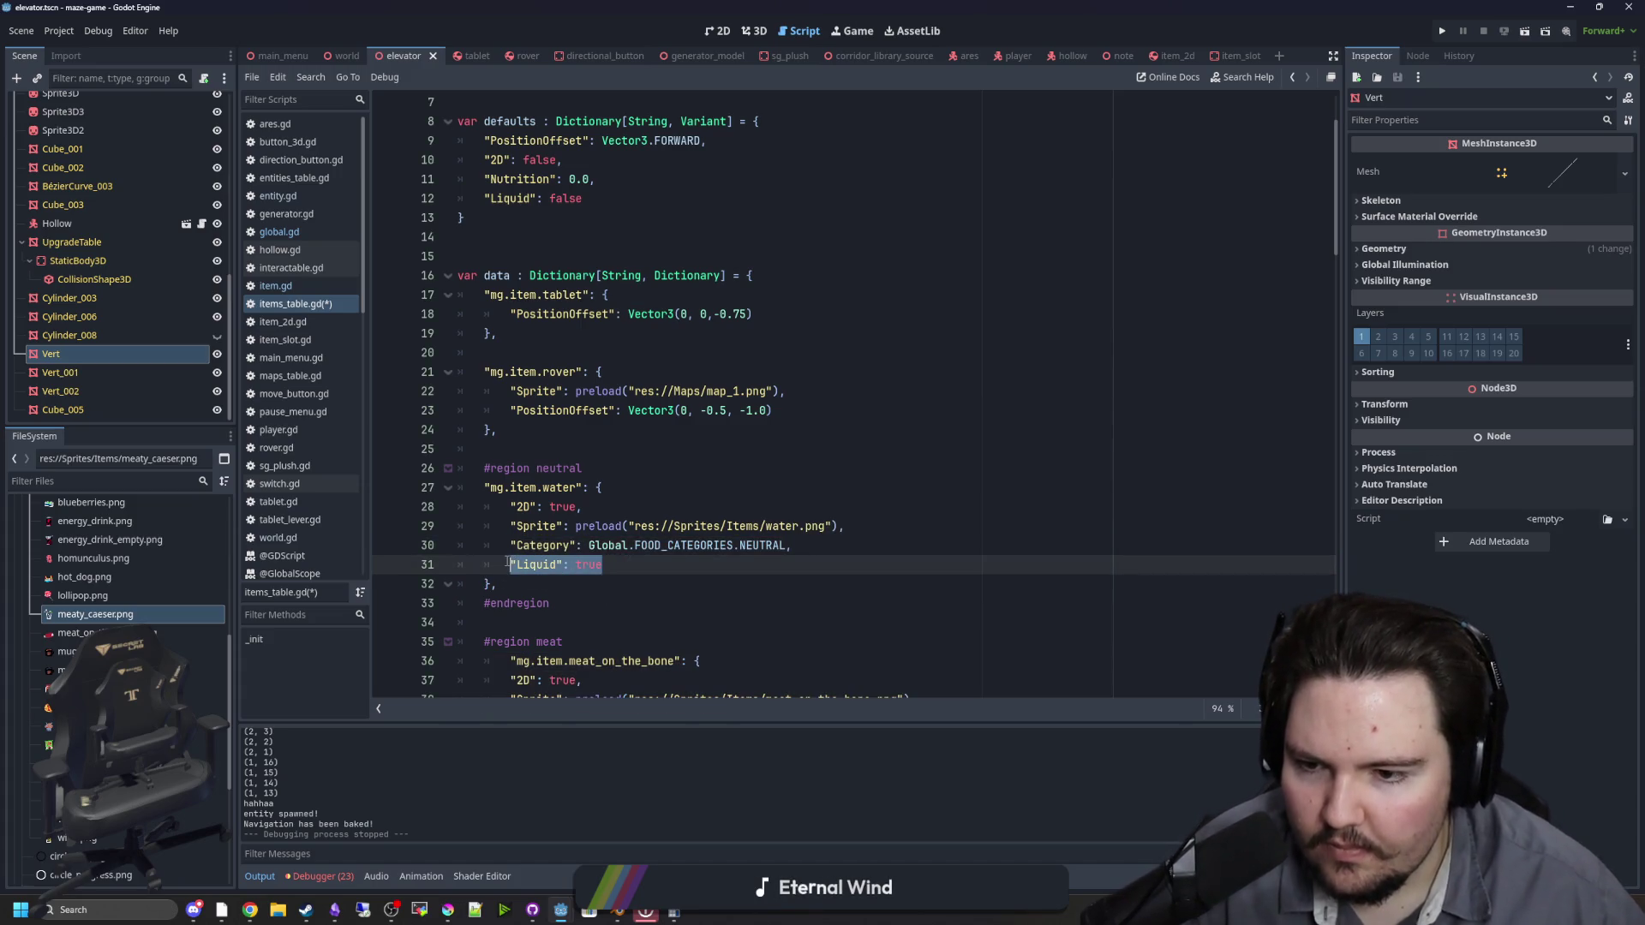
# Step: Add "Liquid": true to meaty_caeser, with a comma after its MEAT category
pyautogui.scroll(-4, 642, 617)
pyautogui.scroll(-2, 642, 617)
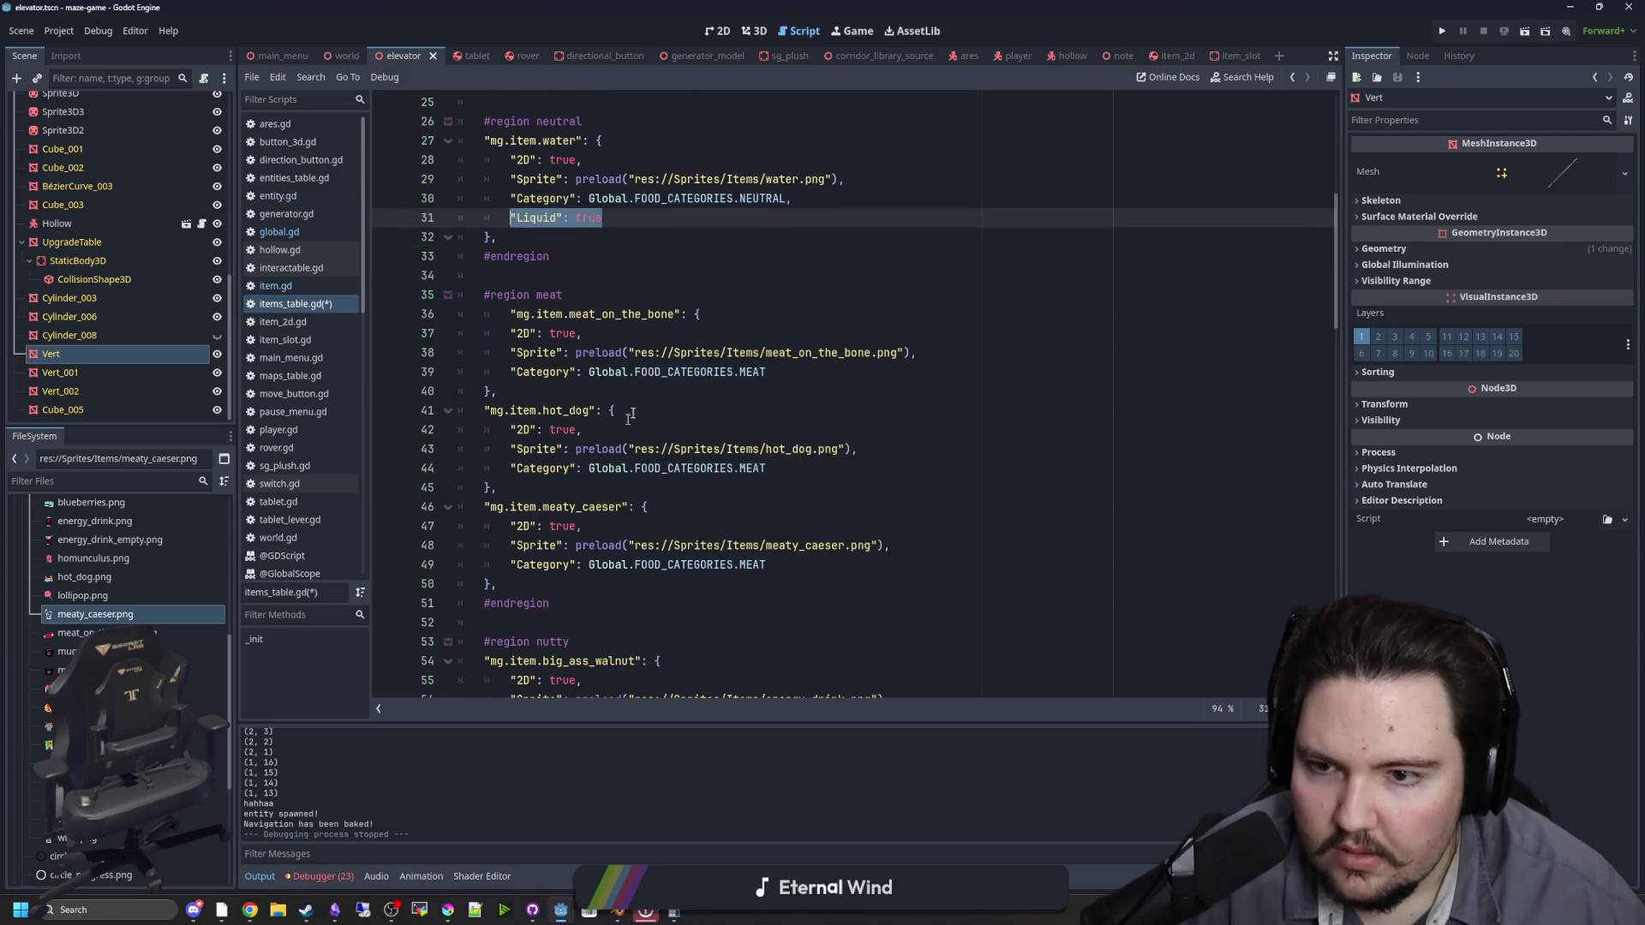
pyautogui.click(805, 563)
pyautogui.press('Return')
pyautogui.write('"Liquid": true')
pyautogui.scroll(-5, 685, 545)
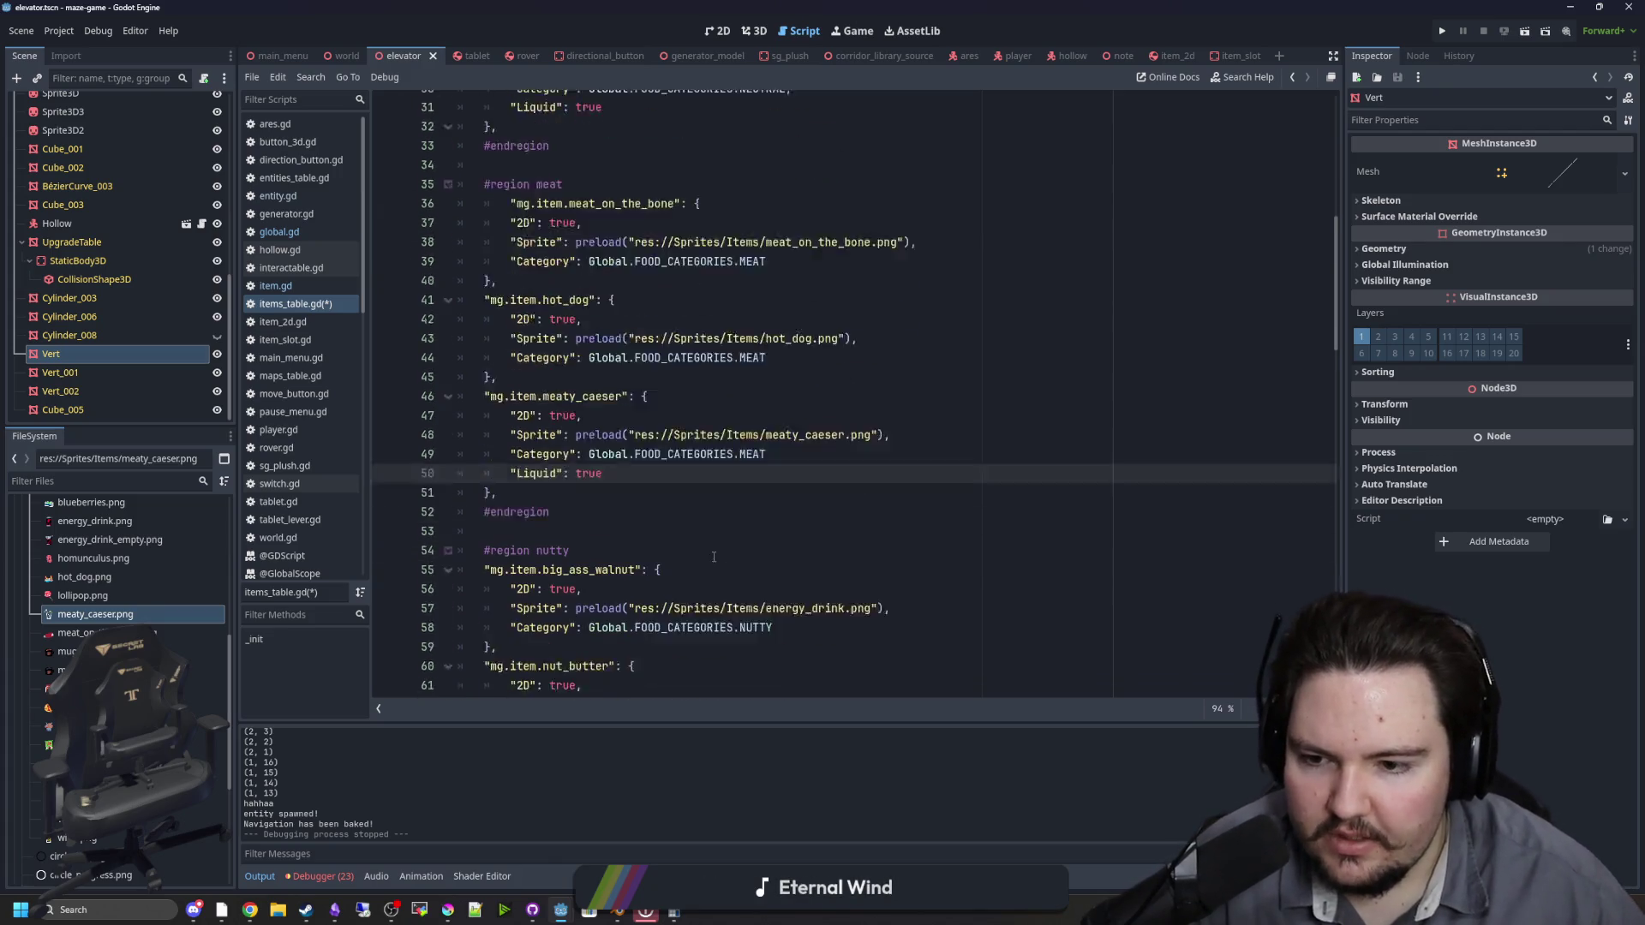
pyautogui.scroll(-1, 630, 459)
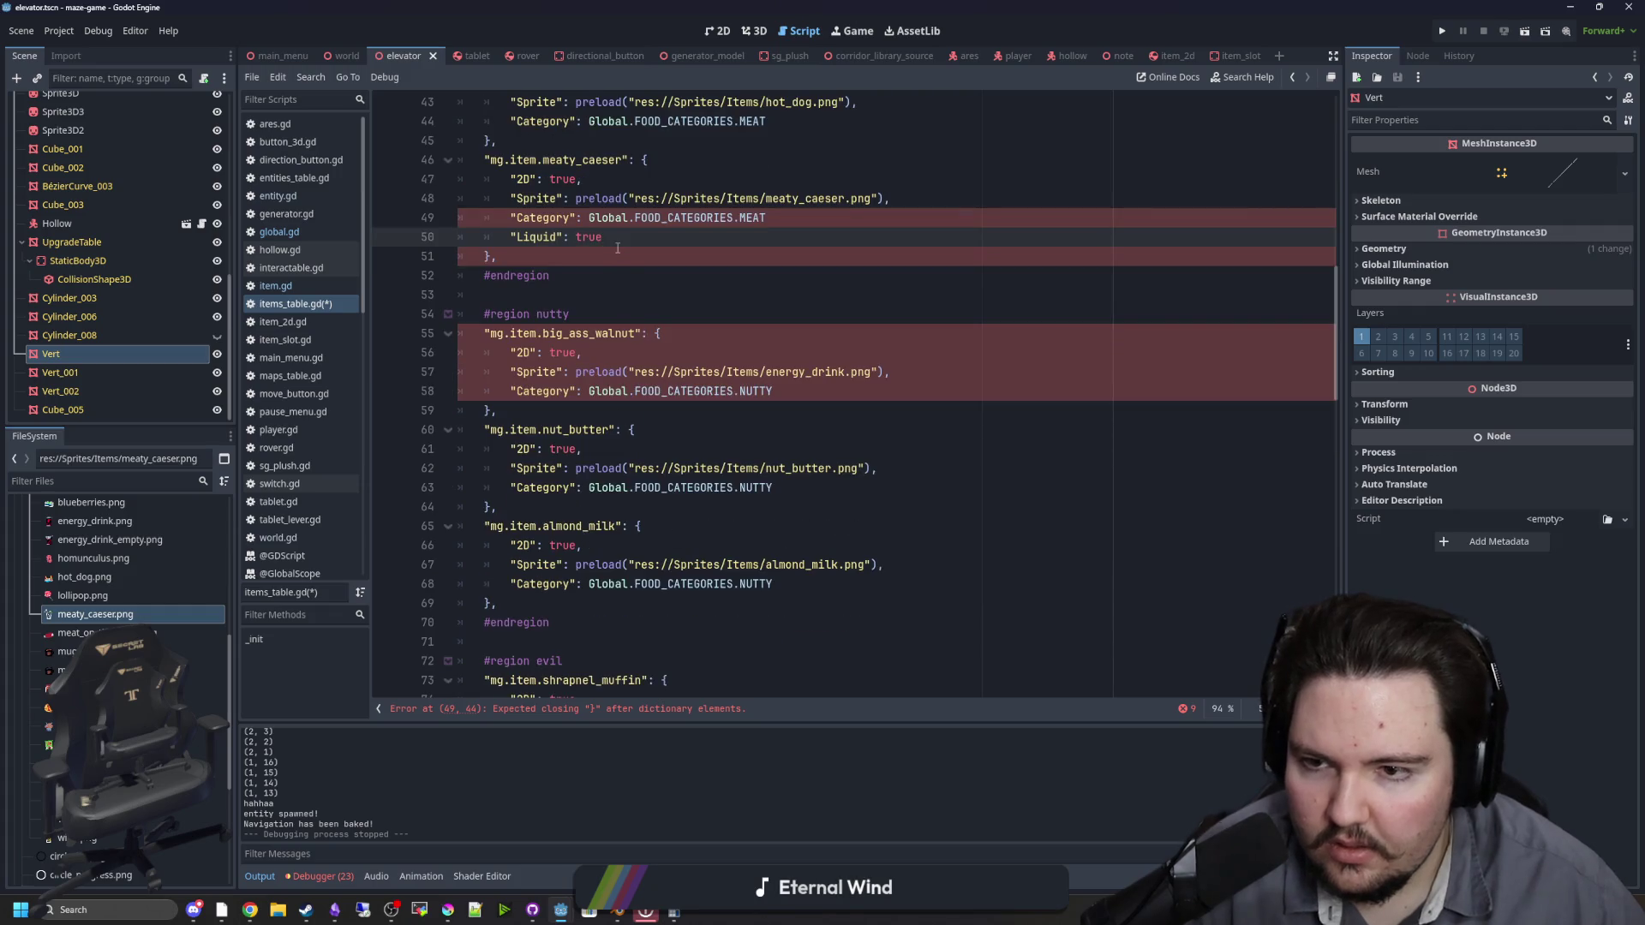
pyautogui.write(',')
pyautogui.click(769, 218)
pyautogui.write(',')
pyautogui.moveTo(609, 237); pyautogui.dragTo(515, 244)
# Step: Add a comma after big_ass_walnut's NUTTY category and flag almond_milk as Liquid
pyautogui.click(803, 488)
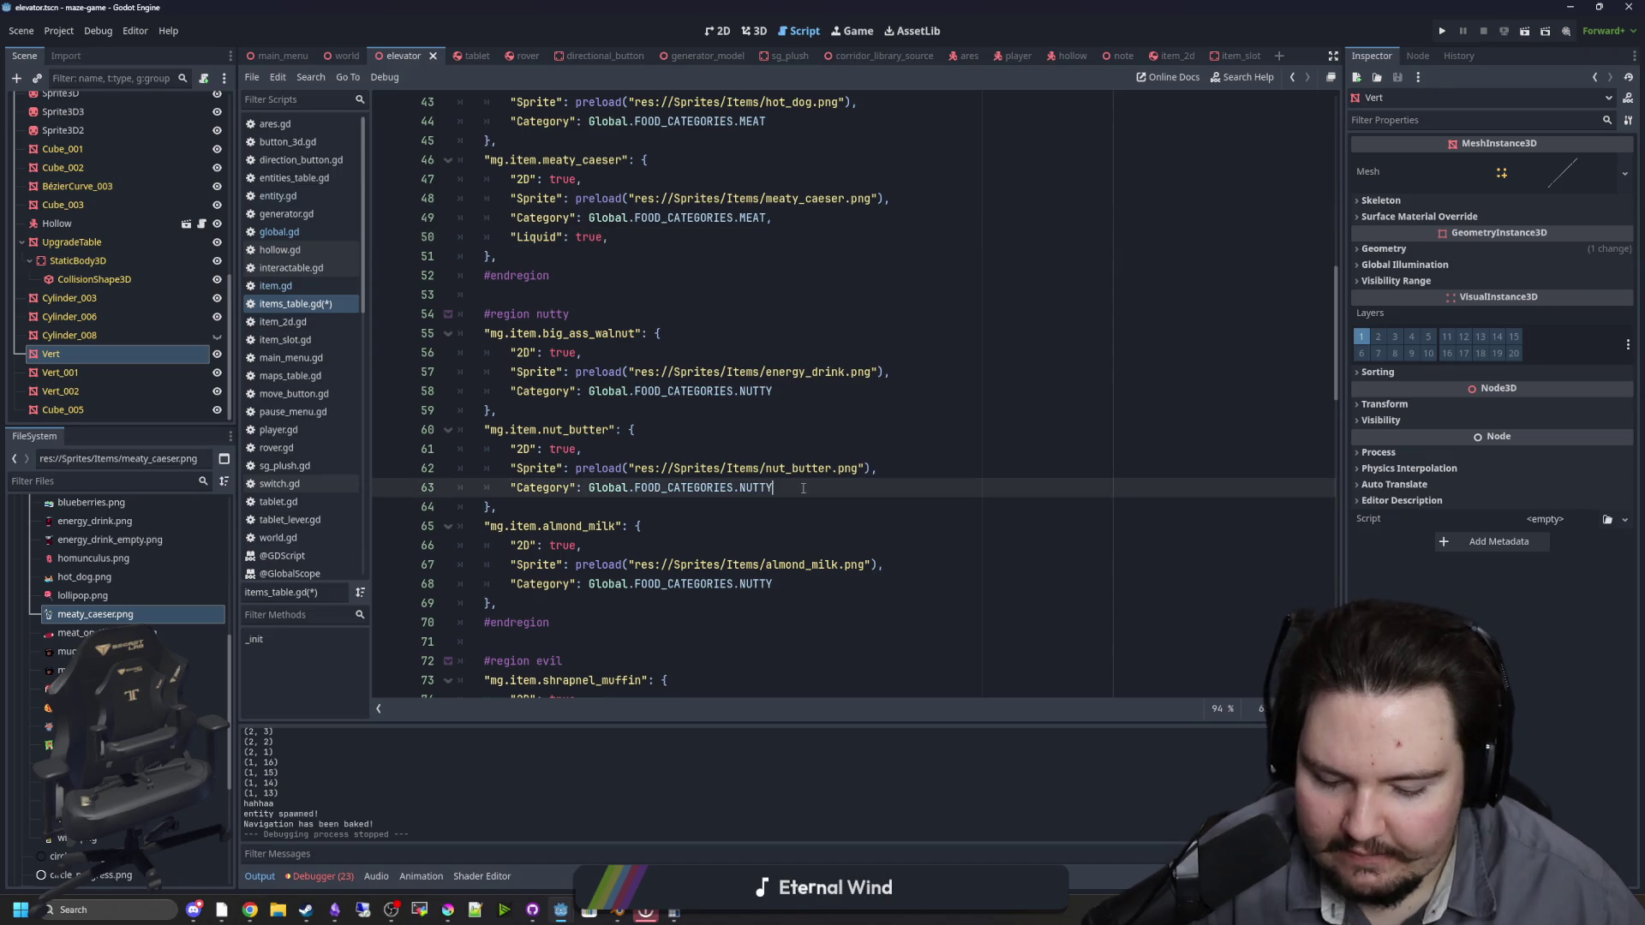
pyautogui.click(791, 392)
pyautogui.write(',')
pyautogui.click(782, 584)
pyautogui.write(',')
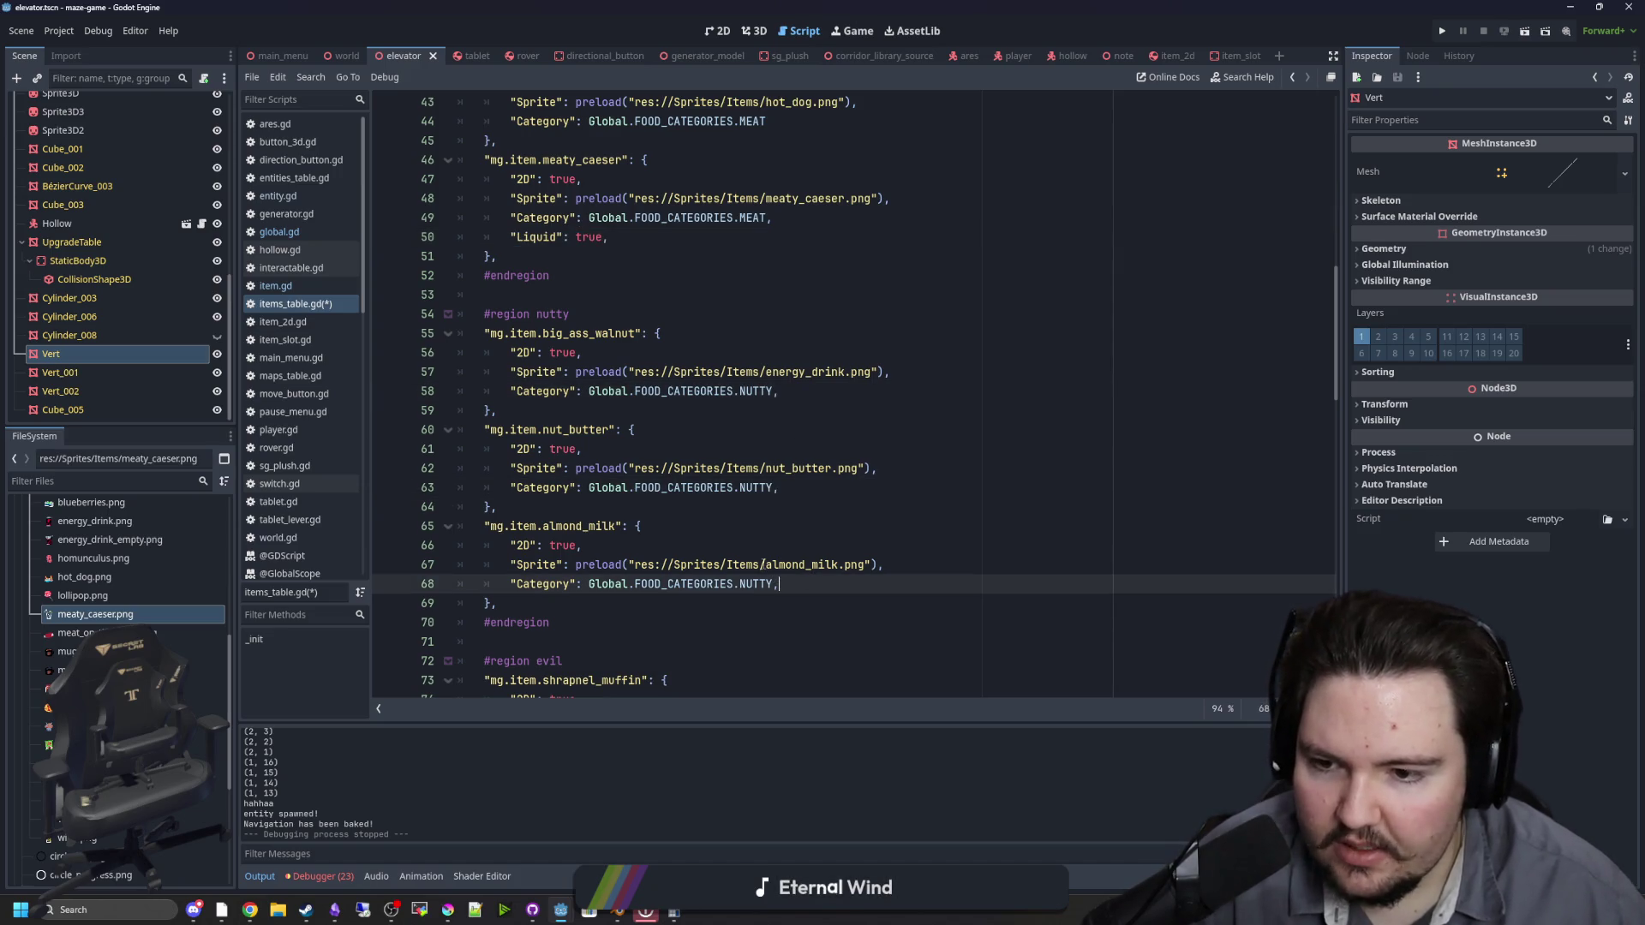
pyautogui.press('Return')
pyautogui.write('"Liquid": true,')
pyautogui.scroll(-5, 728, 548)
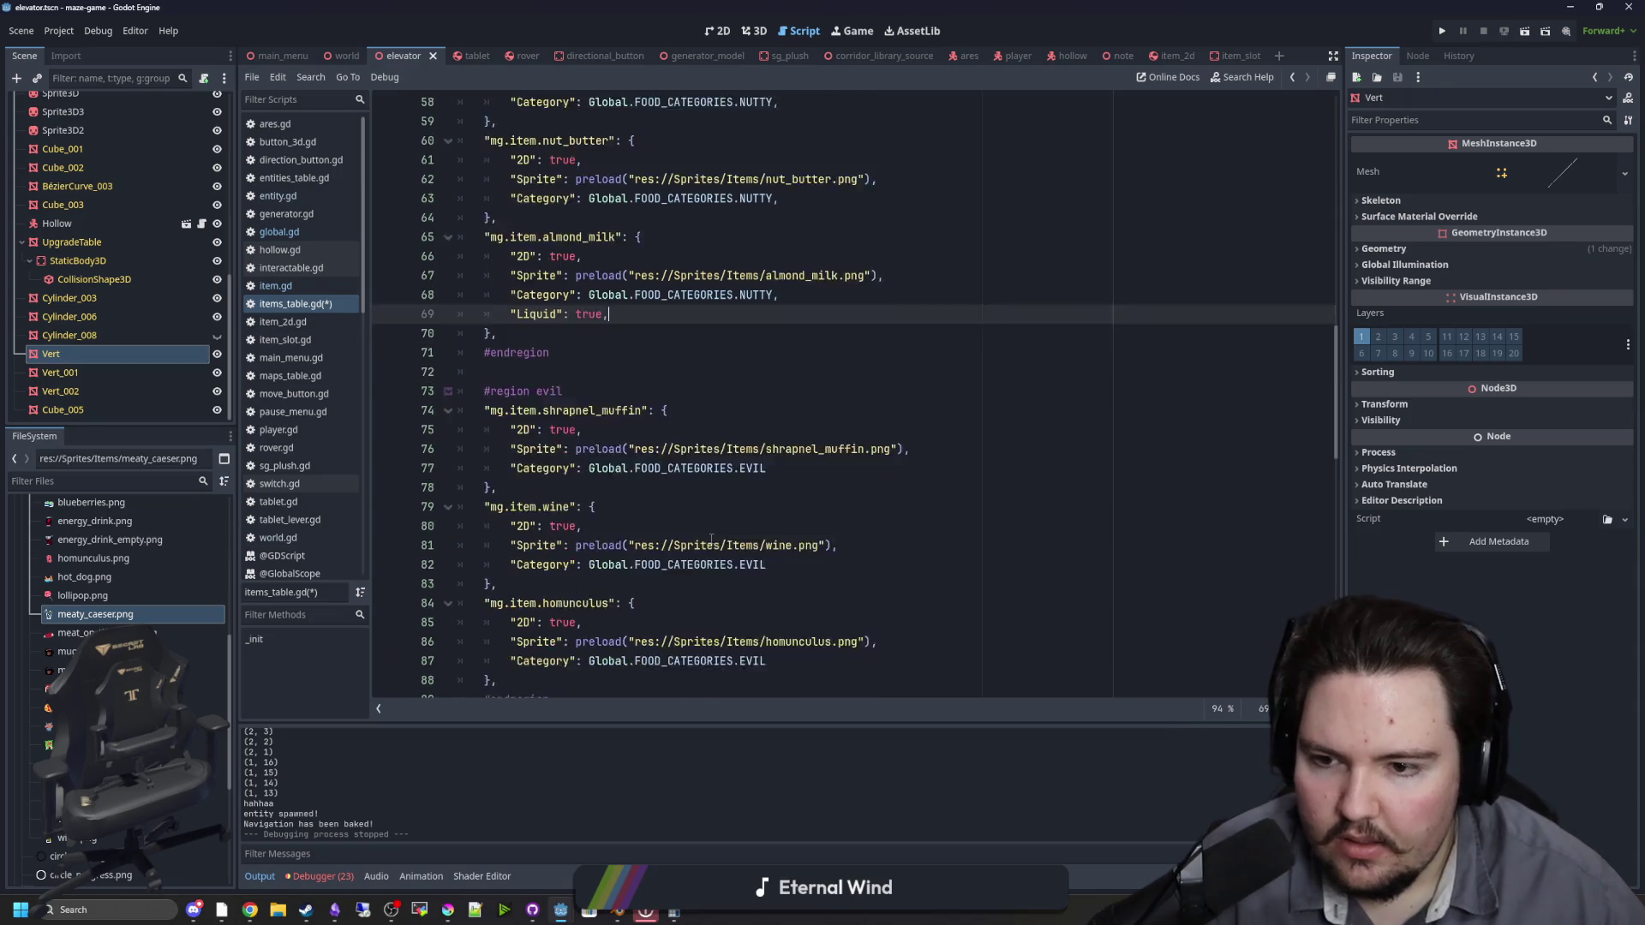
pyautogui.scroll(-1, 711, 540)
# Step: Add a comma after homunculus's EVIL category and flag wine as Liquid
pyautogui.click(778, 509)
pyautogui.write(',')
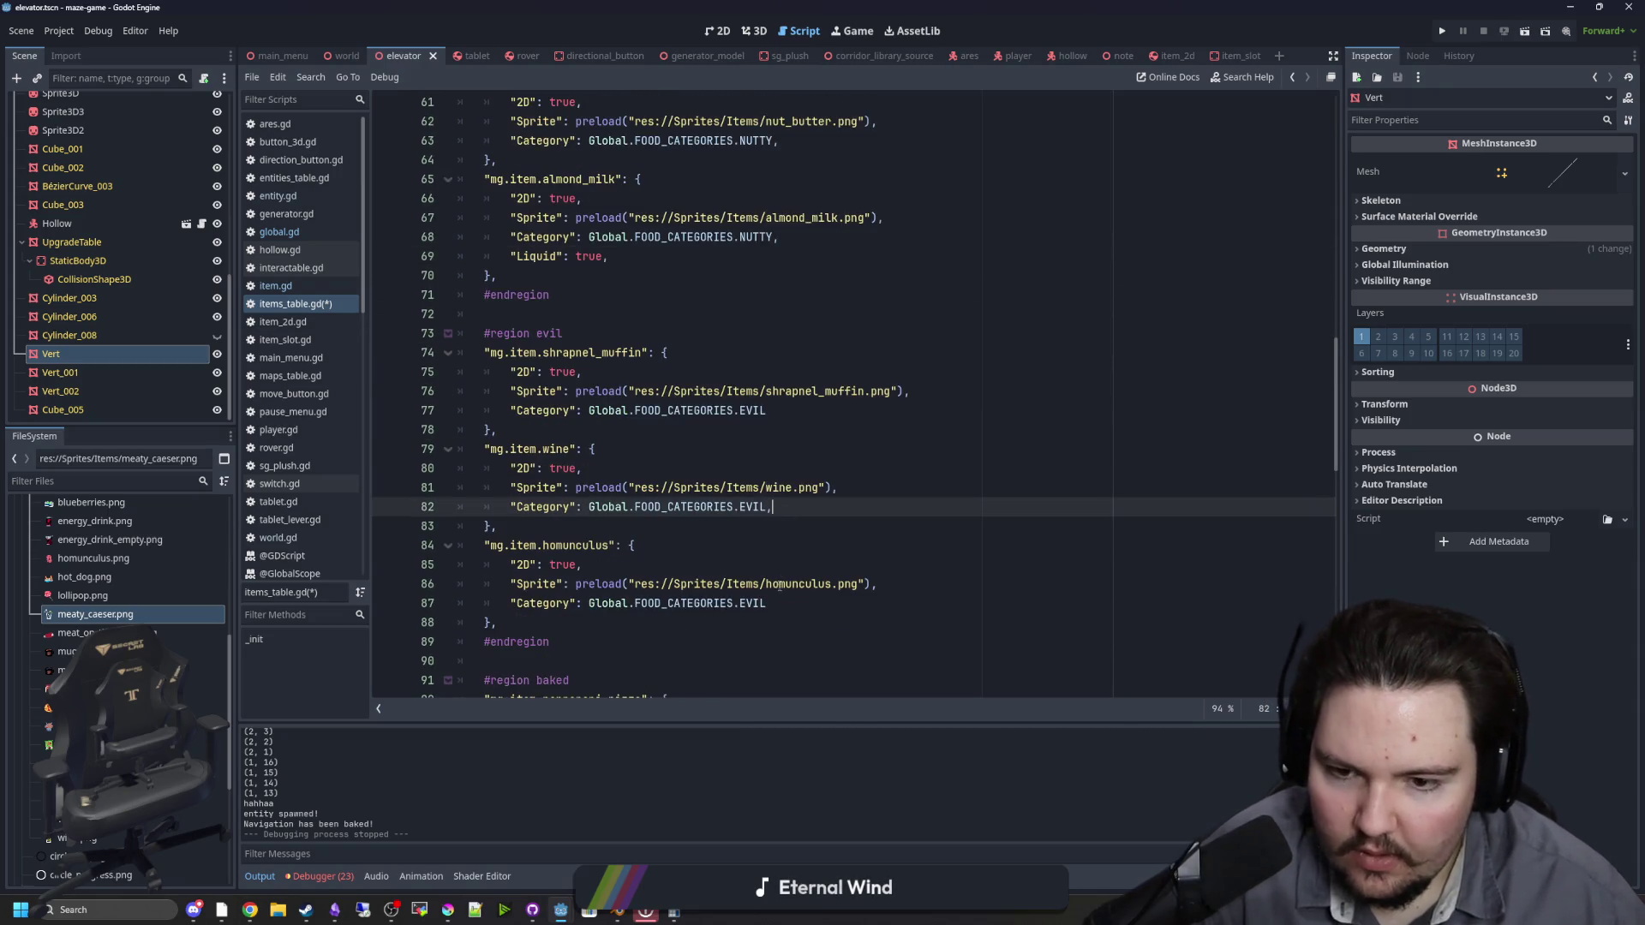
pyautogui.click(776, 603)
pyautogui.write(',')
pyautogui.click(817, 509)
pyautogui.press('Return')
pyautogui.write('"Liquid": true,')
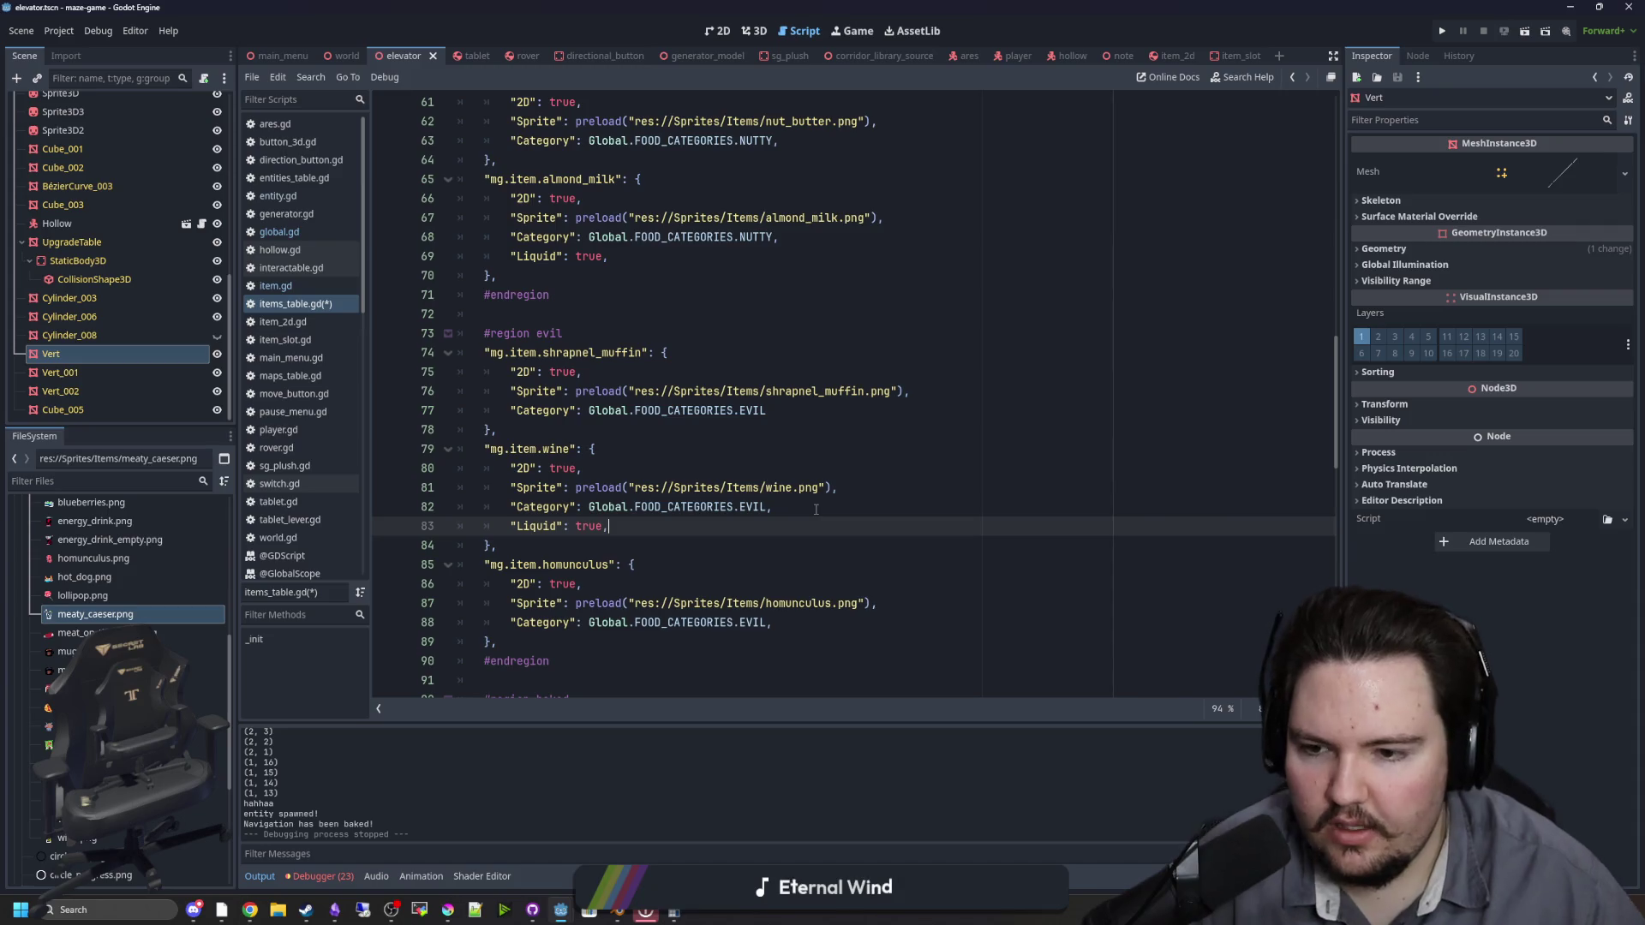
pyautogui.scroll(-6, 806, 489)
# Step: Add commas after the pizzas' BAKED categories and flag mug_cake as Liquid
pyautogui.click(792, 431)
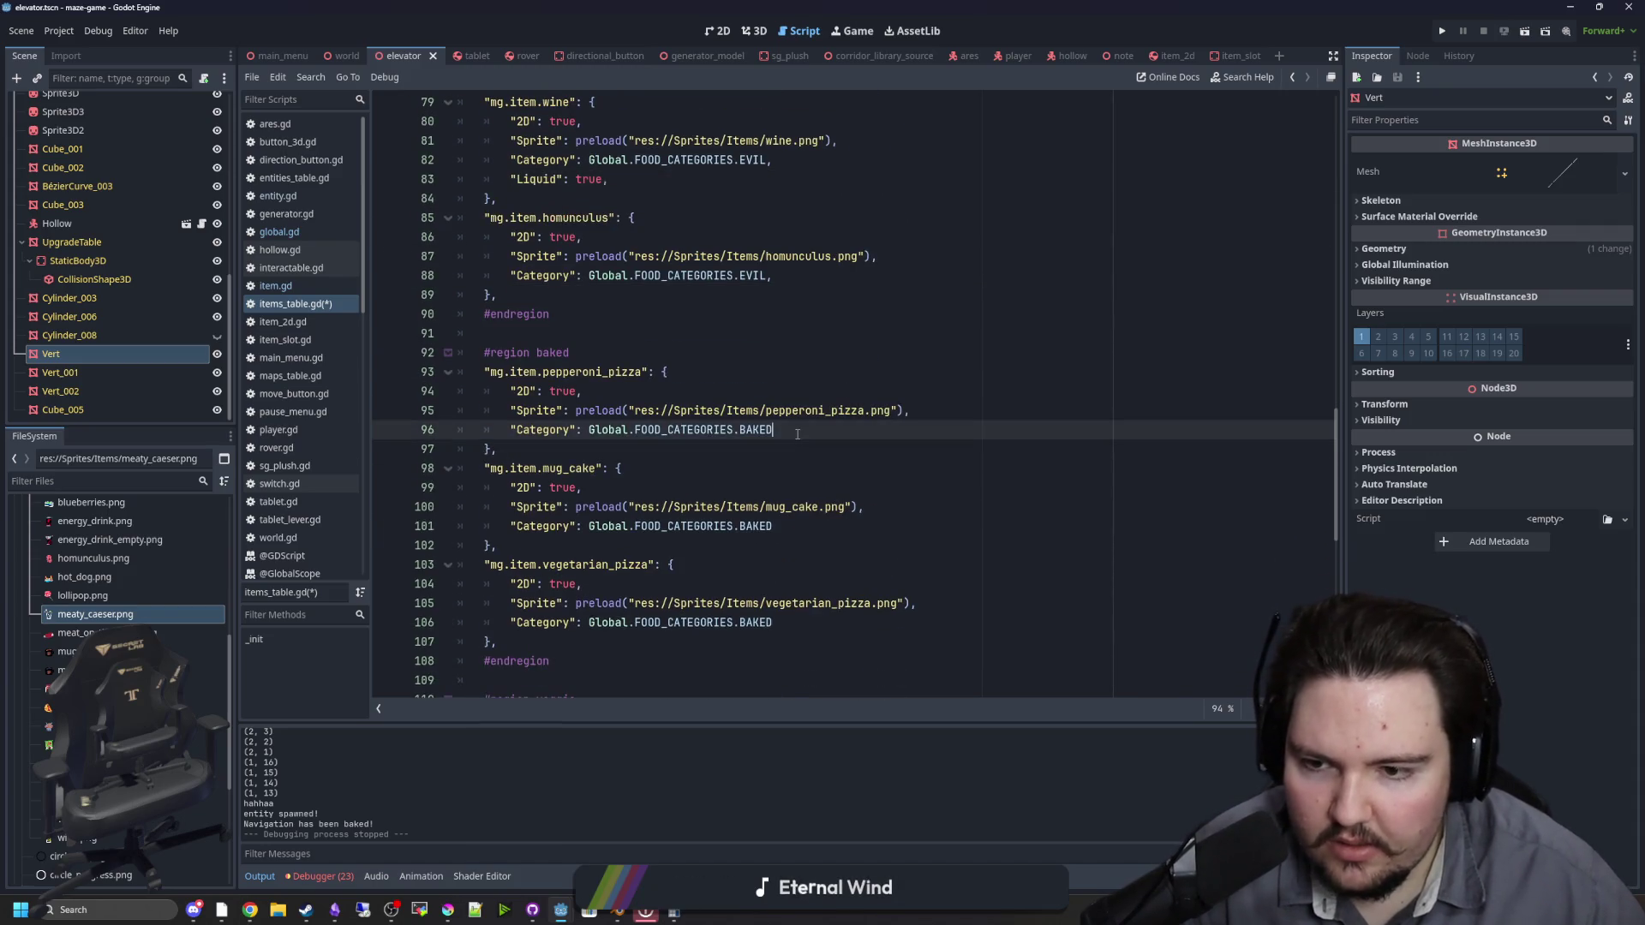
pyautogui.write(',')
pyautogui.click(774, 623)
pyautogui.write(',')
pyautogui.click(804, 527)
pyautogui.write(',')
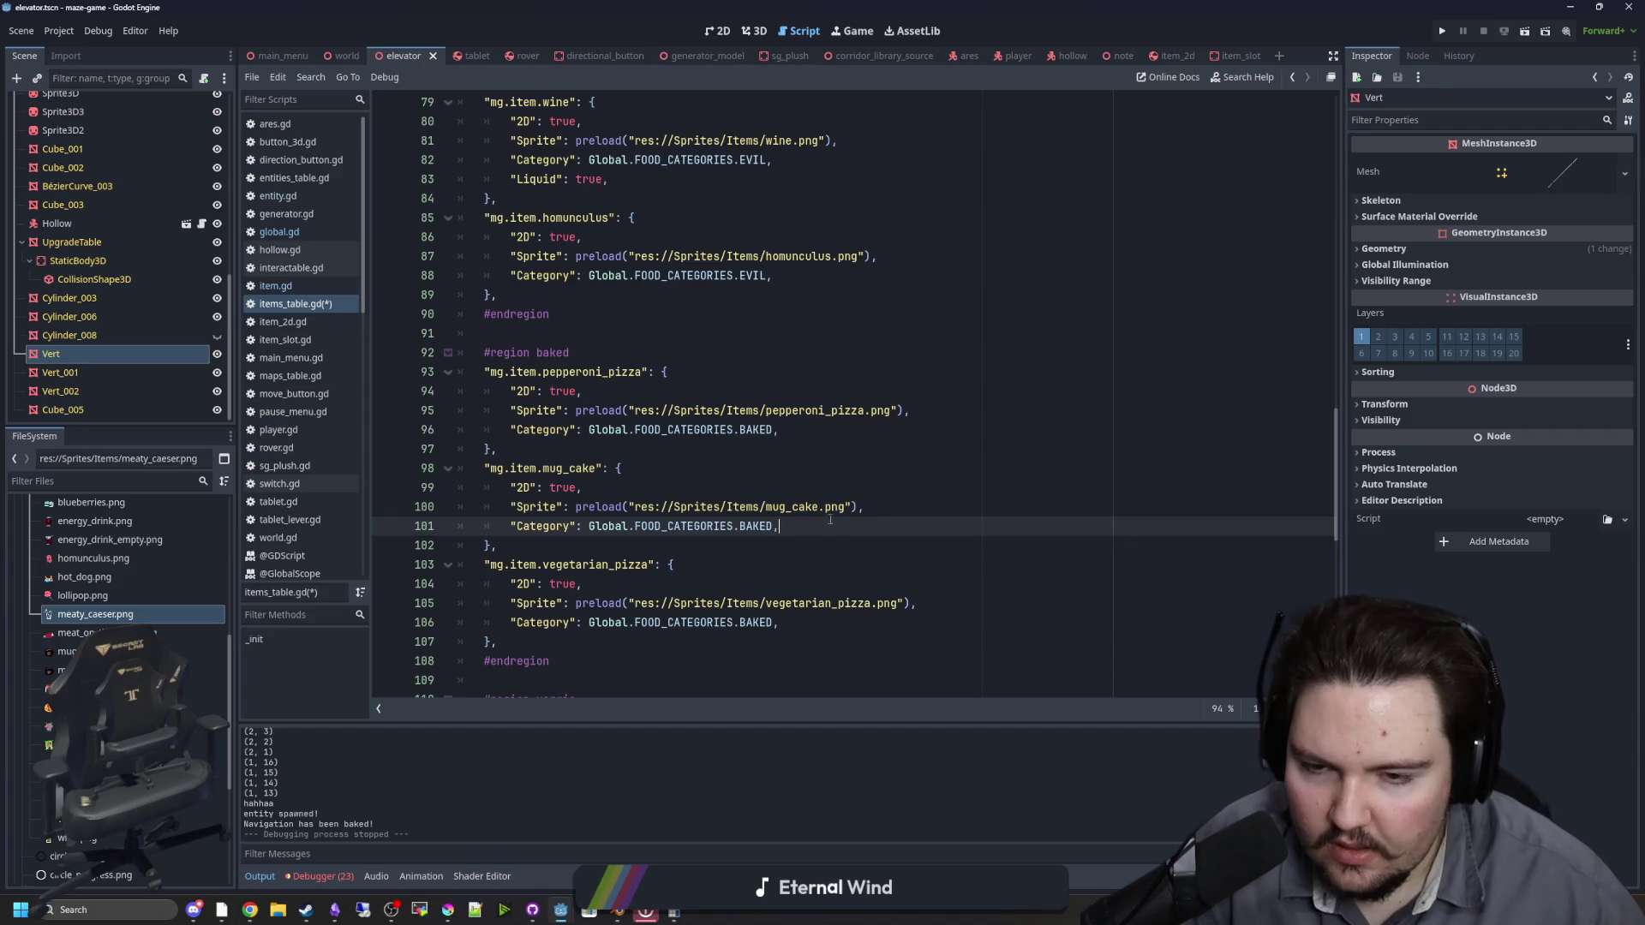
pyautogui.press('Return')
pyautogui.write('"Liquid": true,')
pyautogui.scroll(-6, 827, 488)
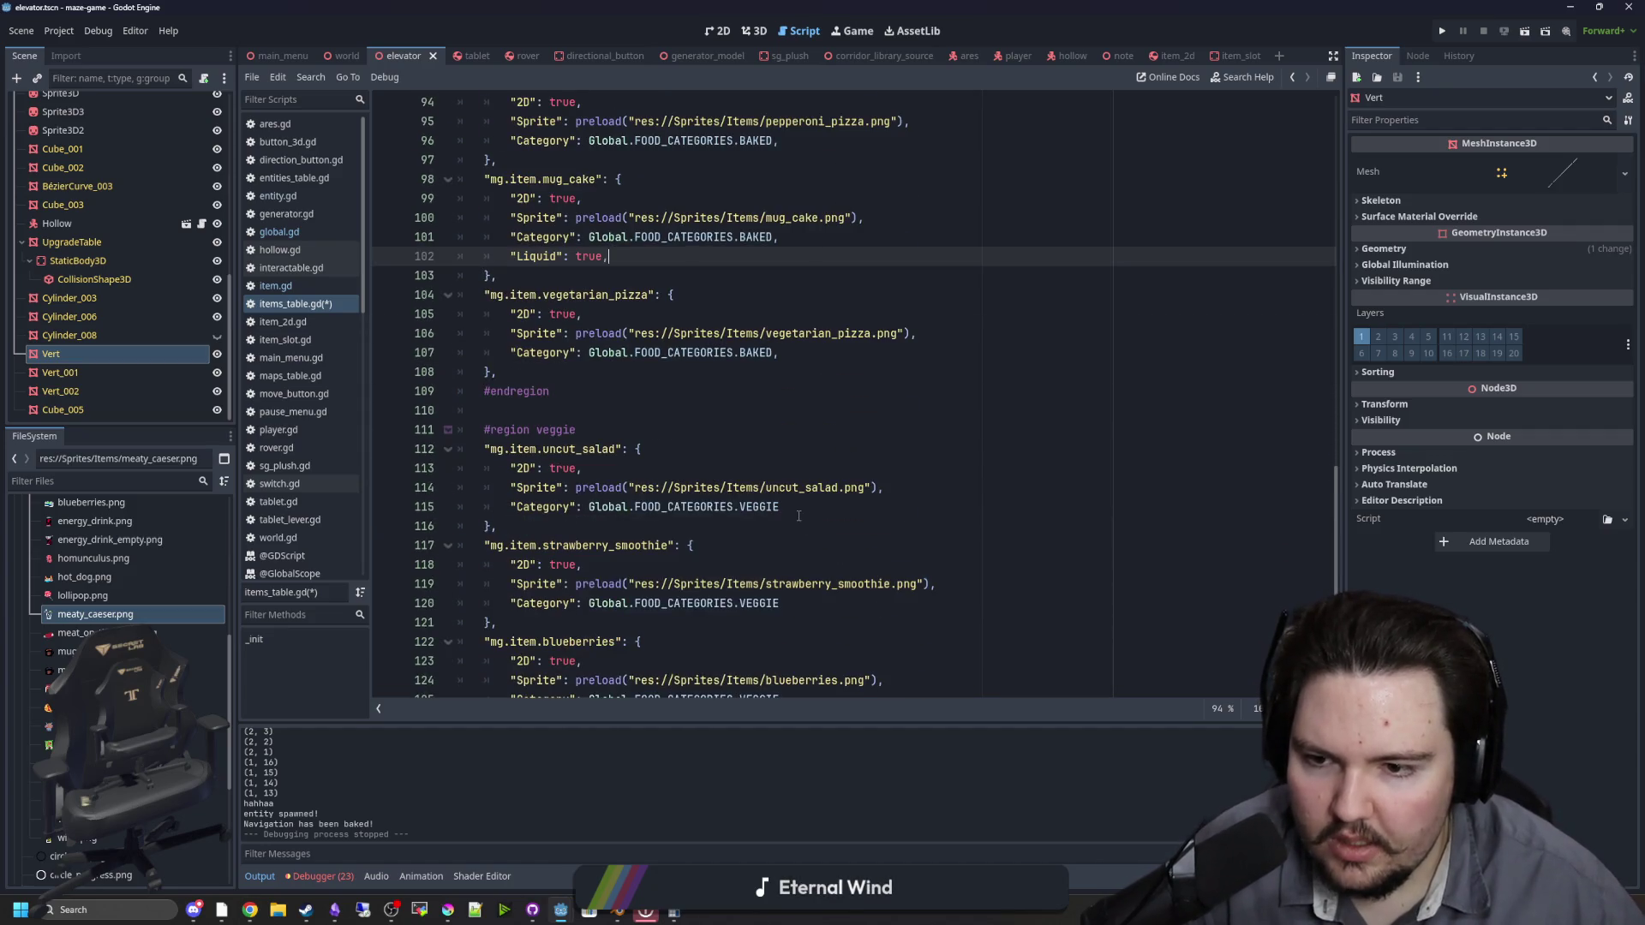
# Step: Flag strawberry_smoothie as Liquid and add a comma after blueberries' category
pyautogui.click(819, 453)
pyautogui.click(818, 545)
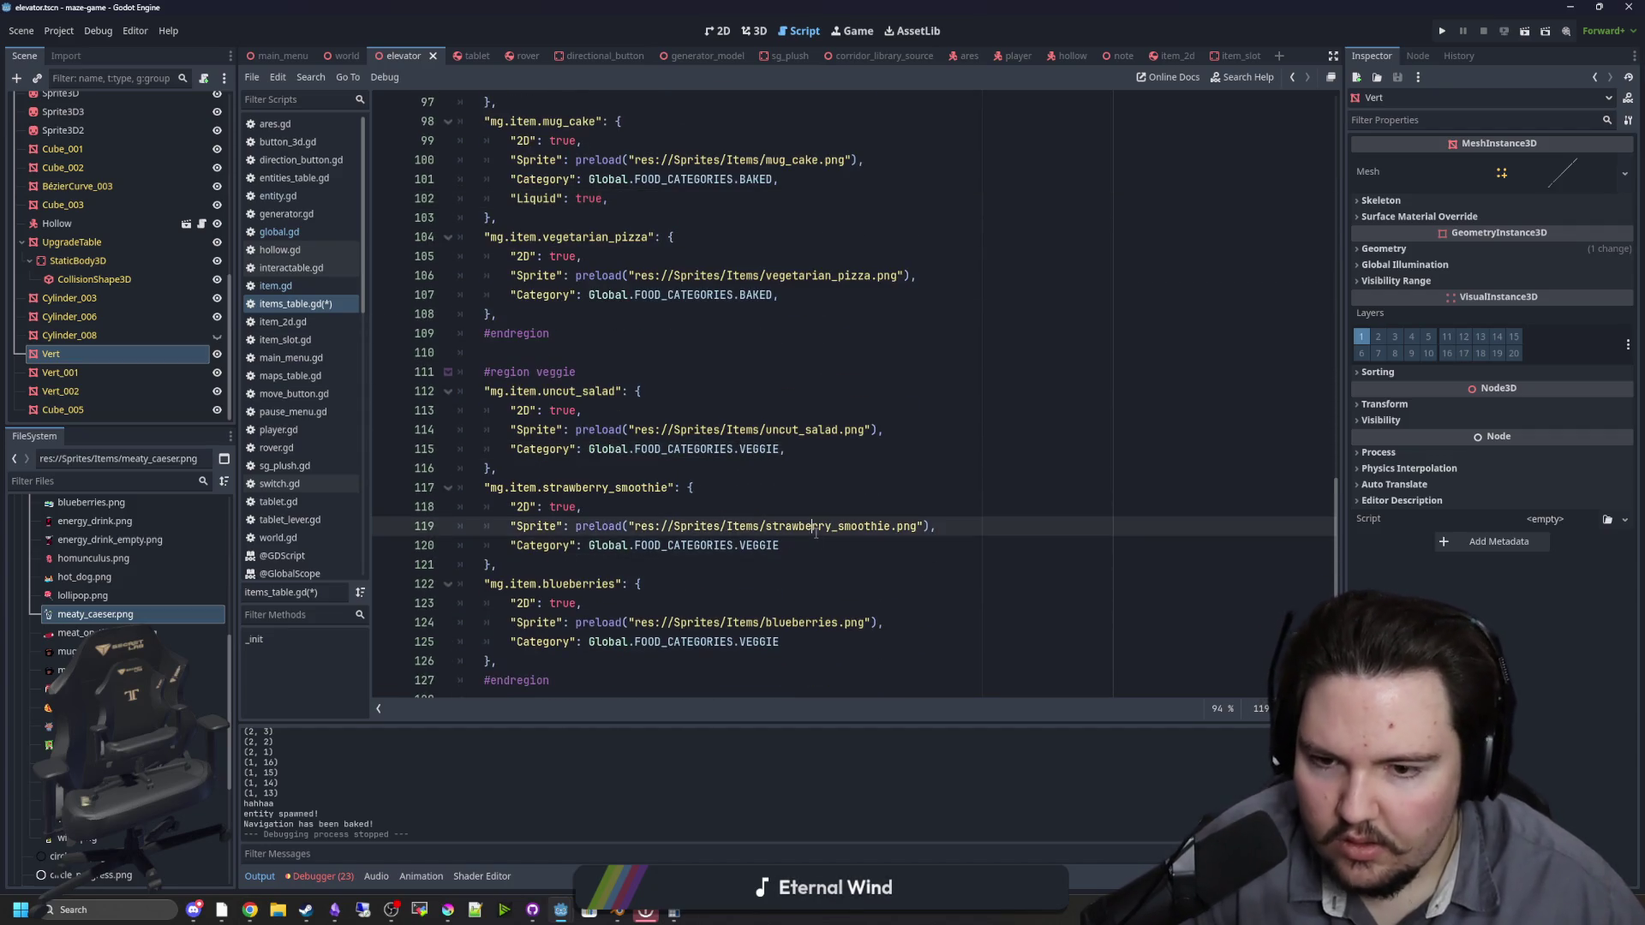
pyautogui.write(',')
pyautogui.press('Return')
pyautogui.write('"Liquid": true,')
pyautogui.click(795, 662)
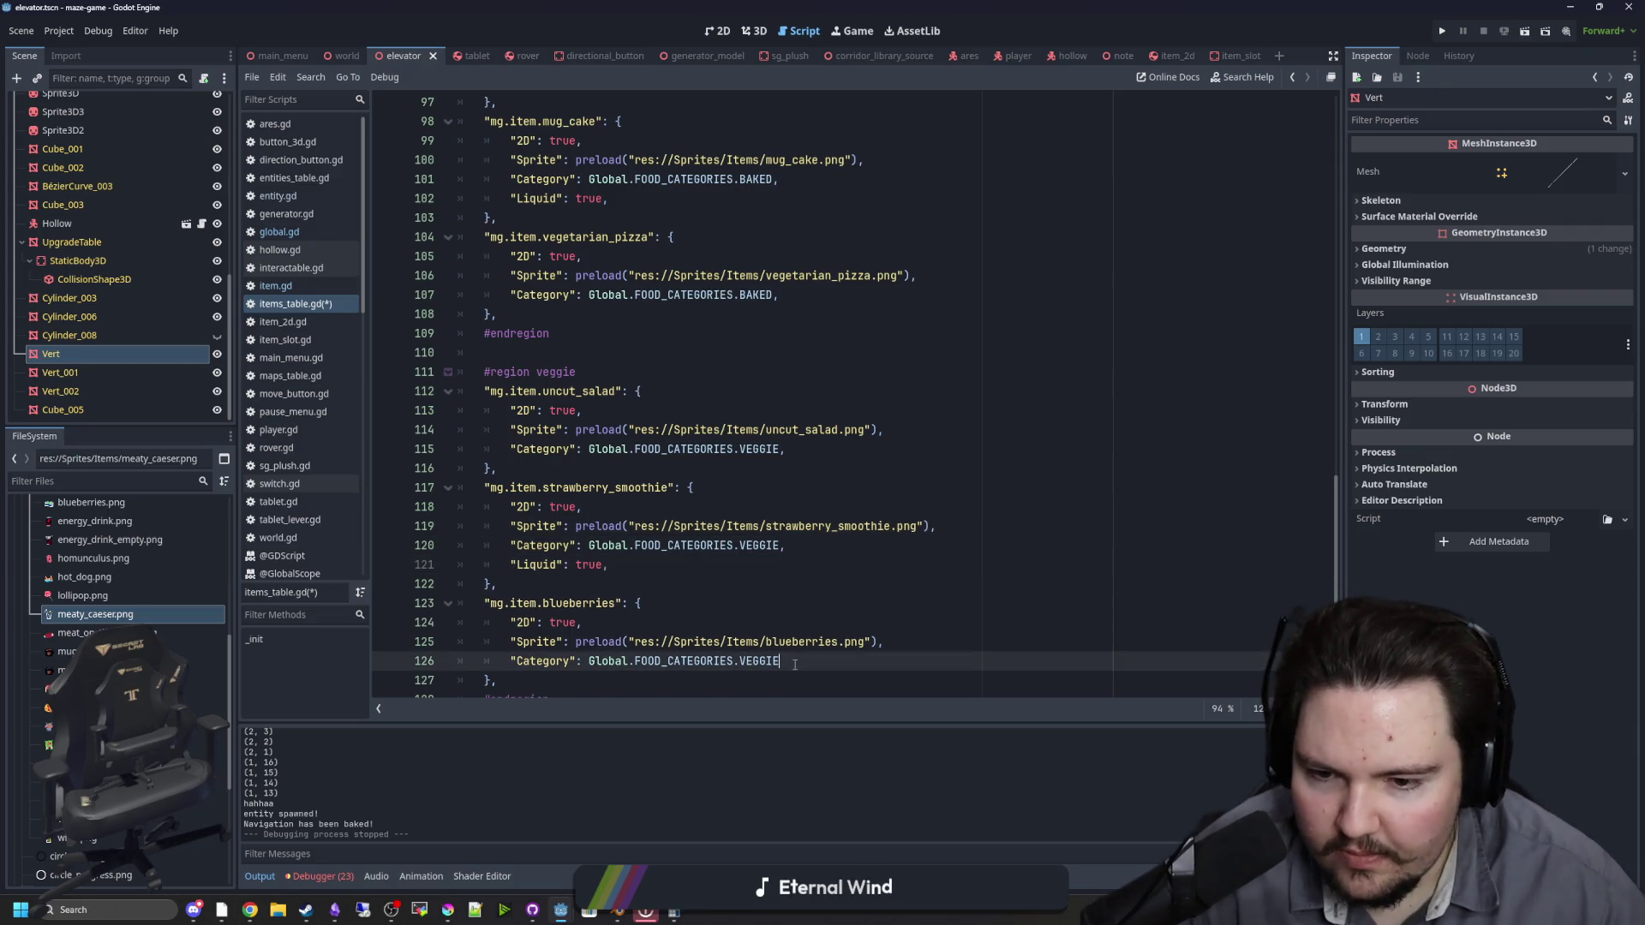
pyautogui.write(',')
# Step: Add commas for lollipop and sour_candy, flag energy_drink with "Liquid": true, and save
pyautogui.scroll(-4, 788, 600)
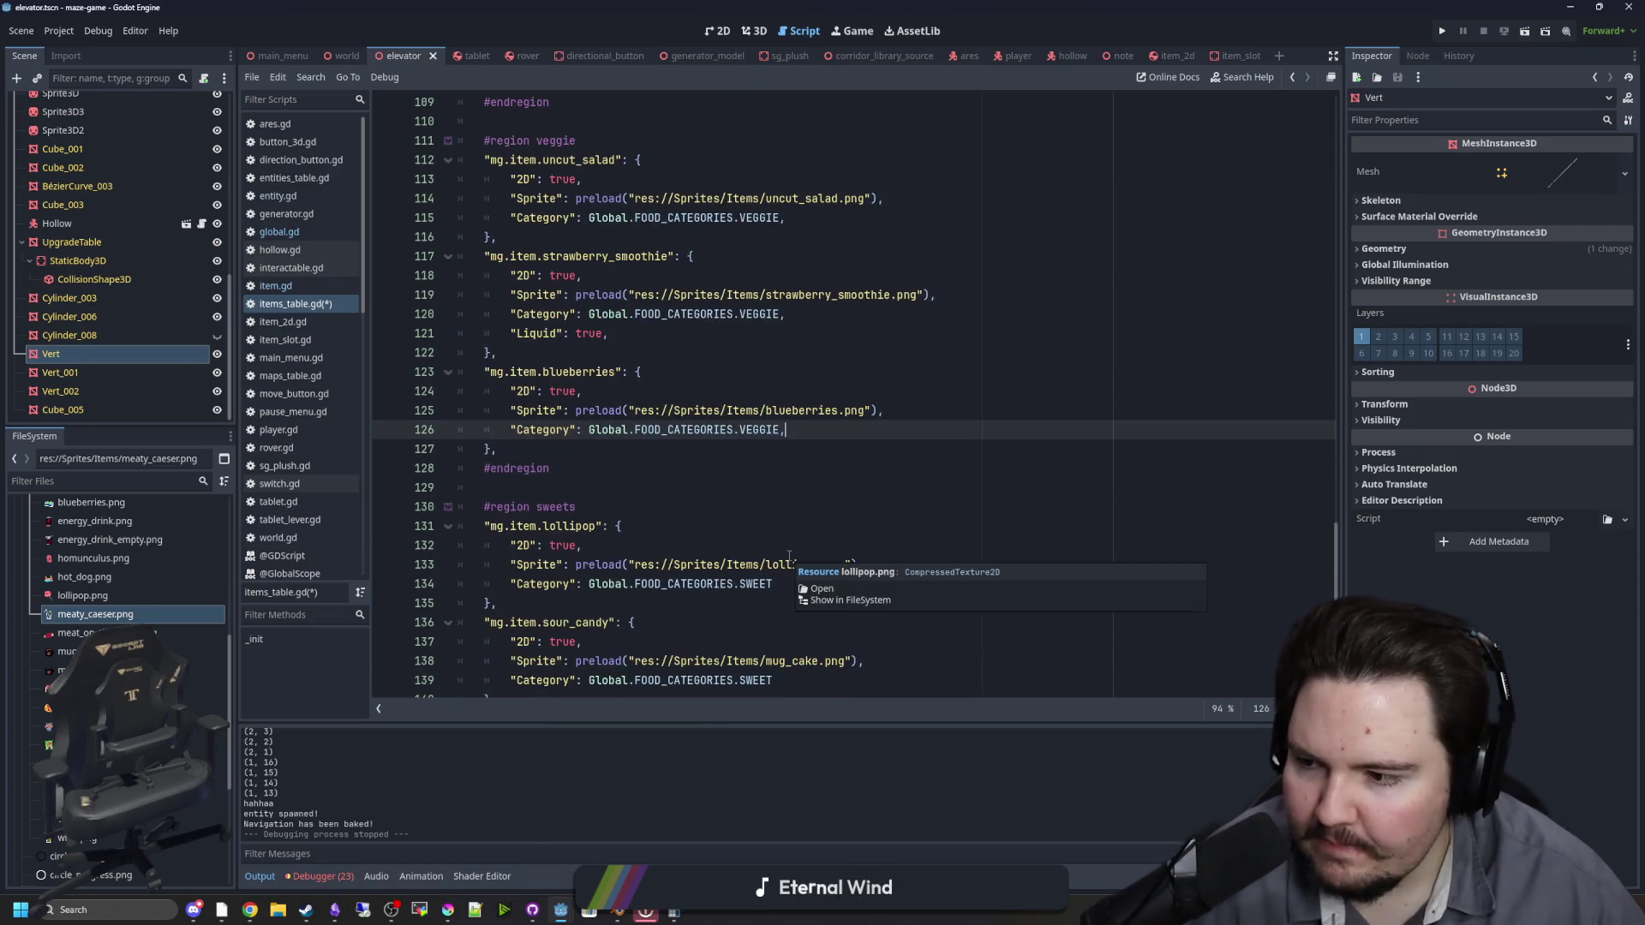
pyautogui.scroll(-1, 775, 528)
pyautogui.scroll(-2, 775, 528)
pyautogui.click(784, 391)
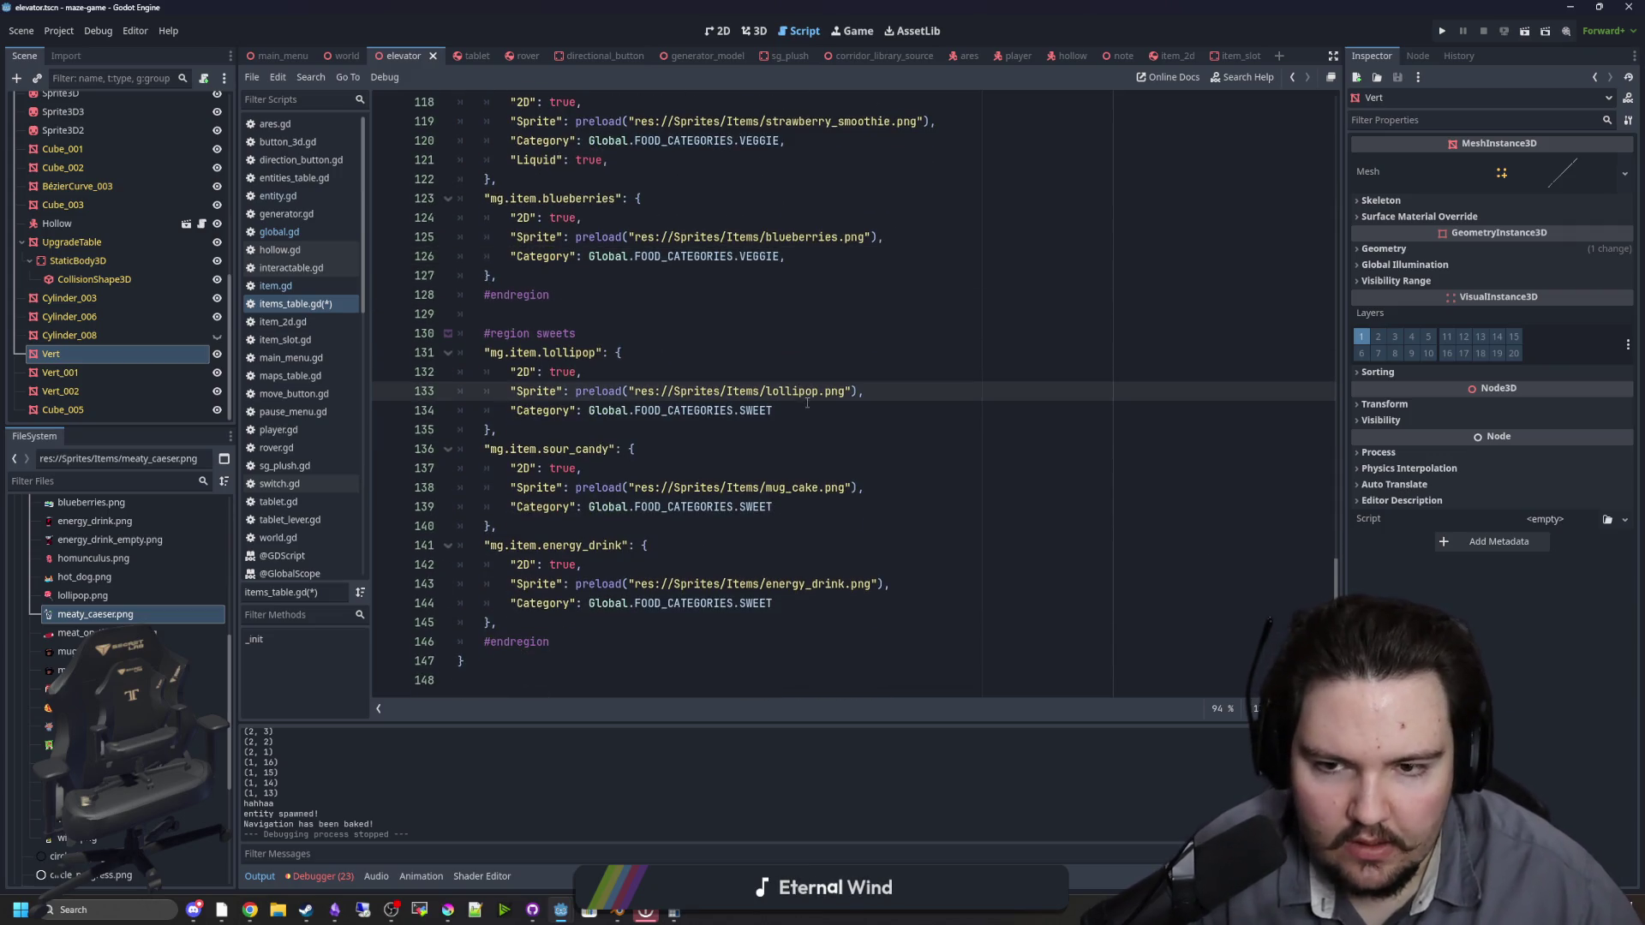
pyautogui.click(809, 406)
pyautogui.press('Down')
pyautogui.press('Down')
pyautogui.press('Down')
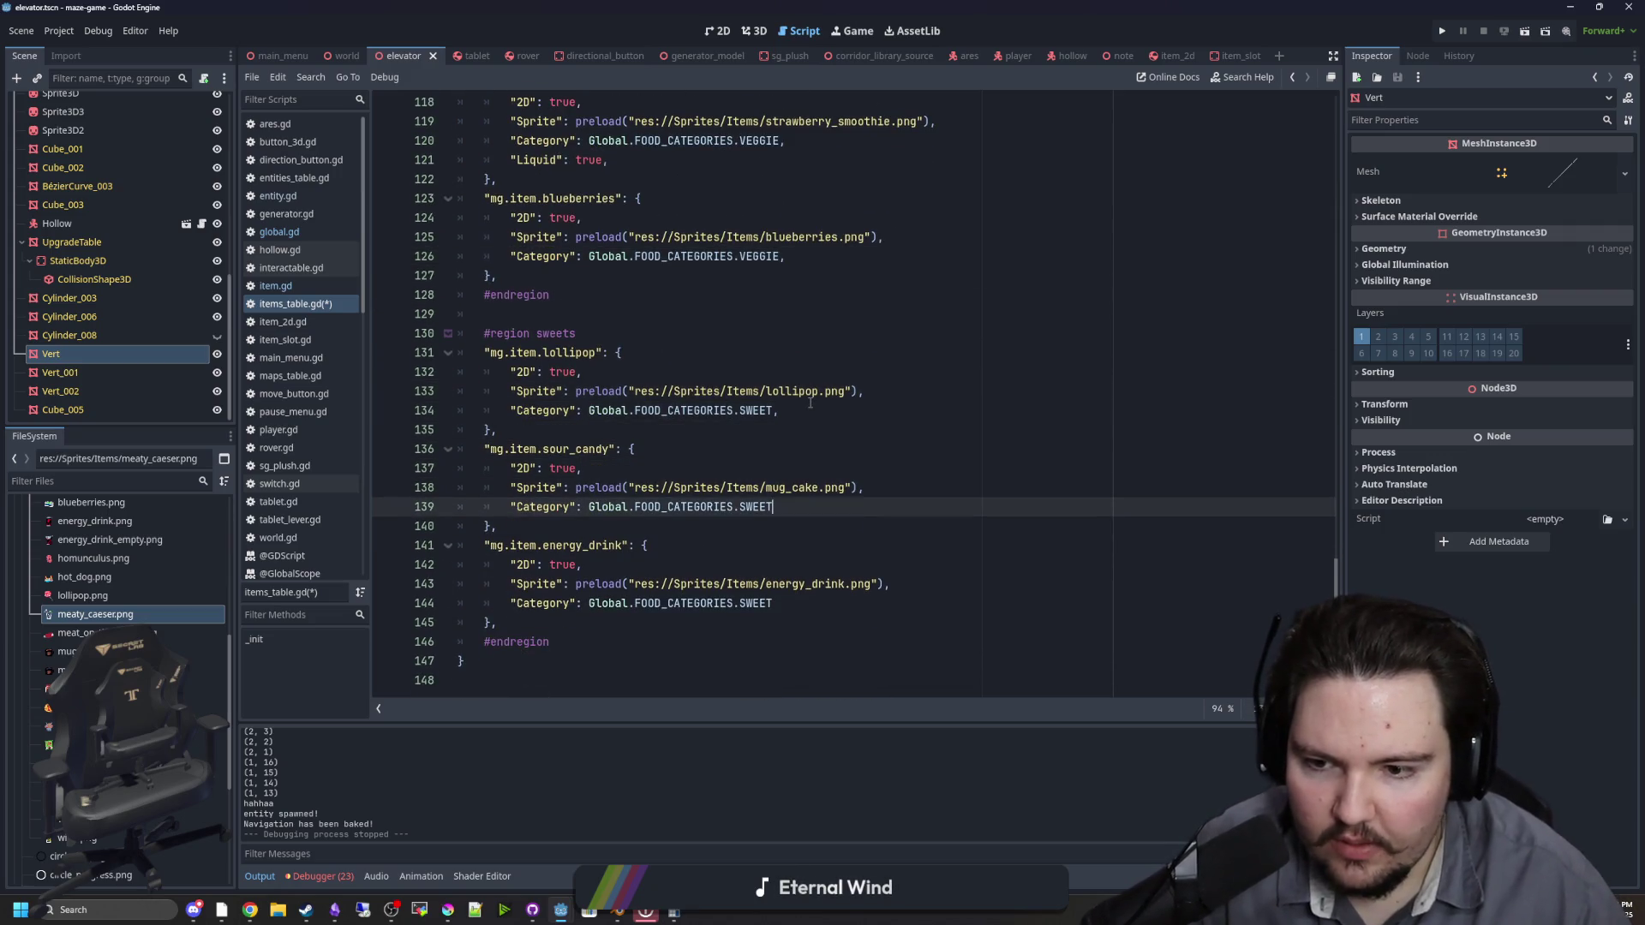
pyautogui.write(',')
pyautogui.press('Down')
pyautogui.press('Down')
pyautogui.press('Down')
pyautogui.write(',')
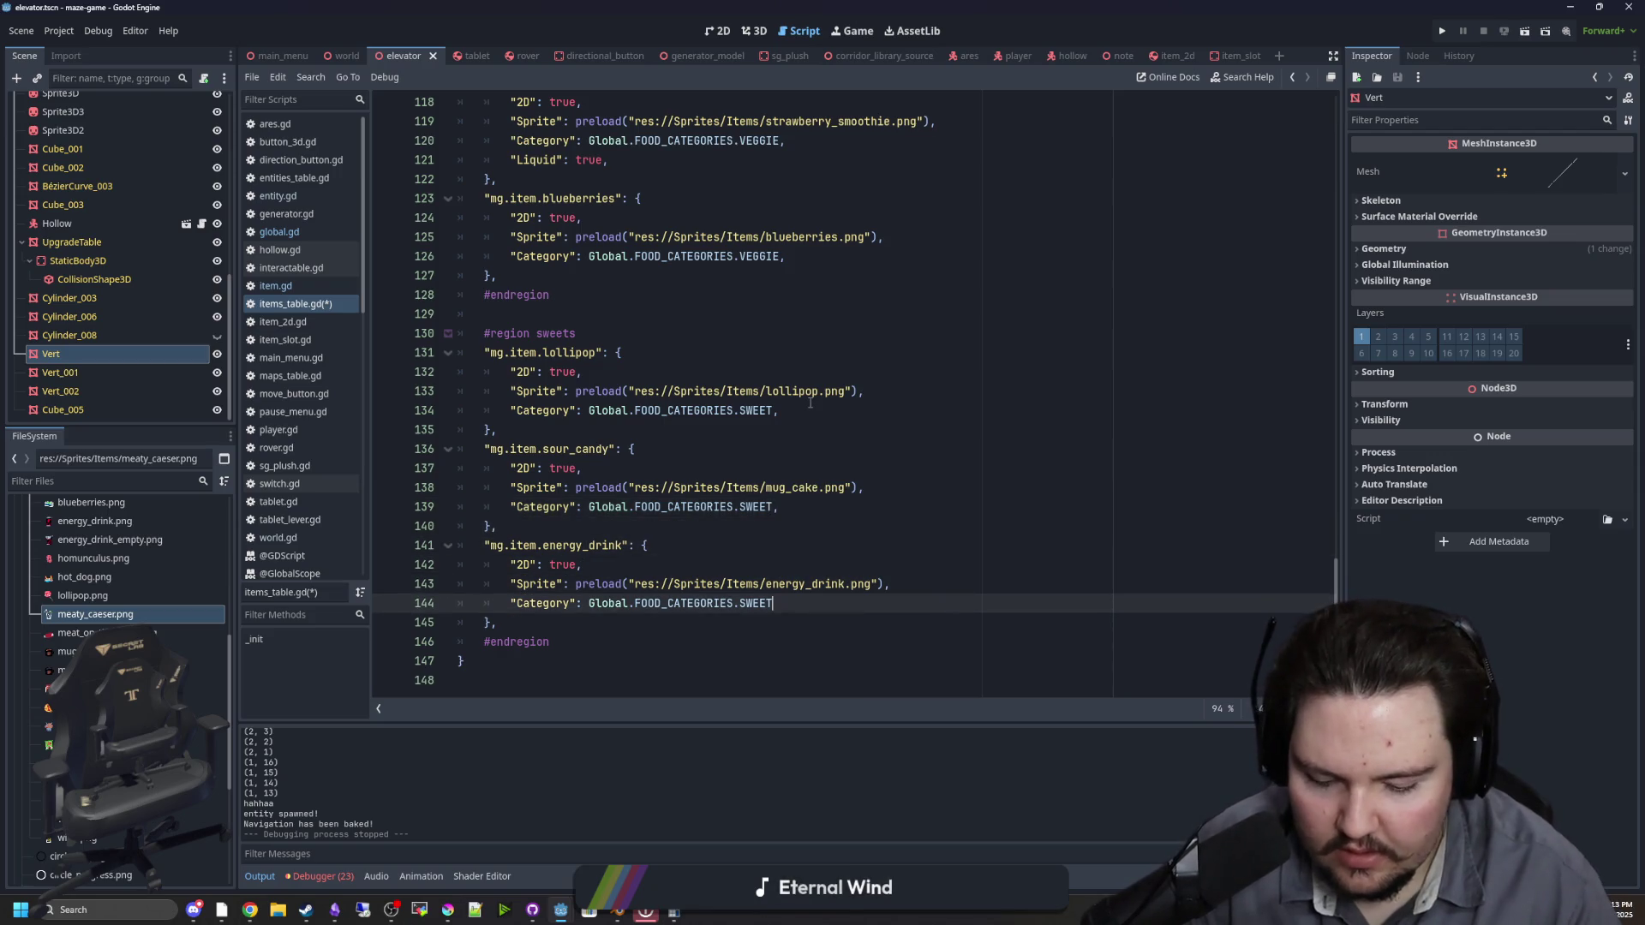
pyautogui.press('Return')
pyautogui.write('"Liquid": true,')
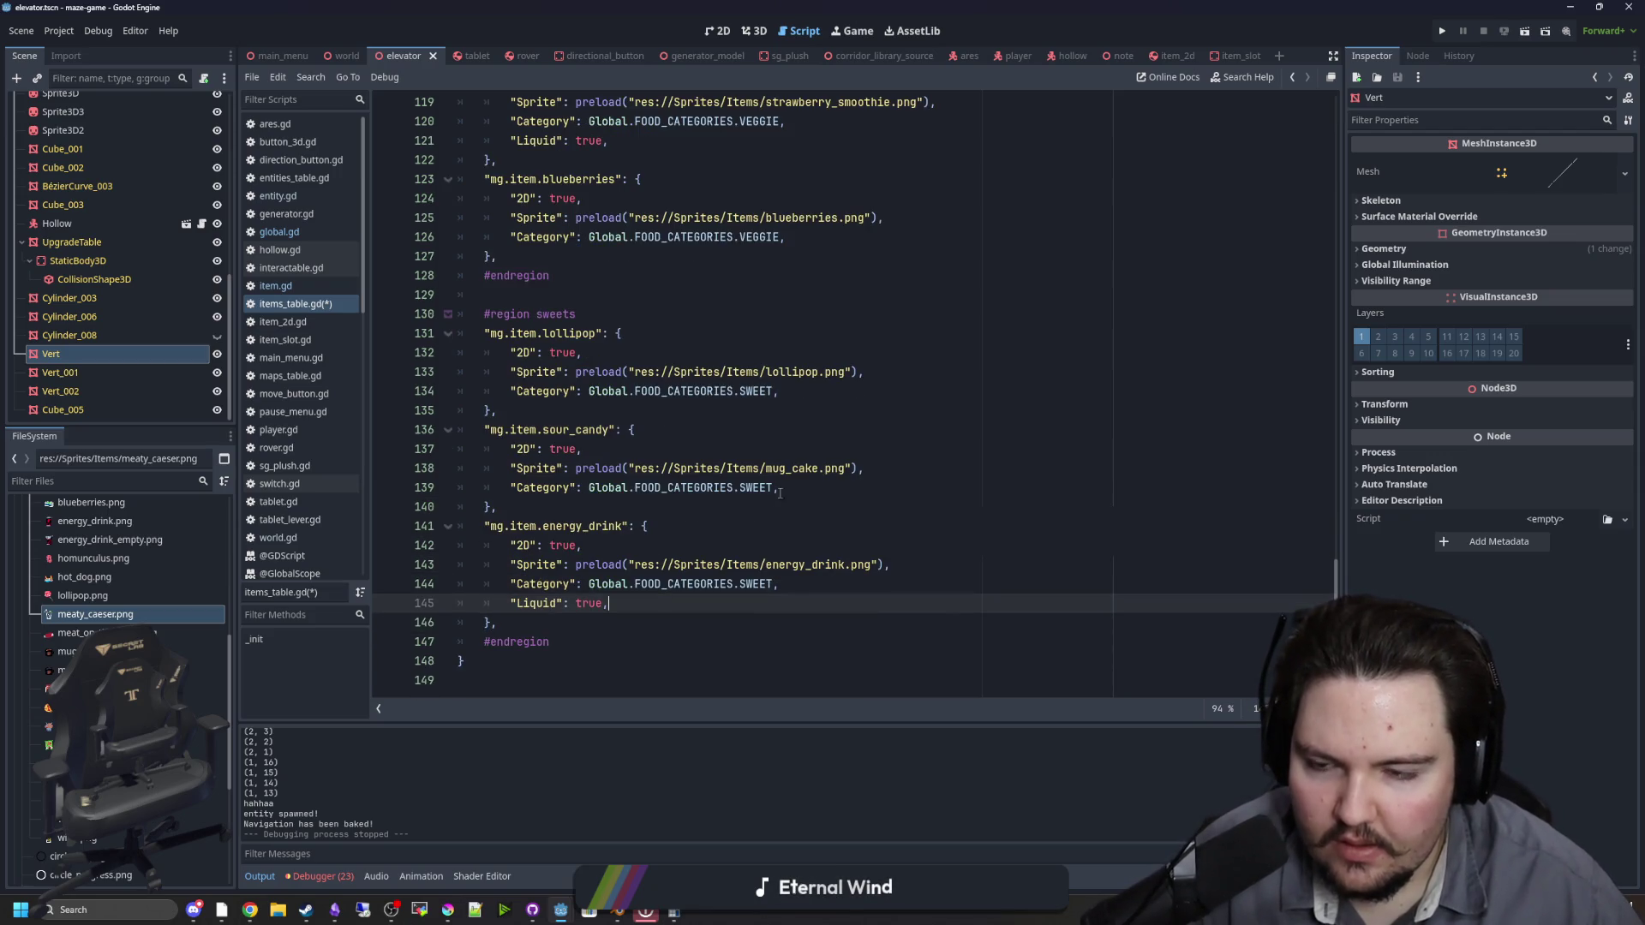
pyautogui.click(792, 503)
pyautogui.hotkey('ctrl', 's')
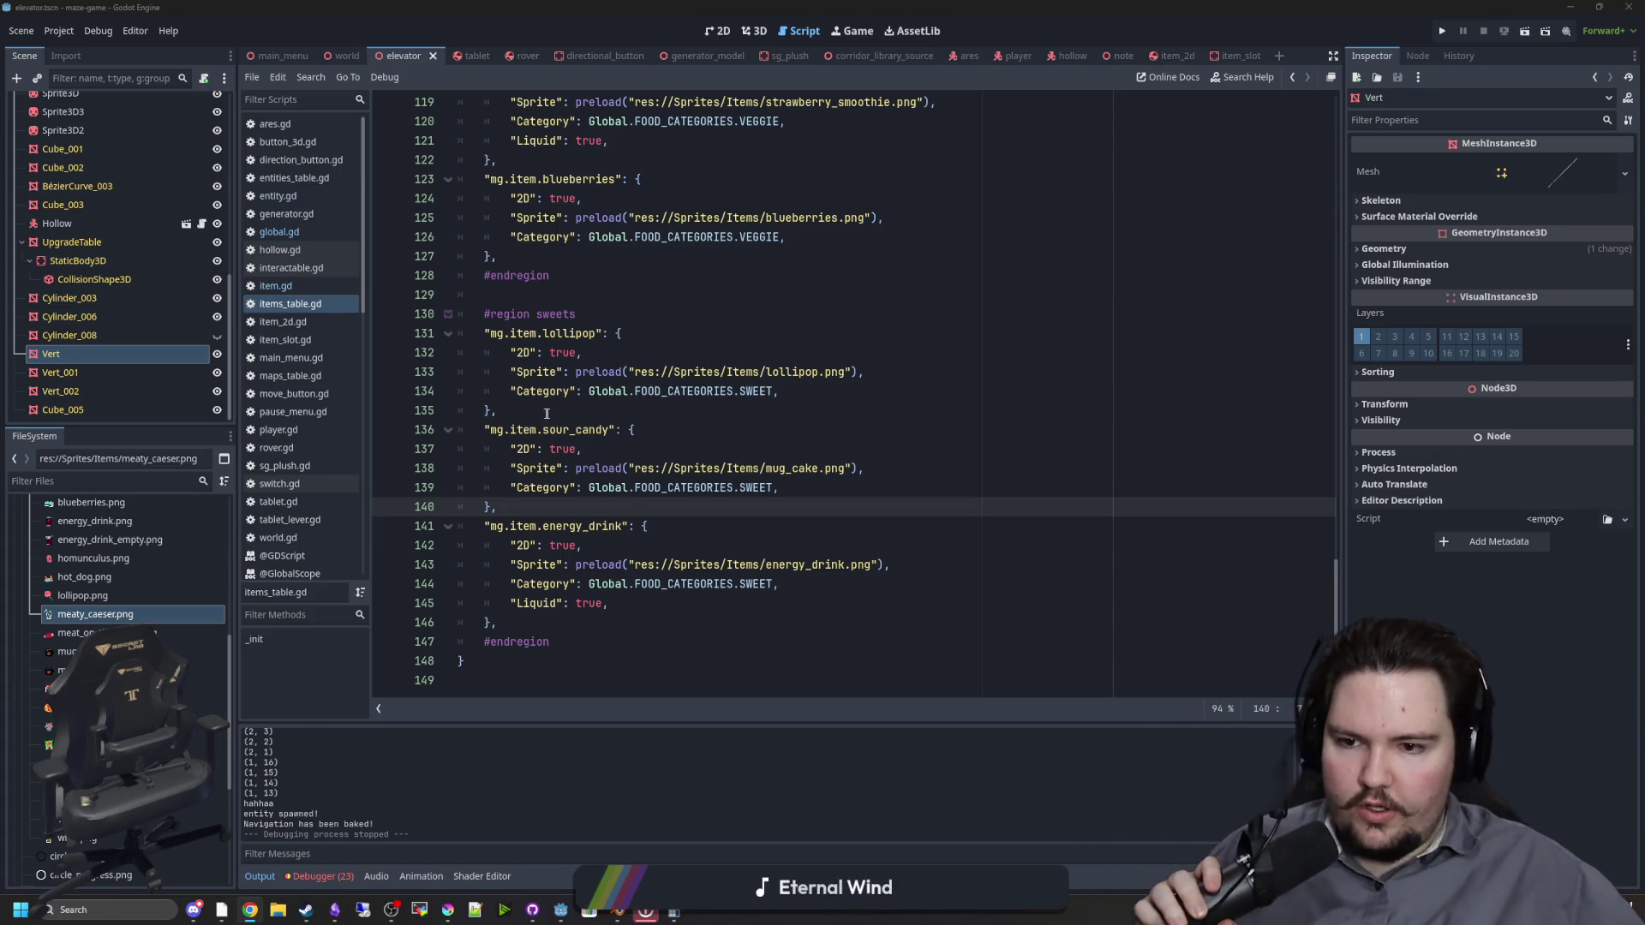
# Step: Copy the "Nutrition": 0.0 default entry from the defaults block at the top of items_table.gd
pyautogui.click(584, 413)
pyautogui.scroll(15, 1227, 402)
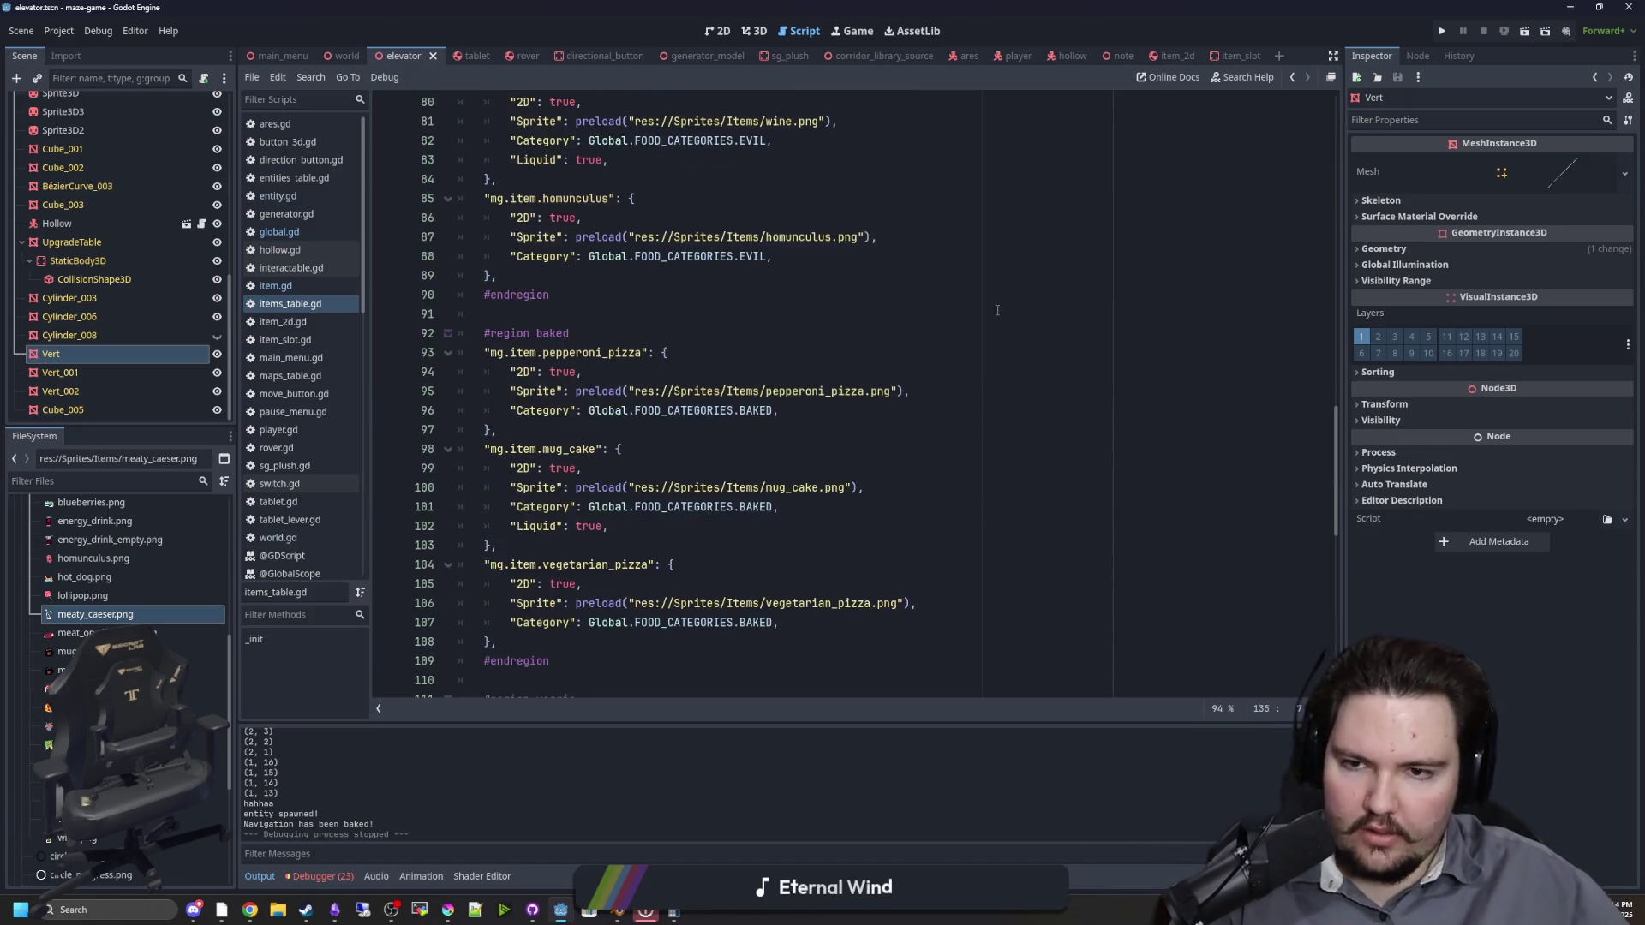
pyautogui.scroll(15, 1227, 403)
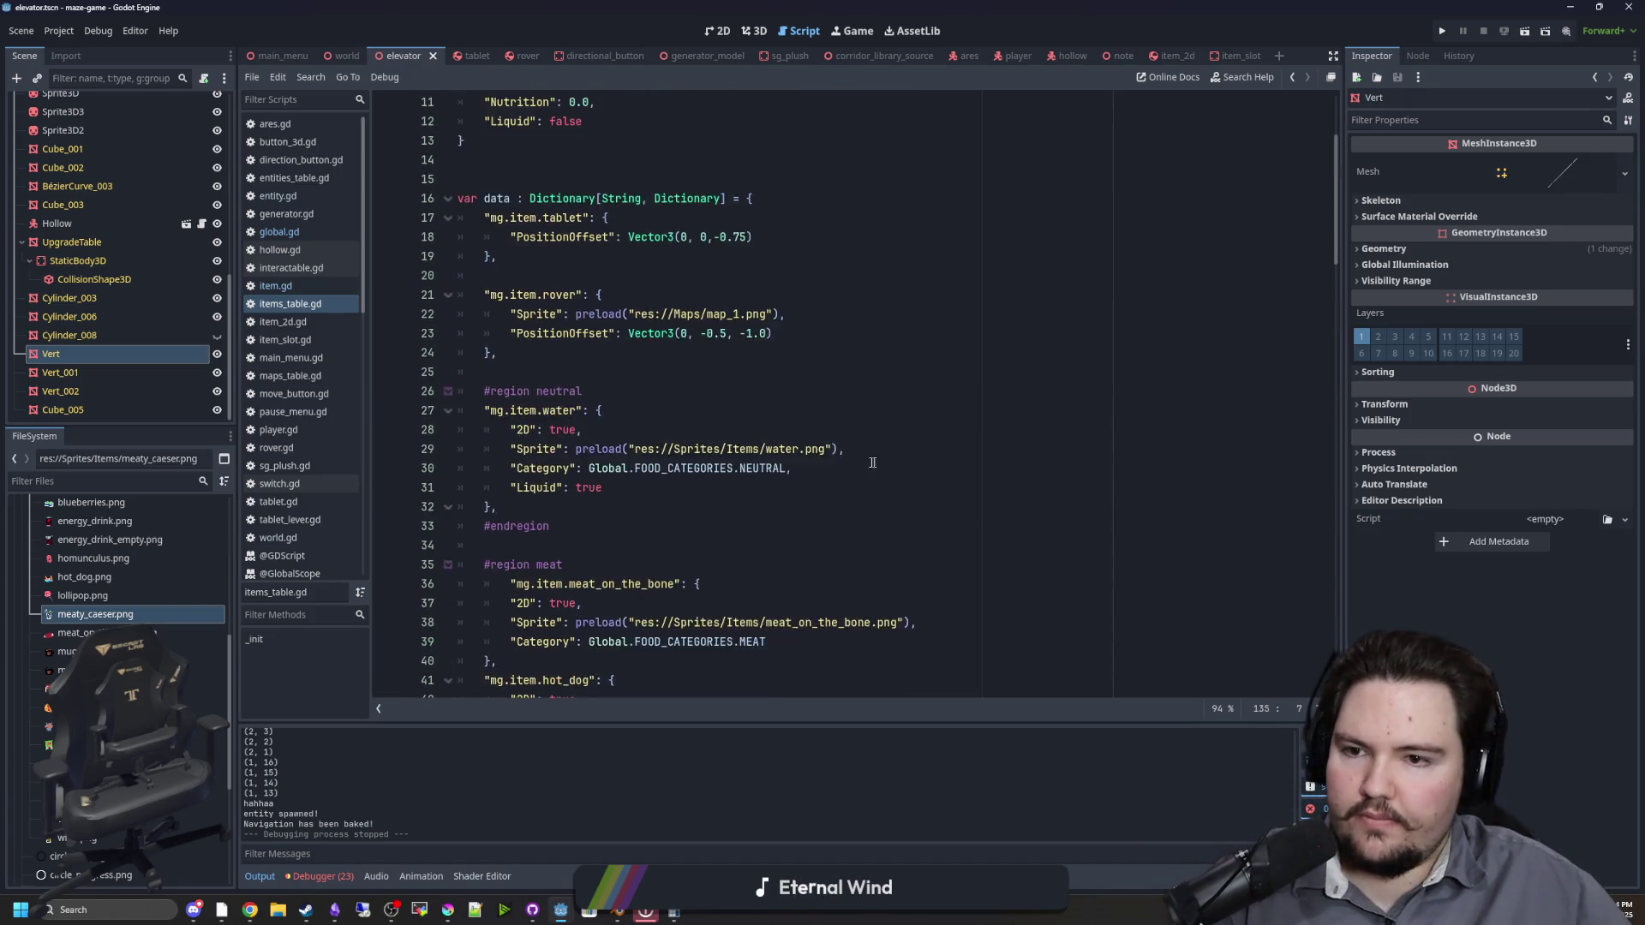
pyautogui.click(576, 370)
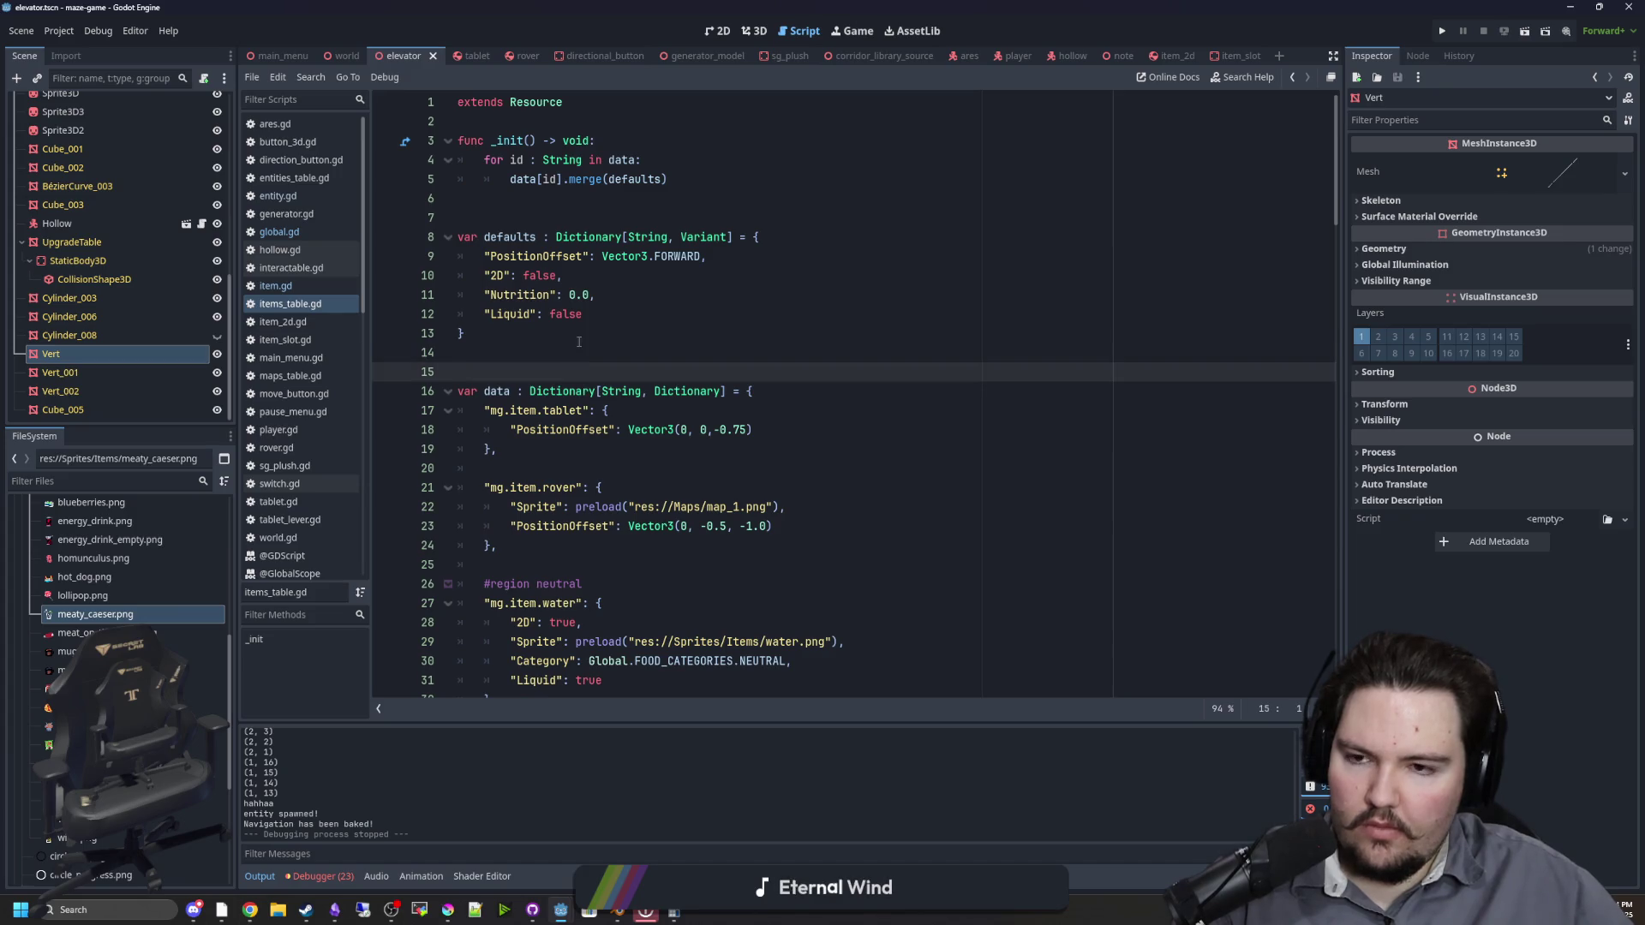
pyautogui.click(579, 341)
pyautogui.click(610, 297)
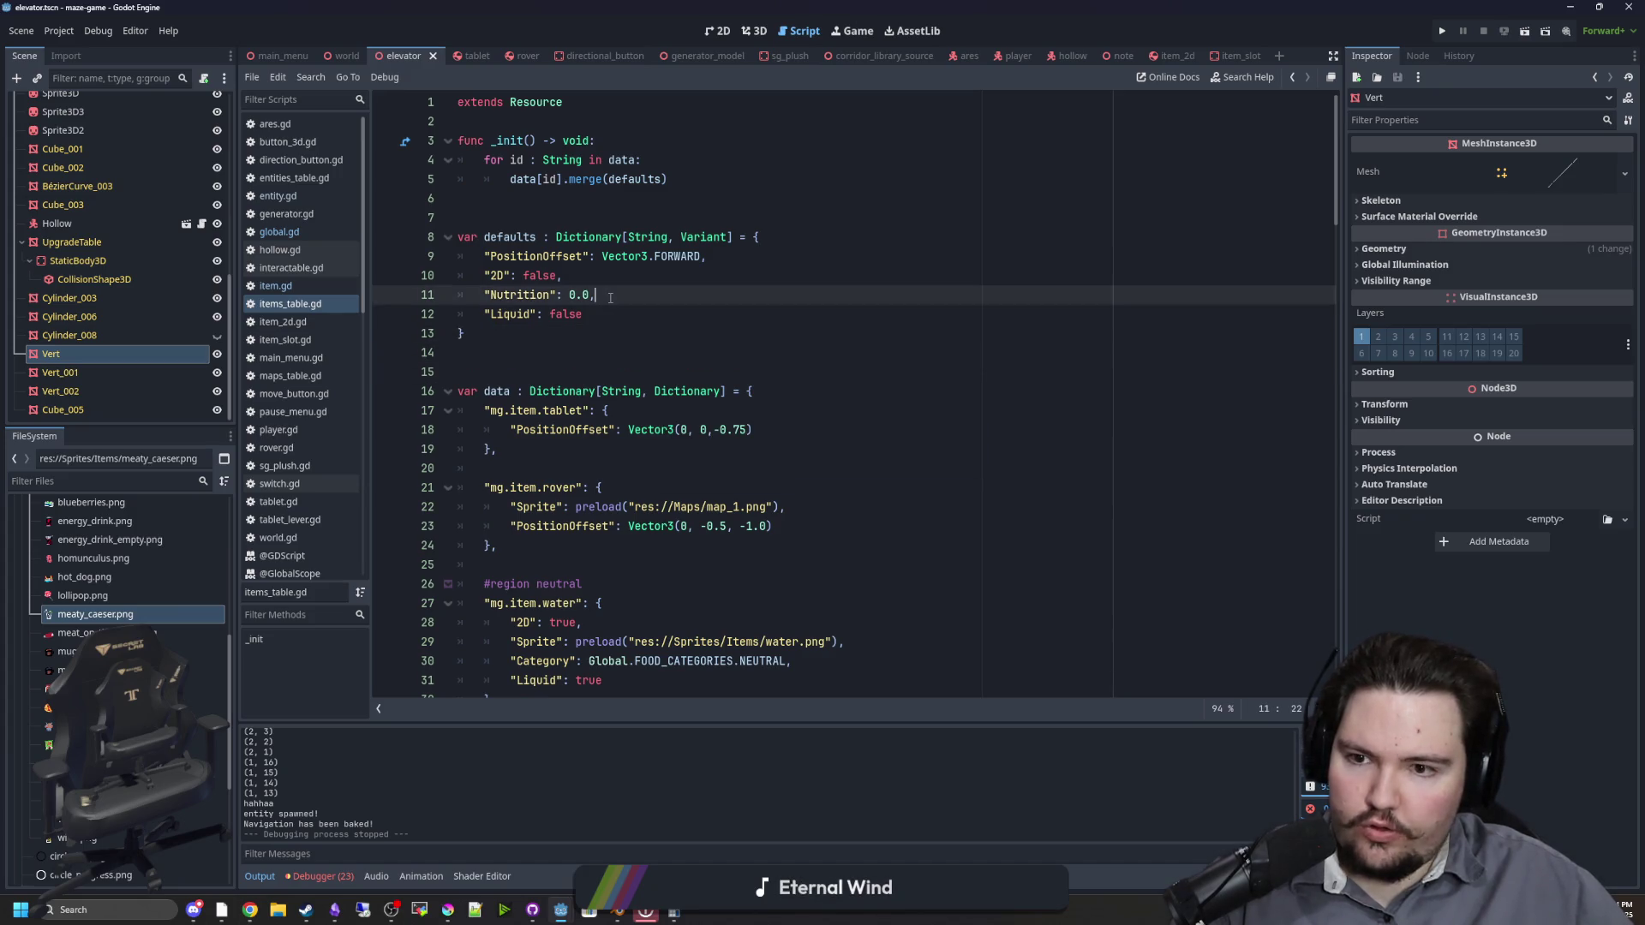
pyautogui.moveTo(611, 298); pyautogui.dragTo(480, 302)
pyautogui.hotkey('ctrl', 'c')
pyautogui.scroll(-8, 565, 317)
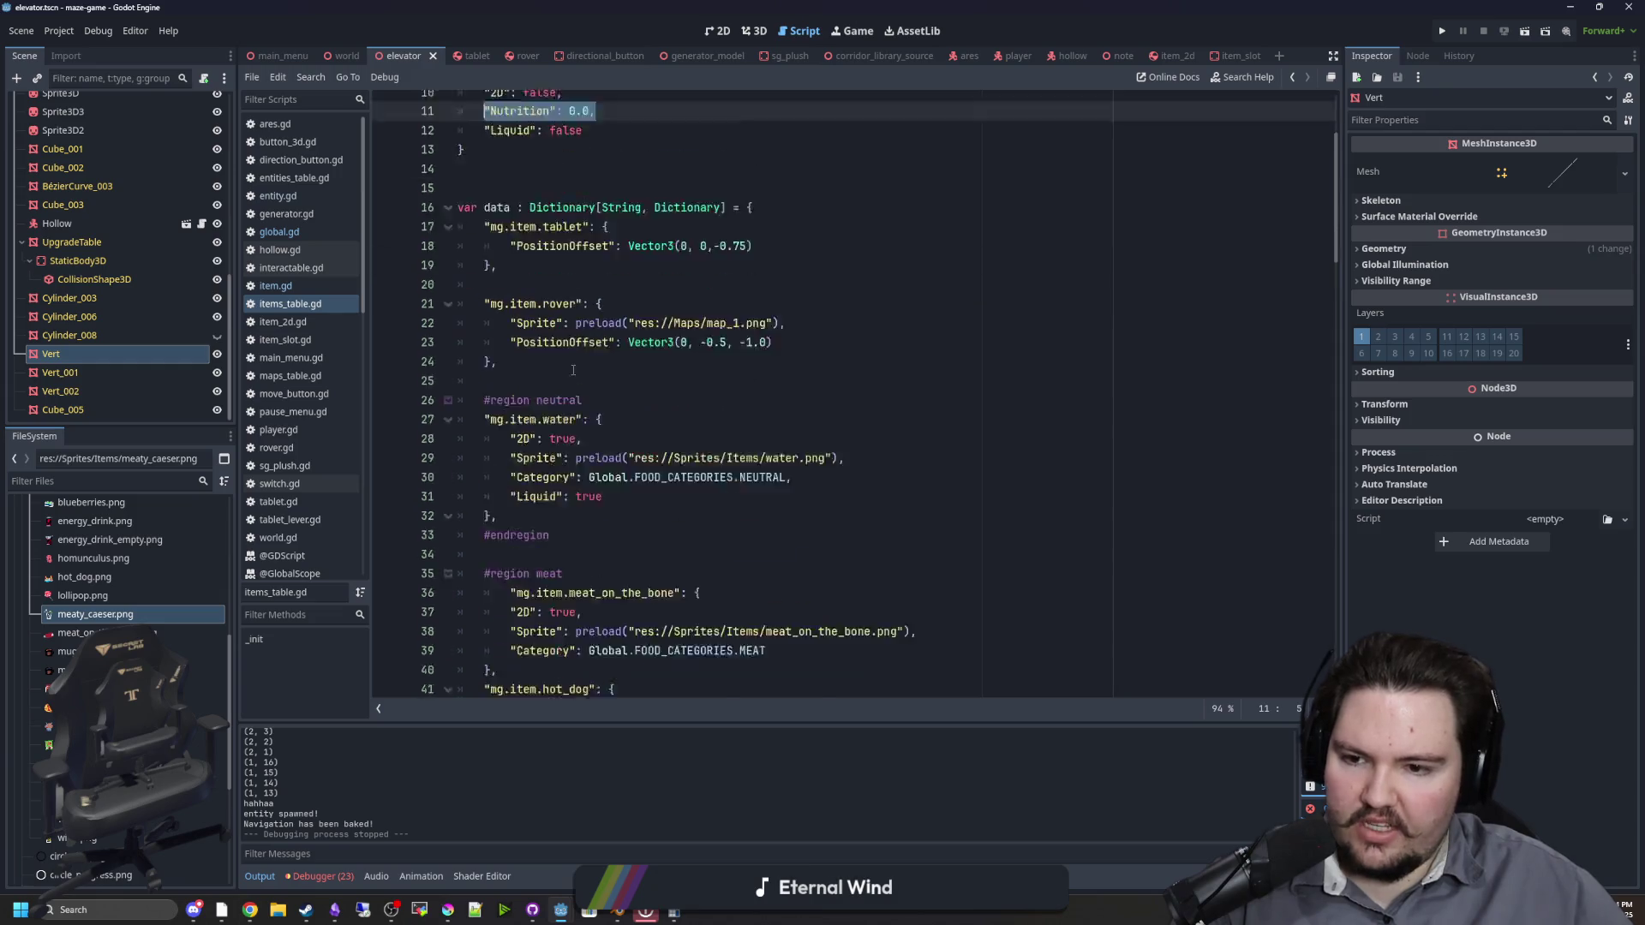
# Step: Add "Nutrition": 1.0 under water's Liquid line, adding the missing comma
pyautogui.click(636, 224)
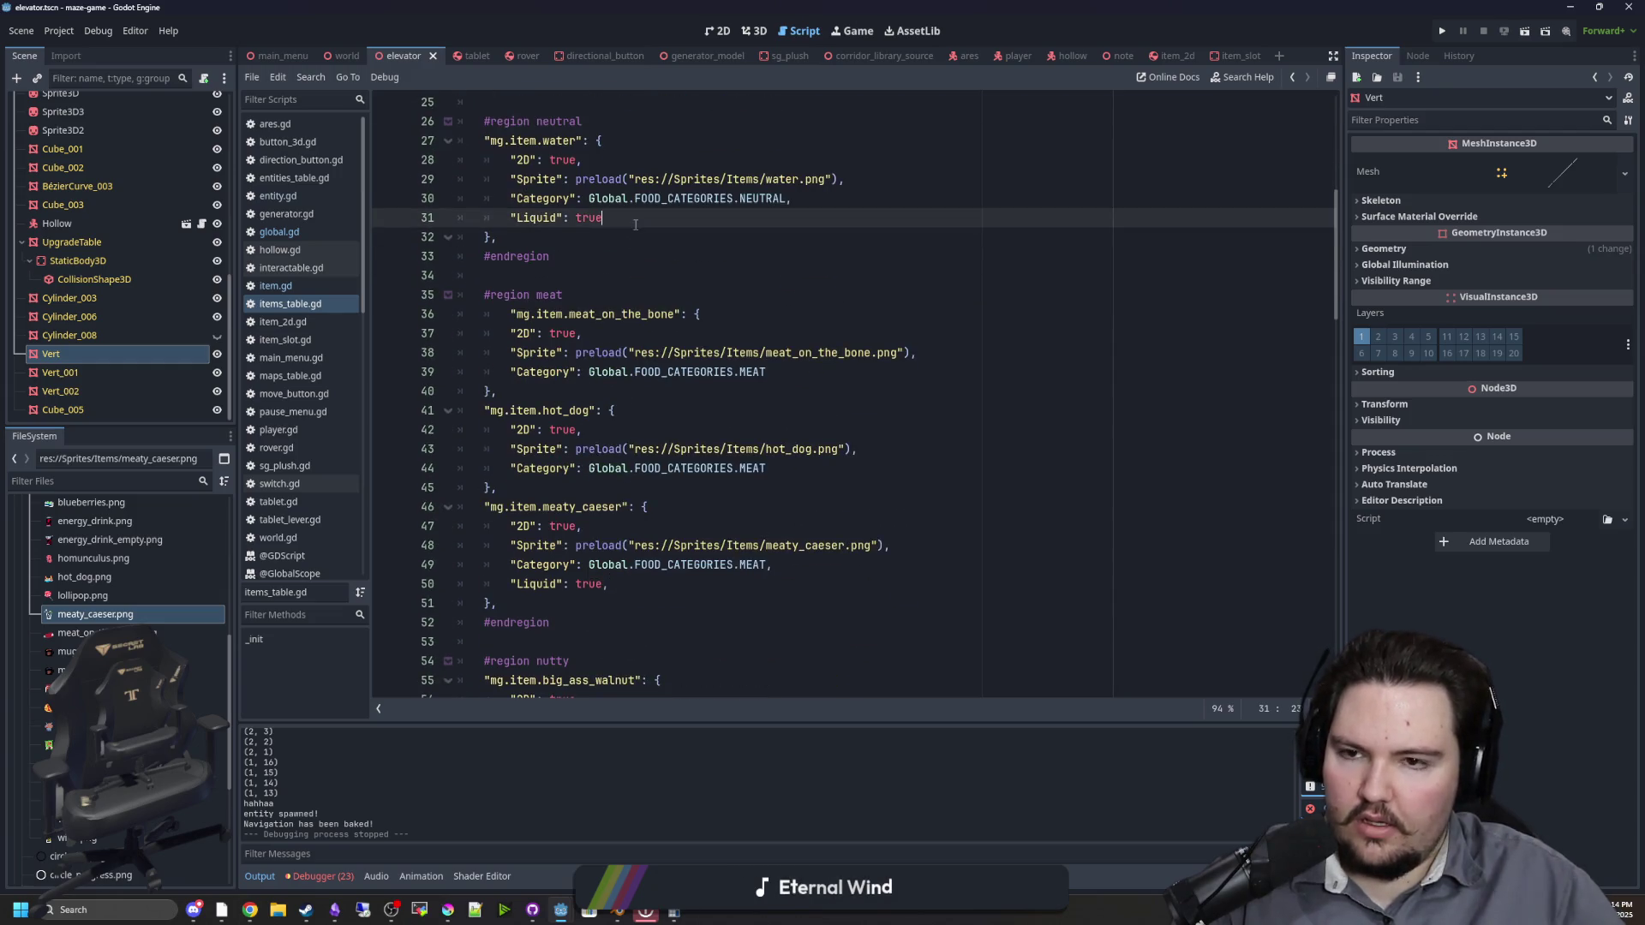
pyautogui.press('Return')
pyautogui.hotkey('ctrl', 'v')
pyautogui.press('BackSpace')
pyautogui.press('BackSpace')
pyautogui.press('BackSpace')
pyautogui.write('1.0')
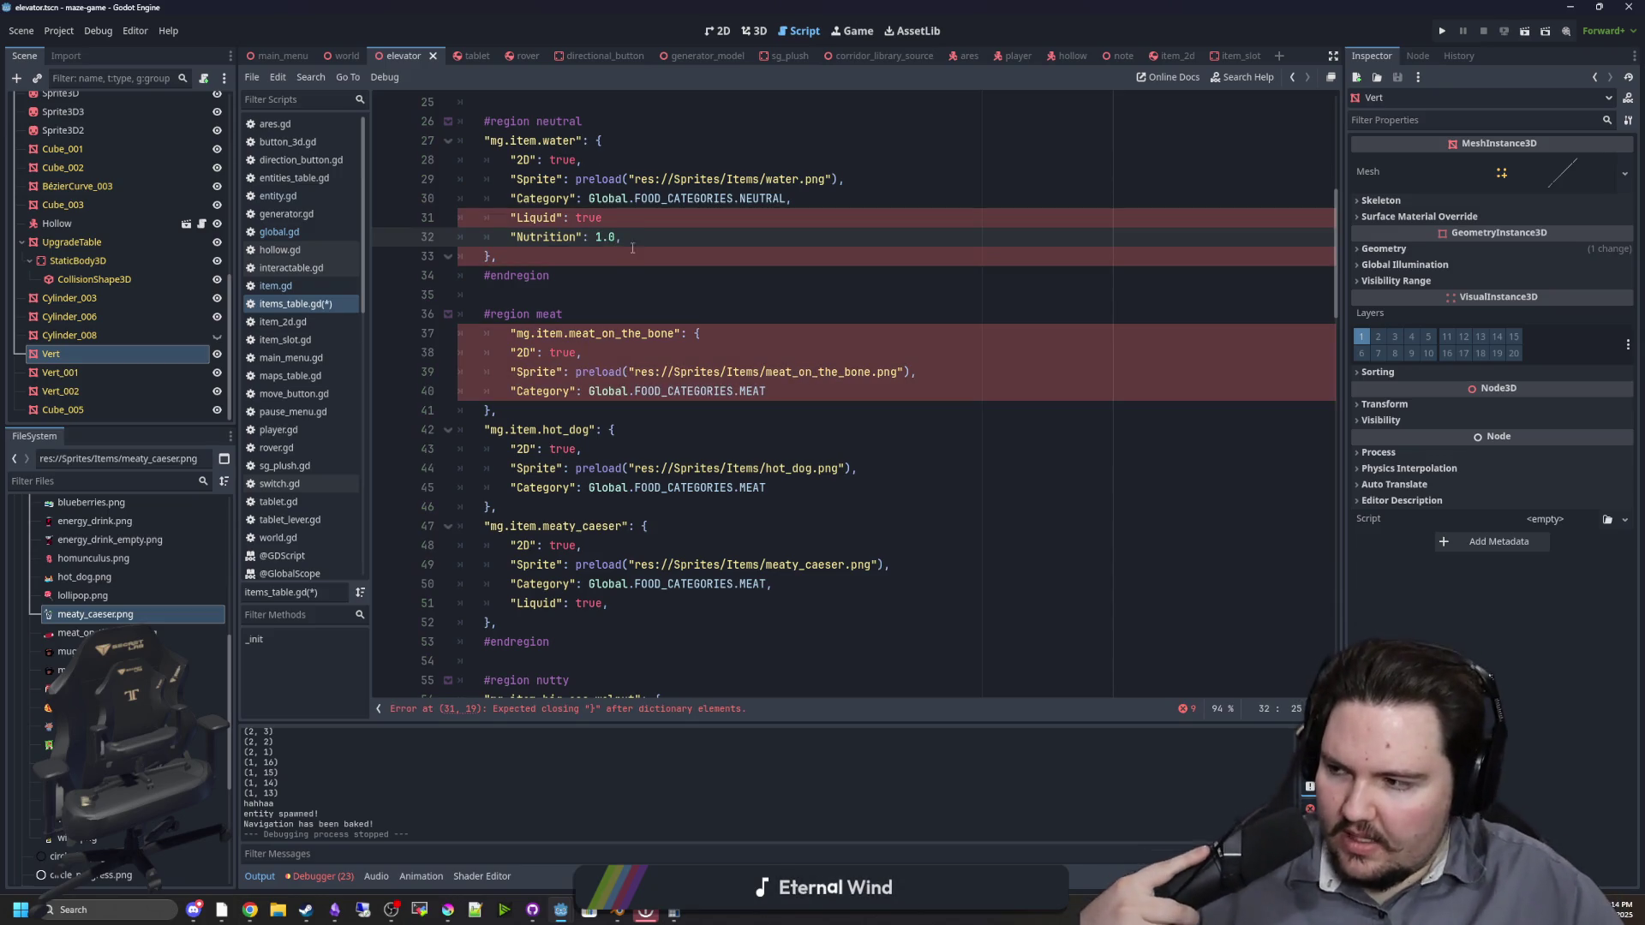
pyautogui.press('Up')
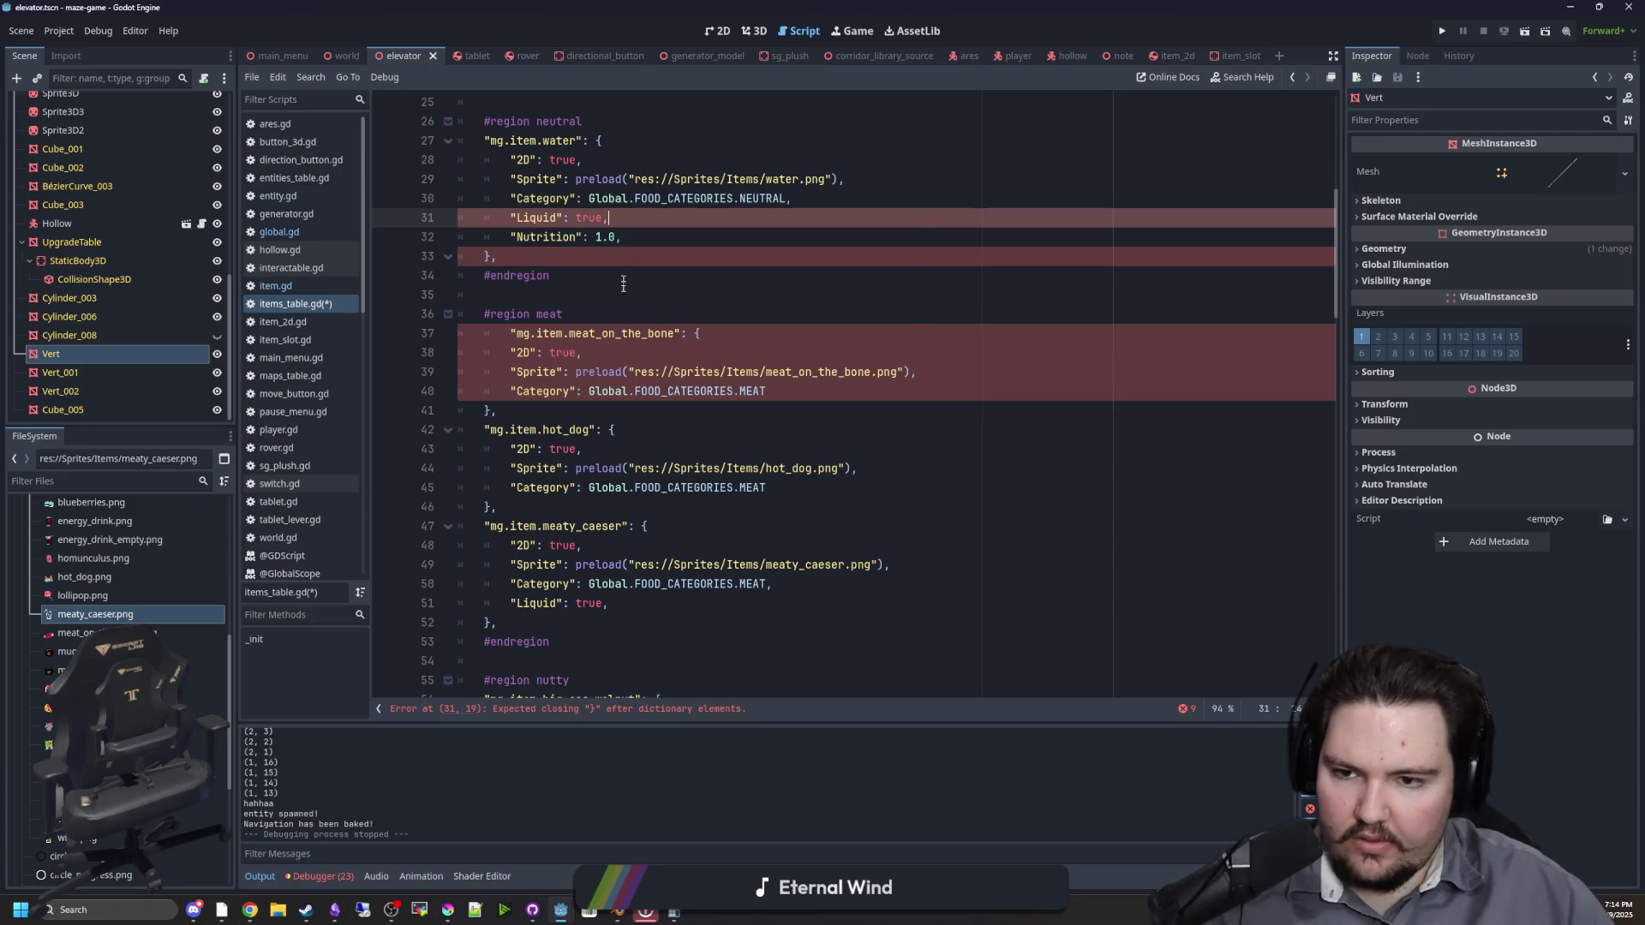
pyautogui.write(',')
# Step: Copy the 1.0 Nutrition line and paste it into meat_on_the_bone, hot_dog and meaty_caeser
pyautogui.scroll(4, 575, 377)
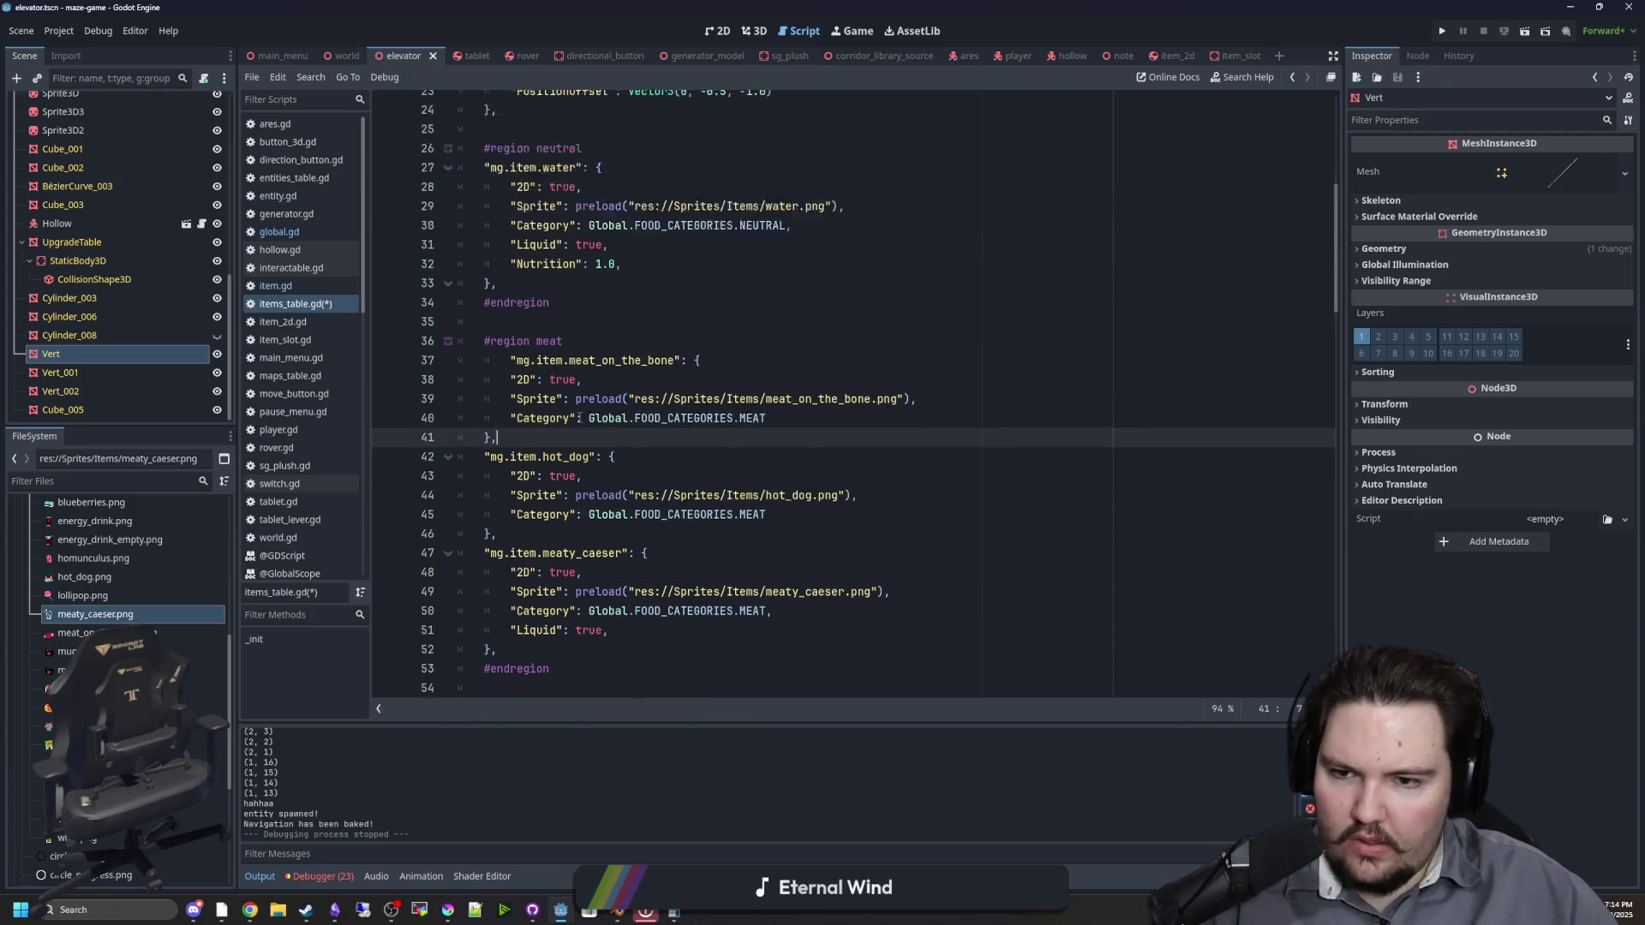
pyautogui.moveTo(622, 468); pyautogui.dragTo(512, 470)
pyautogui.hotkey('ctrl', 'c')
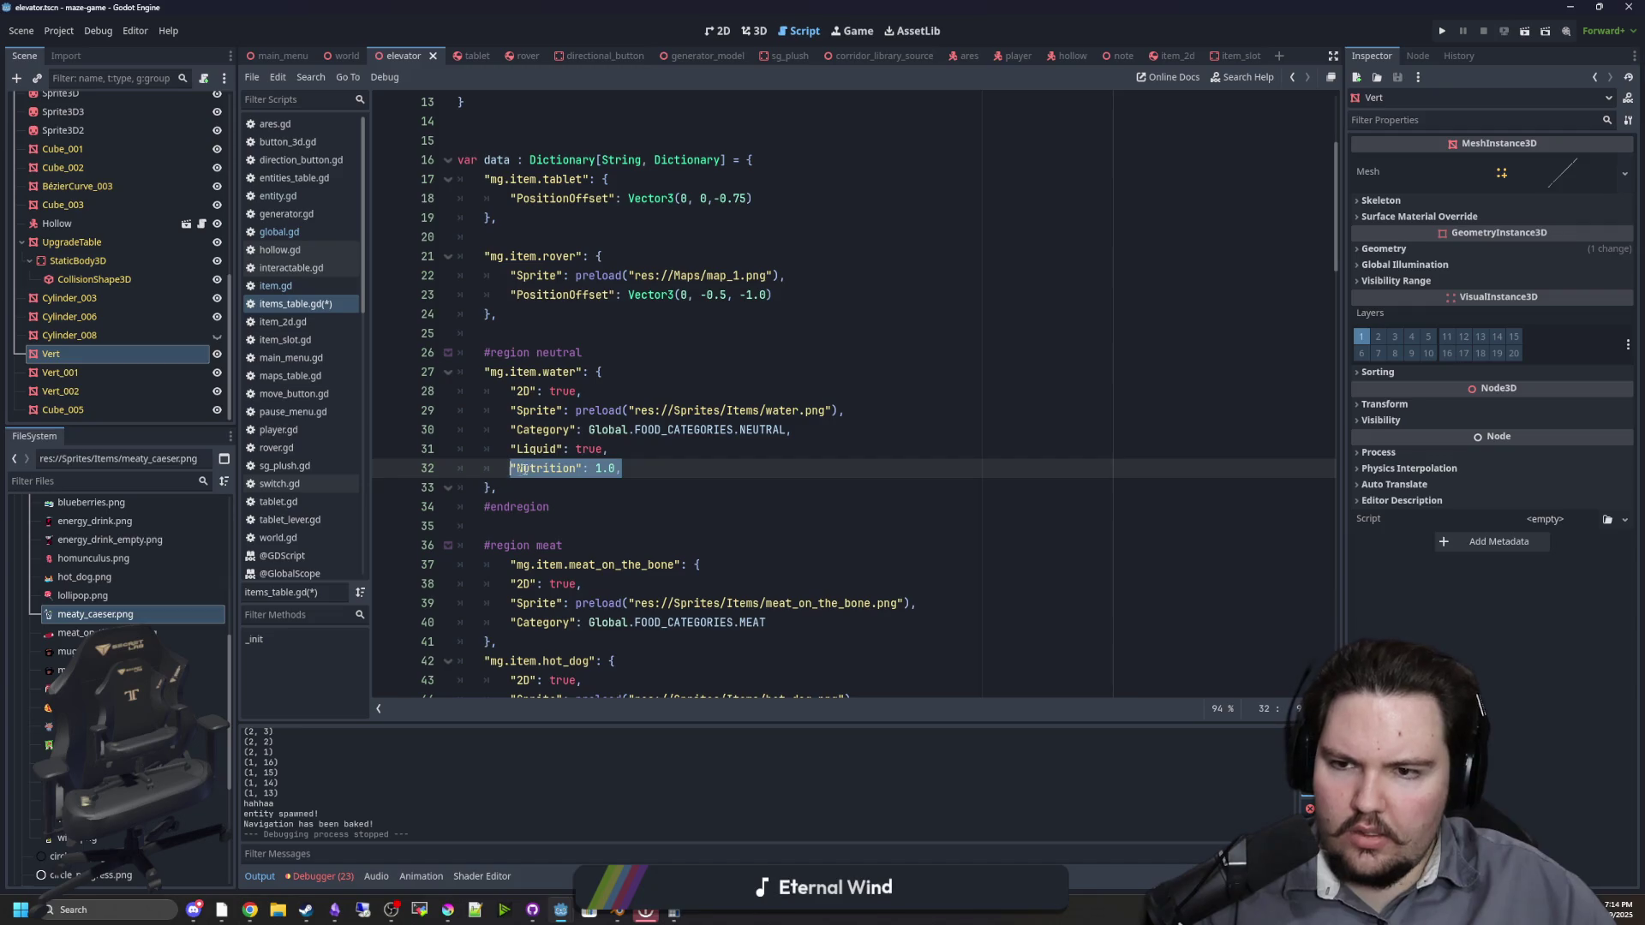
pyautogui.scroll(-5, 524, 469)
pyautogui.click(786, 334)
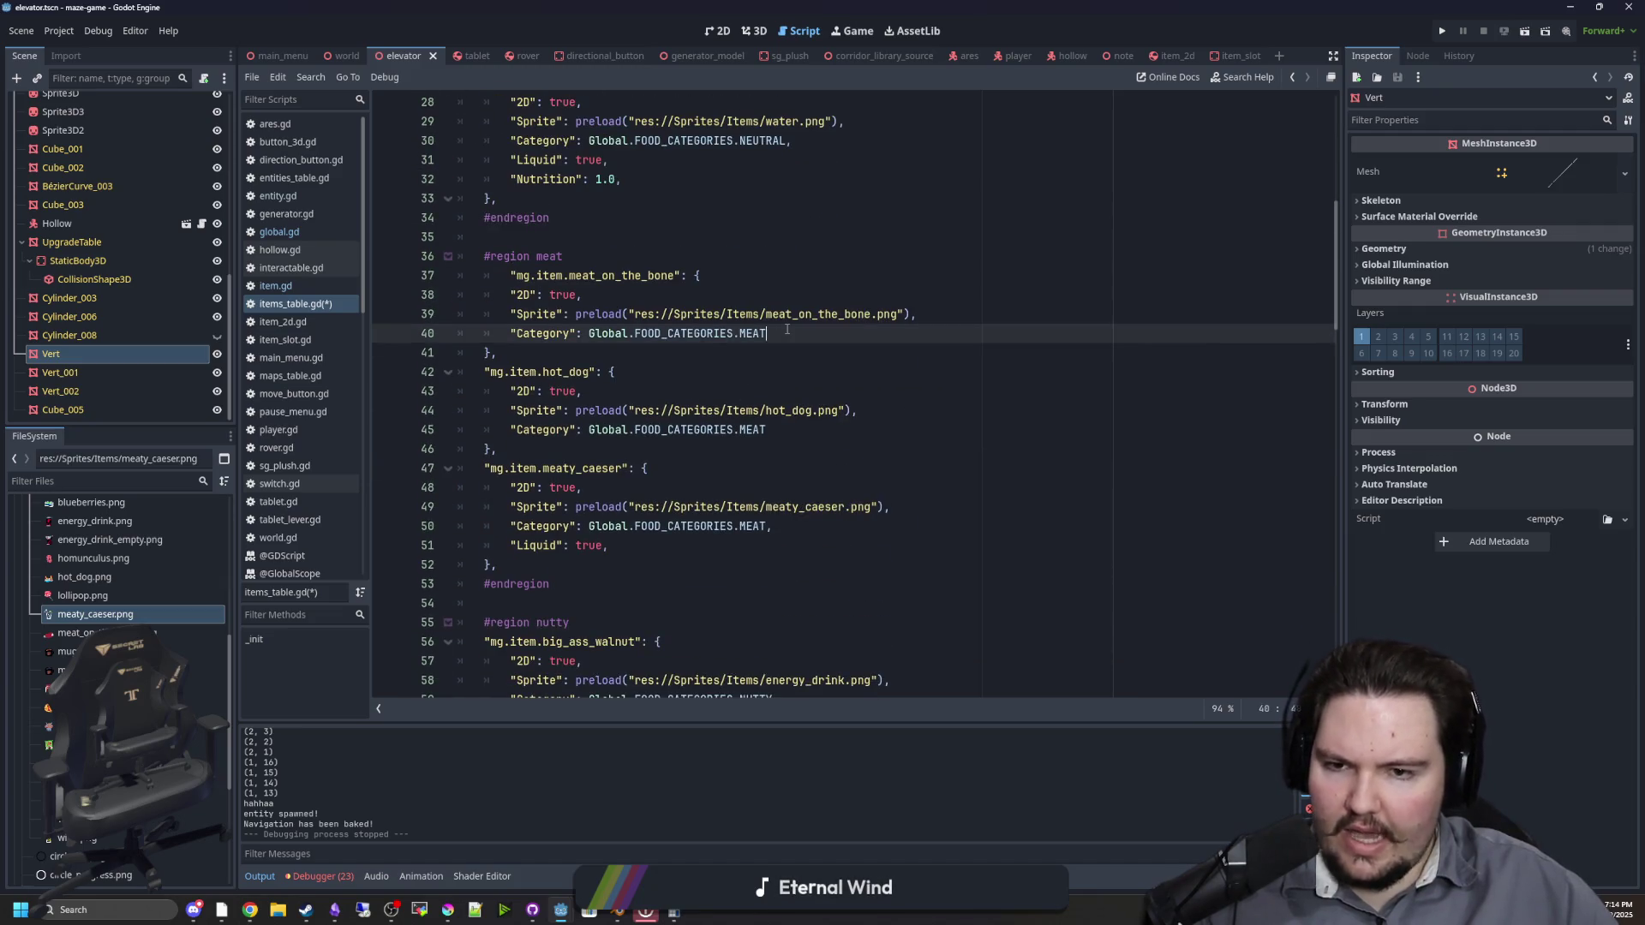
pyautogui.write(',')
pyautogui.press('Return')
pyautogui.hotkey('ctrl', 'v')
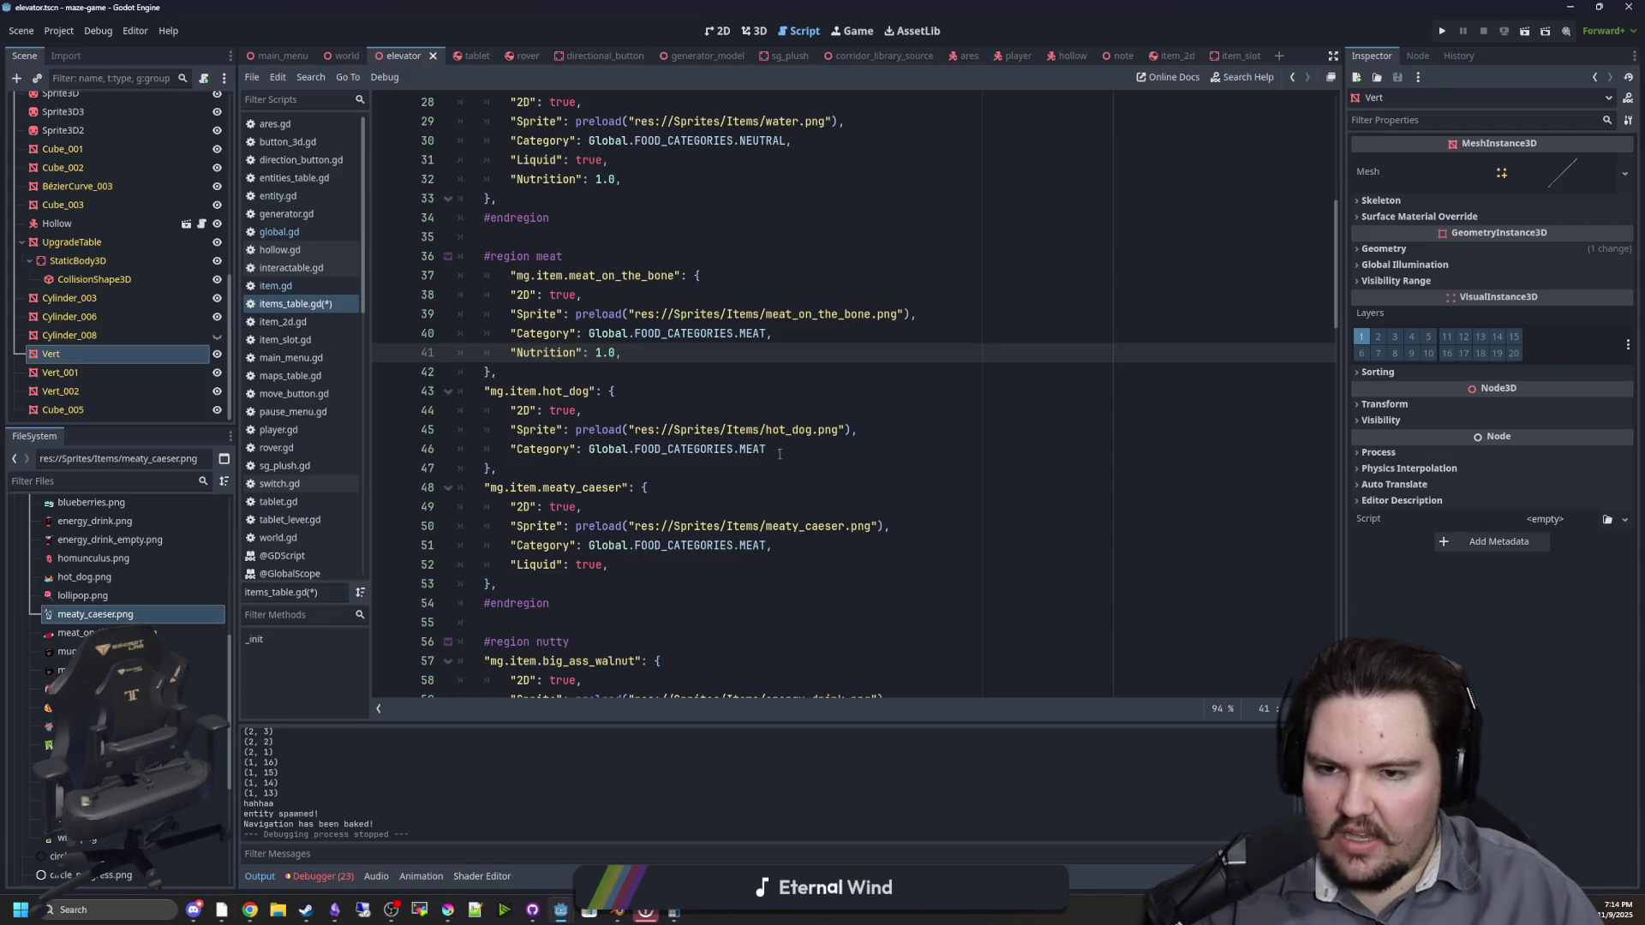
pyautogui.click(780, 450)
pyautogui.press('Return')
pyautogui.hotkey('ctrl', 'v')
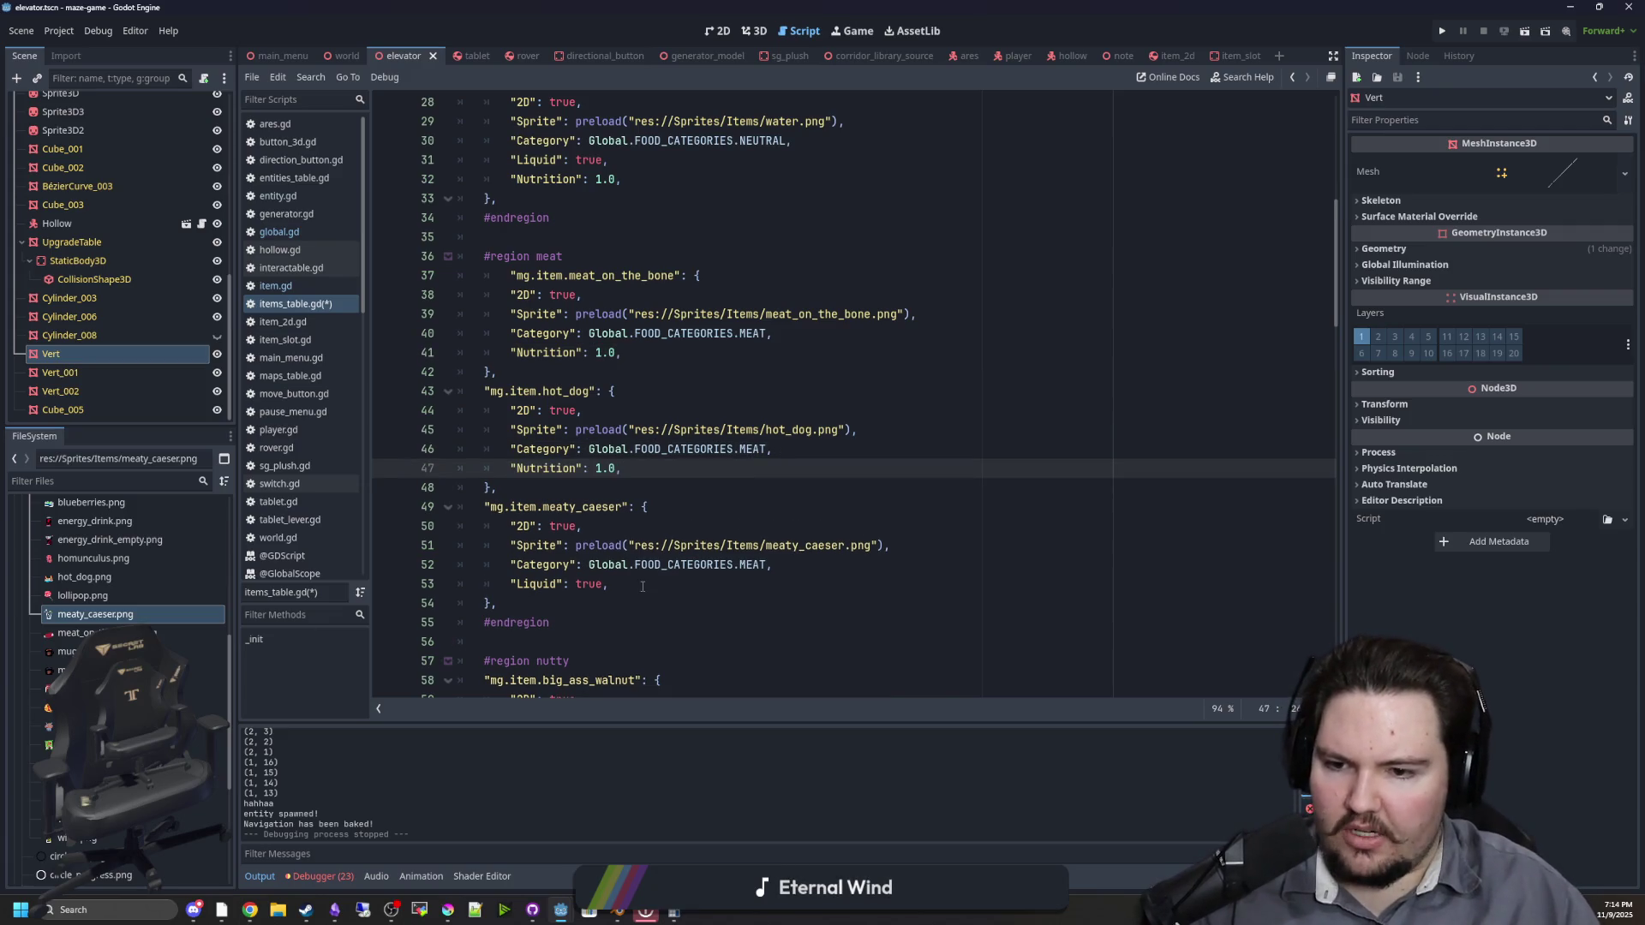
pyautogui.click(643, 587)
pyautogui.press('Return')
pyautogui.hotkey('ctrl', 'v')
# Step: Paste the "Nutrition": 1.0 entry into big_ass_walnut, nut_butter and almond_milk
pyautogui.scroll(-4, 709, 503)
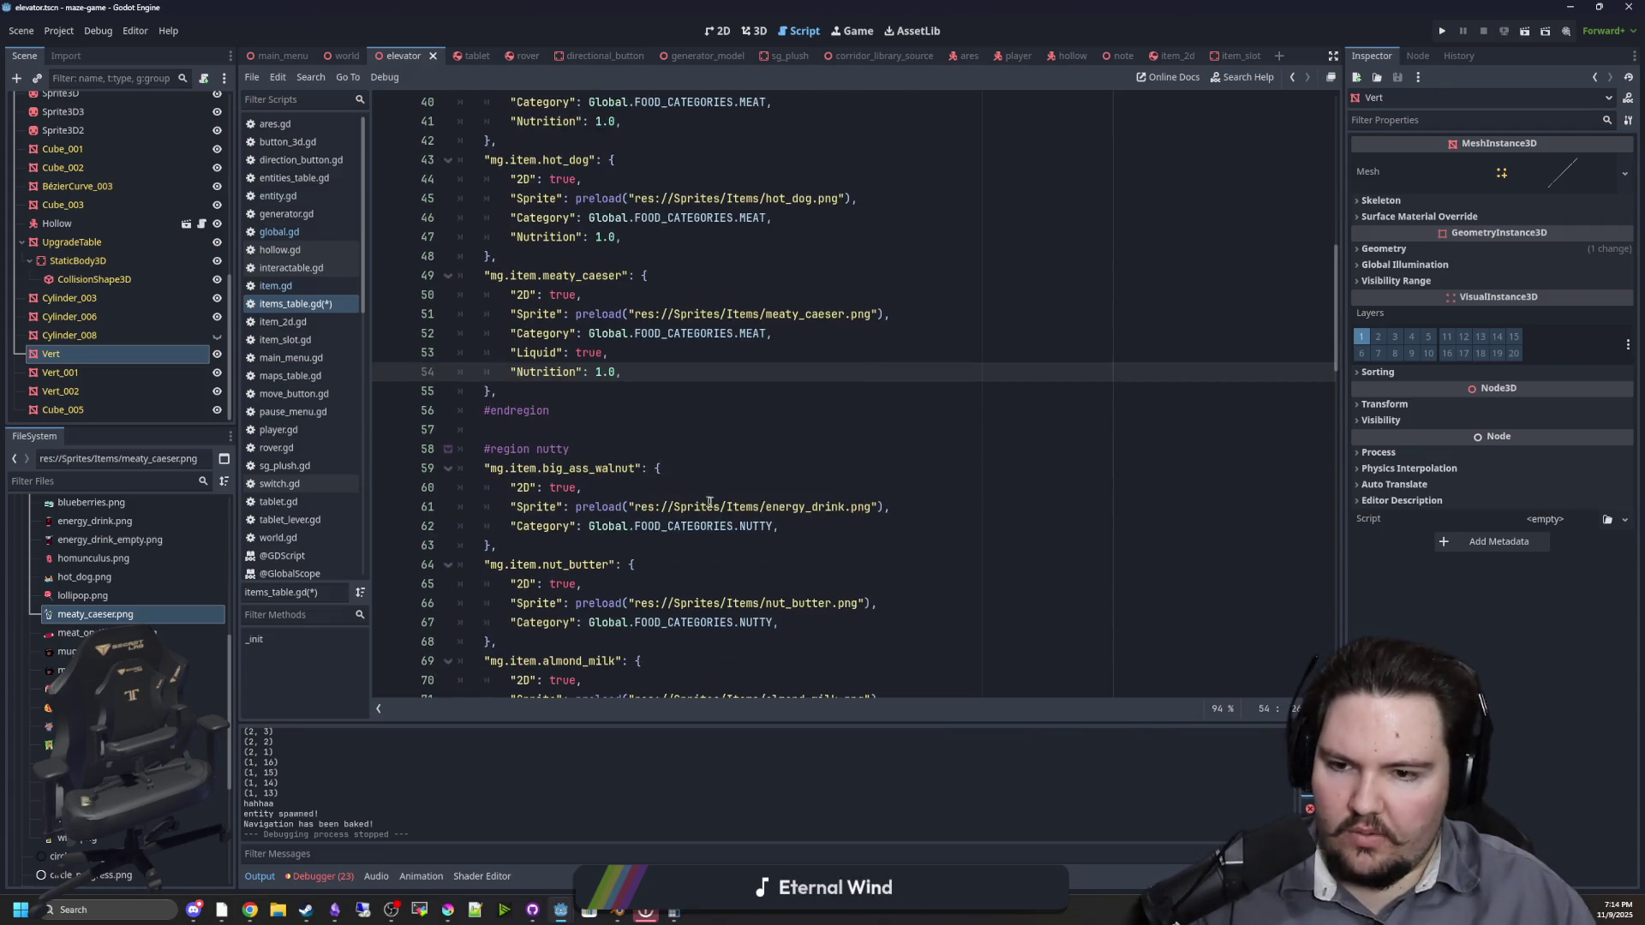
pyautogui.click(797, 525)
pyautogui.press('Return')
pyautogui.hotkey('ctrl', 'v')
pyautogui.scroll(-3, 809, 469)
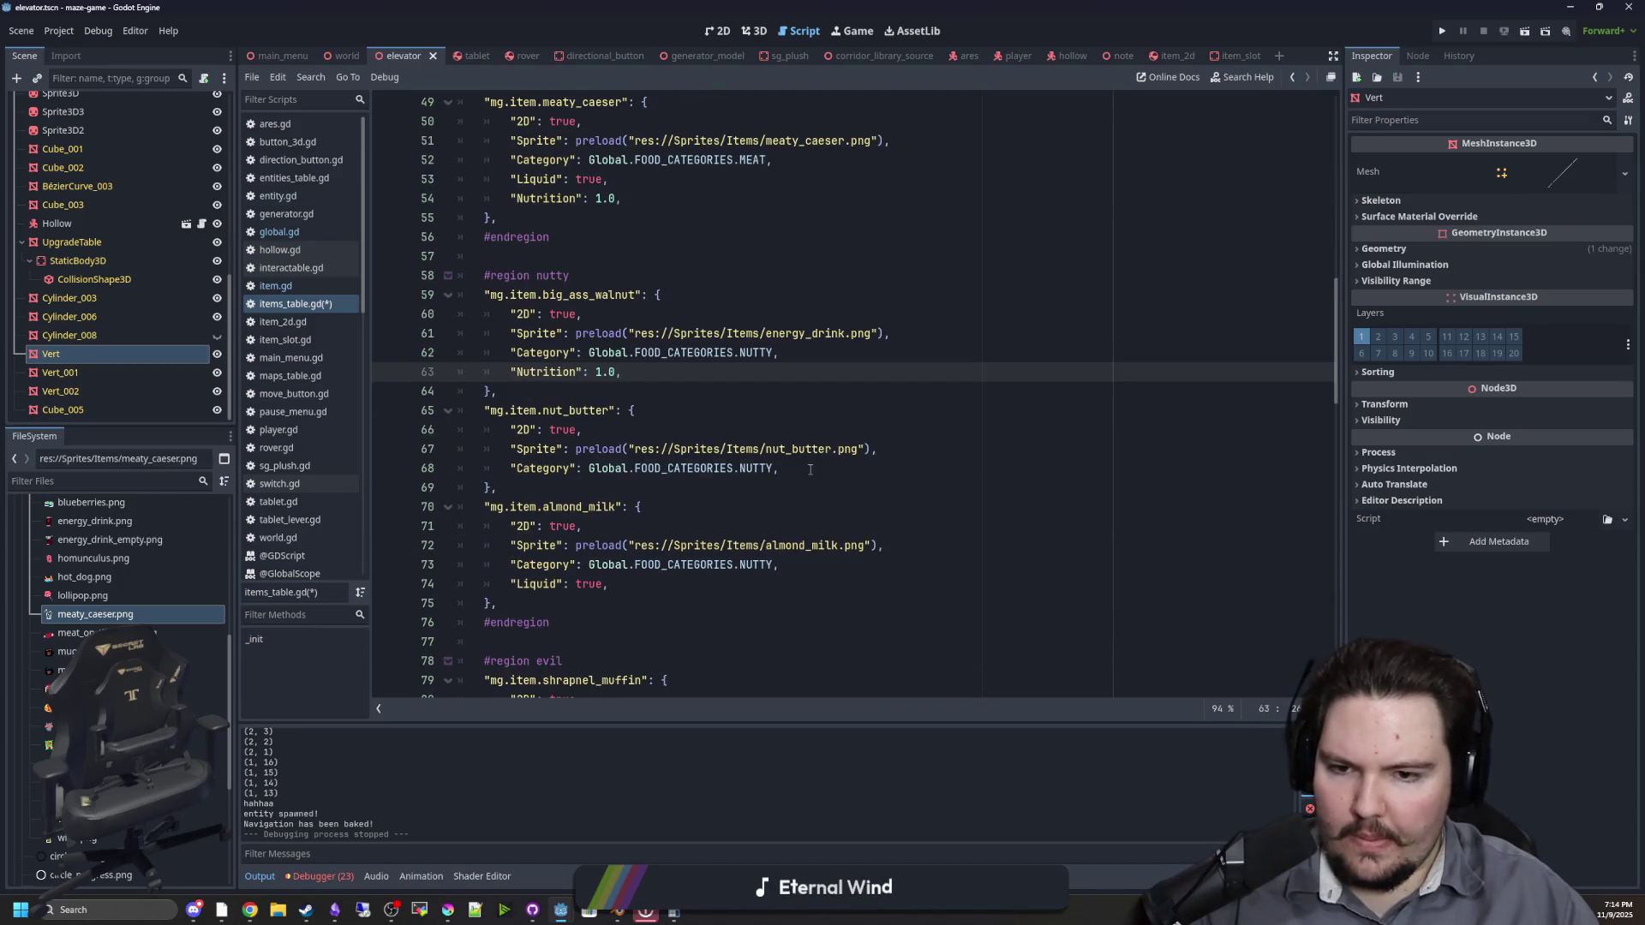
pyautogui.click(810, 470)
pyautogui.press('Return')
pyautogui.hotkey('ctrl', 'v')
pyautogui.click(632, 610)
pyautogui.press('Return')
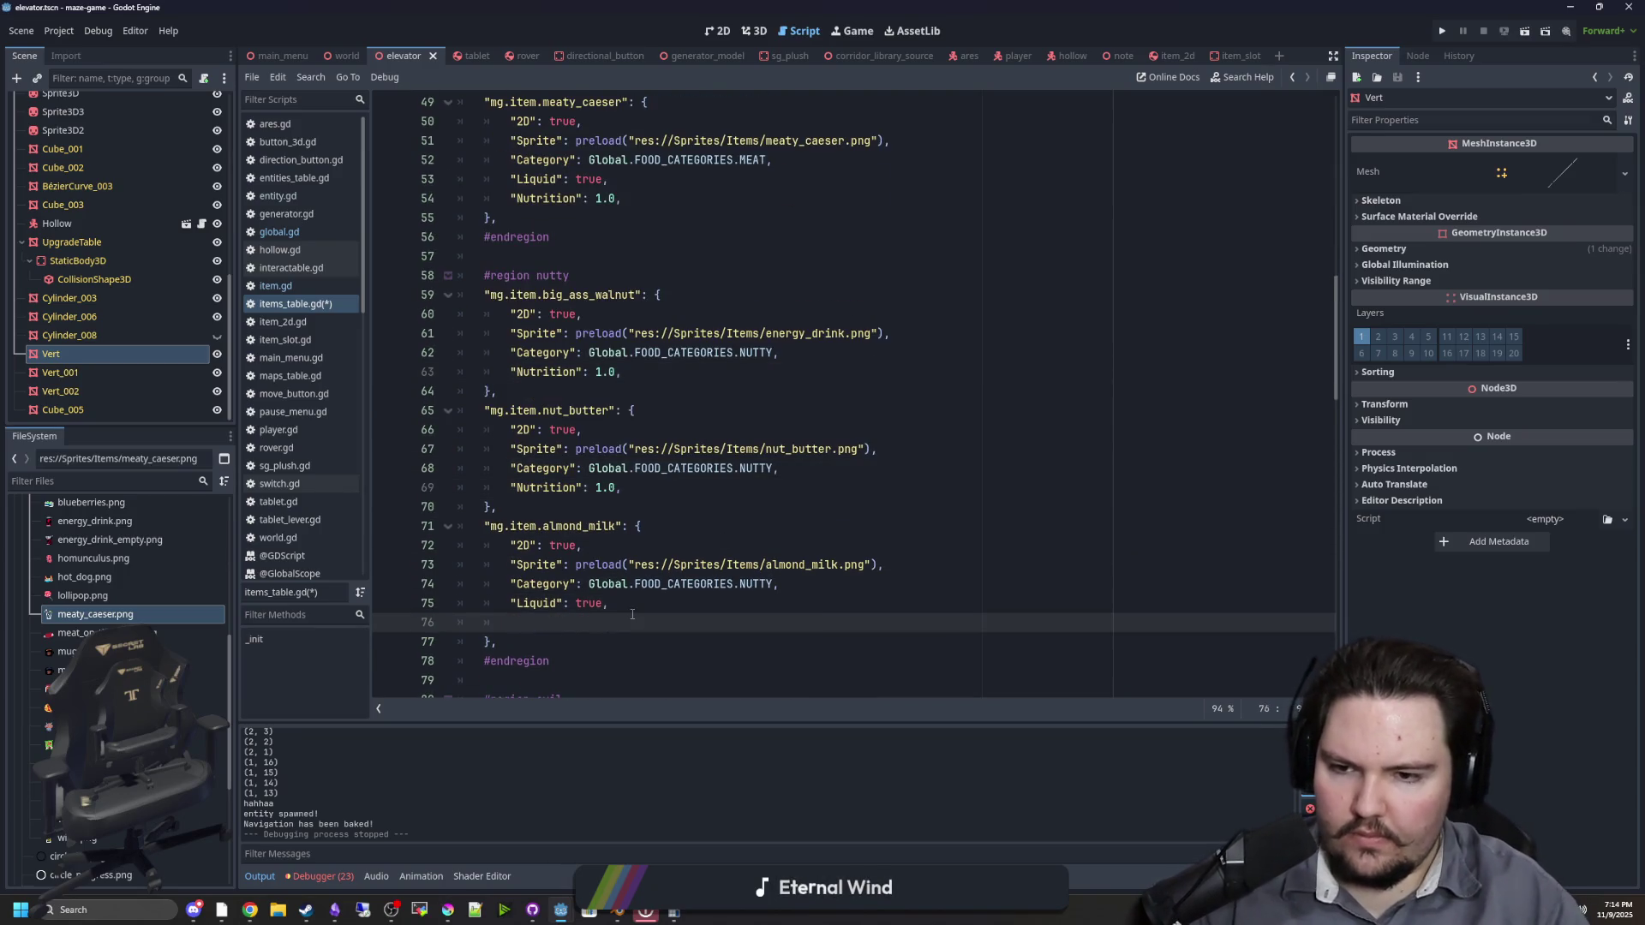
pyautogui.write('"Nutrition": 1.0,')
# Step: Add the Nutrition entry to shrapnel_muffin with a comma, then to wine, reaching homunculus
pyautogui.scroll(-4, 795, 545)
pyautogui.click(795, 545)
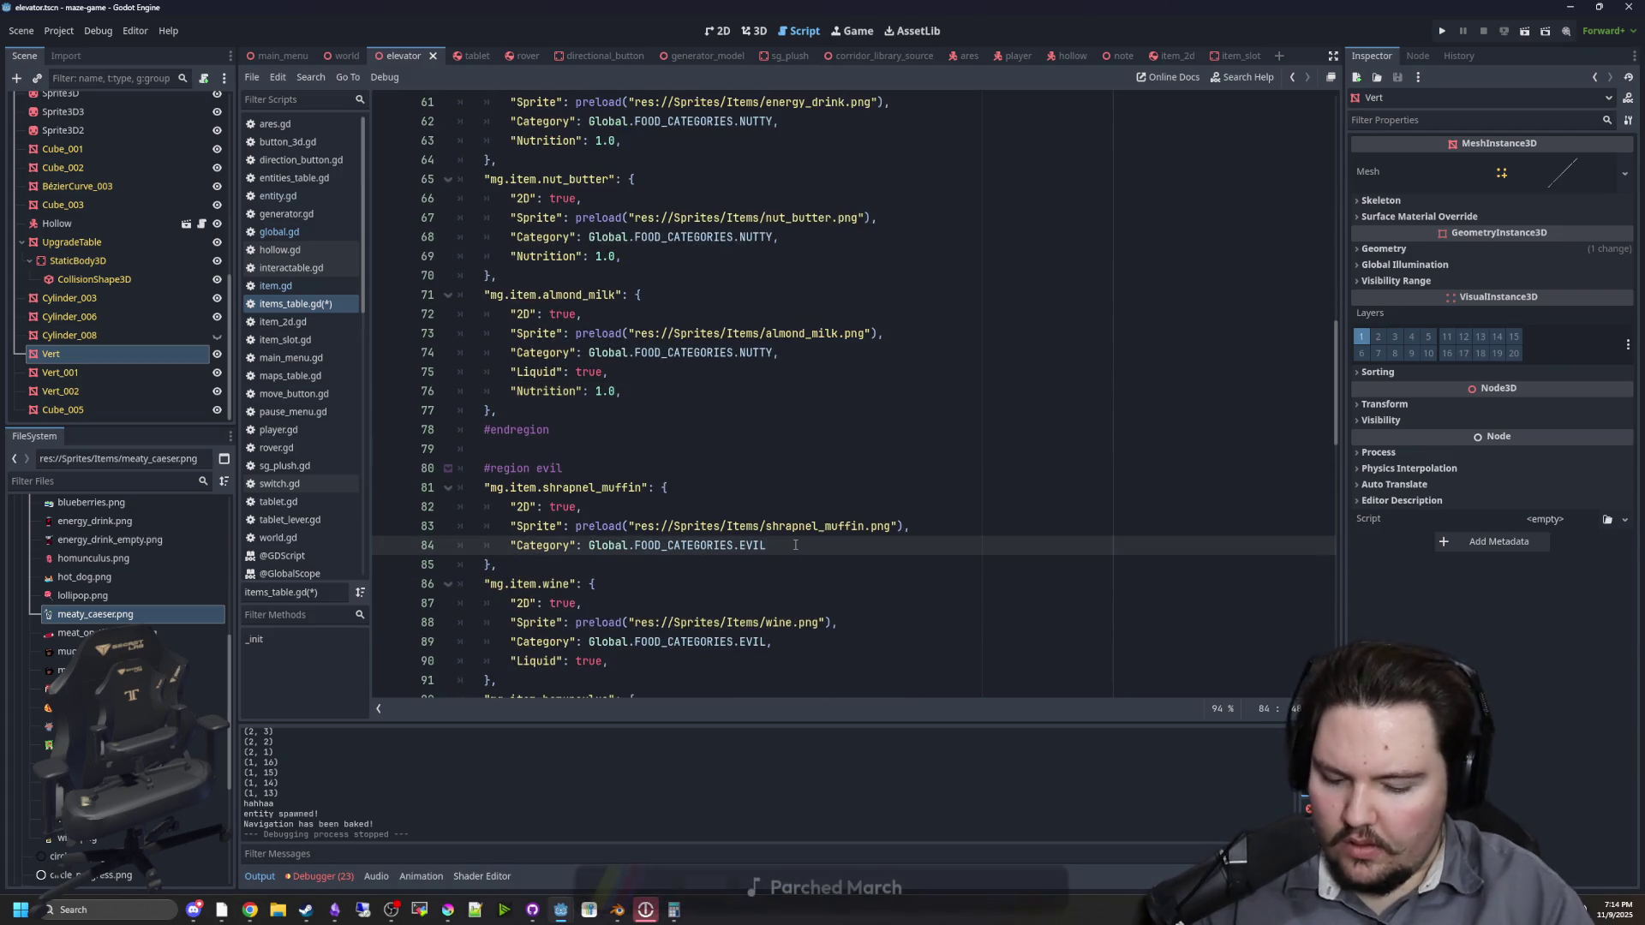
pyautogui.write(',')
pyautogui.press('Return')
pyautogui.write('"Nutrition": 1.0,')
pyautogui.scroll(-3, 729, 522)
pyautogui.click(664, 506)
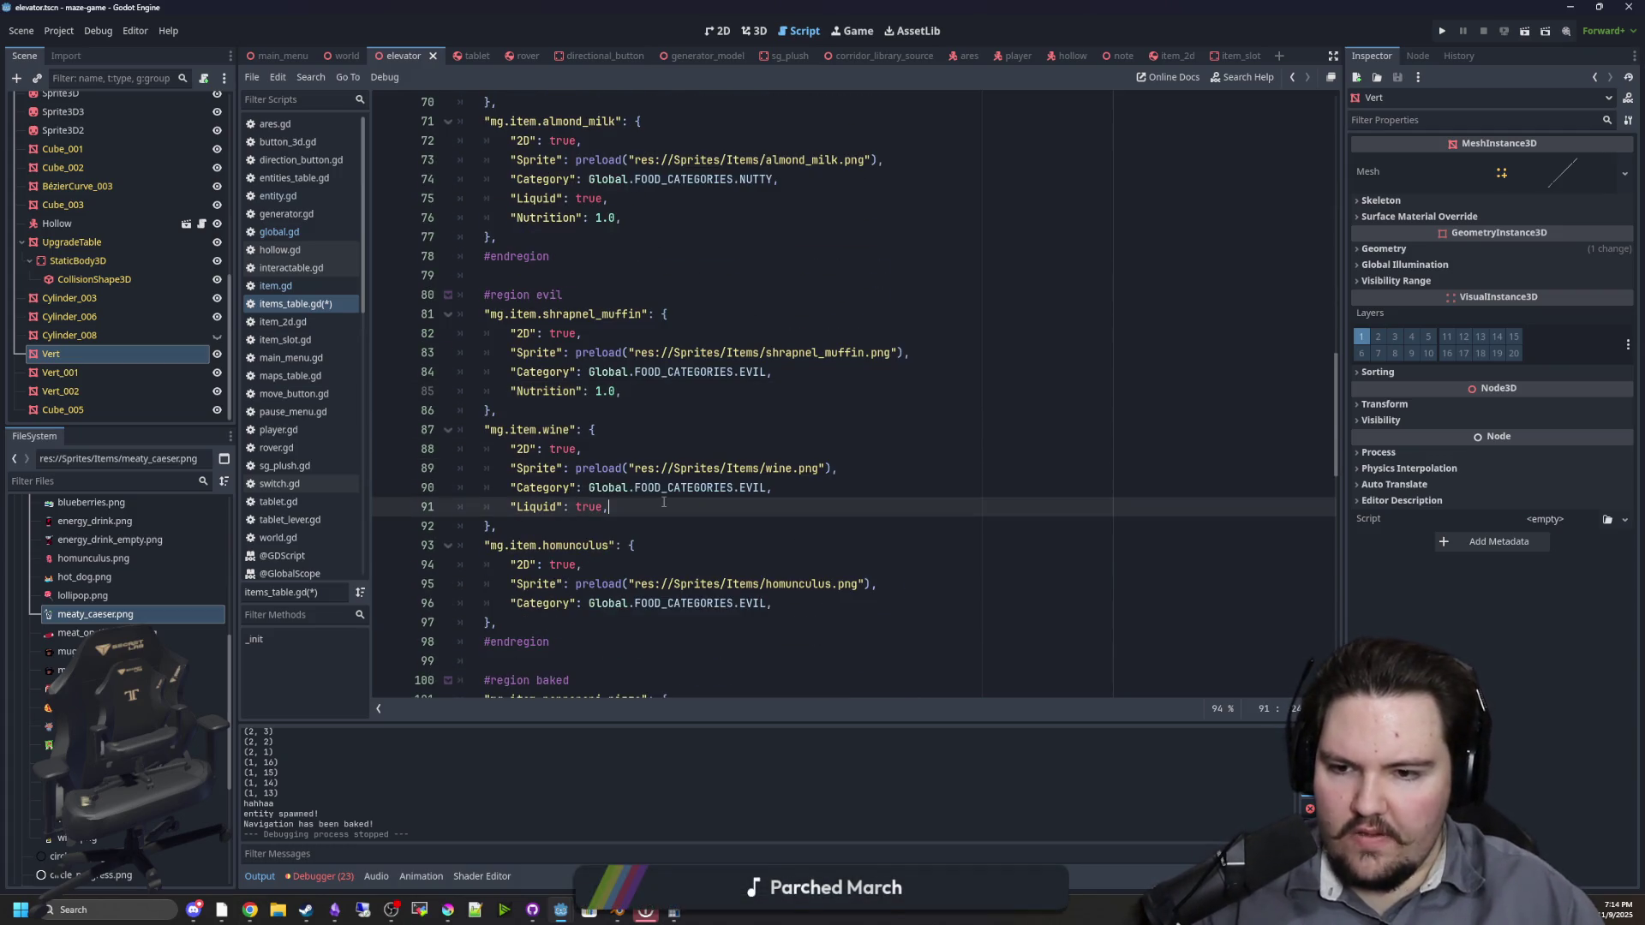
pyautogui.press('Return')
pyautogui.write('"Nutrition": 1.0,')
pyautogui.click(786, 632)
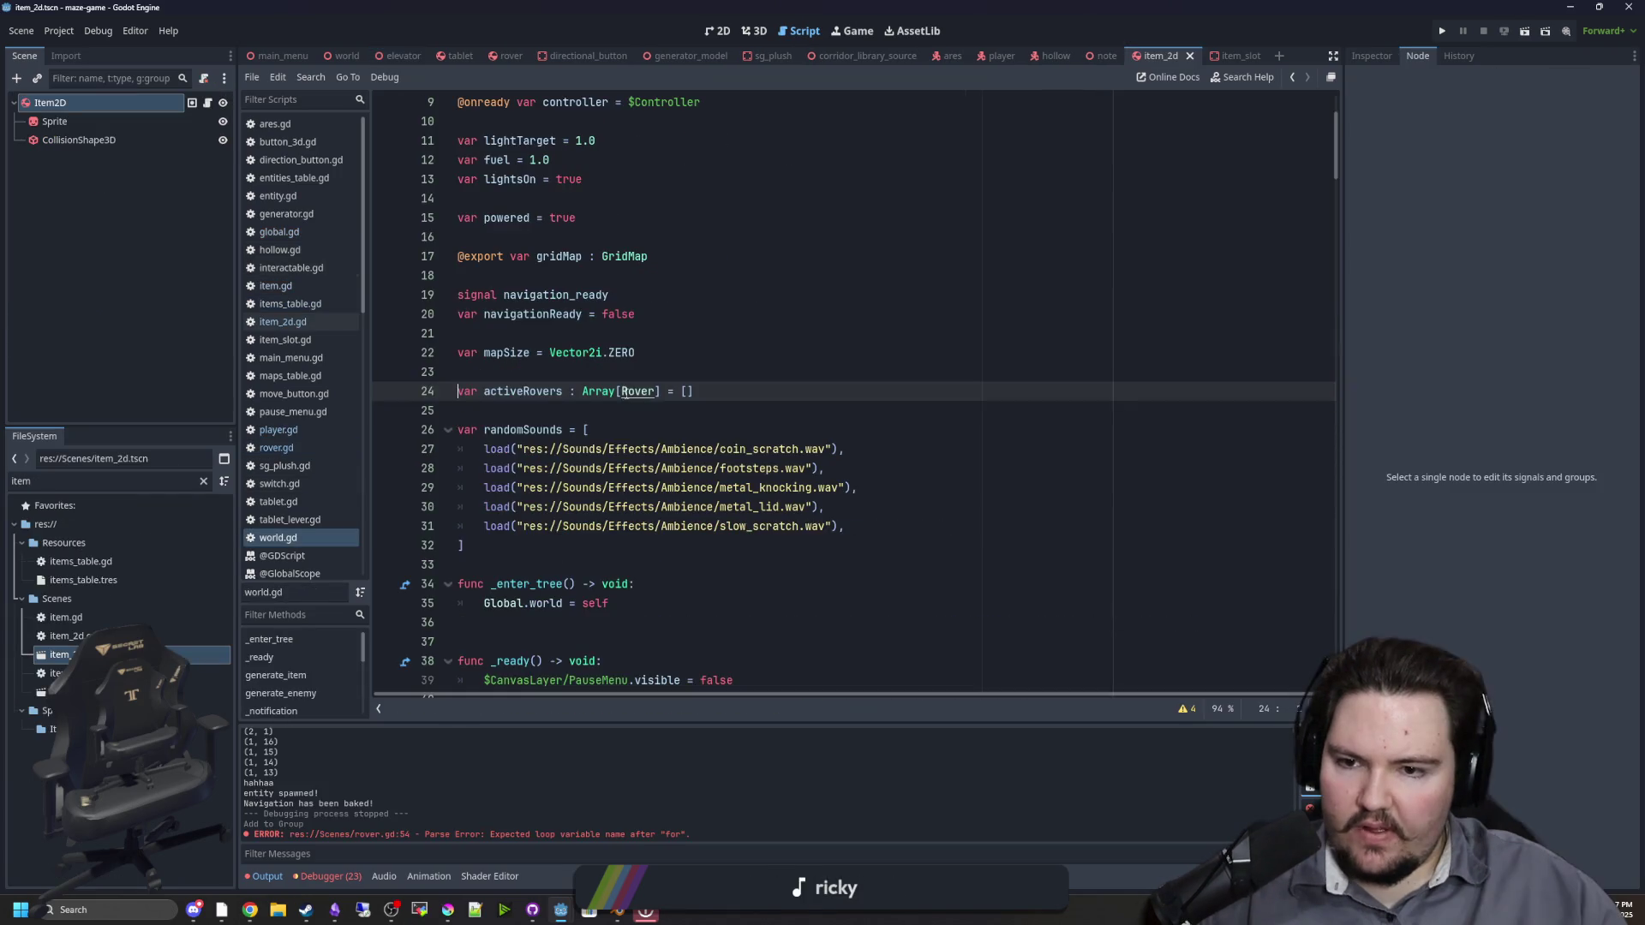
# Step: Open rover.gd from the script list and scroll through it
pyautogui.click(618, 352)
pyautogui.click(296, 445)
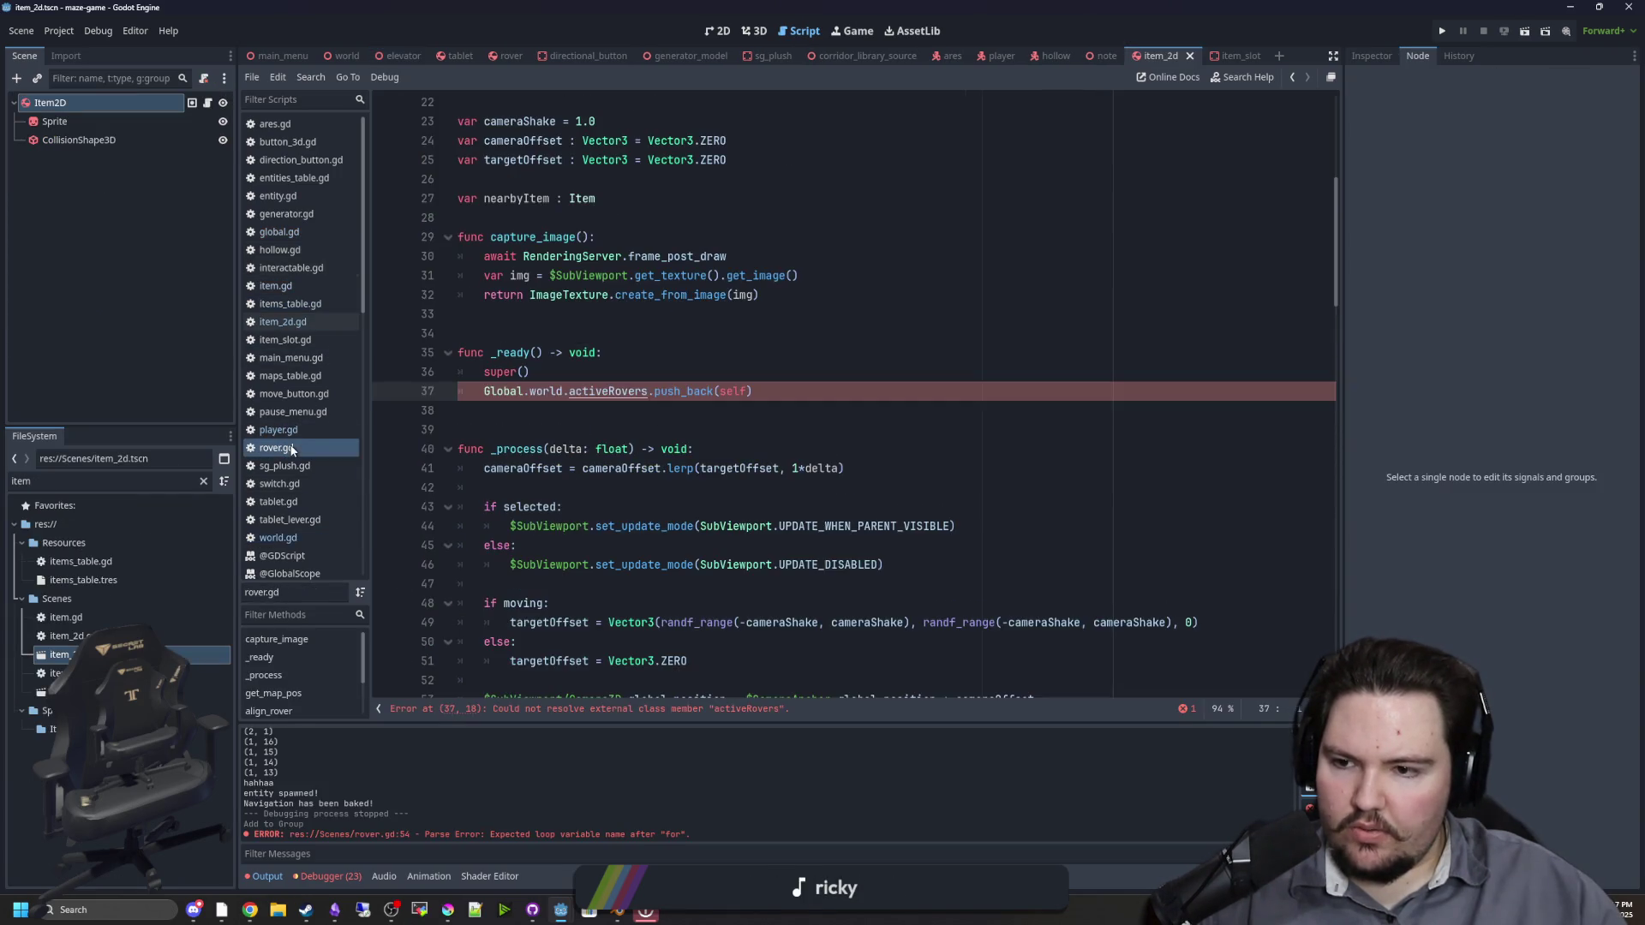
pyautogui.press('Up')
pyautogui.press('Up')
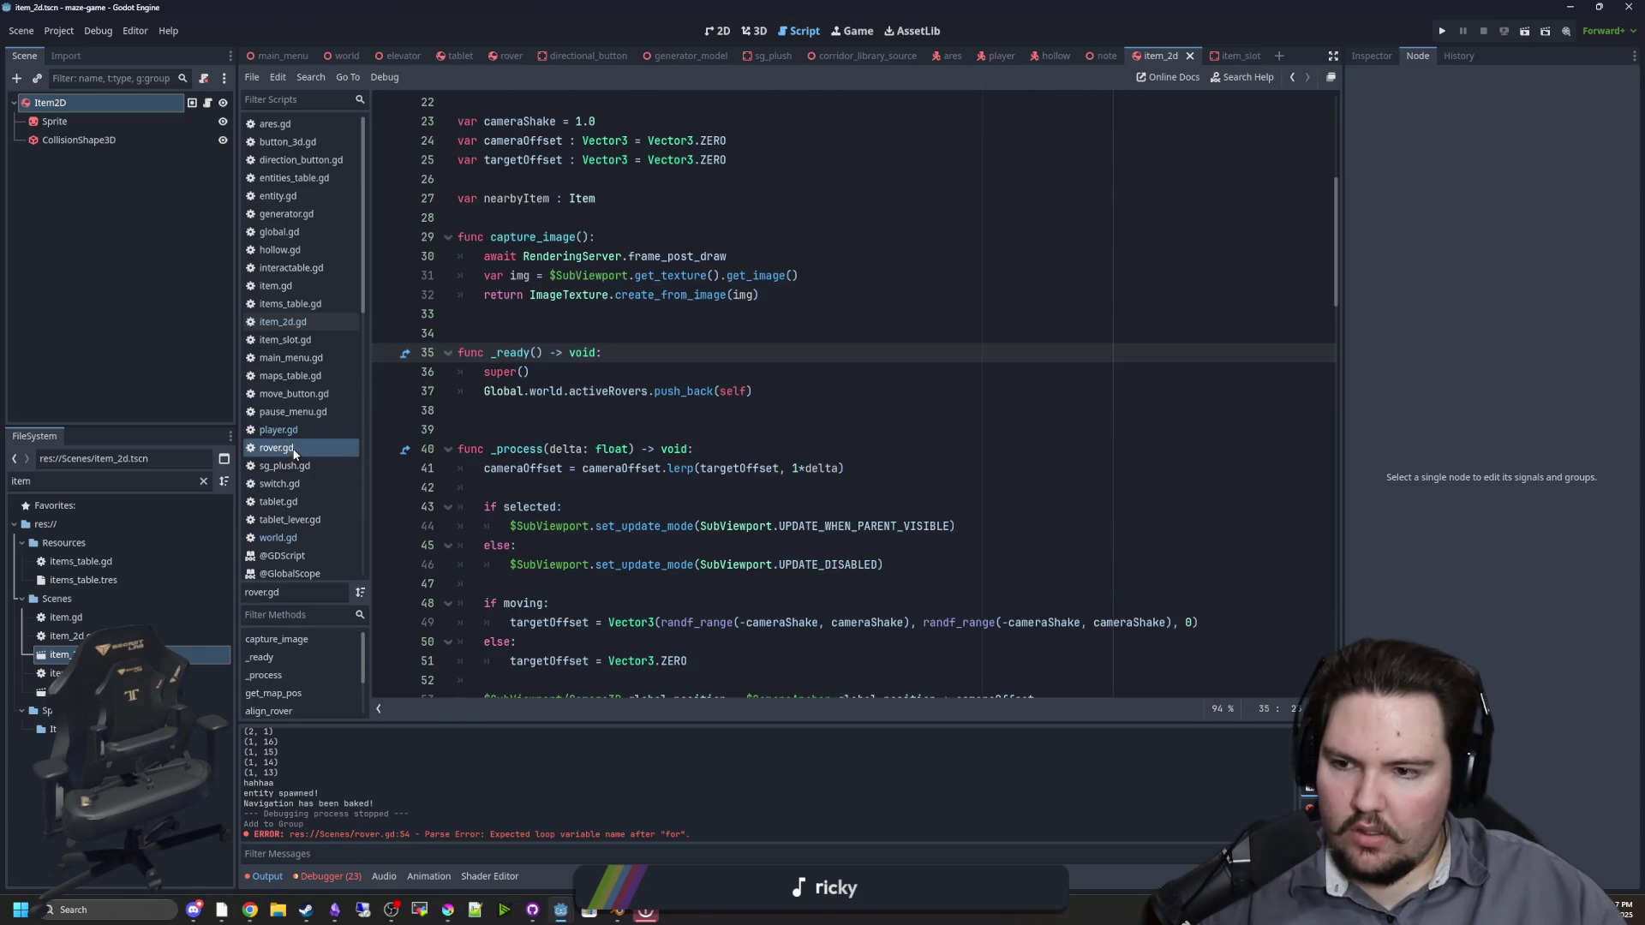
pyautogui.scroll(-15, 787, 451)
pyautogui.scroll(-2, 787, 451)
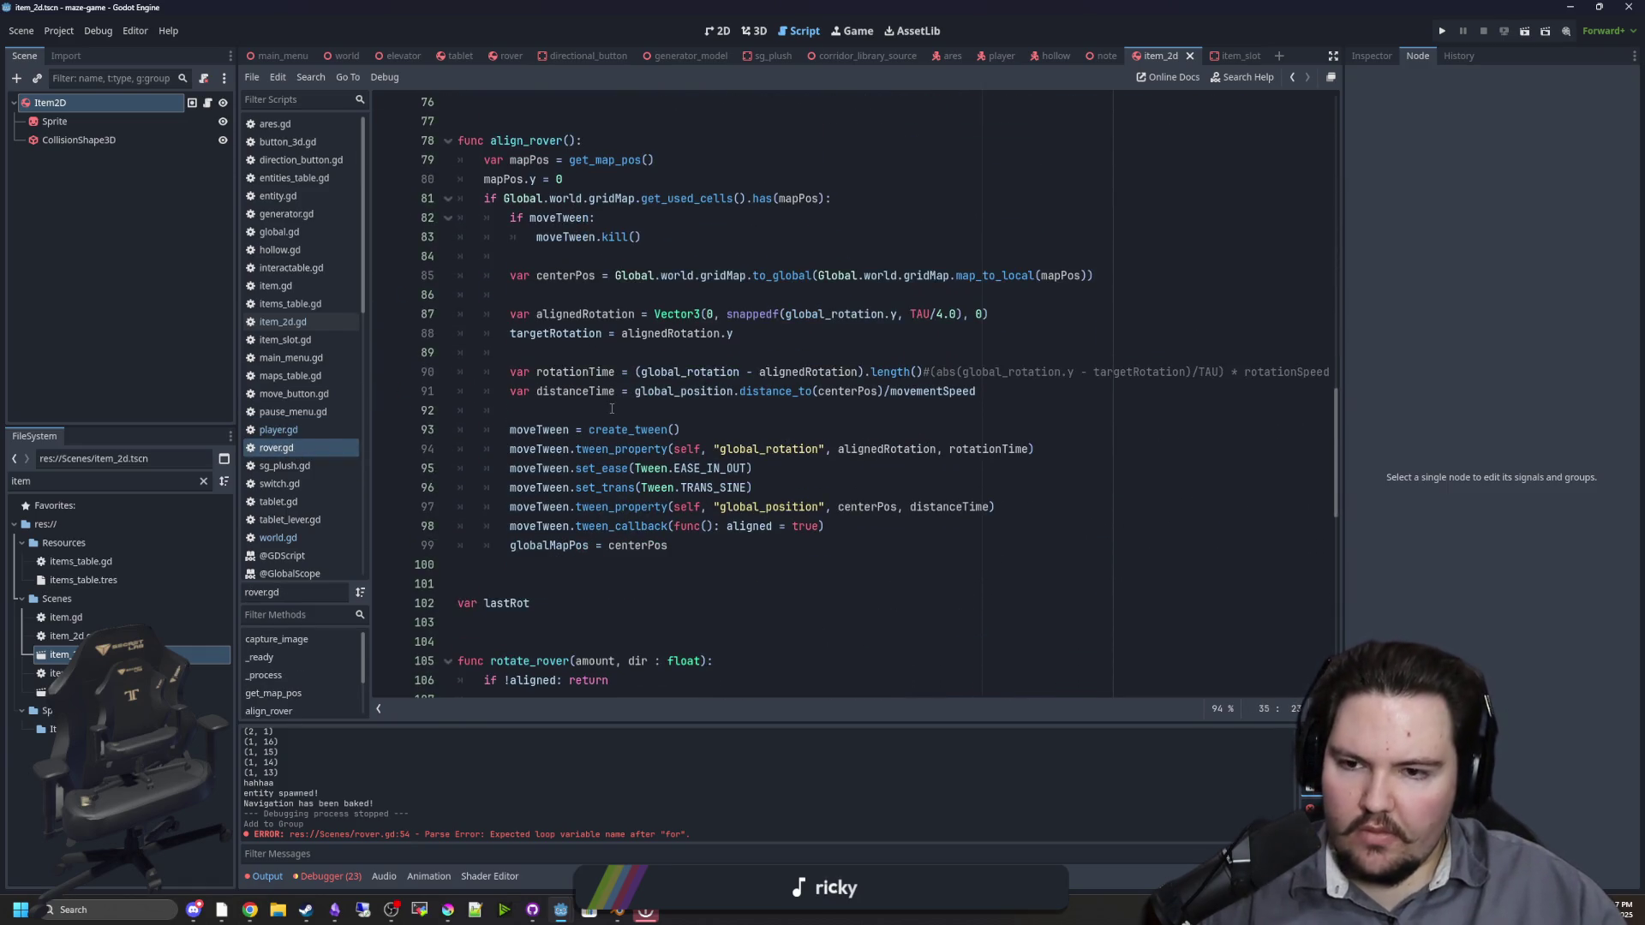
pyautogui.scroll(-5, 612, 409)
pyautogui.scroll(15, 615, 428)
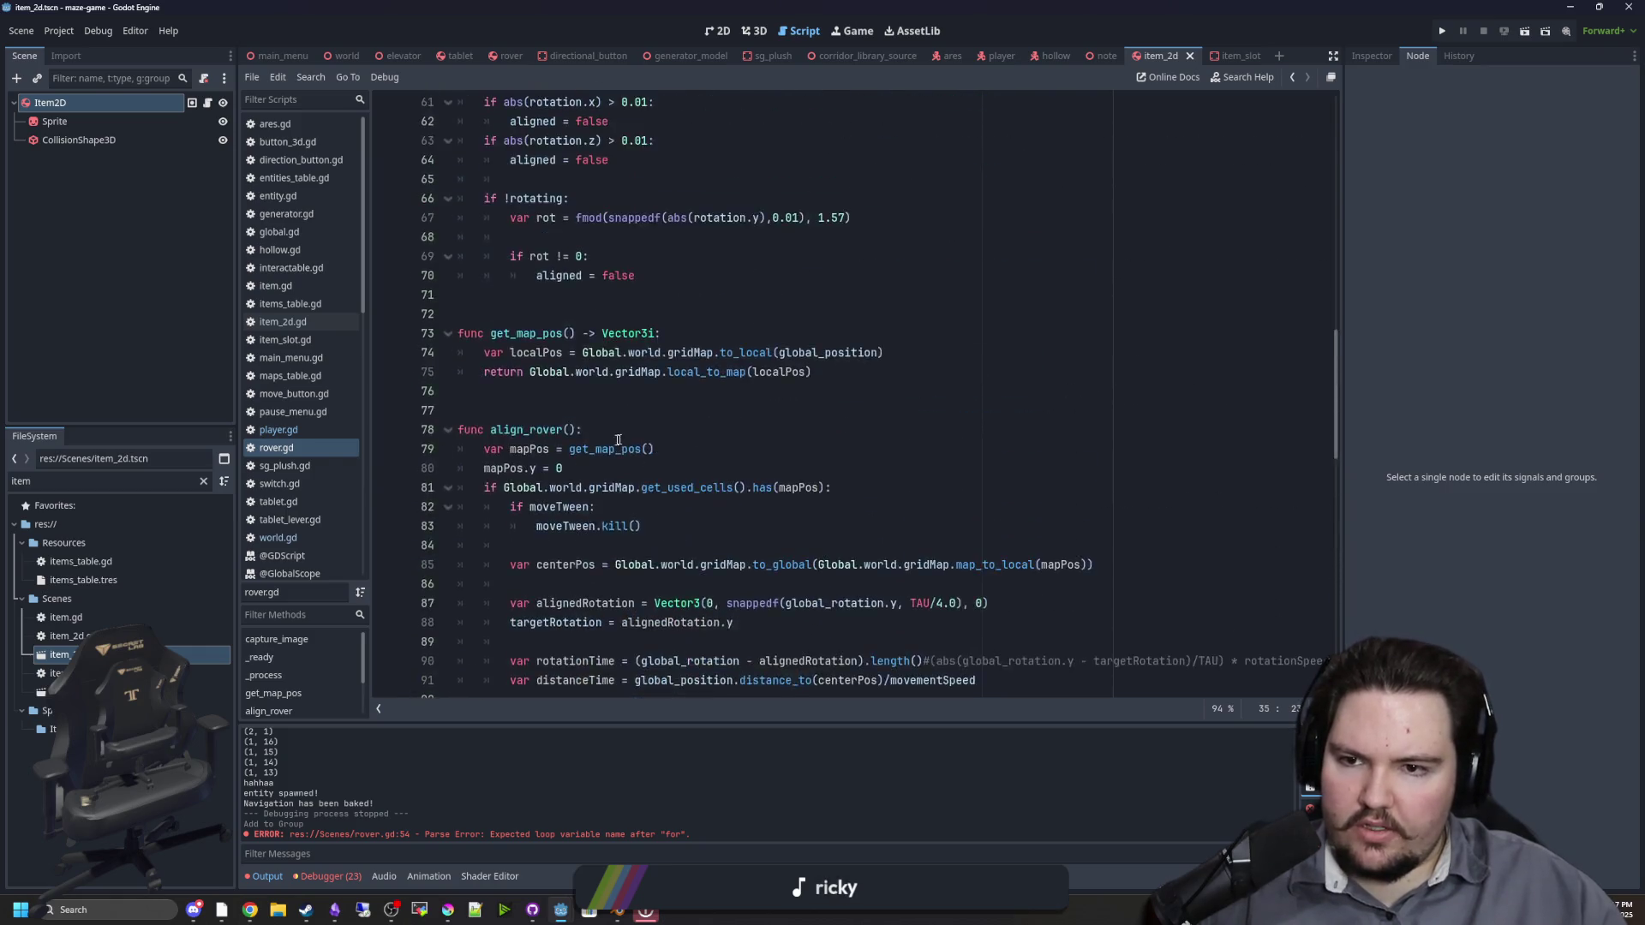
pyautogui.scroll(1, 617, 441)
# Step: Check the lines around the RoverCanGrab loop in _process and focus the FileSystem filter
pyautogui.click(617, 393)
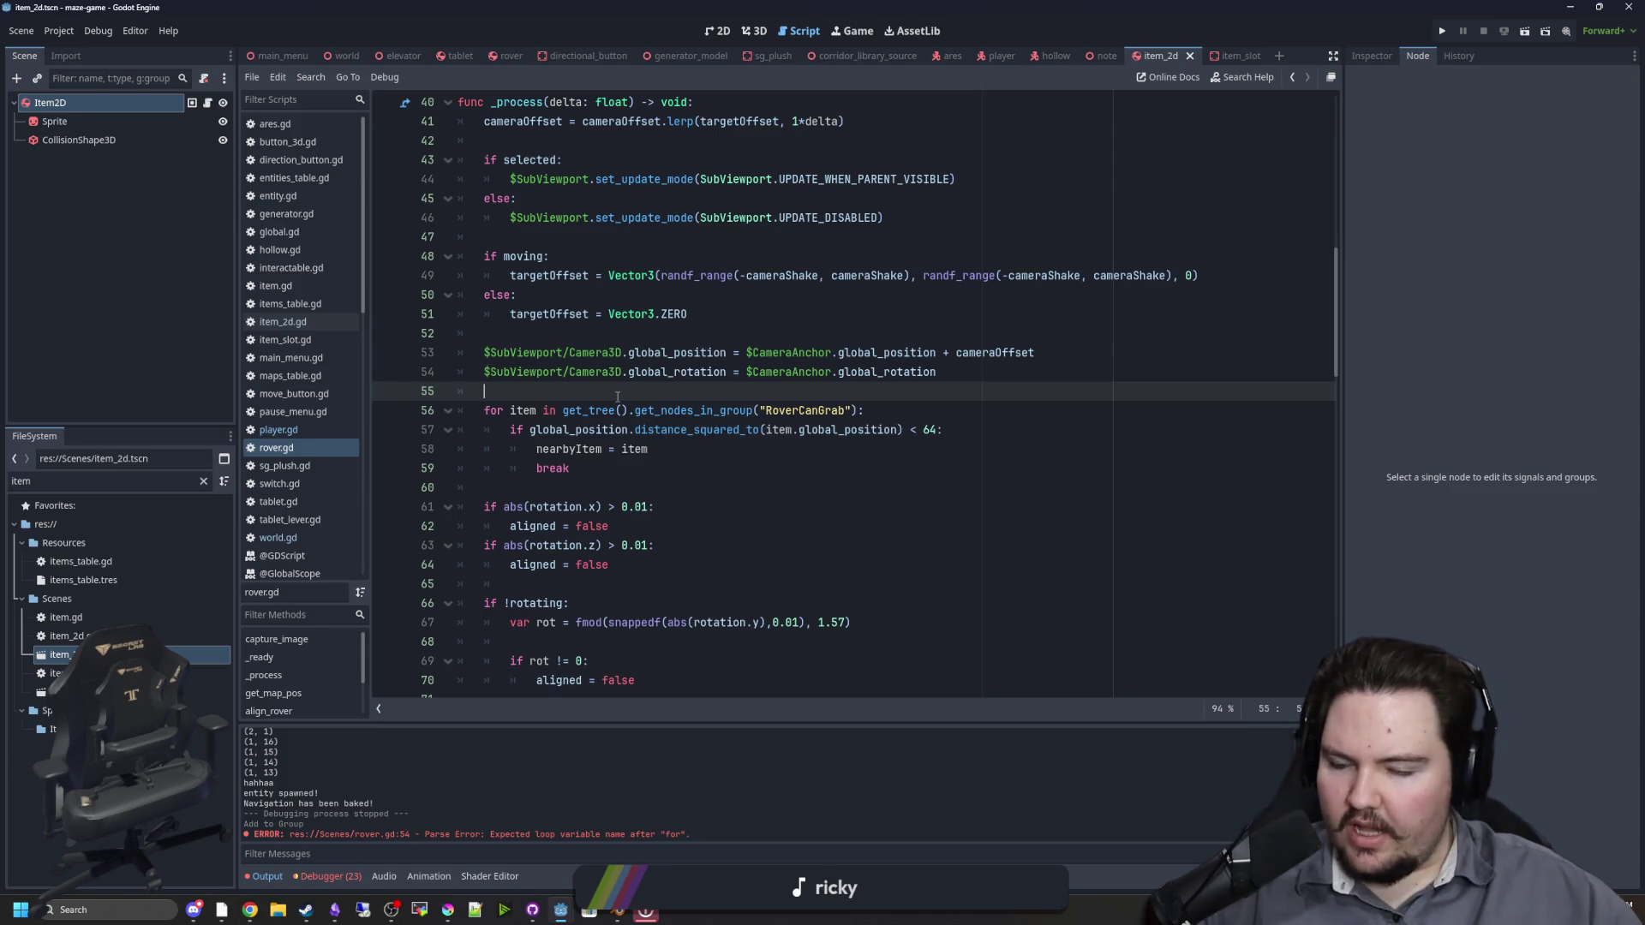
pyautogui.click(695, 469)
pyautogui.click(649, 488)
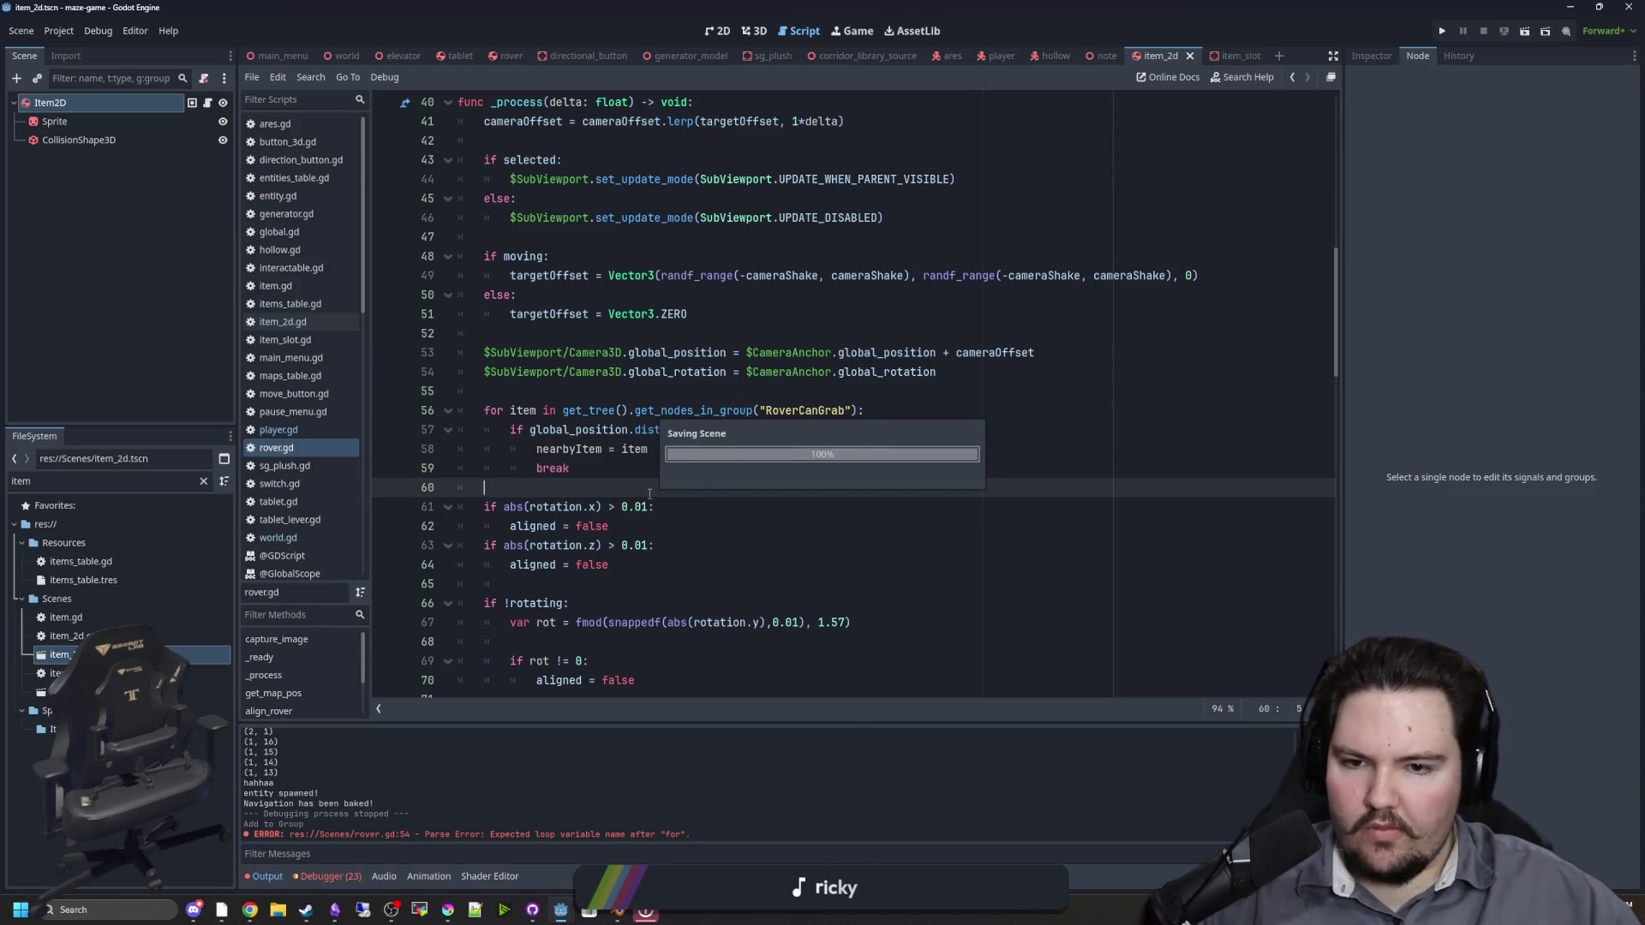
pyautogui.click(617, 392)
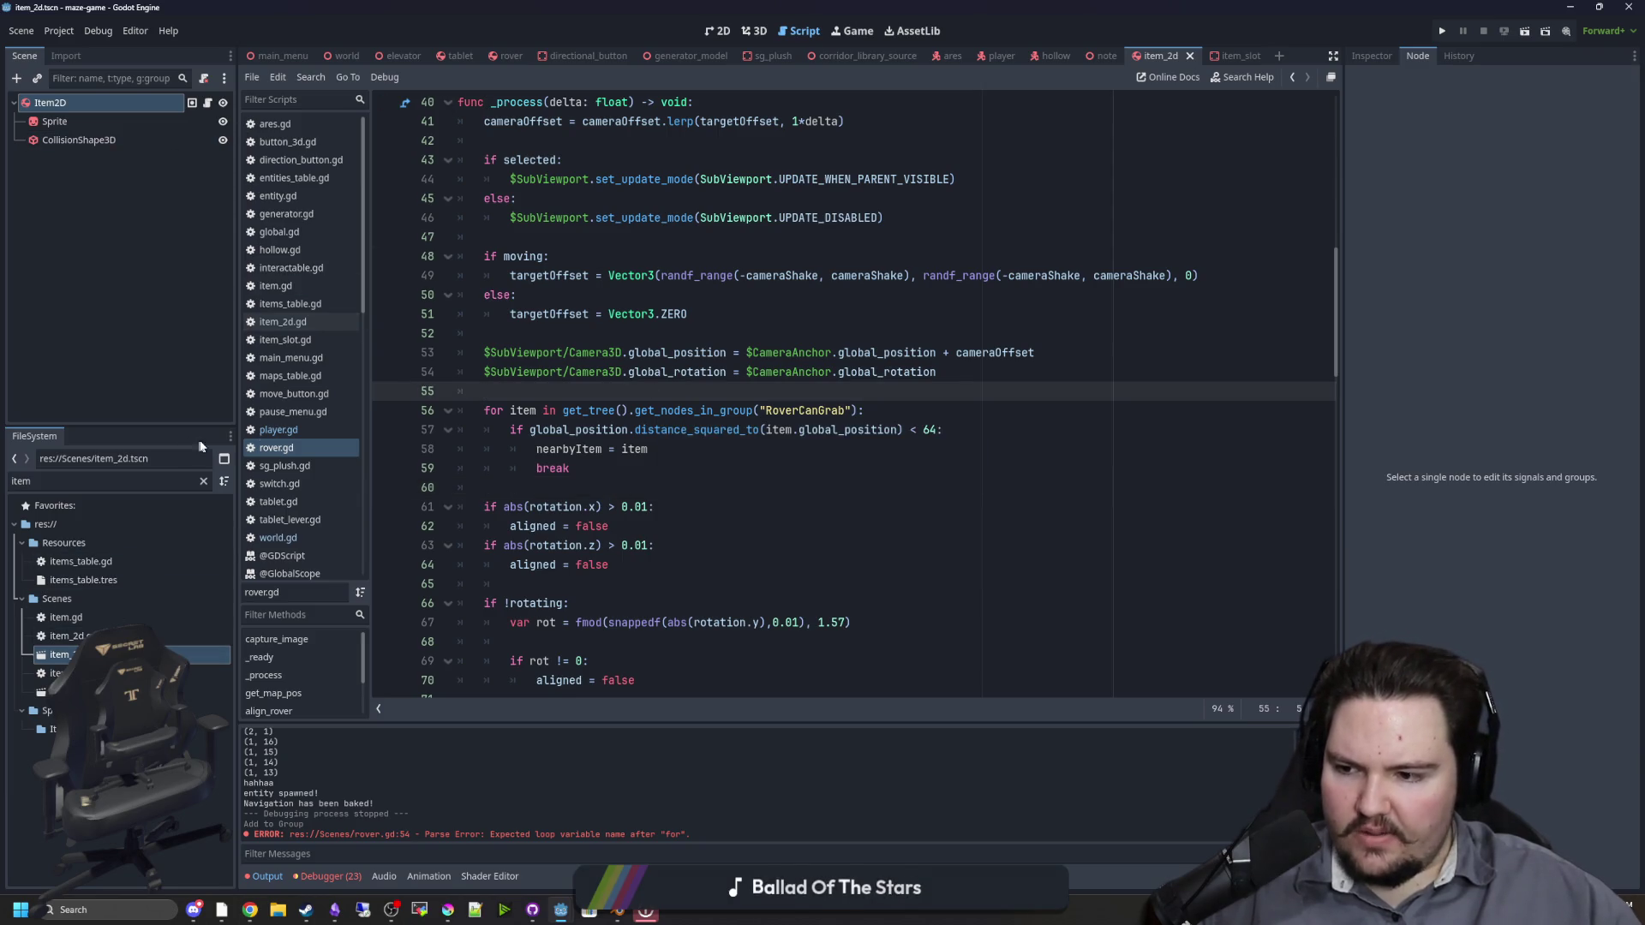
pyautogui.click(204, 481)
# Step: Filter the FileSystem by 'rover' and open rover.tscn, viewing the rover from above
pyautogui.write('rover')
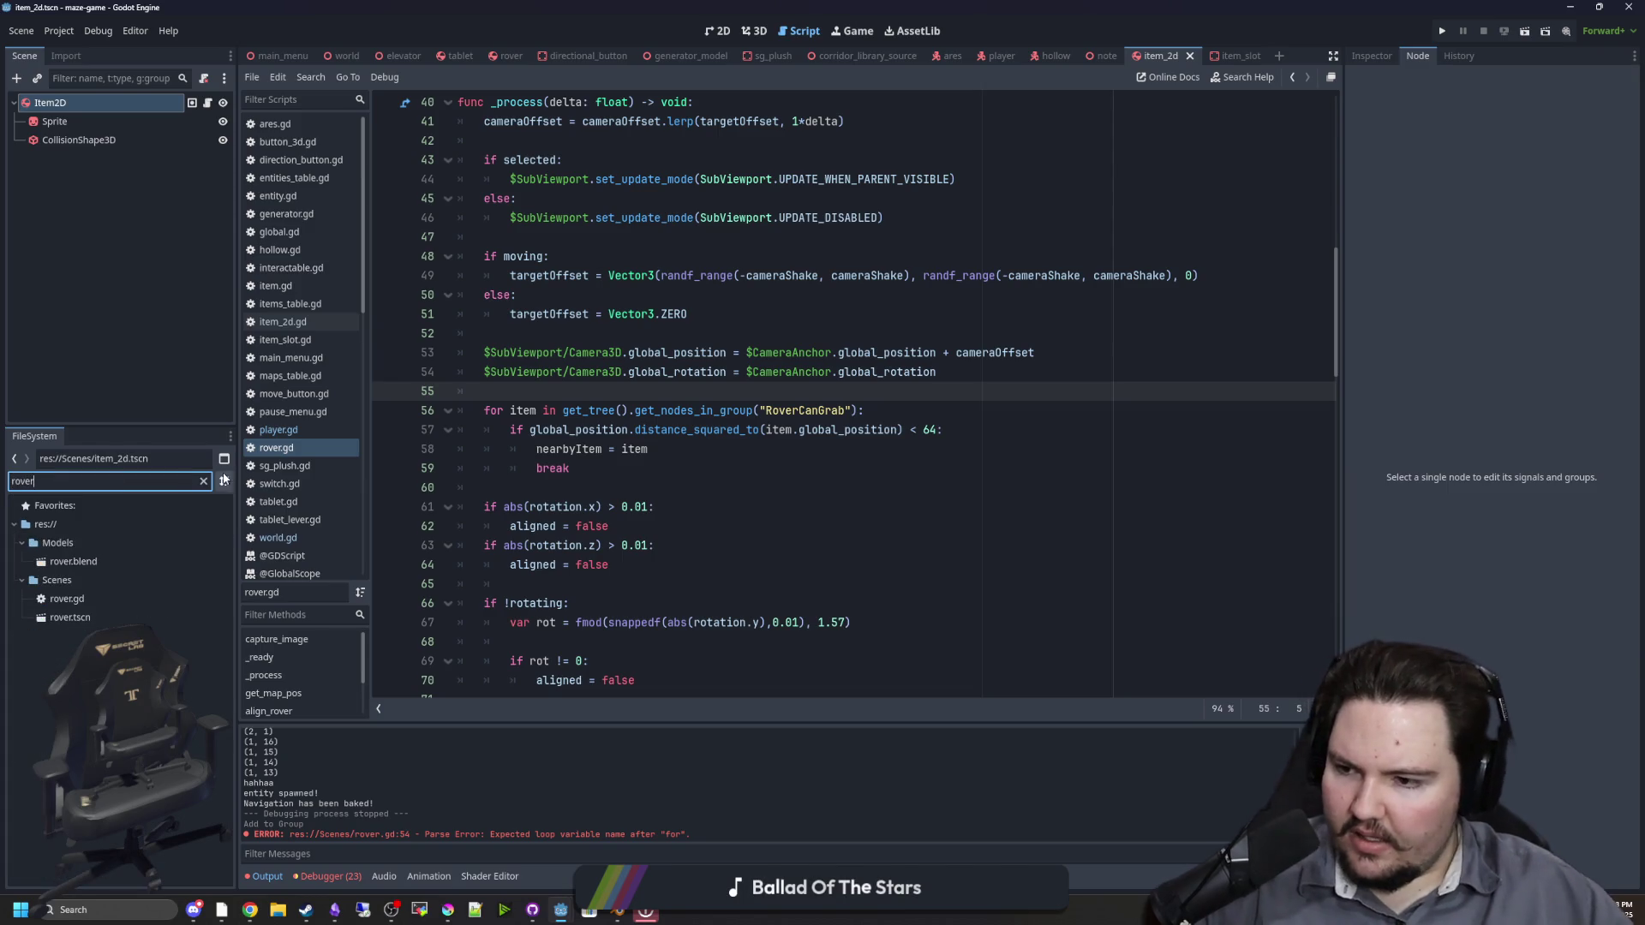
pyautogui.doubleClick(70, 617)
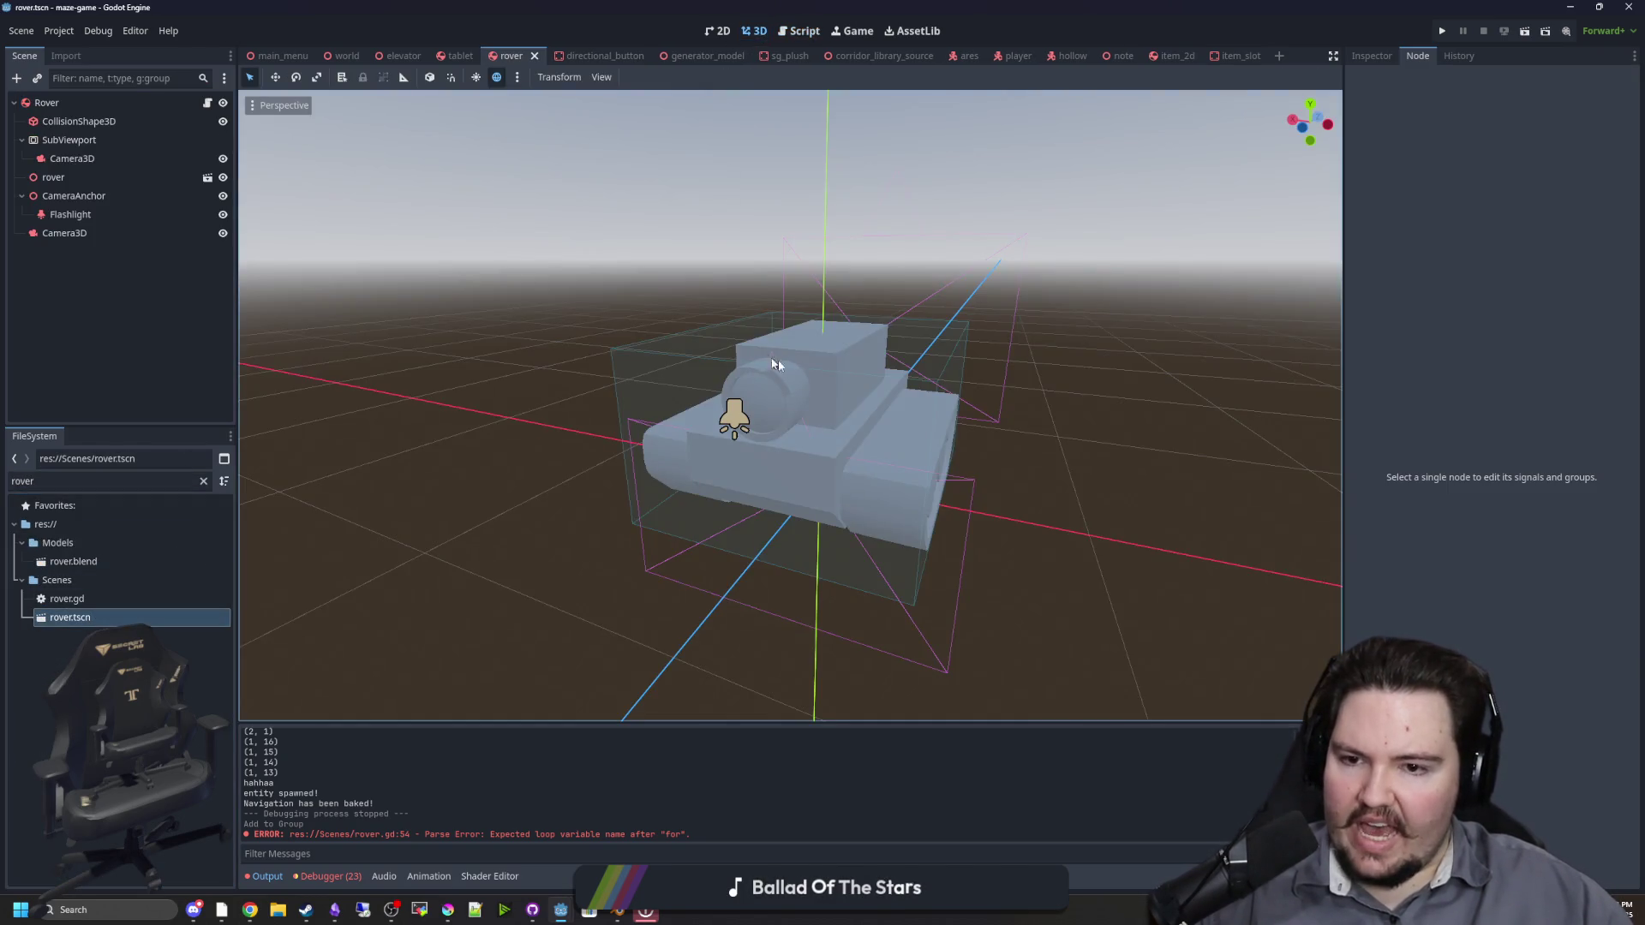
pyautogui.scroll(-3, 778, 360)
pyautogui.moveTo(778, 360)
pyautogui.mouseDown()
pyautogui.moveTo(507, 435)
pyautogui.moveTo(394, 336)
pyautogui.mouseUp()
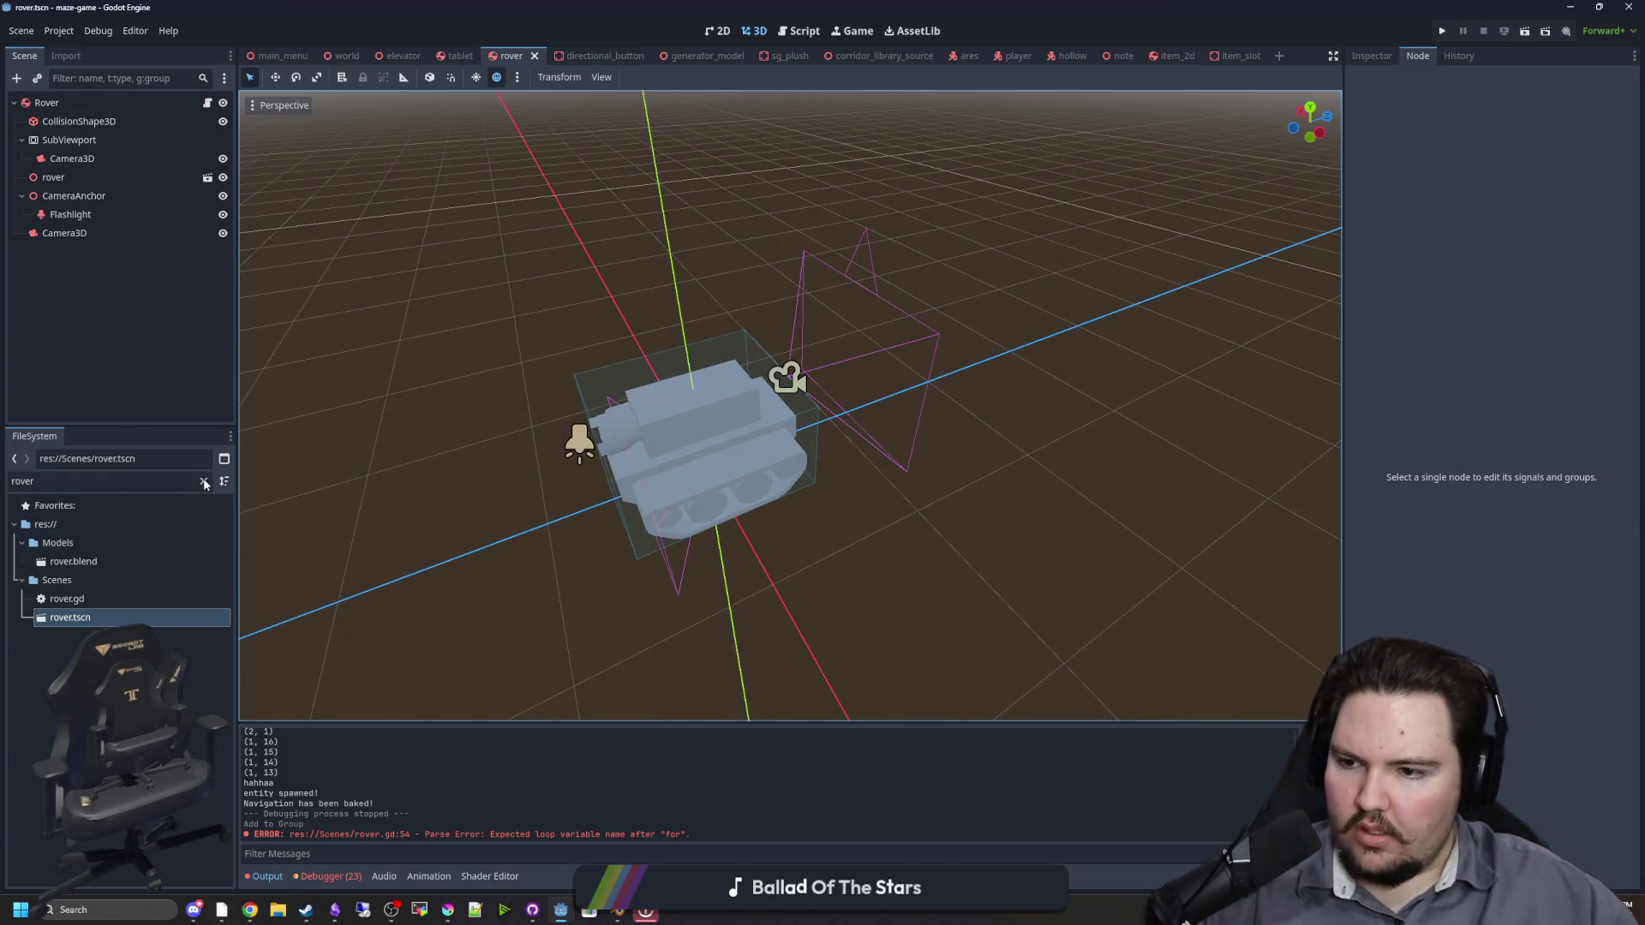
# Step: Instance item_slot.tscn under Rover, raise it above the body, and save the scene
pyautogui.click(204, 481)
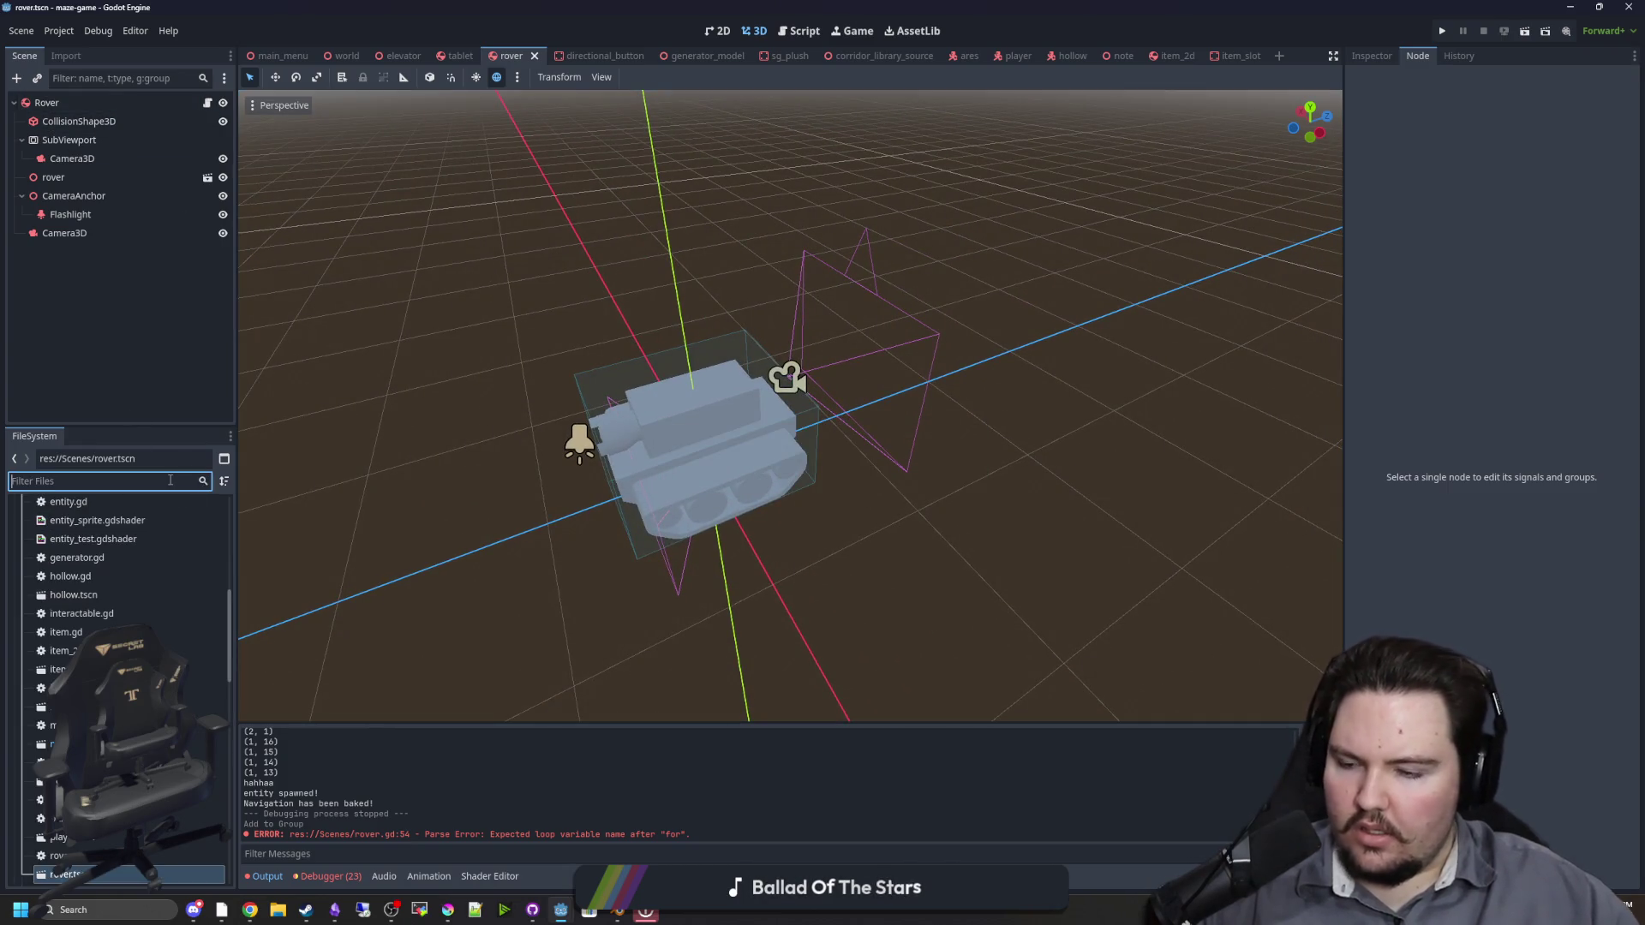
pyautogui.write('item')
pyautogui.click(77, 692)
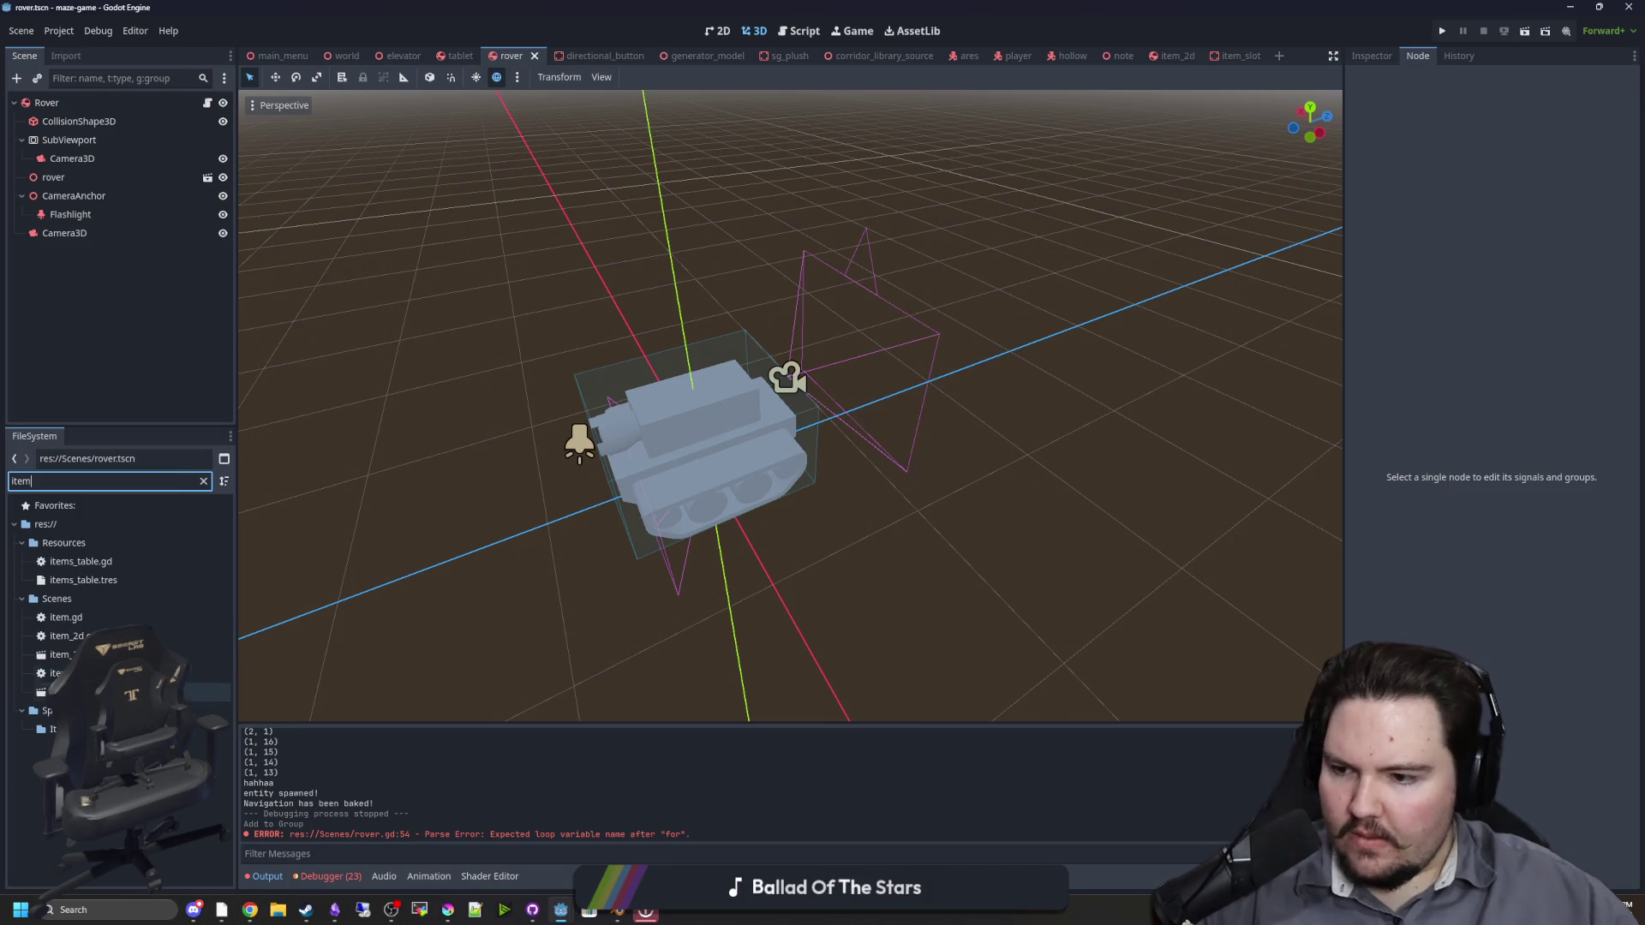
pyautogui.moveTo(77, 692)
pyautogui.mouseDown()
pyautogui.moveTo(128, 167)
pyautogui.moveTo(86, 103)
pyautogui.mouseUp()
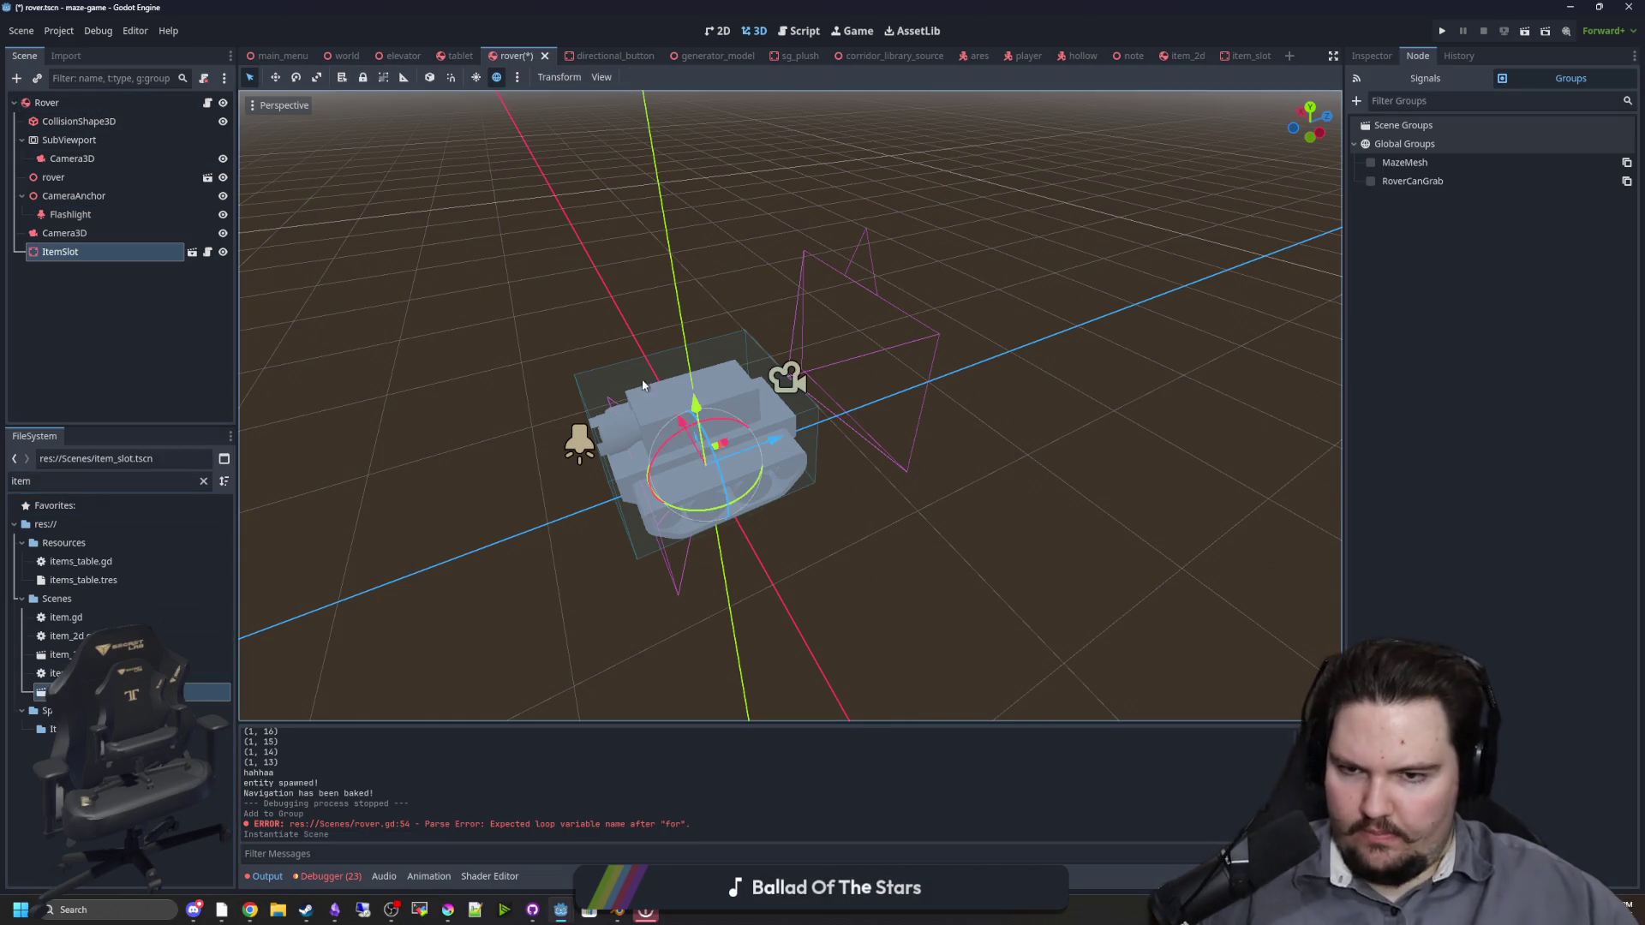
pyautogui.moveTo(624, 325); pyautogui.dragTo(624, 367)
pyautogui.scroll(2, 624, 372)
pyautogui.moveTo(689, 428)
pyautogui.mouseDown()
pyautogui.moveTo(696, 238)
pyautogui.moveTo(815, 249)
pyautogui.moveTo(951, 231)
pyautogui.moveTo(971, 248)
pyautogui.moveTo(948, 285)
pyautogui.moveTo(1065, 209)
pyautogui.moveTo(1142, 242)
pyautogui.moveTo(1183, 228)
pyautogui.mouseUp()
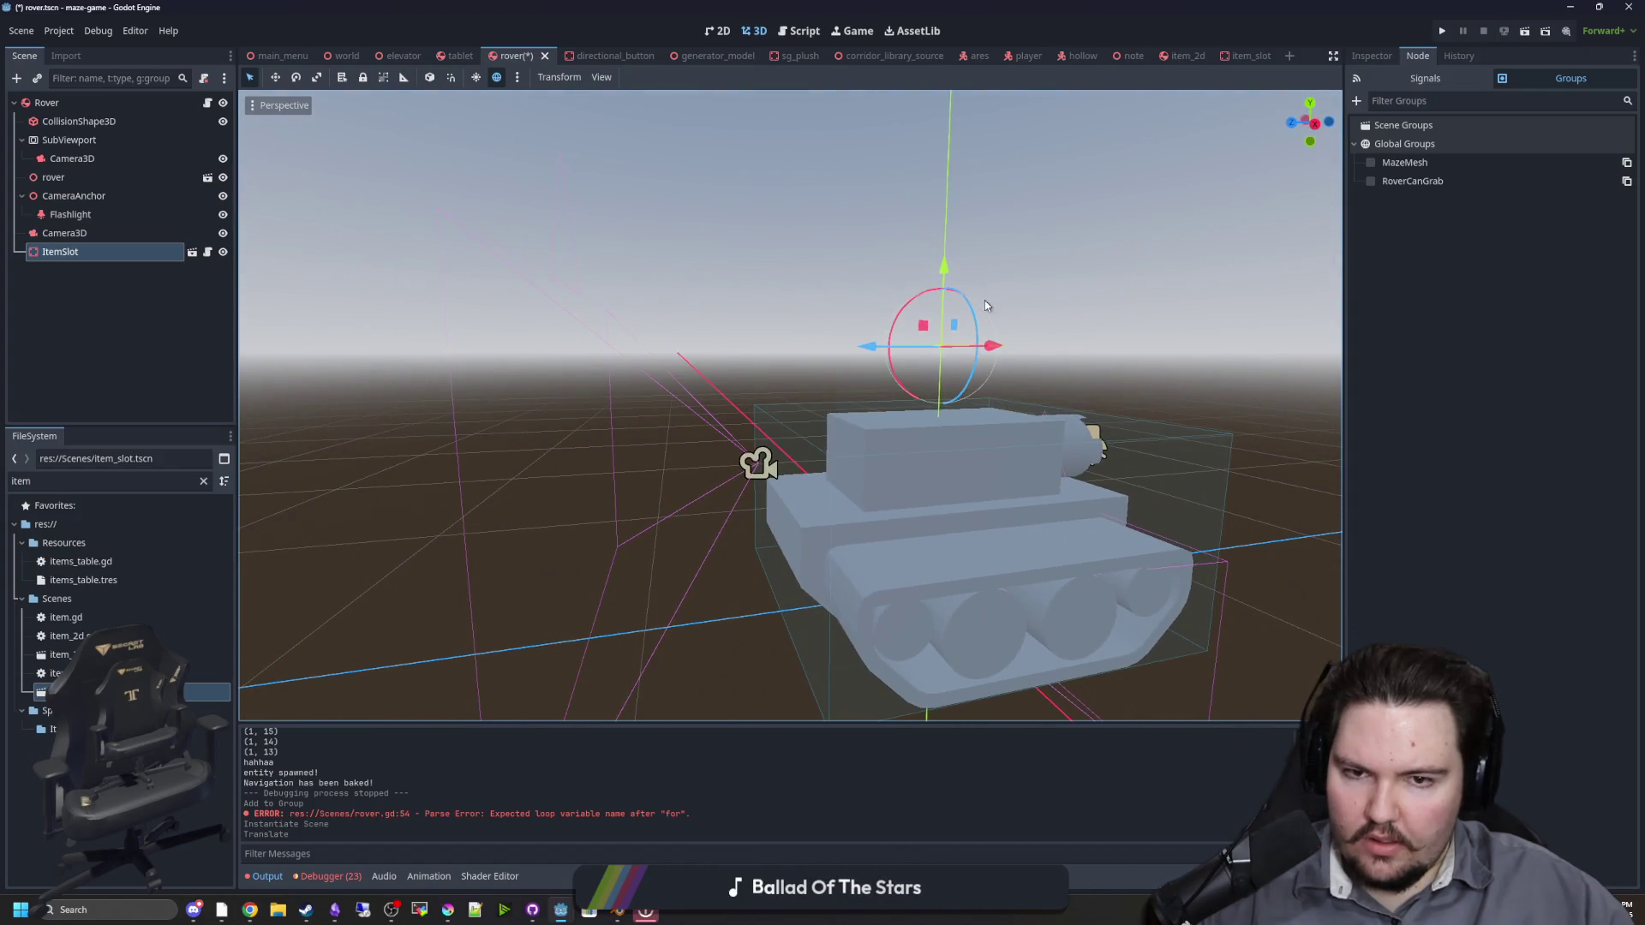
pyautogui.moveTo(945, 273)
pyautogui.mouseDown()
pyautogui.moveTo(947, 249)
pyautogui.moveTo(766, 277)
pyautogui.mouseUp()
pyautogui.click(985, 198)
pyautogui.hotkey('ctrl', 's')
pyautogui.scroll(-3, 766, 278)
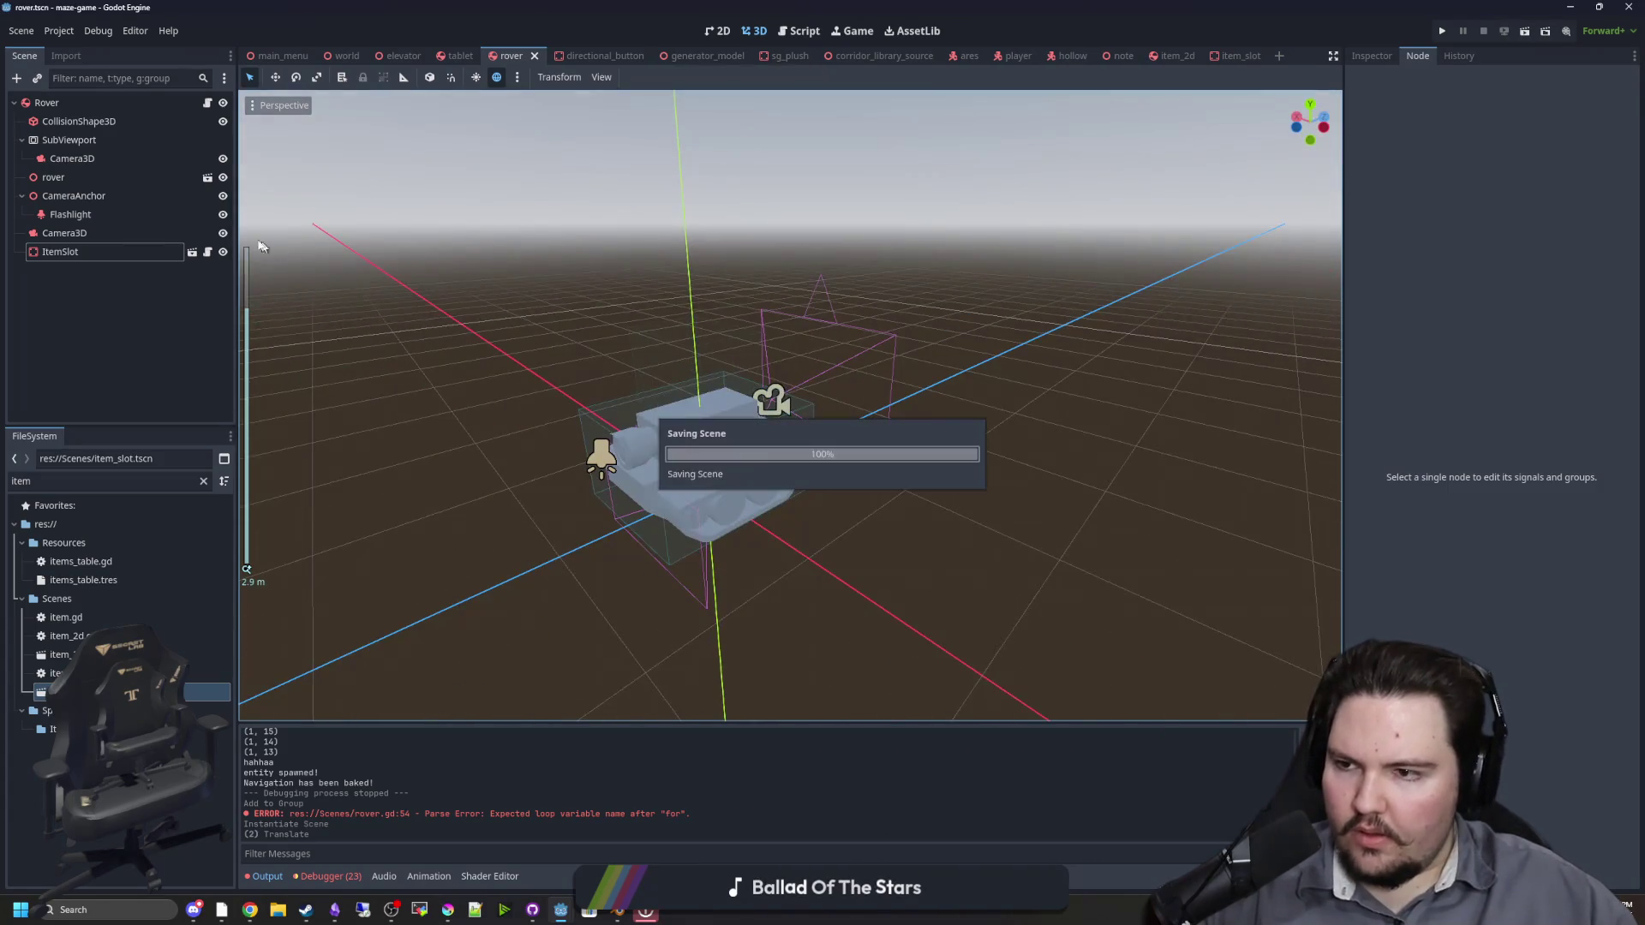
pyautogui.click(208, 102)
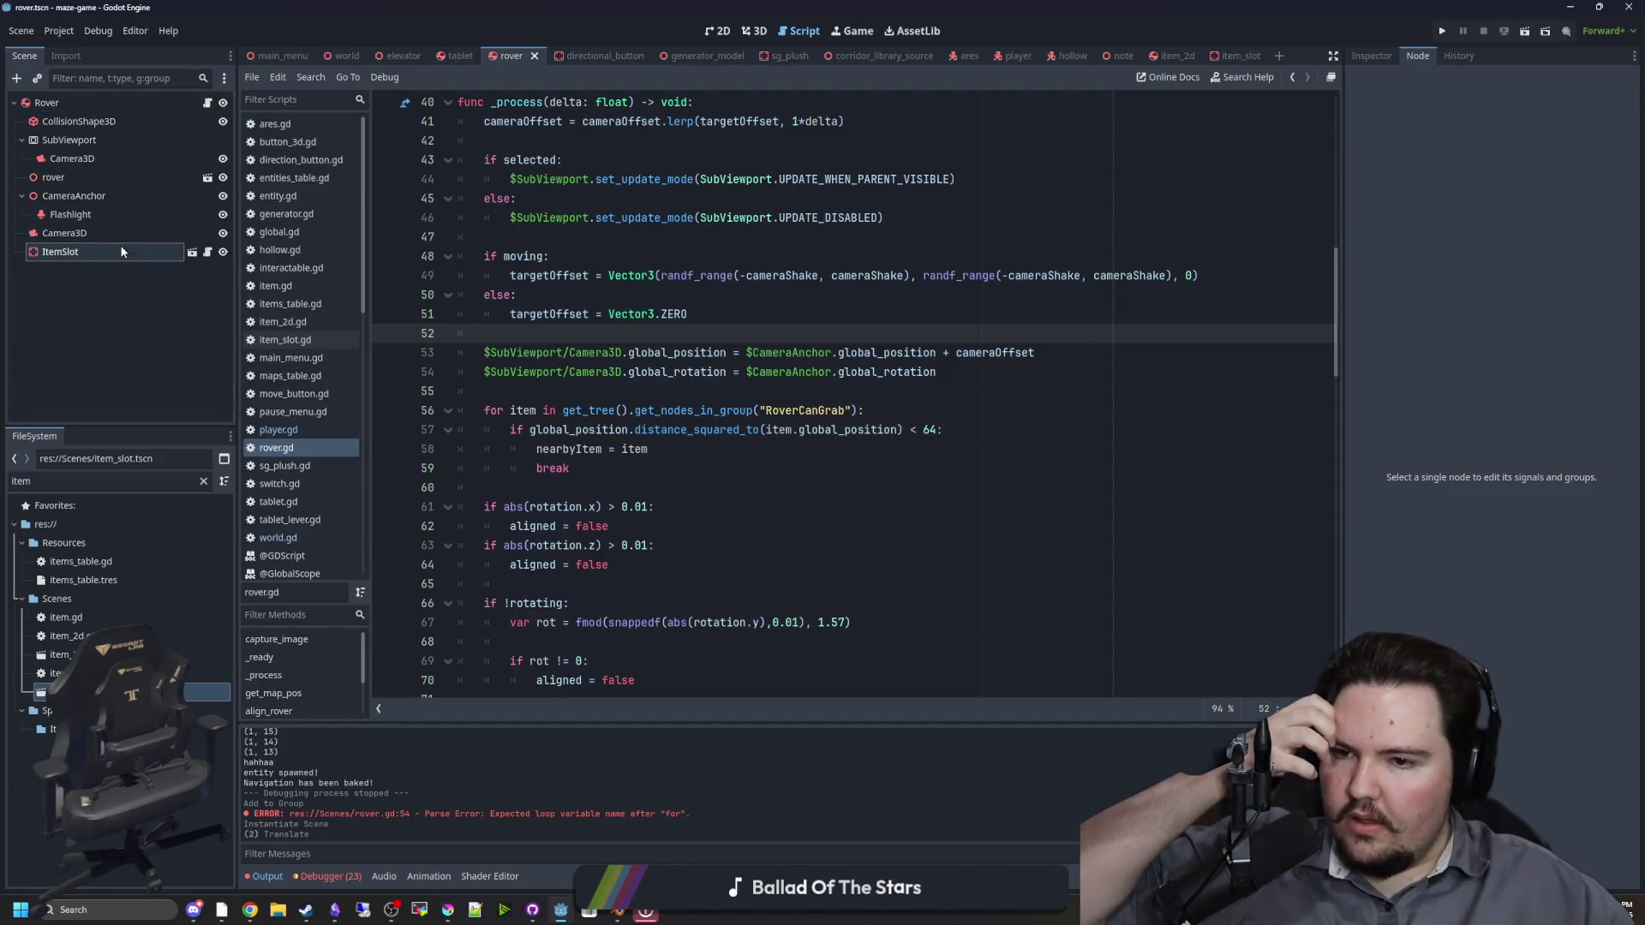
# Step: Make room for a new function below rotate_rover in rover.gd
pyautogui.click(123, 251)
pyautogui.click(621, 468)
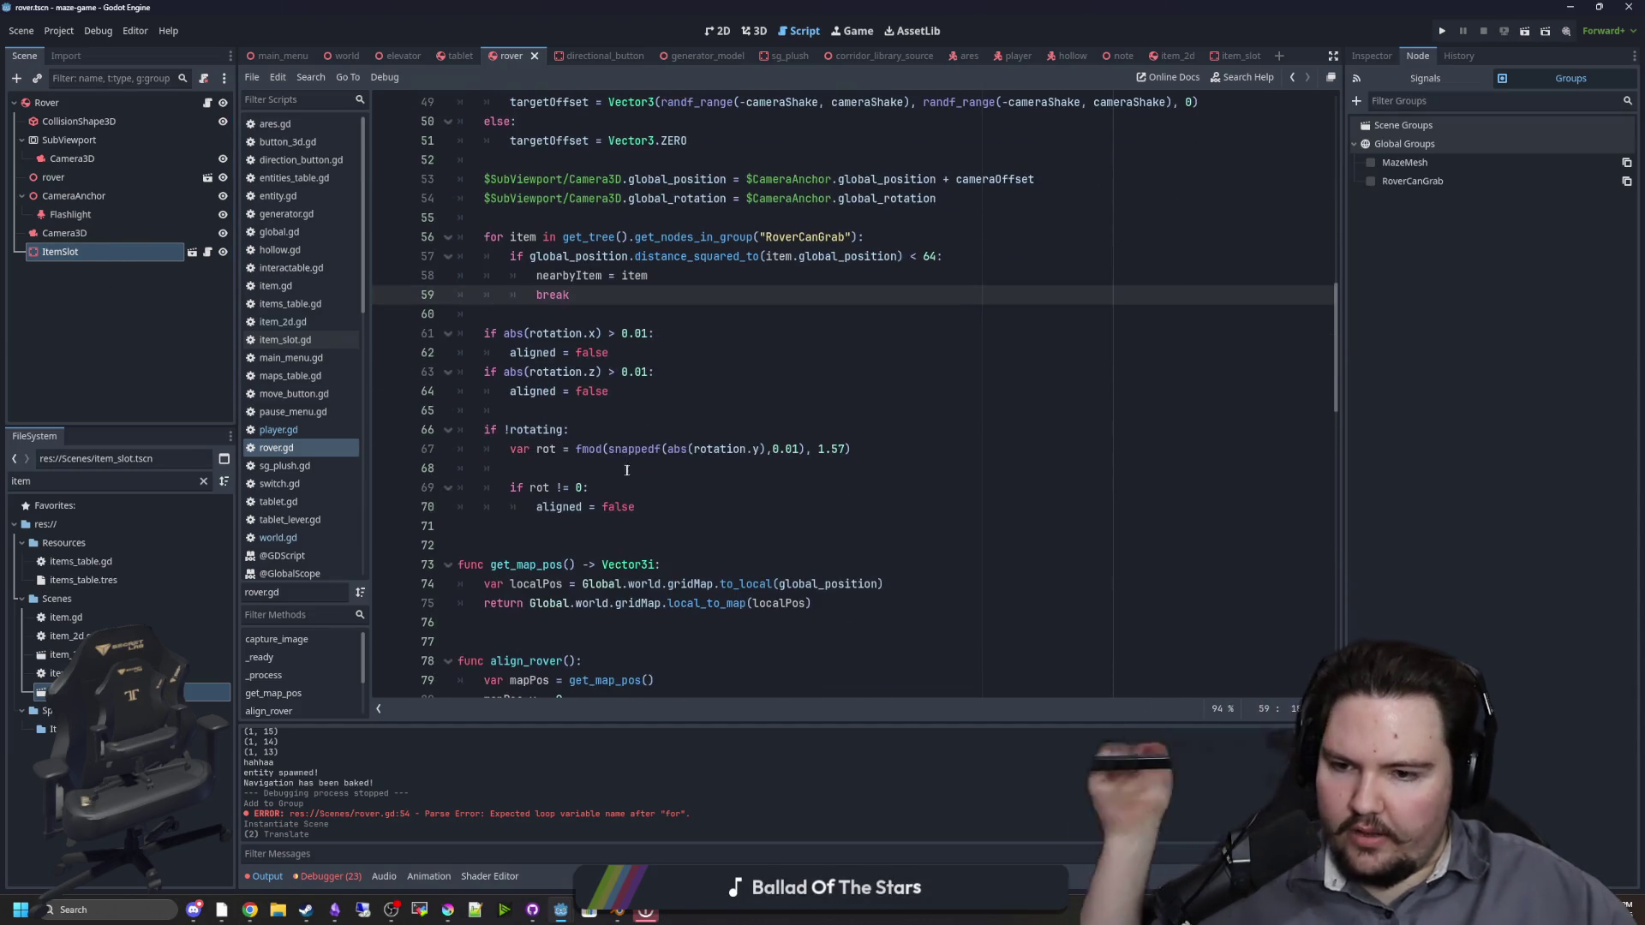
pyautogui.scroll(-3, 620, 466)
pyautogui.scroll(3, 621, 466)
pyautogui.scroll(-11, 591, 484)
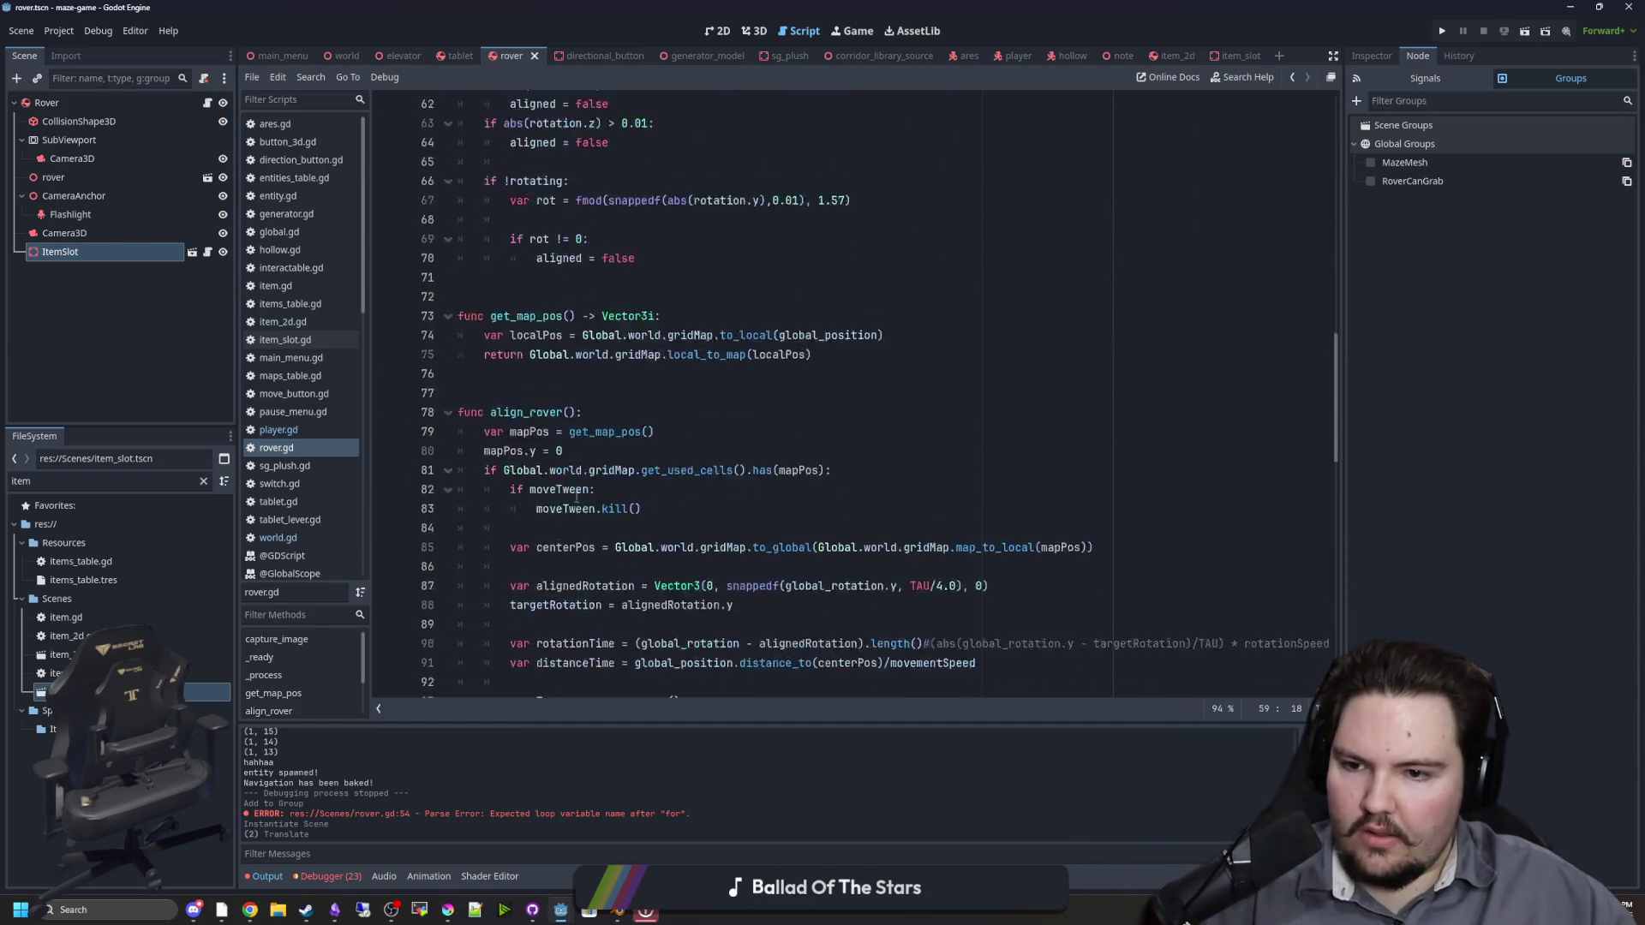
pyautogui.scroll(-6, 576, 497)
pyautogui.scroll(-4, 570, 477)
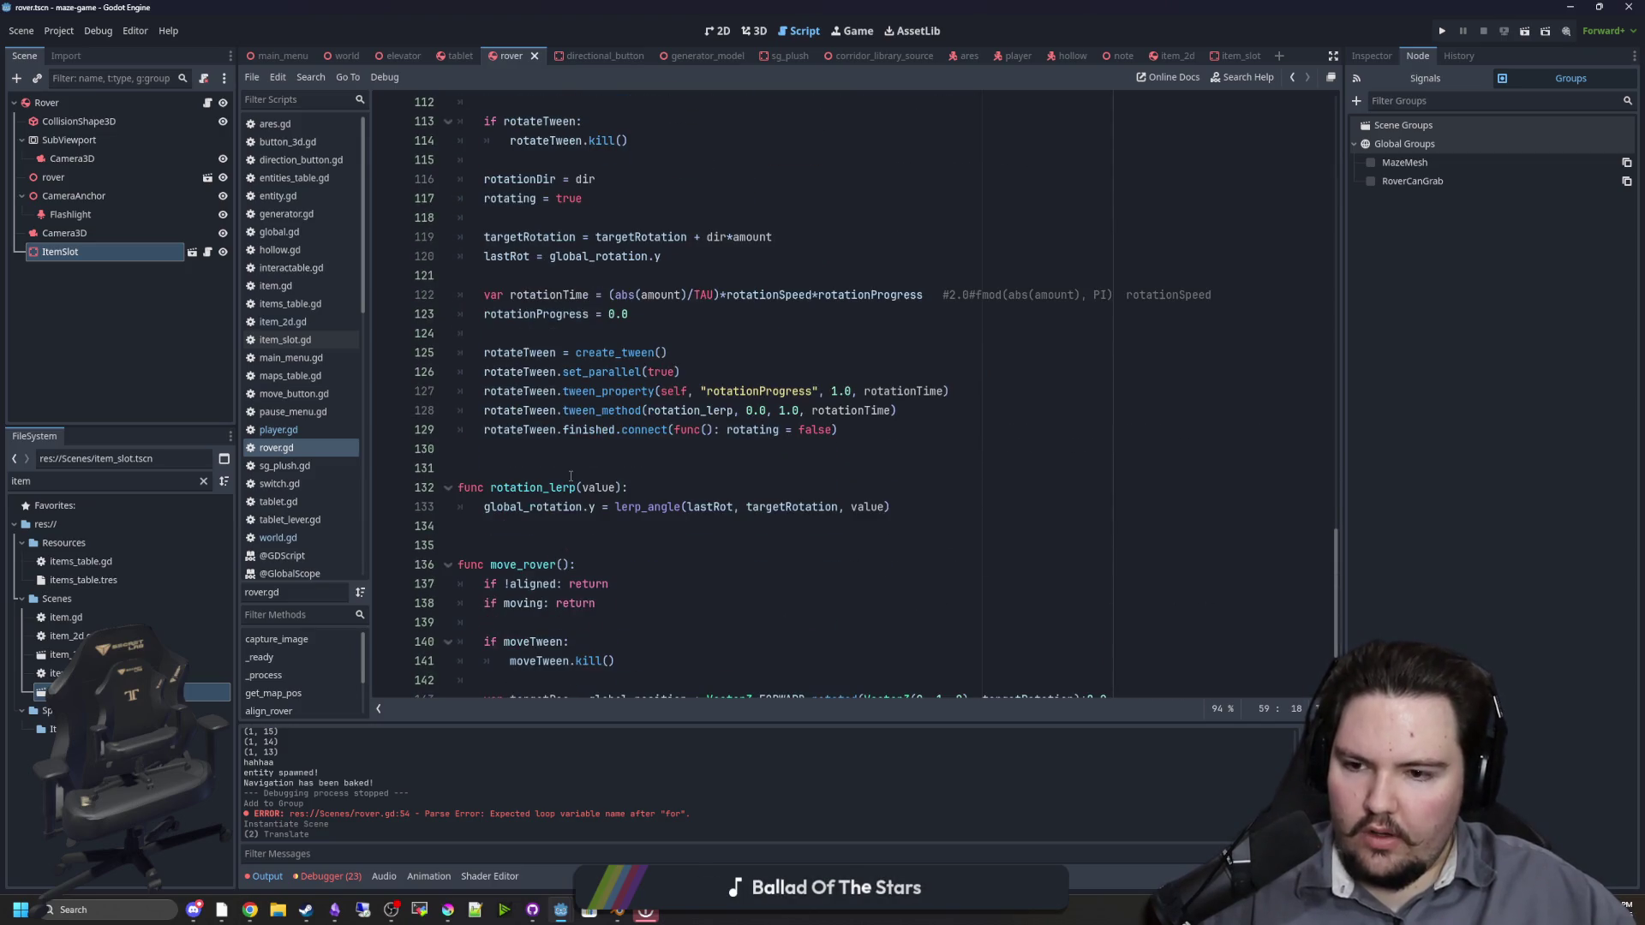
pyautogui.click(528, 455)
pyautogui.press('Return')
pyautogui.press('Return')
pyautogui.press('Return')
pyautogui.press('Up')
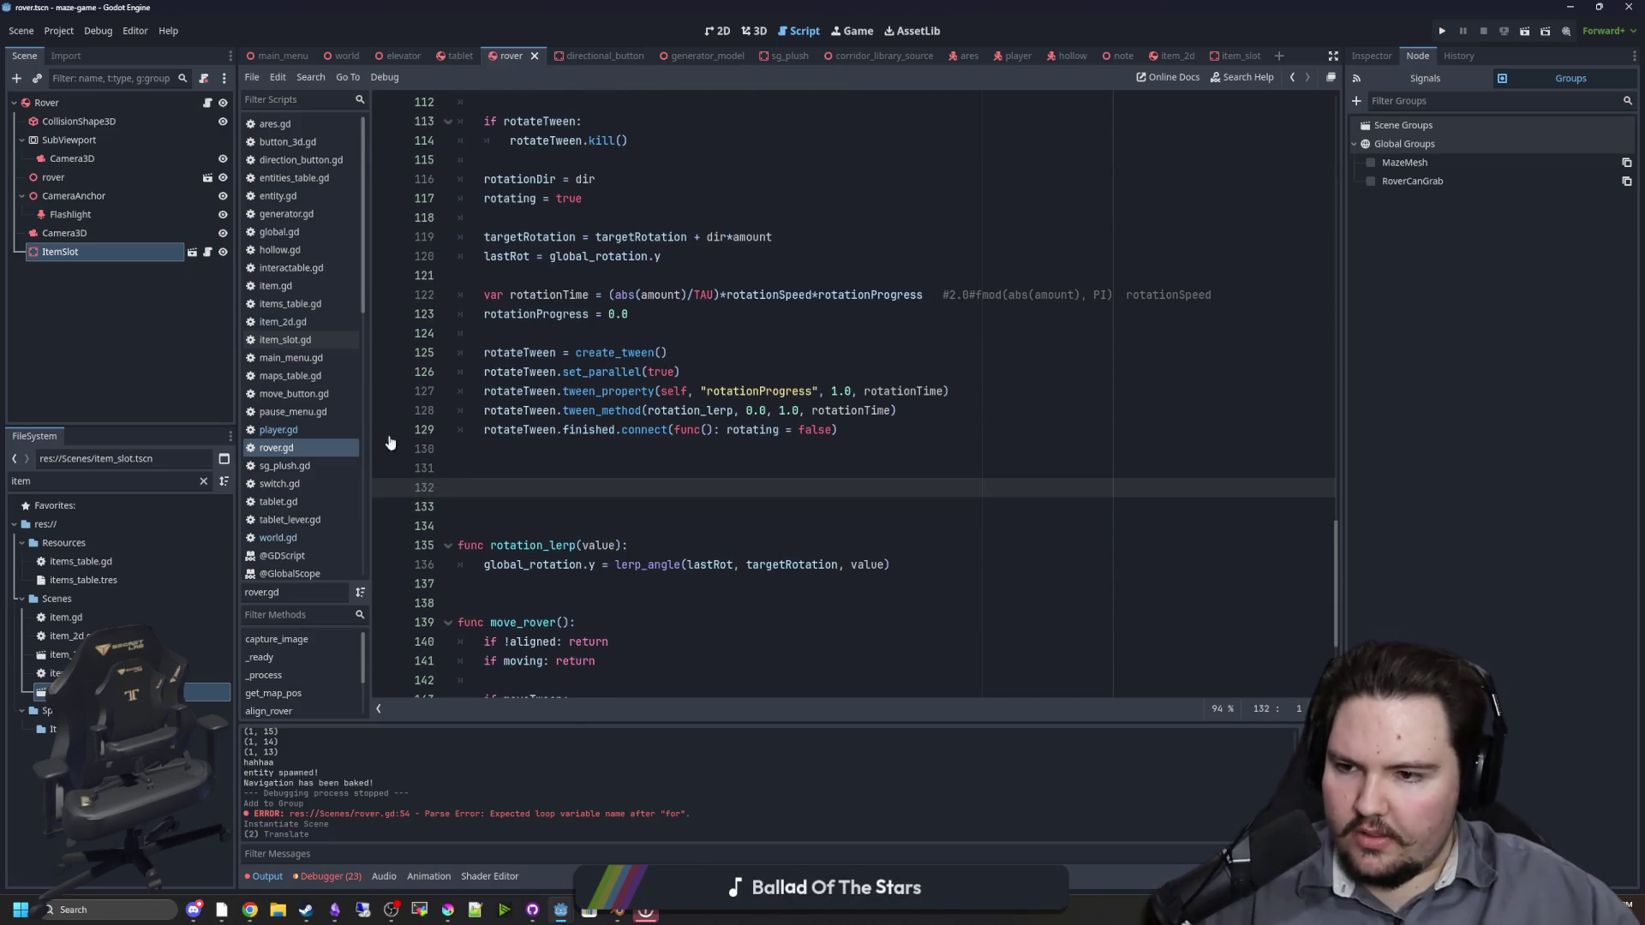
# Step: Write func grab_item(): with an if nearbyItem: condition via autocomplete
pyautogui.write('func grab')
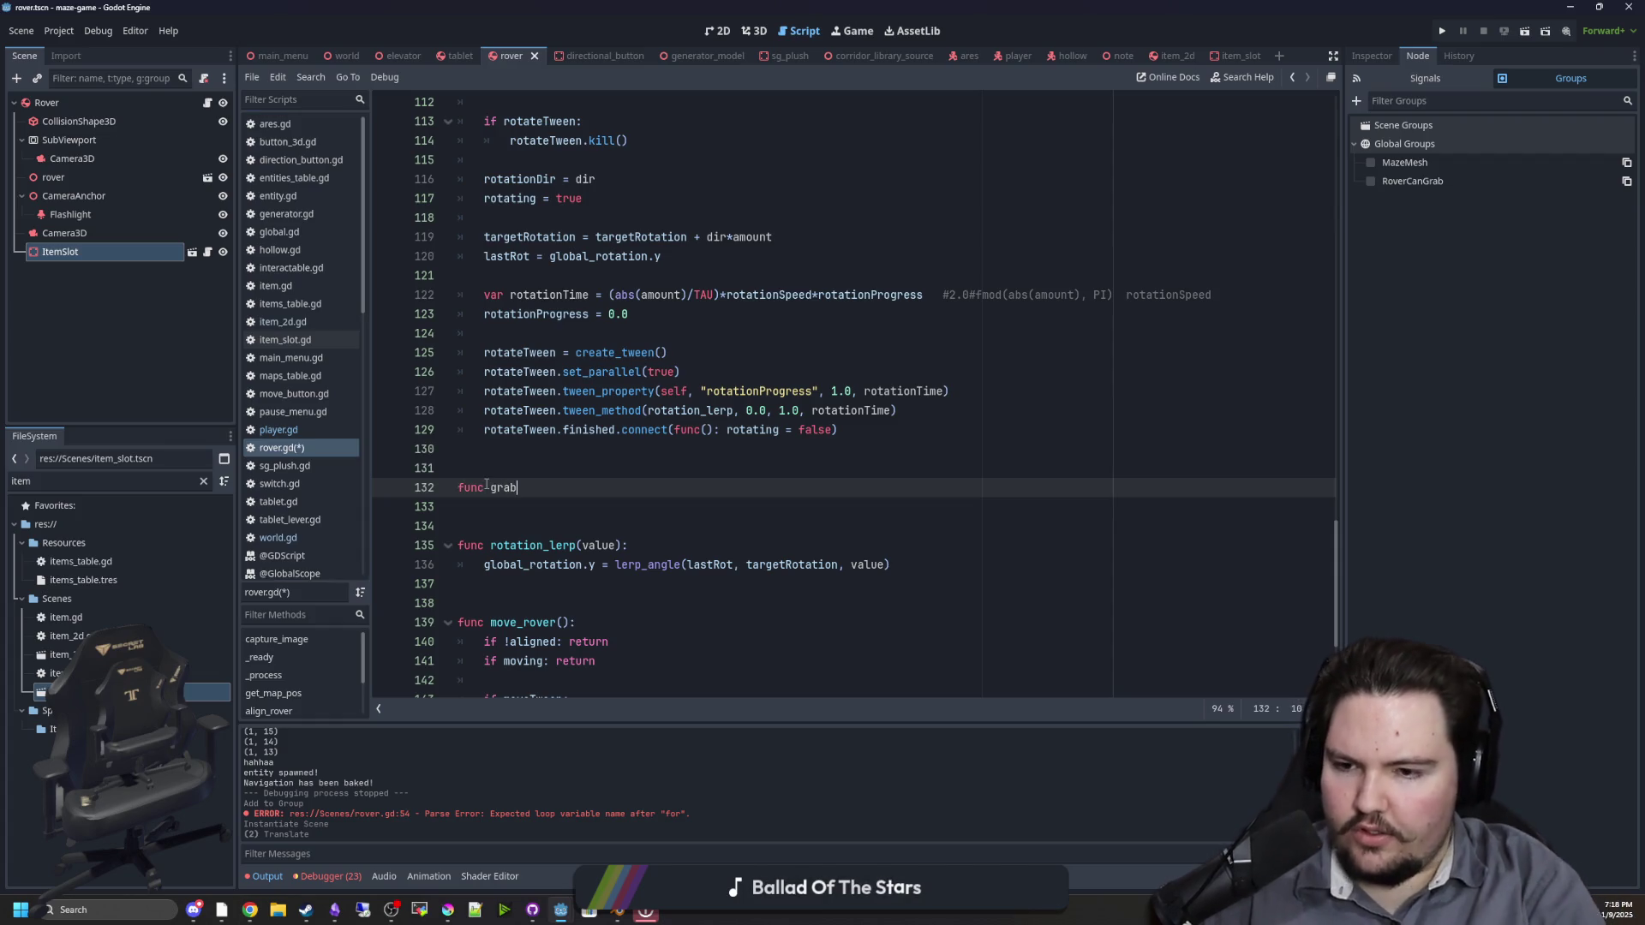
pyautogui.write('_item():')
pyautogui.press('Return')
pyautogui.write('if g')
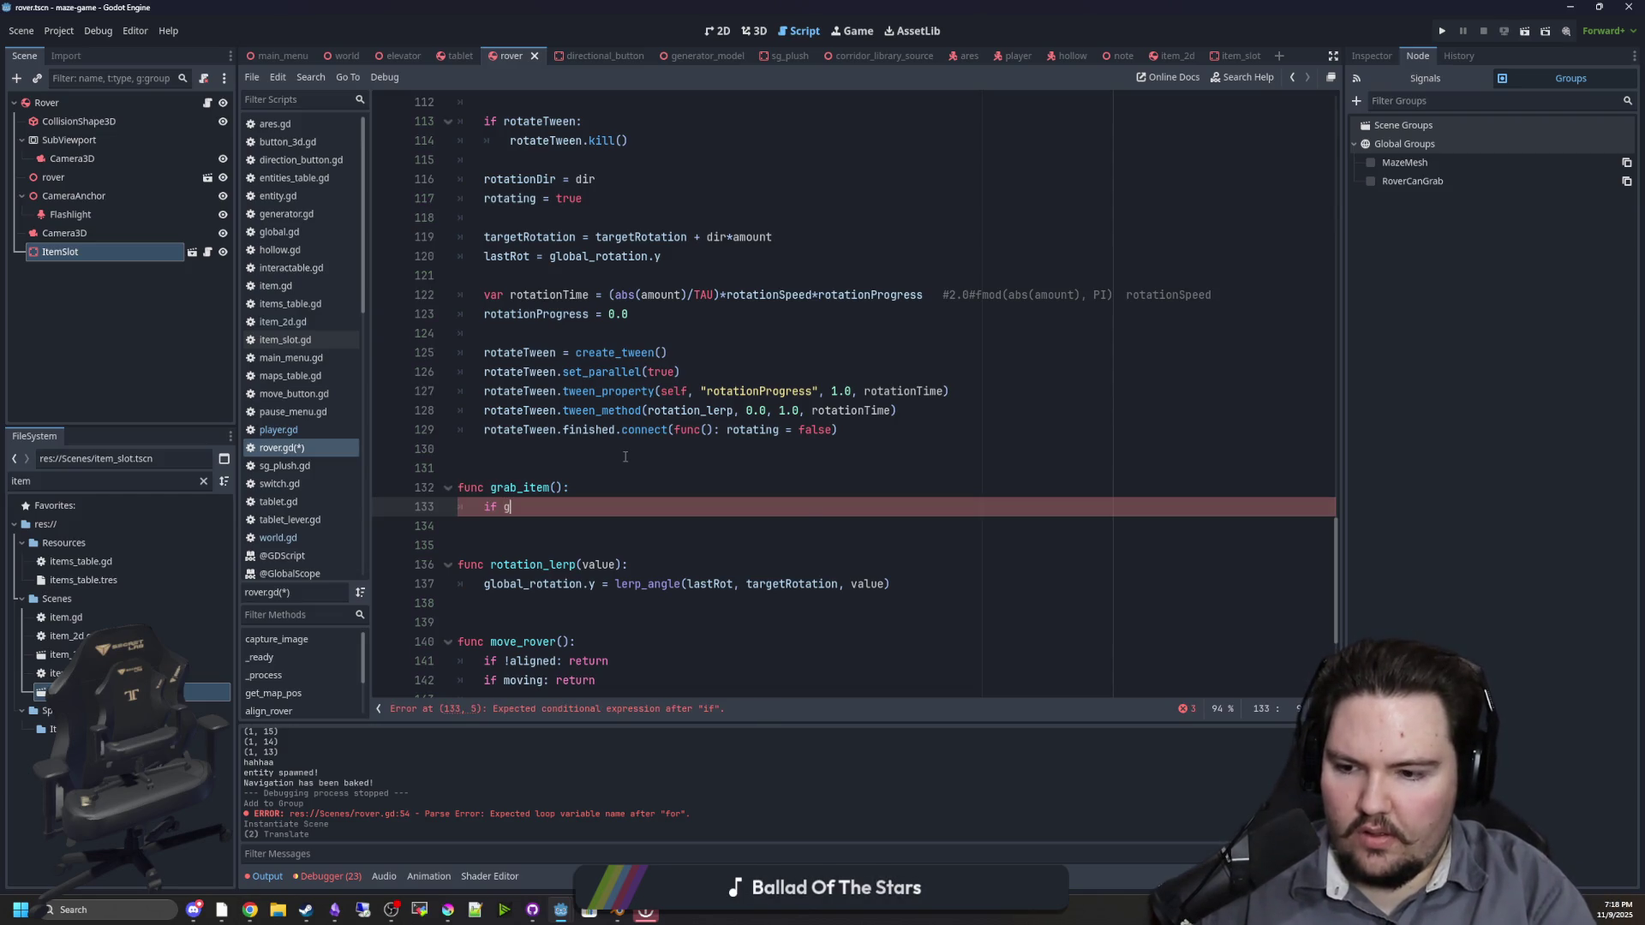
pyautogui.write('rab')
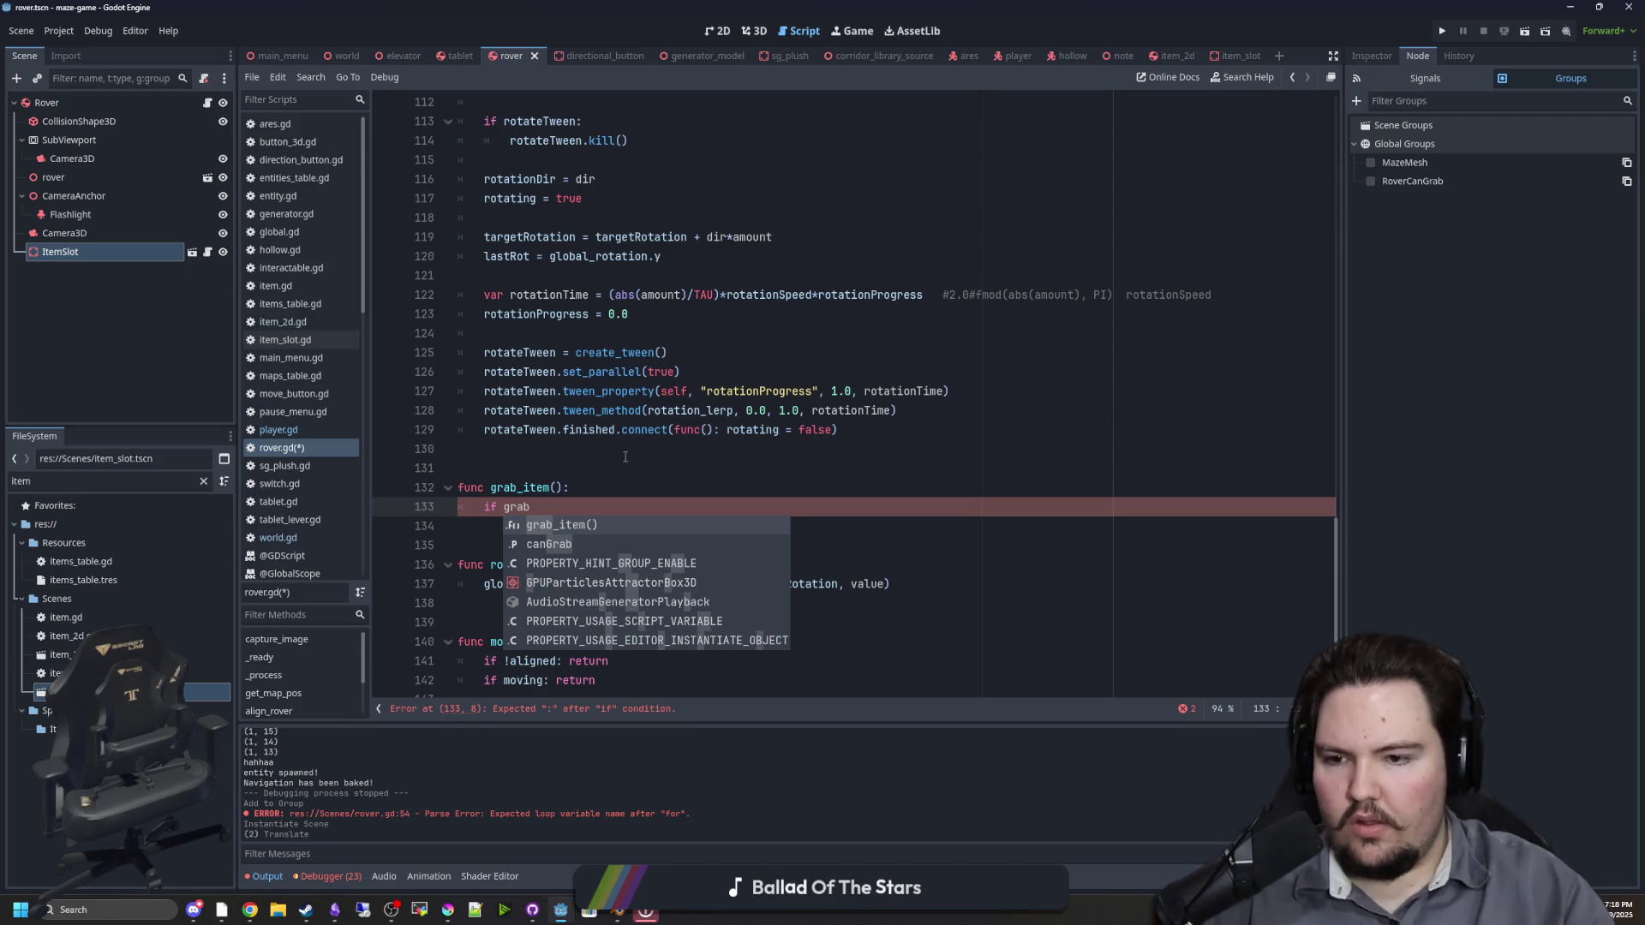
pyautogui.press('BackSpace')
pyautogui.press('BackSpace')
pyautogui.press('BackSpace')
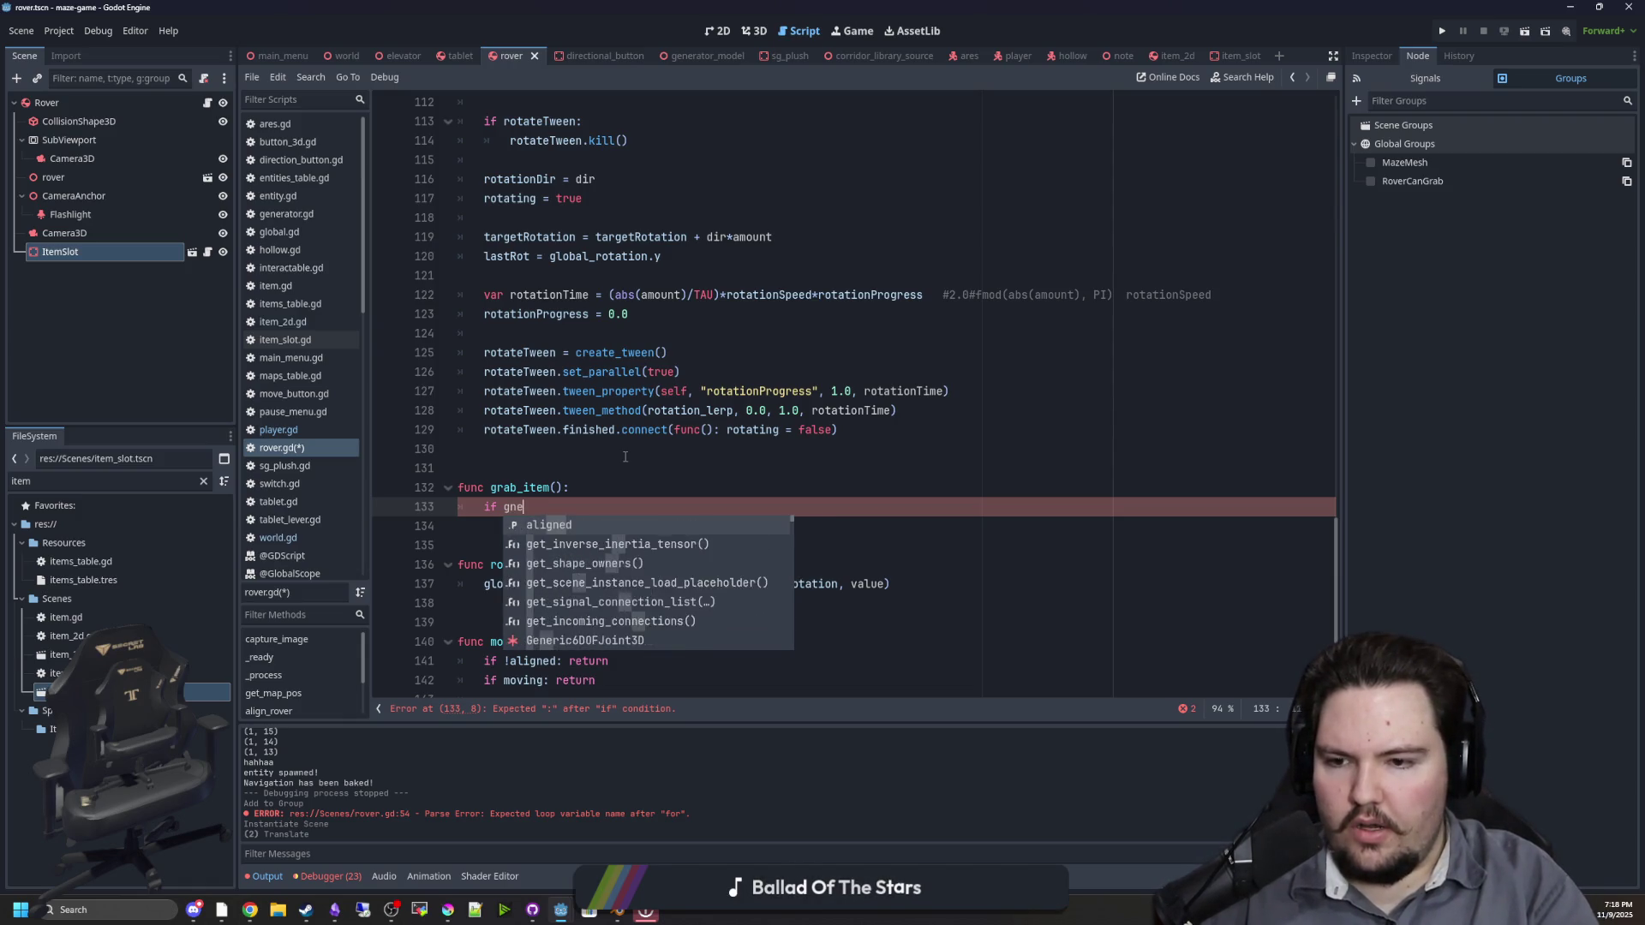
pyautogui.press('BackSpace')
pyautogui.write('ne')
pyautogui.press('Return')
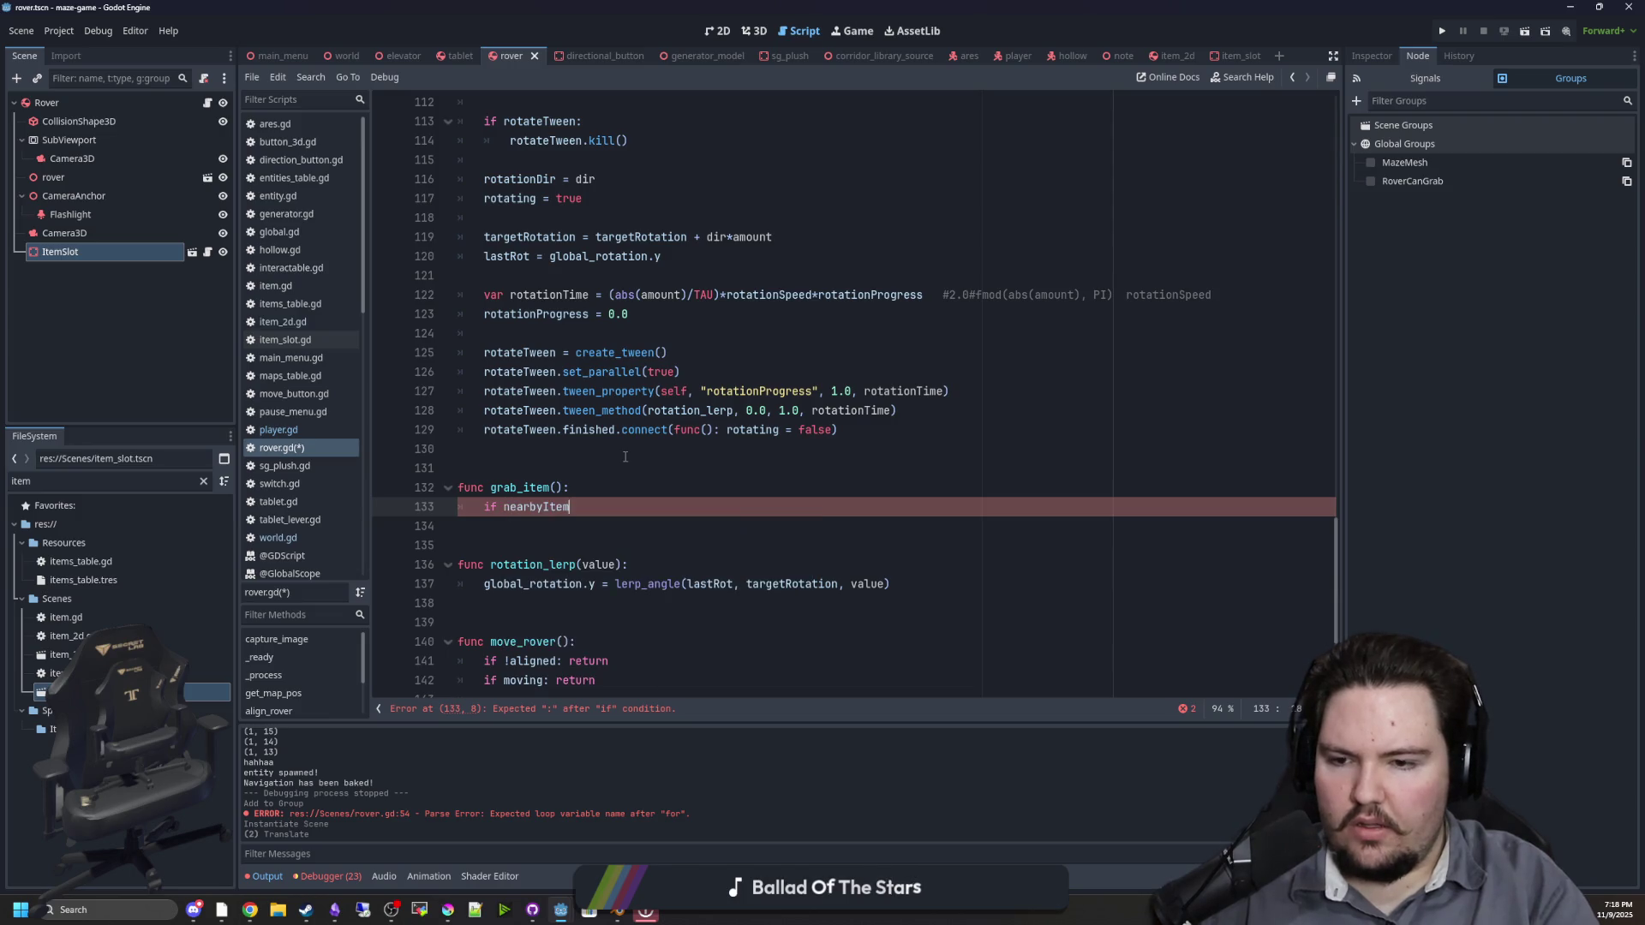
pyautogui.write(':')
pyautogui.press('Return')
pyautogui.press('BackSpace')
pyautogui.press('BackSpace')
pyautogui.press('BackSpace')
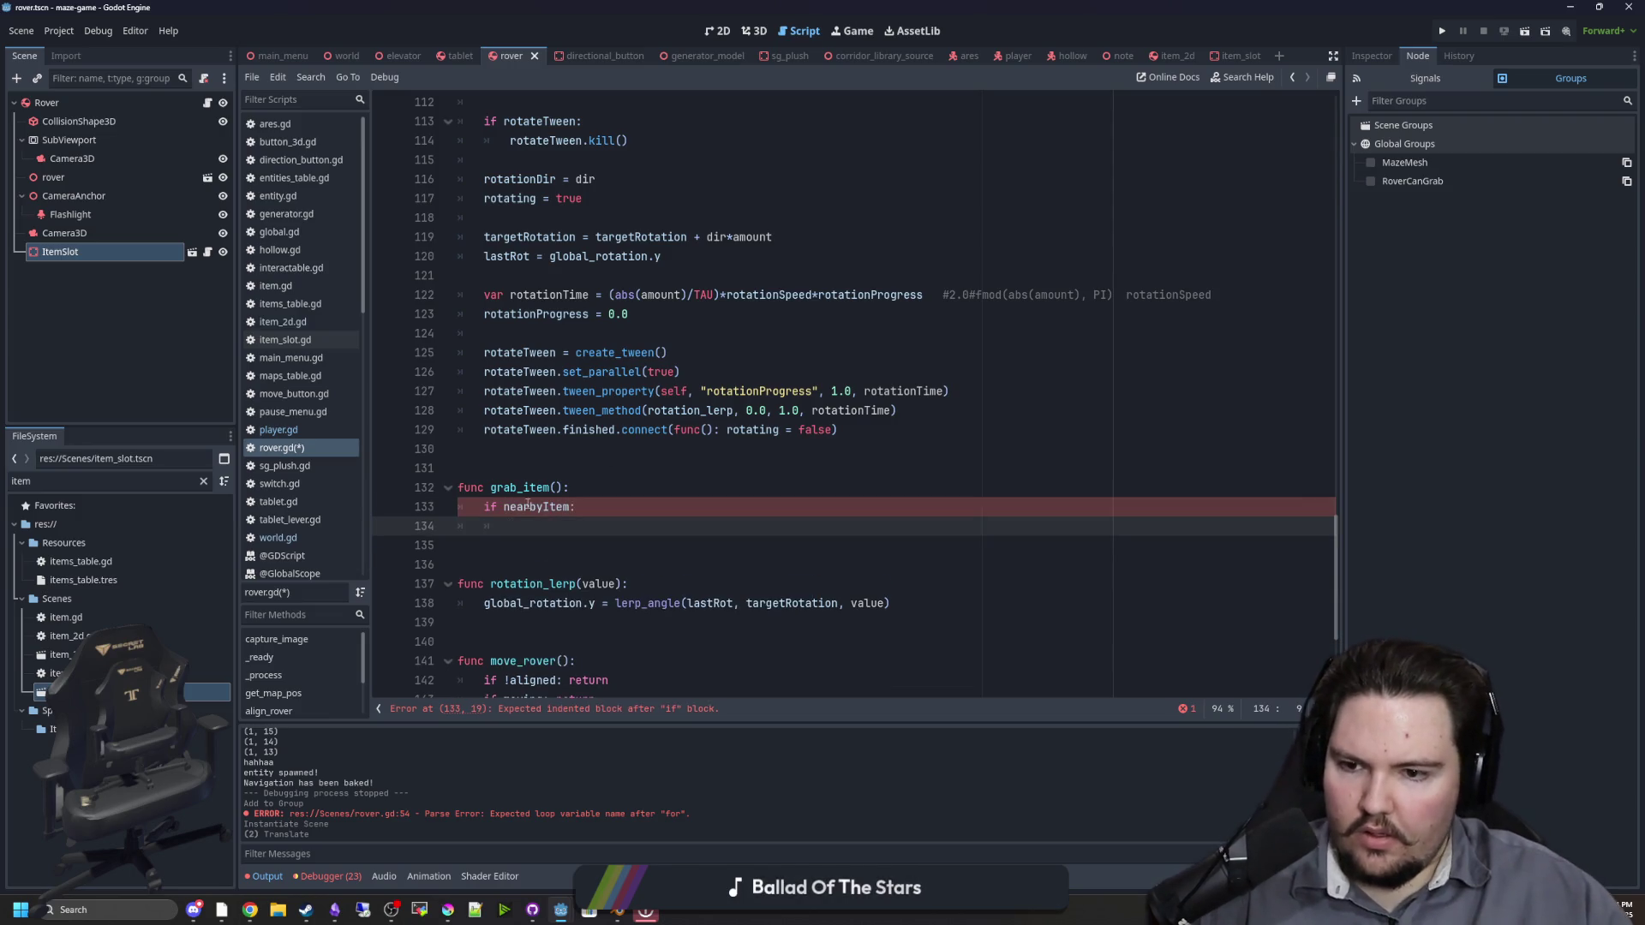
# Step: Locate the nearbyItem declaration near the top of the script
pyautogui.scroll(15, 634, 437)
pyautogui.scroll(7, 646, 427)
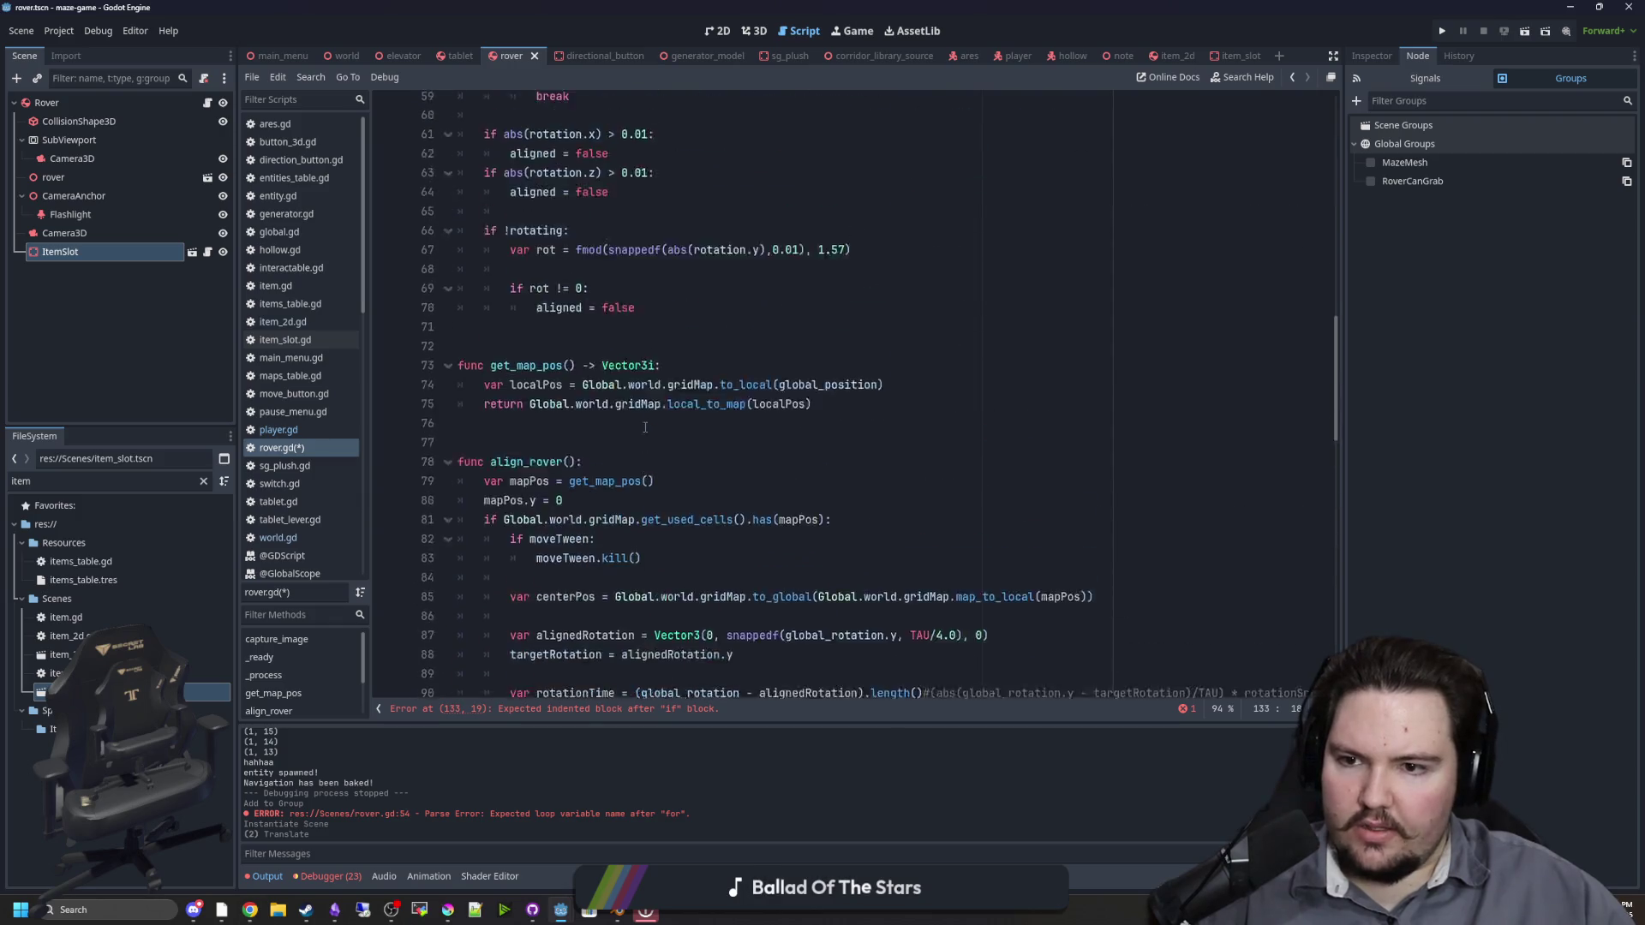
pyautogui.scroll(2, 641, 404)
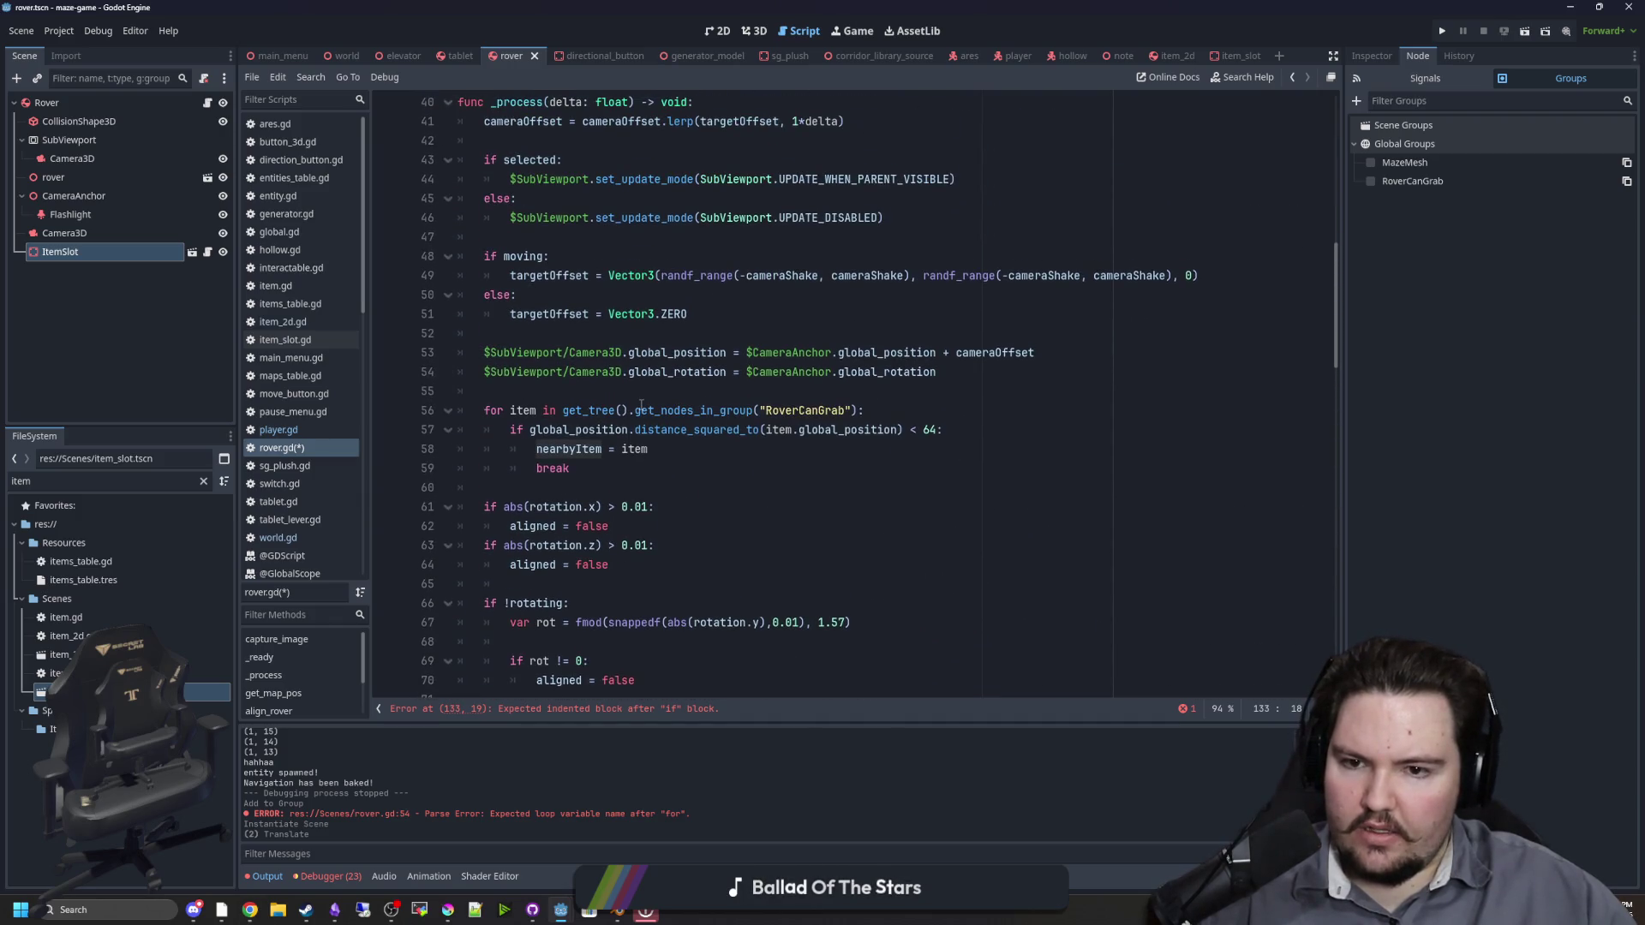
pyautogui.doubleClick(565, 450)
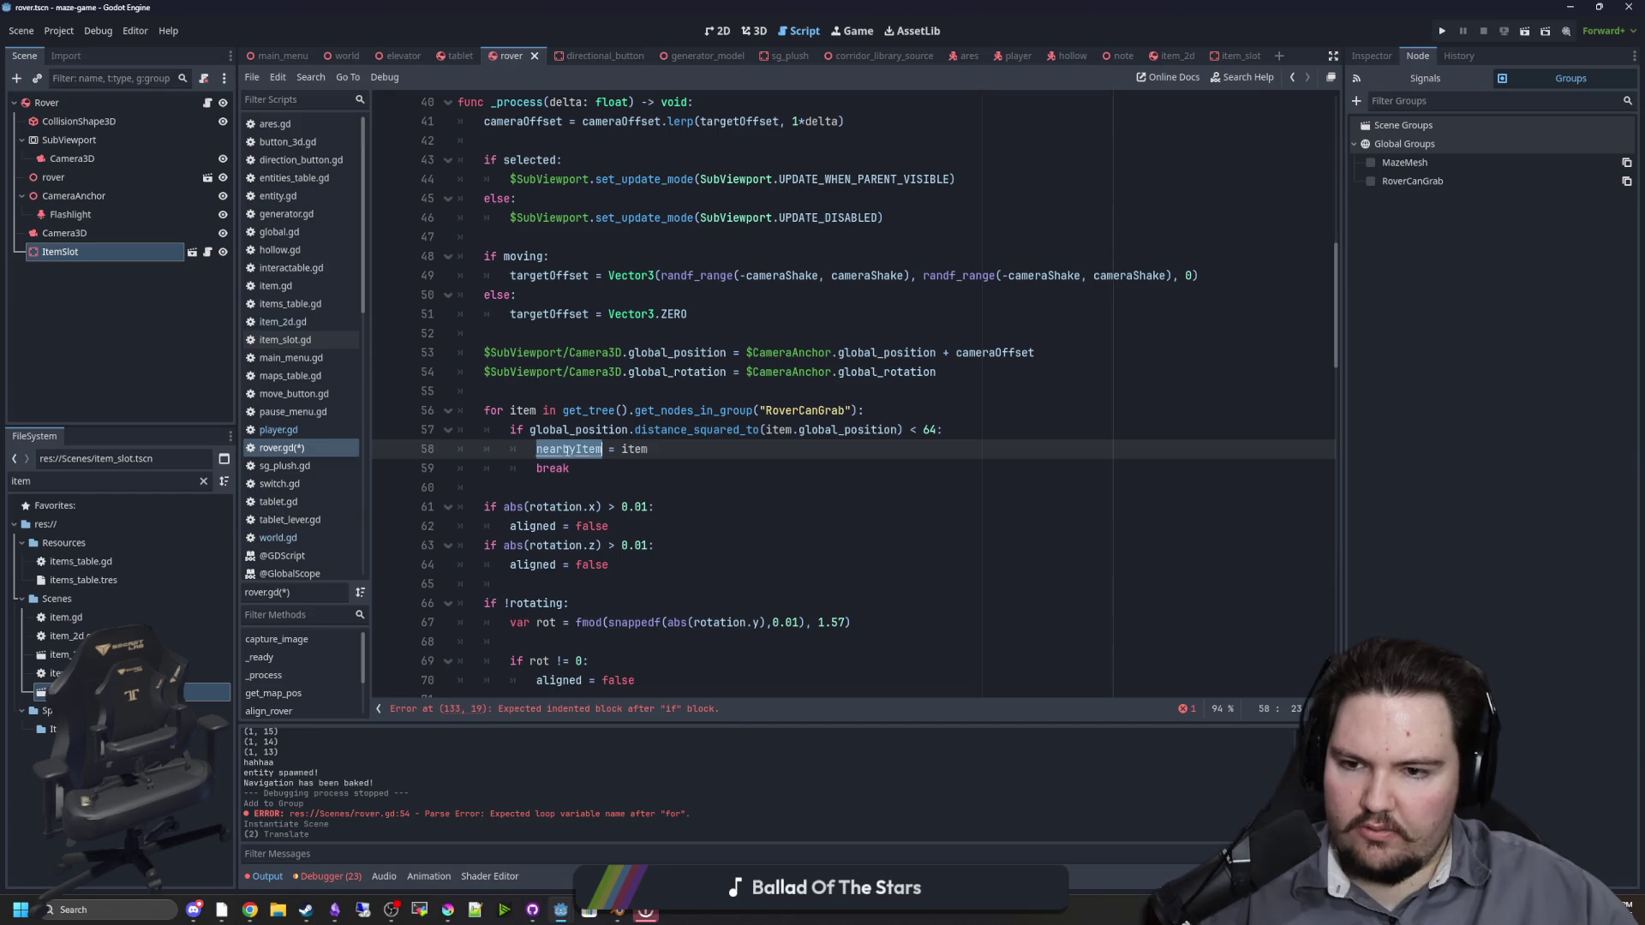
pyautogui.scroll(11, 625, 474)
pyautogui.click(621, 487)
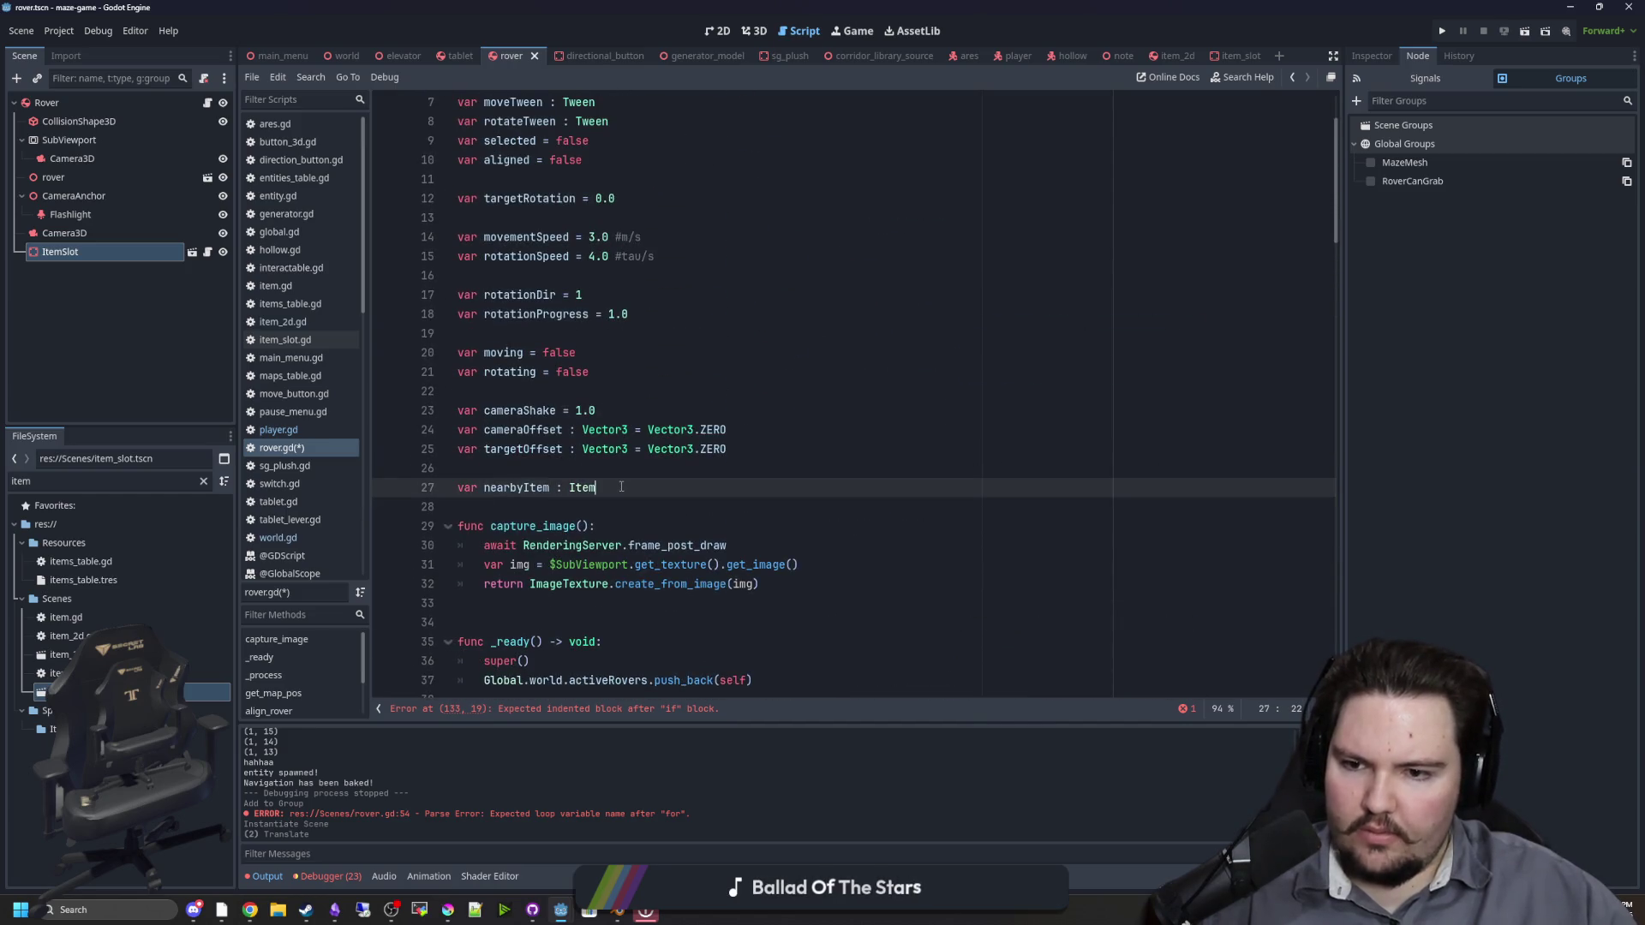
# Step: Declare var heldItem : Item below the nearbyItem declaration
pyautogui.press('Return')
pyautogui.write('var heldIt')
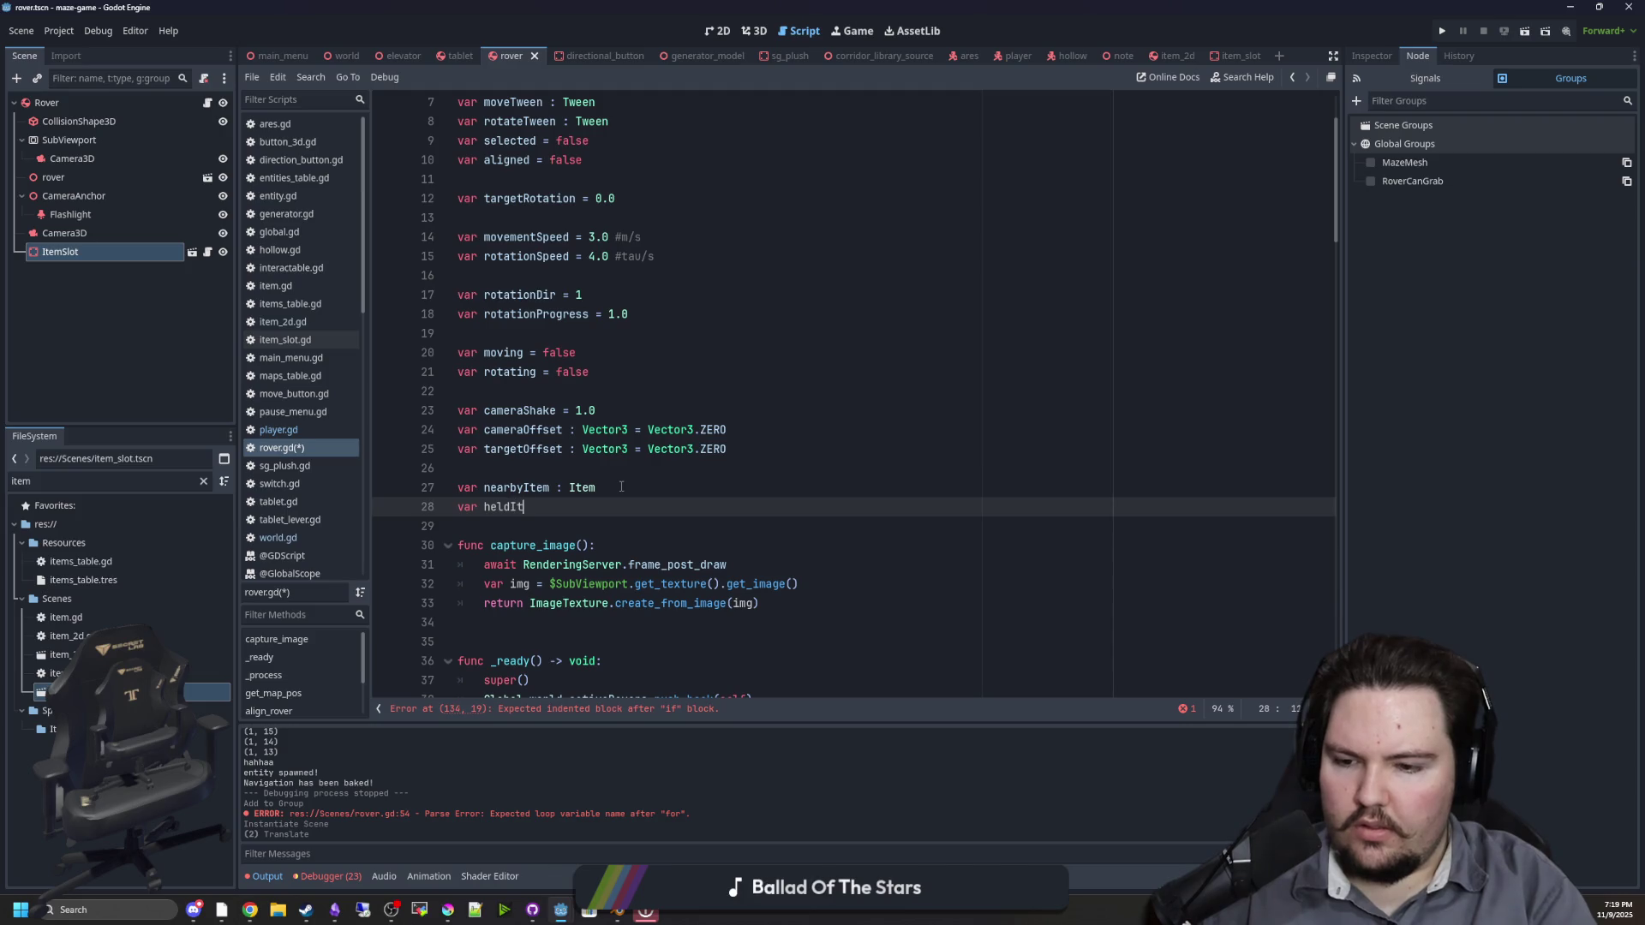
pyautogui.write('em : Item')
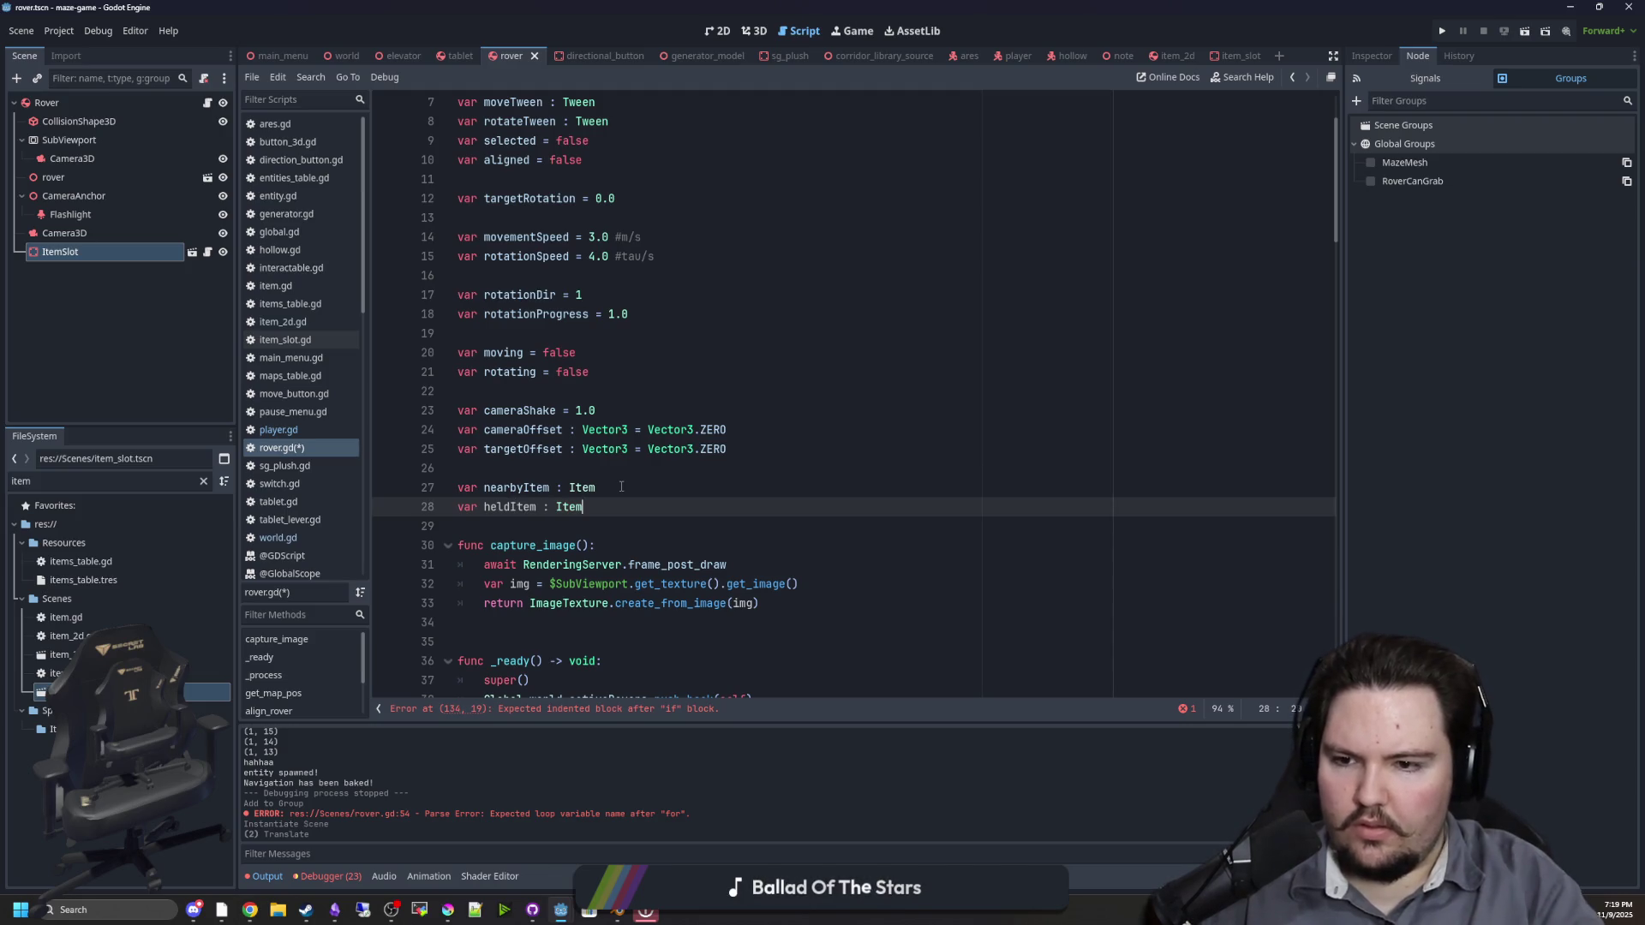
pyautogui.click(621, 487)
# Step: Type heldItem = nearbyItem inside grab_item's if nearbyItem: body
pyautogui.scroll(-2, 566, 428)
pyautogui.doubleClick(511, 392)
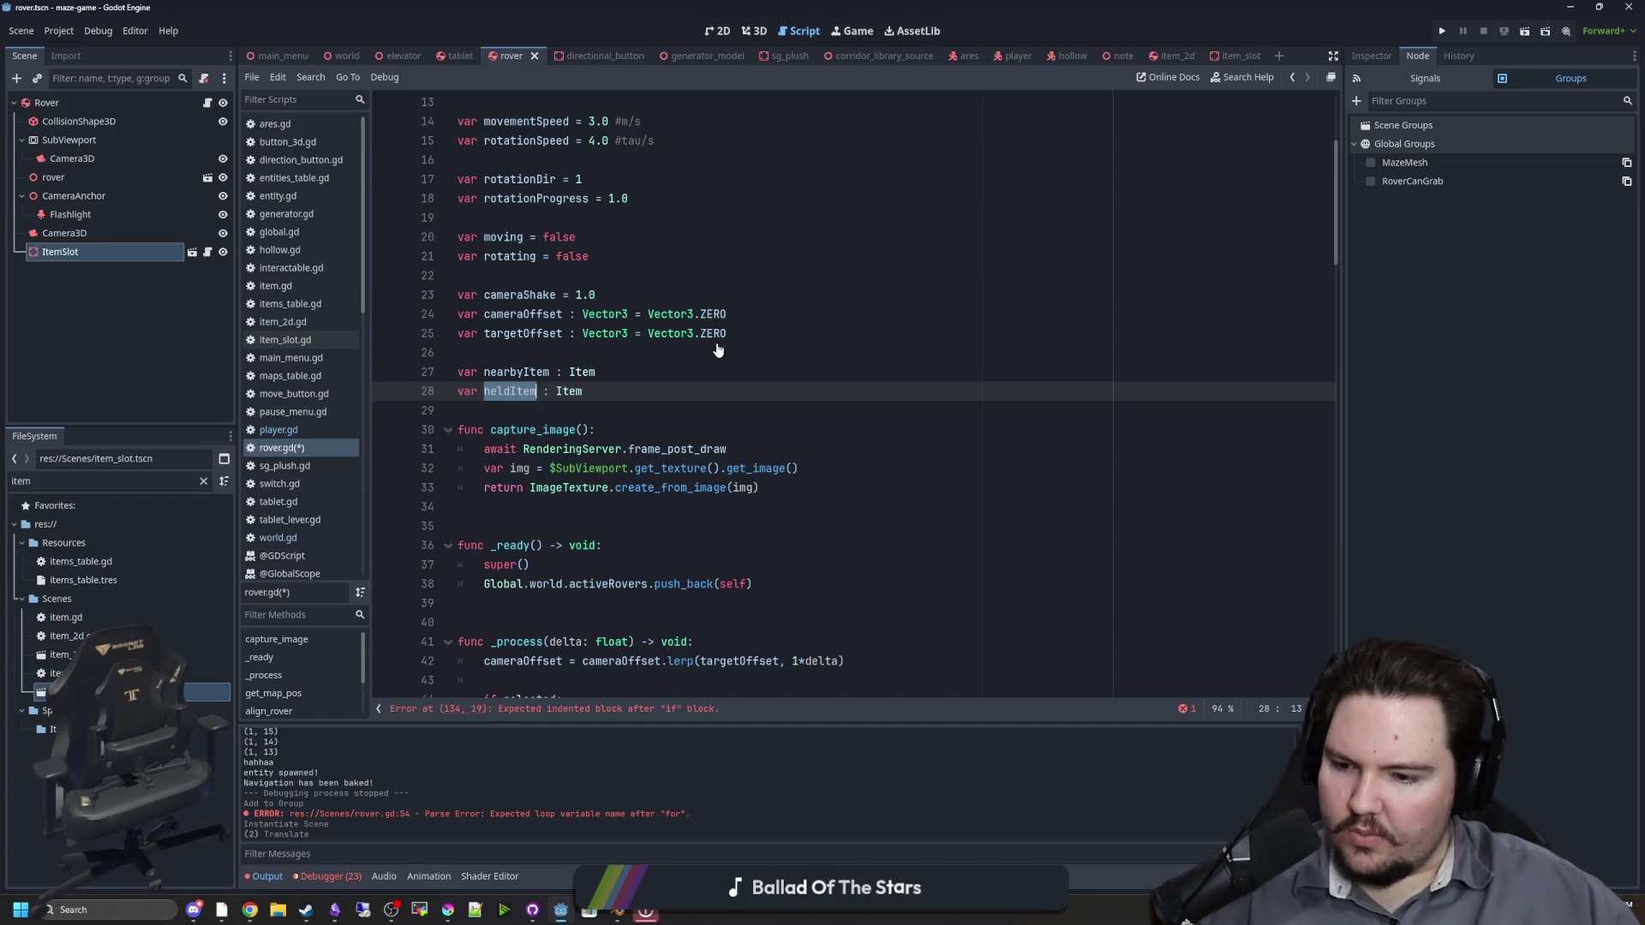
pyautogui.moveTo(718, 343)
pyautogui.scroll(-15, 664, 608)
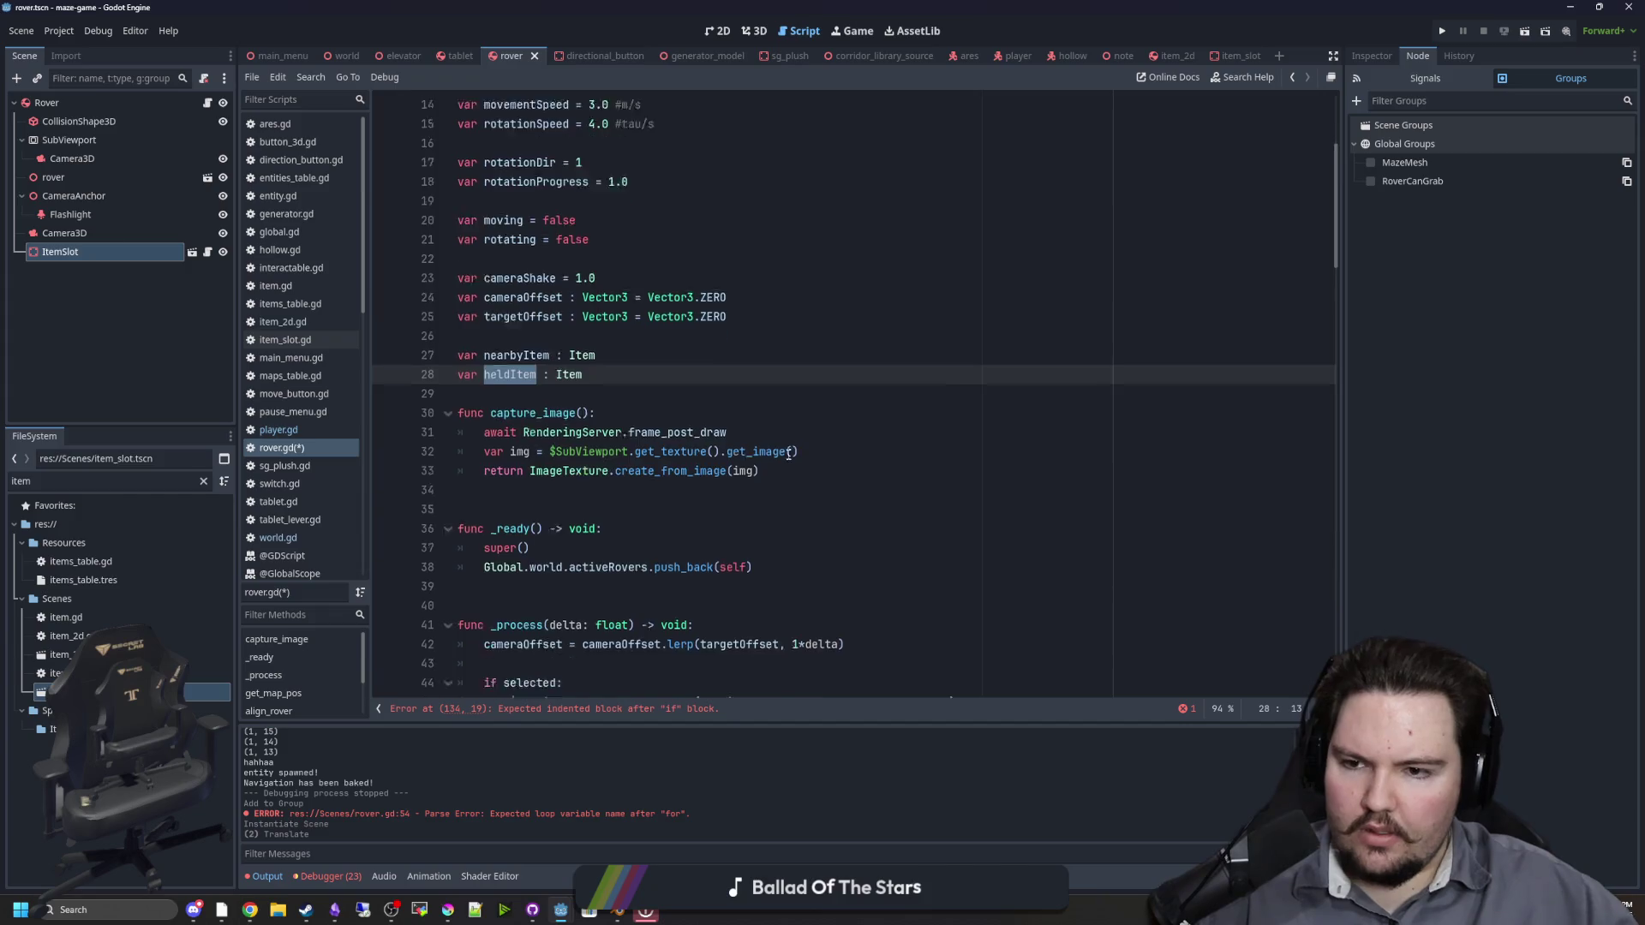
pyautogui.scroll(-12, 664, 609)
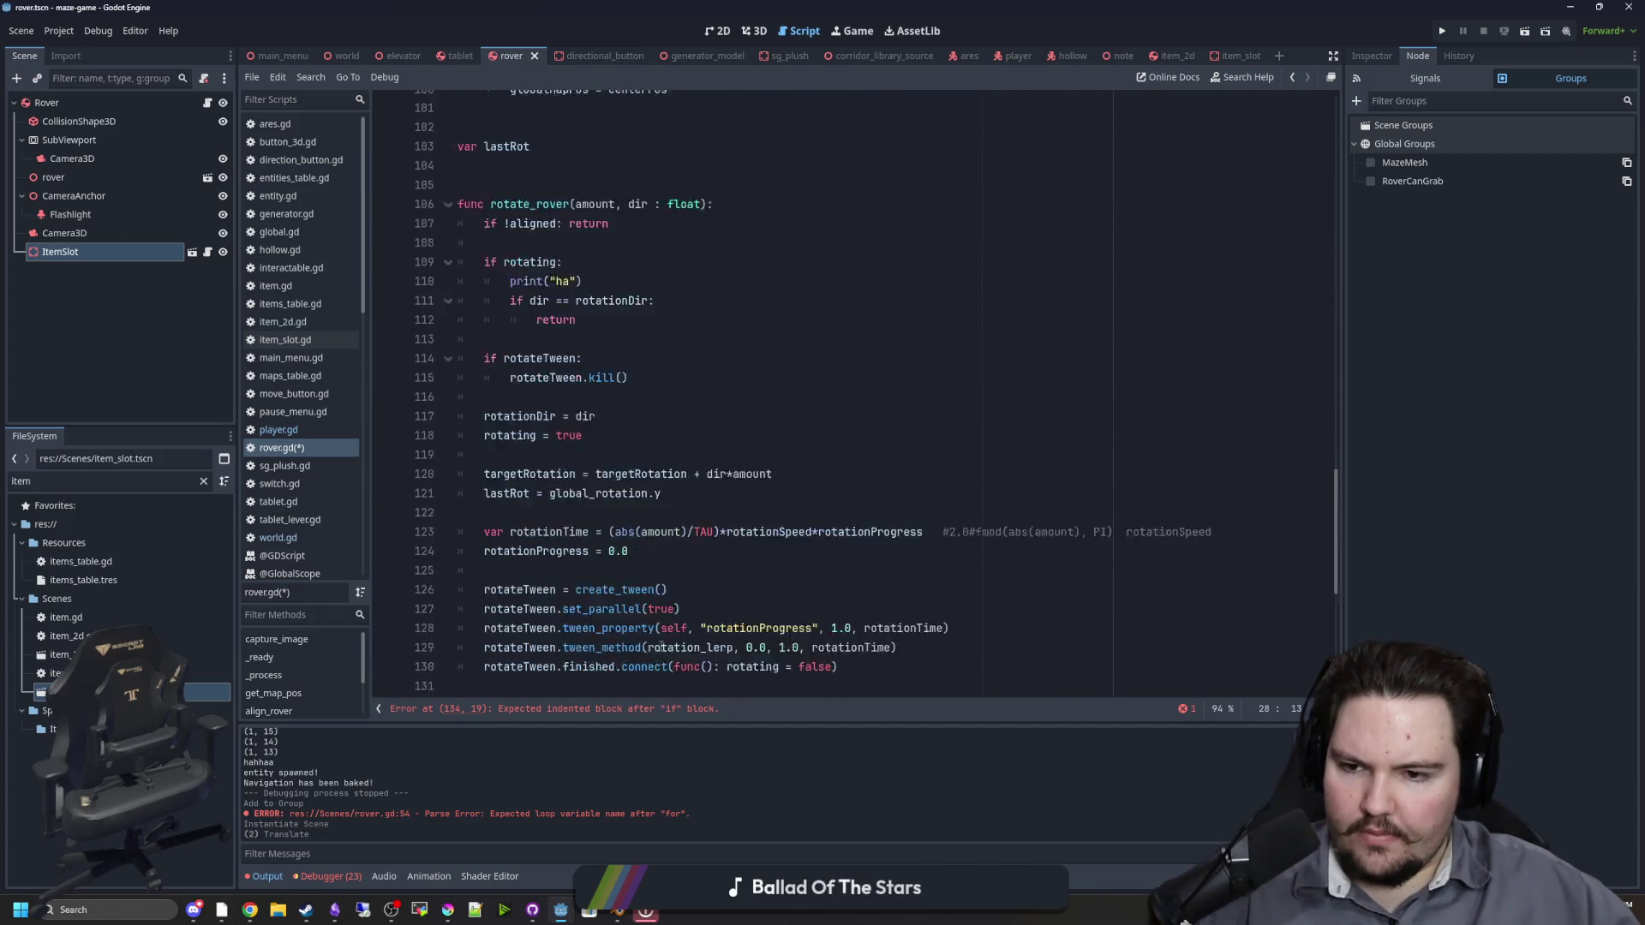
pyautogui.click(568, 486)
pyautogui.write('heldItem ')
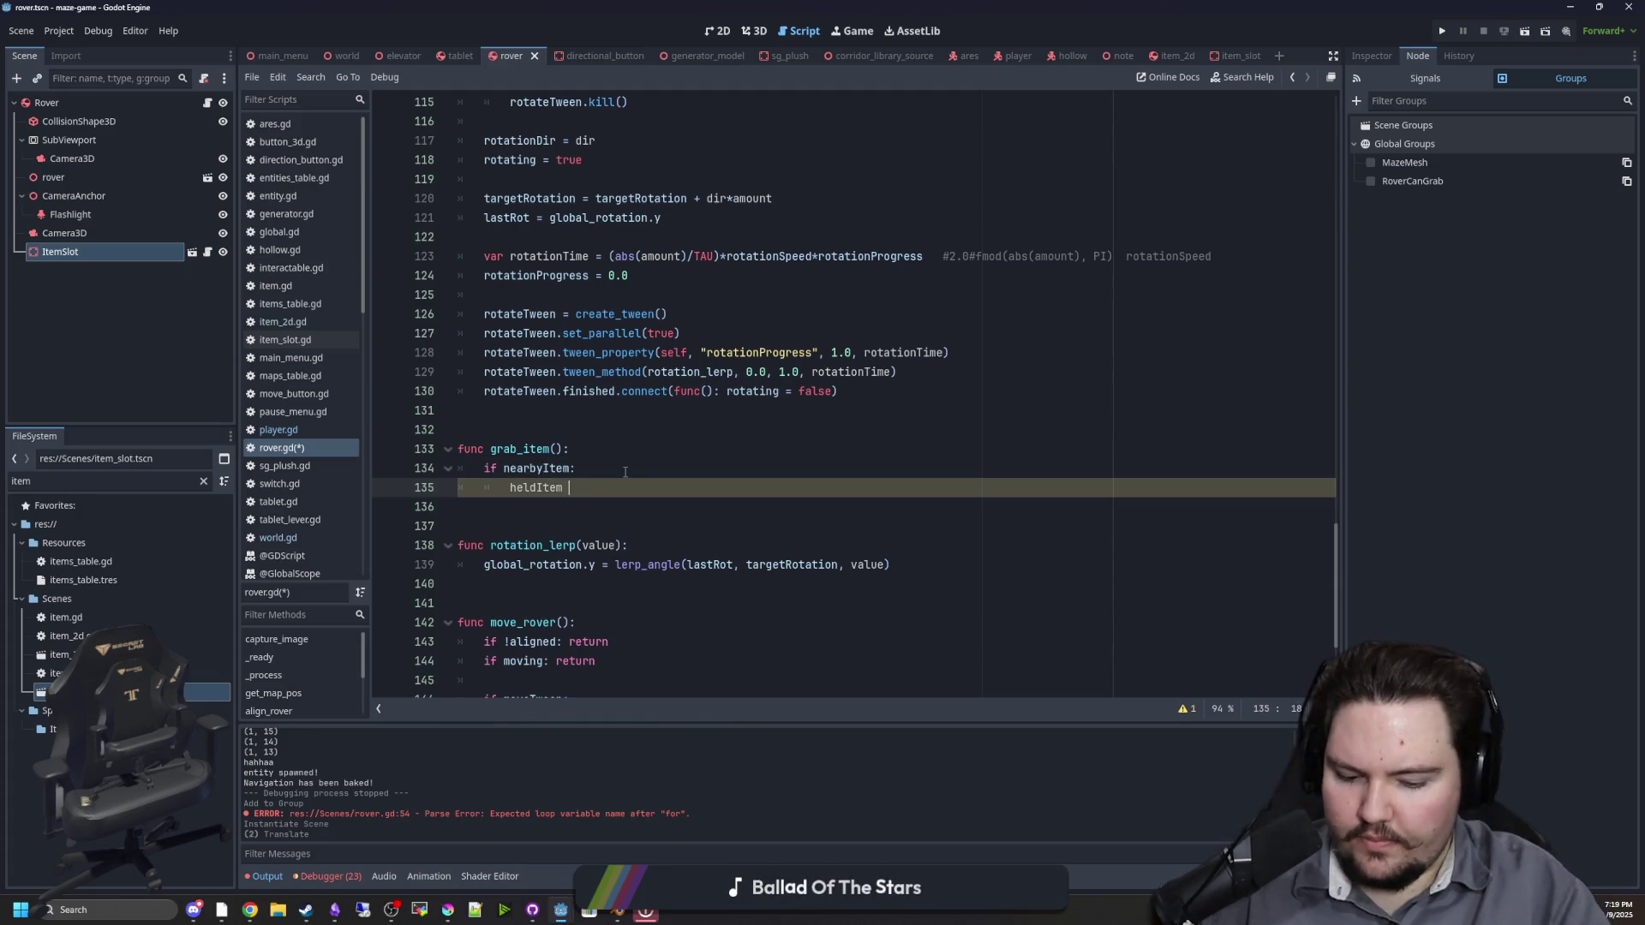
pyautogui.write('= nearbyItem')
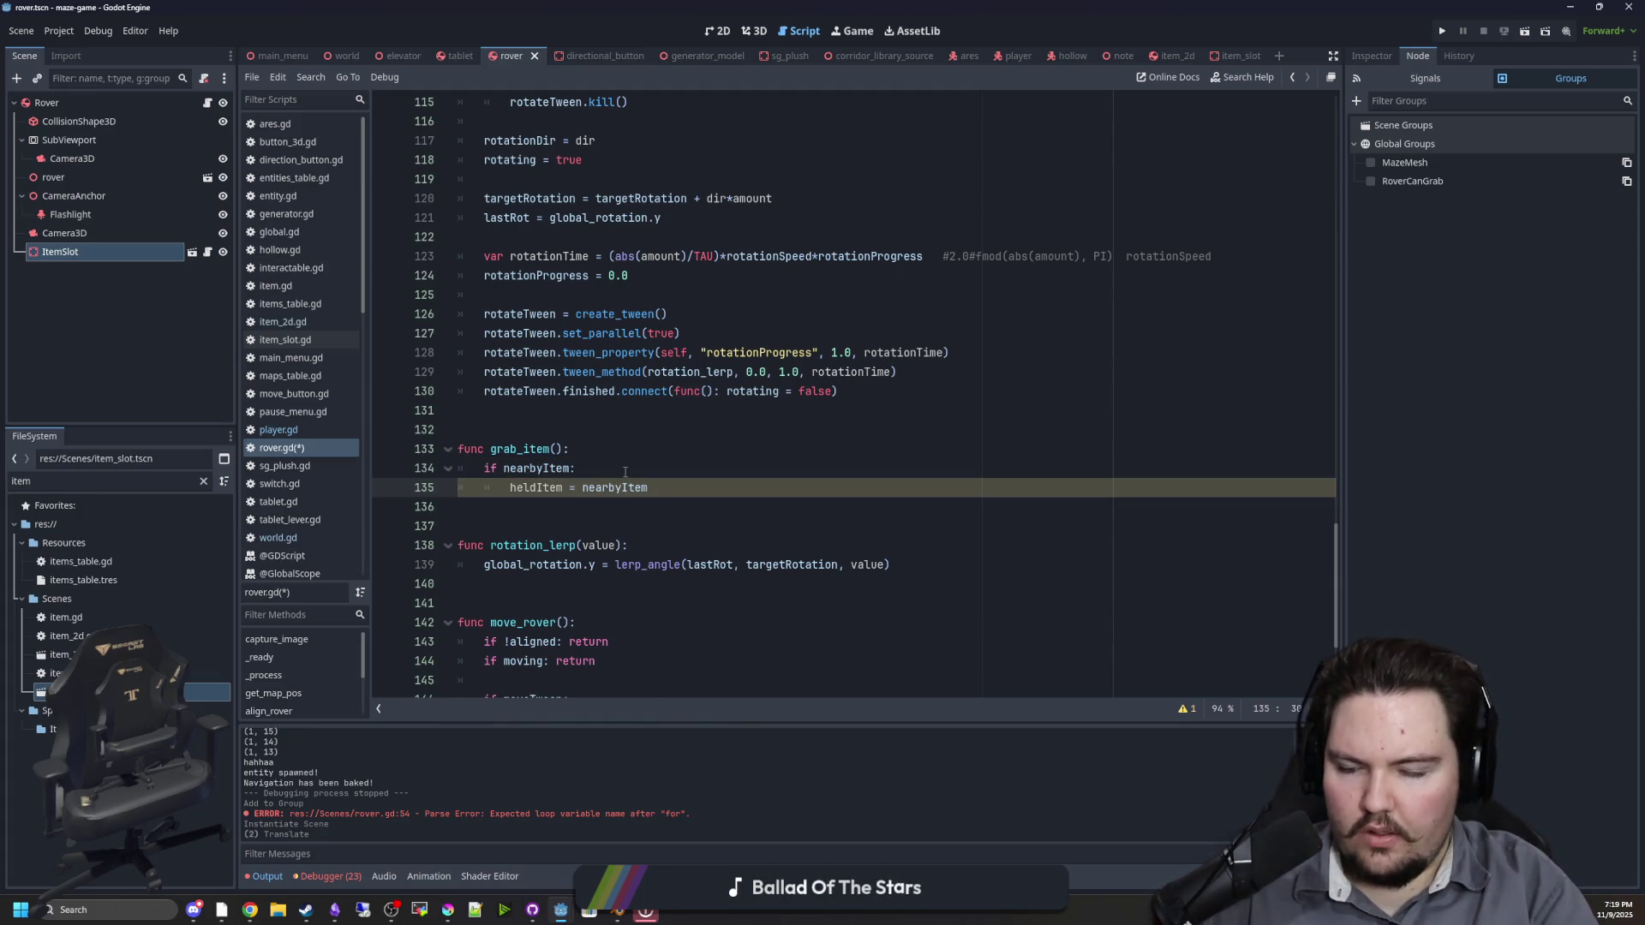
# Step: Add heldItem.canGrab = false below the heldItem assignment, dropping a remove_from_group attempt
pyautogui.click(617, 449)
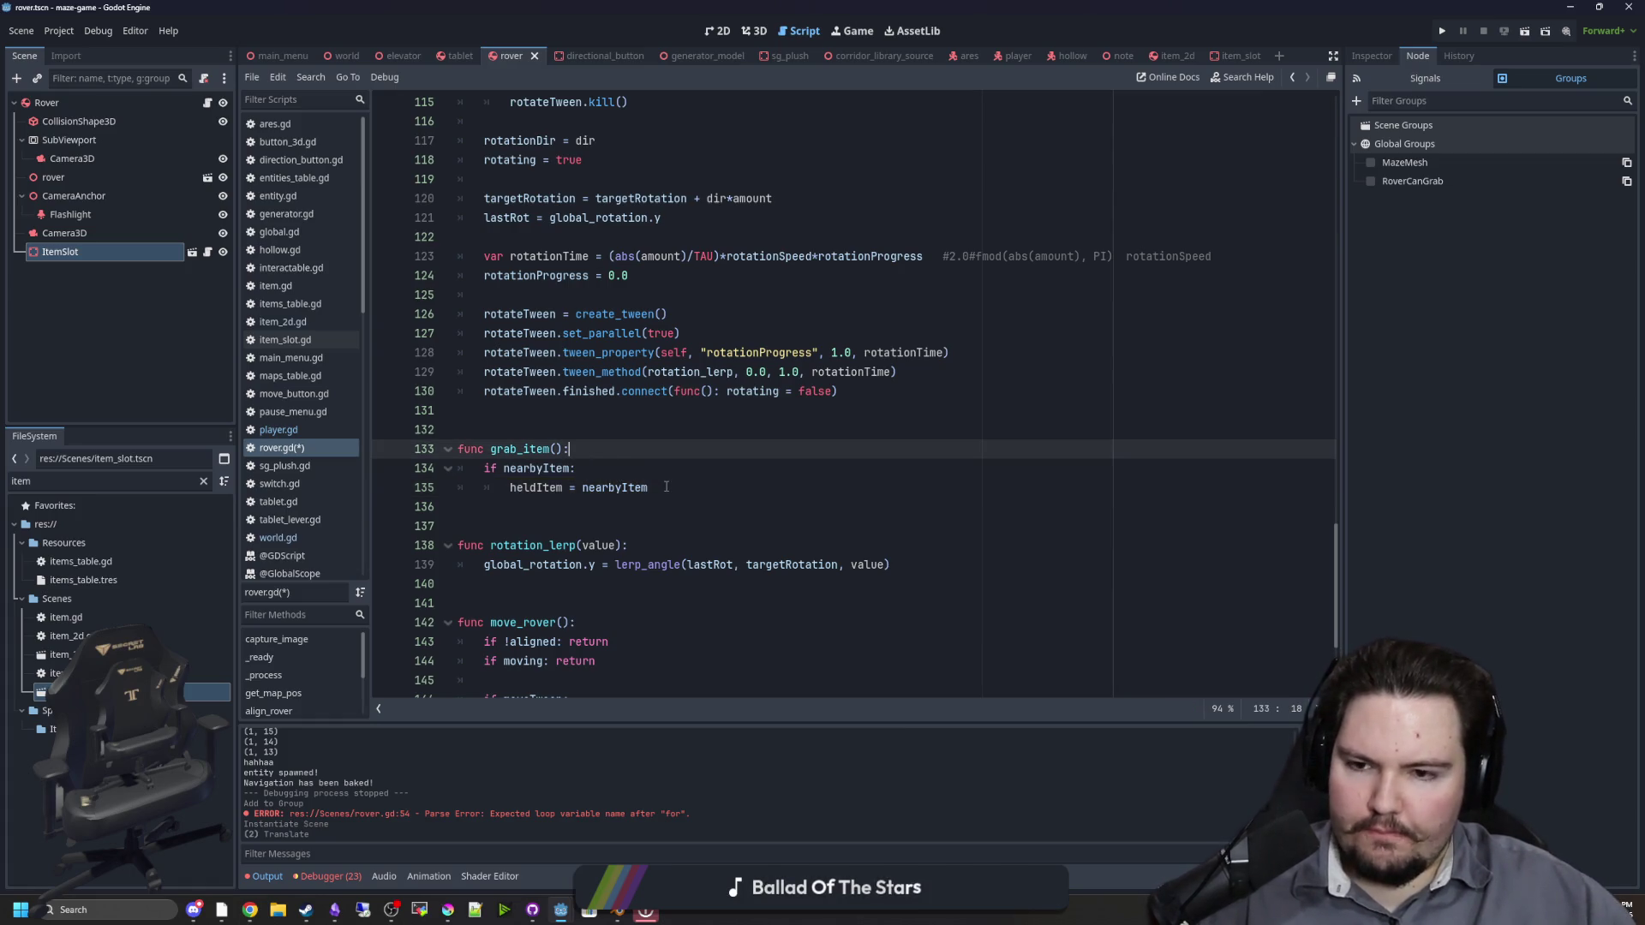
pyautogui.click(667, 487)
pyautogui.press('Return')
pyautogui.write('heldItem.')
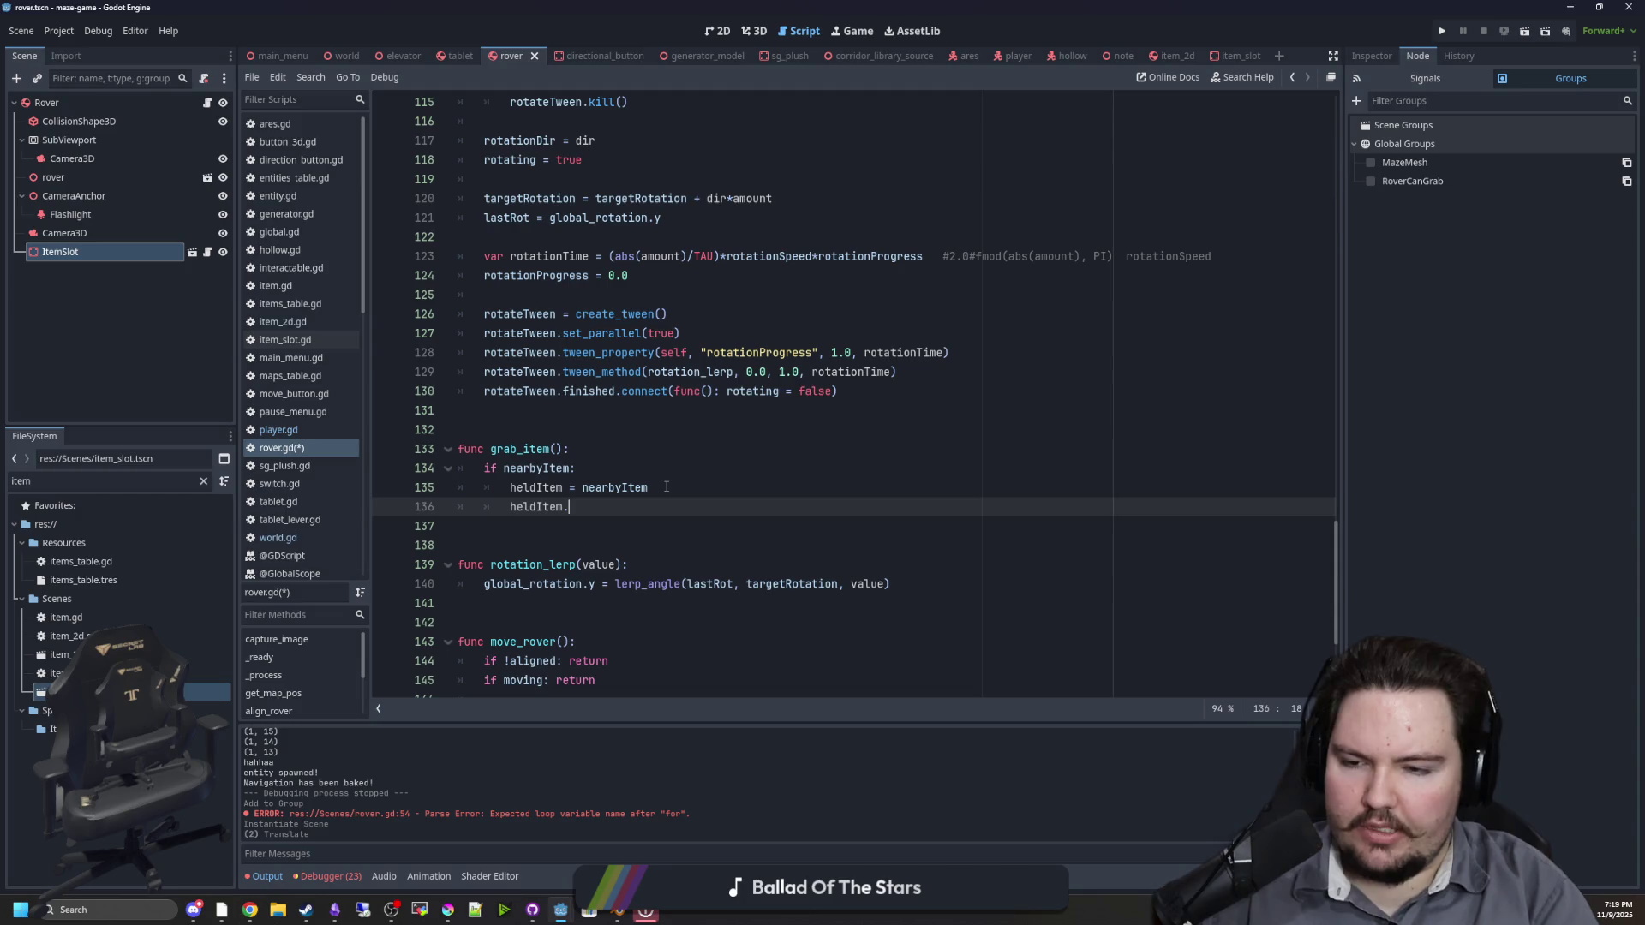
pyautogui.write('remove_fr')
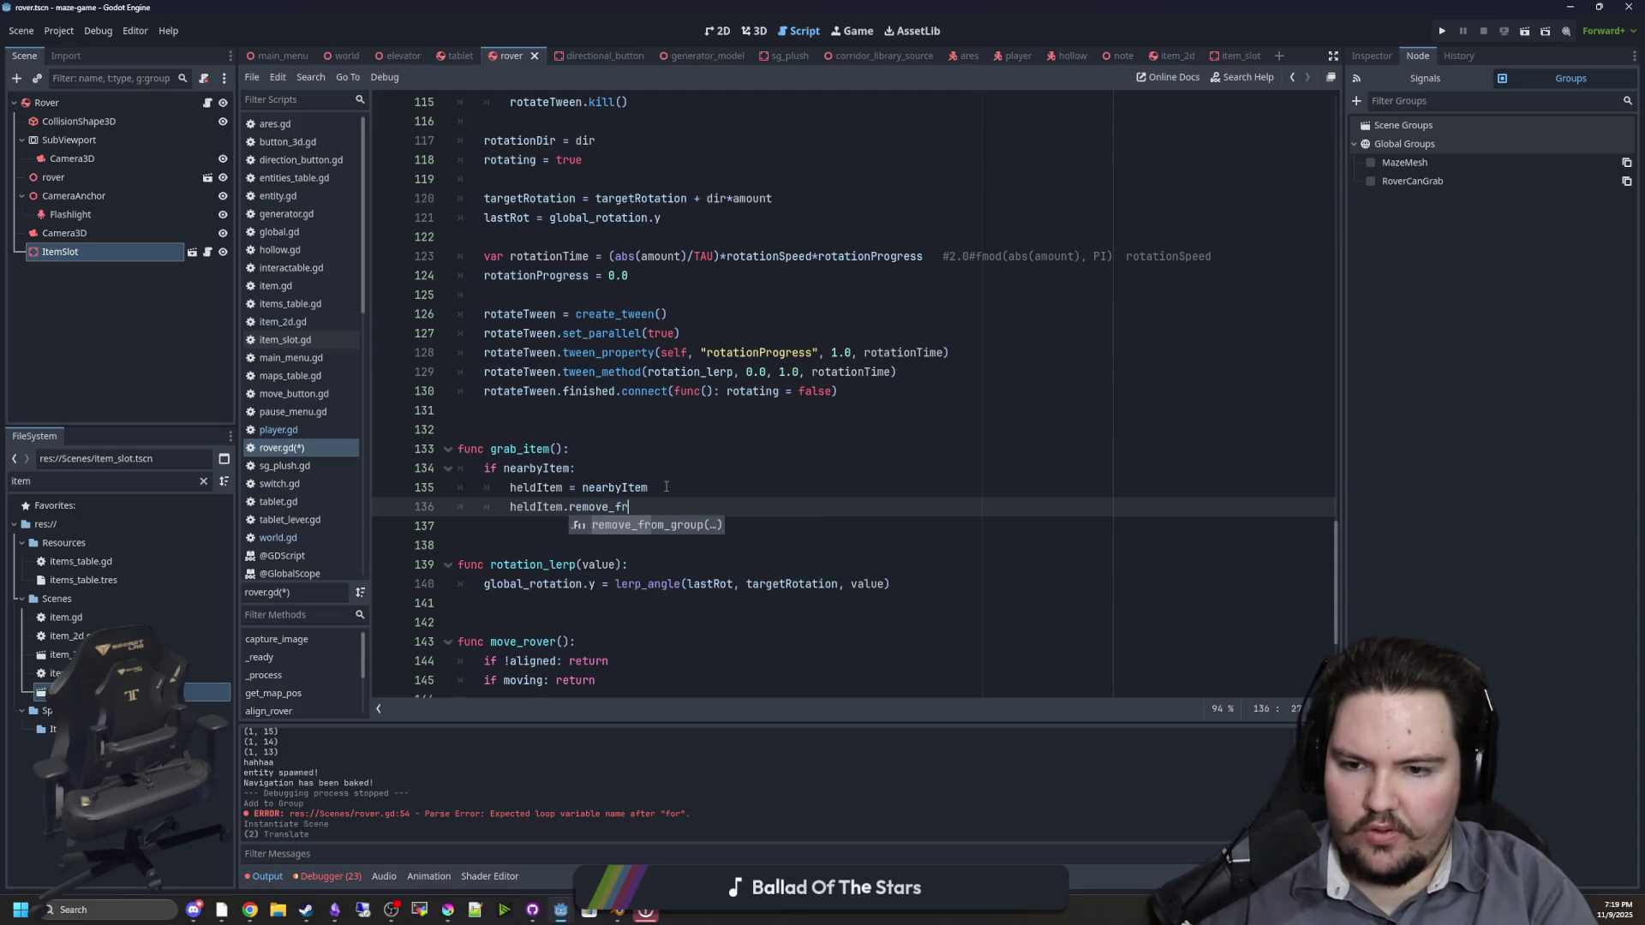
pyautogui.press('Return')
pyautogui.write('overCanGrab')
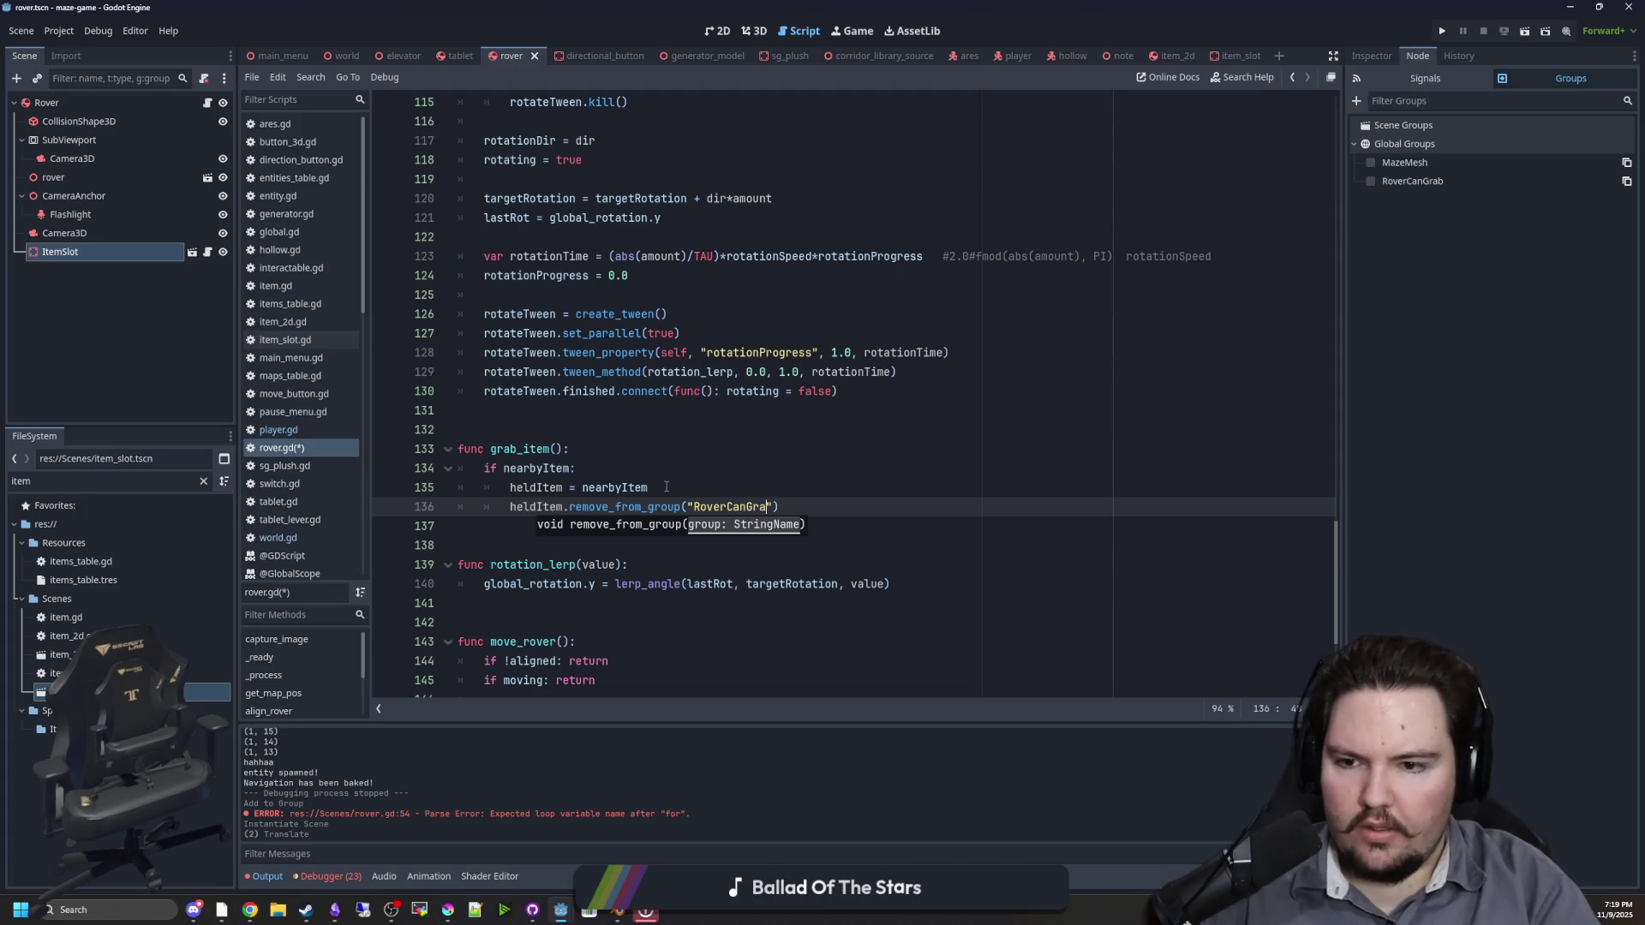
pyautogui.press('BackSpace')
pyautogui.press('BackSpace')
pyautogui.press('BackSpace')
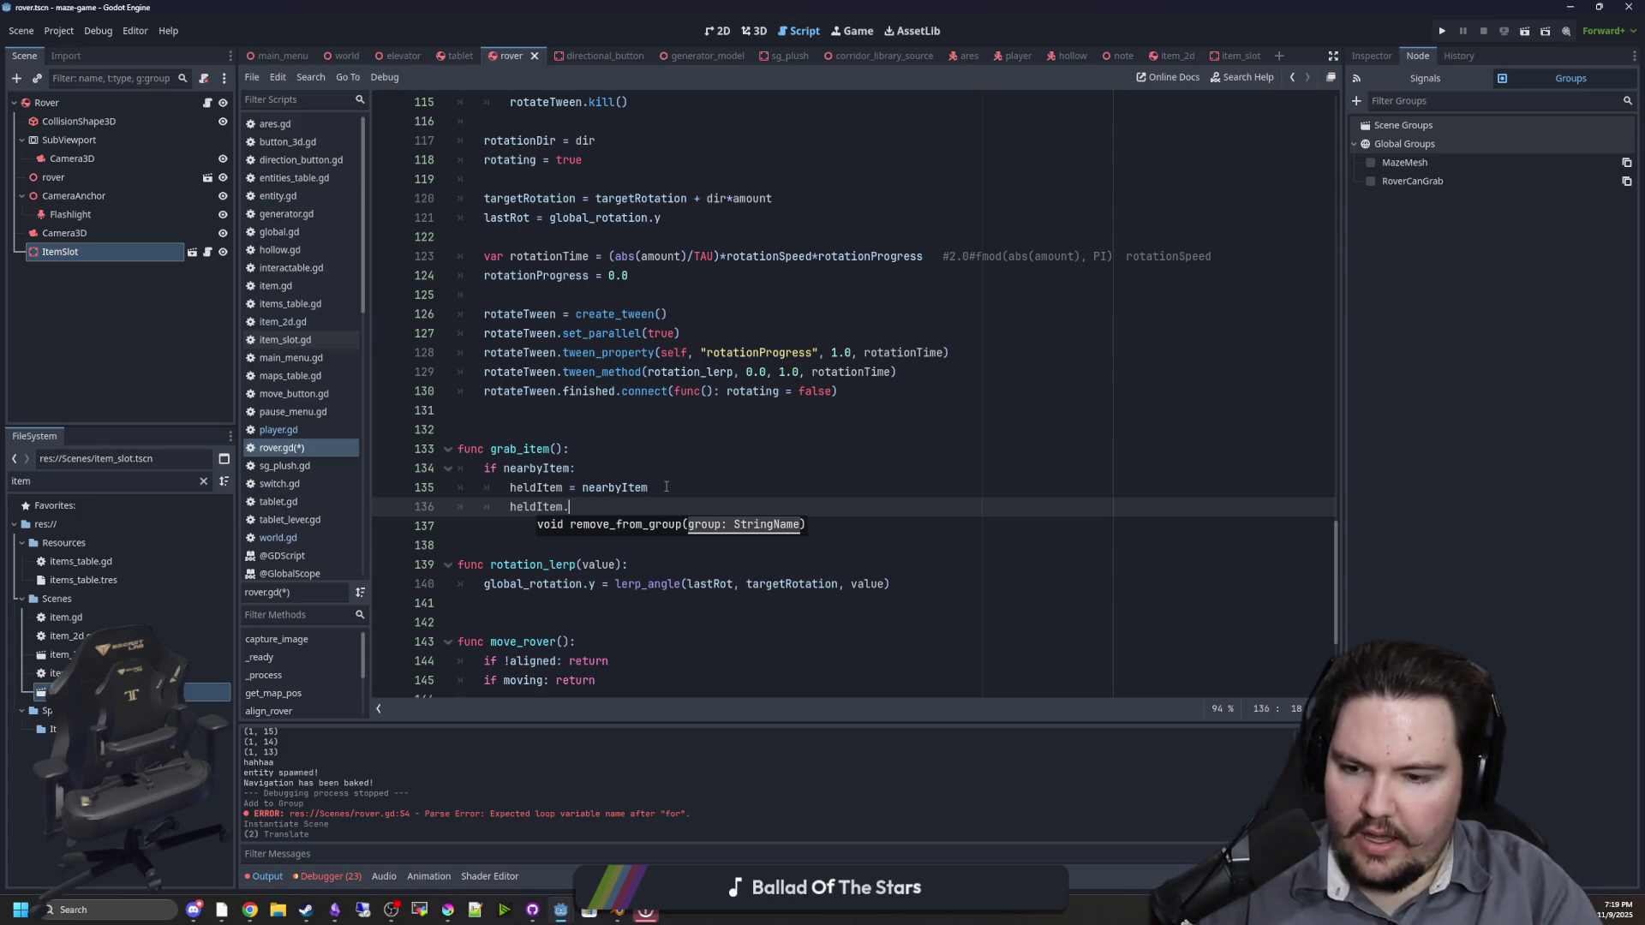
pyautogui.write('canGrab = false')
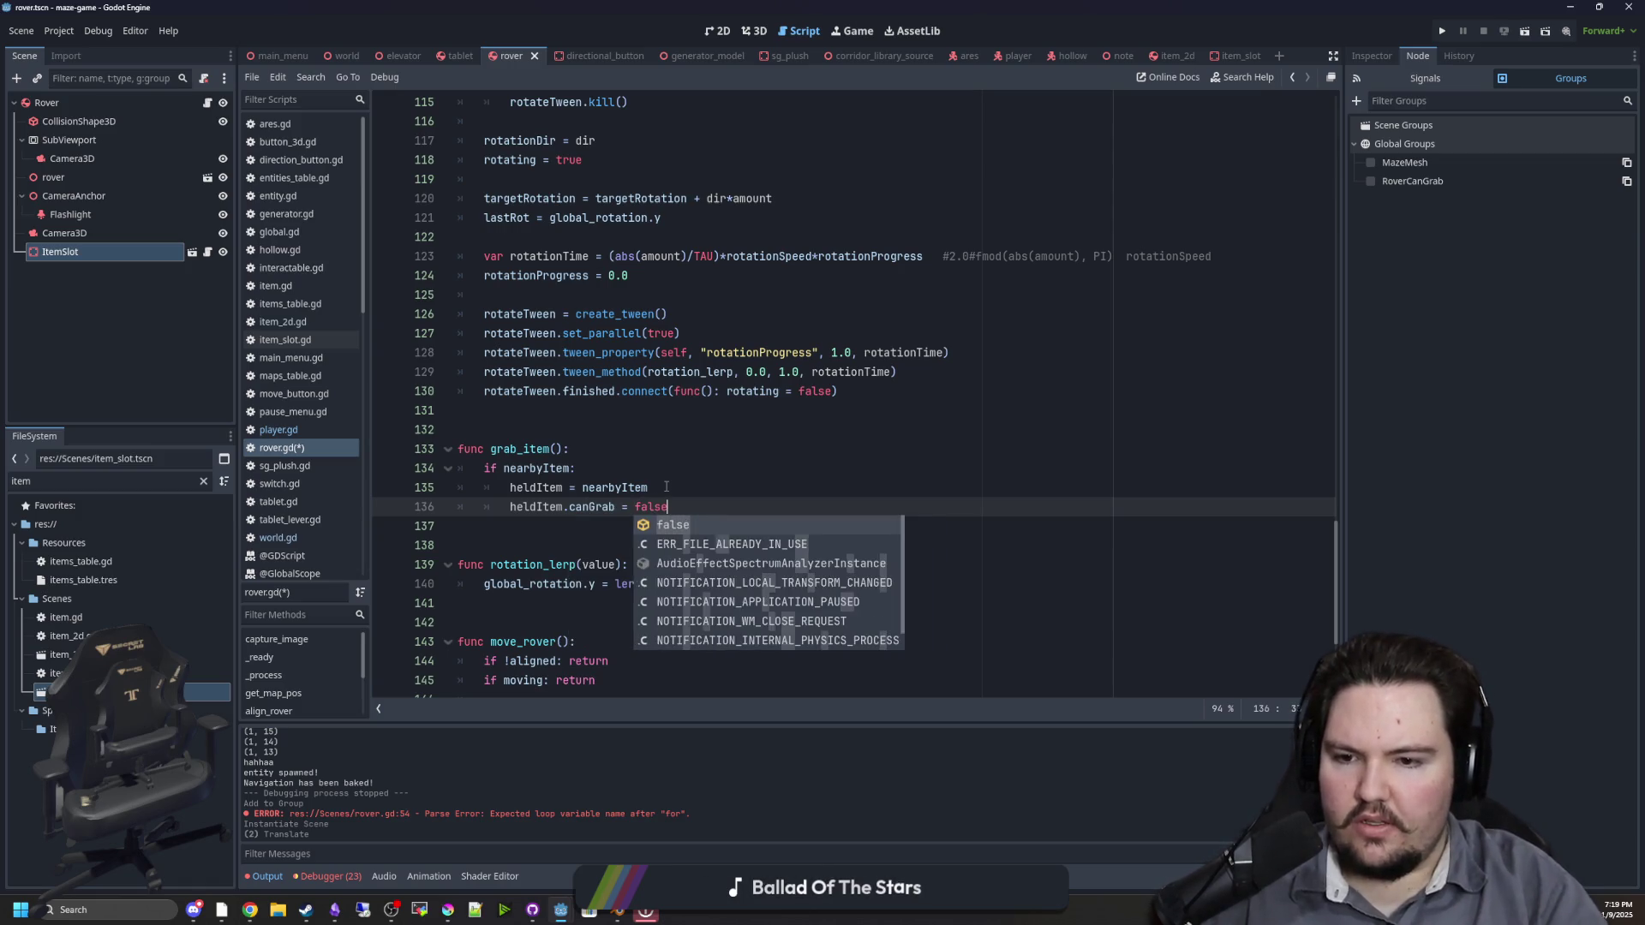
pyautogui.press('Return')
# Step: Select the whole heldItem.canGrab = false statement
pyautogui.click(599, 508)
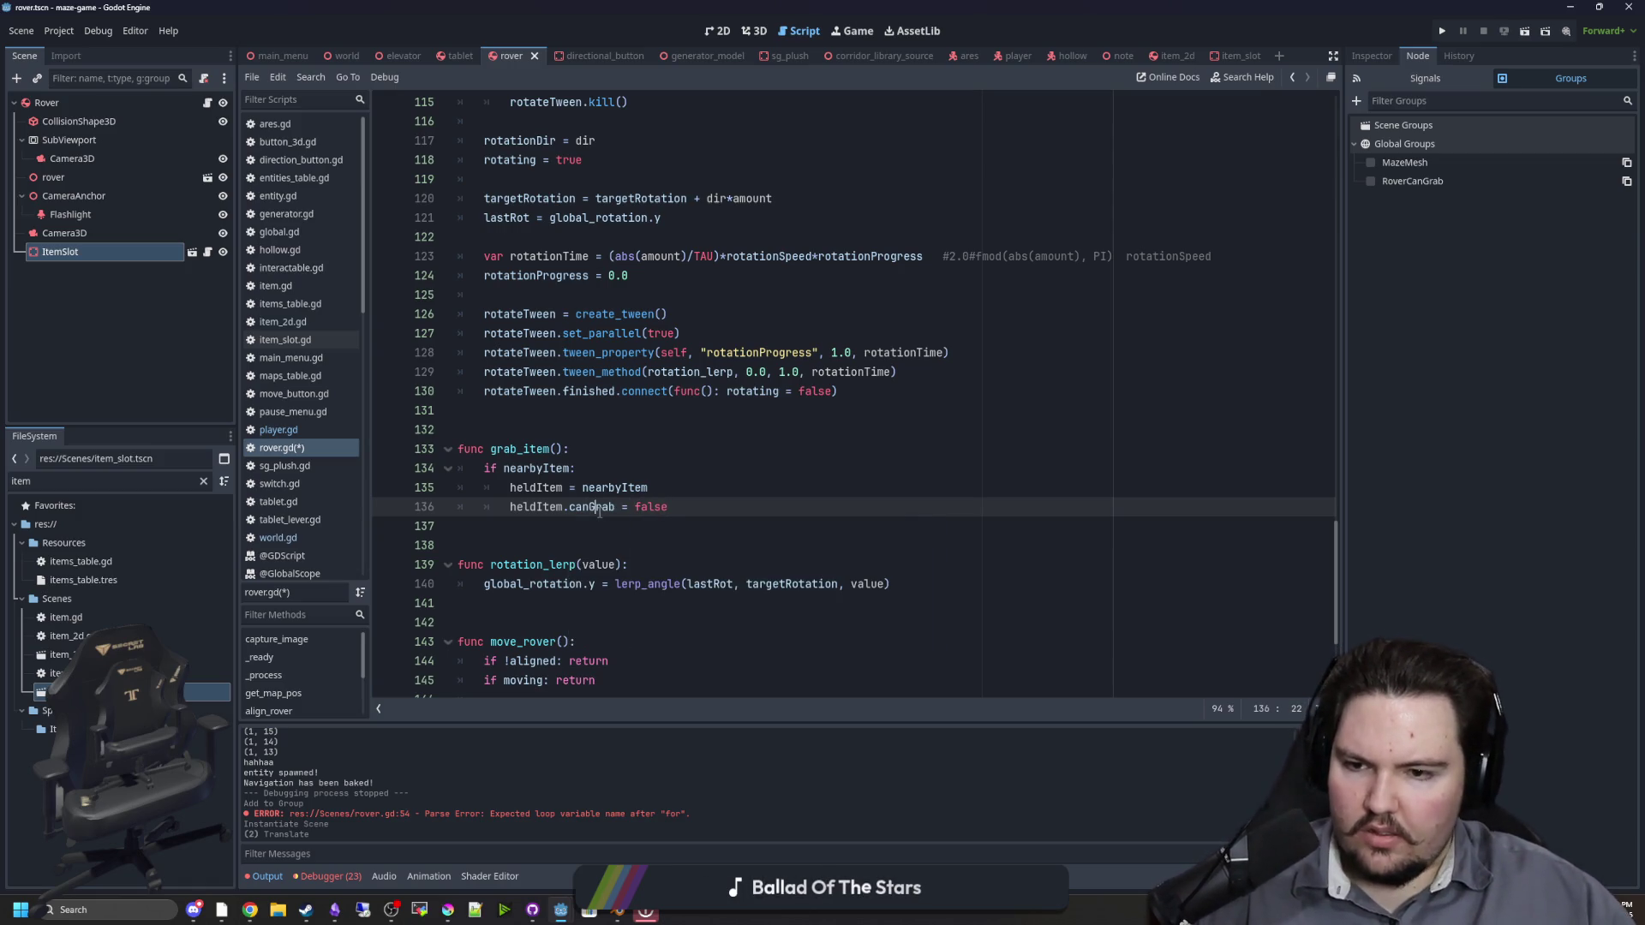
pyautogui.doubleClick(599, 511)
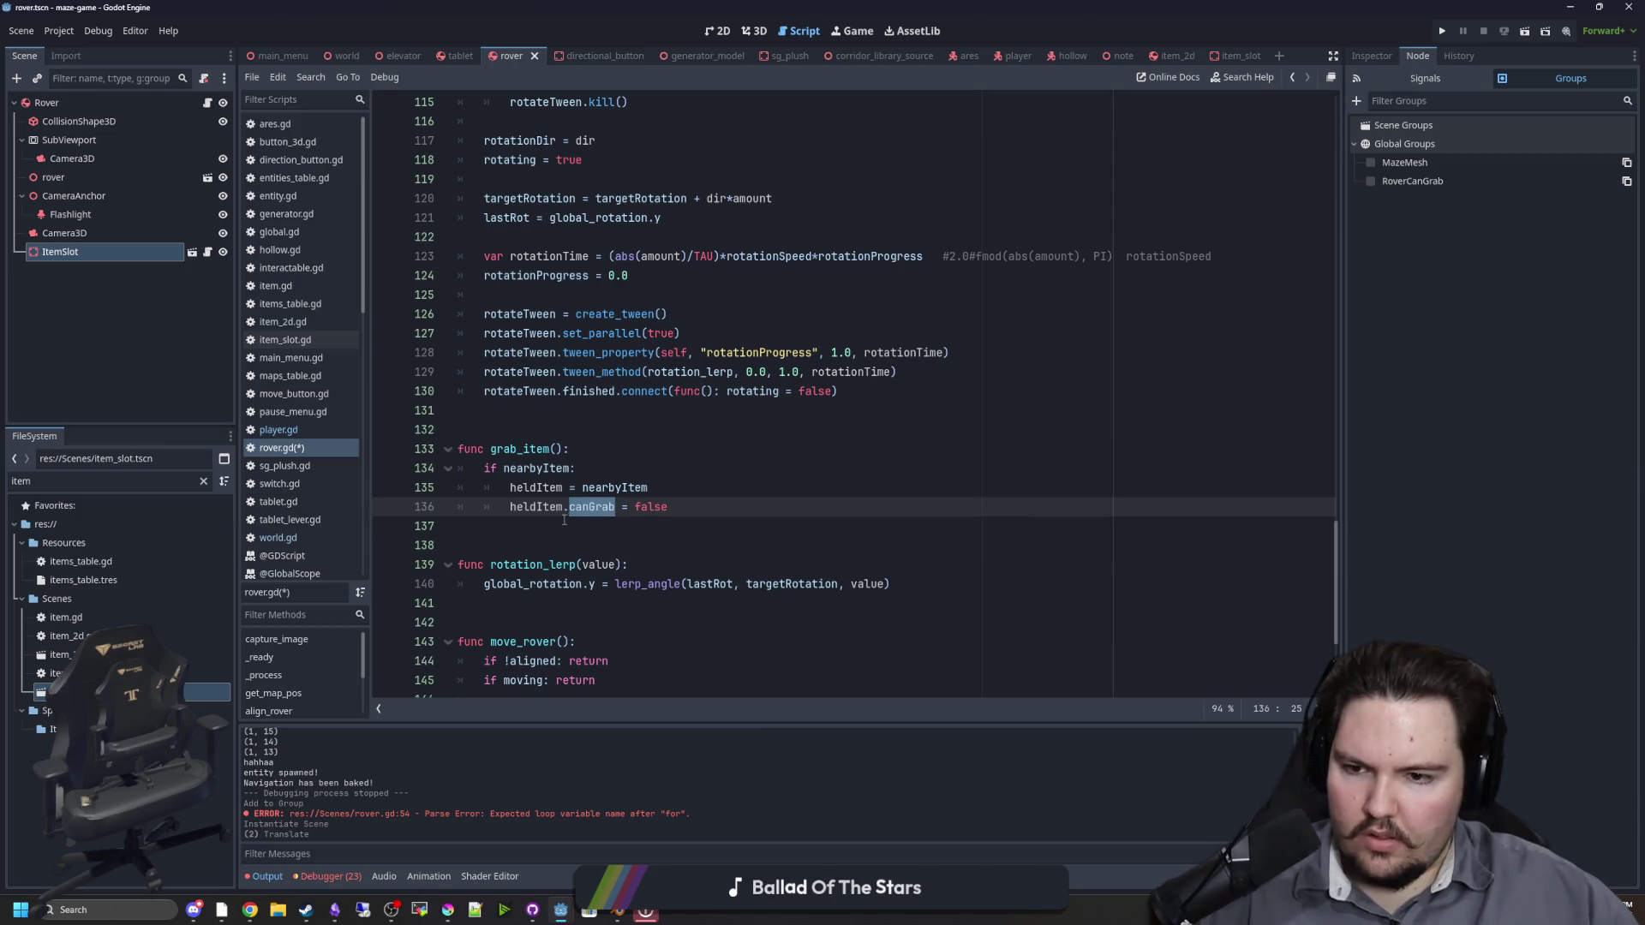
pyautogui.hotkey('shift', 'Home')
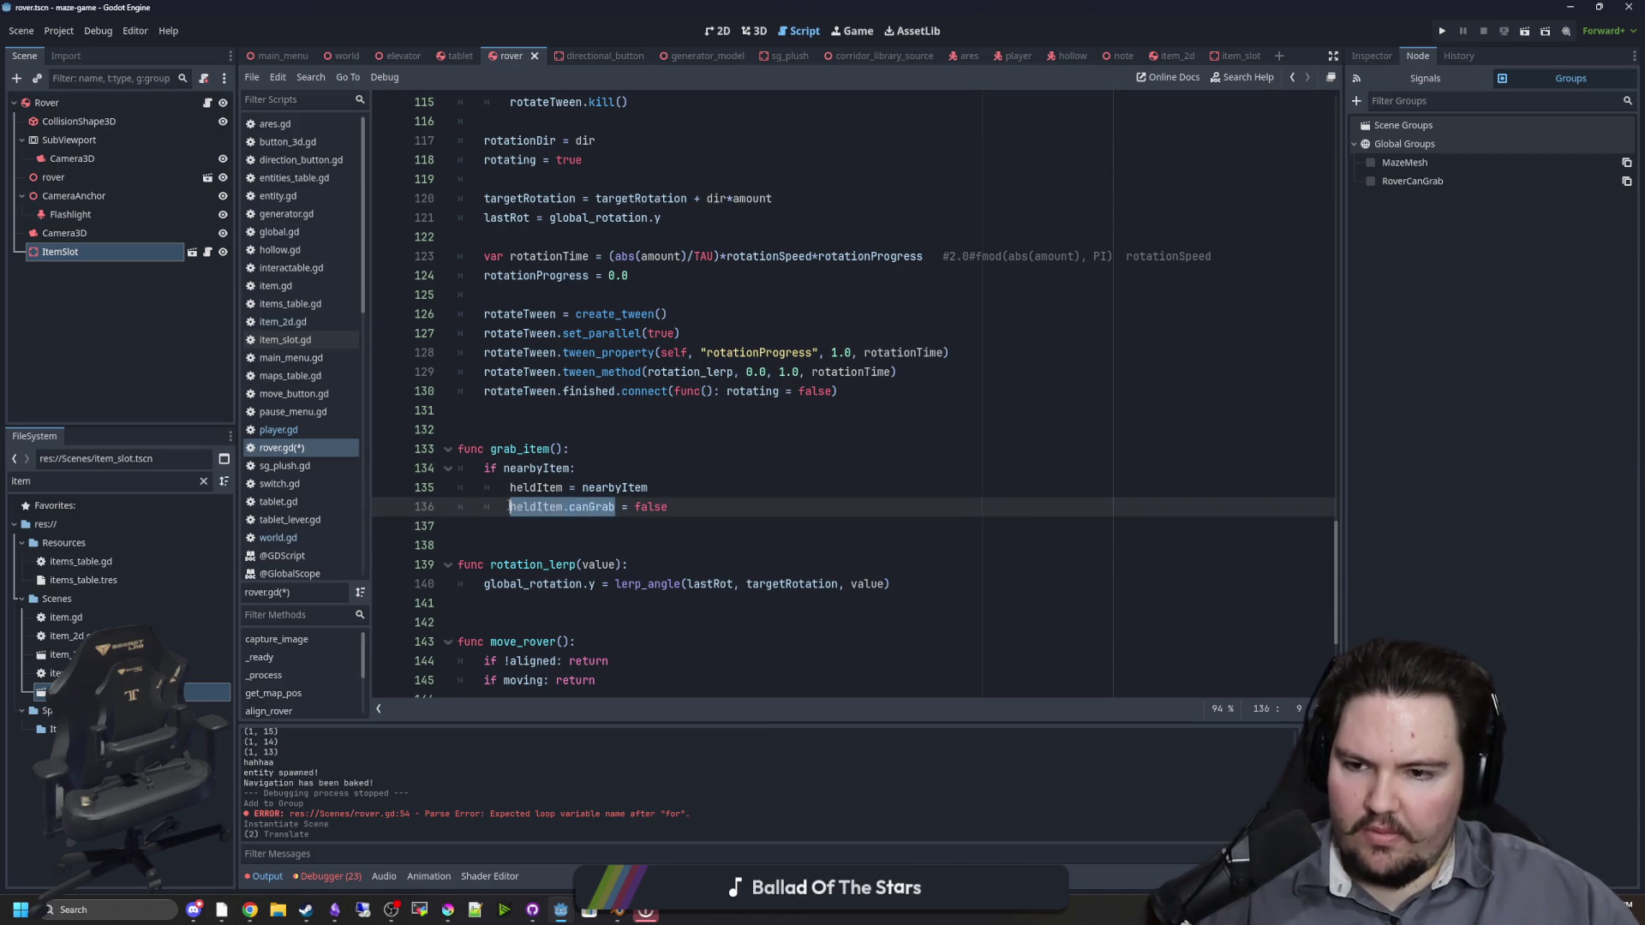
pyautogui.moveTo(668, 507)
pyautogui.mouseDown()
pyautogui.moveTo(548, 525)
pyautogui.moveTo(498, 509)
pyautogui.mouseUp()
pyautogui.scroll(15, 679, 384)
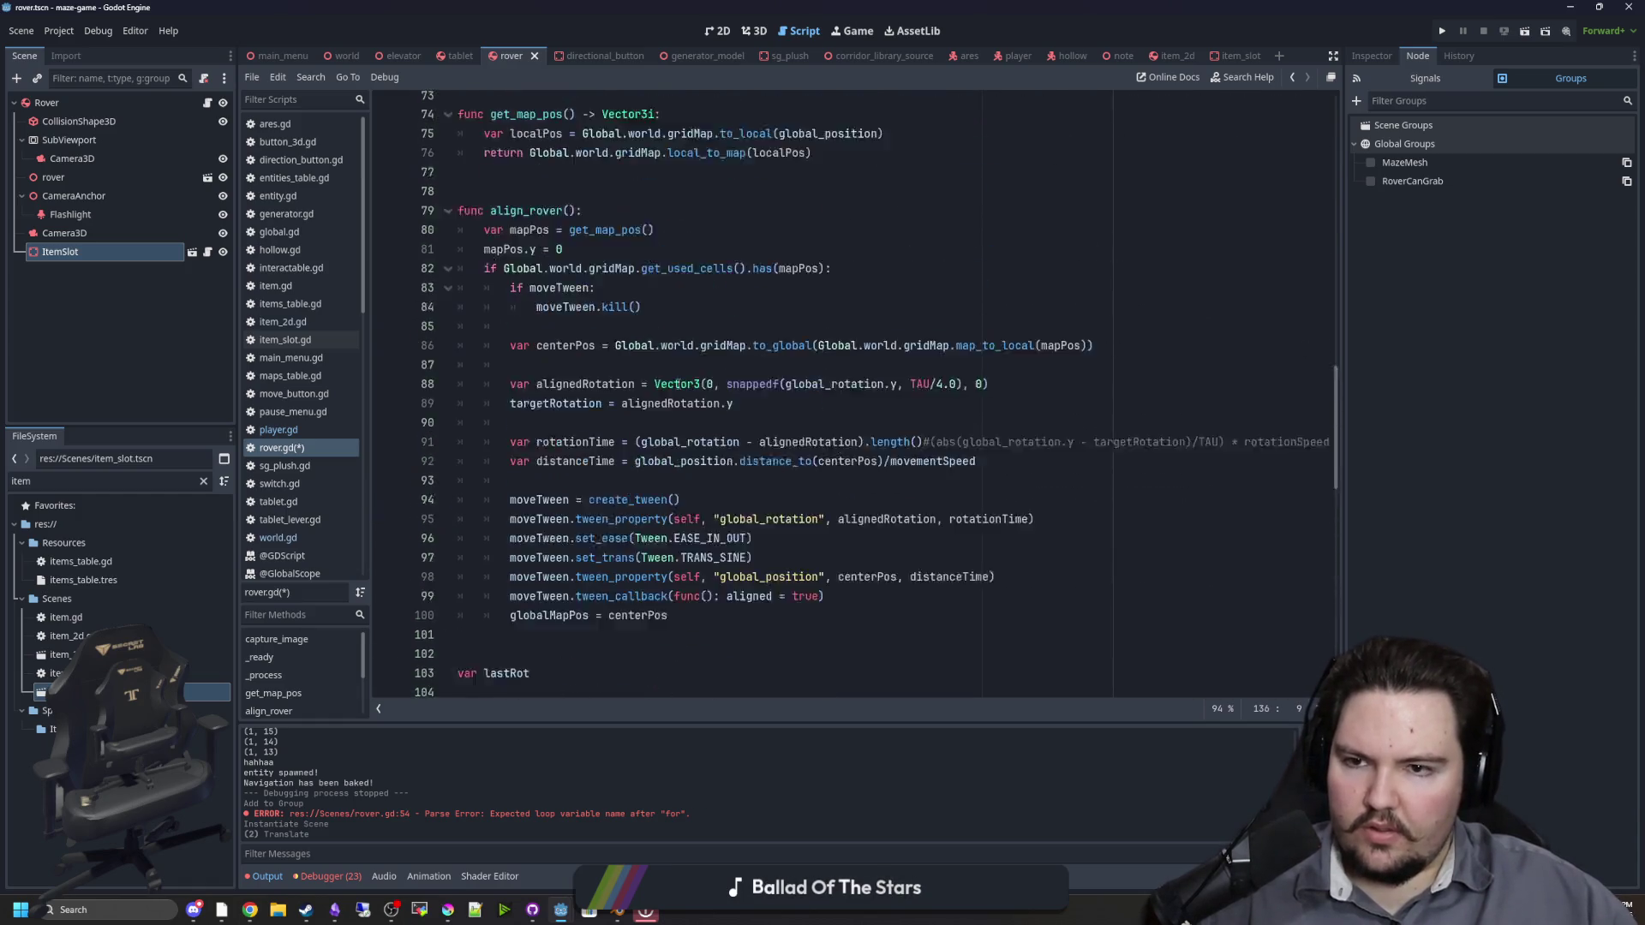
# Step: Try adding a line under the nearbyItem assignment in rover.gd, then remove it again
pyautogui.scroll(11, 678, 384)
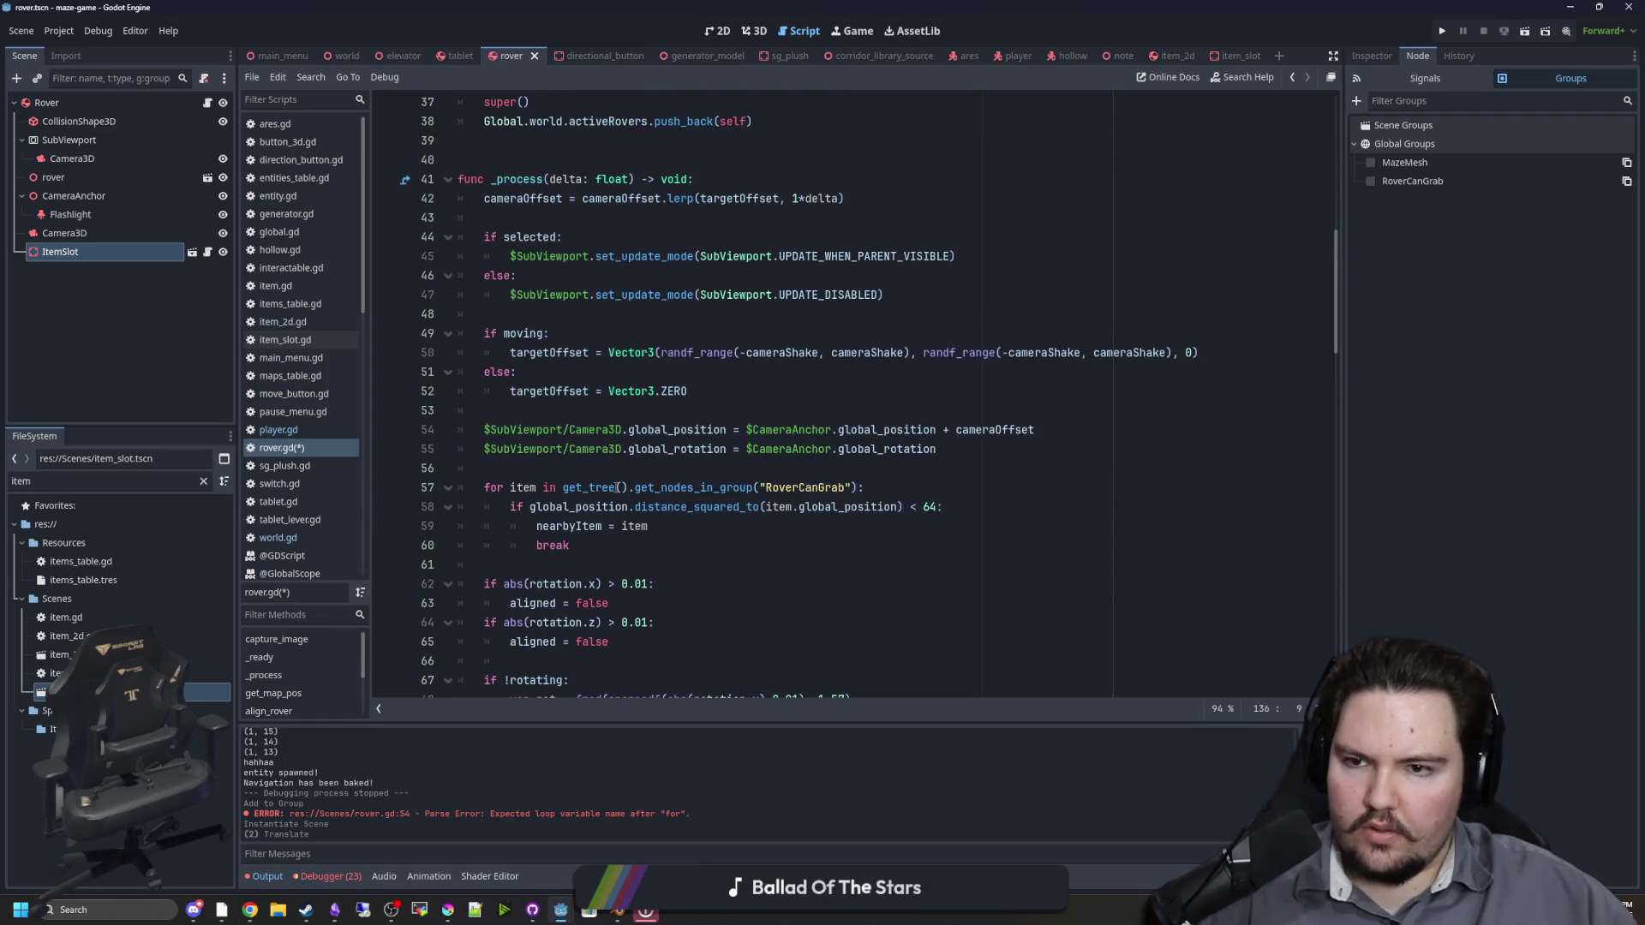
pyautogui.scroll(-5, 616, 486)
pyautogui.click(668, 238)
pyautogui.press('Return')
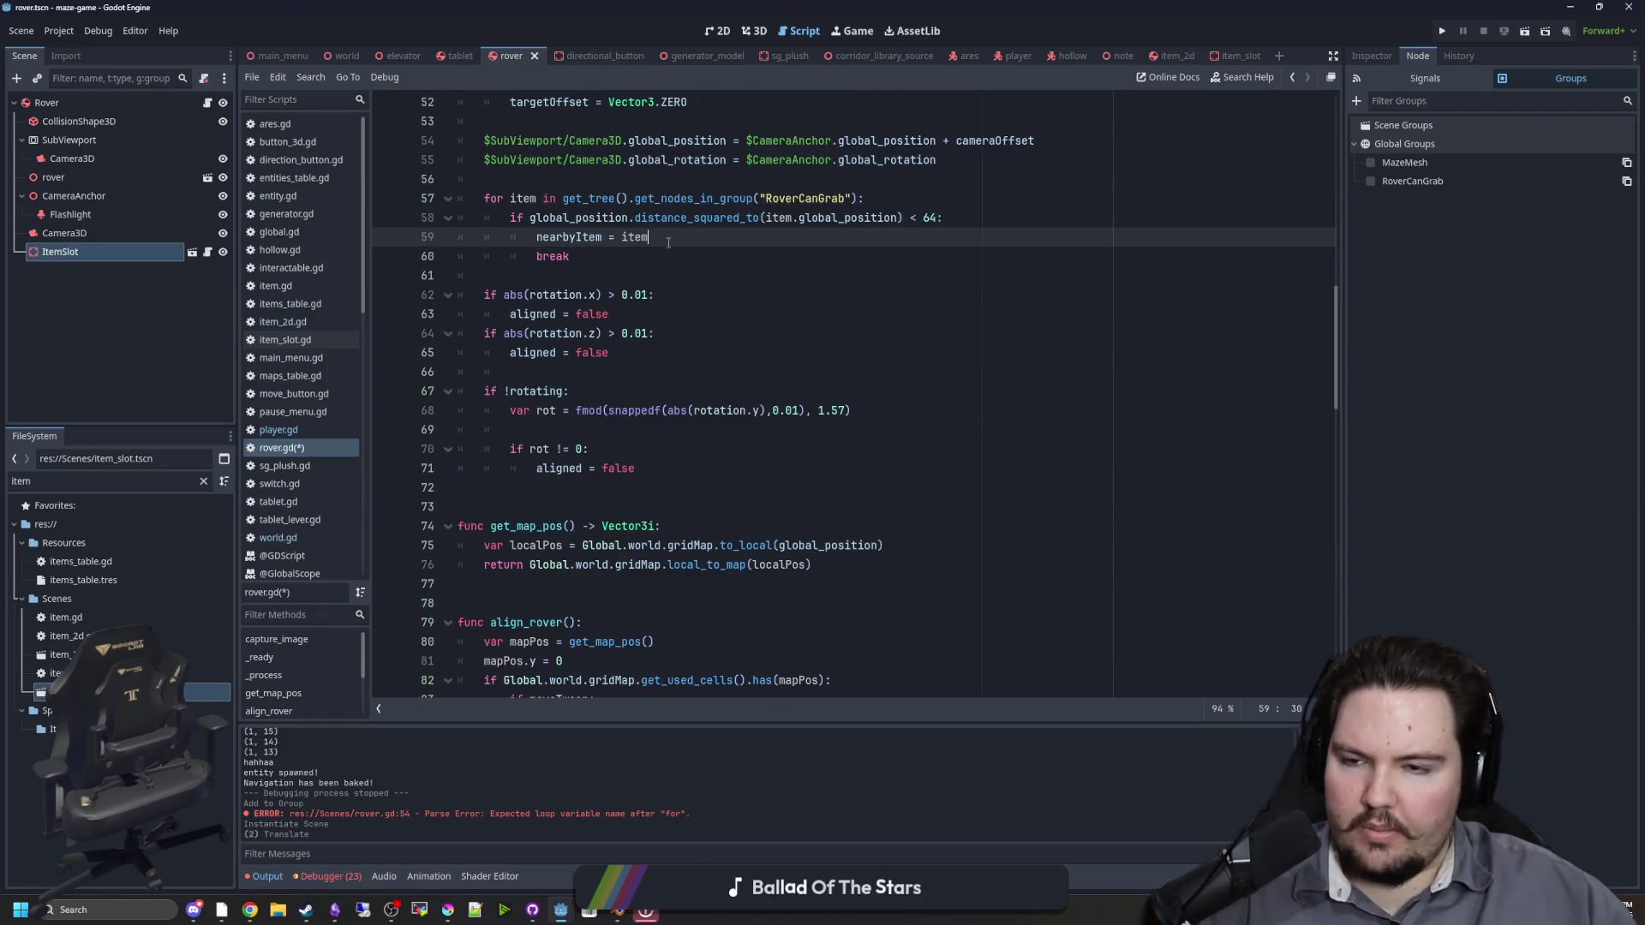
pyautogui.write('NearbyI')
pyautogui.press('BackSpace')
pyautogui.press('BackSpace')
pyautogui.press('BackSpace')
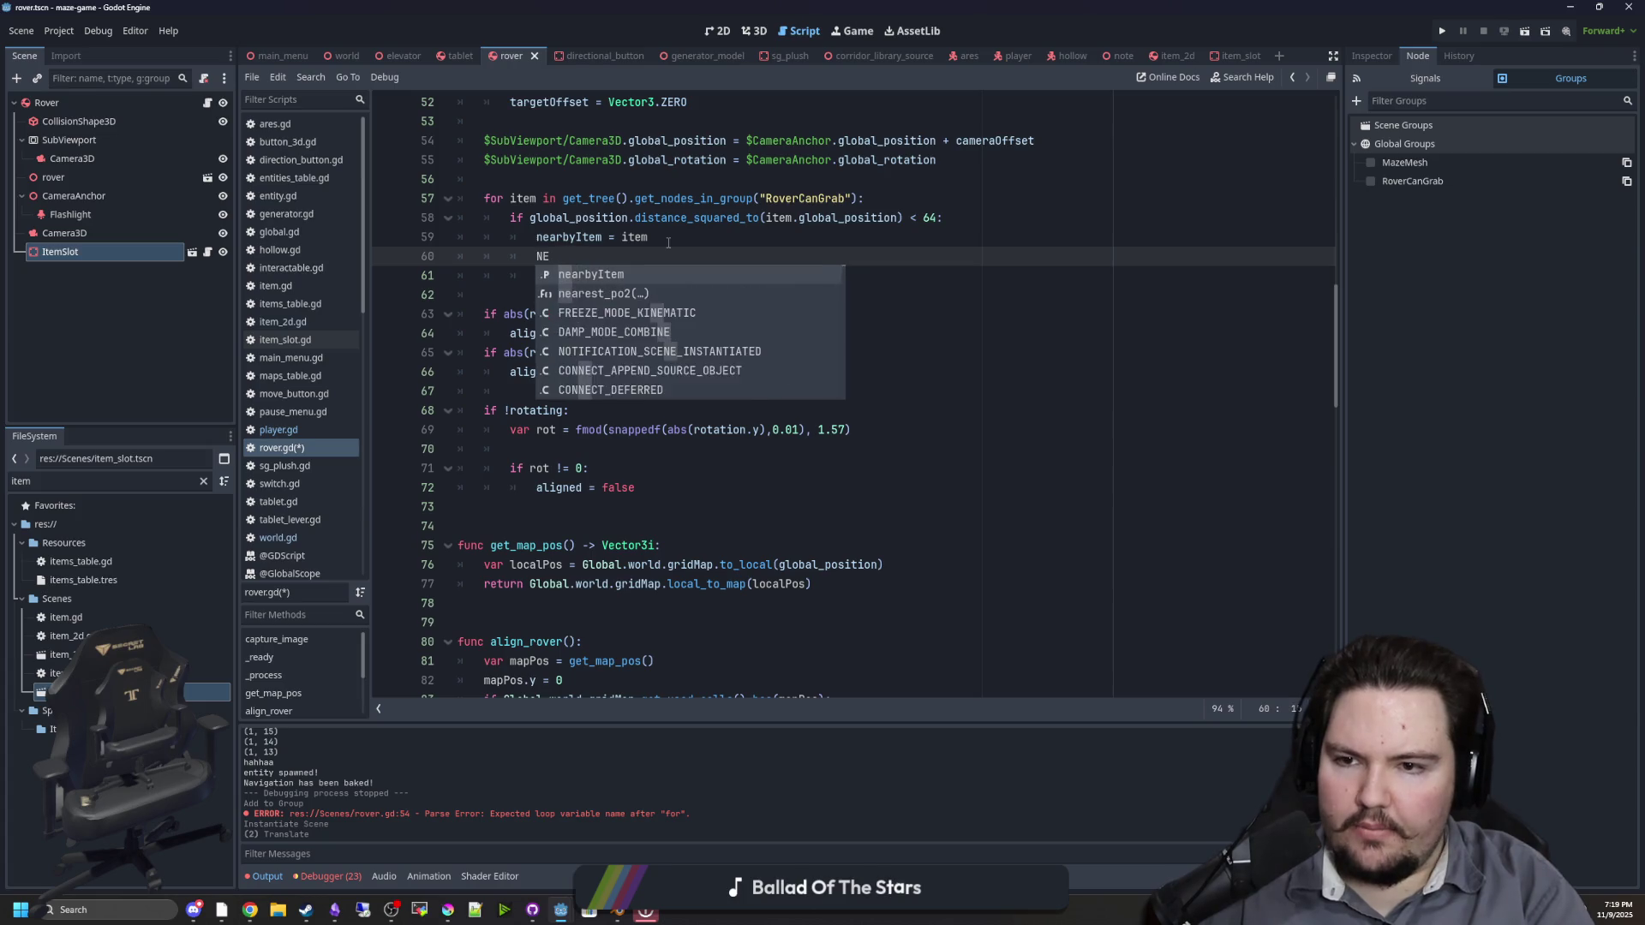
pyautogui.press('BackSpace')
pyautogui.write('break')
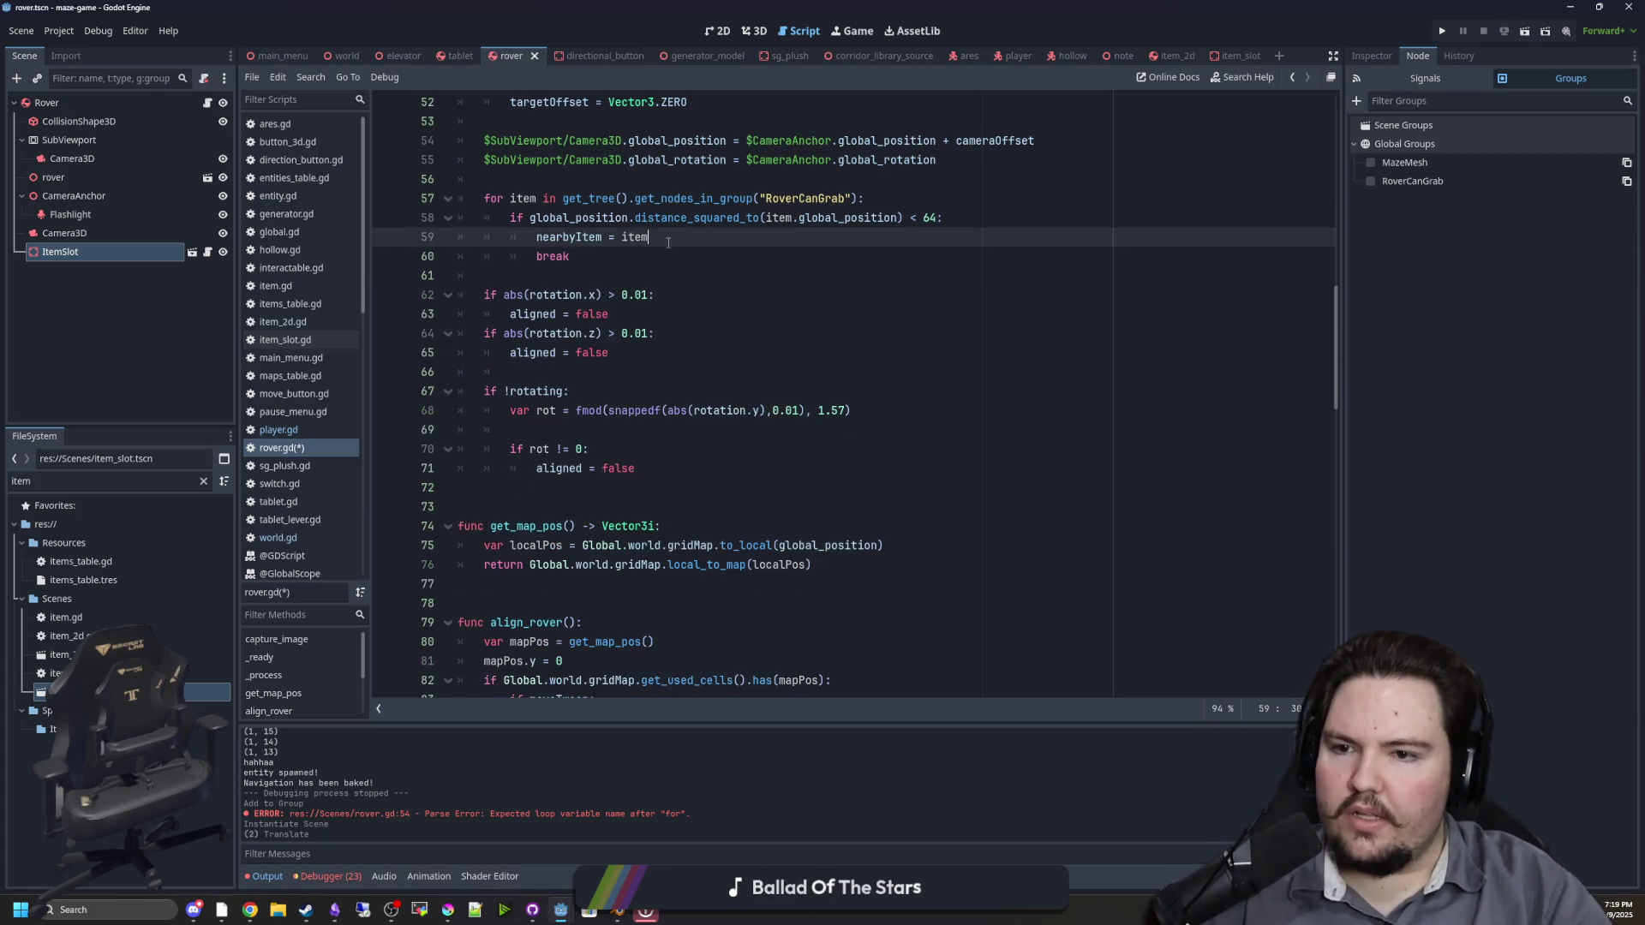
pyautogui.scroll(-6, 848, 460)
pyautogui.scroll(-16, 847, 460)
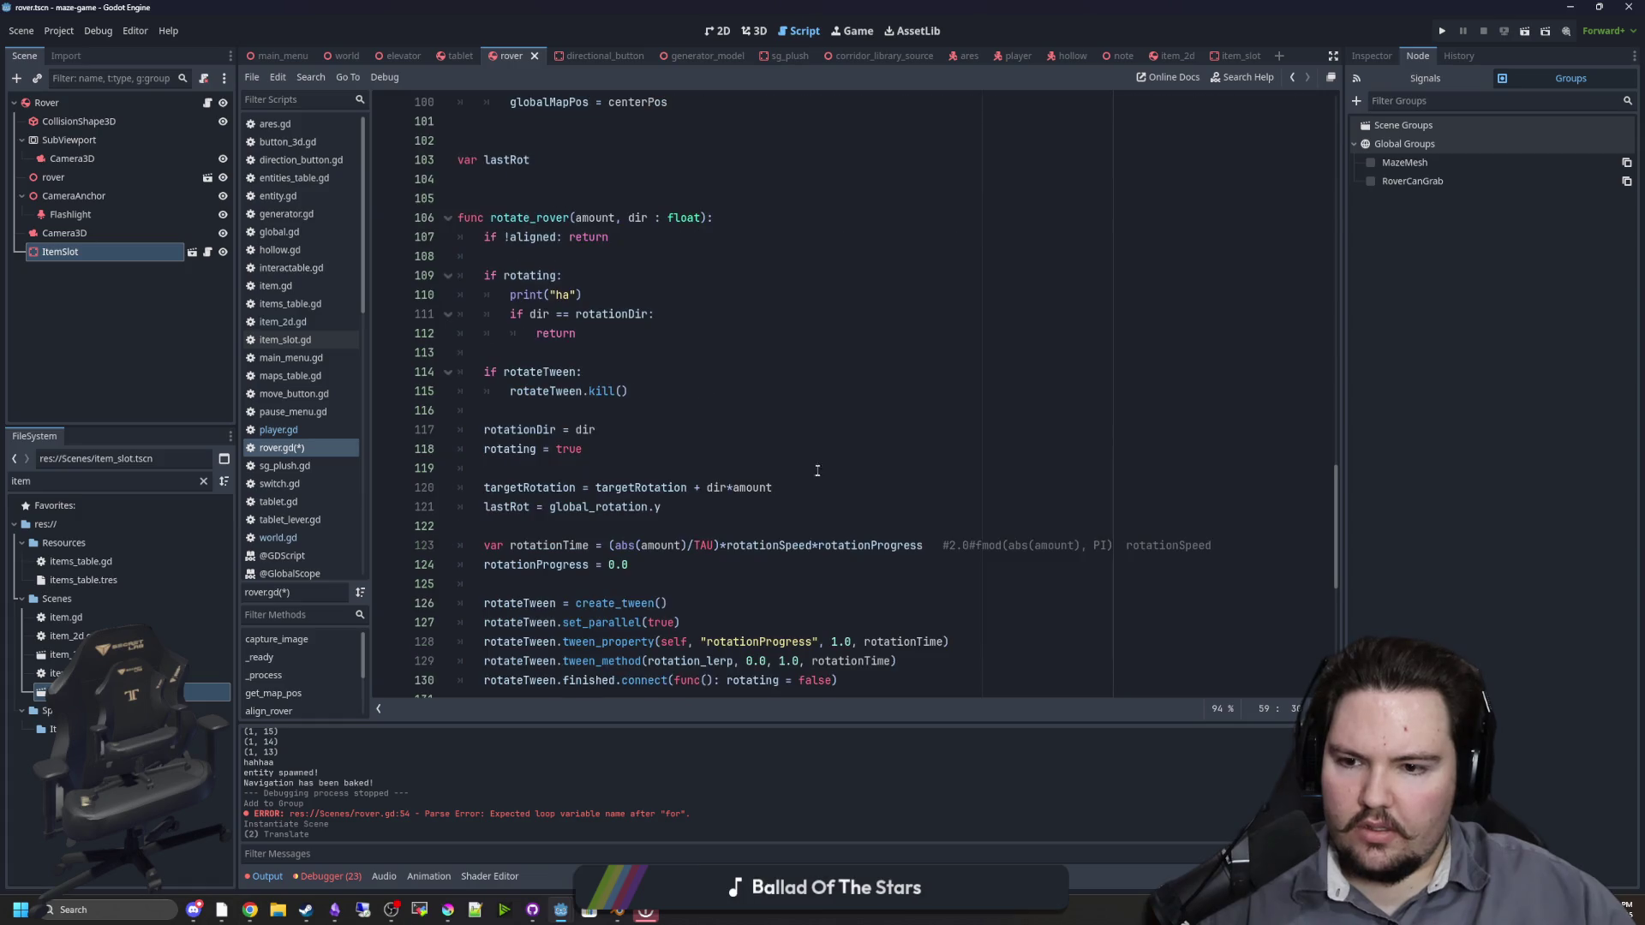
pyautogui.scroll(-3, 792, 492)
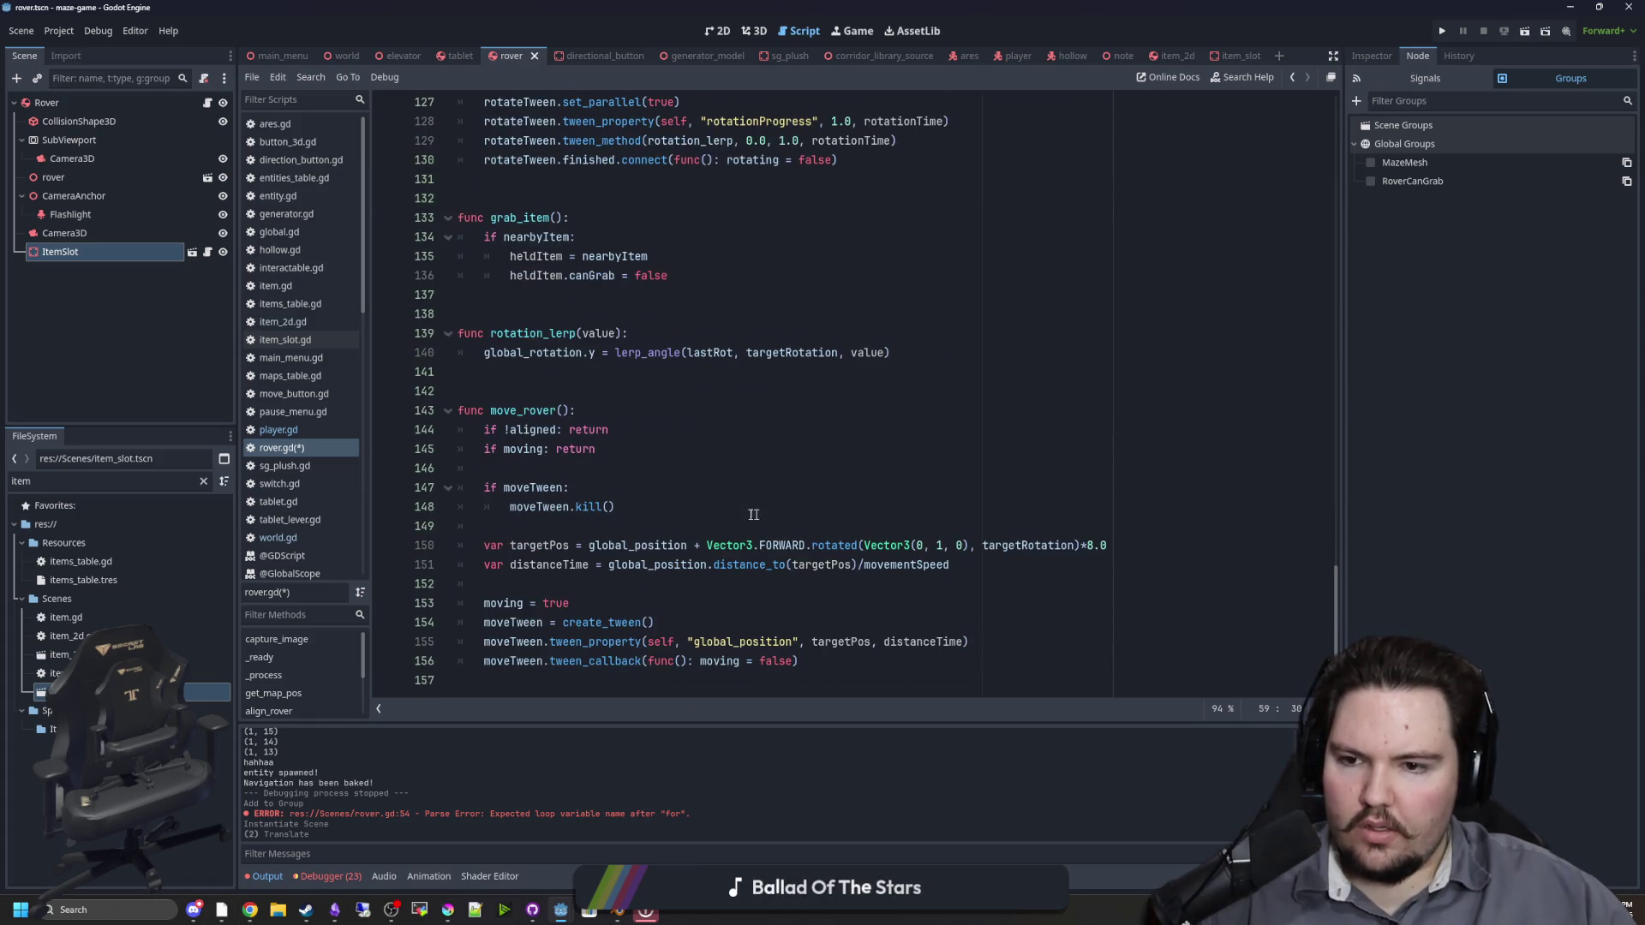
pyautogui.scroll(4, 558, 402)
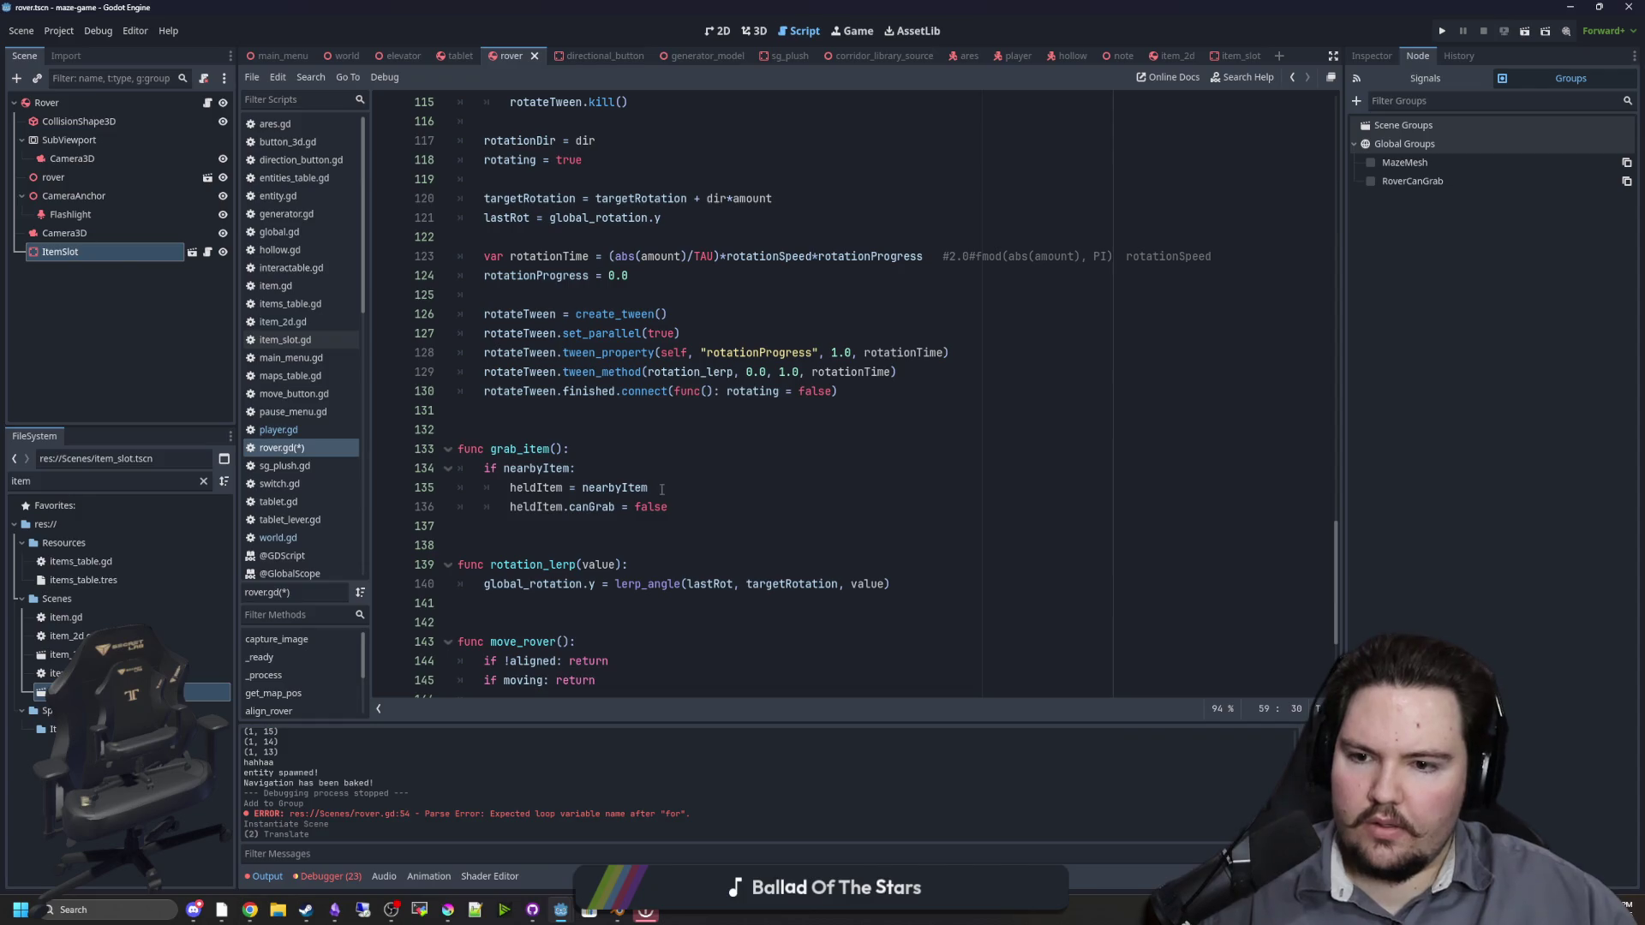
pyautogui.scroll(20, 686, 501)
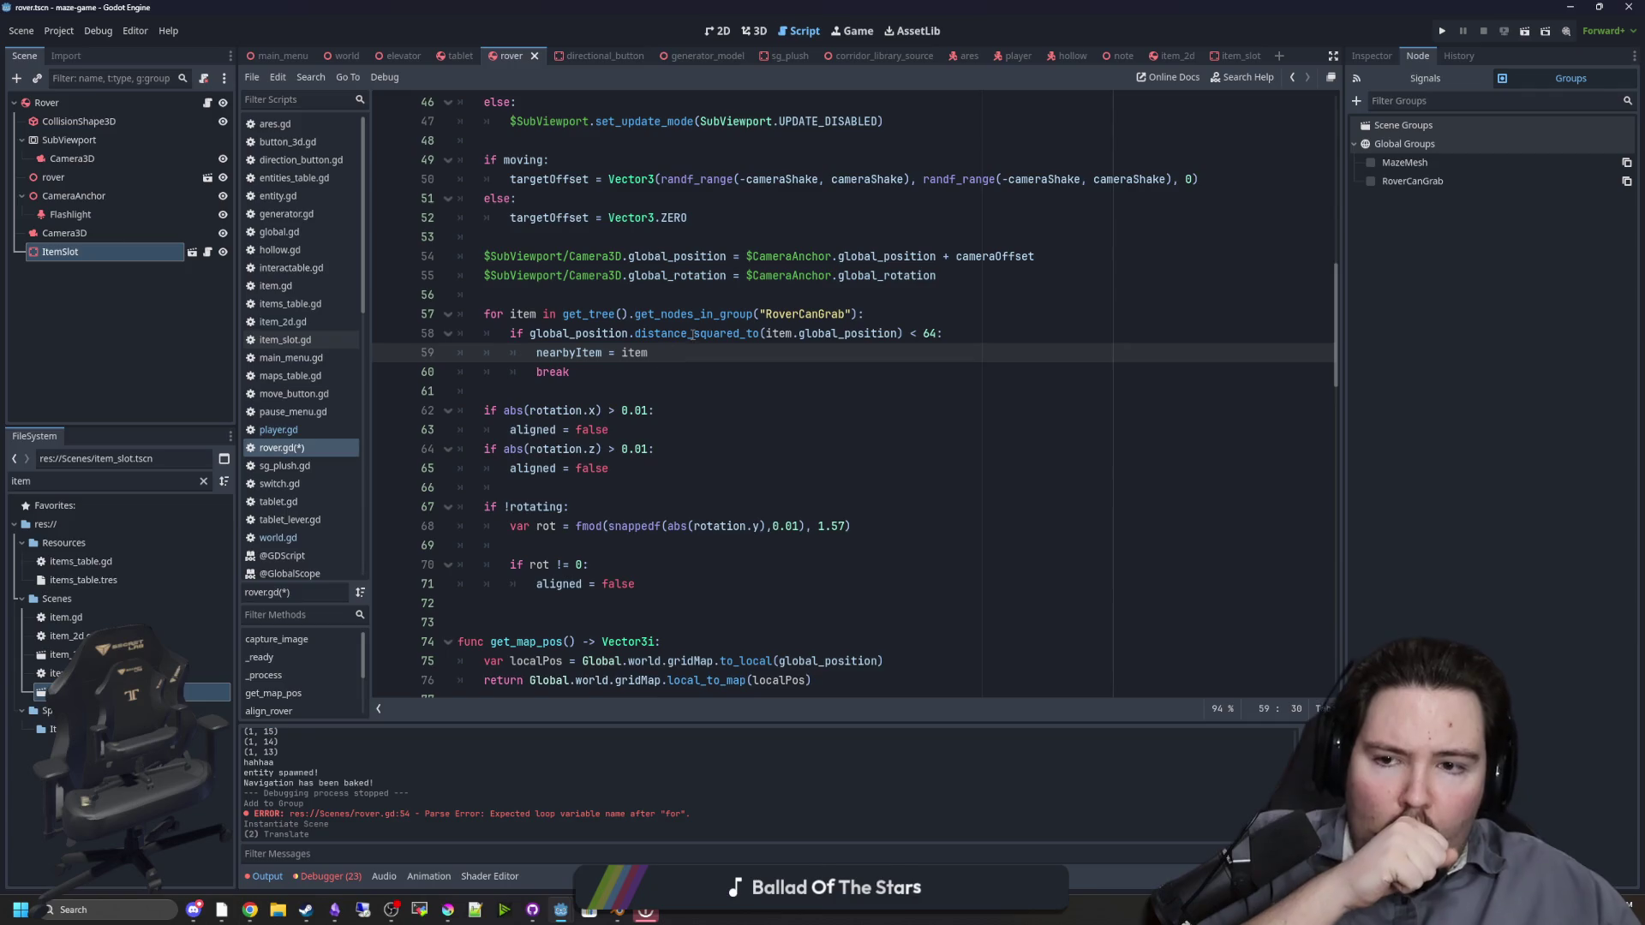
# Step: Inside the distance-64 check, add 'if nearbyItem.canGrab:' and indent the assignment under it
pyautogui.click(938, 333)
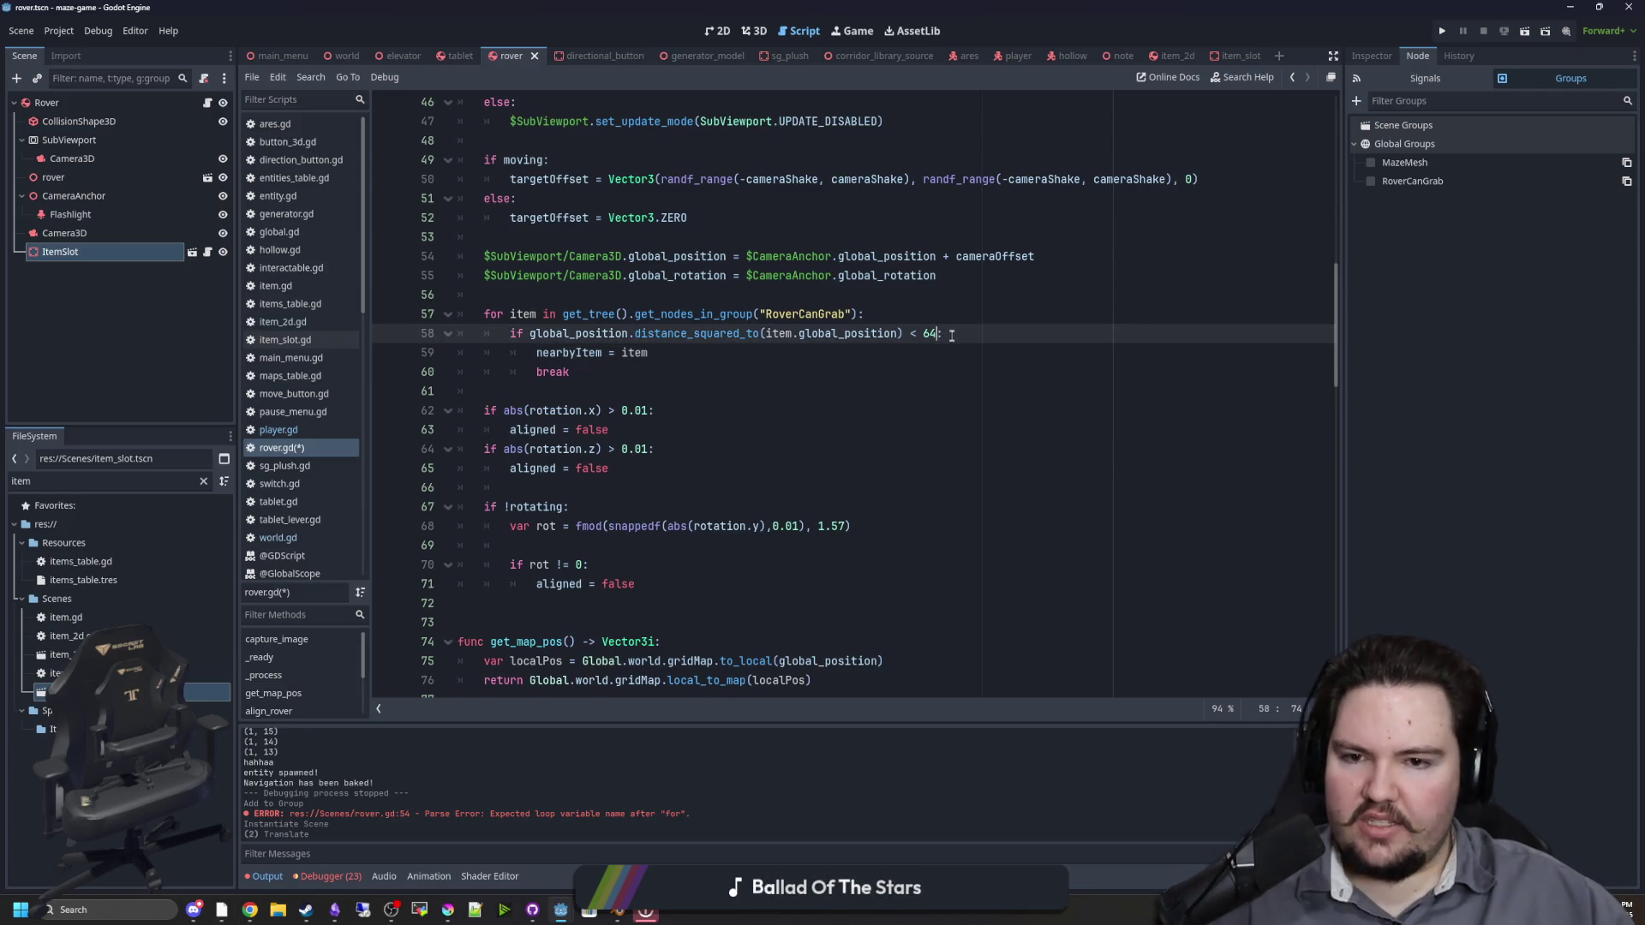
pyautogui.press('Return')
pyautogui.write('if')
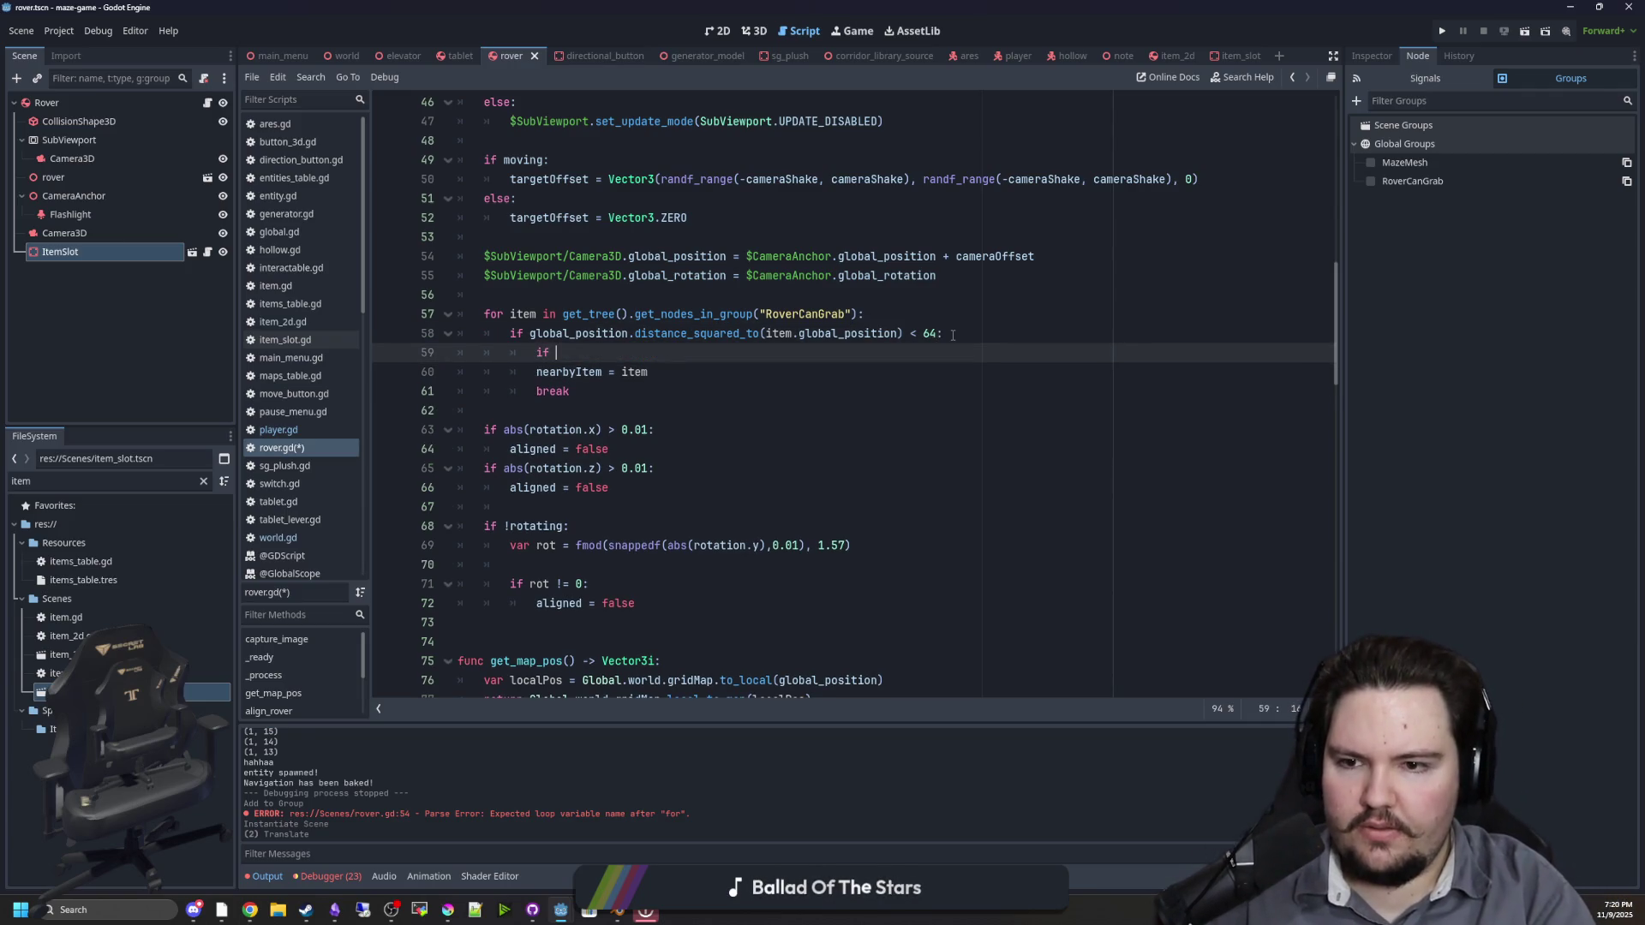
pyautogui.write('nearbyItem.canG')
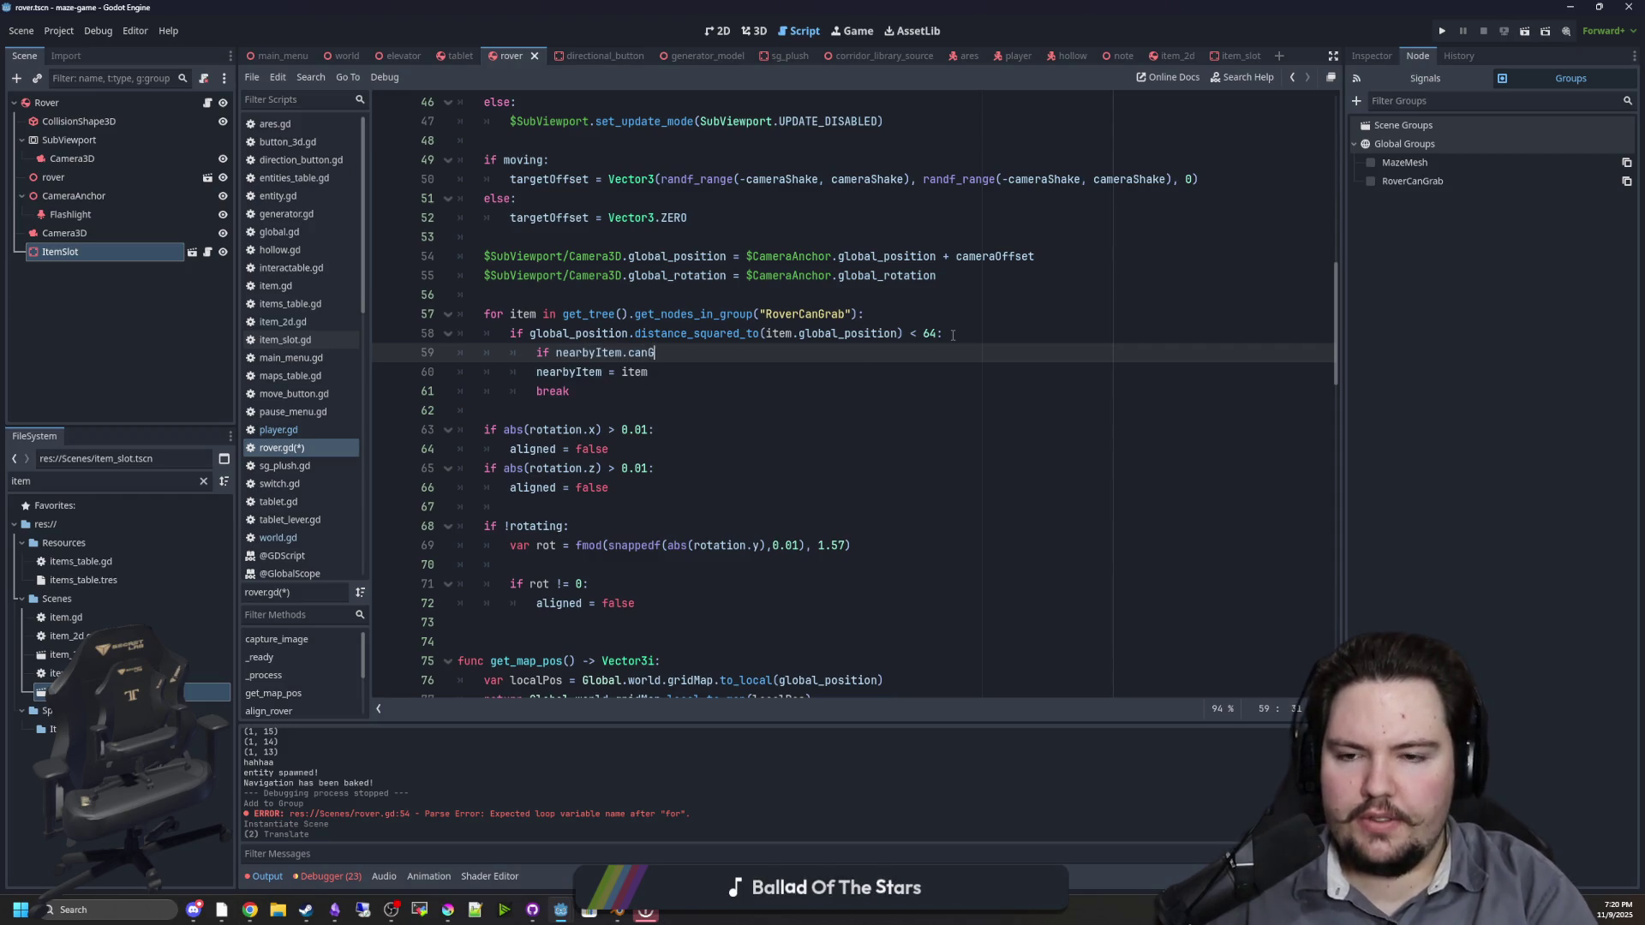
pyautogui.hotkey('shift', 'Down')
pyautogui.hotkey('shift', 'Down')
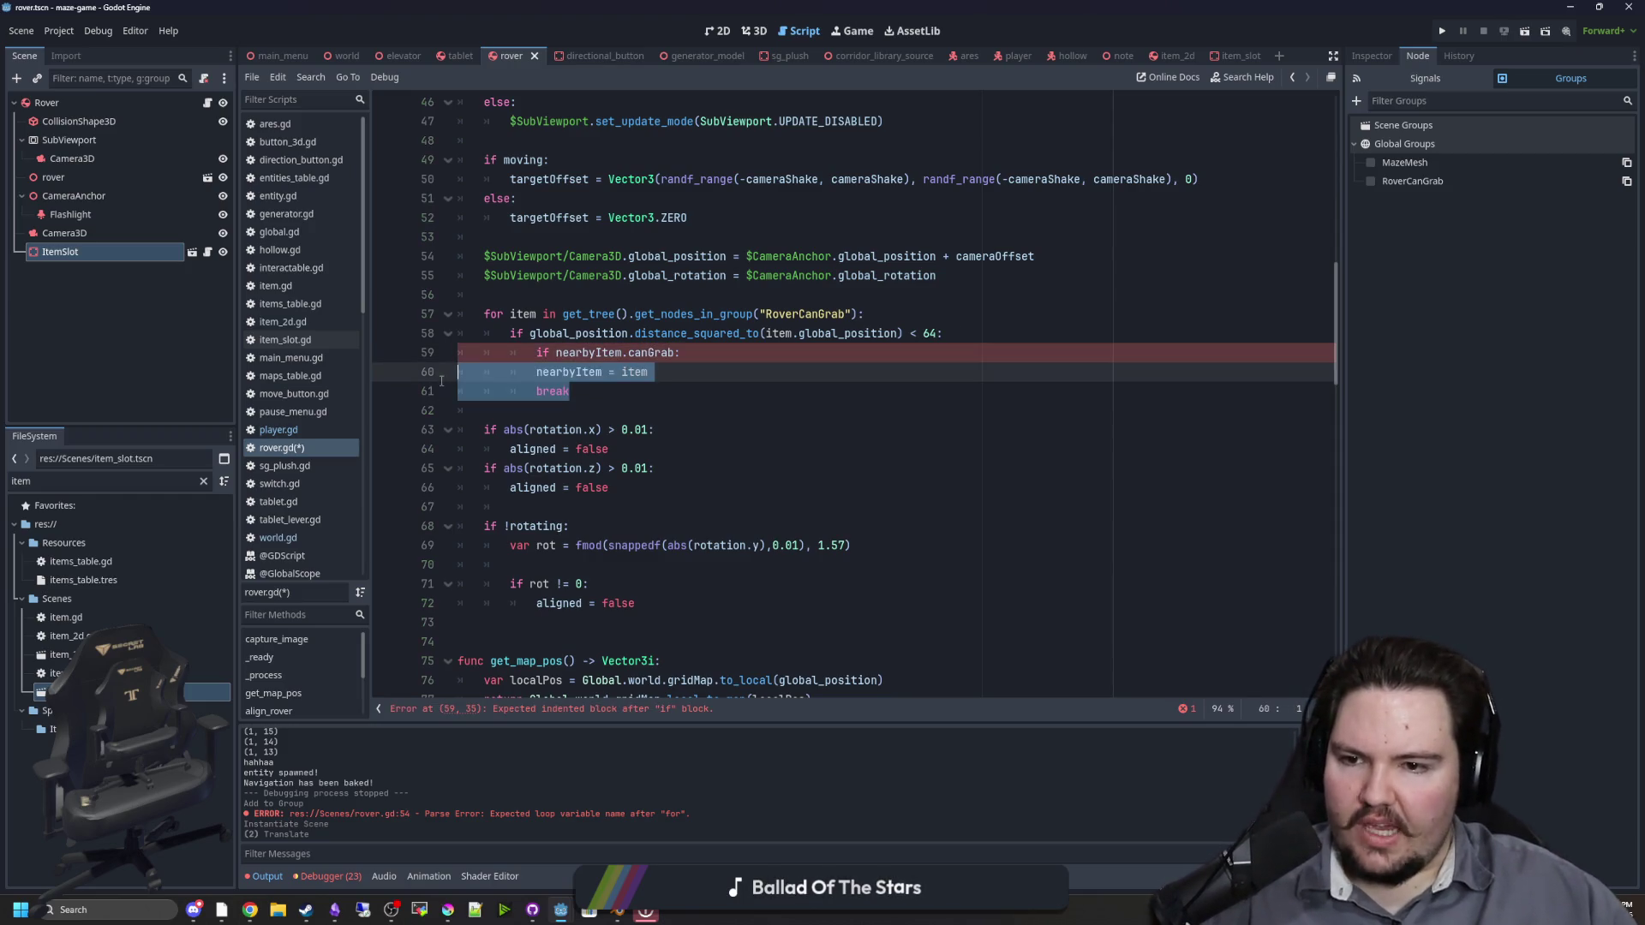
pyautogui.press('Tab')
pyautogui.press('Right')
pyautogui.scroll(-15, 659, 358)
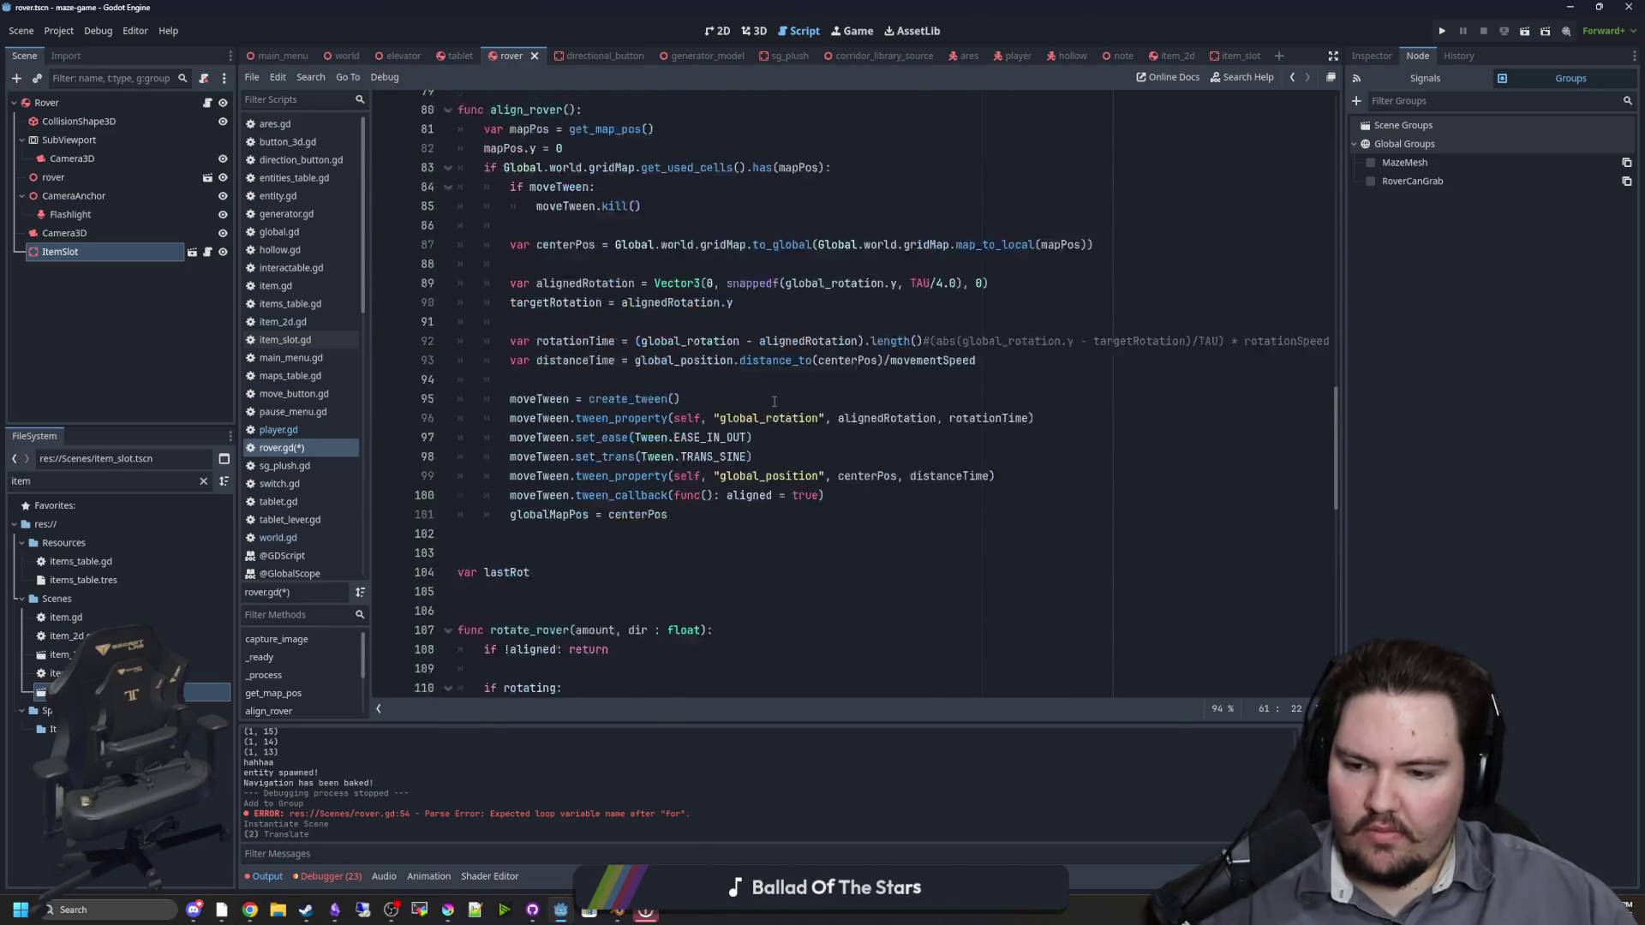
pyautogui.scroll(-8, 542, 429)
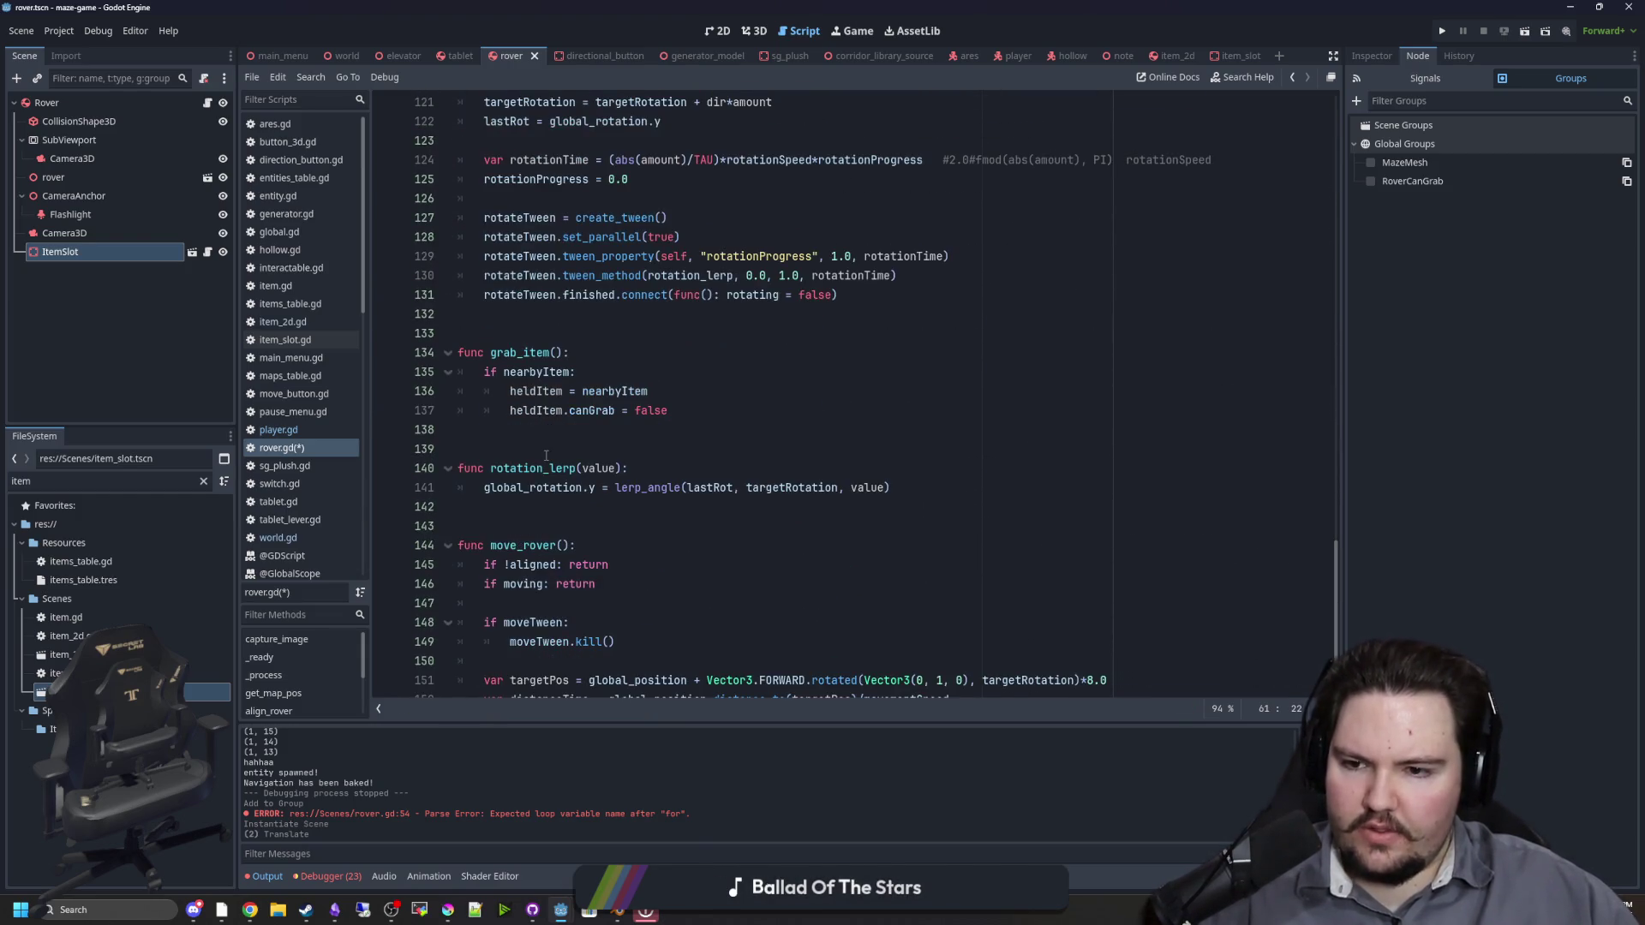
pyautogui.scroll(1, 546, 467)
# Step: In grab_item, set $ItemSlot.currentItem = heldItem, then open item_slot.gd
pyautogui.click(591, 429)
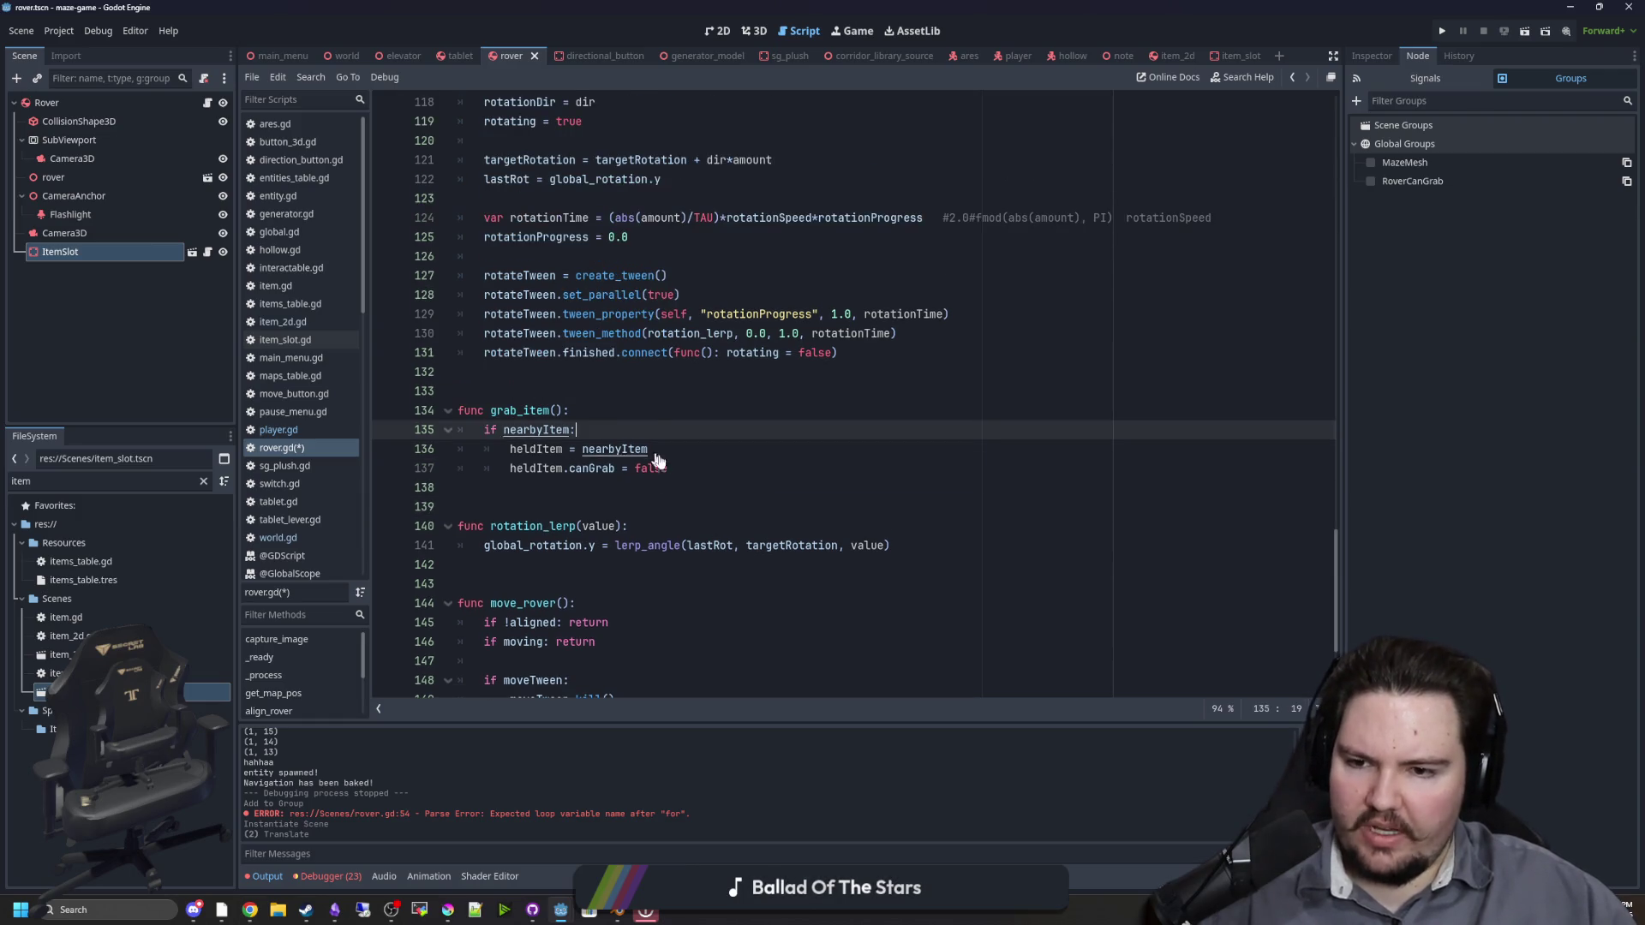
pyautogui.moveTo(88, 255)
pyautogui.mouseDown()
pyautogui.moveTo(712, 466)
pyautogui.moveTo(682, 464)
pyautogui.mouseUp()
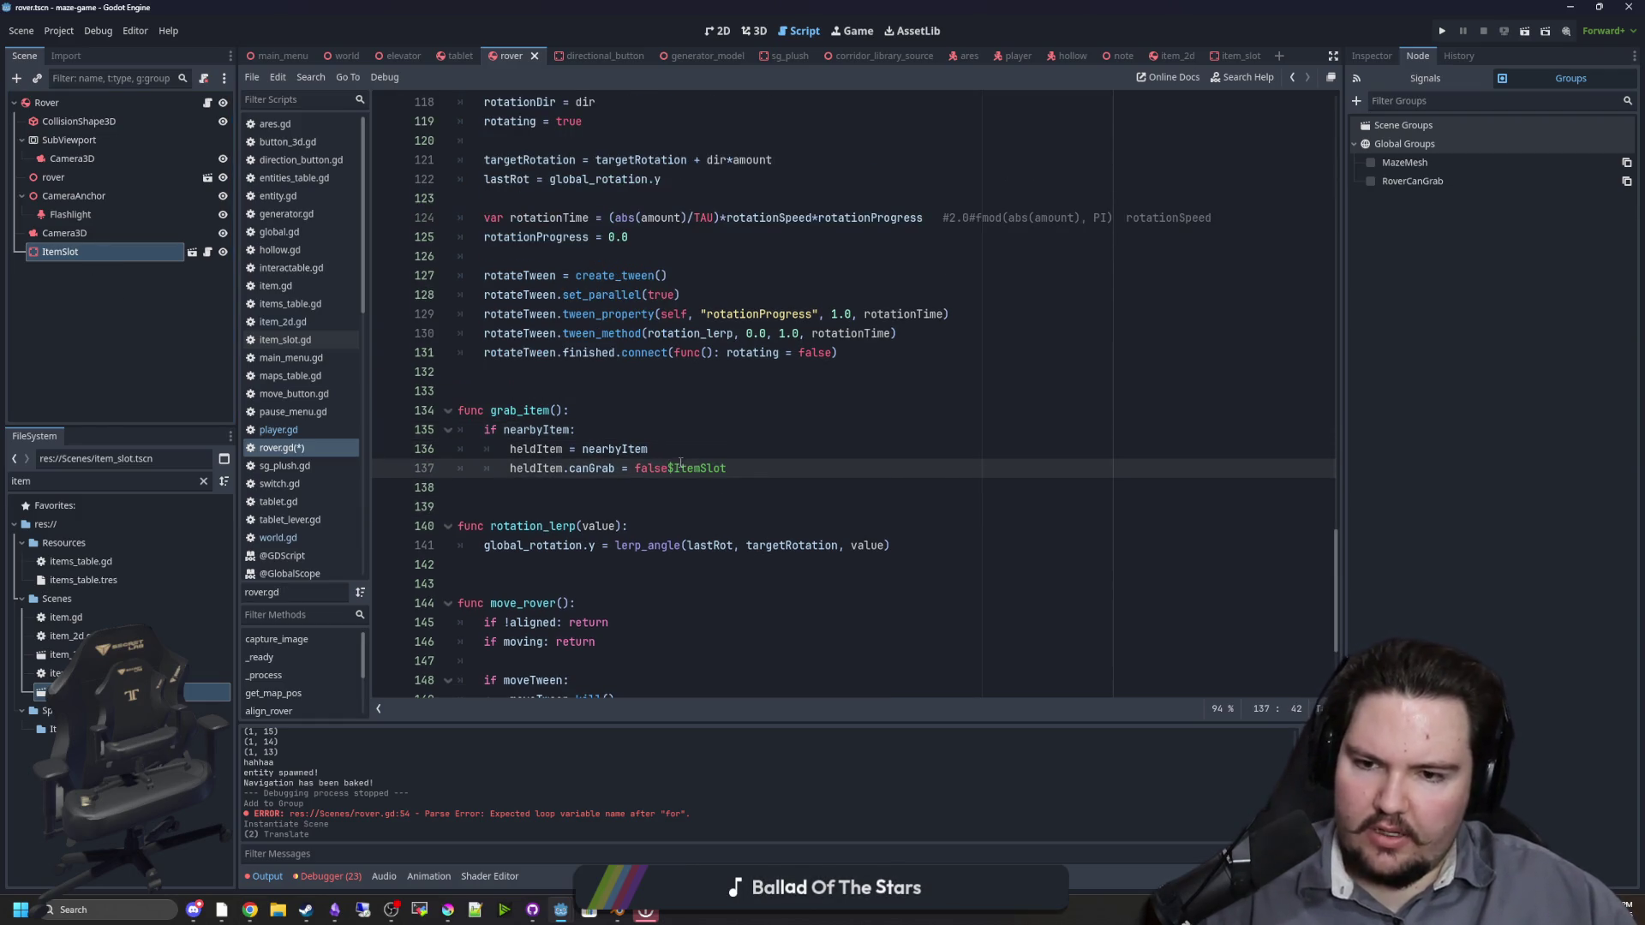
pyautogui.press('Return')
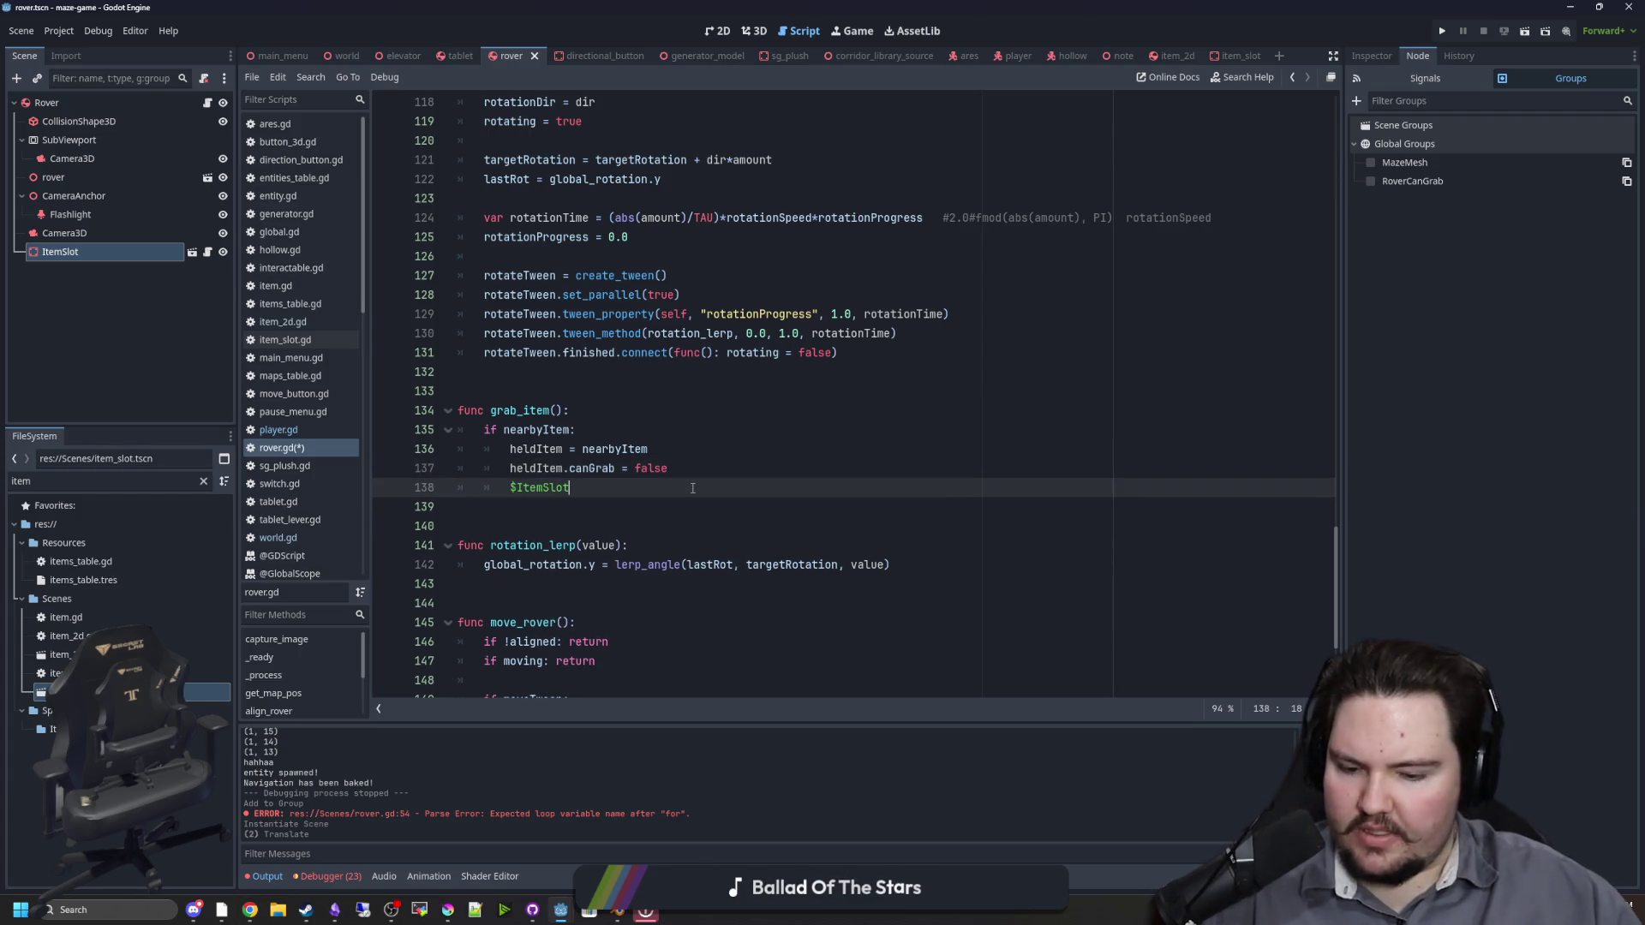
pyautogui.write('.current')
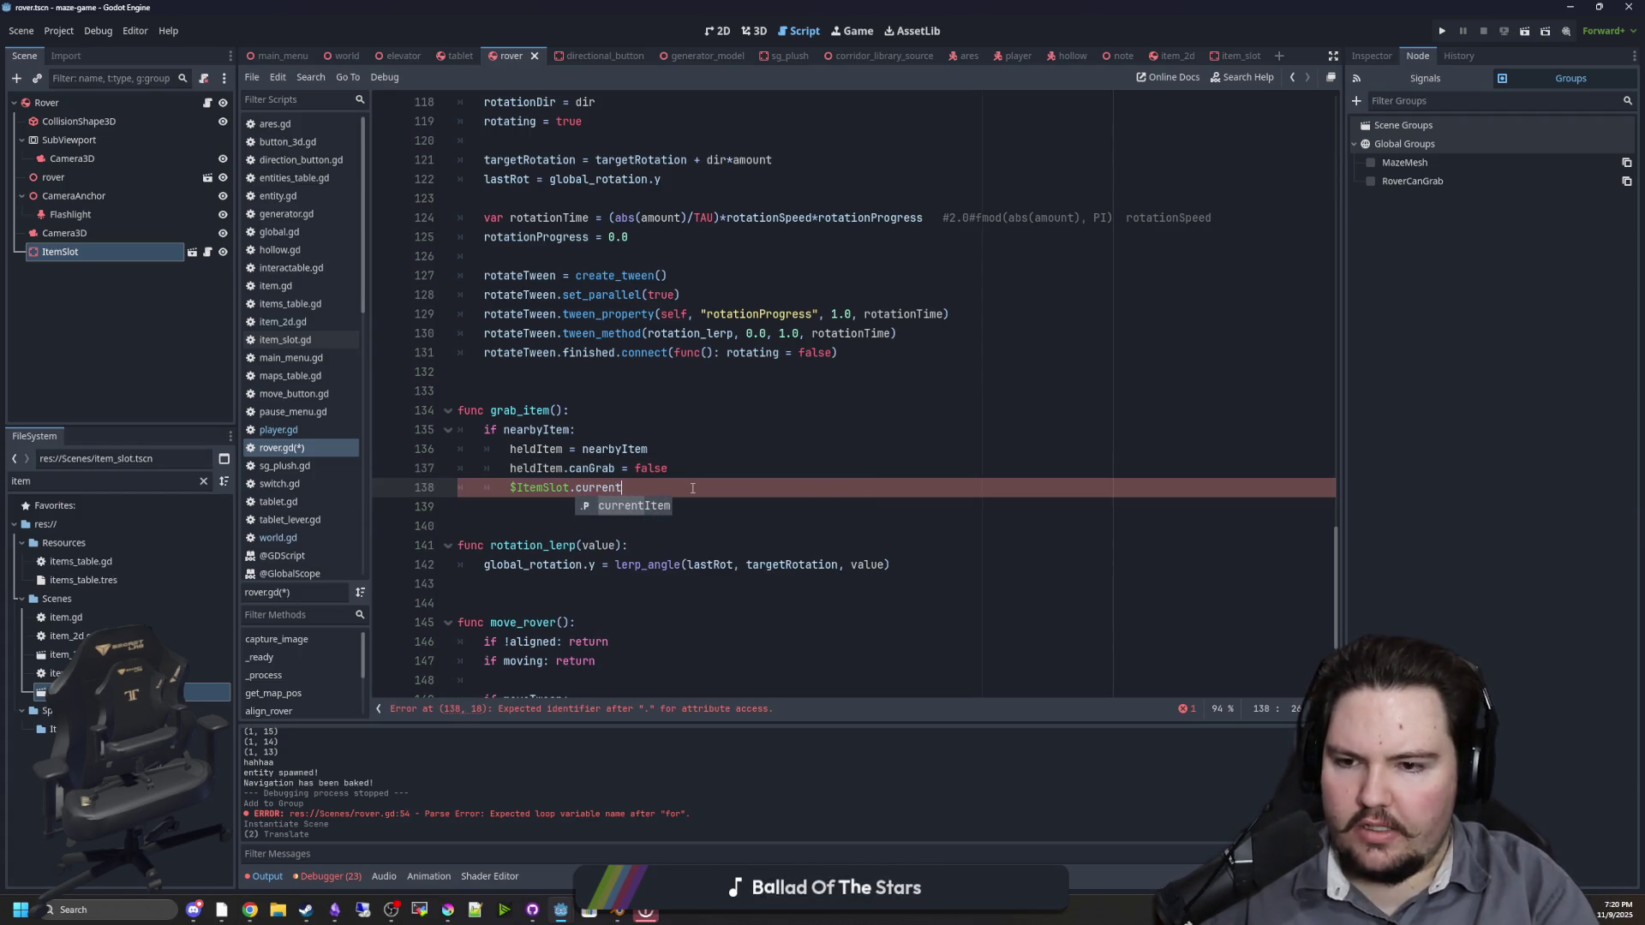
pyautogui.press('Return')
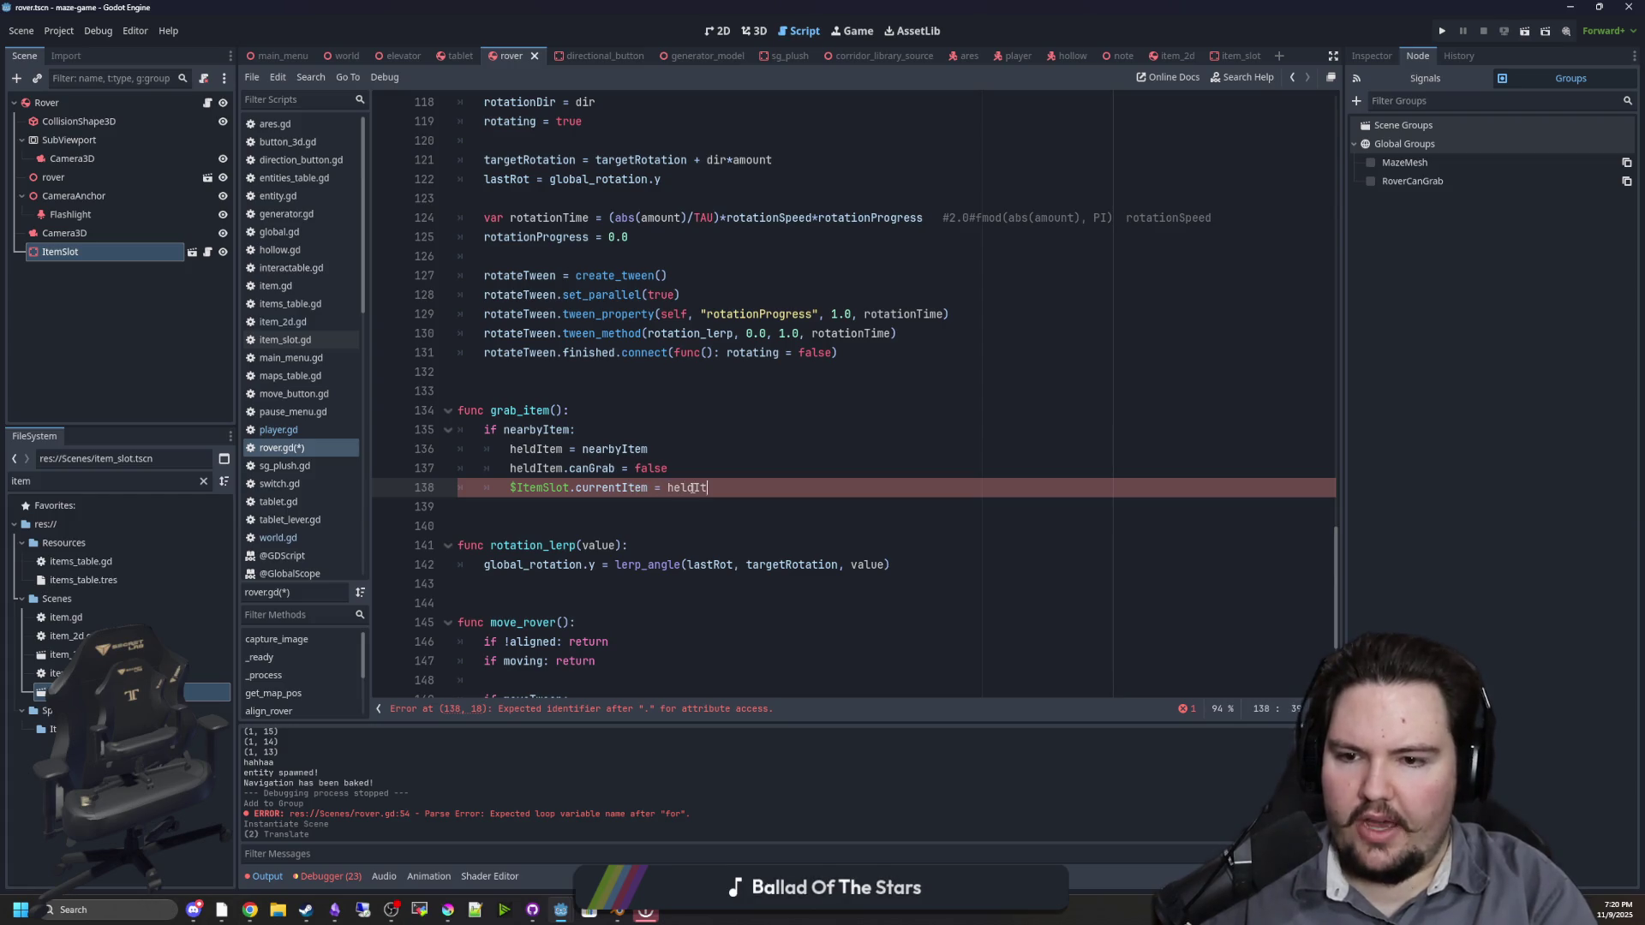
pyautogui.write('em')
pyautogui.press('Up')
pyautogui.press('Up')
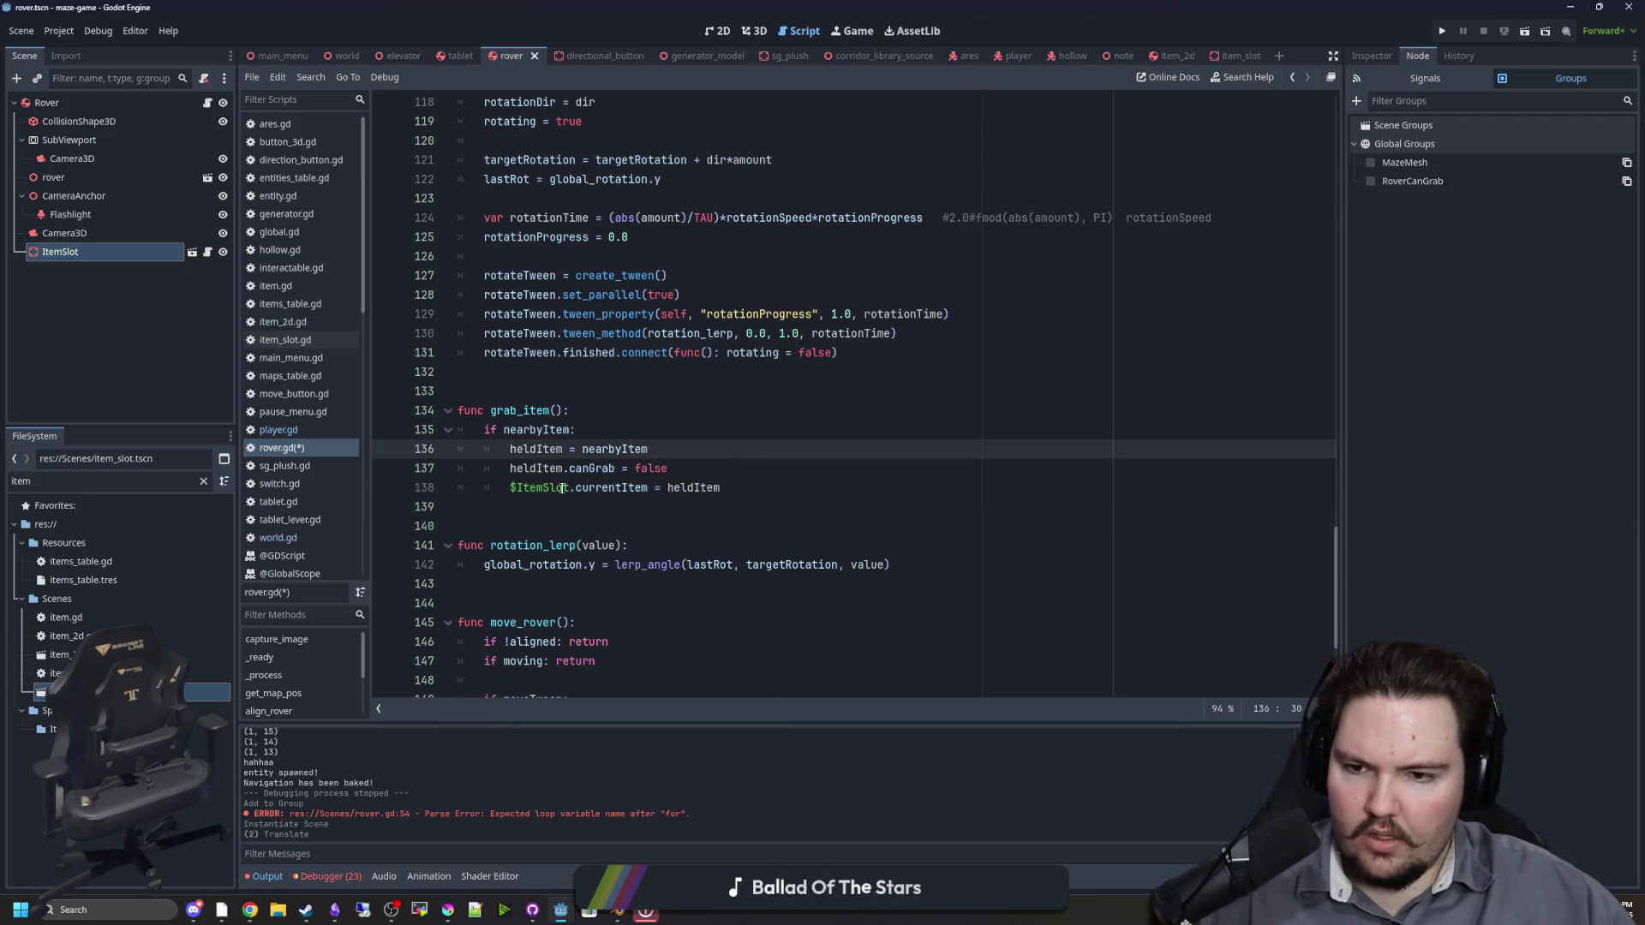
pyautogui.click(207, 252)
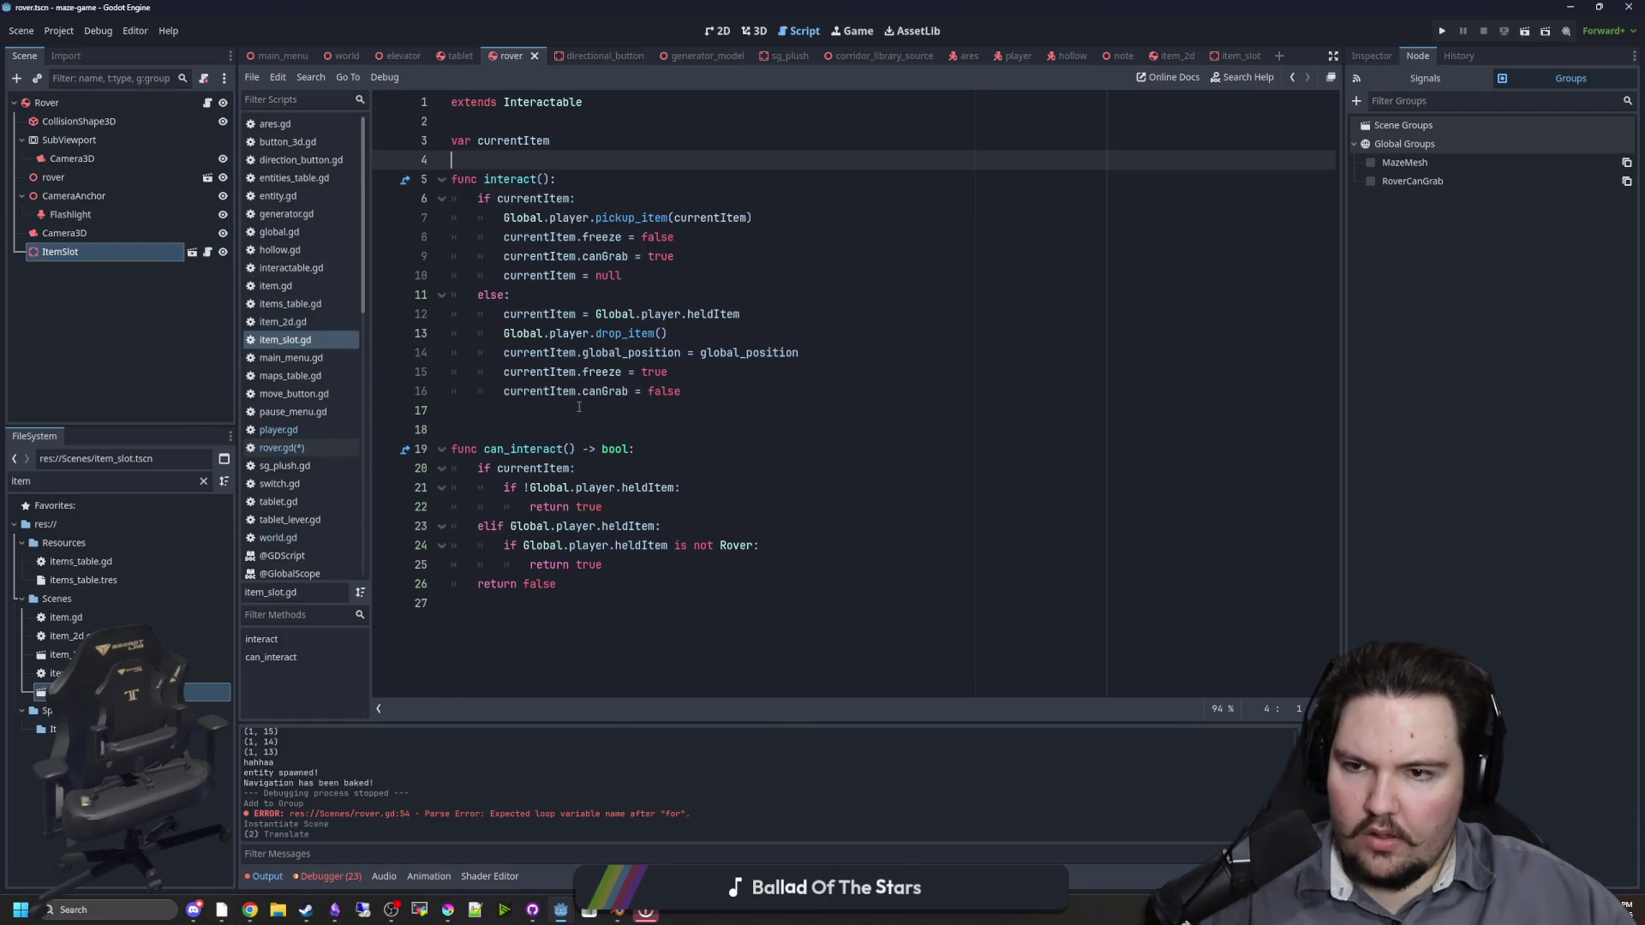
# Step: Add a new function header 'func hold_item(item : Item):' below interact in item_slot.gd
pyautogui.click(545, 418)
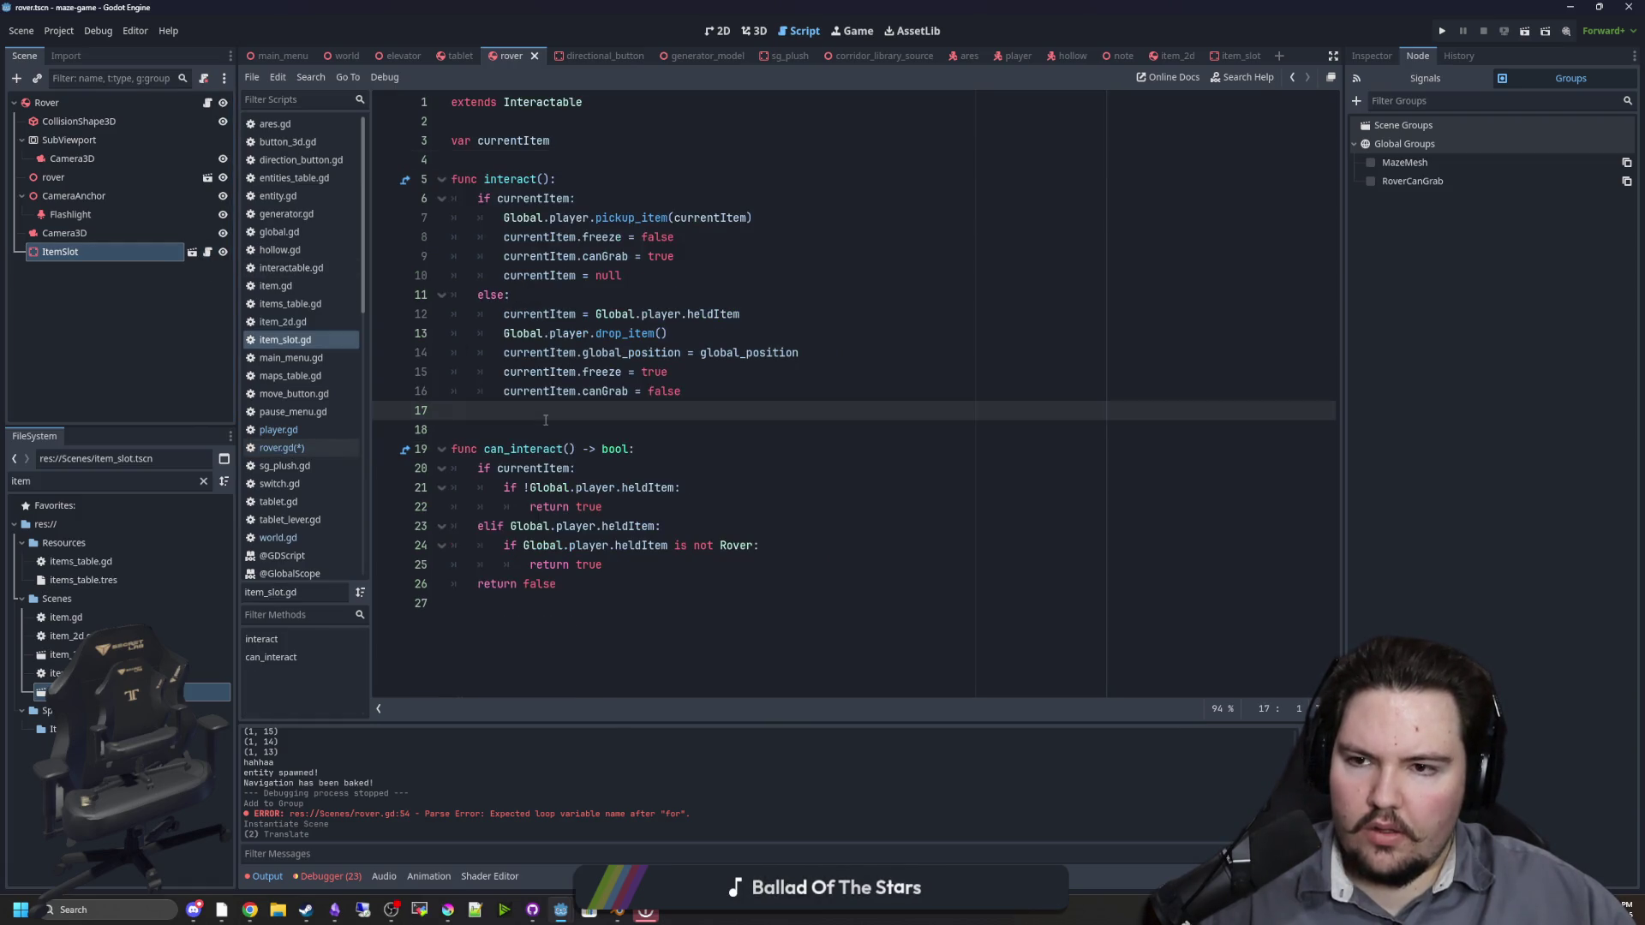
pyautogui.click(707, 289)
pyautogui.click(542, 408)
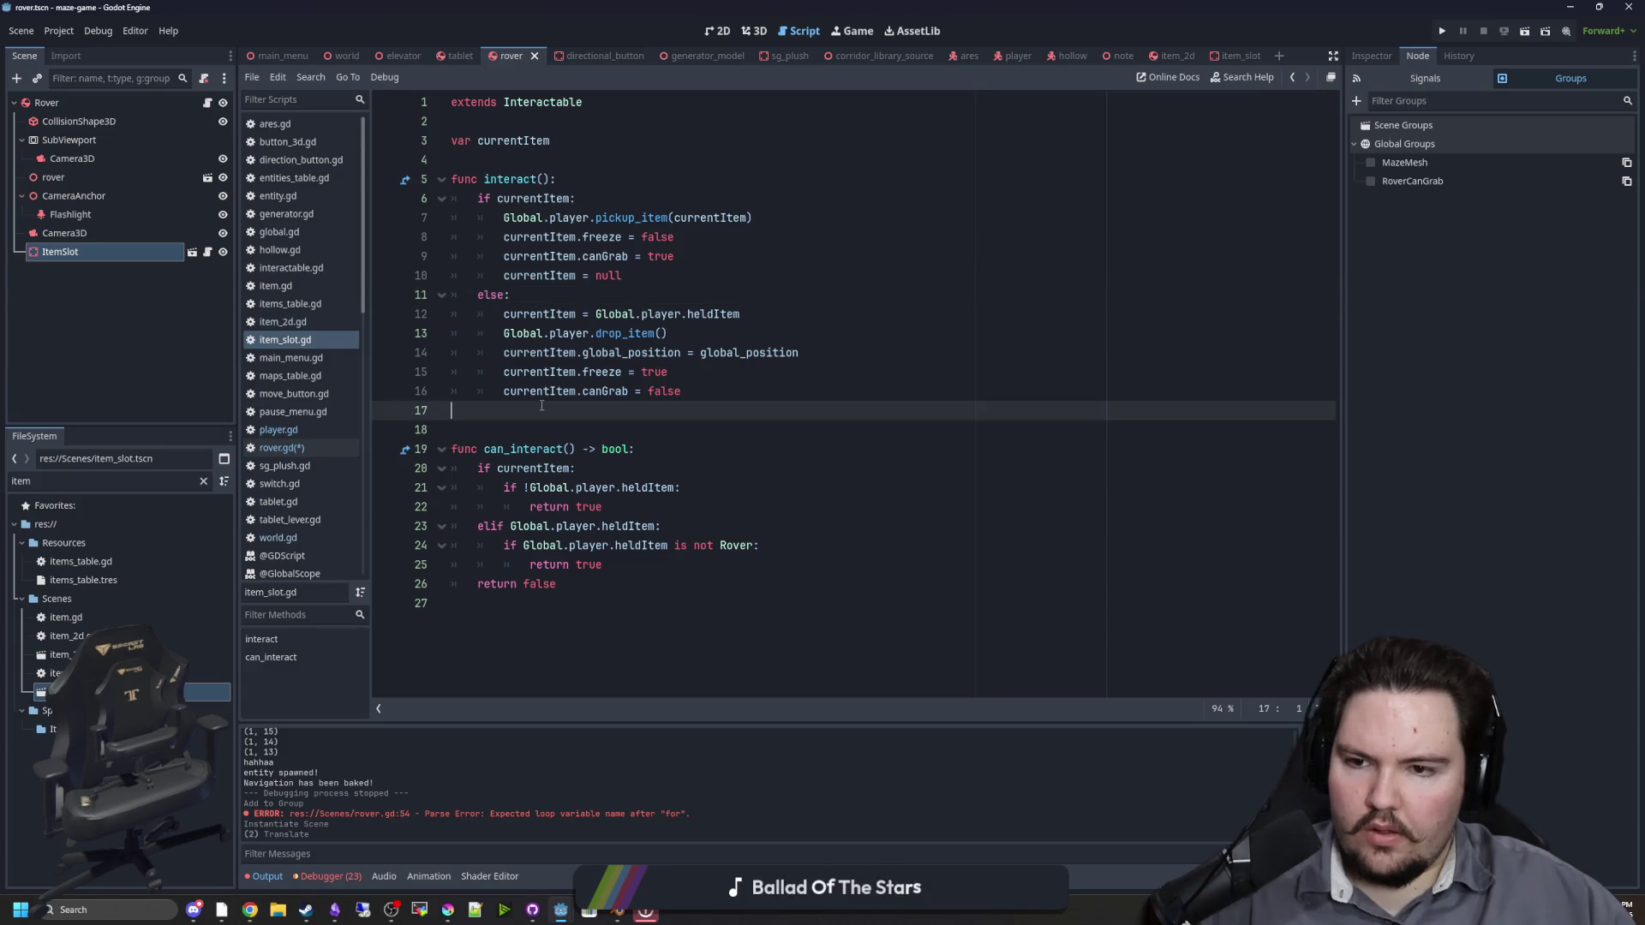
pyautogui.moveTo(532, 175); pyautogui.dragTo(502, 427)
pyautogui.click(502, 427)
pyautogui.click(519, 411)
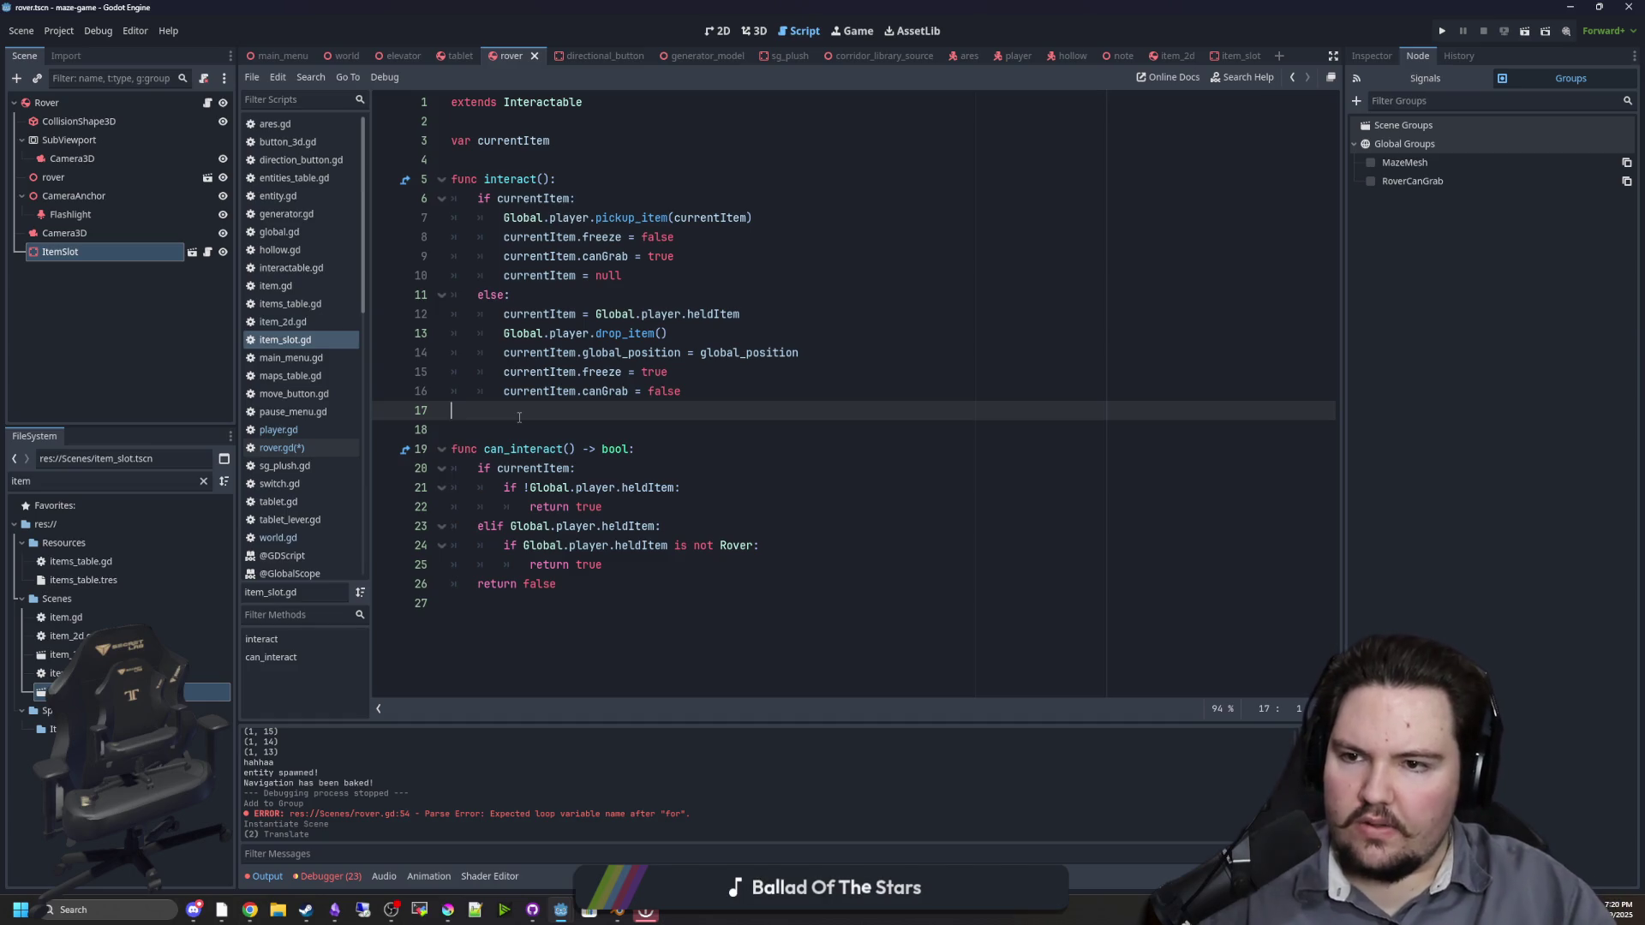
pyautogui.press('Return')
pyautogui.press('Return')
pyautogui.press('Return')
pyautogui.press('Up')
pyautogui.write('func ')
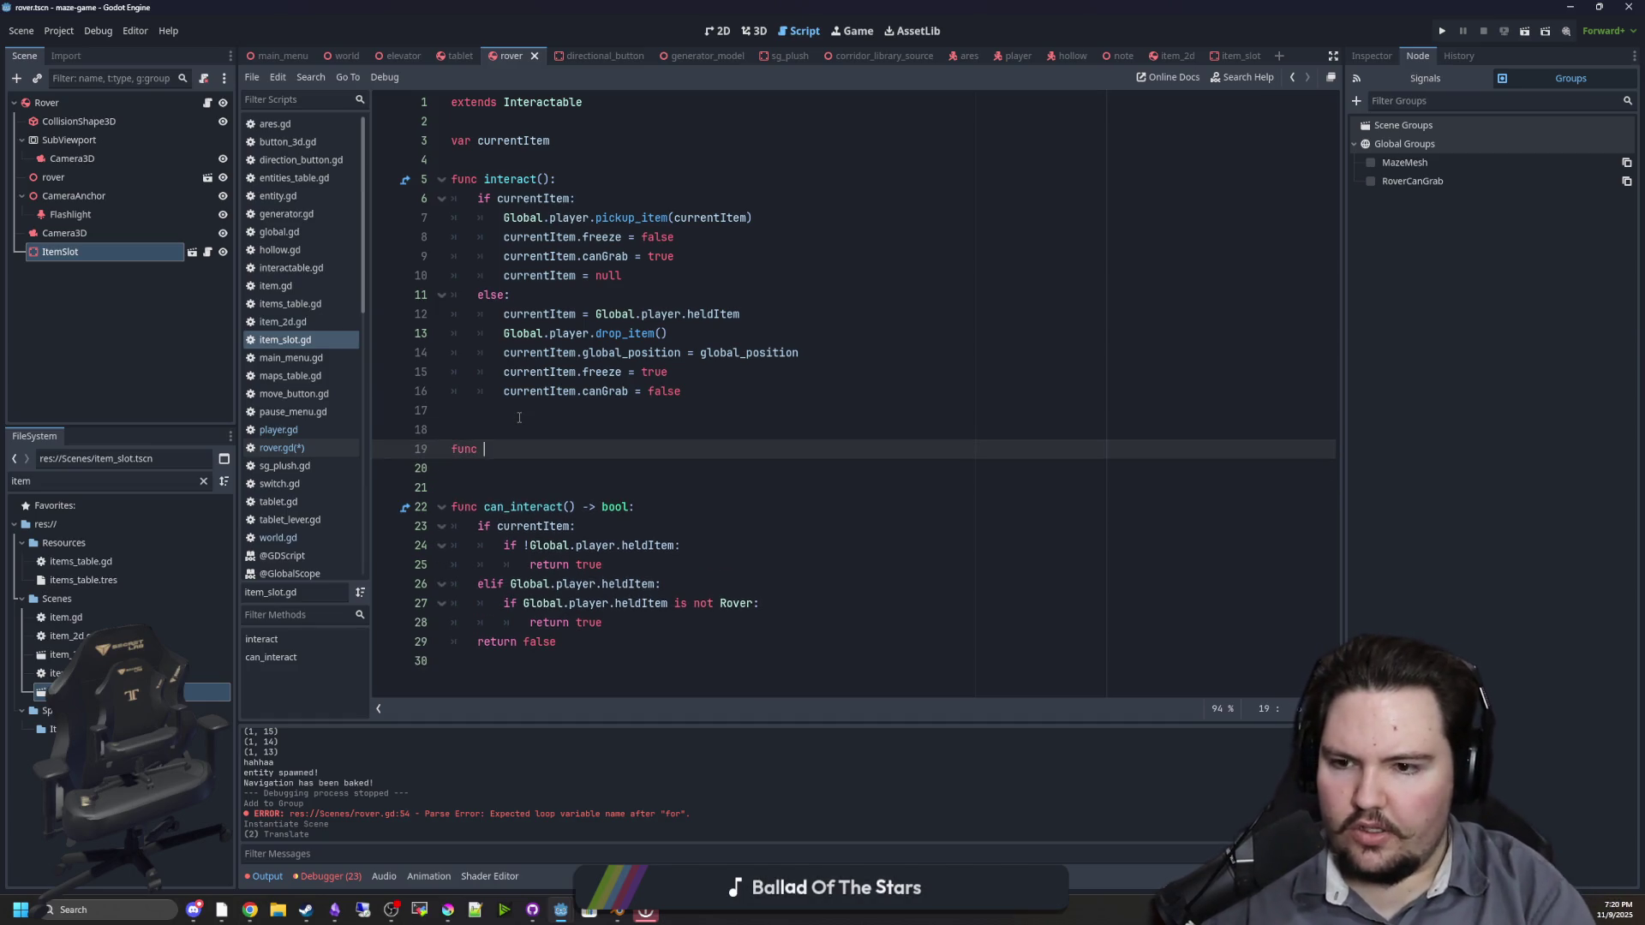
pyautogui.write('grab_item')
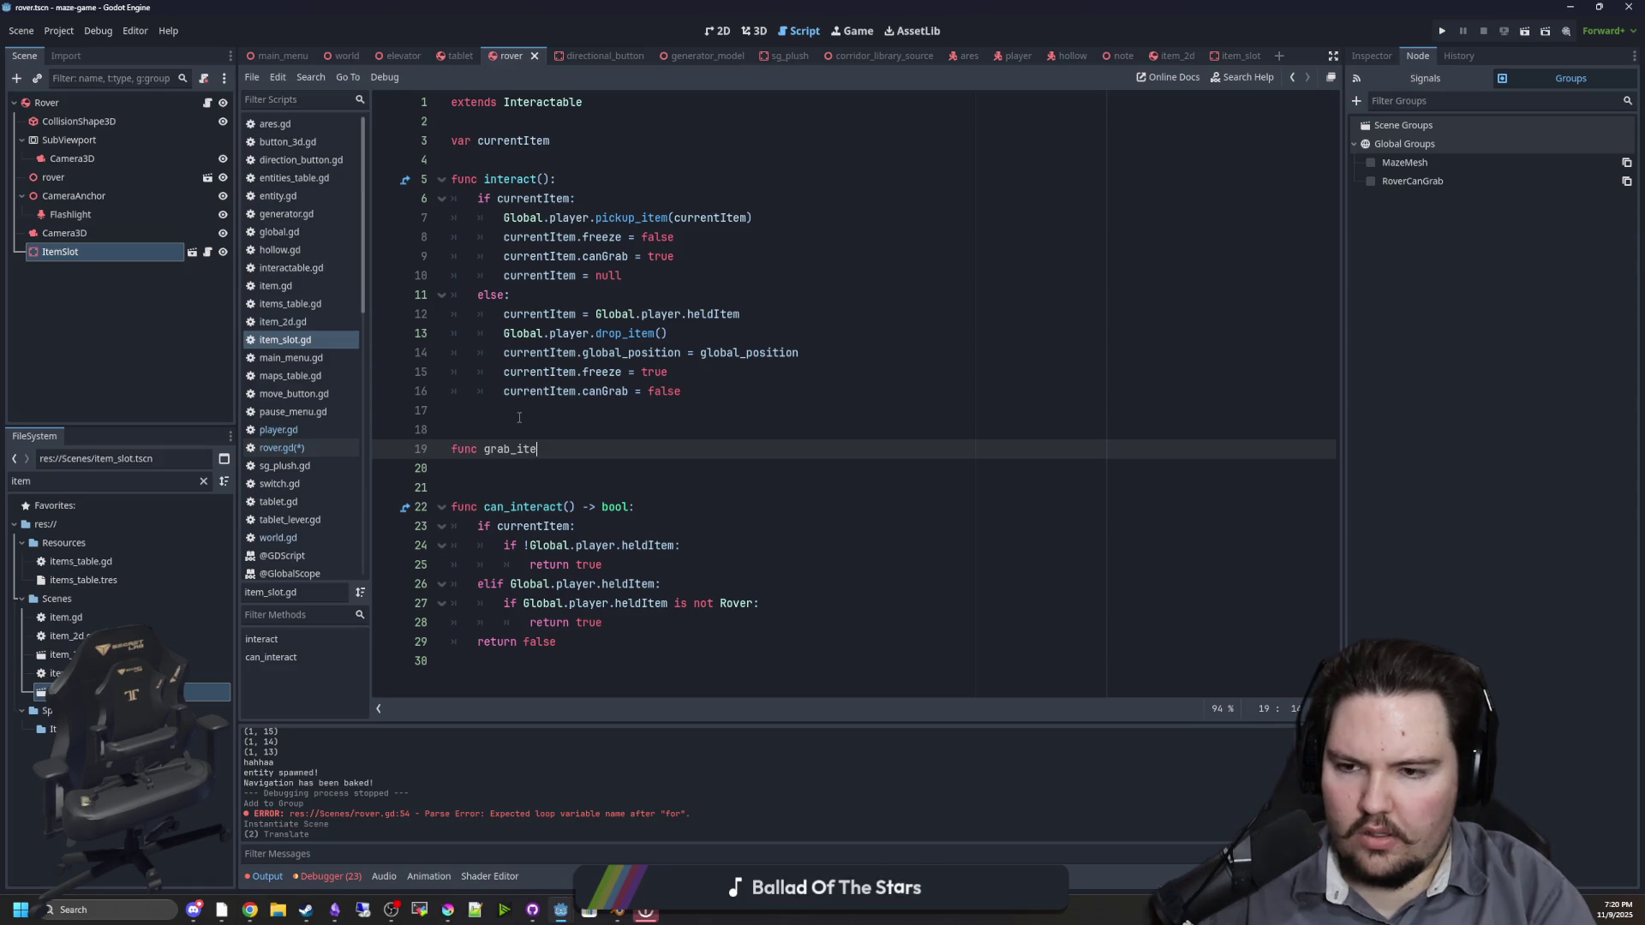
pyautogui.press('BackSpace')
pyautogui.press('BackSpace')
pyautogui.press('BackSpace')
pyautogui.write('hold_item(item : It')
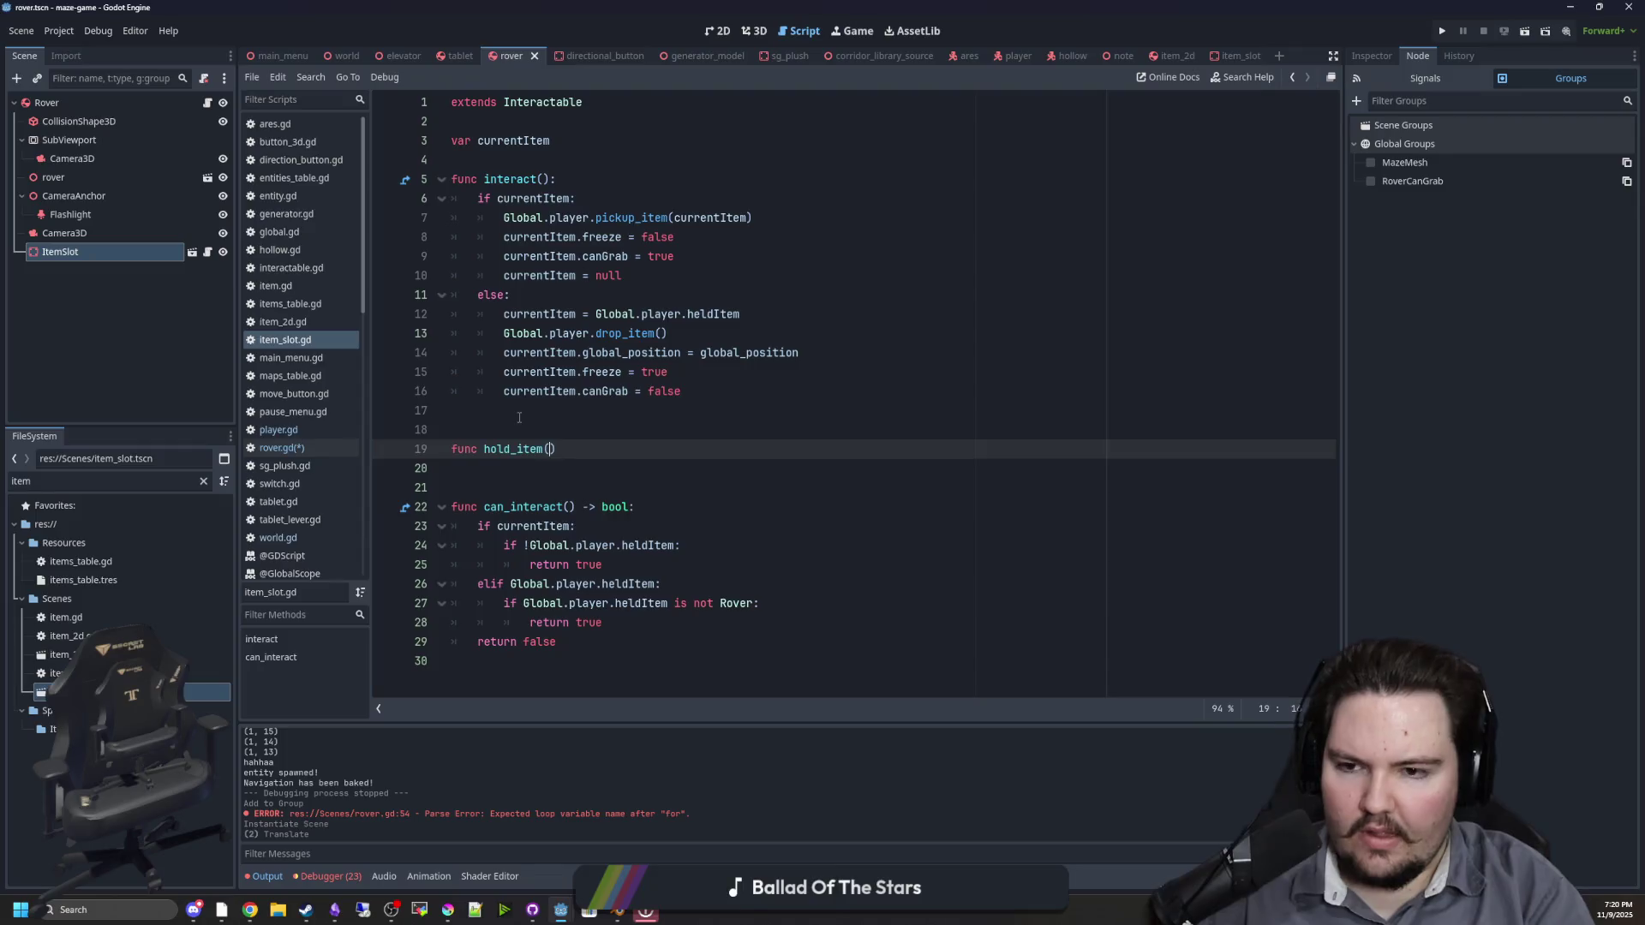
pyautogui.write('em')
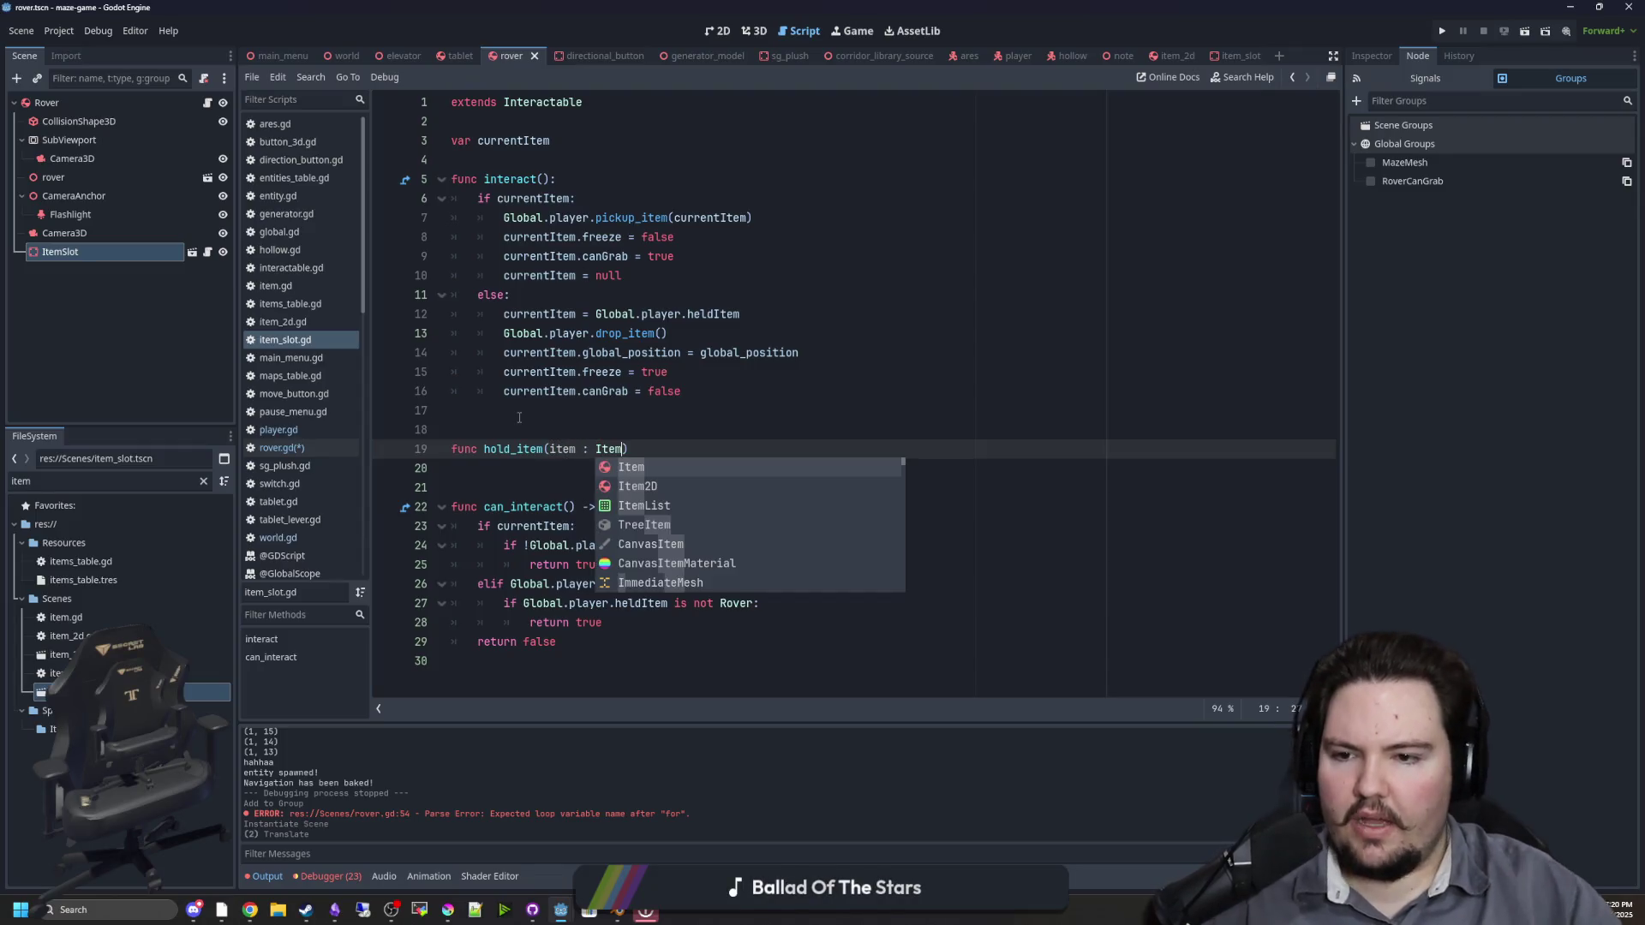
pyautogui.click(519, 417)
pyautogui.press('Down')
pyautogui.click(644, 448)
pyautogui.write(':')
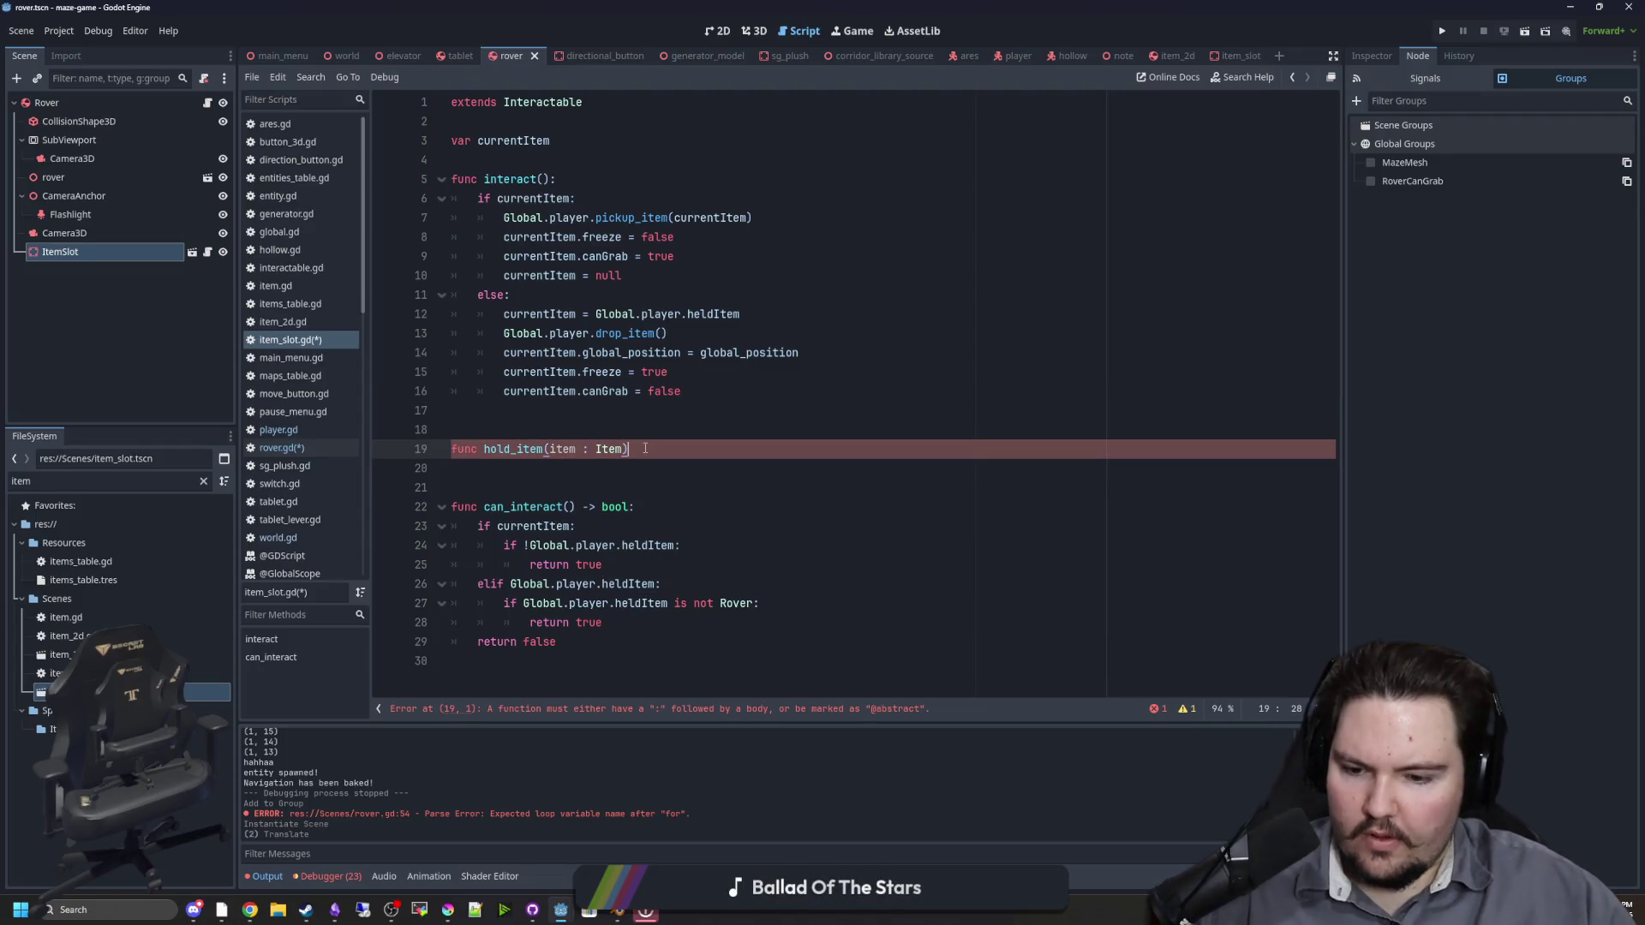
pyautogui.press('Return')
# Step: Move the else branch's item-placing lines 12–16 into hold_item and dedent them one level
pyautogui.click(637, 414)
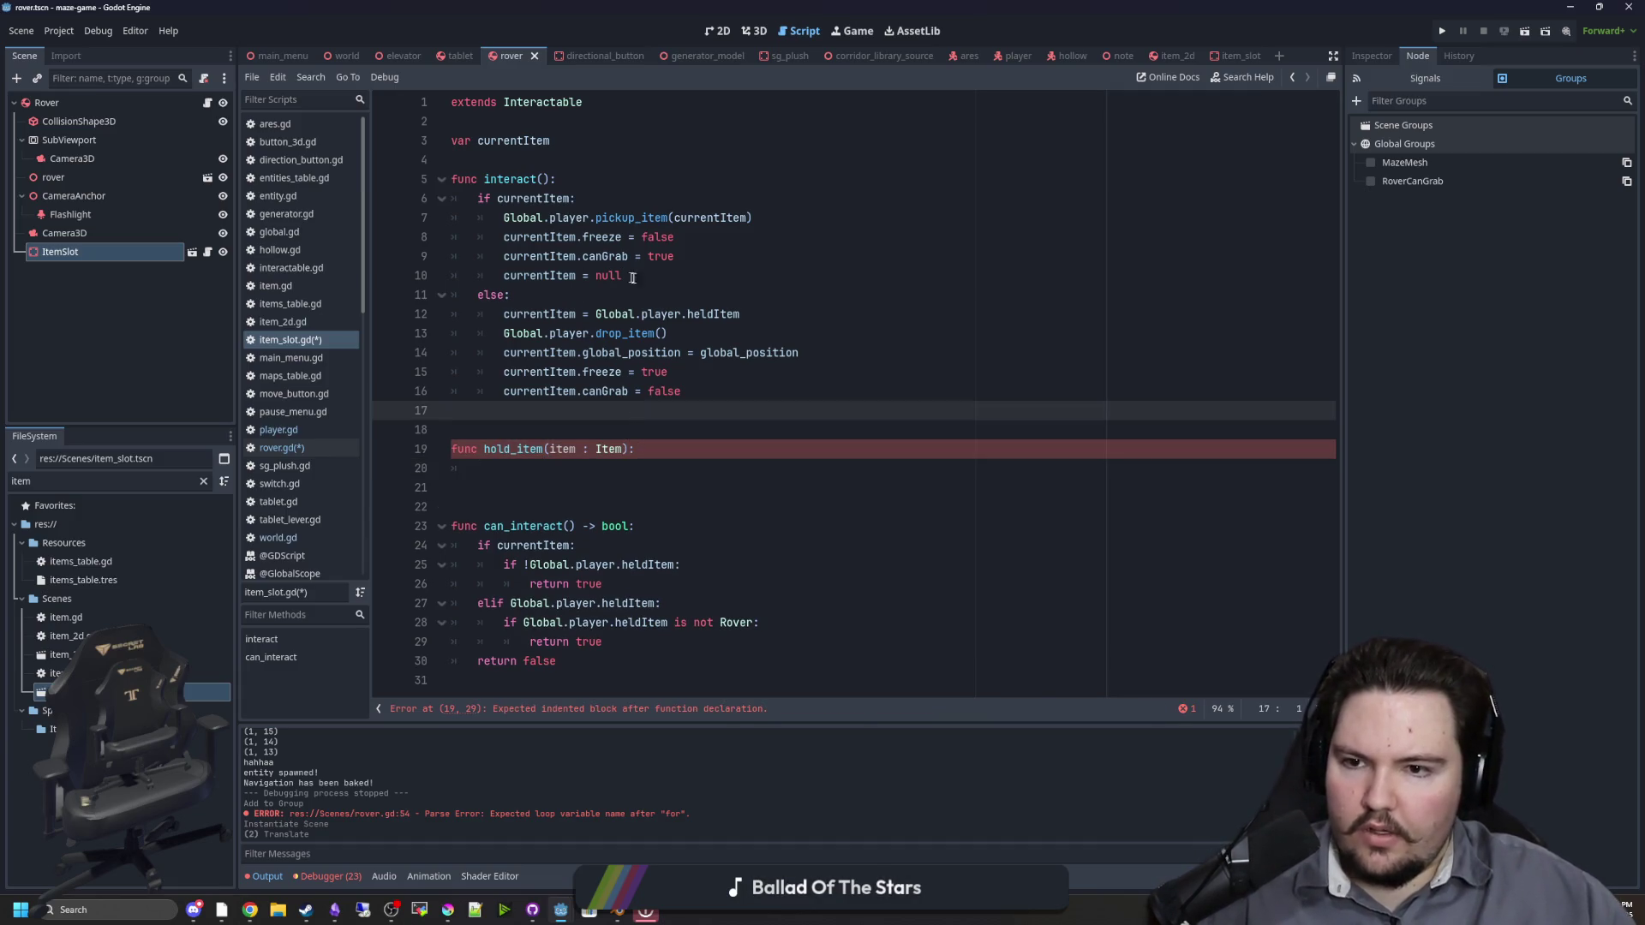
pyautogui.moveTo(623, 275); pyautogui.dragTo(351, 213)
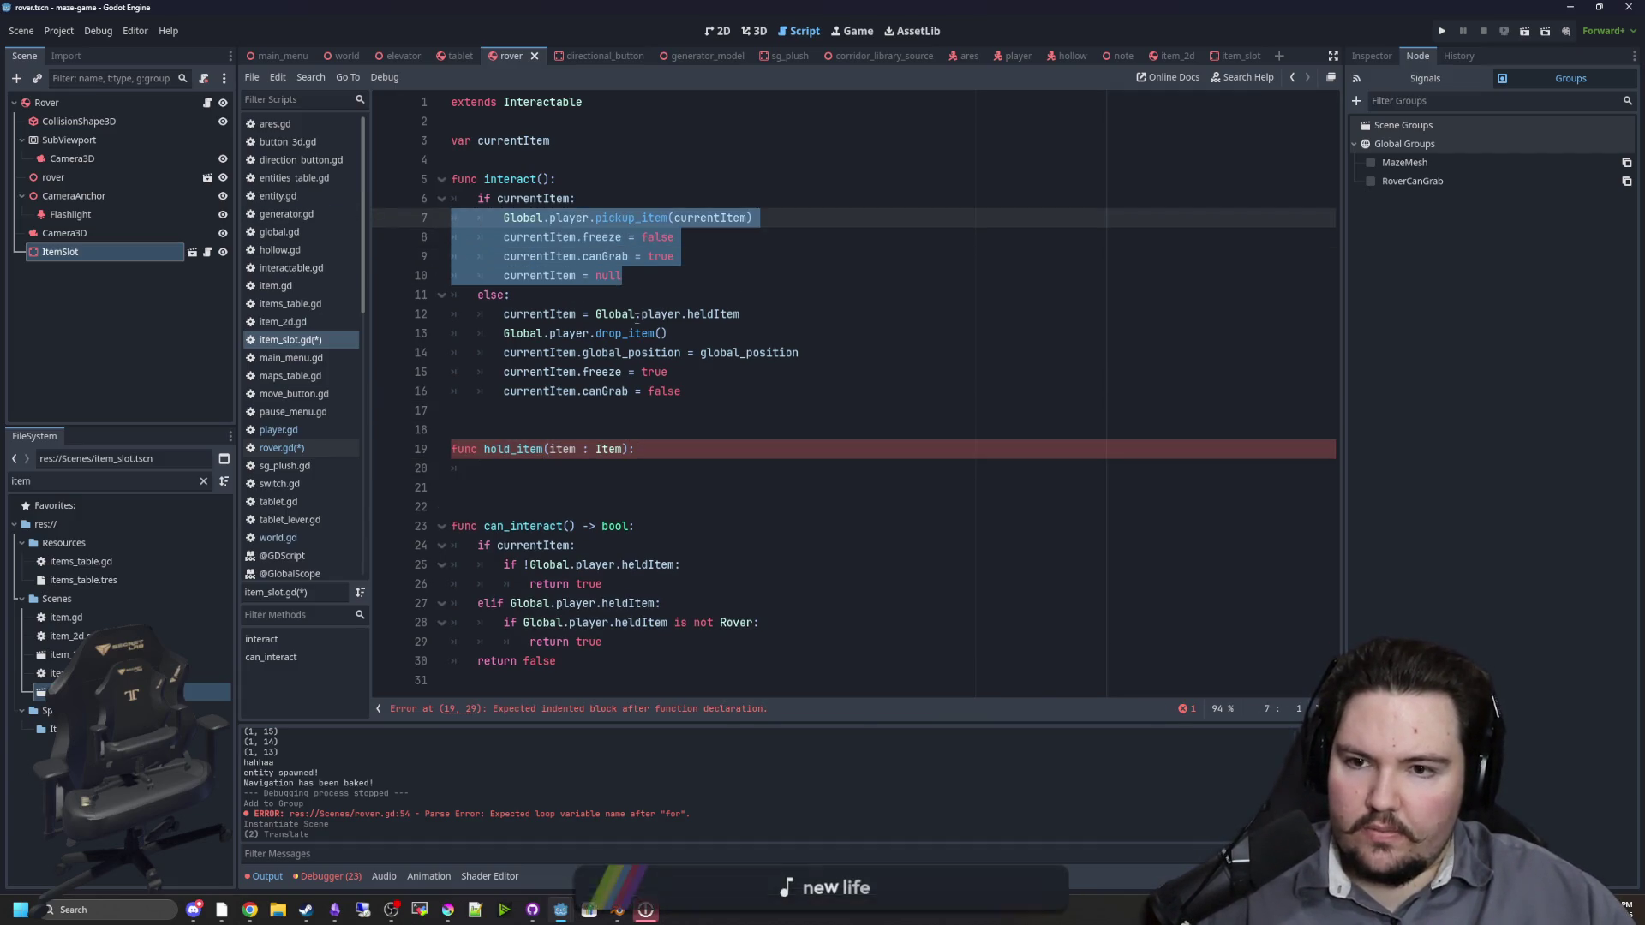
pyautogui.click(636, 315)
pyautogui.click(584, 390)
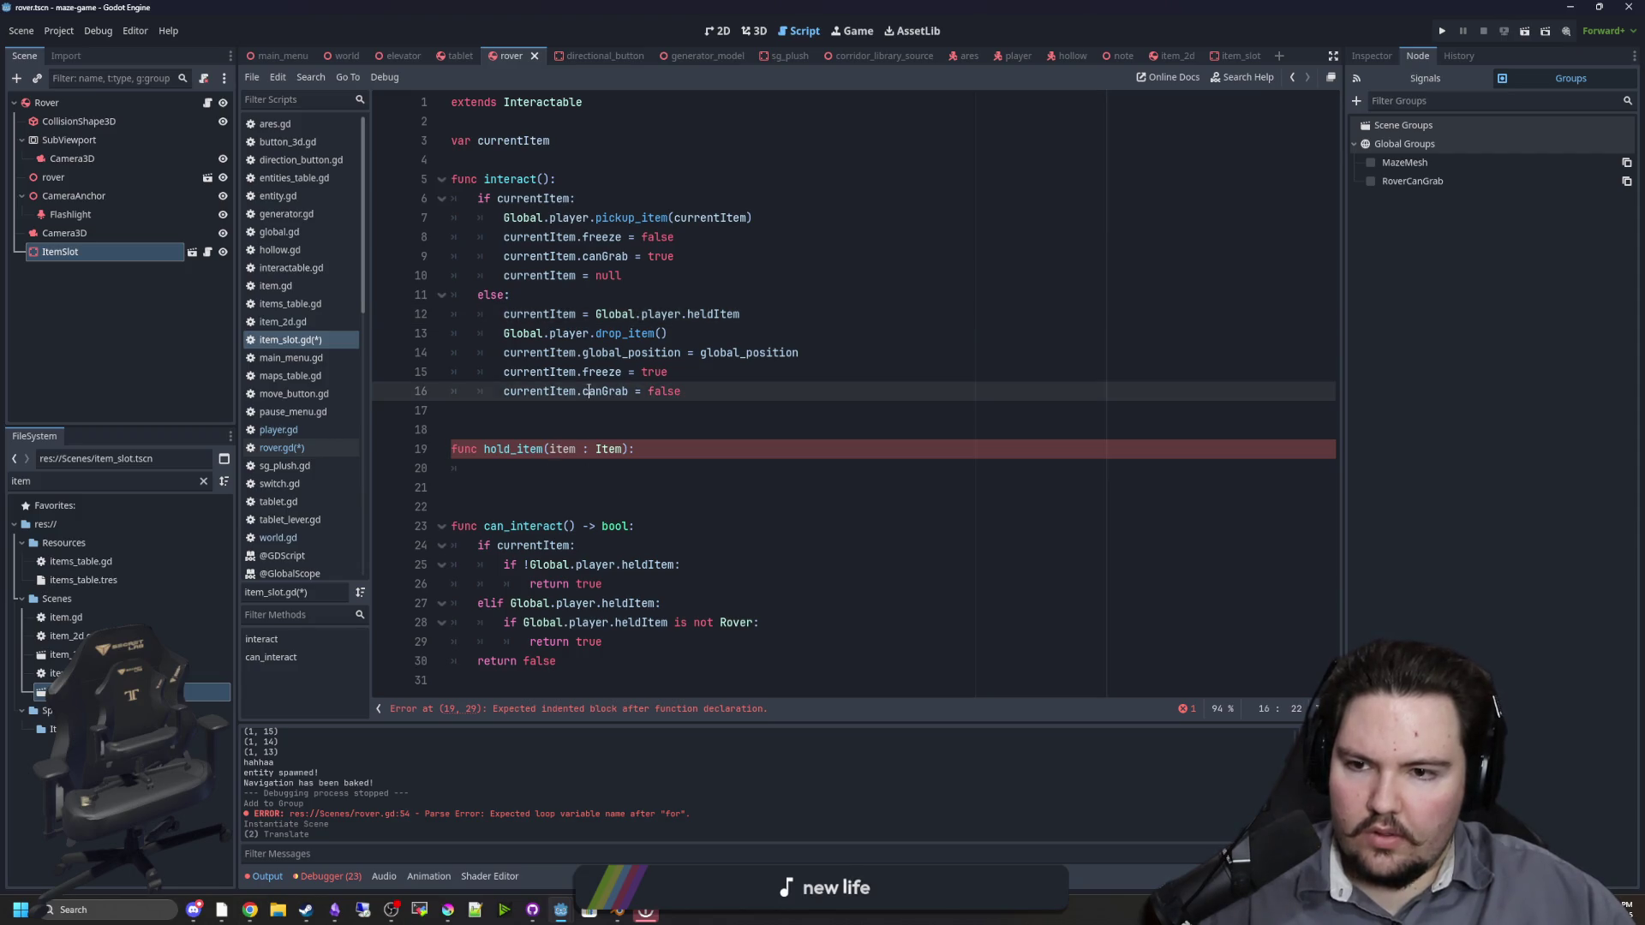
pyautogui.moveTo(592, 409); pyautogui.dragTo(433, 320)
pyautogui.hotkey('ctrl', 'x')
pyautogui.click(514, 391)
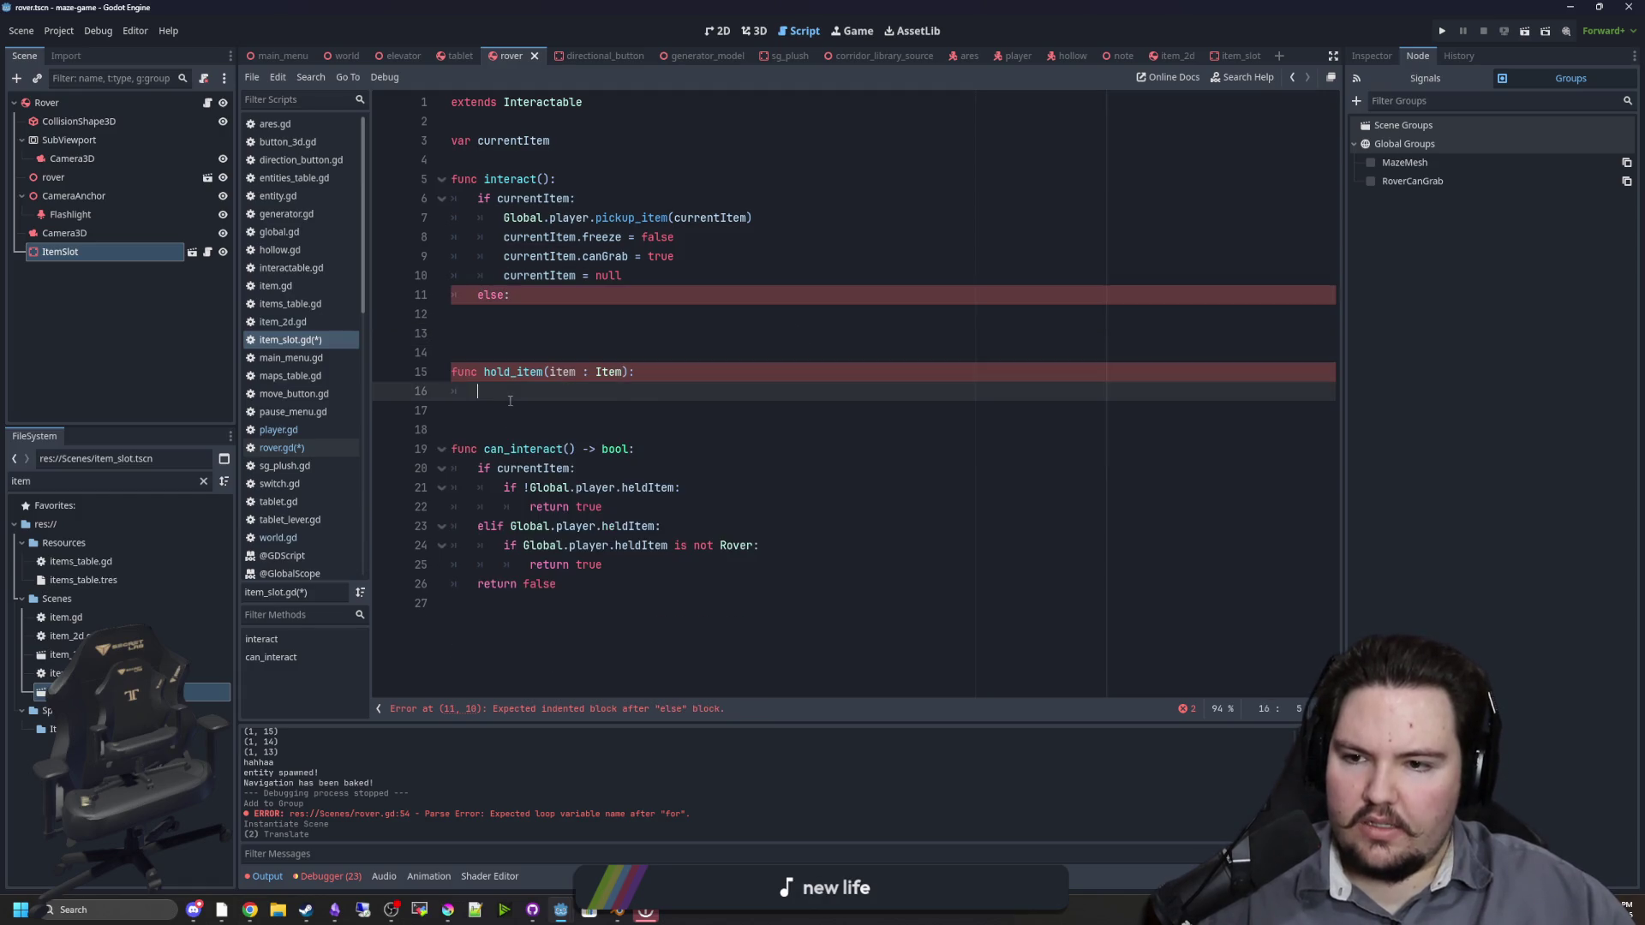
pyautogui.hotkey('ctrl', 'v')
pyautogui.moveTo(681, 468); pyautogui.dragTo(504, 391)
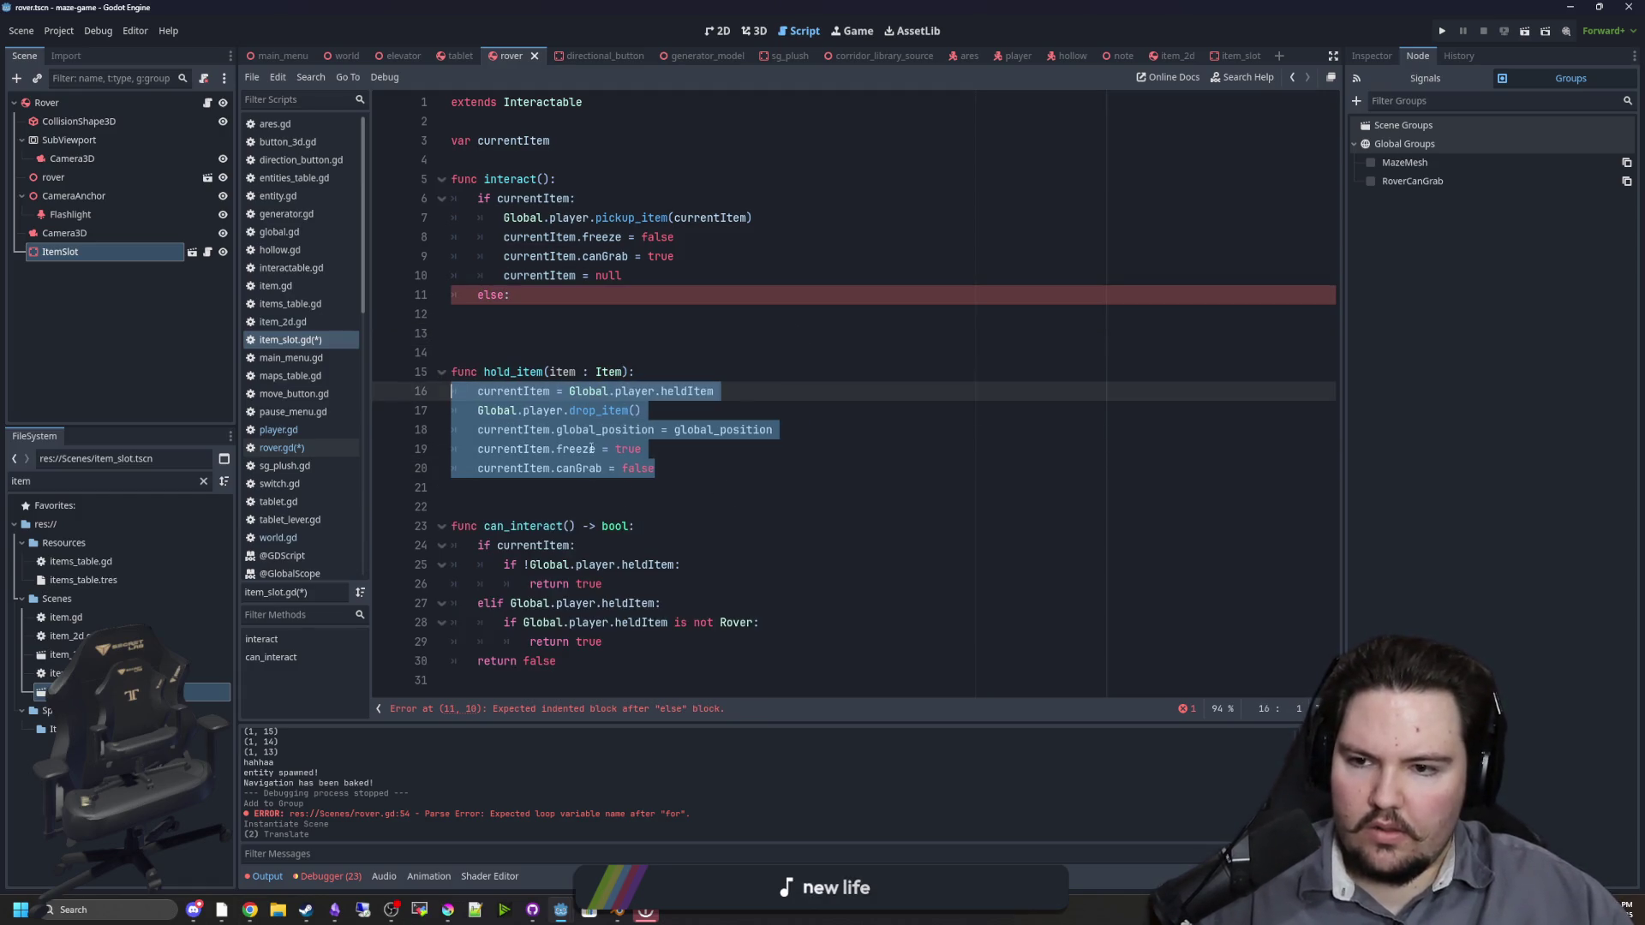
pyautogui.hotkey('shift', 'Tab')
pyautogui.click(649, 449)
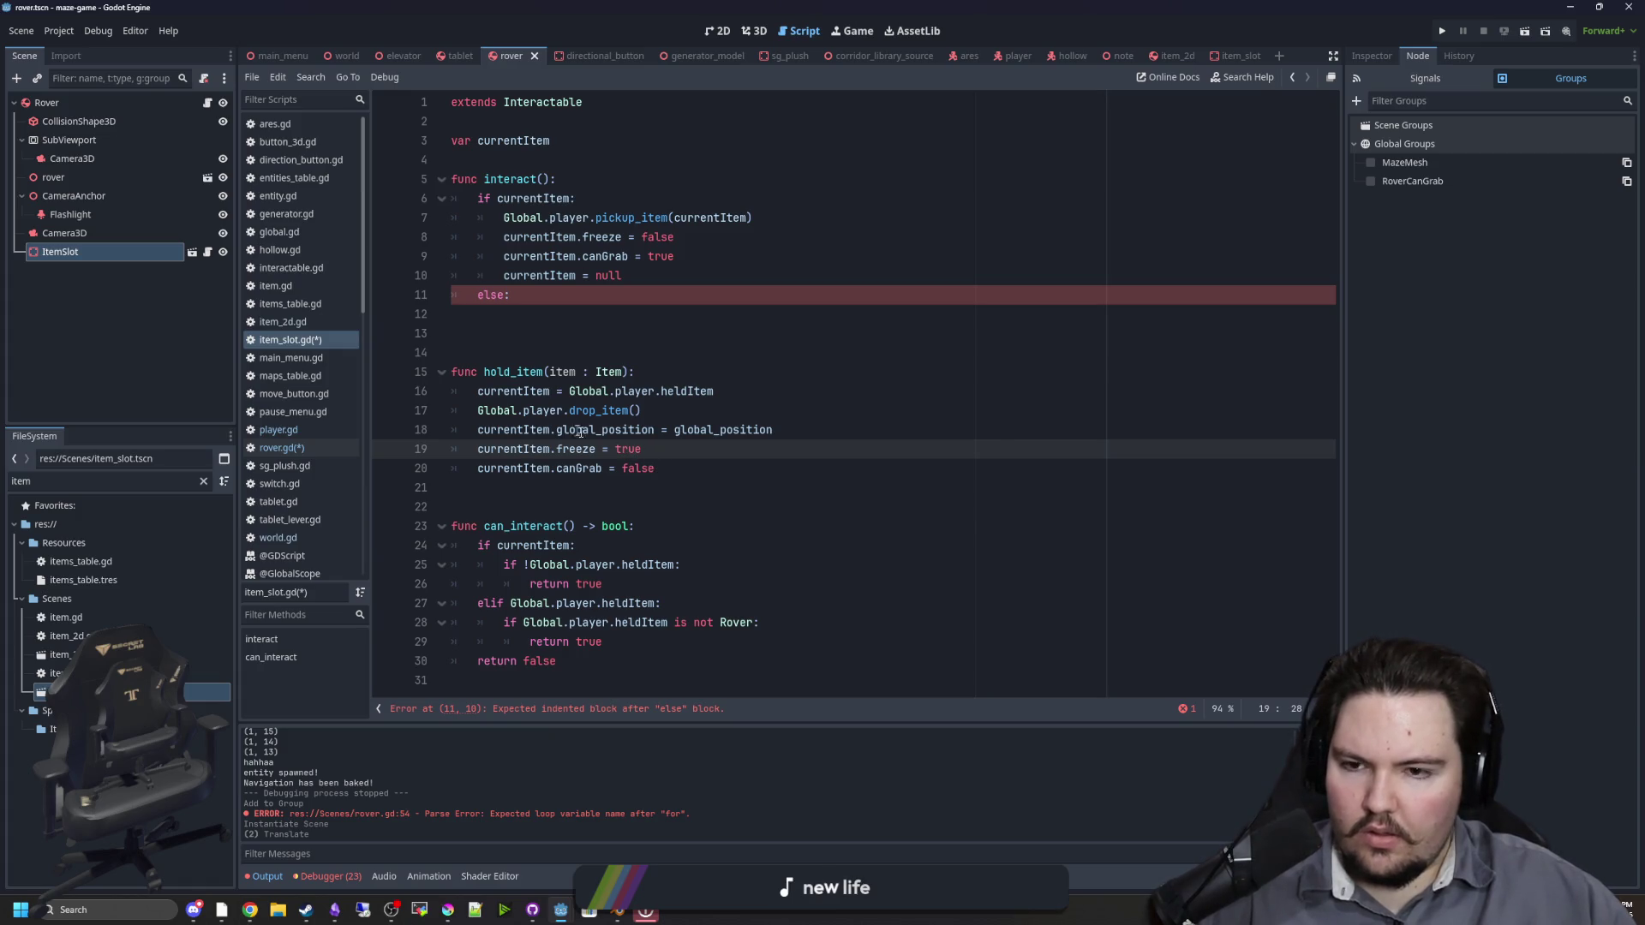
# Step: Move the drop_item call out of hold_item back into the else branch
pyautogui.click(524, 322)
pyautogui.moveTo(651, 412); pyautogui.dragTo(477, 411)
pyautogui.hotkey('ctrl', 'x')
pyautogui.click(535, 322)
pyautogui.hotkey('ctrl', 'v')
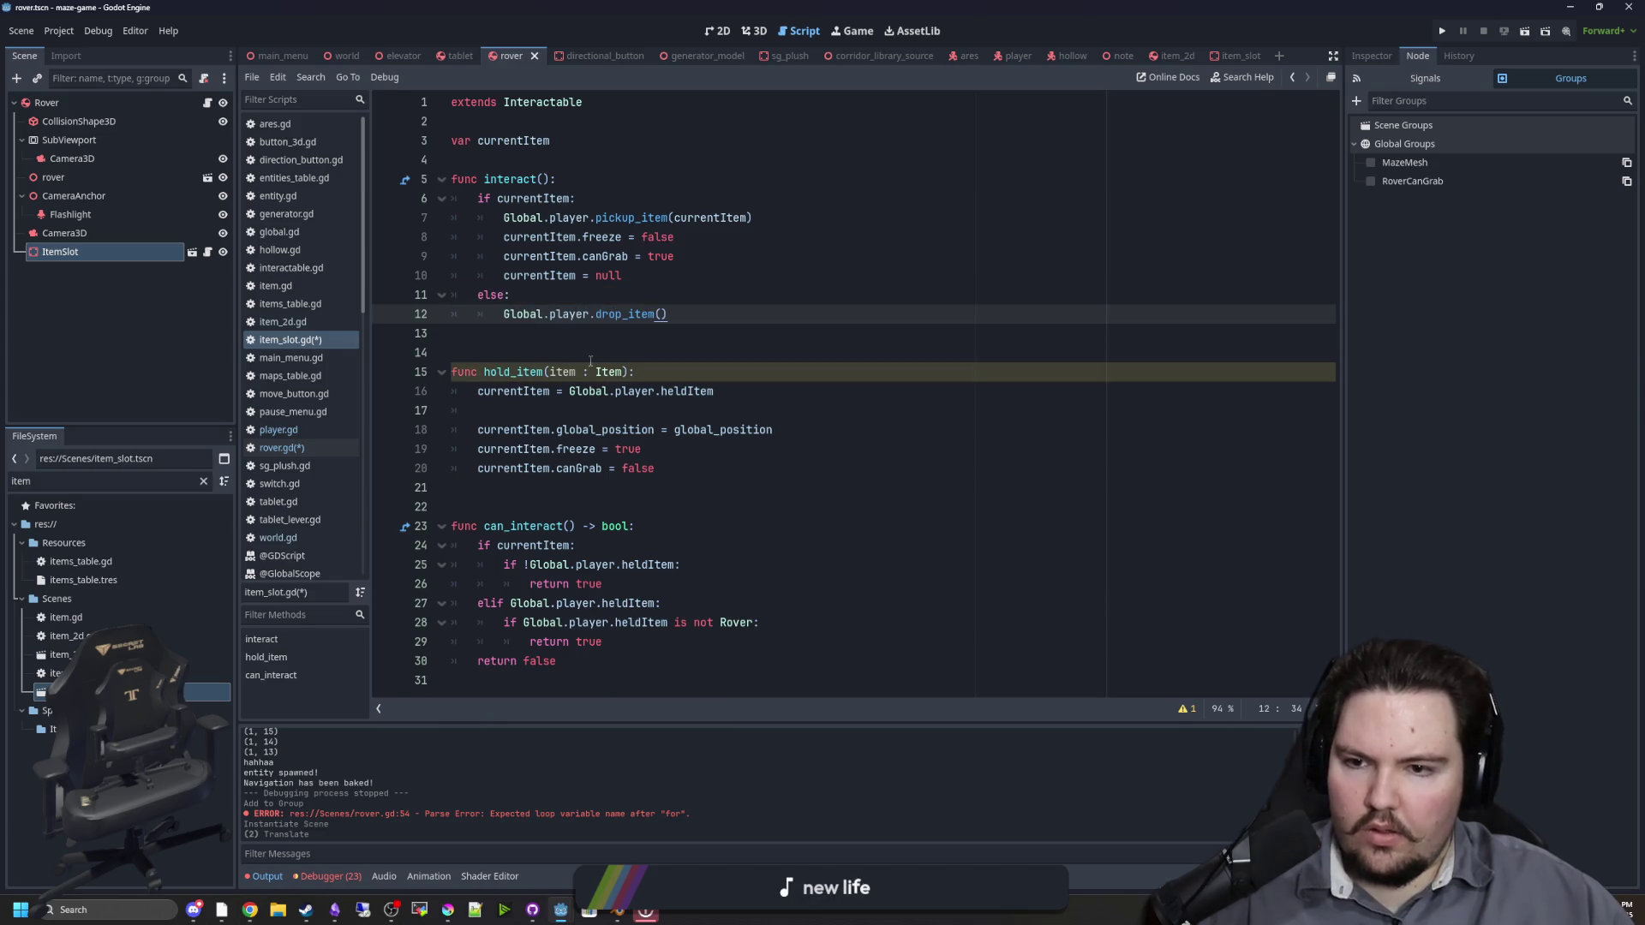
# Step: Replace hold_item's currentItem assignment with a hold_item(Global.player.heldItem) call before drop_item, removing blank lines
pyautogui.click(641, 390)
pyautogui.moveTo(736, 391); pyautogui.dragTo(478, 391)
pyautogui.hotkey('ctrl', 'x')
pyautogui.click(538, 296)
pyautogui.press('Return')
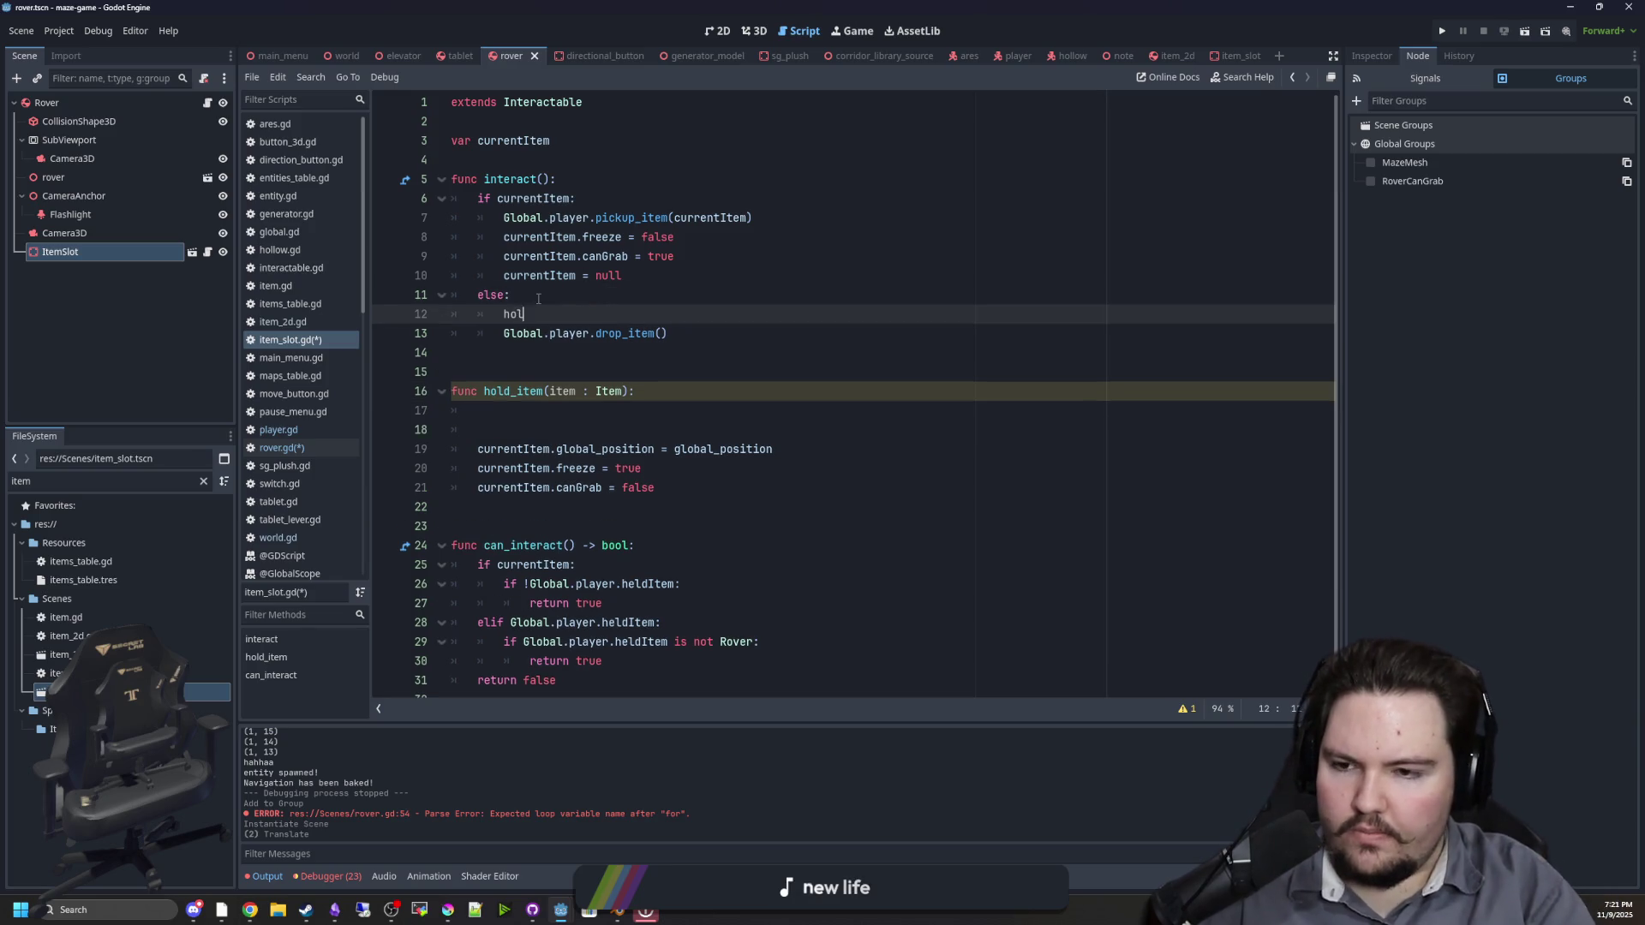
pyautogui.write('d_item(')
pyautogui.hotkey('ctrl', 'v')
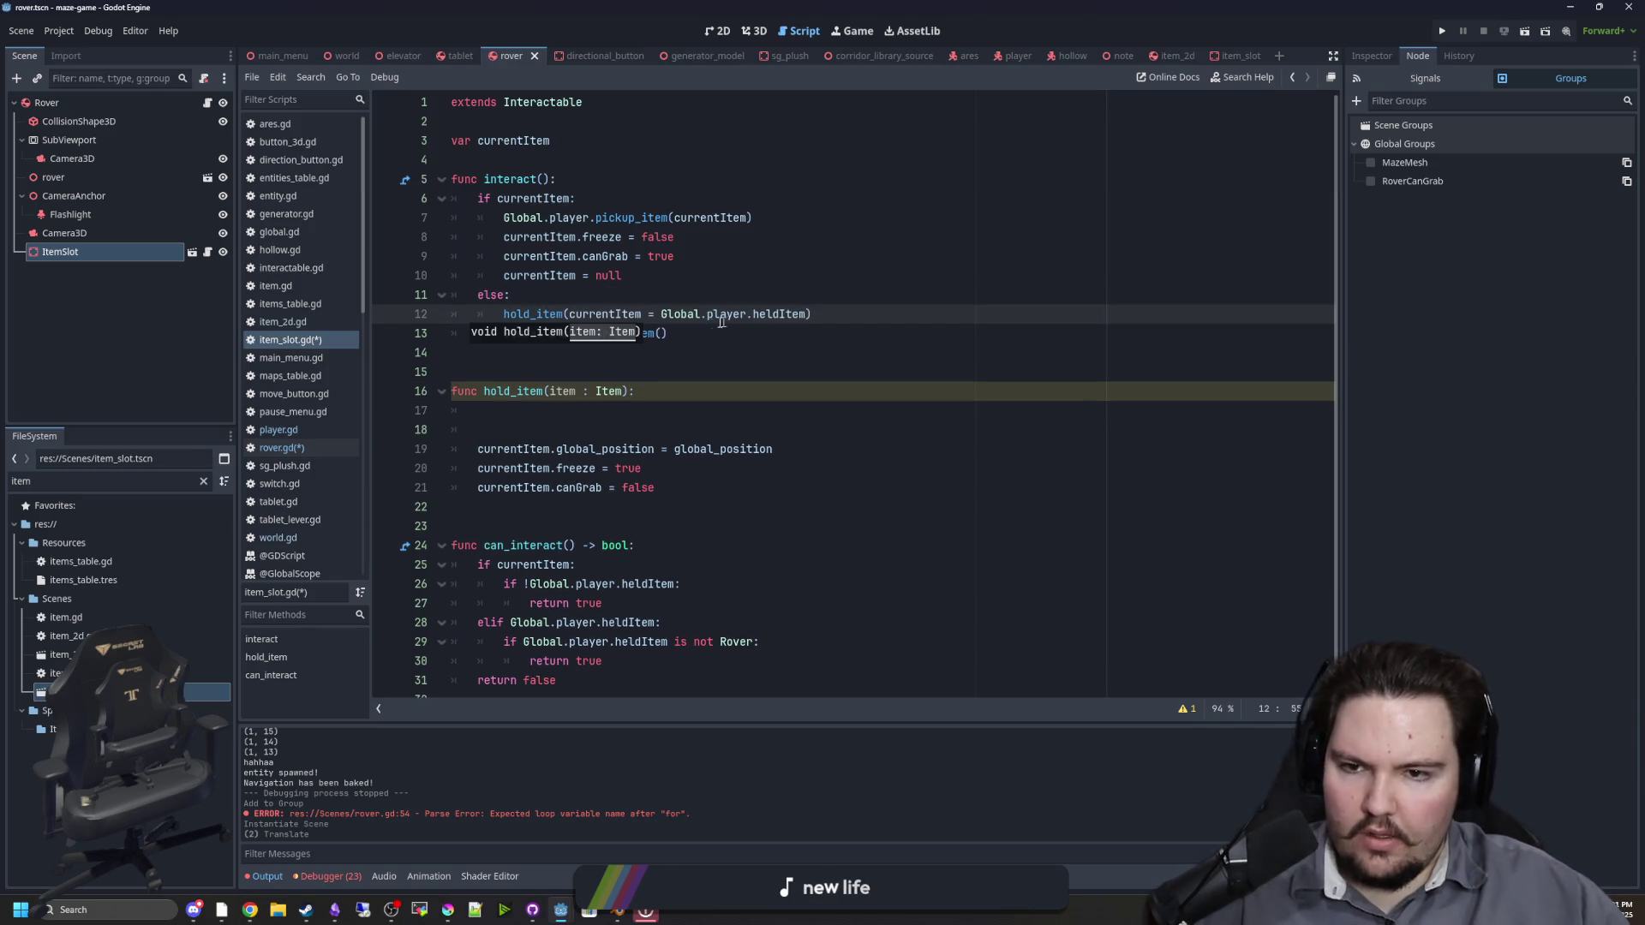
pyautogui.moveTo(659, 314); pyautogui.dragTo(568, 314)
pyautogui.press('BackSpace')
pyautogui.press('Up')
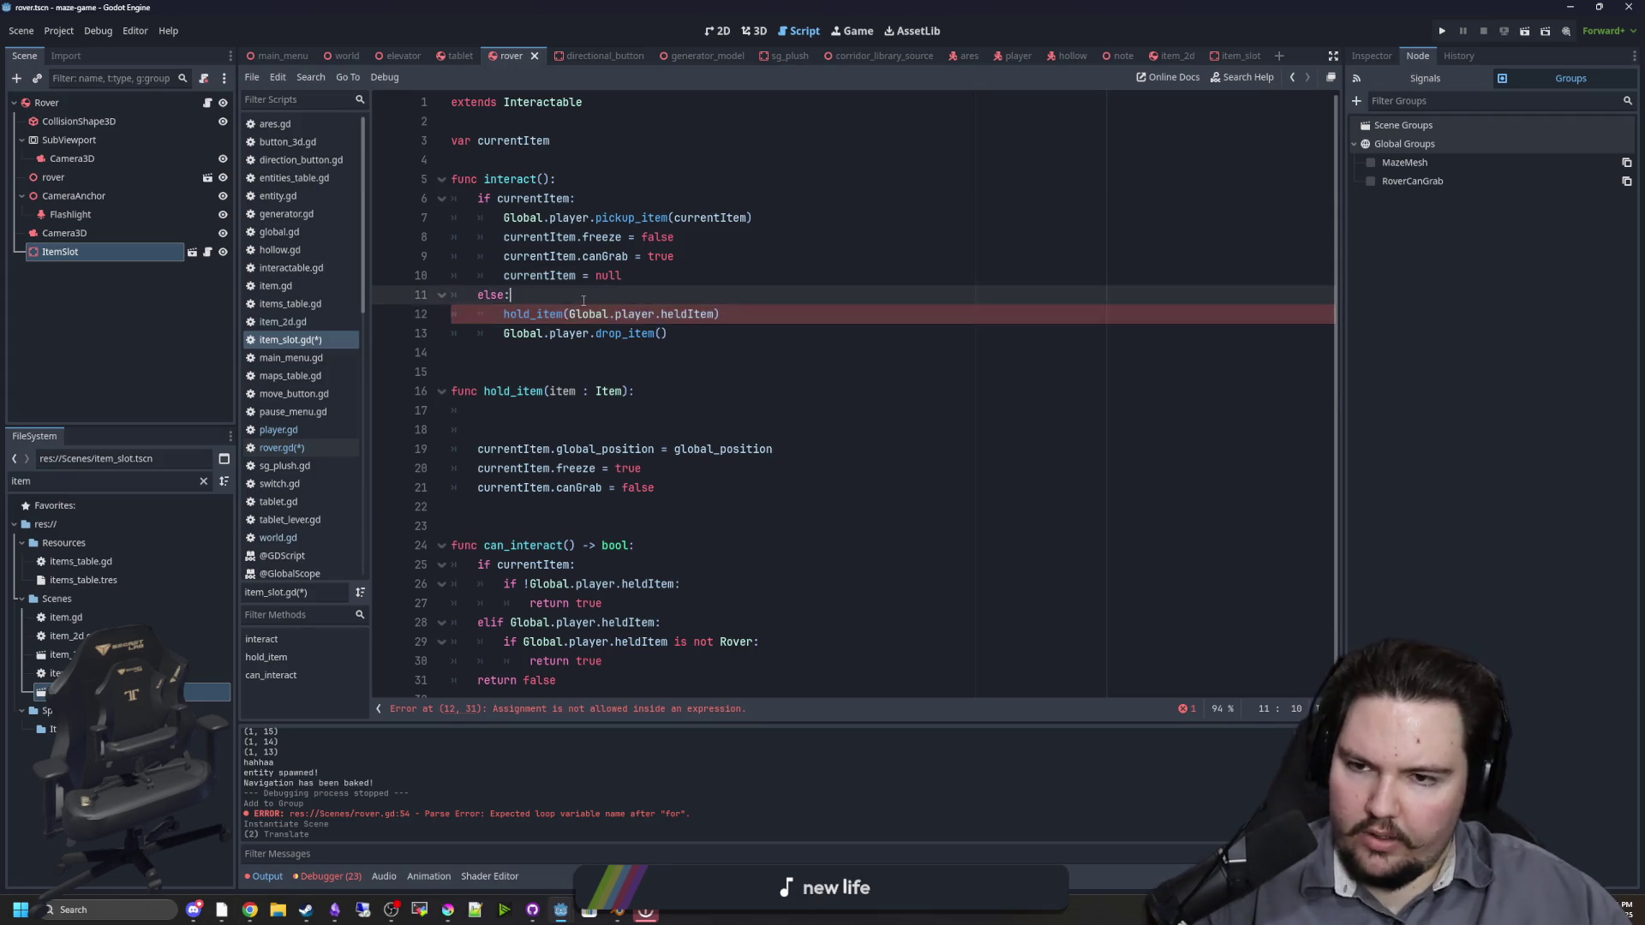
pyautogui.click(480, 430)
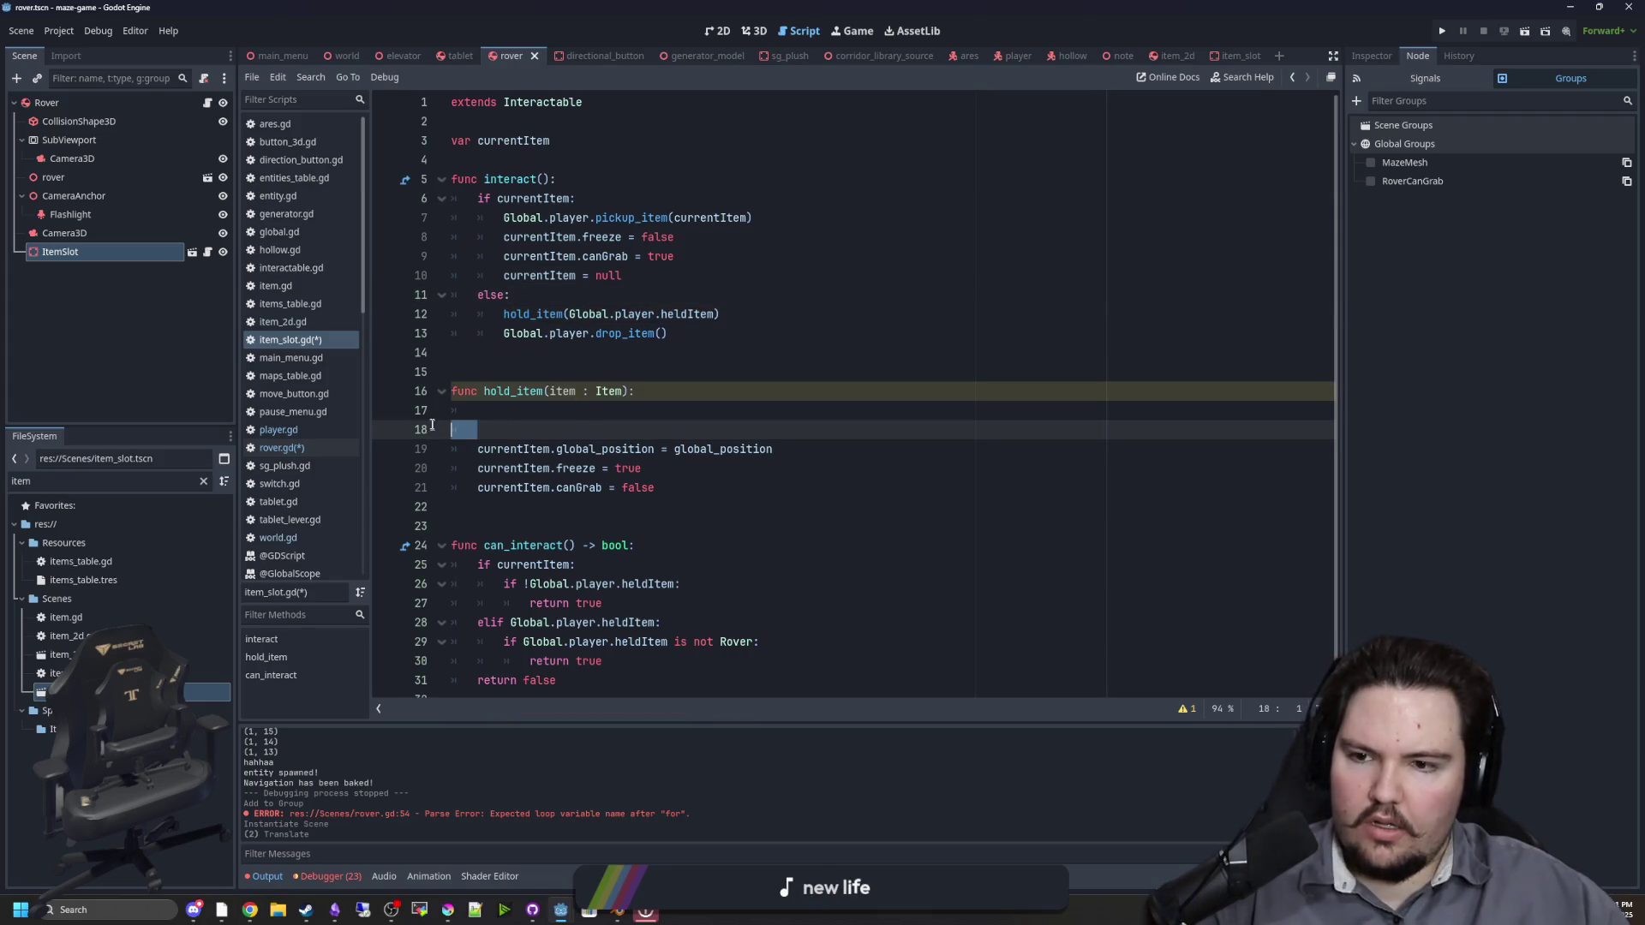
pyautogui.press('BackSpace')
pyautogui.press('BackSpace')
pyautogui.click(623, 371)
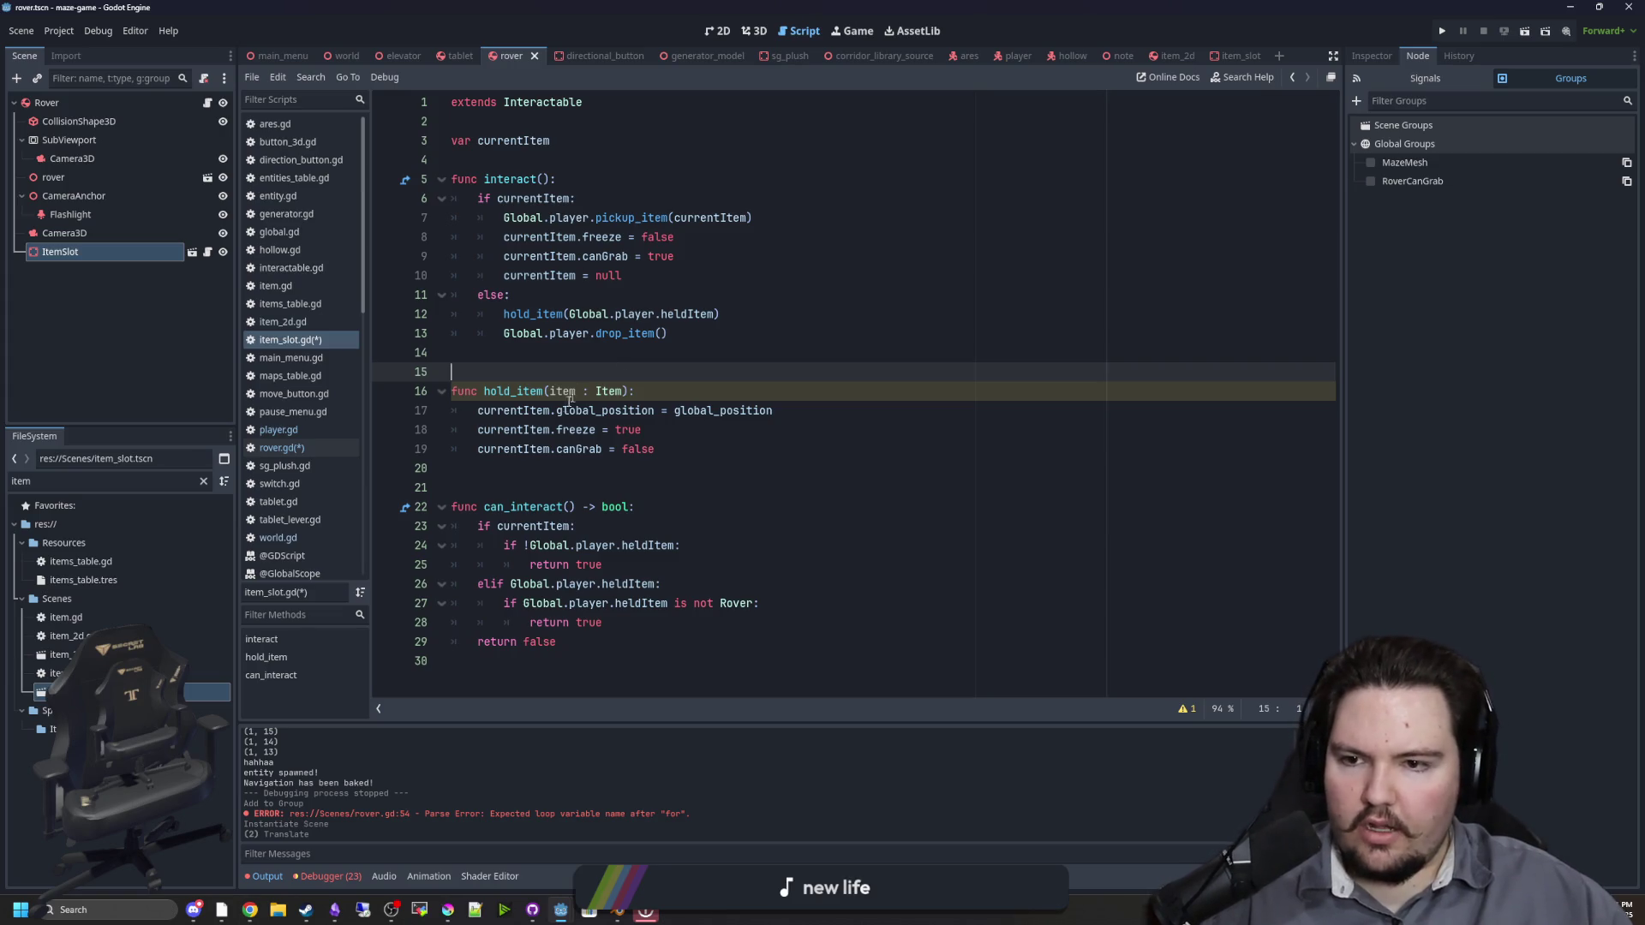
# Step: Create func release_item() and move interact's unfreeze, canGrab and currentItem = null lines into it
pyautogui.click(530, 467)
pyautogui.press('Return')
pyautogui.press('Return')
pyautogui.press('Return')
pyautogui.press('Up')
pyautogui.write('func')
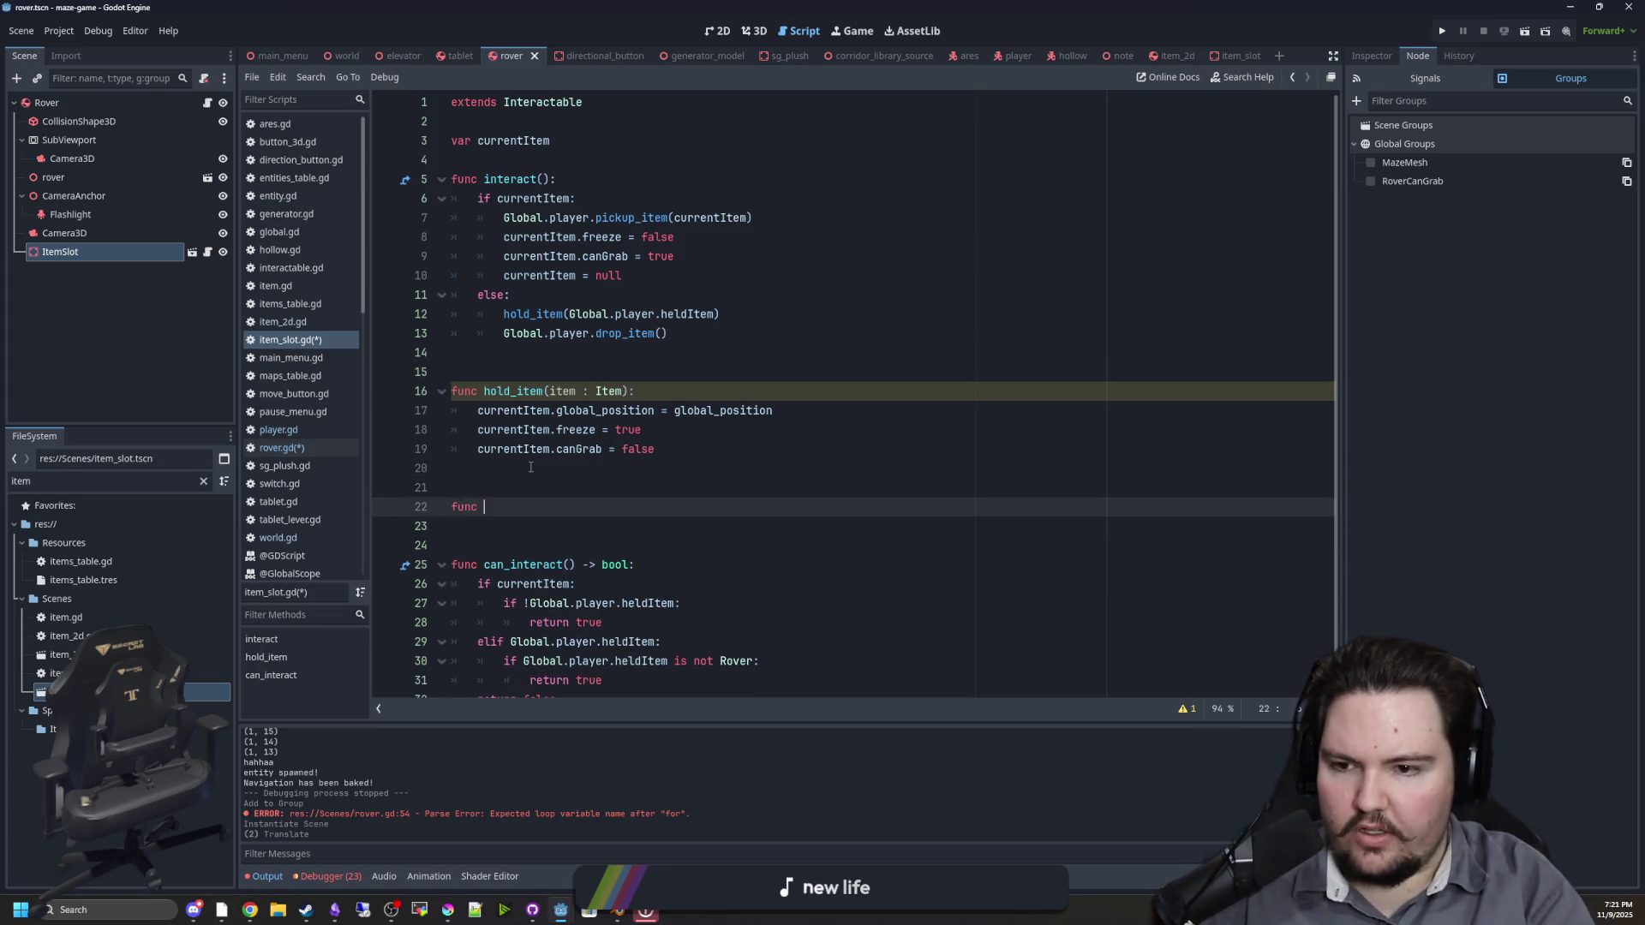
pyautogui.press('BackSpace')
pyautogui.press('BackSpace')
pyautogui.press('BackSpace')
pyautogui.write('release_item():')
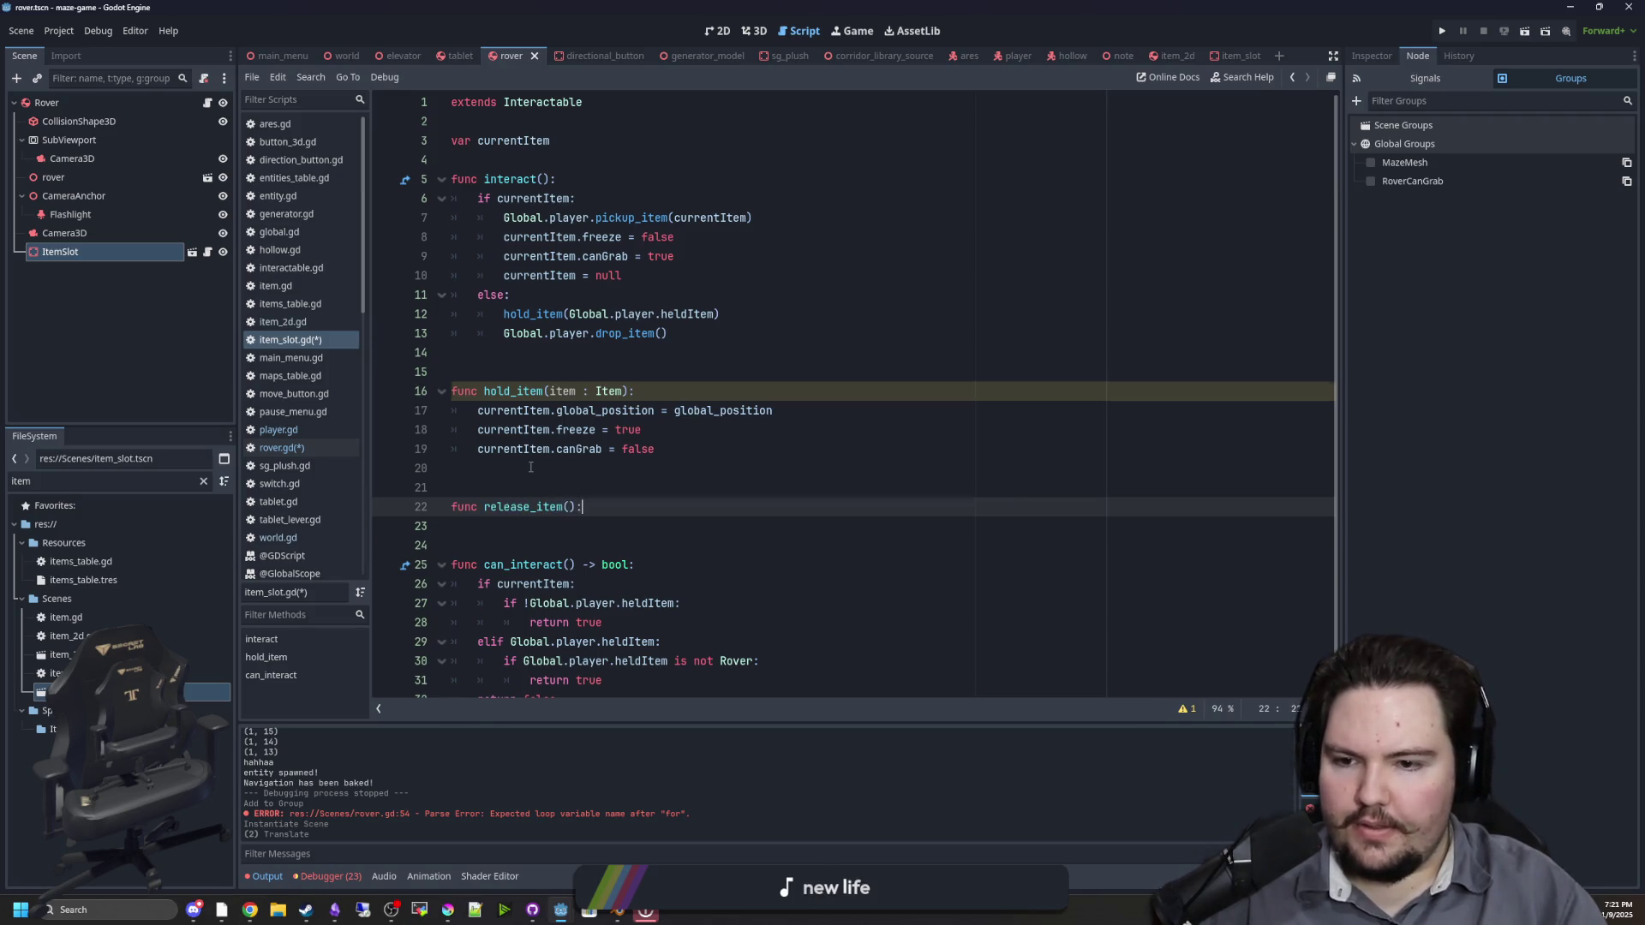
pyautogui.press('Return')
pyautogui.moveTo(657, 281); pyautogui.dragTo(403, 239)
pyautogui.hotkey('ctrl', 'x')
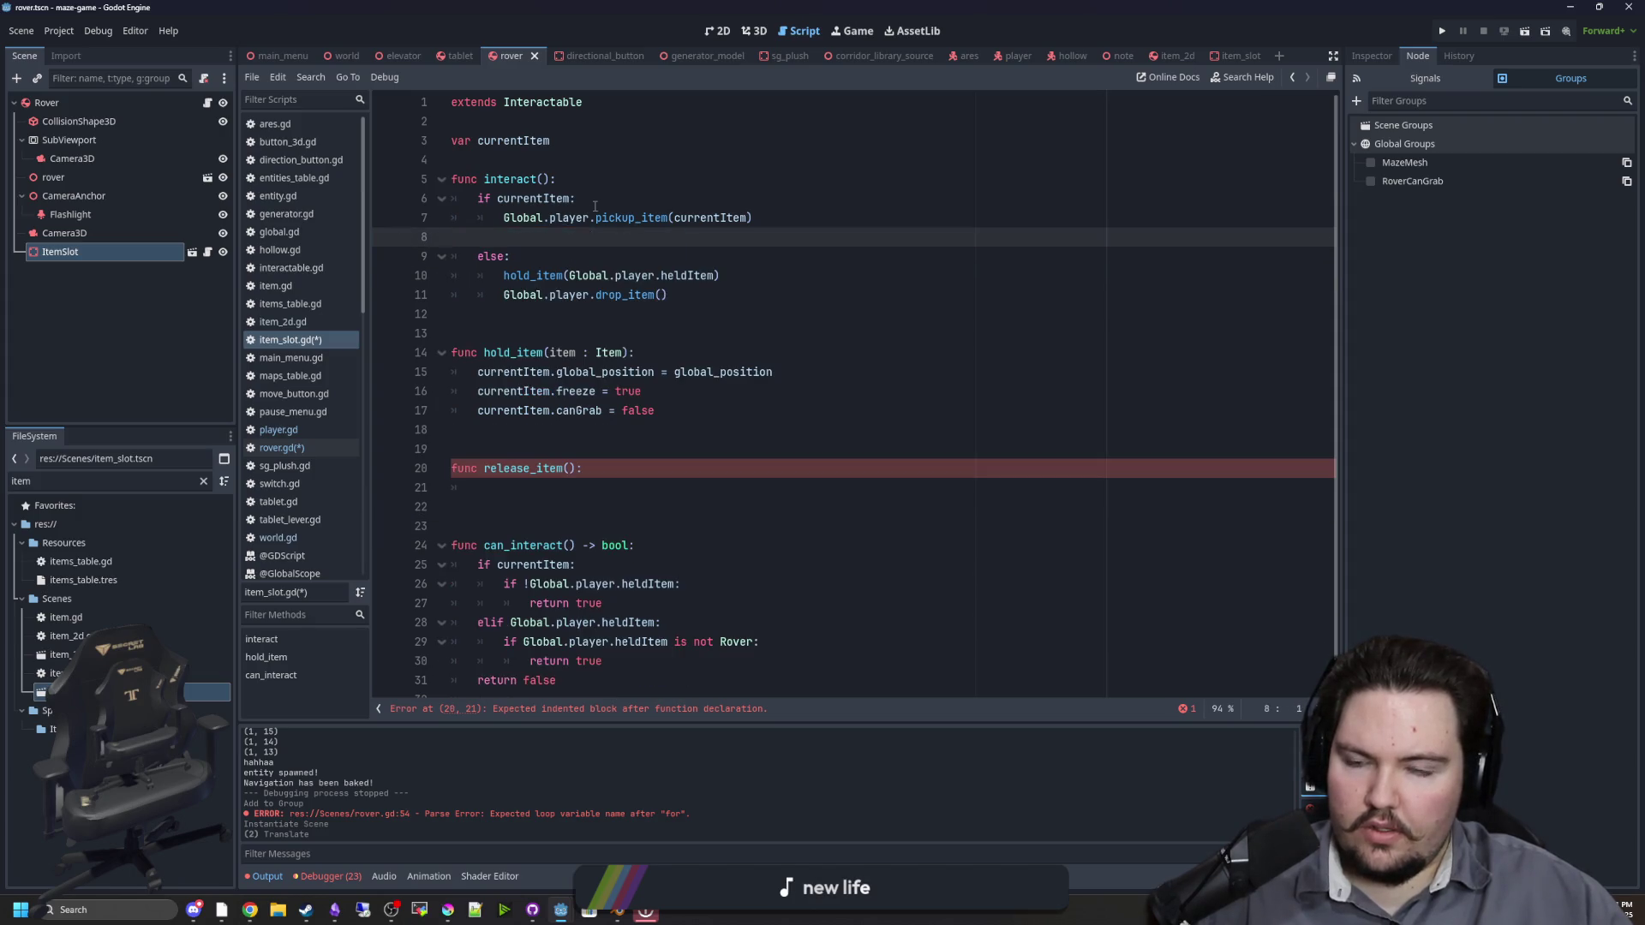
pyautogui.click(568, 488)
pyautogui.hotkey('ctrl', 'v')
pyautogui.press('Home')
pyautogui.press('BackSpace')
# Step: Call release_item() right after pickup in interact, then jump to heldItem's declaration in player.gd
pyautogui.click(506, 468)
pyautogui.moveTo(505, 468); pyautogui.dragTo(484, 468)
pyautogui.hotkey('ctrl', 'c')
pyautogui.click(561, 233)
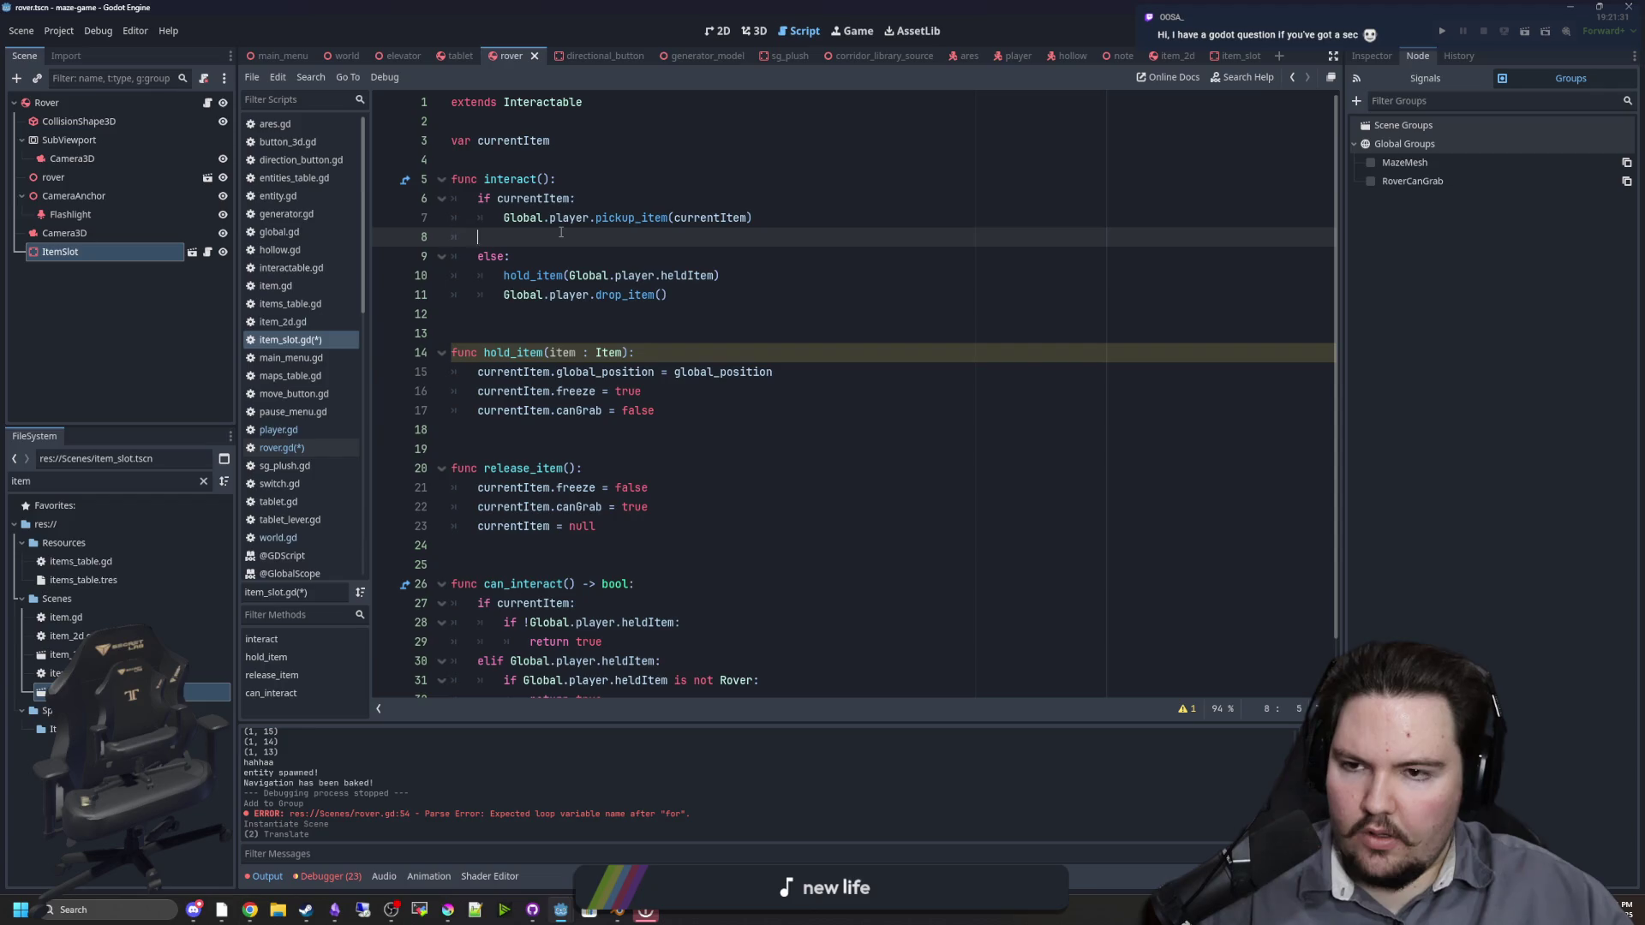
pyautogui.hotkey('ctrl', 'v')
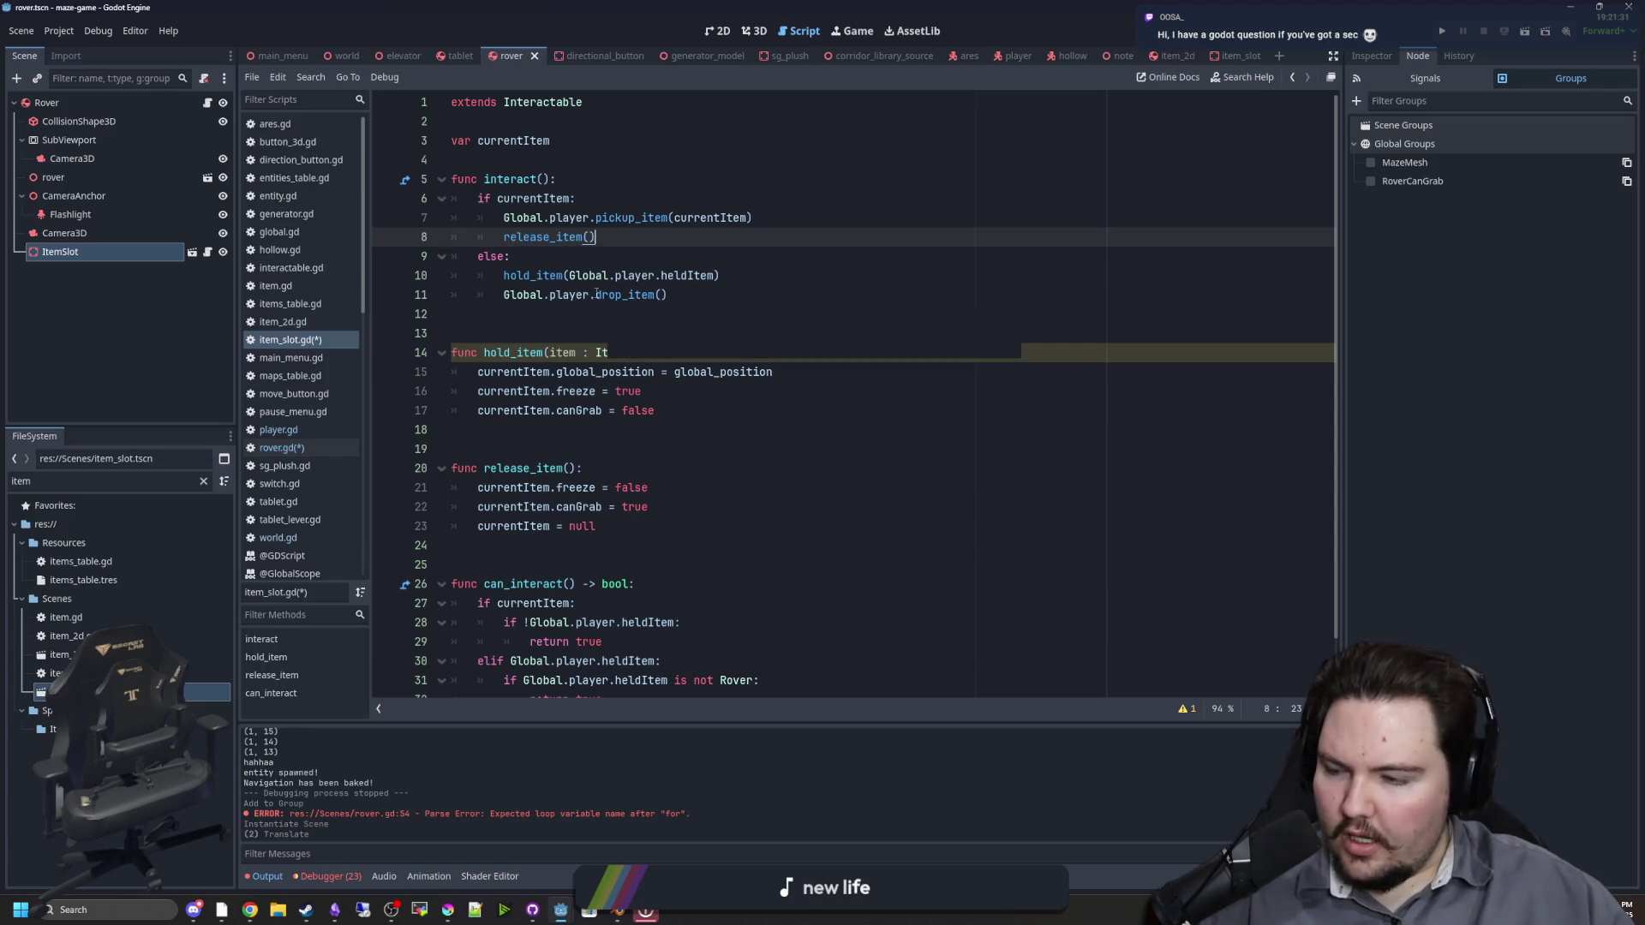
pyautogui.click(617, 314)
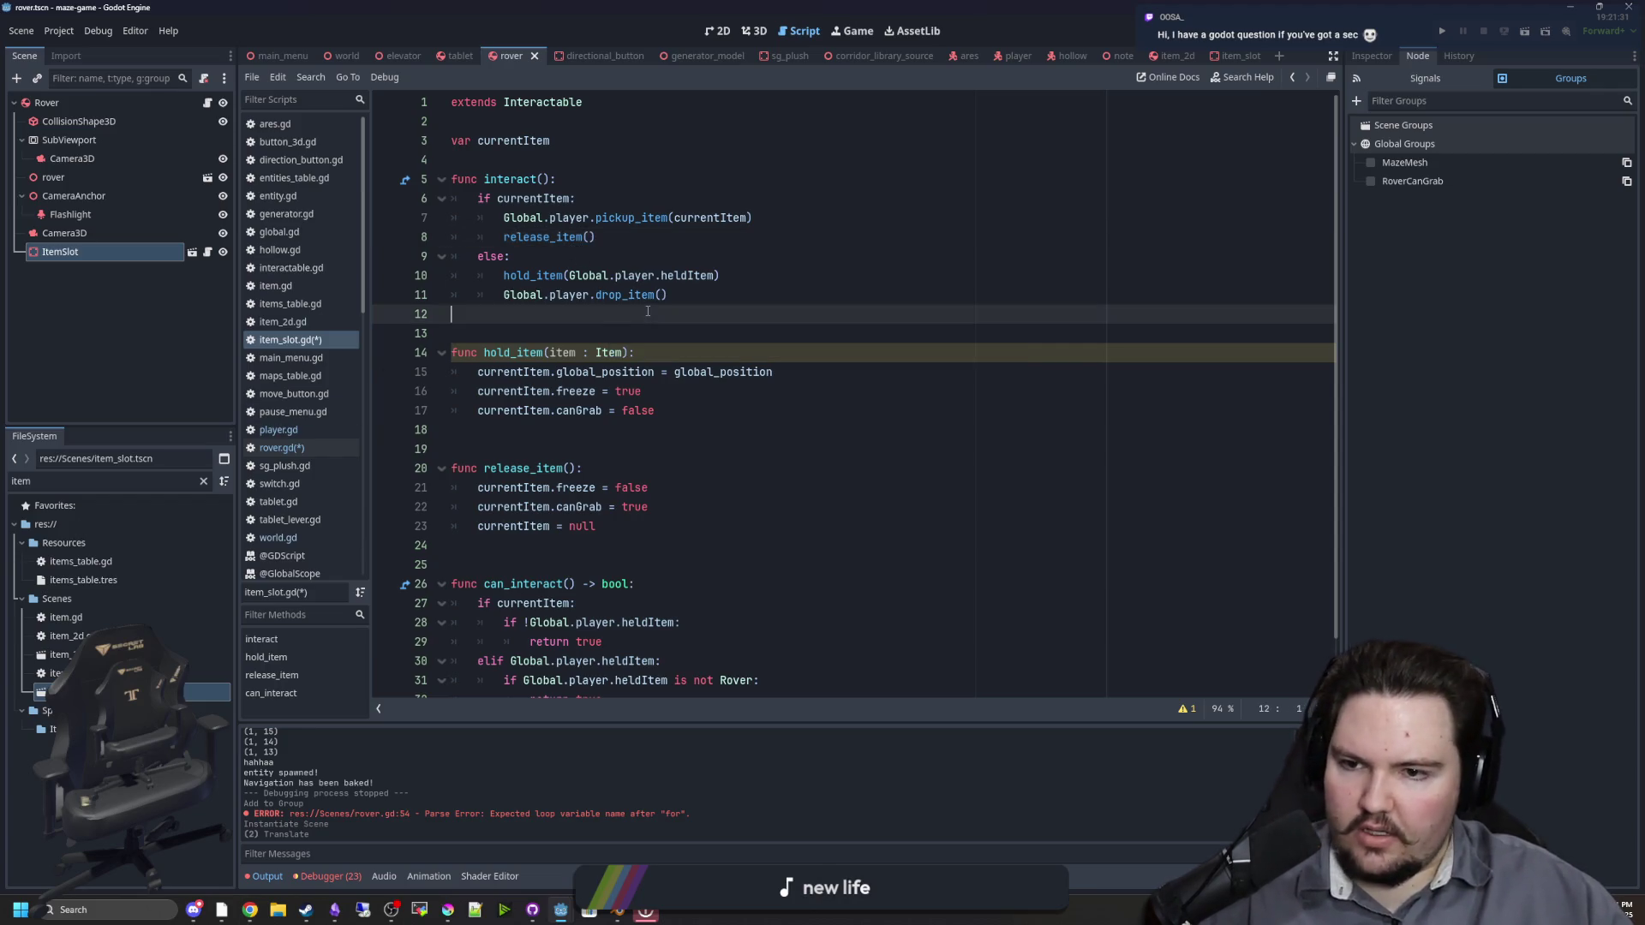
pyautogui.click(637, 330)
pyautogui.click(634, 256)
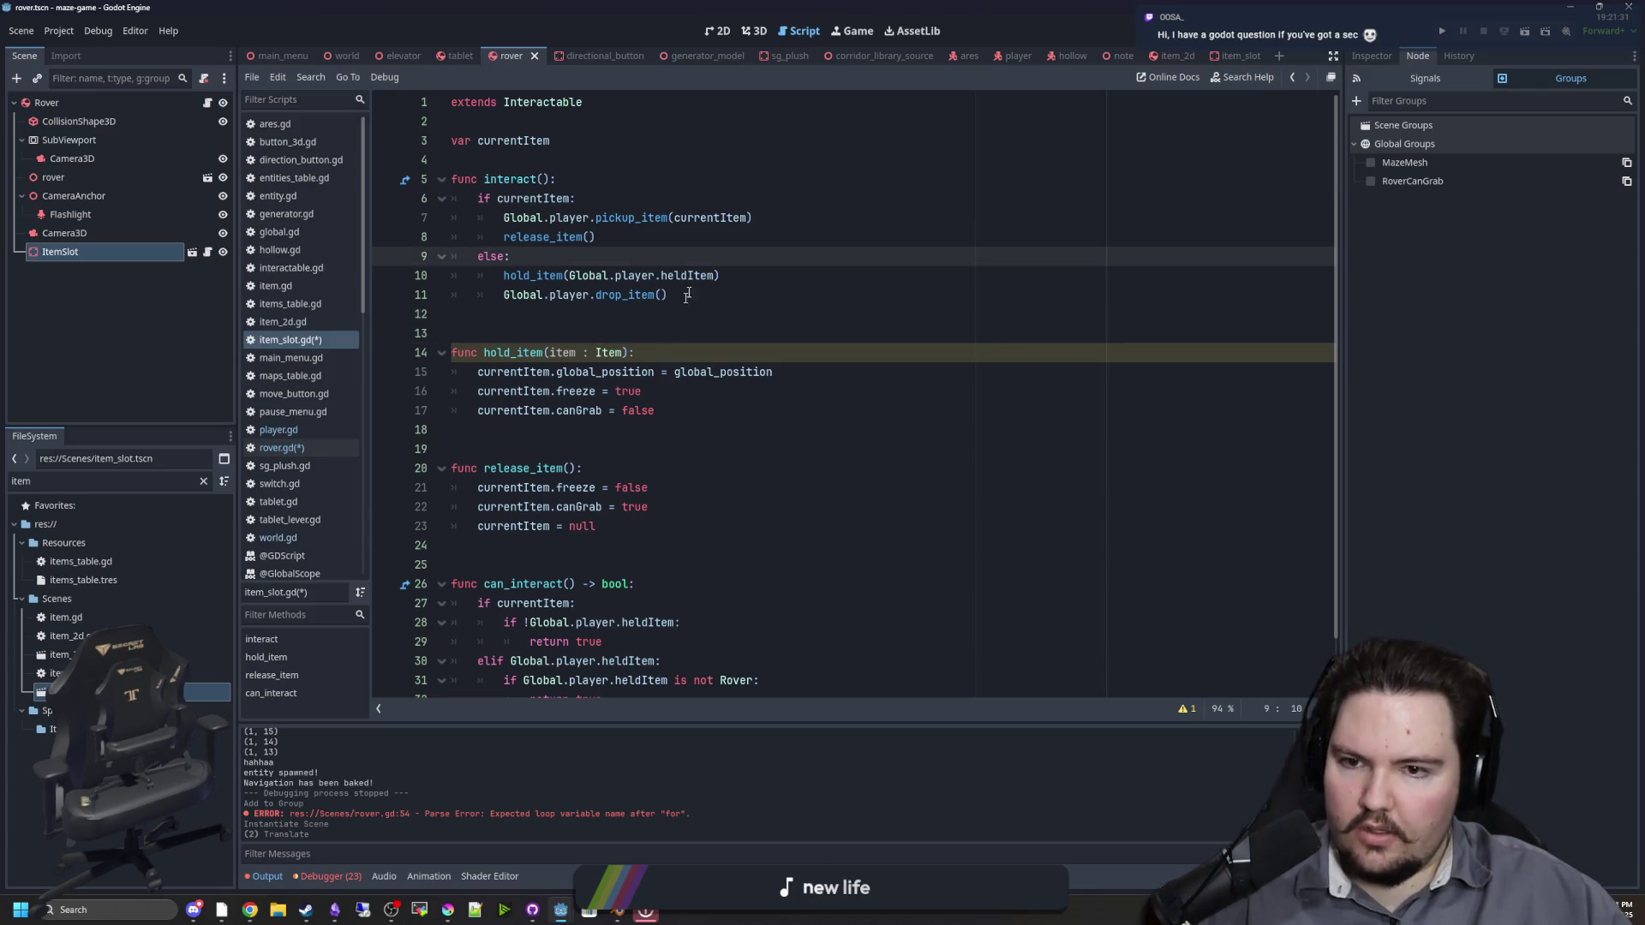
pyautogui.keyDown('ctrl'); pyautogui.click(690, 282); pyautogui.keyUp('ctrl')
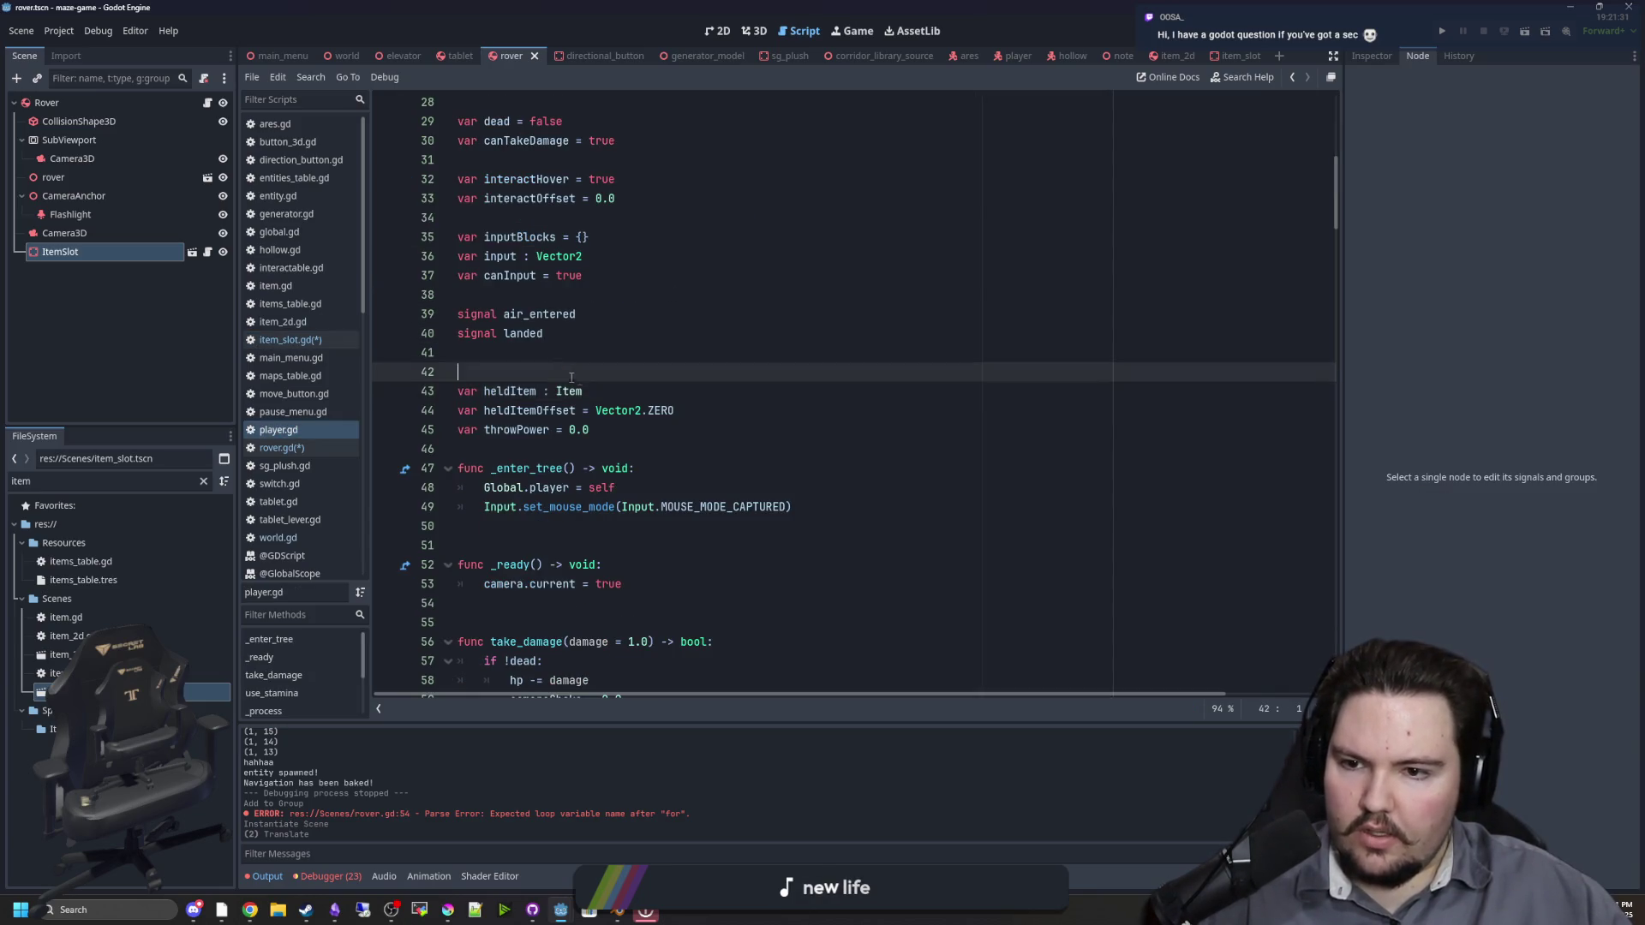
# Step: Return to item_slot.gd, save, and show the Debugger's list of 23 errors
pyautogui.click(612, 360)
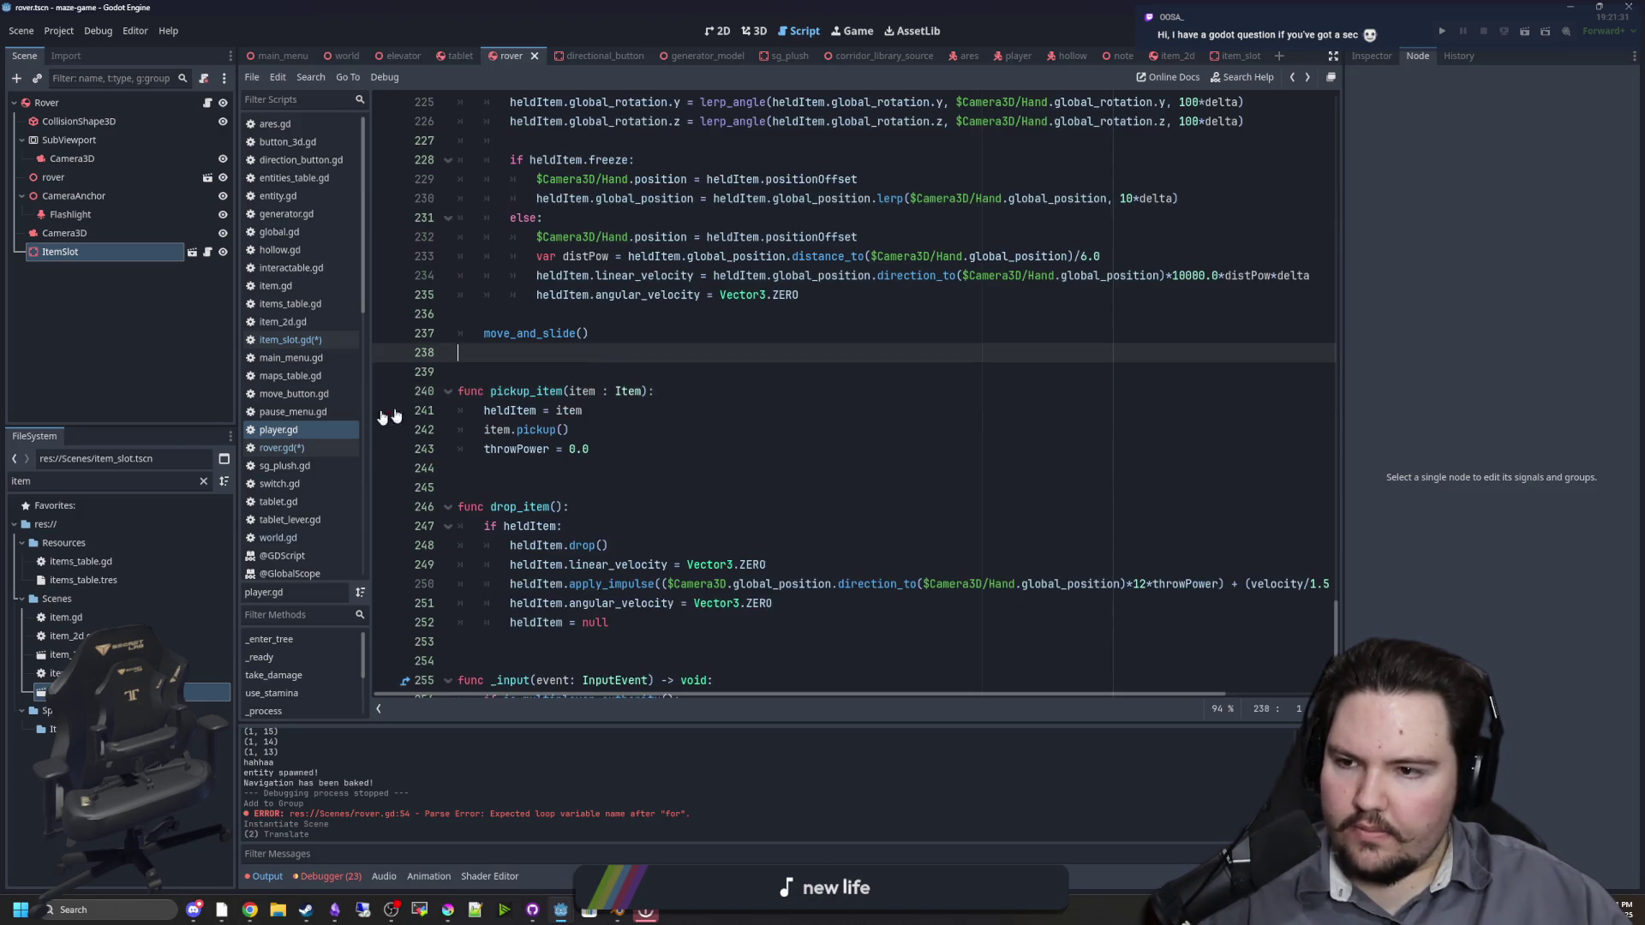
pyautogui.click(283, 340)
pyautogui.click(613, 335)
pyautogui.hotkey('ctrl', 's')
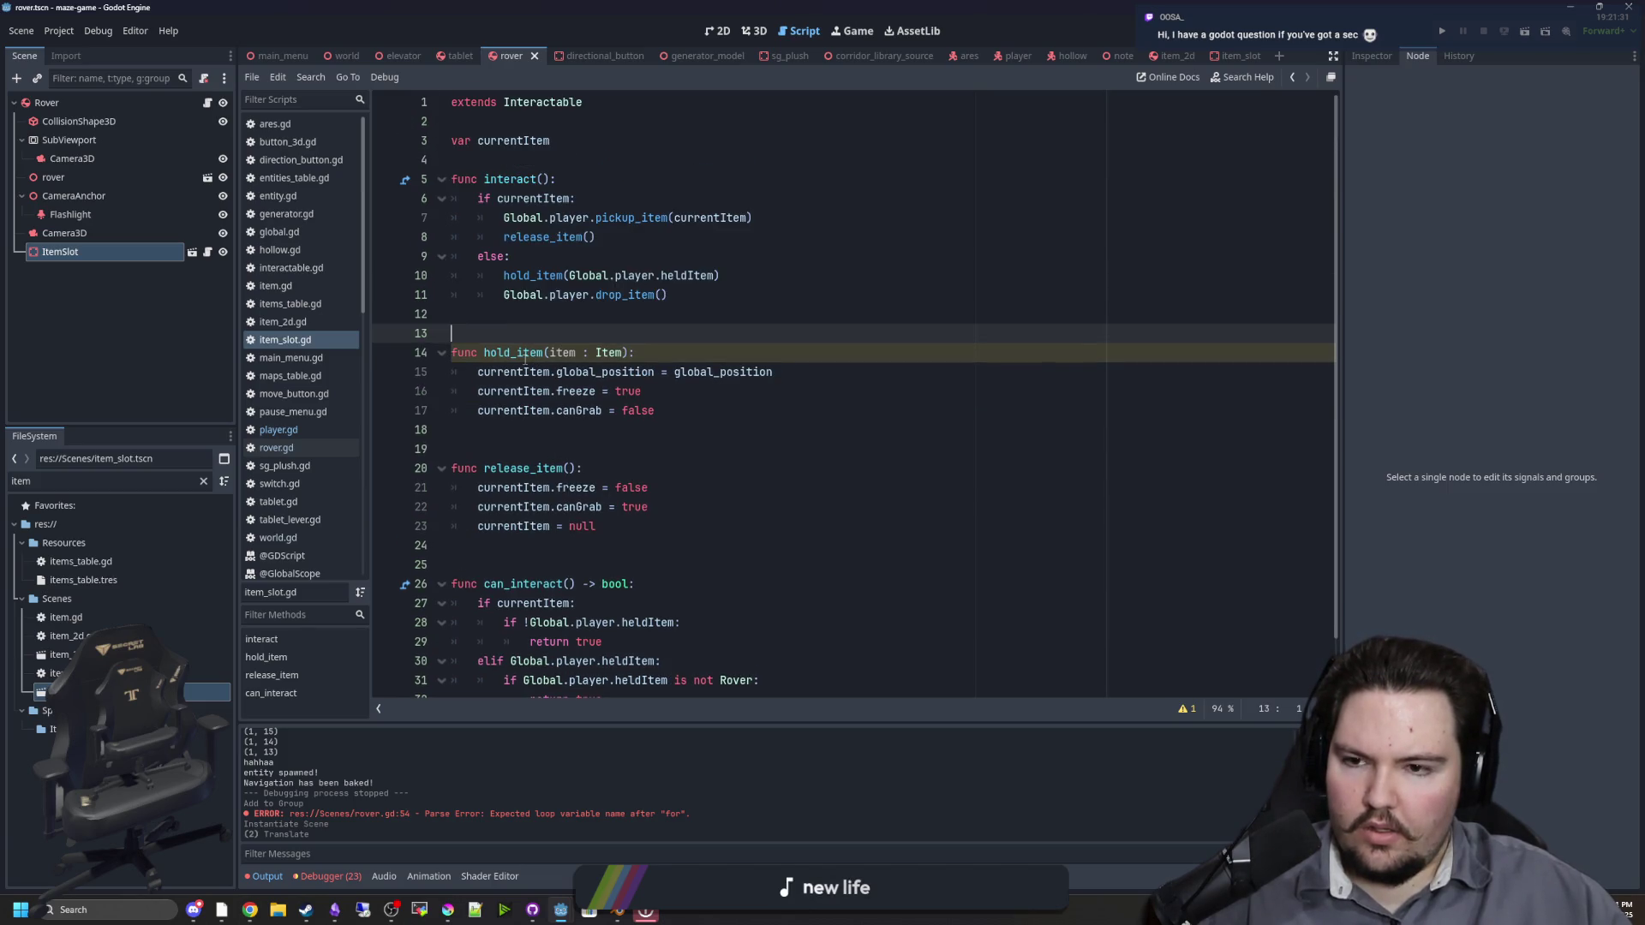
pyautogui.click(538, 310)
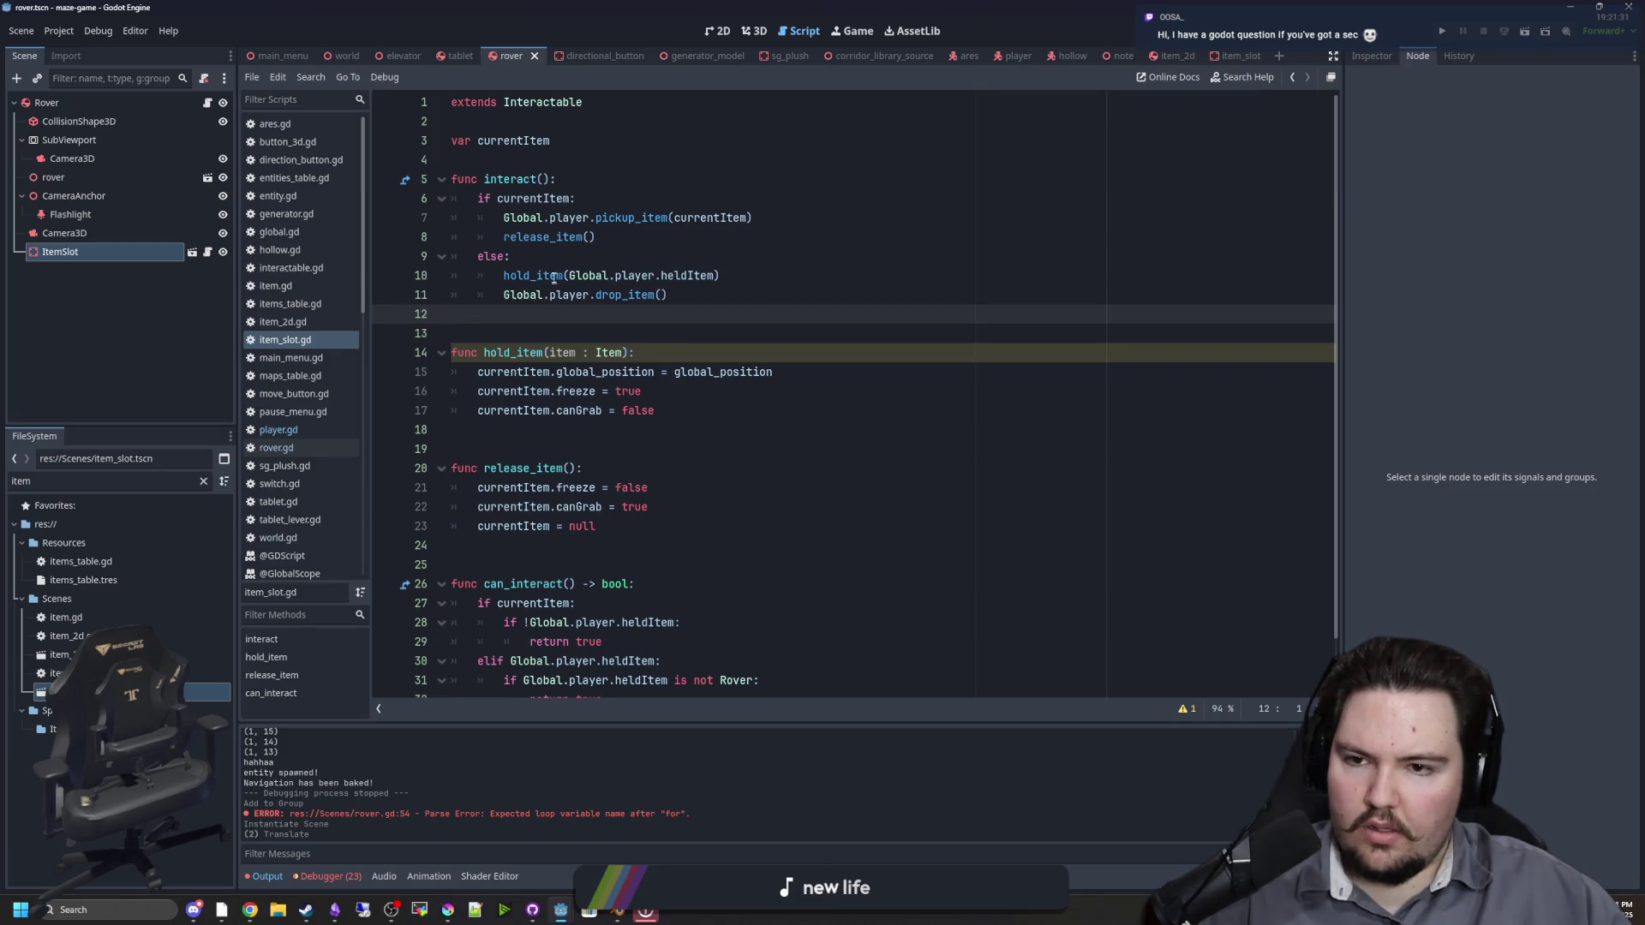
pyautogui.click(571, 338)
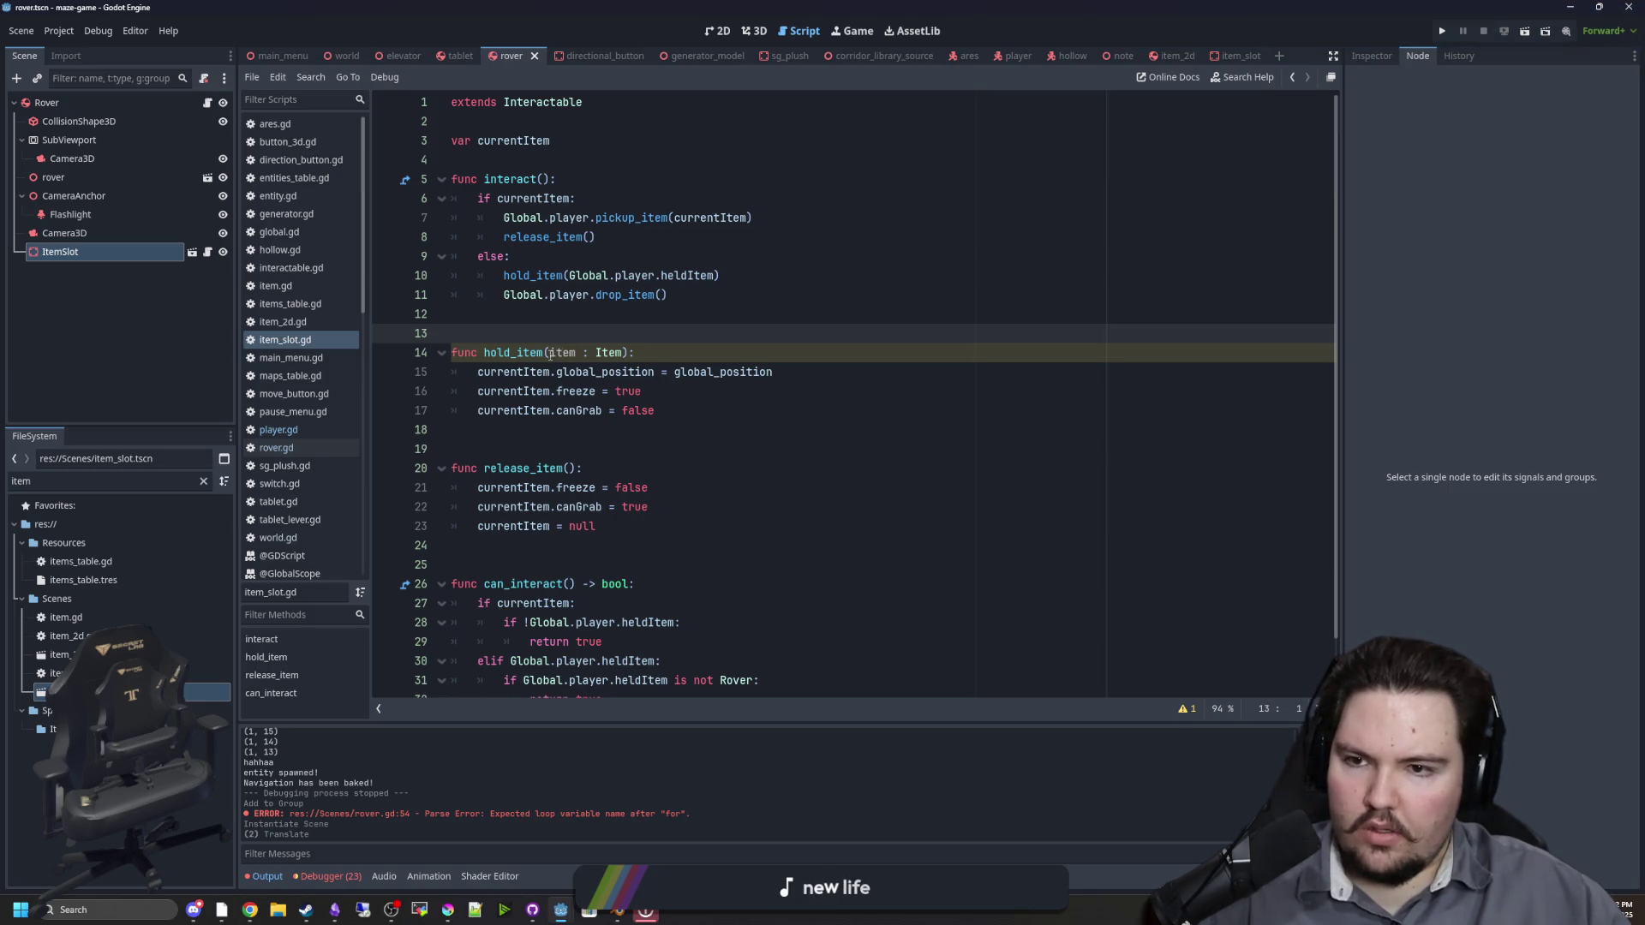
pyautogui.click(332, 875)
pyautogui.click(336, 715)
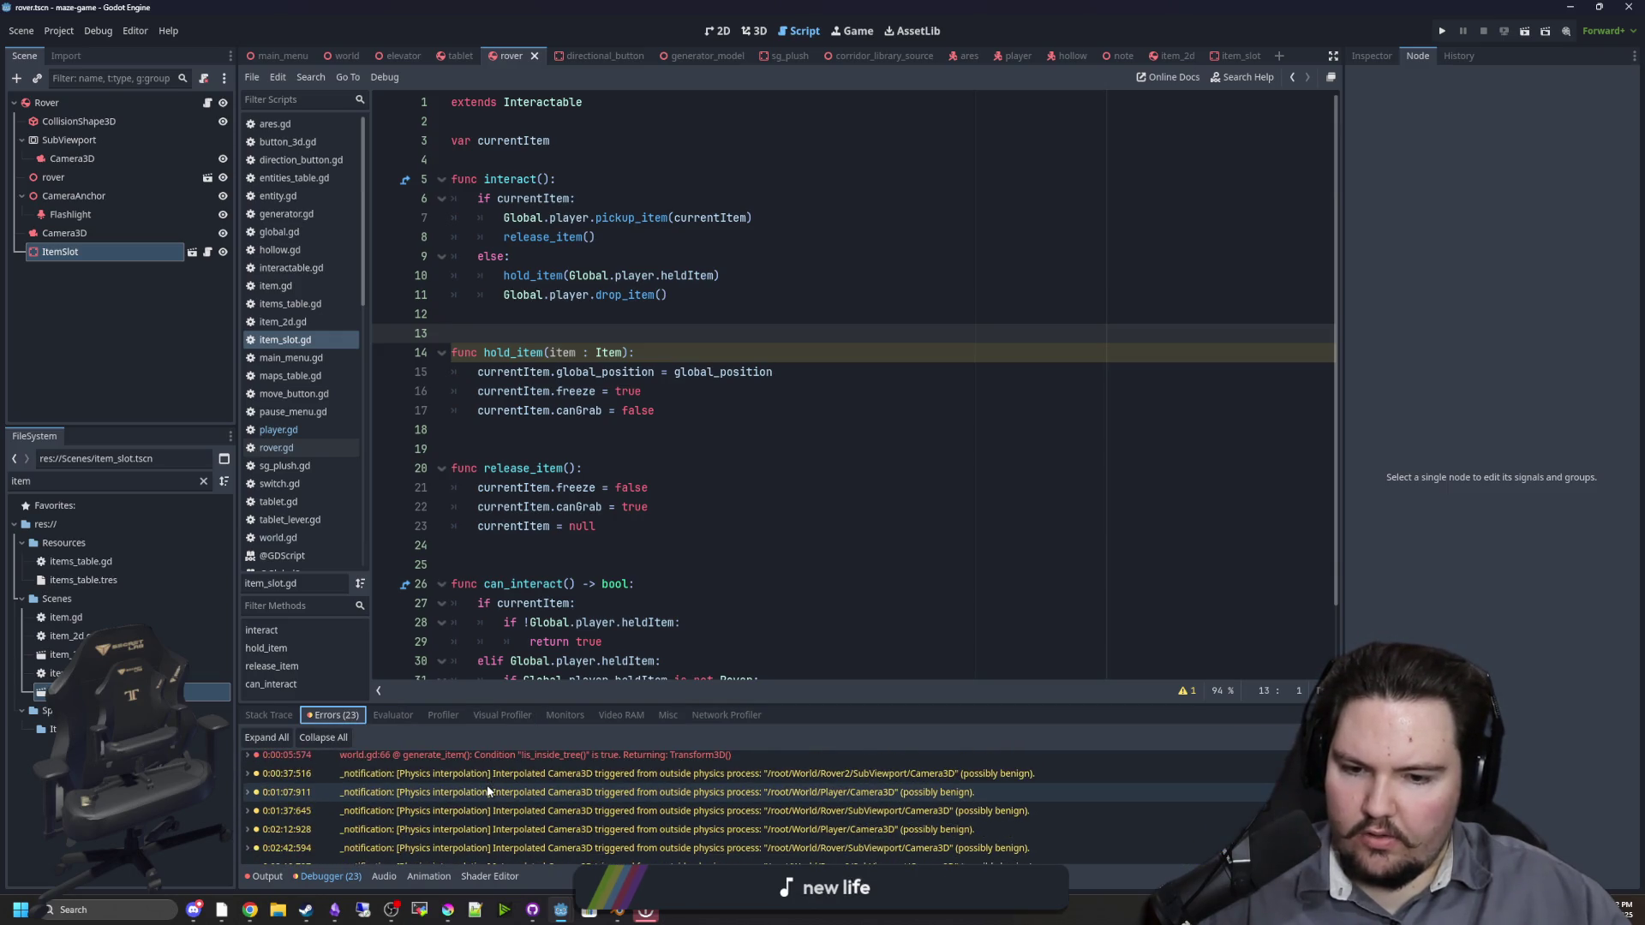
# Step: Save the project and review hold_item's item parameter
pyautogui.click(566, 488)
pyautogui.click(589, 328)
pyautogui.hotkey('ctrl', 's')
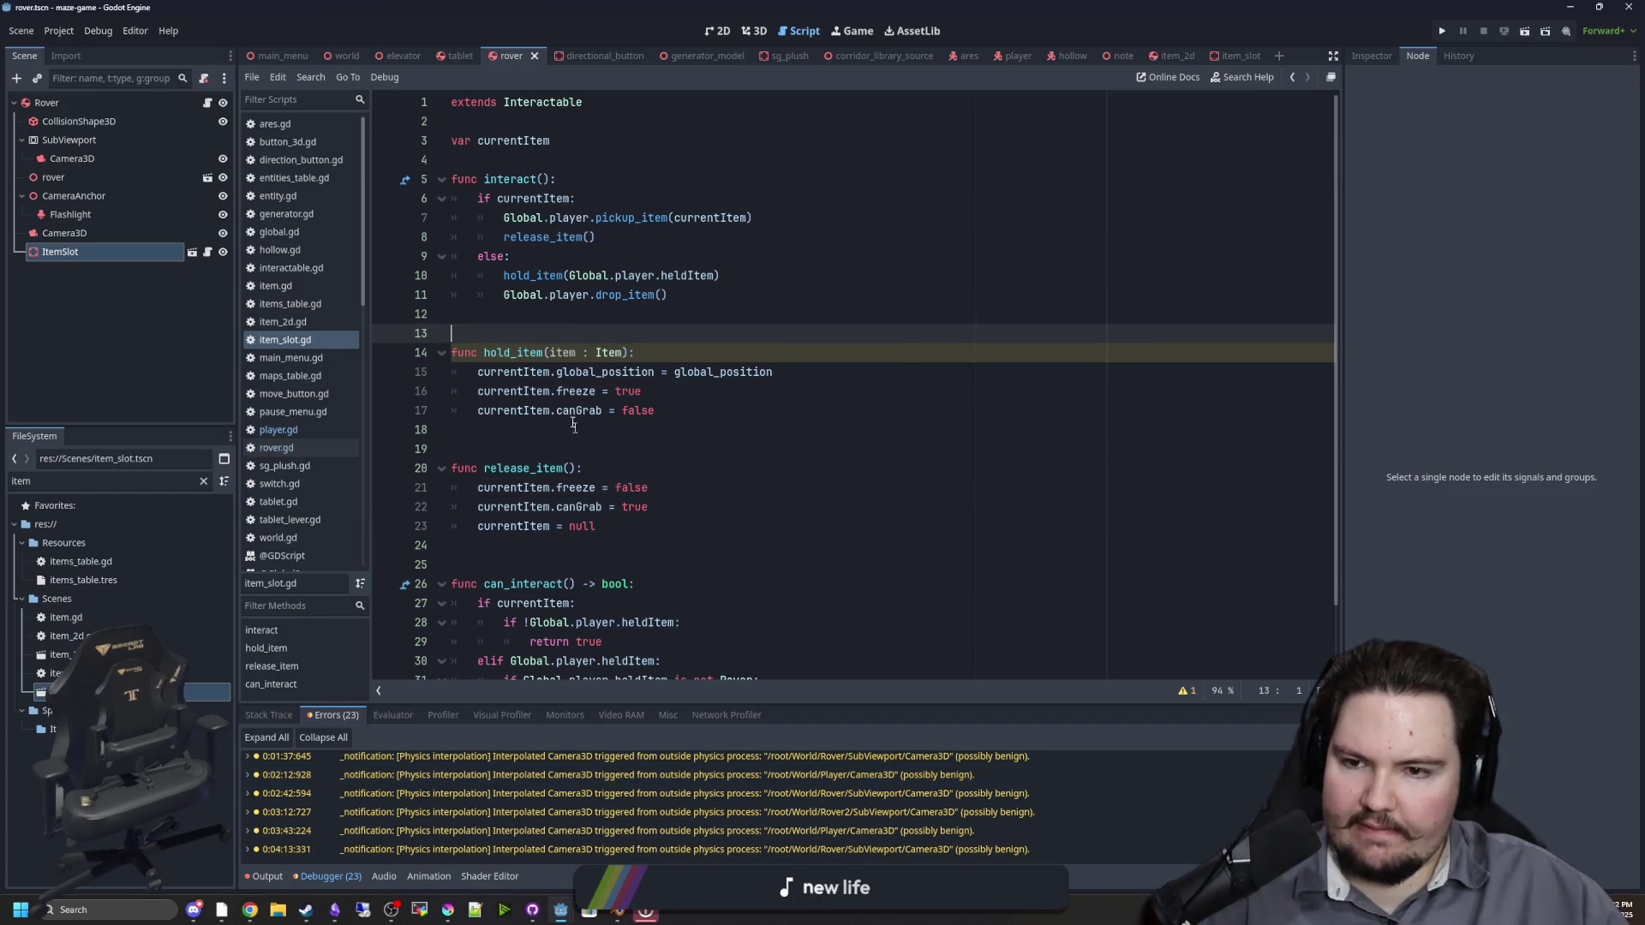
pyautogui.click(567, 354)
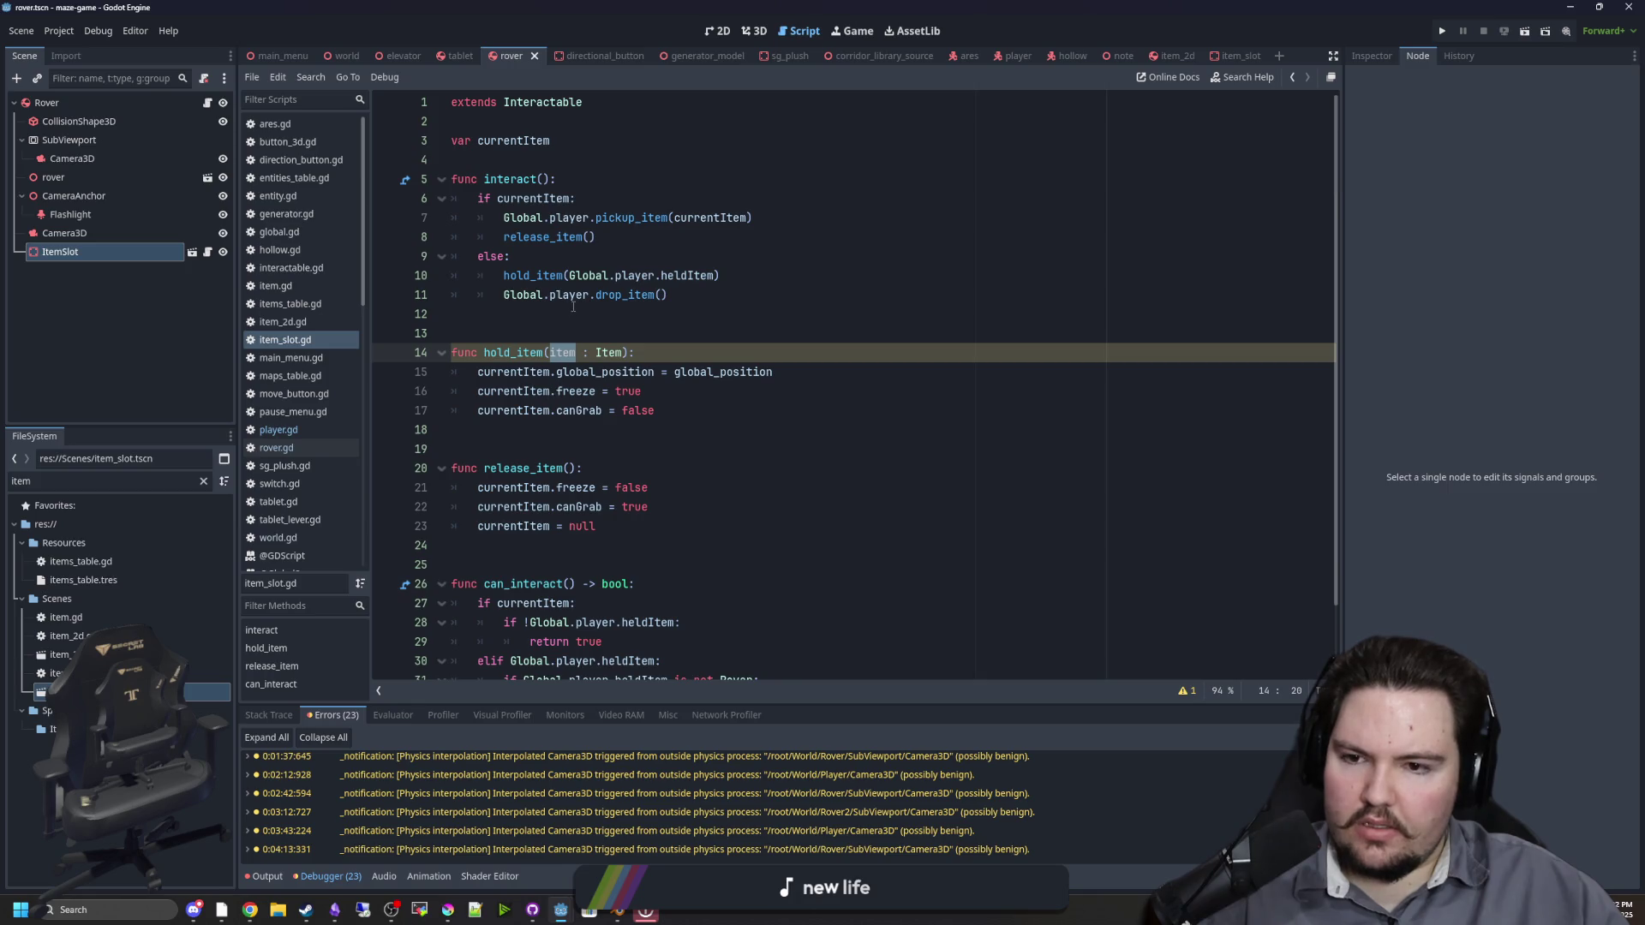
pyautogui.click(564, 314)
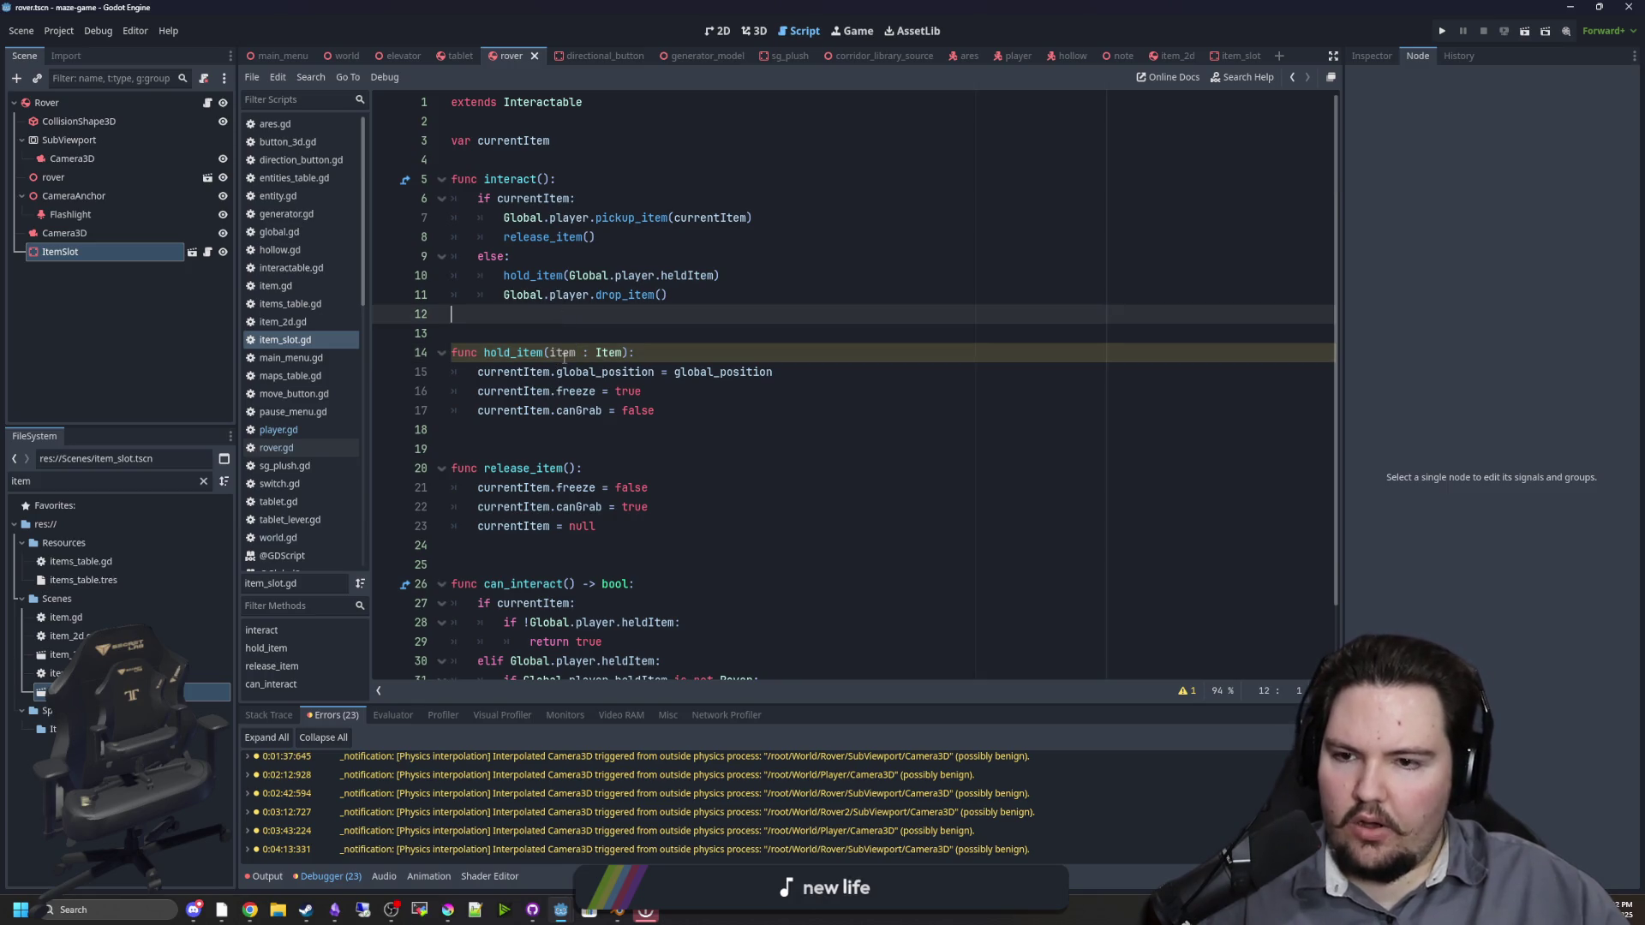
pyautogui.click(566, 353)
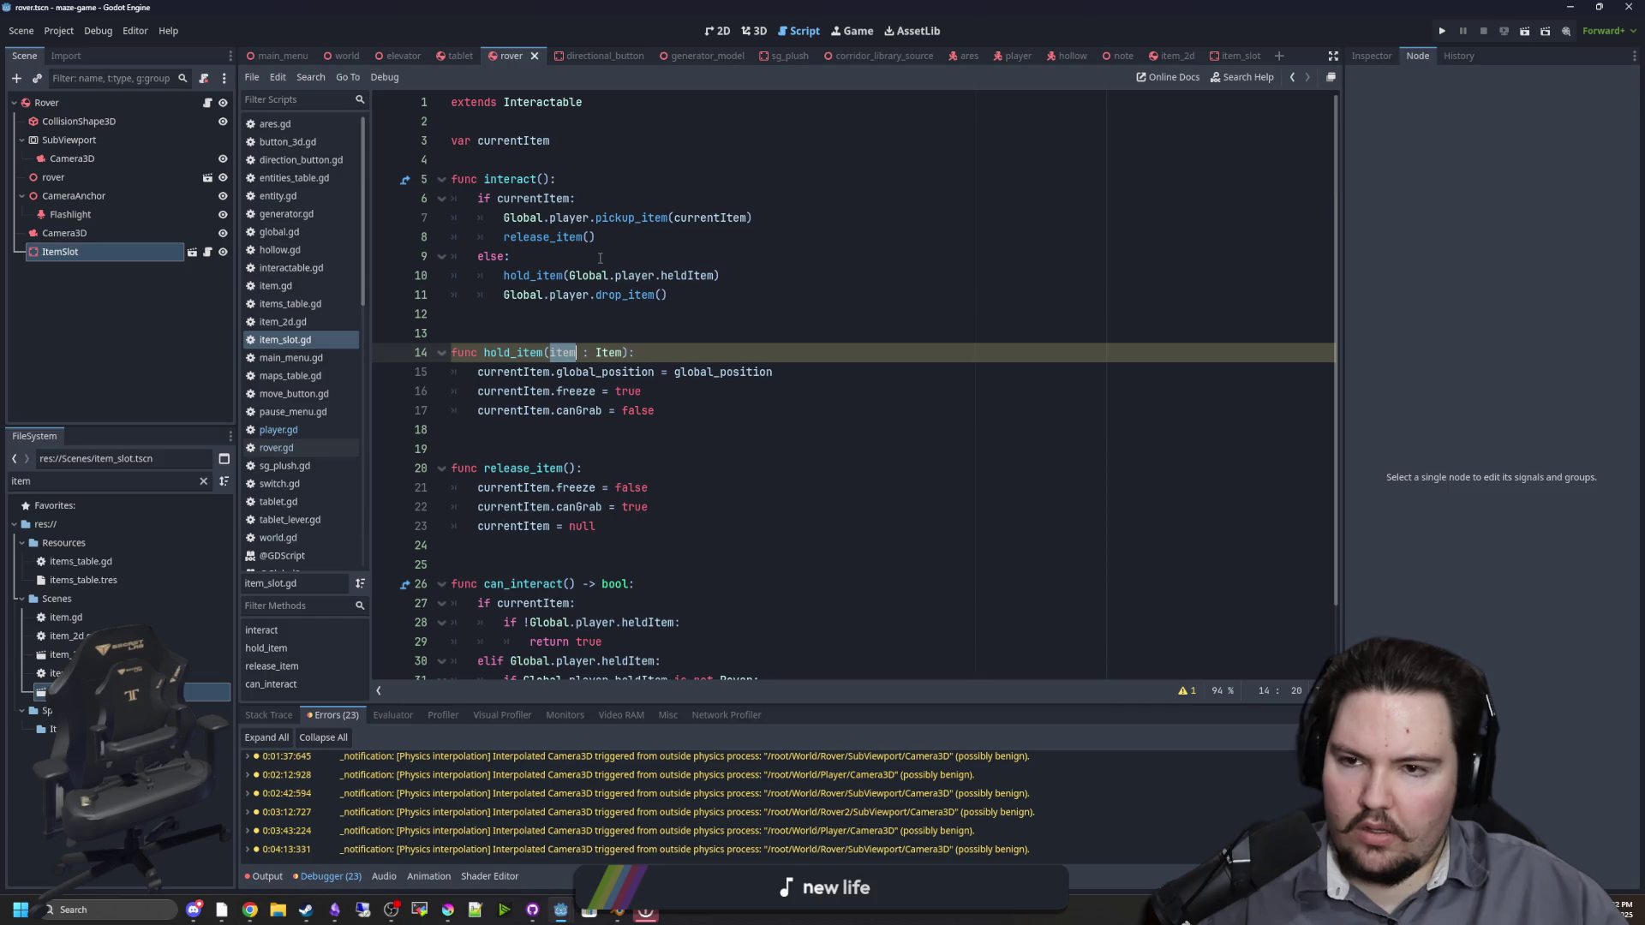
pyautogui.click(600, 258)
pyautogui.scroll(-2, 599, 258)
pyautogui.scroll(2, 600, 258)
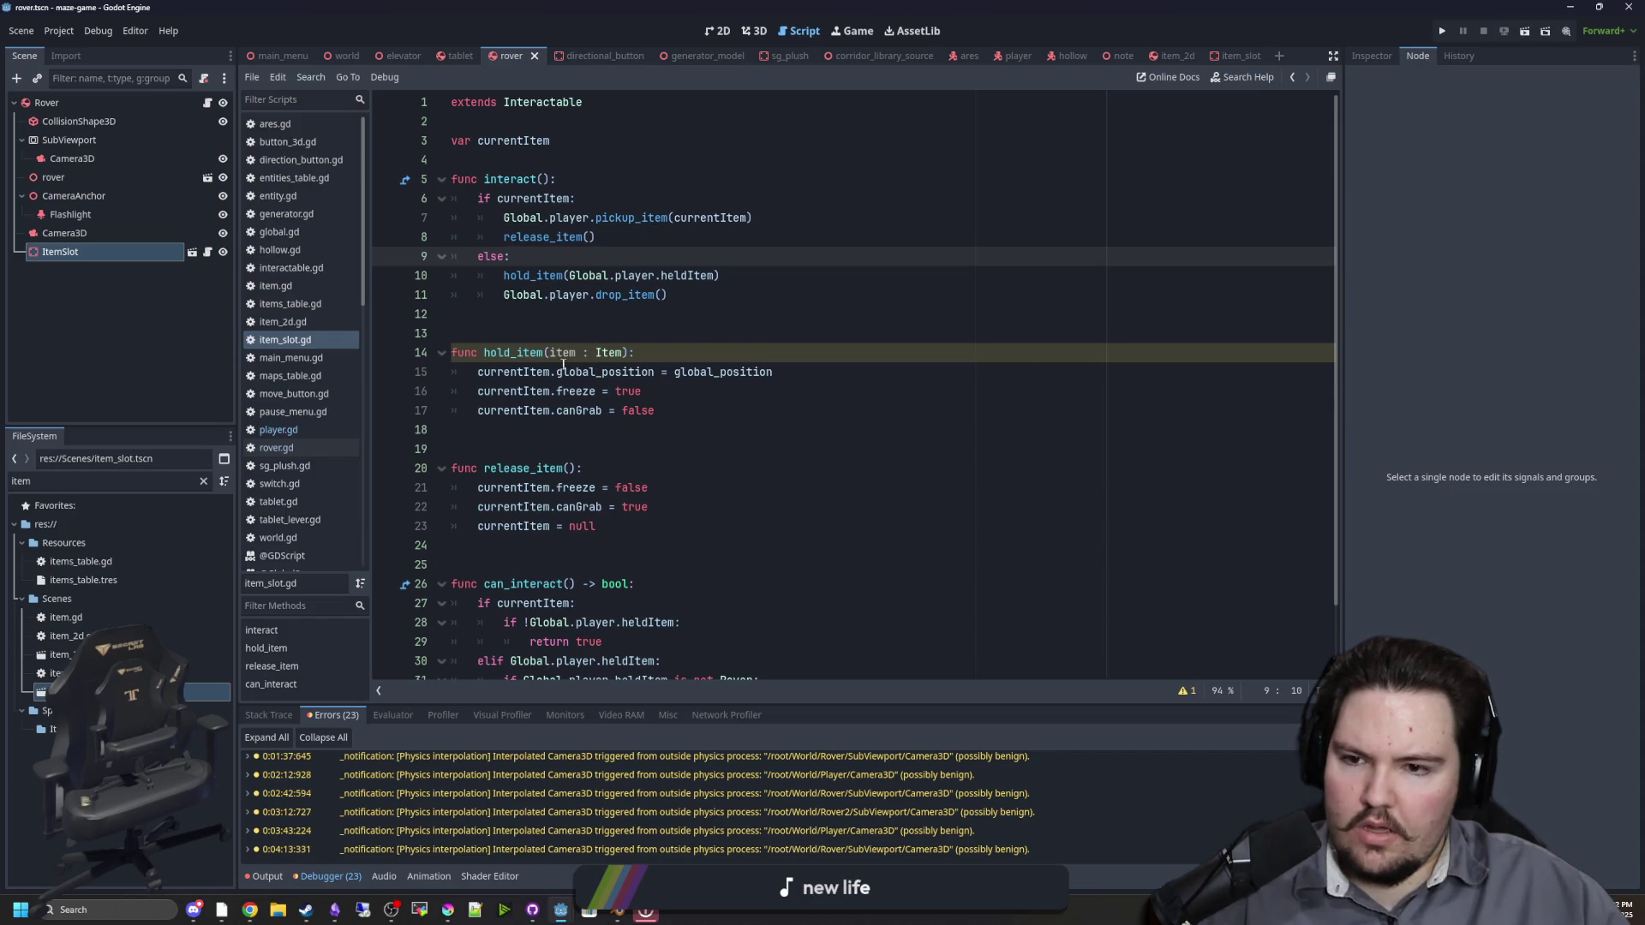
# Step: Make 'currentItem = item' the first line of hold_item and save item_slot.gd
pyautogui.click(664, 351)
pyautogui.press('Return')
pyautogui.write('currentItem = item')
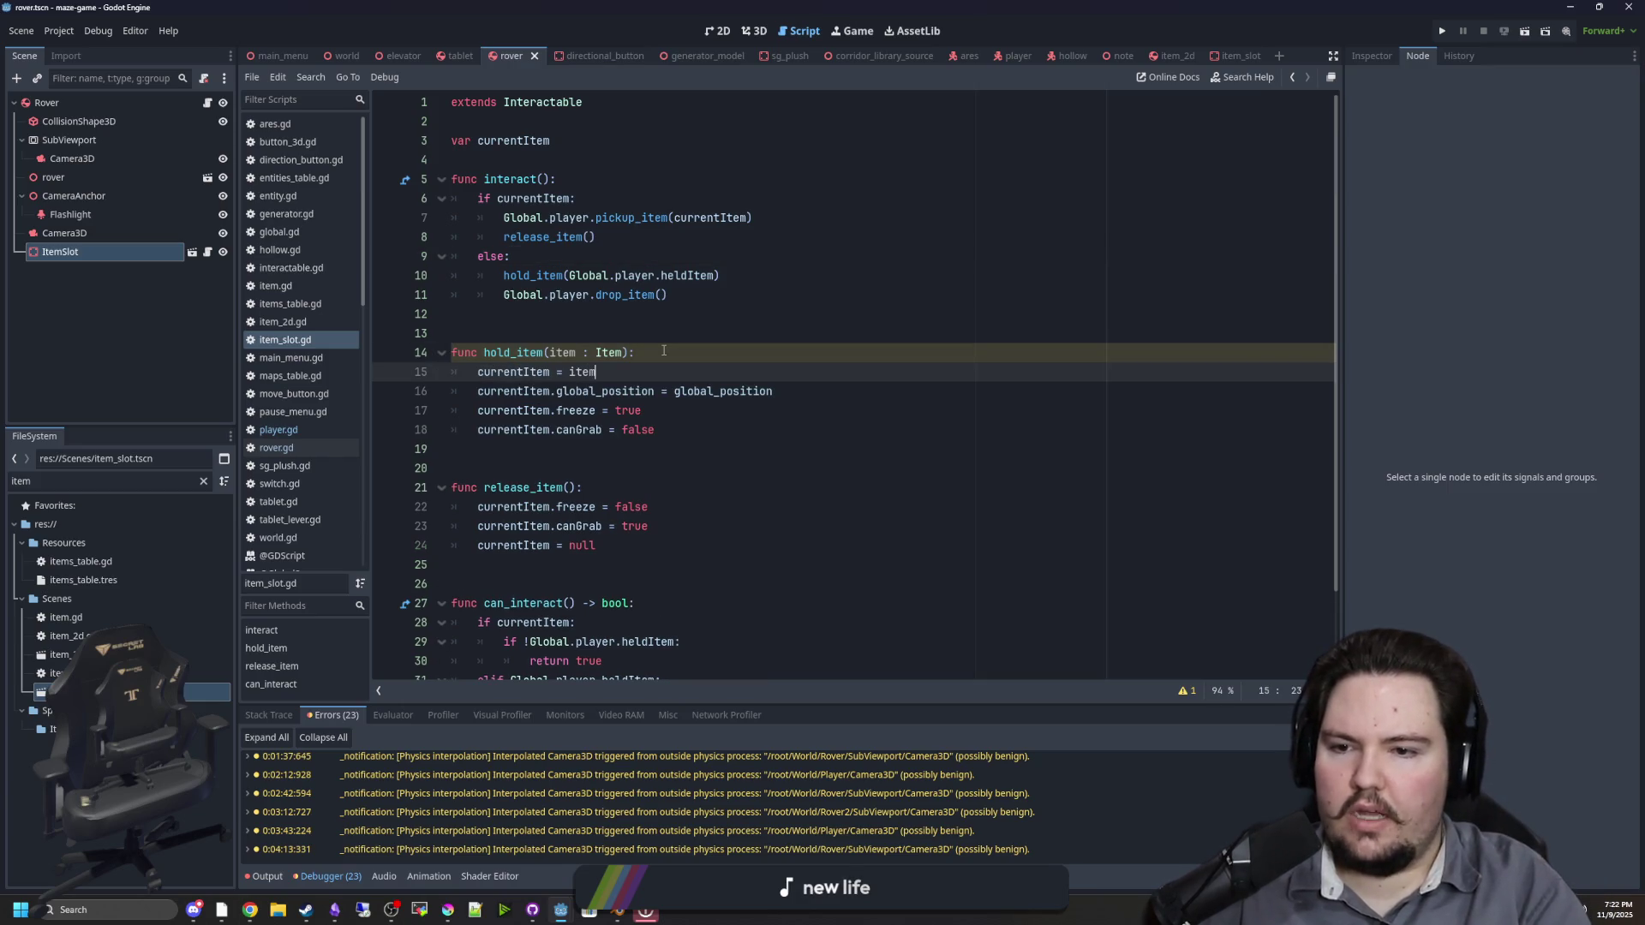
pyautogui.click(664, 351)
pyautogui.click(630, 313)
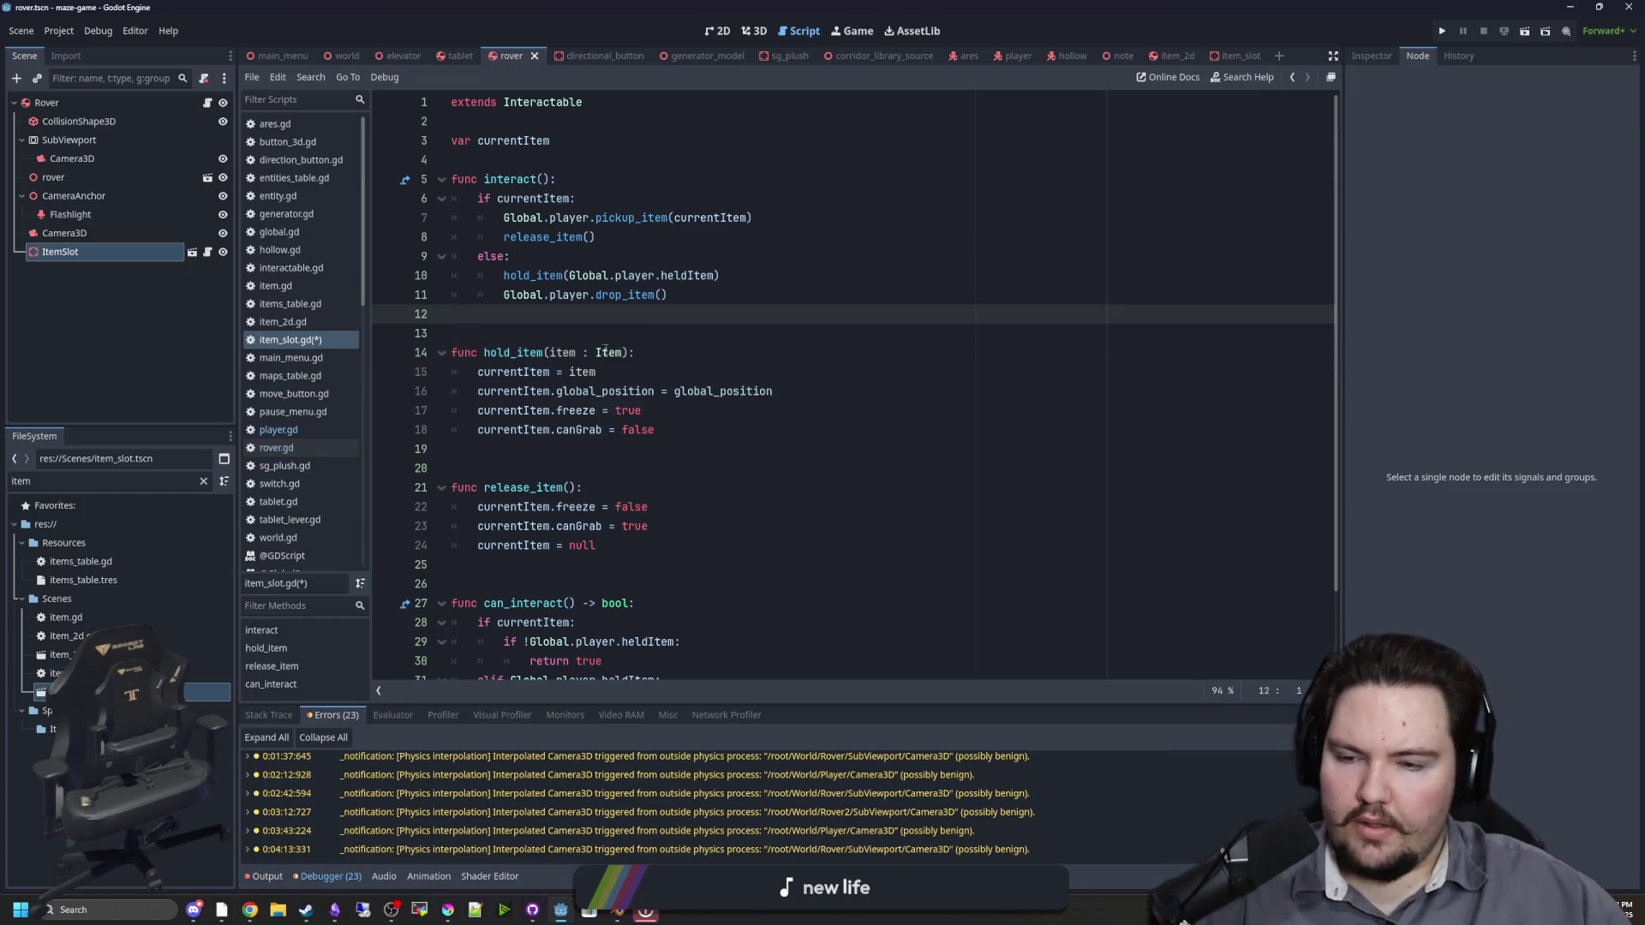
pyautogui.click(624, 335)
pyautogui.hotkey('ctrl', 's')
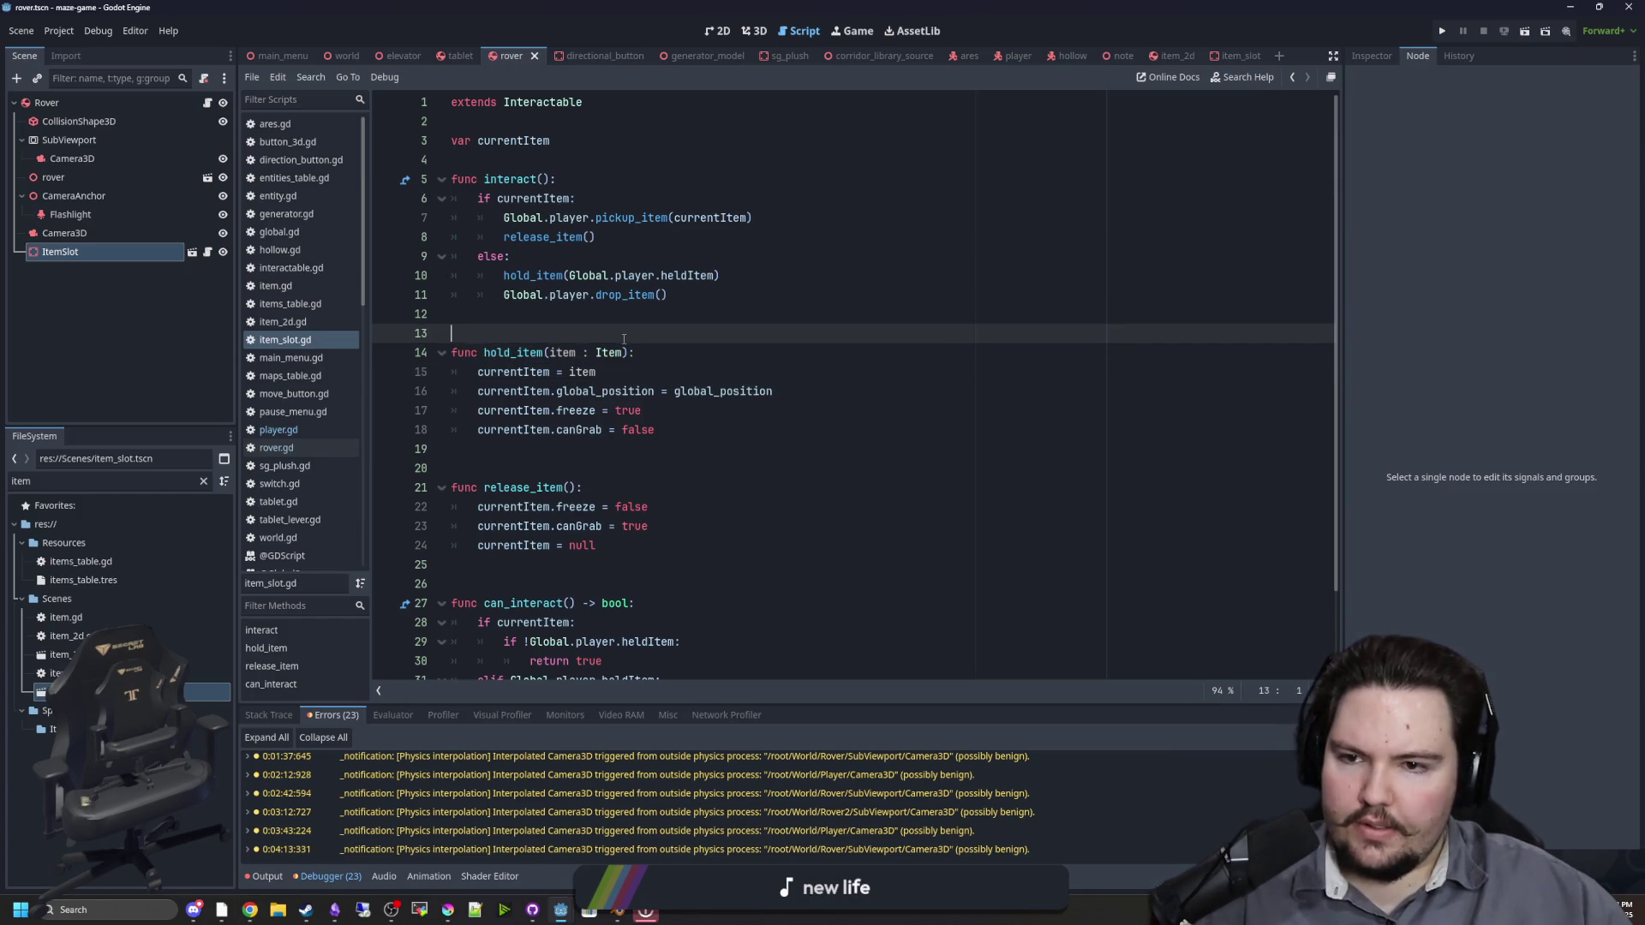
# Step: Switch back to rover.gd at the grab_item function
pyautogui.click(649, 318)
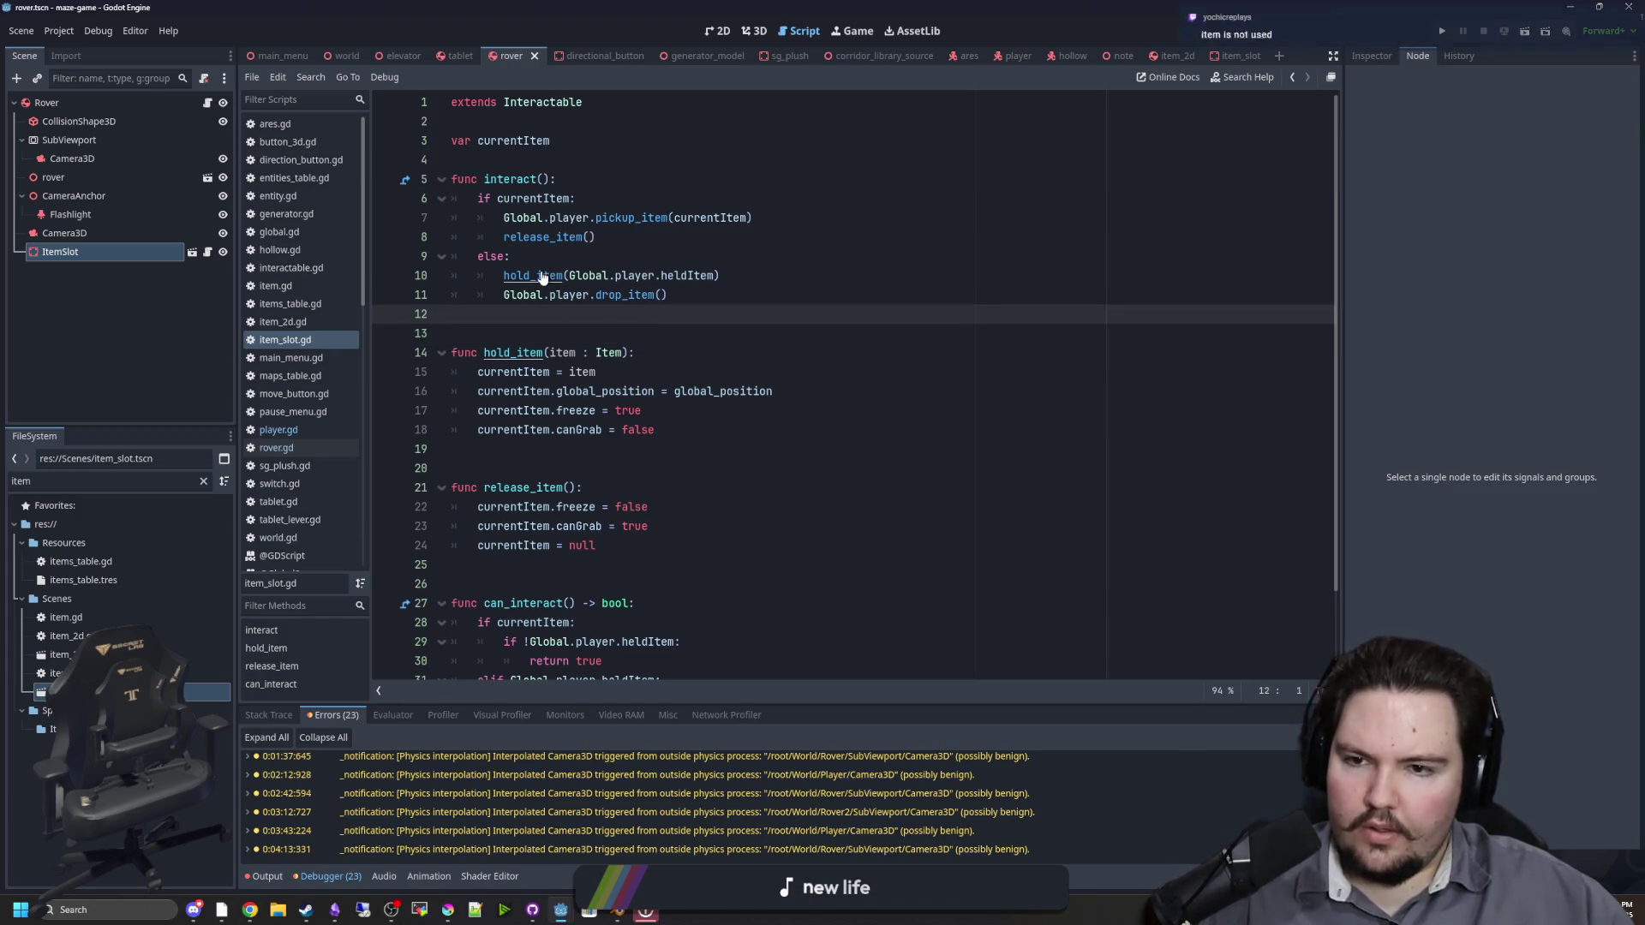
pyautogui.click(564, 257)
pyautogui.click(560, 313)
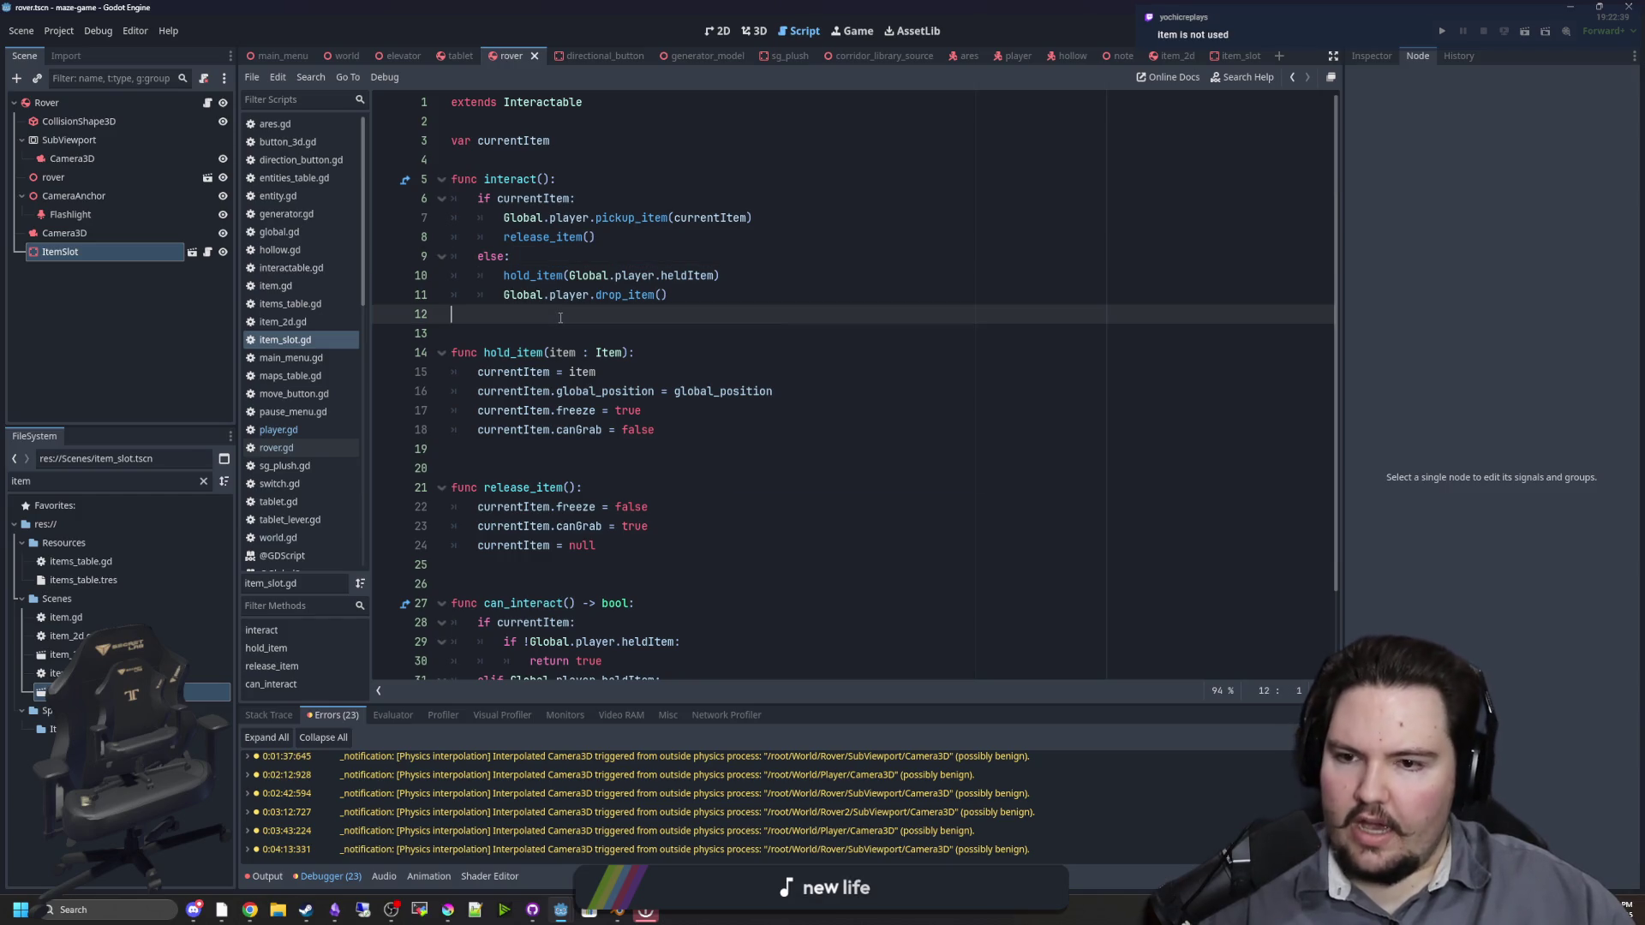
pyautogui.click(514, 372)
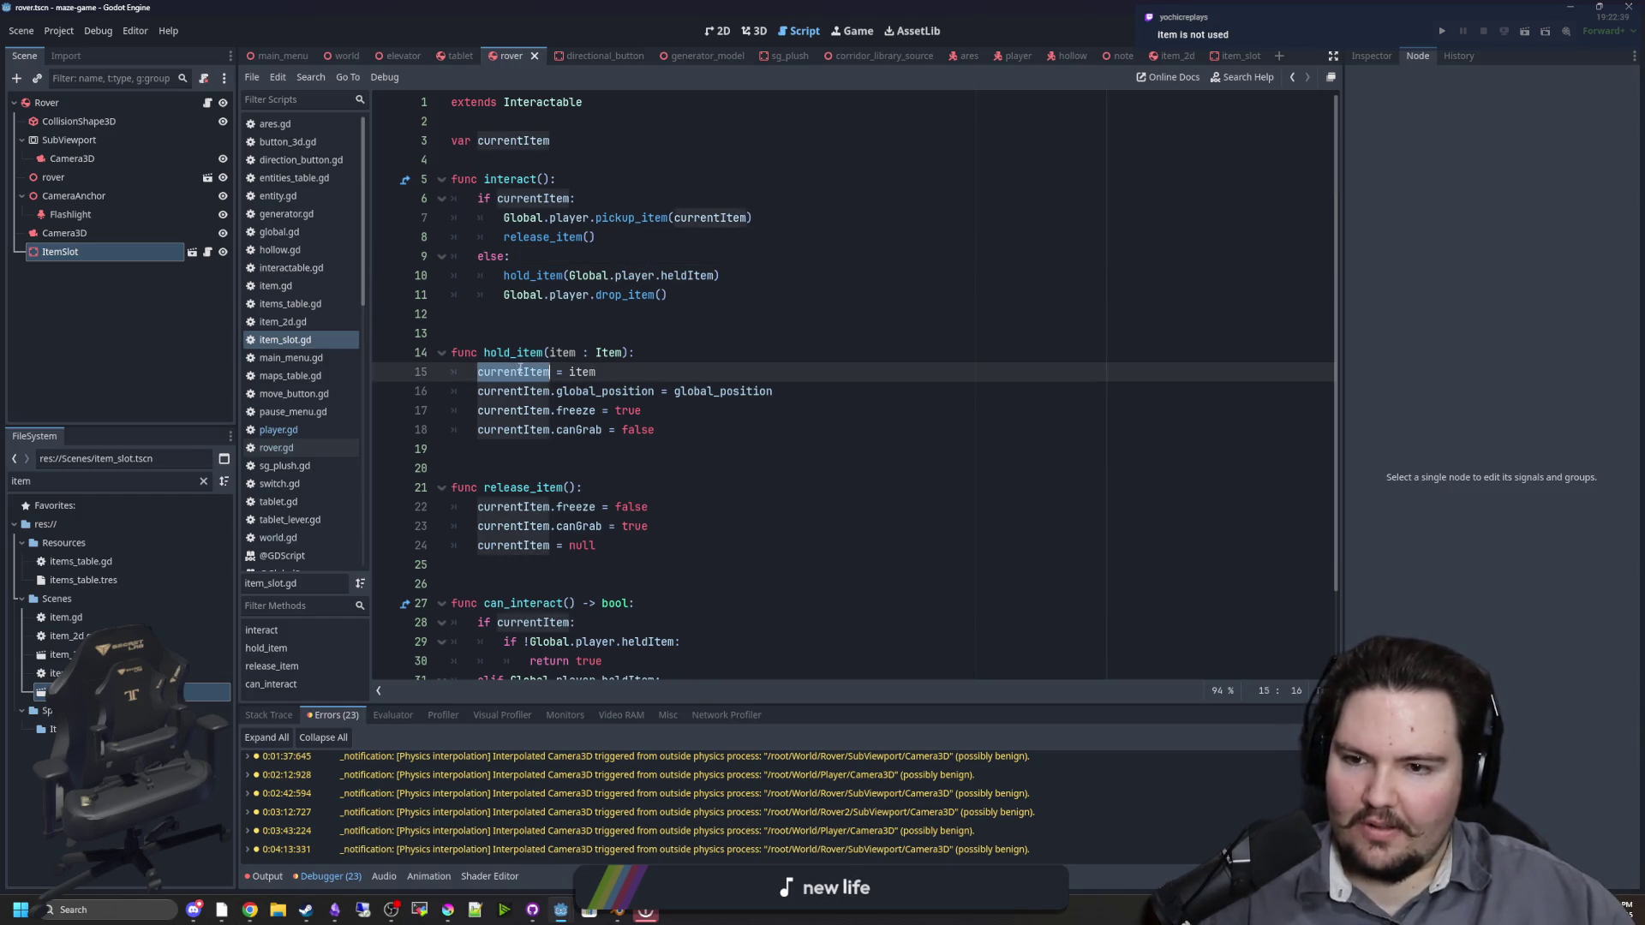
pyautogui.click(480, 333)
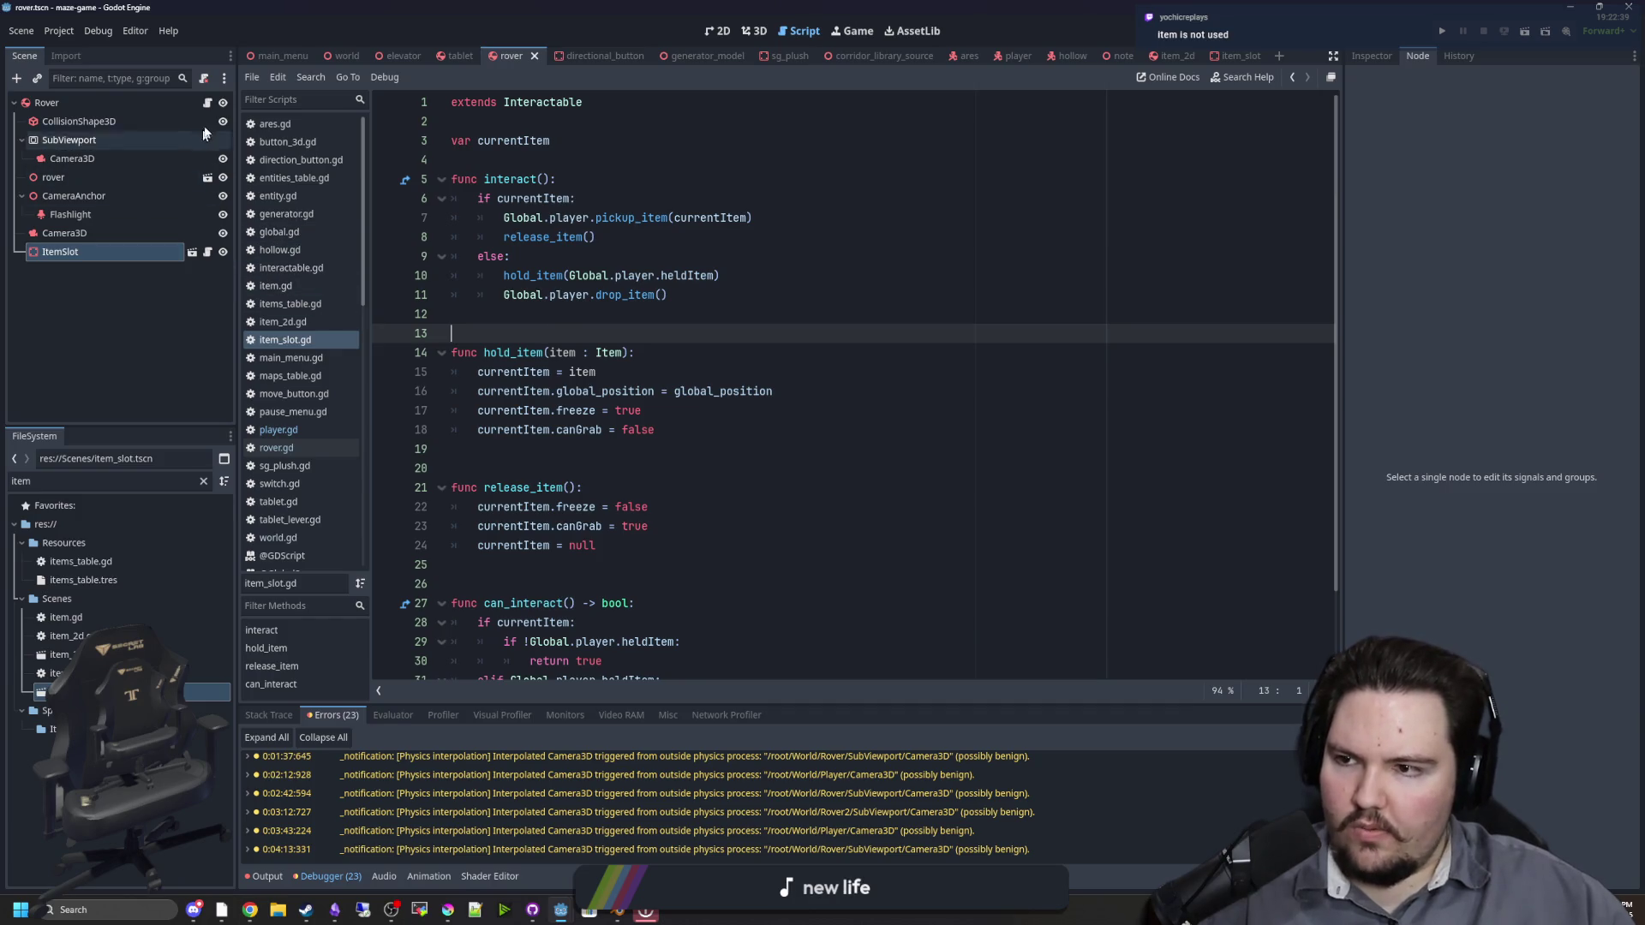
pyautogui.click(208, 102)
# Step: In grab_item, replace the currentItem assignment with $ItemSlot.hold_item(heldItem)
pyautogui.scroll(1, 591, 396)
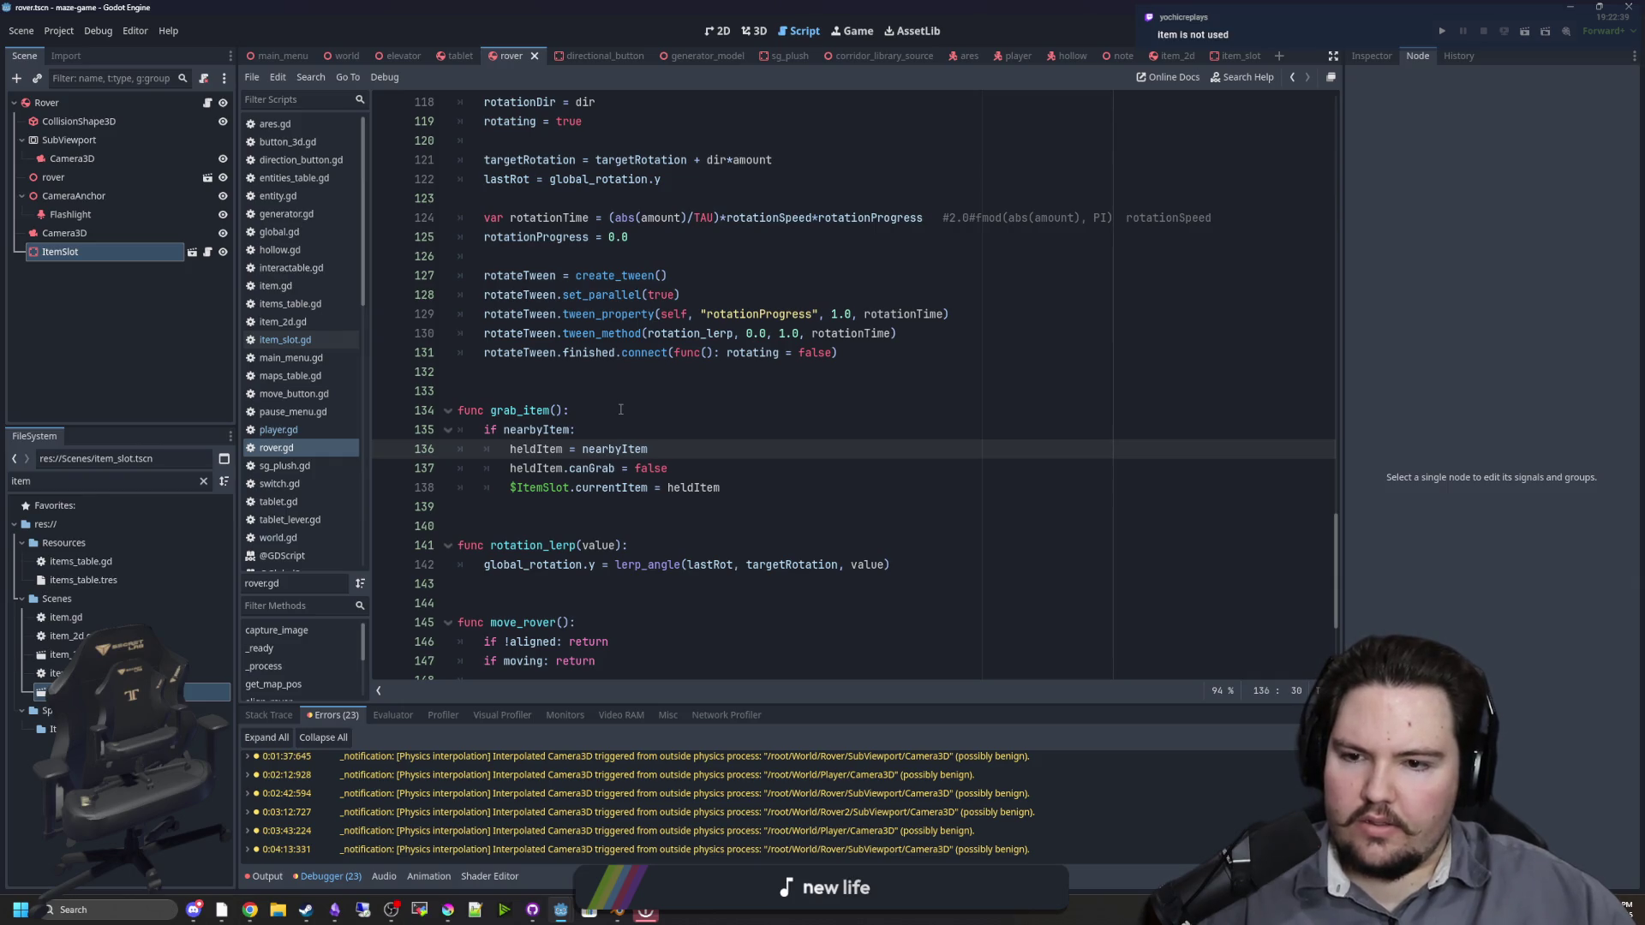
pyautogui.scroll(-1, 621, 409)
pyautogui.moveTo(725, 429); pyautogui.dragTo(575, 429)
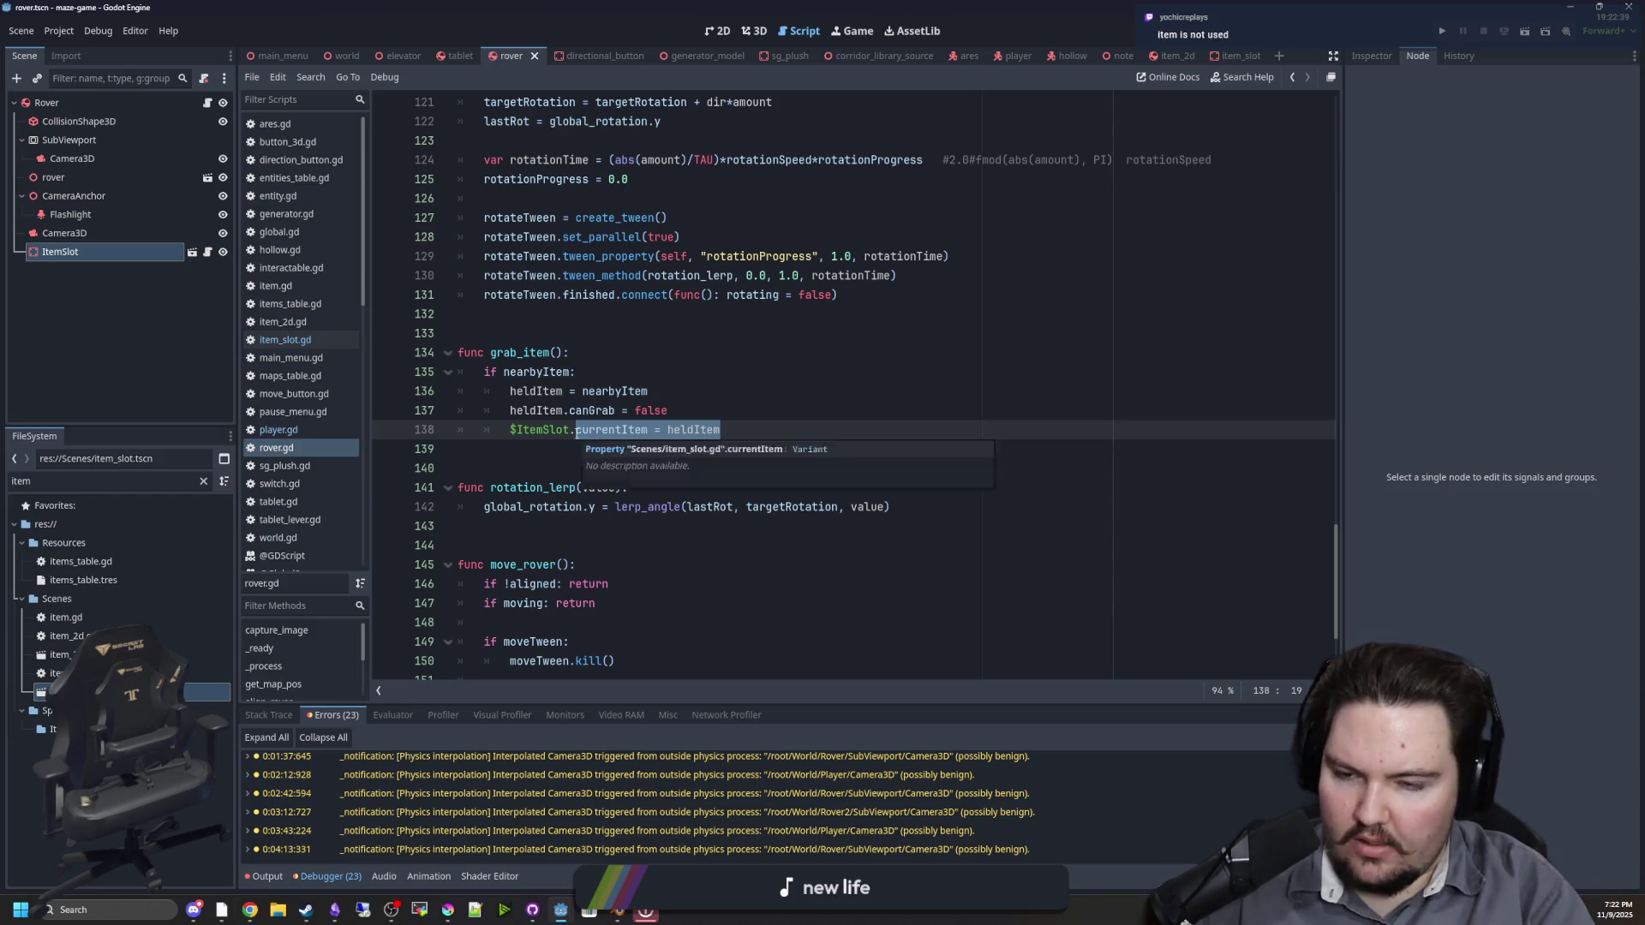
pyautogui.write('ho')
pyautogui.press('Return')
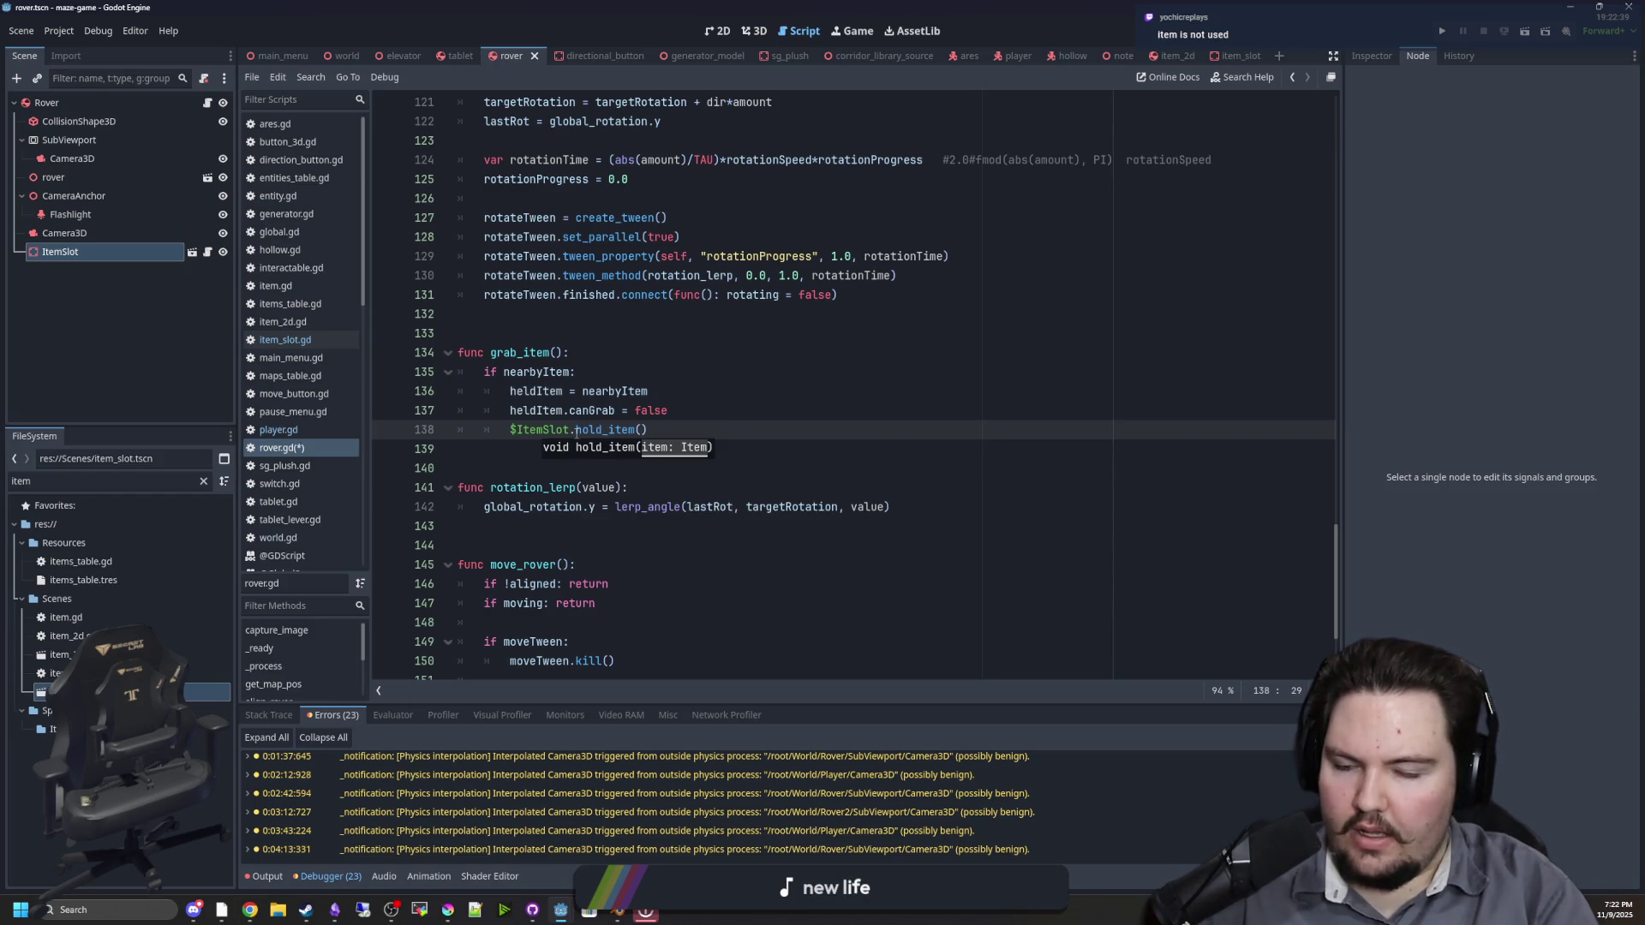
pyautogui.press('BackSpace')
pyautogui.write('d')
pyautogui.press('Return')
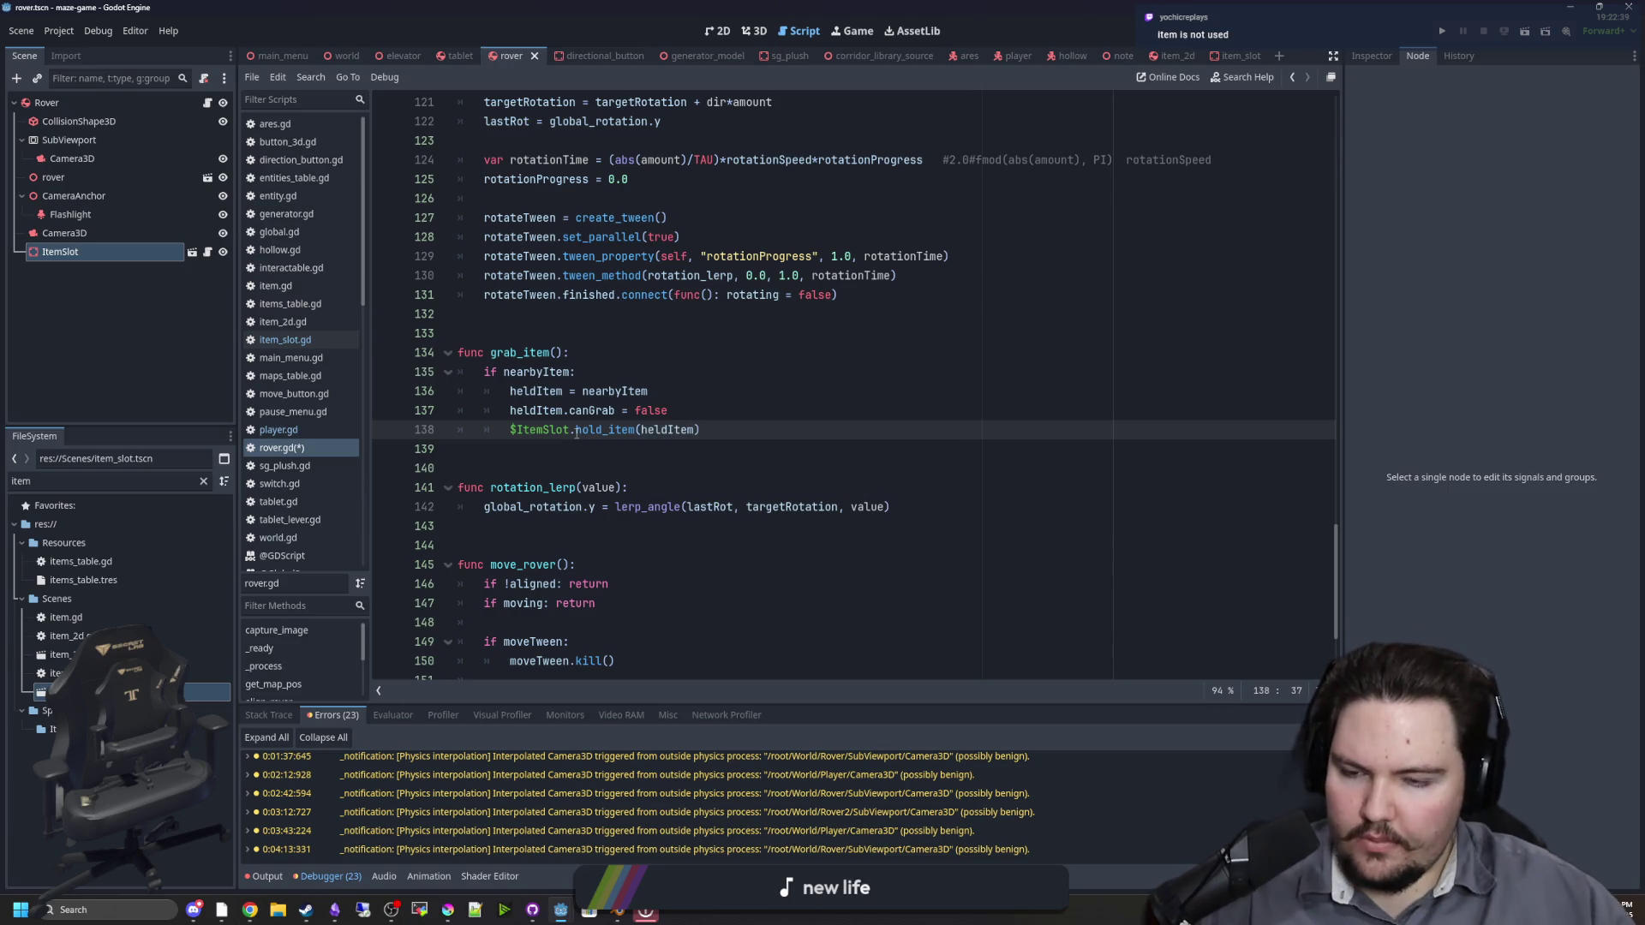
pyautogui.press('Down')
# Step: Delete the heldItem.canGrab = false line from grab_item and save rover.gd
pyautogui.click(599, 367)
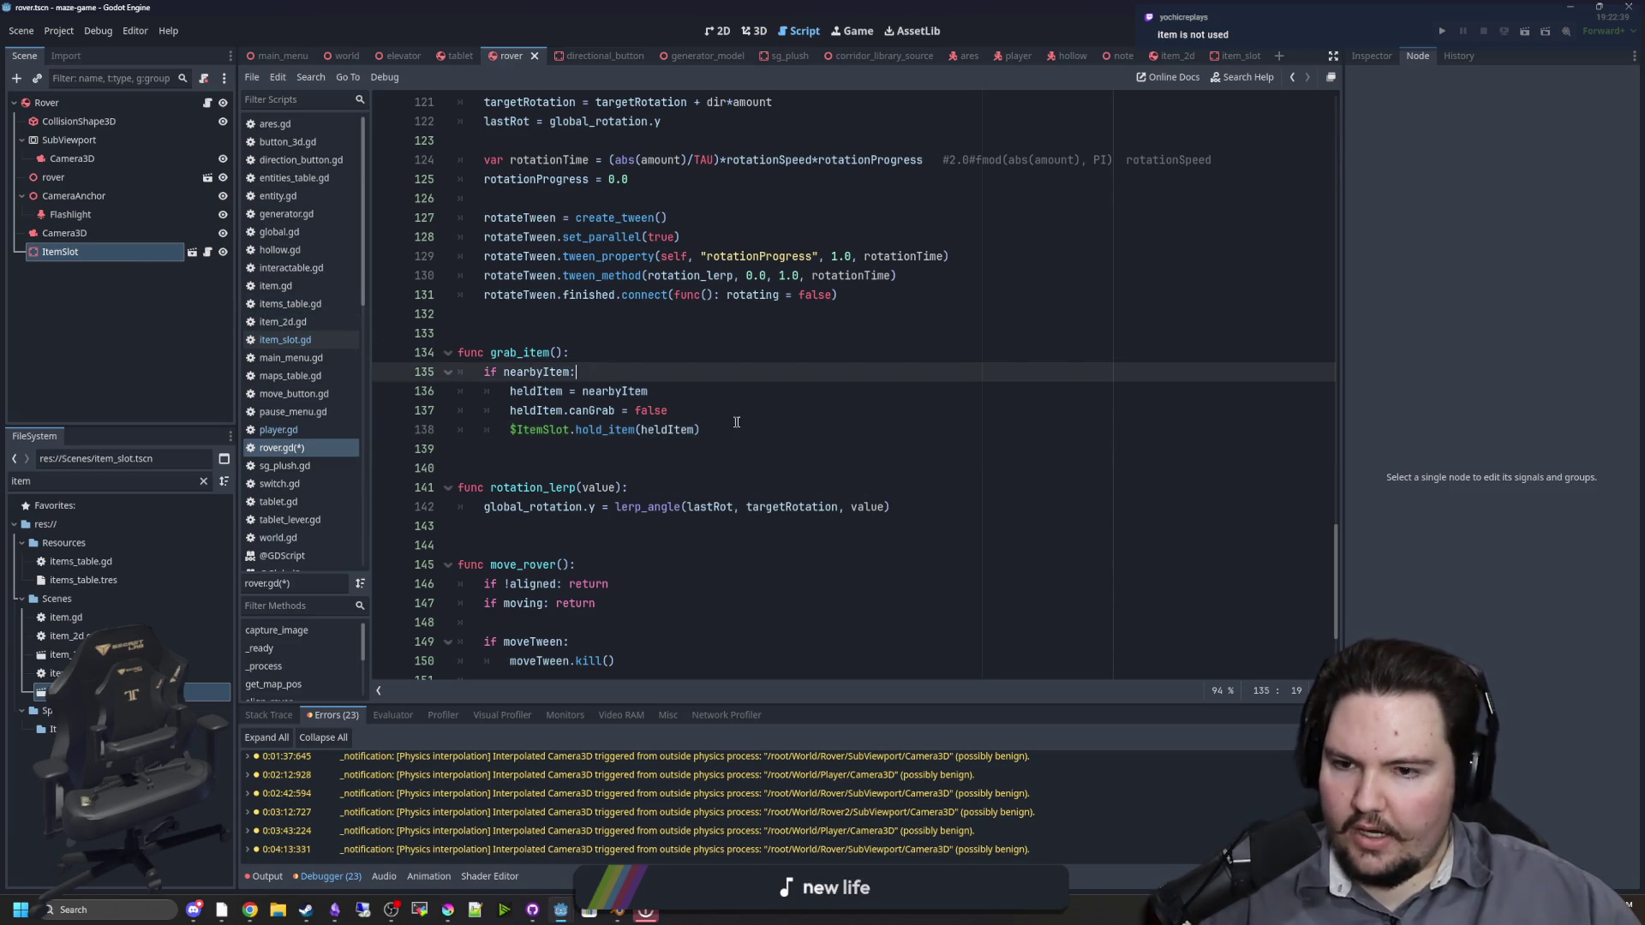
pyautogui.click(680, 410)
pyautogui.hotkey('shift', 'Home')
pyautogui.hotkey('shift', 'Home')
pyautogui.press('BackSpace')
pyautogui.press('BackSpace')
pyautogui.click(677, 371)
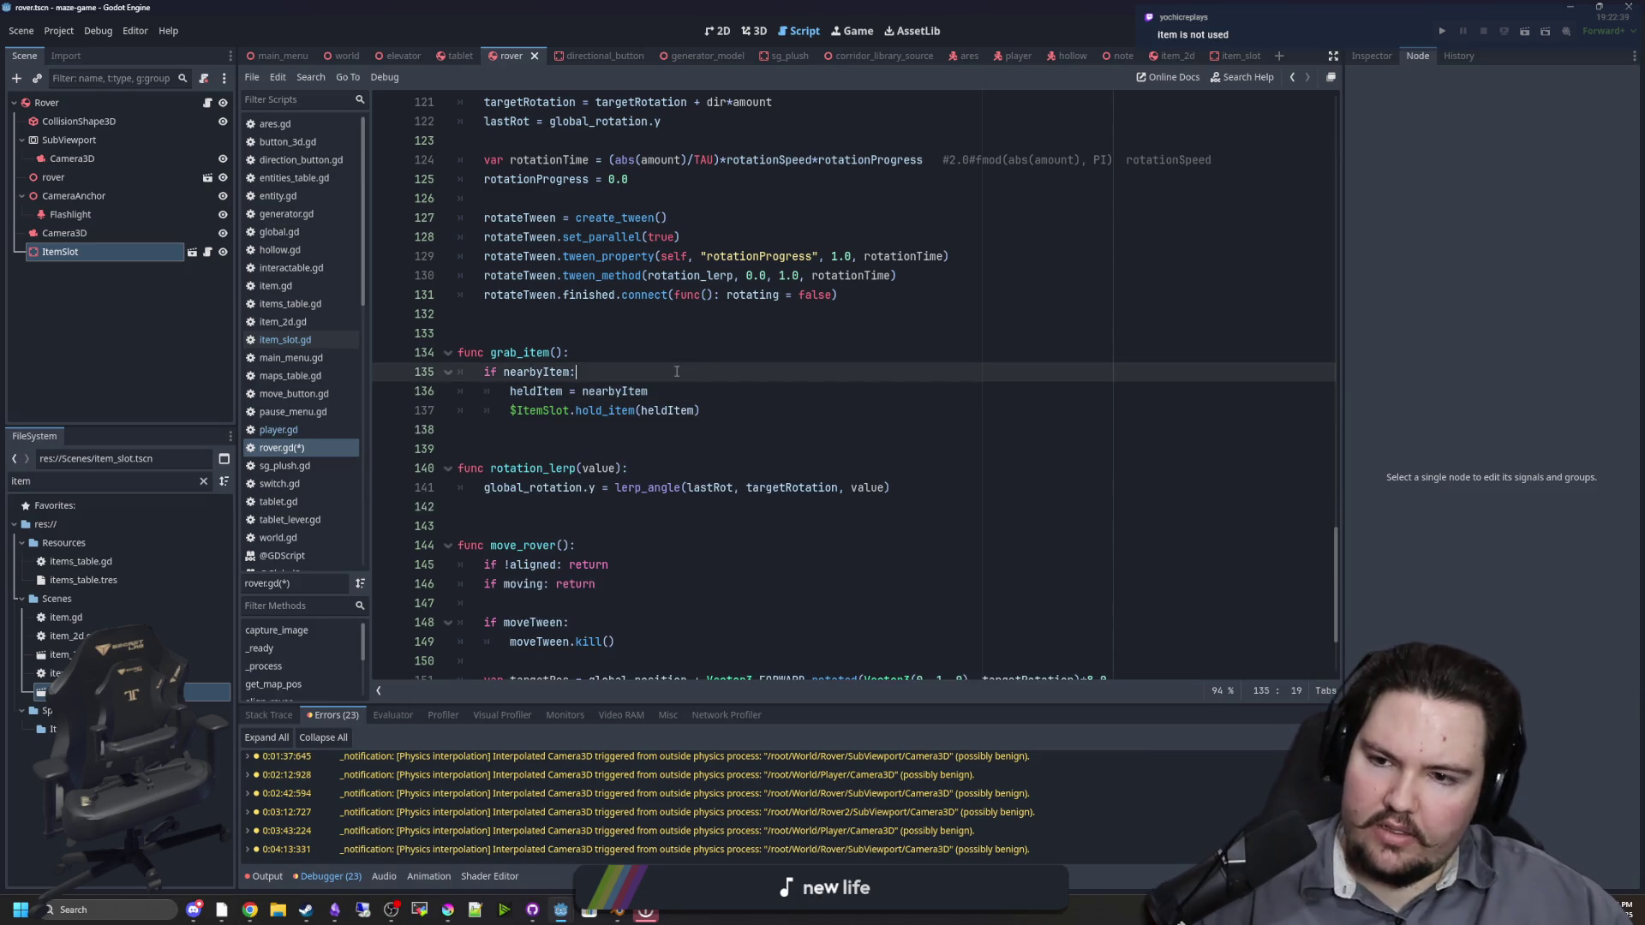
pyautogui.click(606, 358)
pyautogui.hotkey('ctrl', 's')
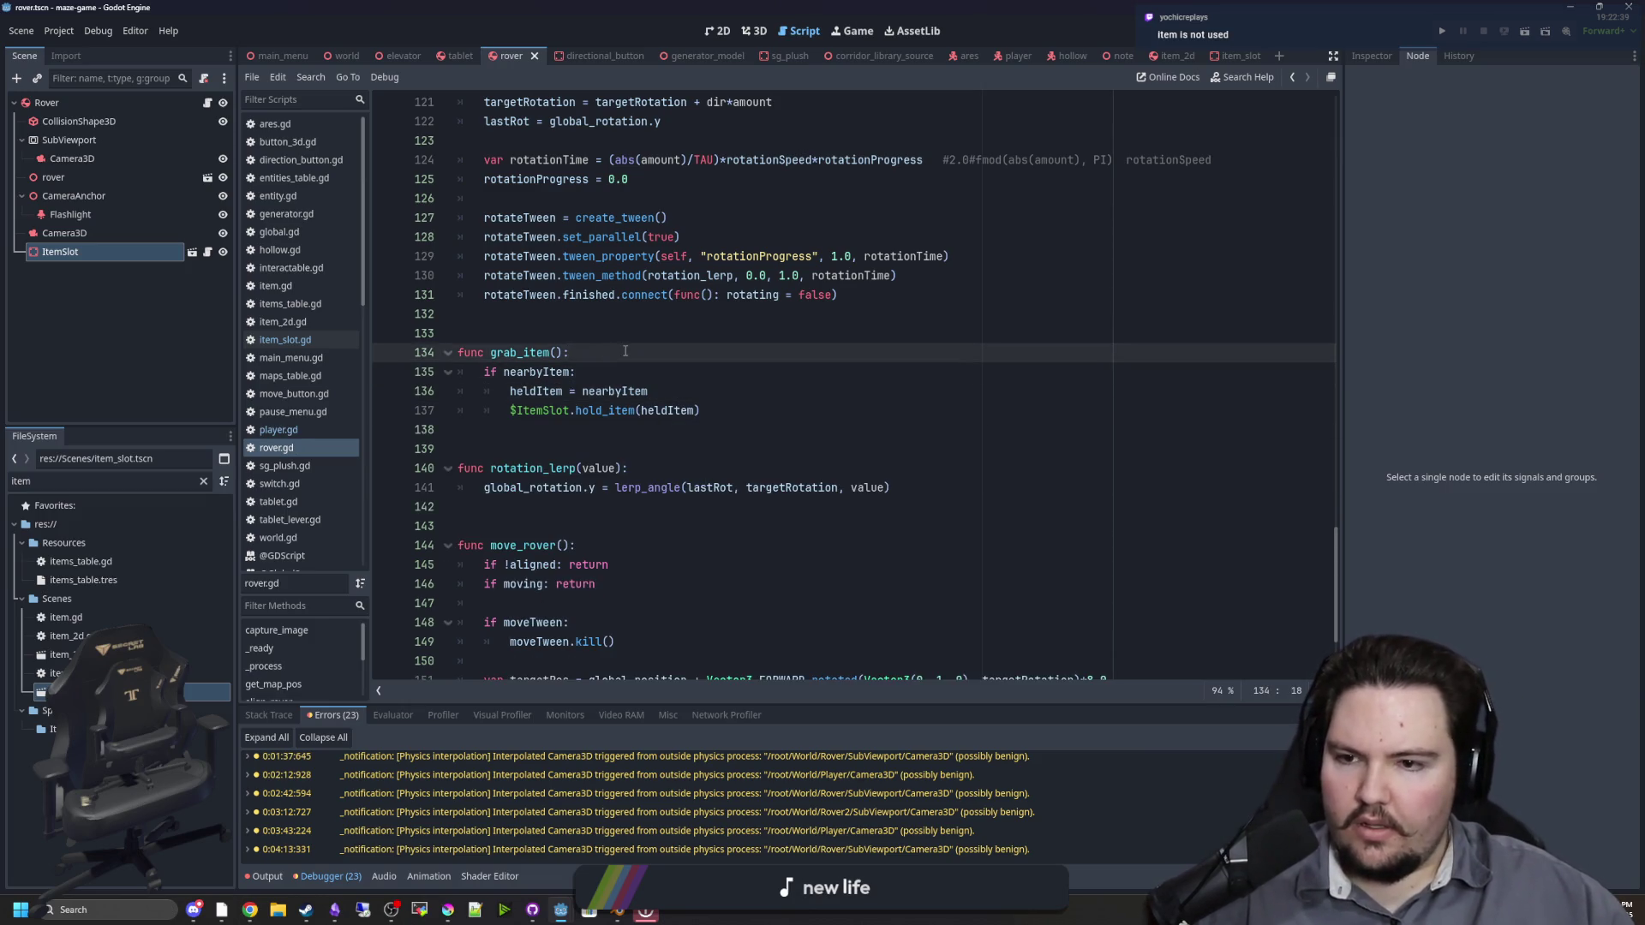
# Step: Inspect hold_item in item_slot.gd, return to rover.gd, then switch to the tablet scene
pyautogui.click(521, 332)
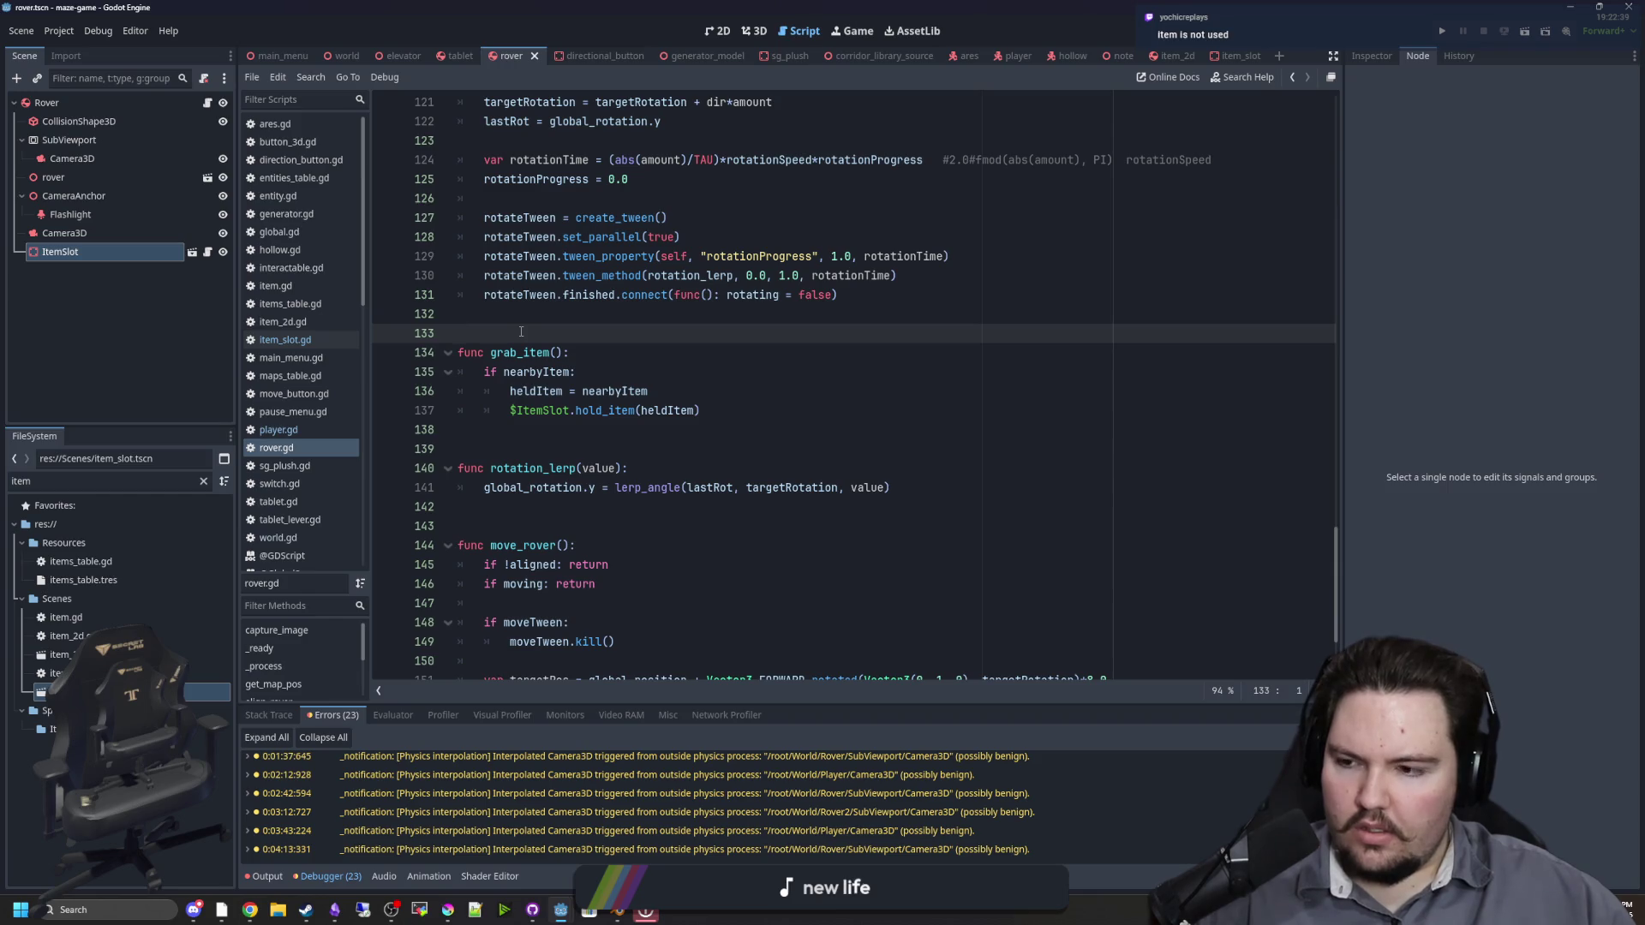
pyautogui.keyDown('ctrl'); pyautogui.click(600, 411); pyautogui.keyUp('ctrl')
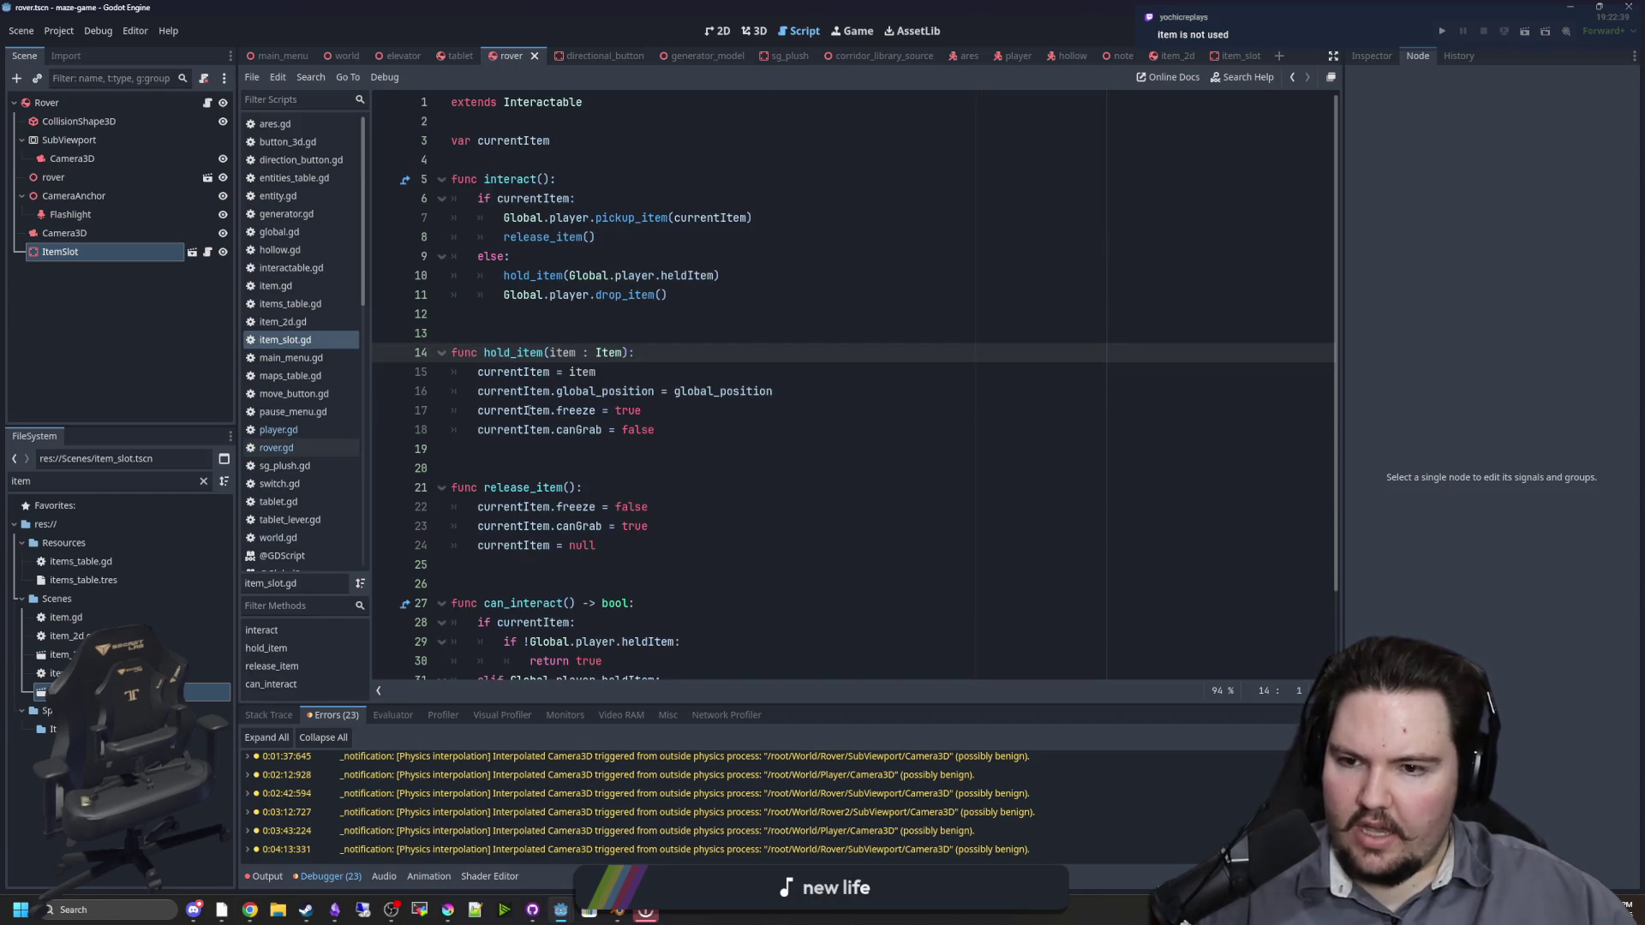
pyautogui.click(588, 423)
pyautogui.click(641, 347)
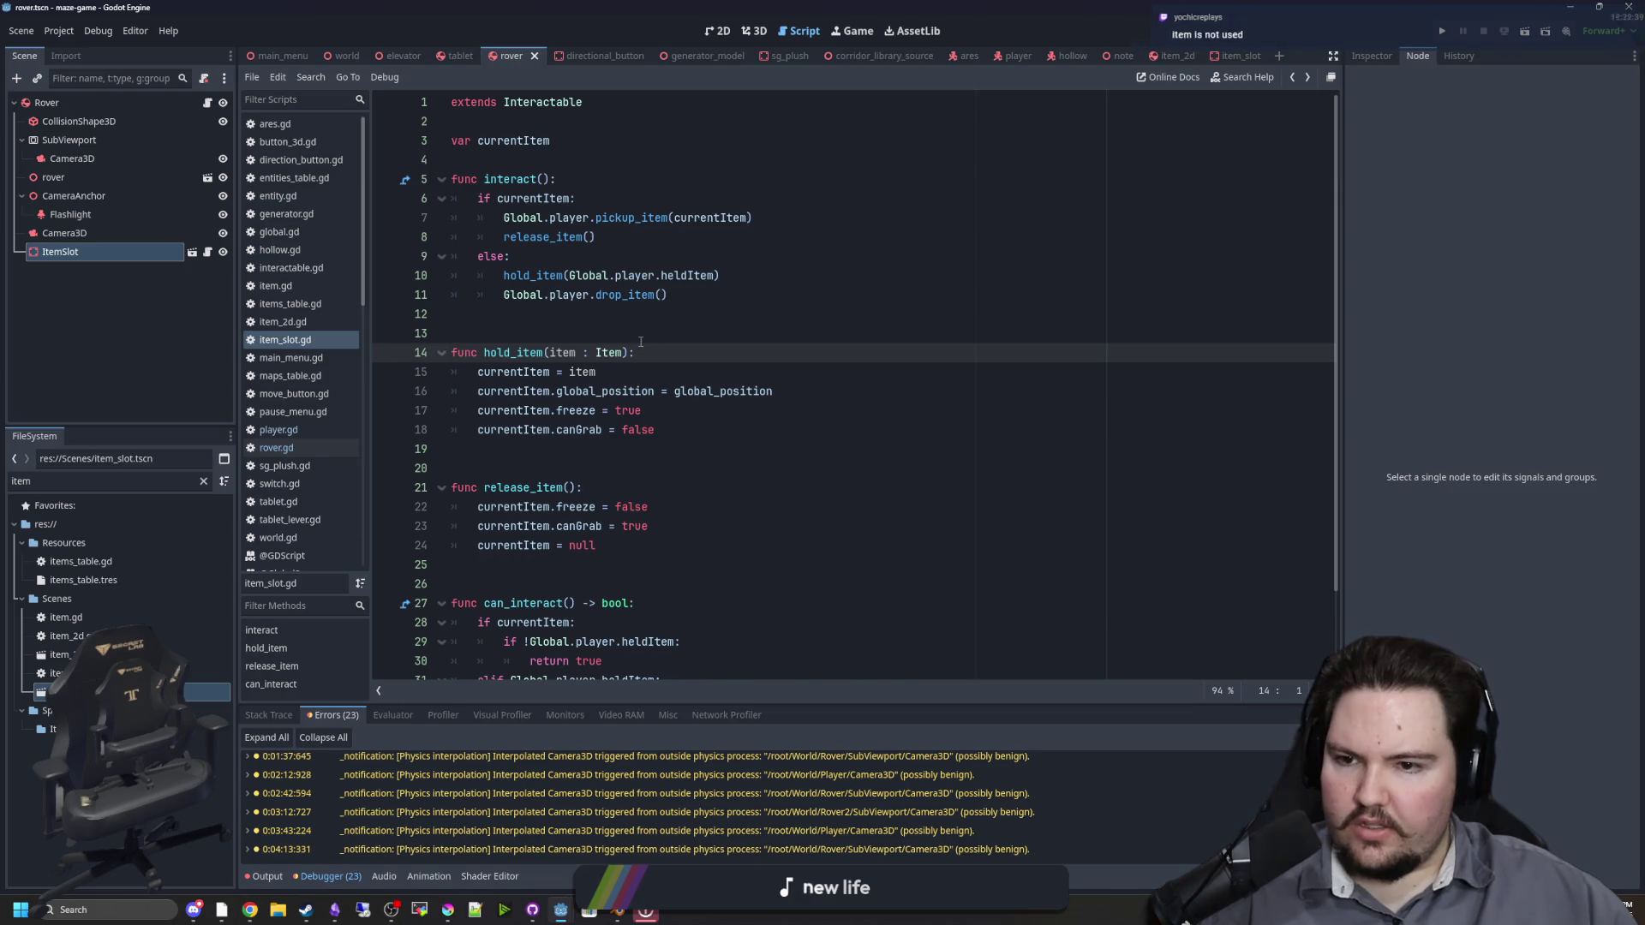
pyautogui.hotkey('alt', 'Left')
pyautogui.click(529, 330)
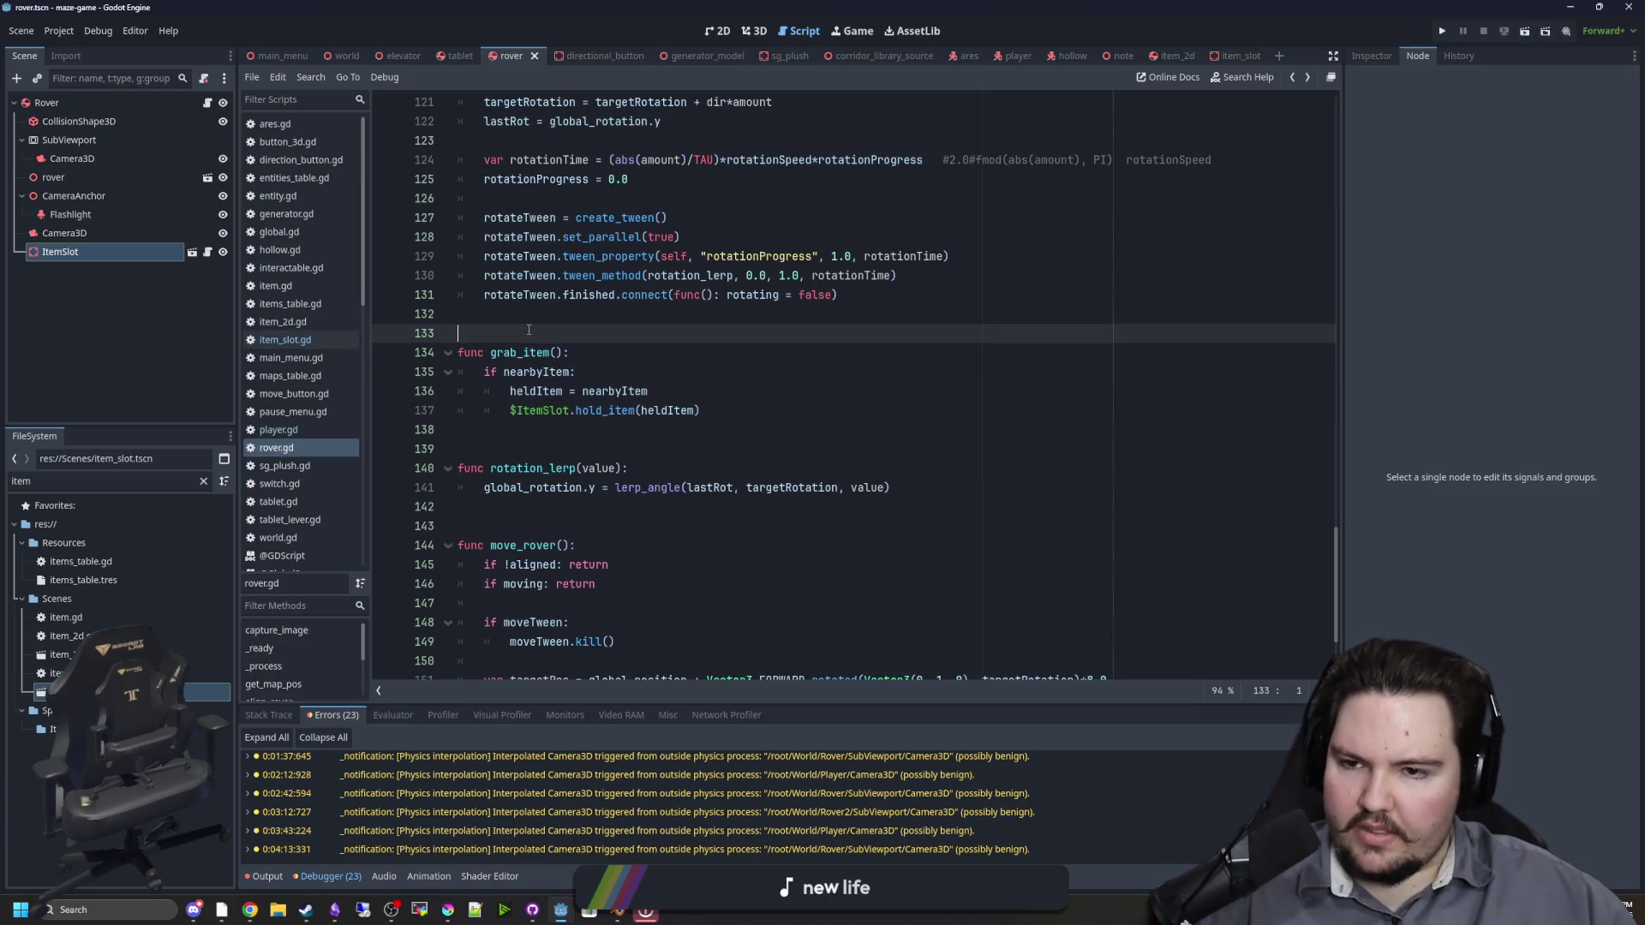
pyautogui.click(668, 430)
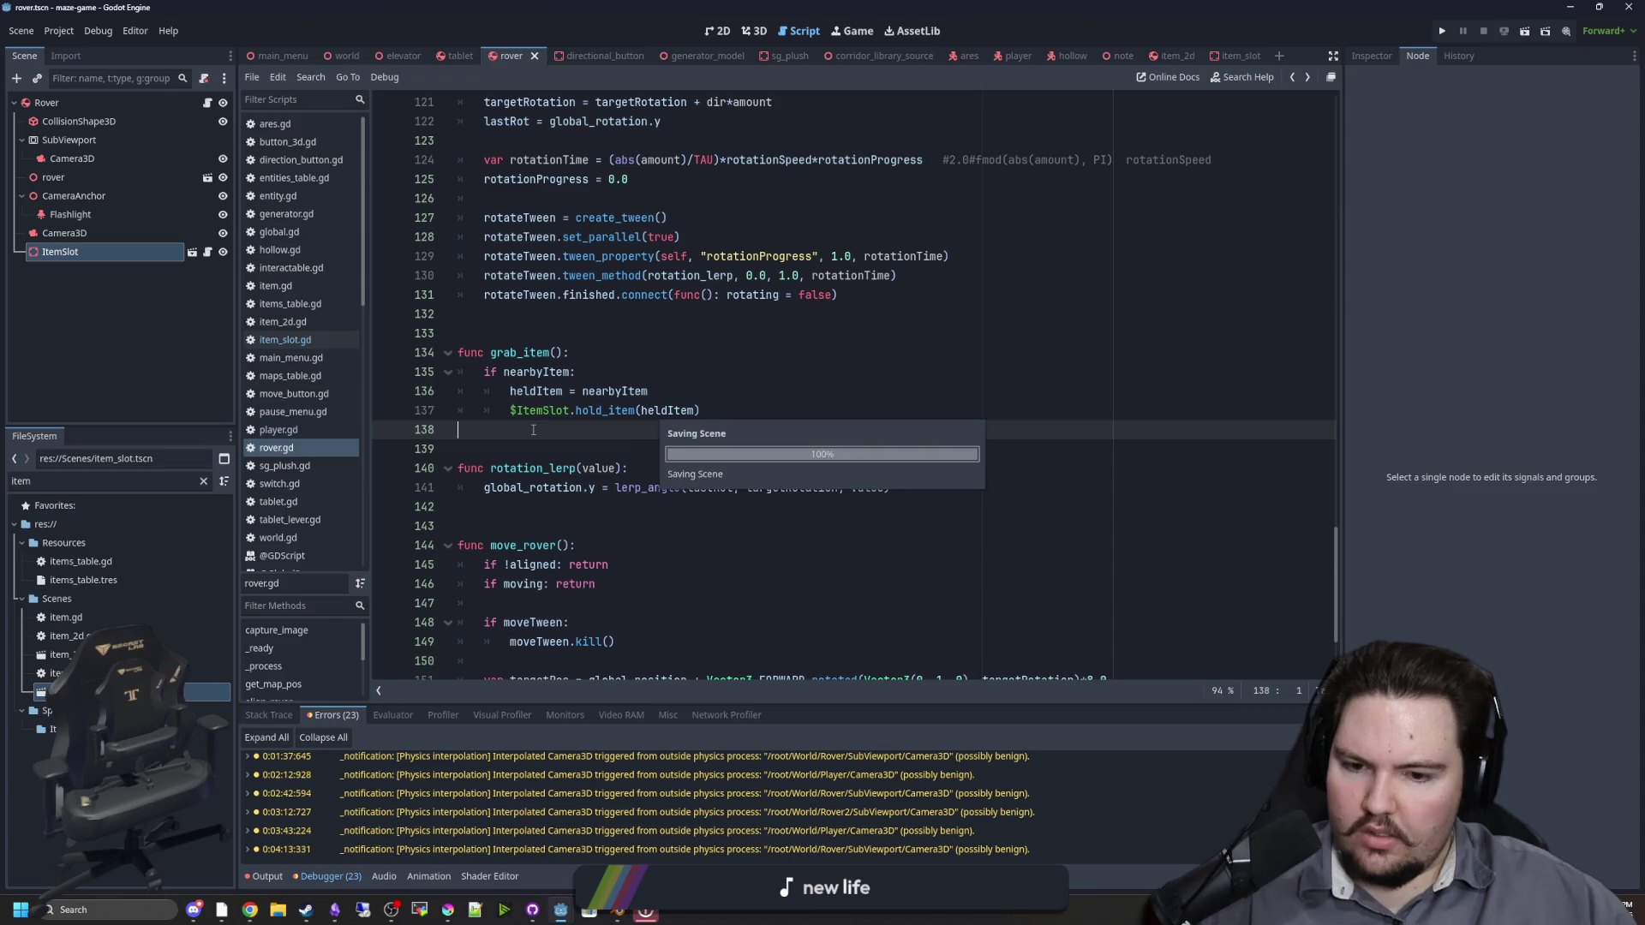
pyautogui.click(458, 56)
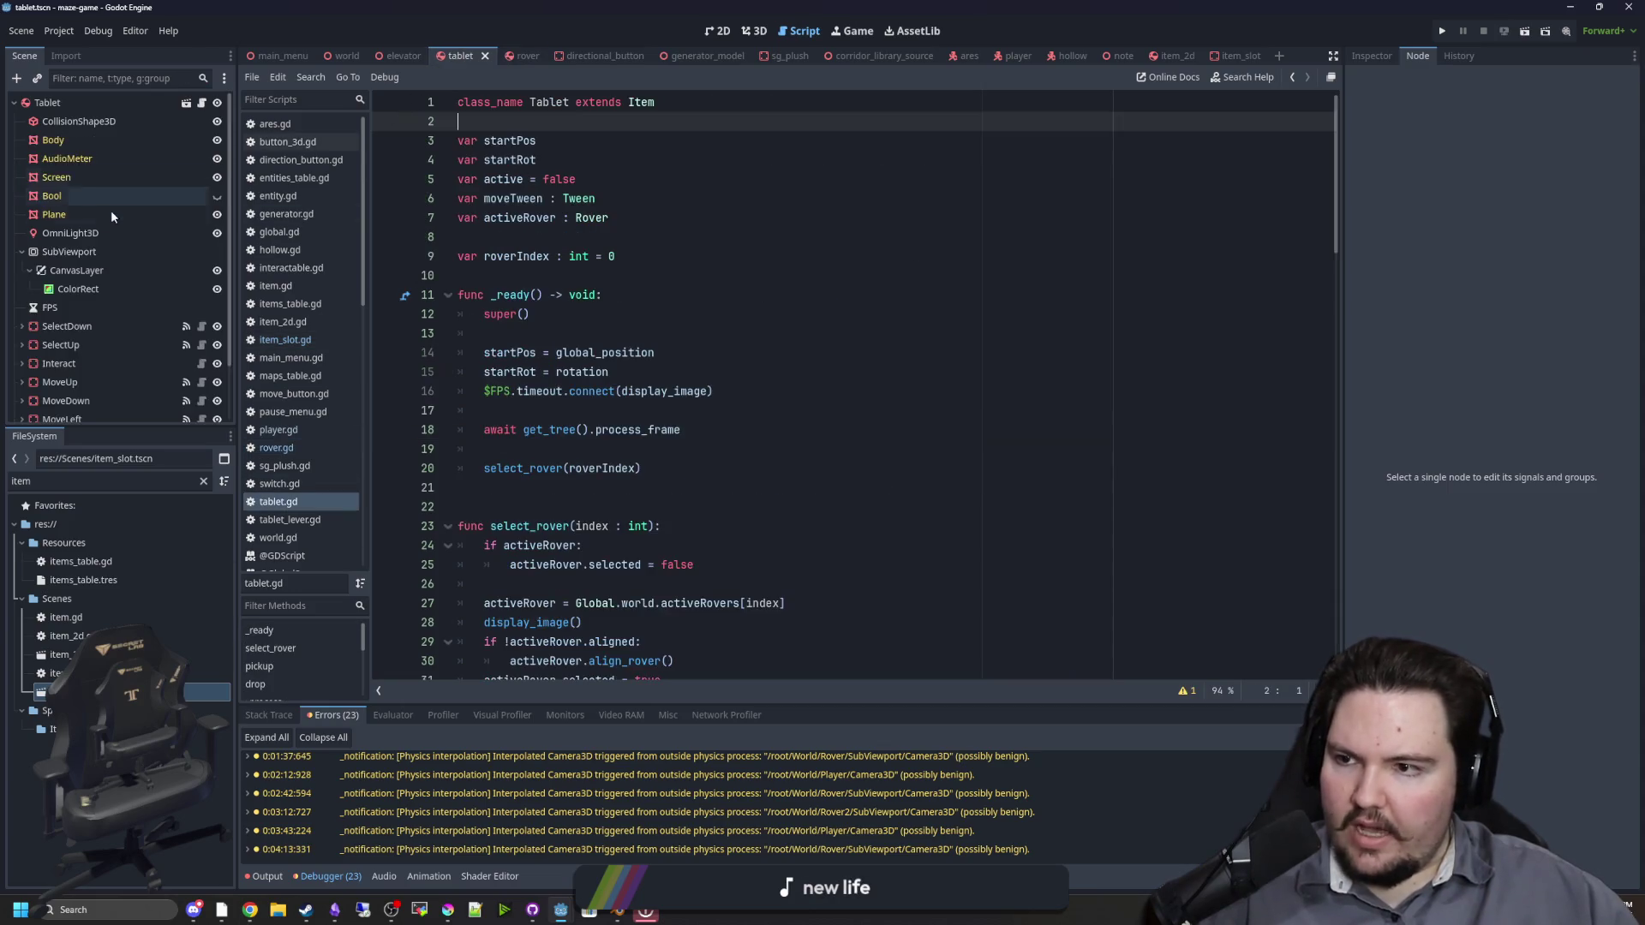
# Step: Connect the Interact button's pressed signal to a new _on_interact_pressed method
pyautogui.click(623, 391)
pyautogui.hotkey('ctrl', 's')
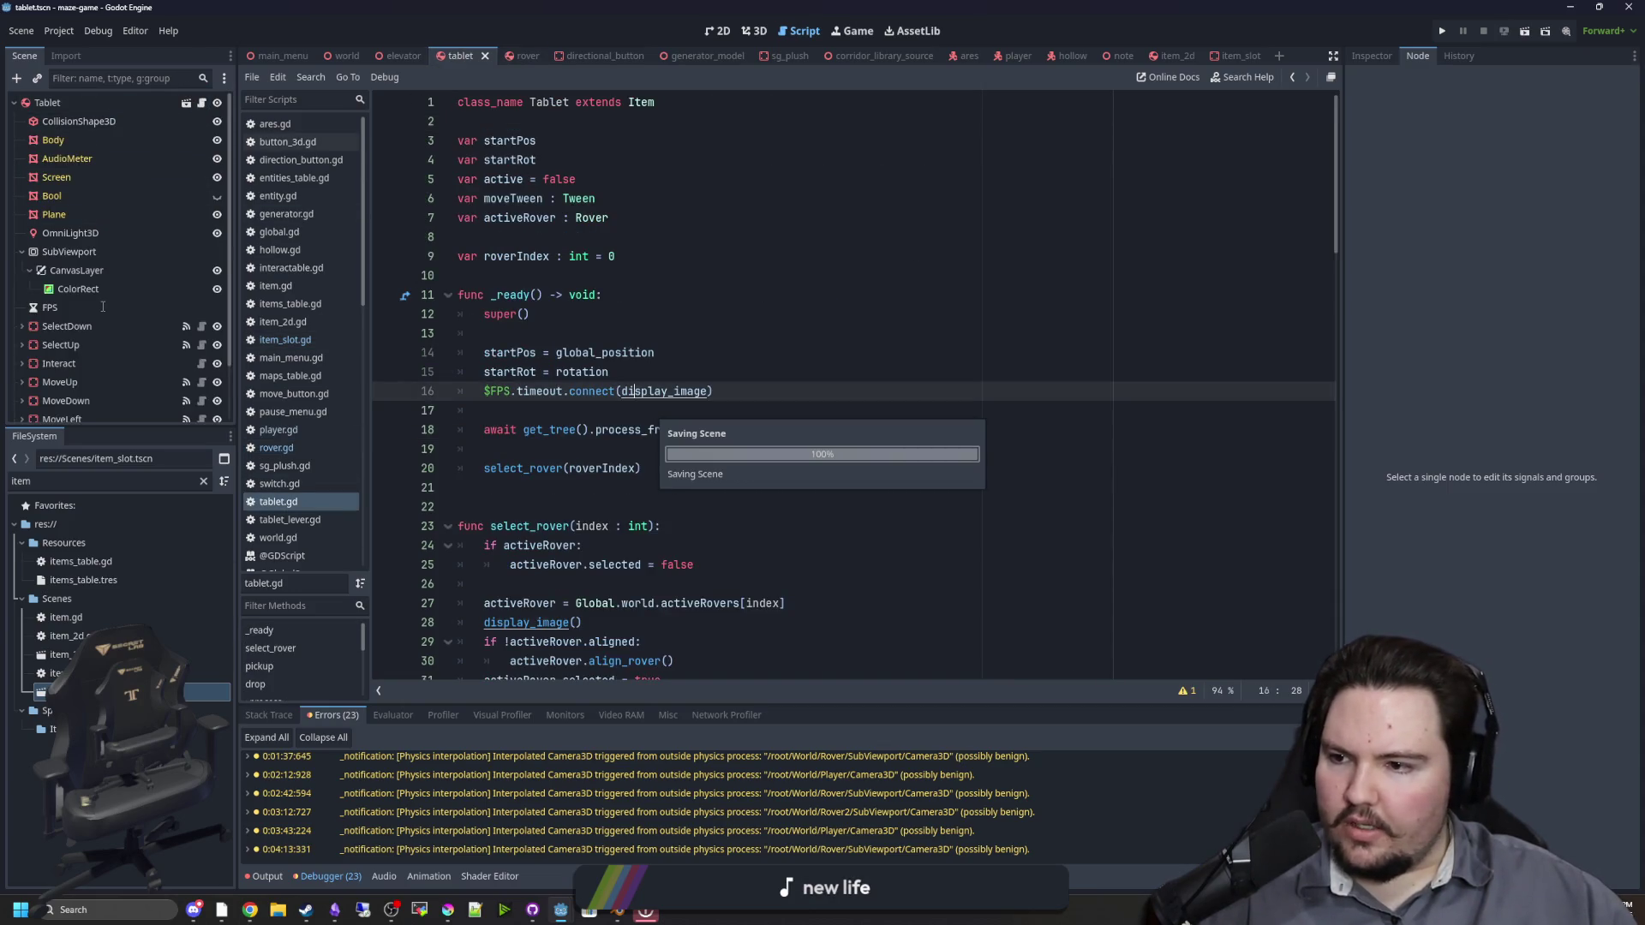
pyautogui.scroll(-2, 49, 366)
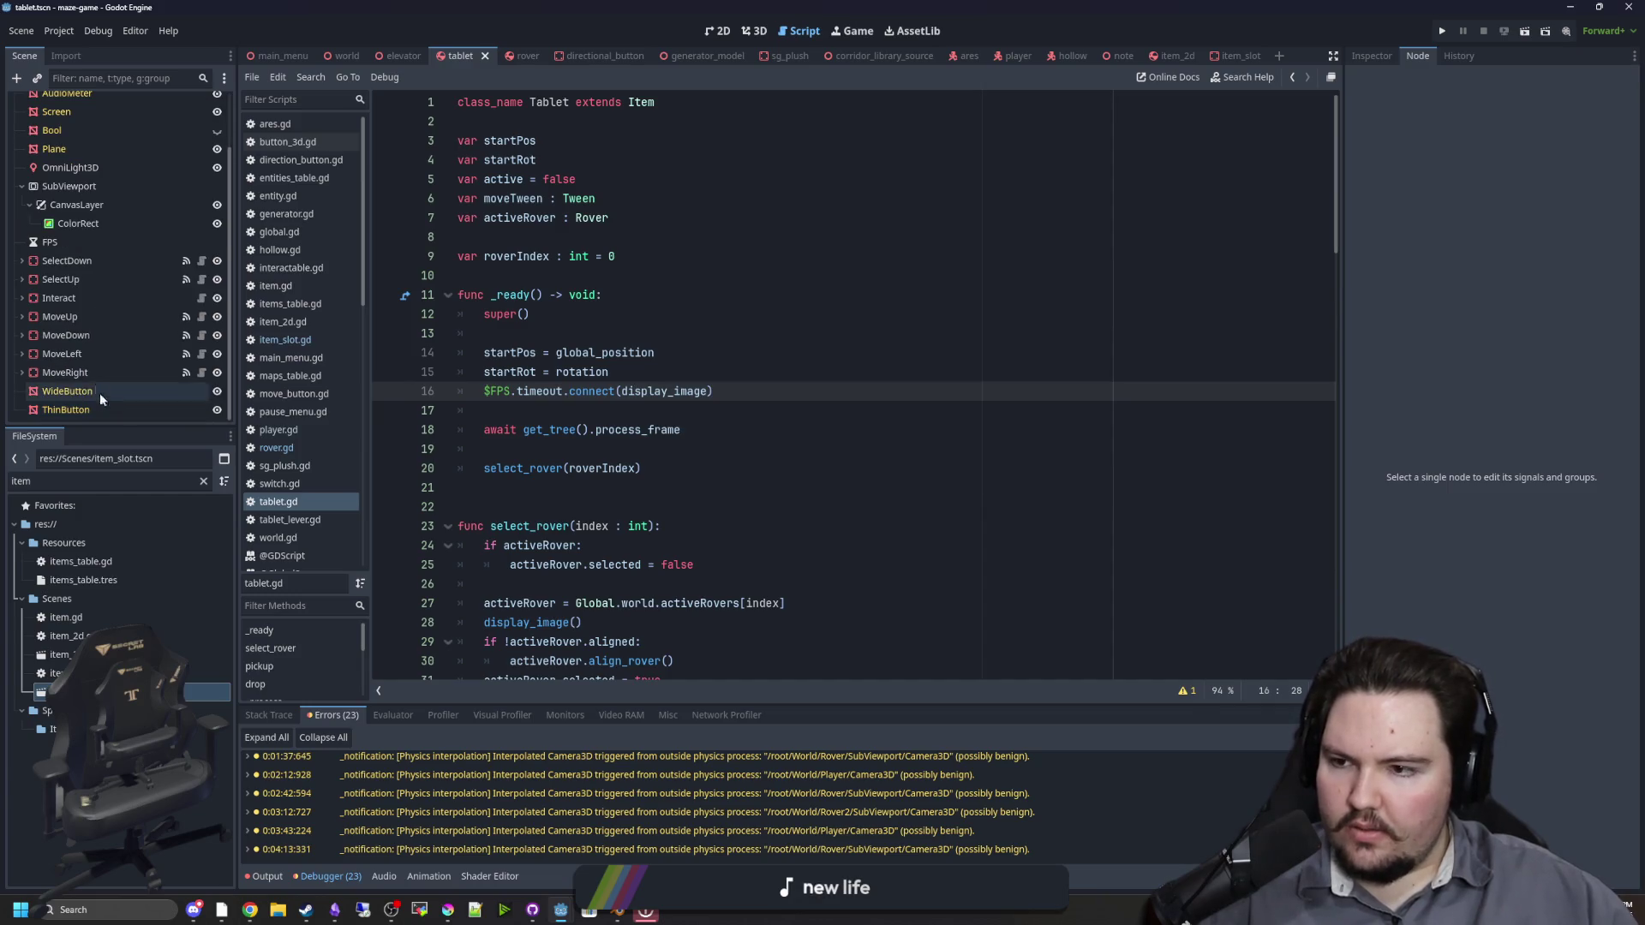
pyautogui.click(59, 297)
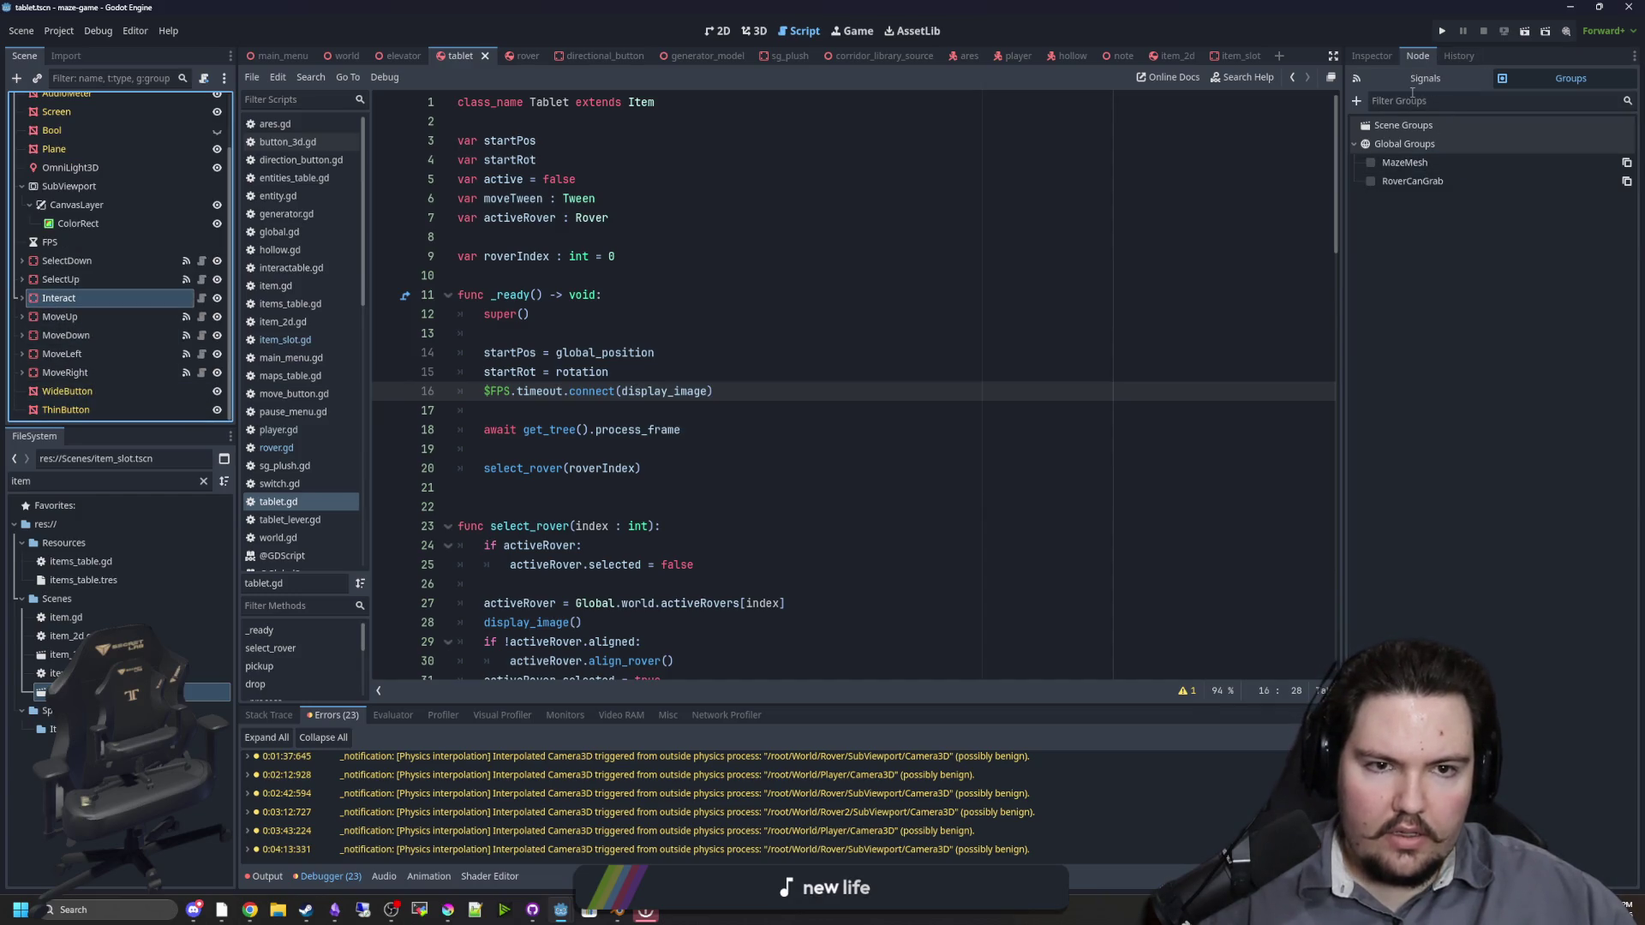
pyautogui.click(1424, 78)
pyautogui.doubleClick(1443, 142)
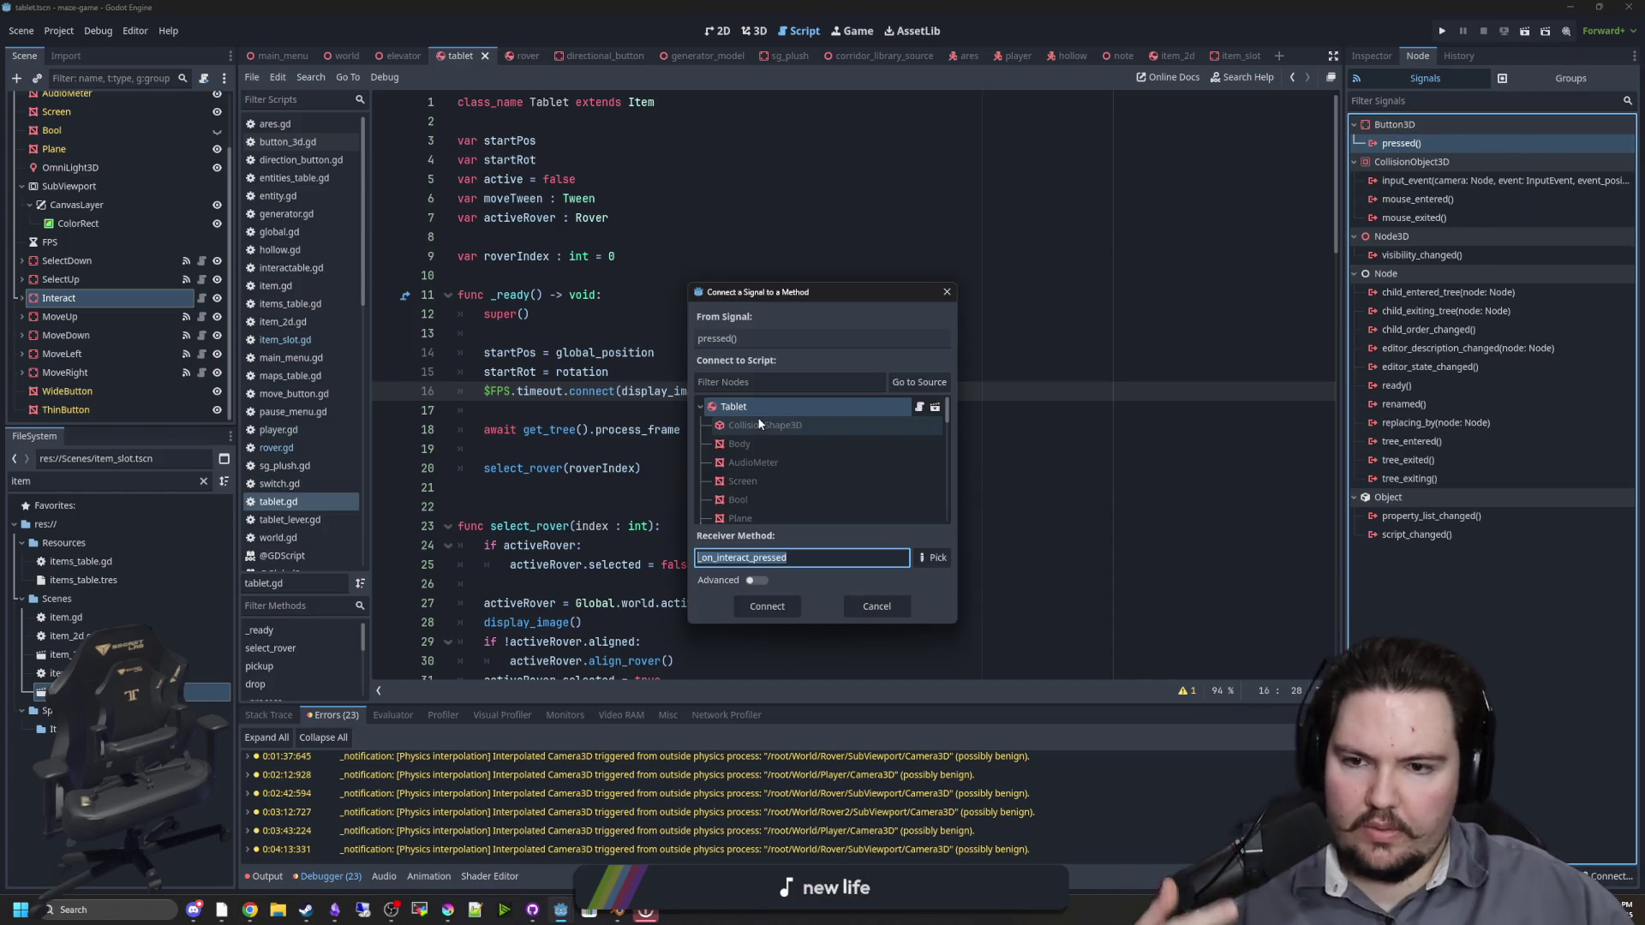
pyautogui.click(760, 599)
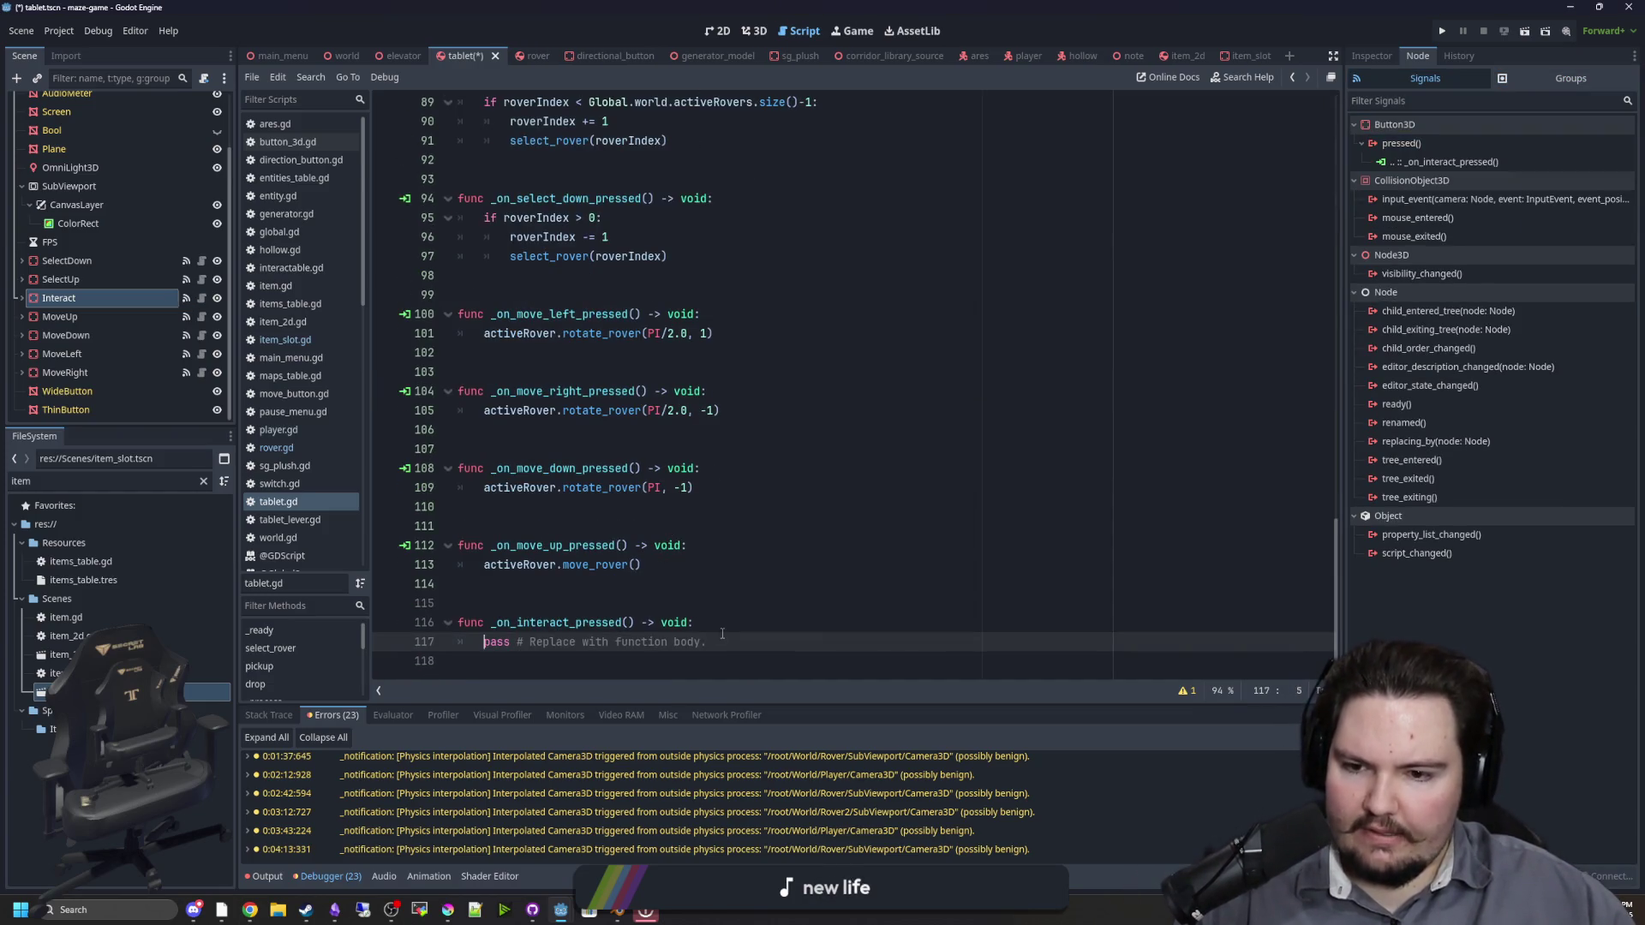
# Step: Make _on_interact_pressed call activeRover.grab_item(), save tablet.gd, and return to grab_item
pyautogui.moveTo(723, 635); pyautogui.dragTo(485, 643)
pyautogui.write('activeRover.grab')
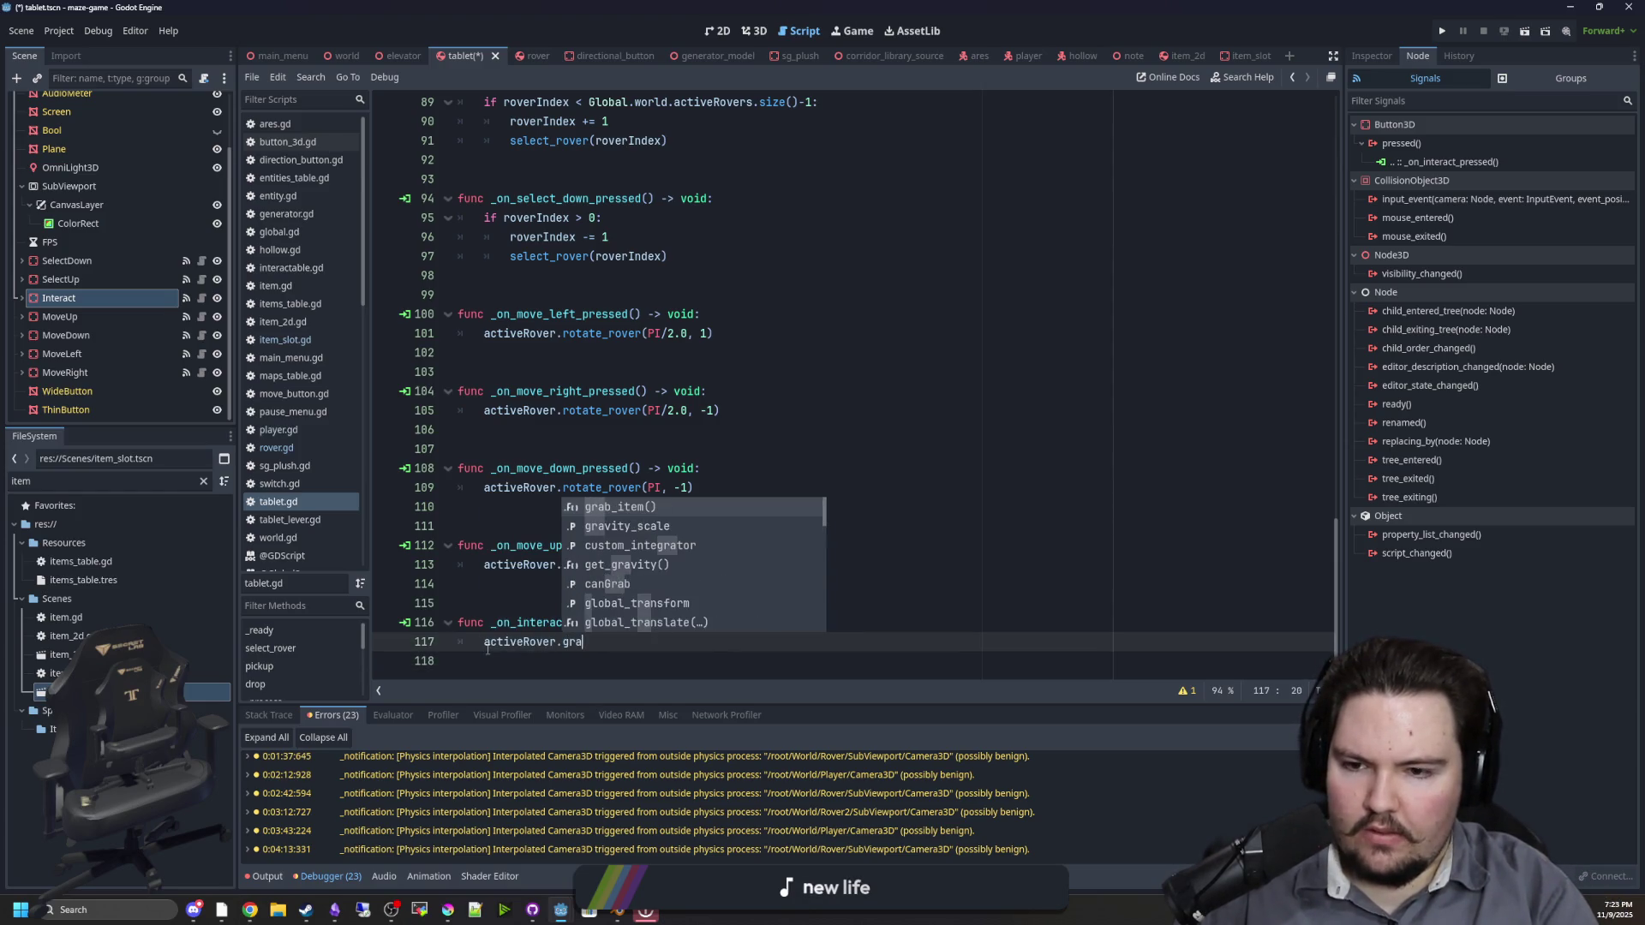
pyautogui.press('Return')
pyautogui.click(608, 581)
pyautogui.hotkey('ctrl', 's')
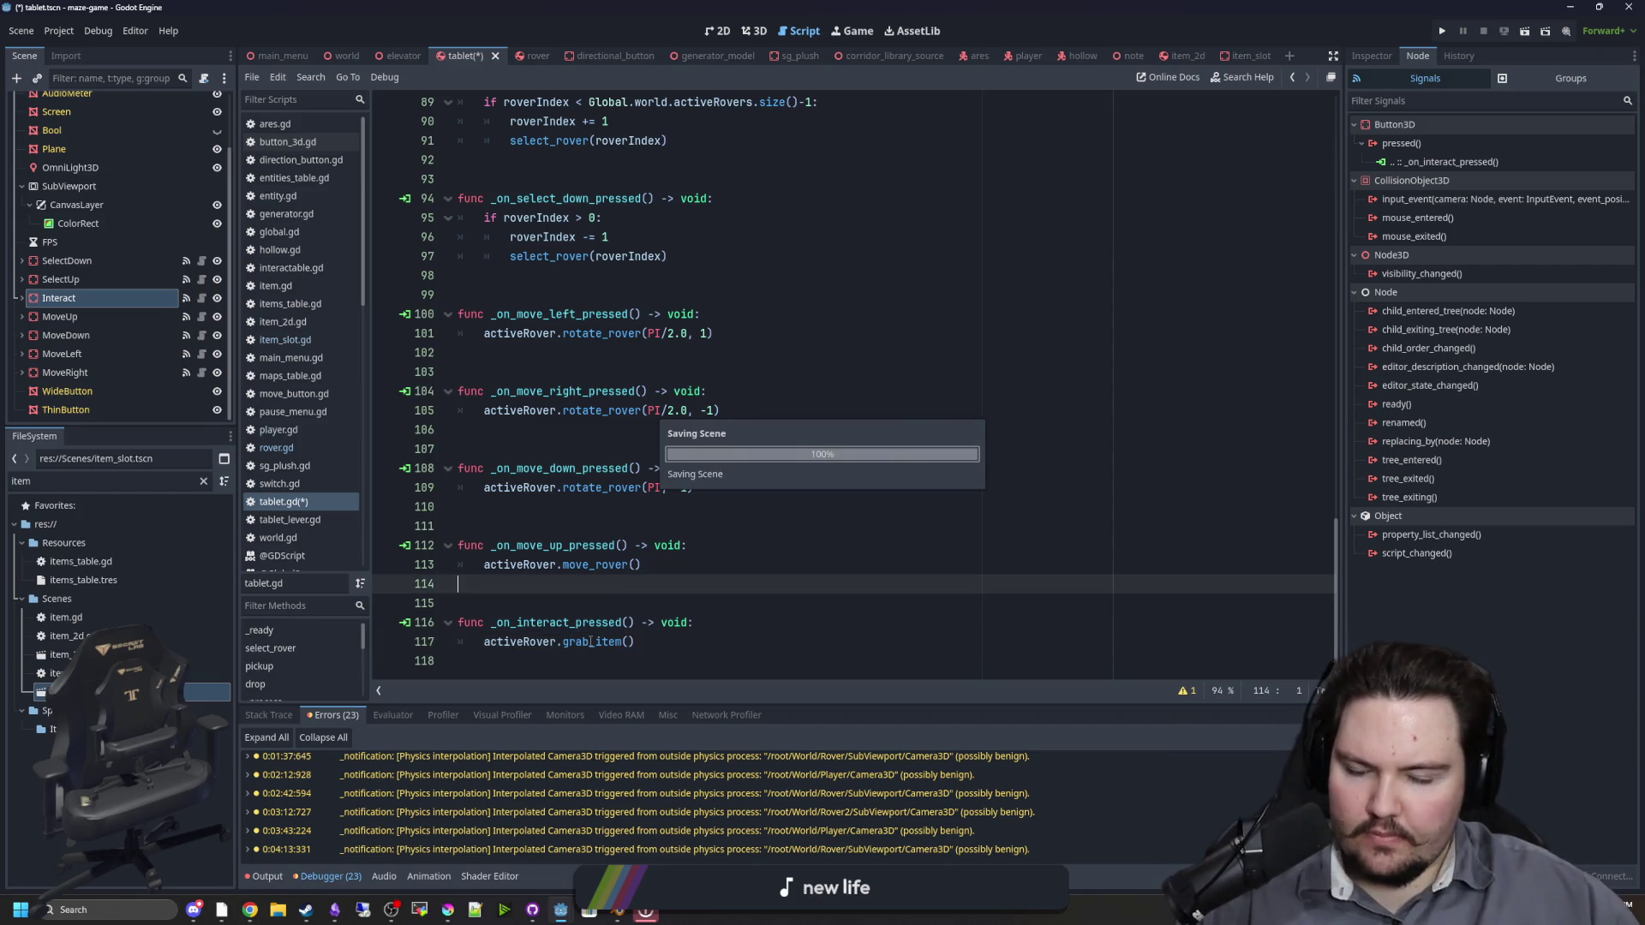
pyautogui.keyDown('ctrl'); pyautogui.click(591, 641); pyautogui.keyUp('ctrl')
pyautogui.click(541, 370)
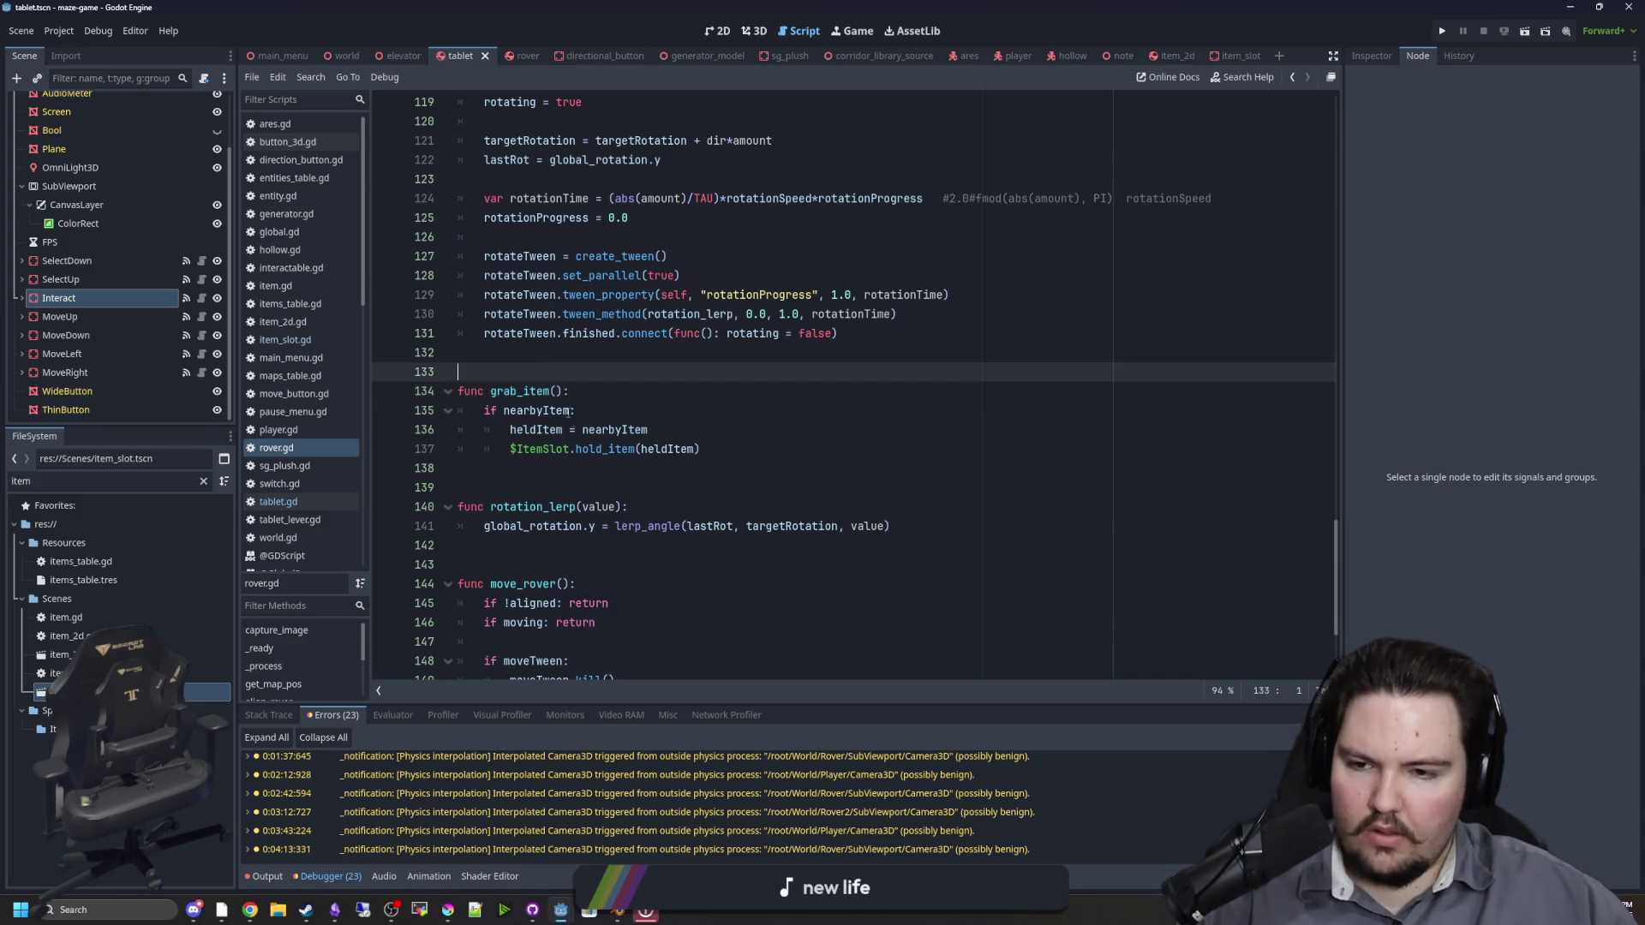
# Step: Save the rover and tablet scripts, then launch the project with Run Project
pyautogui.scroll(2, 536, 420)
pyautogui.hotkey('ctrl', 's')
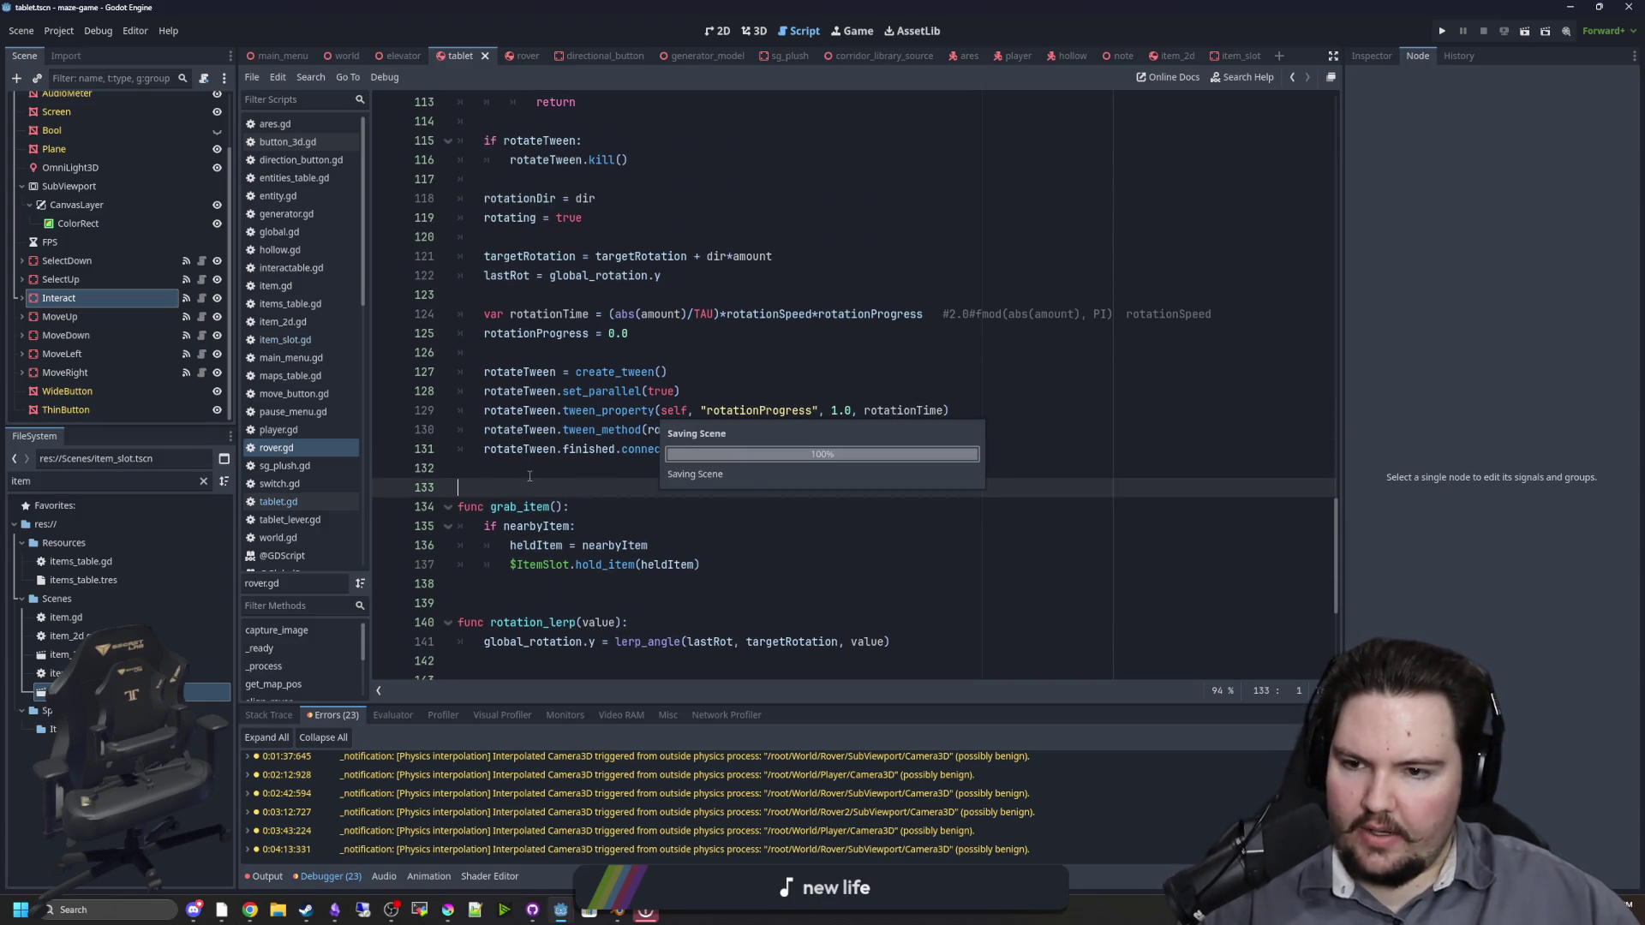
pyautogui.hotkey('ctrl', 's')
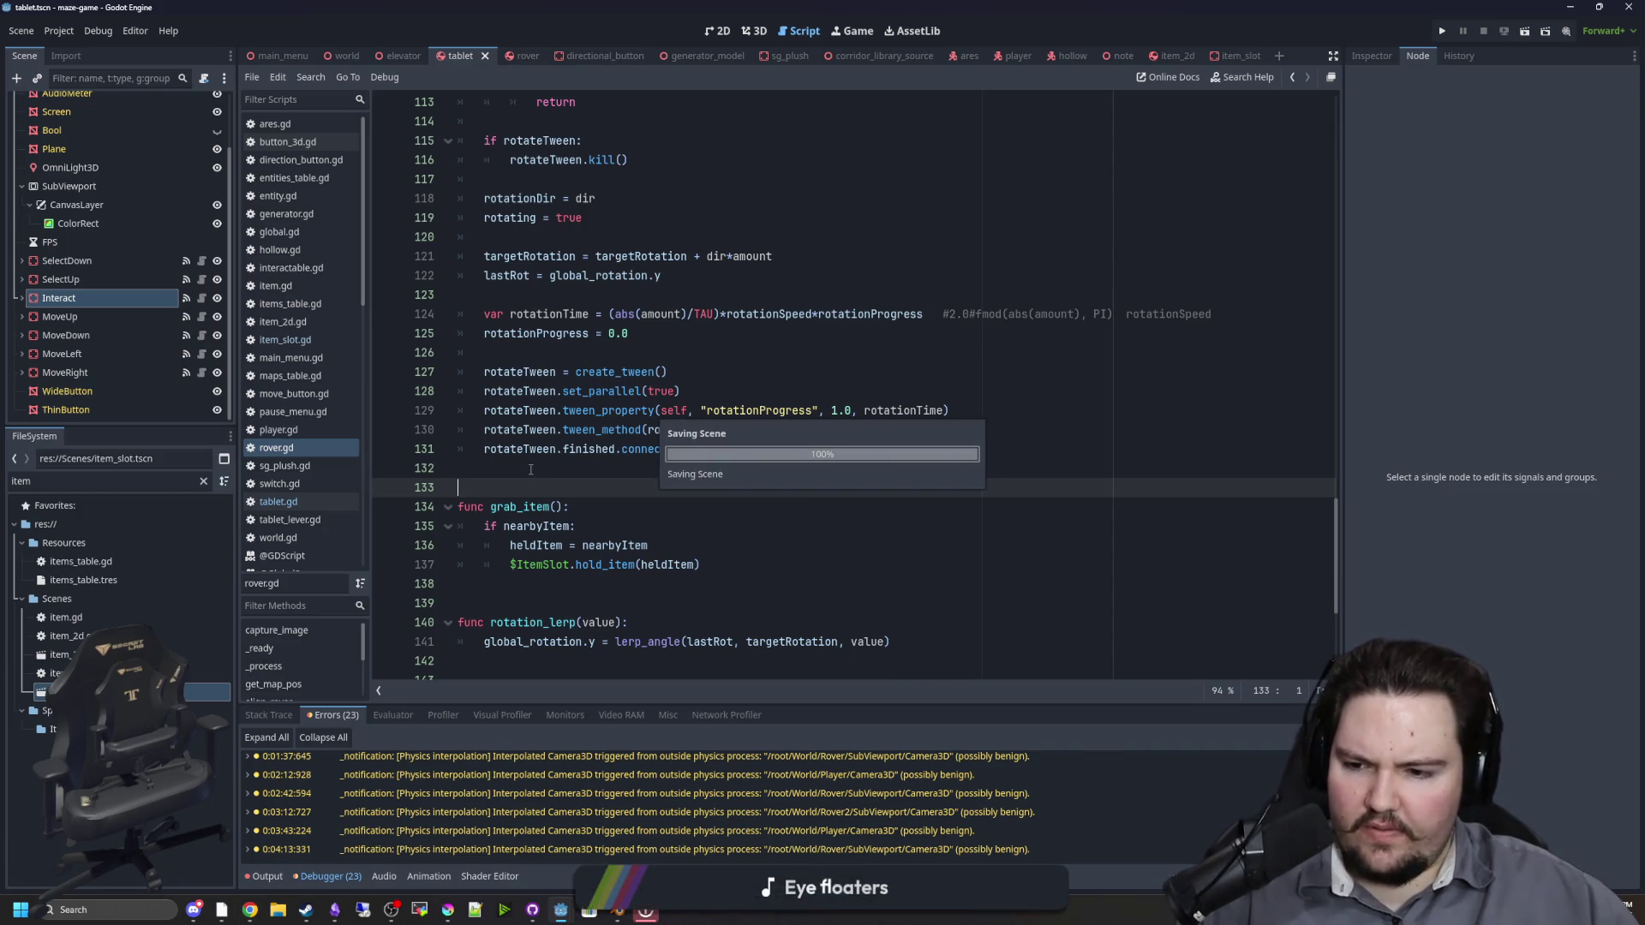
pyautogui.click(1437, 33)
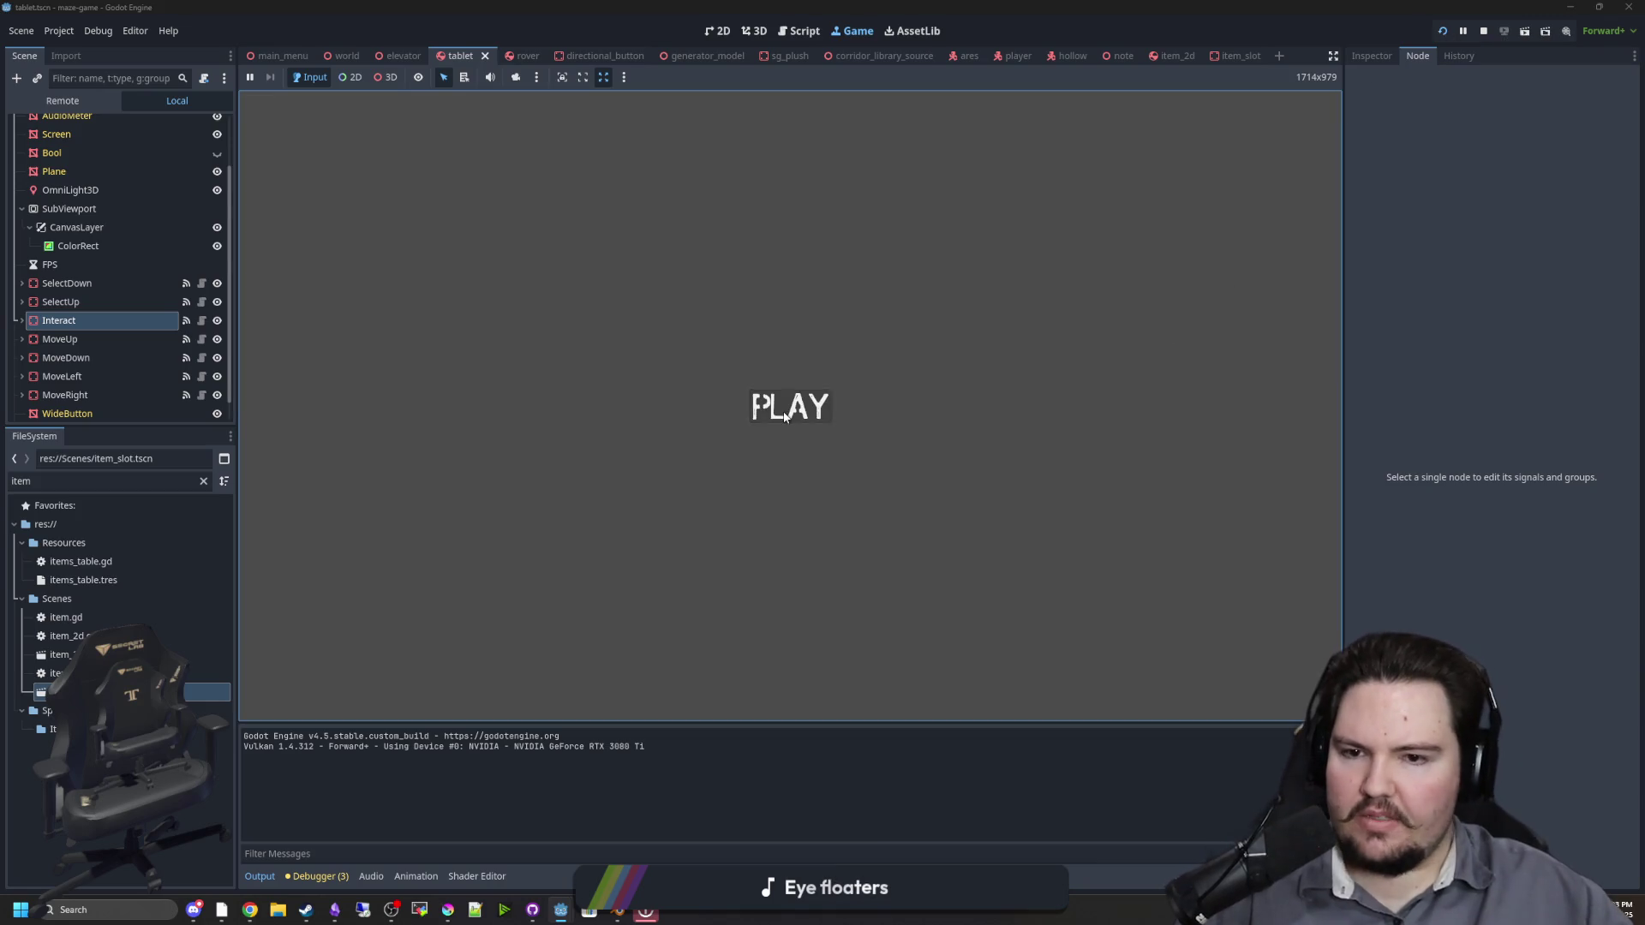
# Step: Start the game from PLAY and trace the crash at rover.gd line 59 to nearbyItem
pyautogui.click(785, 417)
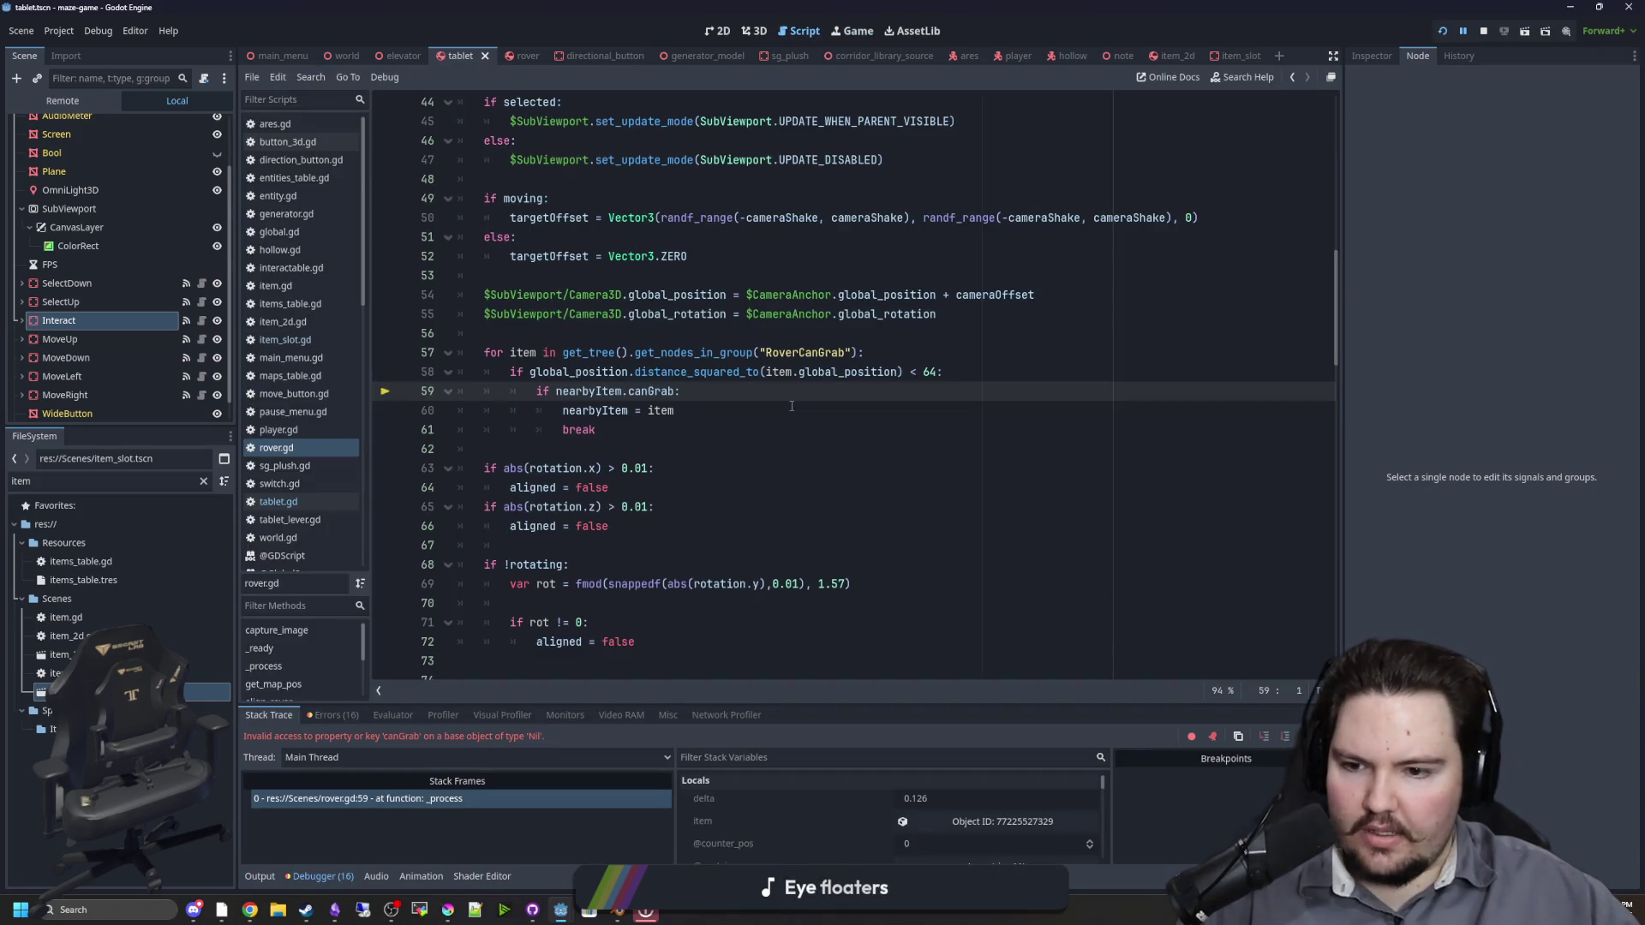
pyautogui.click(600, 429)
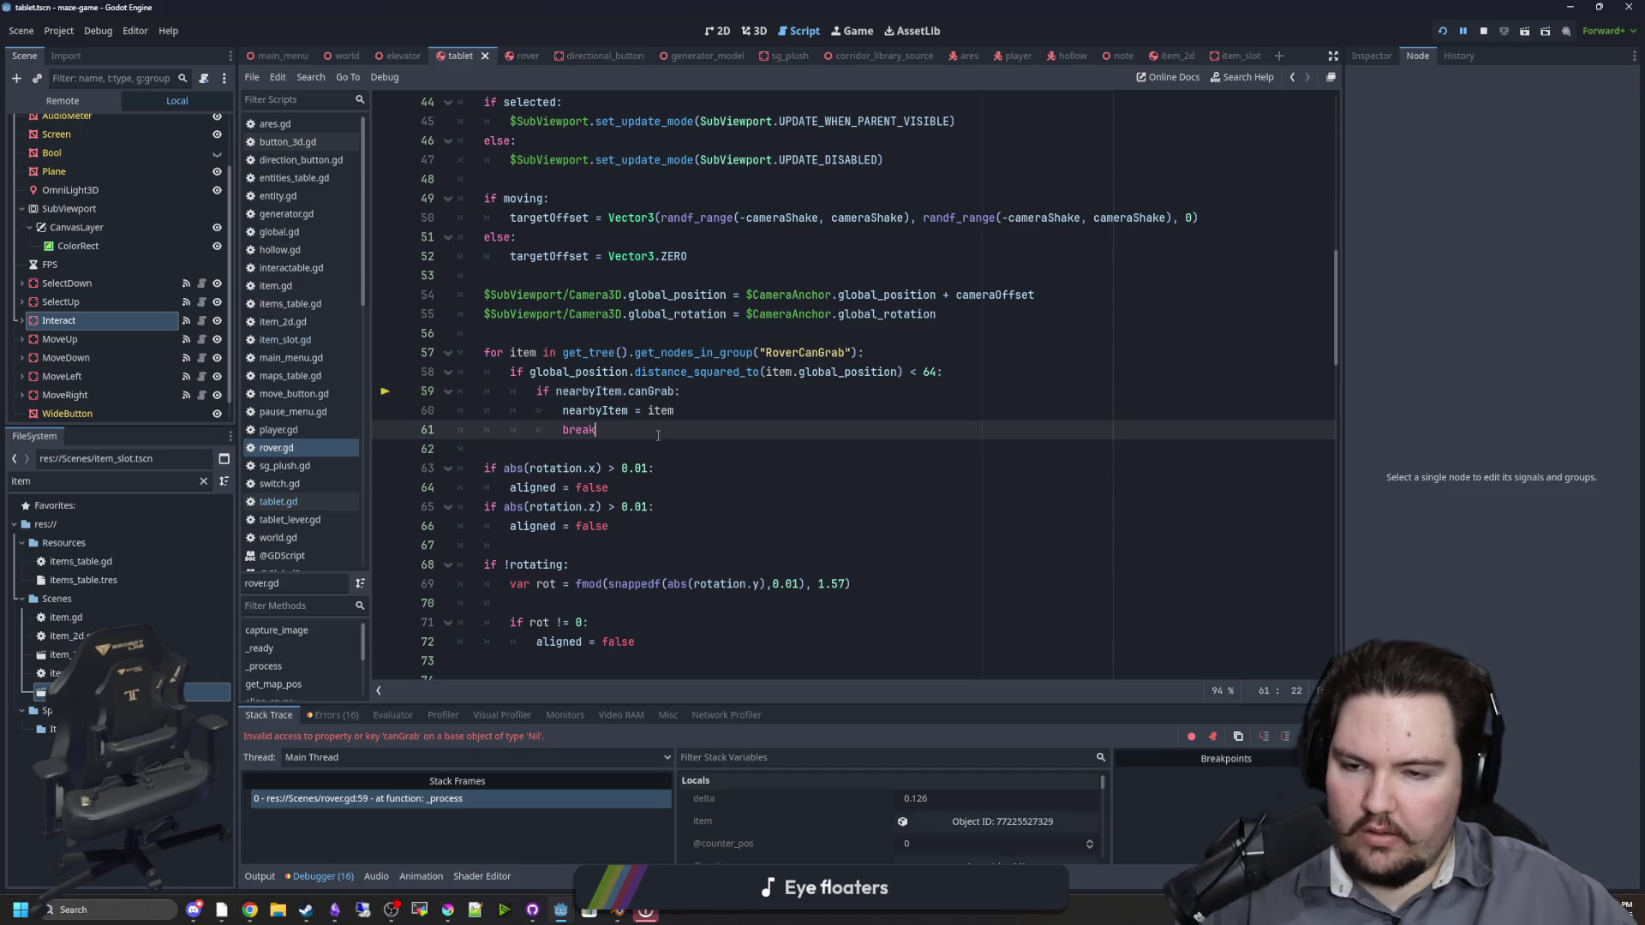
pyautogui.scroll(1, 576, 439)
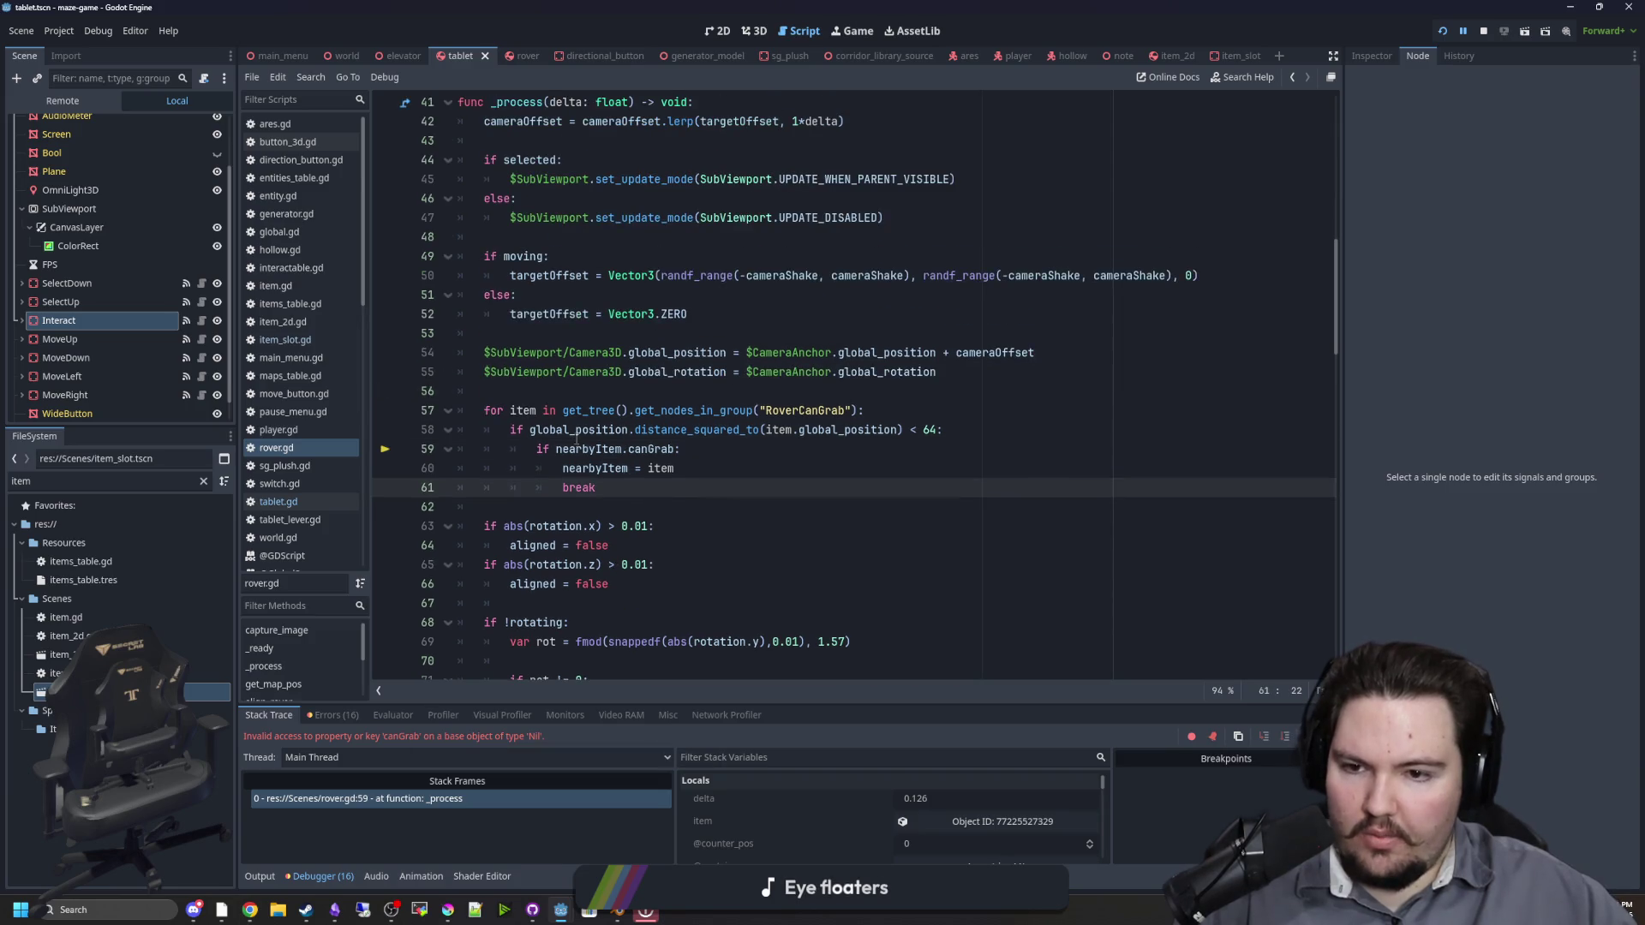
pyautogui.keyDown('ctrl'); pyautogui.click(597, 452); pyautogui.keyUp('ctrl')
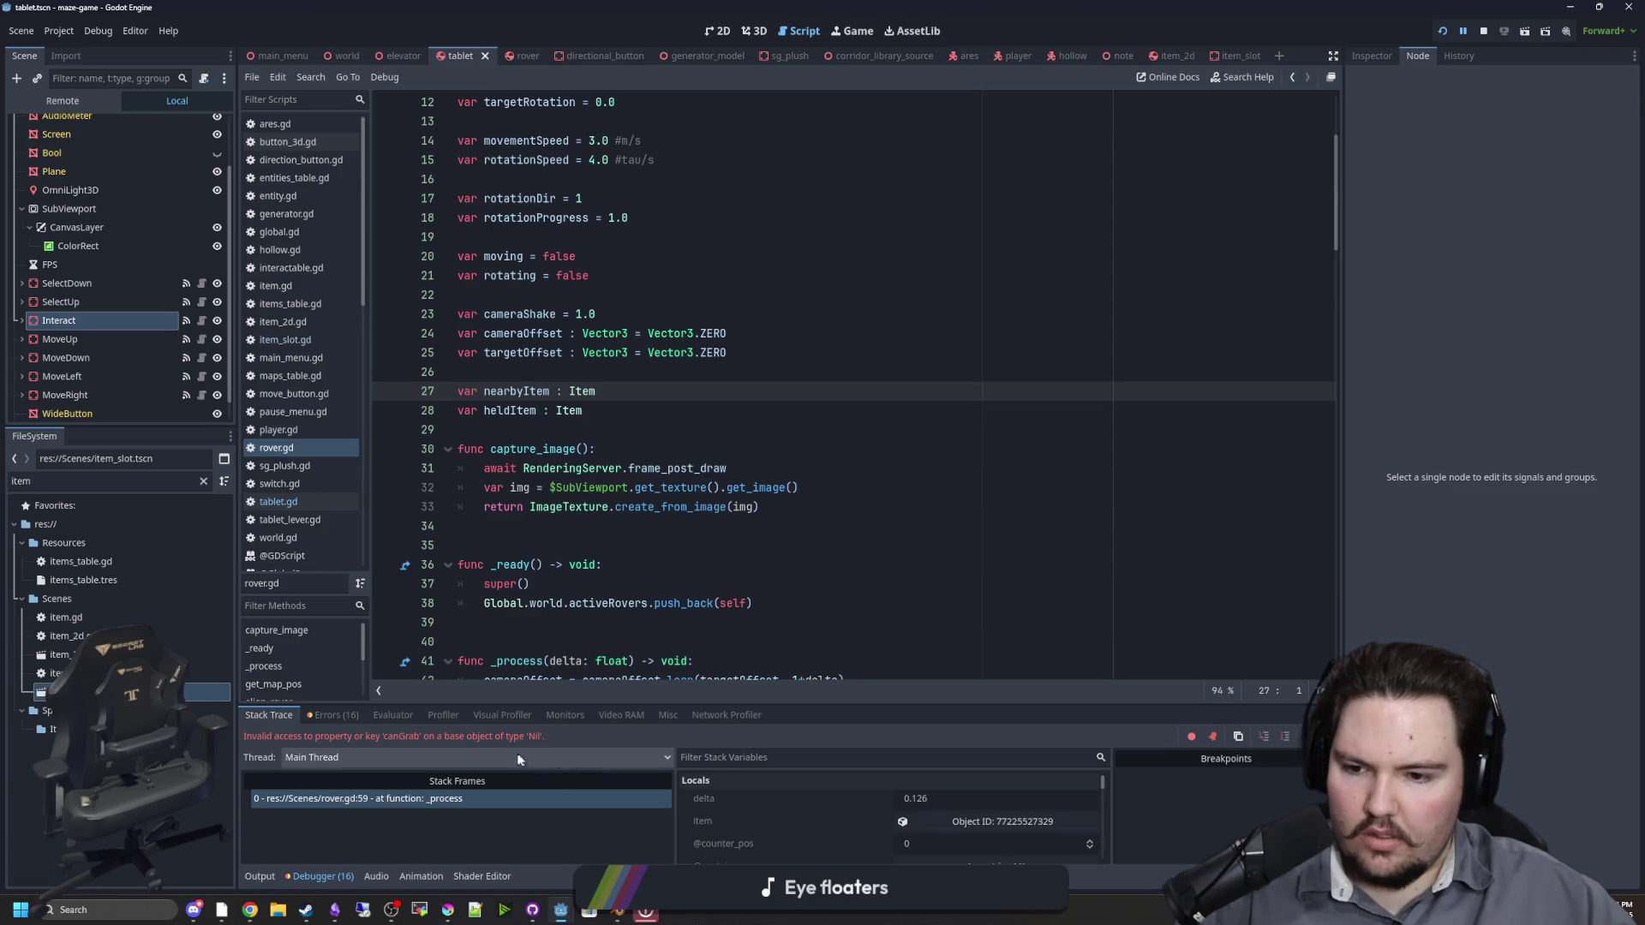
pyautogui.click(404, 800)
pyautogui.scroll(1, 729, 409)
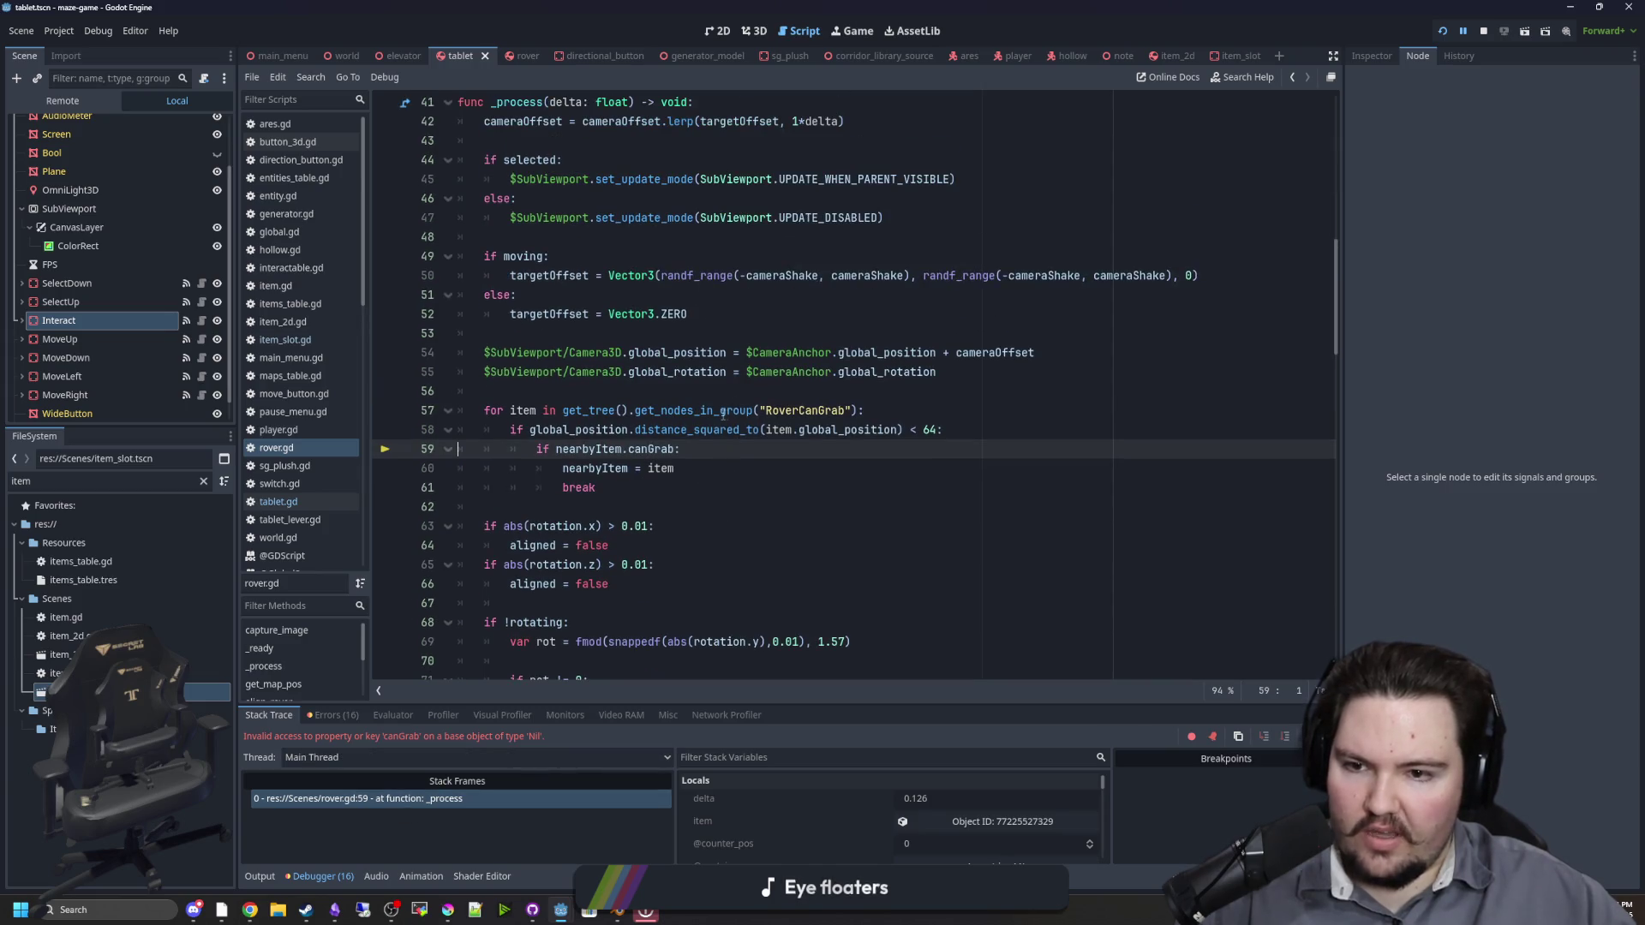
# Step: Change nearbyItem.canGrab to item.canGrab on line 59, save, and stop the game
pyautogui.click(765, 394)
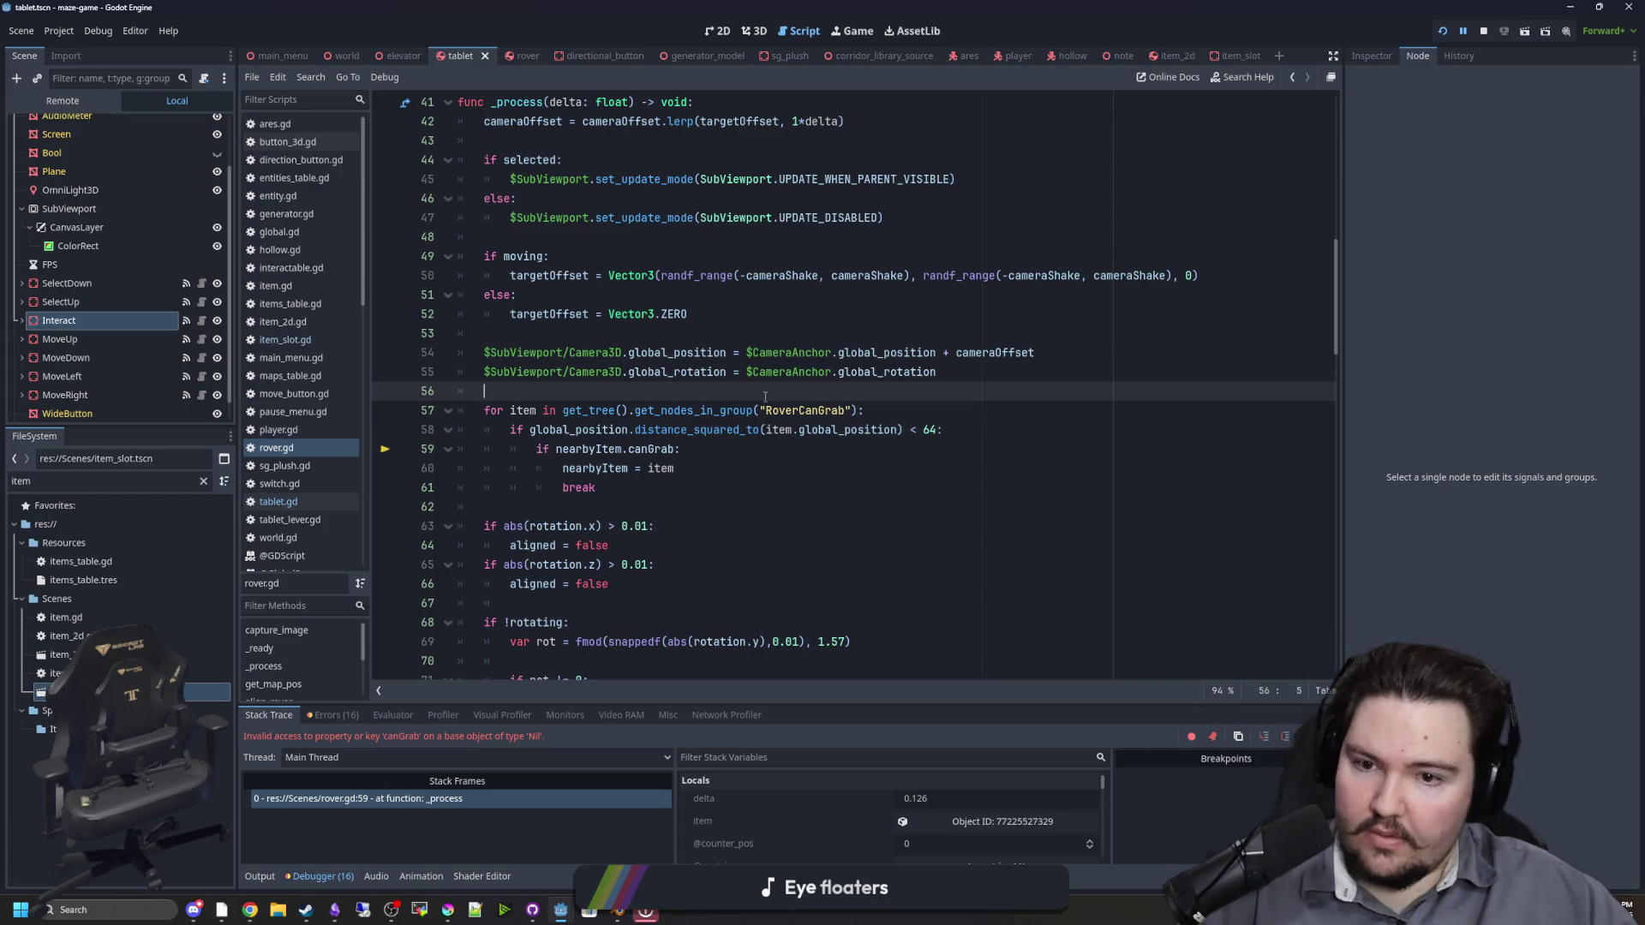
pyautogui.doubleClick(522, 411)
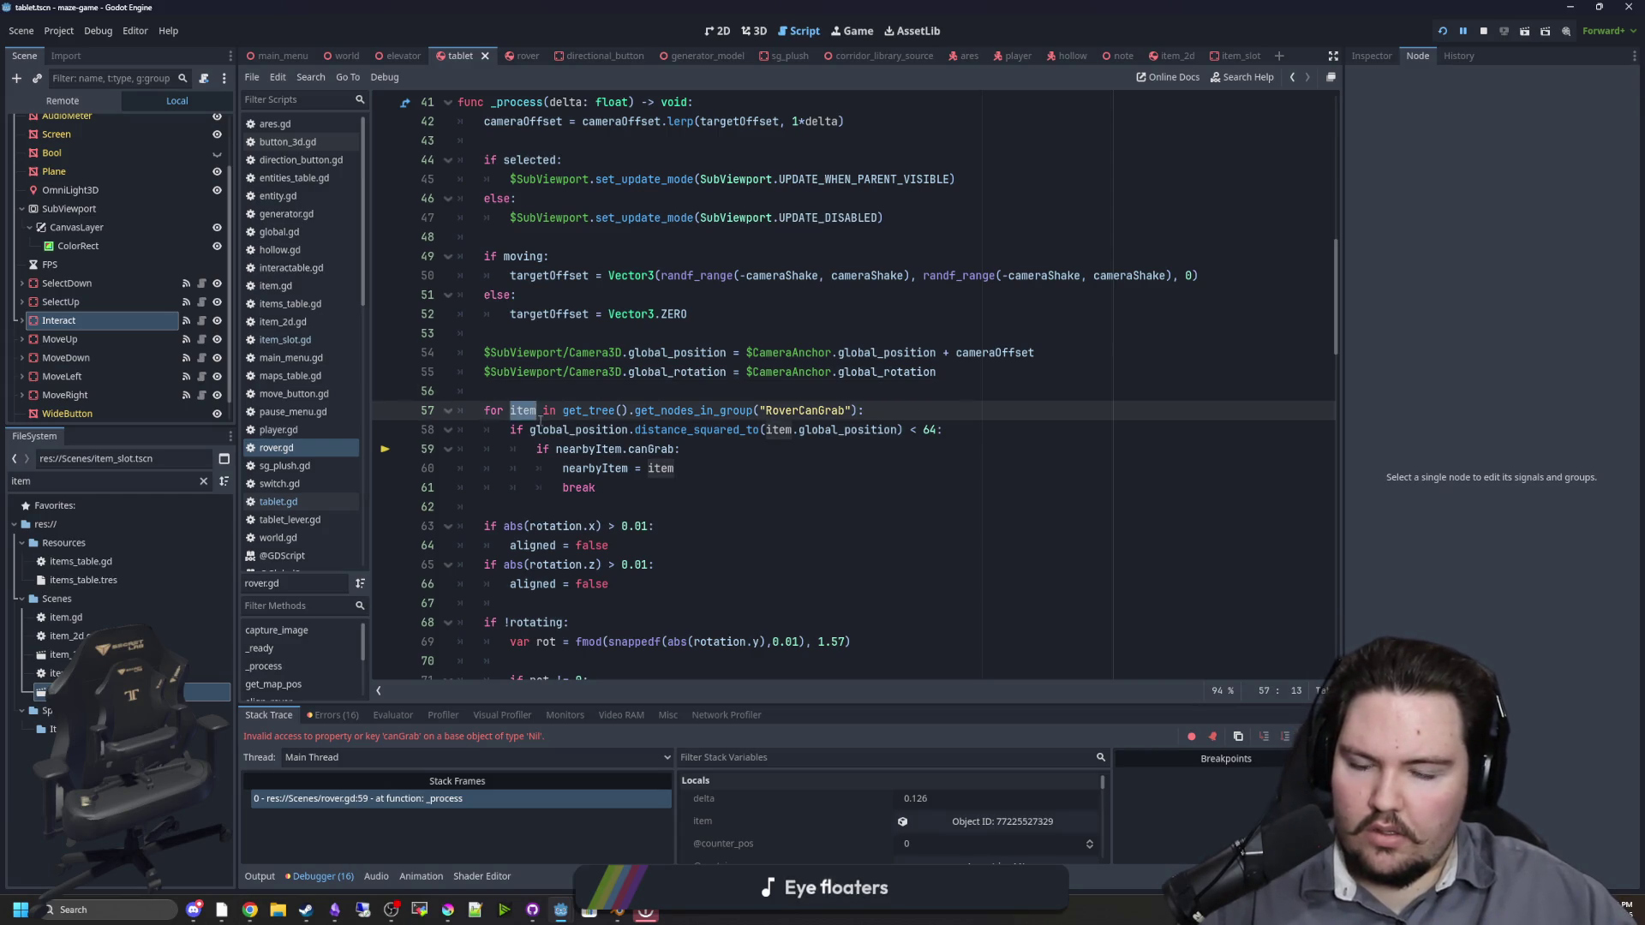
pyautogui.doubleClick(600, 449)
pyautogui.write('item')
pyautogui.hotkey('ctrl', 's')
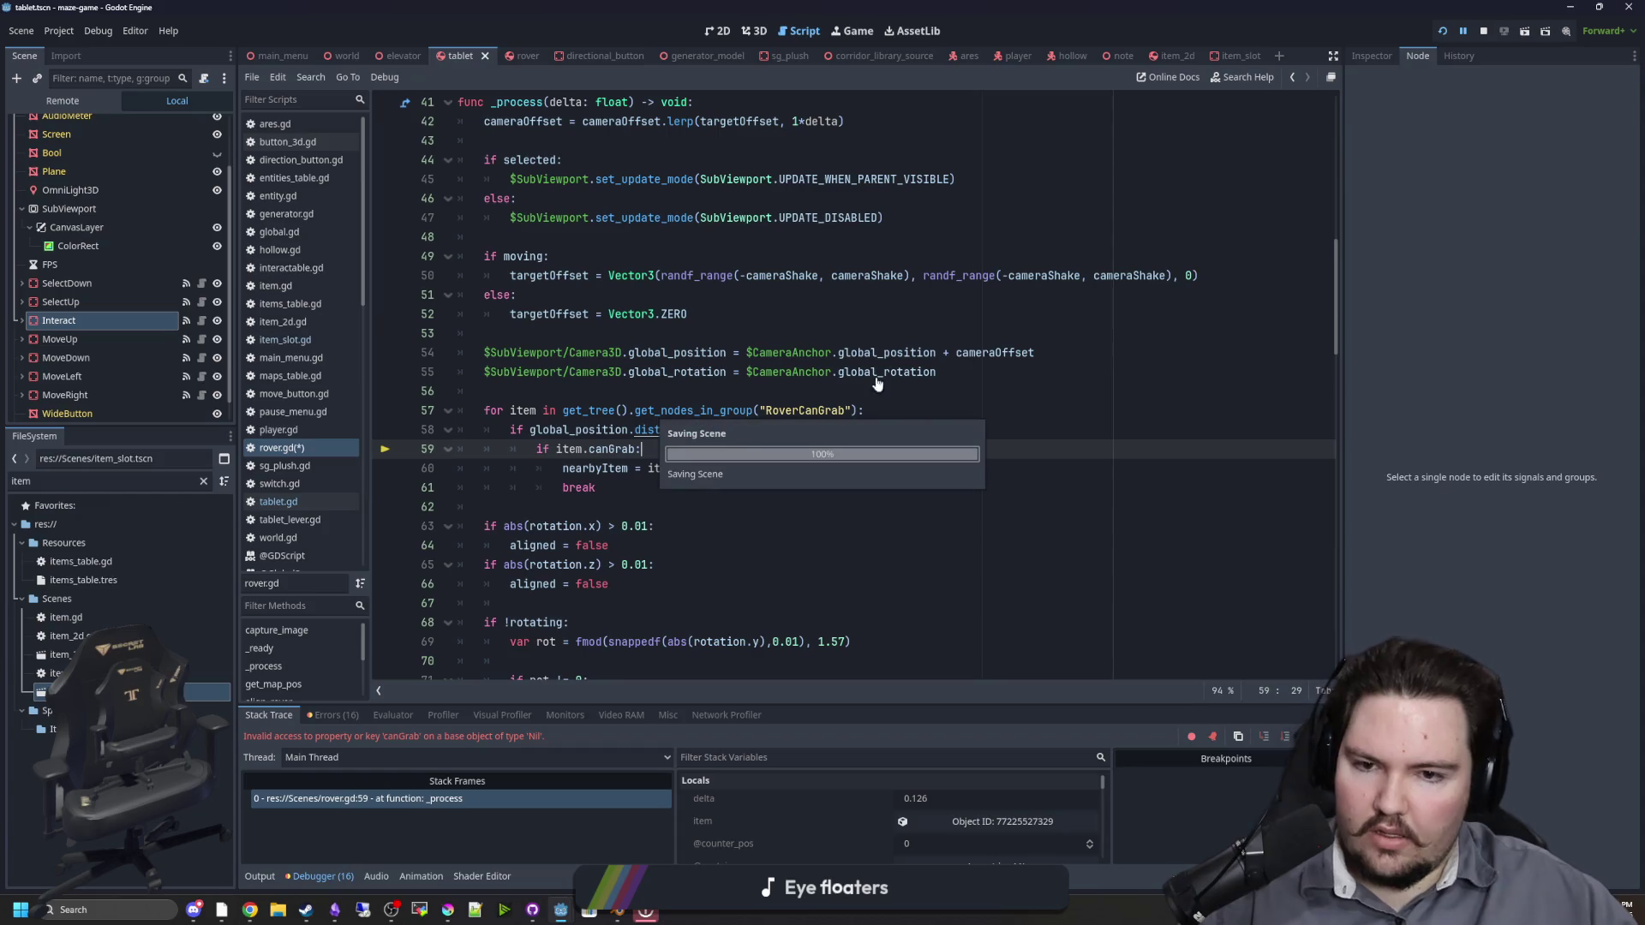
pyautogui.click(1484, 32)
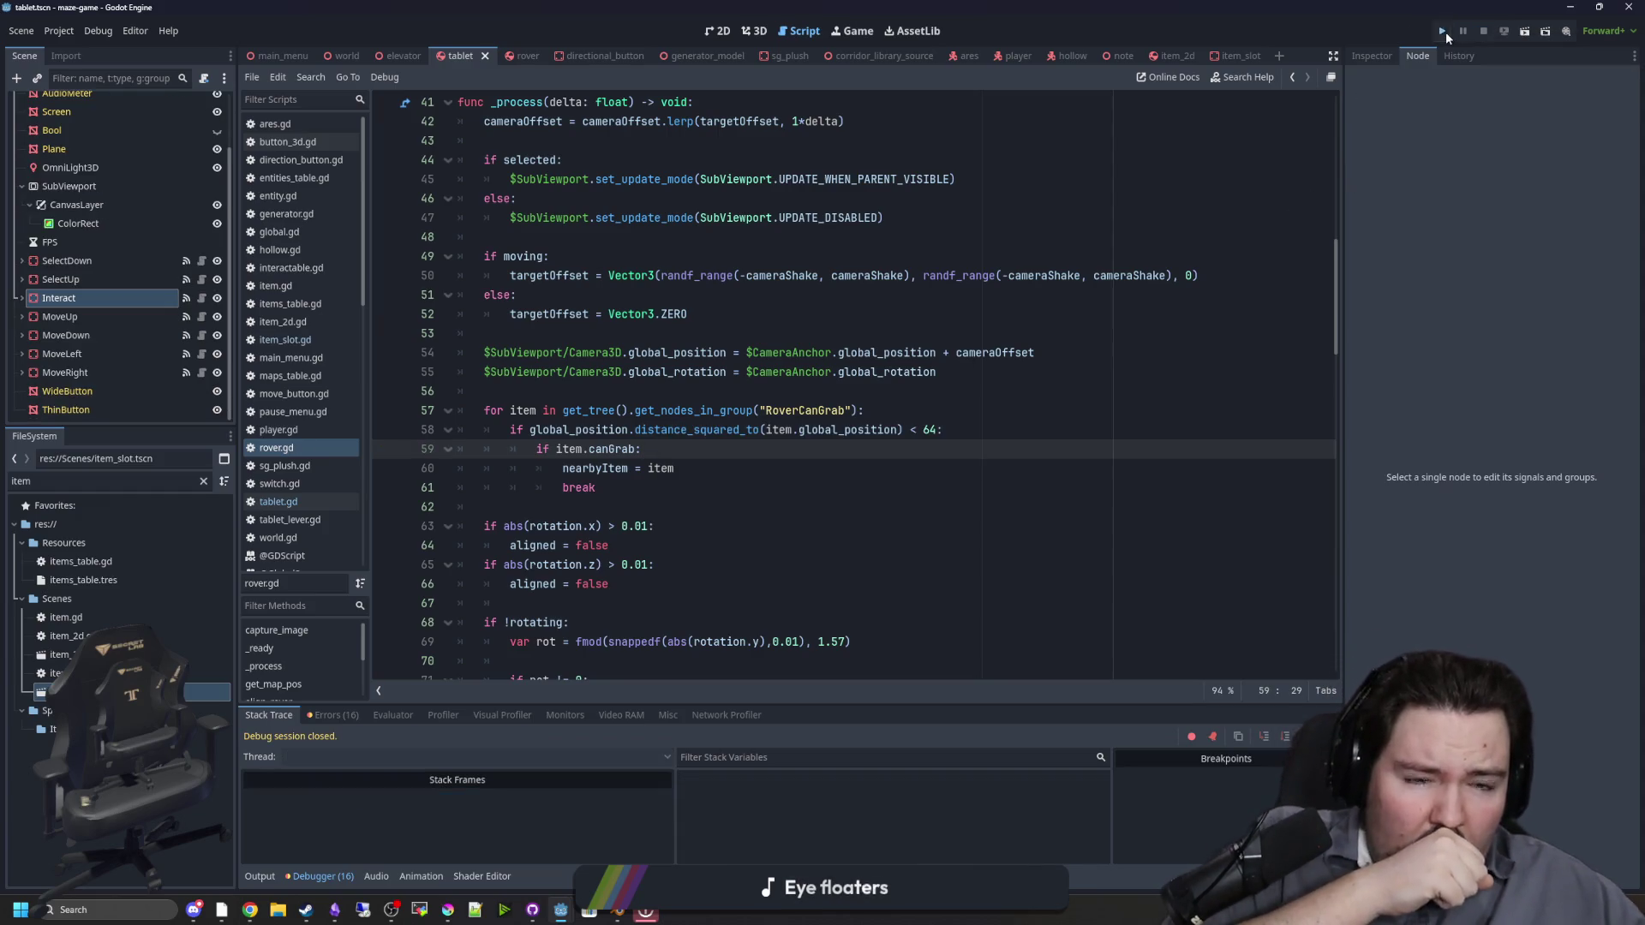
# Step: Run the project again, start from PLAY, and use the tablet to switch rover cameras
pyautogui.click(1444, 32)
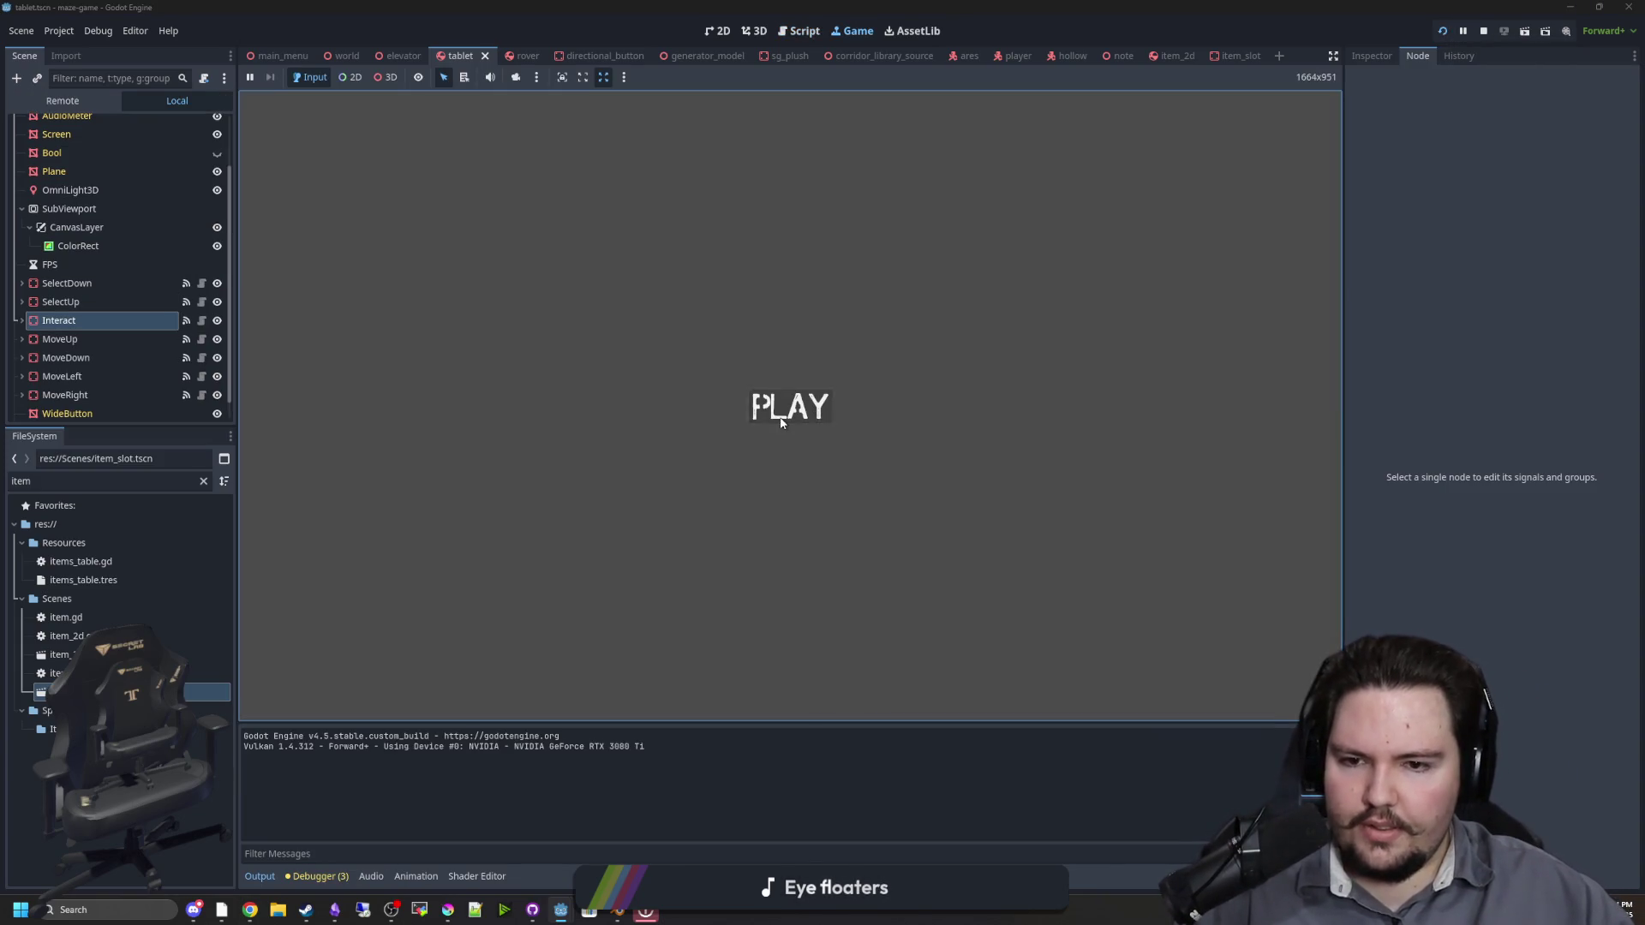
pyautogui.click(790, 406)
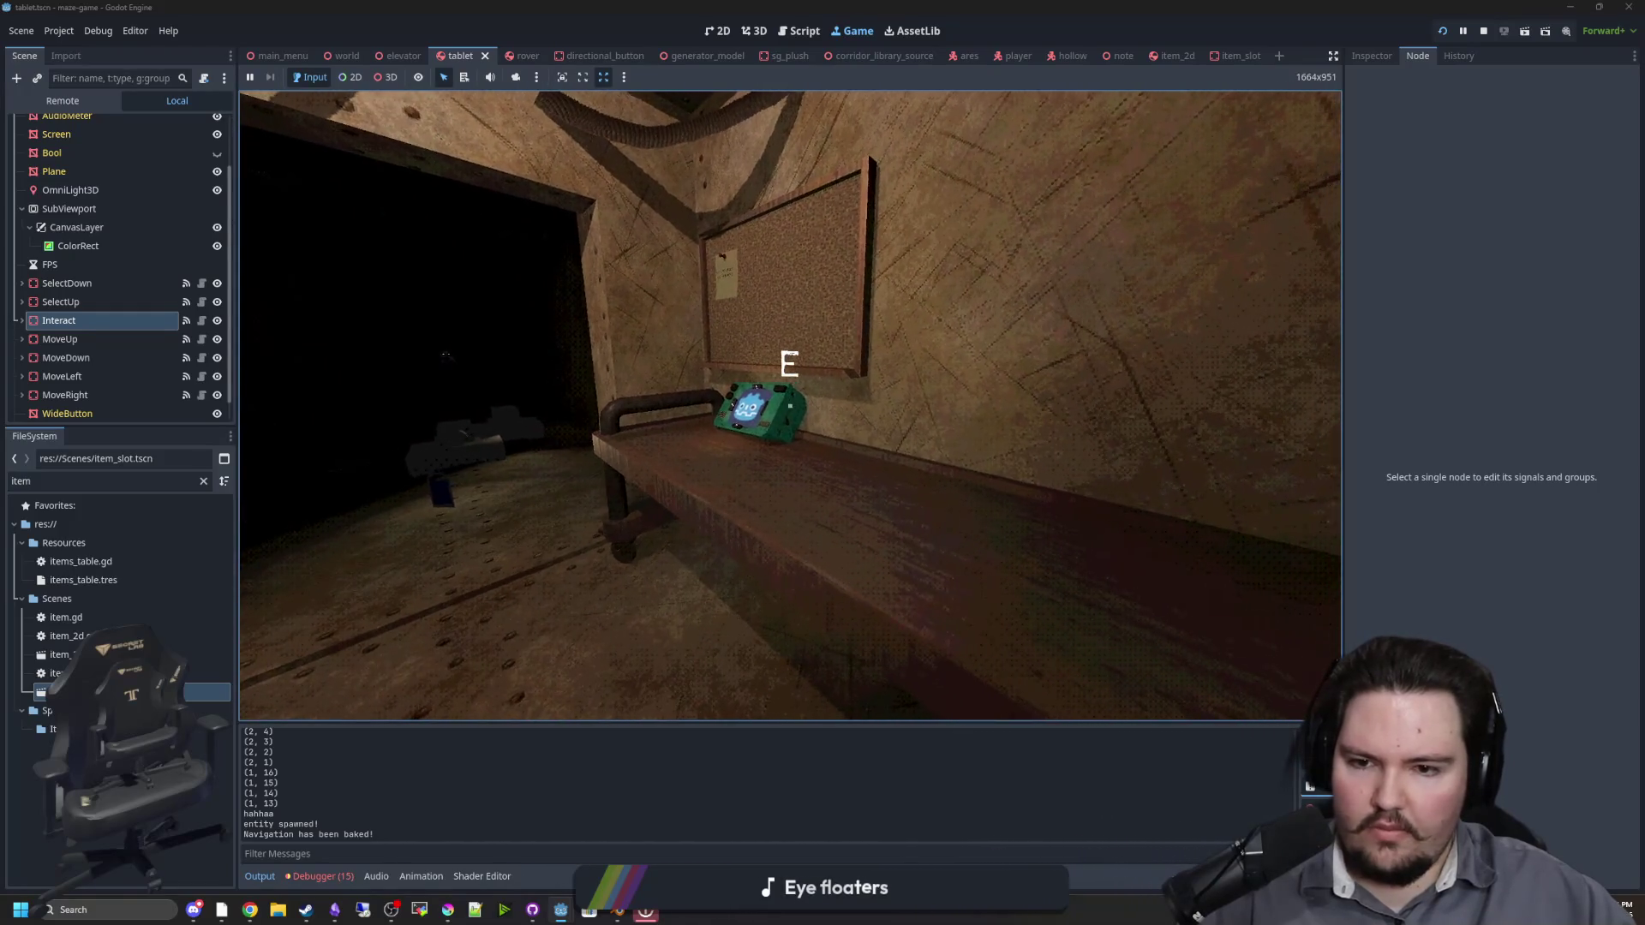
pyautogui.press('e')
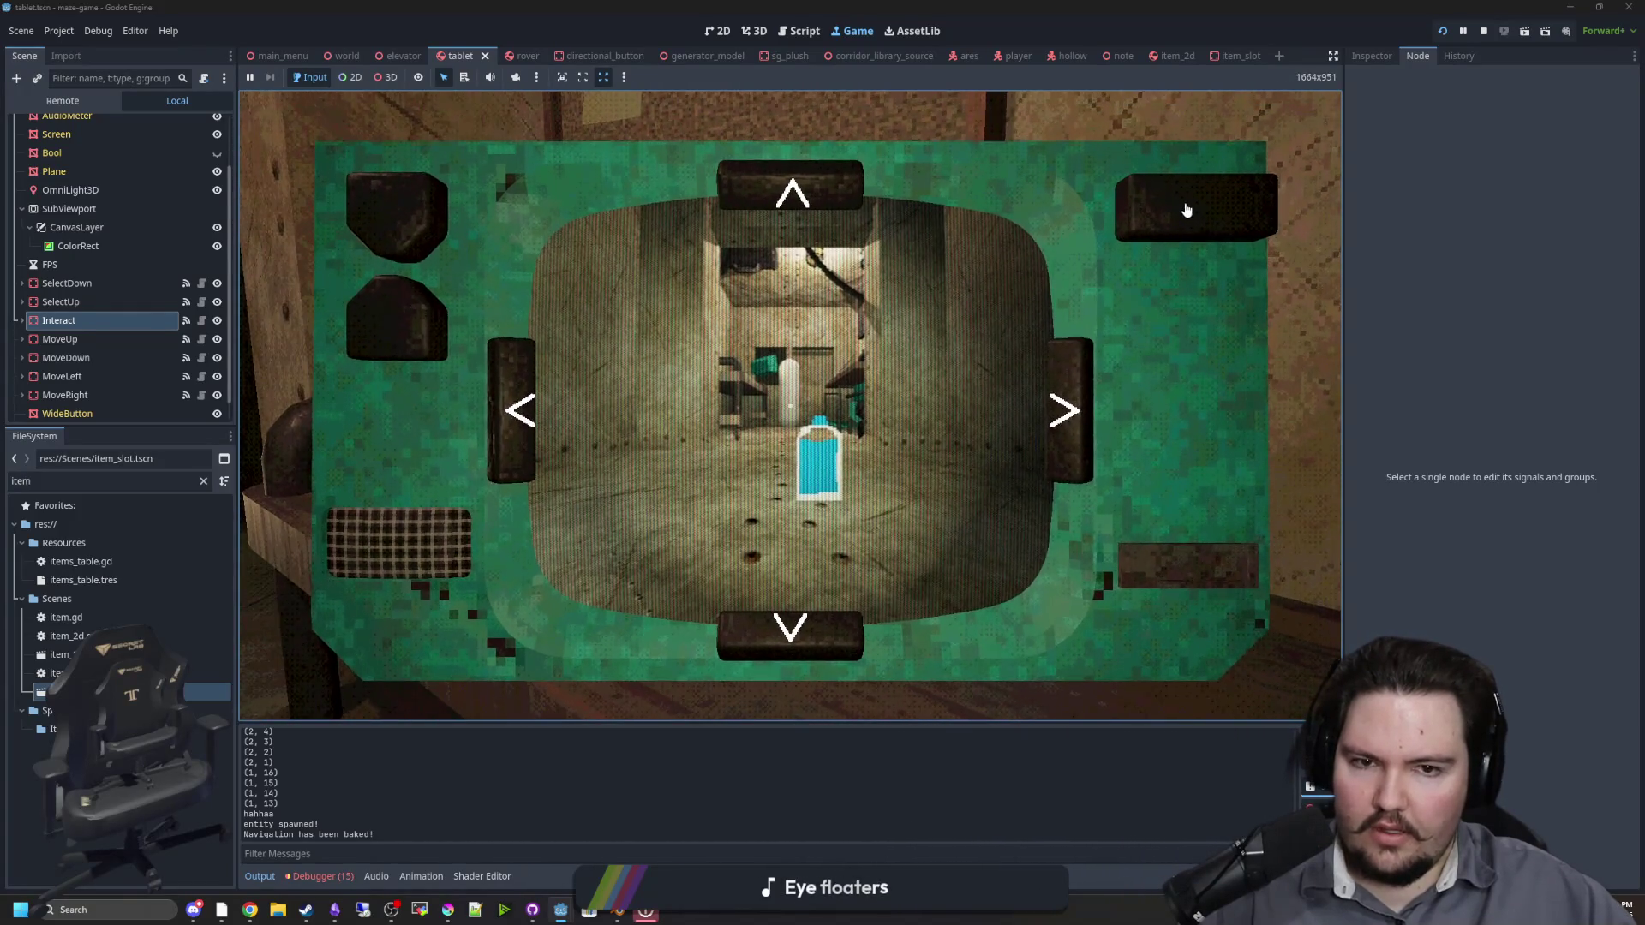
pyautogui.press('e')
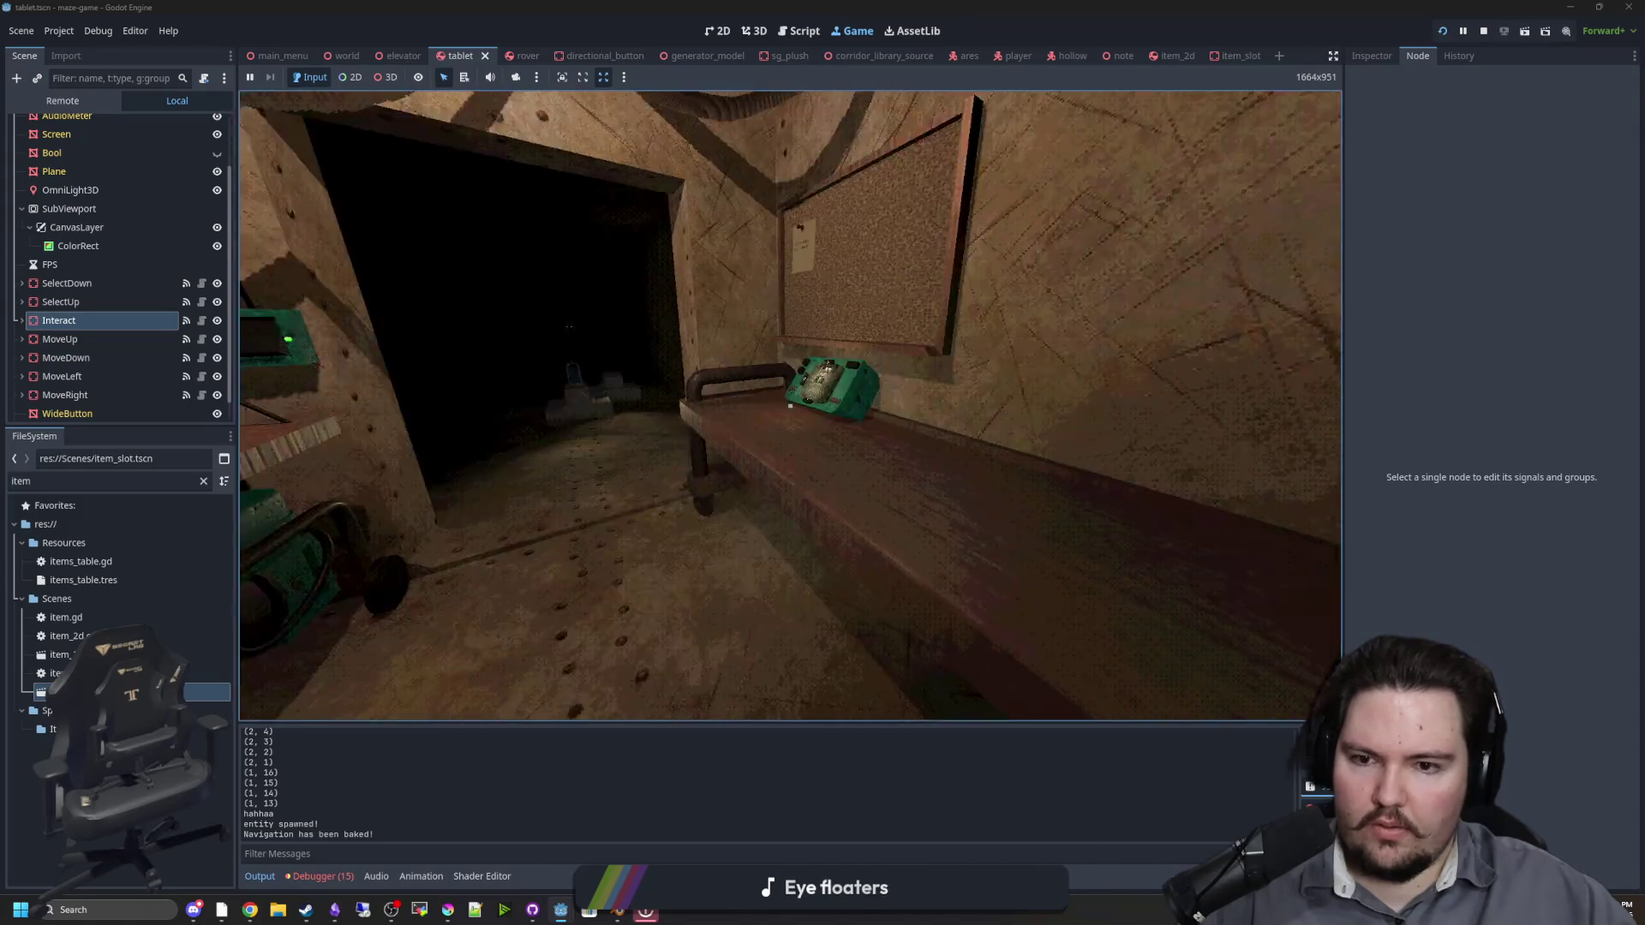
pyautogui.moveTo(789, 406)
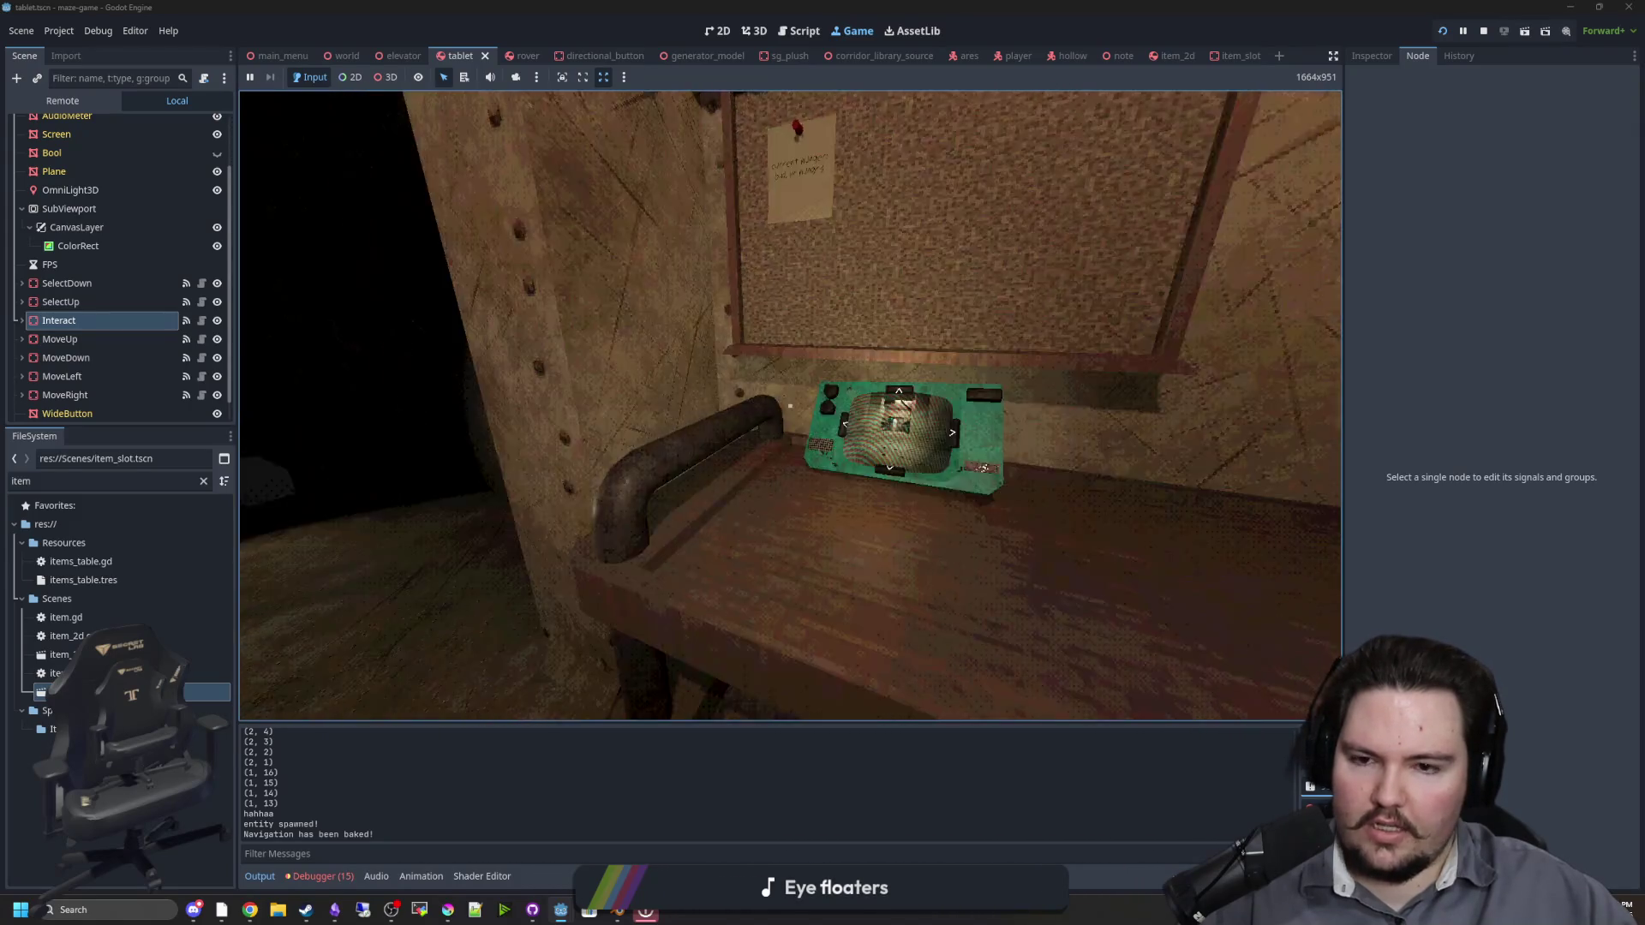
pyautogui.press('e')
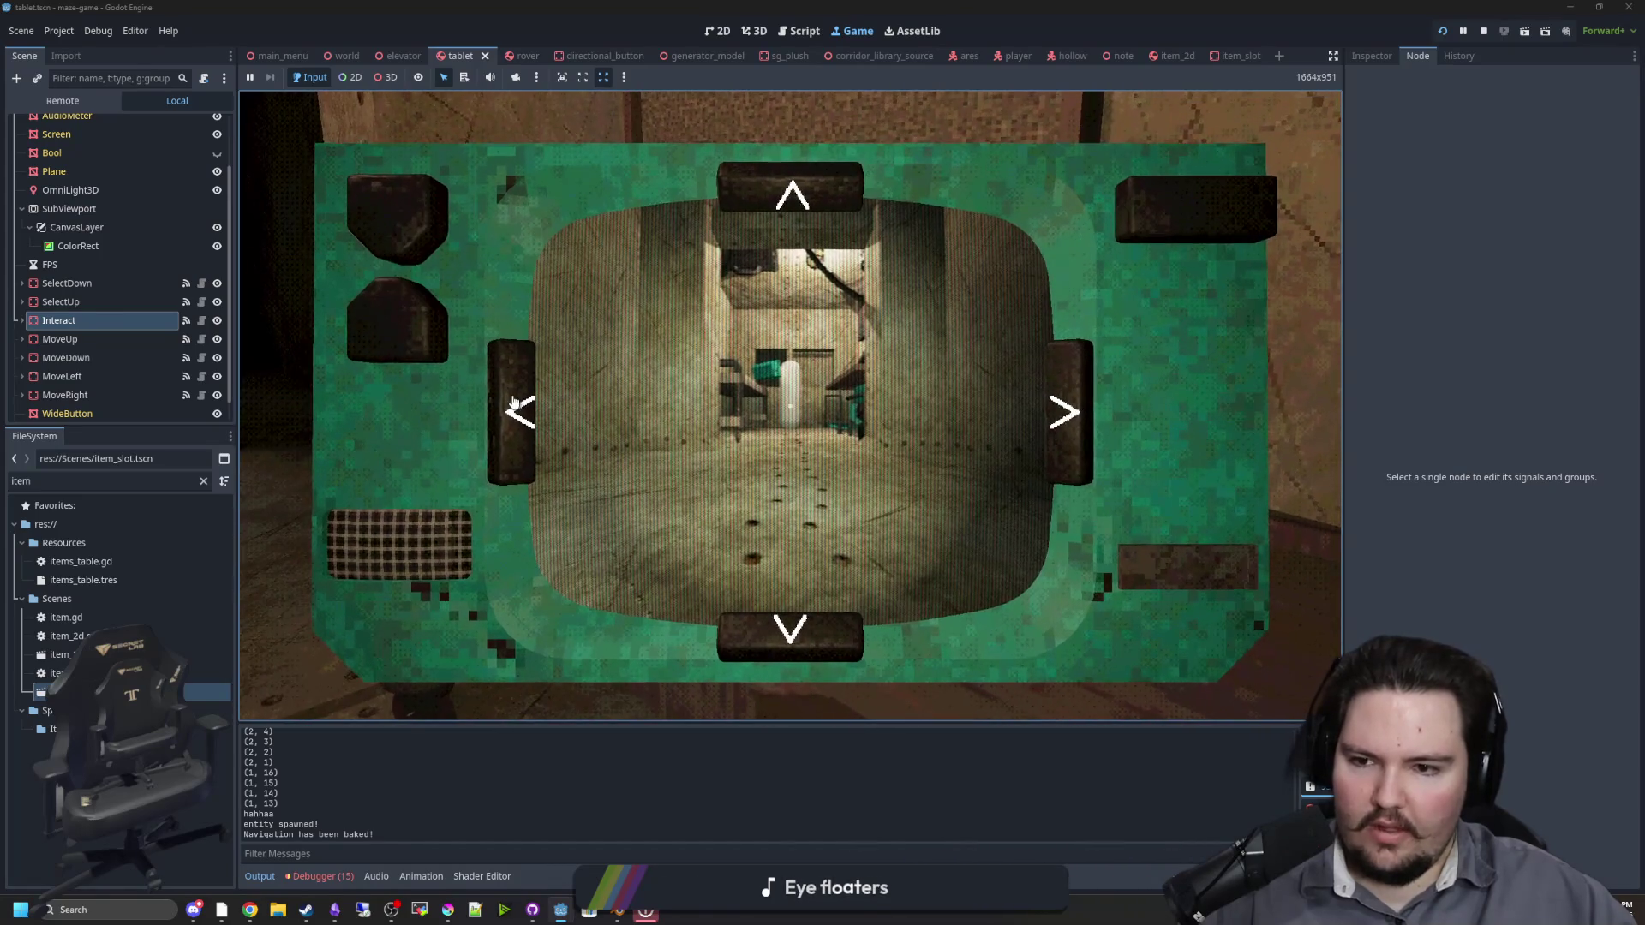
pyautogui.click(514, 404)
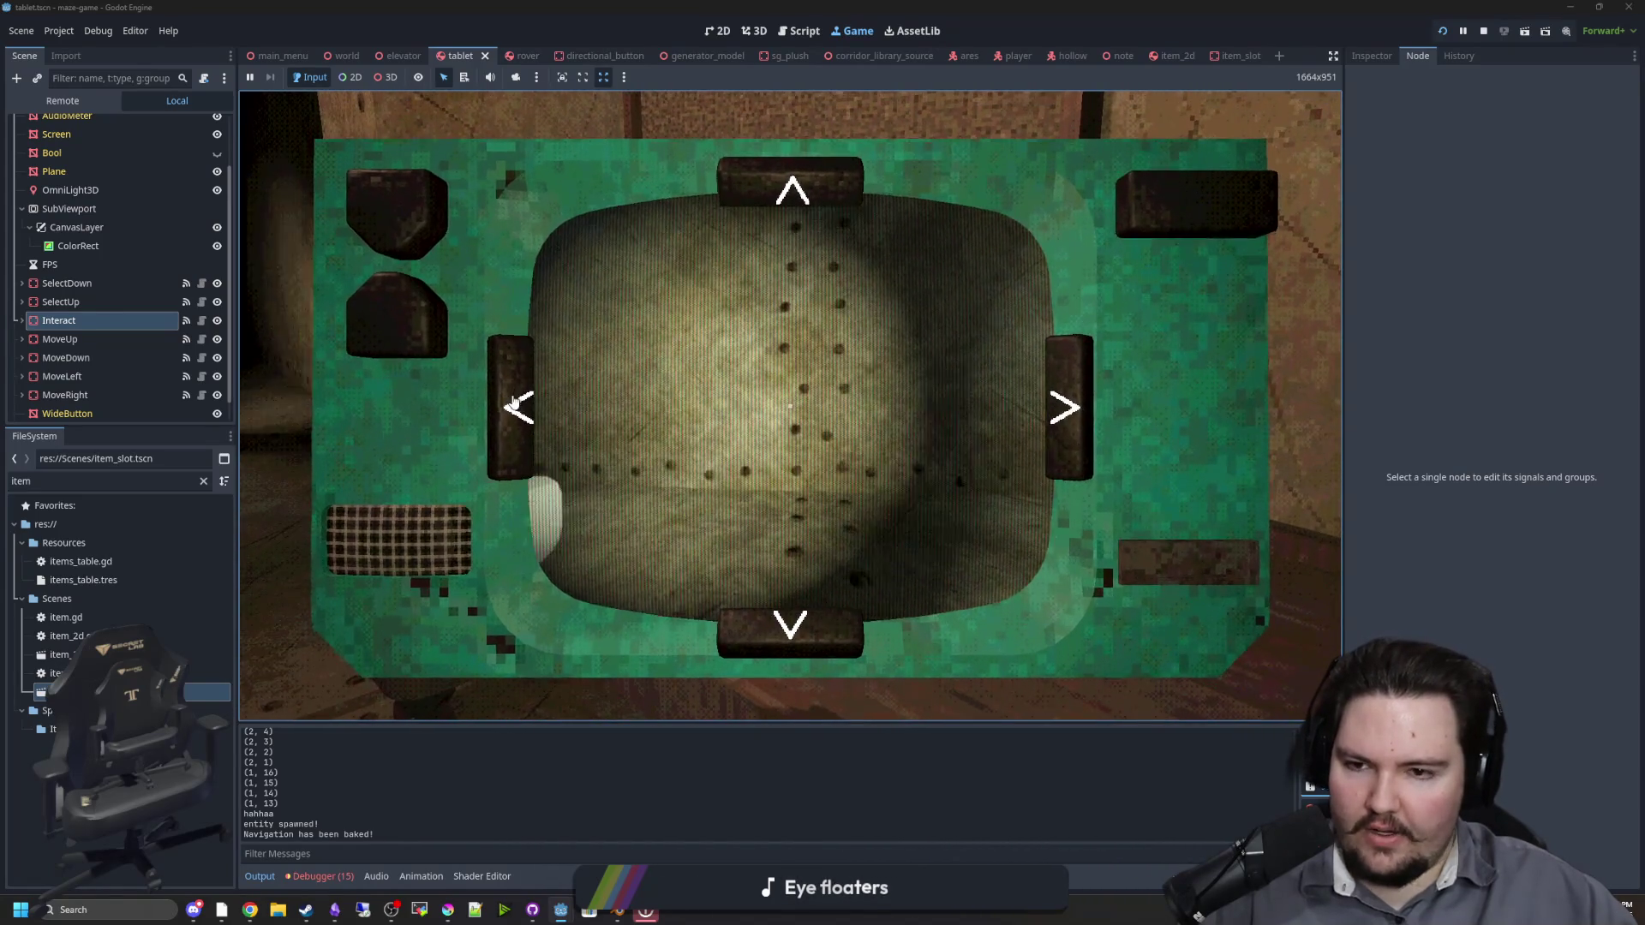
# Step: Leave the tablet, stop the running game, and return to rover.gd
pyautogui.press('e')
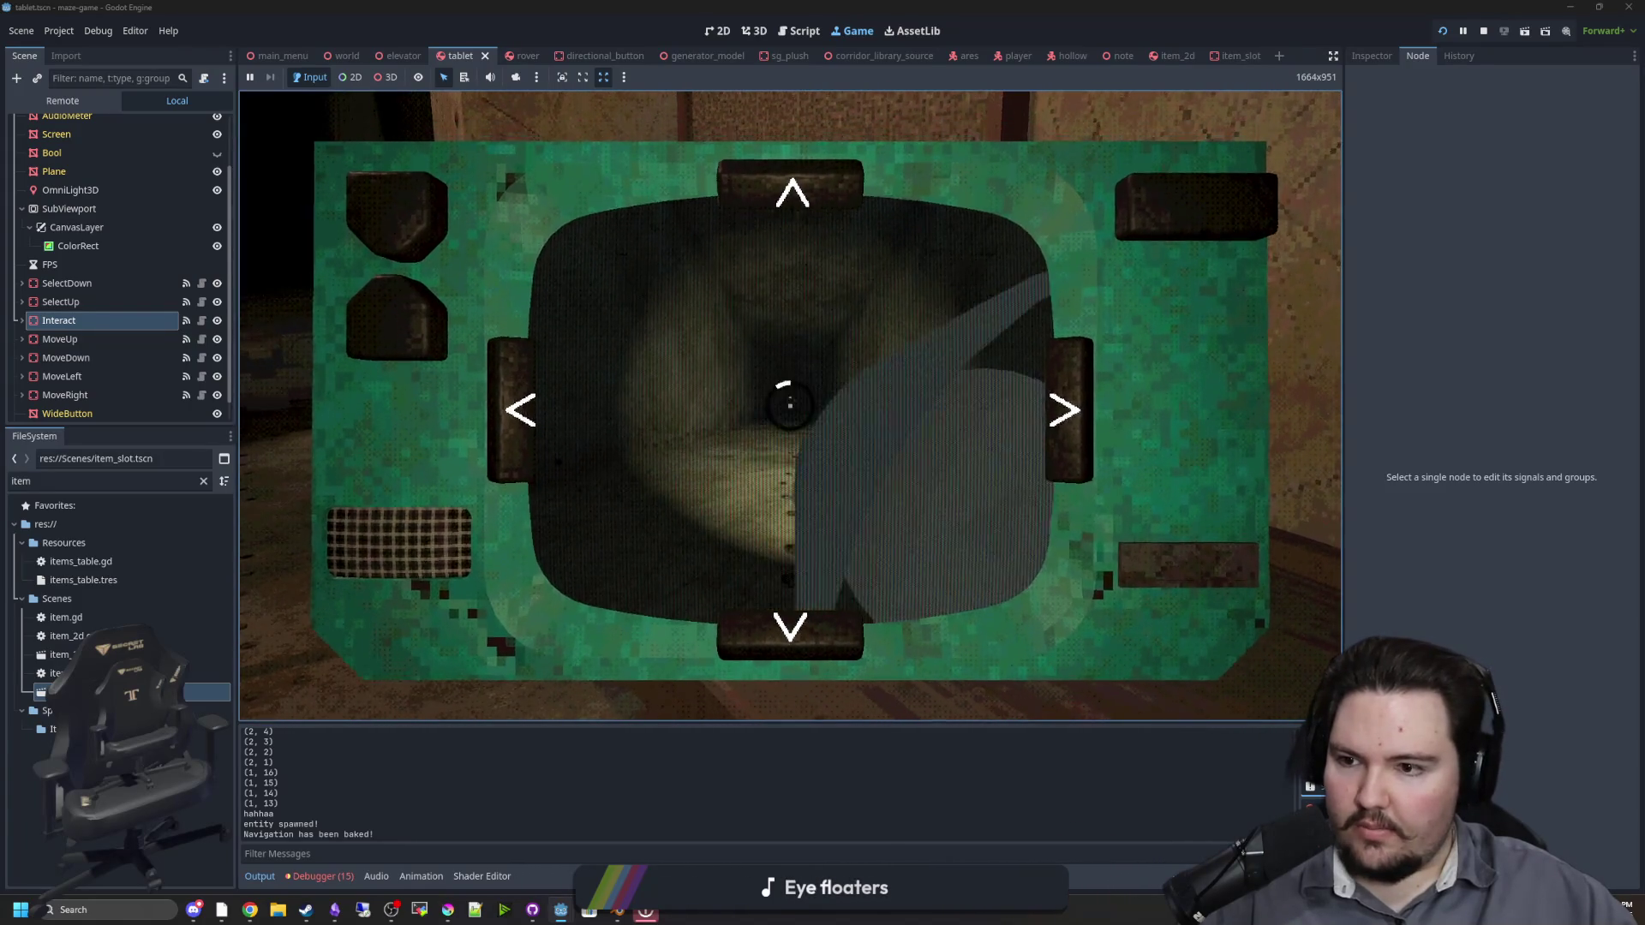
pyautogui.press('e')
pyautogui.press('a')
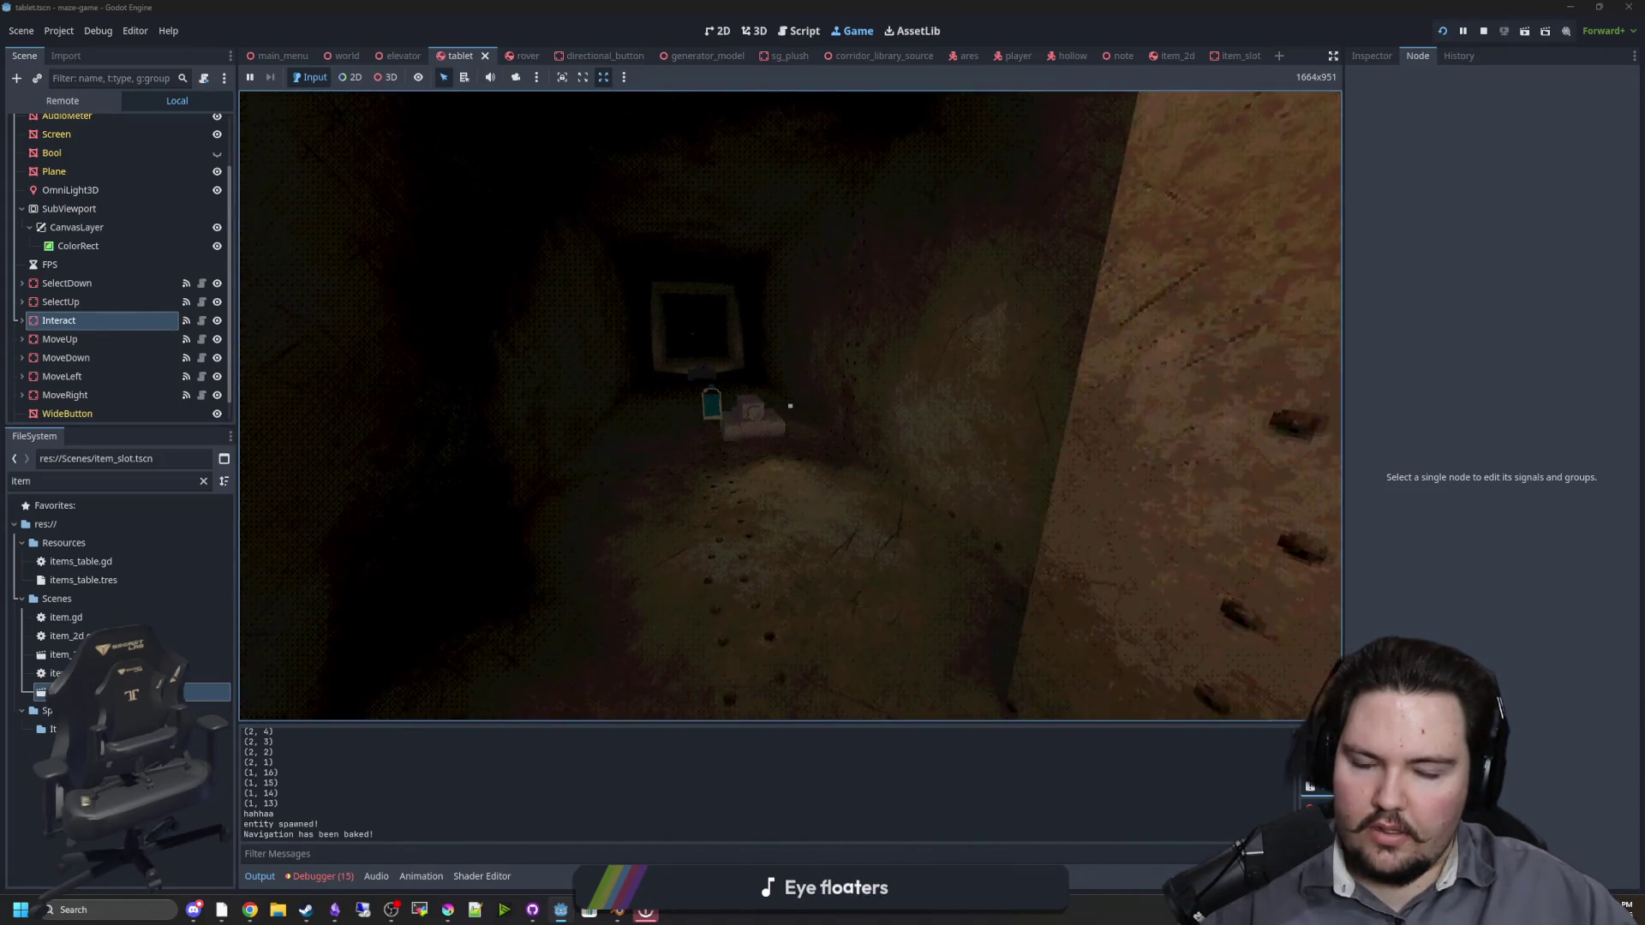
pyautogui.press('super')
pyautogui.click(1481, 32)
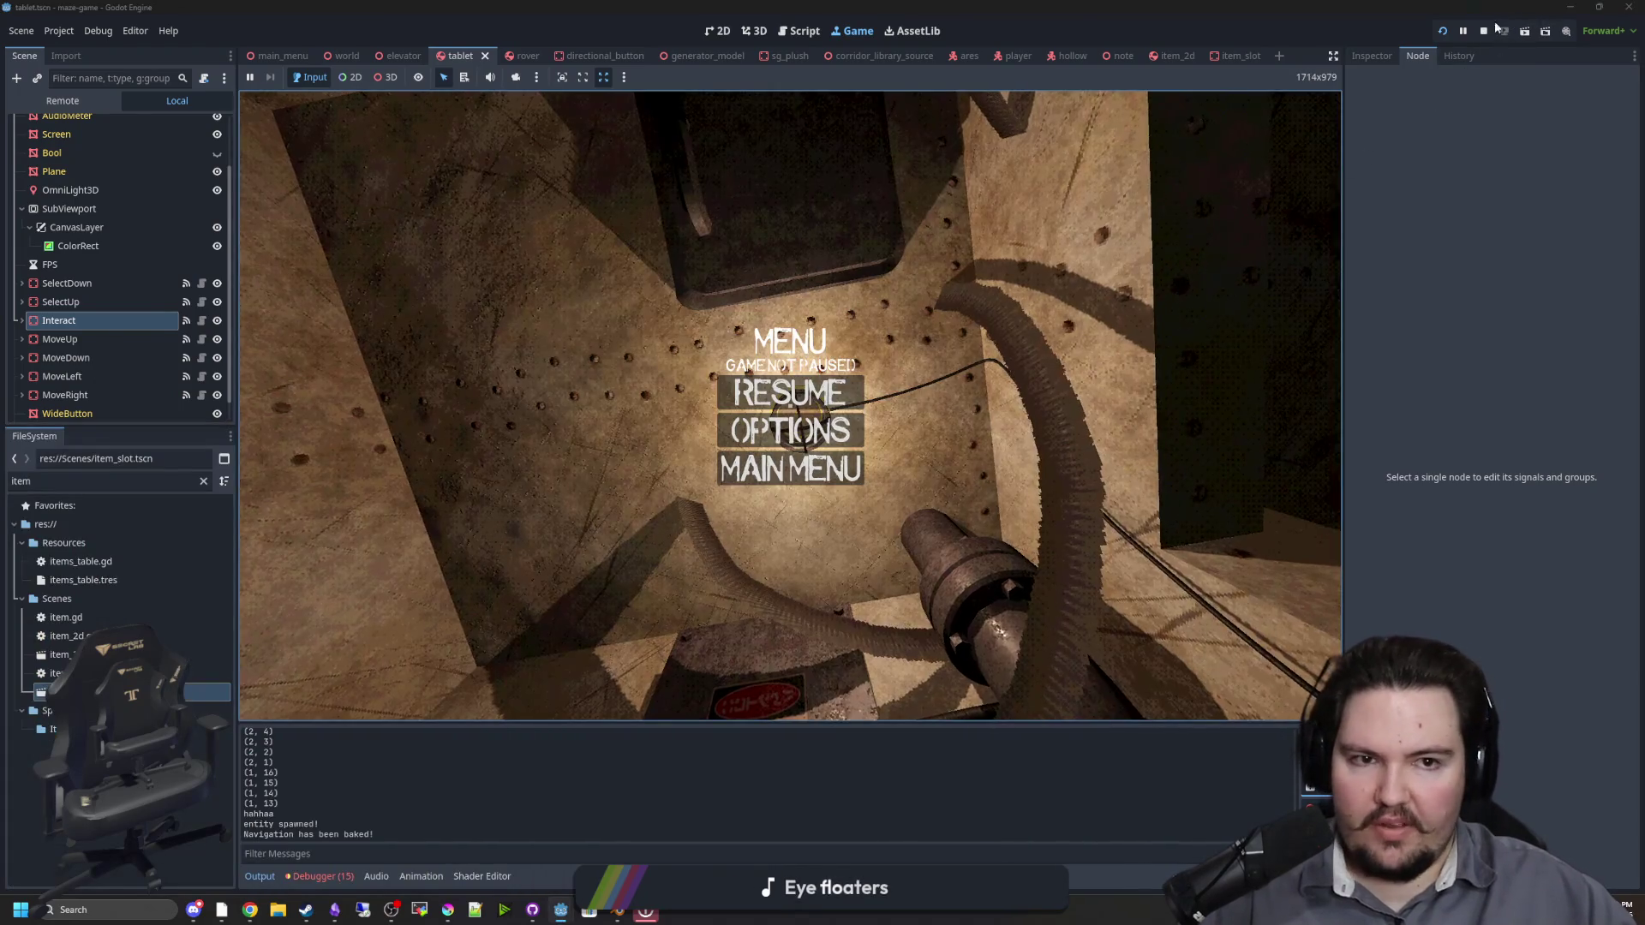
pyautogui.click(1483, 30)
pyautogui.click(646, 338)
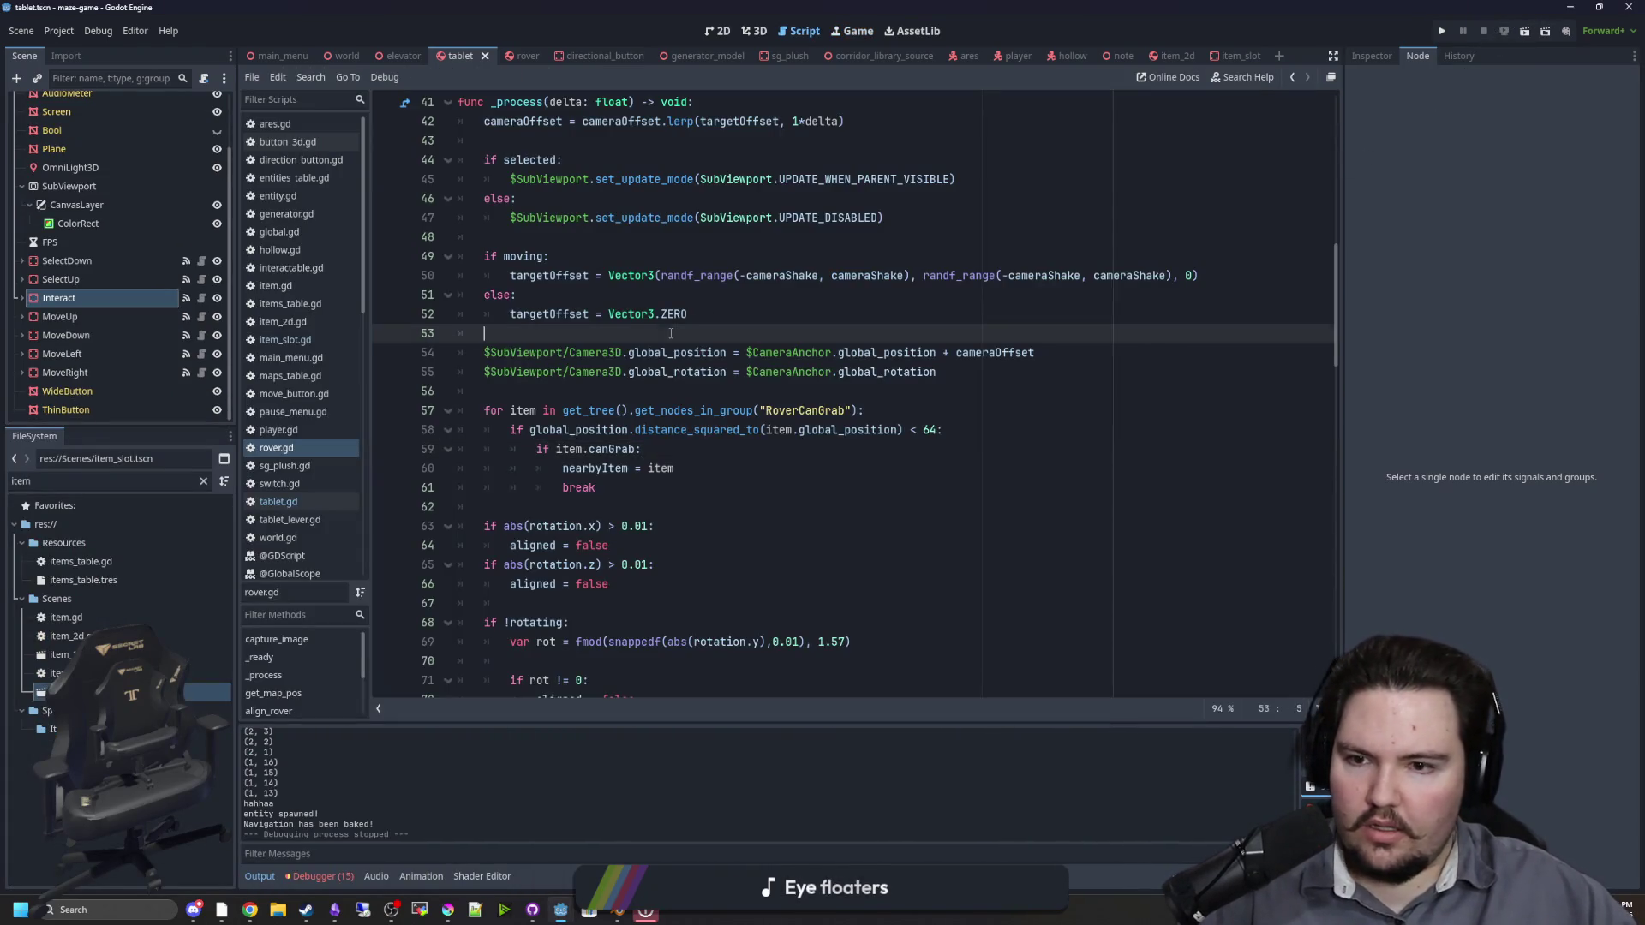
# Step: Save the current scene and open the item_slot scene and its script
pyautogui.hotkey('ctrl', 's')
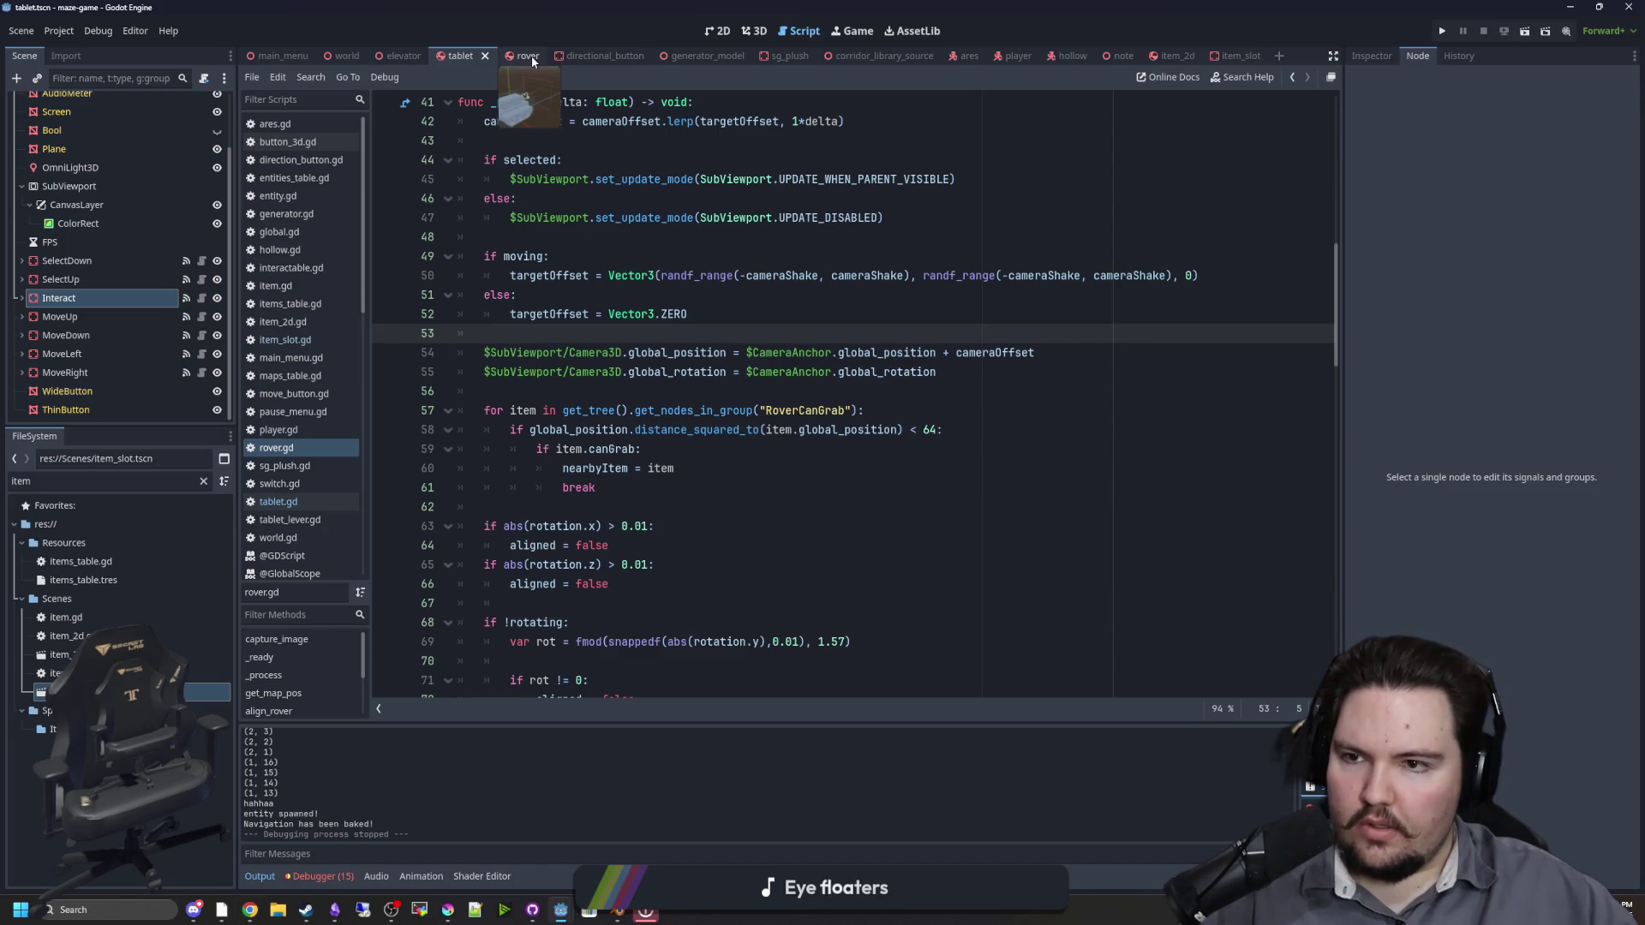
pyautogui.click(696, 373)
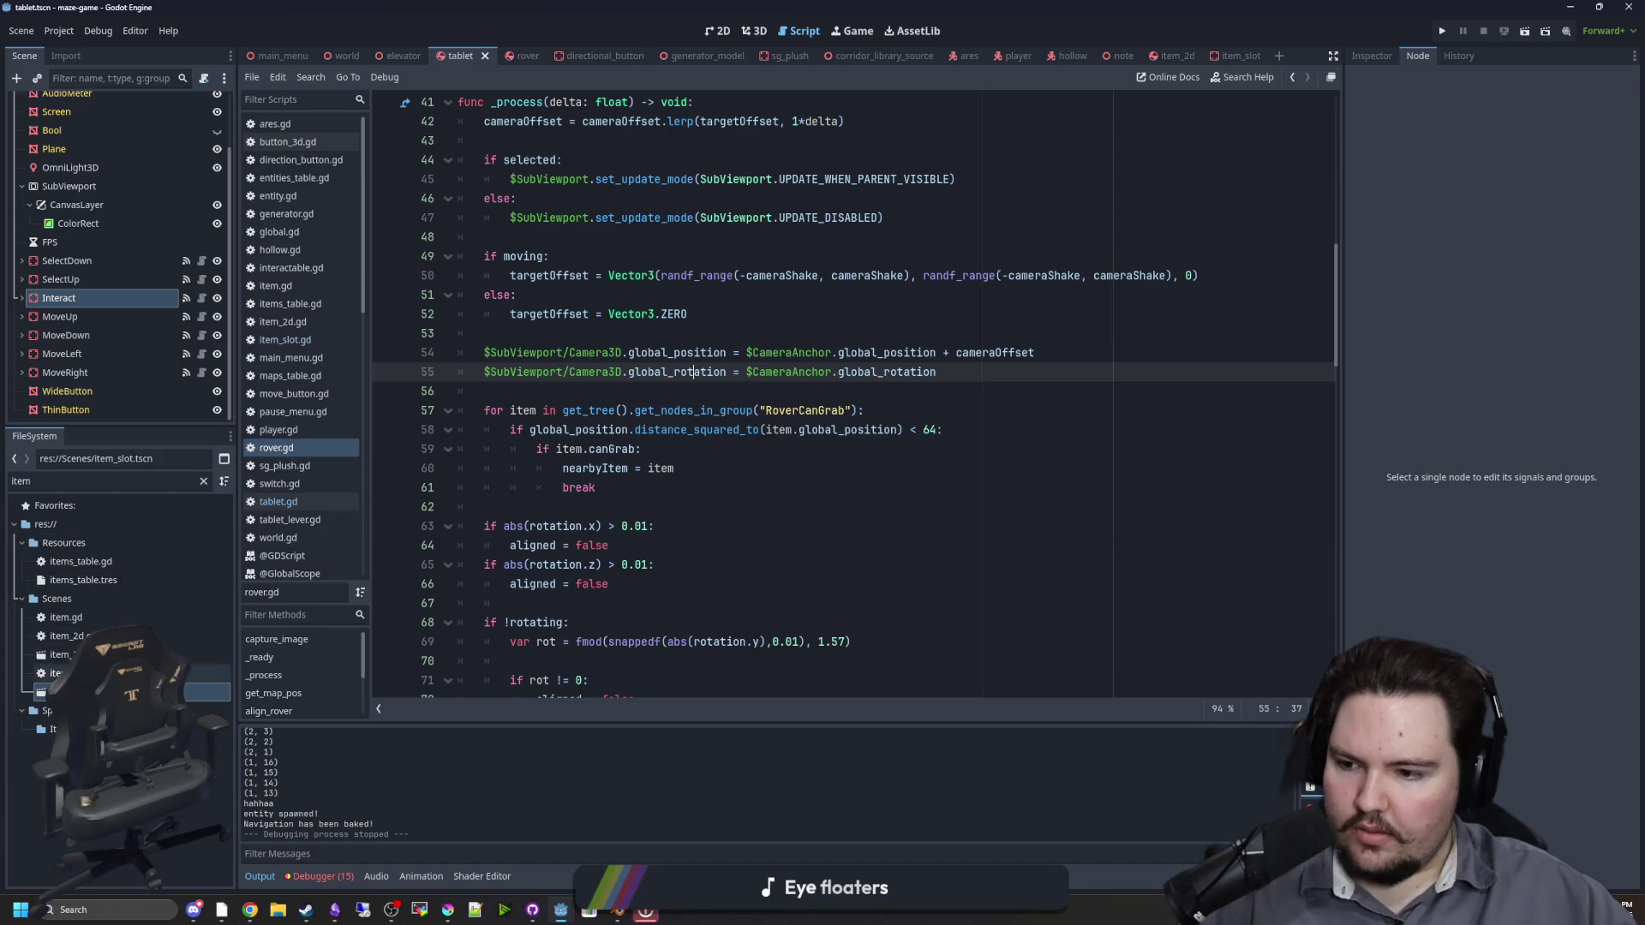
pyautogui.doubleClick(206, 692)
pyautogui.click(600, 332)
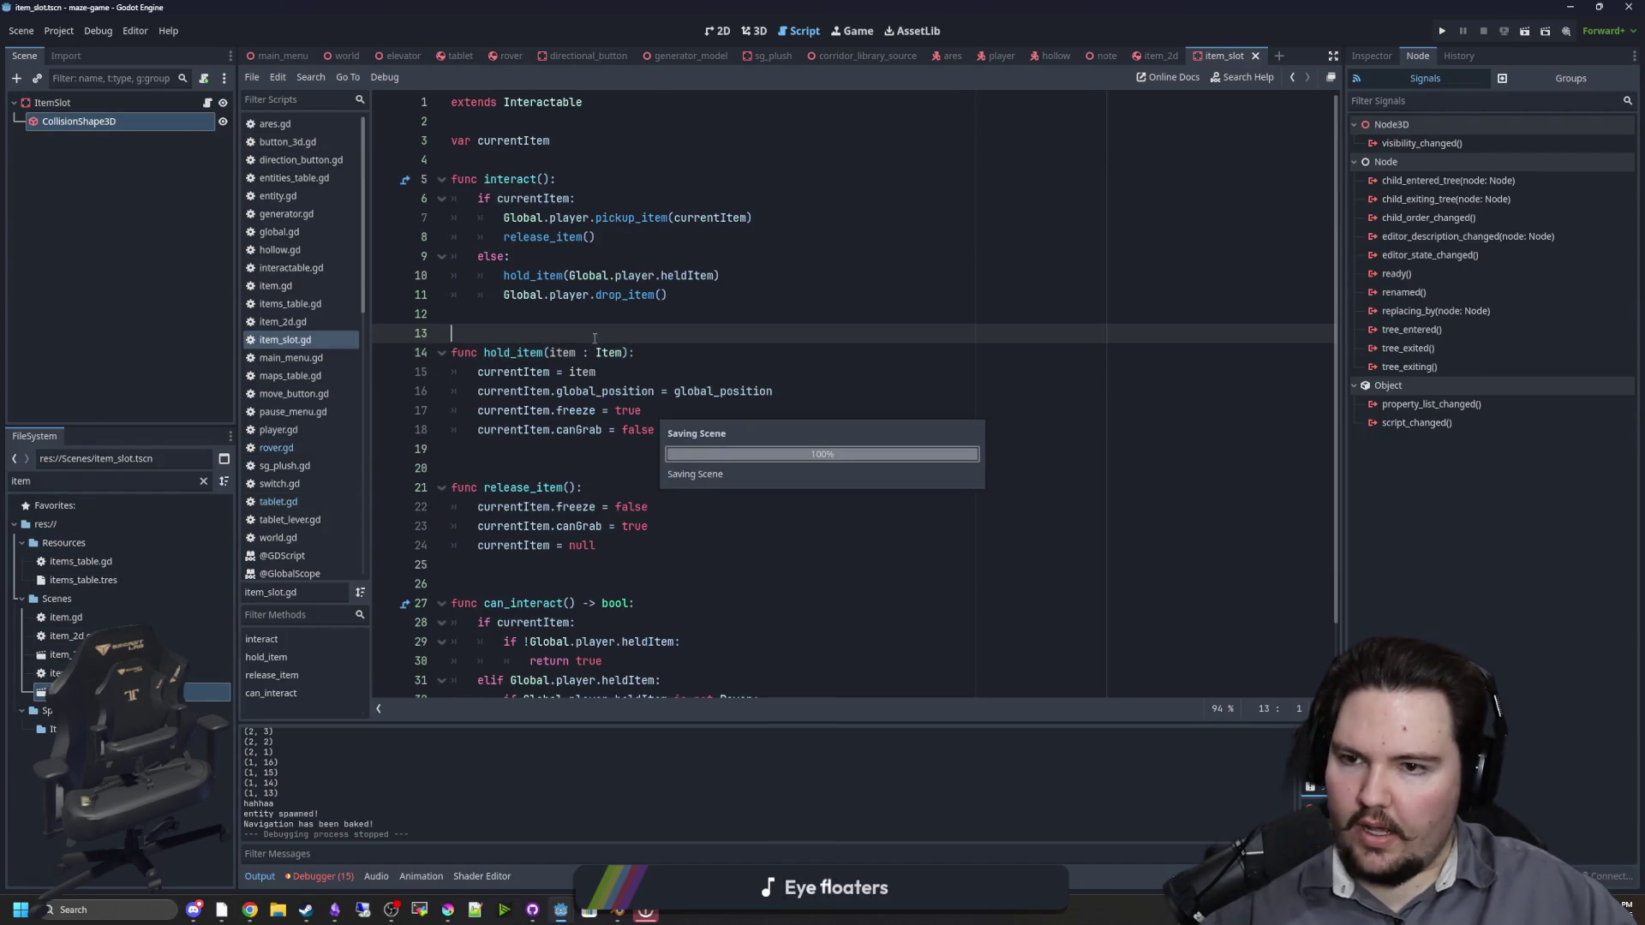
pyautogui.scroll(-1, 682, 325)
pyautogui.scroll(1, 682, 325)
# Step: Add func _process(delta) that sets currentItem.global_position to global_position
pyautogui.press('Return')
pyautogui.press('Return')
pyautogui.press('Return')
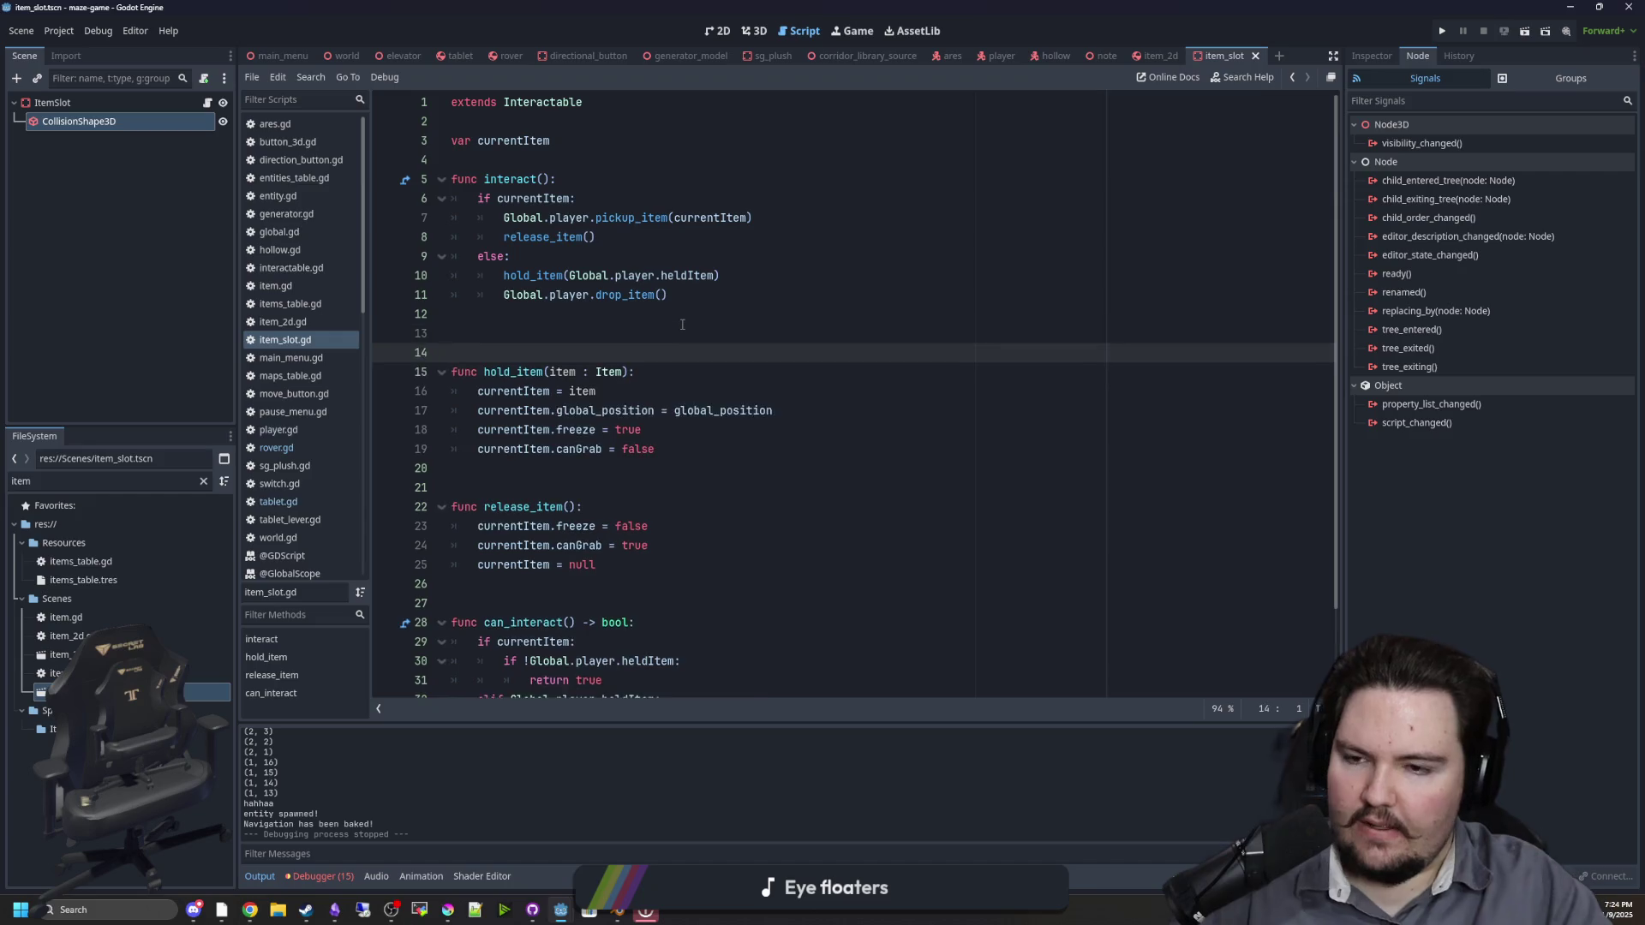
pyautogui.press('Up')
pyautogui.press('Up')
pyautogui.write('f')
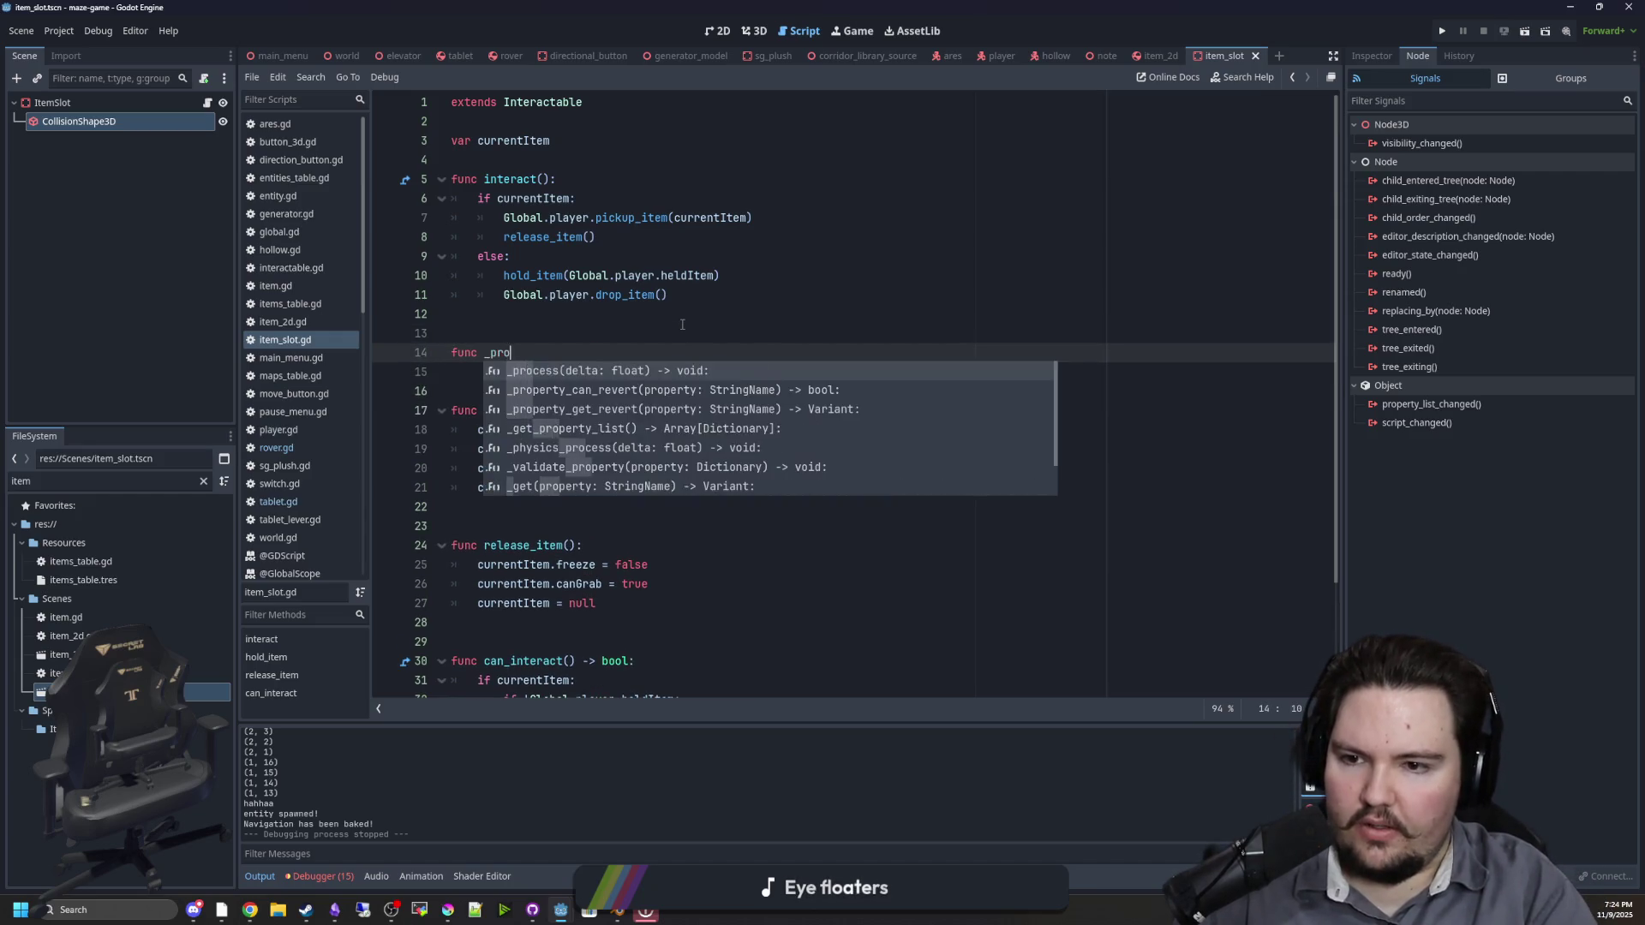
pyautogui.press('Return')
pyautogui.press('Return')
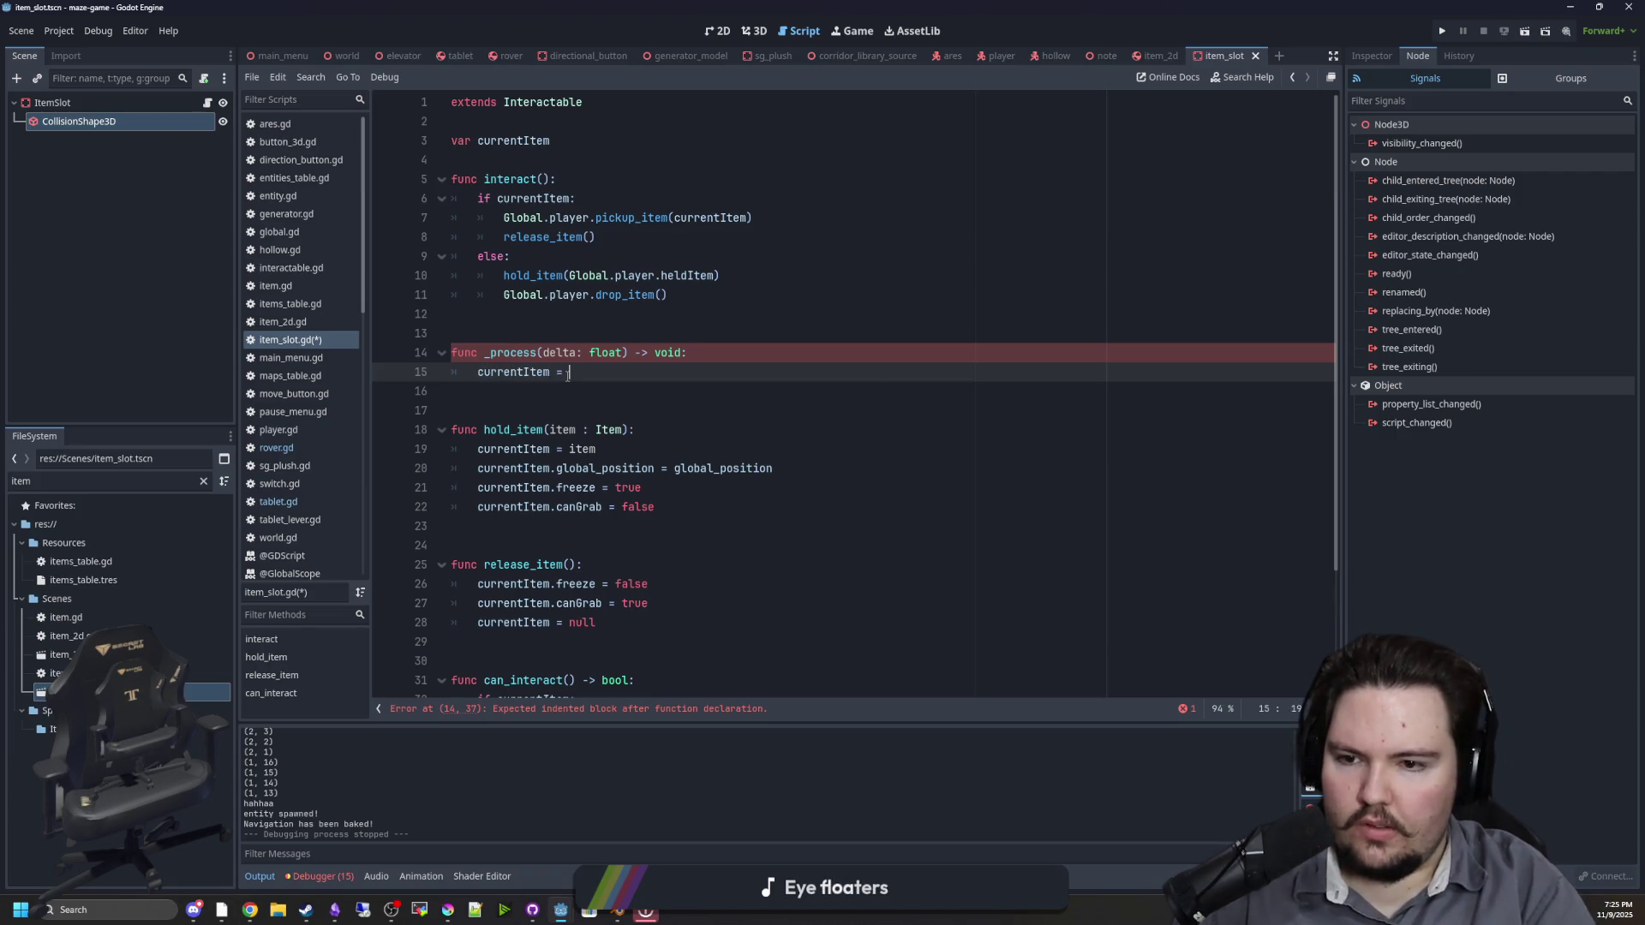
pyautogui.write('global_pos')
pyautogui.press('Return')
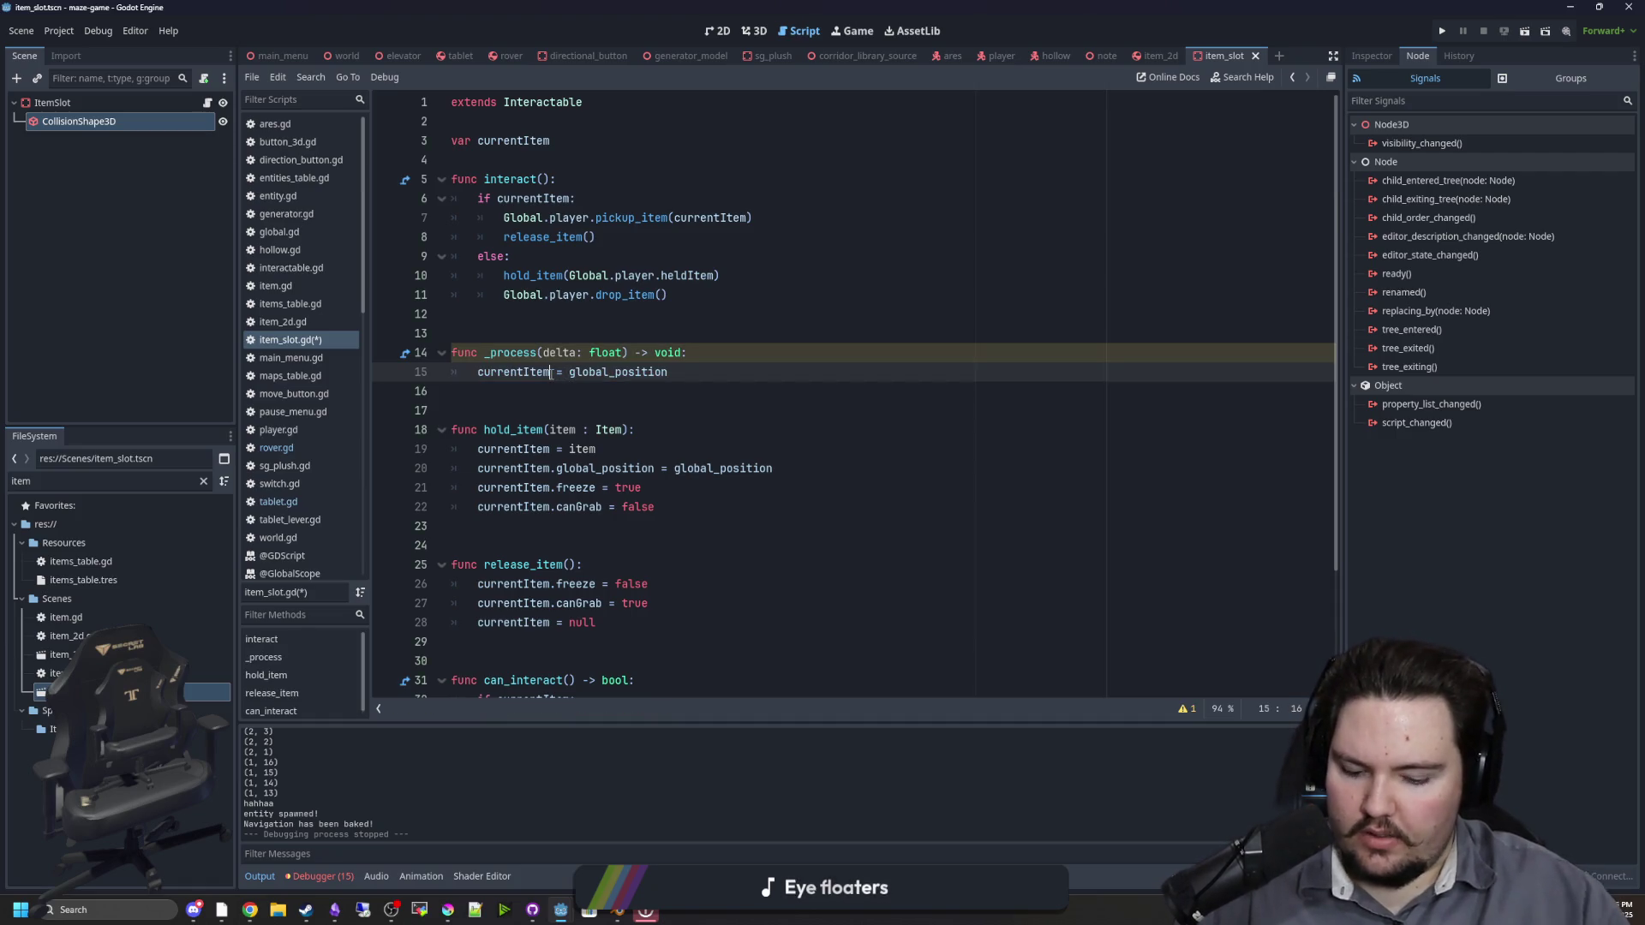
pyautogui.write('.global_position')
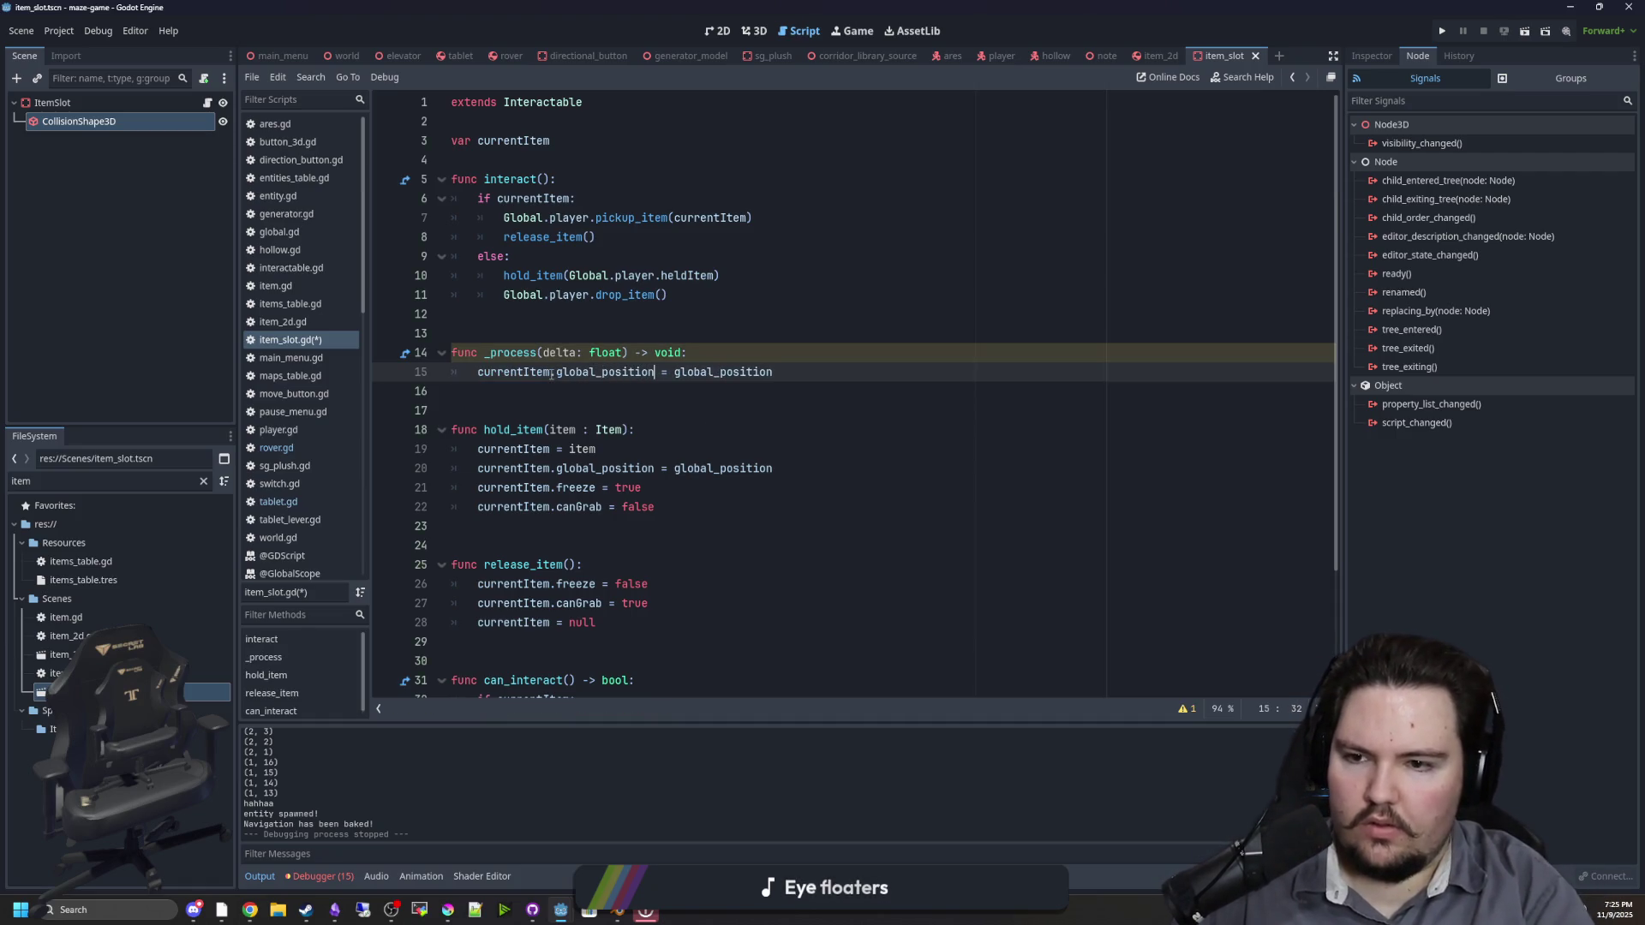
# Step: Nest the position line under 'if currentItem:', save item_slot.gd, and relaunch the game
pyautogui.click(771, 344)
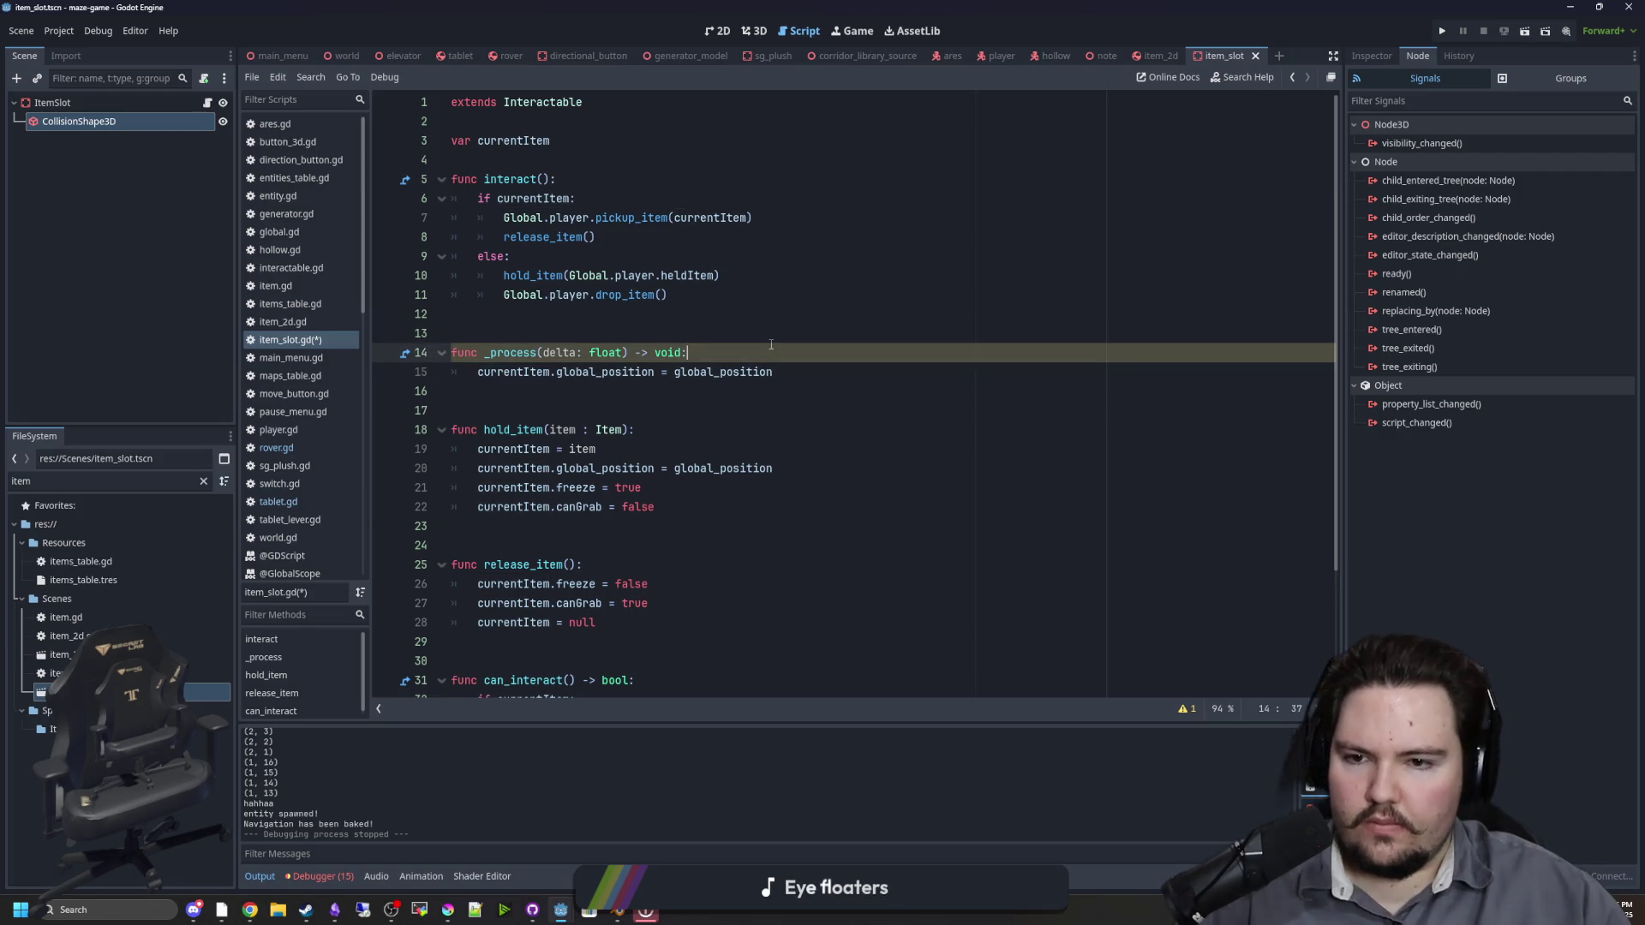
pyautogui.press('Return')
pyautogui.click(482, 391)
pyautogui.press('Tab')
pyautogui.click(514, 314)
pyautogui.hotkey('ctrl', 's')
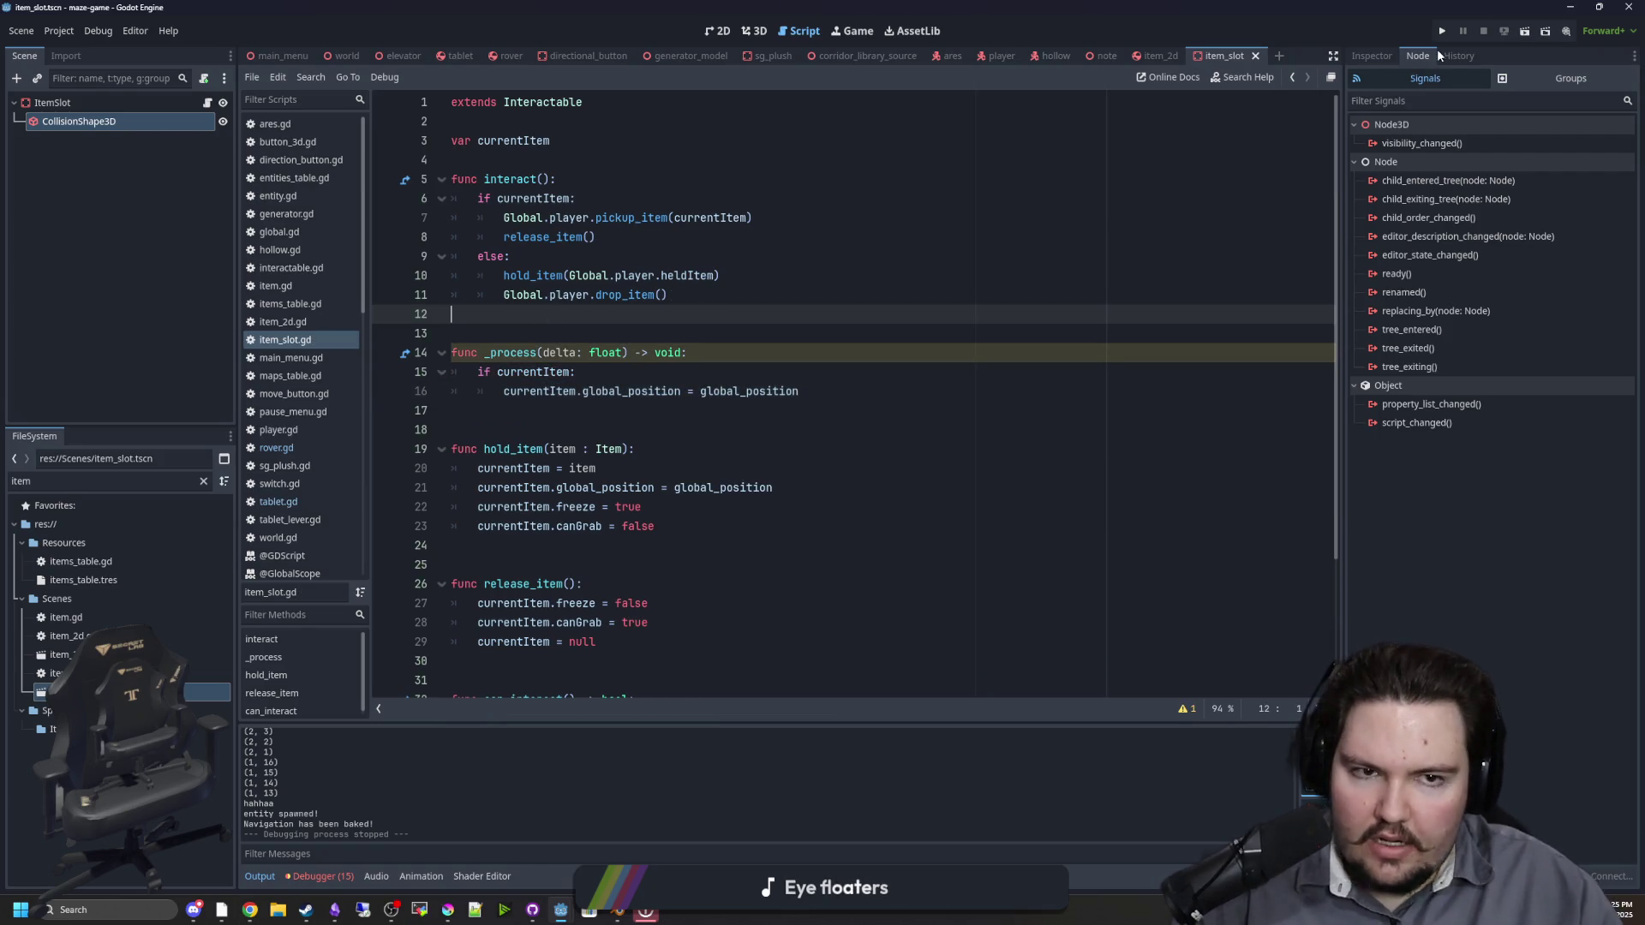
pyautogui.click(1441, 39)
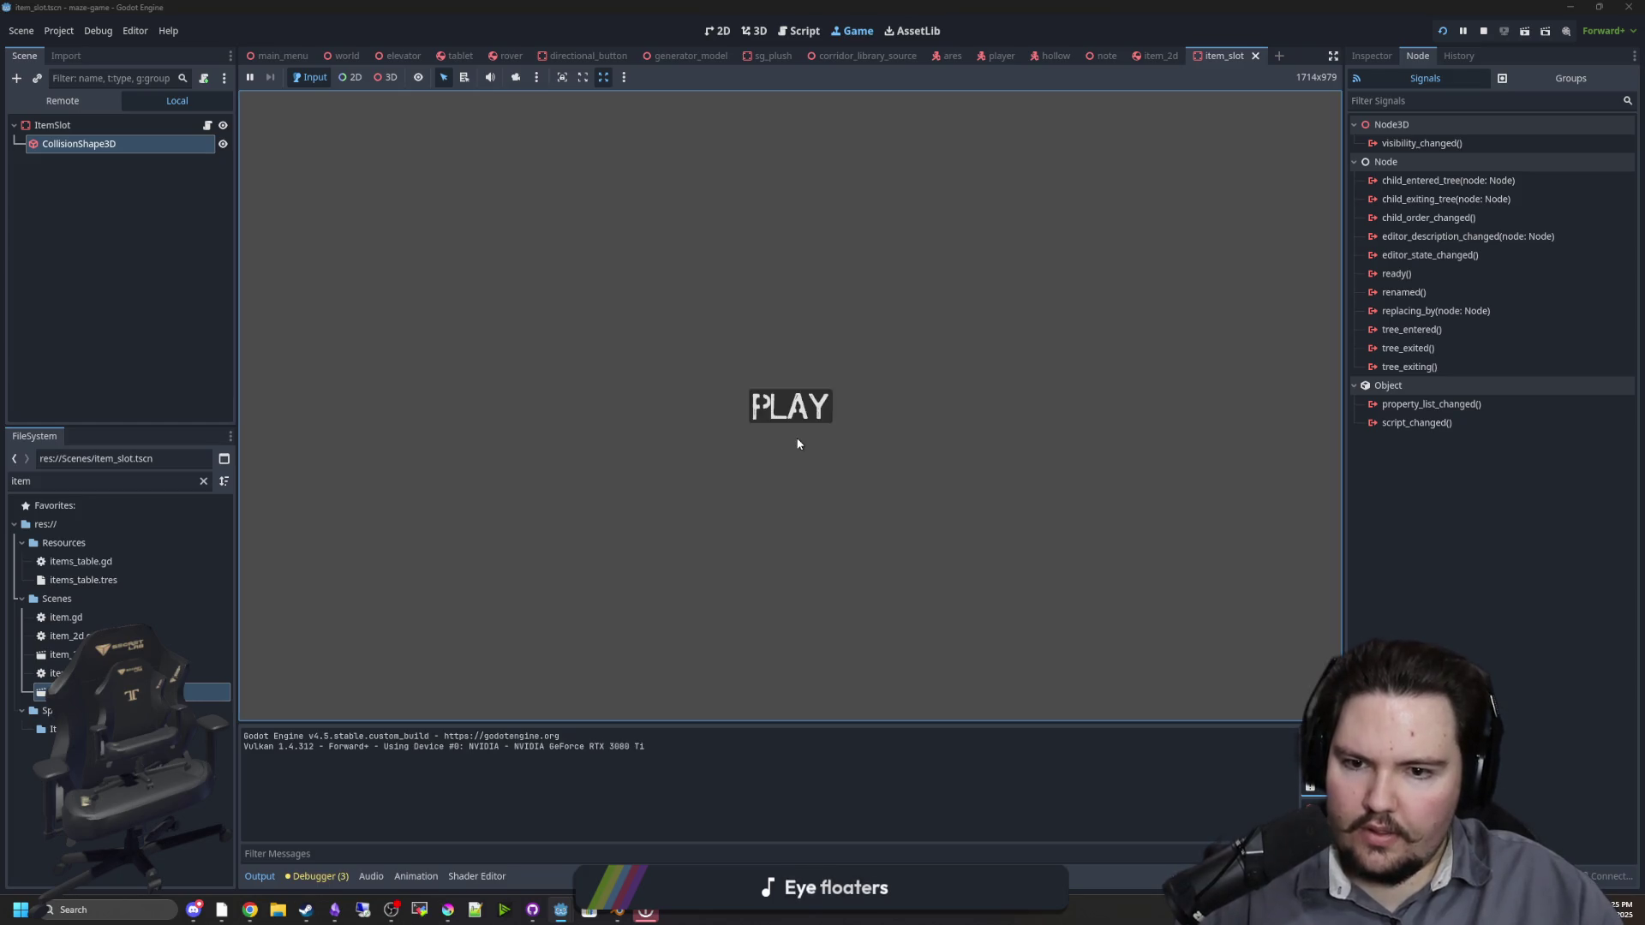
# Step: Start the game from PLAY and enter and leave the tablet view several times
pyautogui.click(790, 406)
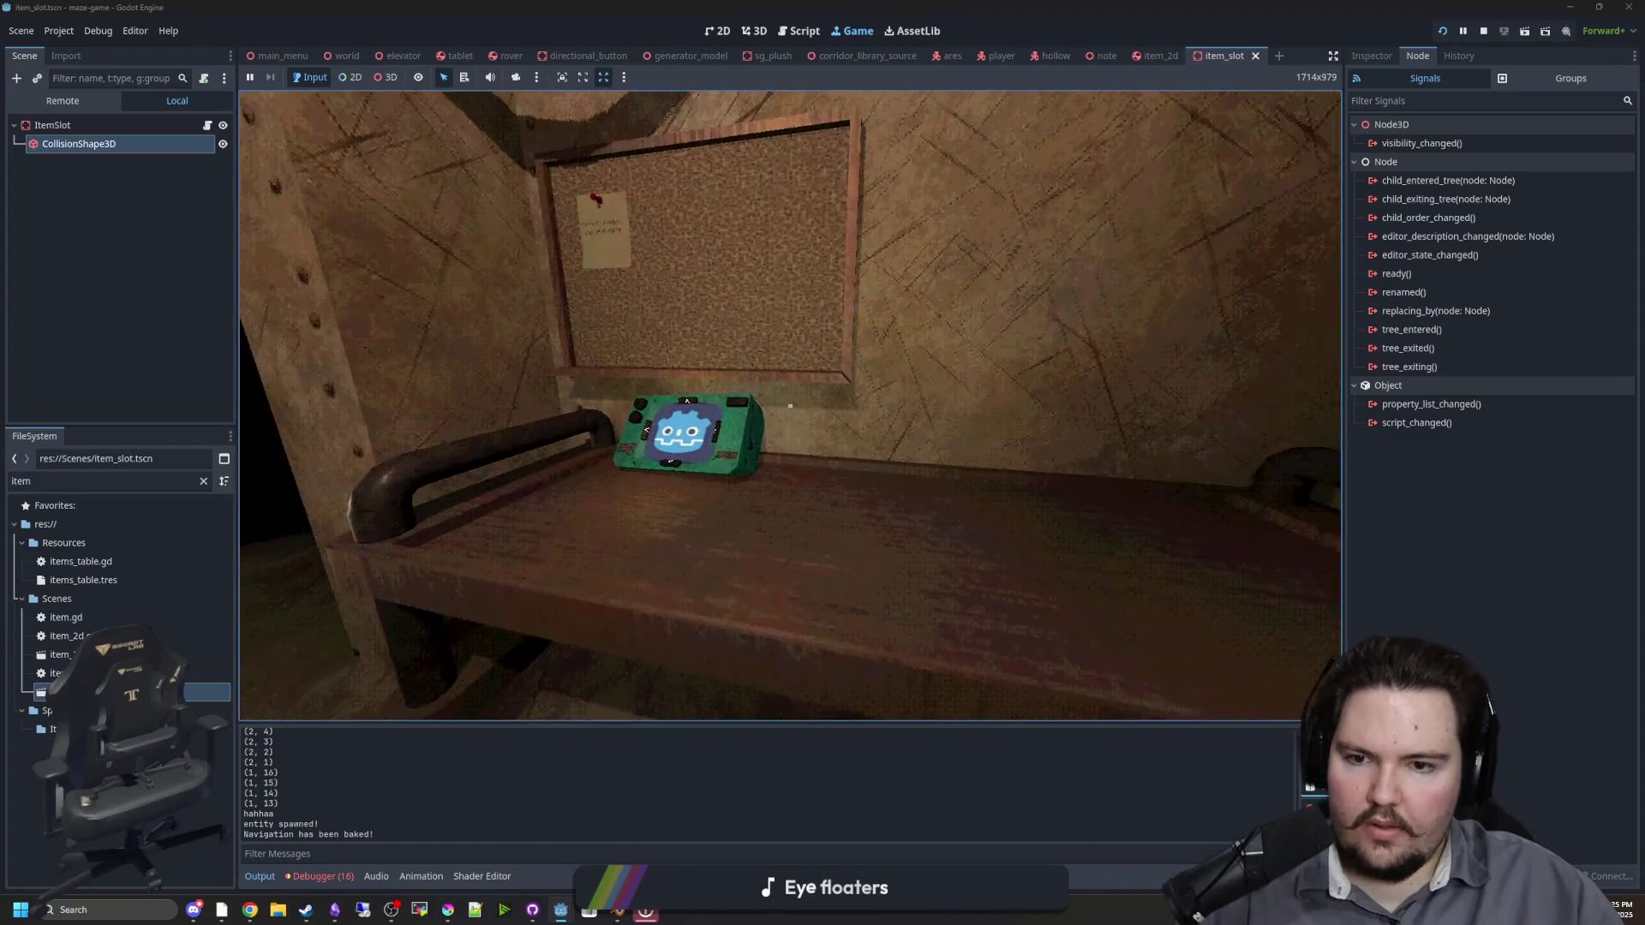
pyautogui.click(790, 406)
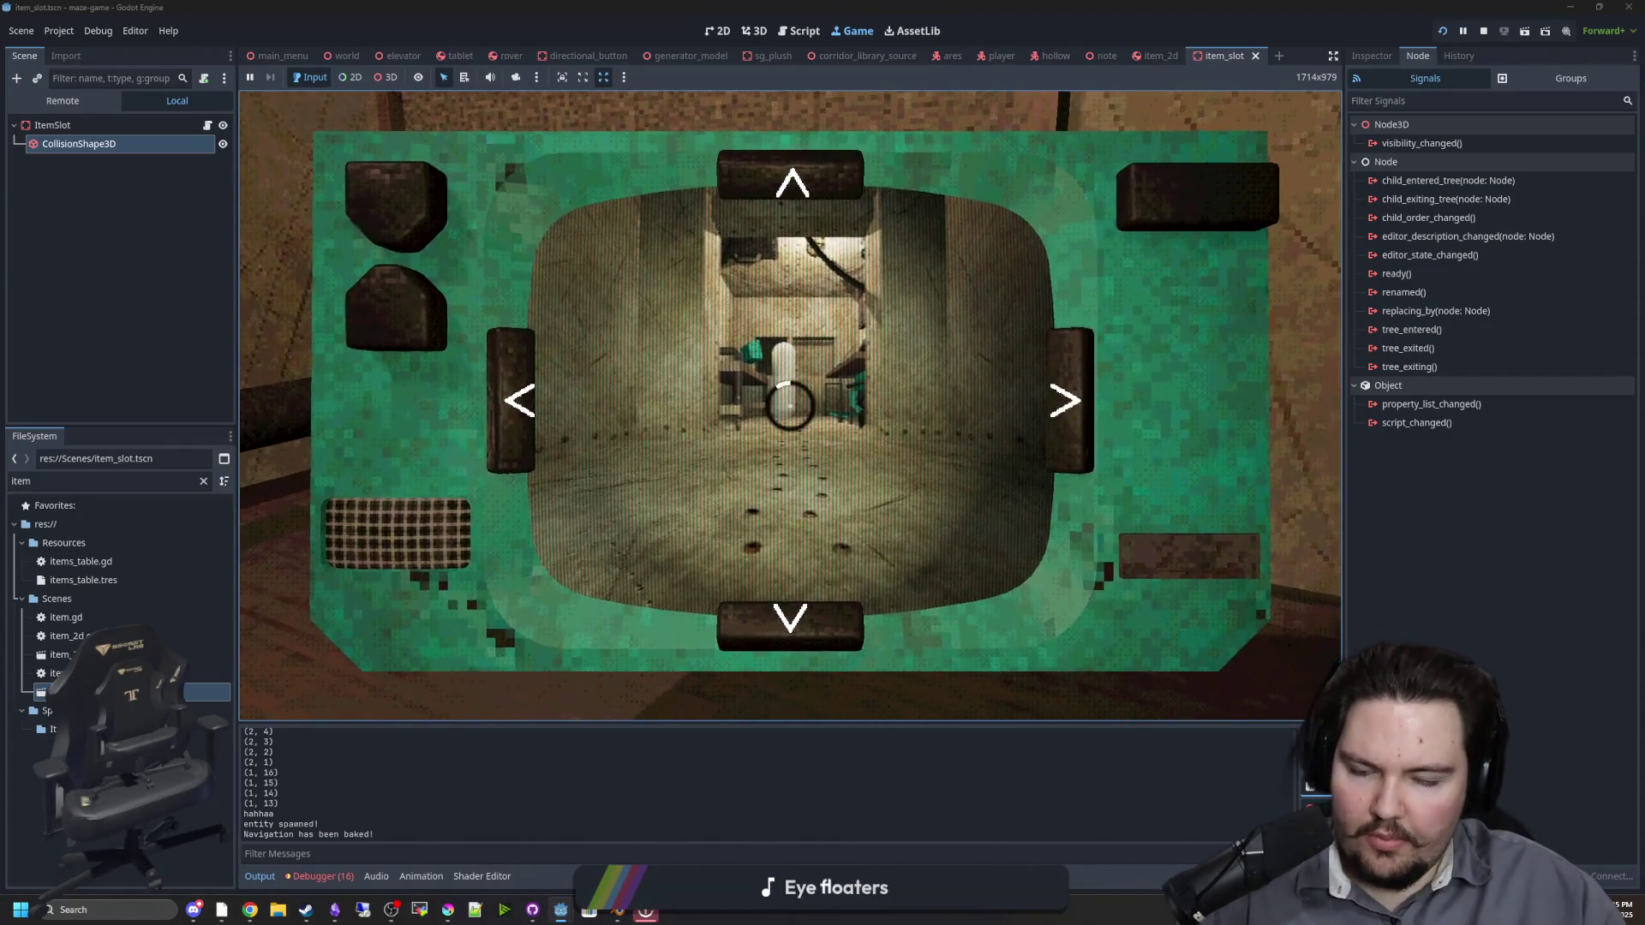
pyautogui.press('Escape')
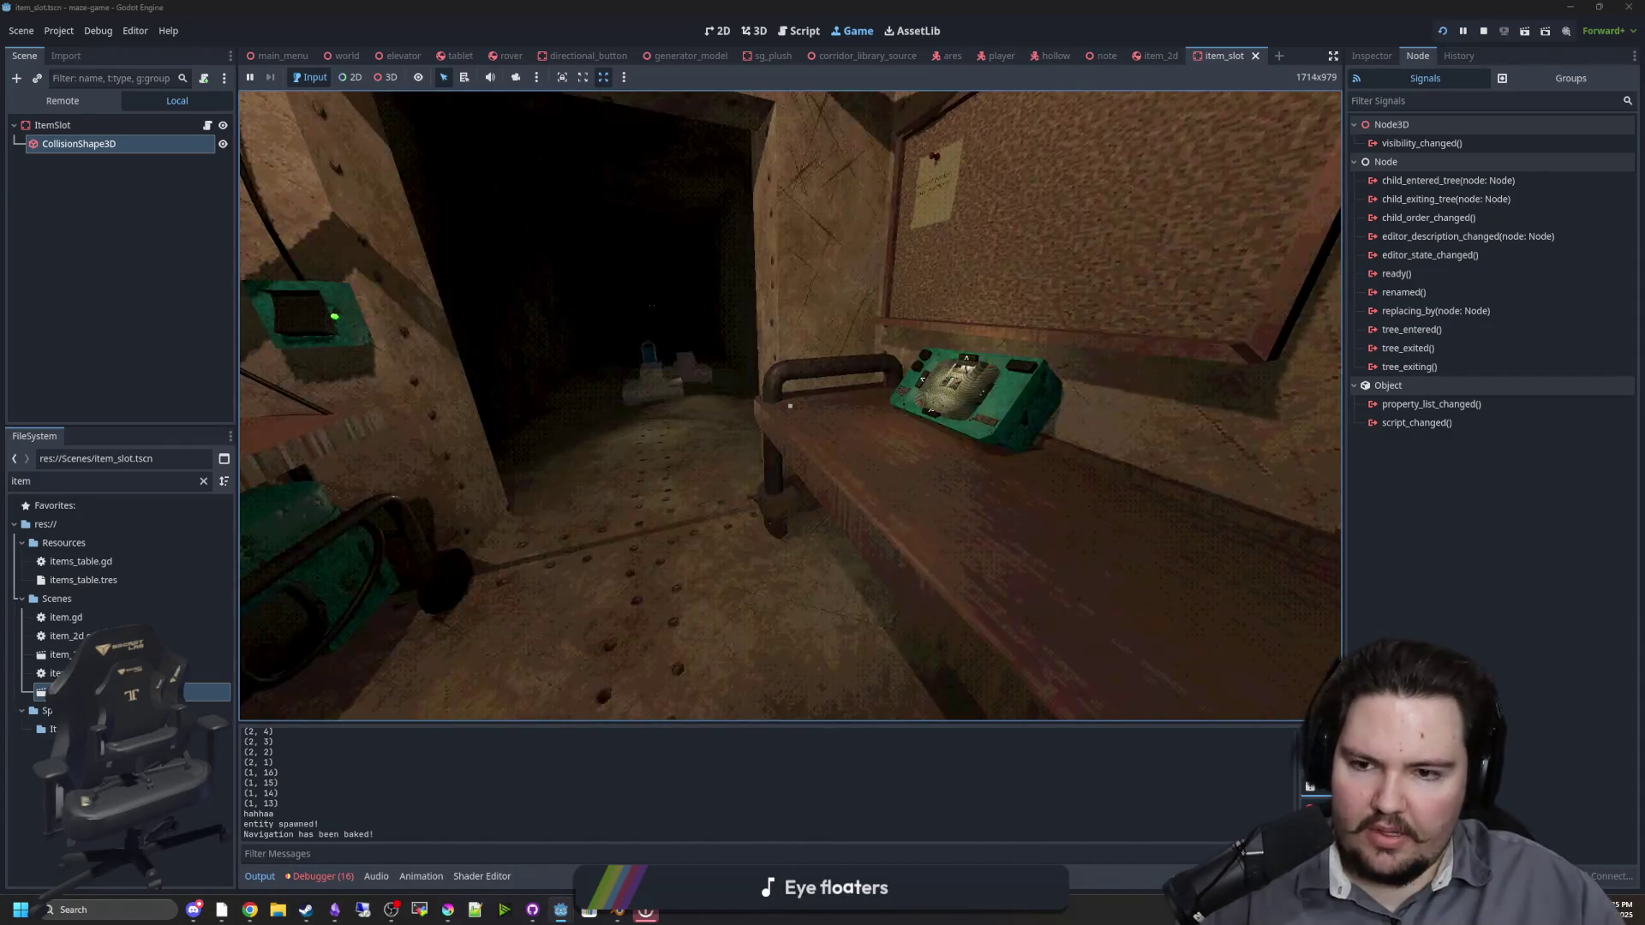
pyautogui.click(790, 406)
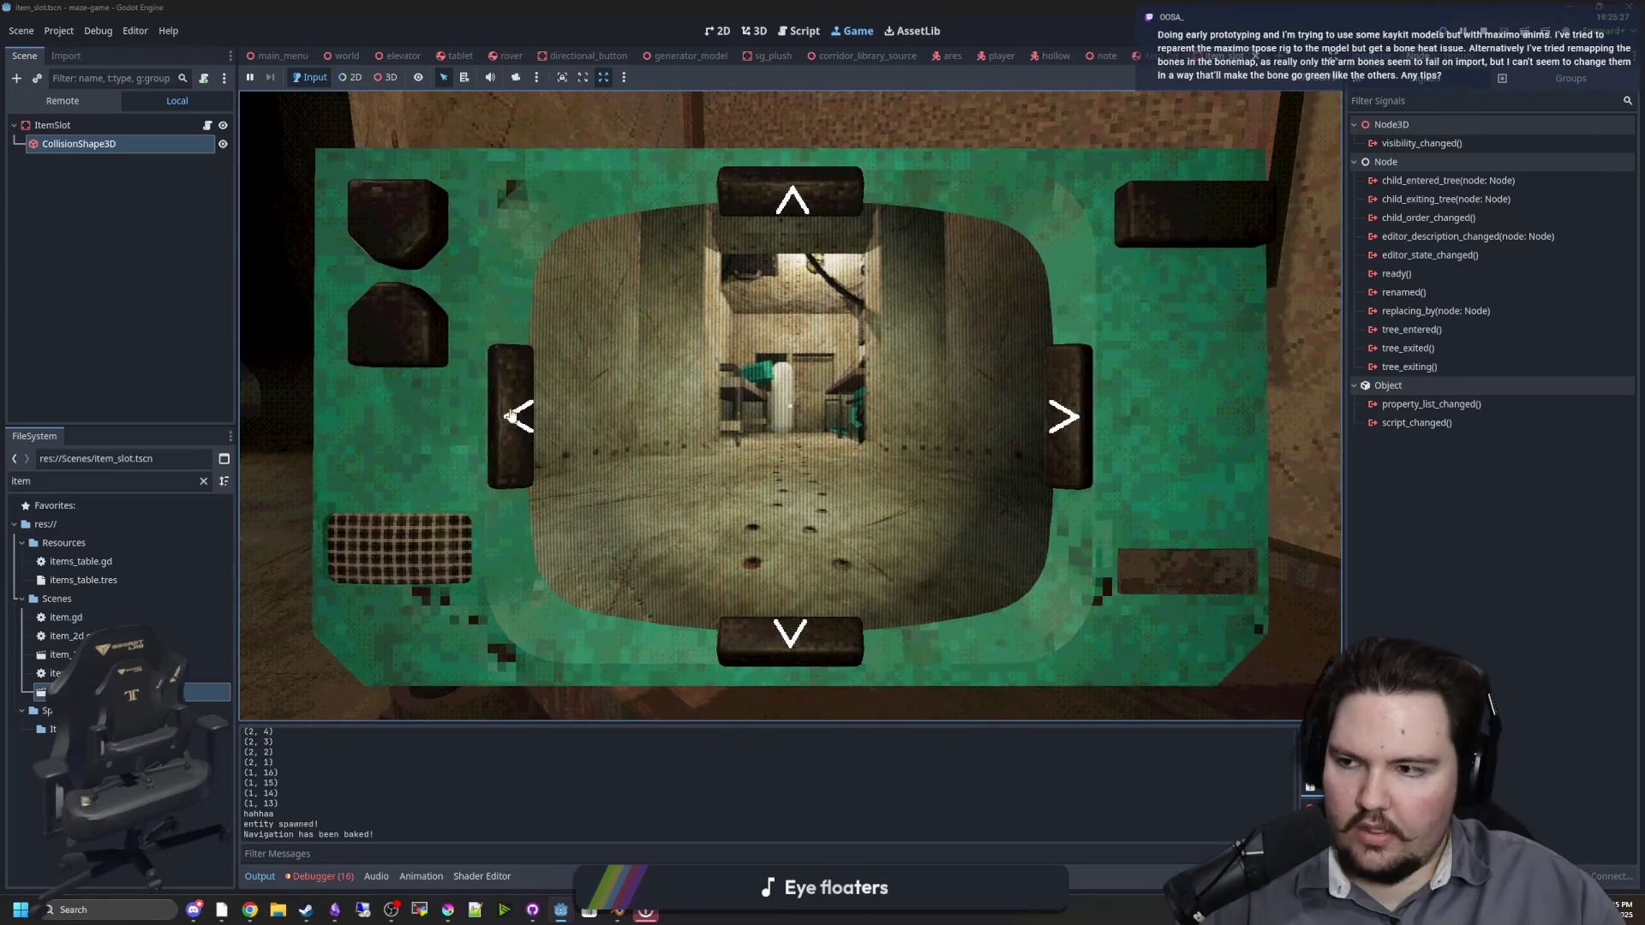
pyautogui.press('Escape')
pyautogui.press('e')
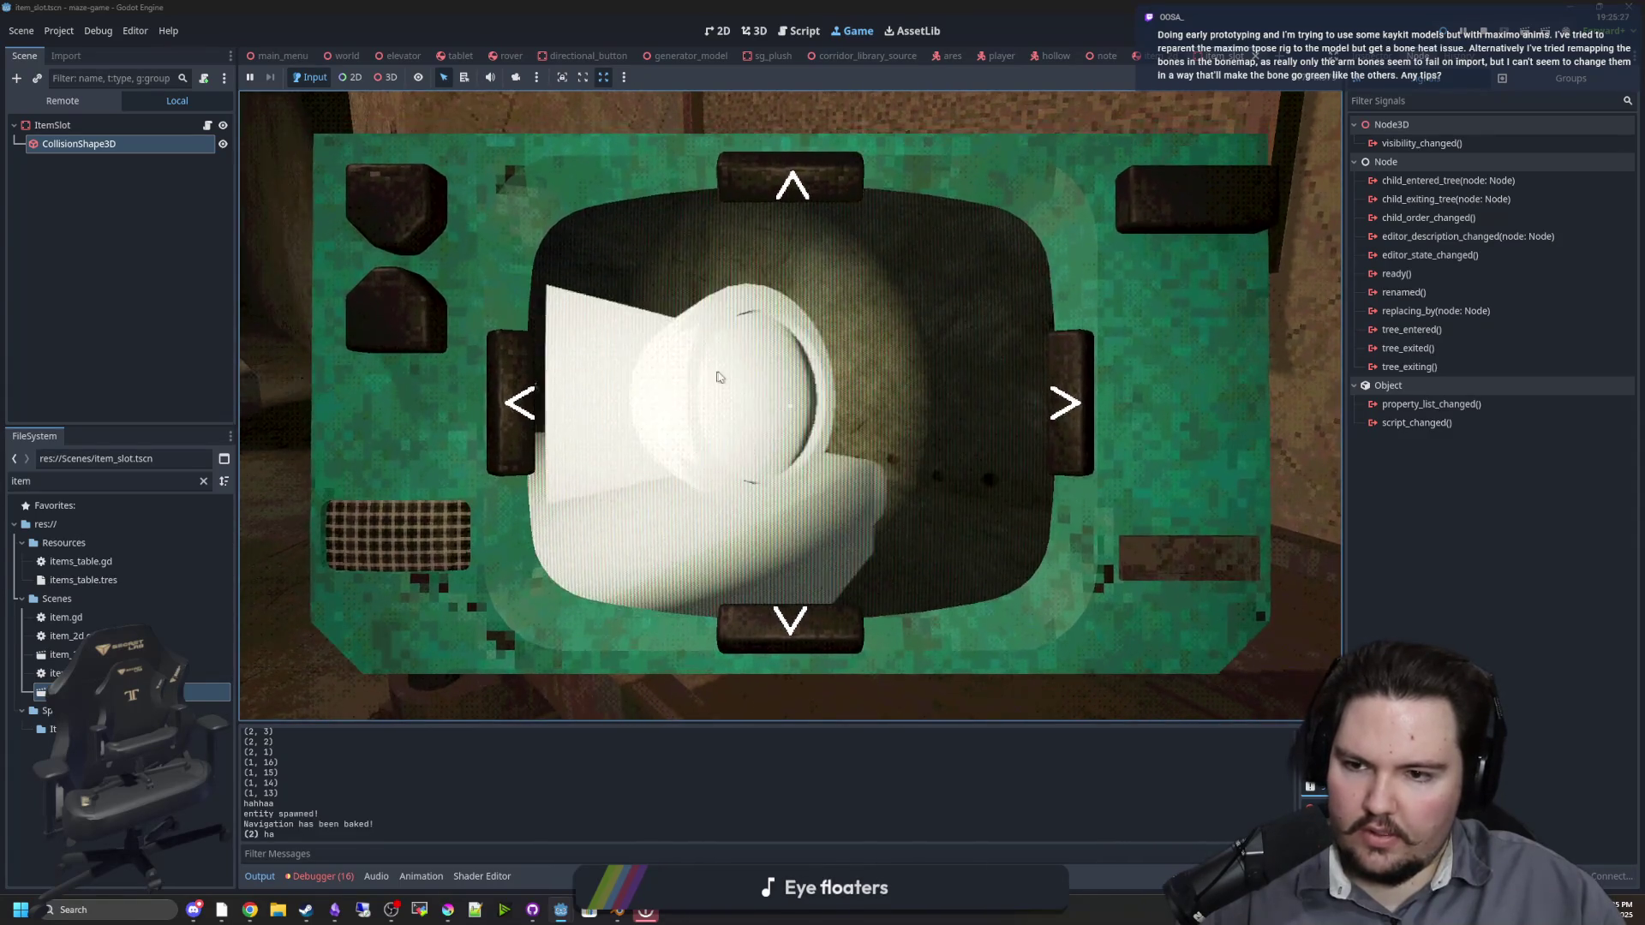
pyautogui.press('Escape')
pyautogui.press('e')
pyautogui.press('Escape')
# Step: Walk to the pedestal, grab the bottle, and place it on the green shelf slot
pyautogui.press('w')
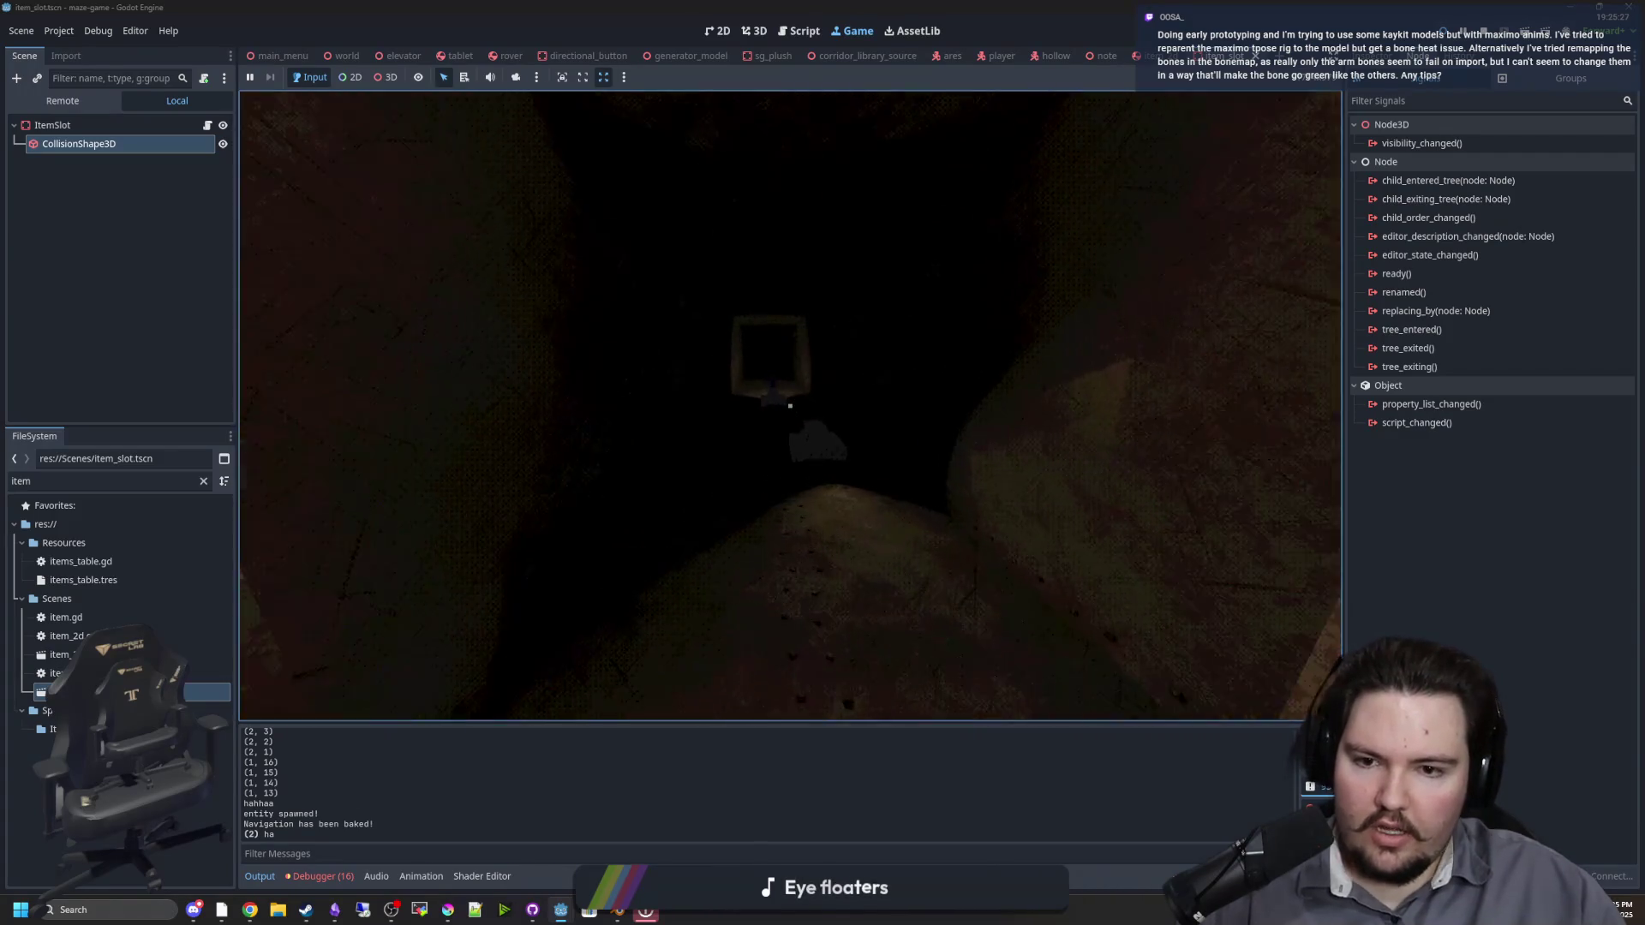
pyautogui.press('w')
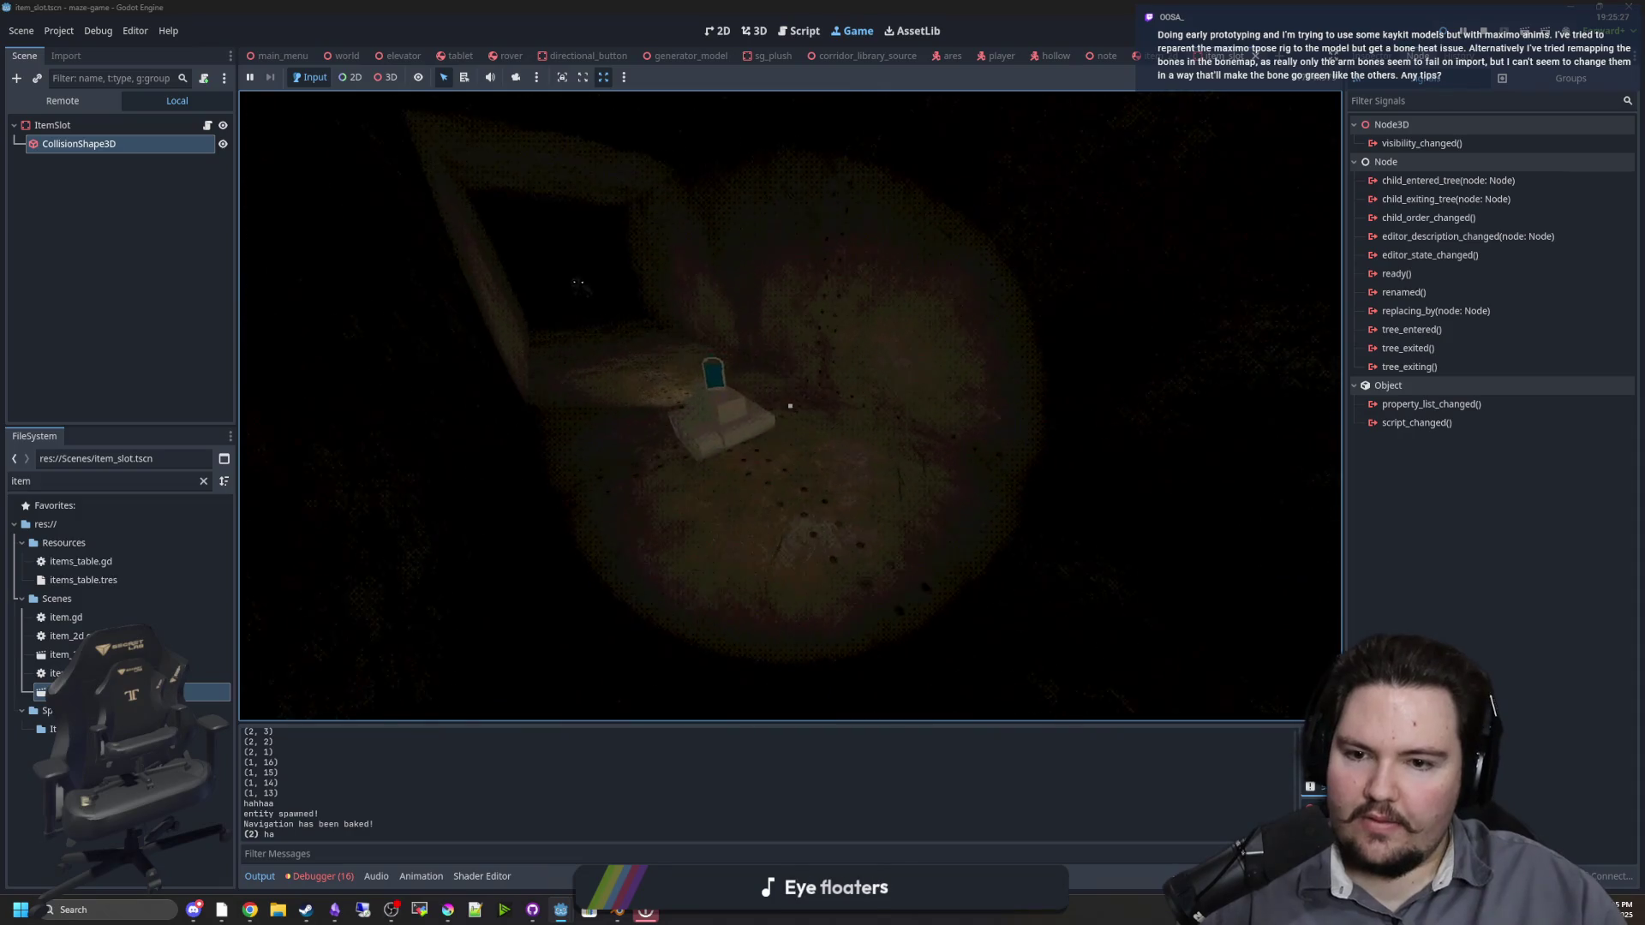
pyautogui.press('s')
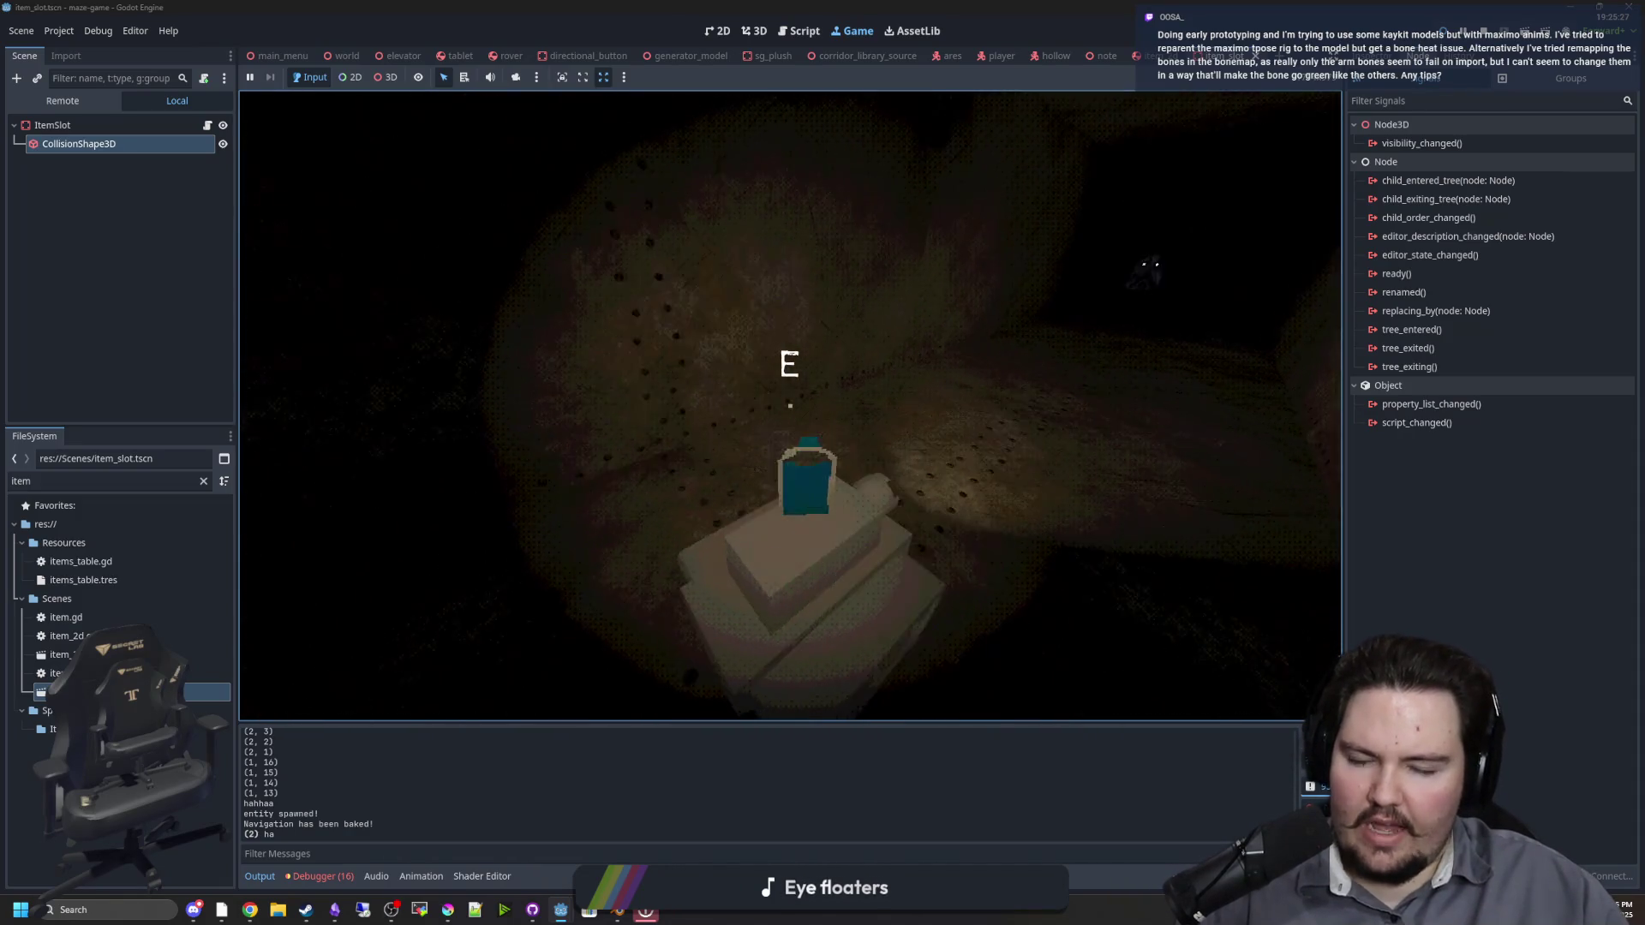
pyautogui.press('w')
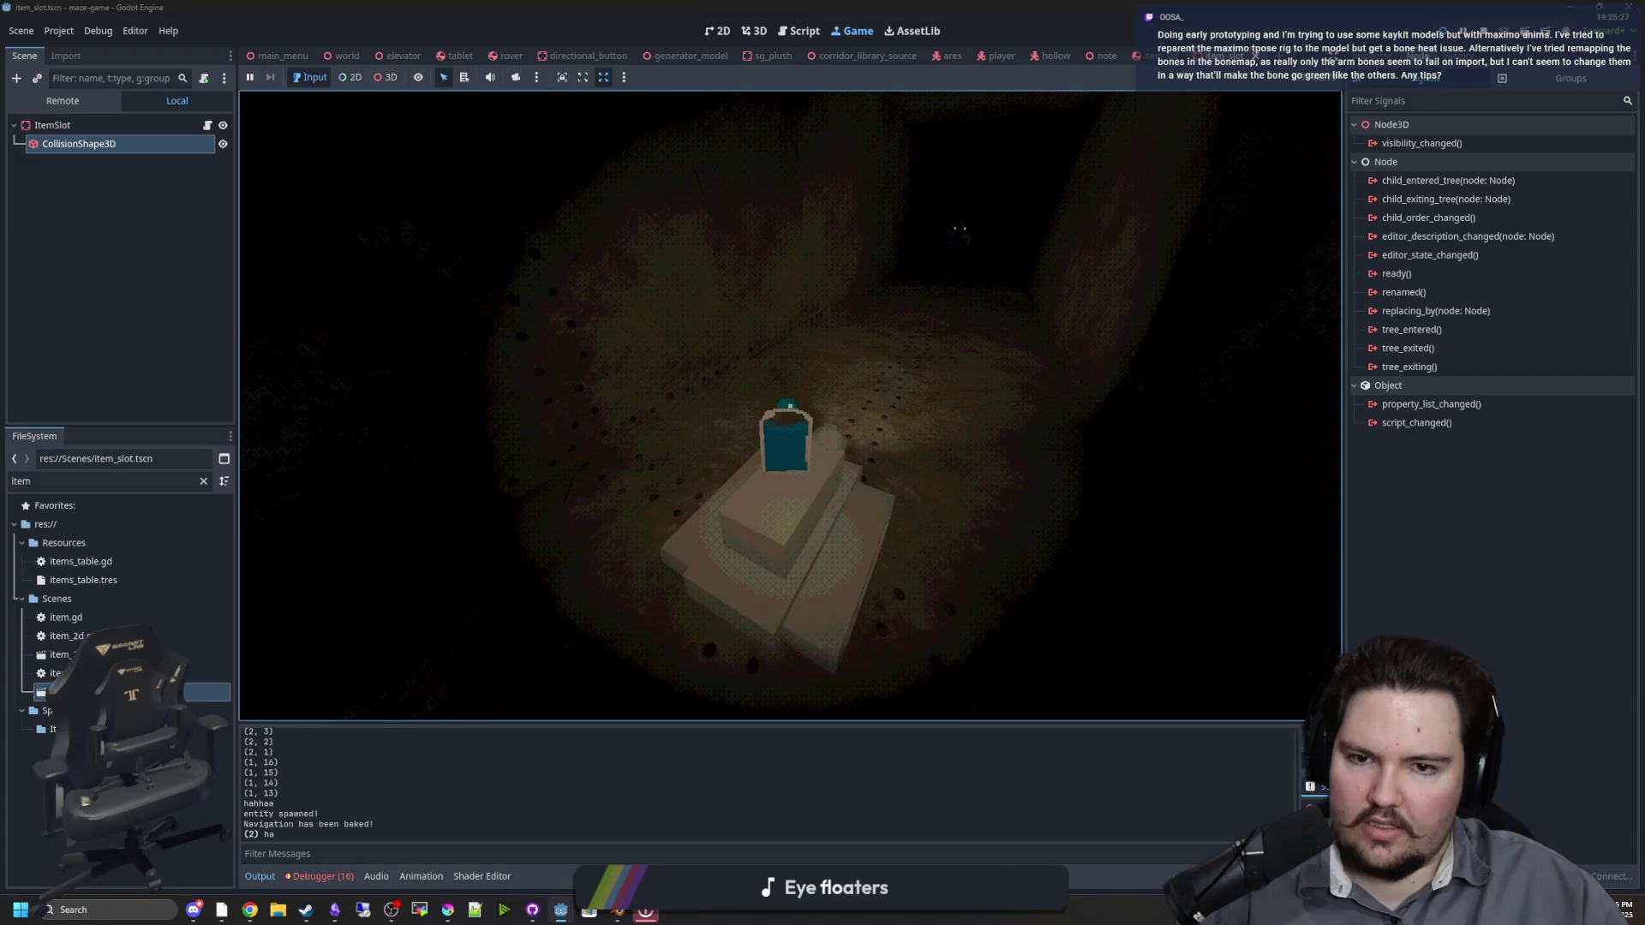
pyautogui.press('e')
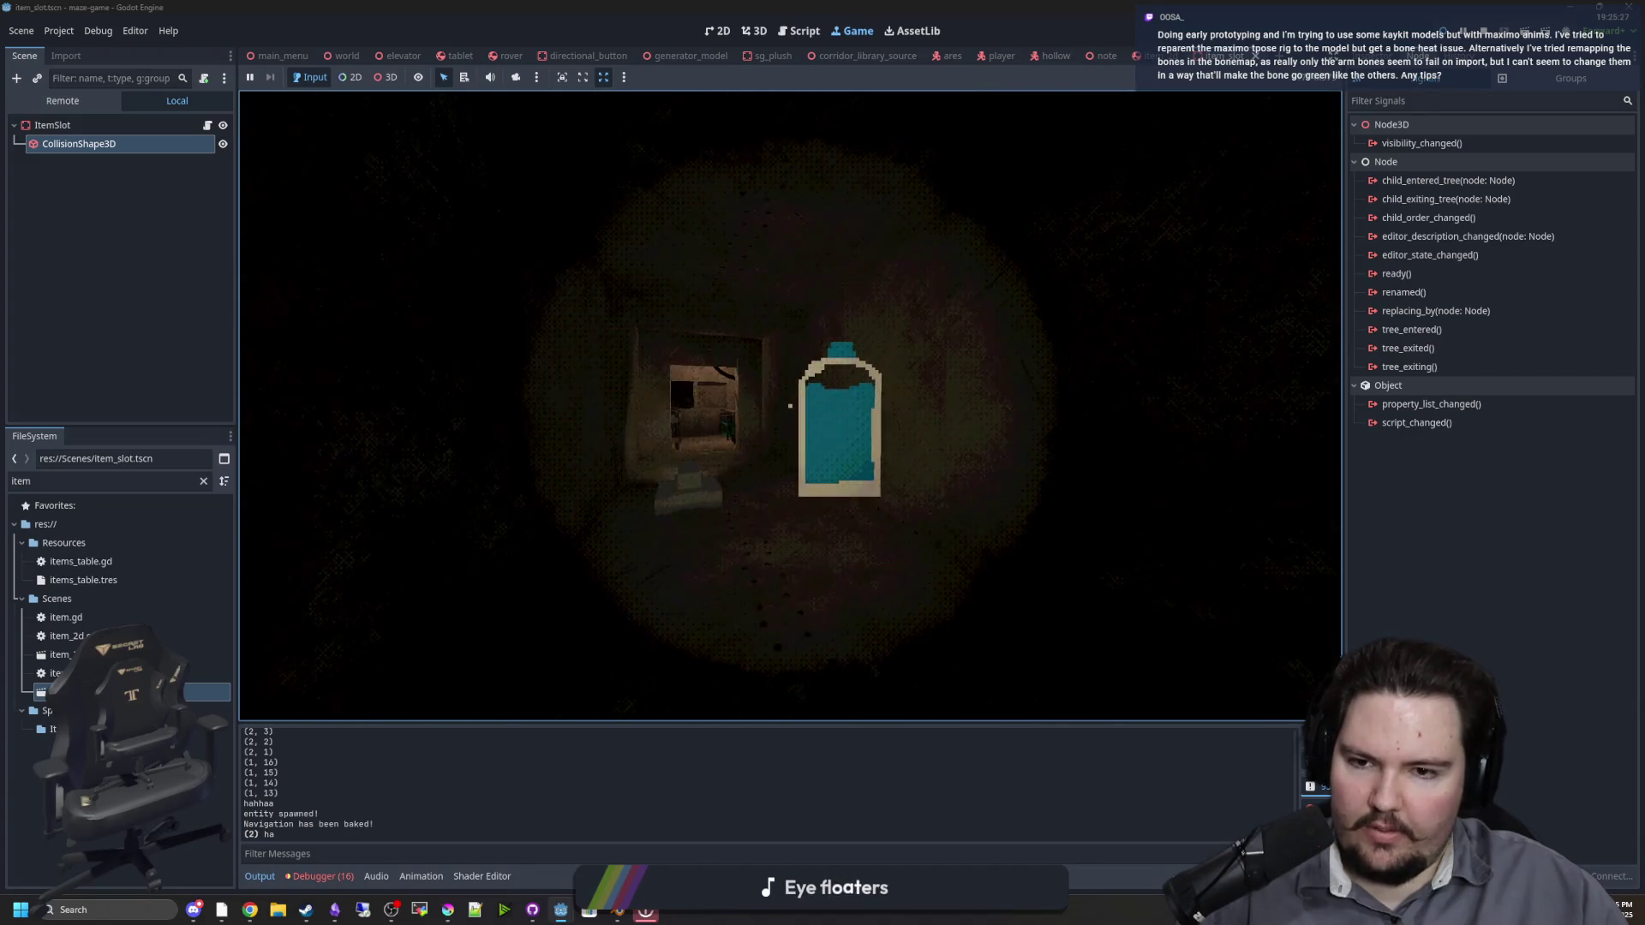
pyautogui.press('w')
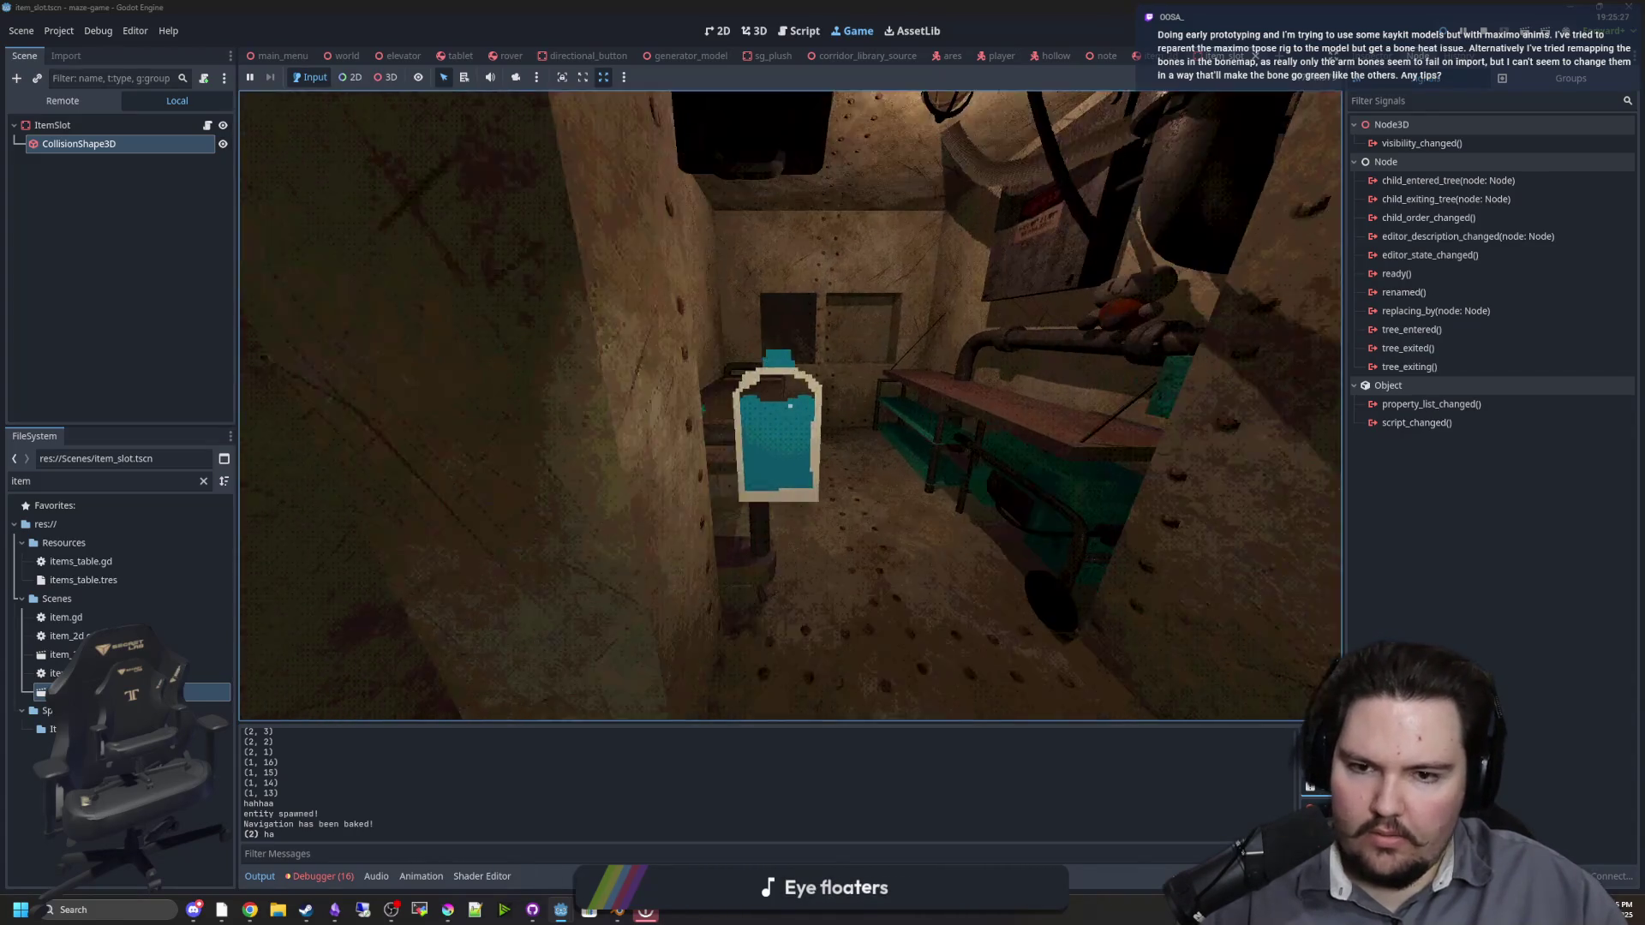
pyautogui.press('e')
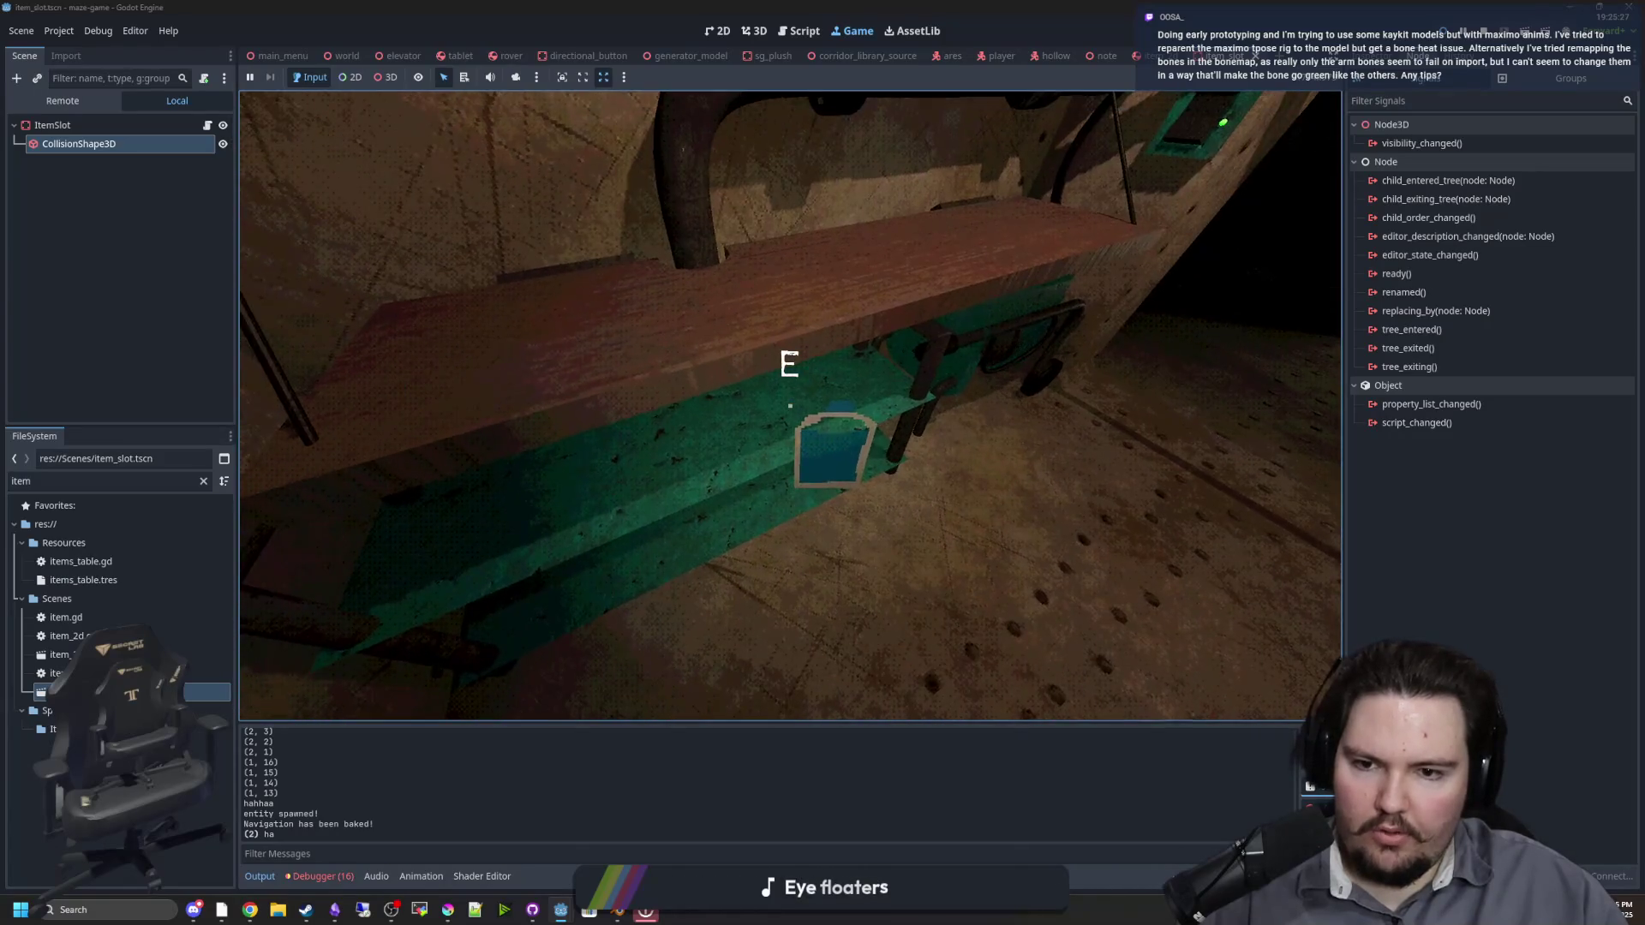
# Step: Raise the tablet and drive the rover forward down the corridor
pyautogui.press('e')
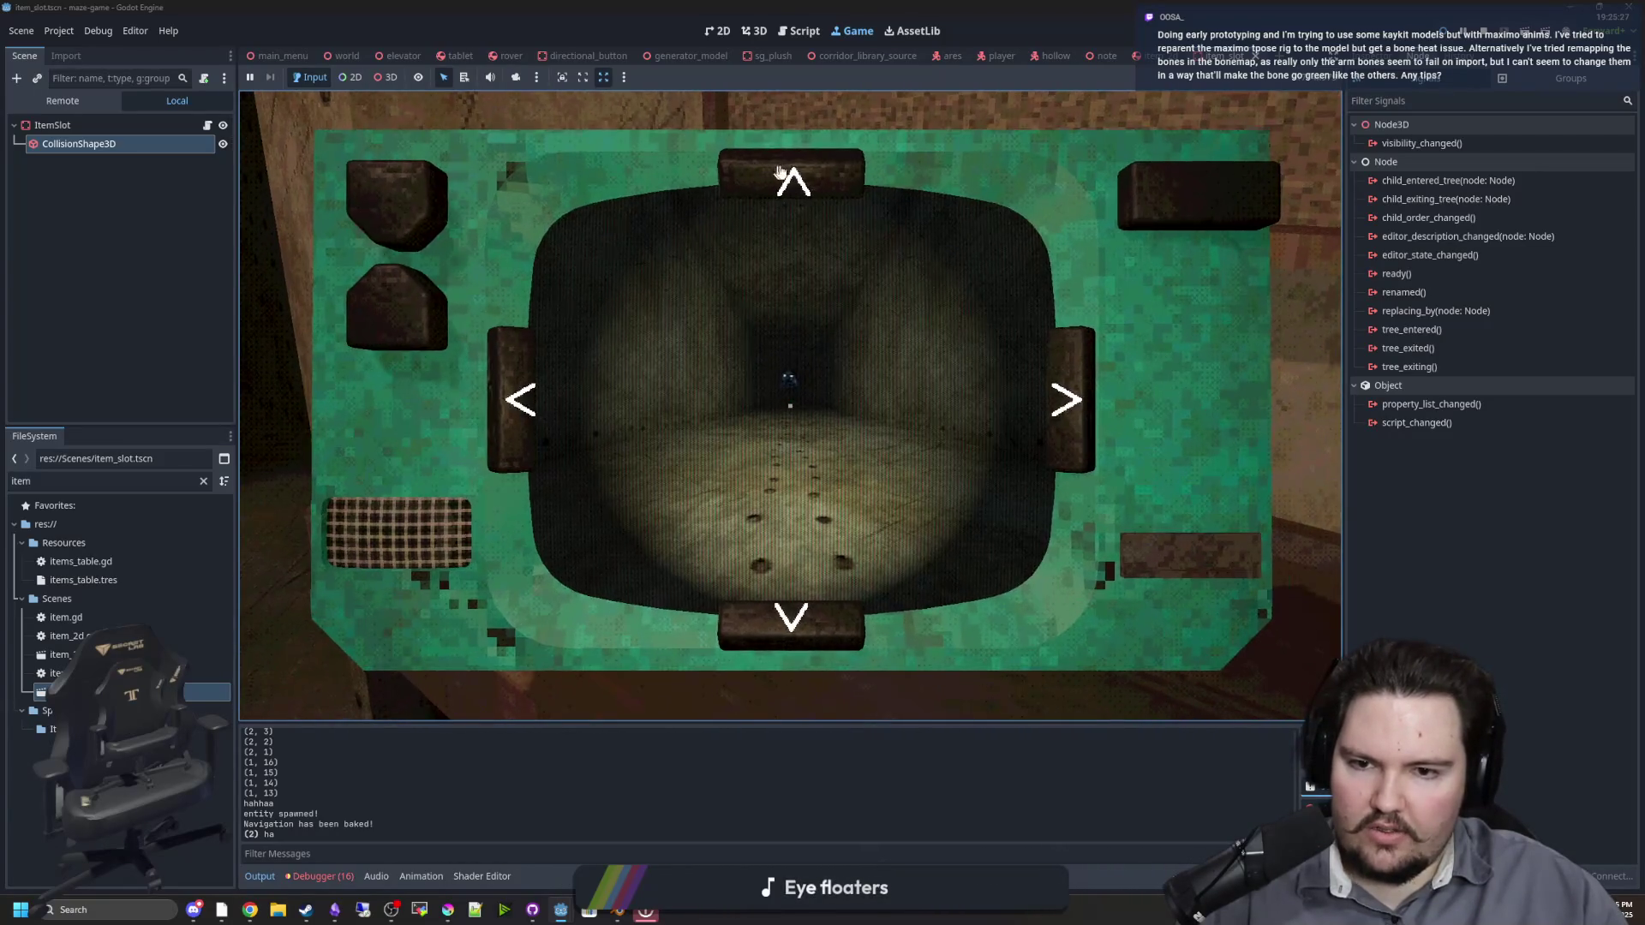
pyautogui.click(800, 186)
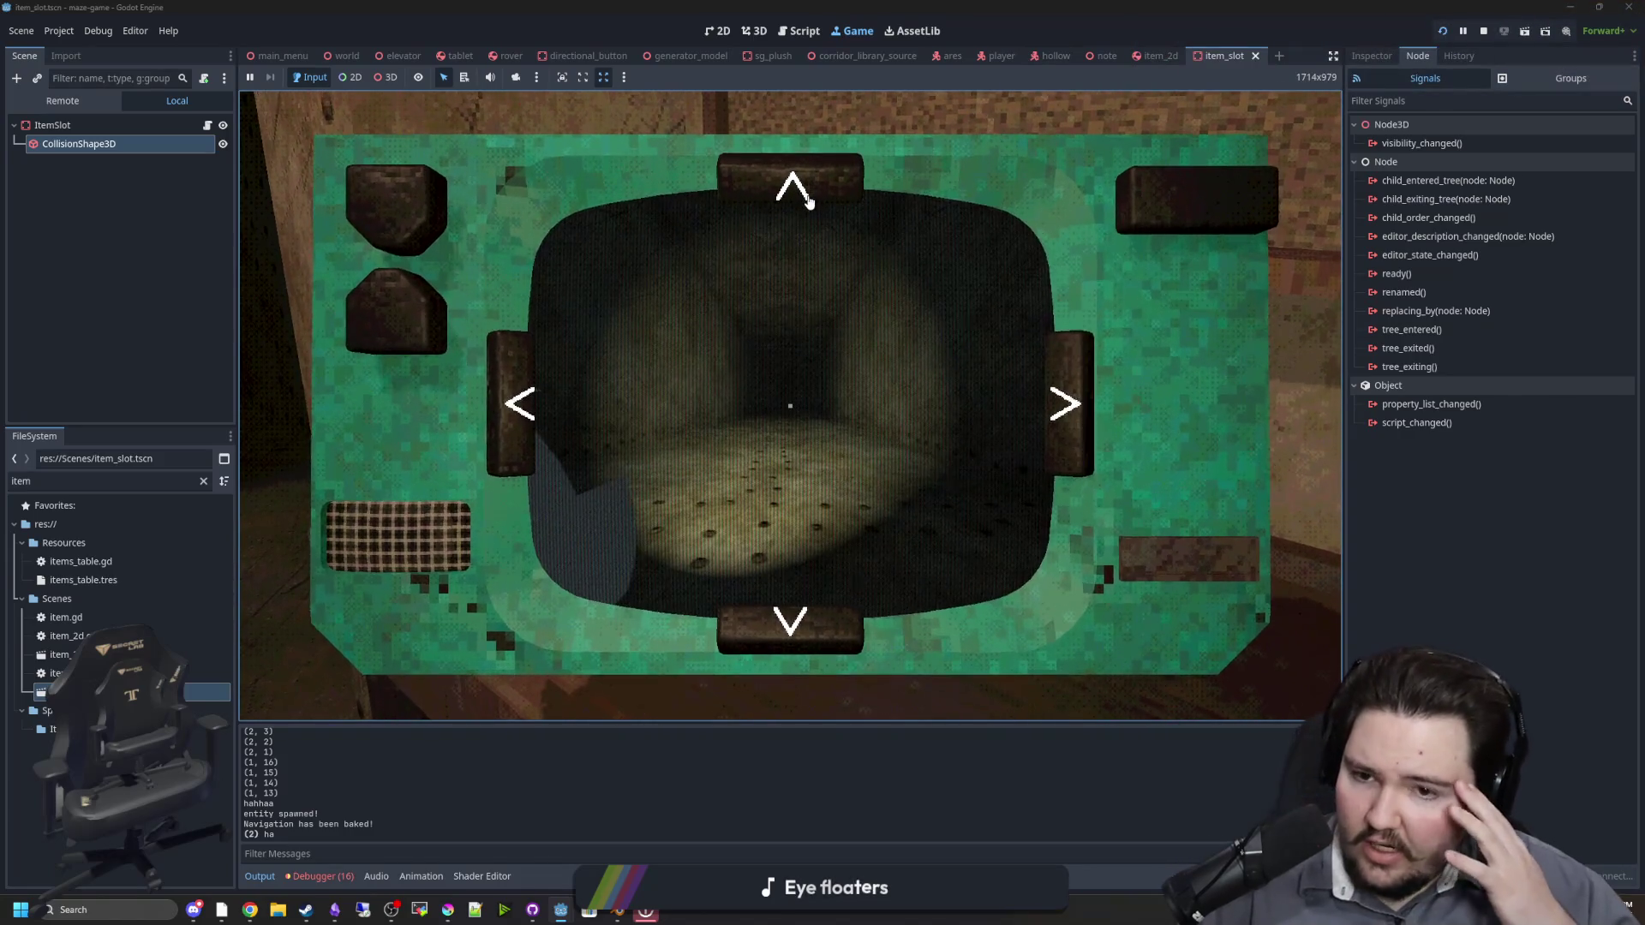
pyautogui.click(809, 202)
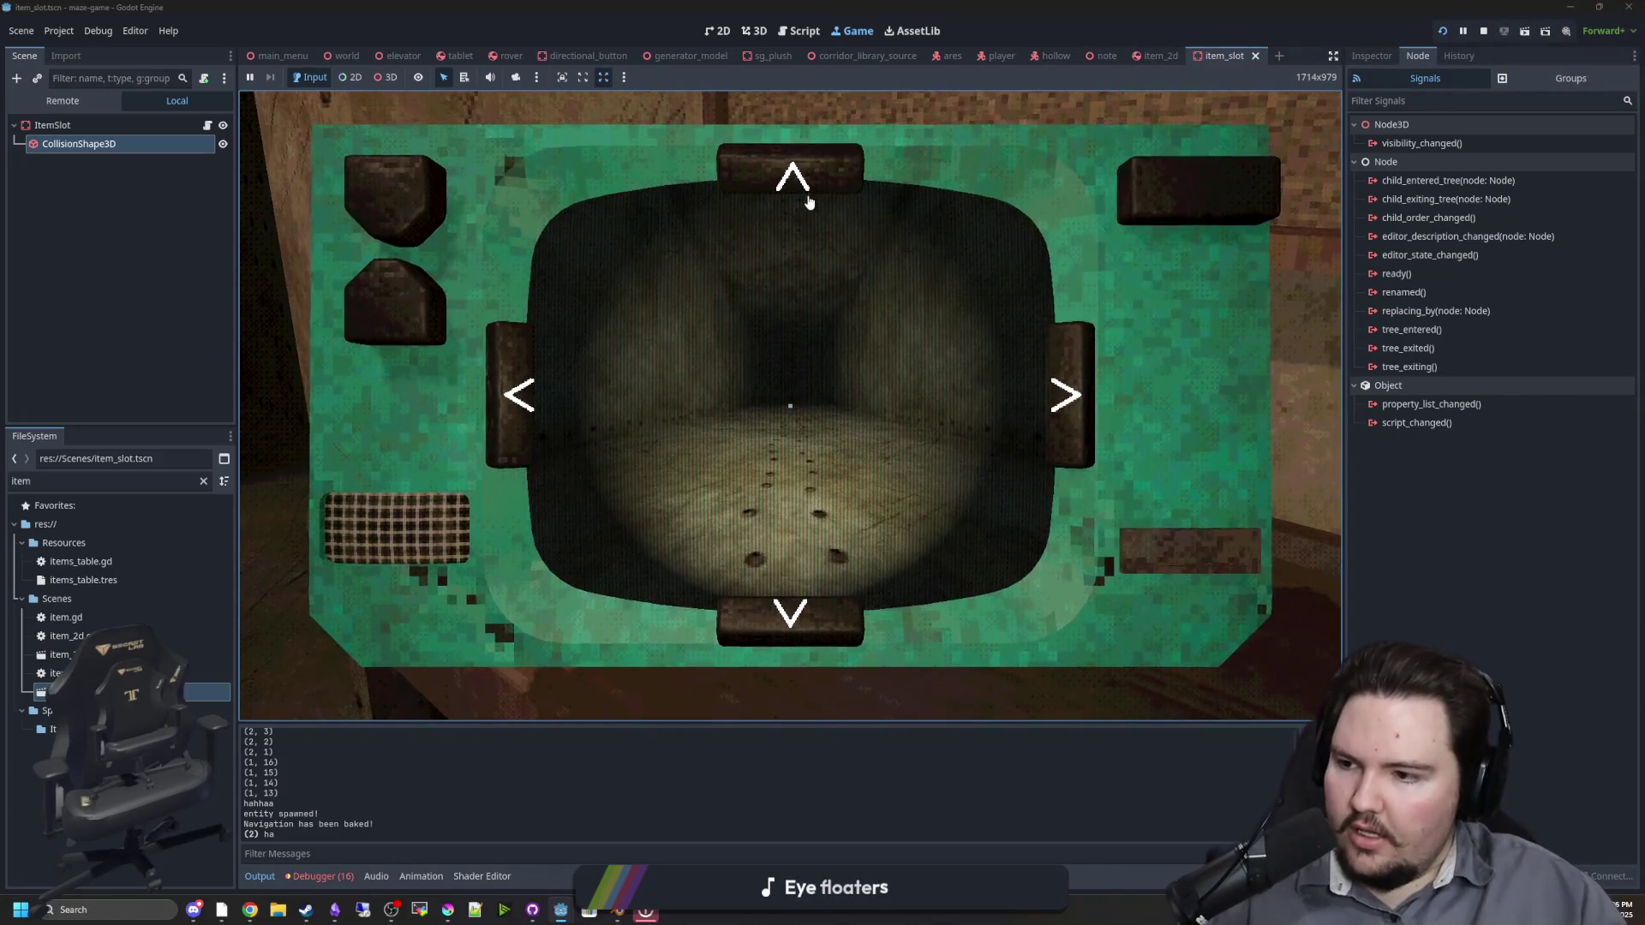
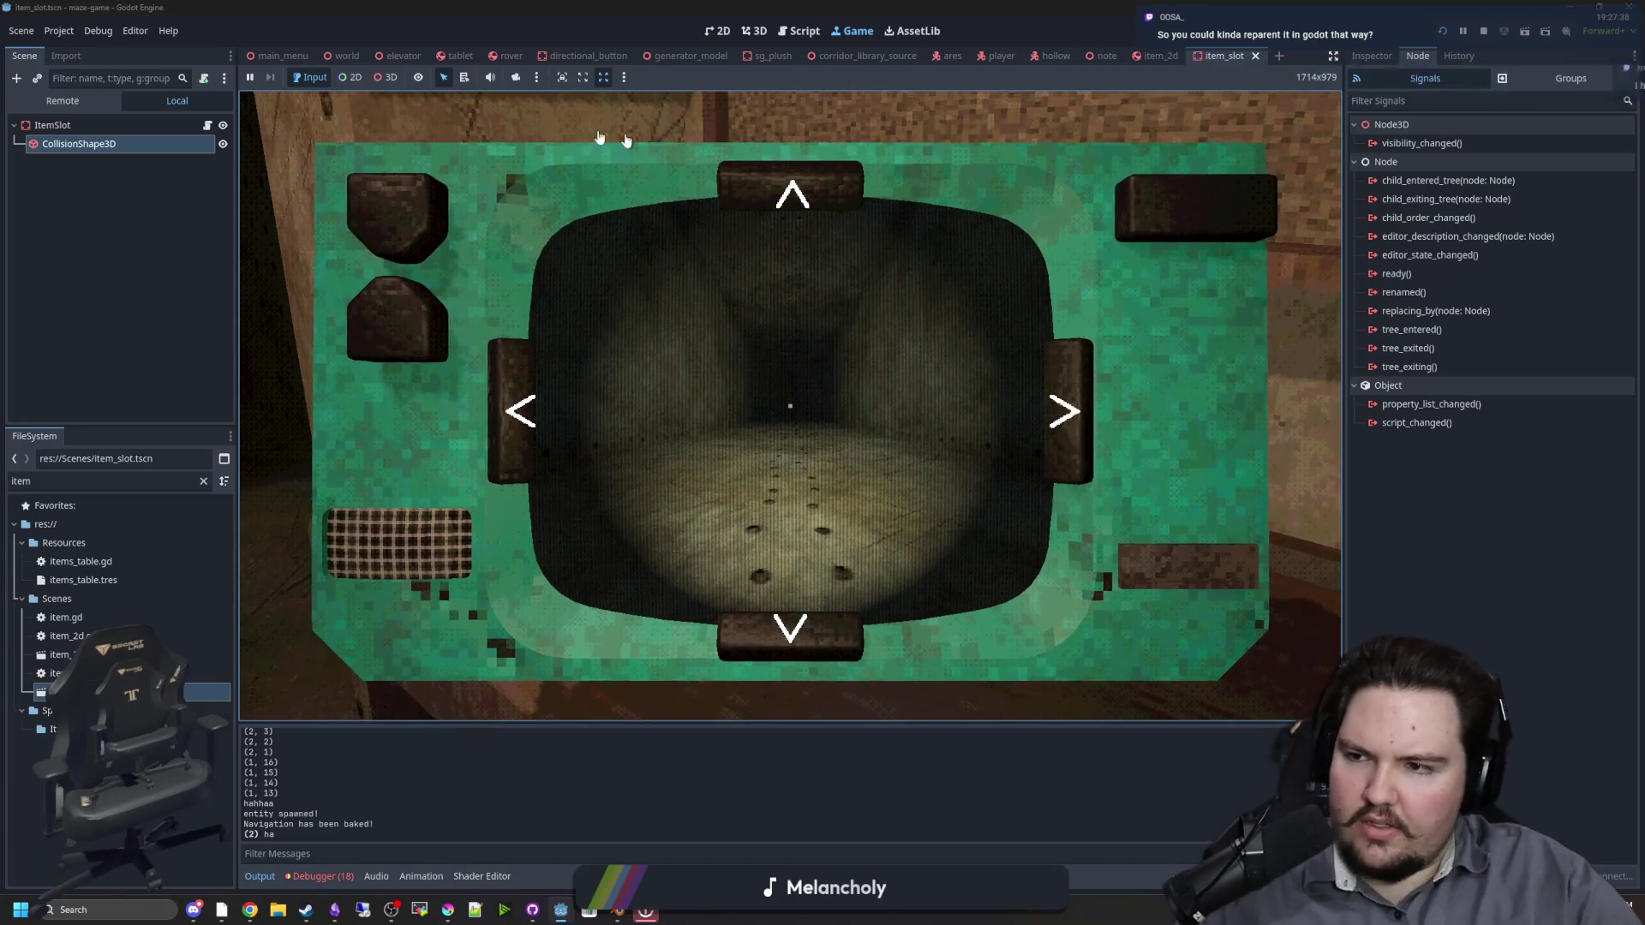
# Step: Search the ItemSlot add-child picker for 'rig' and 'skelet', then cancel without adding
pyautogui.click(51, 125)
pyautogui.rightClick(51, 125)
pyautogui.press('Escape')
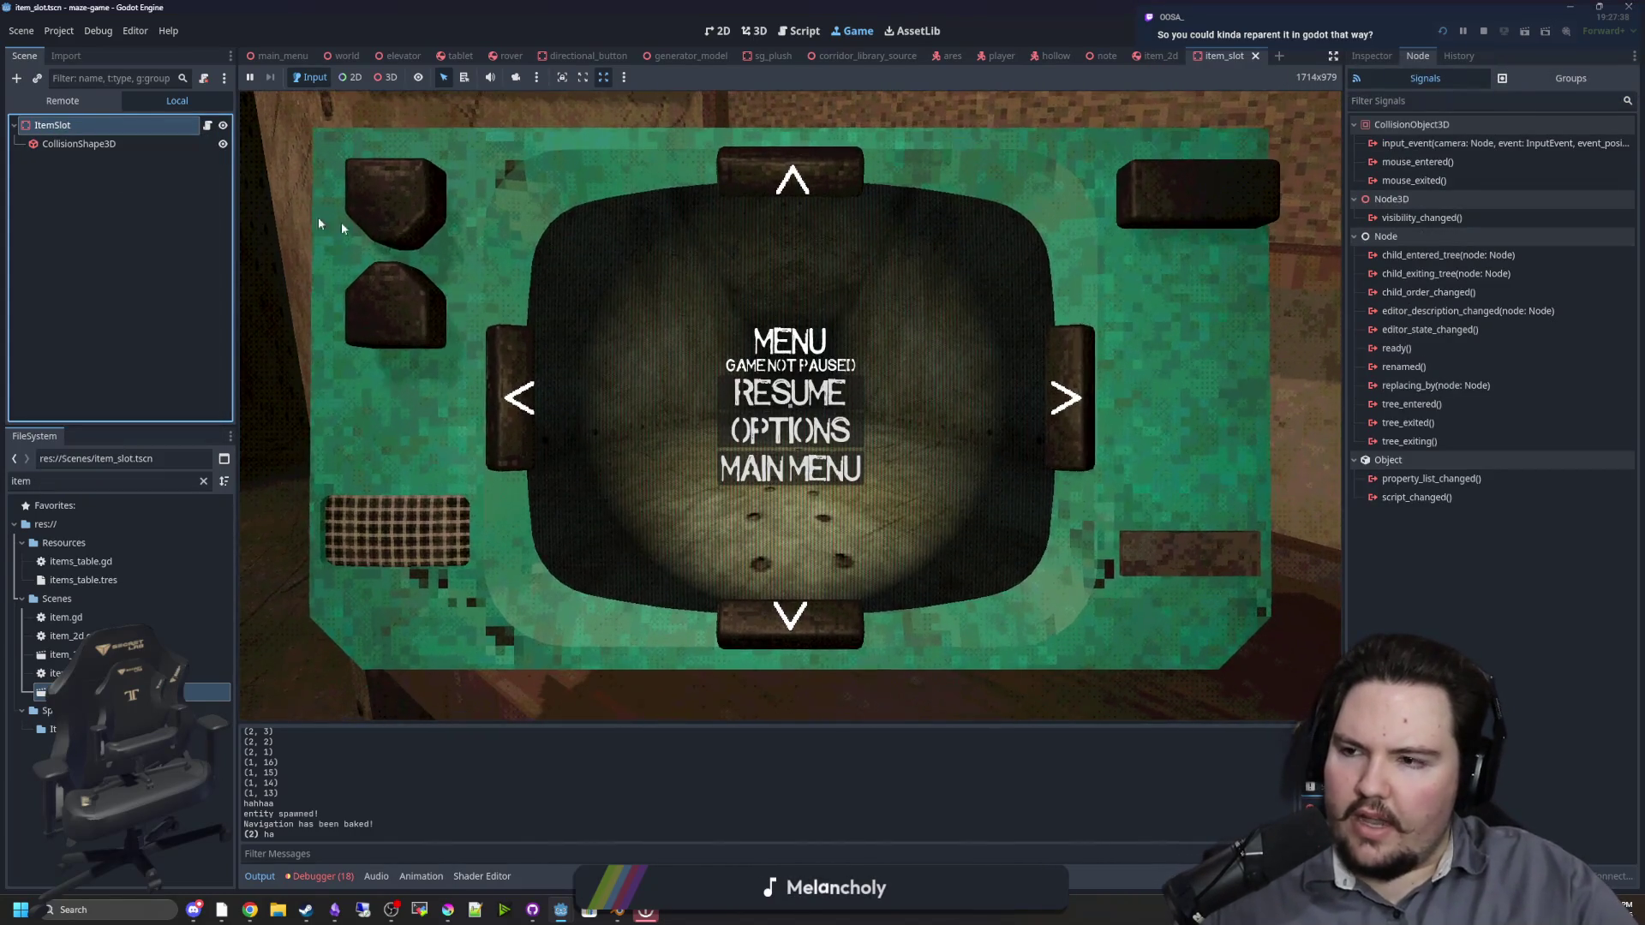
pyautogui.hotkey('ctrl', 'a')
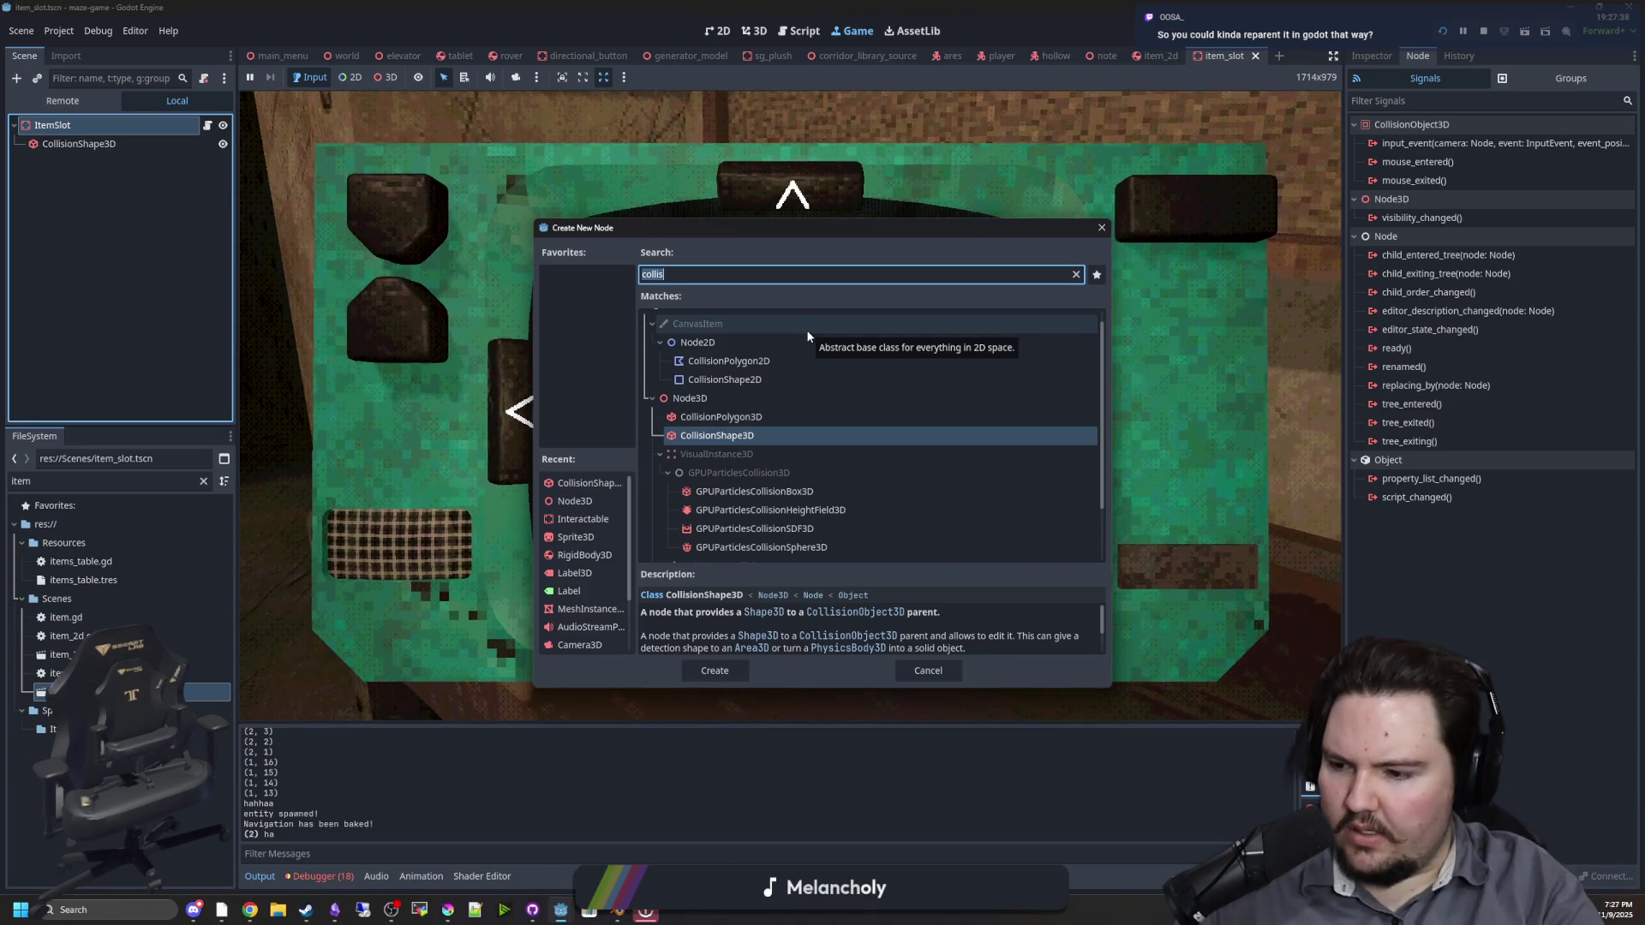
pyautogui.write('rig')
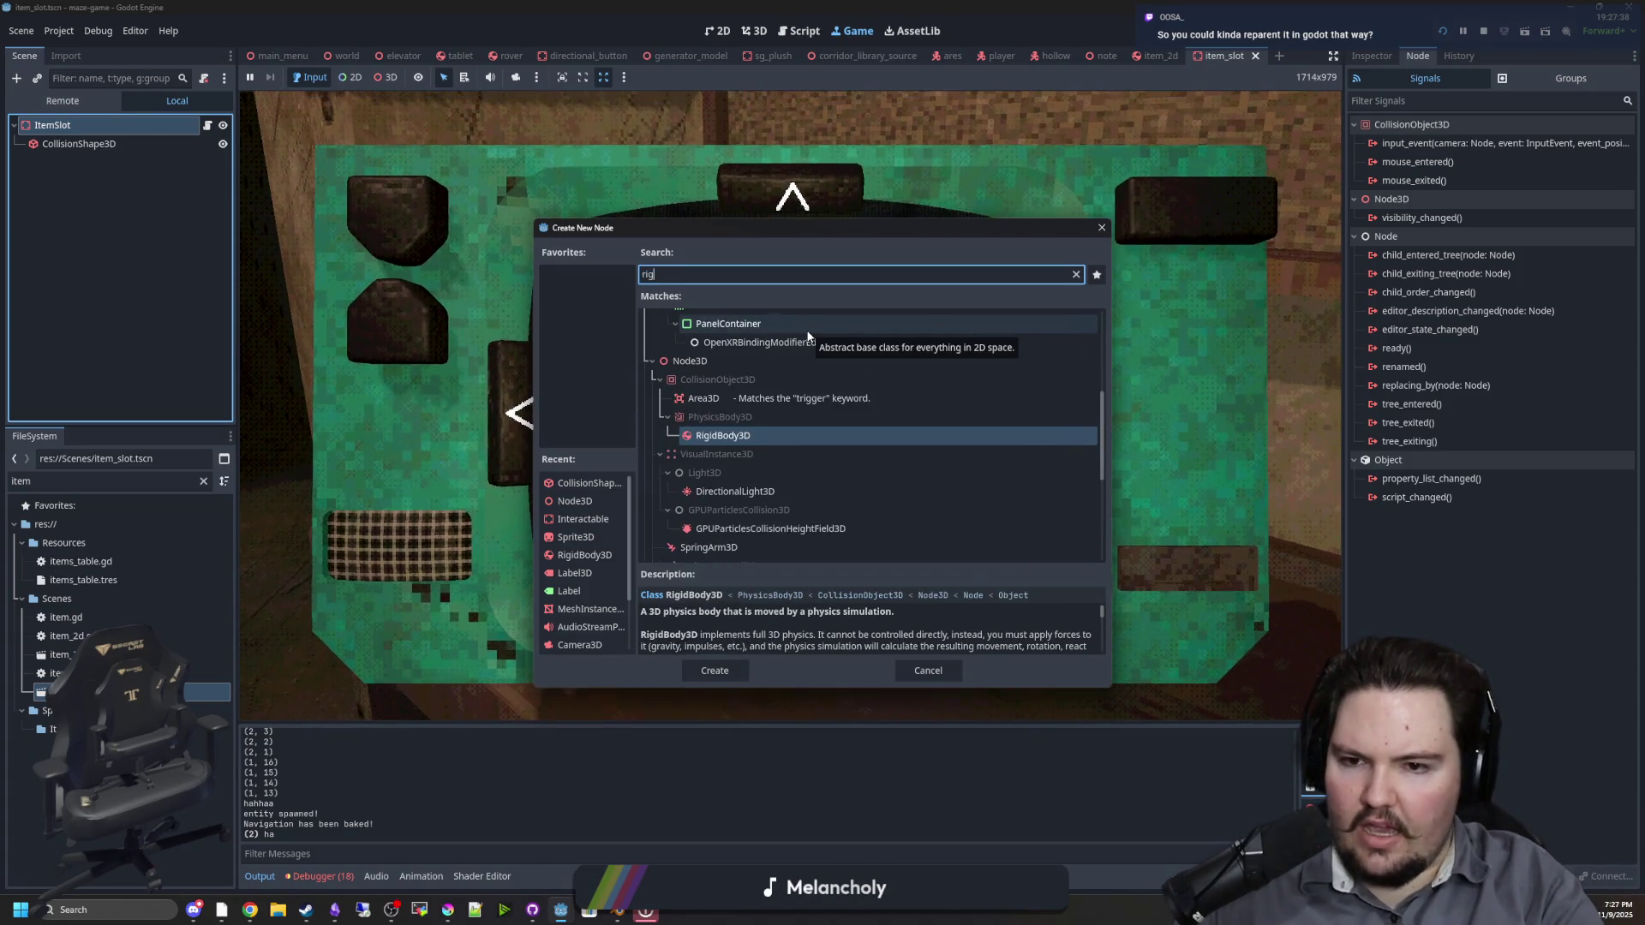
pyautogui.press('BackSpace')
pyautogui.press('BackSpace')
pyautogui.press('BackSpace')
pyautogui.write('skelet')
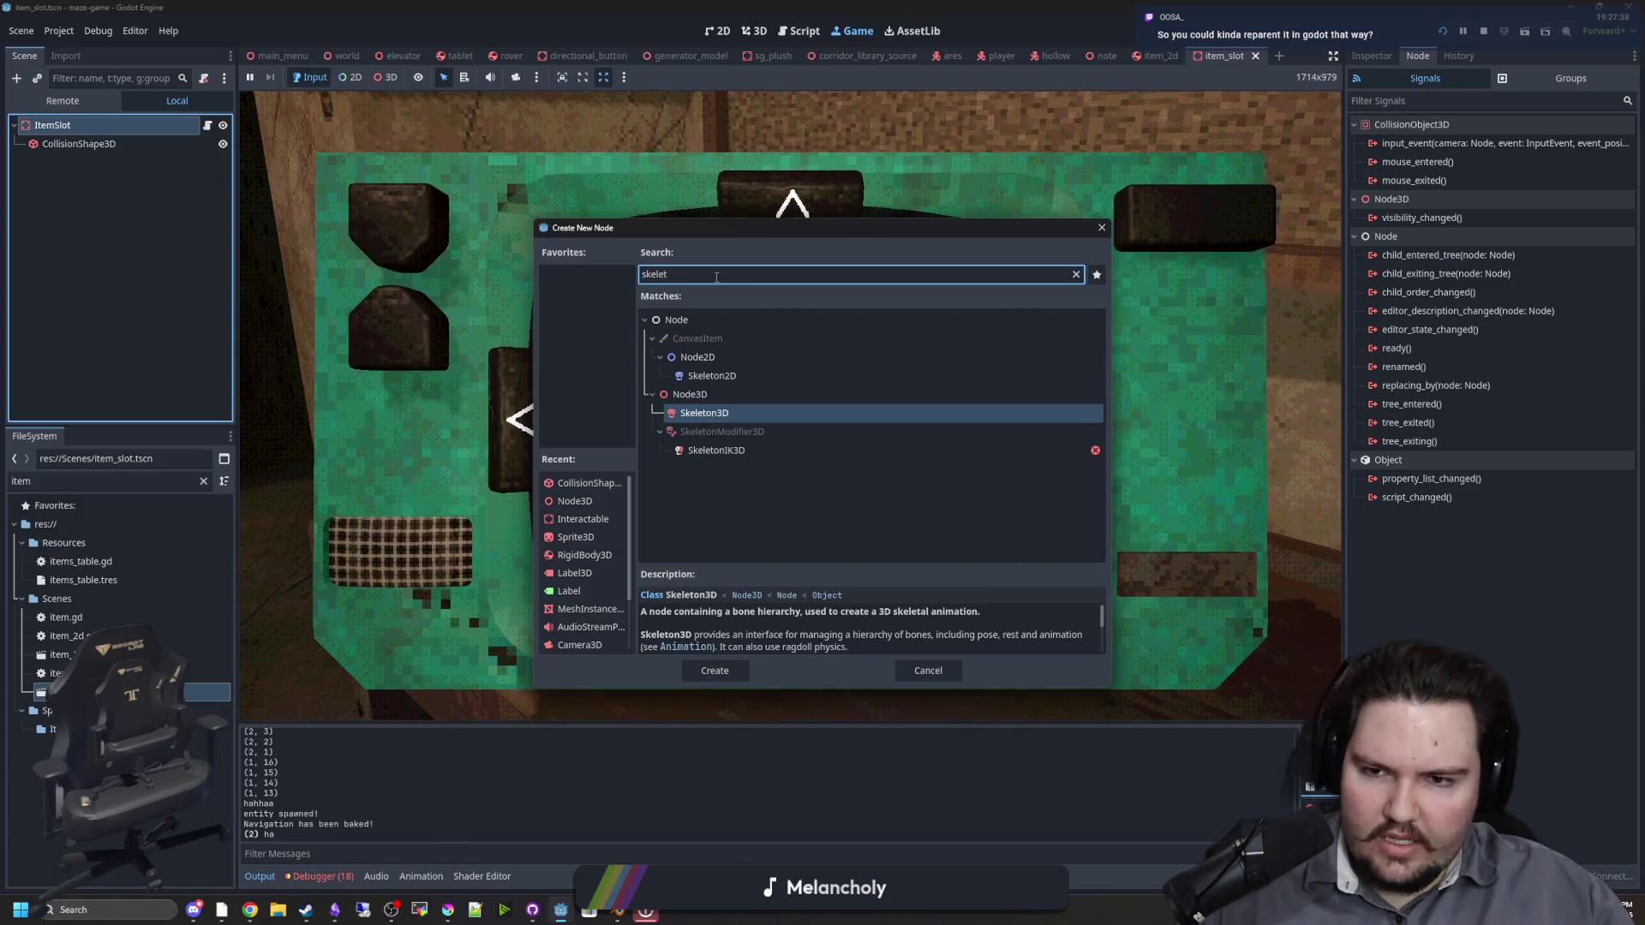
pyautogui.click(1101, 227)
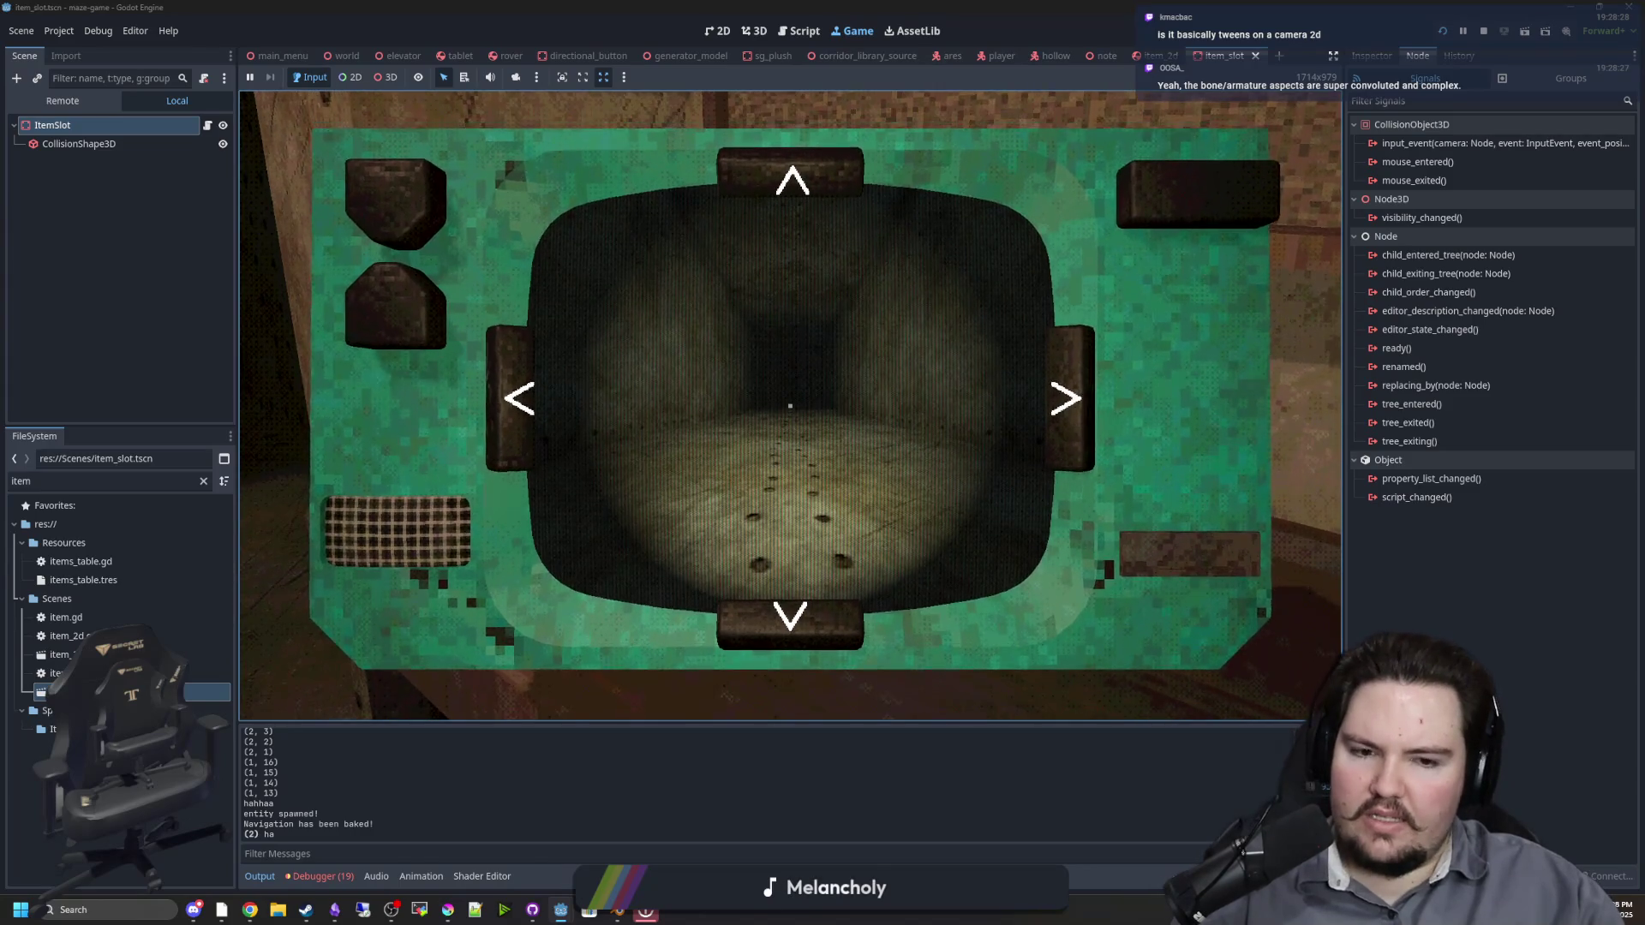
# Step: Leave the in-game tablet view, pause the game and free the mouse
pyautogui.press('e')
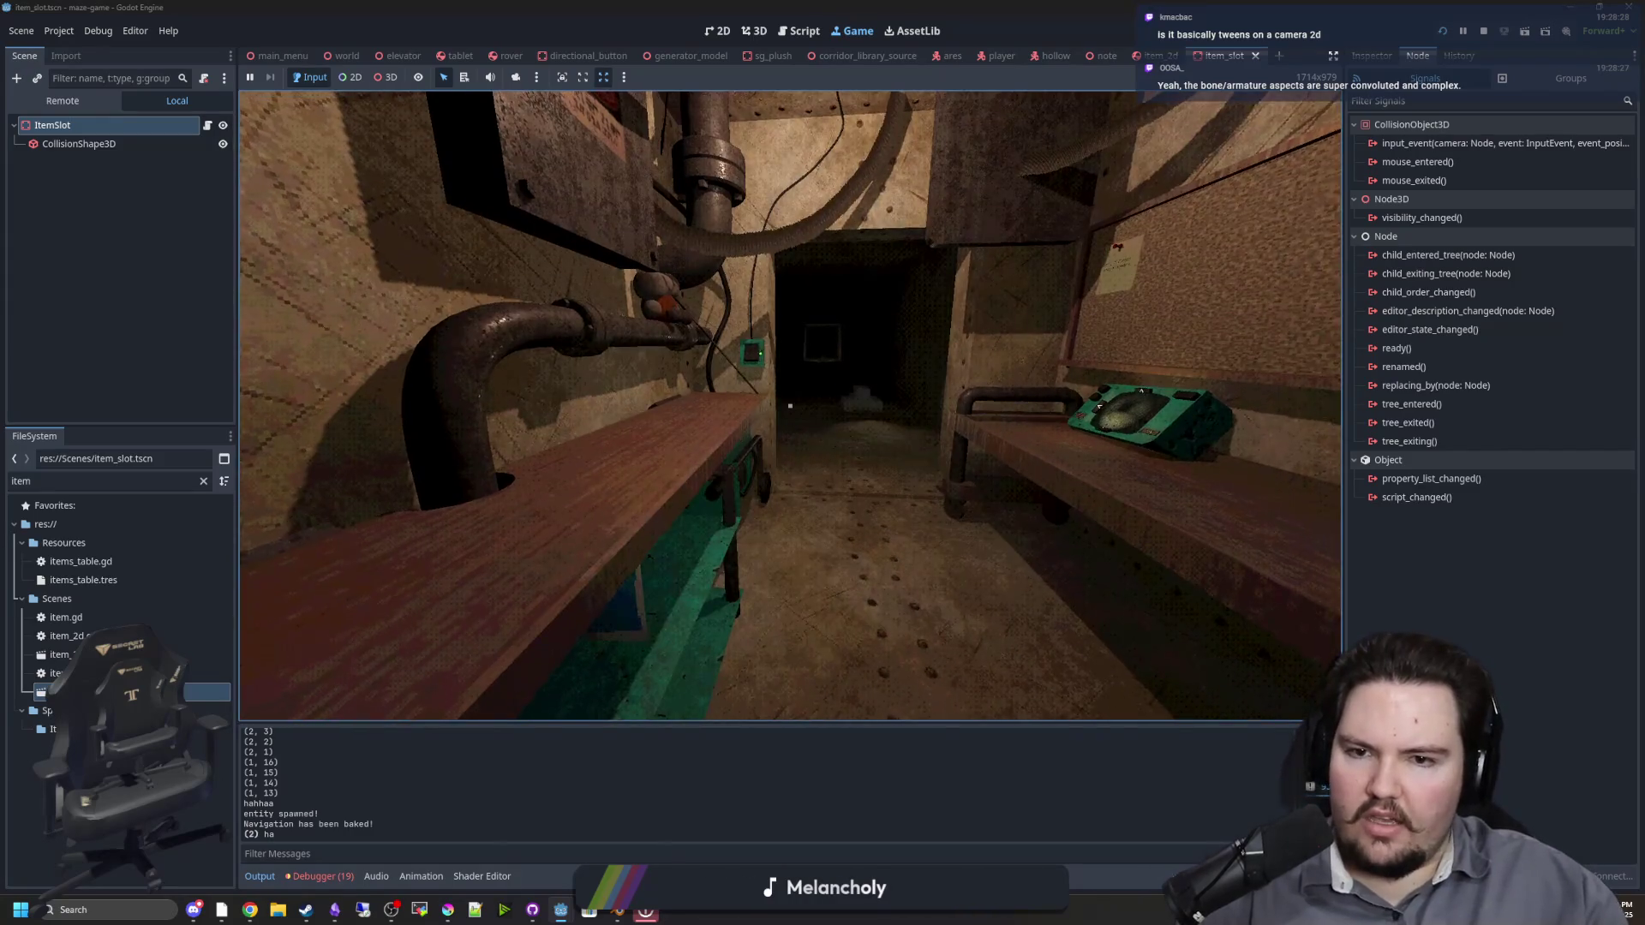
pyautogui.press('e')
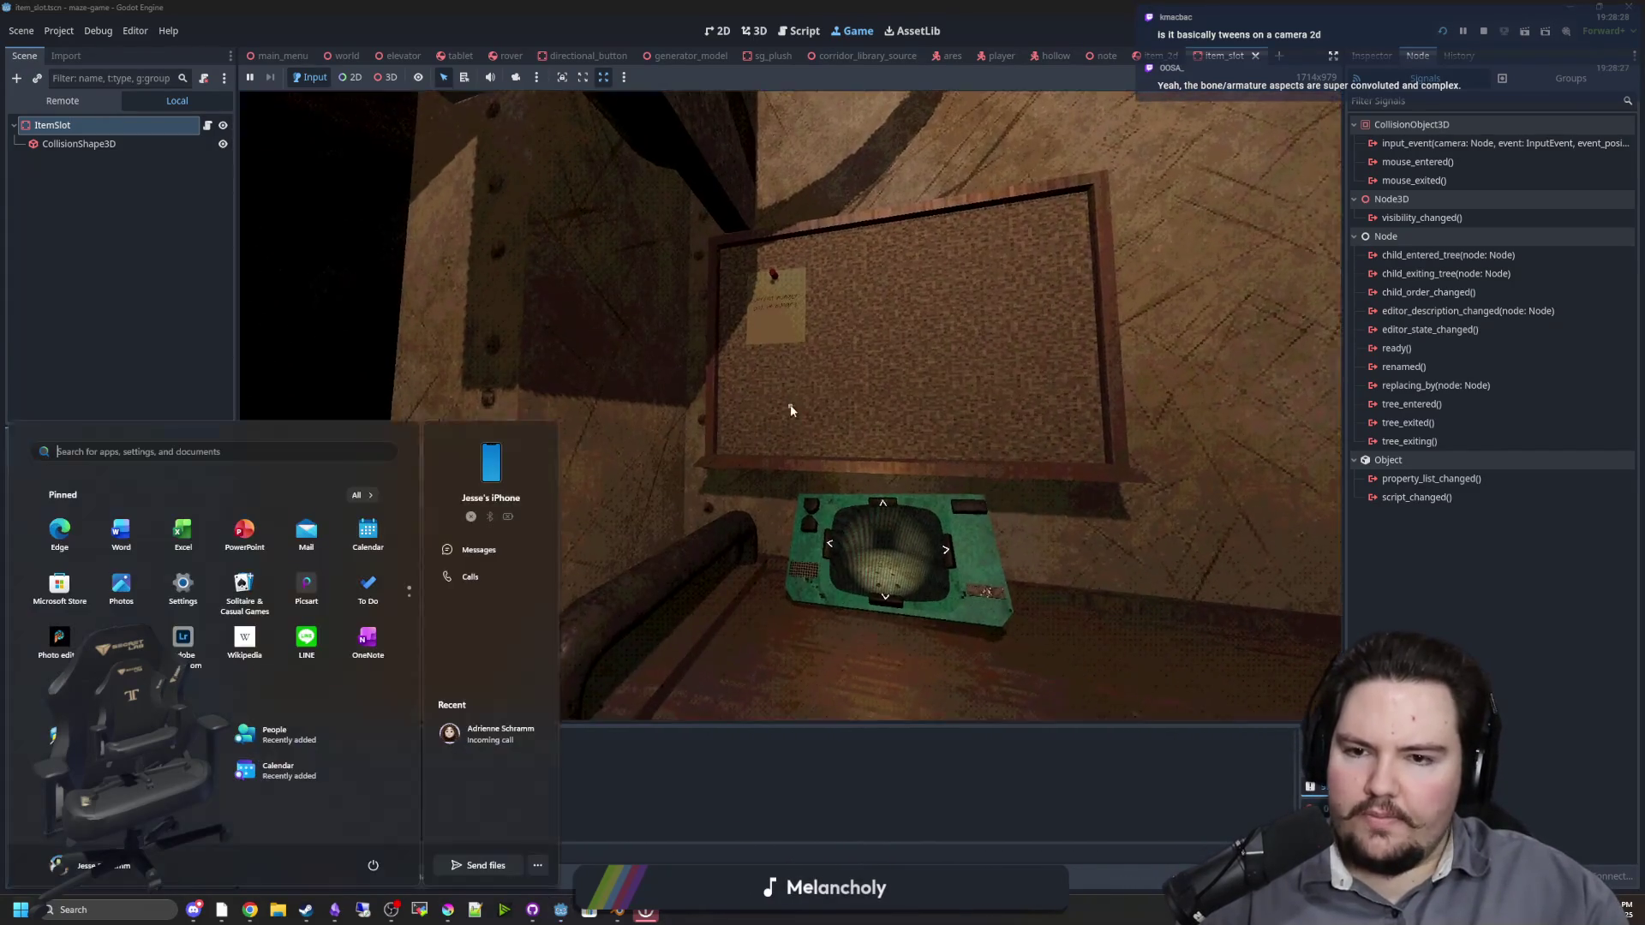
pyautogui.press('Escape')
pyautogui.press('super')
pyautogui.press('Escape')
# Step: Filter the FileSystem for 'player' and open player.gd
pyautogui.click(204, 481)
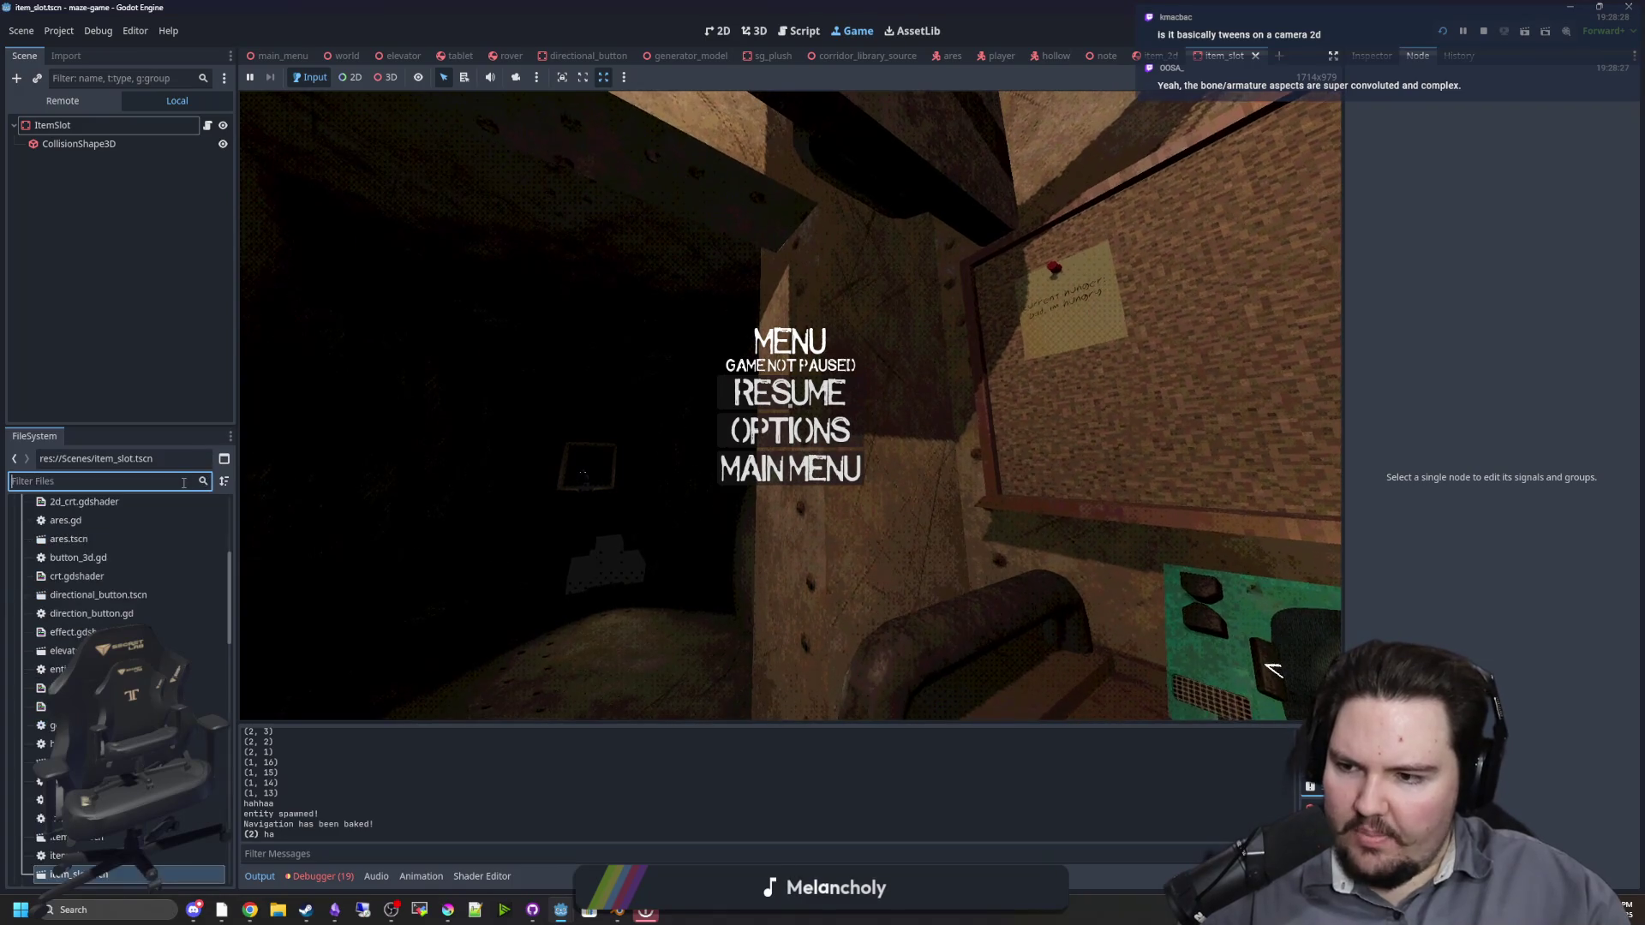
pyautogui.write('player')
pyautogui.doubleClick(69, 561)
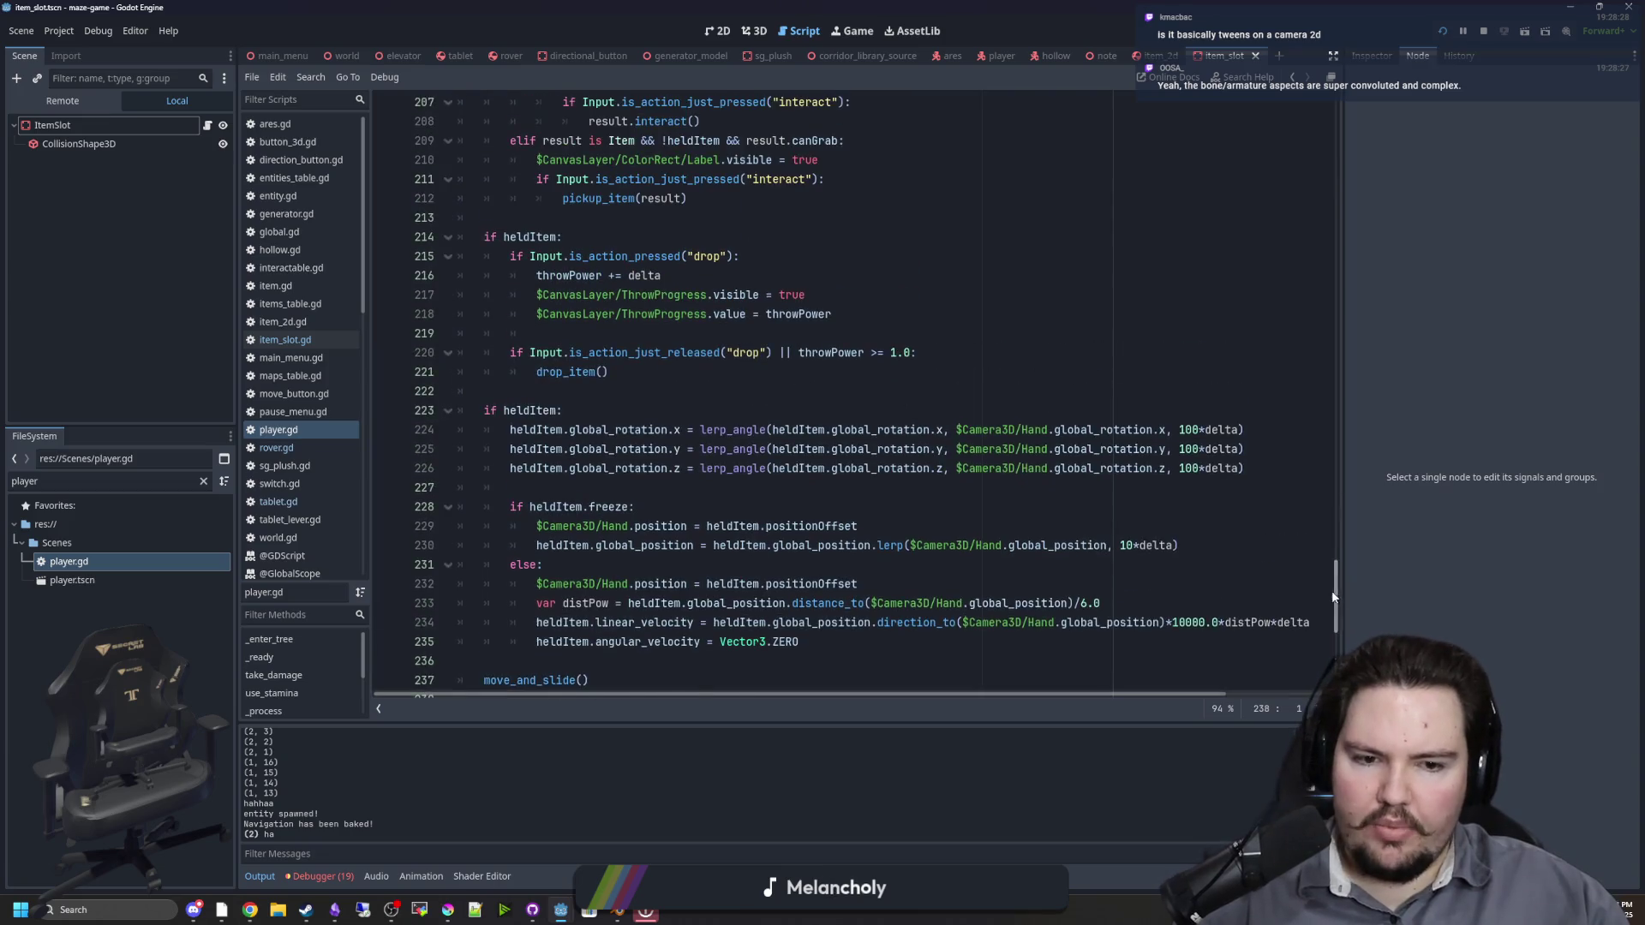
pyautogui.scroll(20, 522, 456)
pyautogui.scroll(-5, 522, 456)
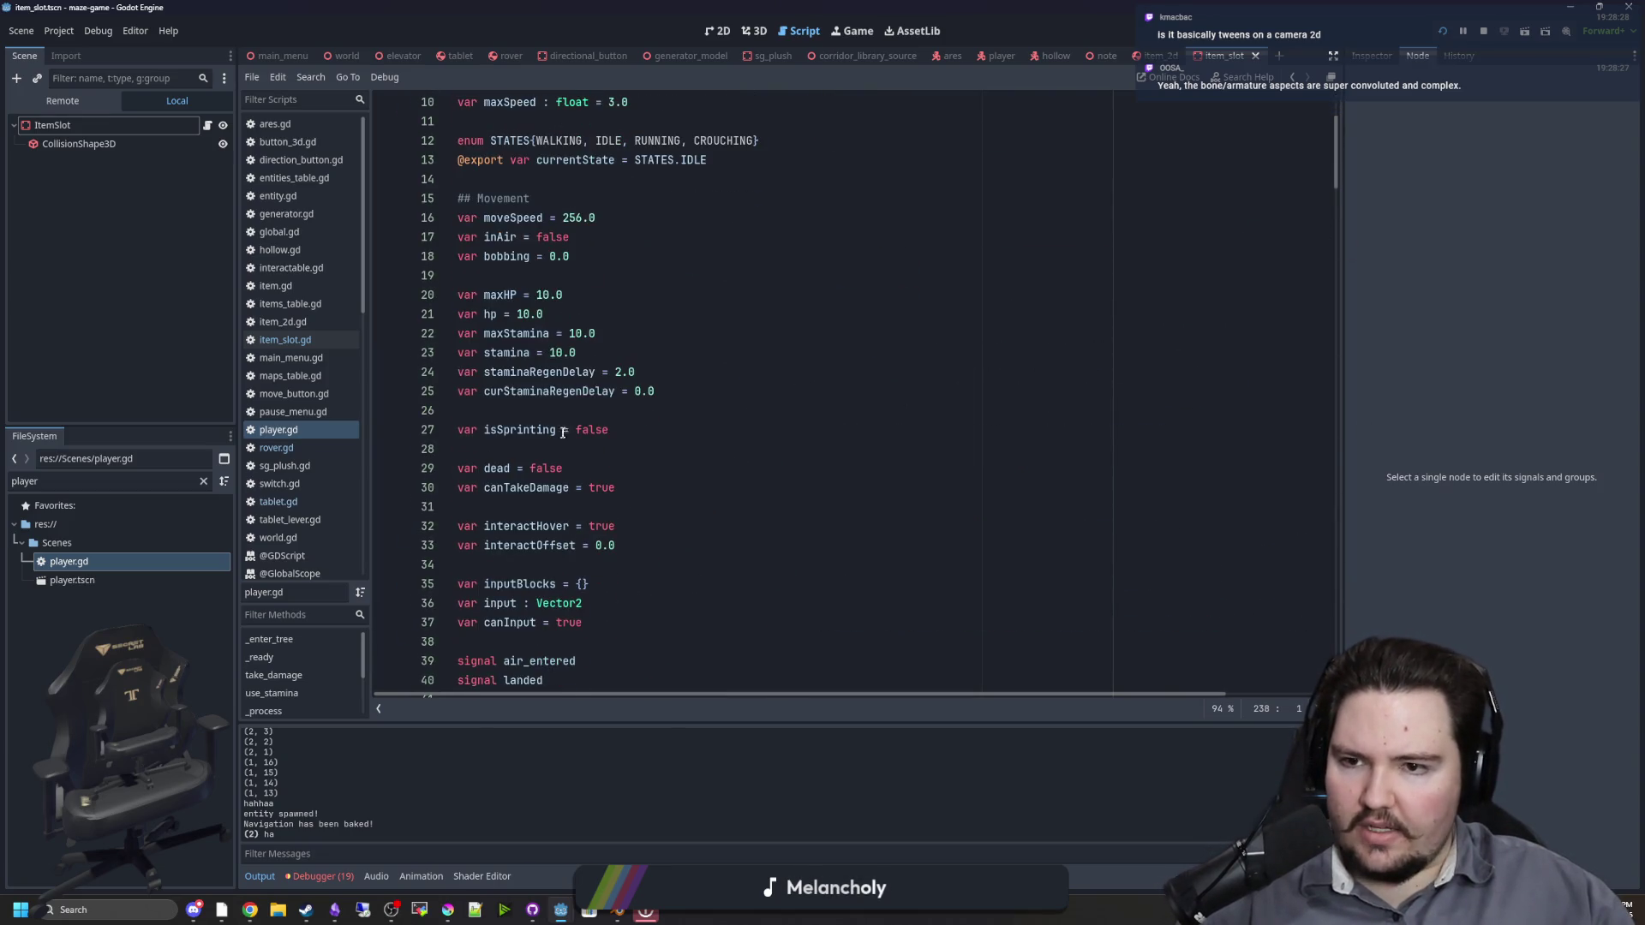
pyautogui.click(600, 468)
pyautogui.moveTo(600, 468); pyautogui.dragTo(459, 468)
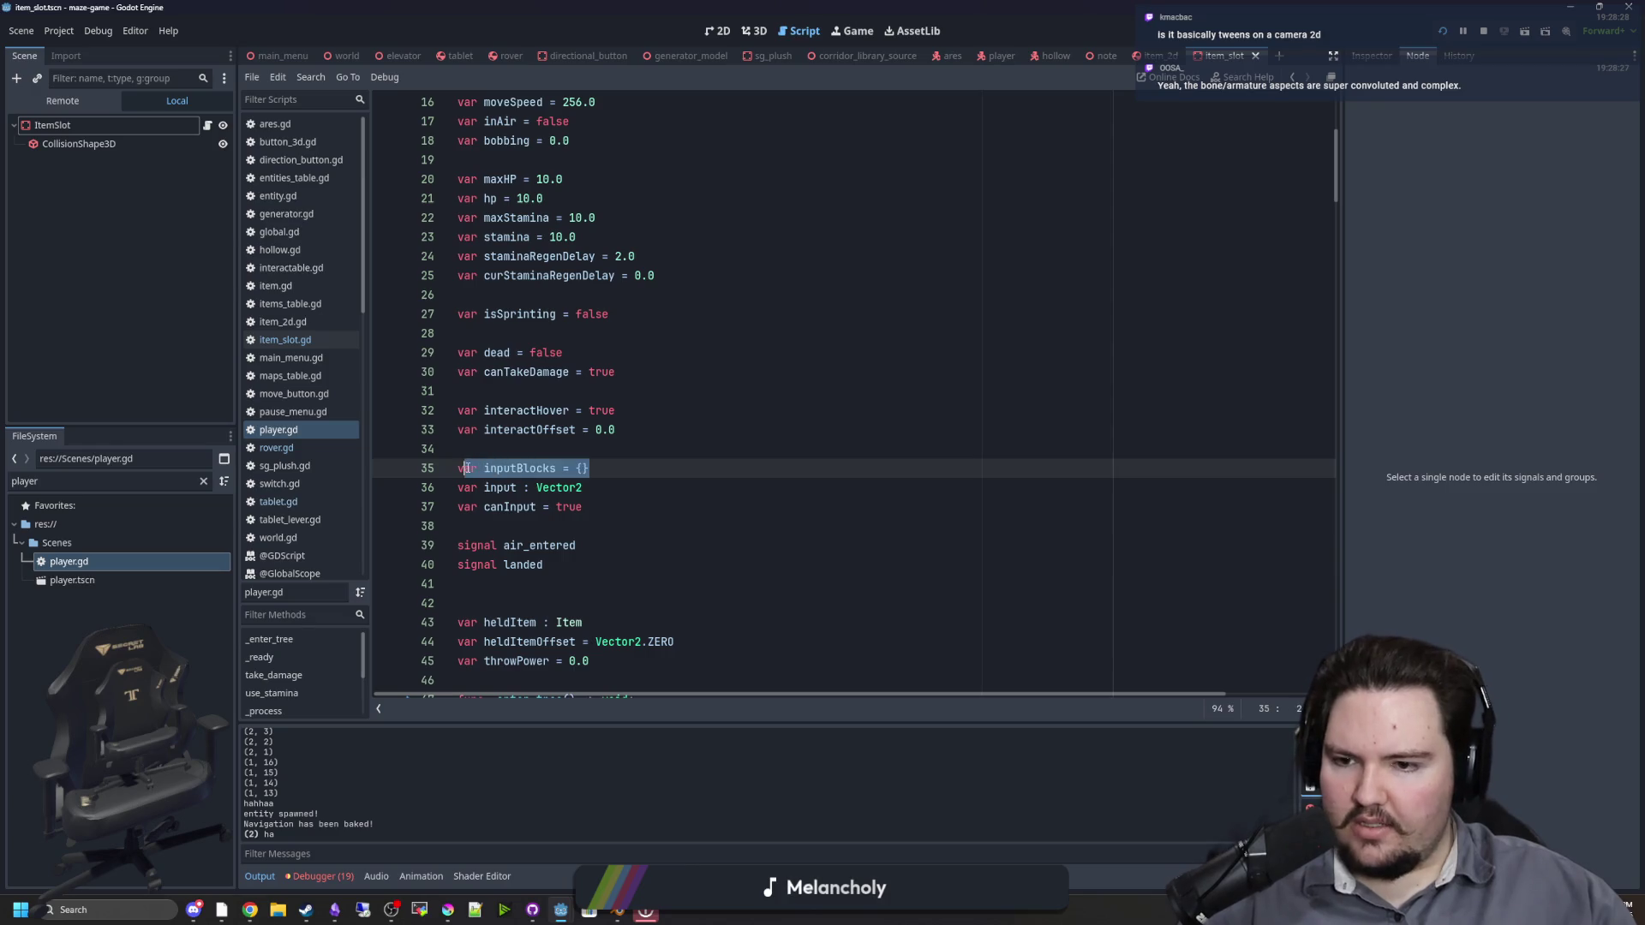
pyautogui.click(519, 448)
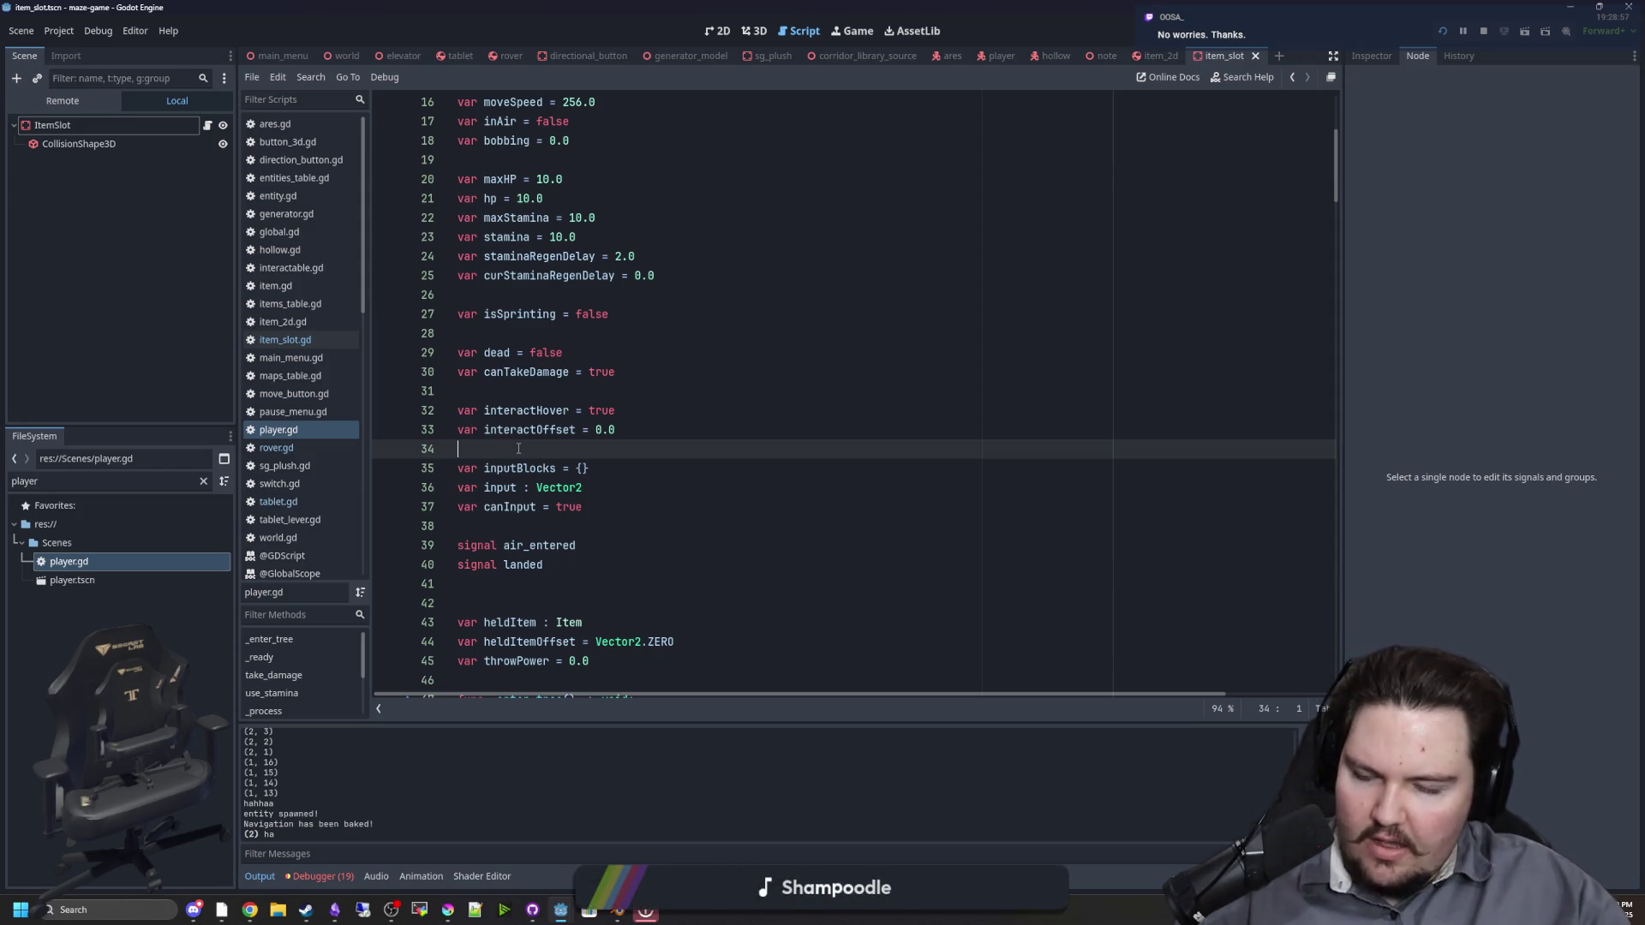
pyautogui.hscroll(2, 574, 467)
pyautogui.moveTo(631, 692); pyautogui.dragTo(460, 696)
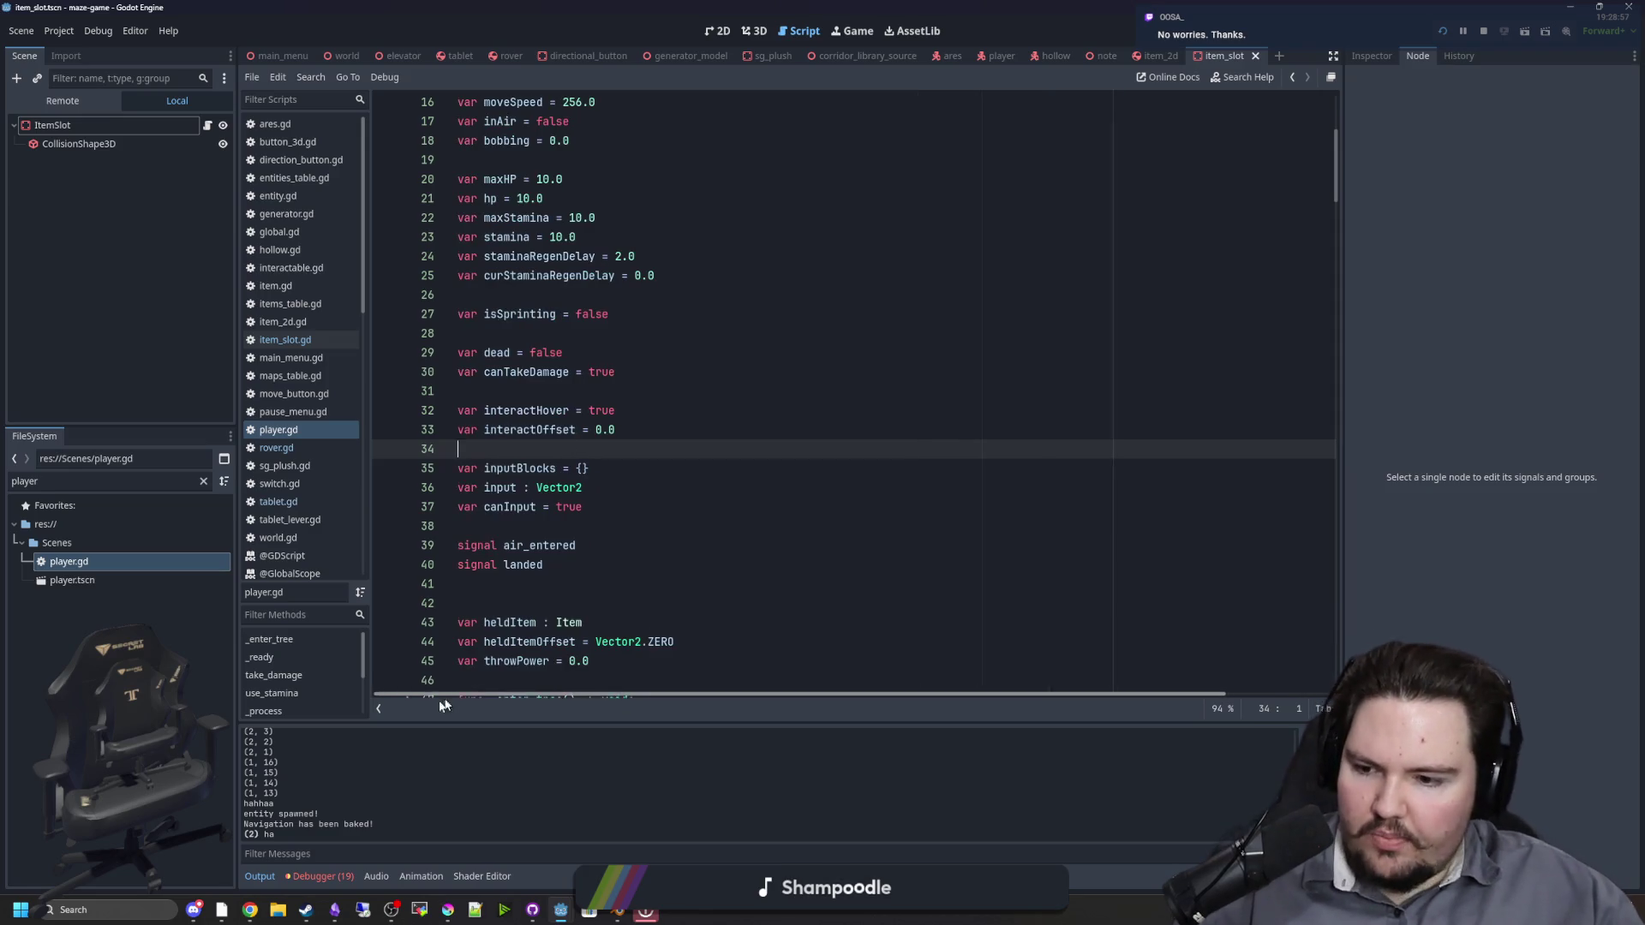
pyautogui.moveTo(589, 468); pyautogui.dragTo(459, 468)
pyautogui.click(540, 449)
pyautogui.moveTo(590, 468); pyautogui.dragTo(413, 468)
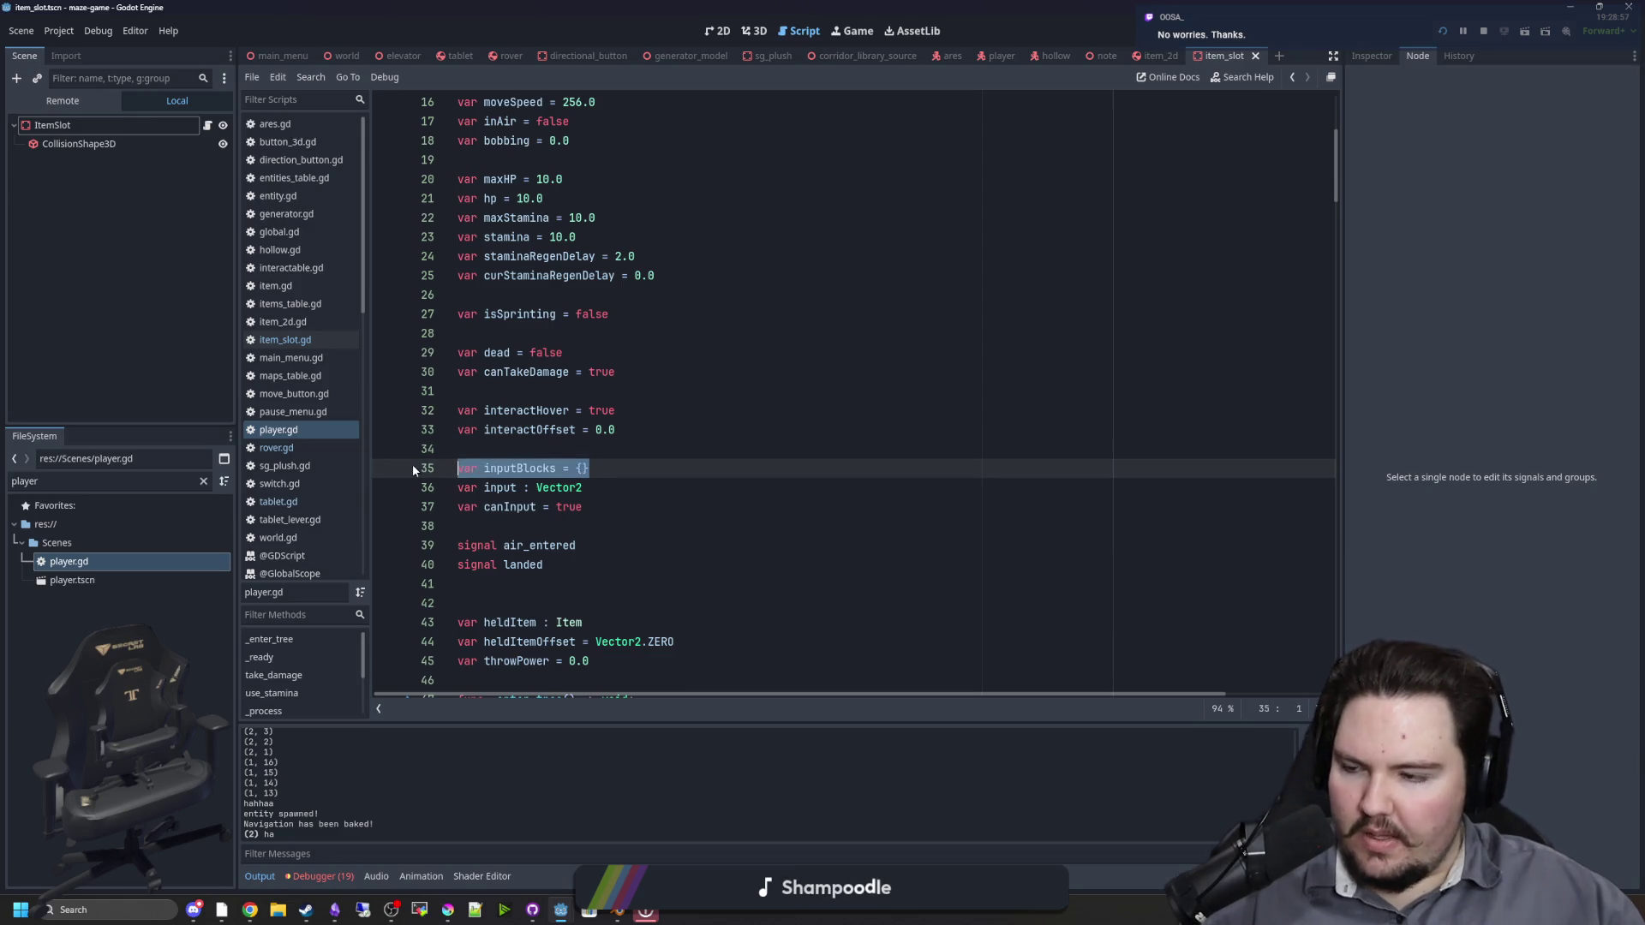
pyautogui.click(527, 444)
pyautogui.click(626, 470)
pyautogui.scroll(-10, 628, 464)
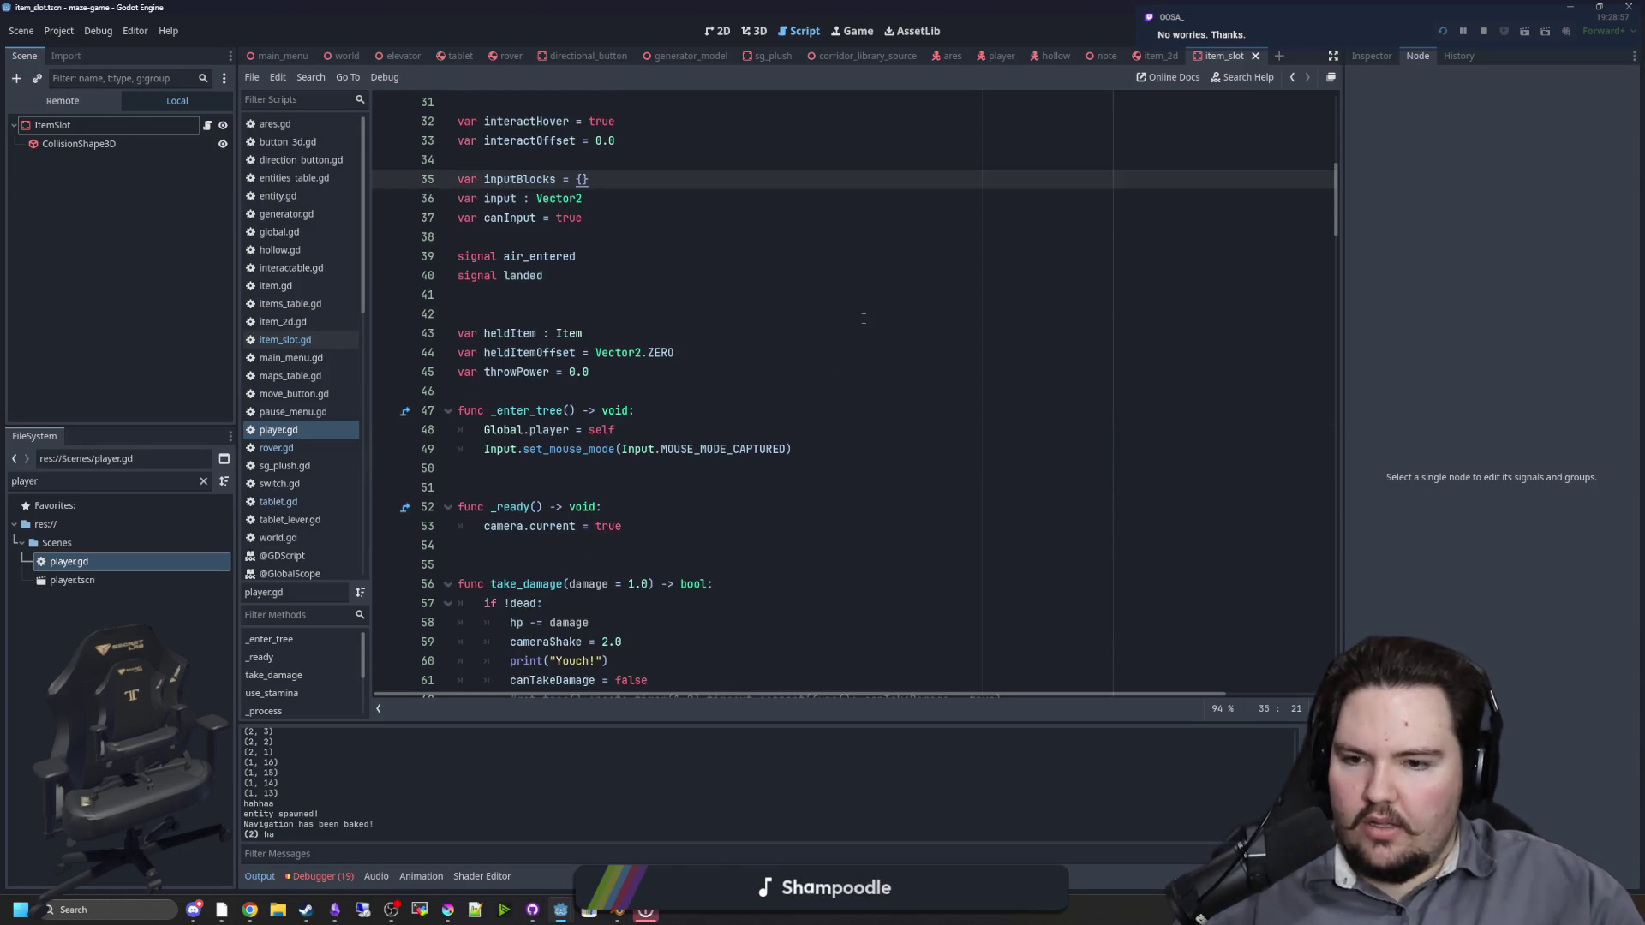
pyautogui.scroll(-12, 630, 460)
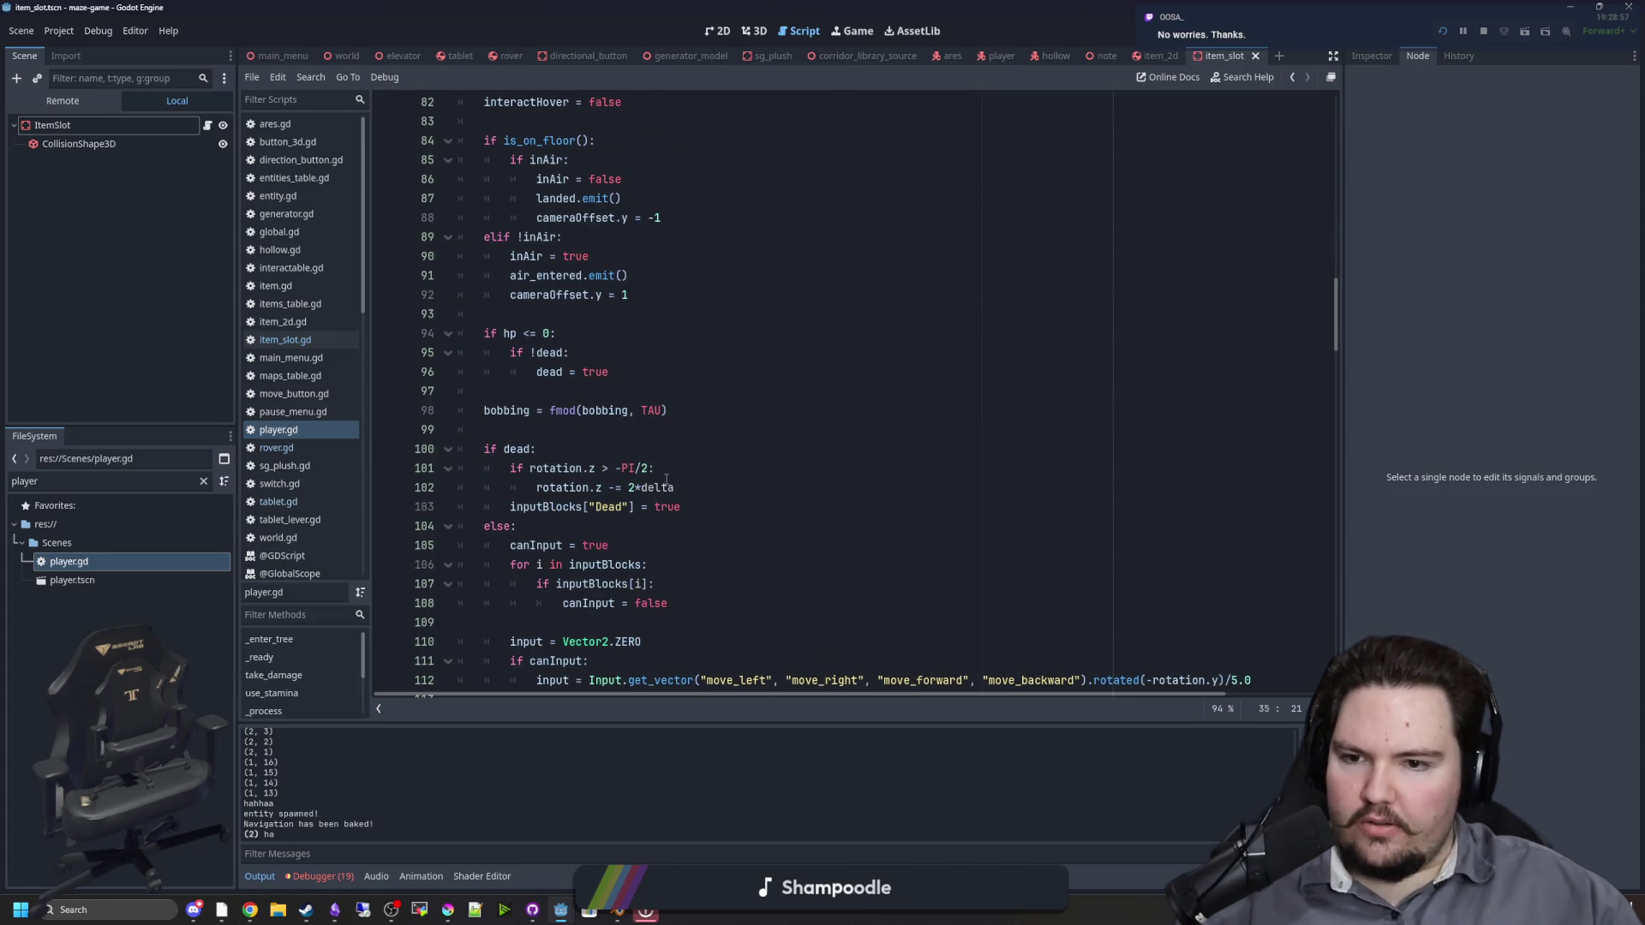
pyautogui.scroll(-4, 667, 481)
pyautogui.click(548, 433)
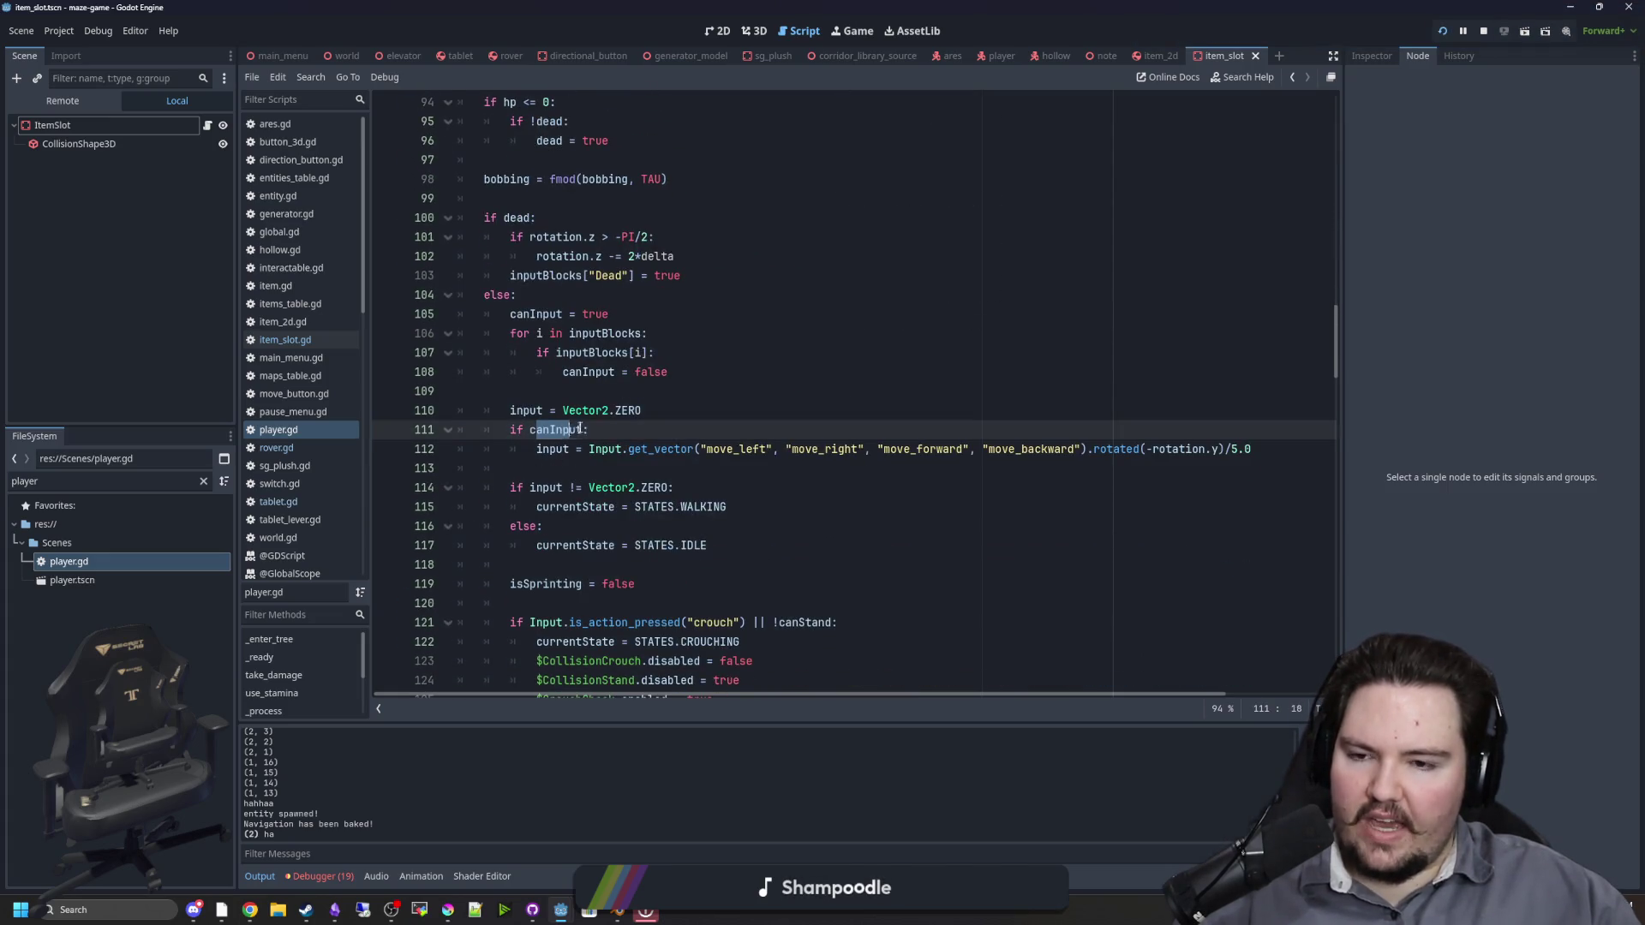
pyautogui.moveTo(538, 449); pyautogui.dragTo(1125, 421)
pyautogui.click(1068, 411)
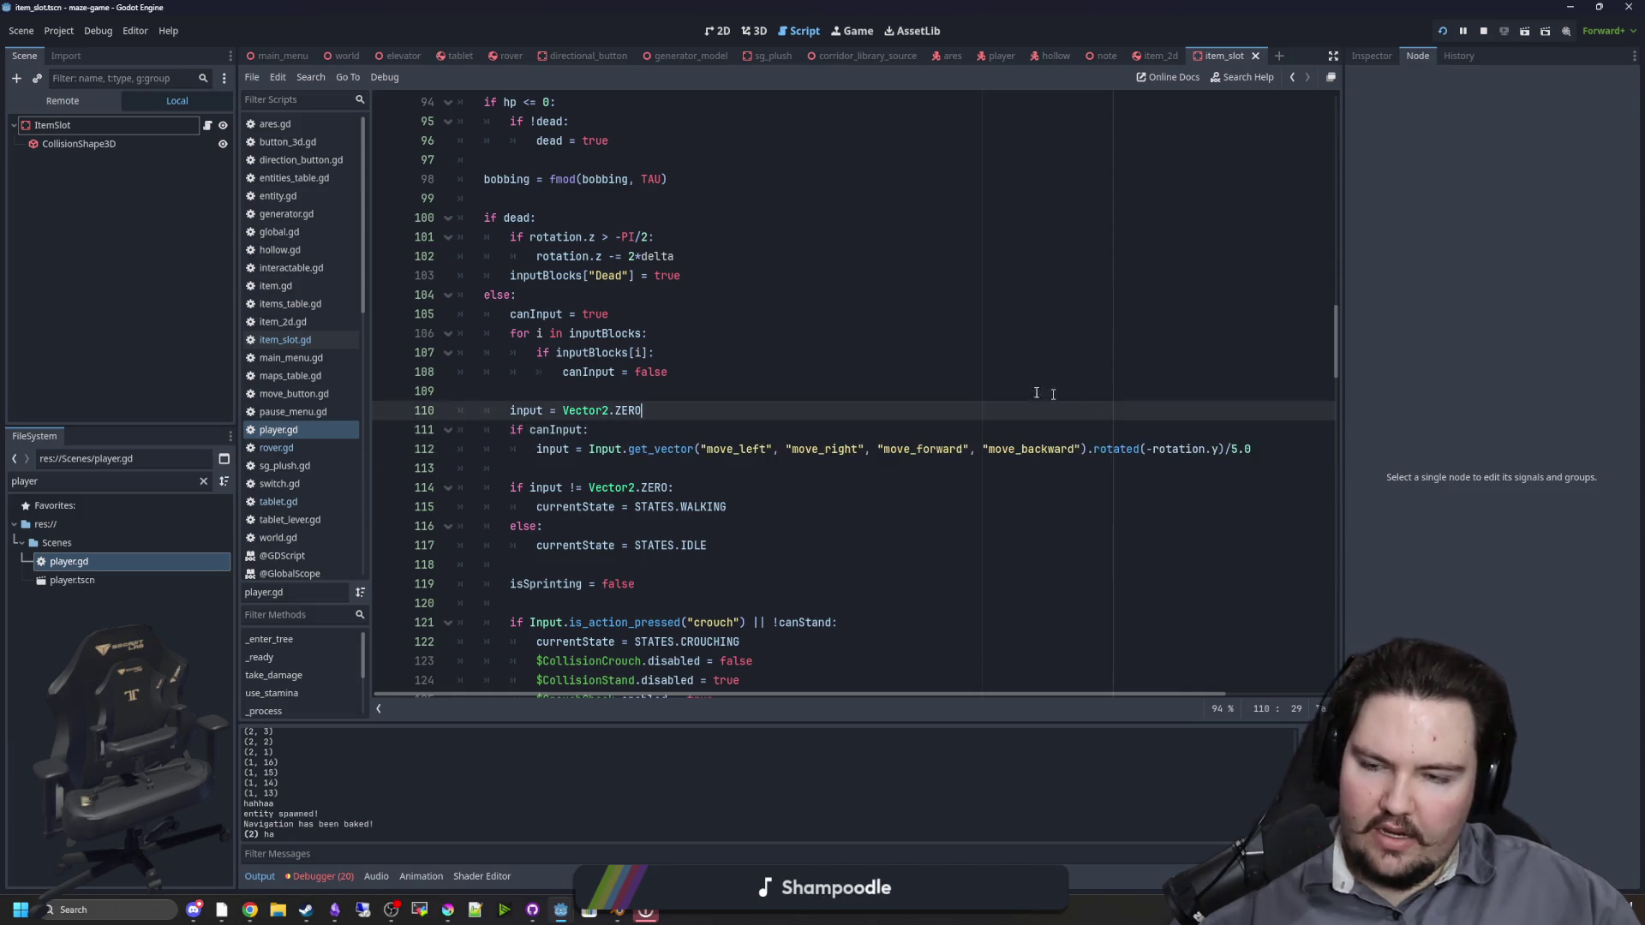
pyautogui.scroll(8, 713, 406)
pyautogui.scroll(-7, 714, 406)
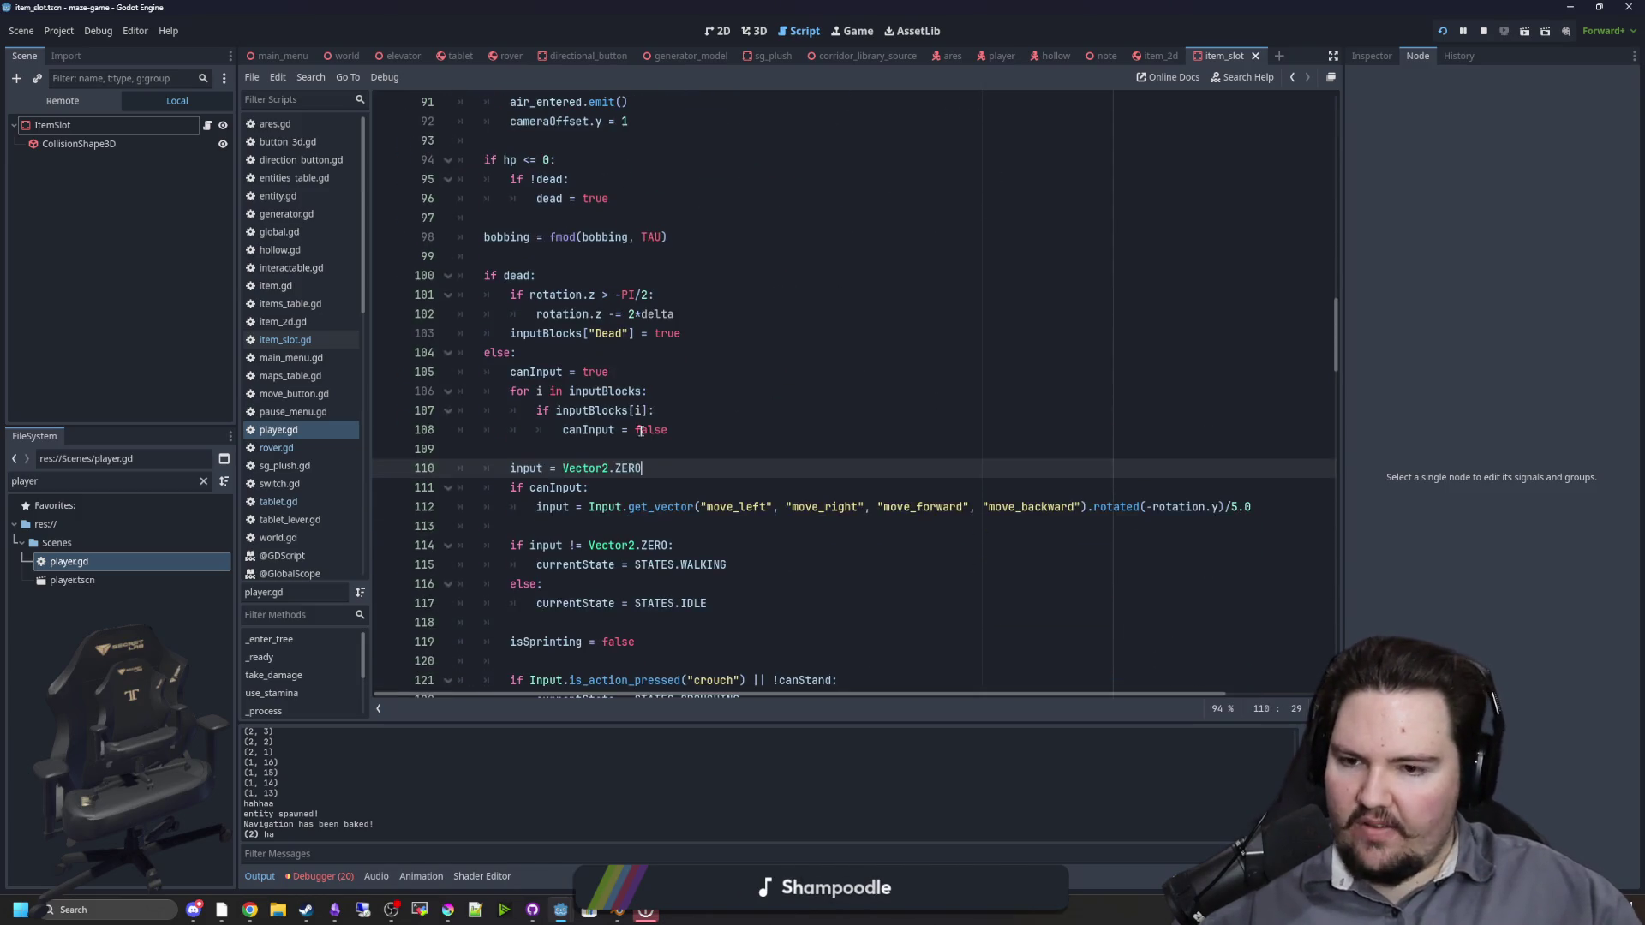
pyautogui.scroll(2, 592, 333)
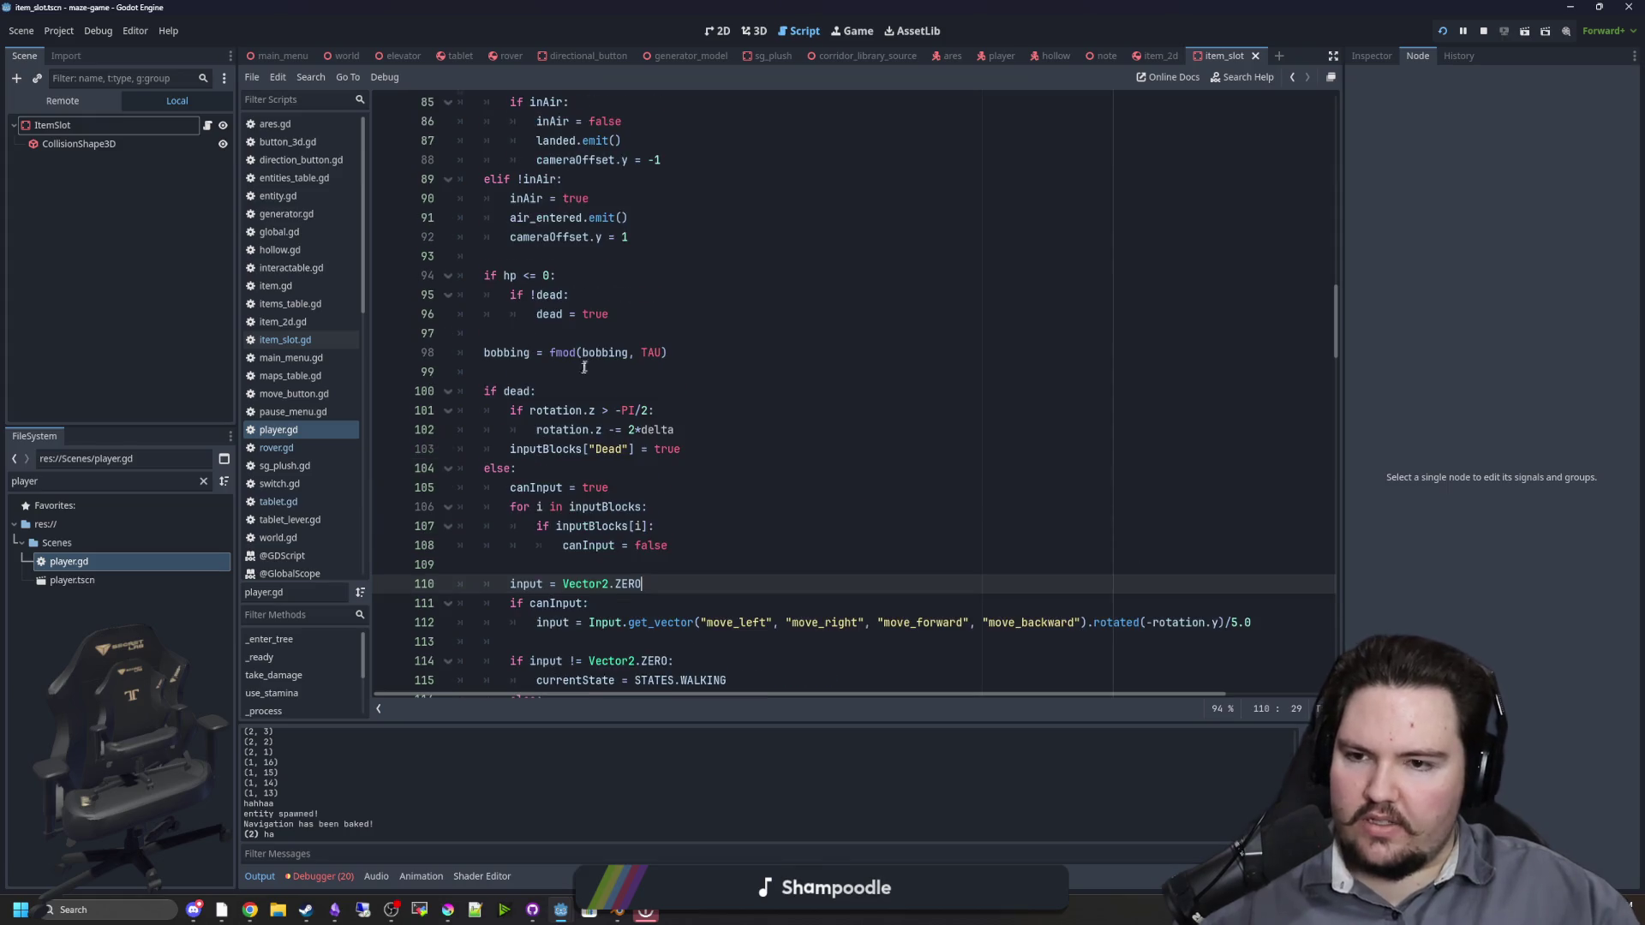
pyautogui.moveTo(547, 449); pyautogui.dragTo(631, 449)
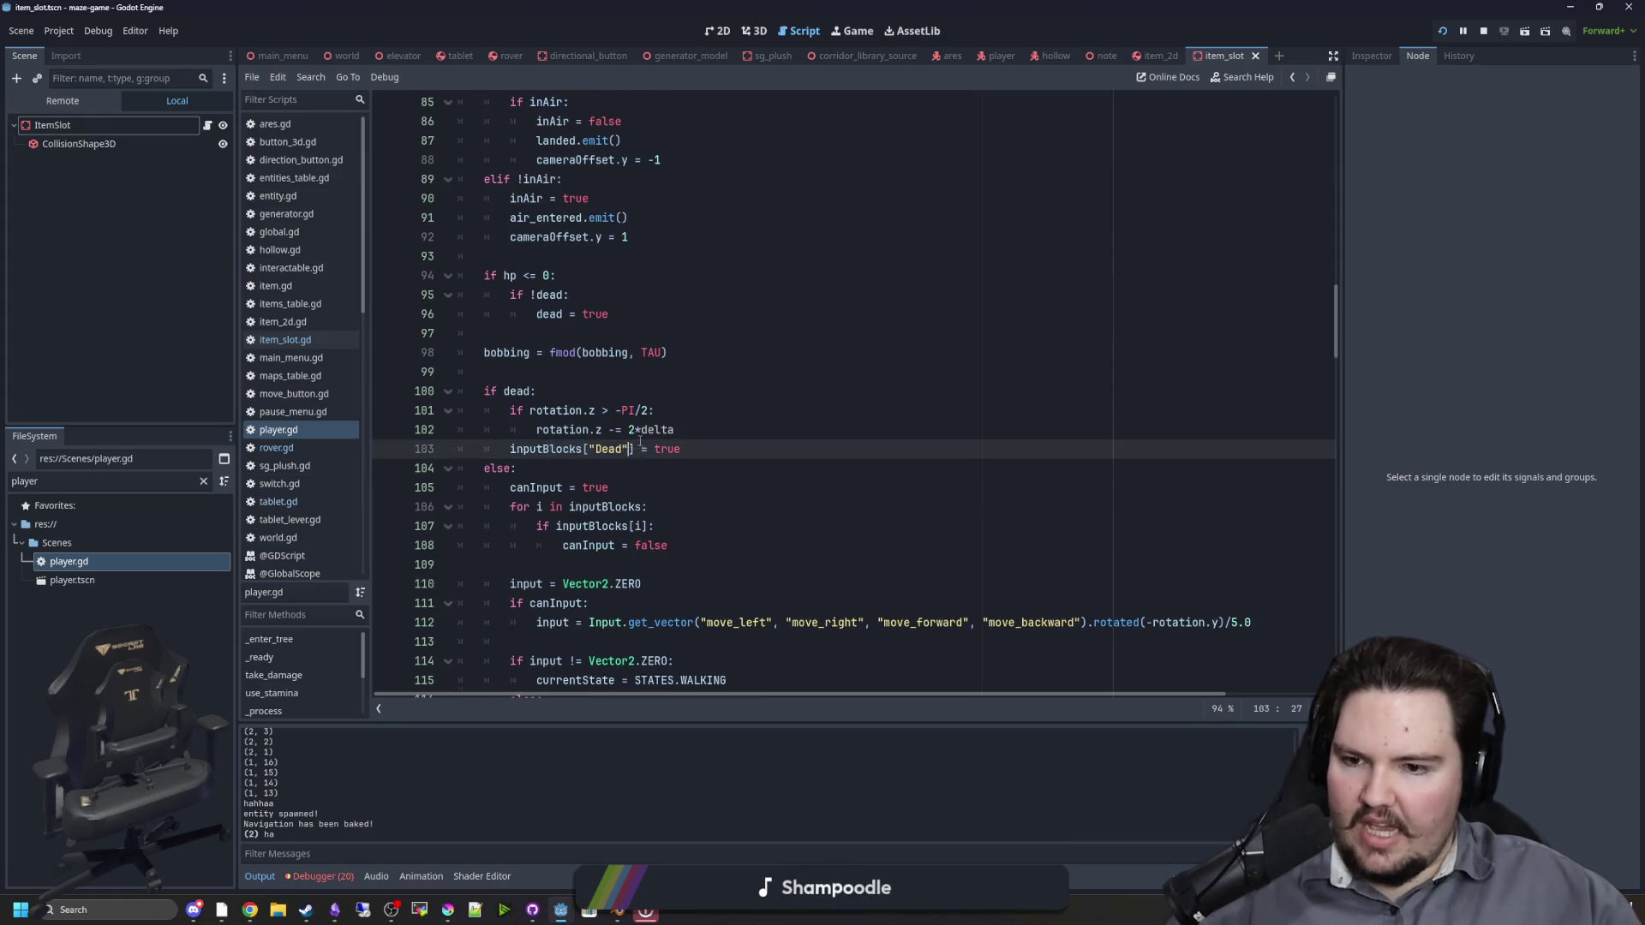
pyautogui.scroll(11, 639, 343)
pyautogui.scroll(3, 640, 300)
pyautogui.click(612, 317)
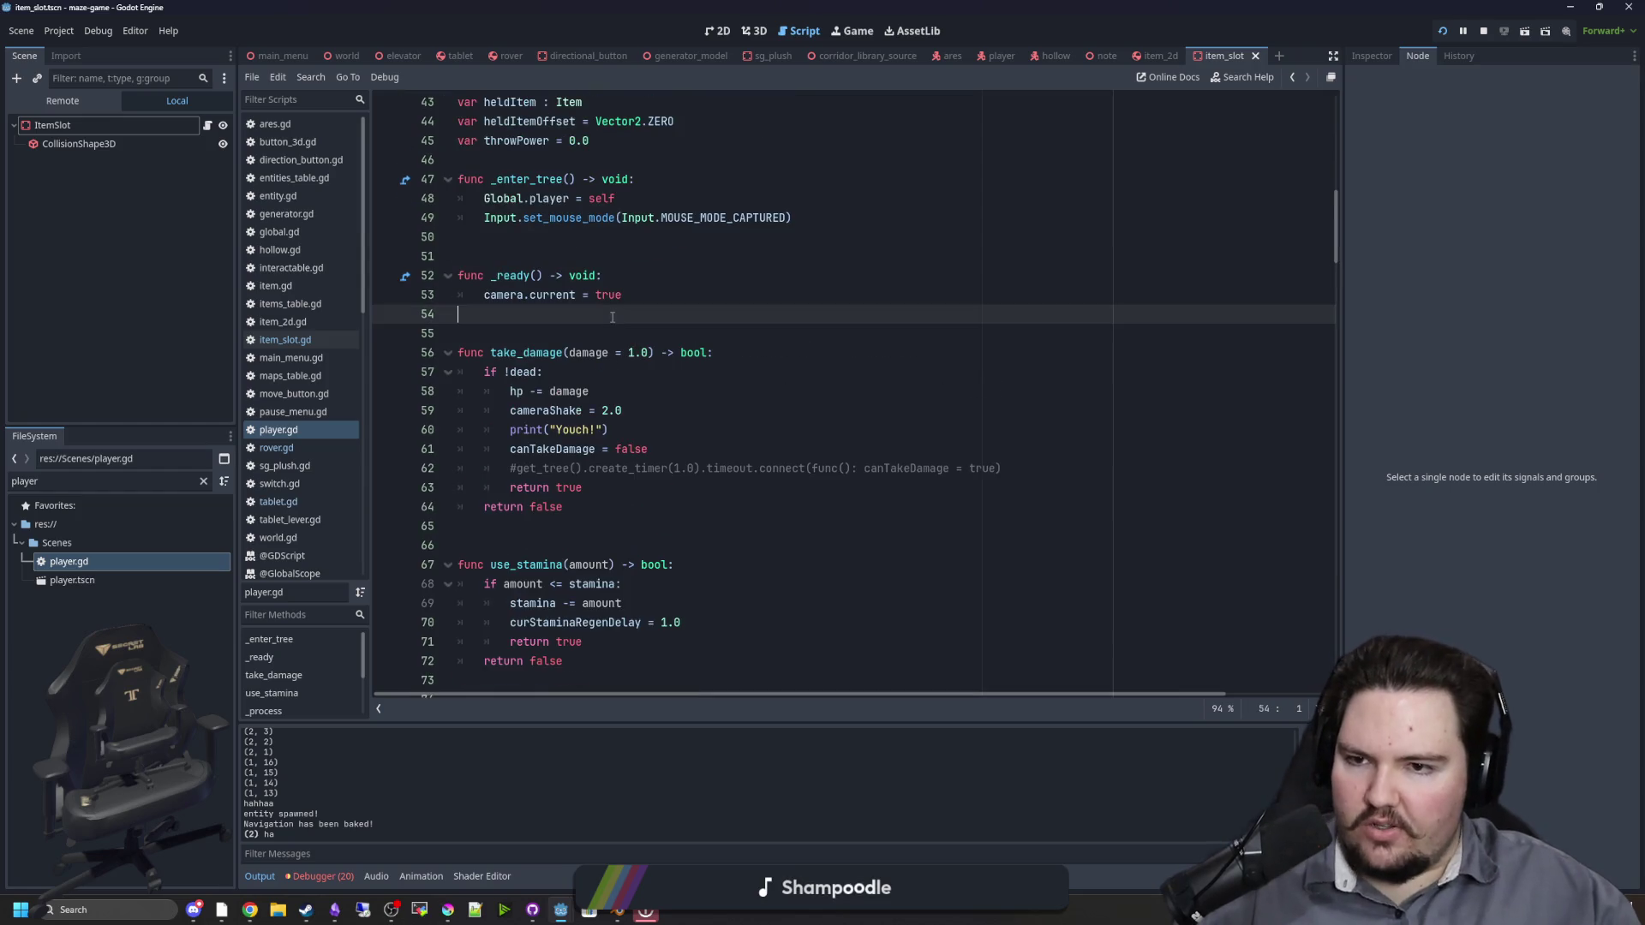
pyautogui.scroll(5, 656, 317)
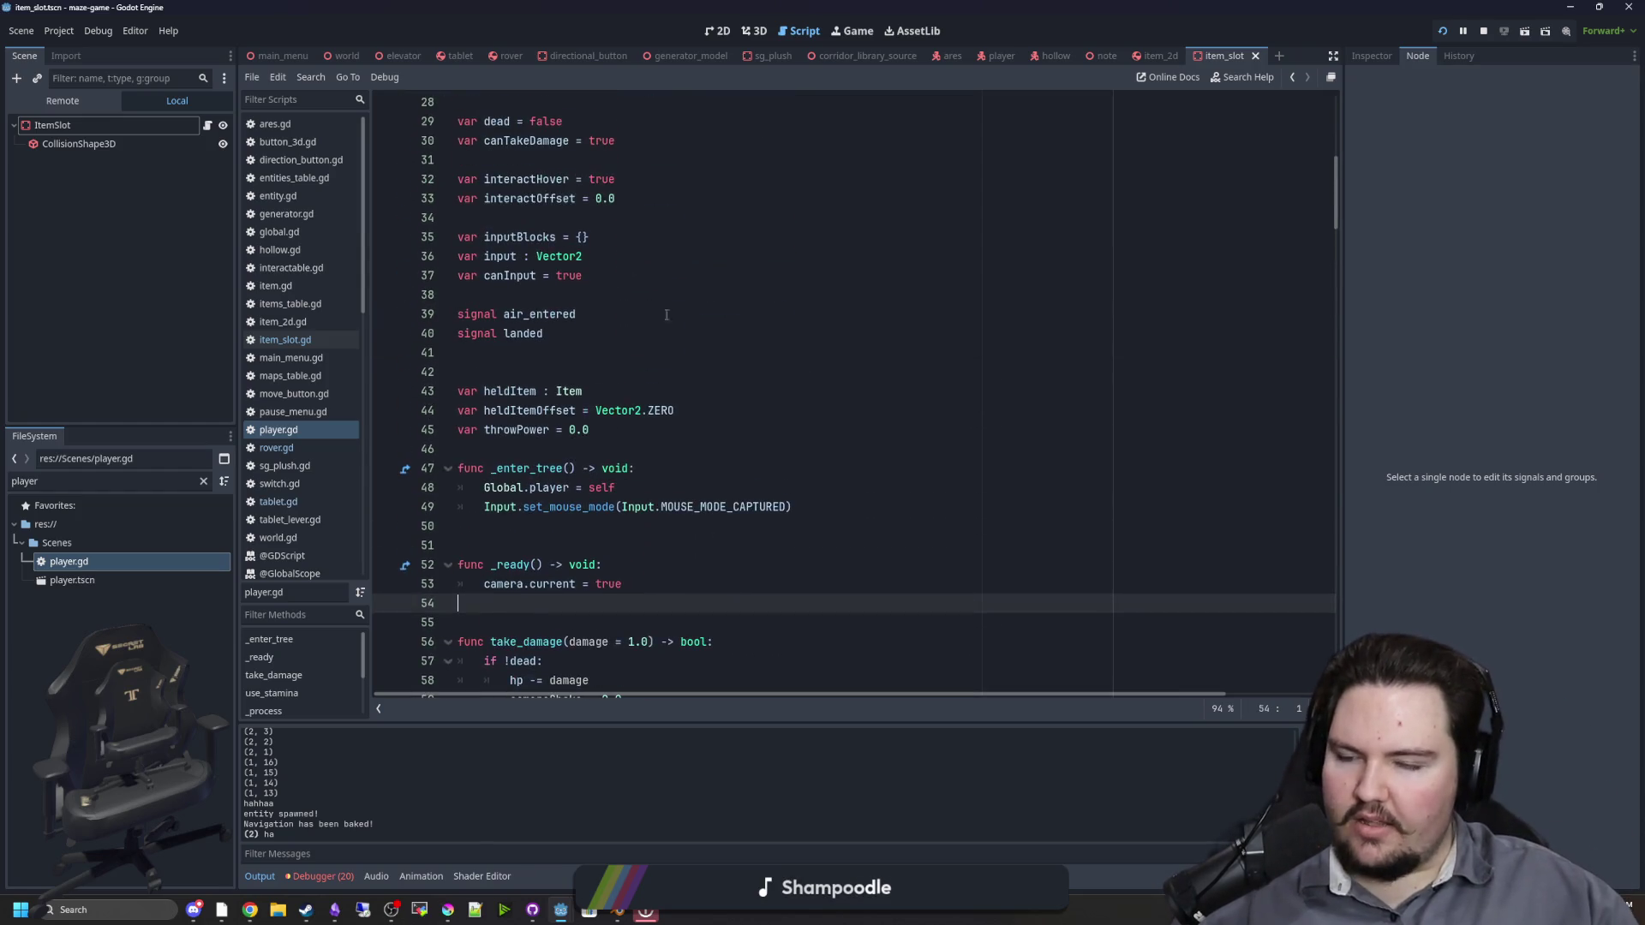
pyautogui.scroll(3, 608, 409)
pyautogui.click(602, 411)
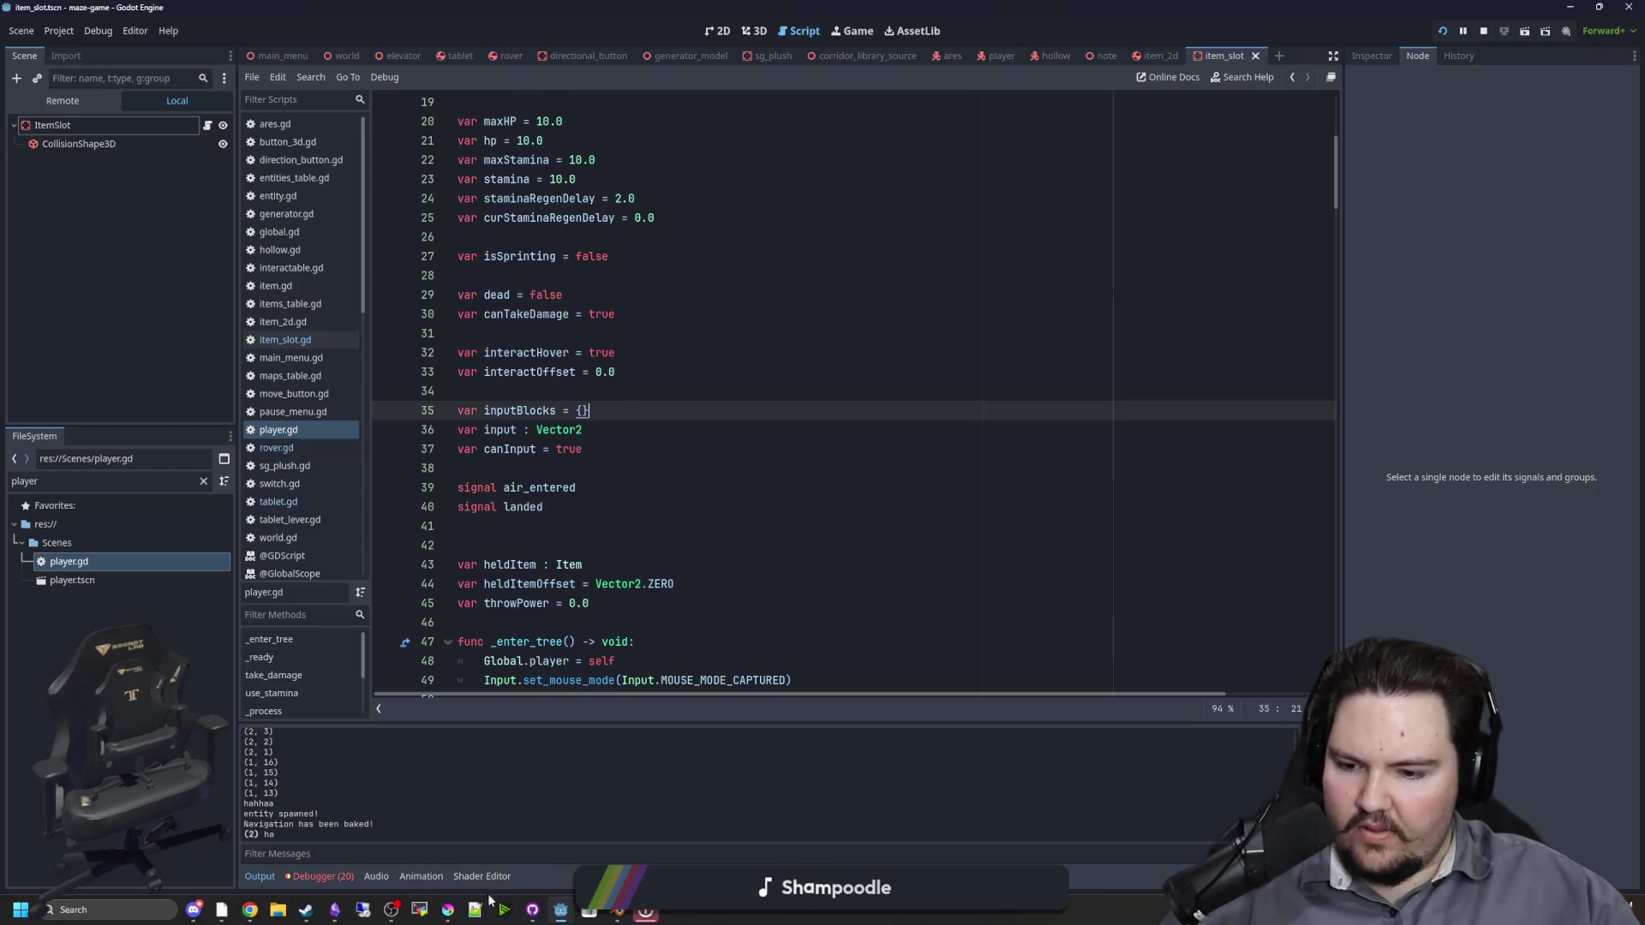
pyautogui.moveTo(477, 909)
pyautogui.click(913, 738)
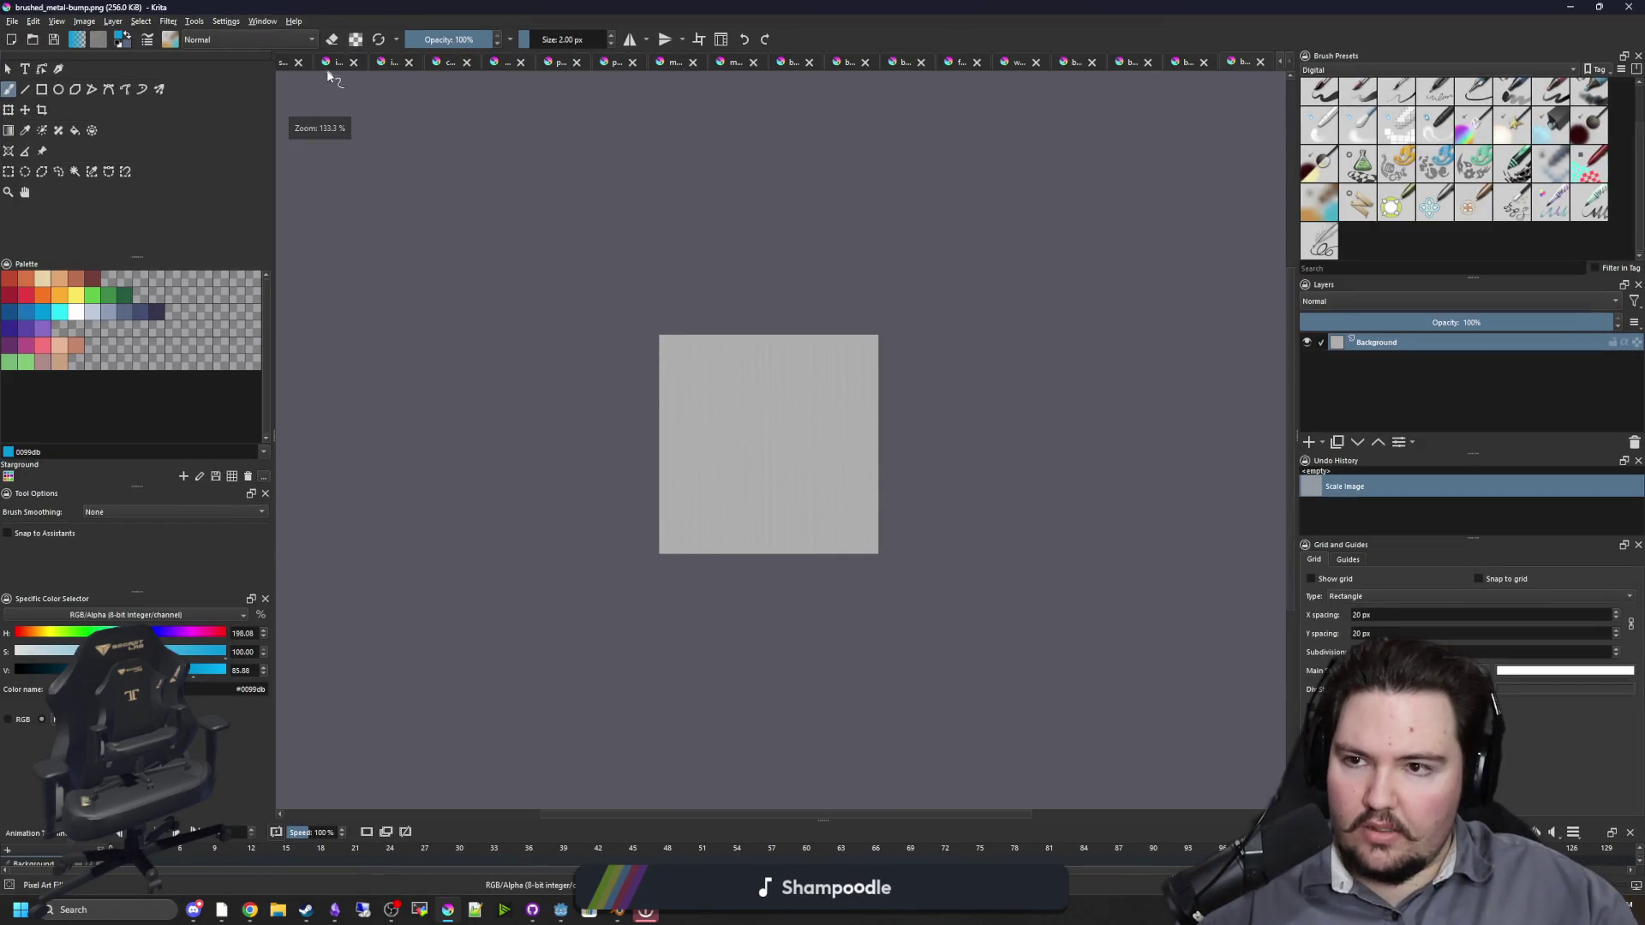
# Step: Switch to the ice_amulet.png image and look through the File menu
pyautogui.click(325, 63)
pyautogui.click(11, 21)
pyautogui.press('Escape')
# Step: Create a blank document with height 800 px, pick red and fit the canvas in view
pyautogui.hotkey('ctrl', 'n')
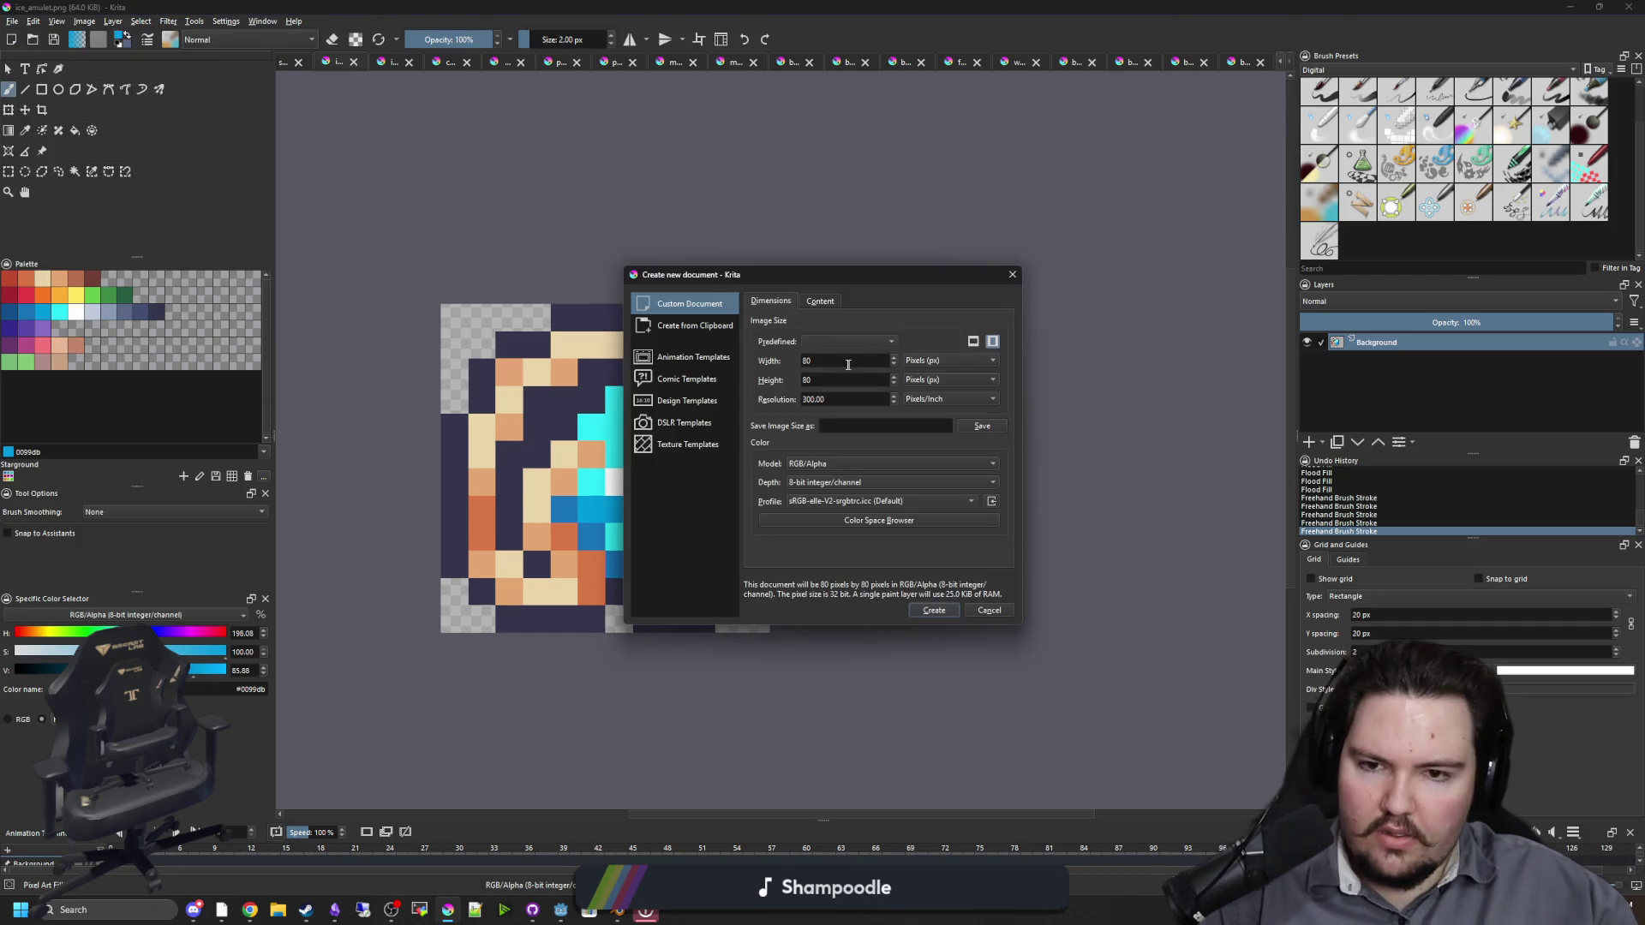
pyautogui.press('Tab')
pyautogui.write('800')
pyautogui.press('Return')
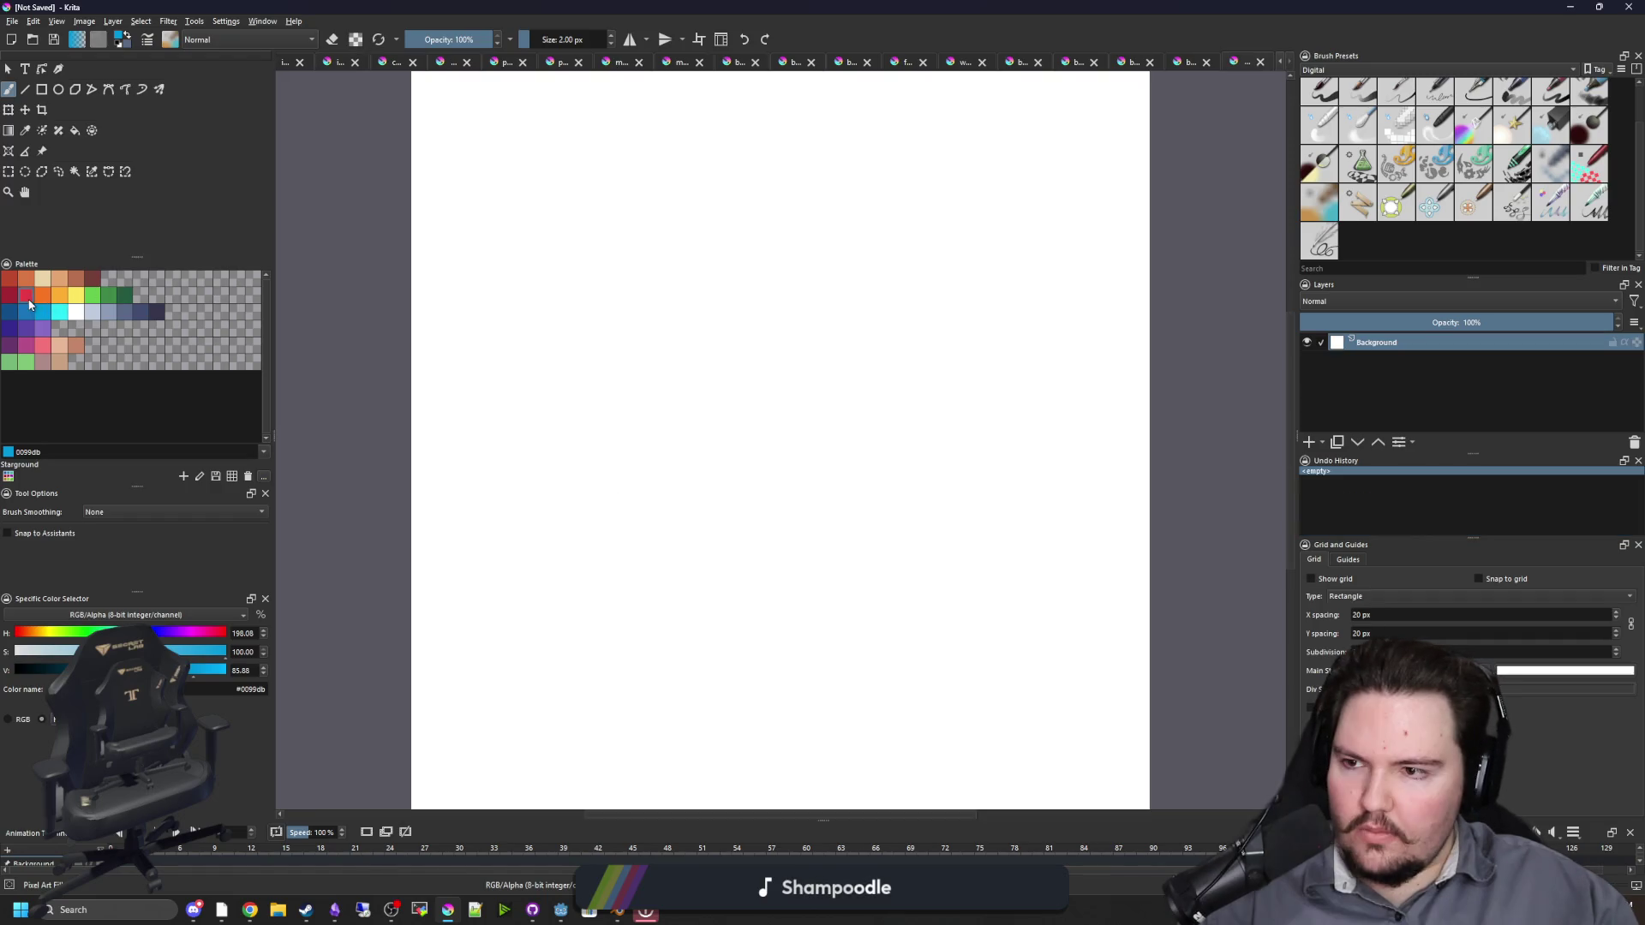
pyautogui.click(25, 295)
pyautogui.press('3')
pyautogui.press(']')
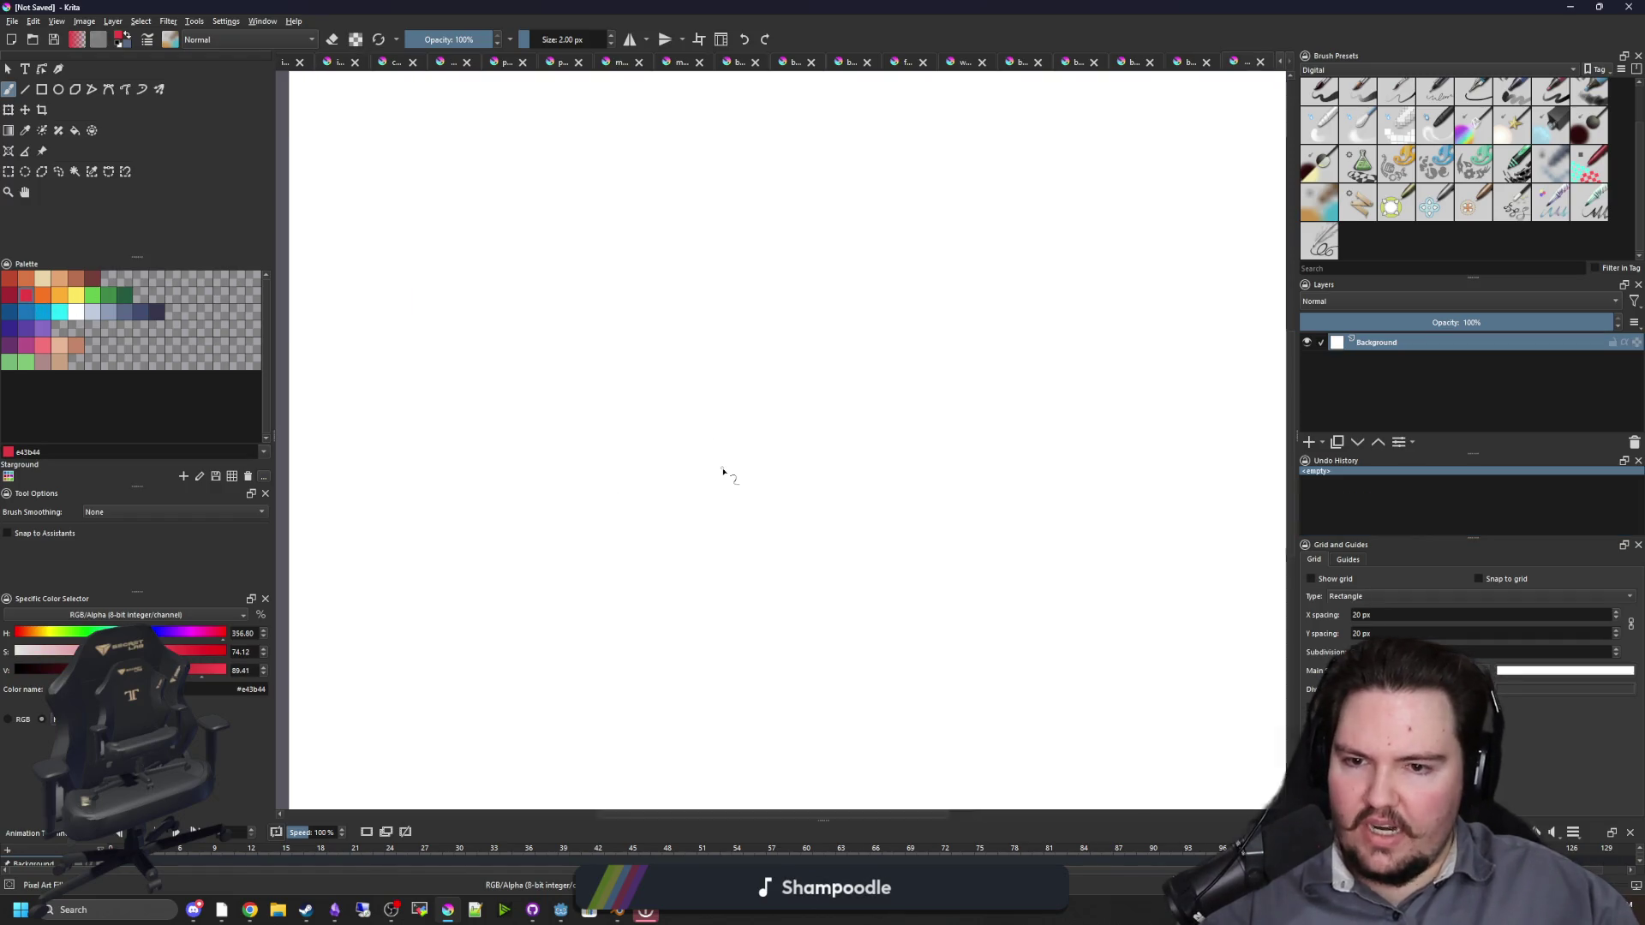
# Step: With a 9 px brush, paint an orange circle and a green circle beside it
pyautogui.press(']')
pyautogui.press(']')
pyautogui.press(']')
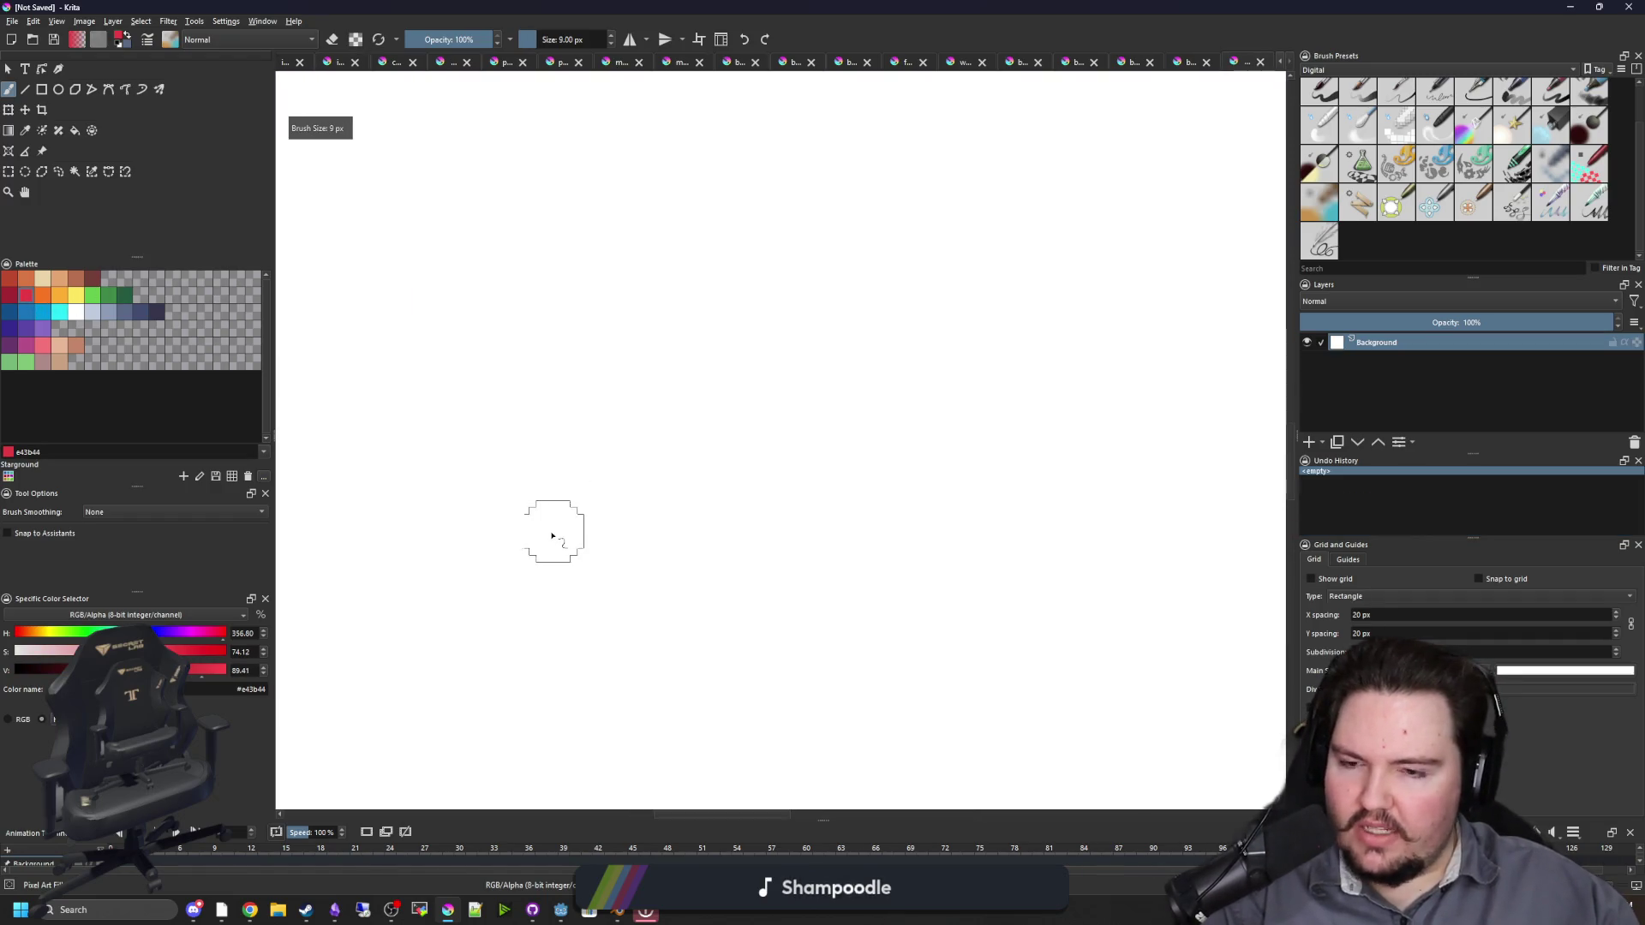
pyautogui.click(45, 298)
pyautogui.moveTo(506, 538); pyautogui.dragTo(546, 514)
pyautogui.click(98, 296)
pyautogui.moveTo(779, 525); pyautogui.dragTo(773, 519)
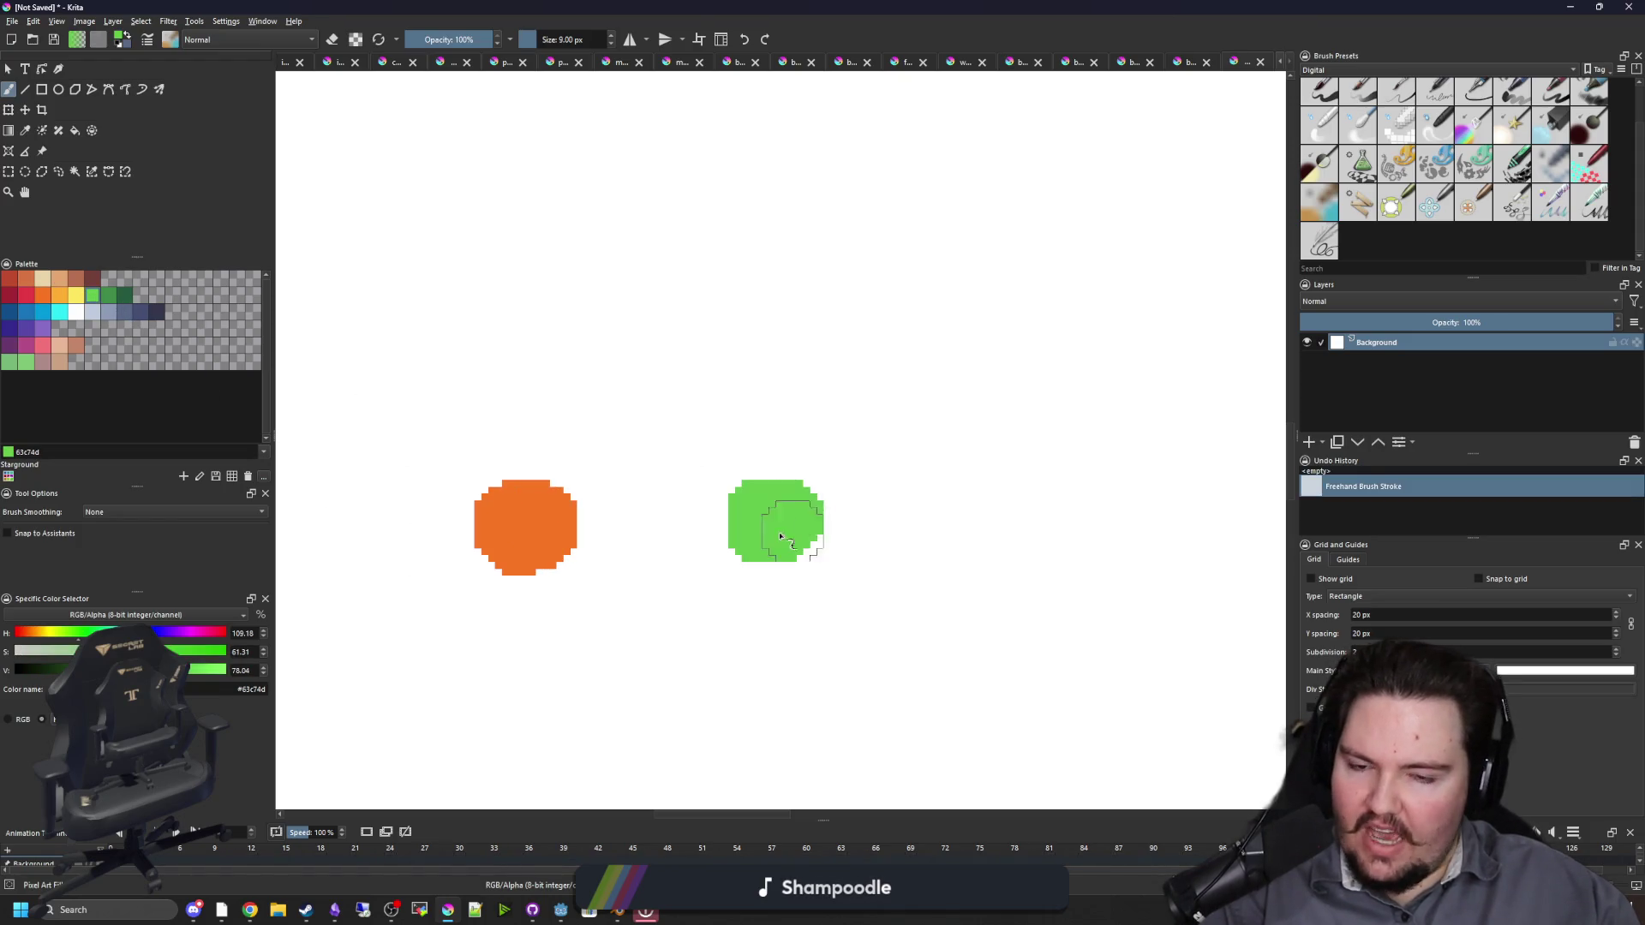
# Step: With a thin blue brush, draw a curved arrow rising from the green circle and a small T
pyautogui.scroll(1, 727, 372)
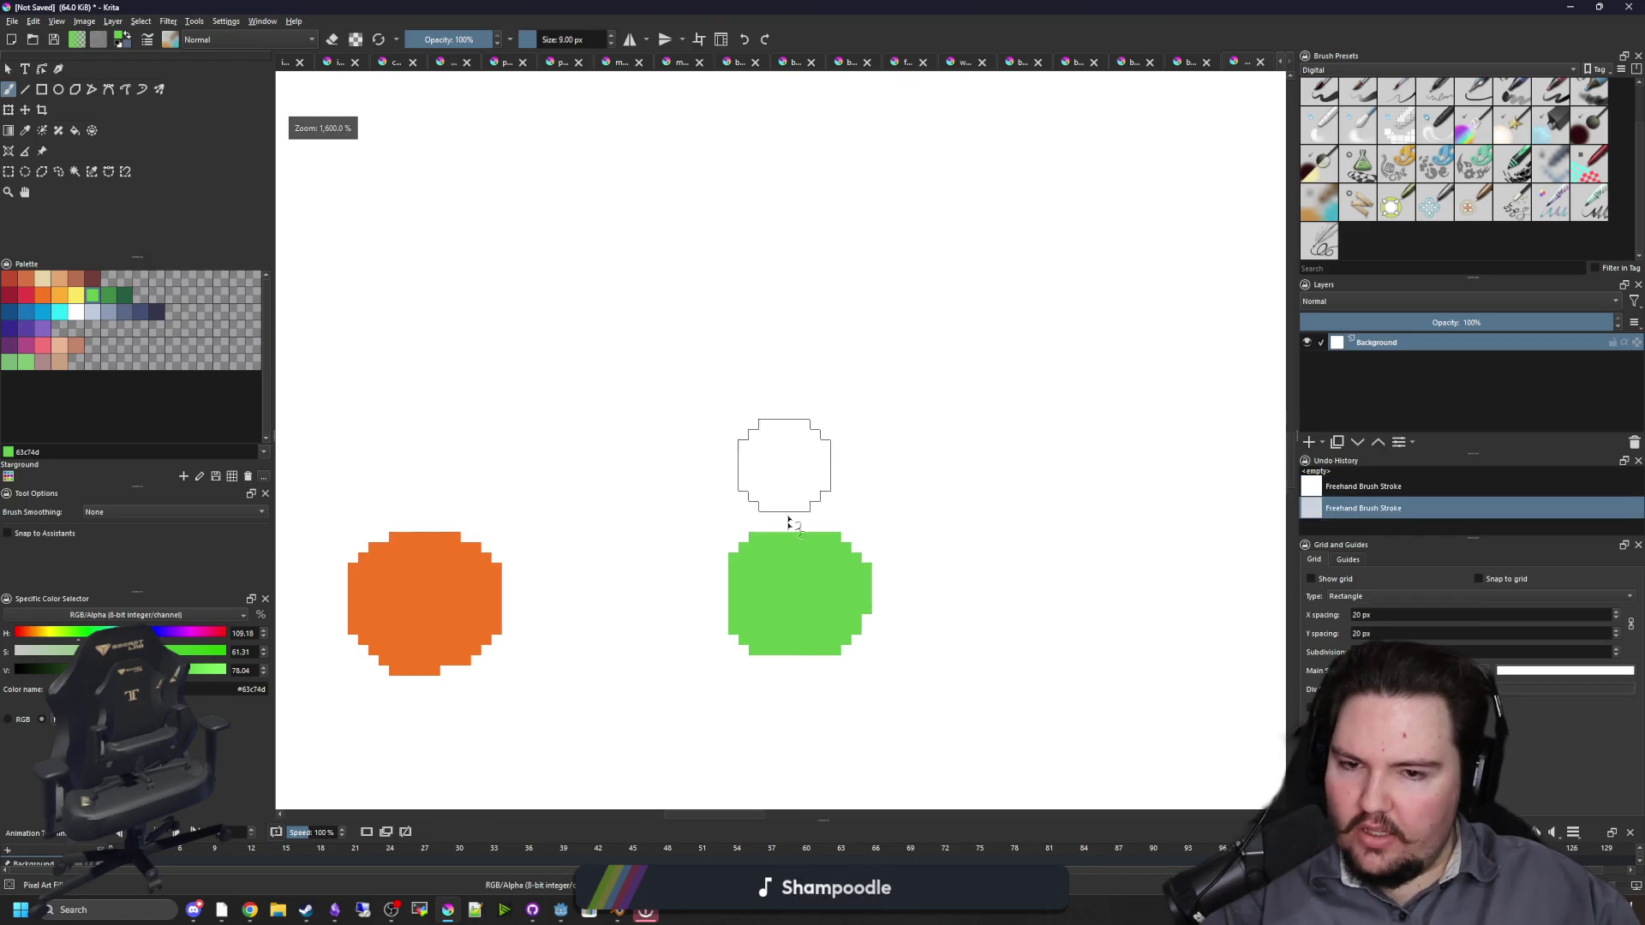
pyautogui.click(40, 320)
pyautogui.press('[')
pyautogui.press('[')
pyautogui.press('[')
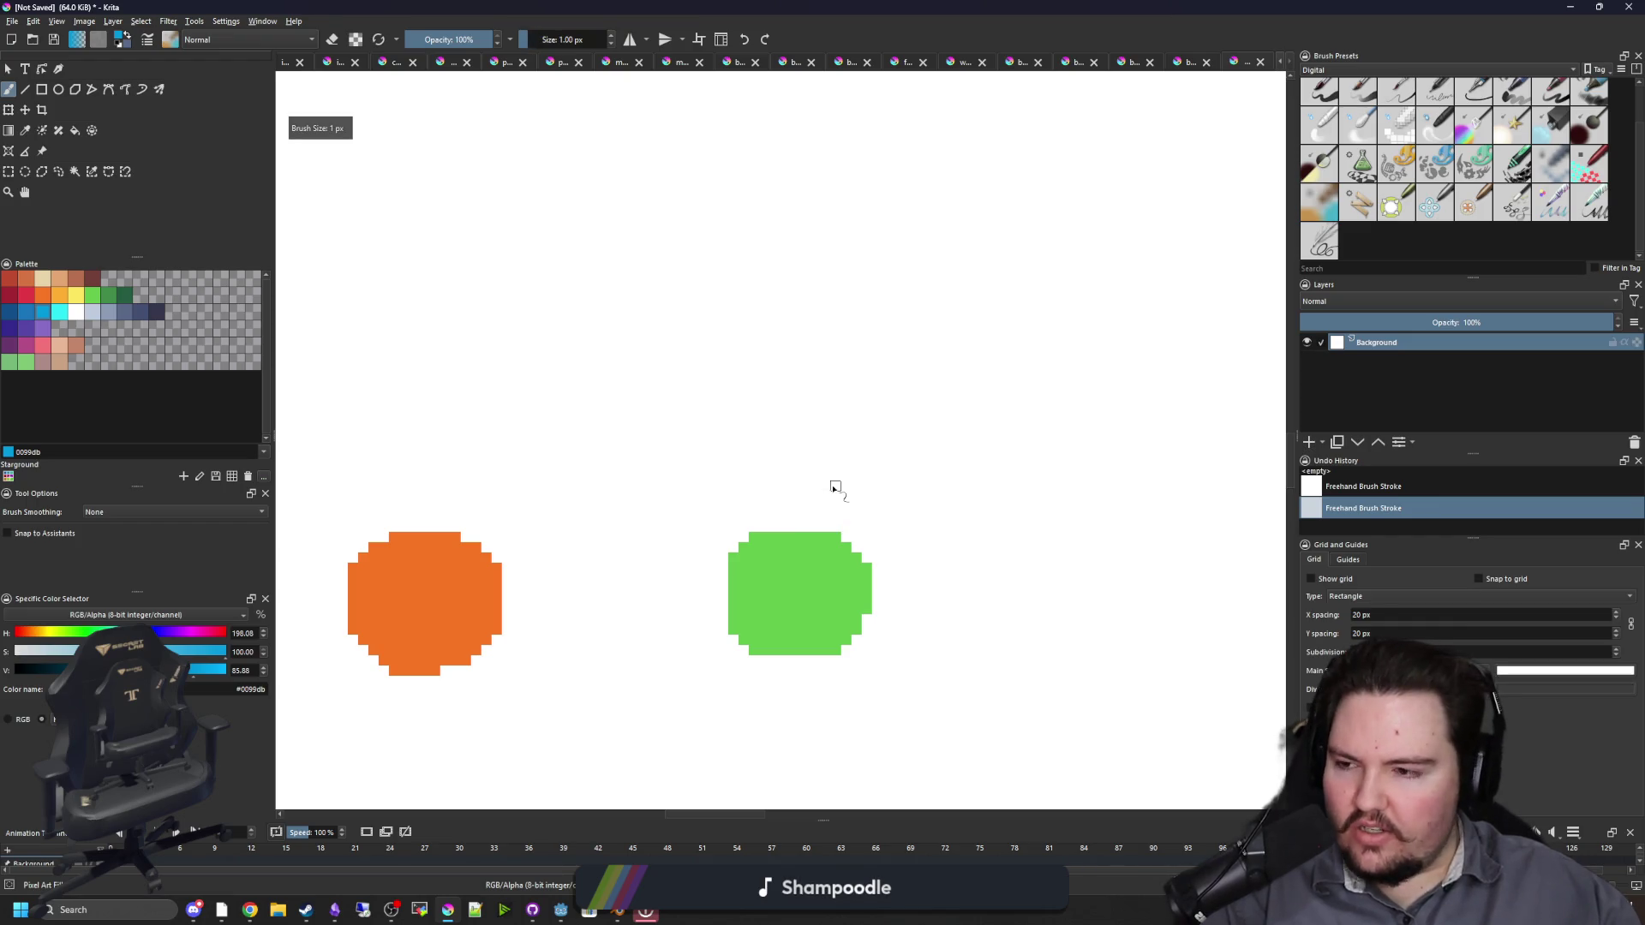
pyautogui.moveTo(825, 487)
pyautogui.mouseDown()
pyautogui.moveTo(911, 221)
pyautogui.moveTo(708, 176)
pyautogui.moveTo(745, 230)
pyautogui.mouseUp()
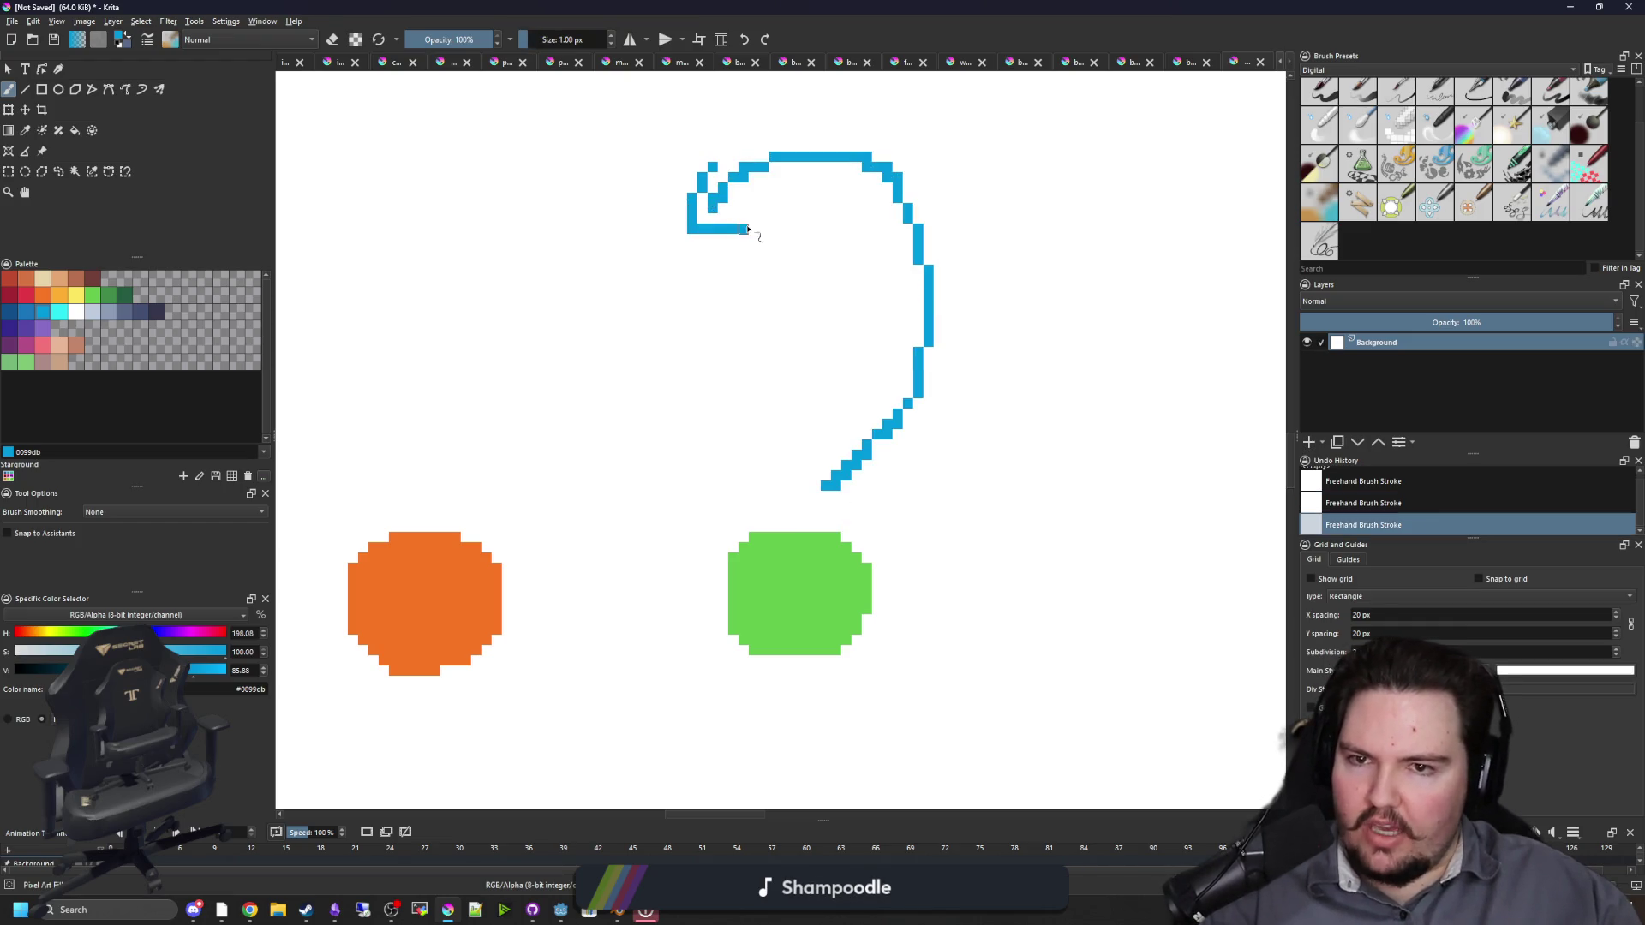
pyautogui.moveTo(606, 269); pyautogui.dragTo(696, 262)
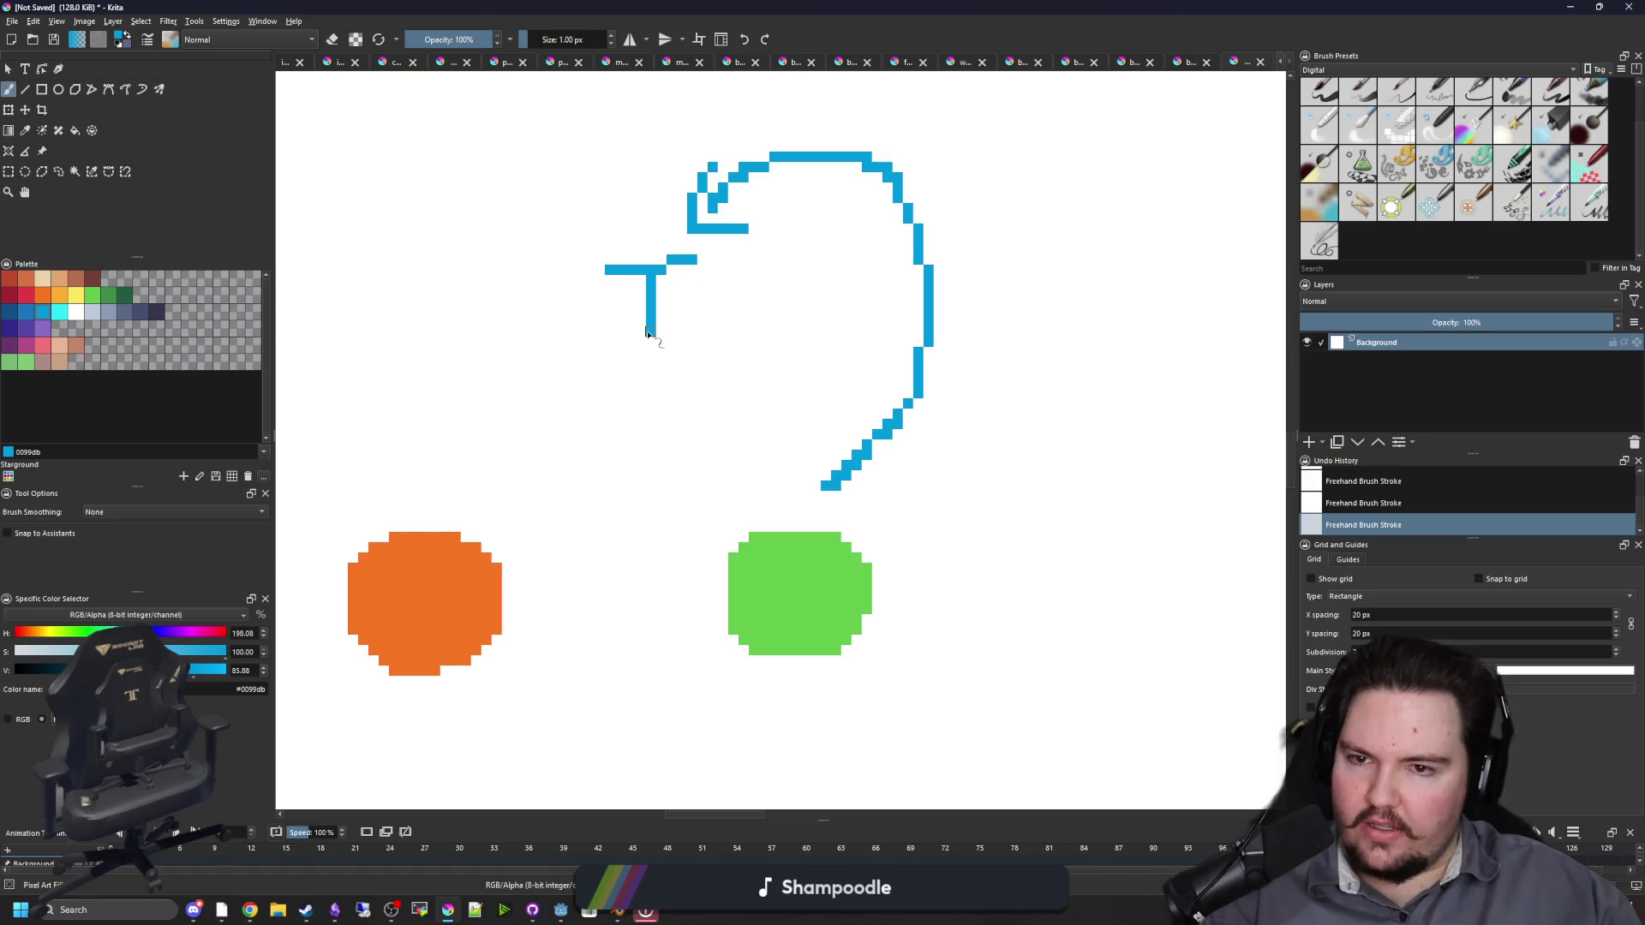
# Step: Draw a blue curved arrow rising from the orange circle, undoing an unwanted extra stroke
pyautogui.scroll(-2, 624, 367)
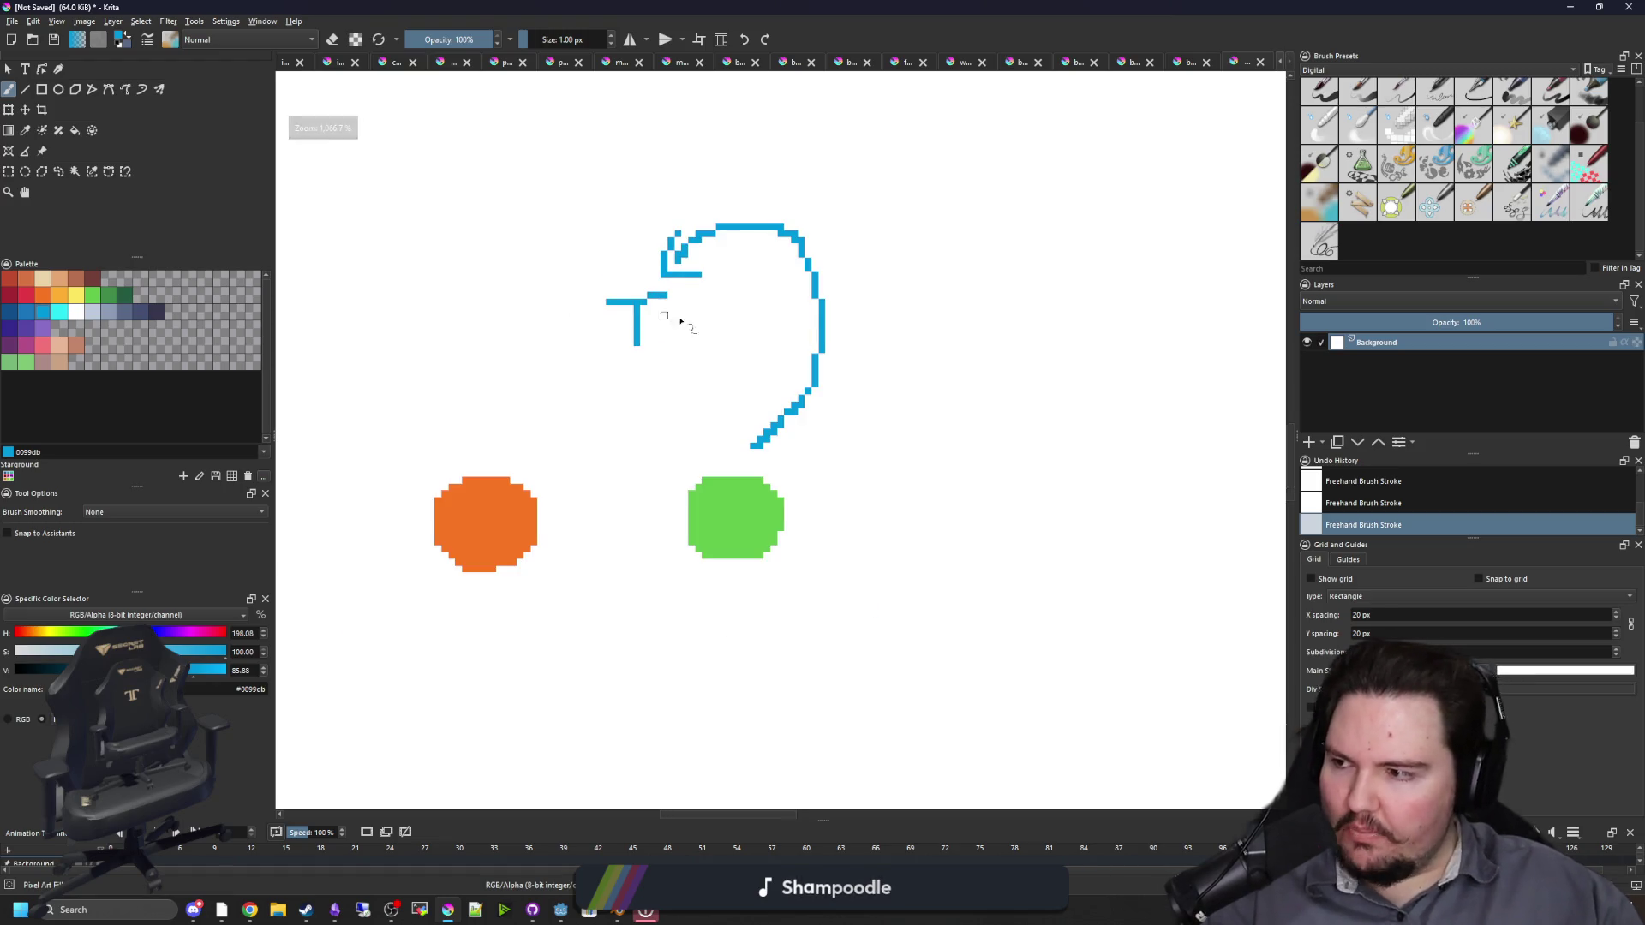
pyautogui.scroll(2, 600, 399)
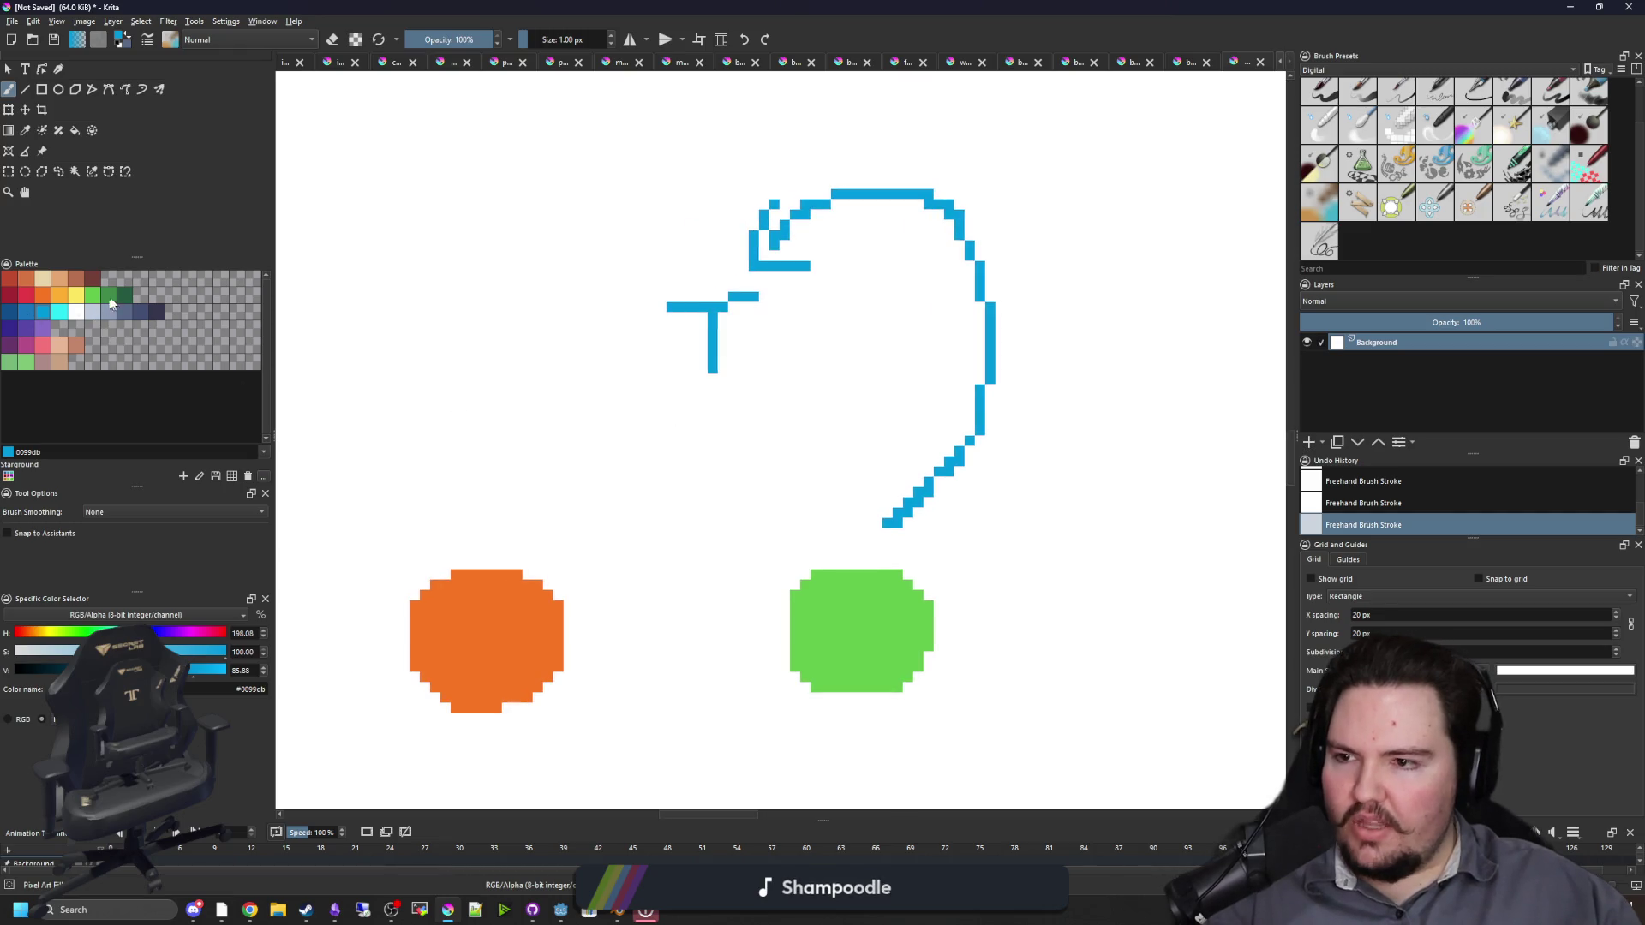
pyautogui.click(77, 314)
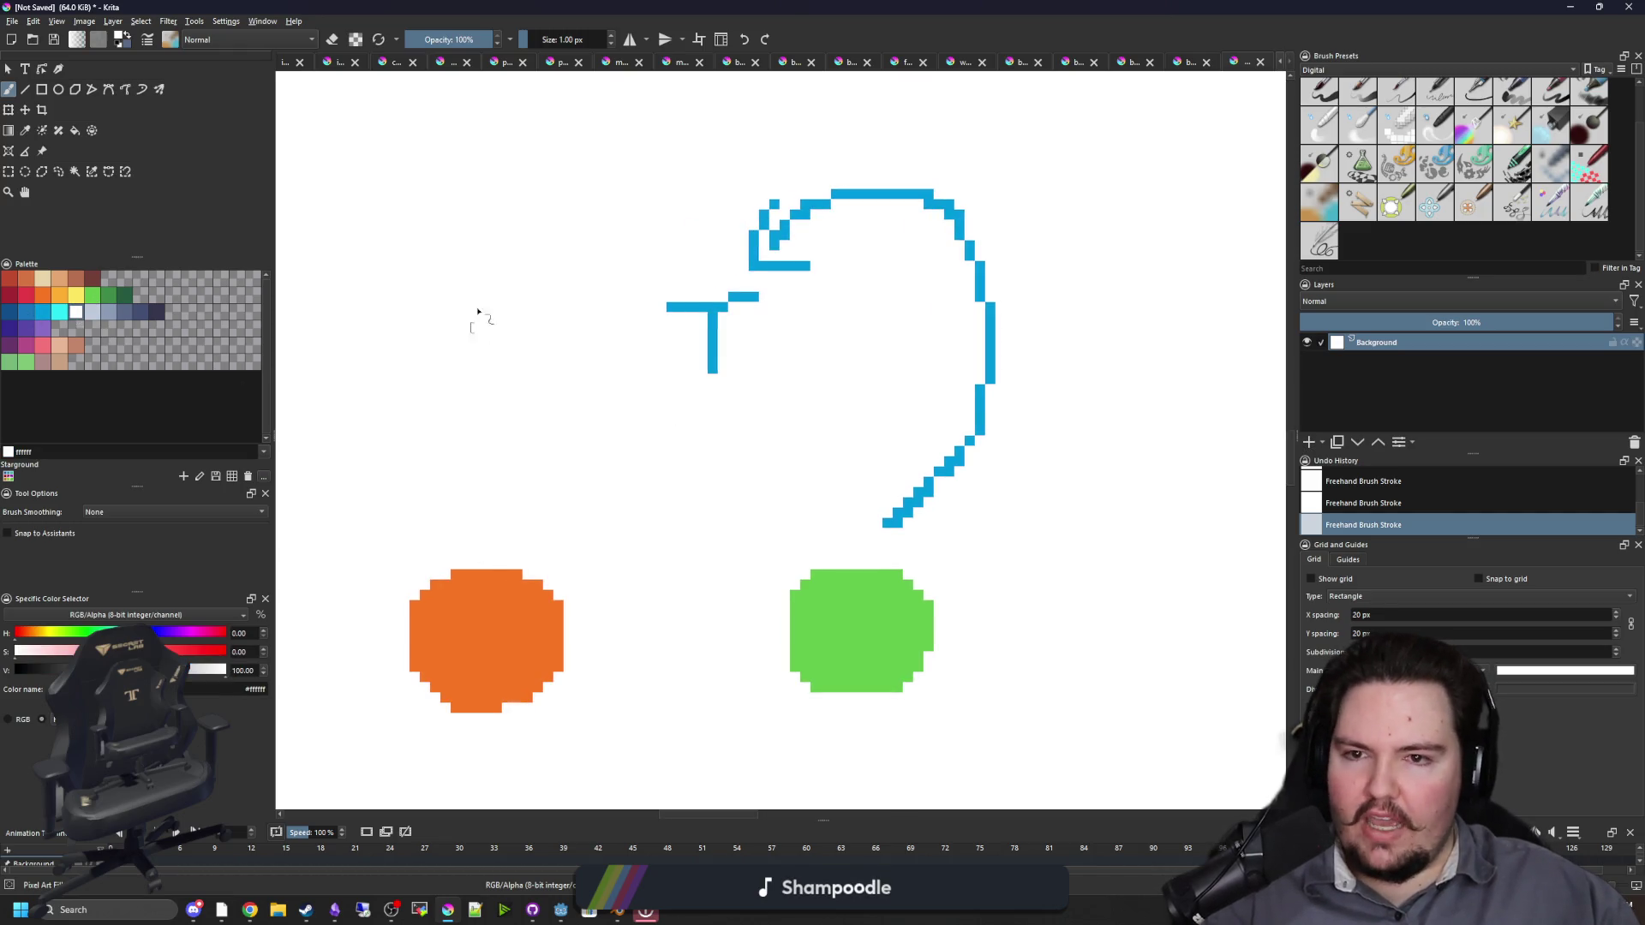
pyautogui.click(48, 314)
pyautogui.moveTo(466, 546)
pyautogui.mouseDown()
pyautogui.moveTo(583, 224)
pyautogui.moveTo(663, 241)
pyautogui.mouseUp()
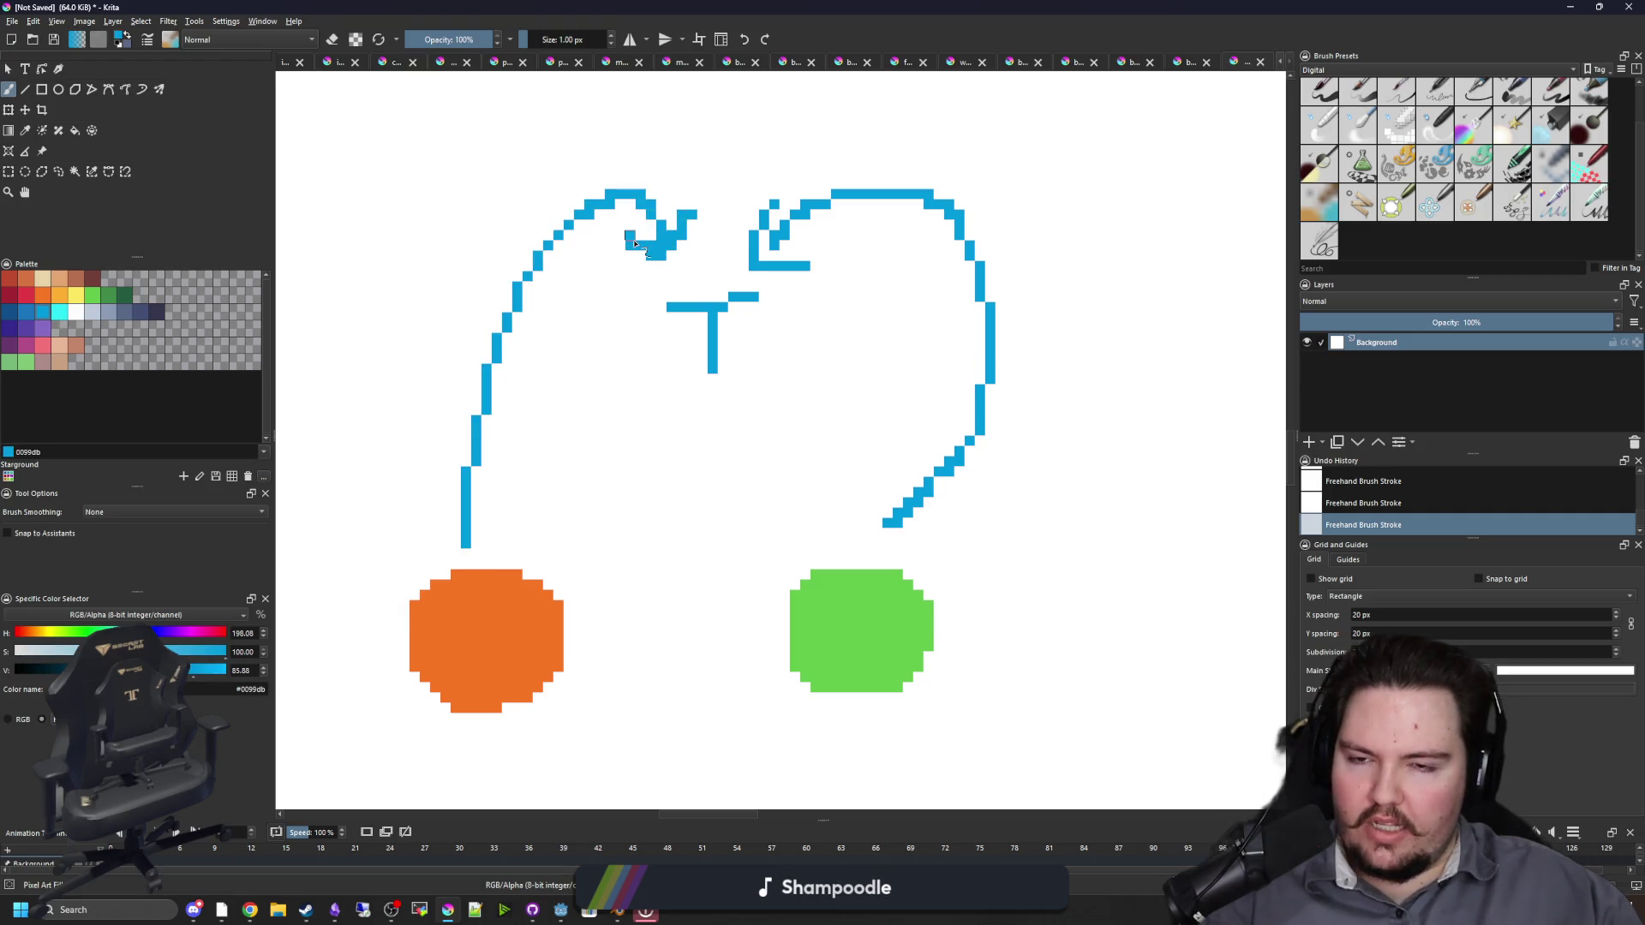
pyautogui.moveTo(506, 545)
pyautogui.mouseDown()
pyautogui.moveTo(605, 477)
pyautogui.moveTo(679, 311)
pyautogui.mouseUp()
pyautogui.hotkey('ctrl', 'z')
# Step: Paint over the red gate shape in white with a larger brush
pyautogui.click(26, 297)
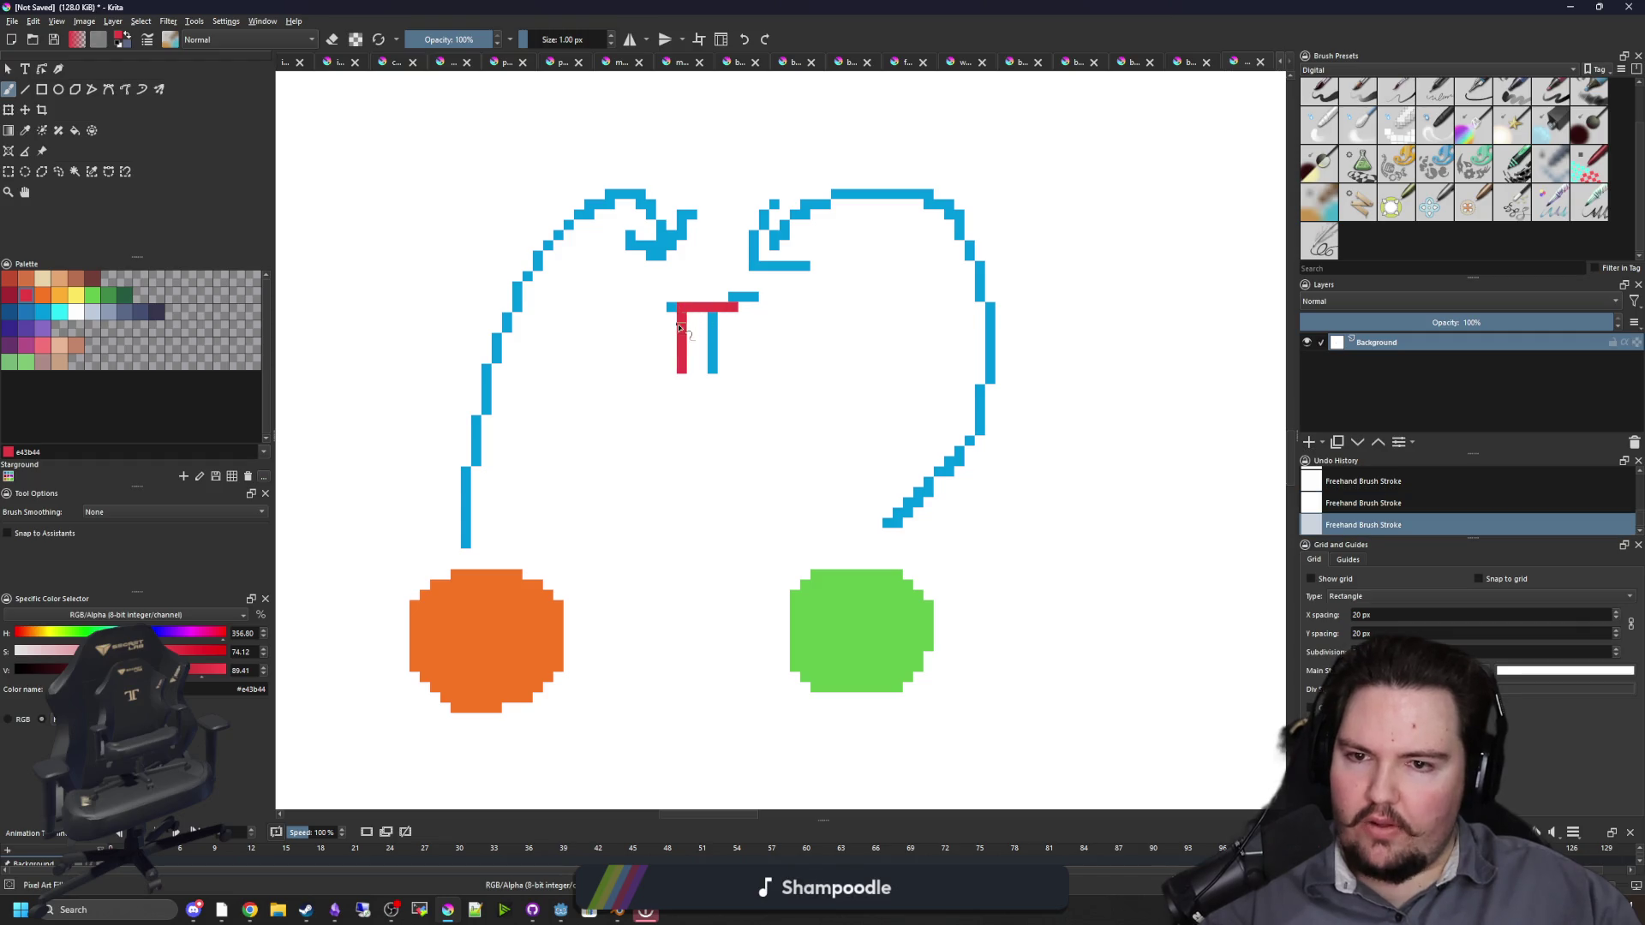
pyautogui.click(38, 300)
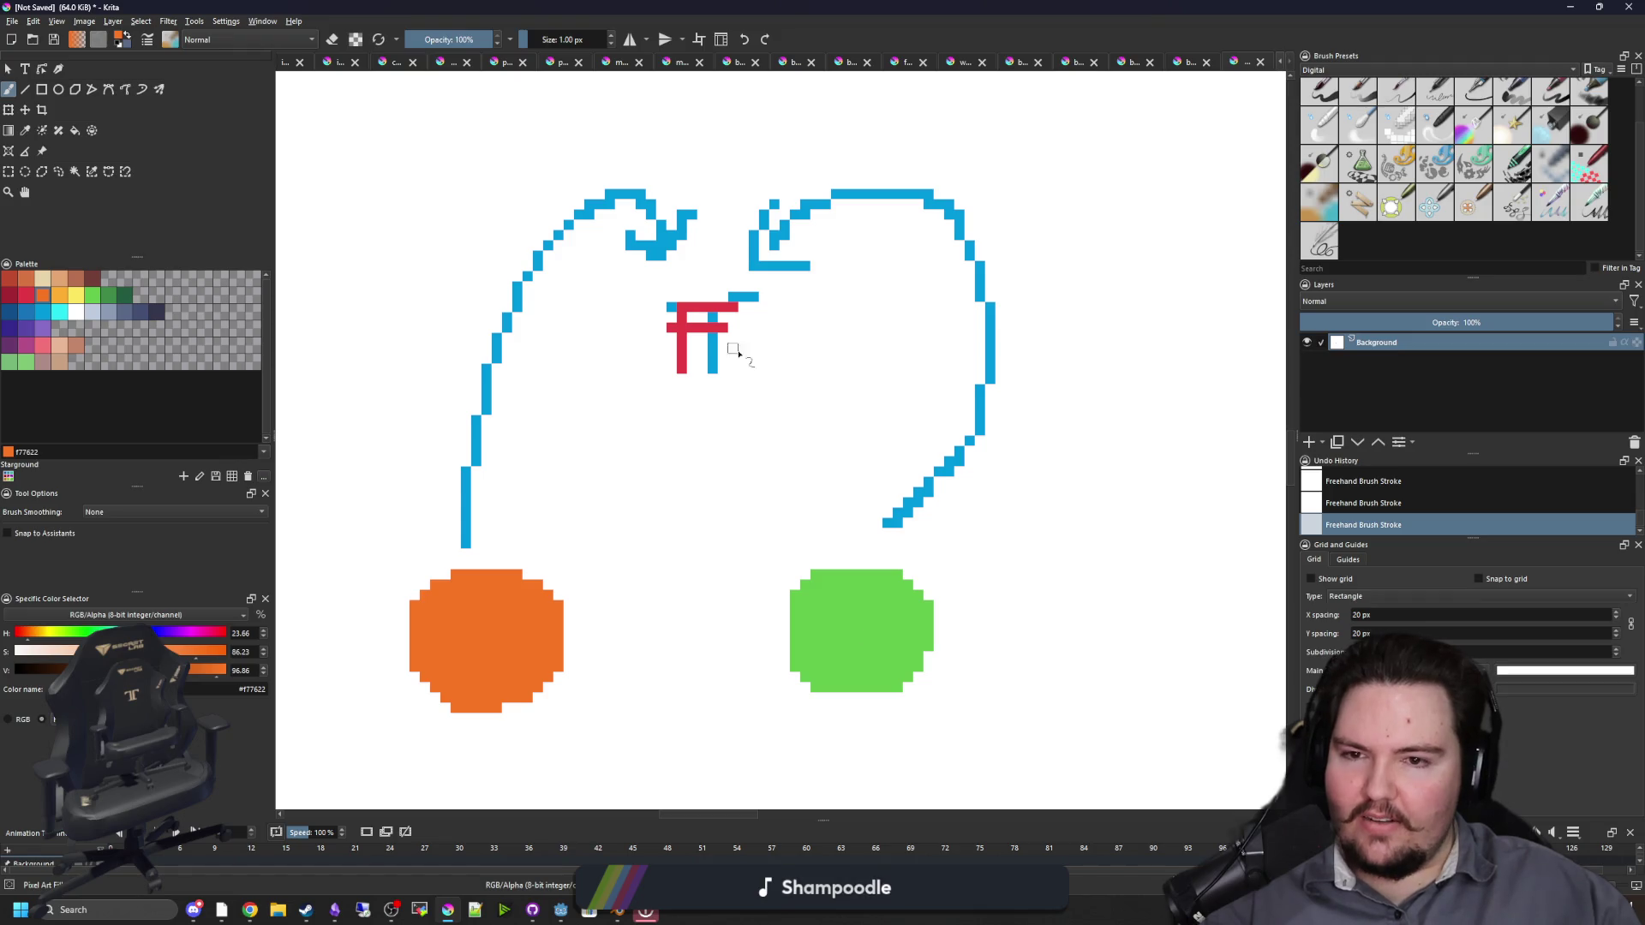
pyautogui.scroll(-2, 640, 390)
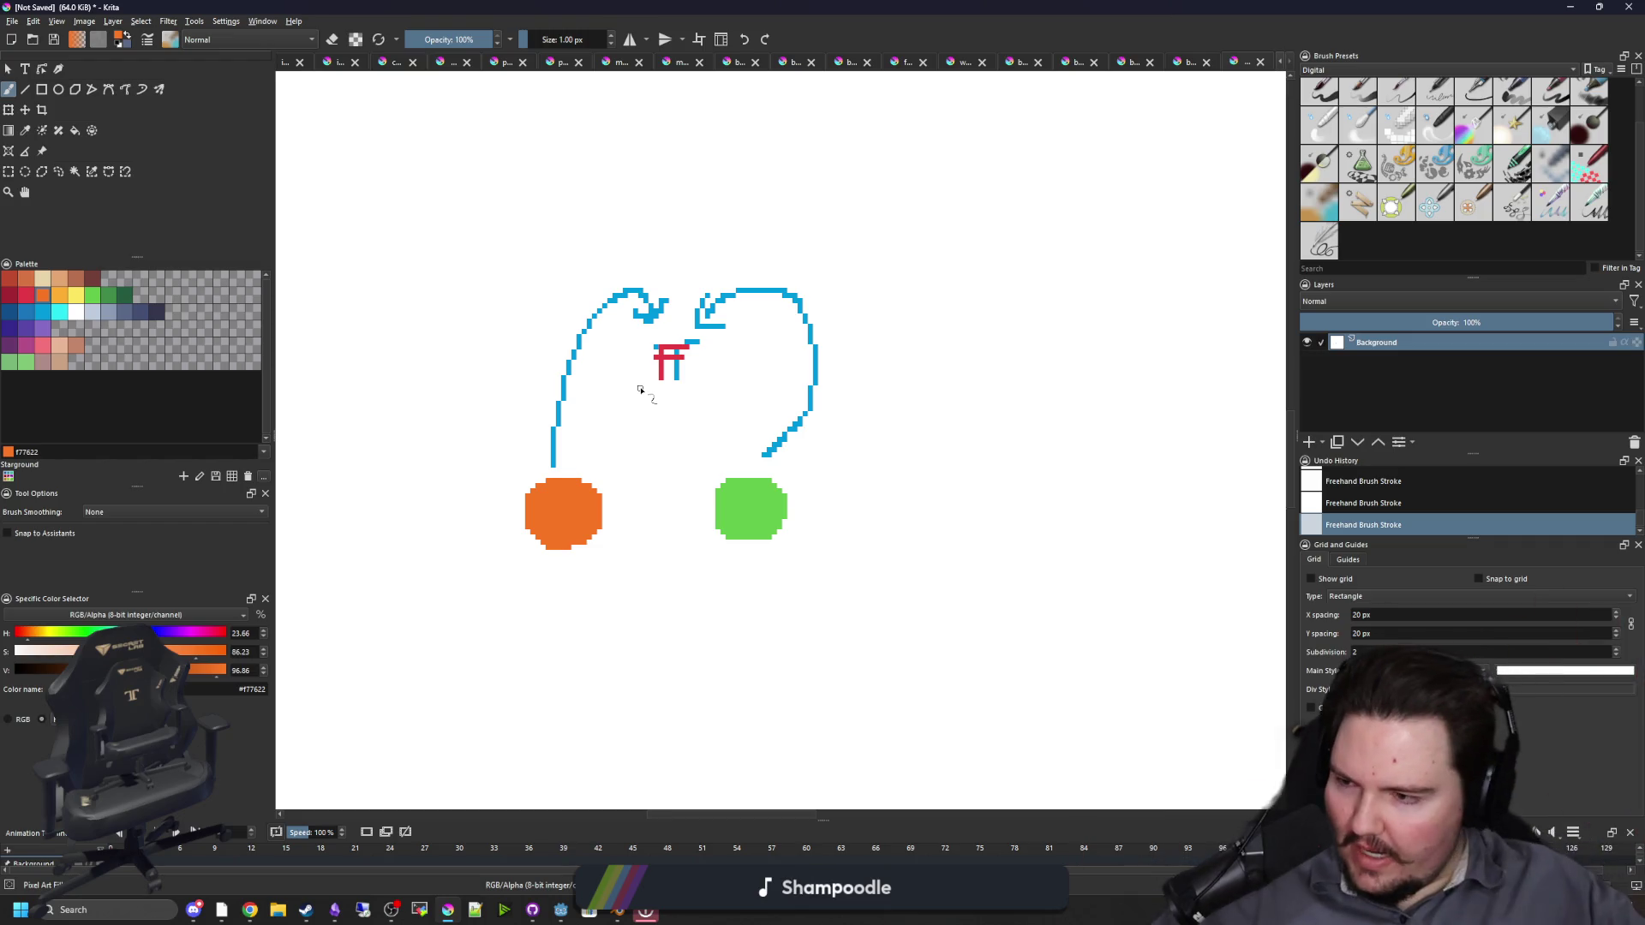
pyautogui.scroll(1, 639, 390)
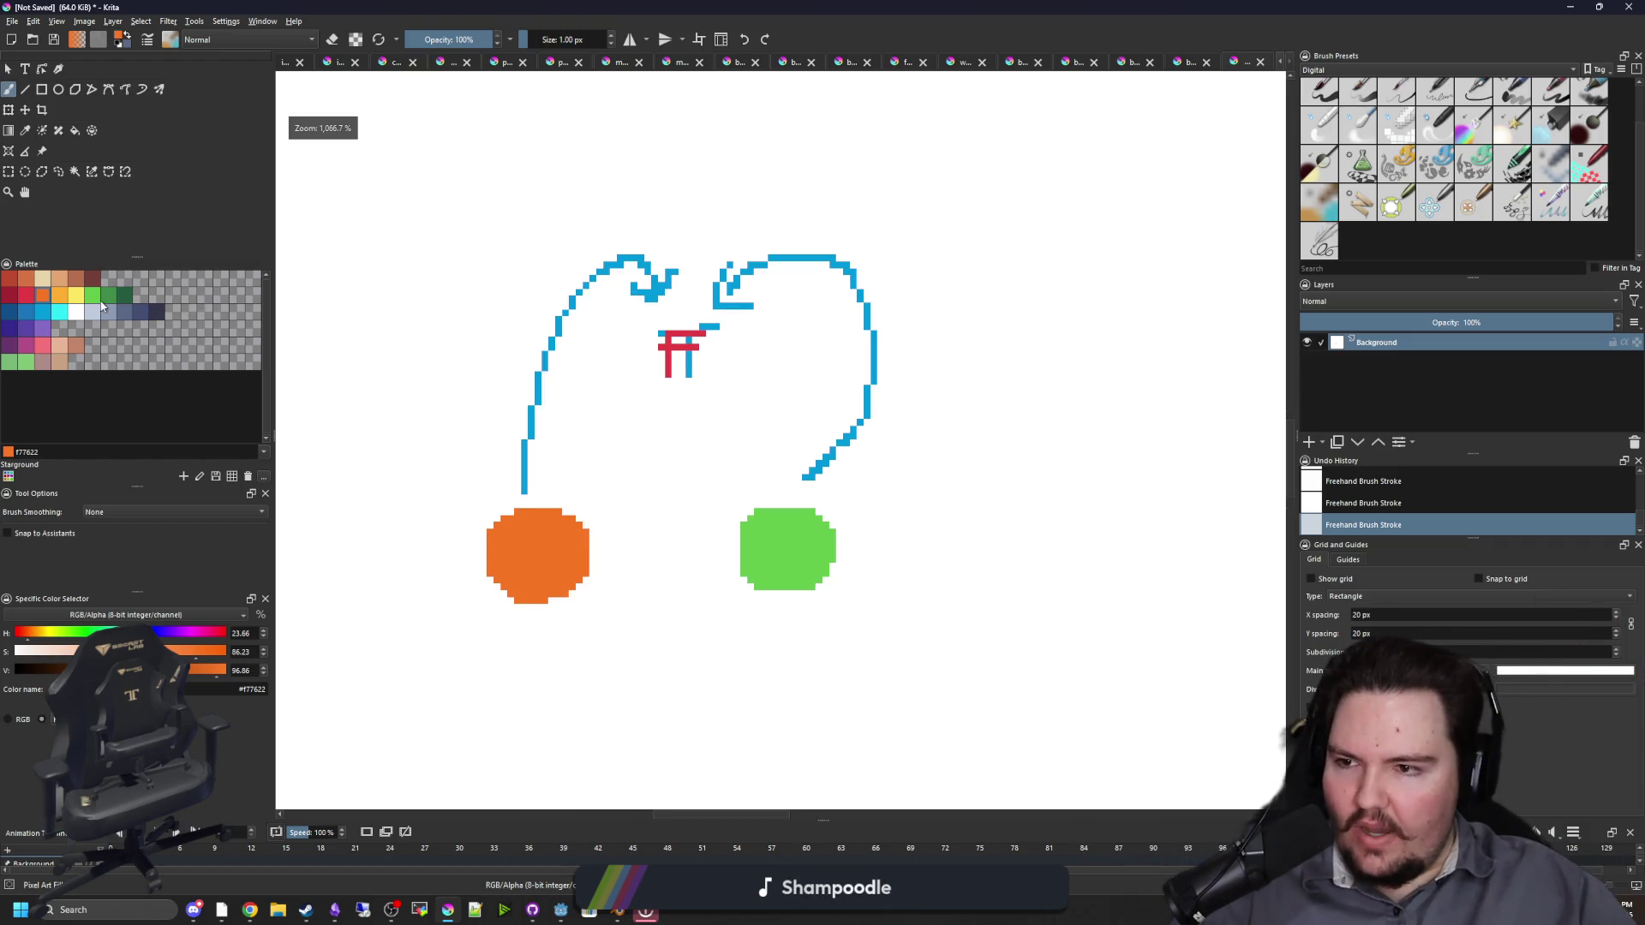
pyautogui.press('x')
pyautogui.press(']')
pyautogui.press(']')
pyautogui.press(']')
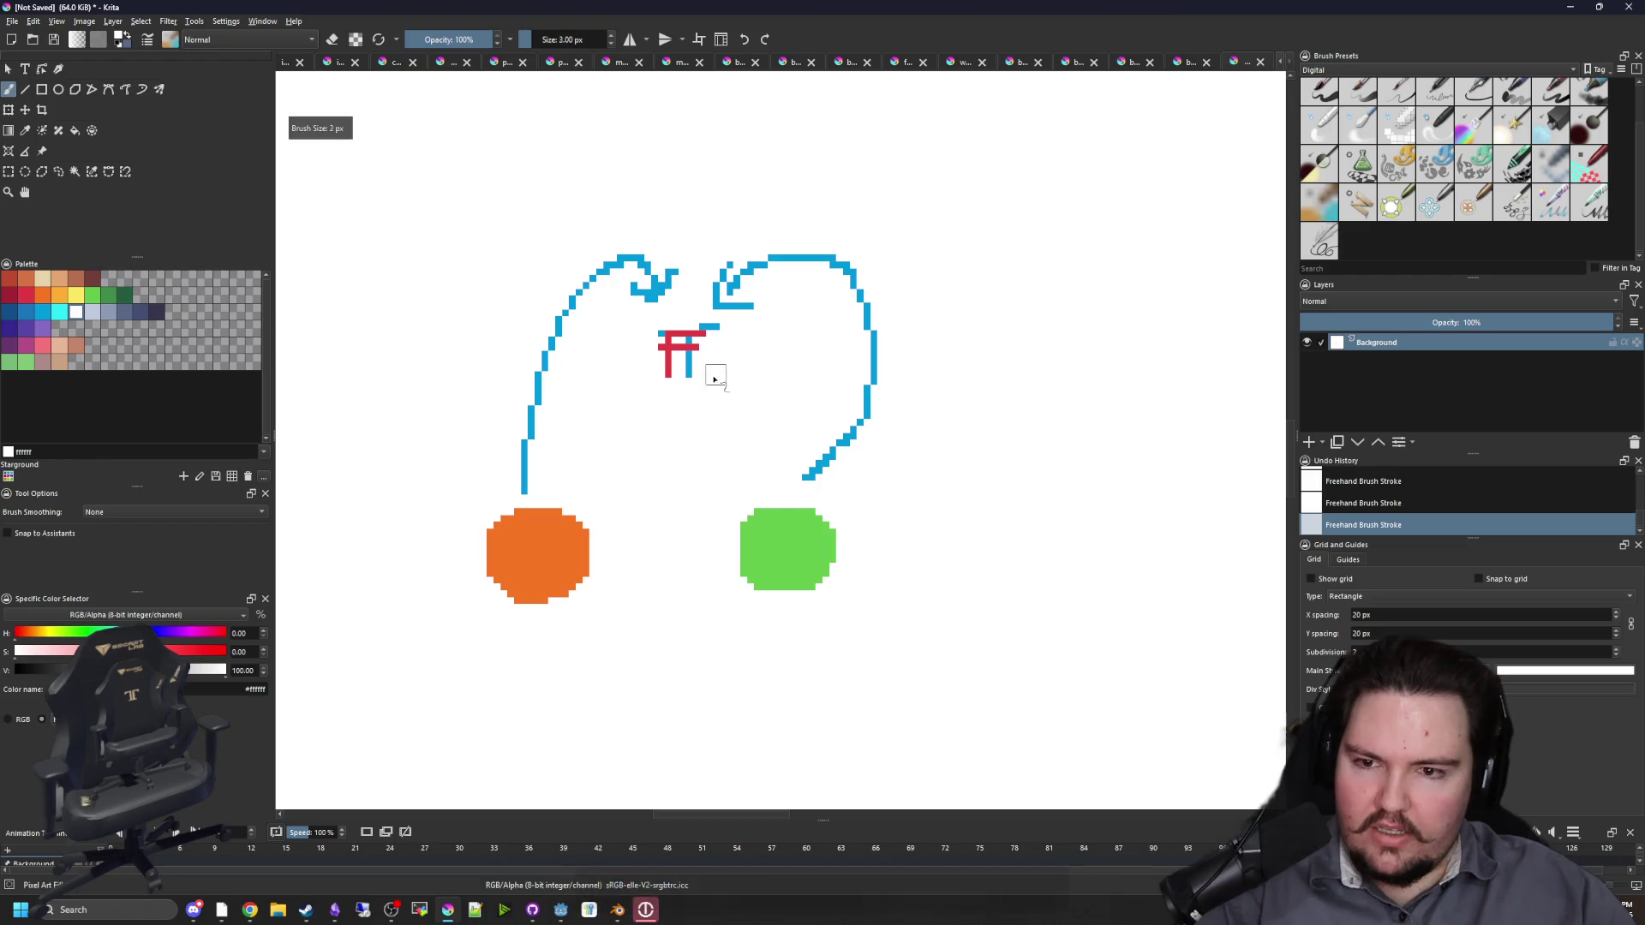
pyautogui.moveTo(664, 373); pyautogui.dragTo(706, 334)
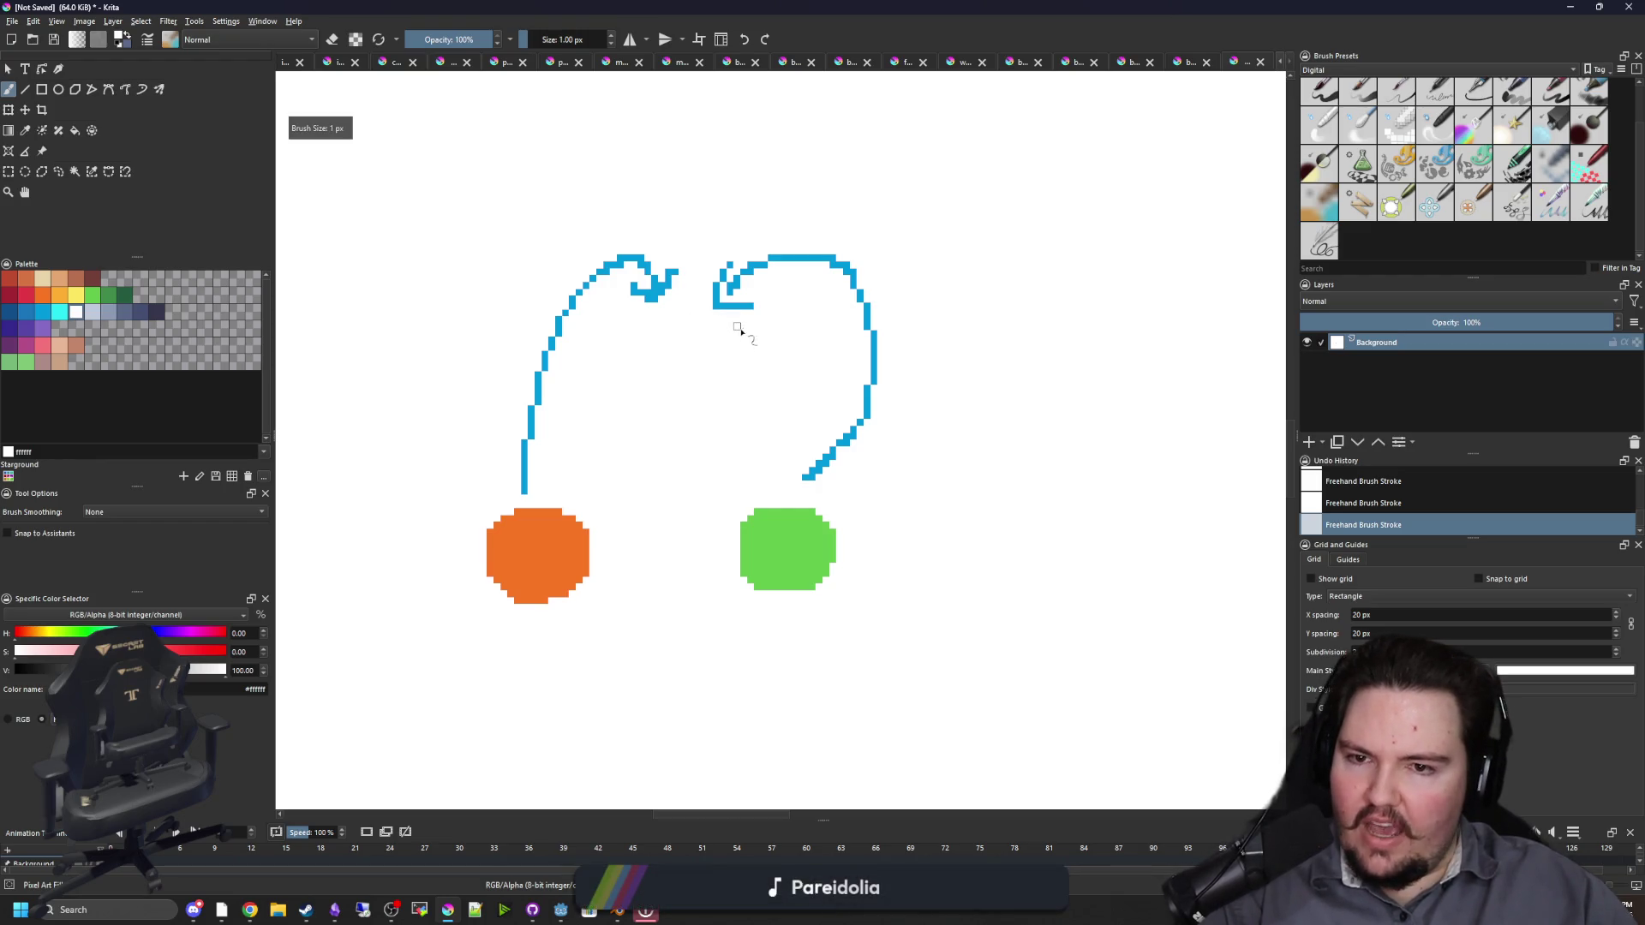
# Step: Draw red T-shaped eyes beneath the arrows
pyautogui.scroll(1, 739, 333)
pyautogui.click(25, 295)
pyautogui.moveTo(660, 7)
pyautogui.mouseDown()
pyautogui.moveTo(960, 209)
pyautogui.moveTo(1261, 360)
pyautogui.moveTo(806, 6)
pyautogui.mouseUp()
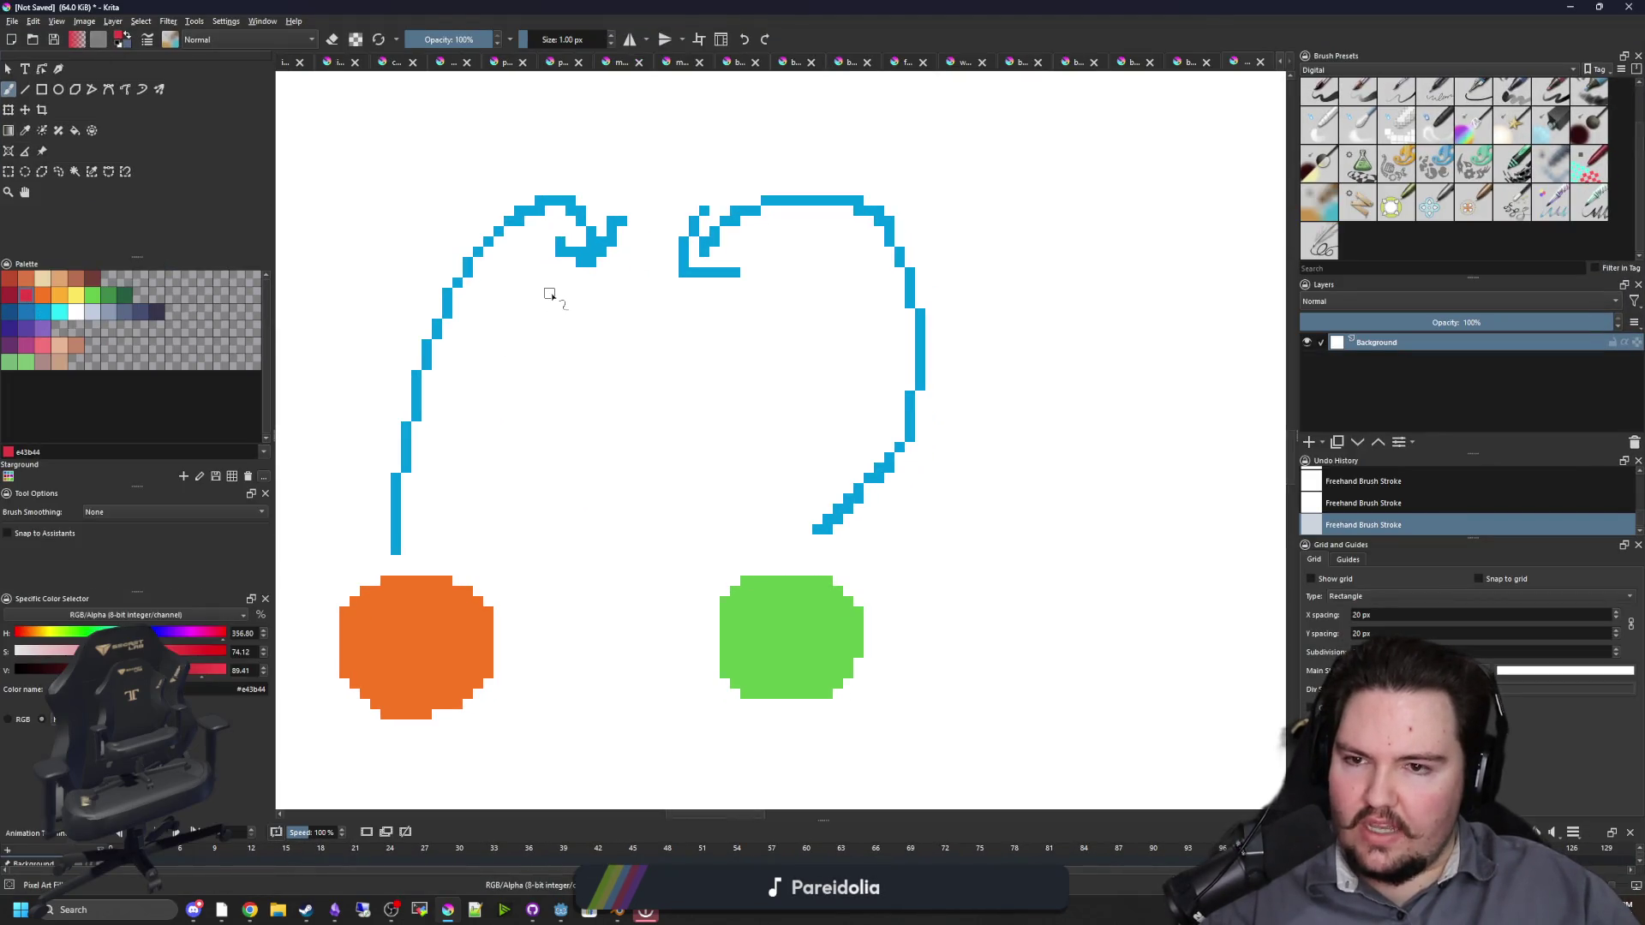
pyautogui.moveTo(673, 315)
pyautogui.mouseDown()
pyautogui.moveTo(720, 352)
pyautogui.moveTo(714, 370)
pyautogui.mouseUp()
# Step: Draw a yellow U-shaped mouth below the eyes with a line down its middle
pyautogui.scroll(-2, 709, 323)
pyautogui.click(76, 296)
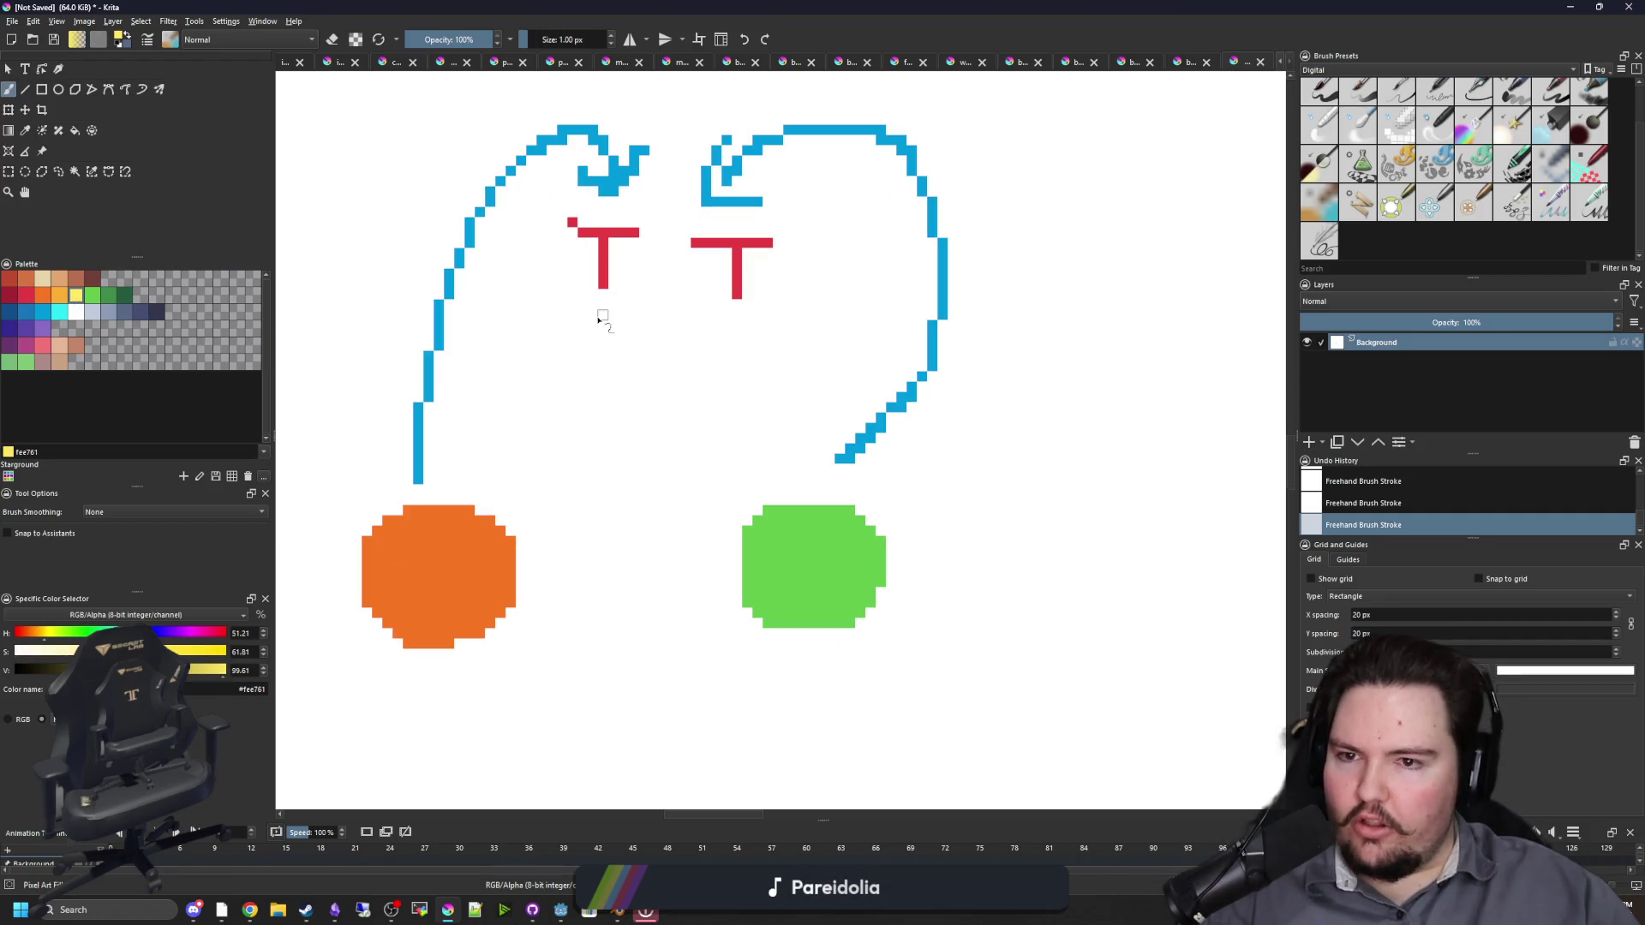
pyautogui.moveTo(592, 367)
pyautogui.mouseDown()
pyautogui.moveTo(742, 378)
pyautogui.moveTo(747, 322)
pyautogui.mouseUp()
pyautogui.moveTo(654, 377); pyautogui.dragTo(644, 460)
# Step: Draw a red T between the two circles, undoing a misplaced stroke
pyautogui.scroll(2, 660, 419)
pyautogui.scroll(-1, 634, 416)
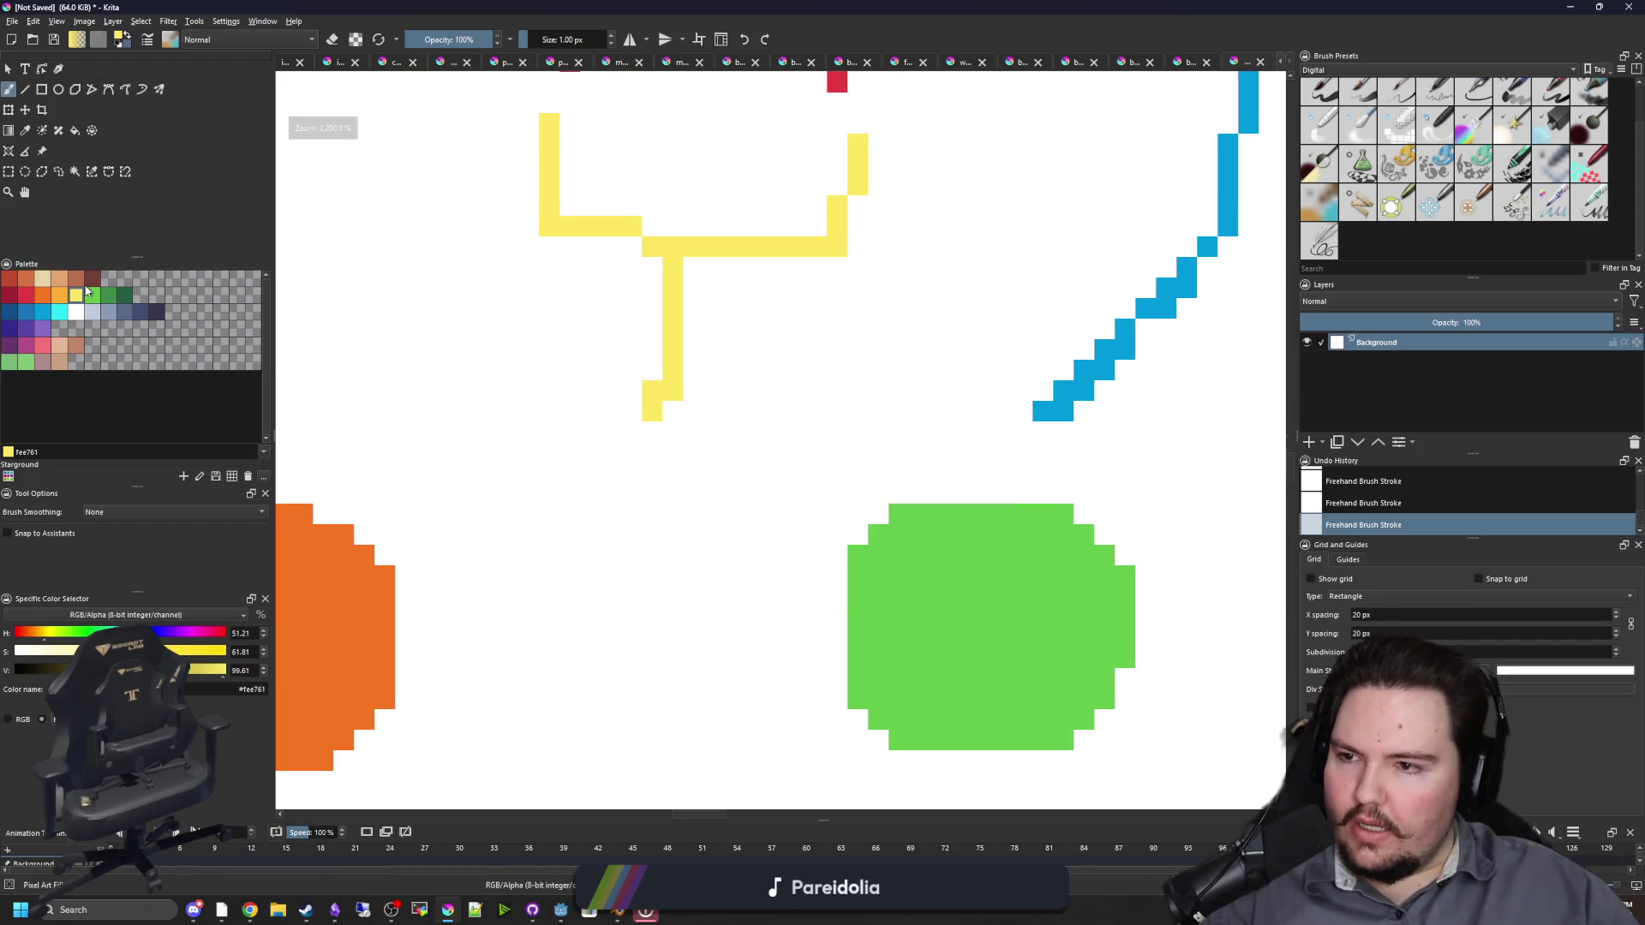
pyautogui.click(28, 295)
pyautogui.scroll(-1, 634, 459)
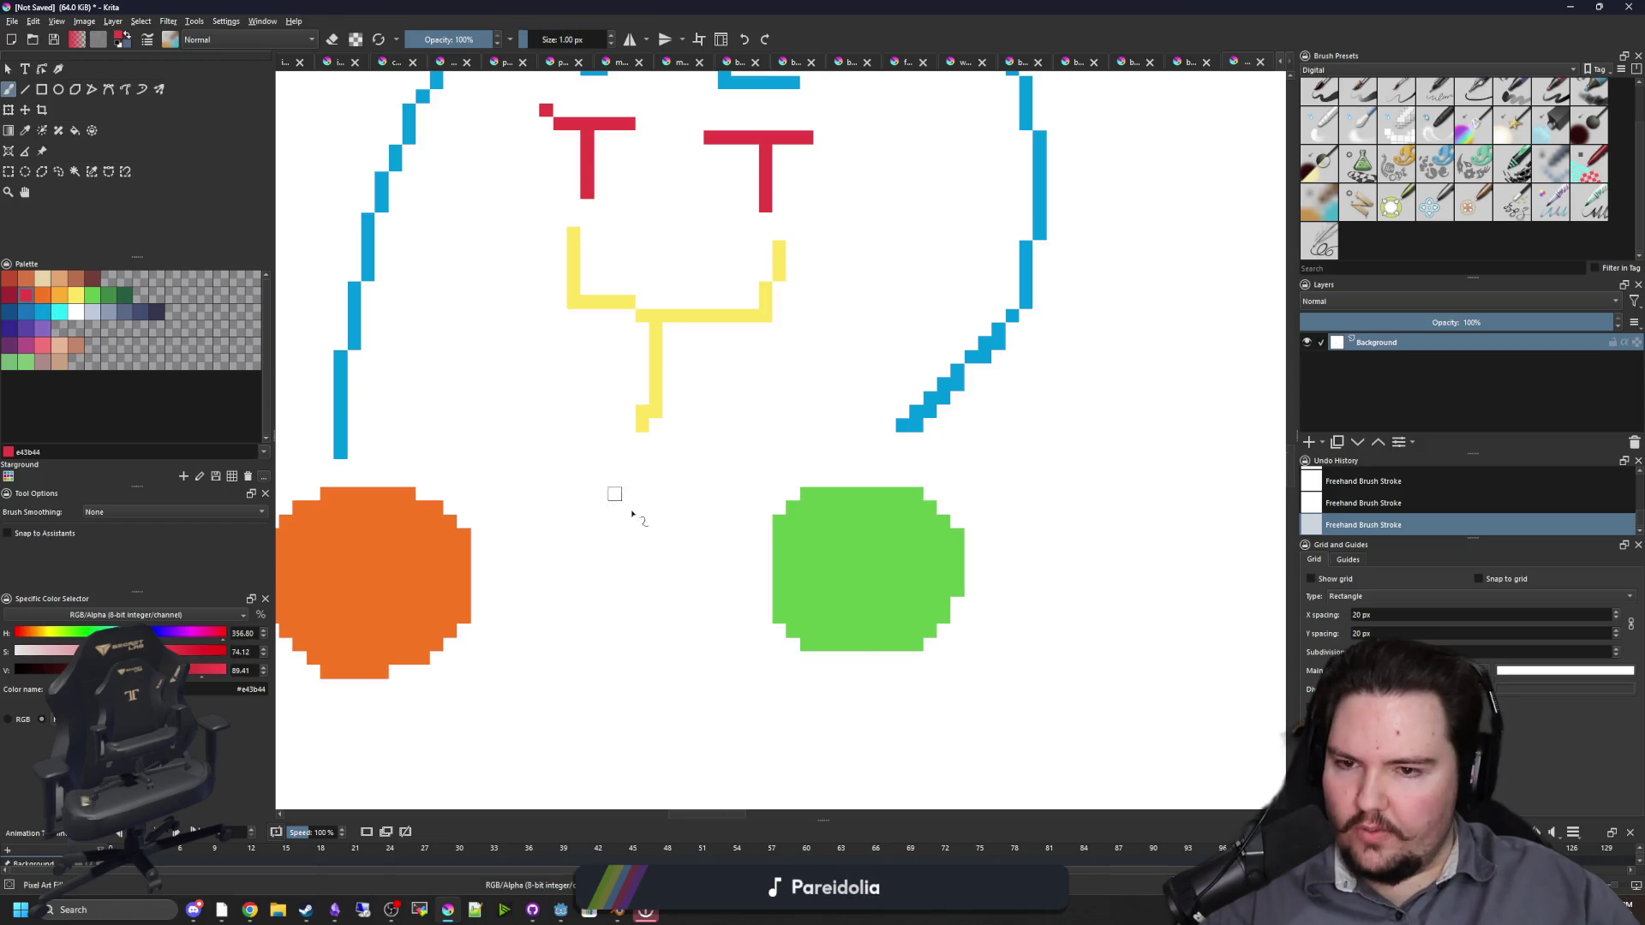
pyautogui.moveTo(588, 466)
pyautogui.mouseDown()
pyautogui.moveTo(711, 471)
pyautogui.moveTo(647, 548)
pyautogui.mouseUp()
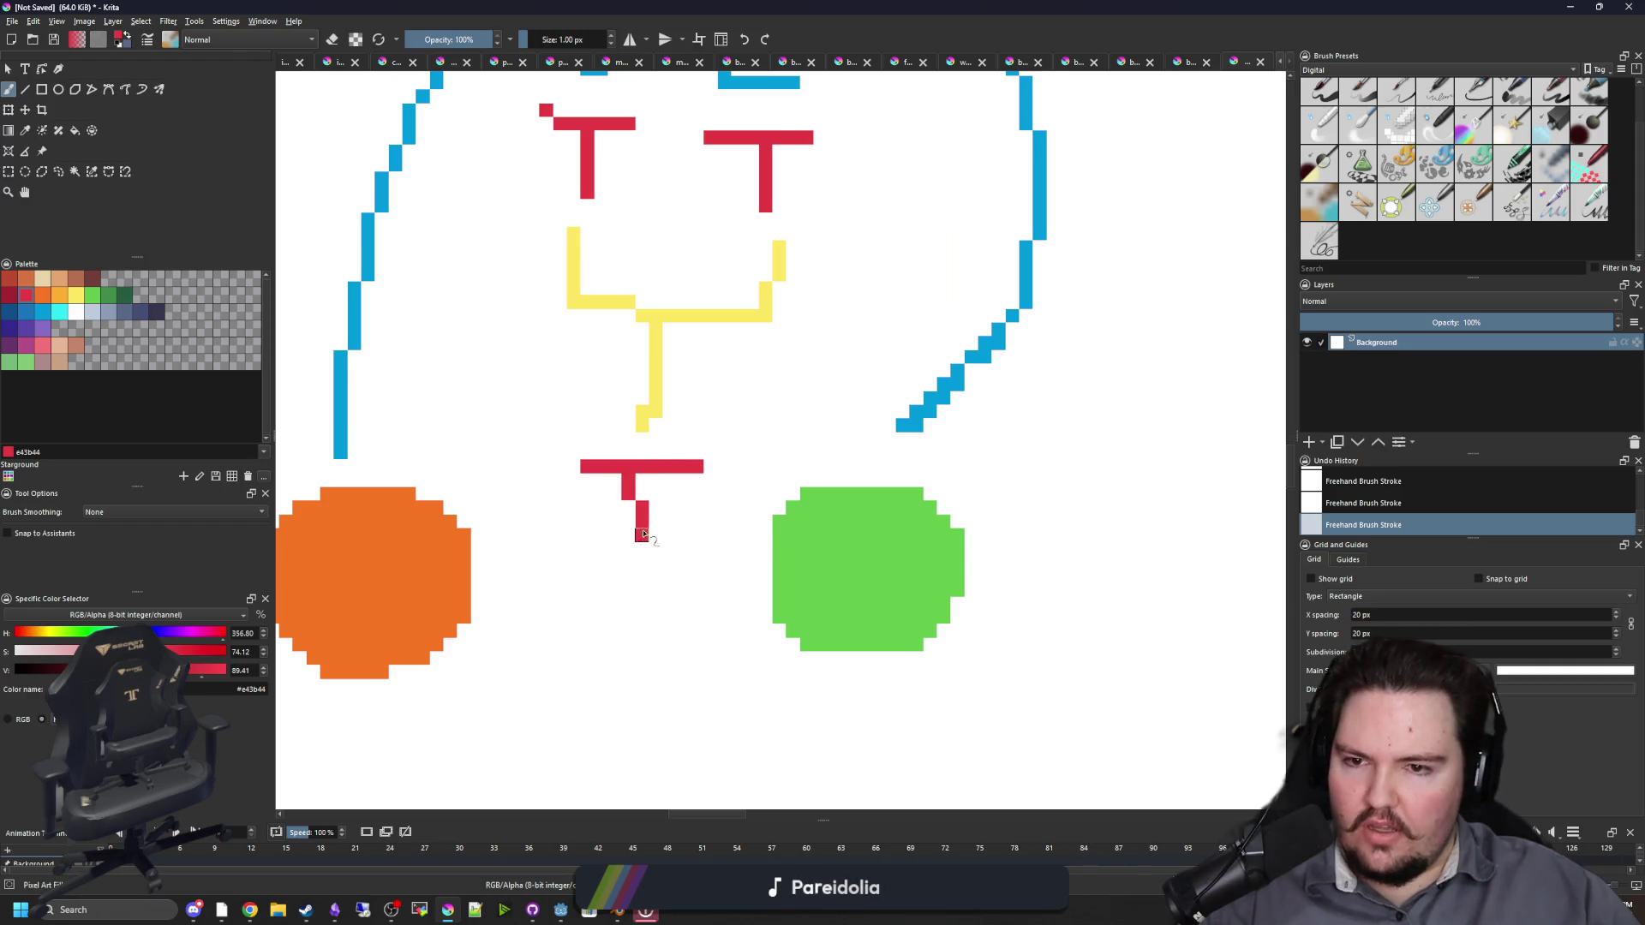
pyautogui.scroll(-3, 638, 527)
pyautogui.scroll(3, 634, 524)
pyautogui.hotkey('ctrl', 'z')
pyautogui.hotkey('ctrl', 'z')
pyautogui.moveTo(590, 471)
pyautogui.mouseDown()
pyautogui.moveTo(711, 471)
pyautogui.moveTo(652, 545)
pyautogui.mouseUp()
# Step: Move the Krita window aside and bring the Godot editor back to the front
pyautogui.scroll(-2, 639, 549)
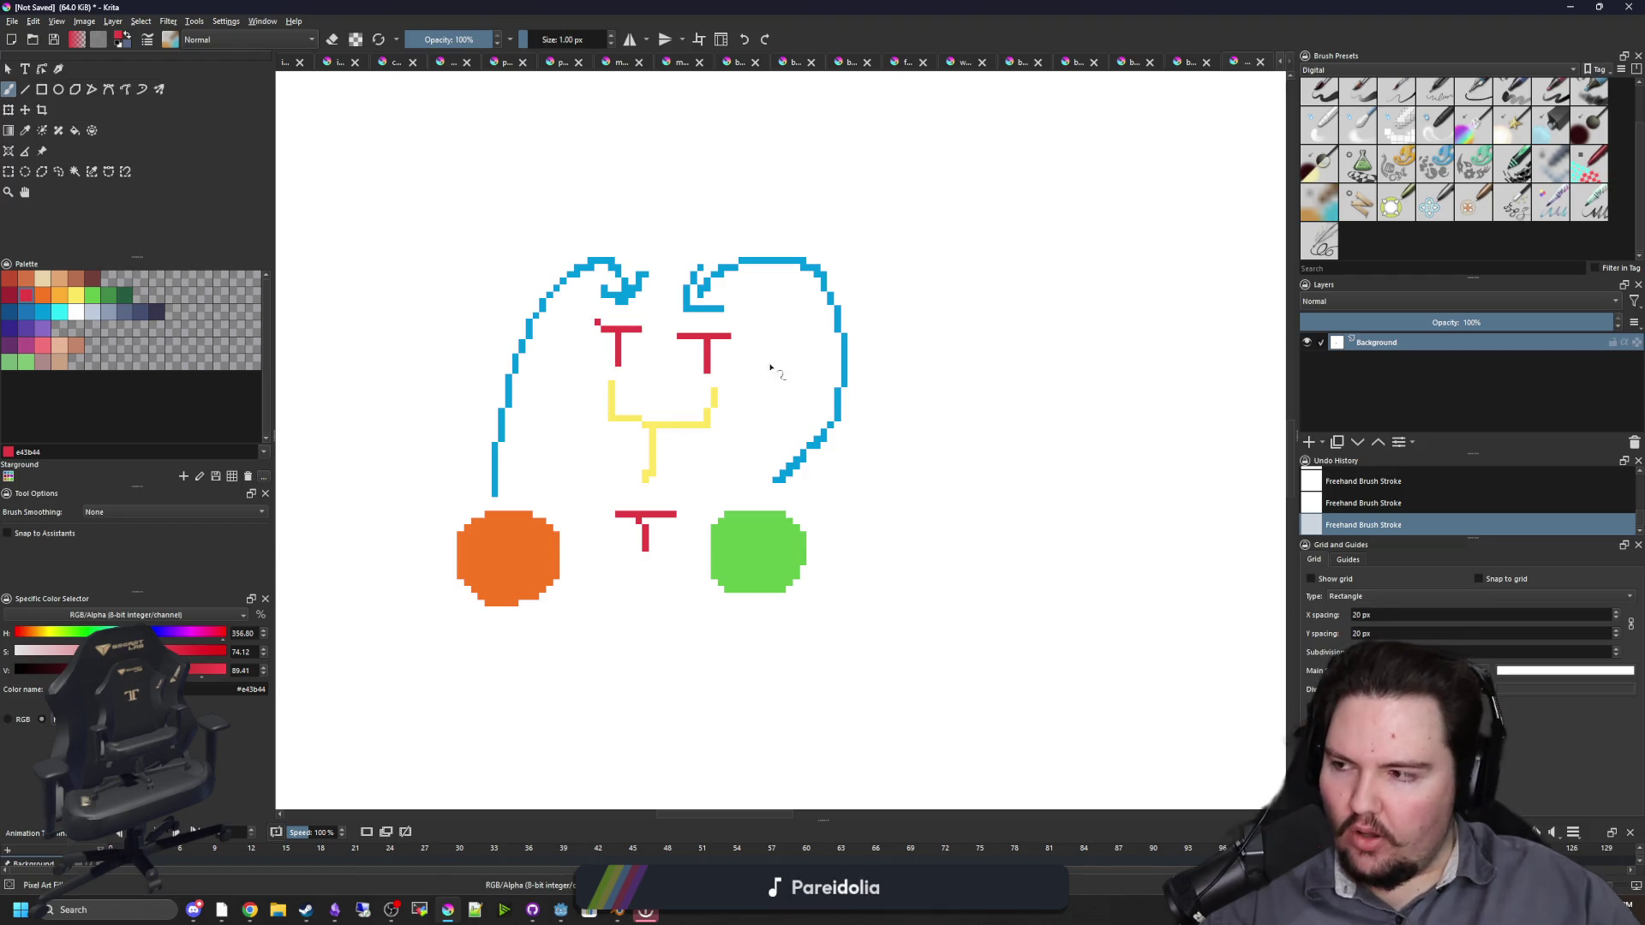
pyautogui.moveTo(867, 5); pyautogui.dragTo(1027, 661)
pyautogui.click(578, 407)
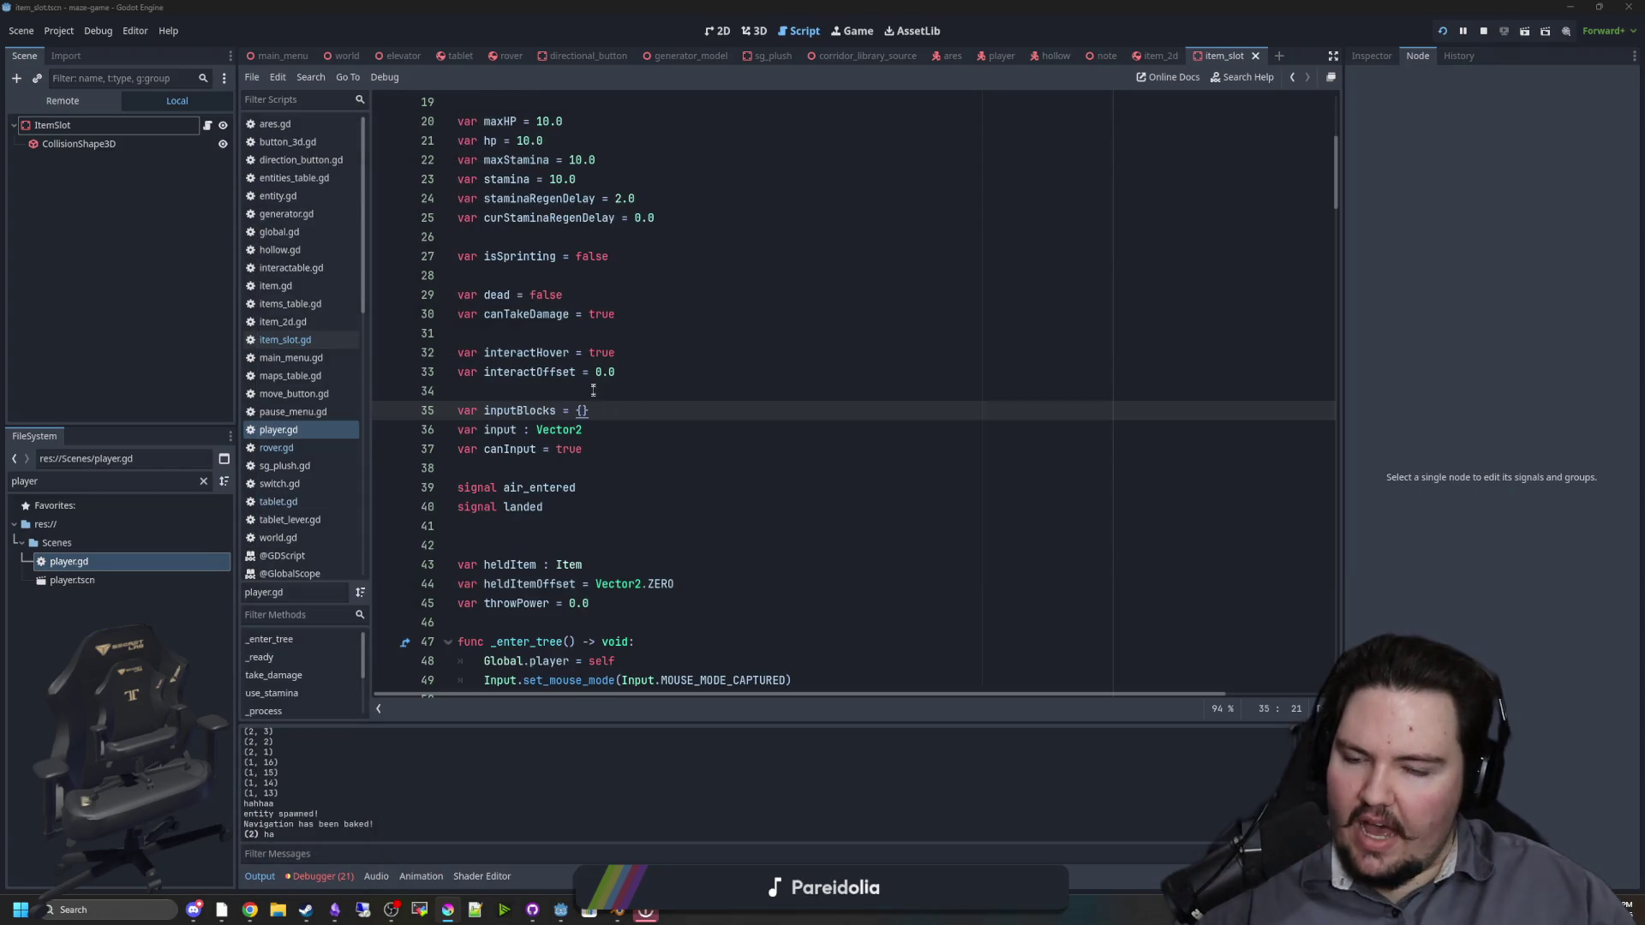
# Step: Add an AnimationPlayer child node to ItemSlot
pyautogui.press('Up')
pyautogui.press('Up')
pyautogui.press('Down')
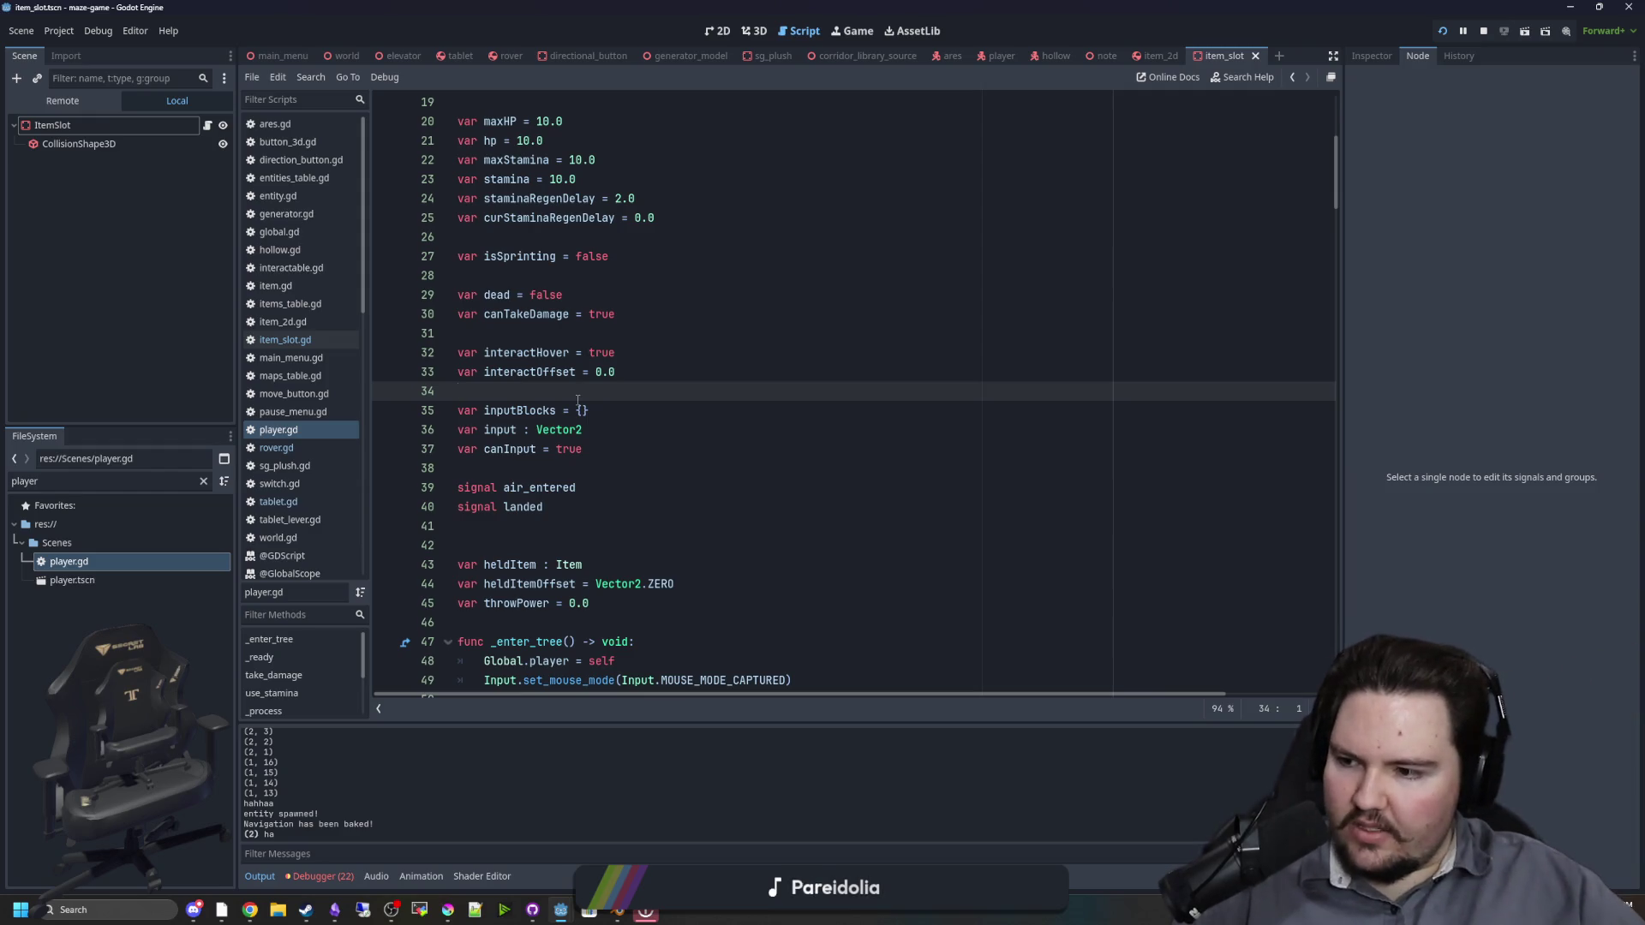
pyautogui.click(77, 125)
pyautogui.rightClick(79, 128)
pyautogui.click(109, 164)
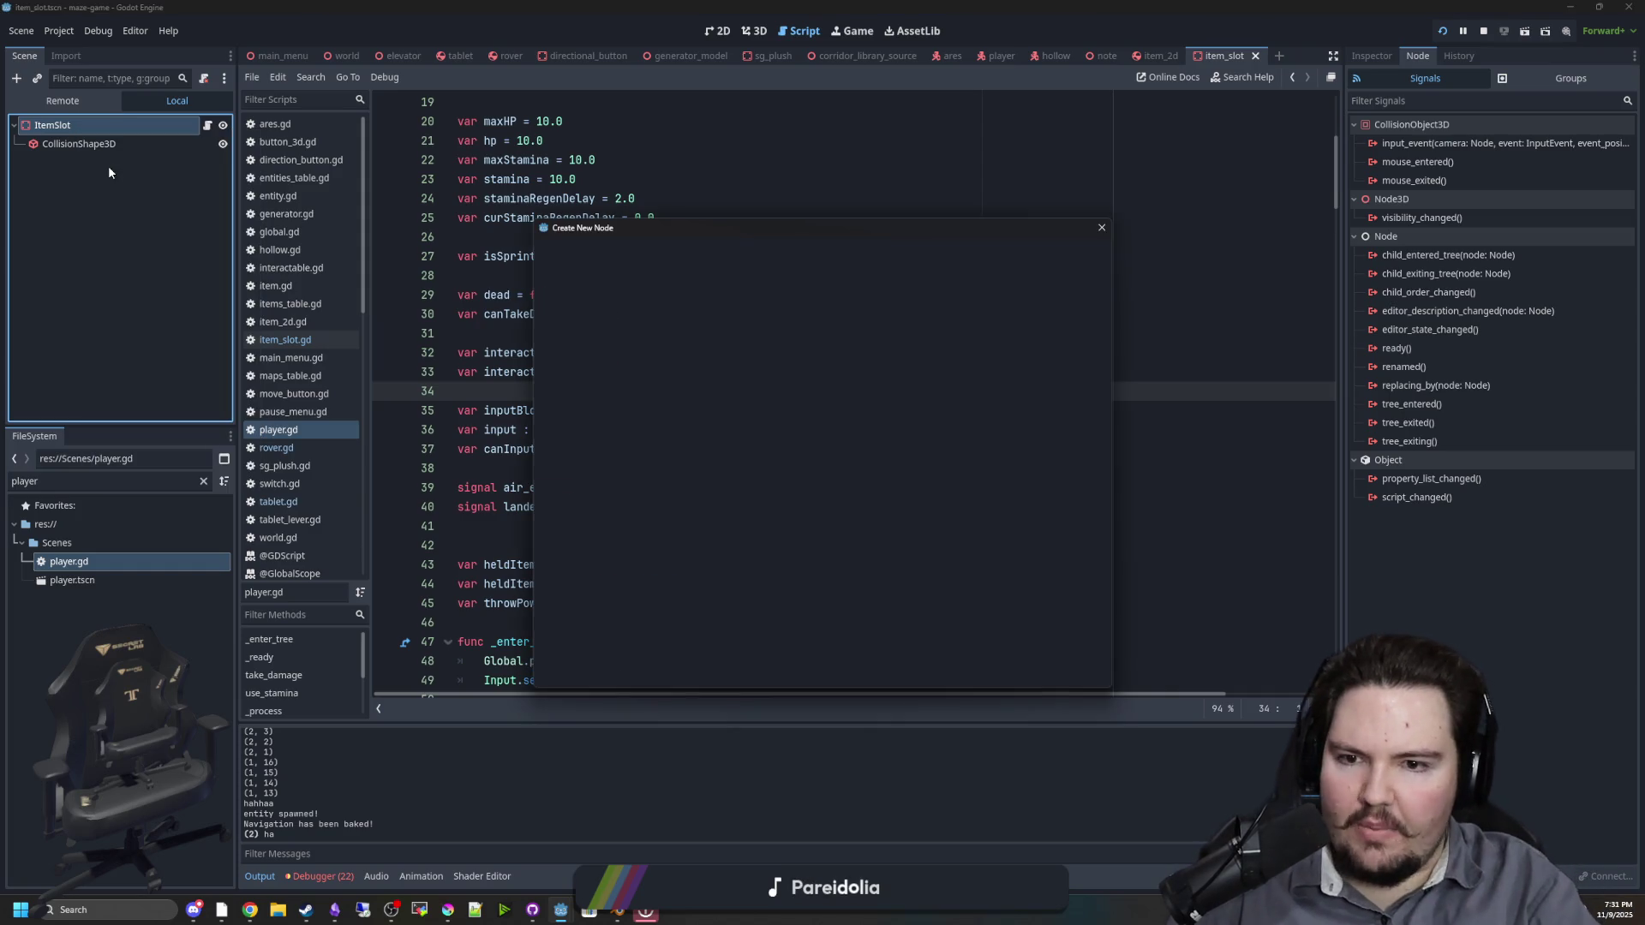
pyautogui.write('animation')
pyautogui.press('Up')
pyautogui.press('Return')
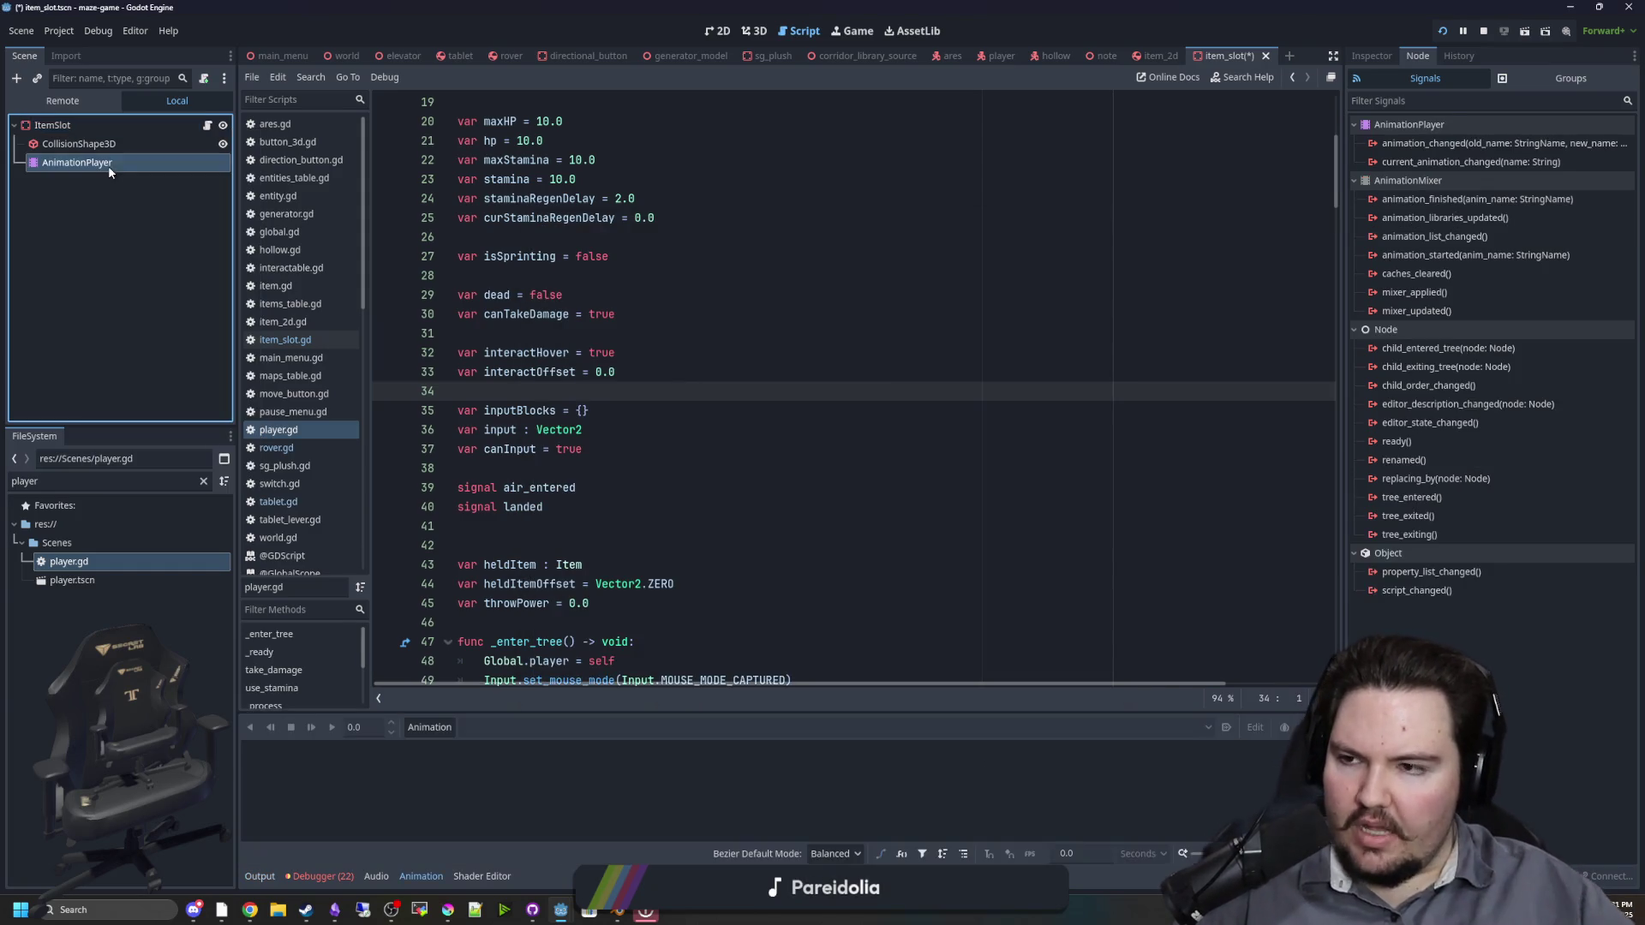
# Step: Create 'new_animation' in the AnimationPlayer and start a property track, then cancel the node picker
pyautogui.click(454, 730)
pyautogui.click(581, 758)
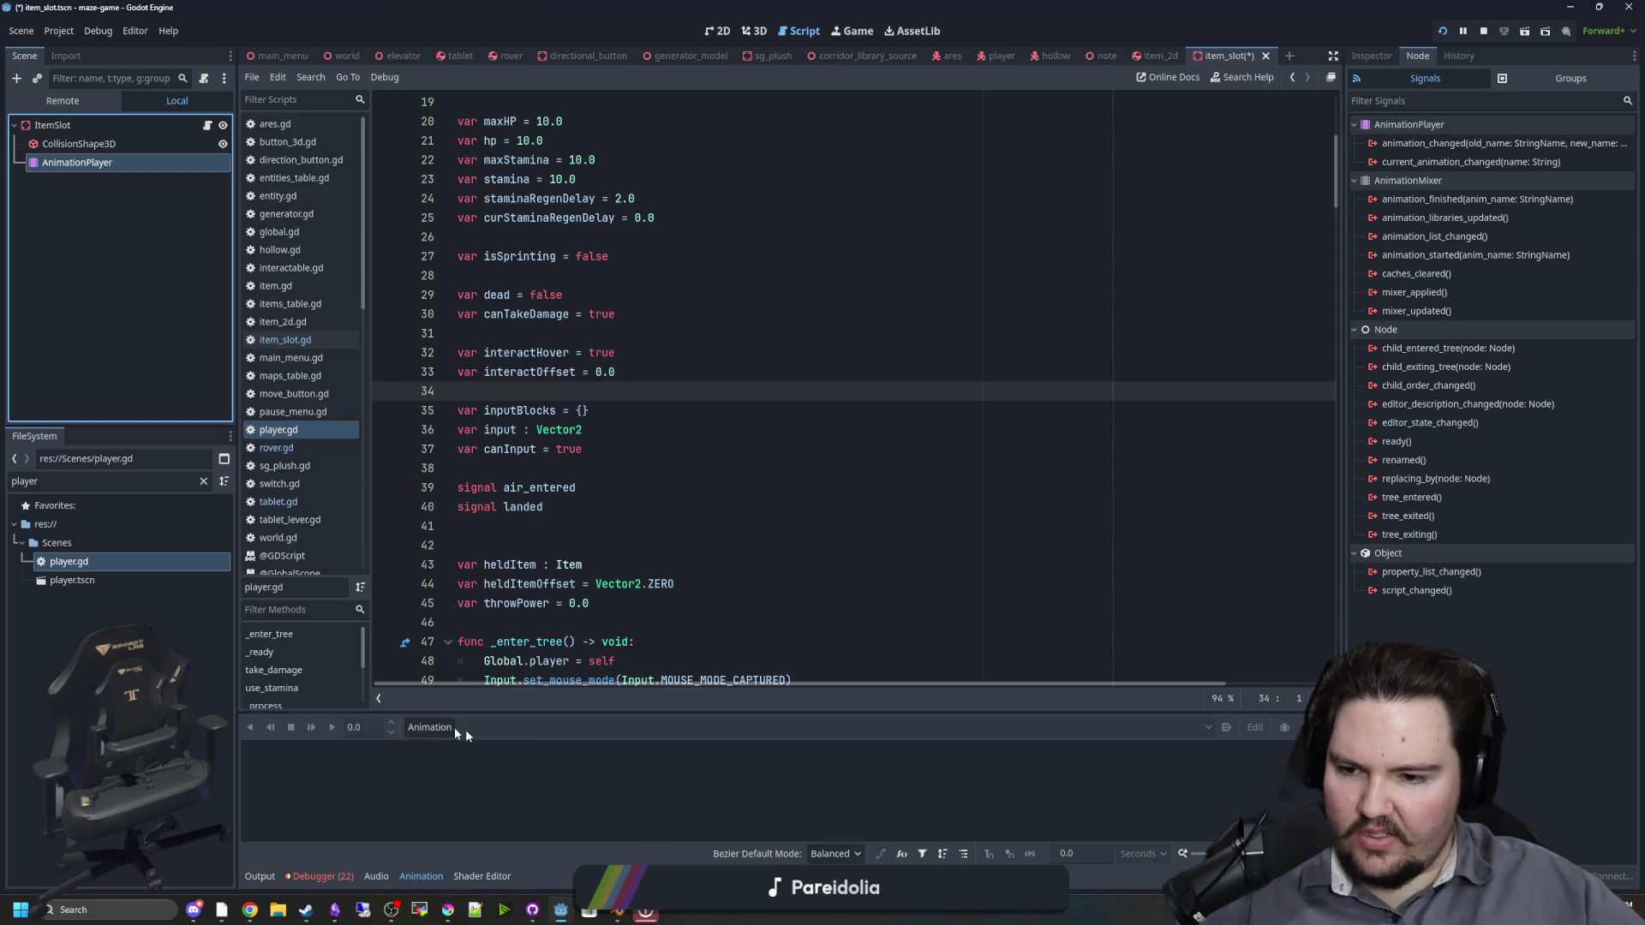
pyautogui.click(1373, 54)
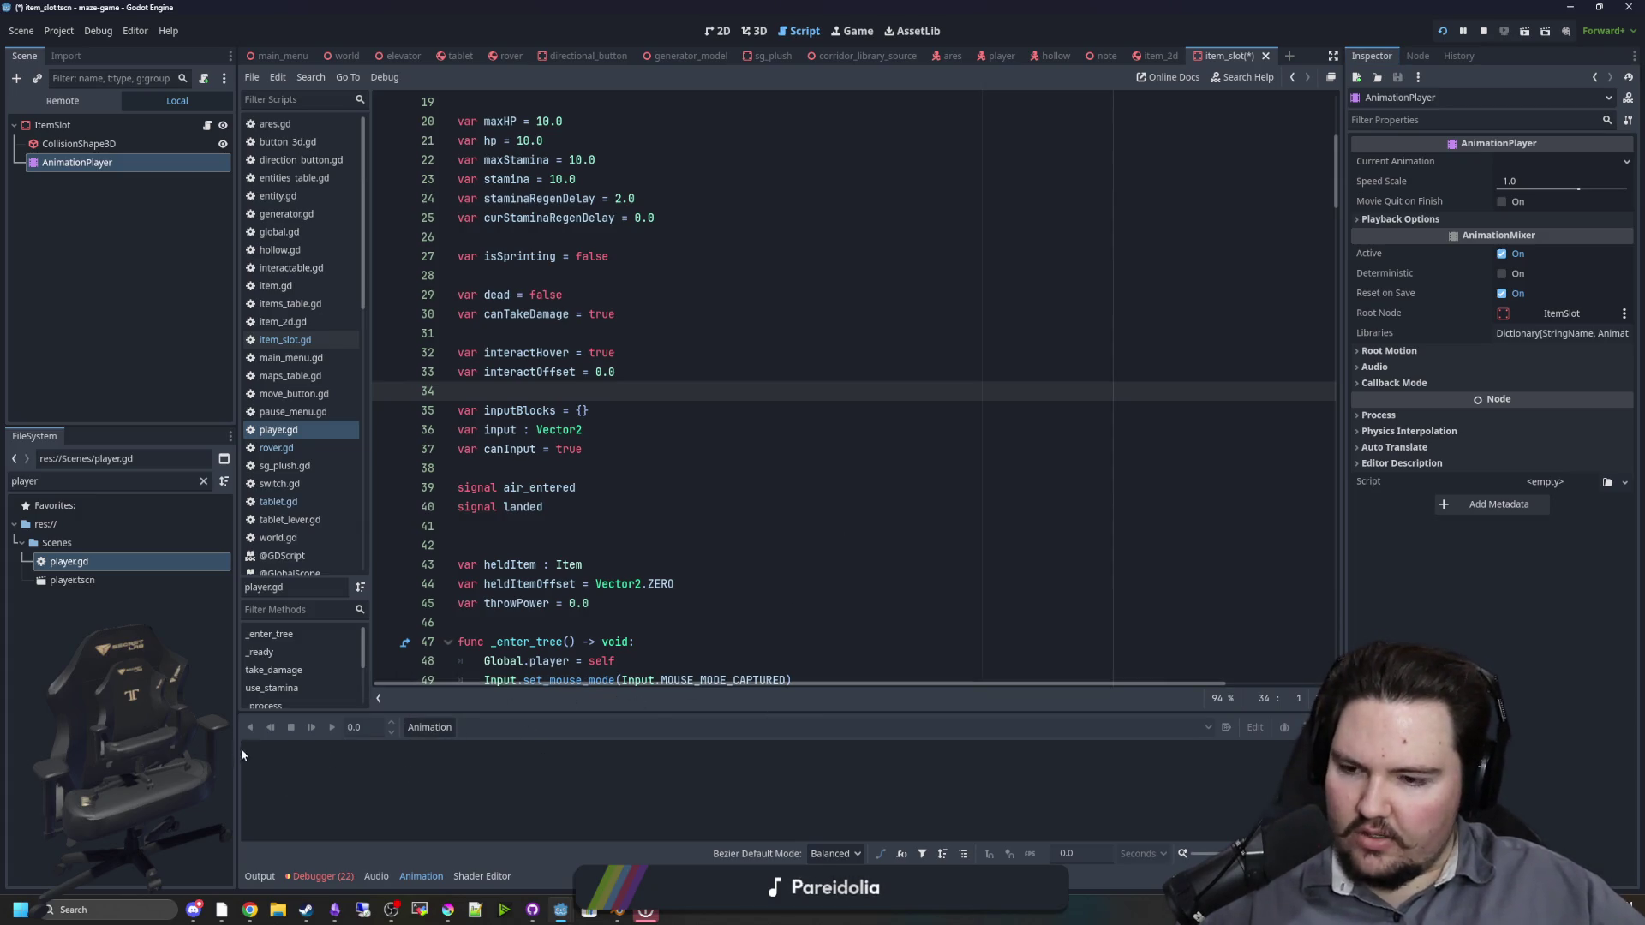
pyautogui.click(428, 727)
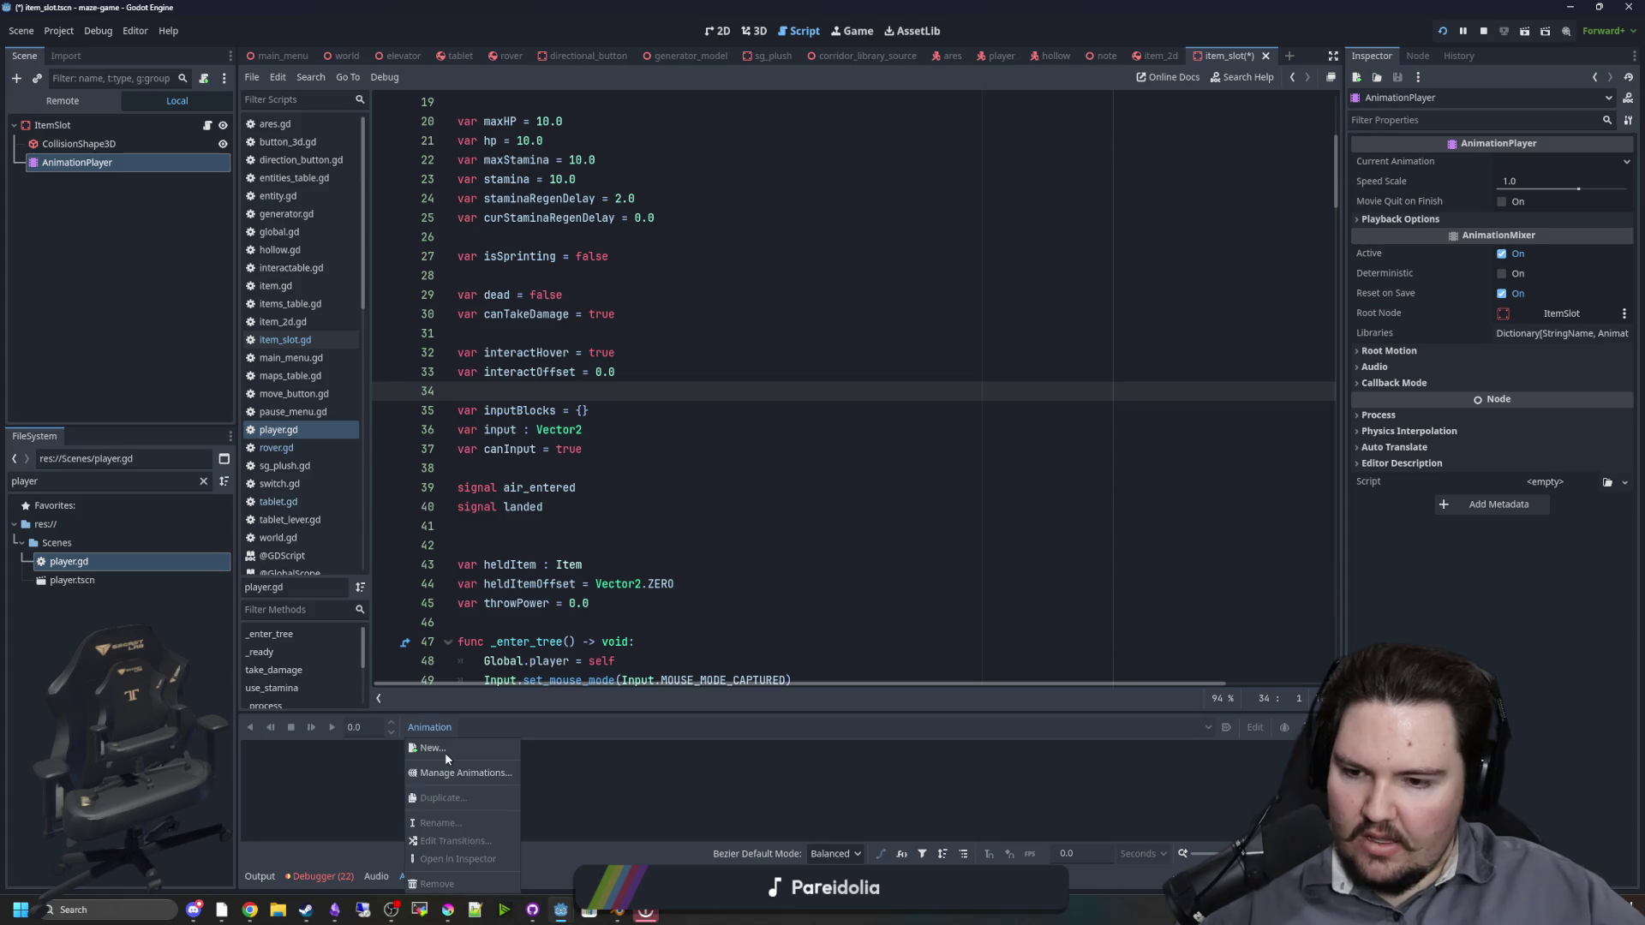
pyautogui.click(295, 803)
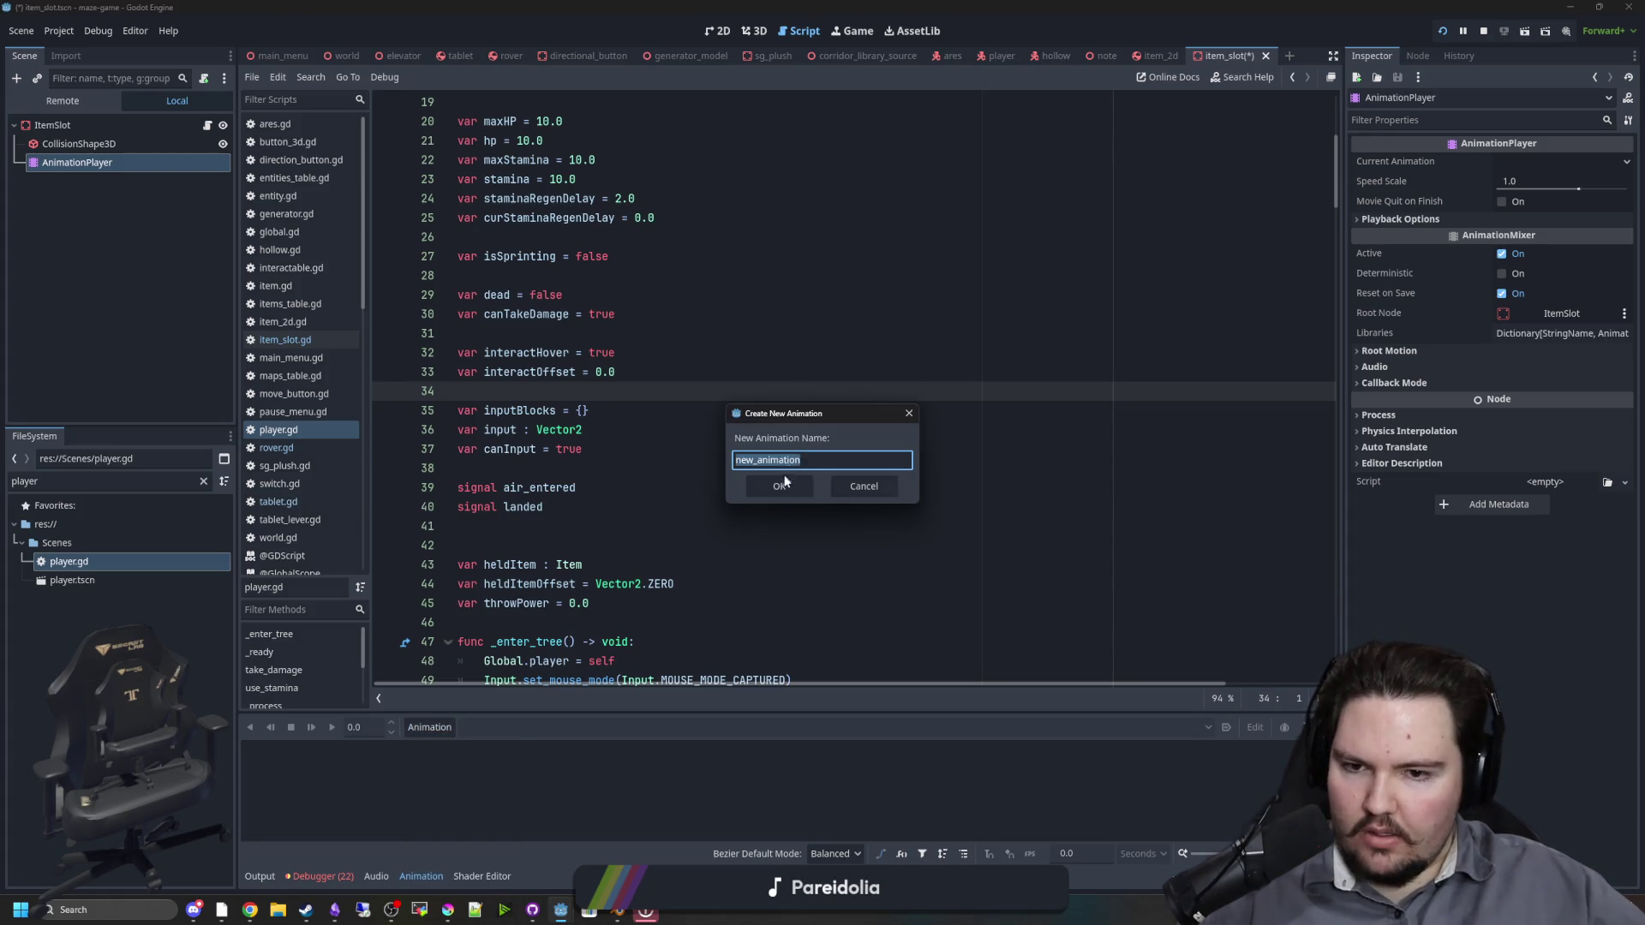
pyautogui.click(785, 478)
pyautogui.click(248, 750)
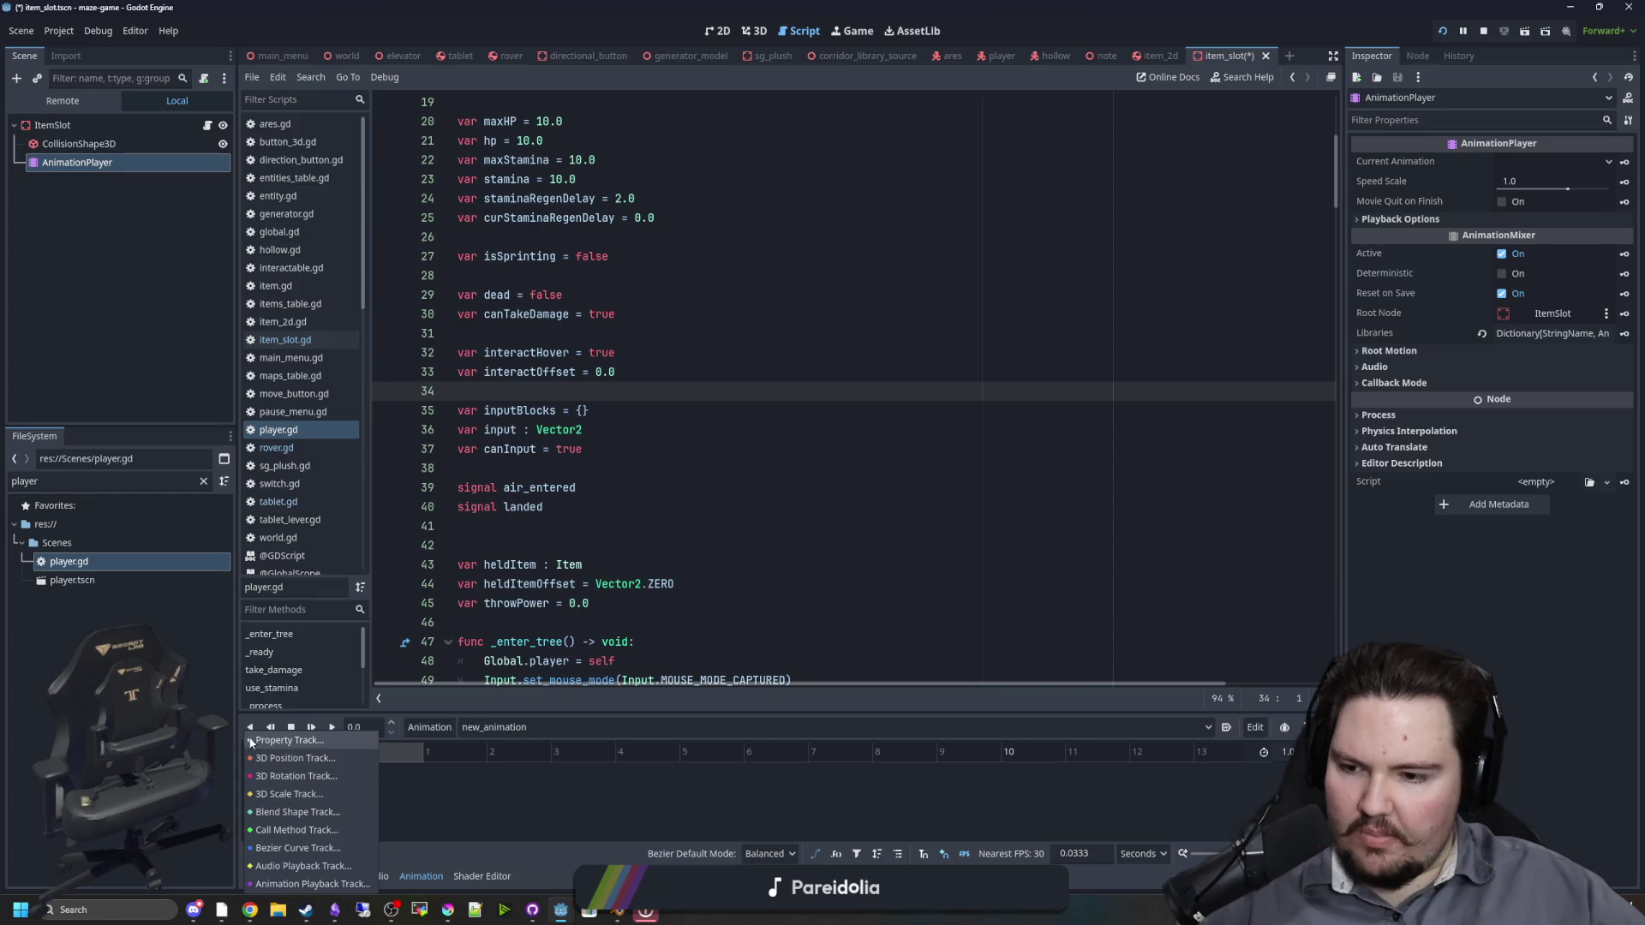
pyautogui.click(305, 759)
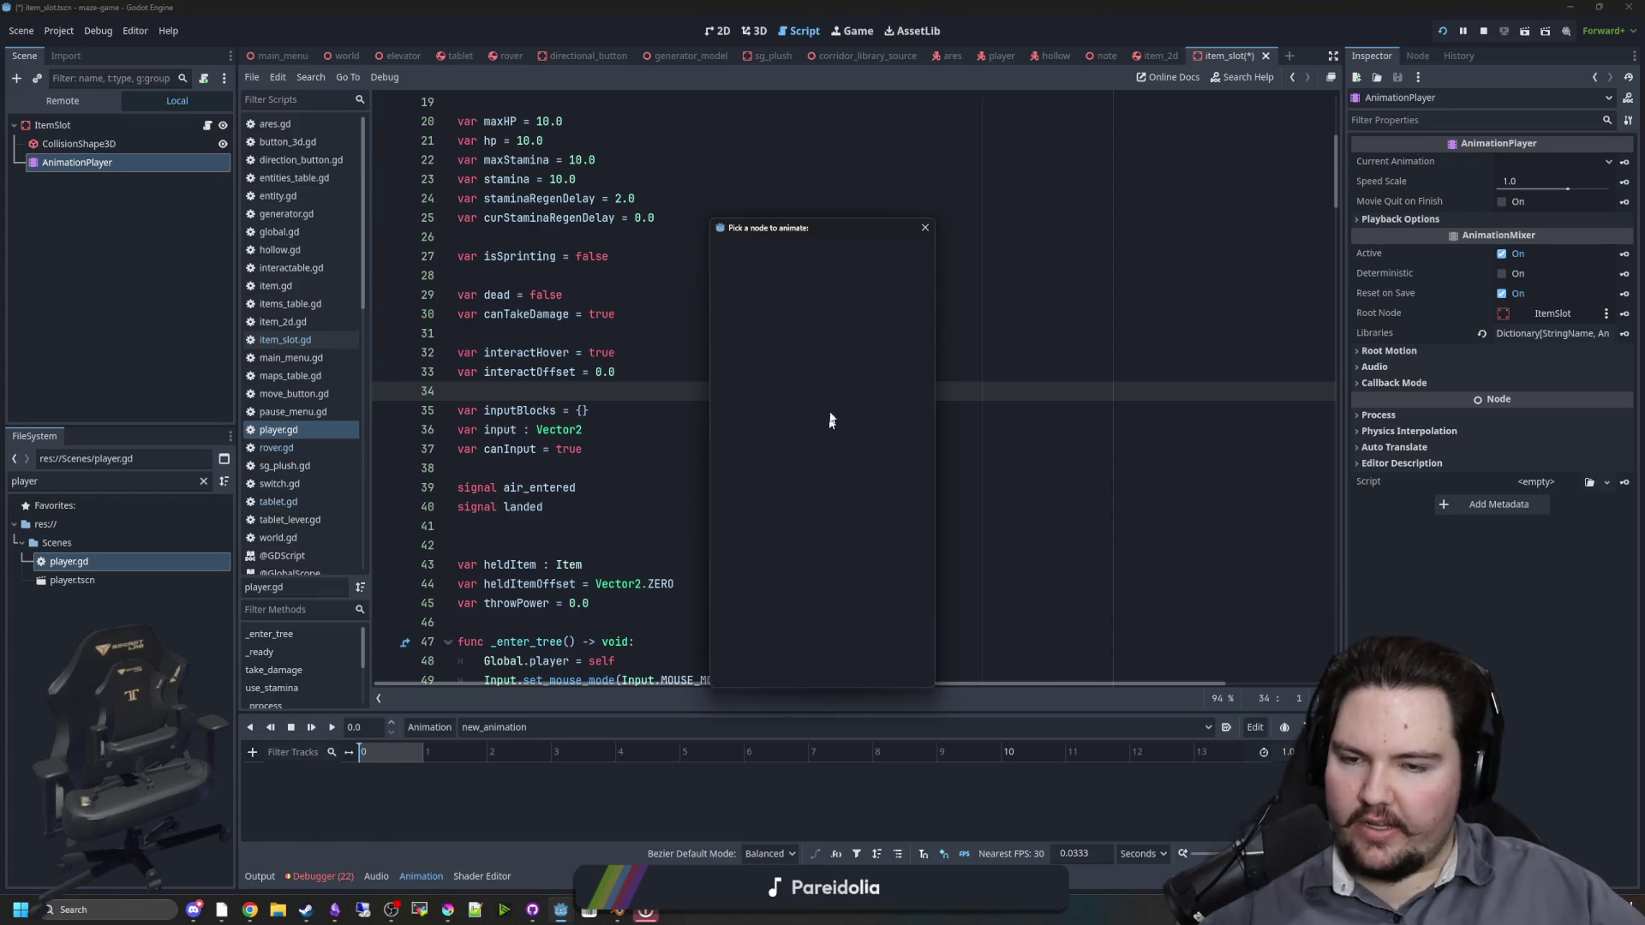
pyautogui.click(925, 227)
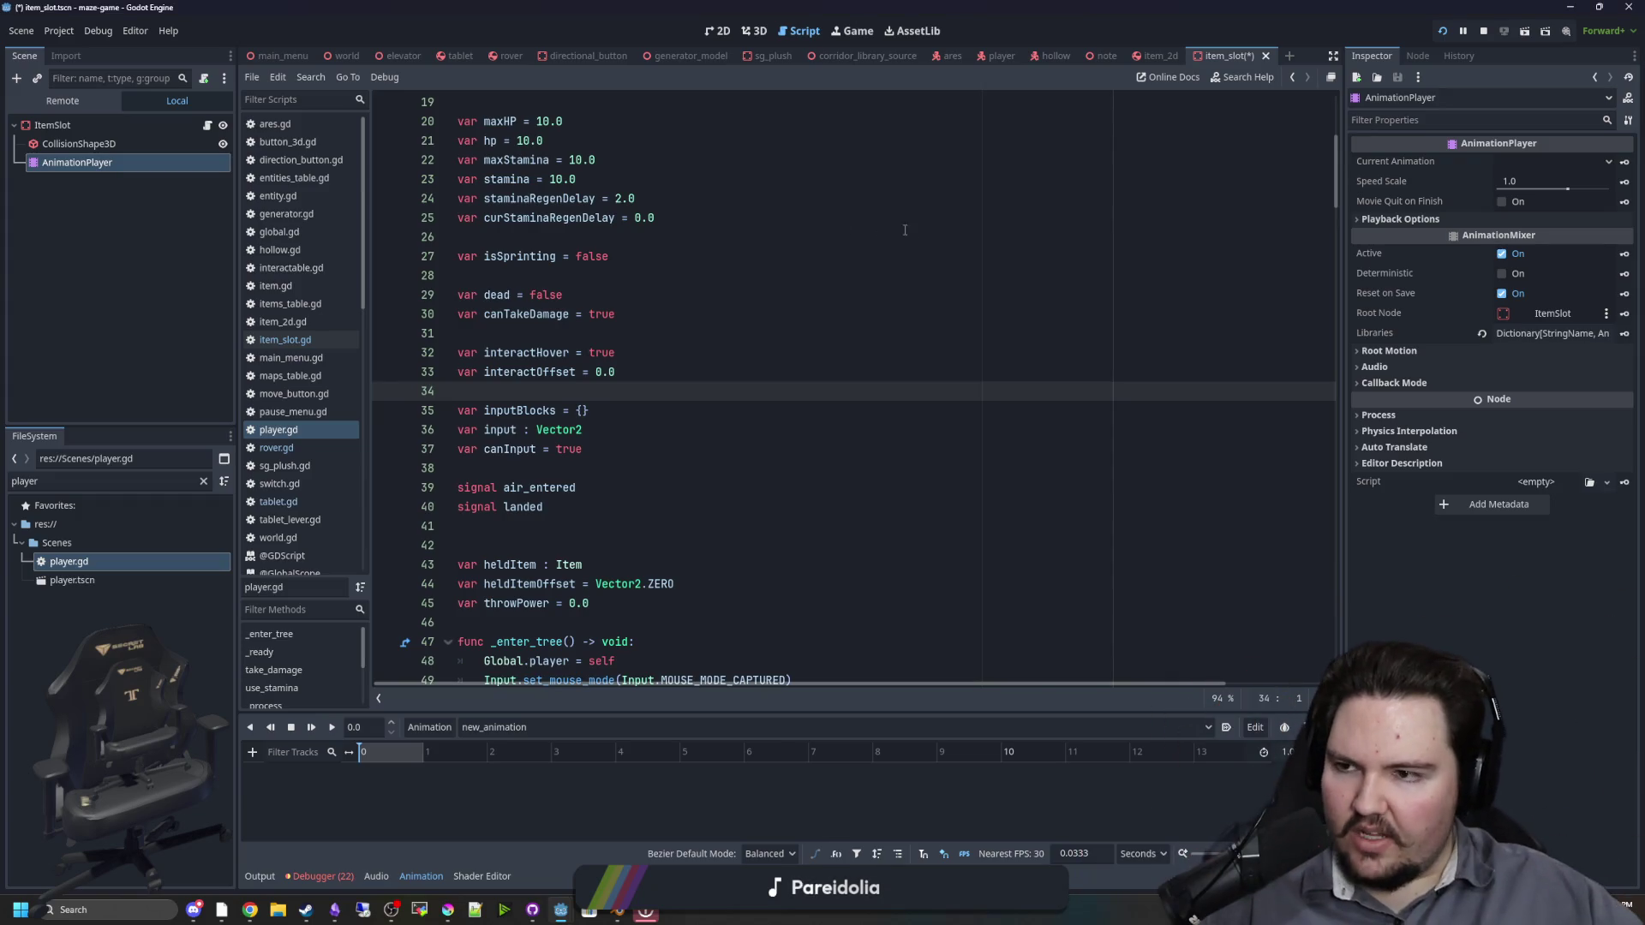
# Step: Delete the AnimationPlayer node, confirm, and save the ItemSlot scene
pyautogui.rightClick(59, 165)
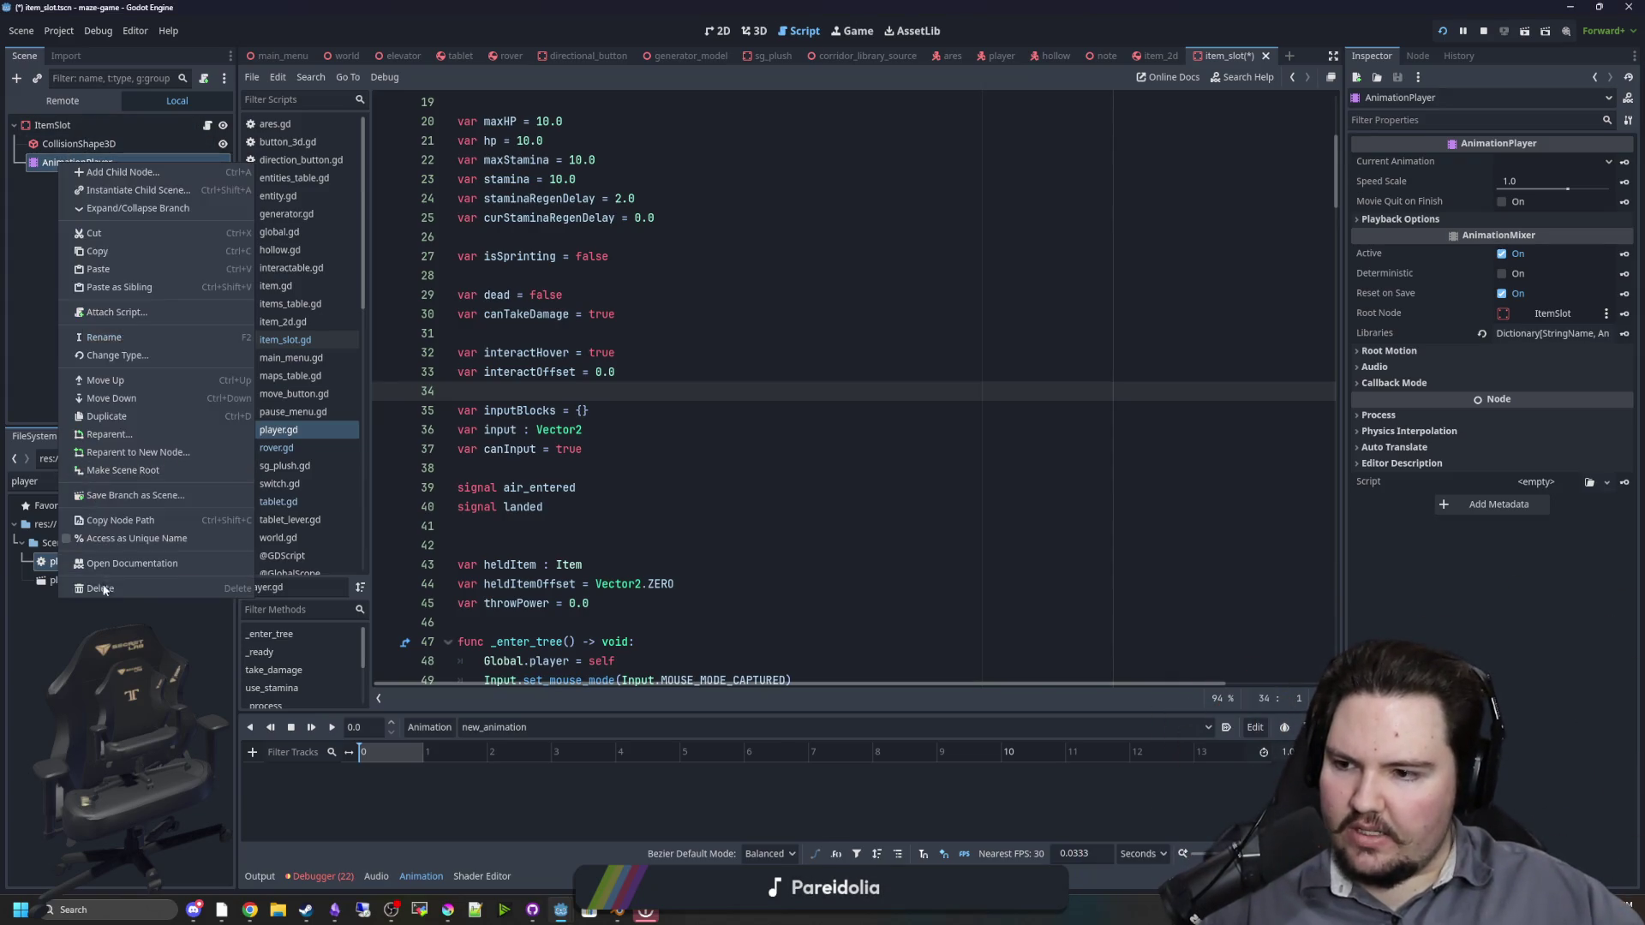
pyautogui.click(101, 593)
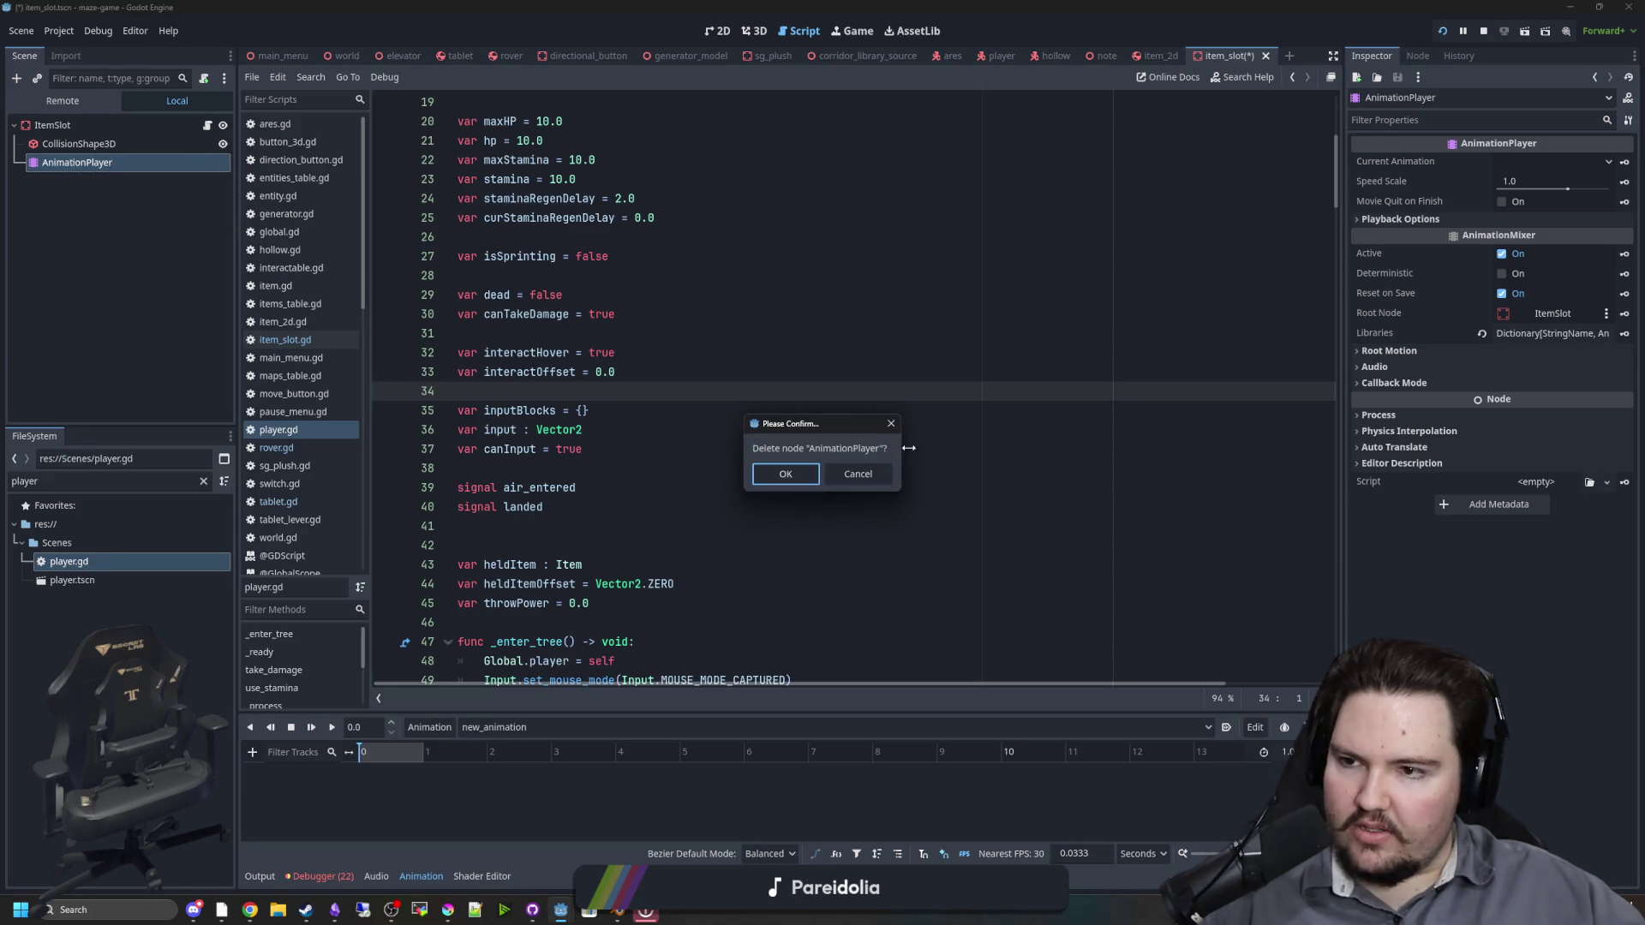
pyautogui.click(799, 467)
pyautogui.click(672, 294)
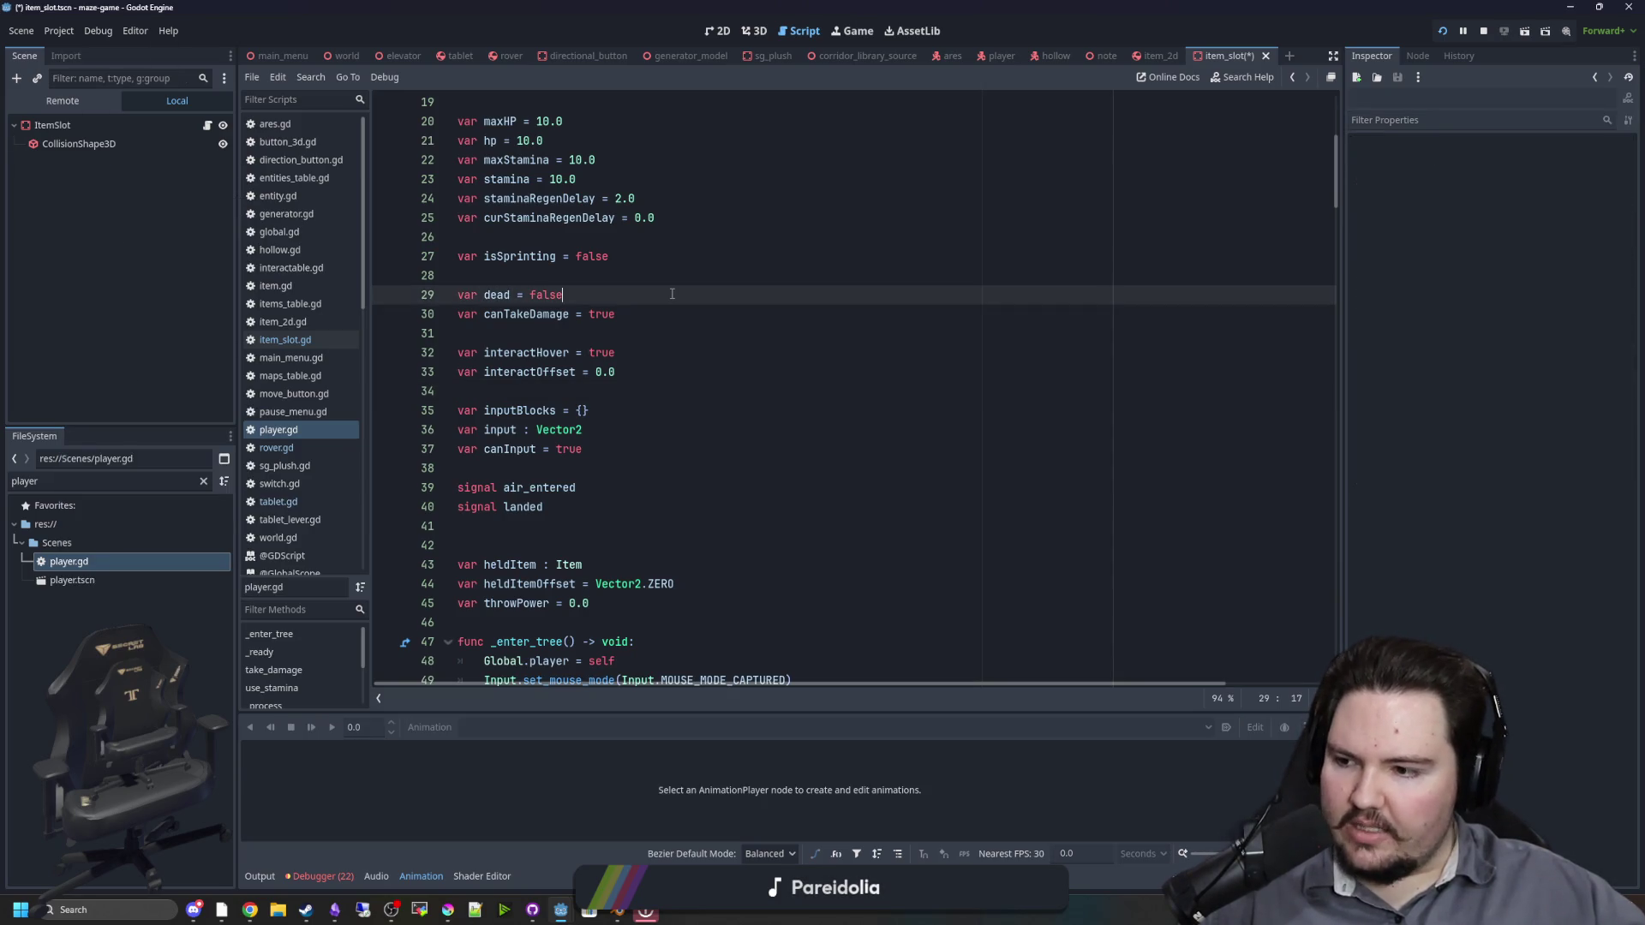
pyautogui.click(654, 271)
pyautogui.hotkey('ctrl', 's')
# Step: Select the ItemSlot root node and switch to the 3D view
pyautogui.click(1000, 197)
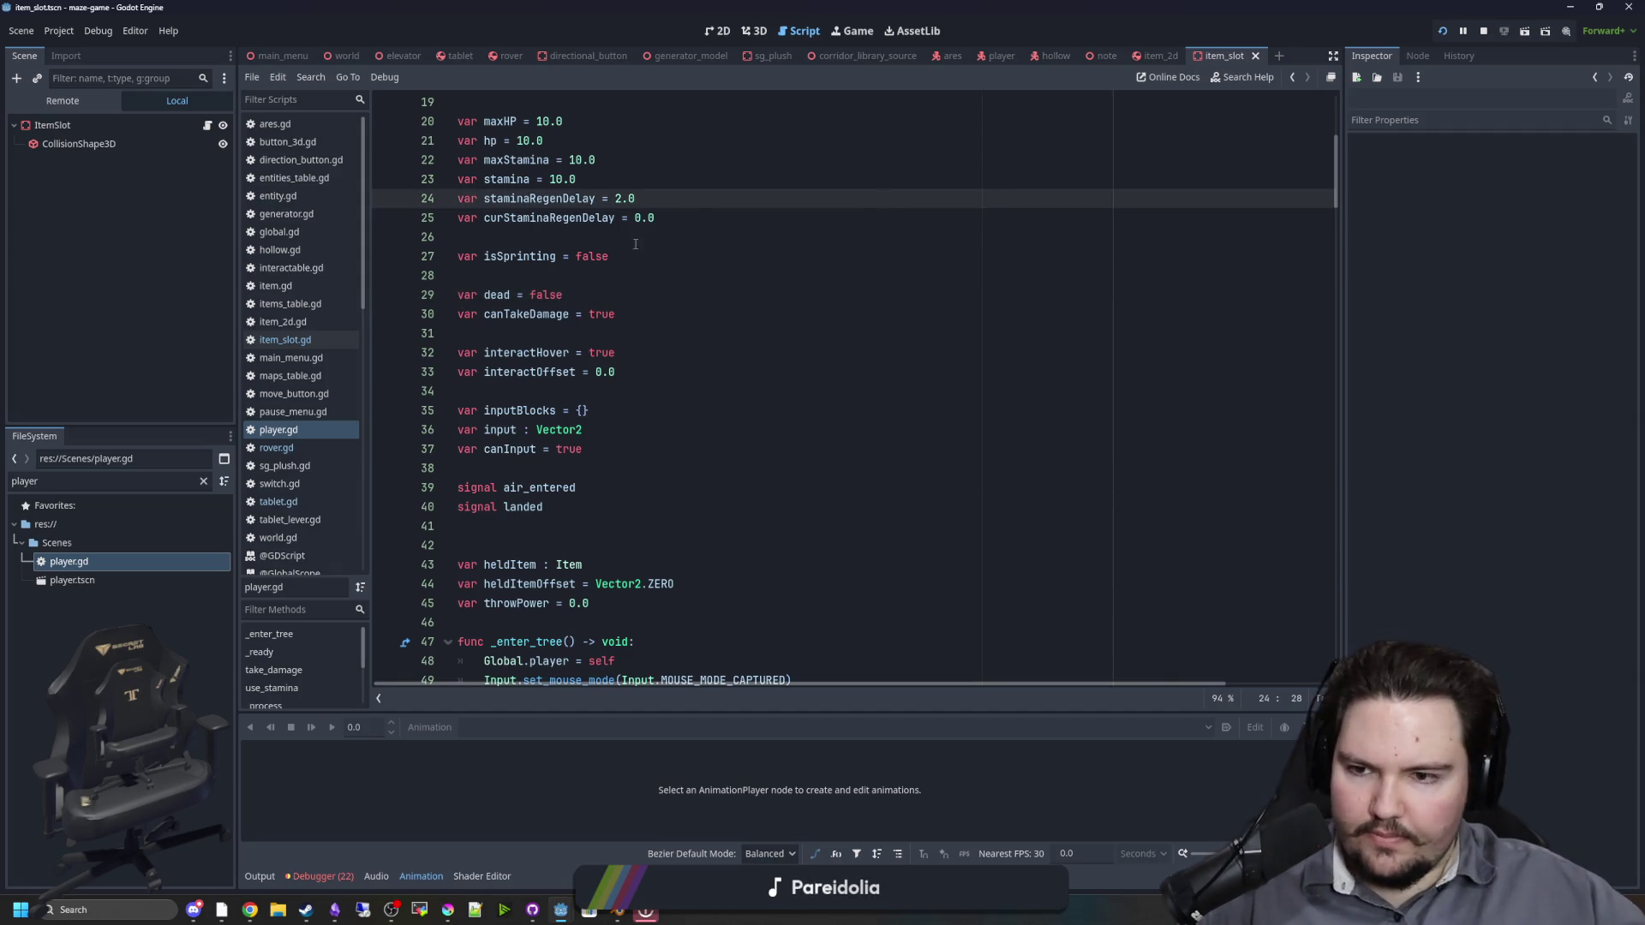
pyautogui.click(171, 127)
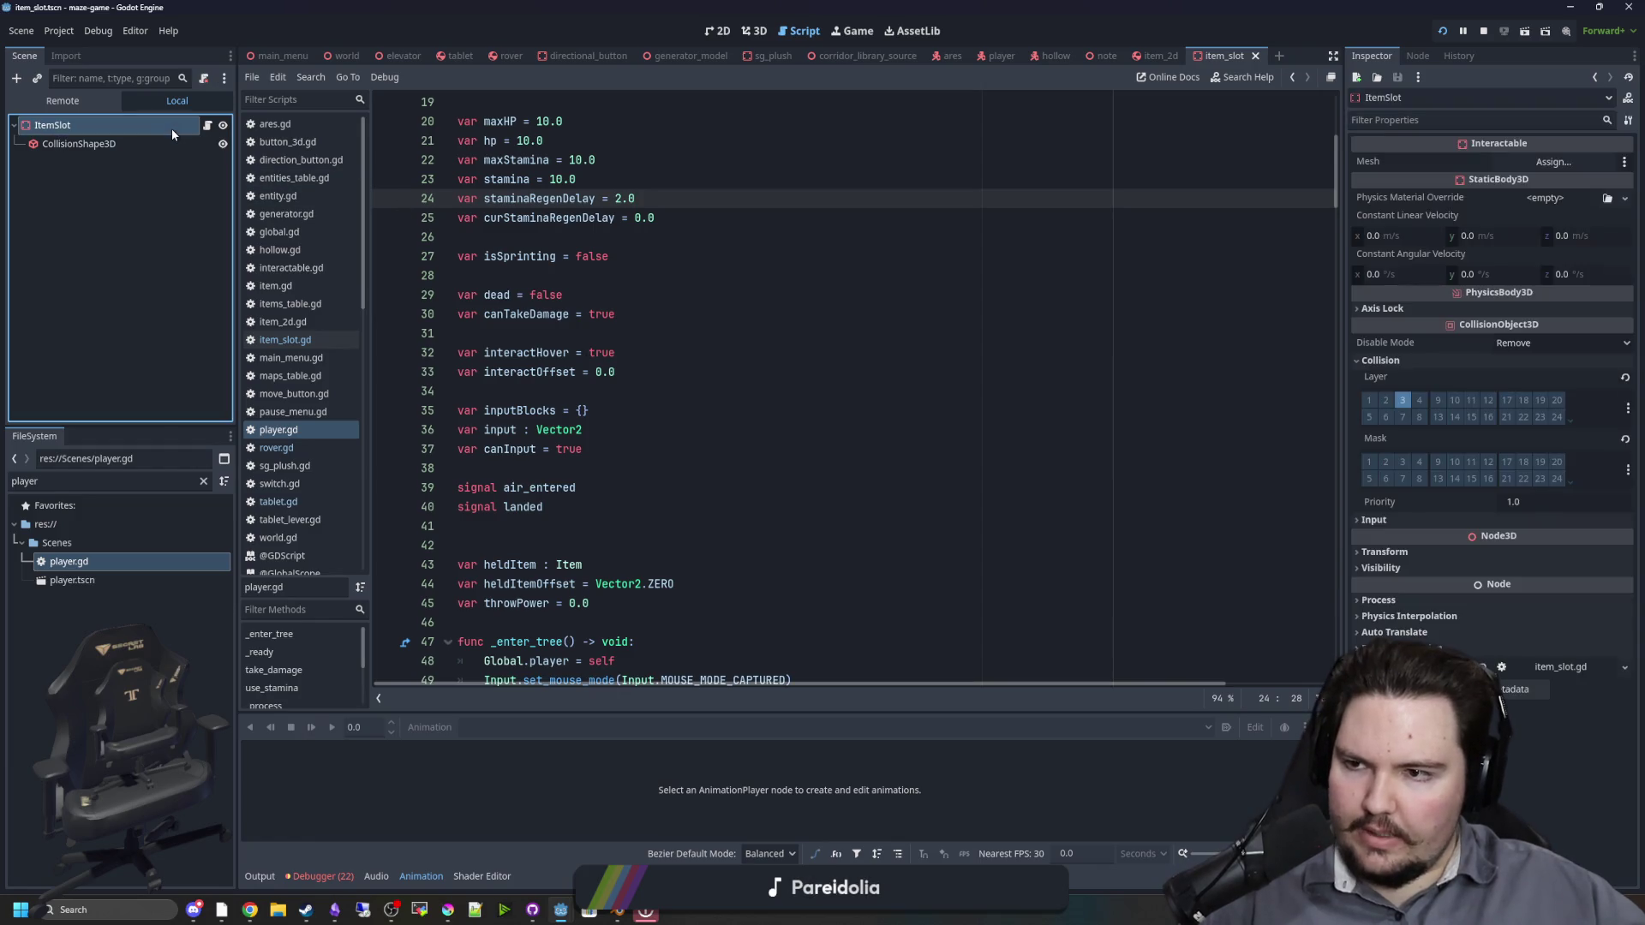
pyautogui.click(600, 237)
pyautogui.click(753, 32)
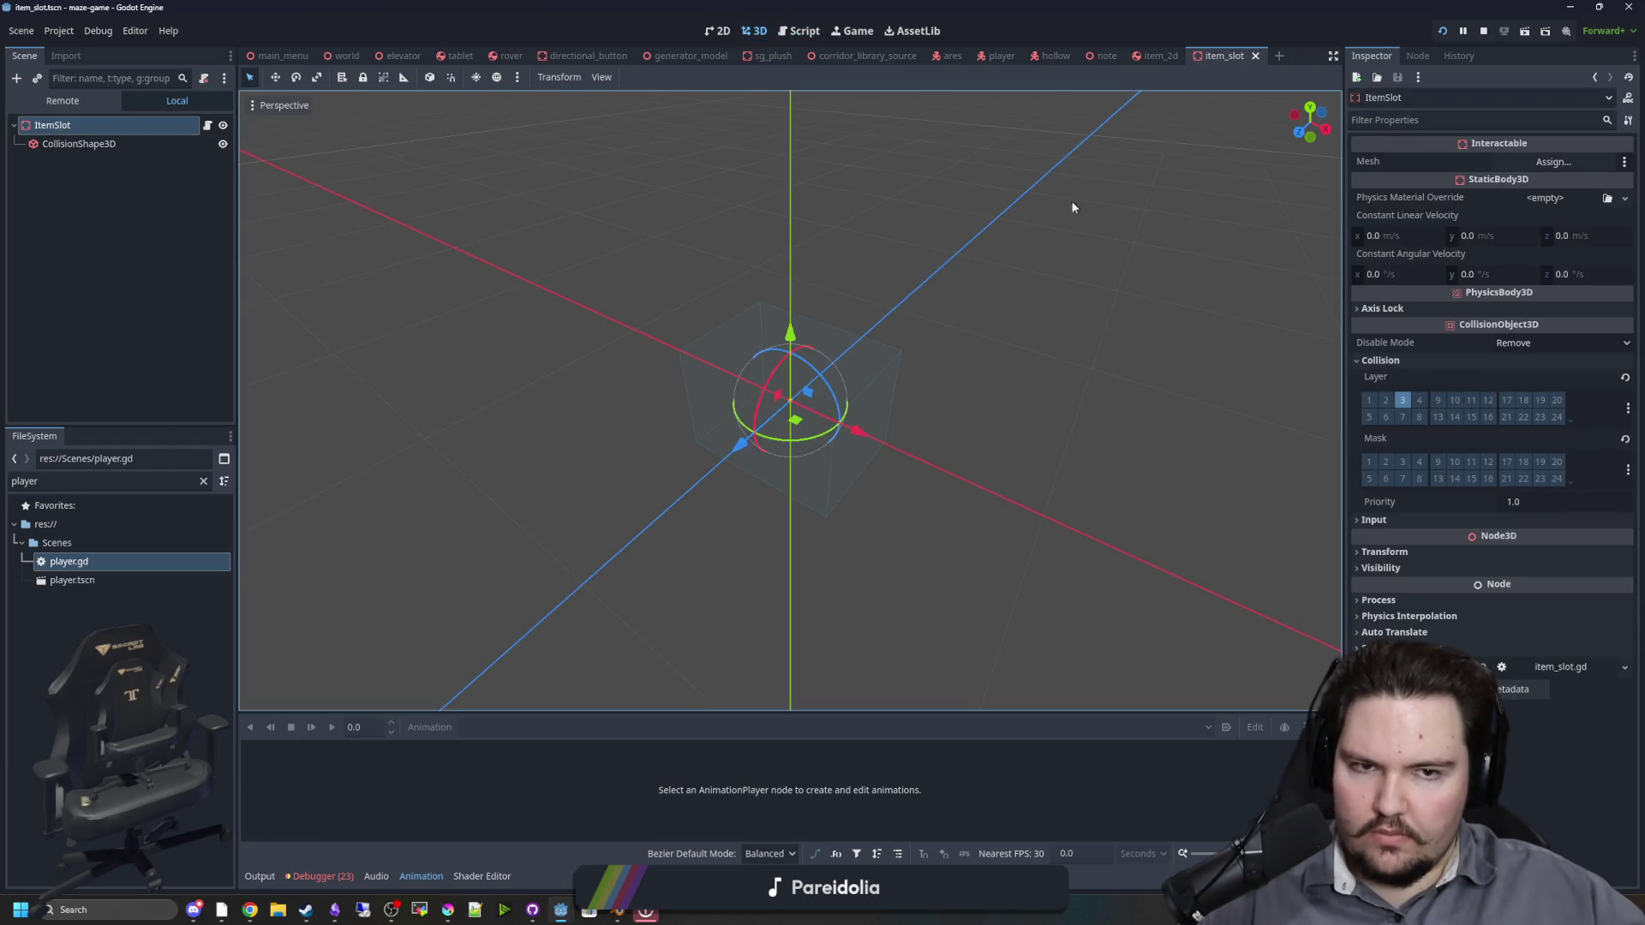
# Step: Free the pointer from the running game and open the Debugger's frame-time Profiler
pyautogui.scroll(-2, 1078, 213)
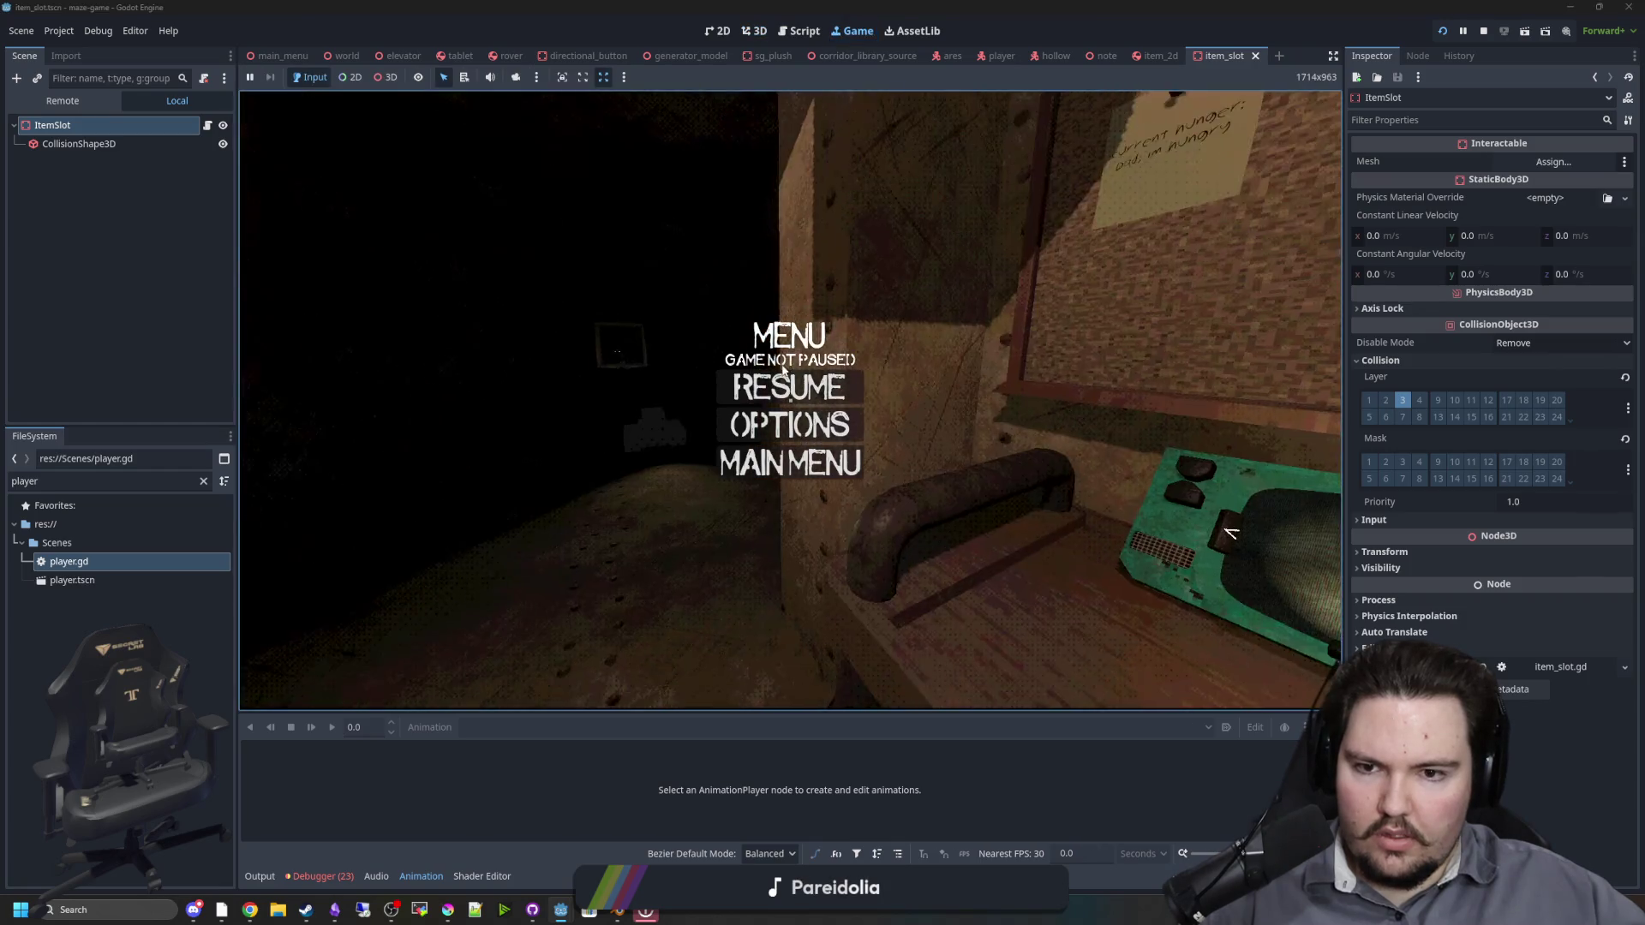
pyautogui.press('Escape')
pyautogui.press('super')
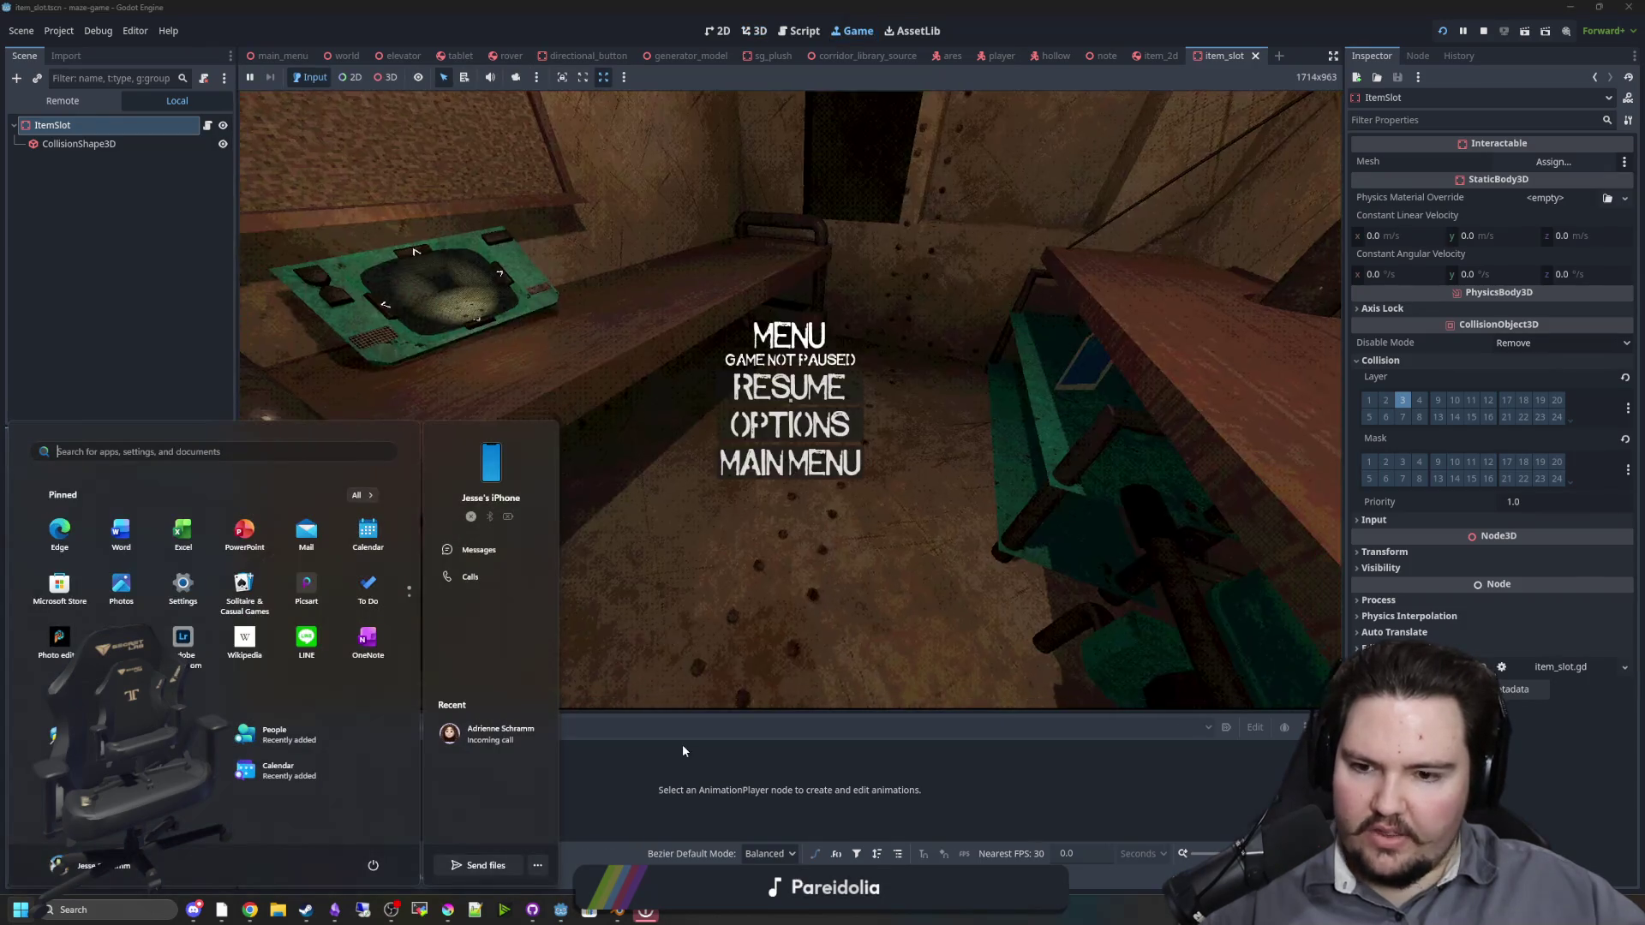
pyautogui.click(616, 796)
pyautogui.click(318, 875)
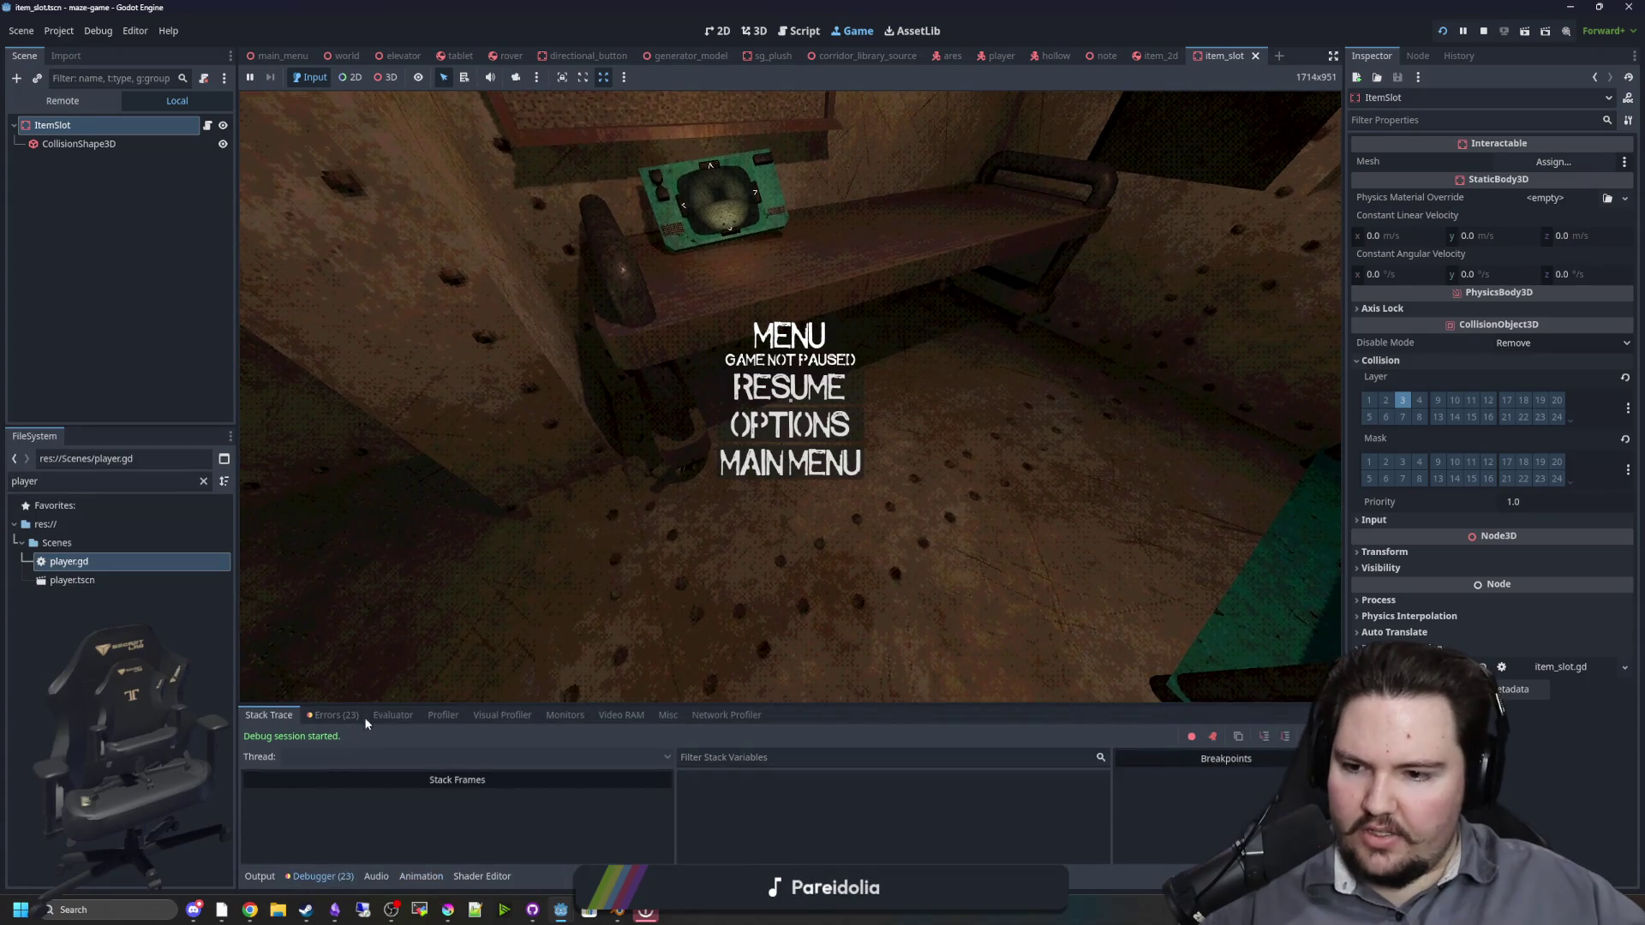
pyautogui.click(446, 715)
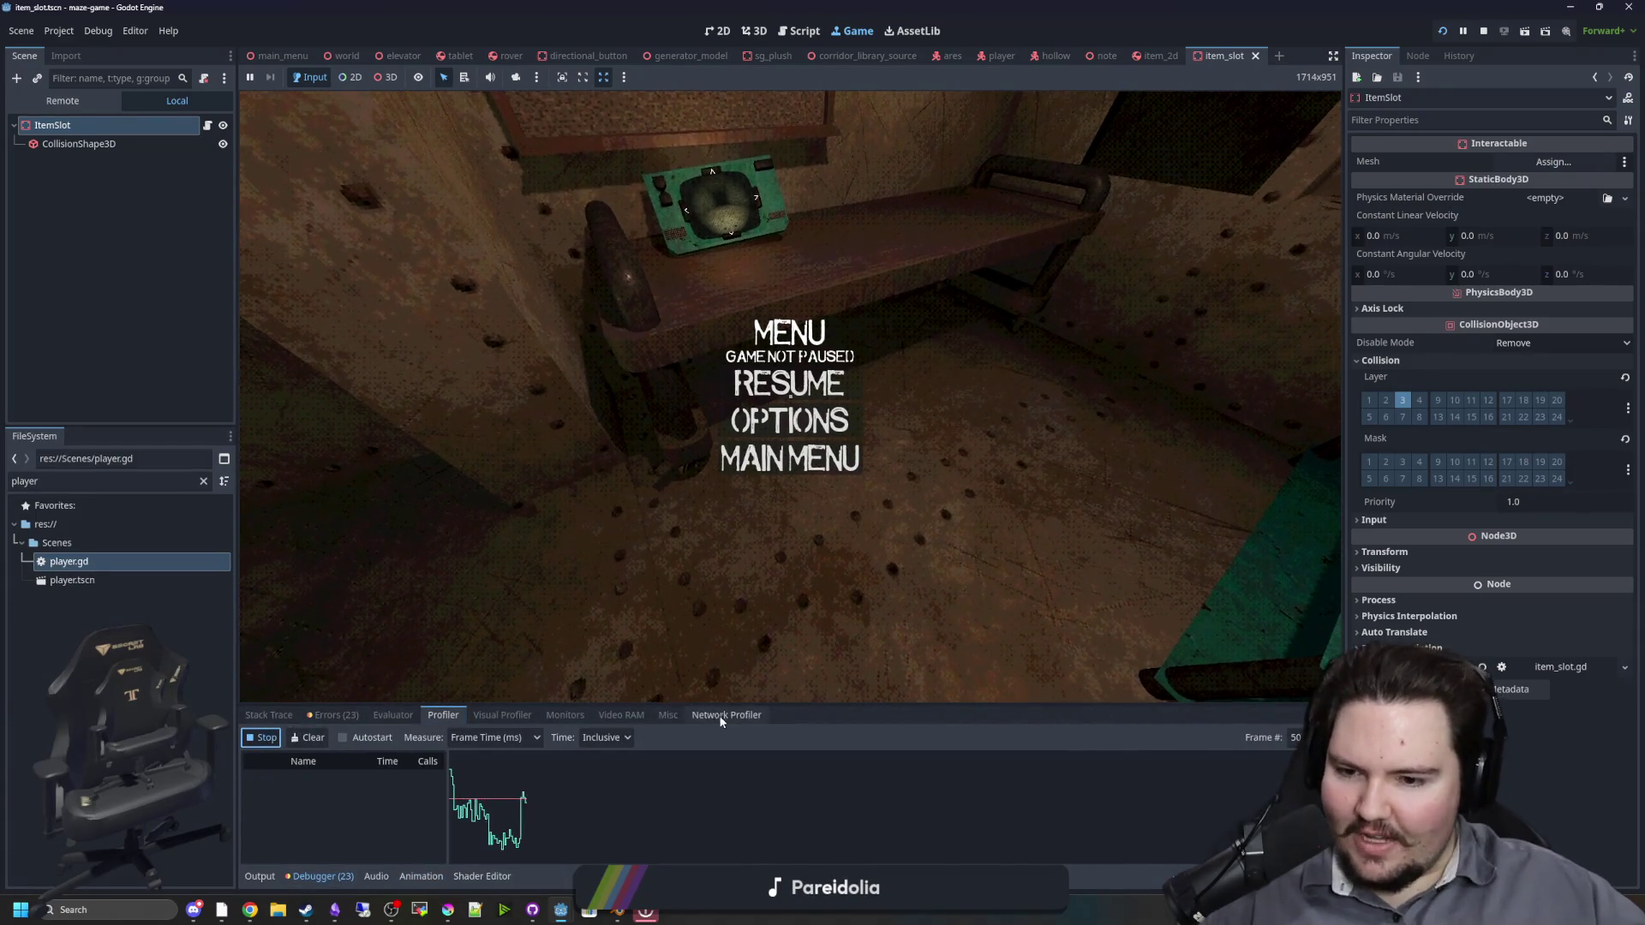
# Step: Enlarge the profiler panel and stop profiling to inspect a captured frame
pyautogui.scroll(-5, 343, 809)
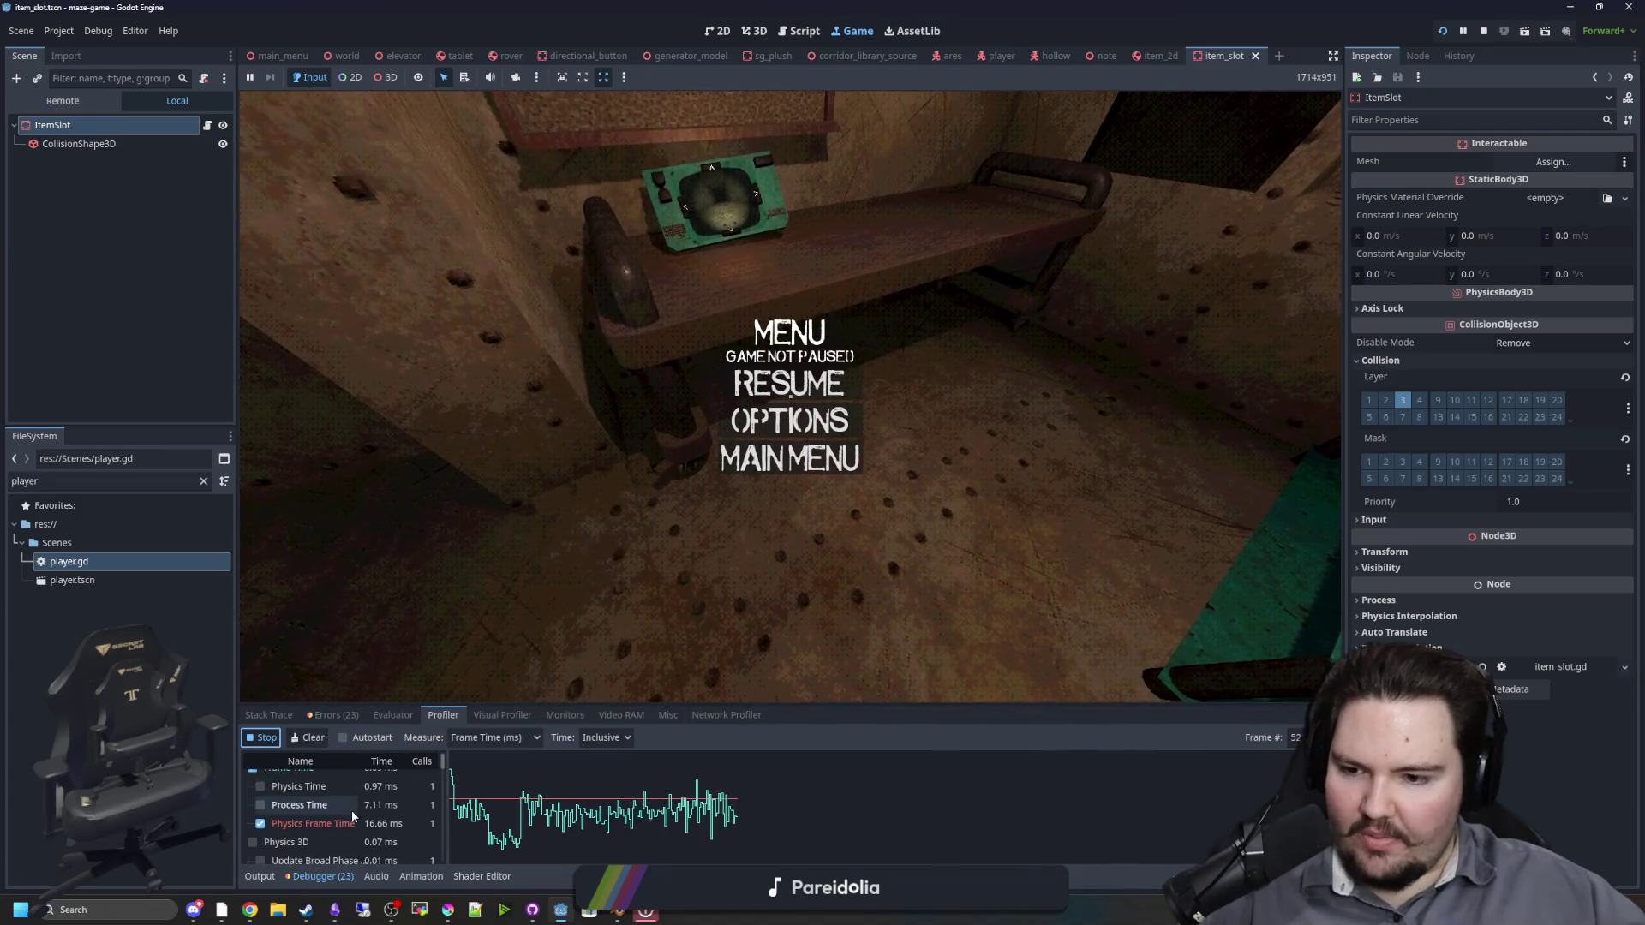
pyautogui.scroll(1, 352, 809)
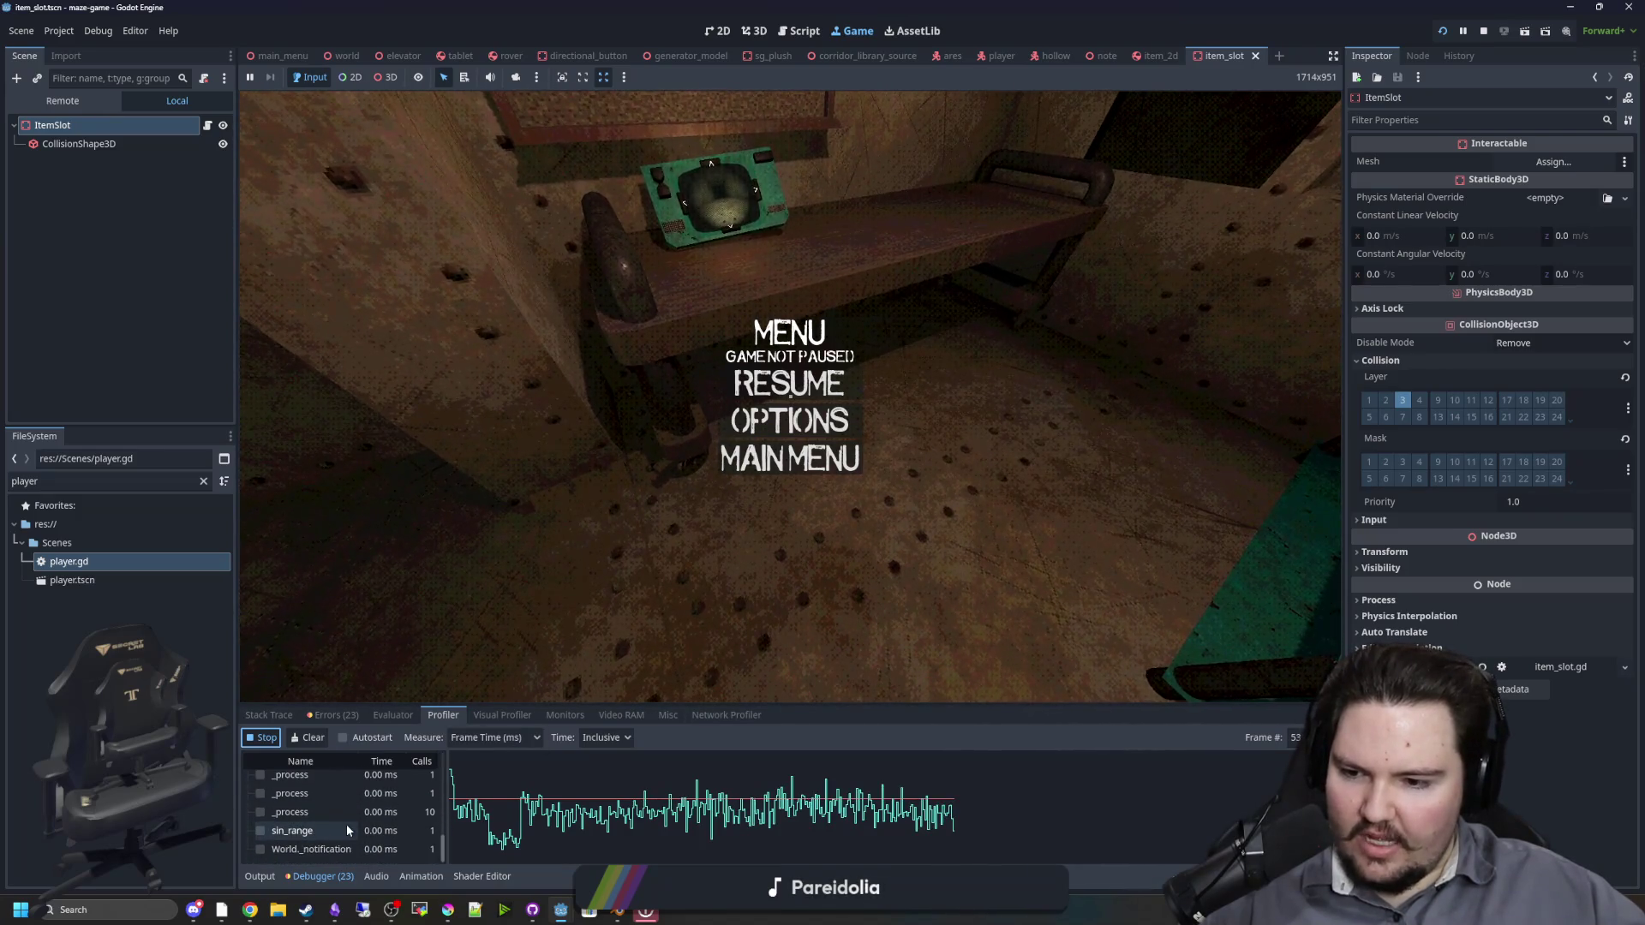
pyautogui.scroll(-10, 346, 827)
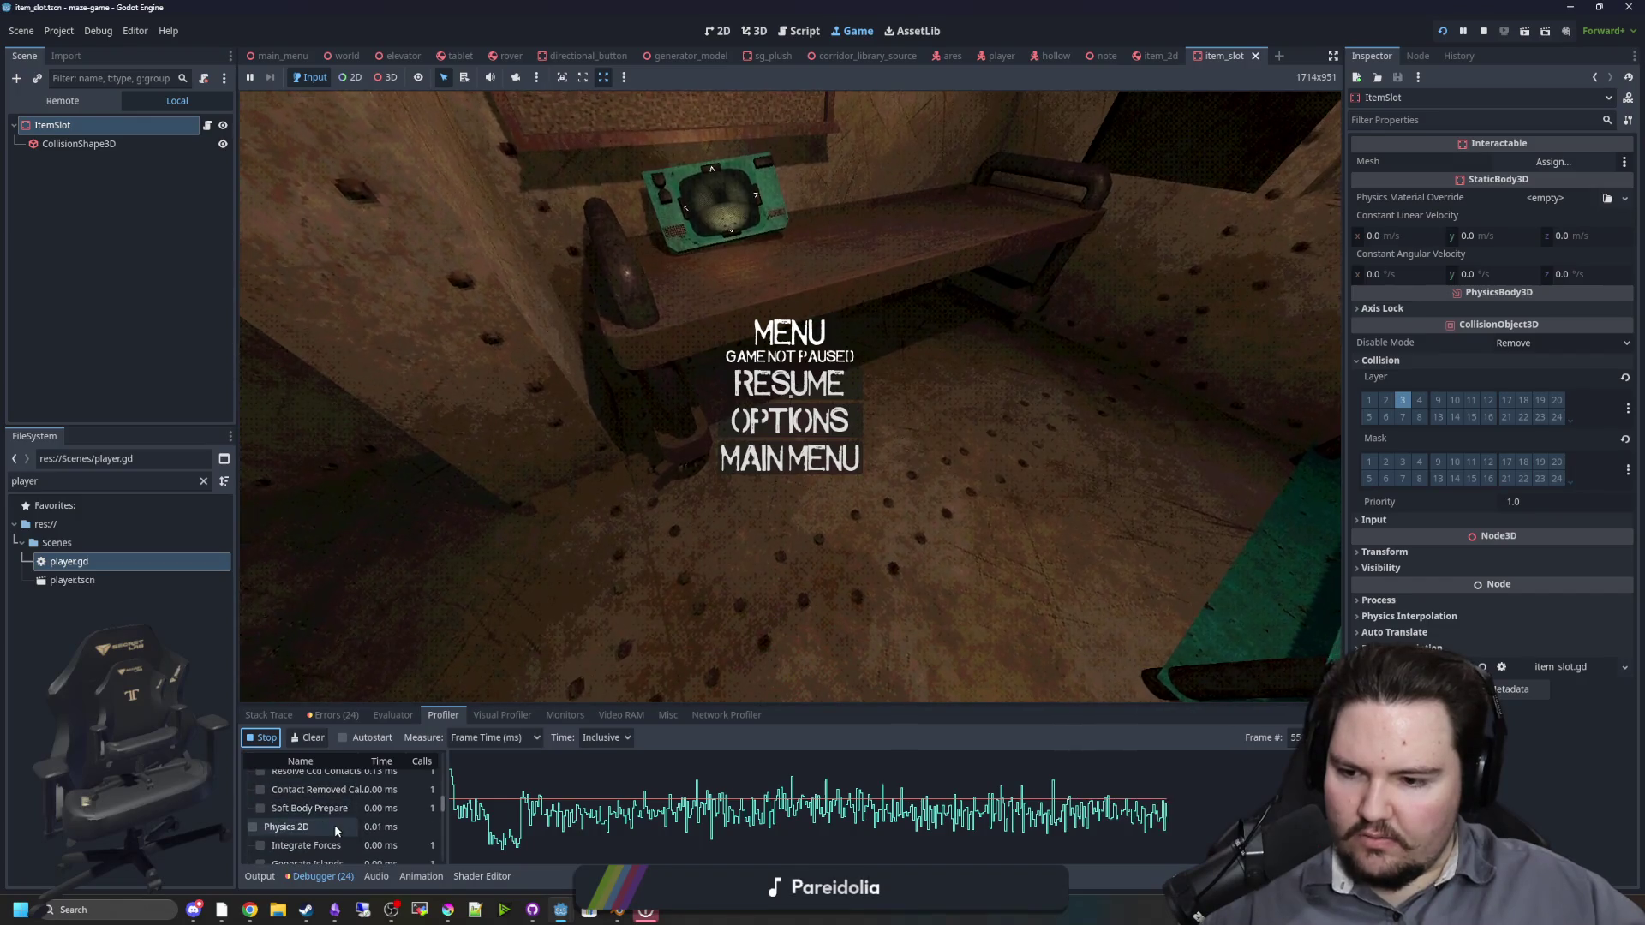
pyautogui.scroll(1, 331, 818)
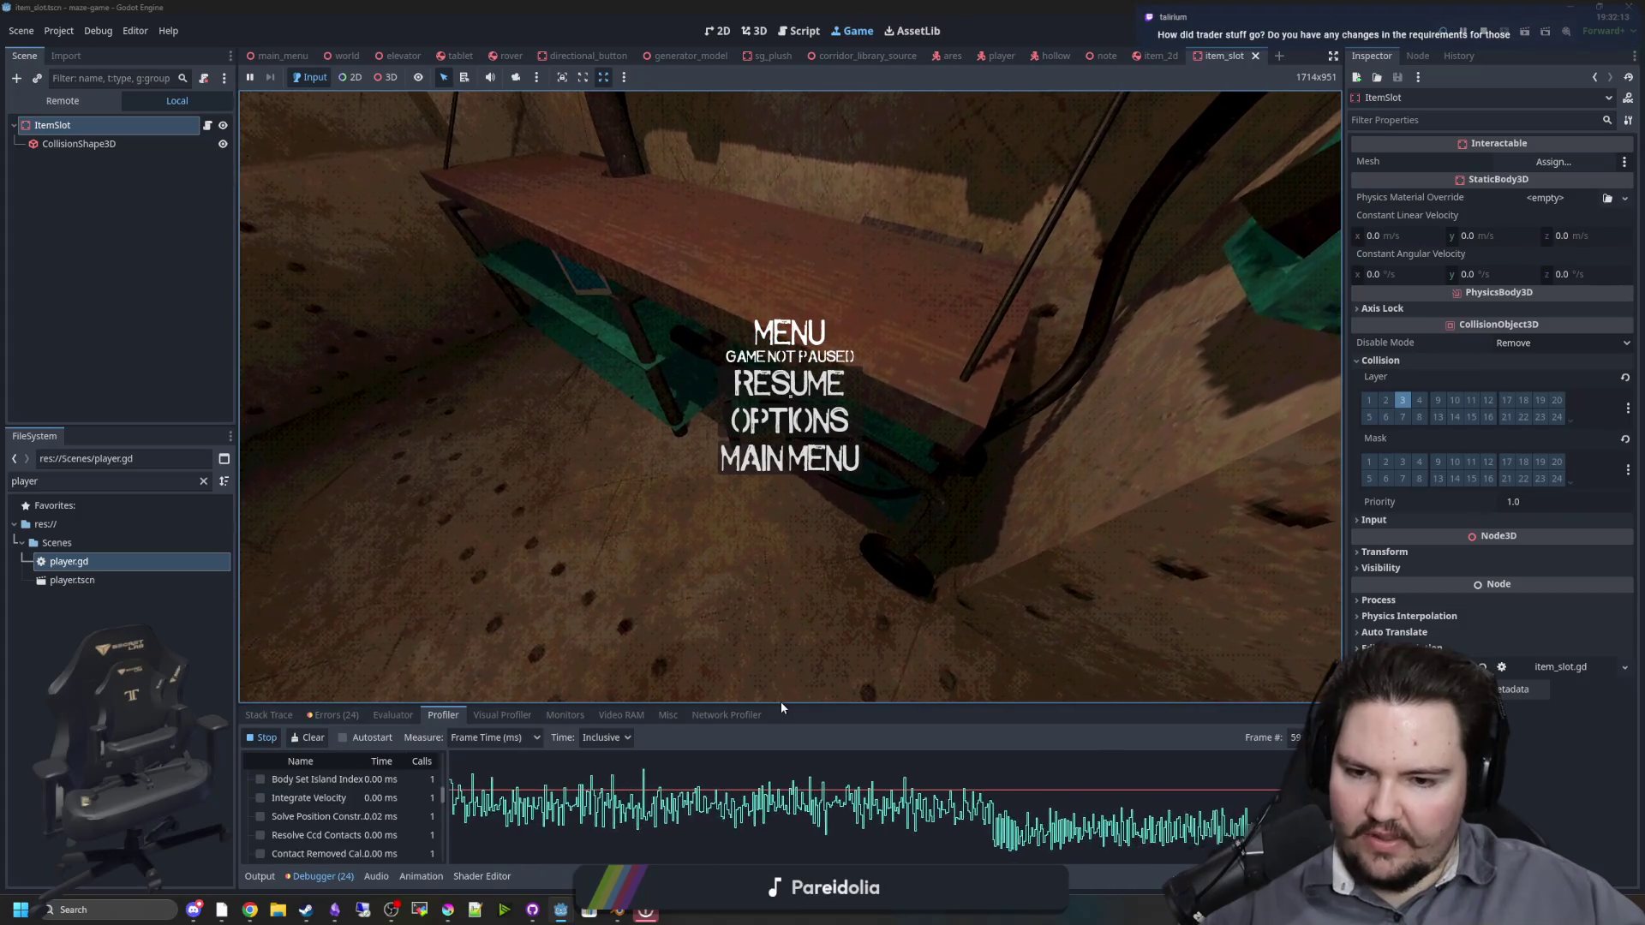
pyautogui.moveTo(777, 704); pyautogui.dragTo(777, 439)
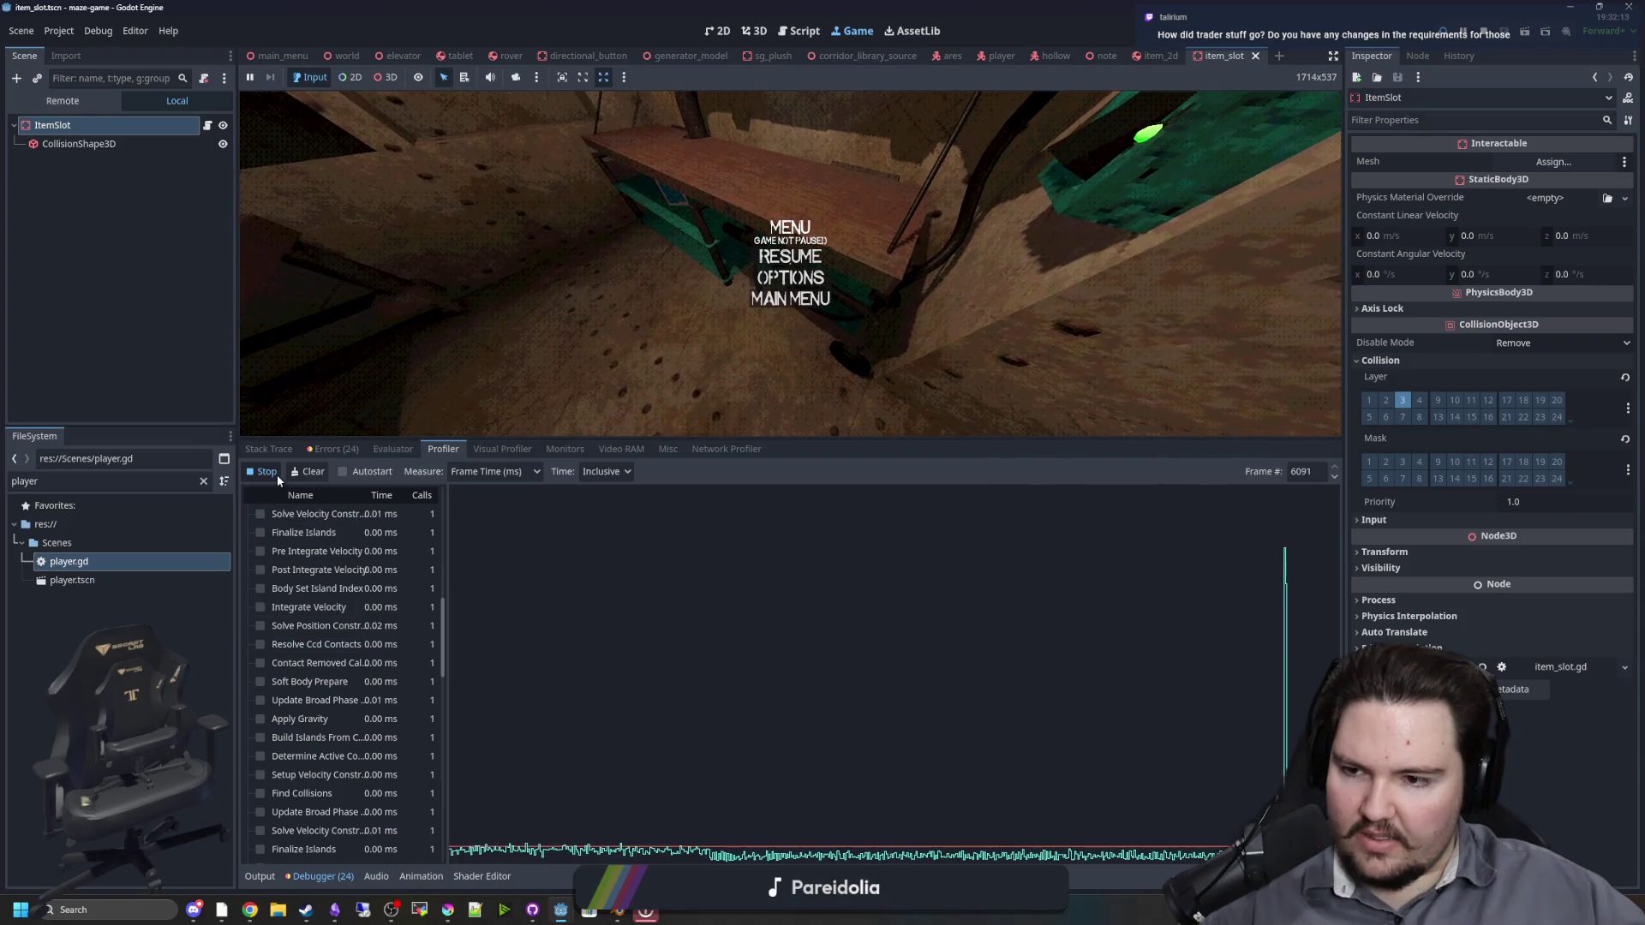
pyautogui.click(1119, 737)
pyautogui.scroll(-5, 302, 669)
pyautogui.scroll(-5, 301, 669)
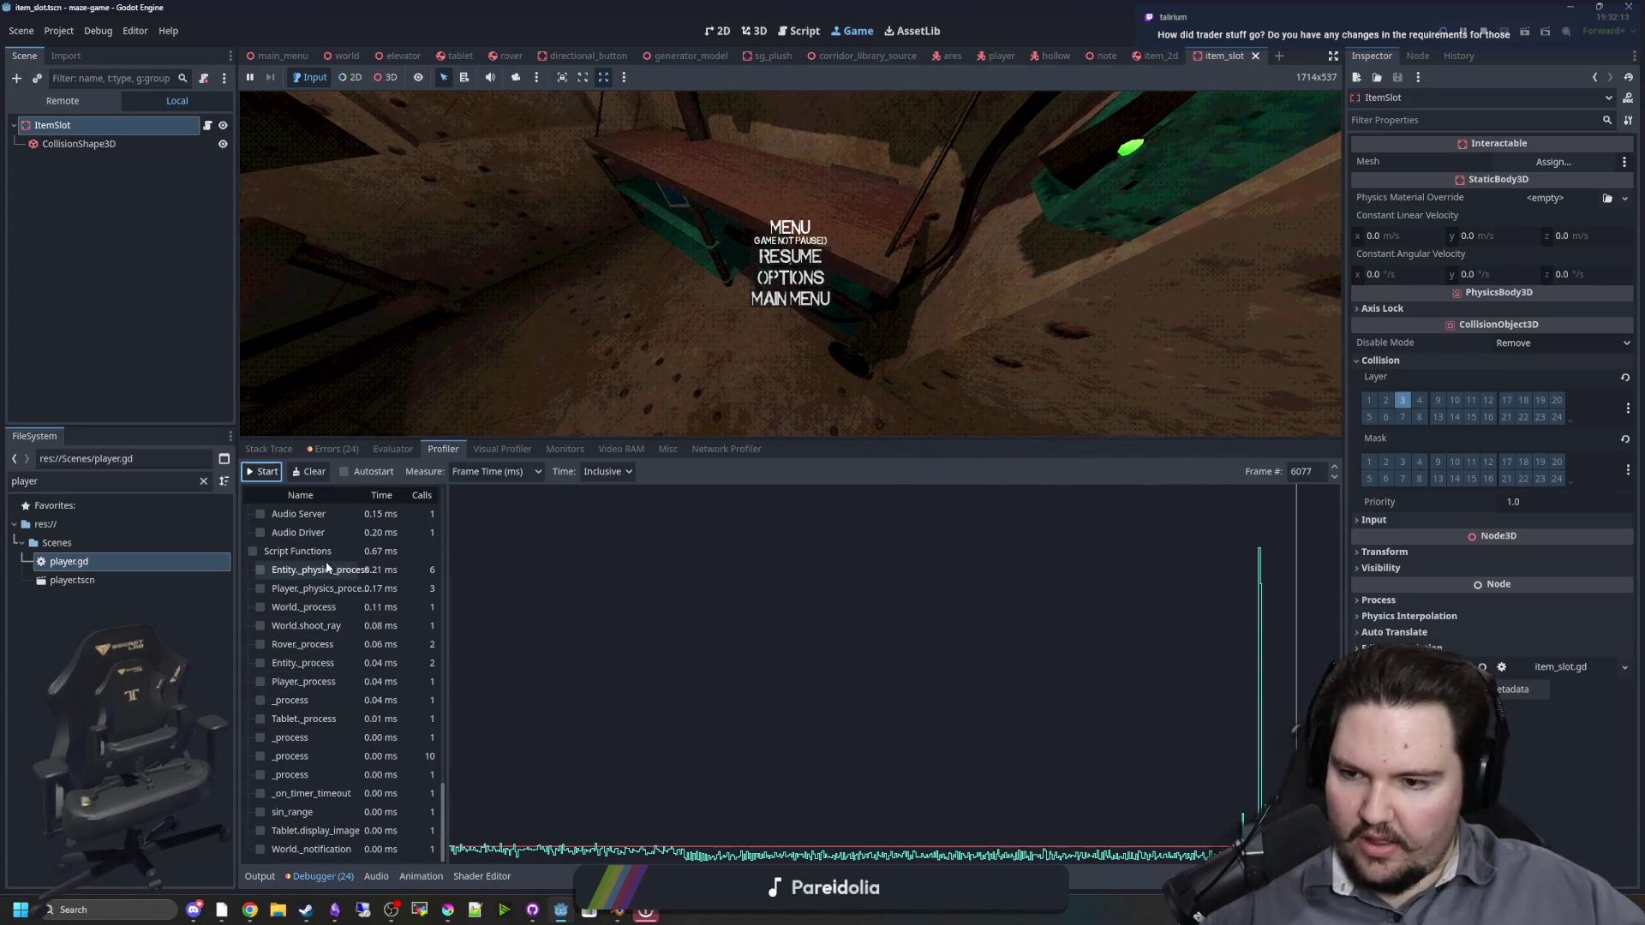
# Step: Record in the Visual Profiler, find Process SSAO at ~28.52 ms GPU, then stop and open world
pyautogui.click(502, 449)
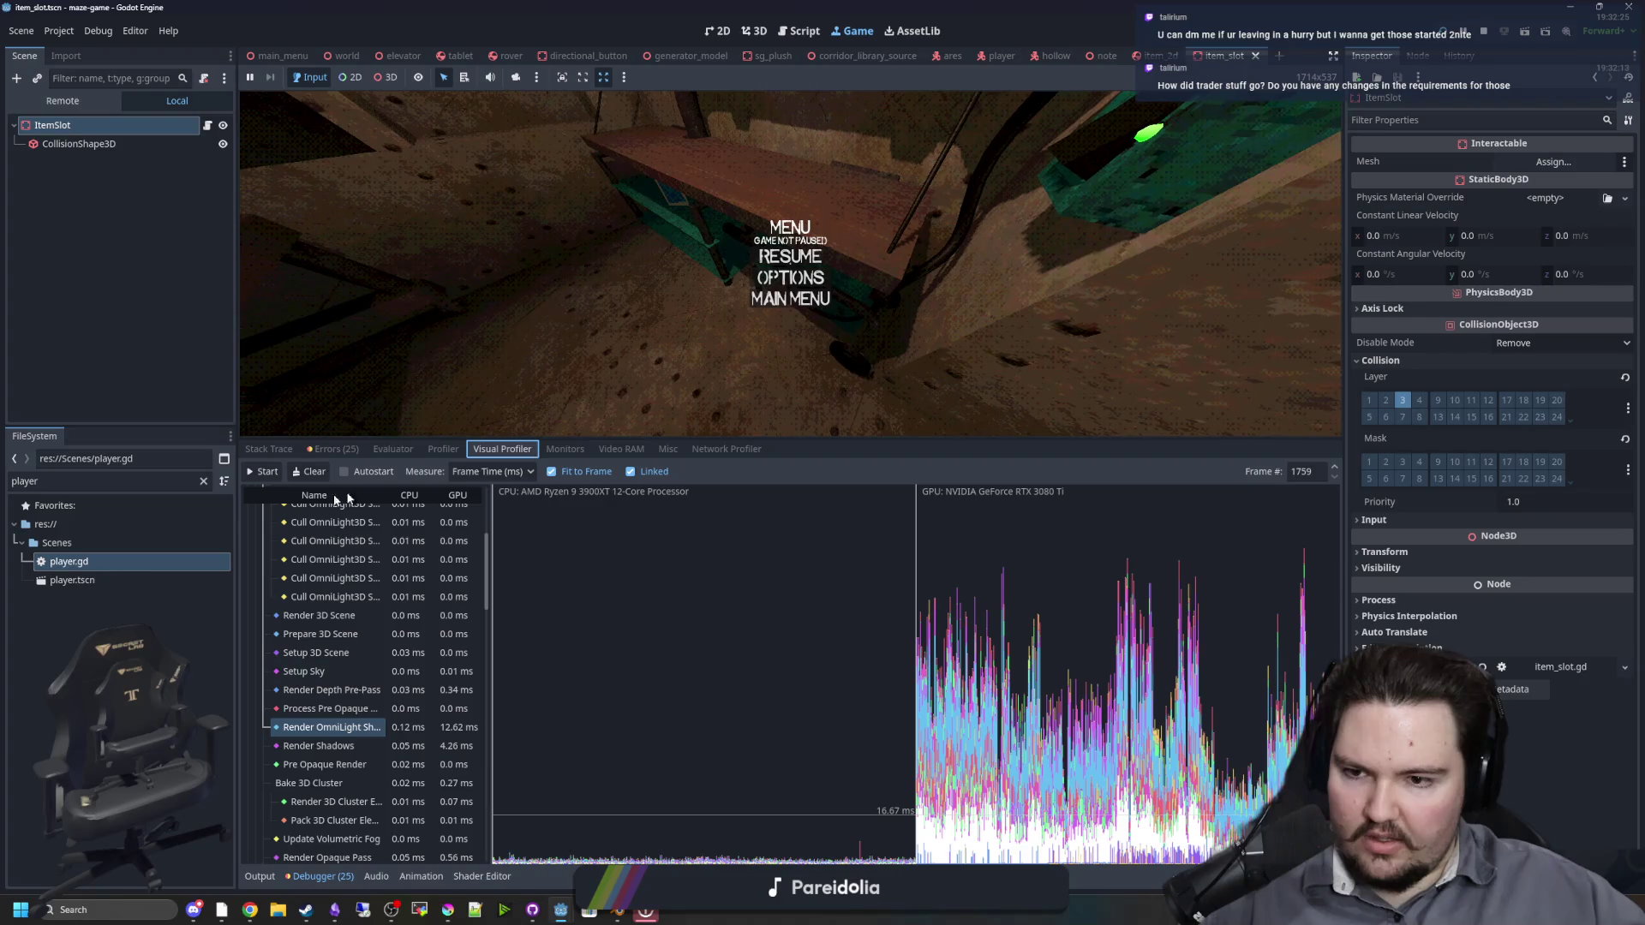
pyautogui.click(261, 471)
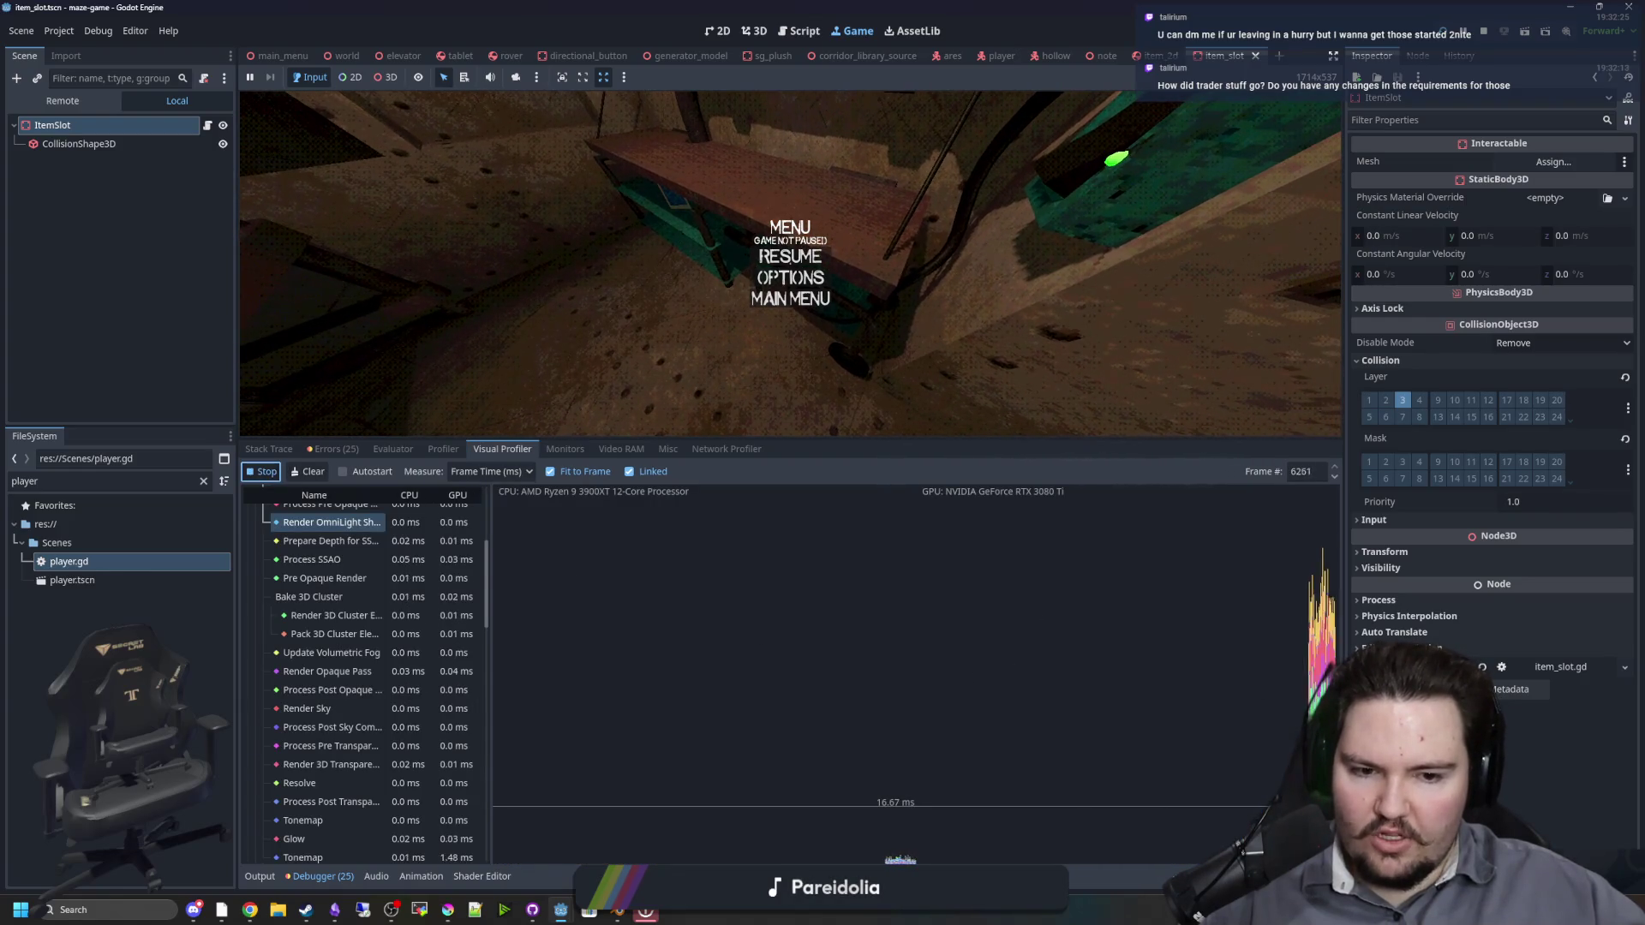
pyautogui.click(894, 849)
pyautogui.click(368, 765)
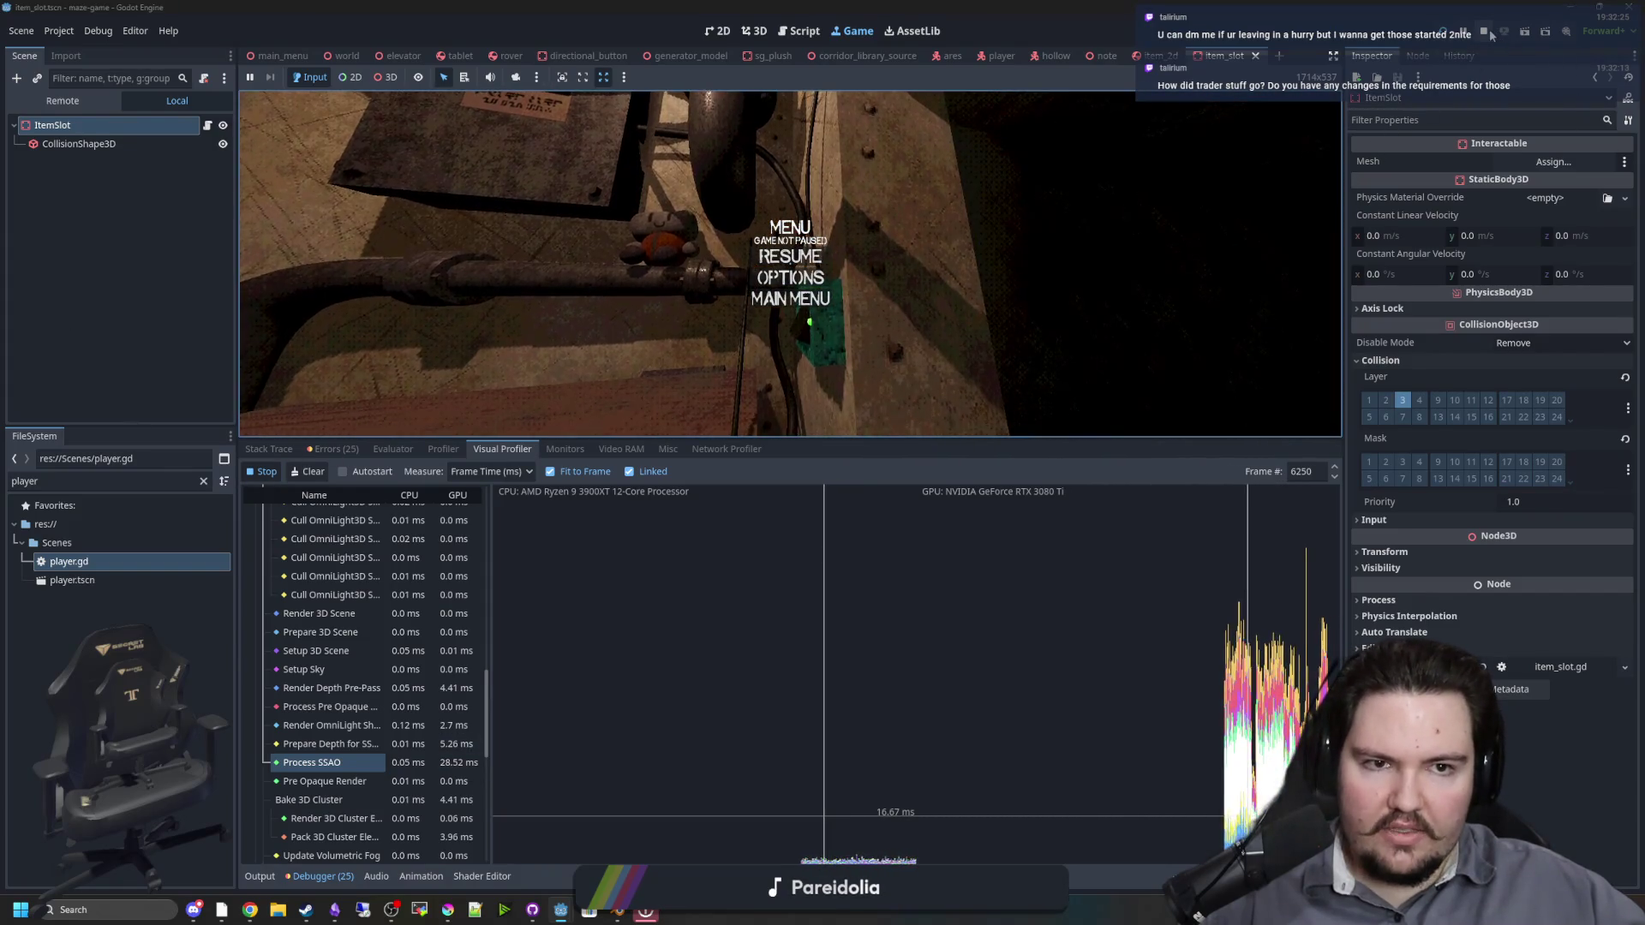
pyautogui.press('F8')
pyautogui.click(357, 56)
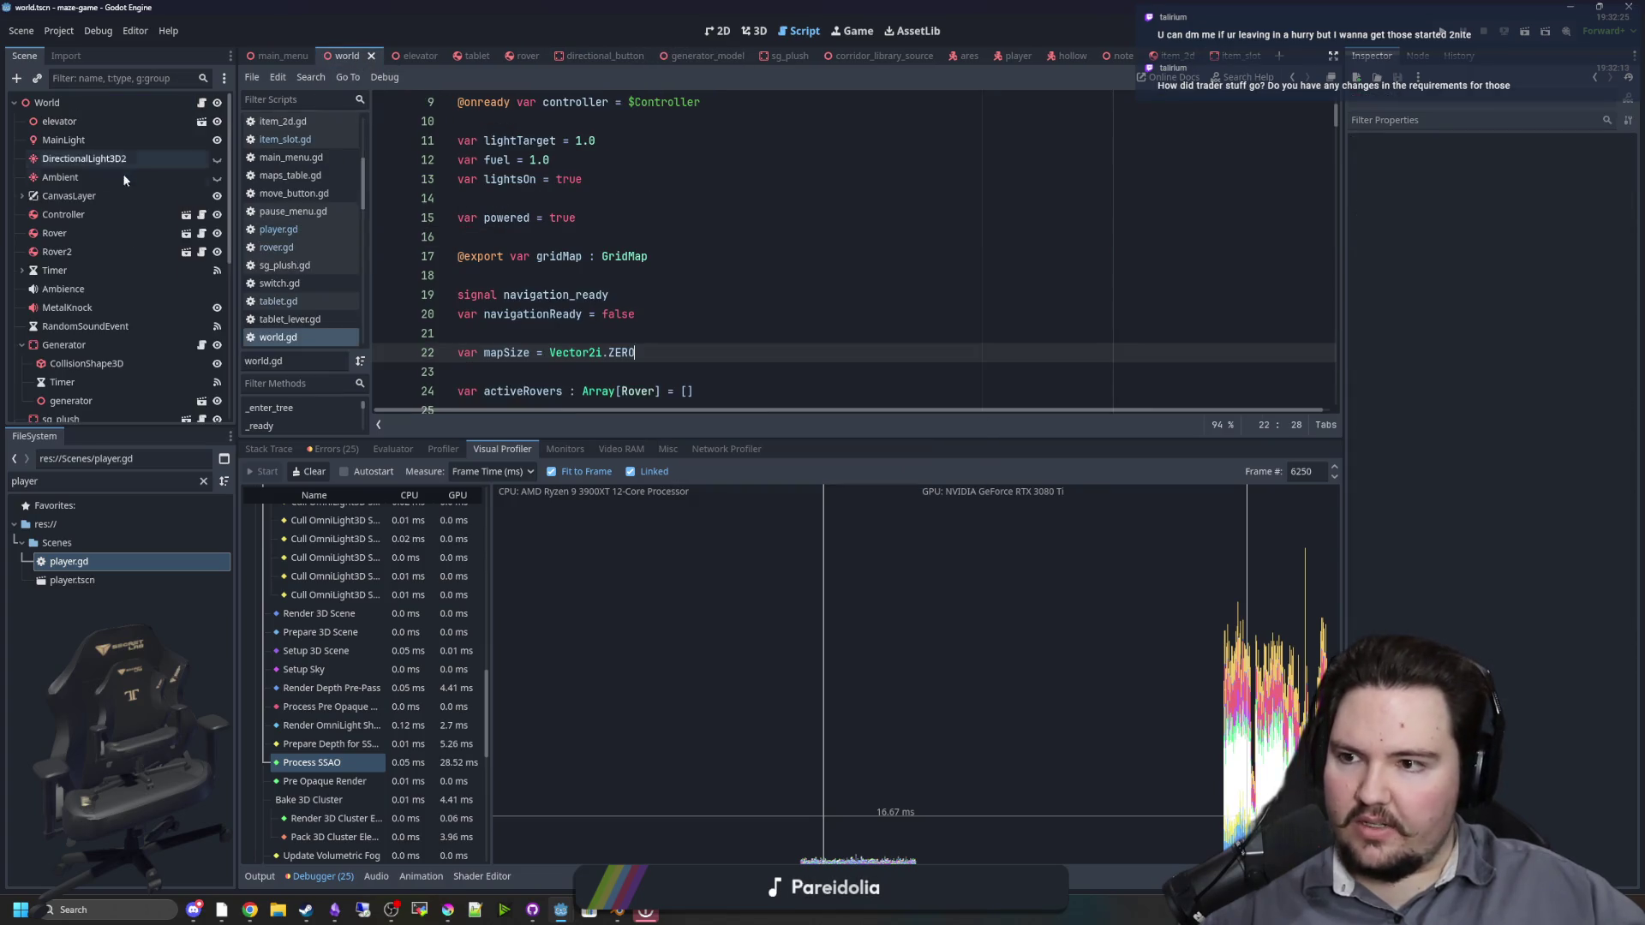
# Step: Uncheck SSAO on the WorldEnvironment node's Environment and save the world scene
pyautogui.scroll(-3, 114, 234)
pyautogui.click(114, 240)
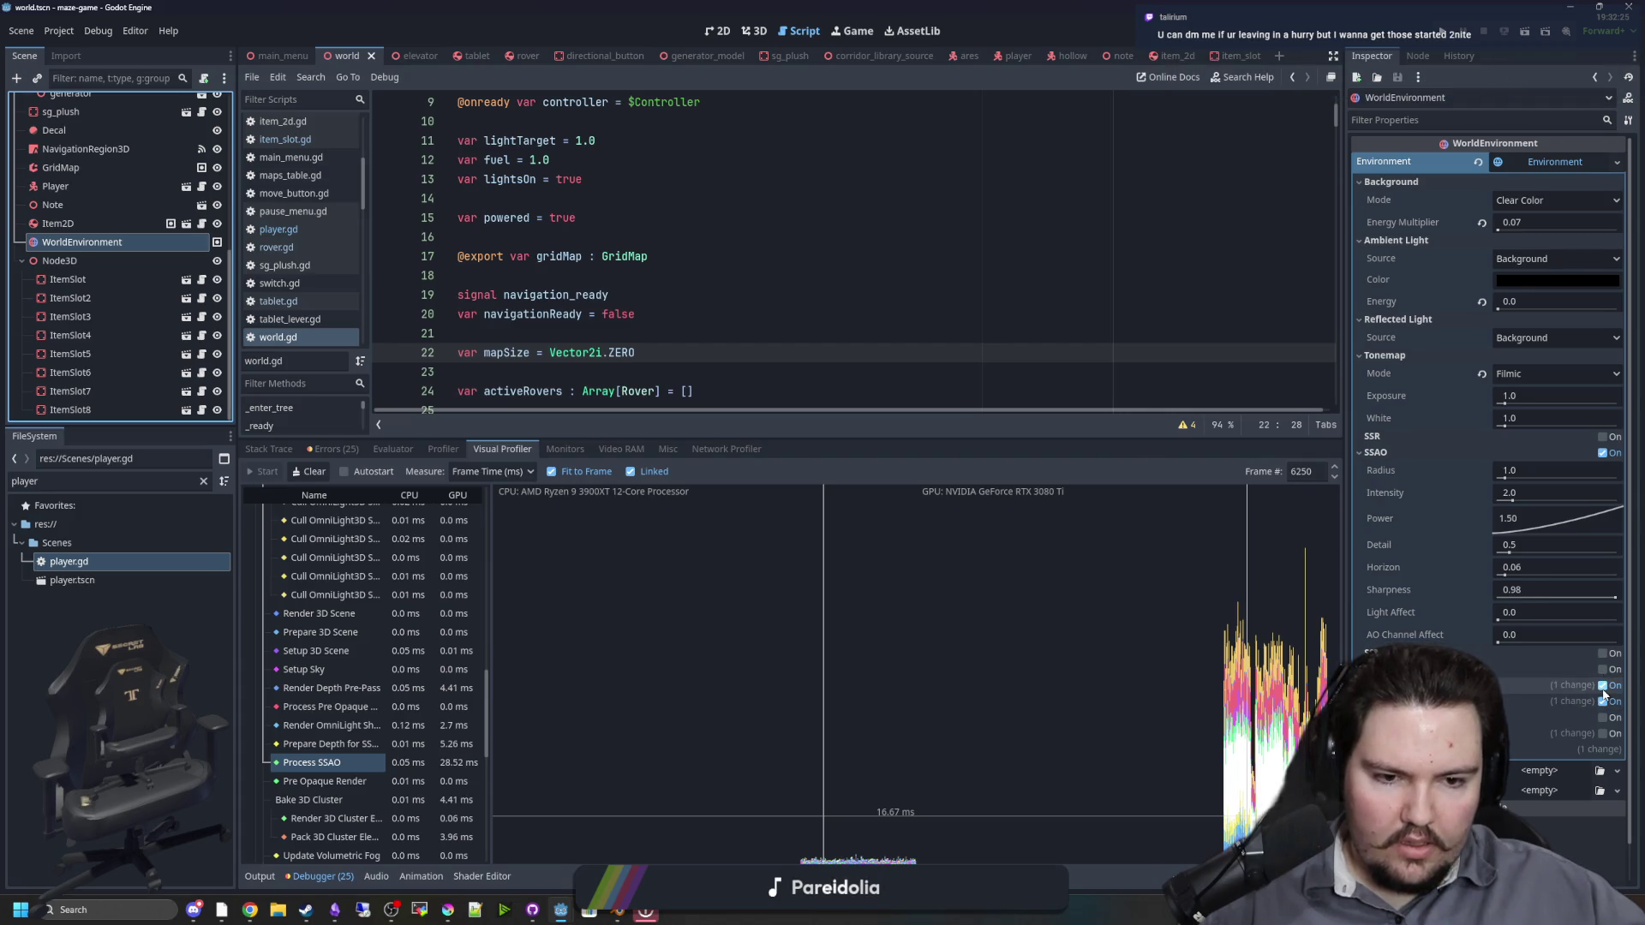
pyautogui.click(1601, 455)
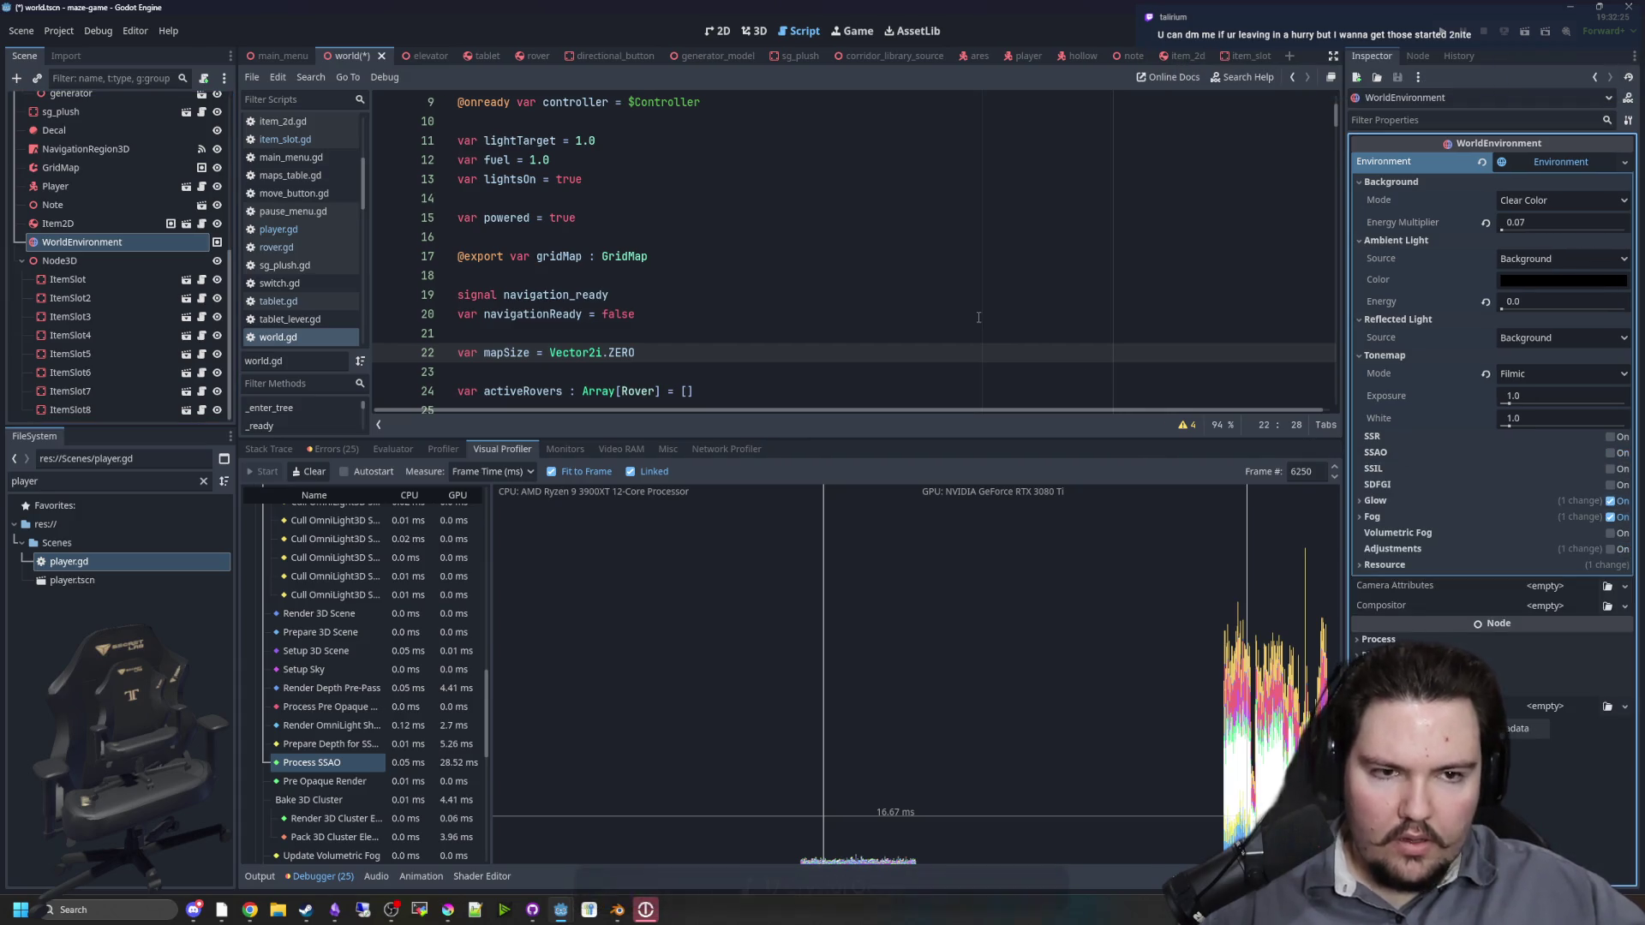
pyautogui.click(879, 243)
pyautogui.hotkey('ctrl', 's')
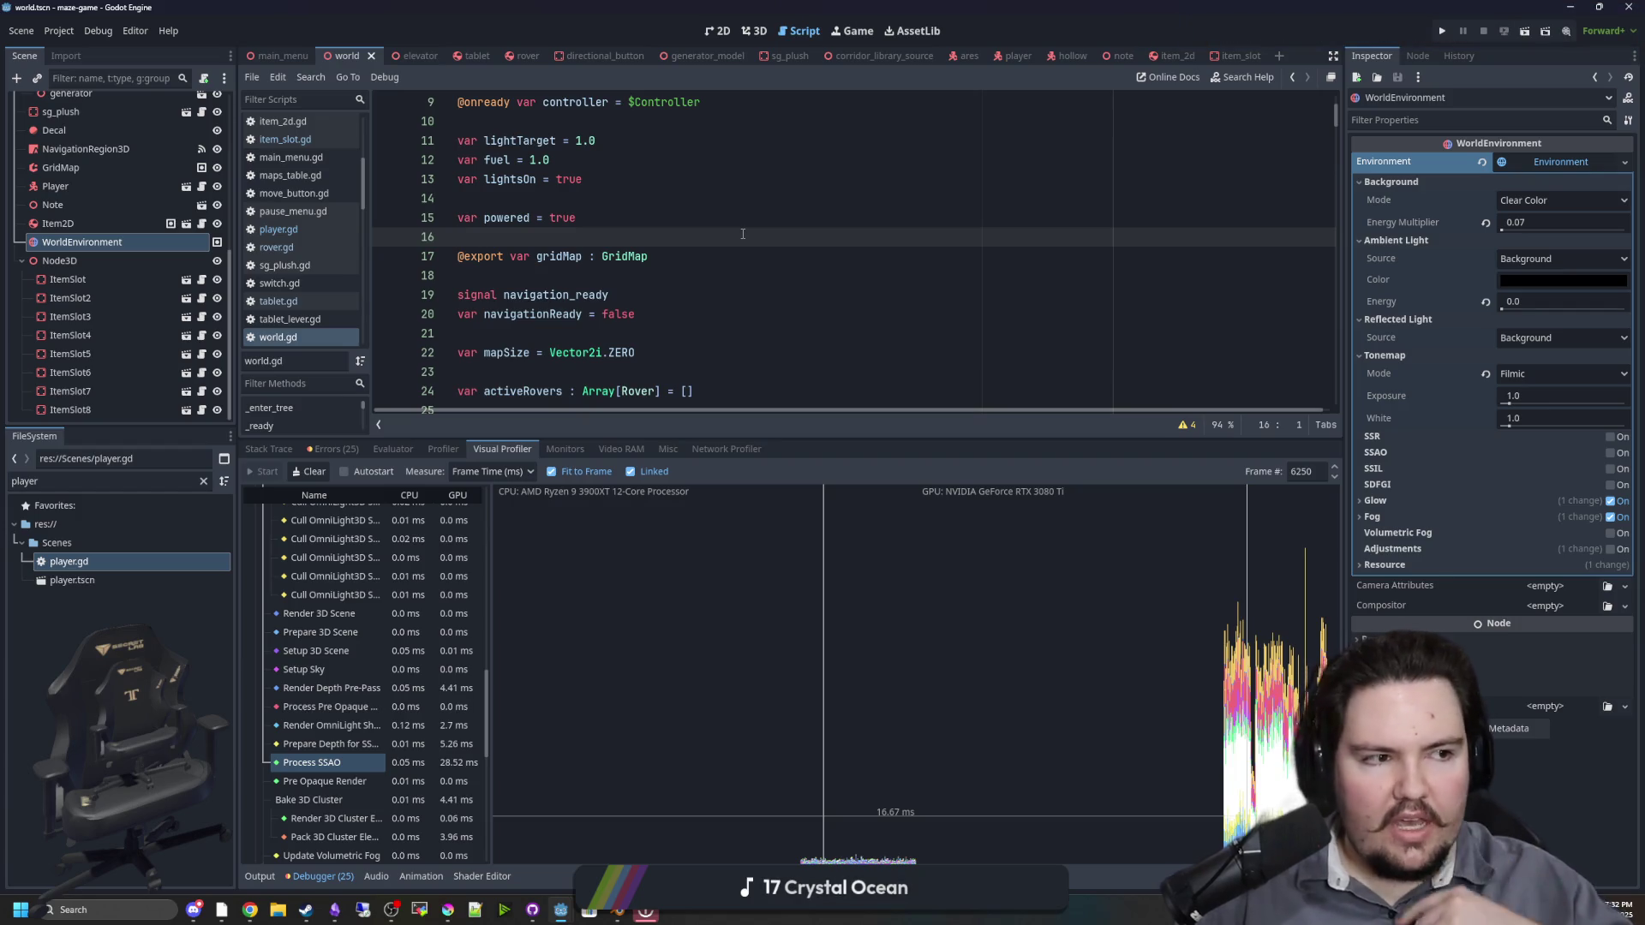
pyautogui.click(752, 259)
# Step: Switch the world scene to the 3D view and orbit around the room
pyautogui.click(854, 31)
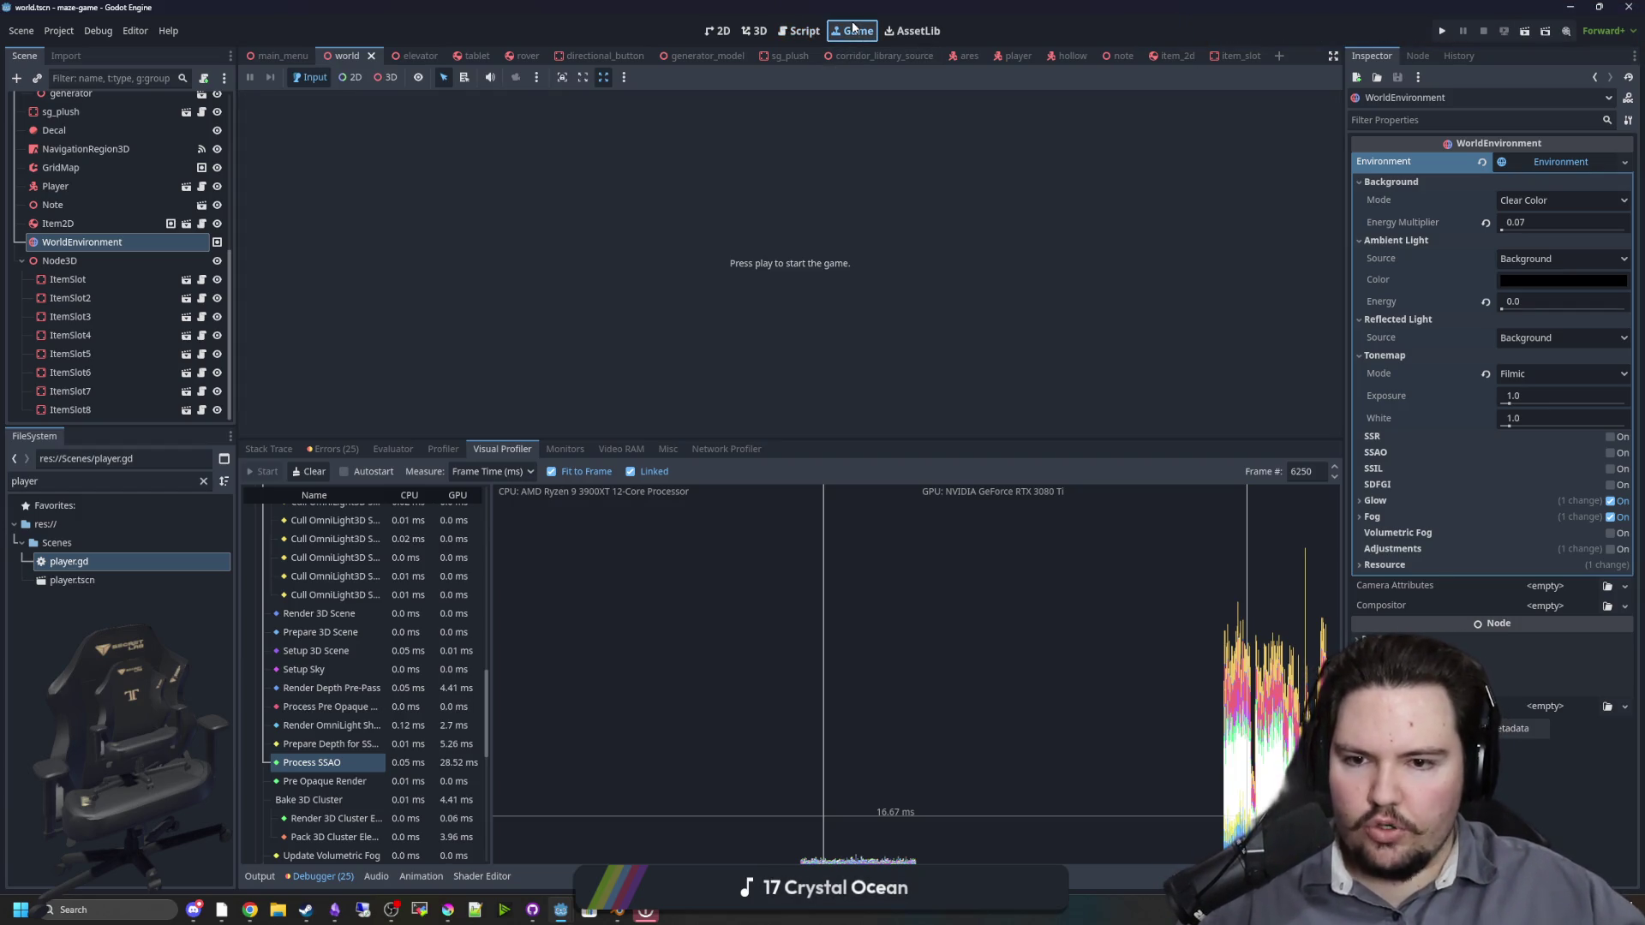
pyautogui.click(754, 32)
pyautogui.scroll(5, 903, 324)
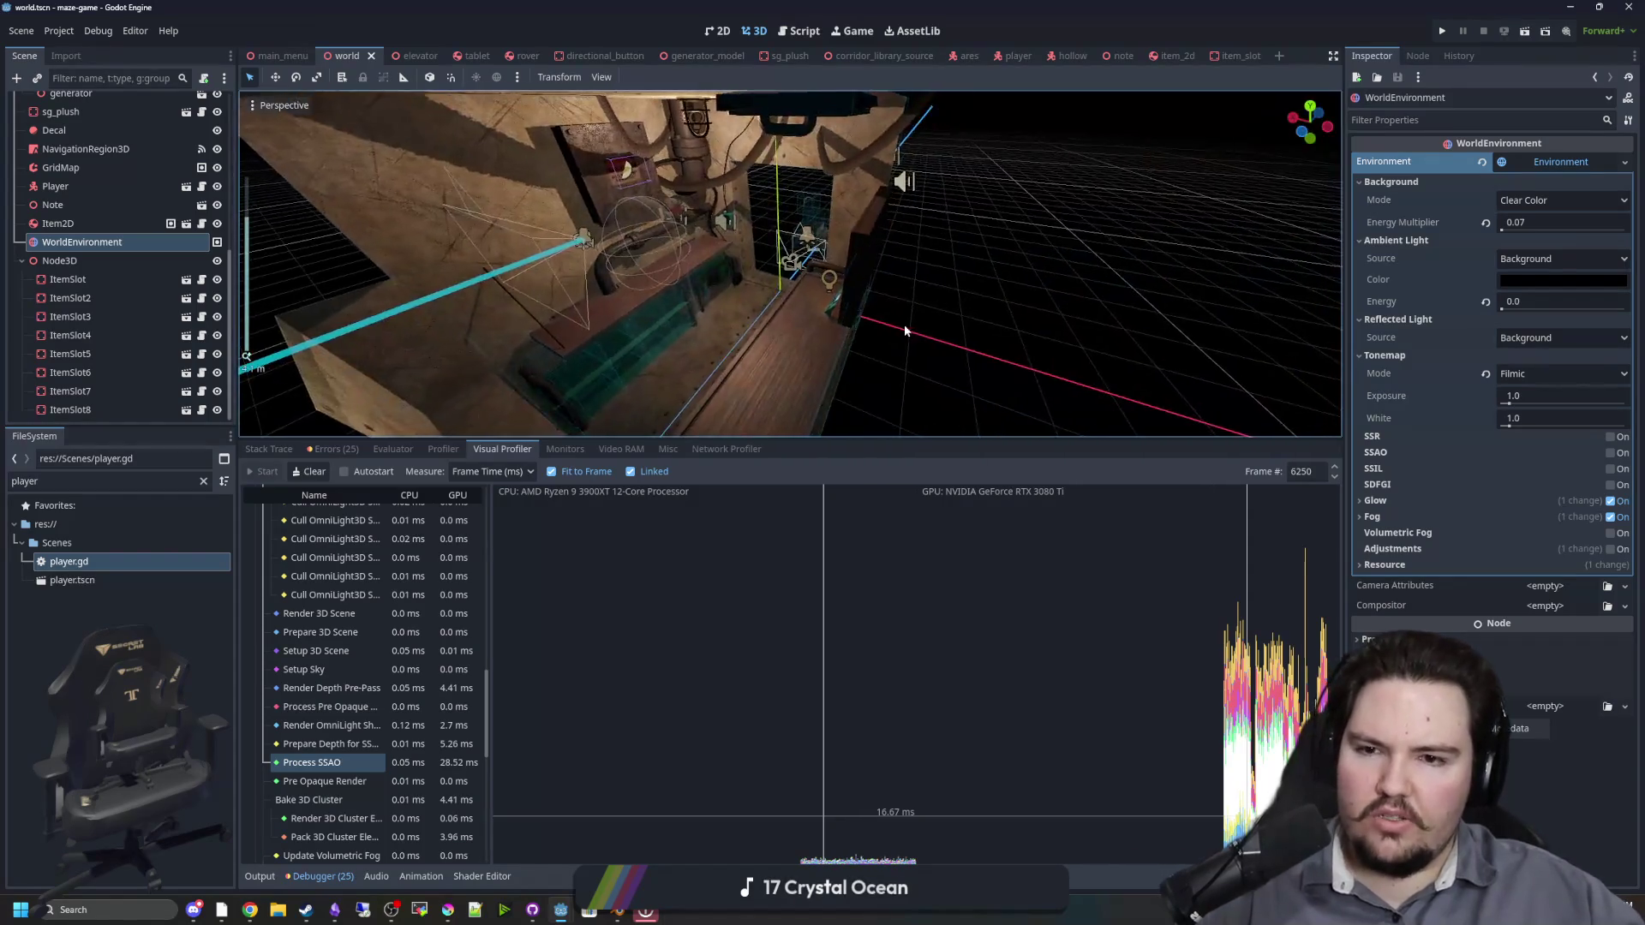
pyautogui.moveTo(904, 330)
pyautogui.mouseDown()
pyautogui.moveTo(728, 378)
pyautogui.moveTo(789, 311)
pyautogui.moveTo(677, 276)
pyautogui.moveTo(994, 255)
pyautogui.moveTo(840, 247)
pyautogui.moveTo(991, 166)
pyautogui.moveTo(836, 215)
pyautogui.mouseUp()
pyautogui.scroll(-8, 891, 260)
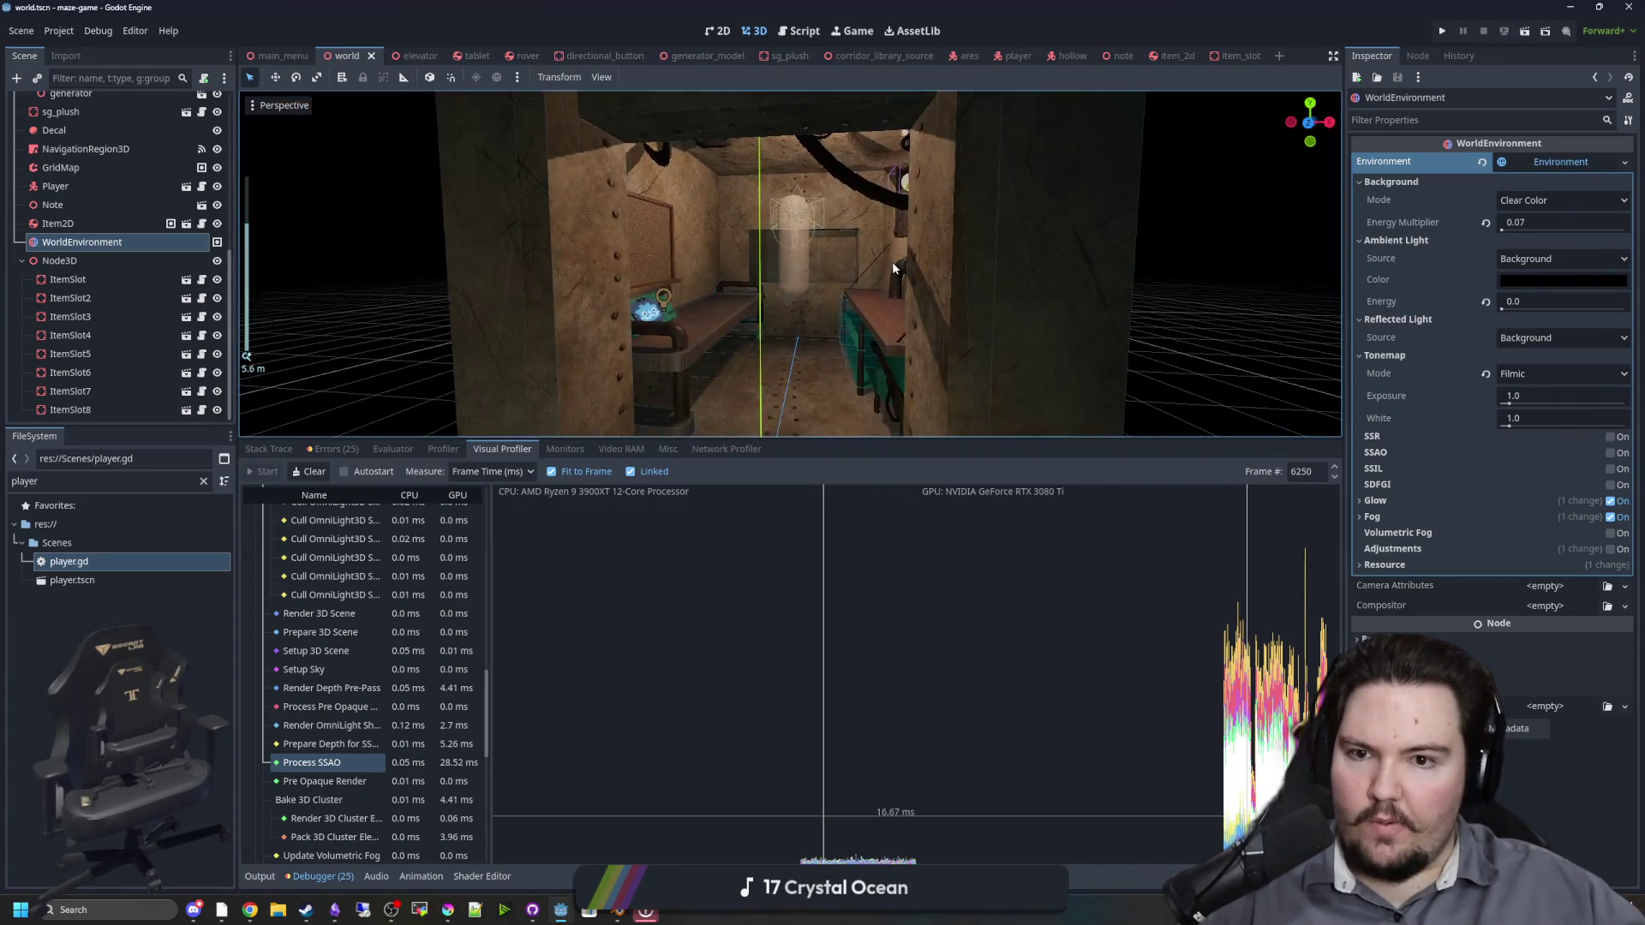
# Step: Orbit and zoom to inspect the wall openings between the benches
pyautogui.click(1004, 278)
pyautogui.moveTo(1004, 270)
pyautogui.mouseDown()
pyautogui.moveTo(716, 309)
pyautogui.moveTo(809, 319)
pyautogui.moveTo(784, 387)
pyautogui.moveTo(801, 343)
pyautogui.moveTo(770, 261)
pyautogui.moveTo(797, 374)
pyautogui.mouseUp()
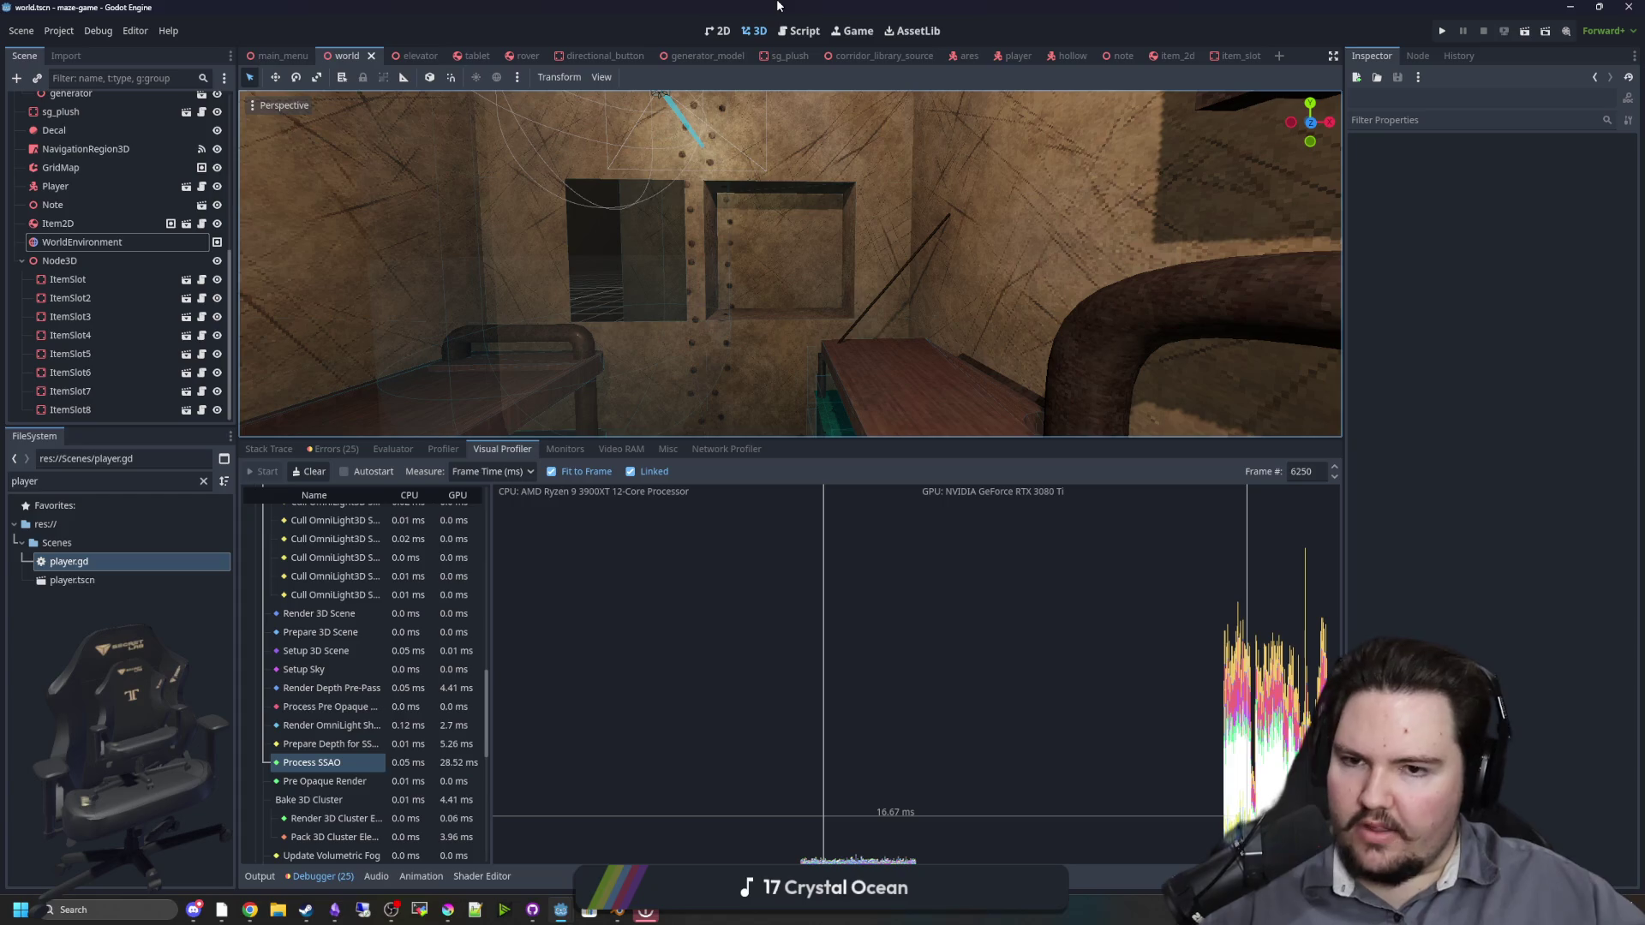
pyautogui.moveTo(812, 236); pyautogui.dragTo(711, 292)
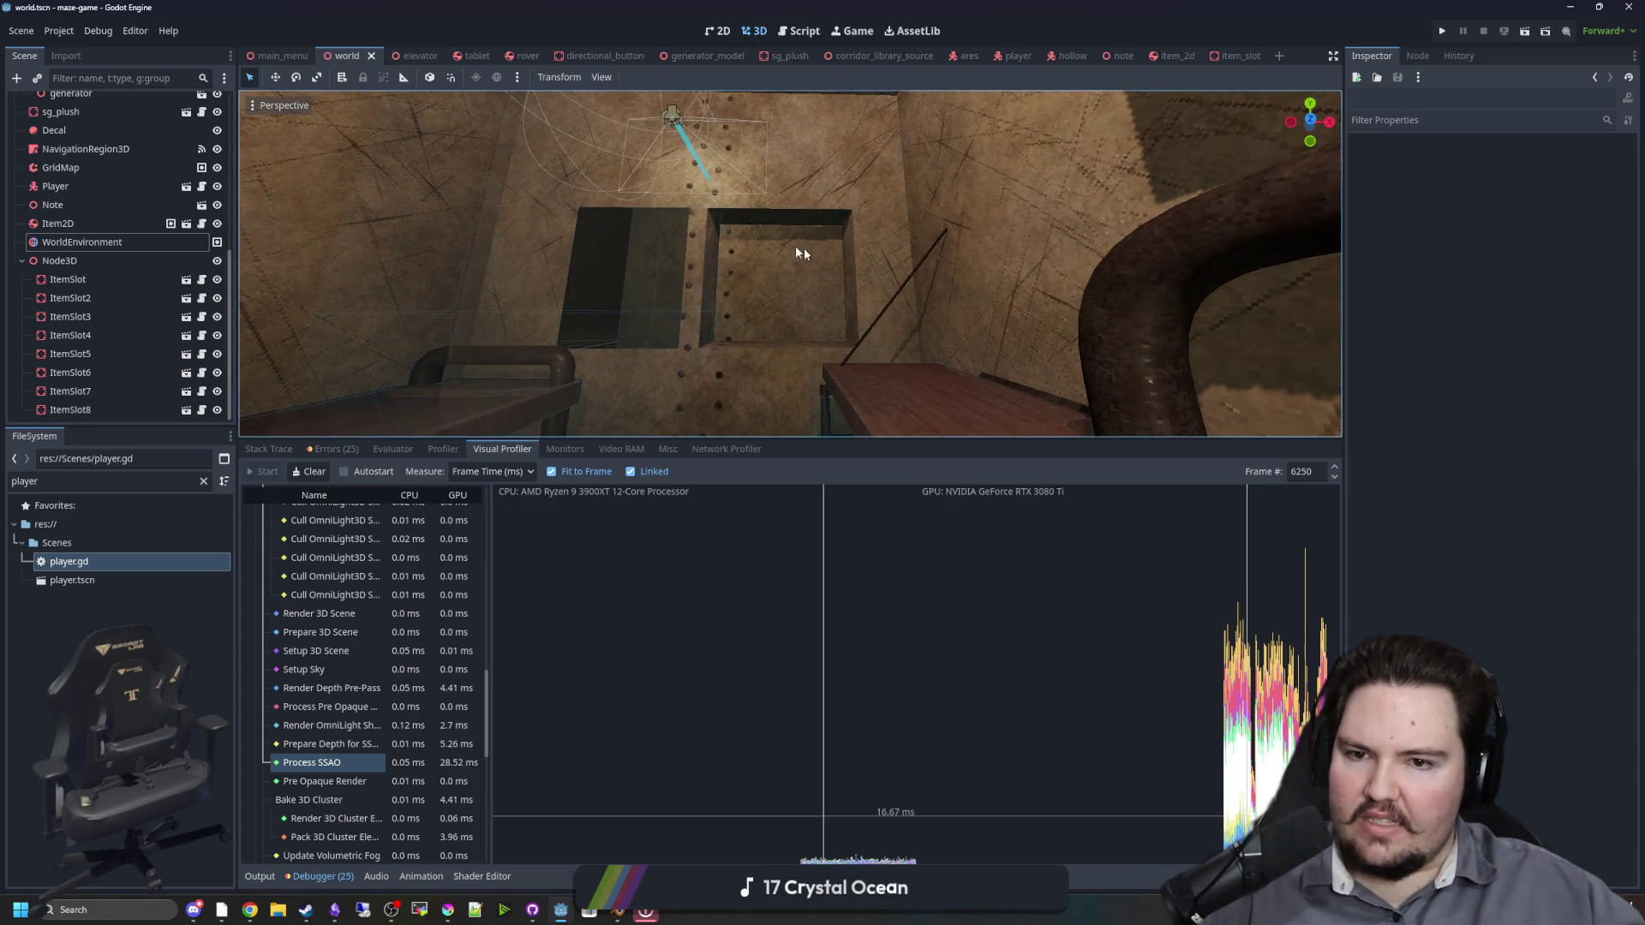
pyautogui.moveTo(712, 157)
pyautogui.mouseDown()
pyautogui.moveTo(860, 293)
pyautogui.moveTo(561, 306)
pyautogui.mouseUp()
pyautogui.scroll(2, 790, 346)
pyautogui.scroll(-3, 790, 347)
pyautogui.moveTo(724, 246)
pyautogui.mouseDown()
pyautogui.moveTo(757, 194)
pyautogui.moveTo(779, 238)
pyautogui.mouseUp()
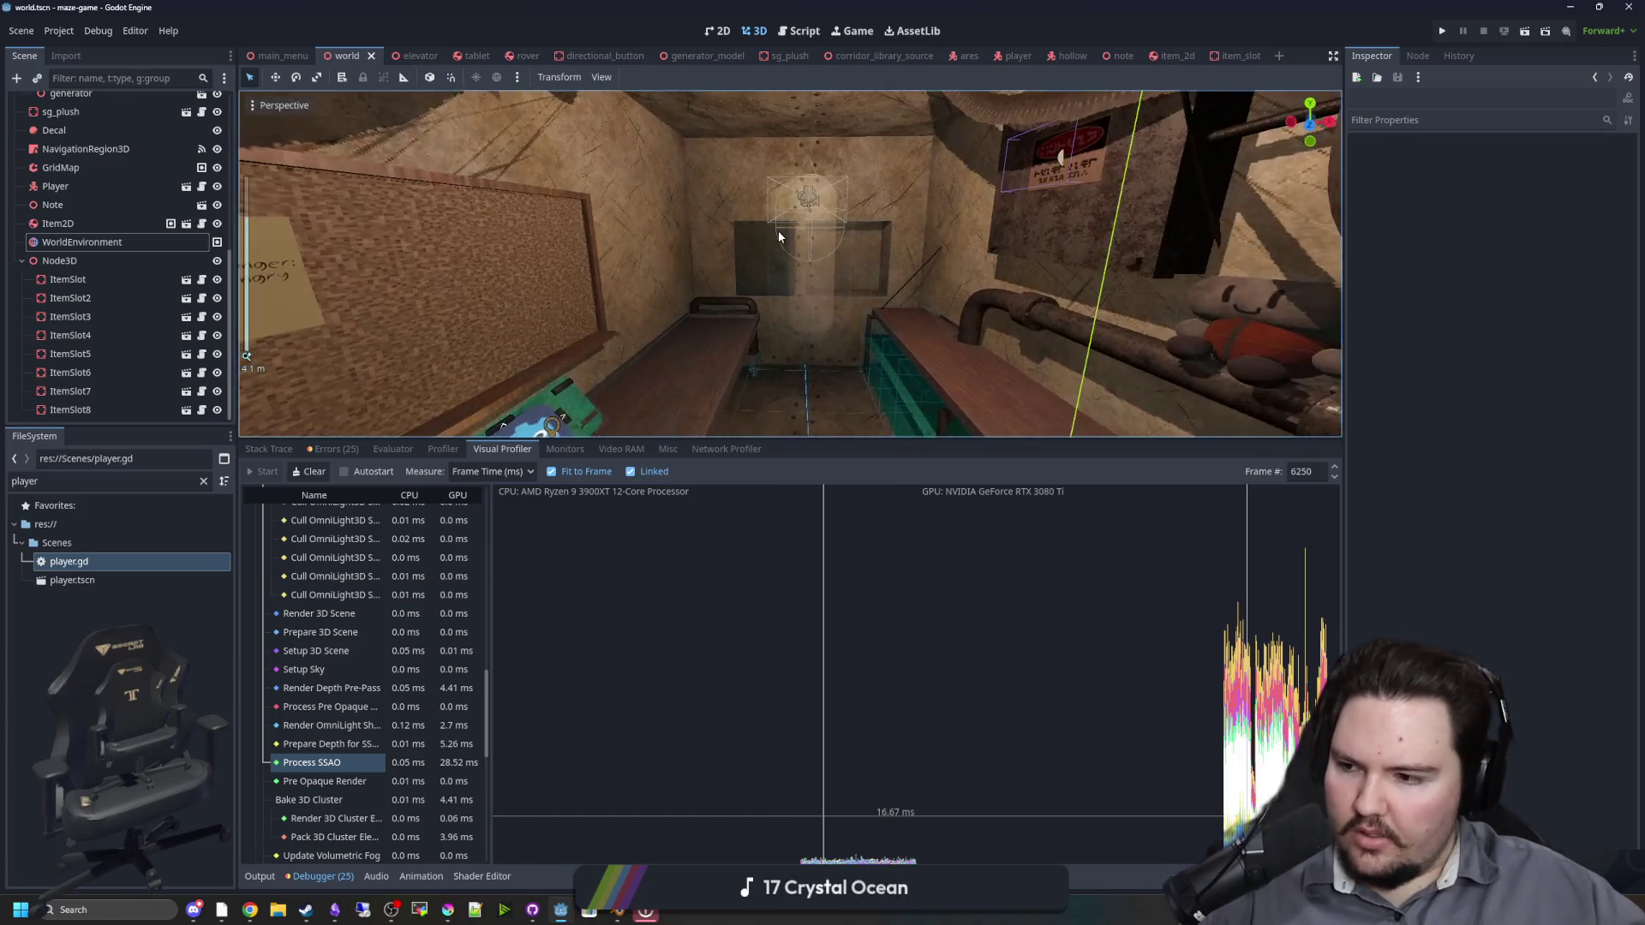
pyautogui.scroll(3, 779, 238)
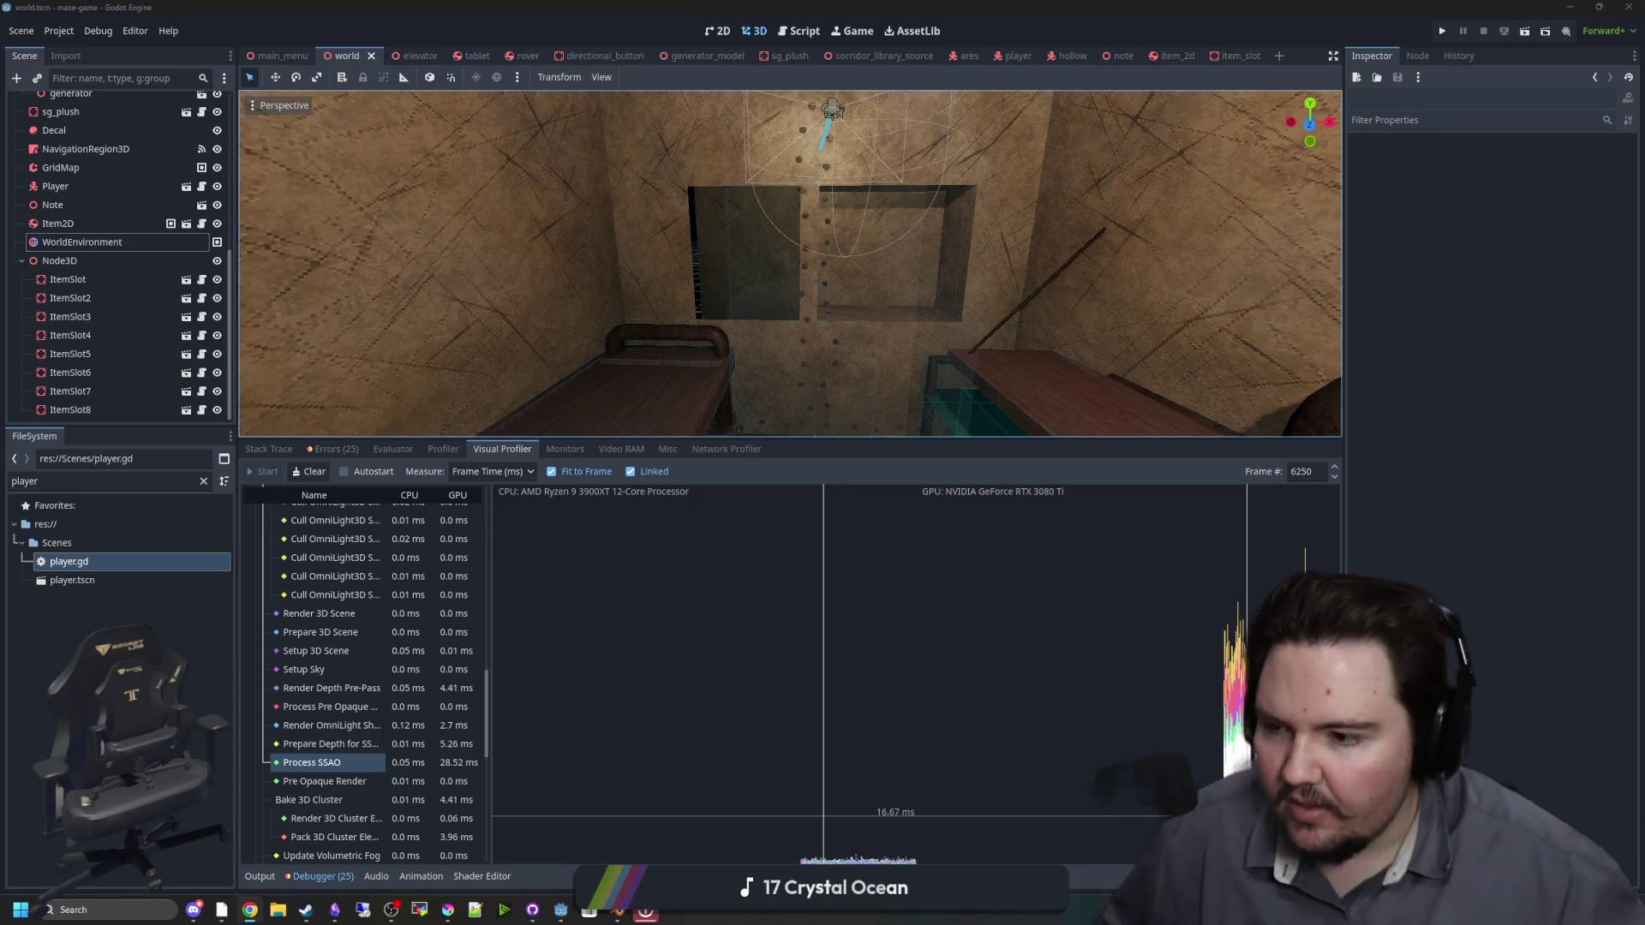
pyautogui.moveTo(902, 245)
pyautogui.mouseDown()
pyautogui.moveTo(933, 312)
pyautogui.moveTo(1151, 260)
pyautogui.mouseUp()
pyautogui.scroll(-2, 1151, 260)
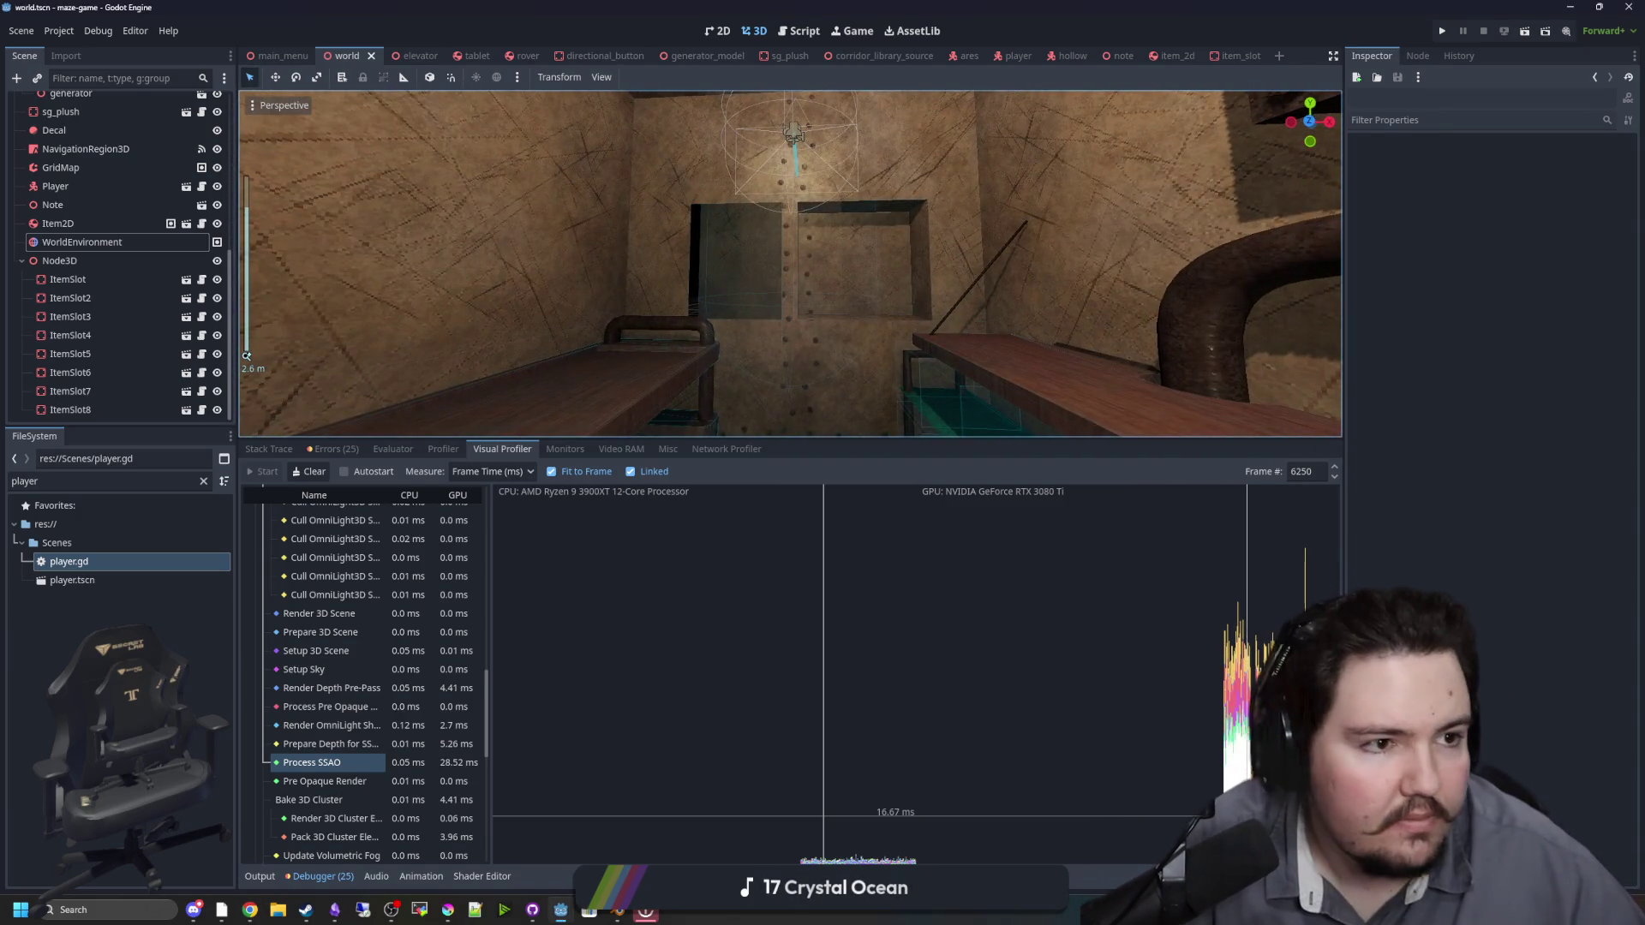